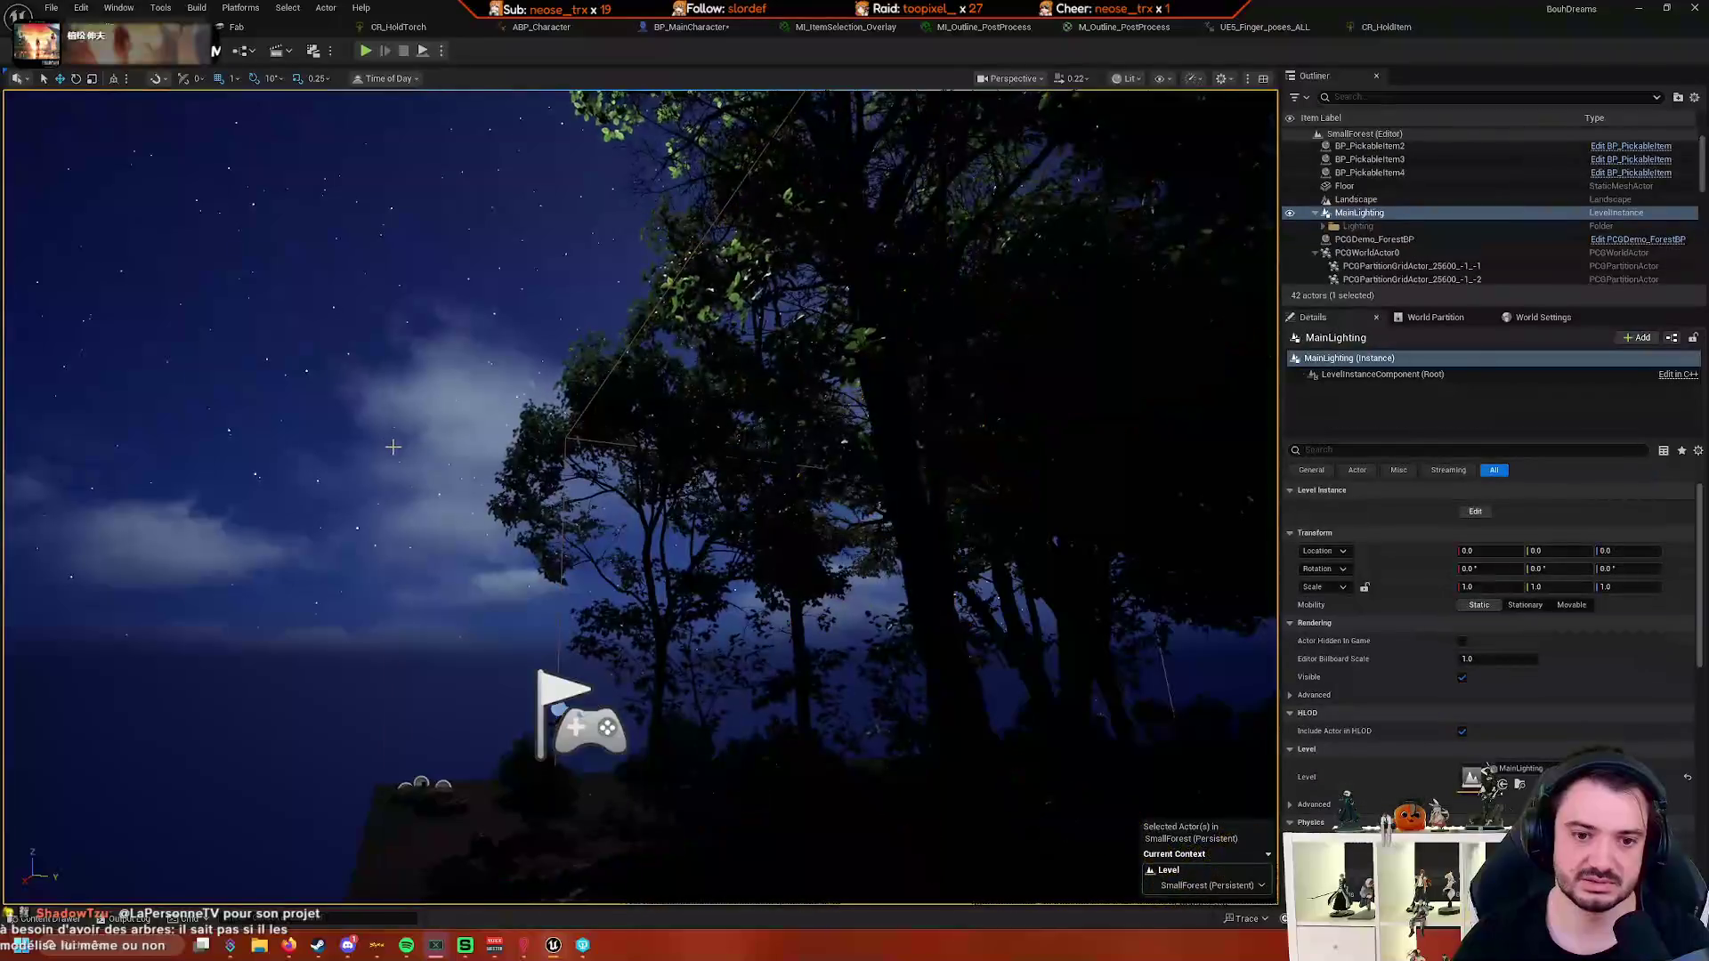
- Fly into the trees, select the PCG partition grid actor, then undo back to MainLighting
{"action": "key", "text": "w"}
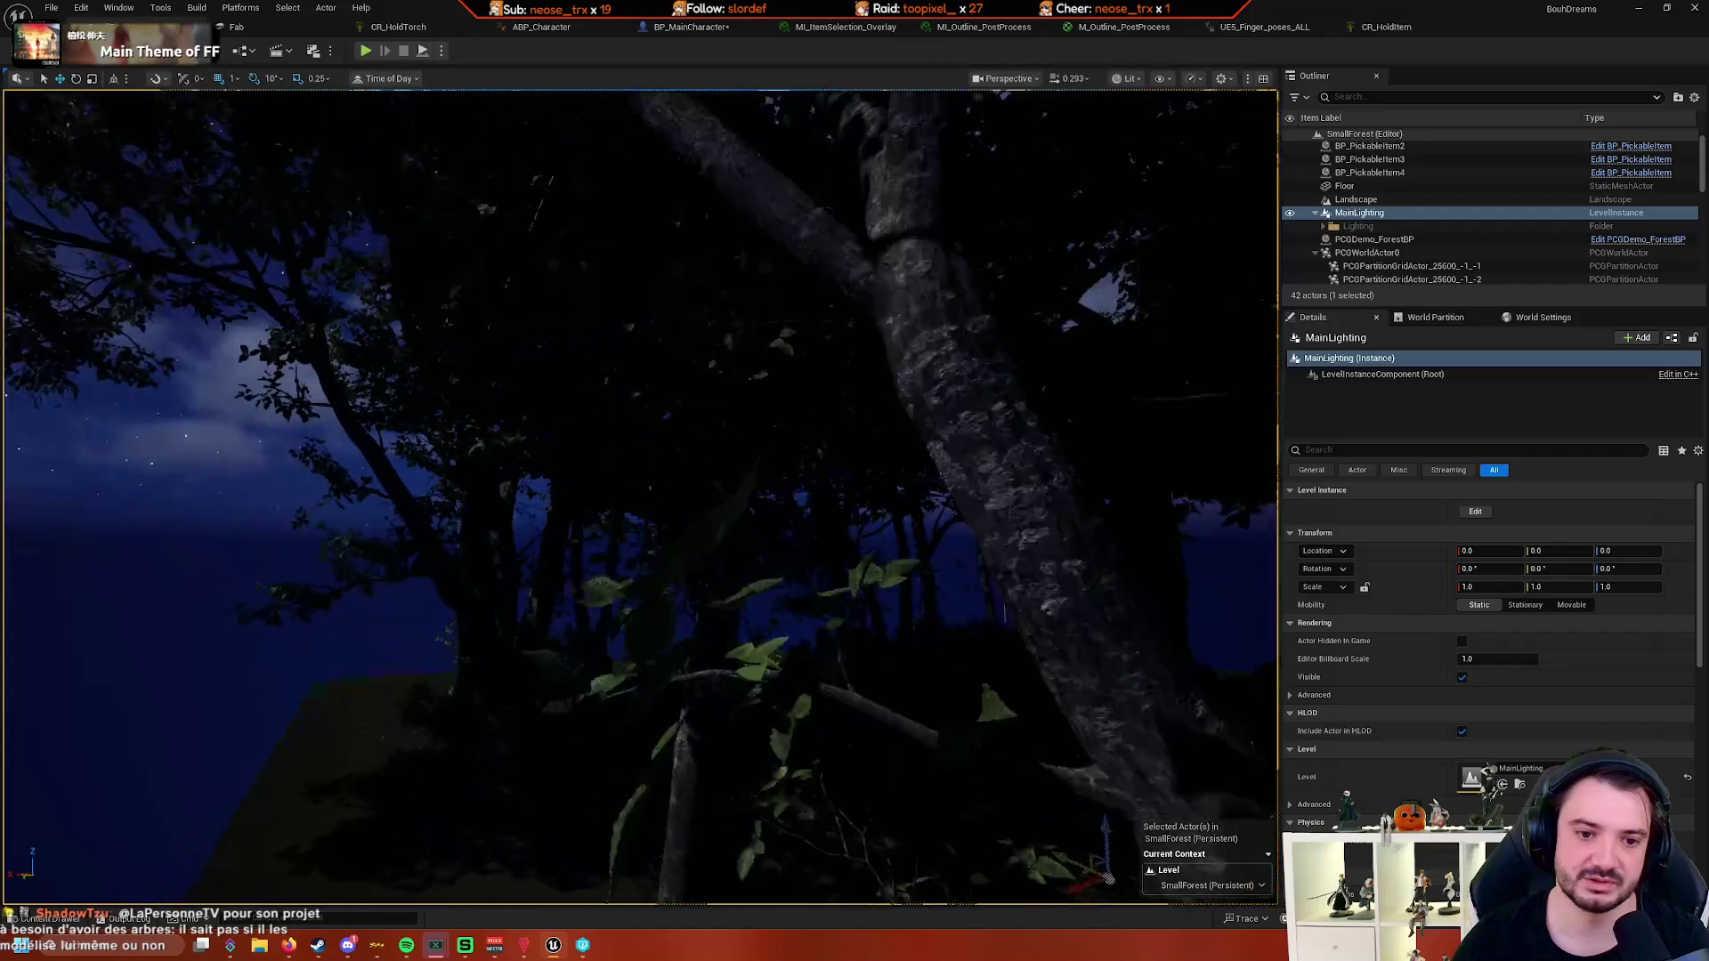
{"action": "left_click", "coordinate": [616, 535]}
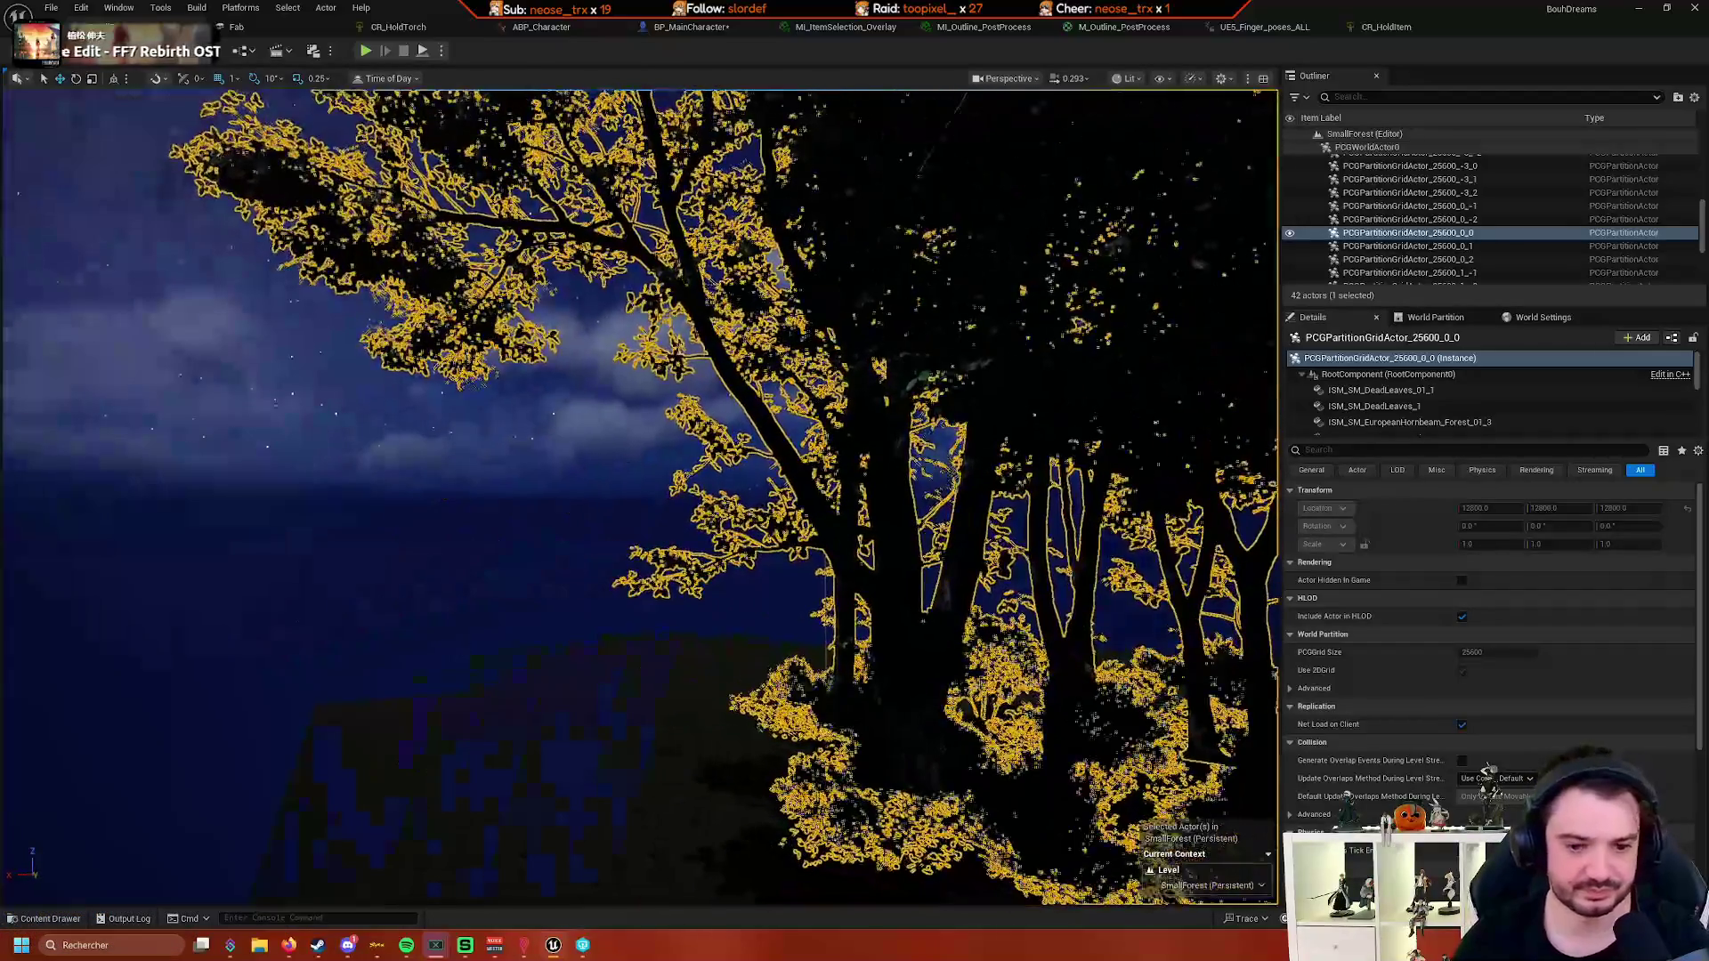
{"action": "key", "text": "ctrl+z"}
- Fly the viewport through the night forest and tilt up toward the sky
{"action": "key", "text": "s"}
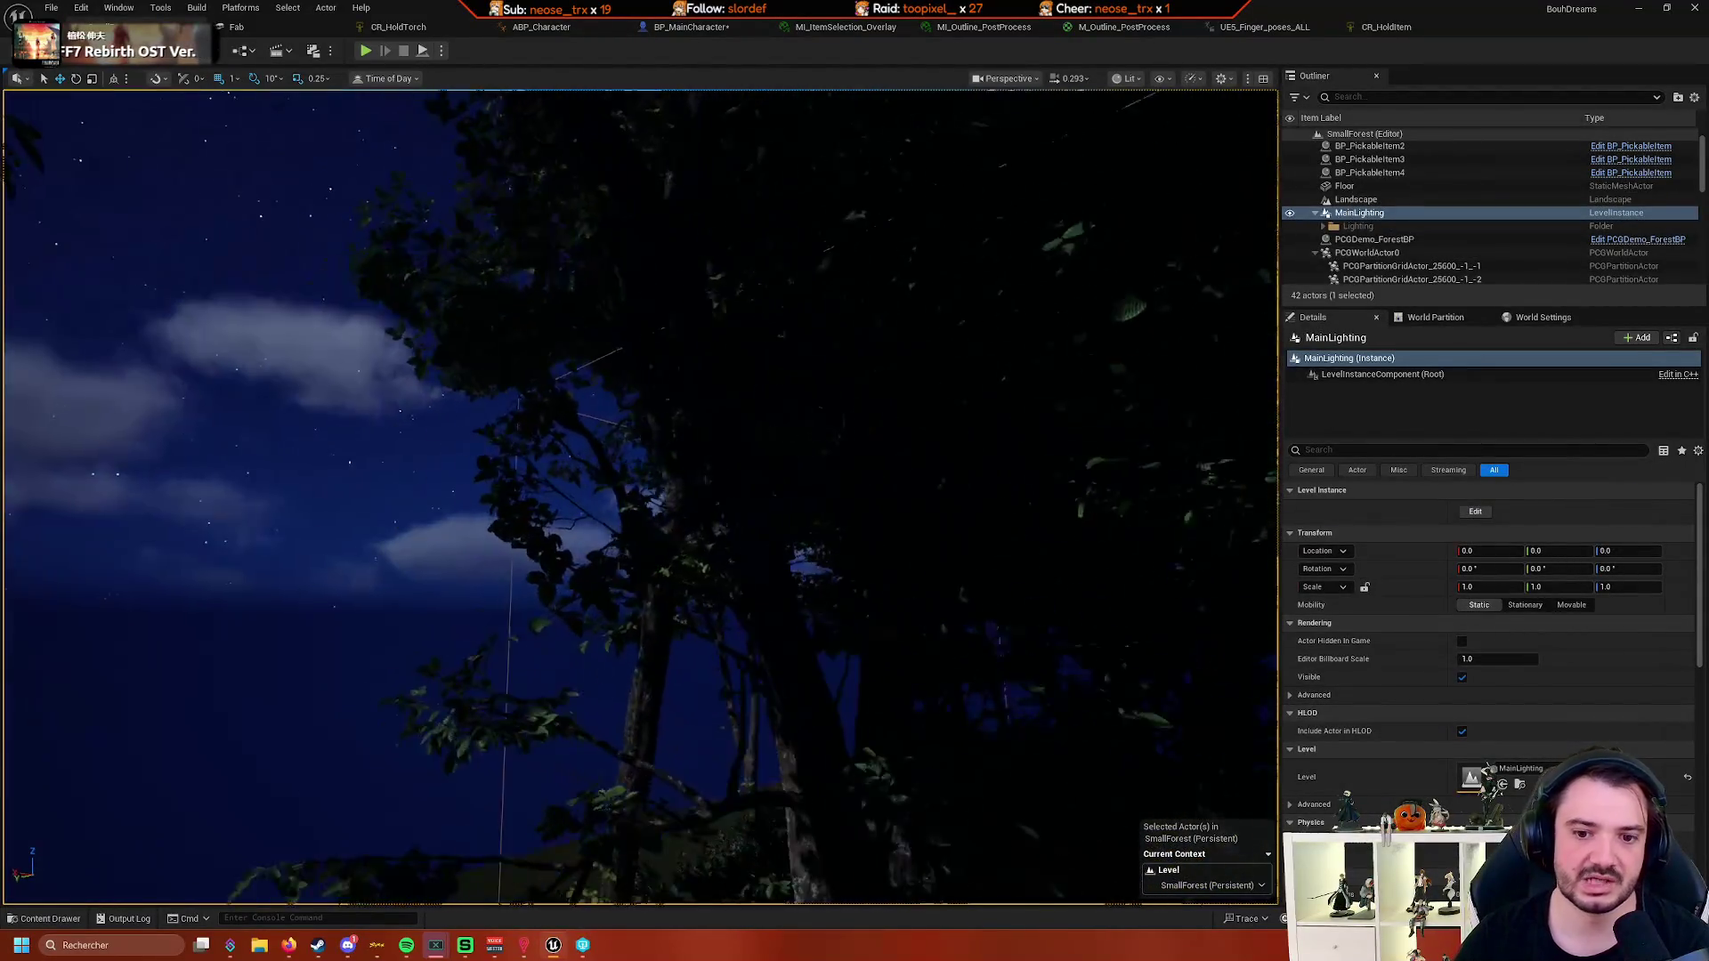
{"action": "key", "text": "s"}
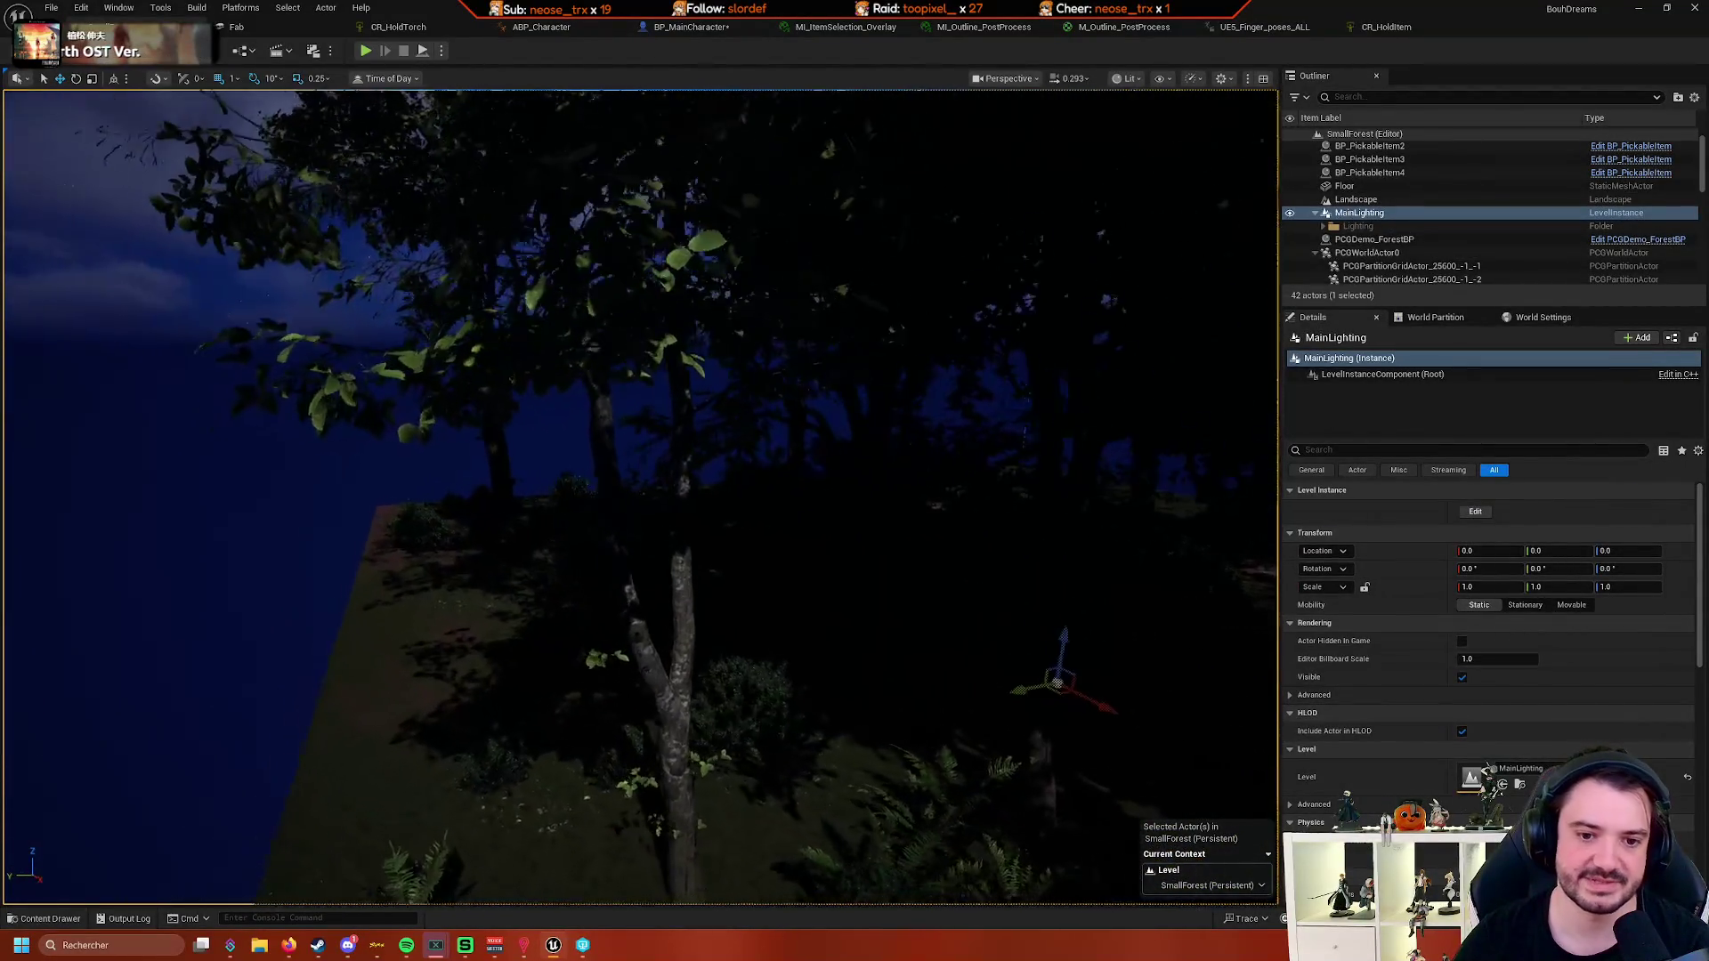
{"action": "key", "text": "w"}
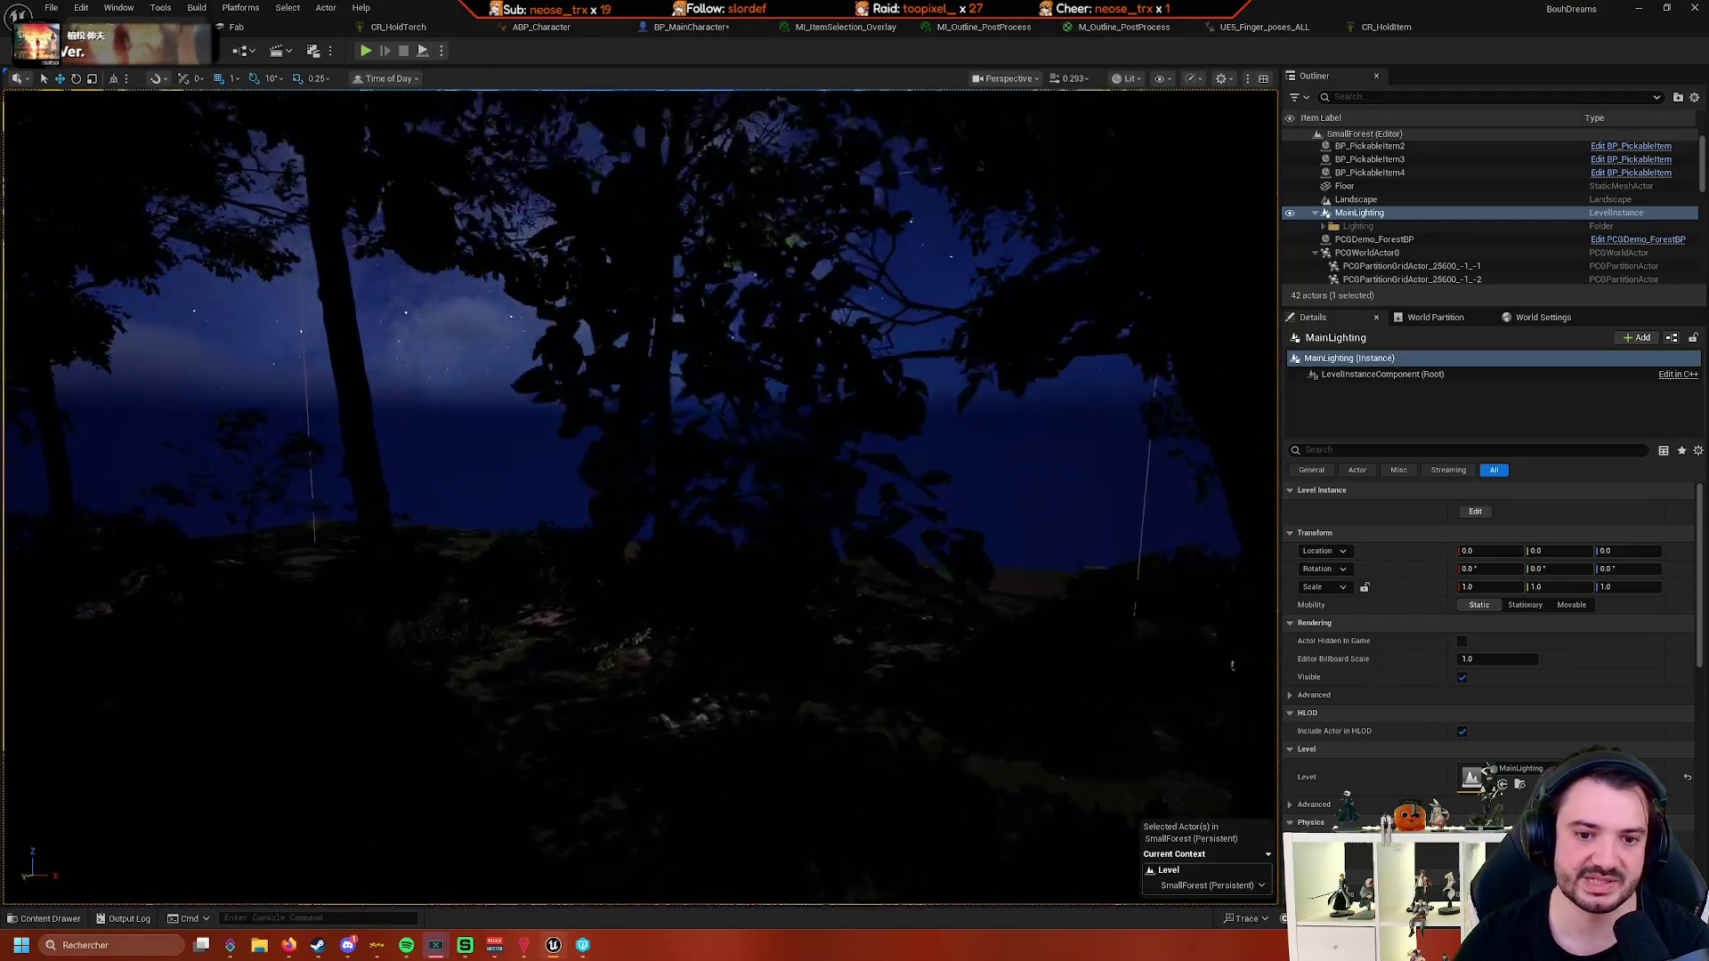
{"action": "key", "text": "w"}
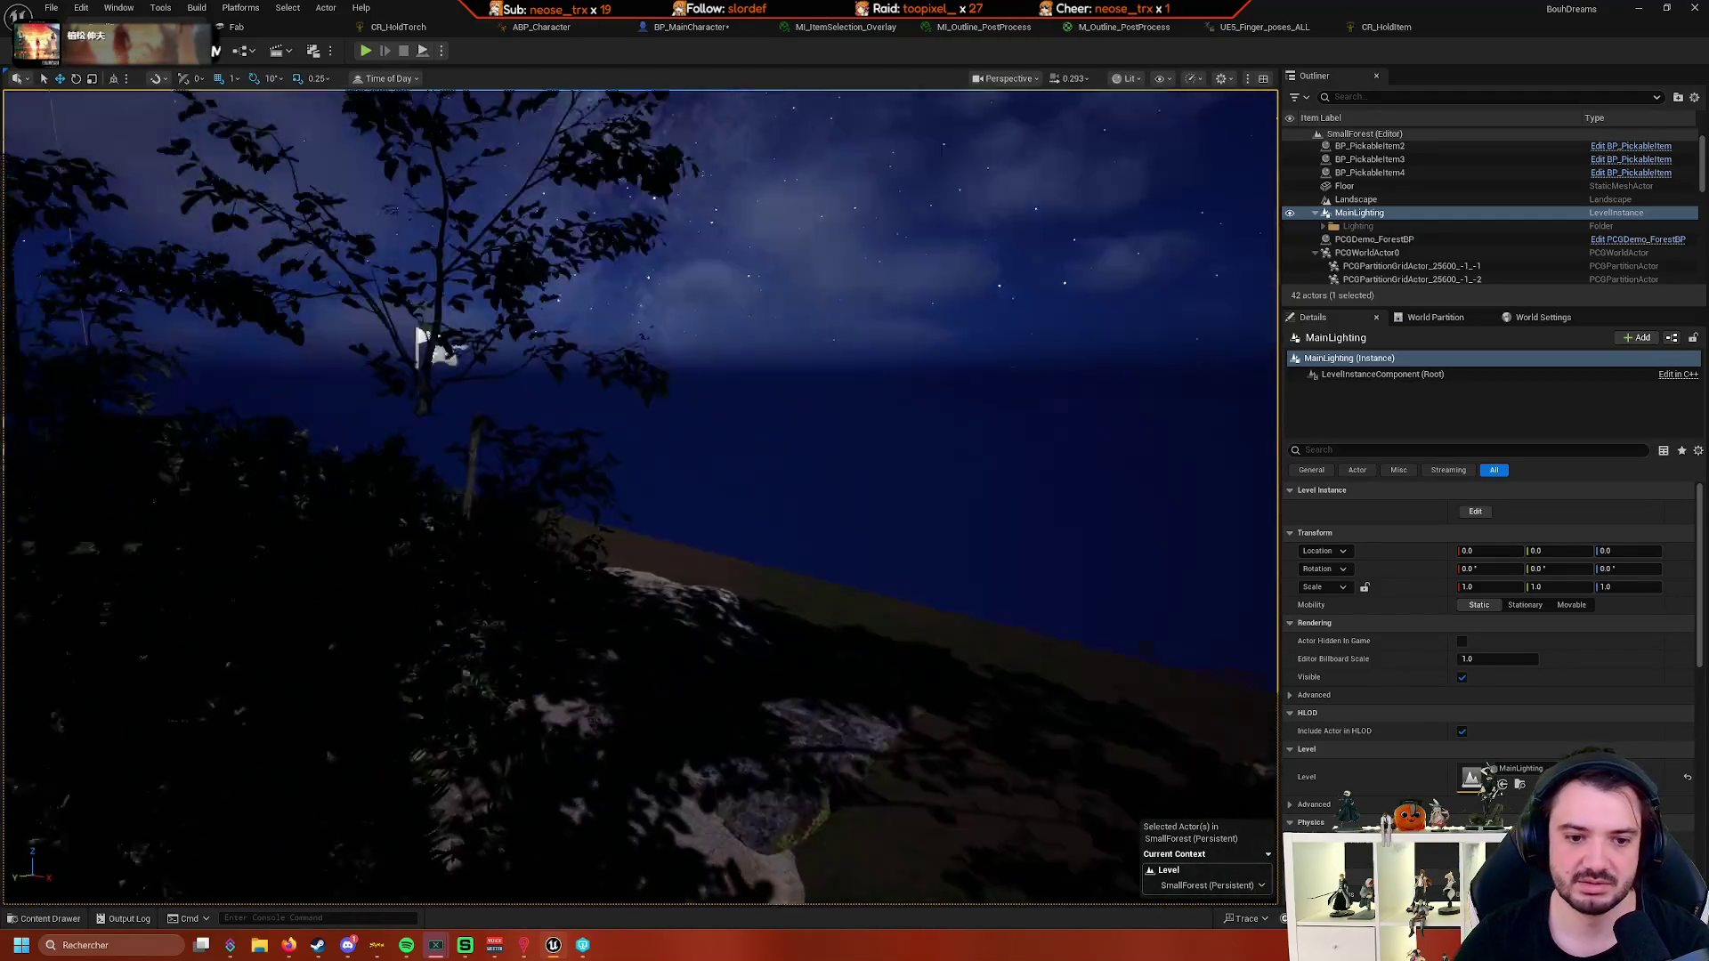
{"action": "key", "text": "s"}
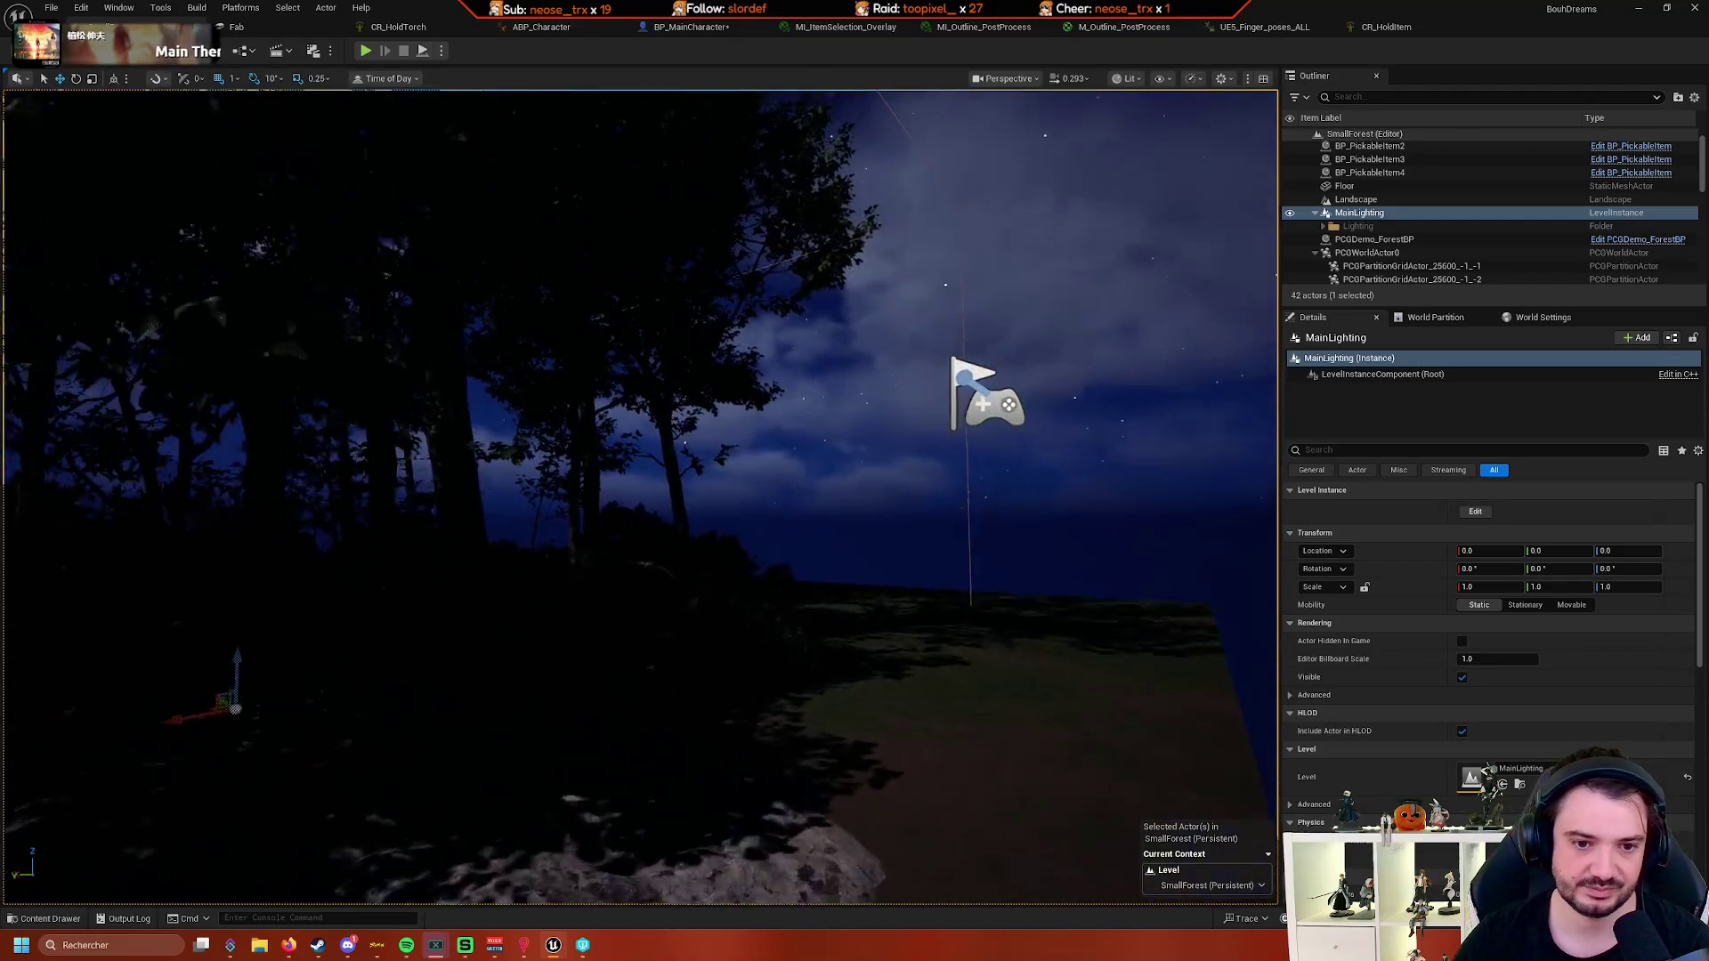
{"action": "key", "text": "a"}
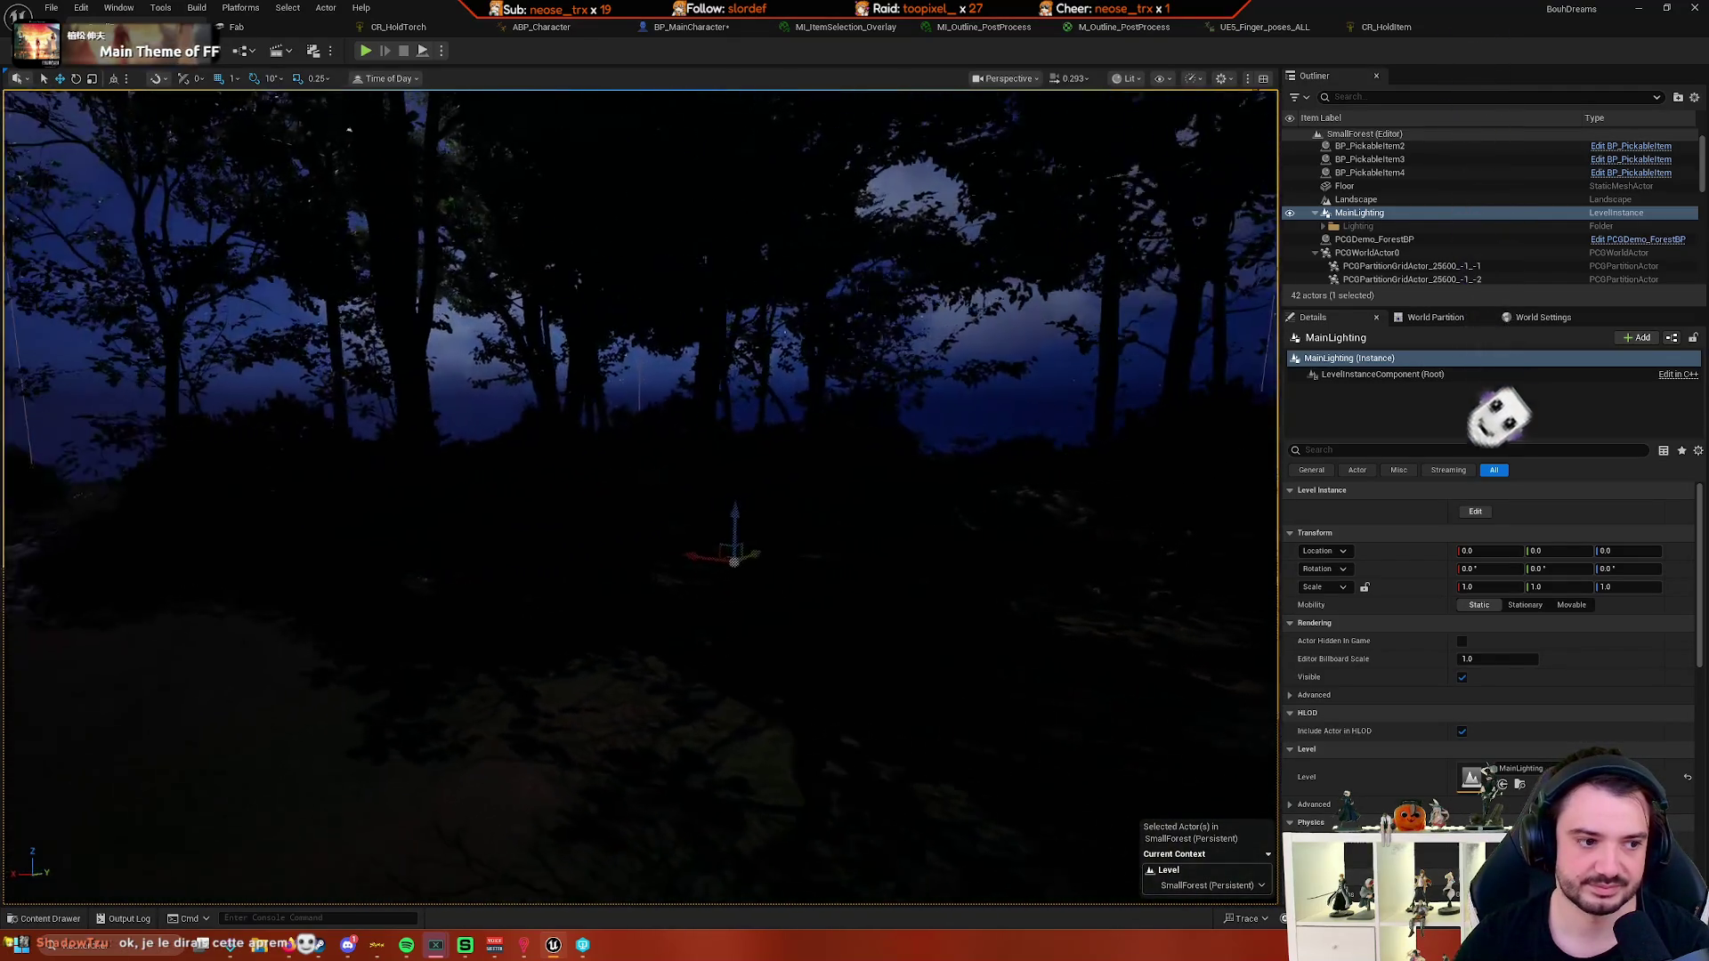
{"action": "key", "text": "a"}
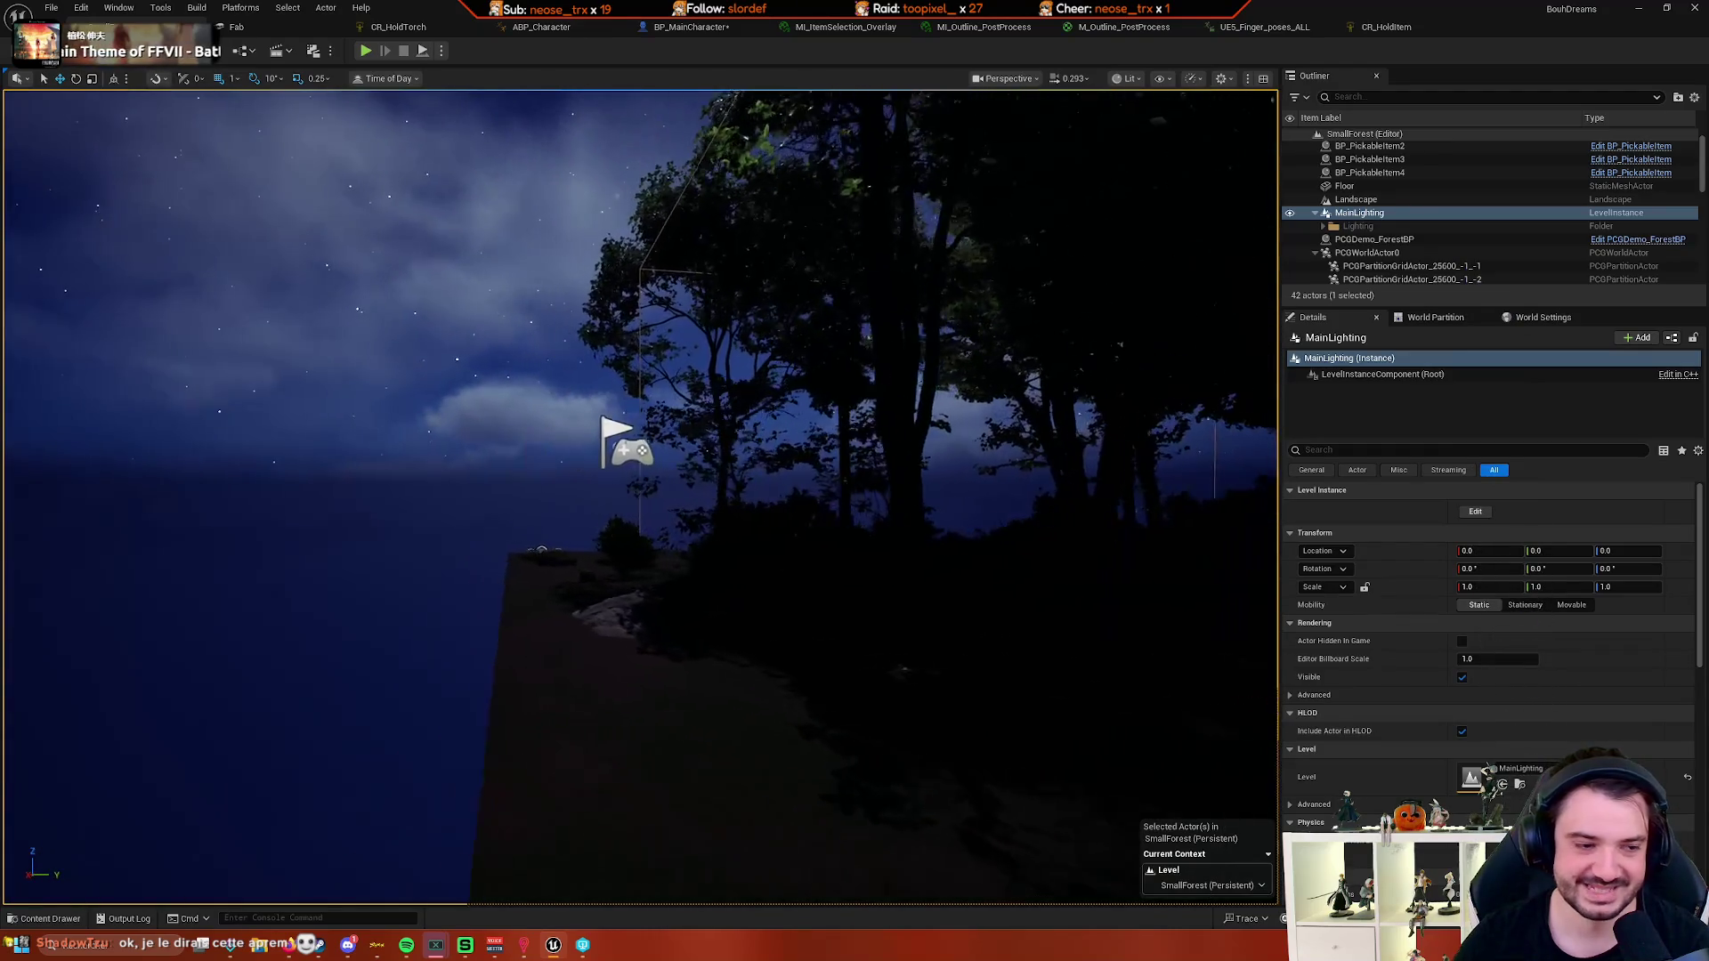
{"action": "left_click_drag", "start_coordinate": [378, 602], "coordinate": [378, 569]}
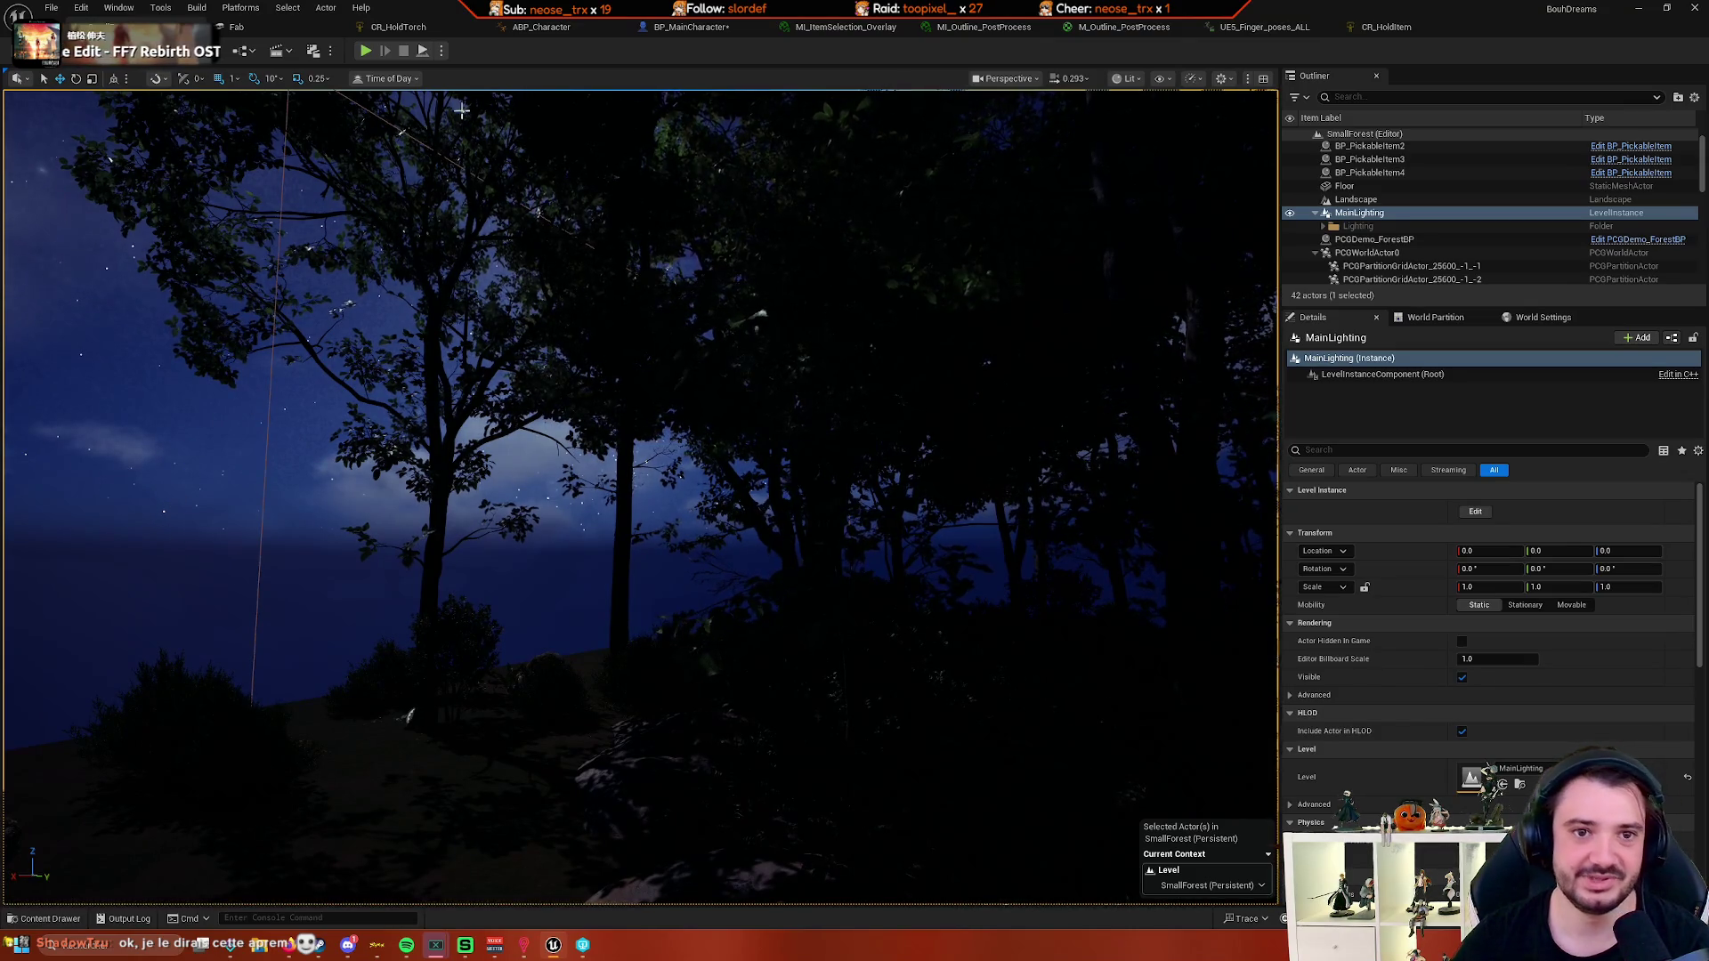
- Test-play the level, picking up a floor item with E, then stop with Esc
{"action": "left_click", "coordinate": [365, 52]}
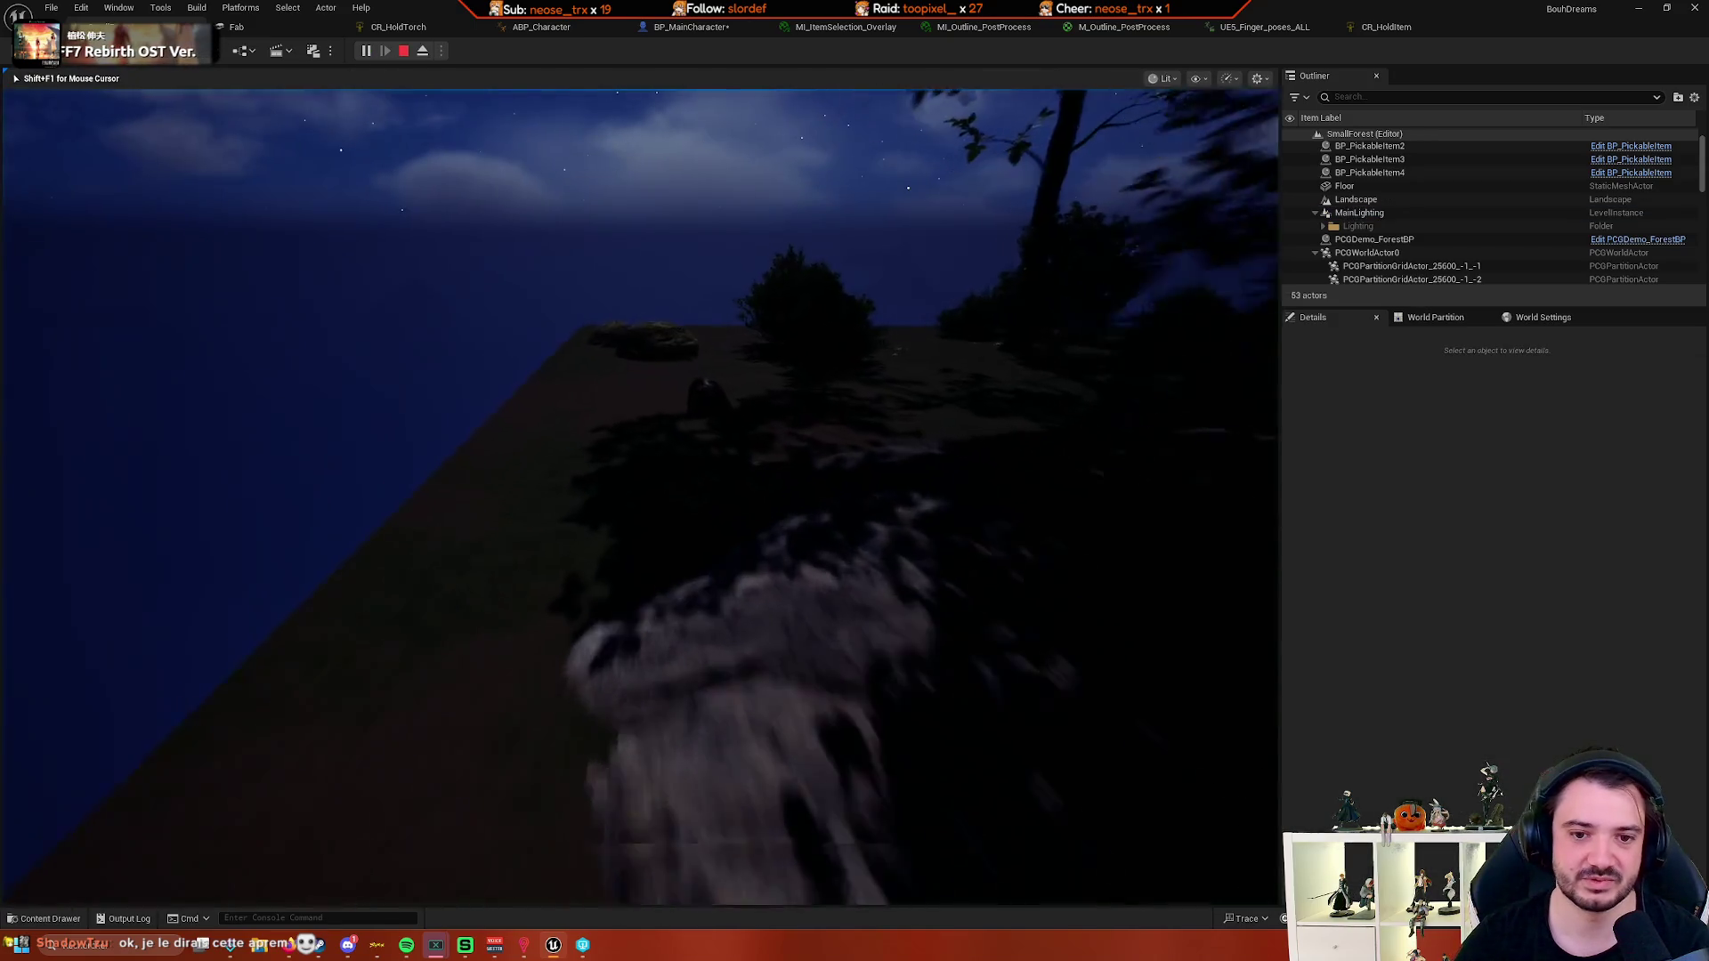
{"action": "key", "text": "w"}
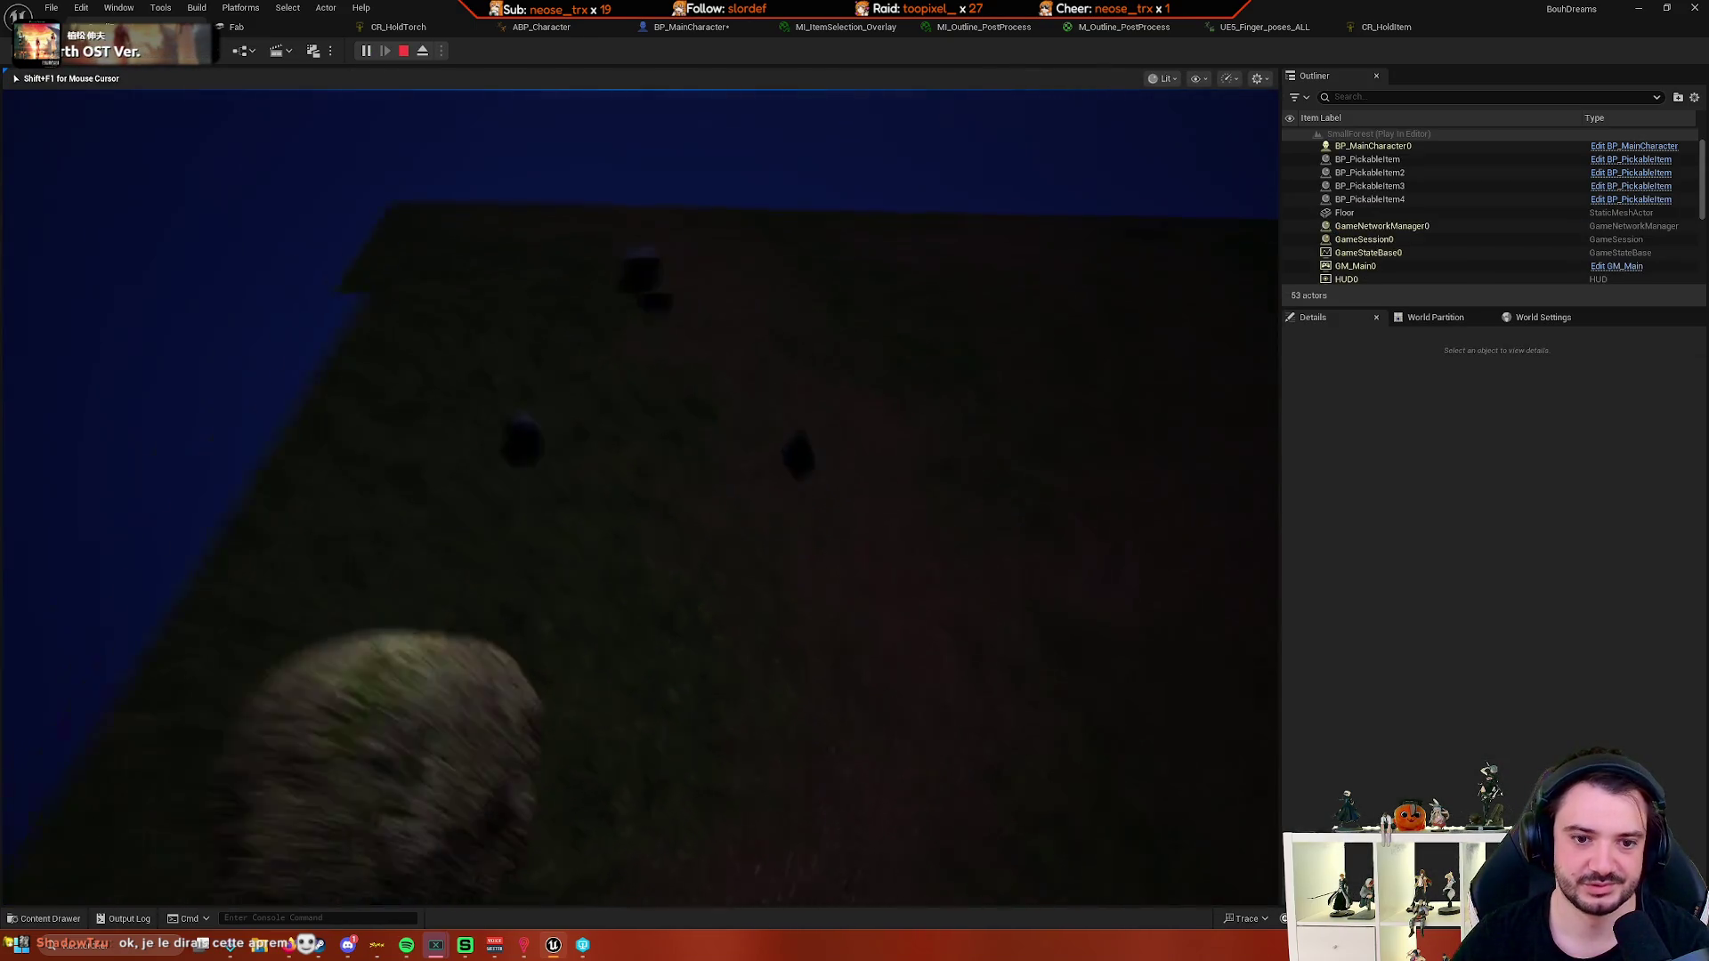
{"action": "key", "text": "e"}
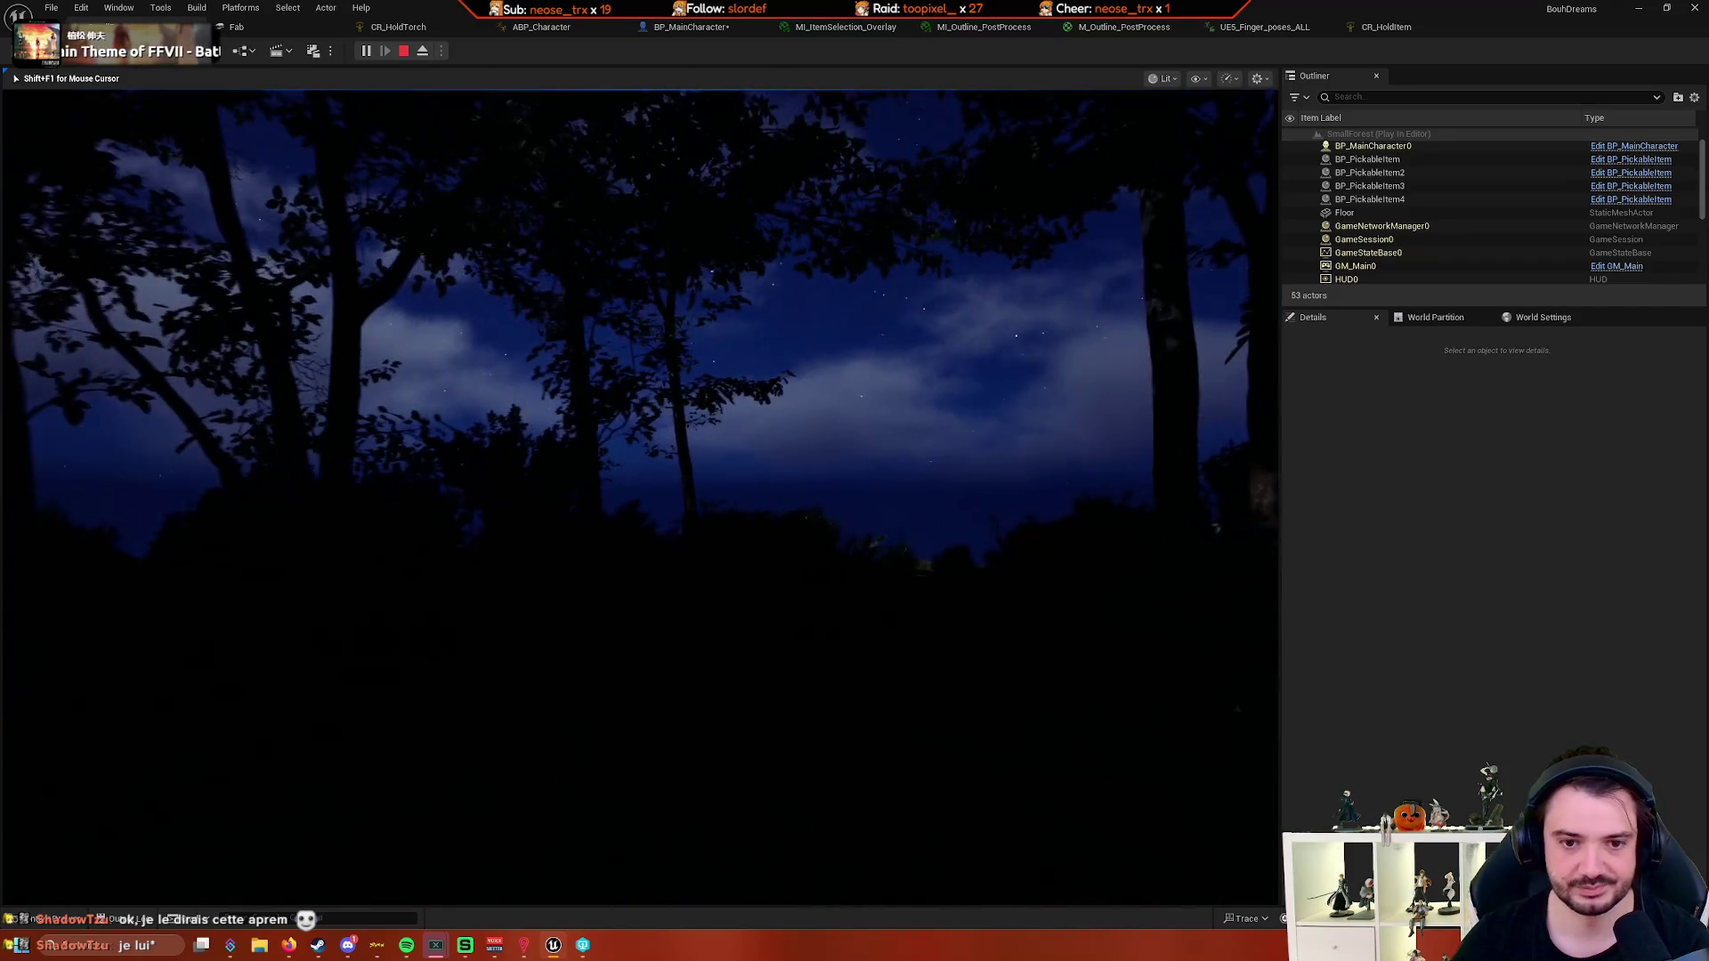
{"action": "key", "text": "Escape"}
- Fly out to the cliff over the sea, glance at the audio mixer, and restore Unreal
{"action": "left_click_drag", "start_coordinate": [1121, 336], "coordinate": [1121, 335]}
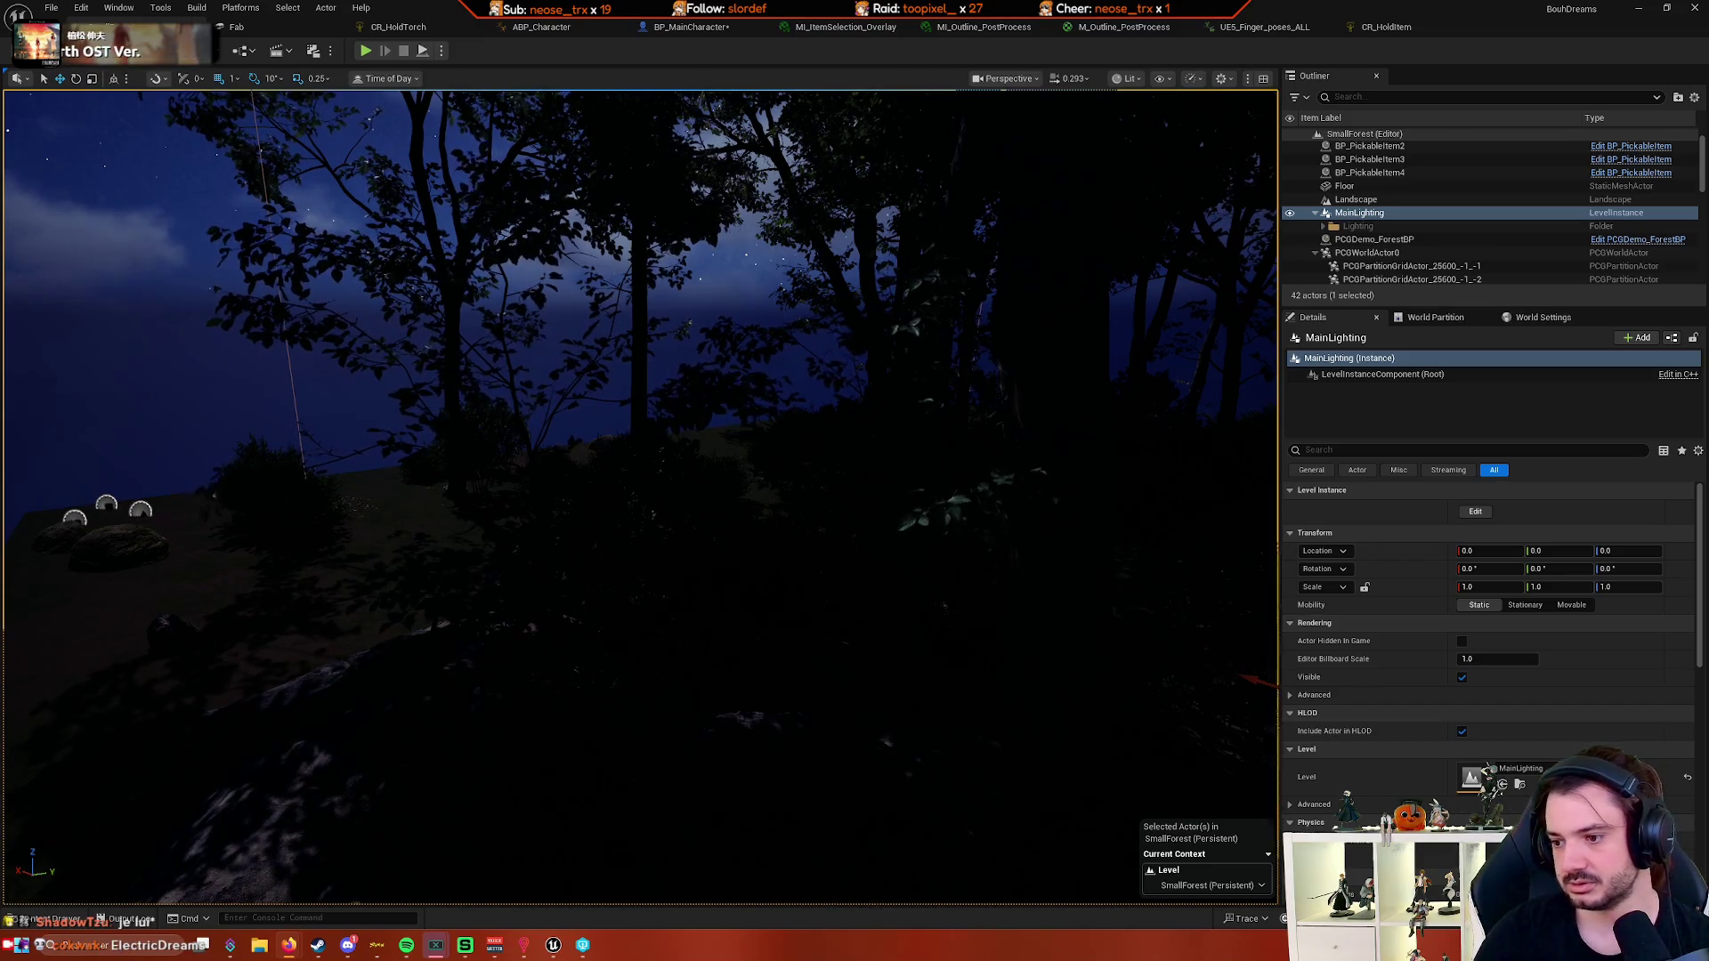
{"action": "left_click_drag", "start_coordinate": [643, 558], "coordinate": [575, 902]}
{"action": "left_click", "coordinate": [553, 944]}
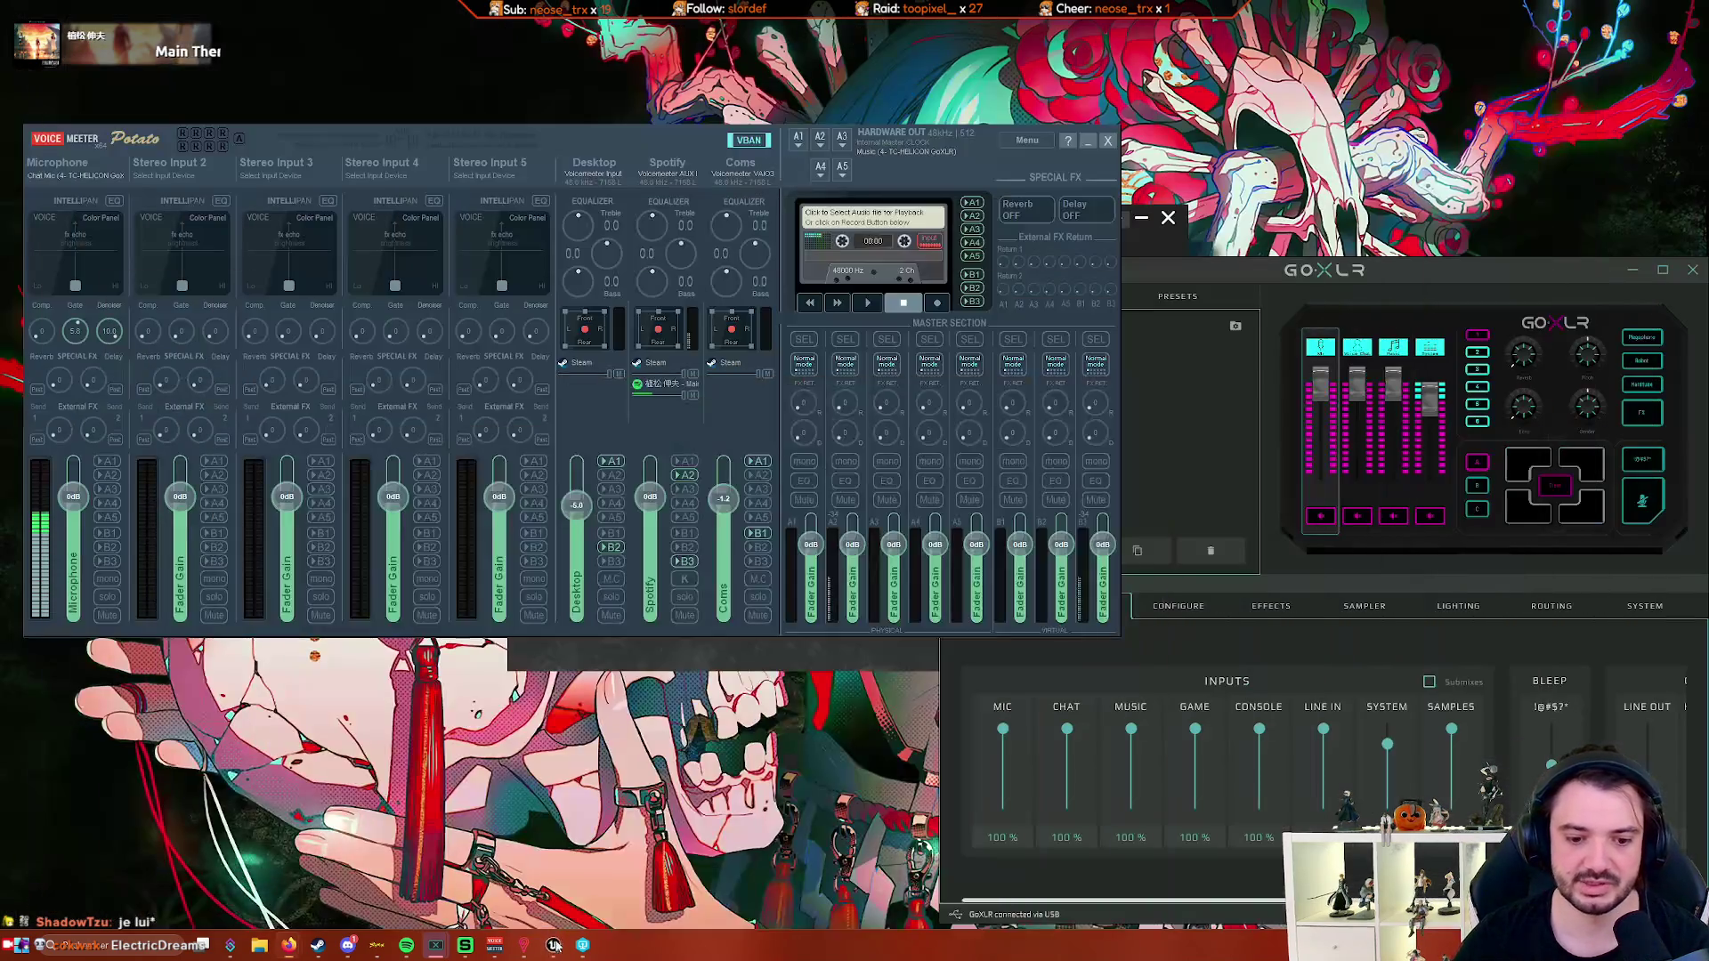
{"action": "left_click", "coordinate": [552, 945]}
- Search 'epic' in the Start menu and launch the Epic Games Launcher
{"action": "key", "text": "super"}
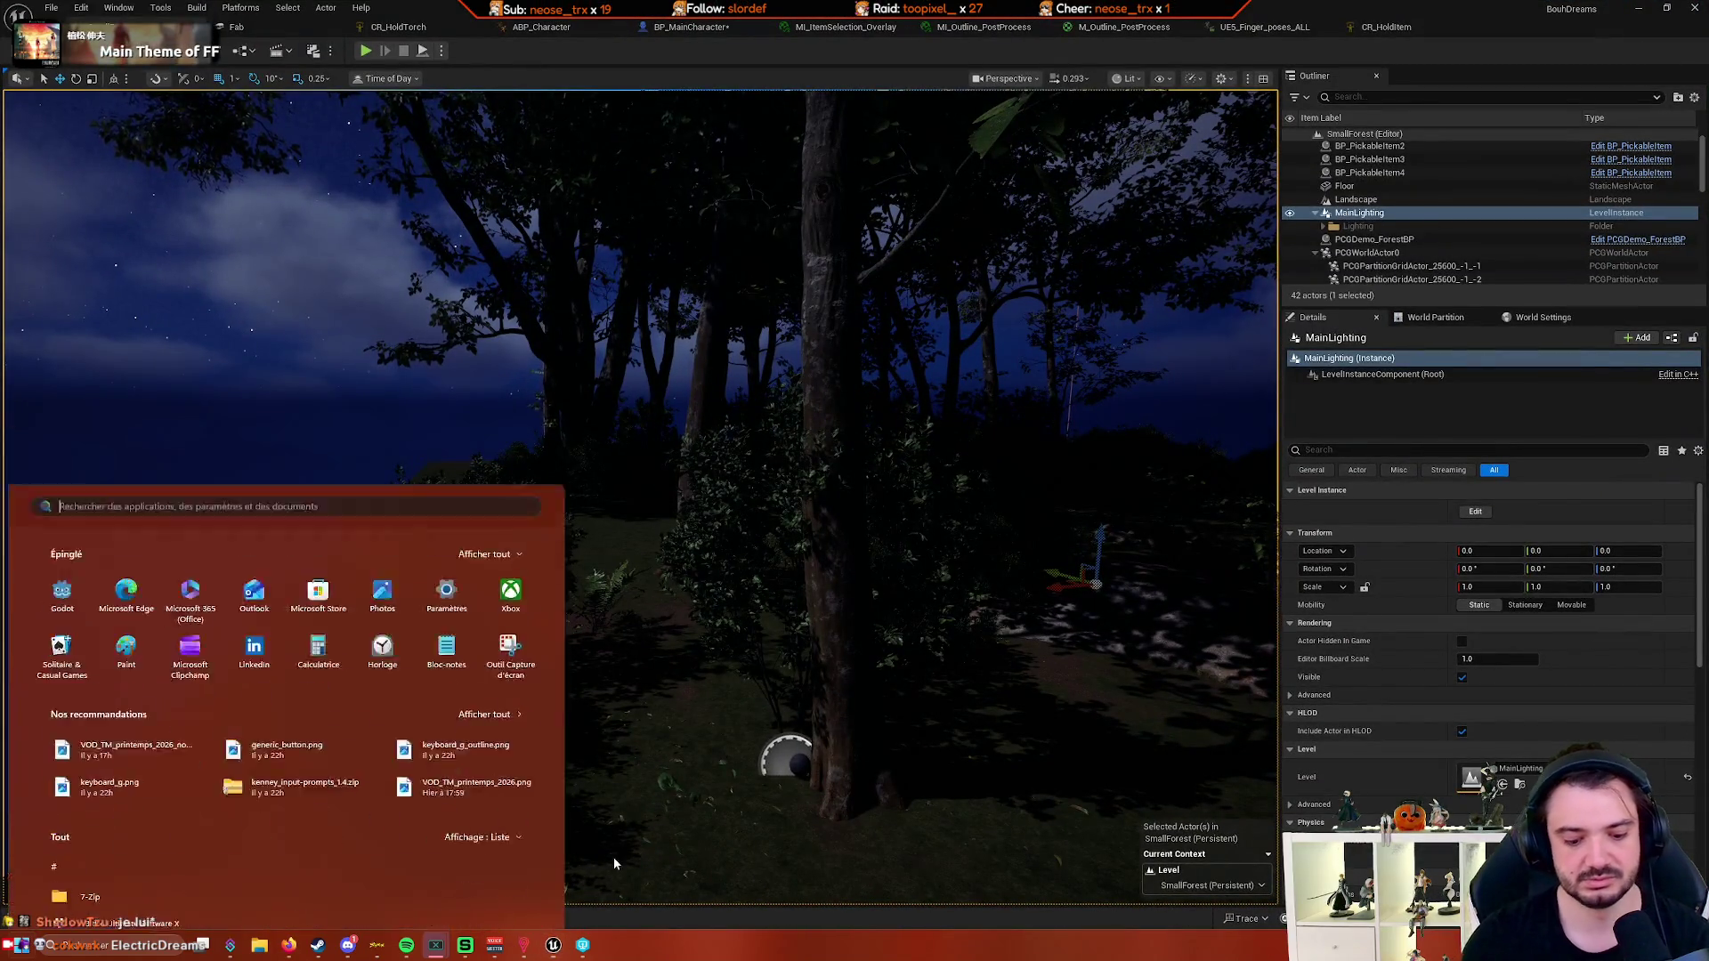
{"action": "type", "text": "epic"}
{"action": "key", "text": "Return"}
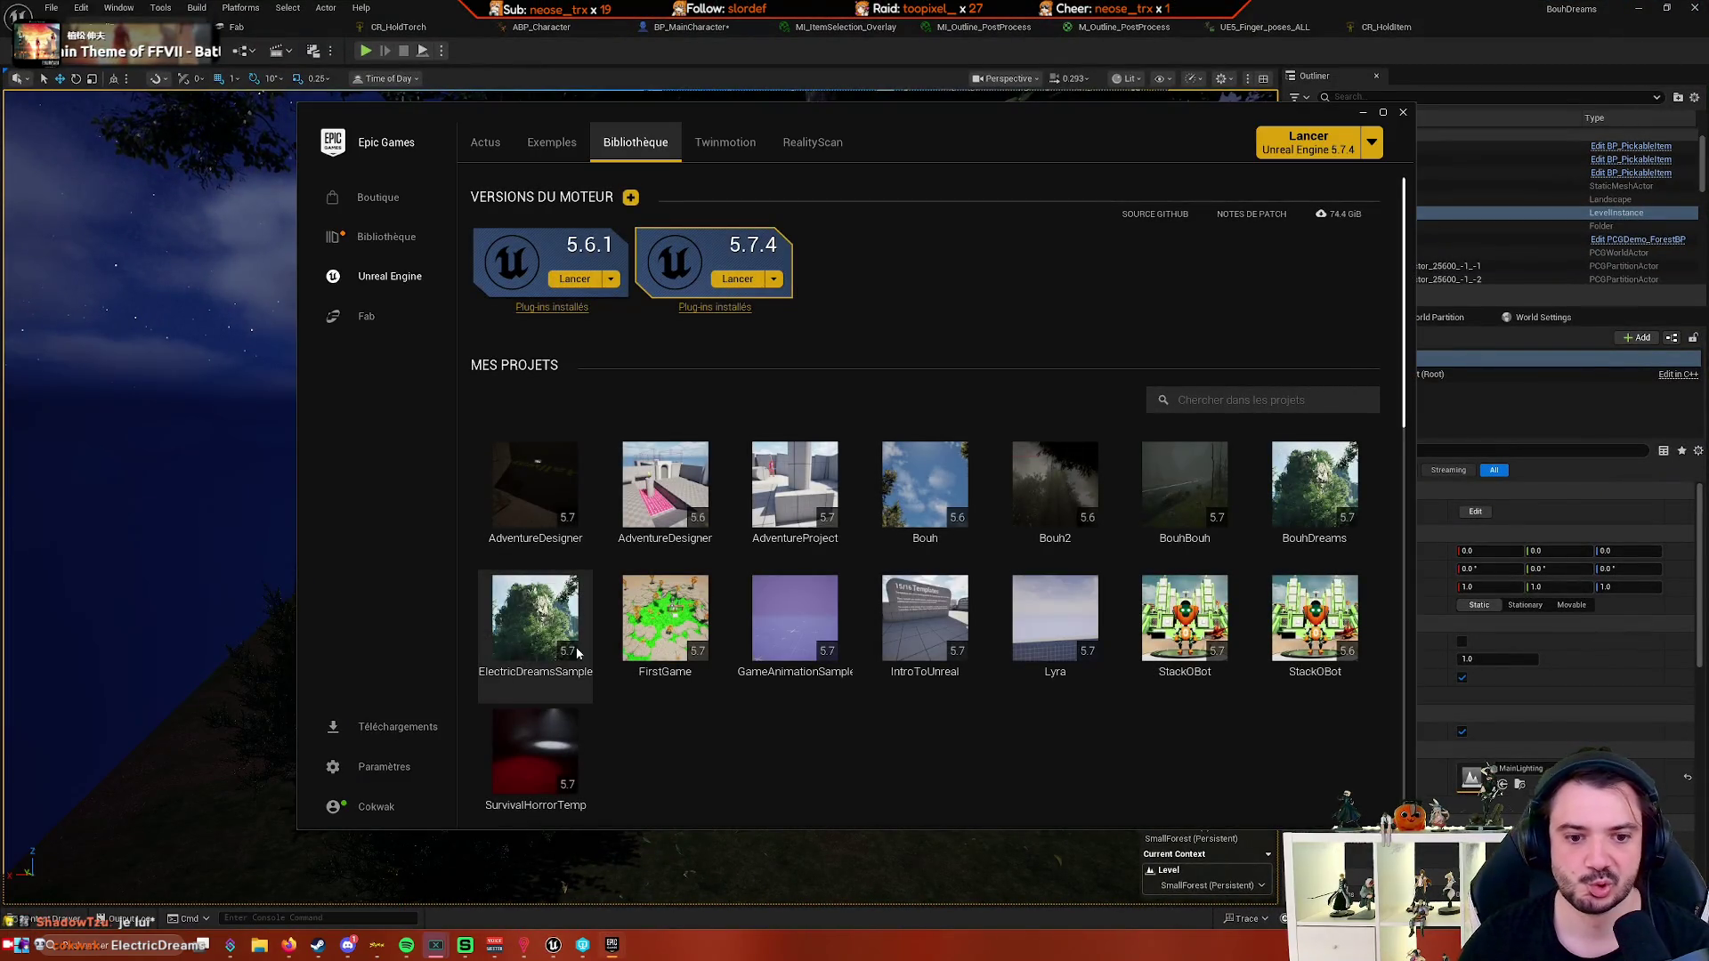
- Scroll the launcher library down to the Fab assets, dismiss it, and start another test play
{"action": "scroll", "coordinate": [735, 698], "scroll_direction": "down", "scroll_amount": 7}
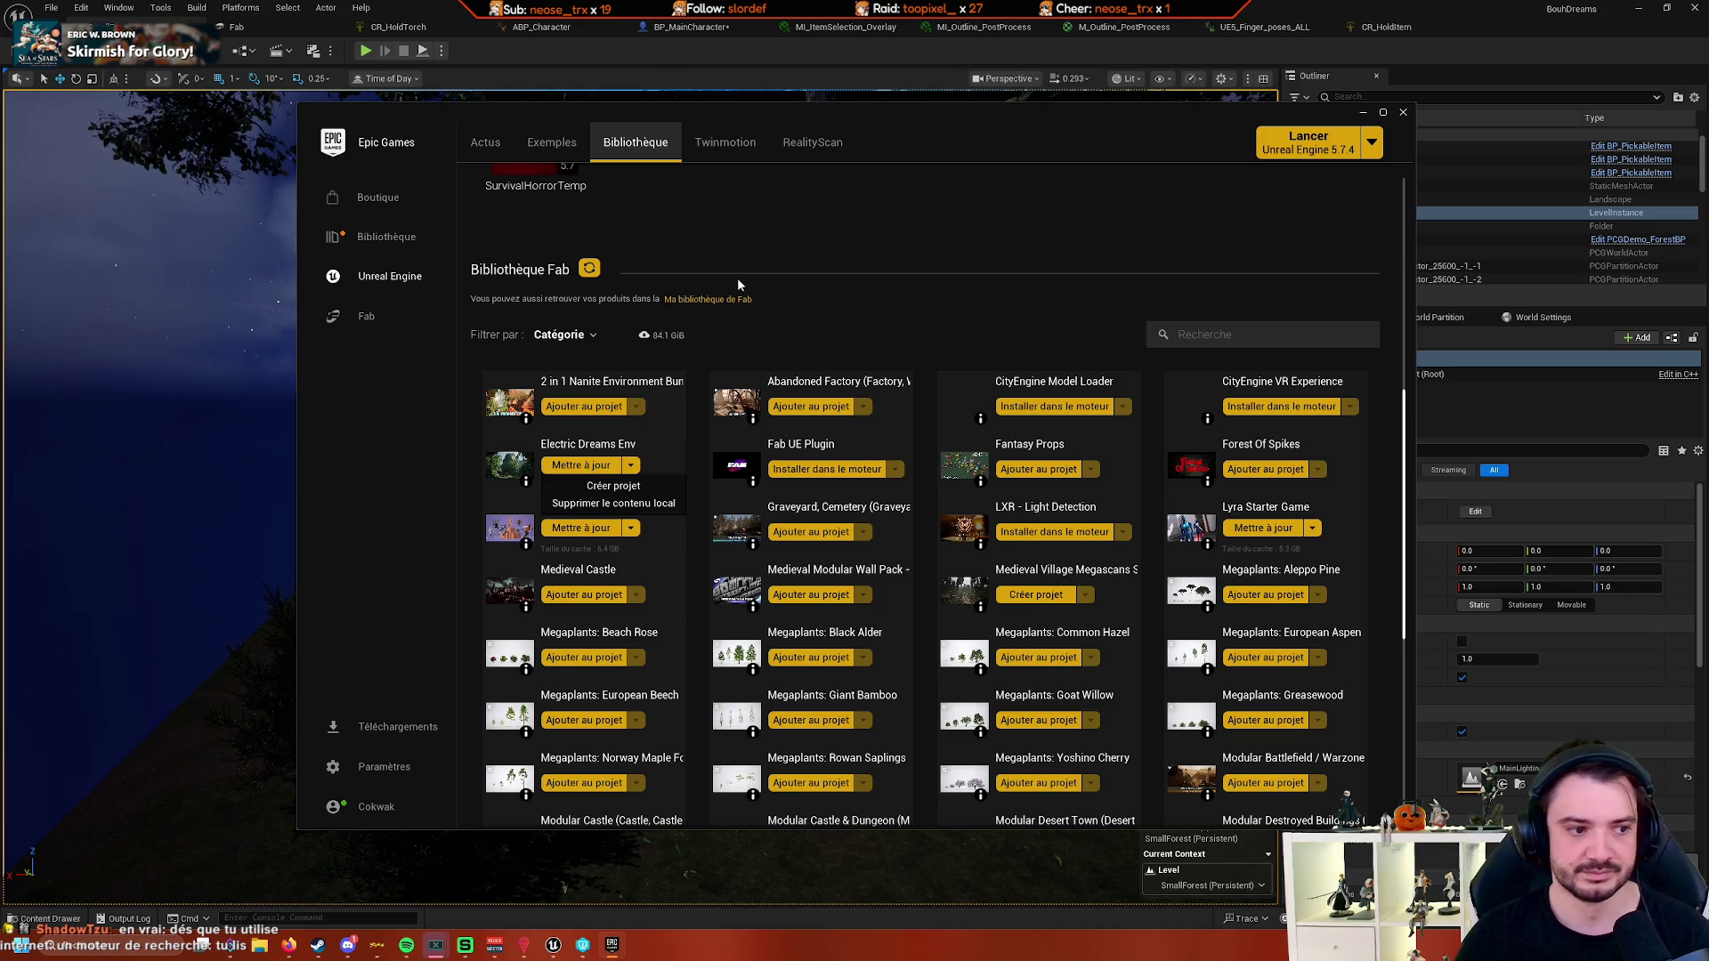
{"action": "left_click", "coordinate": [1362, 112]}
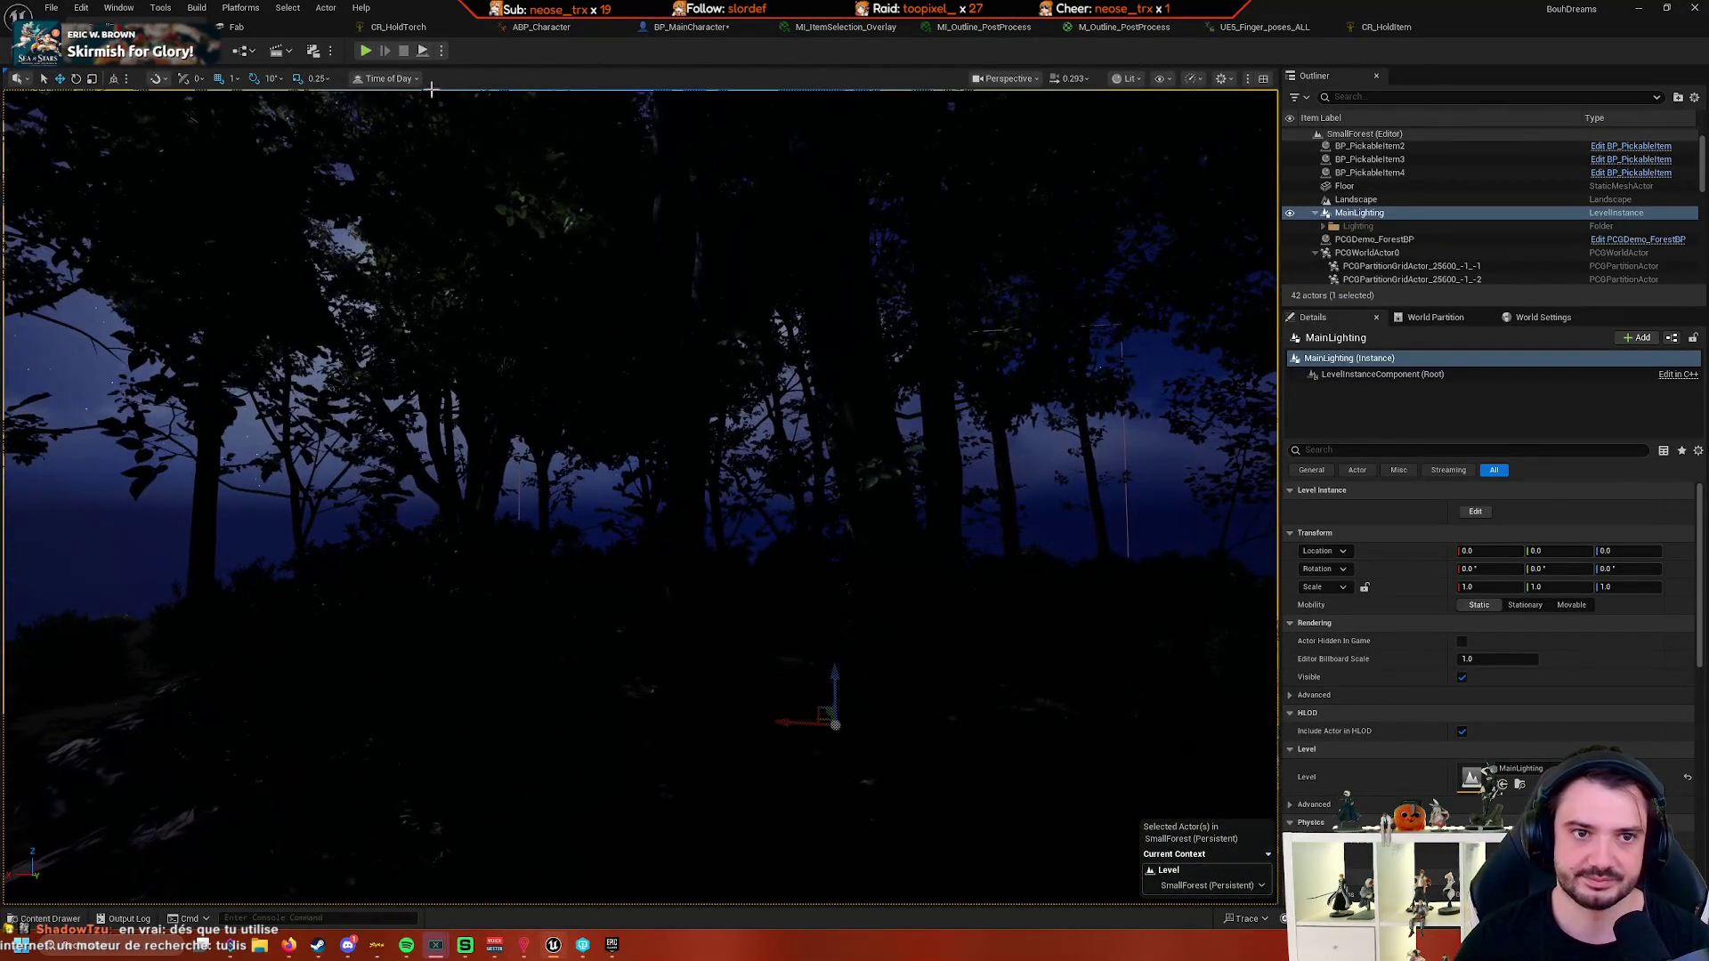
{"action": "left_click", "coordinate": [368, 50]}
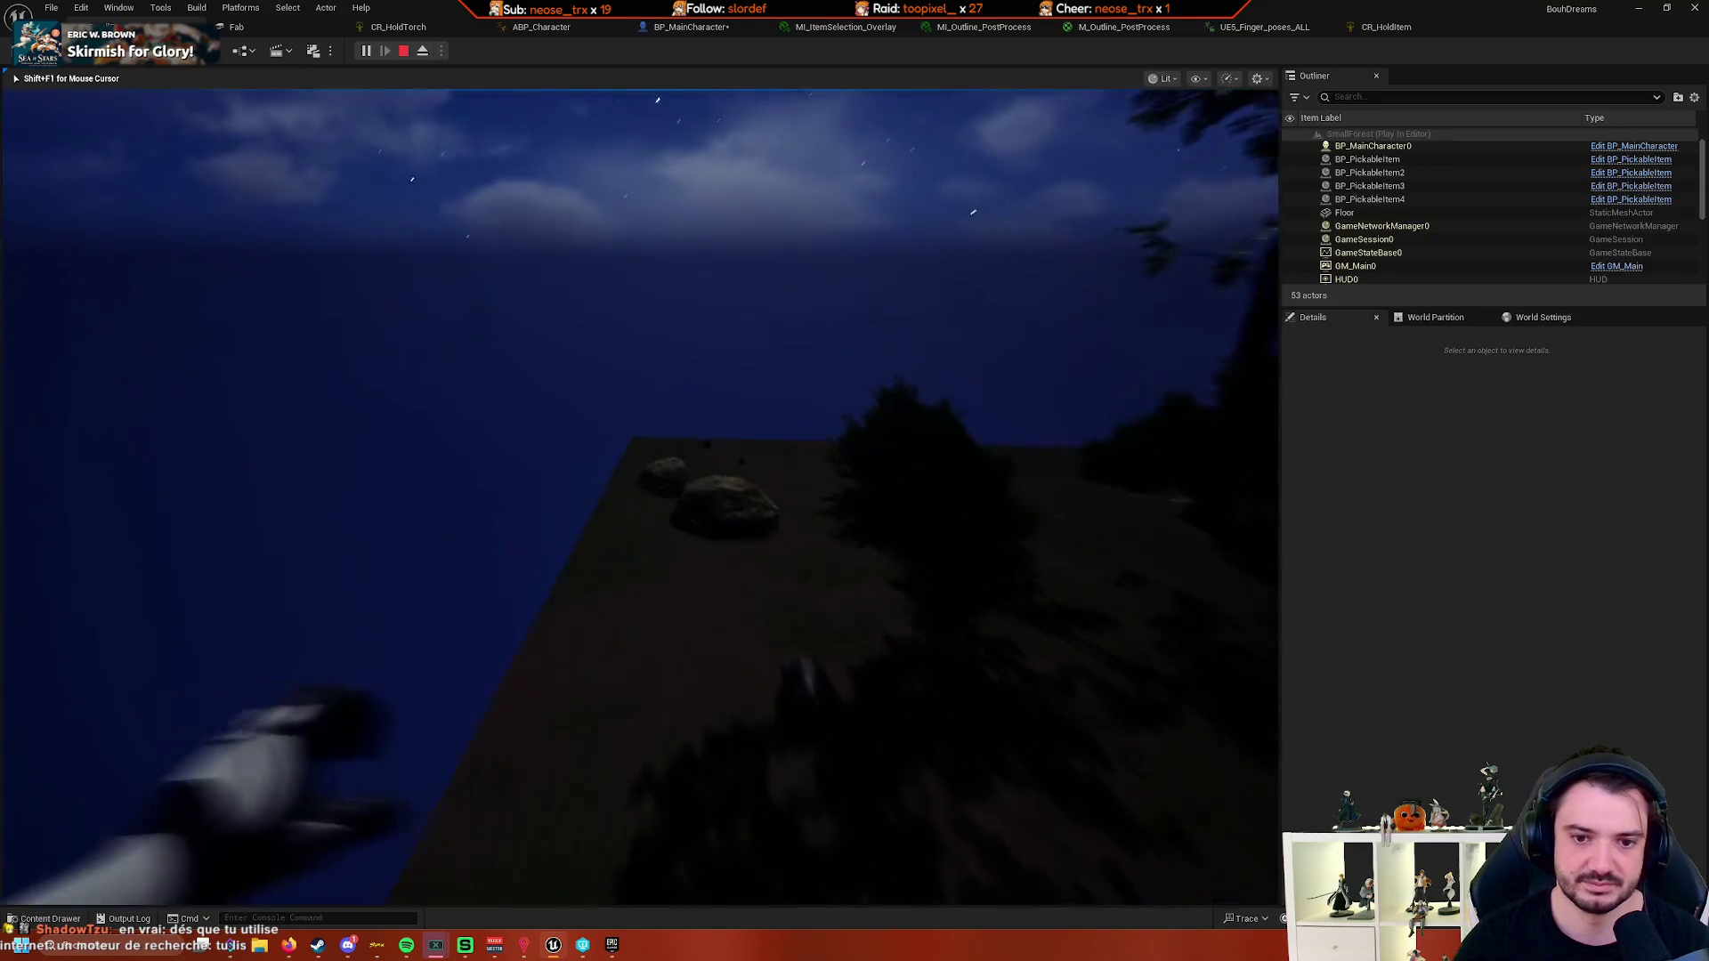
- Walk to and pick up the glowing item, roam the floor and rocks, then stop with Esc
{"action": "key", "text": "w"}
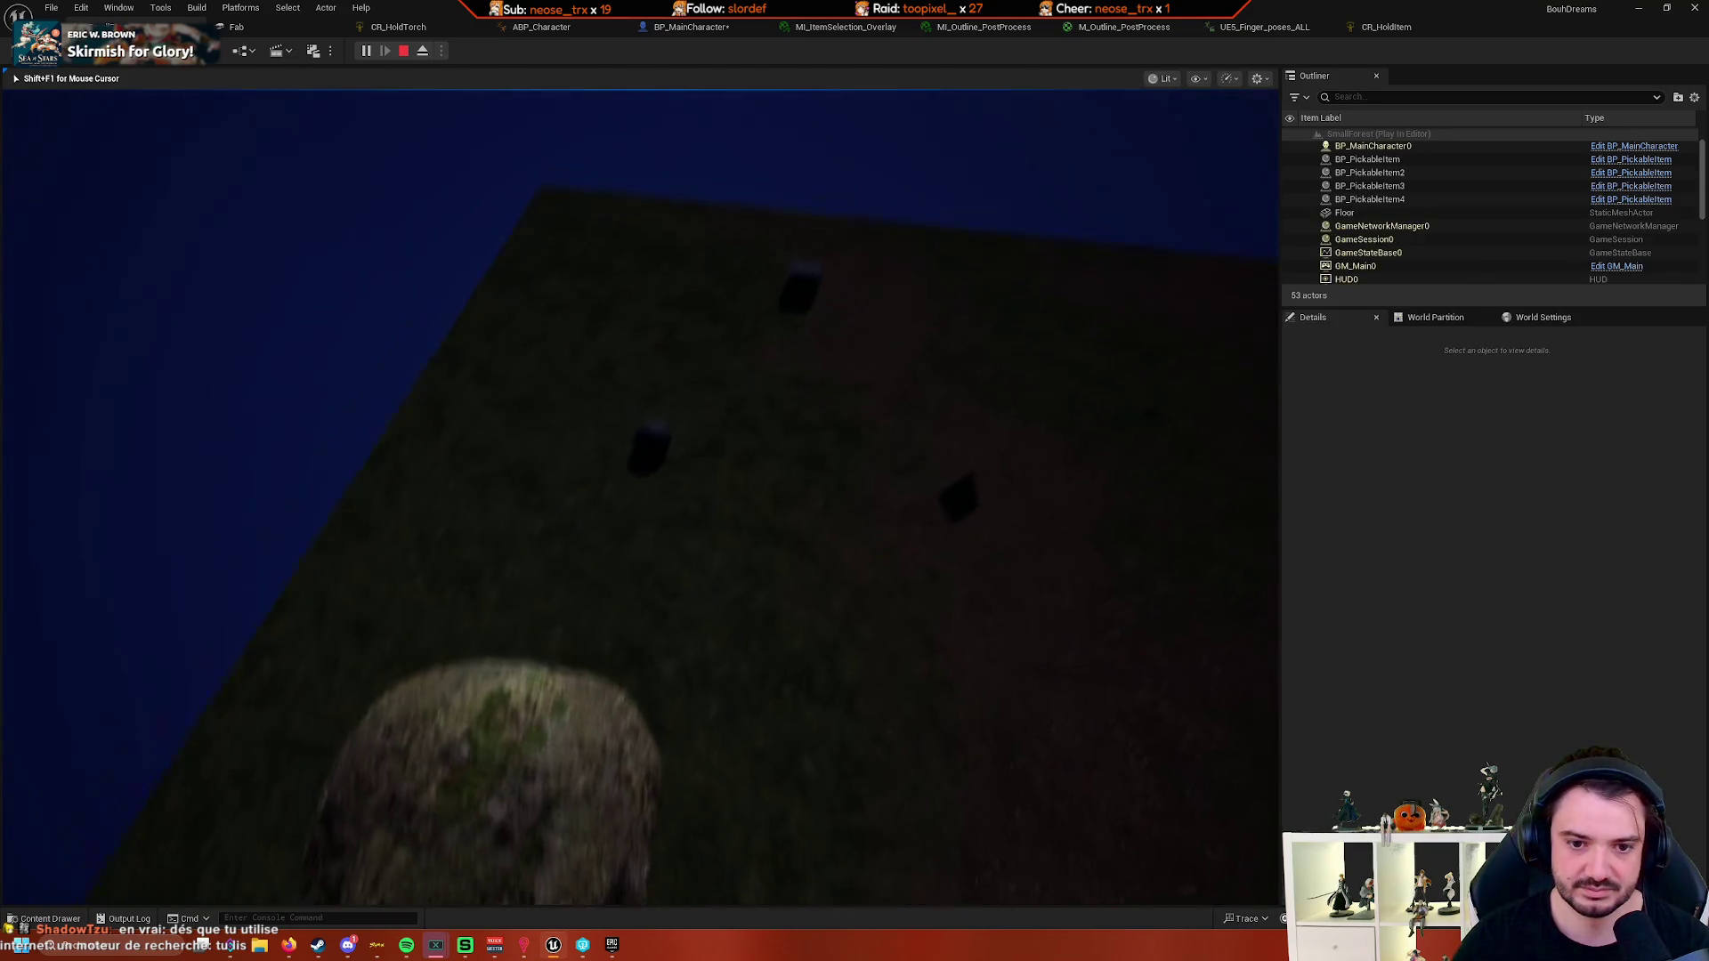
{"action": "key", "text": "w"}
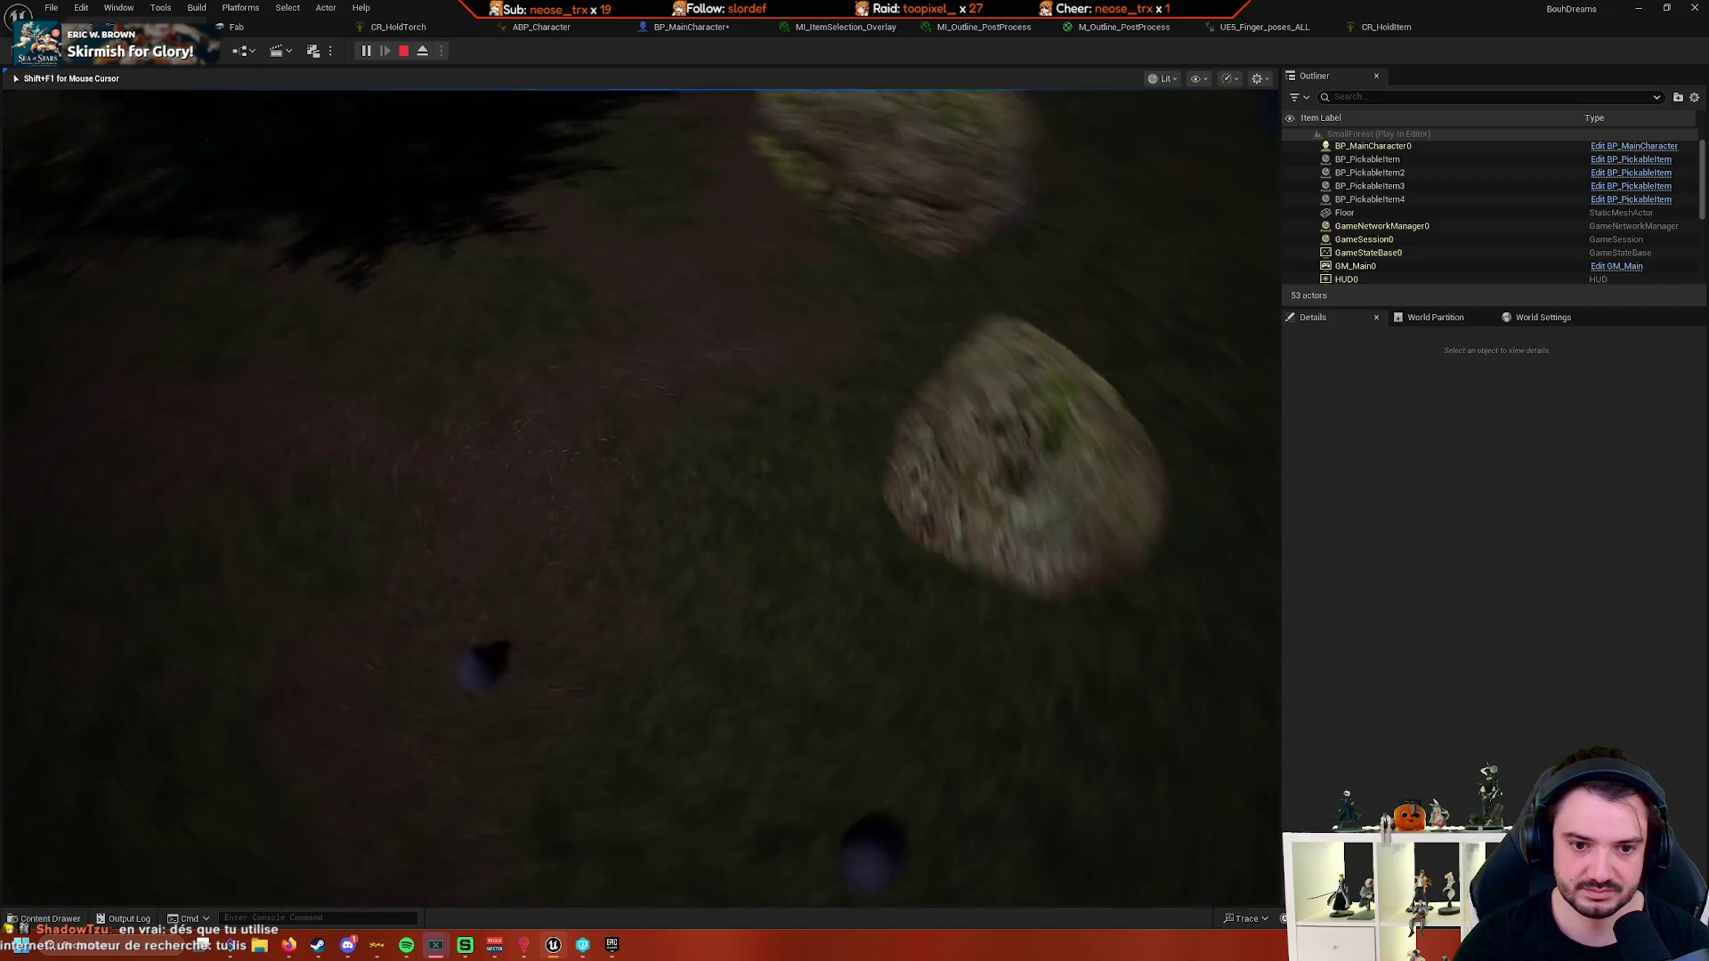
{"action": "key", "text": "w"}
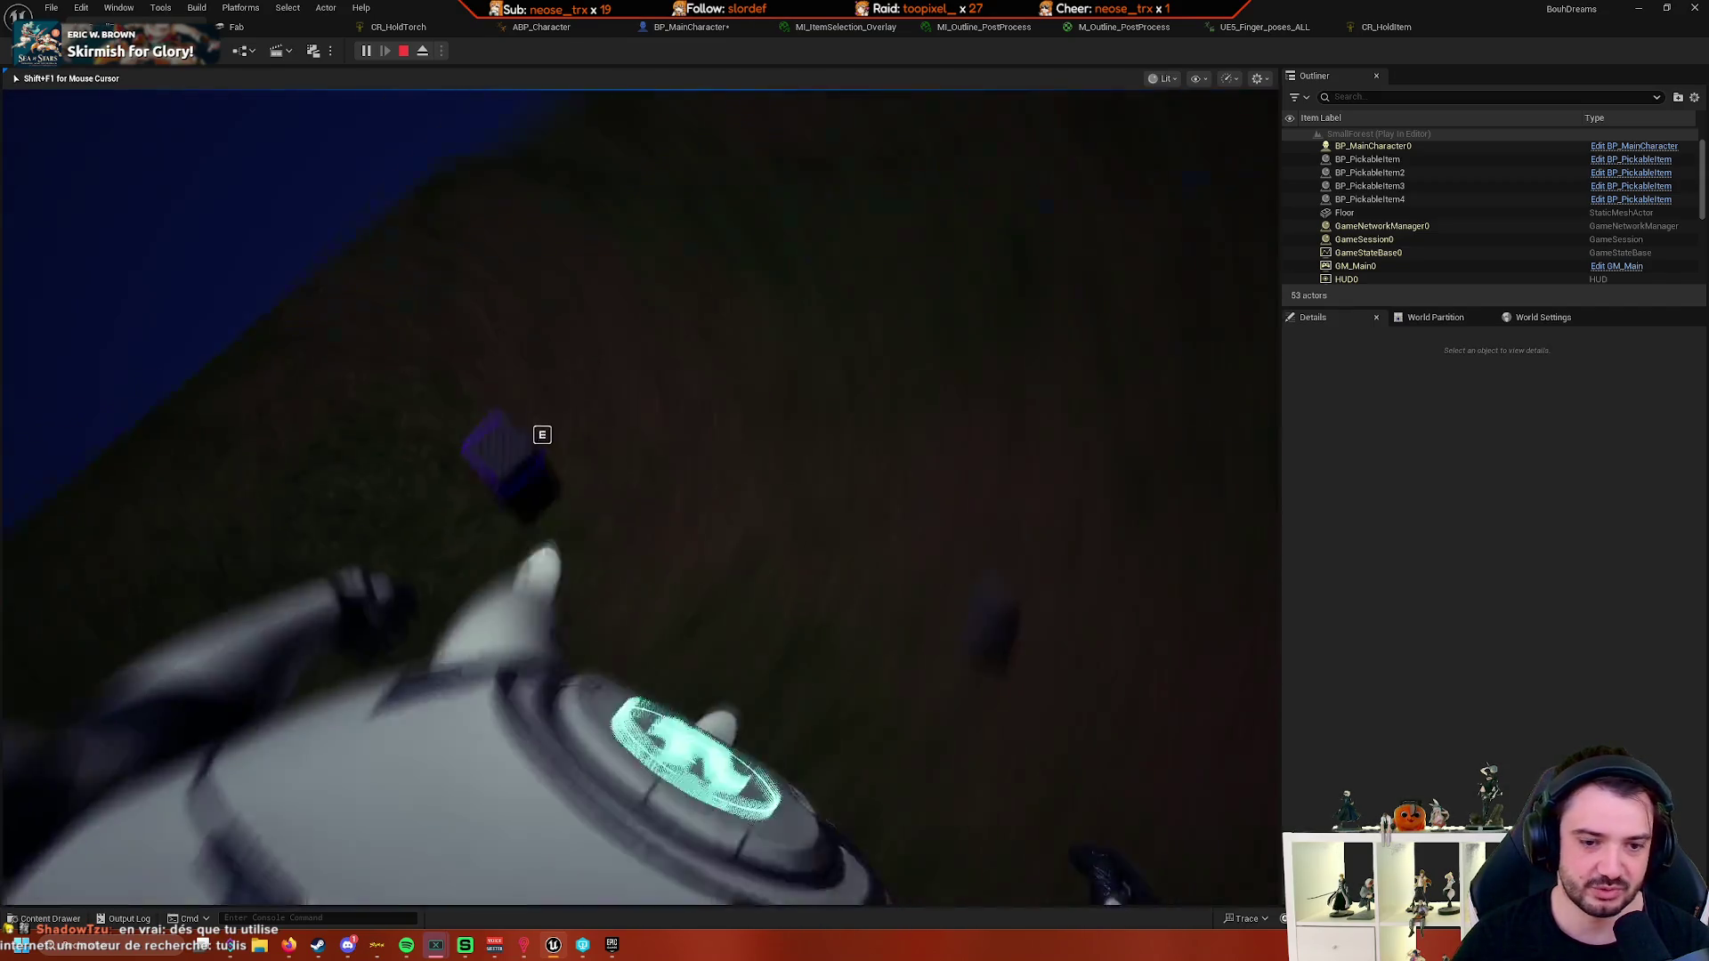
{"action": "key", "text": "w"}
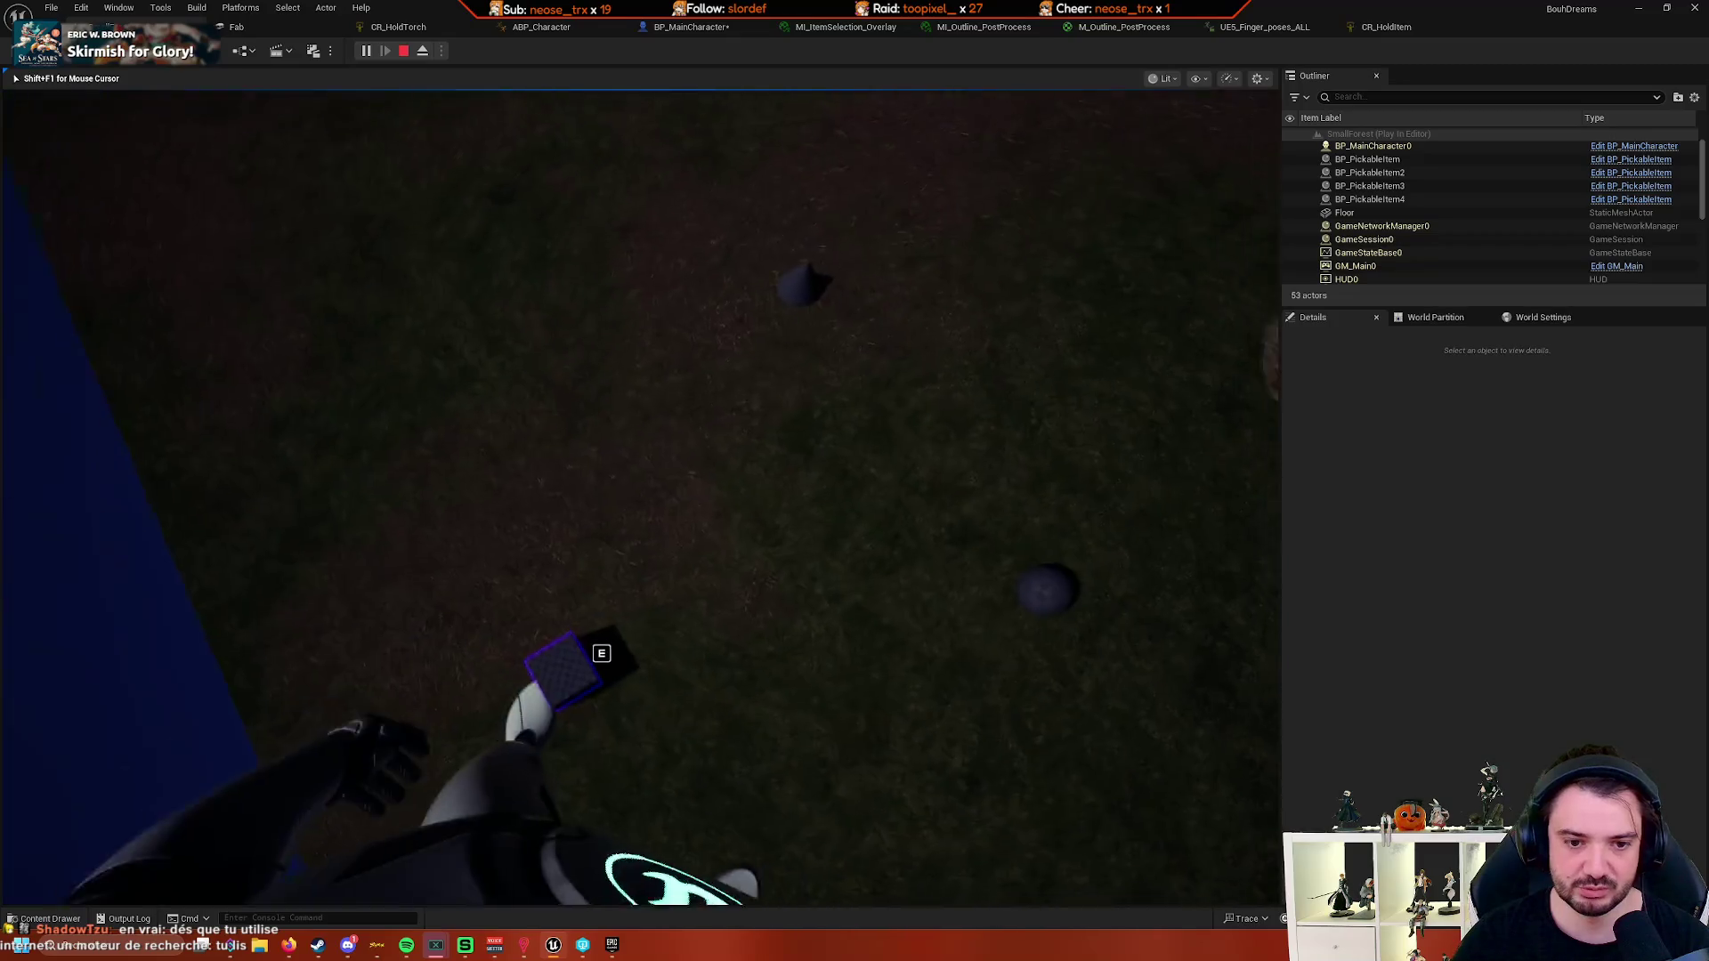
{"action": "key", "text": "w"}
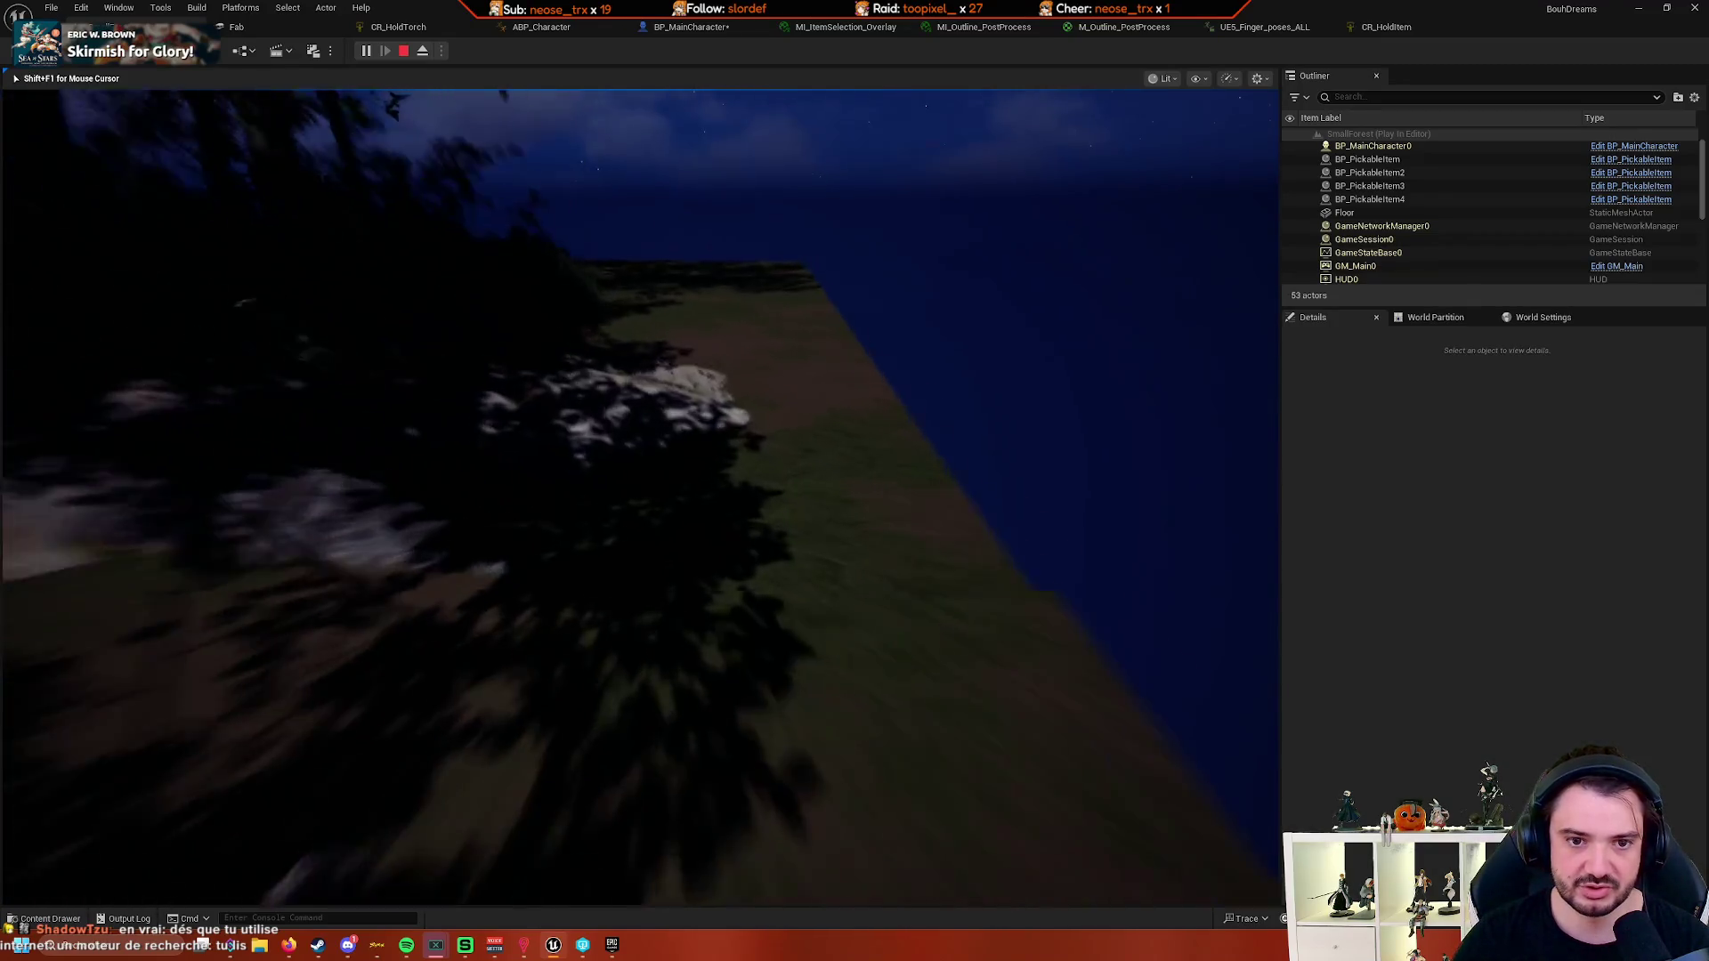
{"action": "key", "text": "w"}
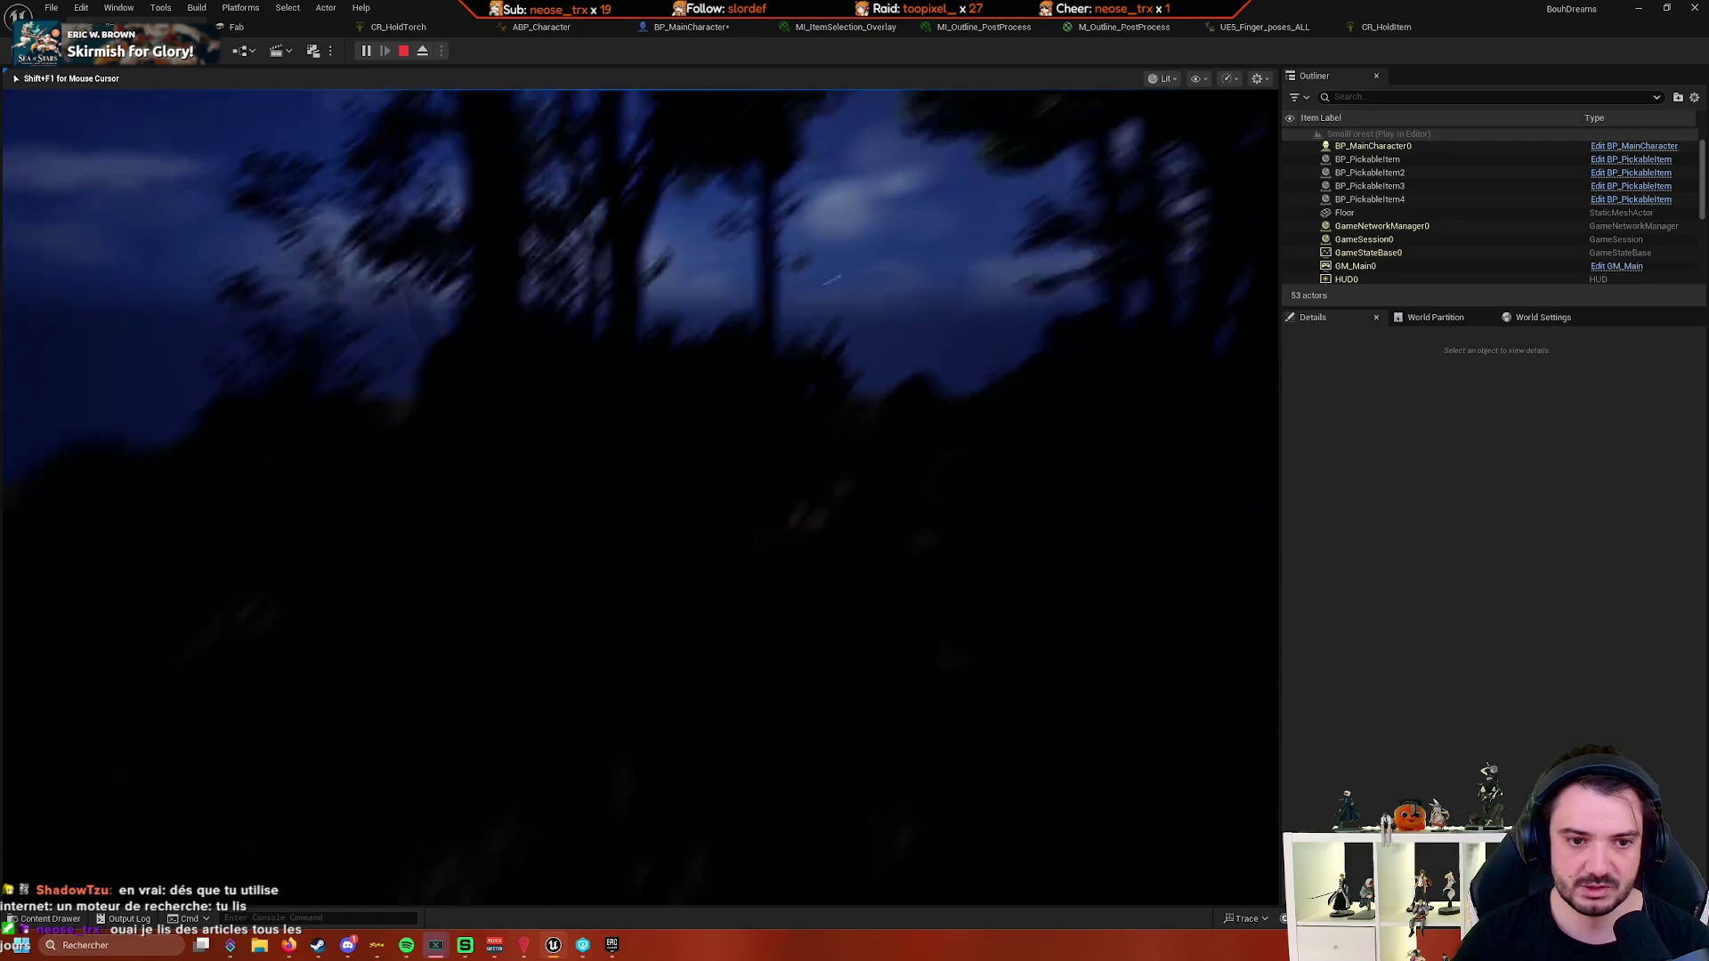
{"action": "key", "text": "w"}
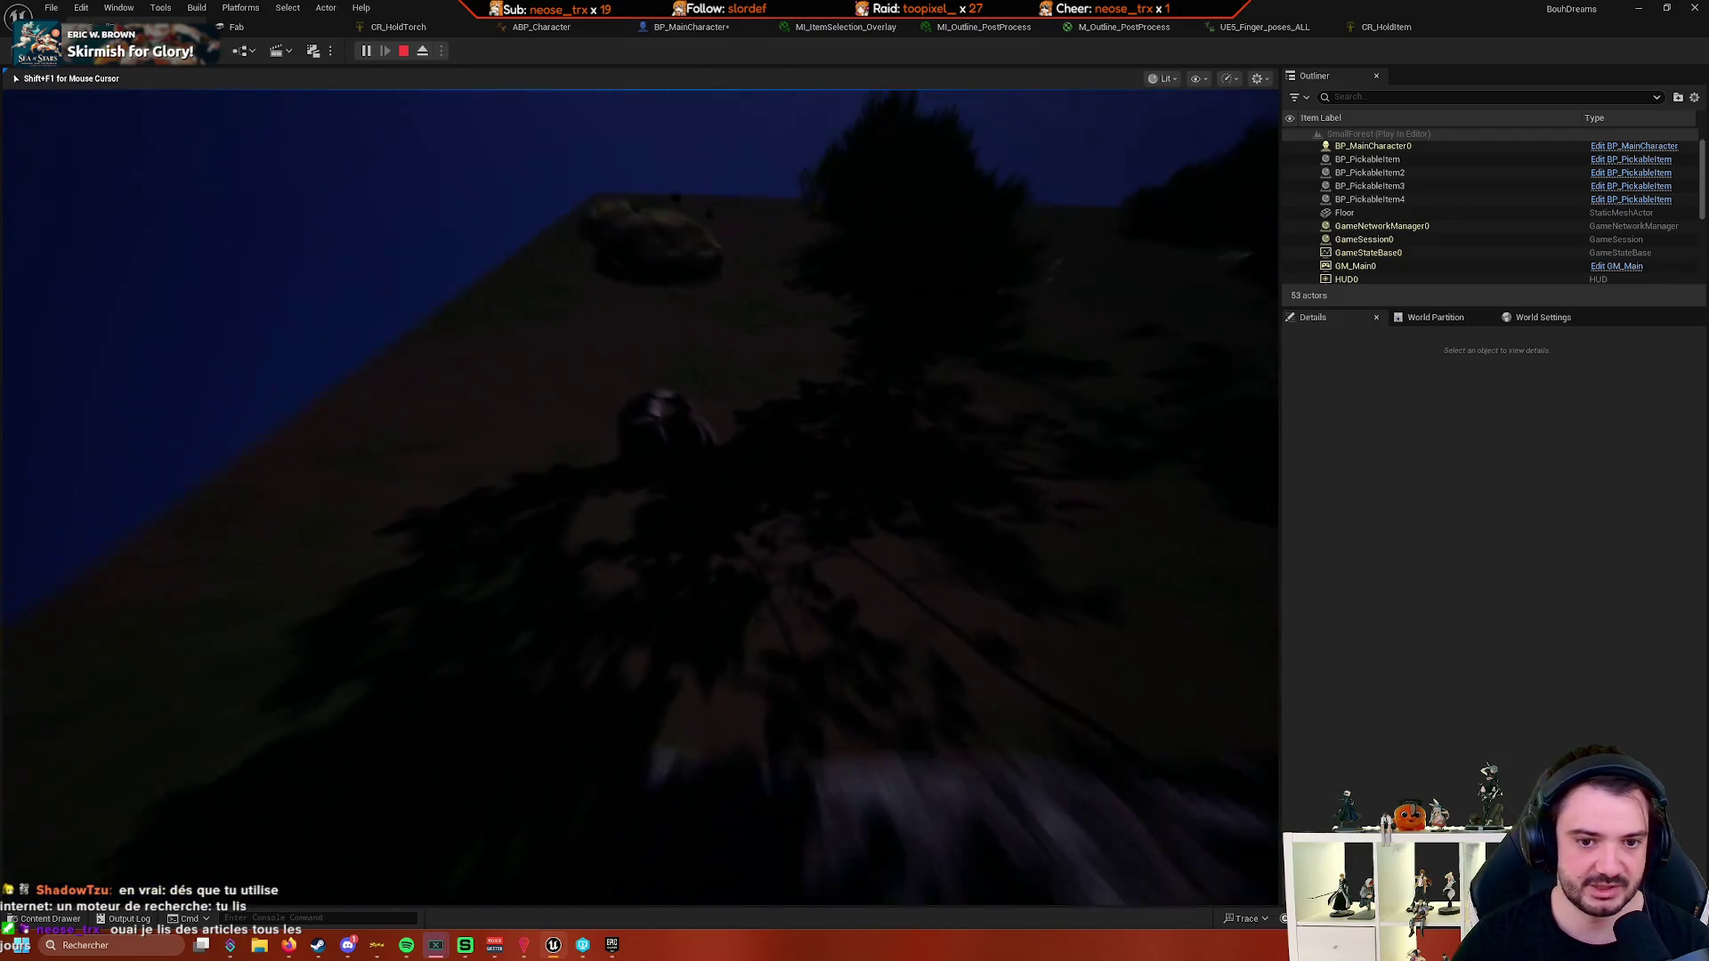
{"action": "key", "text": "w"}
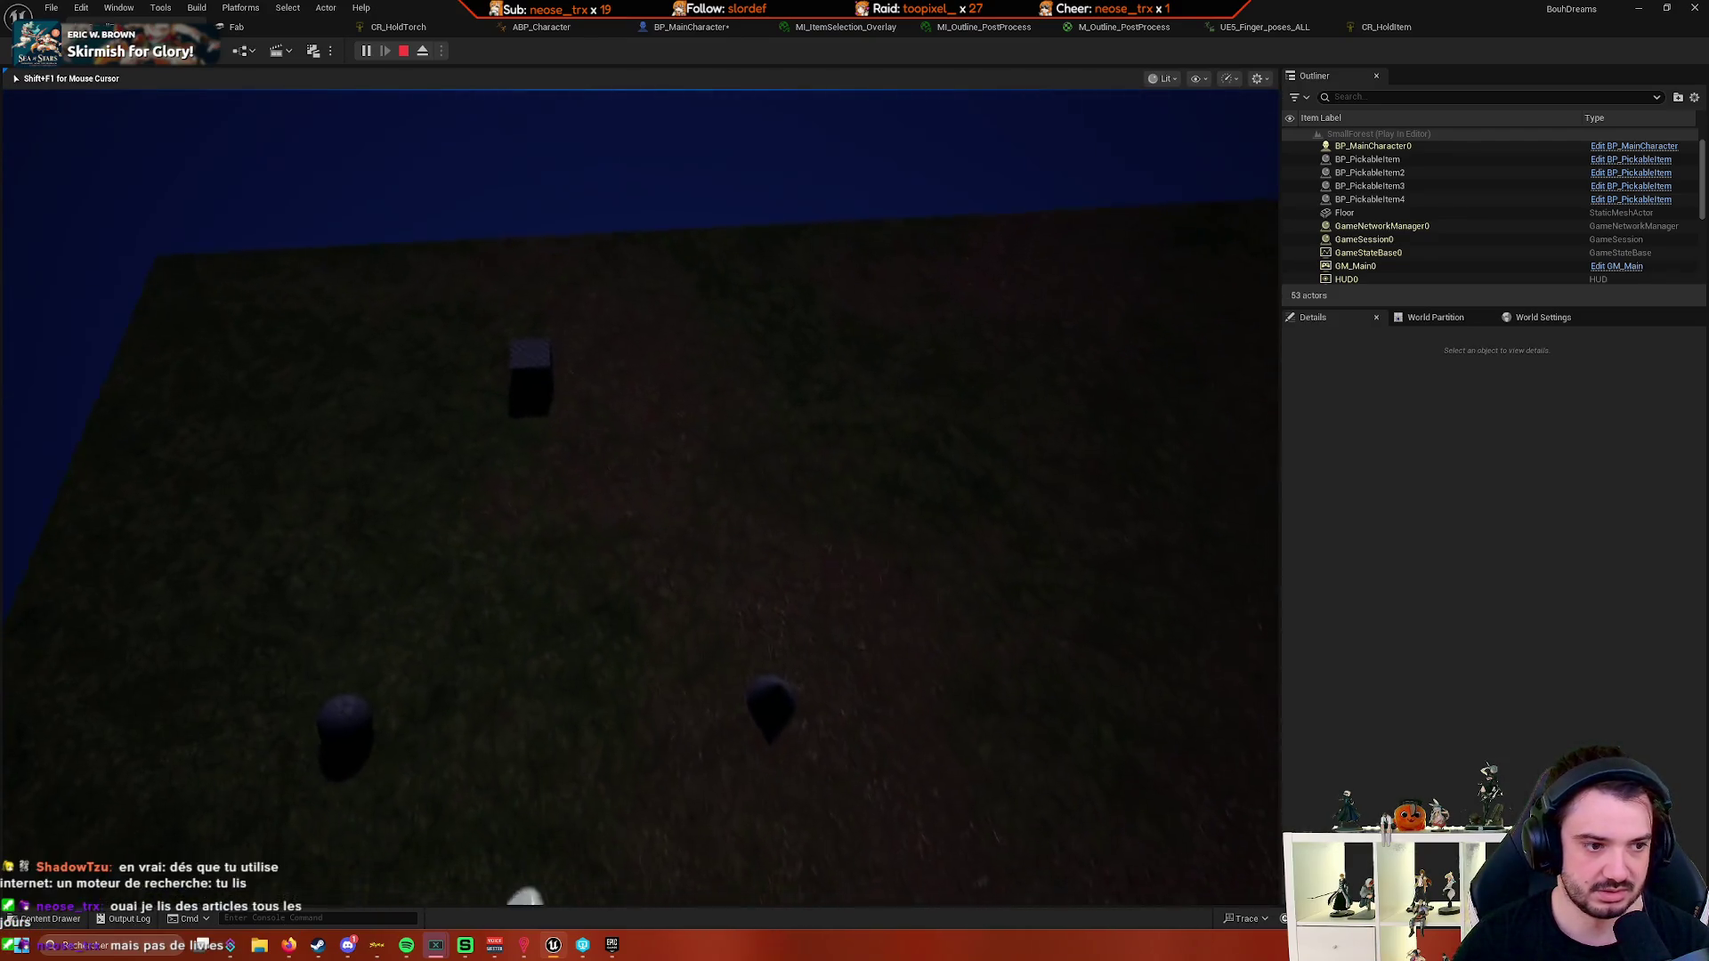
{"action": "key", "text": "w"}
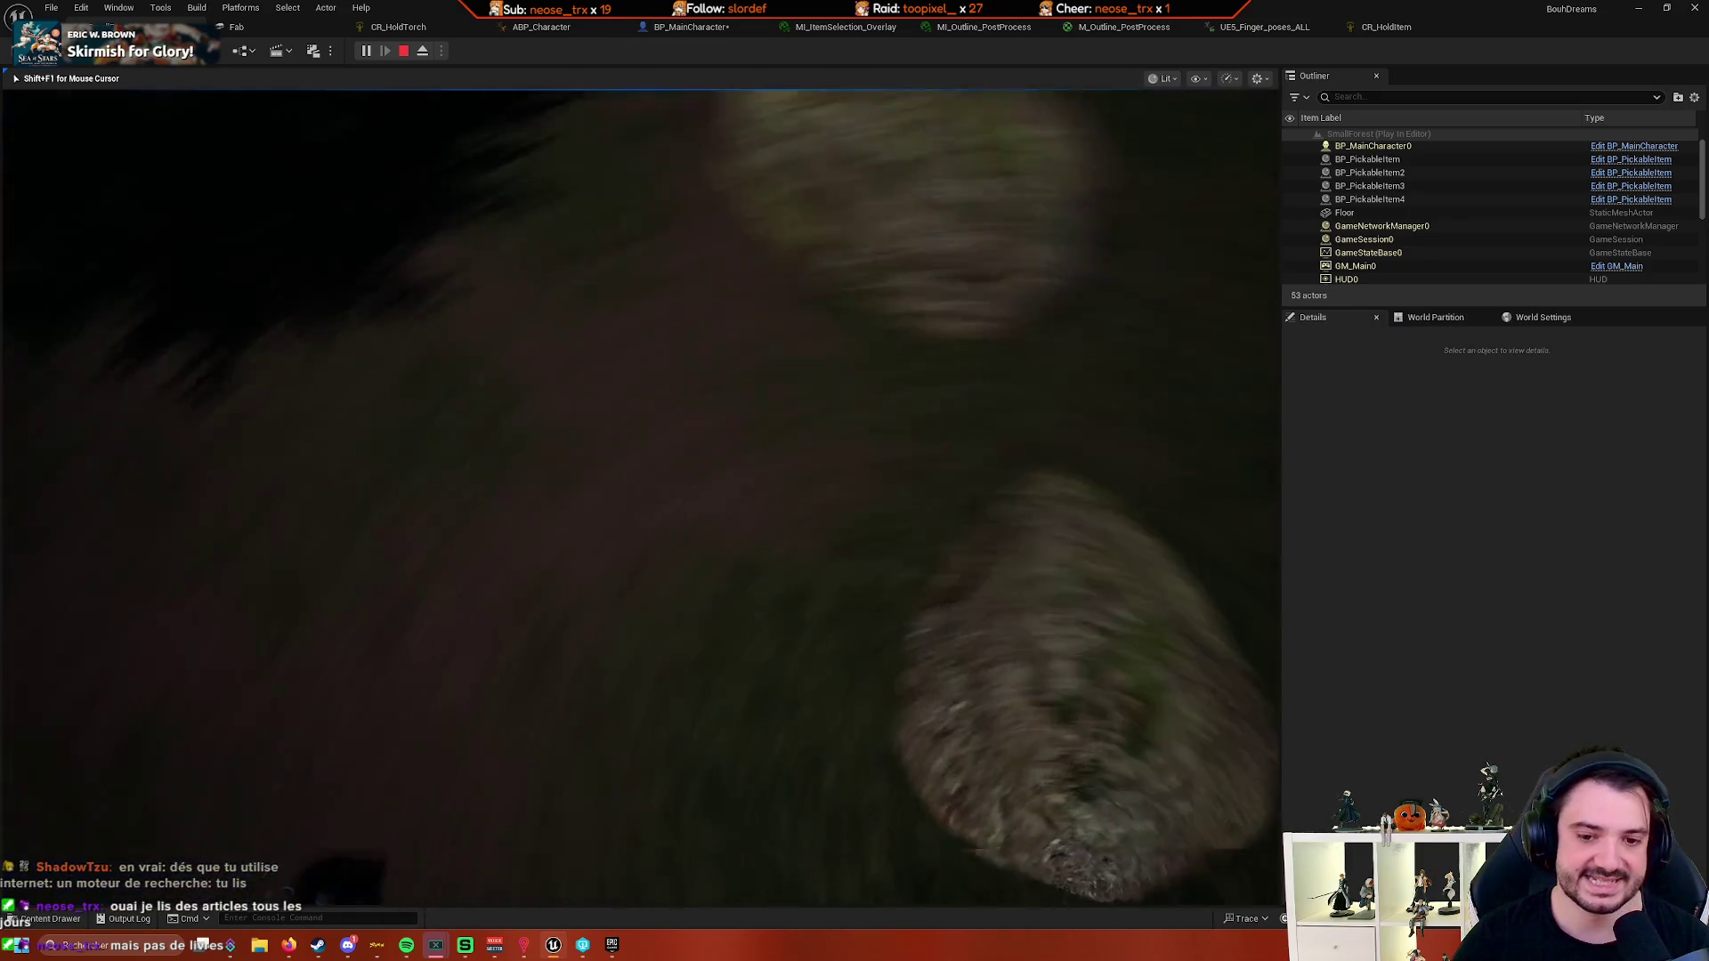
{"action": "key", "text": "w"}
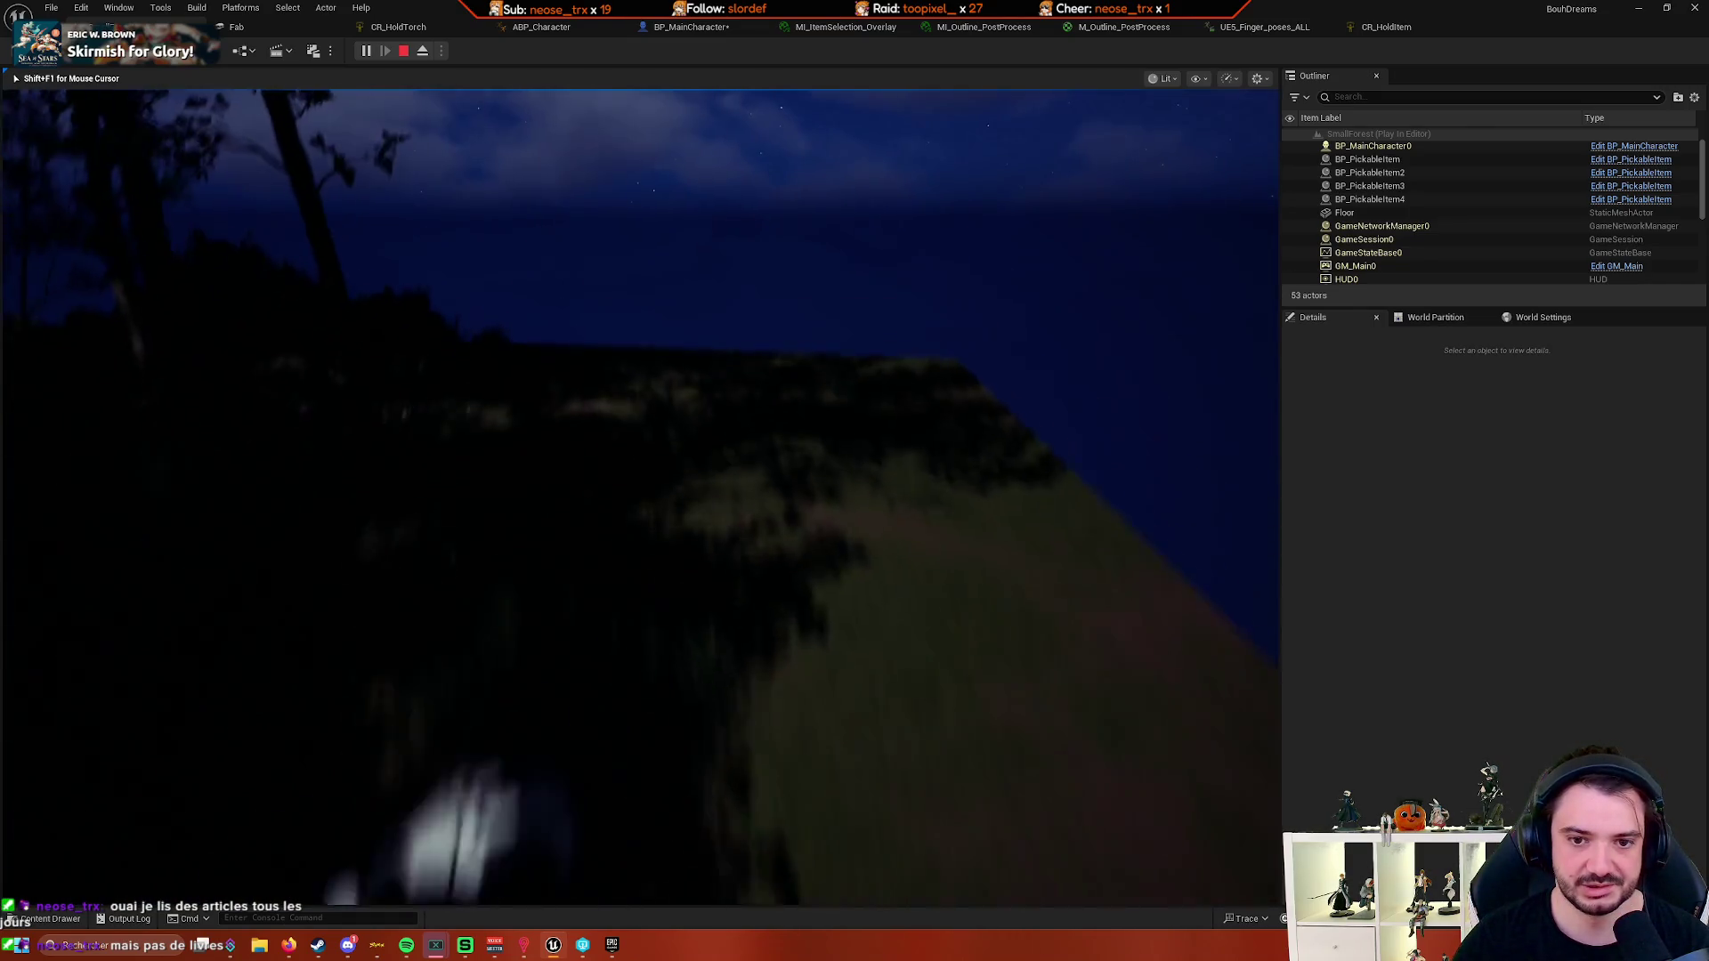
{"action": "key", "text": "w"}
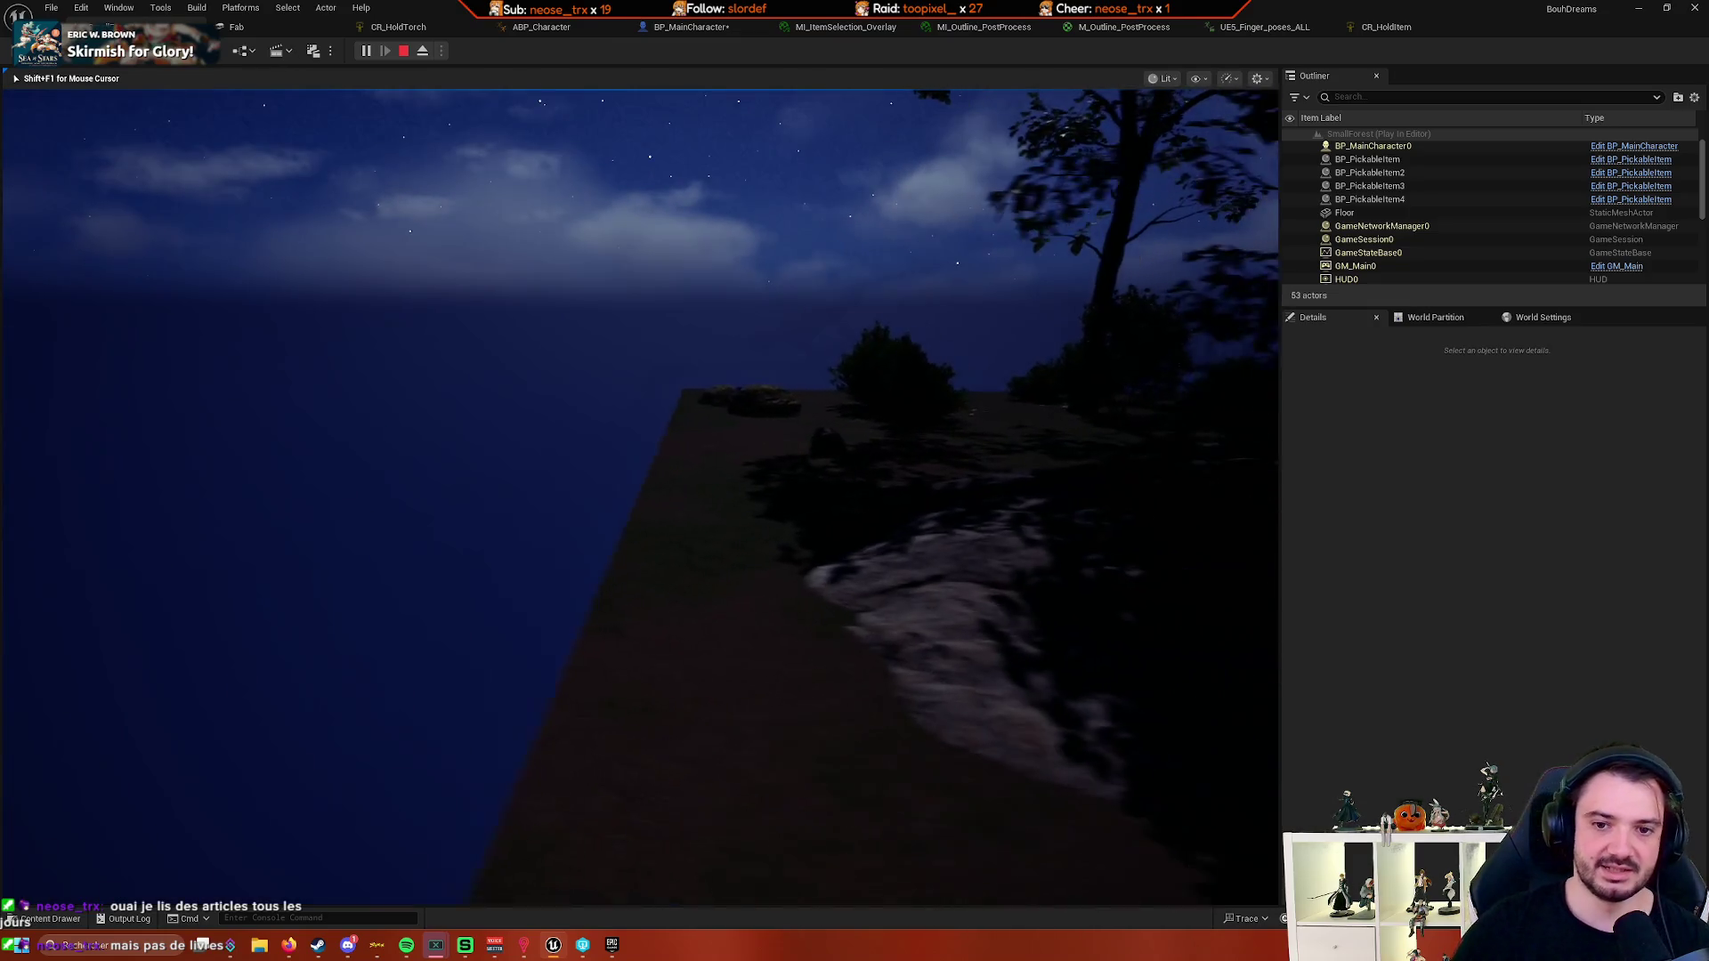
{"action": "key", "text": "Escape"}
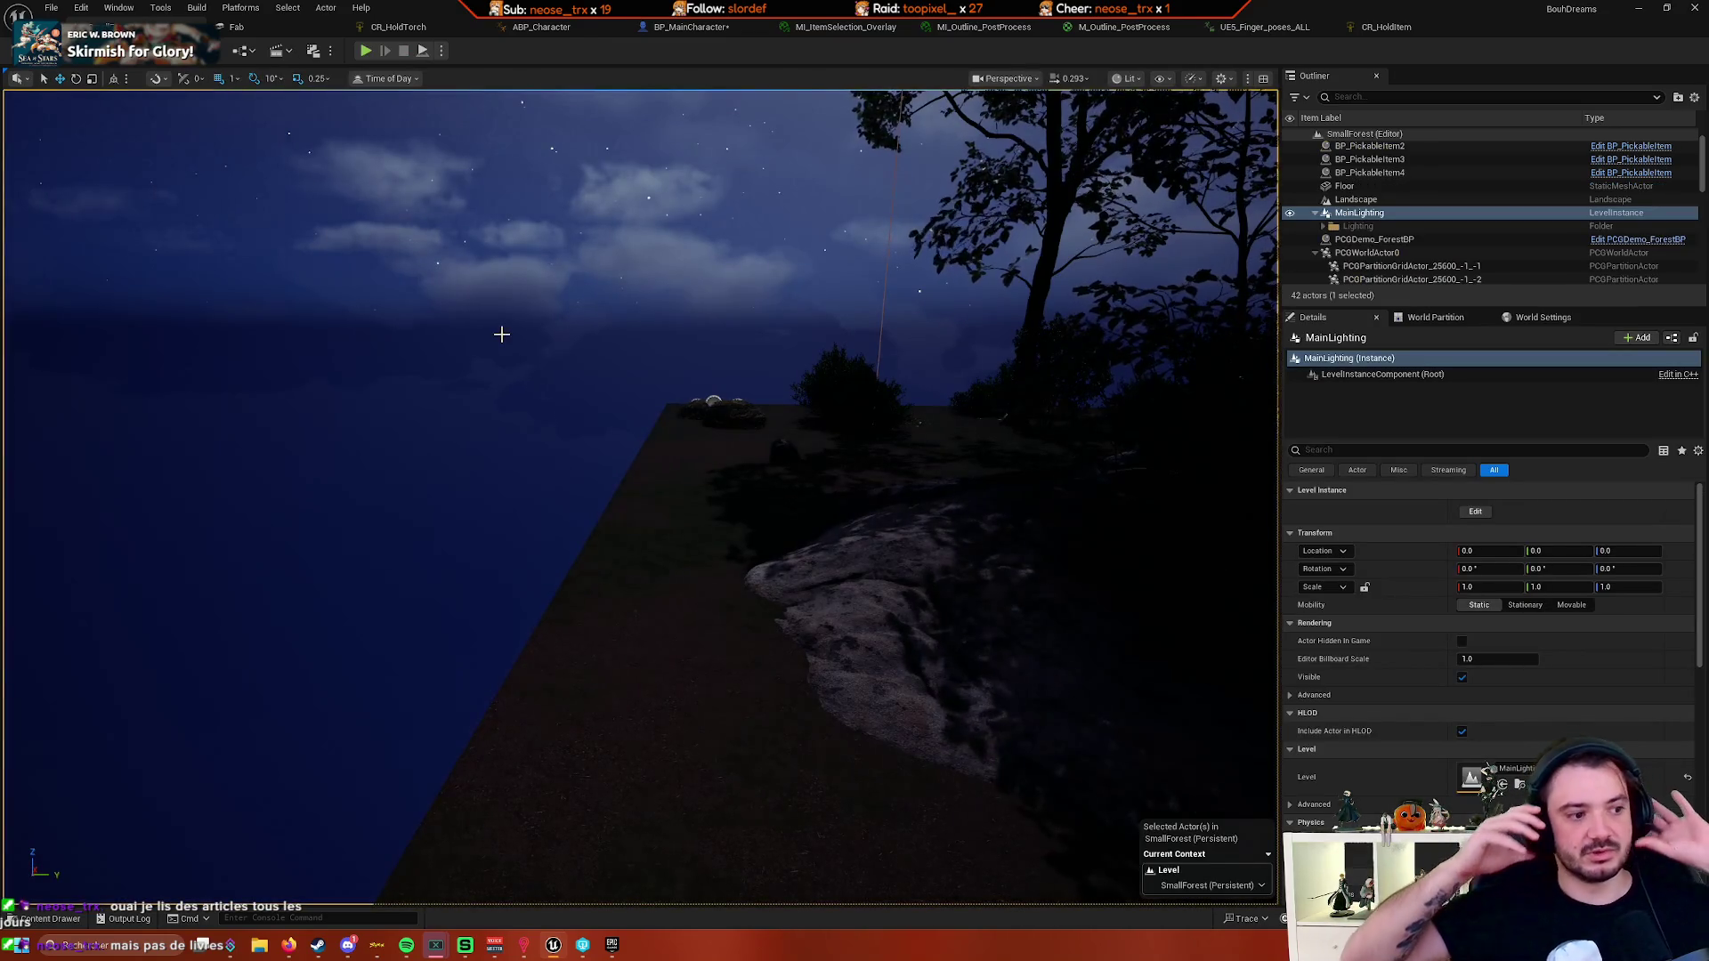
- Swing the editor view toward the sky and start a Play-In-Editor session
{"action": "mouse_move", "coordinate": [517, 327]}
{"action": "left_mouse_down"}
{"action": "mouse_move", "coordinate": [499, 289]}
{"action": "mouse_move", "coordinate": [529, 160]}
{"action": "mouse_move", "coordinate": [579, 196]}
{"action": "mouse_move", "coordinate": [561, 231]}
{"action": "mouse_move", "coordinate": [739, 332]}
{"action": "left_mouse_up"}
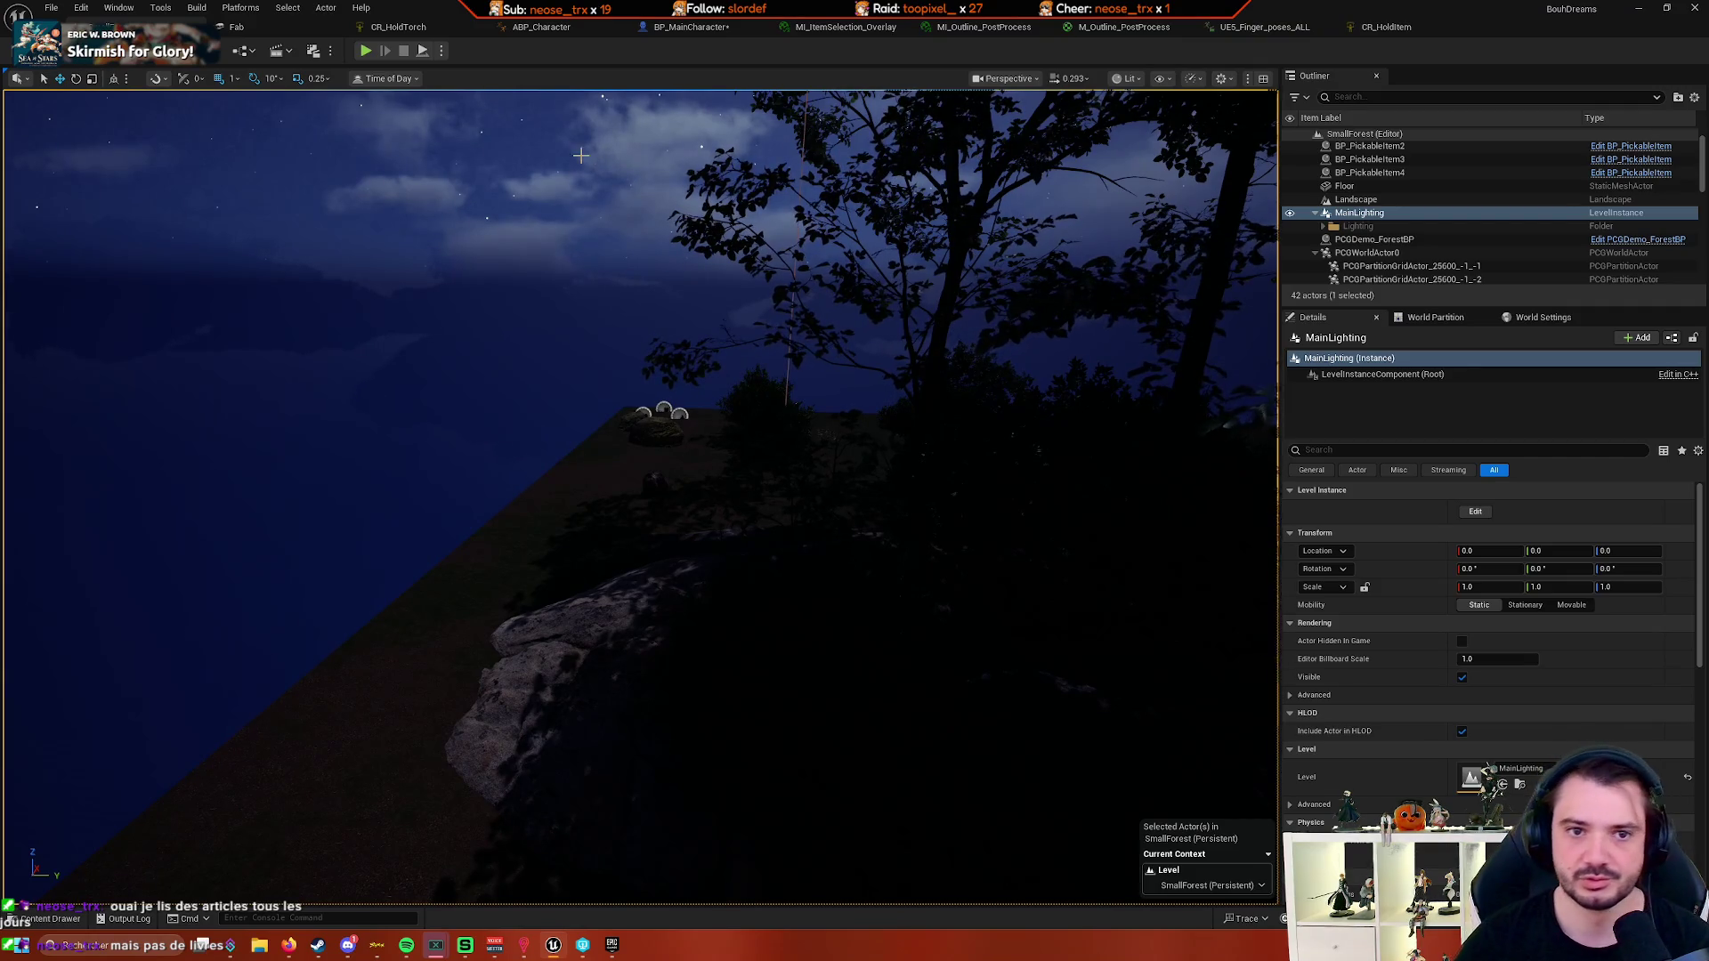
{"action": "left_click", "coordinate": [366, 51]}
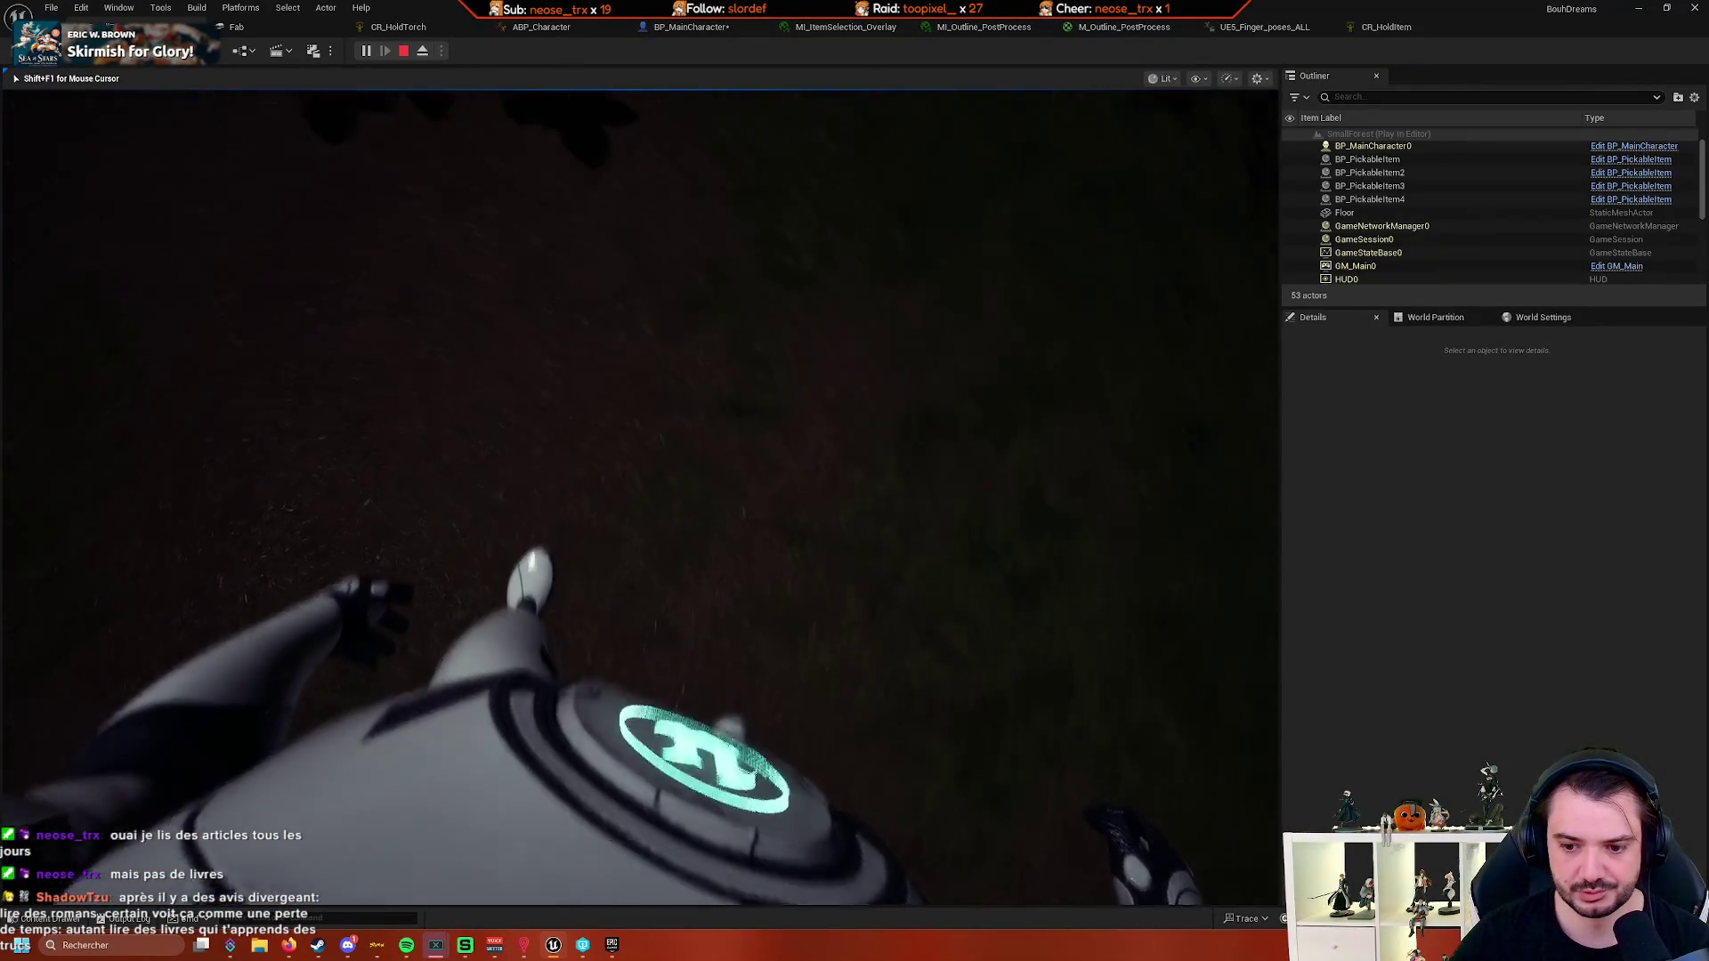
- Eject to view the mannequin's torso up close, repossess with F8, then end play with Esc
{"action": "left_click", "coordinate": [423, 52]}
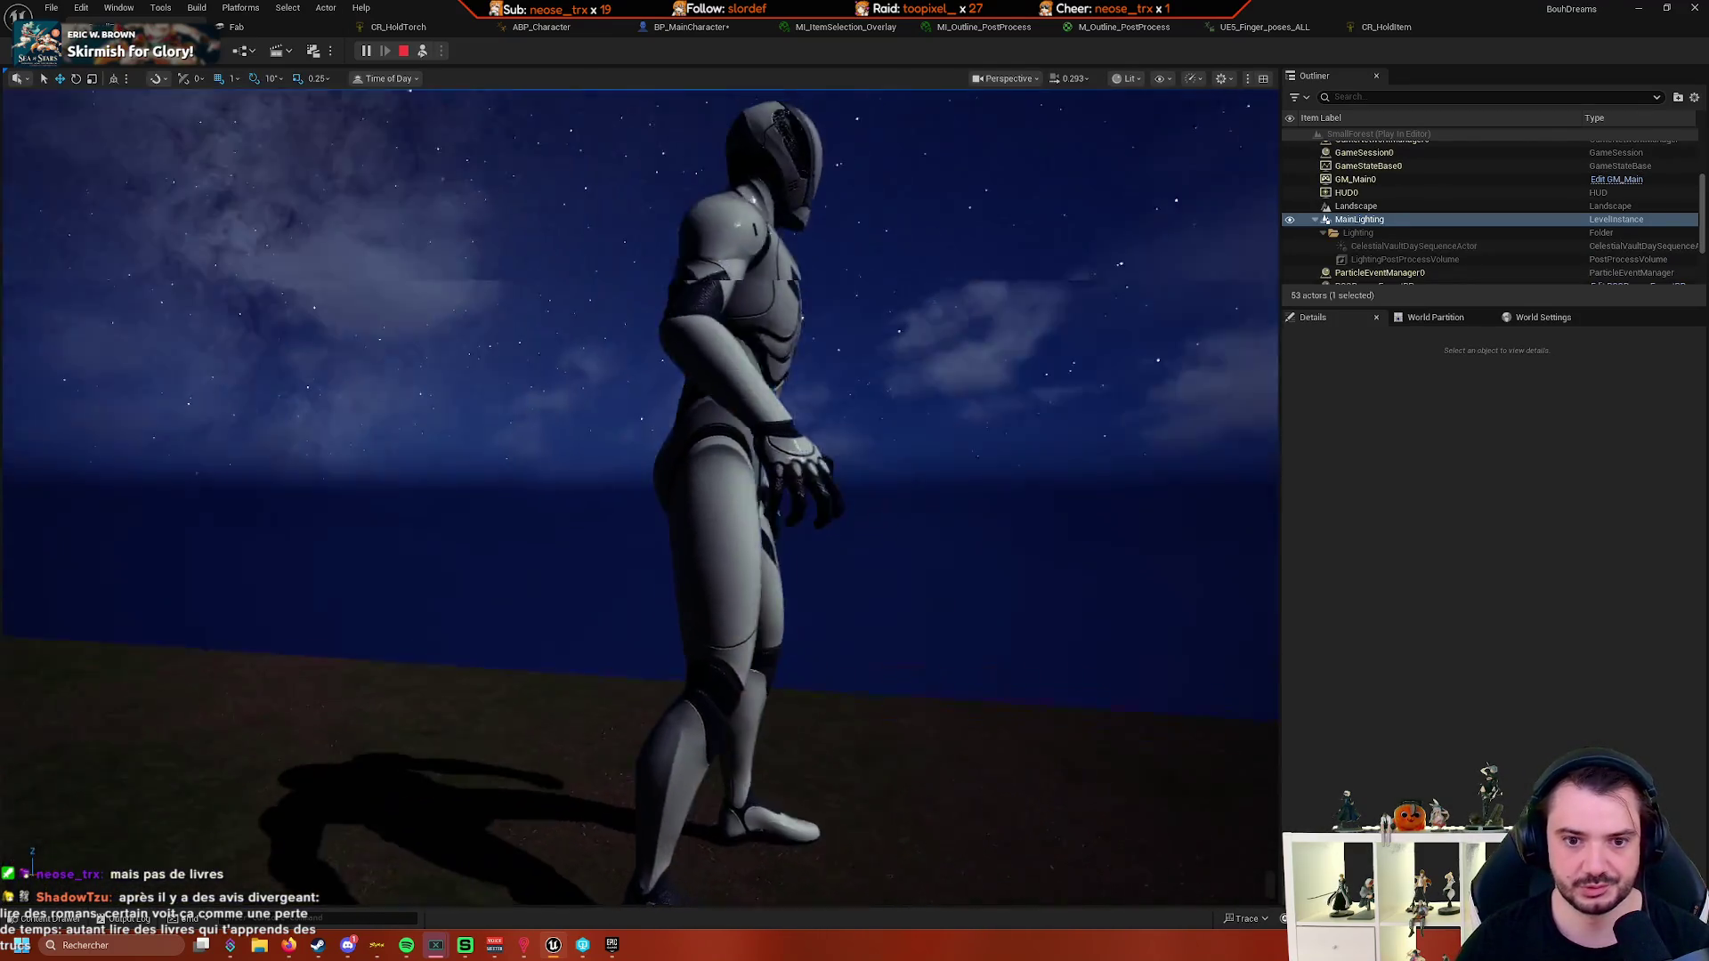
{"action": "mouse_move", "coordinate": [641, 499]}
{"action": "left_mouse_down"}
{"action": "mouse_move", "coordinate": [534, 498]}
{"action": "mouse_move", "coordinate": [552, 498]}
{"action": "mouse_move", "coordinate": [552, 551]}
{"action": "mouse_move", "coordinate": [525, 551]}
{"action": "left_mouse_up"}
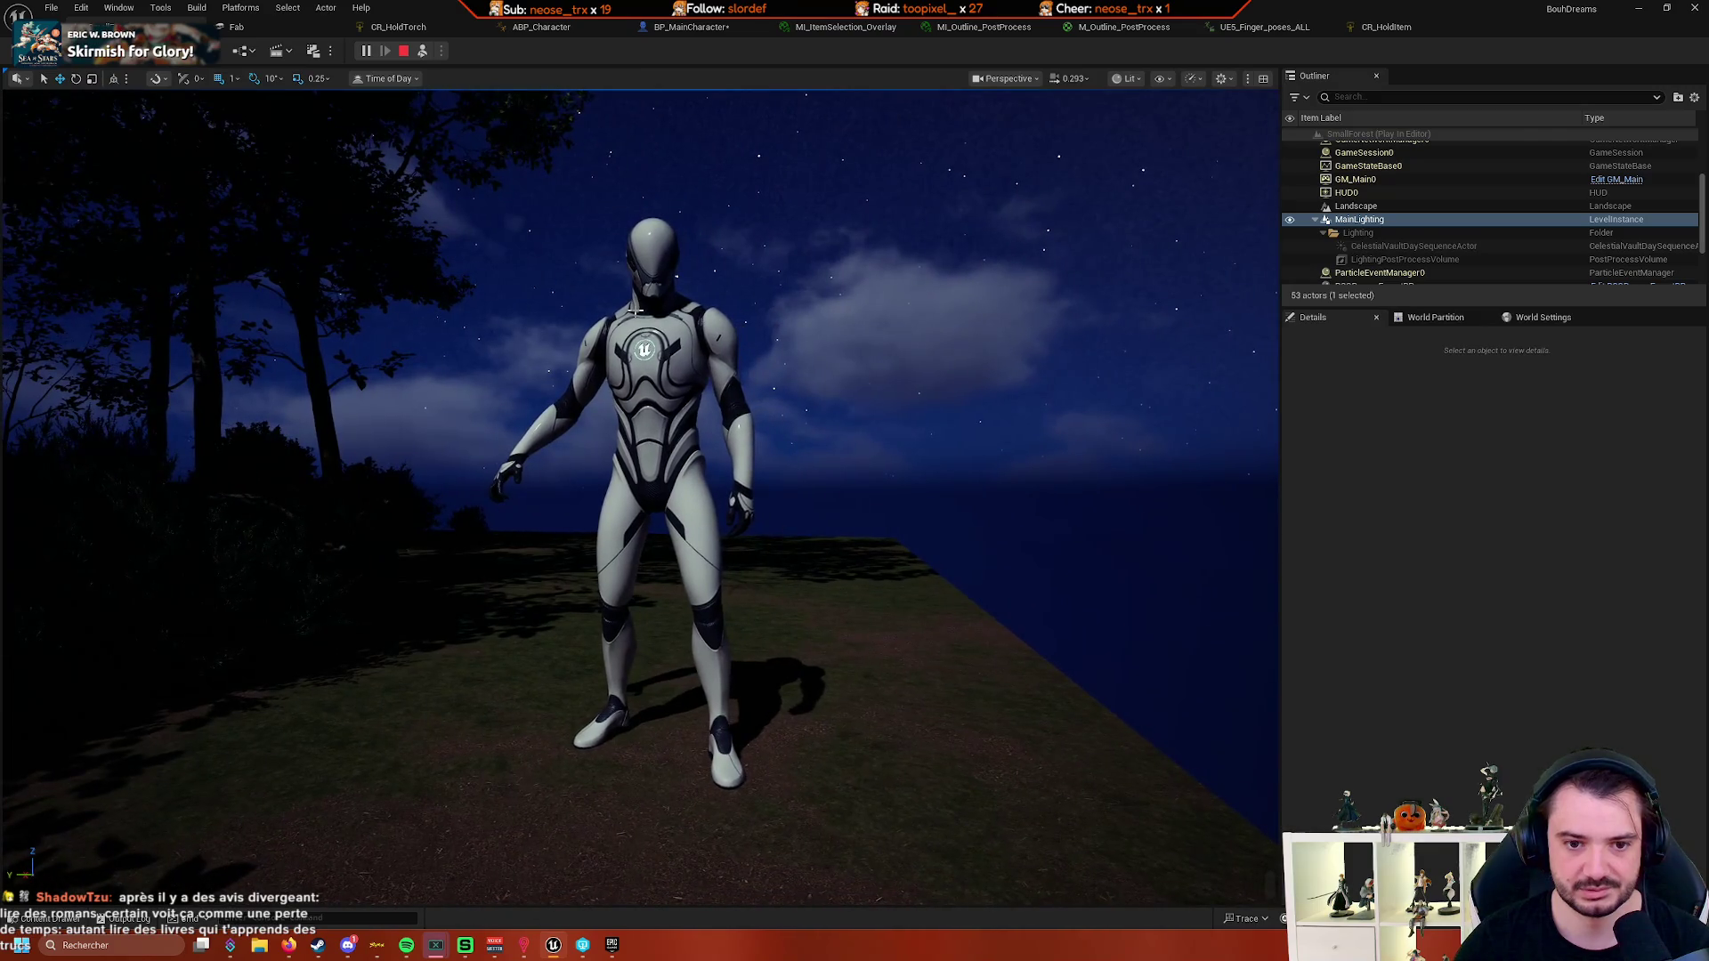
{"action": "left_click_drag", "start_coordinate": [461, 181], "coordinate": [410, 191]}
{"action": "key", "text": "F8"}
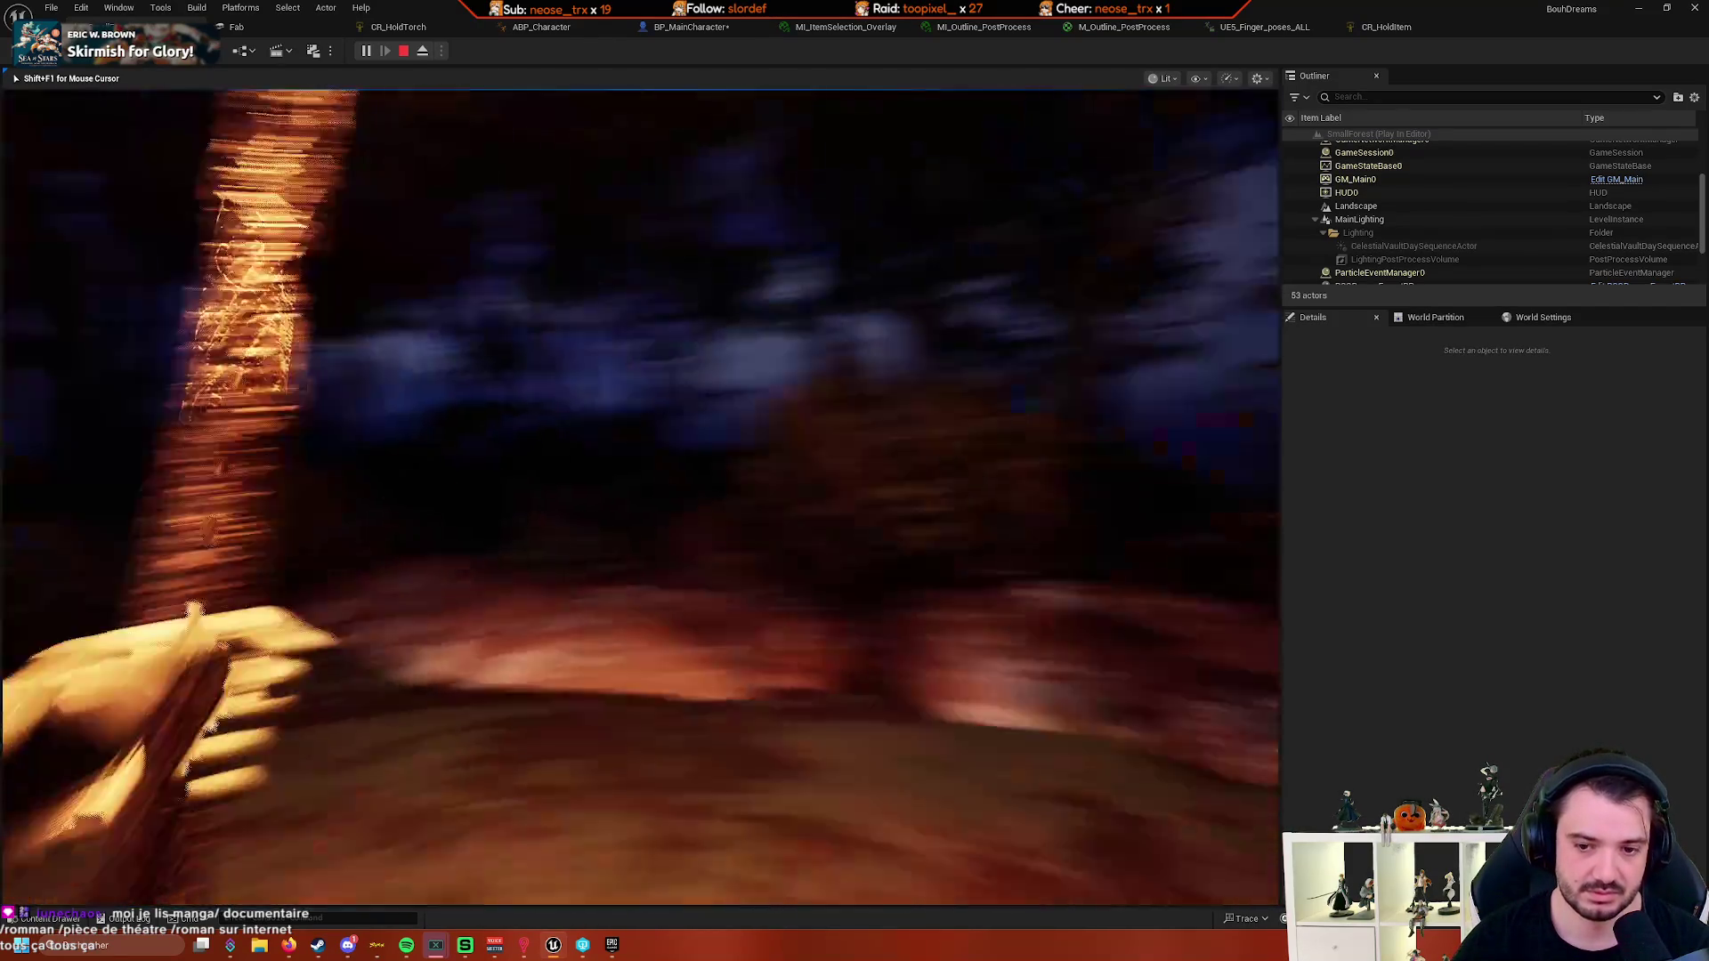
{"action": "key", "text": "Escape"}
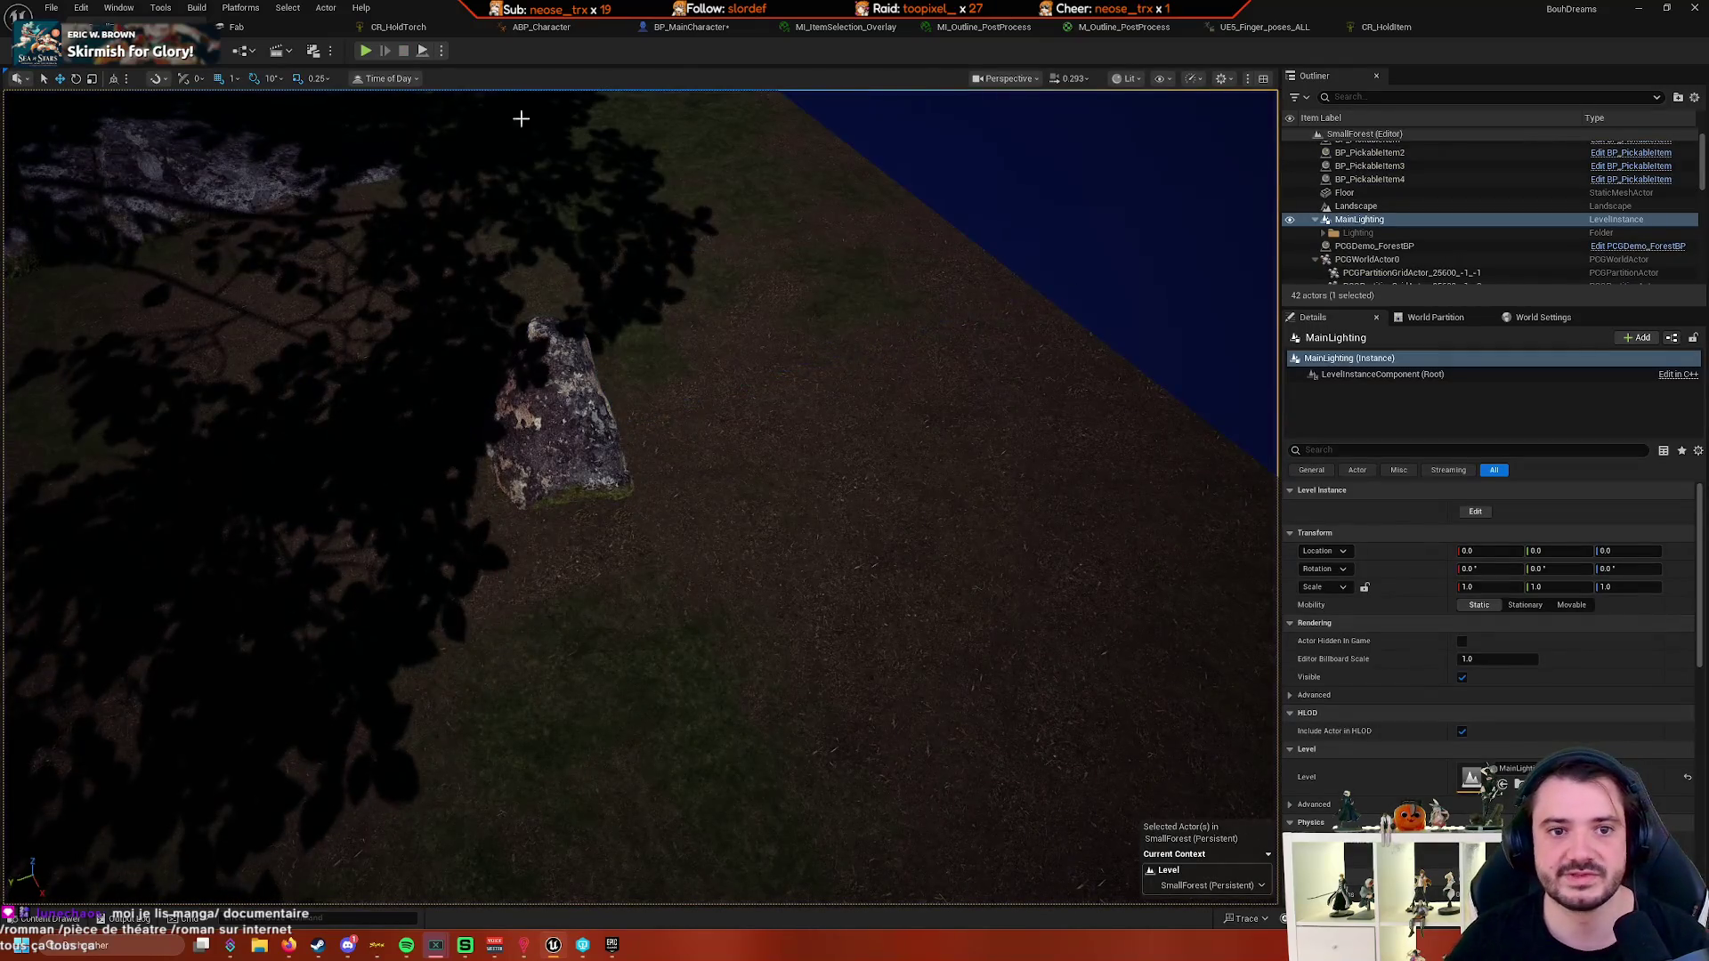
{"action": "left_click", "coordinate": [460, 31]}
{"action": "left_click", "coordinate": [544, 29]}
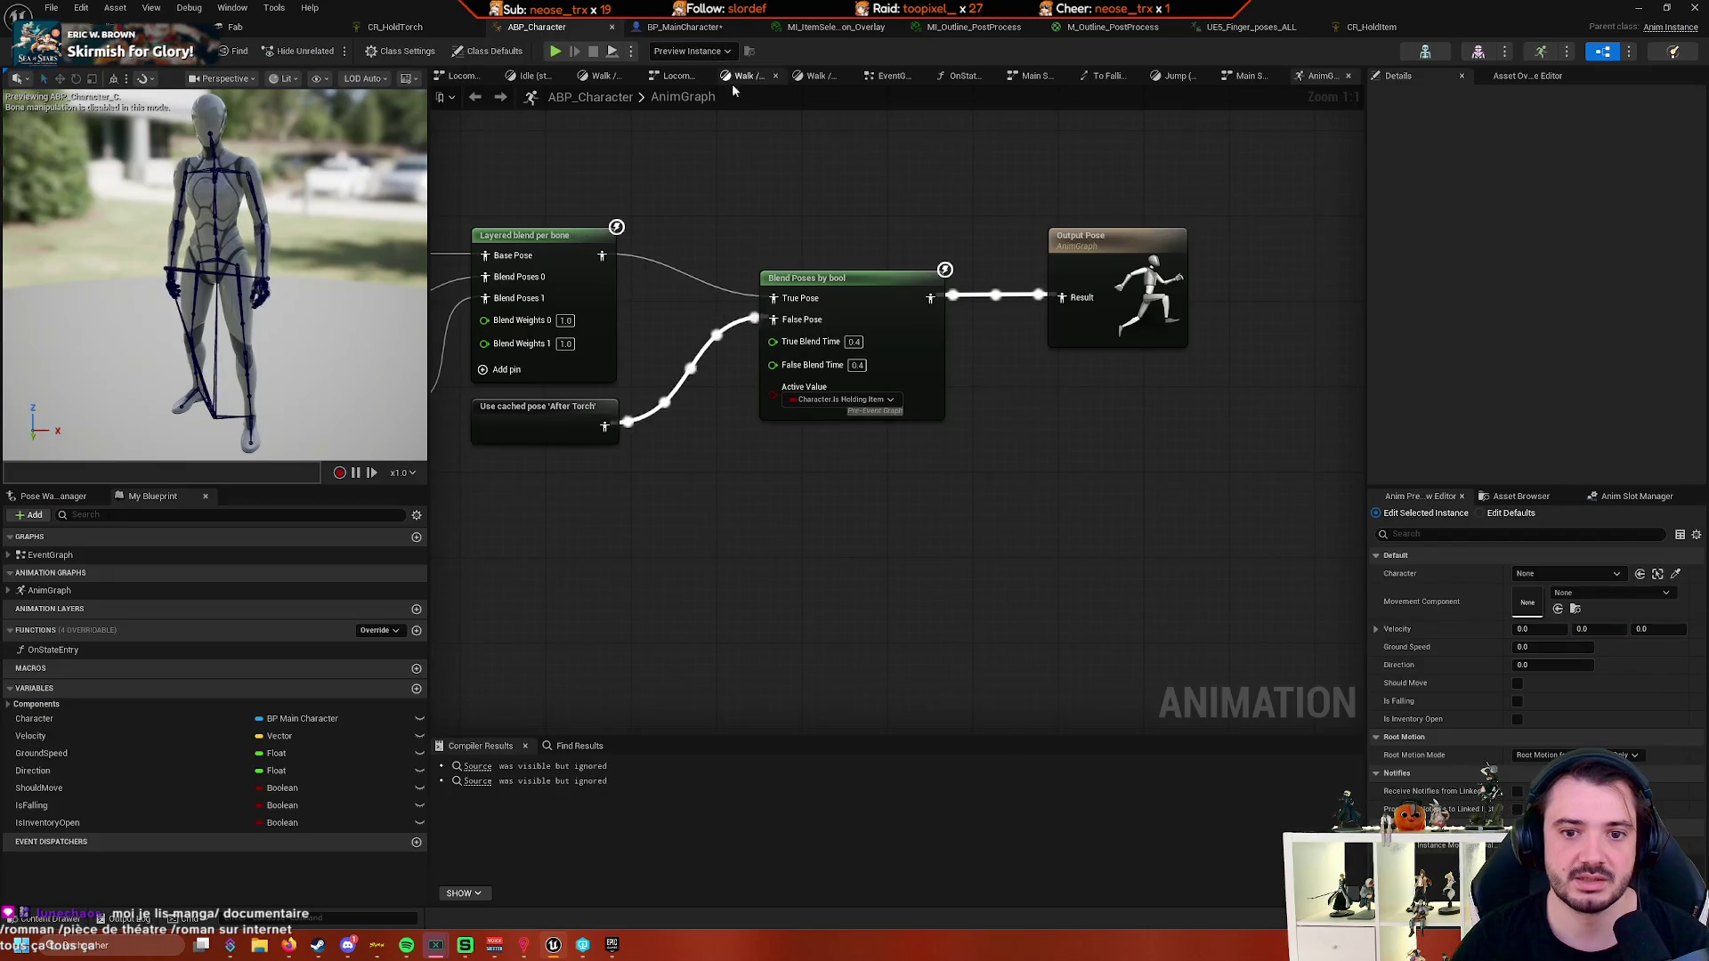
{"action": "left_click", "coordinate": [688, 28]}
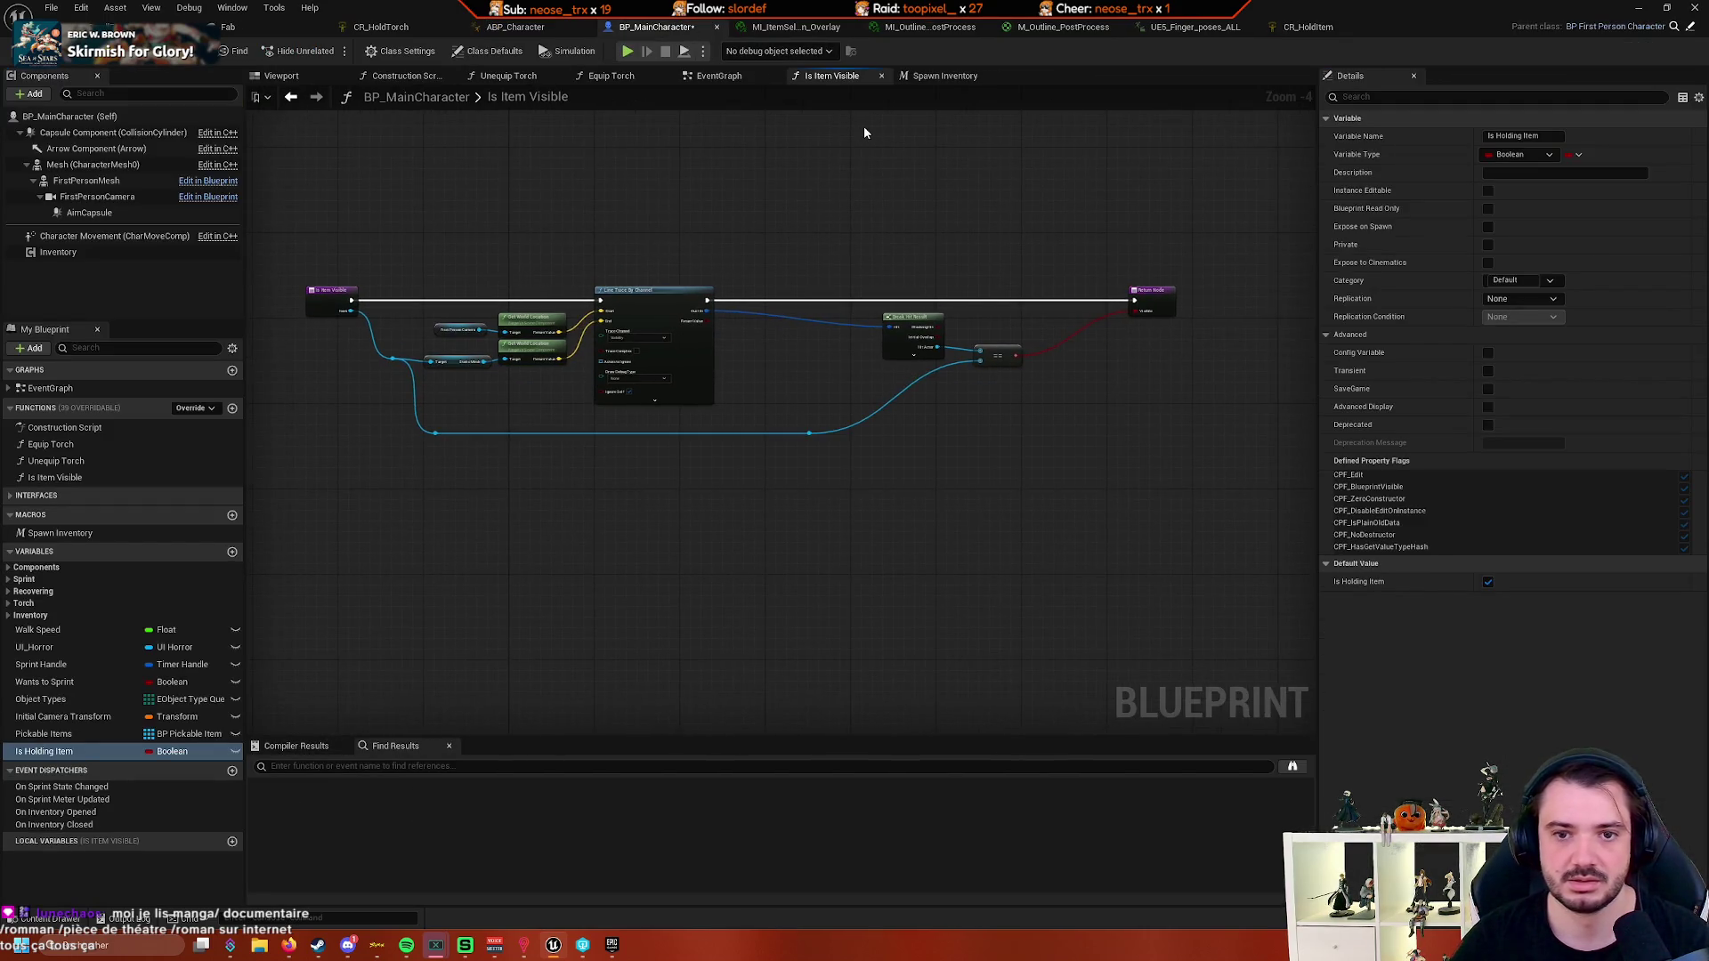
{"action": "left_click", "coordinate": [792, 29]}
{"action": "left_click", "coordinate": [998, 32]}
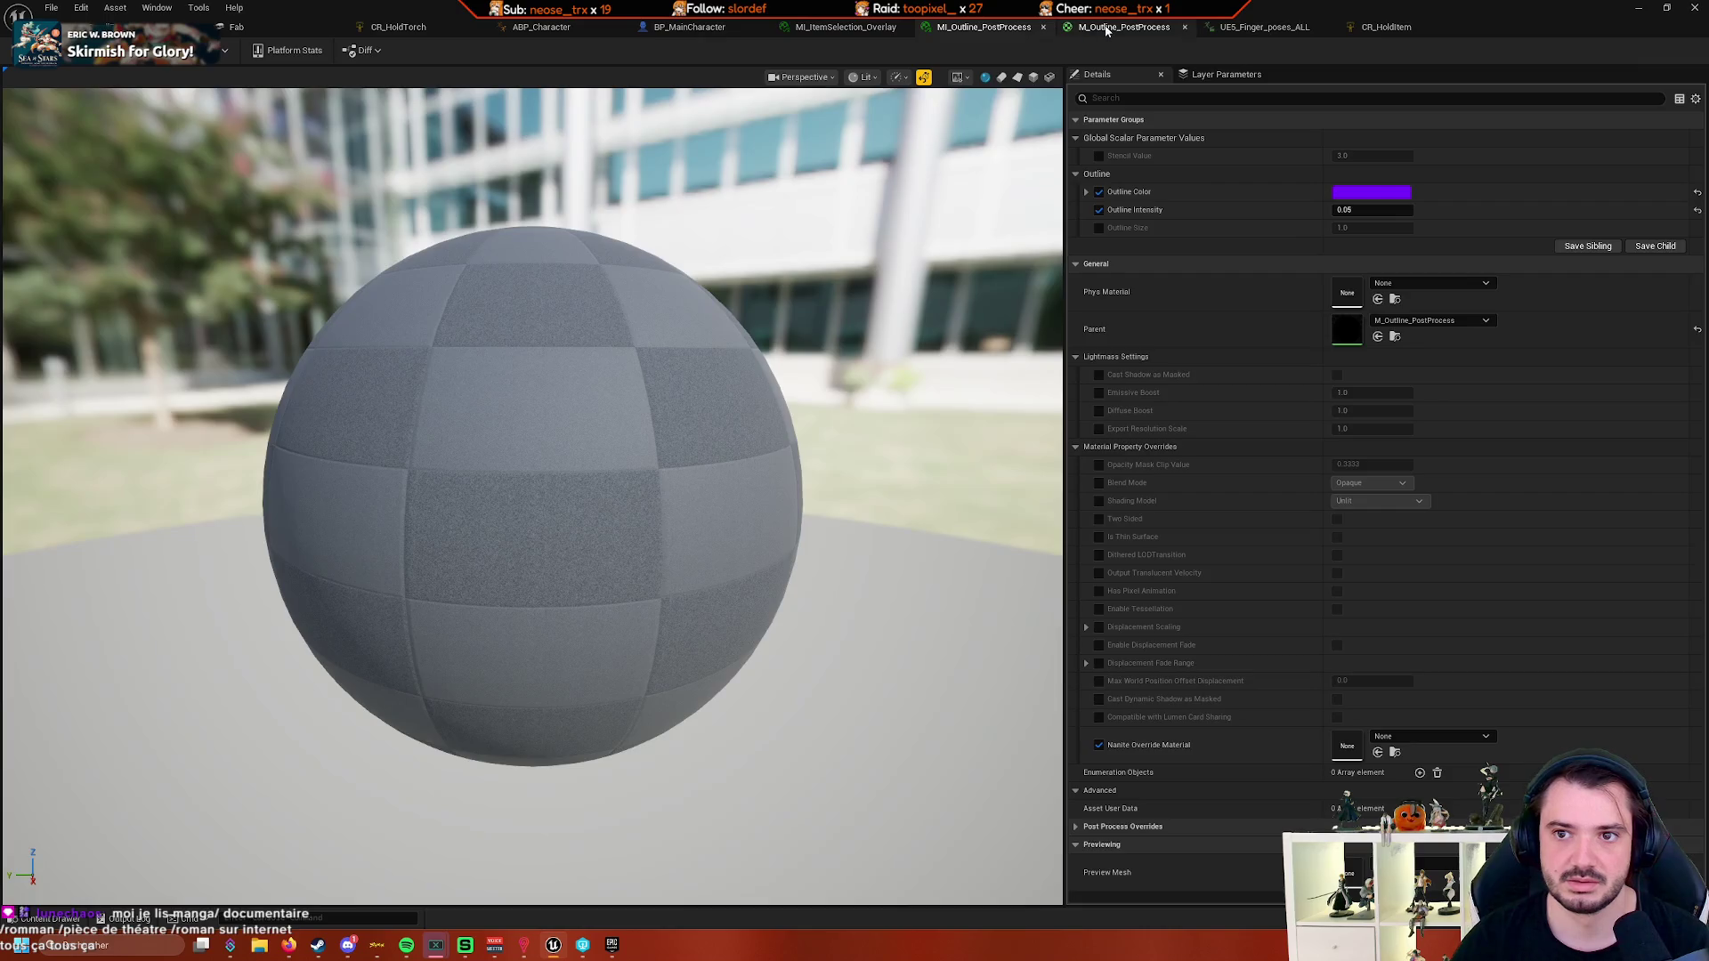
{"action": "left_click", "coordinate": [1123, 28]}
{"action": "left_click", "coordinate": [1273, 30]}
{"action": "key", "text": "f"}
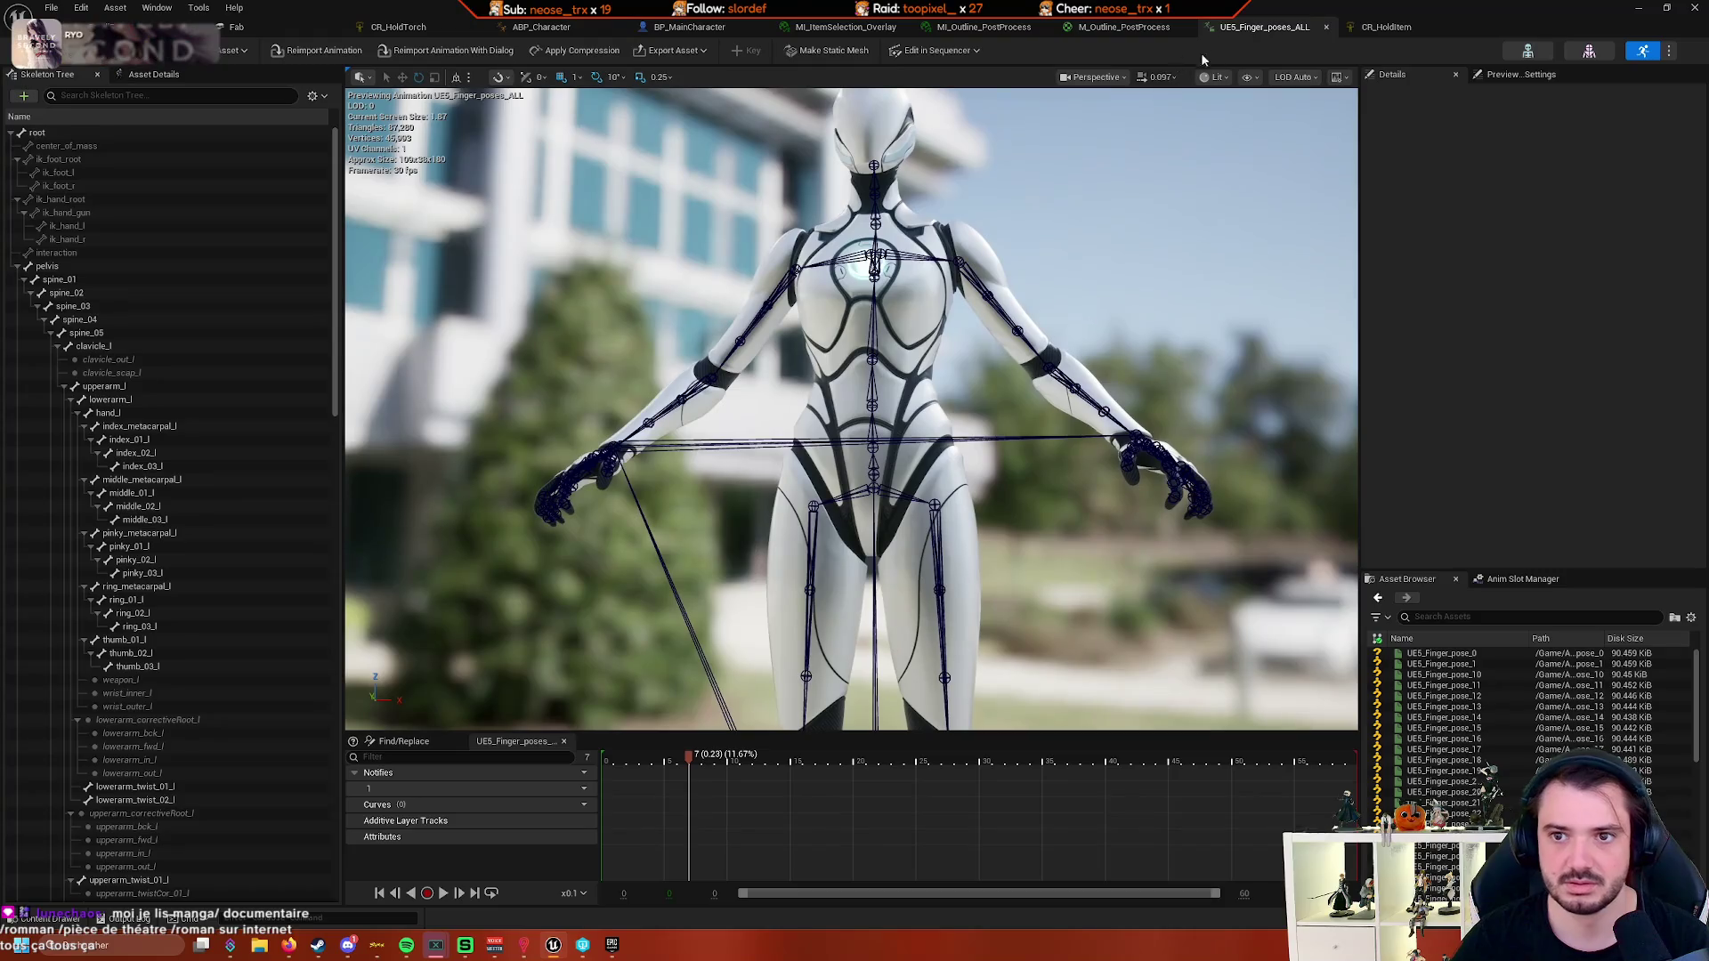
{"action": "left_click", "coordinate": [1375, 30]}
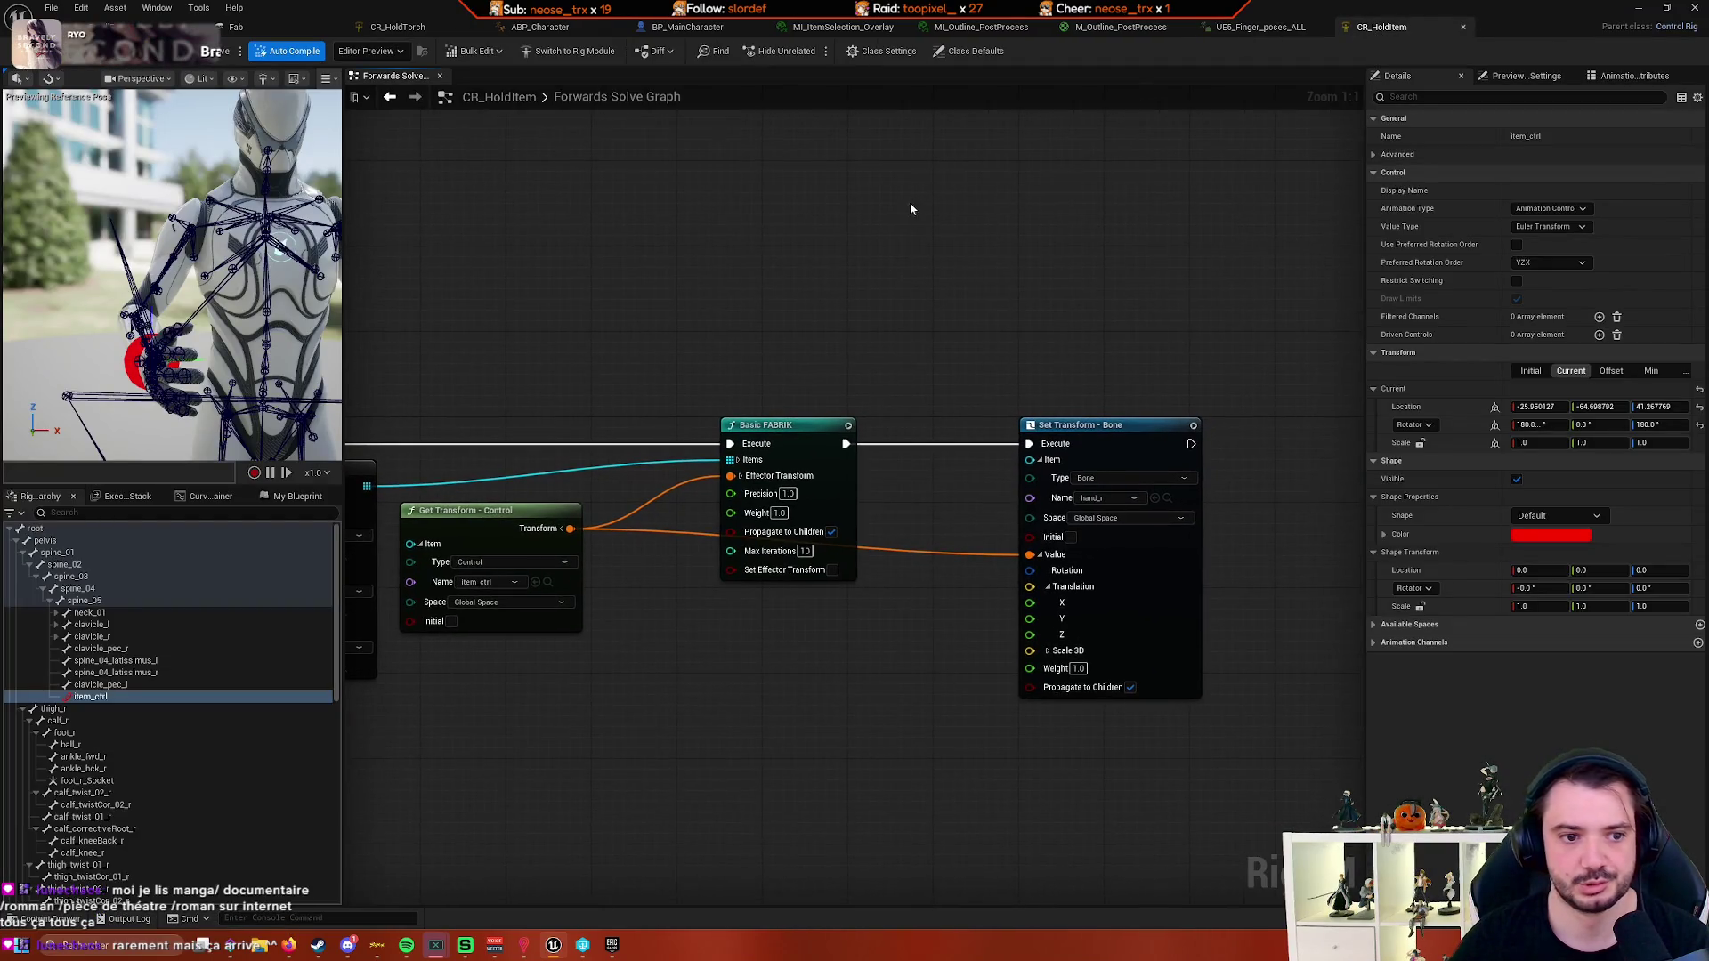
{"action": "mouse_move", "coordinate": [158, 229]}
{"action": "left_mouse_down"}
{"action": "mouse_move", "coordinate": [209, 240]}
{"action": "mouse_move", "coordinate": [143, 253]}
{"action": "mouse_move", "coordinate": [178, 262]}
{"action": "mouse_move", "coordinate": [187, 224]}
{"action": "left_mouse_up"}
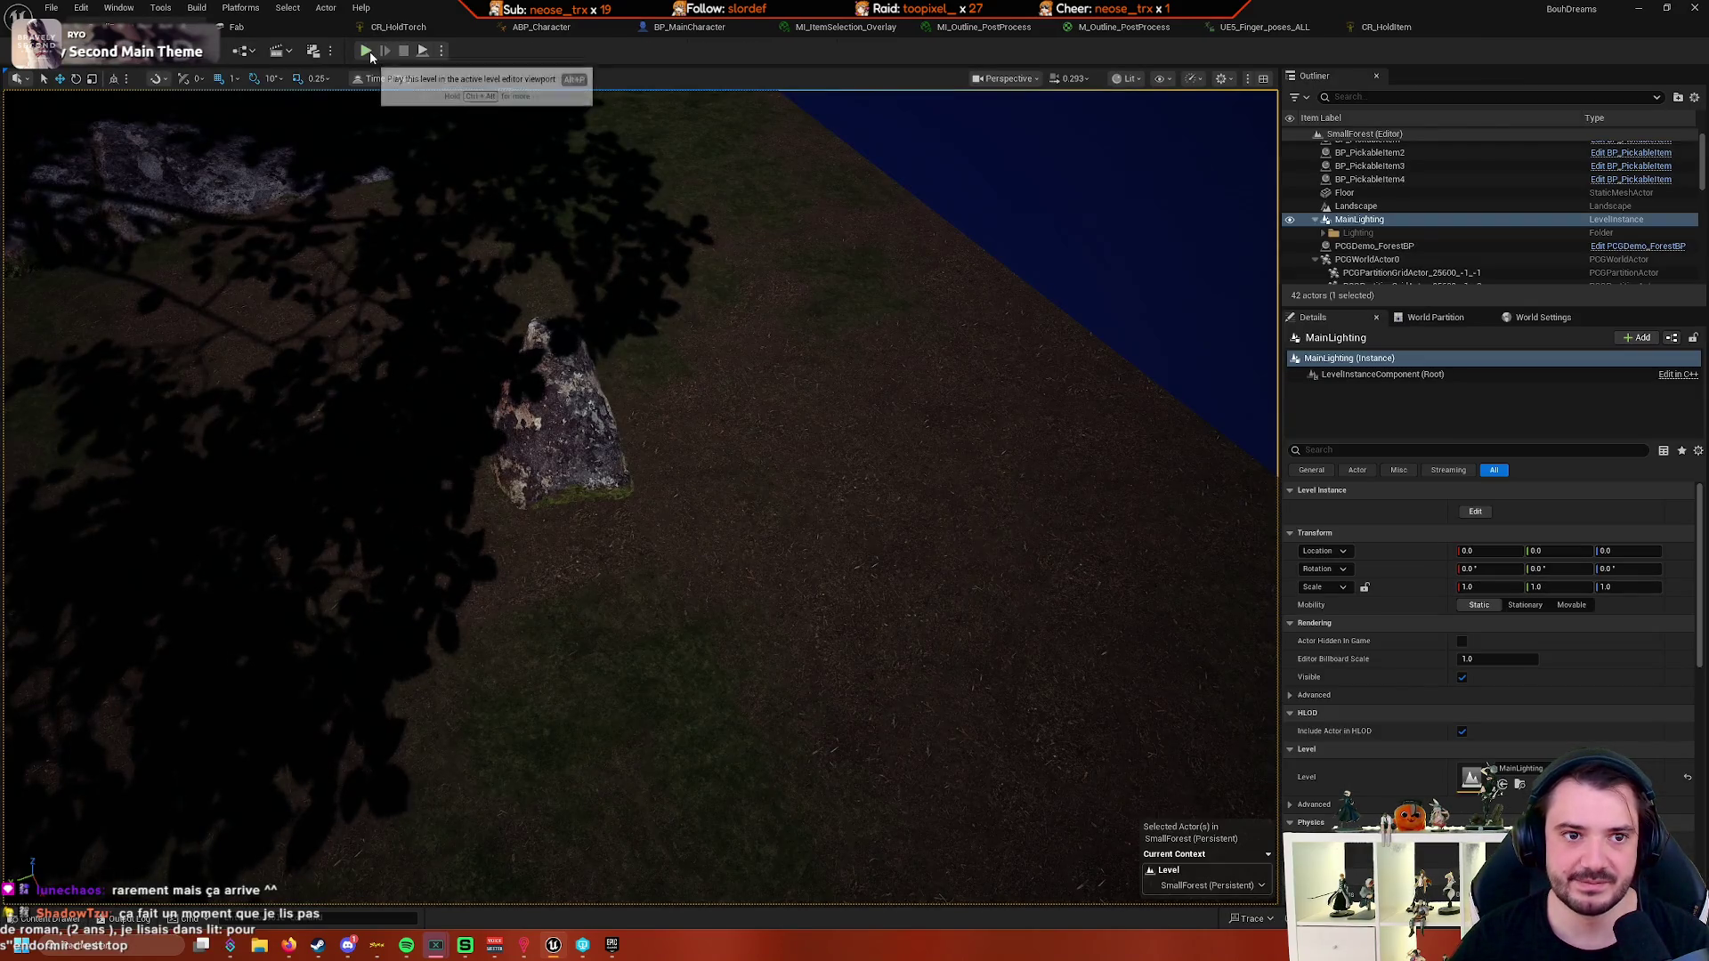
- Play, free the cursor with Shift+F1, eject to the mannequin, then switch to CR_HoldItem
{"action": "left_click", "coordinate": [370, 50]}
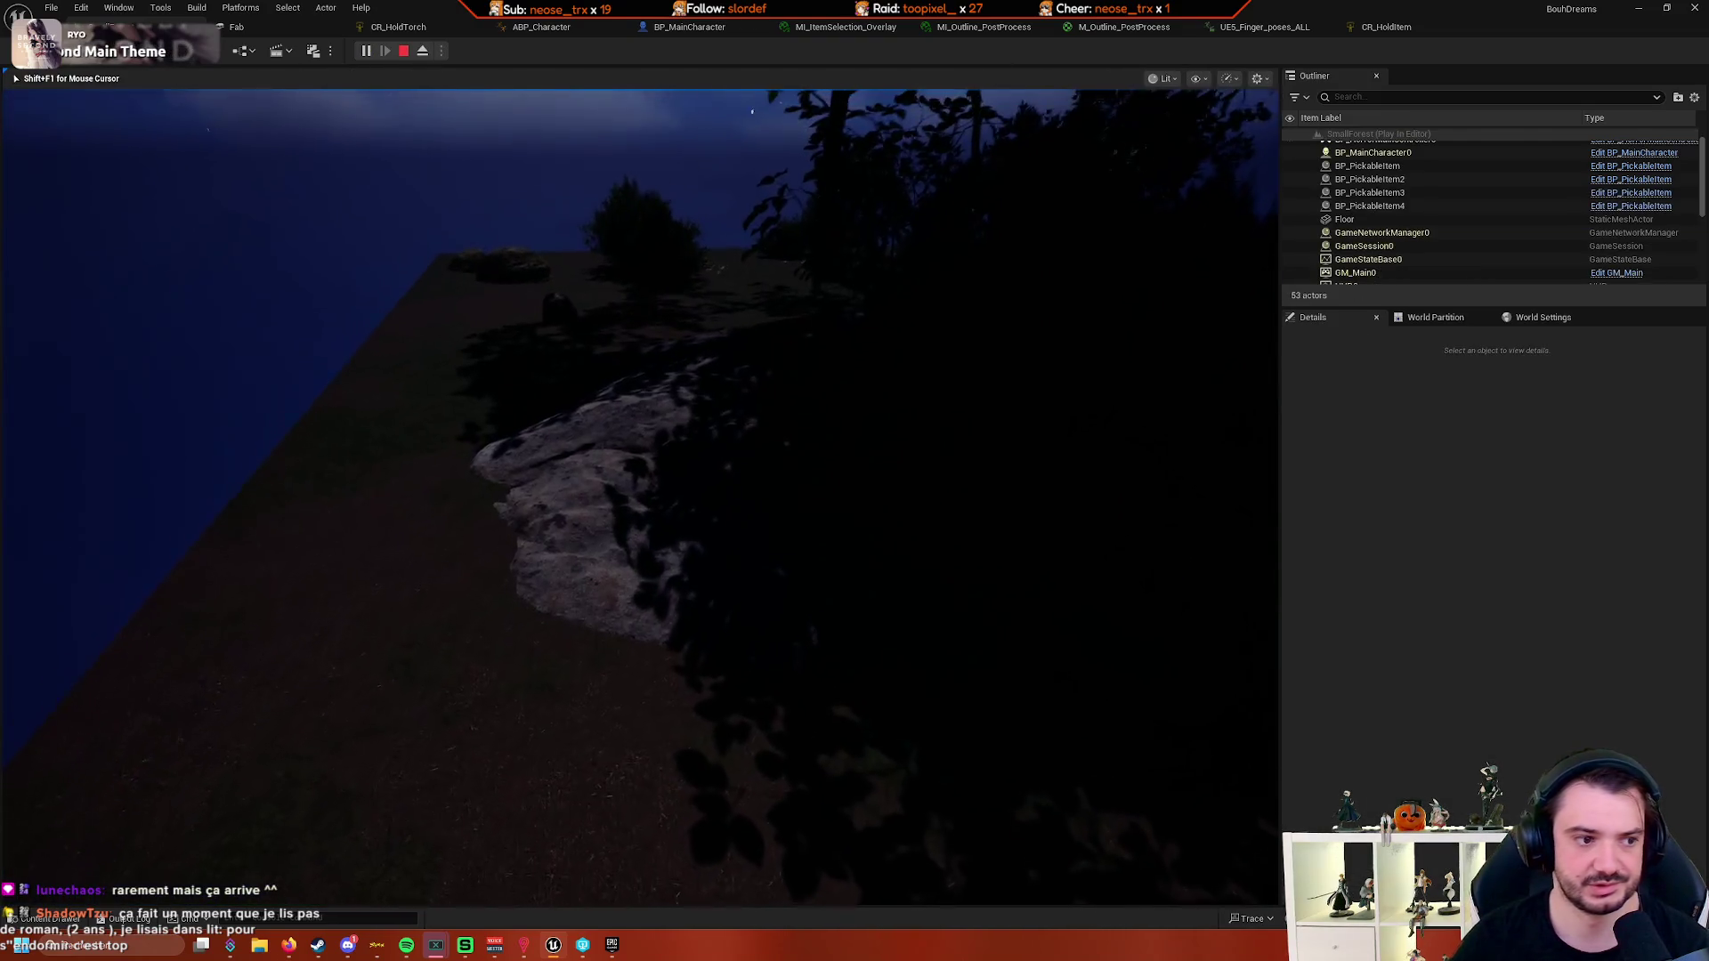
{"action": "key", "text": "shift+F1"}
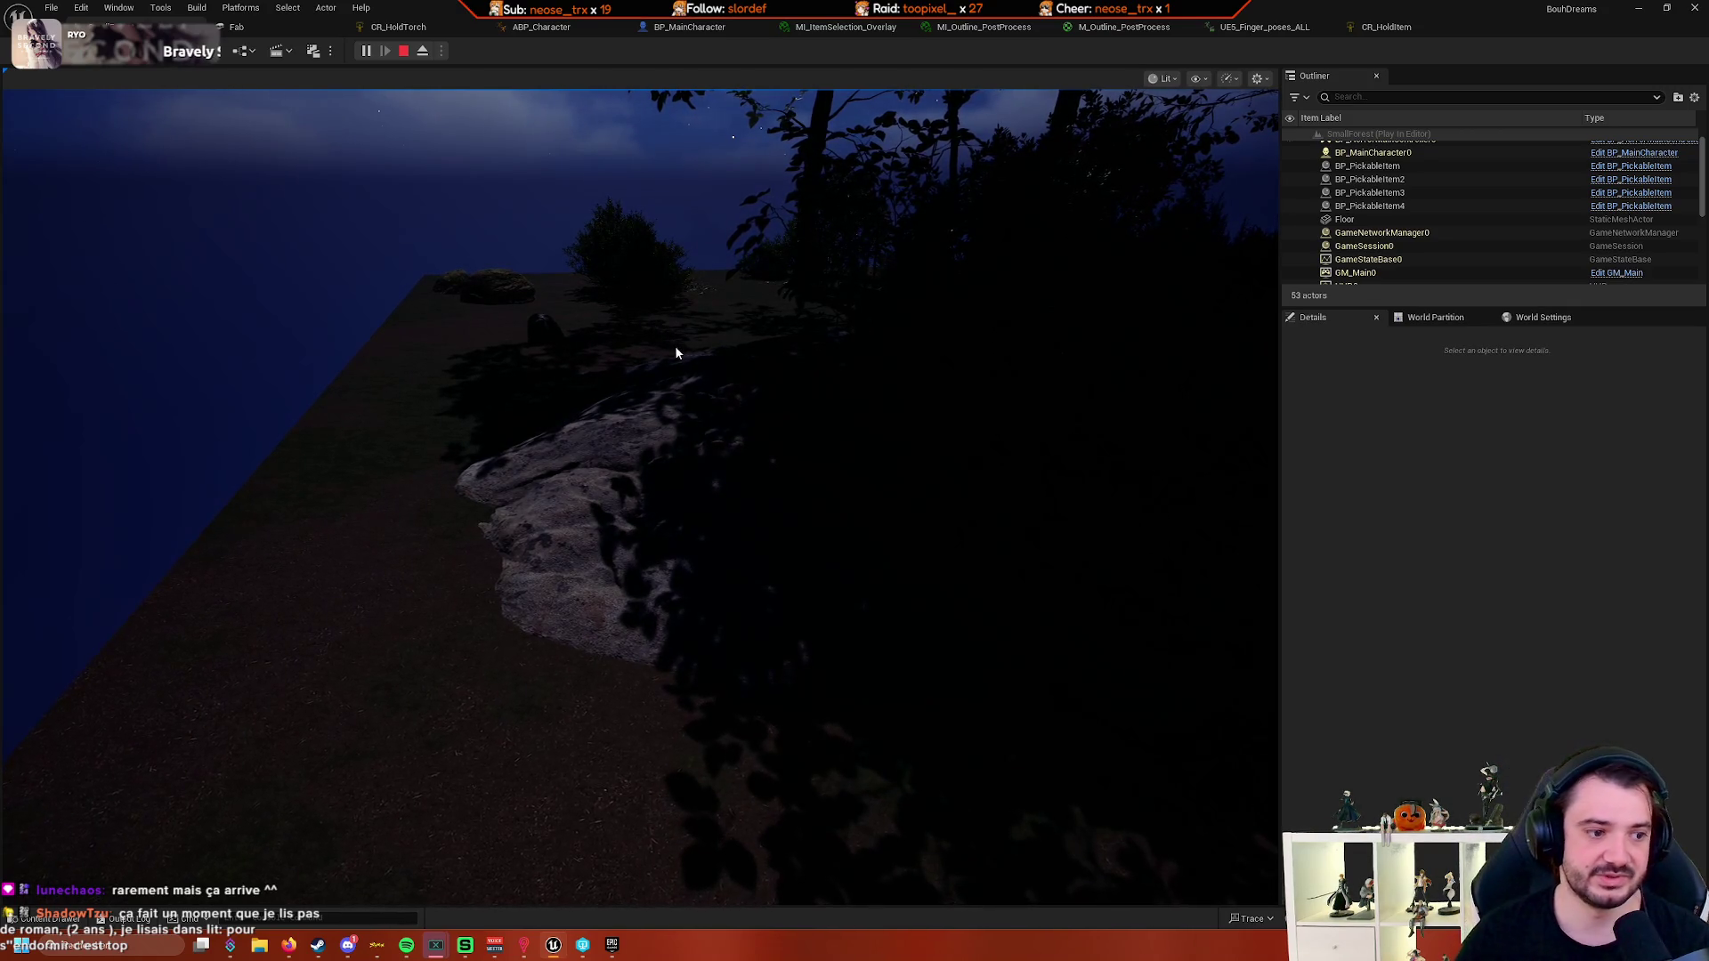
{"action": "left_click", "coordinate": [424, 51]}
{"action": "mouse_move", "coordinate": [656, 251]}
{"action": "left_mouse_down"}
{"action": "mouse_move", "coordinate": [632, 284]}
{"action": "mouse_move", "coordinate": [498, 343]}
{"action": "left_mouse_up"}
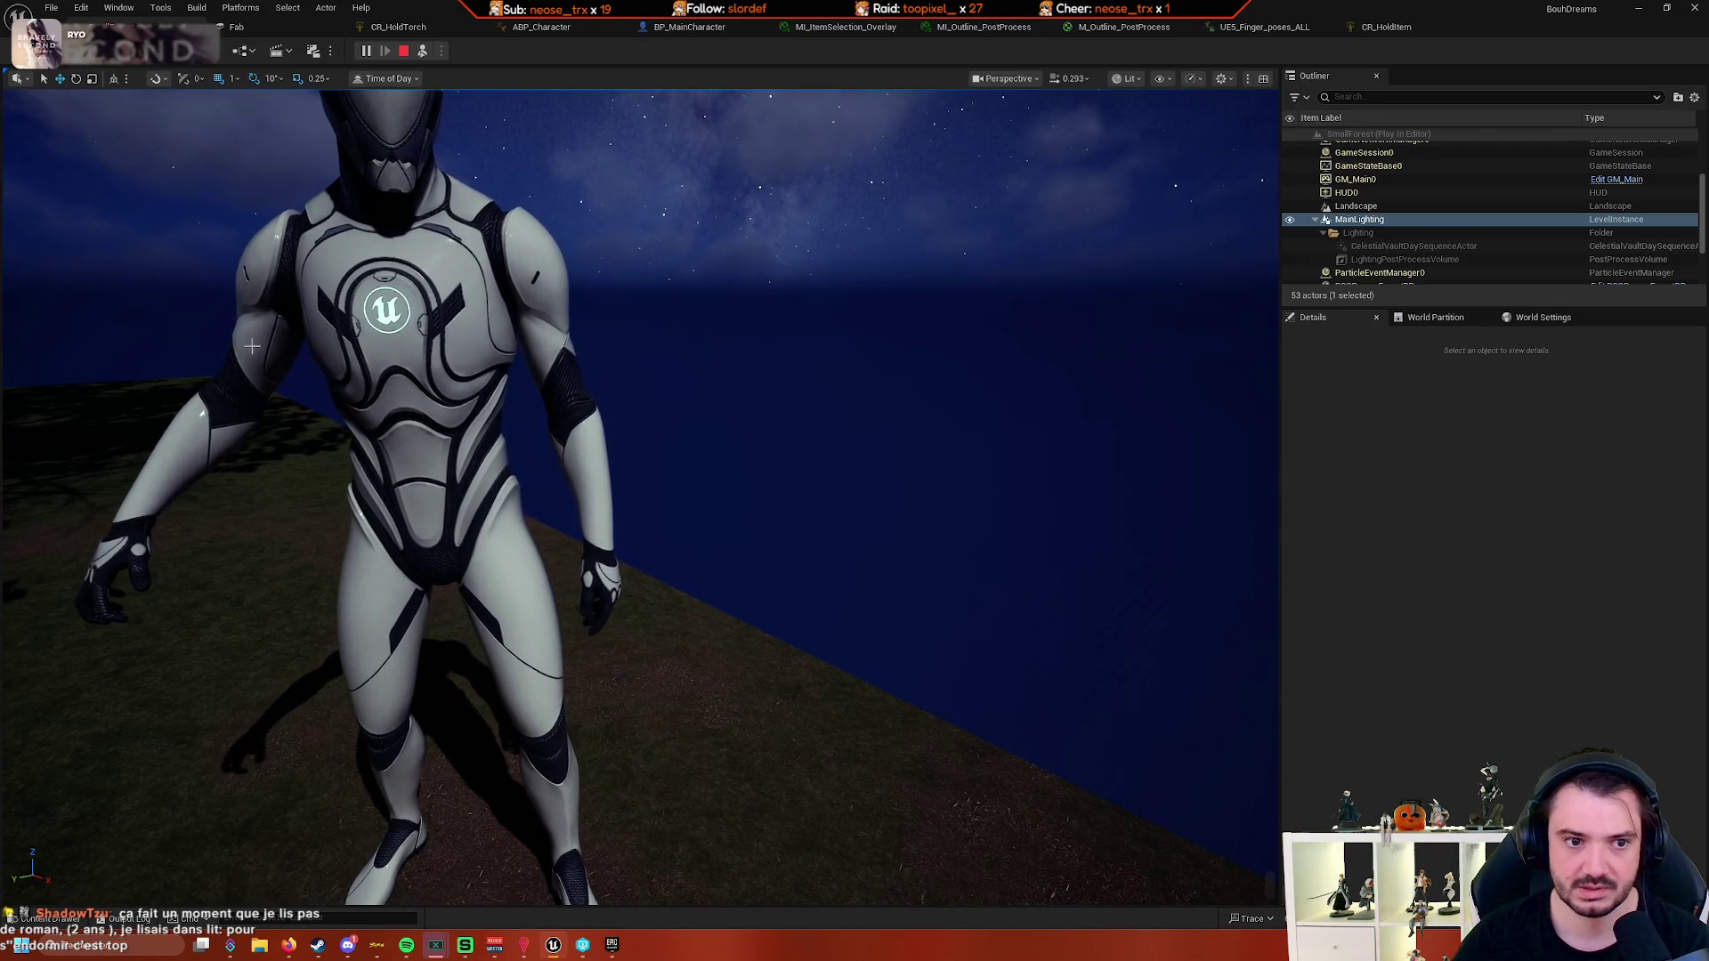
{"action": "left_click", "coordinate": [1372, 28]}
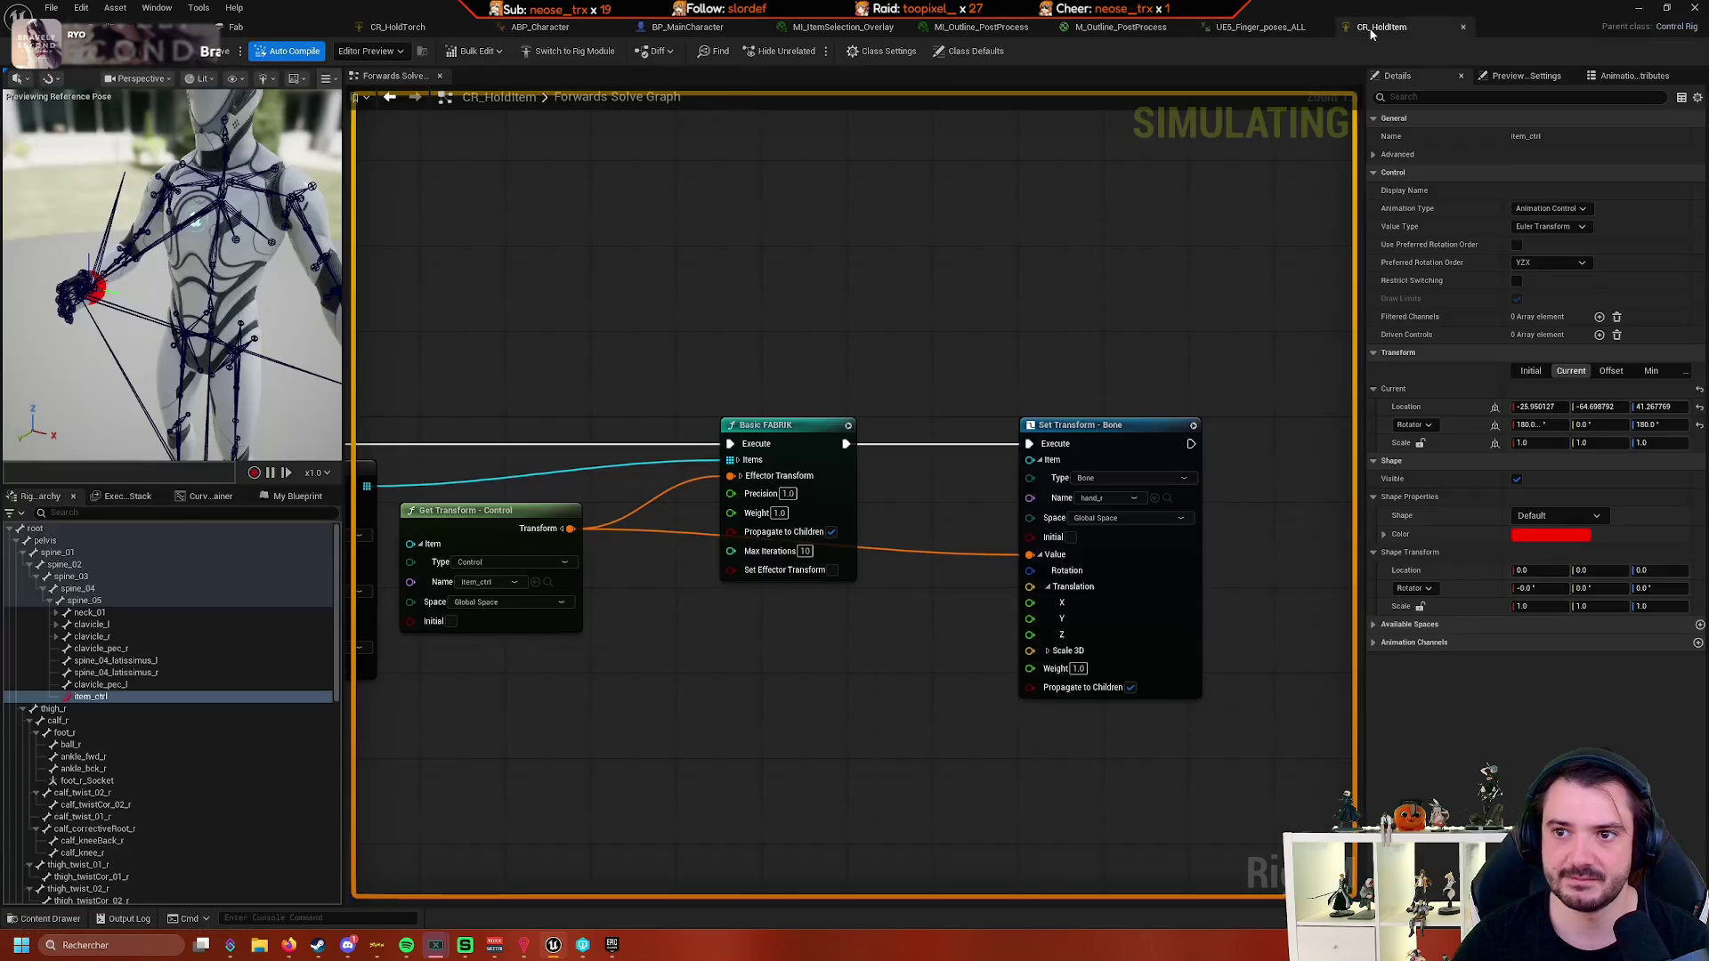
- Orbit the hands in UE5_Finger_poses_ALL, then pan the ABP_Character AnimGraph to earlier nodes
{"action": "left_click", "coordinate": [1268, 29]}
{"action": "left_click_drag", "start_coordinate": [976, 141], "coordinate": [979, 53]}
{"action": "mouse_move", "coordinate": [852, 409]}
{"action": "left_mouse_down"}
{"action": "mouse_move", "coordinate": [792, 432]}
{"action": "mouse_move", "coordinate": [806, 271]}
{"action": "mouse_move", "coordinate": [840, 341]}
{"action": "left_mouse_up"}
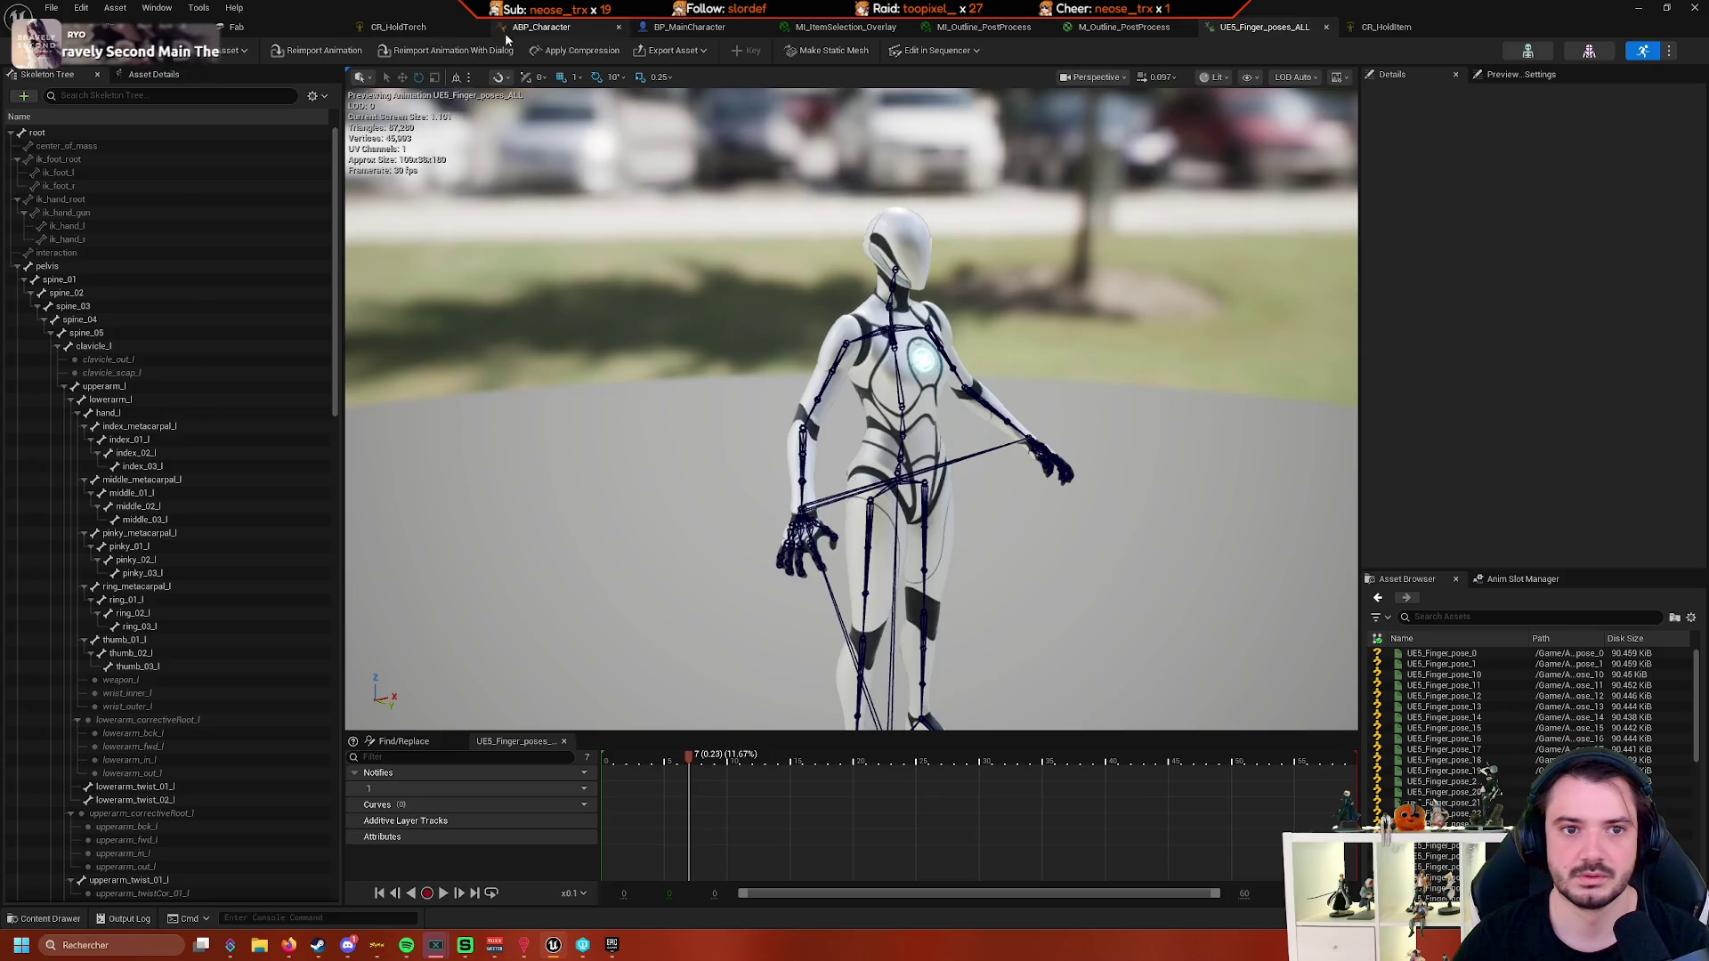
{"action": "left_click", "coordinate": [534, 27]}
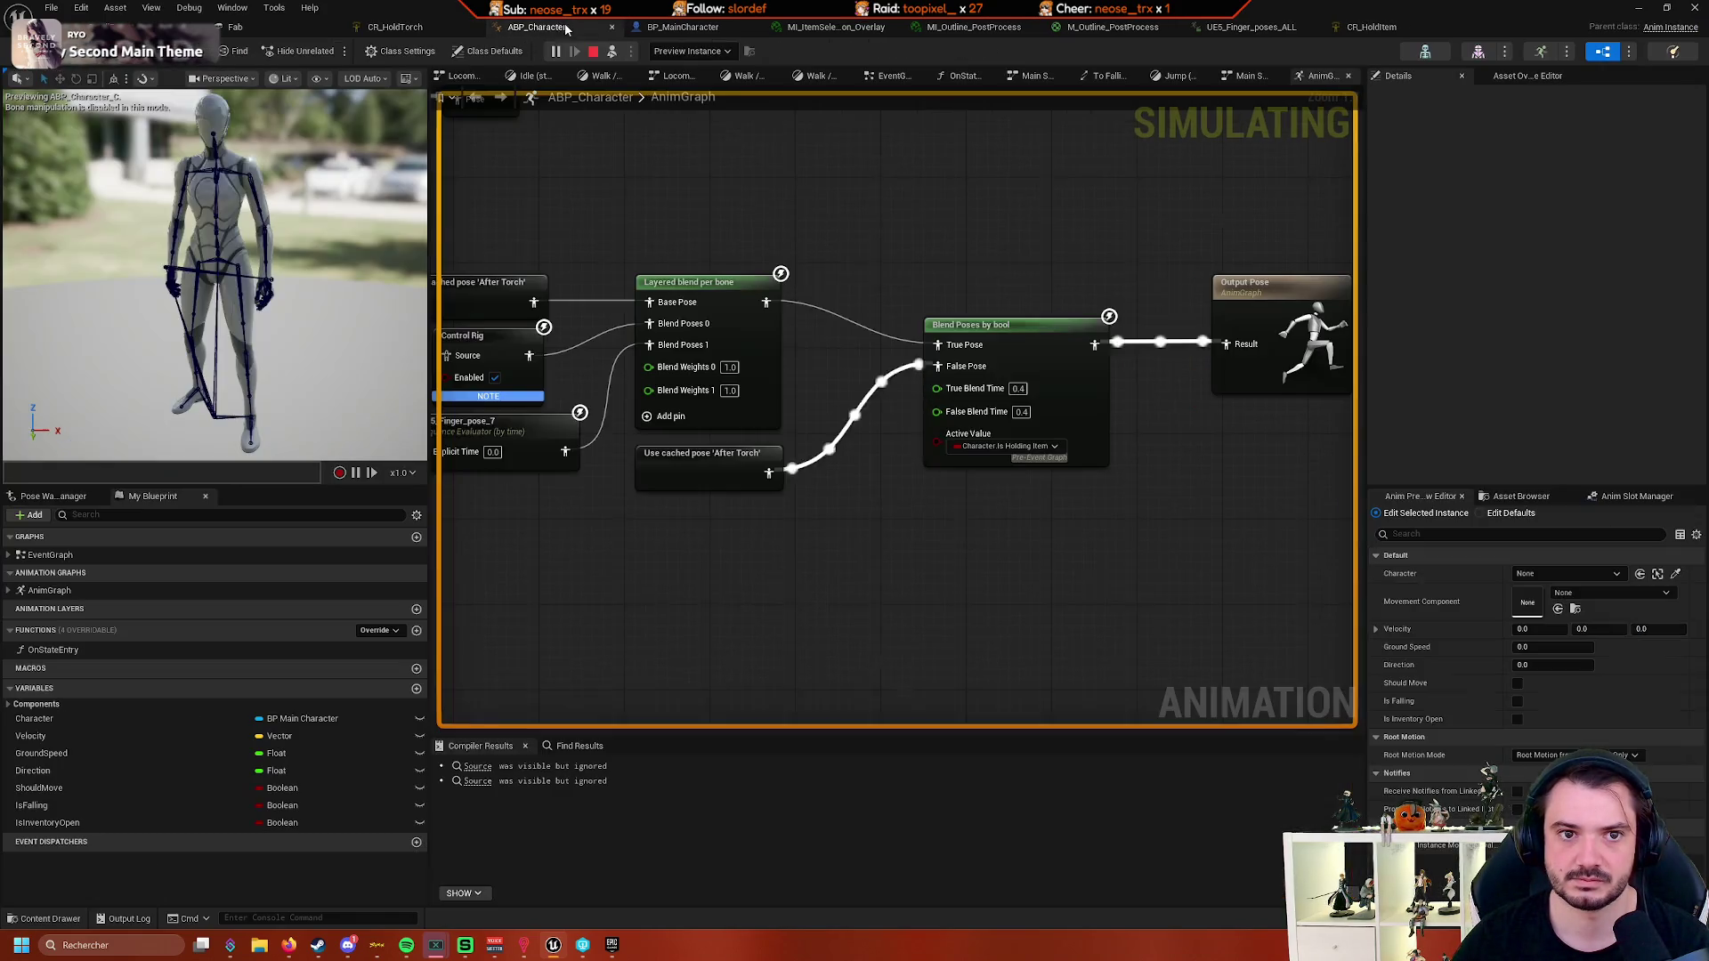
{"action": "mouse_move", "coordinate": [730, 191]}
{"action": "left_mouse_down"}
{"action": "mouse_move", "coordinate": [1007, 236]}
{"action": "mouse_move", "coordinate": [1101, 352]}
{"action": "mouse_move", "coordinate": [1388, 400]}
{"action": "mouse_move", "coordinate": [1009, 419]}
{"action": "mouse_move", "coordinate": [984, 443]}
{"action": "mouse_move", "coordinate": [1206, 464]}
{"action": "mouse_move", "coordinate": [729, 374]}
{"action": "left_mouse_up"}
- Select the Control Rig node, review its Details, and centre the held-item blend in the graph
{"action": "left_click", "coordinate": [934, 414]}
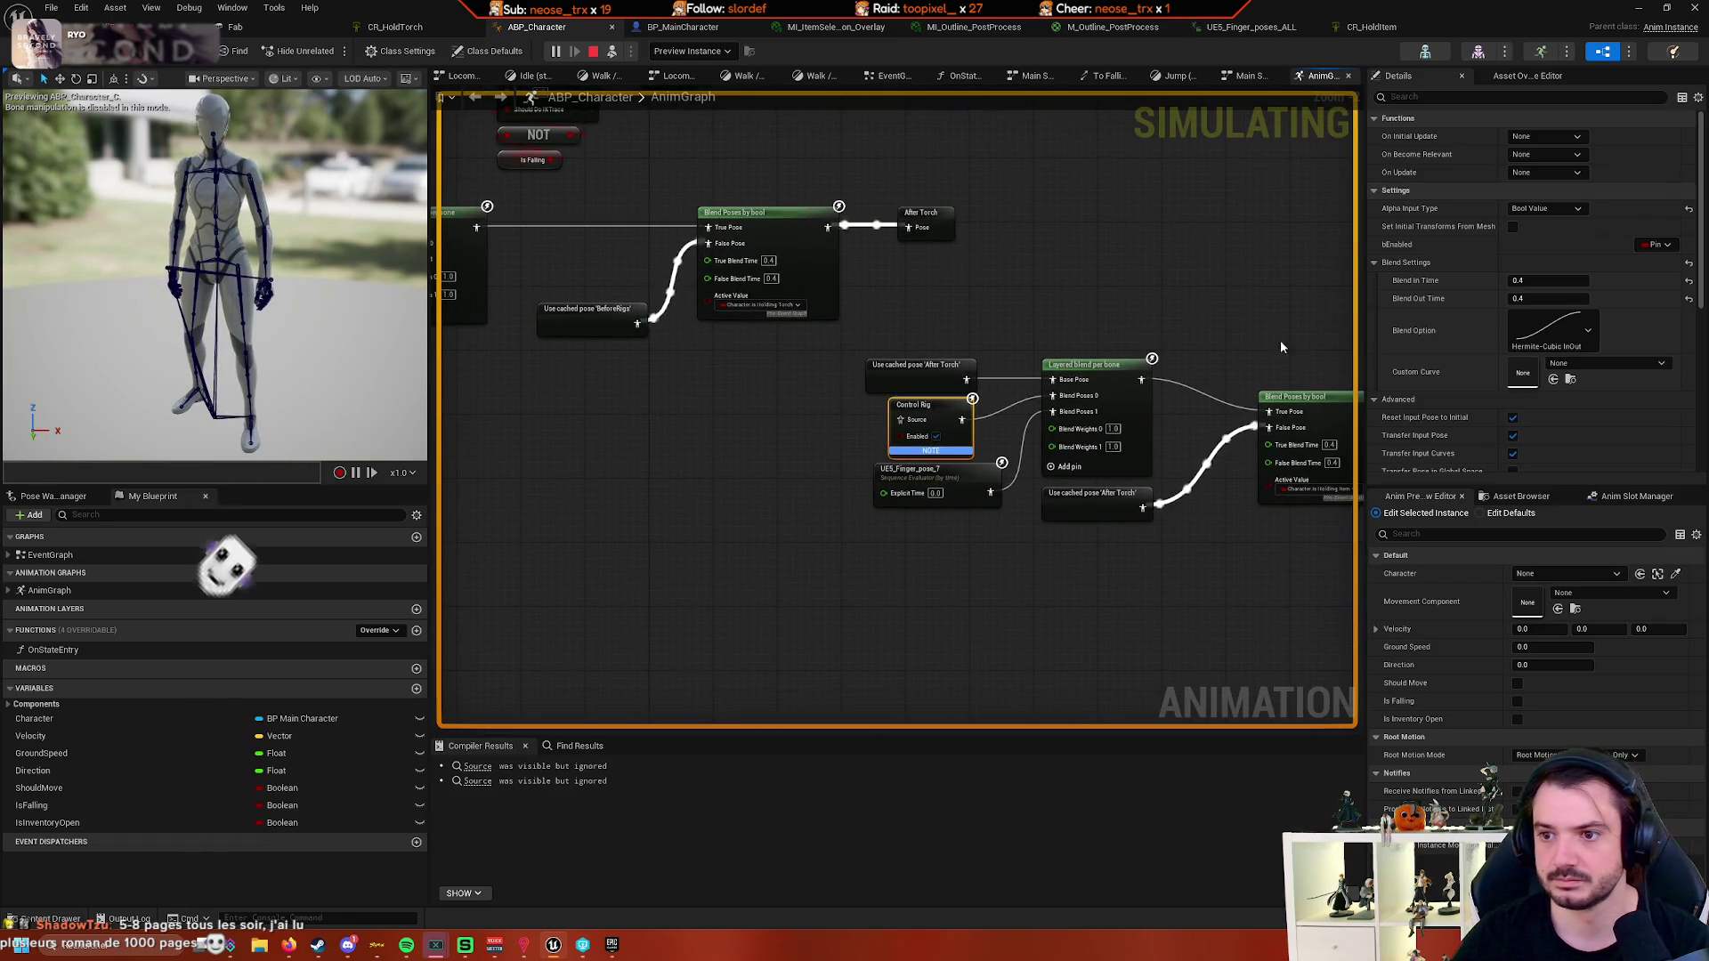
{"action": "scroll", "coordinate": [1406, 334], "scroll_direction": "down", "scroll_amount": 3}
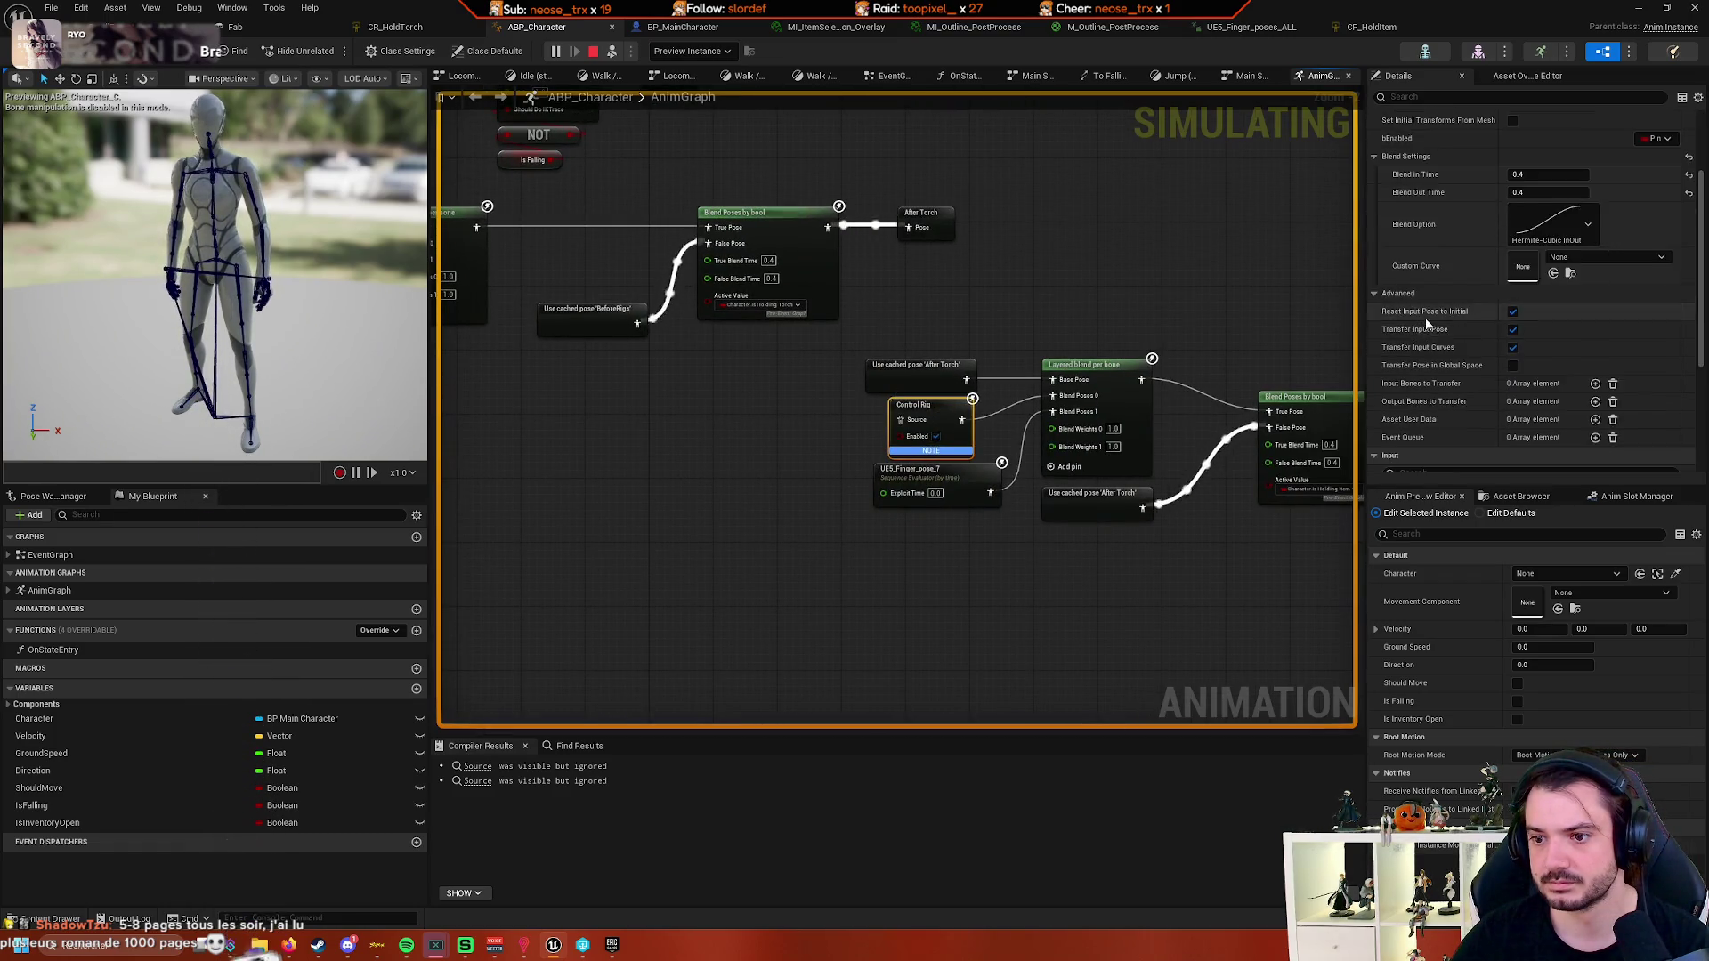
{"action": "scroll", "coordinate": [1428, 321], "scroll_direction": "down", "scroll_amount": 3}
{"action": "scroll", "coordinate": [1428, 313], "scroll_direction": "down", "scroll_amount": 3}
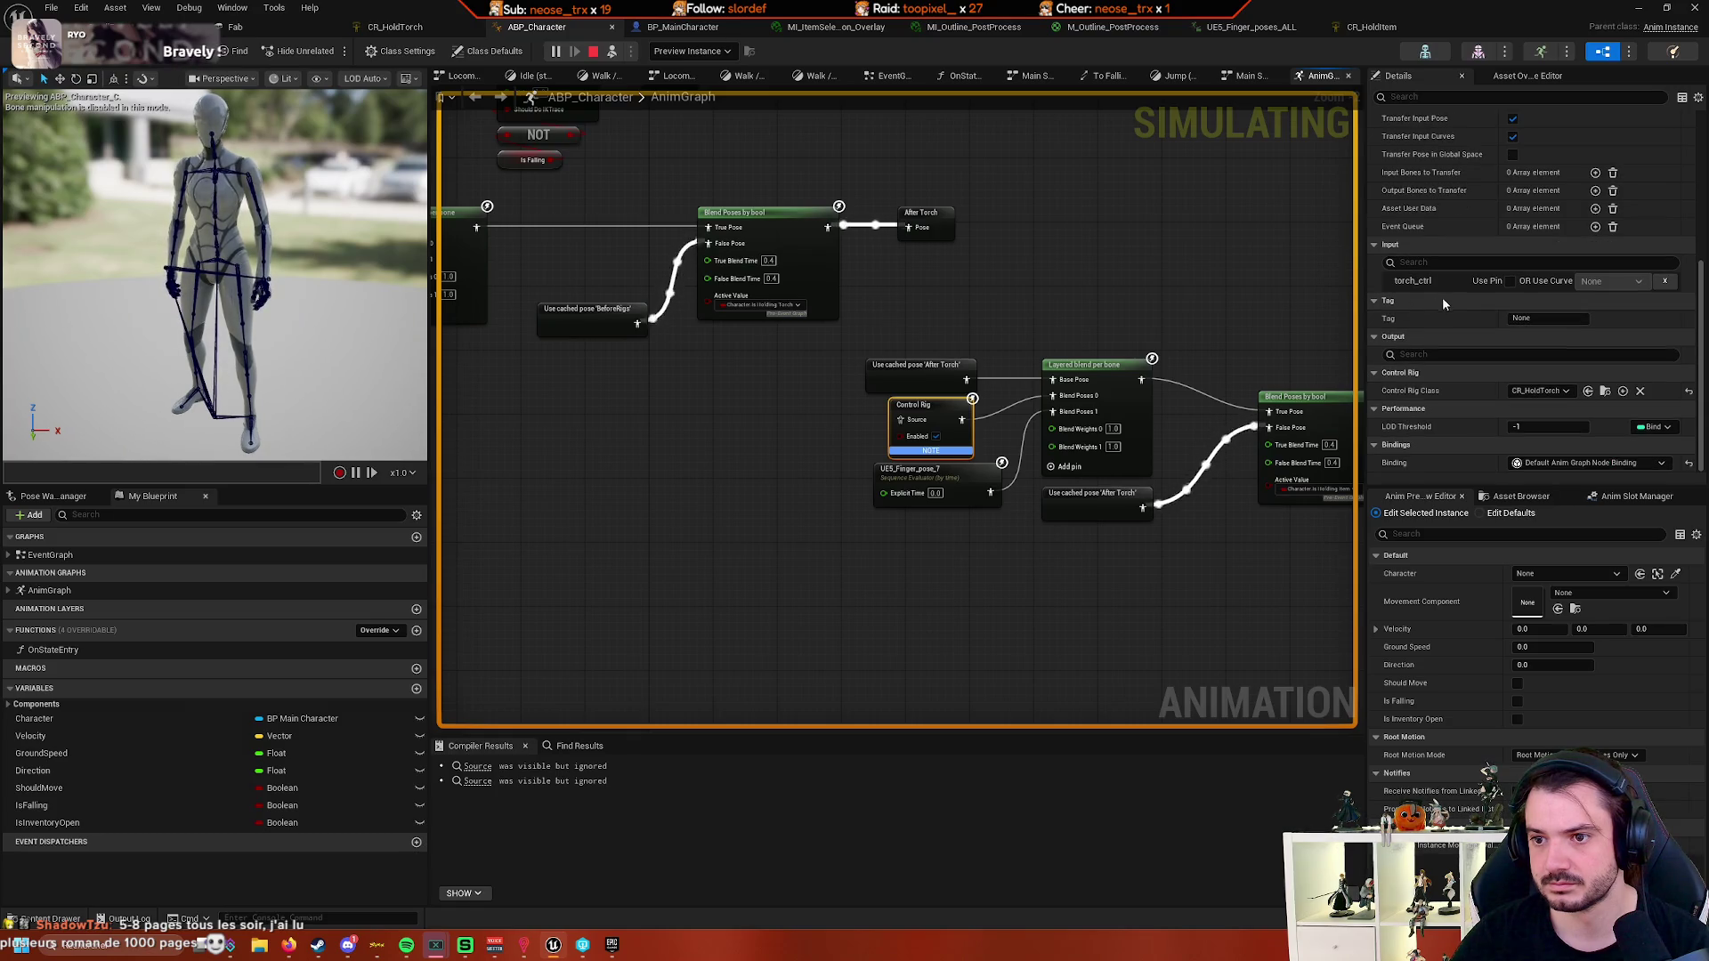
{"action": "scroll", "coordinate": [1437, 285], "scroll_direction": "up", "scroll_amount": 8}
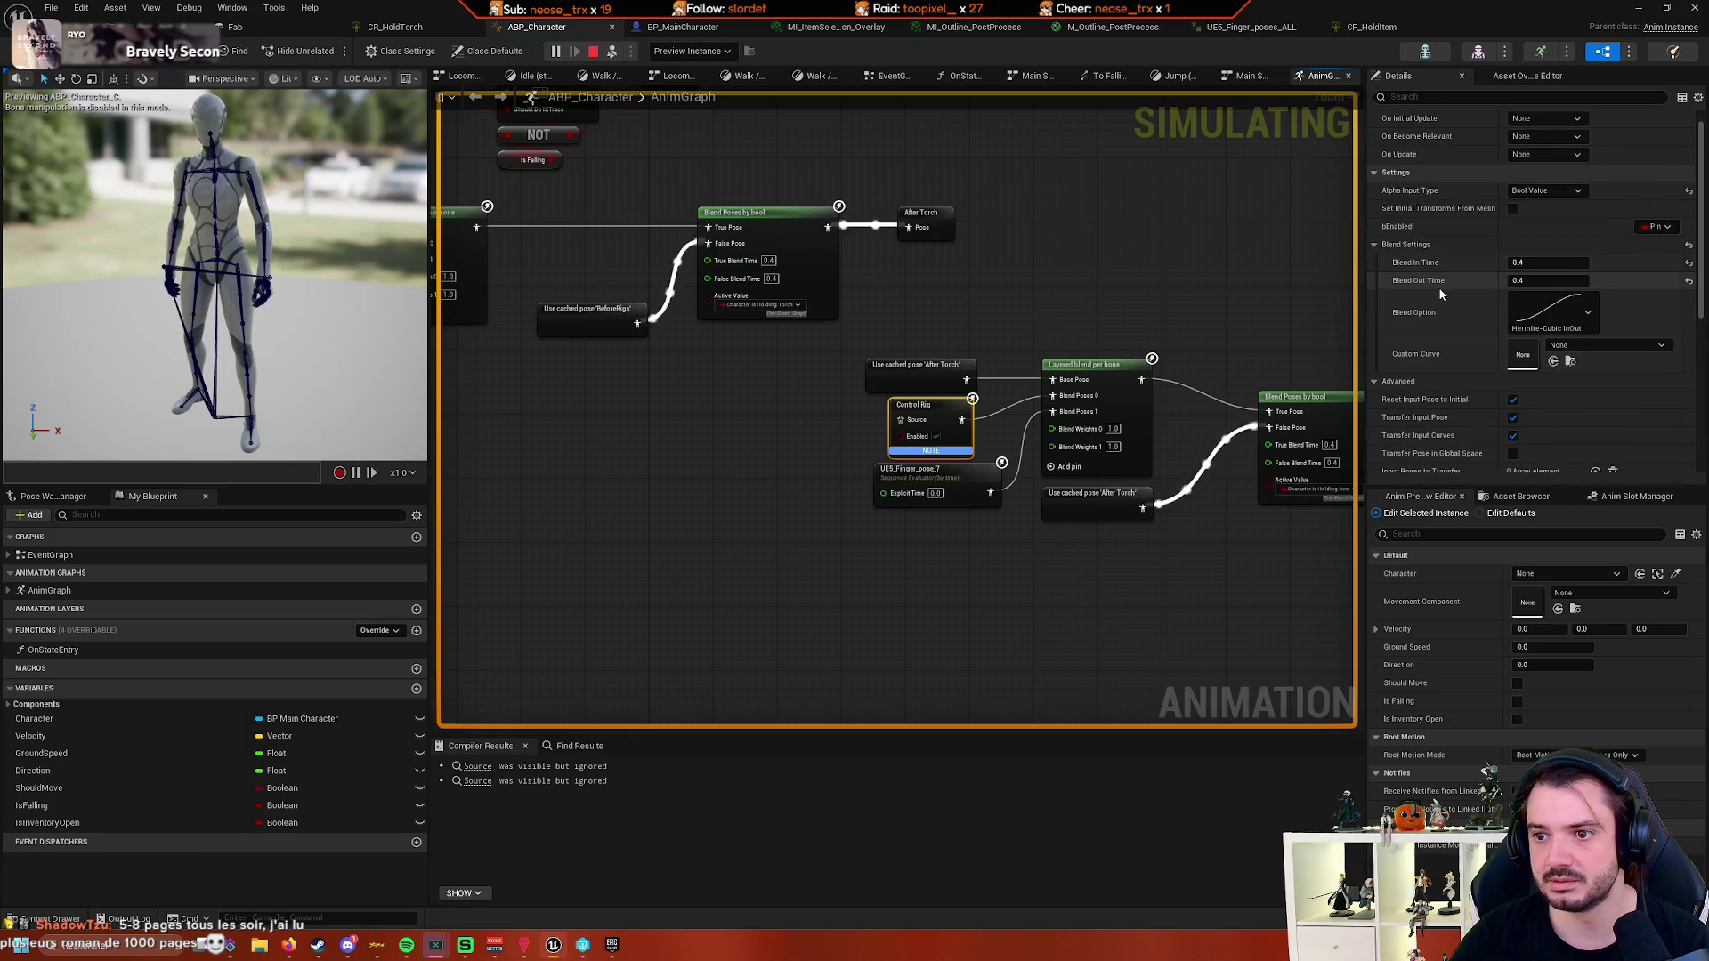
{"action": "scroll", "coordinate": [1437, 293], "scroll_direction": "up", "scroll_amount": 1}
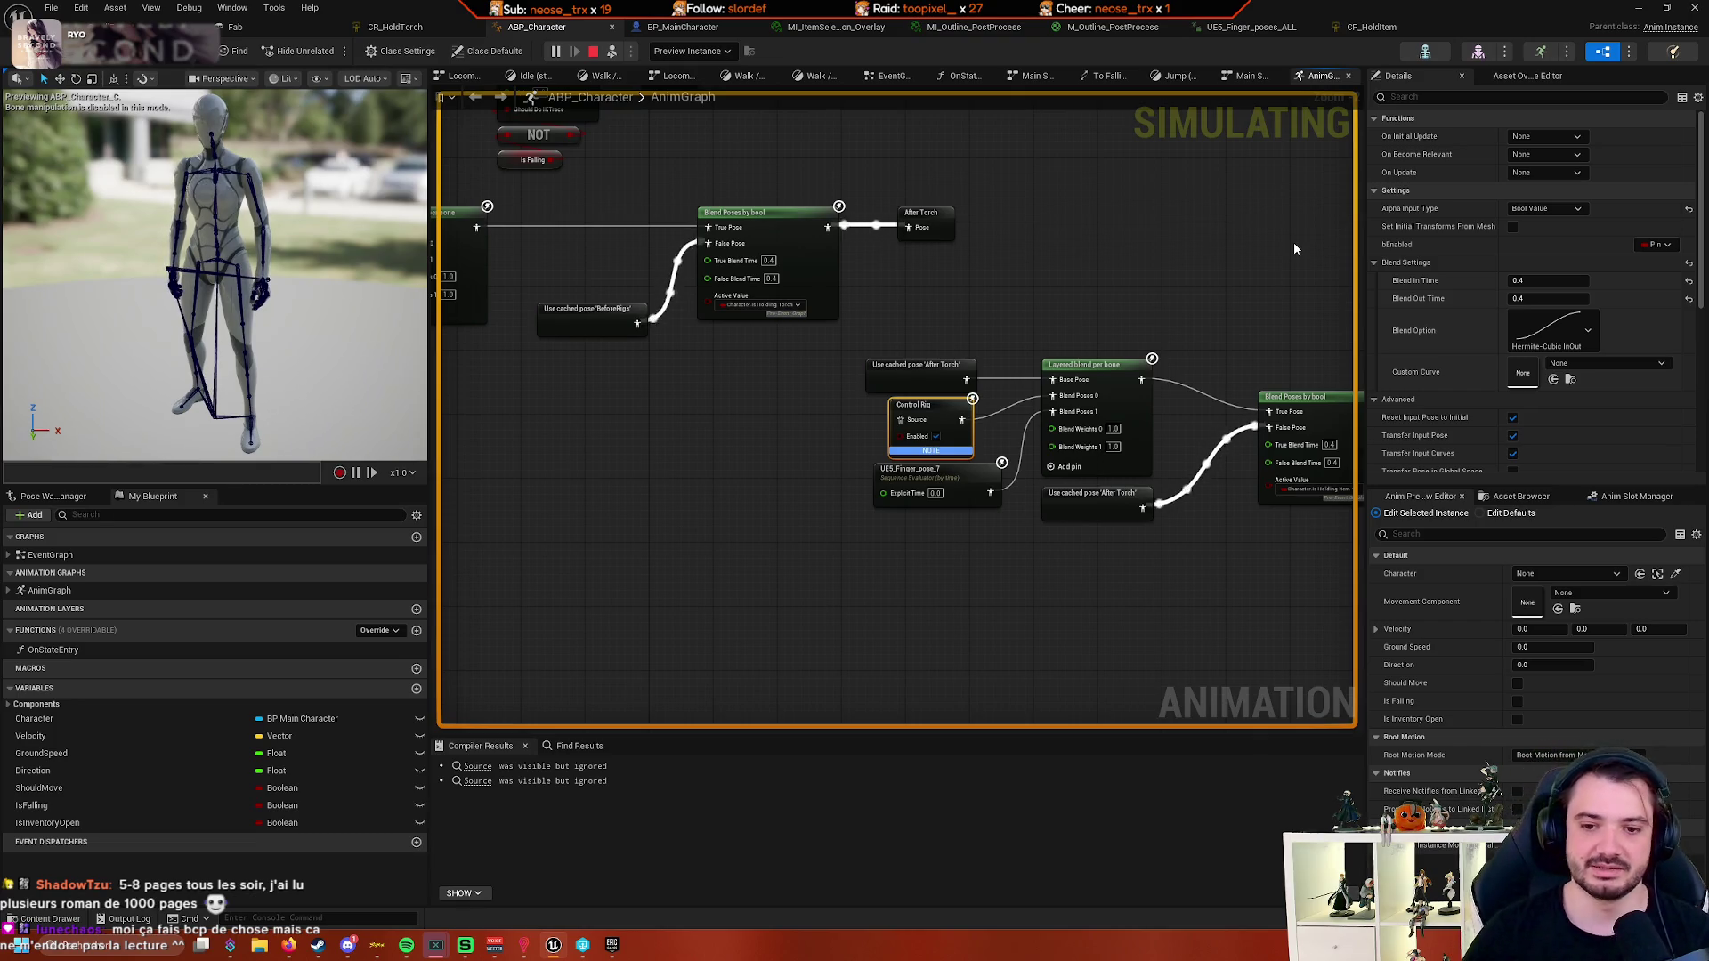
{"action": "scroll", "coordinate": [1253, 237], "scroll_direction": "up", "scroll_amount": 2}
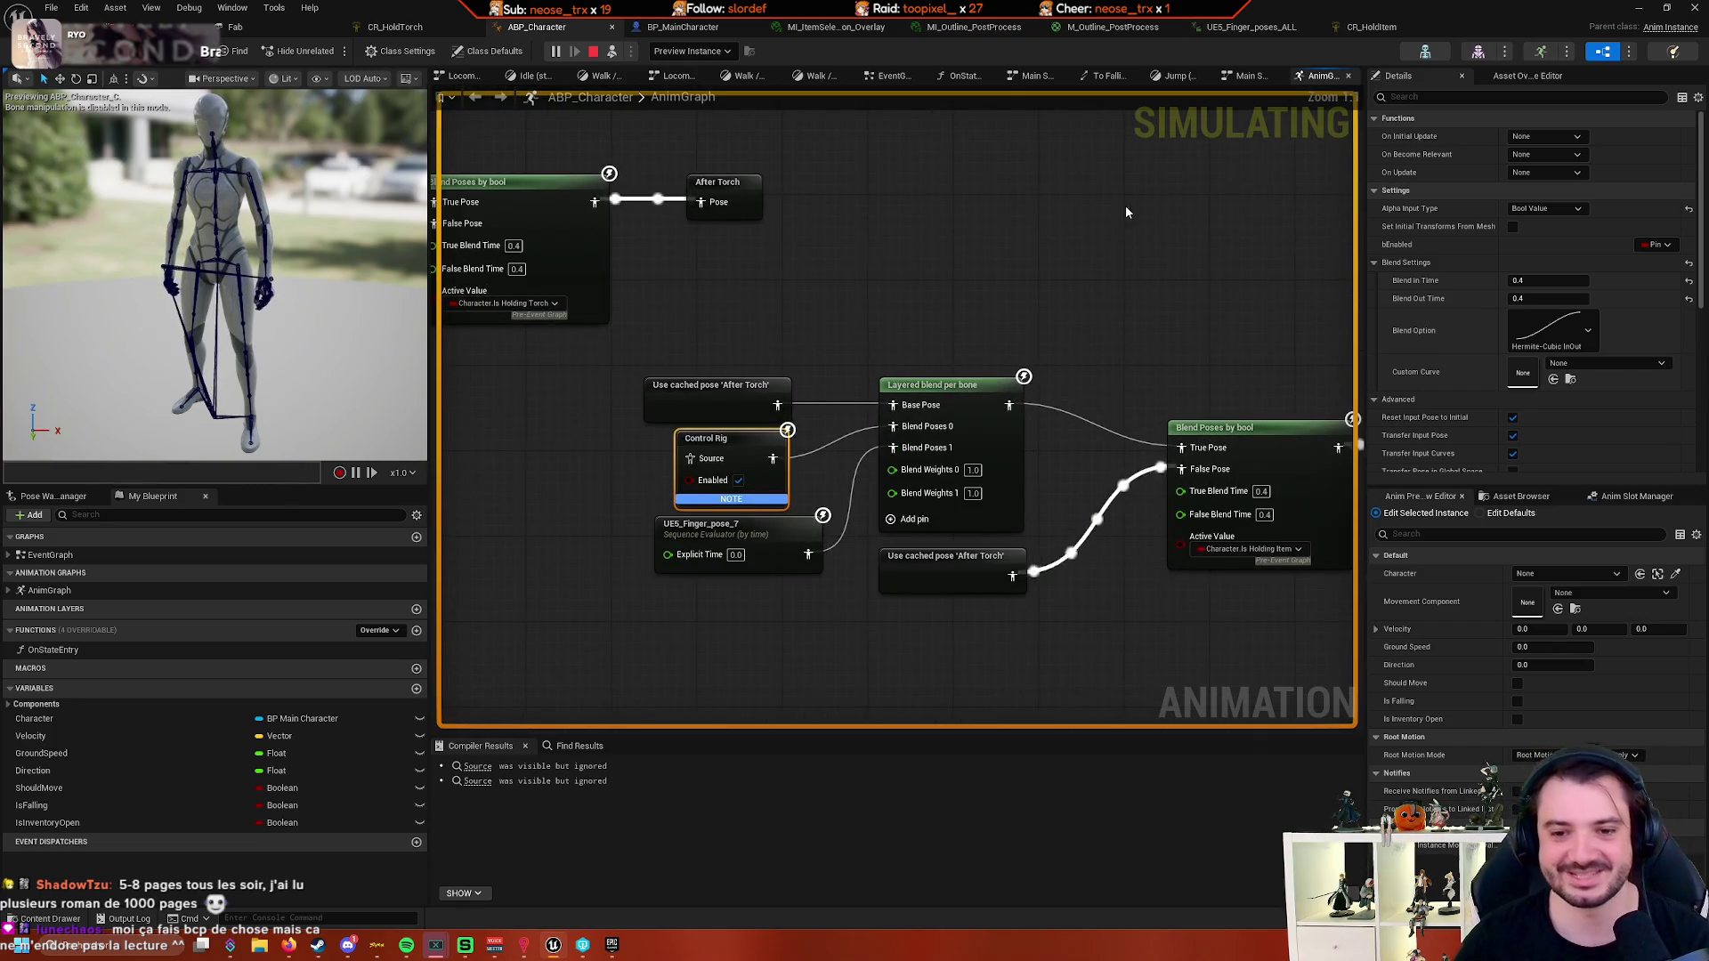
{"action": "scroll", "coordinate": [1123, 207], "scroll_direction": "up", "scroll_amount": 1}
{"action": "mouse_move", "coordinate": [814, 509]}
{"action": "left_mouse_down"}
{"action": "mouse_move", "coordinate": [965, 484]}
{"action": "mouse_move", "coordinate": [638, 460]}
{"action": "left_mouse_up"}
{"action": "mouse_move", "coordinate": [817, 492]}
{"action": "left_mouse_down"}
{"action": "mouse_move", "coordinate": [862, 518]}
{"action": "mouse_move", "coordinate": [908, 614]}
{"action": "left_mouse_up"}
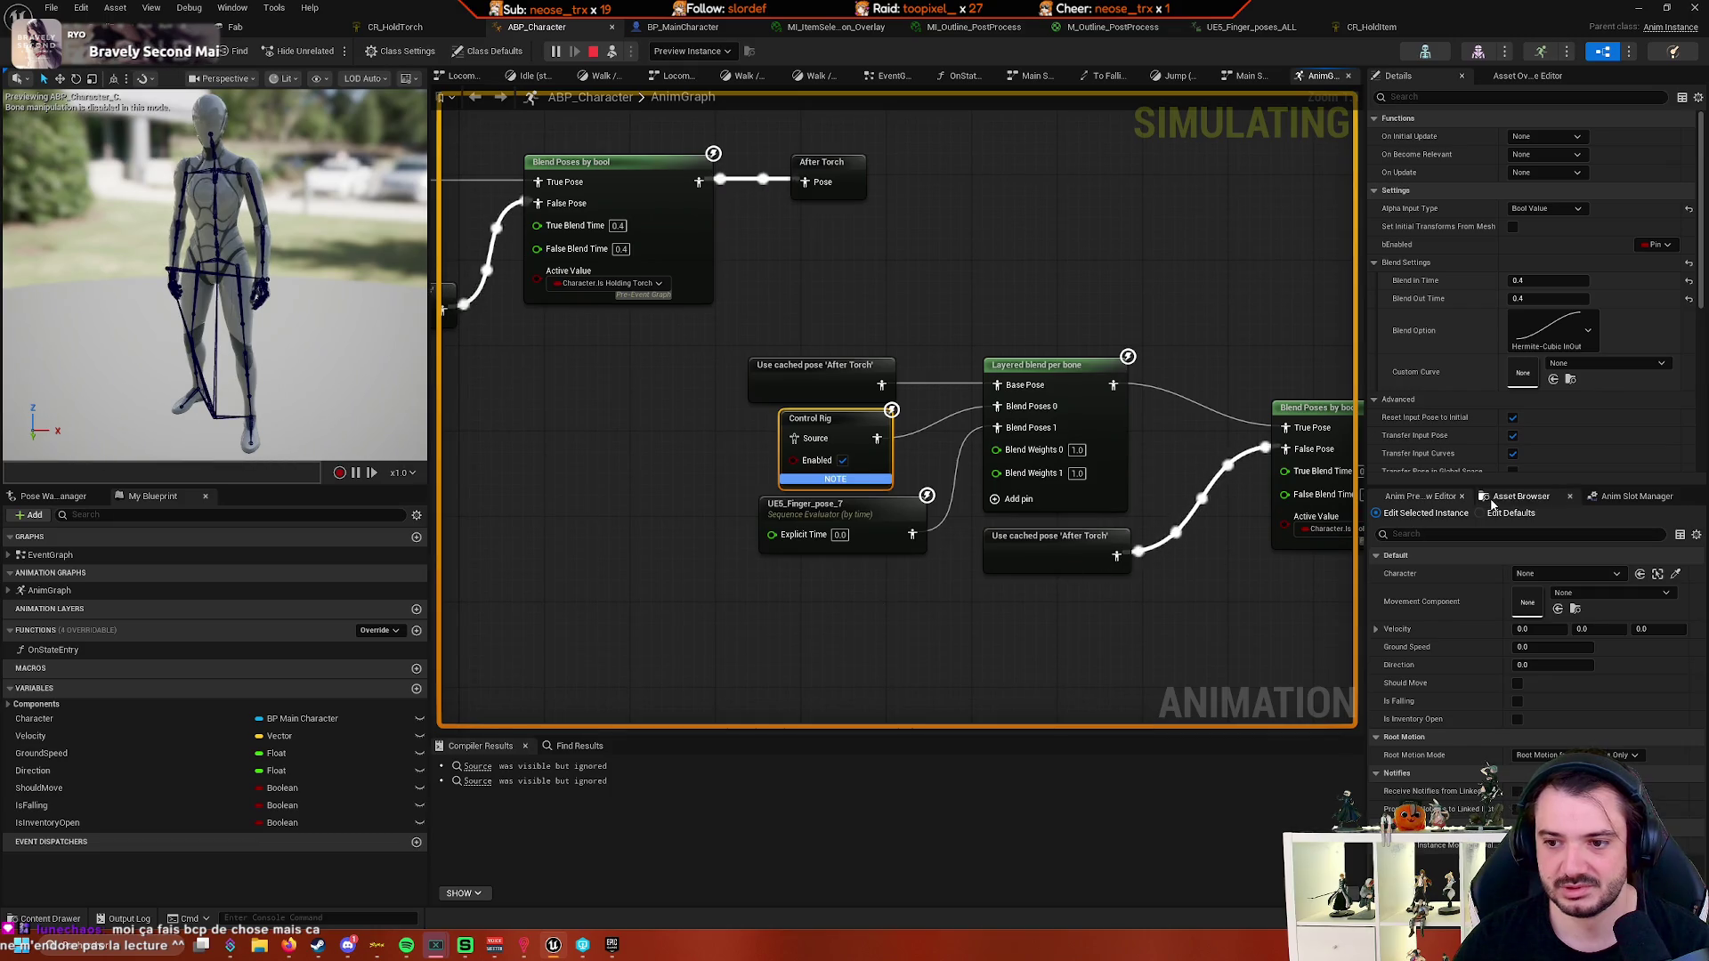
- Set the Control Rig node's class to CR_HoldItem, then return to the running level
{"action": "scroll", "coordinate": [1545, 463], "scroll_direction": "down", "scroll_amount": 10}
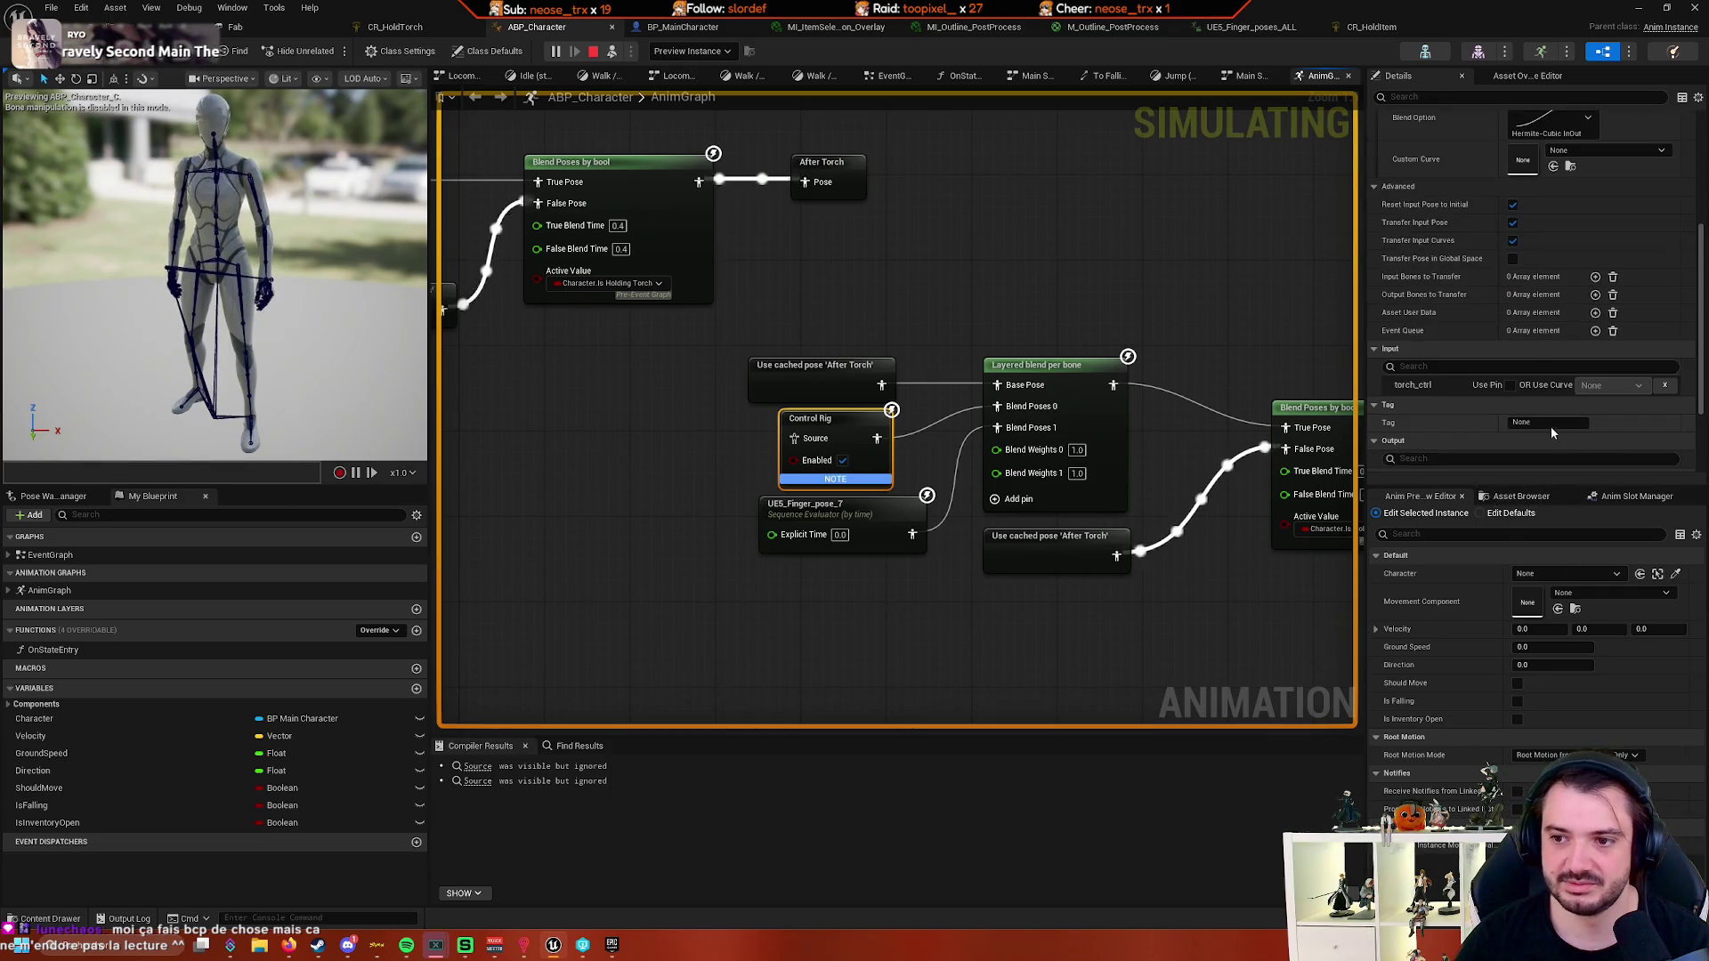
{"action": "left_click", "coordinate": [1562, 391]}
{"action": "type", "text": "cr_holdit"}
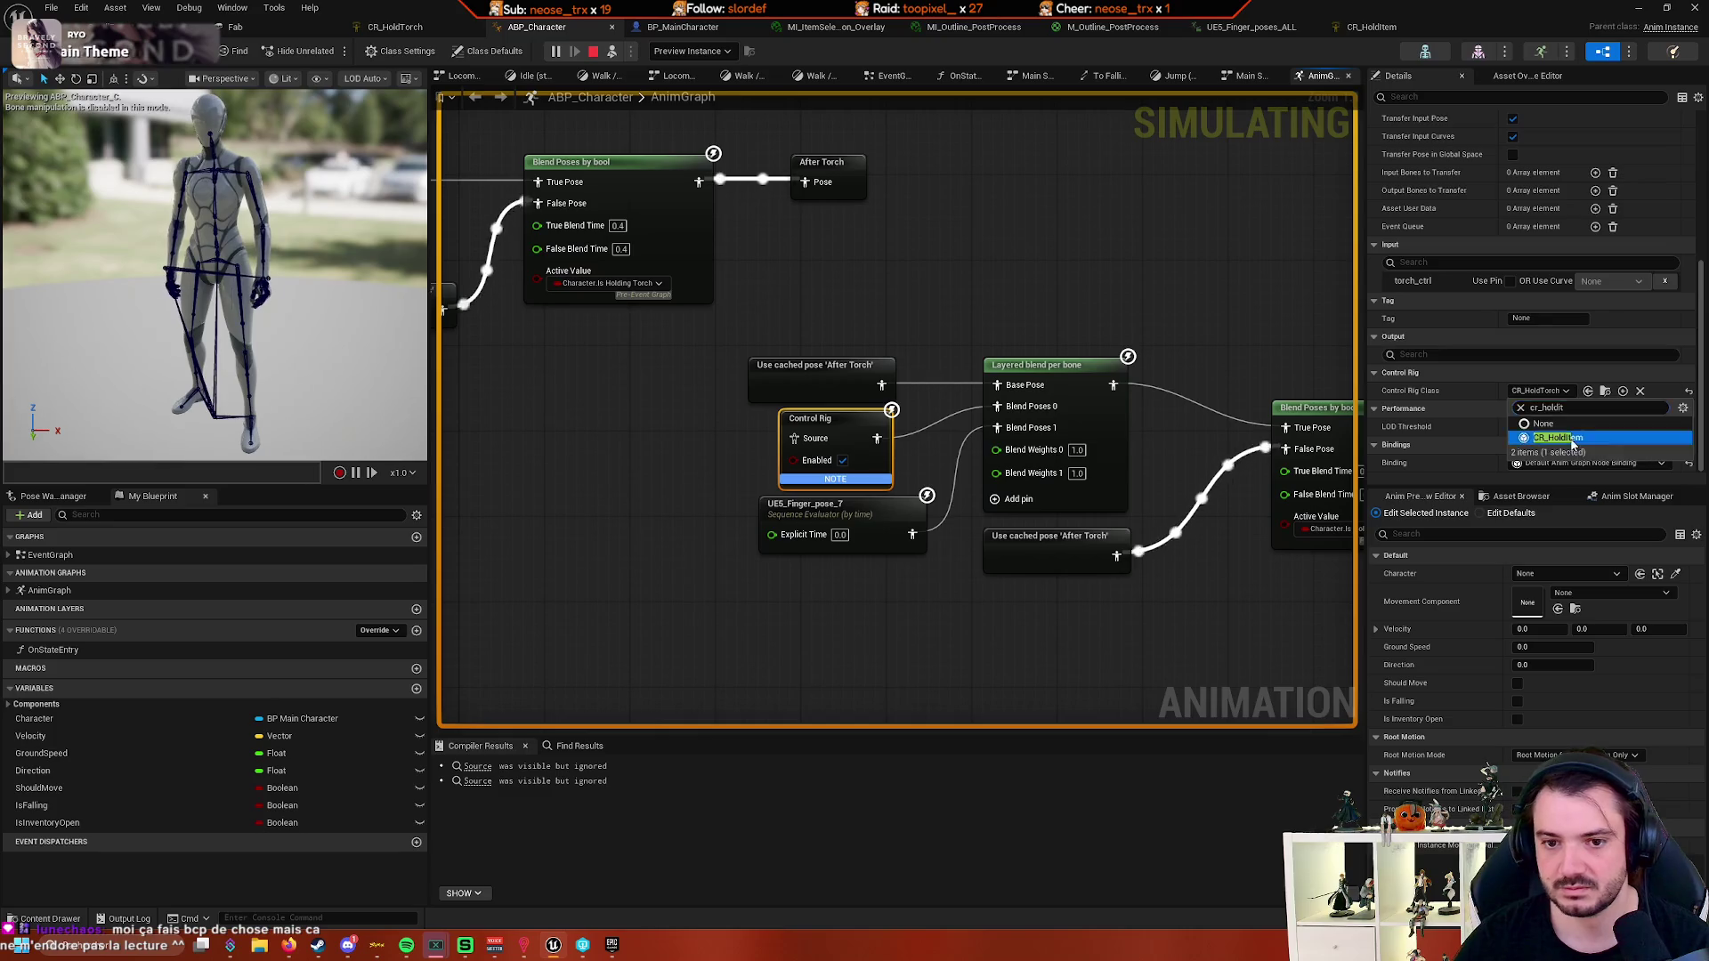
{"action": "left_click", "coordinate": [1548, 437]}
{"action": "scroll", "coordinate": [1468, 429], "scroll_direction": "up", "scroll_amount": 5}
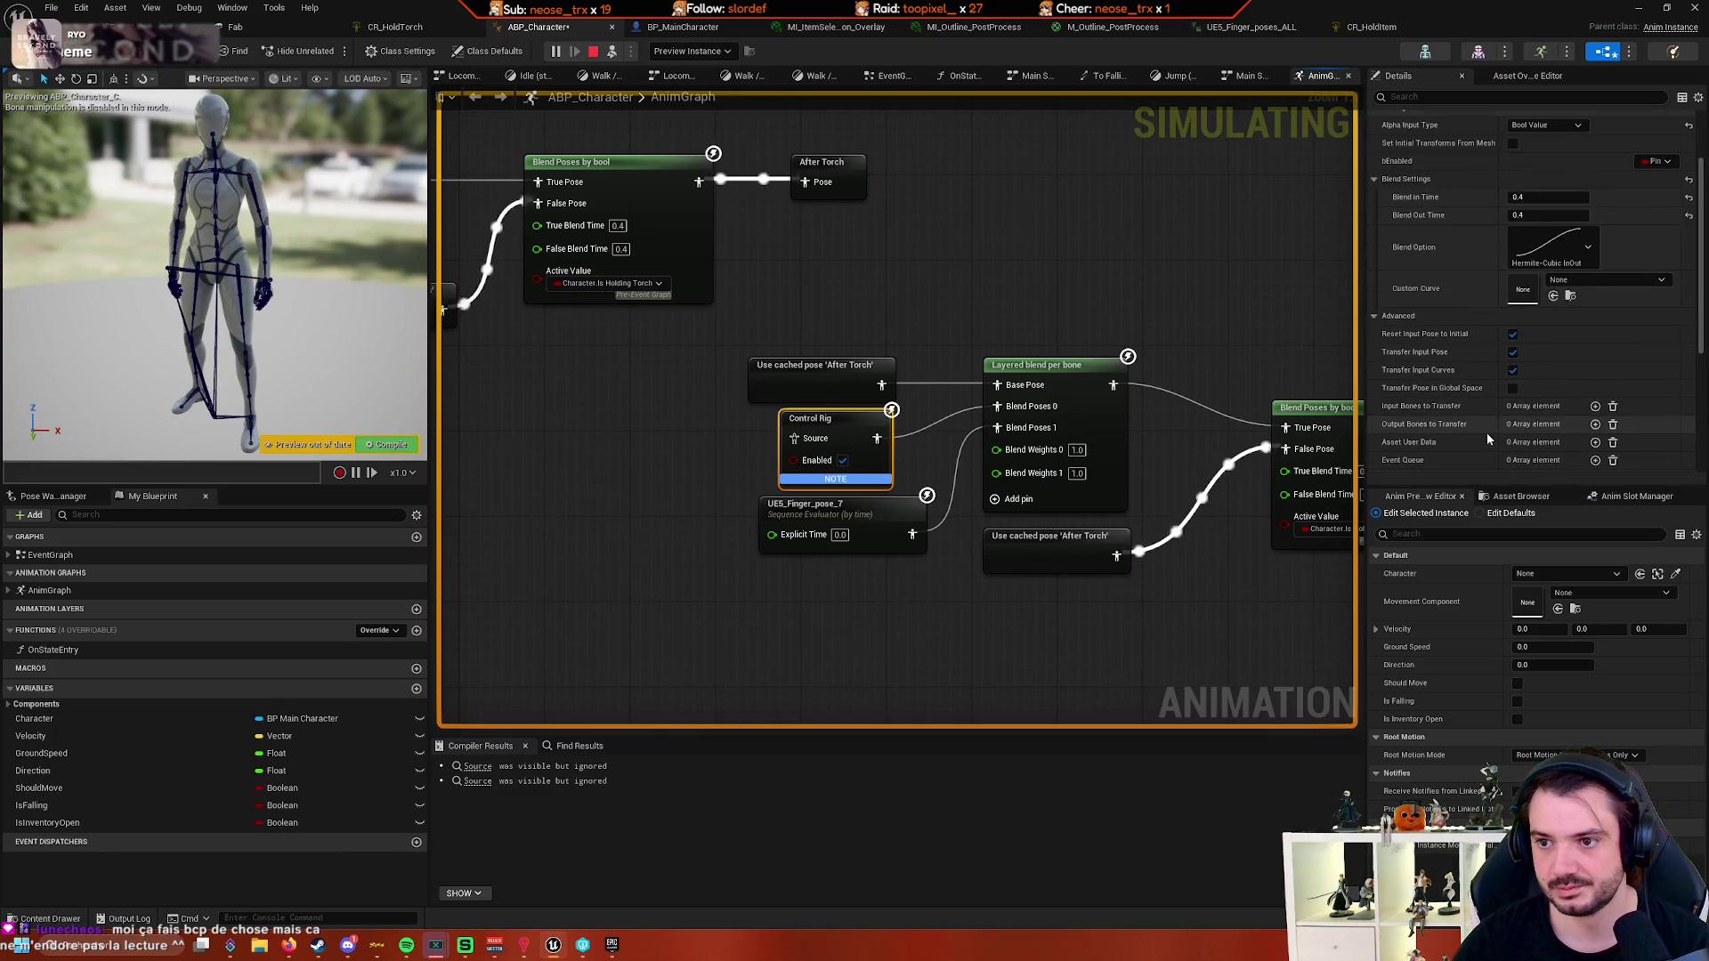
{"action": "scroll", "coordinate": [1467, 393], "scroll_direction": "down", "scroll_amount": 5}
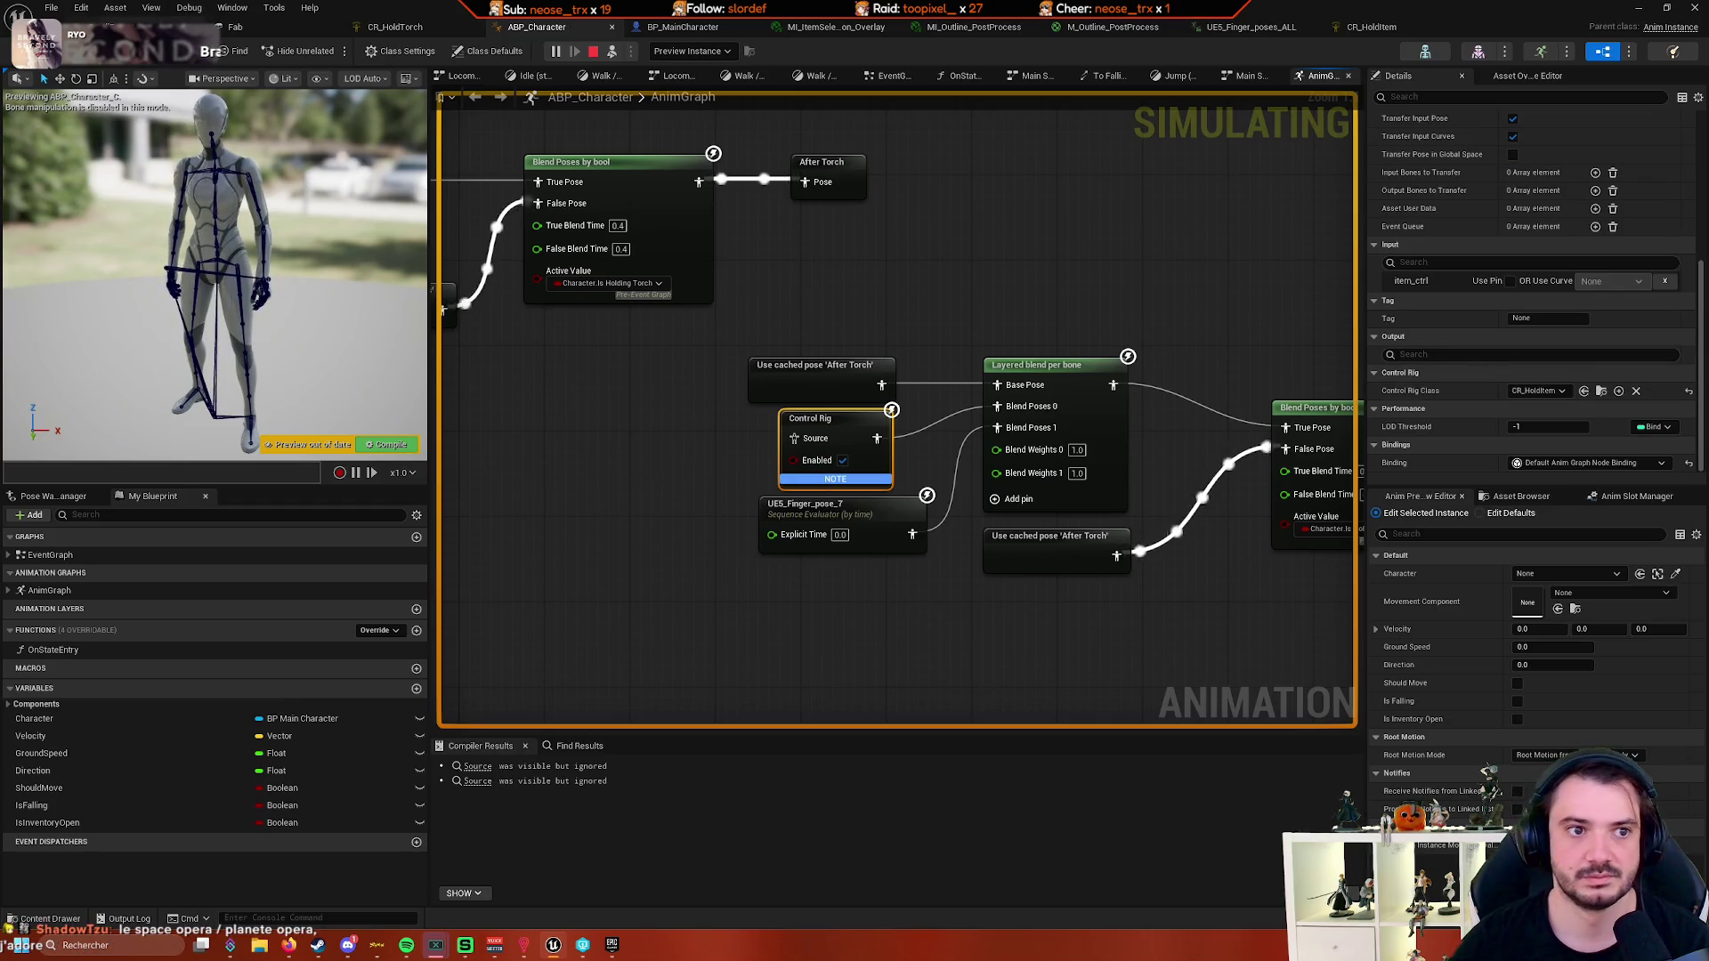
{"action": "left_click", "coordinate": [207, 51]}
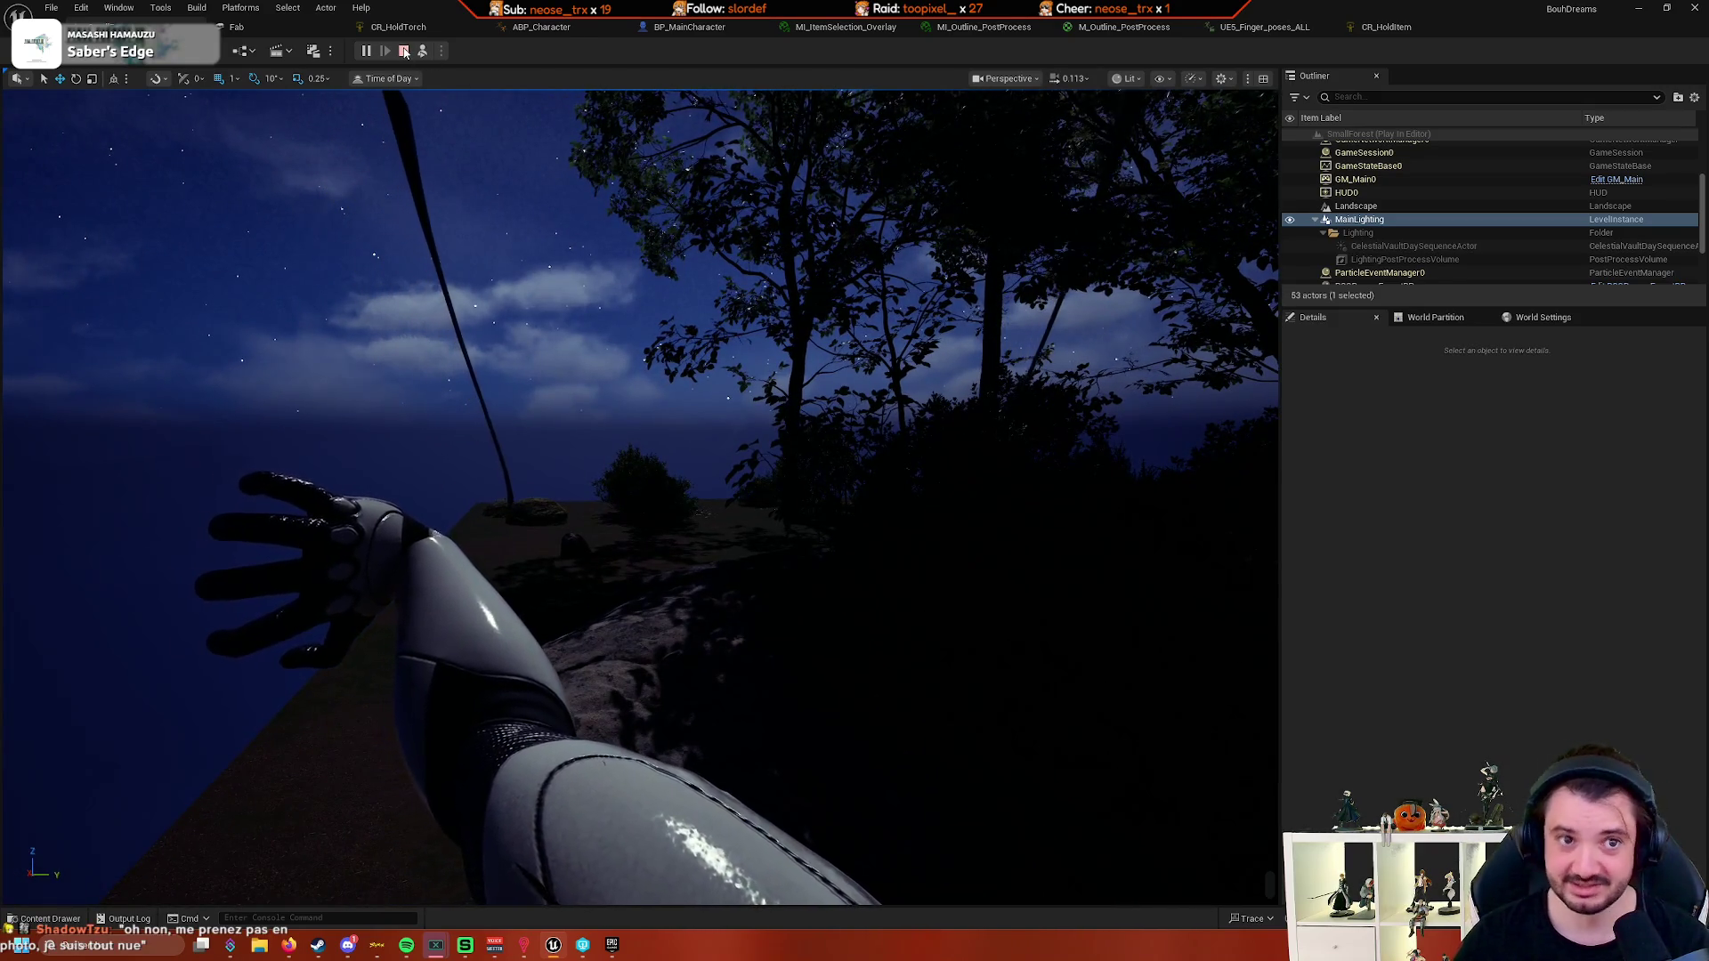
- Stop Play-In-Editor, turn the camera back over the cliff, and bring up CR_HoldItem
{"action": "key", "text": "Escape"}
{"action": "left_click_drag", "start_coordinate": [550, 145], "coordinate": [550, 145]}
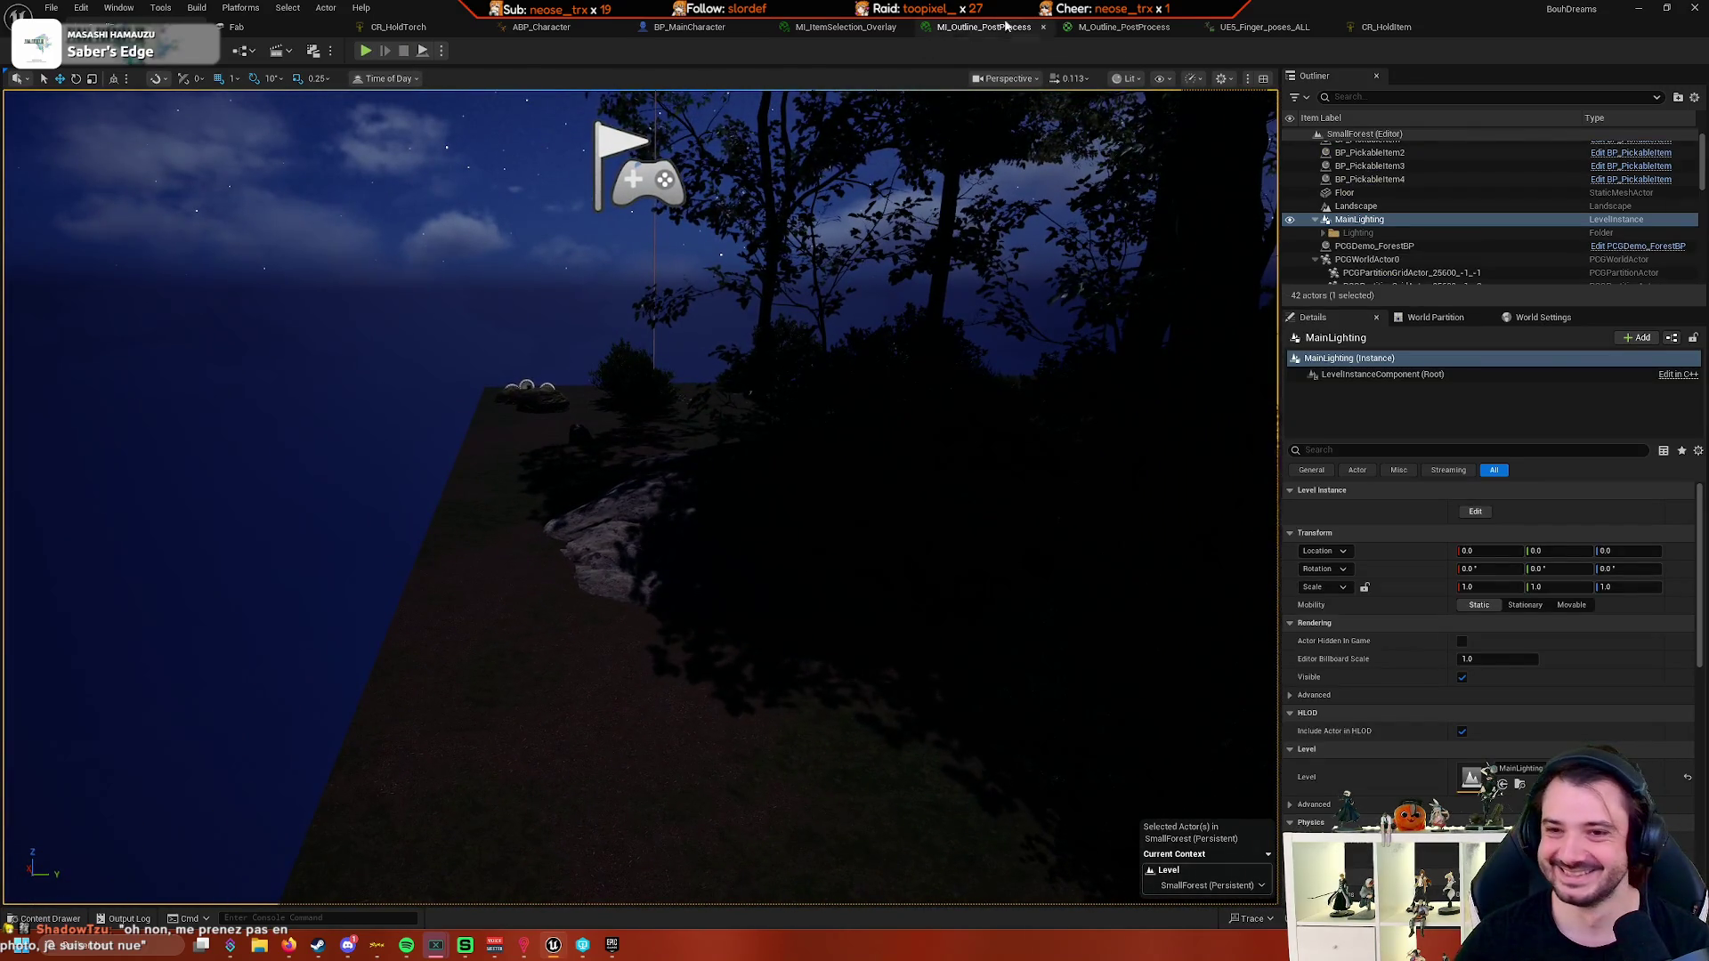
{"action": "left_click", "coordinate": [1384, 27]}
{"action": "left_click", "coordinate": [1264, 27]}
{"action": "left_click", "coordinate": [1382, 27]}
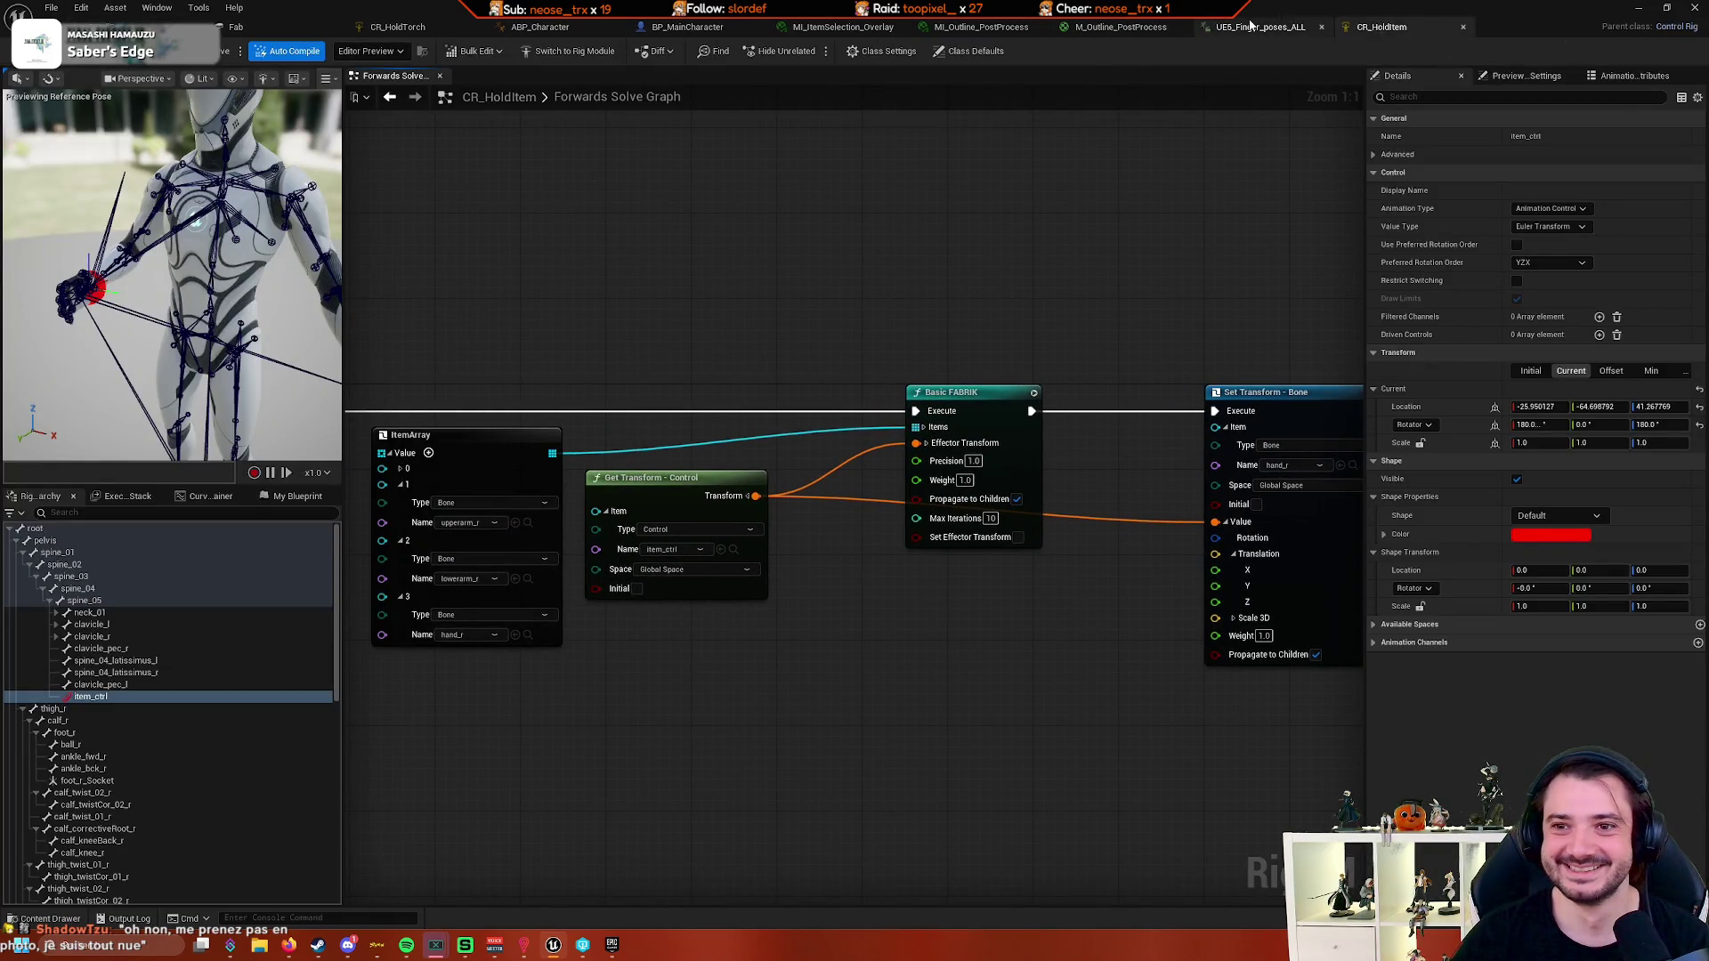
- Go to the ABP_Character AnimGraph and inspect the Control Rig and cached After Torch nodes
{"action": "left_click", "coordinate": [1148, 27]}
{"action": "left_click", "coordinate": [932, 28]}
{"action": "left_click", "coordinate": [842, 28]}
{"action": "left_click", "coordinate": [694, 28]}
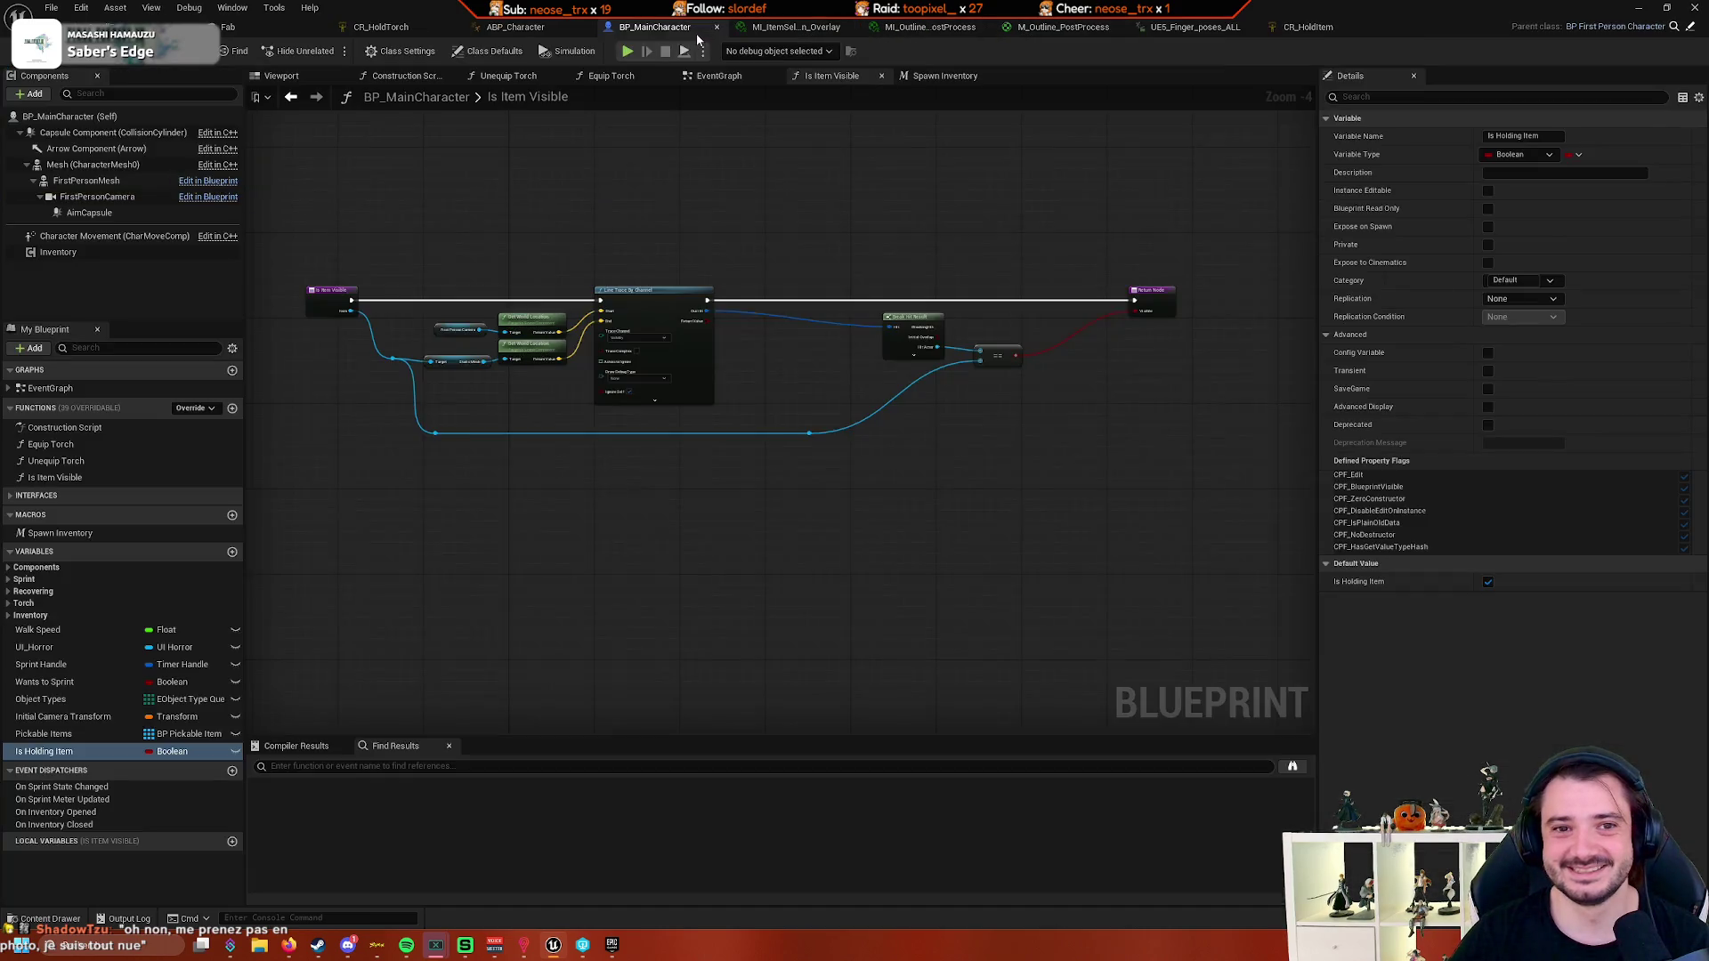
{"action": "left_click", "coordinate": [536, 34]}
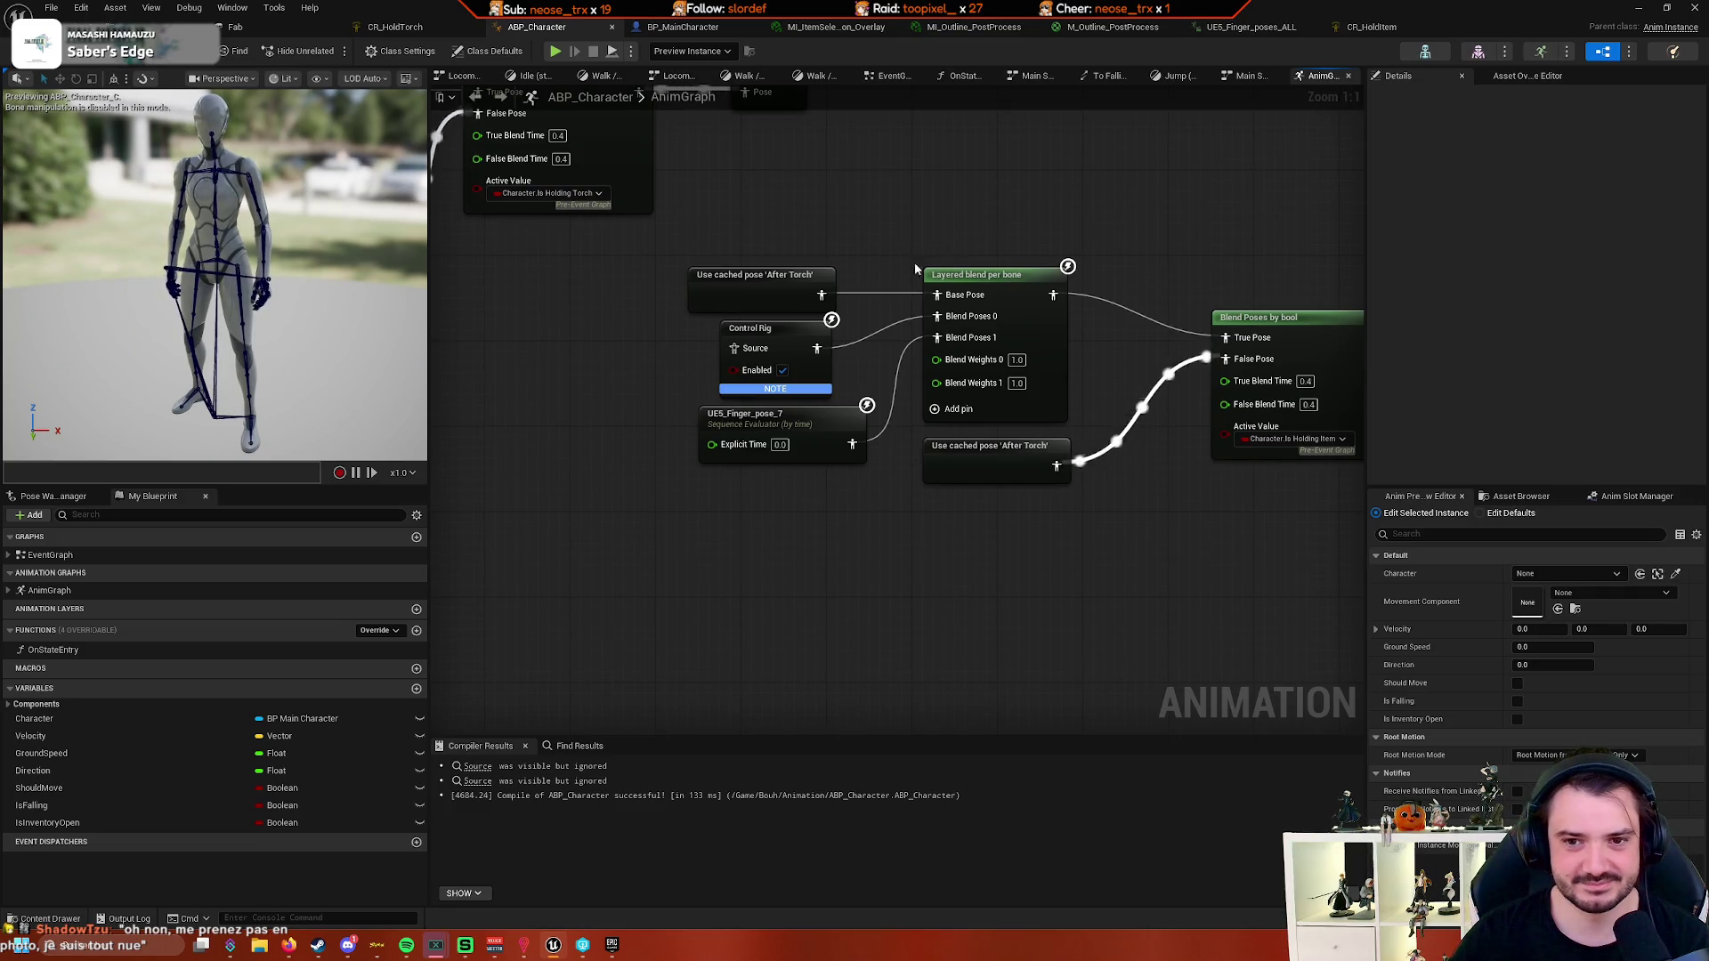
{"action": "left_click", "coordinate": [816, 360]}
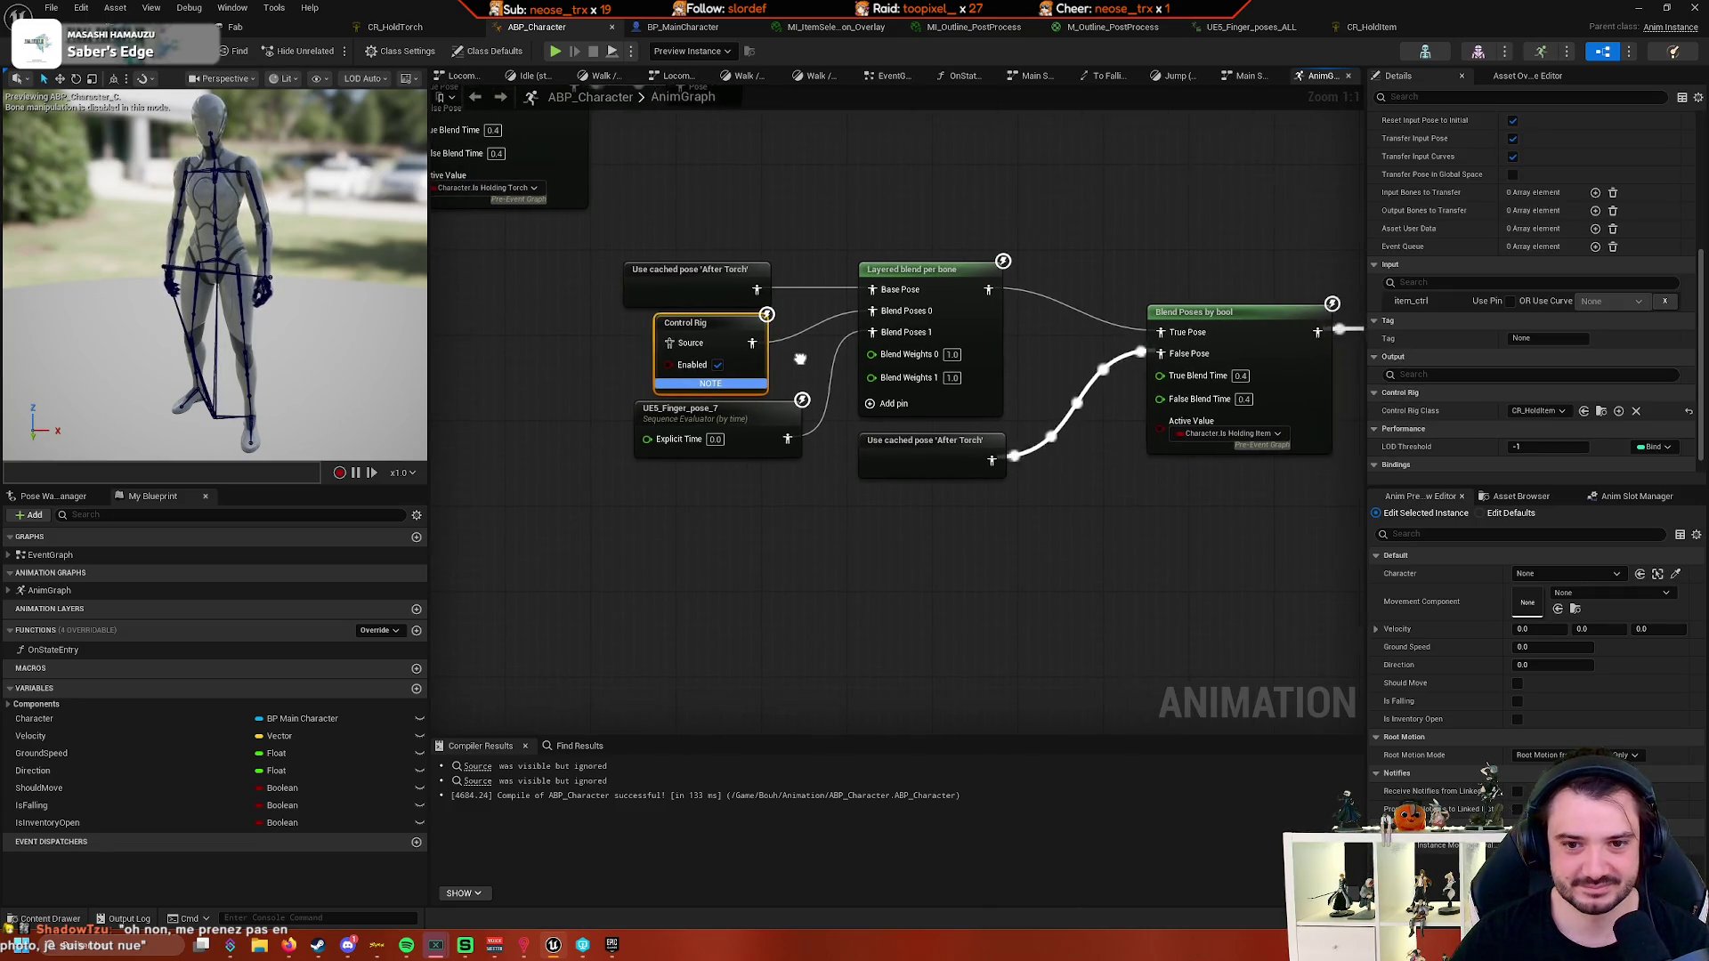
{"action": "left_click", "coordinate": [687, 390]}
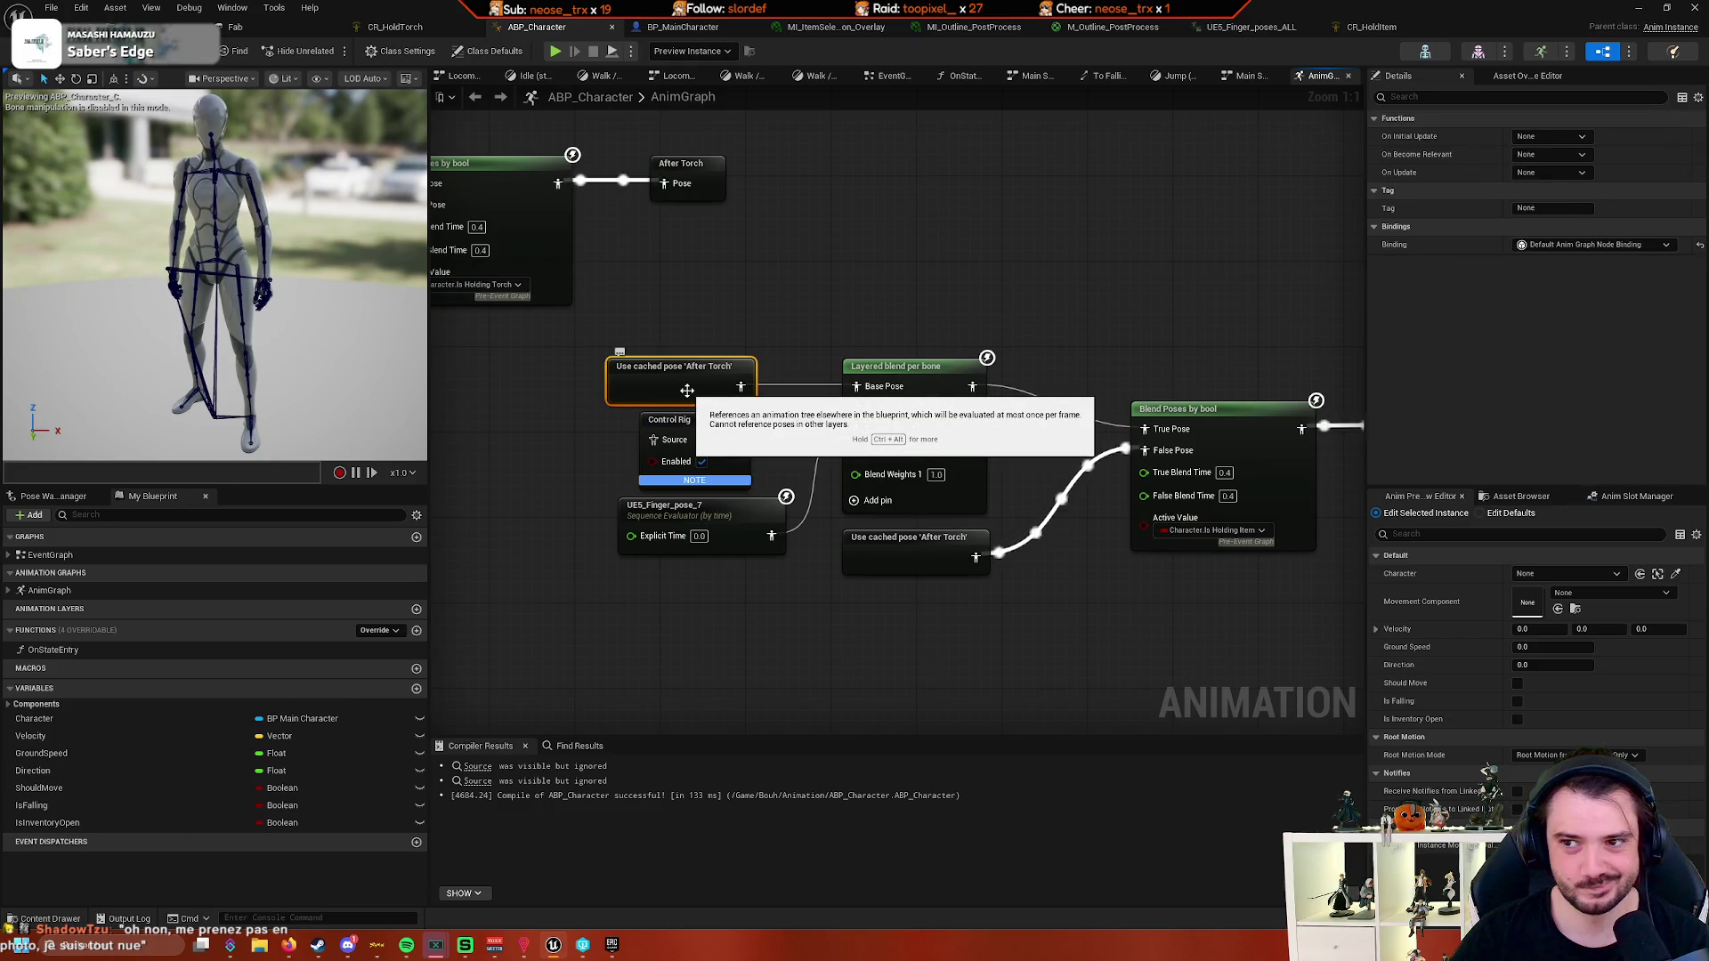
{"action": "left_click", "coordinate": [735, 458]}
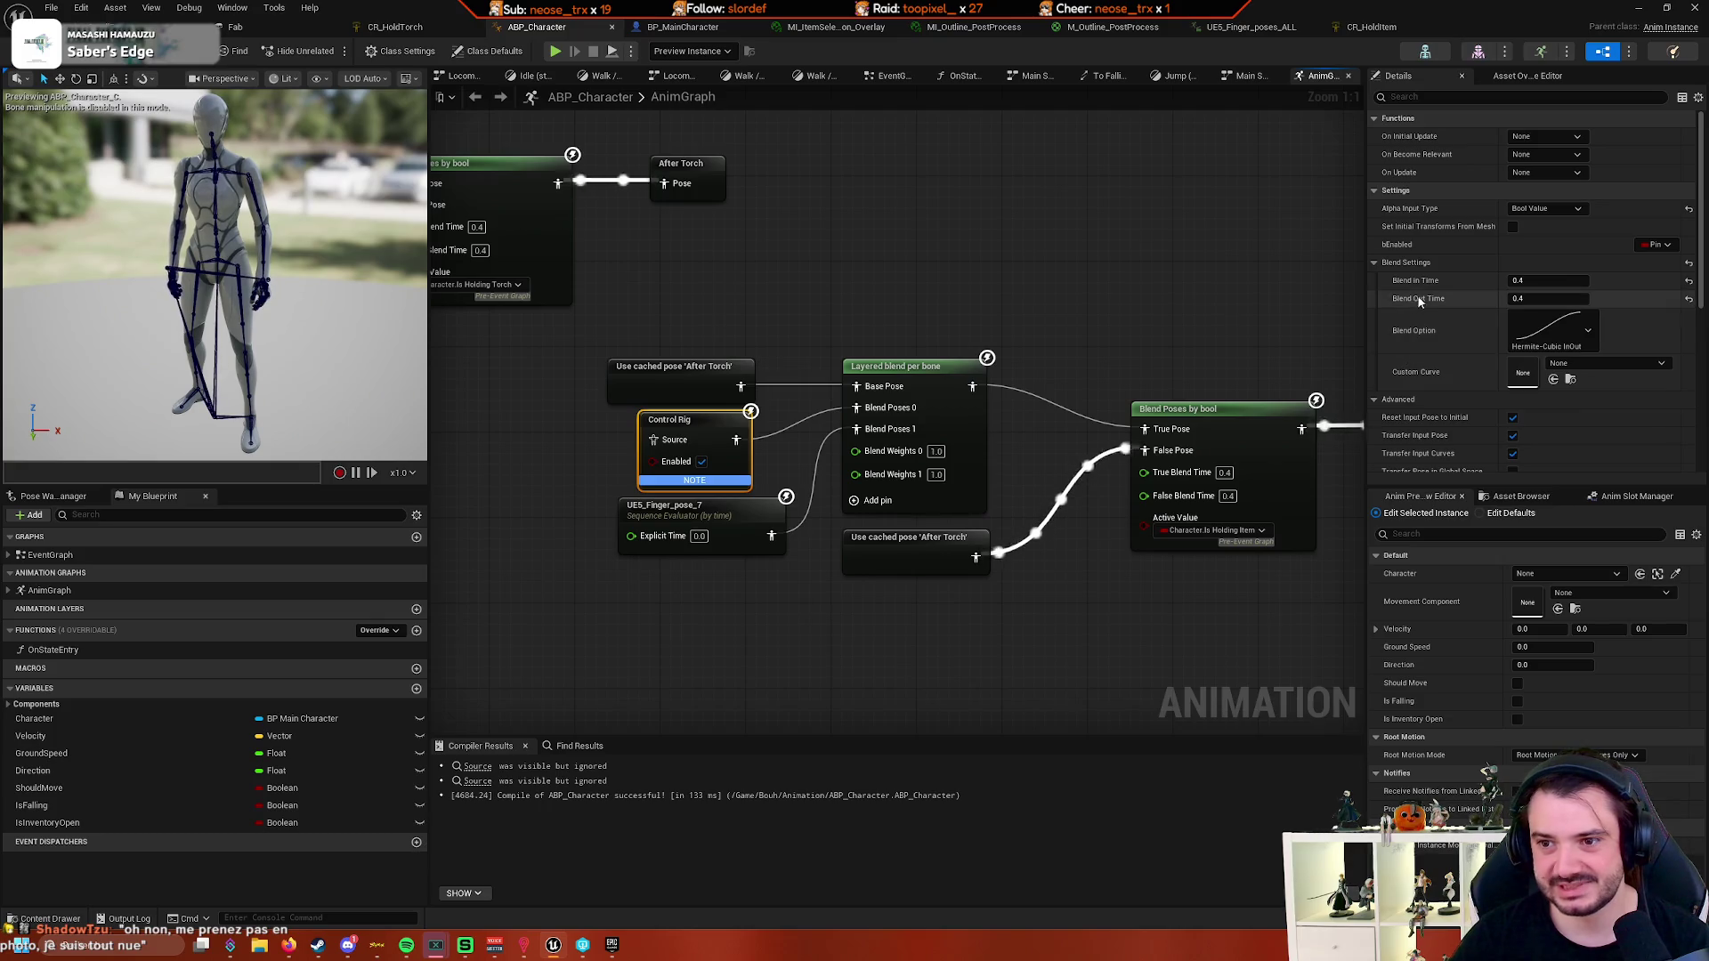
- Check the CR_HoldTorch Control Rig node, then delete the After Torch section's Control Rig node
{"action": "scroll", "coordinate": [1447, 296], "scroll_direction": "down", "scroll_amount": 3}
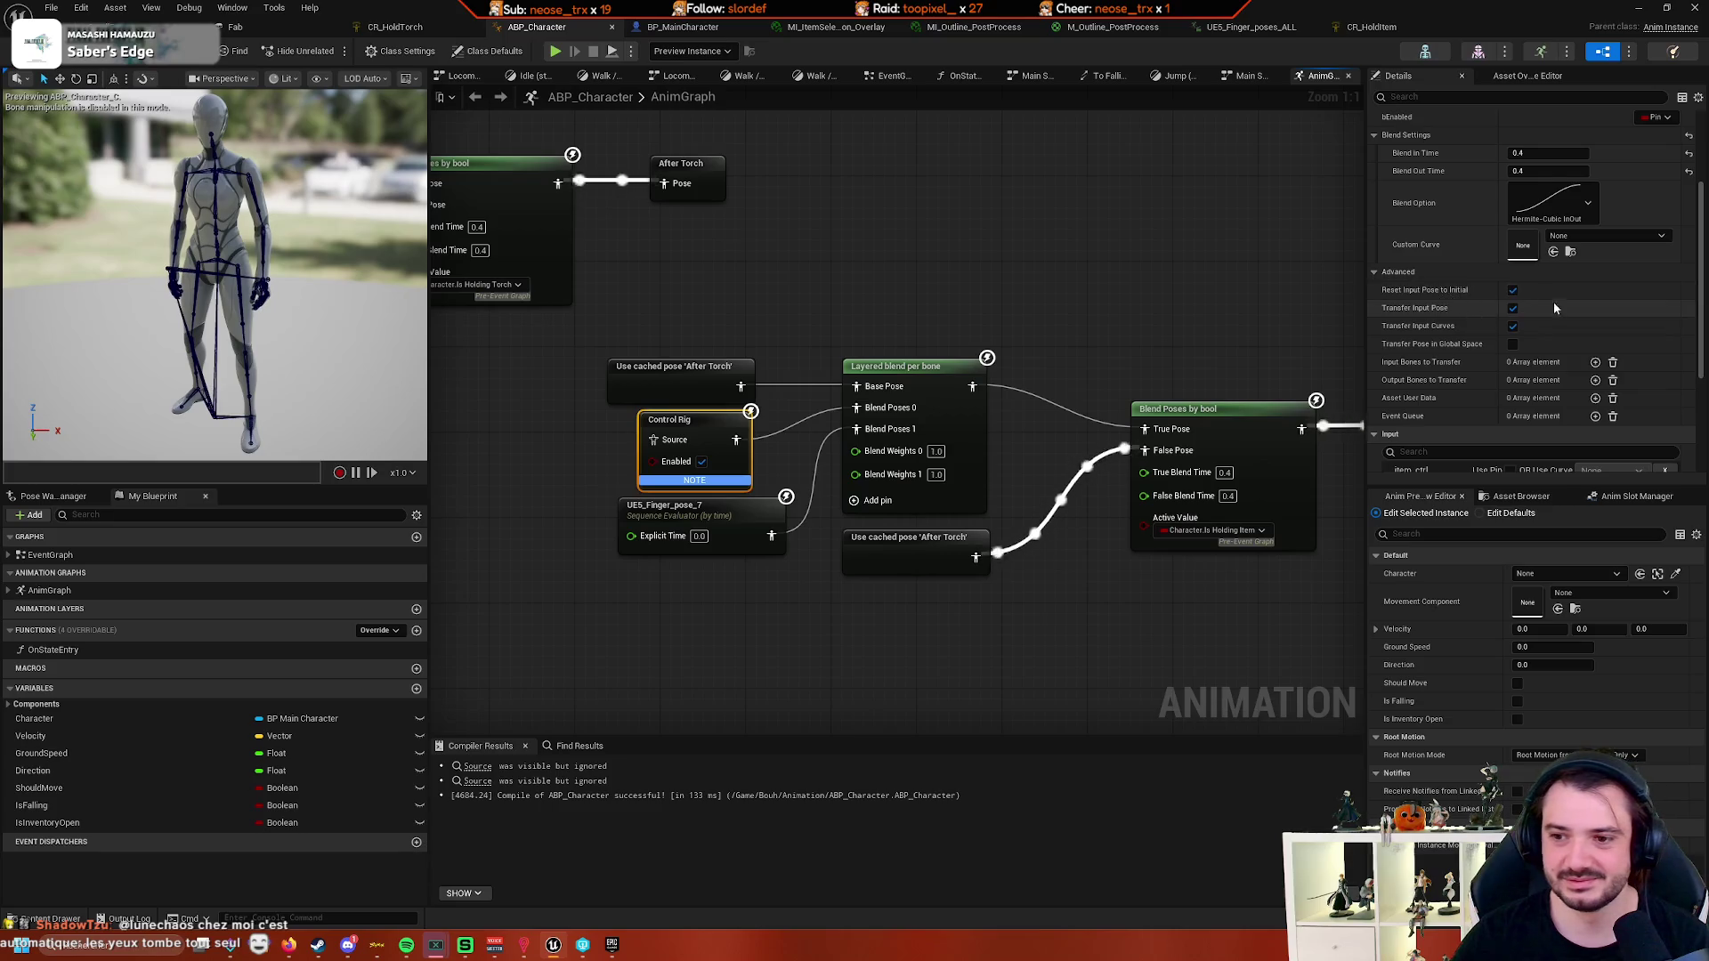
{"action": "scroll", "coordinate": [1429, 302], "scroll_direction": "down", "scroll_amount": 4}
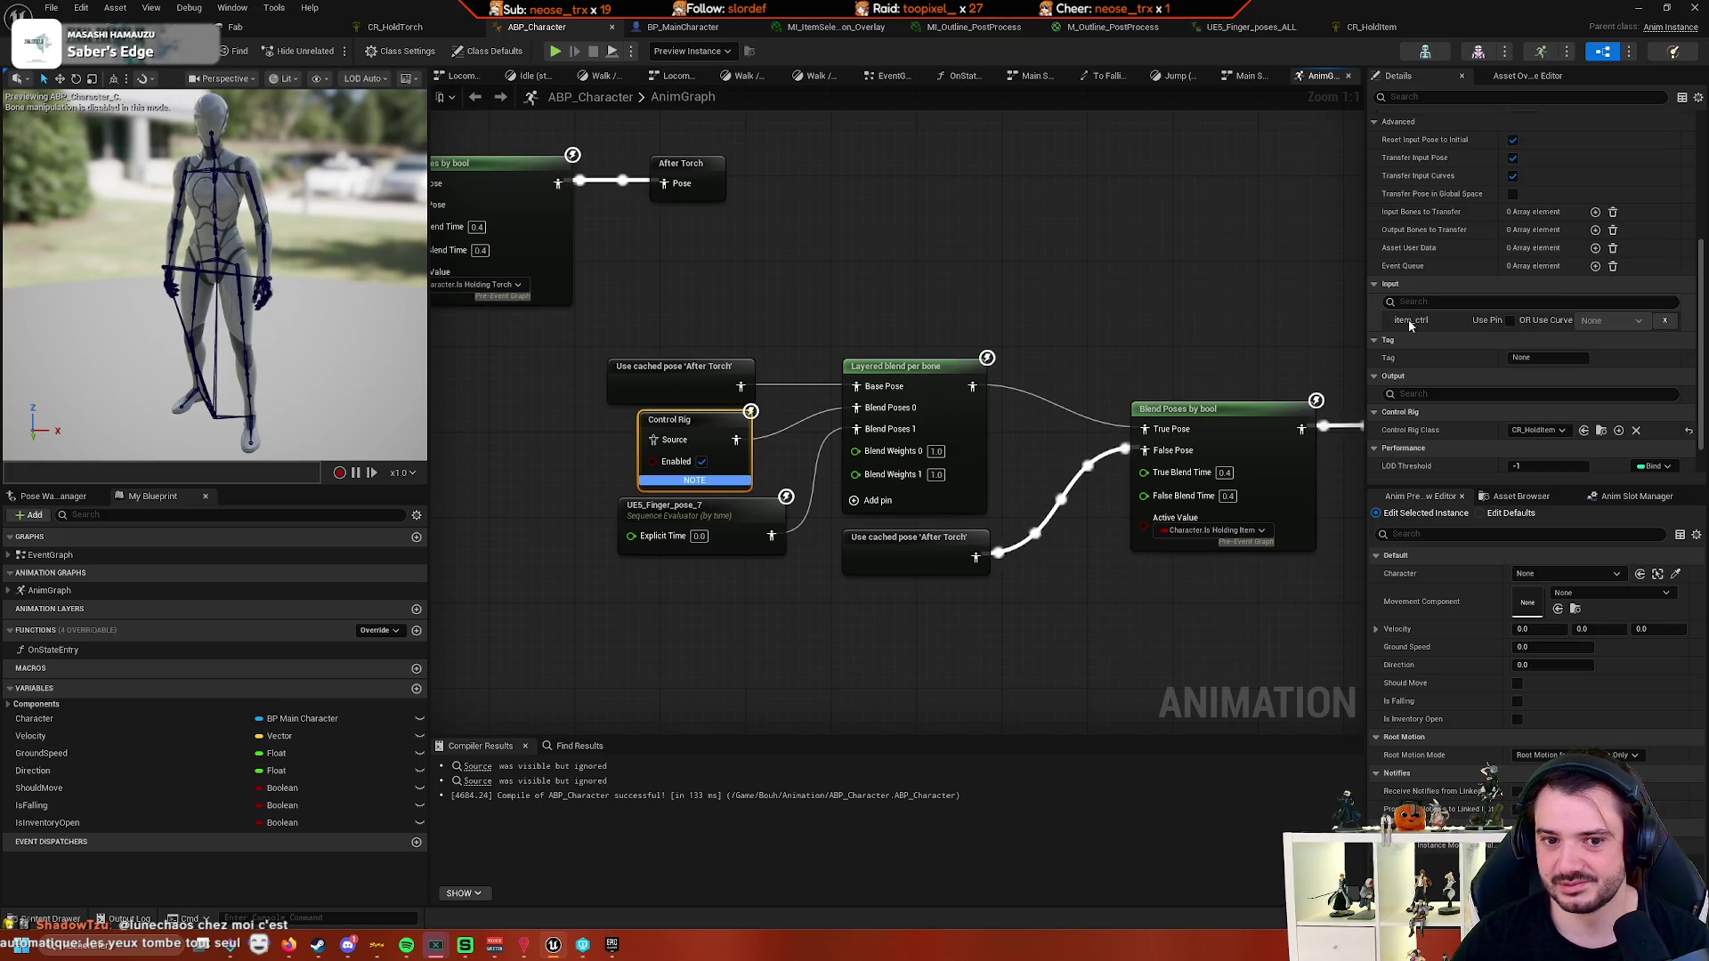
{"action": "mouse_move", "coordinate": [914, 320]}
{"action": "left_mouse_down"}
{"action": "mouse_move", "coordinate": [1230, 324]}
{"action": "mouse_move", "coordinate": [968, 333]}
{"action": "left_mouse_up"}
{"action": "mouse_move", "coordinate": [739, 299]}
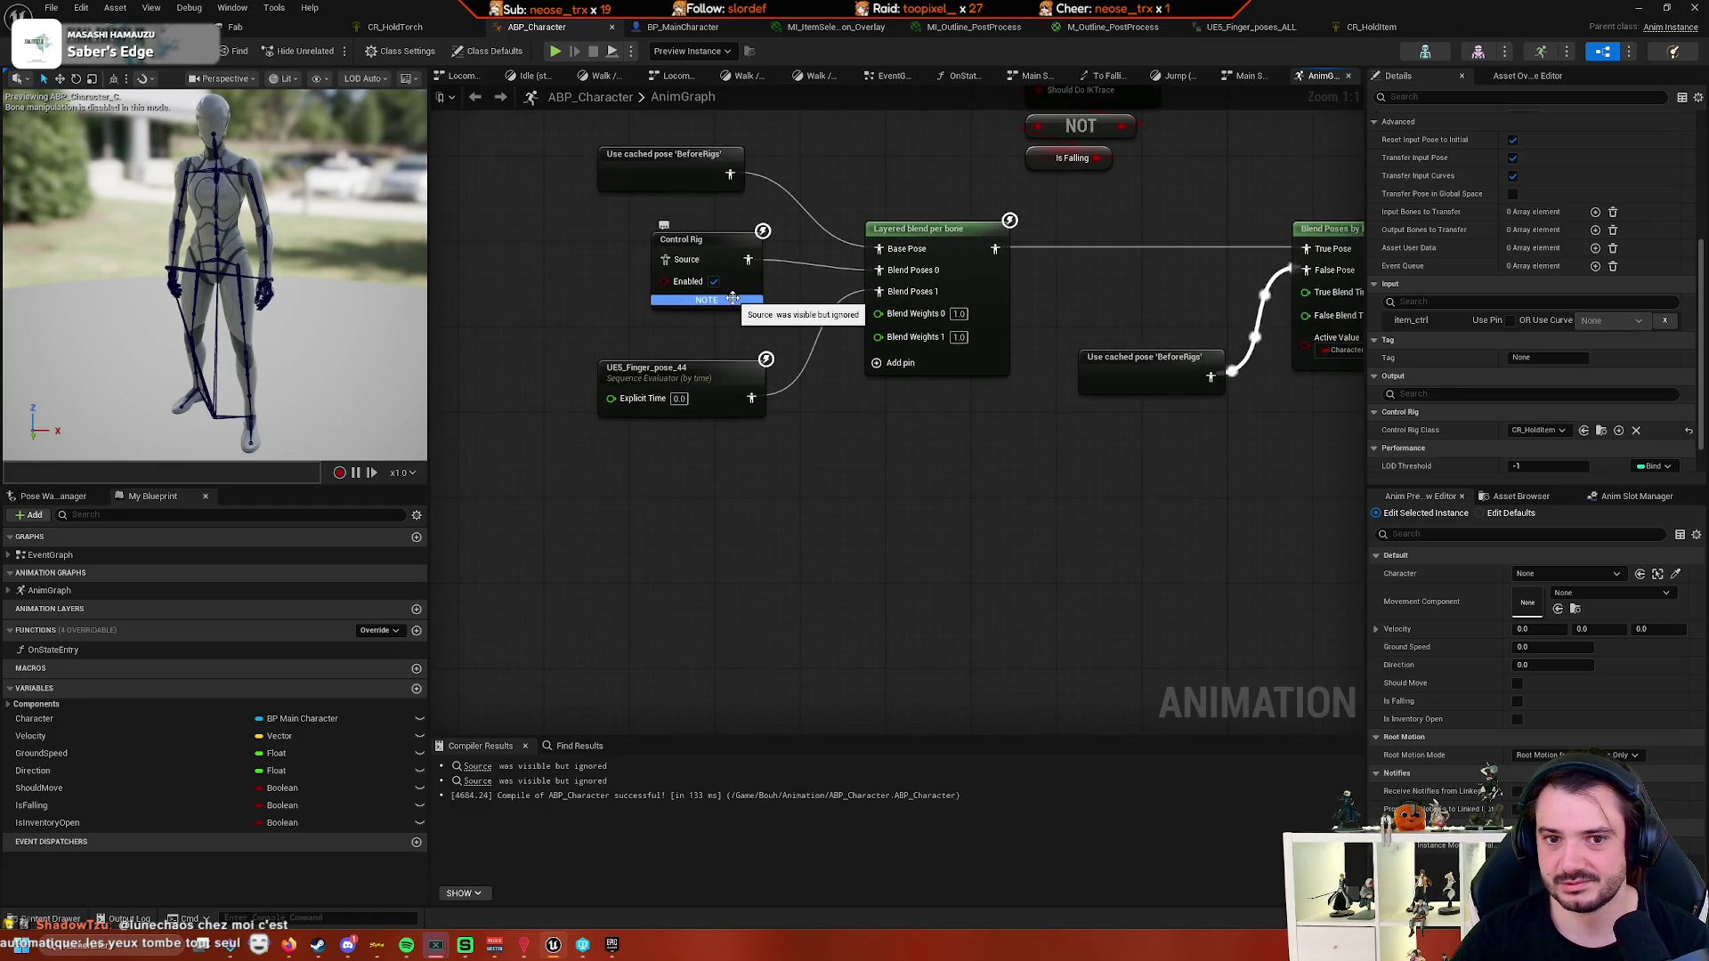
{"action": "left_click", "coordinate": [732, 298]}
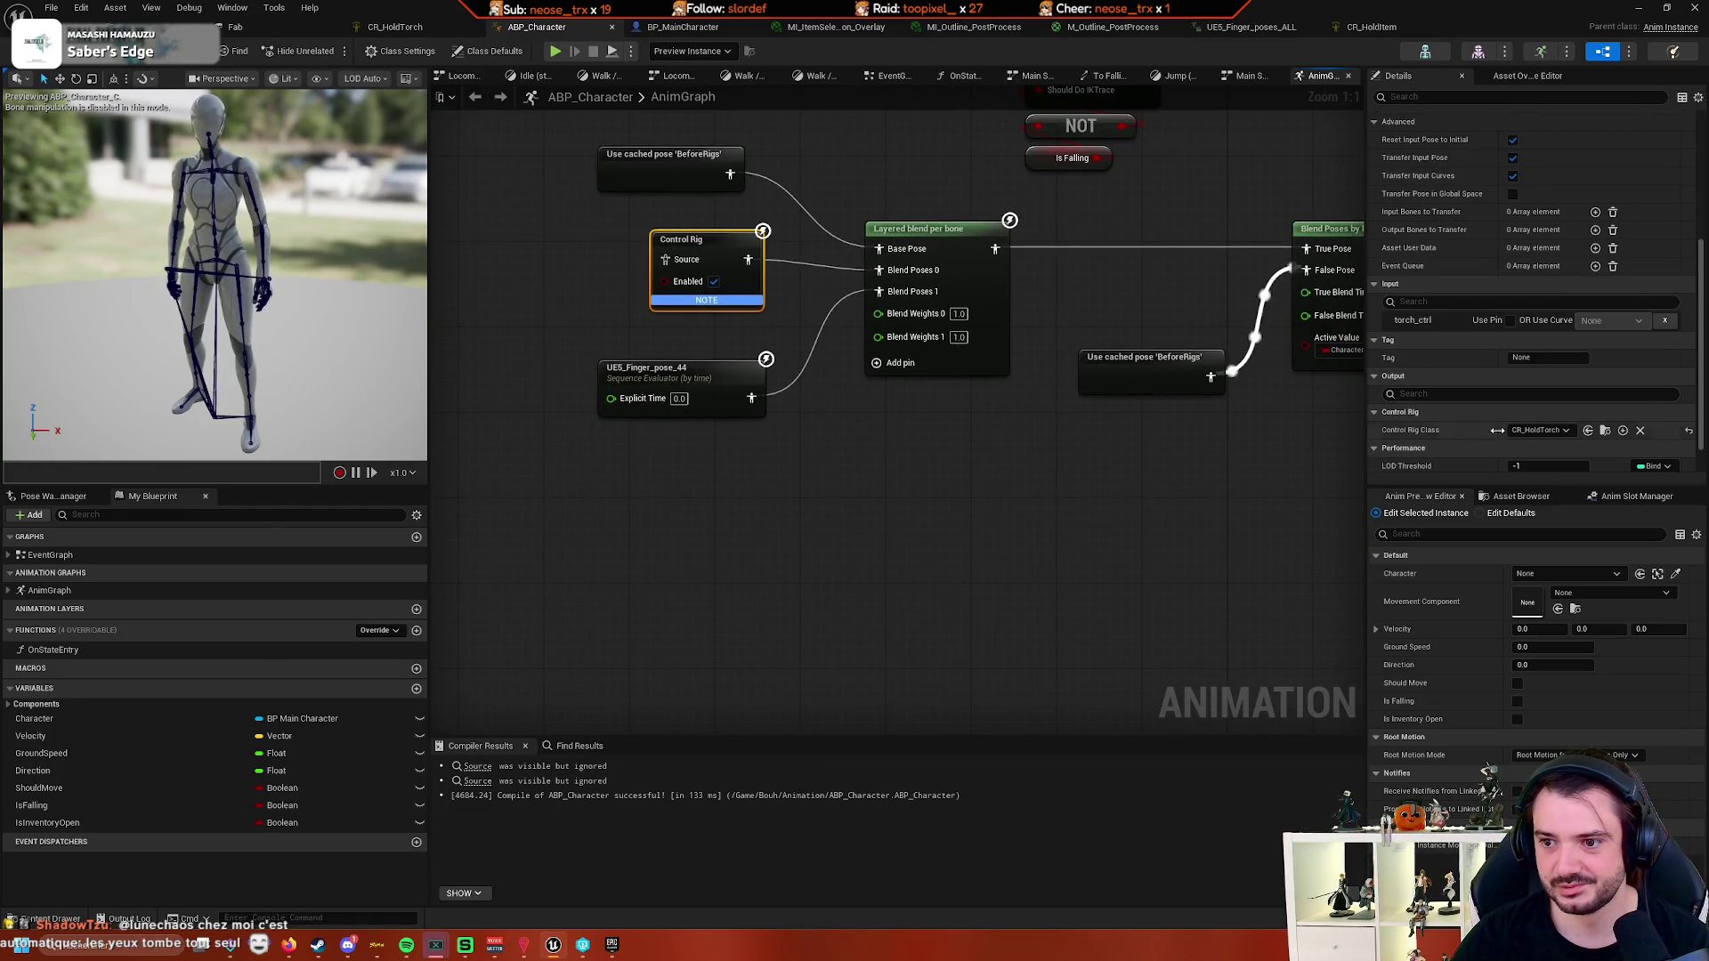
{"action": "mouse_move", "coordinate": [1237, 463]}
{"action": "left_mouse_down"}
{"action": "mouse_move", "coordinate": [946, 466]}
{"action": "mouse_move", "coordinate": [729, 415]}
{"action": "left_mouse_up"}
{"action": "left_click", "coordinate": [1021, 422]}
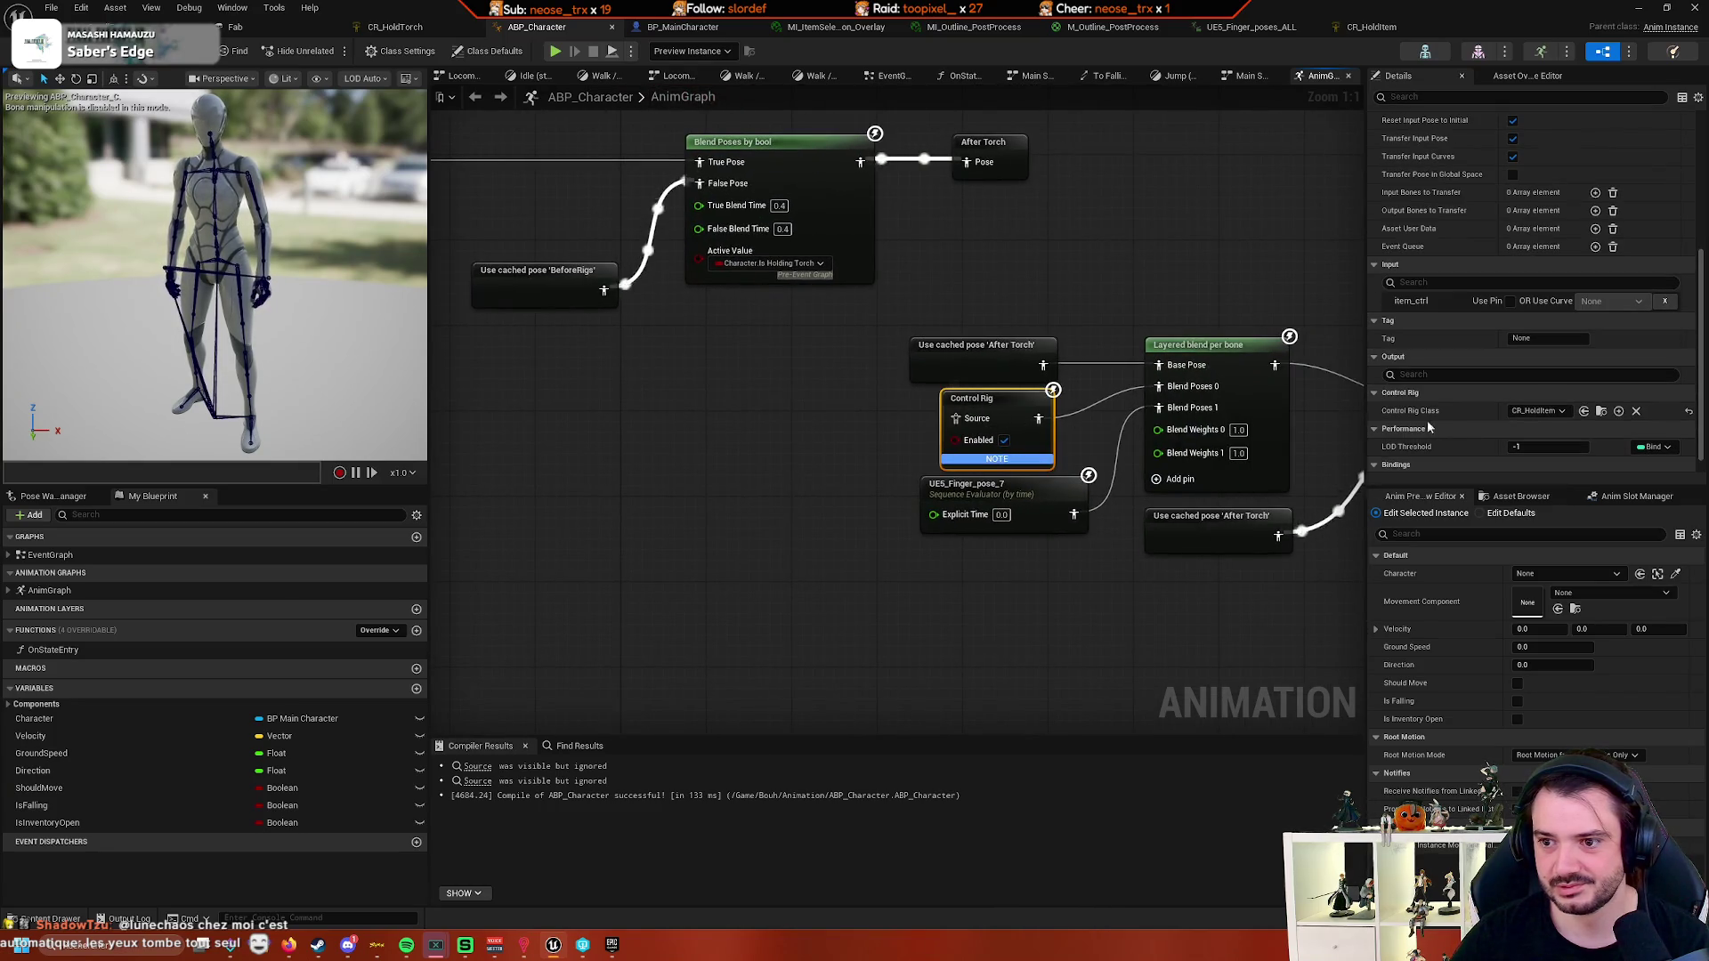
{"action": "scroll", "coordinate": [1472, 416], "scroll_direction": "up", "scroll_amount": 5}
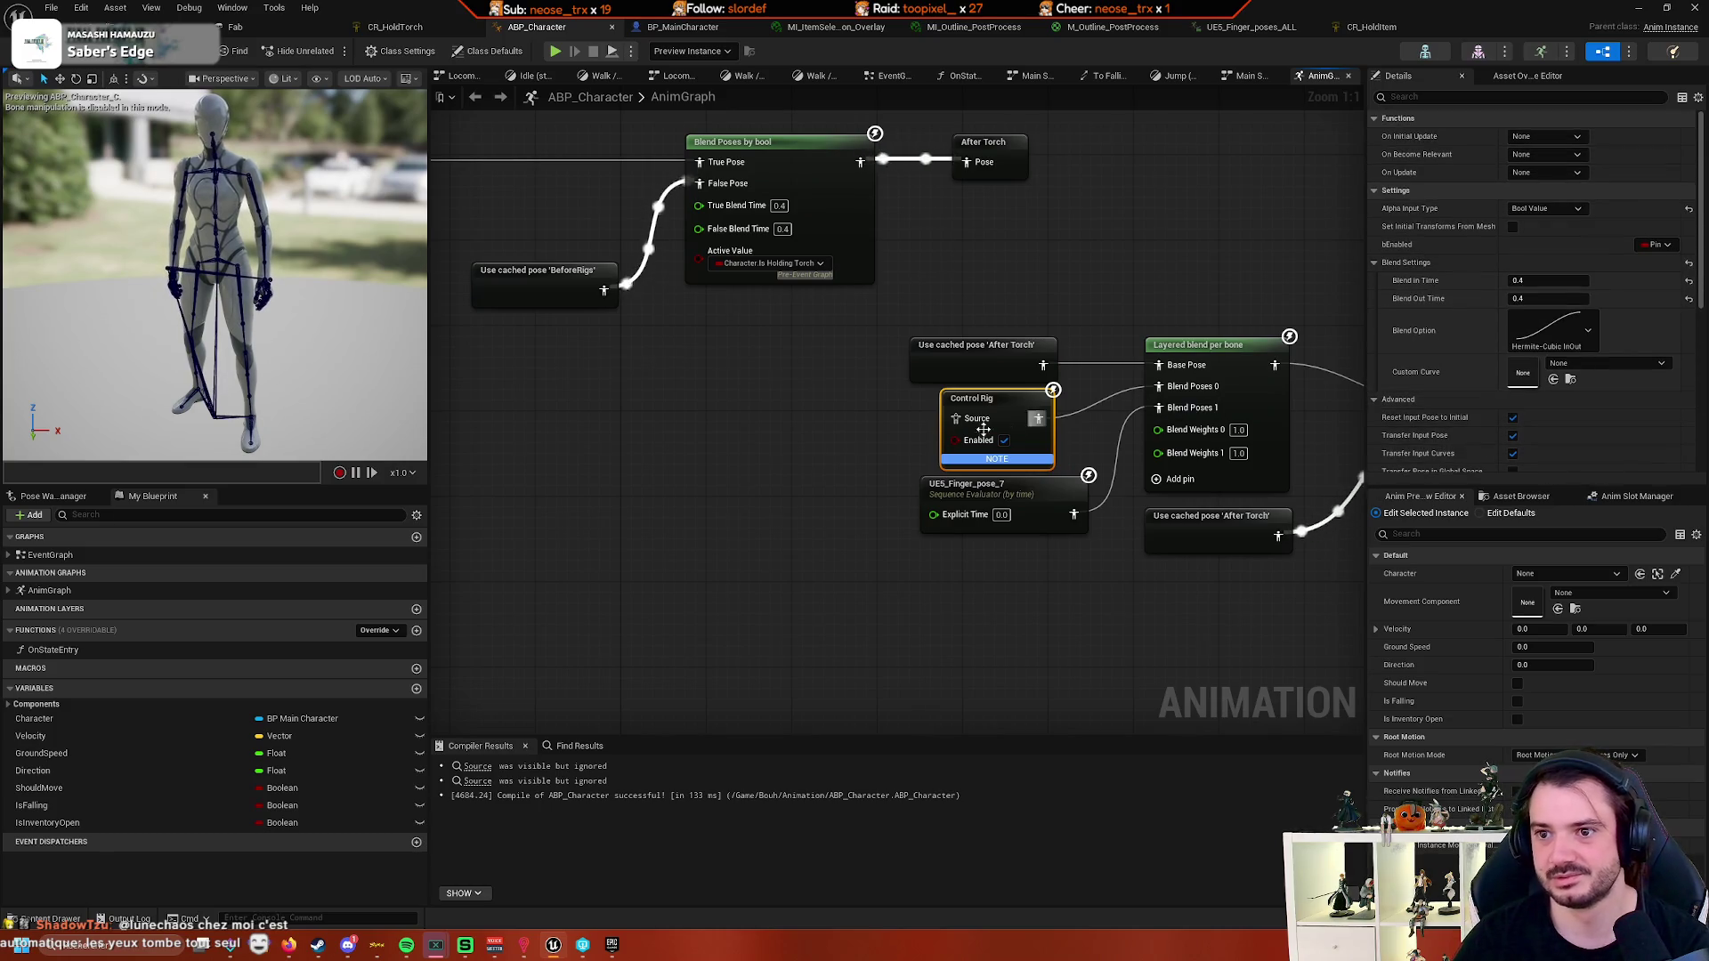
{"action": "key", "text": "Delete"}
- Add a Control Rig node to the AnimGraph and set its Control Rig Class to CR_HoldItem
{"action": "right_click", "coordinate": [815, 431]}
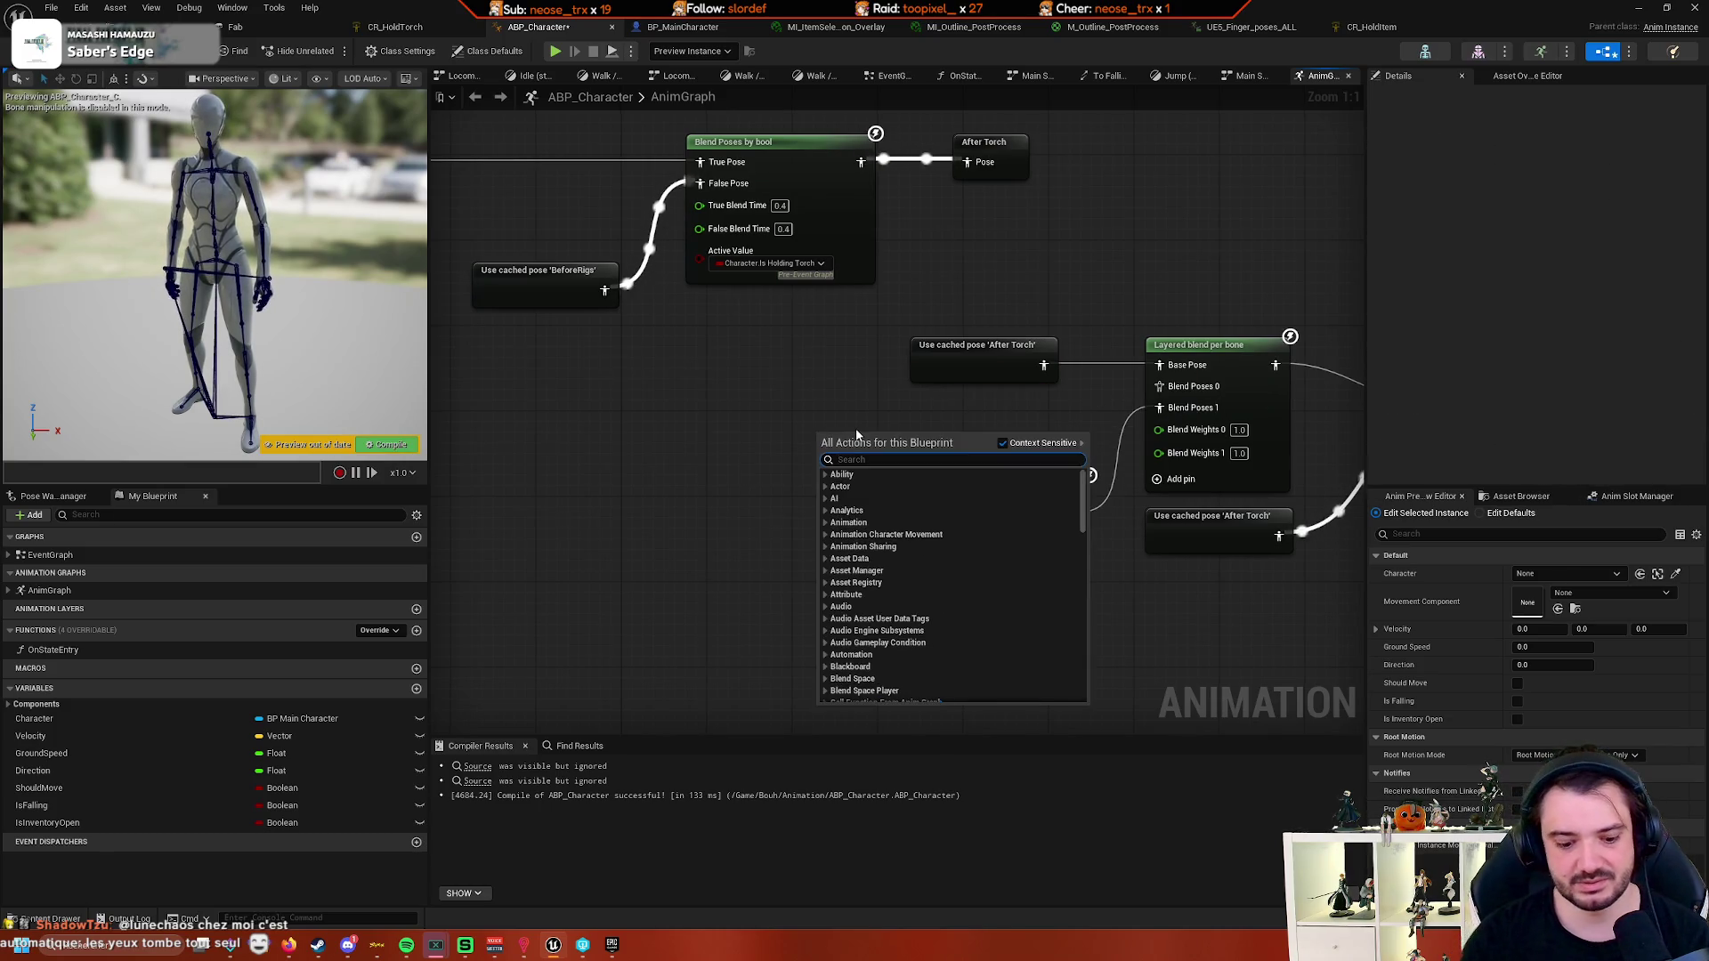
{"action": "type", "text": "control righ"}
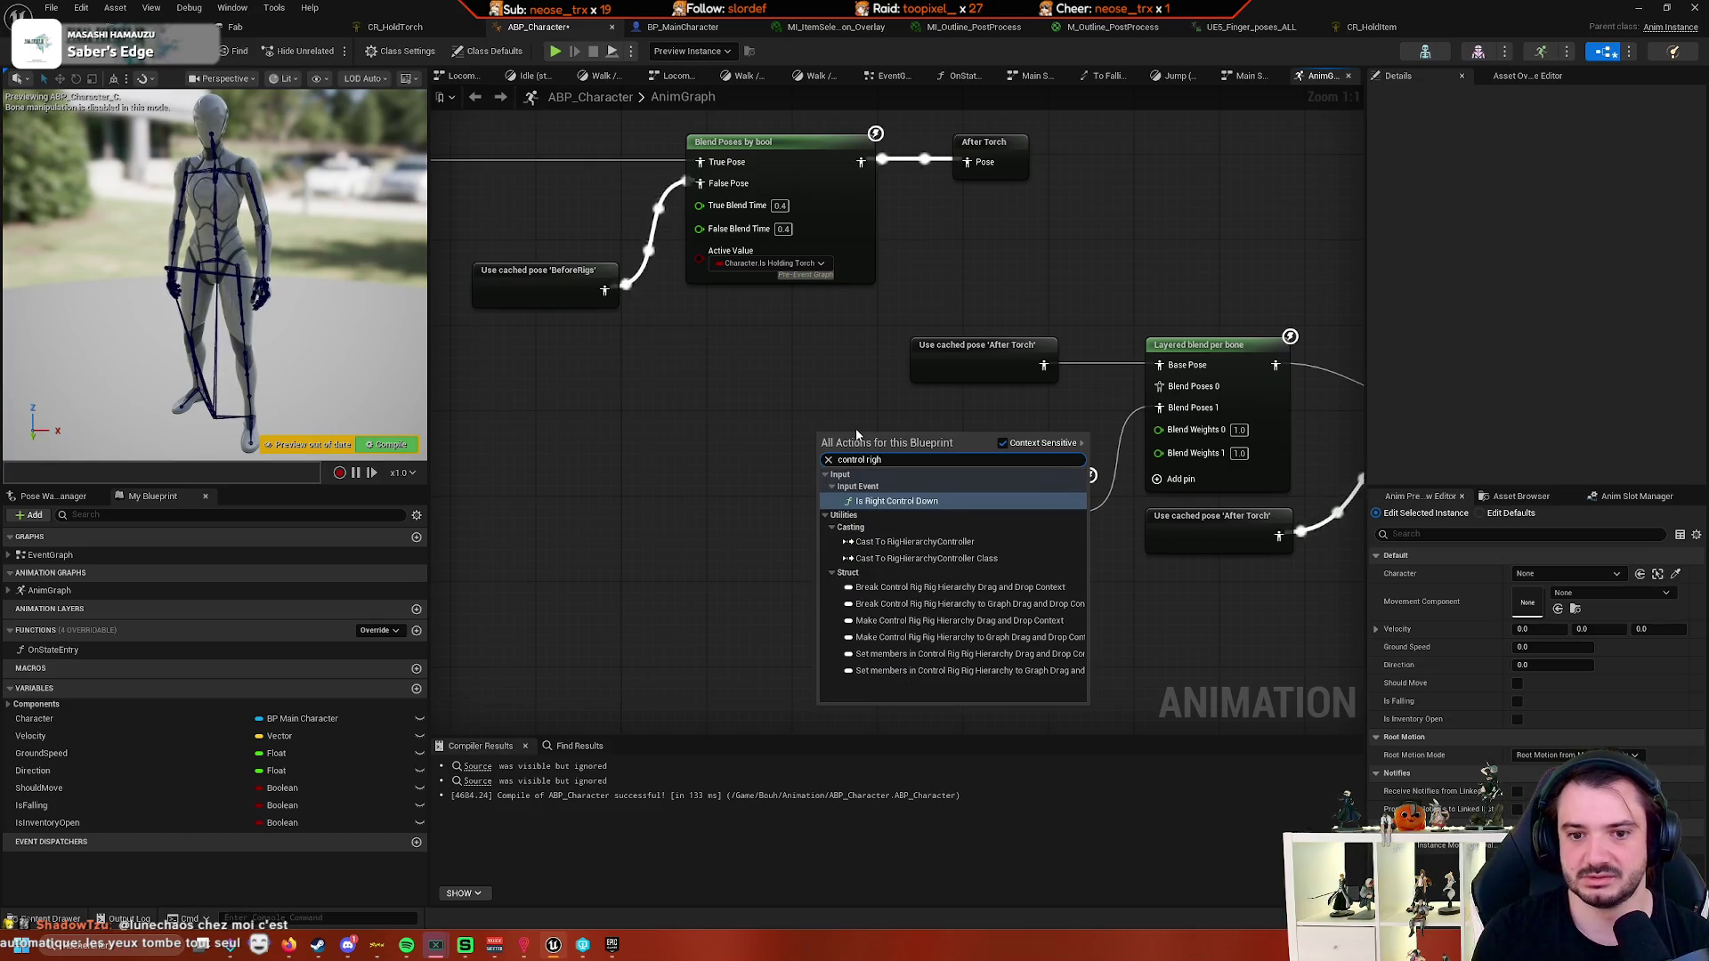
{"action": "key", "text": "Return"}
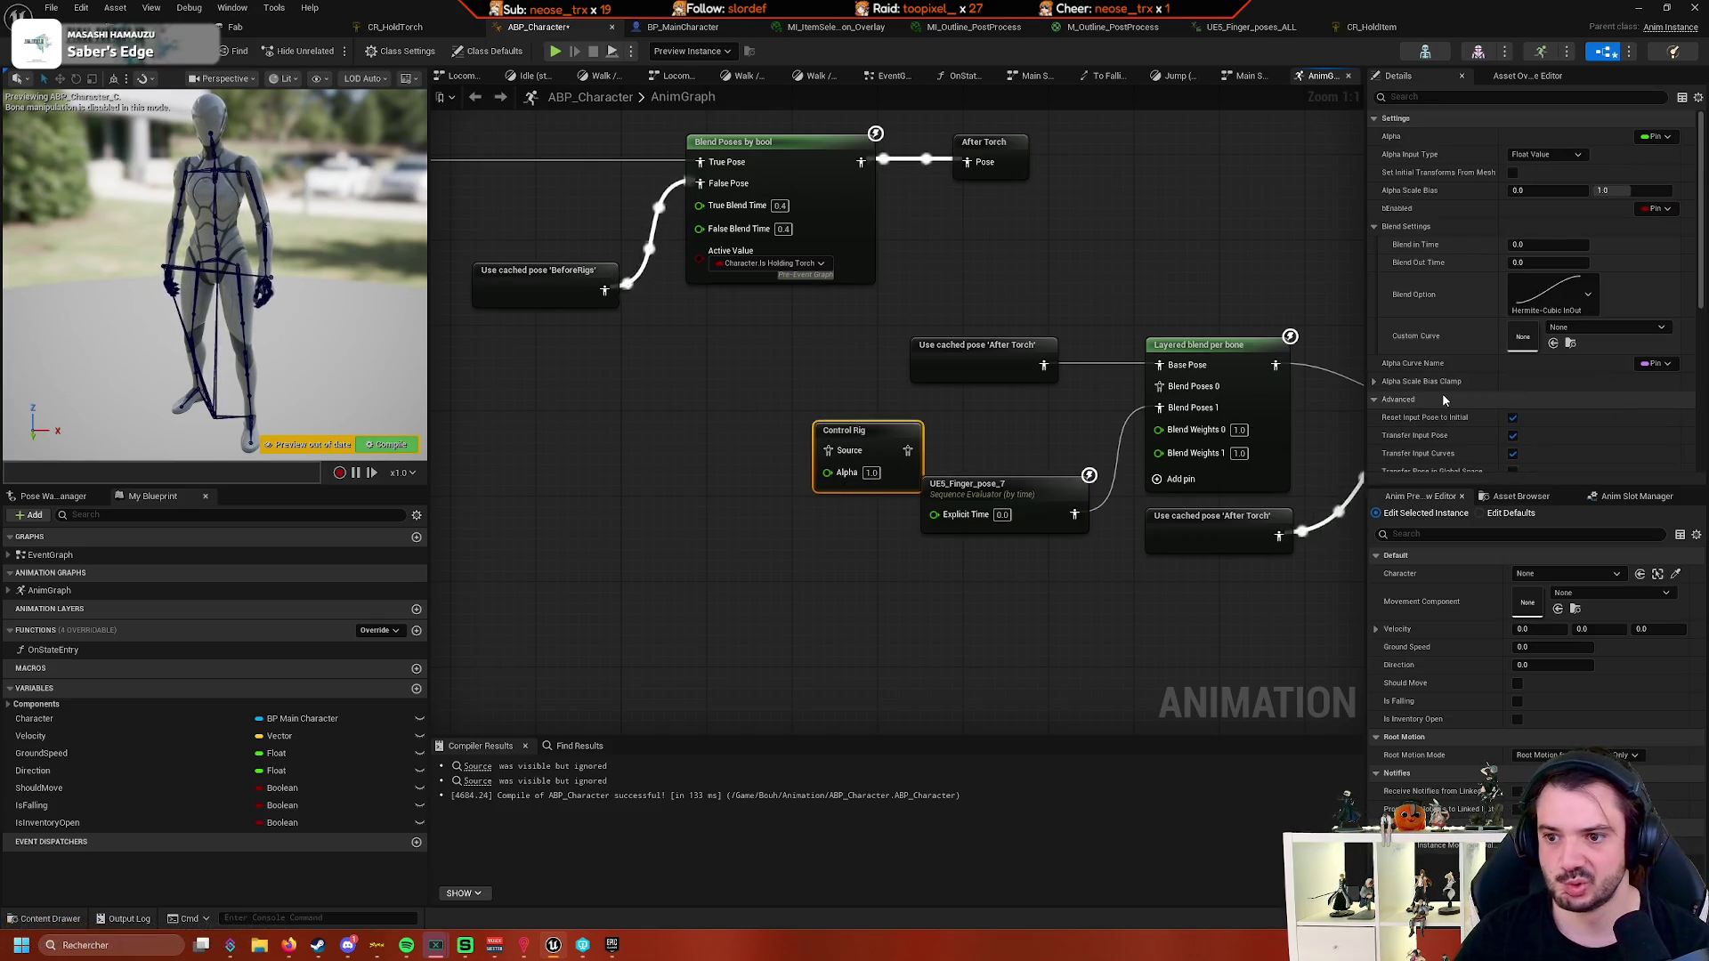
{"action": "scroll", "coordinate": [1459, 363], "scroll_direction": "down", "scroll_amount": 5}
{"action": "scroll", "coordinate": [1454, 365], "scroll_direction": "down", "scroll_amount": 2}
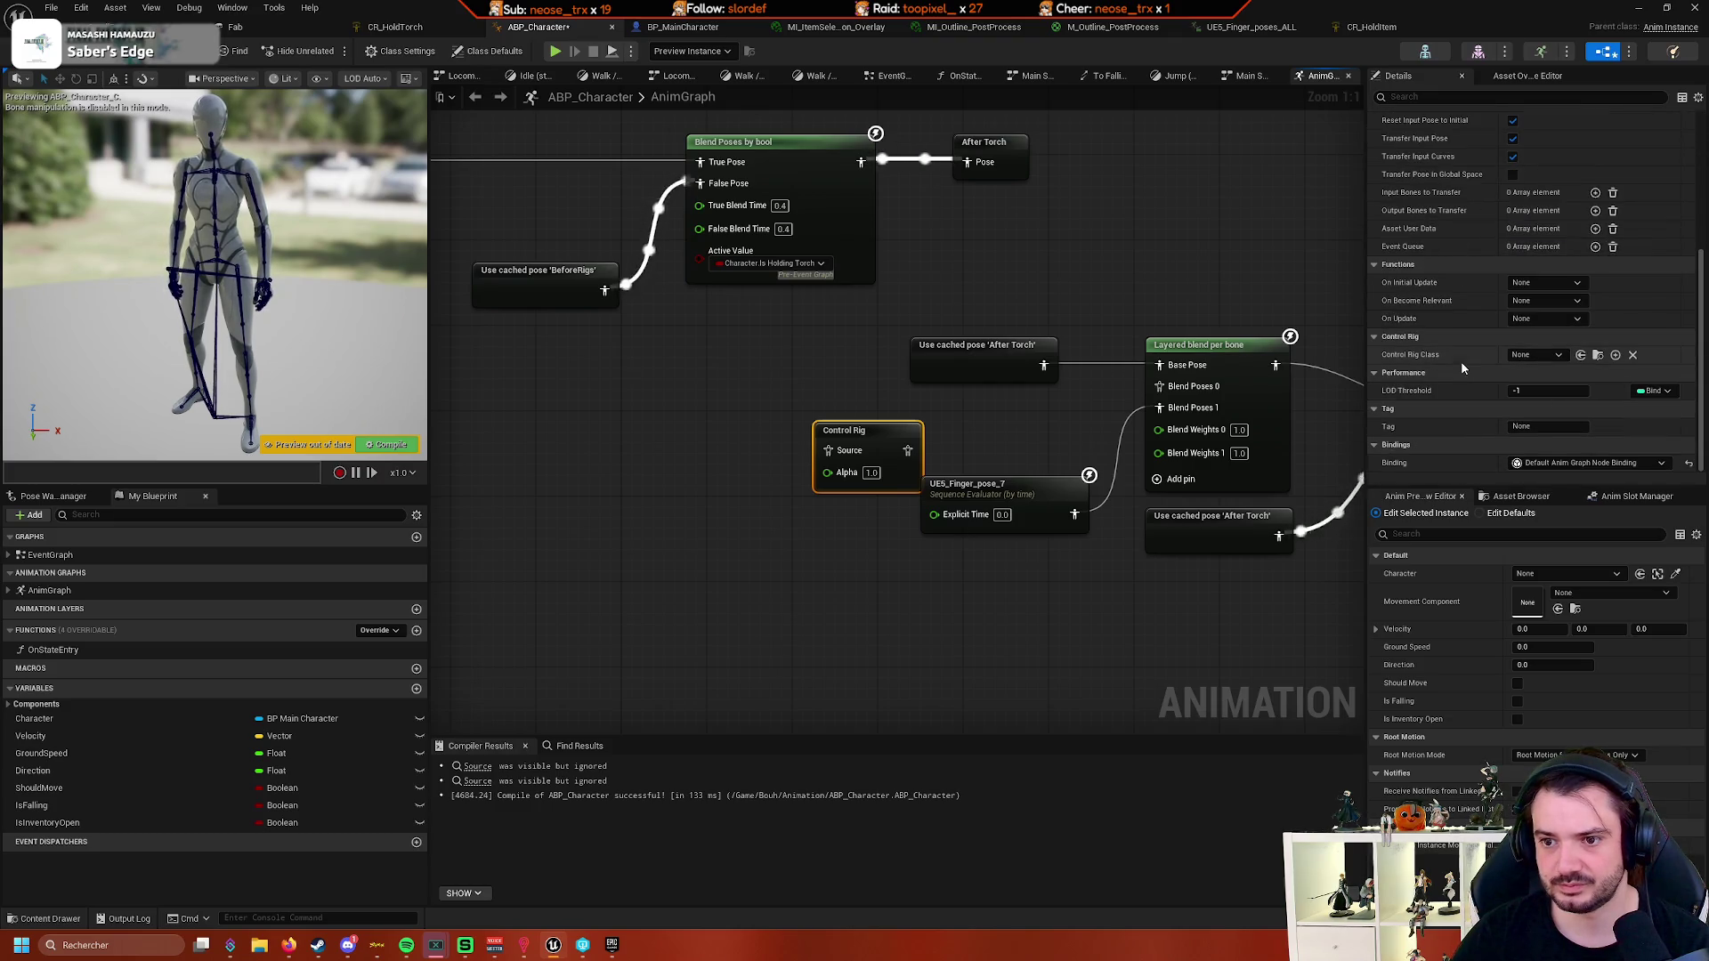
{"action": "left_click", "coordinate": [1533, 355]}
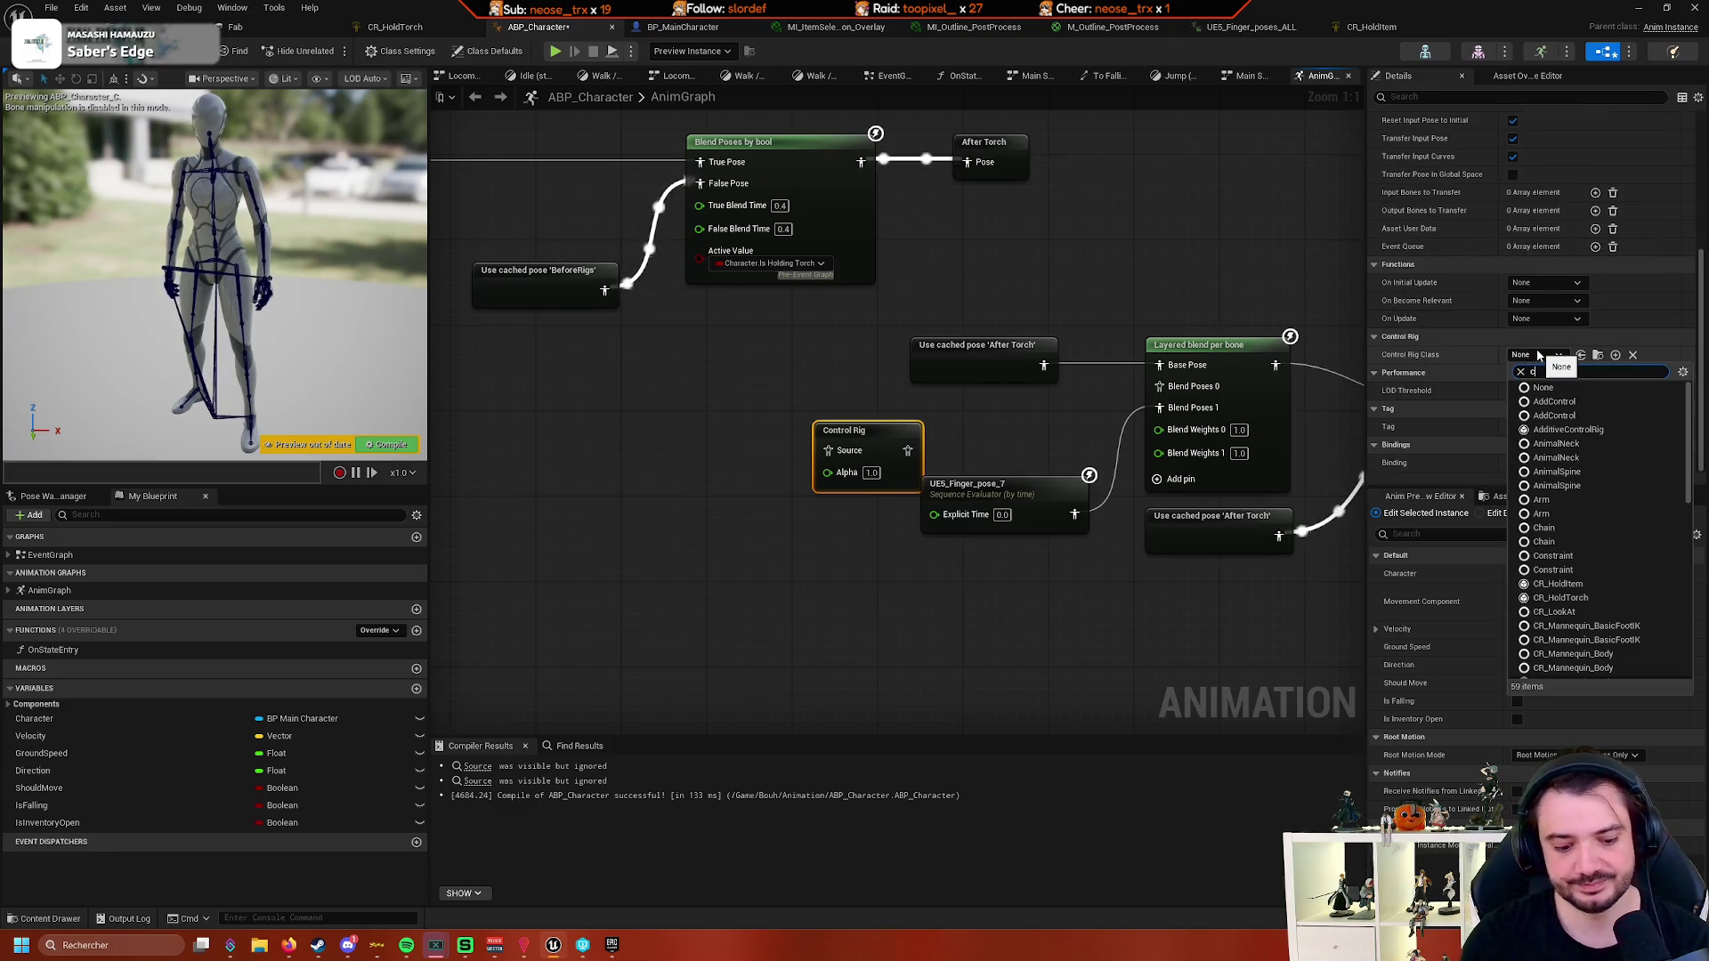
{"action": "type", "text": "cr_ho"}
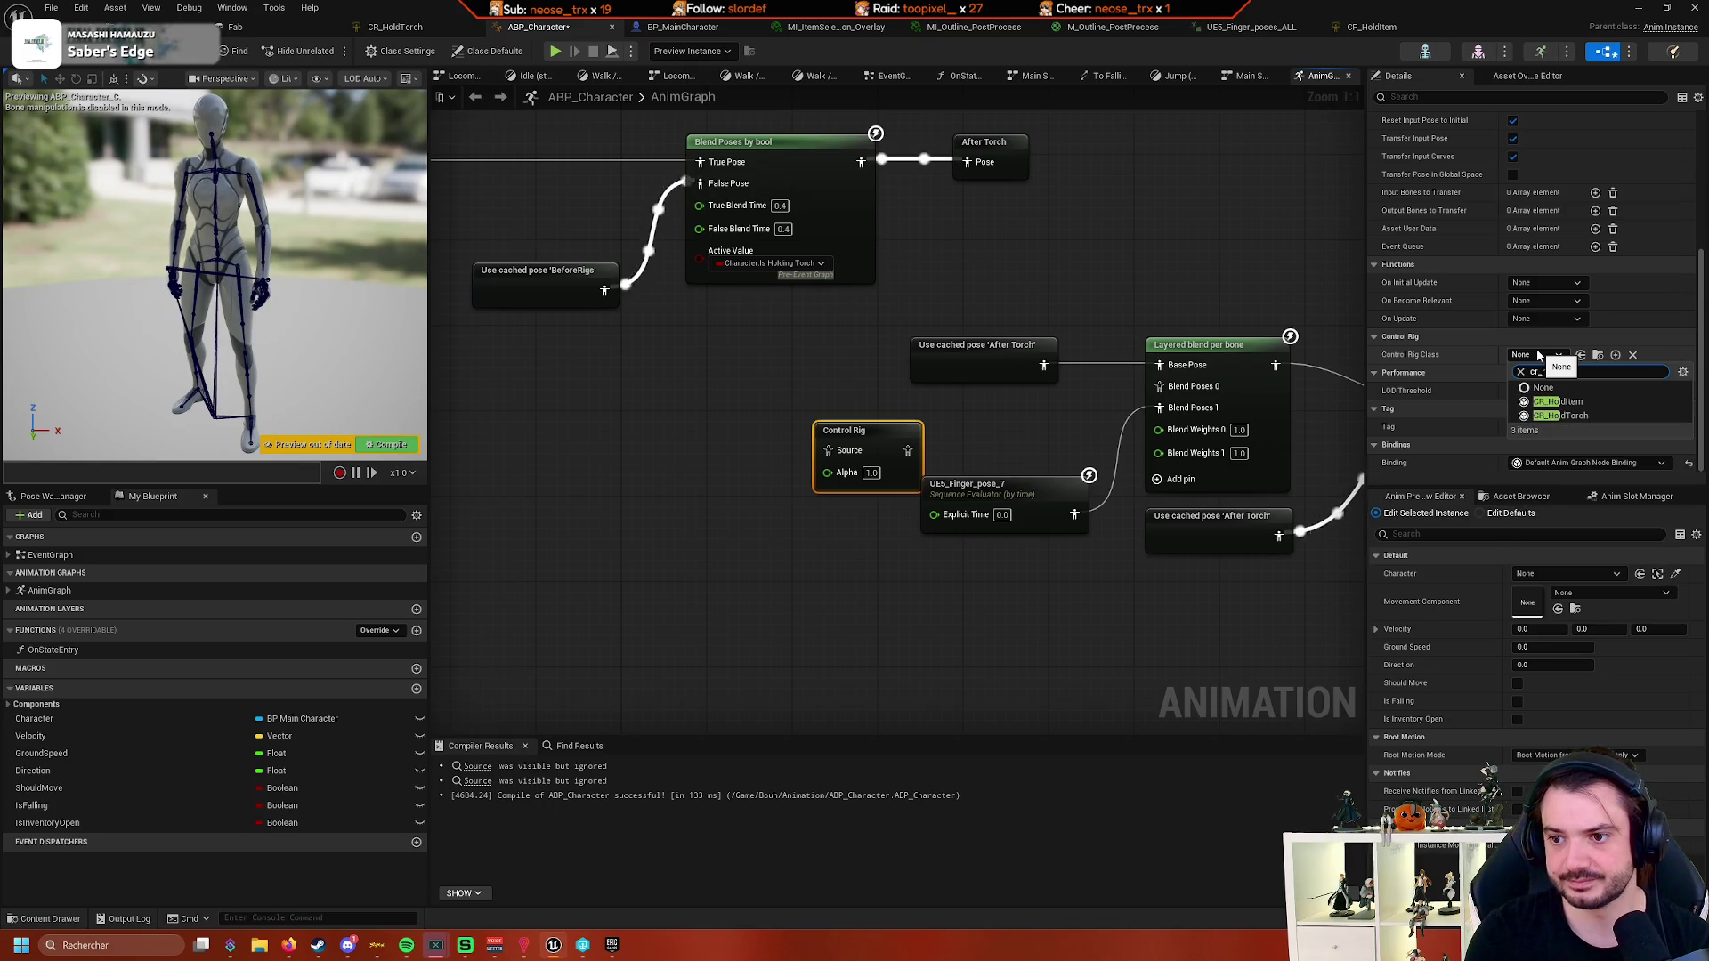
{"action": "left_click", "coordinate": [1595, 401]}
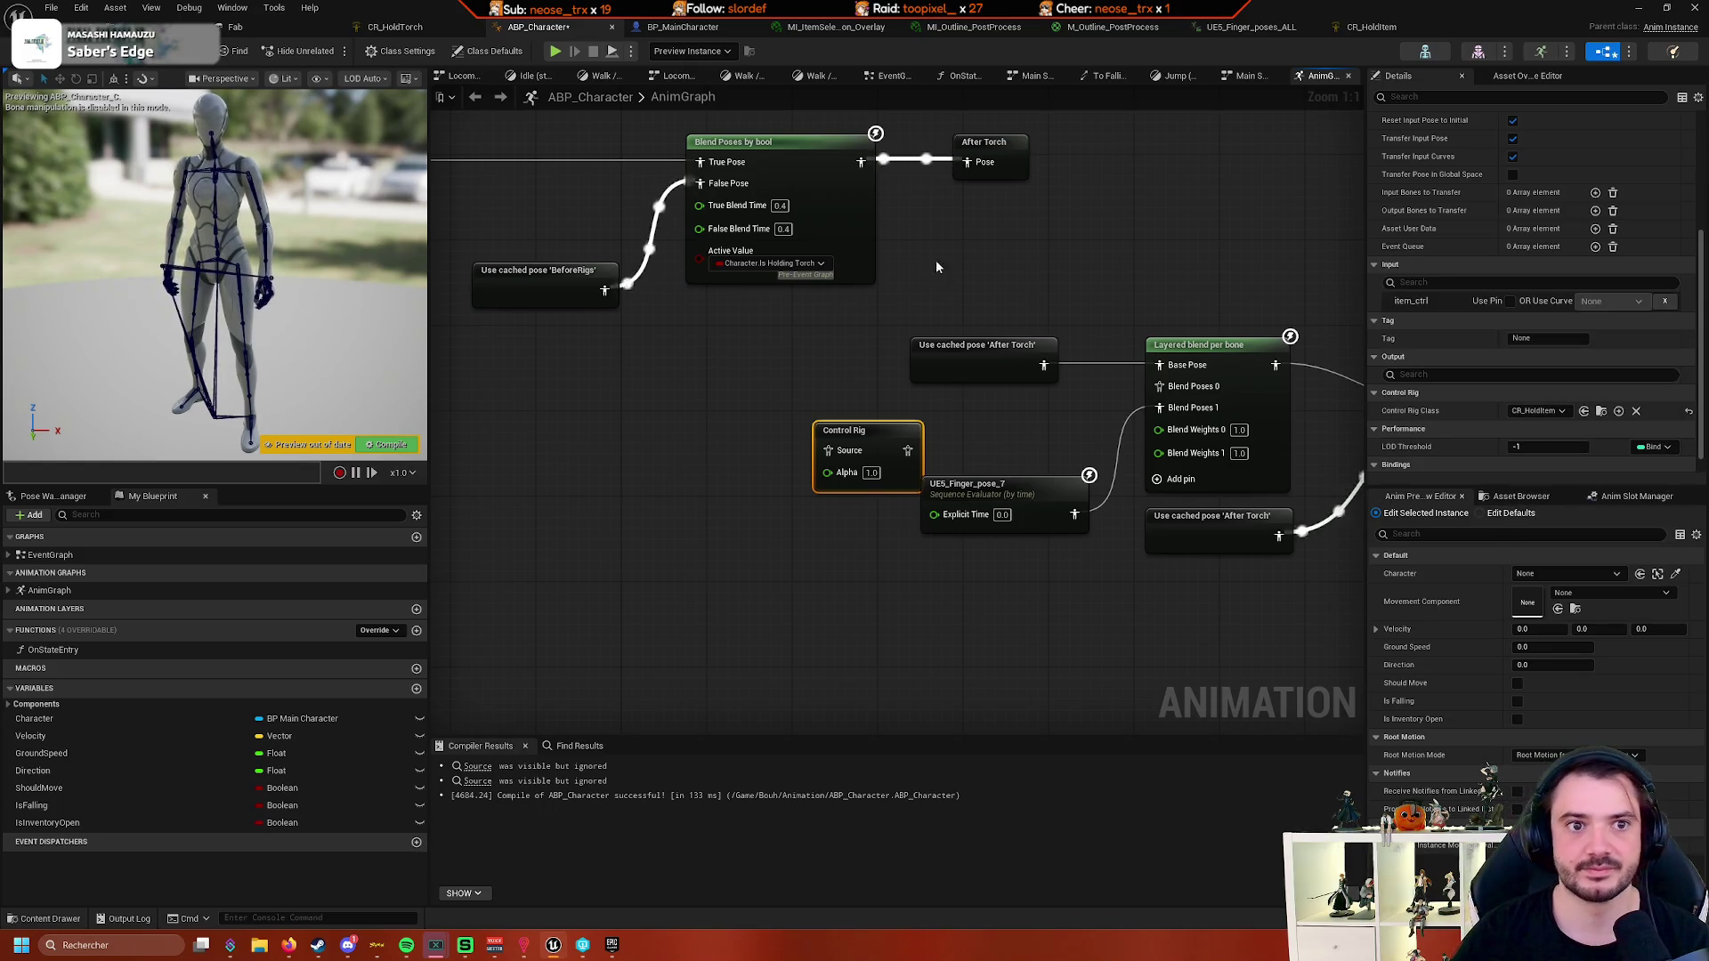
- Zero the offset of the item_ctrl control in the CR_HoldItem rig
{"action": "left_click", "coordinate": [1370, 27]}
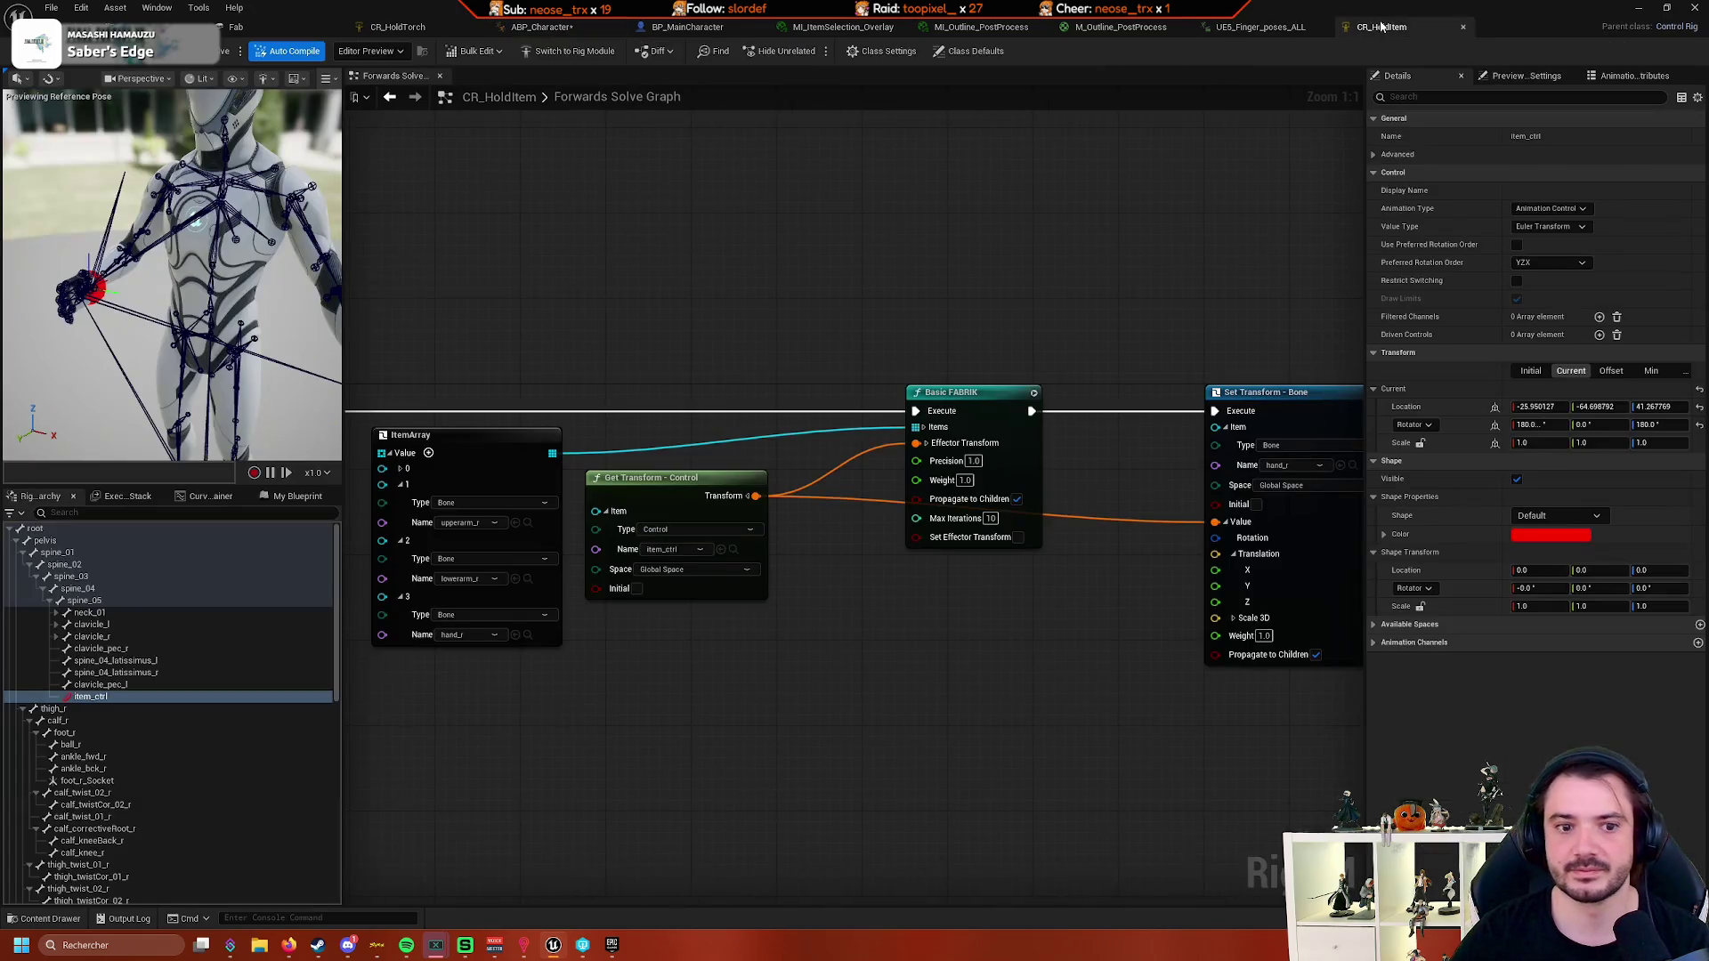
{"action": "right_click", "coordinate": [140, 696]}
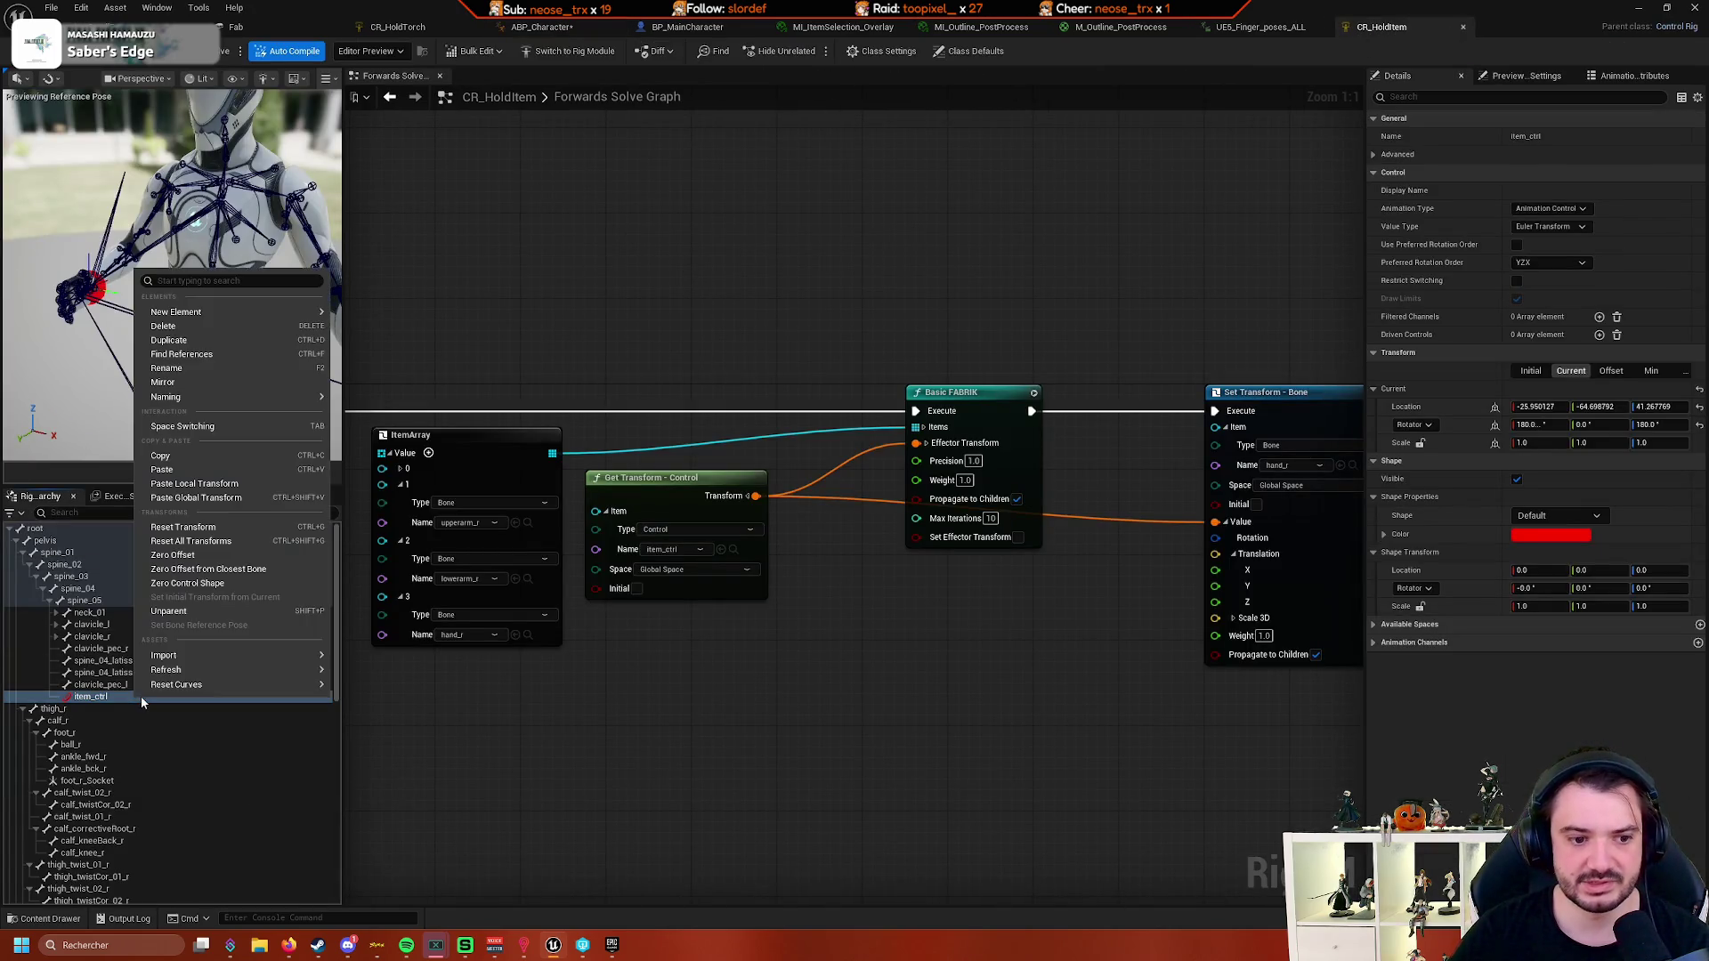
{"action": "left_click", "coordinate": [236, 557]}
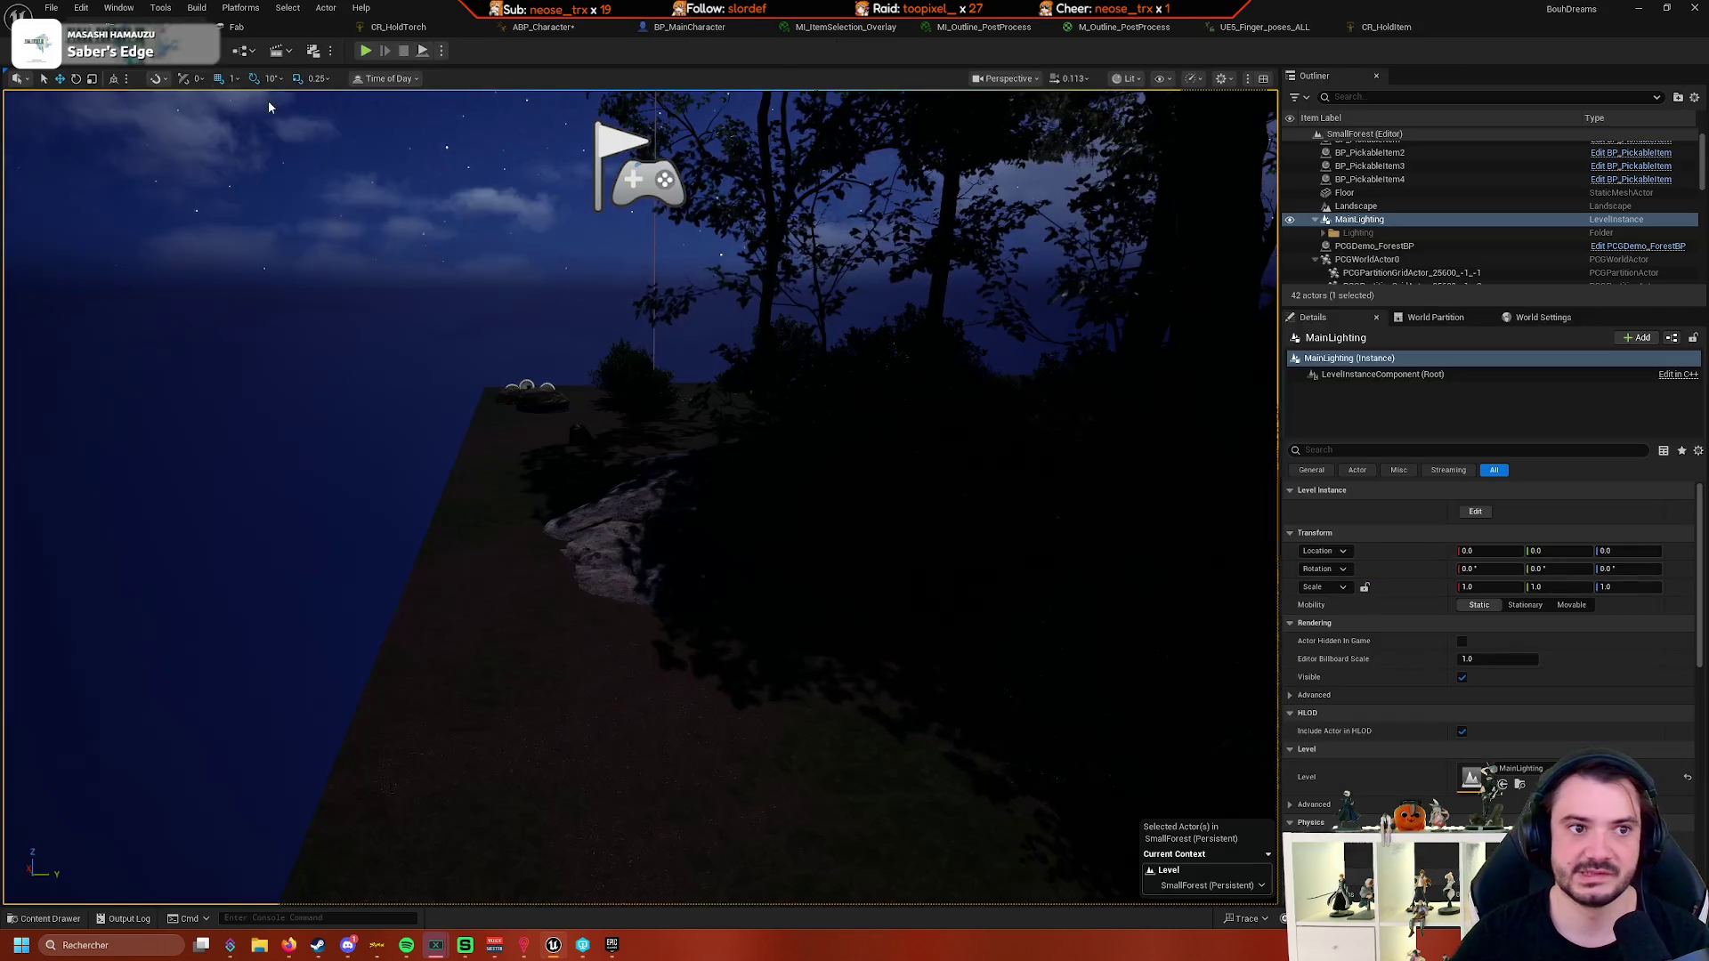
- Reposition the new Control Rig node in ABP_Character's AnimGraph, then return to the level editor
{"action": "left_click", "coordinate": [557, 26]}
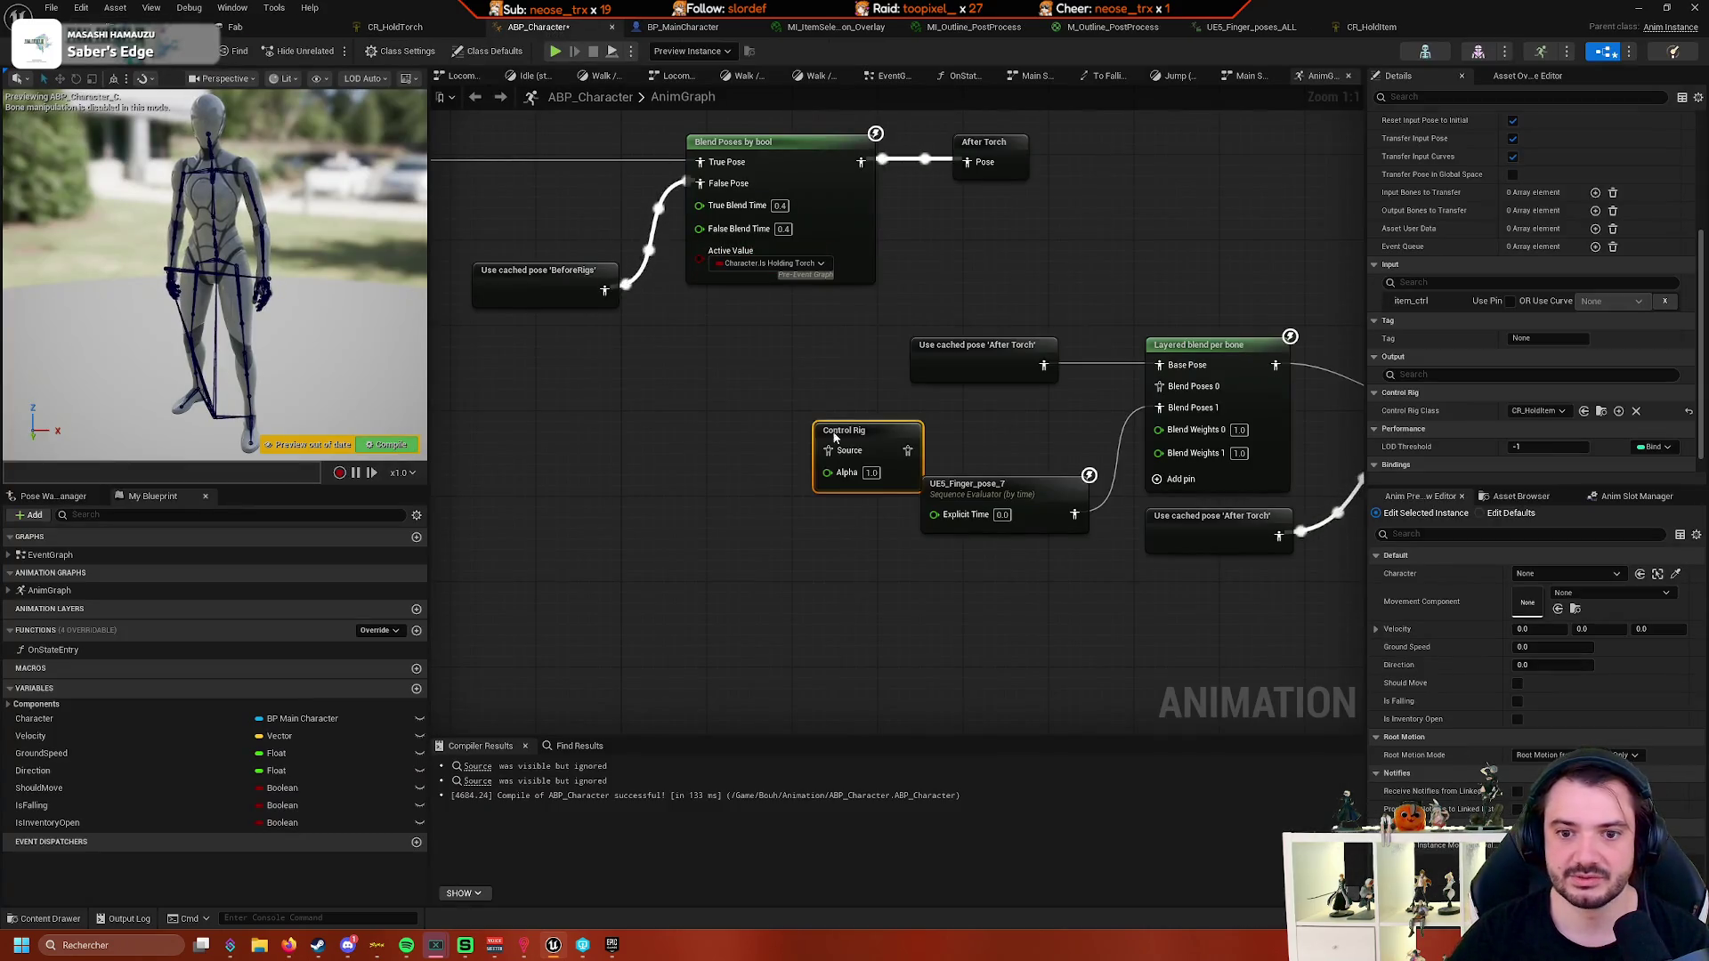
{"action": "mouse_move", "coordinate": [873, 436]}
{"action": "left_mouse_down"}
{"action": "mouse_move", "coordinate": [883, 408]}
{"action": "mouse_move", "coordinate": [906, 413]}
{"action": "left_mouse_up"}
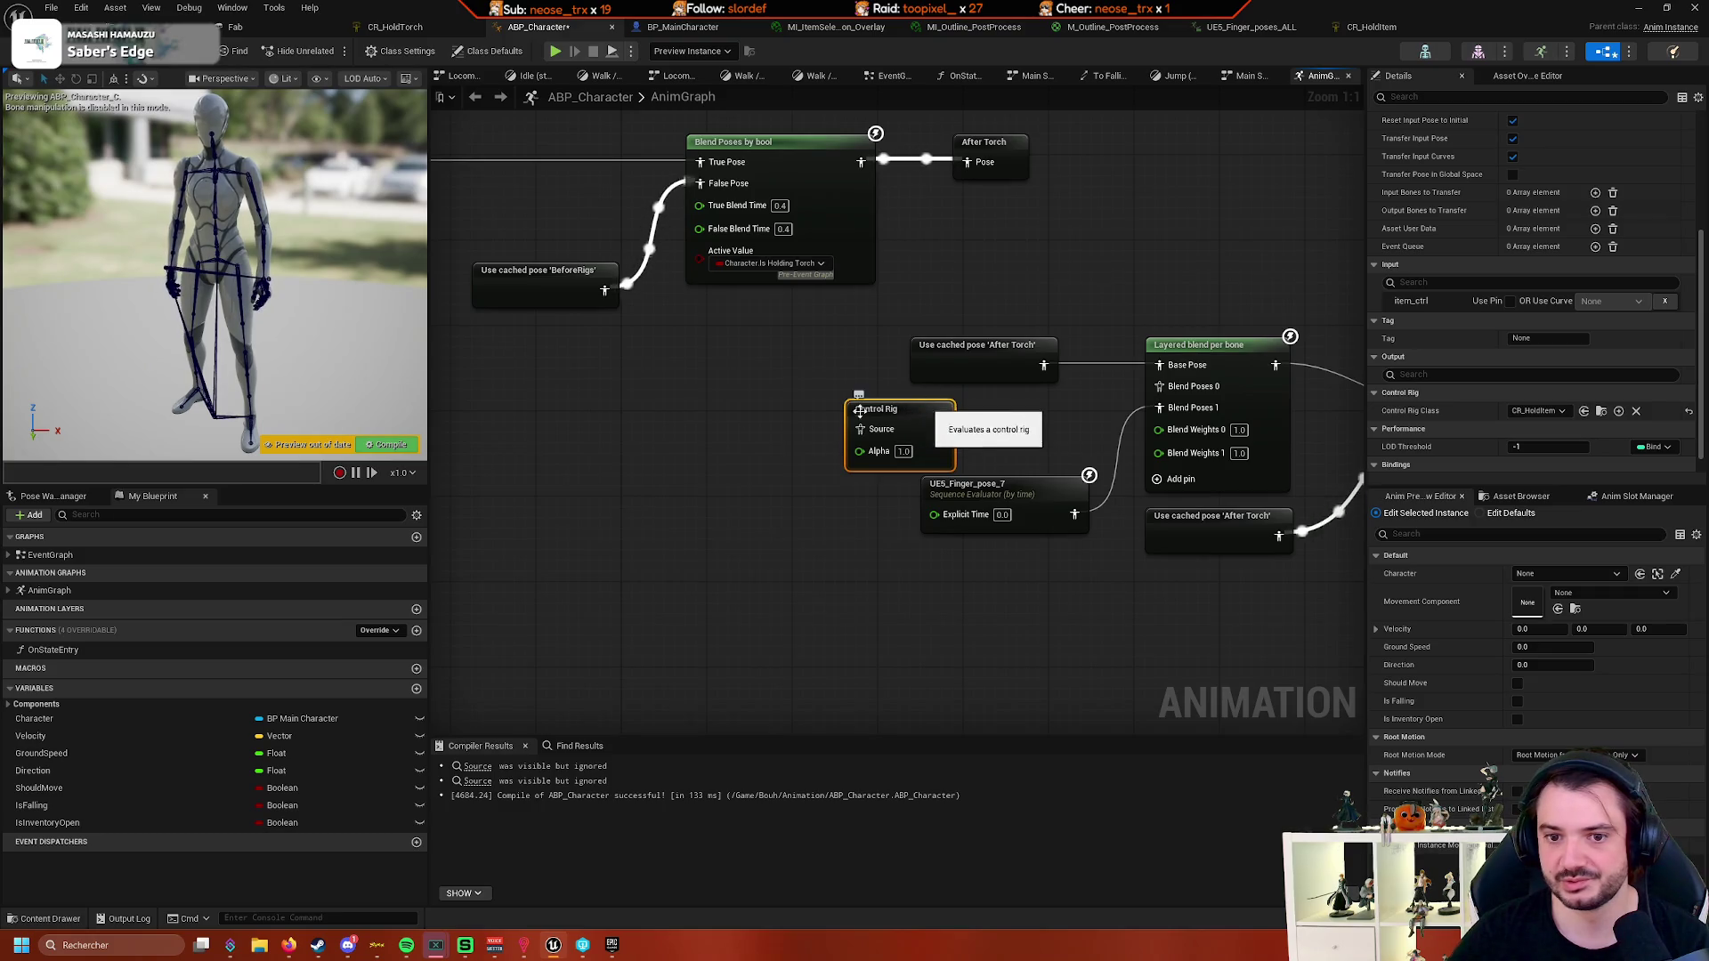
{"action": "scroll", "coordinate": [1564, 354], "scroll_direction": "up", "scroll_amount": 1}
{"action": "scroll", "coordinate": [1564, 354], "scroll_direction": "up", "scroll_amount": 7}
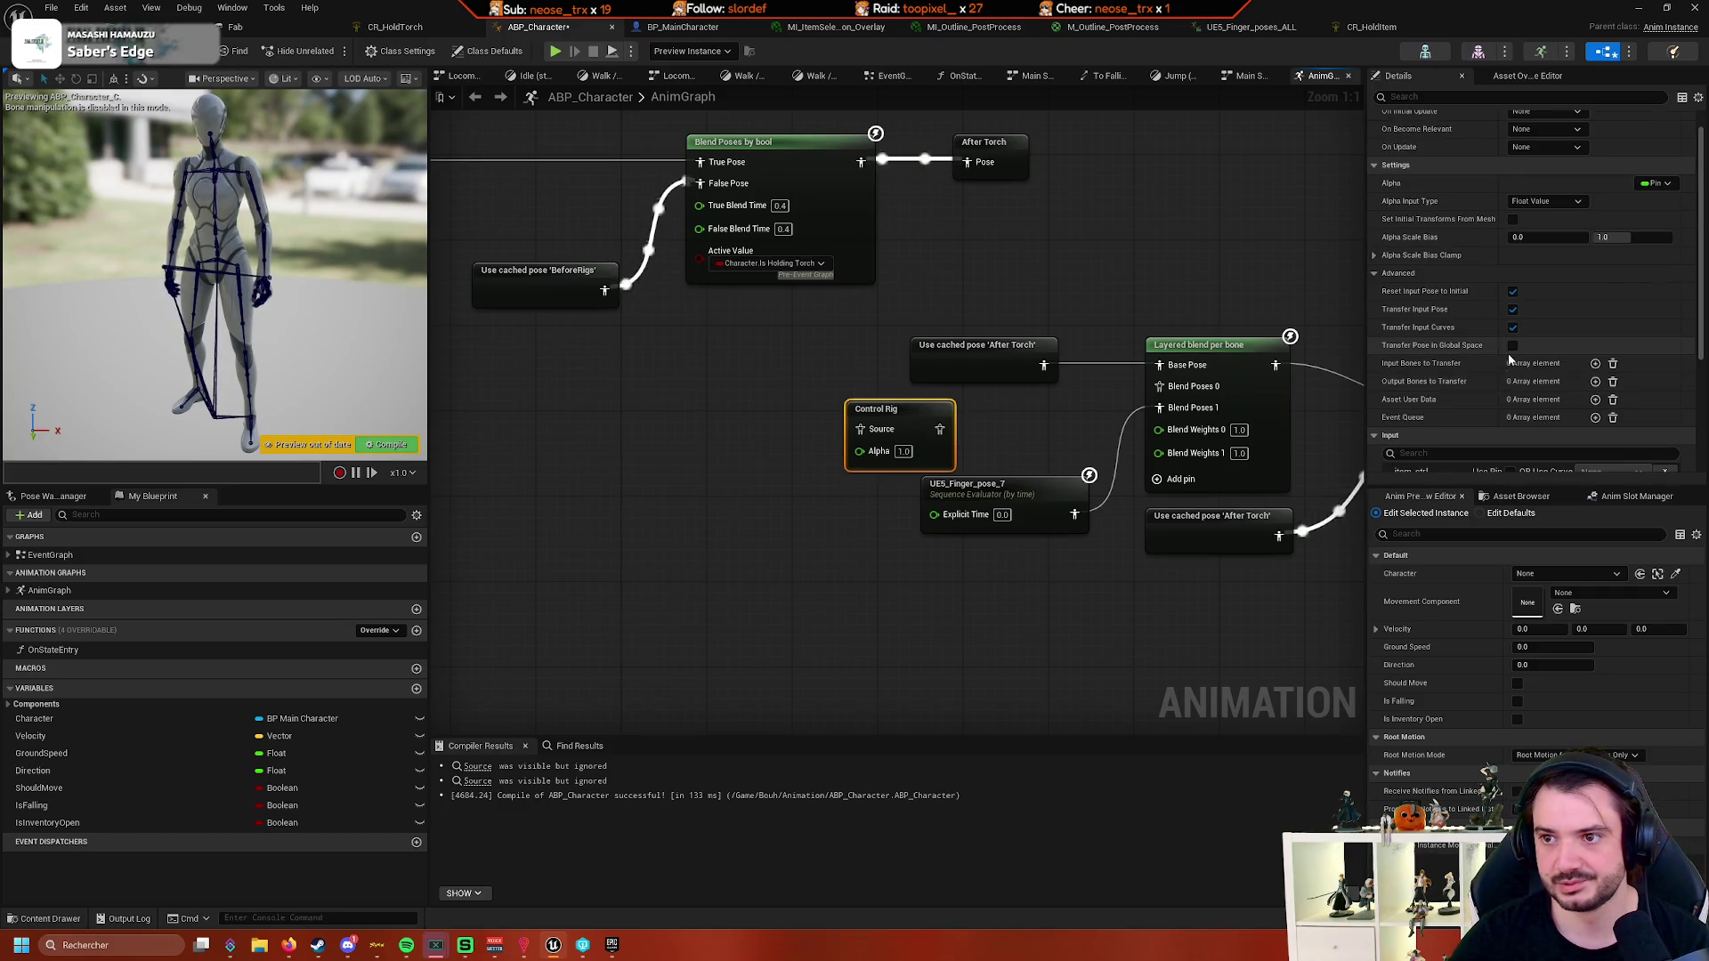
{"action": "left_click_drag", "start_coordinate": [905, 415], "coordinate": [1159, 386]}
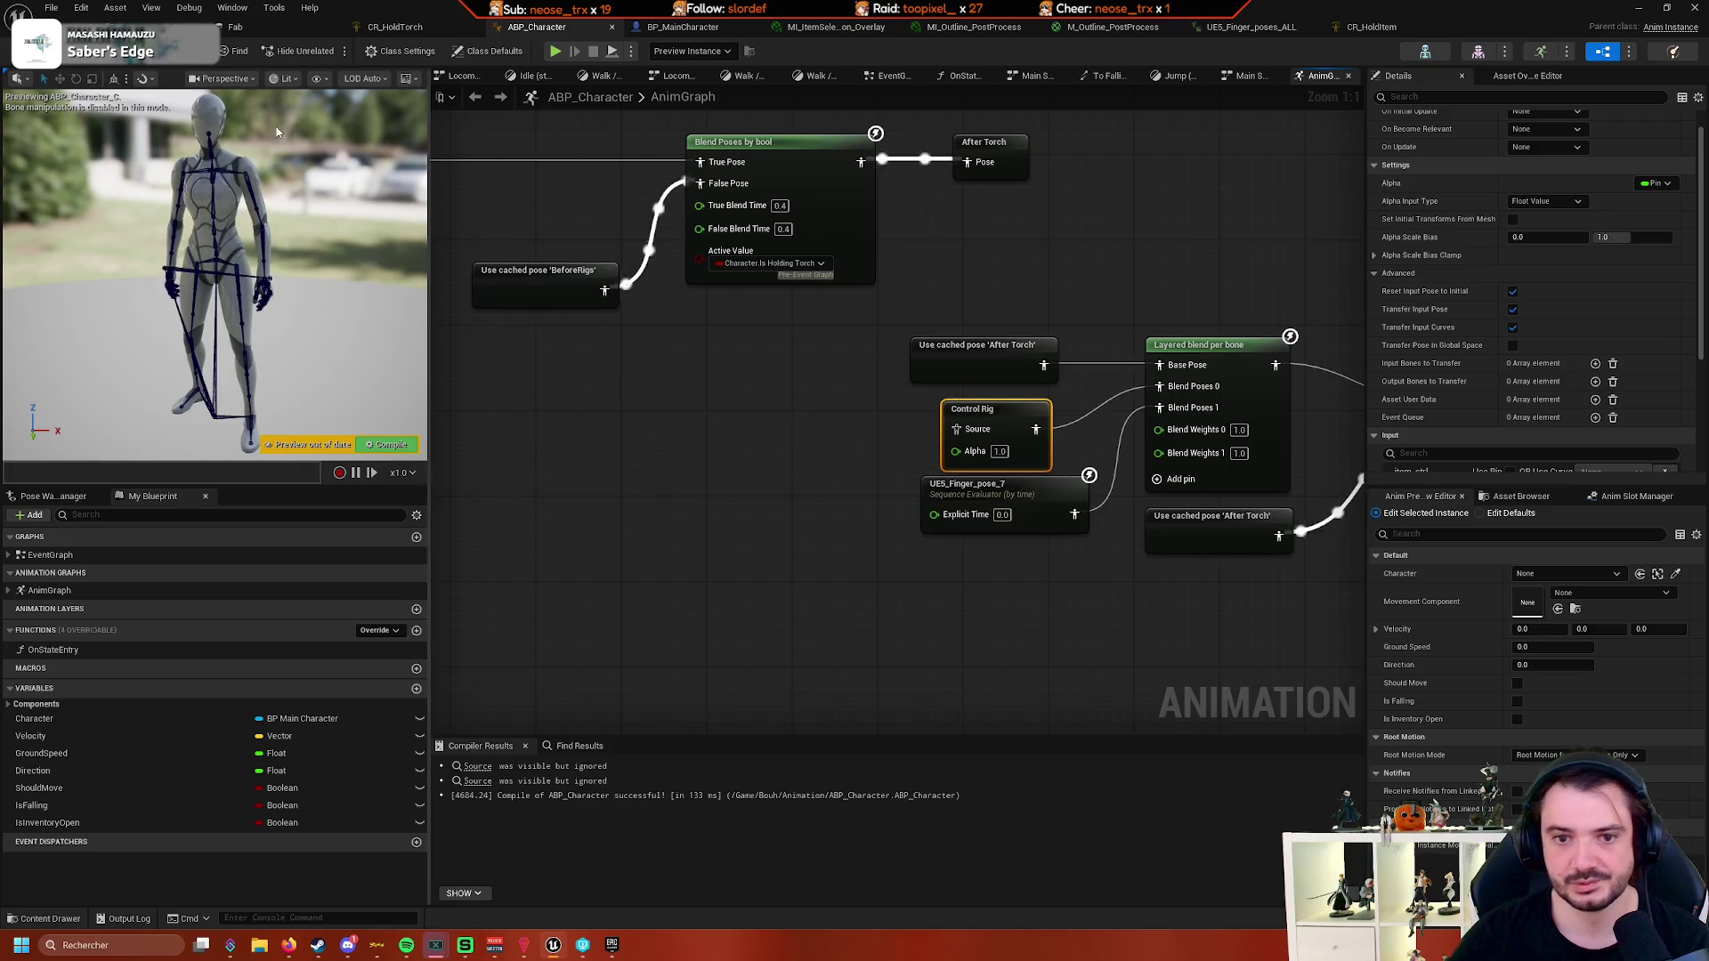
{"action": "left_click", "coordinate": [116, 26]}
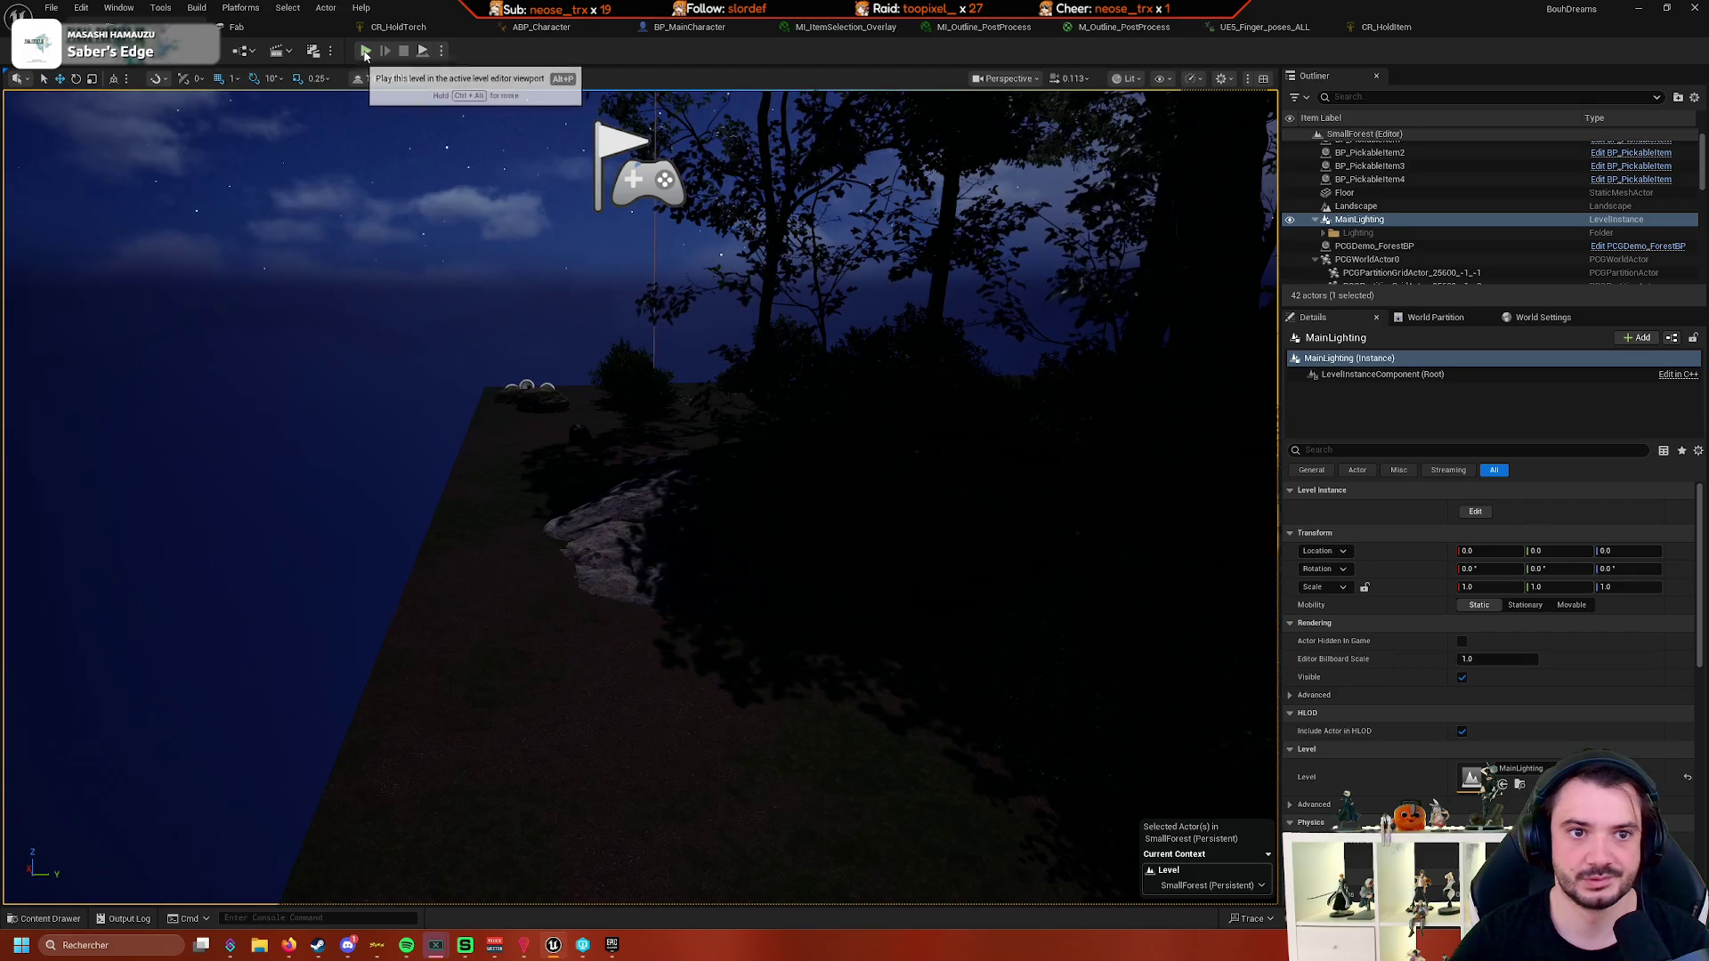
{"action": "left_click", "coordinate": [366, 51]}
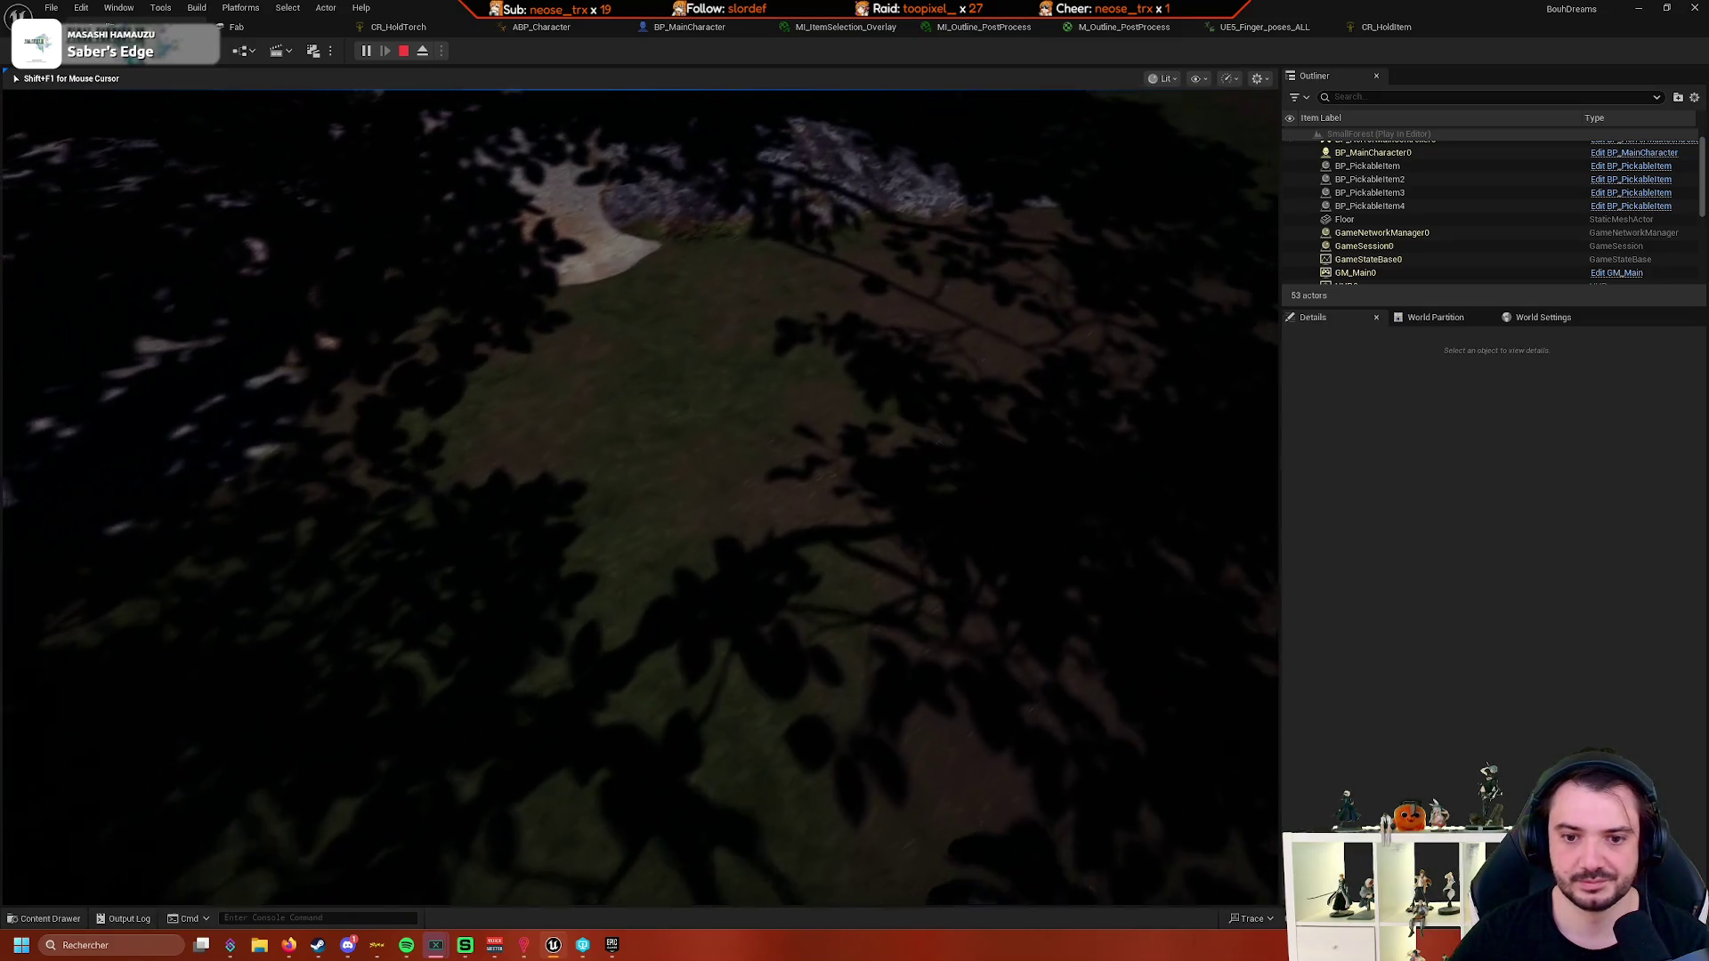
{"action": "left_click", "coordinate": [1144, 494]}
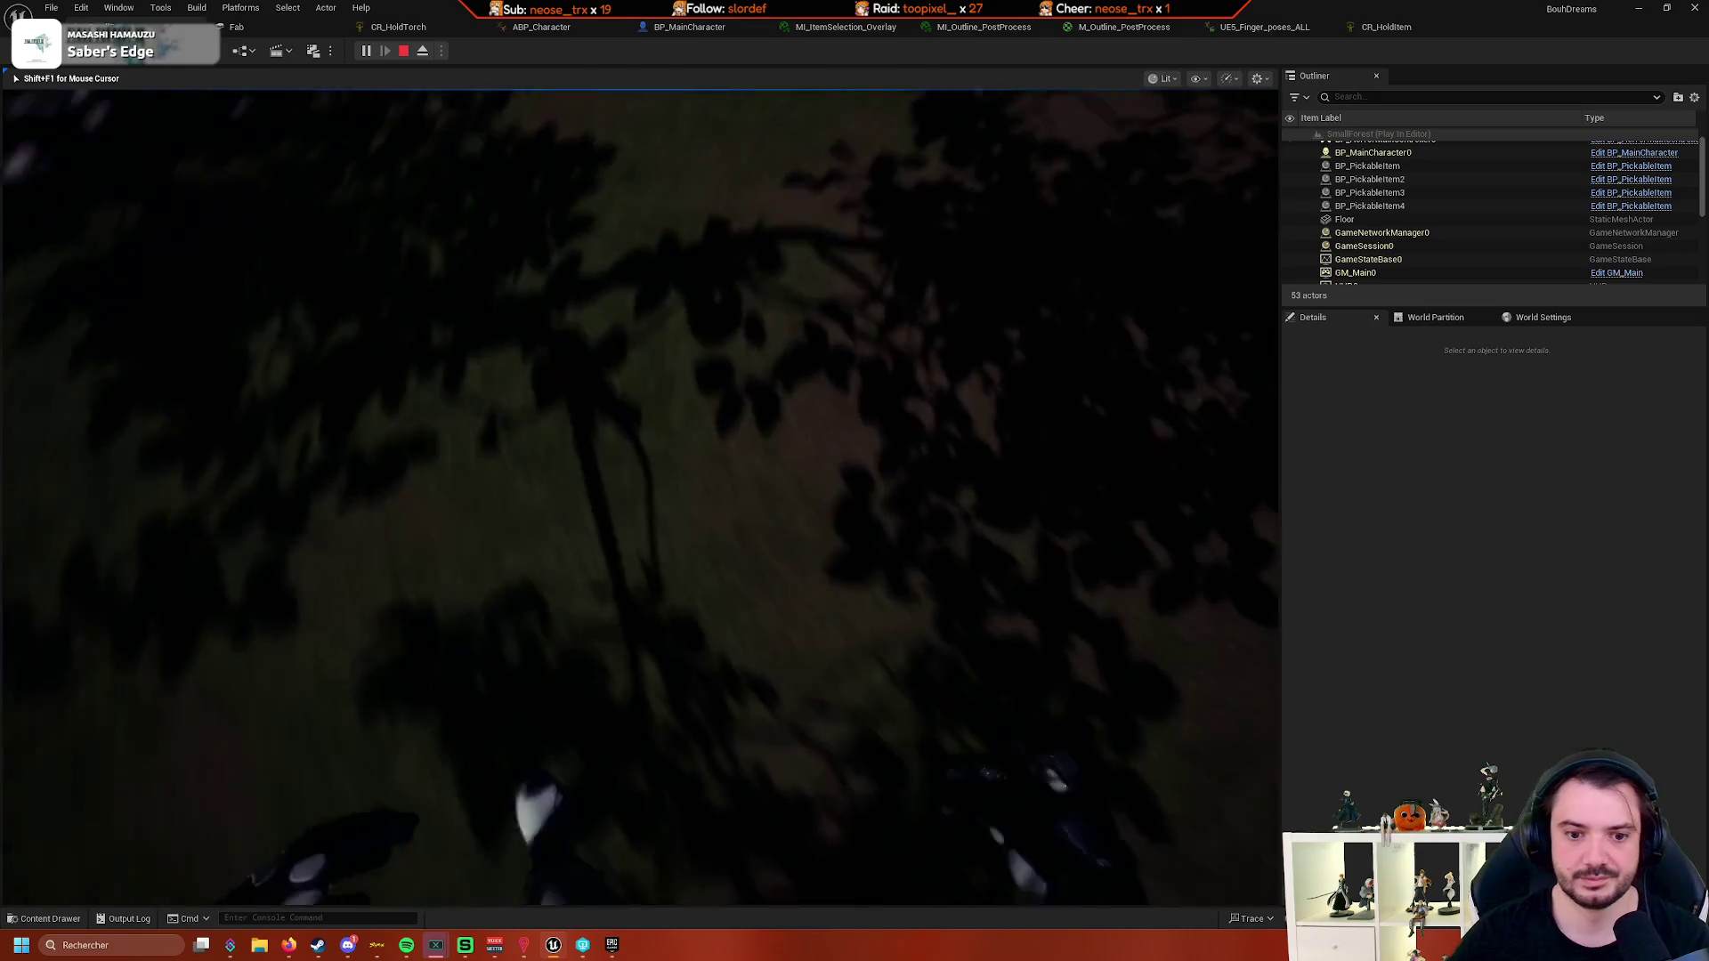
{"action": "key", "text": "shift+F1"}
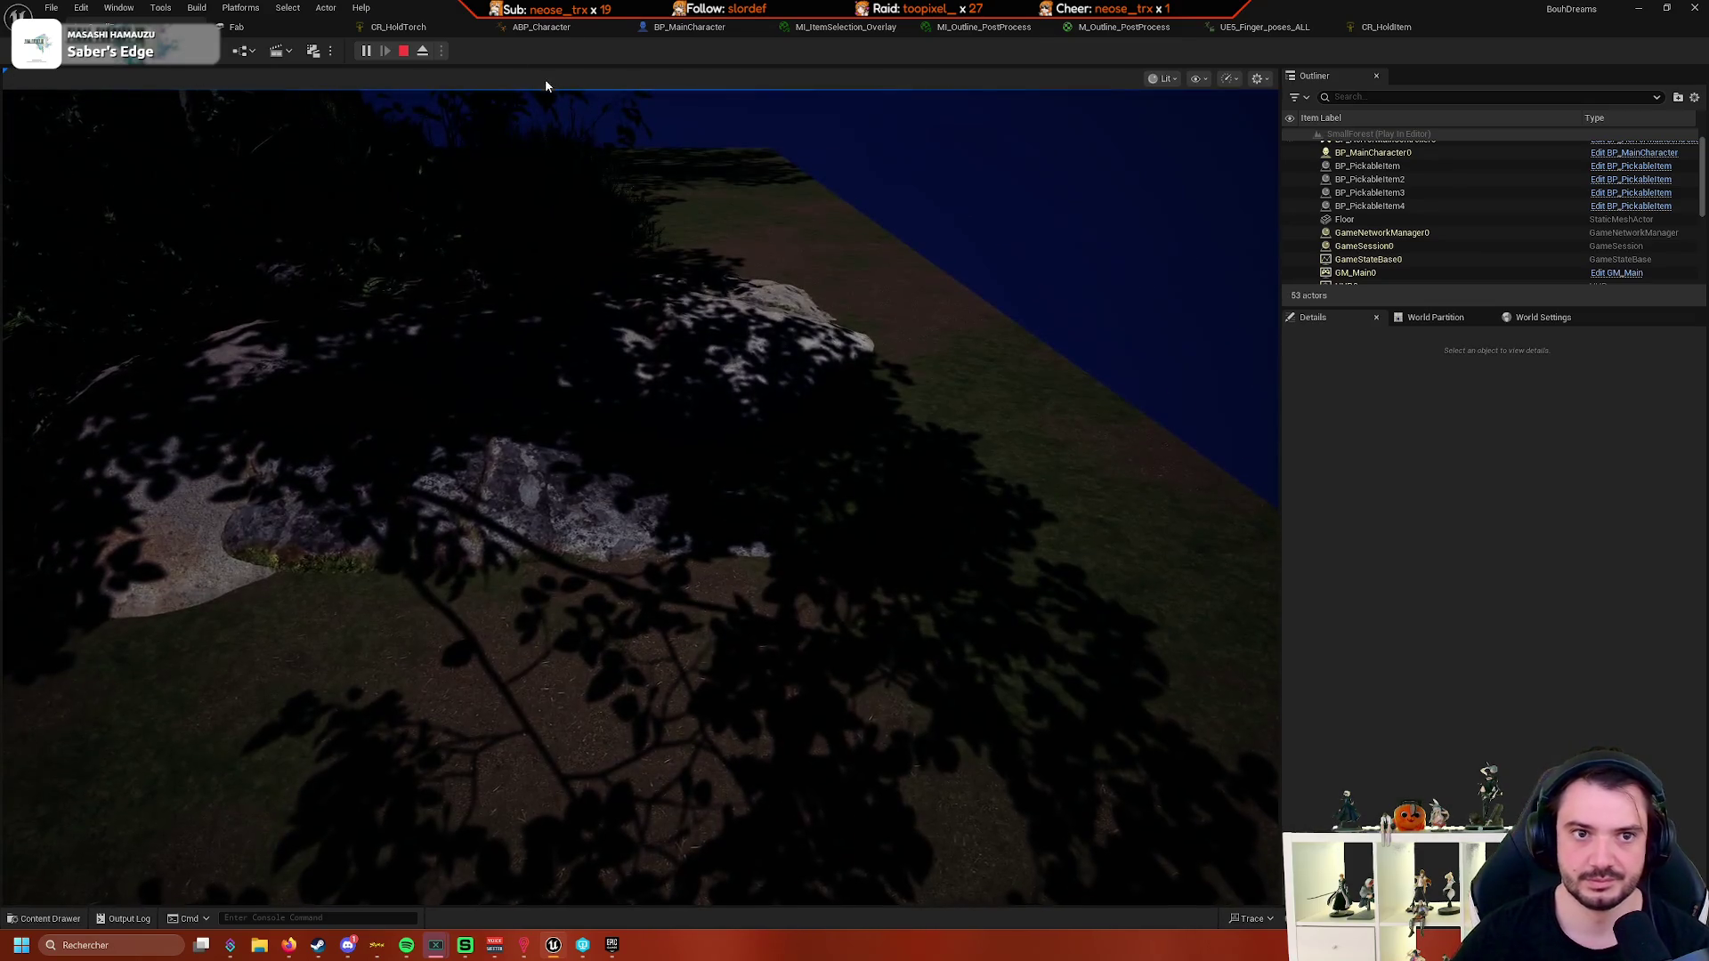
{"action": "key", "text": "F8"}
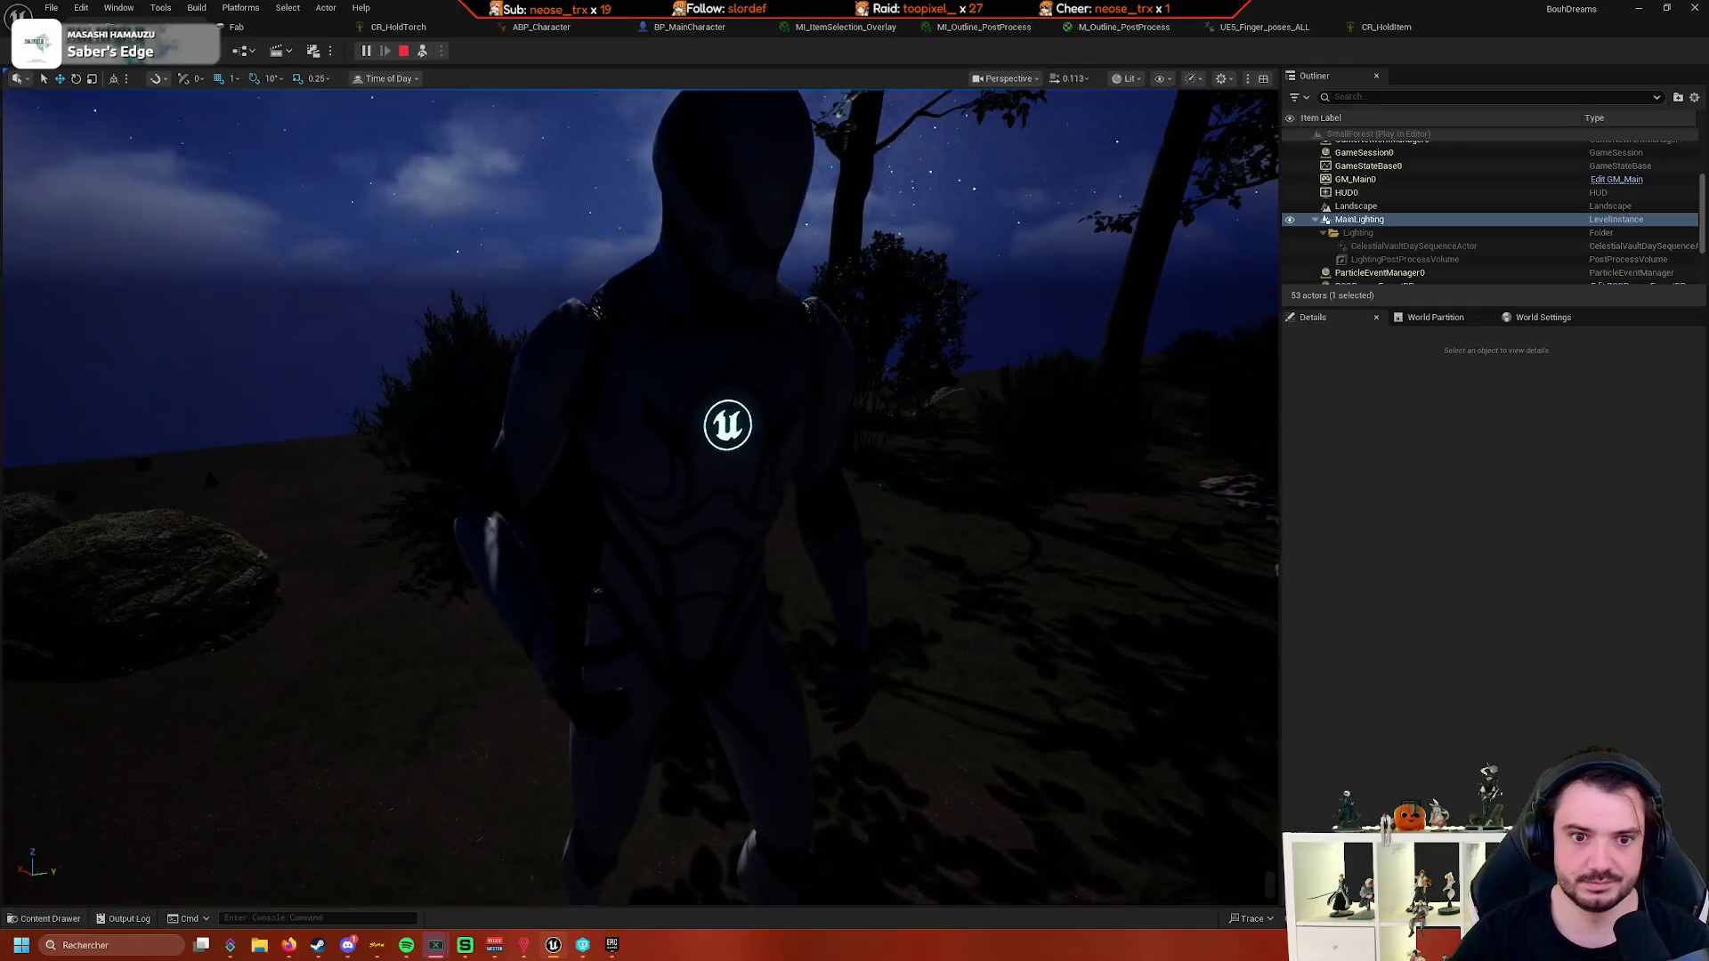
{"action": "left_click", "coordinate": [422, 51]}
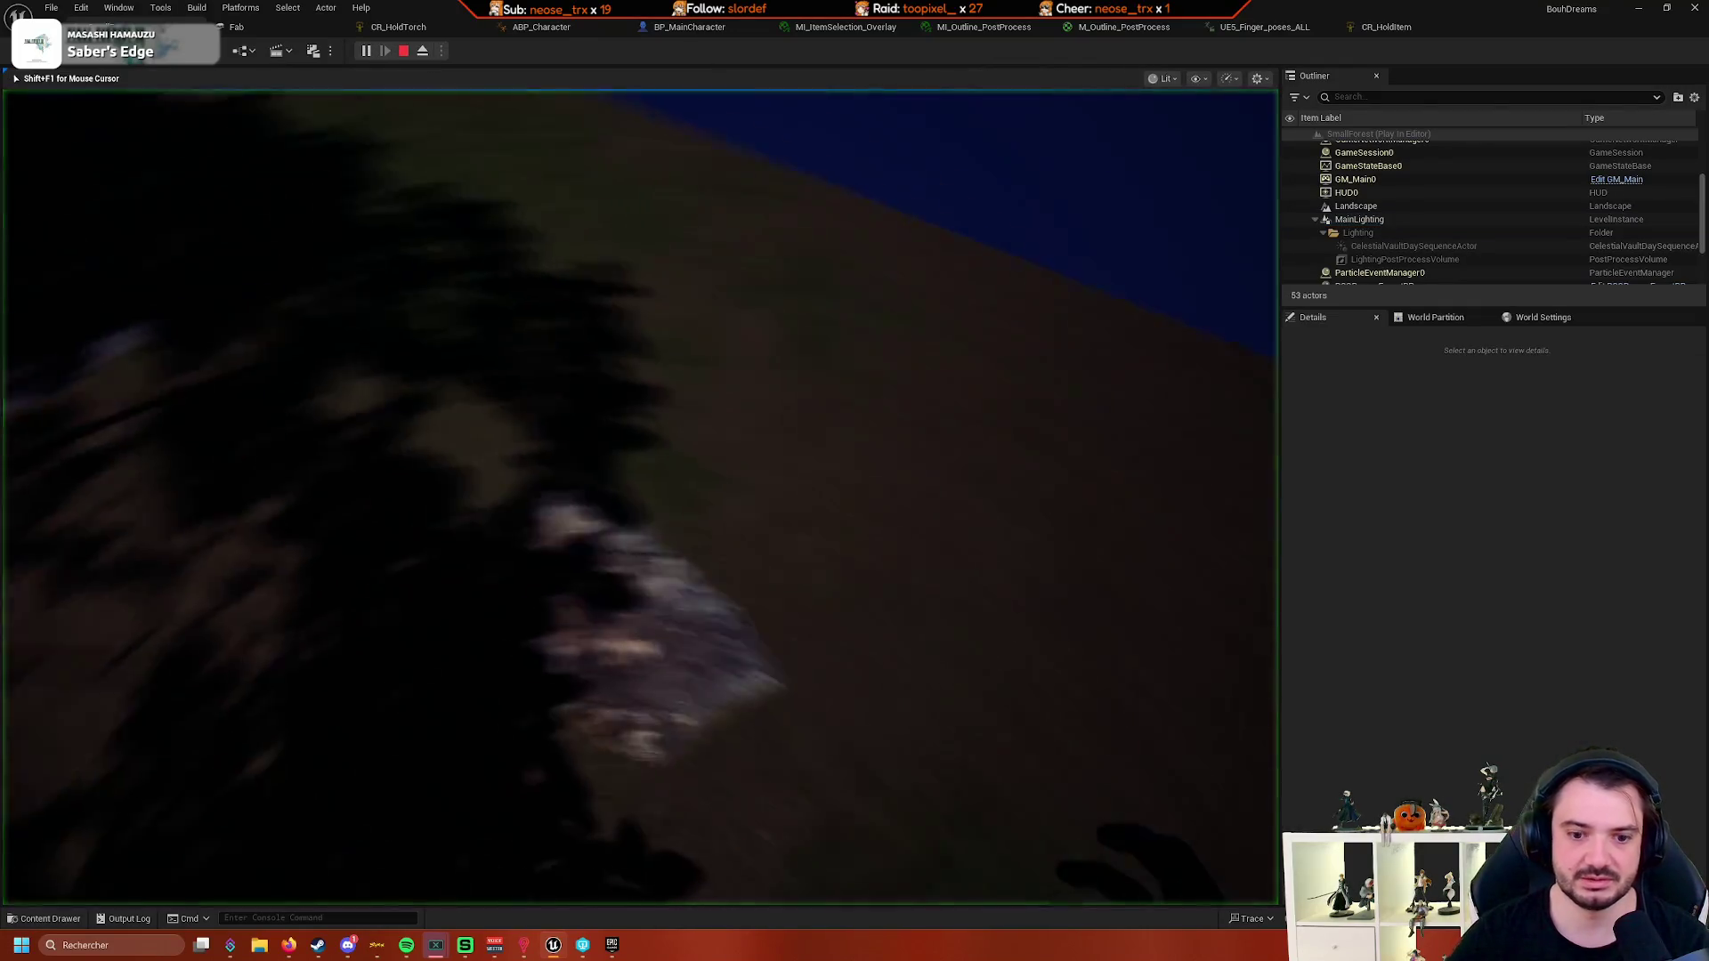
{"action": "key", "text": "shift+F1"}
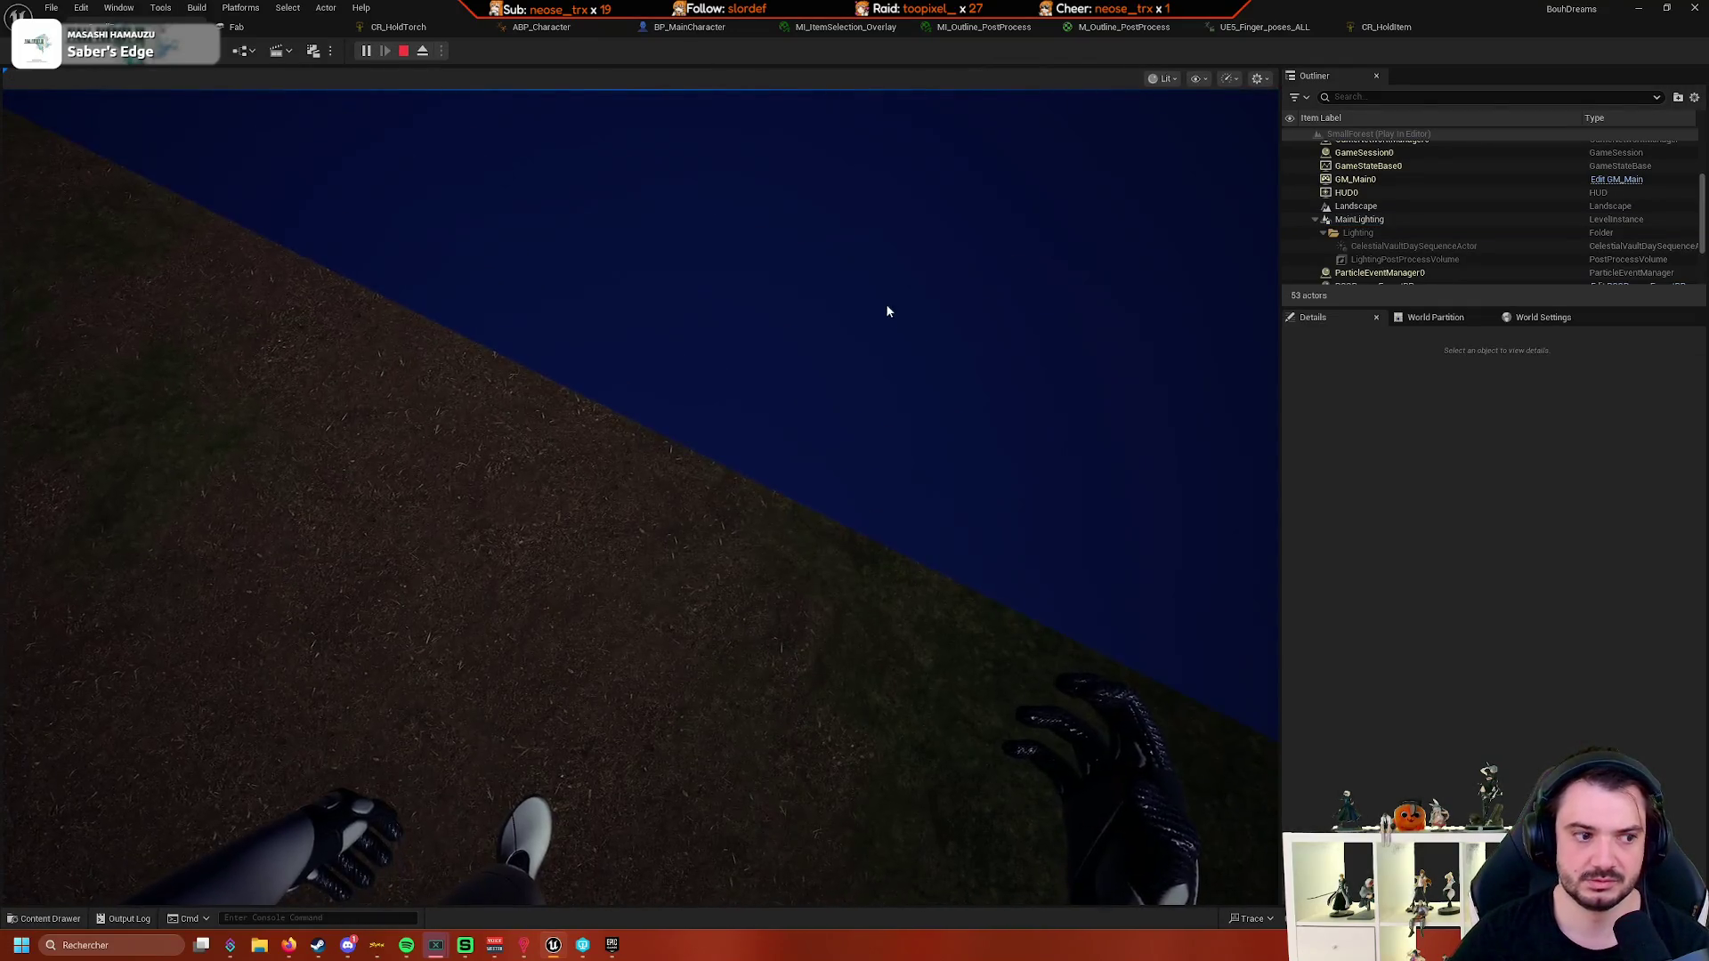
{"action": "key", "text": "F8"}
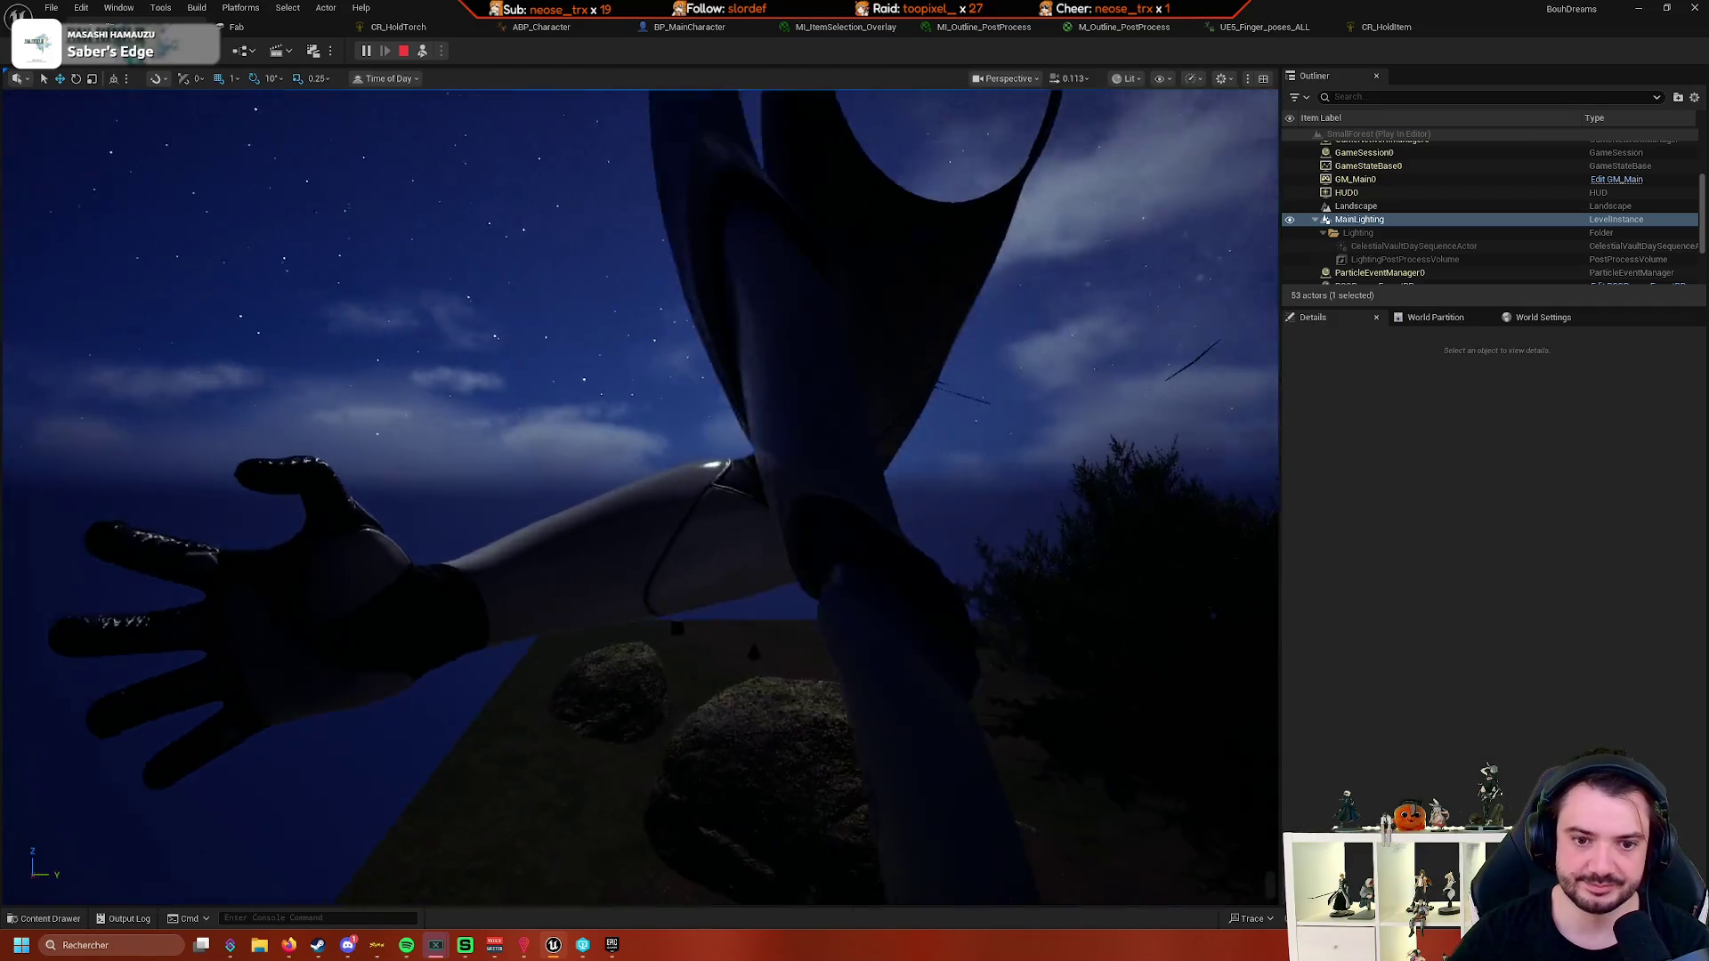
{"action": "key", "text": "Escape"}
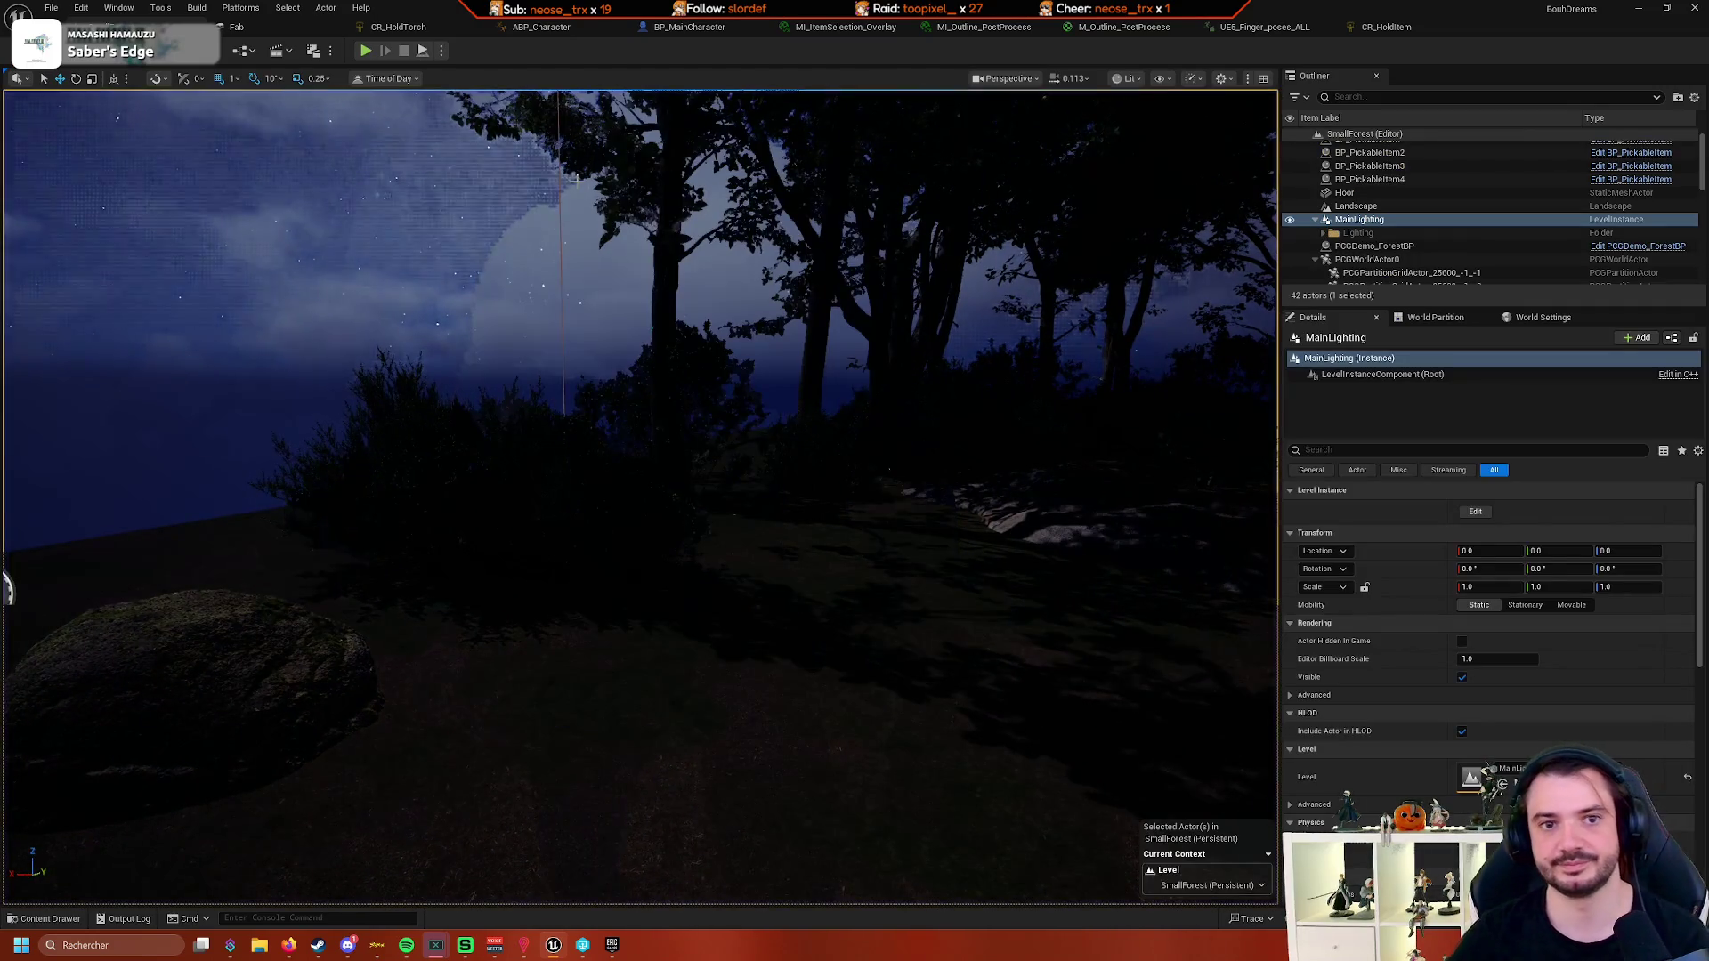
- Open Is Item Visible and pan over its Line Trace By Channel, Break Hit Result and equality nodes
{"action": "left_click", "coordinate": [689, 27]}
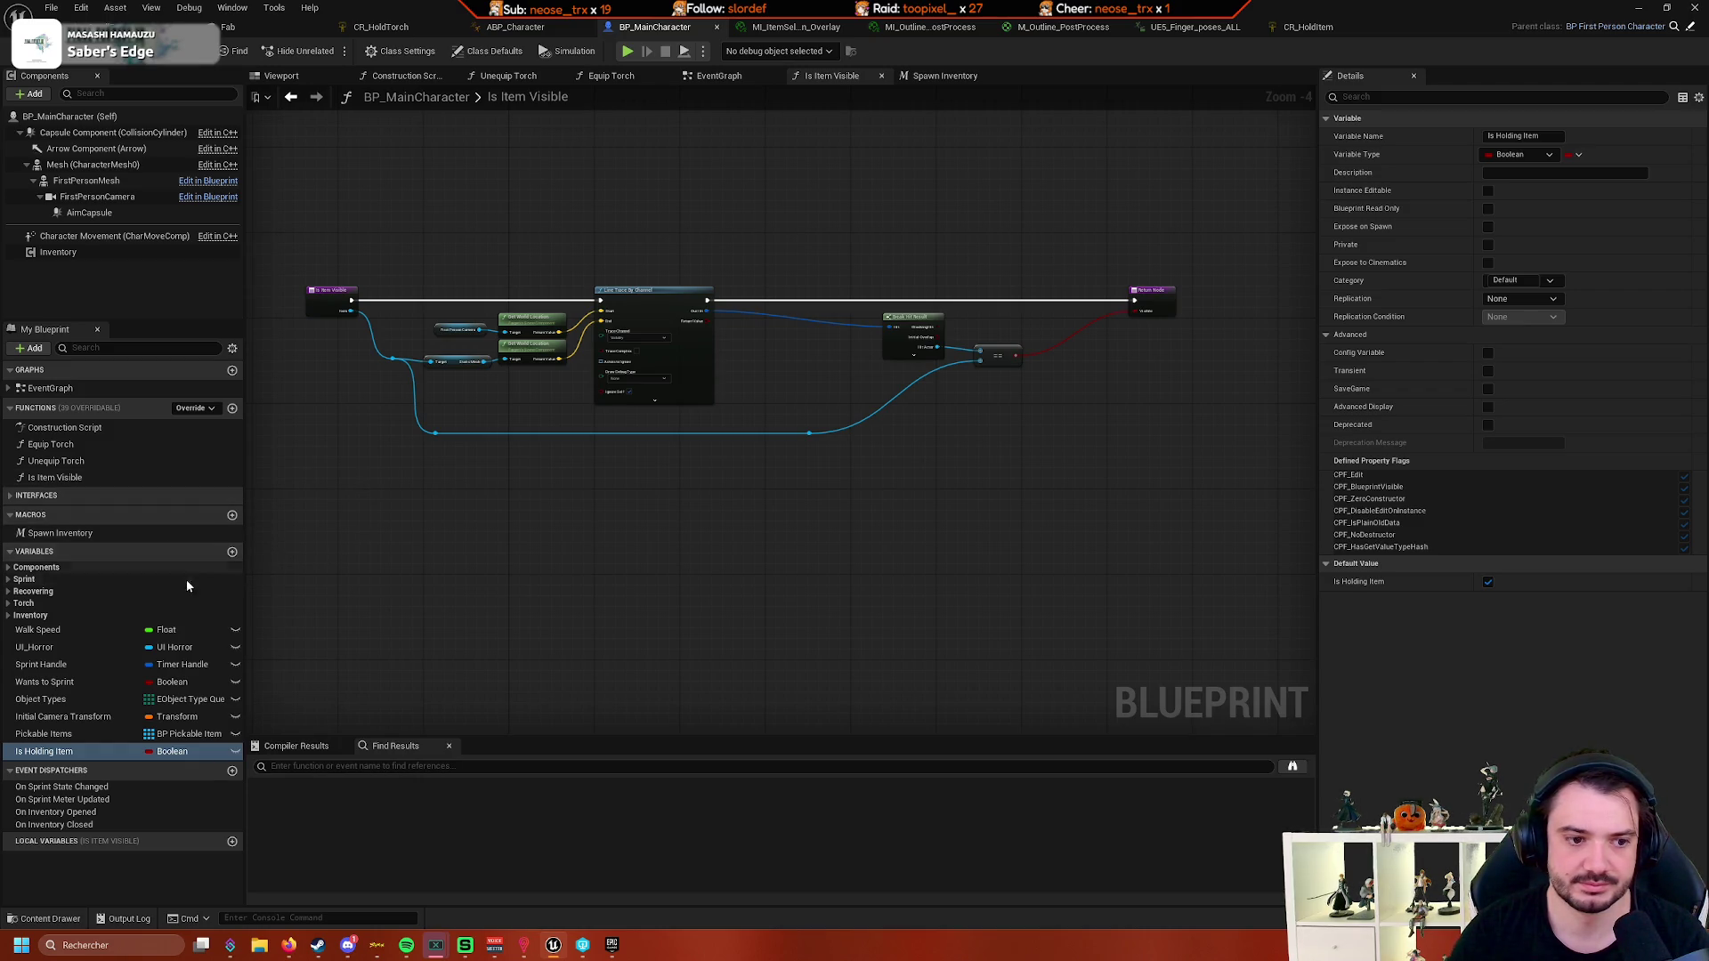
{"action": "left_click_drag", "start_coordinate": [374, 557], "coordinate": [430, 571]}
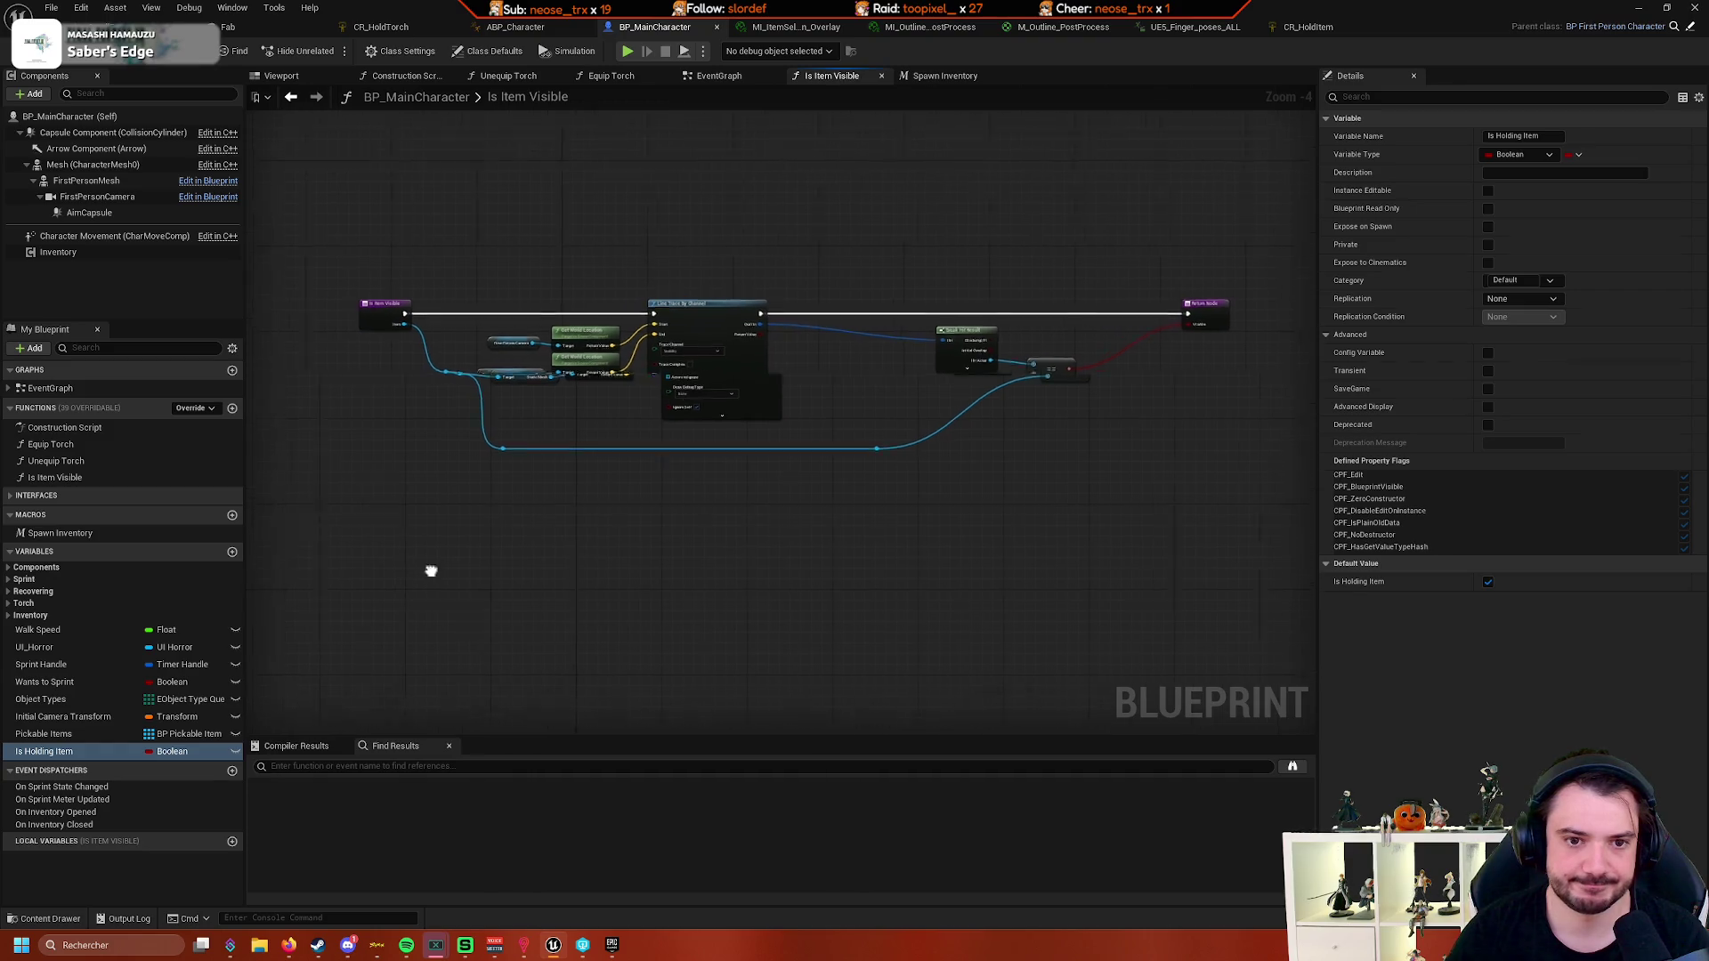
{"action": "scroll", "coordinate": [431, 570], "scroll_direction": "up", "scroll_amount": 2}
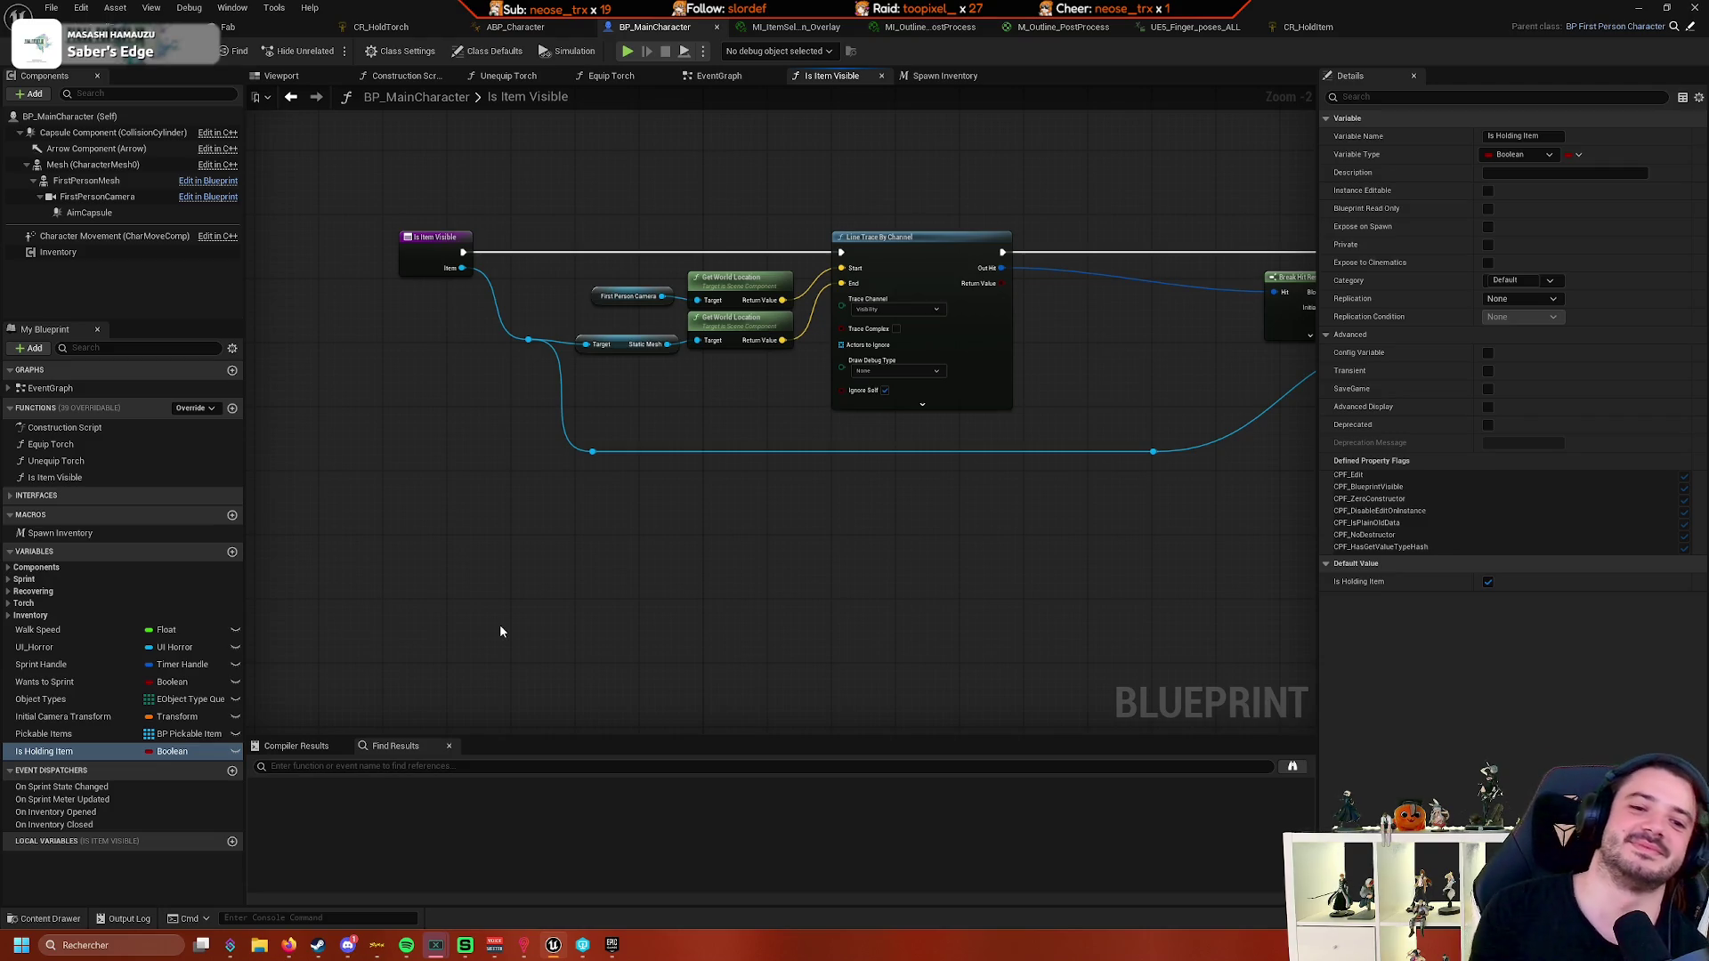
{"action": "left_click_drag", "start_coordinate": [522, 622], "coordinate": [356, 592]}
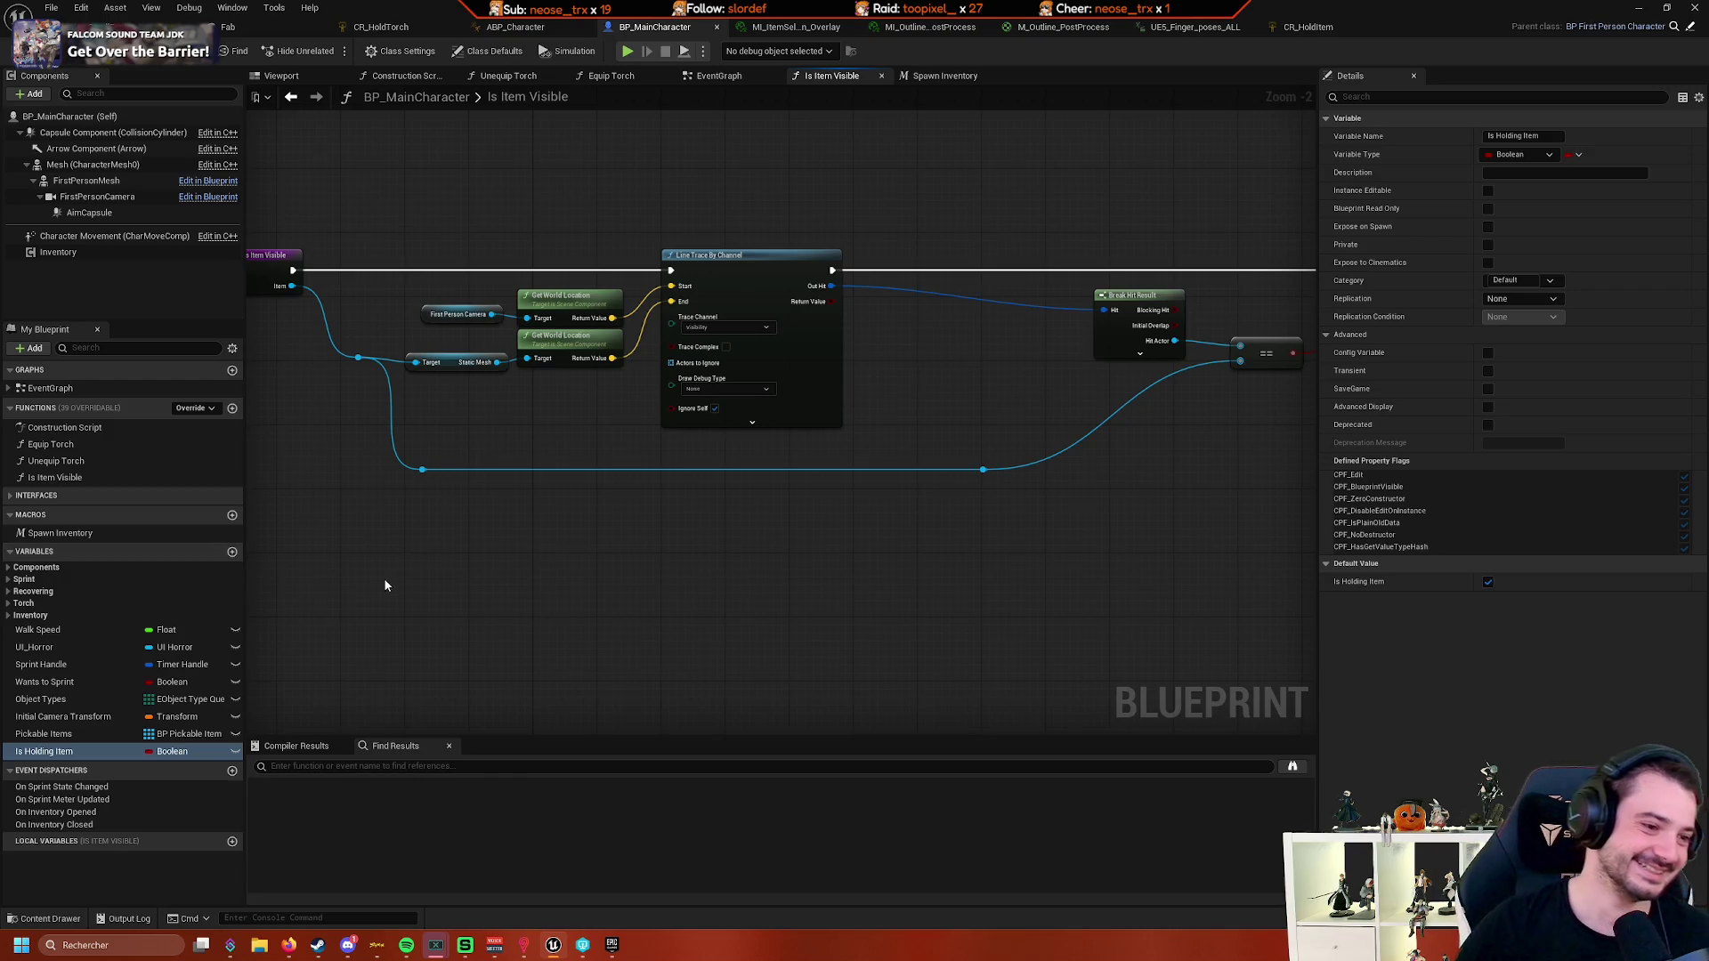
{"action": "left_click_drag", "start_coordinate": [402, 582], "coordinate": [396, 568]}
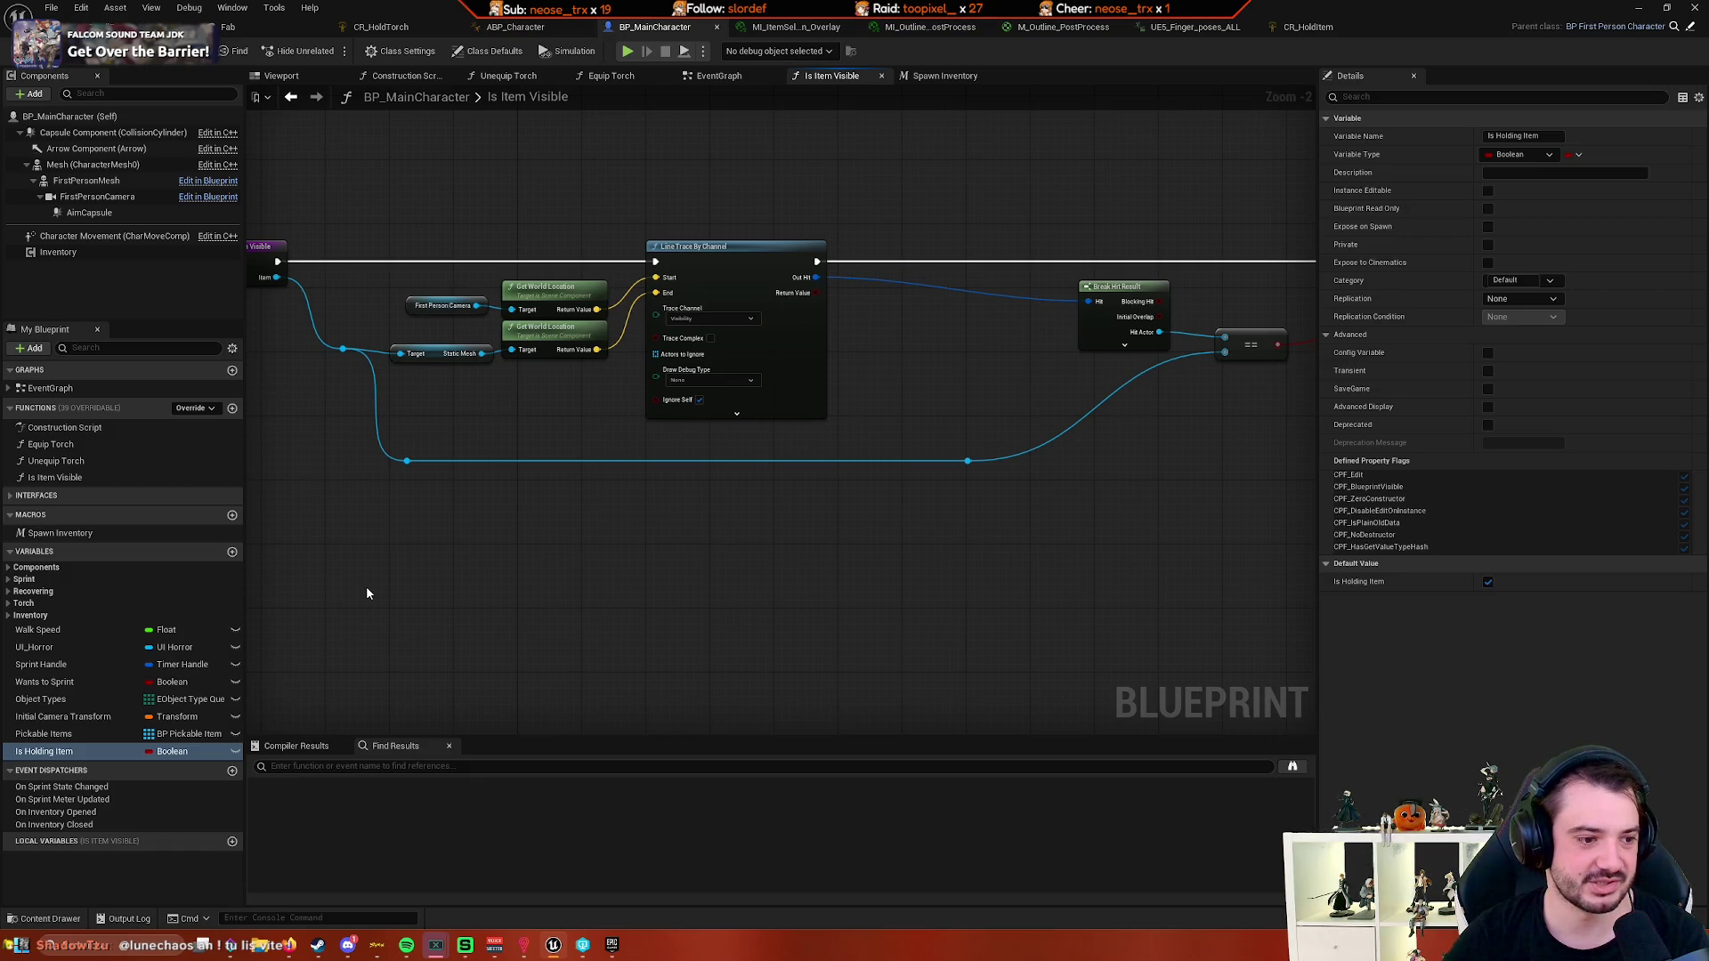
{"action": "mouse_move", "coordinate": [403, 575]}
{"action": "left_mouse_down"}
{"action": "mouse_move", "coordinate": [406, 613]}
{"action": "mouse_move", "coordinate": [312, 599]}
{"action": "mouse_move", "coordinate": [396, 595]}
{"action": "mouse_move", "coordinate": [442, 630]}
{"action": "left_mouse_up"}
{"action": "scroll", "coordinate": [472, 609], "scroll_direction": "up", "scroll_amount": 2}
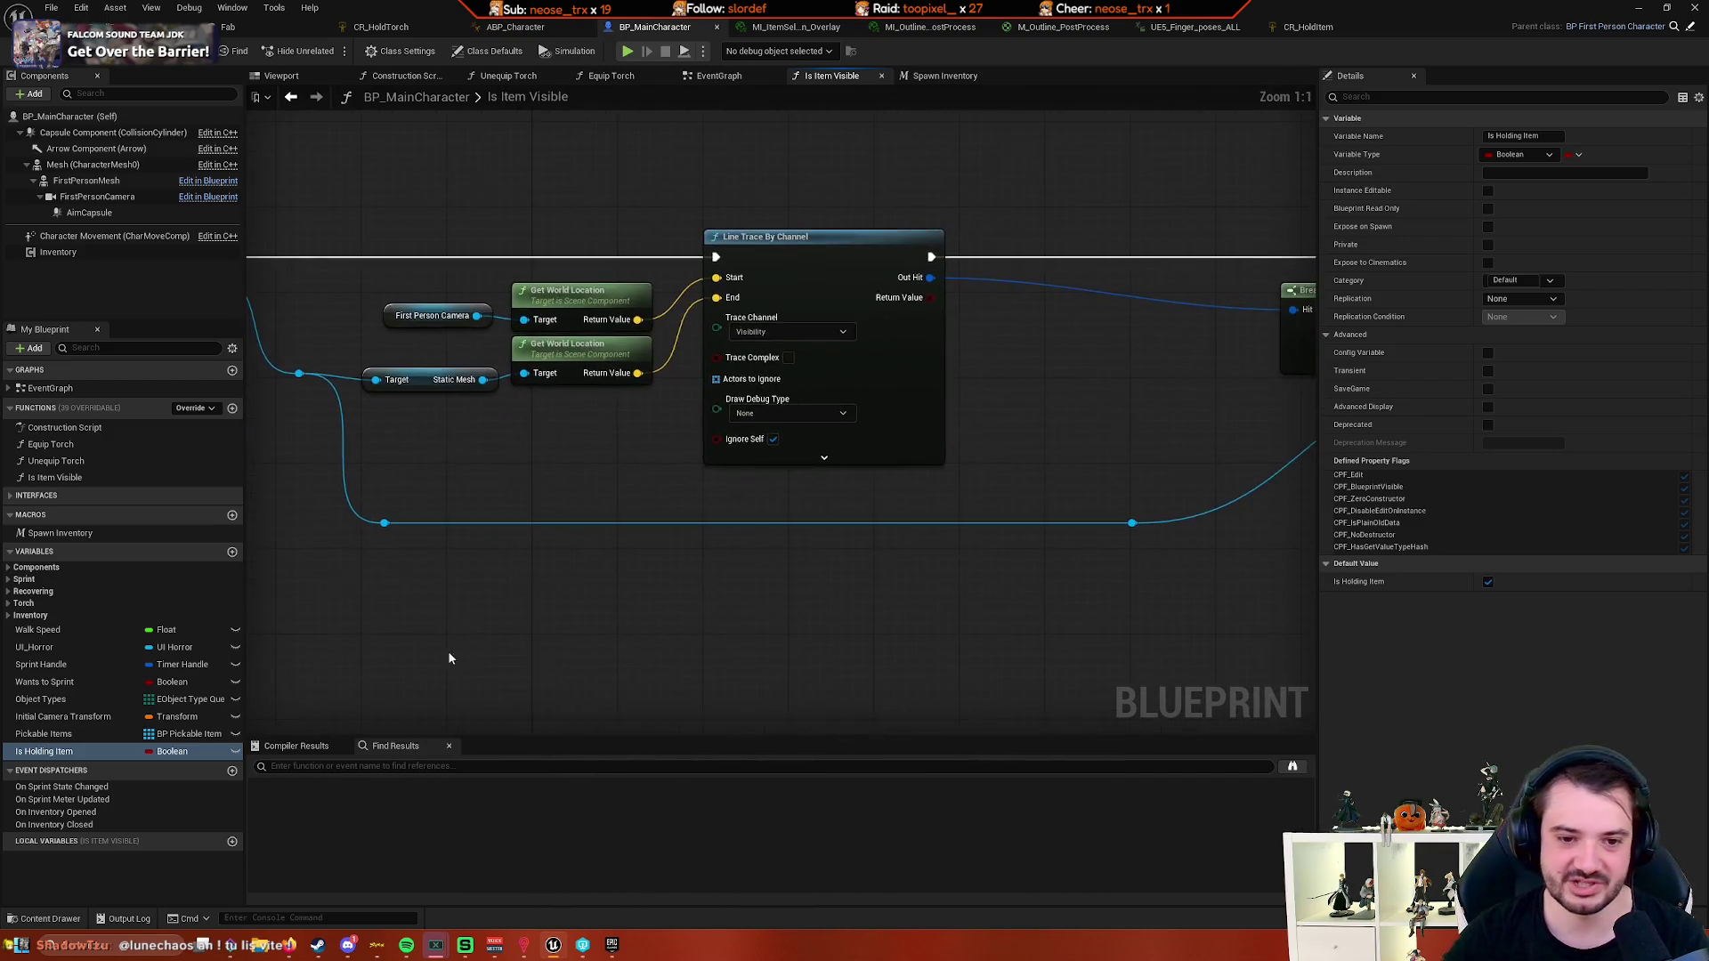
{"action": "scroll", "coordinate": [446, 650], "scroll_direction": "down", "scroll_amount": 5}
{"action": "scroll", "coordinate": [622, 614], "scroll_direction": "up", "scroll_amount": 2}
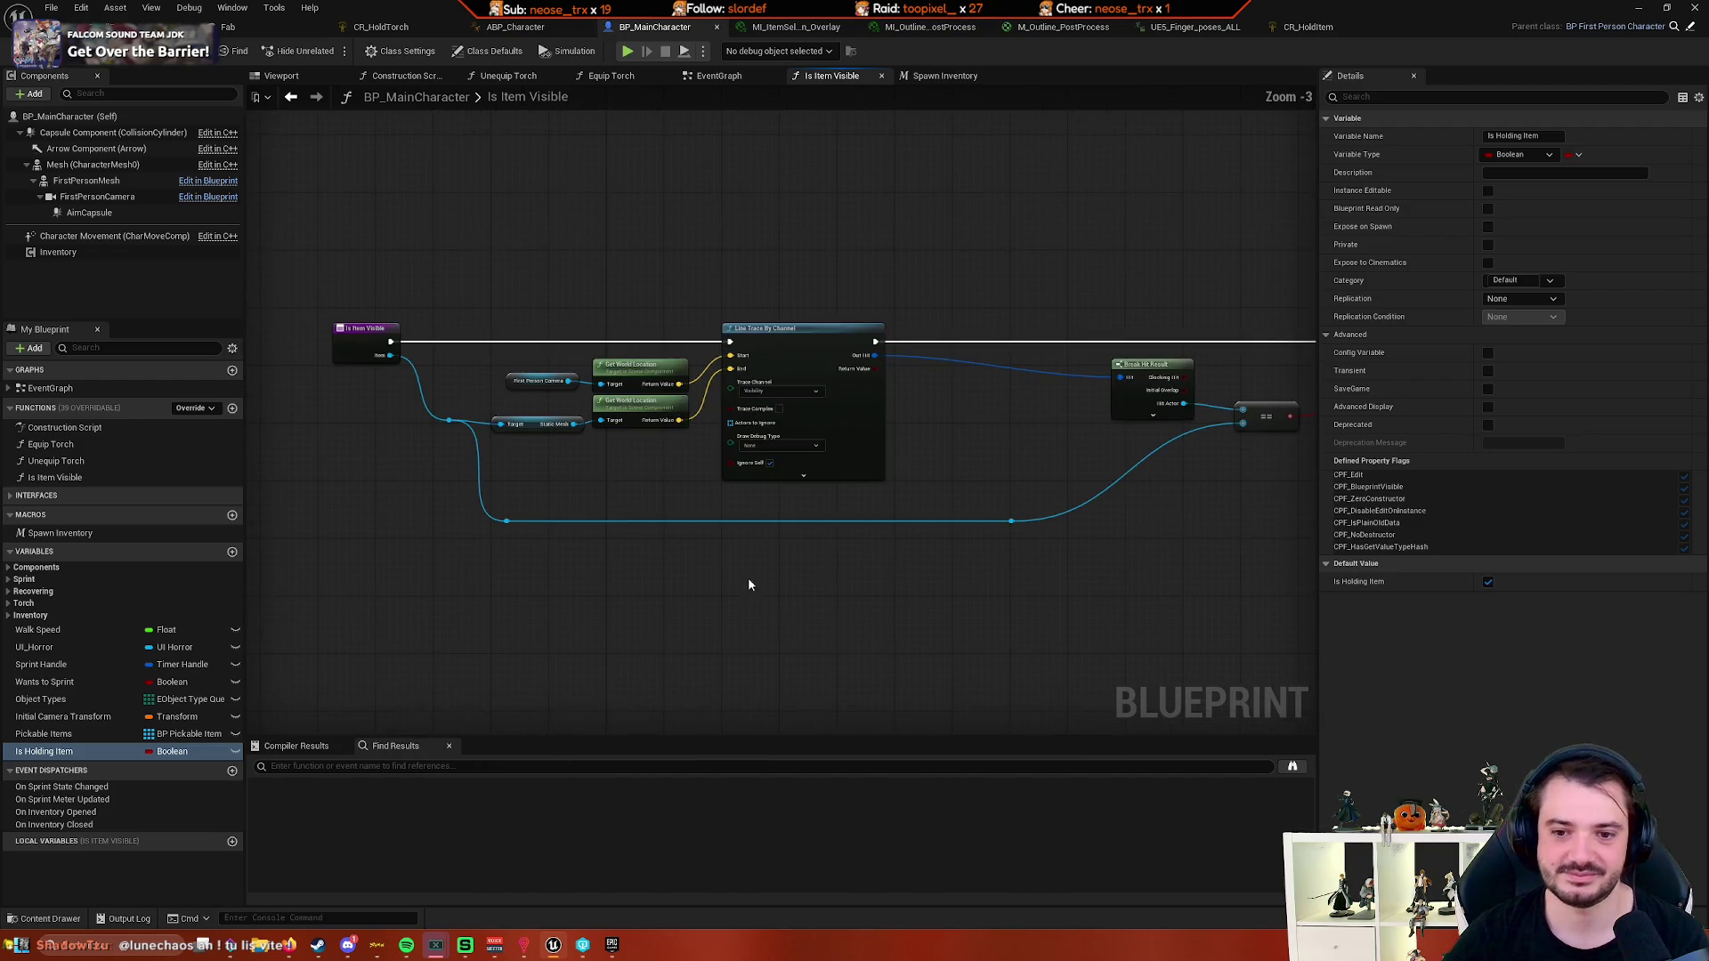
{"action": "left_click_drag", "start_coordinate": [782, 610], "coordinate": [941, 613]}
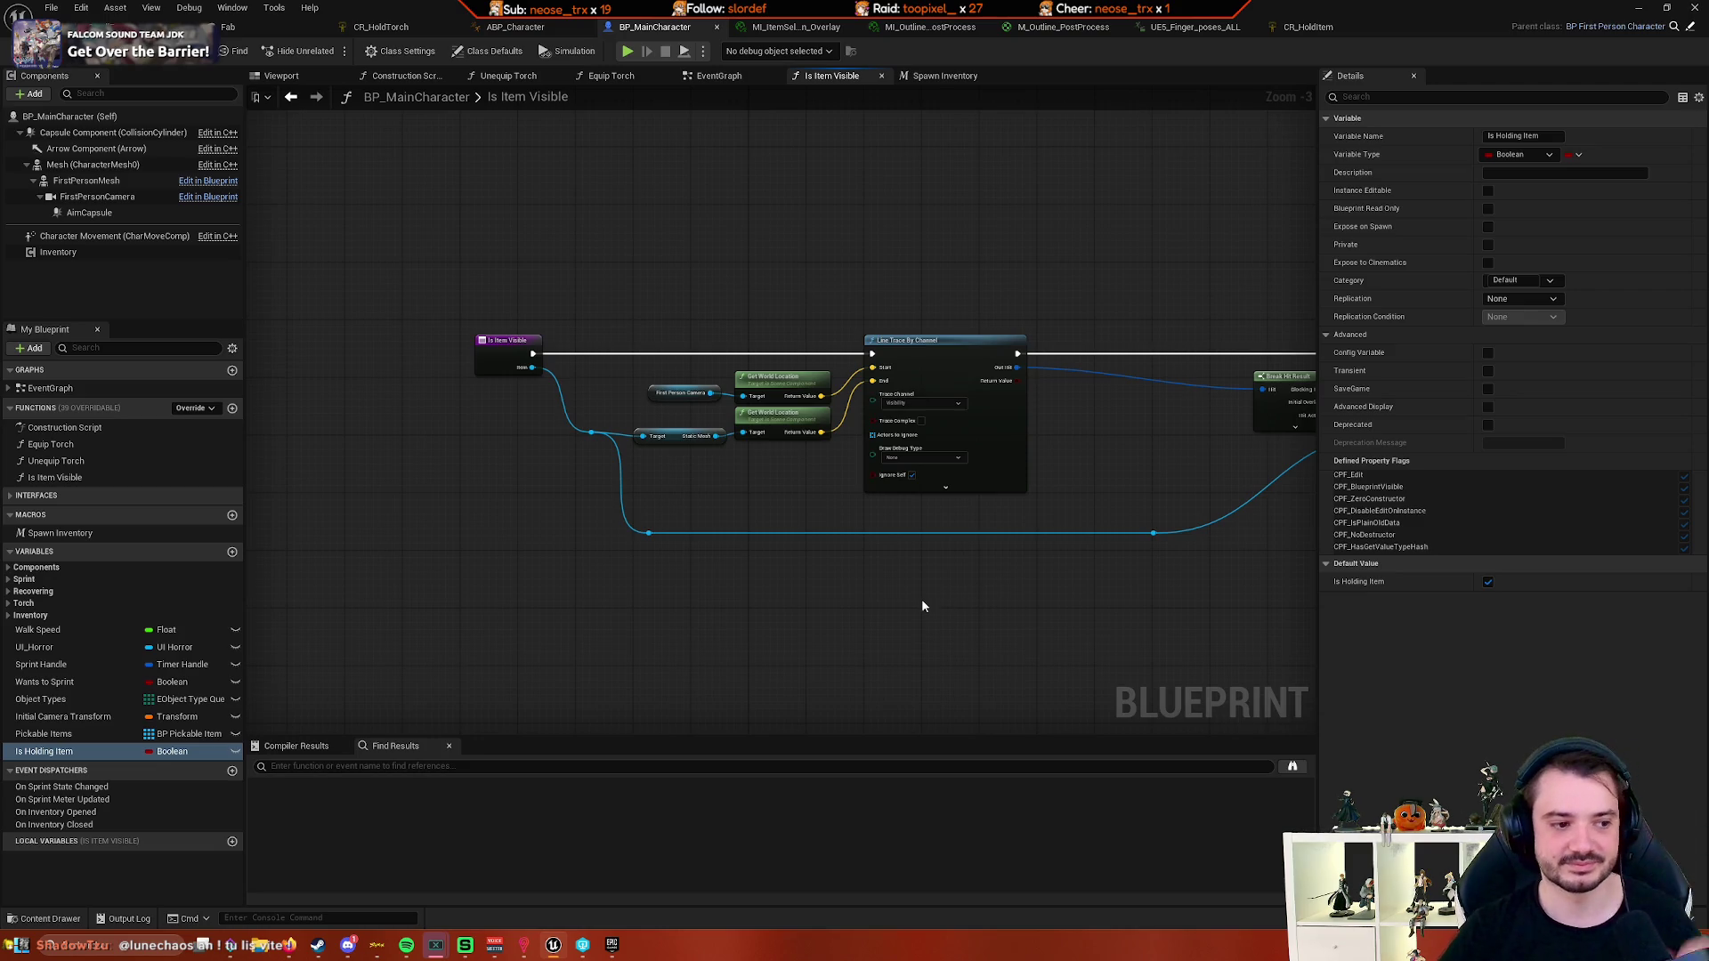
{"action": "mouse_move", "coordinate": [896, 593]}
{"action": "left_mouse_down"}
{"action": "mouse_move", "coordinate": [789, 641]}
{"action": "mouse_move", "coordinate": [1004, 657]}
{"action": "mouse_move", "coordinate": [691, 655]}
{"action": "mouse_move", "coordinate": [798, 630]}
{"action": "left_mouse_up"}
{"action": "scroll", "coordinate": [1003, 657], "scroll_direction": "up", "scroll_amount": 3}
{"action": "scroll", "coordinate": [690, 655], "scroll_direction": "down", "scroll_amount": 2}
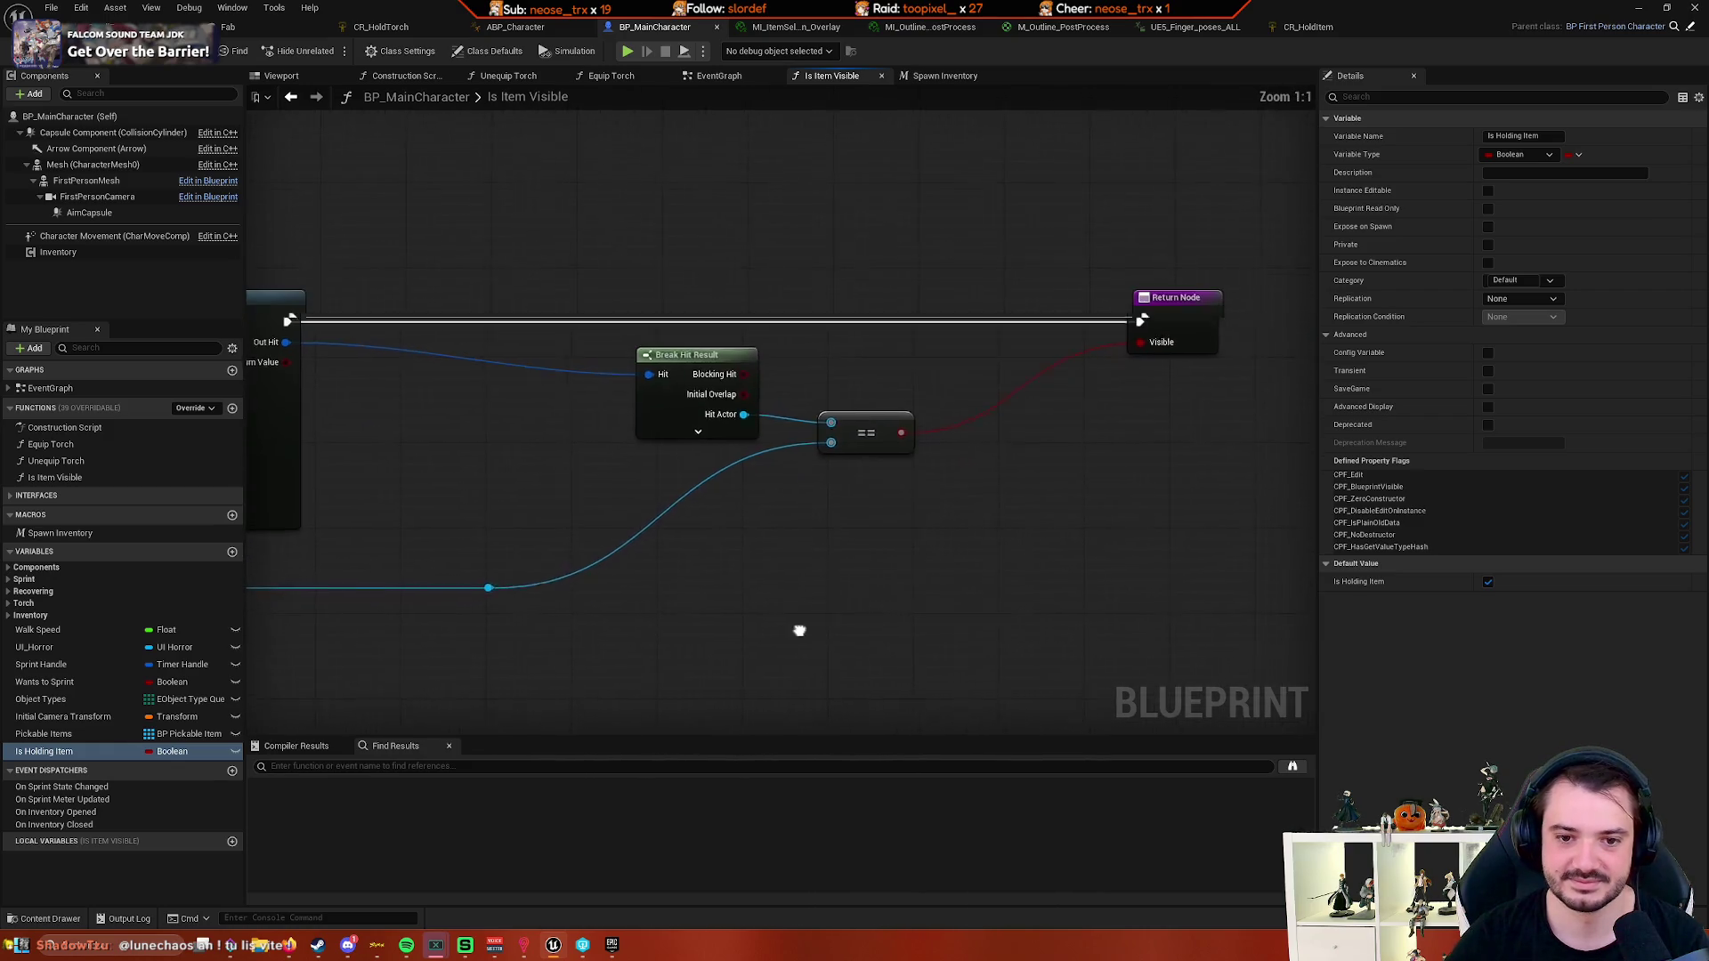
{"action": "scroll", "coordinate": [1069, 594], "scroll_direction": "up", "scroll_amount": 2}
{"action": "scroll", "coordinate": [1070, 595], "scroll_direction": "down", "scroll_amount": 1}
{"action": "scroll", "coordinate": [877, 622], "scroll_direction": "down", "scroll_amount": 2}
{"action": "left_click_drag", "start_coordinate": [633, 633], "coordinate": [1022, 572]}
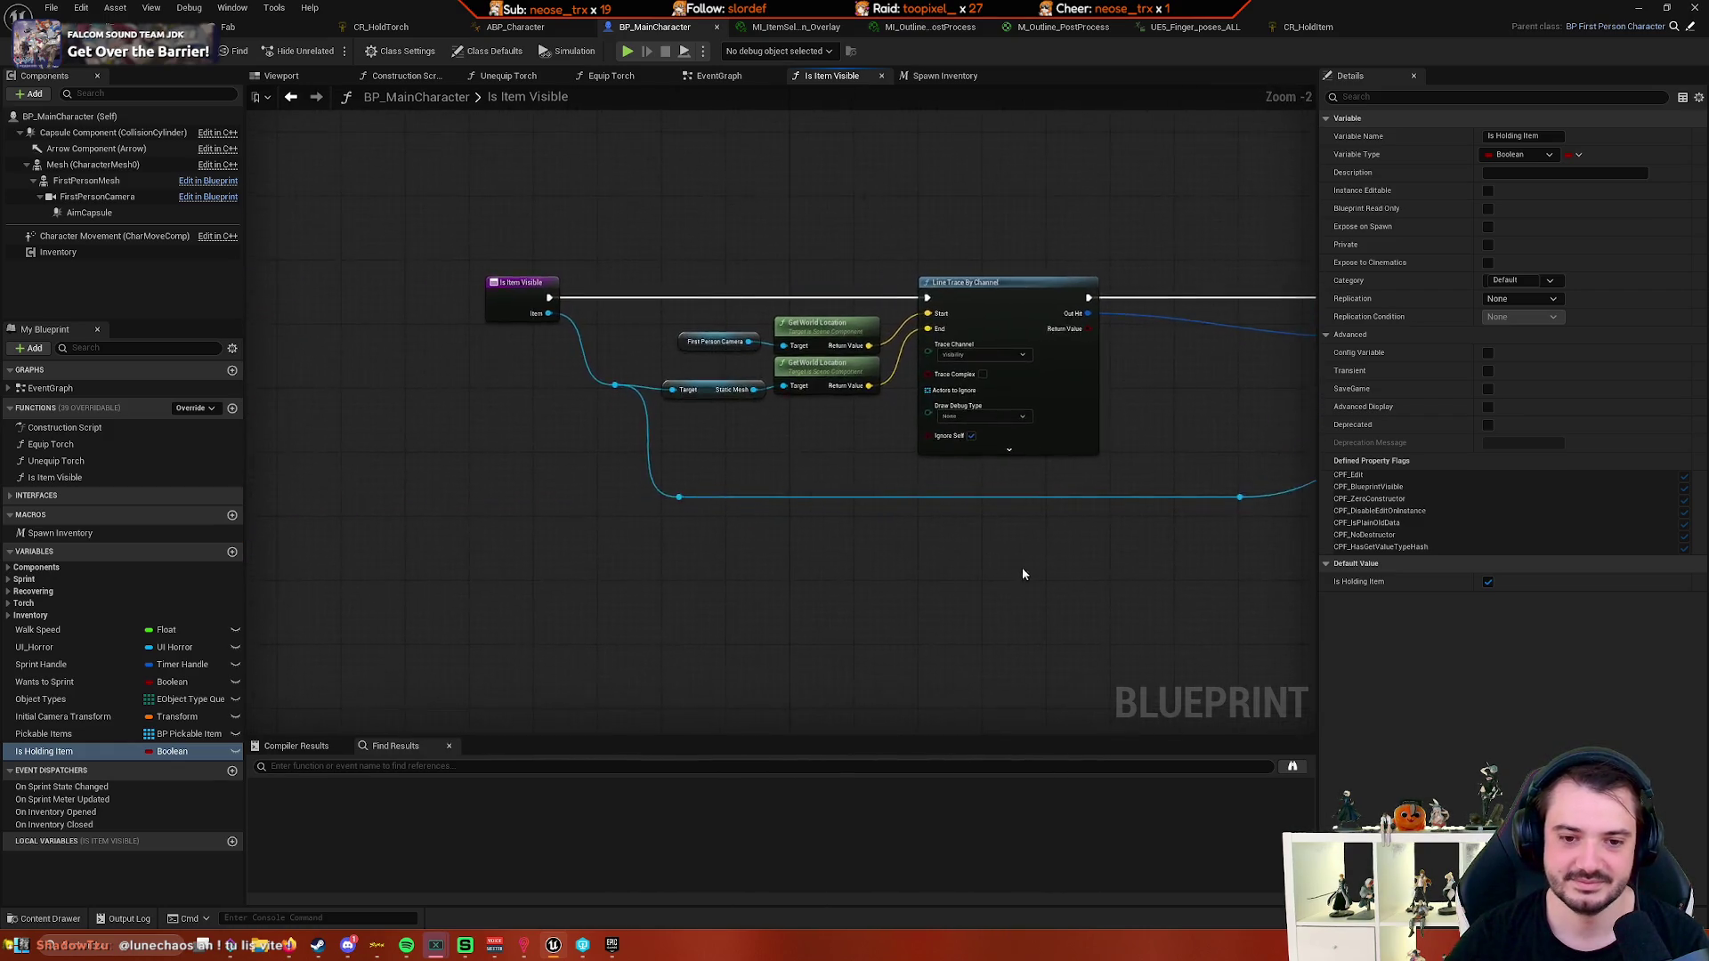
{"action": "scroll", "coordinate": [1023, 572], "scroll_direction": "down", "scroll_amount": 1}
{"action": "left_click_drag", "start_coordinate": [834, 604], "coordinate": [682, 585]}
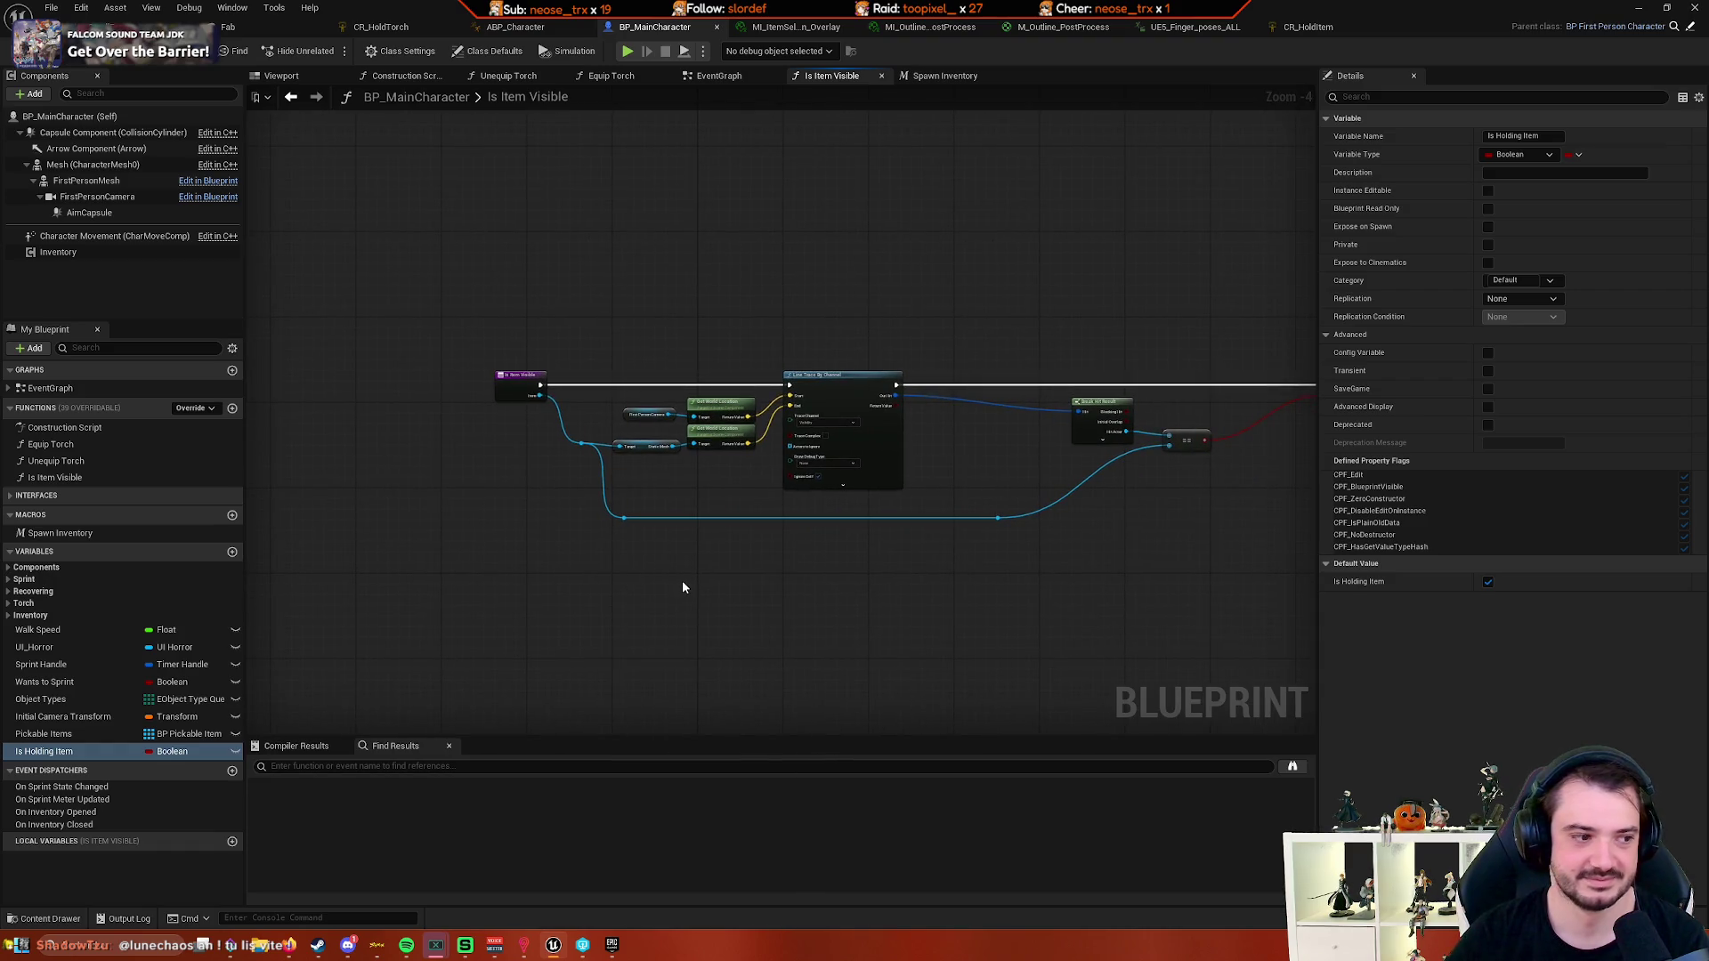
{"action": "mouse_move", "coordinate": [669, 584]}
{"action": "left_mouse_down"}
{"action": "mouse_move", "coordinate": [622, 580]}
{"action": "mouse_move", "coordinate": [728, 572]}
{"action": "left_mouse_up"}
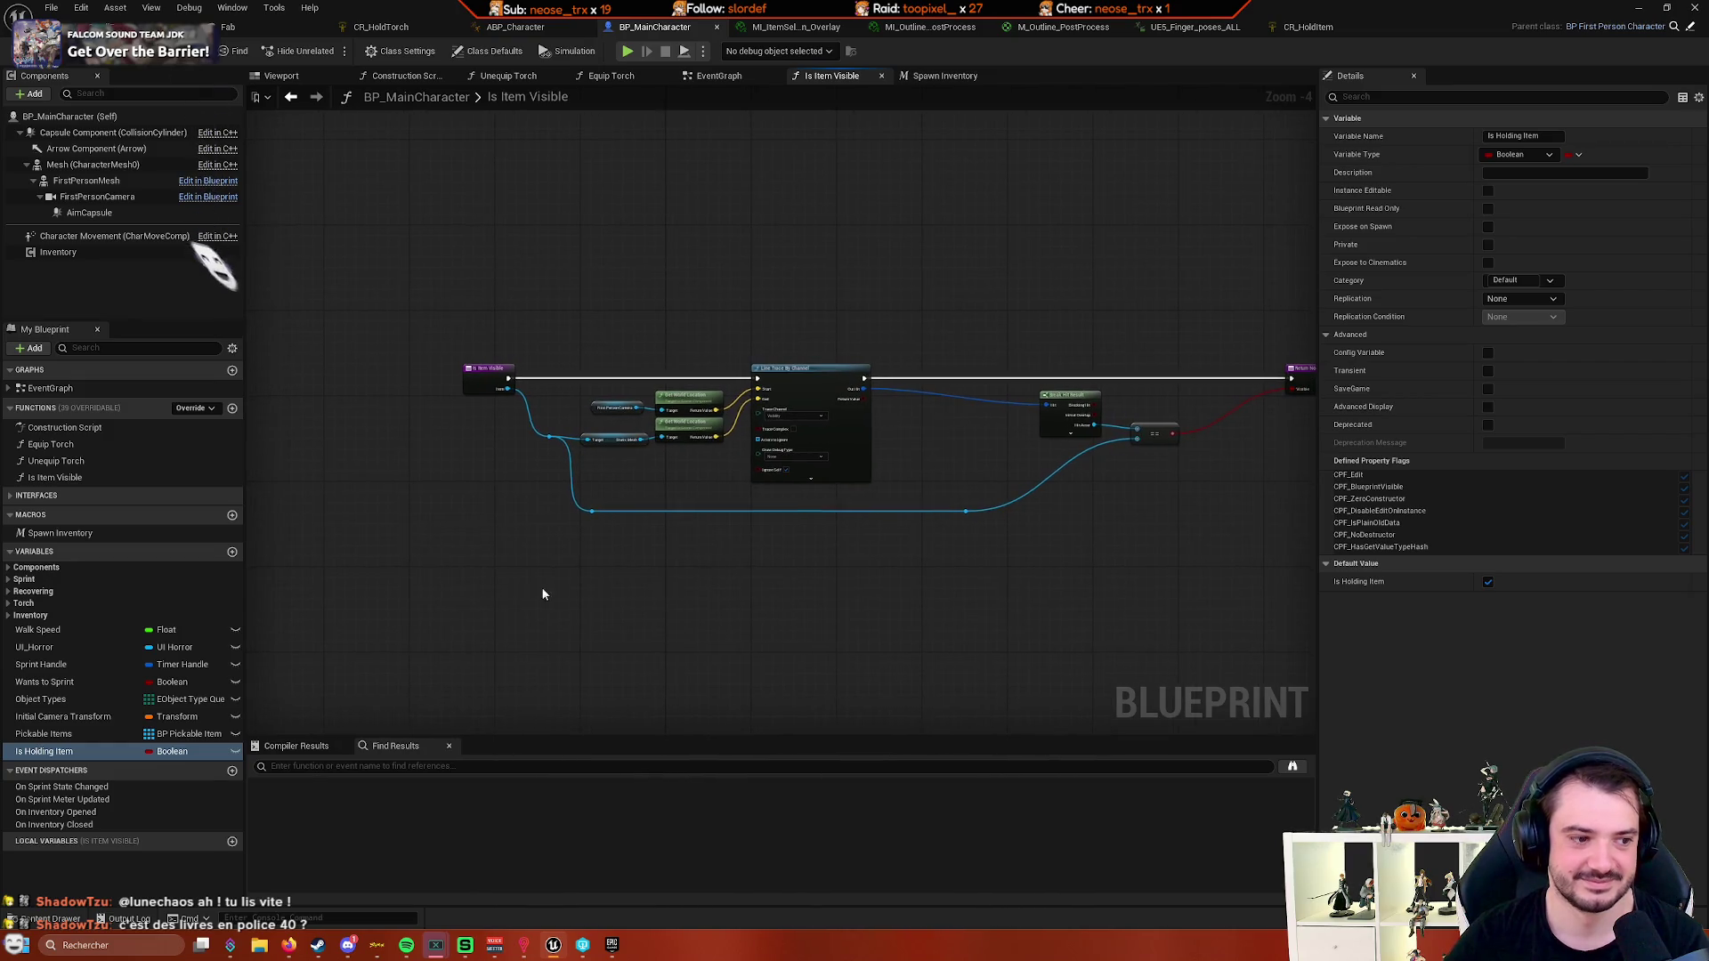
{"action": "mouse_move", "coordinate": [542, 595]}
{"action": "left_mouse_down"}
{"action": "mouse_move", "coordinate": [671, 580]}
{"action": "mouse_move", "coordinate": [456, 607]}
{"action": "left_mouse_up"}
{"action": "scroll", "coordinate": [599, 599], "scroll_direction": "up", "scroll_amount": 1}
{"action": "left_click_drag", "start_coordinate": [542, 619], "coordinate": [548, 618]}
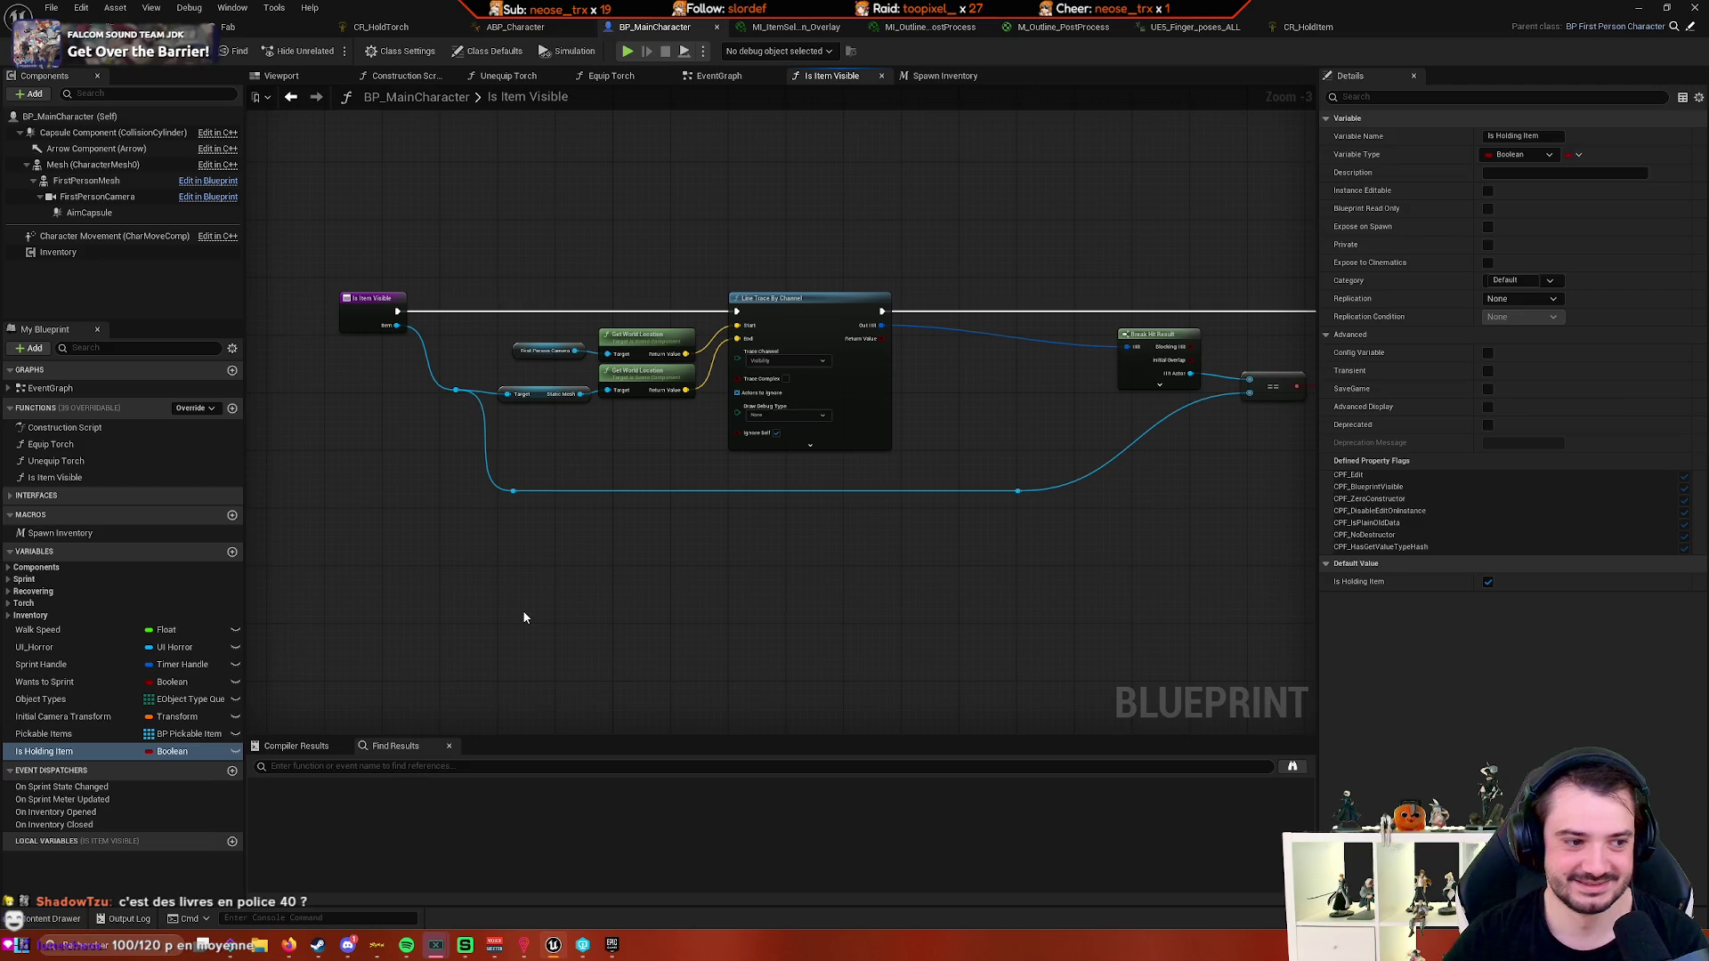
{"action": "left_click_drag", "start_coordinate": [516, 613], "coordinate": [663, 629]}
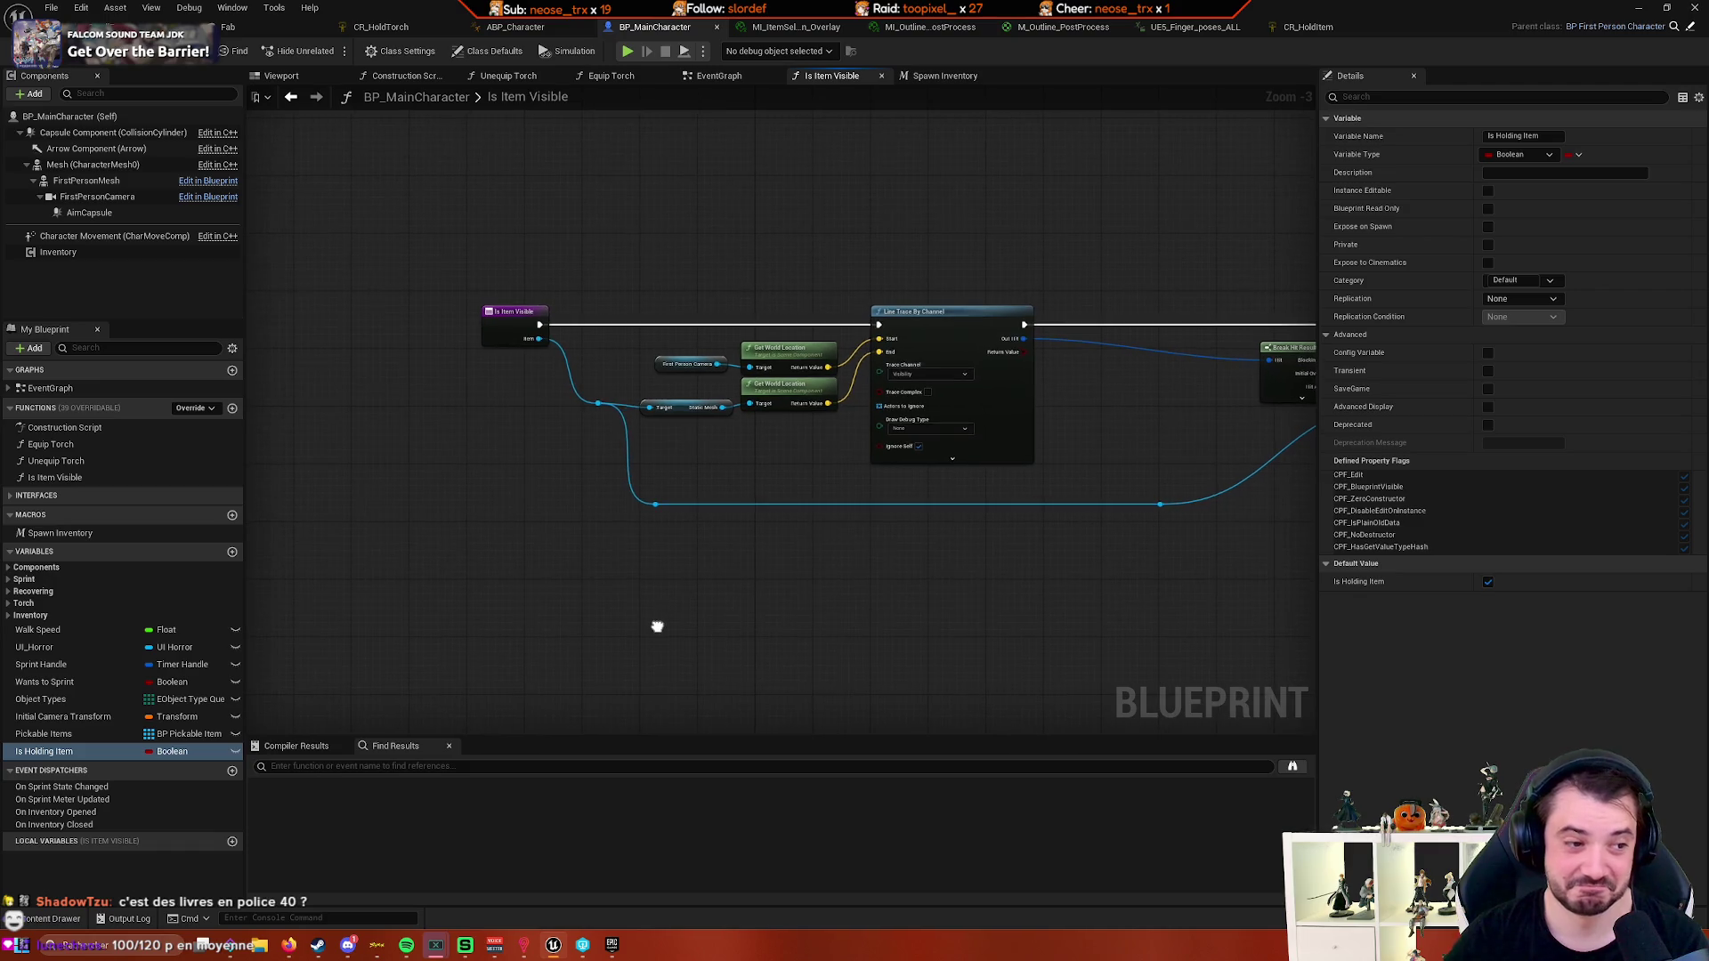
{"action": "scroll", "coordinate": [649, 627], "scroll_direction": "up", "scroll_amount": 2}
{"action": "scroll", "coordinate": [570, 650], "scroll_direction": "down", "scroll_amount": 3}
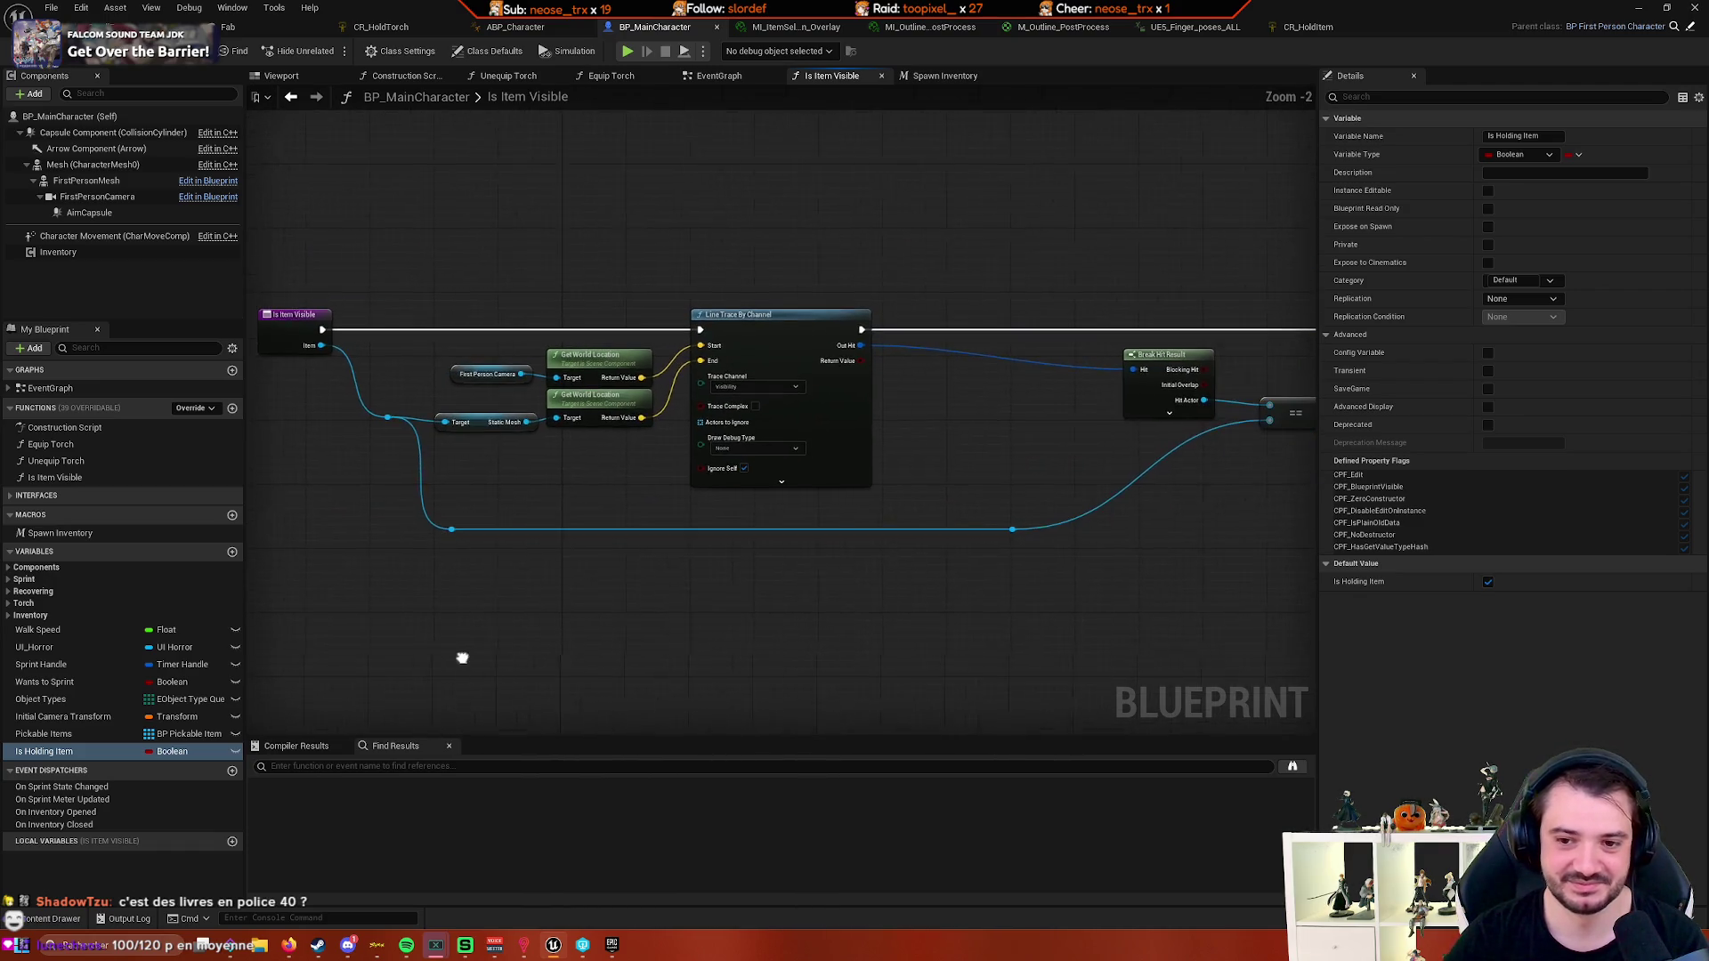
{"action": "scroll", "coordinate": [462, 654], "scroll_direction": "up", "scroll_amount": 3}
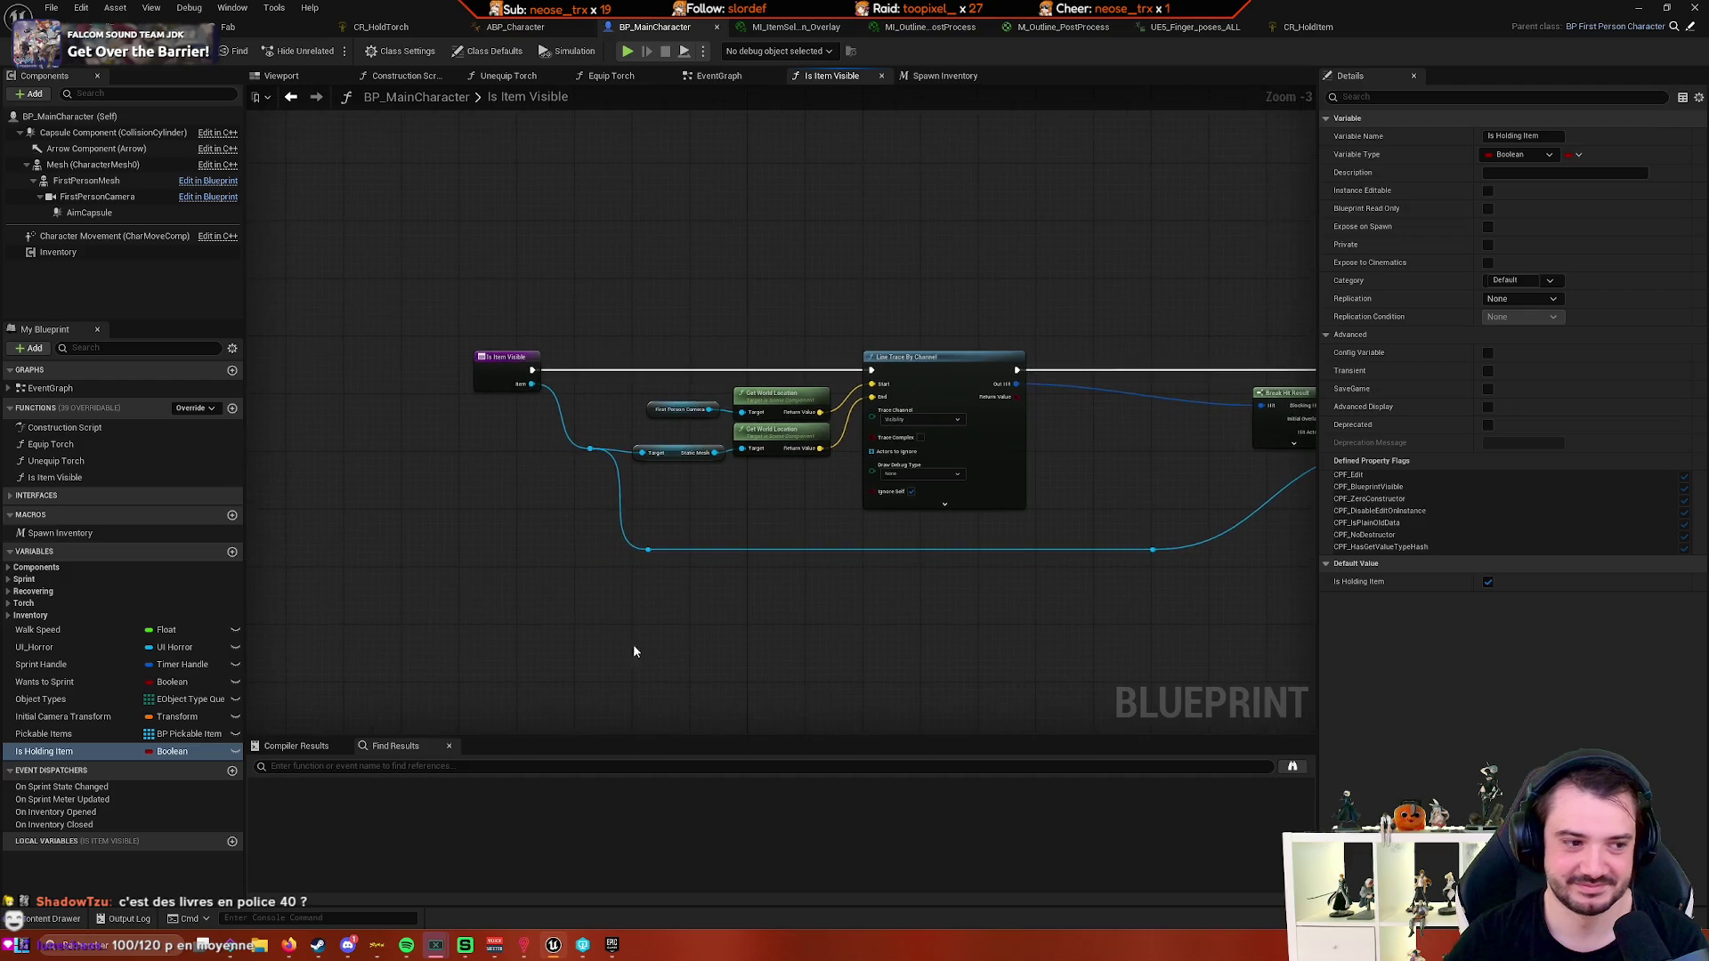
{"action": "mouse_move", "coordinate": [461, 645]}
{"action": "left_mouse_down"}
{"action": "mouse_move", "coordinate": [683, 642]}
{"action": "mouse_move", "coordinate": [471, 658]}
{"action": "left_mouse_up"}
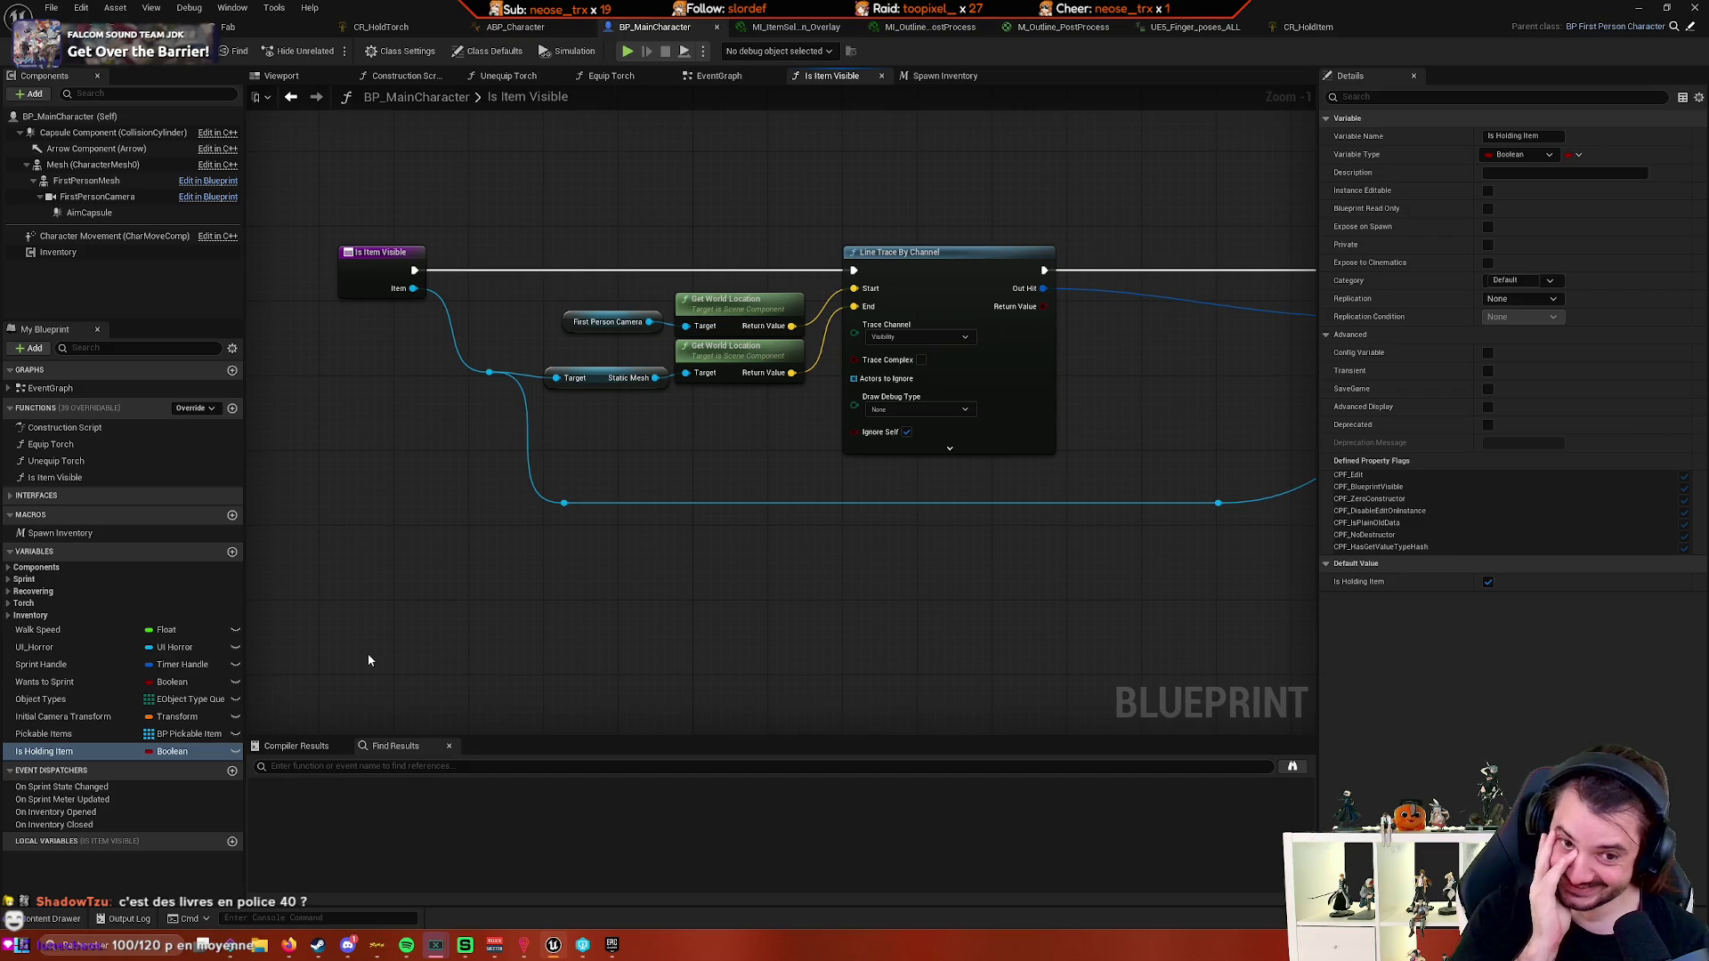
{"action": "scroll", "coordinate": [409, 551], "scroll_direction": "down", "scroll_amount": 2}
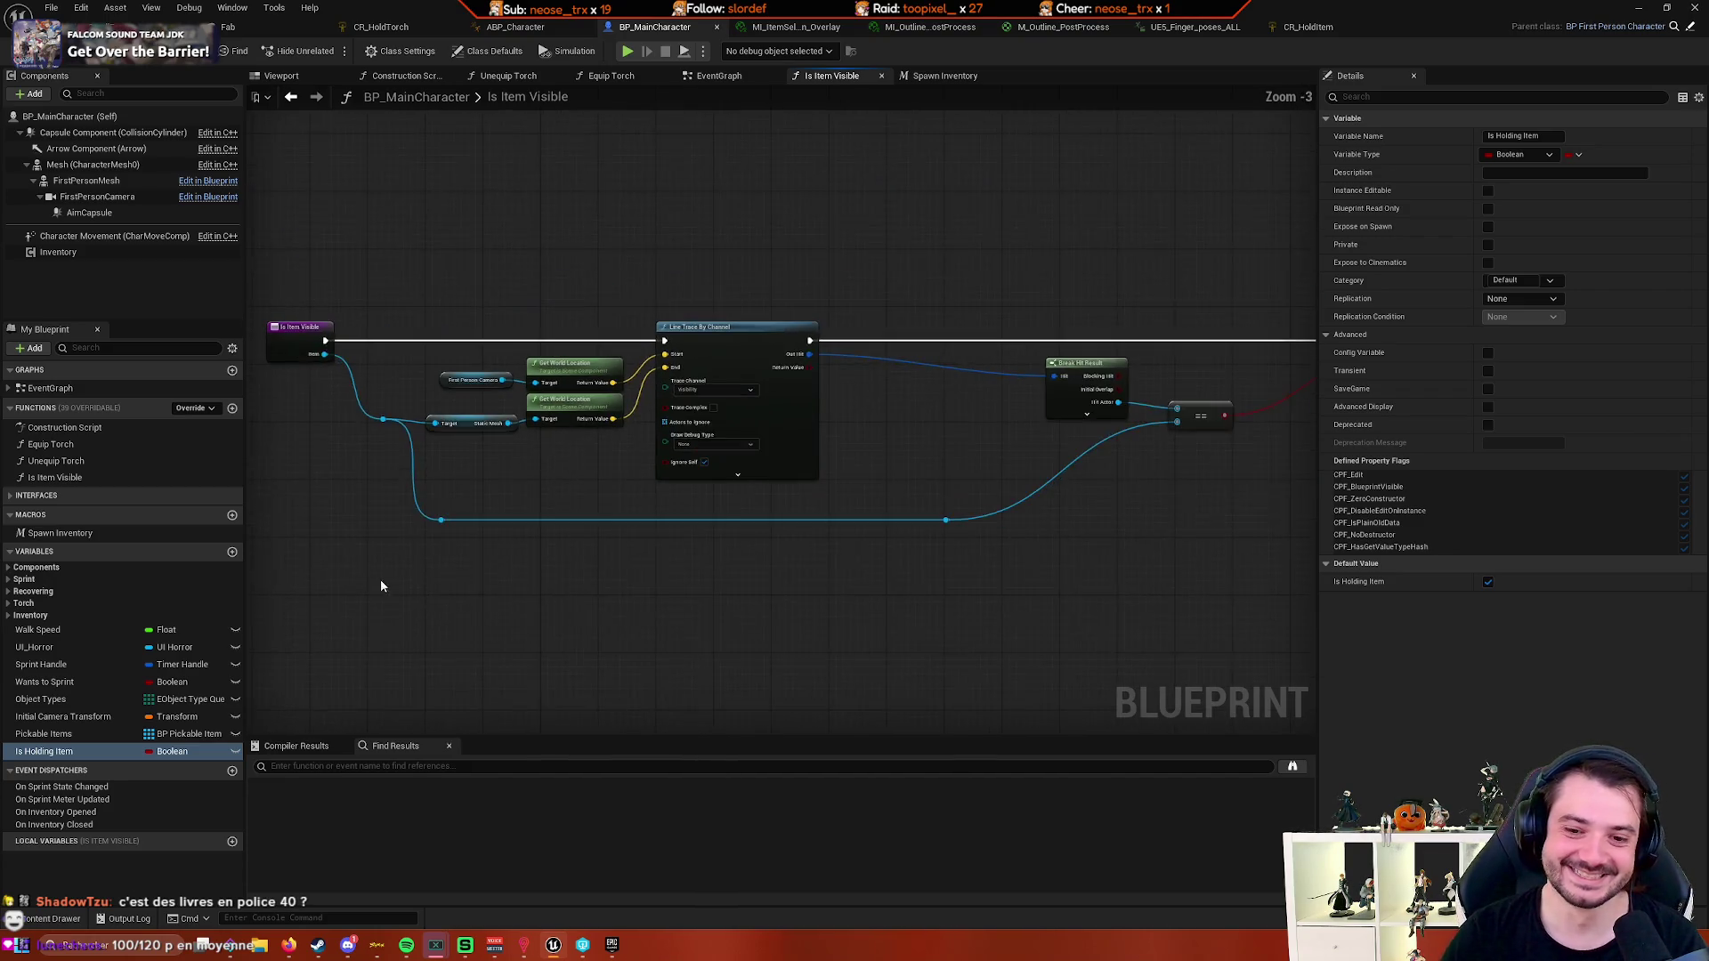
{"action": "mouse_move", "coordinate": [381, 586]}
{"action": "left_mouse_down"}
{"action": "mouse_move", "coordinate": [469, 514]}
{"action": "mouse_move", "coordinate": [467, 541]}
{"action": "mouse_move", "coordinate": [526, 586]}
{"action": "left_mouse_up"}
{"action": "scroll", "coordinate": [469, 540], "scroll_direction": "up", "scroll_amount": 1}
{"action": "scroll", "coordinate": [424, 554], "scroll_direction": "down", "scroll_amount": 1}
{"action": "scroll", "coordinate": [468, 562], "scroll_direction": "up", "scroll_amount": 1}
{"action": "scroll", "coordinate": [526, 587], "scroll_direction": "down", "scroll_amount": 2}
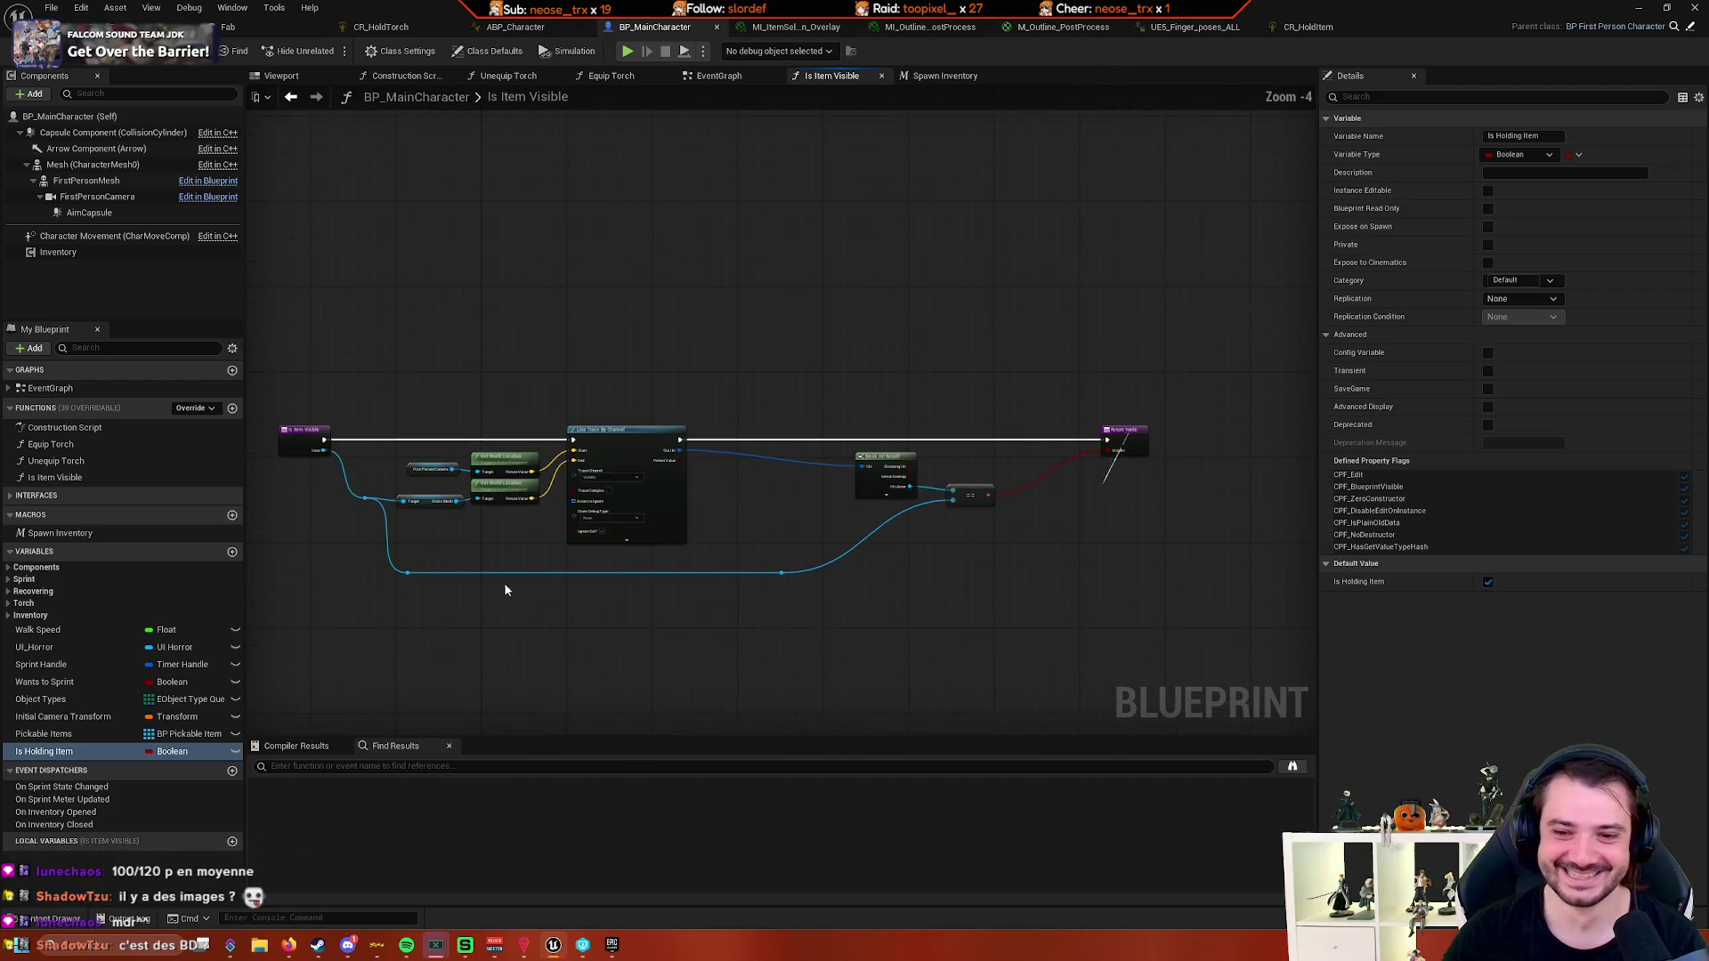
{"action": "mouse_move", "coordinate": [466, 648]}
{"action": "left_mouse_down"}
{"action": "mouse_move", "coordinate": [596, 585]}
{"action": "mouse_move", "coordinate": [692, 578]}
{"action": "mouse_move", "coordinate": [496, 623]}
{"action": "mouse_move", "coordinate": [643, 553]}
{"action": "mouse_move", "coordinate": [607, 582]}
{"action": "mouse_move", "coordinate": [736, 579]}
{"action": "mouse_move", "coordinate": [420, 572]}
{"action": "mouse_move", "coordinate": [511, 558]}
{"action": "left_mouse_up"}
{"action": "scroll", "coordinate": [596, 585], "scroll_direction": "up", "scroll_amount": 2}
{"action": "scroll", "coordinate": [694, 574], "scroll_direction": "down", "scroll_amount": 1}
{"action": "scroll", "coordinate": [520, 612], "scroll_direction": "up", "scroll_amount": 2}
{"action": "scroll", "coordinate": [596, 578], "scroll_direction": "up", "scroll_amount": 2}
{"action": "scroll", "coordinate": [679, 584], "scroll_direction": "down", "scroll_amount": 2}
{"action": "scroll", "coordinate": [522, 568], "scroll_direction": "down", "scroll_amount": 1}
{"action": "scroll", "coordinate": [510, 567], "scroll_direction": "down", "scroll_amount": 1}
{"action": "scroll", "coordinate": [511, 557], "scroll_direction": "up", "scroll_amount": 1}
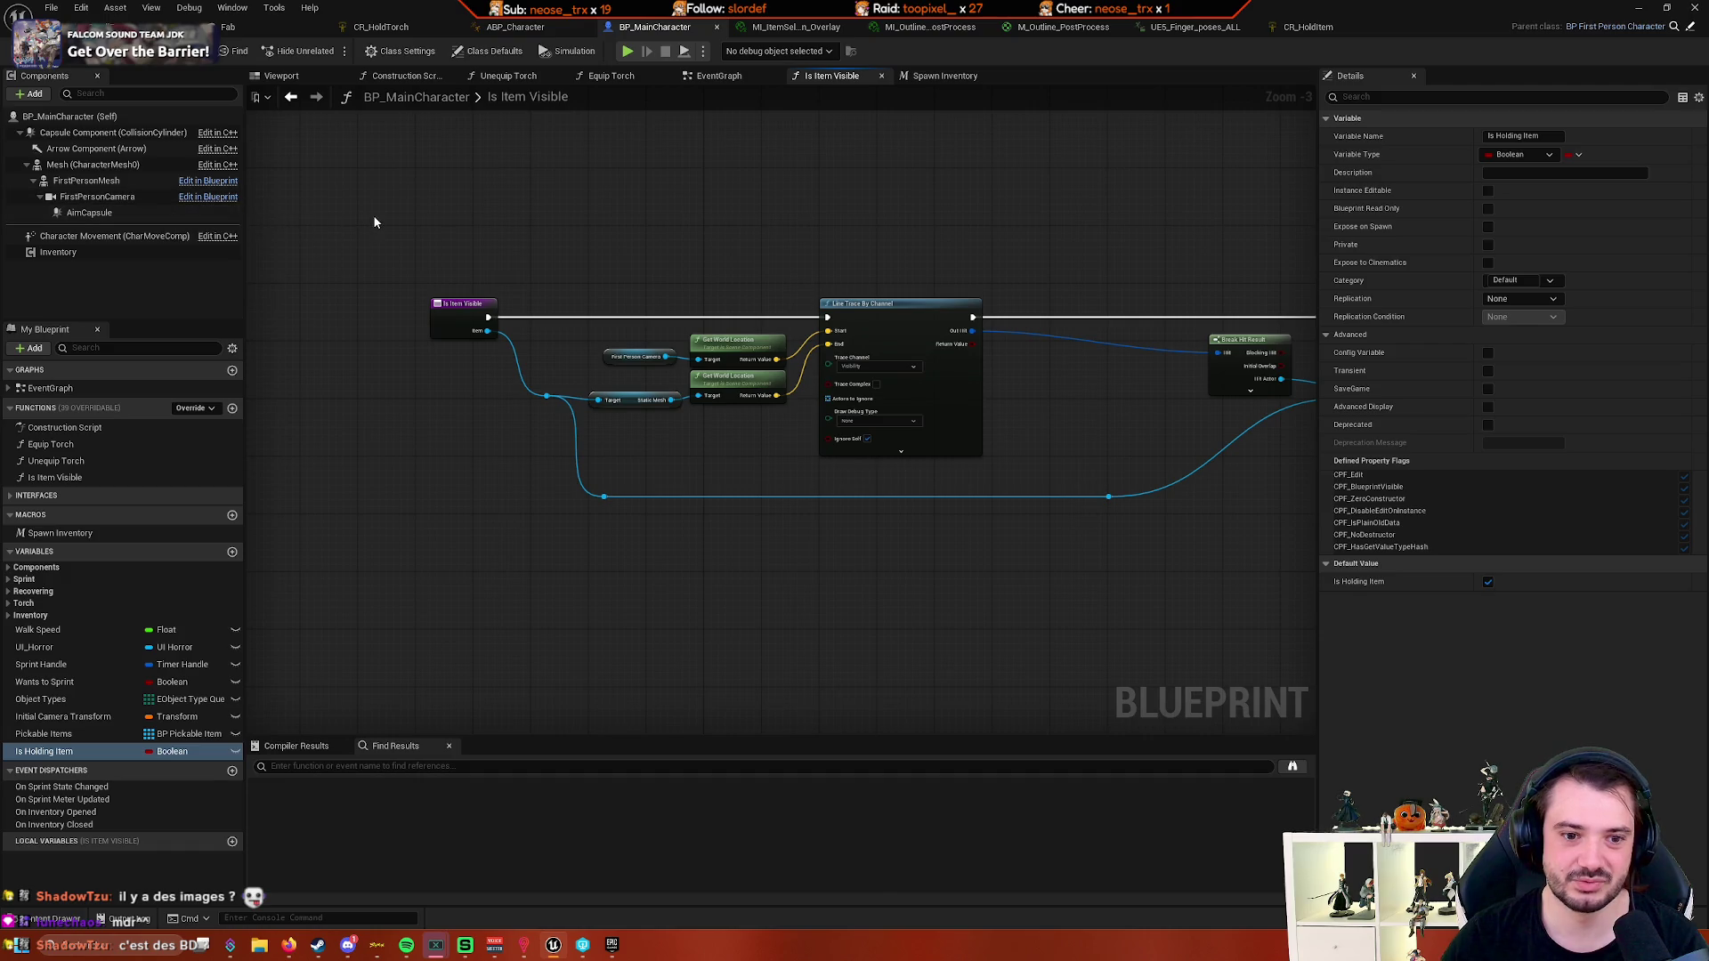
{"action": "scroll", "coordinate": [373, 222], "scroll_direction": "up", "scroll_amount": 3}
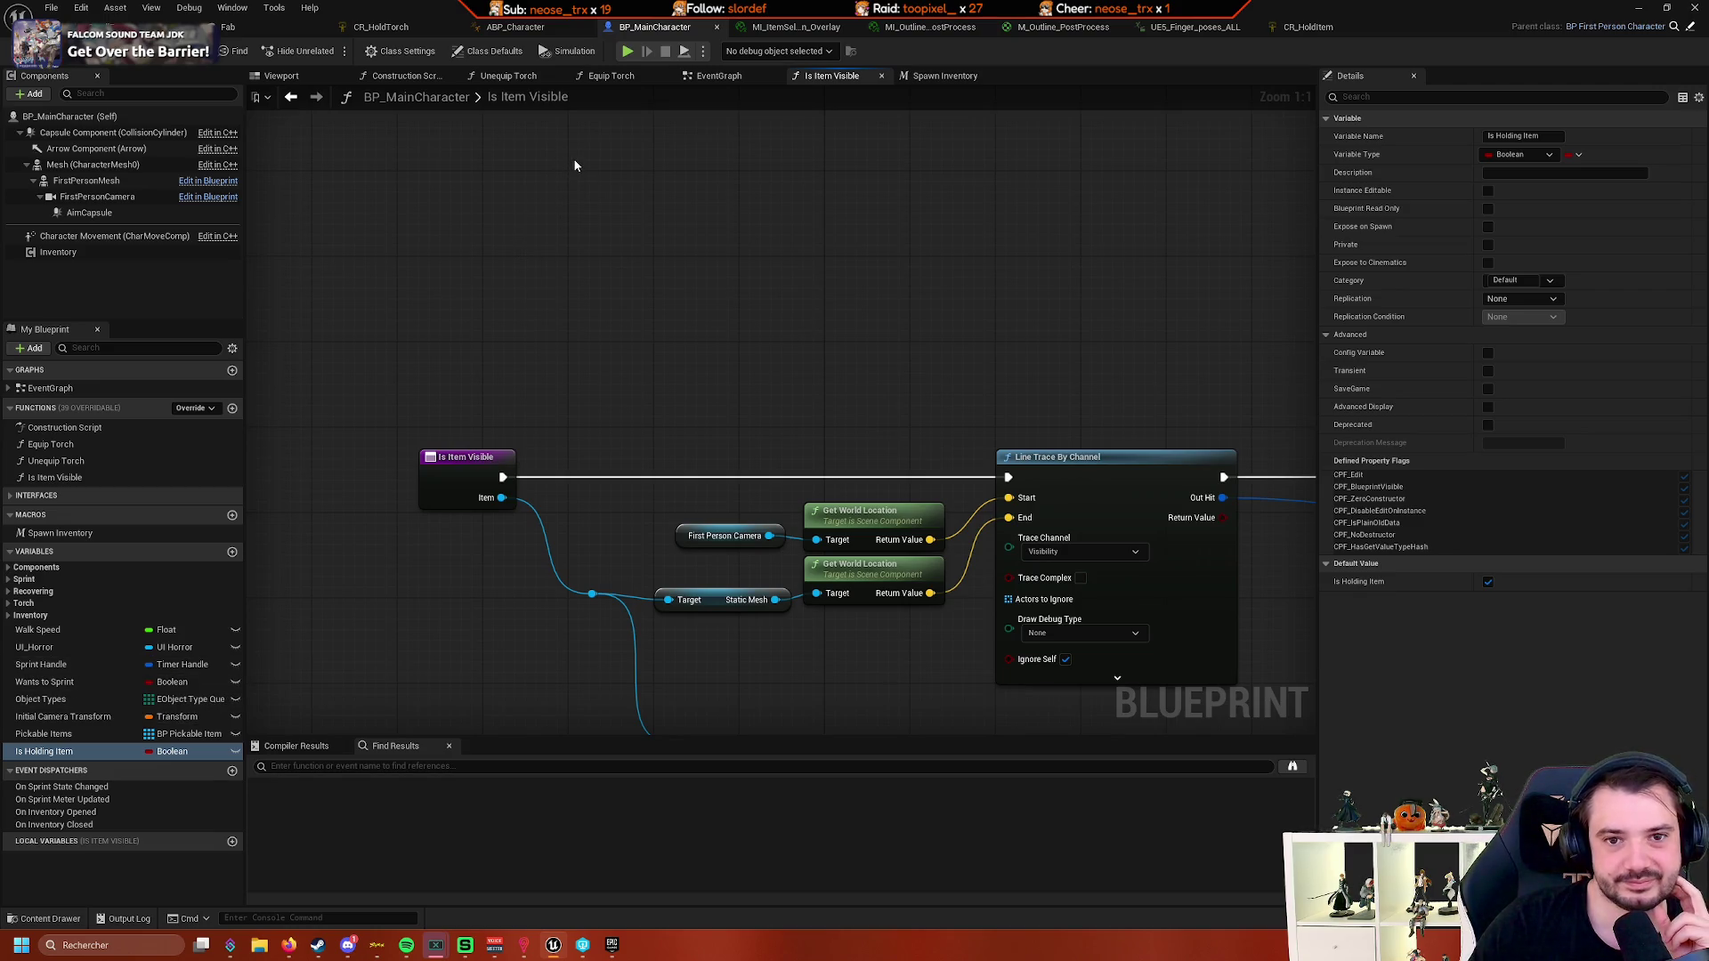
- Look over the Construction Script and Spawn Inventory macro graphs
{"action": "left_click", "coordinate": [403, 76]}
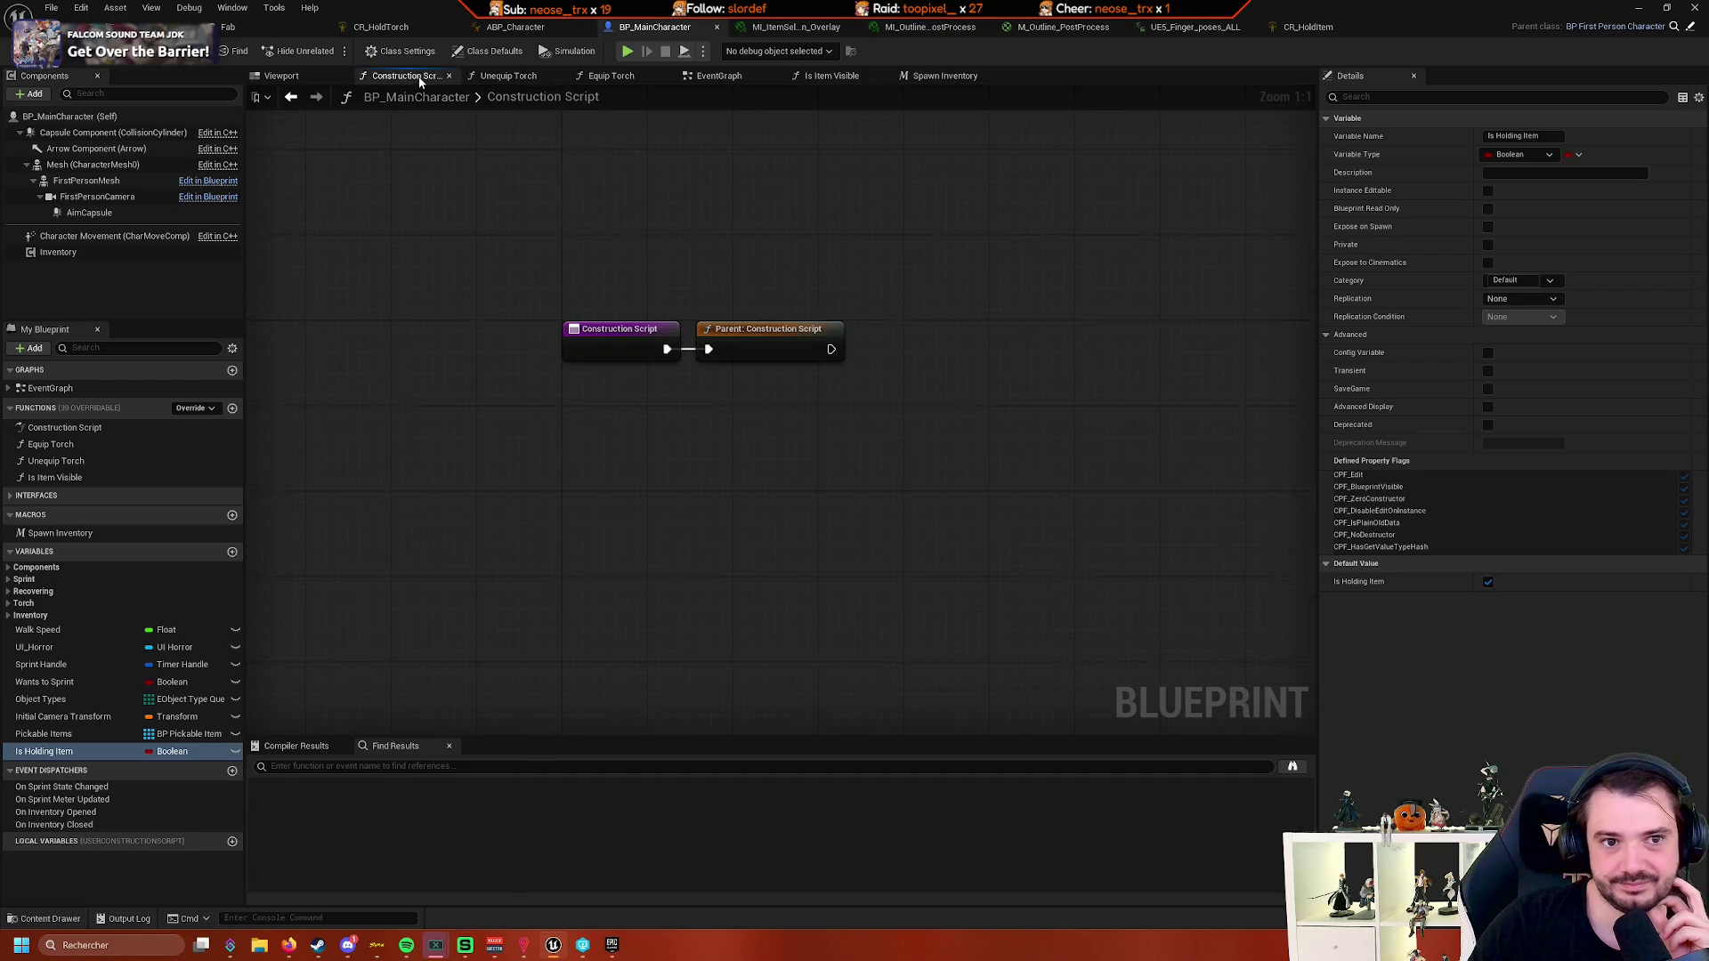
{"action": "left_click", "coordinate": [943, 75]}
{"action": "scroll", "coordinate": [745, 256], "scroll_direction": "down", "scroll_amount": 3}
{"action": "mouse_move", "coordinate": [745, 256]}
{"action": "left_mouse_down"}
{"action": "mouse_move", "coordinate": [946, 465]}
{"action": "mouse_move", "coordinate": [531, 350]}
{"action": "left_mouse_up"}
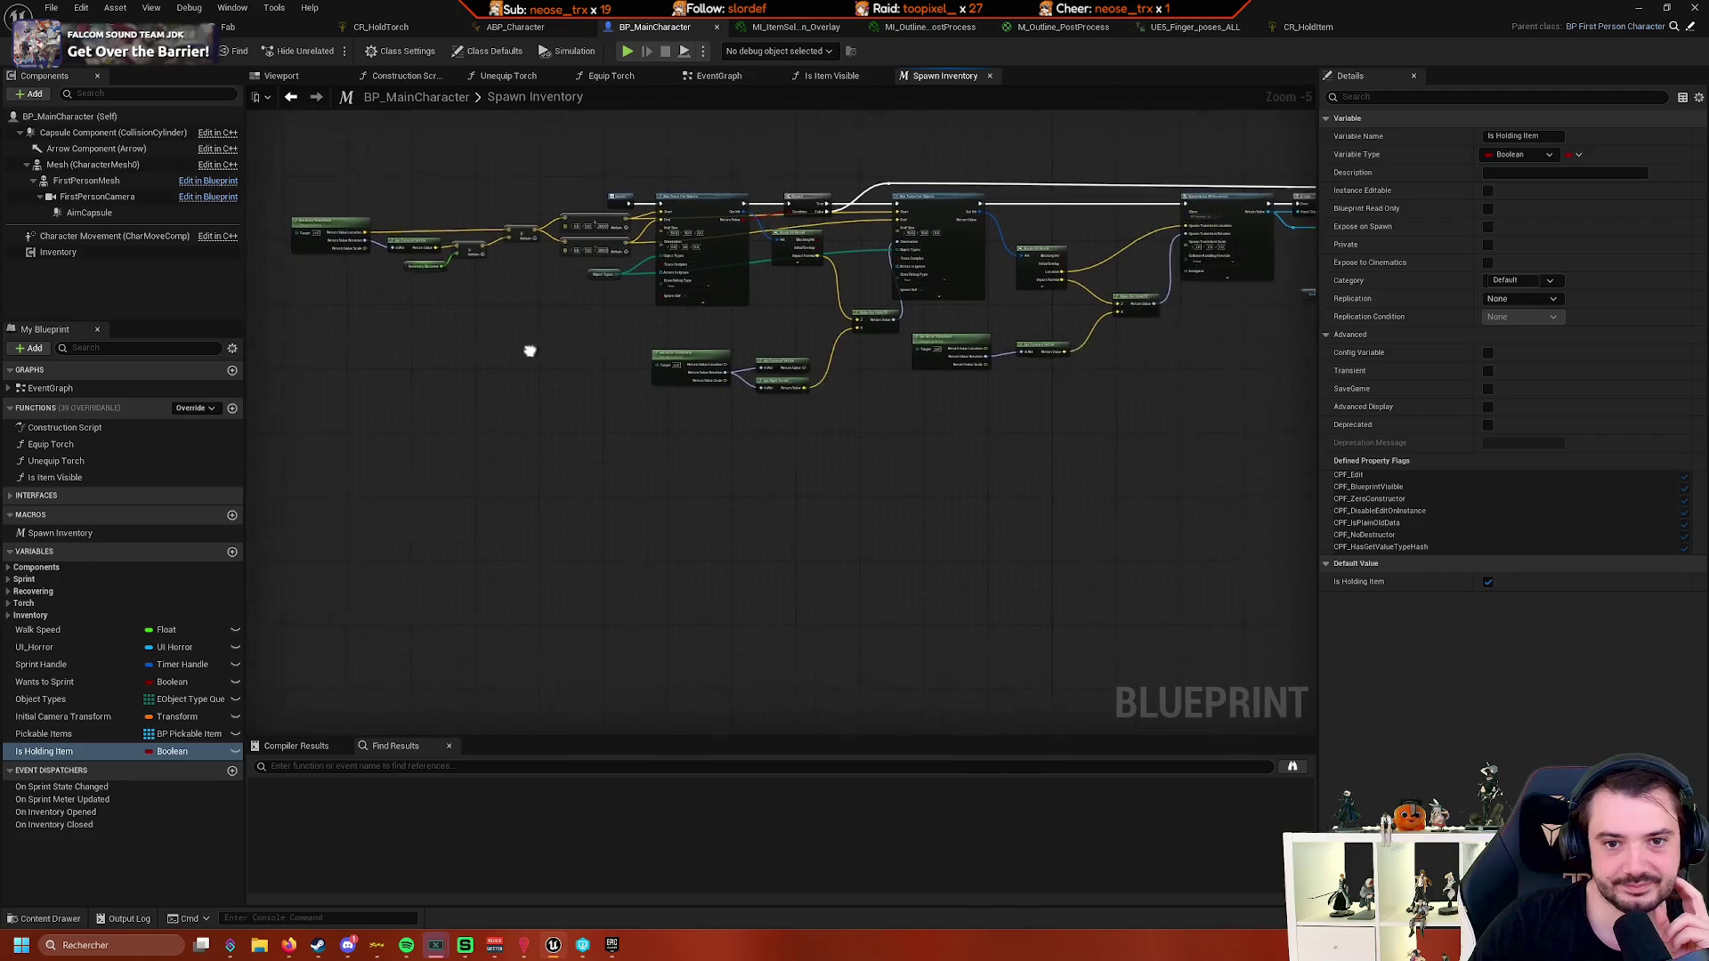
- In the EventGraph, move the IA_PickupItem event further left of its Switch on Int
{"action": "left_click", "coordinate": [717, 76]}
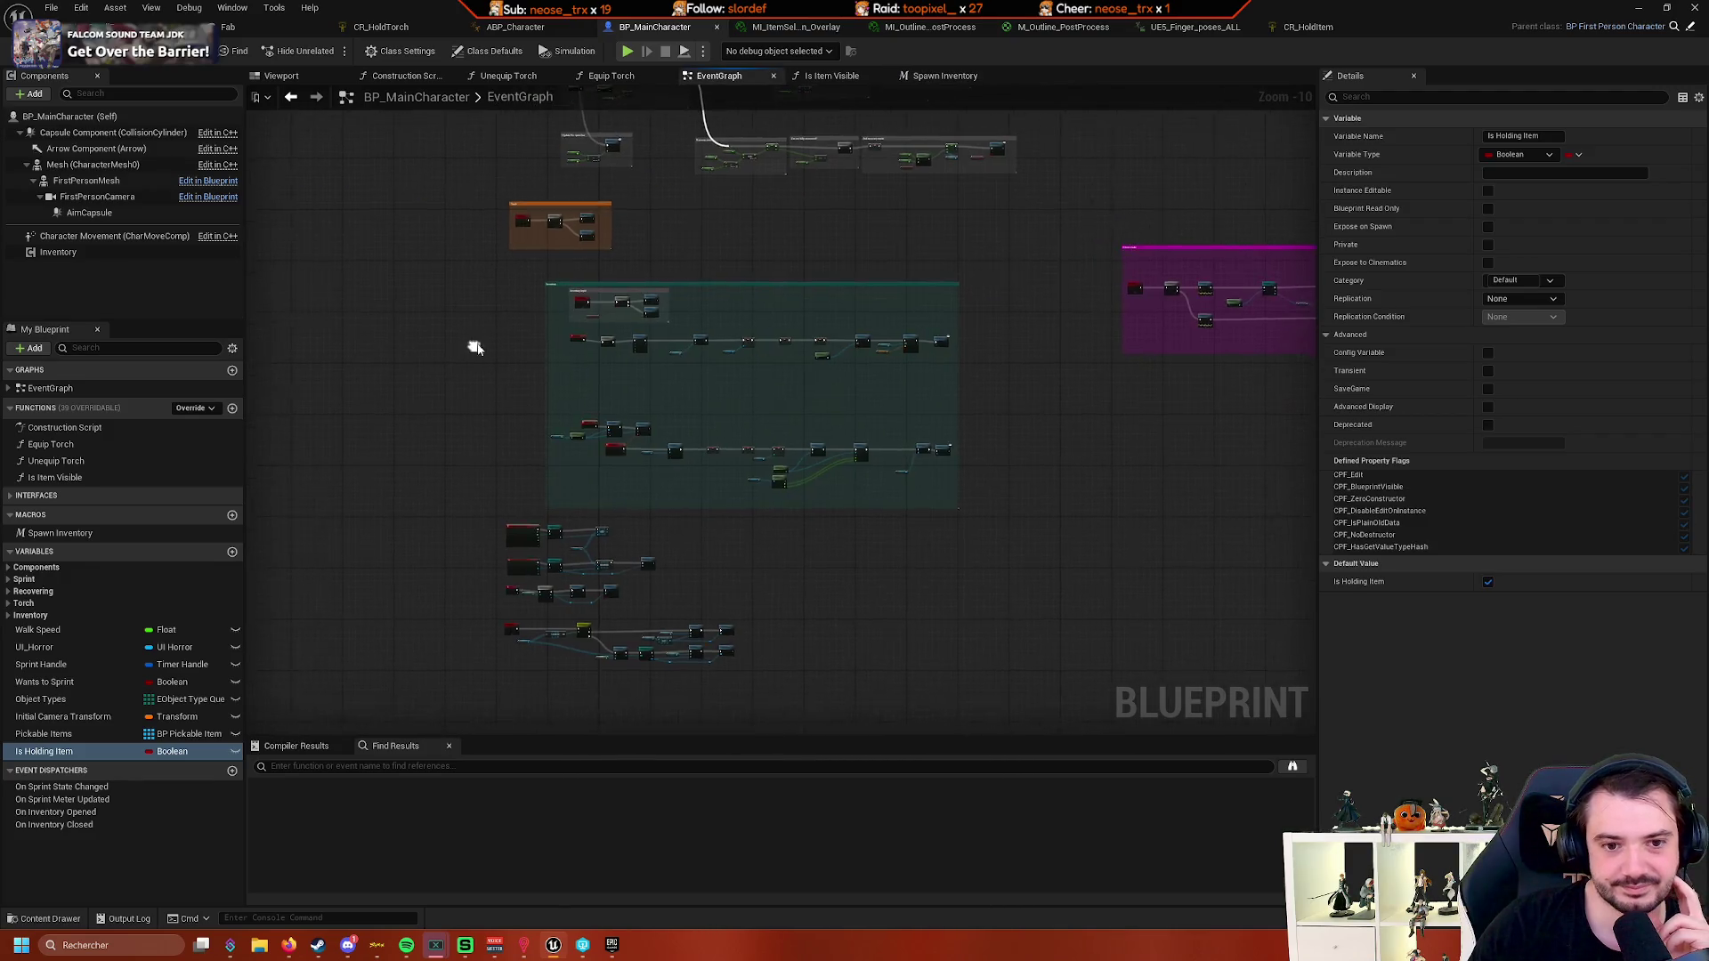
{"action": "scroll", "coordinate": [459, 229], "scroll_direction": "up", "scroll_amount": 3}
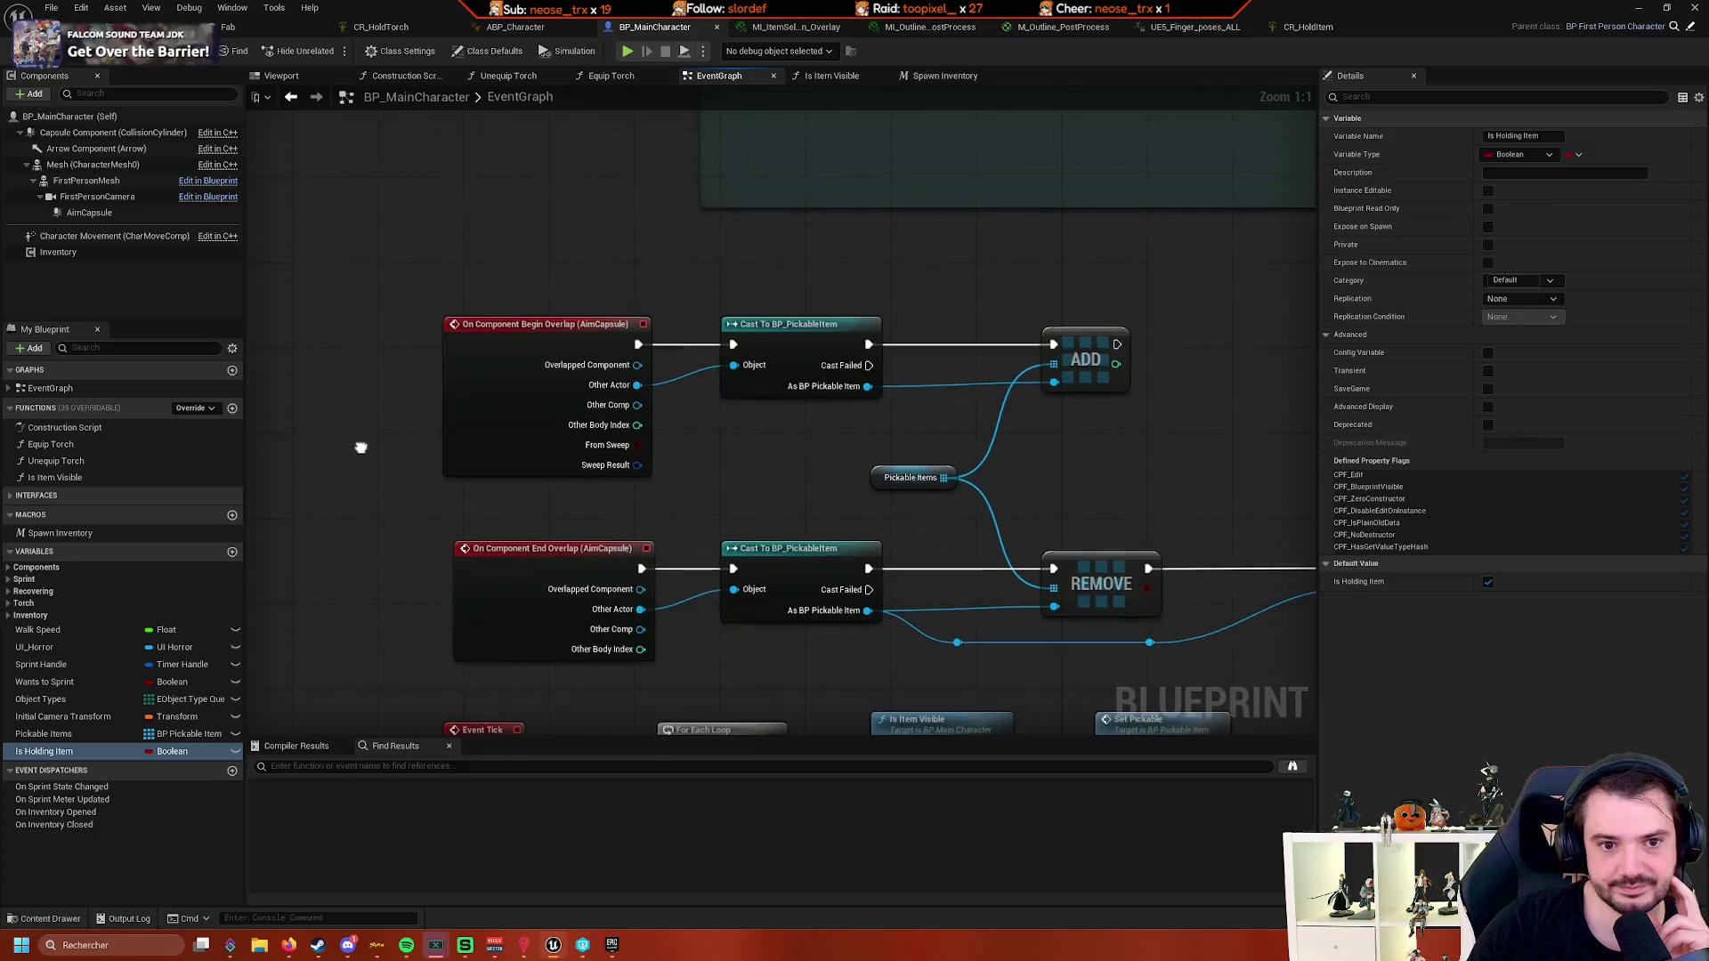
{"action": "mouse_move", "coordinate": [362, 445]}
{"action": "left_mouse_down"}
{"action": "mouse_move", "coordinate": [408, 393]}
{"action": "mouse_move", "coordinate": [383, 286]}
{"action": "left_mouse_up"}
{"action": "scroll", "coordinate": [454, 498], "scroll_direction": "up", "scroll_amount": 2}
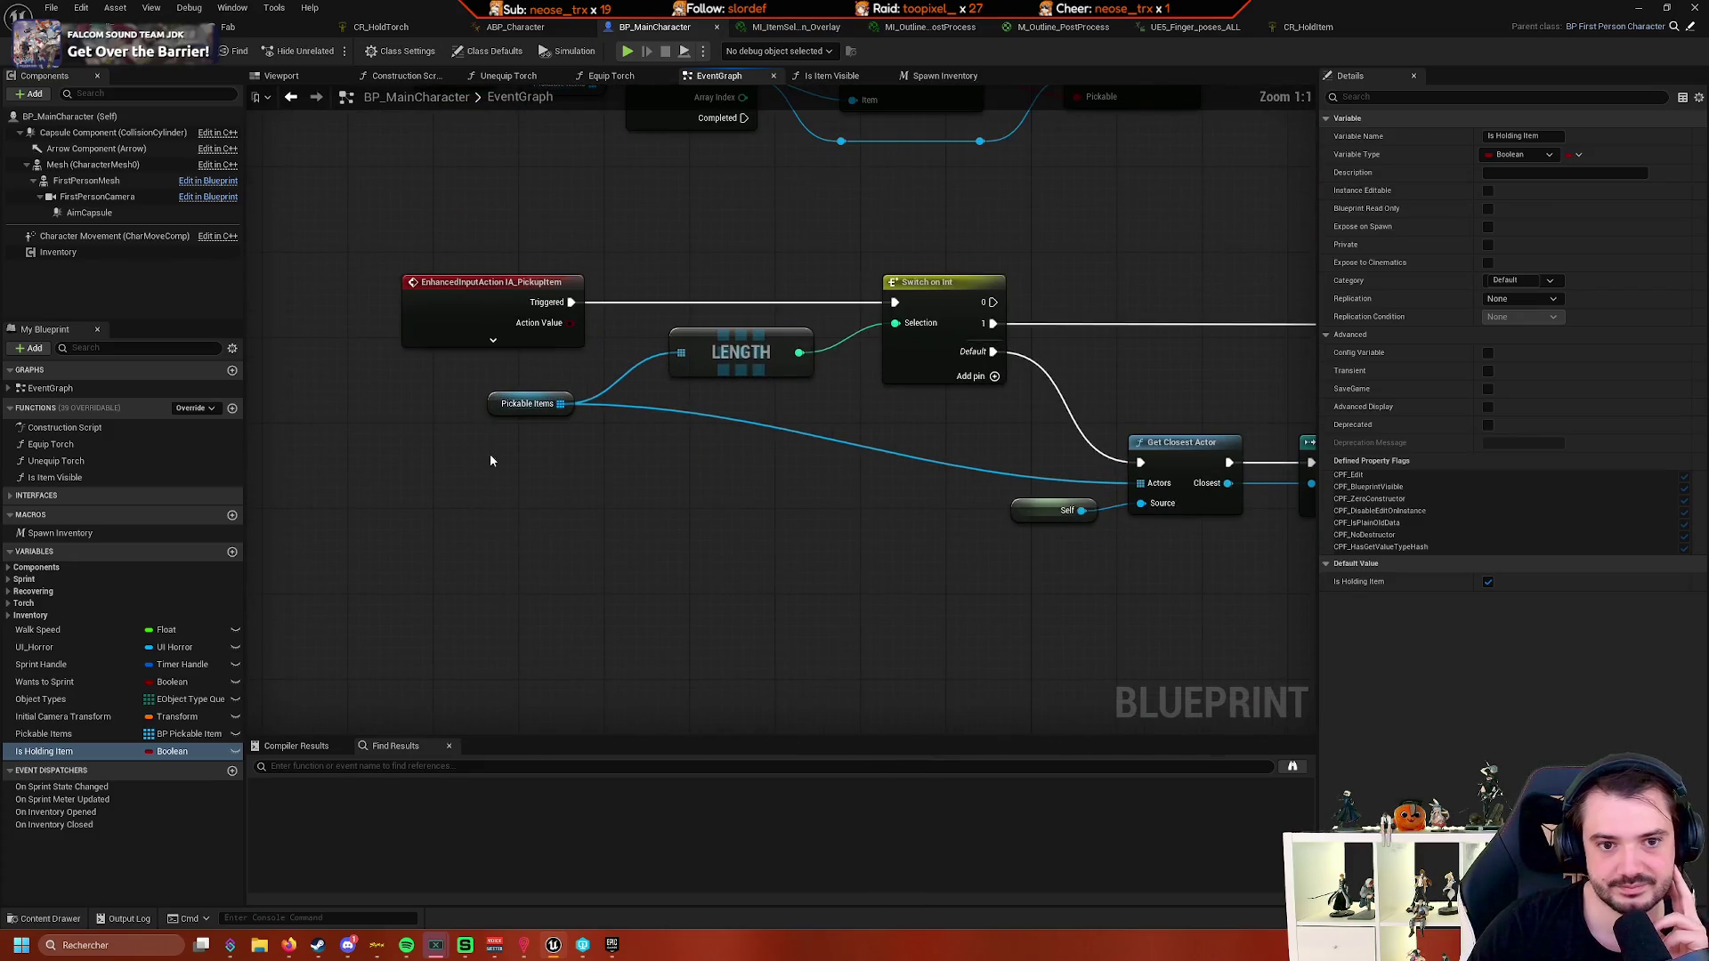
{"action": "scroll", "coordinate": [486, 480], "scroll_direction": "down", "scroll_amount": 2}
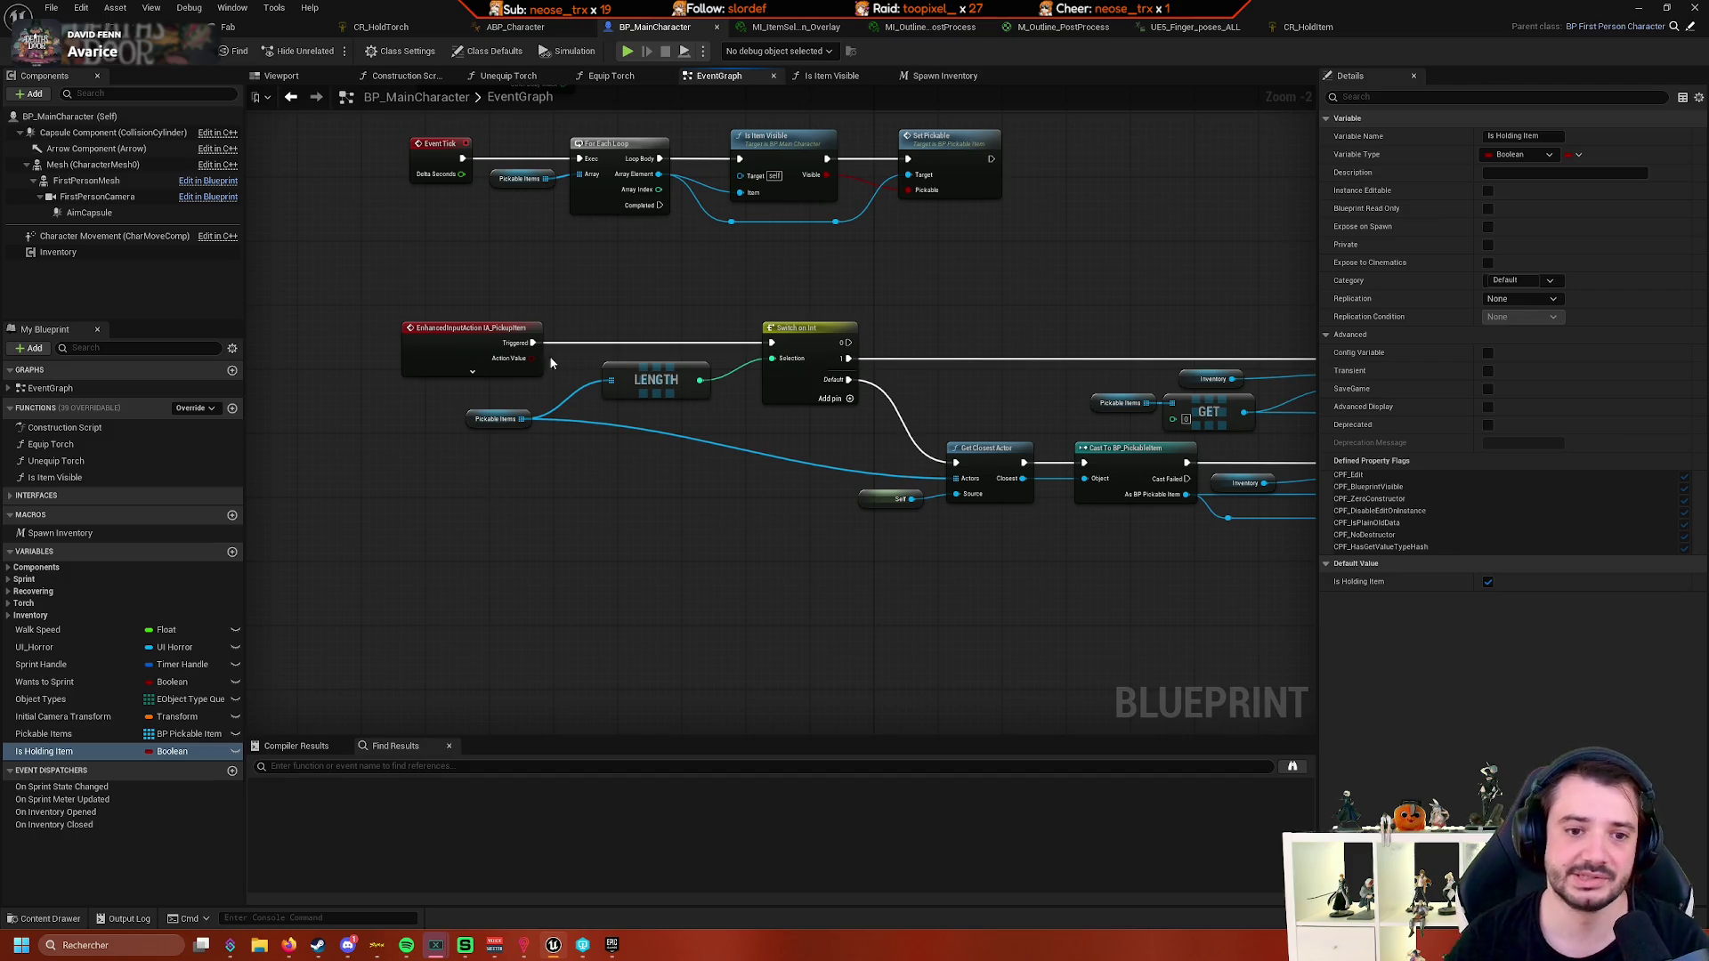
{"action": "mouse_move", "coordinate": [437, 434]}
{"action": "left_mouse_down"}
{"action": "mouse_move", "coordinate": [664, 429]}
{"action": "mouse_move", "coordinate": [677, 461]}
{"action": "left_mouse_up"}
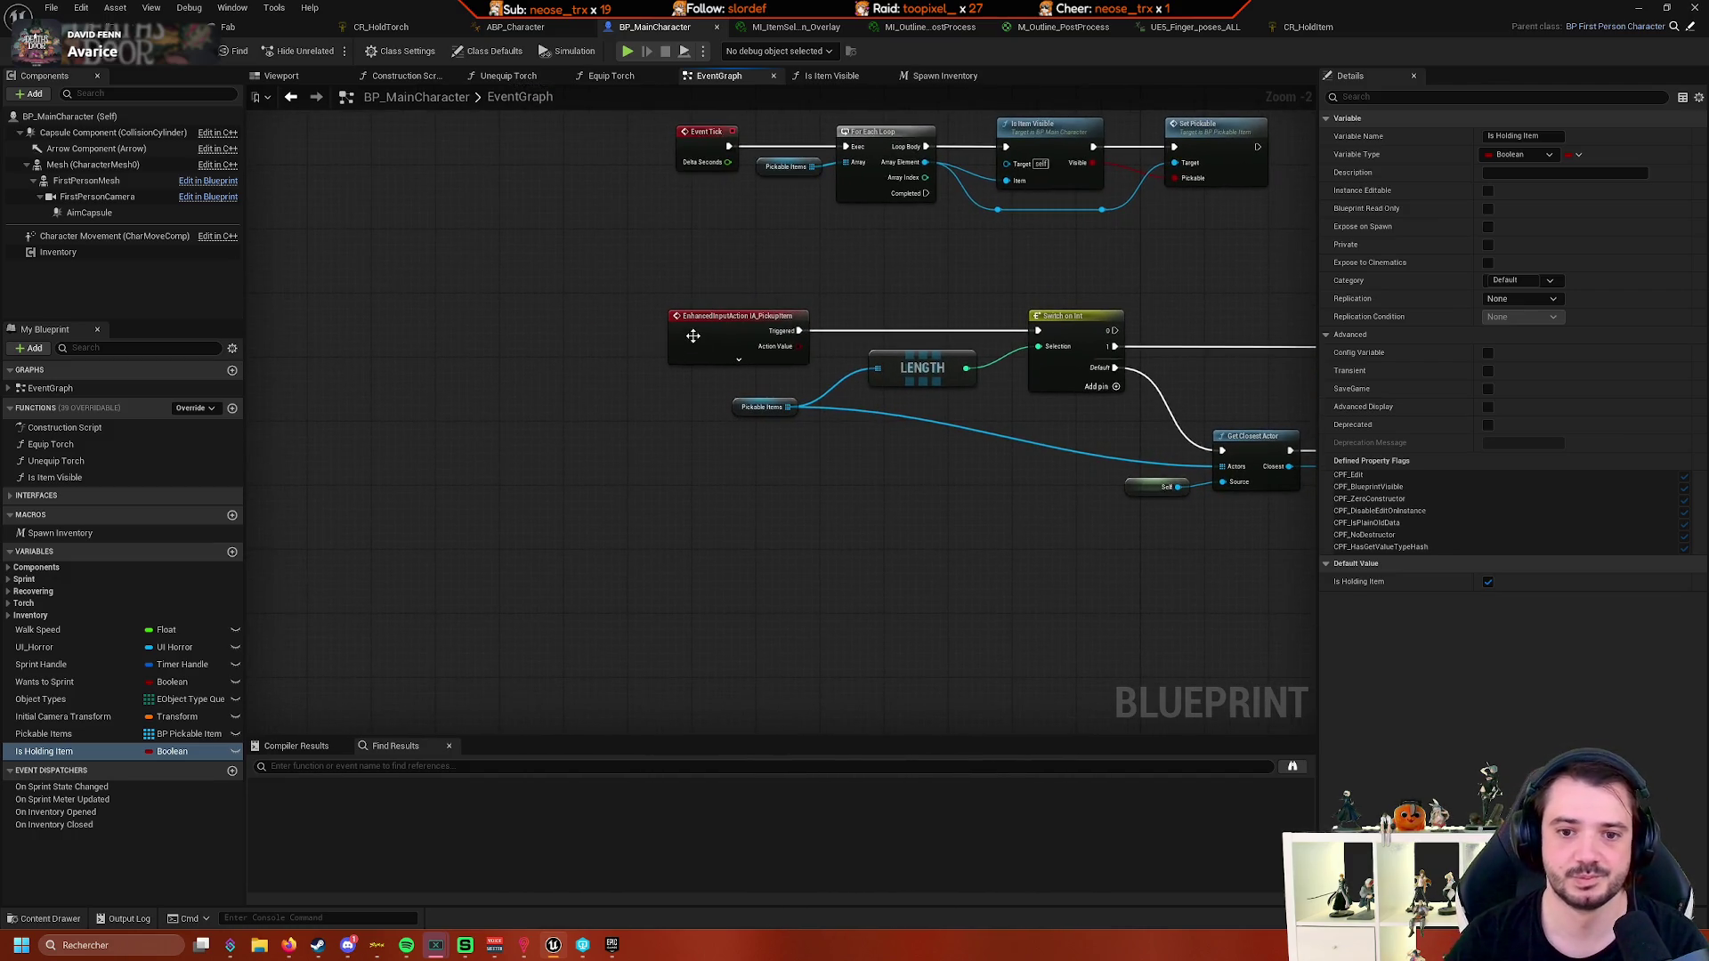
{"action": "mouse_move", "coordinate": [693, 335]}
{"action": "left_mouse_down"}
{"action": "mouse_move", "coordinate": [459, 335]}
{"action": "mouse_move", "coordinate": [419, 459]}
{"action": "left_mouse_up"}
{"action": "left_click_drag", "start_coordinate": [526, 455], "coordinate": [616, 459]}
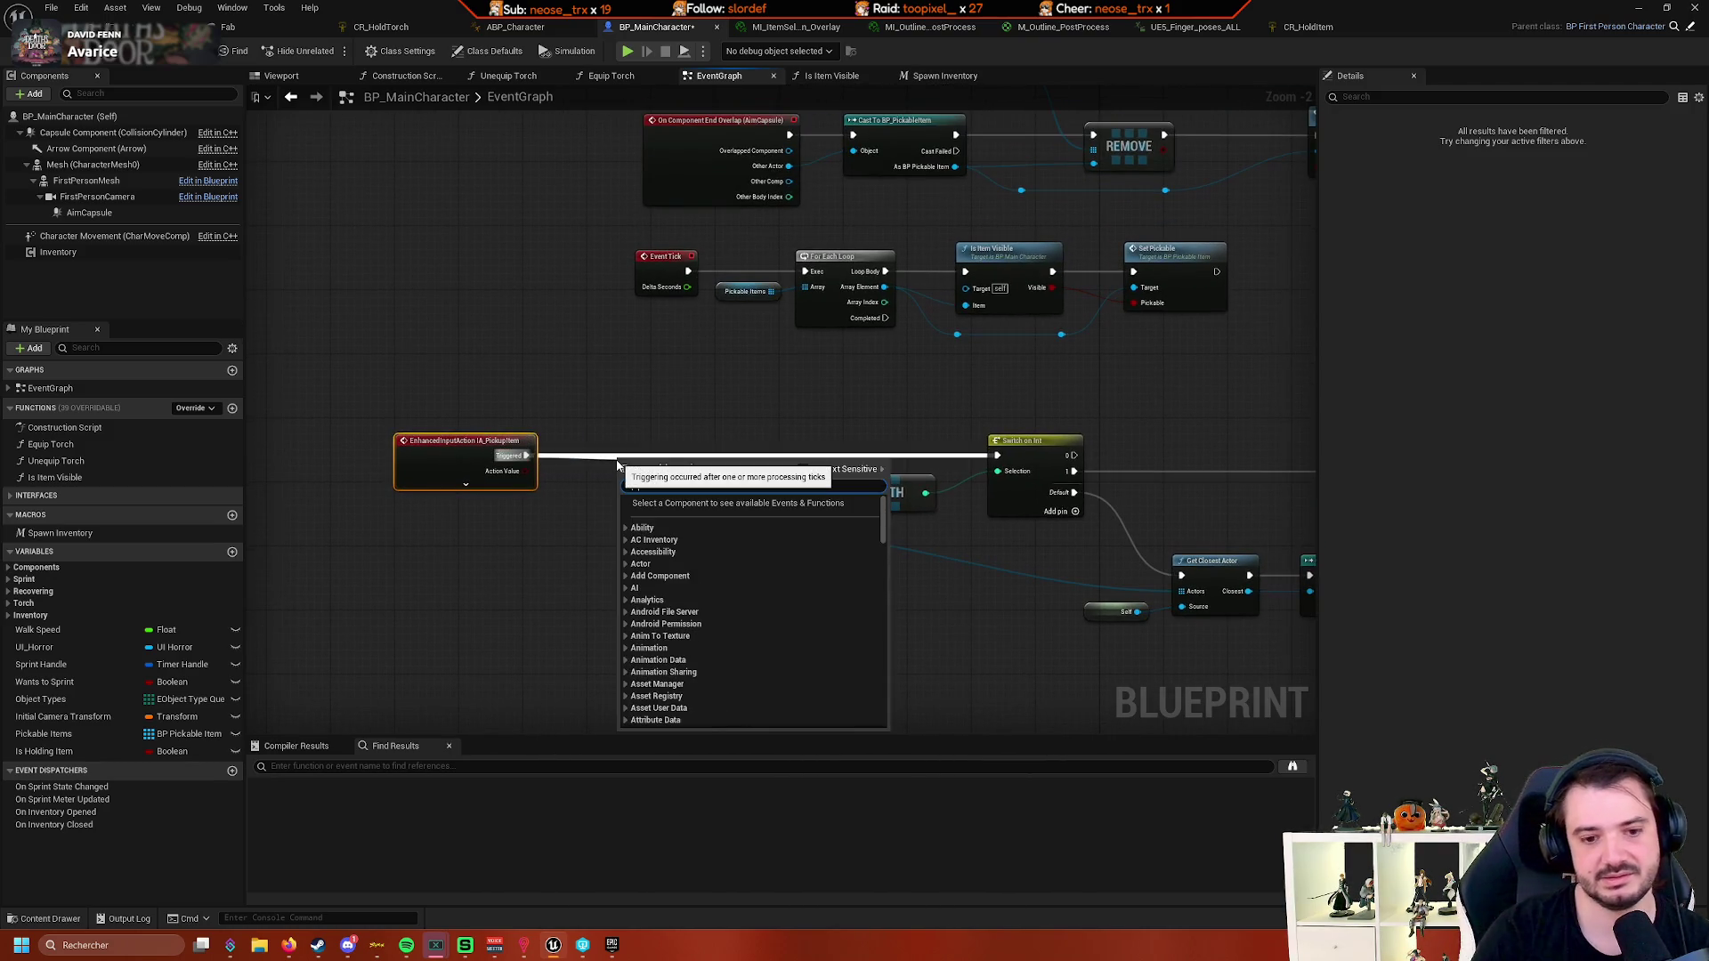
- Place a Get Is Inventory Open node in the EventGraph
{"action": "left_click", "coordinate": [515, 523]}
{"action": "right_click", "coordinate": [514, 525]}
{"action": "type", "text": "is"}
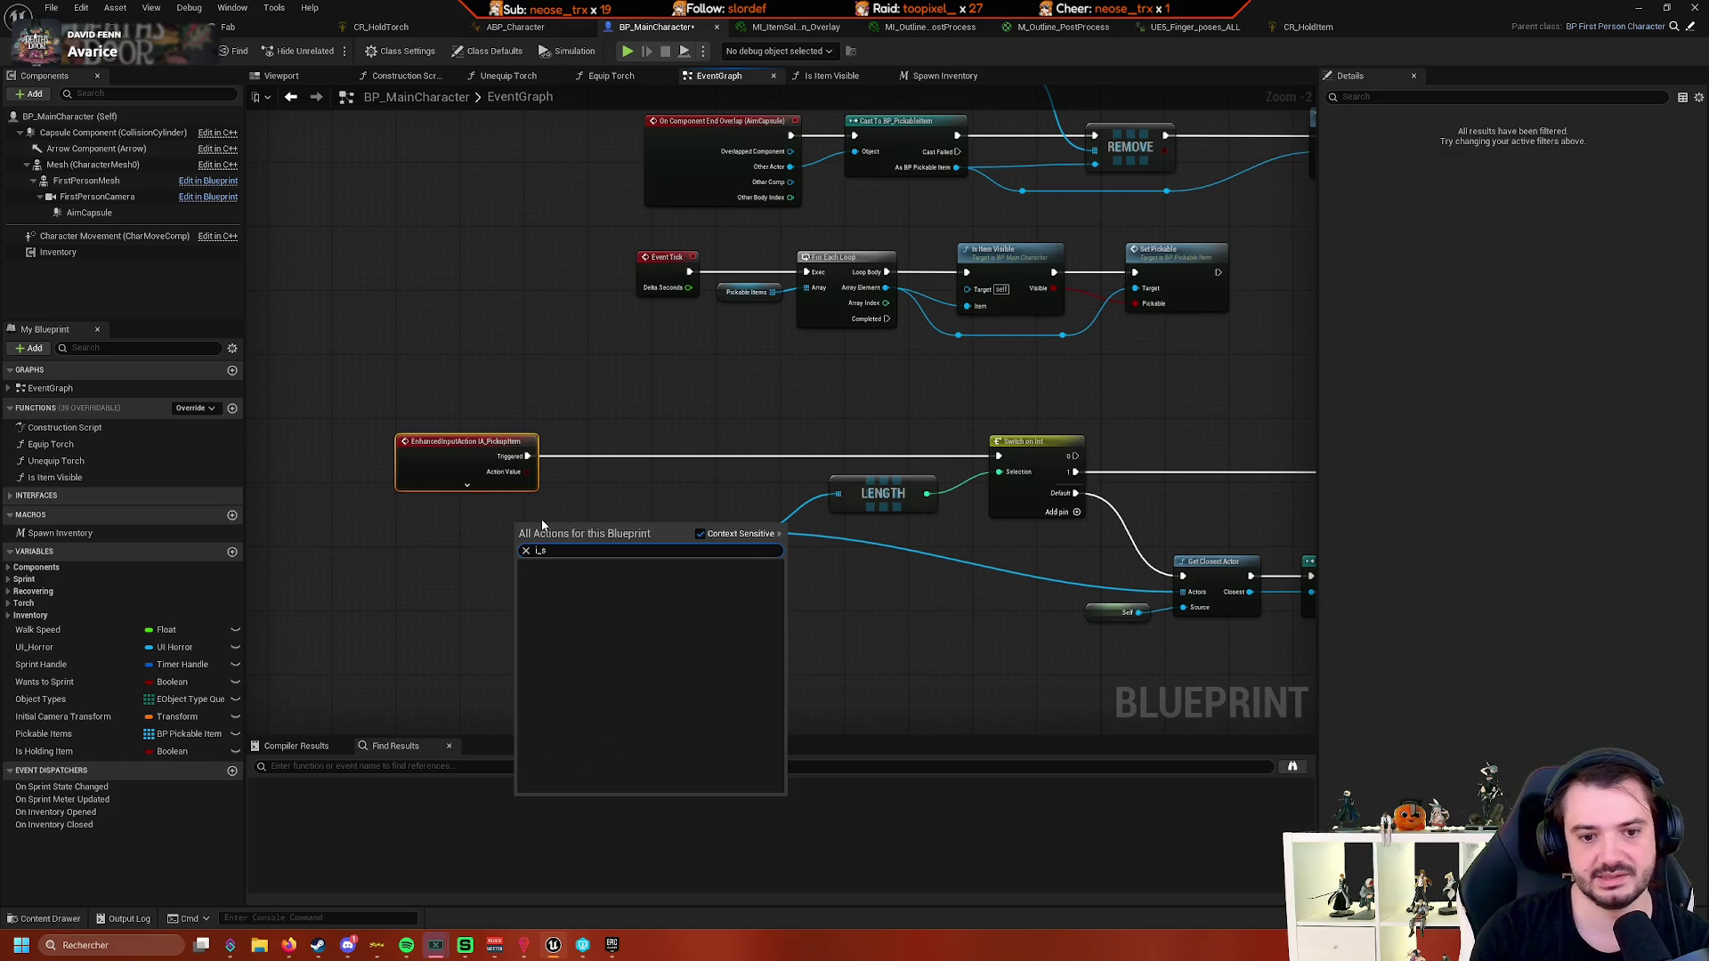
{"action": "type", "text": " invent"}
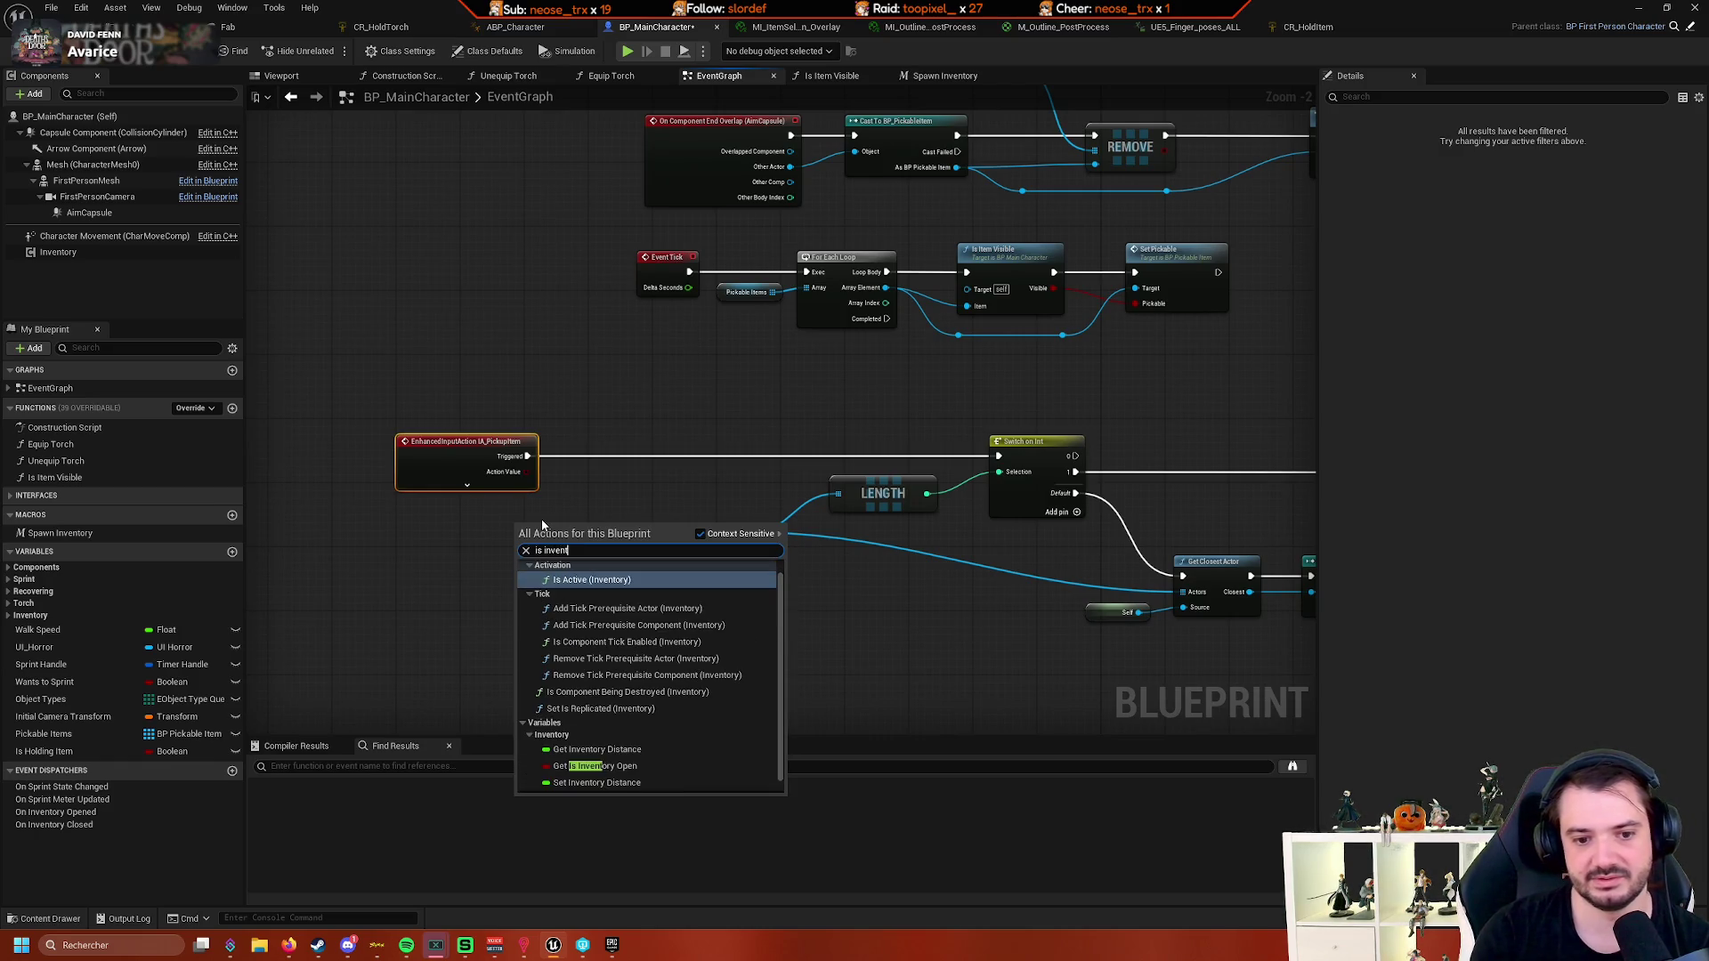
{"action": "type", "text": "y"}
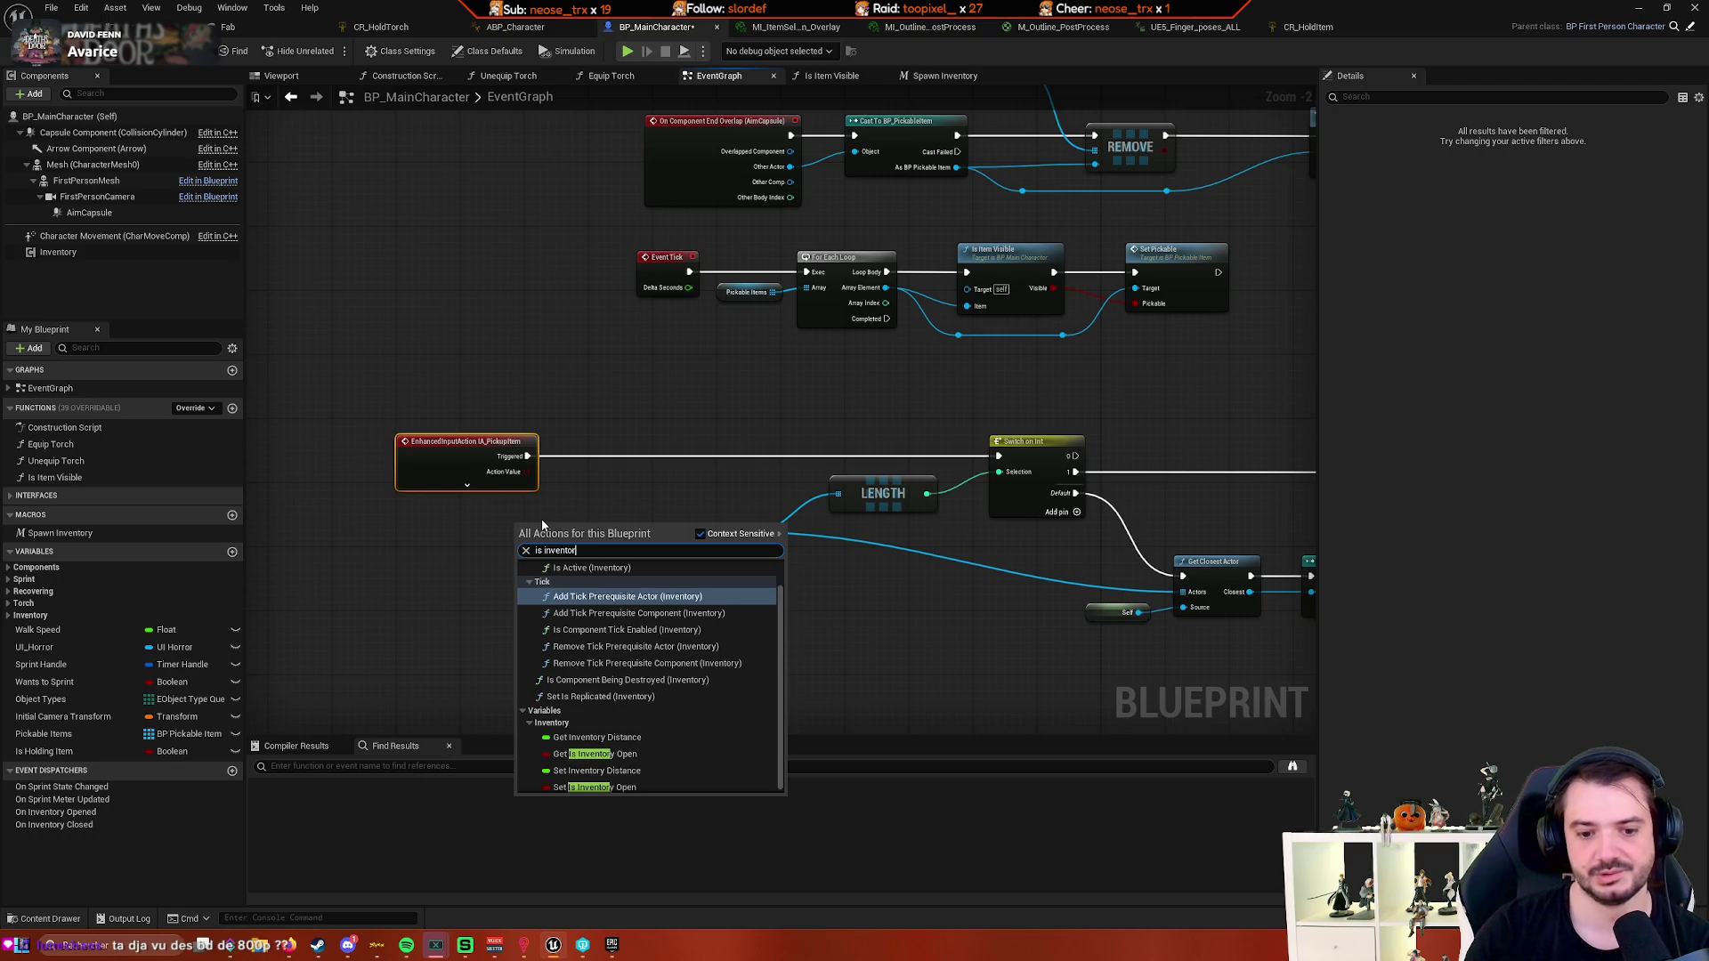
{"action": "key", "text": "Down"}
{"action": "key", "text": "Down"}
{"action": "key", "text": "Down"}
{"action": "key", "text": "Return"}
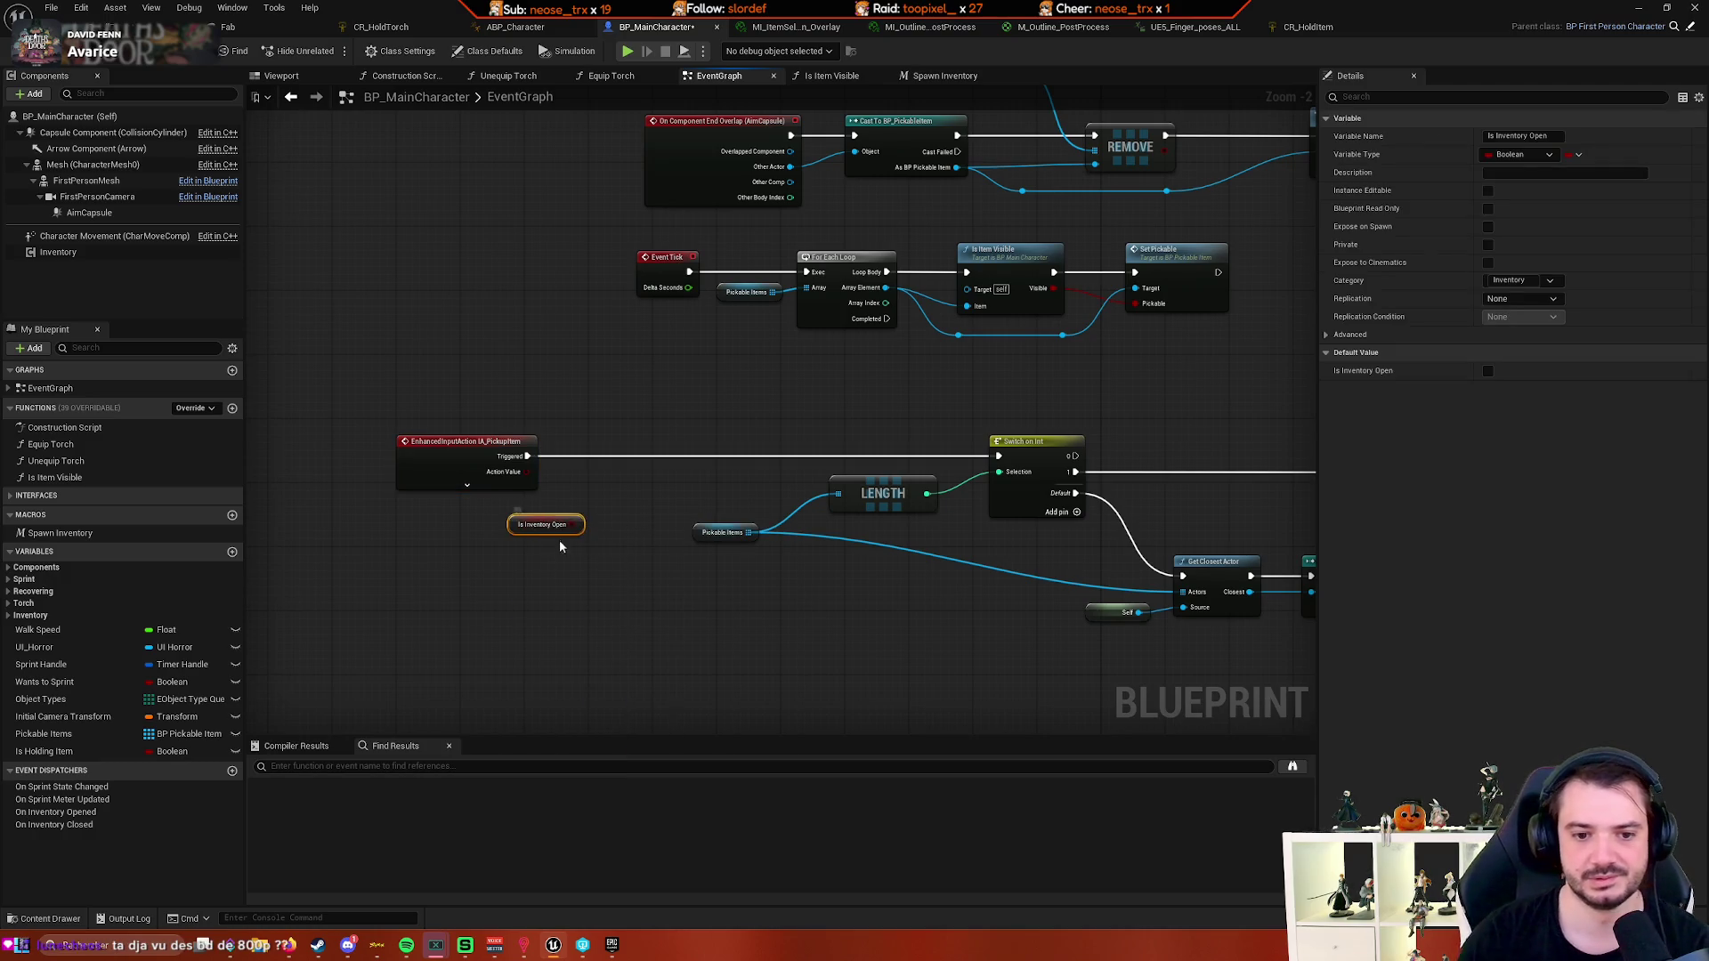
- Add a Branch whose condition is the Is Inventory Open output
{"action": "left_click_drag", "start_coordinate": [582, 524], "coordinate": [663, 445]}
{"action": "mouse_move", "coordinate": [544, 594]}
{"action": "left_mouse_down"}
{"action": "mouse_move", "coordinate": [400, 581]}
{"action": "mouse_move", "coordinate": [582, 533]}
{"action": "mouse_move", "coordinate": [554, 487]}
{"action": "mouse_move", "coordinate": [511, 487]}
{"action": "mouse_move", "coordinate": [630, 413]}
{"action": "left_mouse_up"}
{"action": "scroll", "coordinate": [670, 514], "scroll_direction": "up", "scroll_amount": 2}
{"action": "type", "text": "i"}
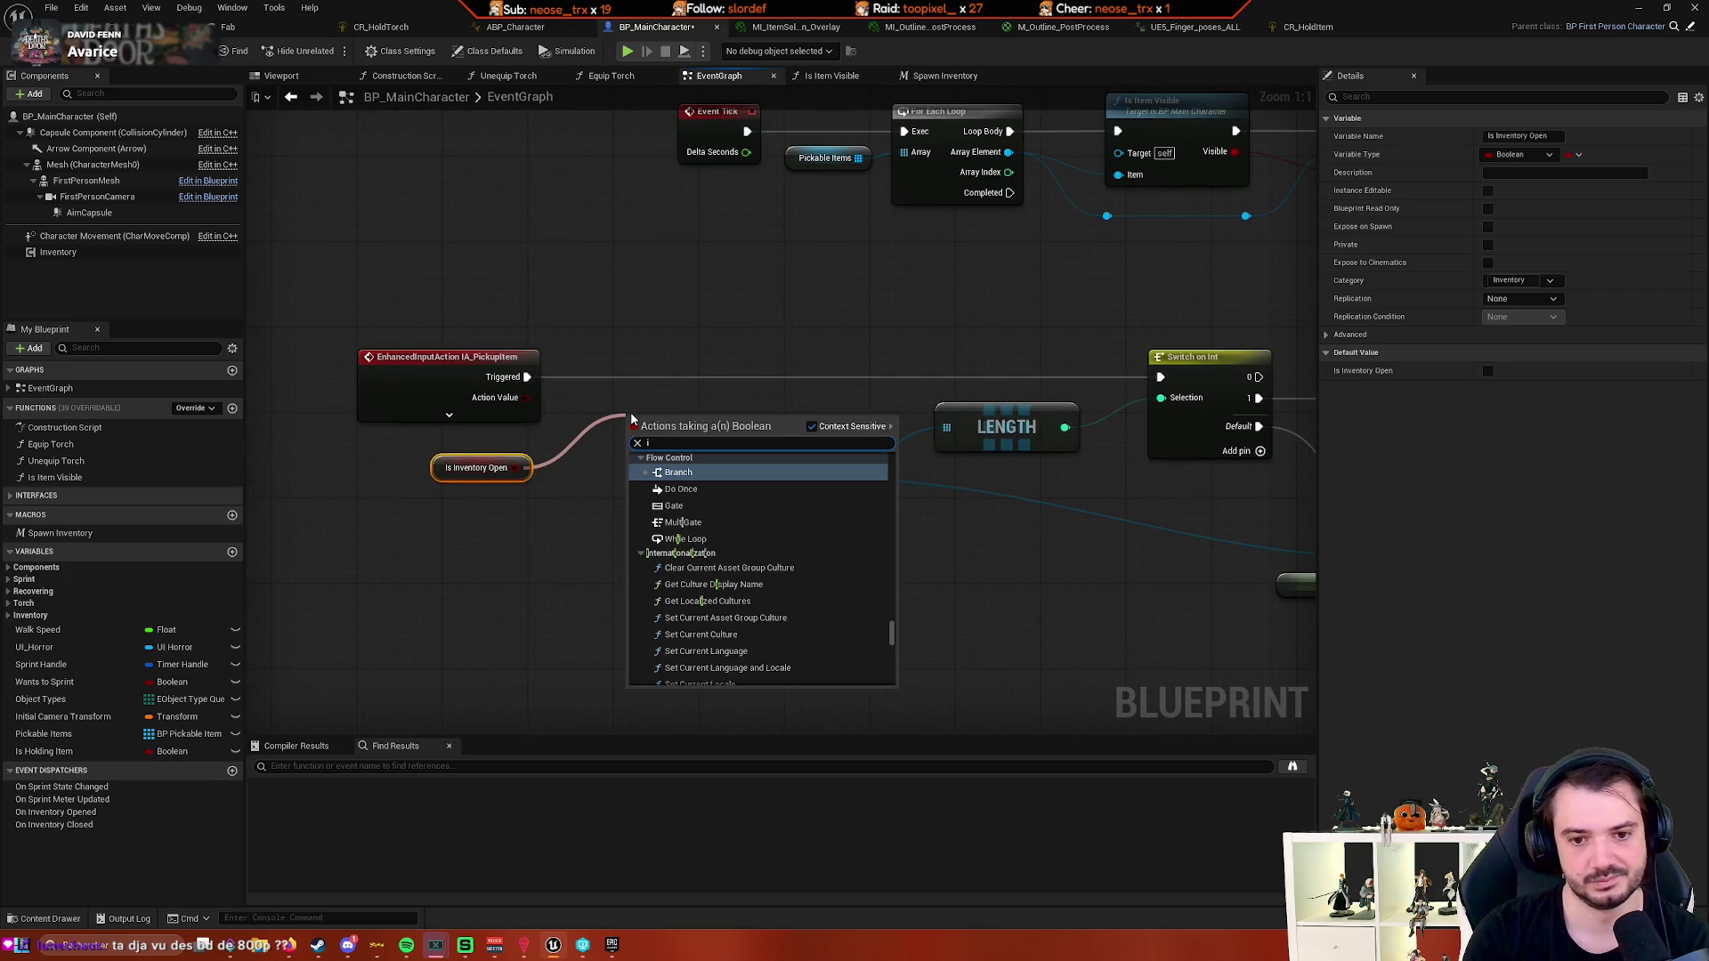
{"action": "key", "text": "BackSpace"}
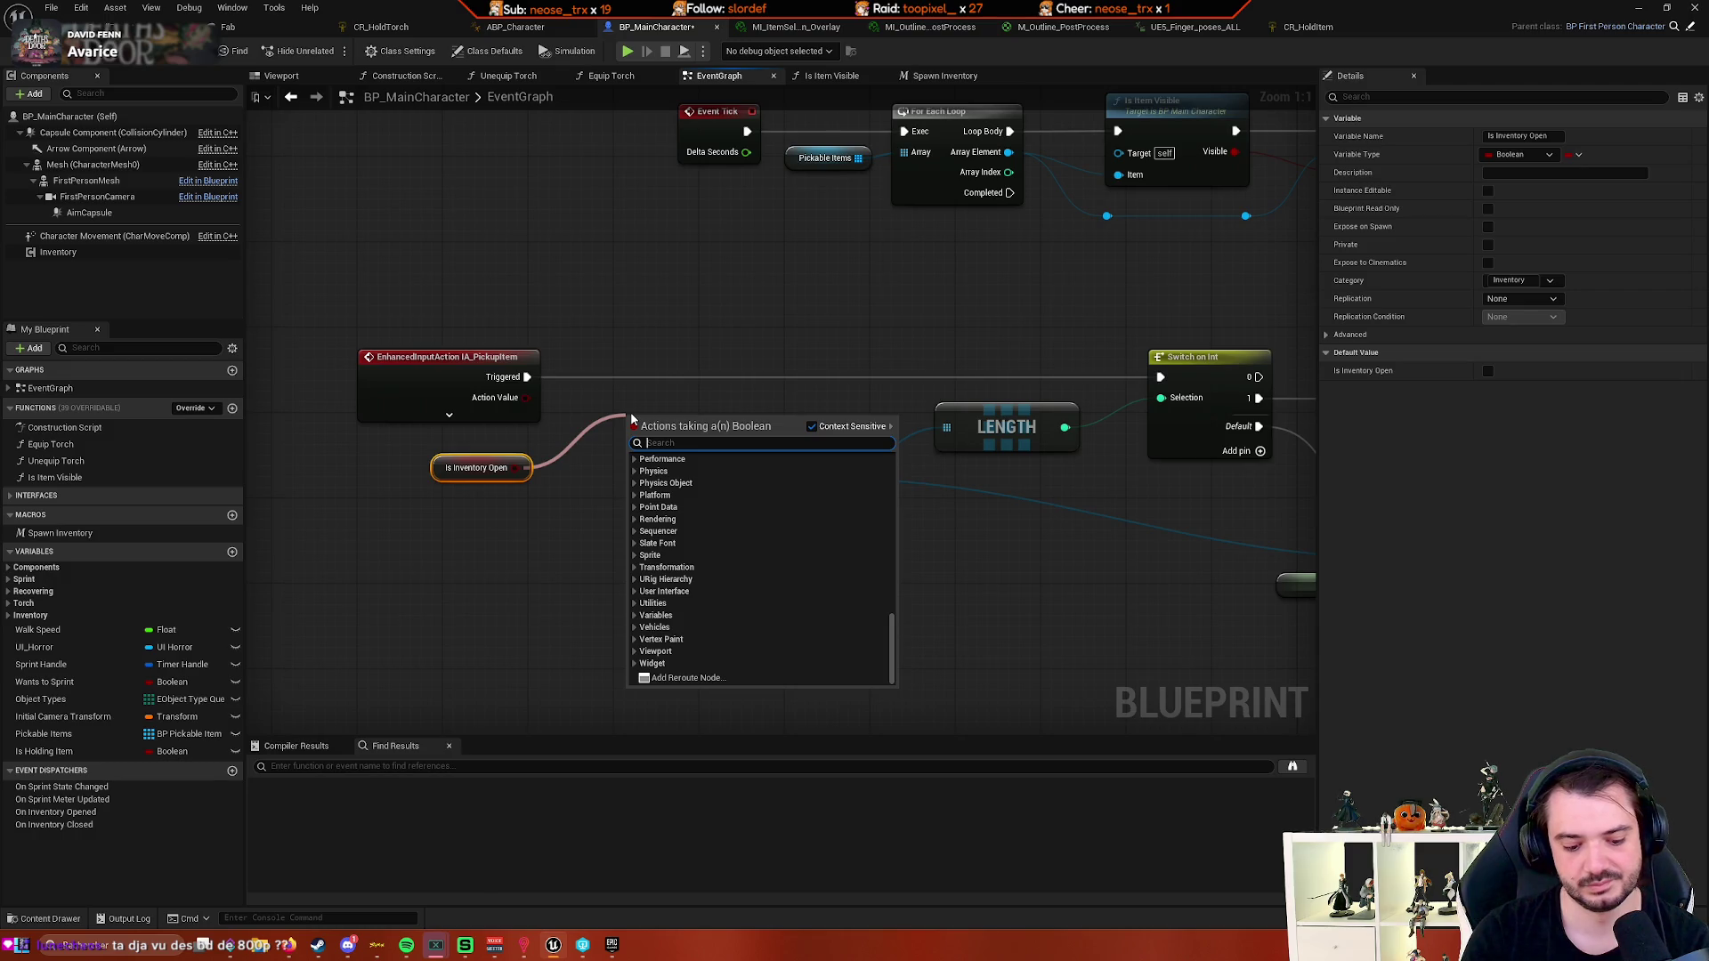
{"action": "type", "text": "branch"}
{"action": "key", "text": "Return"}
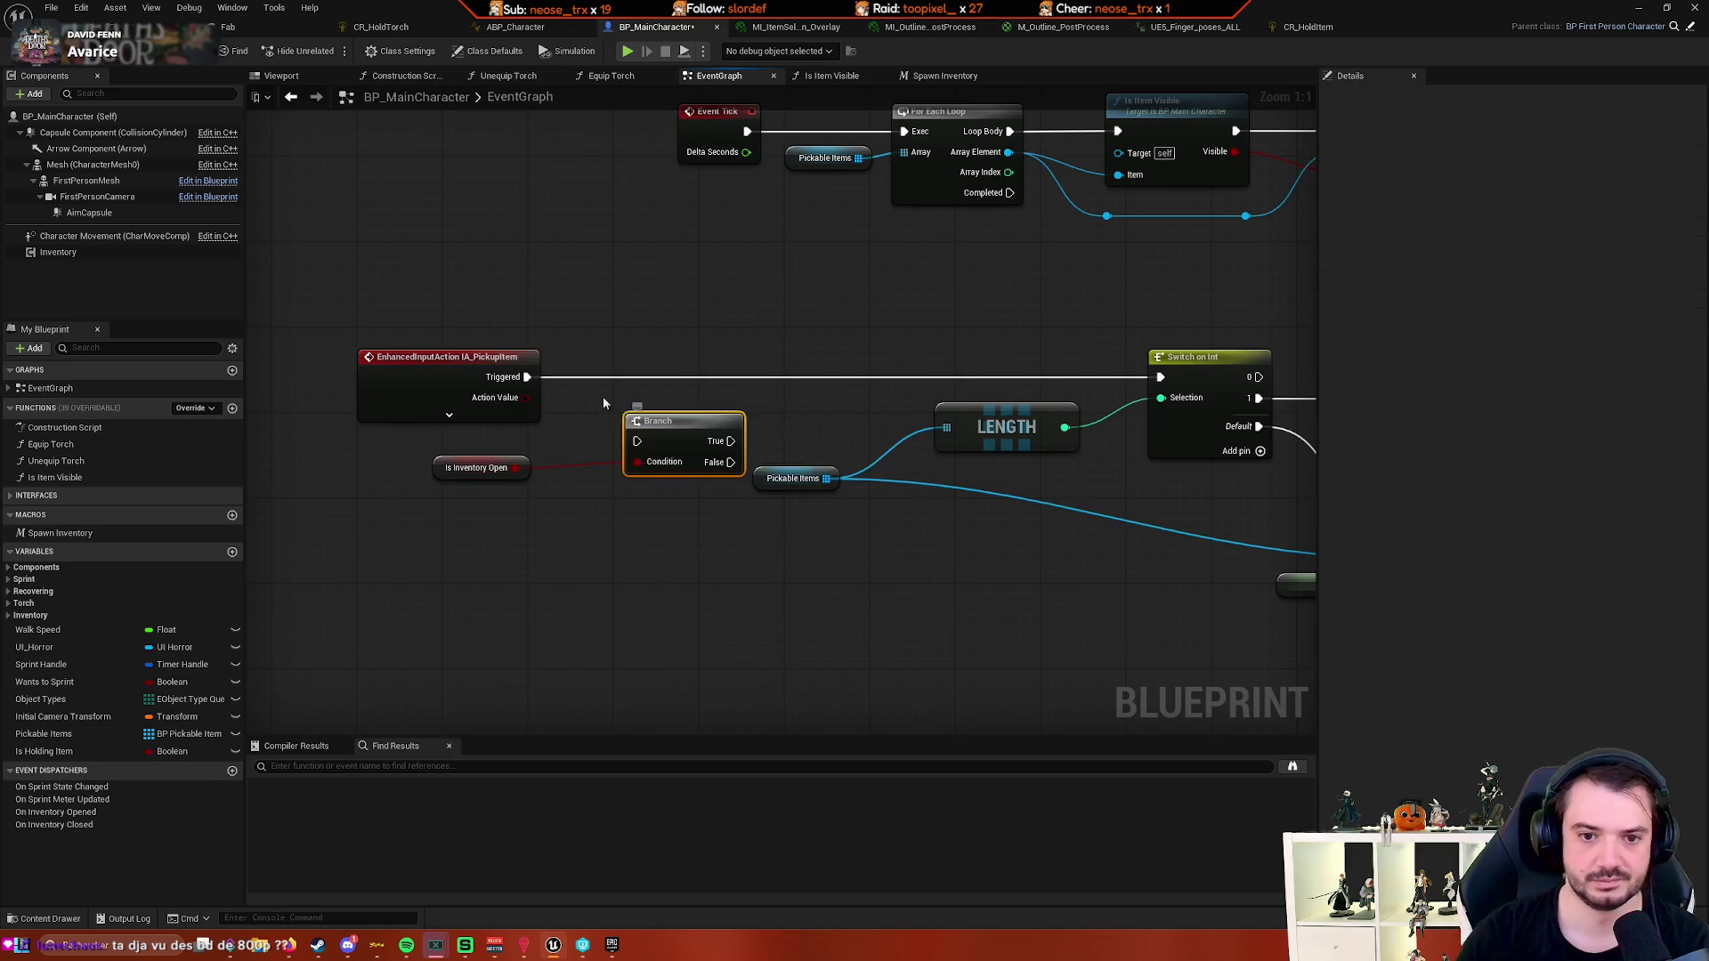
- Wire IA_PickupItem's Triggered output into the Branch's exec input and tidy the nodes
{"action": "left_click_drag", "start_coordinate": [665, 417], "coordinate": [673, 371]}
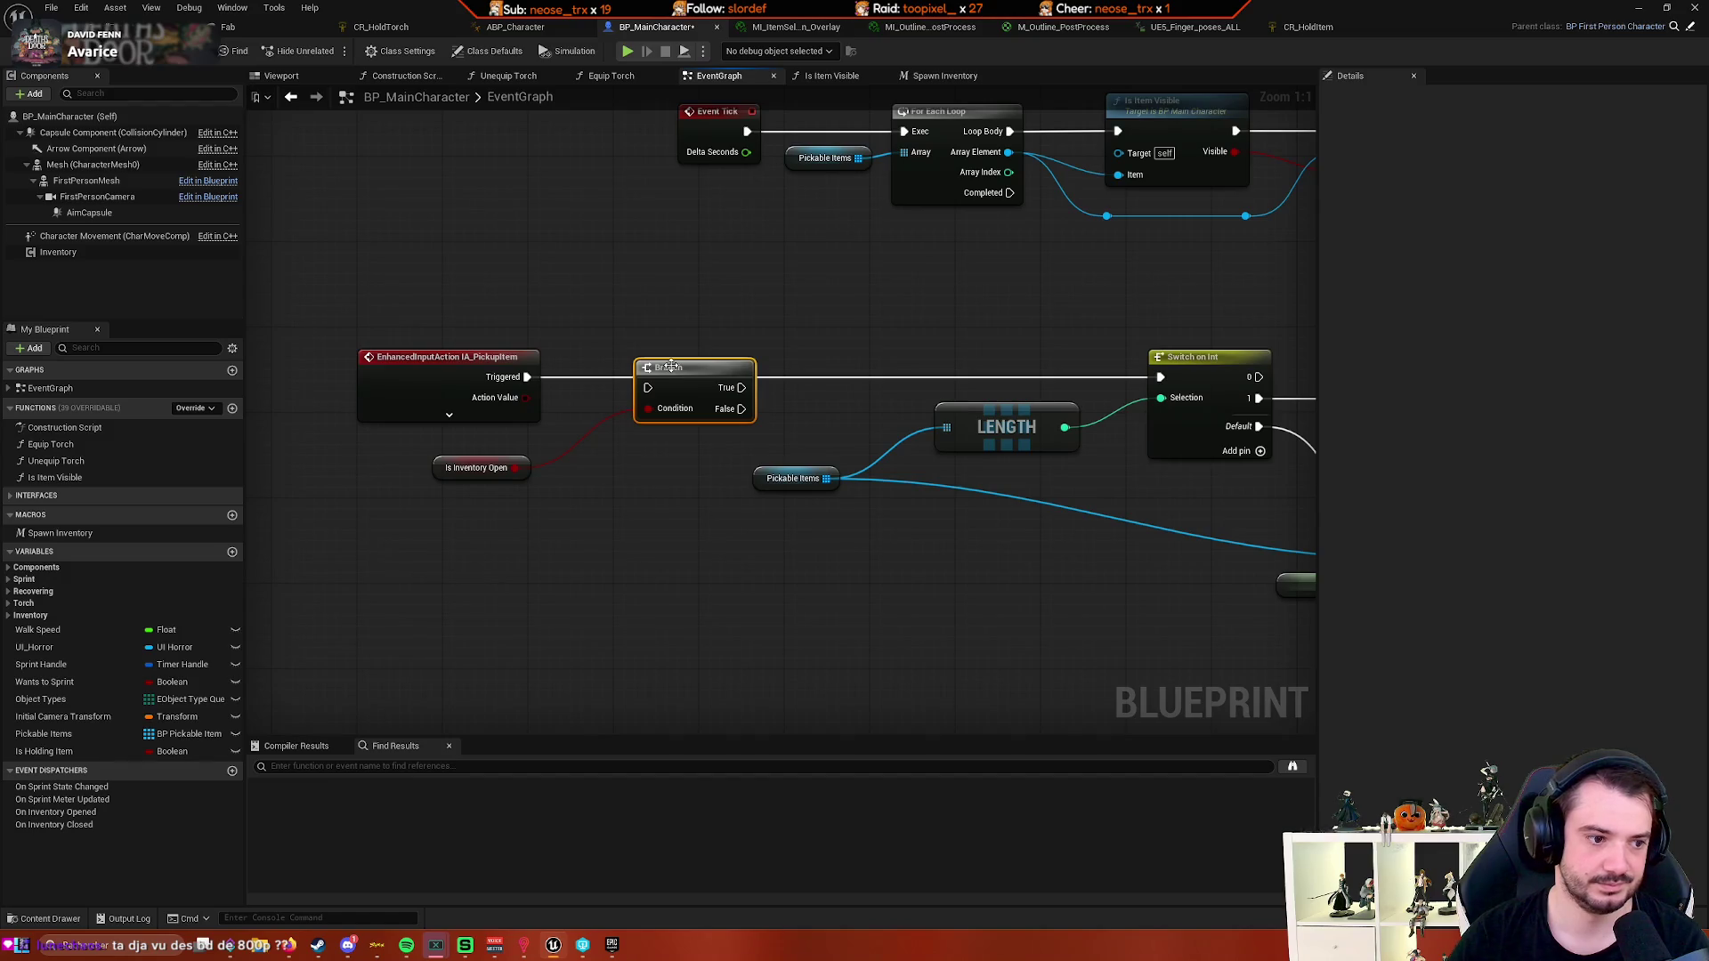
{"action": "mouse_move", "coordinate": [527, 376]}
{"action": "left_mouse_down"}
{"action": "mouse_move", "coordinate": [648, 388]}
{"action": "mouse_move", "coordinate": [708, 355]}
{"action": "mouse_move", "coordinate": [664, 372]}
{"action": "mouse_move", "coordinate": [1059, 374]}
{"action": "mouse_move", "coordinate": [756, 392]}
{"action": "left_mouse_up"}
{"action": "key", "text": "Escape"}
{"action": "mouse_move", "coordinate": [631, 397]}
{"action": "left_mouse_down"}
{"action": "mouse_move", "coordinate": [1039, 378]}
{"action": "mouse_move", "coordinate": [801, 400]}
{"action": "left_mouse_up"}
{"action": "scroll", "coordinate": [801, 401], "scroll_direction": "down", "scroll_amount": 4}
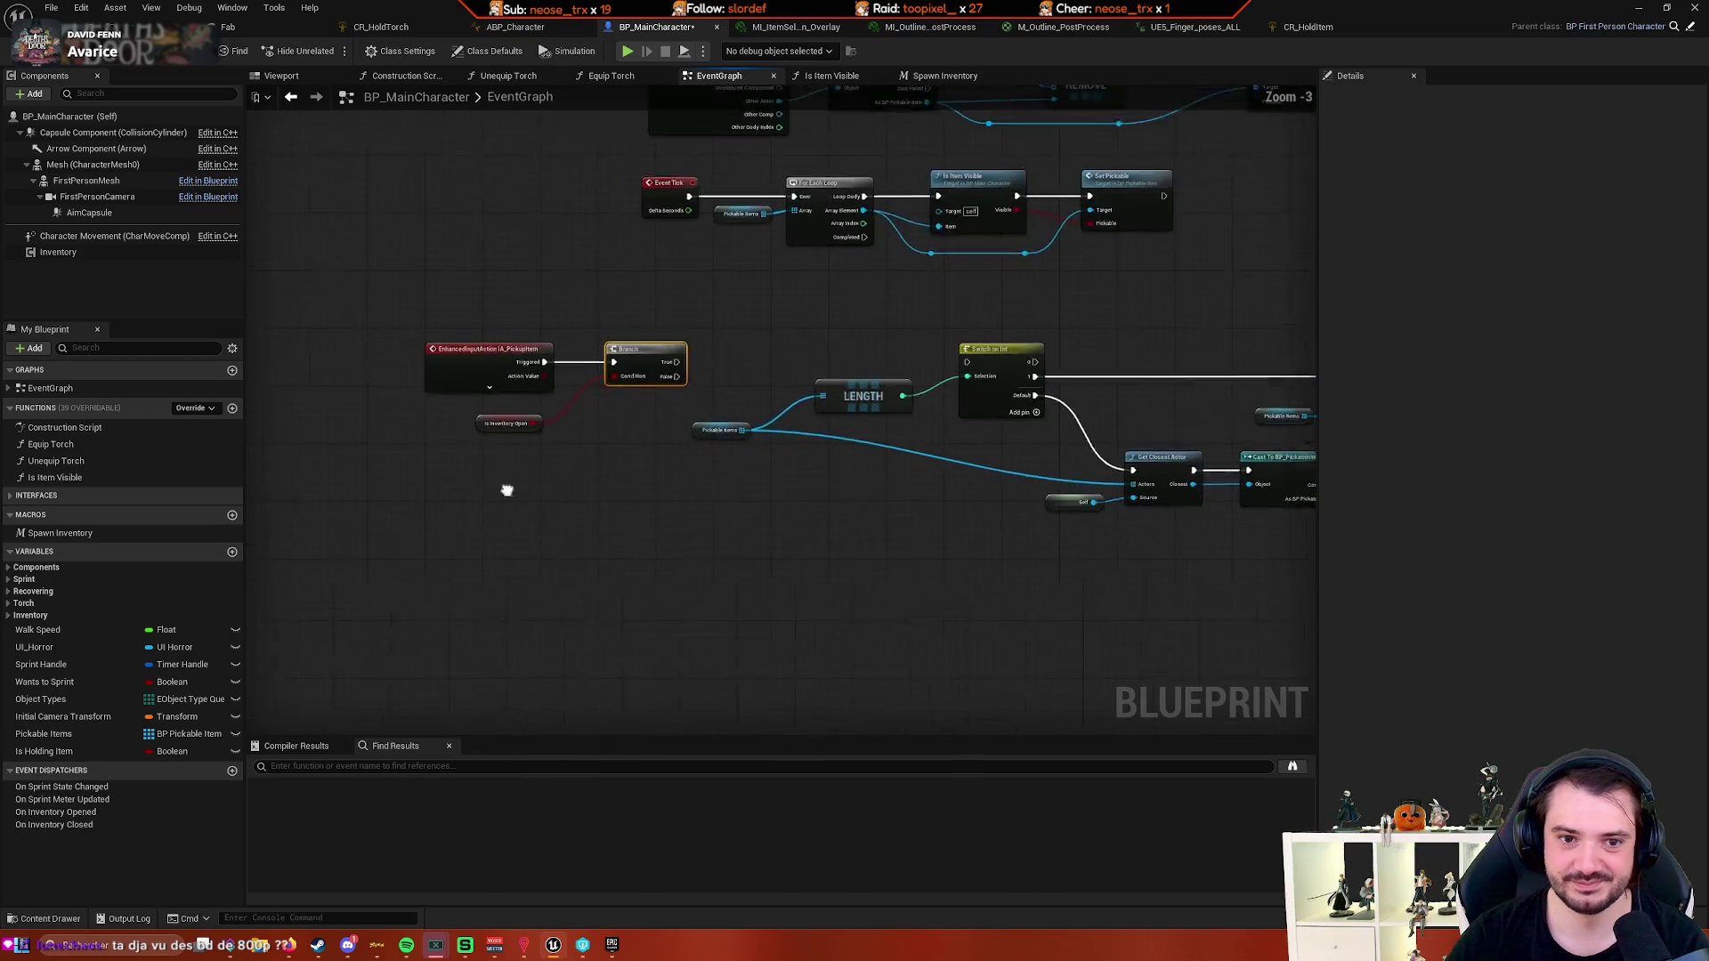
{"action": "mouse_move", "coordinate": [525, 502]}
{"action": "left_mouse_down"}
{"action": "mouse_move", "coordinate": [744, 403]}
{"action": "mouse_move", "coordinate": [604, 382]}
{"action": "mouse_move", "coordinate": [559, 472]}
{"action": "left_mouse_up"}
{"action": "scroll", "coordinate": [744, 403], "scroll_direction": "down", "scroll_amount": 4}
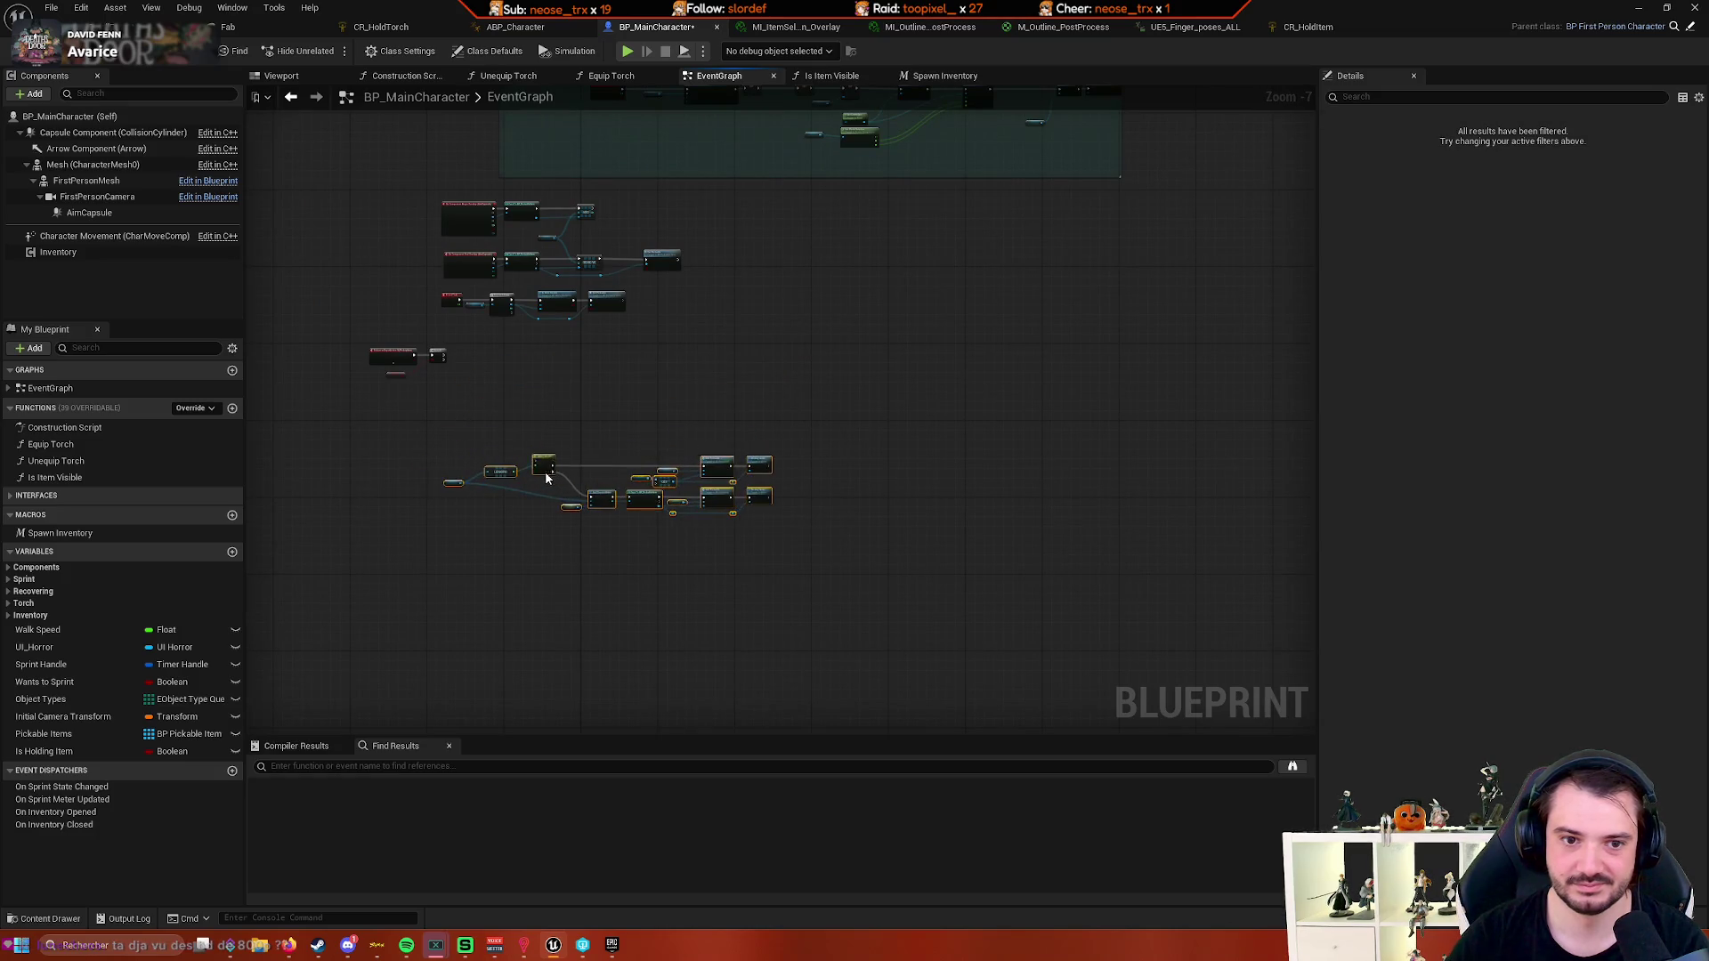
- Add a custom event named PickupItem to the EventGraph
{"action": "scroll", "coordinate": [648, 469], "scroll_direction": "up", "scroll_amount": 5}
{"action": "left_click_drag", "start_coordinate": [624, 359], "coordinate": [701, 366]}
{"action": "type", "text": "custom"}
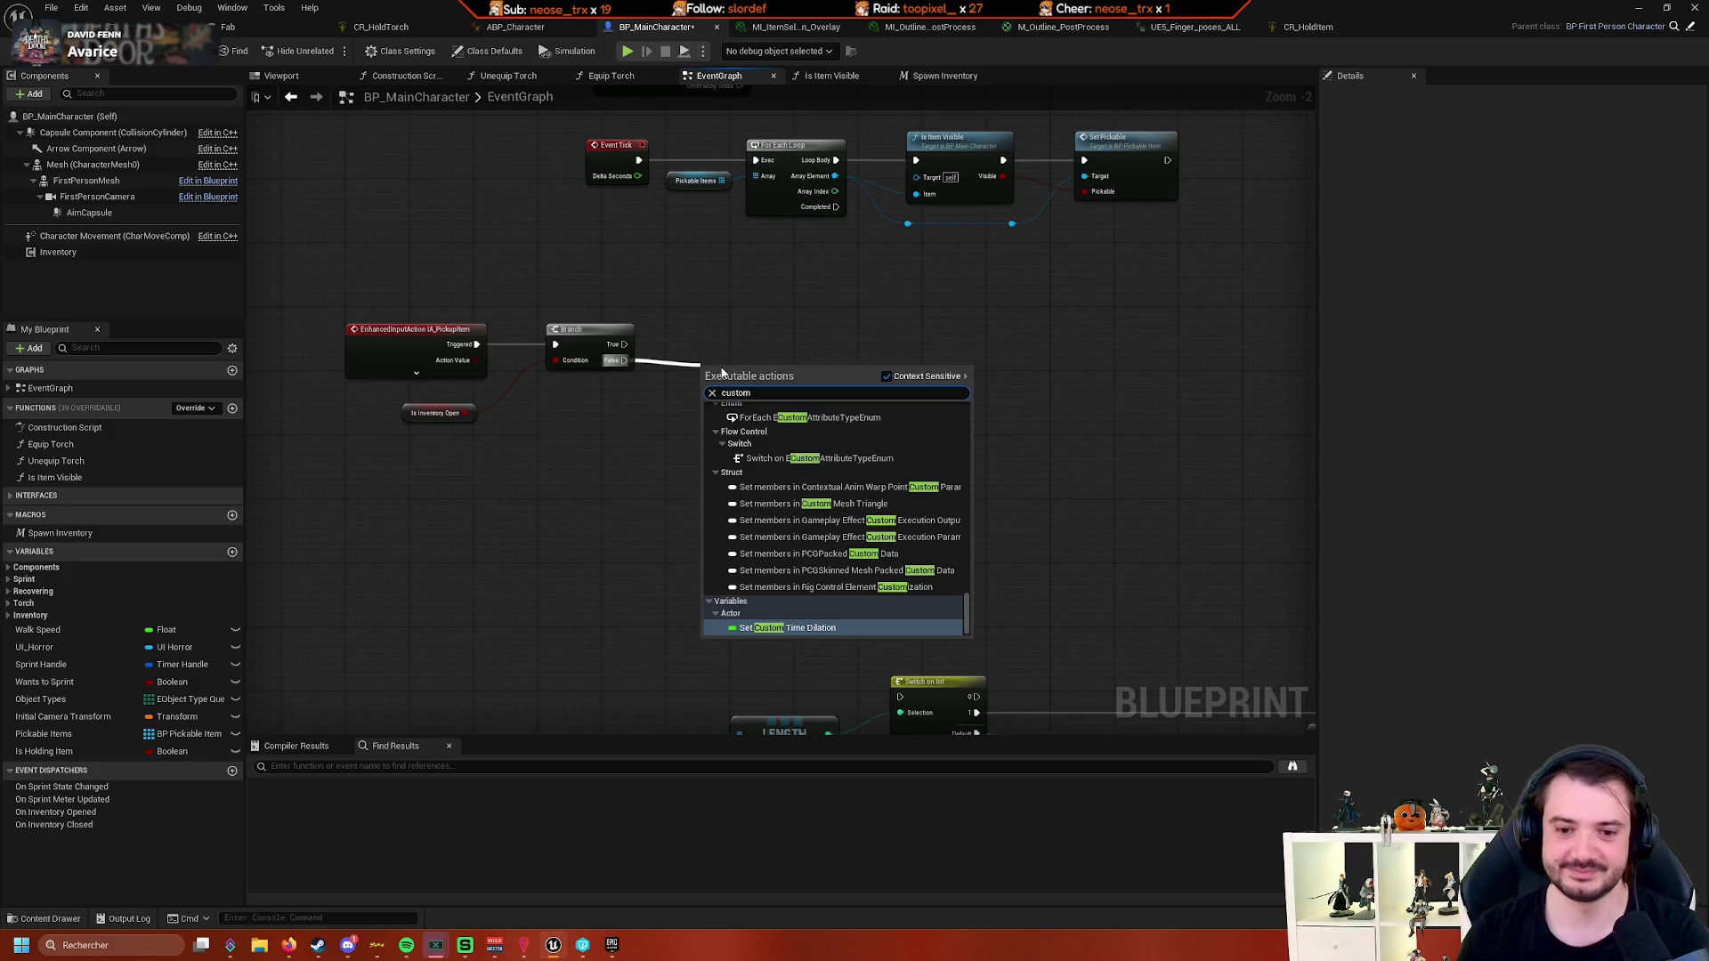
{"action": "scroll", "coordinate": [952, 612], "scroll_direction": "up", "scroll_amount": 3}
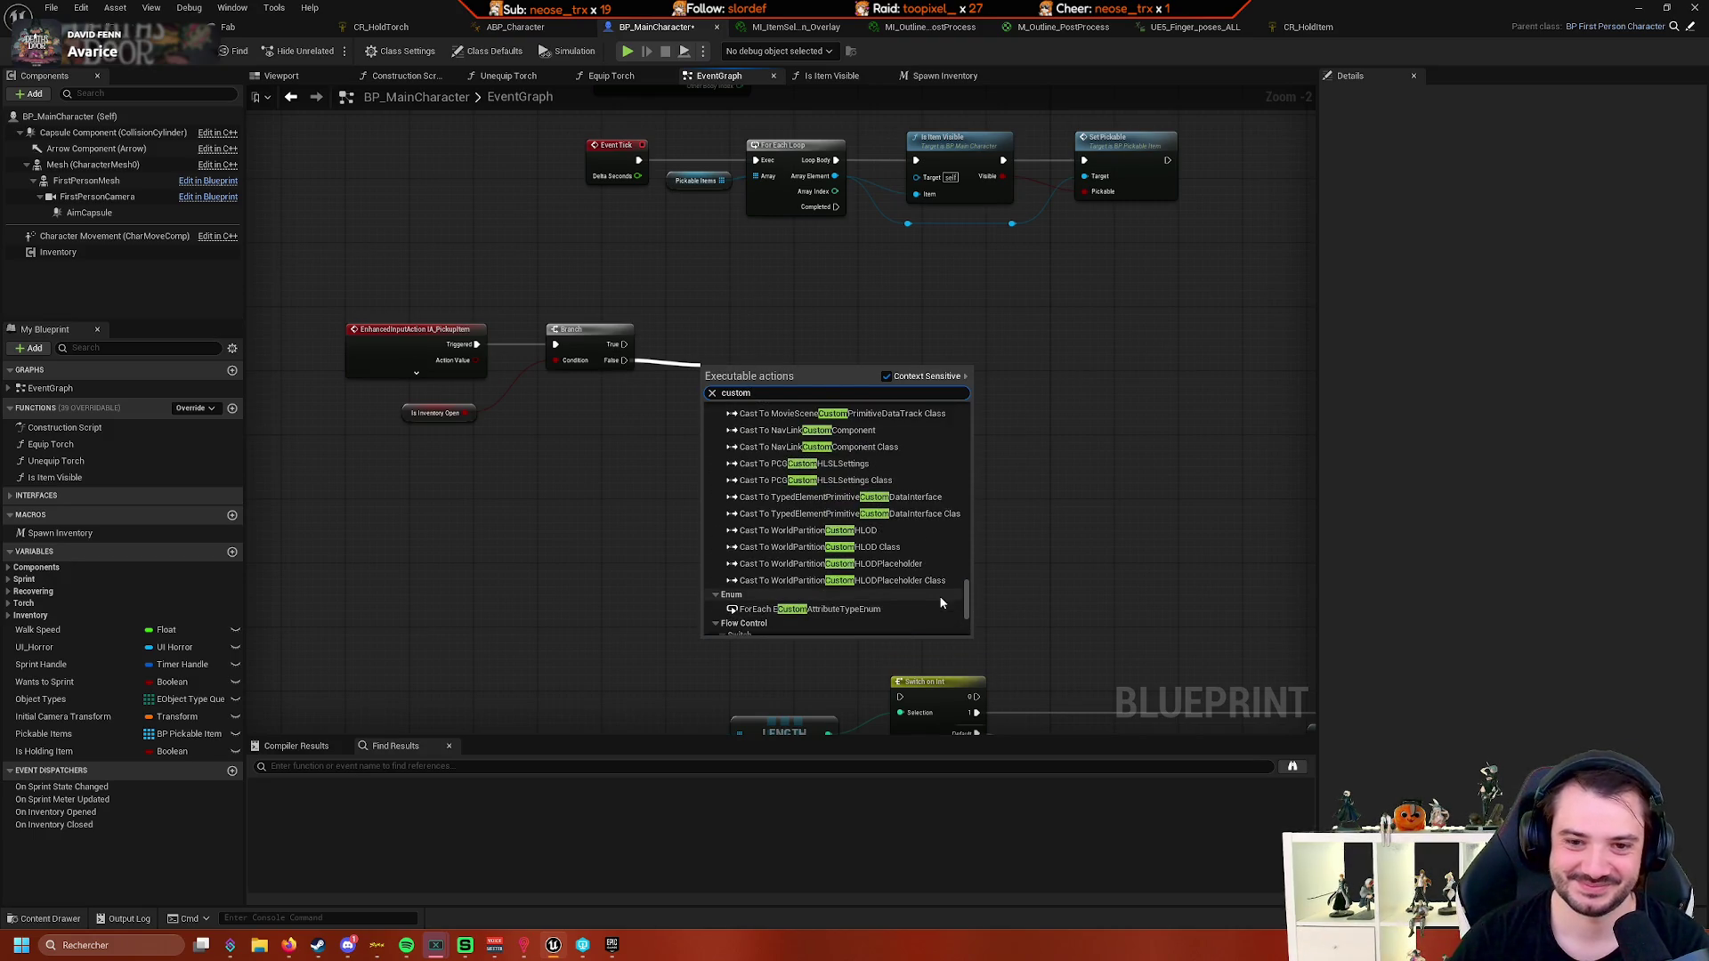
{"action": "key", "text": "BackSpace"}
{"action": "key", "text": "BackSpace"}
{"action": "key", "text": "BackSpace"}
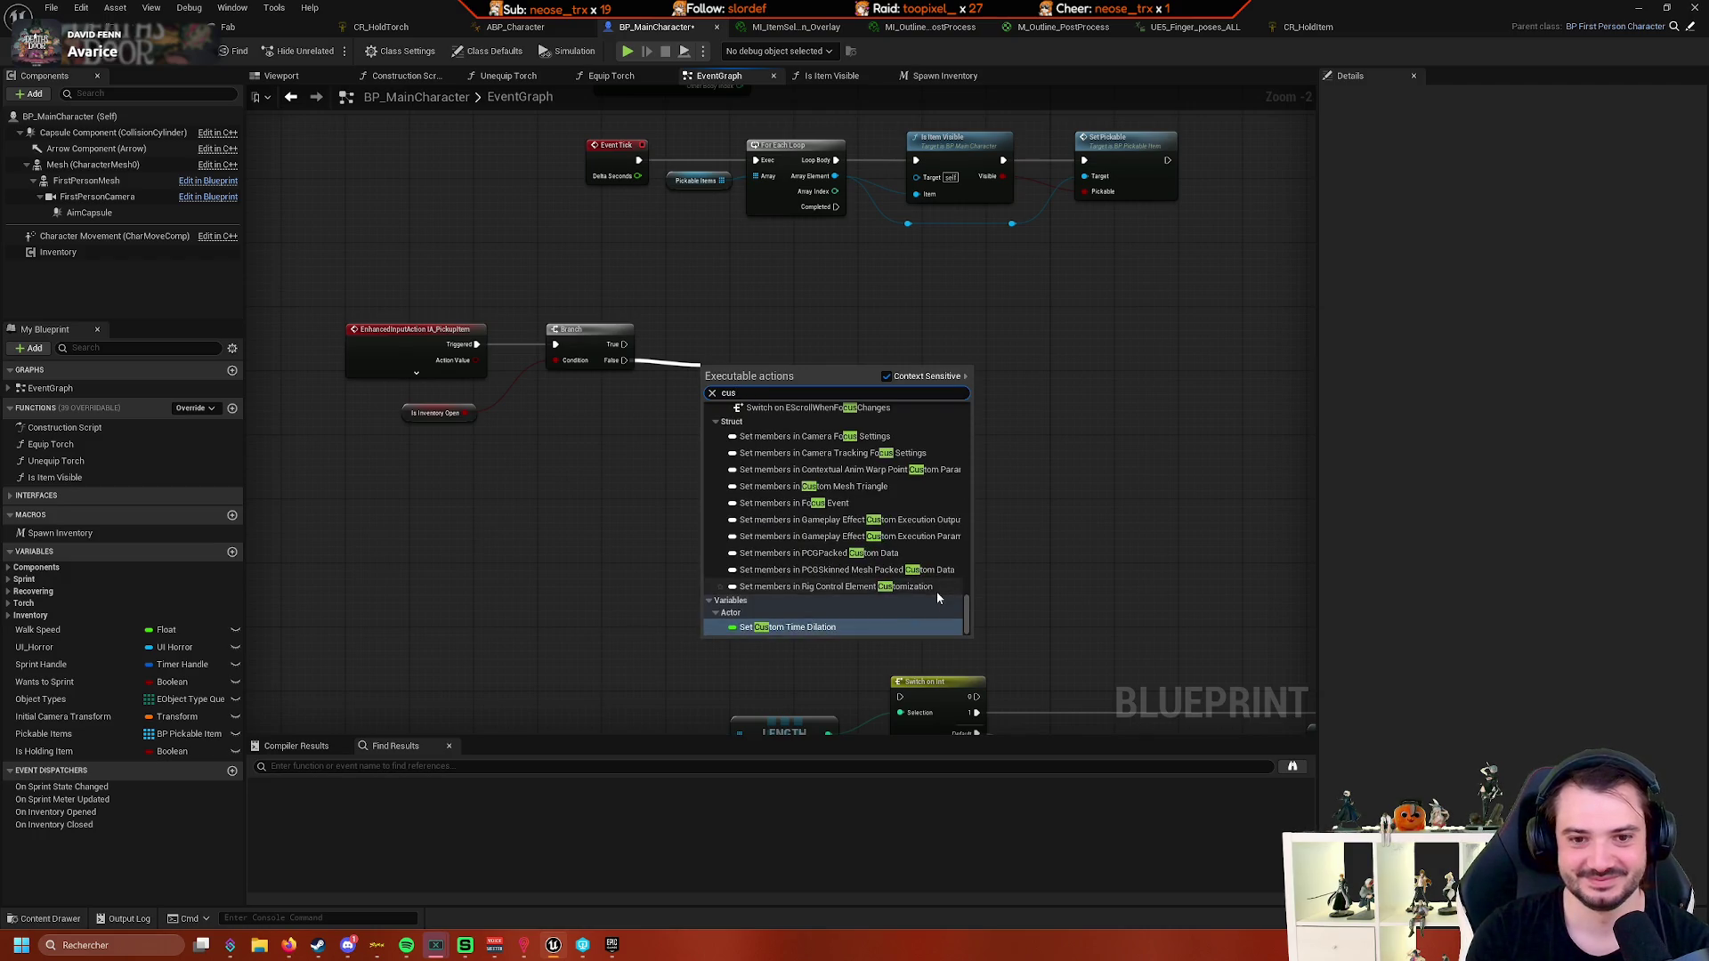
{"action": "type", "text": "add custom"}
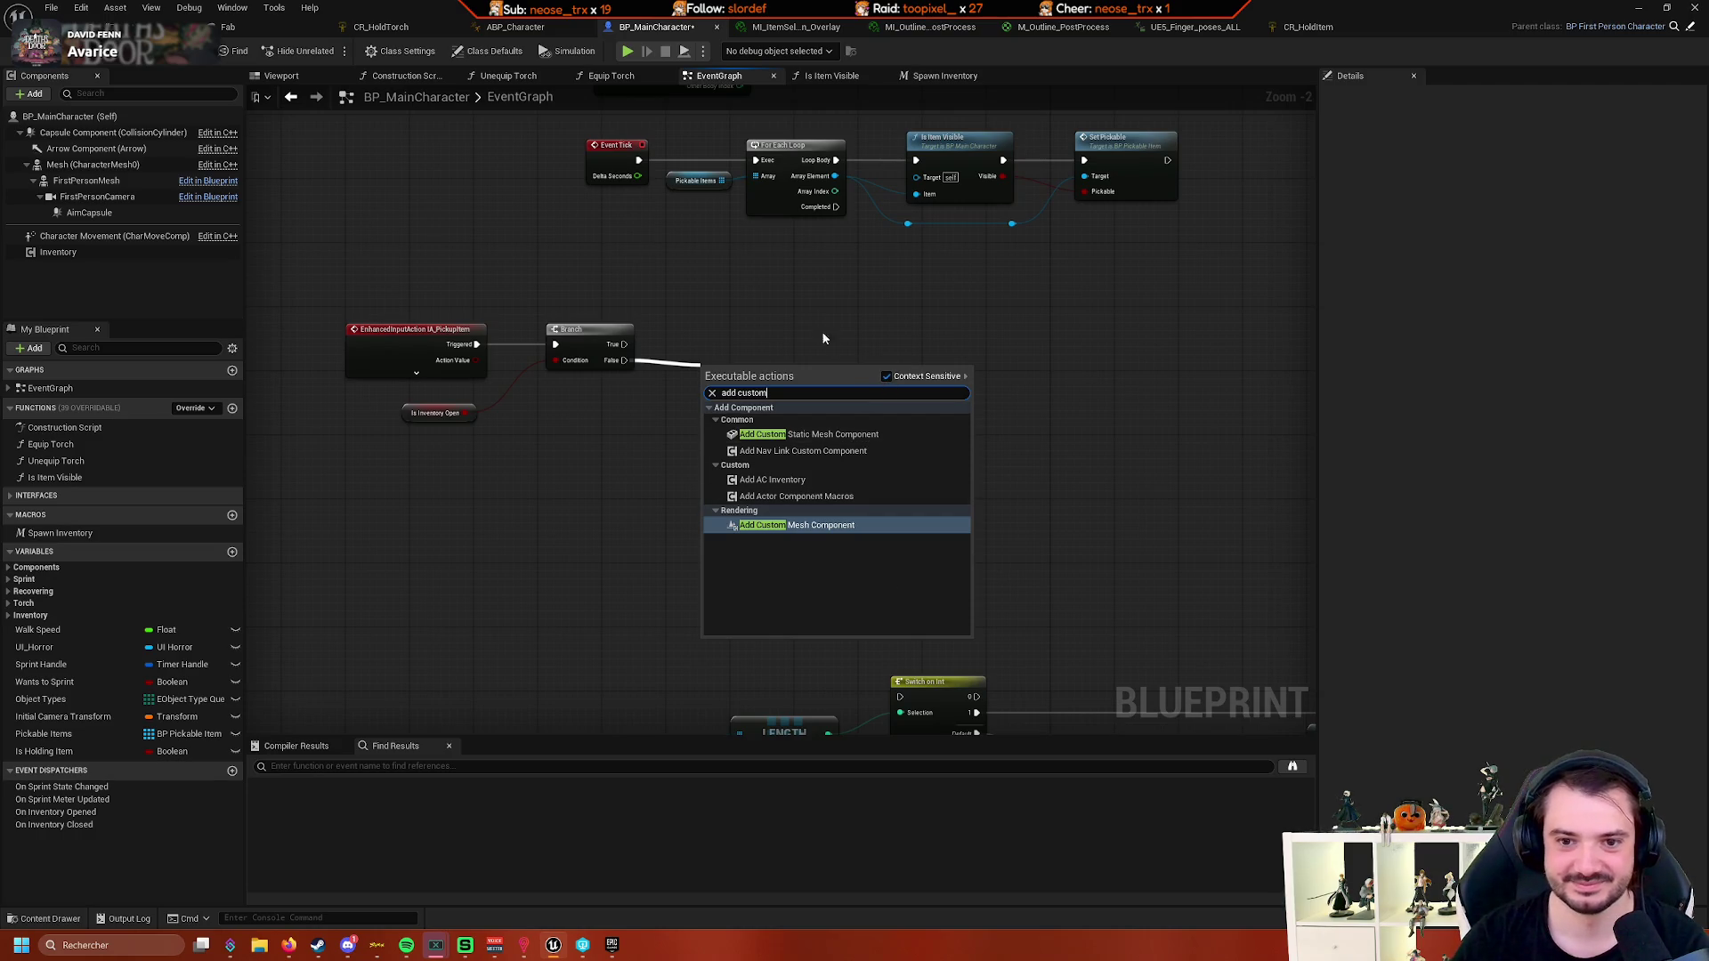
{"action": "left_click", "coordinate": [790, 334]}
{"action": "right_click", "coordinate": [790, 336]}
{"action": "type", "text": "add custom event"}
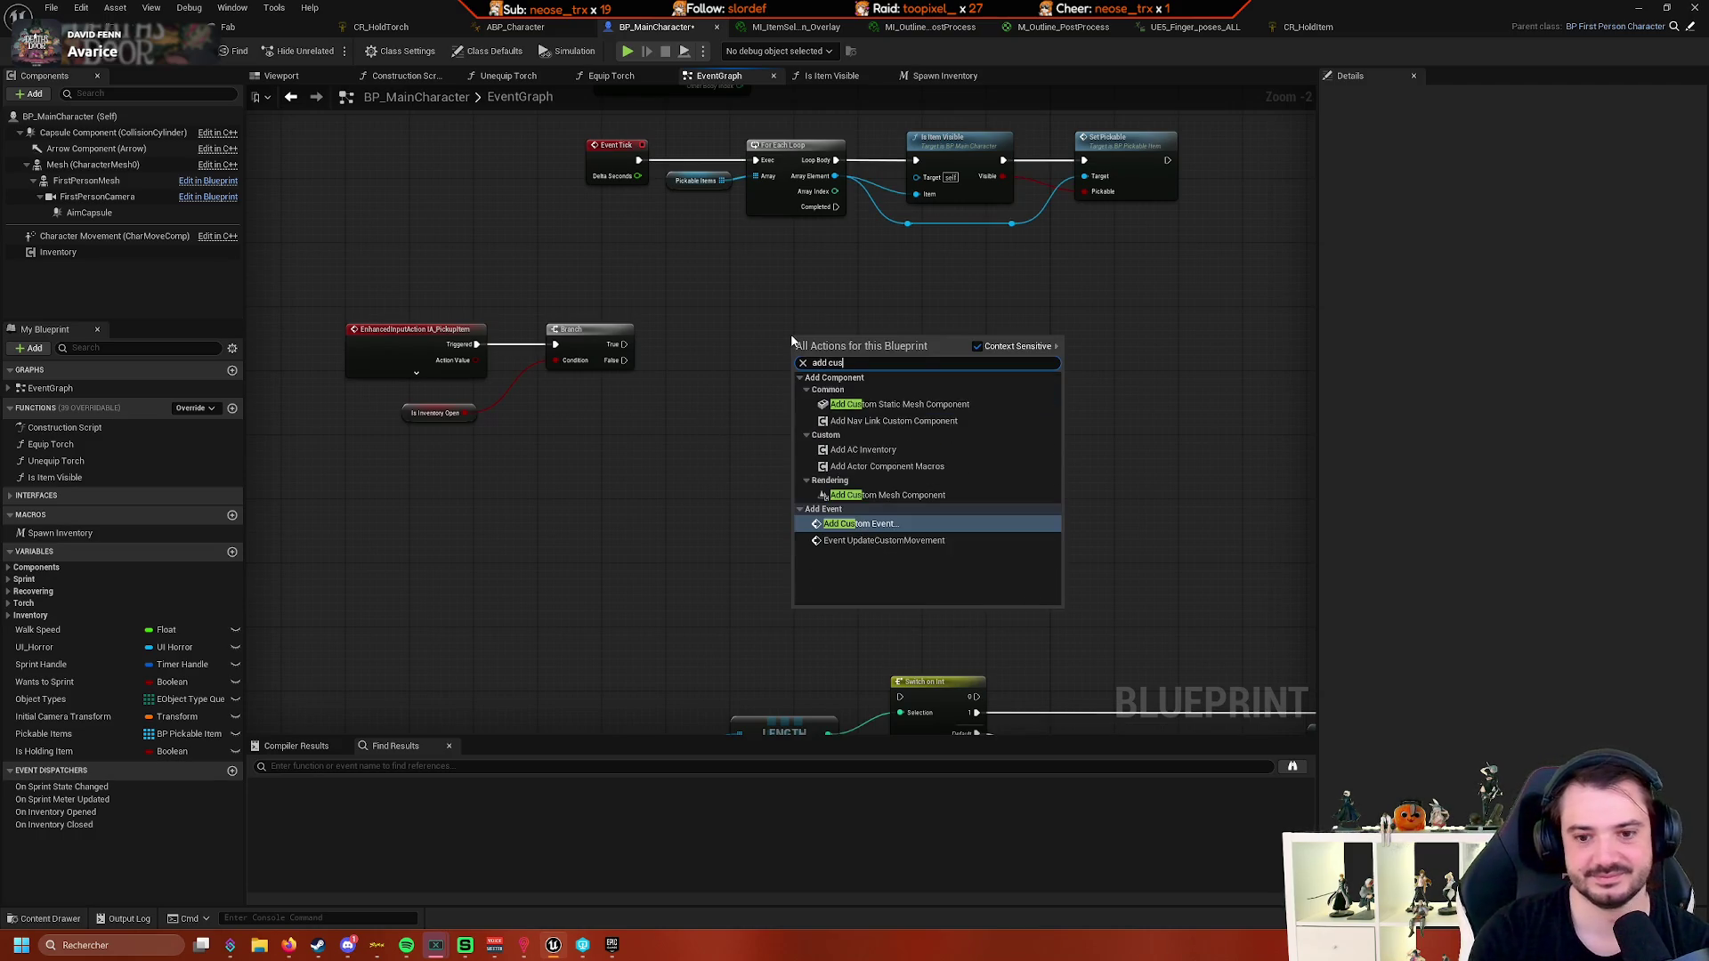
{"action": "key", "text": "Return"}
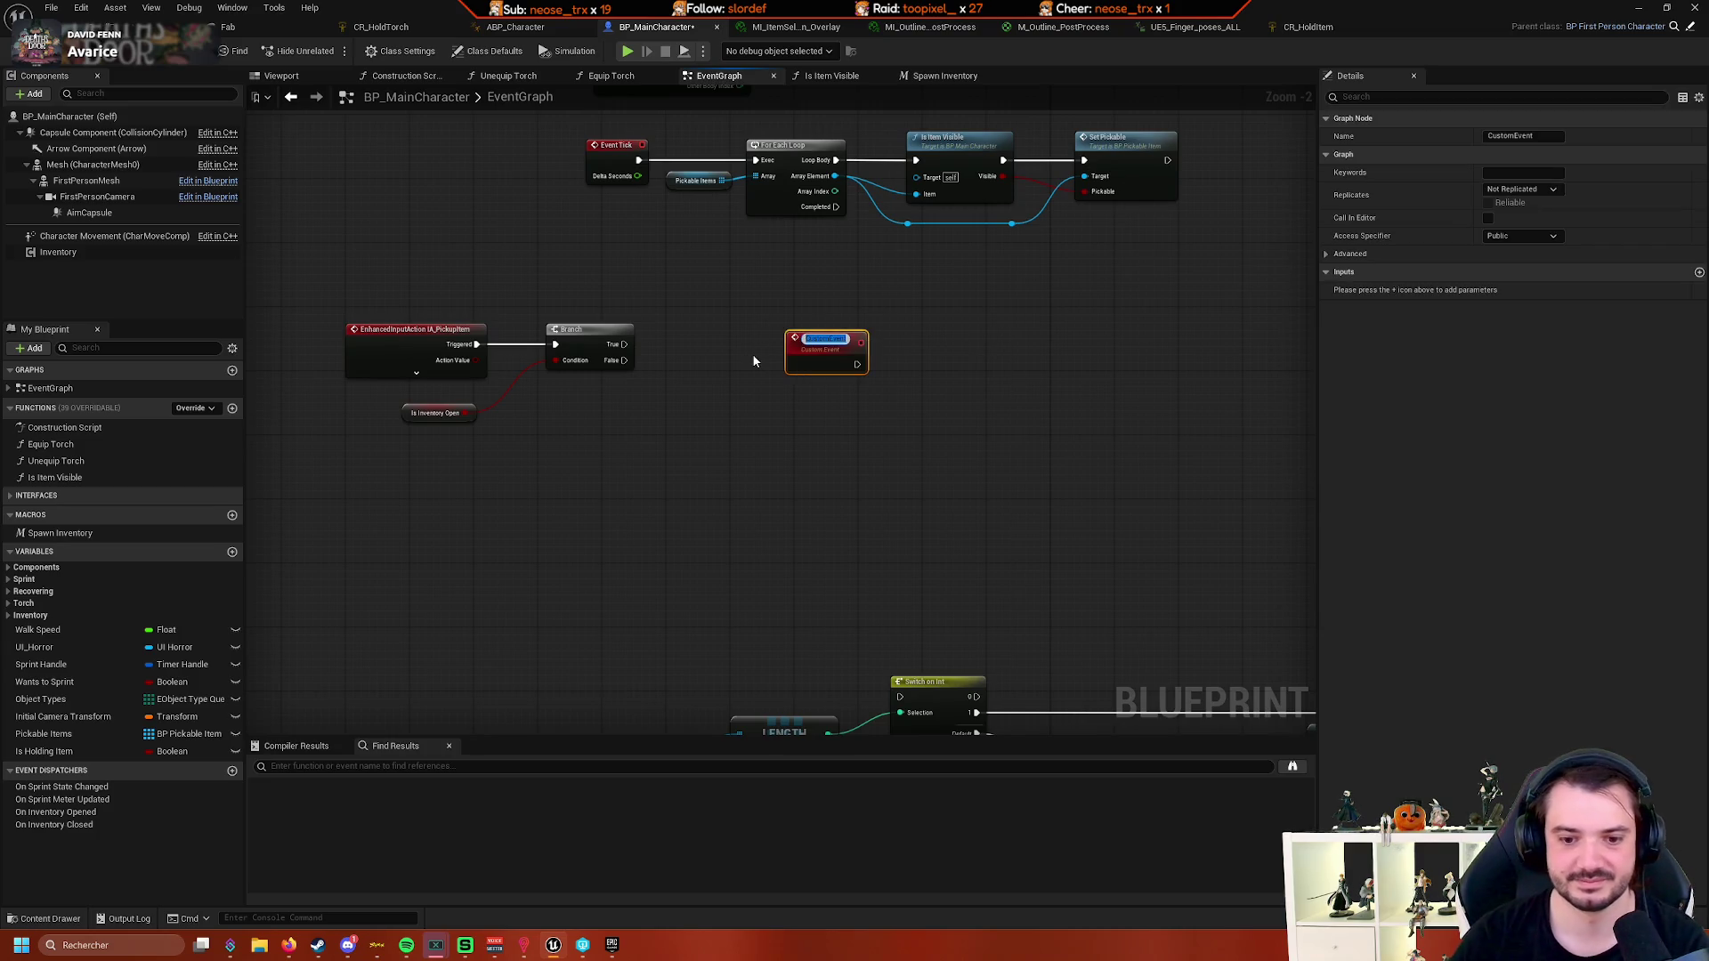
{"action": "type", "text": "PickupI"}
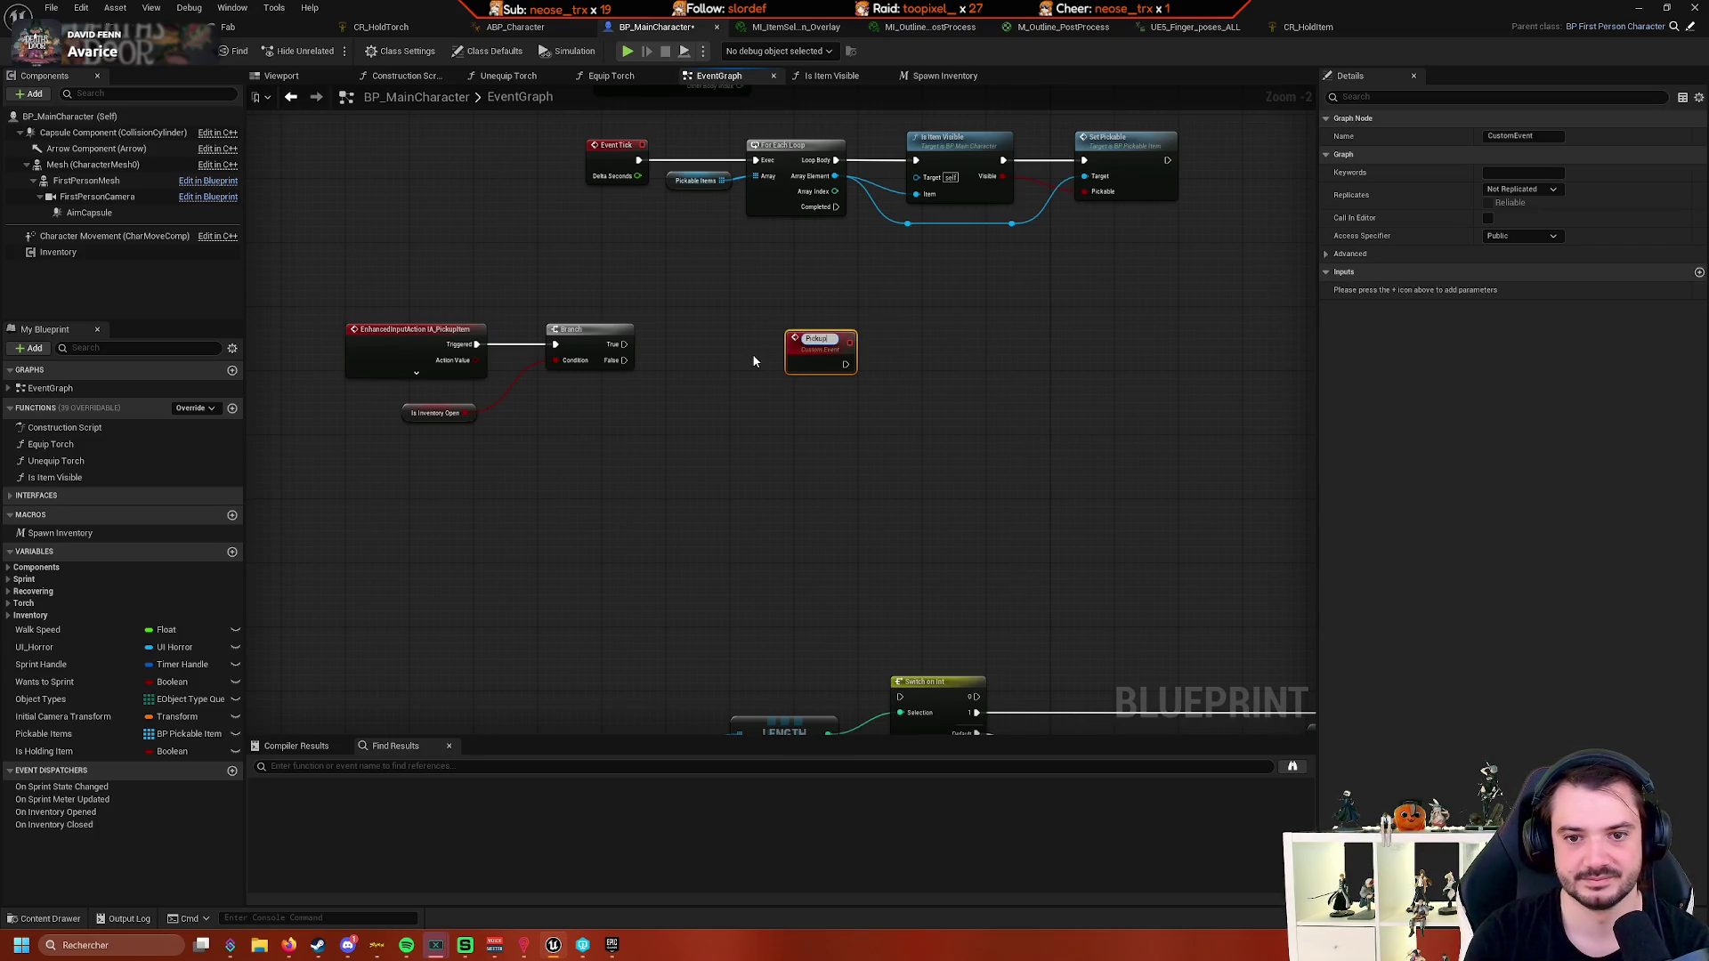
{"action": "type", "text": "tem"}
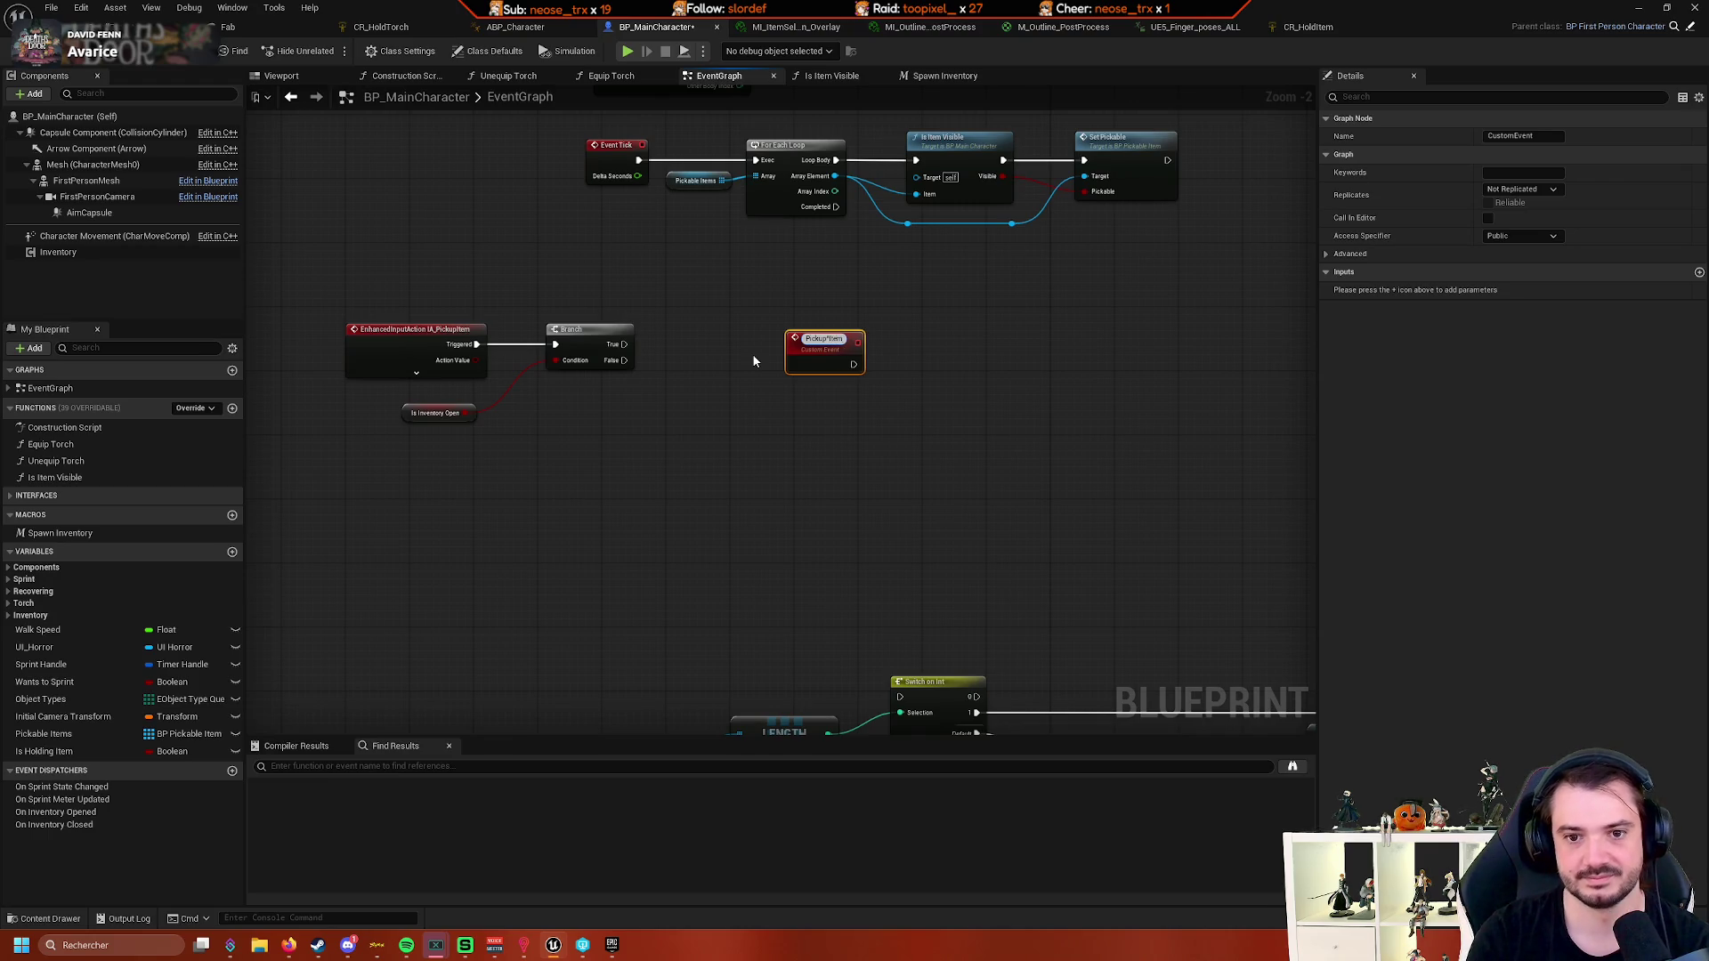
{"action": "key", "text": "Return"}
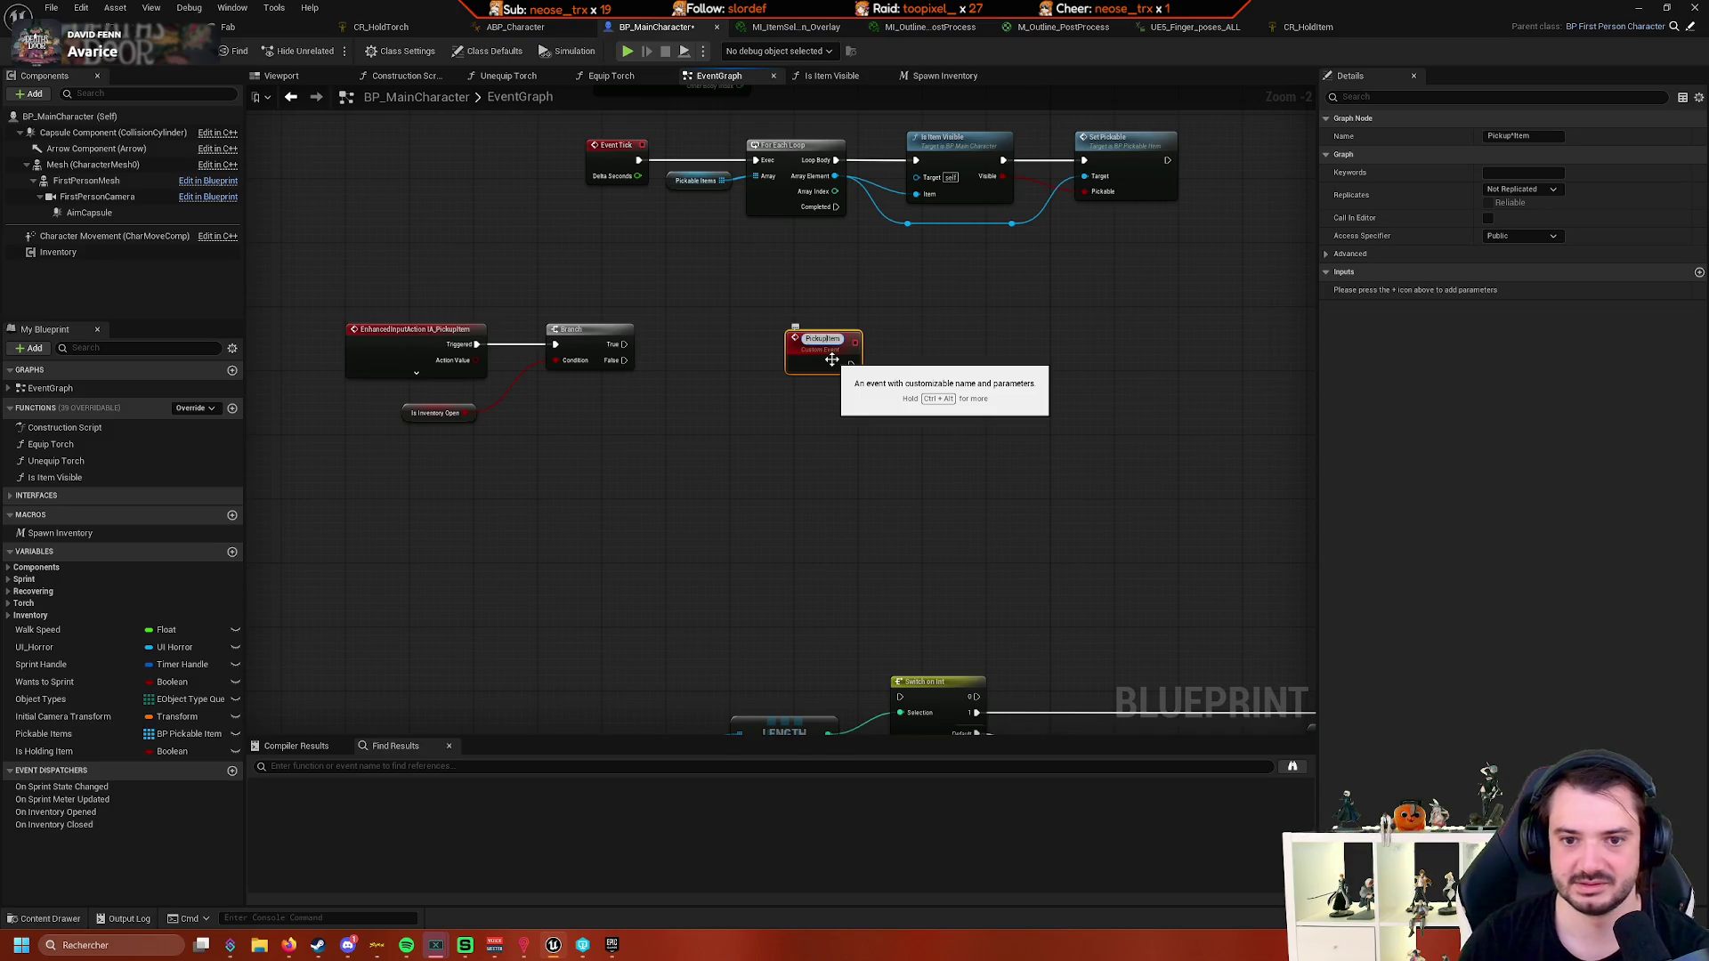
- Box-select the pickup chain: Pickable Items, LENGTH, Switch on Int, Add Pickable and Destroy Actor
{"action": "mouse_move", "coordinate": [832, 358]}
{"action": "left_mouse_down"}
{"action": "mouse_move", "coordinate": [828, 198]}
{"action": "mouse_move", "coordinate": [507, 362]}
{"action": "mouse_move", "coordinate": [732, 357]}
{"action": "left_mouse_up"}
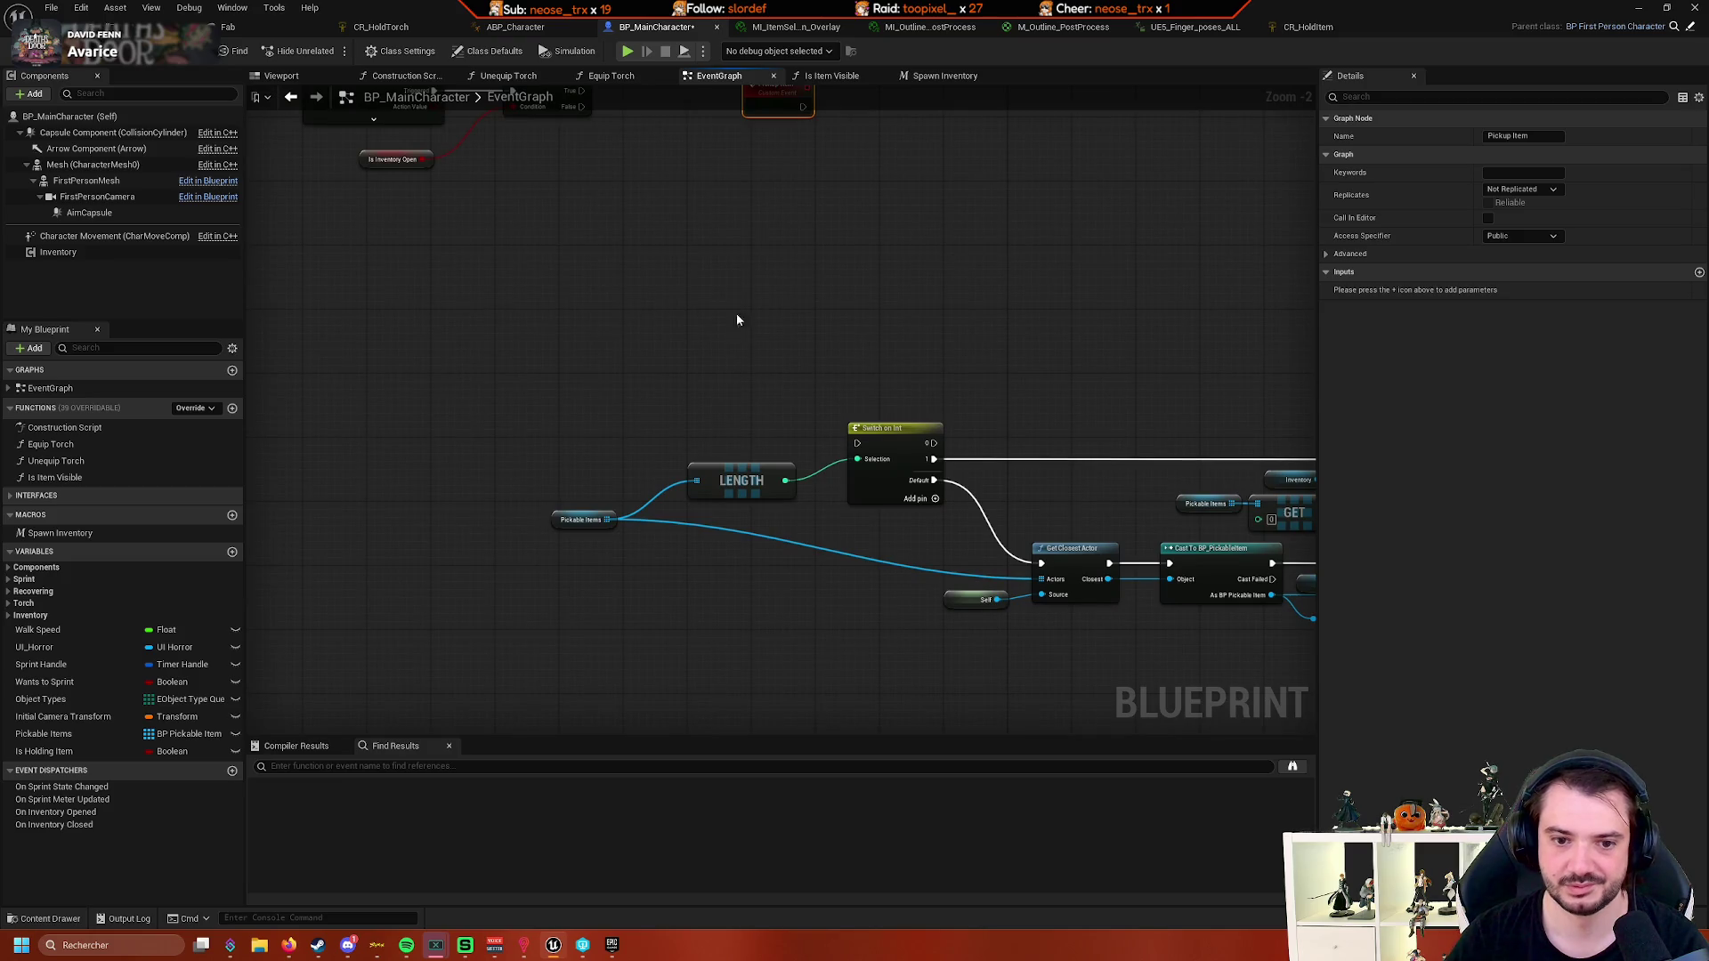
{"action": "left_click_drag", "start_coordinate": [772, 112], "coordinate": [629, 317]}
{"action": "scroll", "coordinate": [767, 348], "scroll_direction": "down", "scroll_amount": 2}
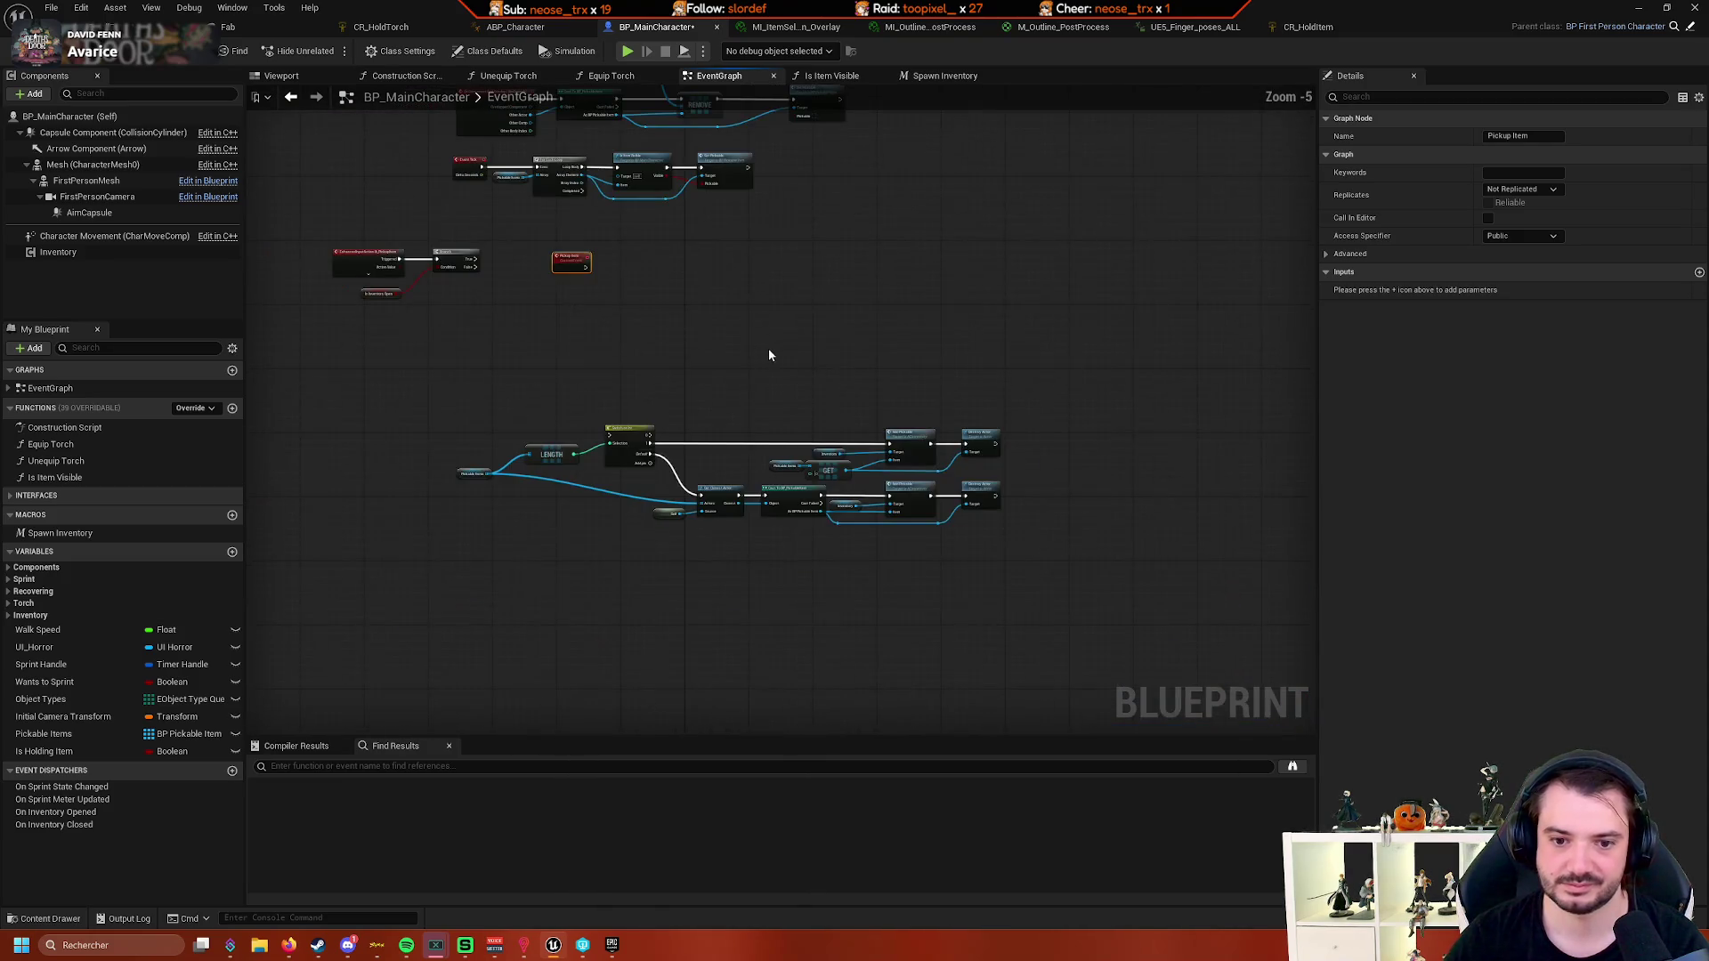
{"action": "scroll", "coordinate": [1093, 523], "scroll_direction": "up", "scroll_amount": 2}
{"action": "left_click_drag", "start_coordinate": [1087, 479], "coordinate": [1146, 410]}
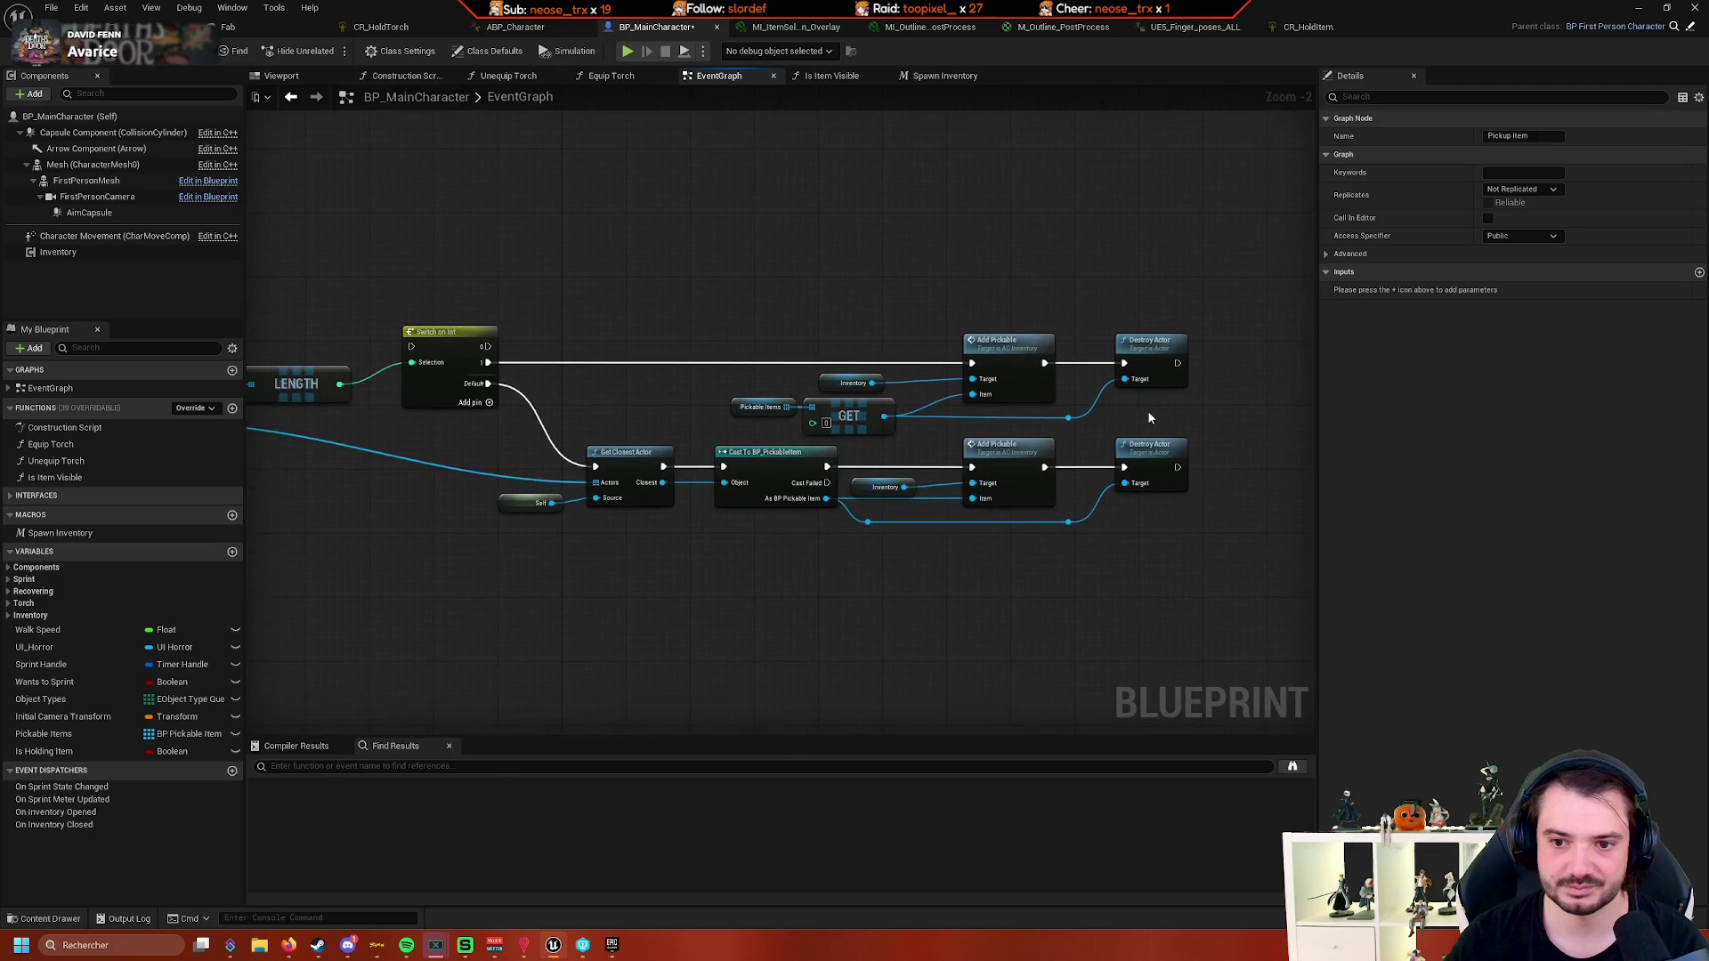
{"action": "left_click_drag", "start_coordinate": [455, 194], "coordinate": [800, 259]}
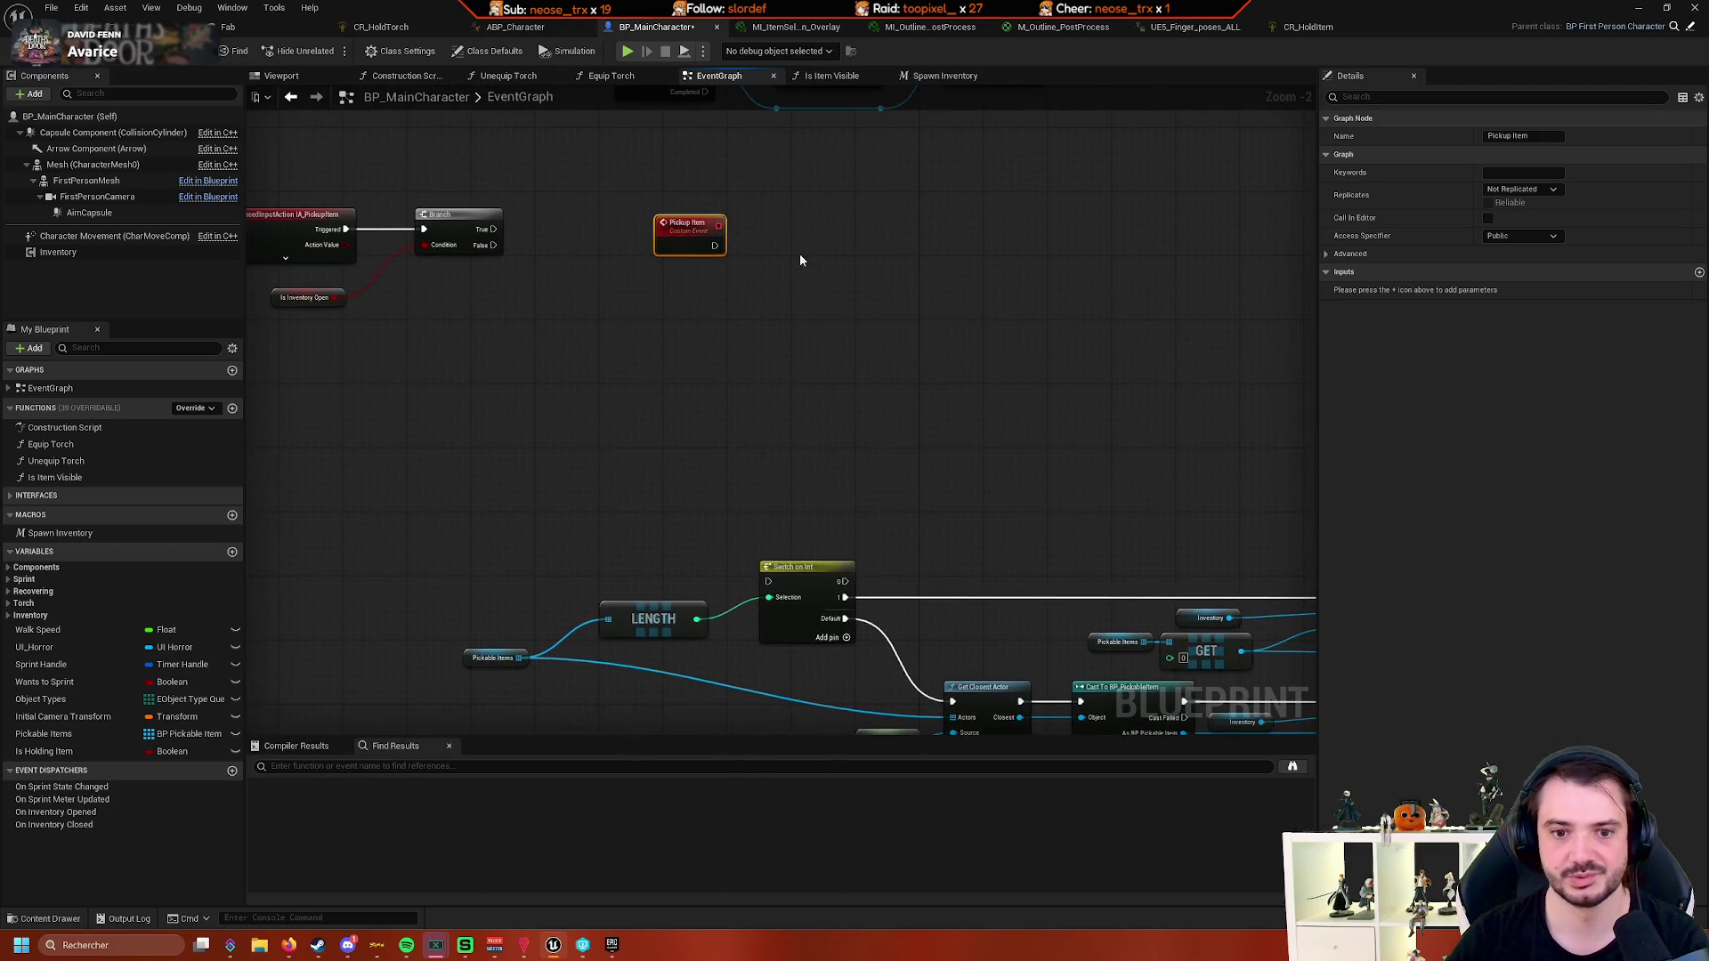
{"action": "scroll", "coordinate": [724, 430], "scroll_direction": "down", "scroll_amount": 2}
{"action": "mouse_move", "coordinate": [1163, 252]}
{"action": "left_mouse_down"}
{"action": "mouse_move", "coordinate": [659, 466]}
{"action": "mouse_move", "coordinate": [437, 472]}
{"action": "left_mouse_up"}
{"action": "scroll", "coordinate": [509, 500], "scroll_direction": "up", "scroll_amount": 2}
- Collapse the selected pickup nodes into a function named Pickup Item
{"action": "right_click", "coordinate": [697, 296]}
{"action": "left_click_drag", "start_coordinate": [576, 407], "coordinate": [602, 469]}
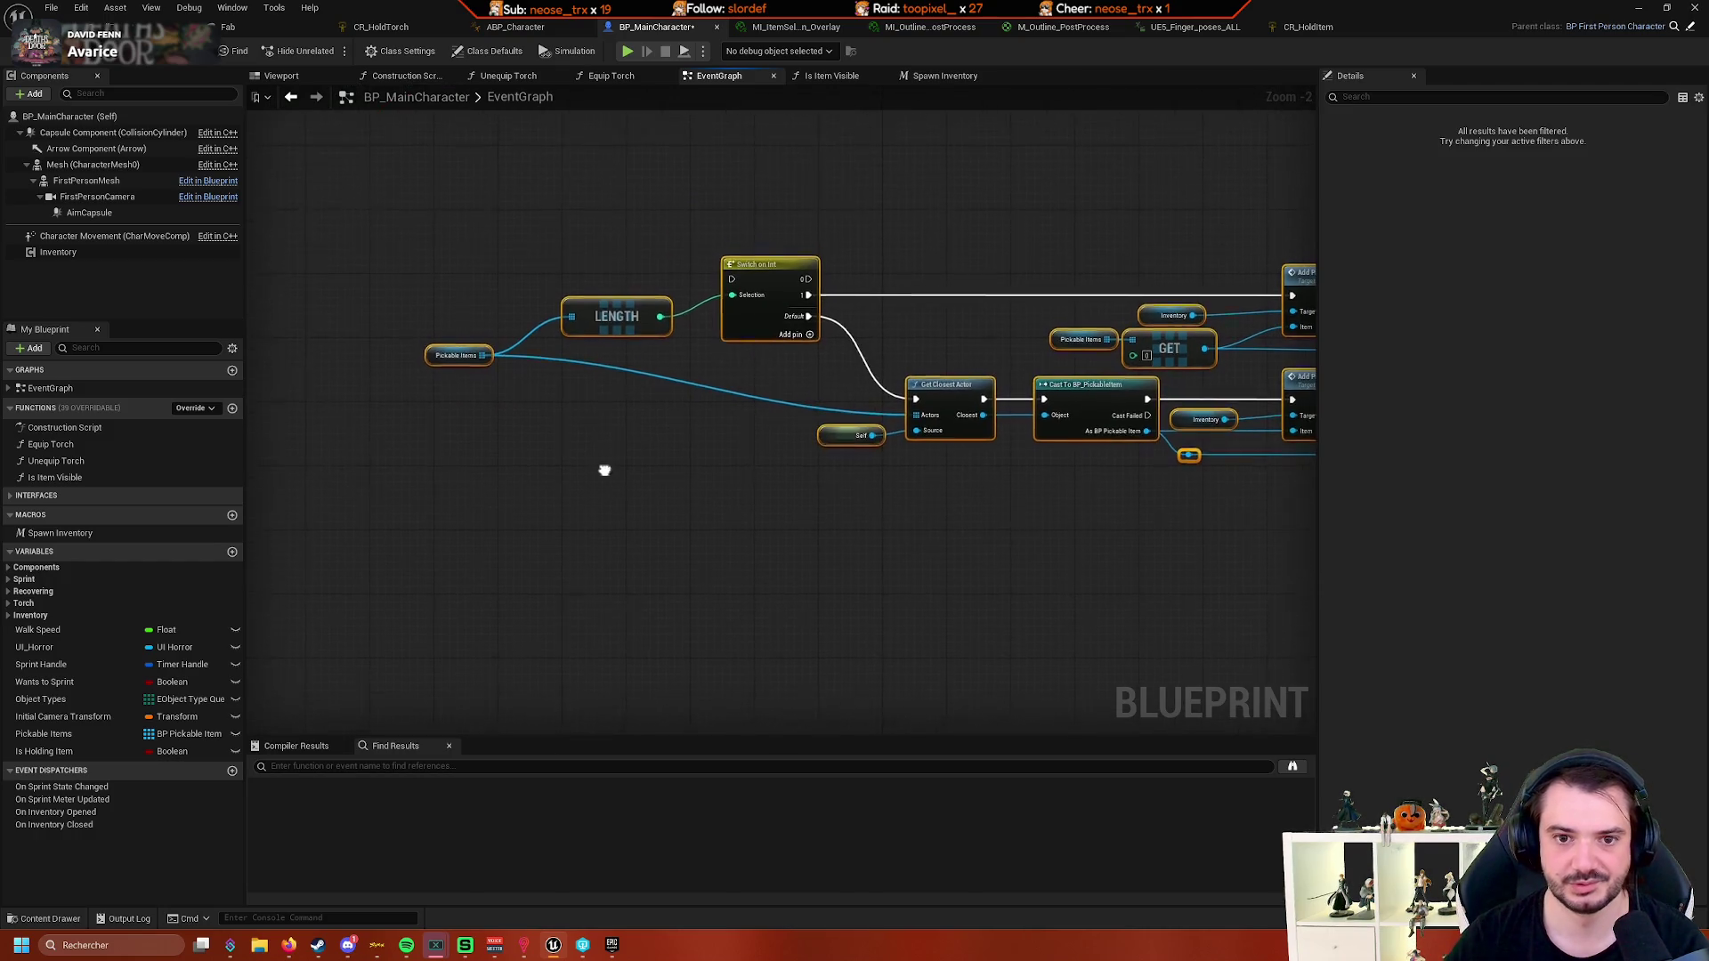
{"action": "right_click", "coordinate": [716, 352]}
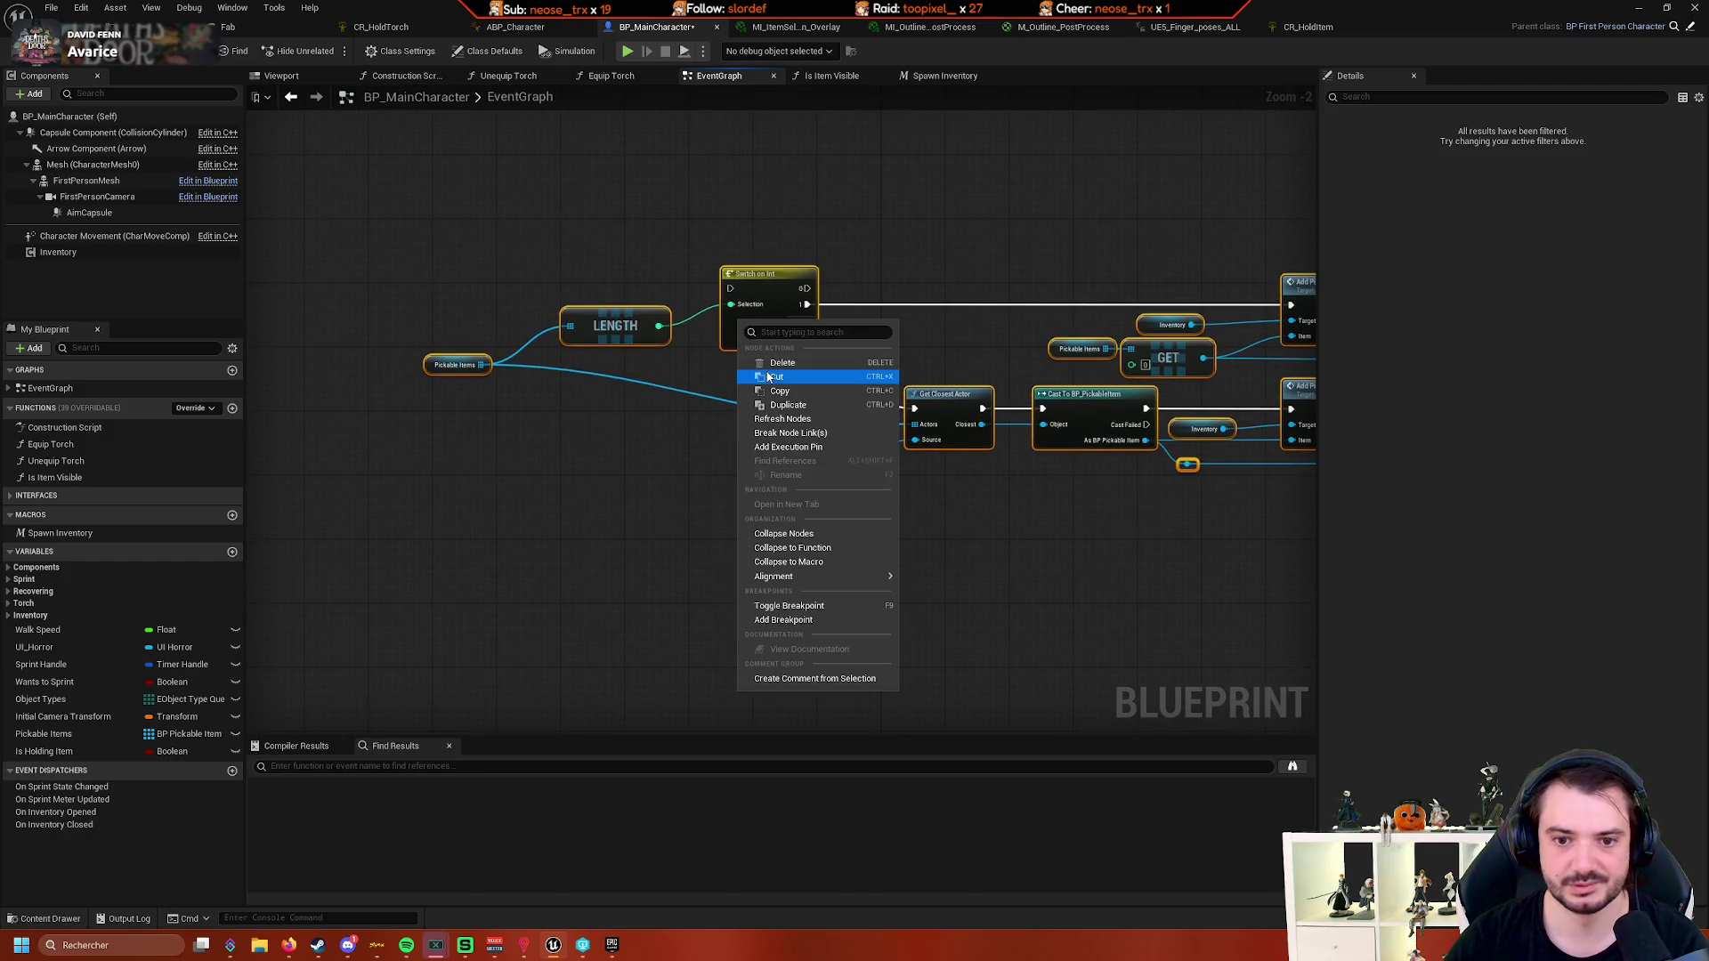
{"action": "left_click", "coordinate": [806, 548]}
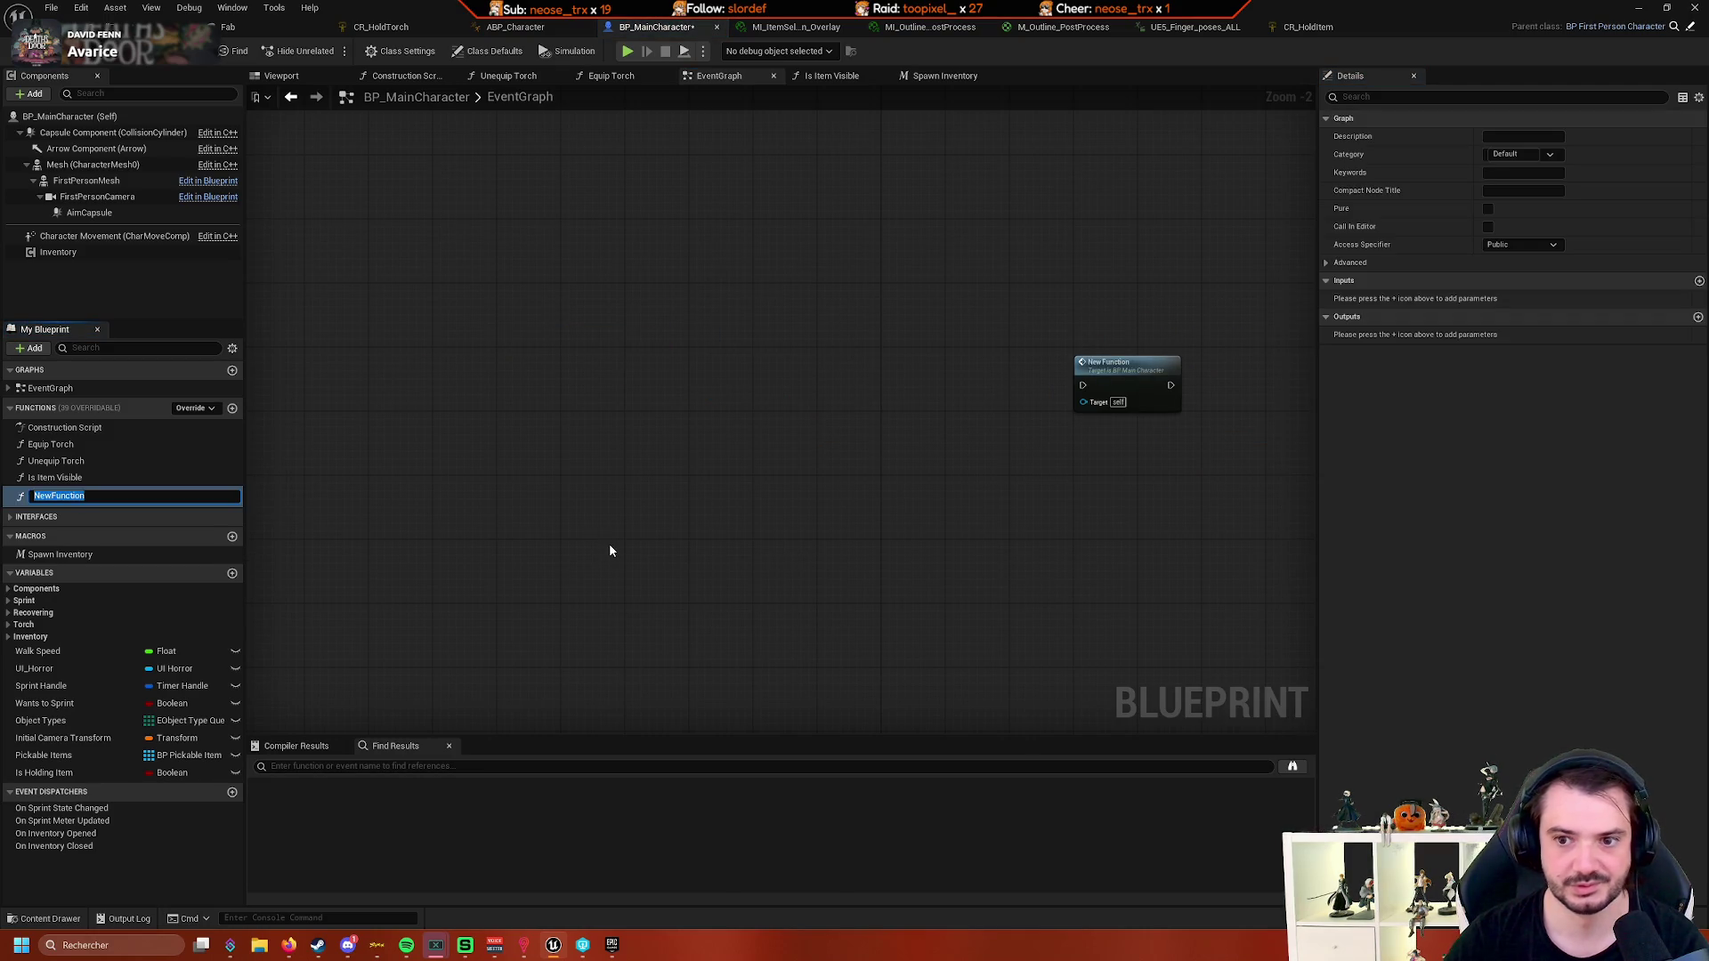
{"action": "type", "text": "P"}
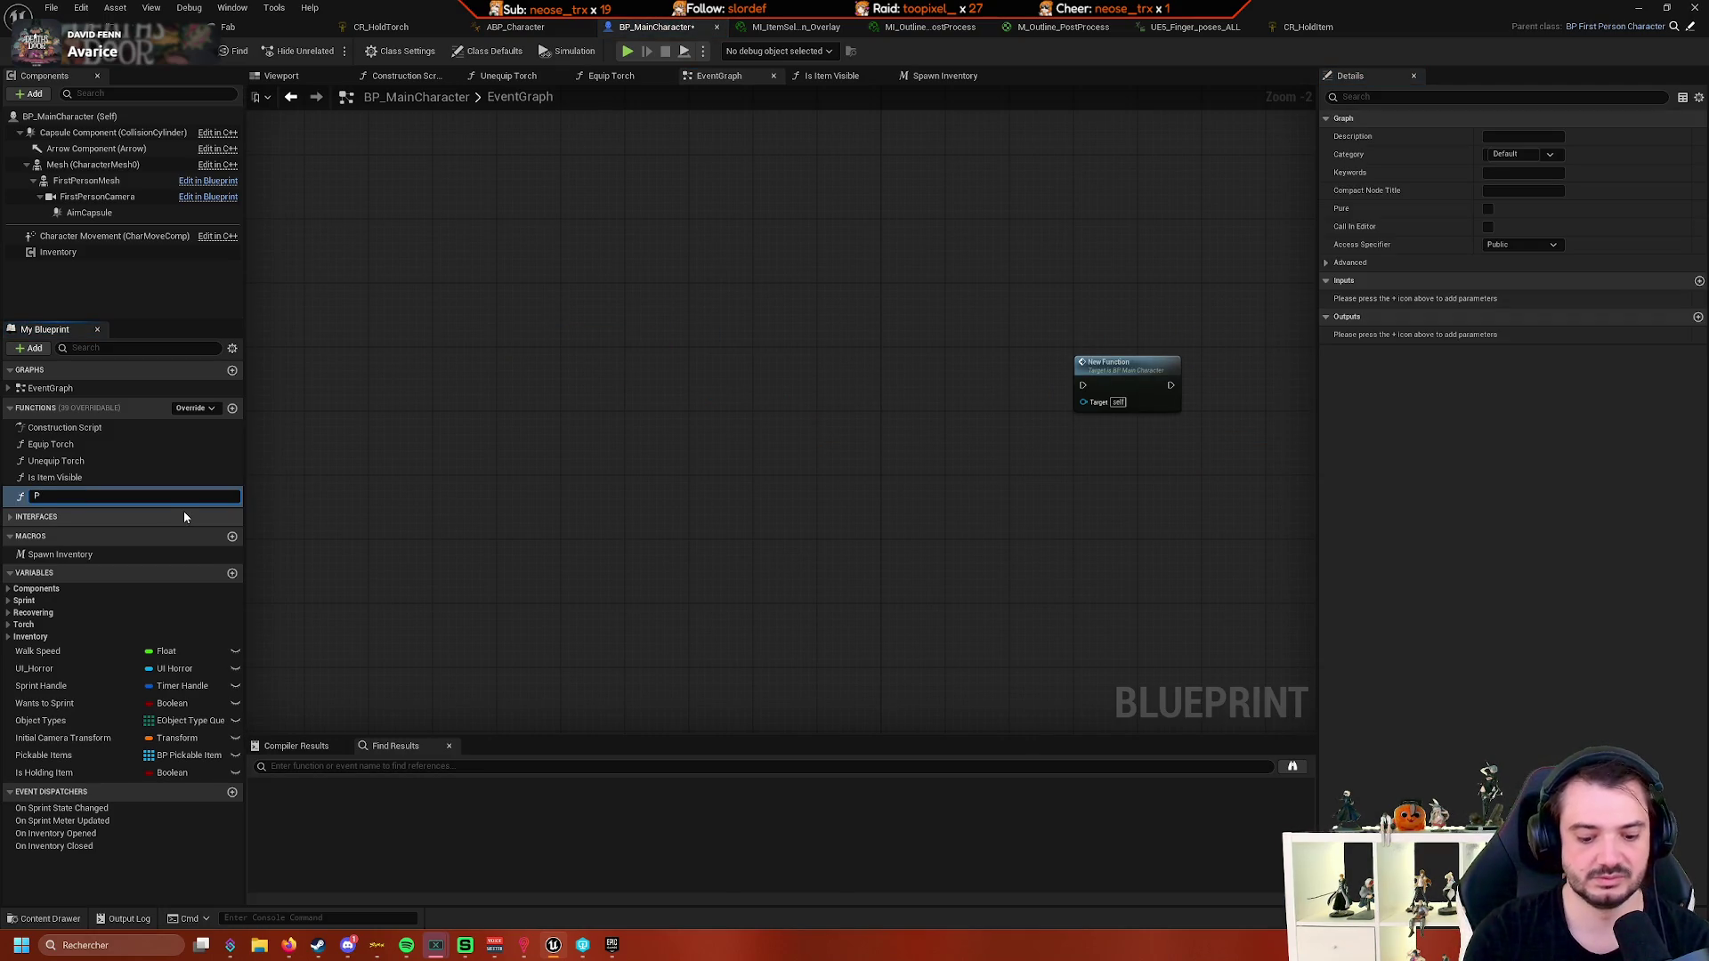
{"action": "type", "text": "icku"}
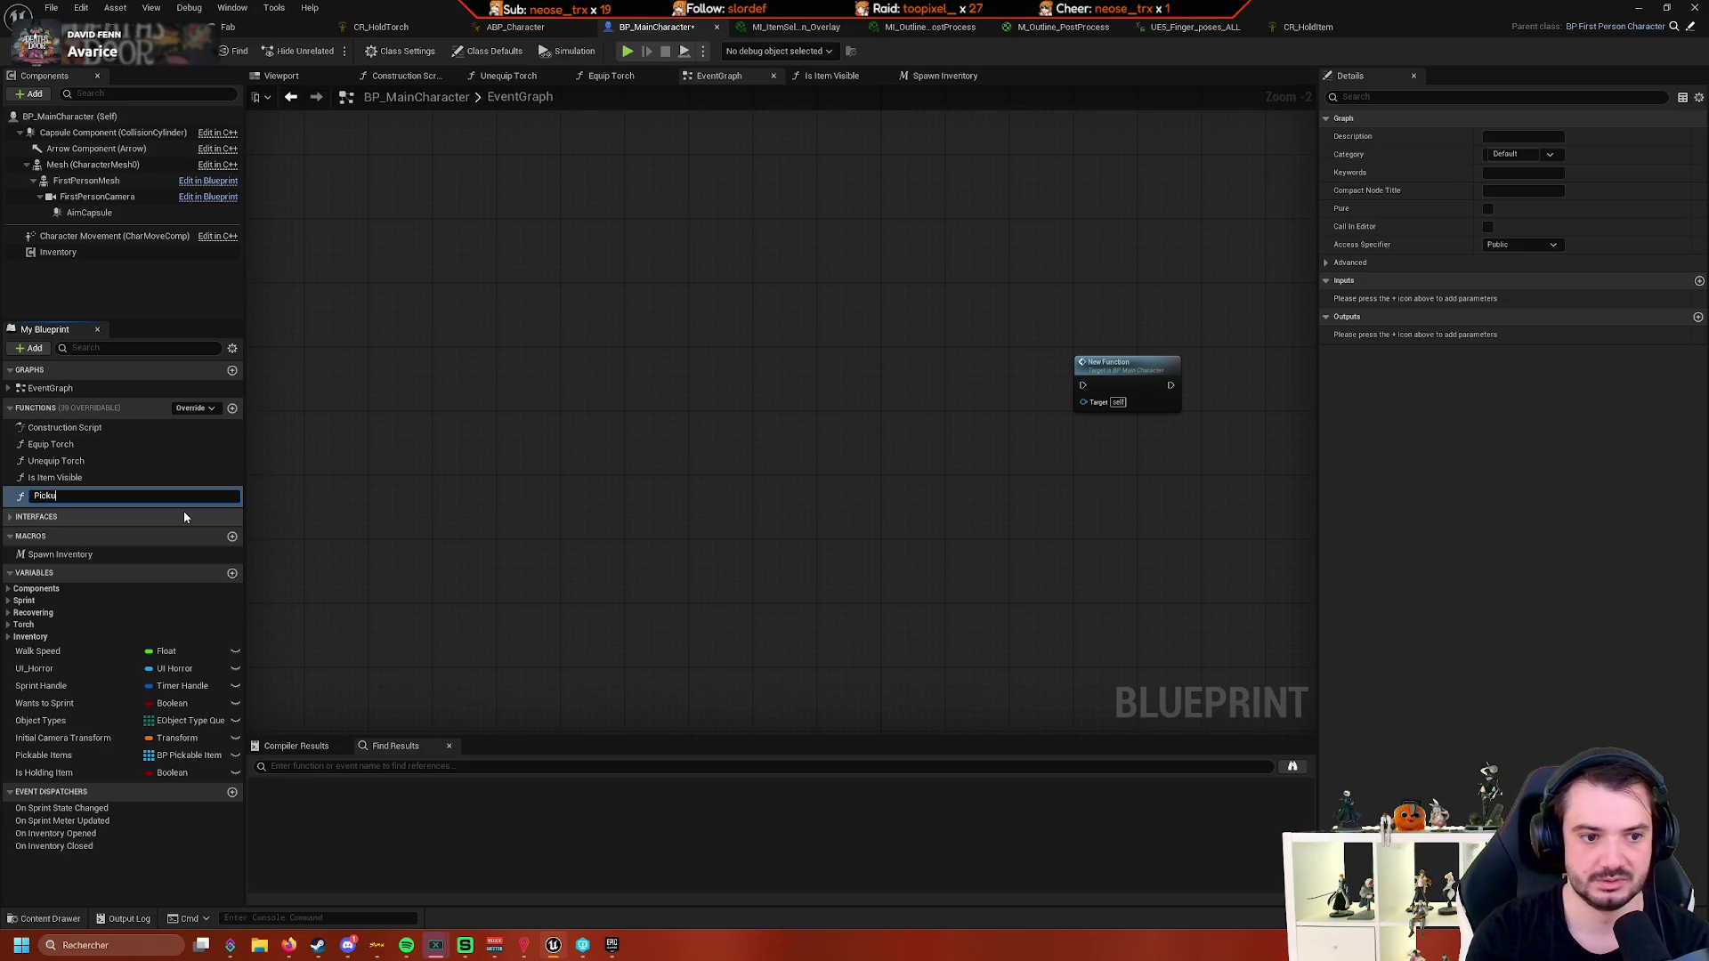
{"action": "type", "text": "yp It"}
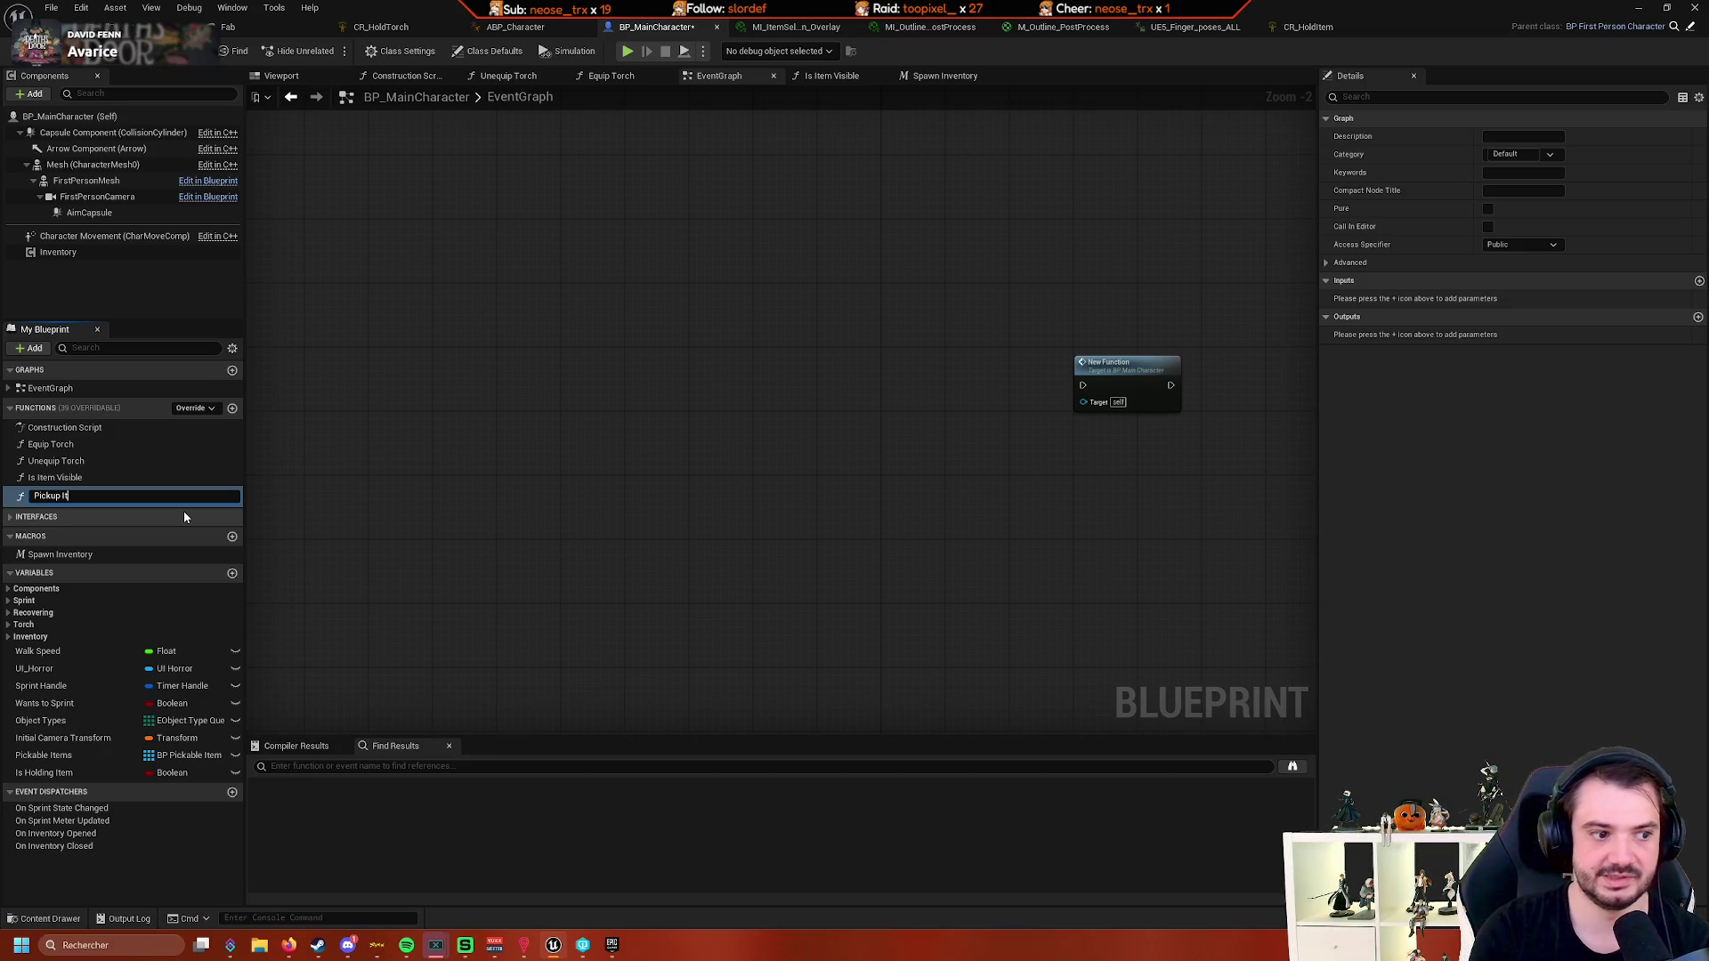
{"action": "type", "text": "em"}
{"action": "key", "text": "Return"}
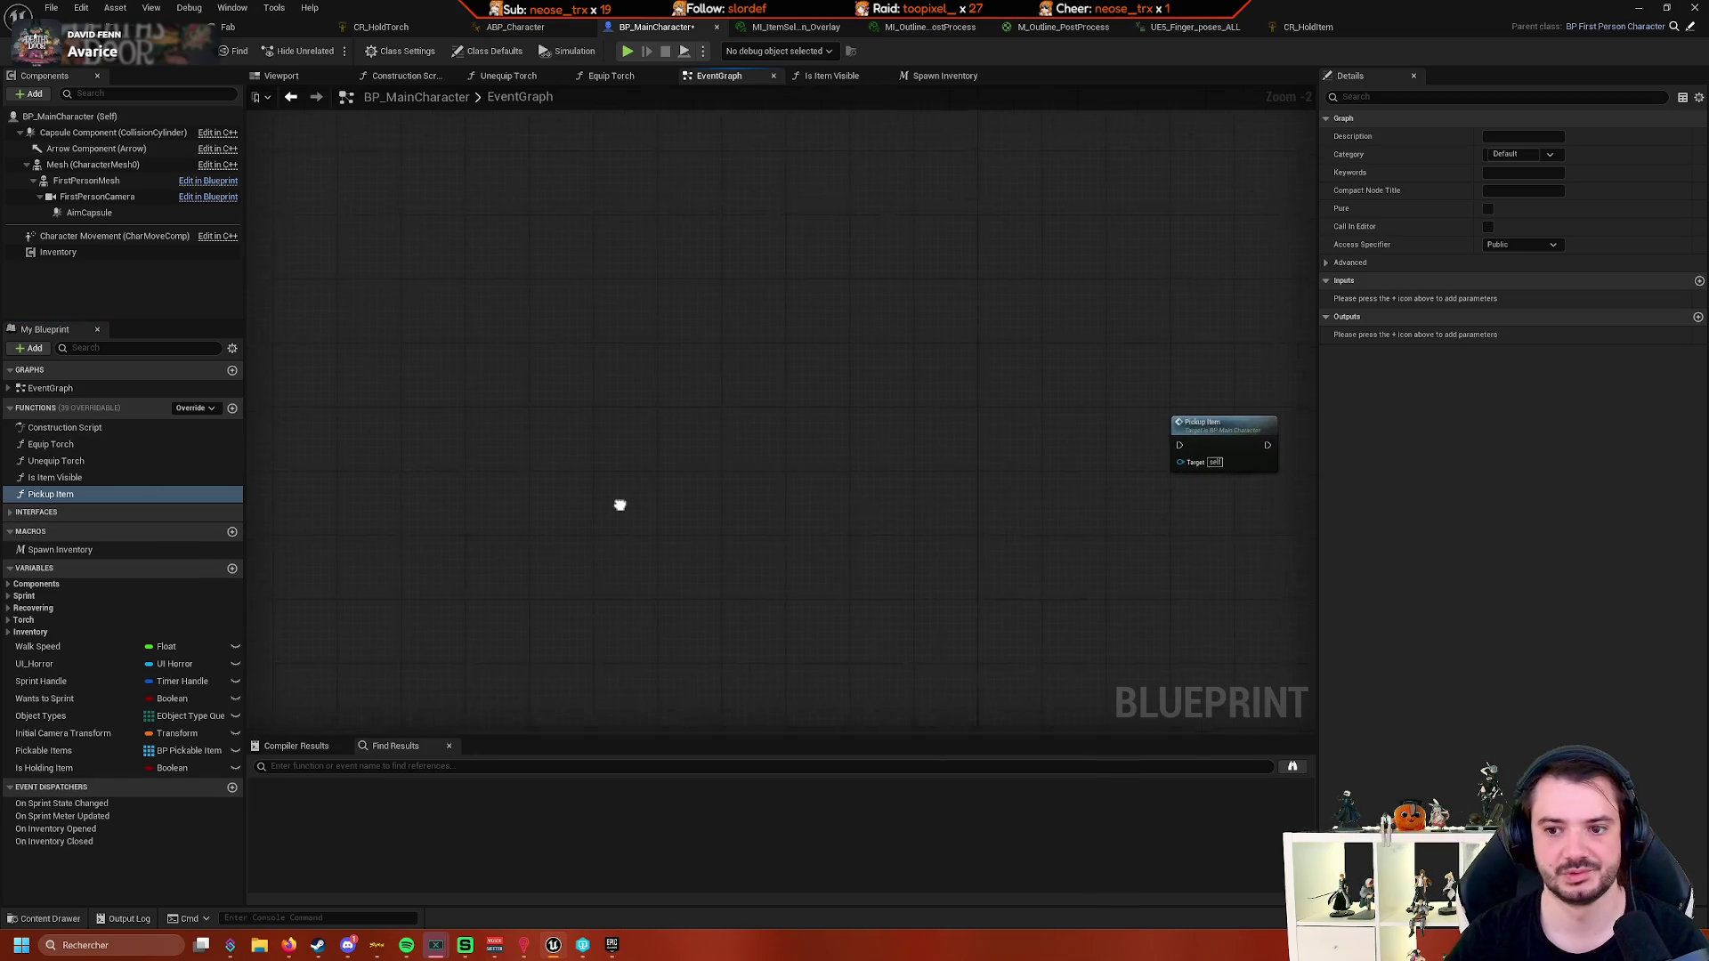
- Wire the Branch's False output to the Pickup Item call and open its function graph
{"action": "left_click_drag", "start_coordinate": [620, 504], "coordinate": [570, 492]}
{"action": "left_click_drag", "start_coordinate": [1156, 436], "coordinate": [532, 163]}
{"action": "scroll", "coordinate": [707, 416], "scroll_direction": "down", "scroll_amount": 1}
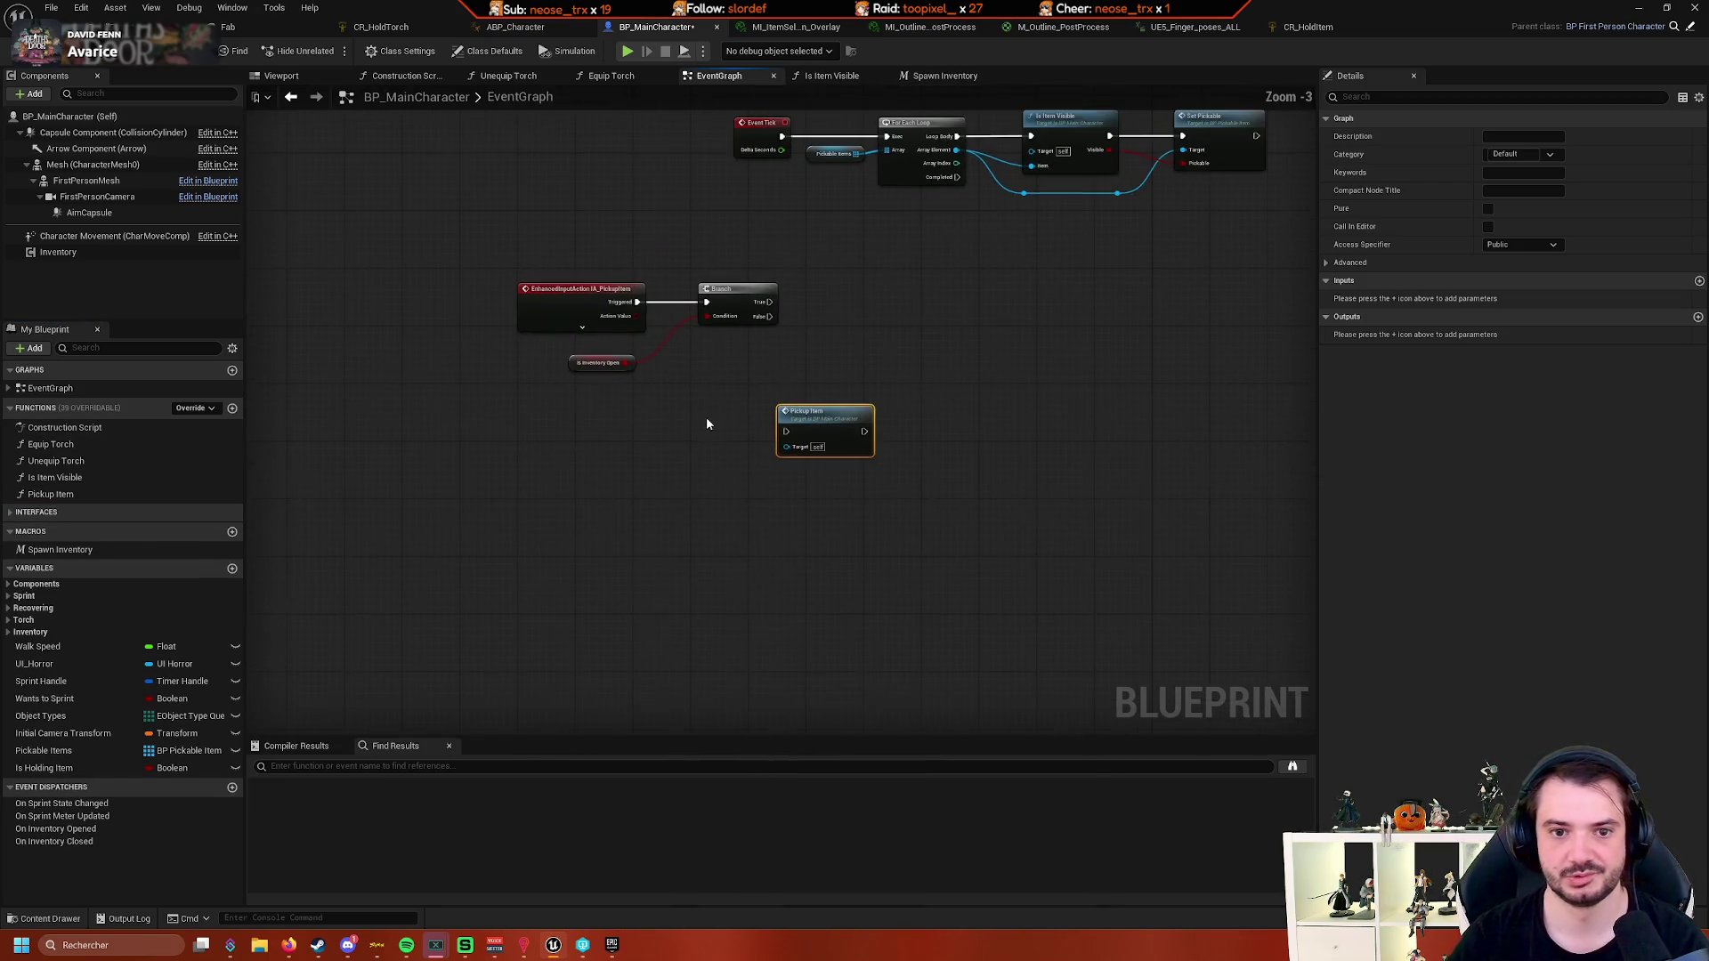
{"action": "mouse_move", "coordinate": [818, 426]}
{"action": "left_mouse_down"}
{"action": "mouse_move", "coordinate": [854, 303]}
{"action": "mouse_move", "coordinate": [886, 283]}
{"action": "mouse_move", "coordinate": [905, 346]}
{"action": "left_mouse_up"}
{"action": "scroll", "coordinate": [767, 345], "scroll_direction": "up", "scroll_amount": 3}
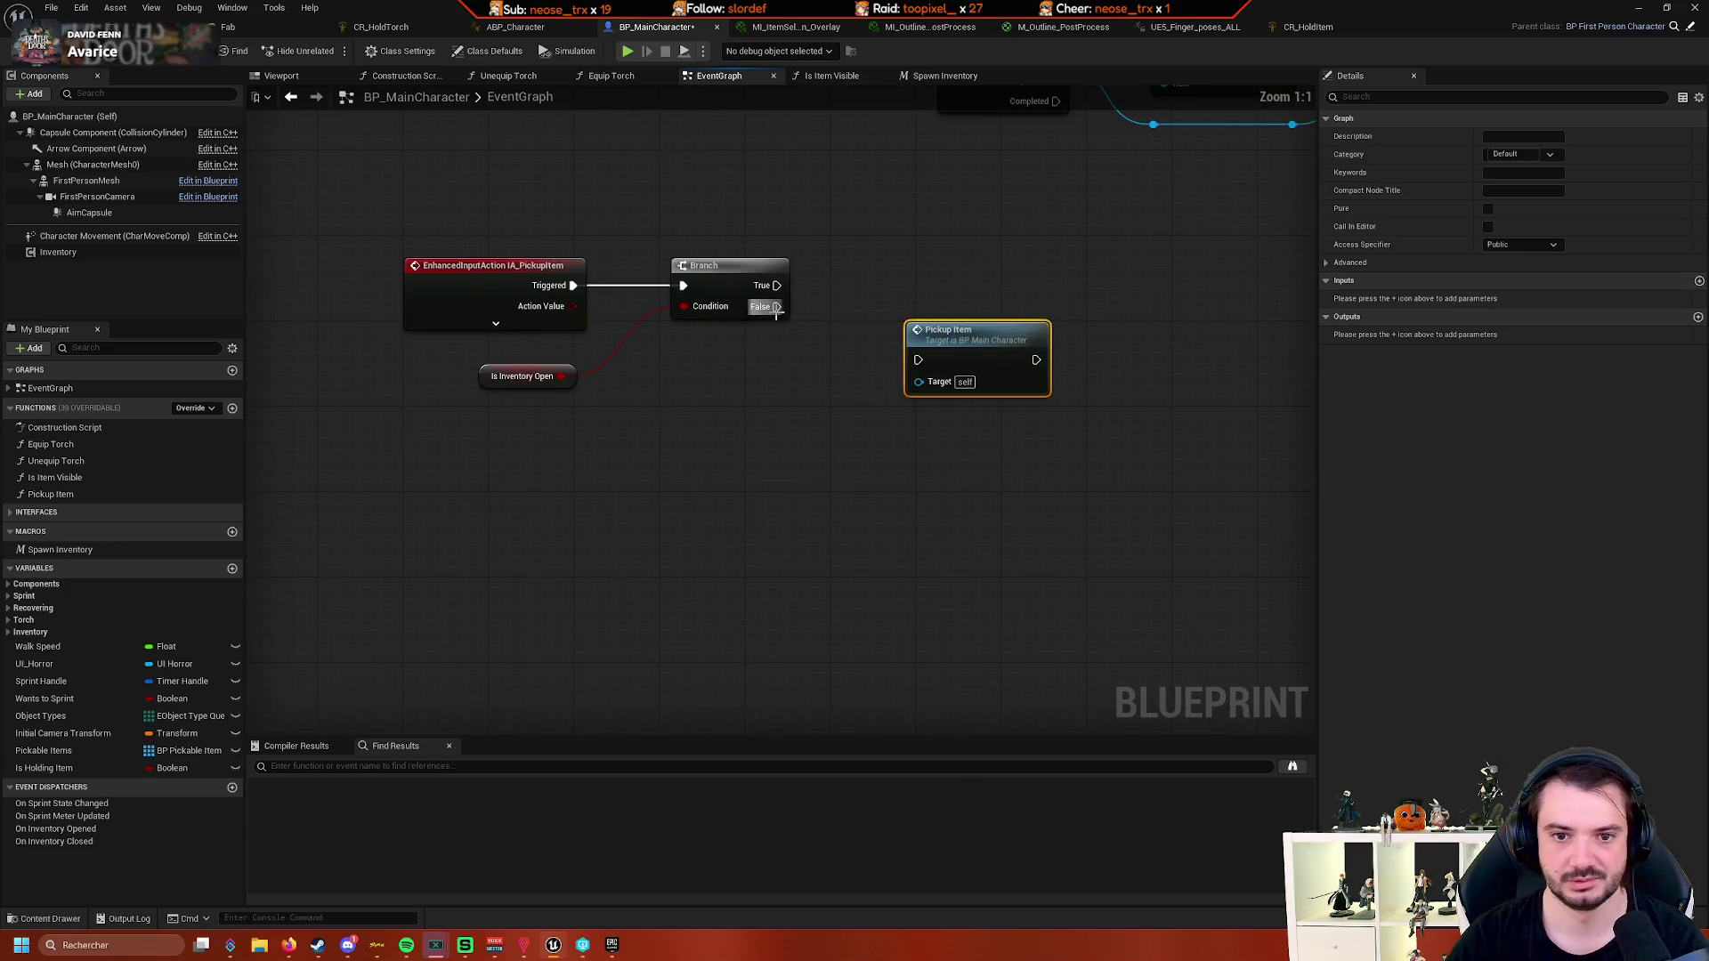
{"action": "left_click_drag", "start_coordinate": [777, 305], "coordinate": [916, 359]}
{"action": "mouse_move", "coordinate": [1012, 384]}
{"action": "left_mouse_down"}
{"action": "mouse_move", "coordinate": [647, 475]}
{"action": "mouse_move", "coordinate": [836, 551]}
{"action": "left_mouse_up"}
{"action": "left_click_drag", "start_coordinate": [799, 490], "coordinate": [756, 554]}
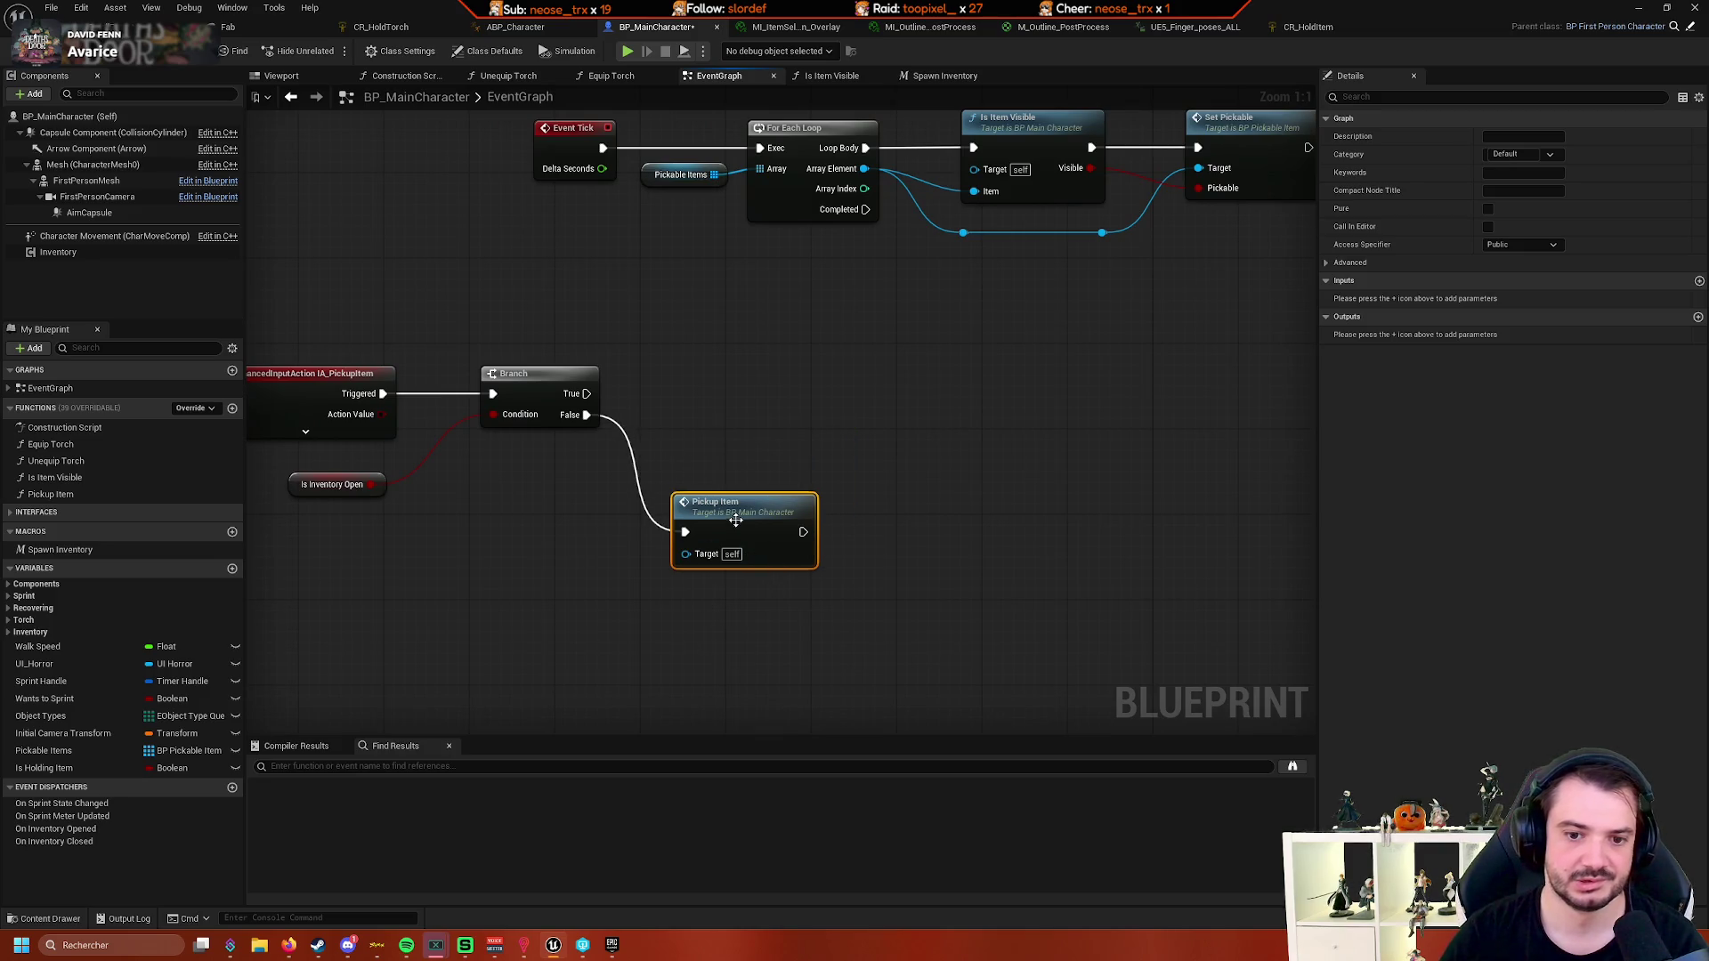
{"action": "double_click", "coordinate": [735, 520]}
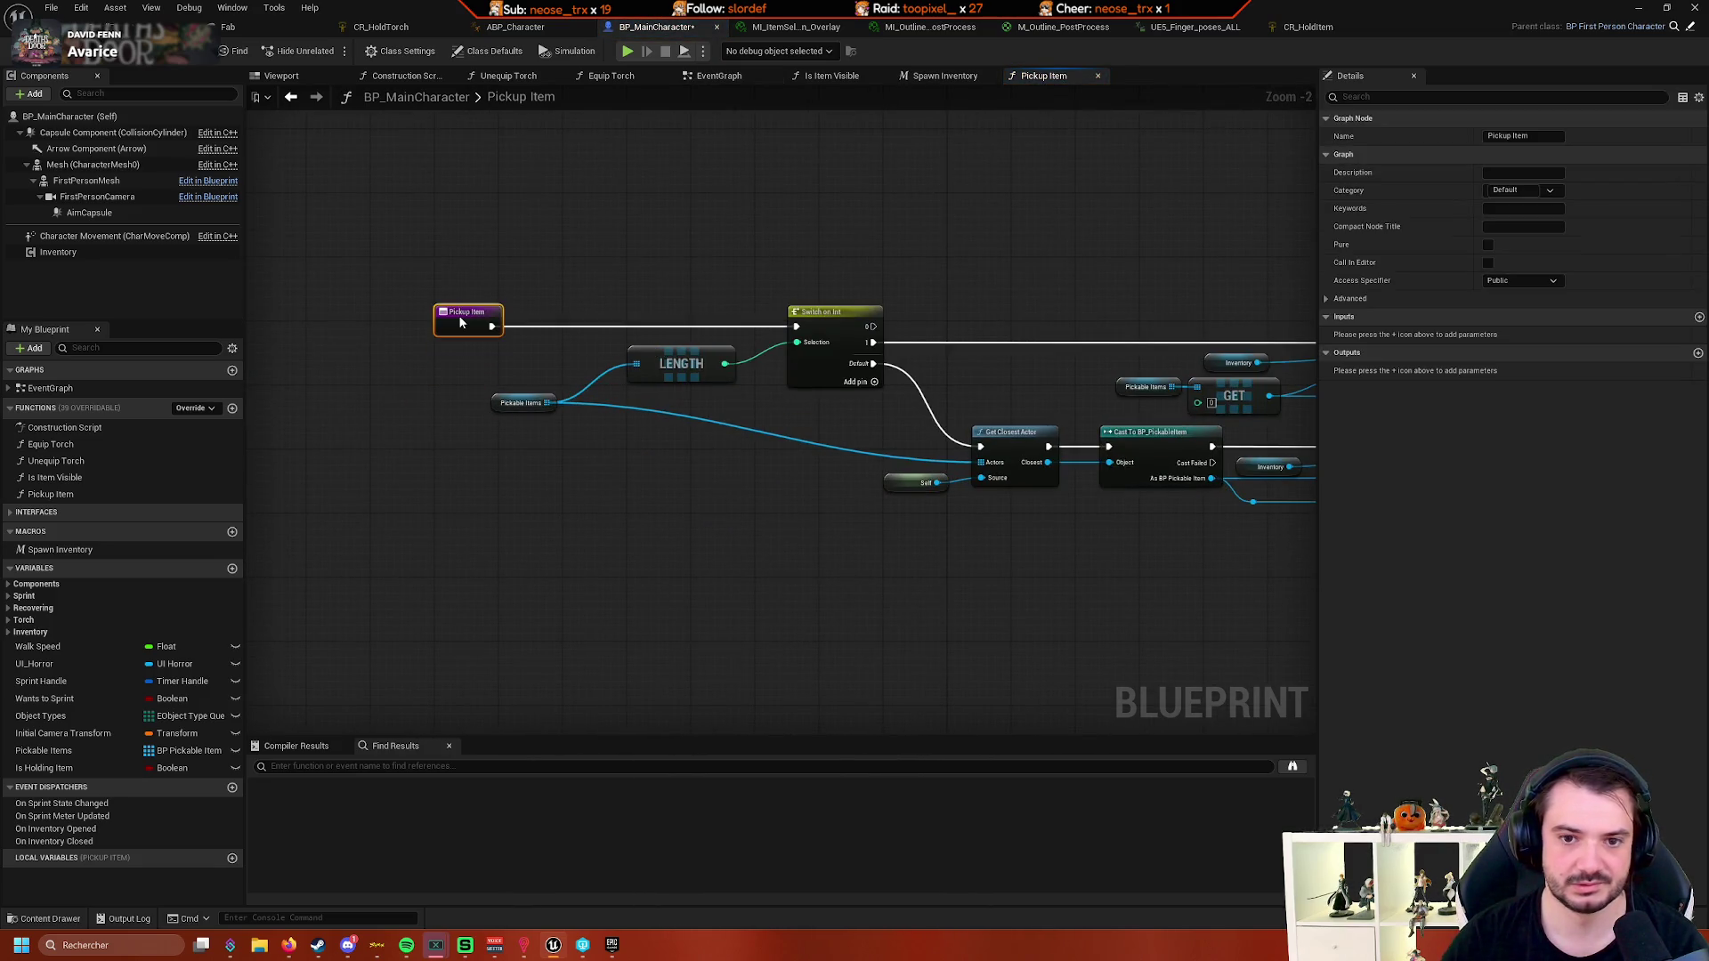
- Look over the Pickup Item function graph and switch back to the EventGraph
{"action": "left_click_drag", "start_coordinate": [457, 315], "coordinate": [257, 381]}
{"action": "left_click", "coordinate": [749, 291]}
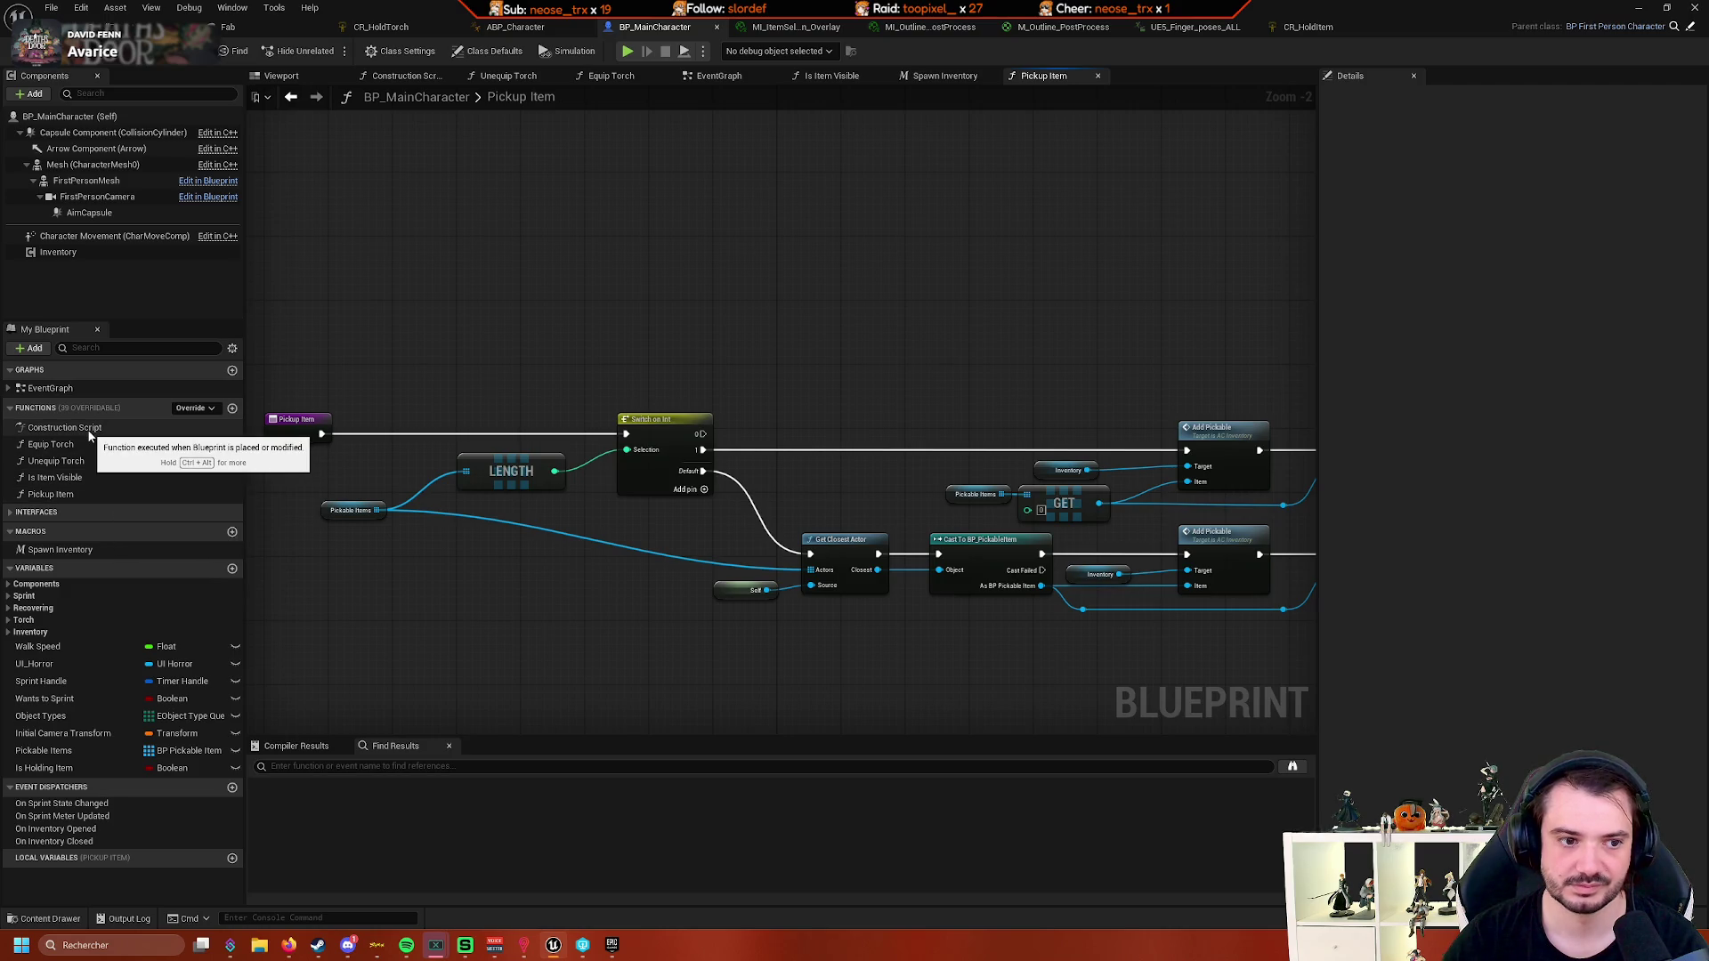
{"action": "double_click", "coordinate": [50, 388]}
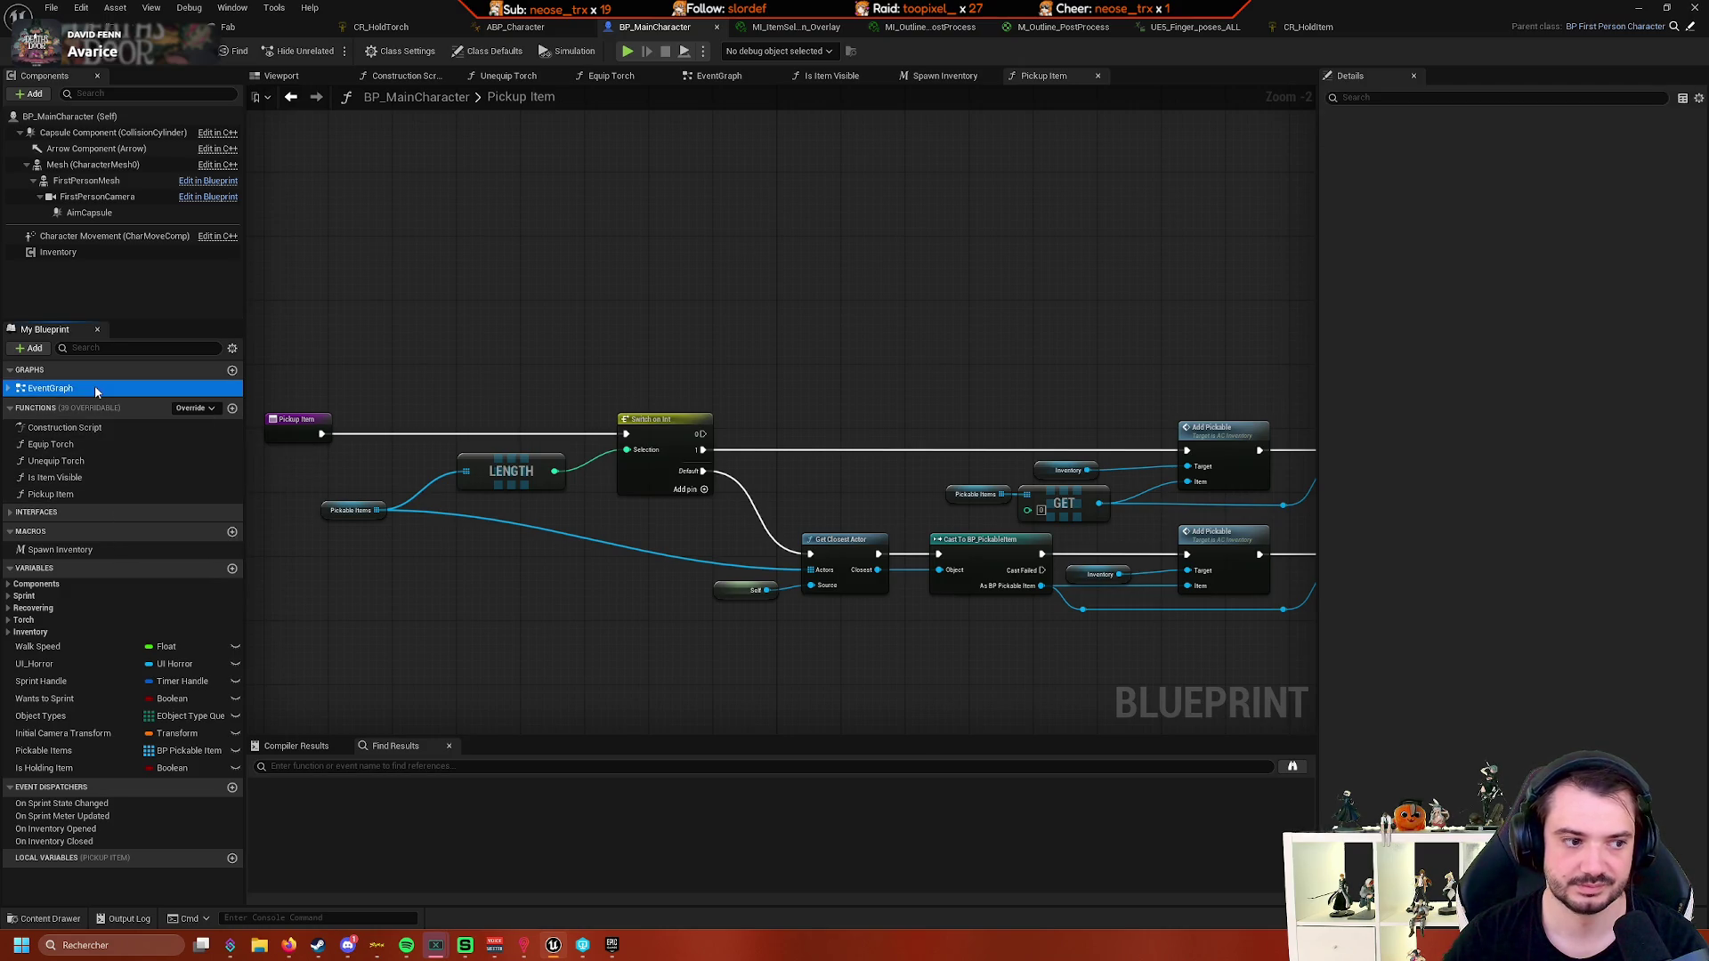
{"action": "left_click", "coordinate": [63, 493]}
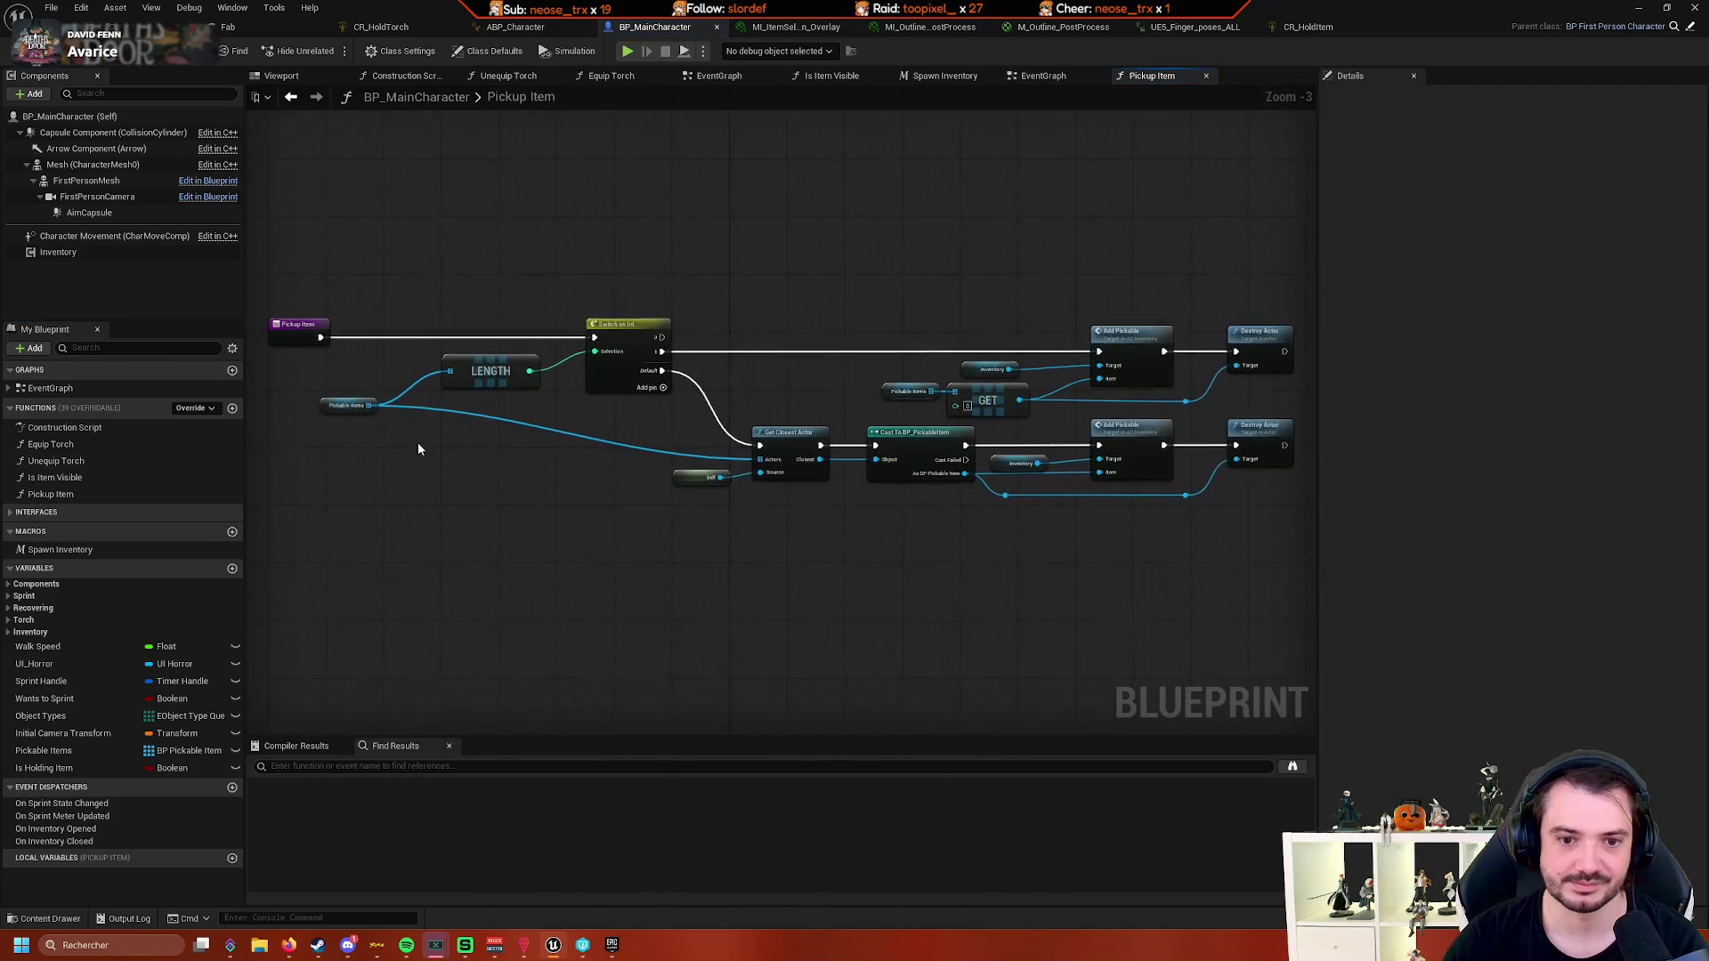
- Review the line-trace visibility check in the Is Item Visible function
{"action": "double_click", "coordinate": [98, 477]}
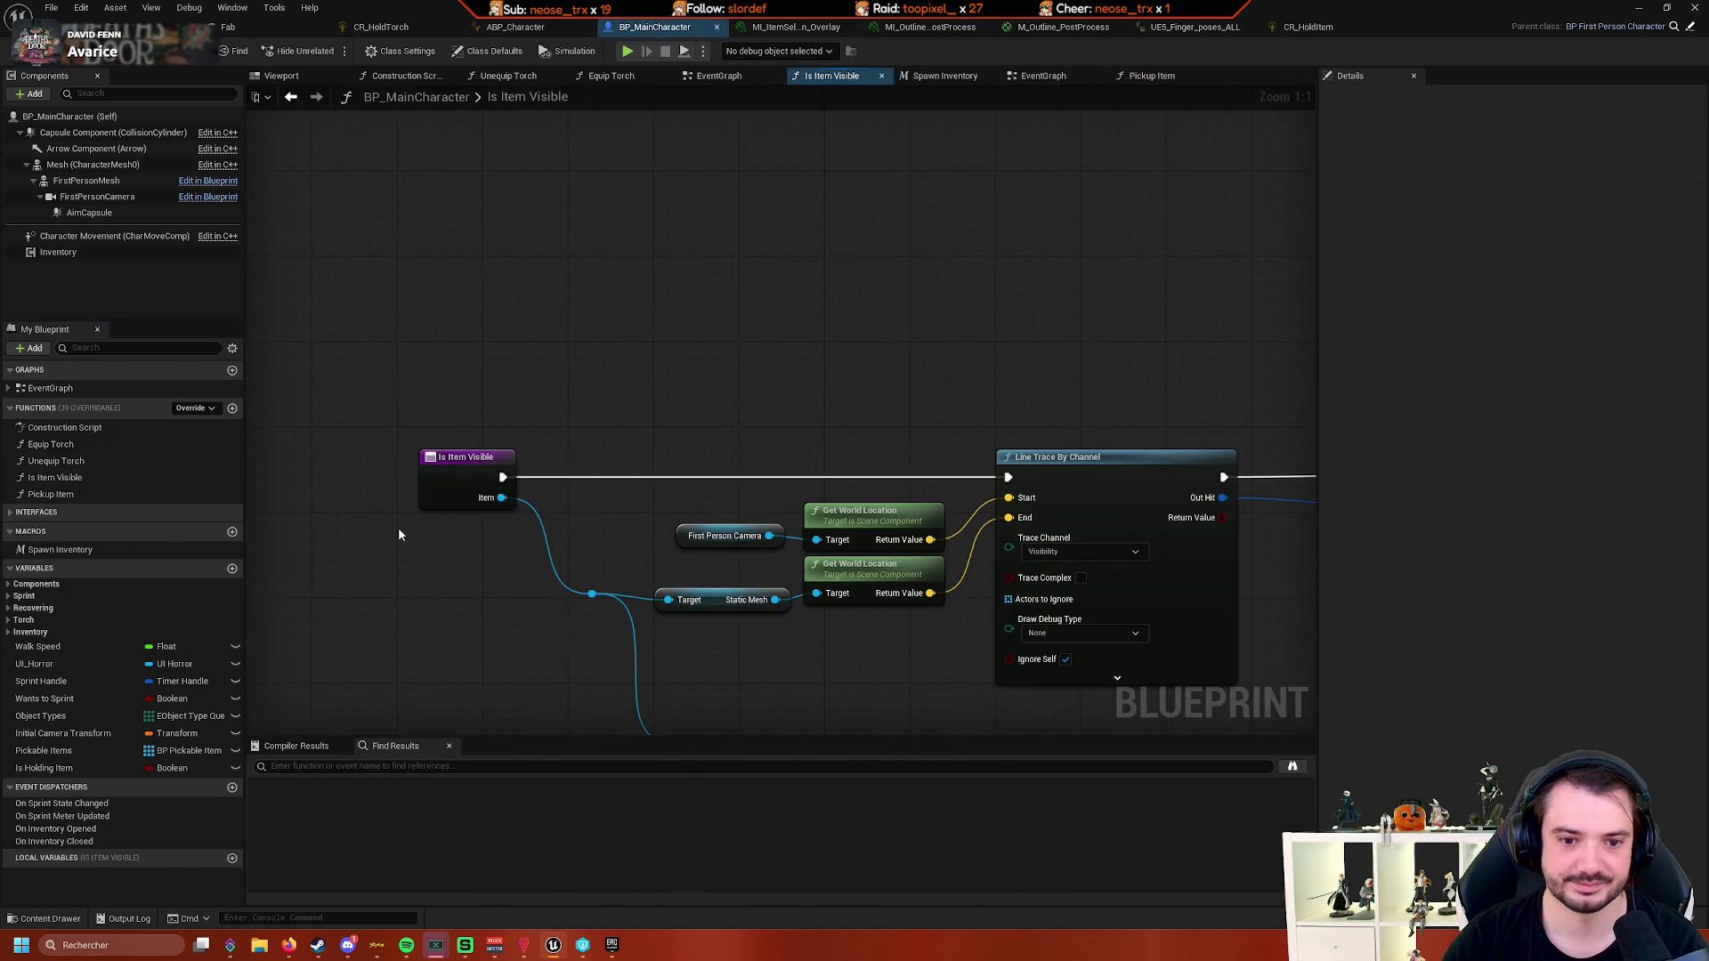
{"action": "left_click_drag", "start_coordinate": [398, 527], "coordinate": [398, 326]}
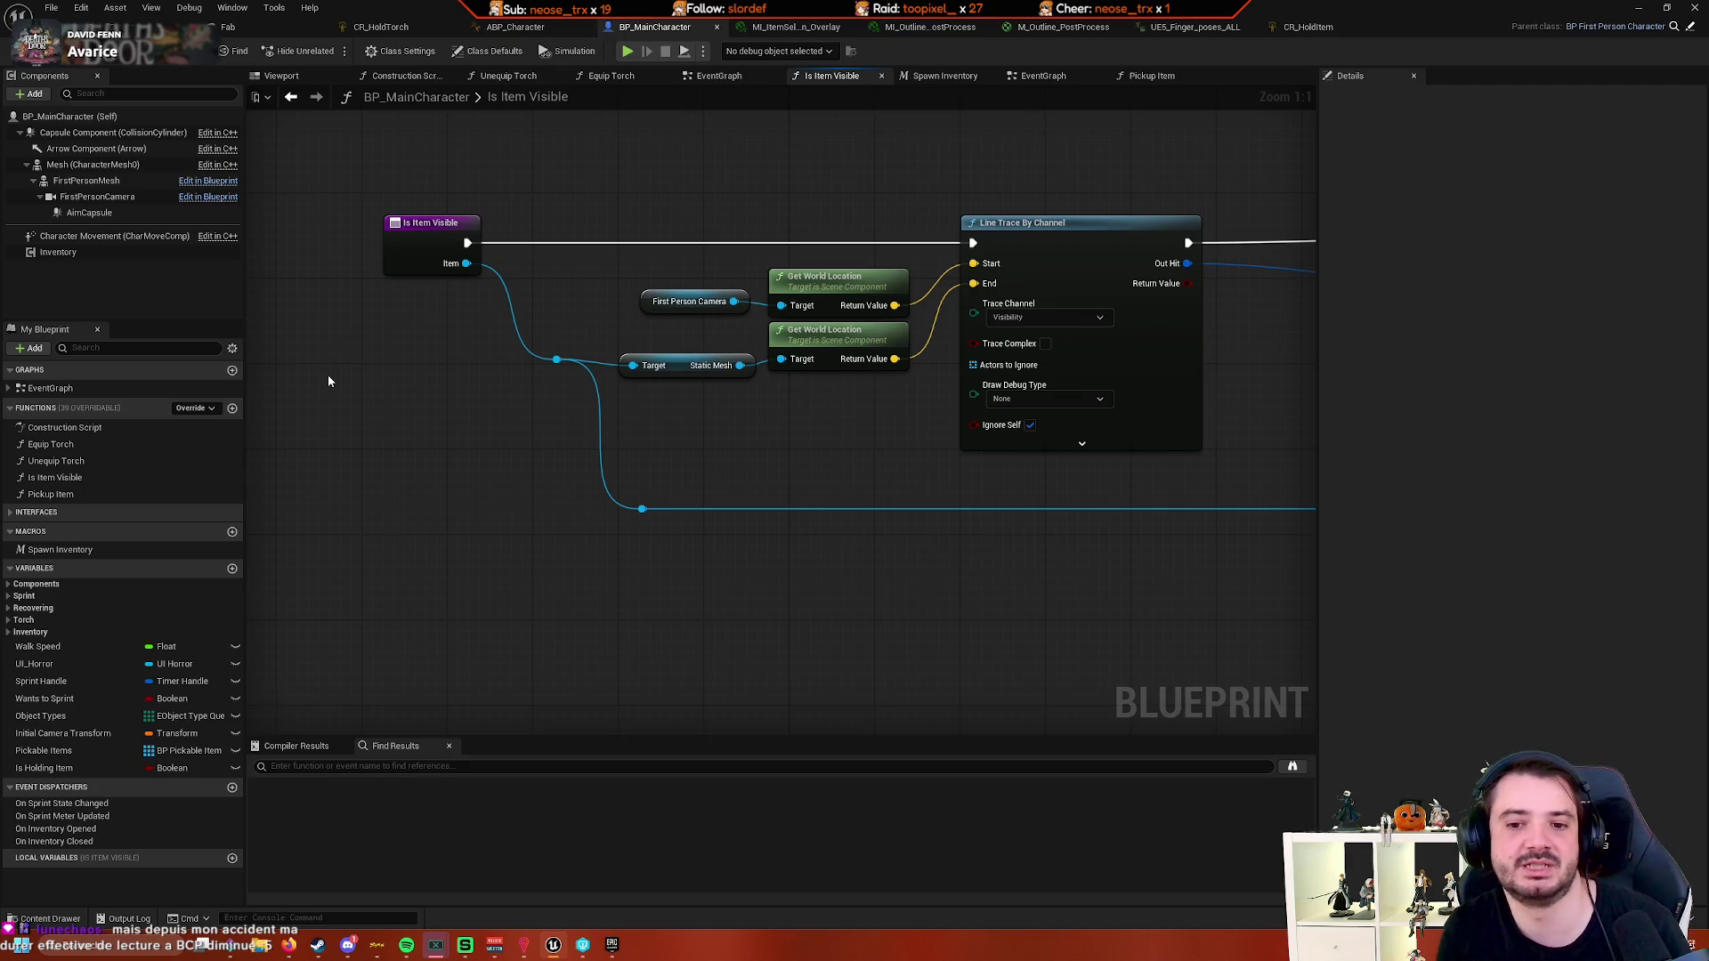
{"action": "scroll", "coordinate": [420, 611], "scroll_direction": "down", "scroll_amount": 2}
{"action": "scroll", "coordinate": [493, 540], "scroll_direction": "up", "scroll_amount": 2}
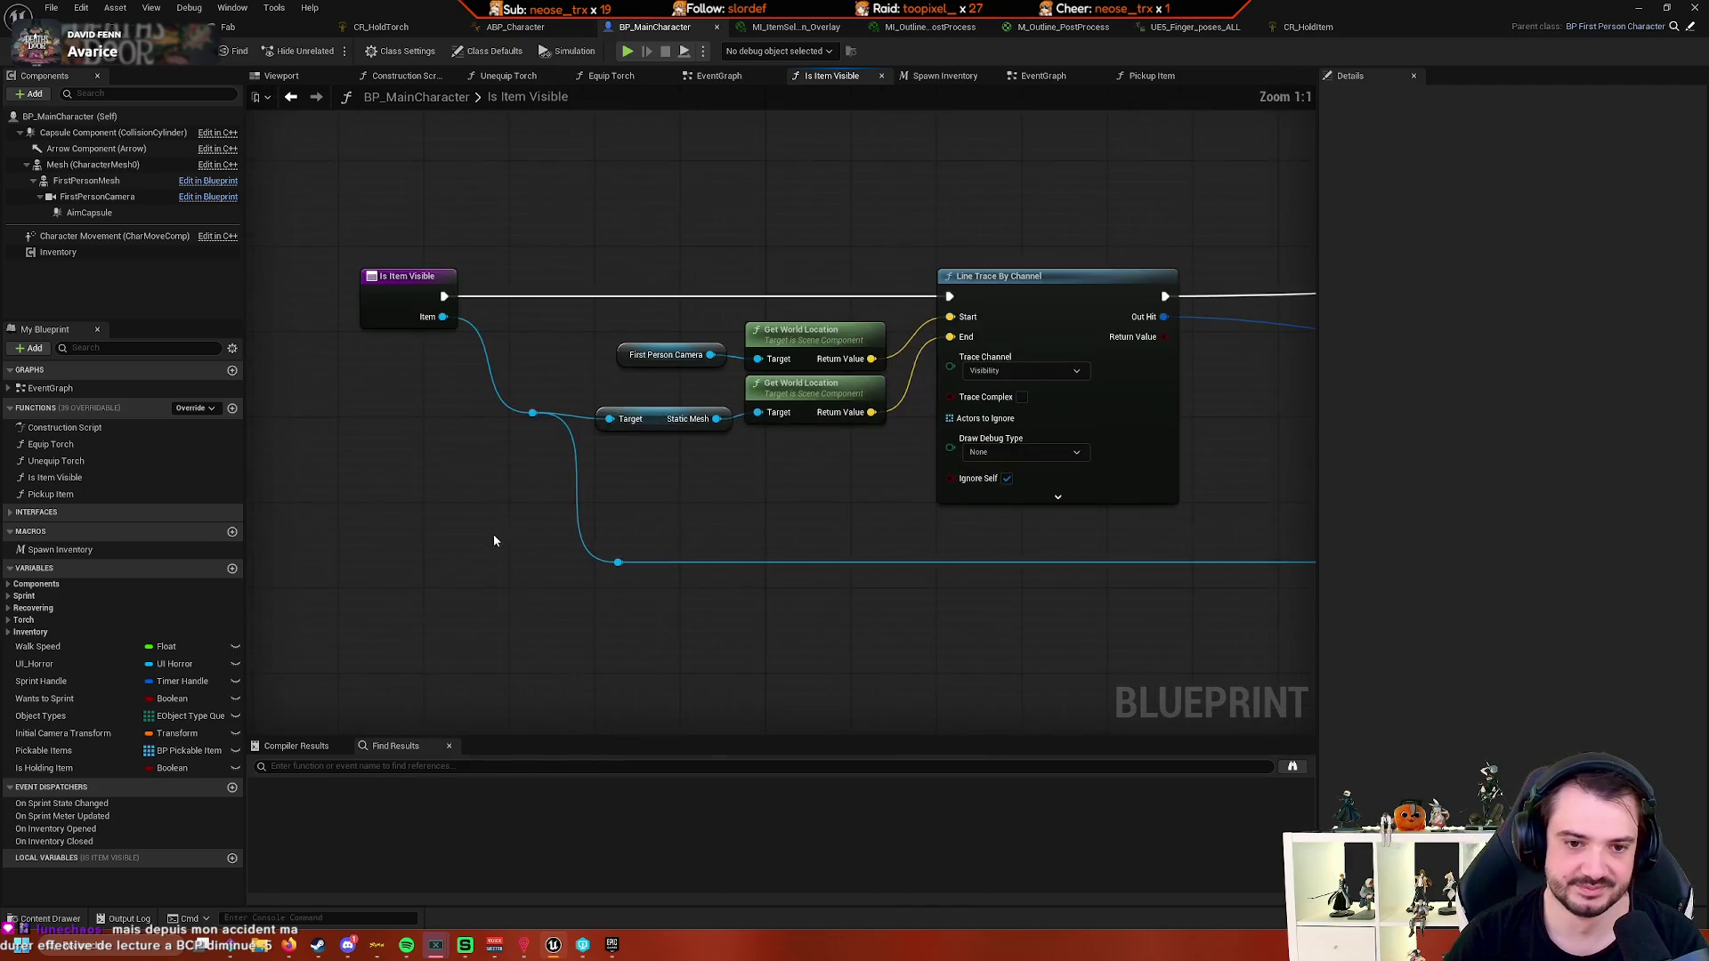
{"action": "left_click_drag", "start_coordinate": [518, 489], "coordinate": [527, 381]}
{"action": "scroll", "coordinate": [279, 474], "scroll_direction": "down", "scroll_amount": 2}
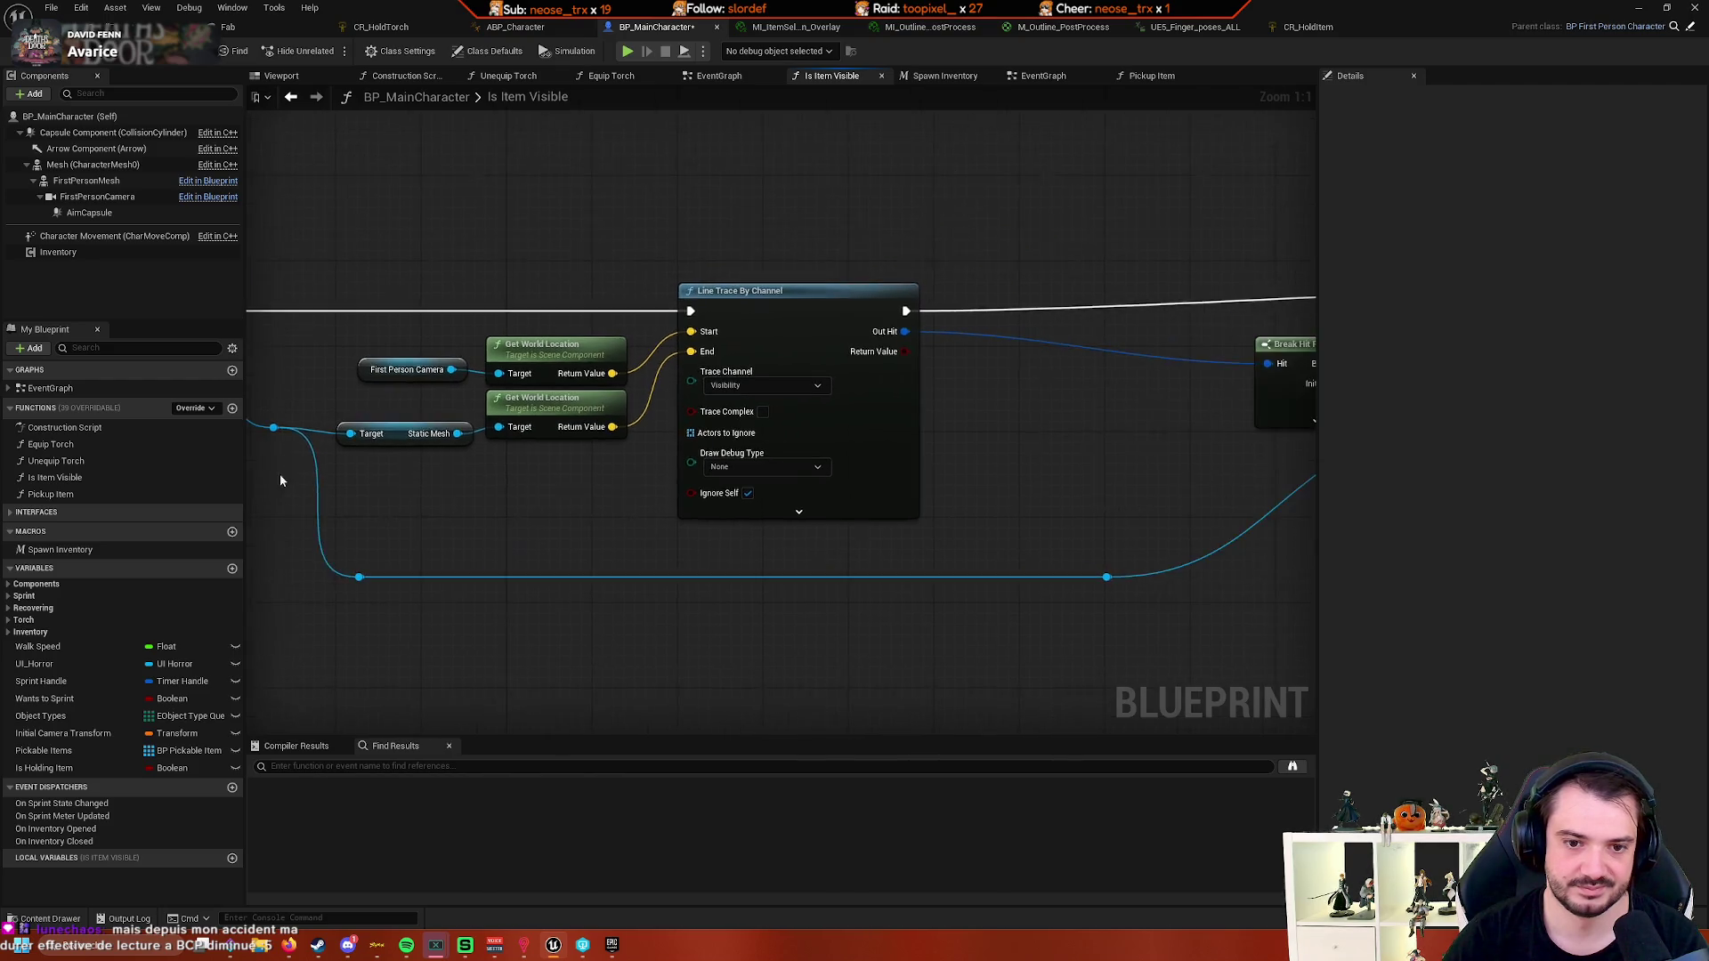
{"action": "mouse_move", "coordinate": [601, 520]}
{"action": "left_mouse_down"}
{"action": "mouse_move", "coordinate": [467, 484]}
{"action": "mouse_move", "coordinate": [572, 501]}
{"action": "mouse_move", "coordinate": [630, 450]}
{"action": "mouse_move", "coordinate": [760, 418]}
{"action": "left_mouse_up"}
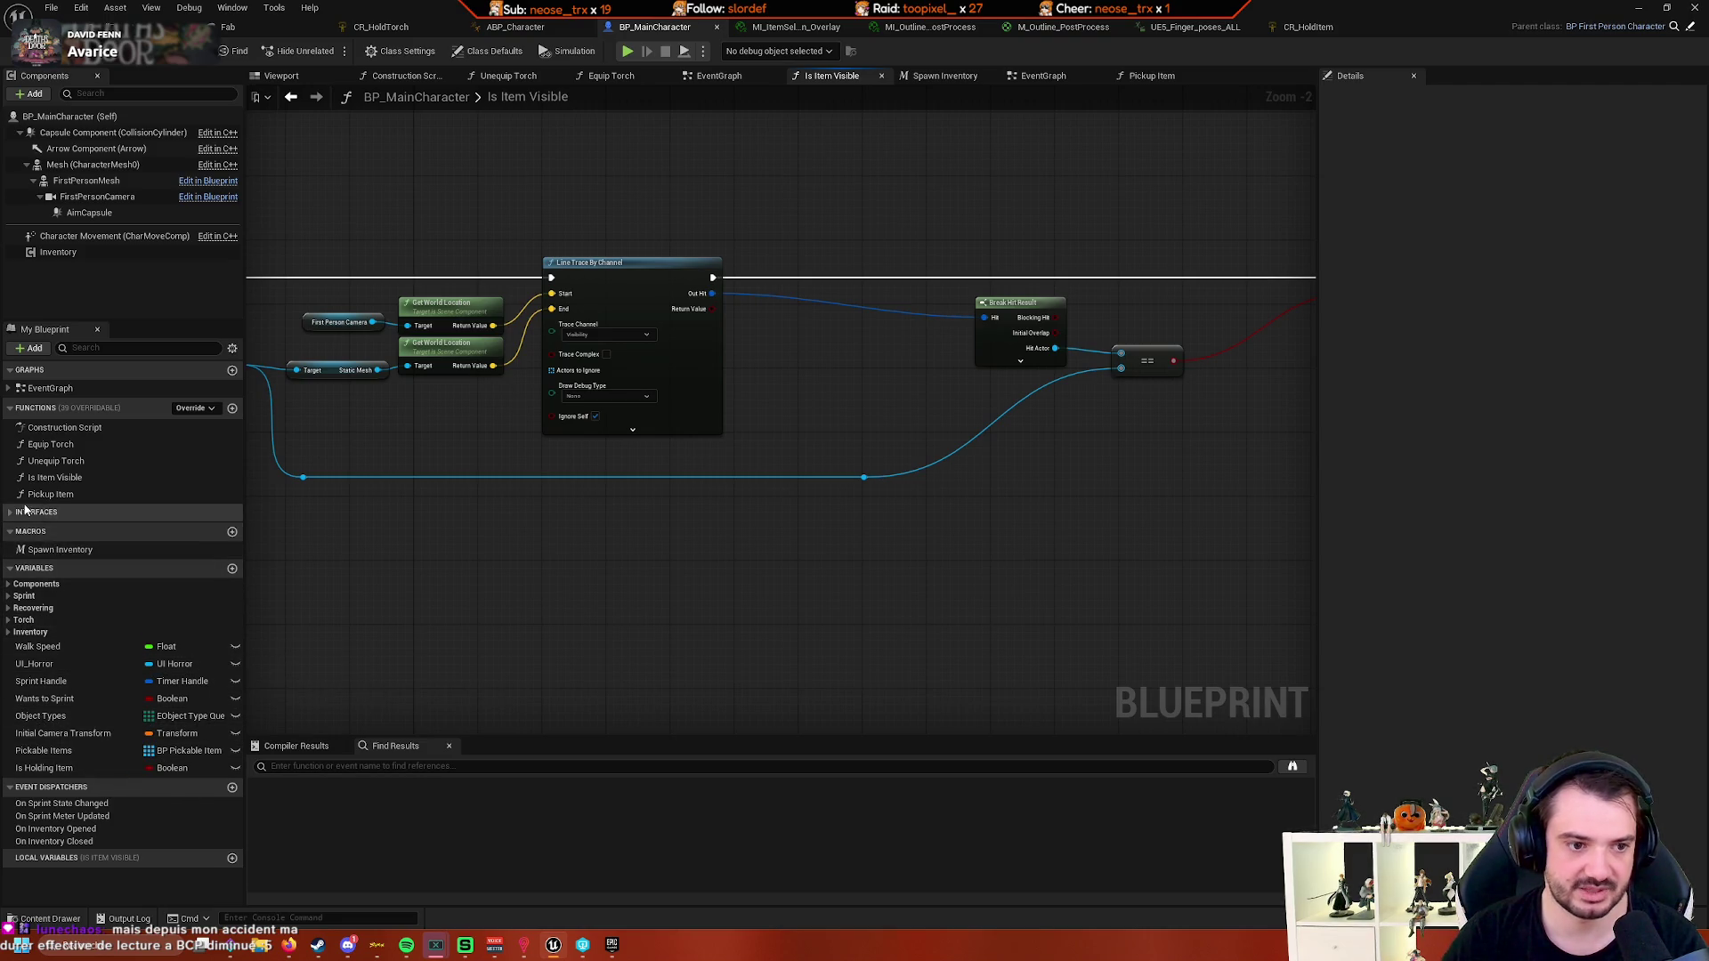
- Revisit the Pickup Item graph, then return to the EventGraph
{"action": "double_click", "coordinate": [125, 493]}
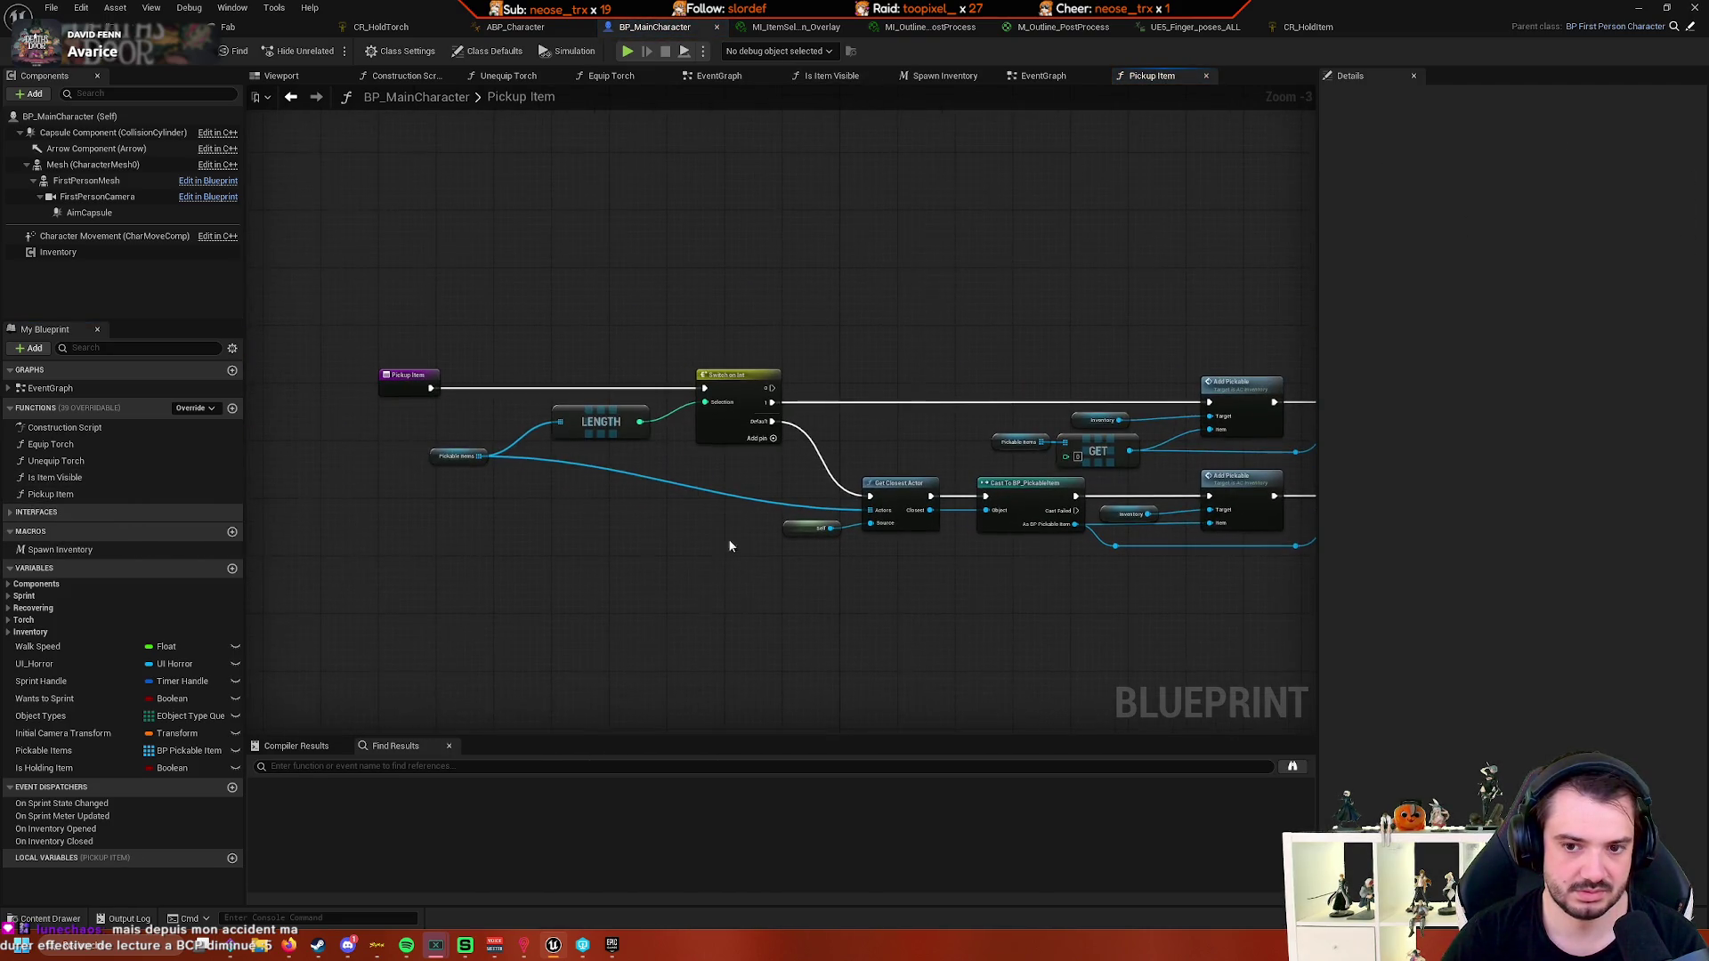
{"action": "left_click_drag", "start_coordinate": [484, 502], "coordinate": [728, 538]}
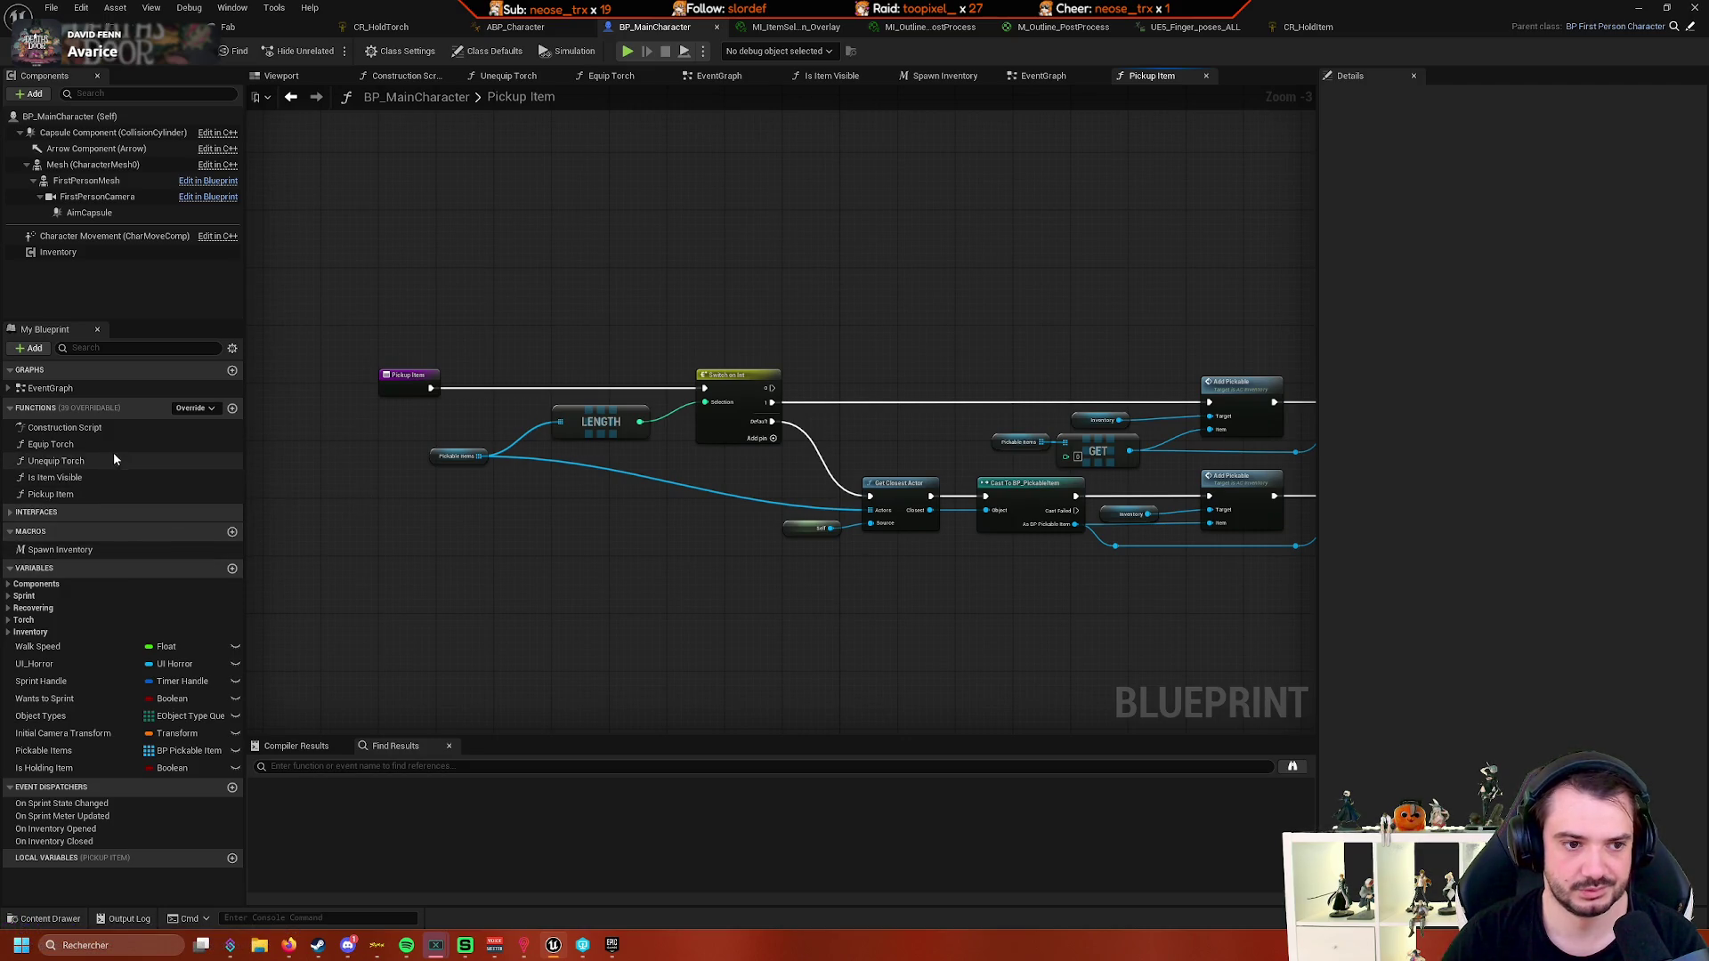
{"action": "left_click", "coordinate": [7, 390]}
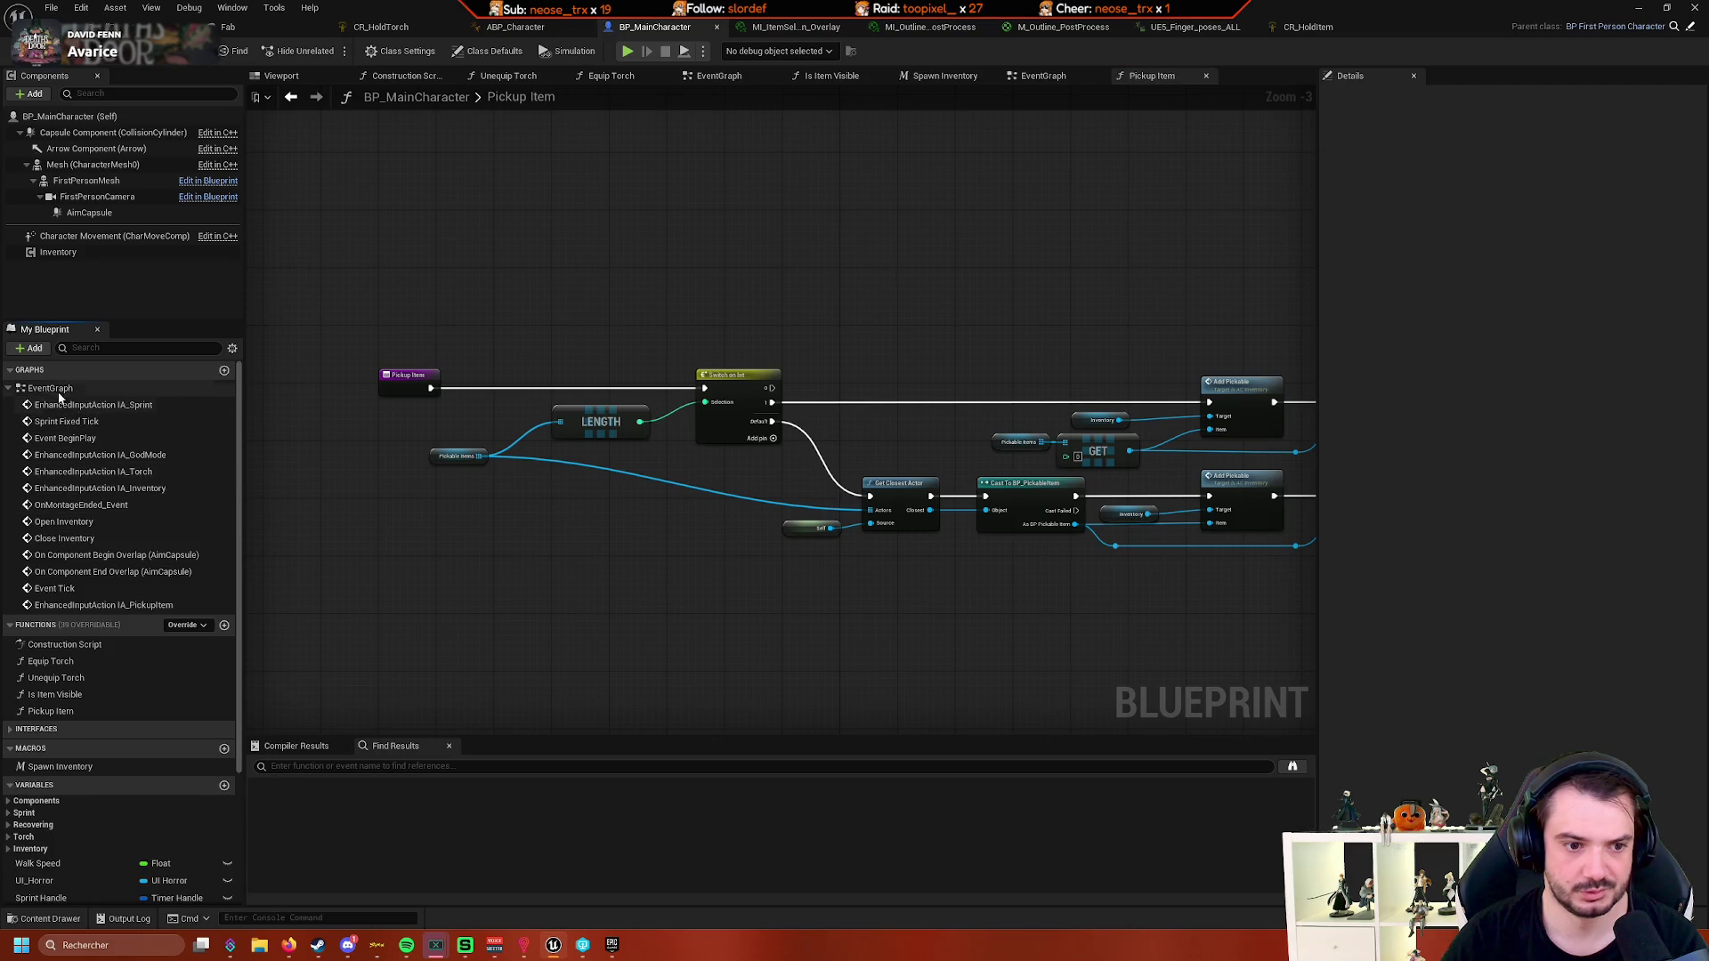
{"action": "left_click", "coordinate": [18, 389]}
{"action": "double_click", "coordinate": [43, 390]}
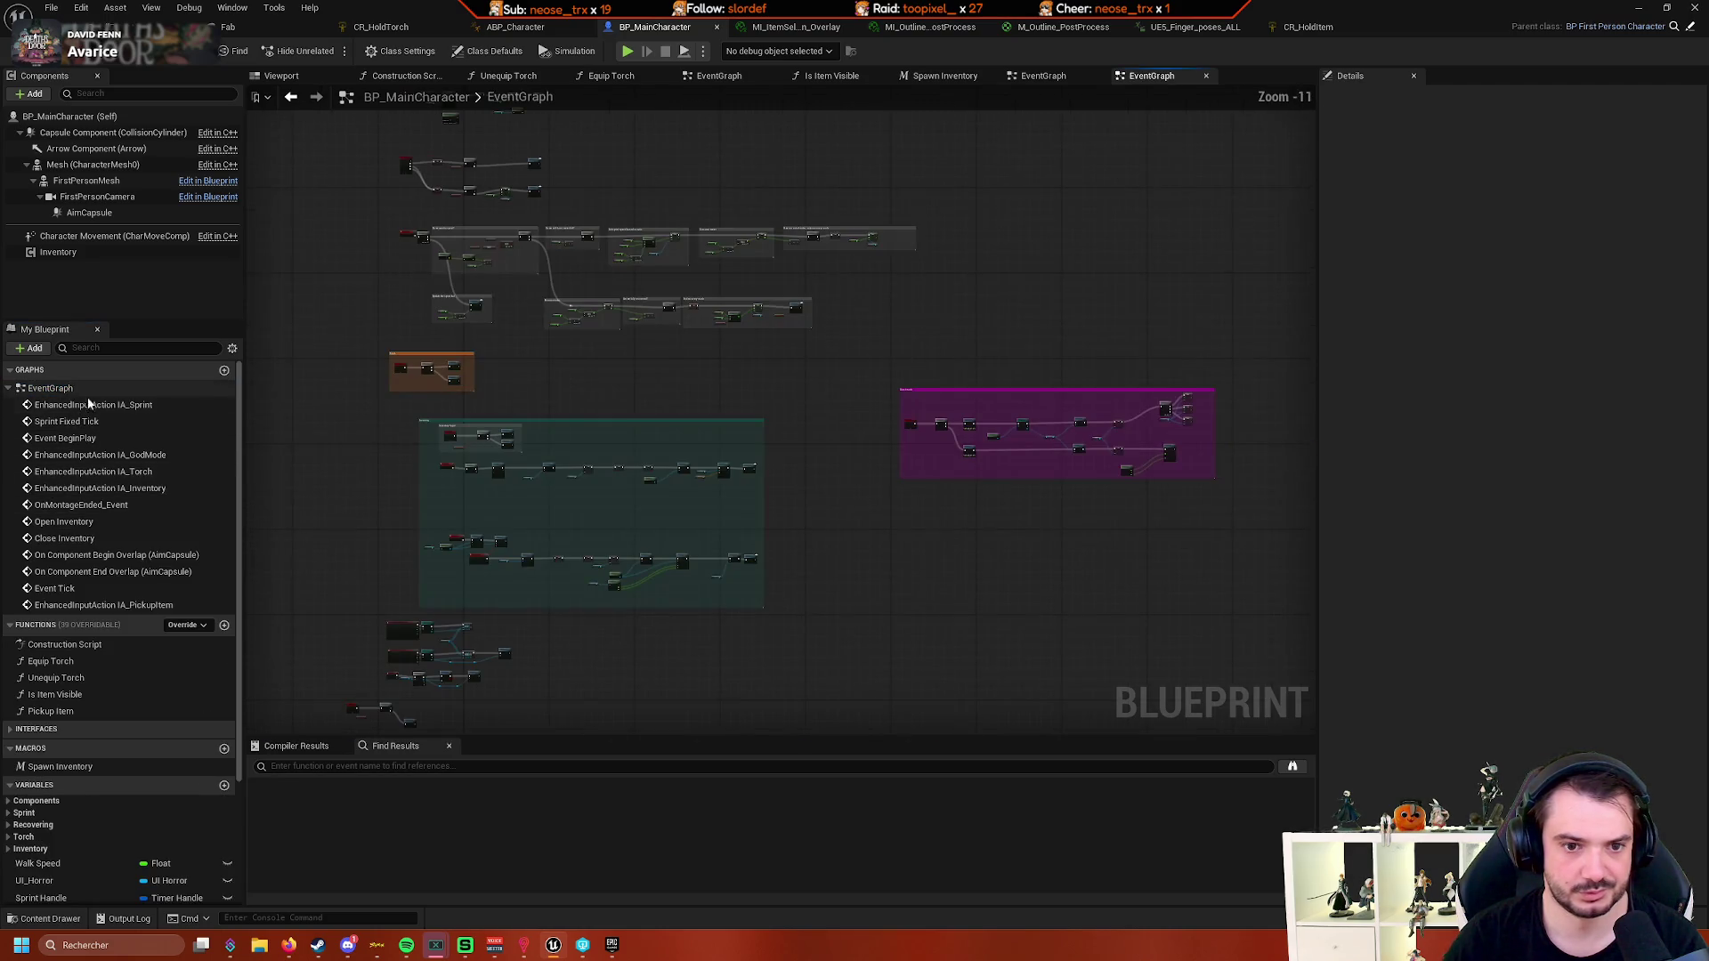
- Nudge the Pickup Item call beside the Branch and add a new blank function
{"action": "scroll", "coordinate": [521, 548], "scroll_direction": "up", "scroll_amount": 11}
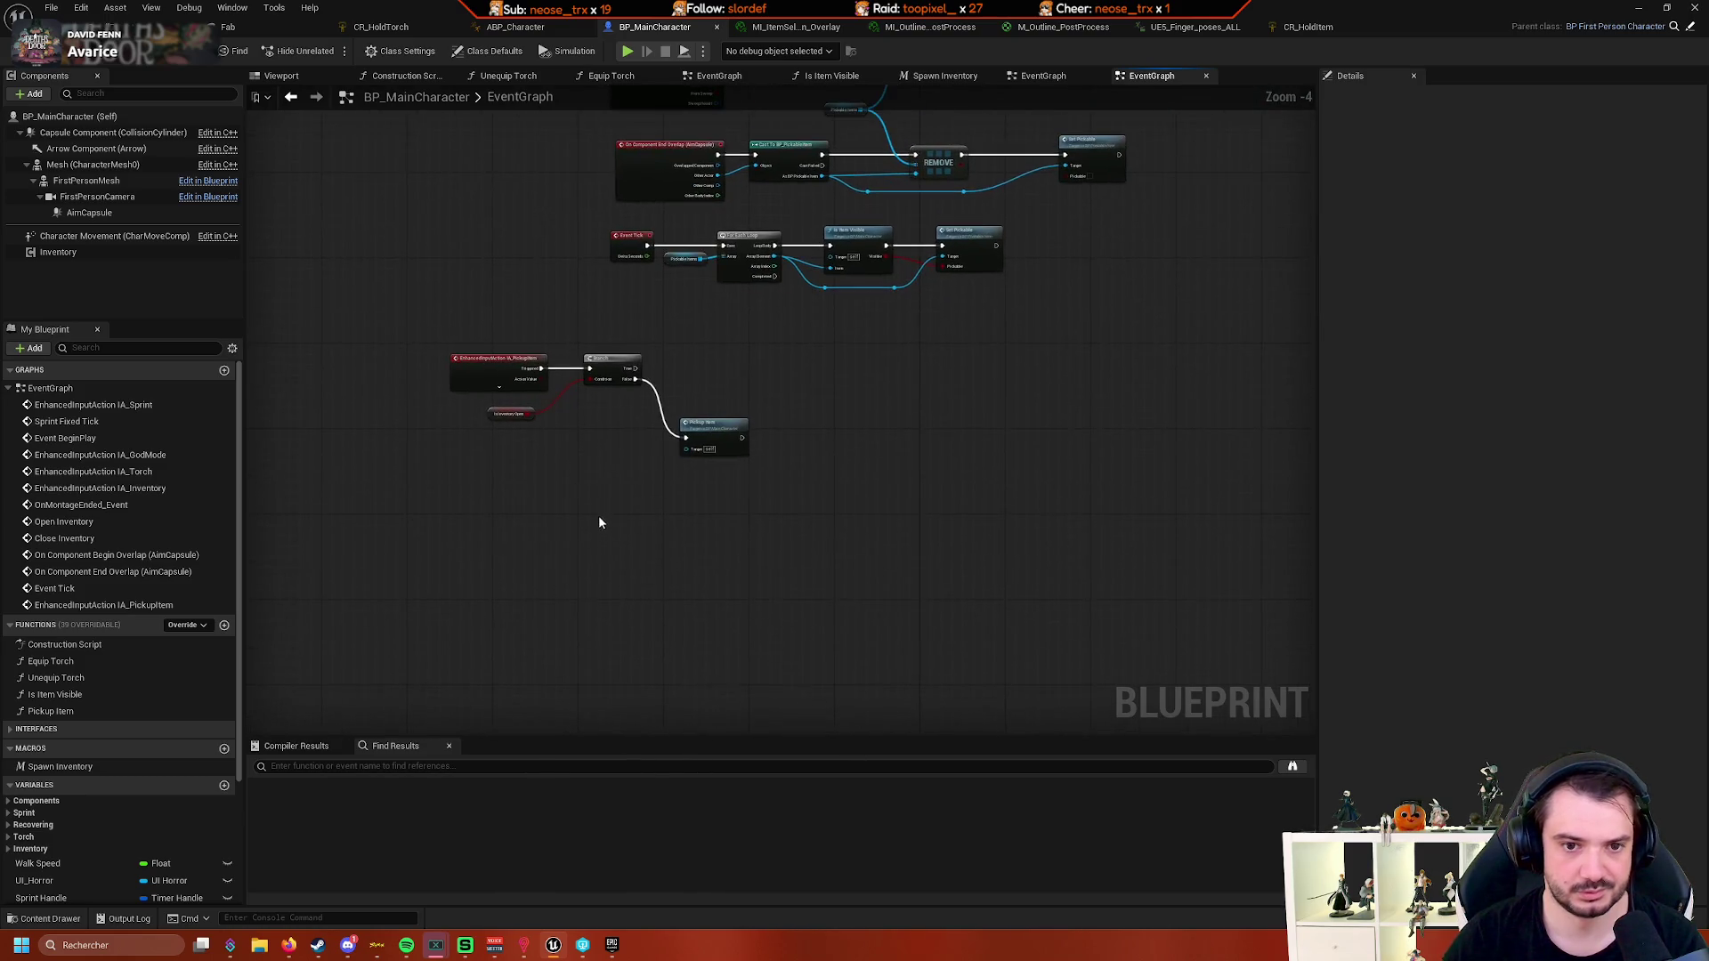
{"action": "mouse_move", "coordinate": [733, 469]}
{"action": "left_mouse_down"}
{"action": "mouse_move", "coordinate": [744, 489]}
{"action": "mouse_move", "coordinate": [599, 508]}
{"action": "left_mouse_up"}
{"action": "left_click_drag", "start_coordinate": [457, 510], "coordinate": [819, 503]}
{"action": "left_click", "coordinate": [473, 588]}
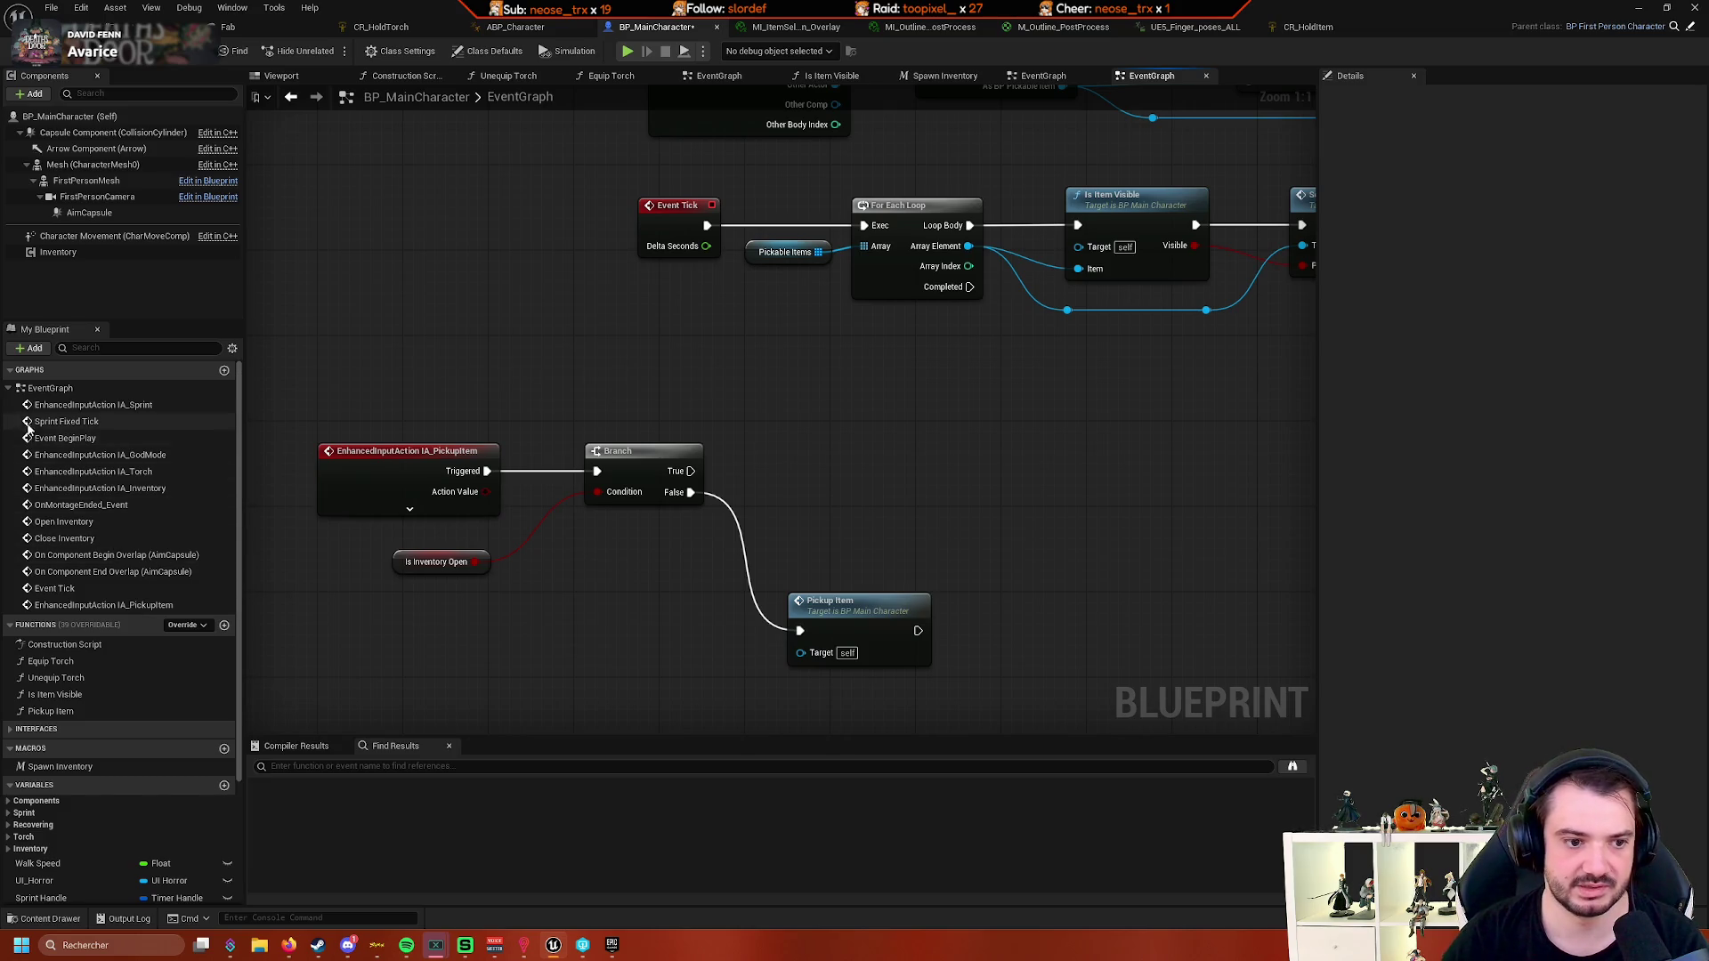
{"action": "left_click", "coordinate": [10, 389]}
{"action": "left_click", "coordinate": [233, 407]}
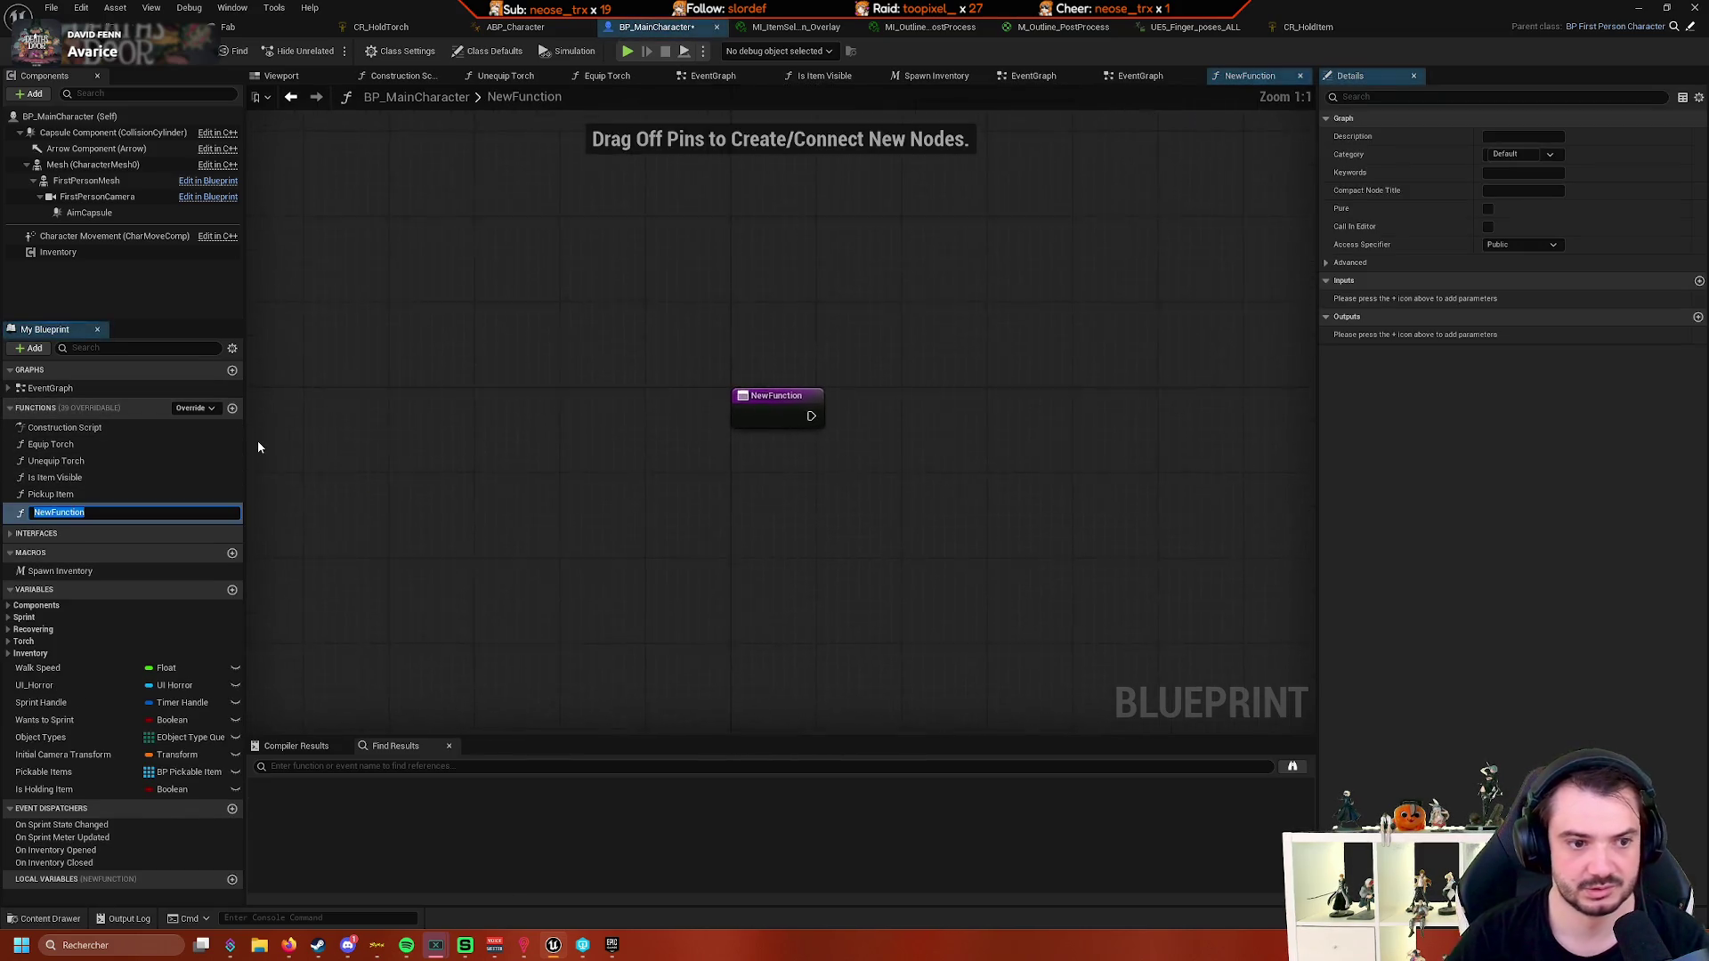
- Name the new function Equip Item and call it from the Branch's True output
{"action": "type", "text": "Equip Item"}
{"action": "key", "text": "Return"}
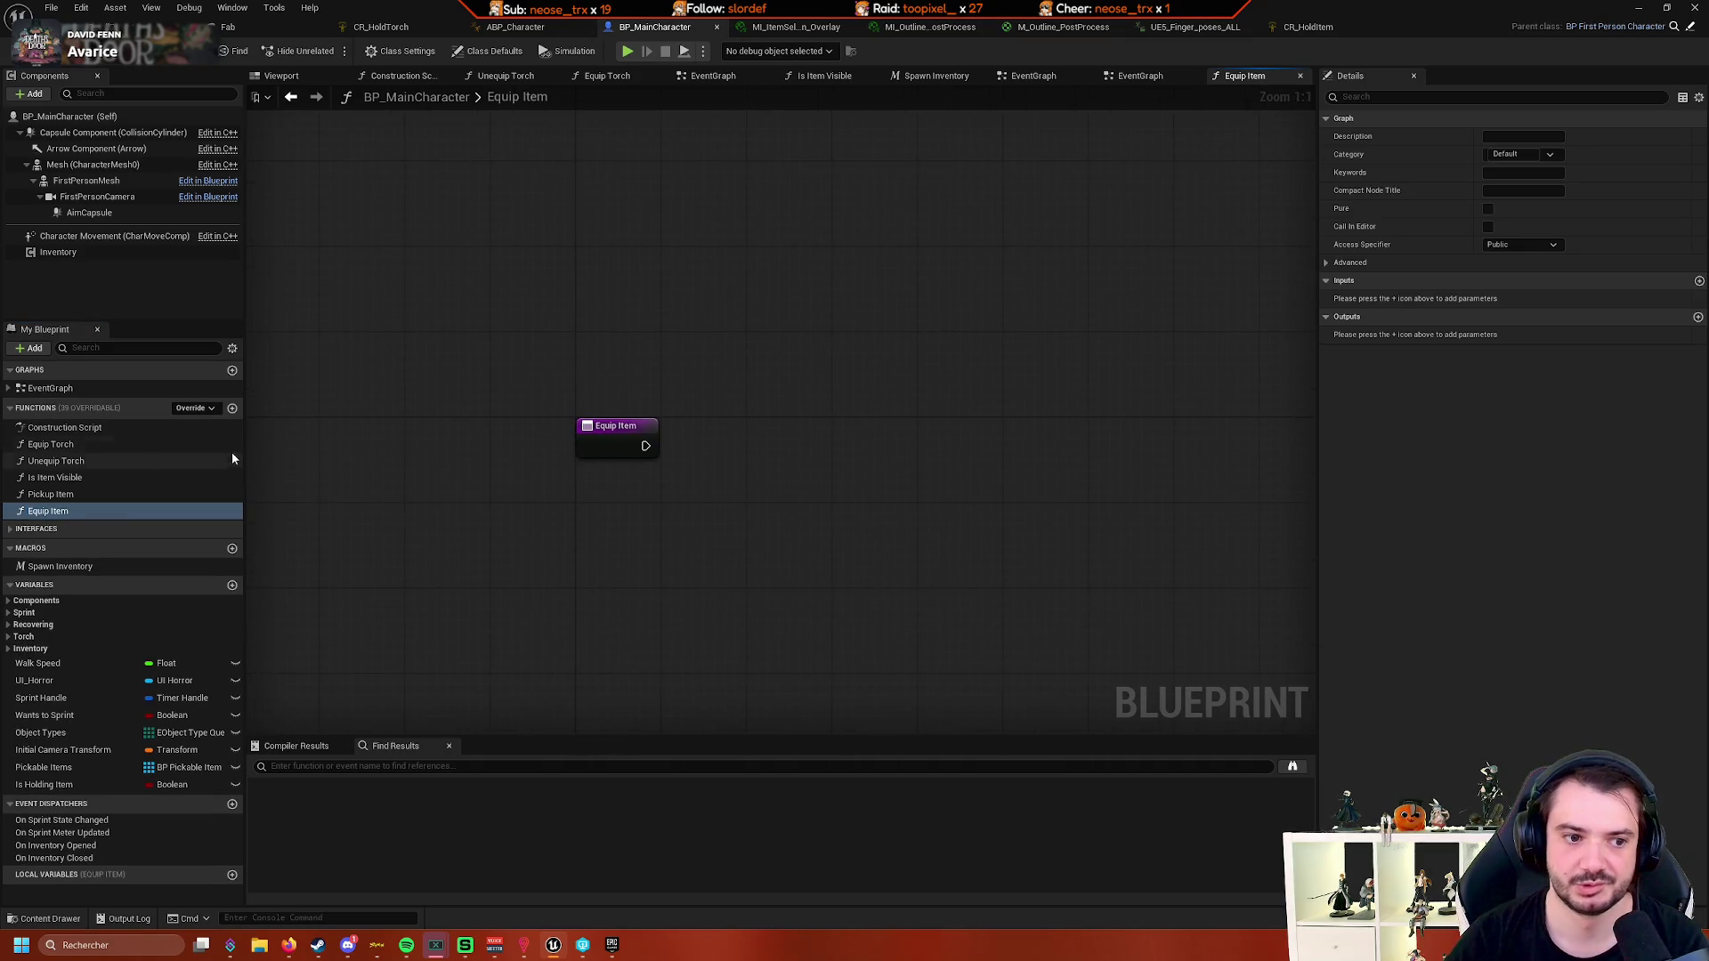
{"action": "double_click", "coordinate": [106, 388]}
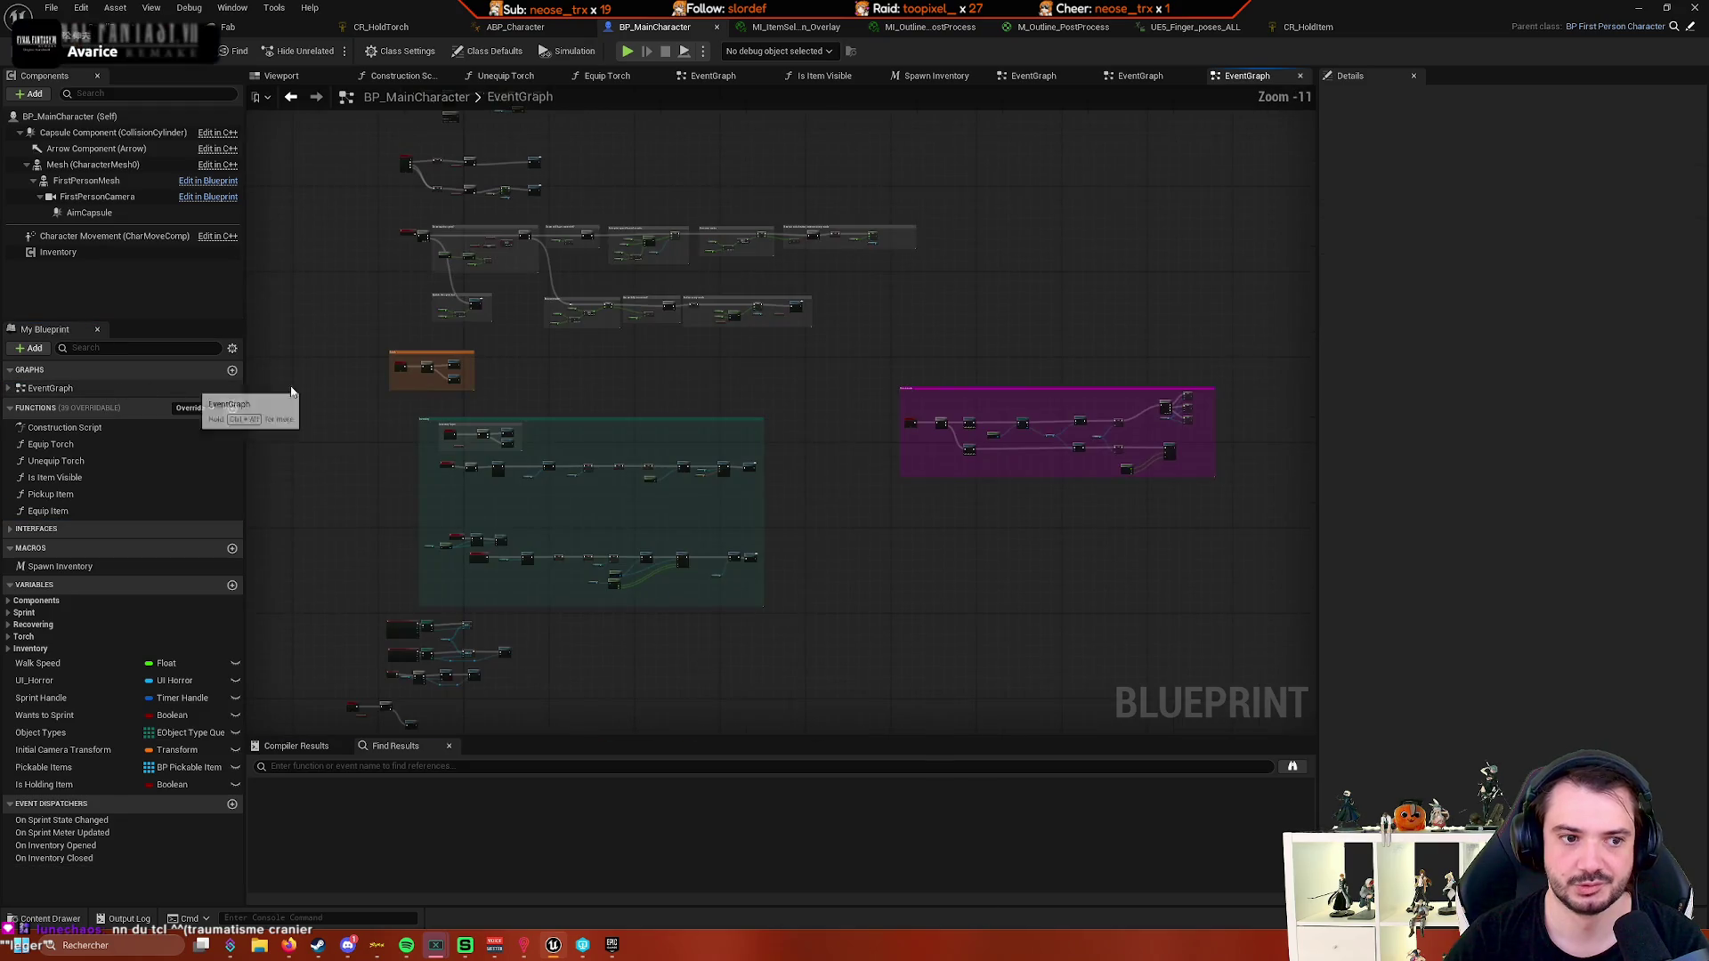
{"action": "scroll", "coordinate": [481, 409], "scroll_direction": "up", "scroll_amount": 6}
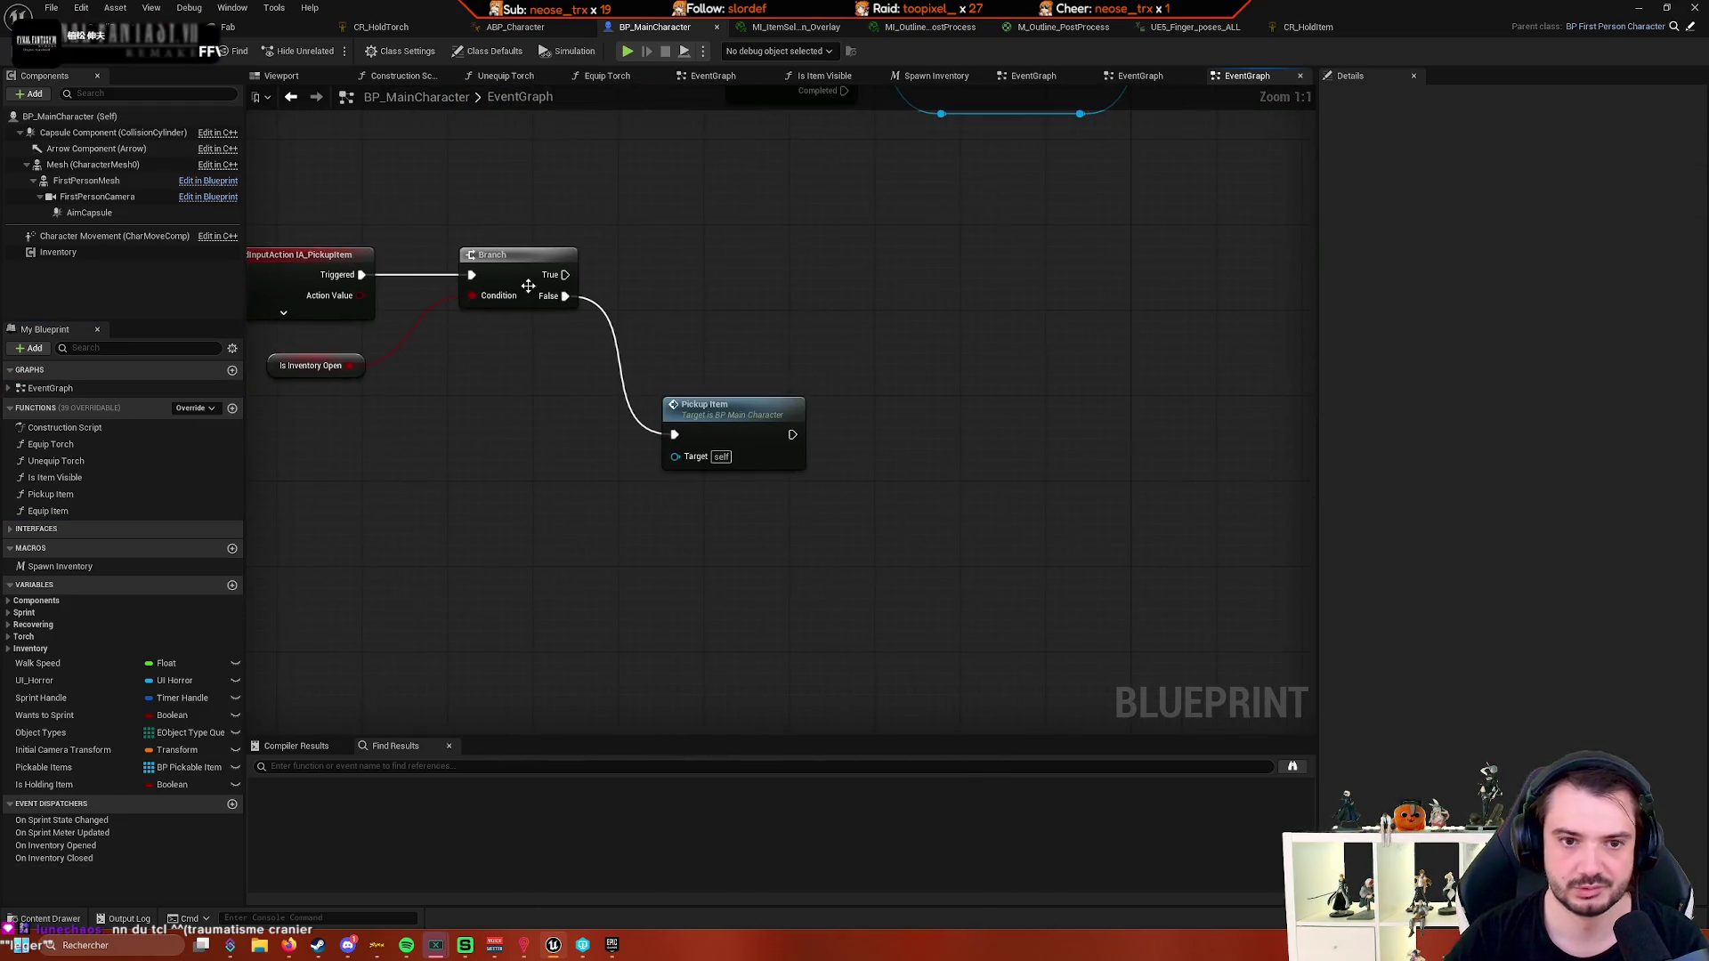
{"action": "left_click_drag", "start_coordinate": [565, 274], "coordinate": [623, 271]}
{"action": "type", "text": "equip"}
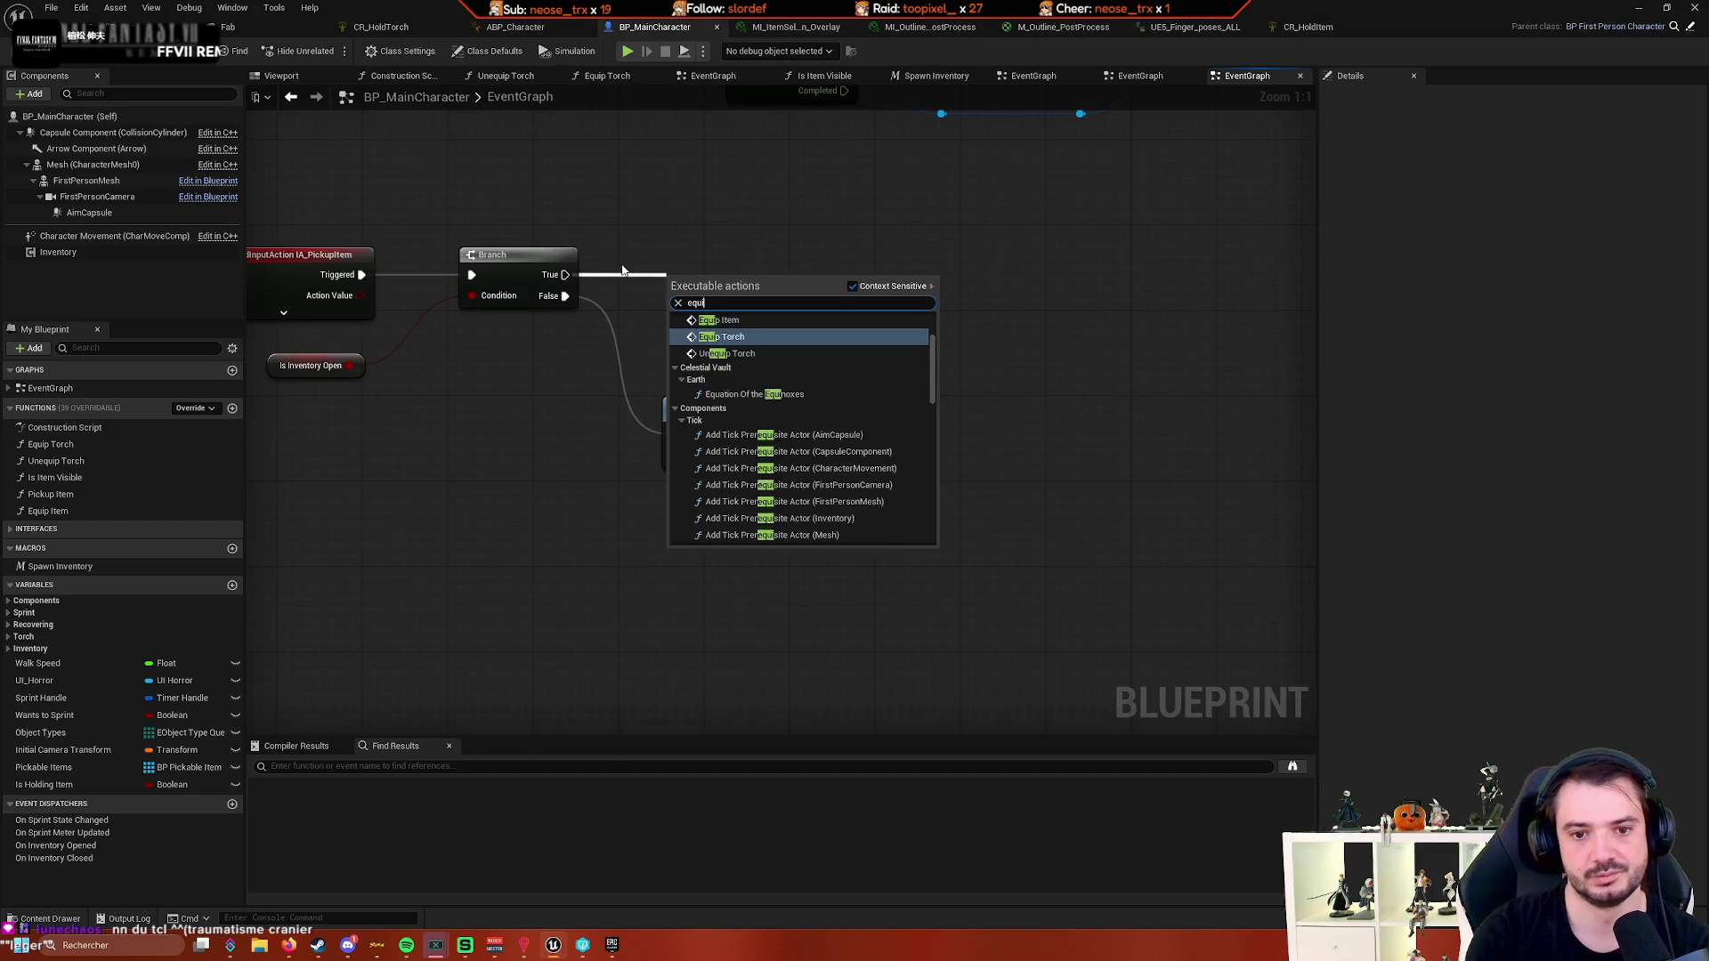
{"action": "key", "text": "Up"}
{"action": "key", "text": "Return"}
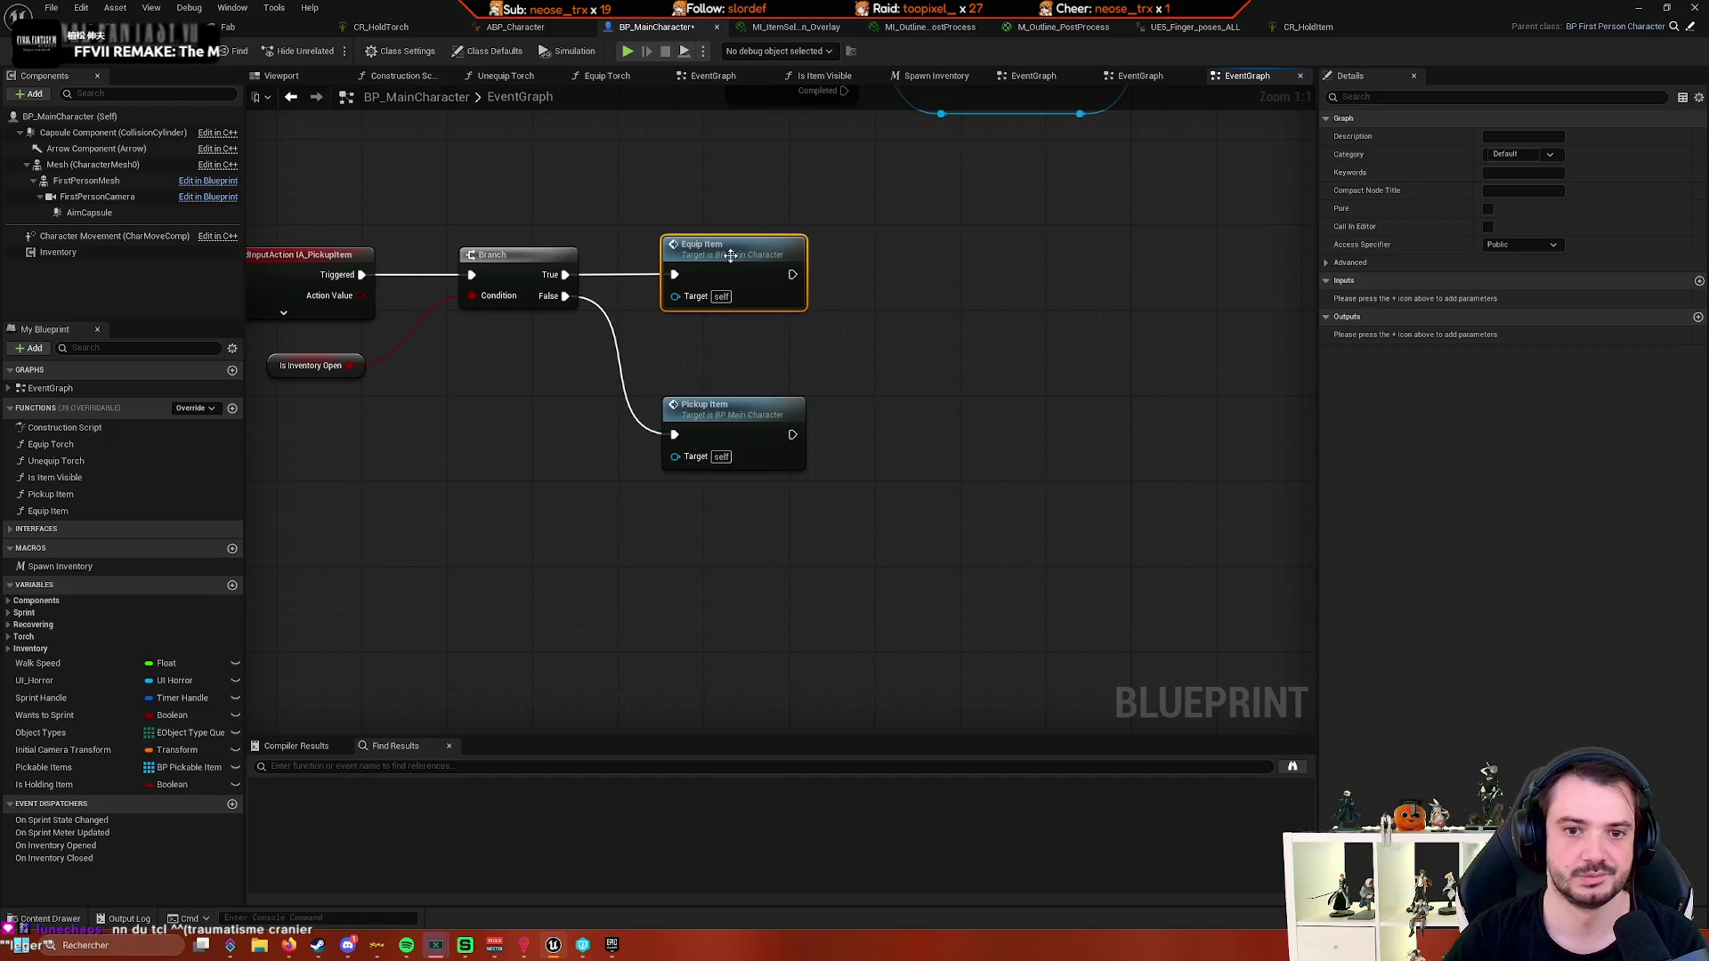
- Stack the Pickup Item call under Equip Item, then open the Equip Item function graph
{"action": "left_click", "coordinate": [863, 379]}
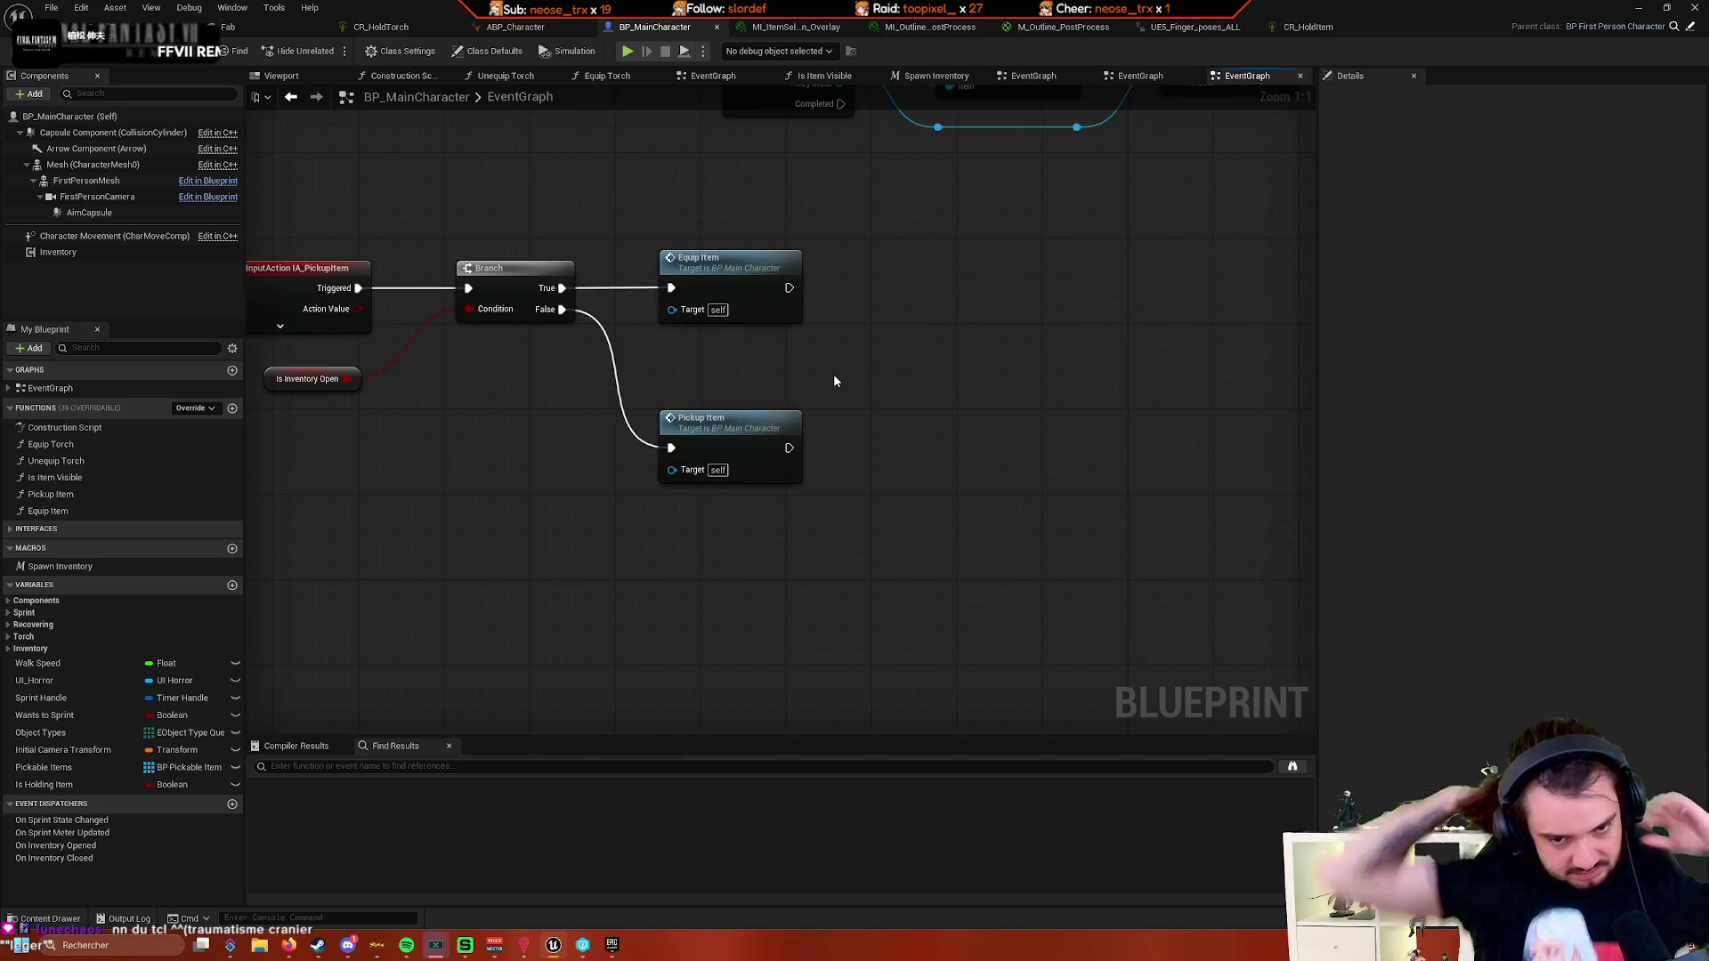
{"action": "left_click_drag", "start_coordinate": [730, 450], "coordinate": [733, 376]}
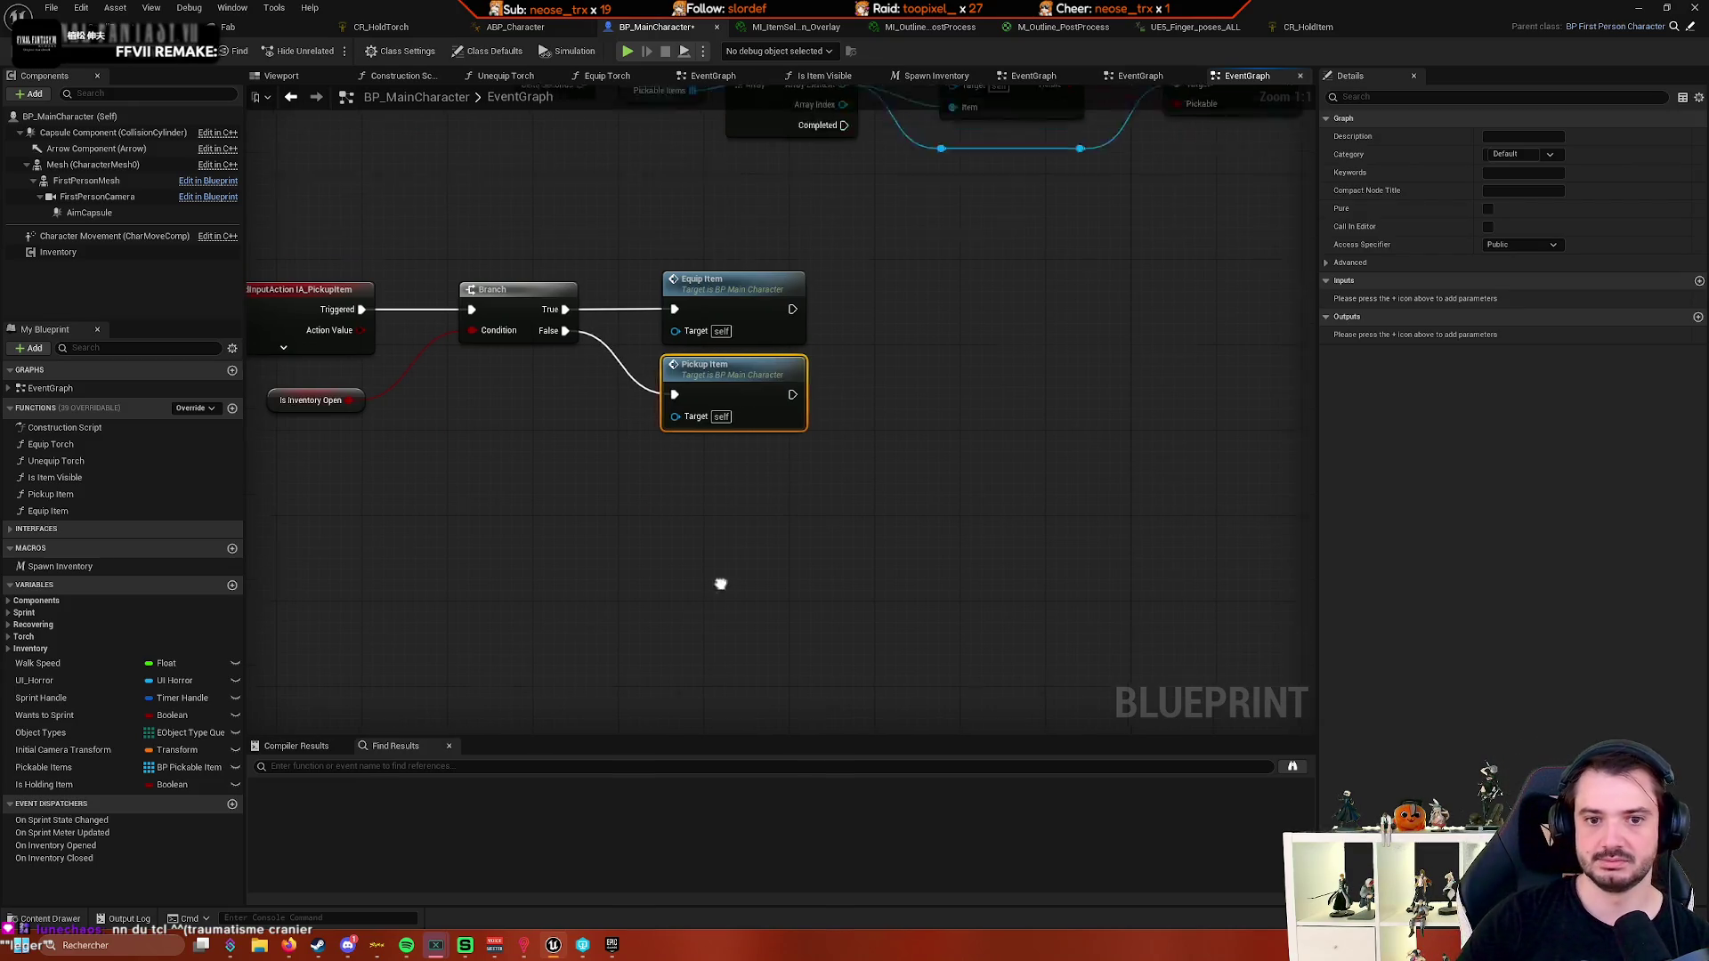
{"action": "mouse_move", "coordinate": [717, 618]}
{"action": "left_mouse_down"}
{"action": "mouse_move", "coordinate": [810, 390]}
{"action": "mouse_move", "coordinate": [807, 428]}
{"action": "left_mouse_up"}
{"action": "left_click", "coordinate": [617, 574]}
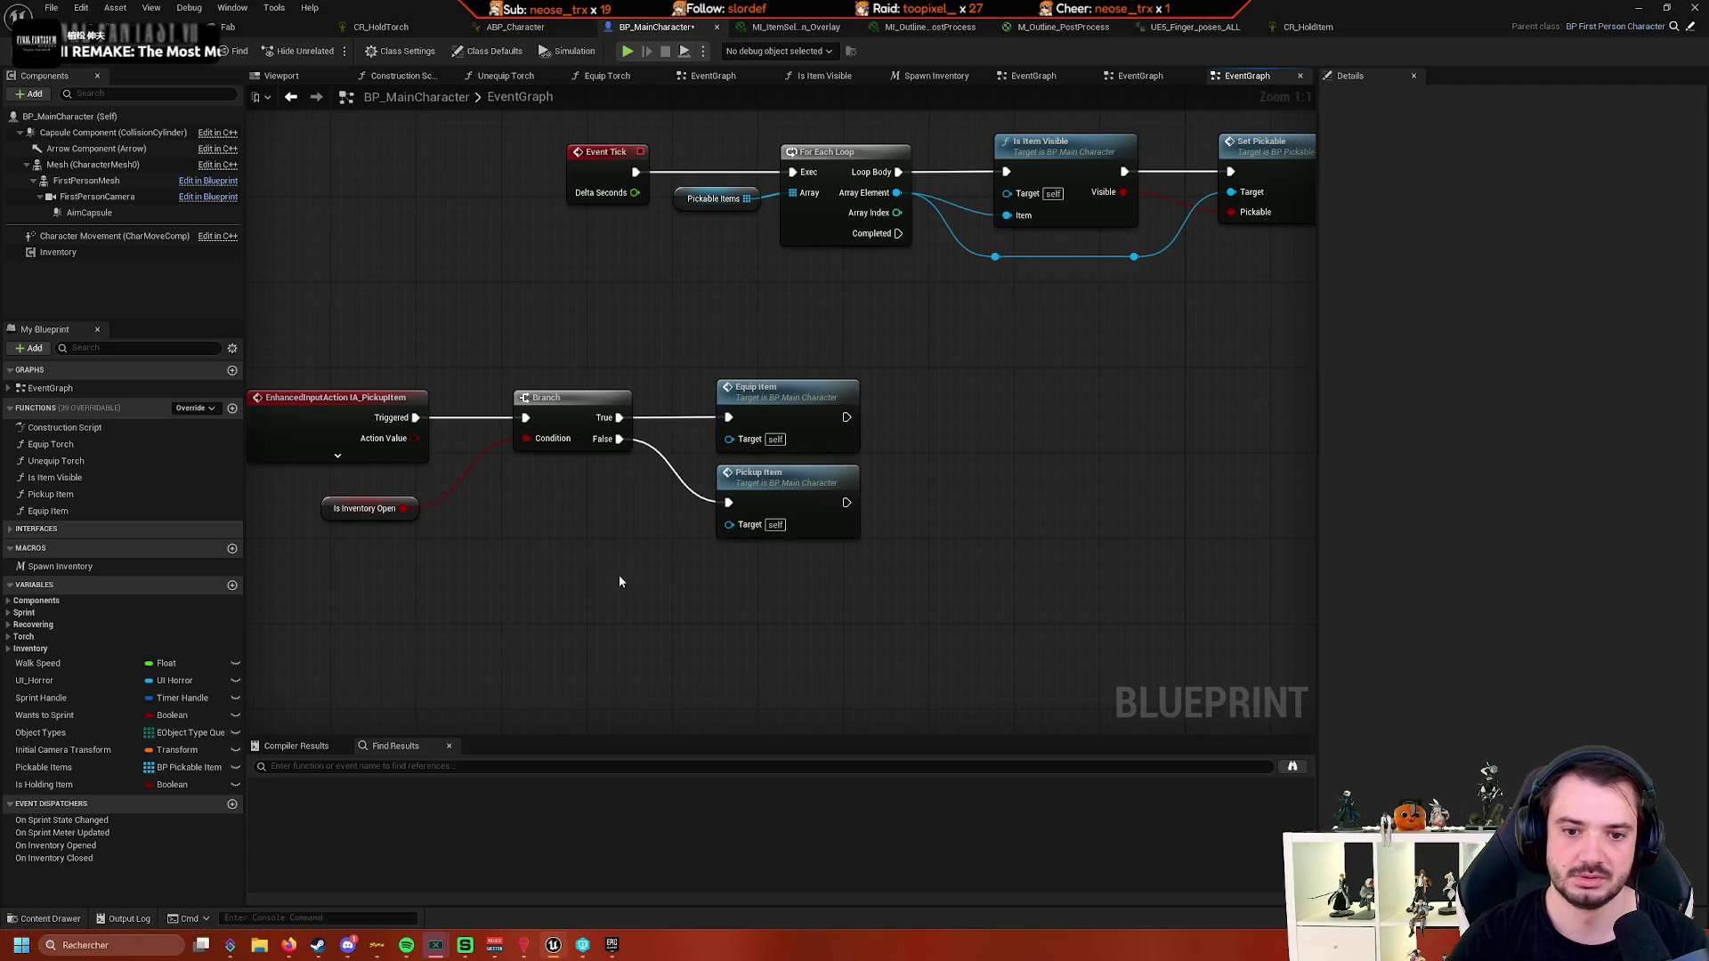
{"action": "left_click_drag", "start_coordinate": [617, 574], "coordinate": [792, 519]}
{"action": "mouse_move", "coordinate": [857, 466]}
{"action": "left_mouse_down"}
{"action": "mouse_move", "coordinate": [889, 456]}
{"action": "mouse_move", "coordinate": [499, 508]}
{"action": "left_mouse_up"}
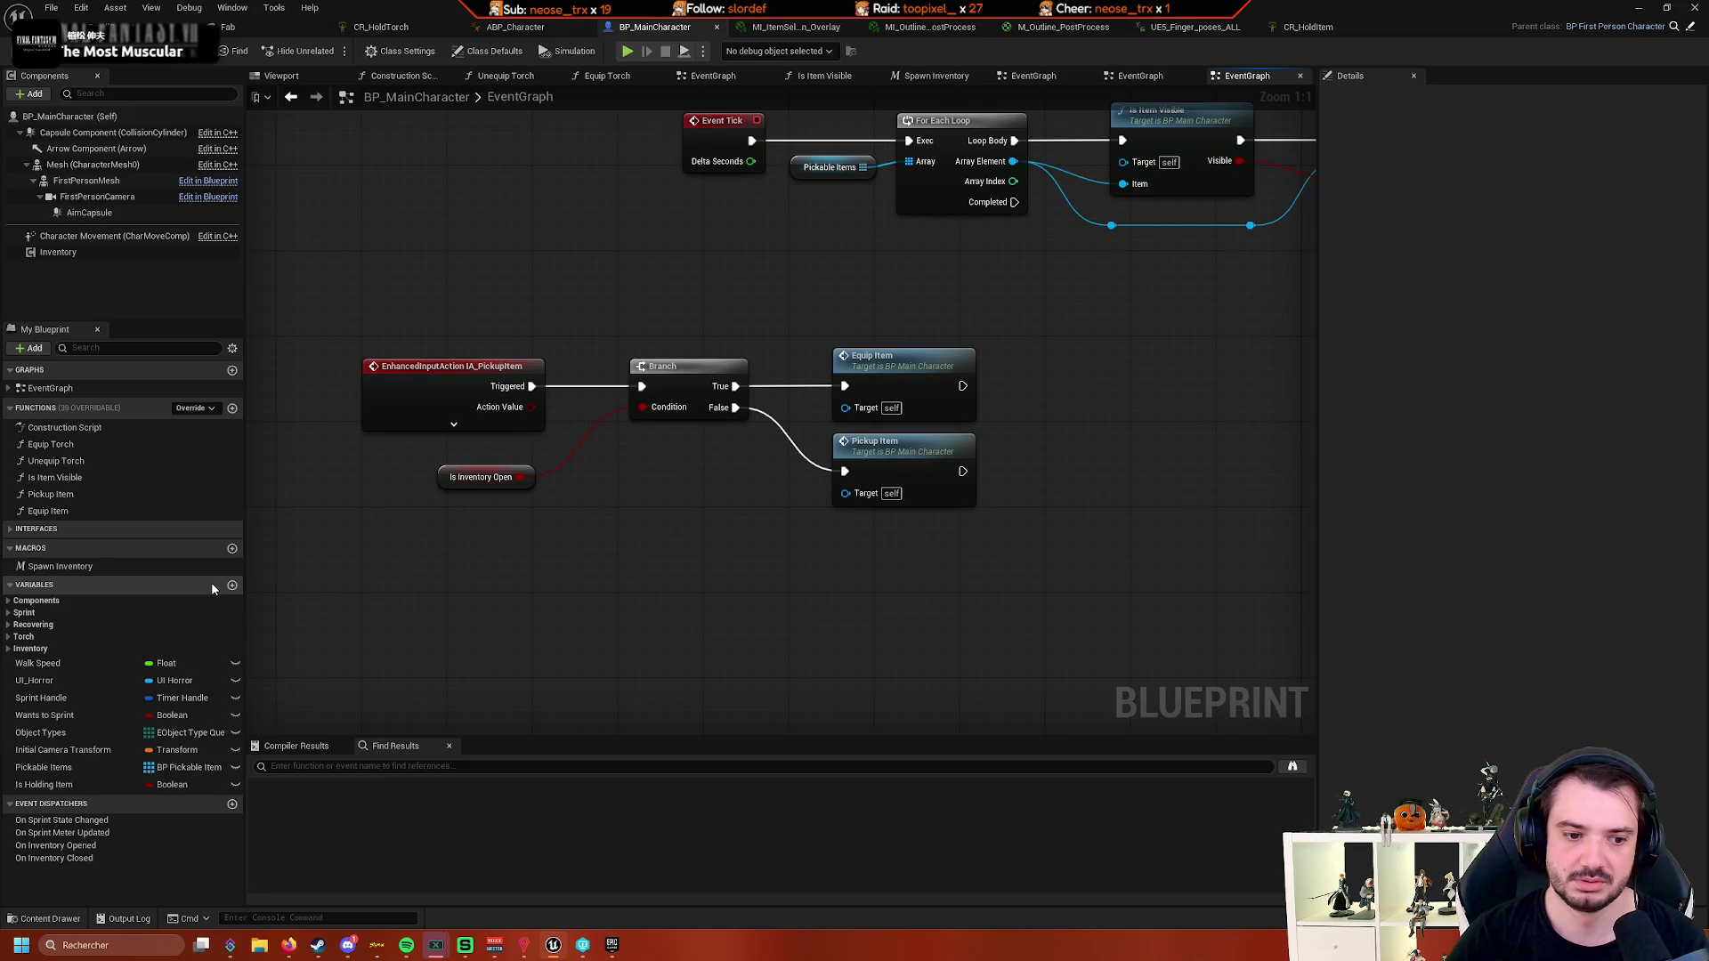
{"action": "double_click", "coordinate": [912, 383]}
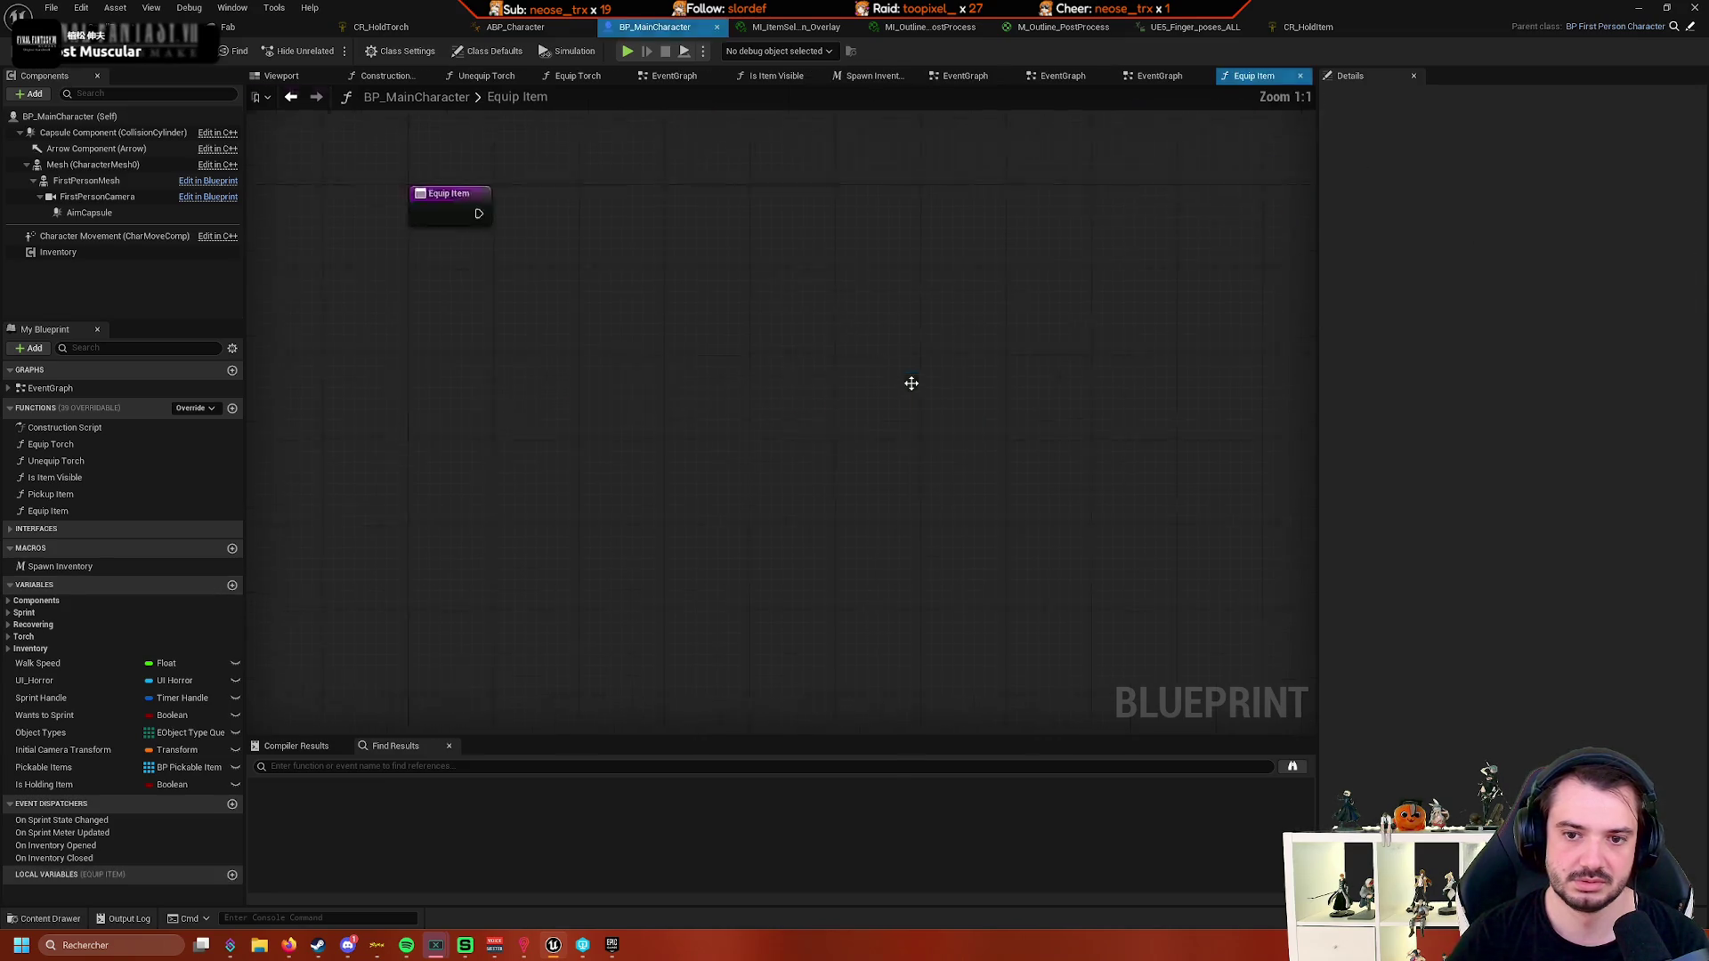
- Drop an Inventory Actor getter into the Equip Item graph
{"action": "mouse_move", "coordinate": [767, 432]}
{"action": "left_mouse_down"}
{"action": "mouse_move", "coordinate": [519, 458]}
{"action": "mouse_move", "coordinate": [423, 431]}
{"action": "mouse_move", "coordinate": [287, 329]}
{"action": "mouse_move", "coordinate": [499, 462]}
{"action": "left_mouse_up"}
{"action": "right_click", "coordinate": [598, 487]}
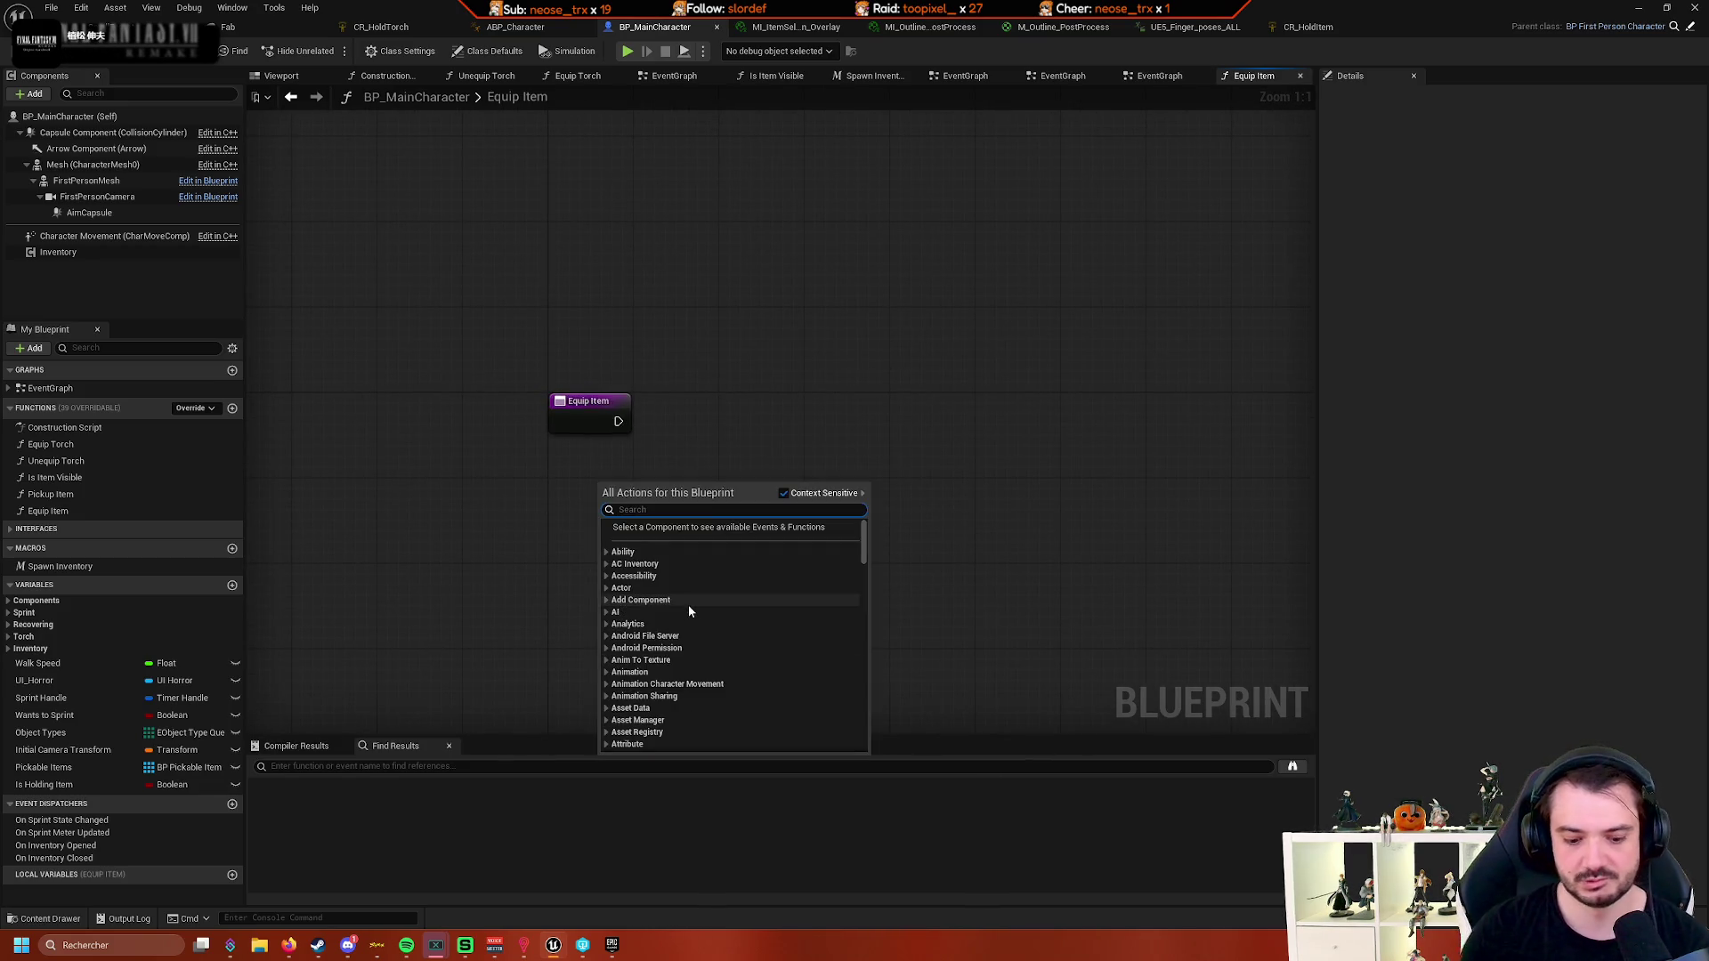
{"action": "type", "text": "inven"}
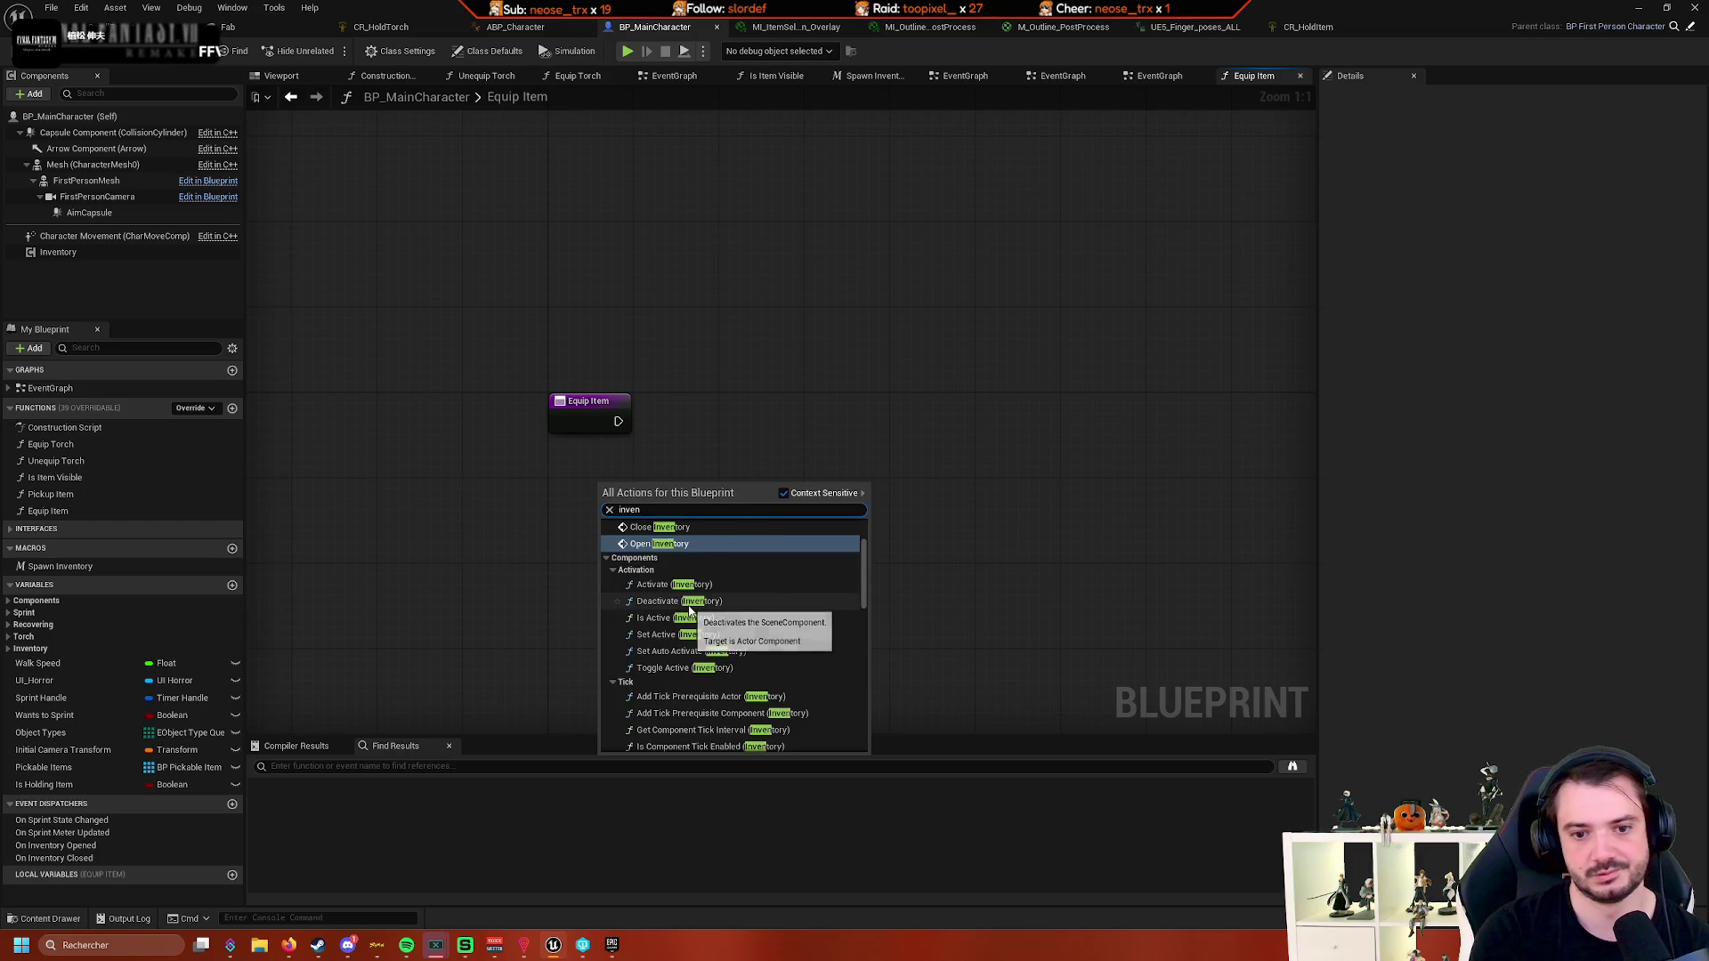
{"action": "type", "text": "tory"}
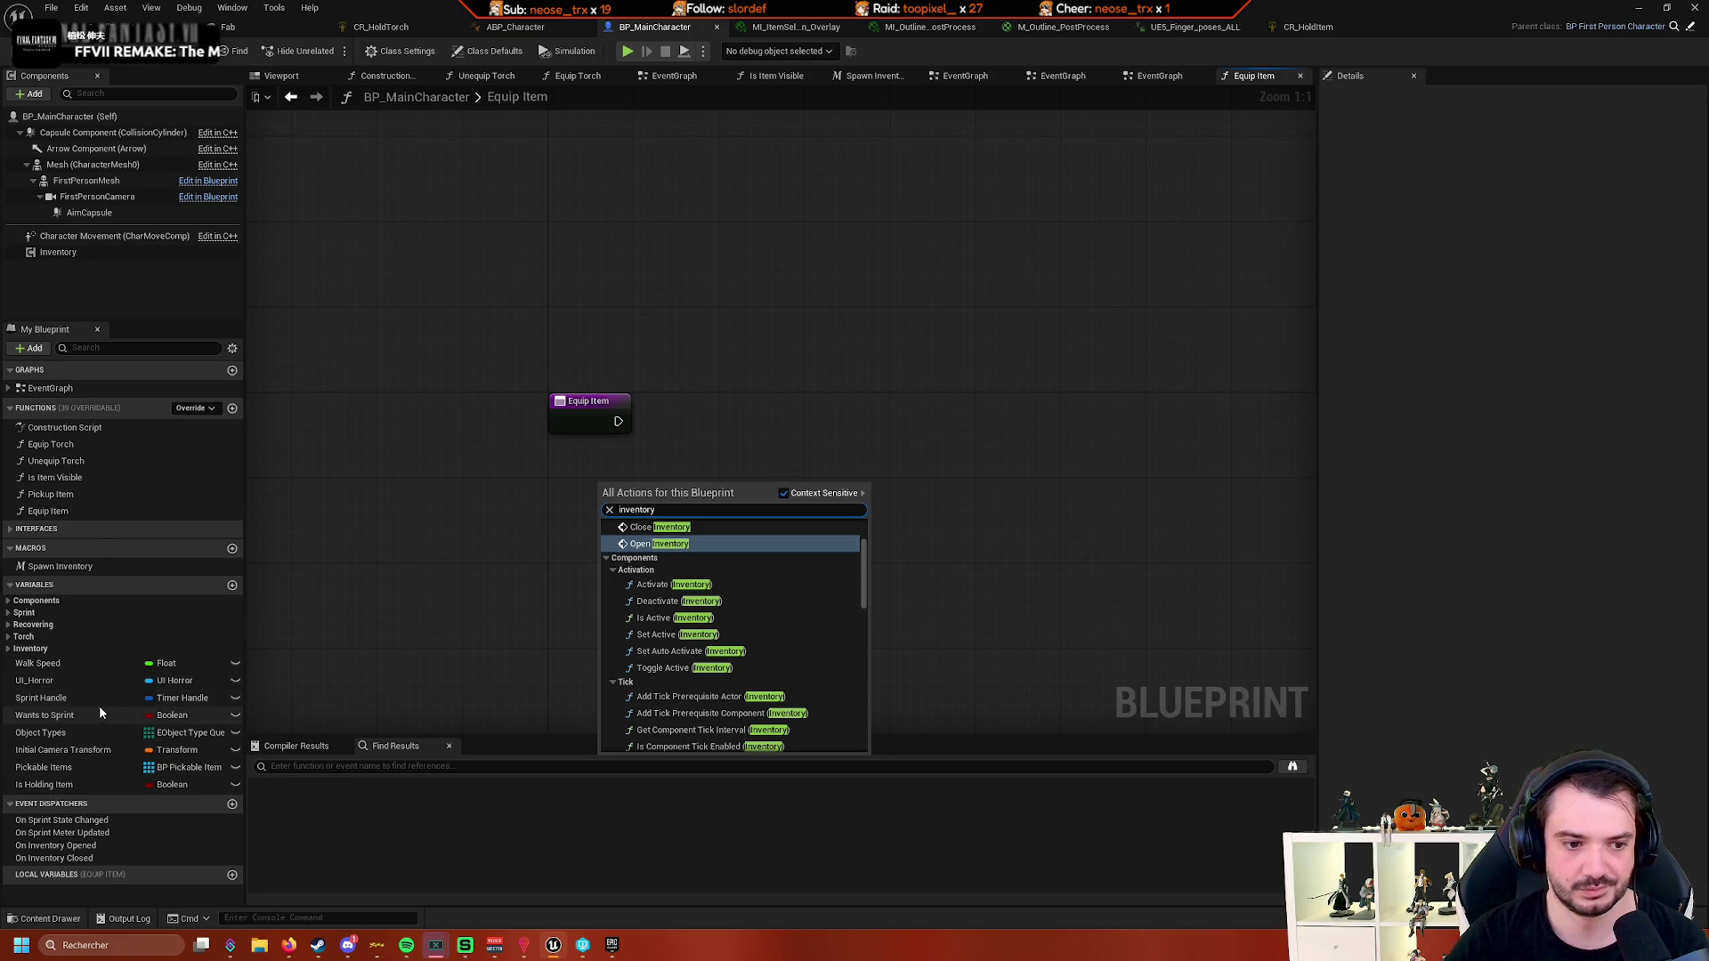
{"action": "left_click", "coordinate": [5, 652]}
{"action": "left_click", "coordinate": [5, 652]}
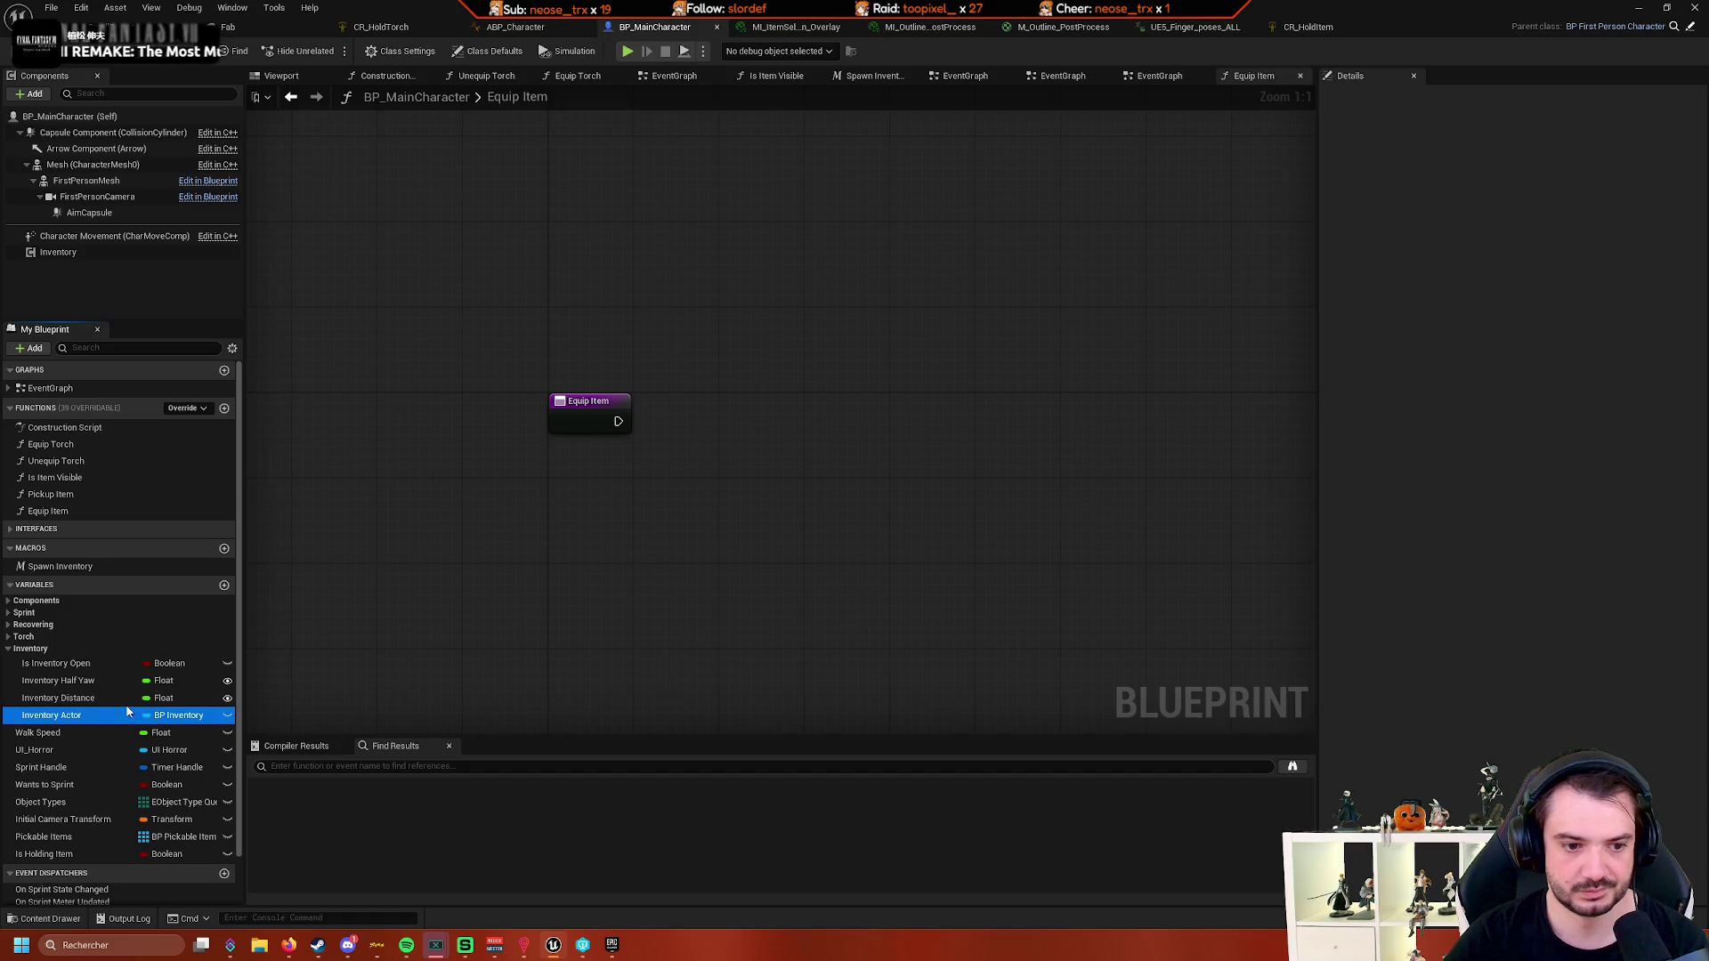
{"action": "mouse_move", "coordinate": [51, 715]}
{"action": "left_mouse_down"}
{"action": "mouse_move", "coordinate": [535, 548]}
{"action": "mouse_move", "coordinate": [556, 509]}
{"action": "left_mouse_up"}
{"action": "left_click", "coordinate": [592, 552]}
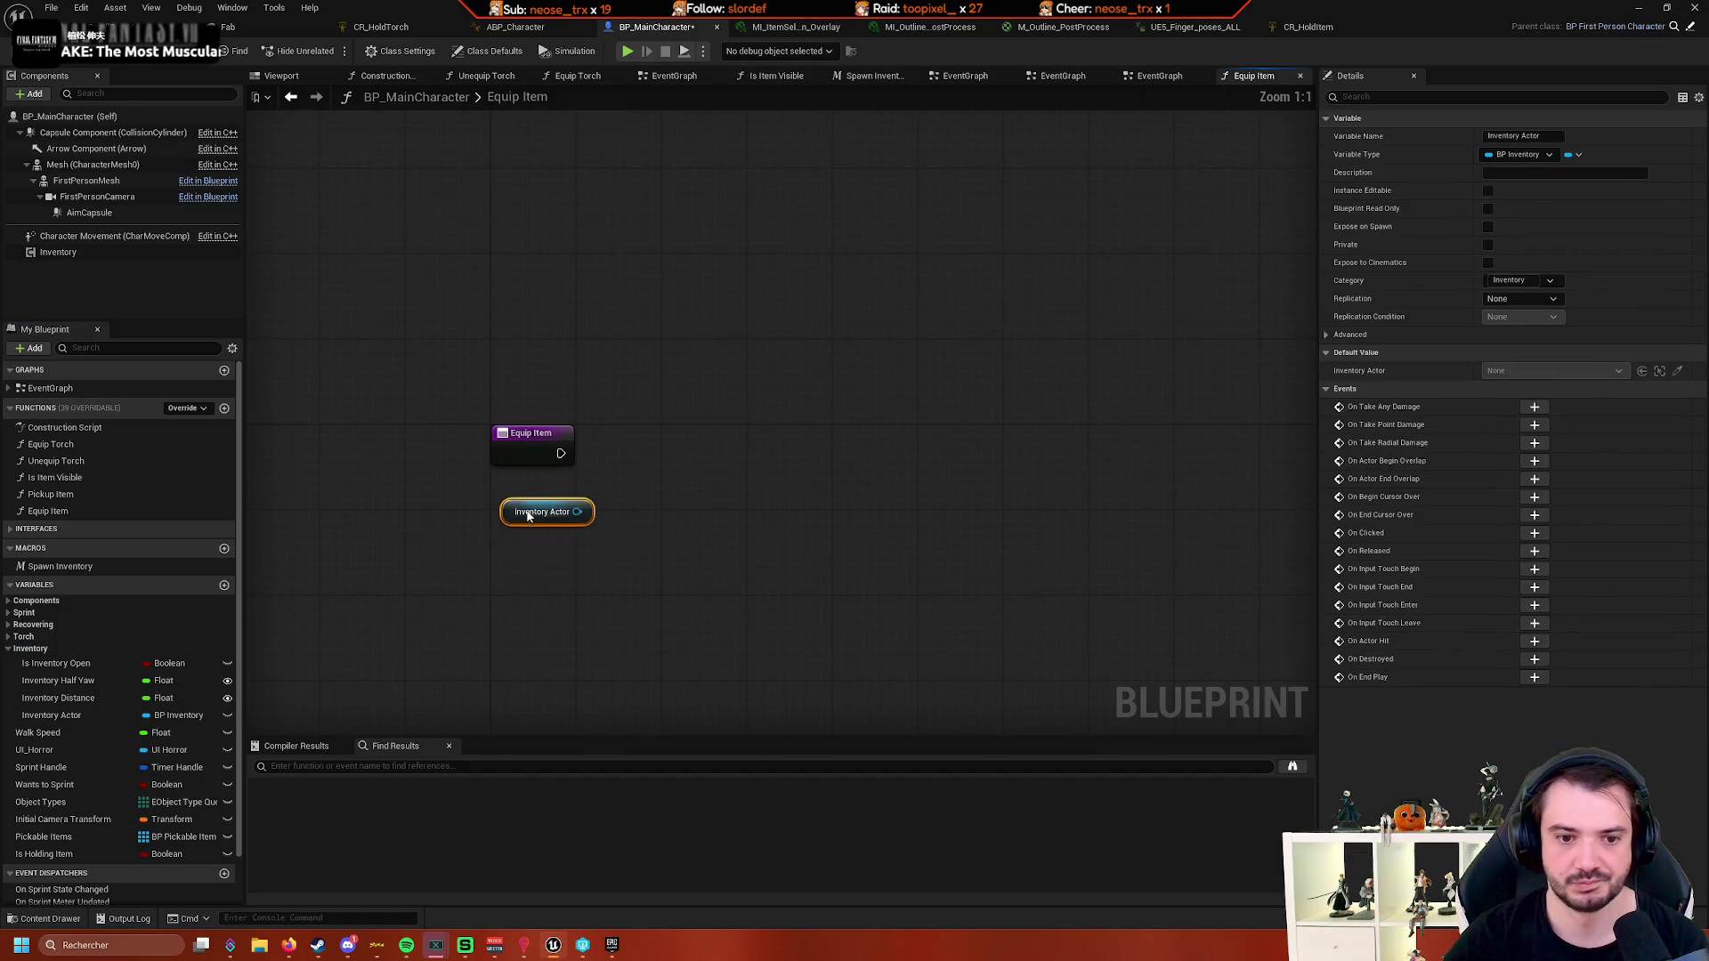
- Add a Get Focused Item node fed by the Inventory Actor pin
{"action": "left_click_drag", "start_coordinate": [436, 516], "coordinate": [578, 495]}
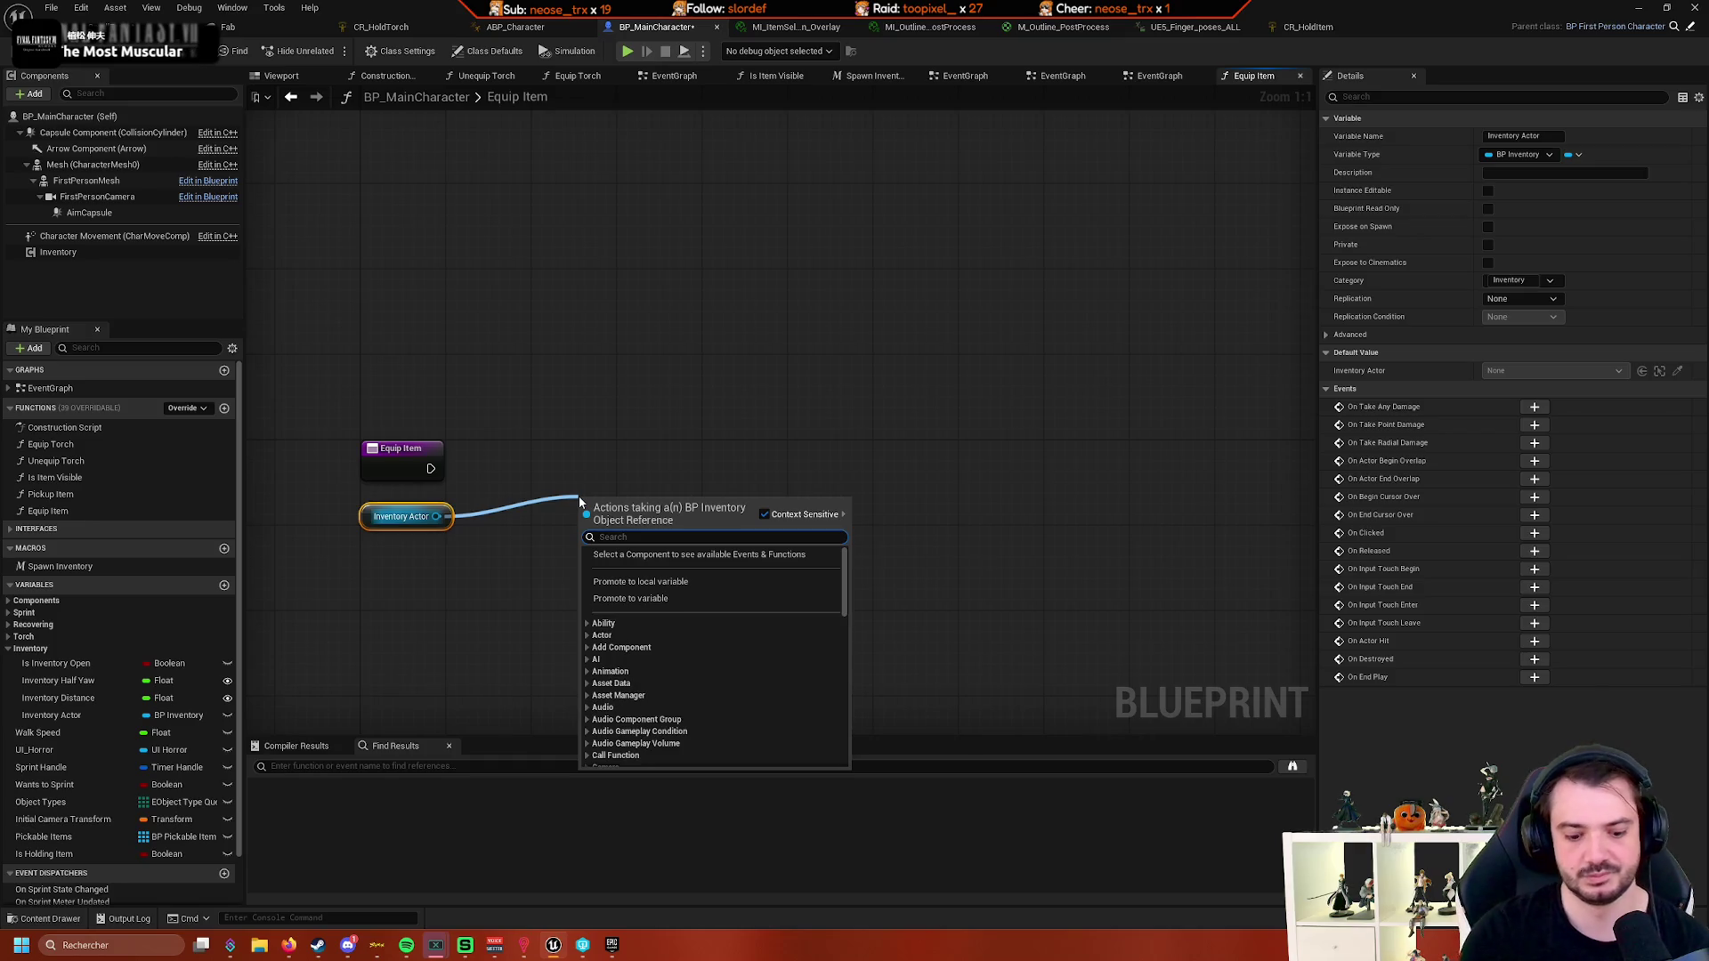
{"action": "type", "text": "focus"}
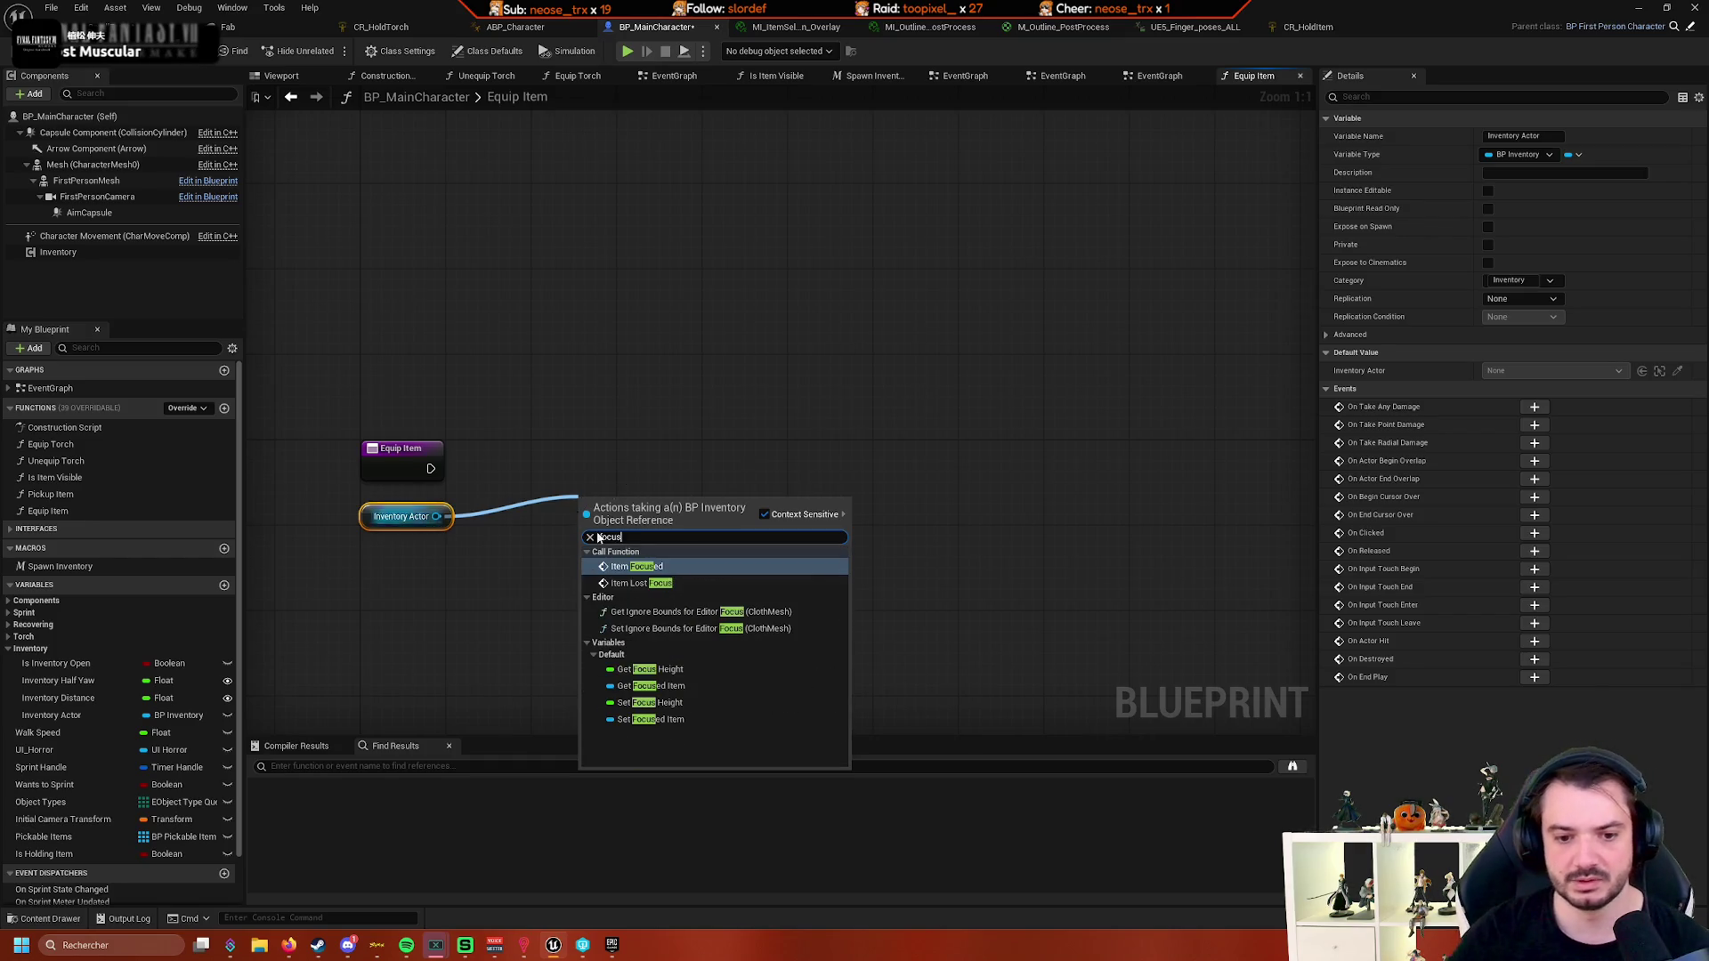
{"action": "left_click", "coordinate": [729, 686]}
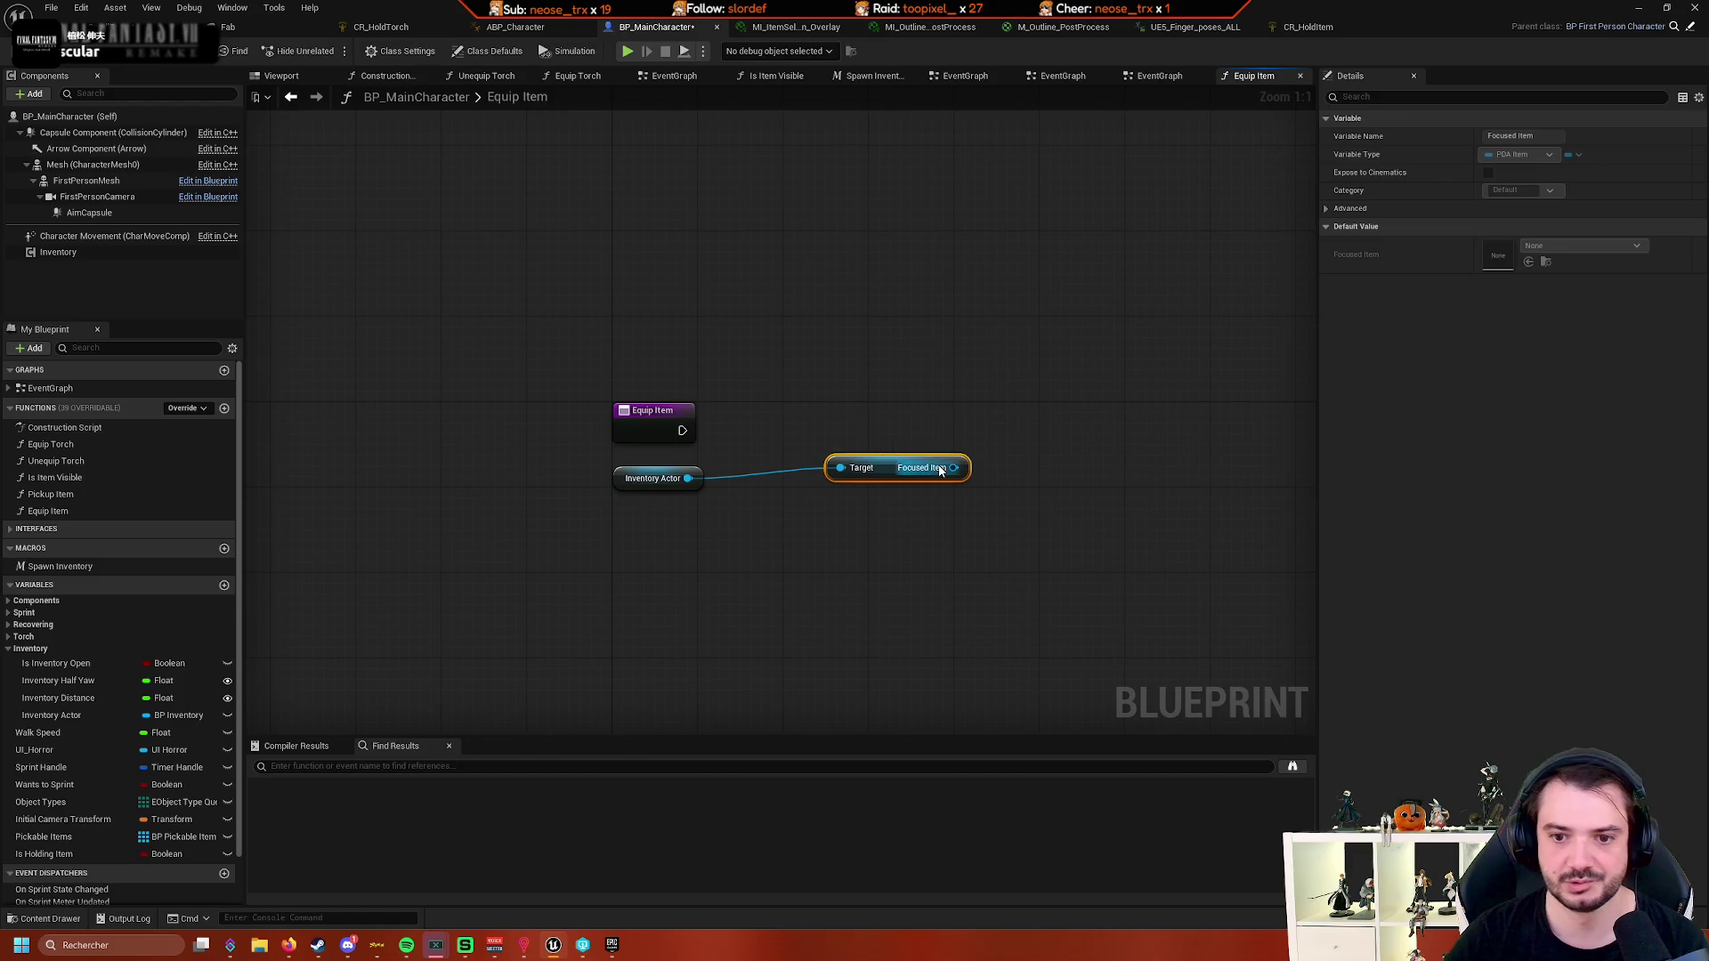
{"action": "left_click_drag", "start_coordinate": [893, 466], "coordinate": [828, 488]}
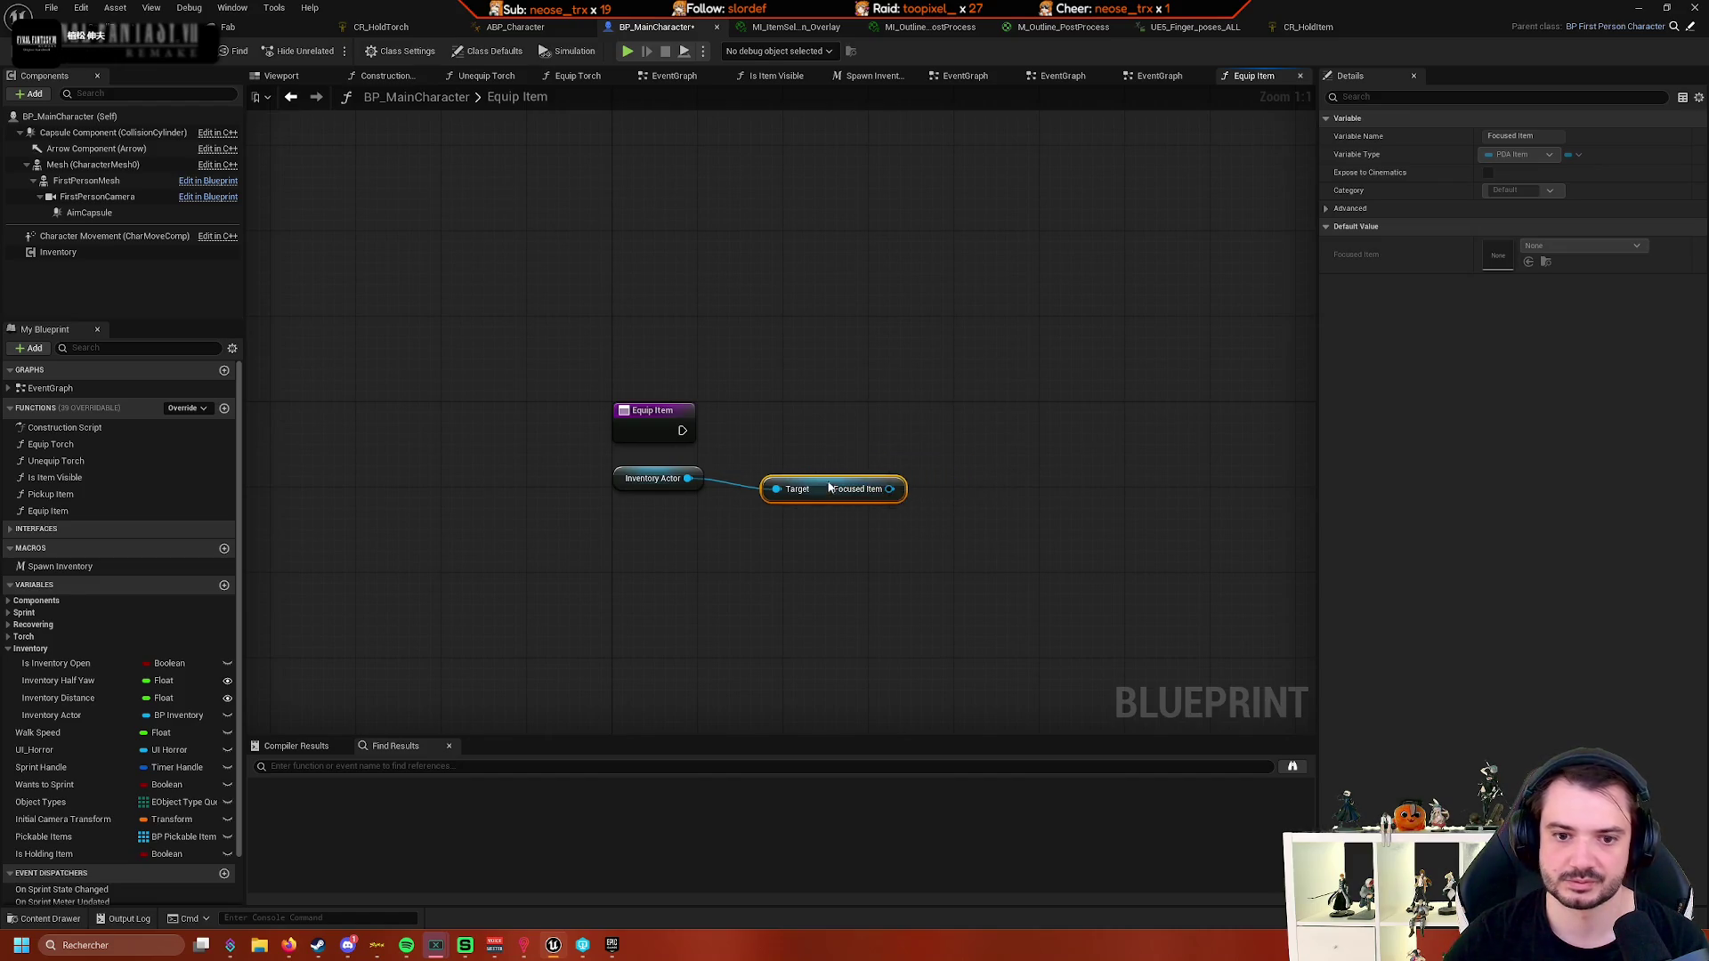
- Reposition the Inventory Actor and Focused Item getters toward the left of the graph
{"action": "mouse_move", "coordinate": [601, 567]}
{"action": "left_mouse_down"}
{"action": "mouse_move", "coordinate": [801, 472]}
{"action": "mouse_move", "coordinate": [766, 480]}
{"action": "left_mouse_up"}
{"action": "left_click", "coordinate": [678, 549]}
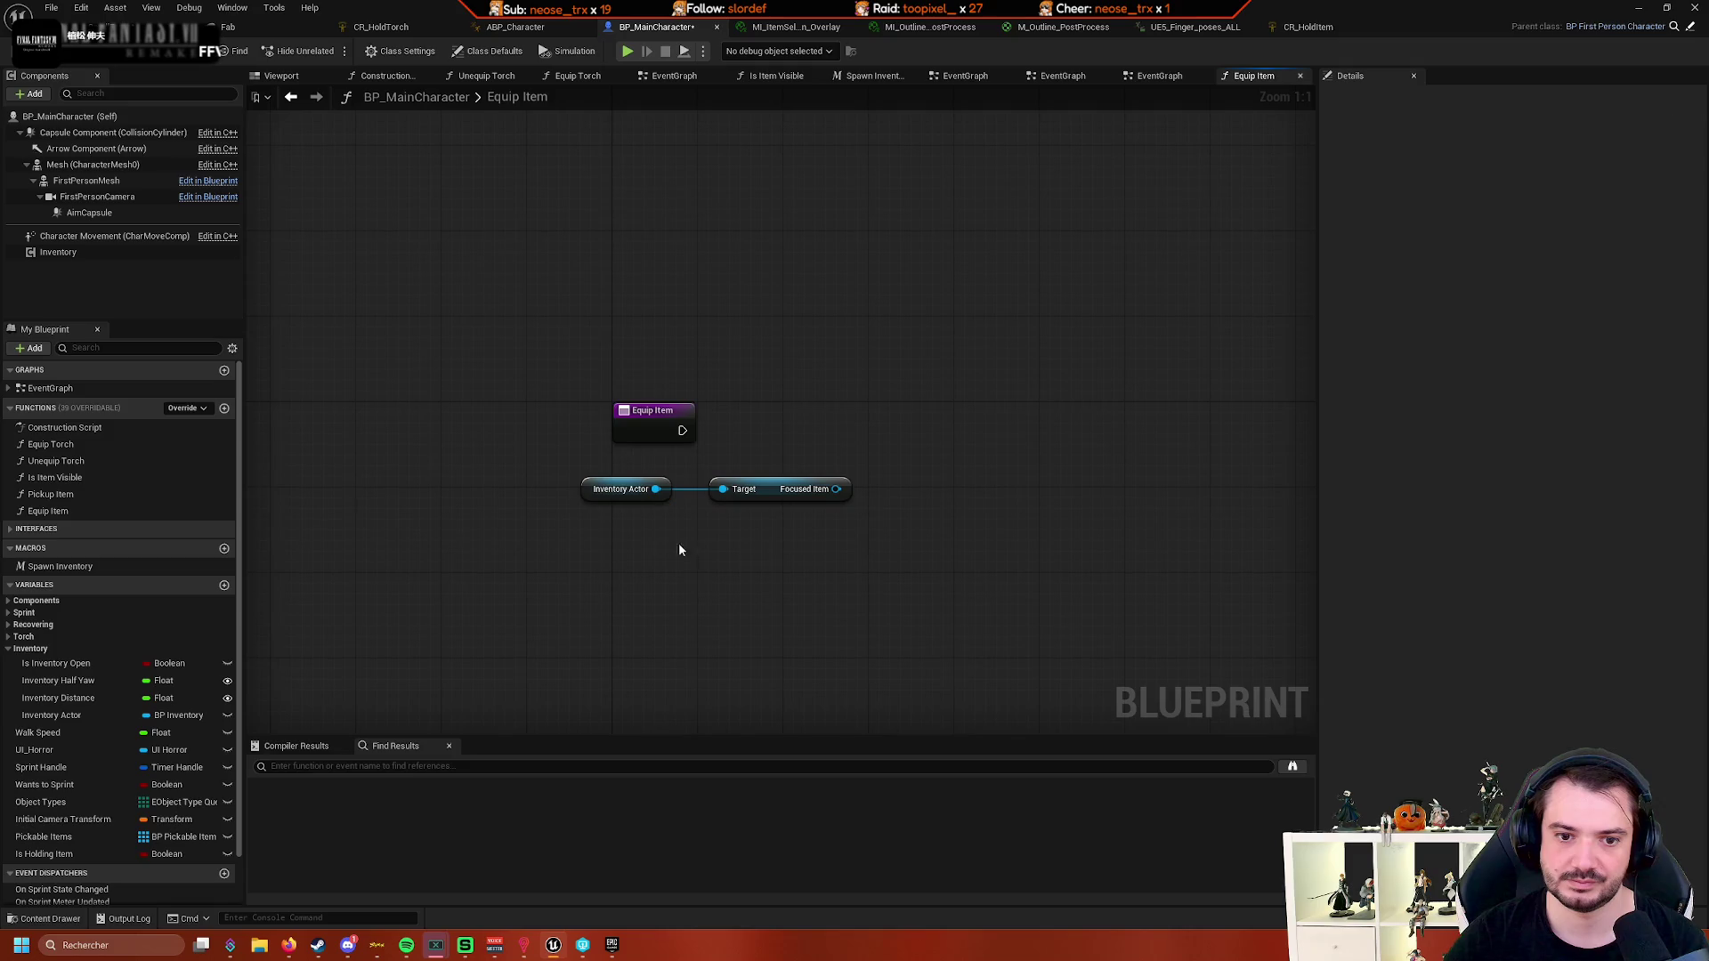
{"action": "left_click", "coordinate": [622, 488]}
{"action": "mouse_move", "coordinate": [660, 516]}
{"action": "left_mouse_down"}
{"action": "mouse_move", "coordinate": [589, 595]}
{"action": "mouse_move", "coordinate": [792, 574]}
{"action": "mouse_move", "coordinate": [738, 578]}
{"action": "left_mouse_up"}
{"action": "left_click", "coordinate": [621, 534]}
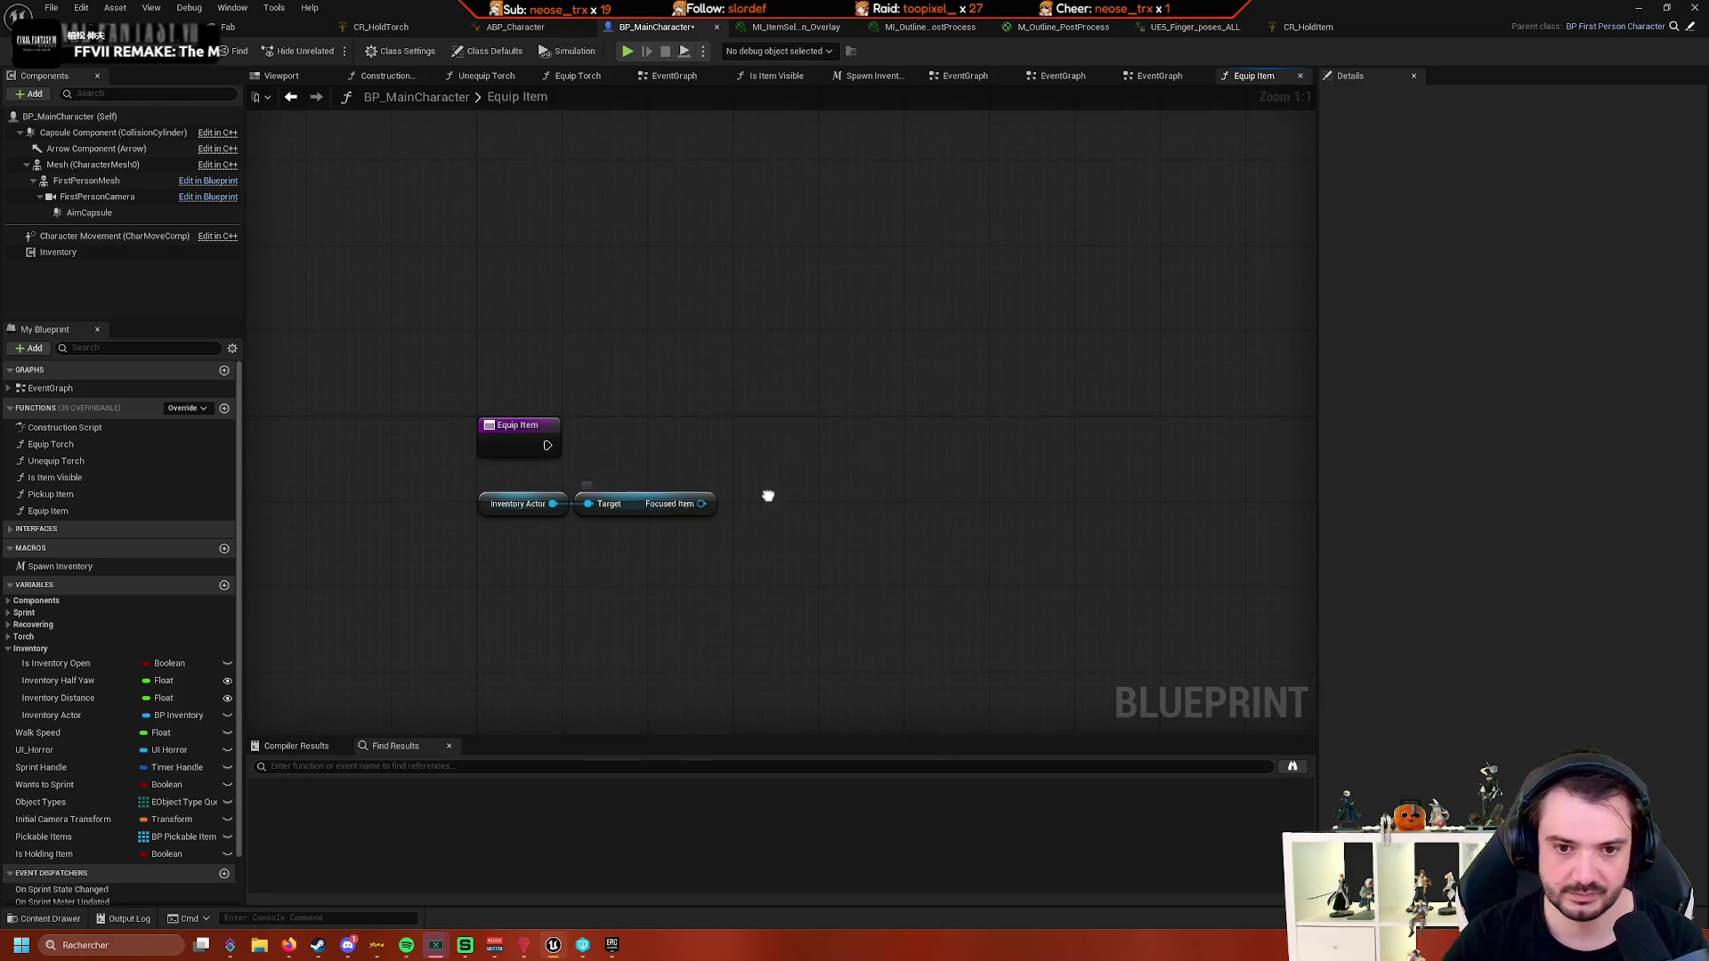
{"action": "left_click_drag", "start_coordinate": [767, 492], "coordinate": [678, 515]}
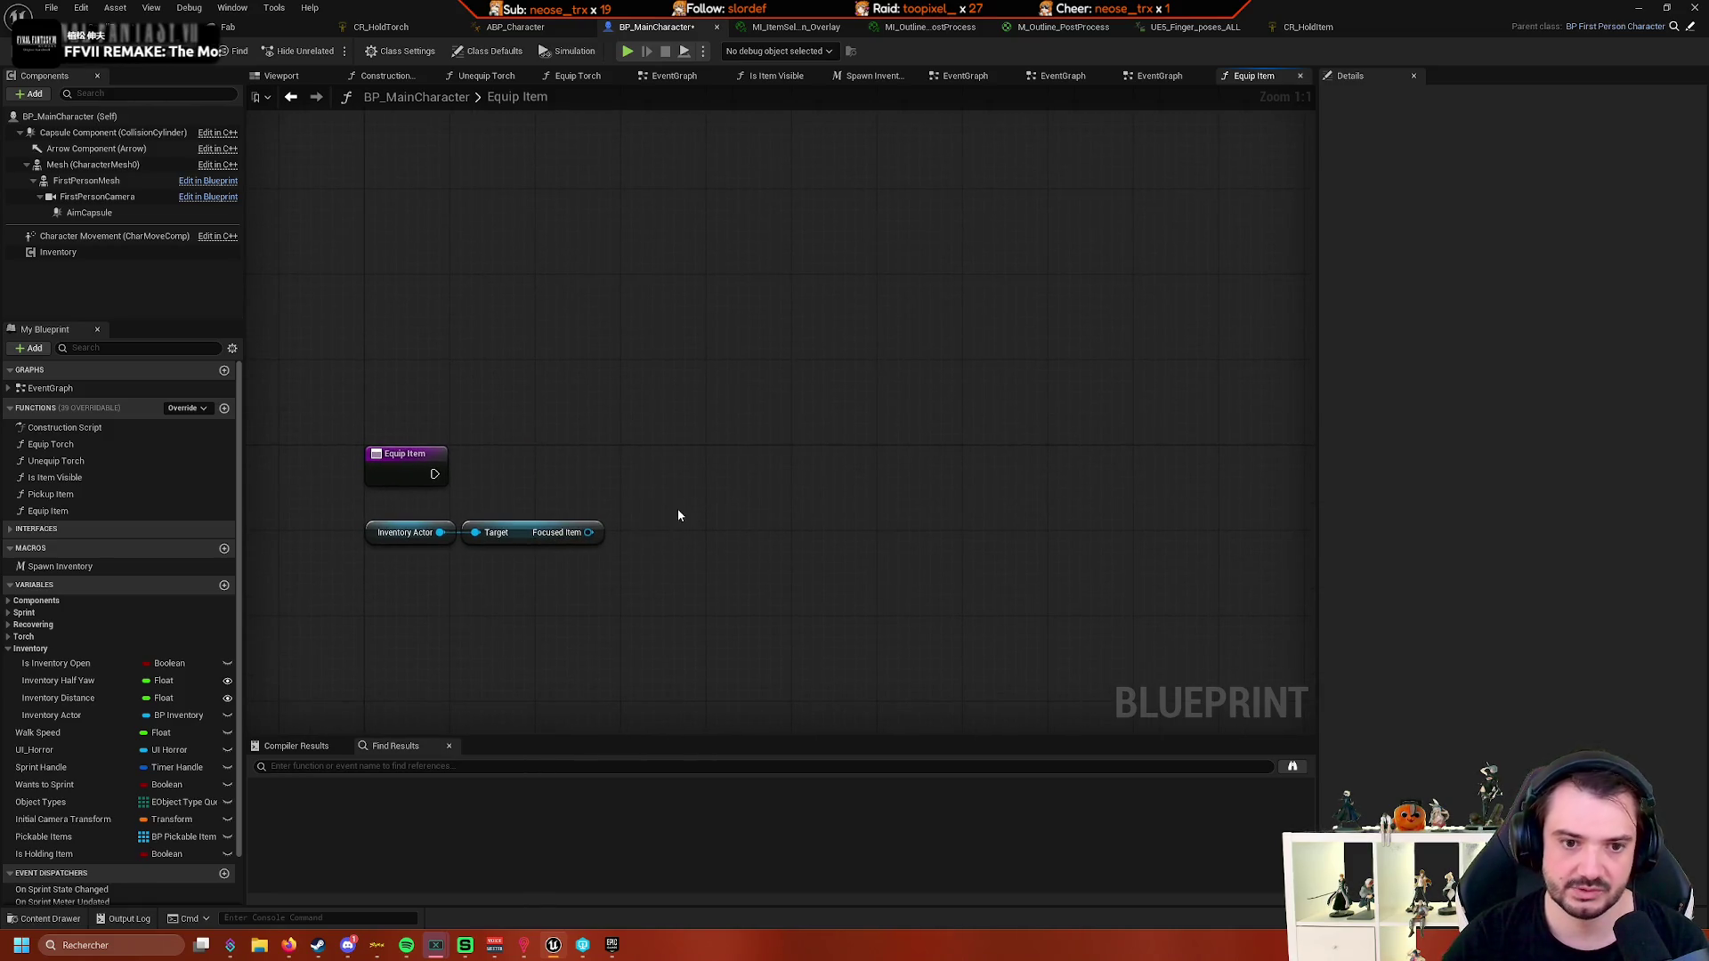
- Set the Is Holding Item Boolean's category to 'Item' and select that new category
{"action": "left_click", "coordinate": [10, 650]}
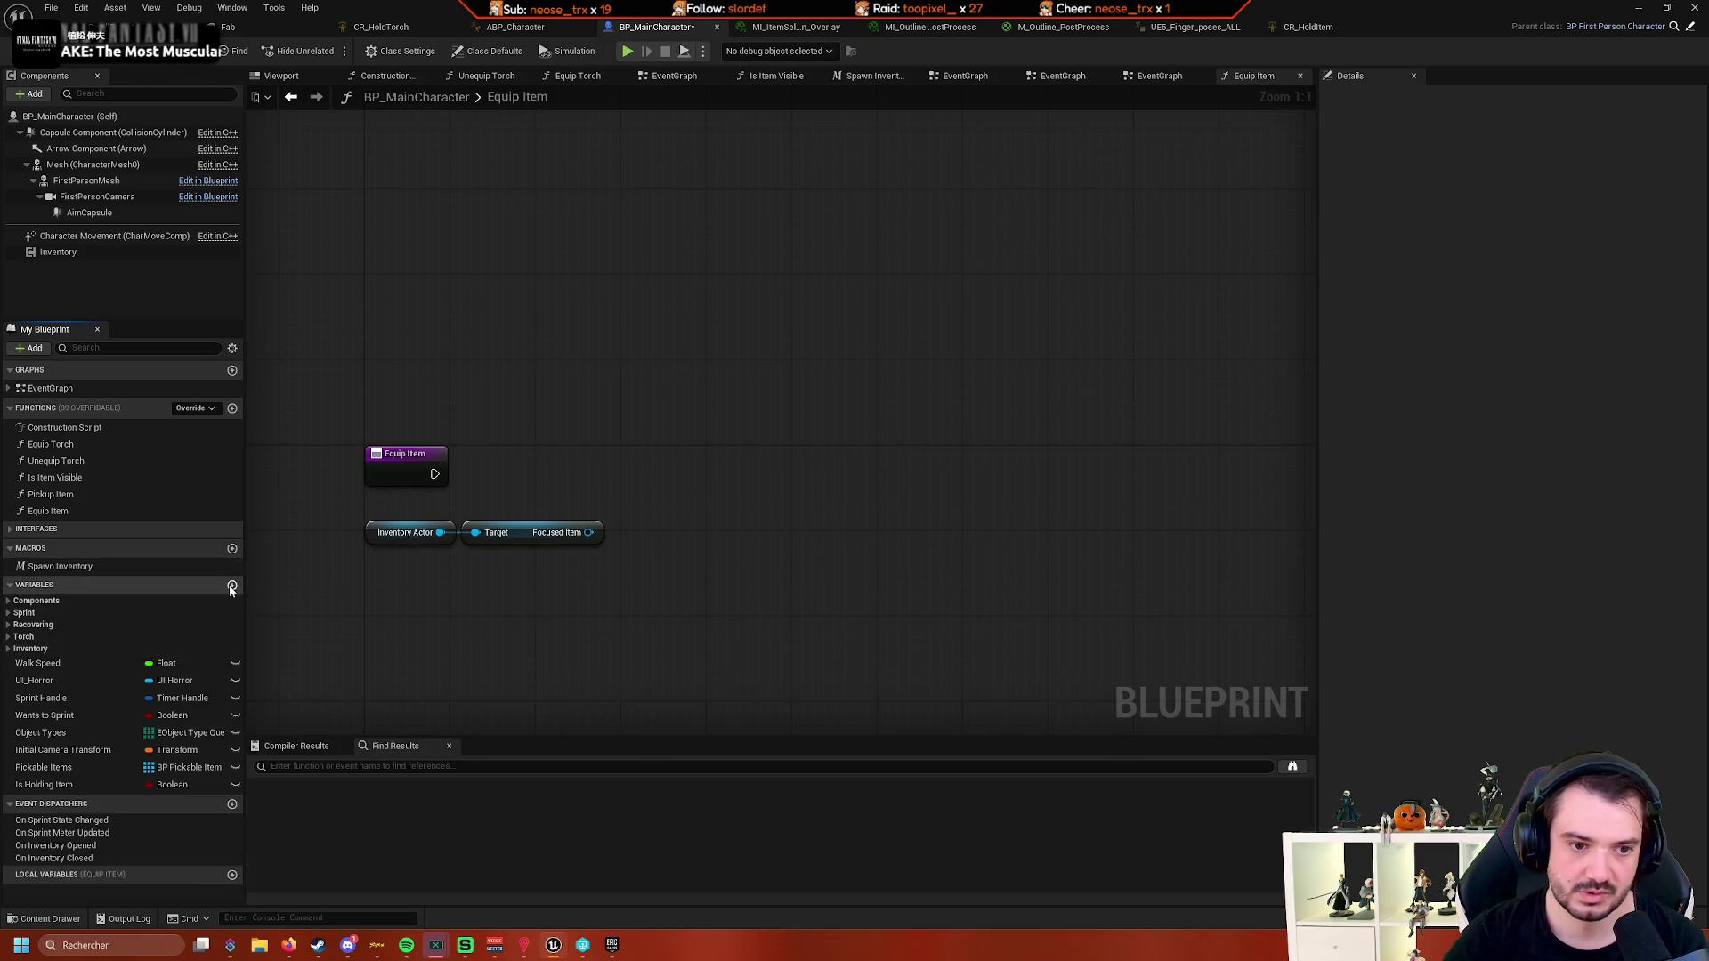
{"action": "right_click", "coordinate": [73, 785]}
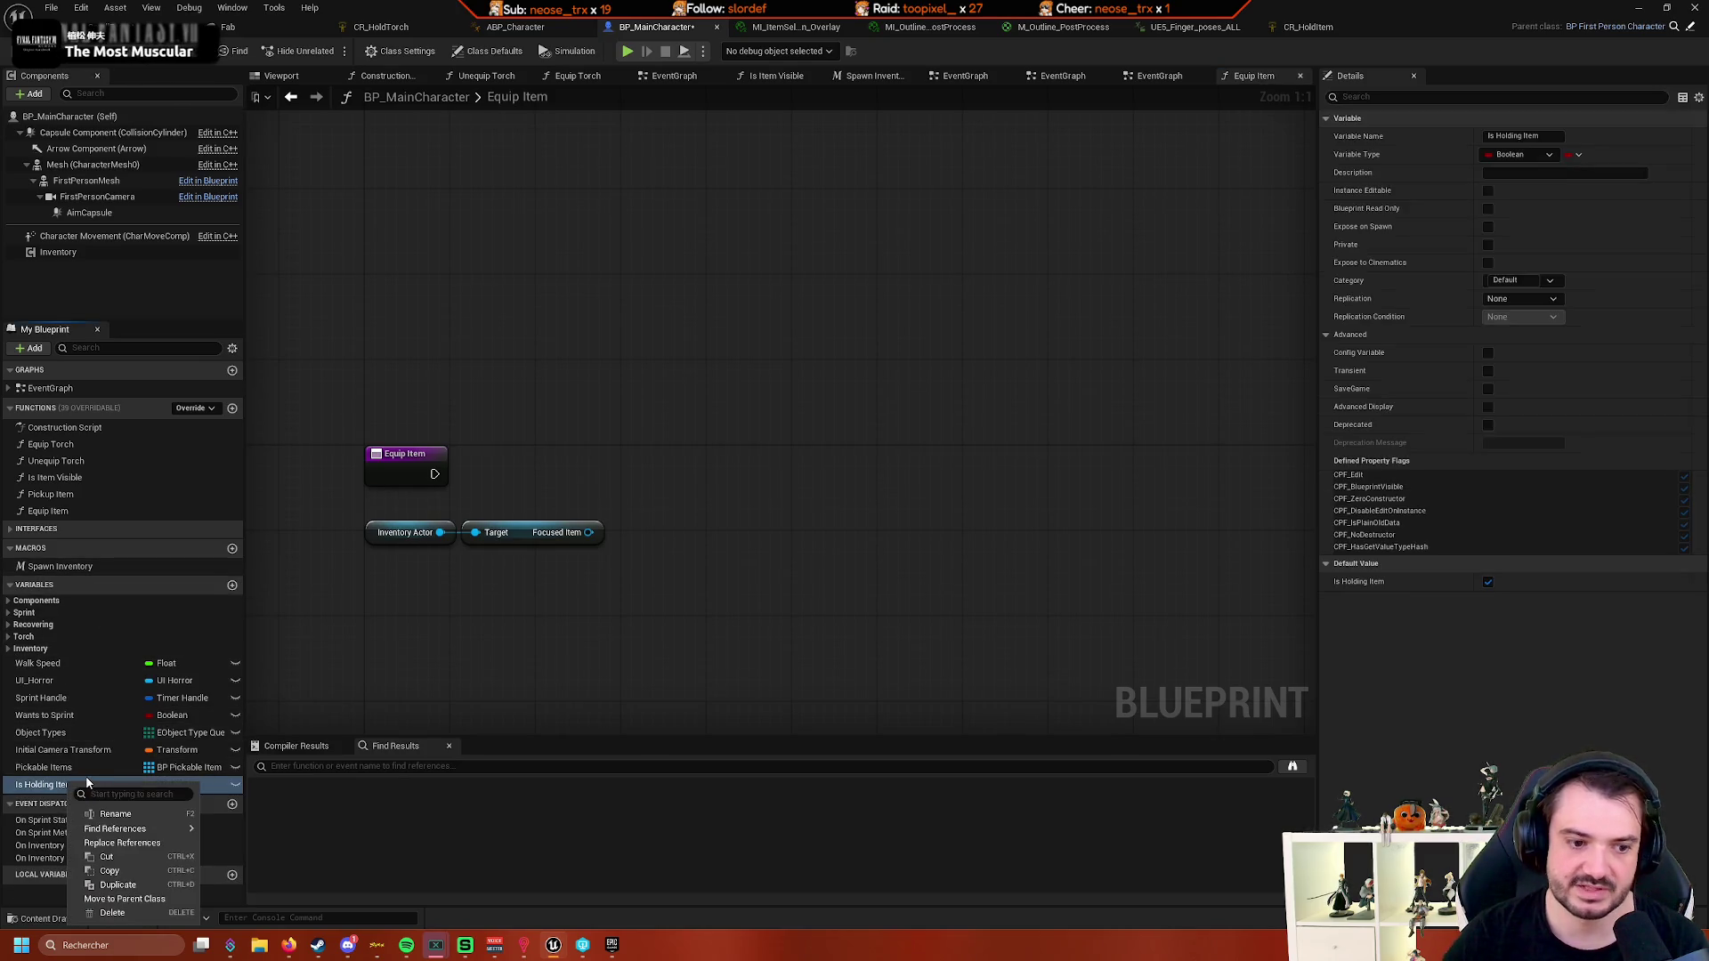
{"action": "left_click", "coordinate": [173, 870]}
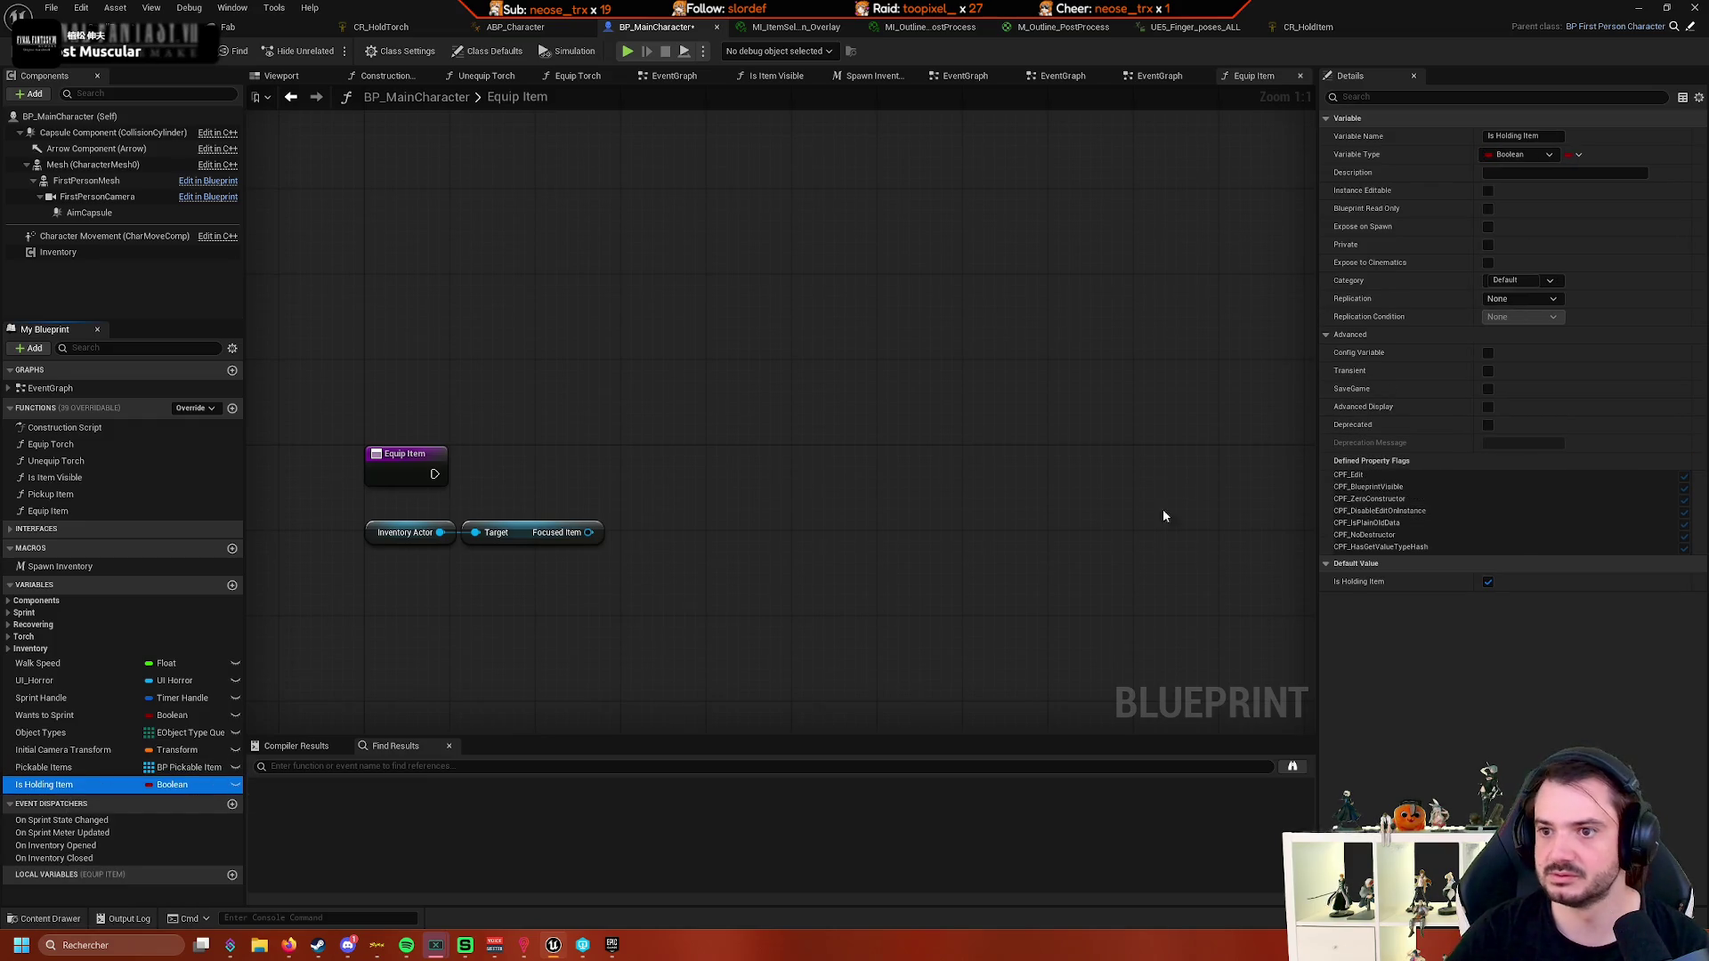
{"action": "left_click", "coordinate": [1529, 279]}
{"action": "type", "text": "Item"}
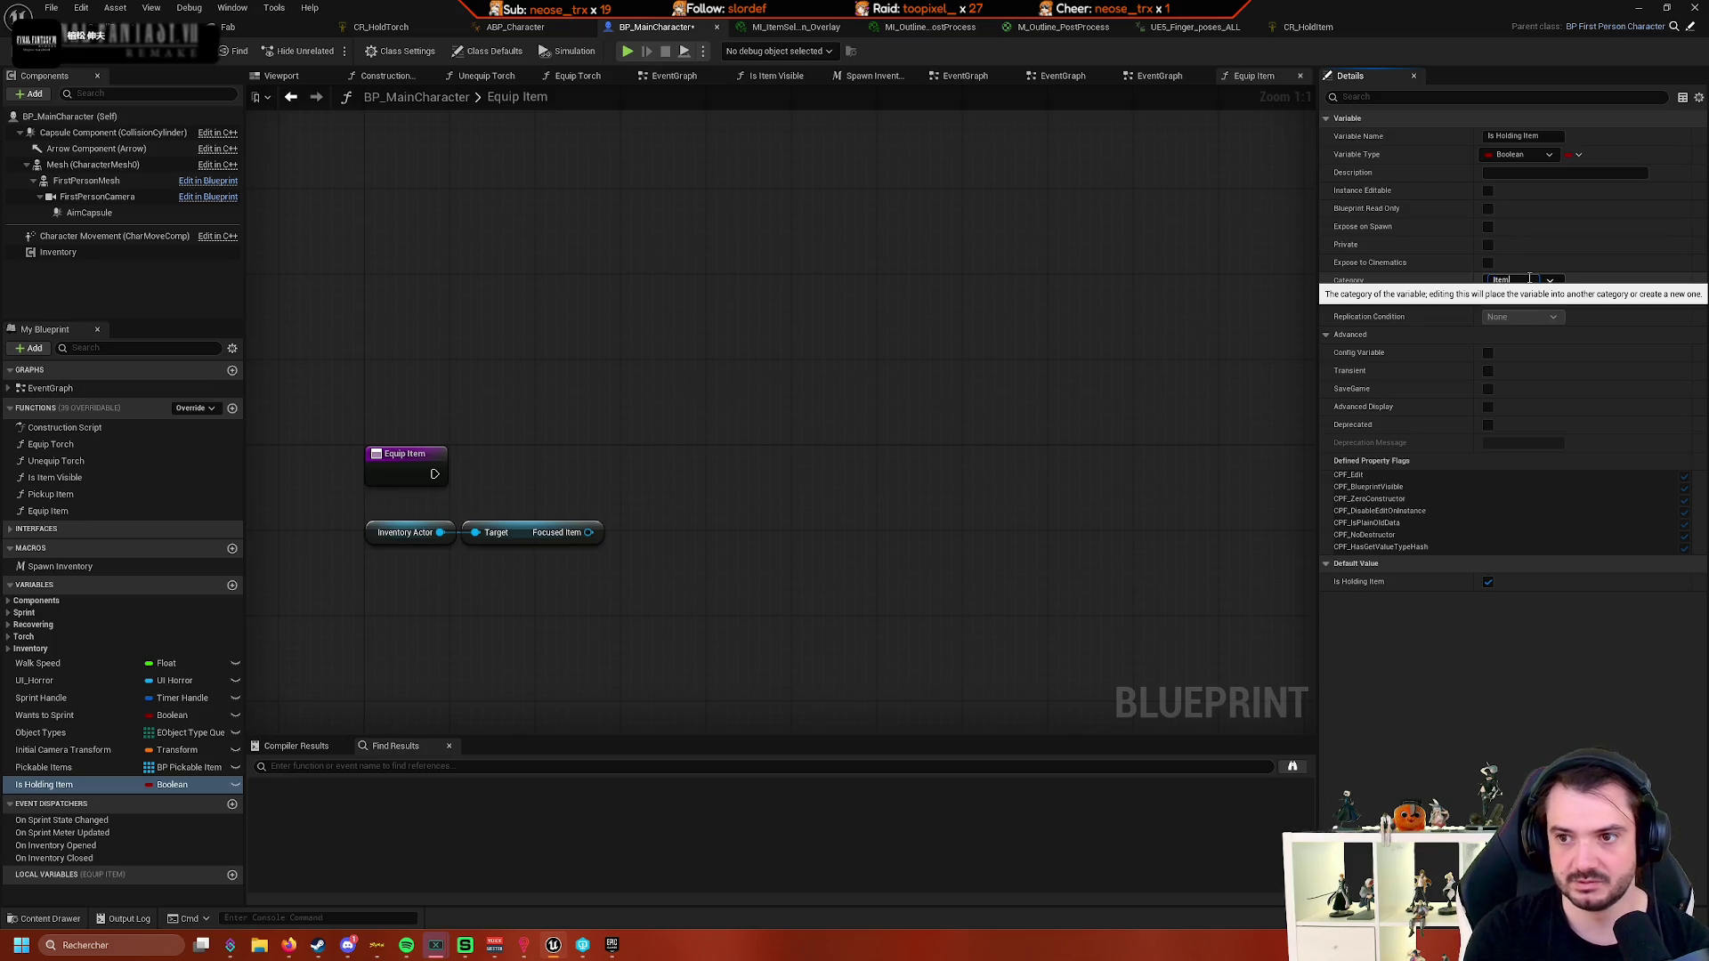
{"action": "key", "text": "Return"}
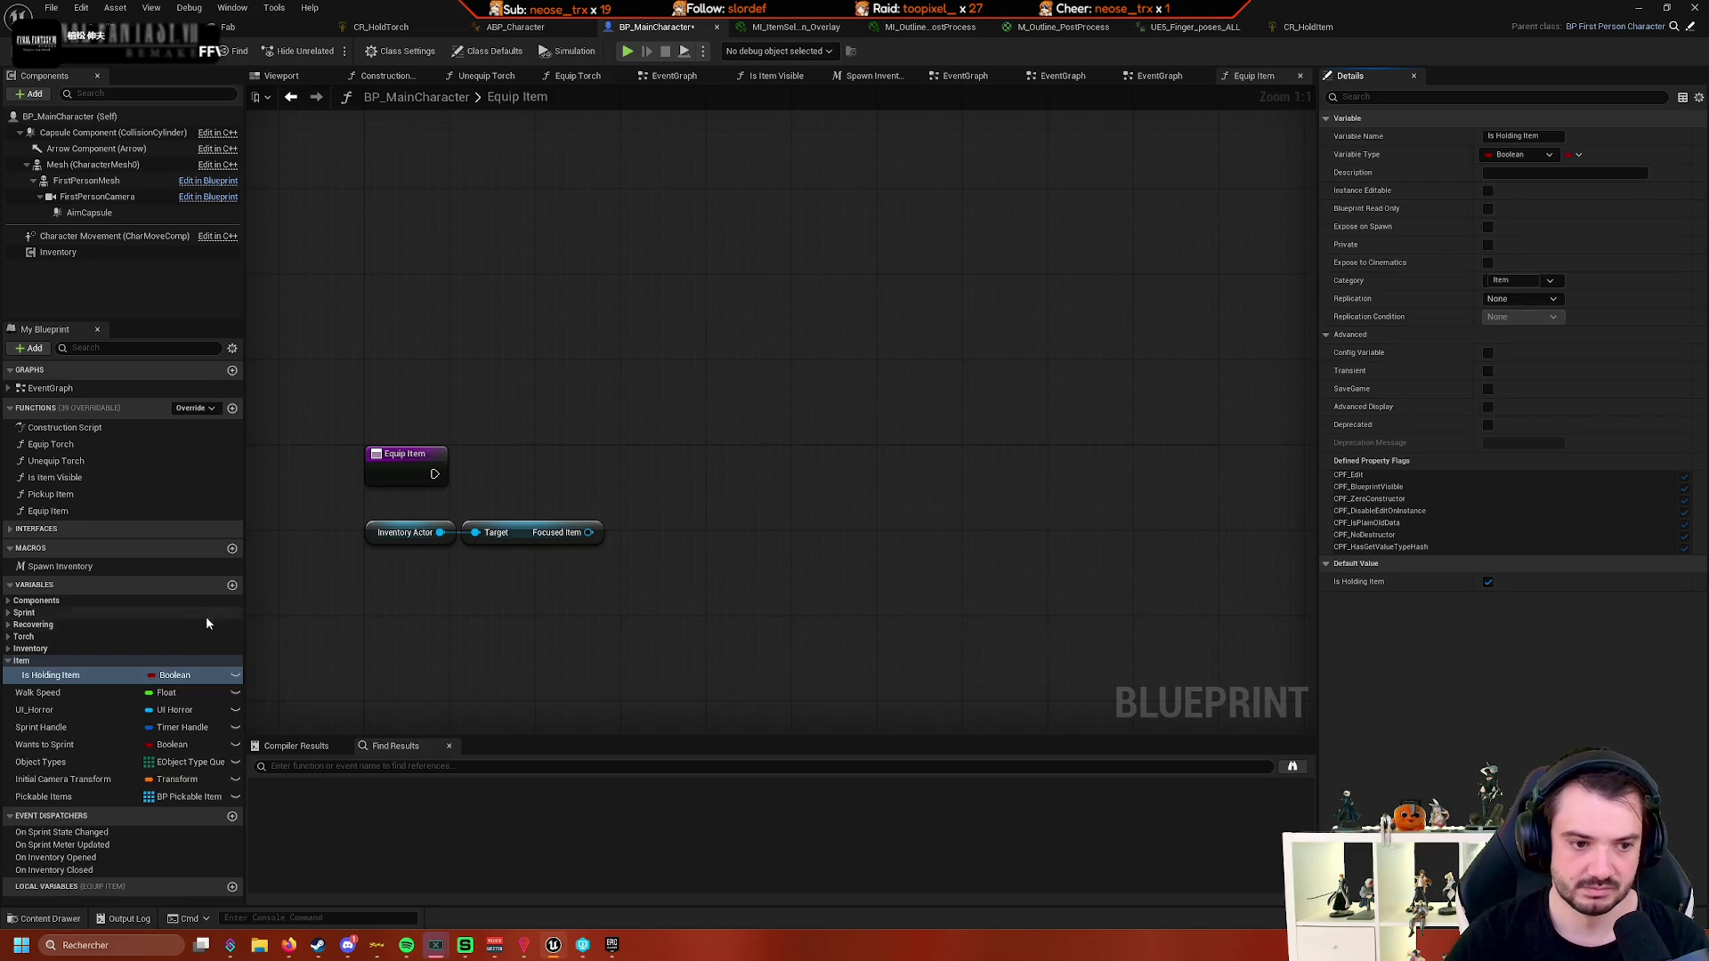
{"action": "left_click_drag", "start_coordinate": [720, 472], "coordinate": [632, 560]}
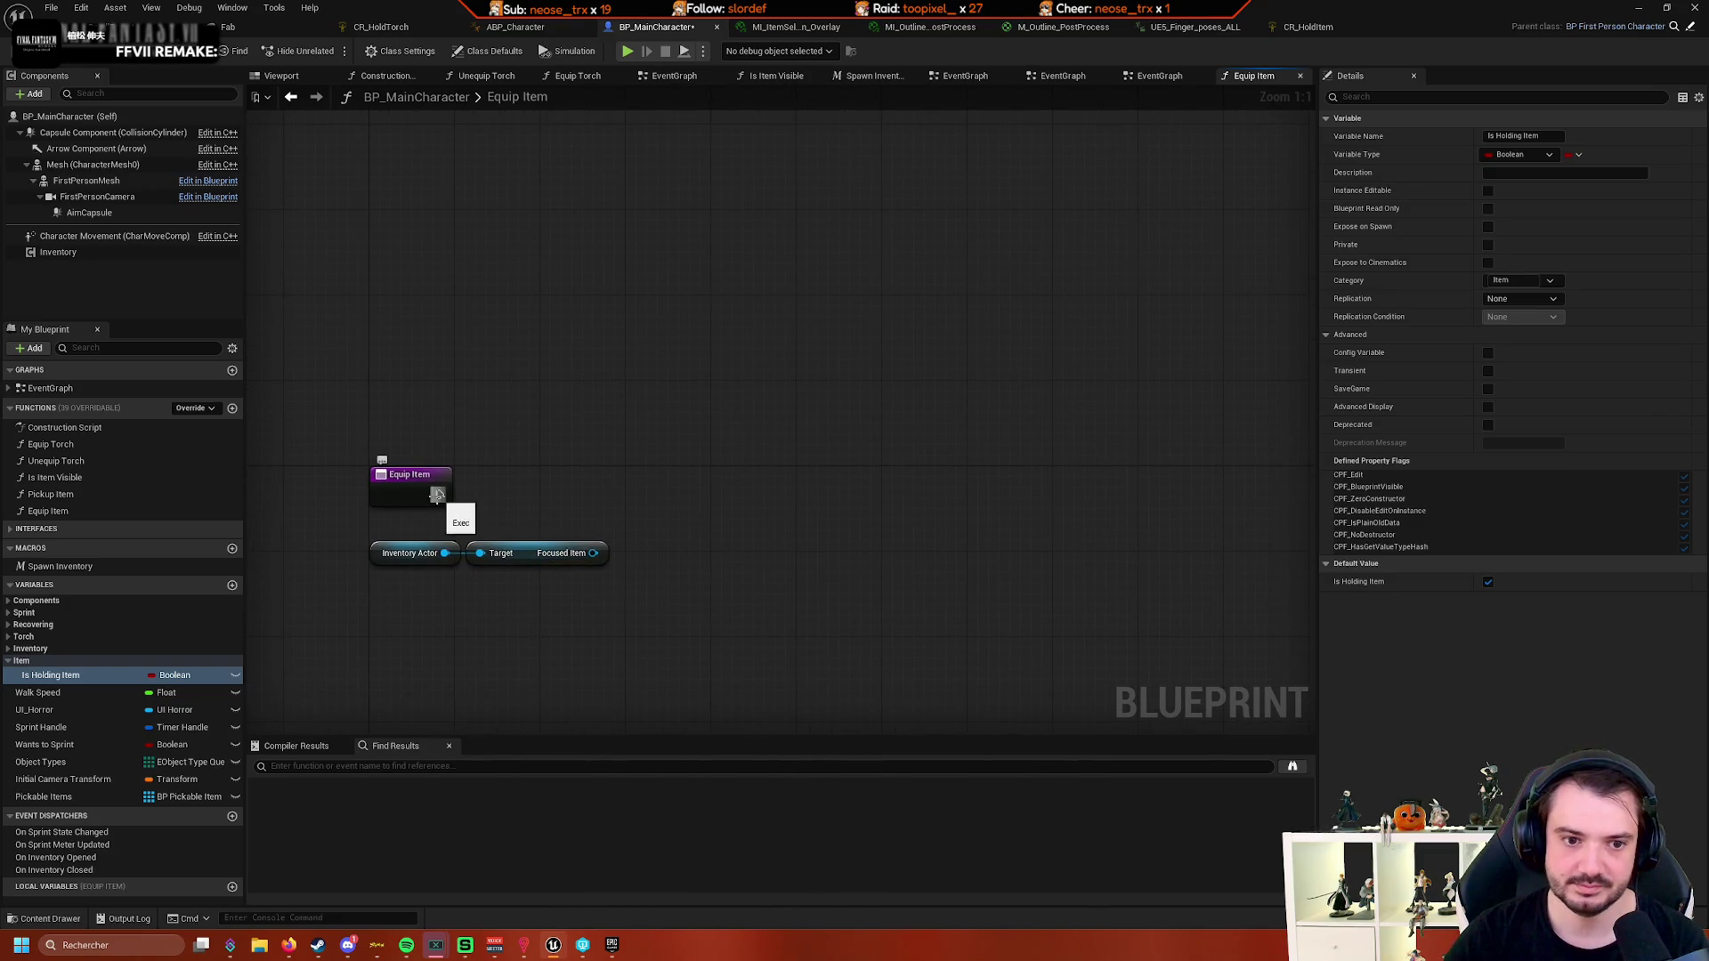
{"action": "left_click", "coordinate": [36, 660]}
{"action": "right_click", "coordinate": [52, 665]}
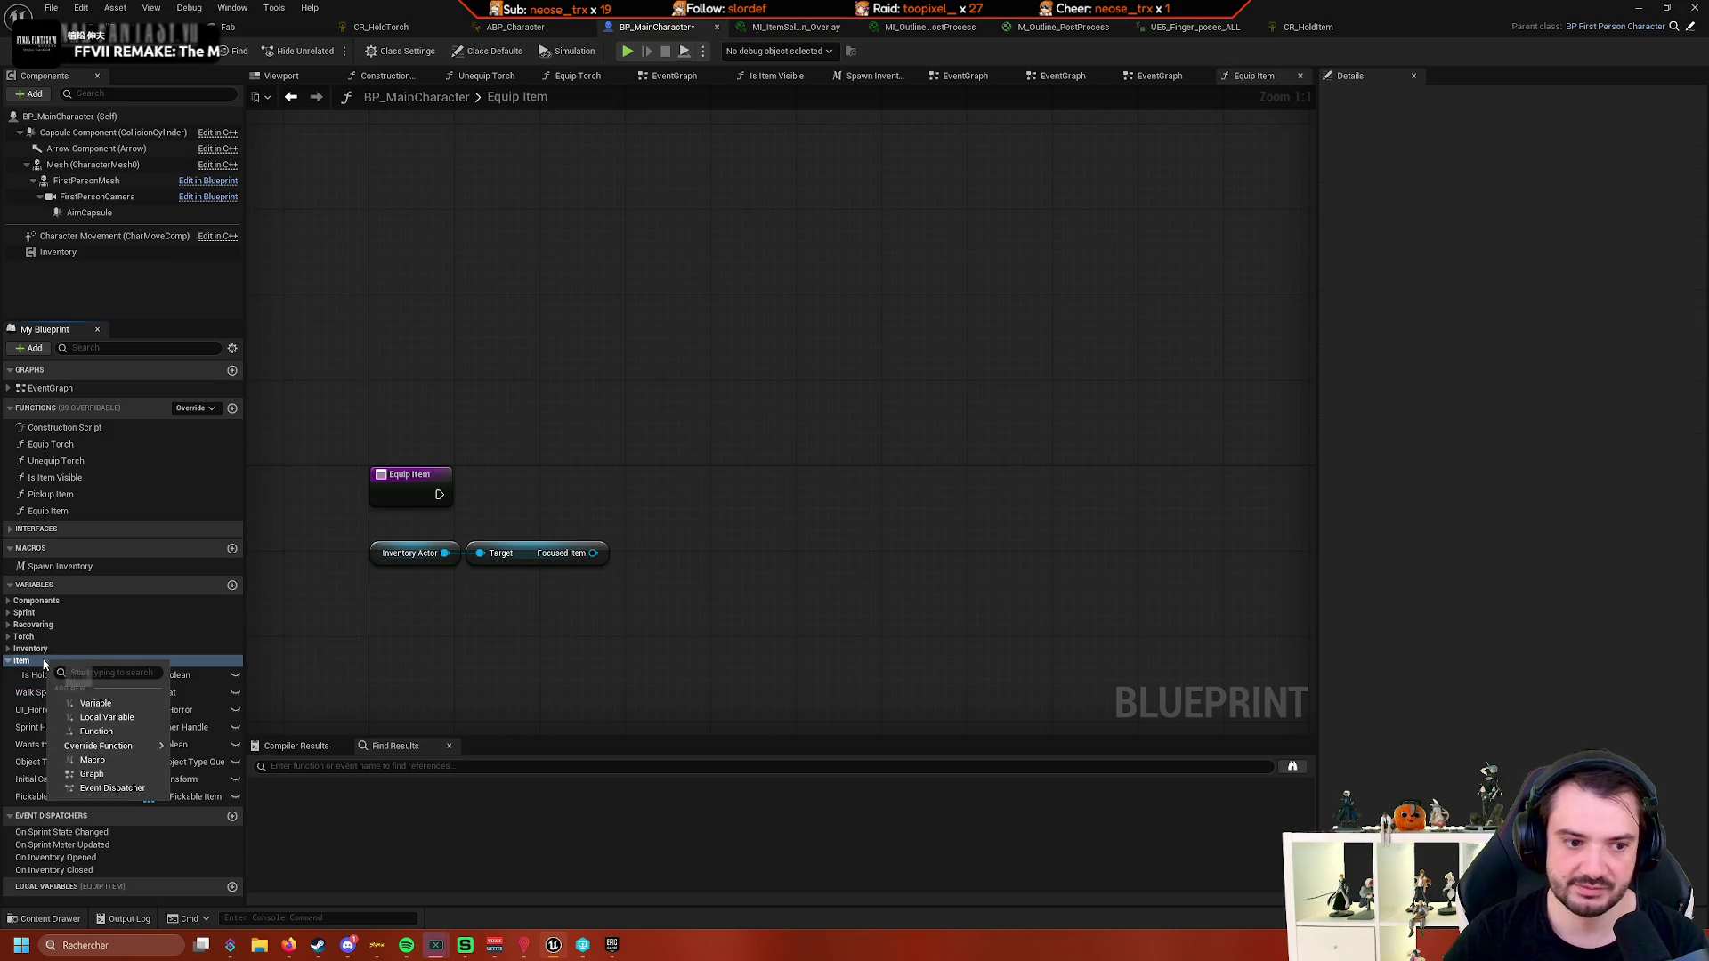
- Promote the Focused Item output to a new variable, its SET run when Equip Item starts
{"action": "left_click", "coordinate": [474, 618]}
{"action": "right_click", "coordinate": [594, 552]}
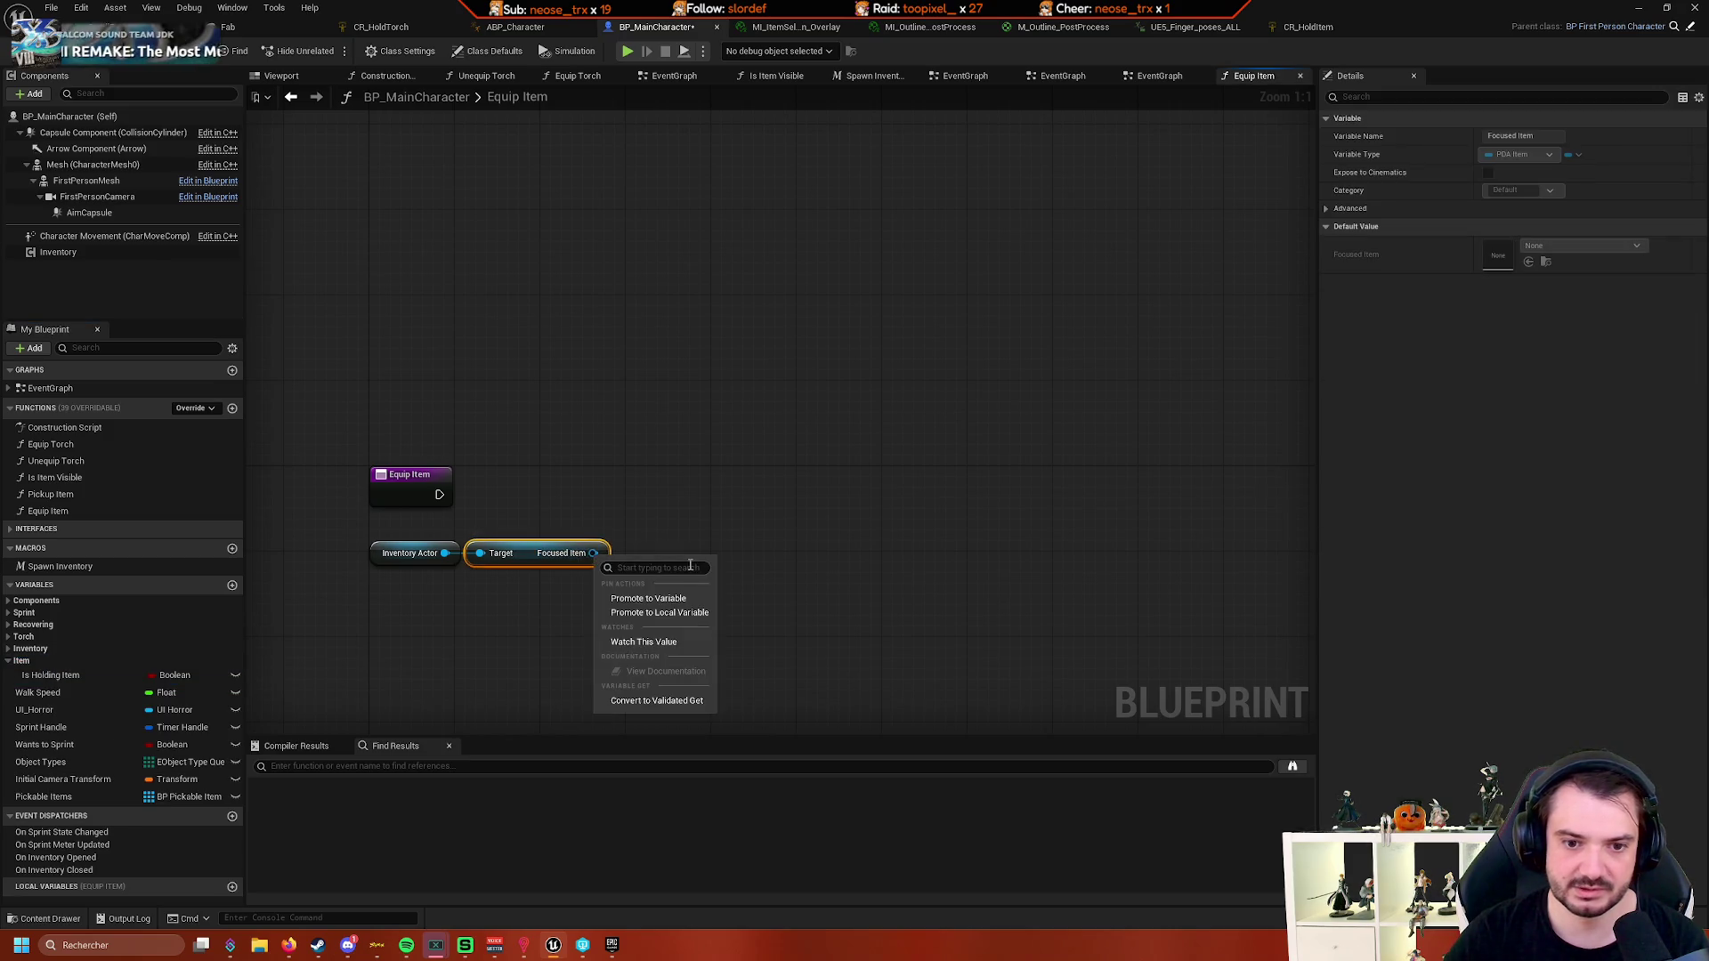
{"action": "left_click", "coordinate": [681, 599]}
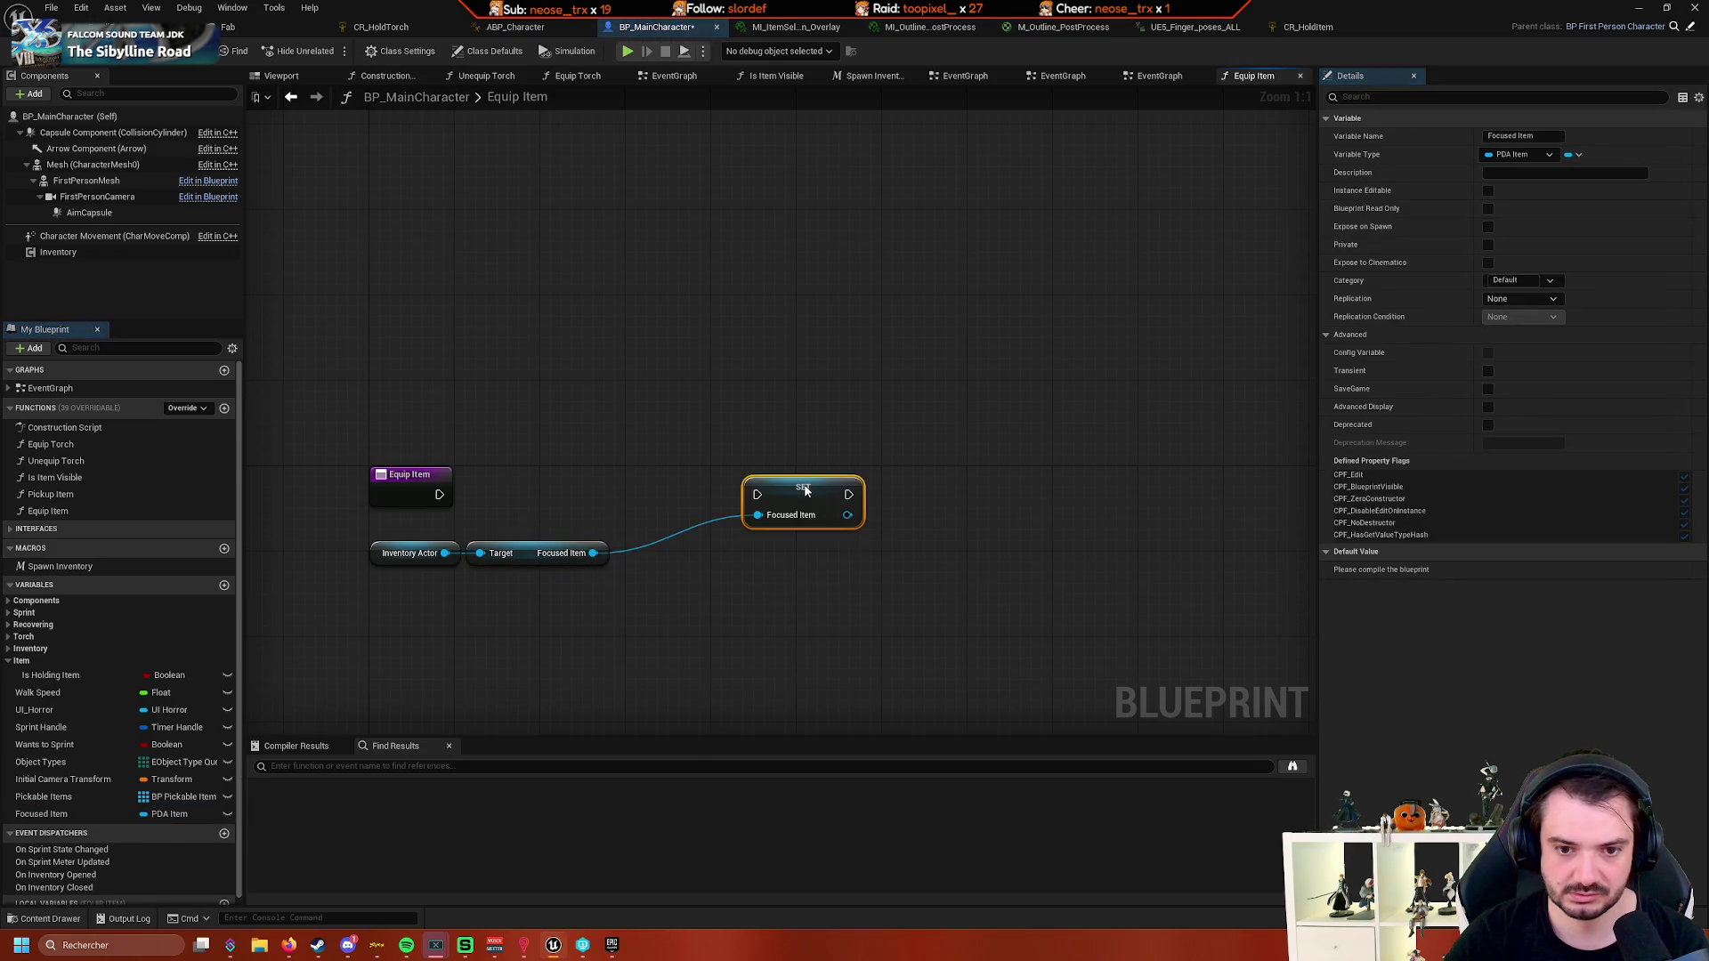
{"action": "left_click_drag", "start_coordinate": [439, 495], "coordinate": [756, 495]}
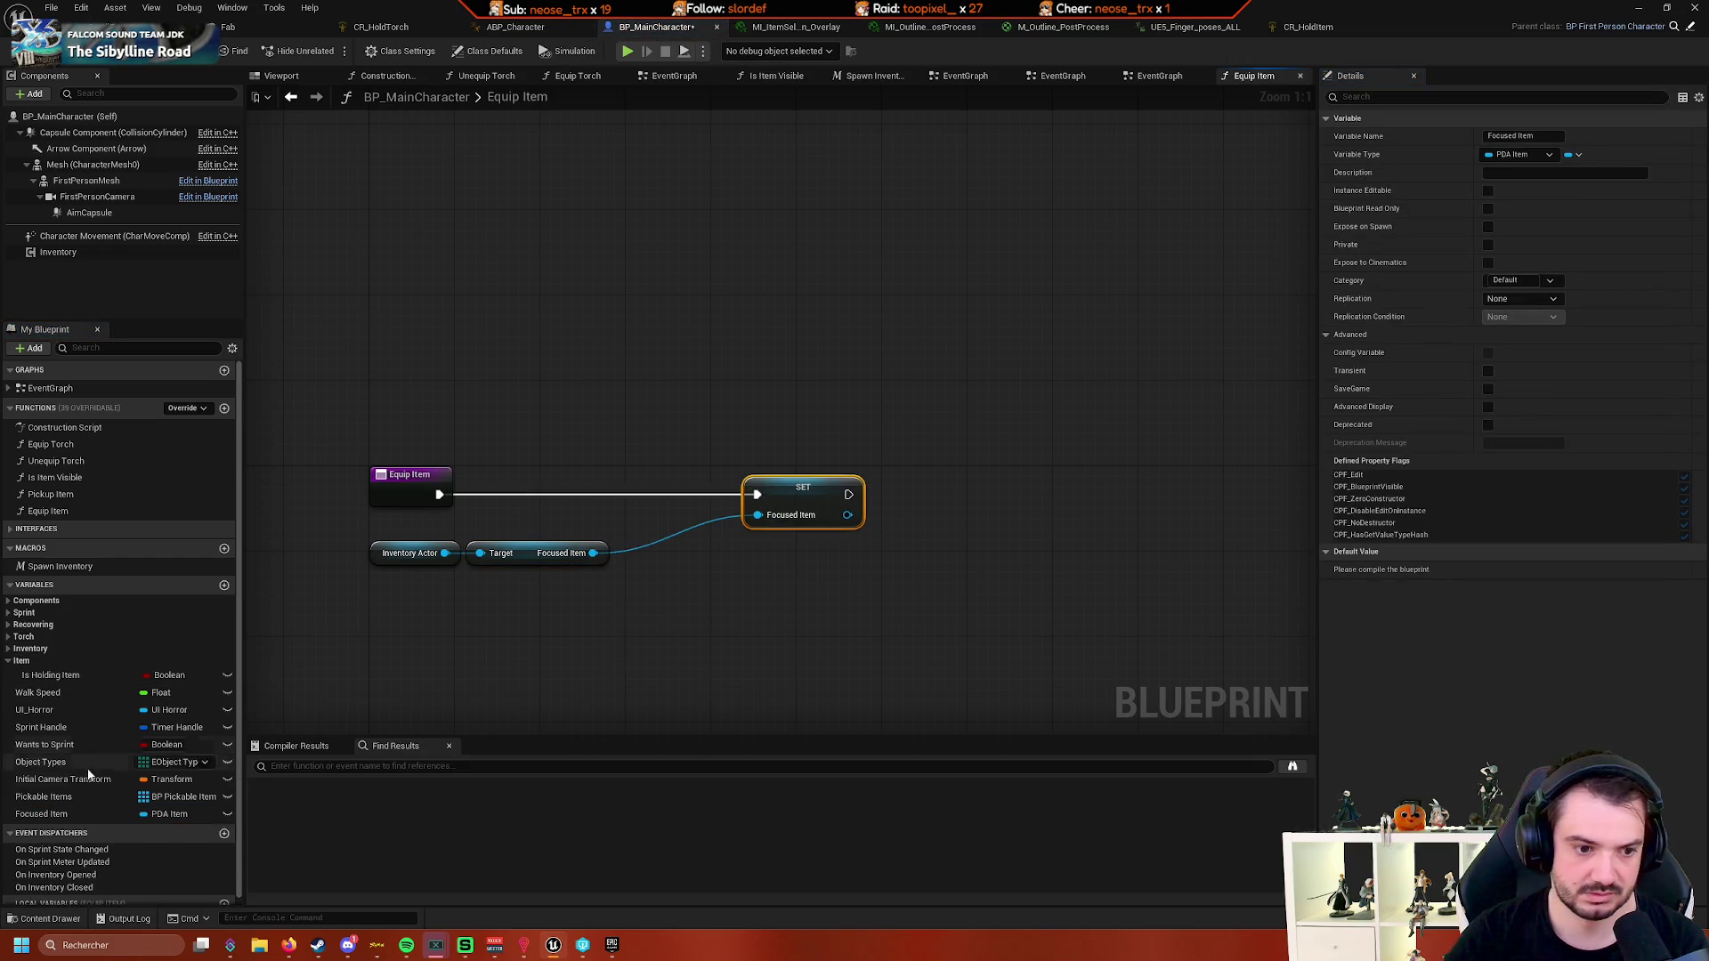
- Move the new variable into the Item category and rename it Equiped Item
{"action": "left_click_drag", "start_coordinate": [52, 812], "coordinate": [49, 685]}
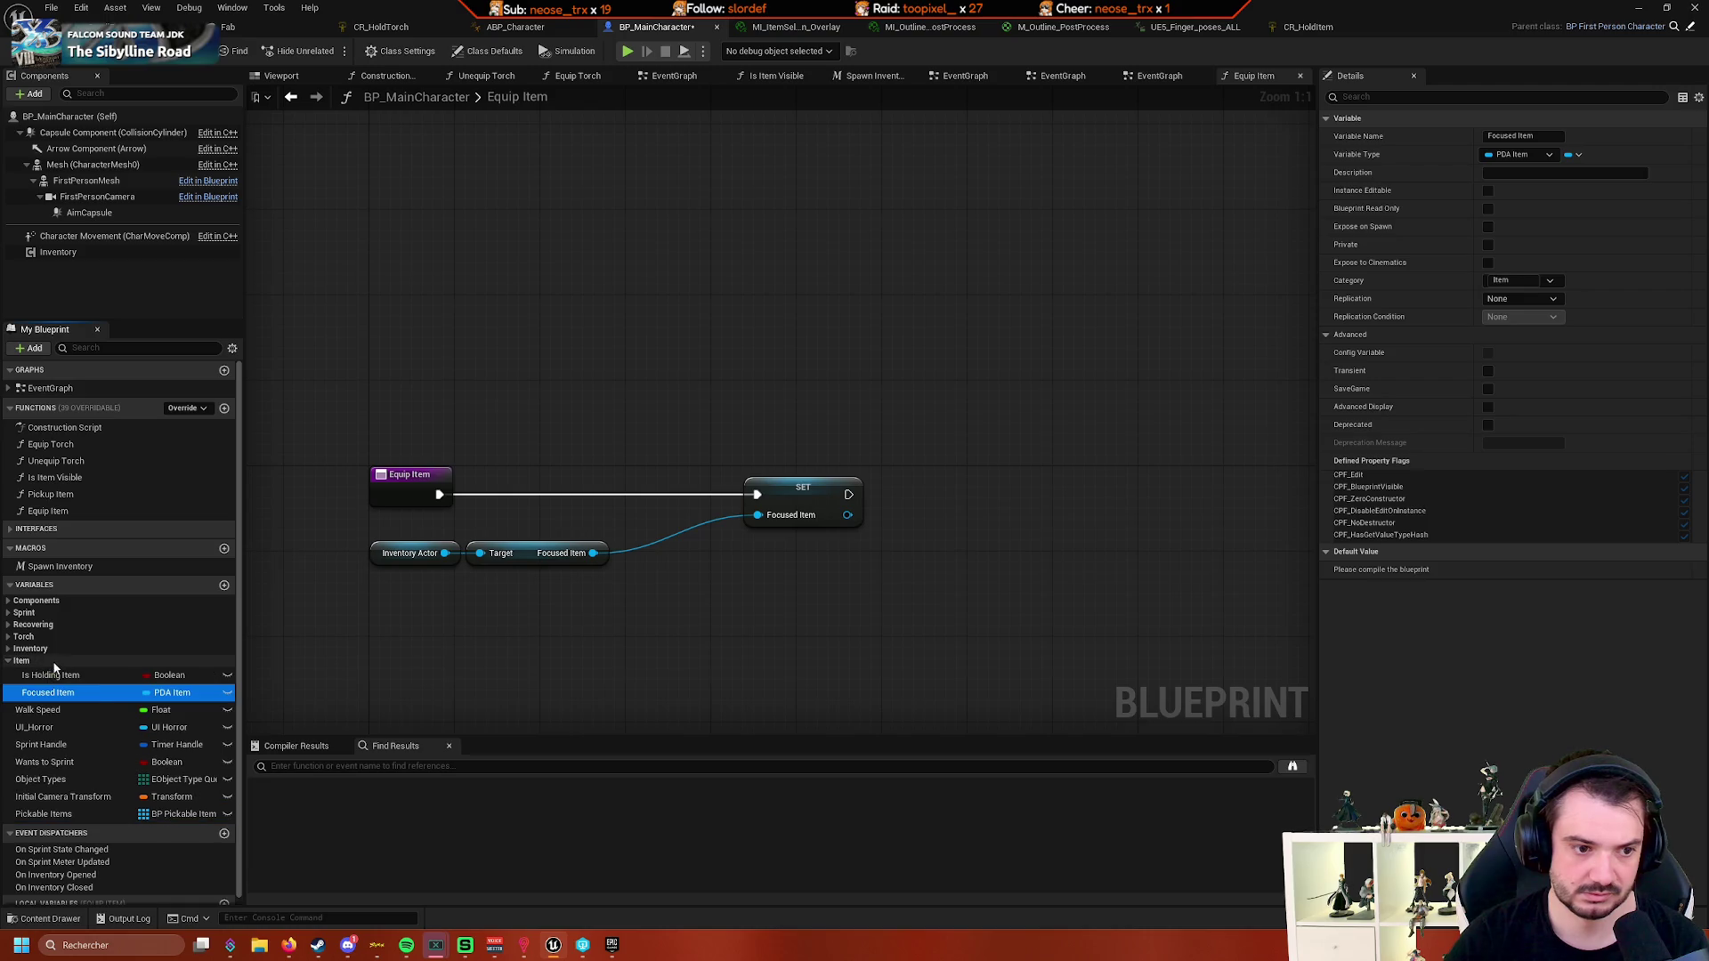
{"action": "left_click", "coordinate": [98, 694]}
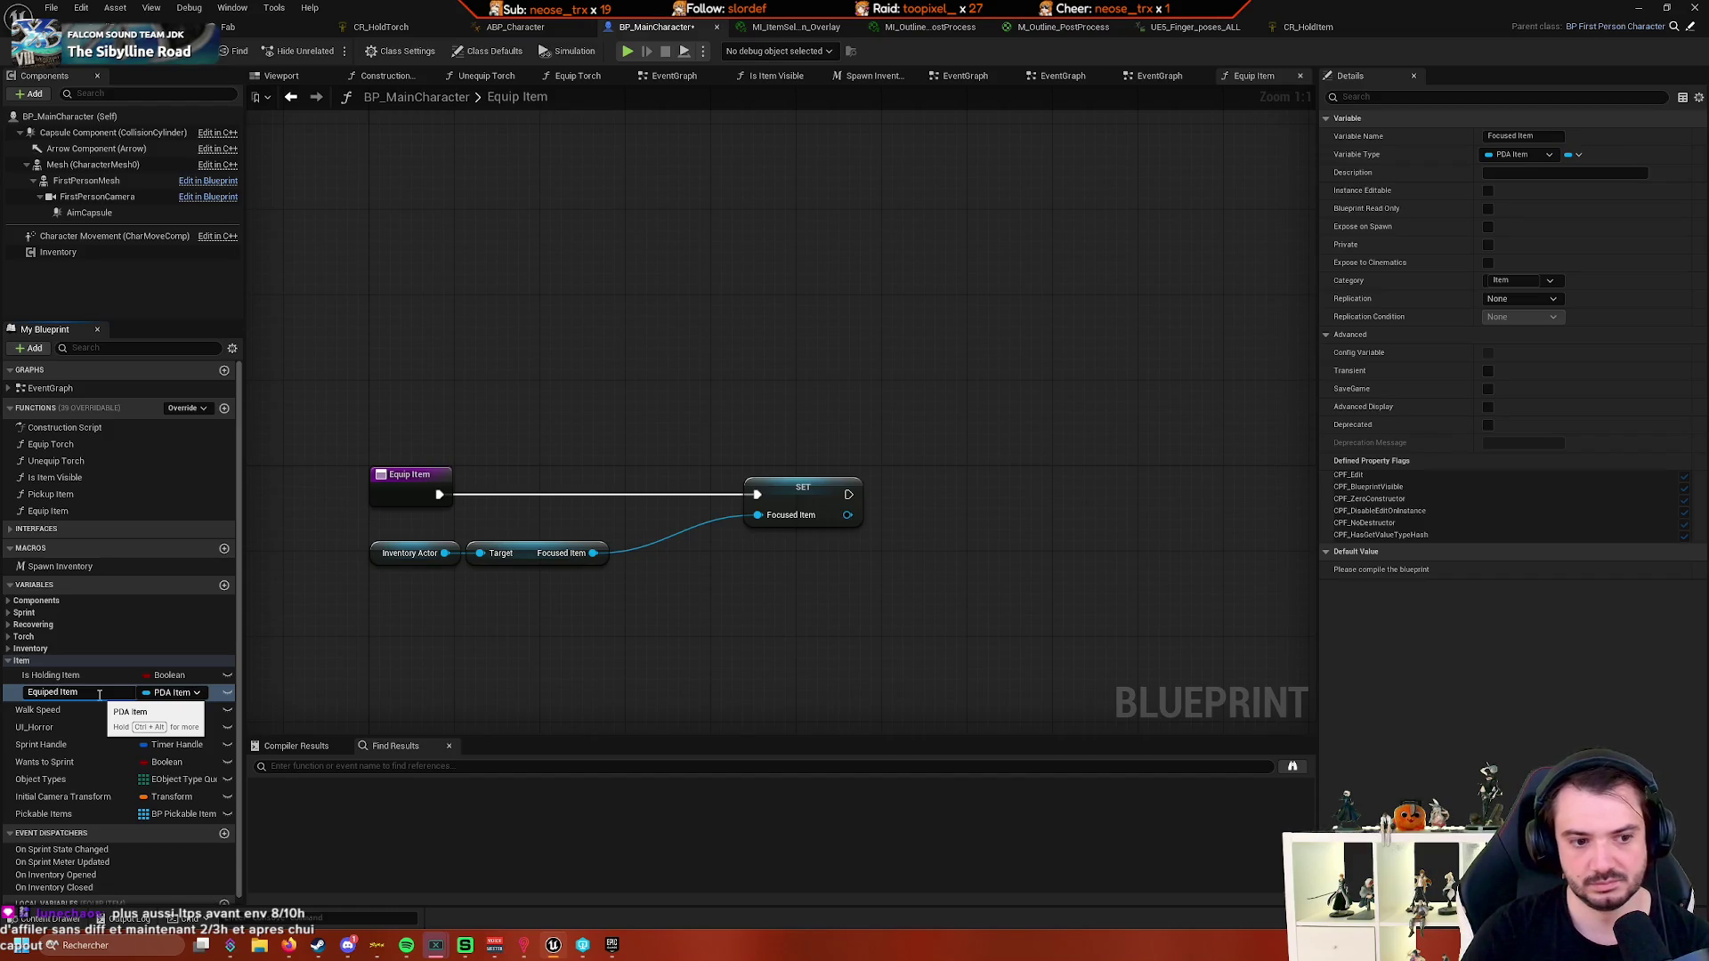
{"action": "left_click", "coordinate": [583, 699]}
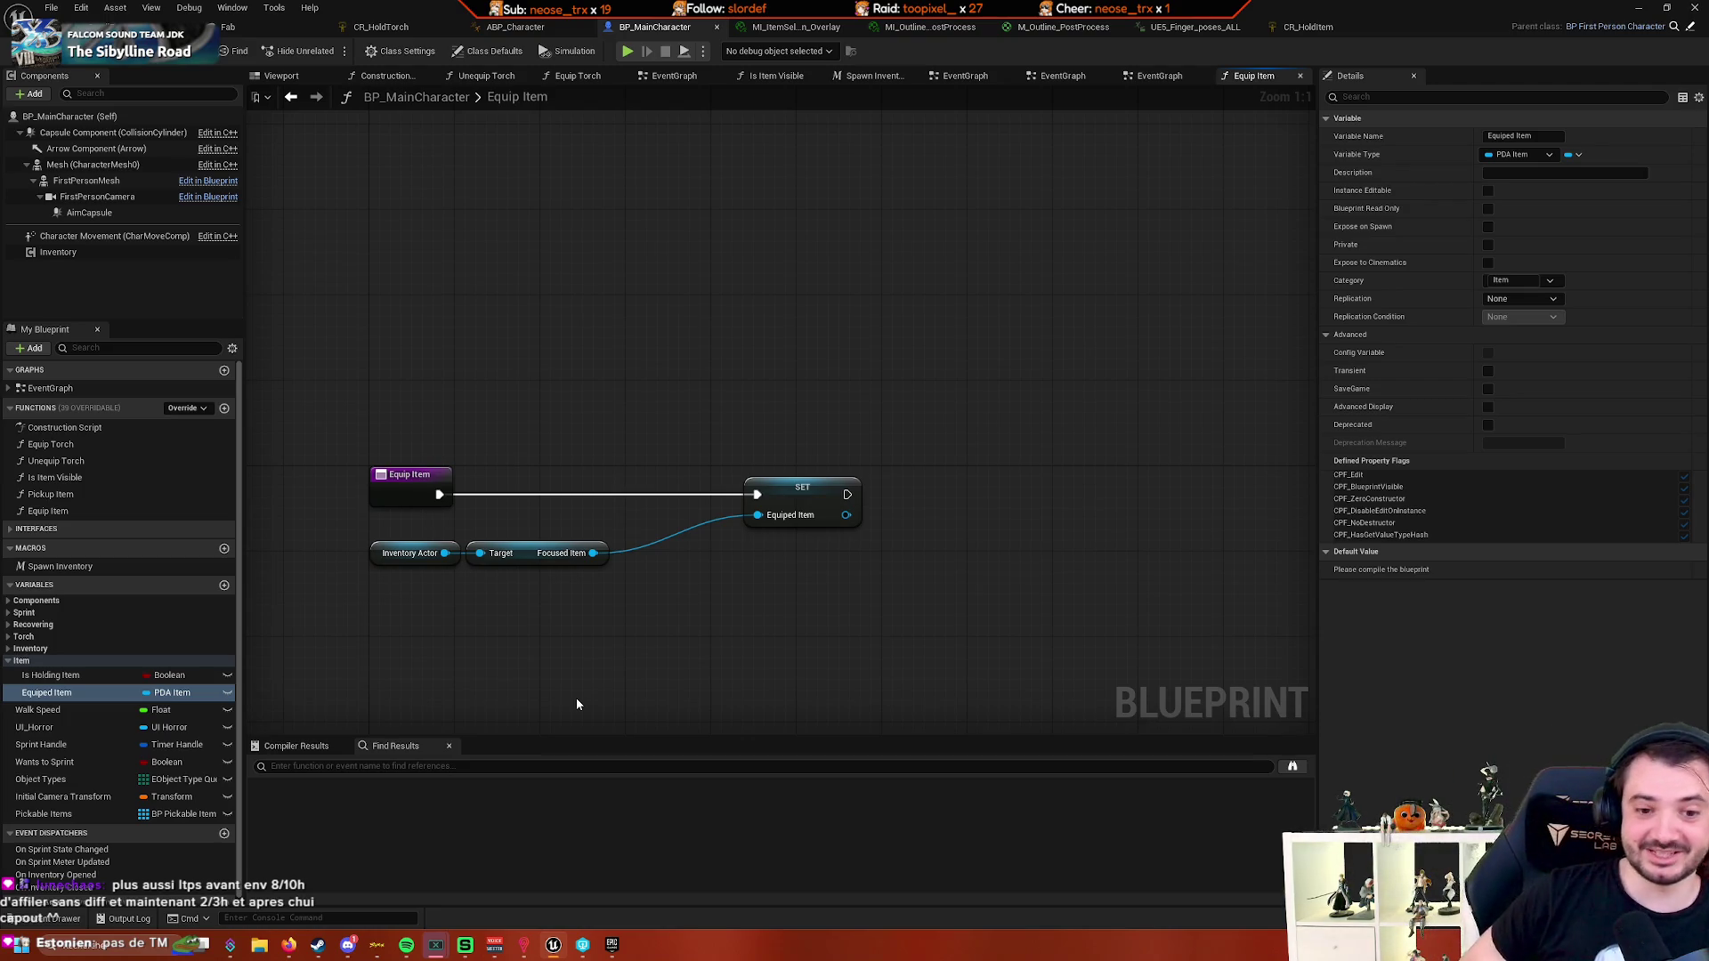
- Arrange the SET, Inventory Actor and Focused Item nodes closer together and recentre them
{"action": "scroll", "coordinate": [516, 668], "scroll_direction": "down", "scroll_amount": 1}
{"action": "scroll", "coordinate": [649, 649], "scroll_direction": "up", "scroll_amount": 1}
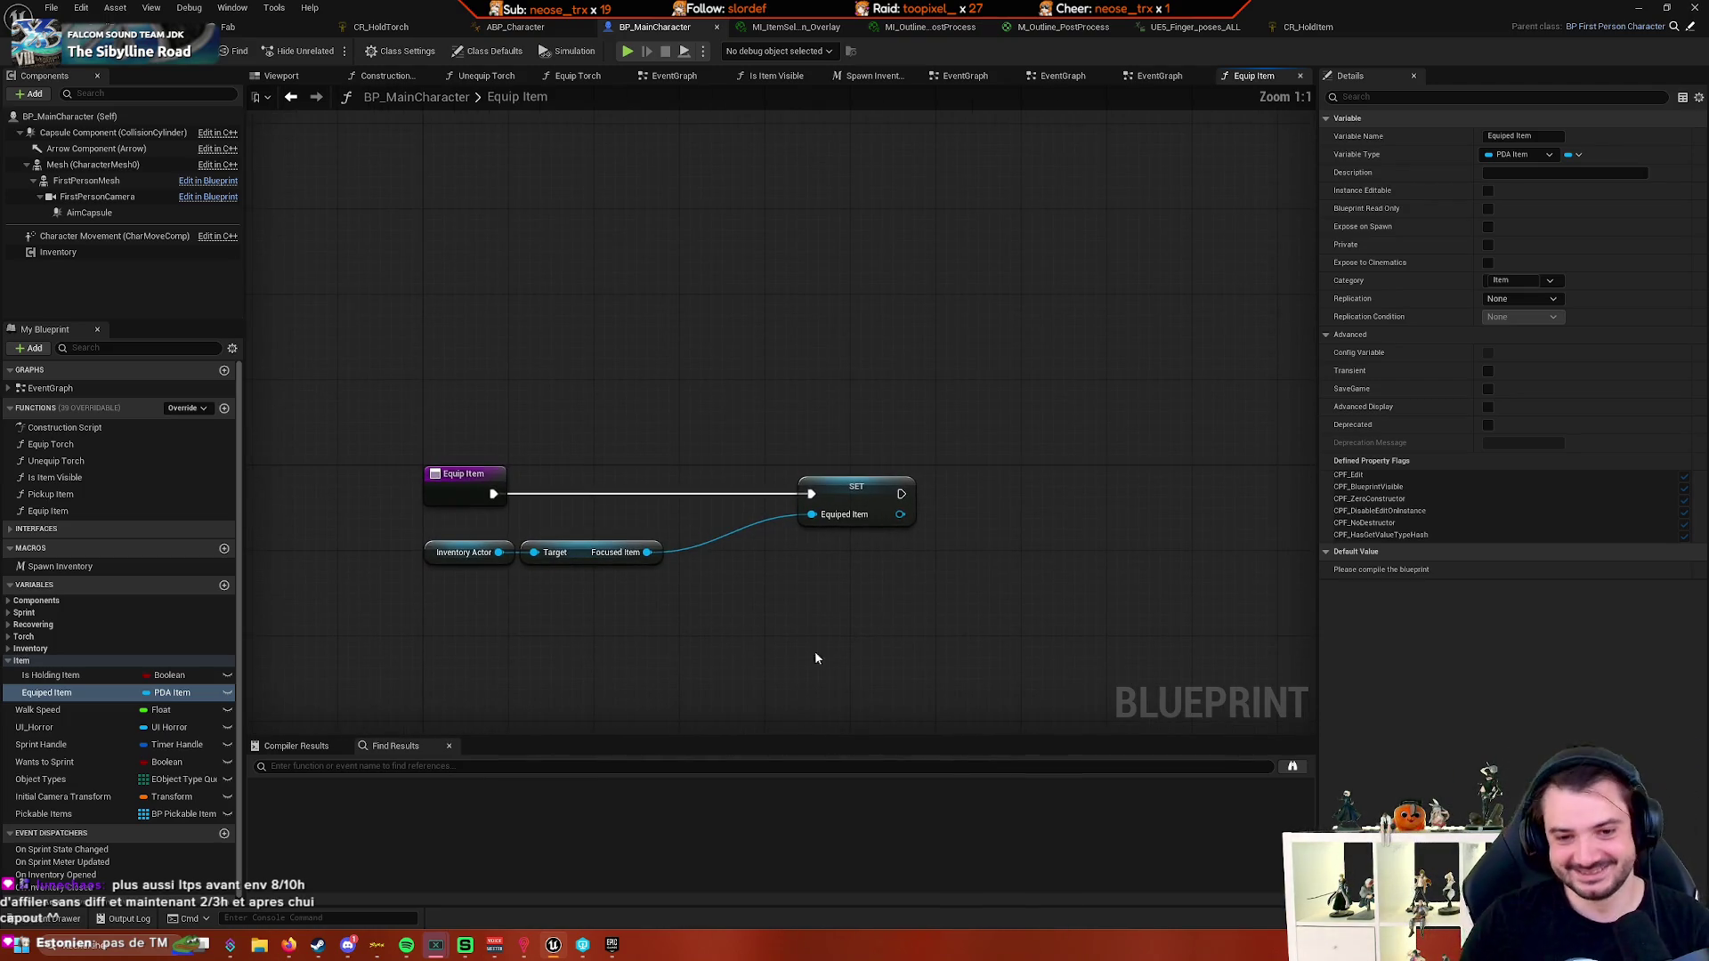
{"action": "mouse_move", "coordinate": [840, 492]}
{"action": "left_mouse_down"}
{"action": "mouse_move", "coordinate": [721, 492]}
{"action": "mouse_move", "coordinate": [743, 492]}
{"action": "left_mouse_up"}
{"action": "mouse_move", "coordinate": [409, 574]}
{"action": "left_mouse_down"}
{"action": "mouse_move", "coordinate": [672, 538]}
{"action": "mouse_move", "coordinate": [574, 532]}
{"action": "mouse_move", "coordinate": [647, 500]}
{"action": "left_mouse_up"}
{"action": "left_click", "coordinate": [515, 577]}
{"action": "scroll", "coordinate": [515, 576], "scroll_direction": "down", "scroll_amount": 1}
{"action": "scroll", "coordinate": [526, 544], "scroll_direction": "up", "scroll_amount": 1}
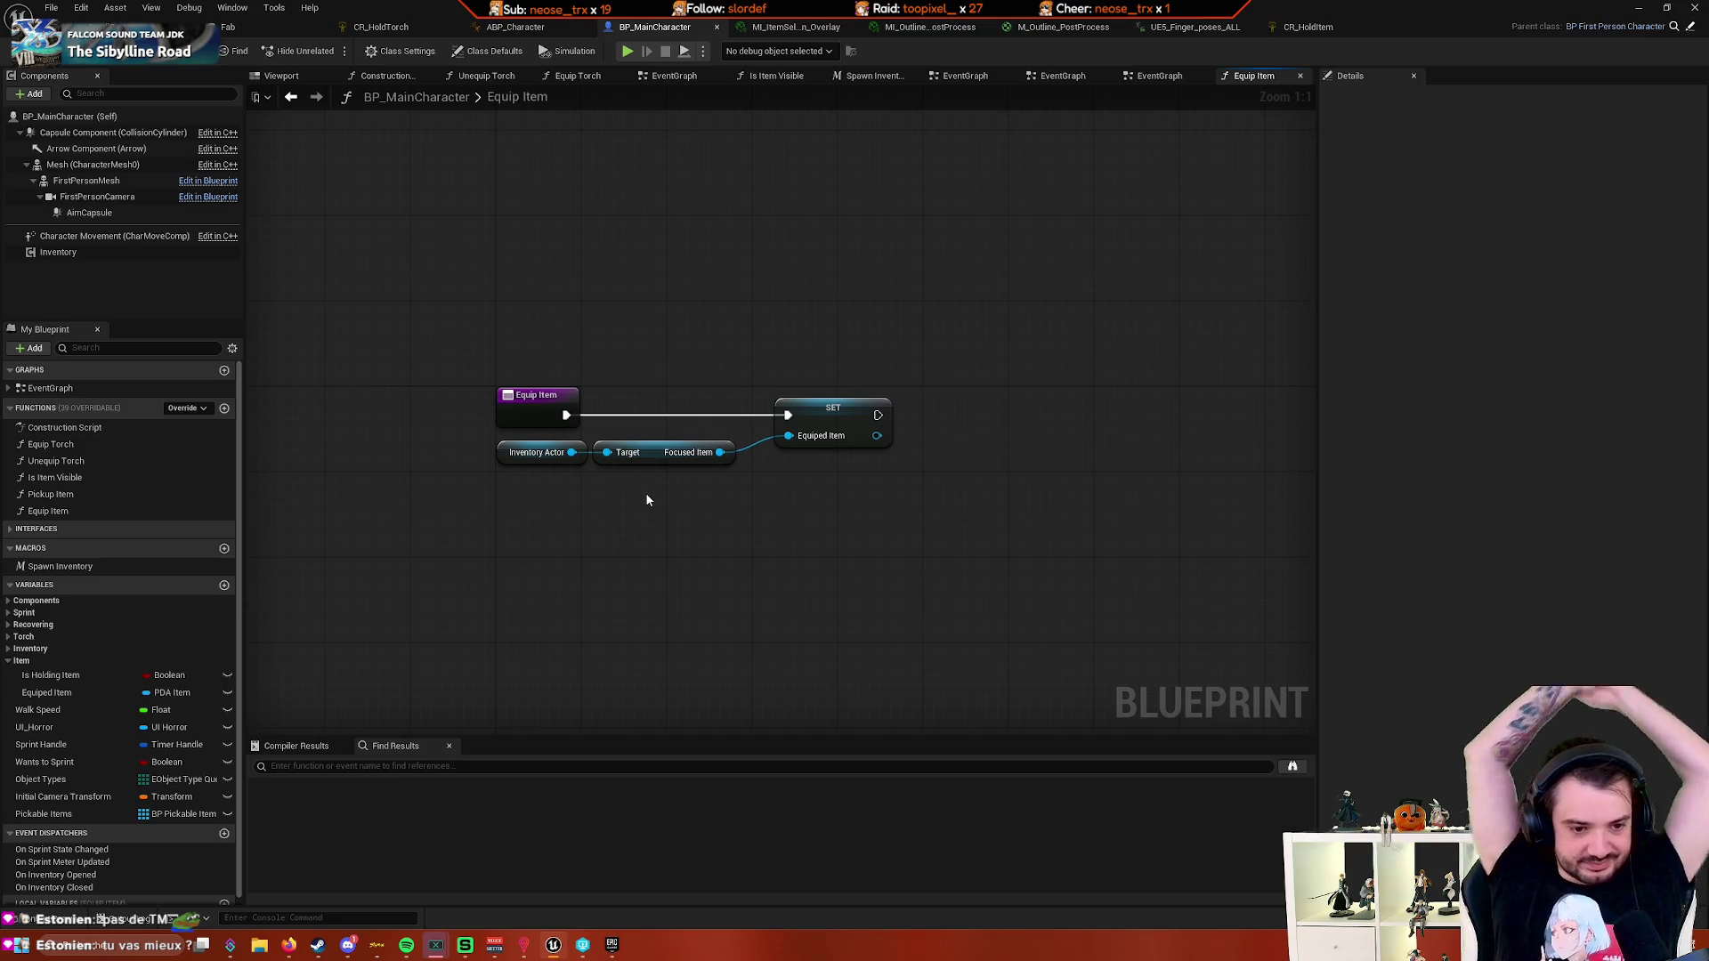
{"action": "left_click_drag", "start_coordinate": [832, 428], "coordinate": [814, 427]}
{"action": "left_click", "coordinate": [735, 519]}
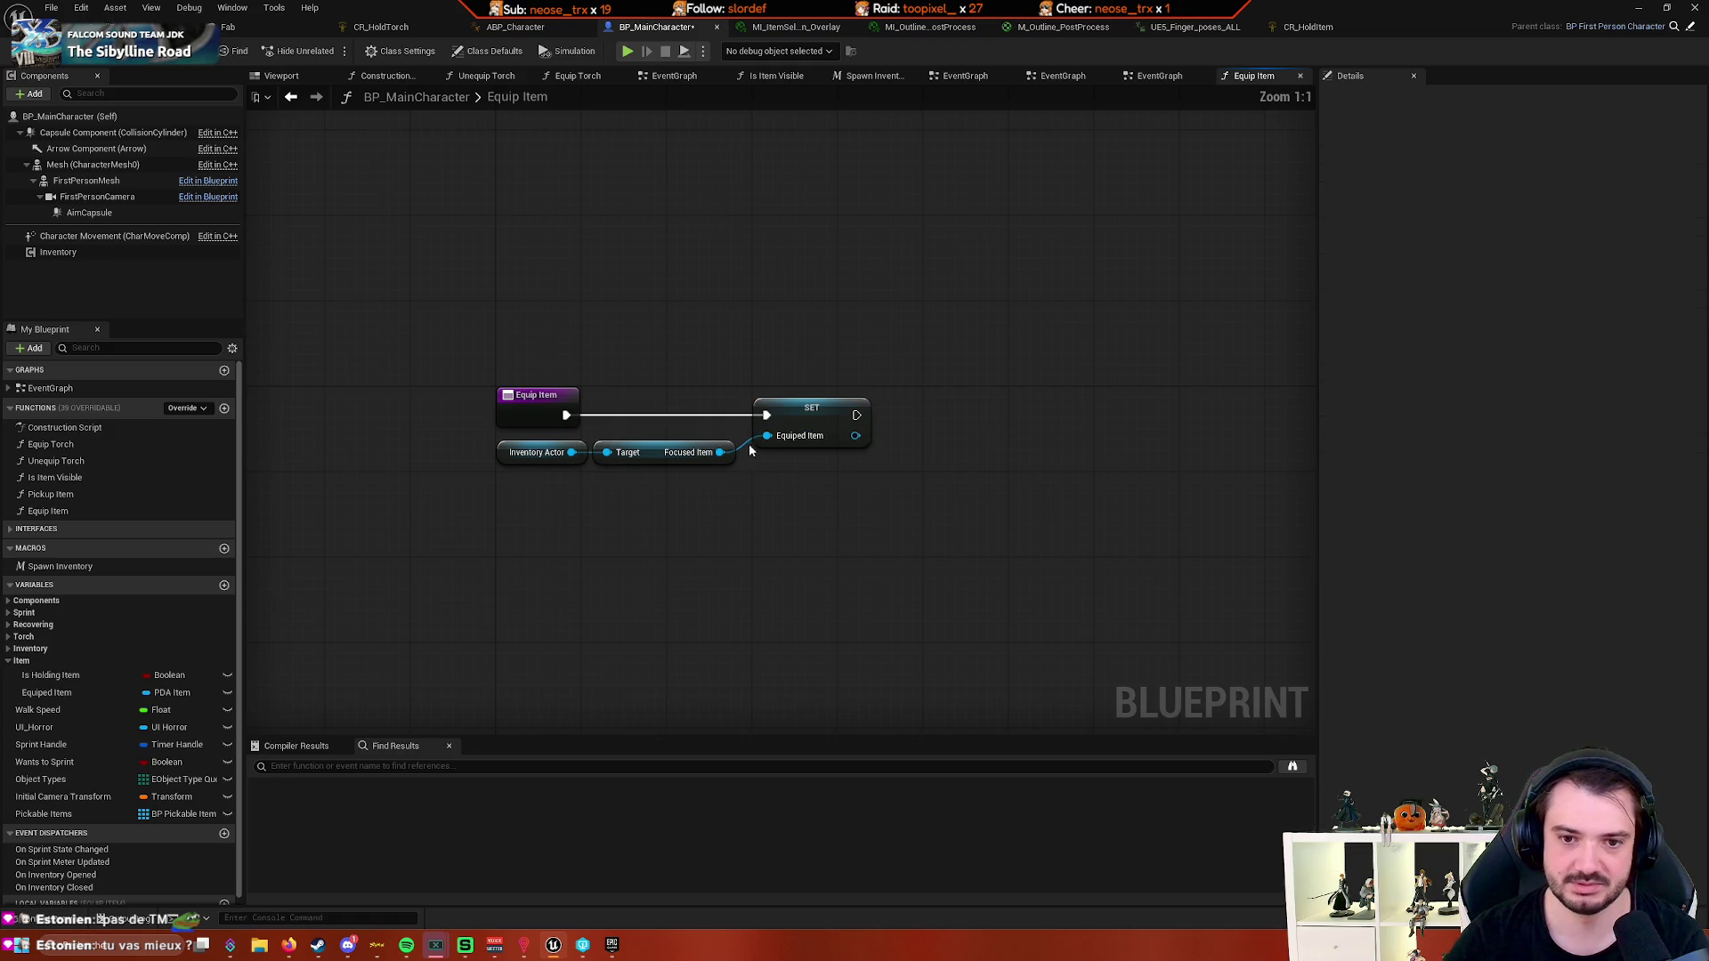
{"action": "mouse_move", "coordinate": [729, 519]}
{"action": "left_mouse_down"}
{"action": "mouse_move", "coordinate": [714, 530]}
{"action": "mouse_move", "coordinate": [783, 582]}
{"action": "mouse_move", "coordinate": [794, 505]}
{"action": "mouse_move", "coordinate": [721, 491]}
{"action": "mouse_move", "coordinate": [804, 386]}
{"action": "left_mouse_up"}
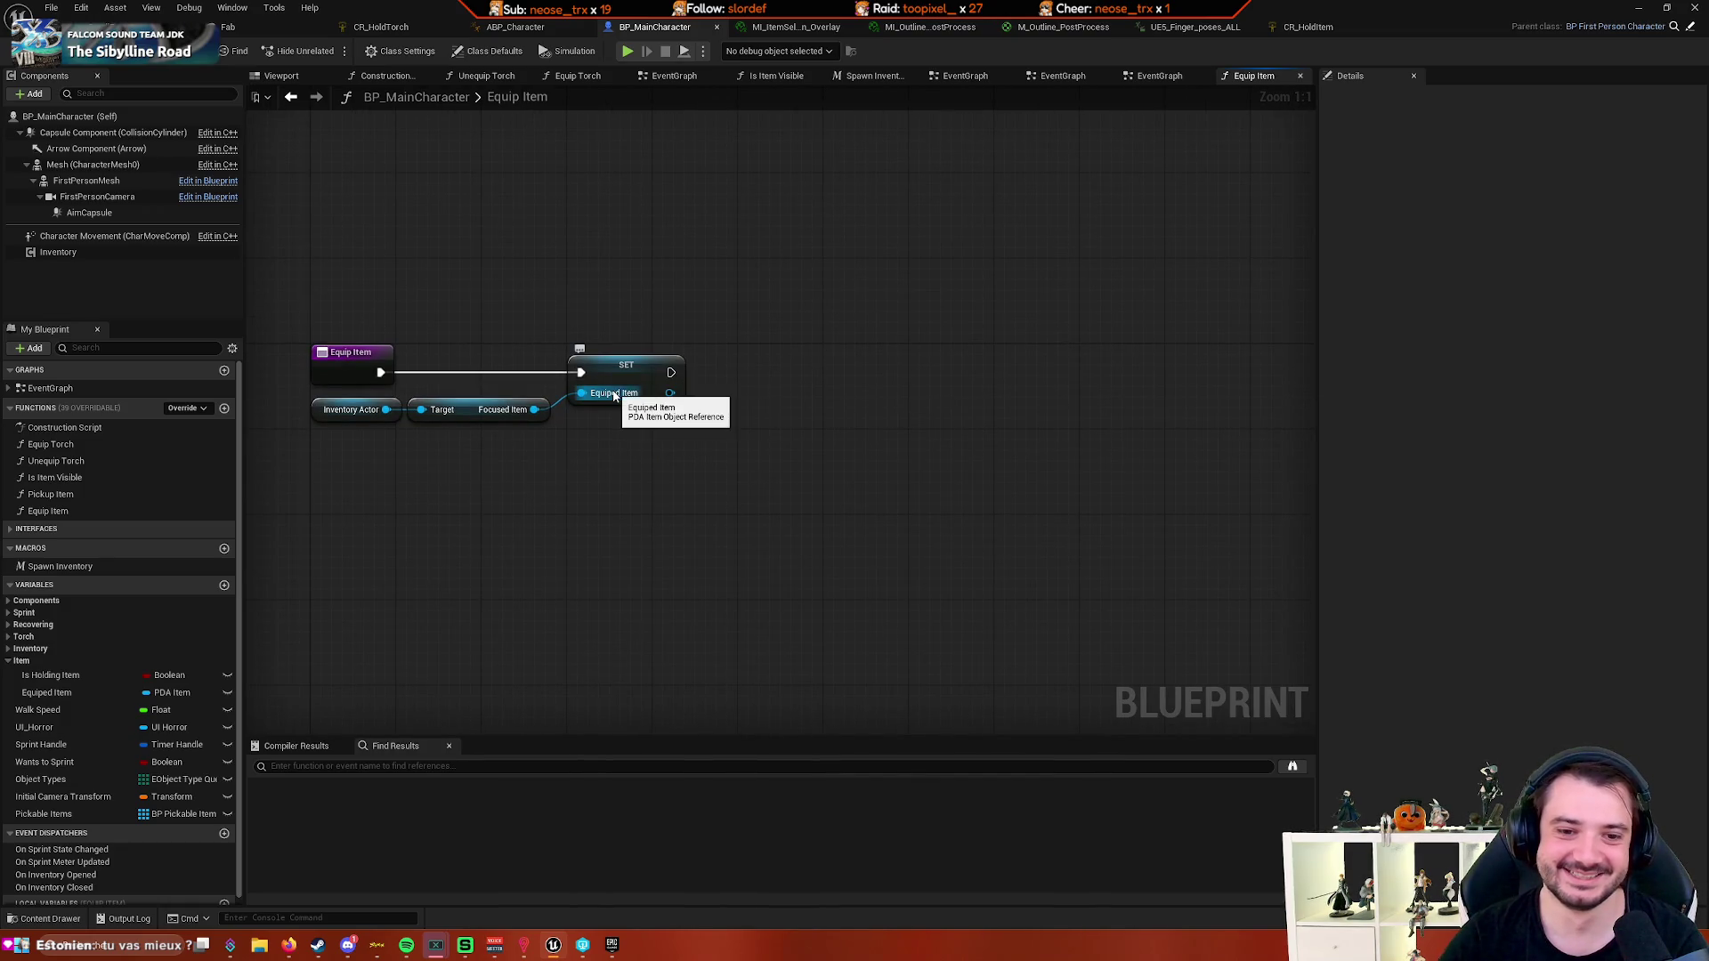
- Add a Get Mesh node reading the Static Mesh from the SET node's Equiped Item output
{"action": "left_click_drag", "start_coordinate": [670, 393], "coordinate": [757, 410]}
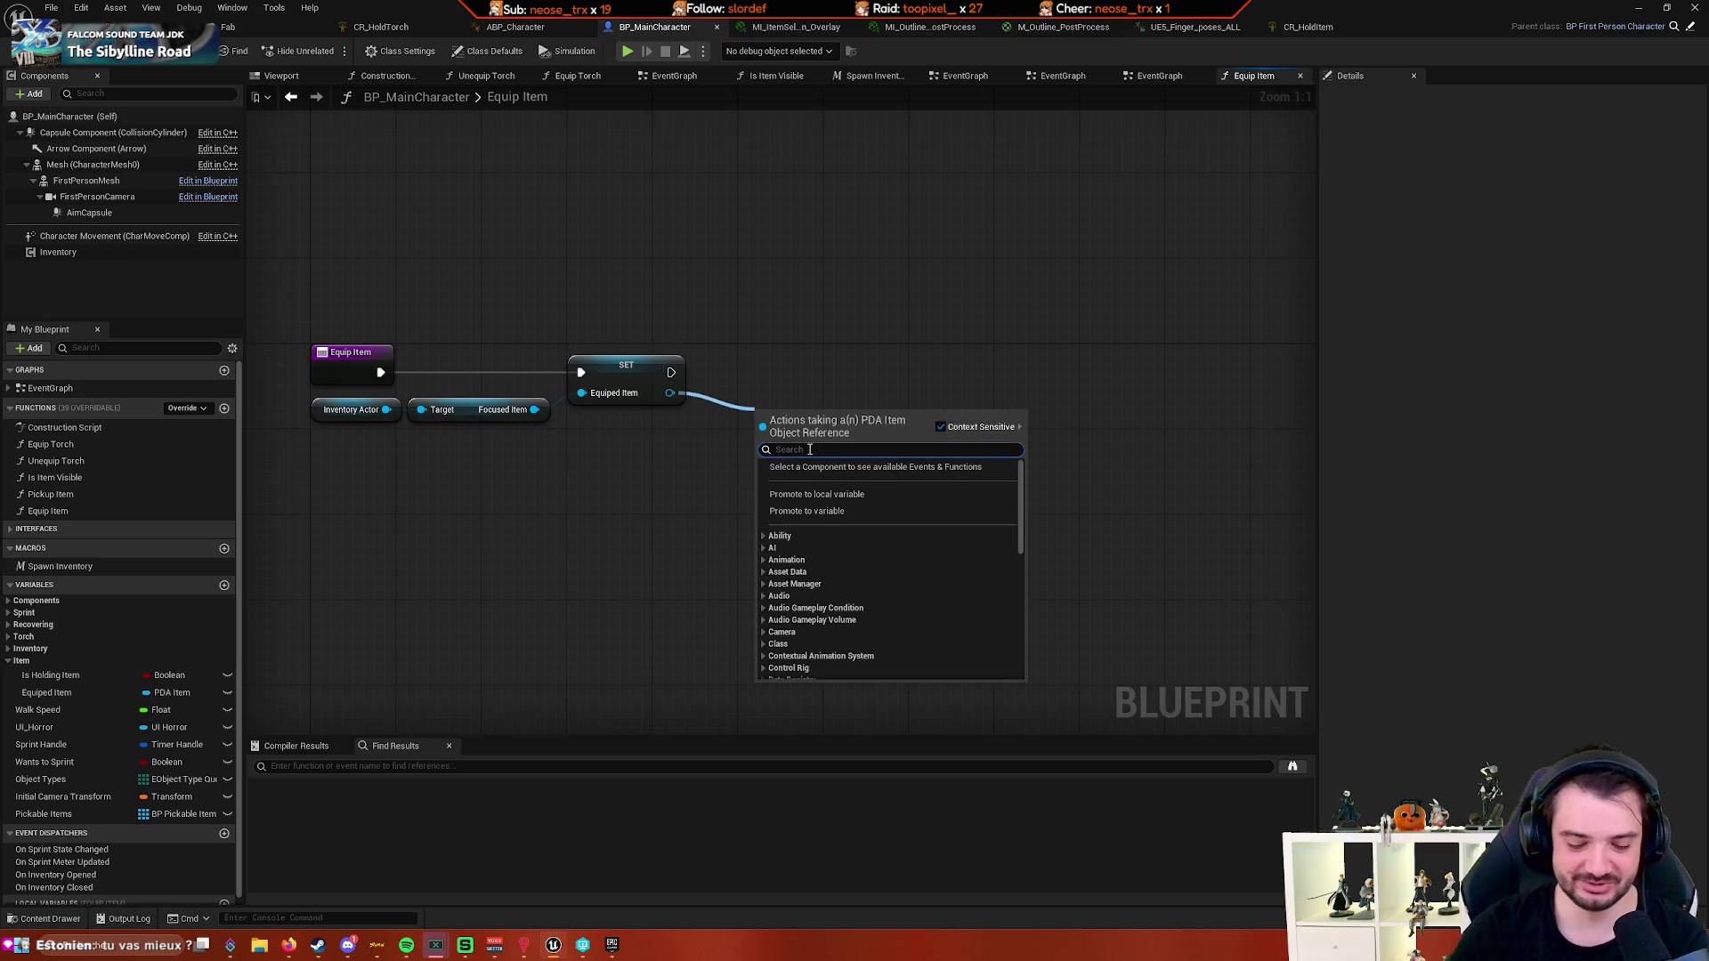
{"action": "left_click", "coordinate": [746, 459]}
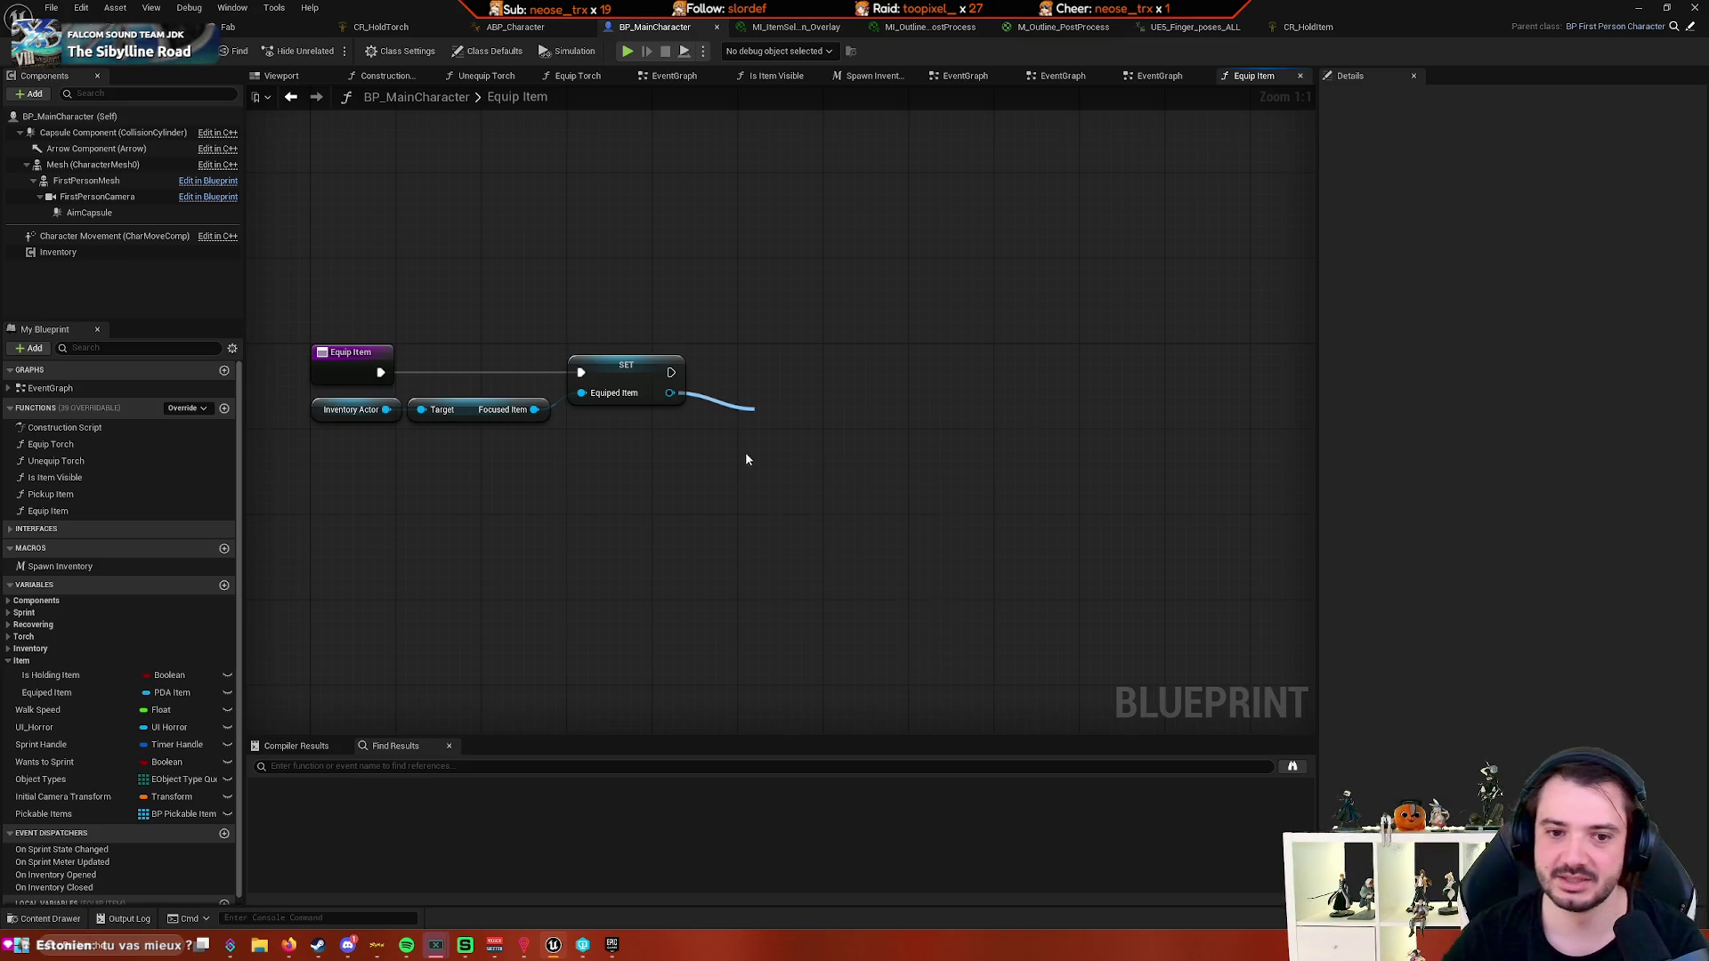
{"action": "right_click", "coordinate": [669, 397]}
{"action": "left_click", "coordinate": [537, 510]}
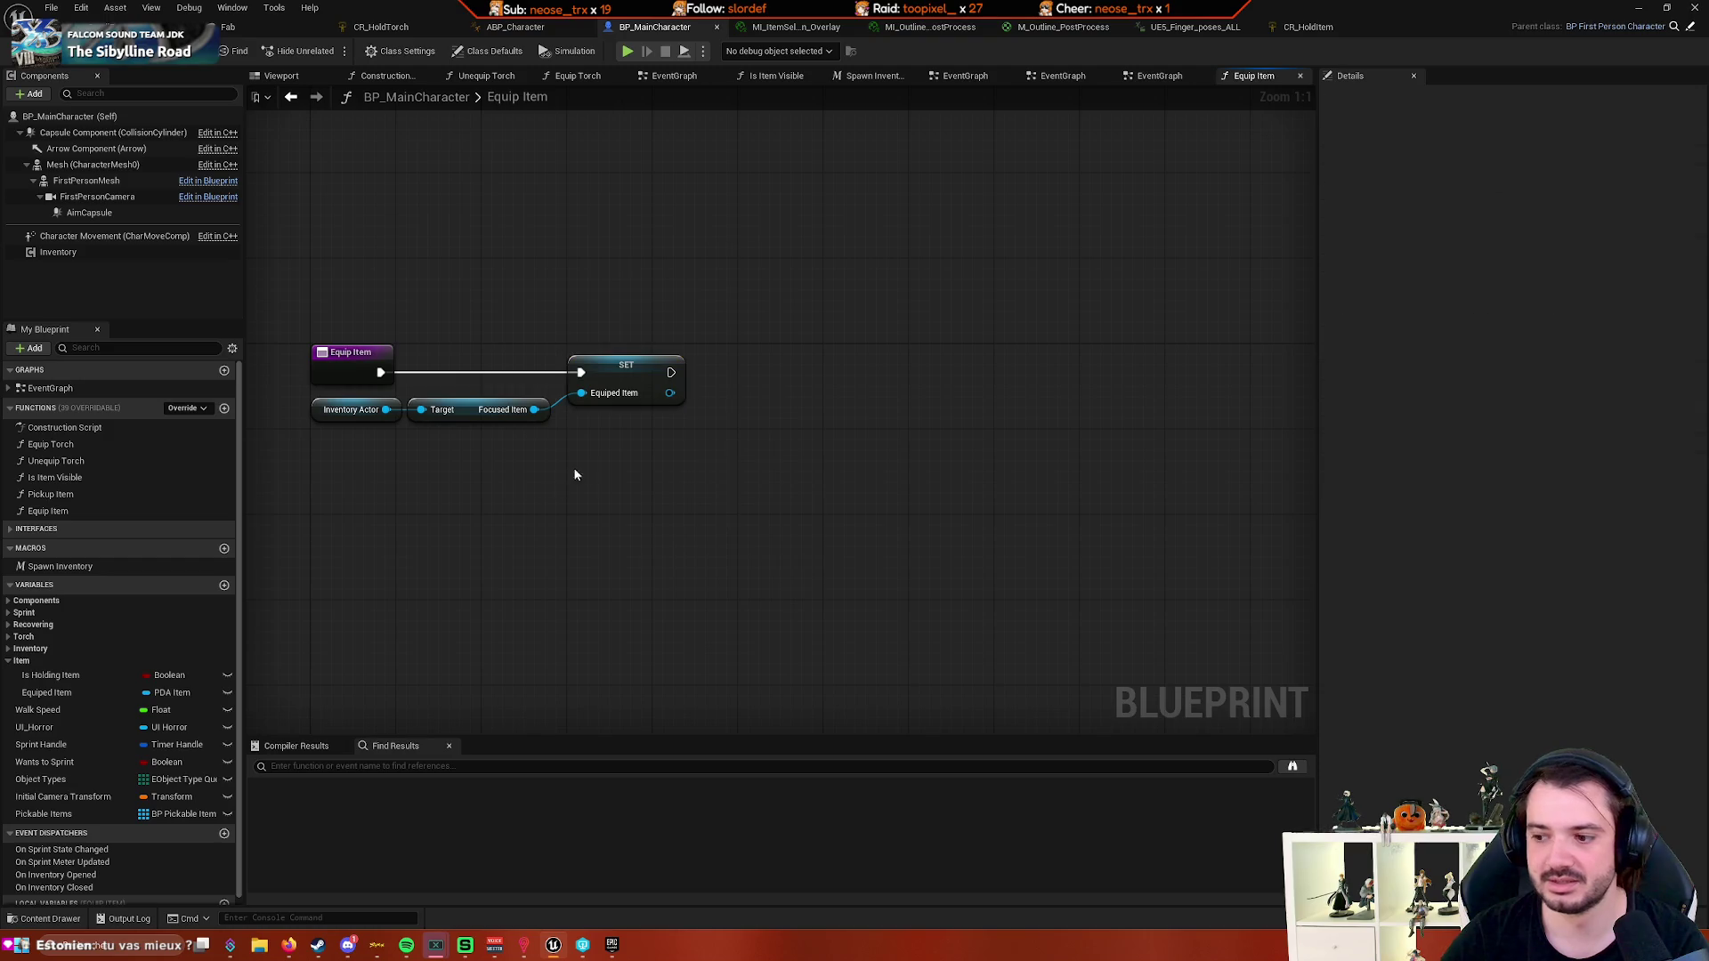
{"action": "left_click_drag", "start_coordinate": [670, 393], "coordinate": [786, 431]}
{"action": "type", "text": "me"}
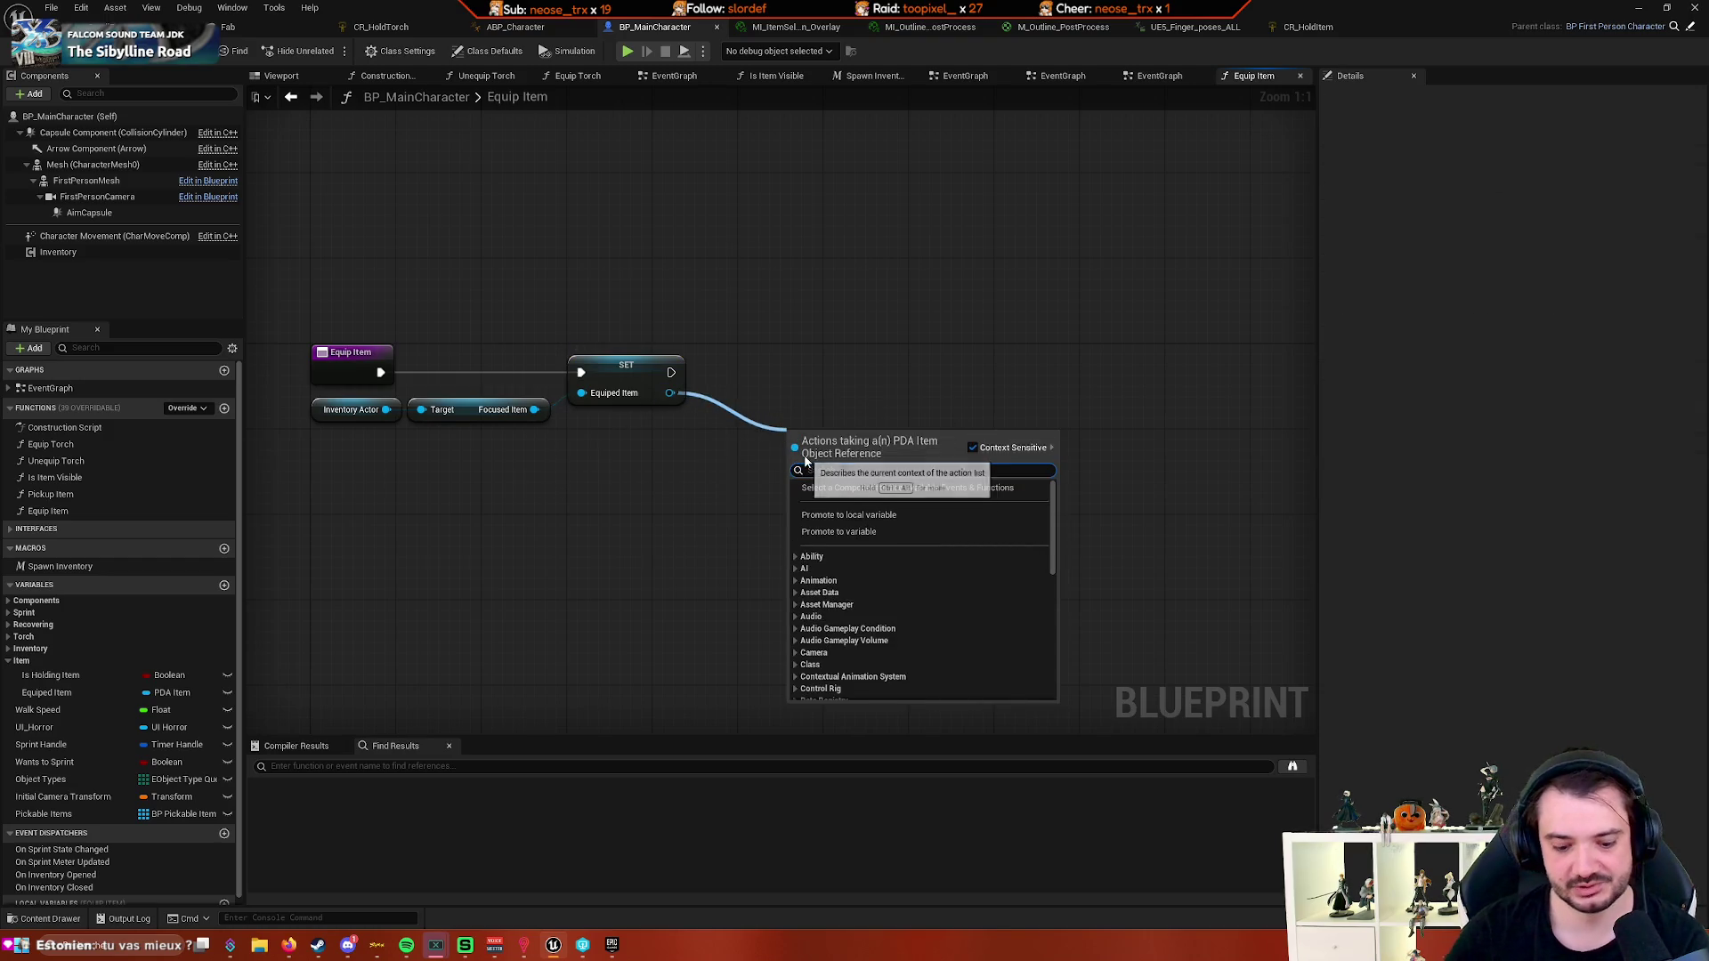
{"action": "type", "text": "sh"}
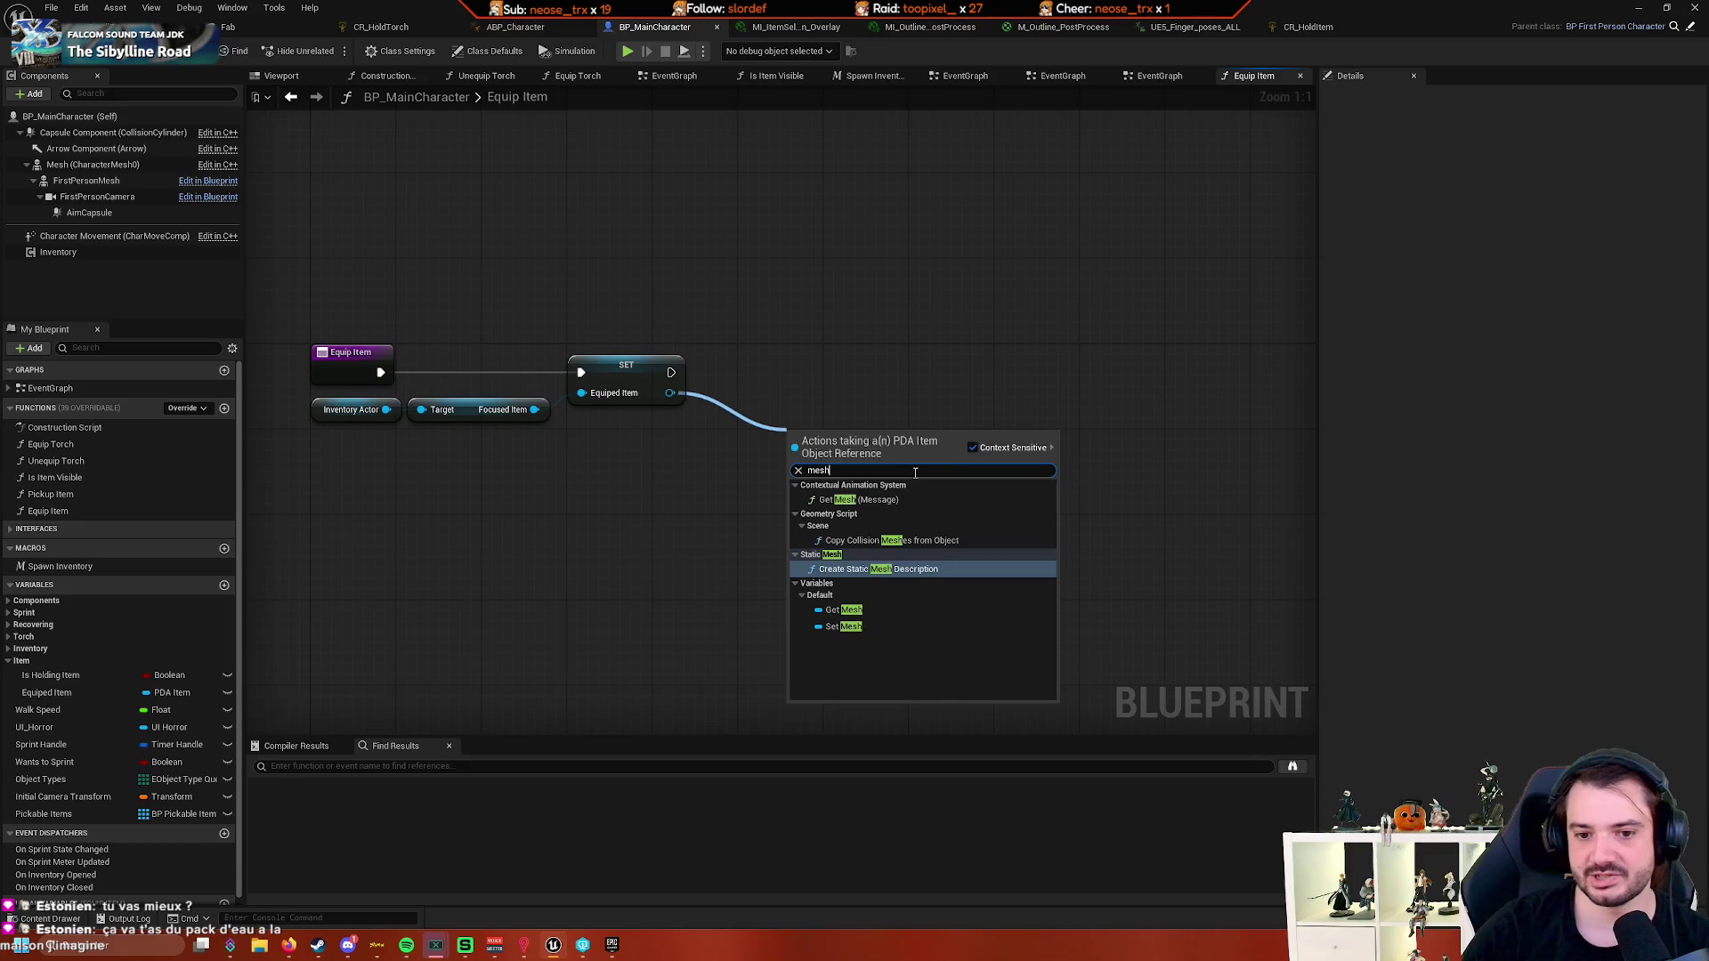
{"action": "left_click", "coordinate": [873, 607]}
{"action": "left_click_drag", "start_coordinate": [802, 532], "coordinate": [712, 521]}
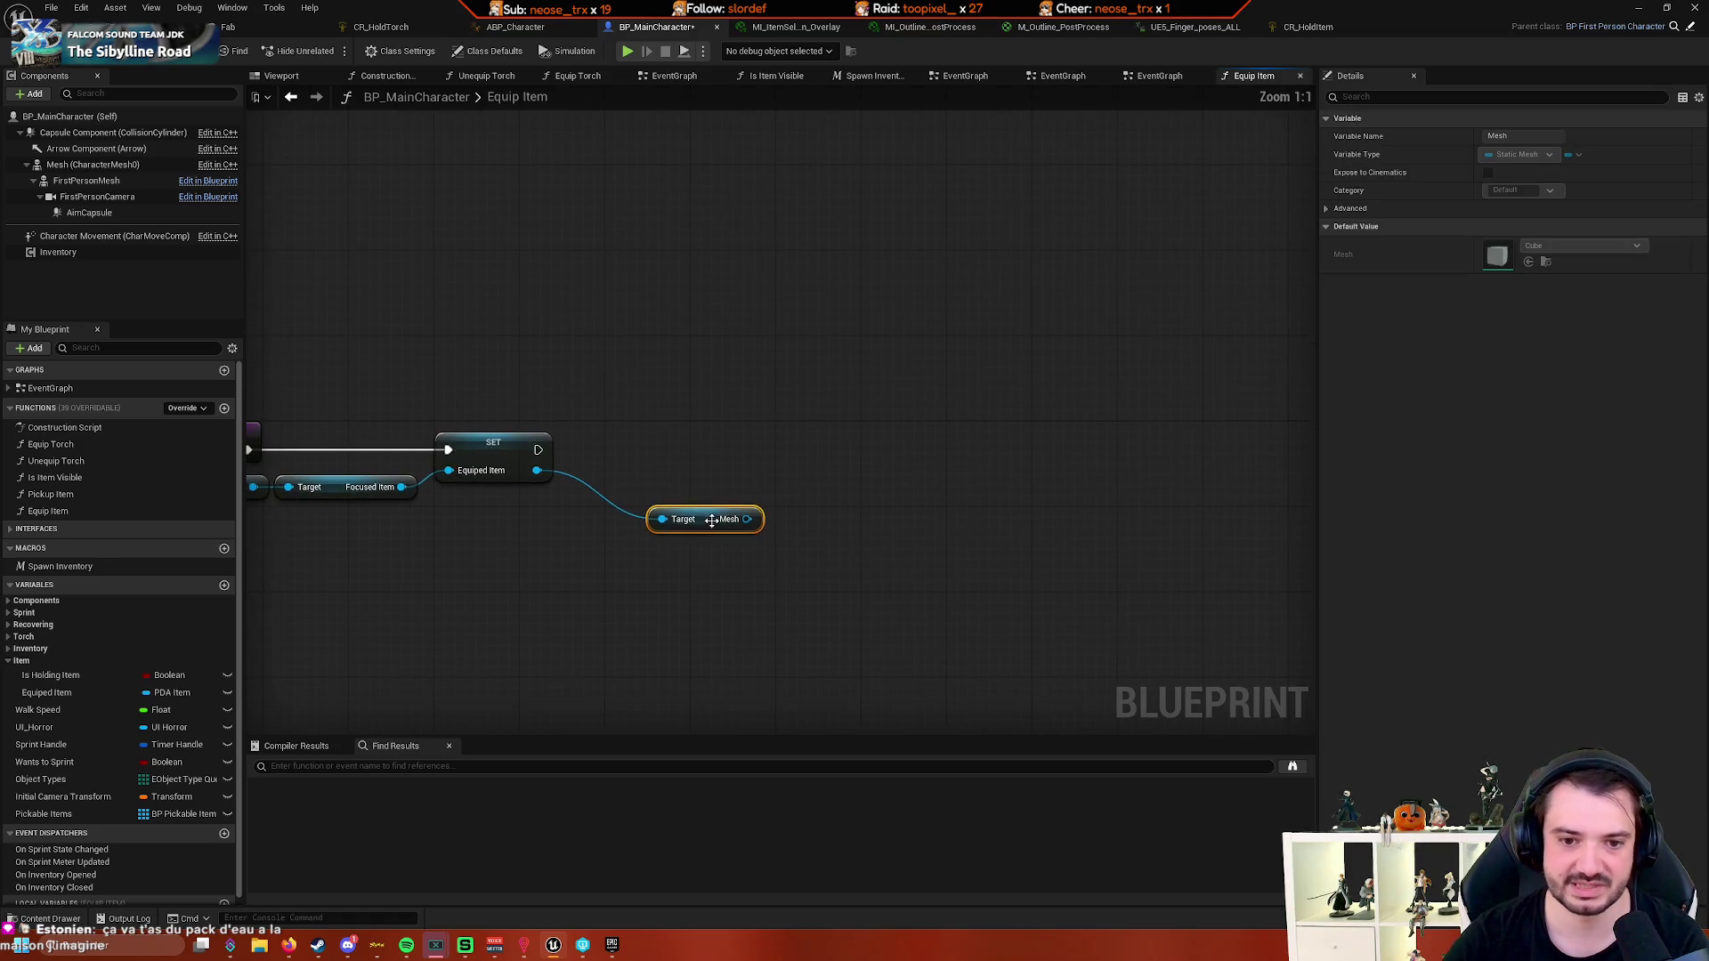
{"action": "mouse_move", "coordinate": [614, 543]}
{"action": "left_mouse_down"}
{"action": "mouse_move", "coordinate": [611, 649]}
{"action": "mouse_move", "coordinate": [562, 577]}
{"action": "left_mouse_up"}
{"action": "left_click", "coordinate": [638, 595]}
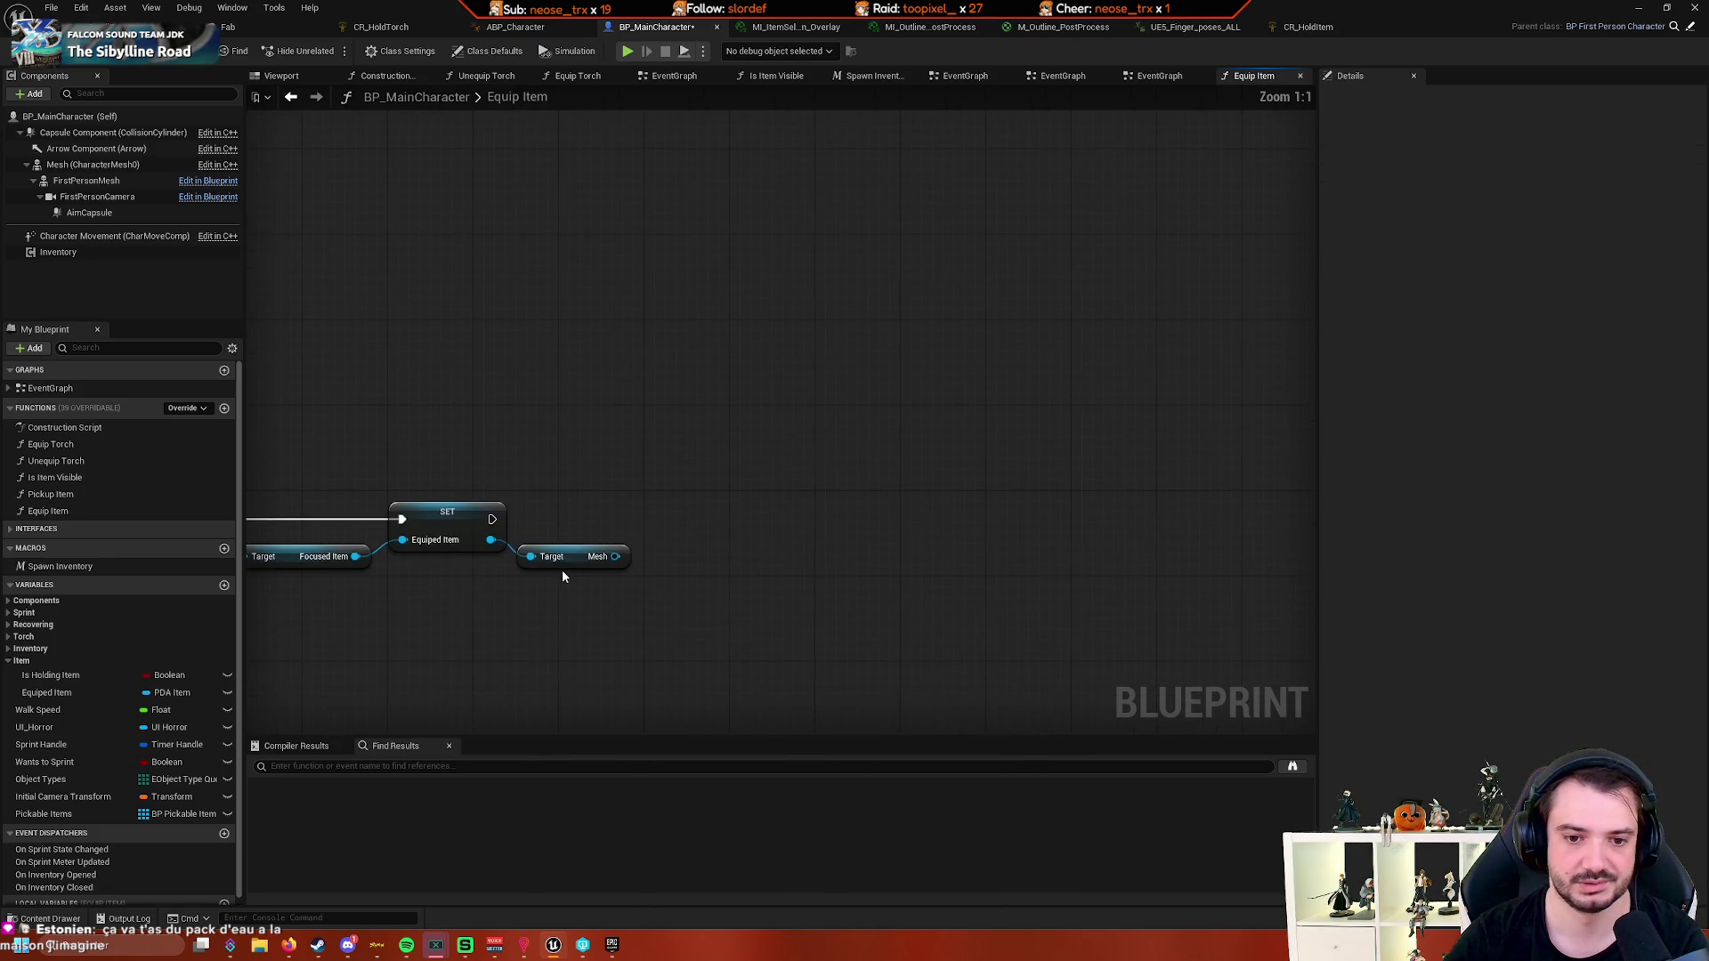
{"action": "left_click_drag", "start_coordinate": [685, 524], "coordinate": [667, 442]}
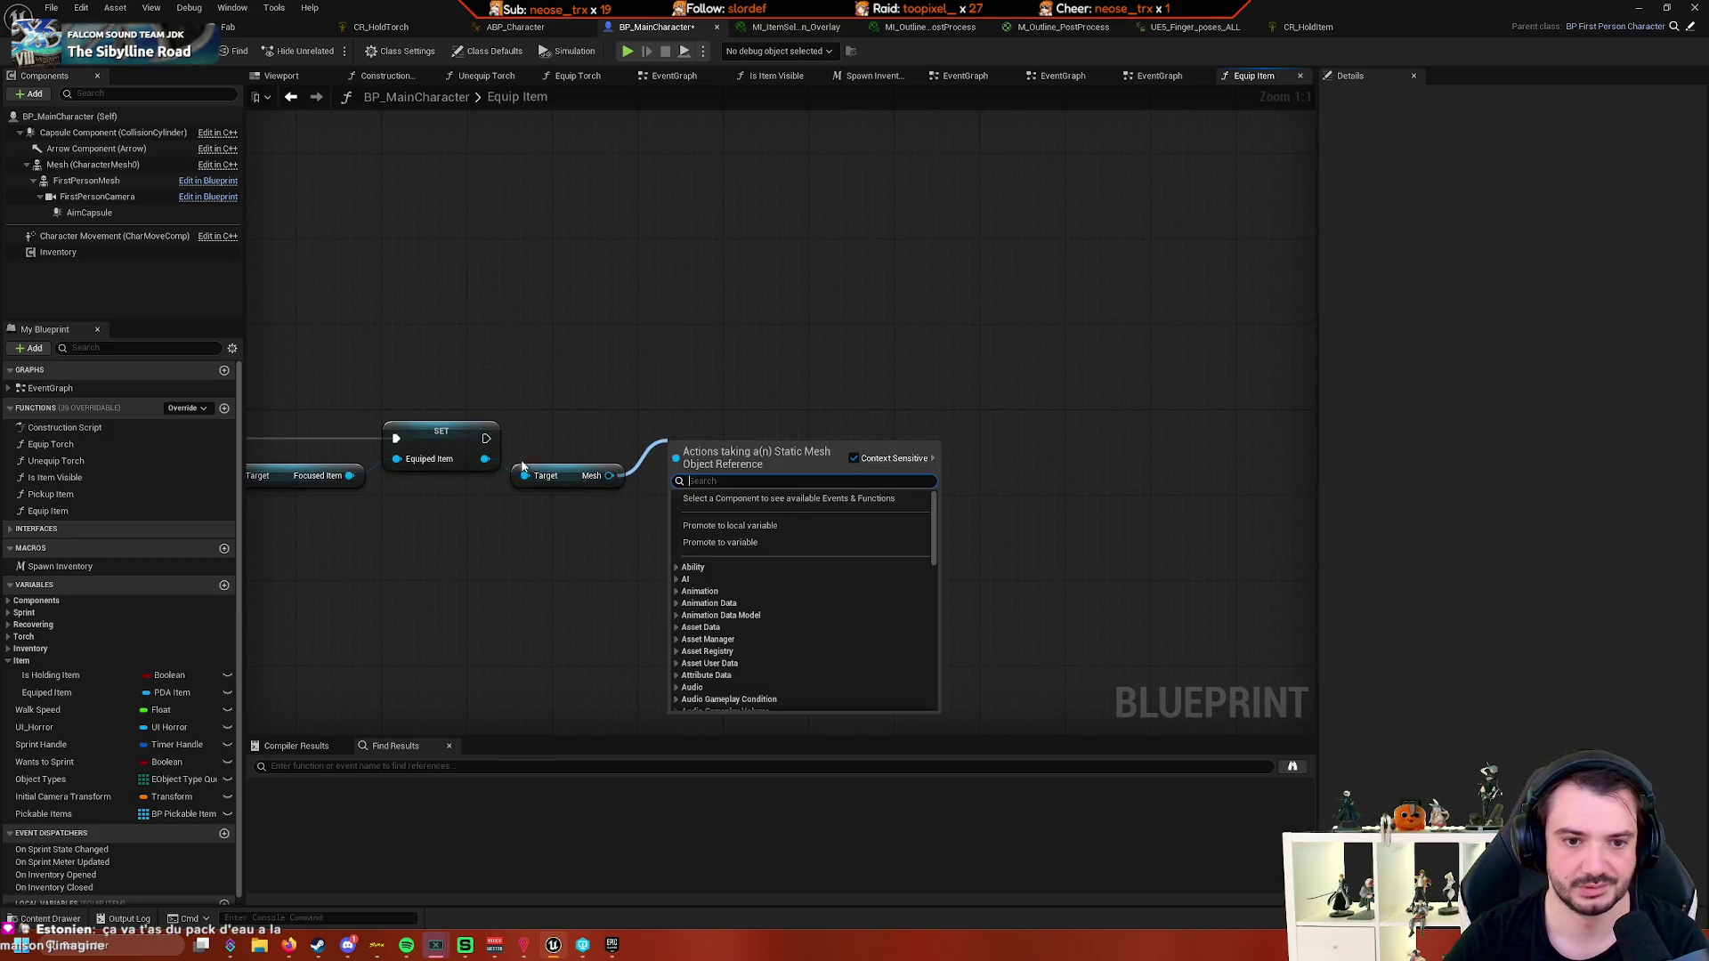
- Search 'spawn' from the Mesh output pin, then cancel without adding a node
{"action": "left_click", "coordinate": [564, 458]}
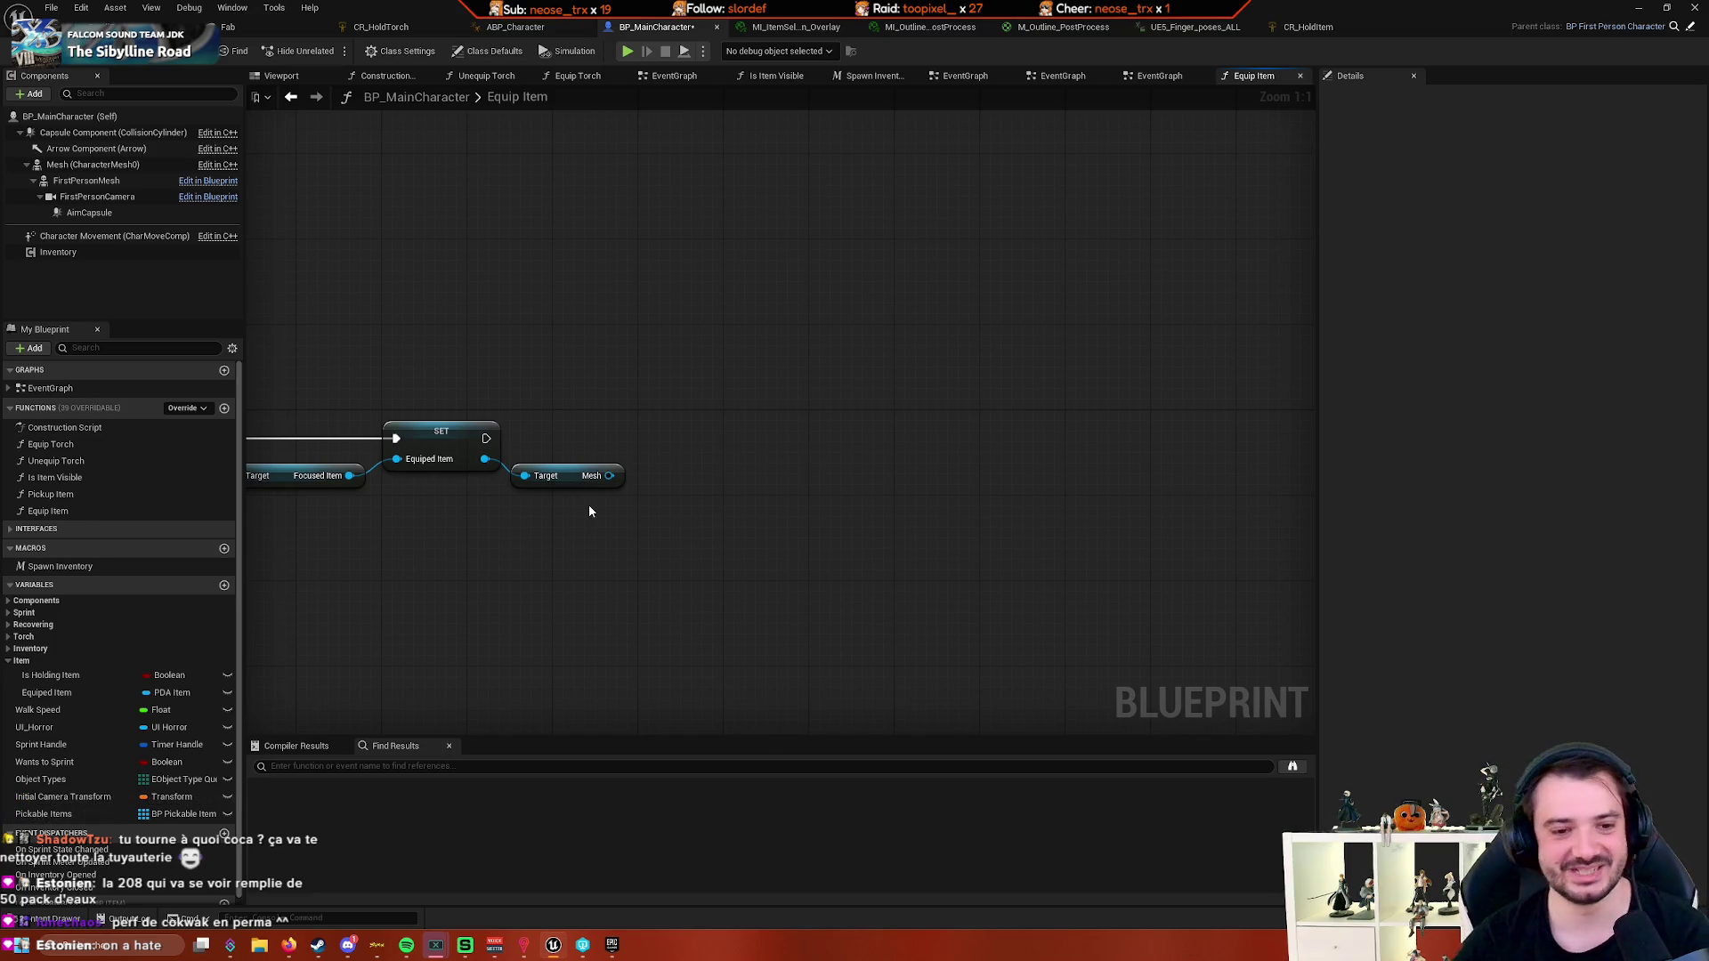
{"action": "mouse_move", "coordinate": [625, 546]}
{"action": "left_mouse_down"}
{"action": "mouse_move", "coordinate": [656, 534]}
{"action": "mouse_move", "coordinate": [606, 590]}
{"action": "mouse_move", "coordinate": [671, 543]}
{"action": "left_mouse_up"}
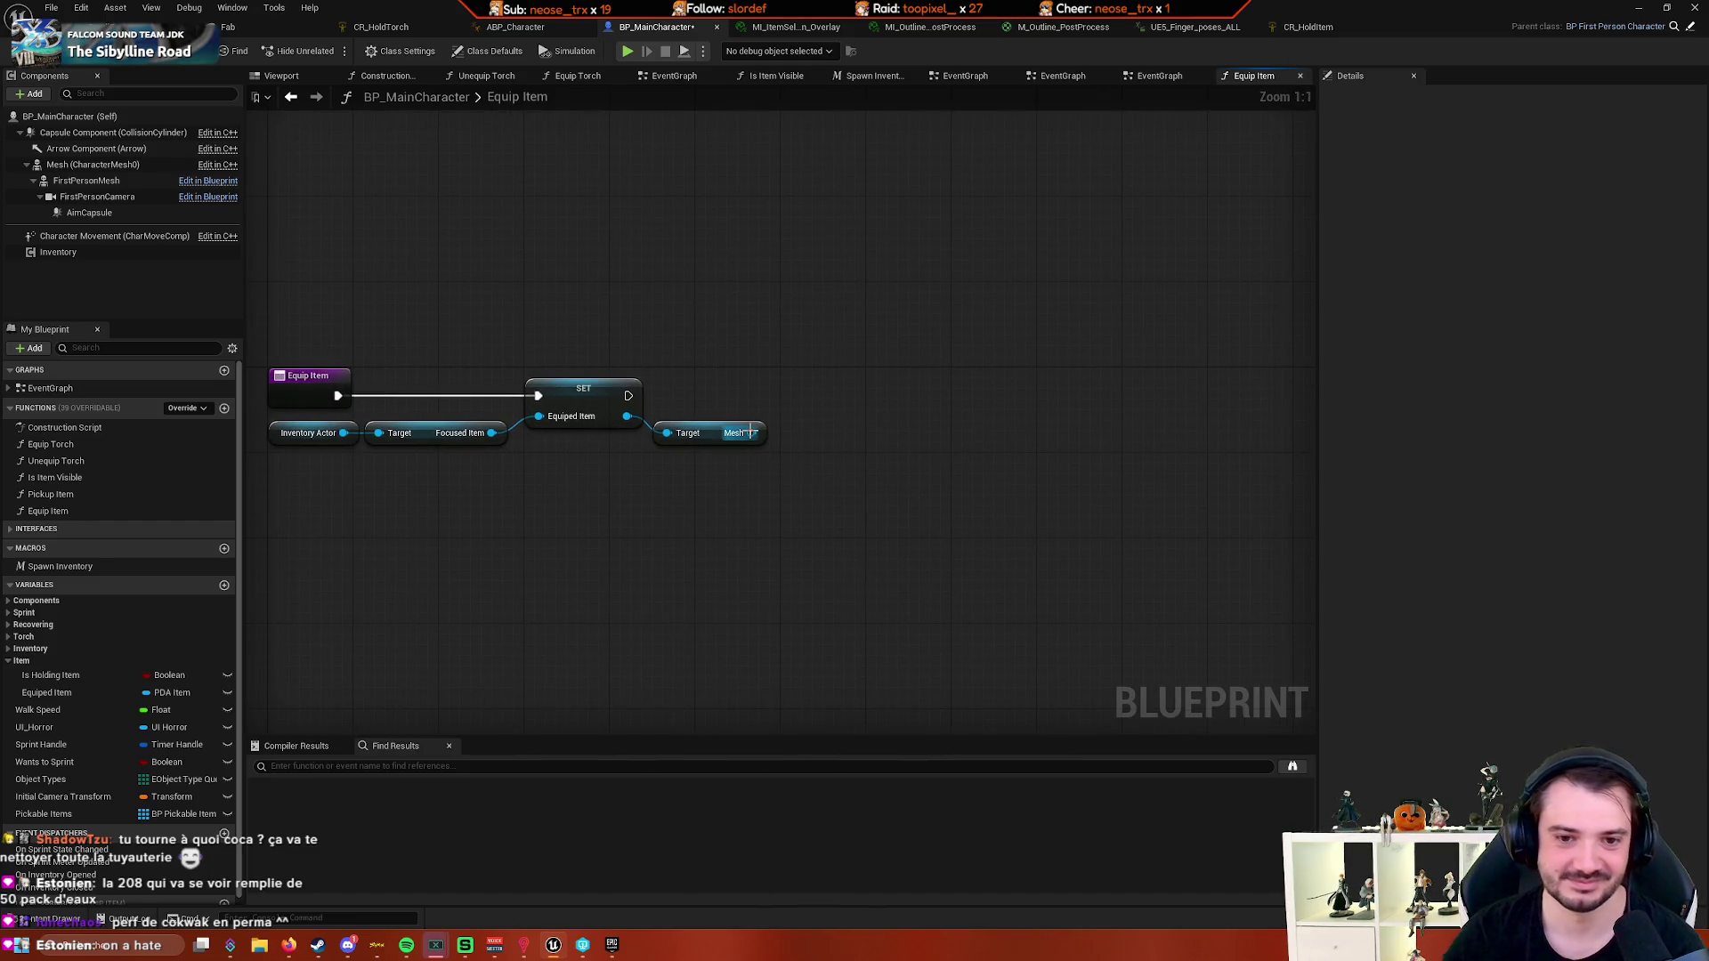
{"action": "left_click_drag", "start_coordinate": [750, 432], "coordinate": [851, 377]}
{"action": "mouse_move", "coordinate": [771, 475]}
{"action": "left_mouse_down"}
{"action": "mouse_move", "coordinate": [878, 474]}
{"action": "mouse_move", "coordinate": [943, 408]}
{"action": "left_mouse_up"}
{"action": "type", "text": "spawn"}
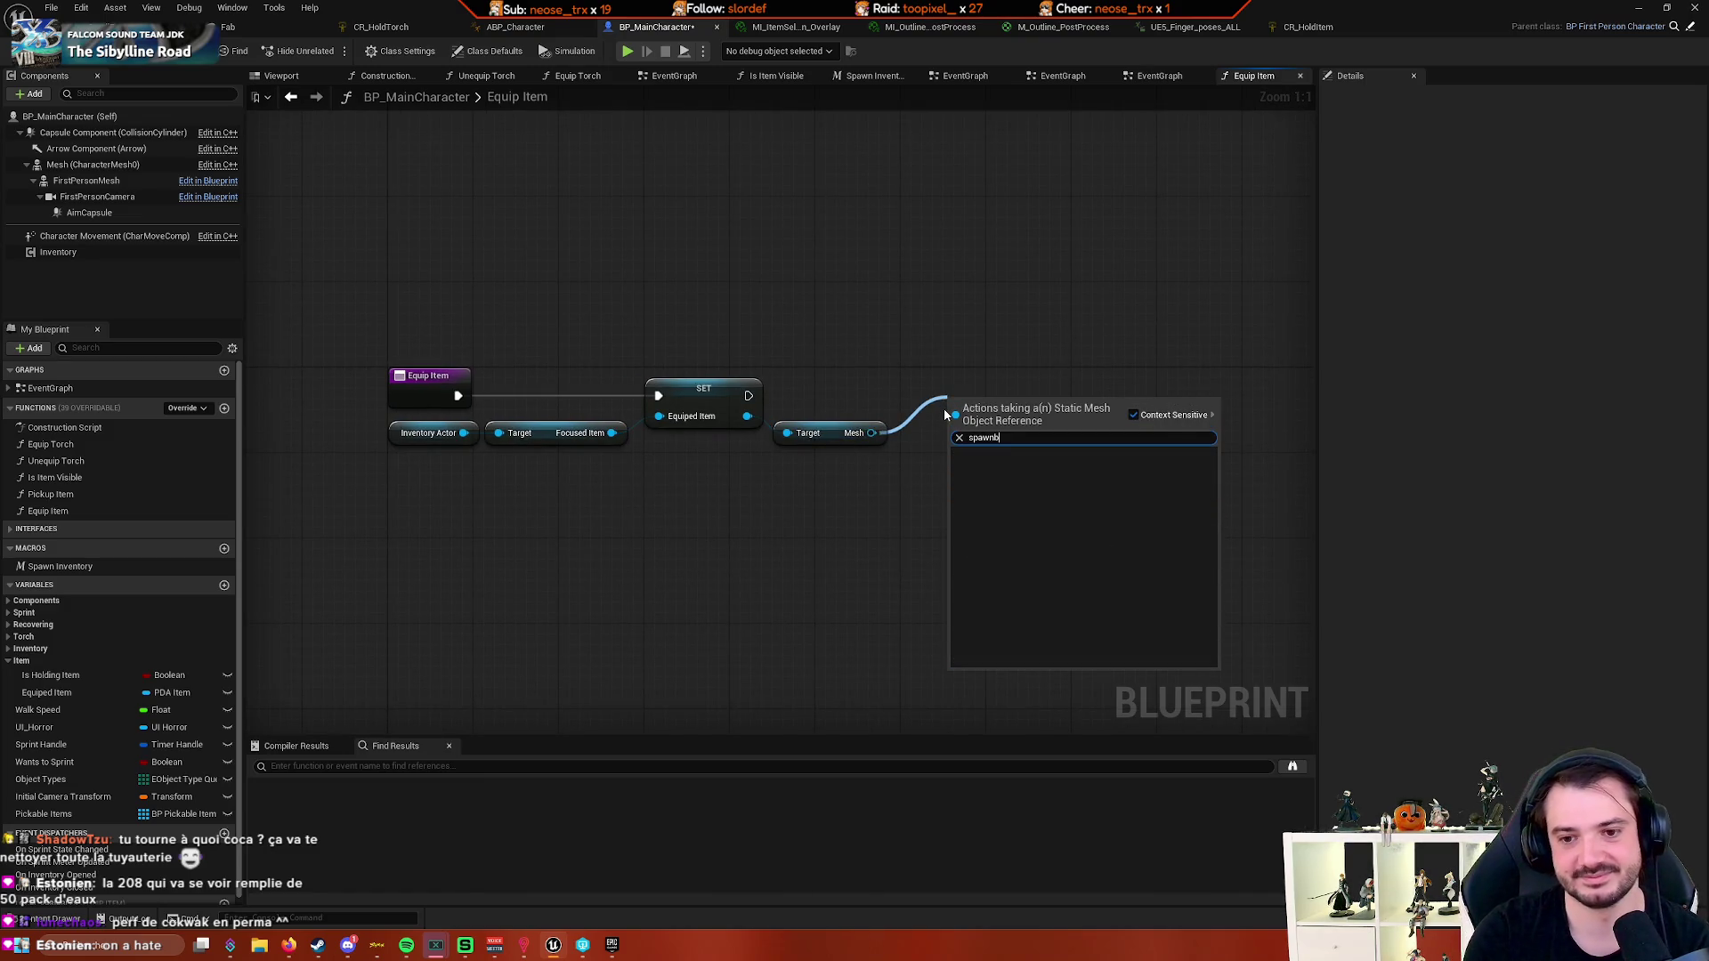
{"action": "key", "text": "Escape"}
- Look up 'spawn static mesh' and 'spawn acto' actions, closing each list unused
{"action": "right_click", "coordinate": [938, 399]}
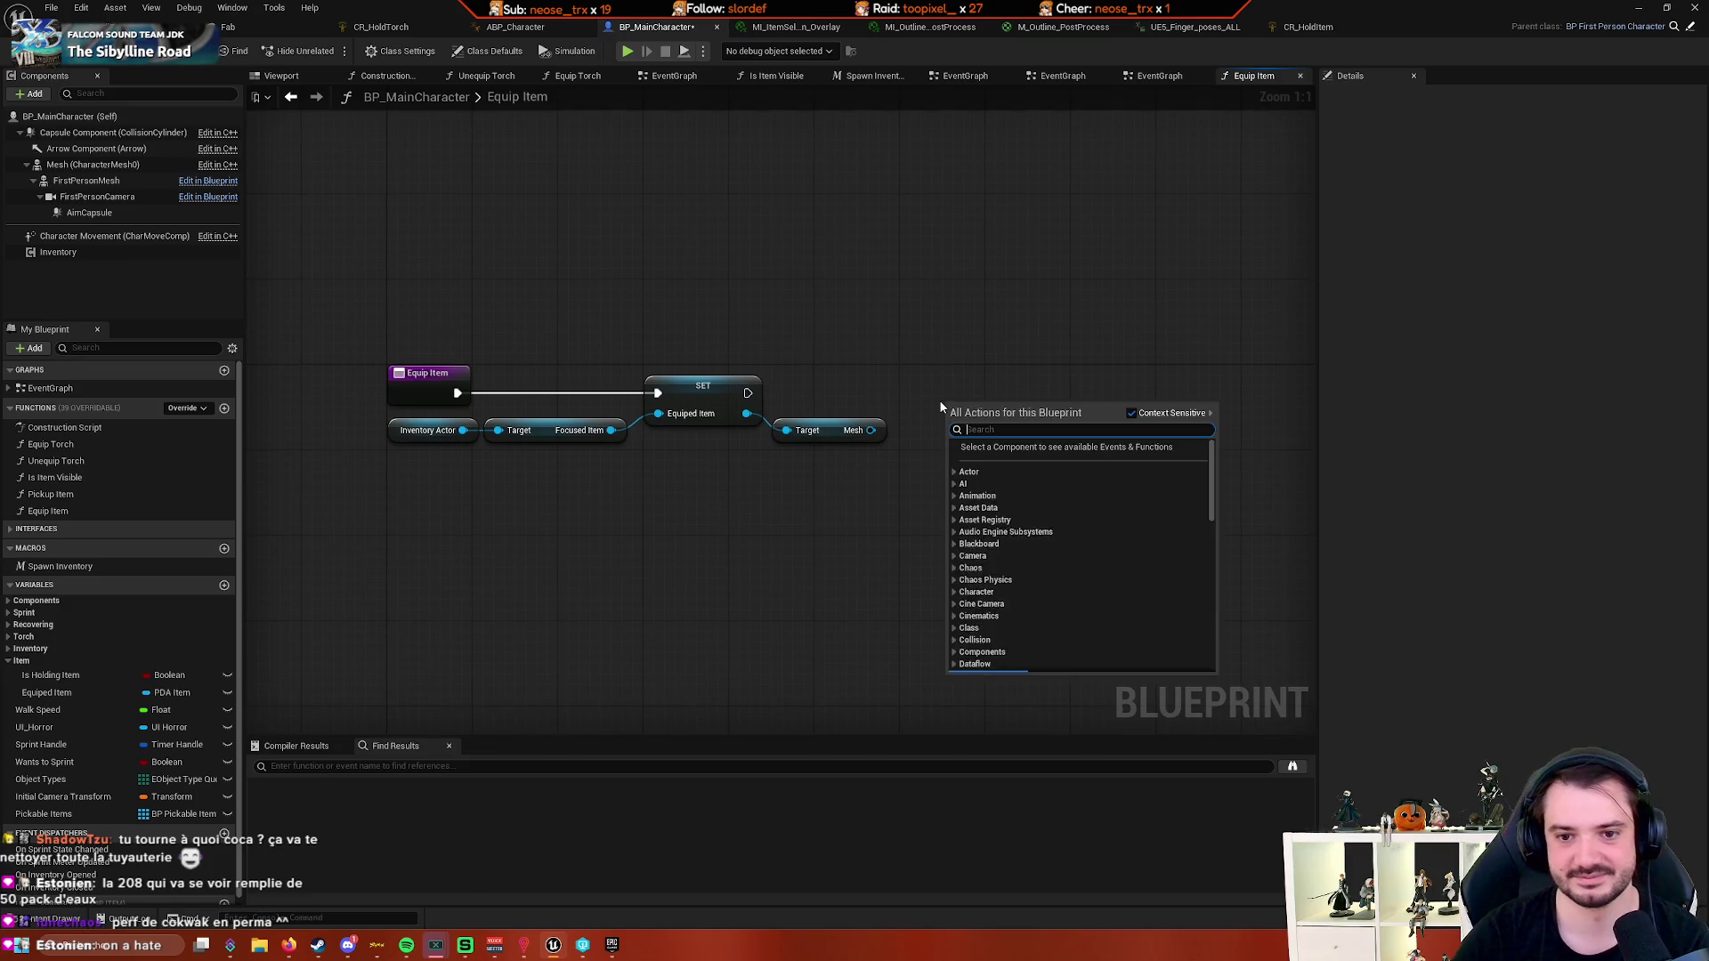
{"action": "type", "text": "spawn"}
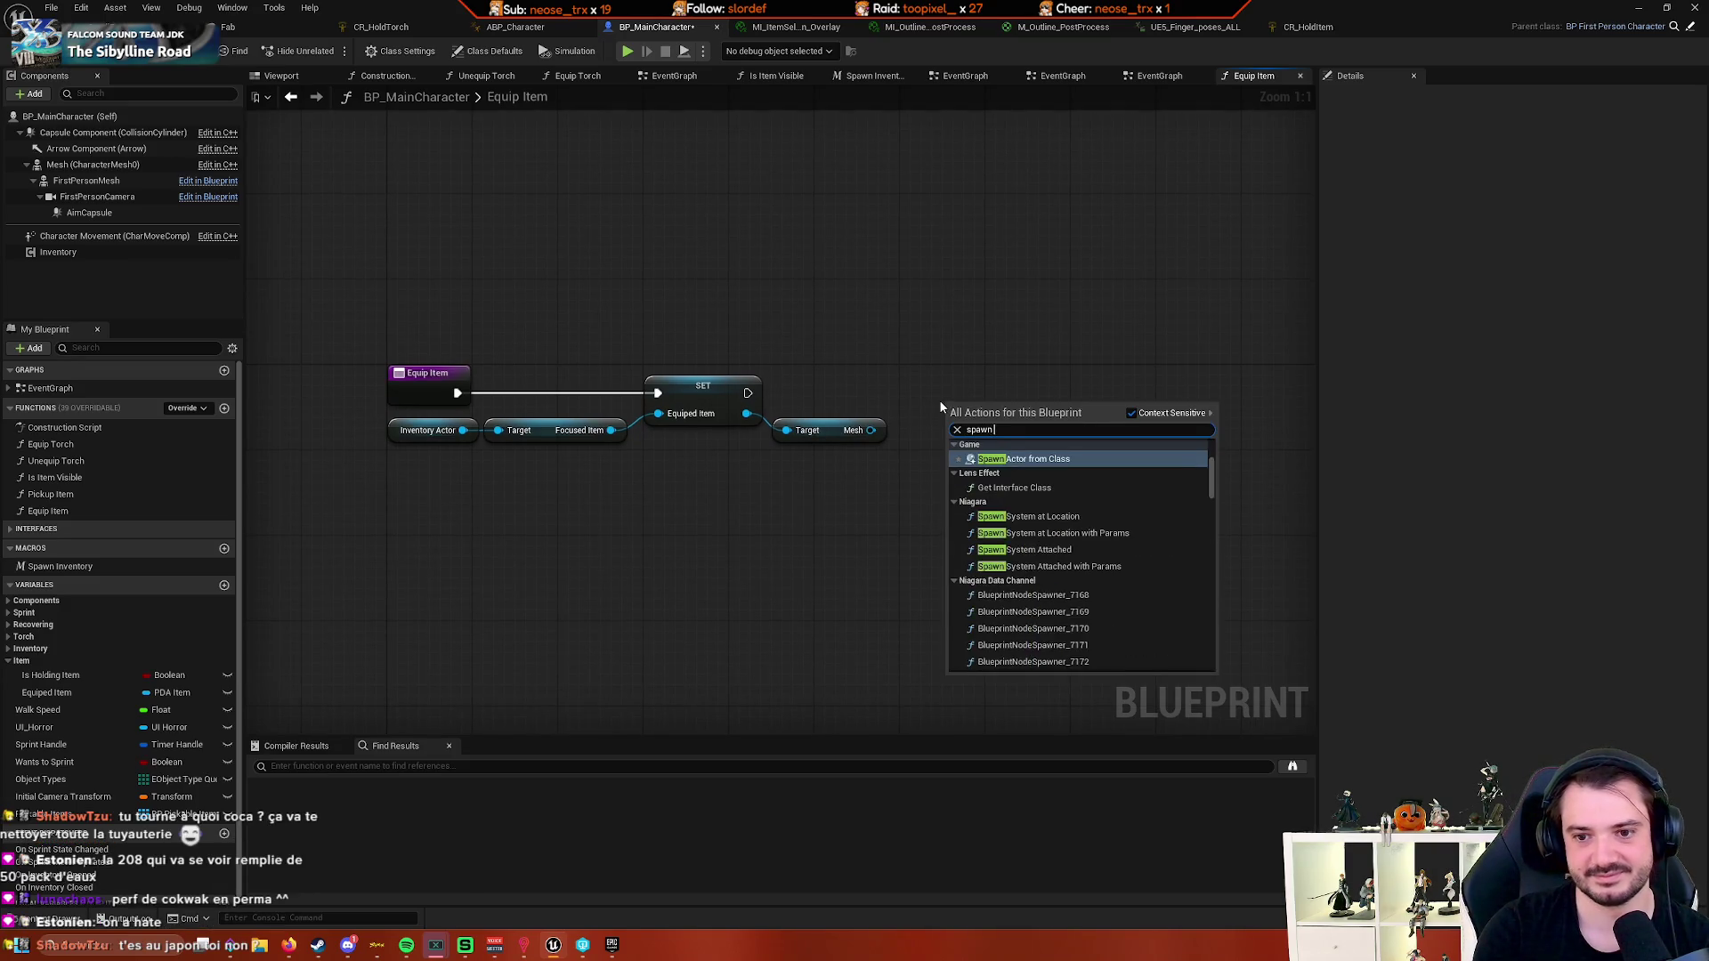
{"action": "type", "text": " static mesh"}
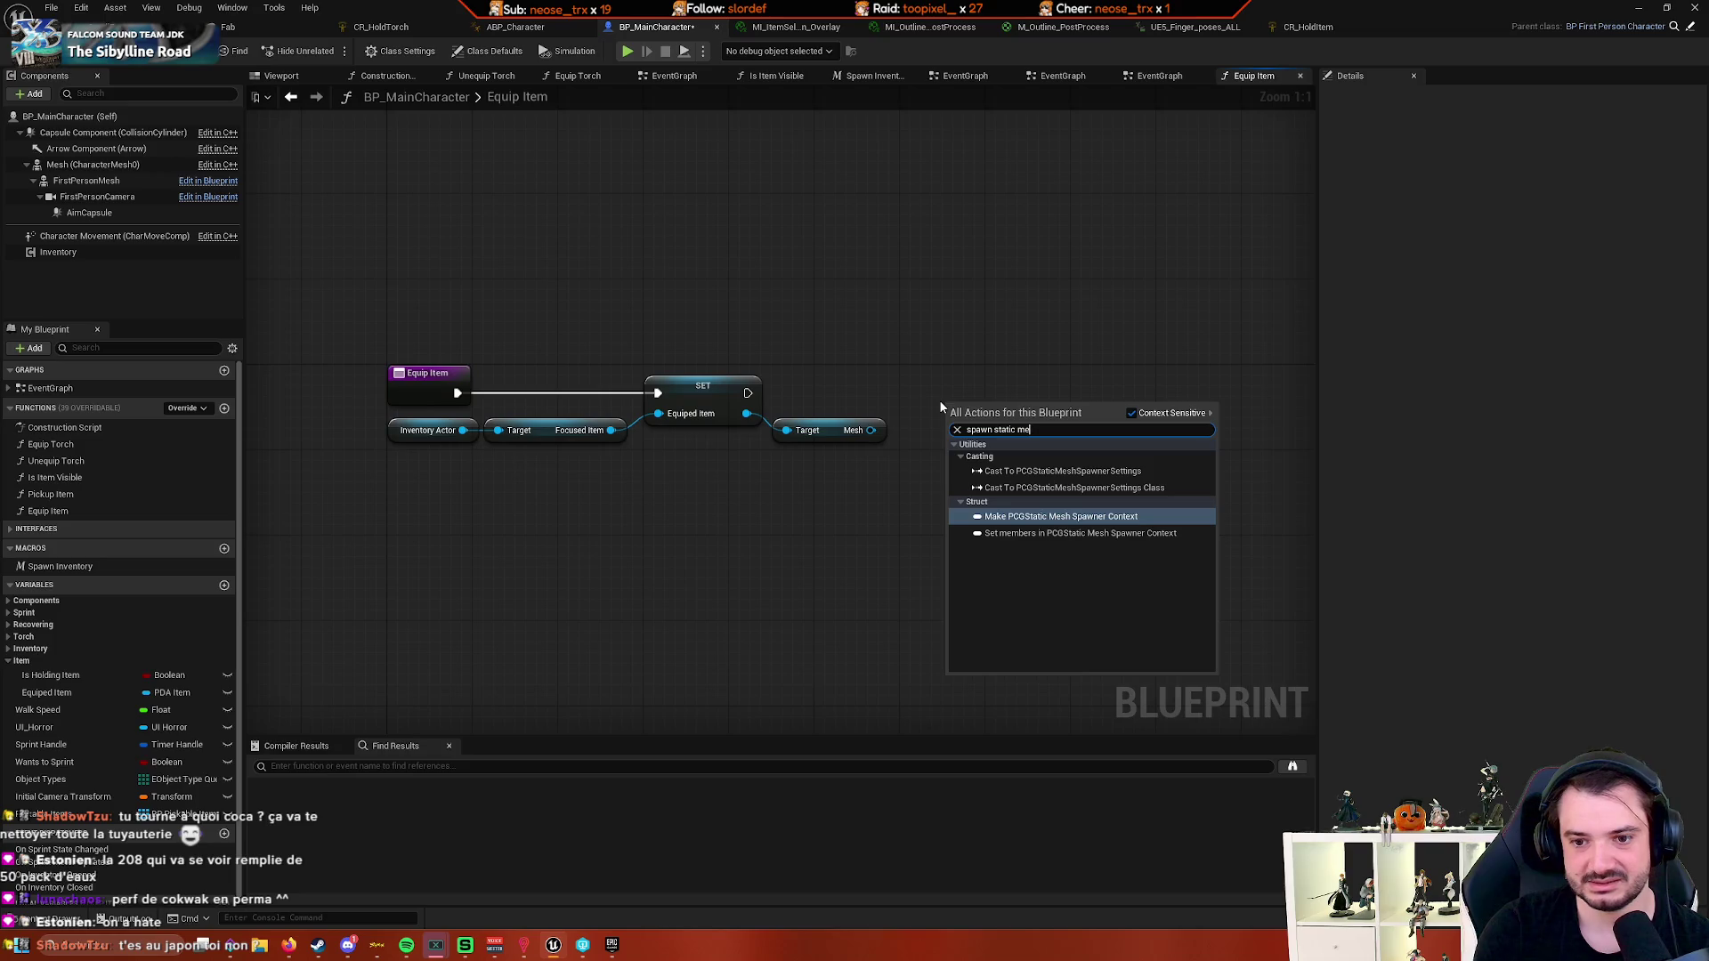
{"action": "key", "text": "Escape"}
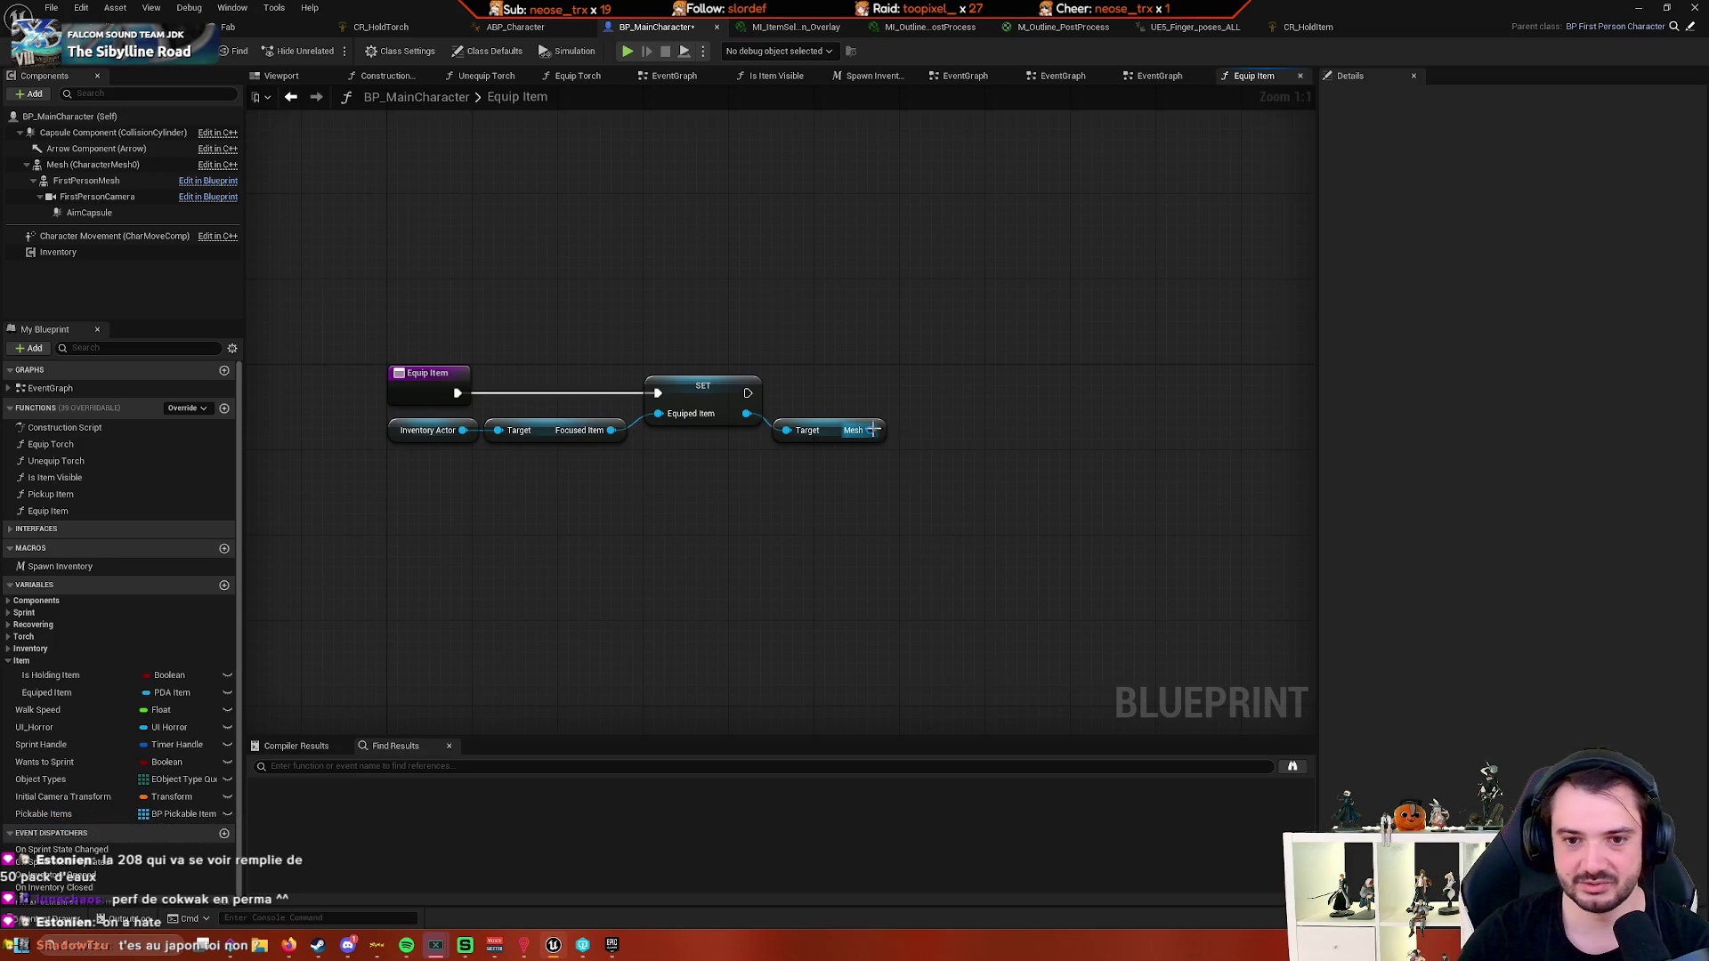
{"action": "left_click_drag", "start_coordinate": [871, 430], "coordinate": [979, 377]}
{"action": "type", "text": "spawn acto"}
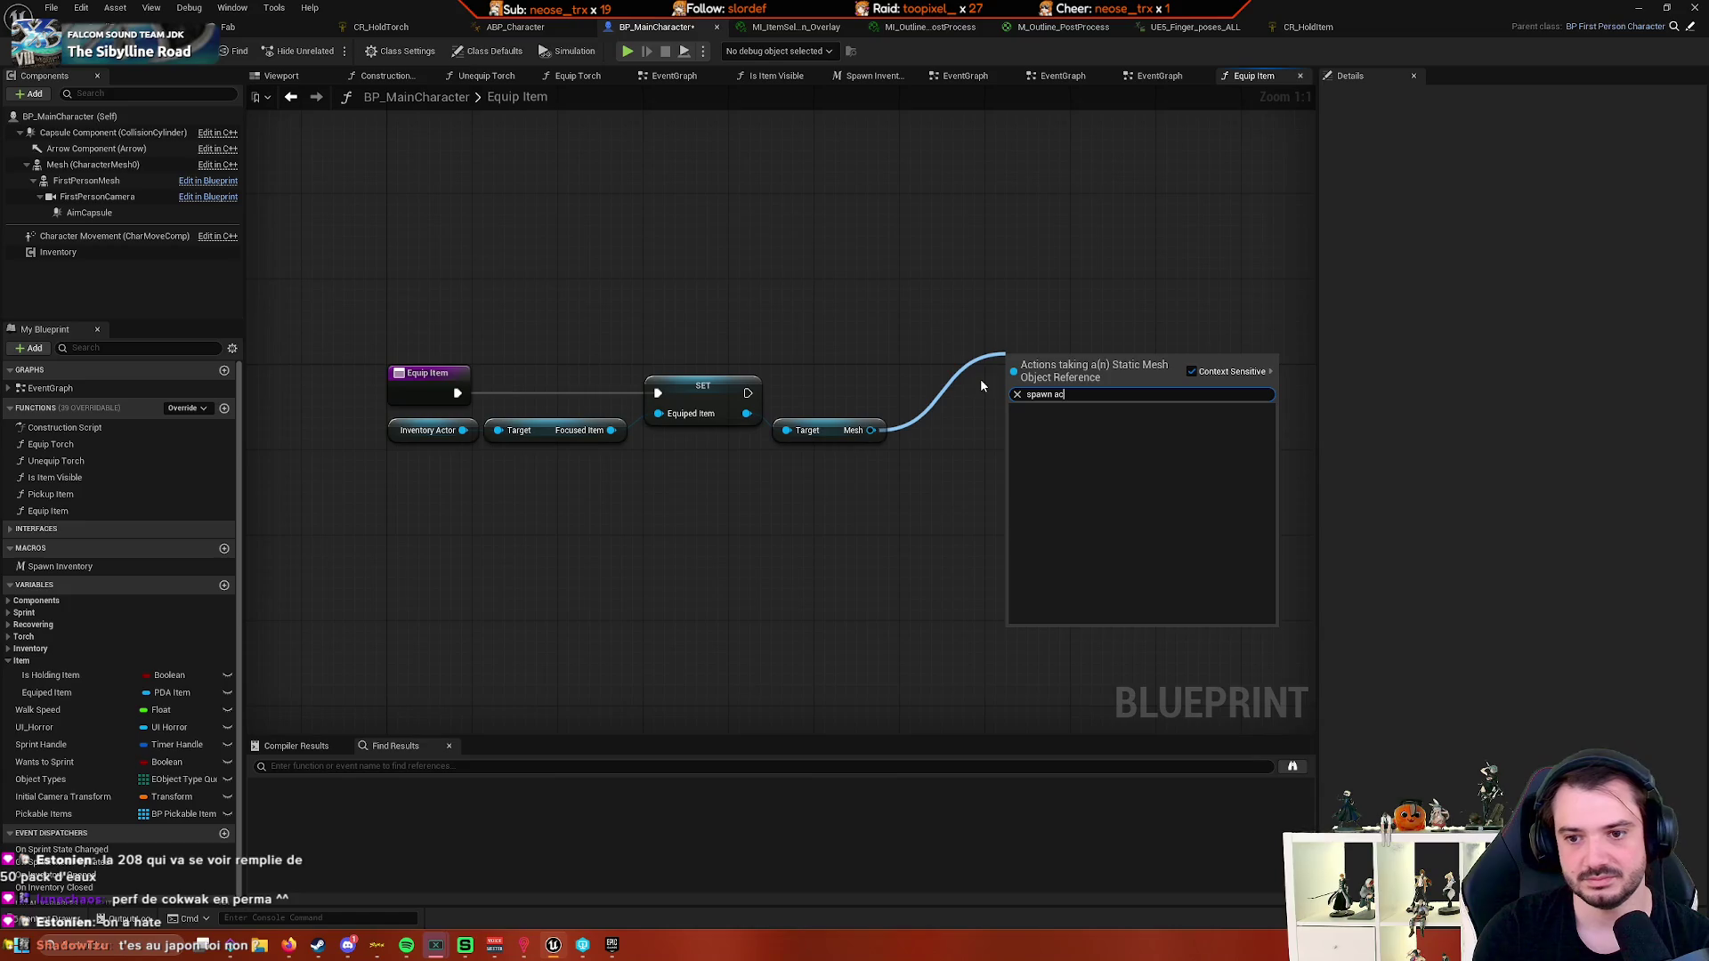
{"action": "key", "text": "Escape"}
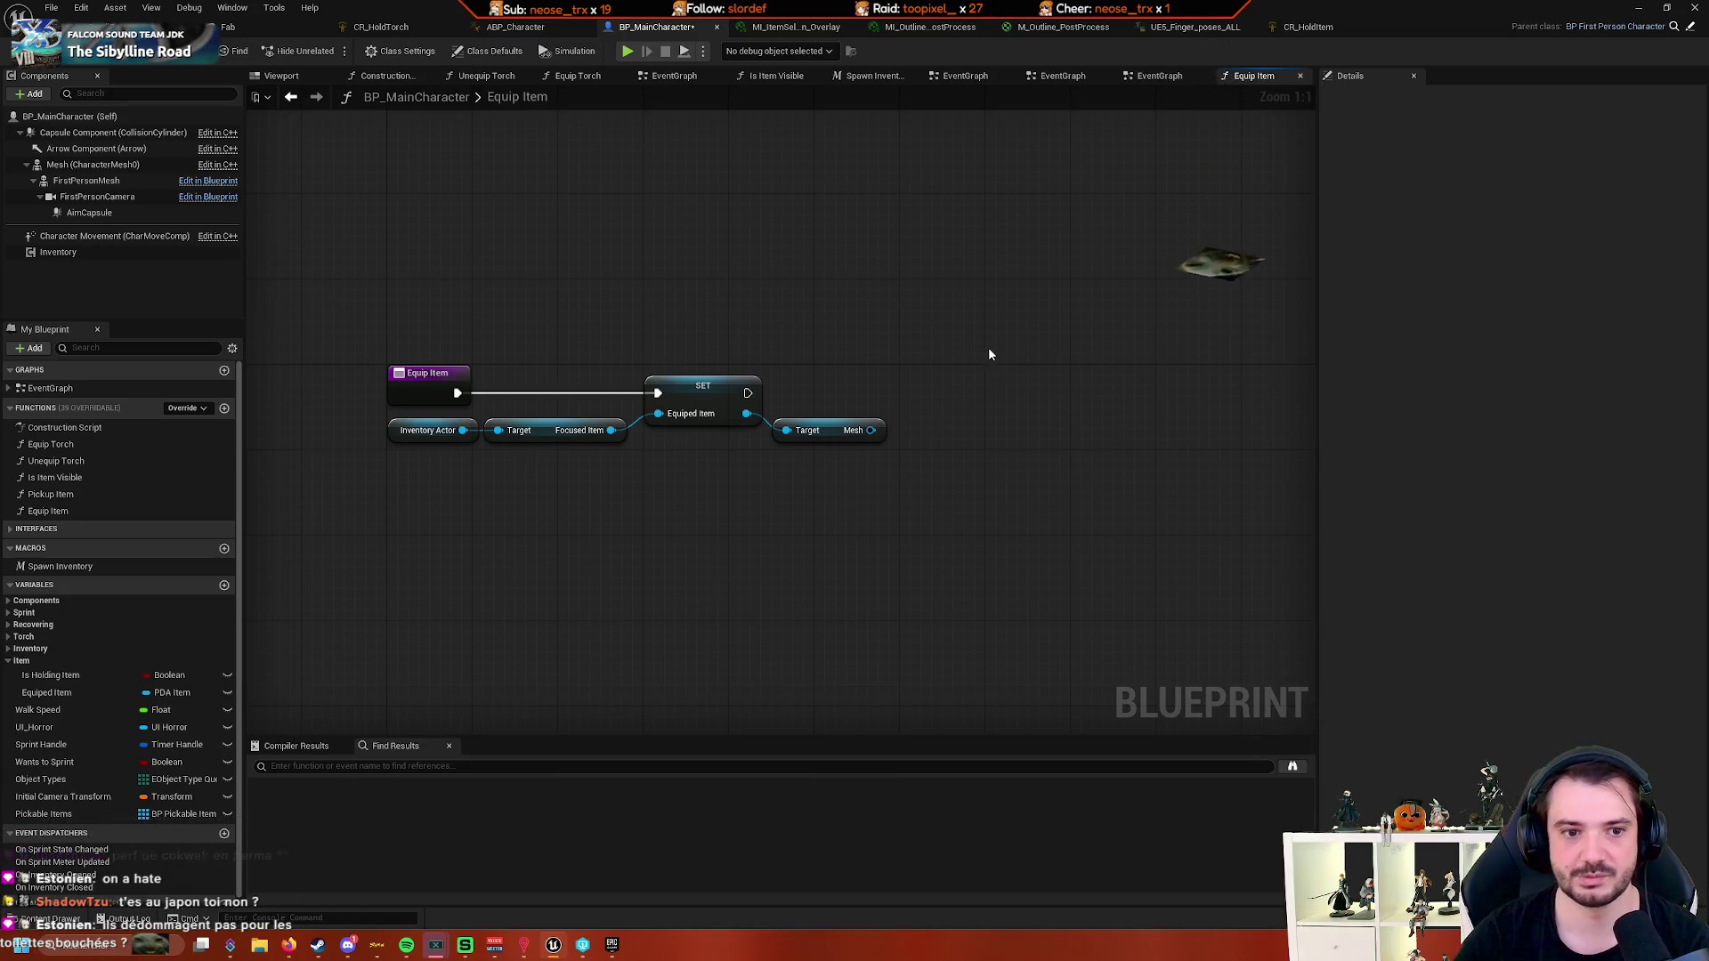
{"action": "right_click", "coordinate": [988, 350]}
{"action": "left_click_drag", "start_coordinate": [803, 513], "coordinate": [939, 513]}
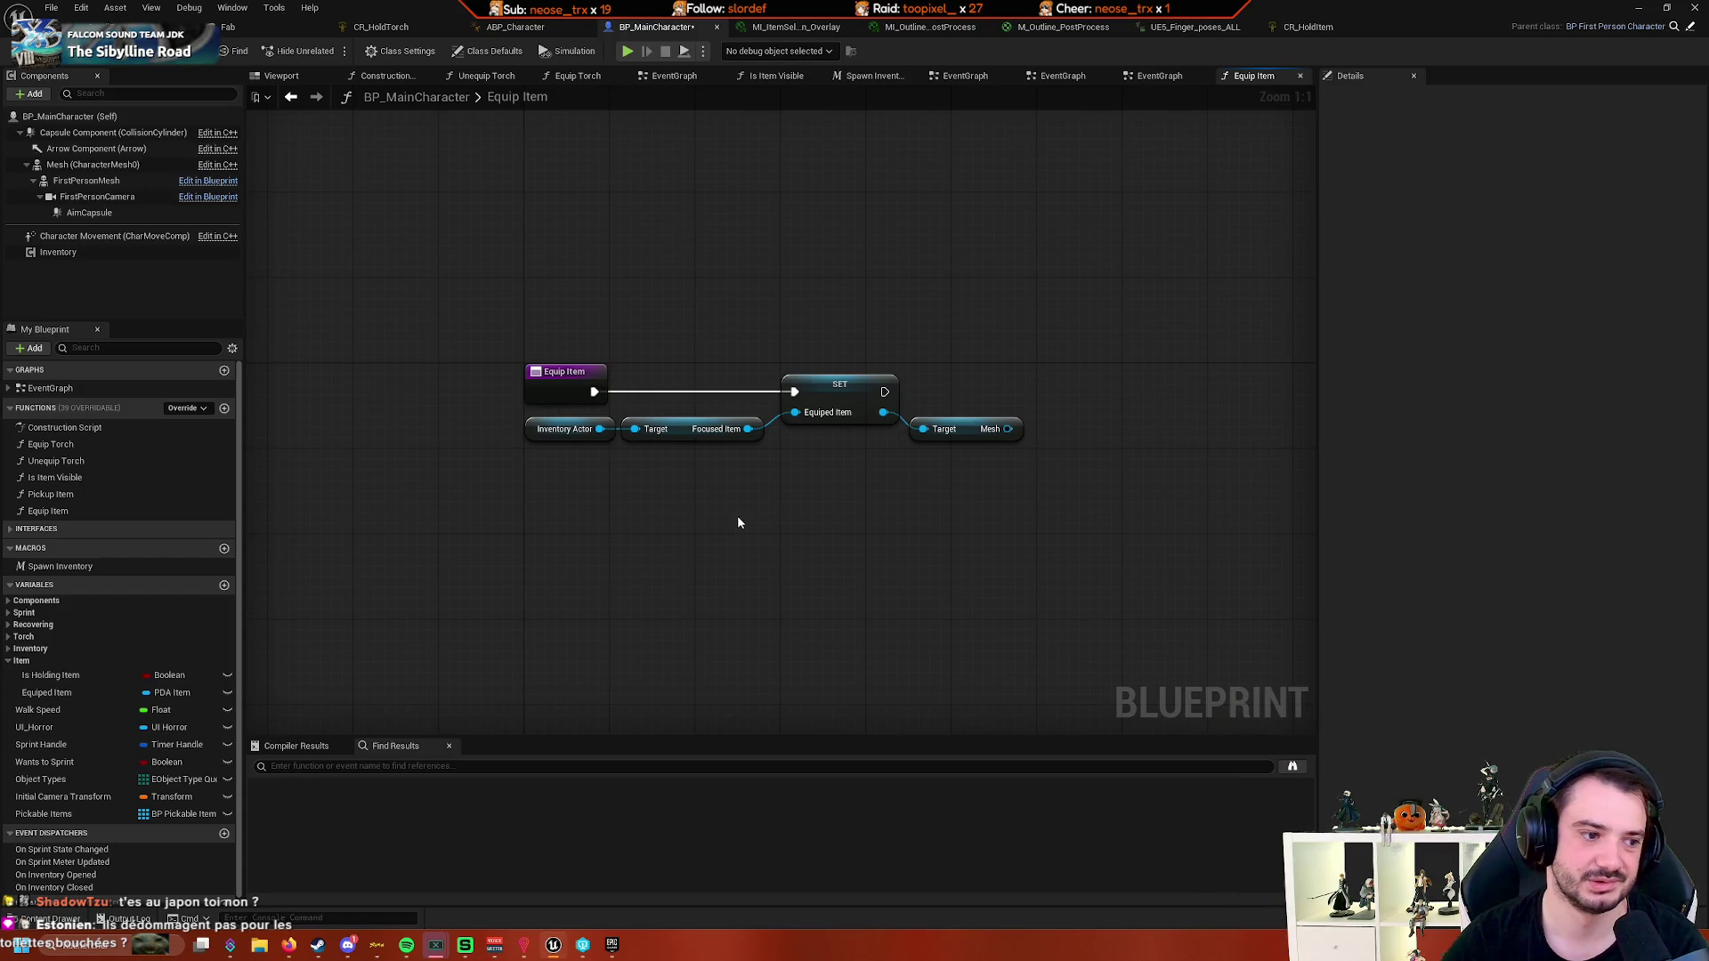
- Move the Equip Item entry node left and box-select all the nodes after it
{"action": "left_click", "coordinate": [589, 394]}
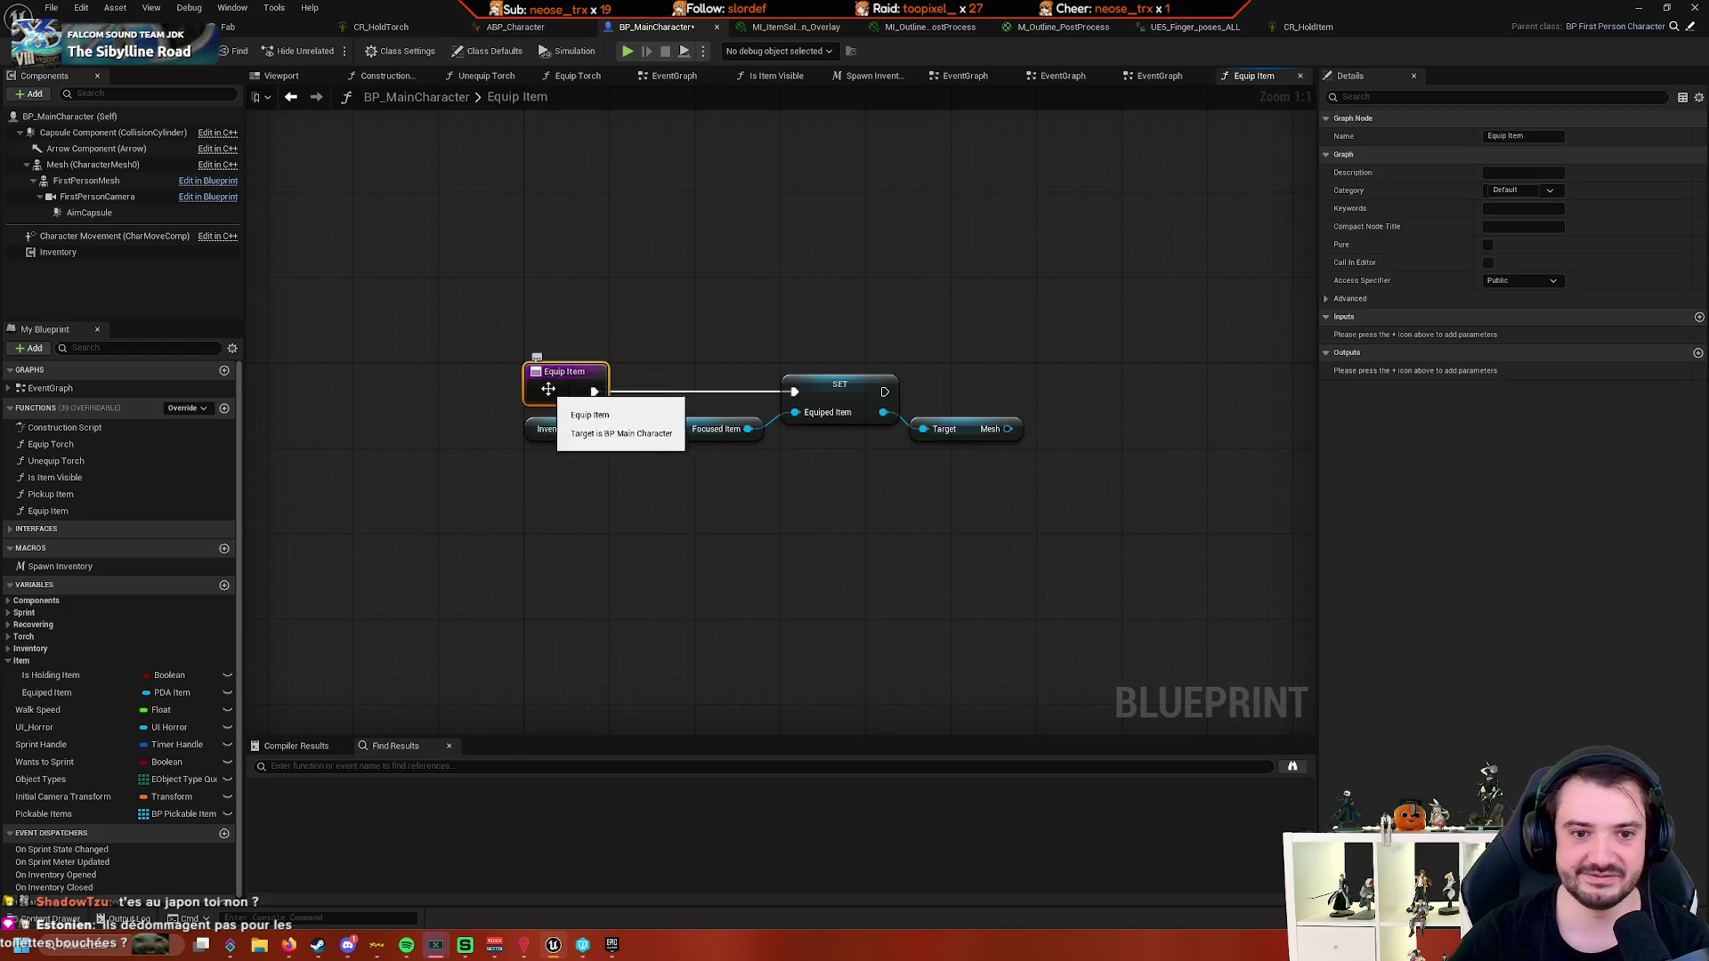
{"action": "left_click_drag", "start_coordinate": [550, 381], "coordinate": [400, 377]}
{"action": "mouse_move", "coordinate": [554, 514]}
{"action": "left_mouse_down"}
{"action": "mouse_move", "coordinate": [585, 485]}
{"action": "mouse_move", "coordinate": [940, 421]}
{"action": "left_mouse_up"}
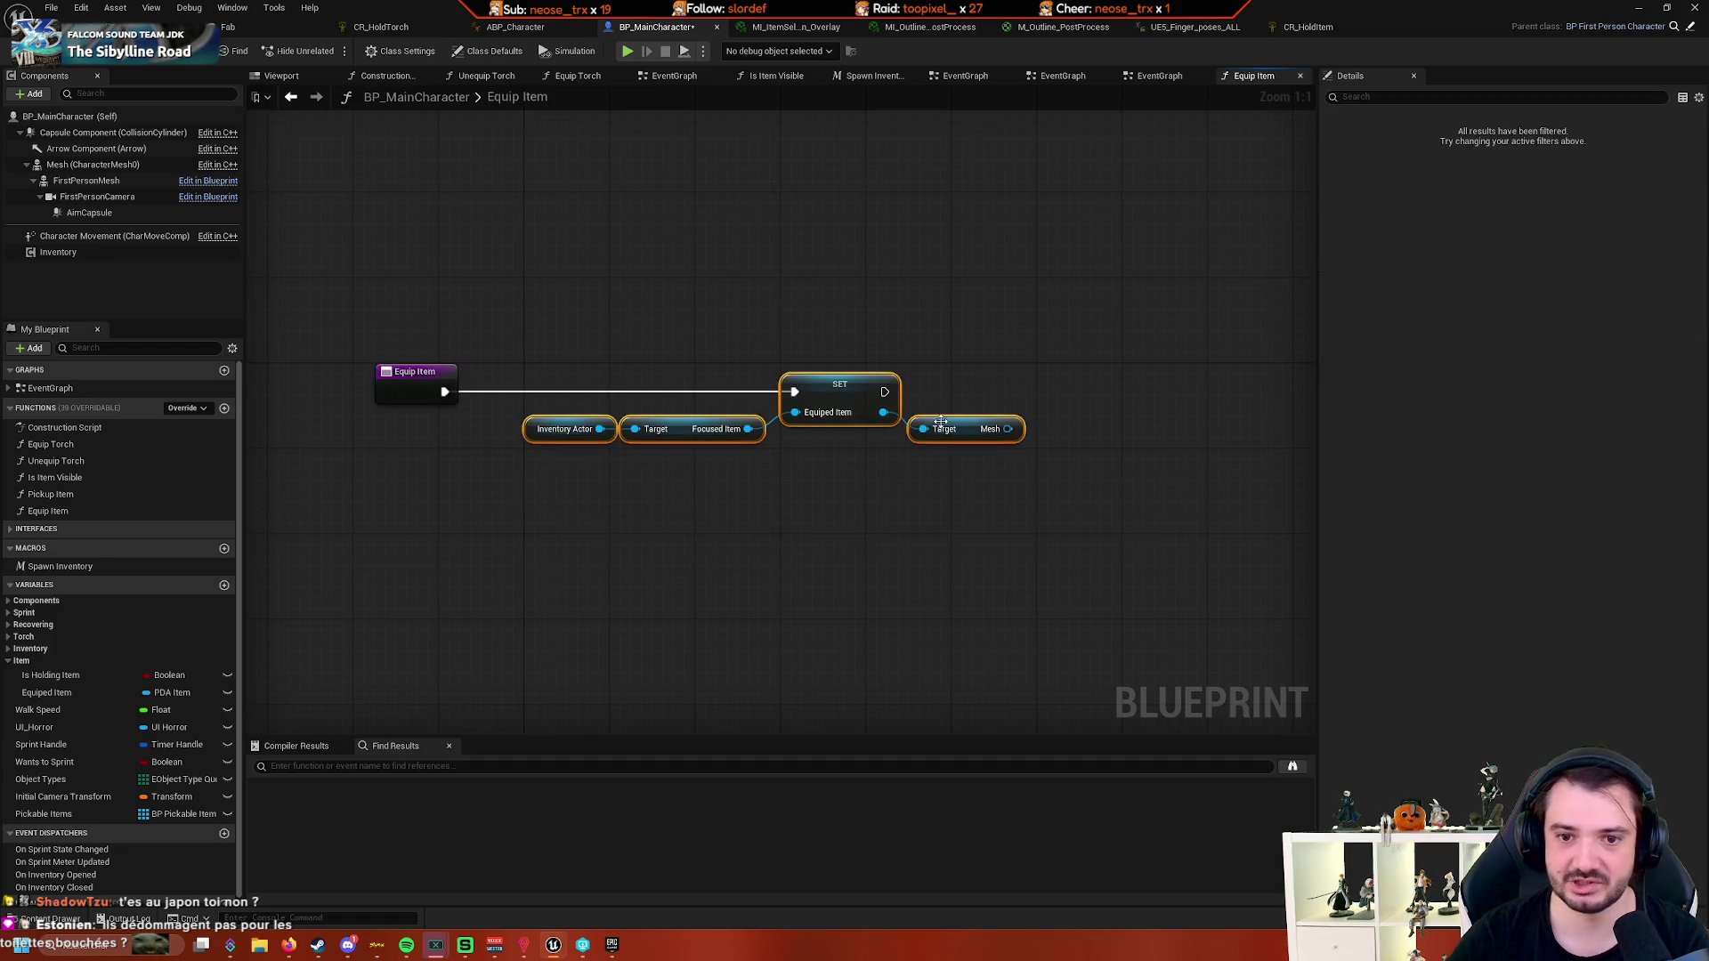
- Delete the SET, Mesh and getter nodes, then inspect Equip Item, Equiped Item and the Item category
{"action": "key", "text": "Delete"}
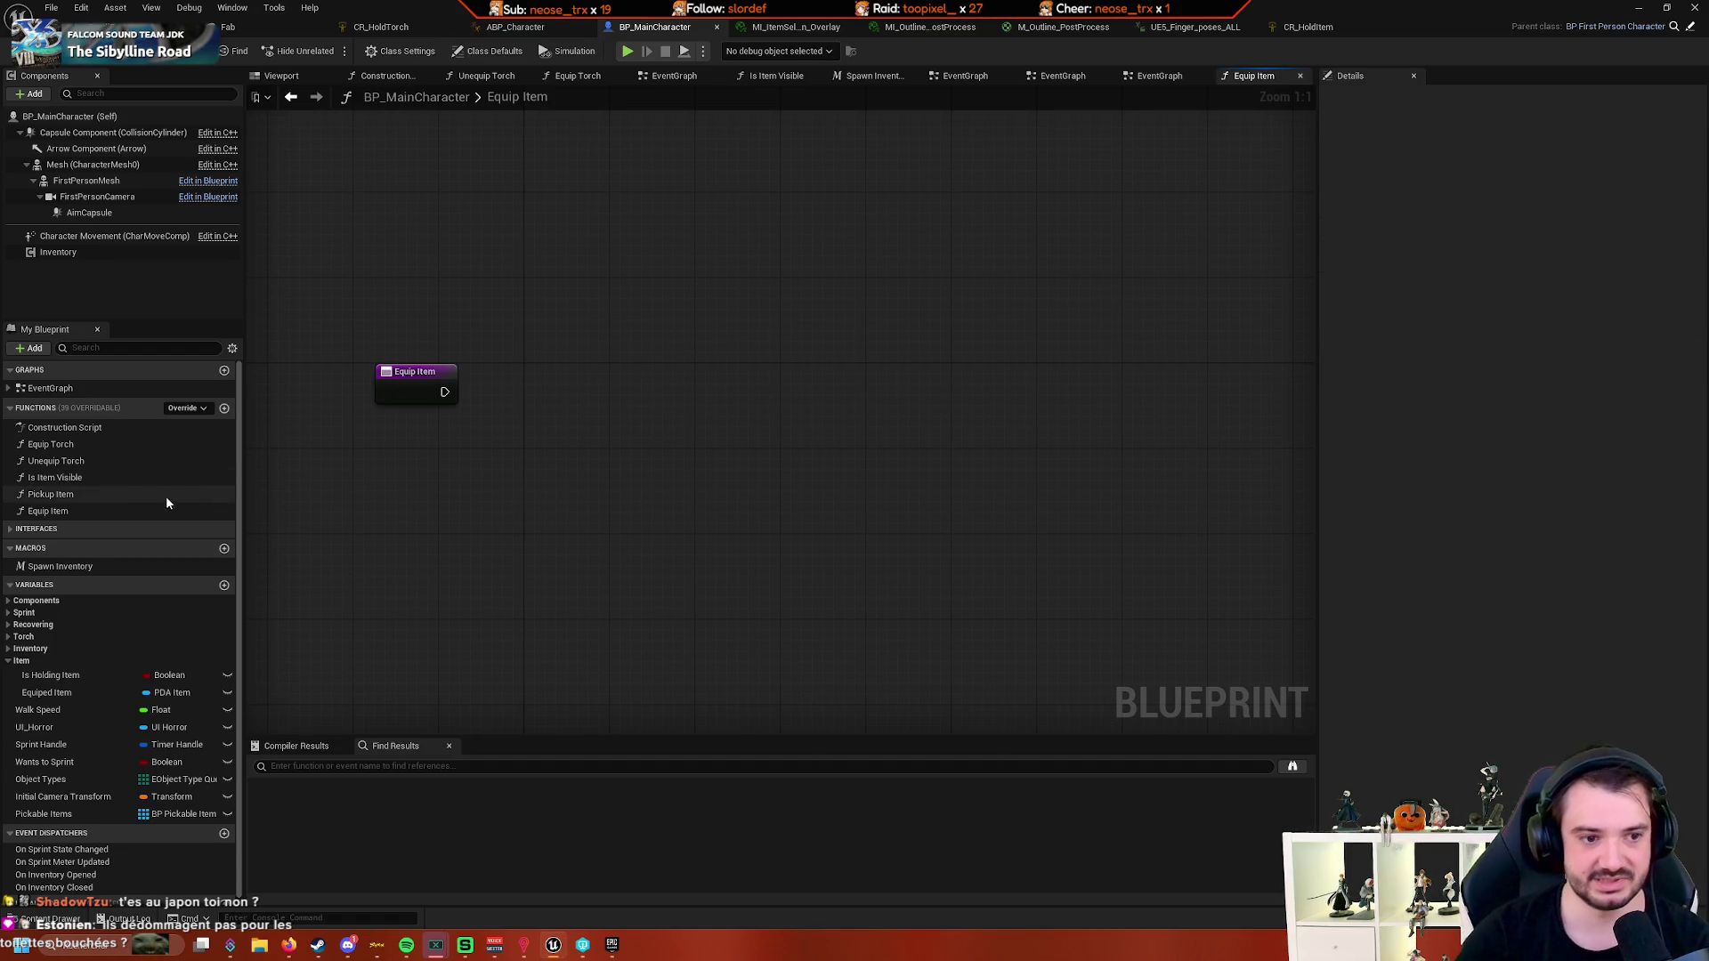
{"action": "left_click", "coordinate": [110, 511]}
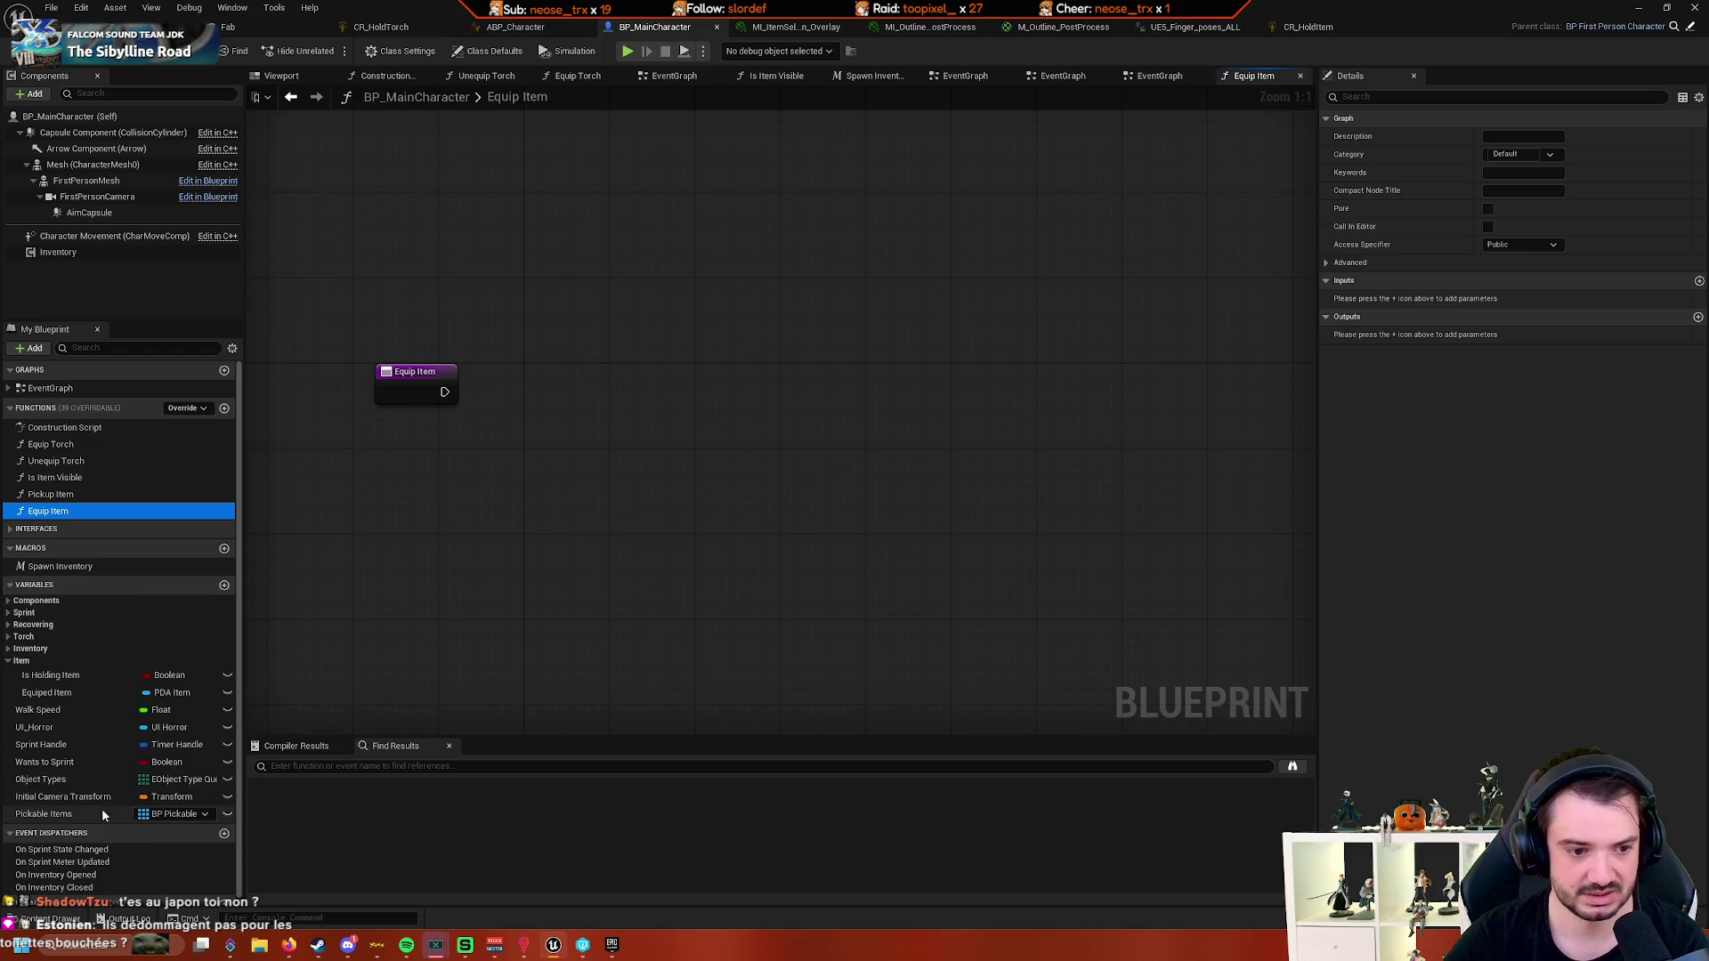
{"action": "left_click", "coordinate": [78, 694]}
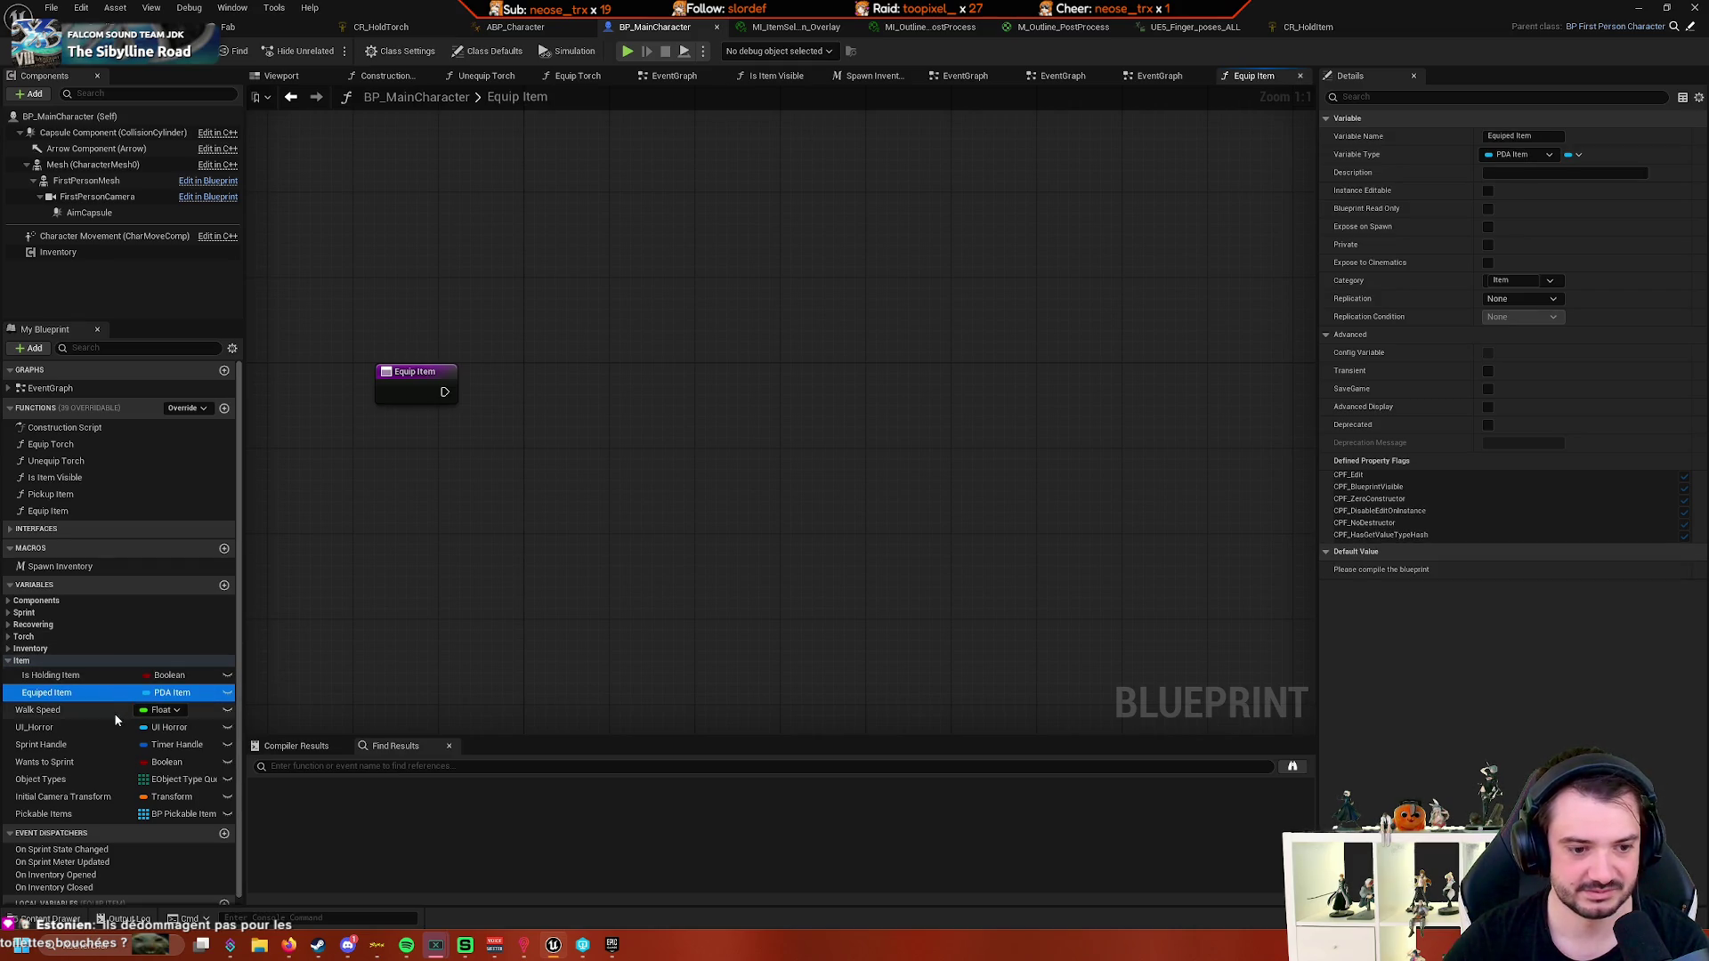
{"action": "left_click", "coordinate": [76, 661]}
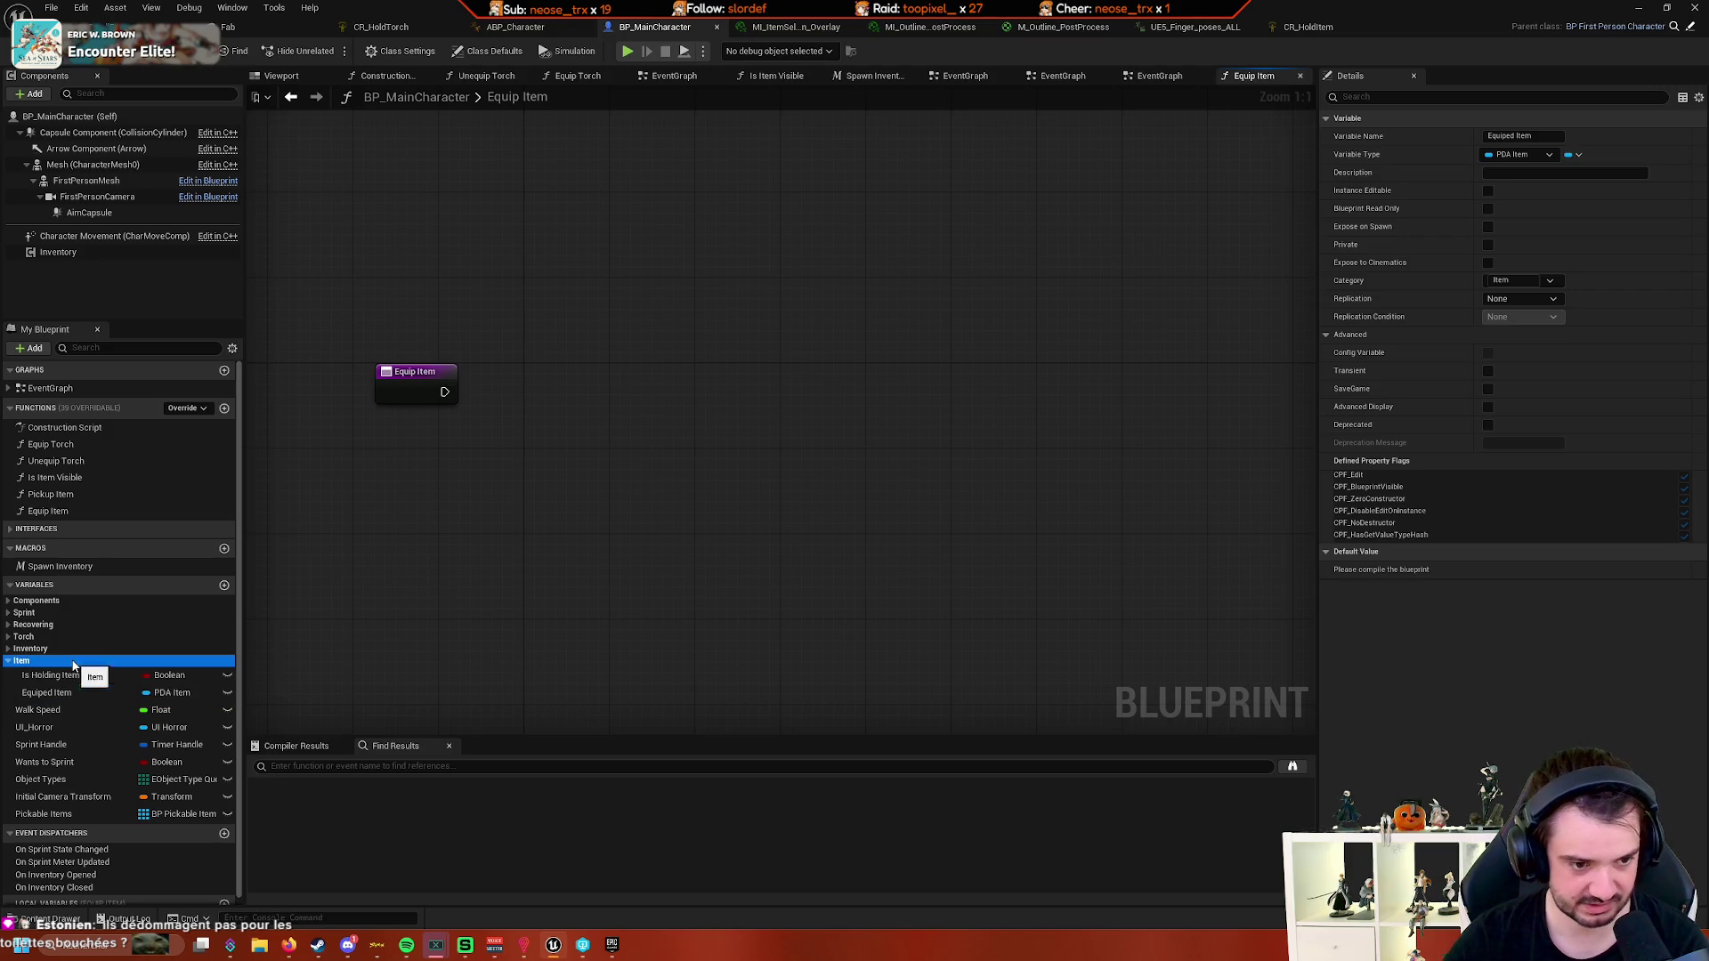
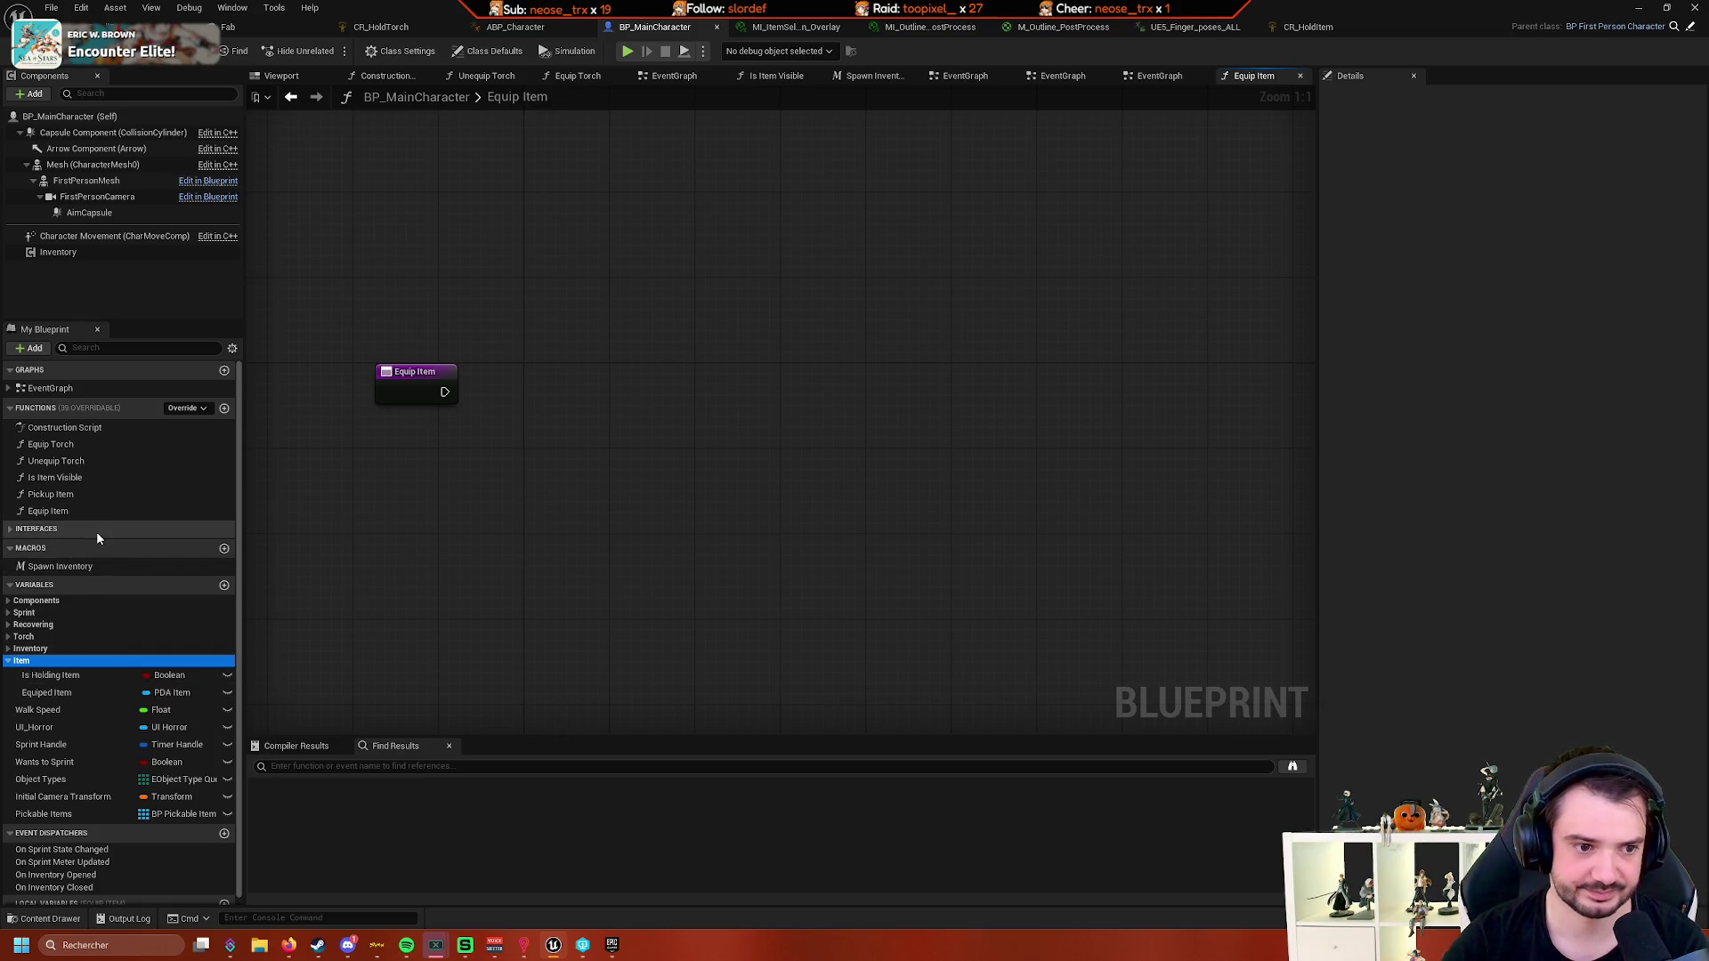
- Go from the Spawn Inventory macro back to the EventGraph's pick-up Branch and paste the copied Equip Item nodes
{"action": "double_click", "coordinate": [98, 568]}
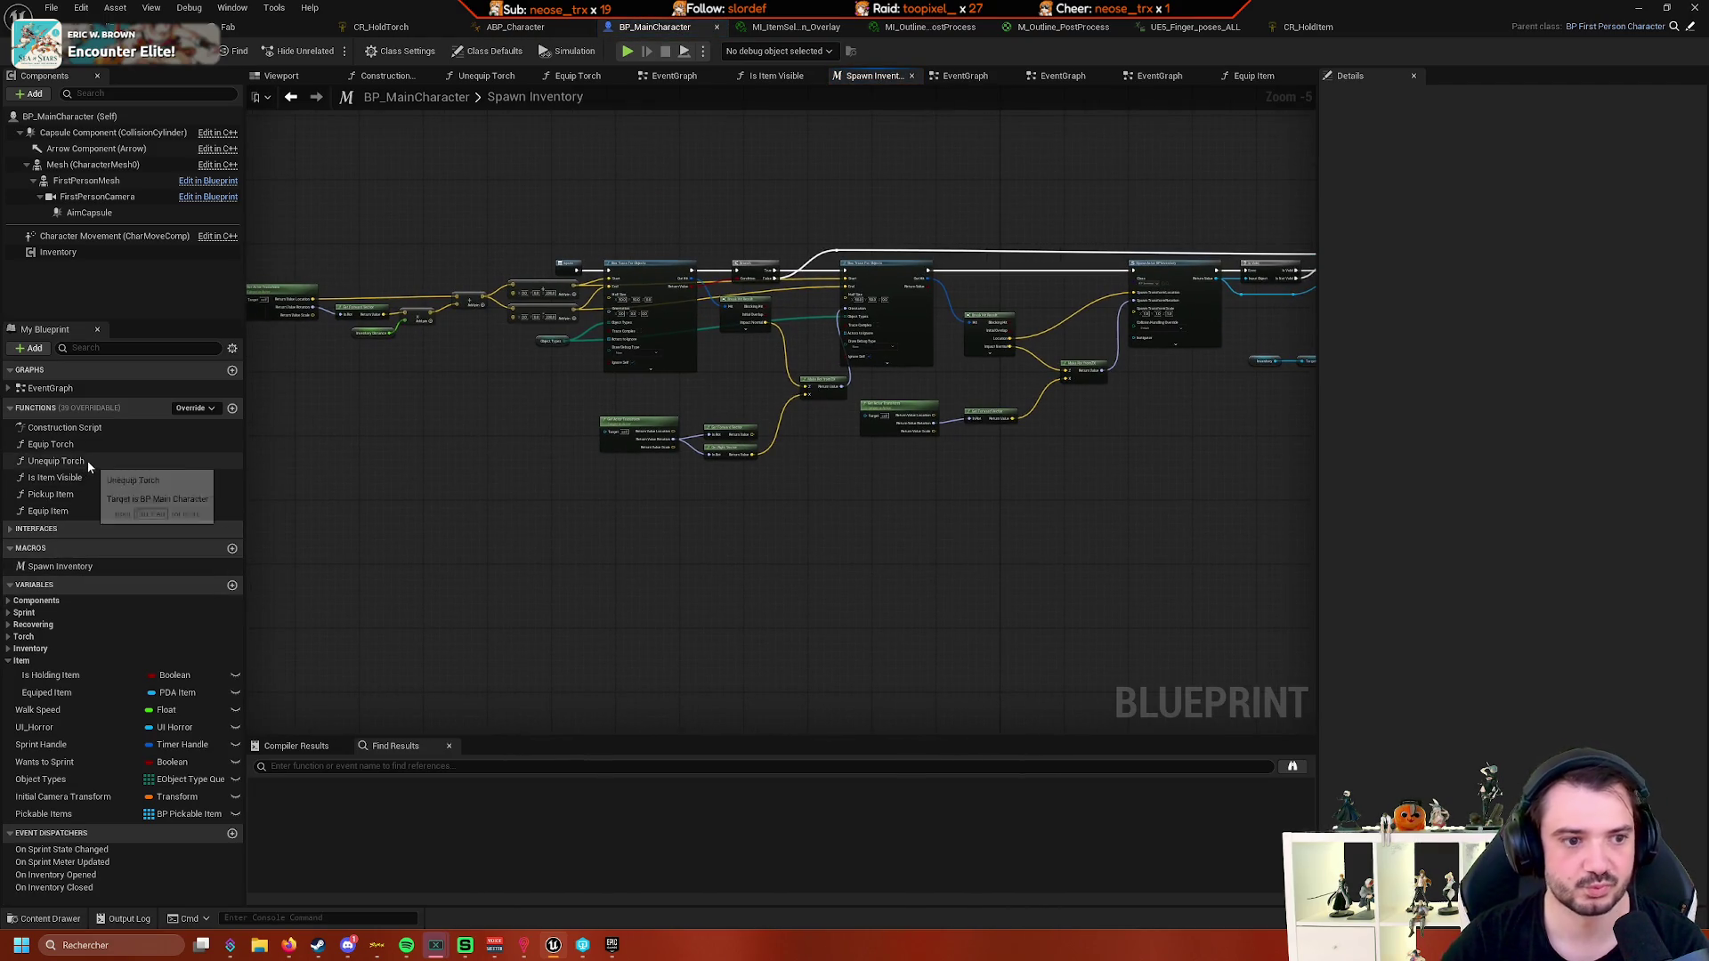
{"action": "double_click", "coordinate": [50, 388]}
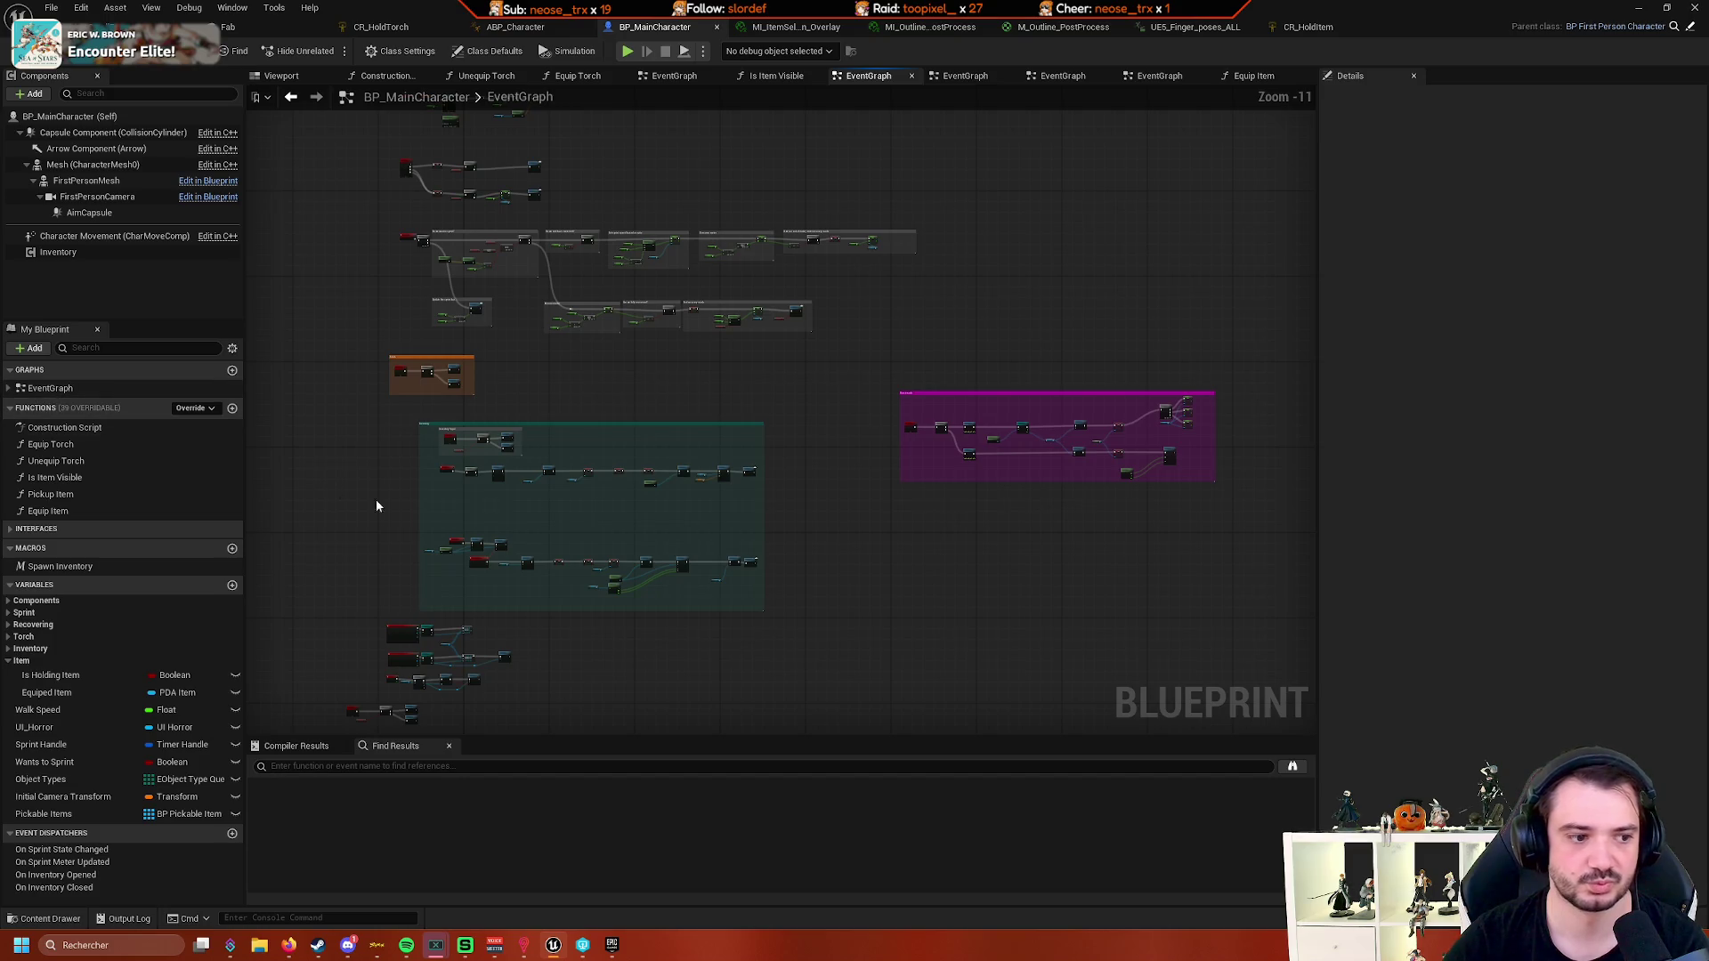
{"action": "scroll", "coordinate": [658, 556], "scroll_direction": "up", "scroll_amount": 2}
{"action": "left_click_drag", "start_coordinate": [656, 557], "coordinate": [761, 526]}
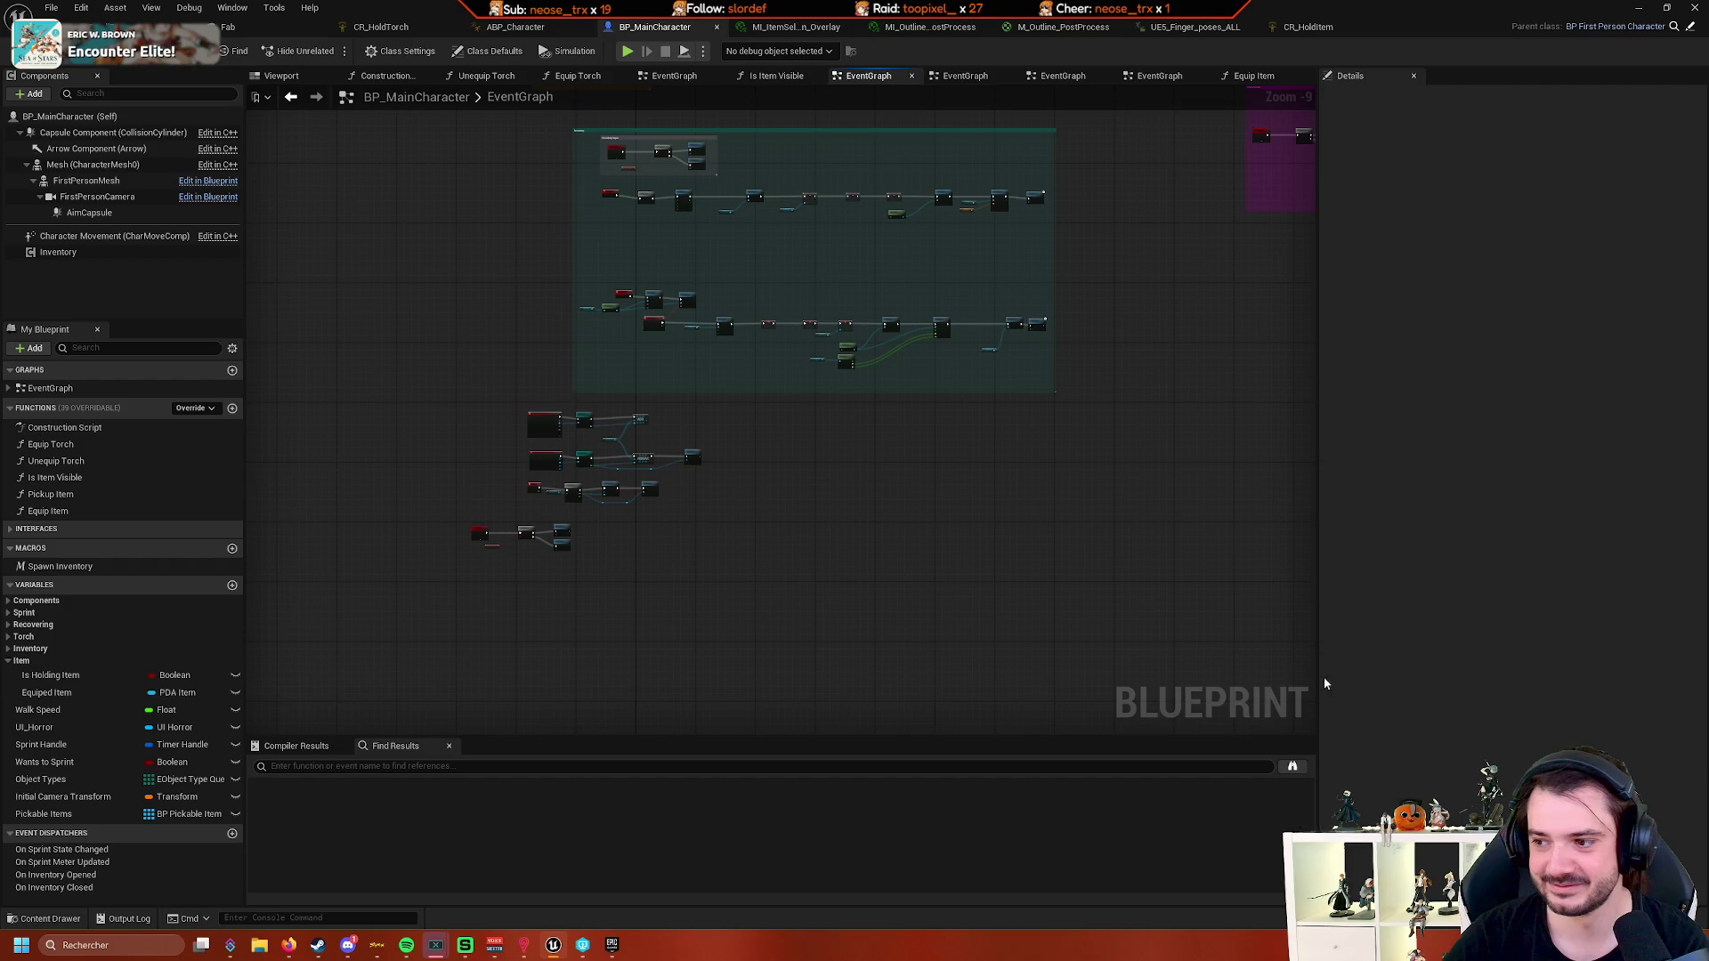
{"action": "scroll", "coordinate": [820, 572], "scroll_direction": "up", "scroll_amount": 2}
{"action": "mouse_move", "coordinate": [820, 572]}
{"action": "left_mouse_down"}
{"action": "mouse_move", "coordinate": [931, 584]}
{"action": "mouse_move", "coordinate": [970, 629]}
{"action": "left_mouse_up"}
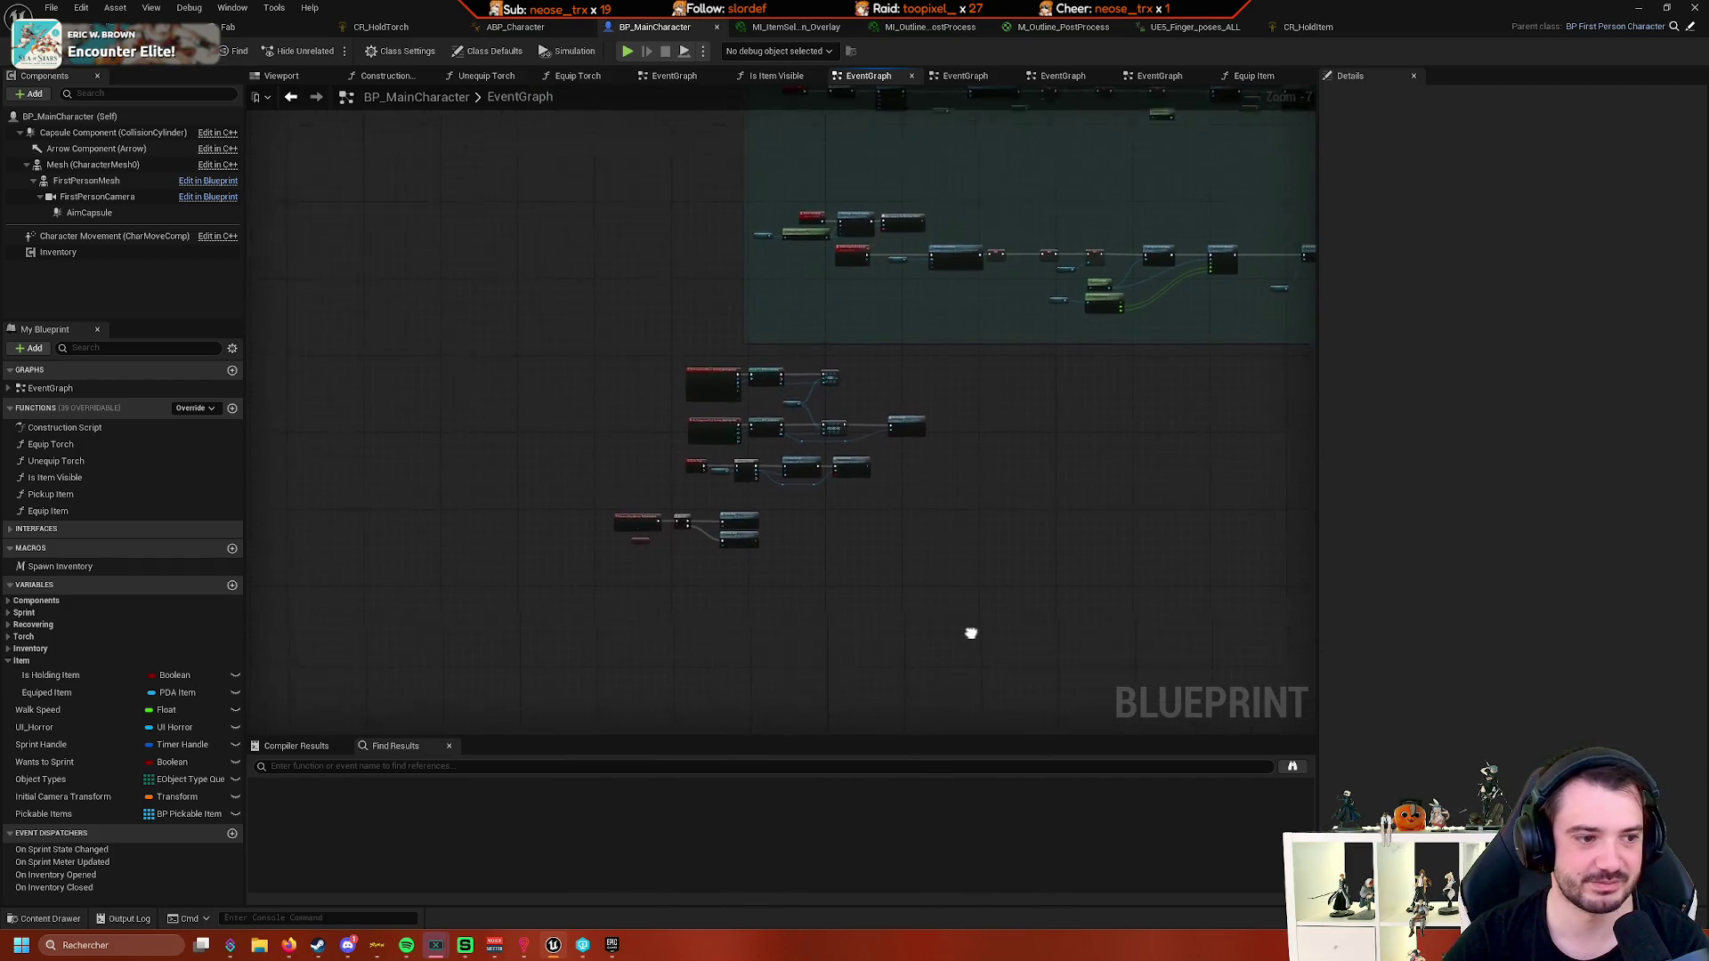
{"action": "scroll", "coordinate": [1012, 609], "scroll_direction": "up", "scroll_amount": 2}
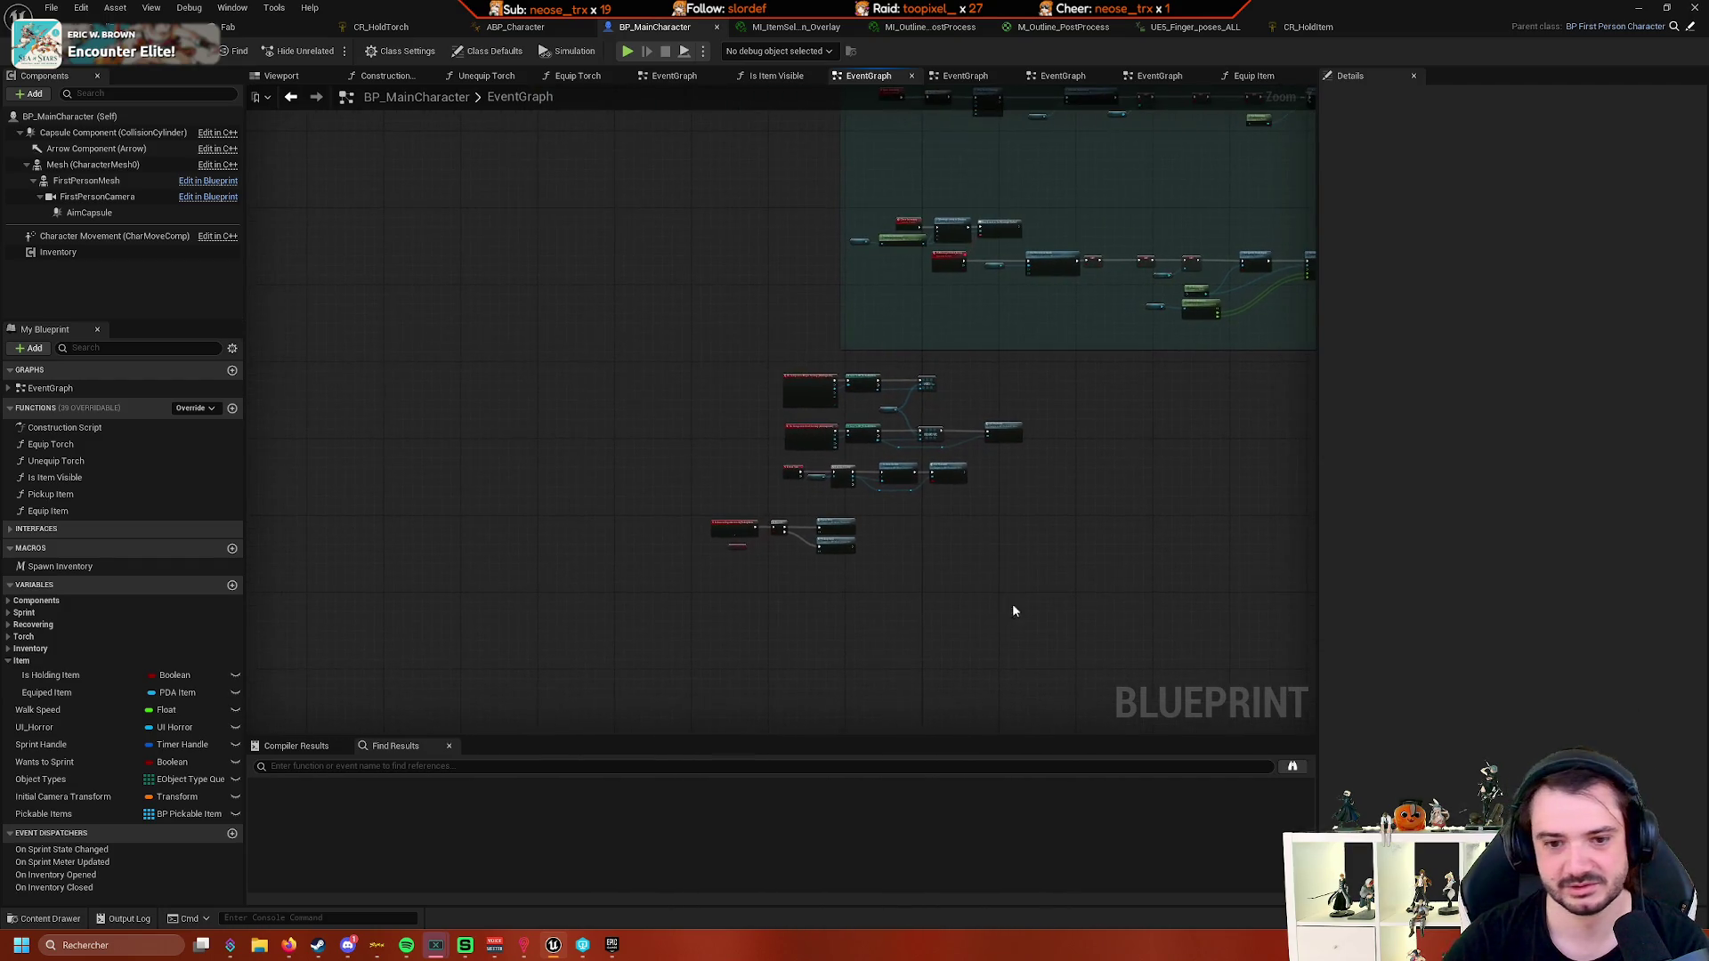
{"action": "scroll", "coordinate": [975, 610], "scroll_direction": "up", "scroll_amount": 3}
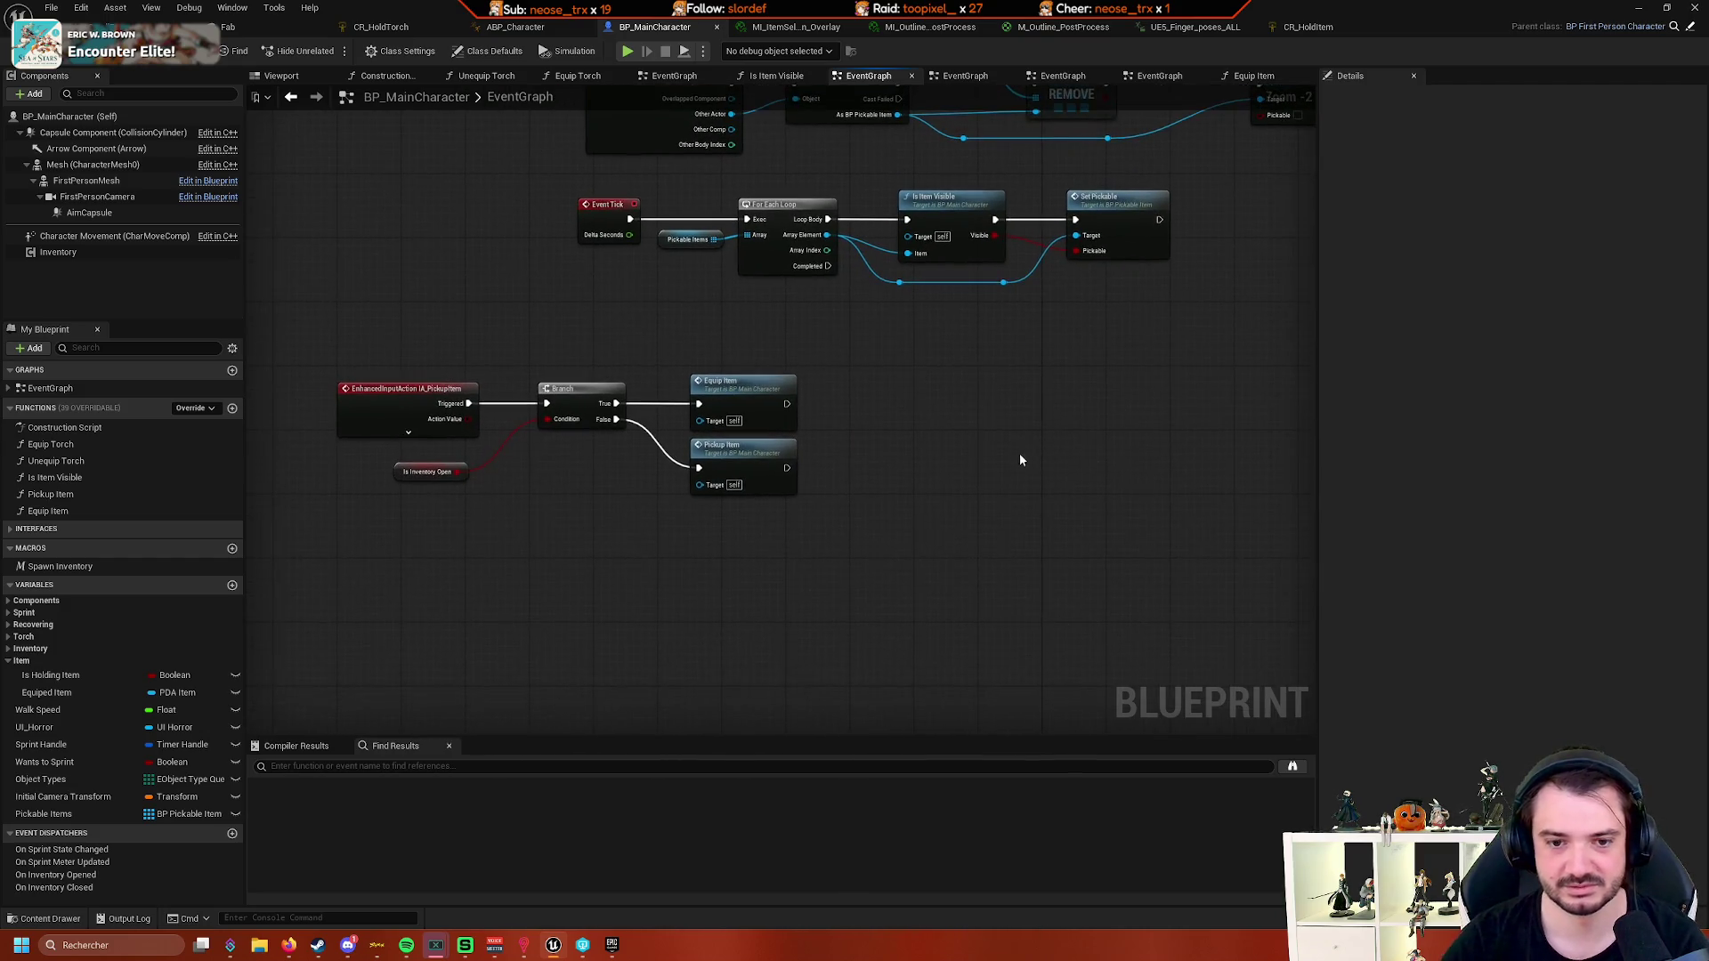
{"action": "key", "text": "ctrl+v"}
- Delete the Equip Item call and function, then wire the Branch's True output to the pasted SET Equiped Item
{"action": "scroll", "coordinate": [1069, 525], "scroll_direction": "up", "scroll_amount": 1}
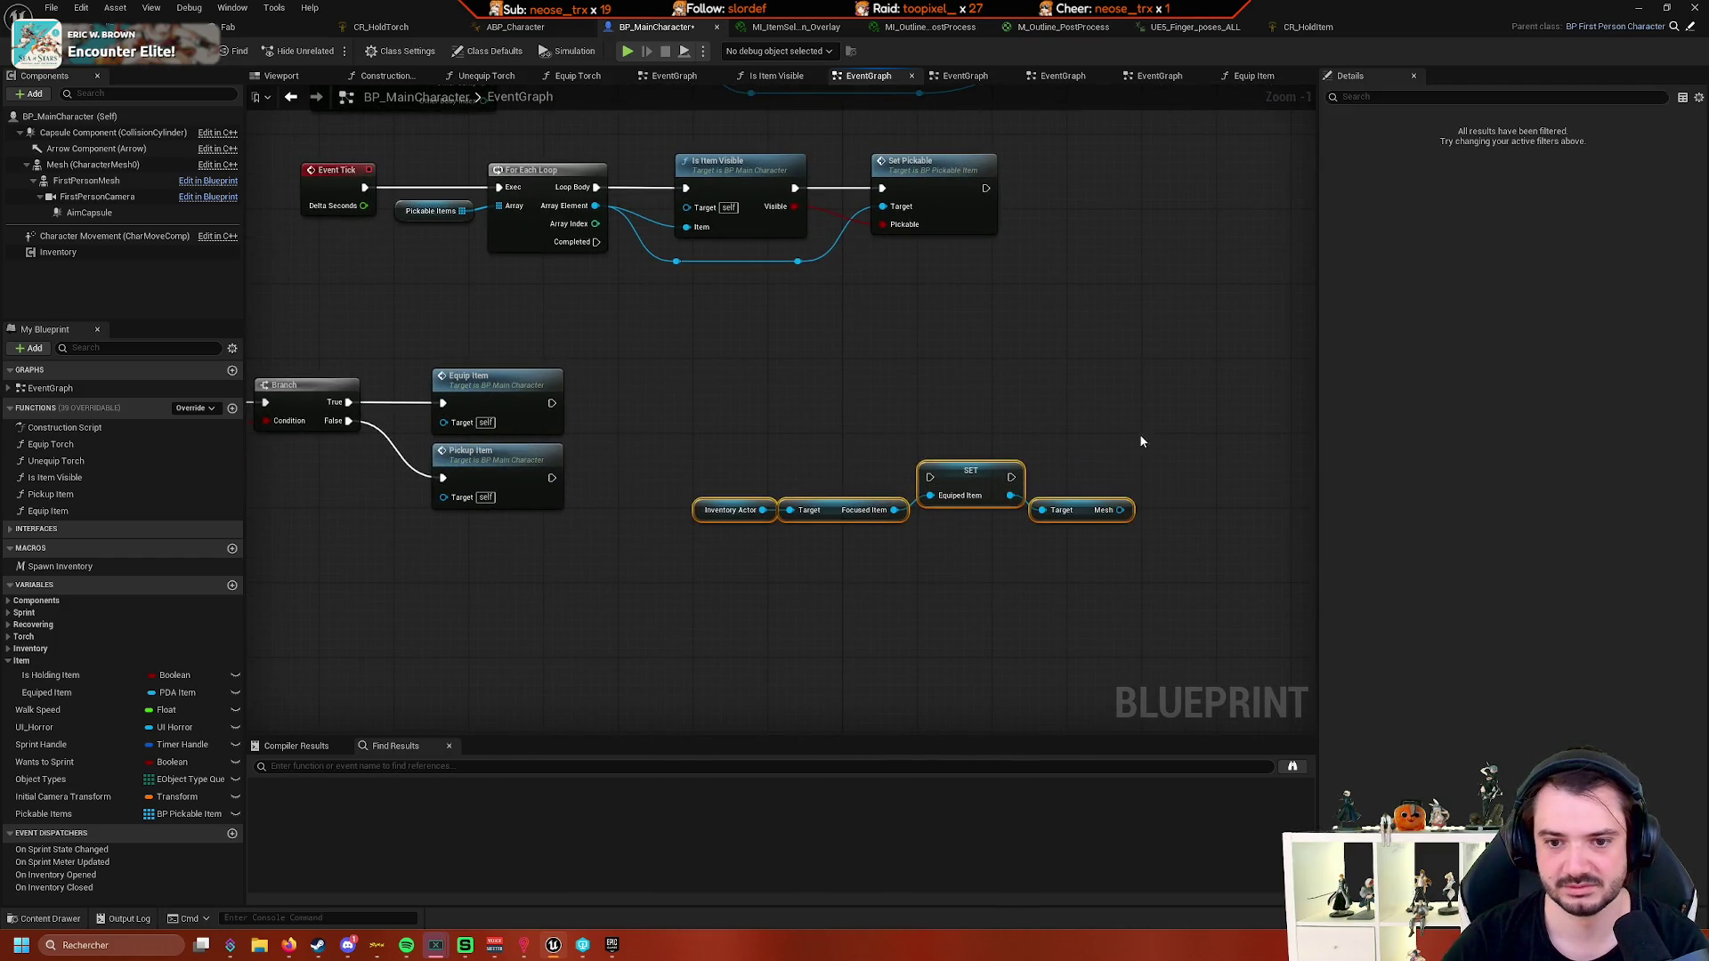
{"action": "left_click", "coordinate": [829, 416]}
{"action": "left_click", "coordinate": [480, 418]}
{"action": "key", "text": "Delete"}
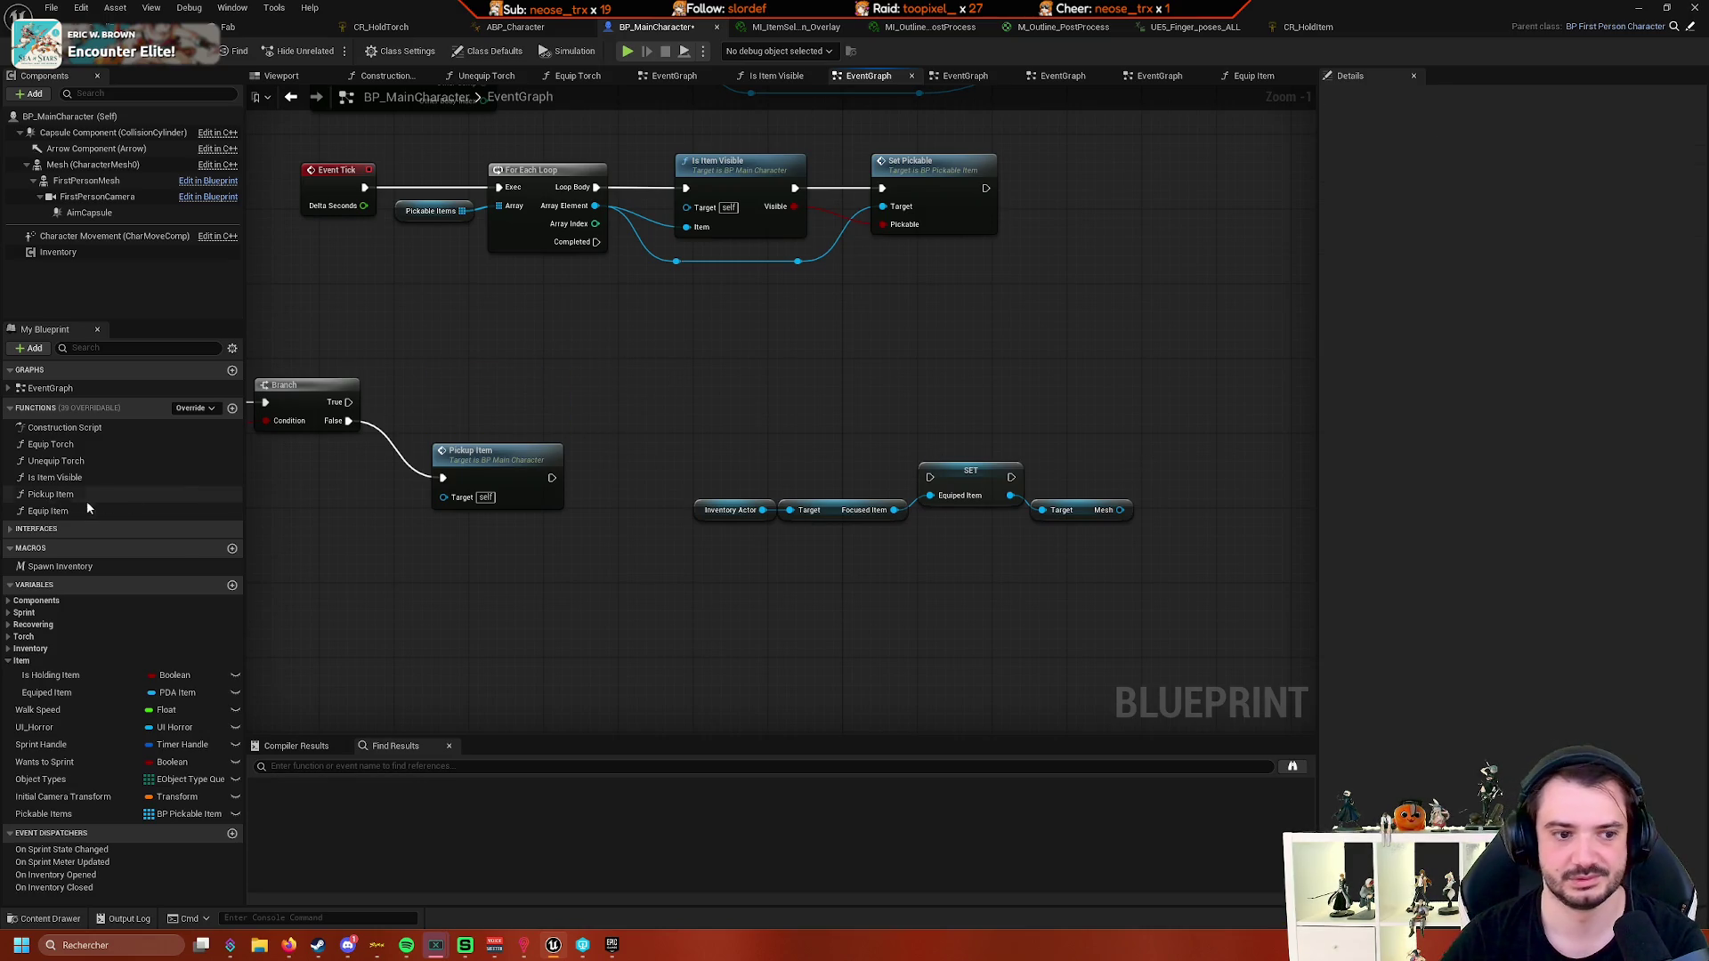
{"action": "left_click", "coordinate": [83, 510]}
{"action": "key", "text": "Delete"}
{"action": "mouse_move", "coordinate": [1143, 418]}
{"action": "left_mouse_down"}
{"action": "mouse_move", "coordinate": [984, 525]}
{"action": "mouse_move", "coordinate": [685, 534]}
{"action": "left_mouse_up"}
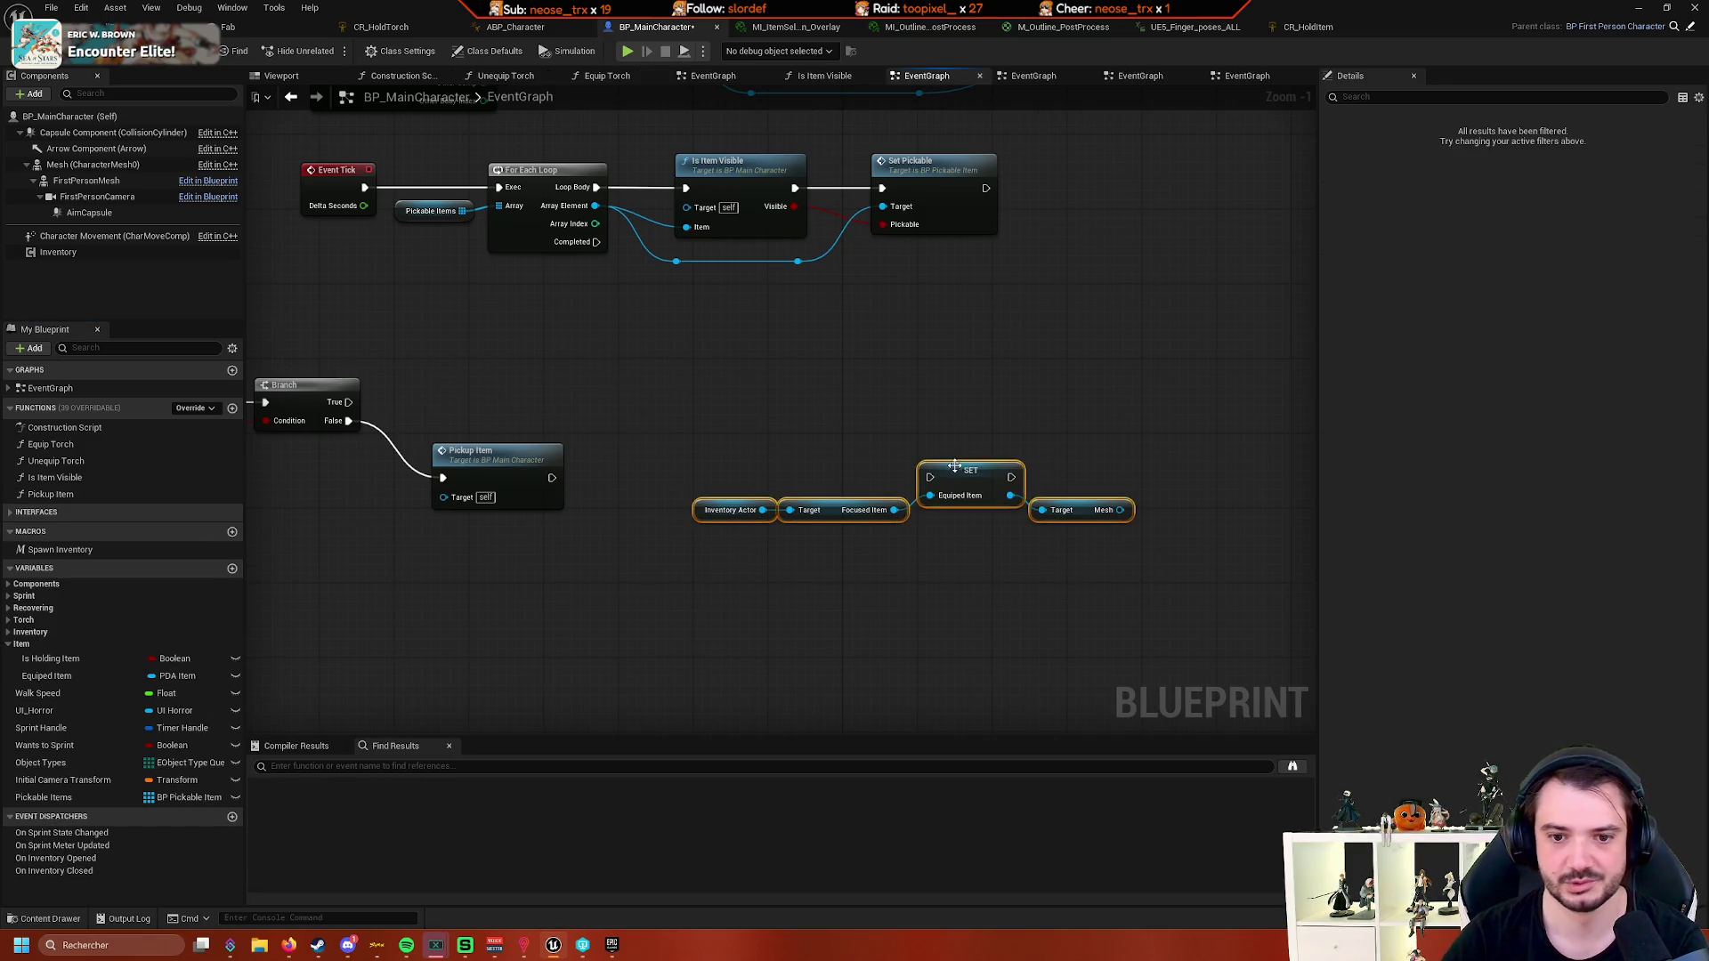
{"action": "left_click_drag", "start_coordinate": [905, 469], "coordinate": [848, 403]}
{"action": "left_click_drag", "start_coordinate": [348, 401], "coordinate": [873, 411]}
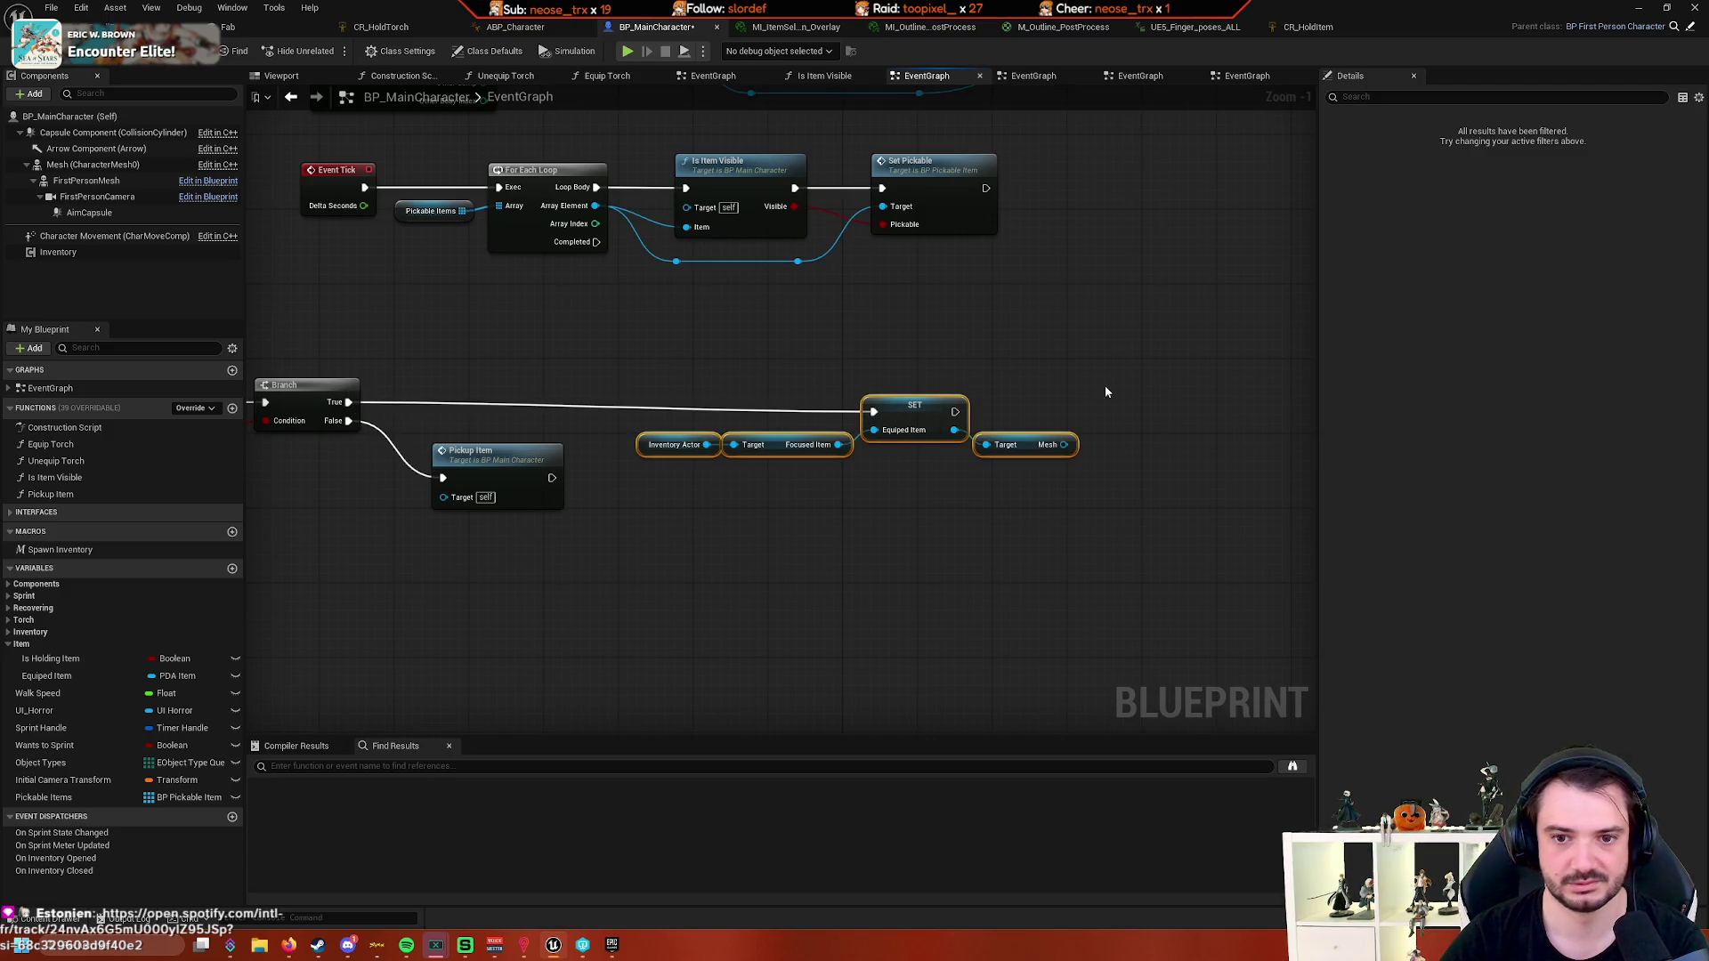
- From the Mesh output, add a Spawn Actor from Class node with class Static Mesh Actor
{"action": "mouse_move", "coordinate": [1056, 469]}
{"action": "left_mouse_down"}
{"action": "mouse_move", "coordinate": [762, 511]}
{"action": "mouse_move", "coordinate": [888, 452]}
{"action": "left_mouse_up"}
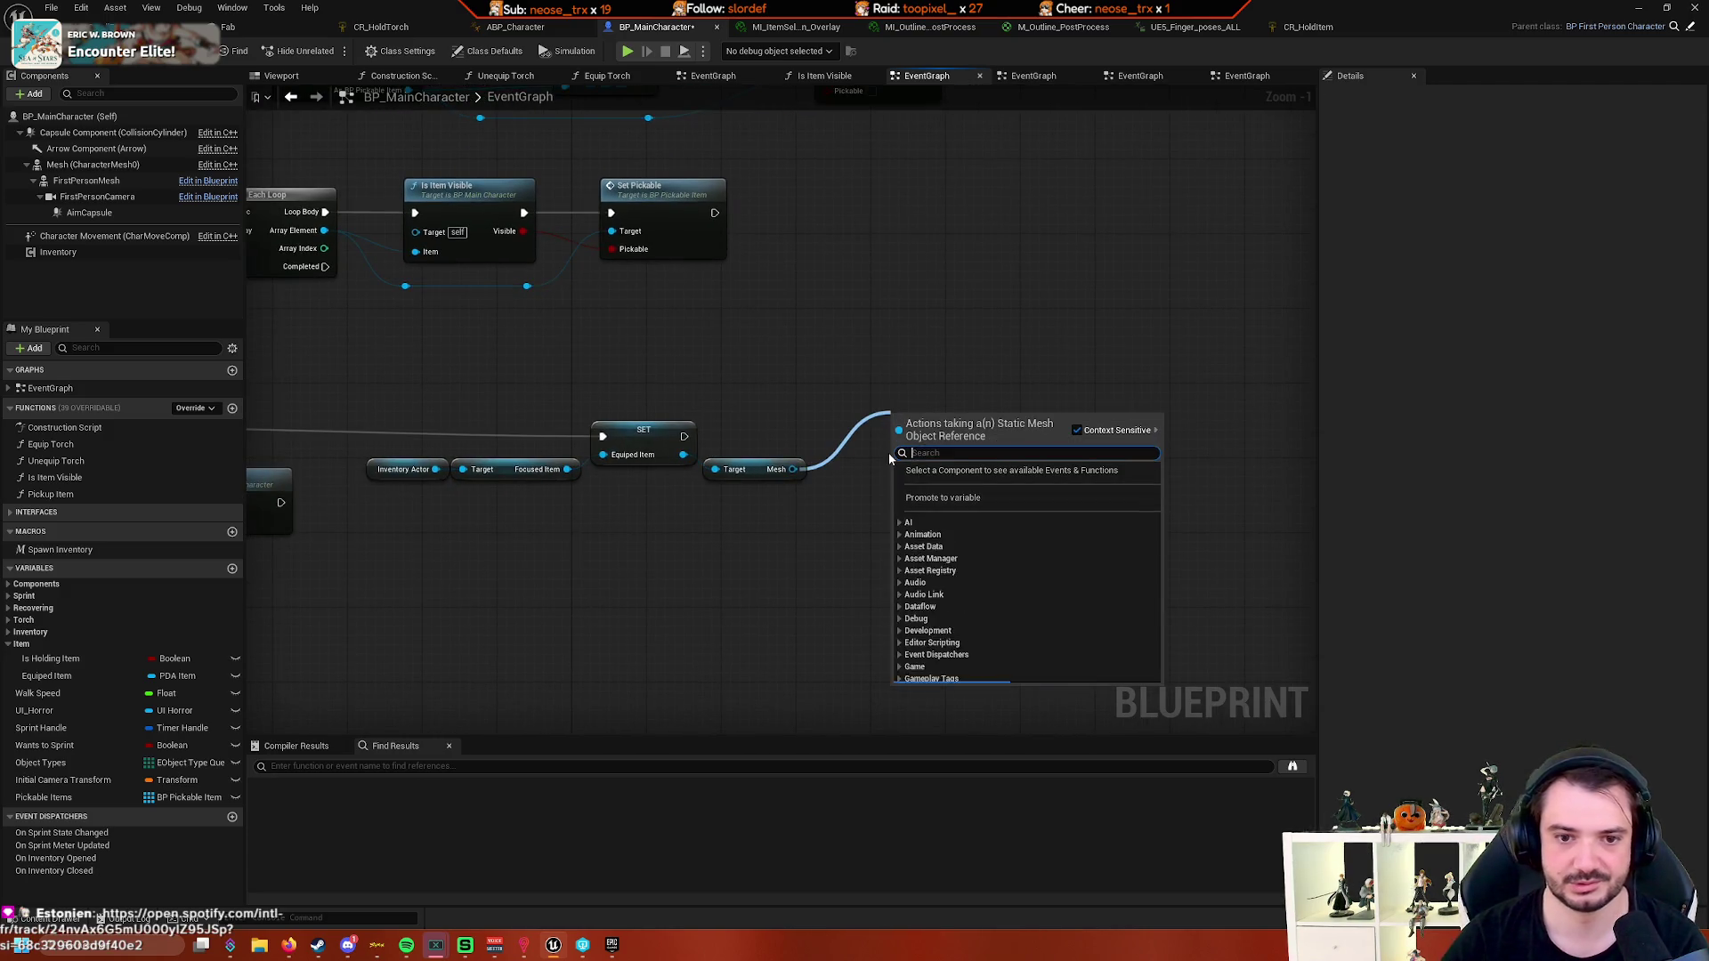
{"action": "type", "text": "spawn"}
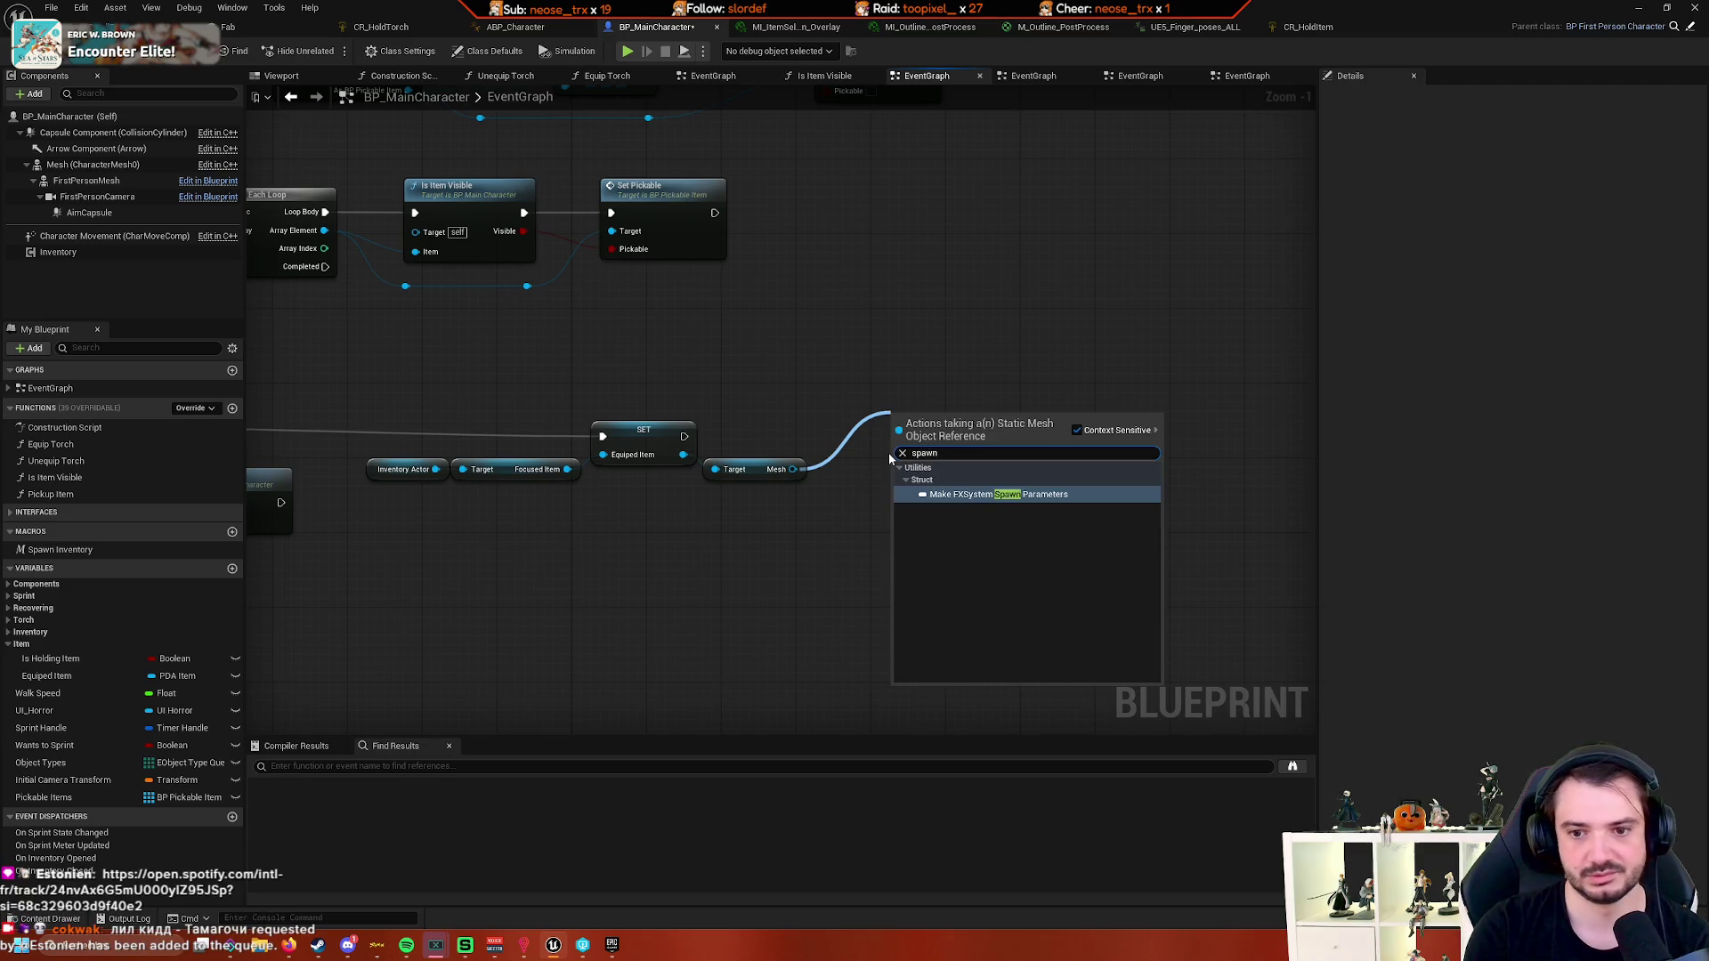
{"action": "left_click", "coordinate": [1076, 429]}
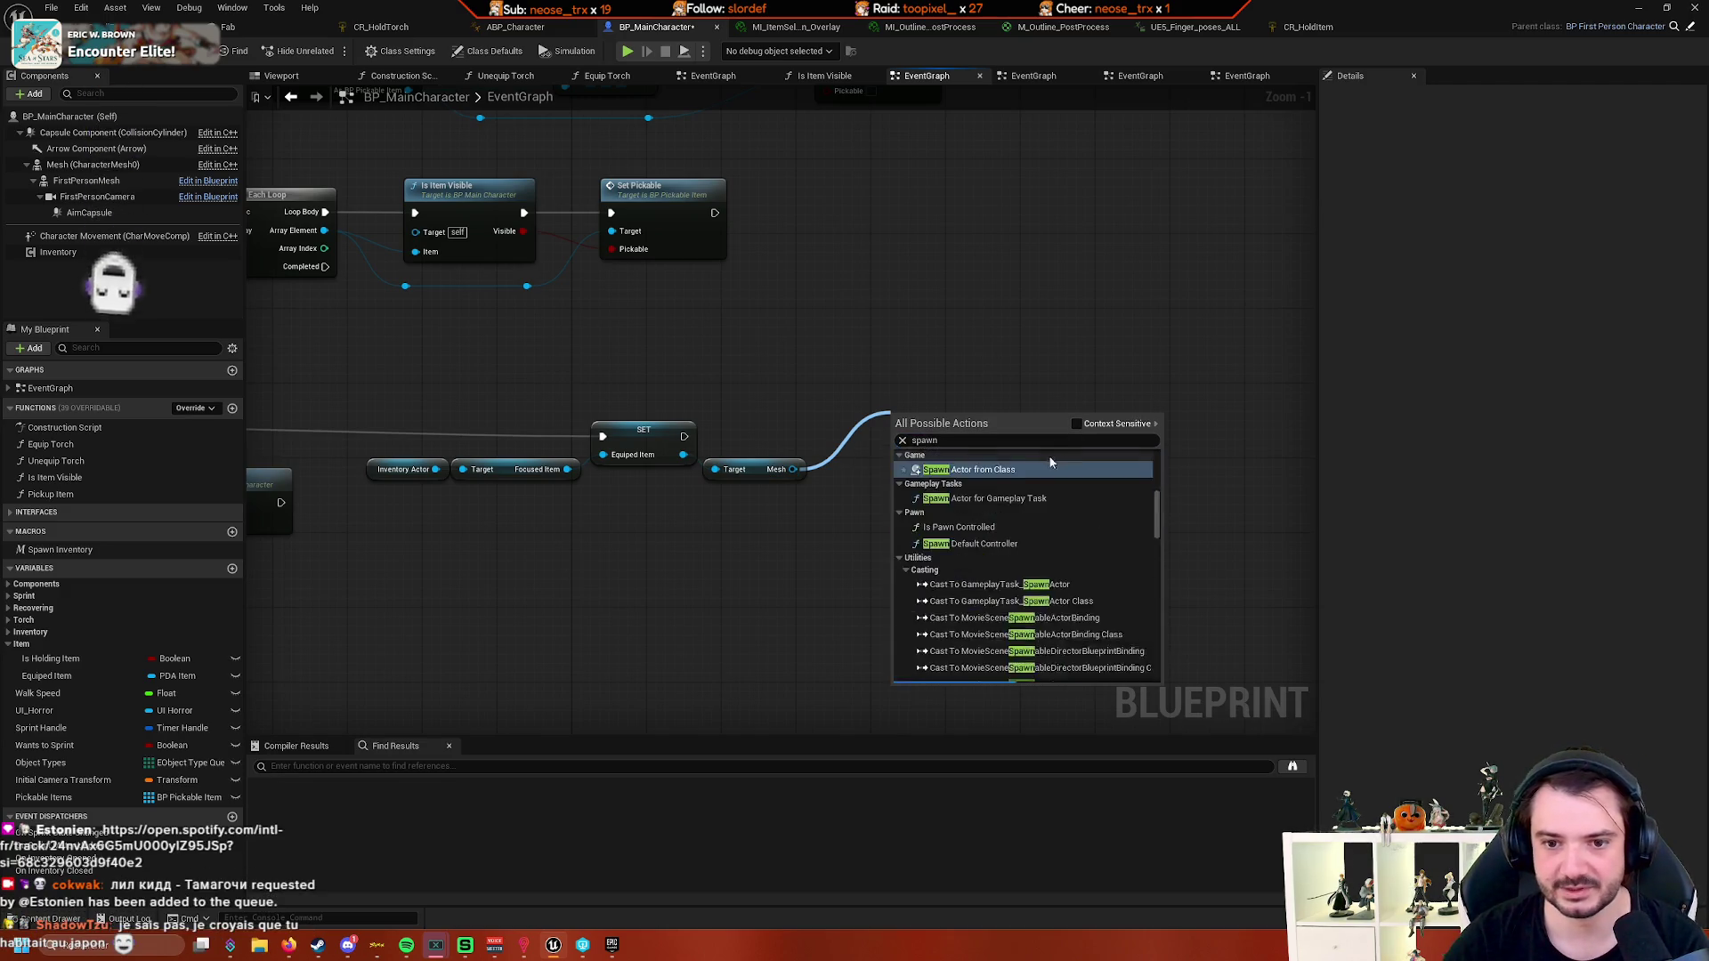
{"action": "scroll", "coordinate": [1016, 475], "scroll_direction": "down", "scroll_amount": 5}
{"action": "left_click", "coordinate": [966, 475]}
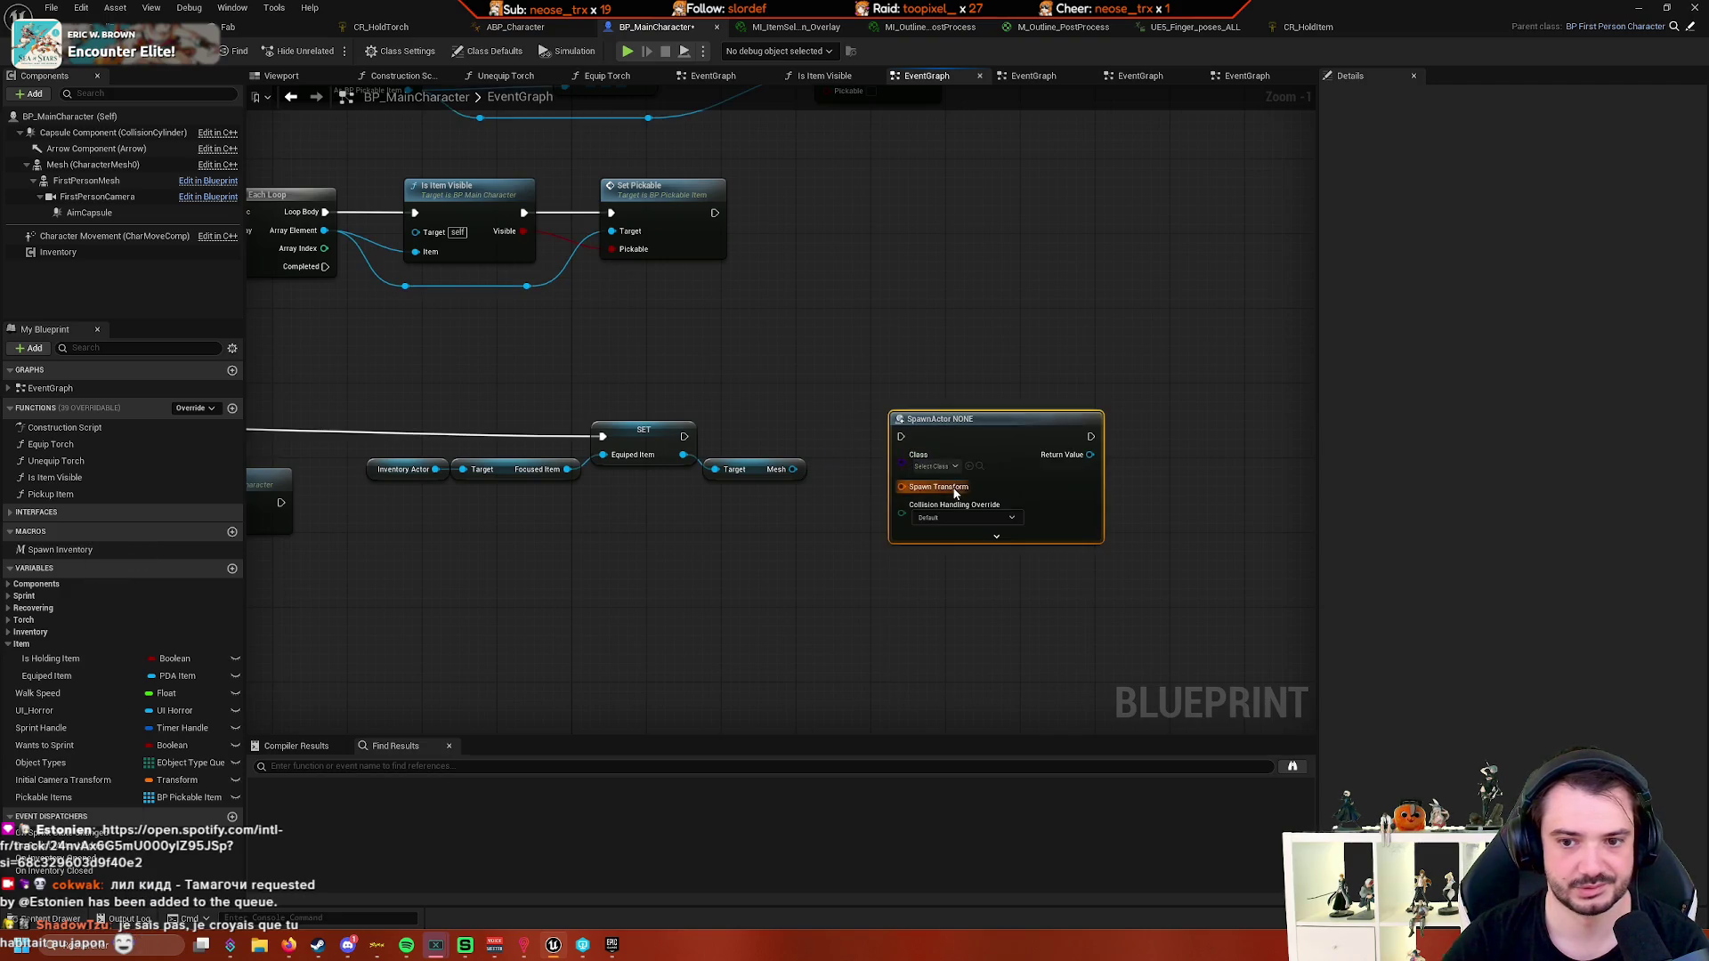
{"action": "left_click", "coordinate": [957, 470]}
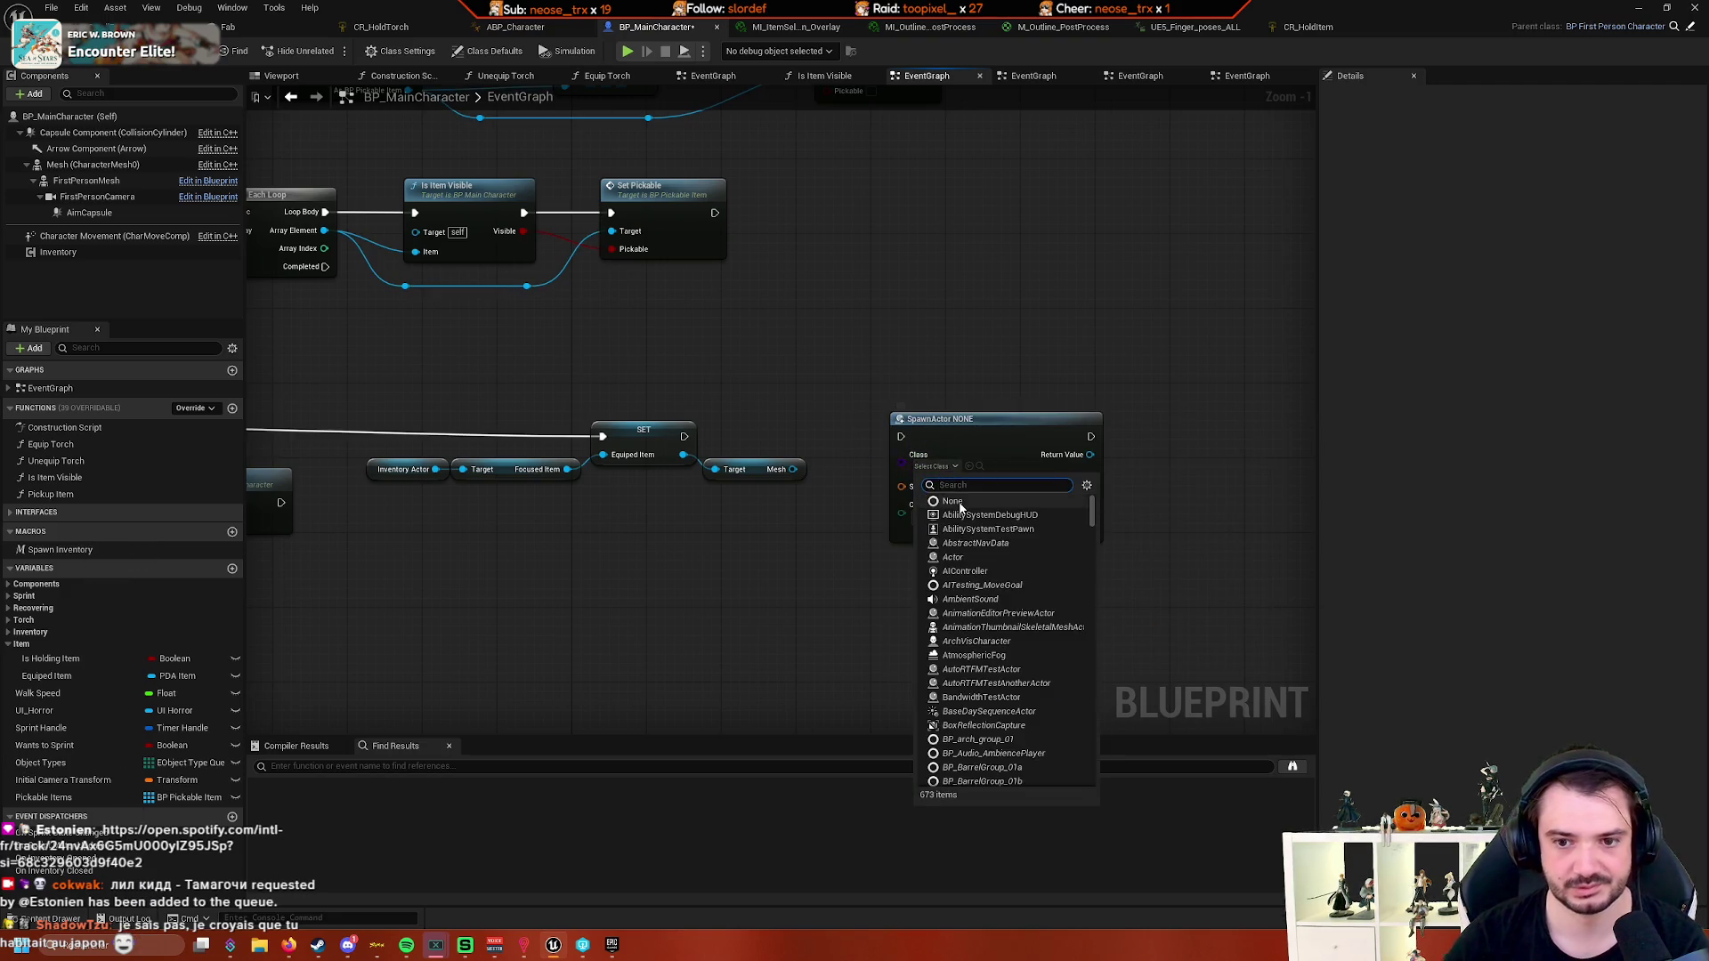
{"action": "type", "text": "static"}
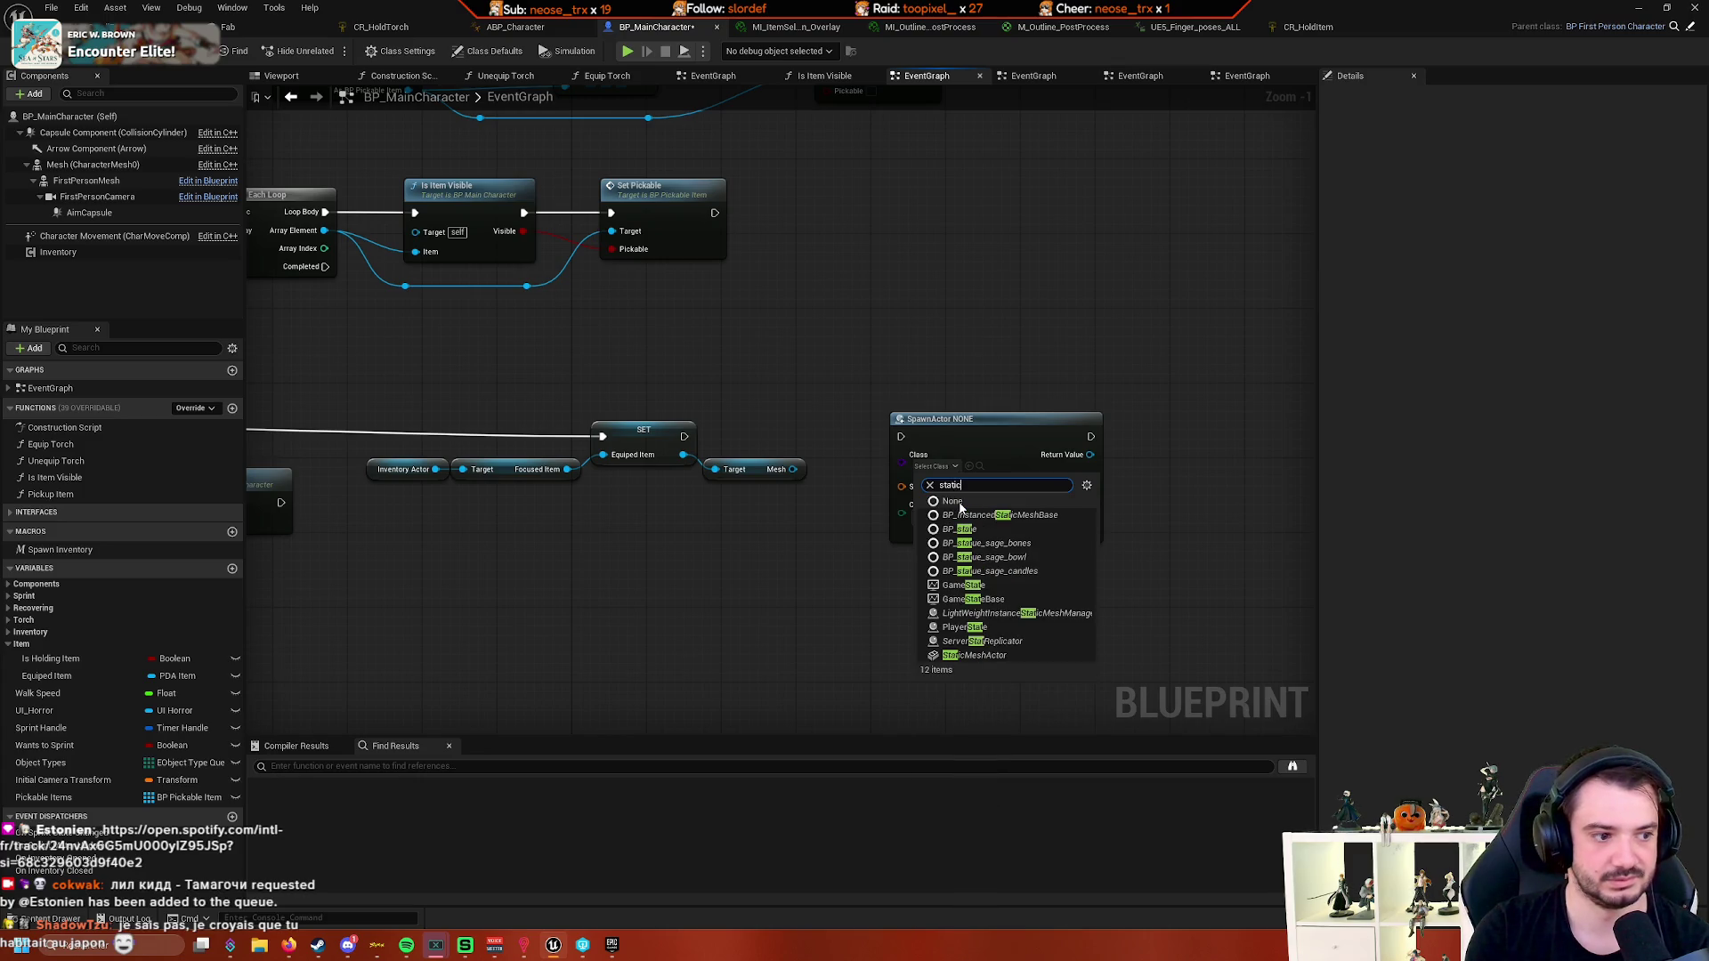
{"action": "type", "text": " m"}
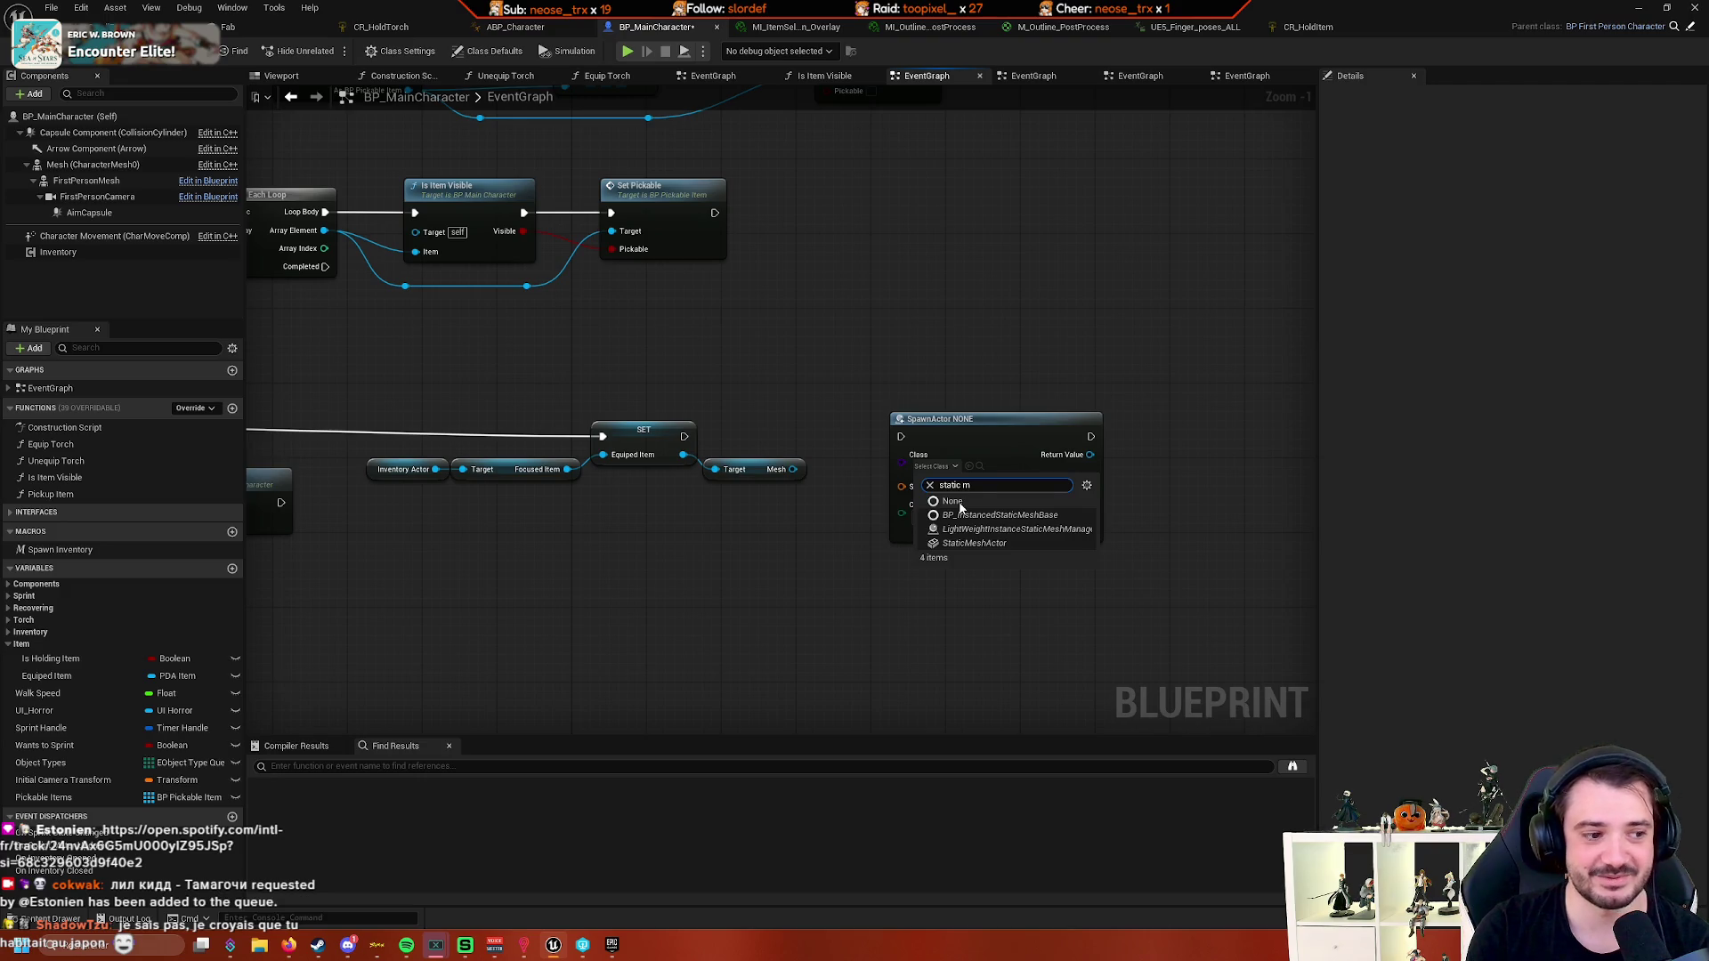
{"action": "left_click", "coordinate": [974, 543]}
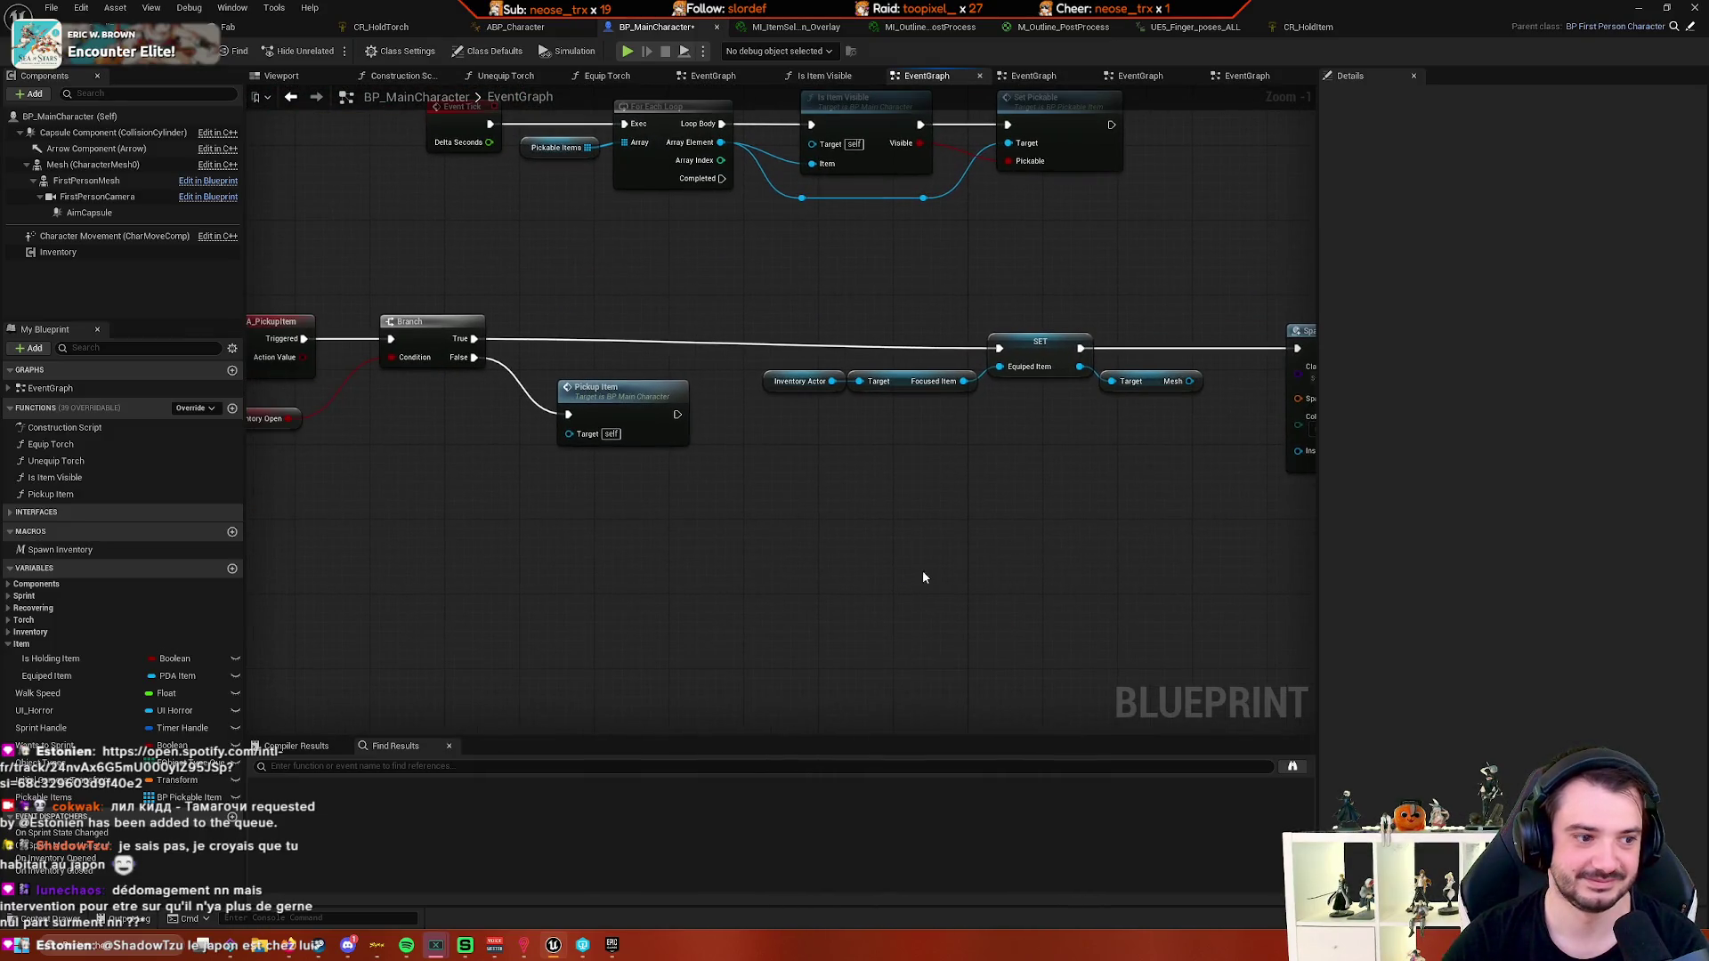
- Reposition the pasted and SpawnActor nodes, undoing and redoing the move
{"action": "left_click_drag", "start_coordinate": [656, 622], "coordinate": [1181, 341]}
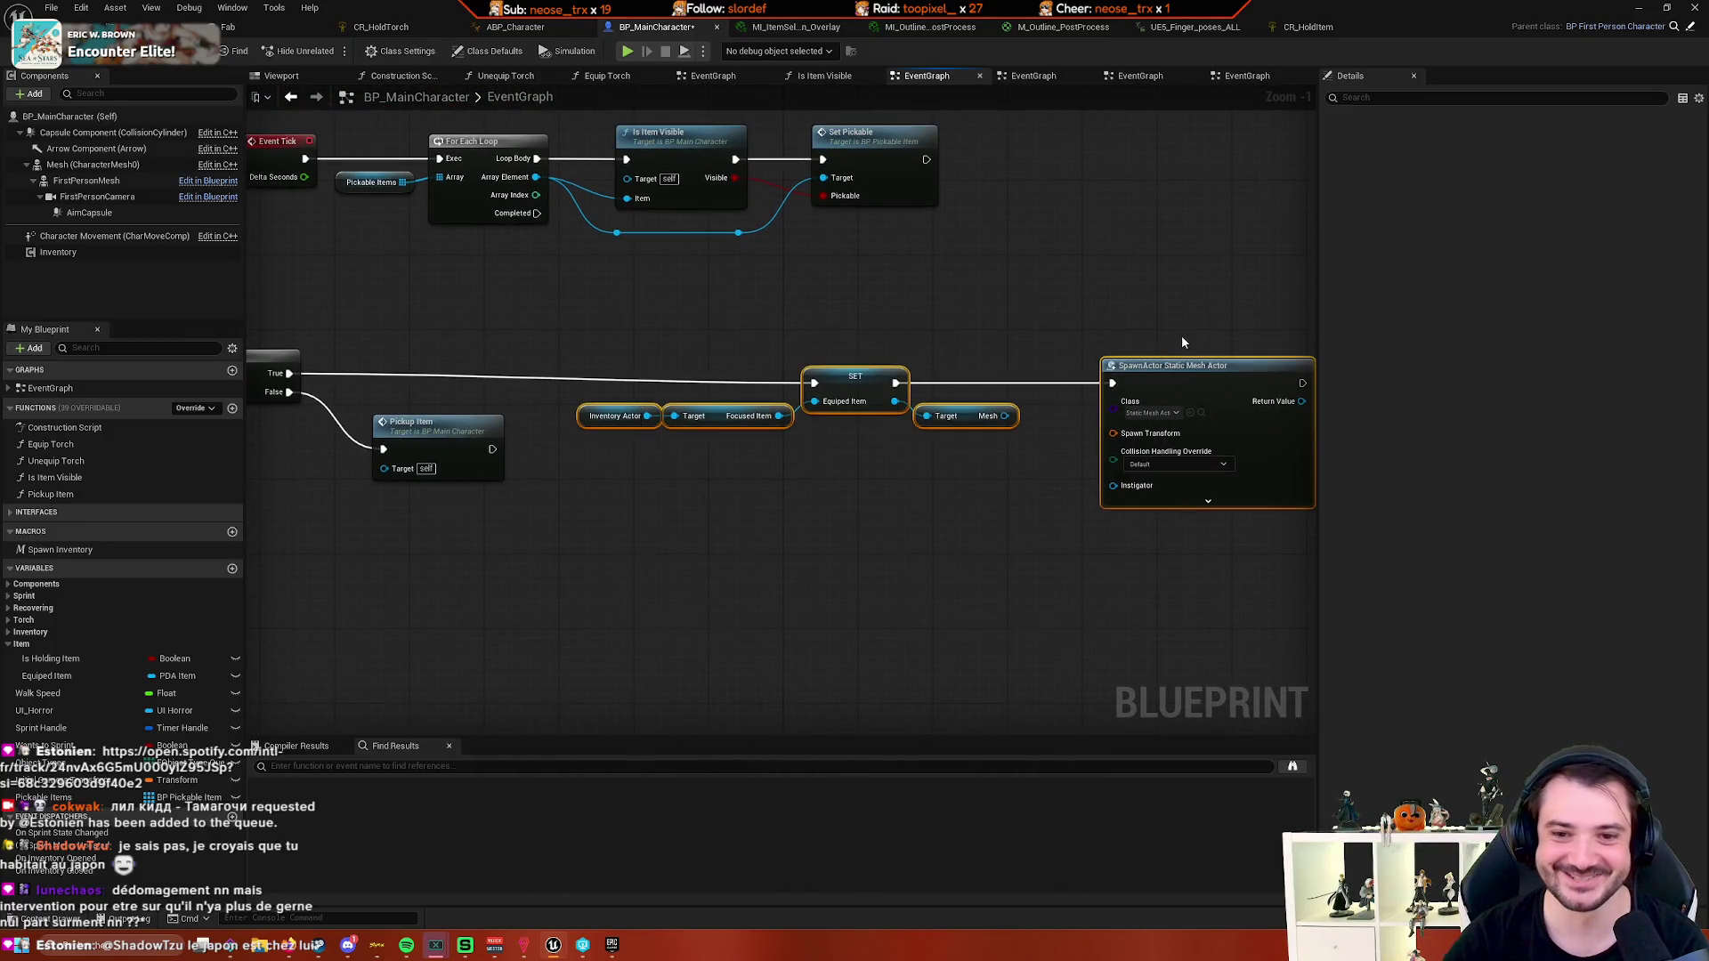
{"action": "left_click", "coordinate": [814, 543]}
{"action": "left_click_drag", "start_coordinate": [675, 554], "coordinate": [1193, 372]}
{"action": "key", "text": "ctrl+z"}
{"action": "key", "text": "ctrl+z"}
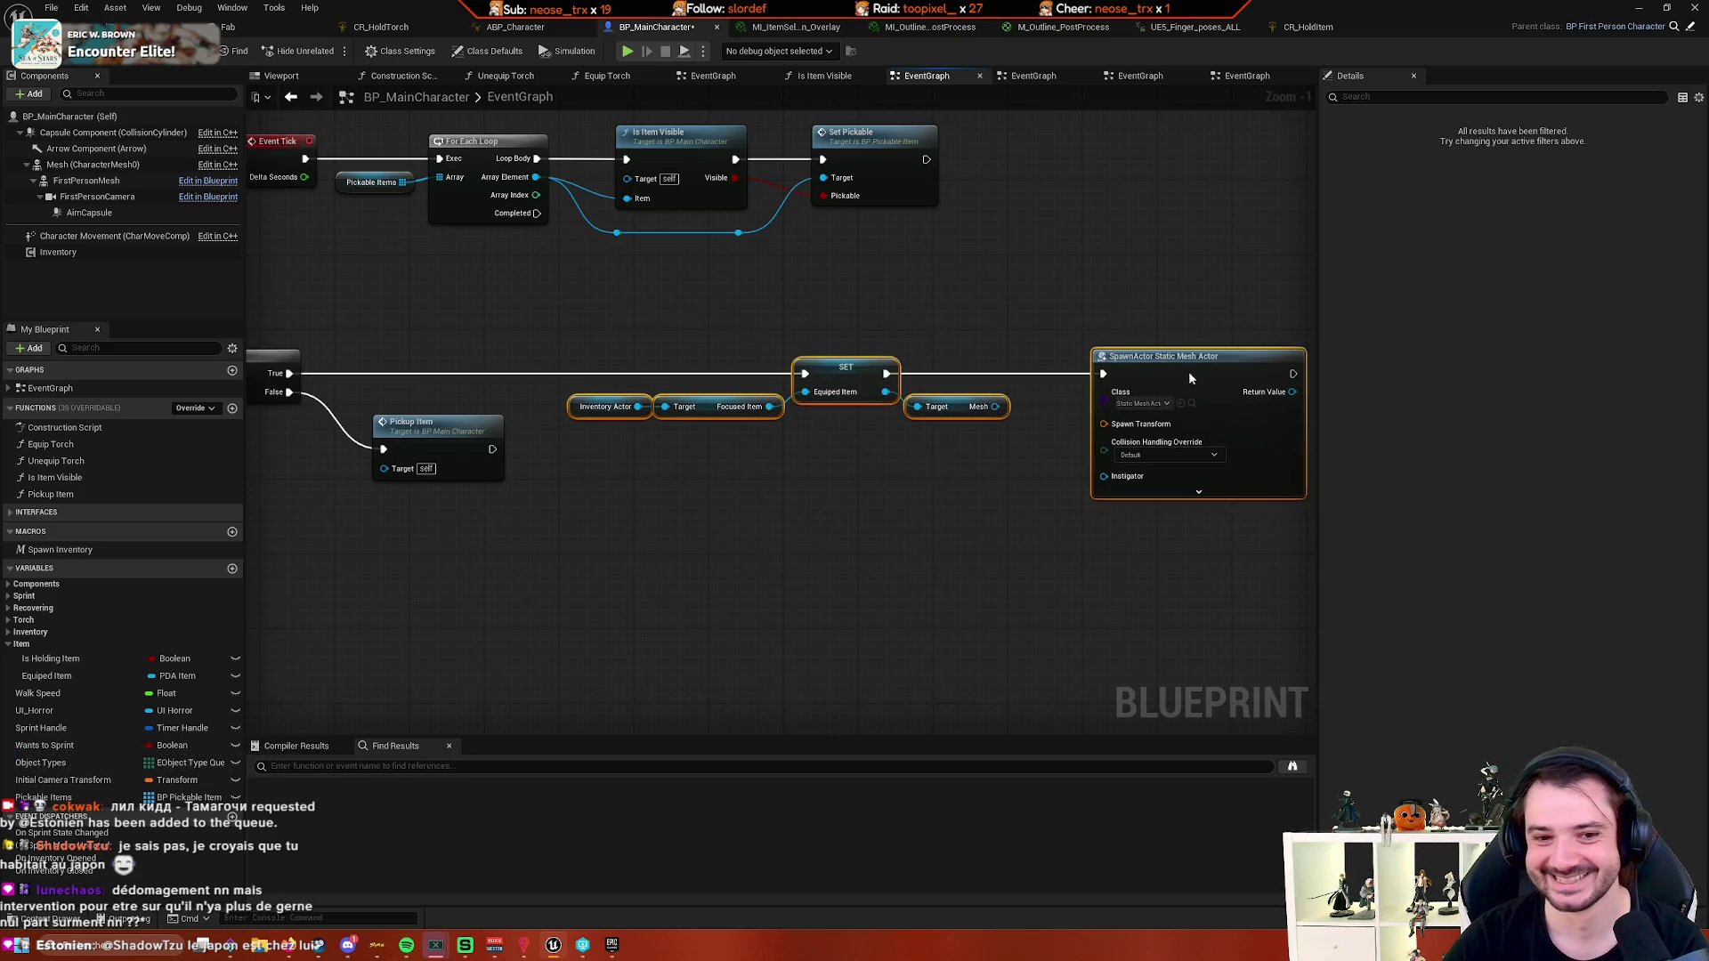
{"action": "left_click", "coordinate": [674, 453]}
{"action": "key", "text": "ctrl+y"}
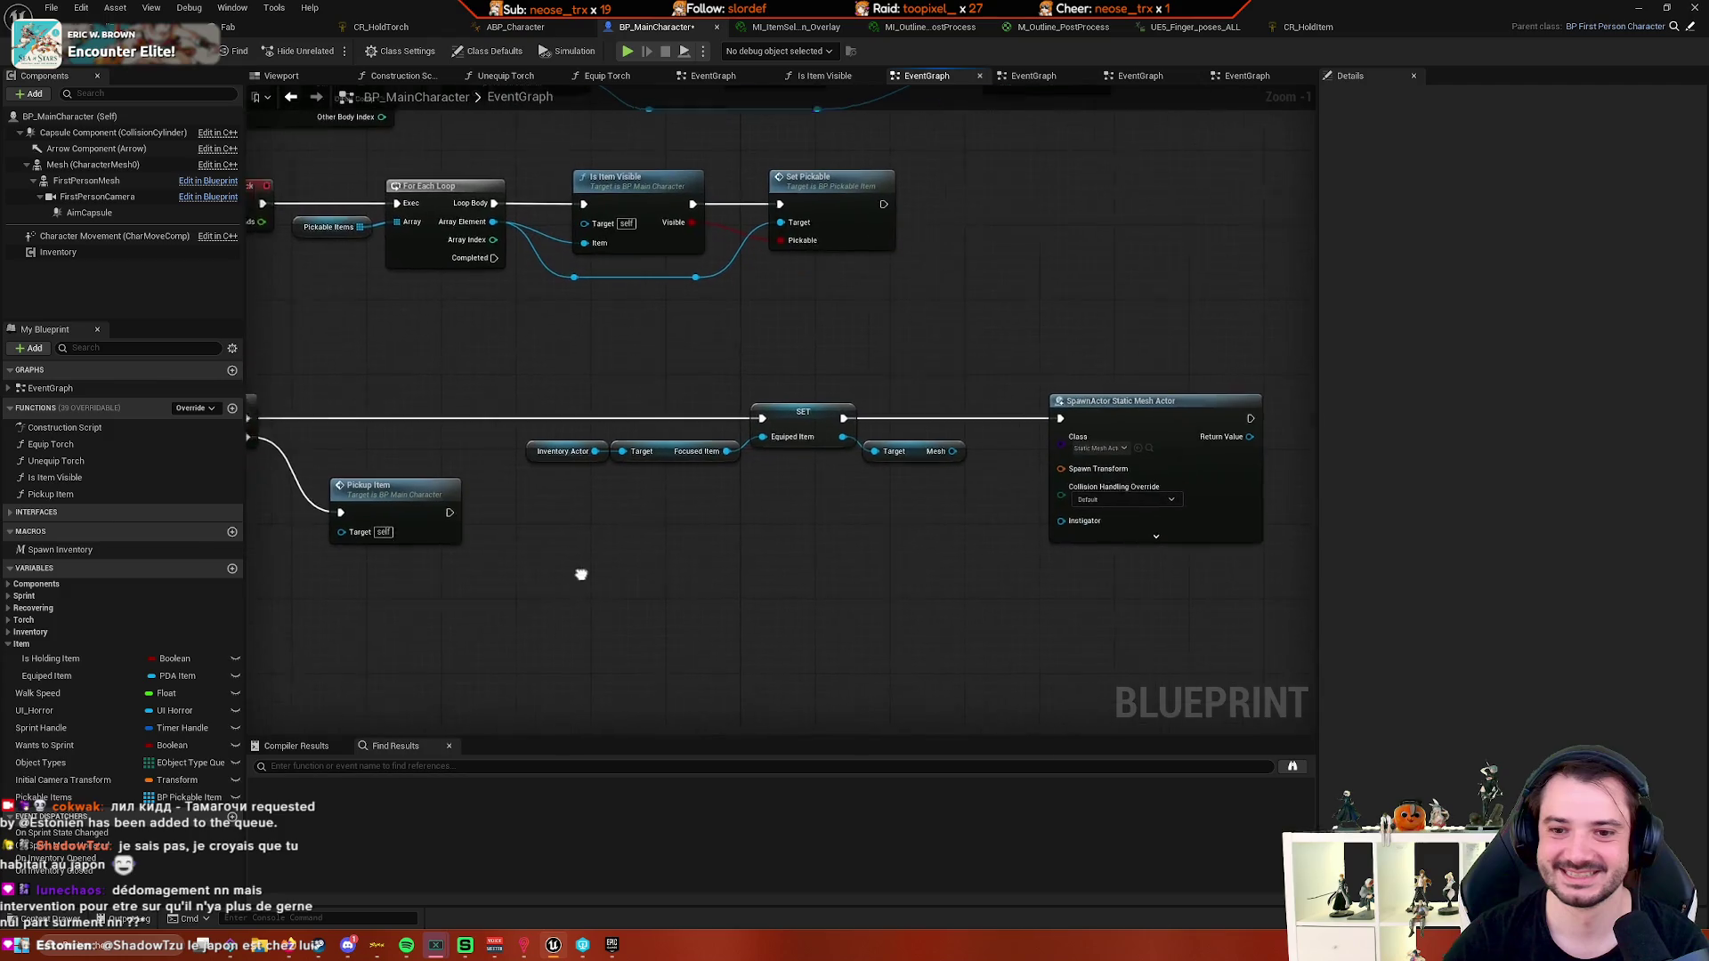
- Rearrange the SET Equiped Item group, SpawnActor node and Mesh getter so the getter sits beneath the spawn node
{"action": "left_click_drag", "start_coordinate": [532, 532], "coordinate": [830, 426]}
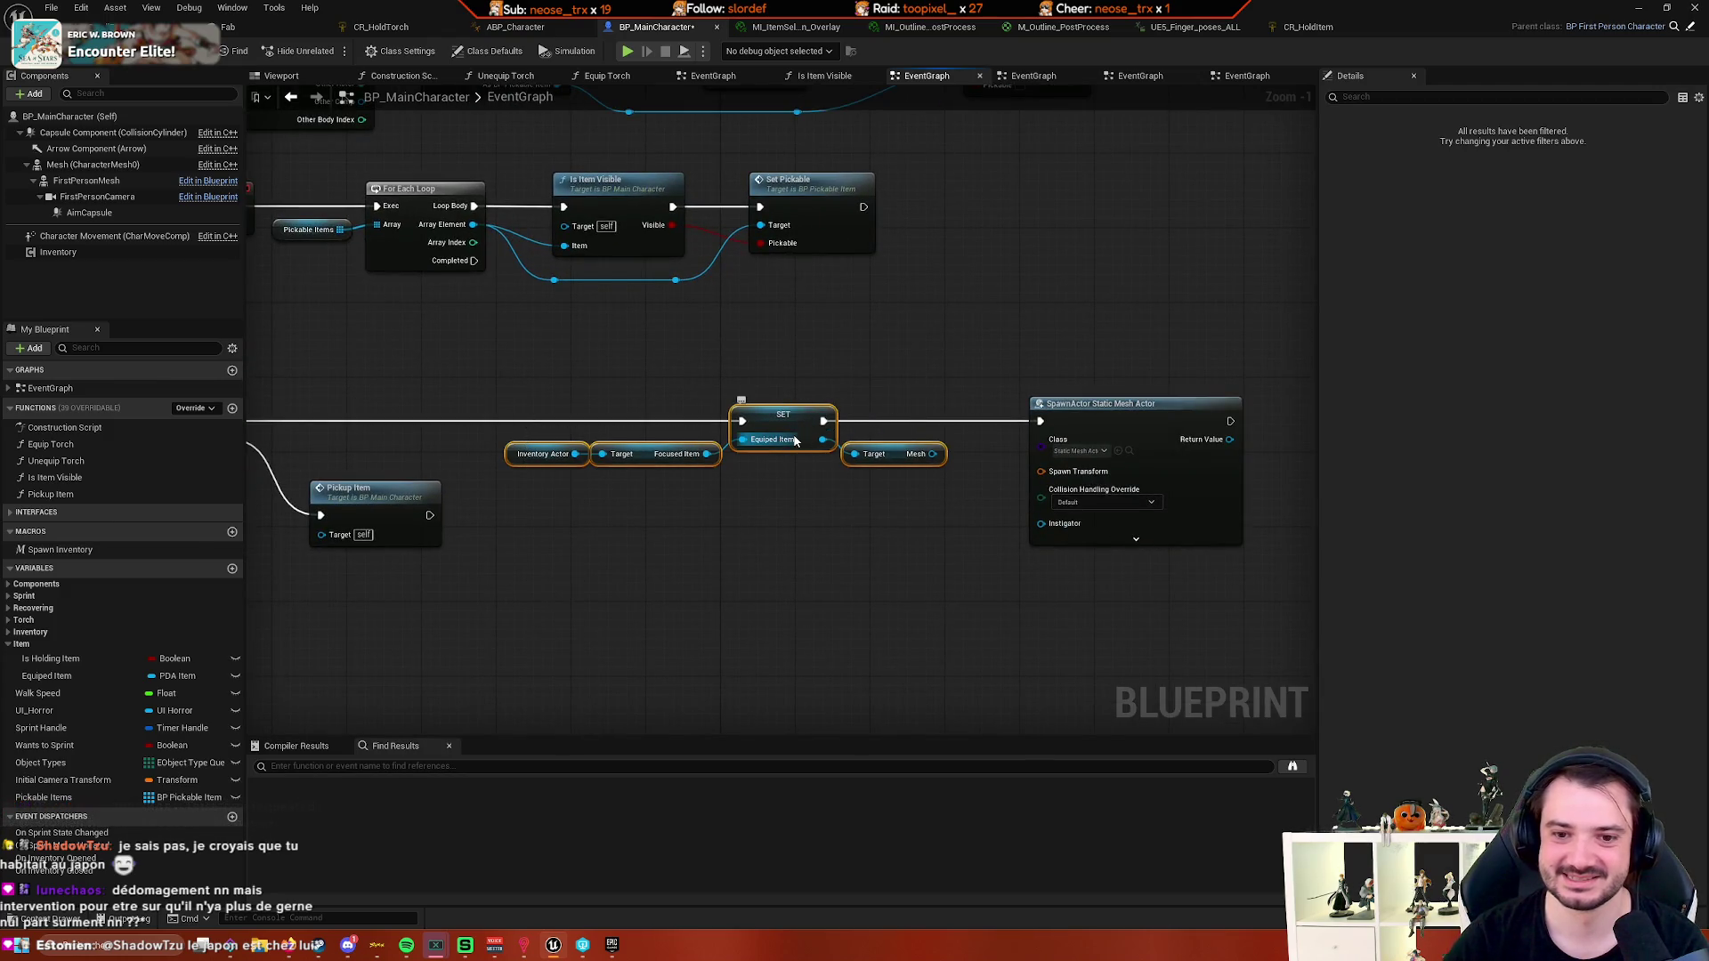
{"action": "scroll", "coordinate": [927, 522], "scroll_direction": "up", "scroll_amount": 1}
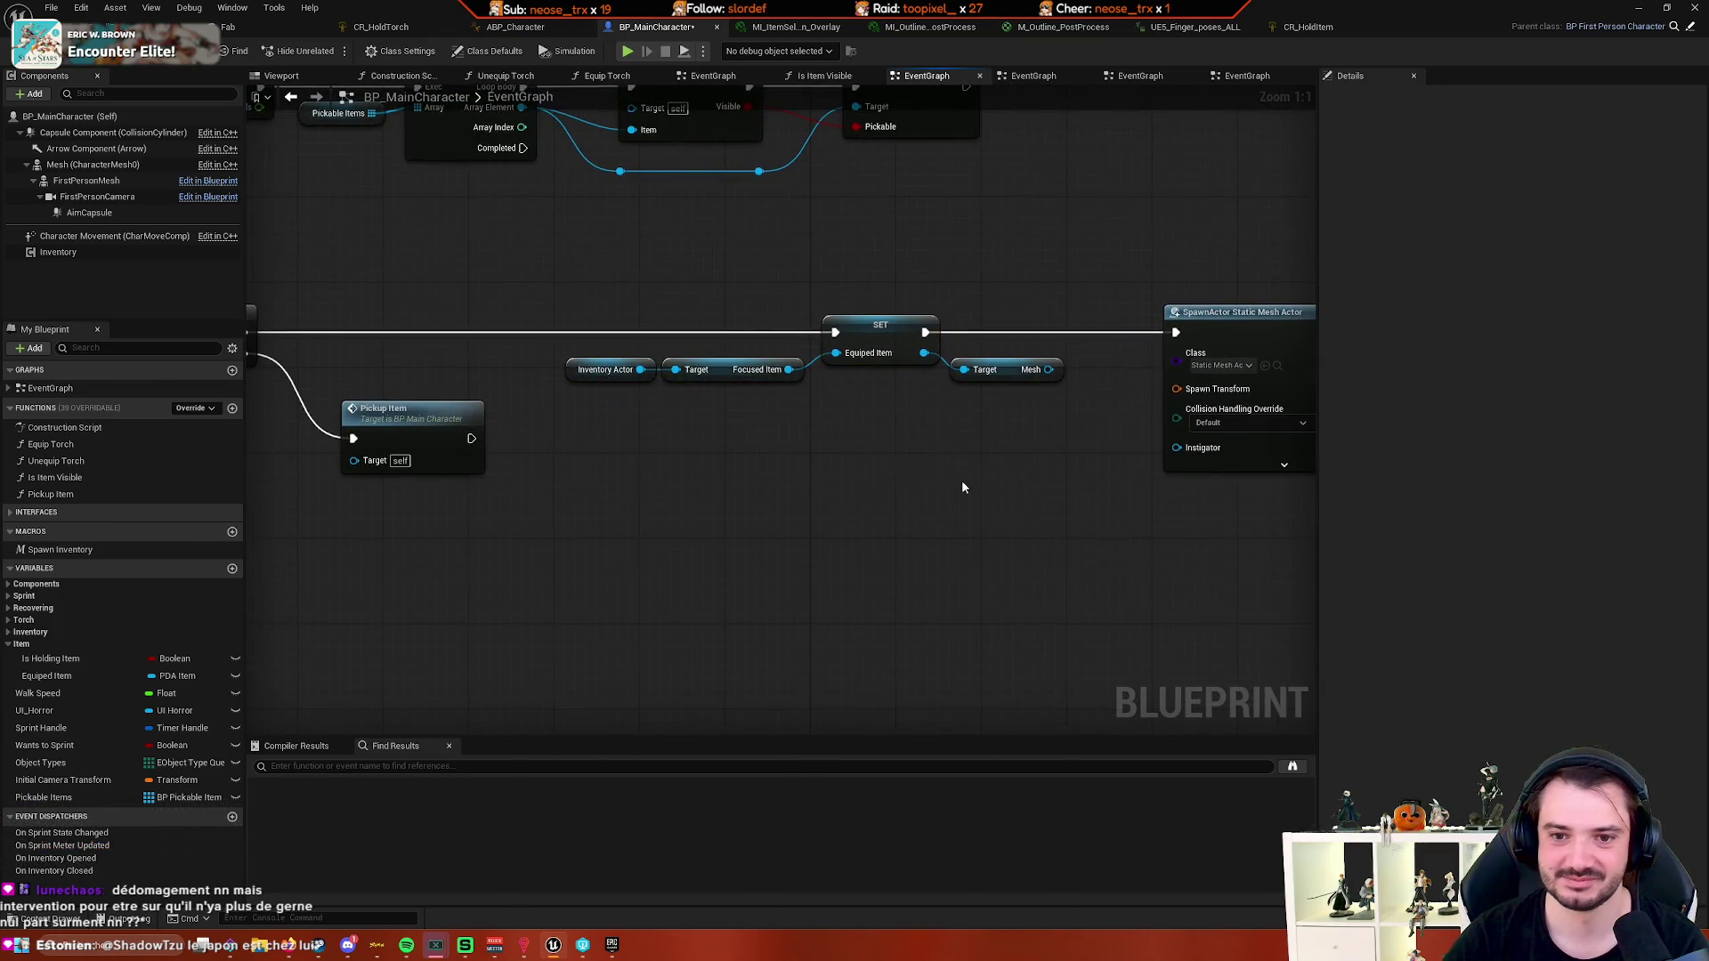
{"action": "left_click_drag", "start_coordinate": [724, 419], "coordinate": [591, 374]}
{"action": "left_click_drag", "start_coordinate": [873, 338], "coordinate": [669, 328]}
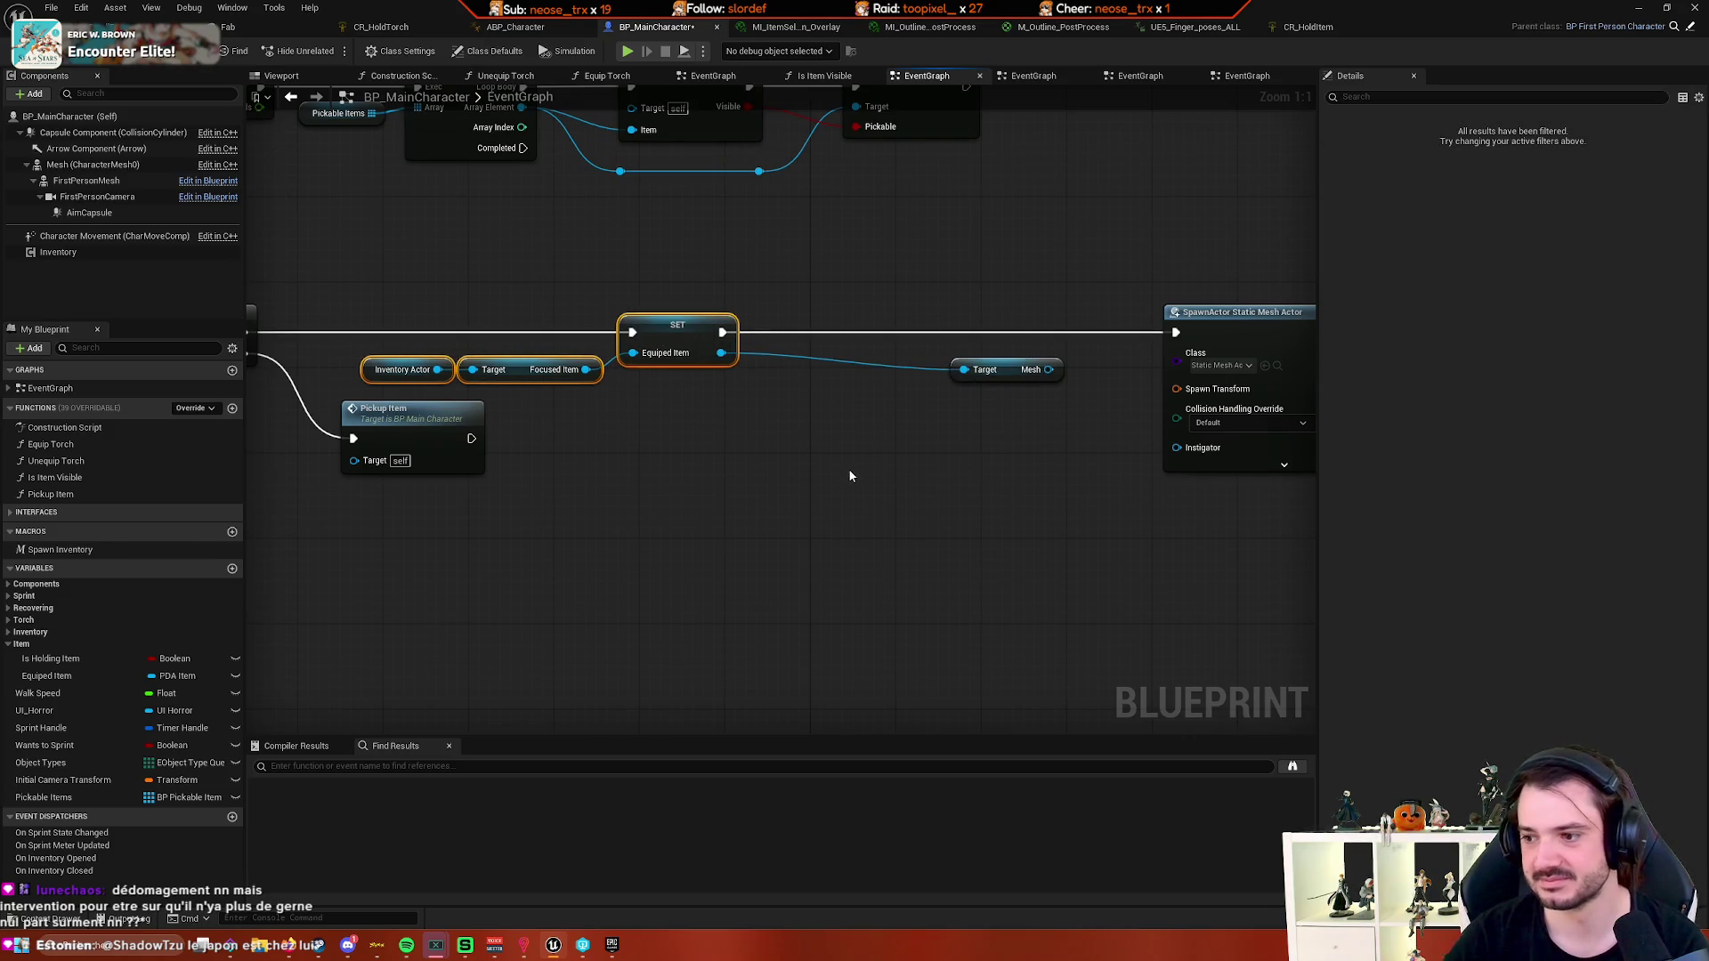
{"action": "mouse_move", "coordinate": [833, 472]}
{"action": "left_mouse_down"}
{"action": "mouse_move", "coordinate": [724, 522]}
{"action": "mouse_move", "coordinate": [616, 514]}
{"action": "left_mouse_up"}
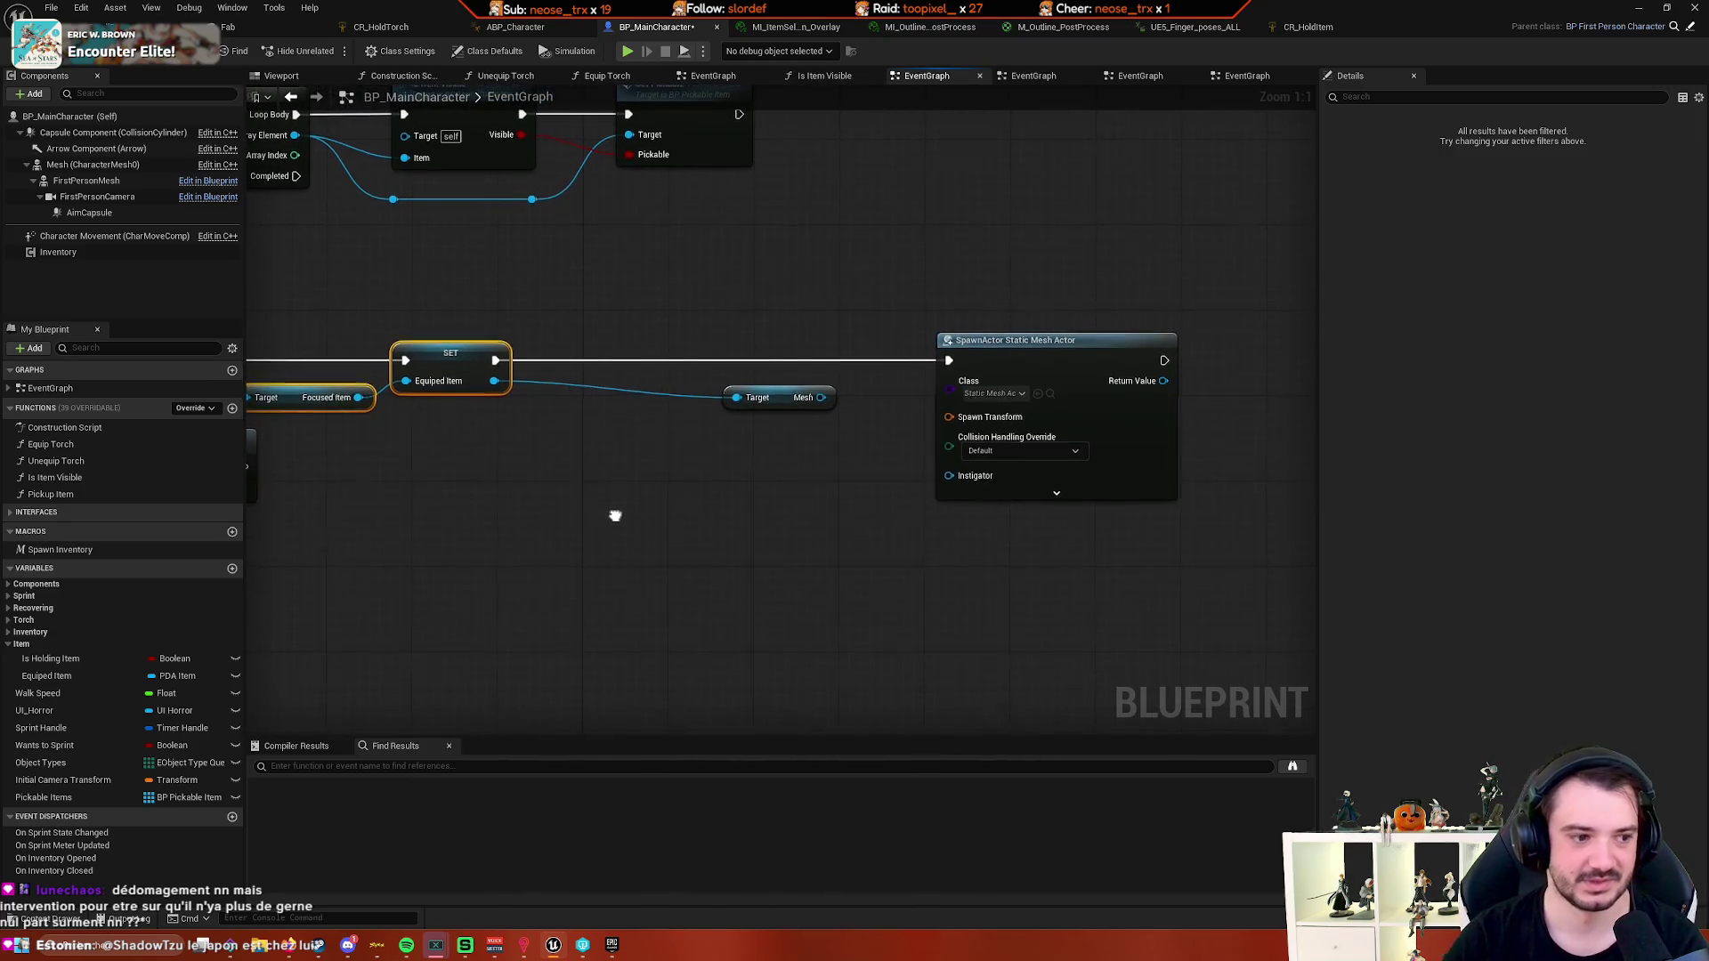
{"action": "left_click_drag", "start_coordinate": [724, 553], "coordinate": [685, 551]}
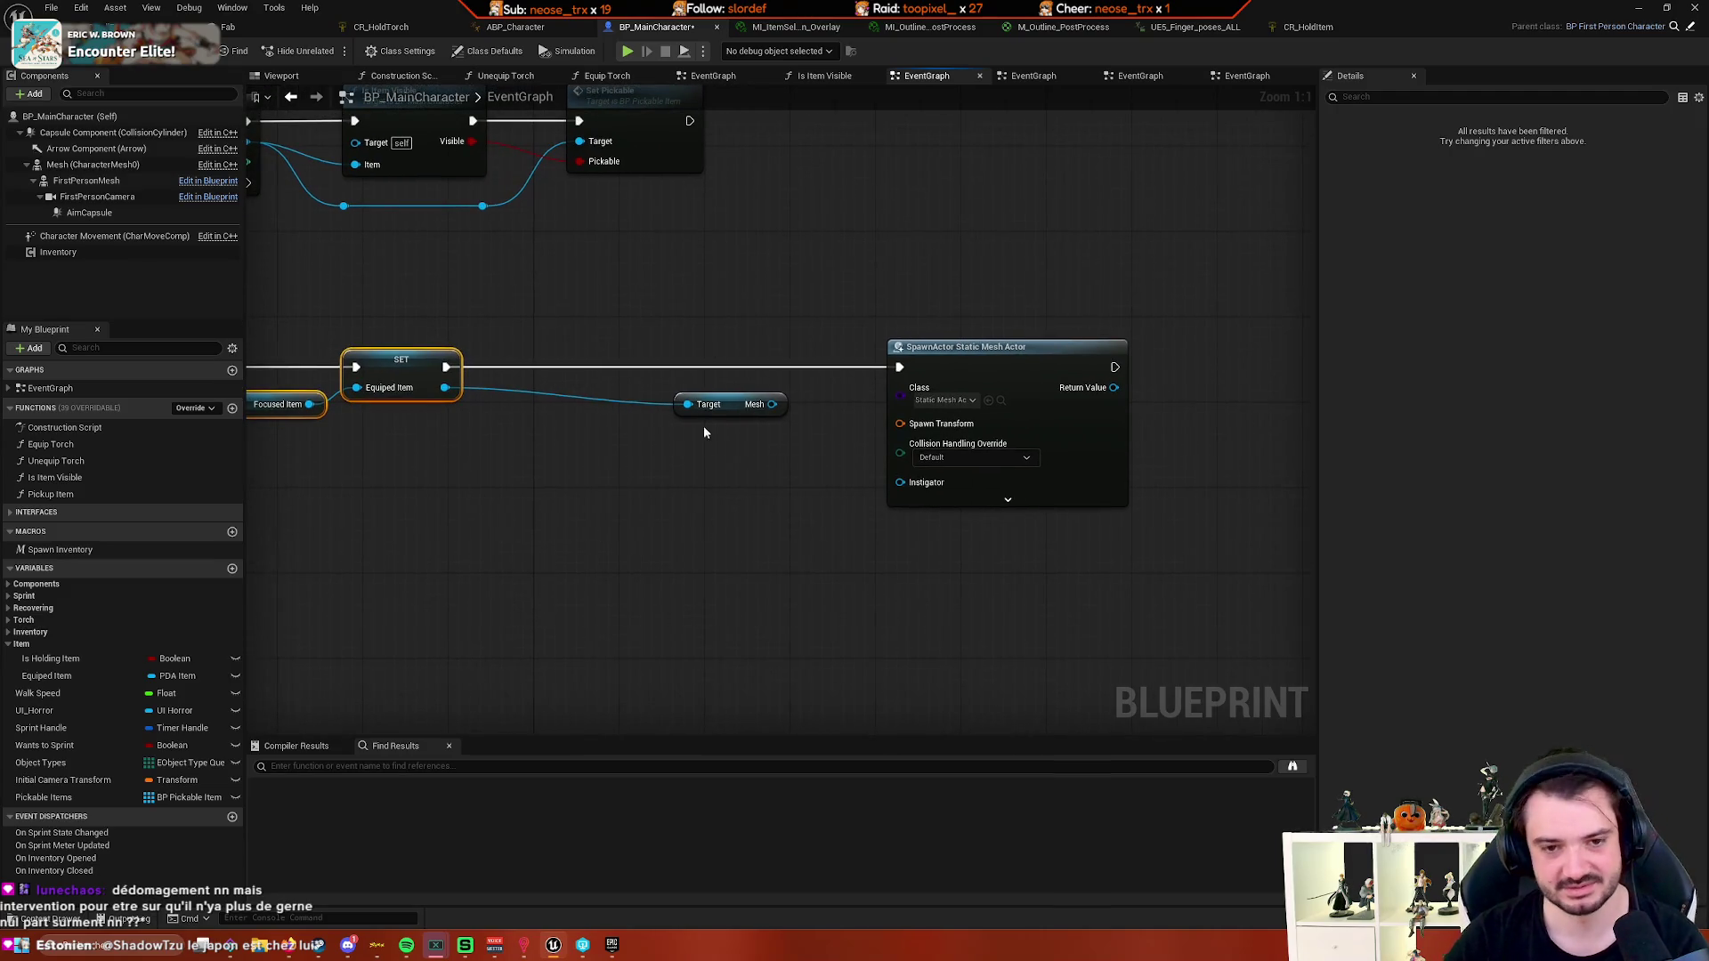
{"action": "left_click_drag", "start_coordinate": [712, 405], "coordinate": [650, 497]}
{"action": "mouse_move", "coordinate": [677, 587]}
{"action": "left_mouse_down"}
{"action": "mouse_move", "coordinate": [867, 632]}
{"action": "mouse_move", "coordinate": [740, 545]}
{"action": "left_mouse_up"}
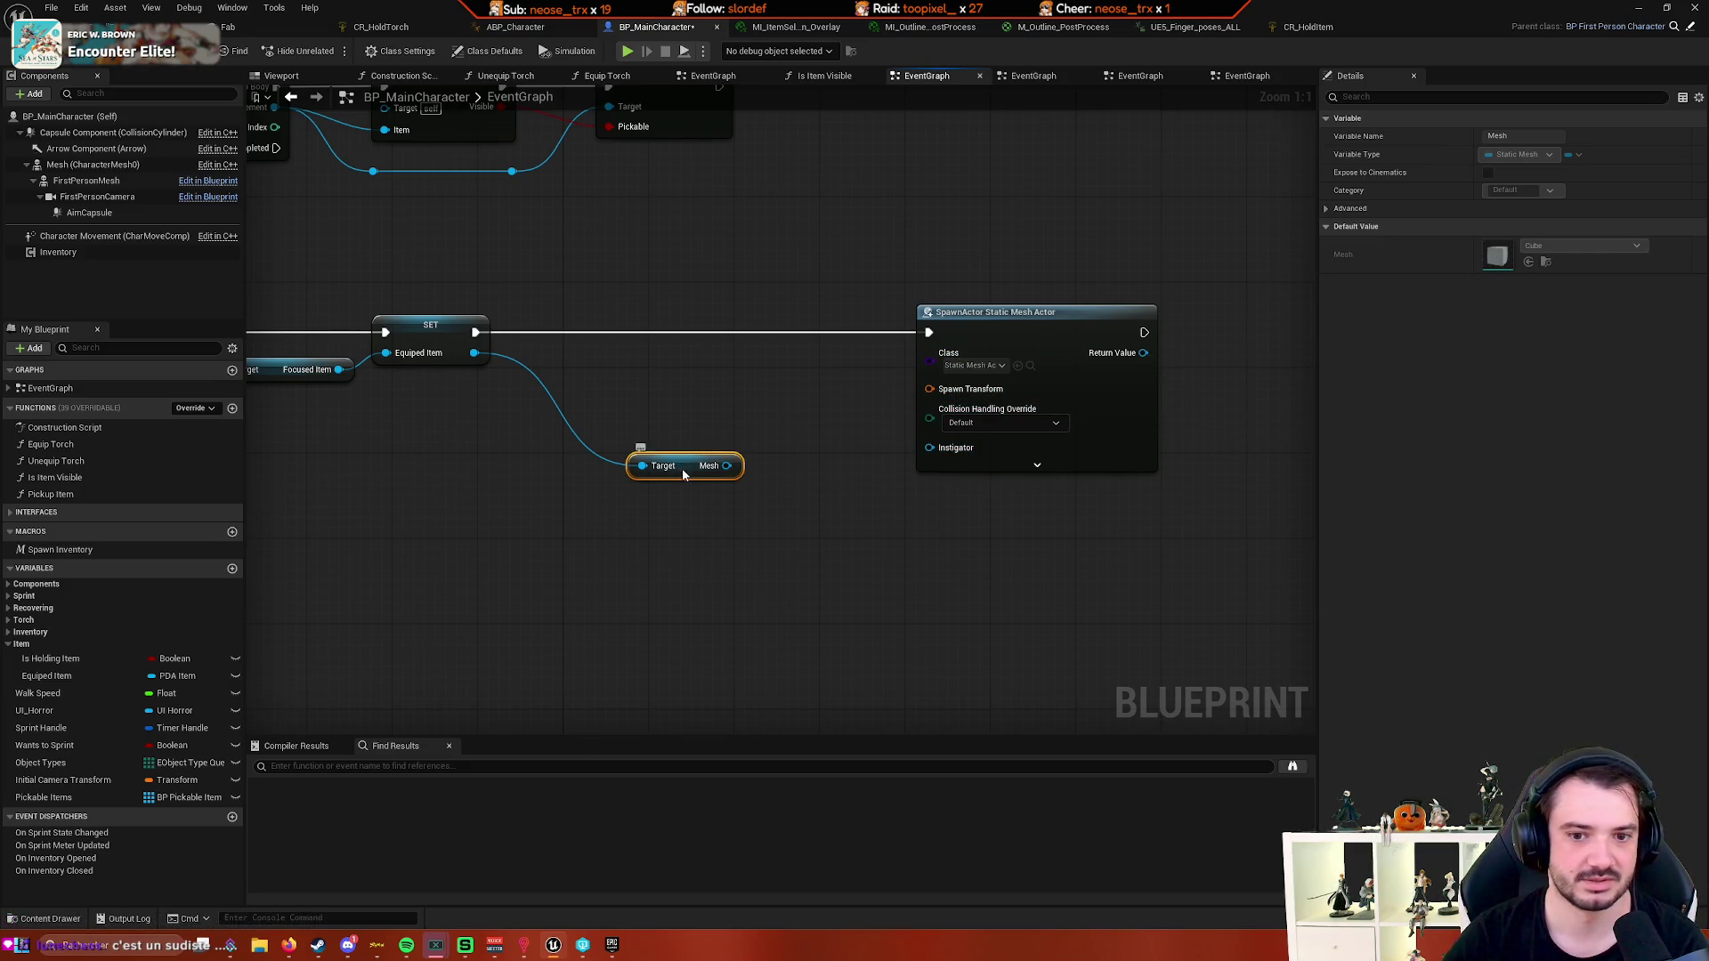
{"action": "mouse_move", "coordinate": [682, 468]}
{"action": "left_mouse_down"}
{"action": "mouse_move", "coordinate": [691, 505]}
{"action": "mouse_move", "coordinate": [756, 443]}
{"action": "mouse_move", "coordinate": [775, 482]}
{"action": "left_mouse_up"}
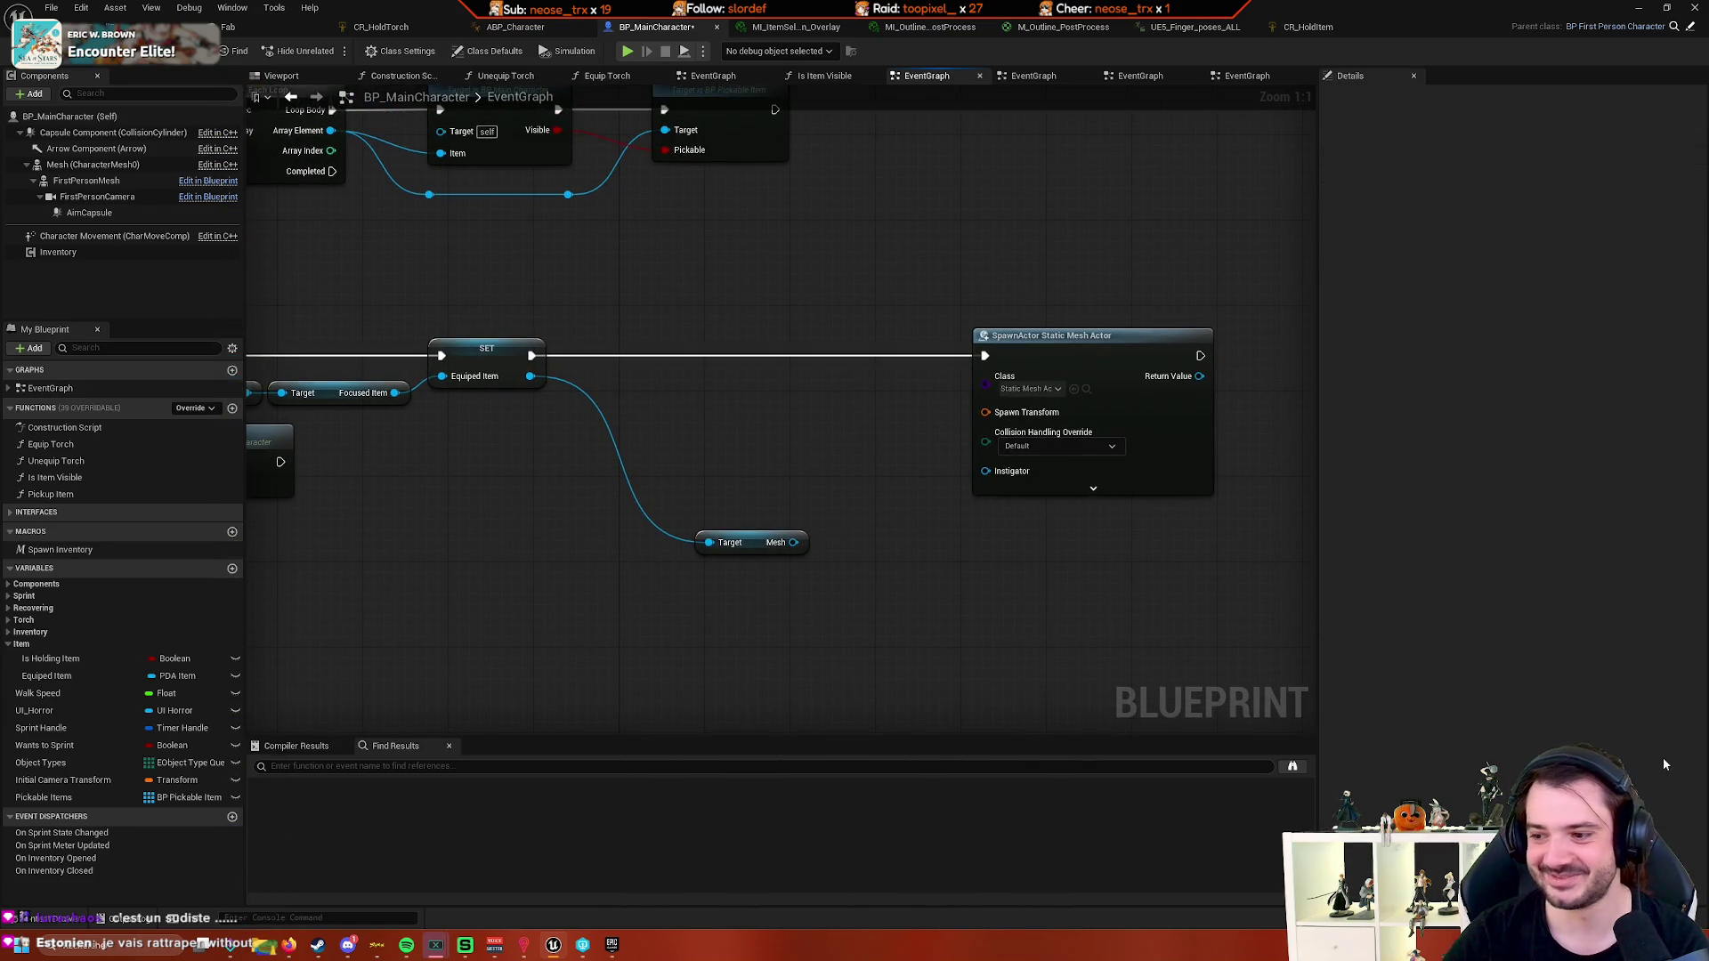
{"action": "mouse_move", "coordinate": [937, 333]}
{"action": "left_mouse_down"}
{"action": "mouse_move", "coordinate": [1088, 333]}
{"action": "mouse_move", "coordinate": [1106, 317]}
{"action": "left_mouse_up"}
{"action": "left_click_drag", "start_coordinate": [1235, 324], "coordinate": [945, 328]}
{"action": "left_click_drag", "start_coordinate": [1020, 570], "coordinate": [870, 525]}
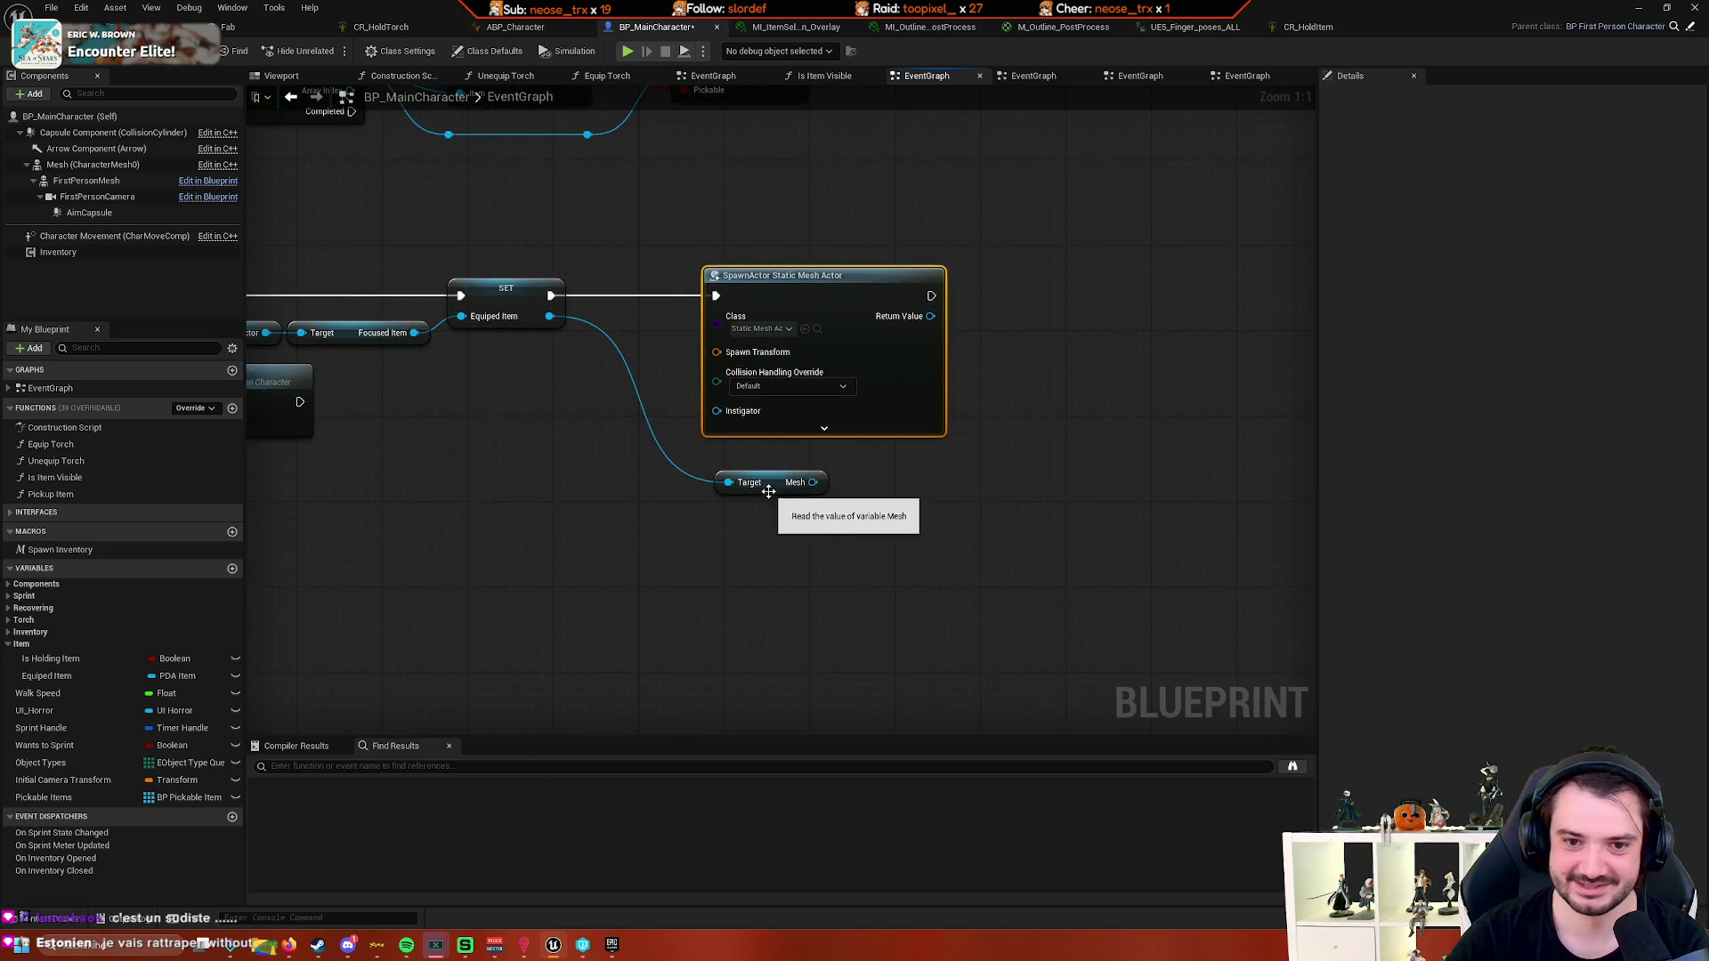
{"action": "left_click_drag", "start_coordinate": [782, 487], "coordinate": [900, 477]}
- Remove the reroute point and connect Equiped Item directly to the Mesh getter's Target pin
{"action": "left_click", "coordinate": [772, 455]}
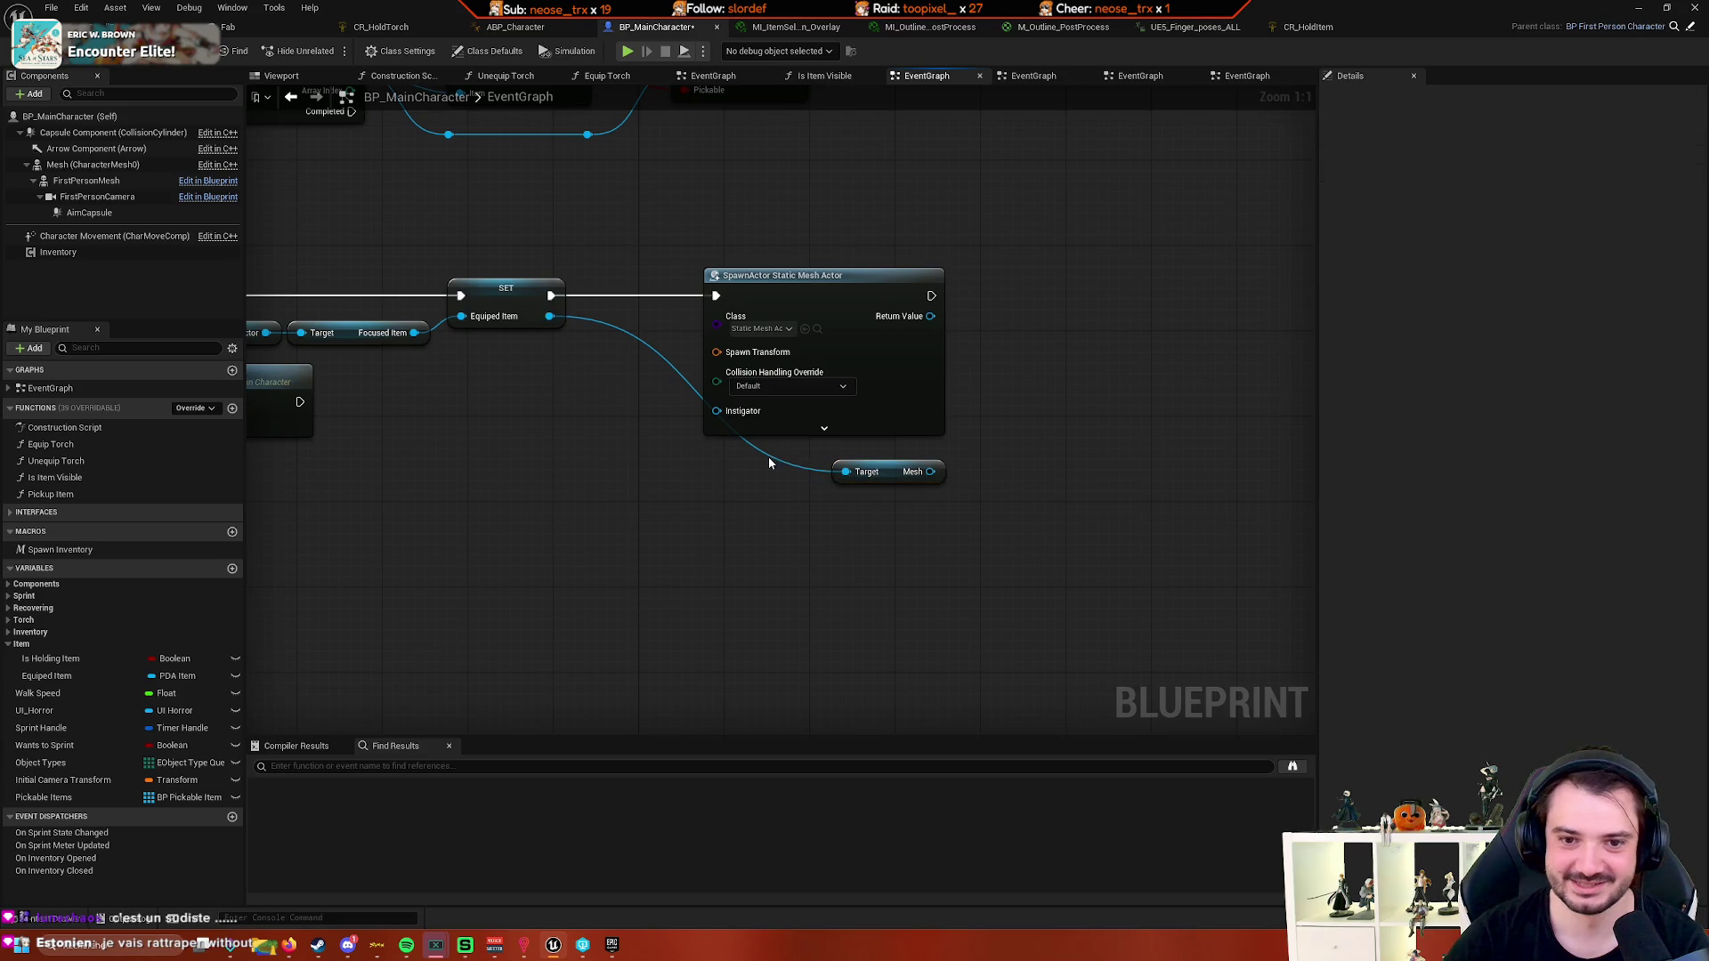
{"action": "double_click", "coordinate": [769, 456]}
{"action": "left_click_drag", "start_coordinate": [749, 486], "coordinate": [716, 485]}
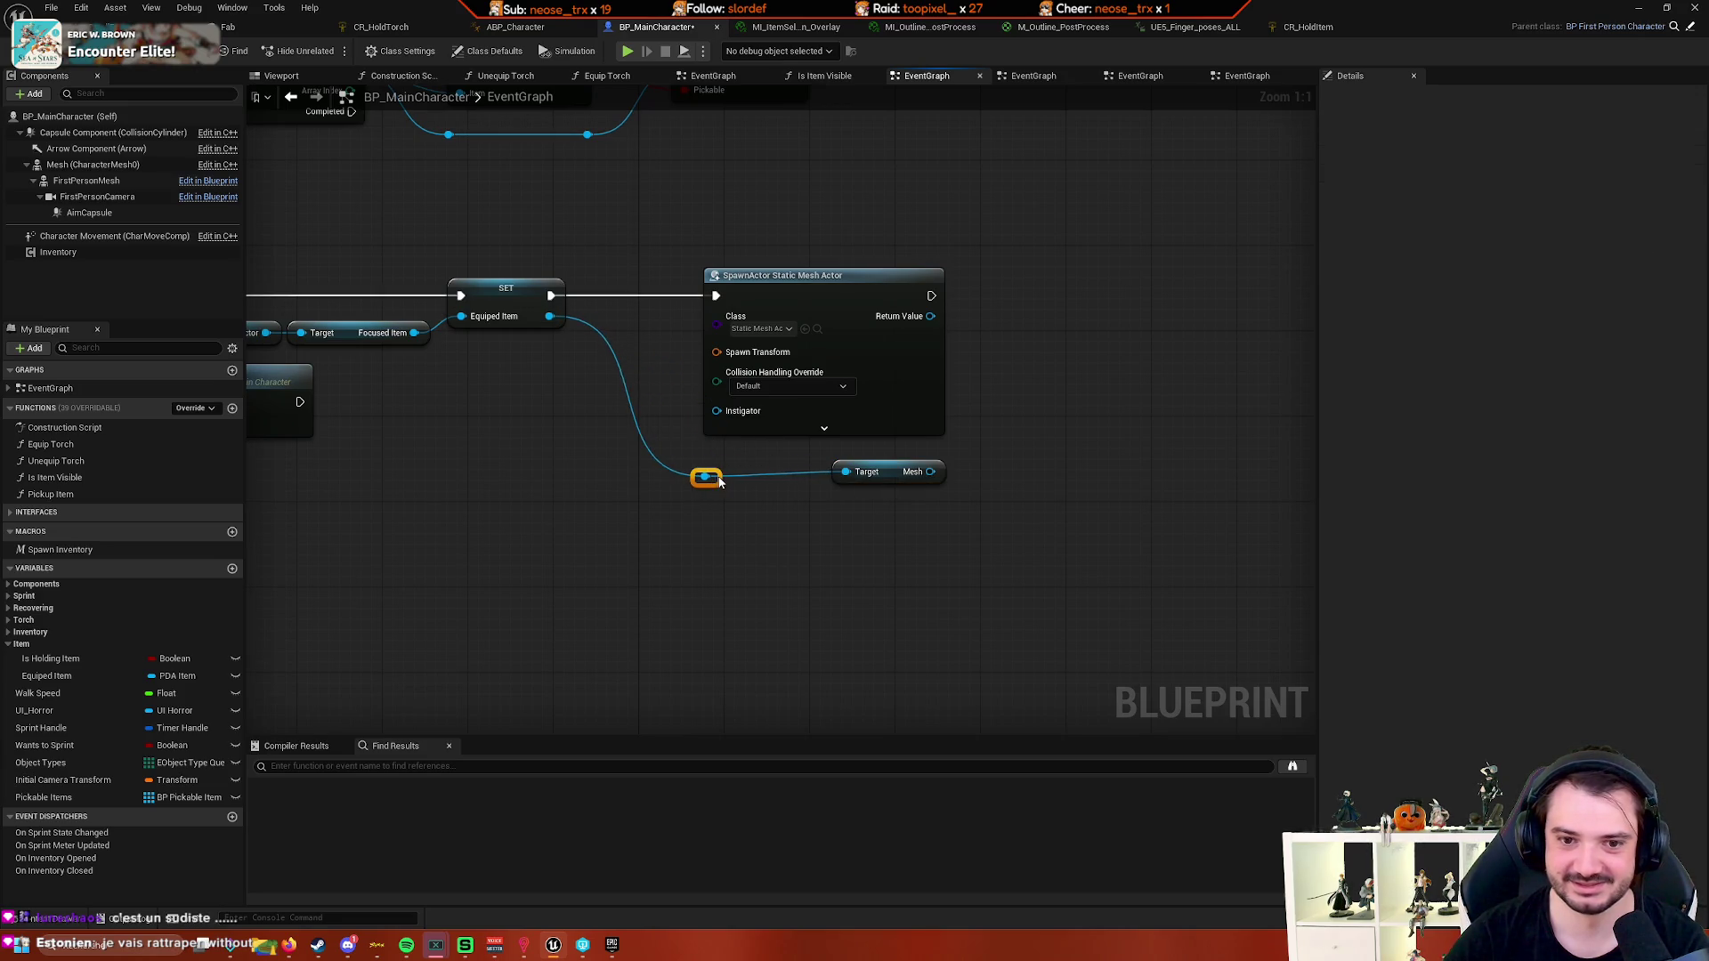
{"action": "left_click", "coordinate": [730, 489]}
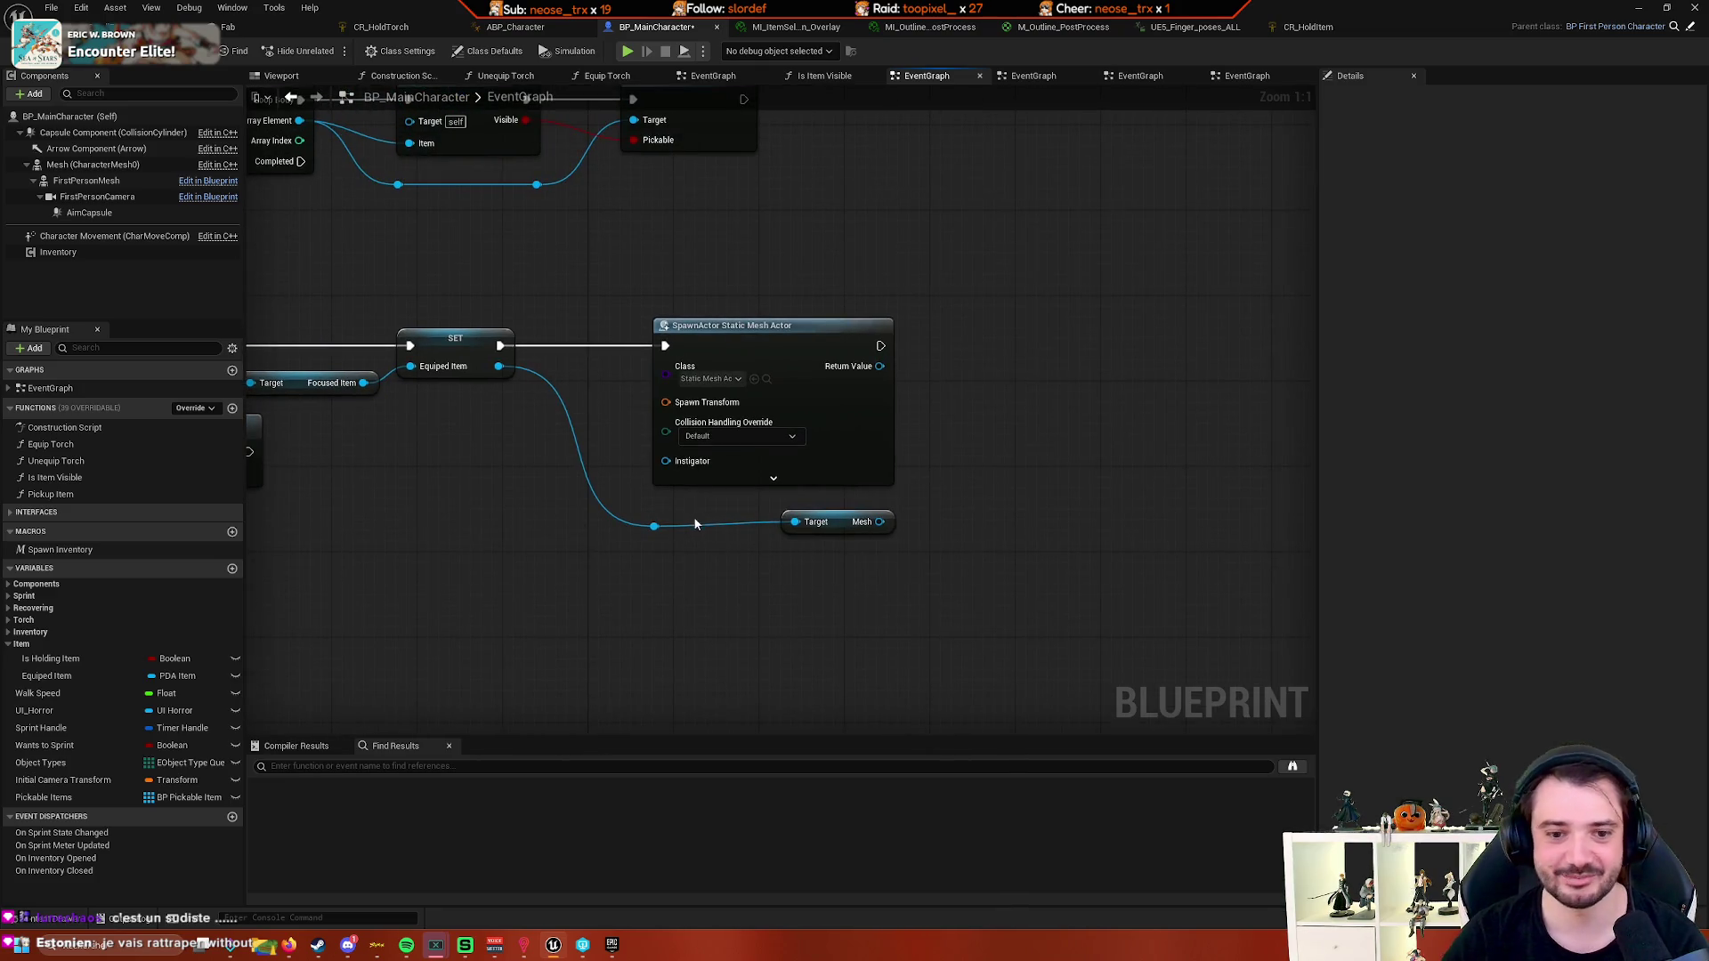
{"action": "left_click", "coordinate": [655, 526]}
{"action": "key", "text": "Delete"}
{"action": "mouse_move", "coordinate": [794, 522]}
{"action": "left_mouse_down"}
{"action": "mouse_move", "coordinate": [771, 527]}
{"action": "mouse_move", "coordinate": [832, 524]}
{"action": "left_mouse_up"}
{"action": "right_click", "coordinate": [811, 550]}
{"action": "key", "text": "Escape"}
{"action": "mouse_move", "coordinate": [756, 544]}
{"action": "left_mouse_down"}
{"action": "mouse_move", "coordinate": [781, 547]}
{"action": "mouse_move", "coordinate": [740, 649]}
{"action": "left_mouse_up"}
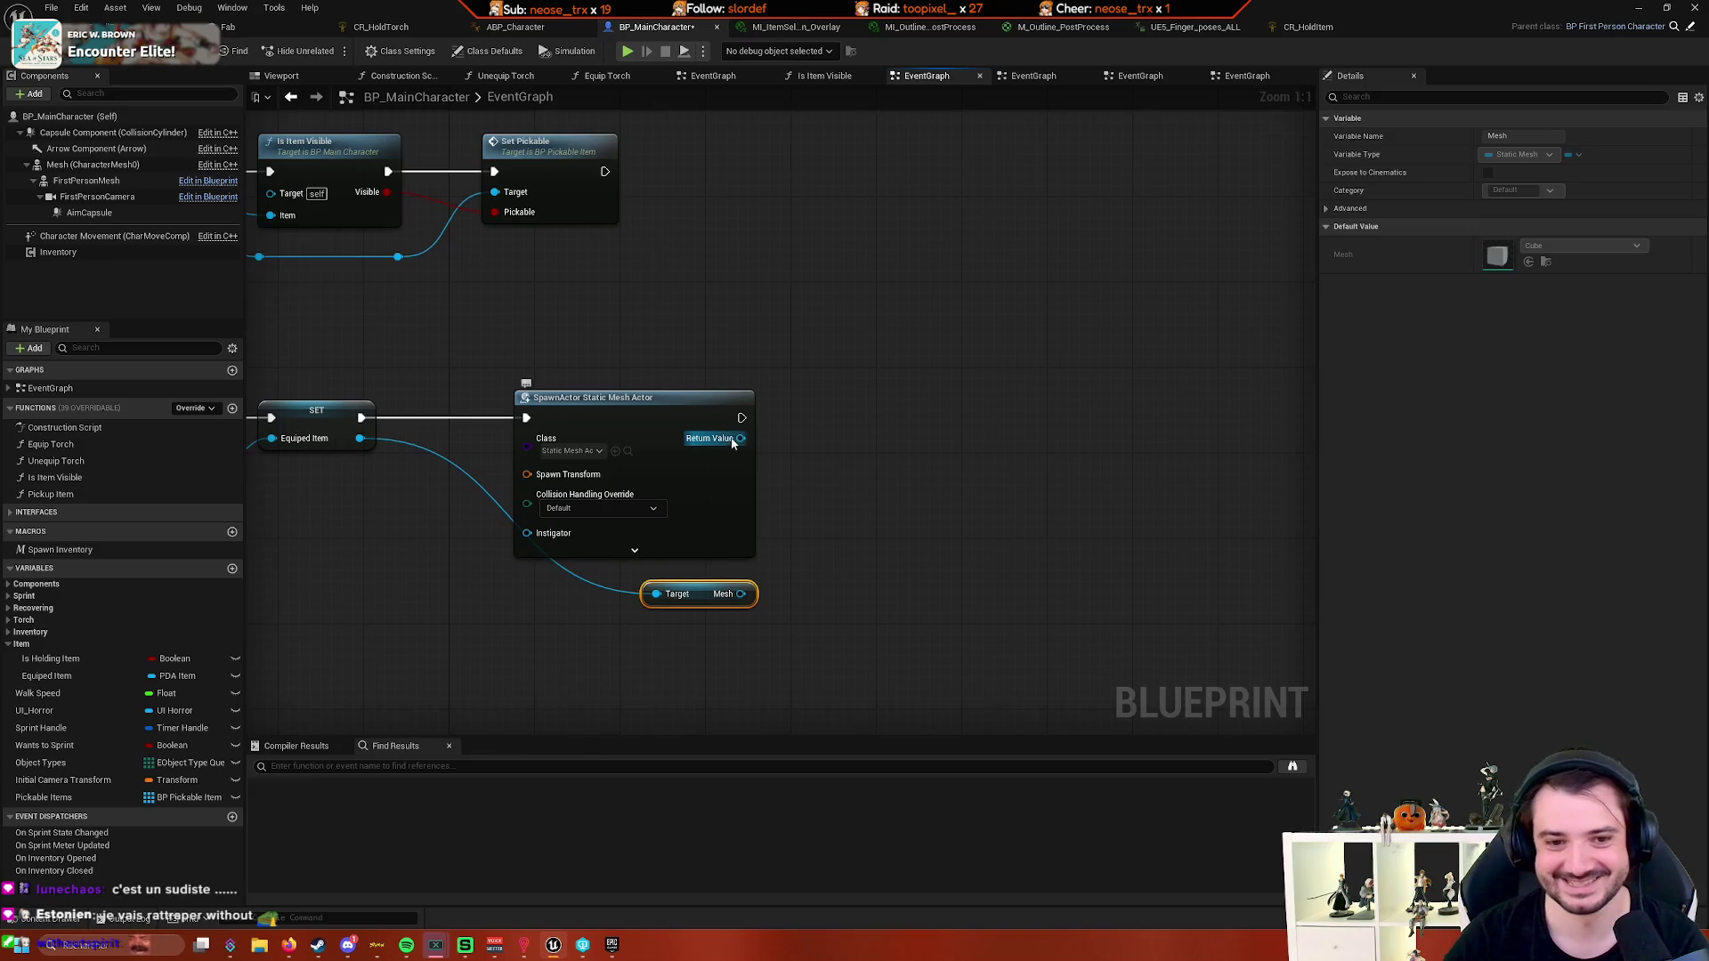
{"action": "left_click_drag", "start_coordinate": [741, 438], "coordinate": [828, 472]}
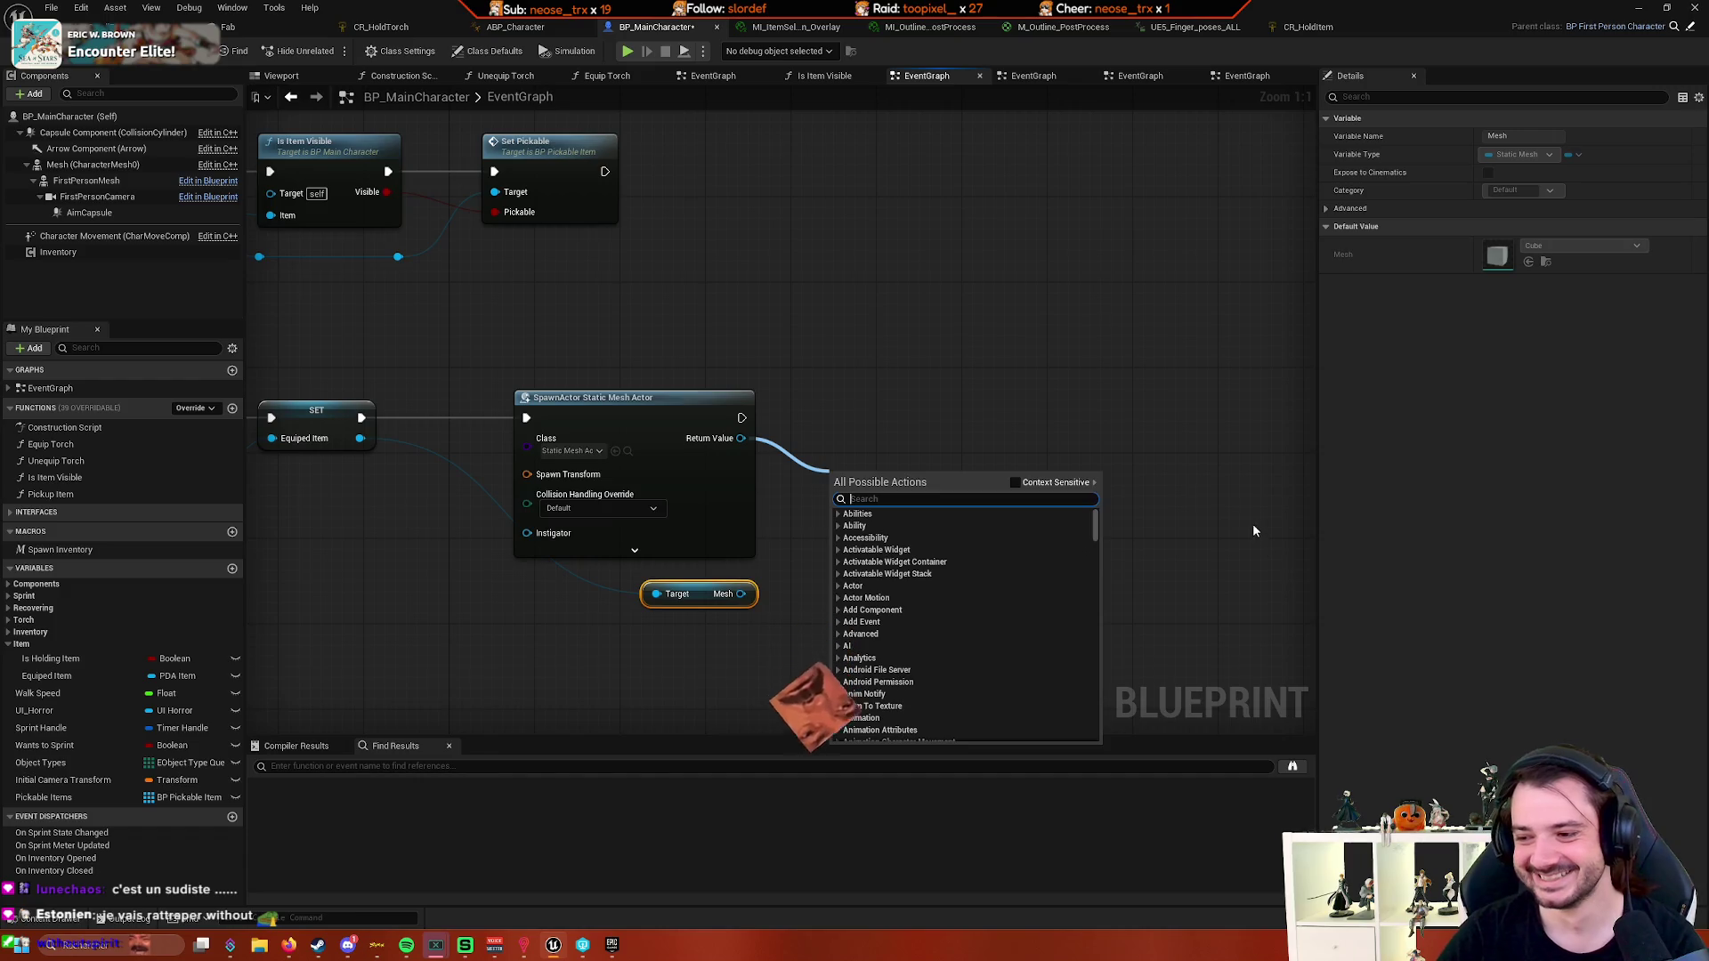
- Search SpawnActor's Return Value actions for 'static mesh' and 'set mesh' with context filtering toggled
{"action": "left_click", "coordinate": [1215, 451]}
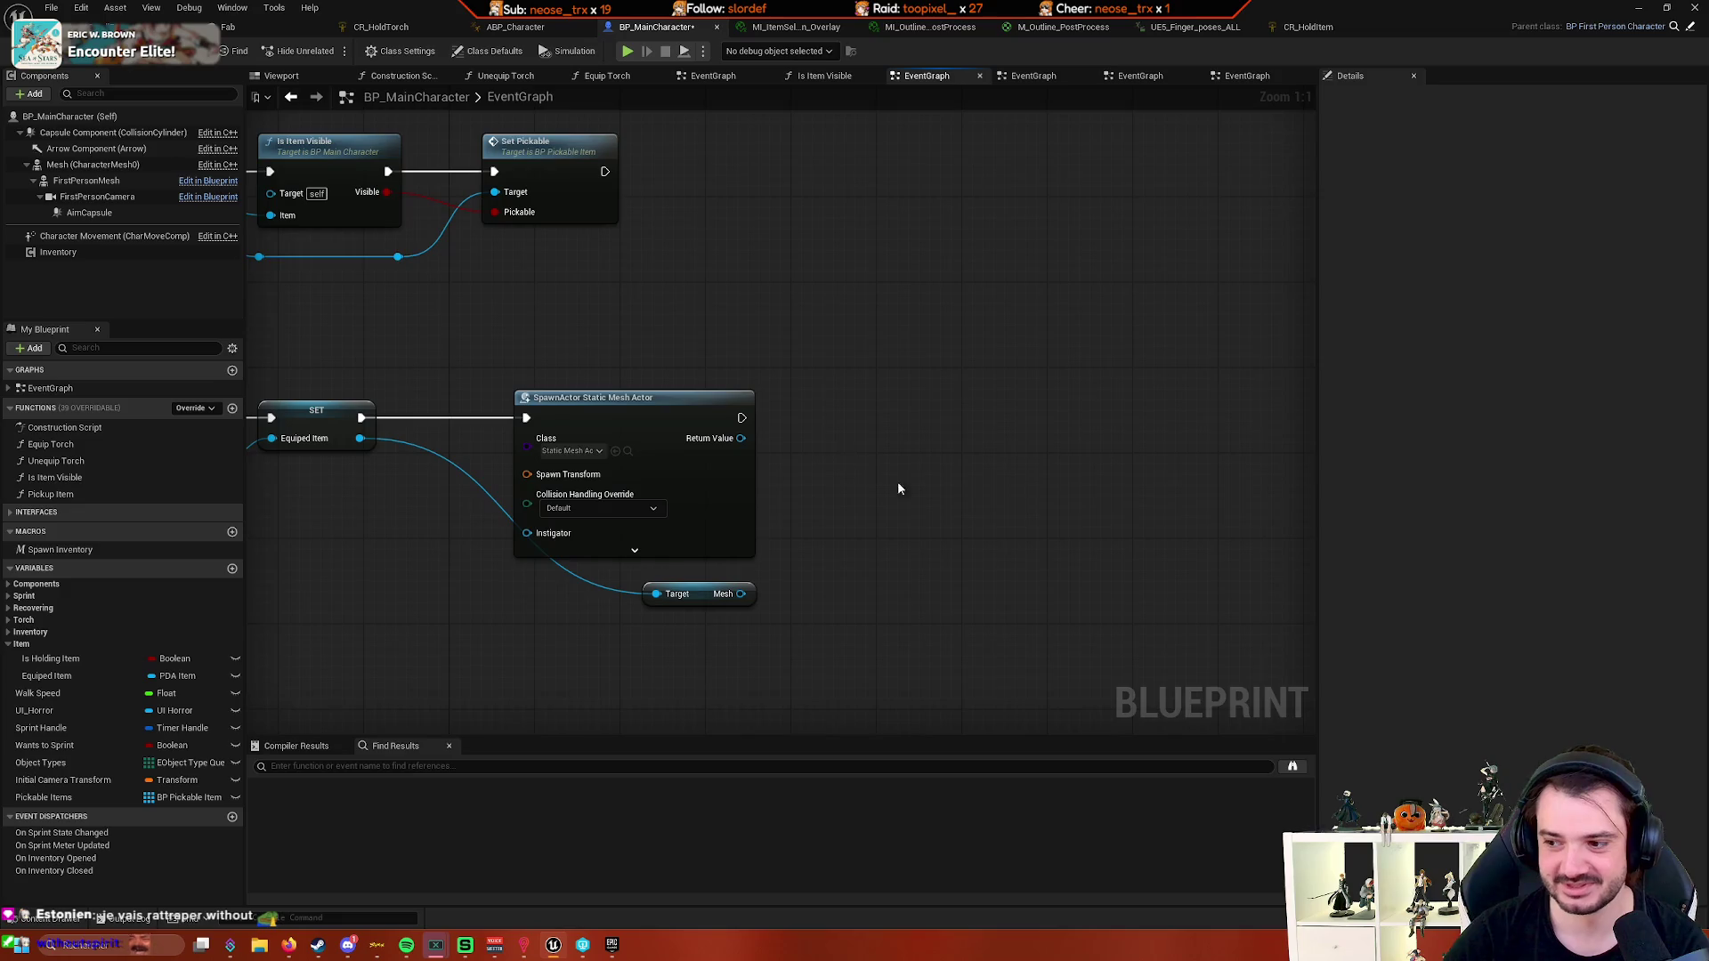
{"action": "left_click_drag", "start_coordinate": [740, 438], "coordinate": [832, 485]}
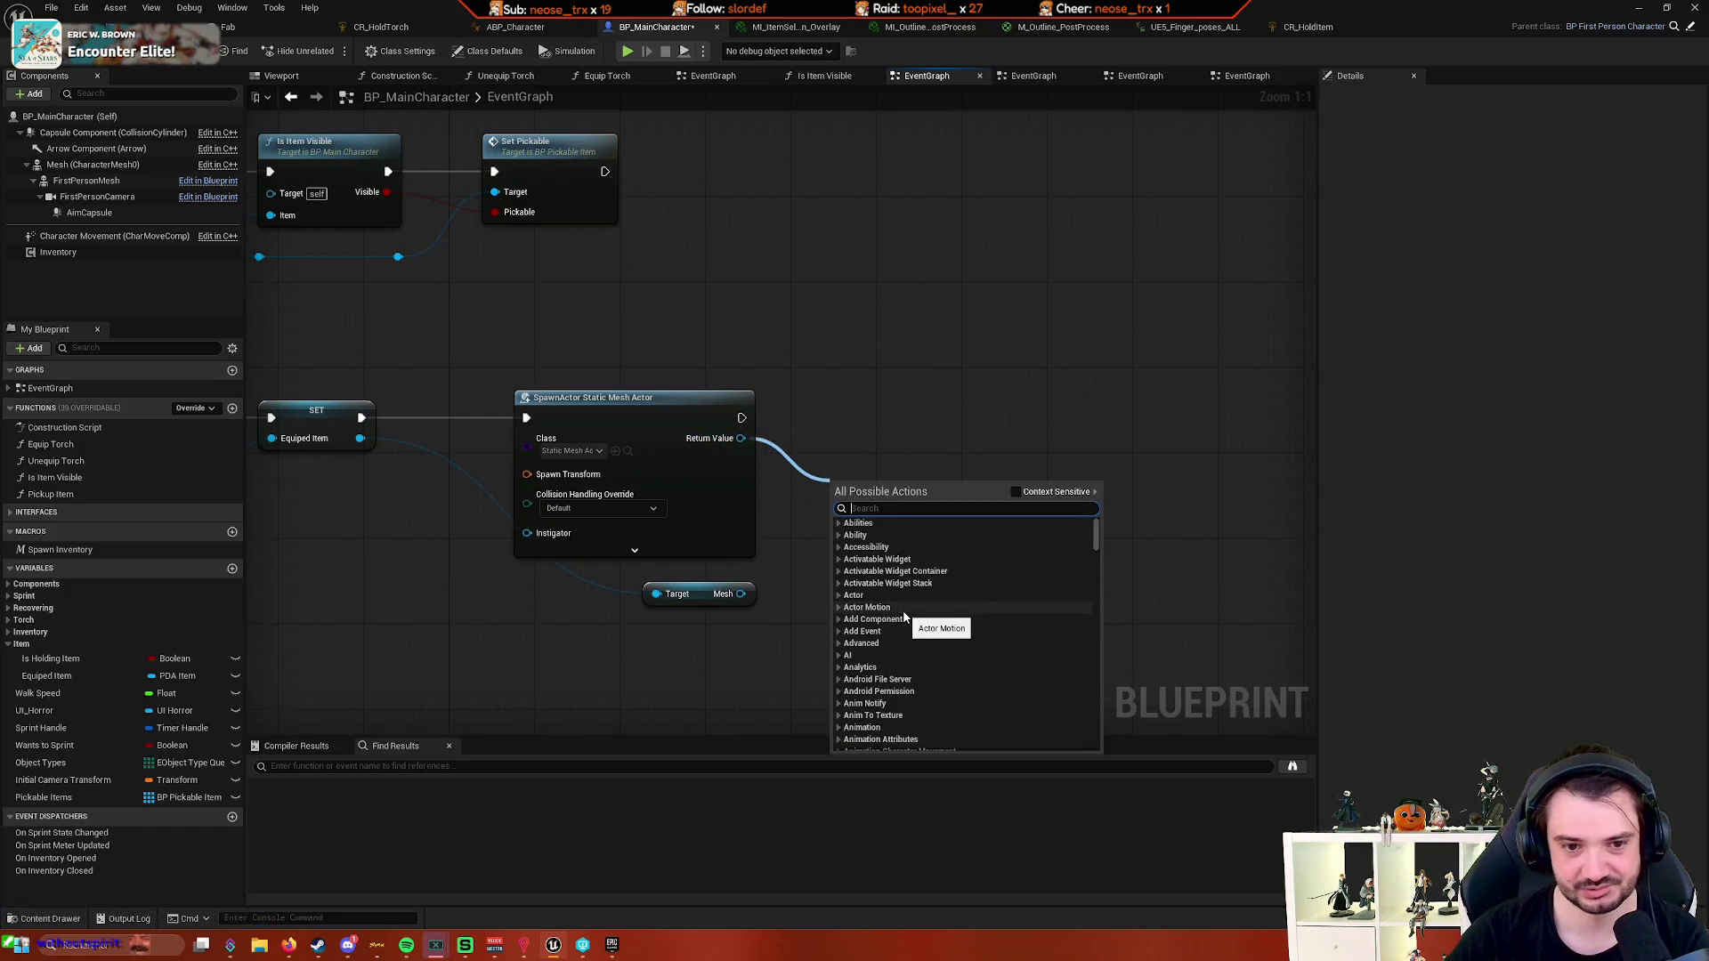
{"action": "type", "text": "static mesh"}
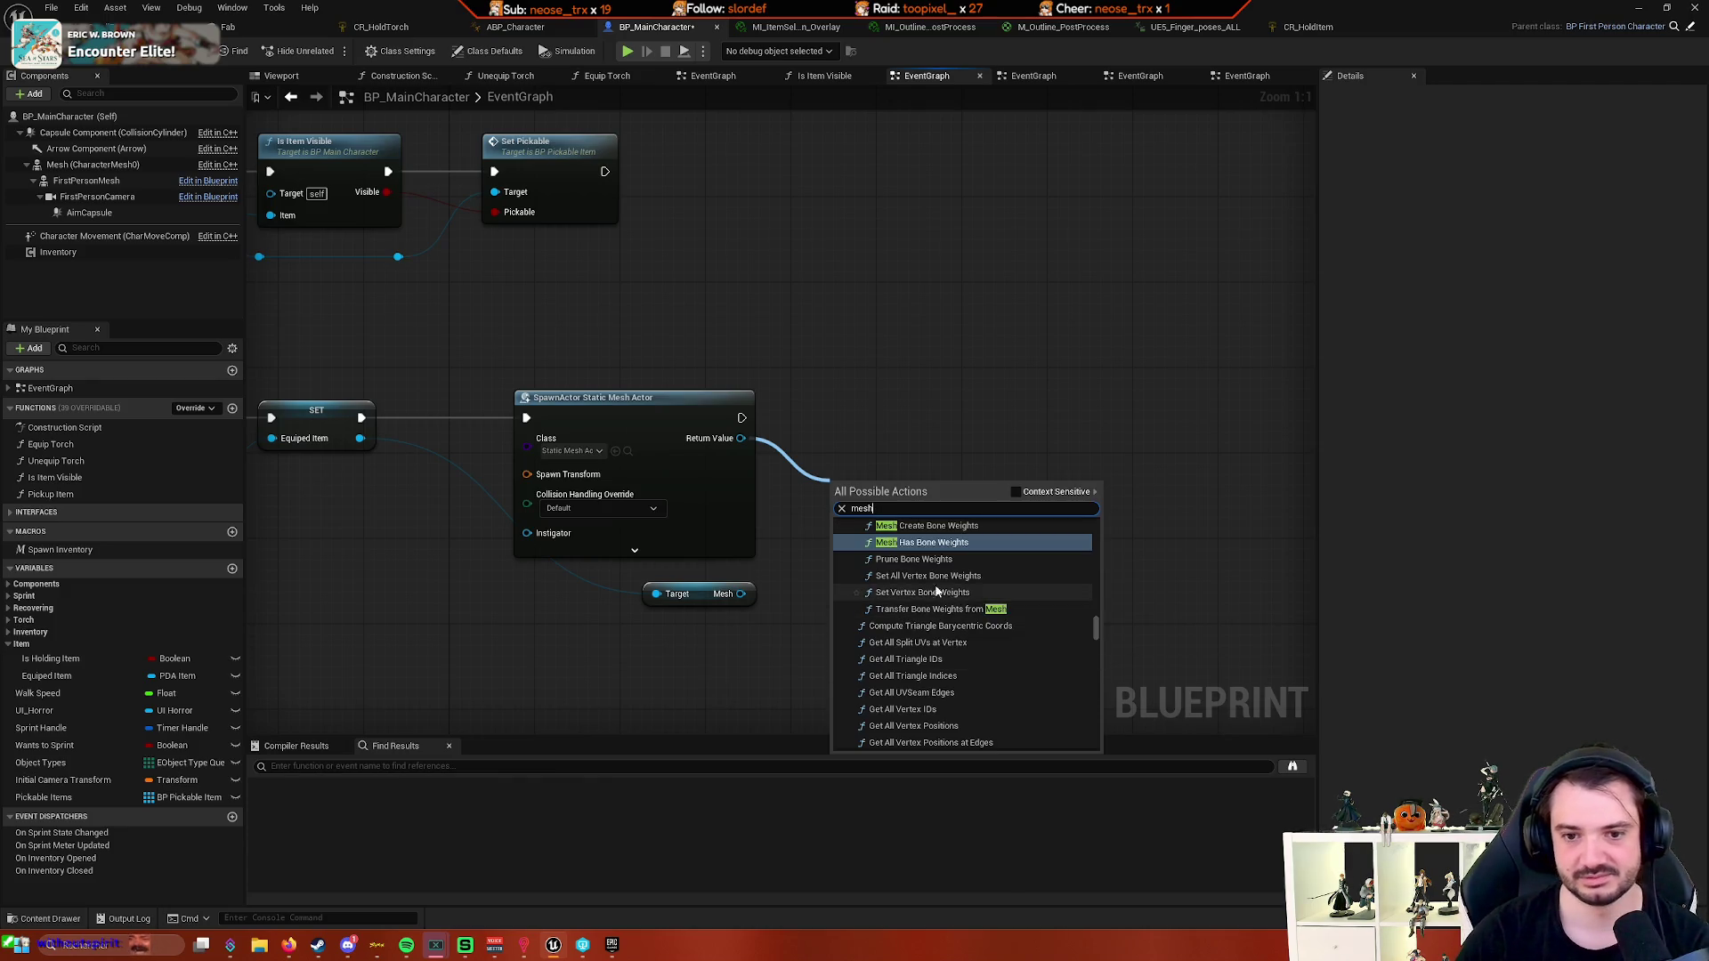
{"action": "left_click", "coordinate": [734, 463]}
{"action": "left_click_drag", "start_coordinate": [741, 438], "coordinate": [846, 447]}
{"action": "type", "text": "se"}
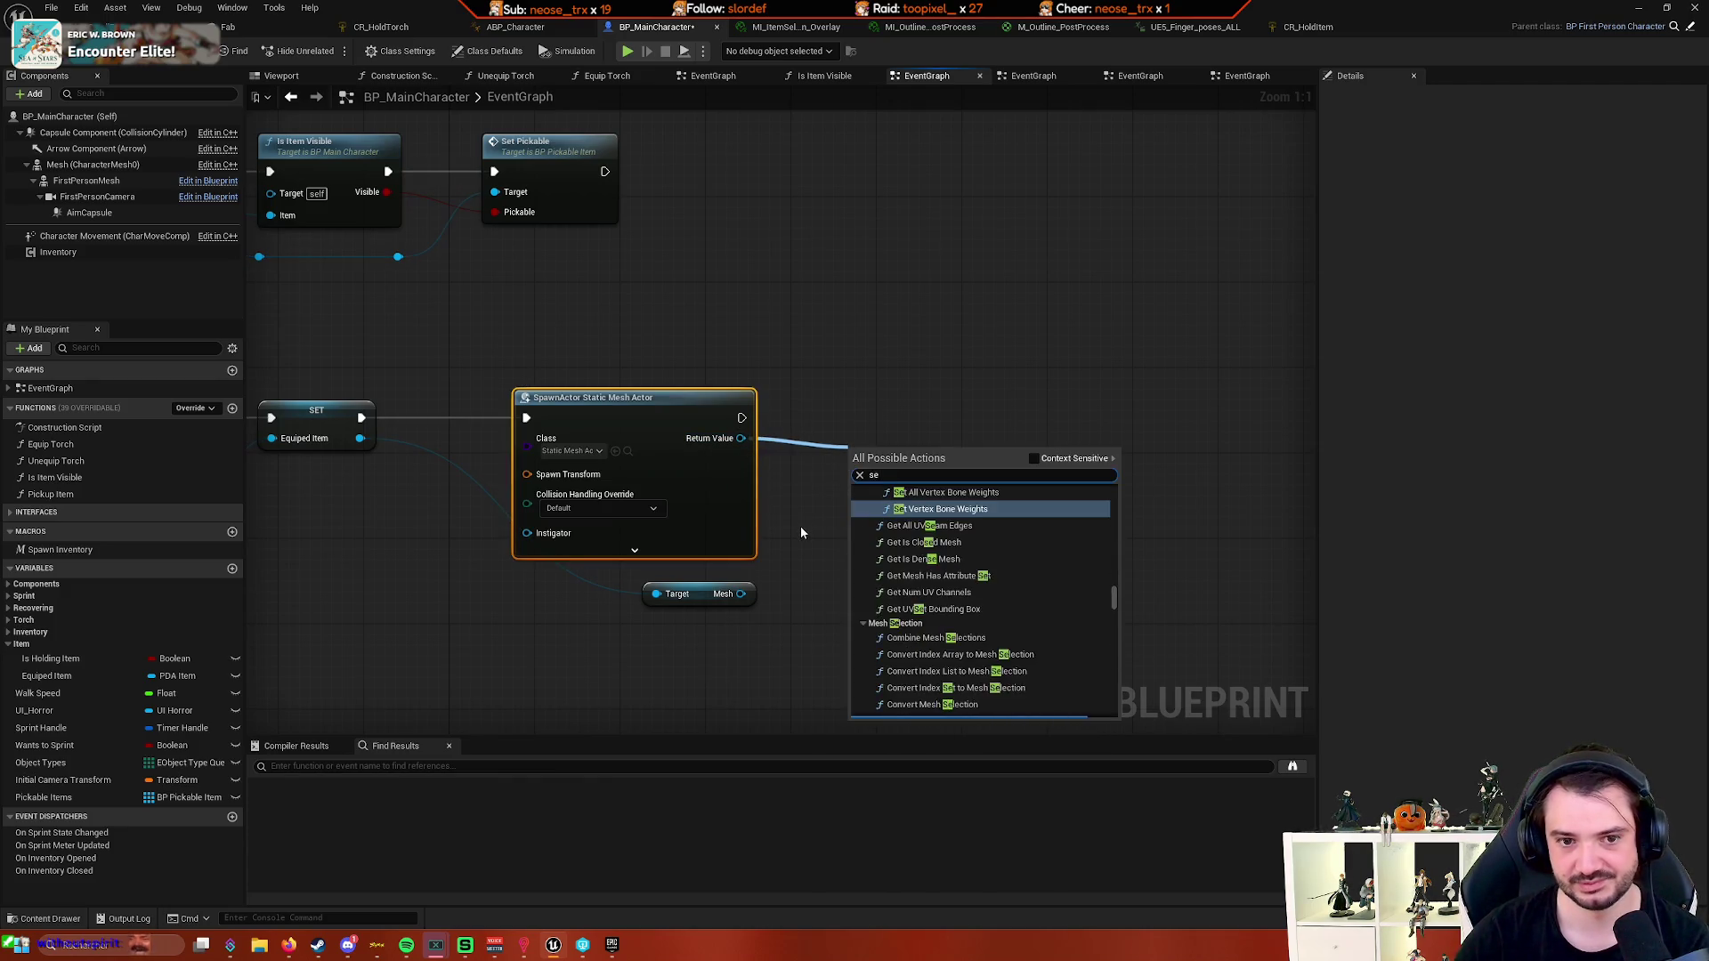
{"action": "type", "text": "t mesh"}
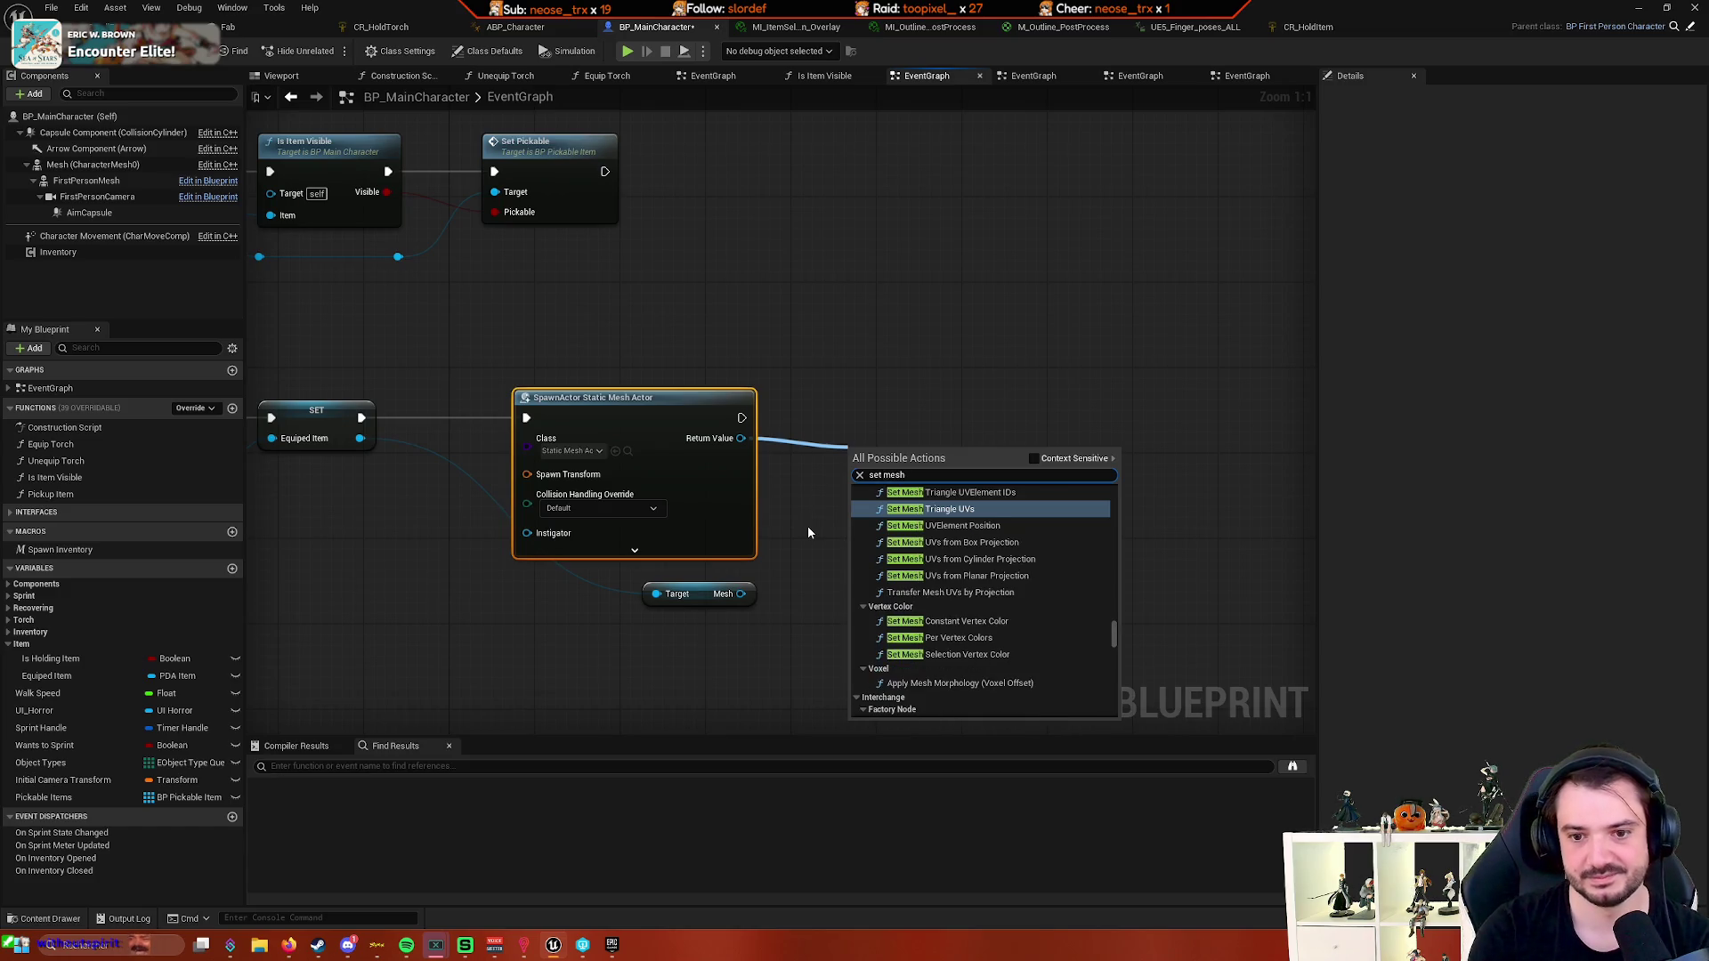
{"action": "scroll", "coordinate": [1100, 639], "scroll_direction": "up", "scroll_amount": 3}
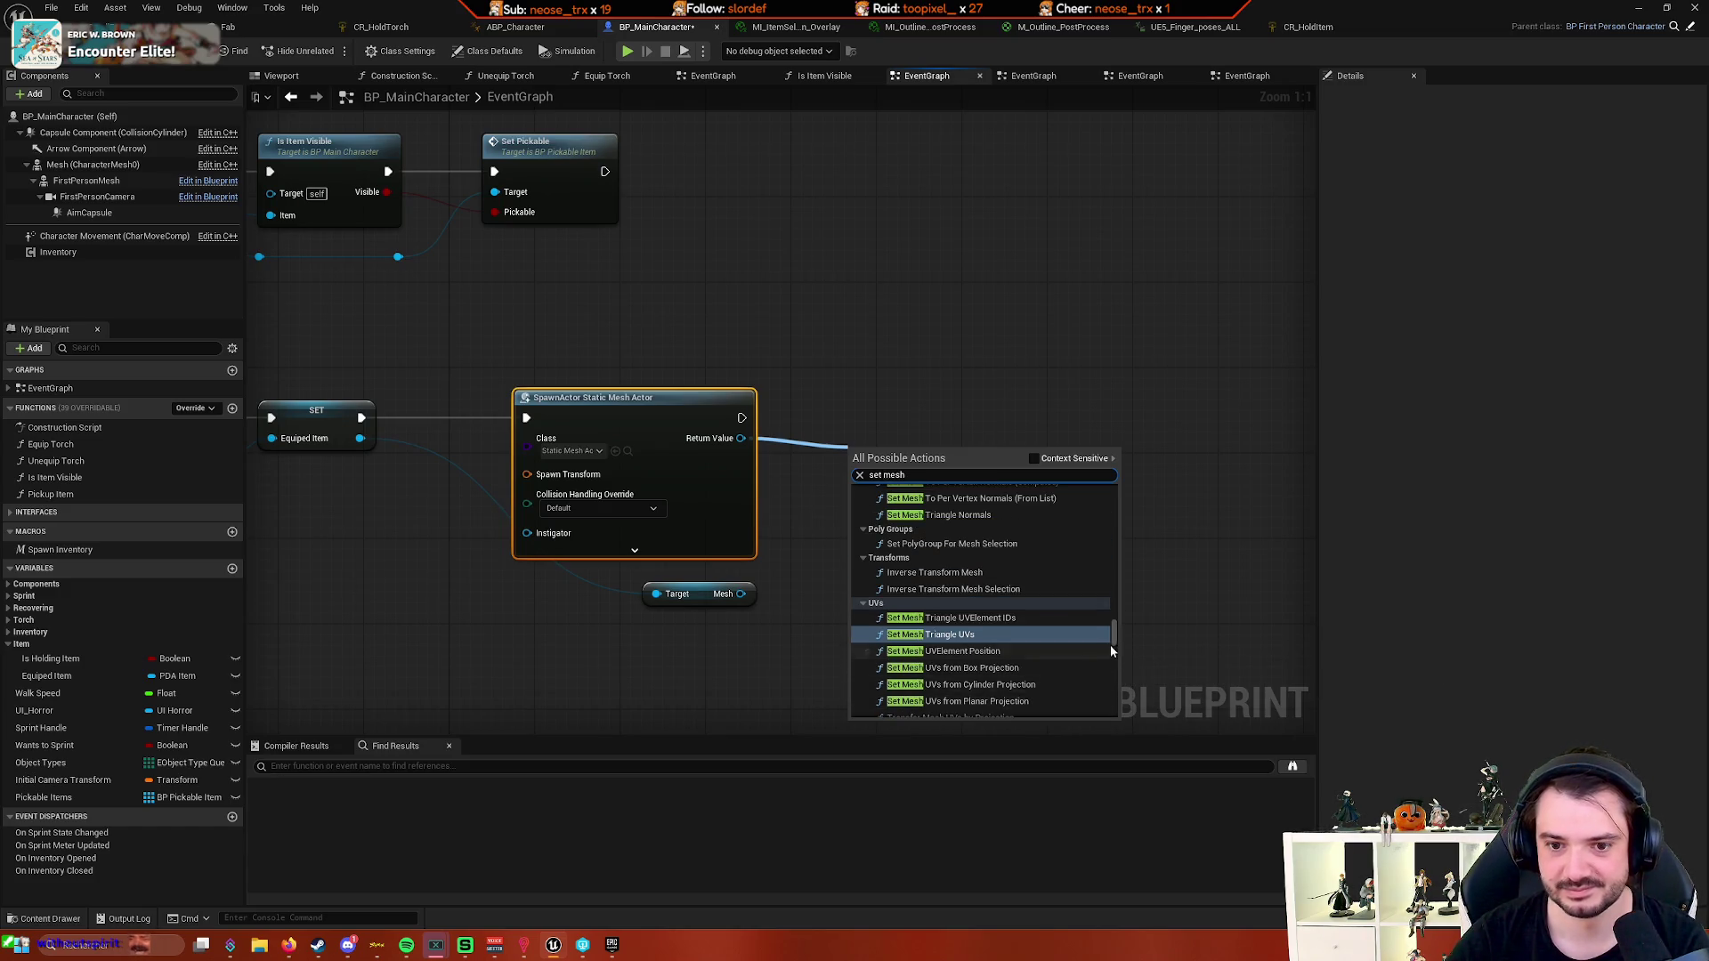
{"action": "scroll", "coordinate": [1096, 648], "scroll_direction": "up", "scroll_amount": 4}
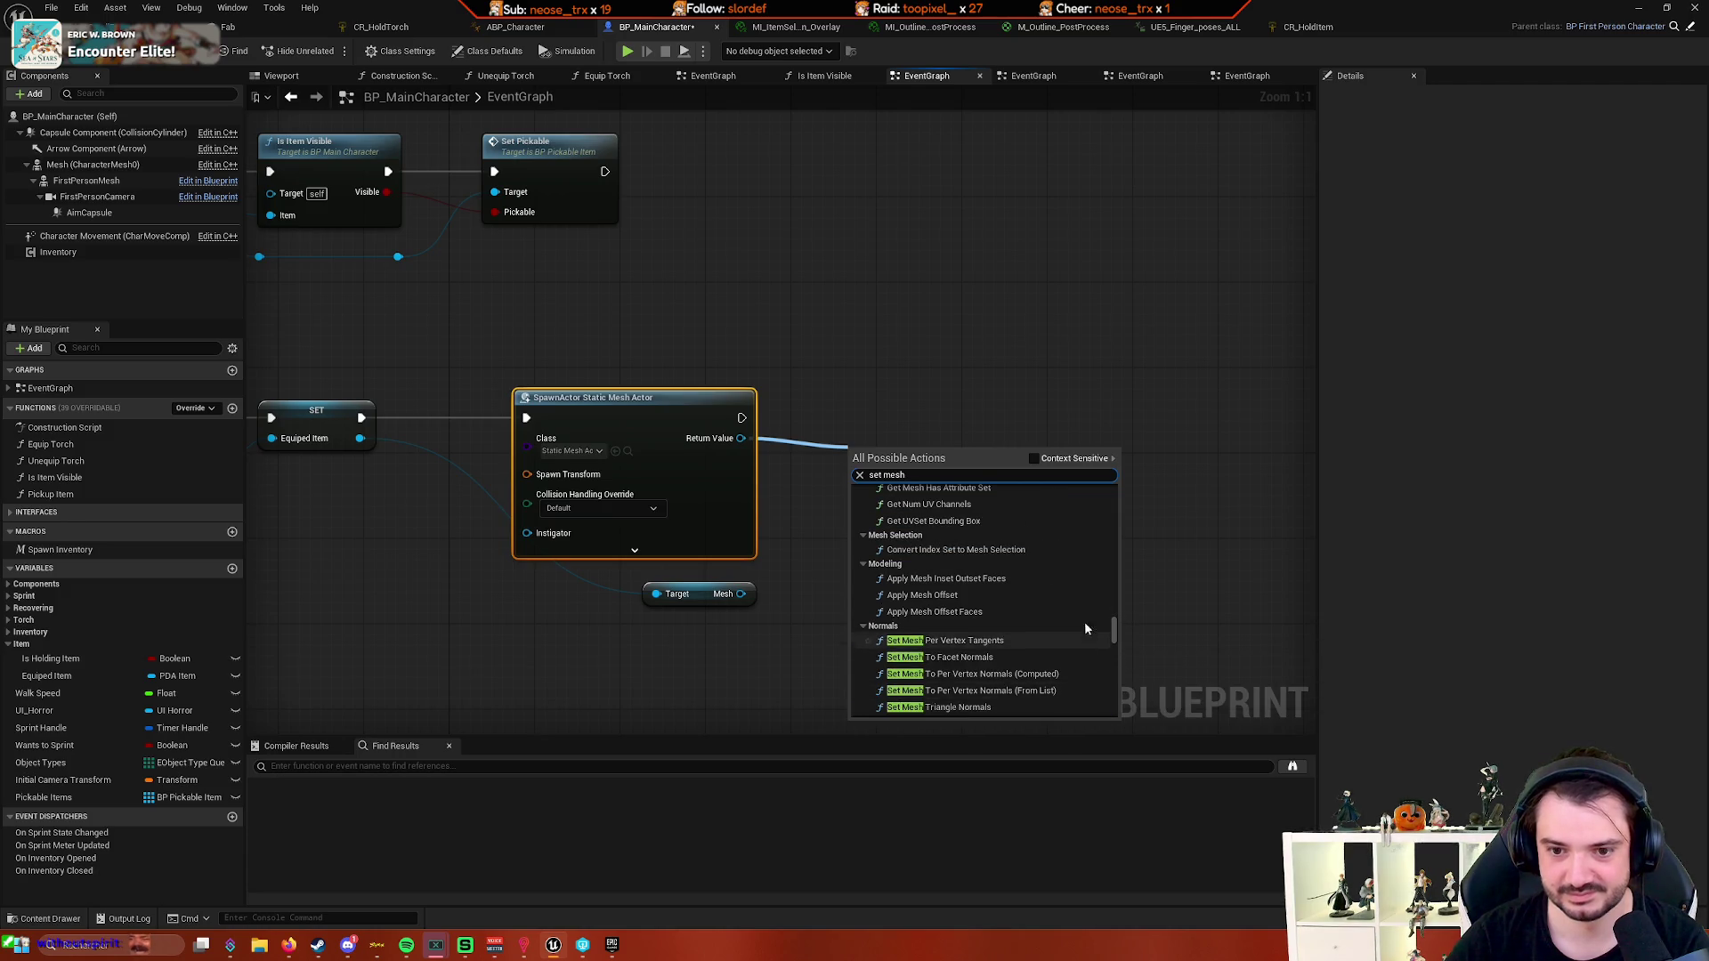
{"action": "scroll", "coordinate": [1103, 641], "scroll_direction": "up", "scroll_amount": 6}
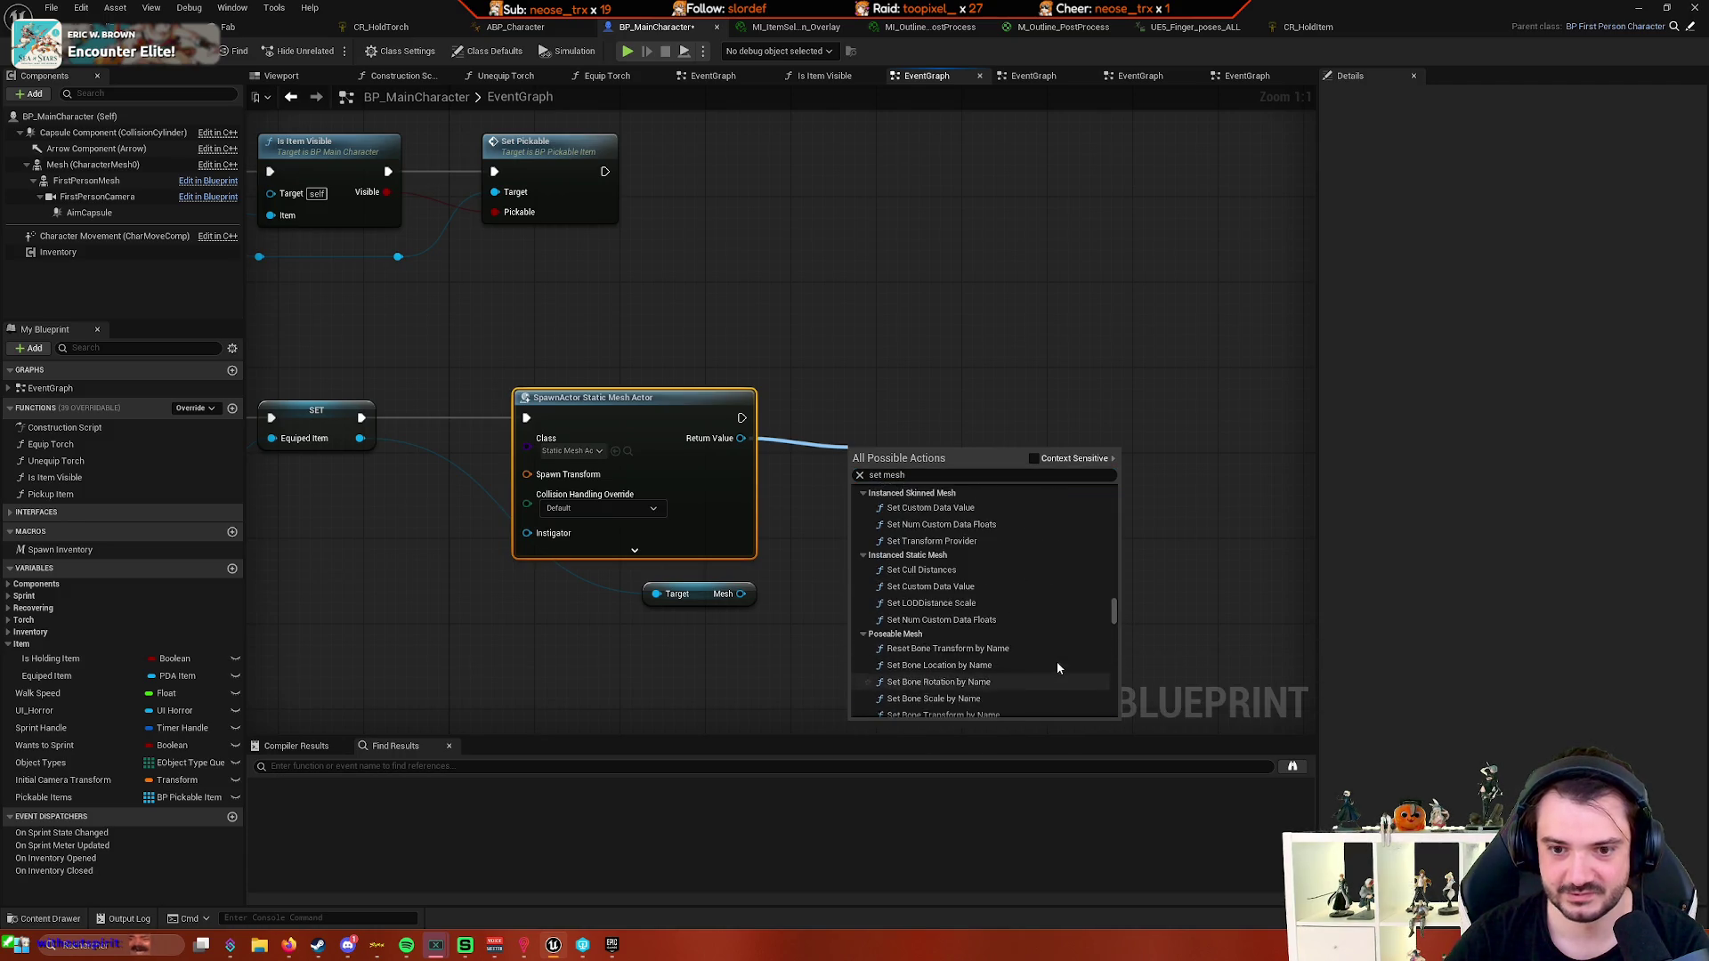
{"action": "scroll", "coordinate": [1090, 669], "scroll_direction": "up", "scroll_amount": 3}
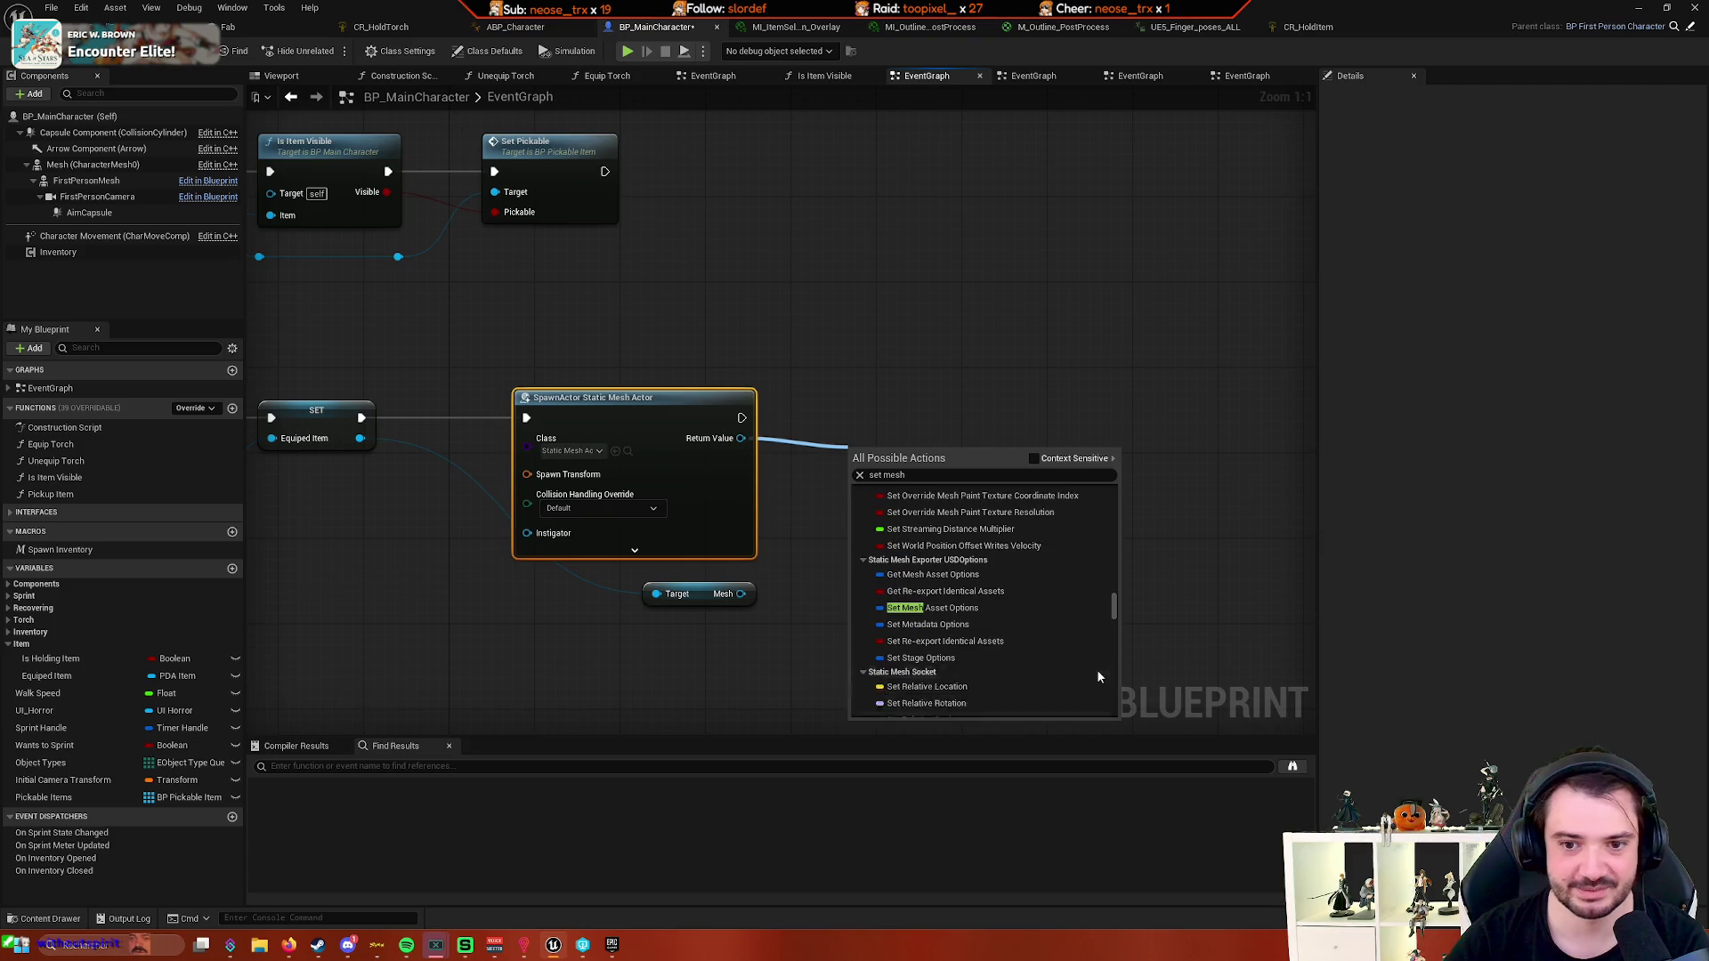
{"action": "left_click", "coordinate": [1034, 462]}
- Search 'mesh' from Return Value, collapse the Common, Add Component and Collision categories, and add Set Static Mesh
{"action": "left_click_drag", "start_coordinate": [740, 438], "coordinate": [849, 456]}
{"action": "type", "text": "mesh"}
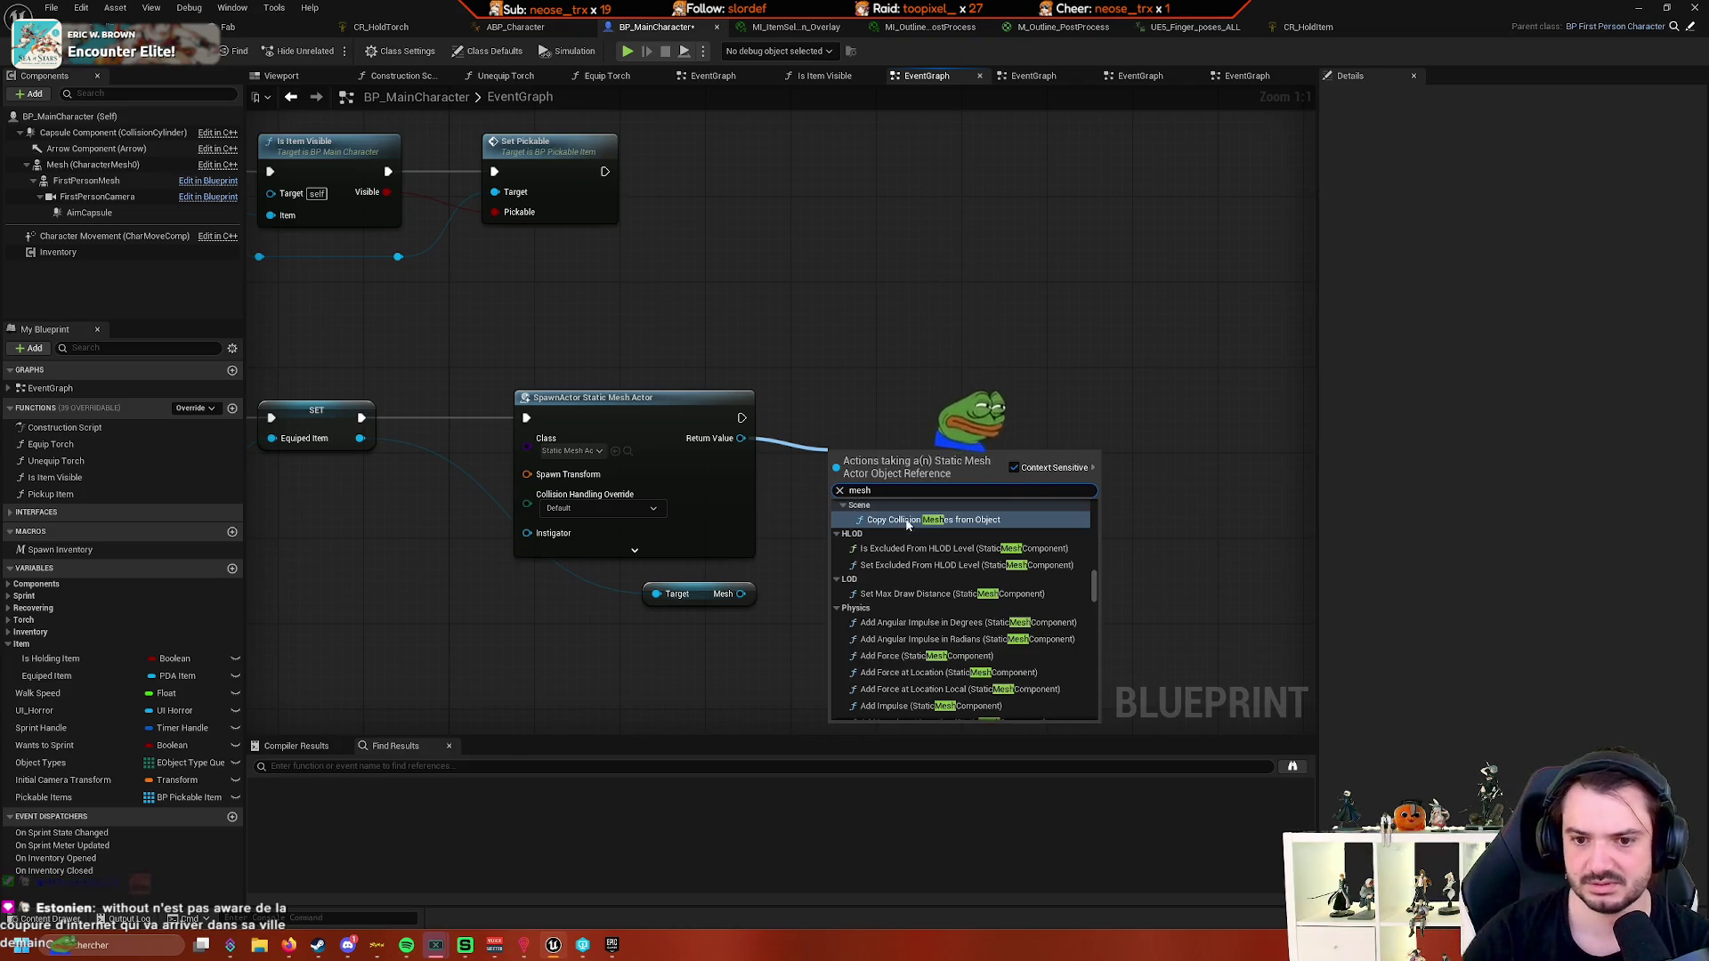
{"action": "scroll", "coordinate": [1050, 614], "scroll_direction": "up", "scroll_amount": 3}
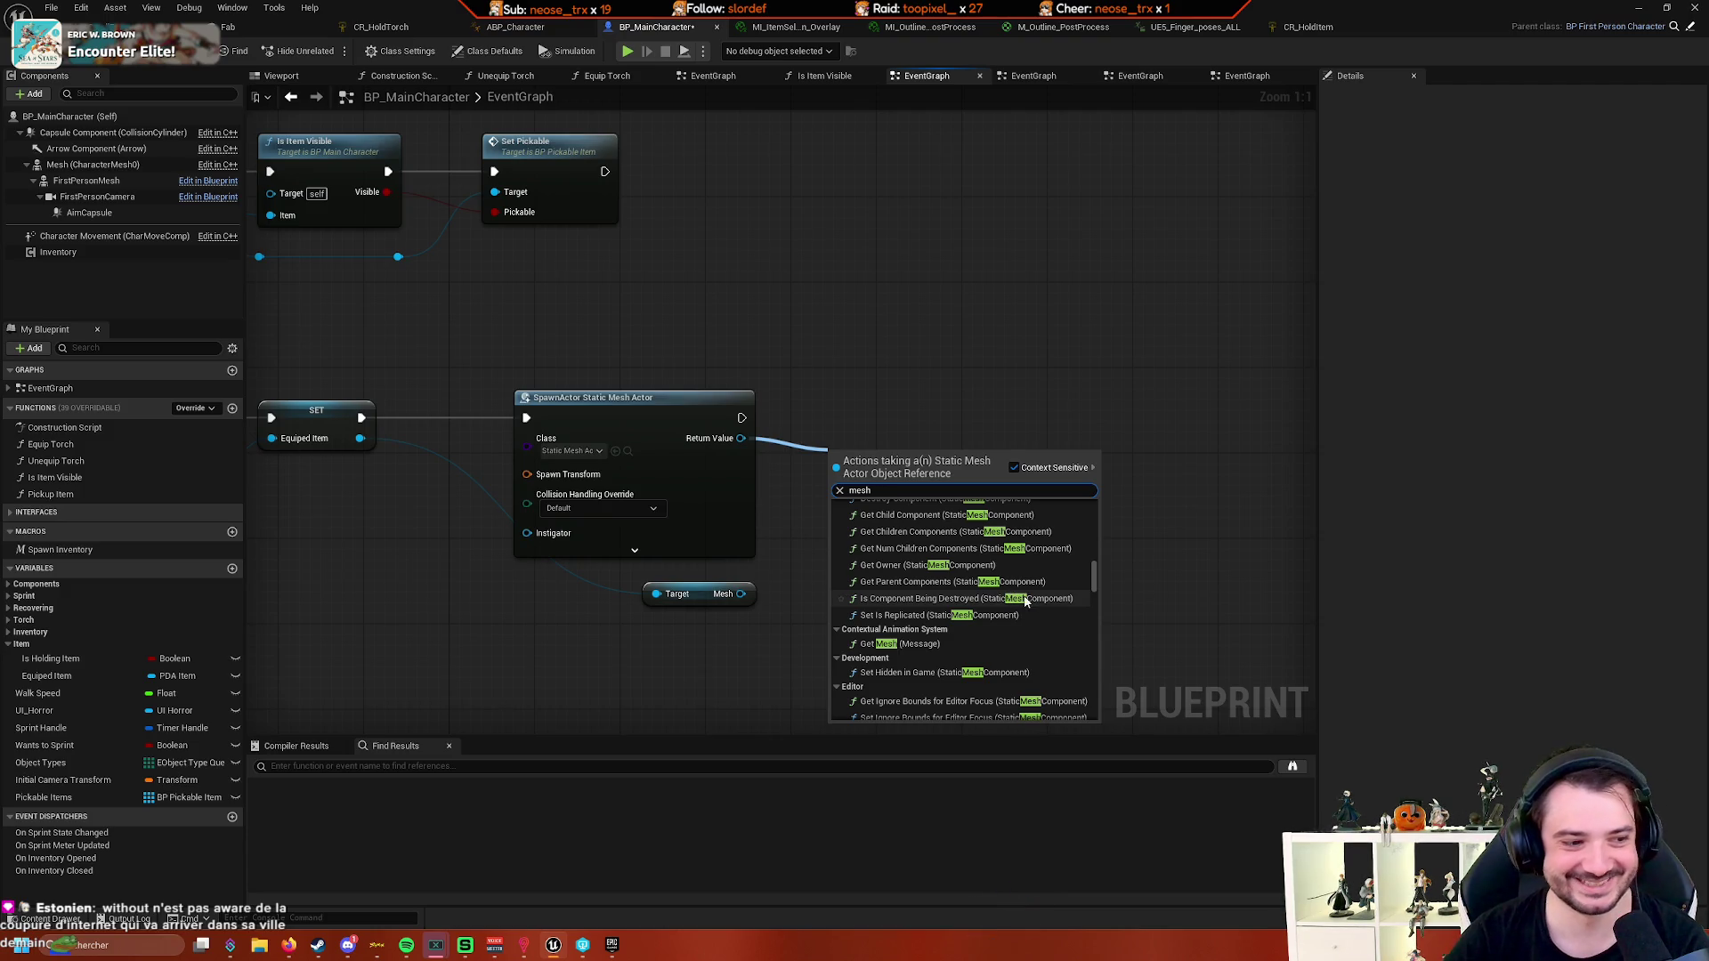
{"action": "scroll", "coordinate": [1025, 602], "scroll_direction": "up", "scroll_amount": 5}
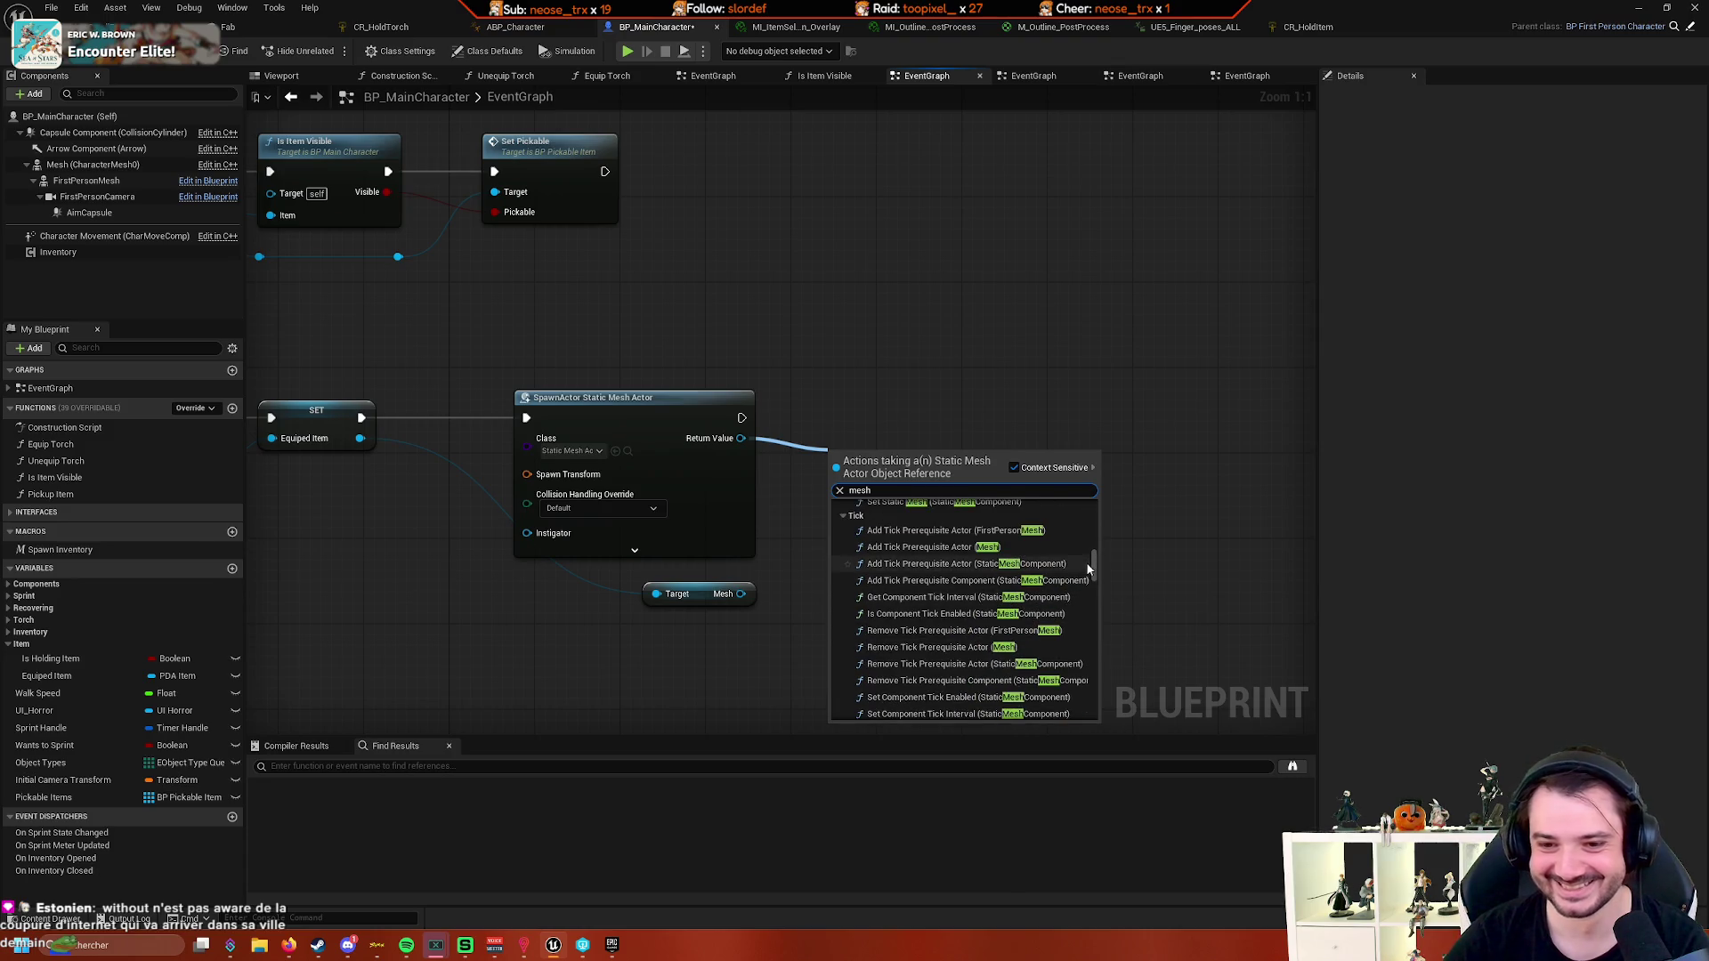
{"action": "left_click_drag", "start_coordinate": [1094, 566], "coordinate": [1092, 504]}
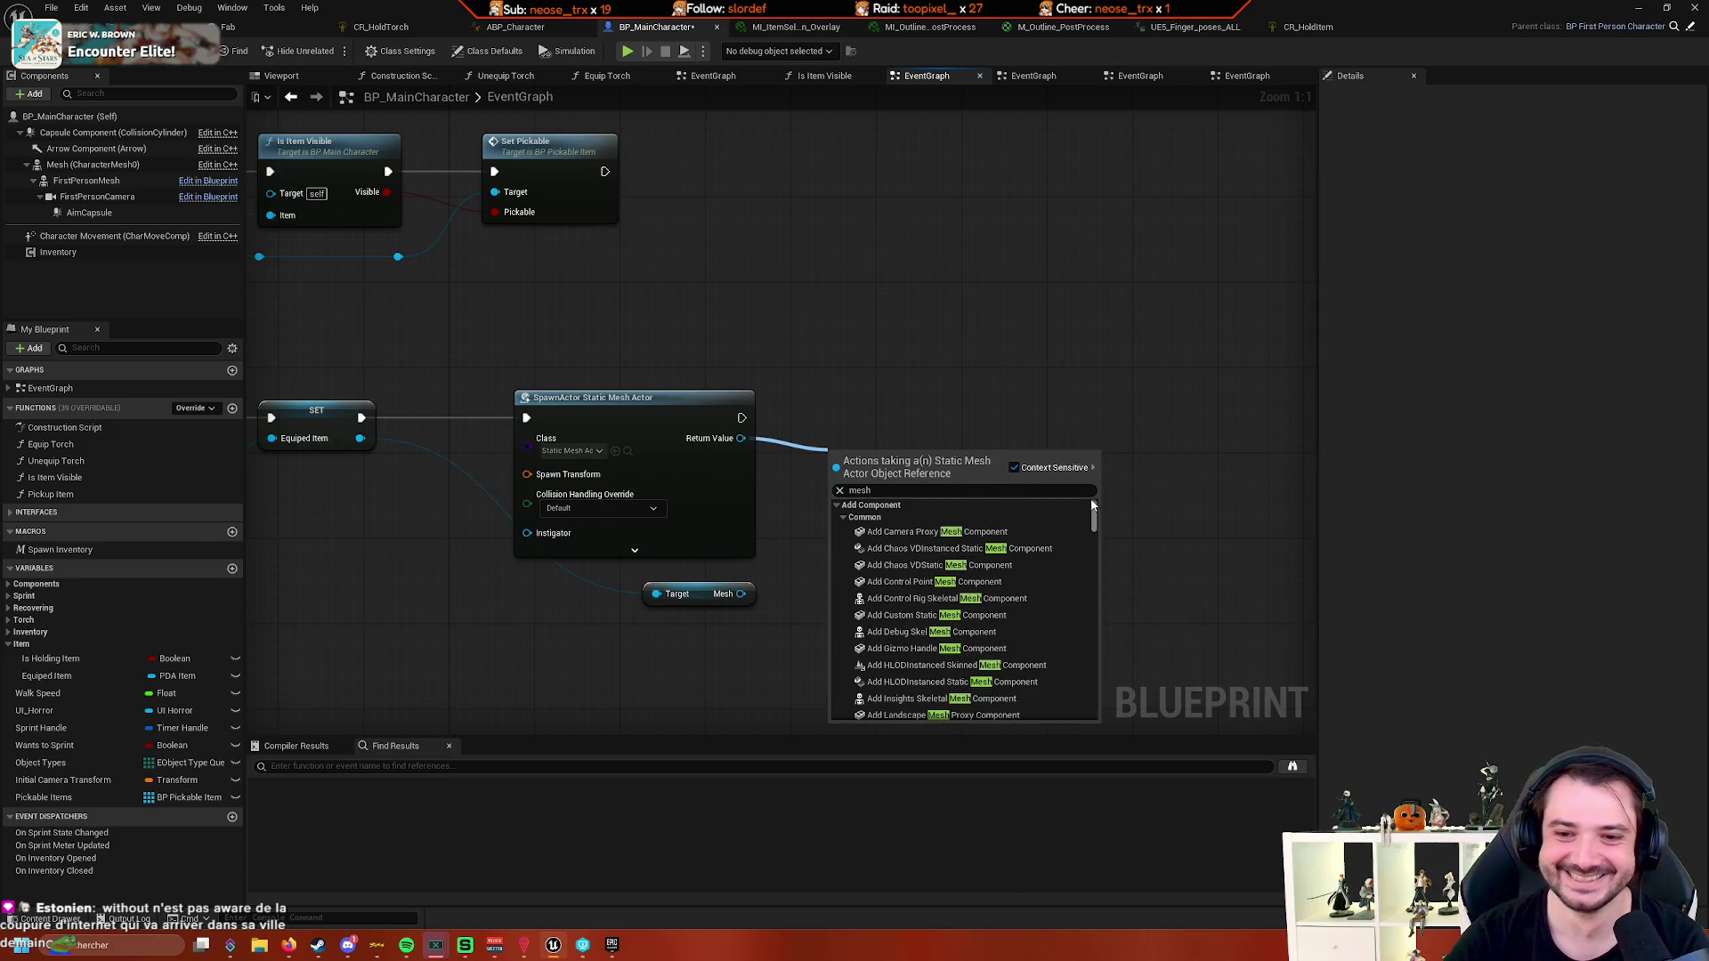
{"action": "left_click", "coordinate": [844, 517]}
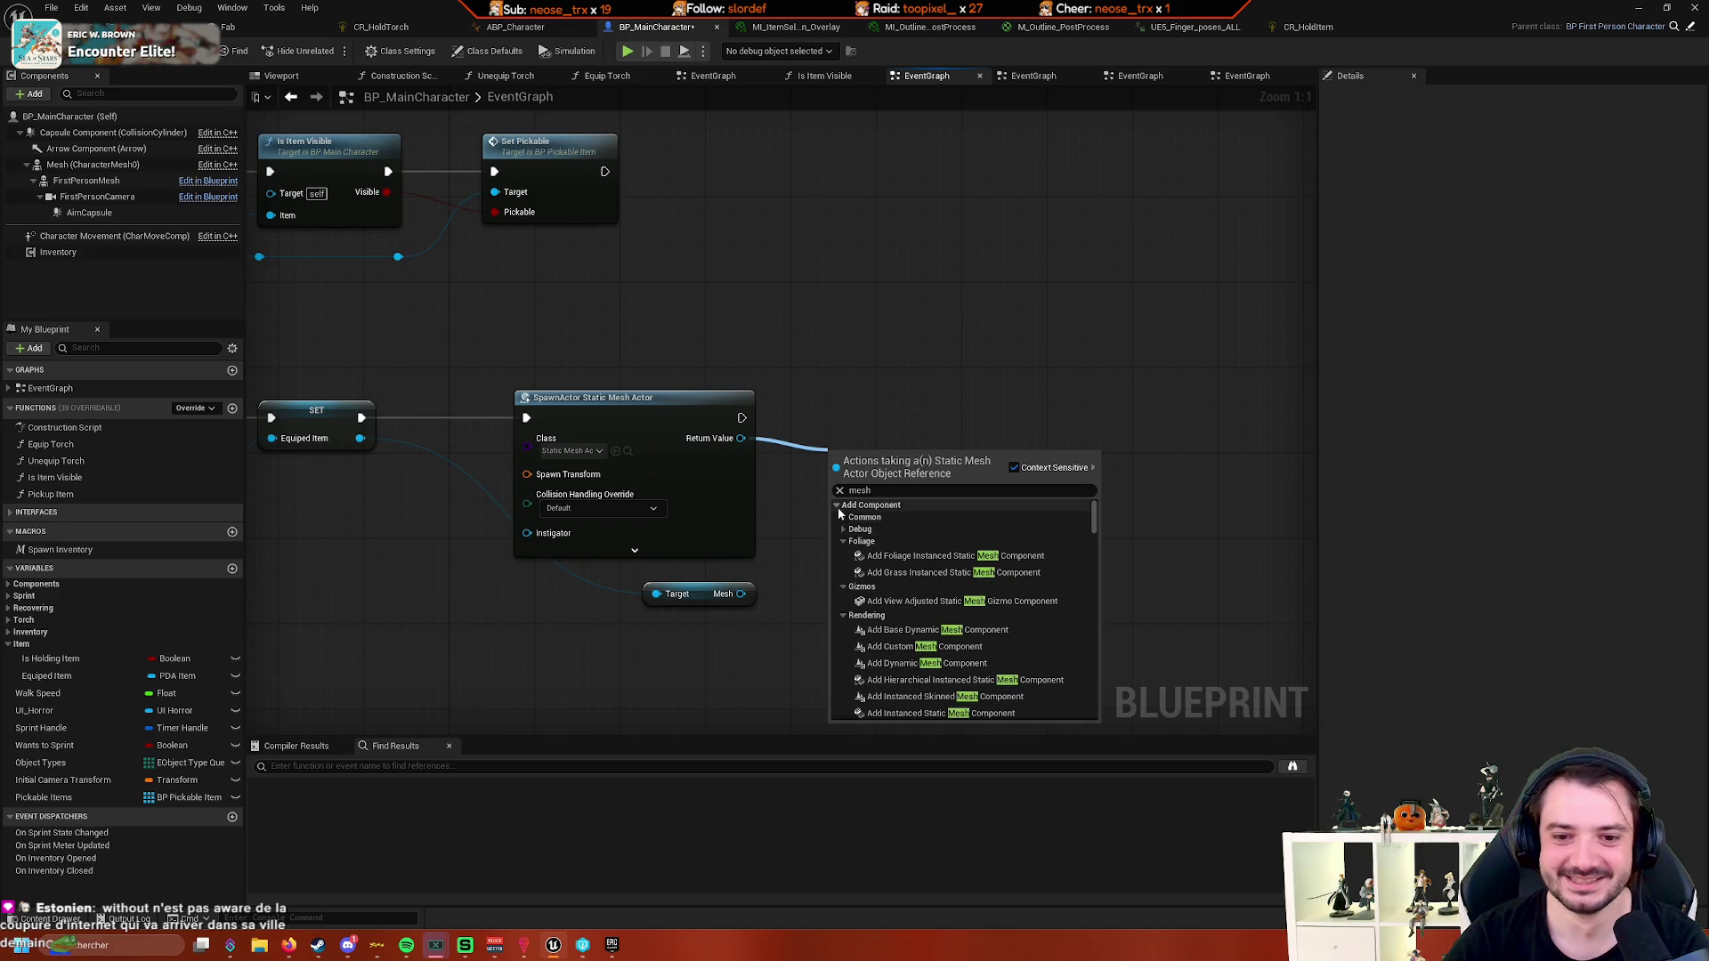
{"action": "left_click", "coordinate": [836, 505]}
{"action": "left_click", "coordinate": [836, 517]}
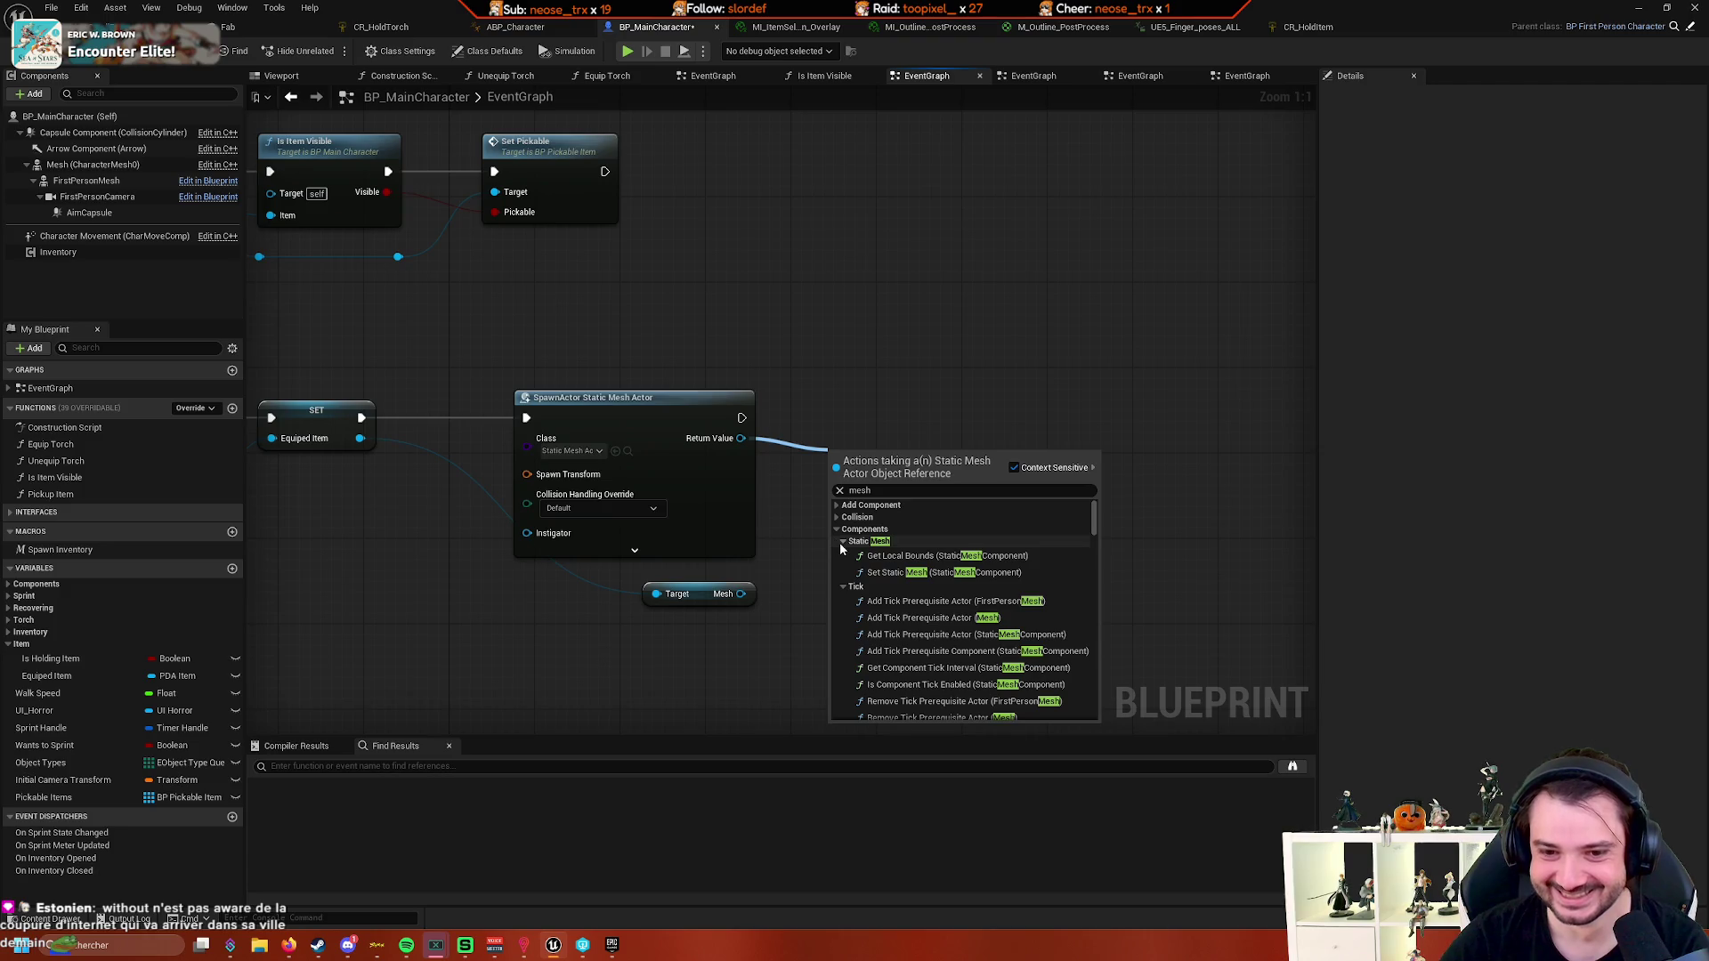
{"action": "left_click", "coordinate": [943, 573]}
{"action": "left_click_drag", "start_coordinate": [890, 485], "coordinate": [1075, 484]}
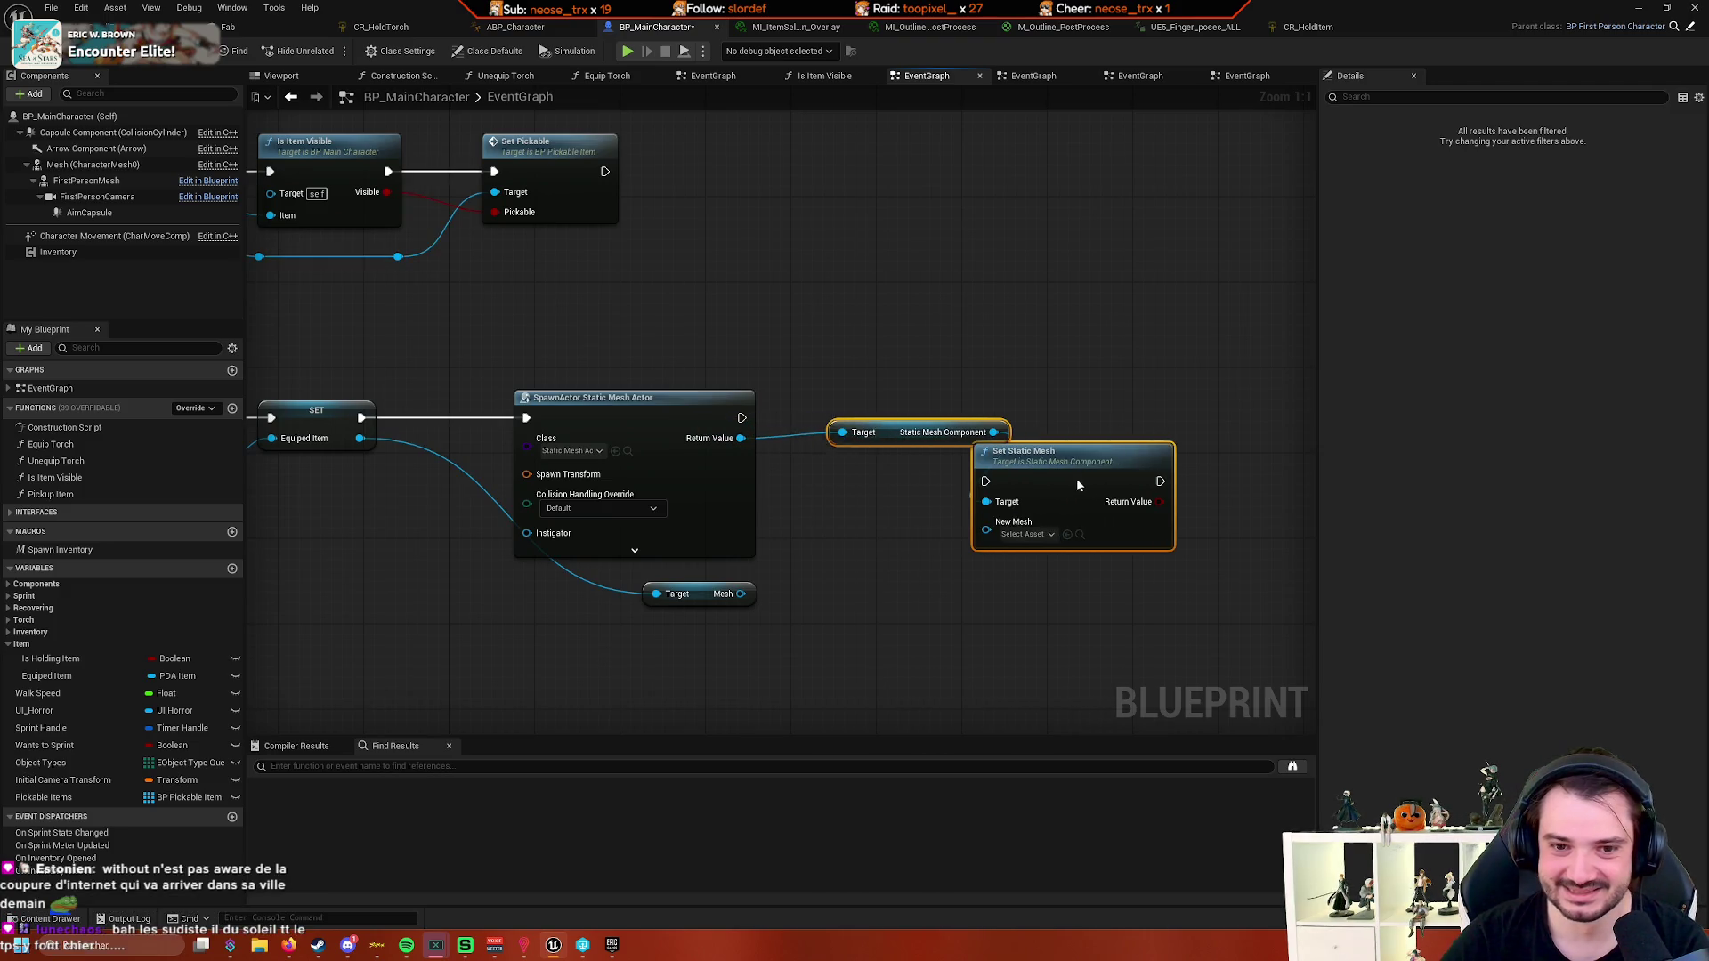
{"action": "left_click", "coordinate": [906, 468]}
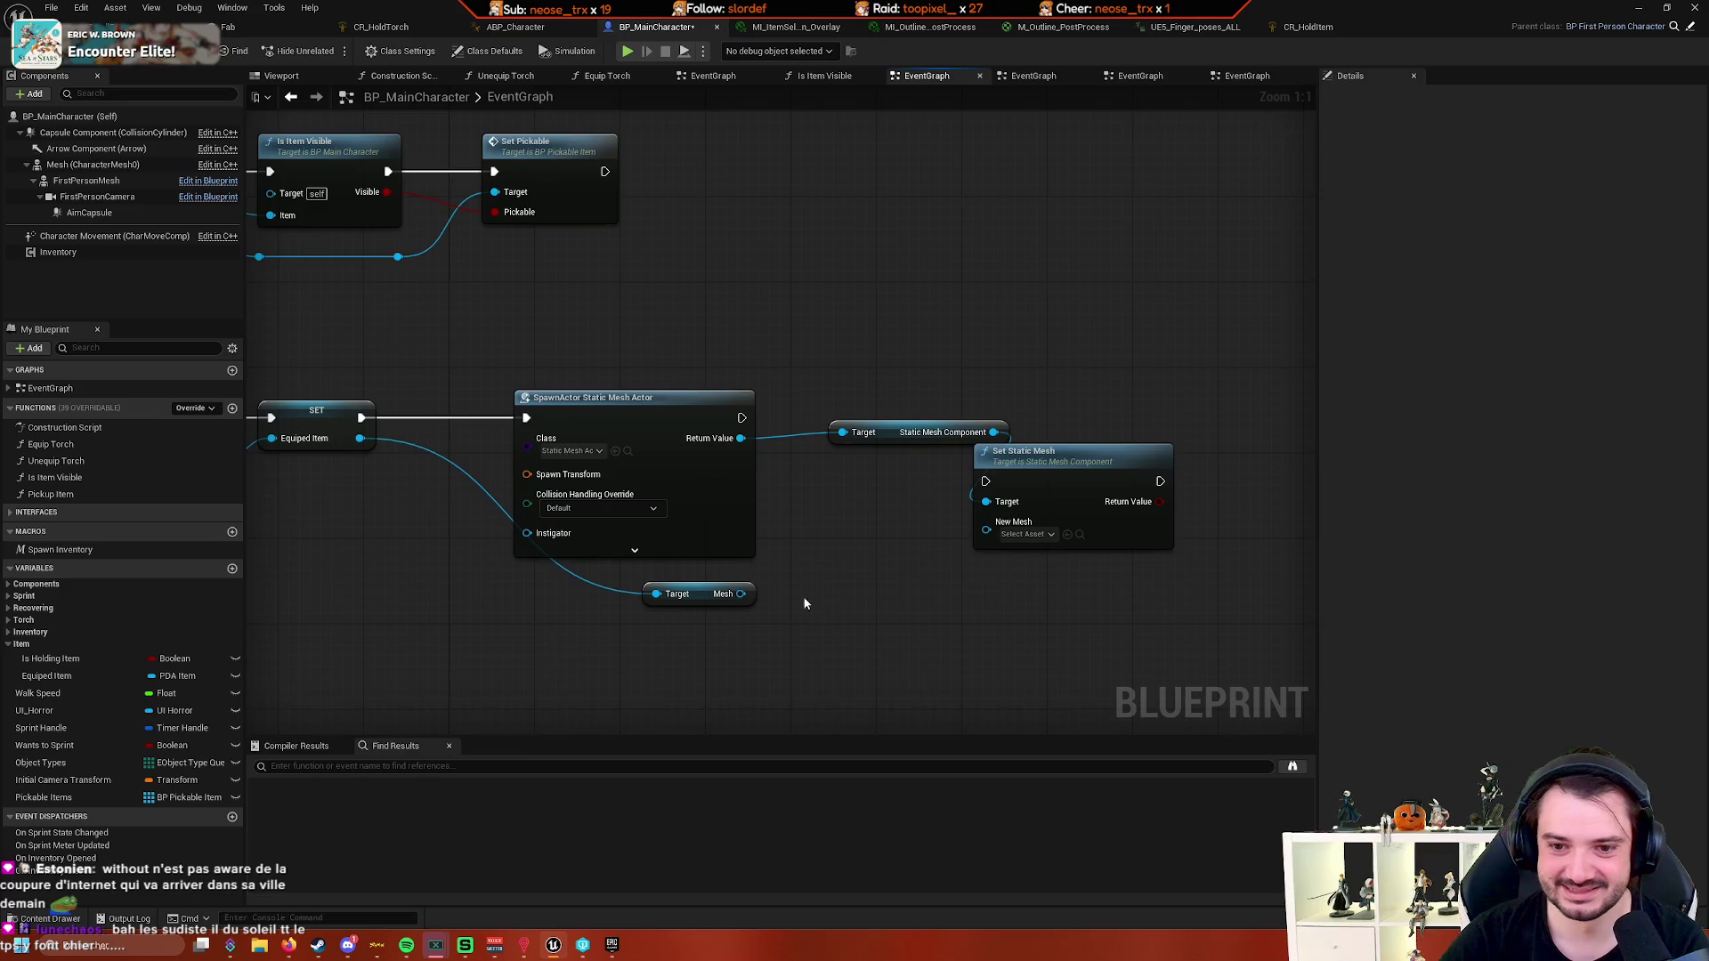
- Feed the item's Mesh into New Mesh and chain SpawnActor's execution into Set Static Mesh
{"action": "left_click_drag", "start_coordinate": [748, 599], "coordinate": [986, 530]}
{"action": "left_click_drag", "start_coordinate": [889, 434], "coordinate": [852, 467]}
{"action": "left_click_drag", "start_coordinate": [1057, 467], "coordinate": [1141, 413]}
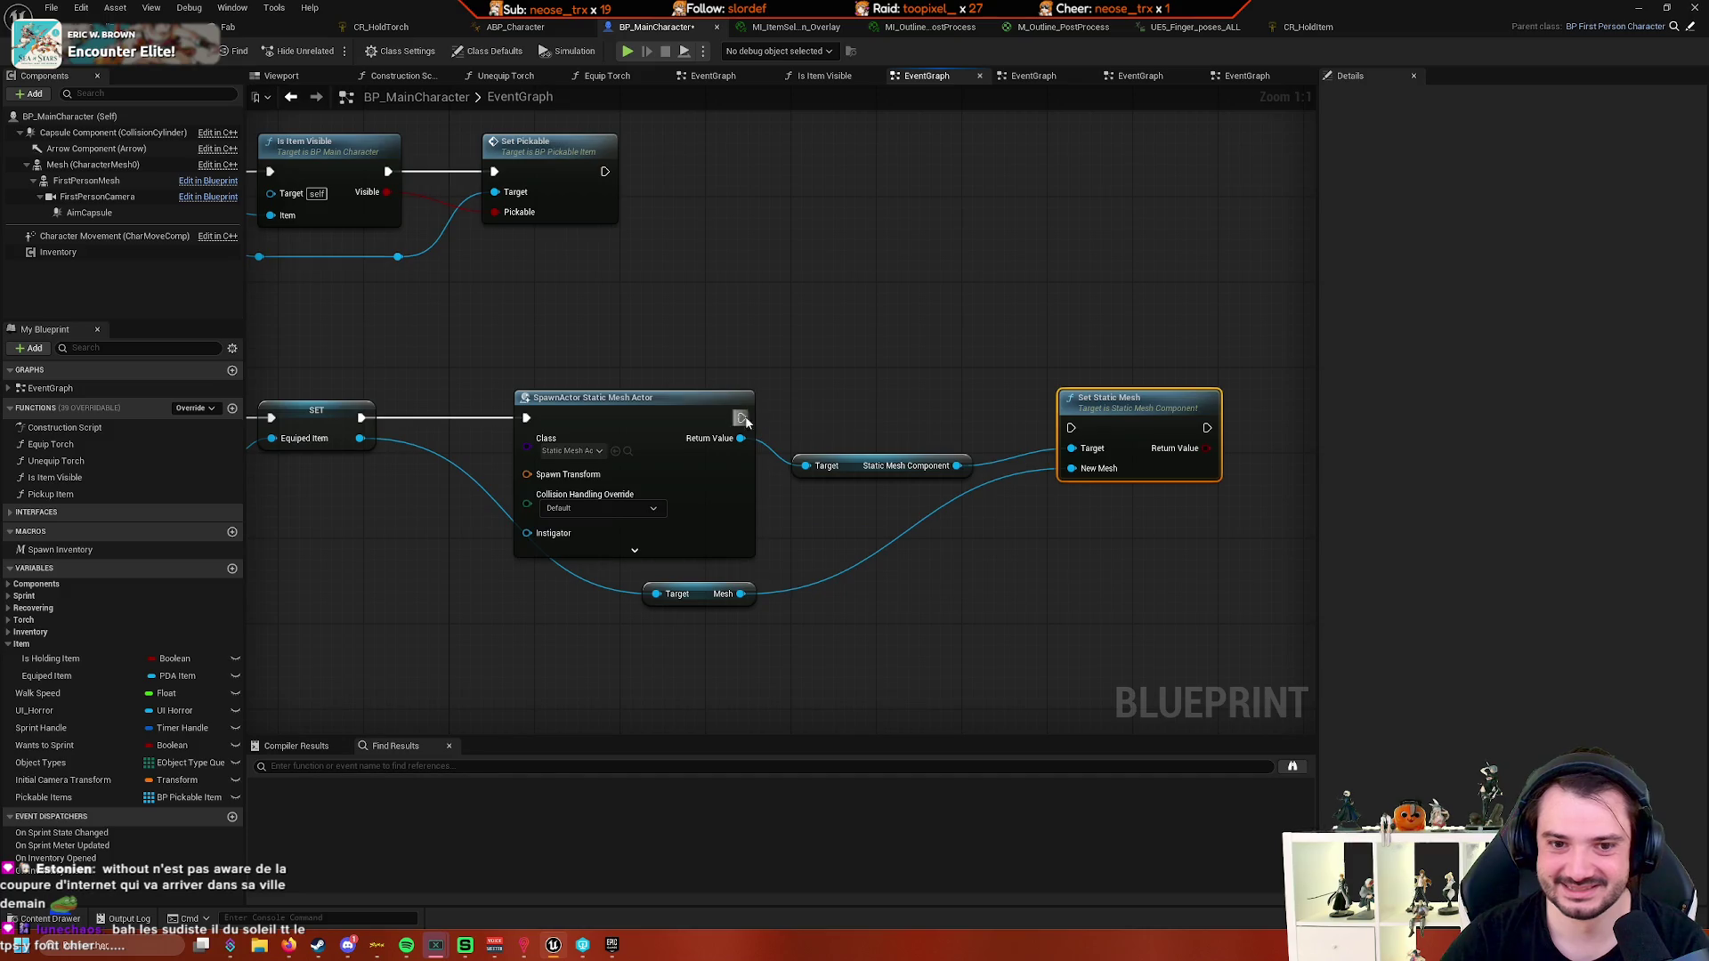
{"action": "left_click_drag", "start_coordinate": [741, 418], "coordinate": [1071, 427]}
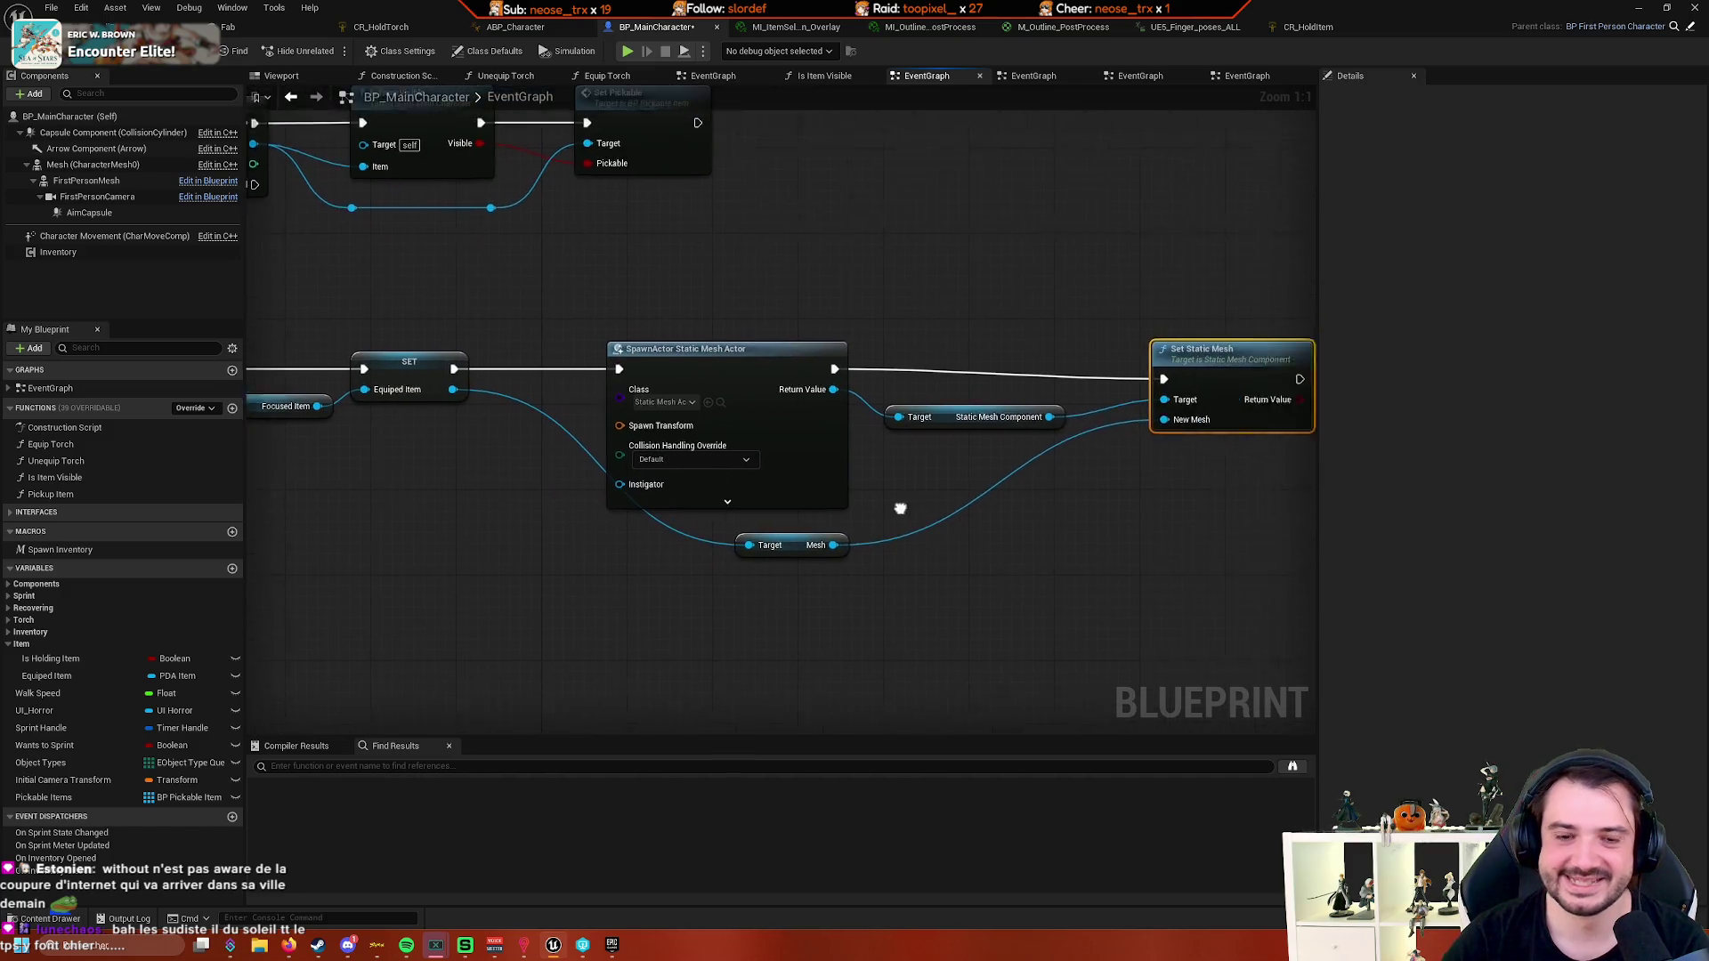
{"action": "left_click_drag", "start_coordinate": [900, 508], "coordinate": [866, 513]}
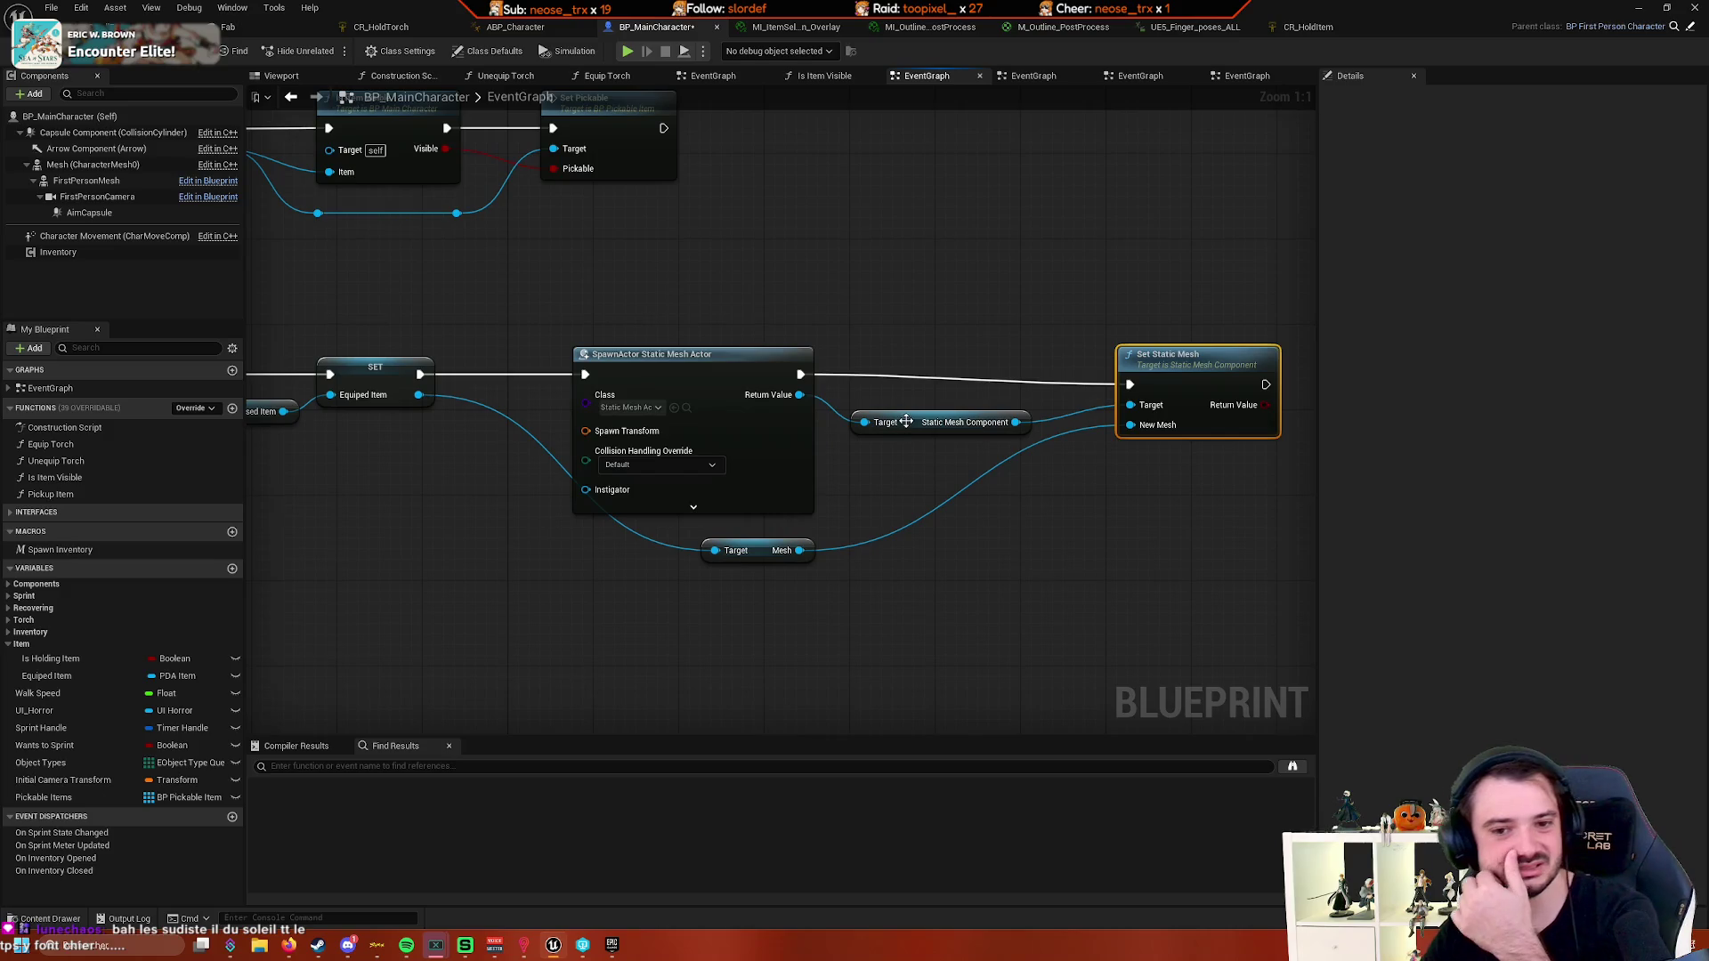
{"action": "mouse_move", "coordinate": [860, 496]}
{"action": "left_mouse_down"}
{"action": "mouse_move", "coordinate": [1309, 440]}
{"action": "mouse_move", "coordinate": [792, 532]}
{"action": "mouse_move", "coordinate": [721, 507]}
{"action": "left_mouse_up"}
{"action": "left_click_drag", "start_coordinate": [708, 425], "coordinate": [779, 544]}
- Search the action list for 'add component' then 'static mesh' and place an Add Static Mesh Component node
{"action": "type", "text": "stati"}
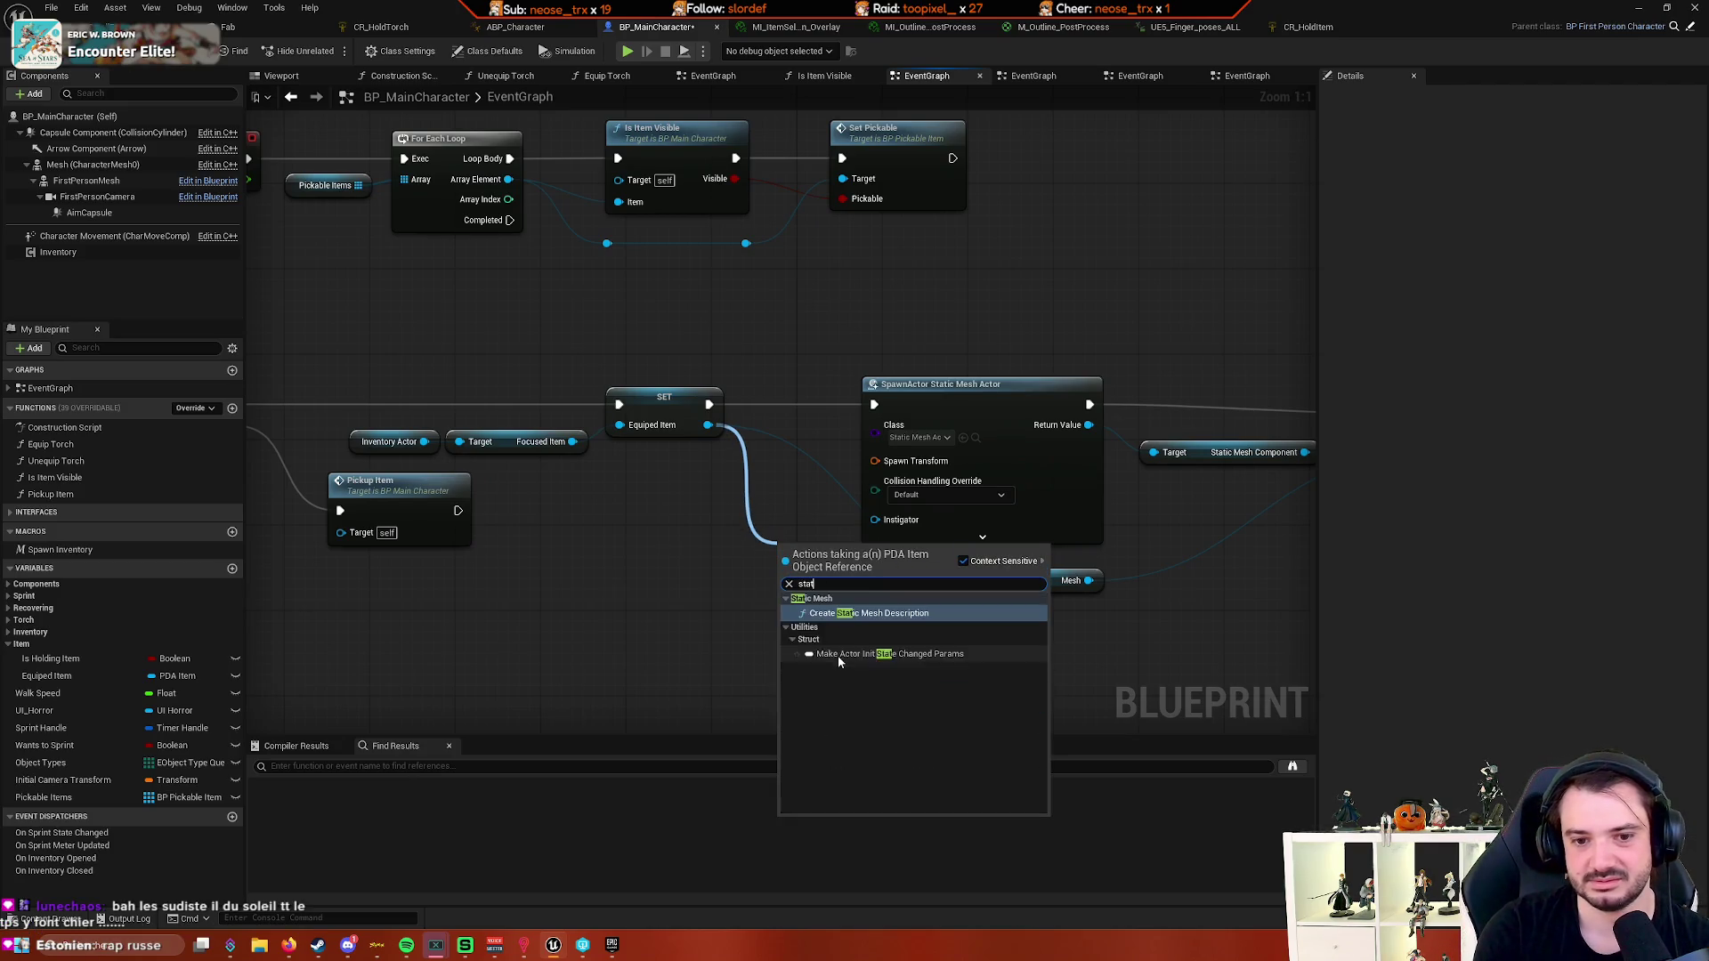
{"action": "right_click", "coordinate": [684, 629]}
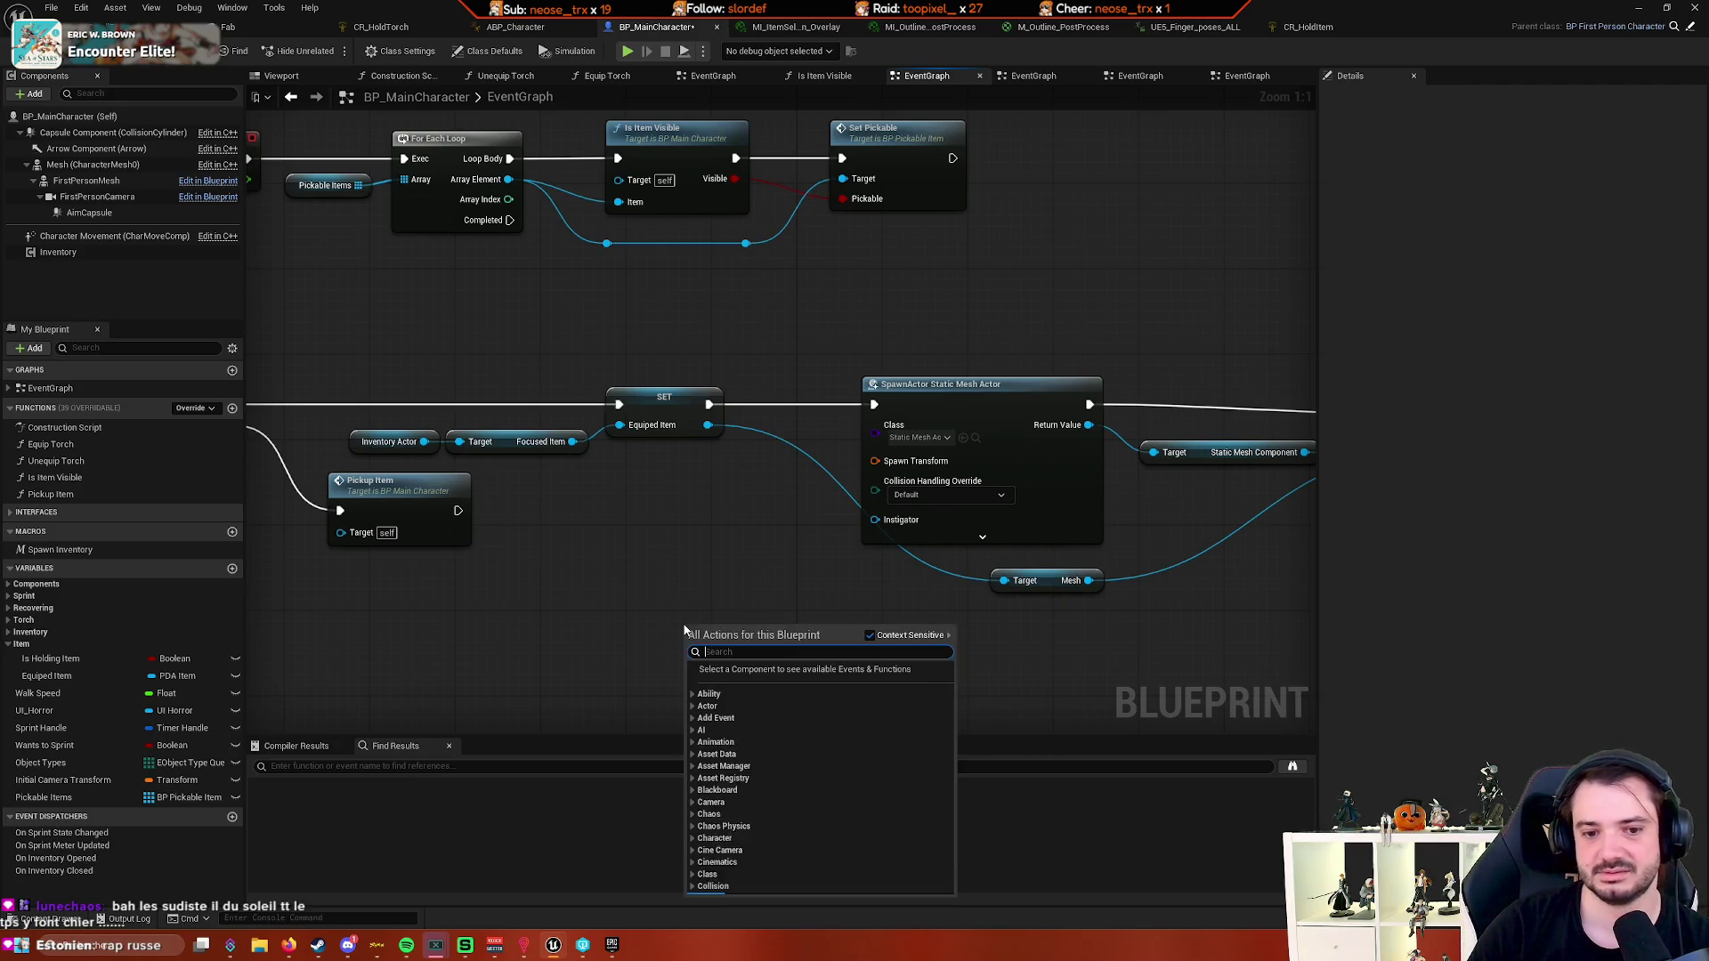
{"action": "type", "text": "add"}
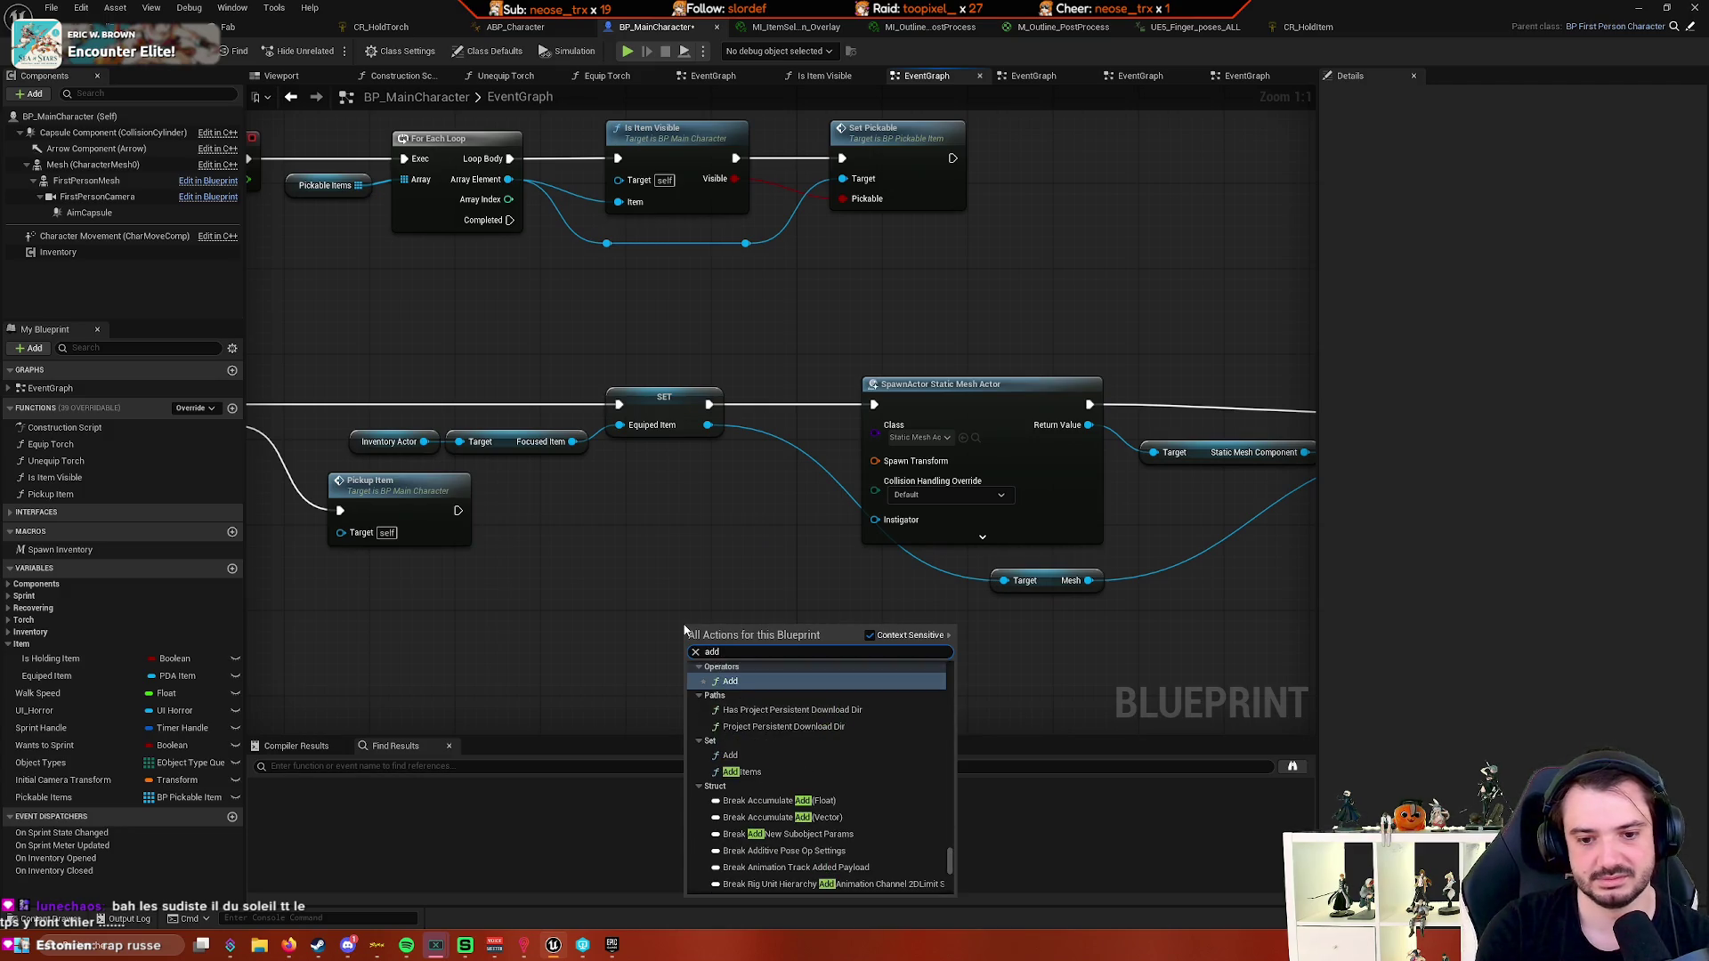
{"action": "type", "text": " s"}
{"action": "key", "text": "BackSpace"}
{"action": "key", "text": "BackSpace"}
{"action": "key", "text": "BackSpace"}
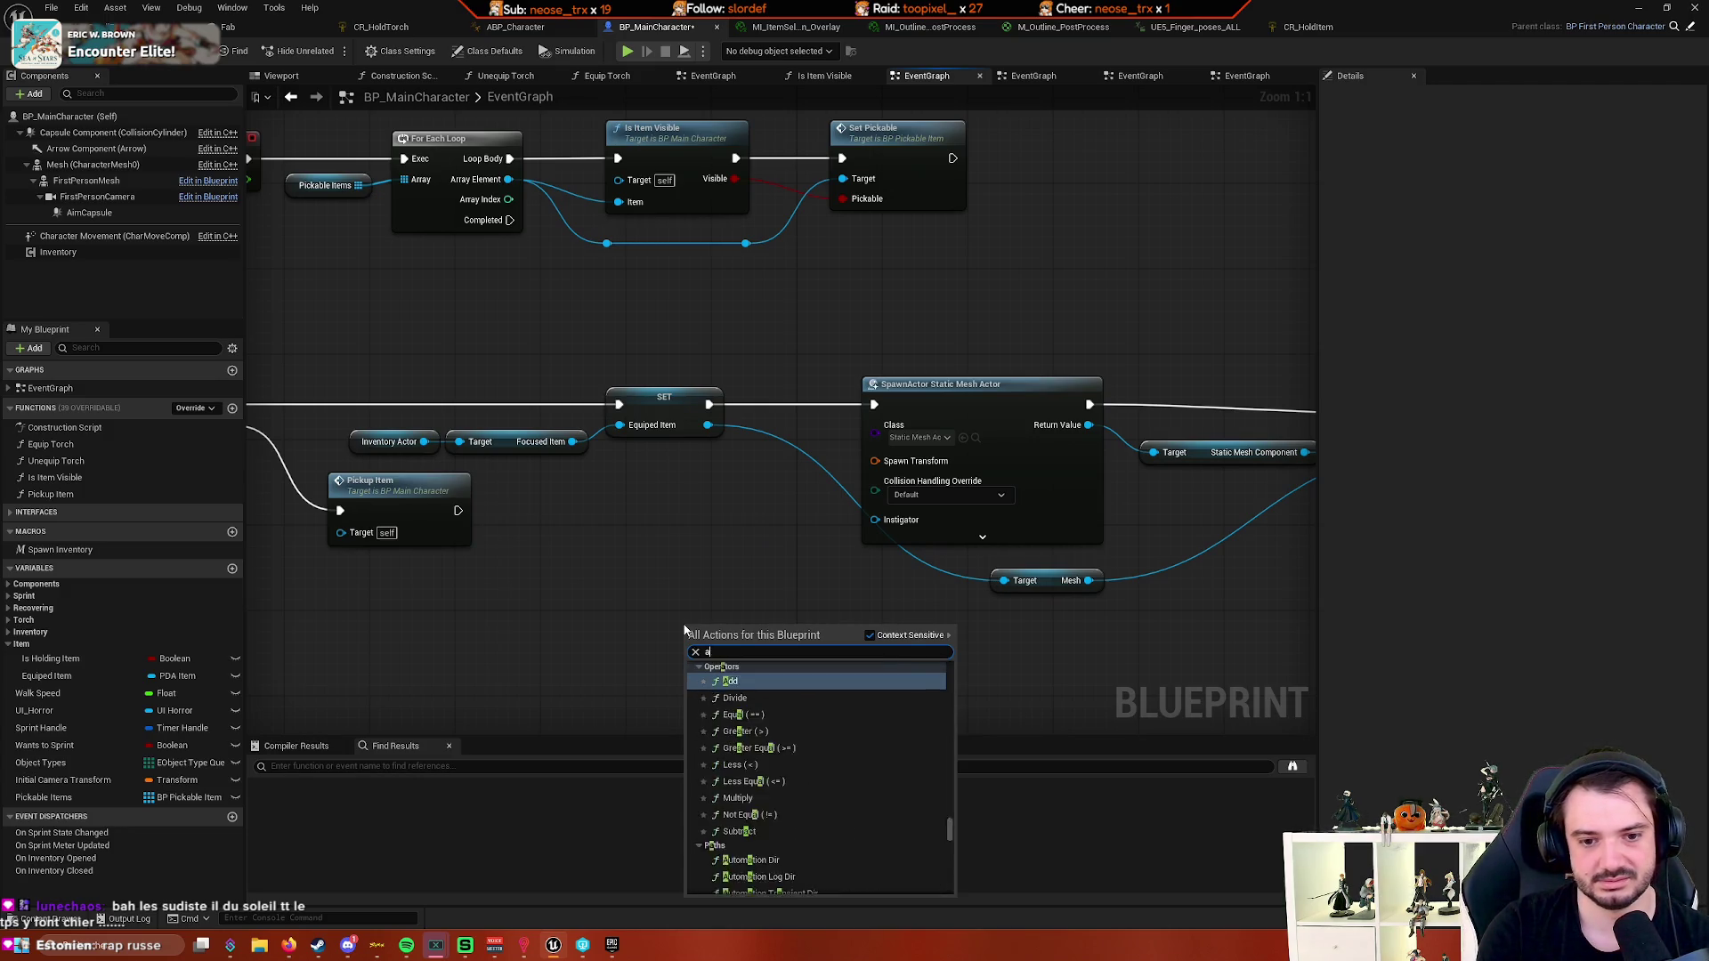
{"action": "type", "text": "add component"}
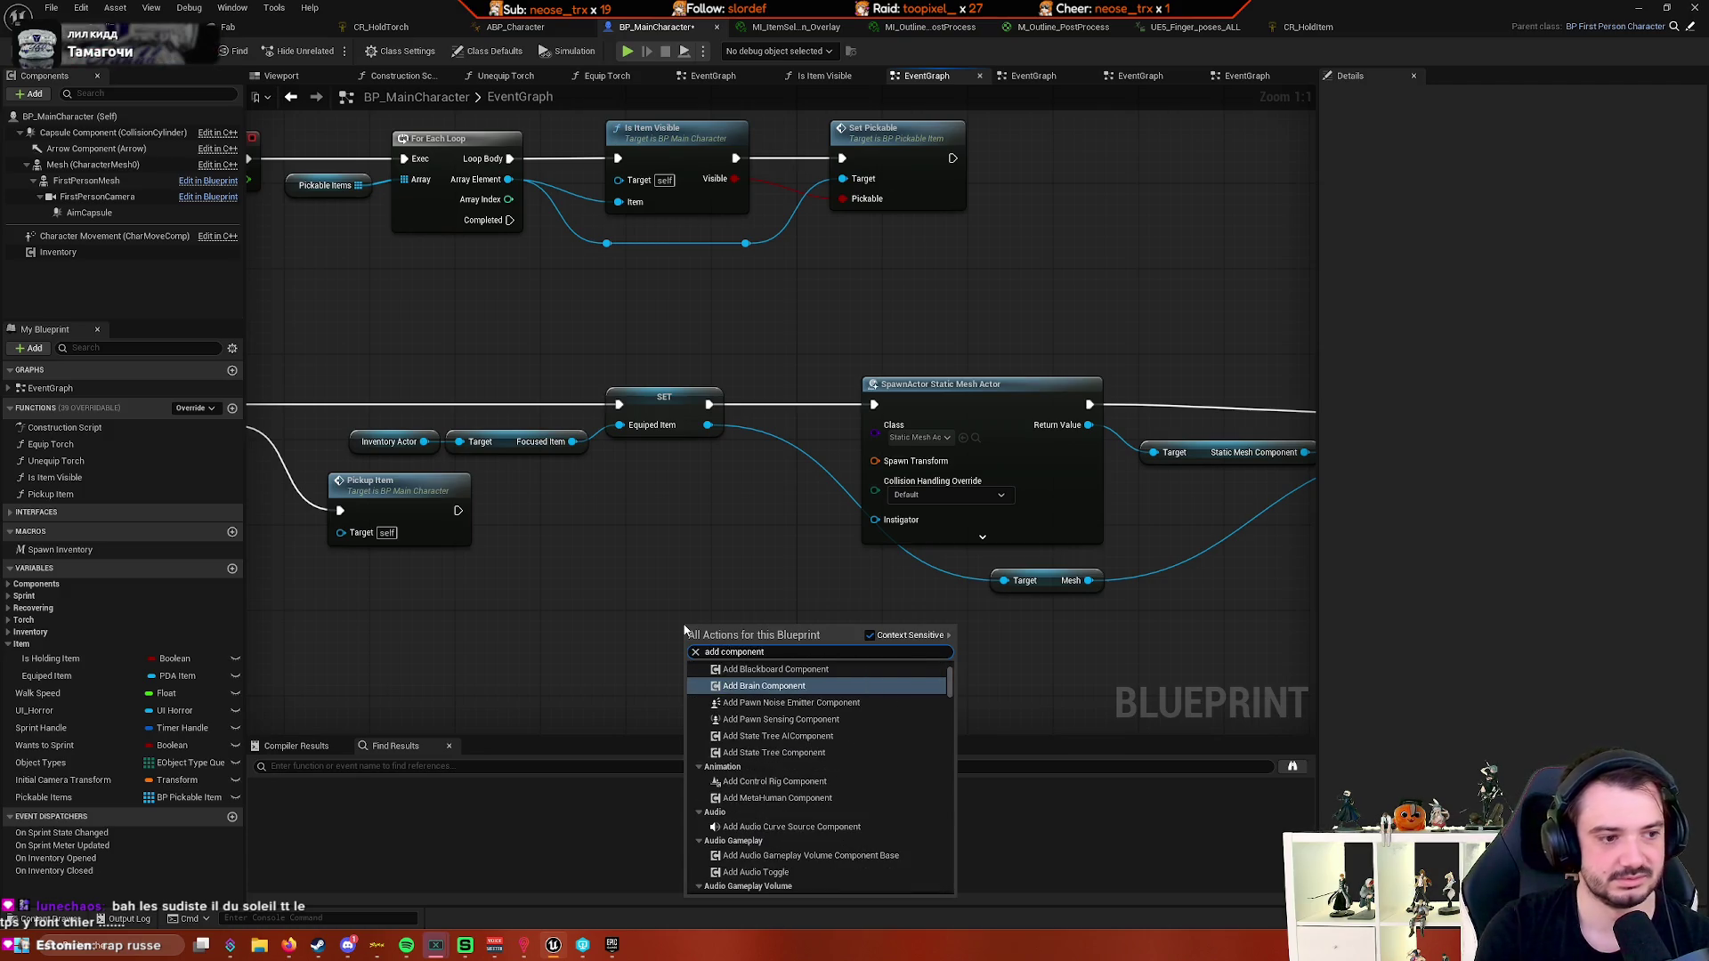
{"action": "scroll", "coordinate": [852, 731], "scroll_direction": "up", "scroll_amount": 3}
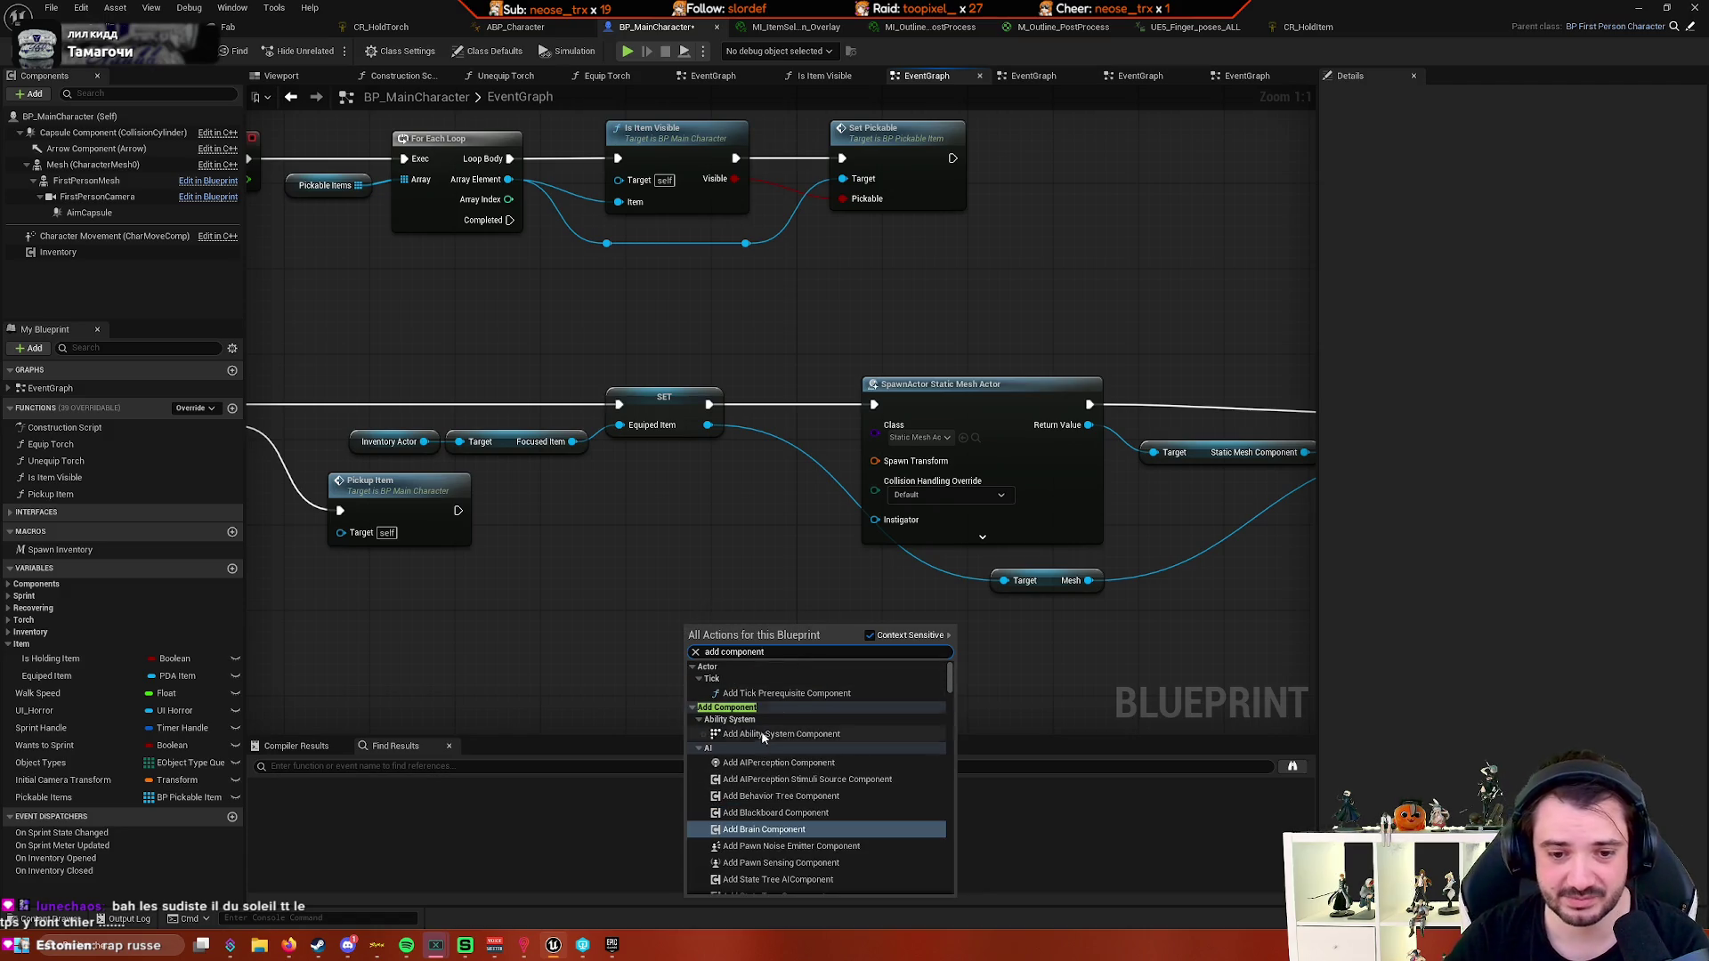
{"action": "scroll", "coordinate": [815, 739], "scroll_direction": "down", "scroll_amount": 5}
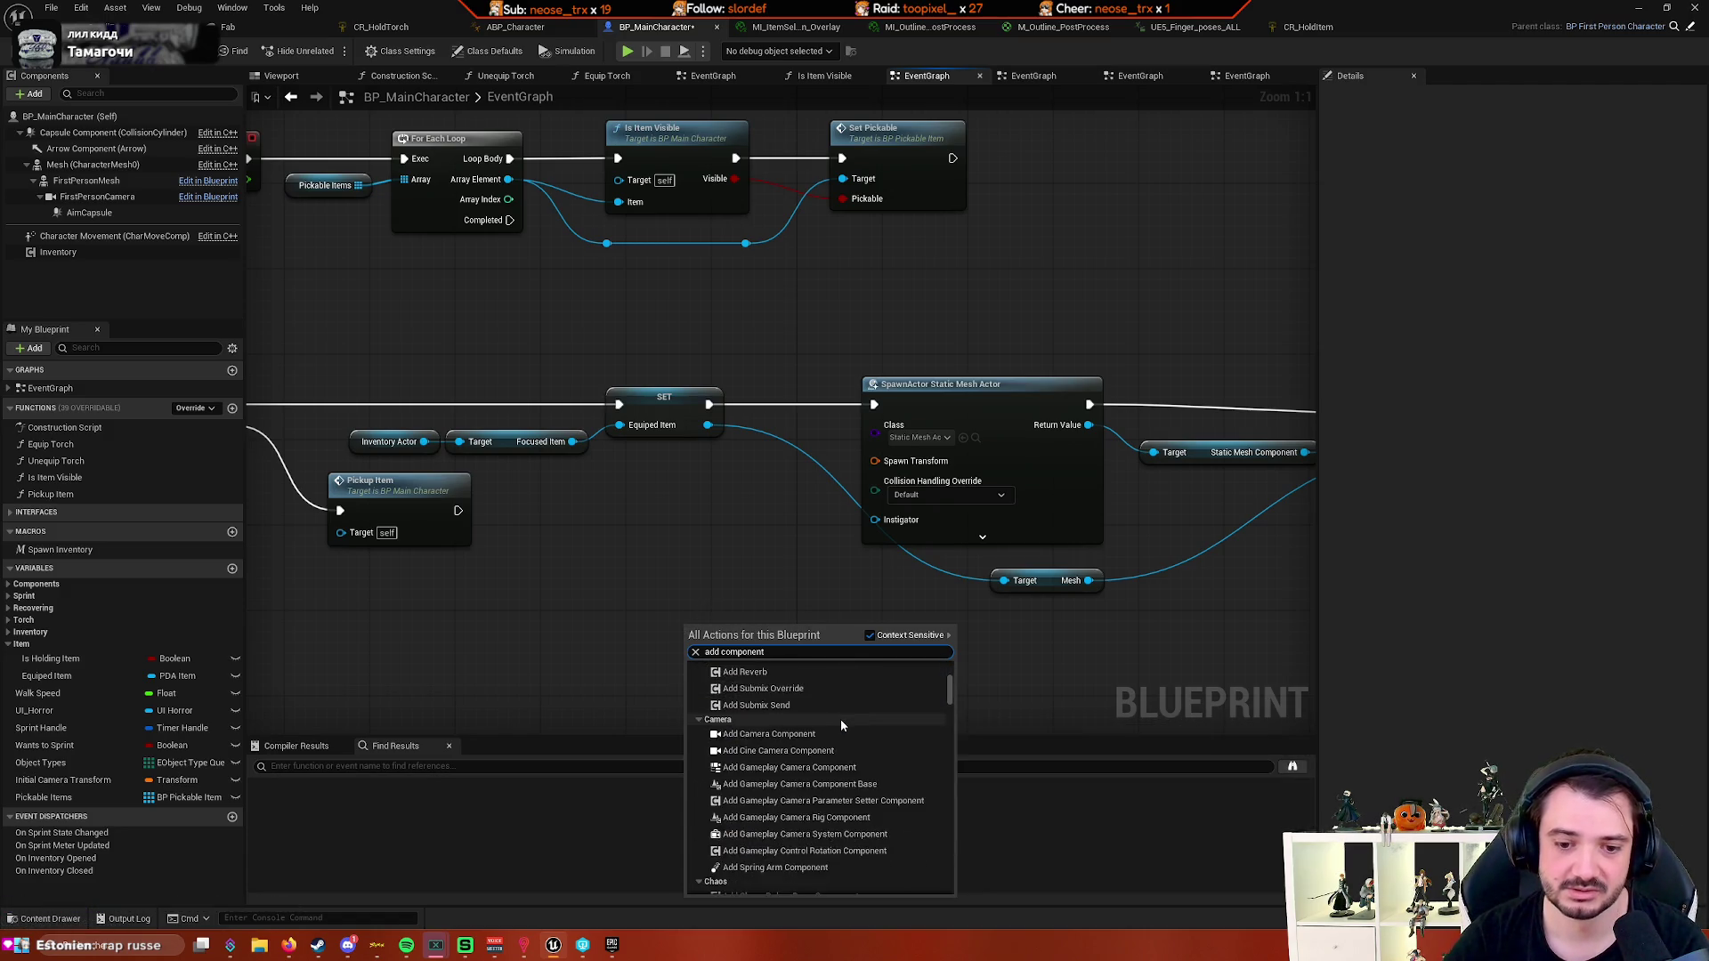
{"action": "scroll", "coordinate": [880, 721], "scroll_direction": "up", "scroll_amount": 5}
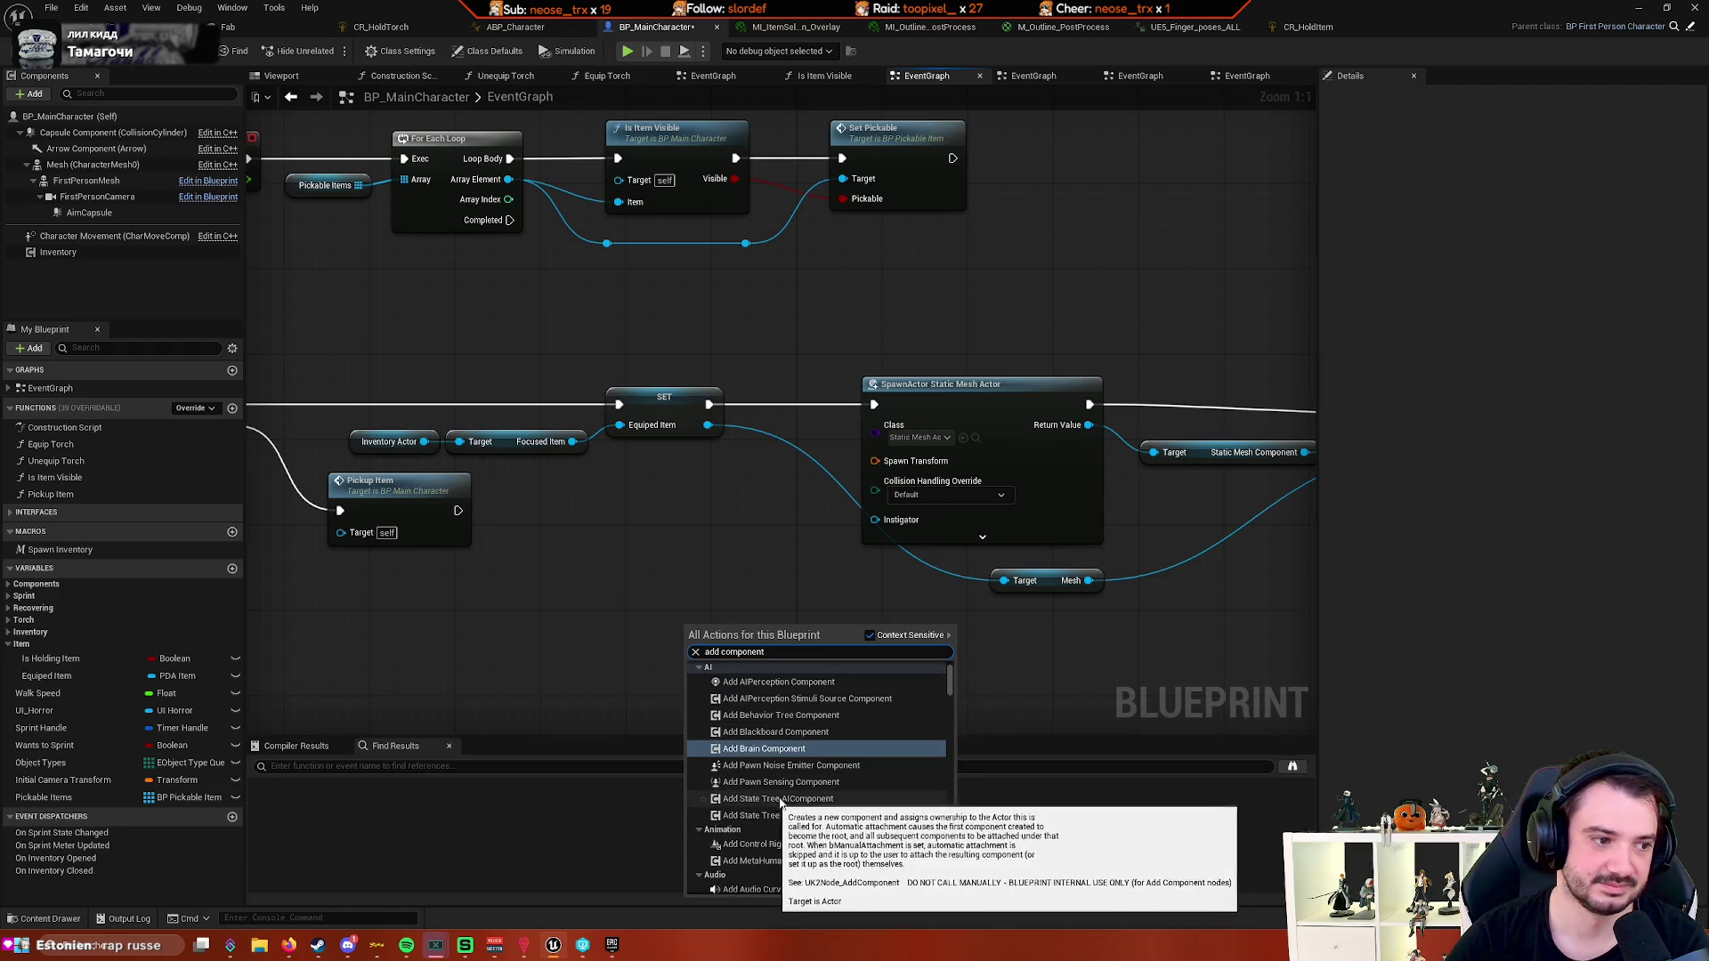
{"action": "scroll", "coordinate": [799, 783], "scroll_direction": "up", "scroll_amount": 1}
{"action": "scroll", "coordinate": [888, 780], "scroll_direction": "down", "scroll_amount": 3}
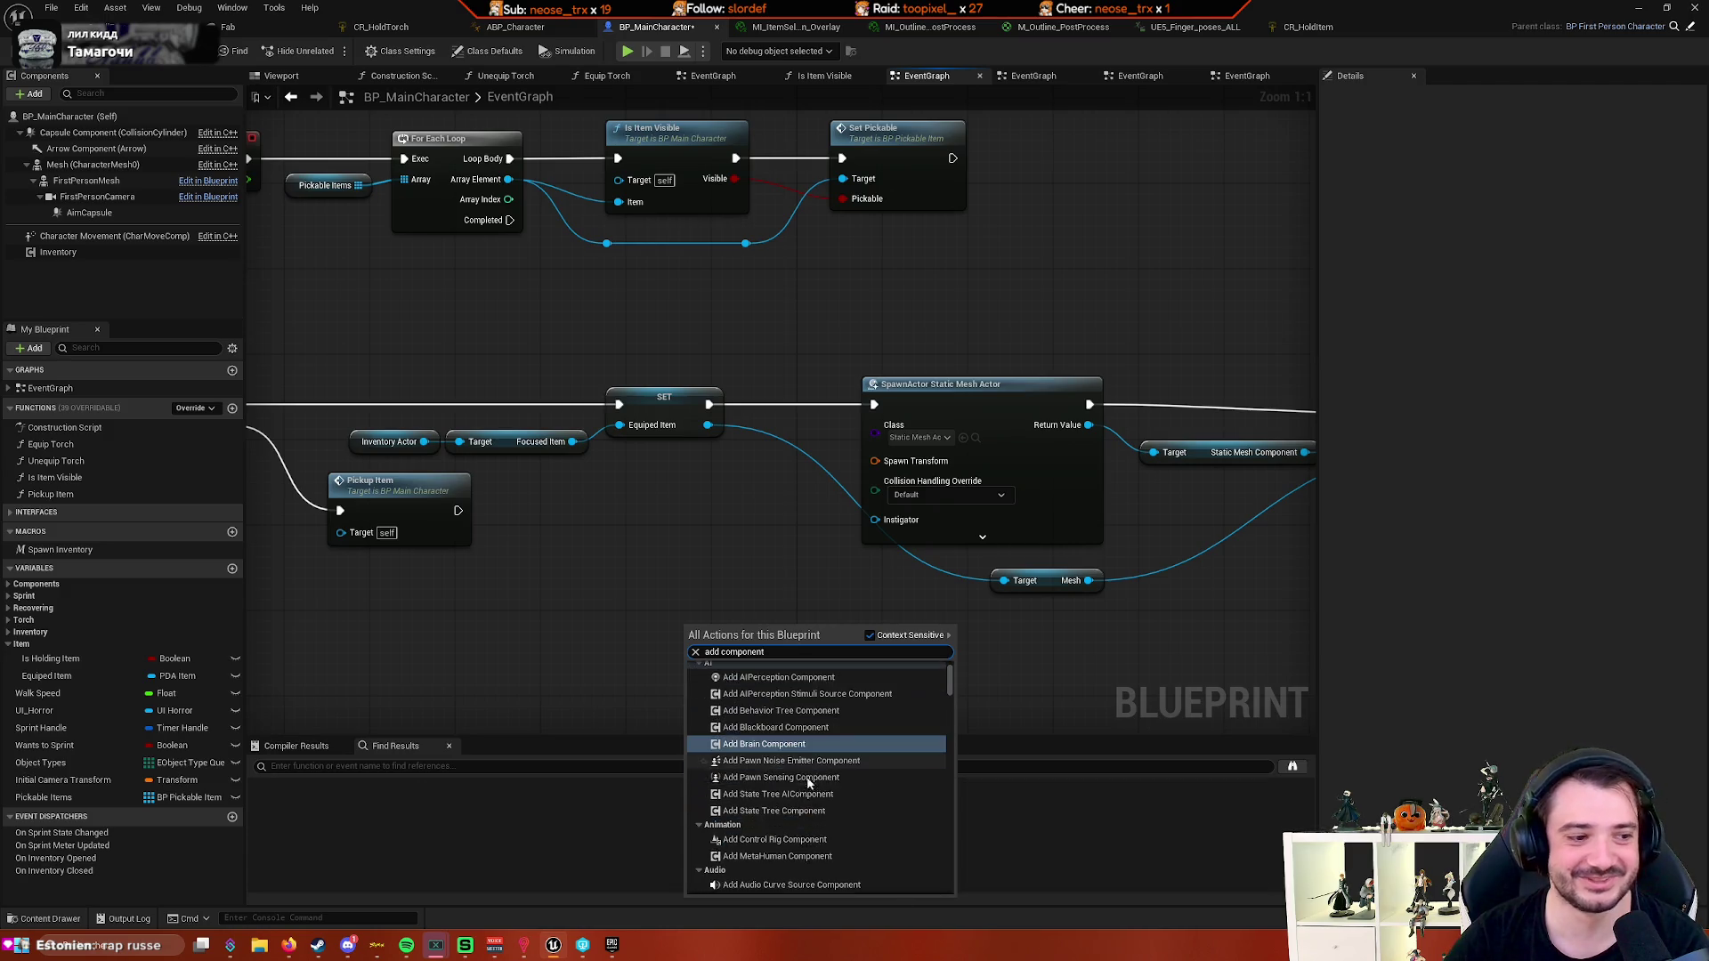
{"action": "scroll", "coordinate": [892, 772], "scroll_direction": "up", "scroll_amount": 4}
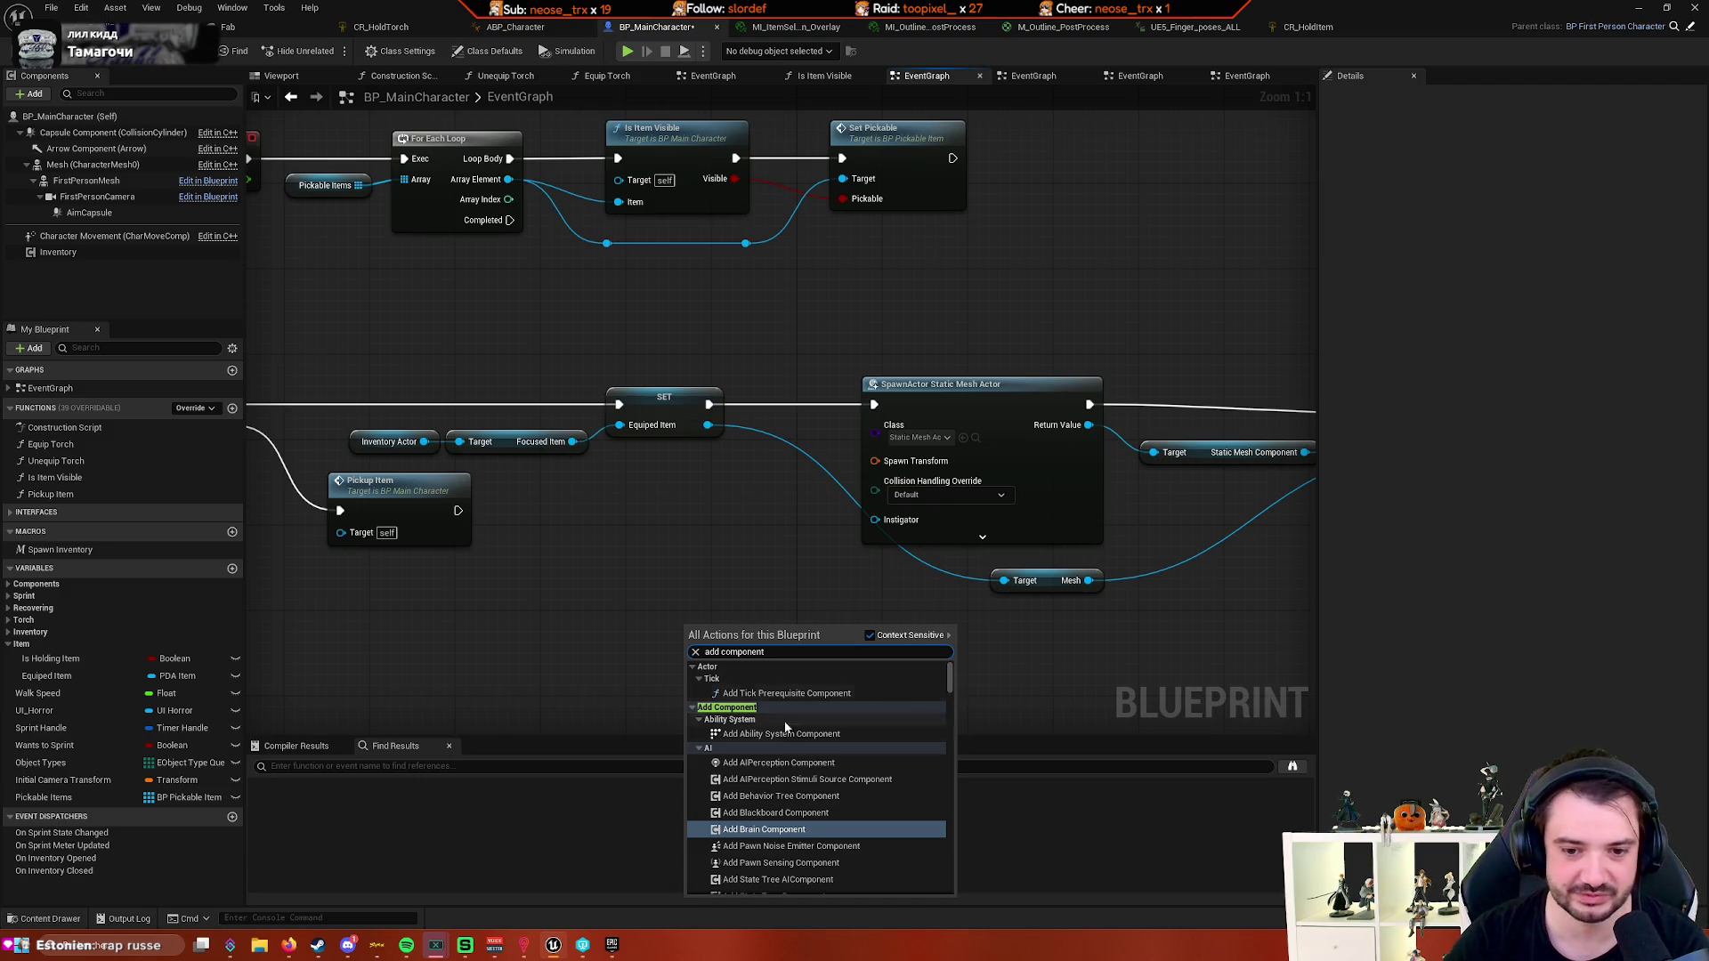
{"action": "scroll", "coordinate": [904, 773], "scroll_direction": "down", "scroll_amount": 3}
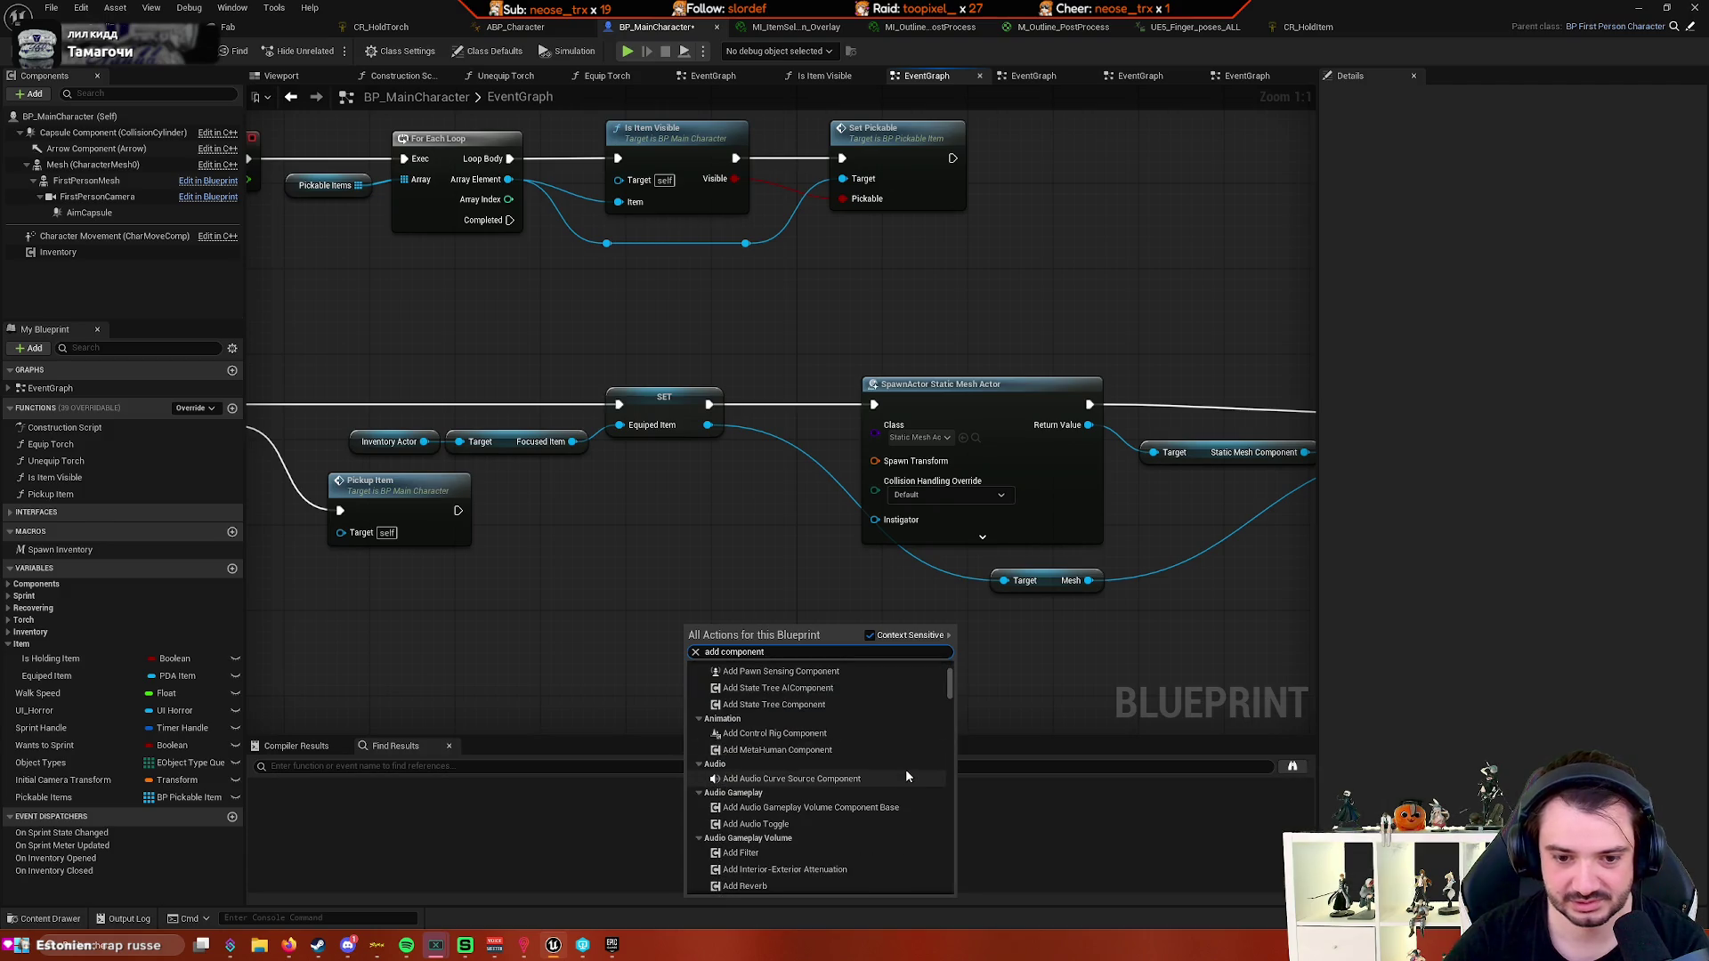
{"action": "scroll", "coordinate": [905, 769], "scroll_direction": "down", "scroll_amount": 2}
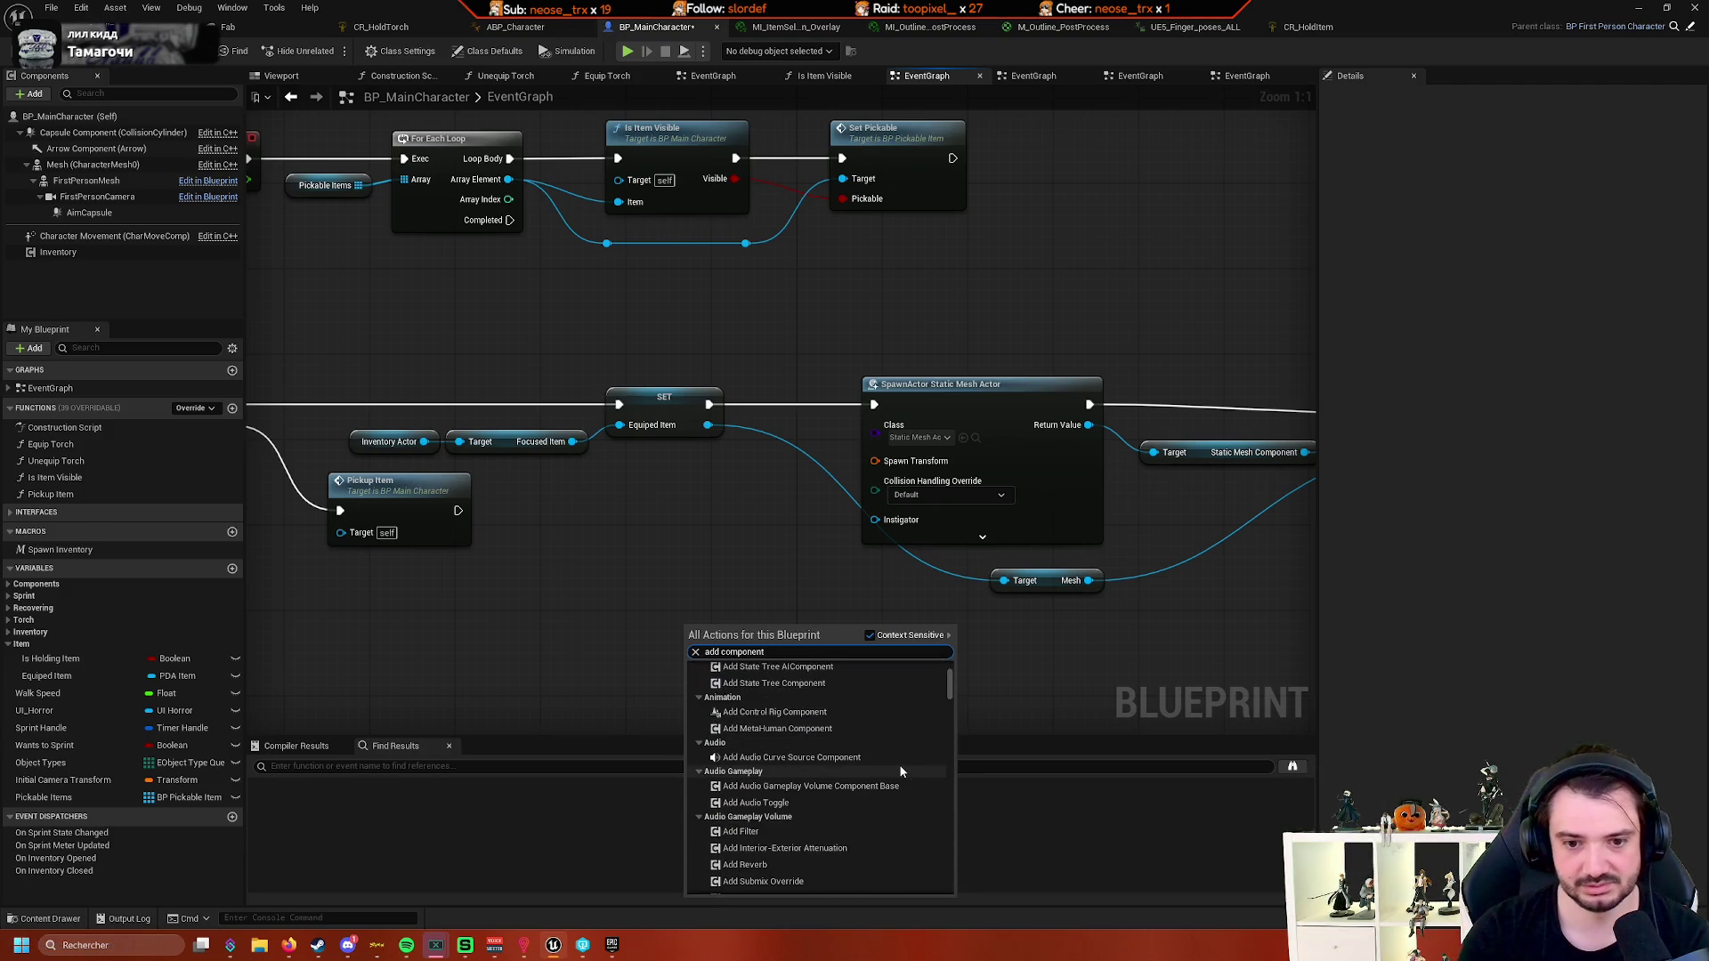
{"action": "type", "text": "dstatic "}
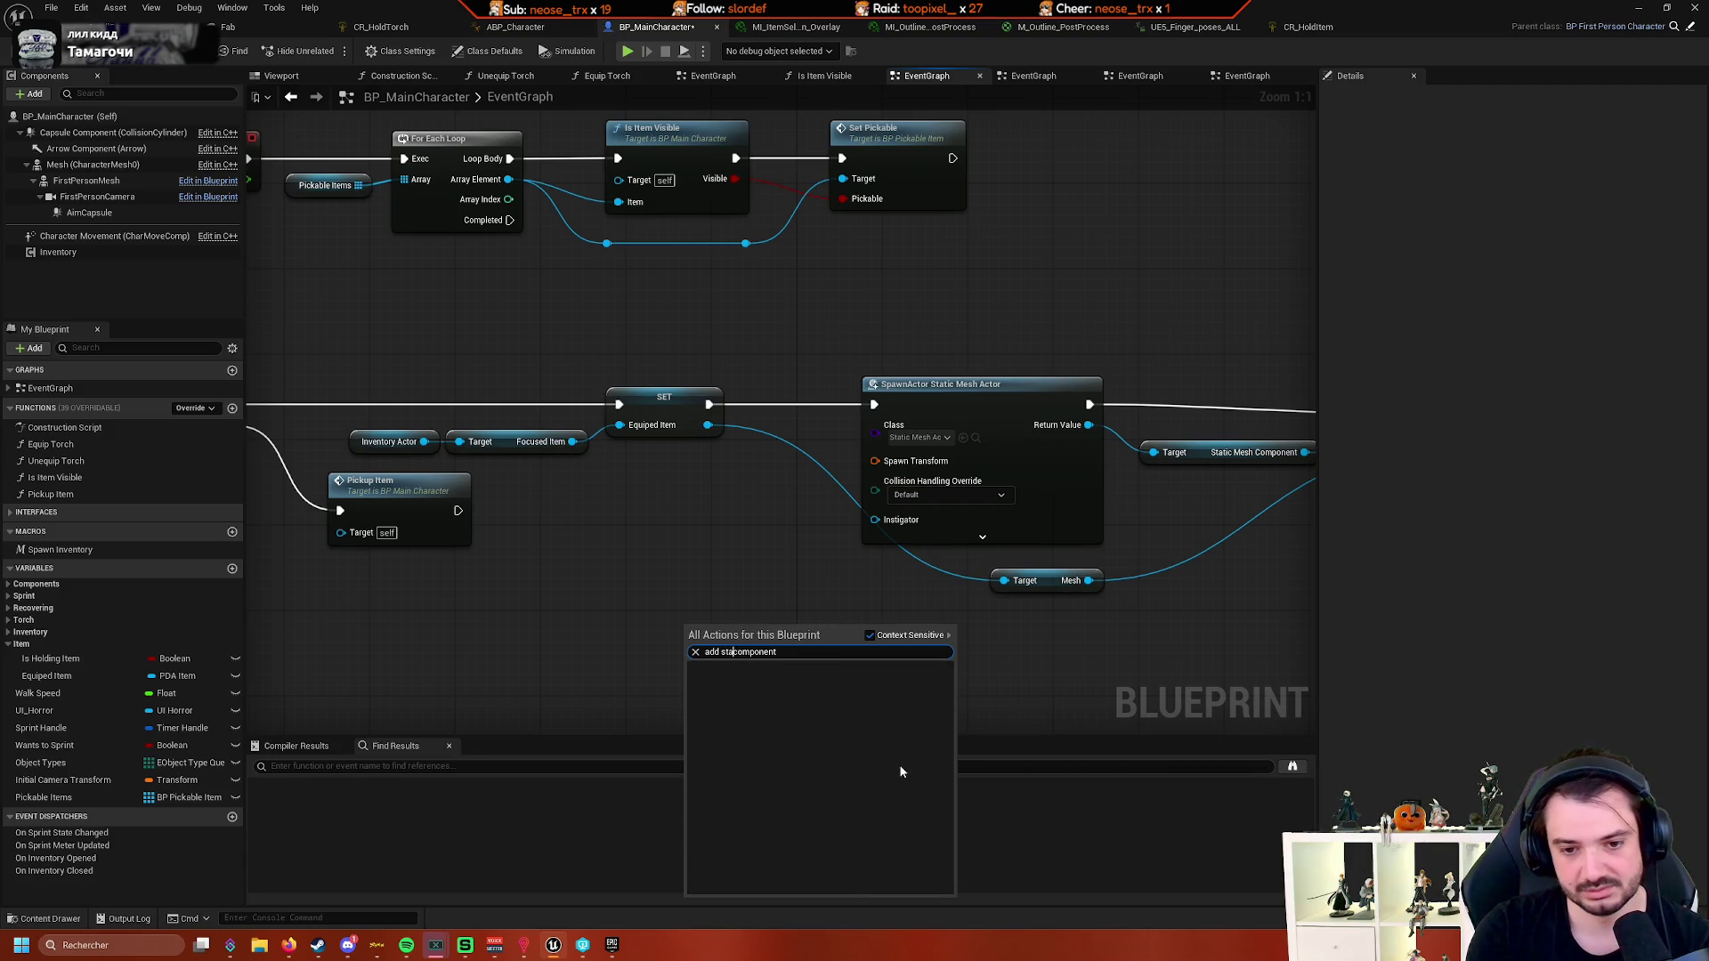
{"action": "type", "text": "mesh"}
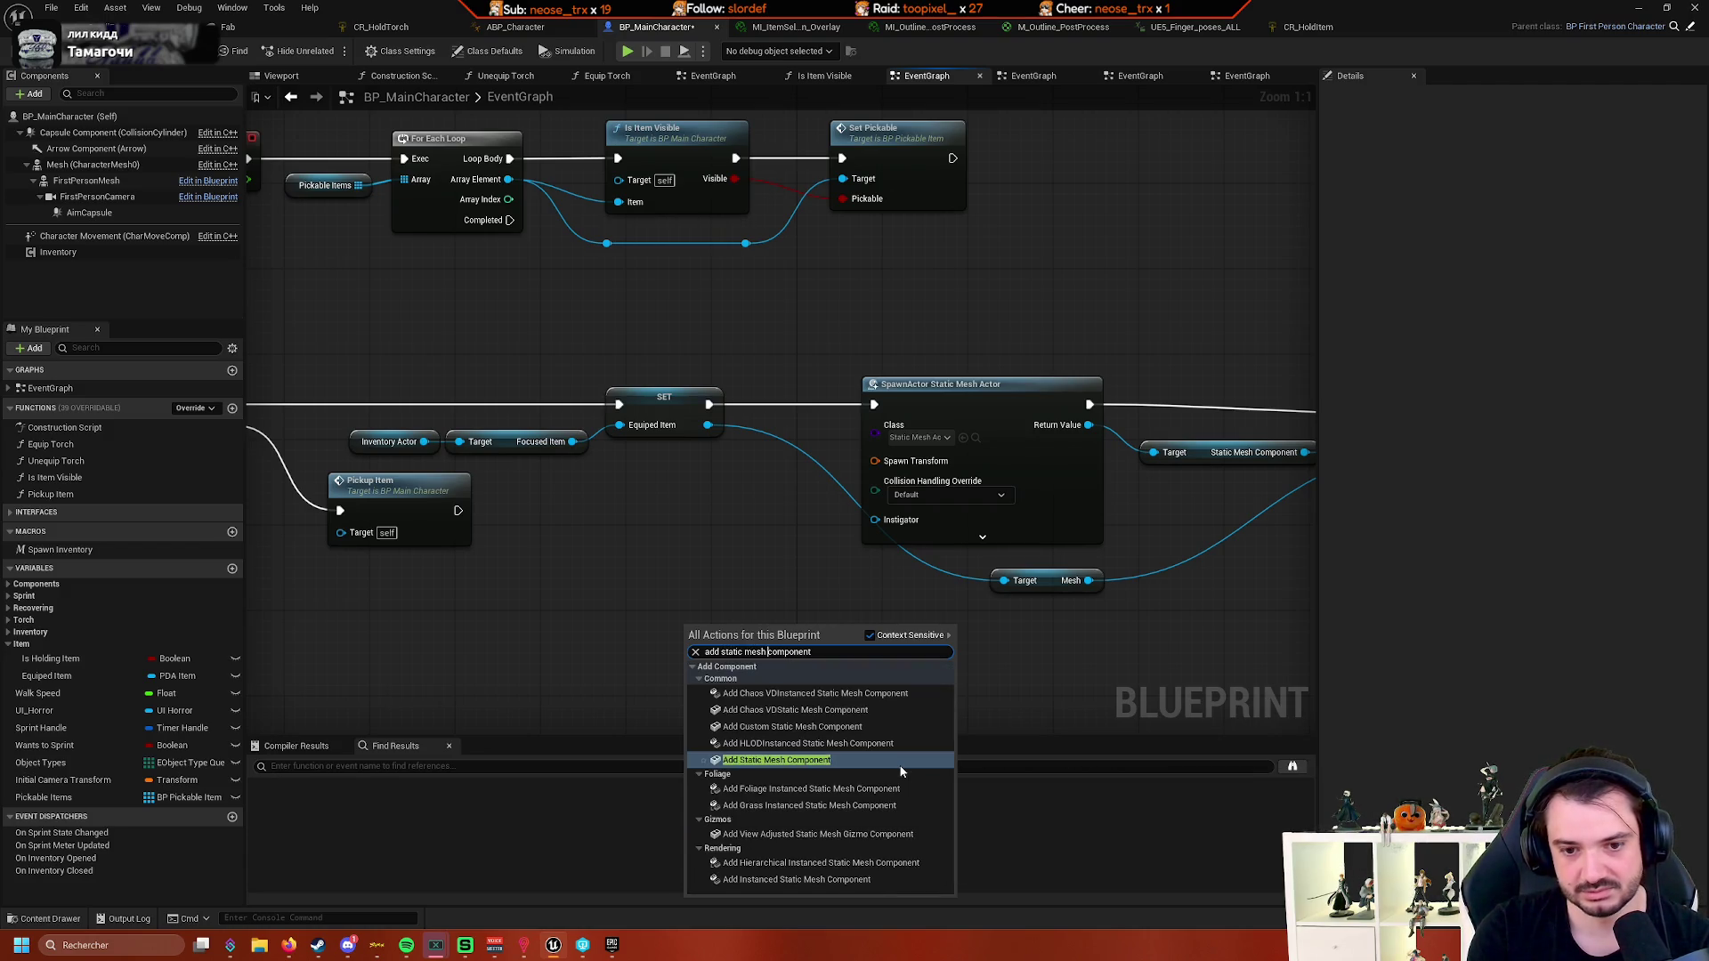
{"action": "left_click", "coordinate": [792, 760]}
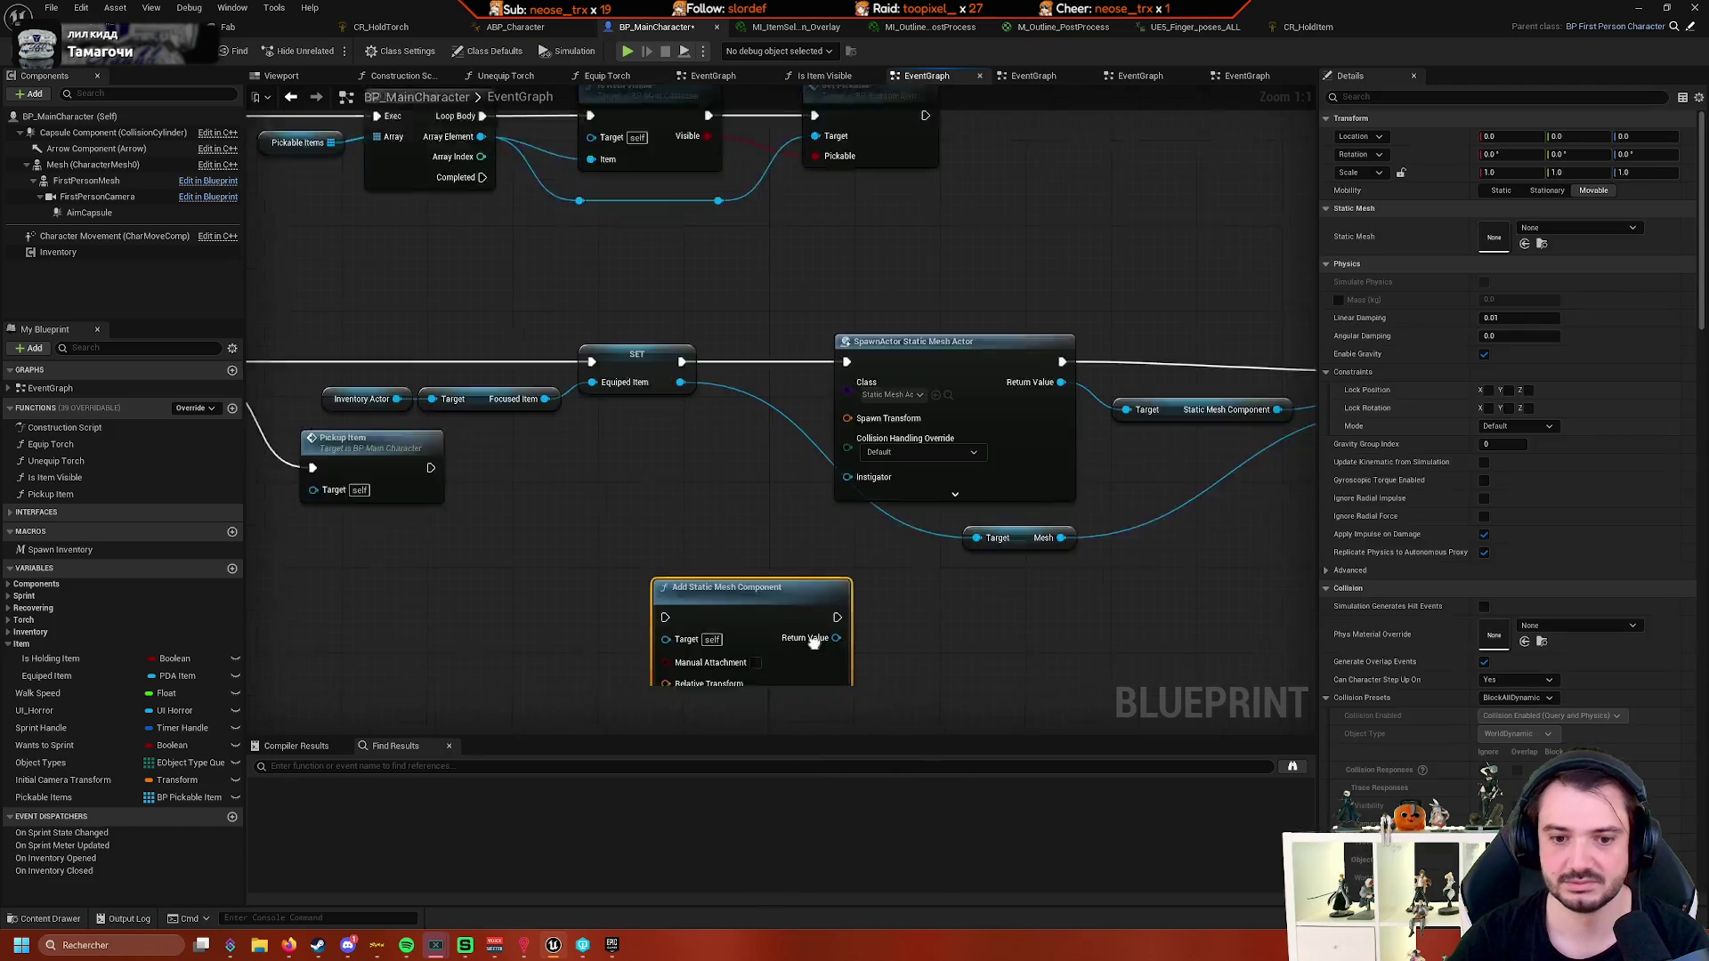
- Delete the SpawnActor Static Mesh Actor node and its Static Mesh Component getter, moving Add Static Mesh Component into the gap
{"action": "left_click_drag", "start_coordinate": [855, 643], "coordinate": [883, 689]}
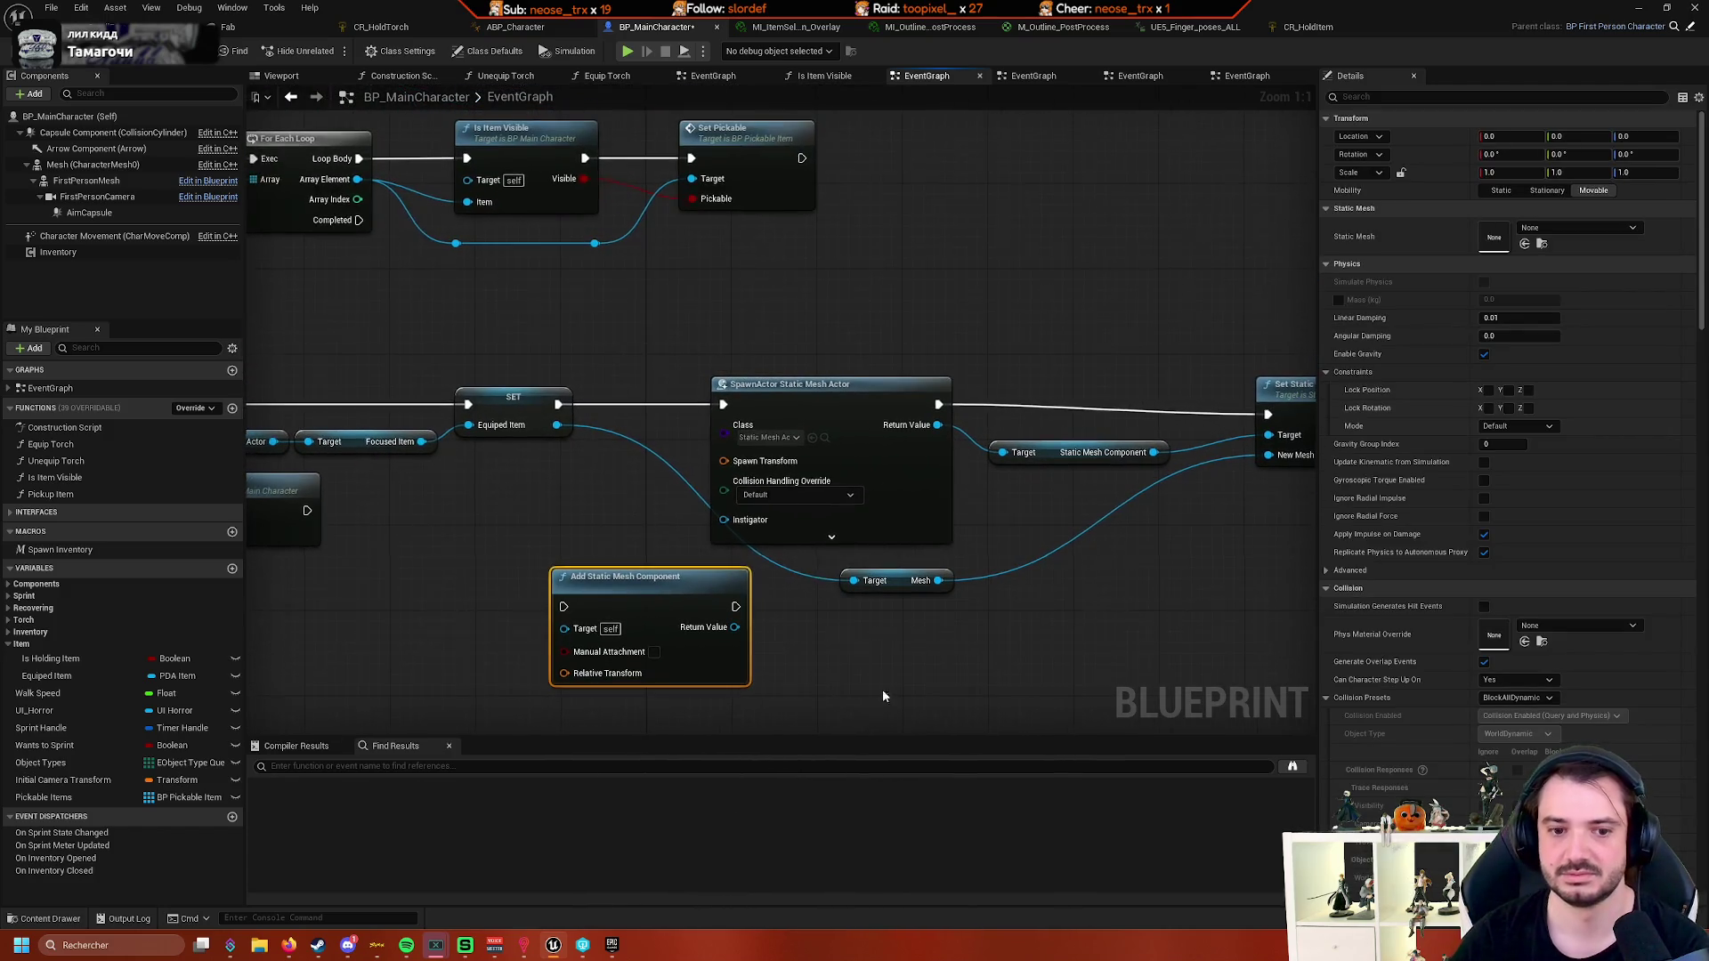
{"action": "left_click", "coordinate": [852, 386]}
{"action": "key", "text": "Delete"}
{"action": "mouse_move", "coordinate": [688, 604]}
{"action": "left_mouse_down"}
{"action": "mouse_move", "coordinate": [792, 499]}
{"action": "mouse_move", "coordinate": [856, 381]}
{"action": "left_mouse_up"}
{"action": "left_click", "coordinate": [988, 491]}
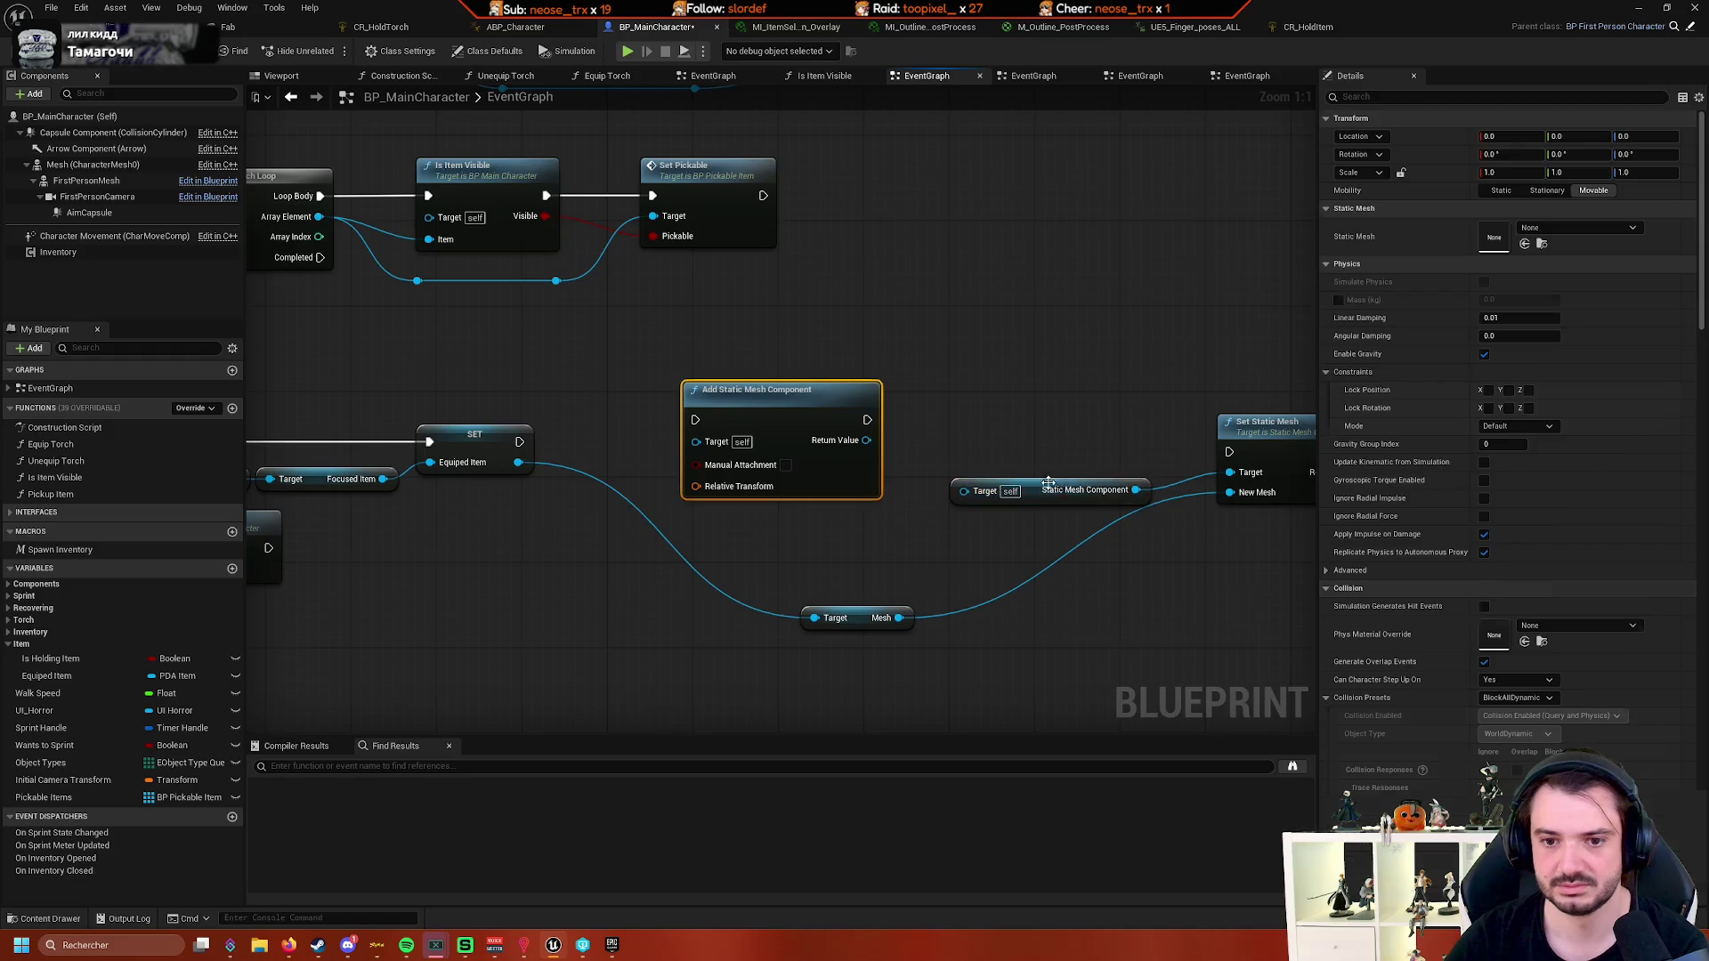
{"action": "key", "text": "Delete"}
{"action": "mouse_move", "coordinate": [846, 457]}
{"action": "left_mouse_down"}
{"action": "mouse_move", "coordinate": [856, 479]}
{"action": "mouse_move", "coordinate": [768, 469]}
{"action": "mouse_move", "coordinate": [831, 472]}
{"action": "left_mouse_up"}
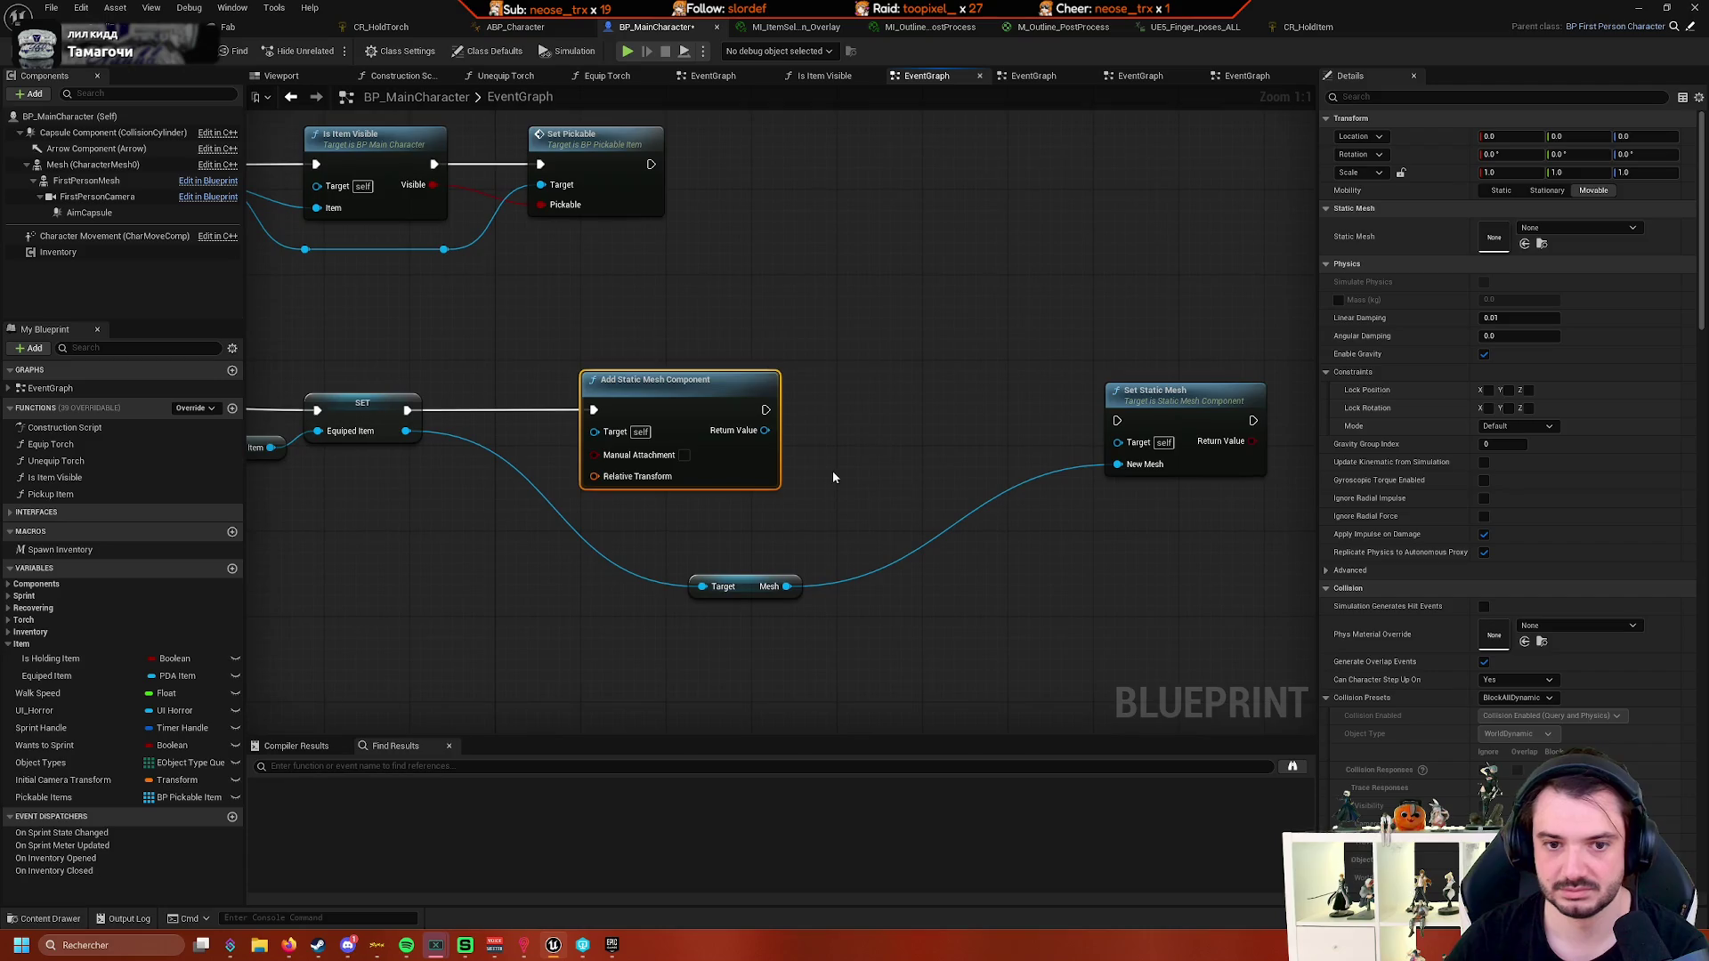
- Wire Add Static Mesh Component's Return Value into Set Static Mesh's Target and chain its execution
{"action": "left_click_drag", "start_coordinate": [997, 545], "coordinate": [906, 530]}
{"action": "left_click", "coordinate": [1021, 386]}
{"action": "left_click_drag", "start_coordinate": [1022, 385], "coordinate": [1011, 396]}
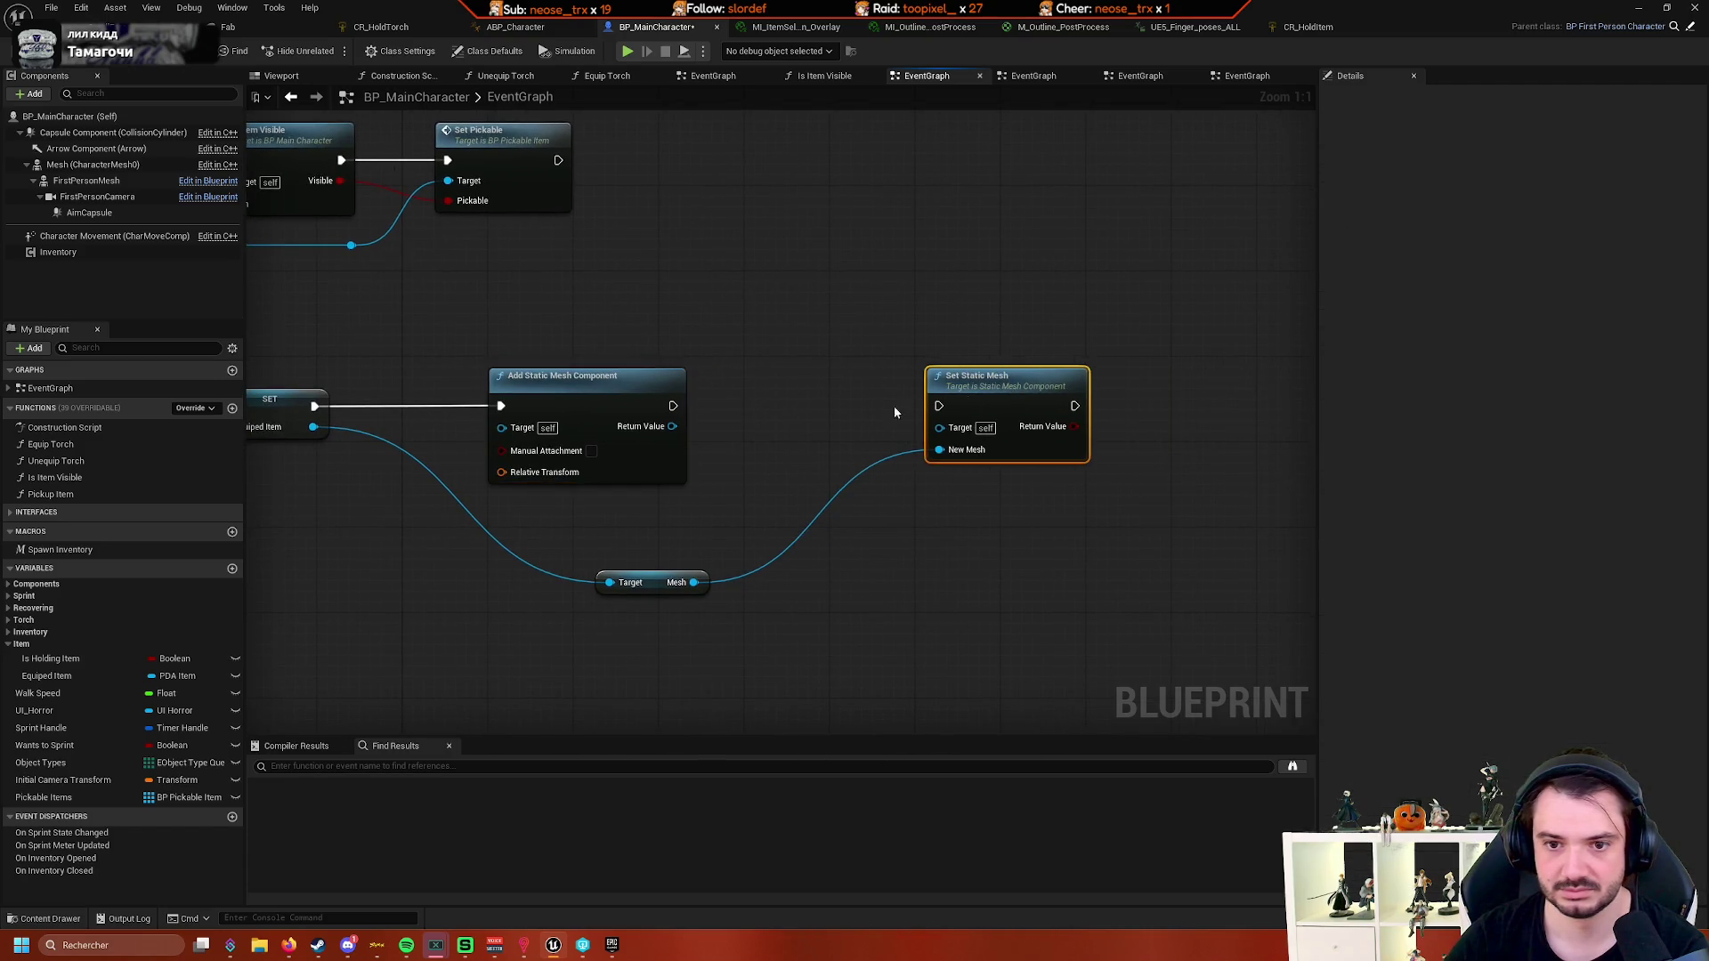
{"action": "mouse_move", "coordinate": [672, 427]}
{"action": "left_mouse_down"}
{"action": "mouse_move", "coordinate": [939, 428]}
{"action": "mouse_move", "coordinate": [897, 400]}
{"action": "left_mouse_up"}
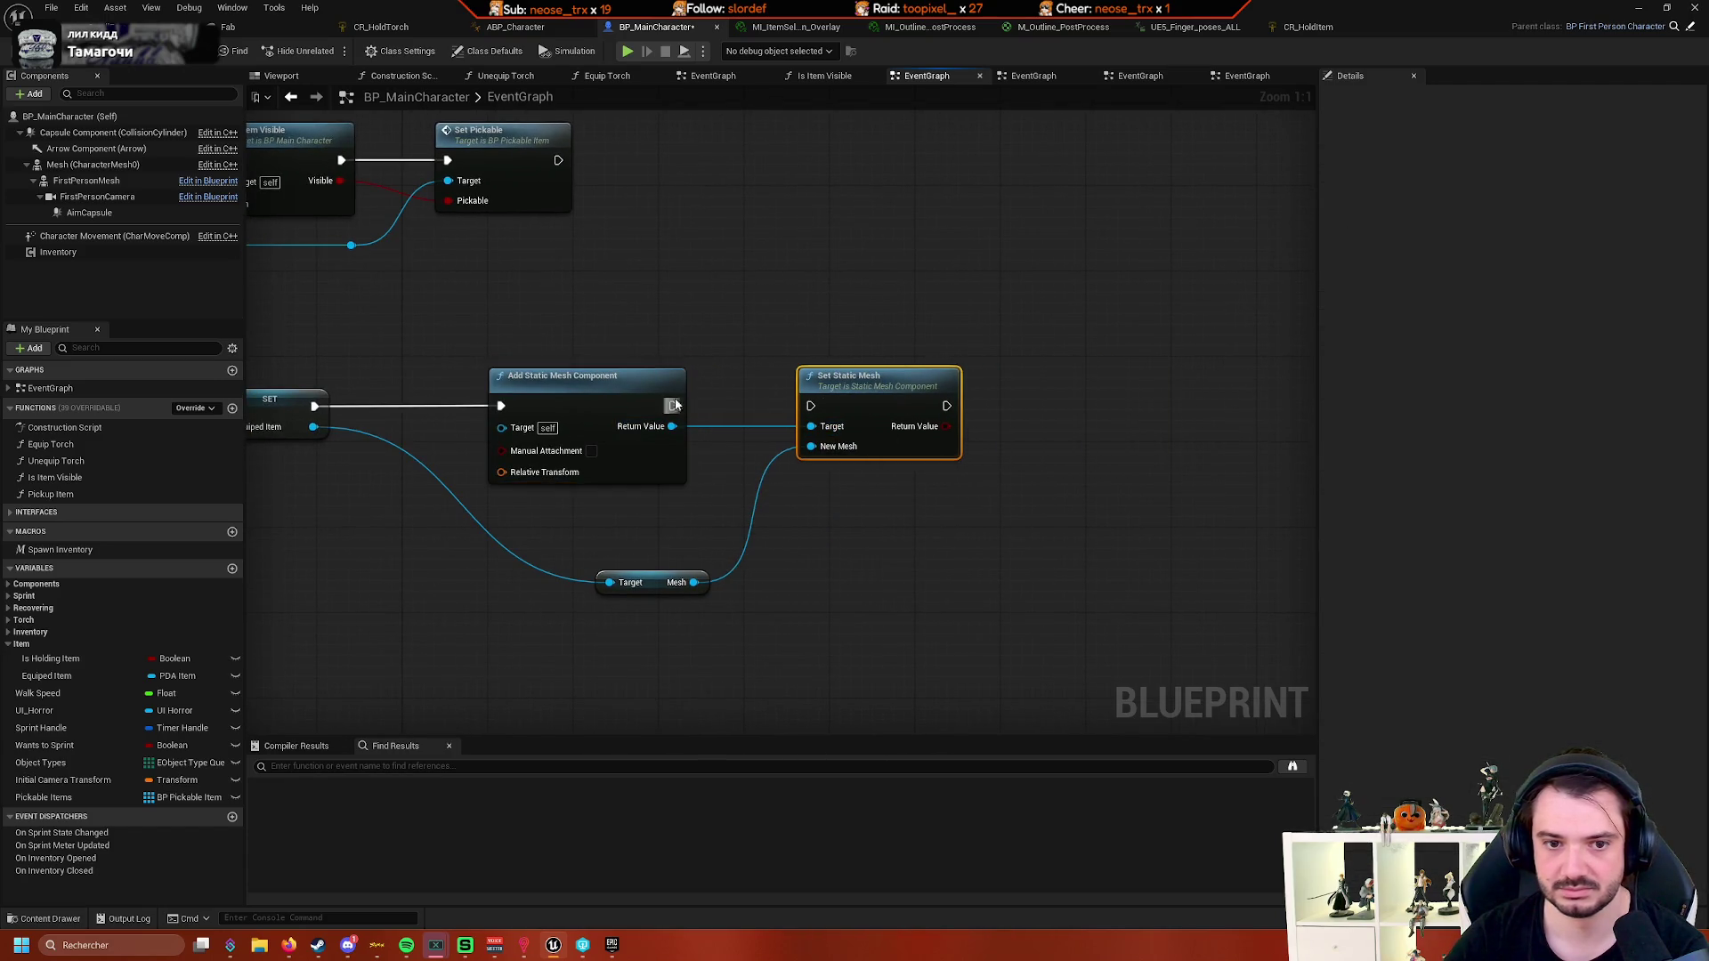
{"action": "left_click_drag", "start_coordinate": [672, 406], "coordinate": [810, 407]}
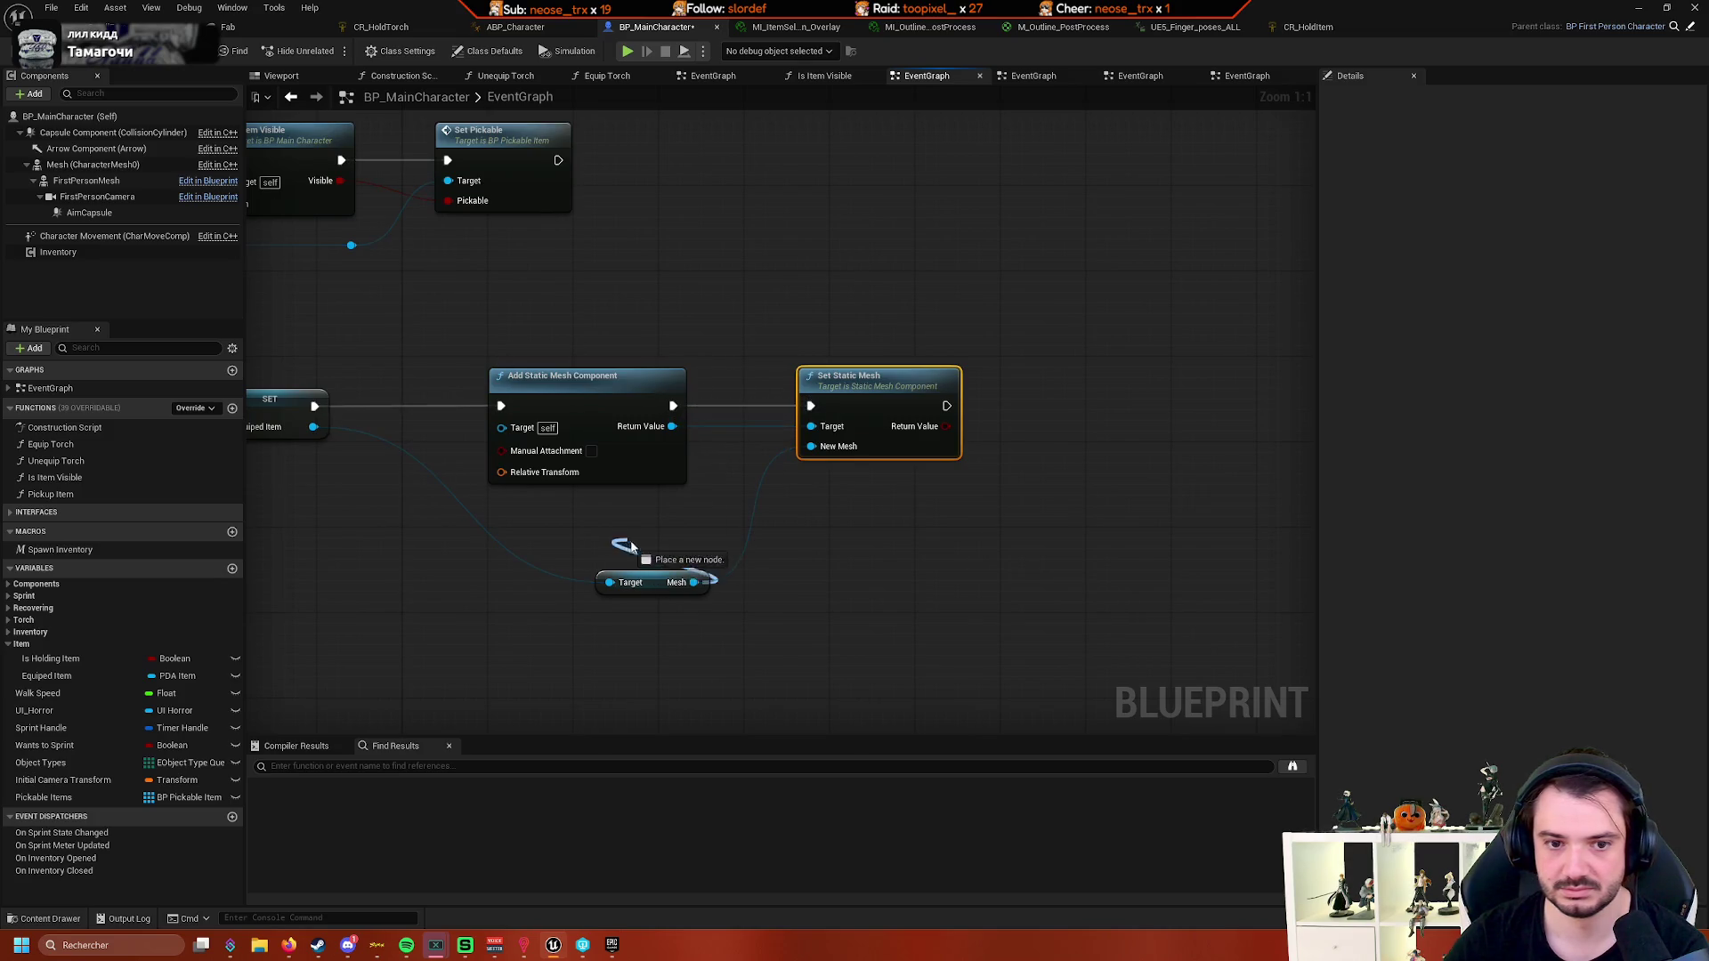
{"action": "left_click", "coordinate": [796, 556]}
{"action": "left_click_drag", "start_coordinate": [659, 582], "coordinate": [595, 529]}
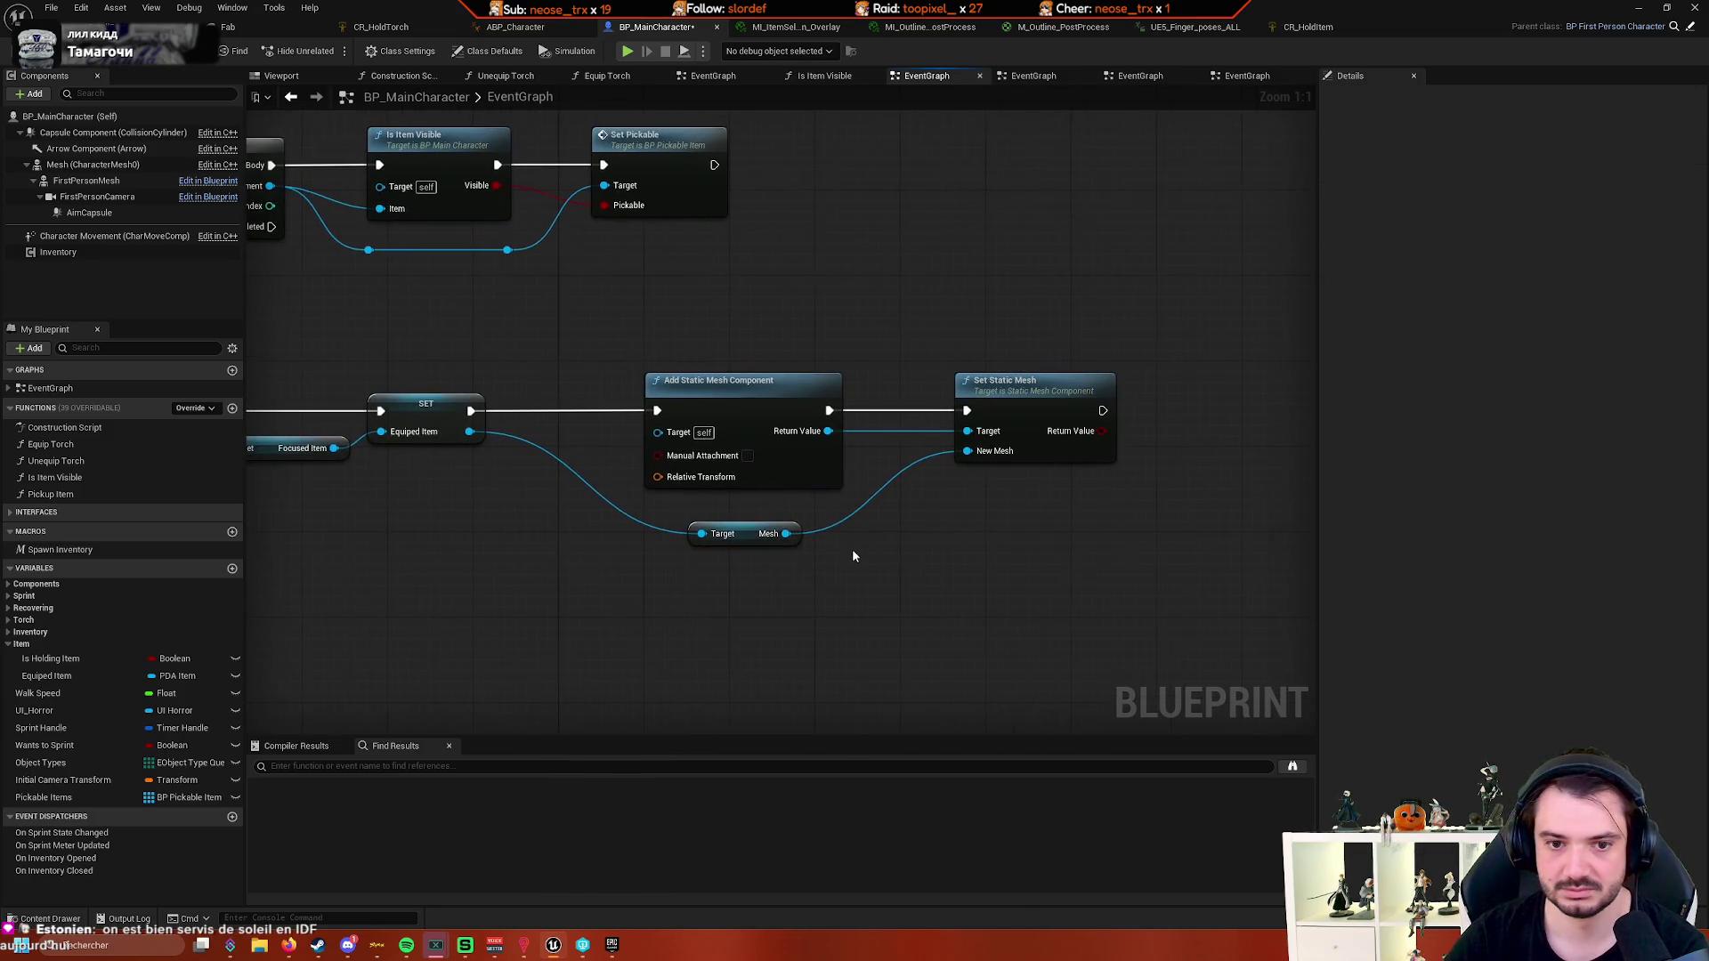
{"action": "mouse_move", "coordinate": [776, 553]}
{"action": "left_mouse_down"}
{"action": "mouse_move", "coordinate": [762, 534]}
{"action": "mouse_move", "coordinate": [671, 529]}
{"action": "mouse_move", "coordinate": [783, 542]}
{"action": "left_mouse_up"}
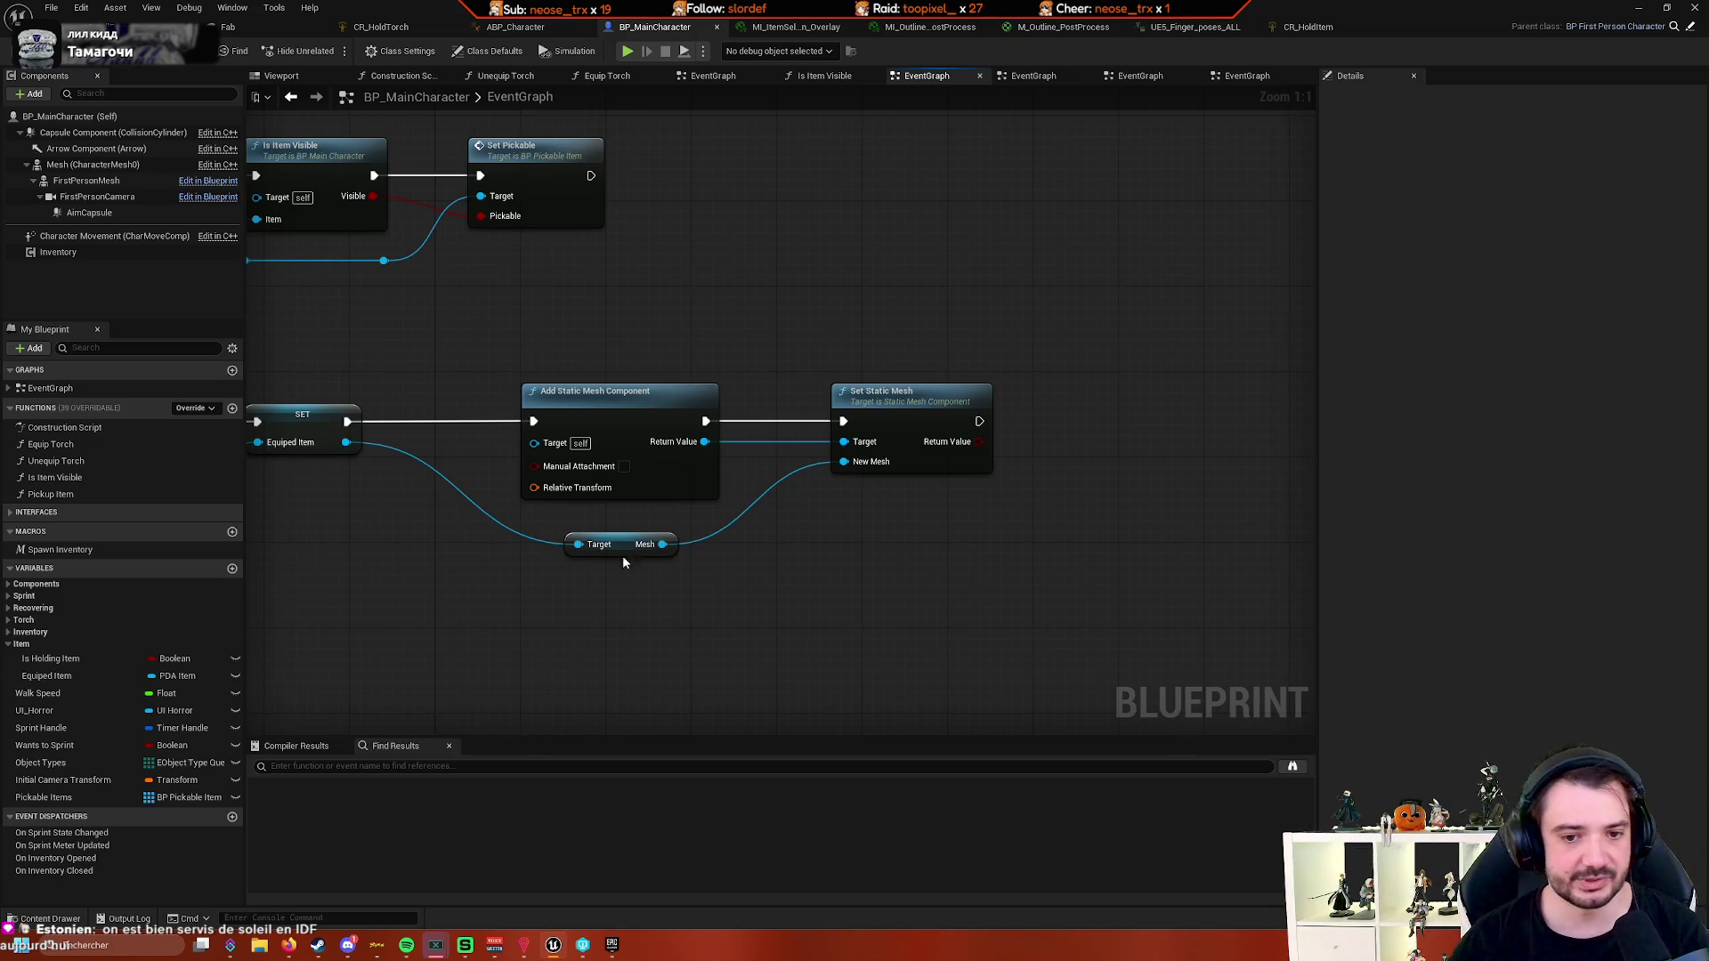
- Nudge the Mesh getter up and drag from the new component's Return Value, closing the list unused
{"action": "left_click_drag", "start_coordinate": [627, 549], "coordinate": [626, 537]}
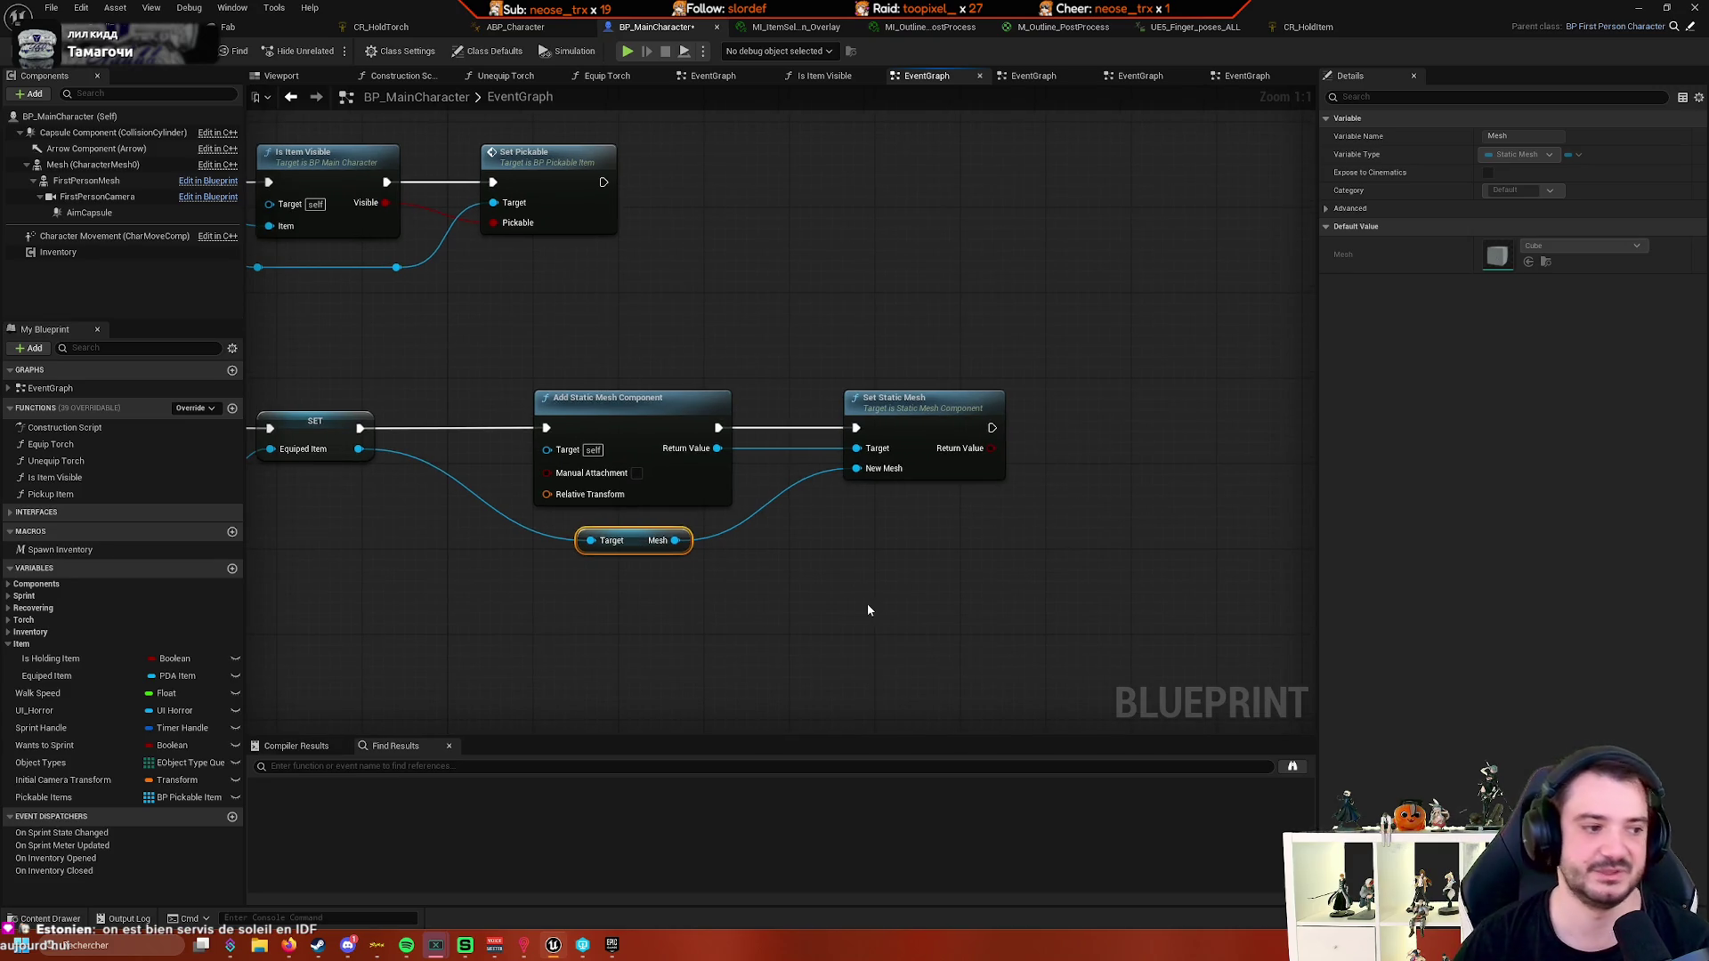
{"action": "scroll", "coordinate": [892, 630], "scroll_direction": "down", "scroll_amount": 1}
{"action": "scroll", "coordinate": [840, 554], "scroll_direction": "up", "scroll_amount": 1}
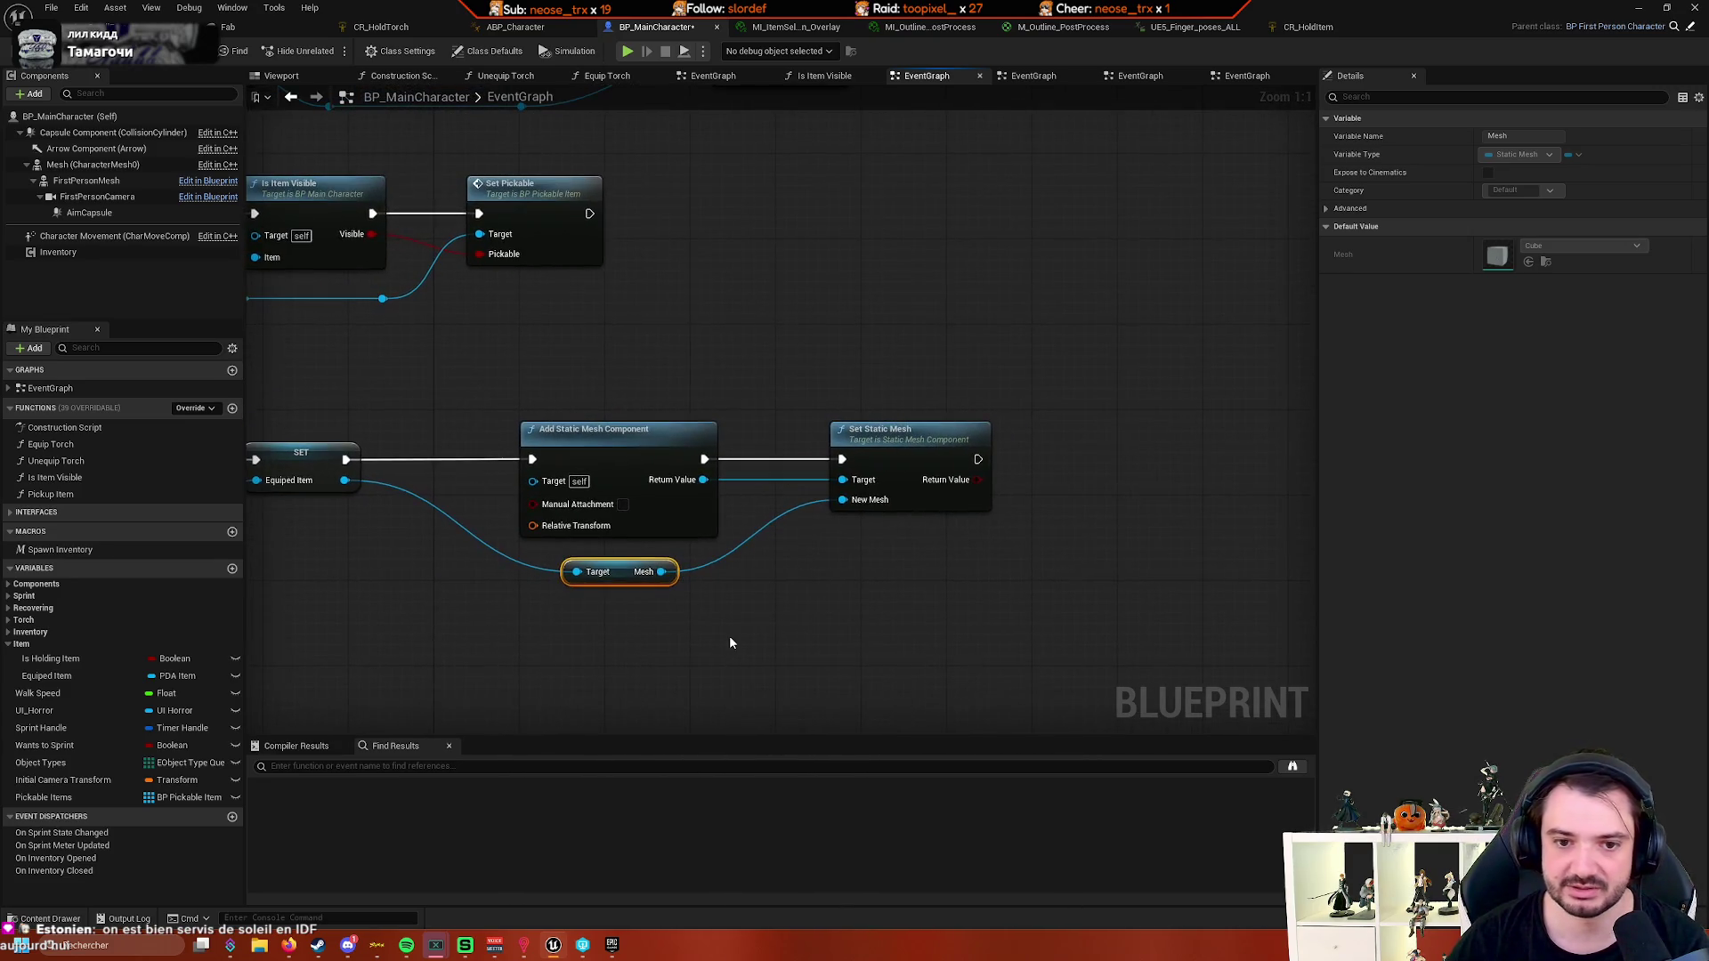
{"action": "scroll", "coordinate": [813, 454], "scroll_direction": "up", "scroll_amount": 1}
{"action": "left_click", "coordinate": [813, 564]}
{"action": "scroll", "coordinate": [702, 419], "scroll_direction": "down", "scroll_amount": 1}
{"action": "left_click_drag", "start_coordinate": [682, 397], "coordinate": [813, 517]}
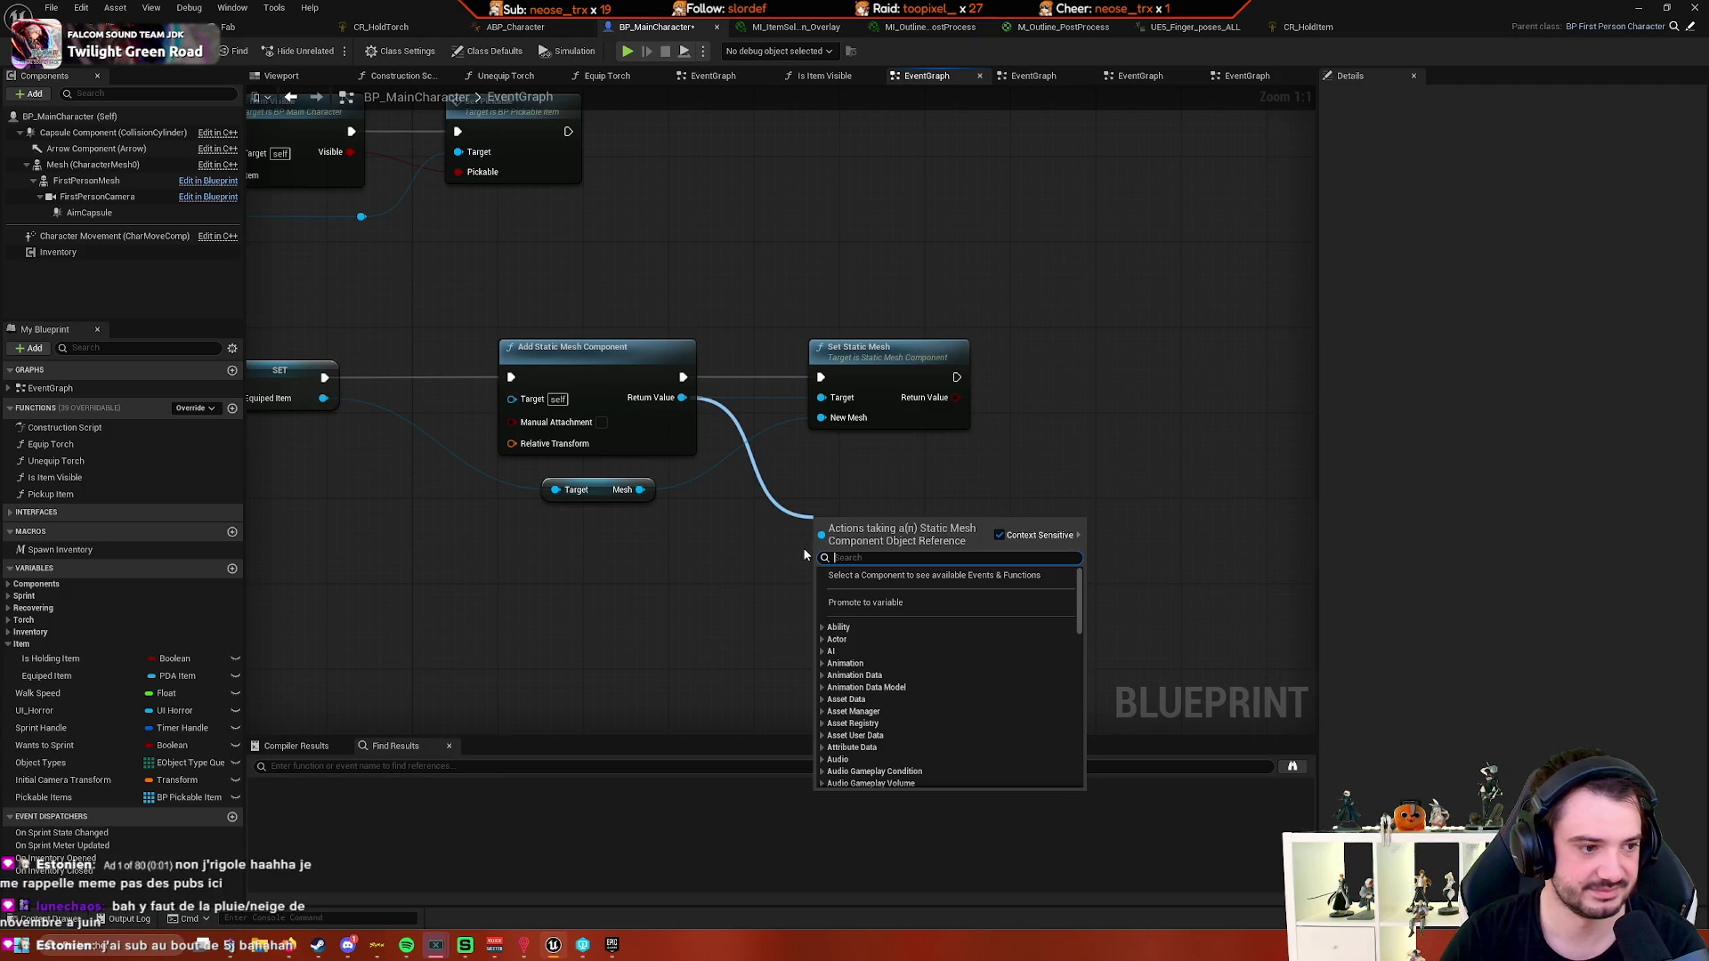
{"action": "left_click", "coordinate": [787, 574]}
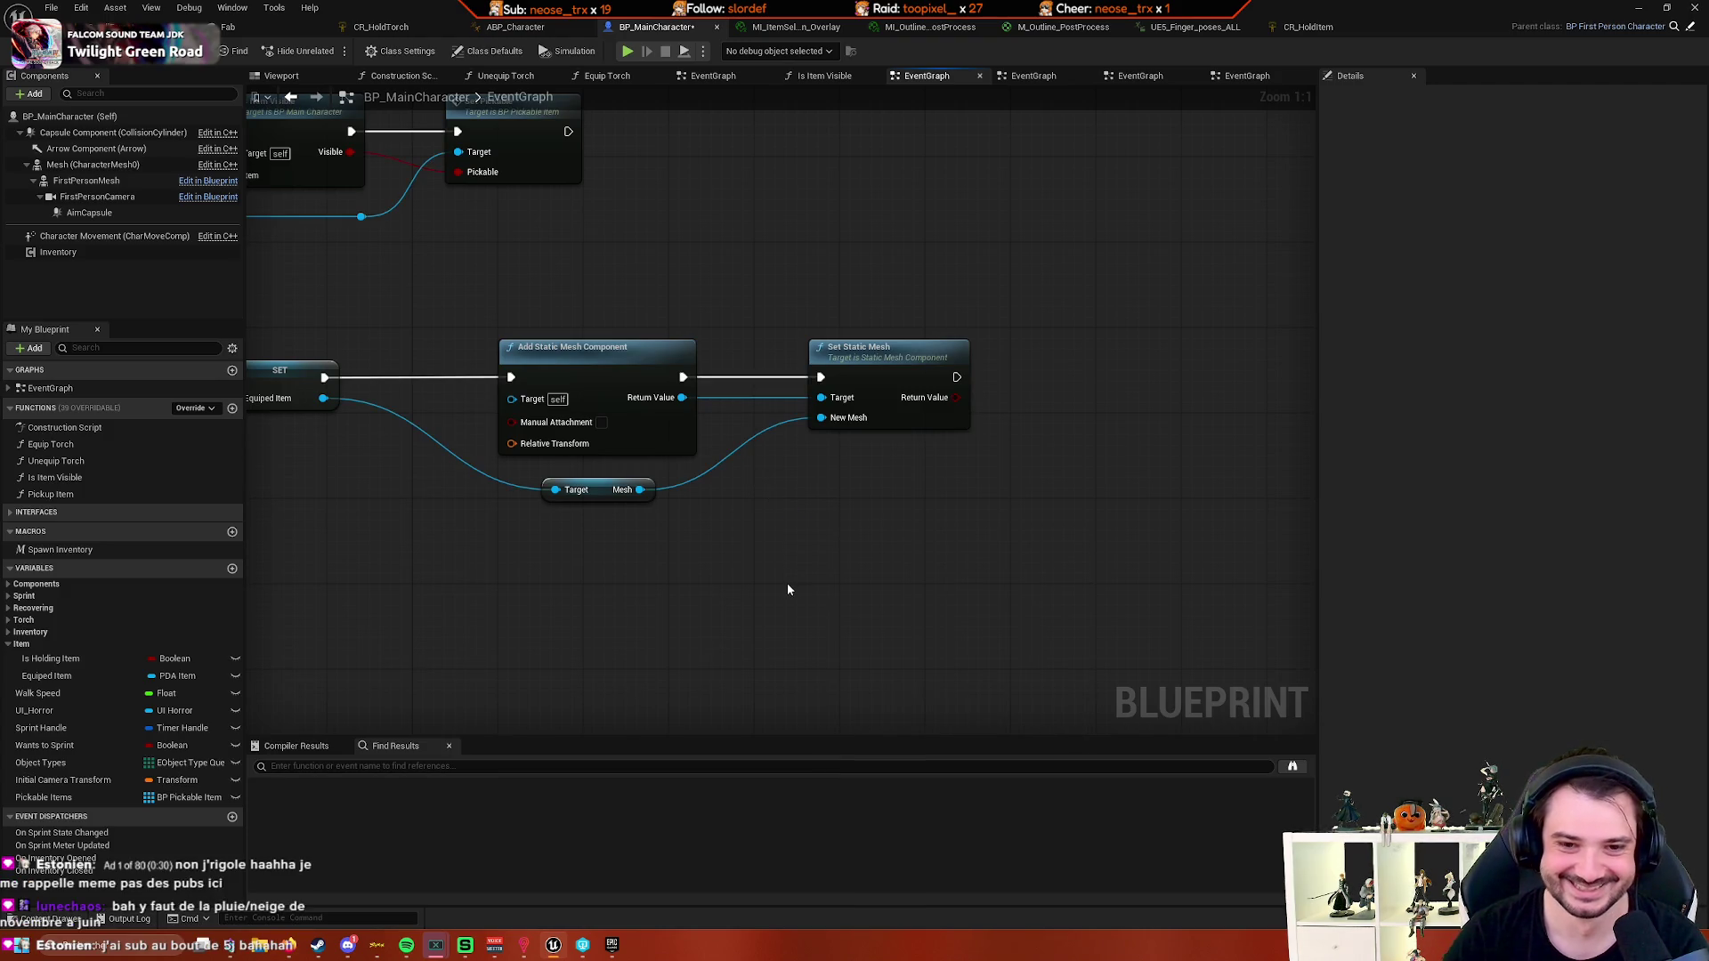
- Drag again from Add Static Mesh Component's Return Value to list the new component's actions
{"action": "left_click_drag", "start_coordinate": [826, 568], "coordinate": [945, 508]}
{"action": "left_click", "coordinate": [703, 430]}
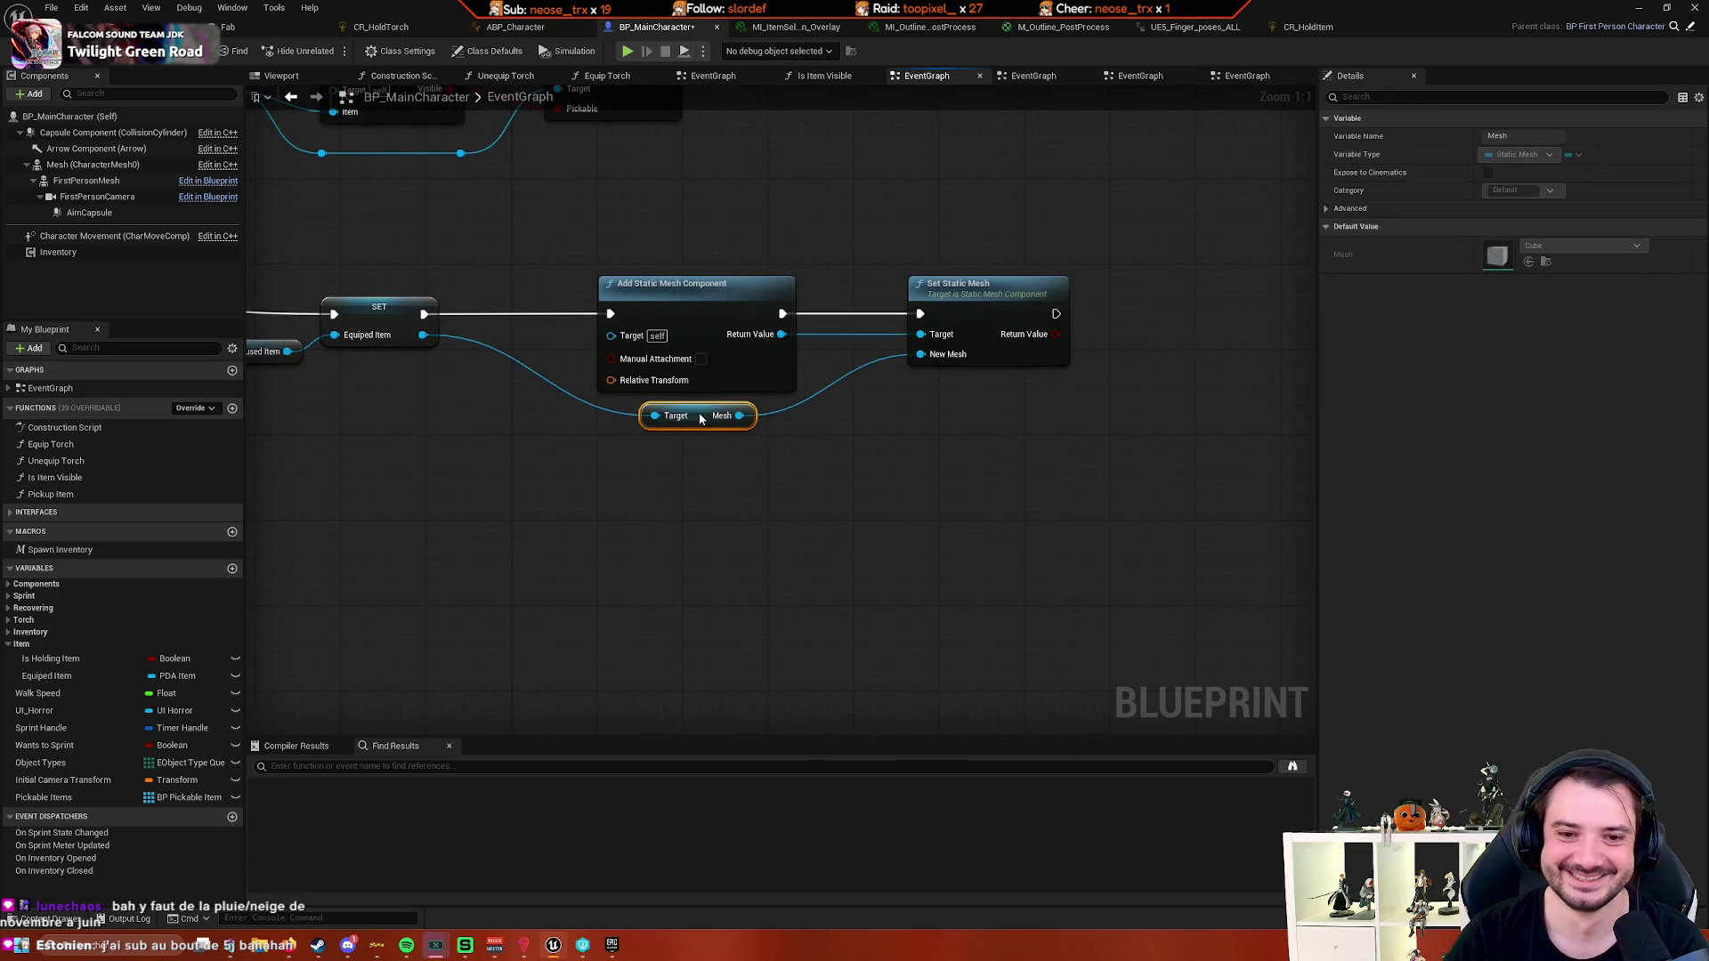
{"action": "mouse_move", "coordinate": [783, 463]}
{"action": "left_mouse_down"}
{"action": "mouse_move", "coordinate": [824, 477]}
{"action": "mouse_move", "coordinate": [801, 484]}
{"action": "mouse_move", "coordinate": [843, 527]}
{"action": "left_mouse_up"}
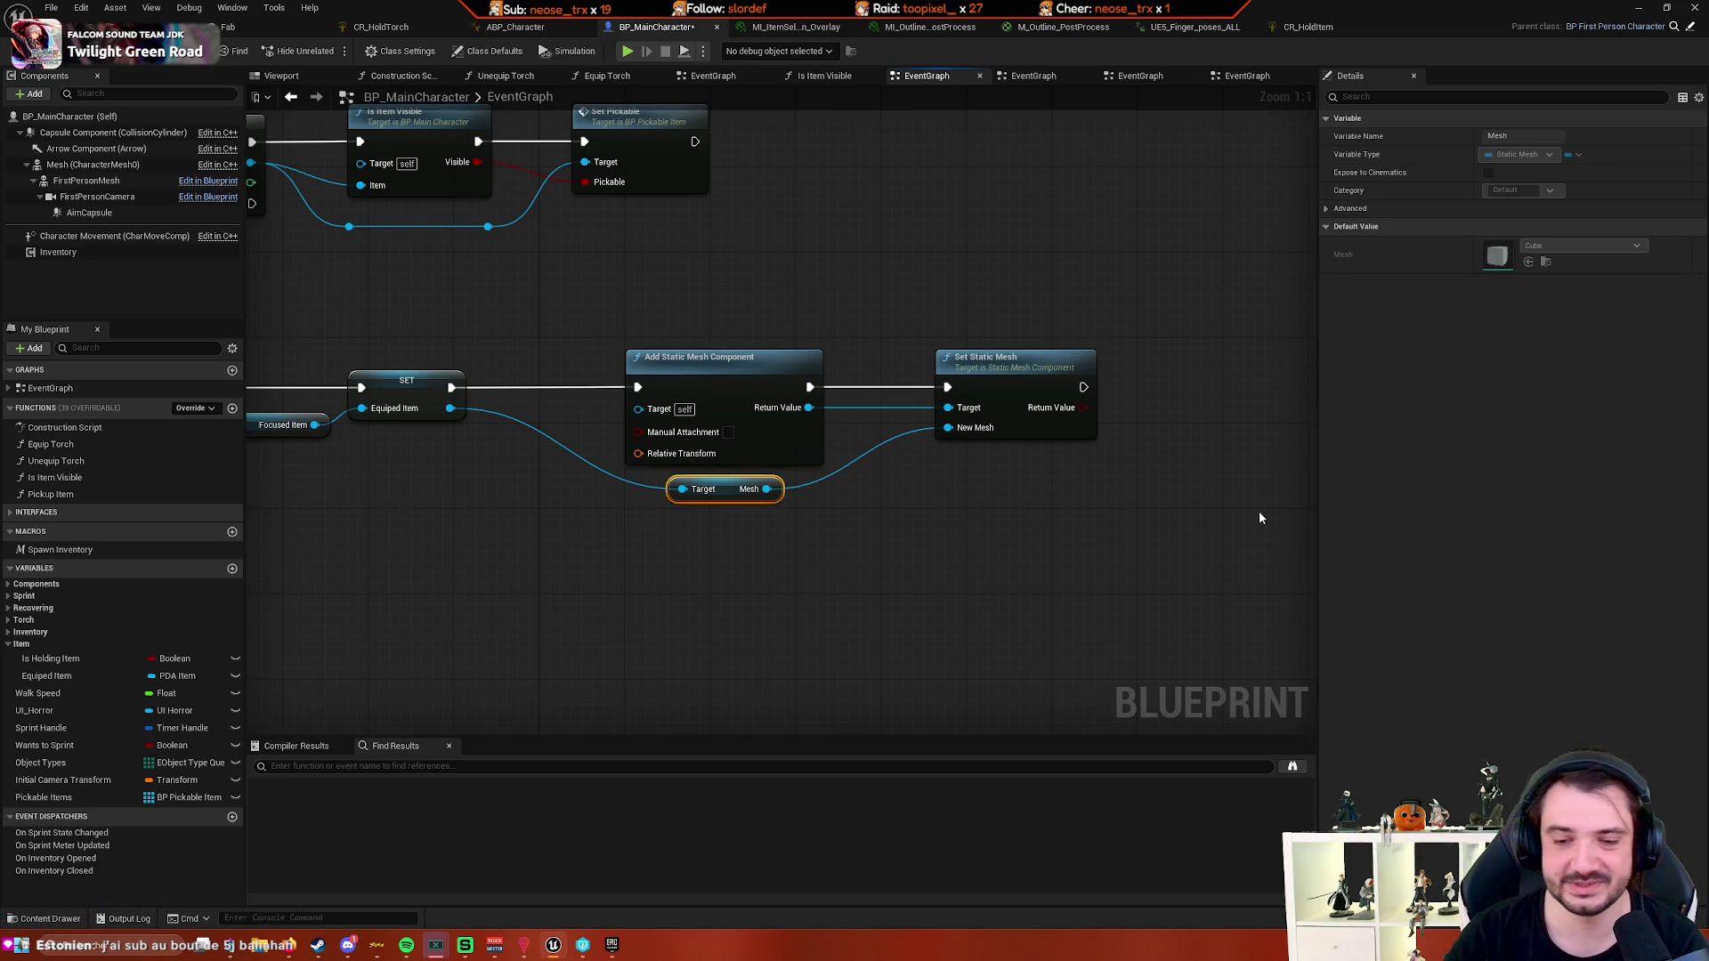
{"action": "left_click", "coordinate": [897, 492]}
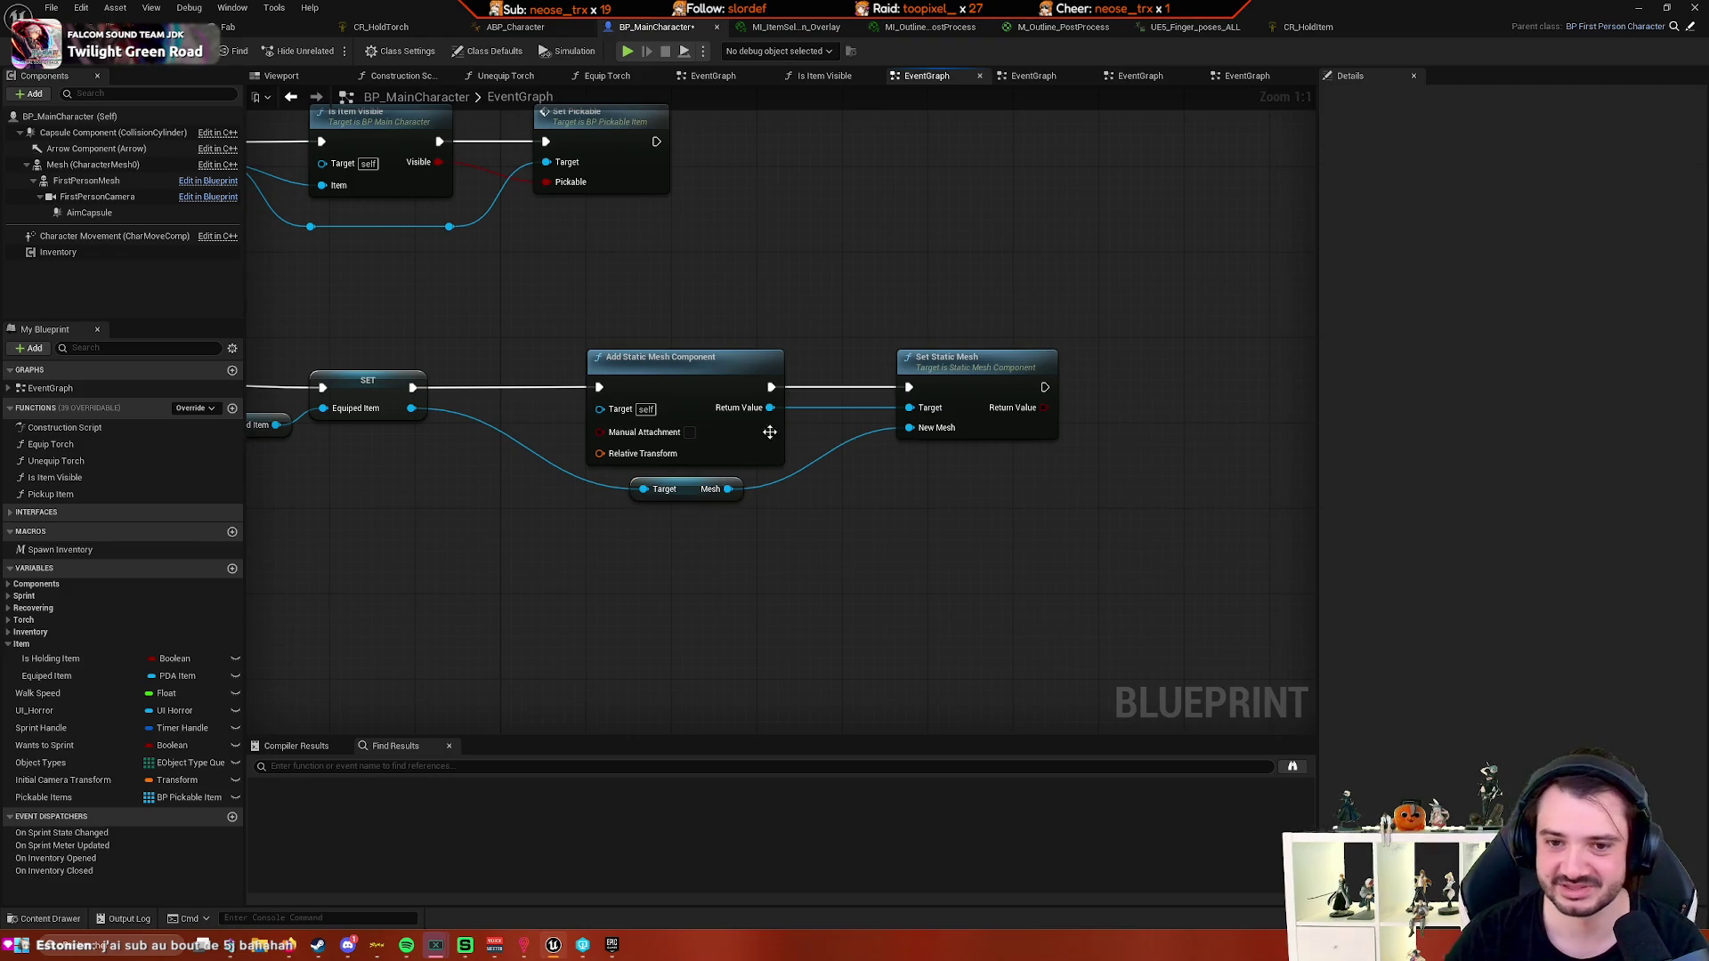
{"action": "mouse_move", "coordinate": [748, 416]}
{"action": "left_mouse_down"}
{"action": "mouse_move", "coordinate": [972, 504]}
{"action": "mouse_move", "coordinate": [917, 522]}
{"action": "left_mouse_up"}
{"action": "left_click", "coordinate": [854, 524]}
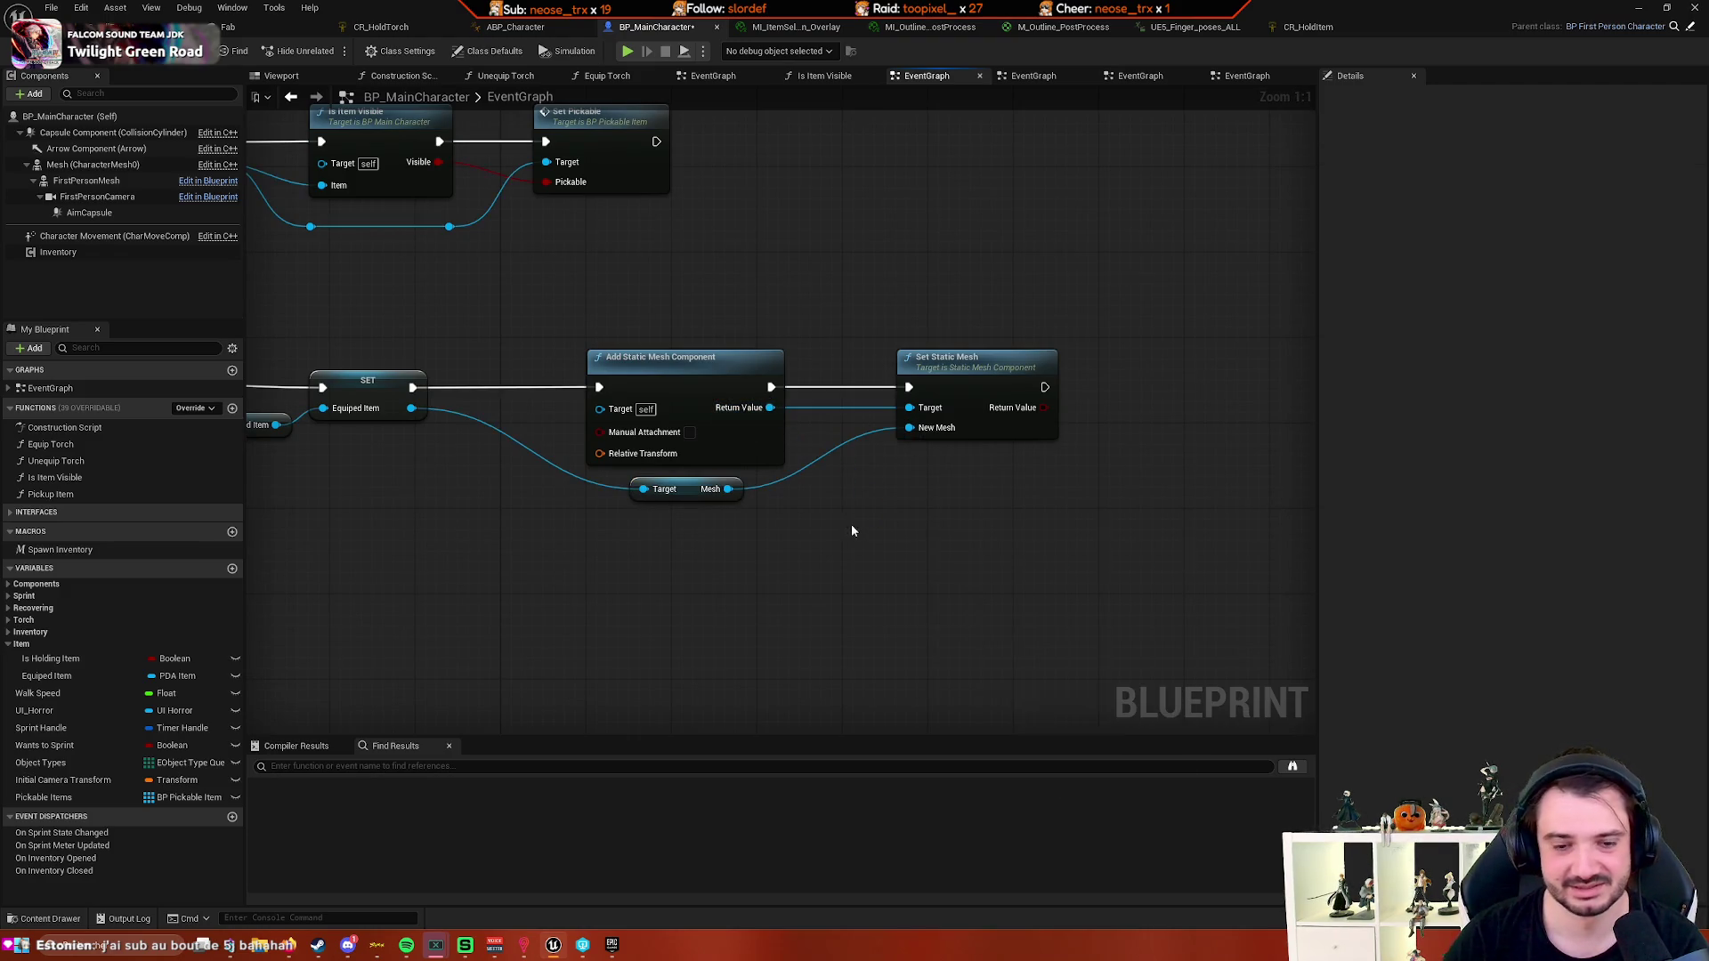
{"action": "left_click_drag", "start_coordinate": [770, 408], "coordinate": [925, 525]}
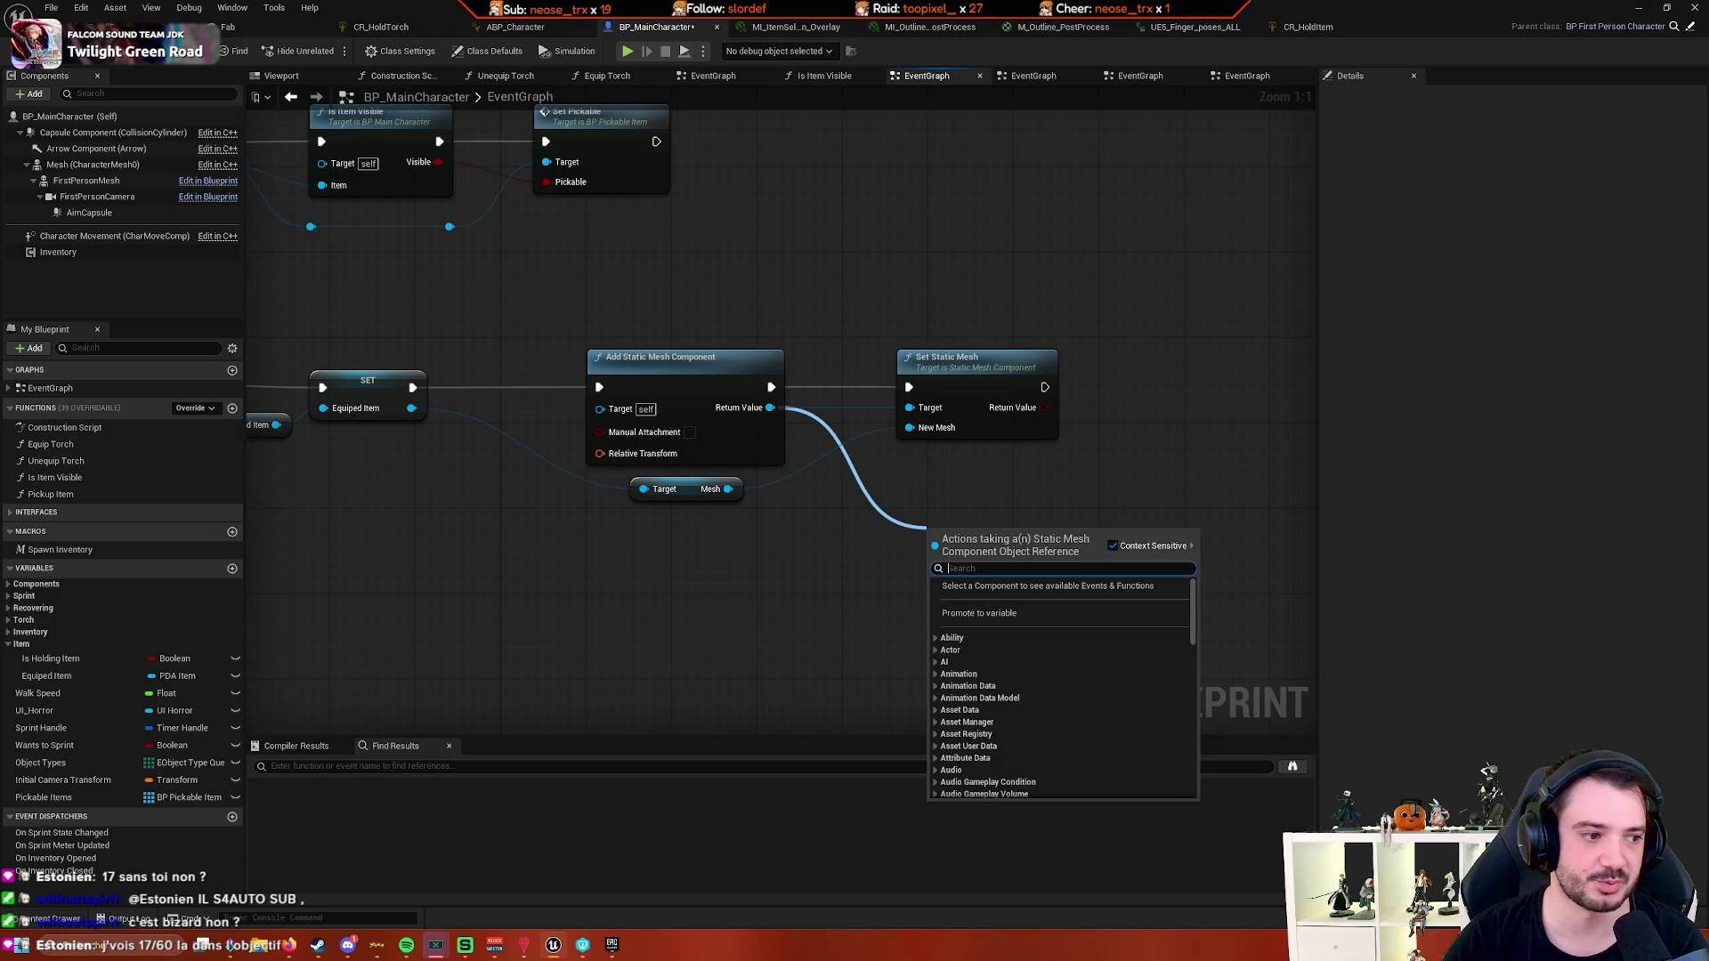
- Search 'attac' then 'sock' from the Mesh pin and cancel without adding any node
{"action": "left_click", "coordinate": [872, 621]}
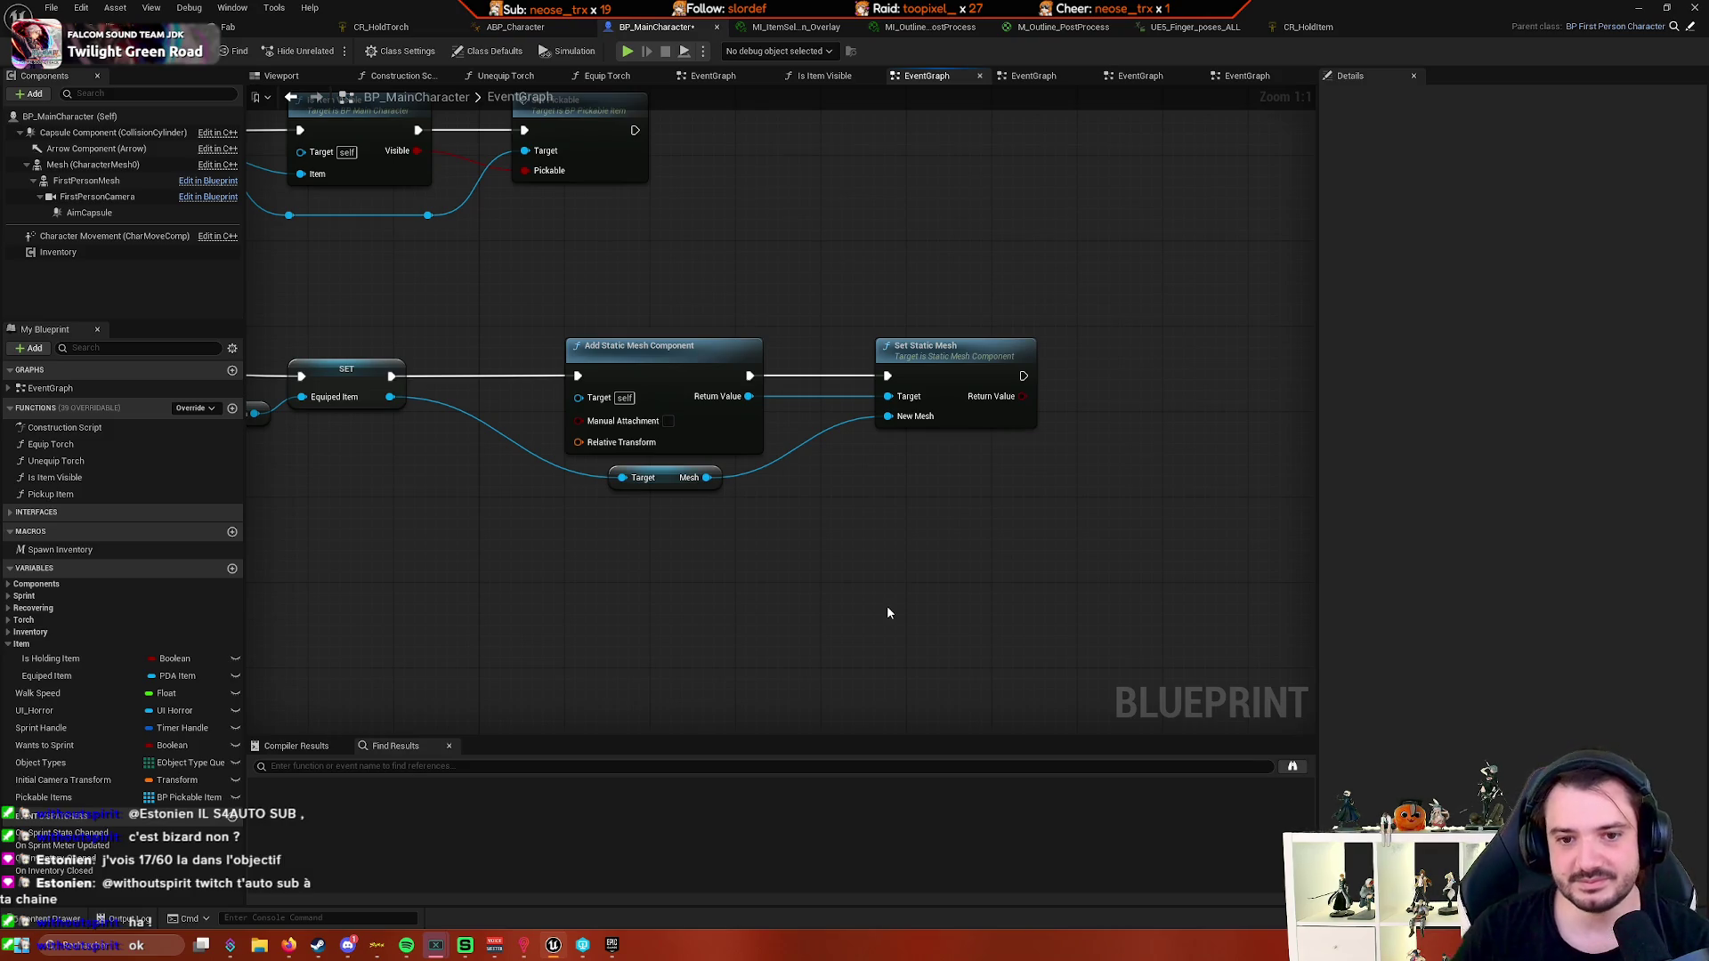
{"action": "left_click_drag", "start_coordinate": [878, 552], "coordinate": [912, 515]}
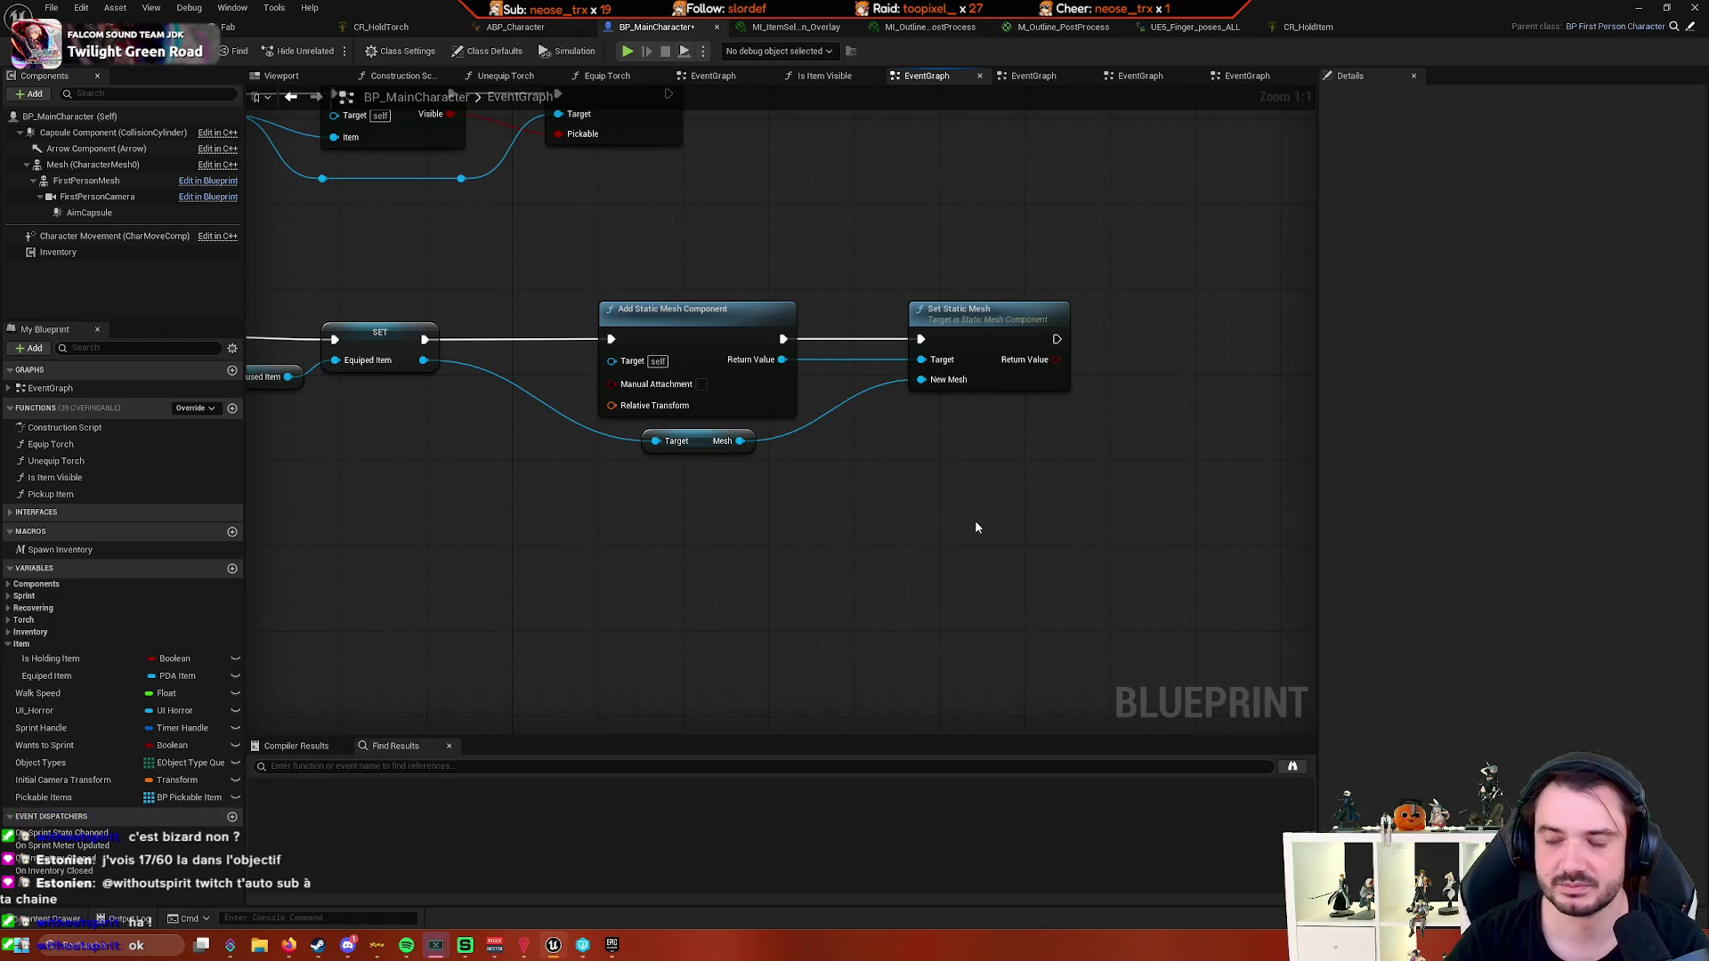
{"action": "left_click_drag", "start_coordinate": [763, 428], "coordinate": [977, 449]}
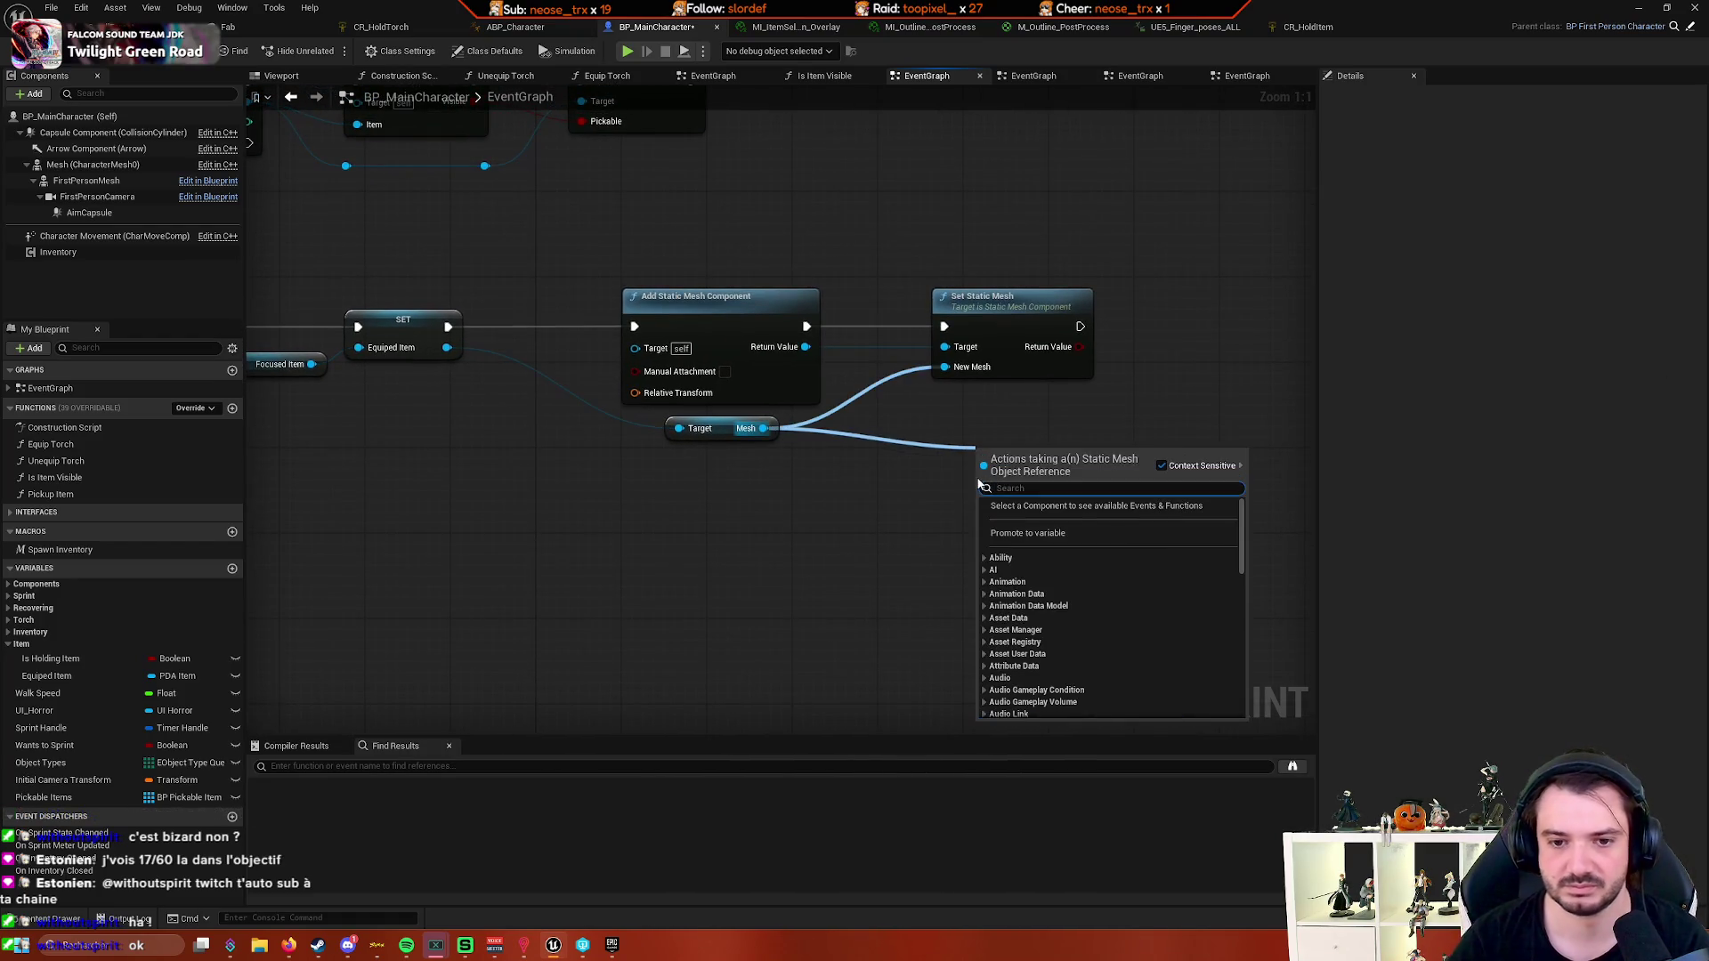
{"action": "type", "text": "attac"}
{"action": "key", "text": "BackSpace"}
{"action": "key", "text": "BackSpace"}
{"action": "key", "text": "BackSpace"}
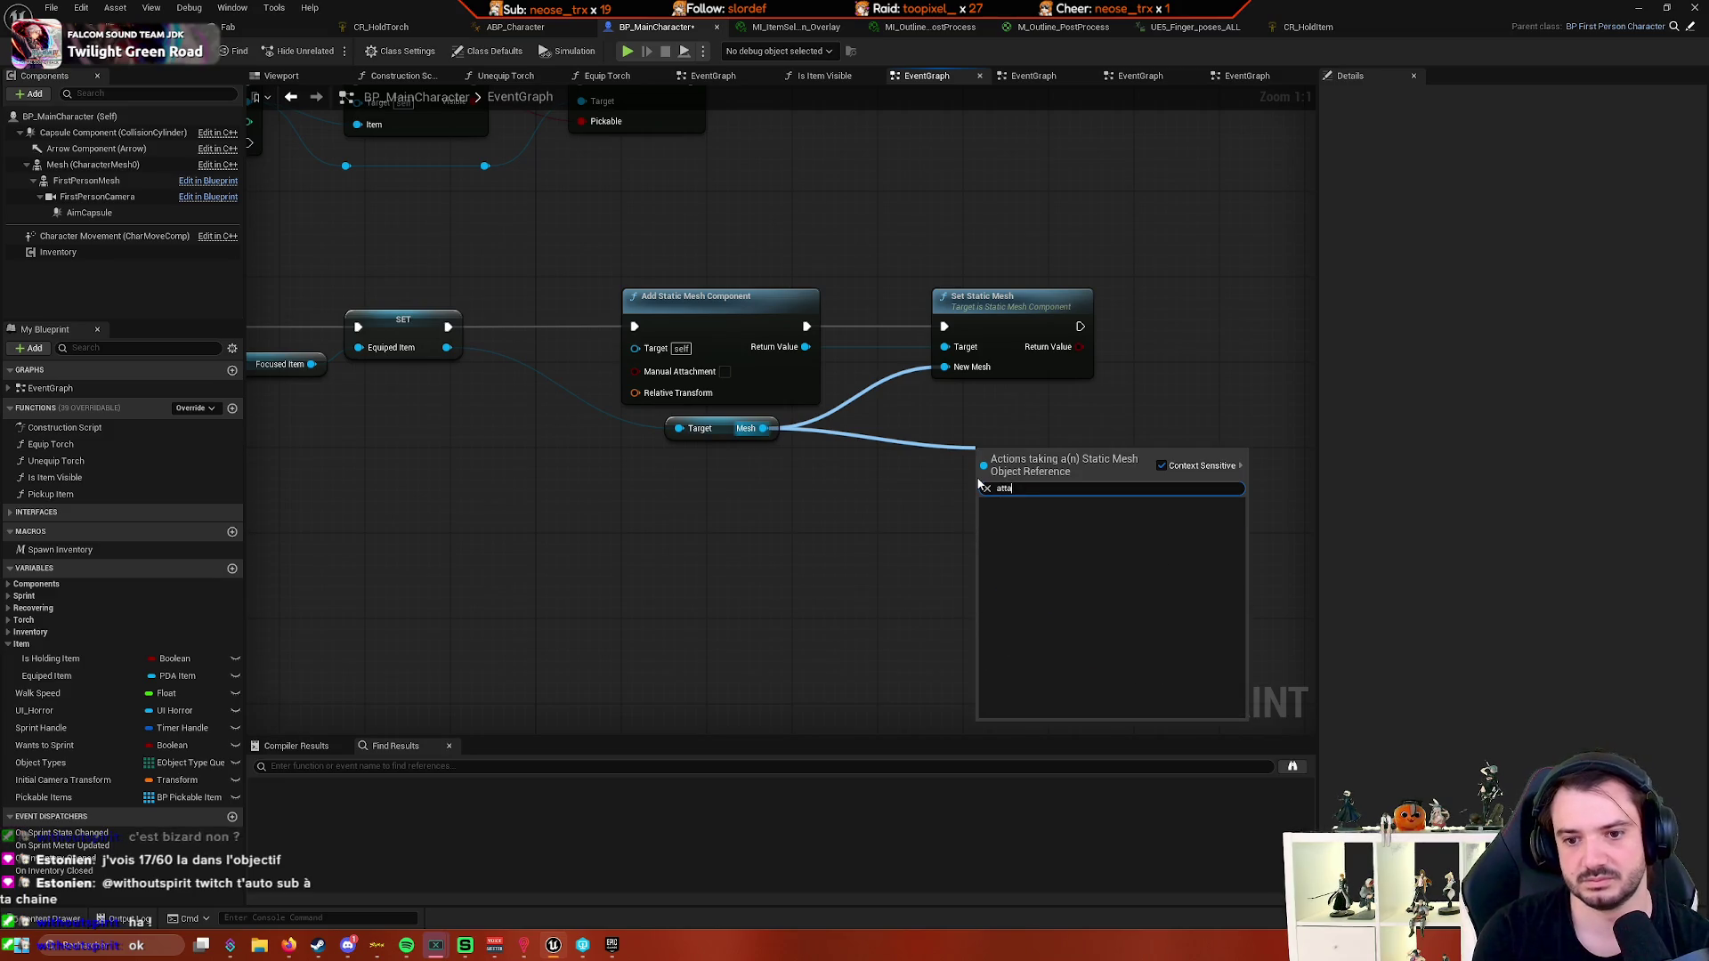
{"action": "type", "text": "sock"}
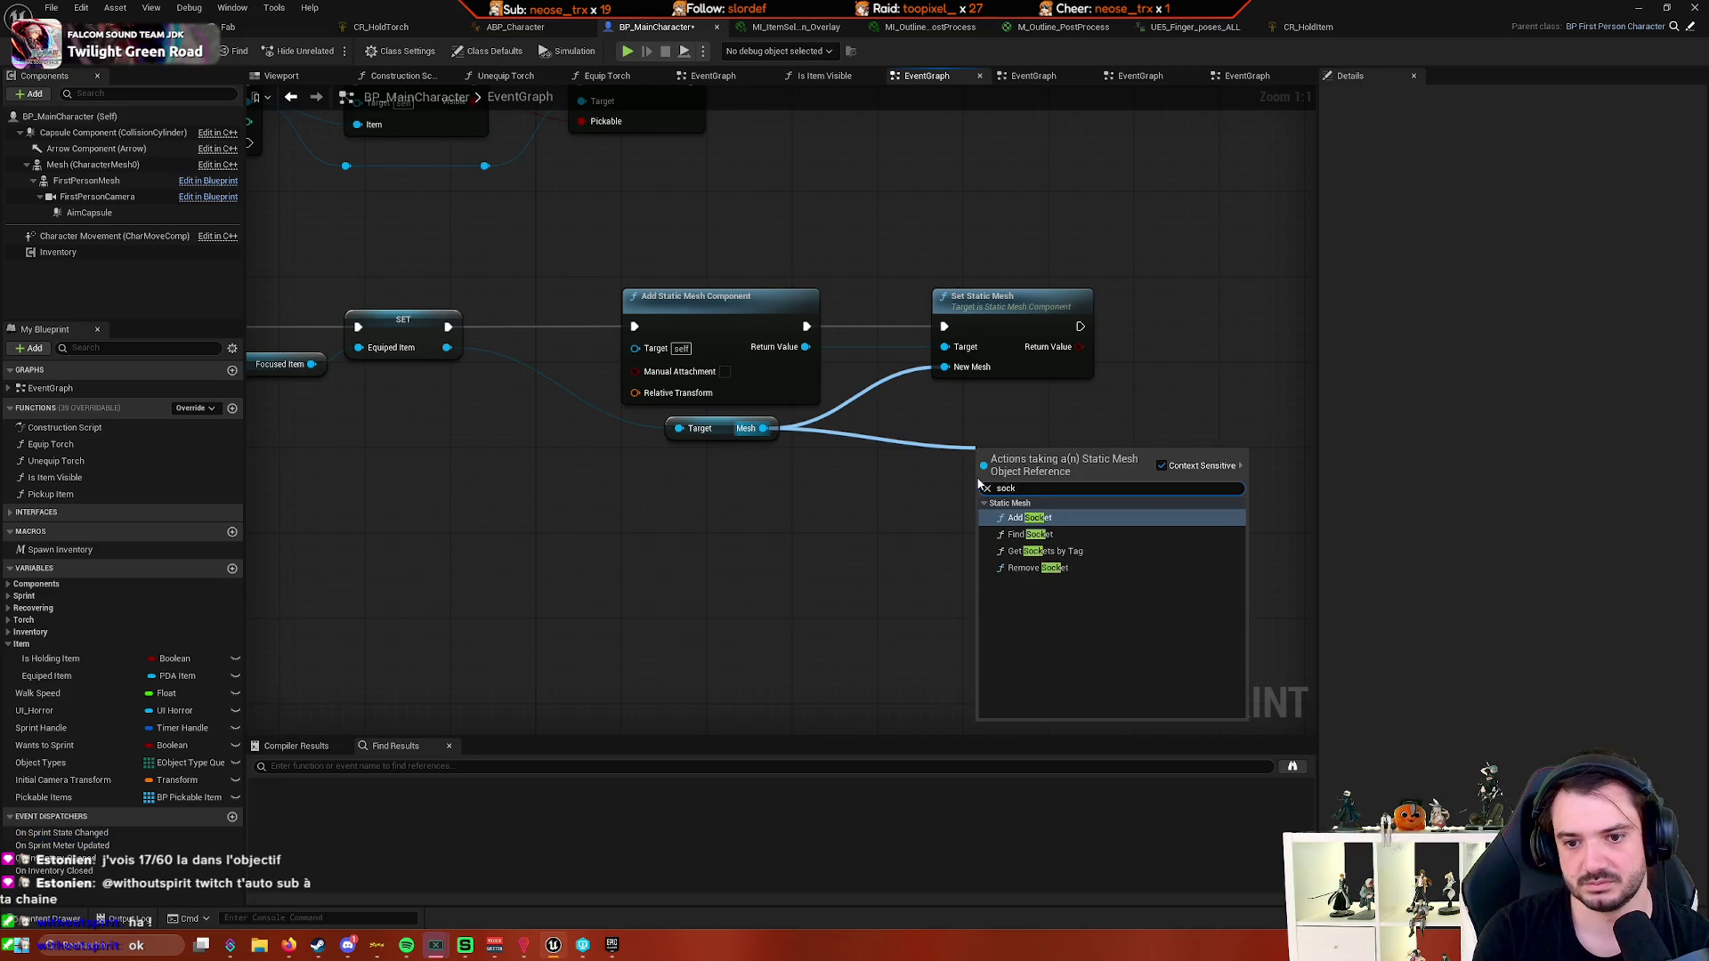
{"action": "left_click_drag", "start_coordinate": [979, 485], "coordinate": [1044, 562]}
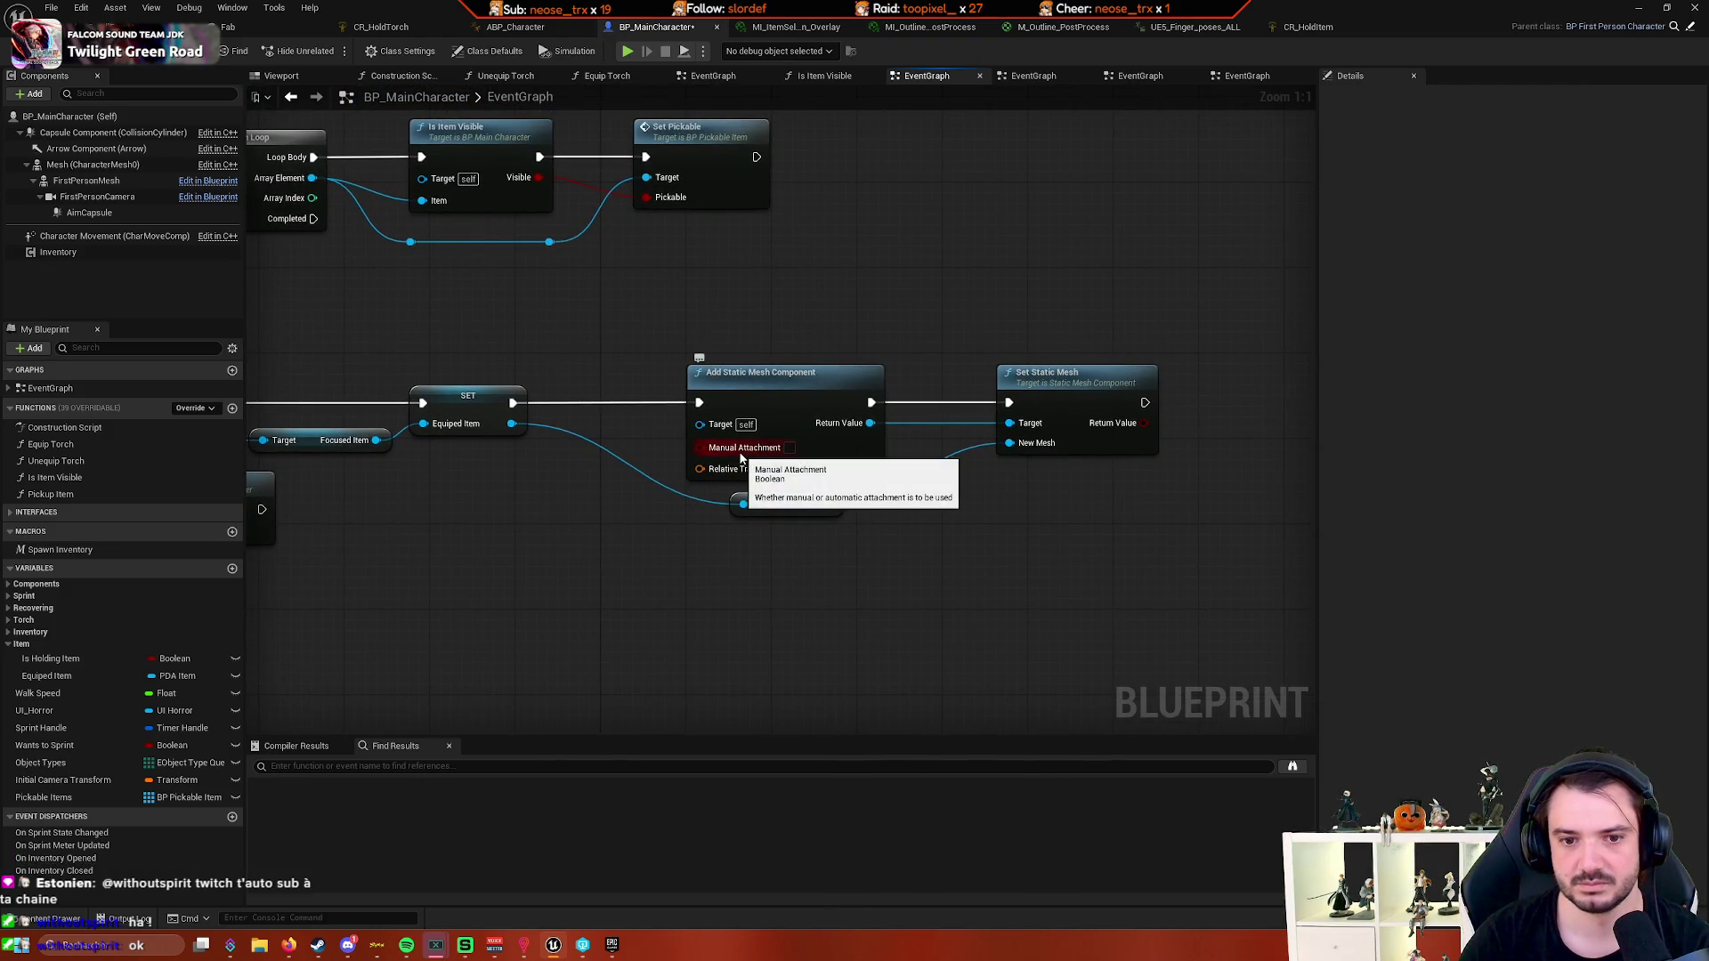
{"action": "left_click_drag", "start_coordinate": [1067, 405], "coordinate": [794, 443]}
{"action": "scroll", "coordinate": [728, 611], "scroll_direction": "down", "scroll_amount": 3}
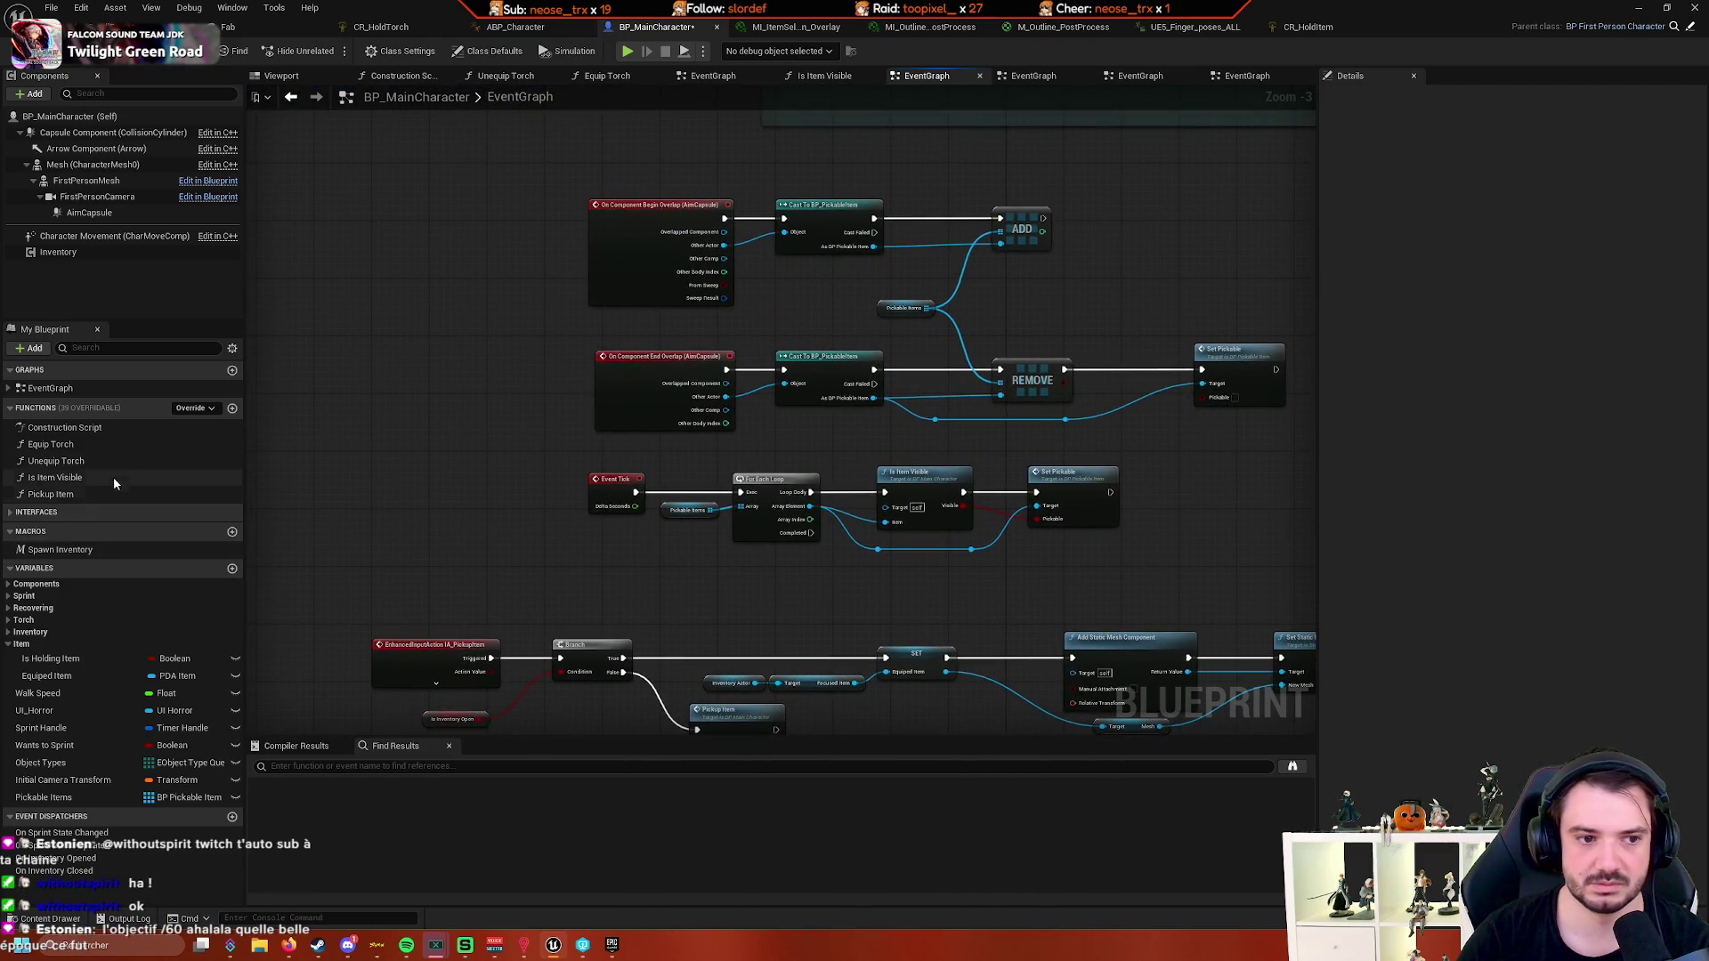
{"action": "left_click", "coordinate": [130, 550]}
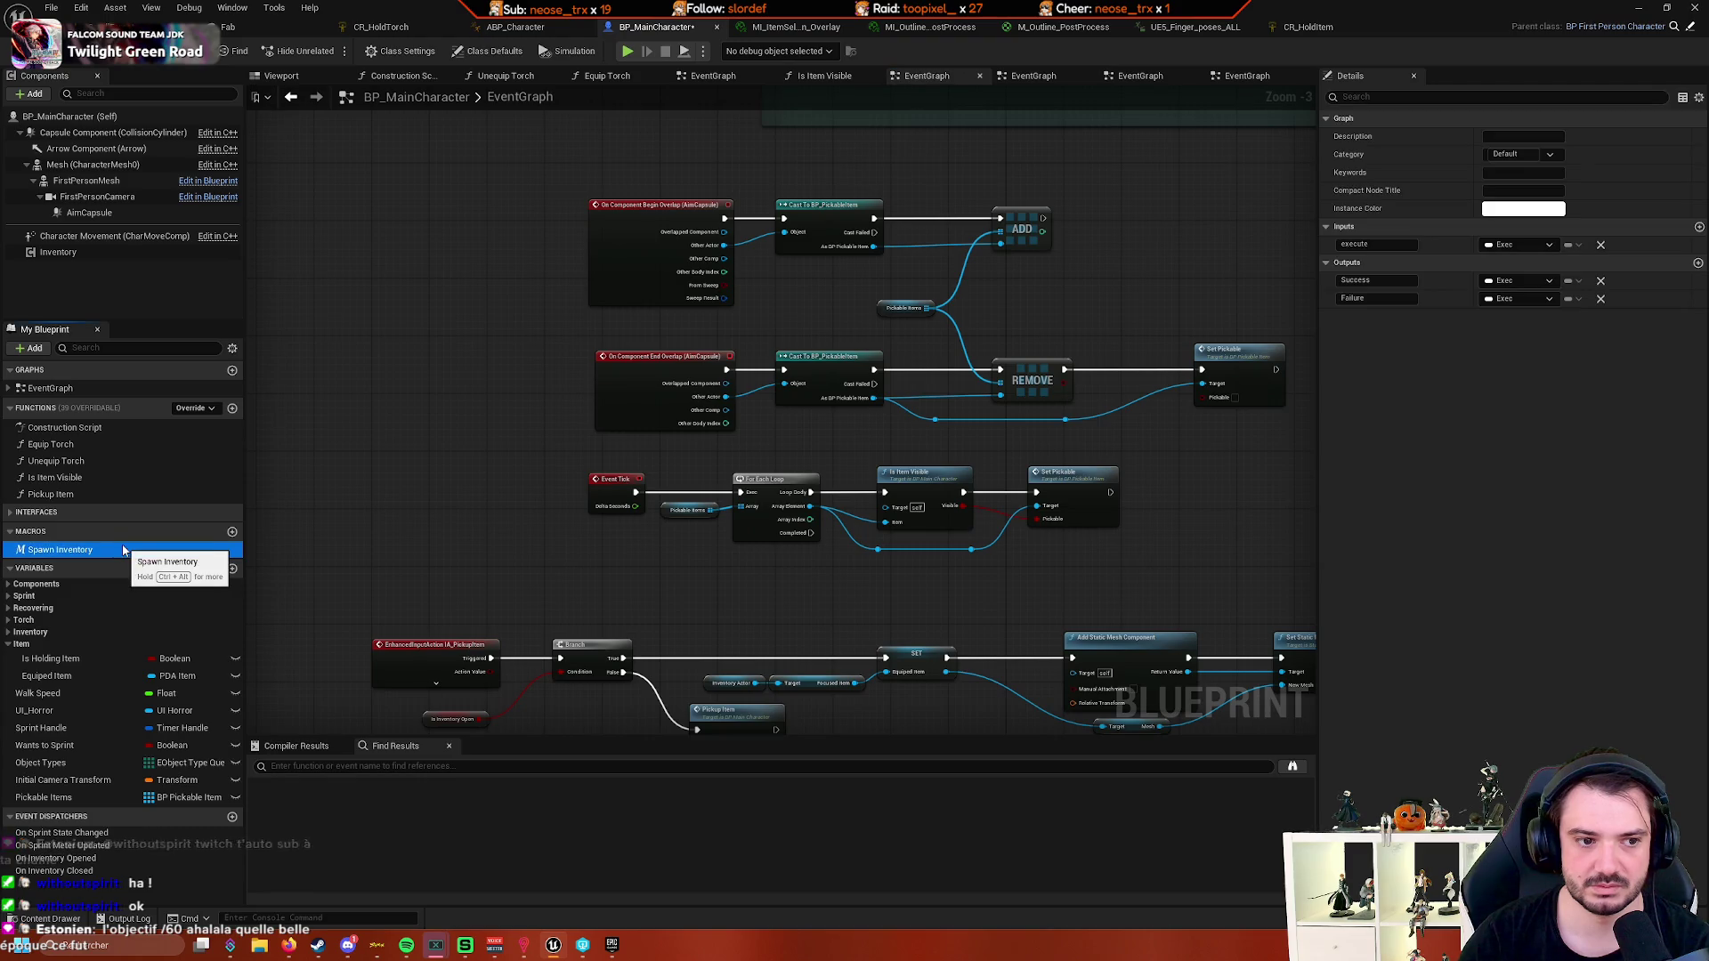
{"action": "double_click", "coordinate": [118, 444]}
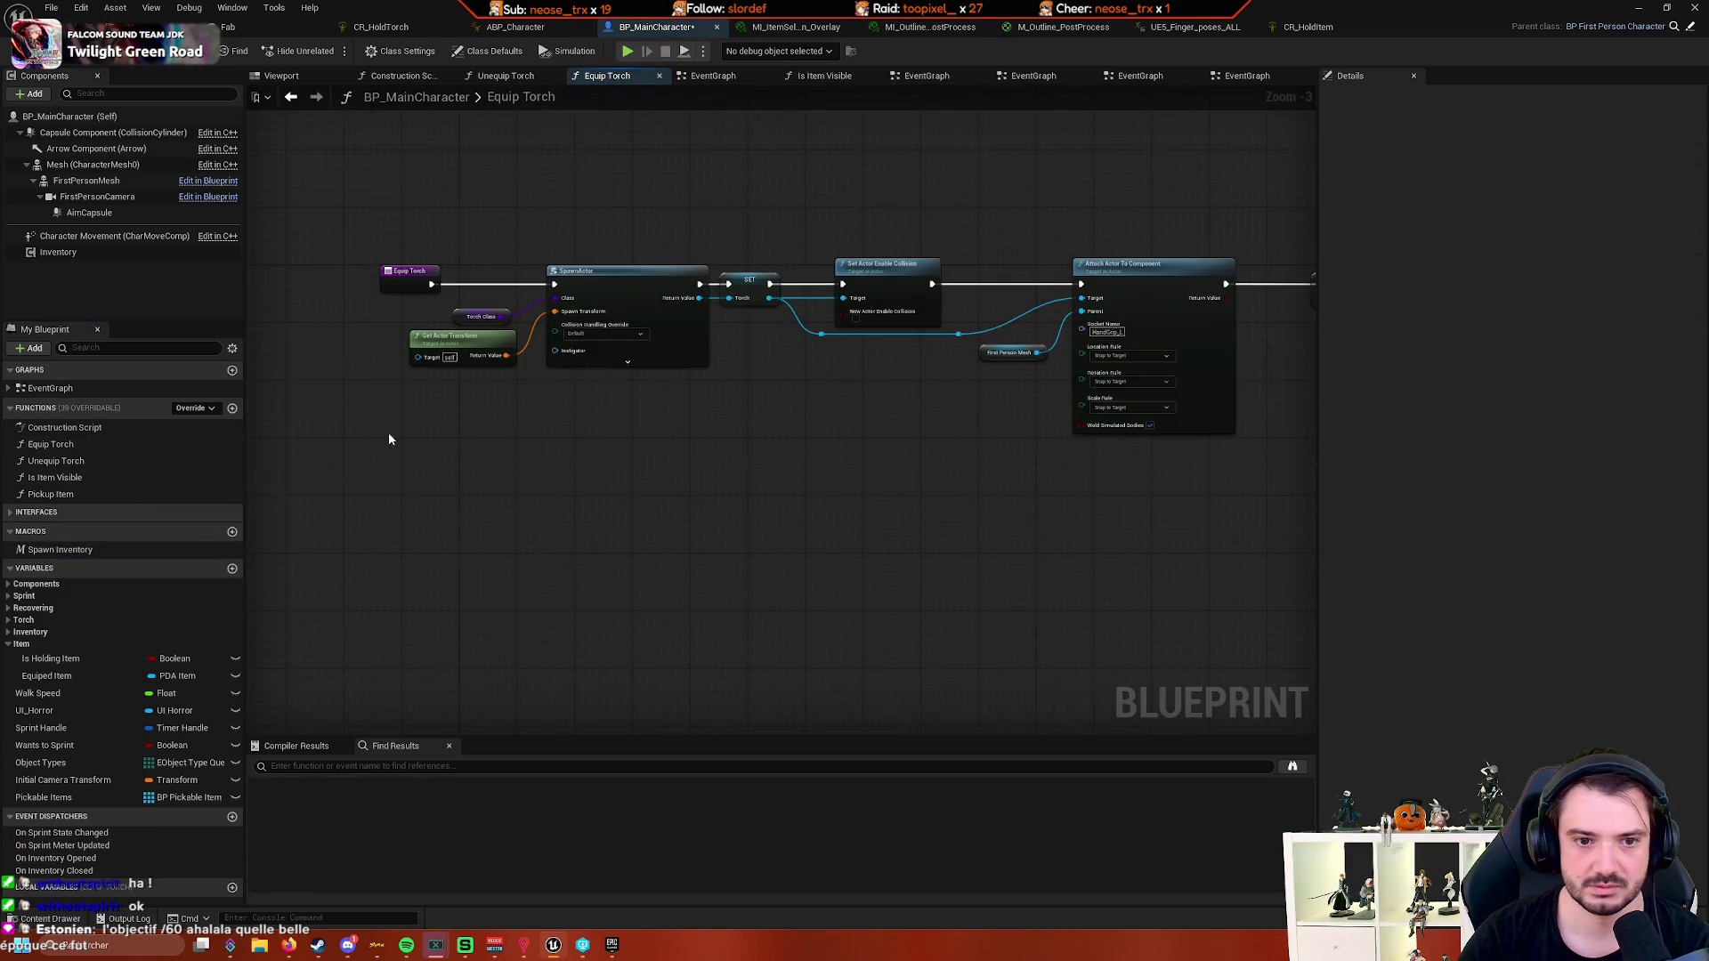
{"action": "left_click_drag", "start_coordinate": [540, 507], "coordinate": [723, 503]}
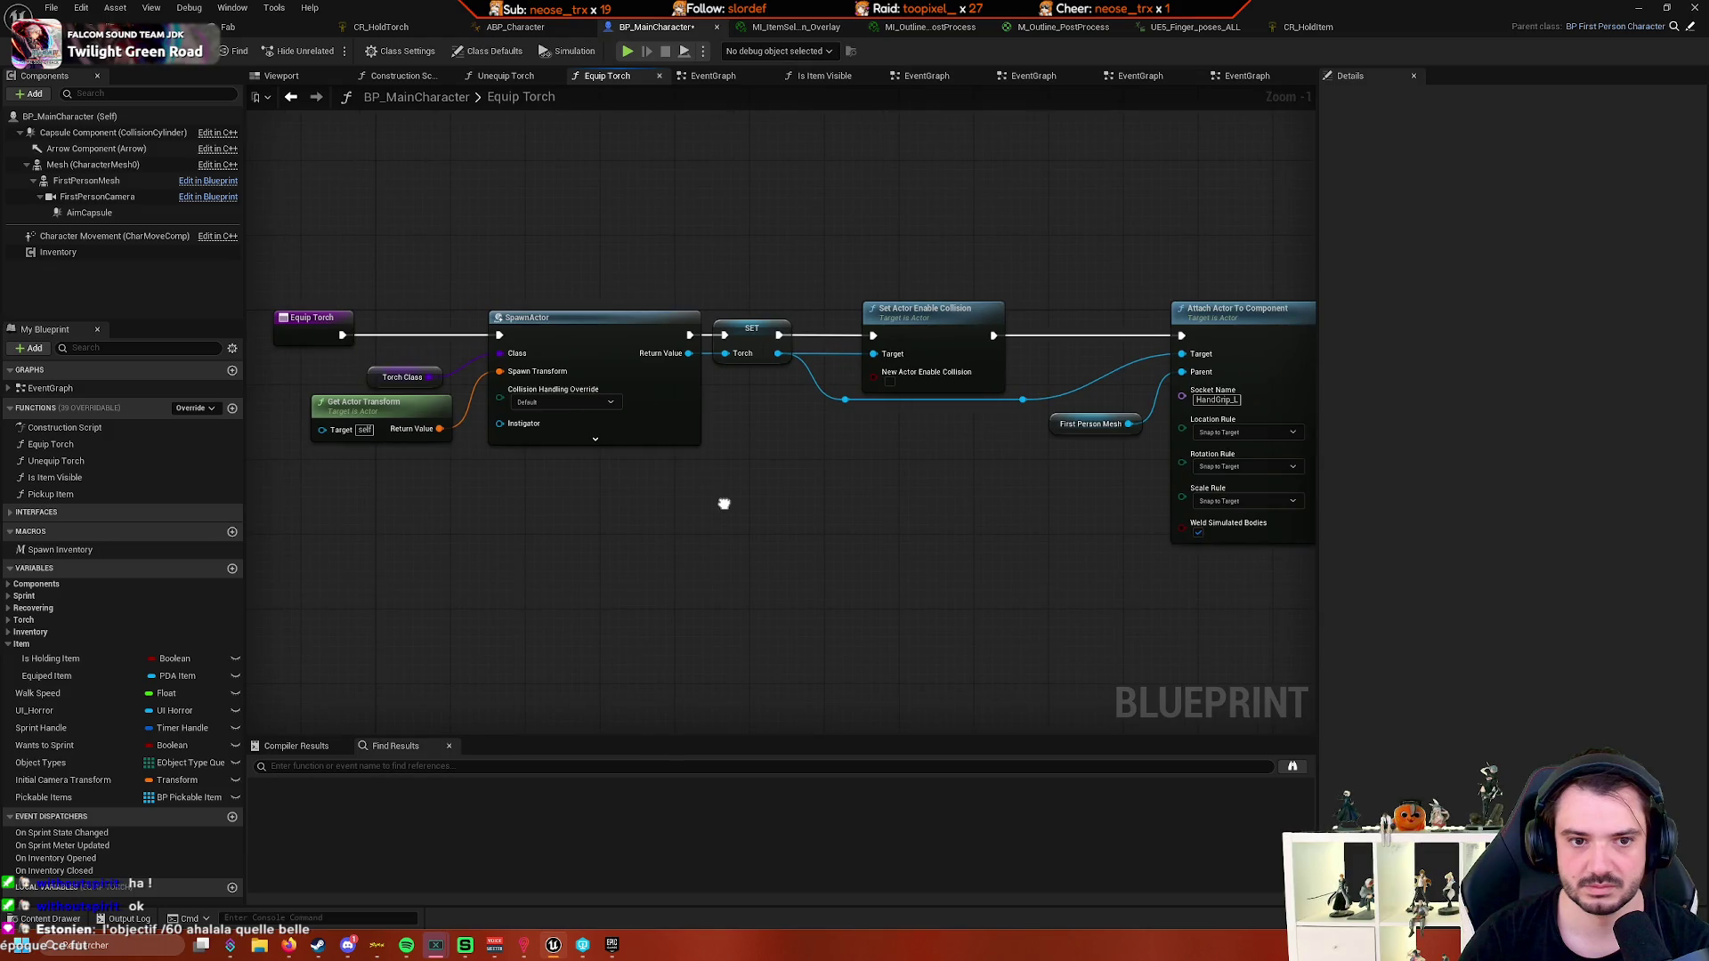
{"action": "scroll", "coordinate": [694, 503], "scroll_direction": "up", "scroll_amount": 1}
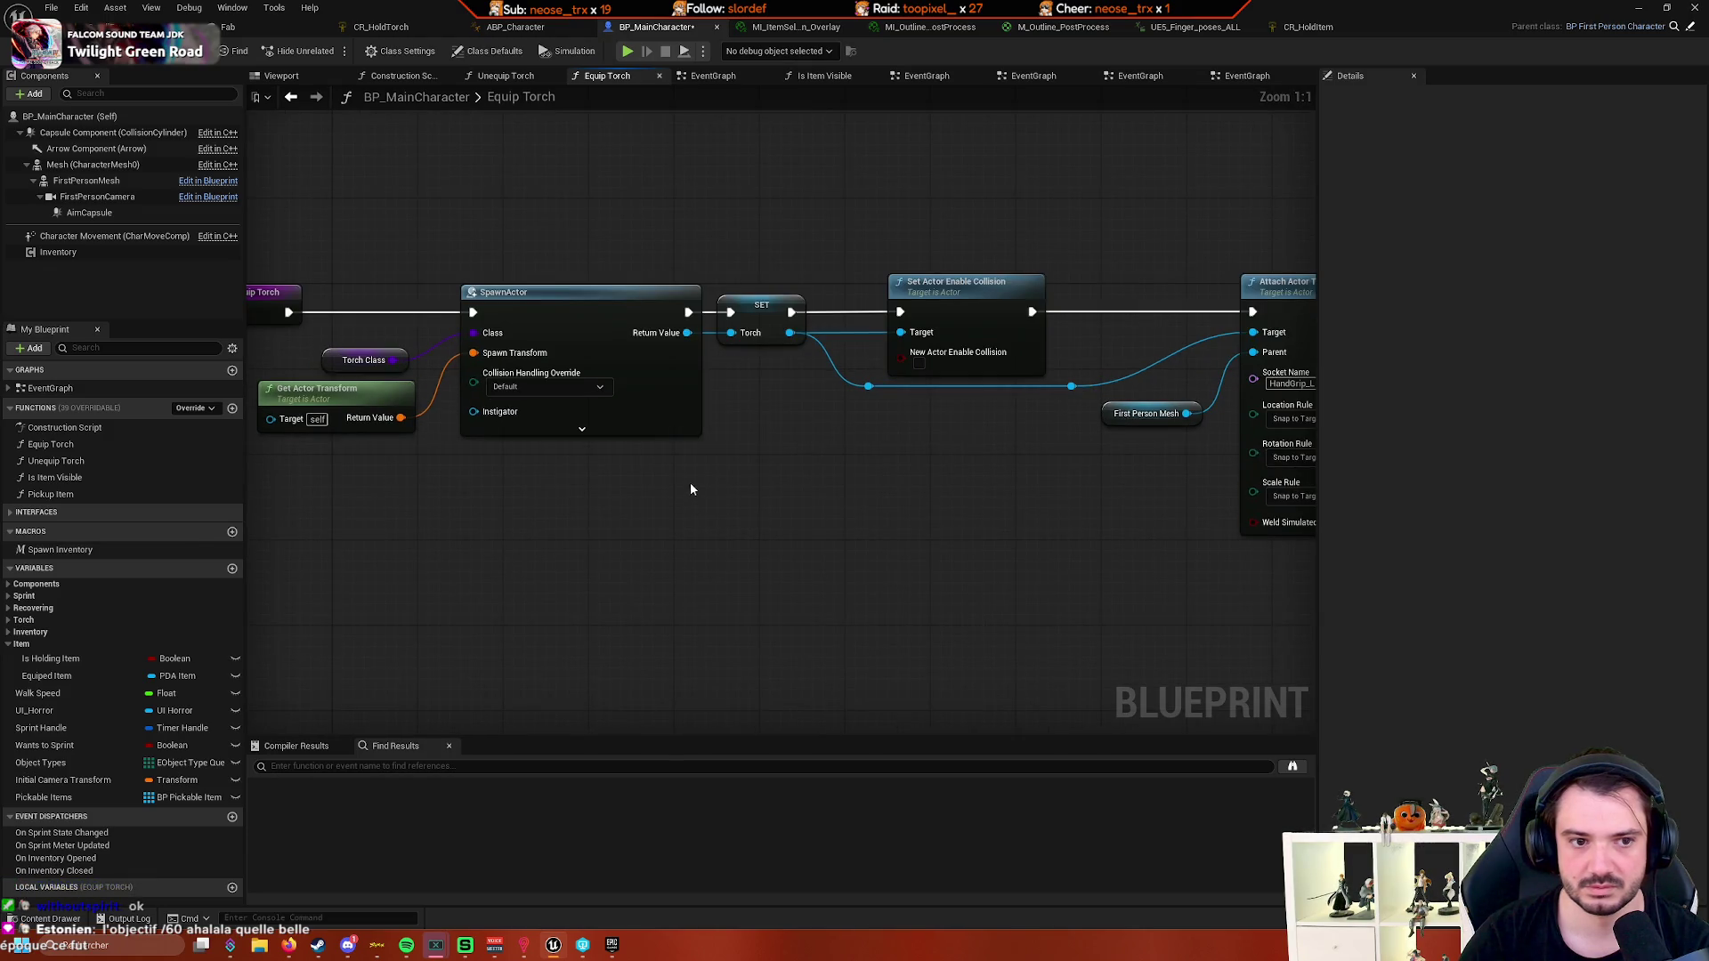
{"action": "mouse_move", "coordinate": [691, 488]}
{"action": "left_mouse_down"}
{"action": "mouse_move", "coordinate": [569, 469]}
{"action": "mouse_move", "coordinate": [667, 466]}
{"action": "mouse_move", "coordinate": [570, 473]}
{"action": "left_mouse_up"}
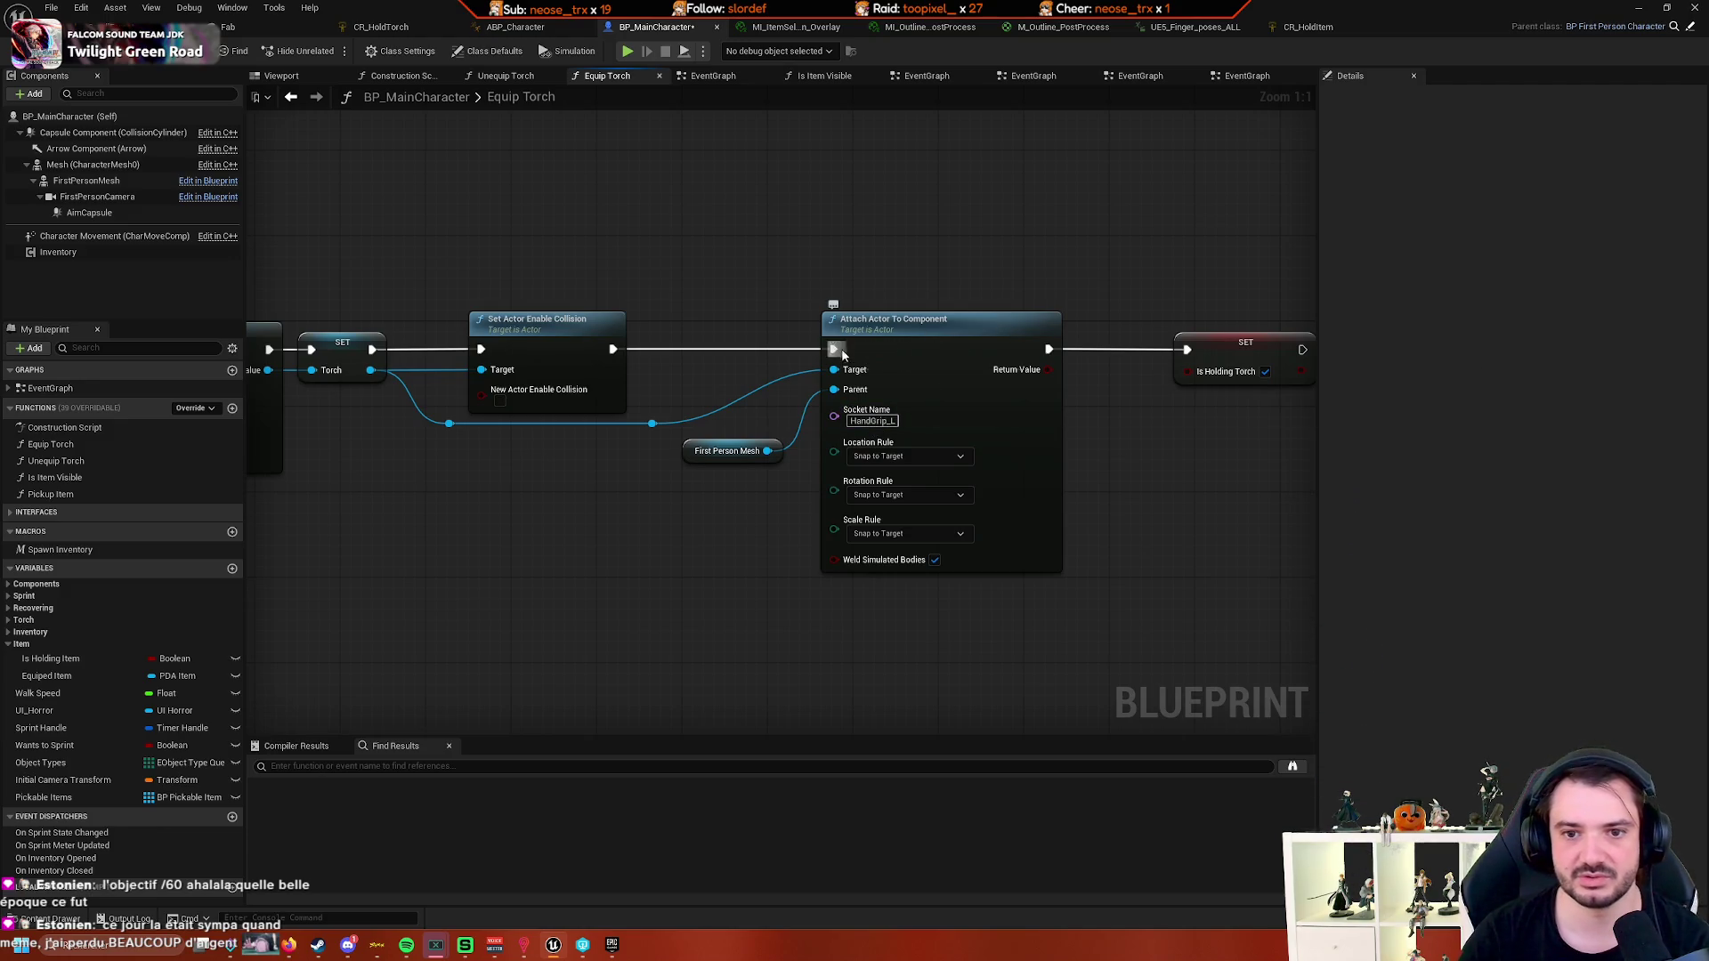
{"action": "left_click_drag", "start_coordinate": [621, 163], "coordinate": [686, 166]}
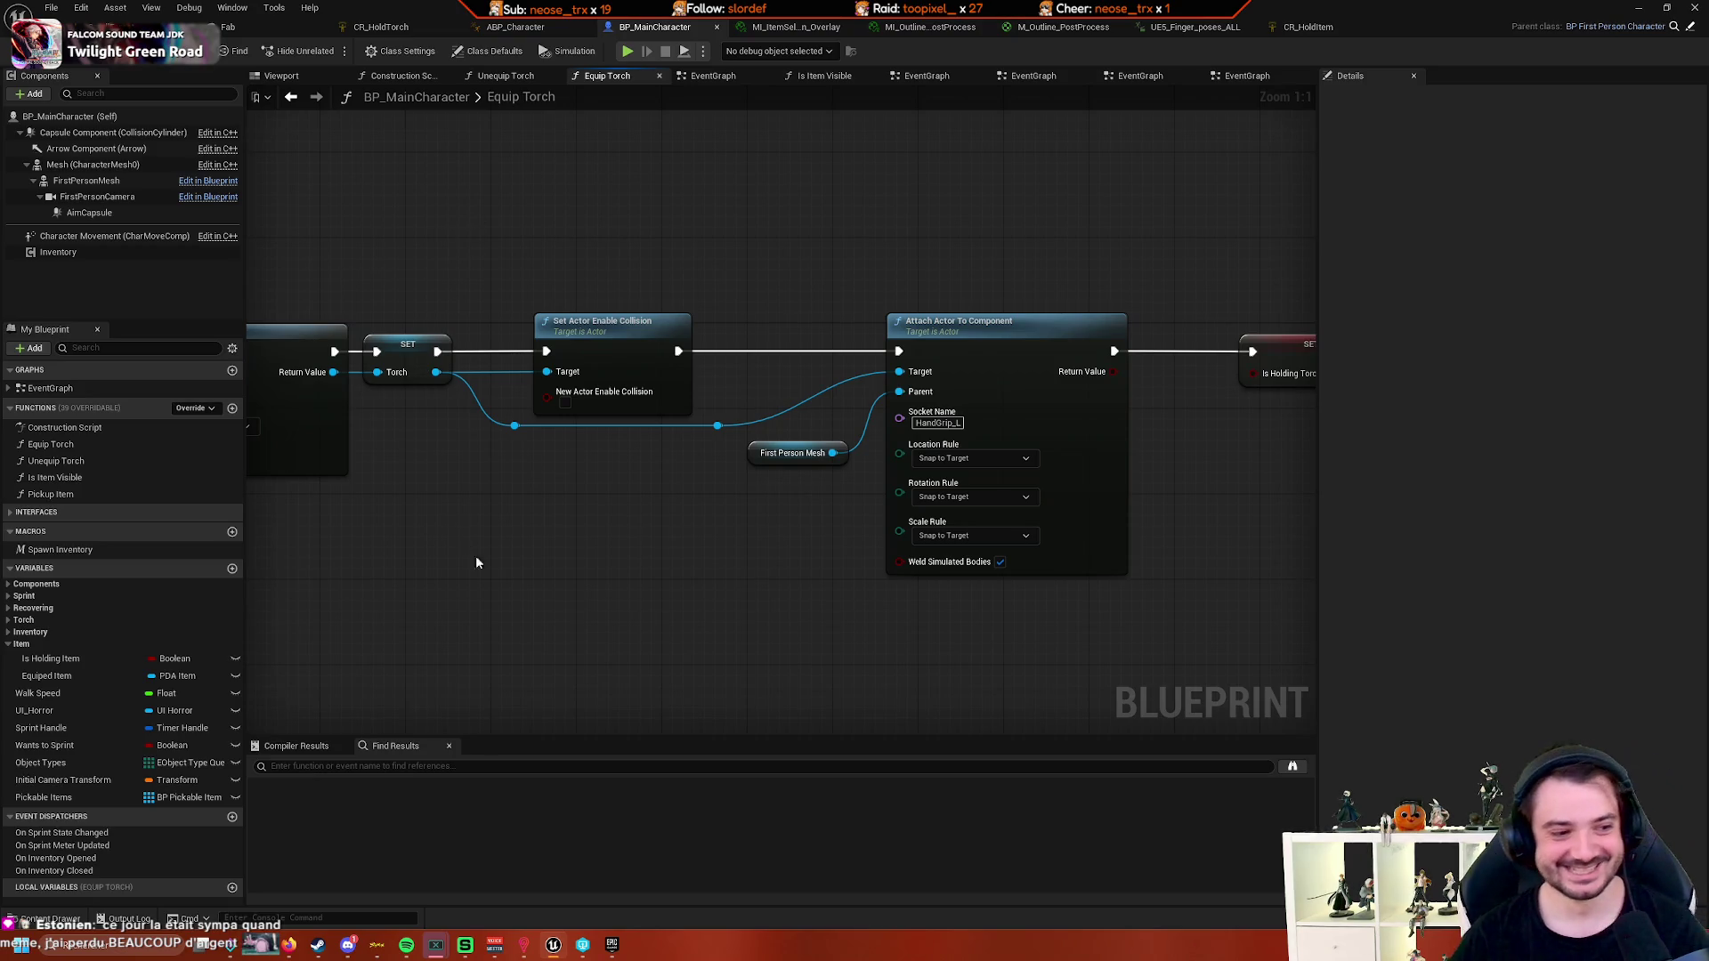
{"action": "mouse_move", "coordinate": [476, 563]}
{"action": "left_mouse_down"}
{"action": "mouse_move", "coordinate": [687, 485]}
{"action": "mouse_move", "coordinate": [691, 512]}
{"action": "mouse_move", "coordinate": [486, 508]}
{"action": "mouse_move", "coordinate": [716, 465]}
{"action": "left_mouse_up"}
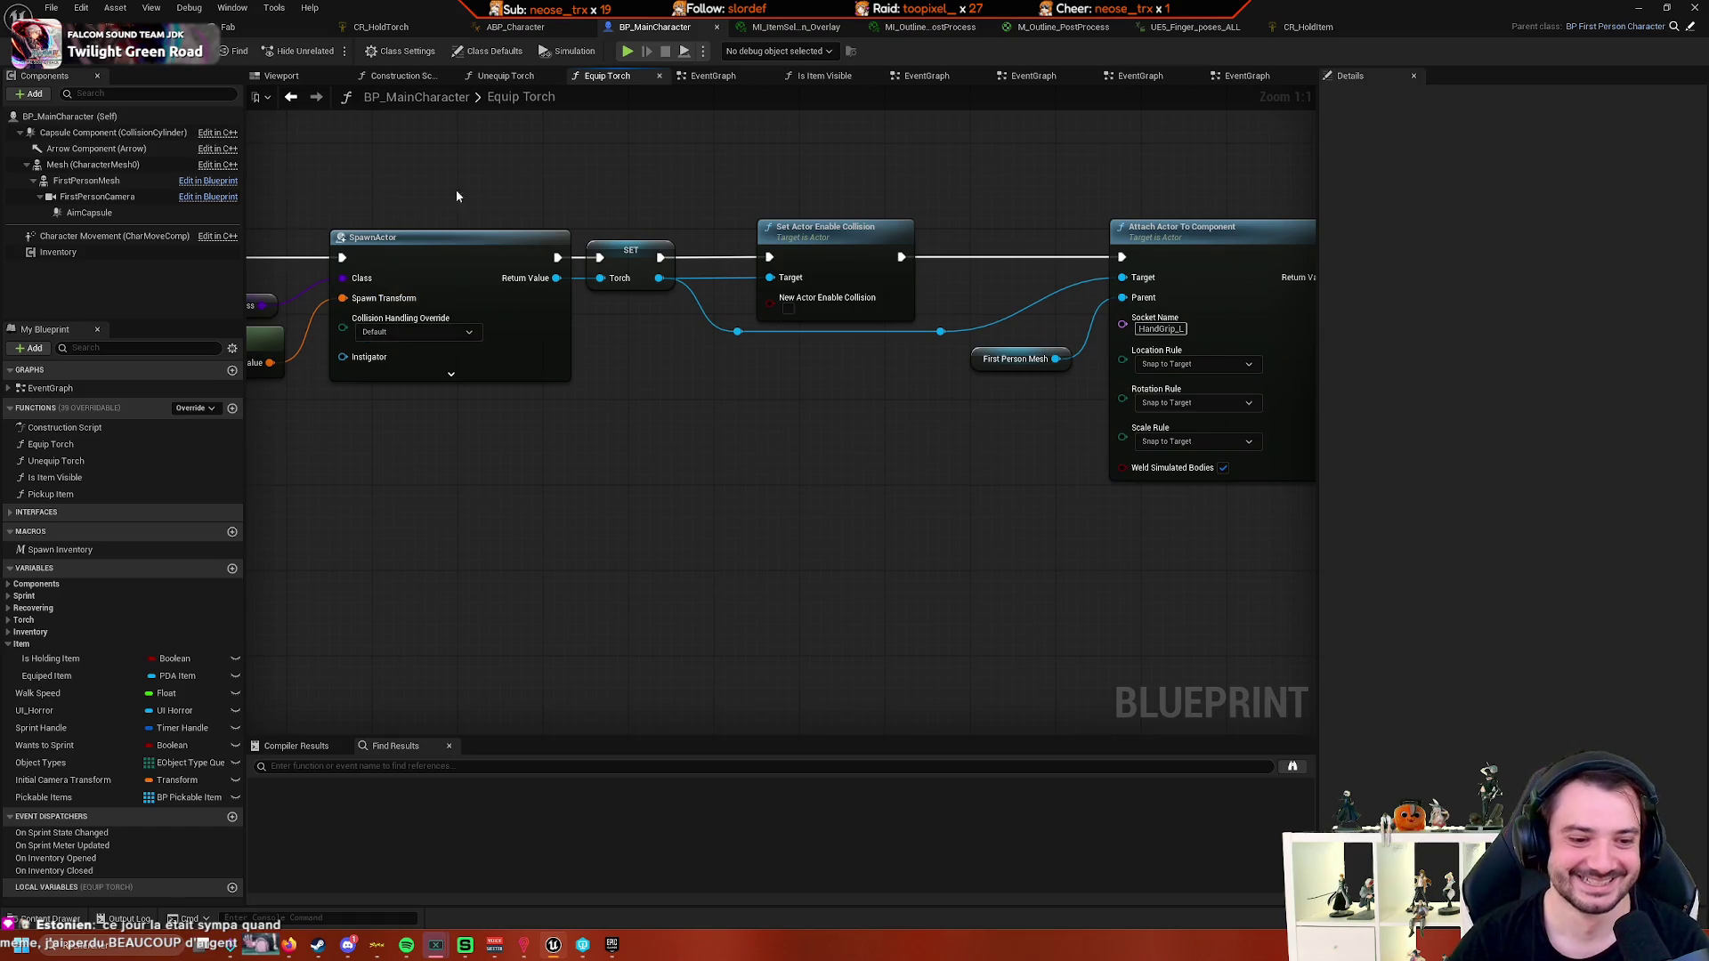
{"action": "mouse_move", "coordinate": [457, 195]}
{"action": "left_mouse_down"}
{"action": "mouse_move", "coordinate": [694, 285]}
{"action": "mouse_move", "coordinate": [873, 324]}
{"action": "mouse_move", "coordinate": [756, 492]}
{"action": "mouse_move", "coordinate": [517, 402]}
{"action": "mouse_move", "coordinate": [736, 447]}
{"action": "left_mouse_up"}
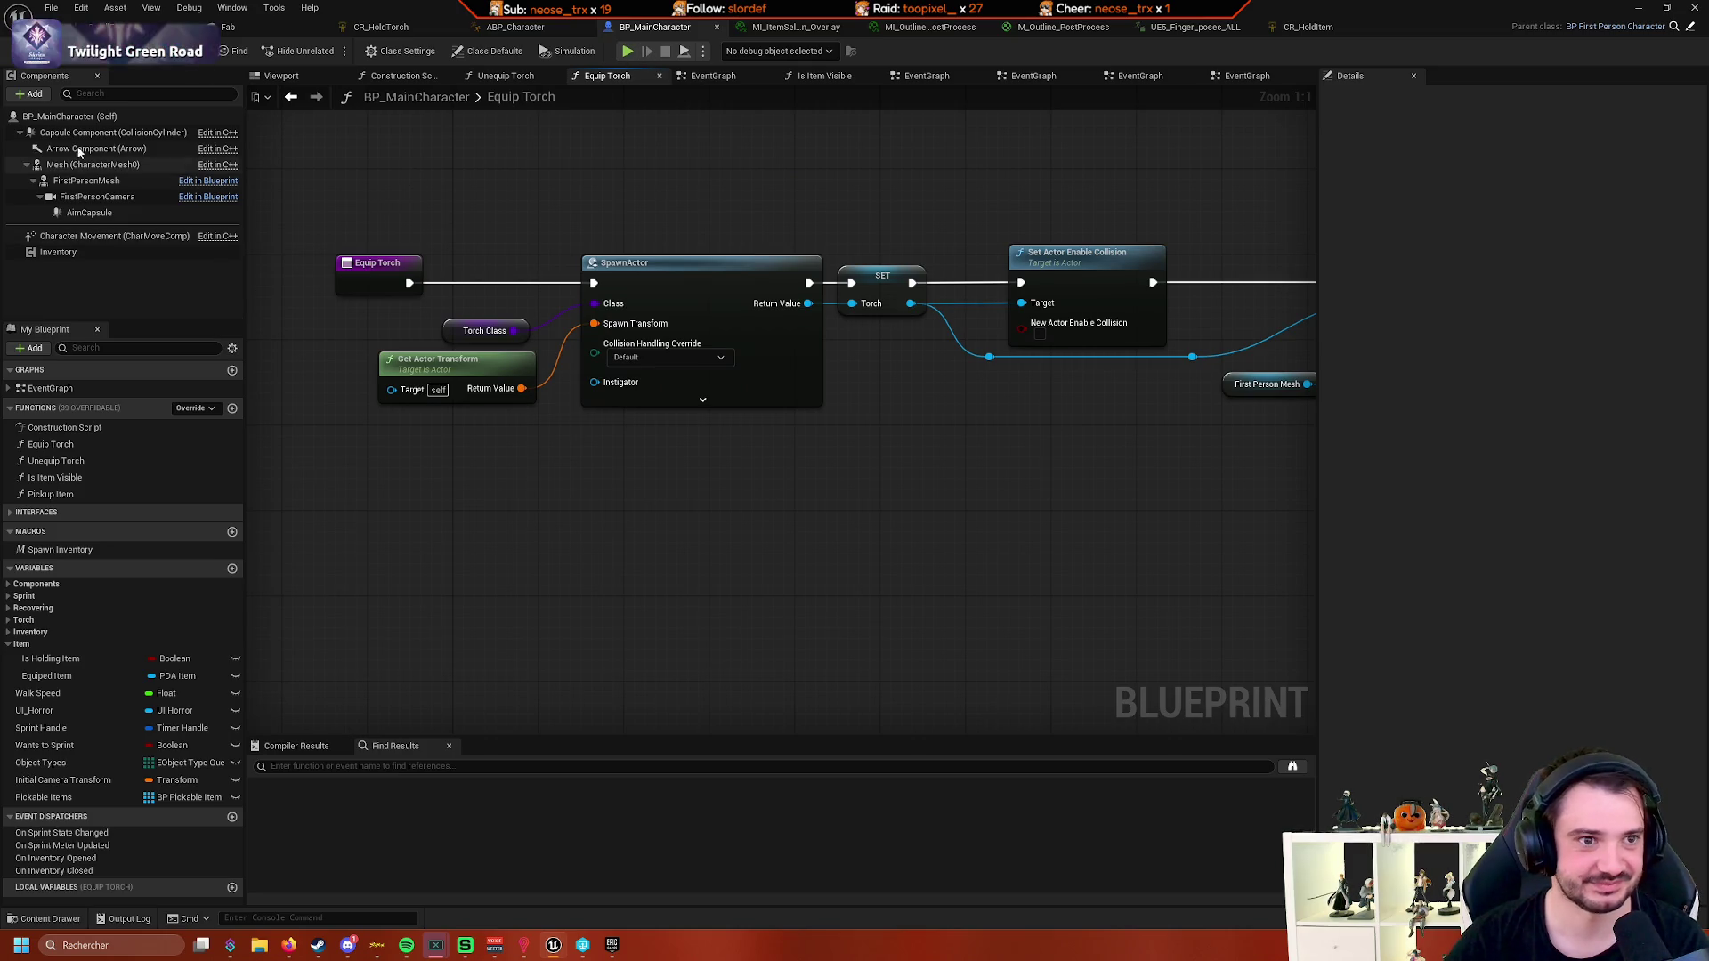
{"action": "left_click_drag", "start_coordinate": [463, 442], "coordinate": [573, 379]}
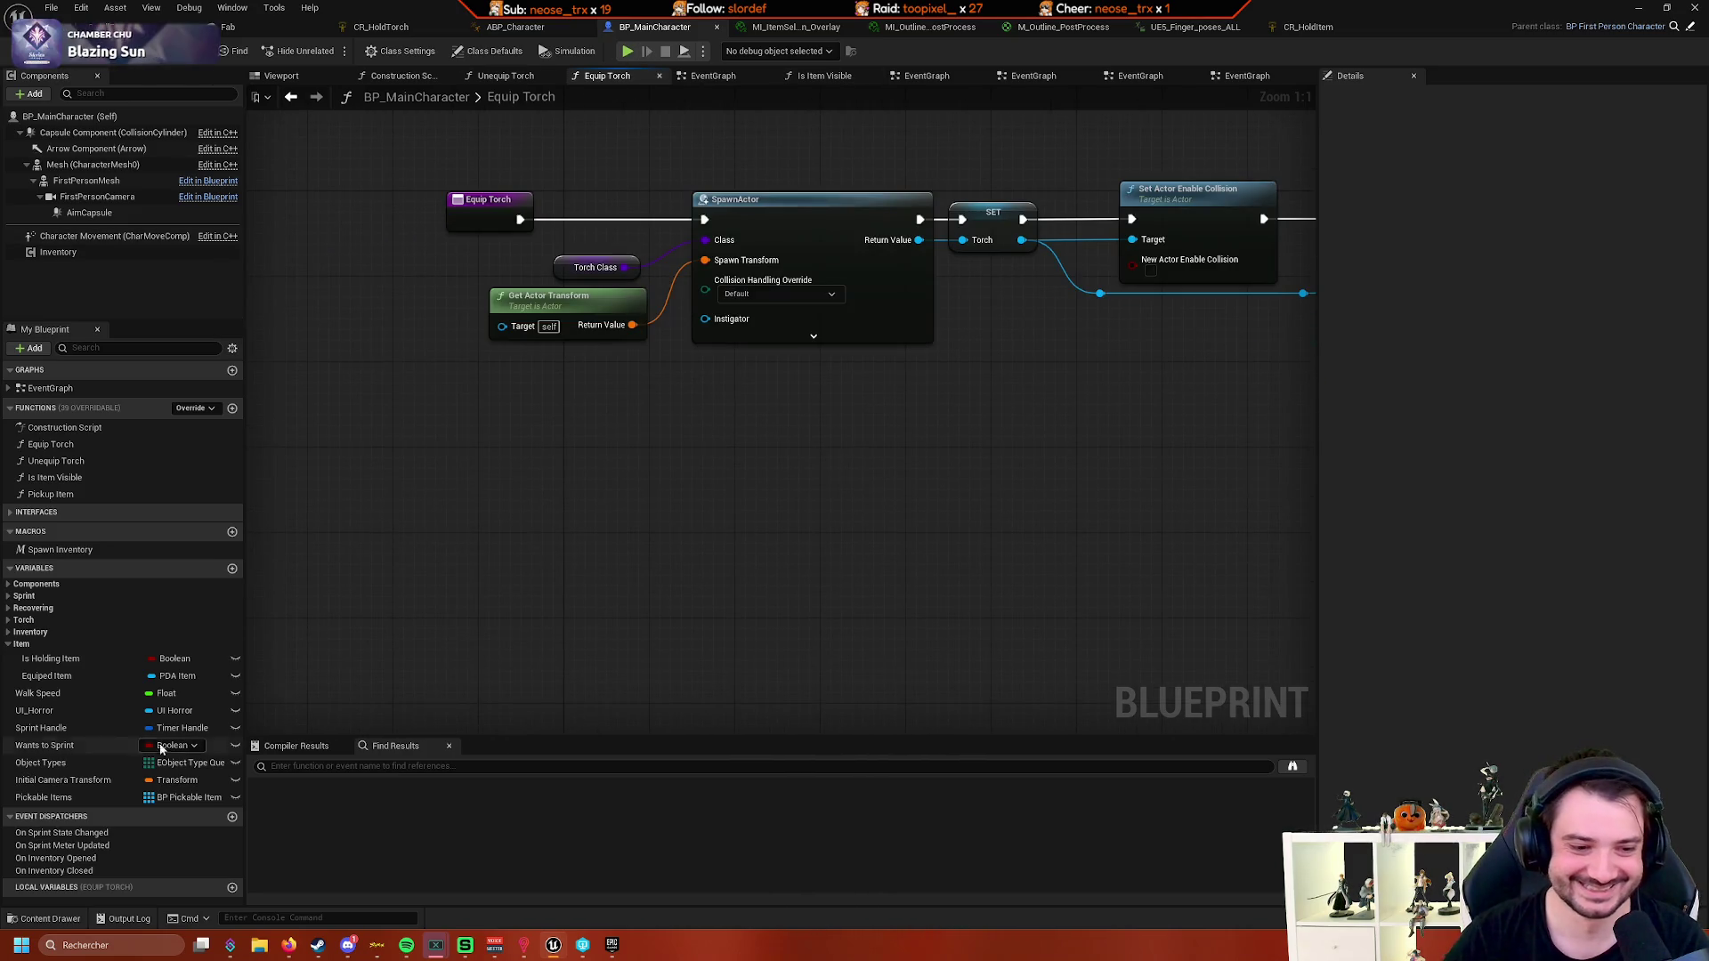
{"action": "left_click_drag", "start_coordinate": [555, 636], "coordinate": [509, 596]}
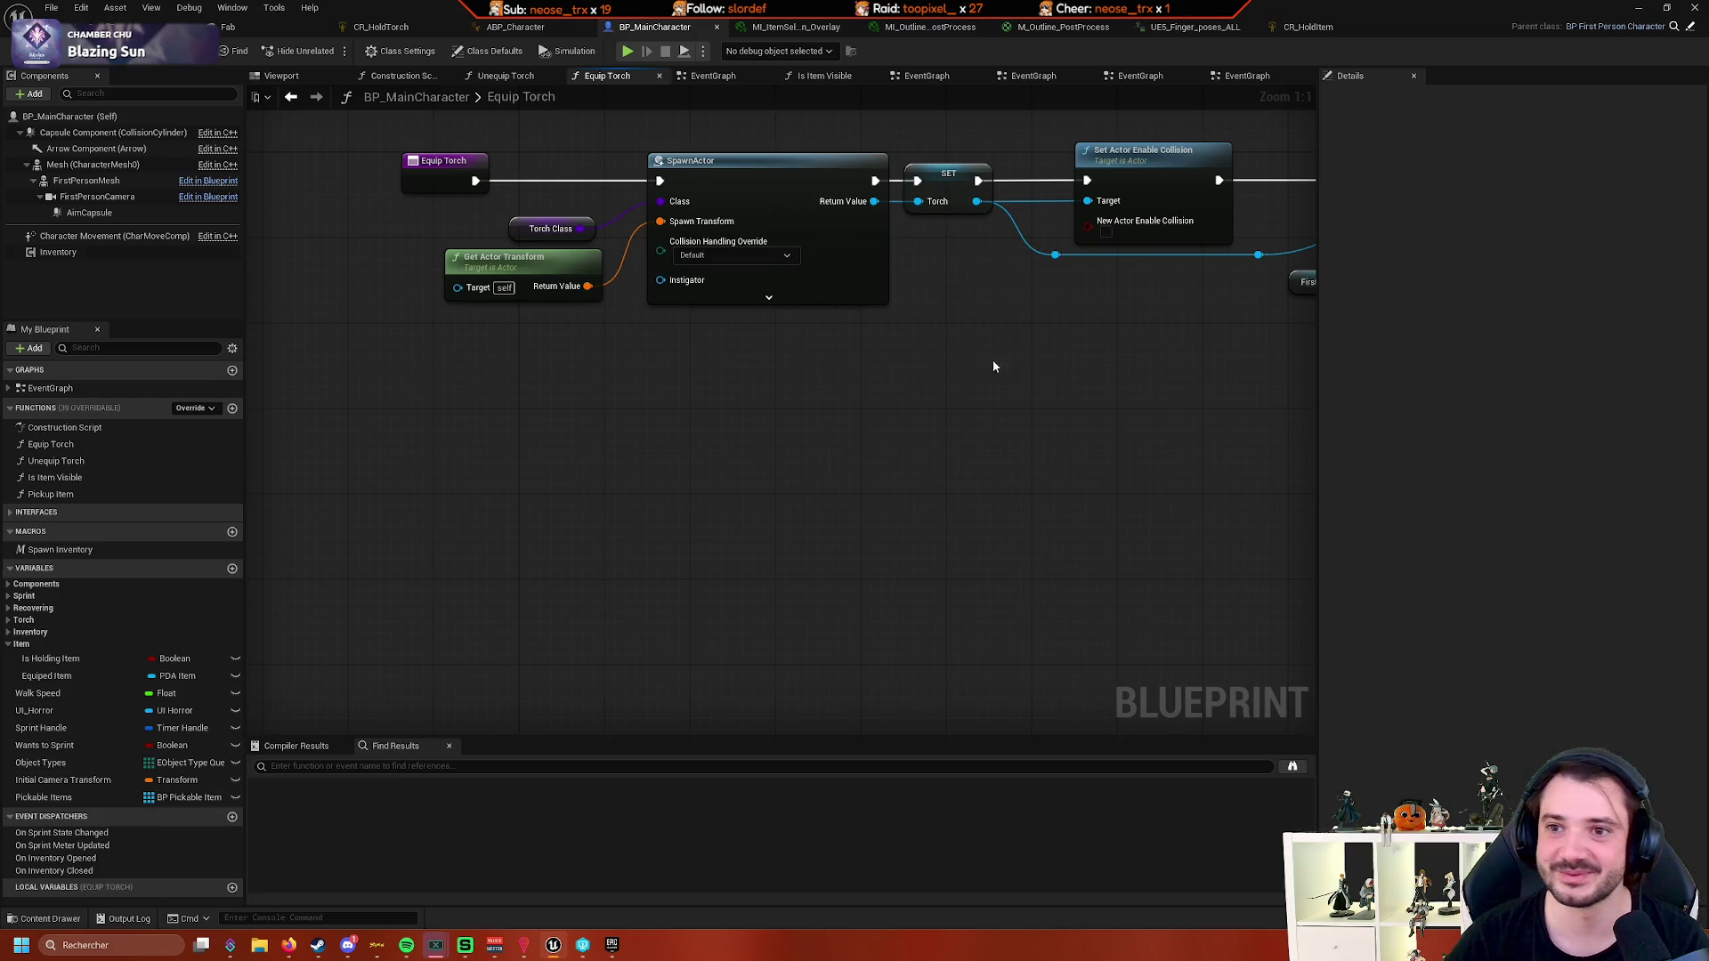
{"action": "left_click_drag", "start_coordinate": [646, 388], "coordinate": [598, 427]}
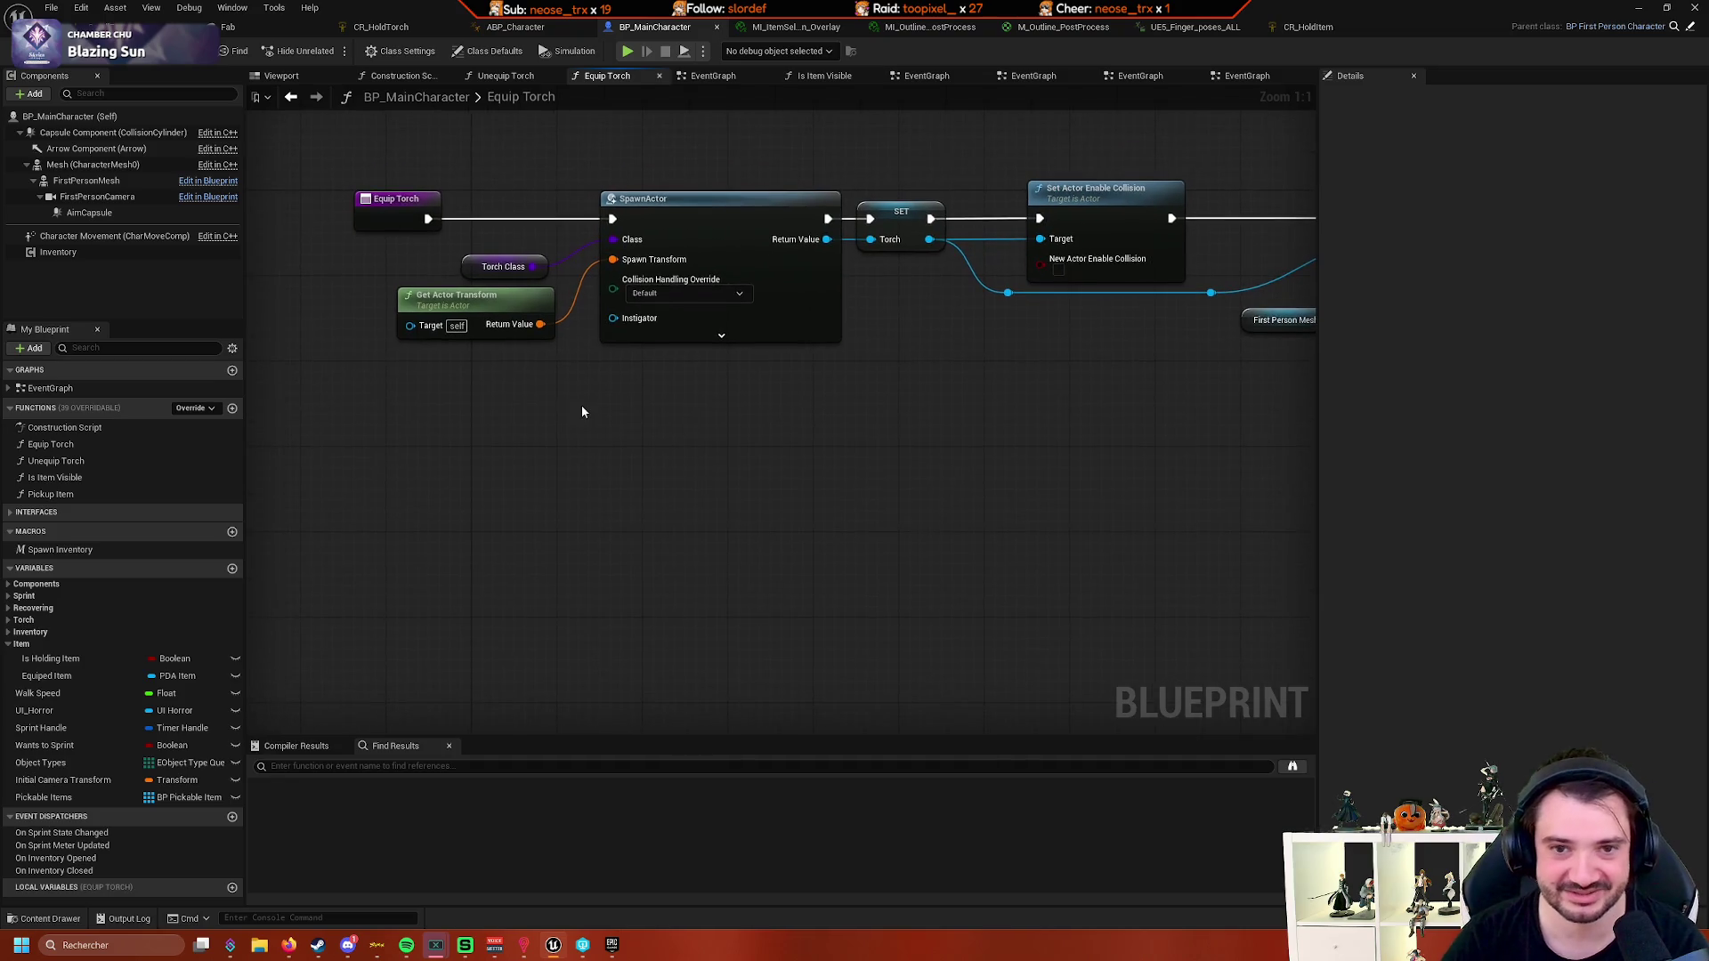
{"action": "left_click", "coordinate": [9, 389]}
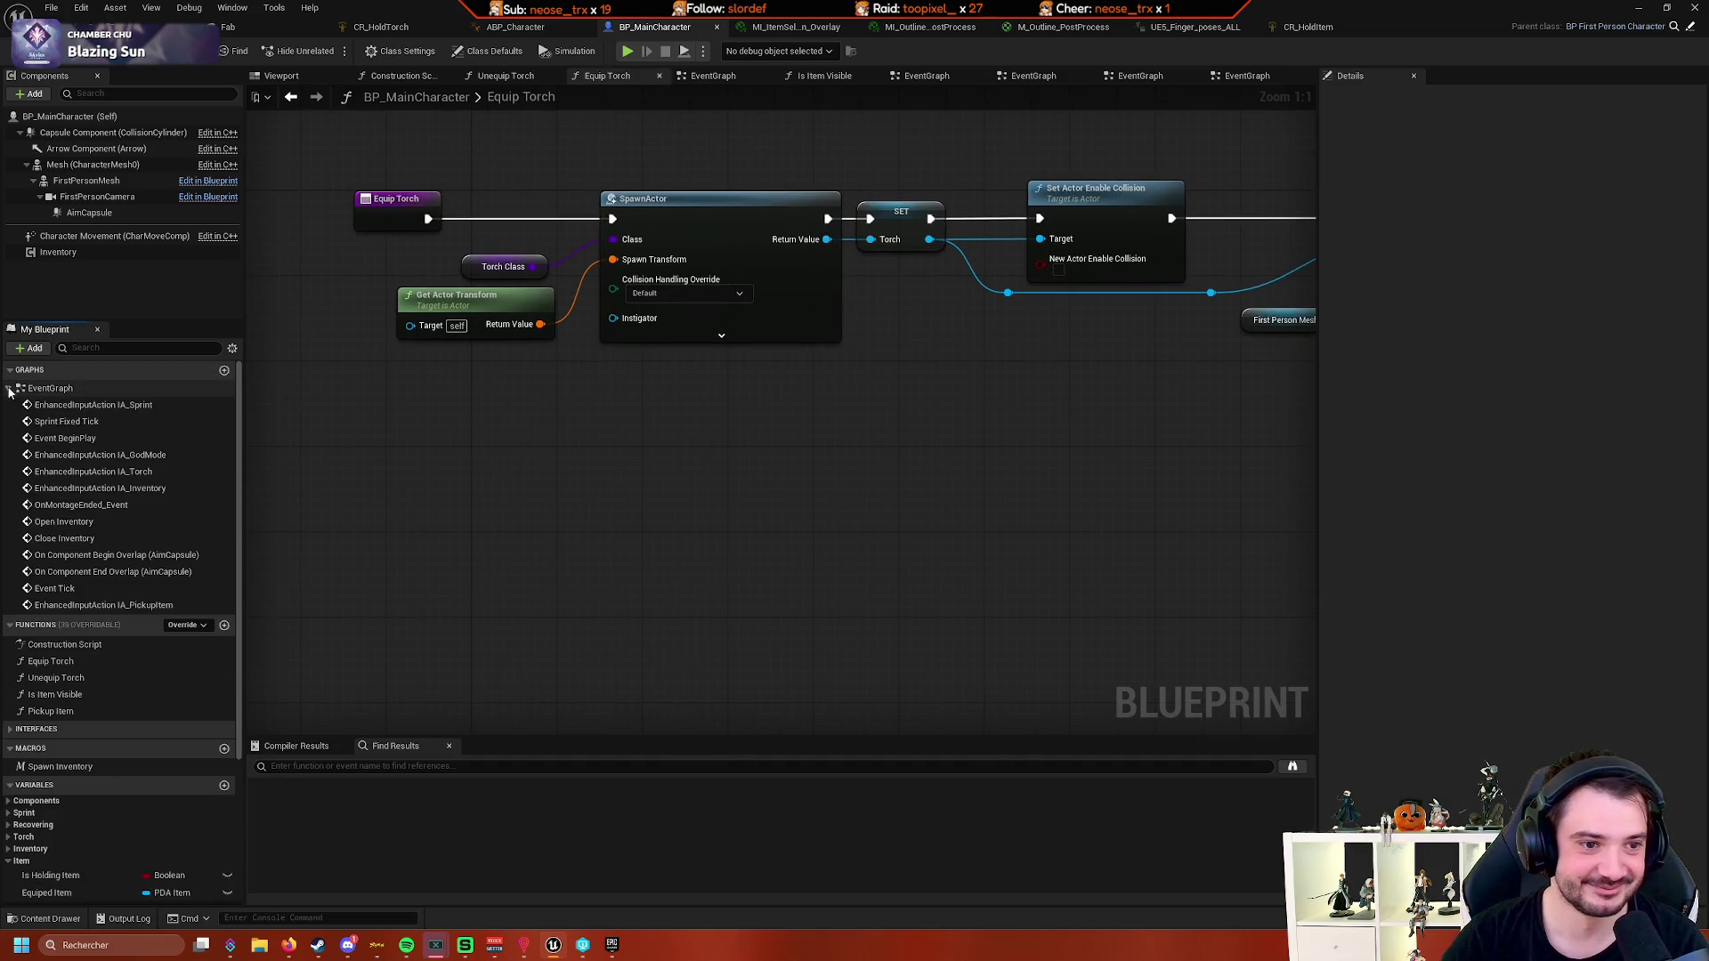
- Open the EventGraph and centre the Add Static Mesh Component and Set Static Mesh nodes
{"action": "double_click", "coordinate": [66, 388]}
{"action": "left_click", "coordinate": [9, 389]}
{"action": "mouse_move", "coordinate": [367, 606]}
{"action": "left_mouse_down"}
{"action": "mouse_move", "coordinate": [509, 375]}
{"action": "mouse_move", "coordinate": [416, 395]}
{"action": "left_mouse_up"}
{"action": "scroll", "coordinate": [417, 395], "scroll_direction": "up", "scroll_amount": 2}
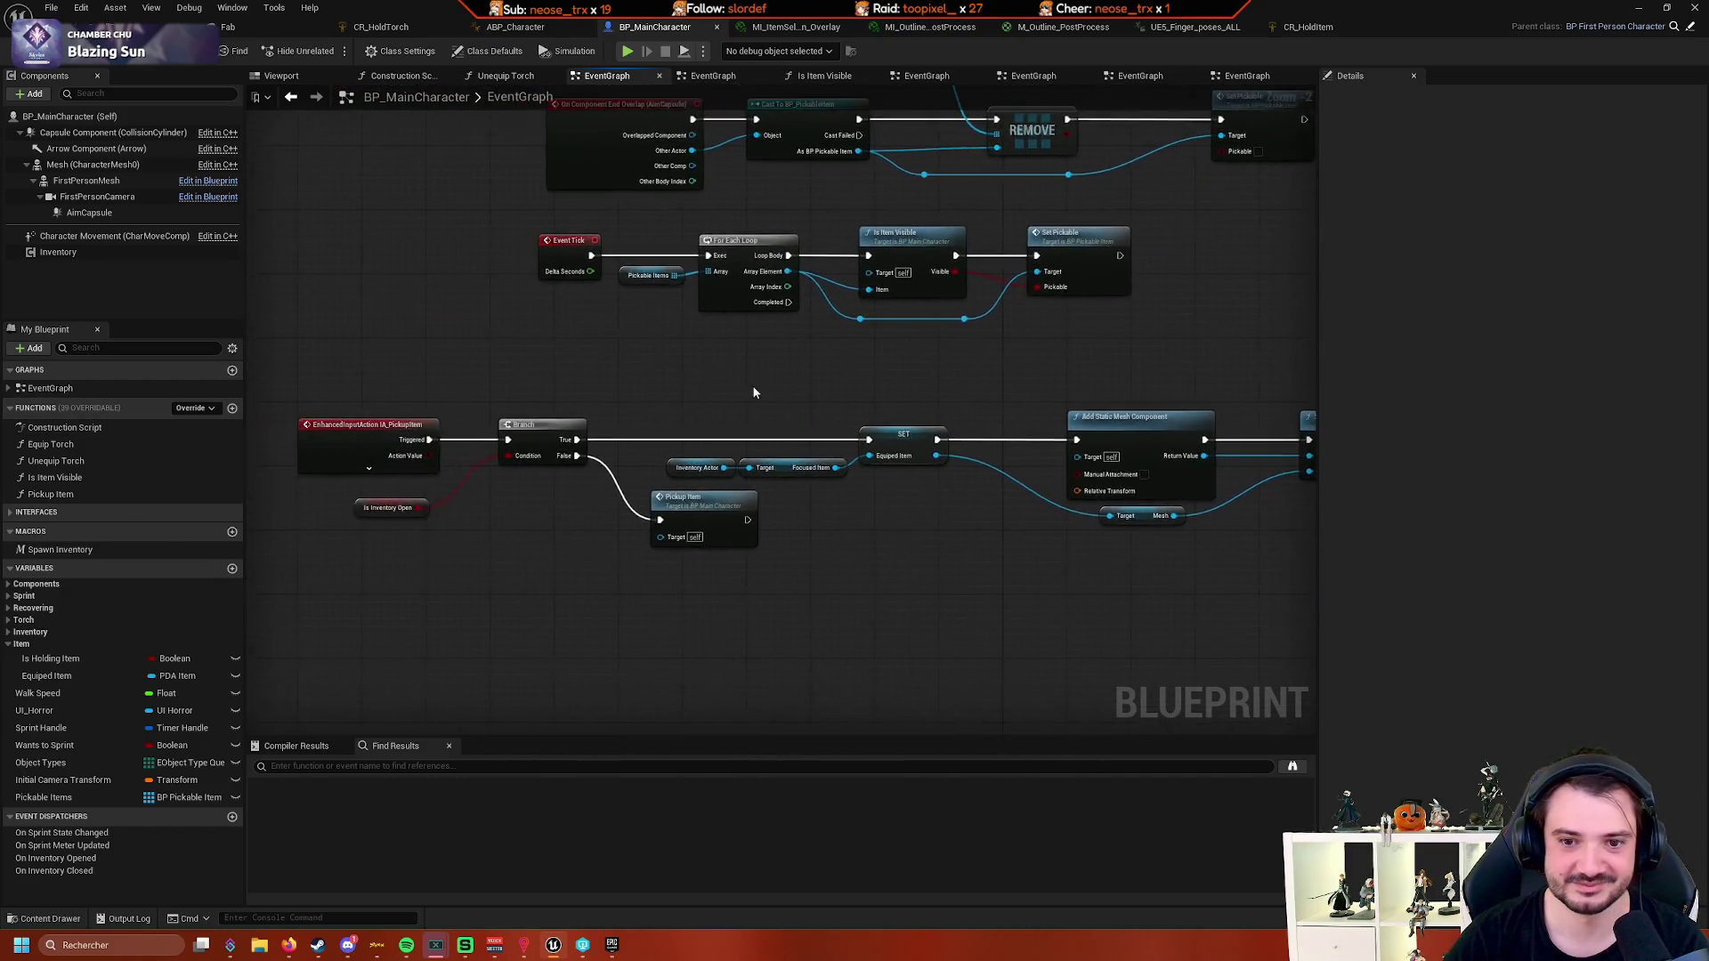
{"action": "scroll", "coordinate": [536, 418], "scroll_direction": "up", "scroll_amount": 4}
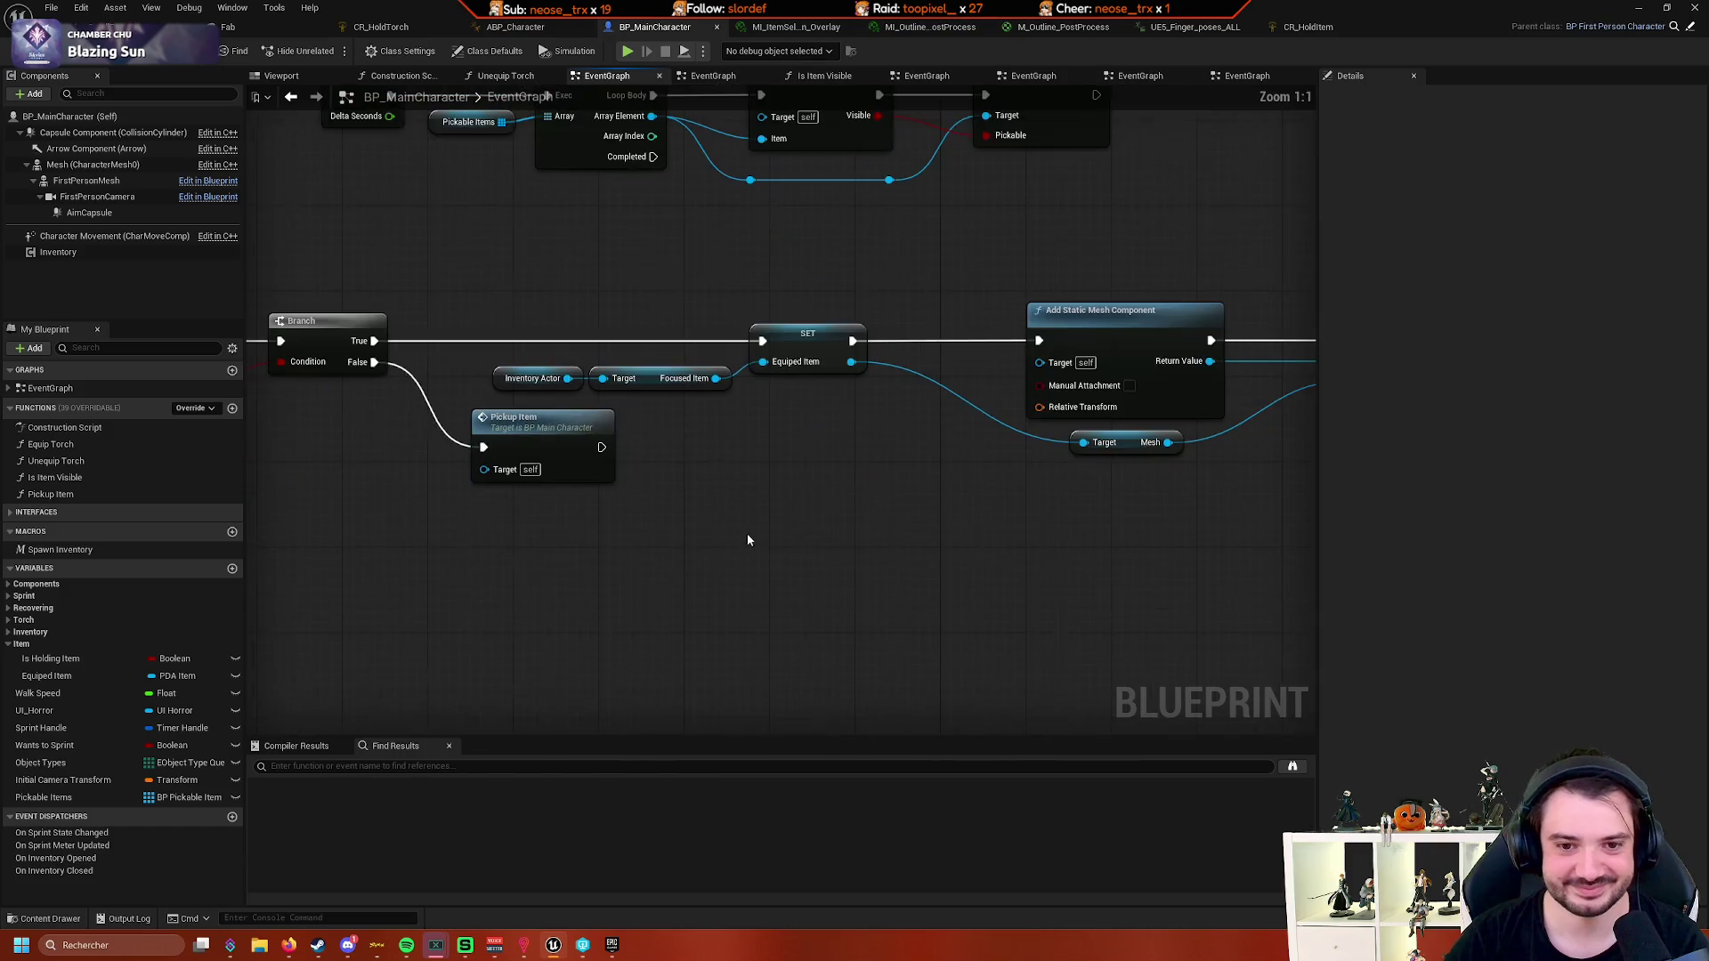
{"action": "mouse_move", "coordinate": [733, 514]}
{"action": "left_mouse_down"}
{"action": "mouse_move", "coordinate": [839, 472]}
{"action": "mouse_move", "coordinate": [705, 515]}
{"action": "mouse_move", "coordinate": [738, 532]}
{"action": "mouse_move", "coordinate": [696, 532]}
{"action": "left_mouse_up"}
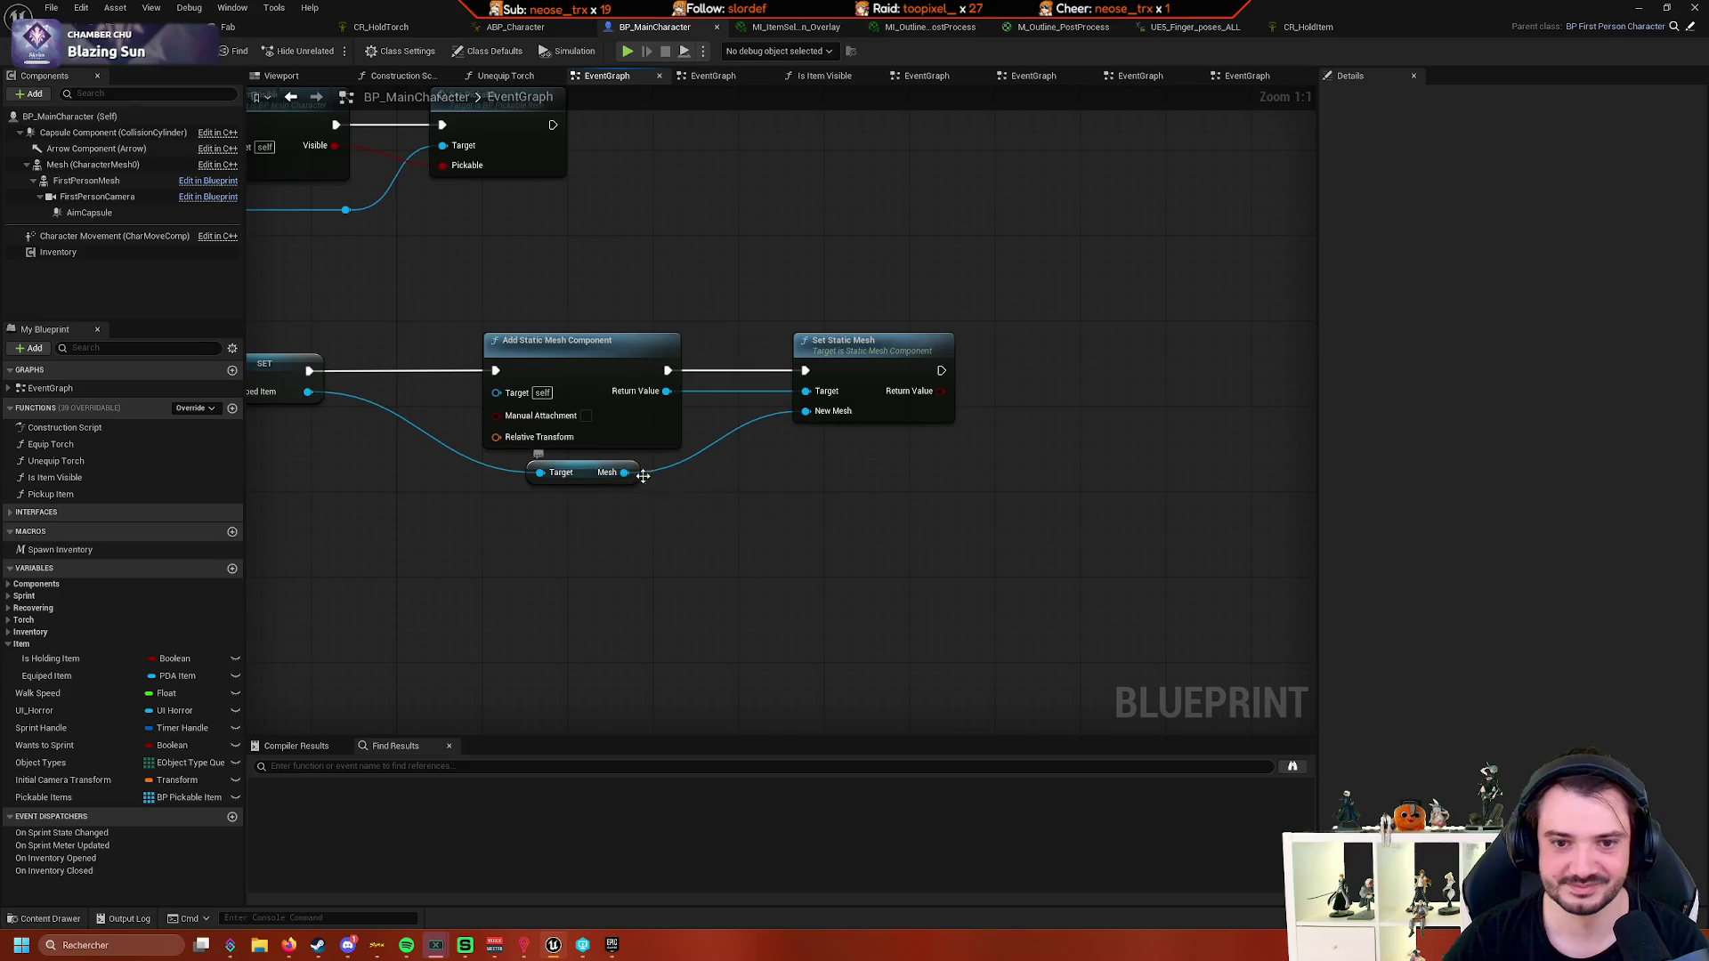
{"action": "left_click_drag", "start_coordinate": [843, 475], "coordinate": [1075, 474]}
{"action": "left_click_drag", "start_coordinate": [951, 457], "coordinate": [846, 447]}
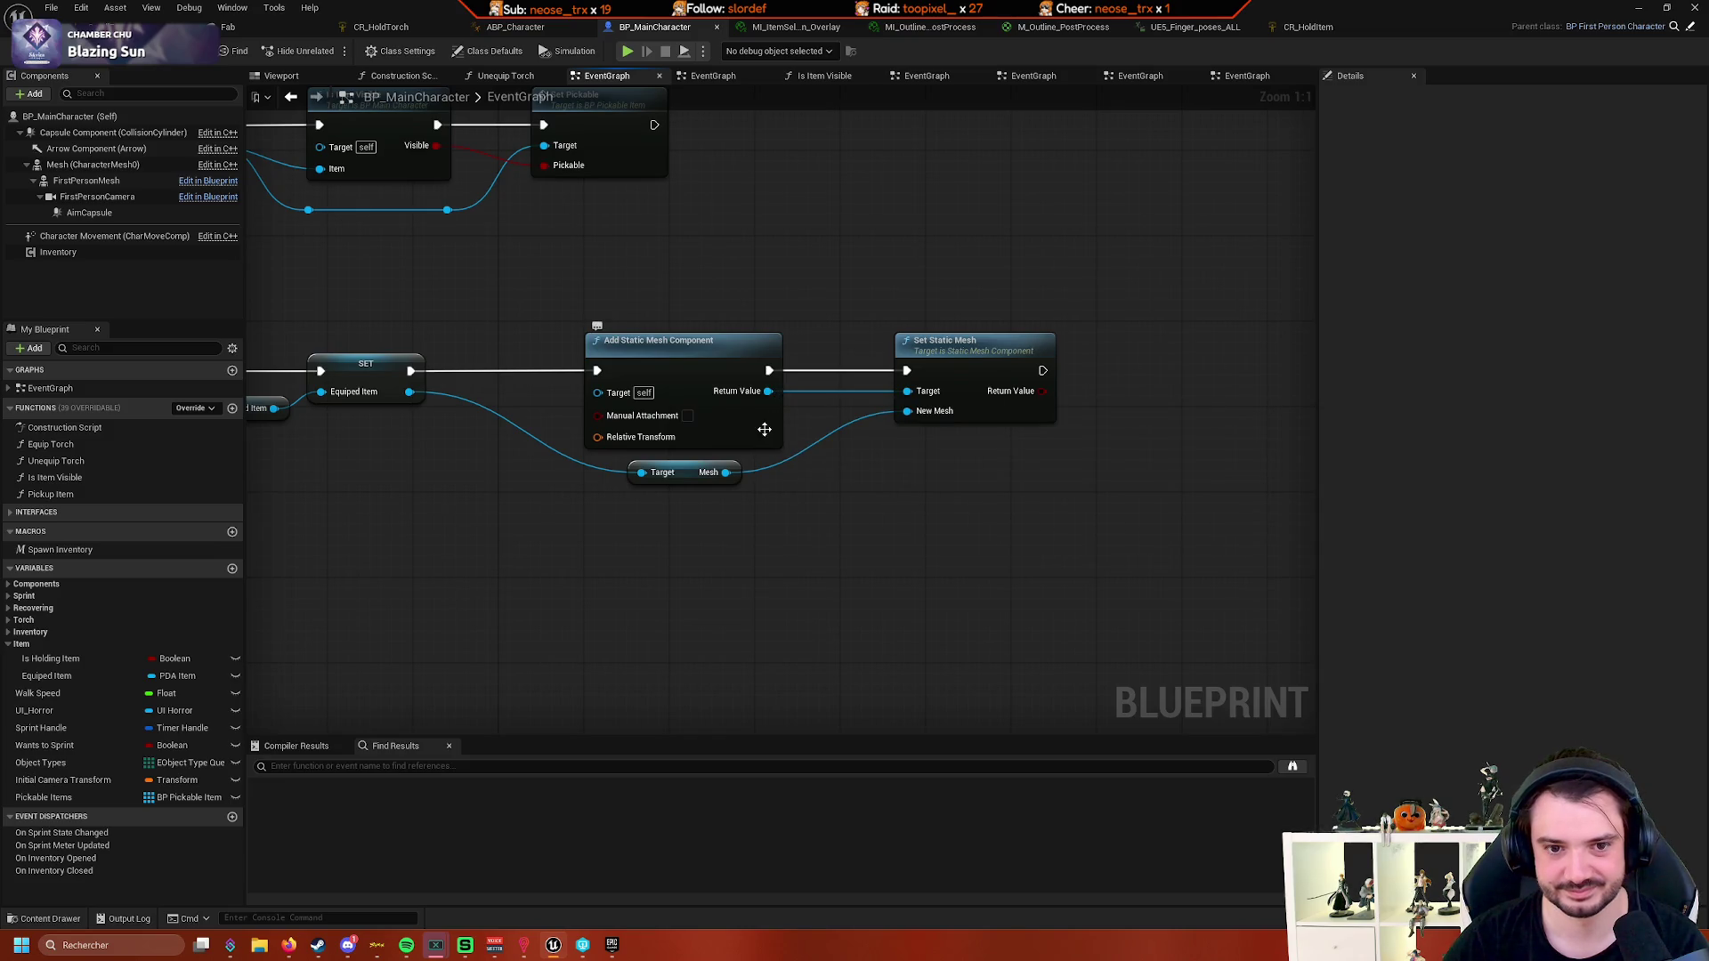
- From the new static mesh component's Return Value, add an Attach Component To Component node
{"action": "left_click_drag", "start_coordinate": [768, 391], "coordinate": [871, 504]}
{"action": "type", "text": "attac"}
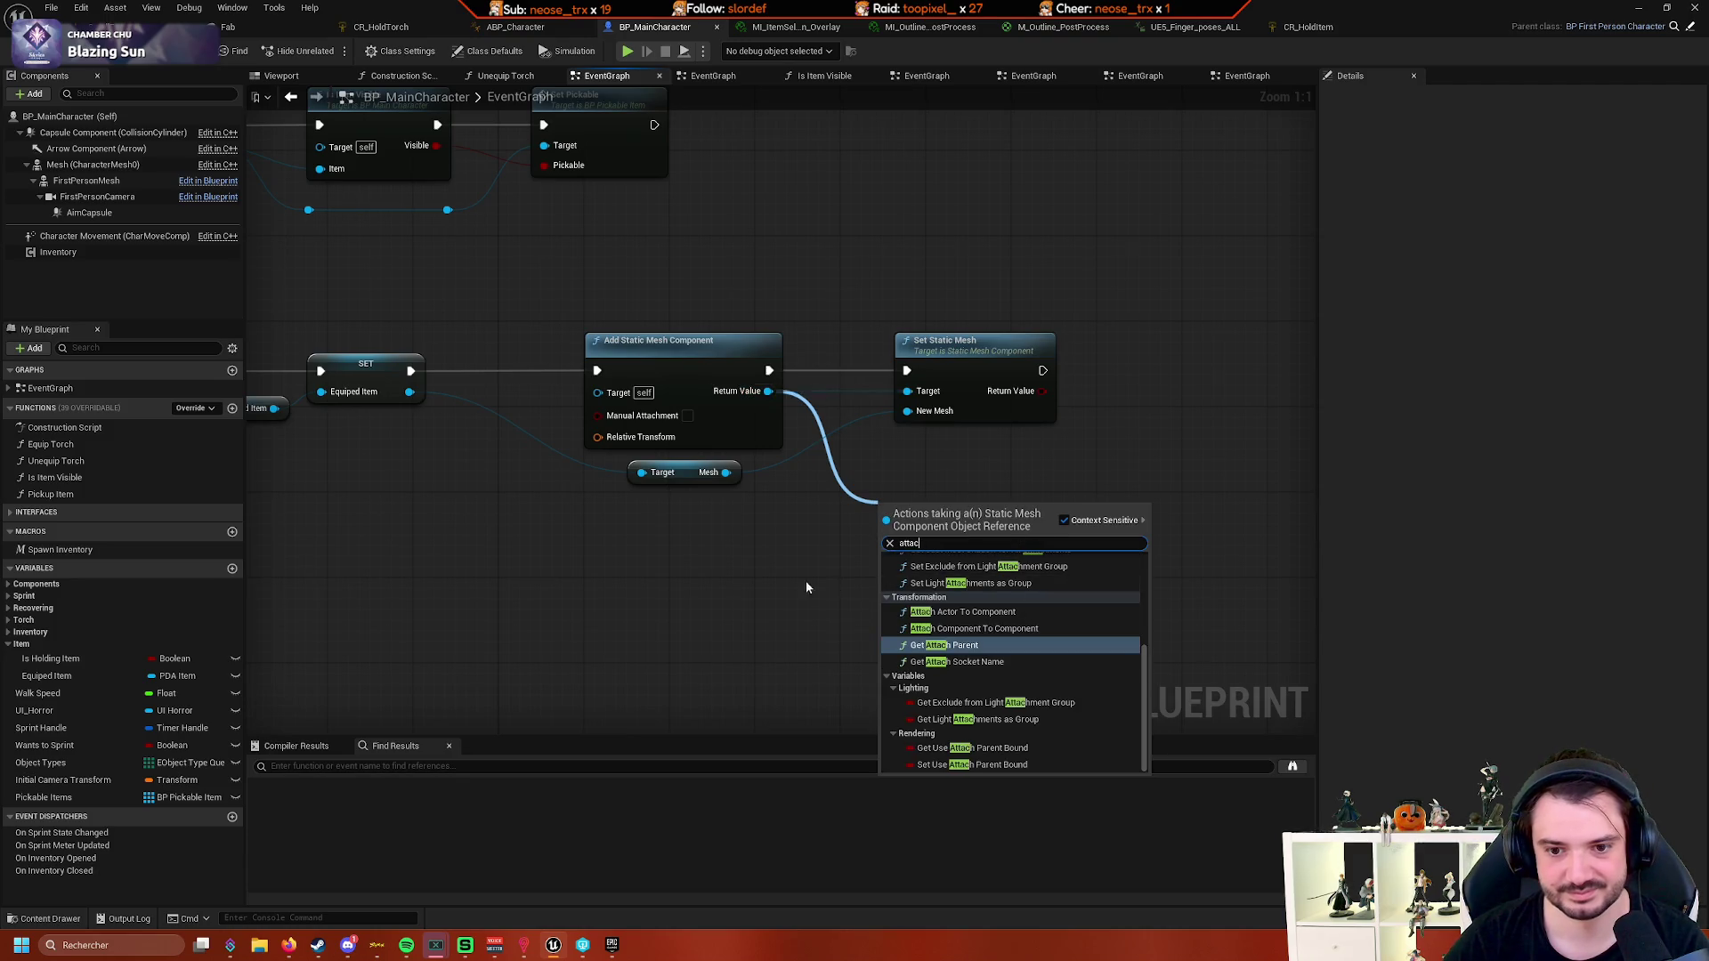
{"action": "left_click", "coordinate": [810, 574]}
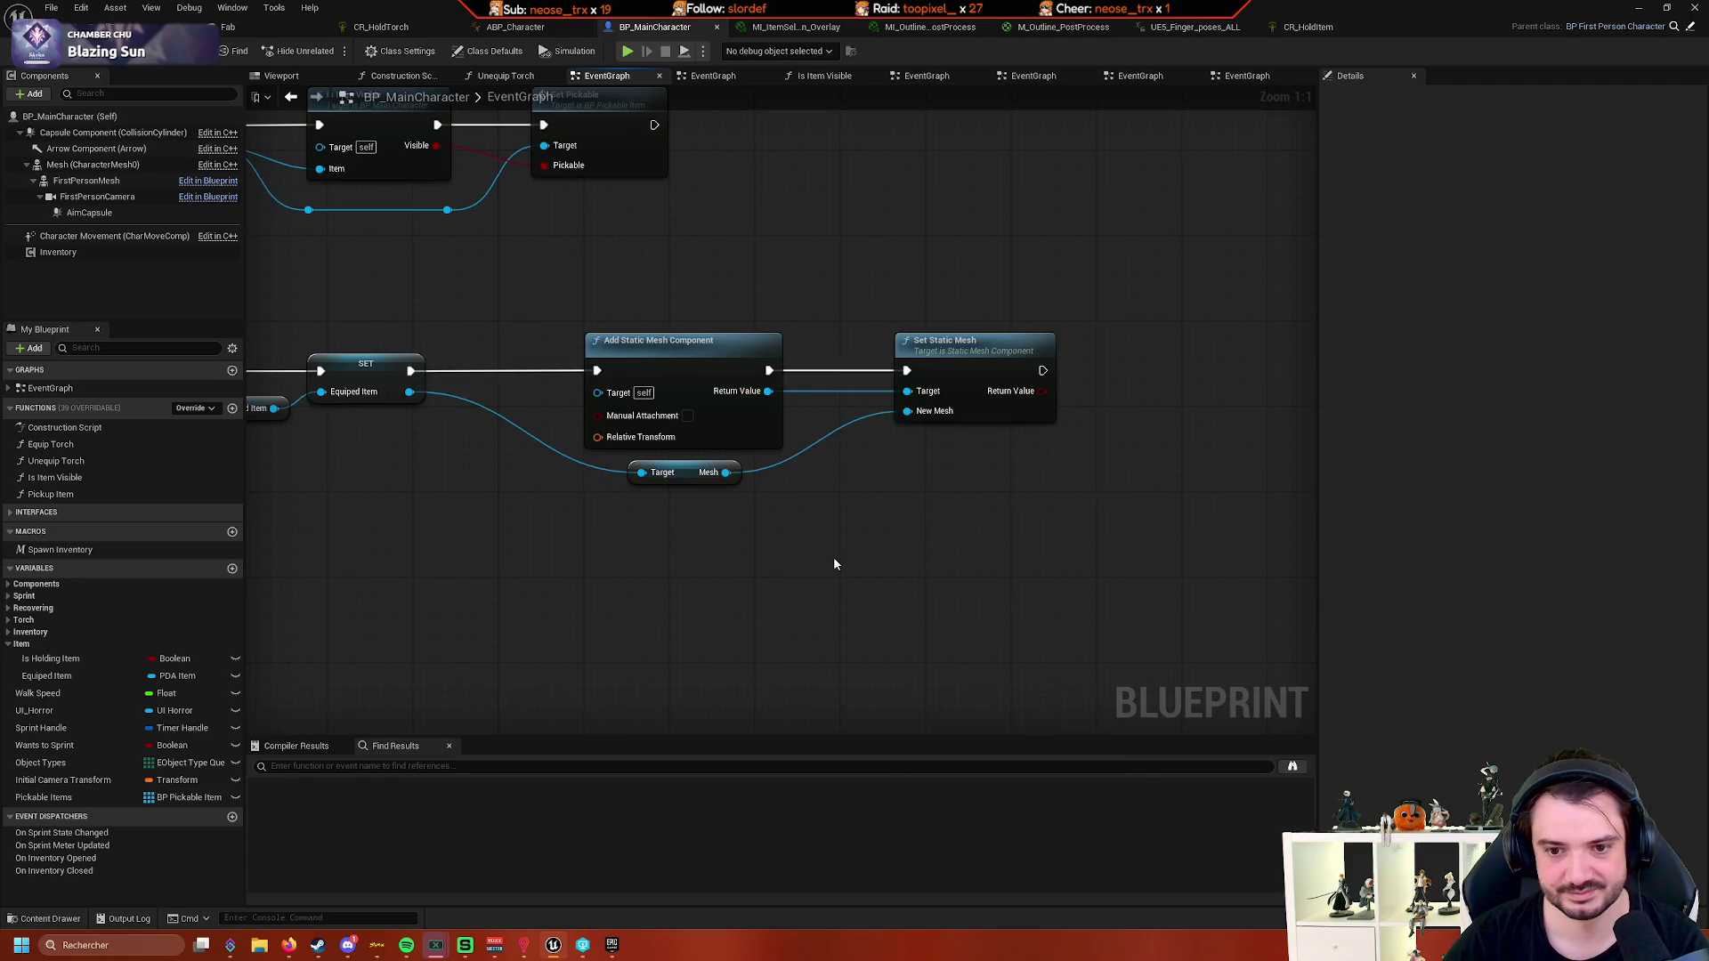
{"action": "right_click", "coordinate": [834, 564]}
{"action": "type", "text": "attach"}
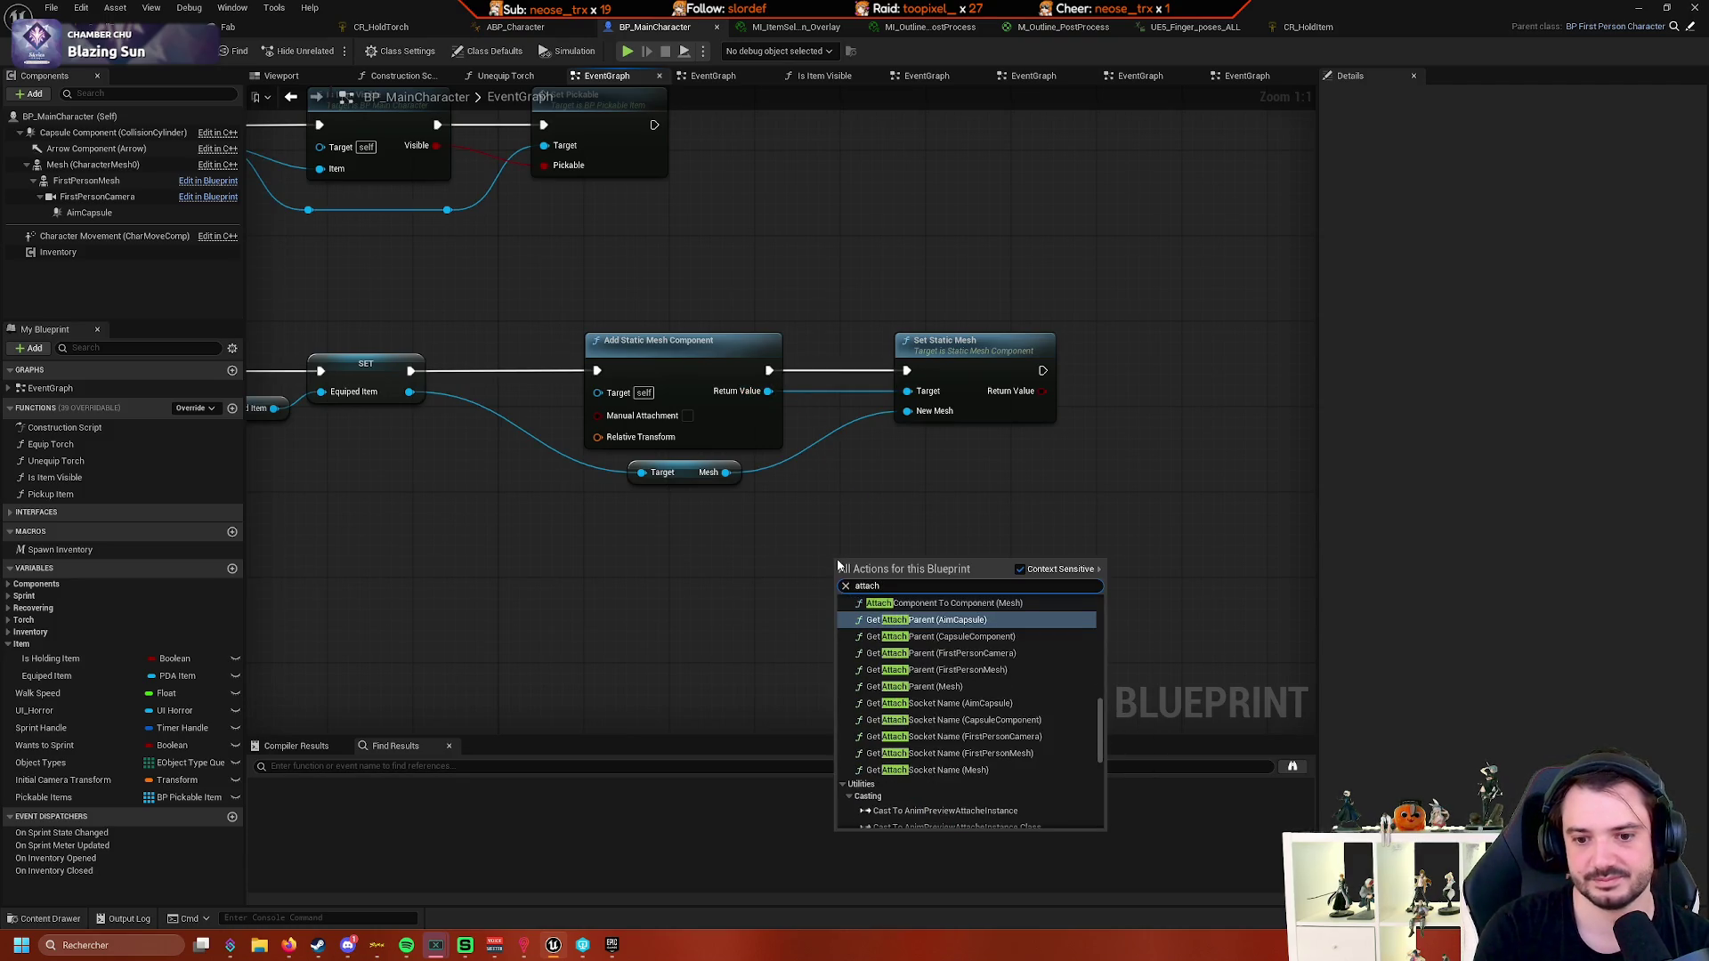
{"action": "type", "text": " to"}
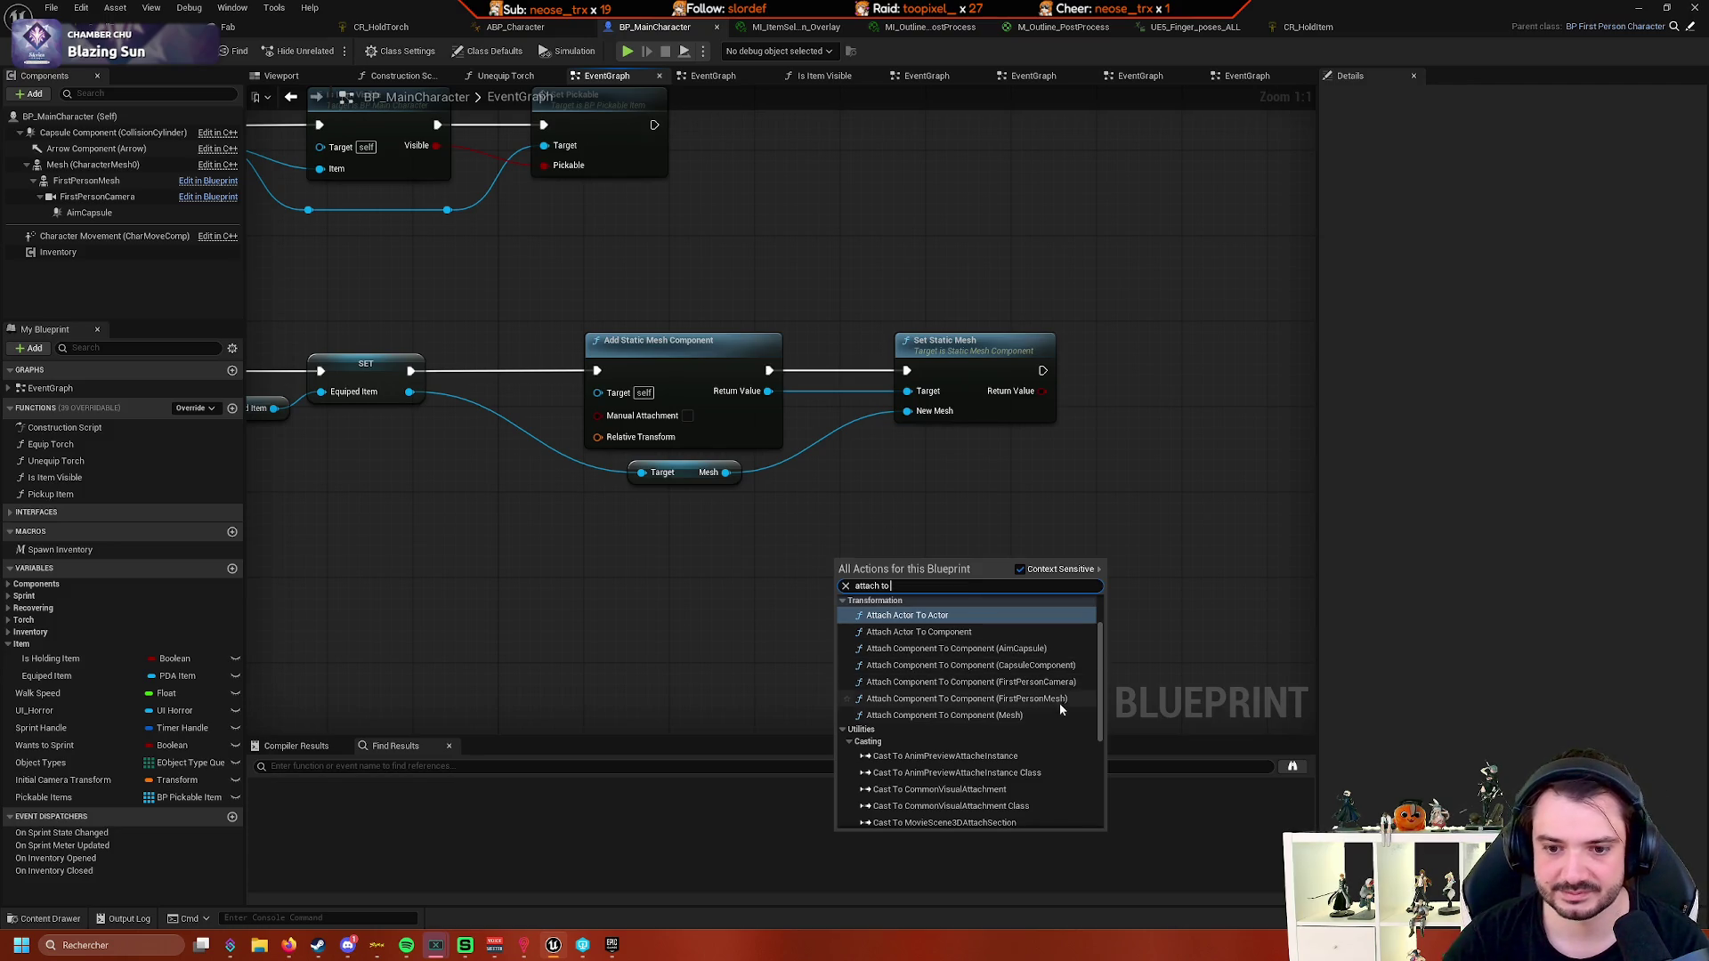
{"action": "left_click", "coordinate": [915, 503]}
{"action": "left_click_drag", "start_coordinate": [714, 404], "coordinate": [881, 538]}
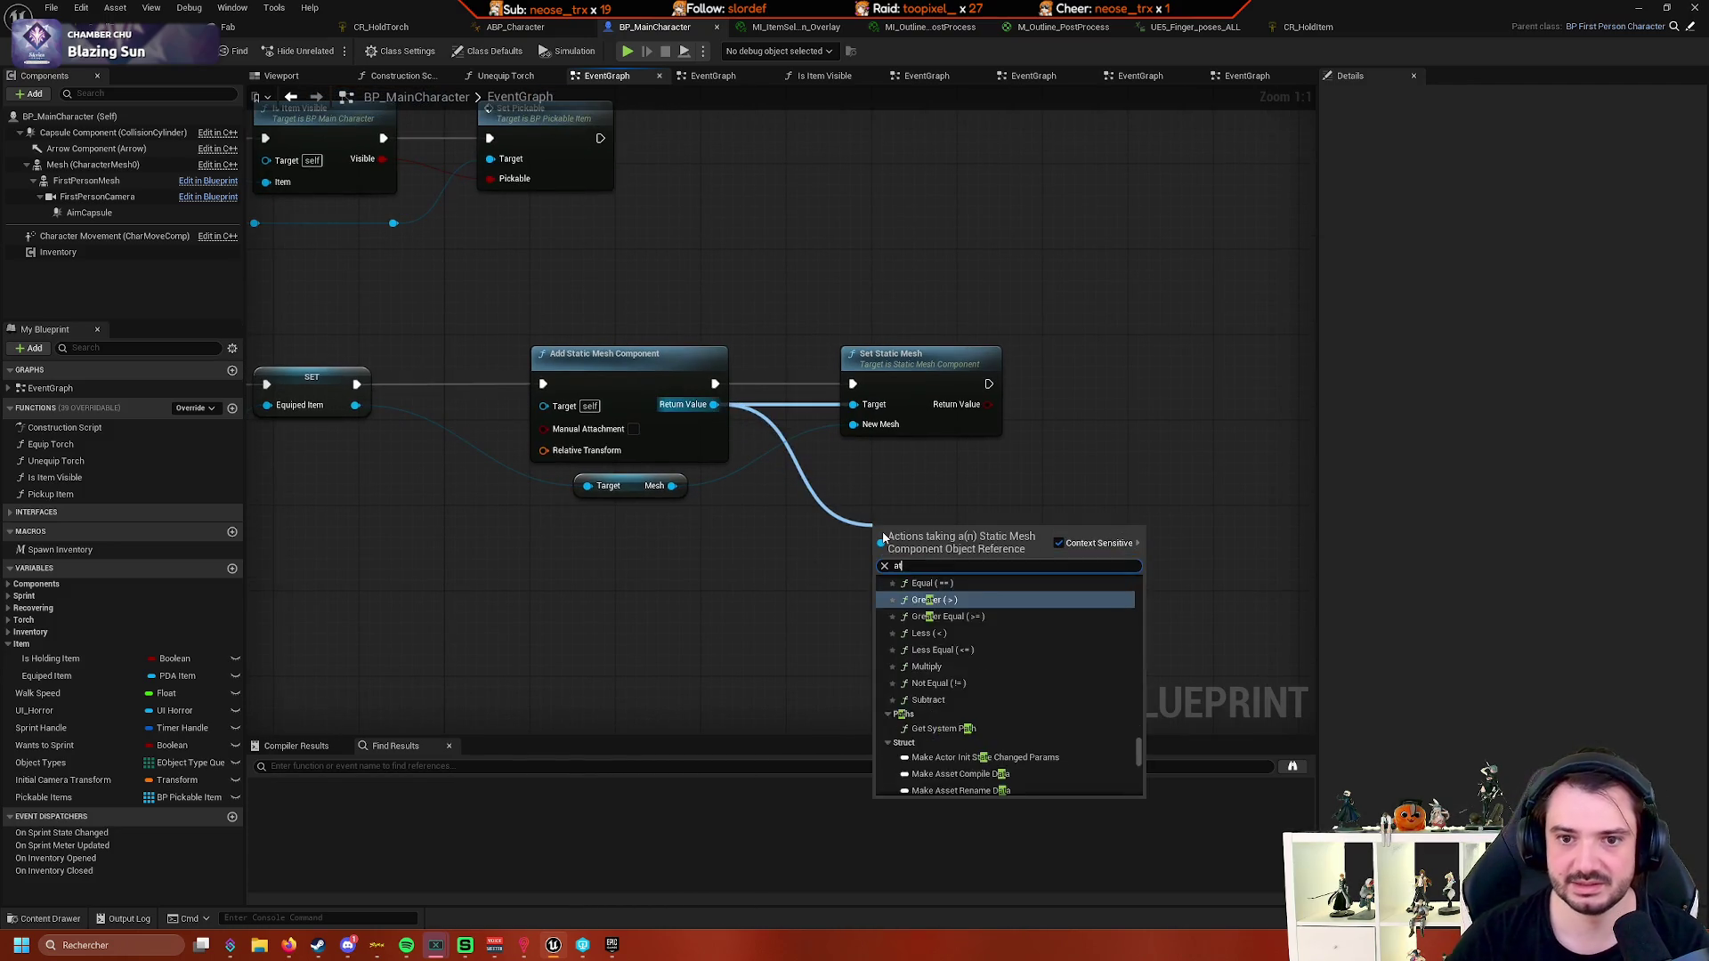
{"action": "type", "text": "attach co"}
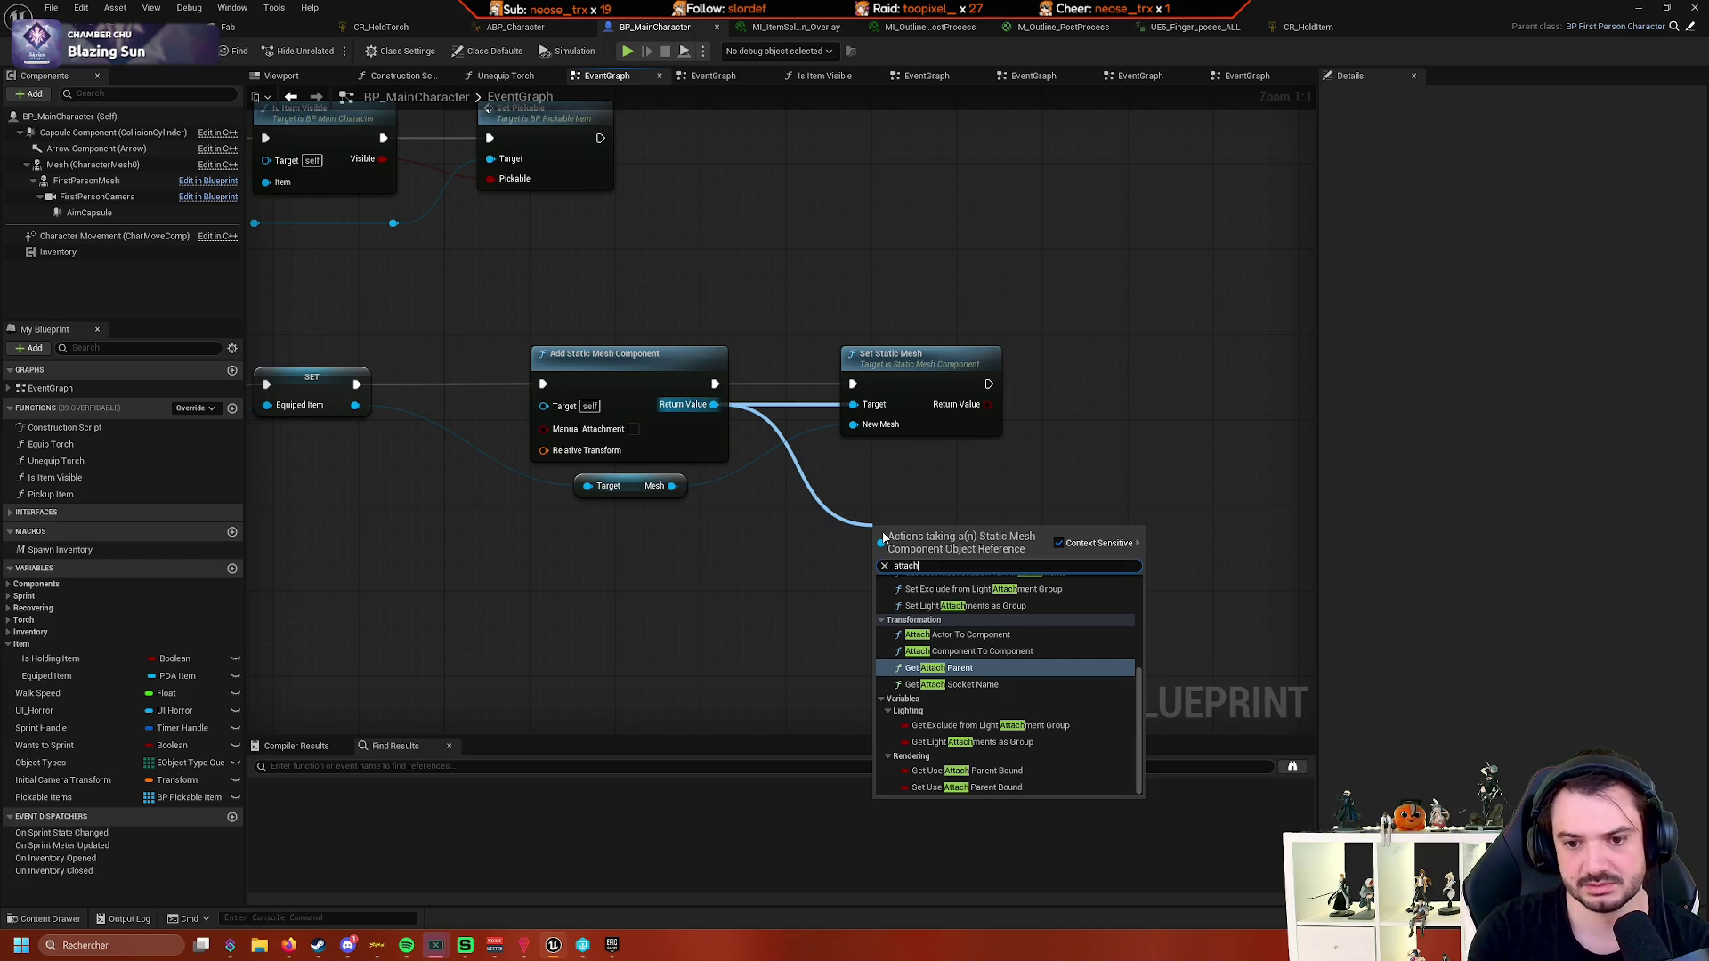
{"action": "key", "text": "Return"}
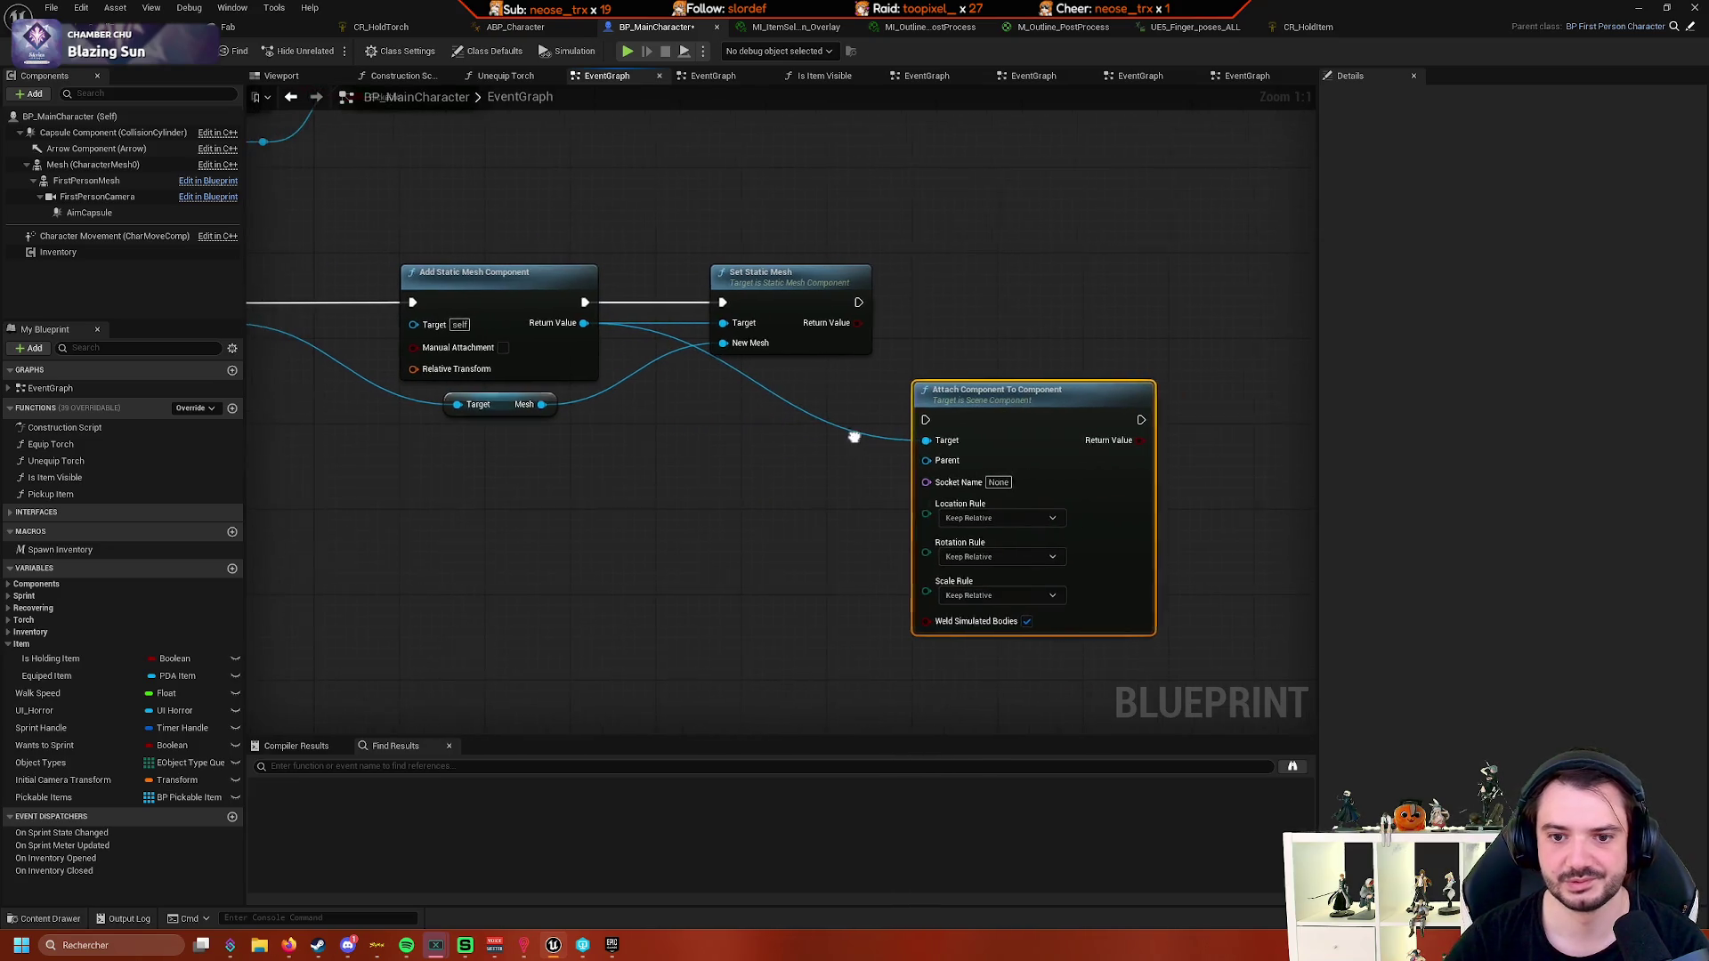
- Drag the character's Mesh component from the Components panel as a getter beside the attach node
{"action": "scroll", "coordinate": [988, 451], "scroll_direction": "down", "scroll_amount": 4}
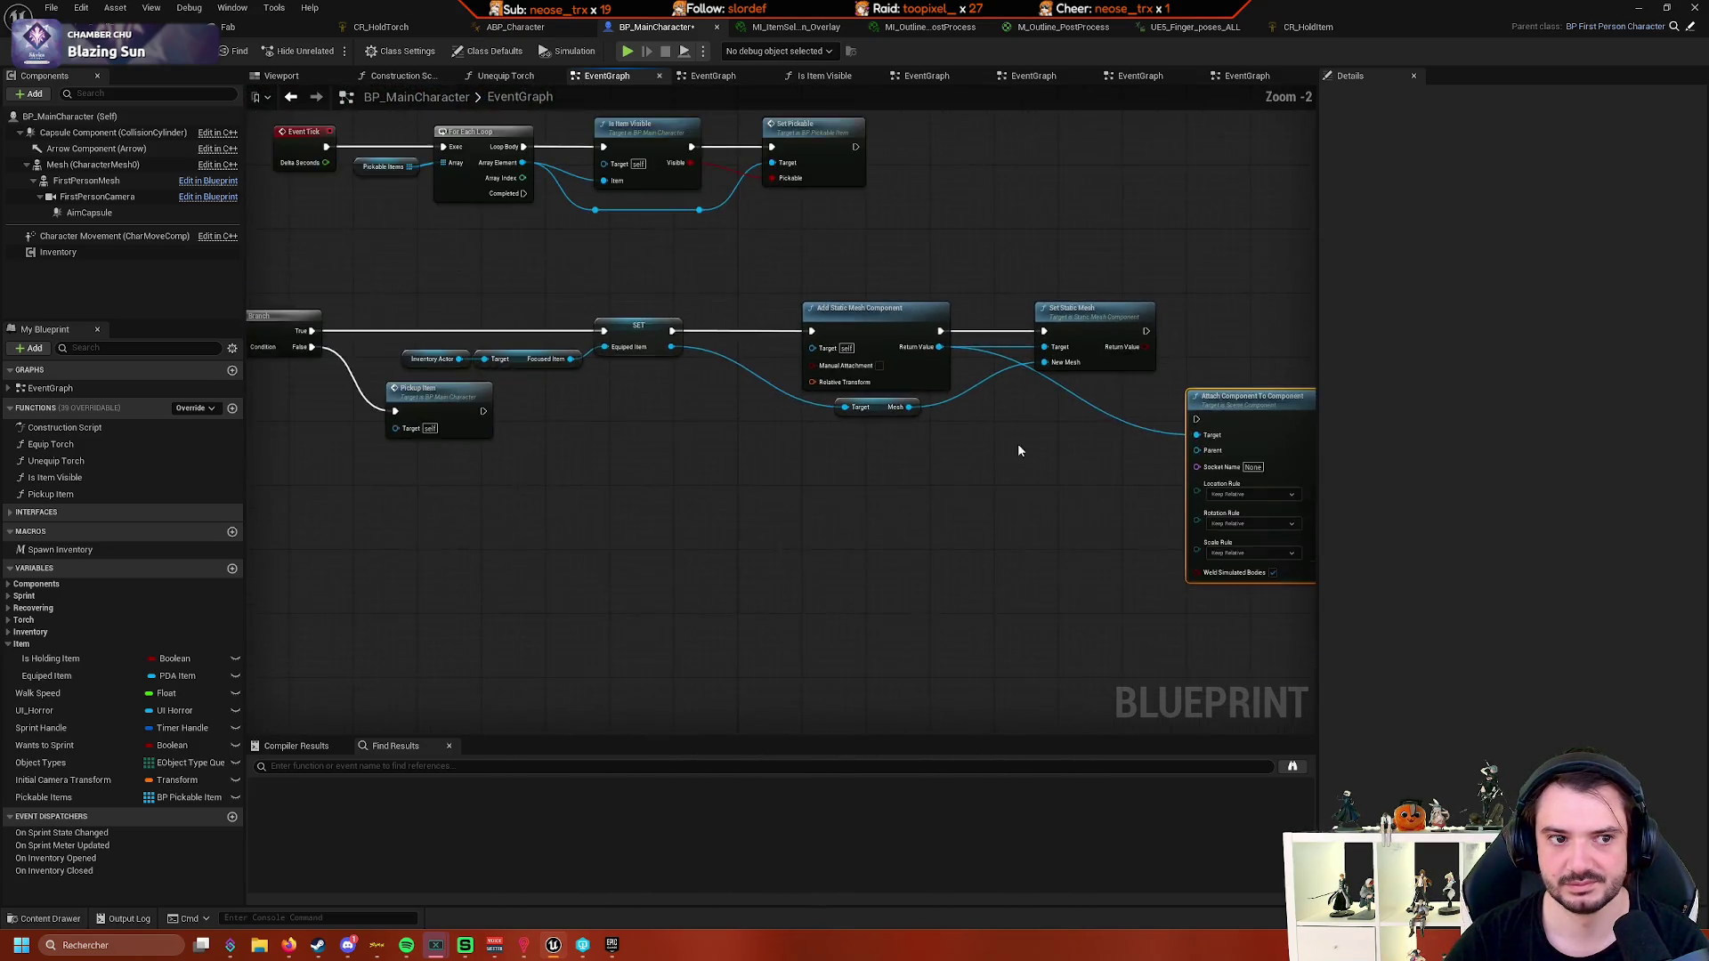
{"action": "scroll", "coordinate": [771, 418], "scroll_direction": "up", "scroll_amount": 4}
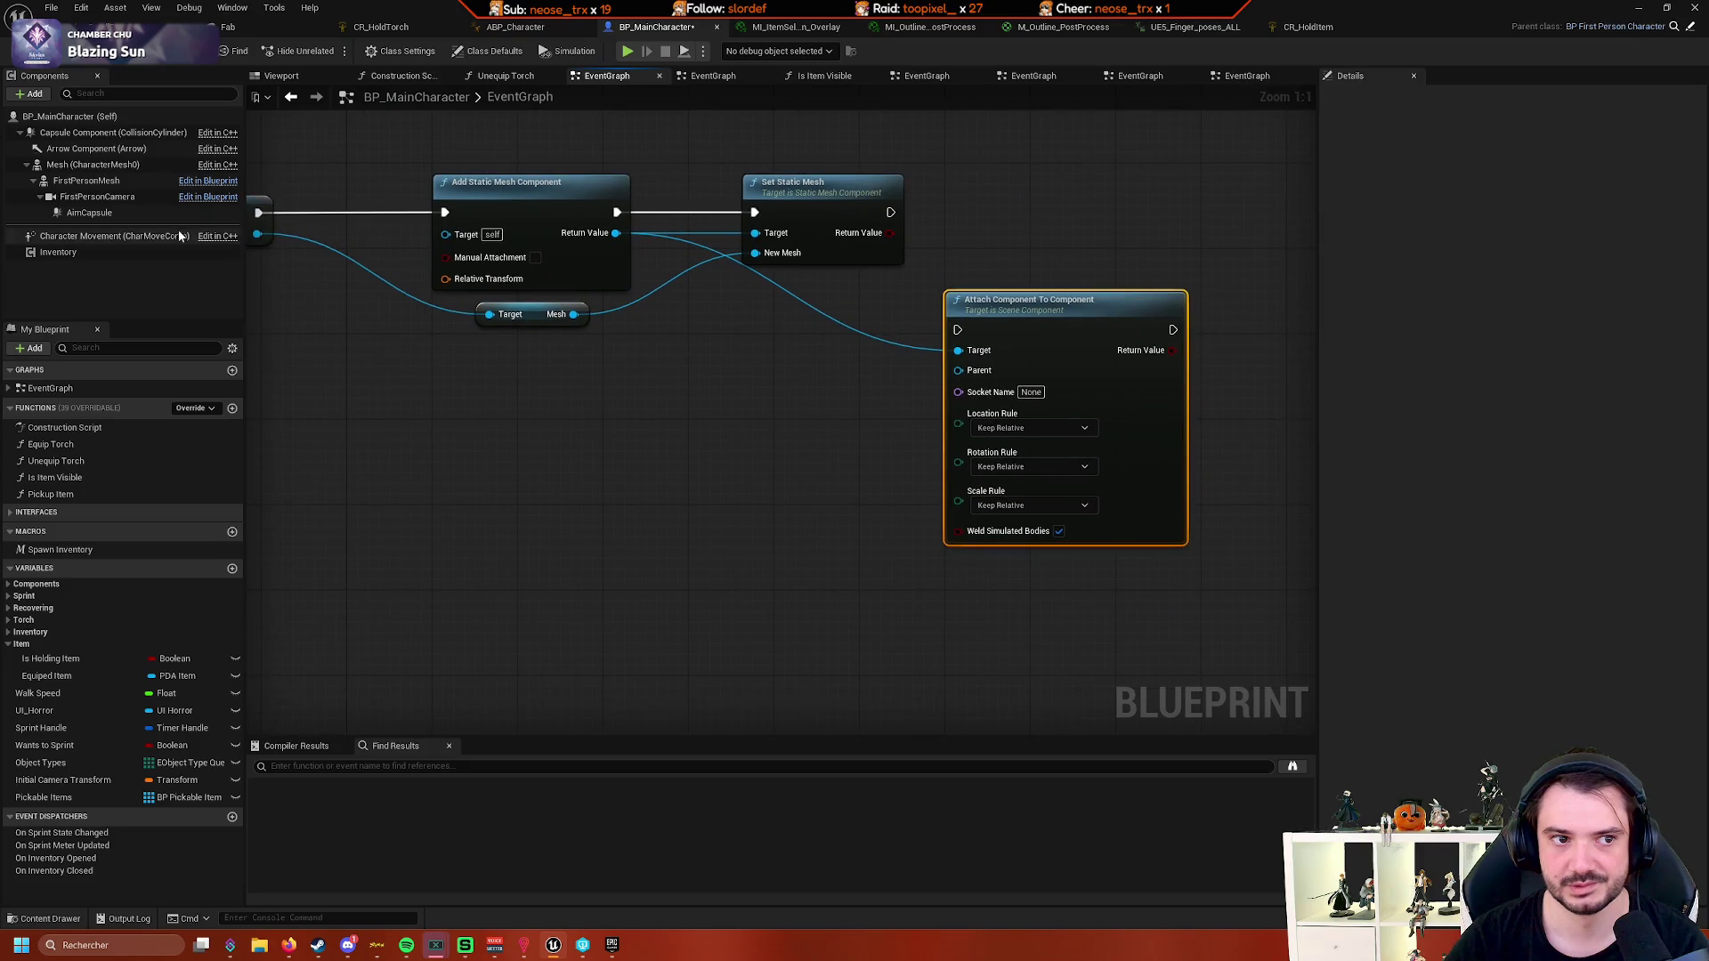
{"action": "mouse_move", "coordinate": [85, 181]}
{"action": "left_mouse_down"}
{"action": "mouse_move", "coordinate": [382, 291]}
{"action": "mouse_move", "coordinate": [121, 189]}
{"action": "left_mouse_up"}
{"action": "left_click_drag", "start_coordinate": [349, 340], "coordinate": [465, 374]}
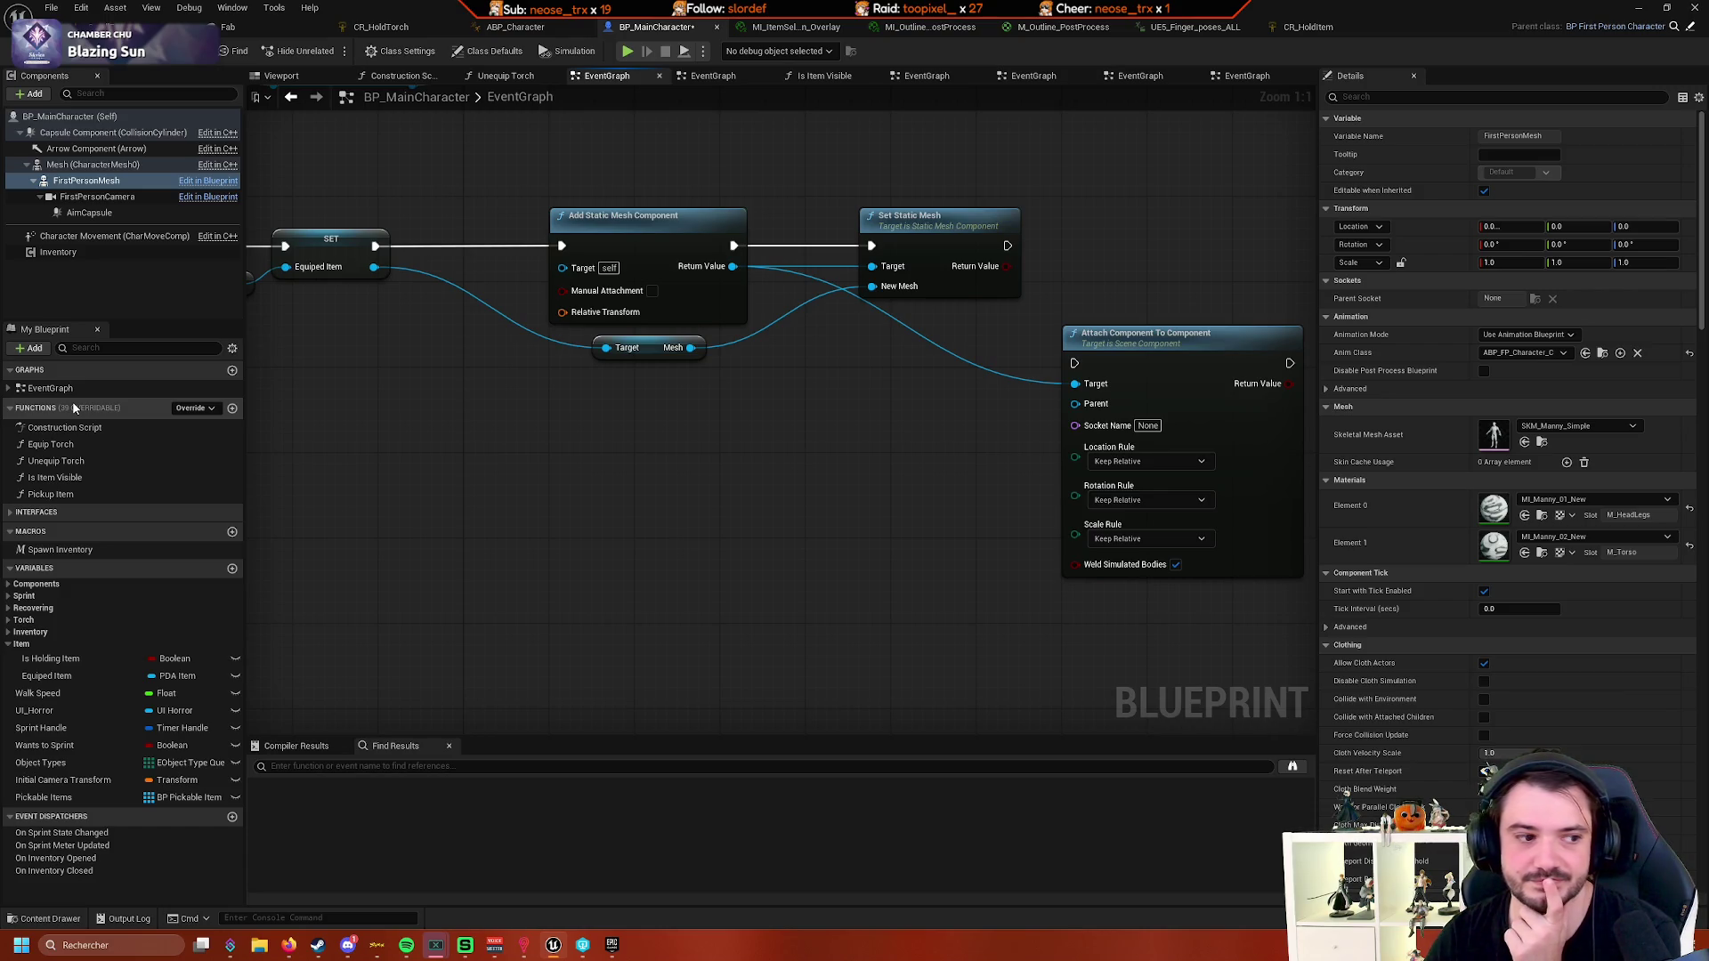
{"action": "left_click_drag", "start_coordinate": [656, 496], "coordinate": [488, 465]}
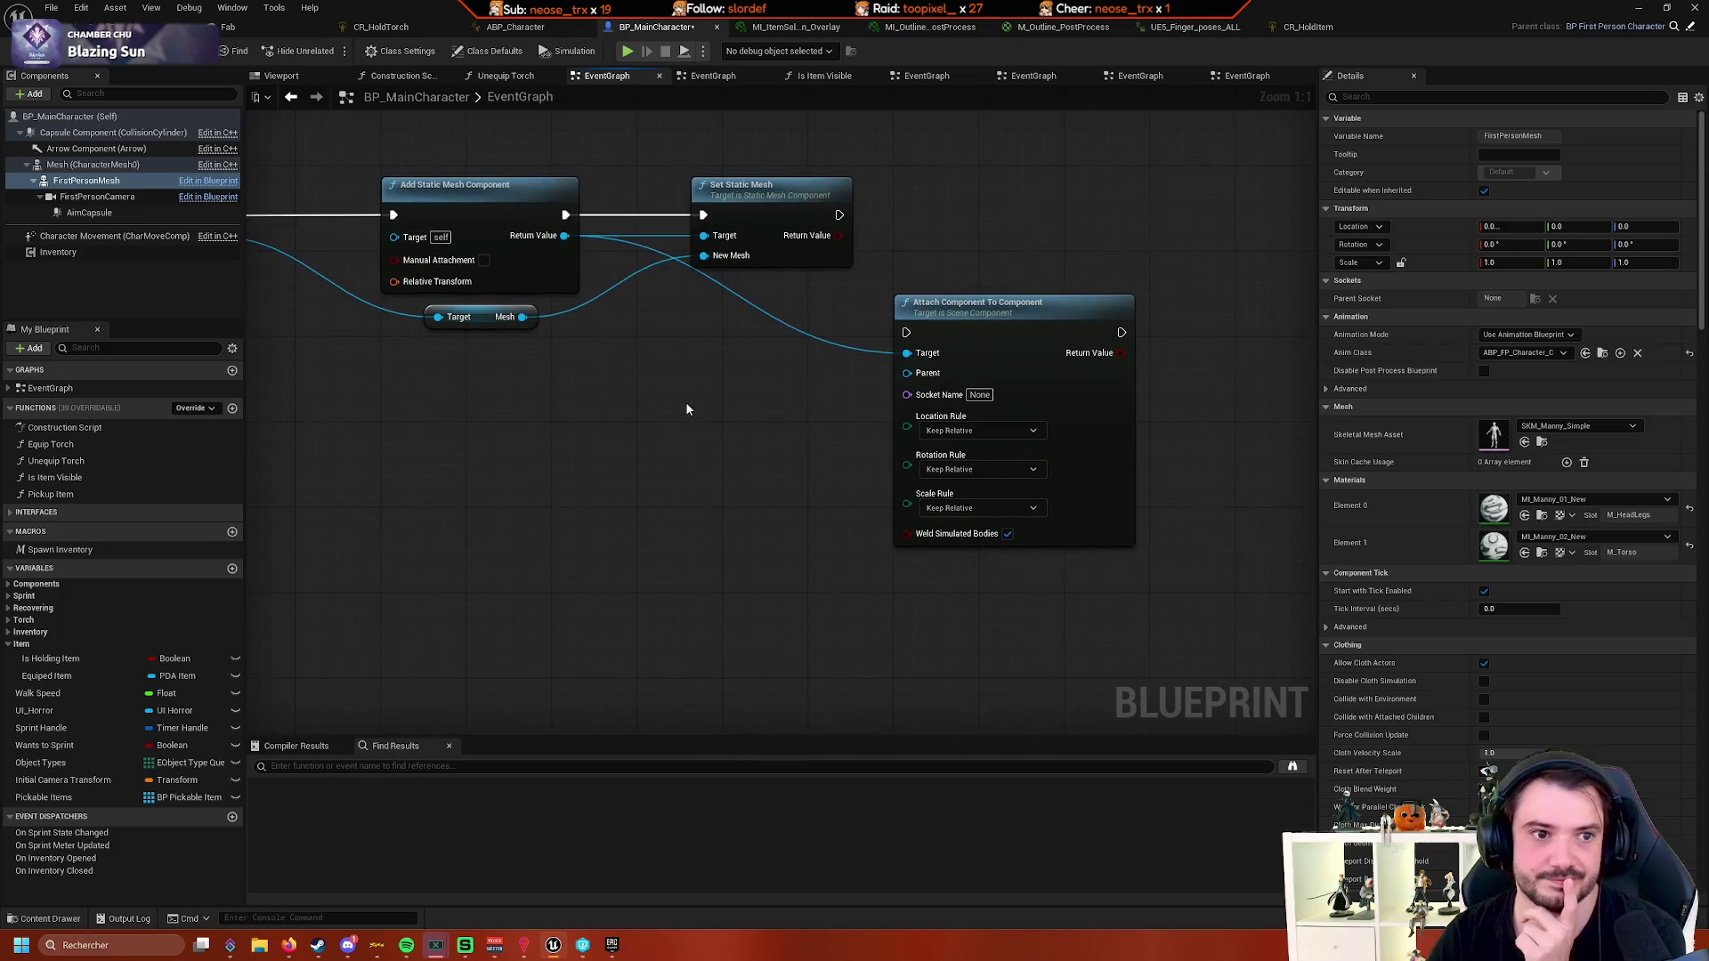
{"action": "mouse_move", "coordinate": [94, 165]}
{"action": "left_mouse_down"}
{"action": "mouse_move", "coordinate": [687, 392]}
{"action": "mouse_move", "coordinate": [674, 441]}
{"action": "mouse_move", "coordinate": [774, 384]}
{"action": "mouse_move", "coordinate": [614, 431]}
{"action": "mouse_move", "coordinate": [770, 403]}
{"action": "left_mouse_up"}
{"action": "left_click_drag", "start_coordinate": [559, 431], "coordinate": [603, 398]}
{"action": "type", "text": "HandGrip"}
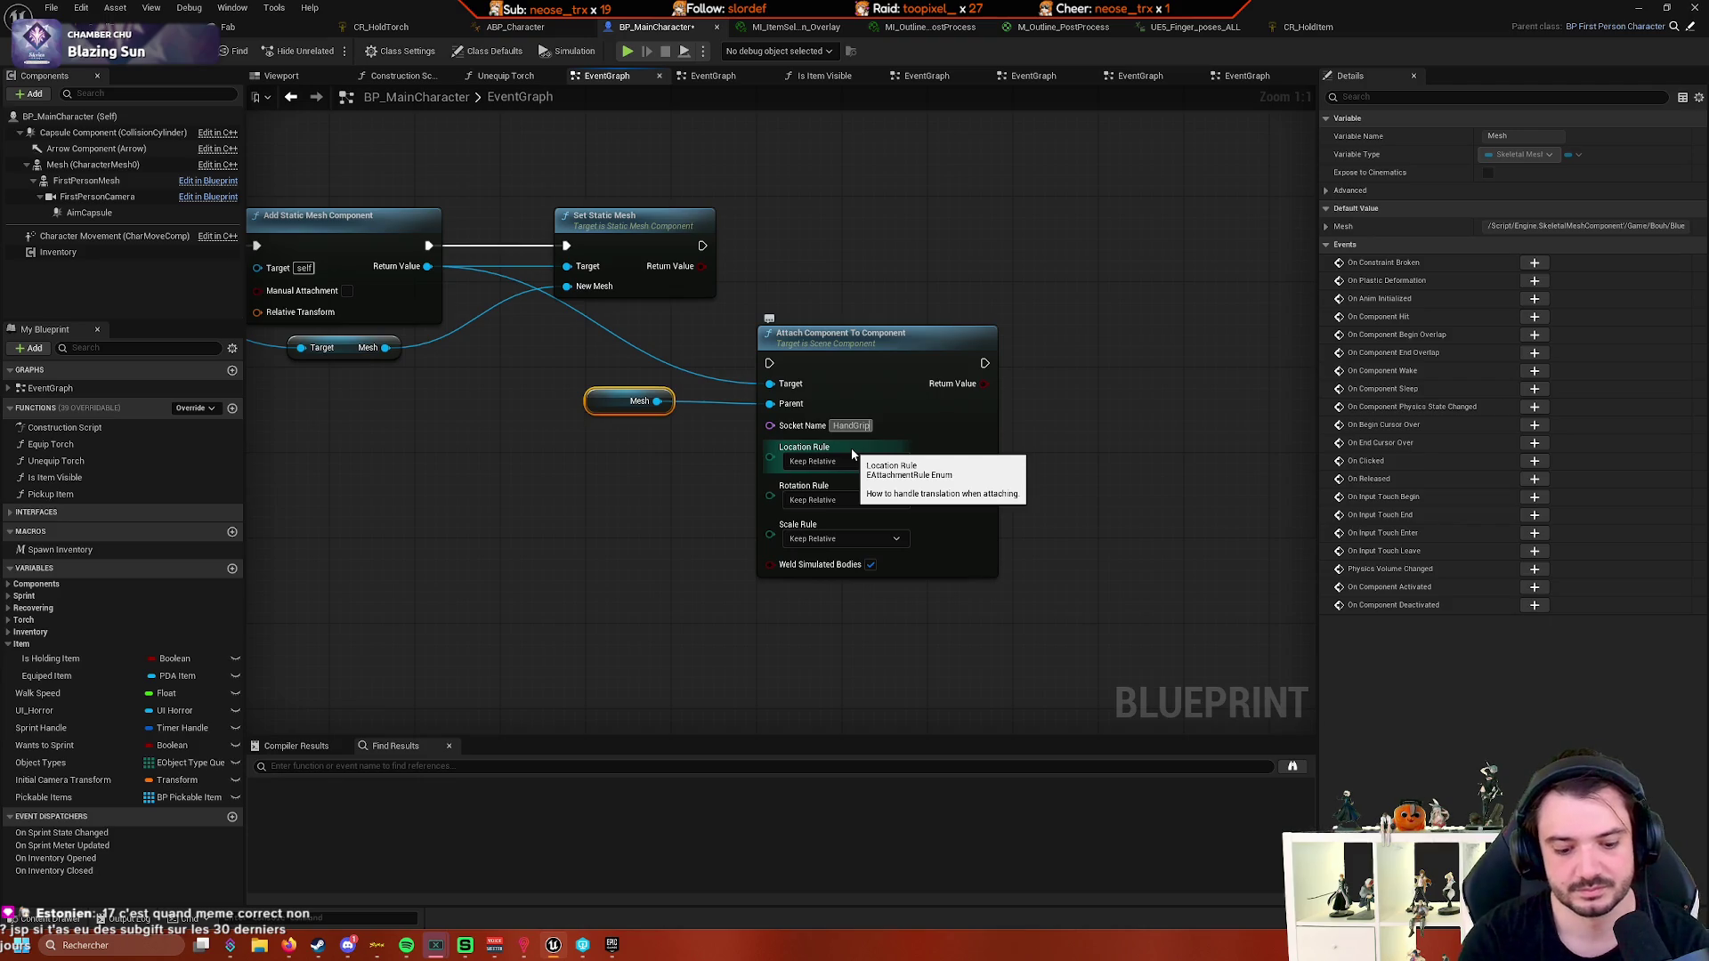
- Run the attach node right after Set Static Mesh, tidying its Target and Return Value wires with reroutes
{"action": "type", "text": "_R"}
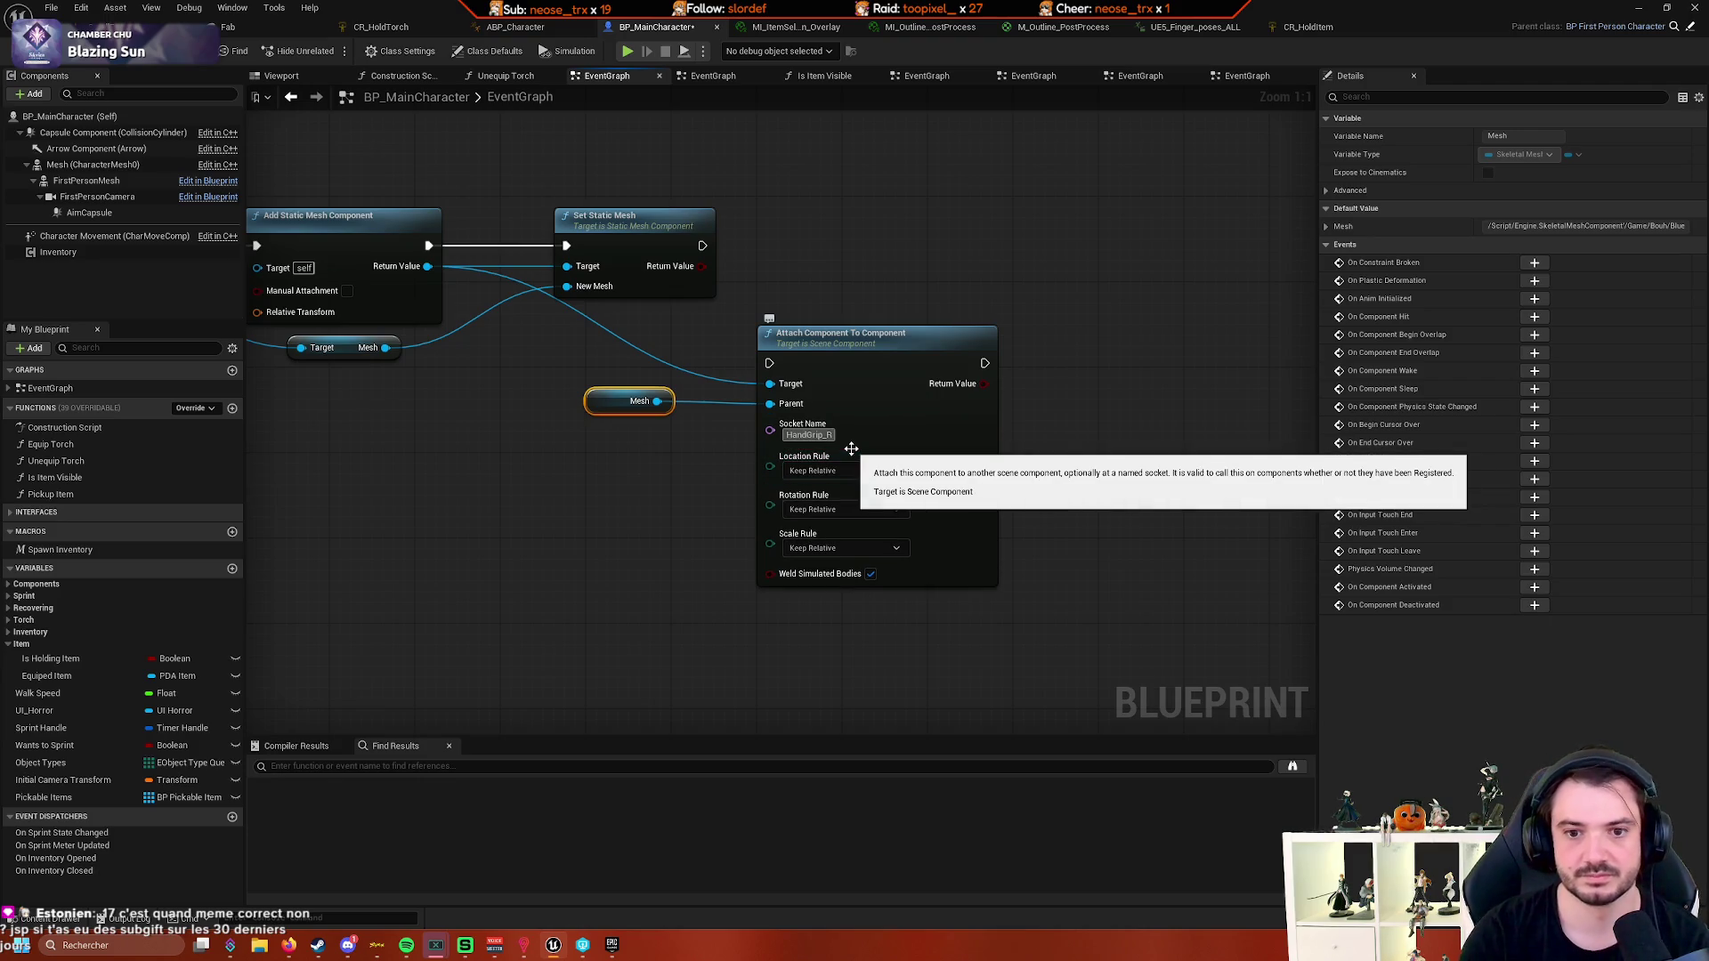
{"action": "left_click_drag", "start_coordinate": [967, 431], "coordinate": [1094, 320]}
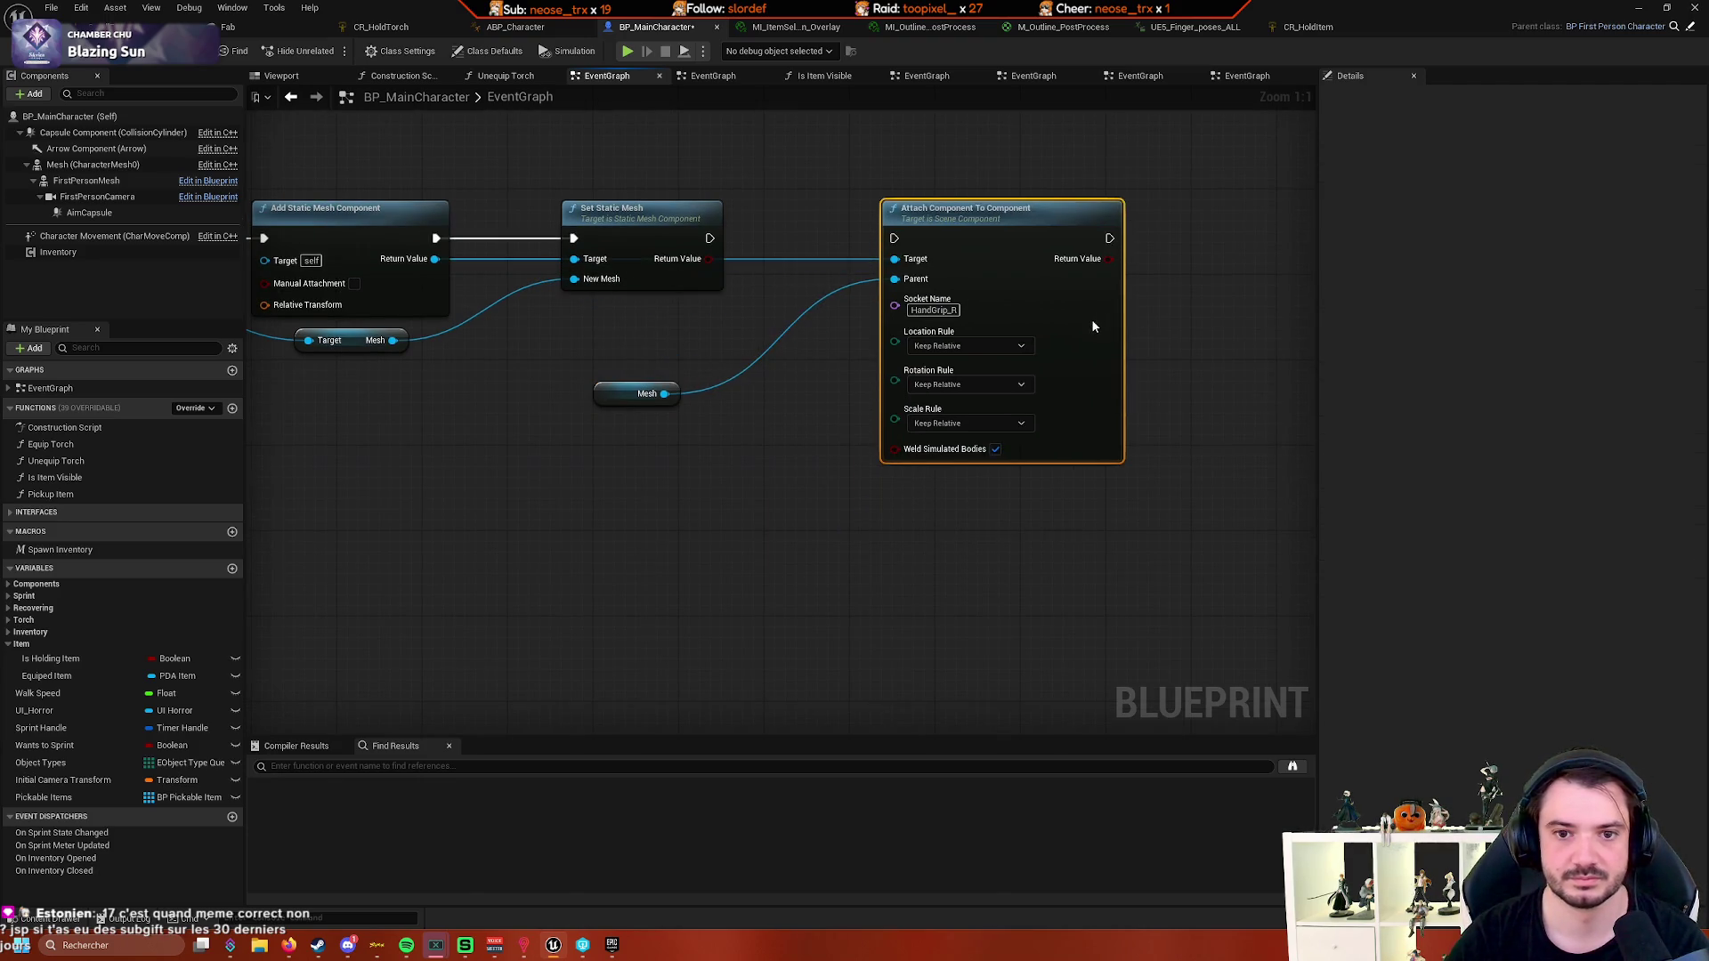
{"action": "left_click_drag", "start_coordinate": [709, 238], "coordinate": [894, 238]}
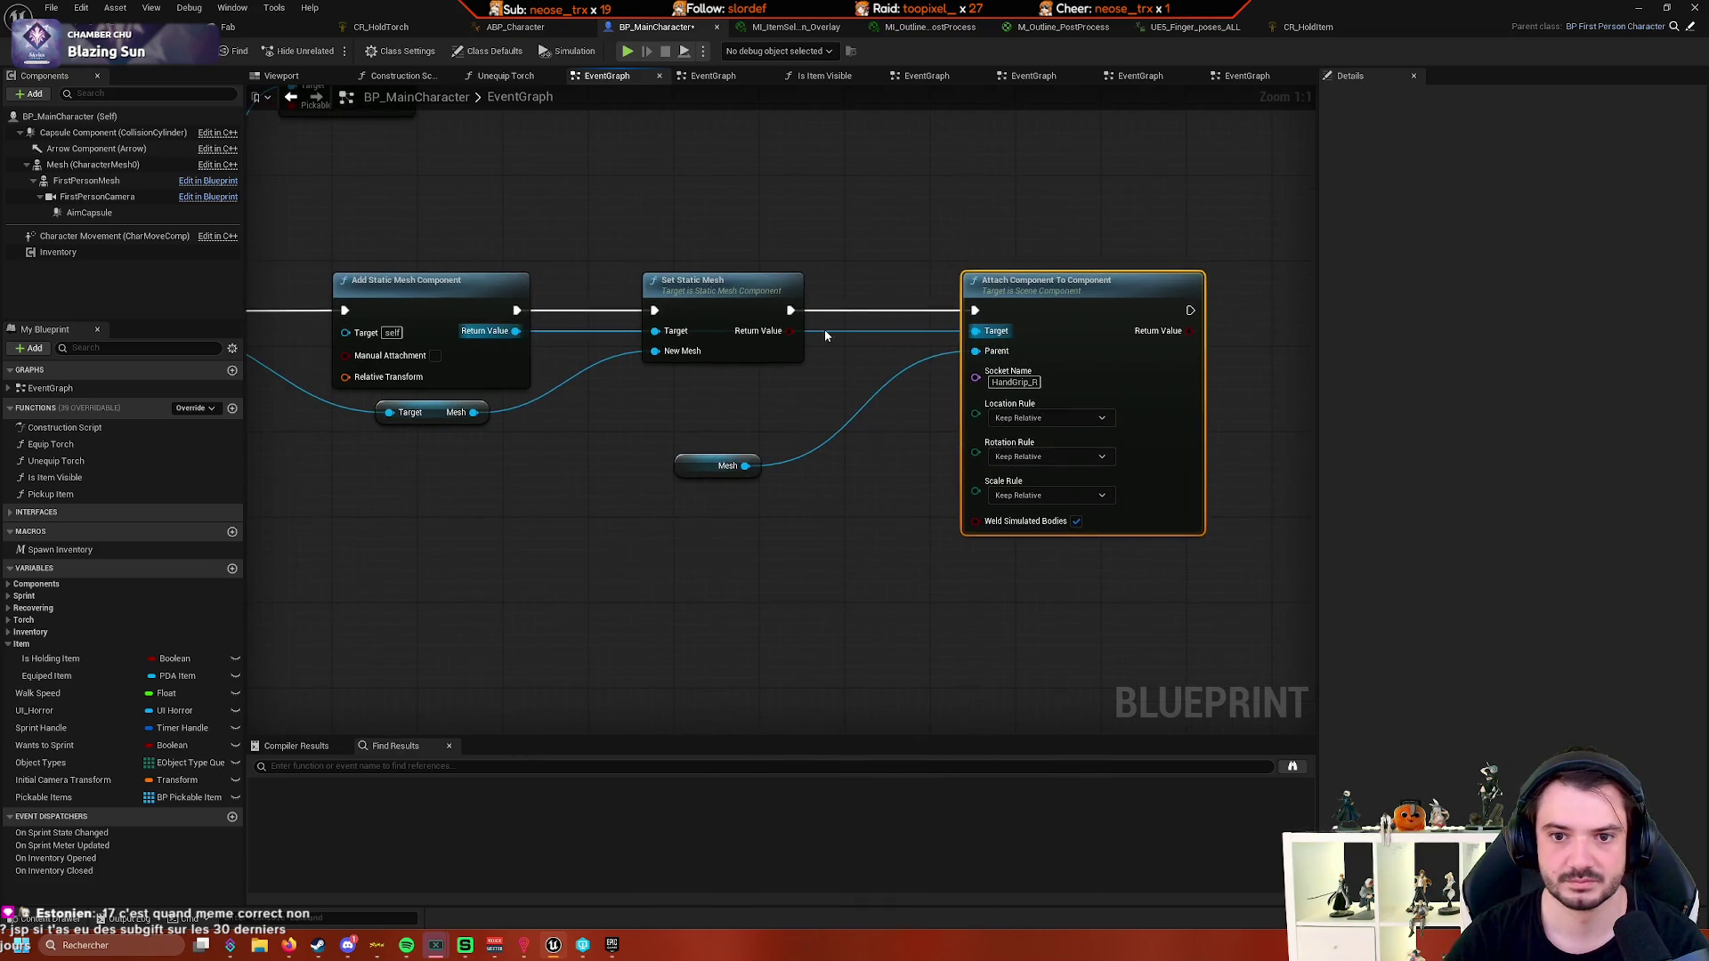
{"action": "double_click", "coordinate": [824, 329]}
{"action": "left_click_drag", "start_coordinate": [817, 322], "coordinate": [803, 395]}
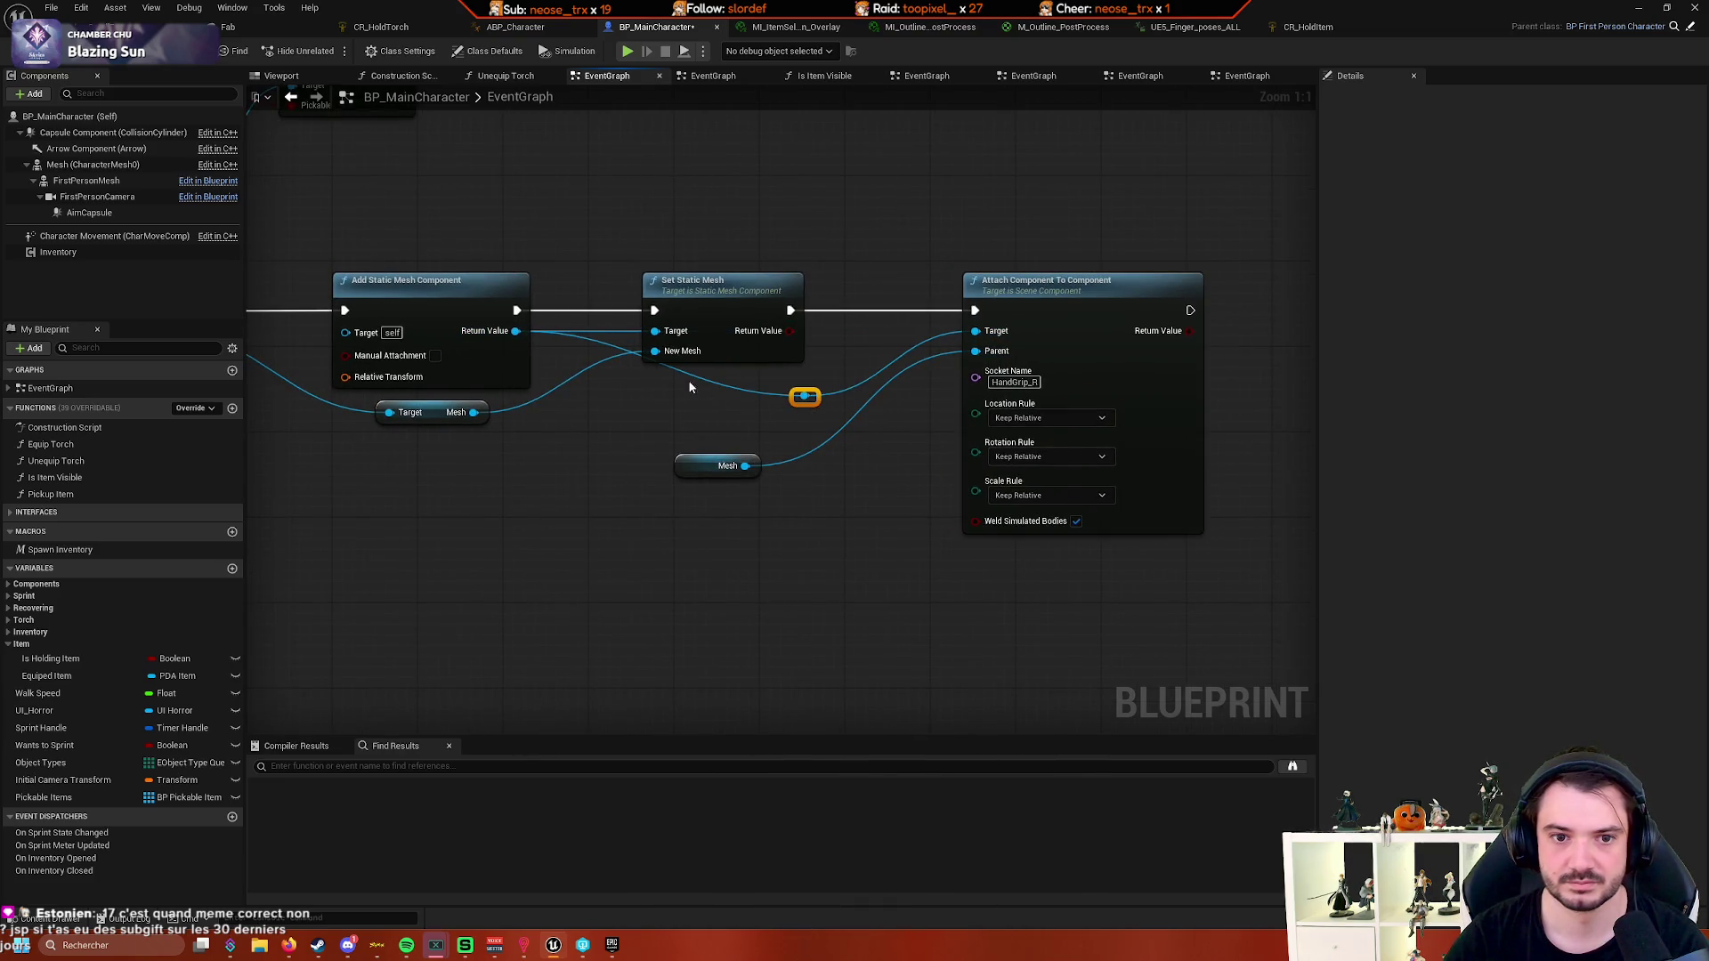
{"action": "double_click", "coordinate": [612, 344]}
{"action": "left_click_drag", "start_coordinate": [623, 350], "coordinate": [621, 405]}
- Set the attach's location, rotation and scale rules to Snap to Target, then start Play In Editor
{"action": "left_click", "coordinate": [933, 409]}
{"action": "left_click", "coordinate": [879, 449]}
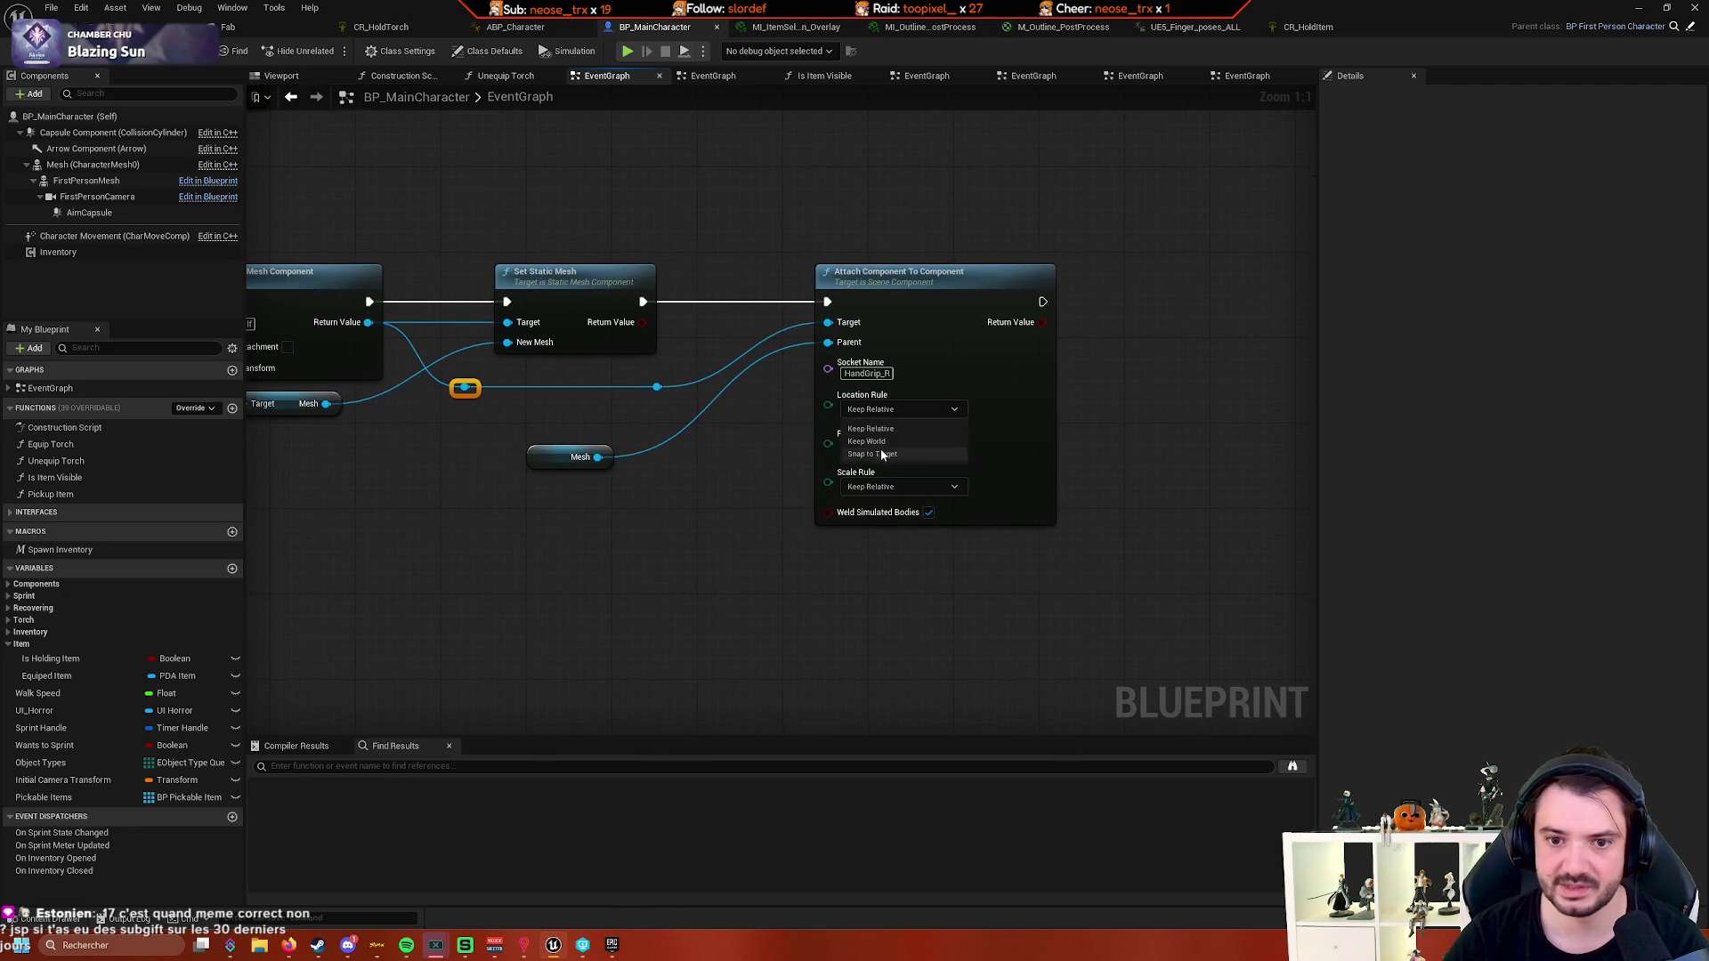
{"action": "left_click", "coordinate": [912, 449]}
{"action": "left_click", "coordinate": [890, 492]}
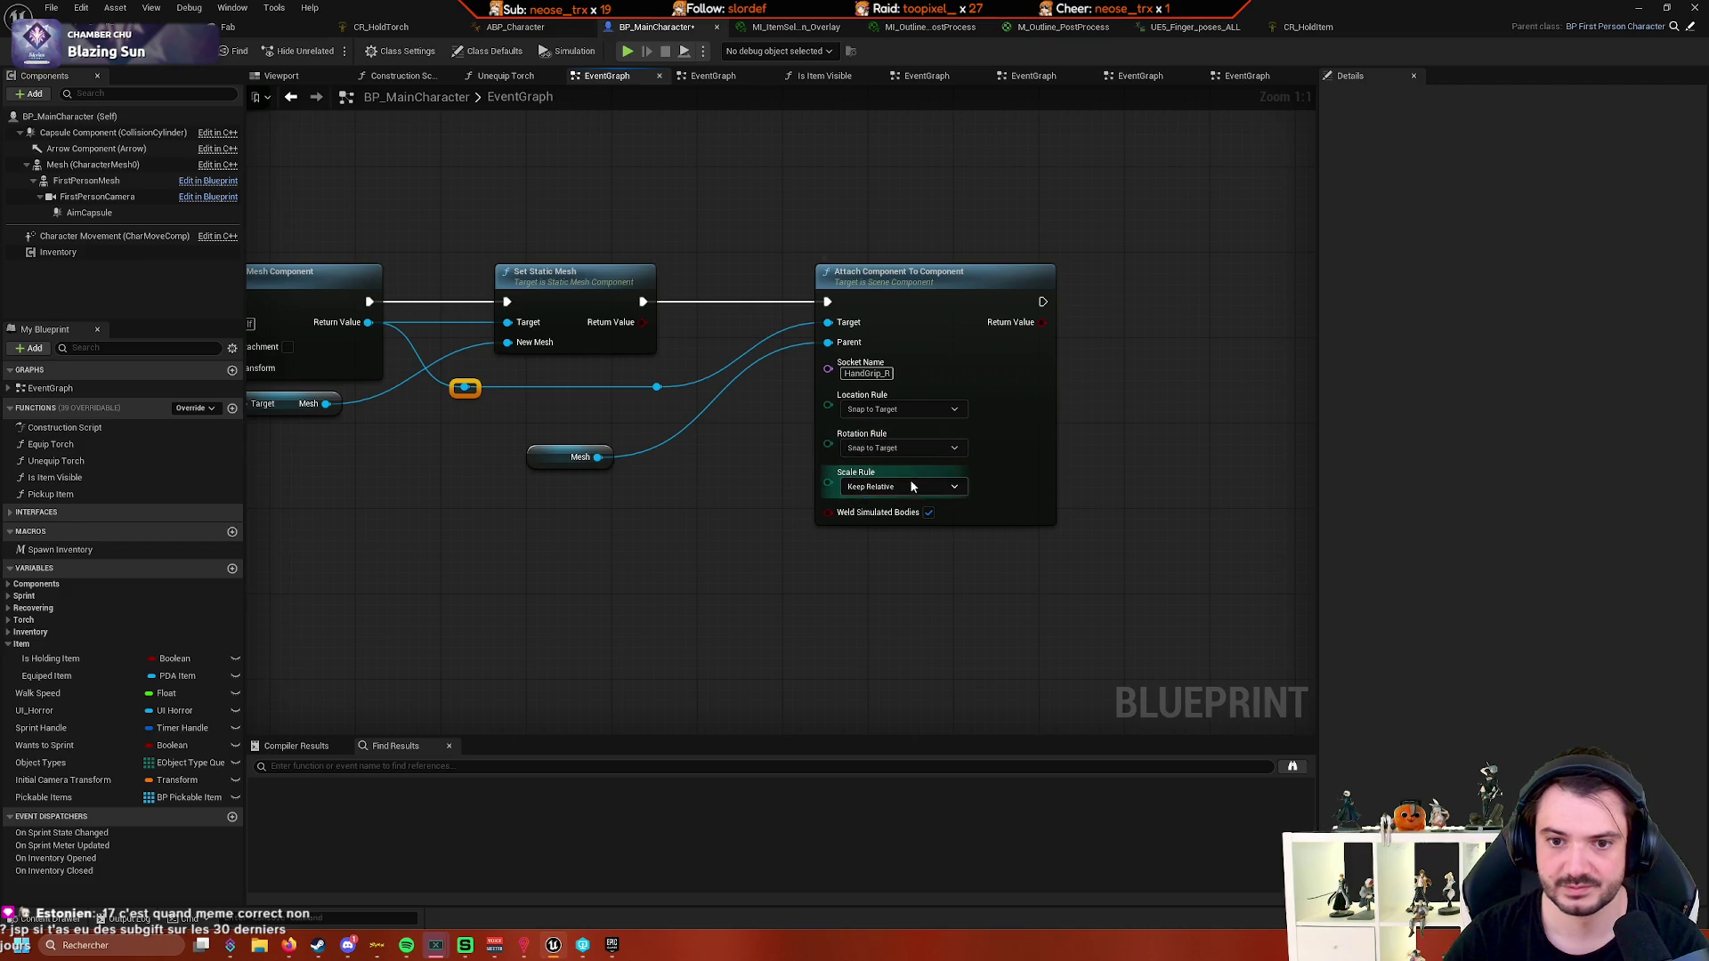
{"action": "left_click", "coordinate": [921, 486]}
{"action": "left_click", "coordinate": [900, 531]}
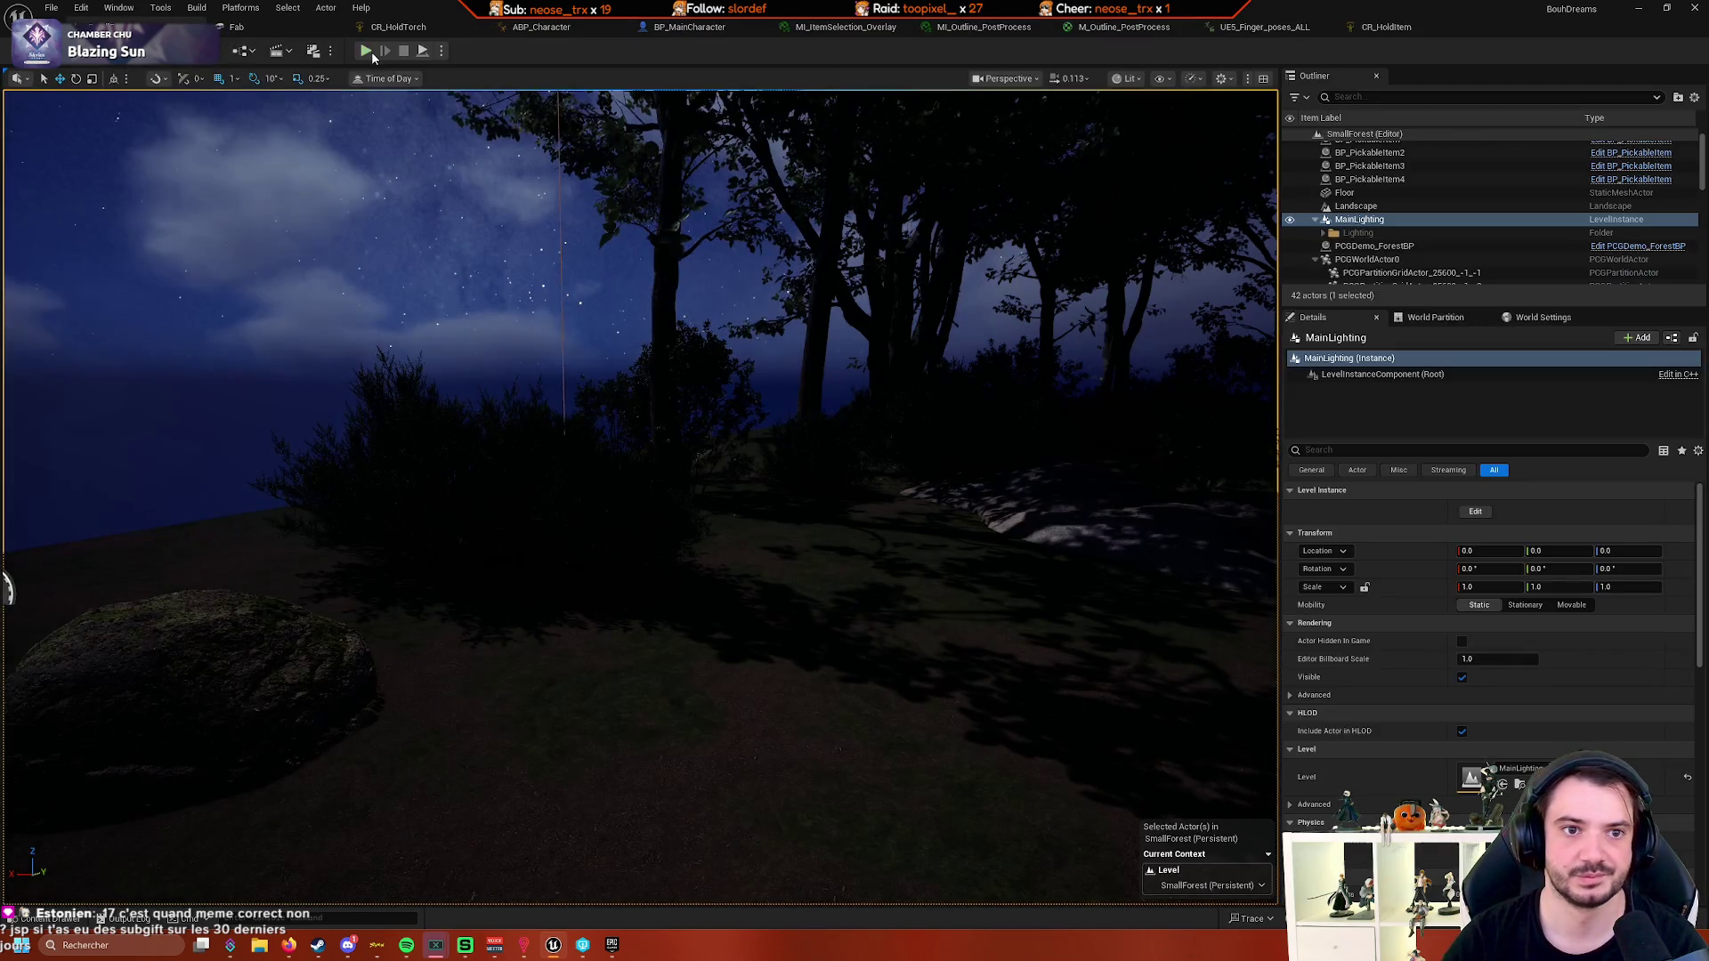
{"action": "left_click", "coordinate": [371, 51]}
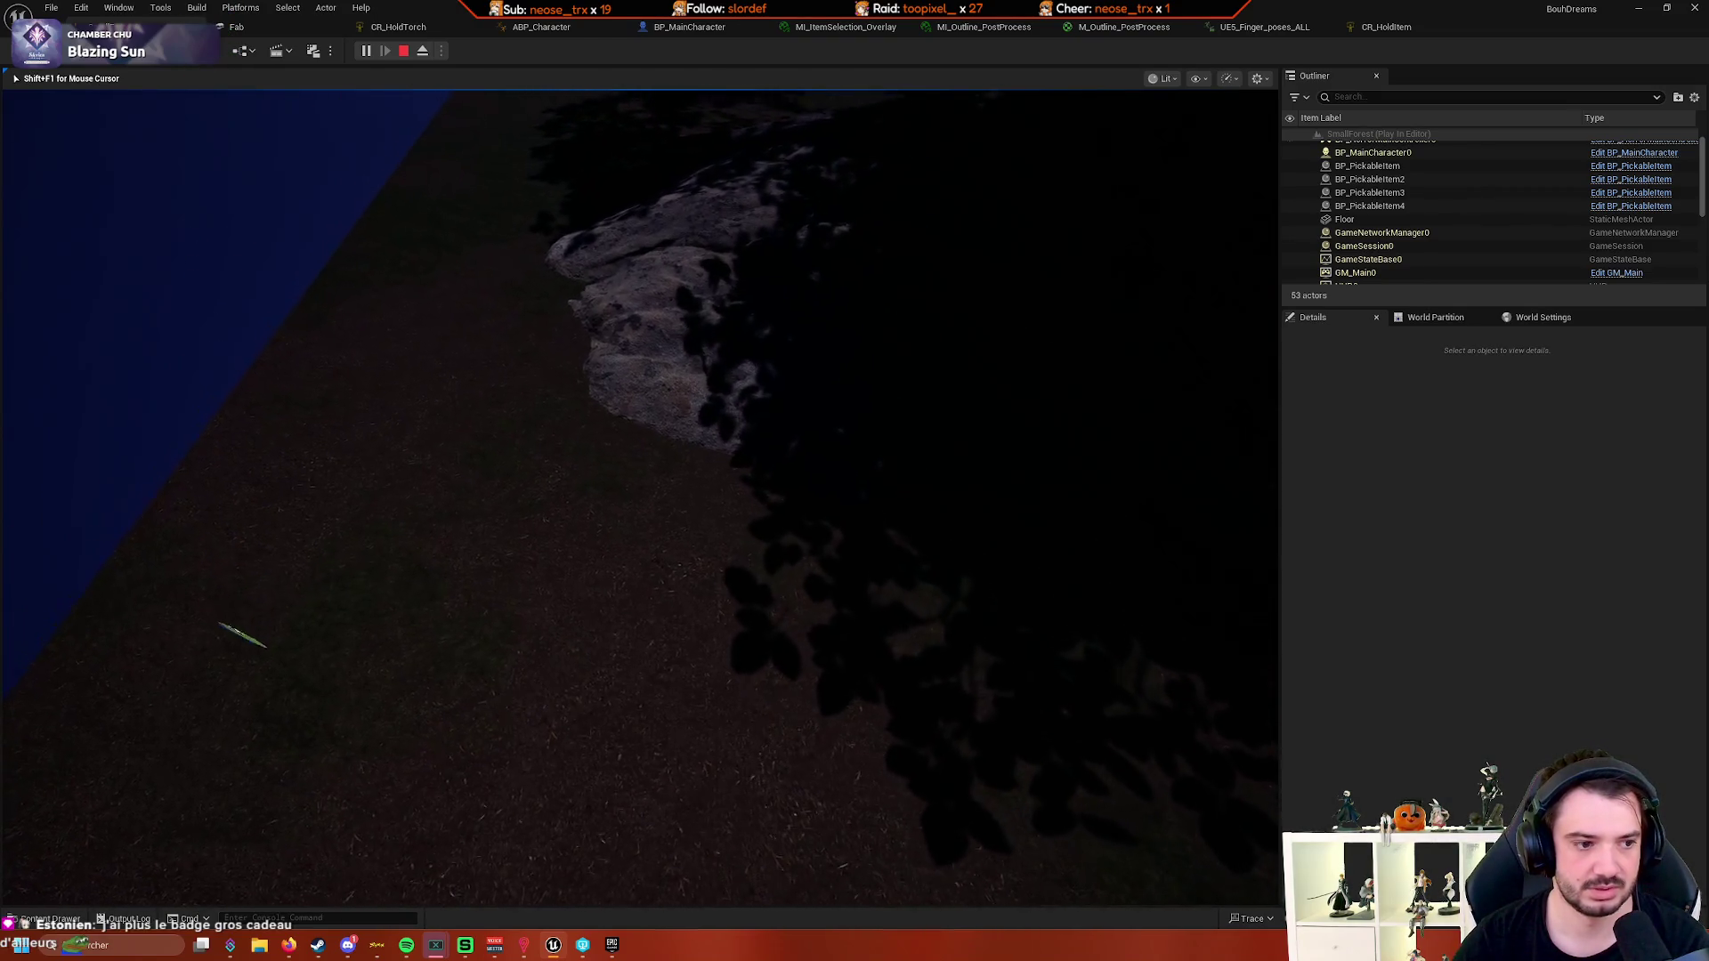
- Stop Play In Editor with Escape and tilt the editor camera up toward the sky
{"action": "key", "text": "Escape"}
{"action": "mouse_move", "coordinate": [407, 342]}
{"action": "left_mouse_down"}
{"action": "mouse_move", "coordinate": [412, 289]}
{"action": "mouse_move", "coordinate": [352, 254]}
{"action": "mouse_move", "coordinate": [356, 294]}
{"action": "mouse_move", "coordinate": [329, 292]}
{"action": "left_mouse_up"}
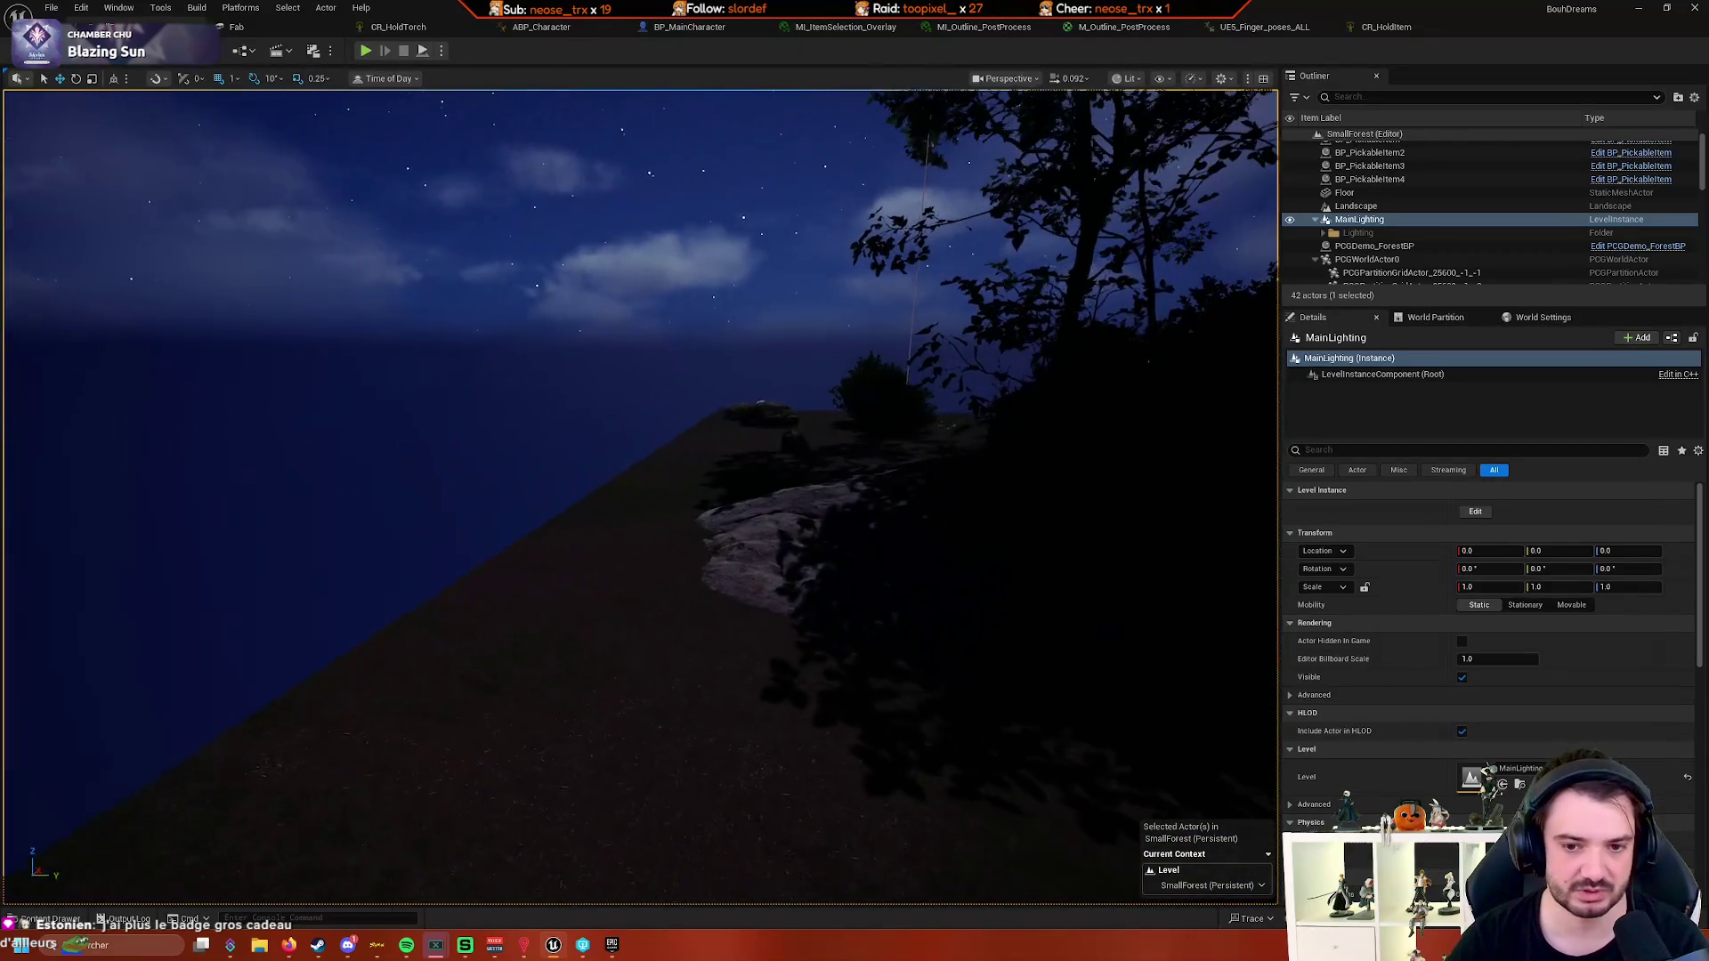
- Fly the editor camera around the night forest level, then start a new play session with Alt+P
{"action": "mouse_move", "coordinate": [440, 123]}
{"action": "left_mouse_down"}
{"action": "mouse_move", "coordinate": [534, 240]}
{"action": "mouse_move", "coordinate": [622, 263]}
{"action": "left_mouse_up"}
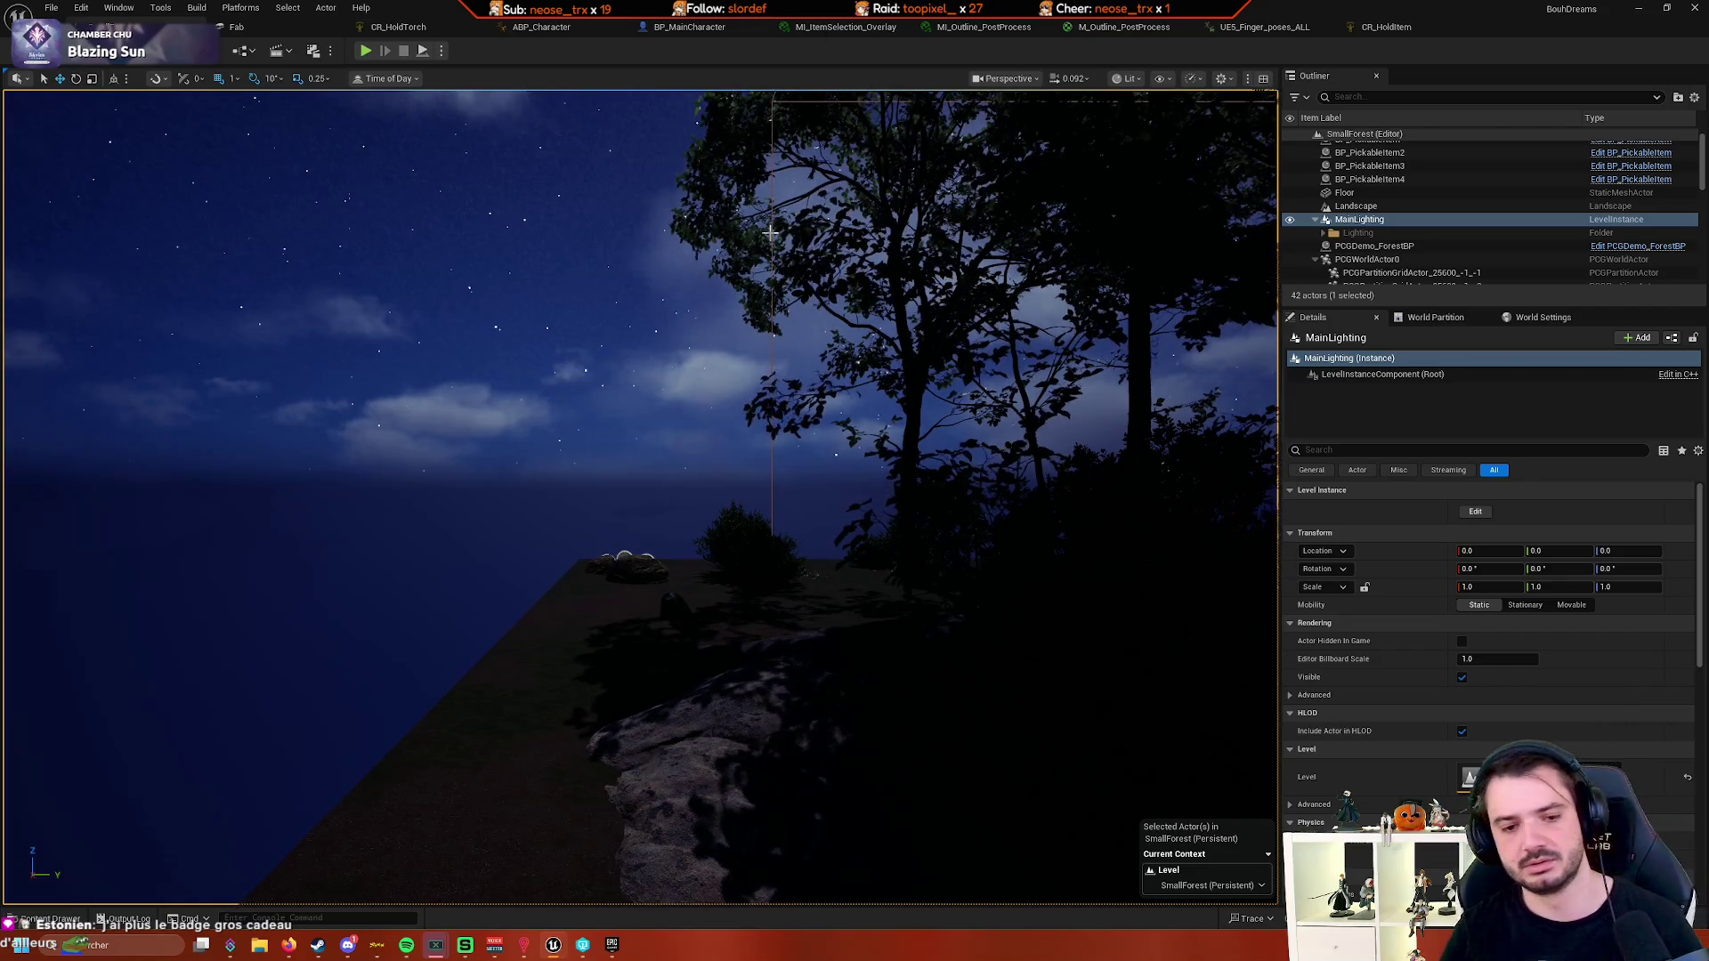
{"action": "mouse_move", "coordinate": [742, 258]}
{"action": "left_mouse_down"}
{"action": "mouse_move", "coordinate": [810, 267]}
{"action": "mouse_move", "coordinate": [703, 267]}
{"action": "mouse_move", "coordinate": [729, 267]}
{"action": "left_mouse_up"}
{"action": "scroll", "coordinate": [792, 267], "scroll_direction": "up", "scroll_amount": 1}
{"action": "scroll", "coordinate": [757, 267], "scroll_direction": "up", "scroll_amount": 1}
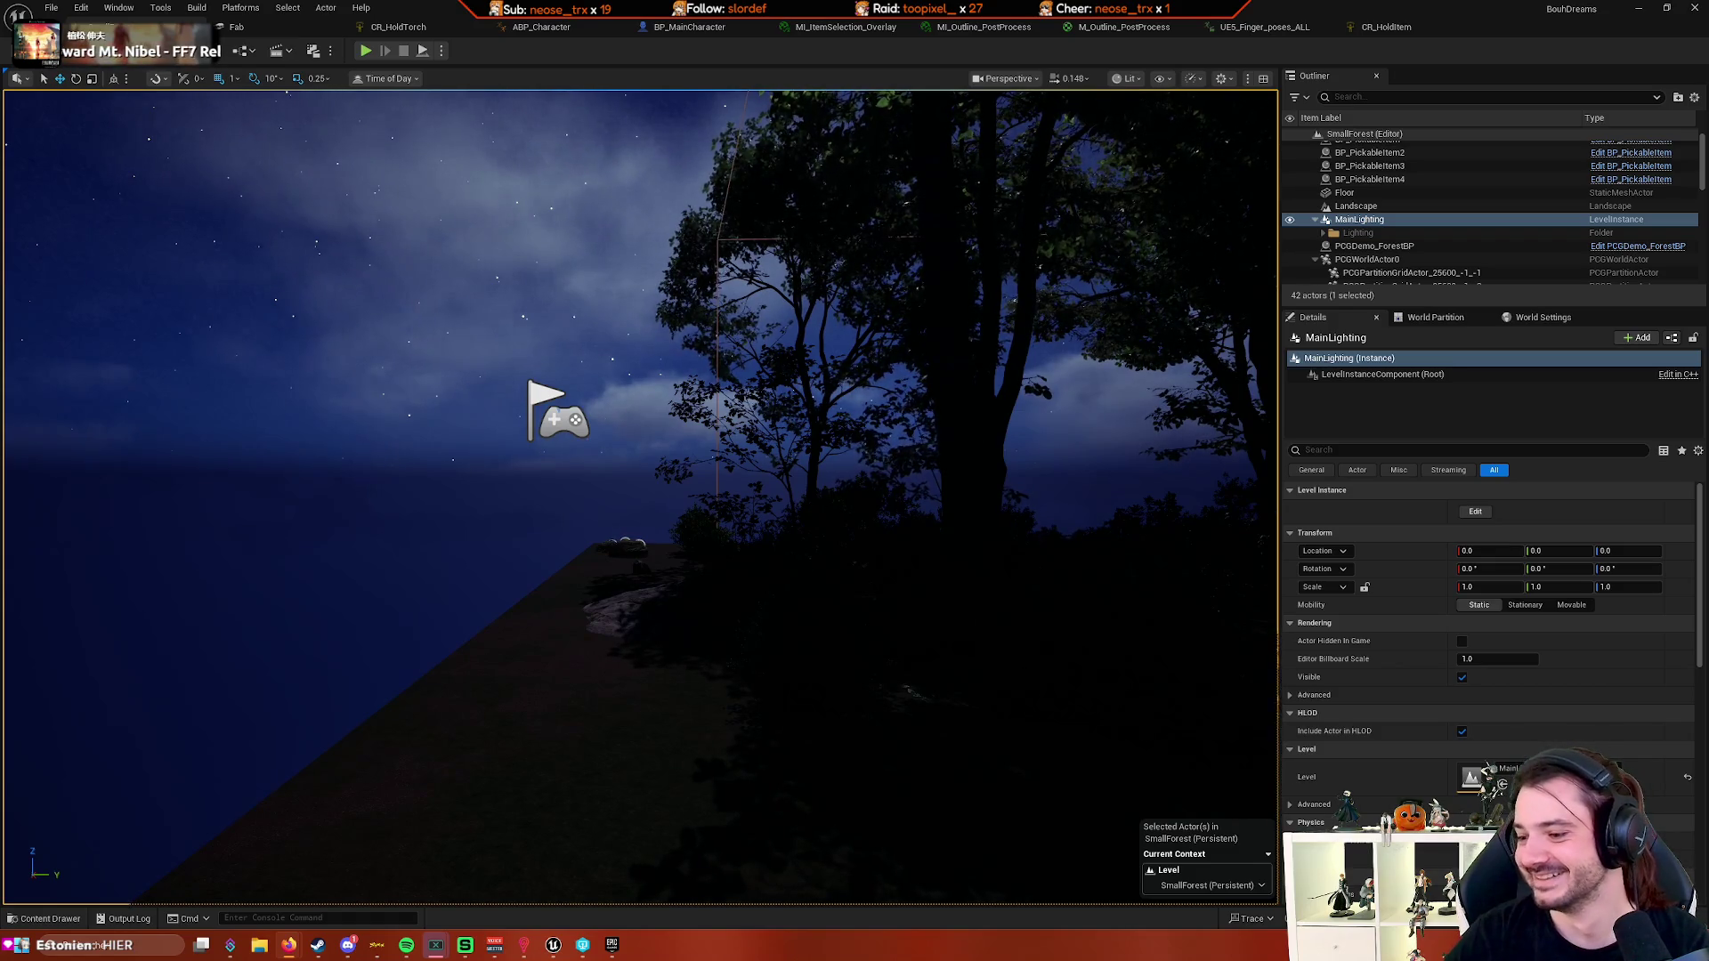
{"action": "key", "text": "super+d"}
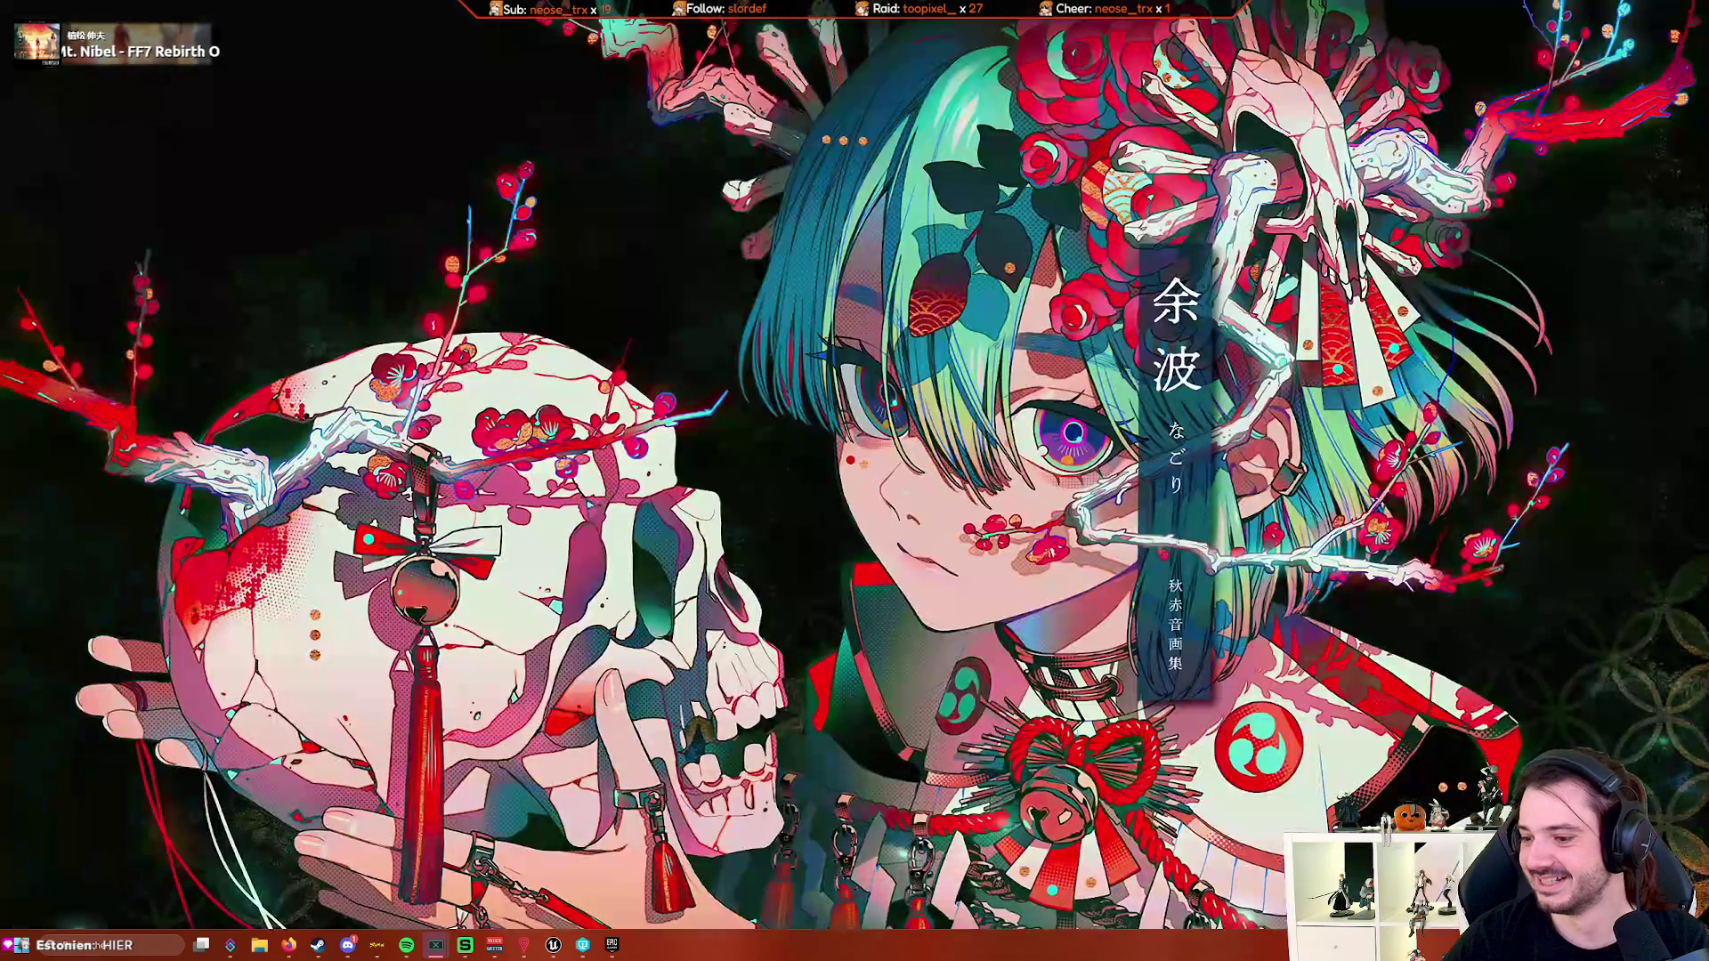
{"action": "key", "text": "super+d"}
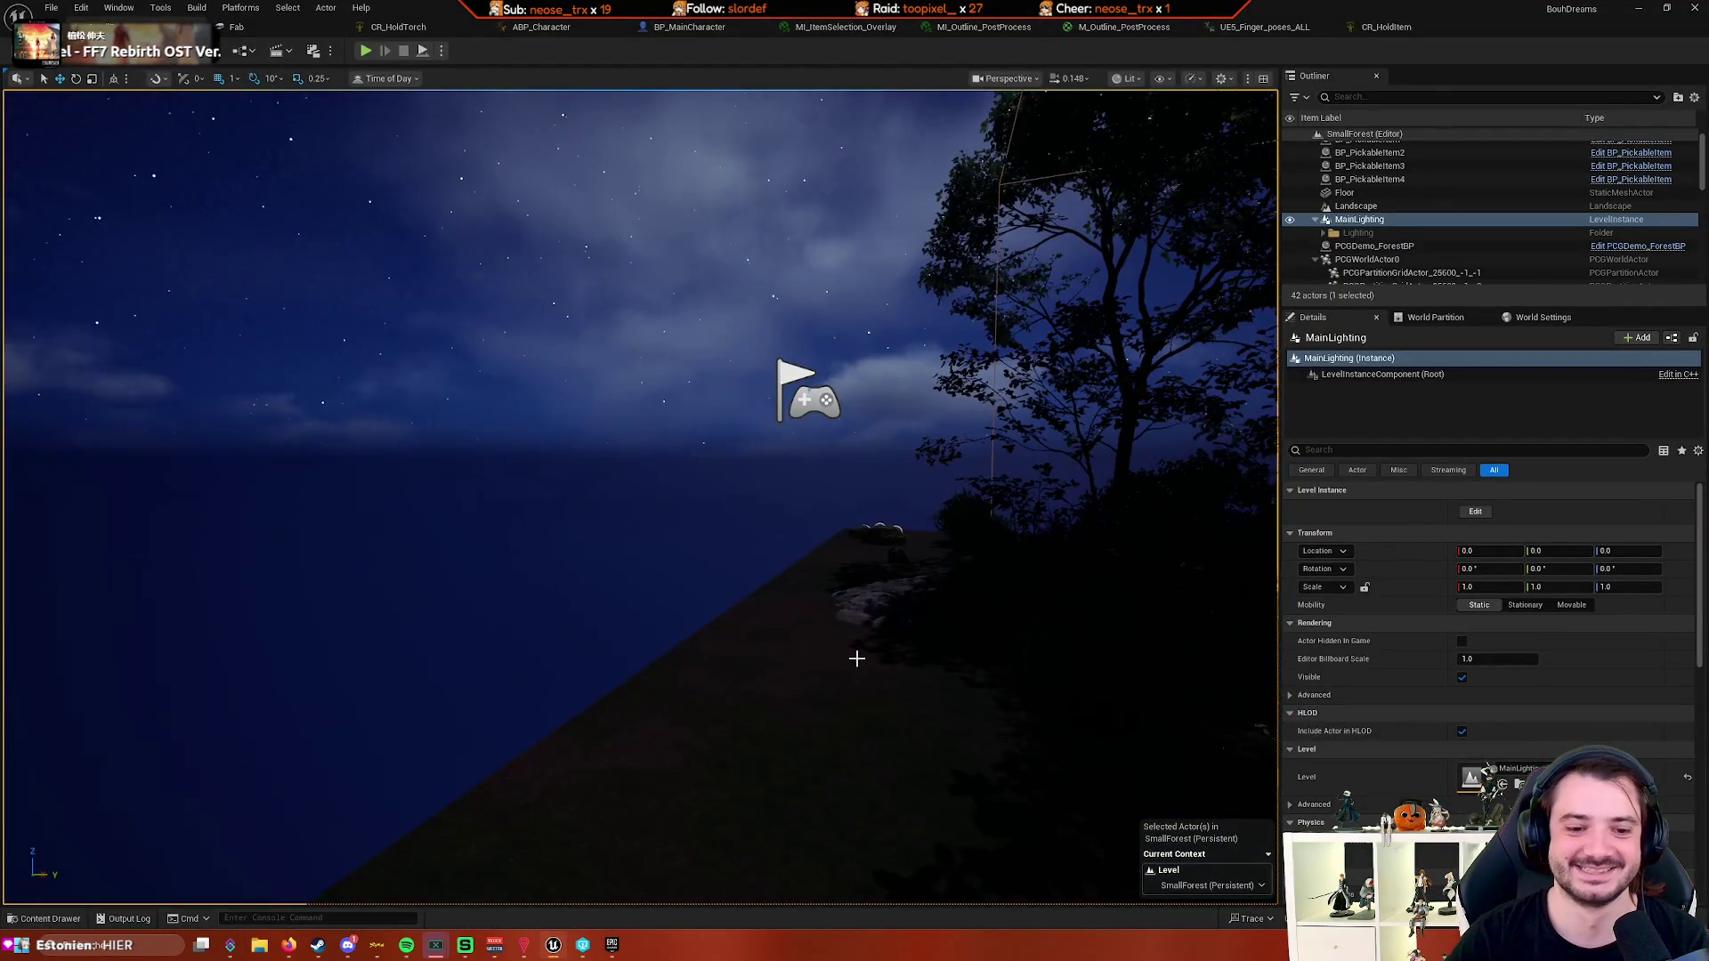
{"action": "key", "text": "alt+p"}
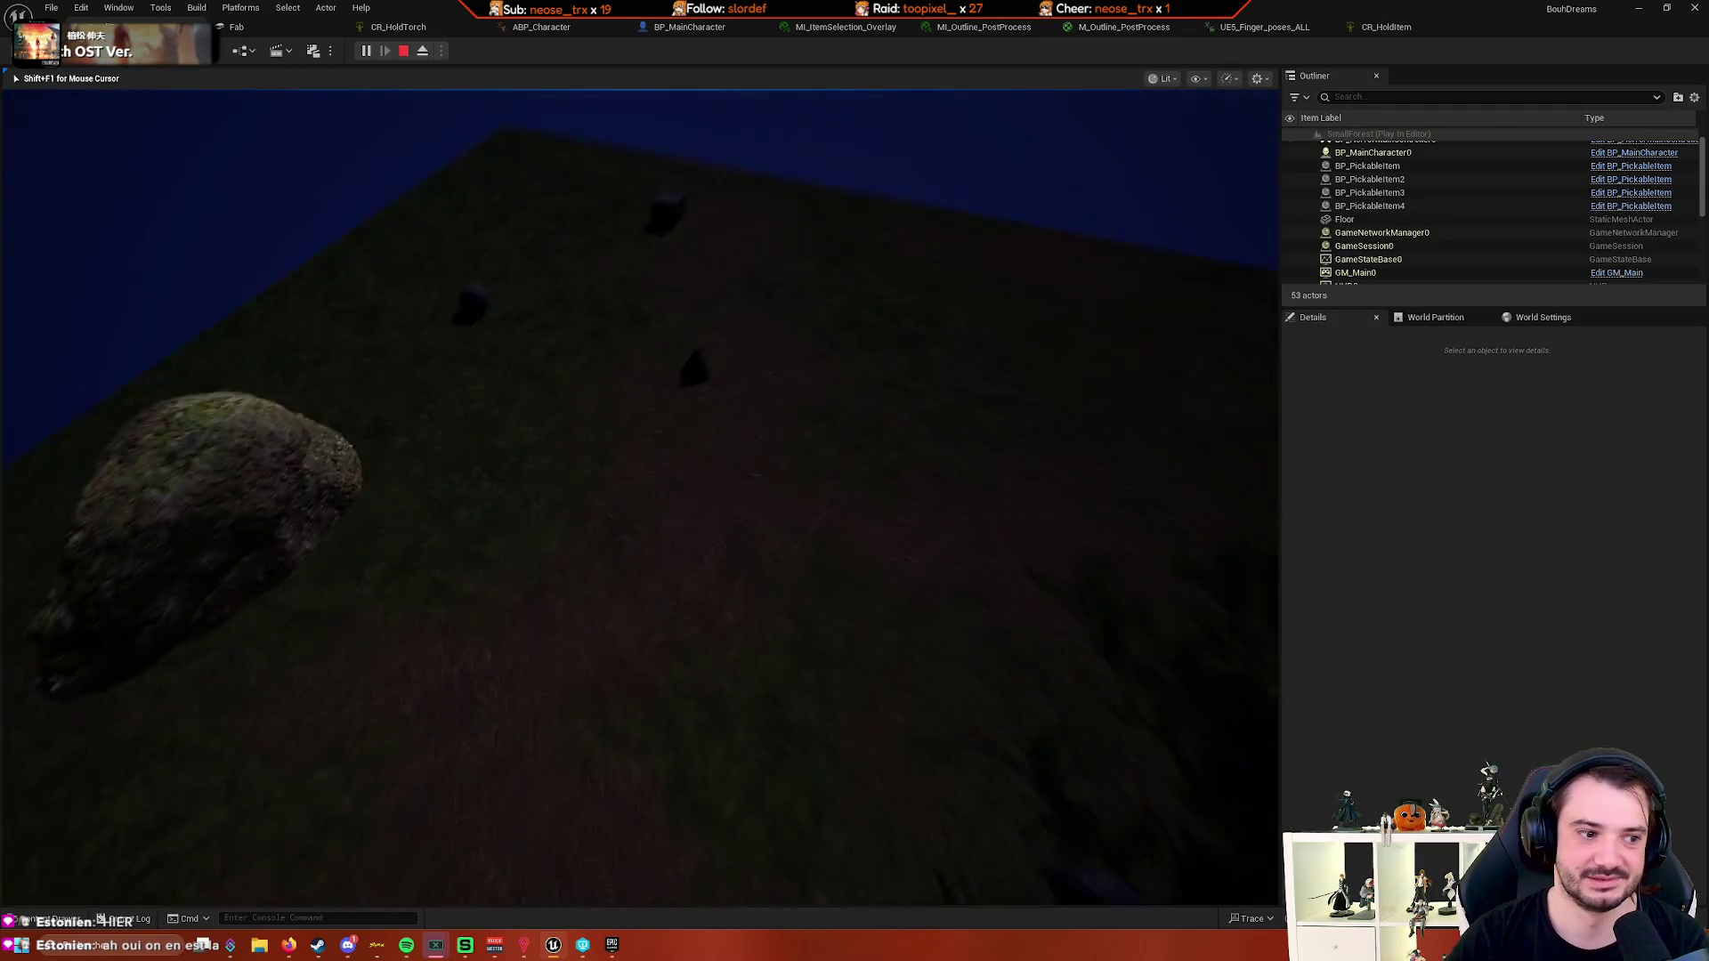
- Pick up three blanket items, including the cone, with E, then eject and end play with Escape
{"action": "key", "text": "e"}
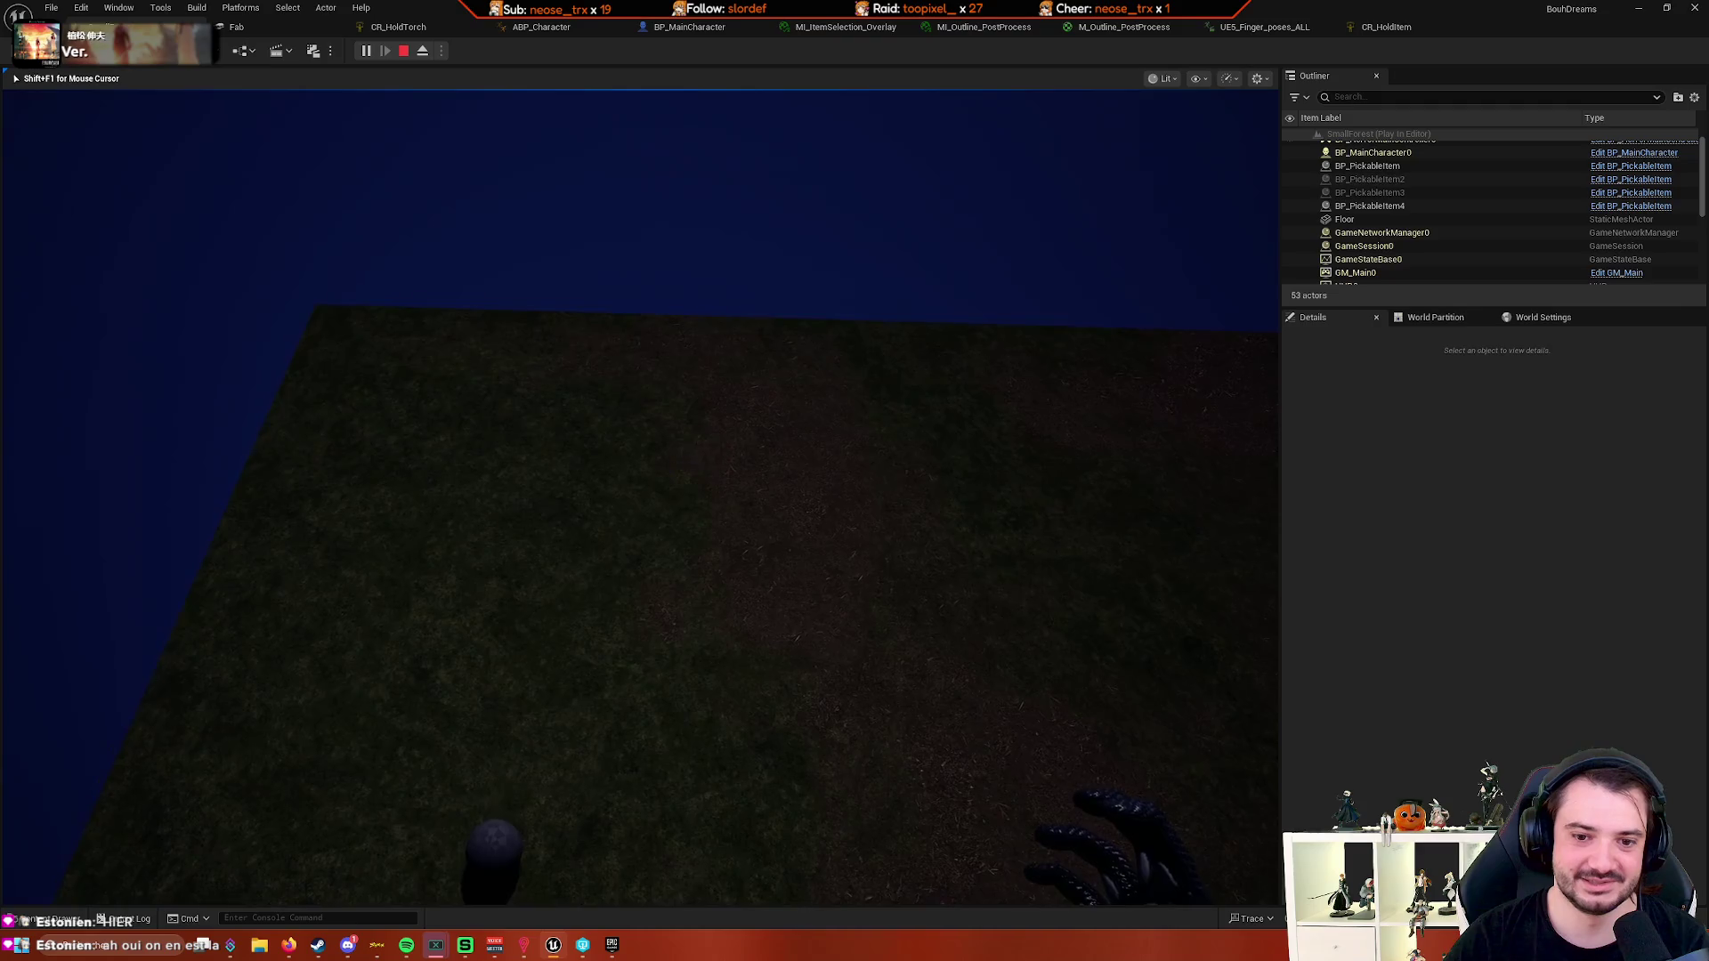
{"action": "key", "text": "e"}
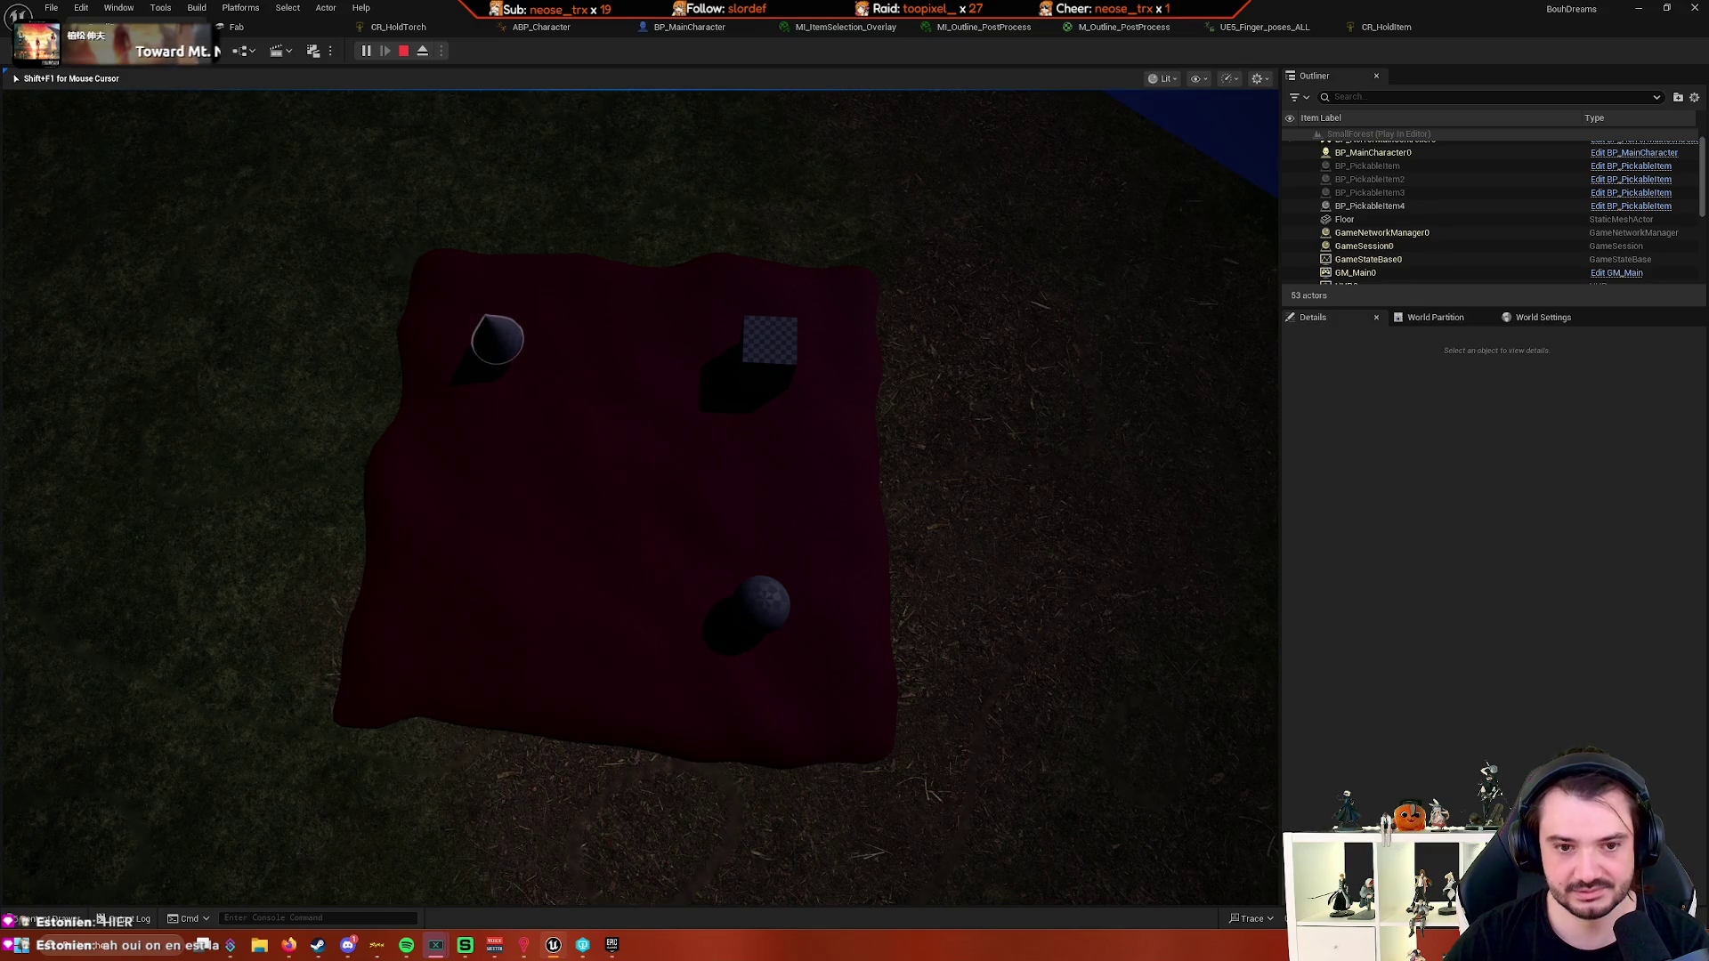
{"action": "key", "text": "e"}
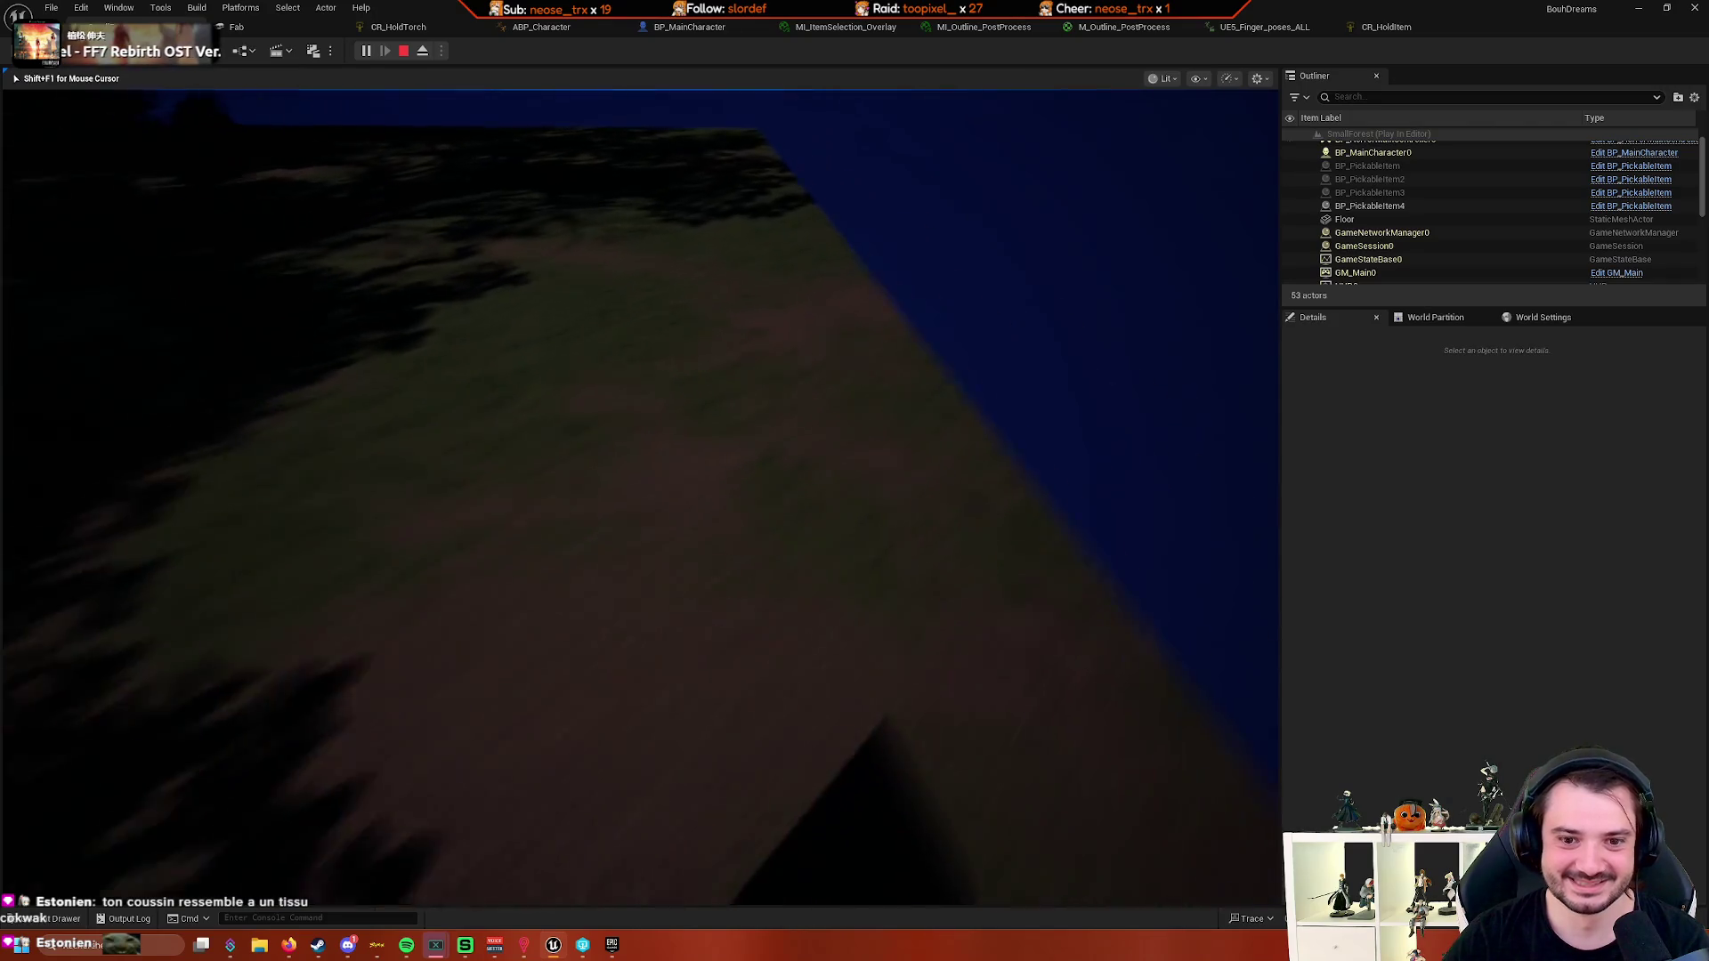
{"action": "key", "text": "shift+F1"}
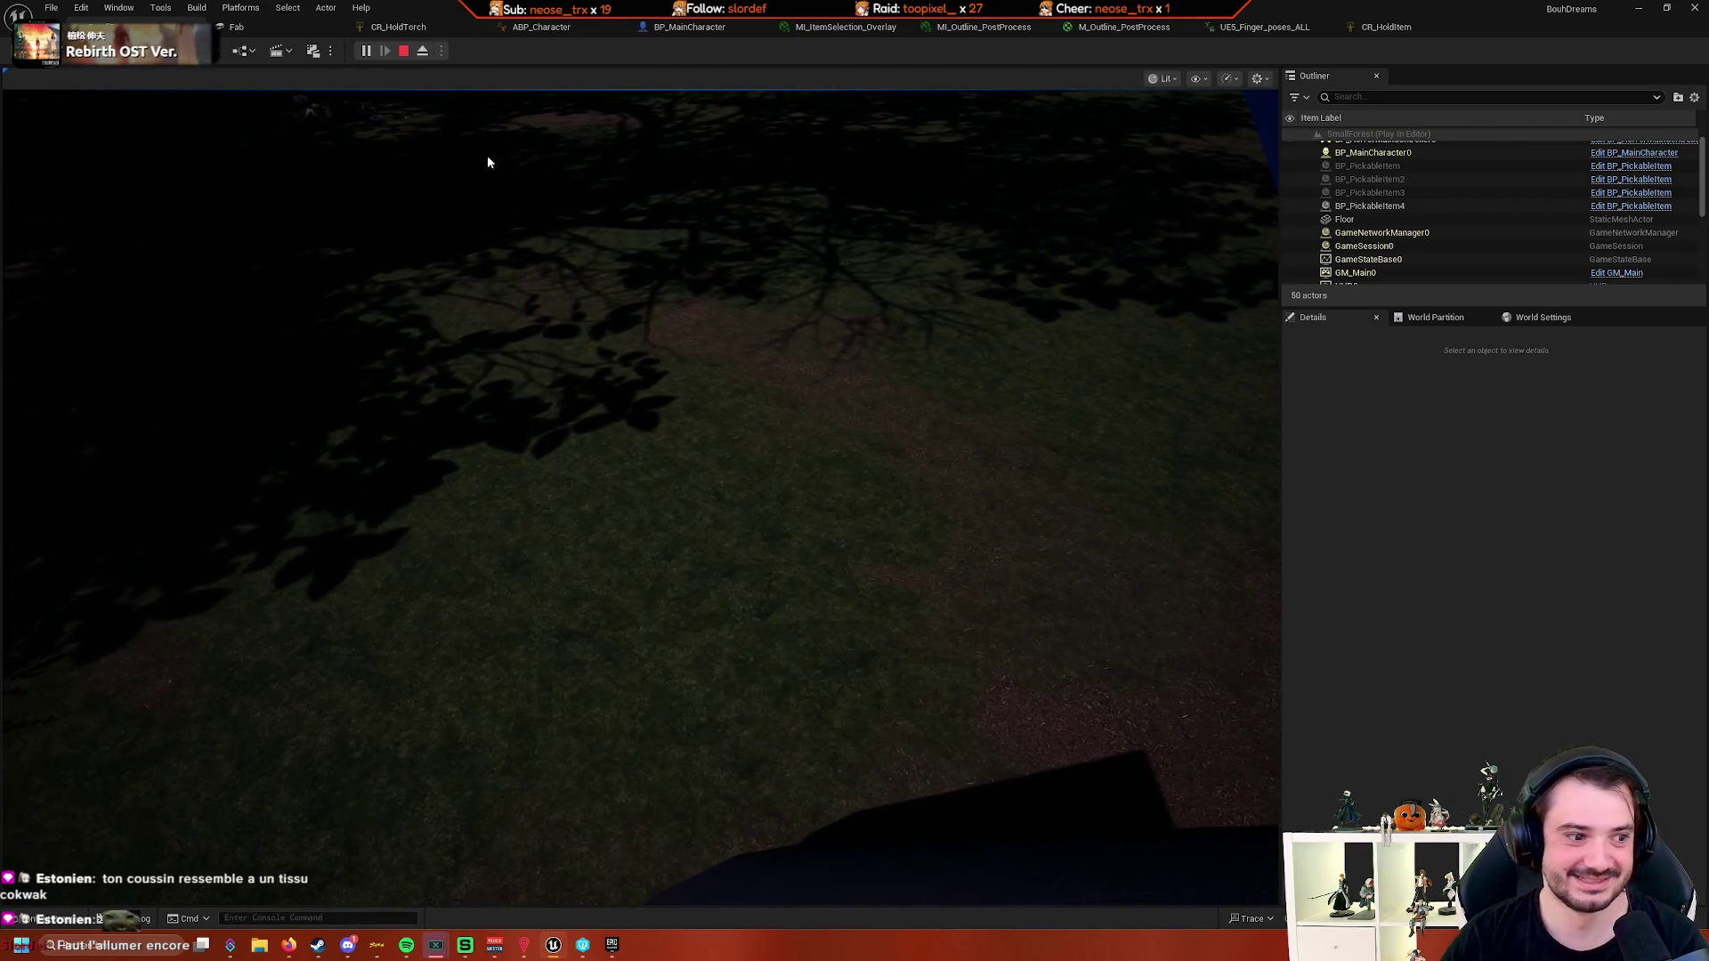
{"action": "left_click", "coordinate": [423, 50]}
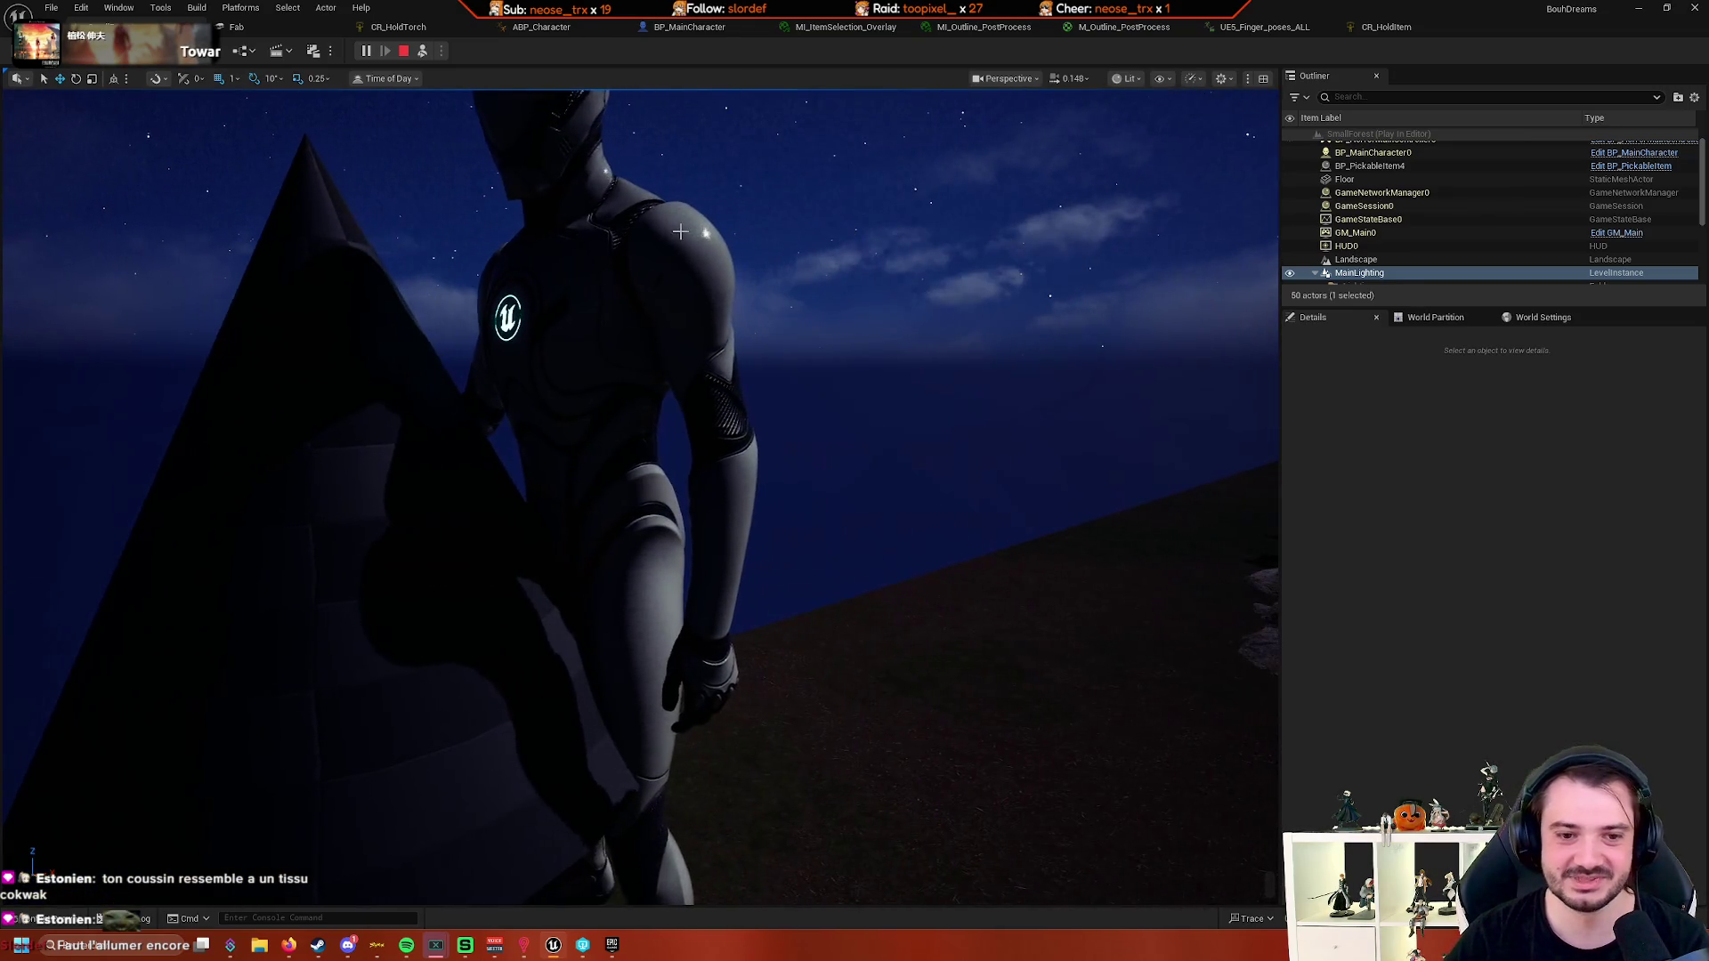
{"action": "key", "text": "Escape"}
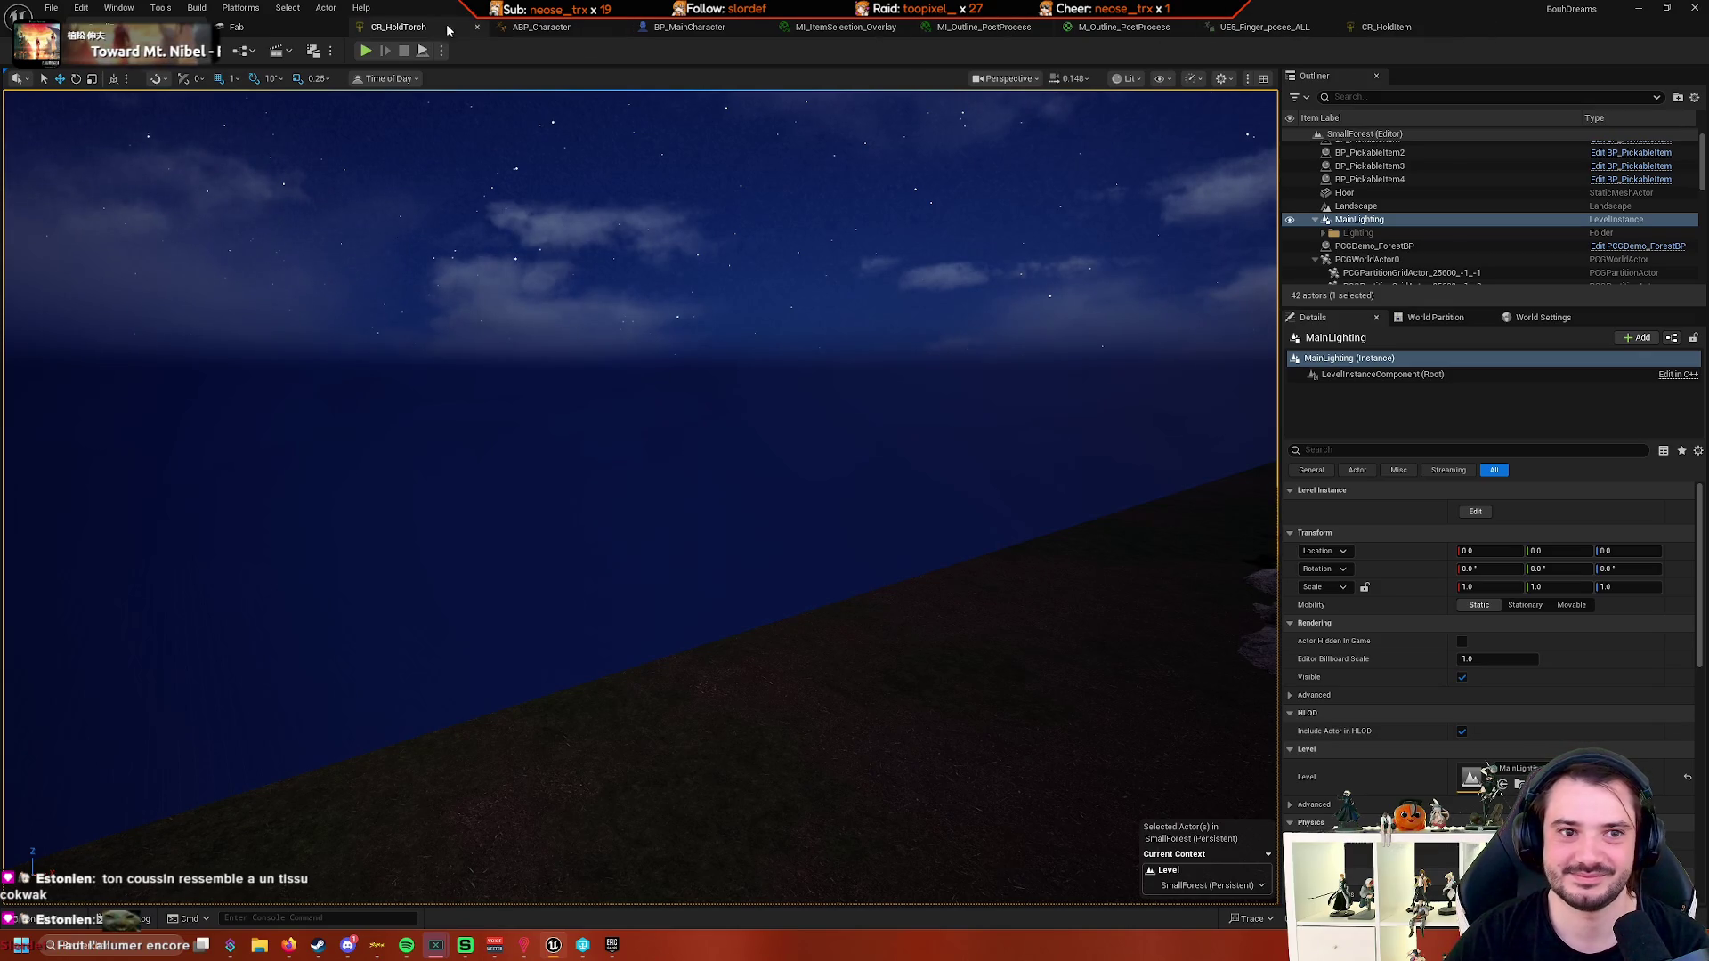
- Review BP_MainCharacter's SET and Pickup Item nodes, then switch through CR_HoldTorch to ABP_Character's AnimGraph
{"action": "left_click", "coordinate": [685, 29]}
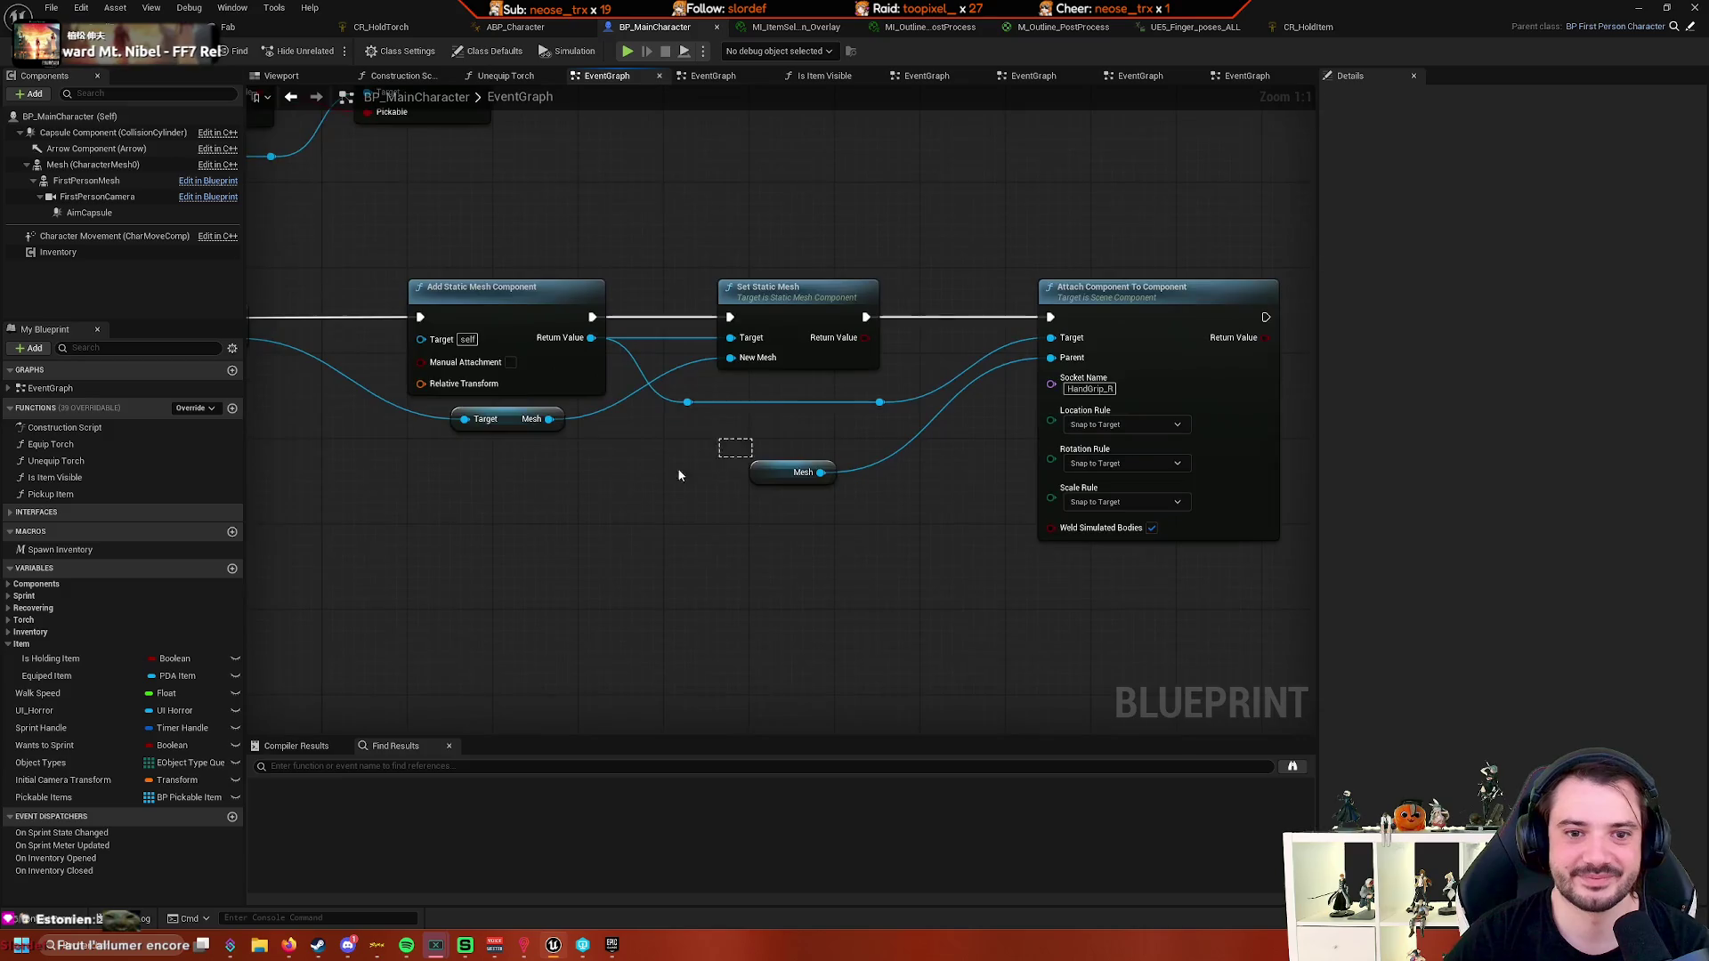
{"action": "mouse_move", "coordinate": [694, 481]}
{"action": "left_mouse_down"}
{"action": "mouse_move", "coordinate": [809, 473]}
{"action": "mouse_move", "coordinate": [876, 497]}
{"action": "left_mouse_up"}
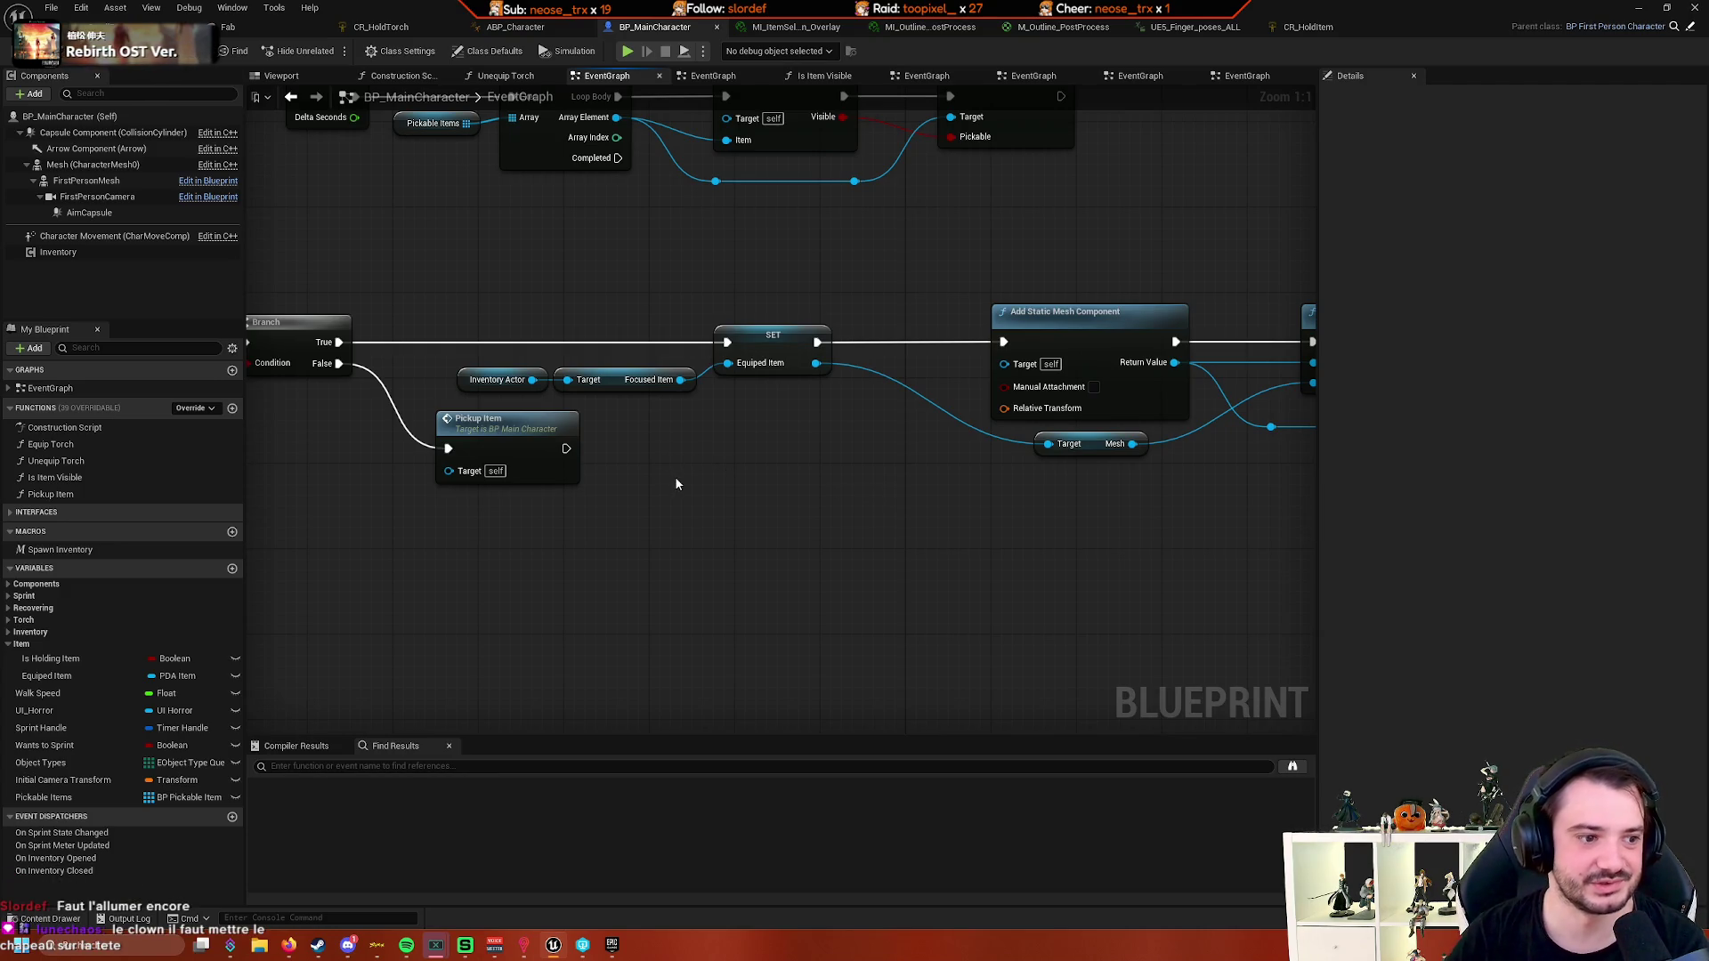
{"action": "left_click", "coordinate": [382, 27]}
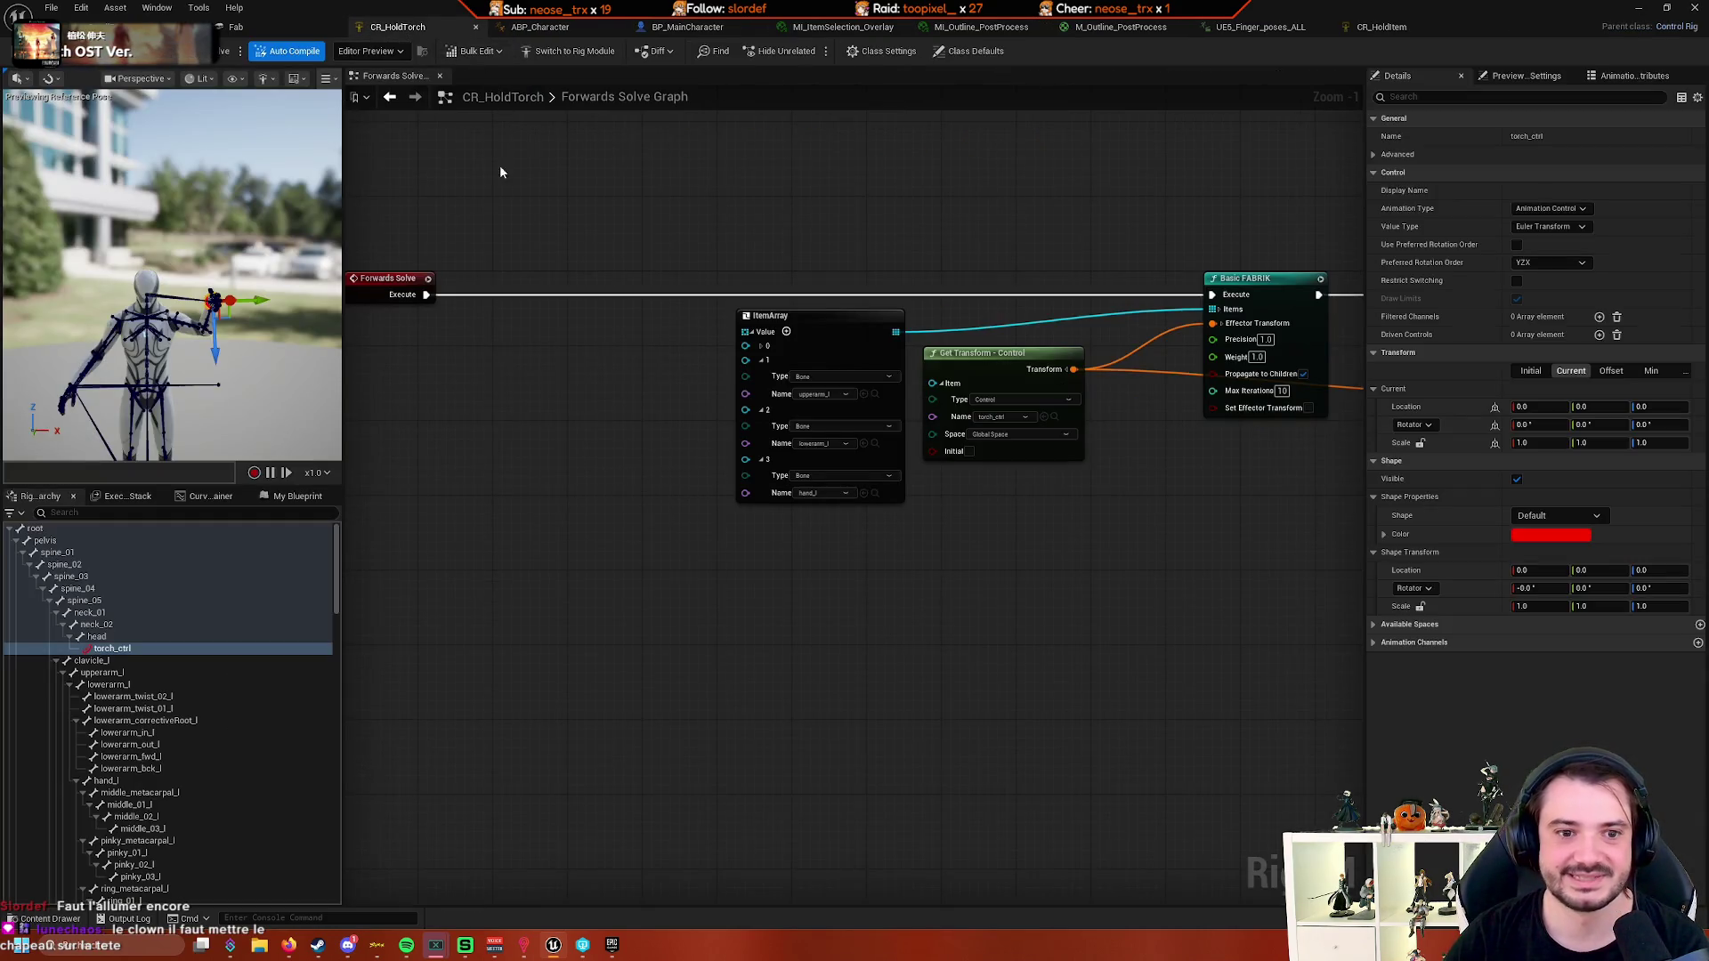
{"action": "left_click", "coordinate": [562, 29]}
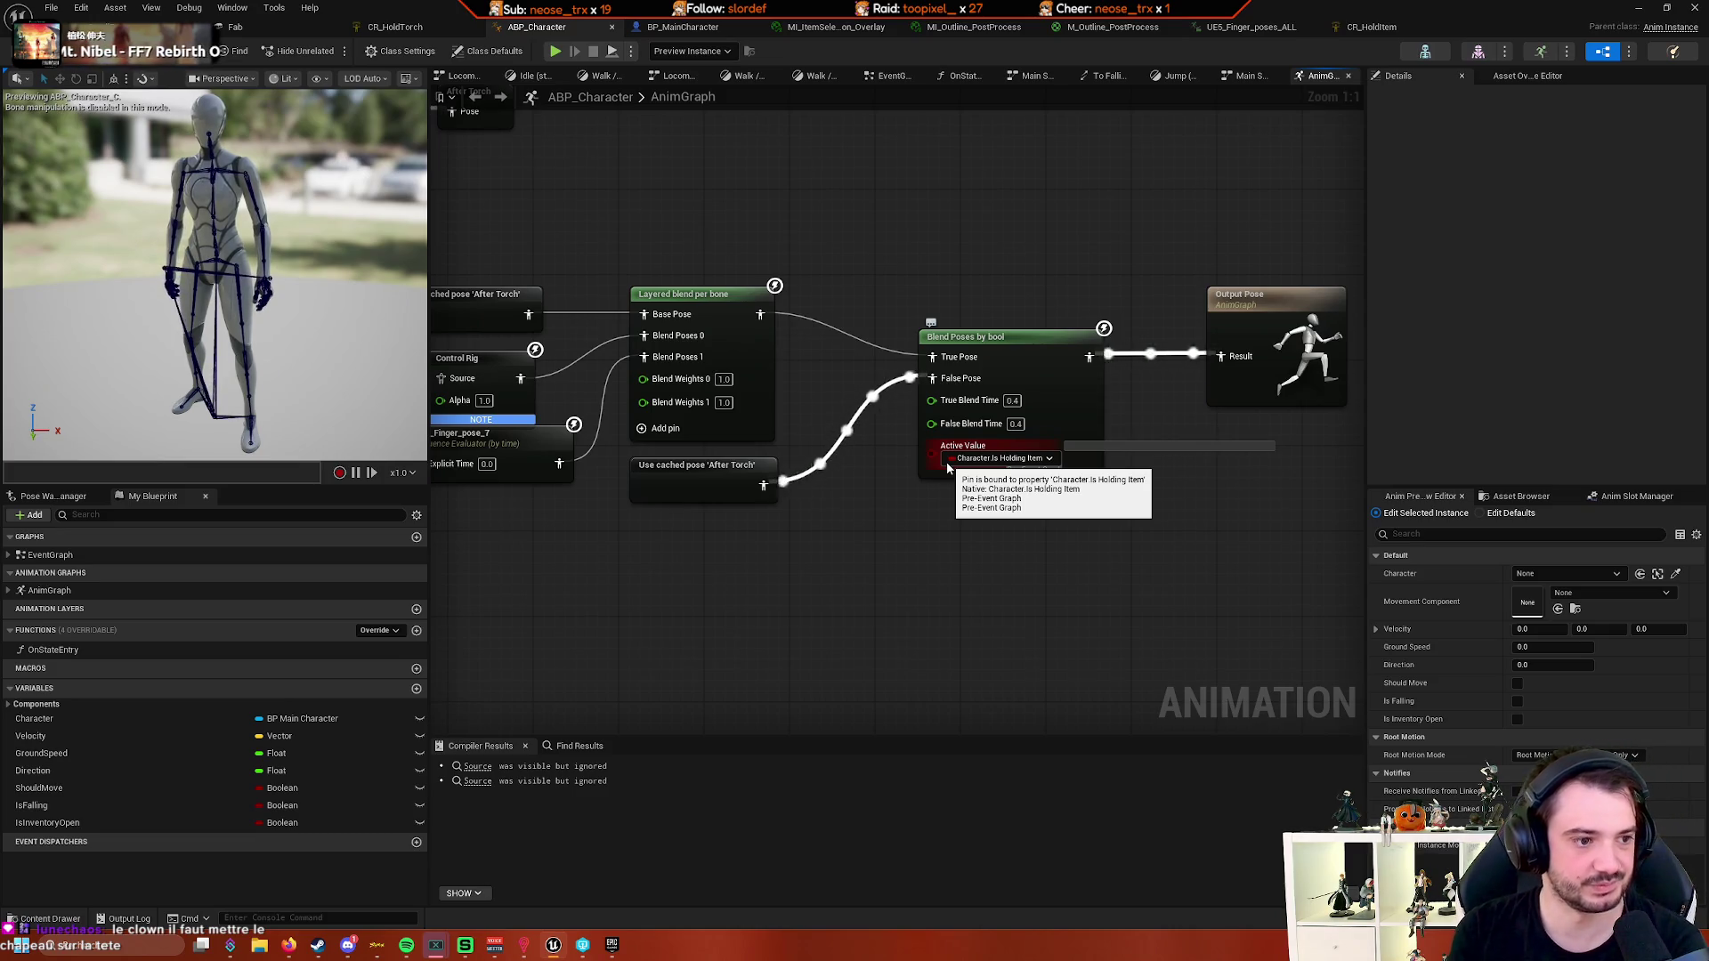
{"action": "right_click", "coordinate": [849, 518]}
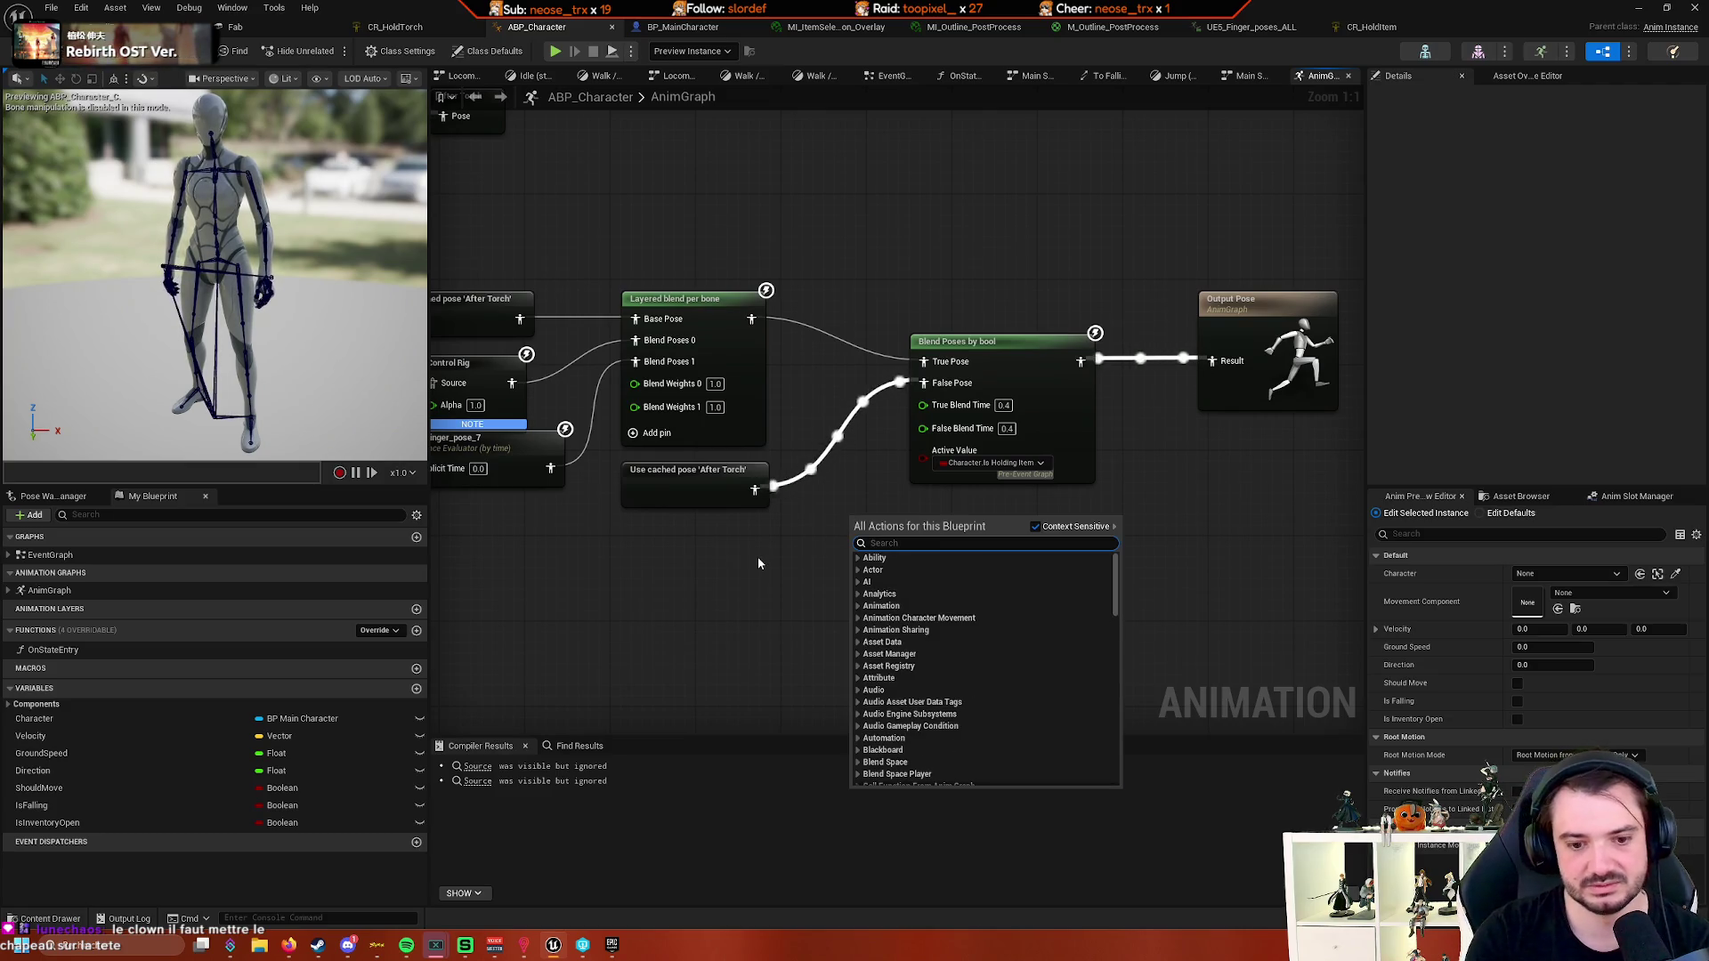
{"action": "type", "text": "character"}
{"action": "key", "text": "Return"}
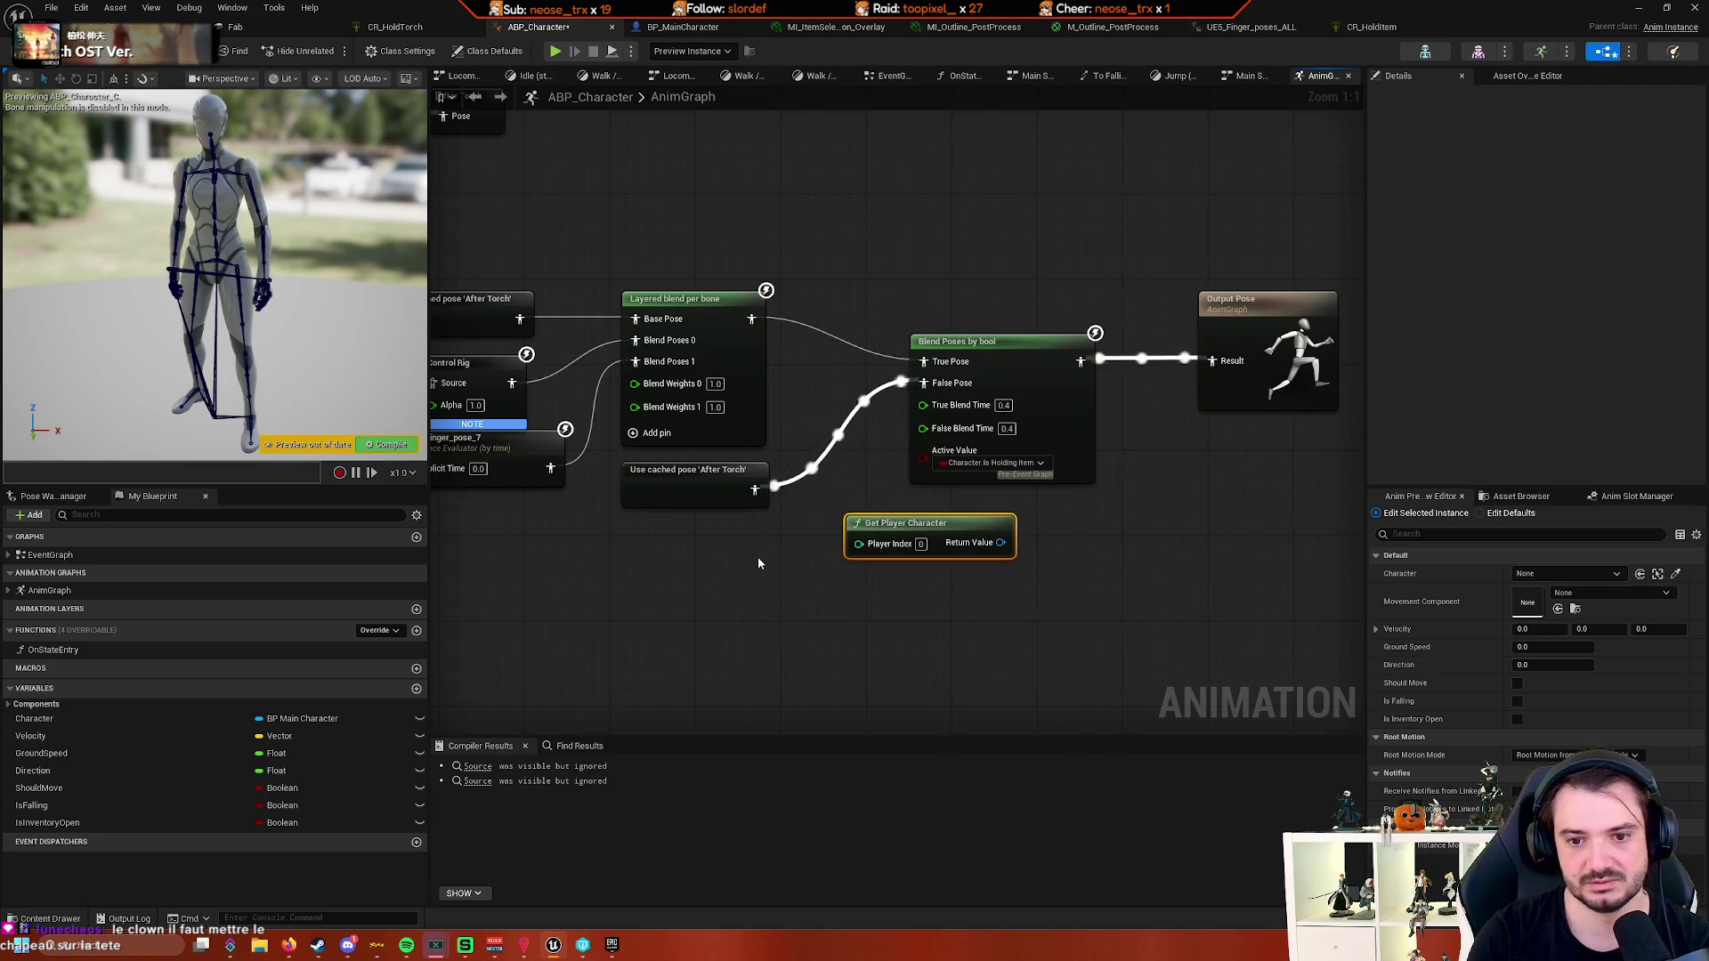
{"action": "left_click_drag", "start_coordinate": [890, 520], "coordinate": [602, 542]}
{"action": "left_click_drag", "start_coordinate": [712, 563], "coordinate": [766, 600]}
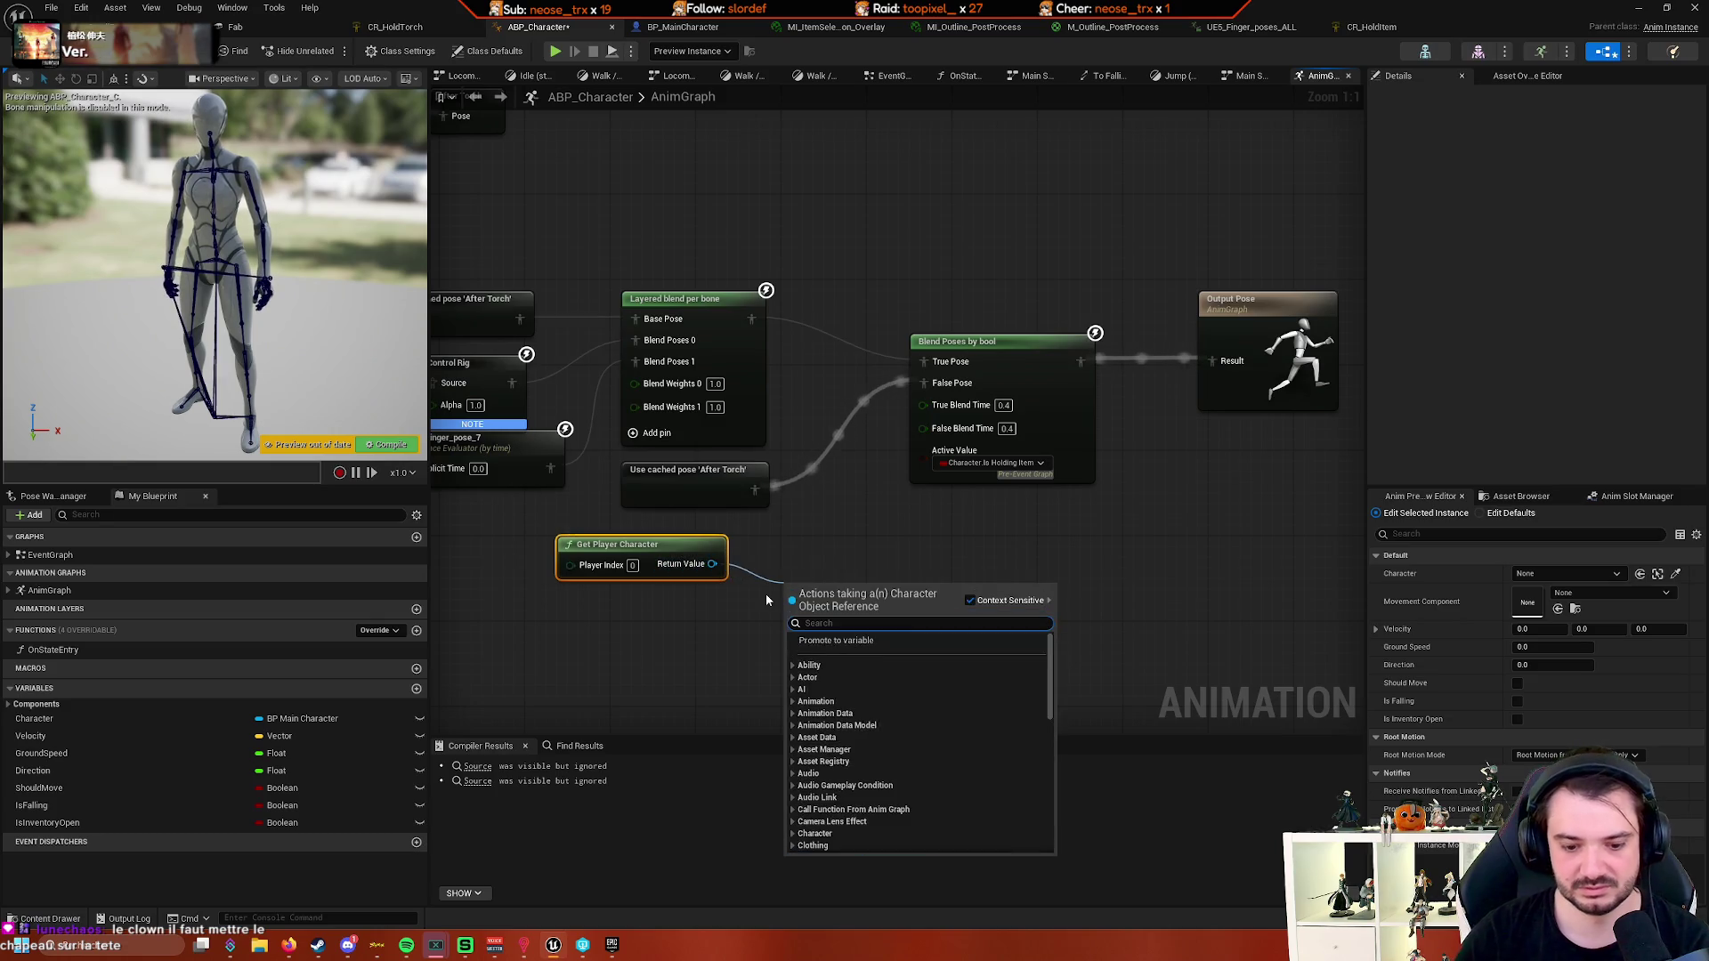
{"action": "type", "text": "is holder"}
{"action": "key", "text": "BackSpace"}
{"action": "key", "text": "BackSpace"}
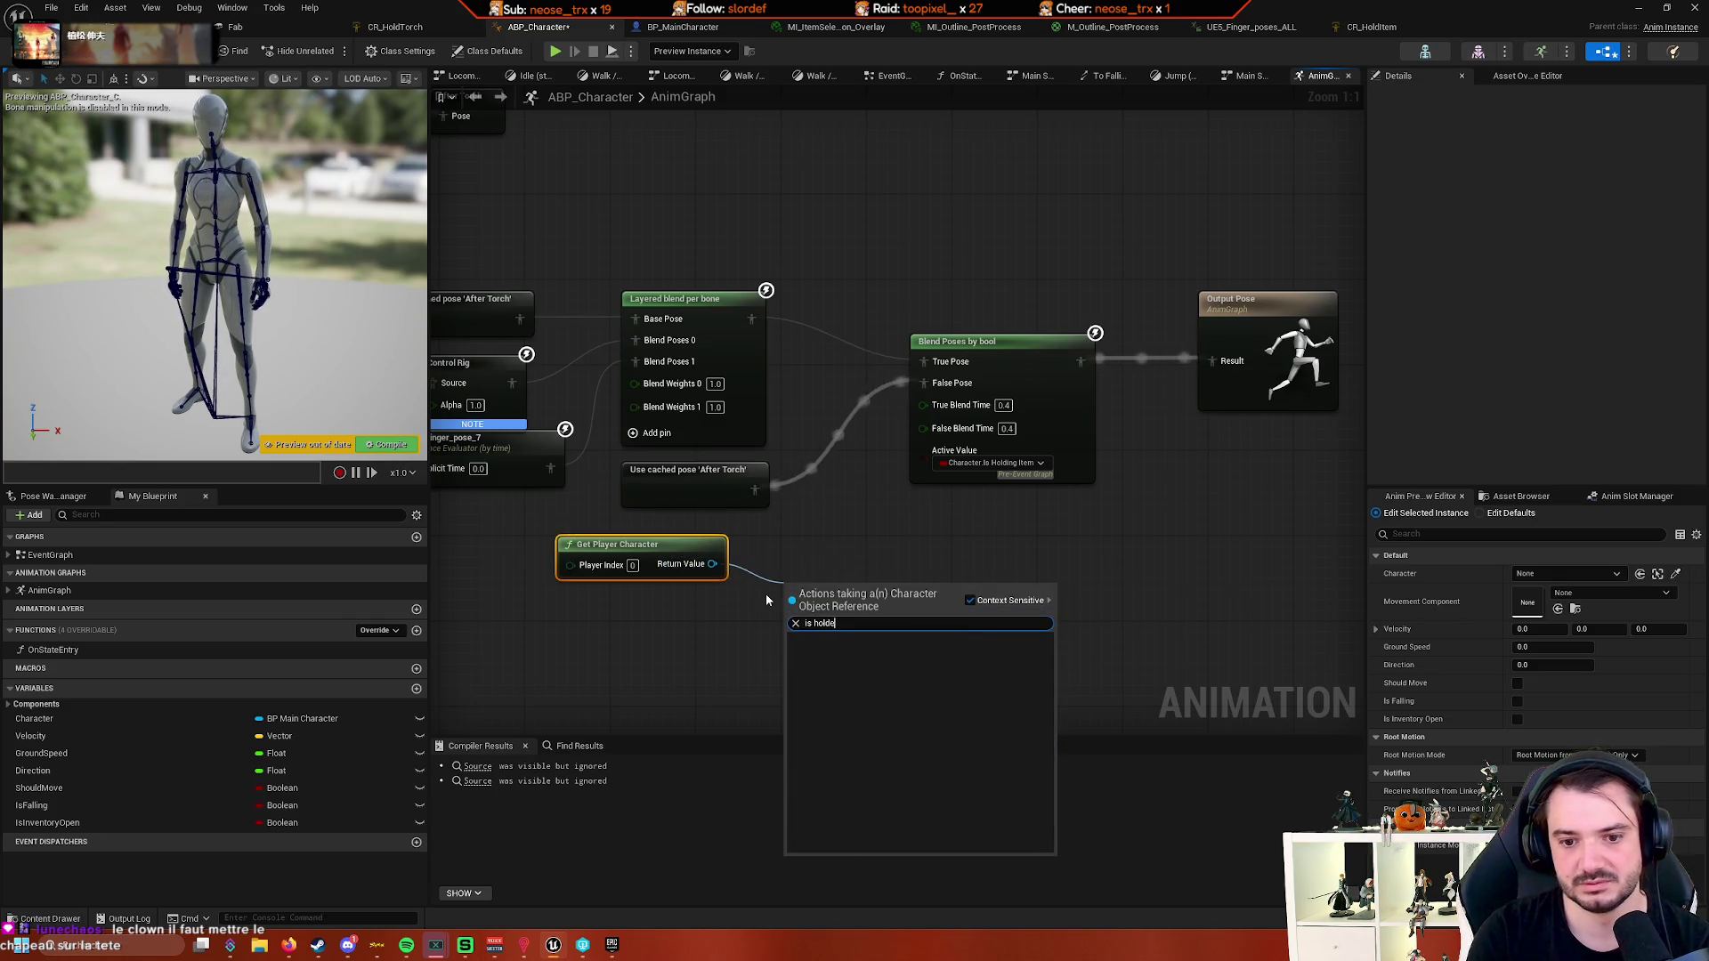
{"action": "type", "text": "in"}
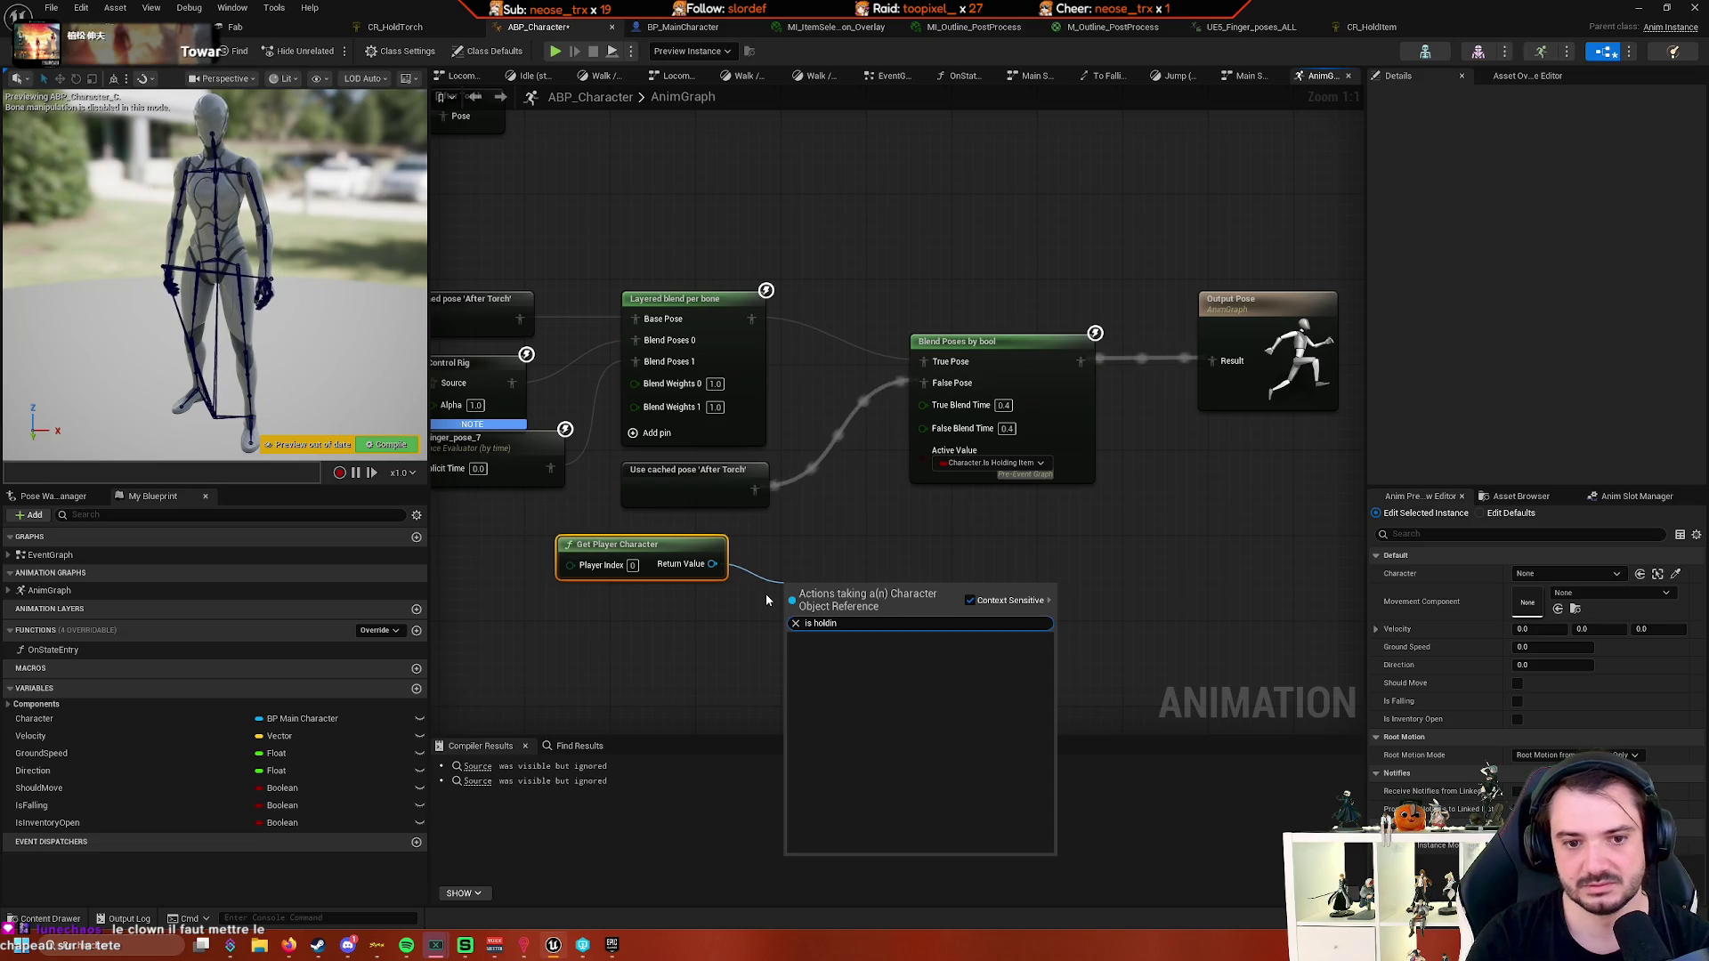
{"action": "key", "text": "Escape"}
{"action": "mouse_move", "coordinate": [648, 580]}
{"action": "left_mouse_down"}
{"action": "mouse_move", "coordinate": [709, 470]}
{"action": "mouse_move", "coordinate": [884, 522]}
{"action": "left_mouse_up"}
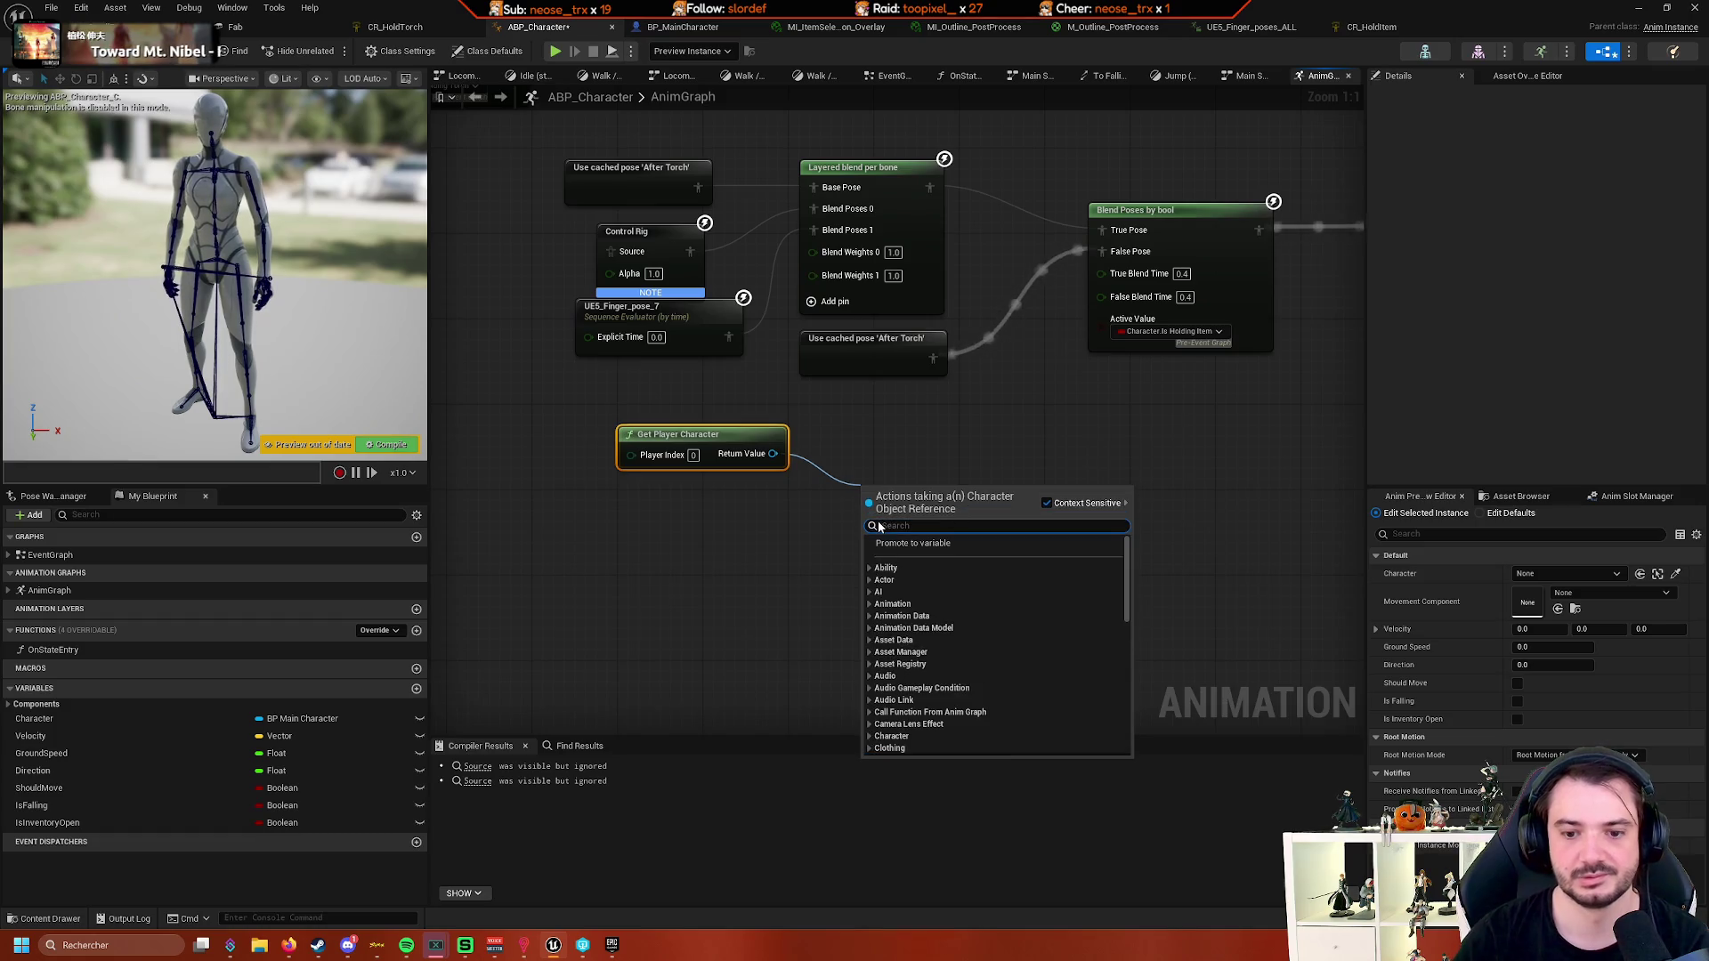
{"action": "type", "text": "bp_"}
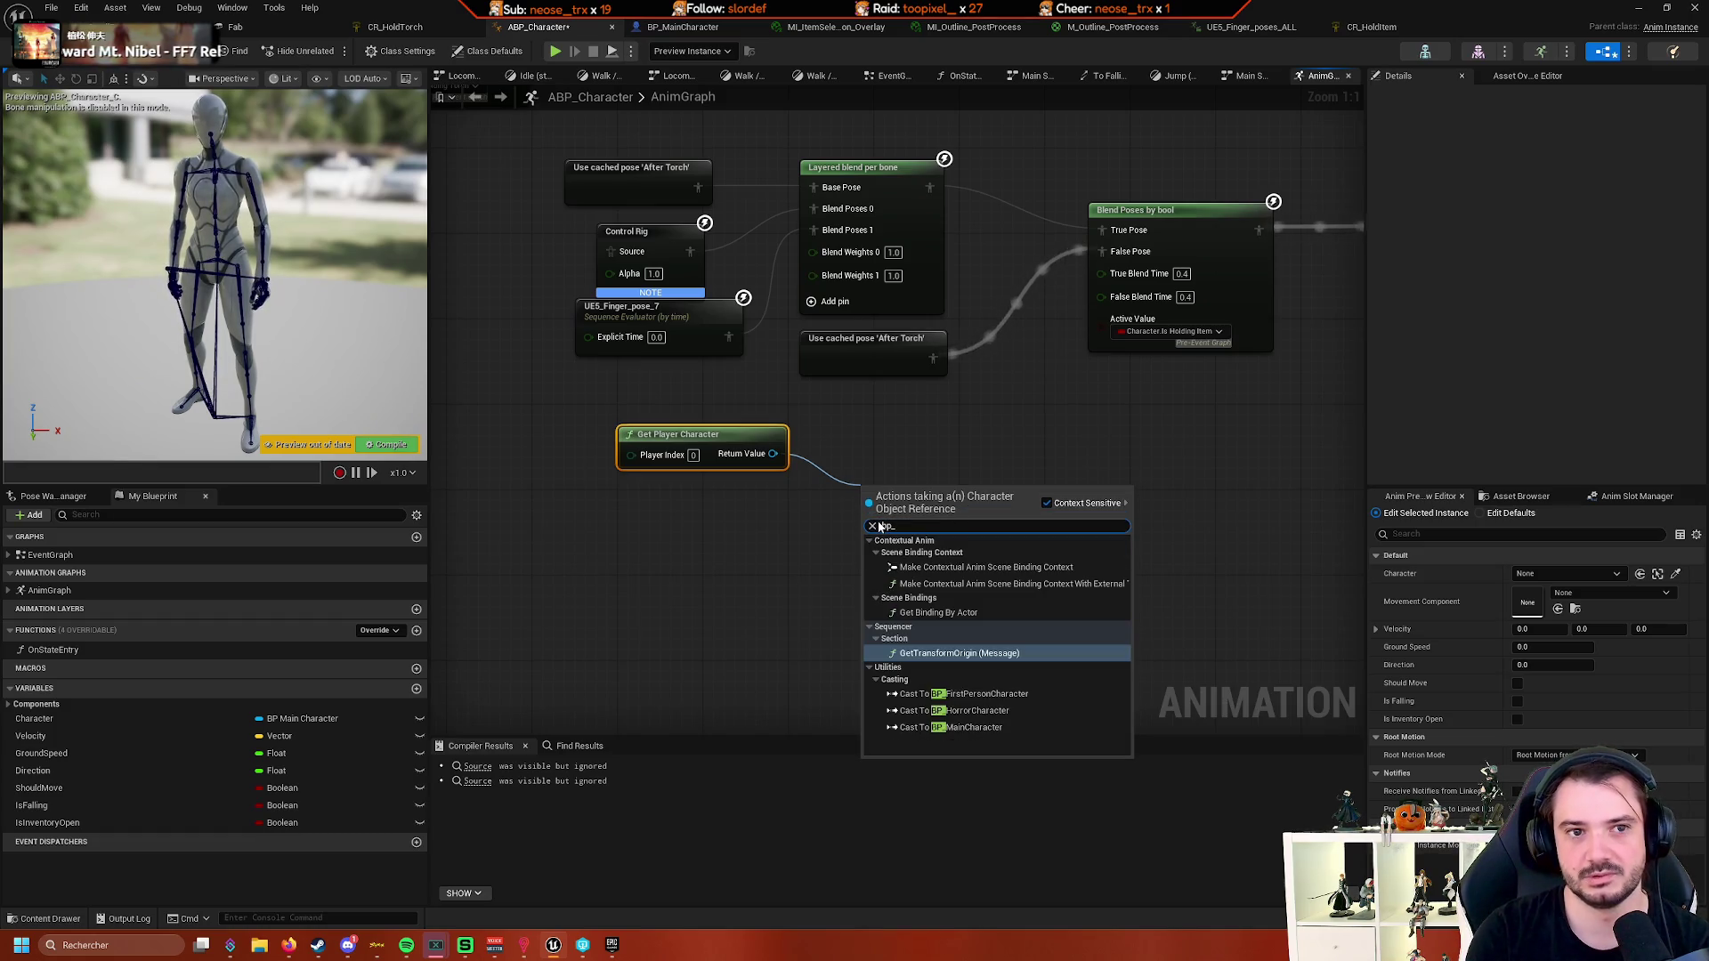
{"action": "type", "text": "ch"}
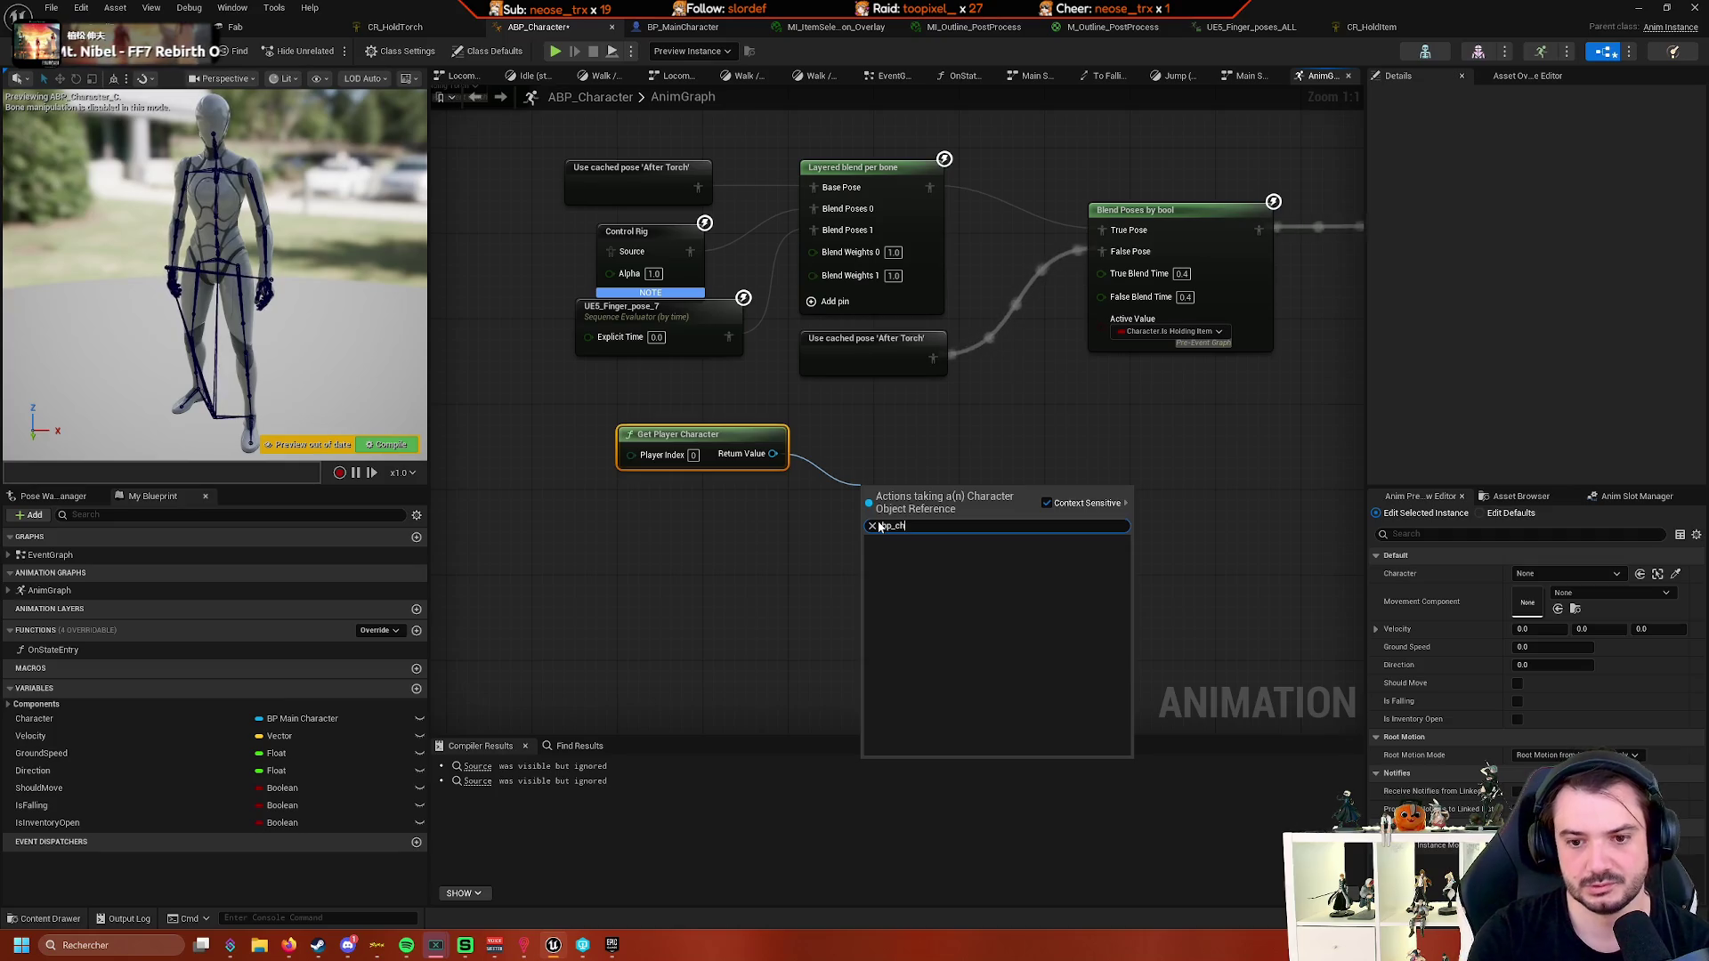
{"action": "key", "text": "Escape"}
{"action": "right_click", "coordinate": [804, 509]}
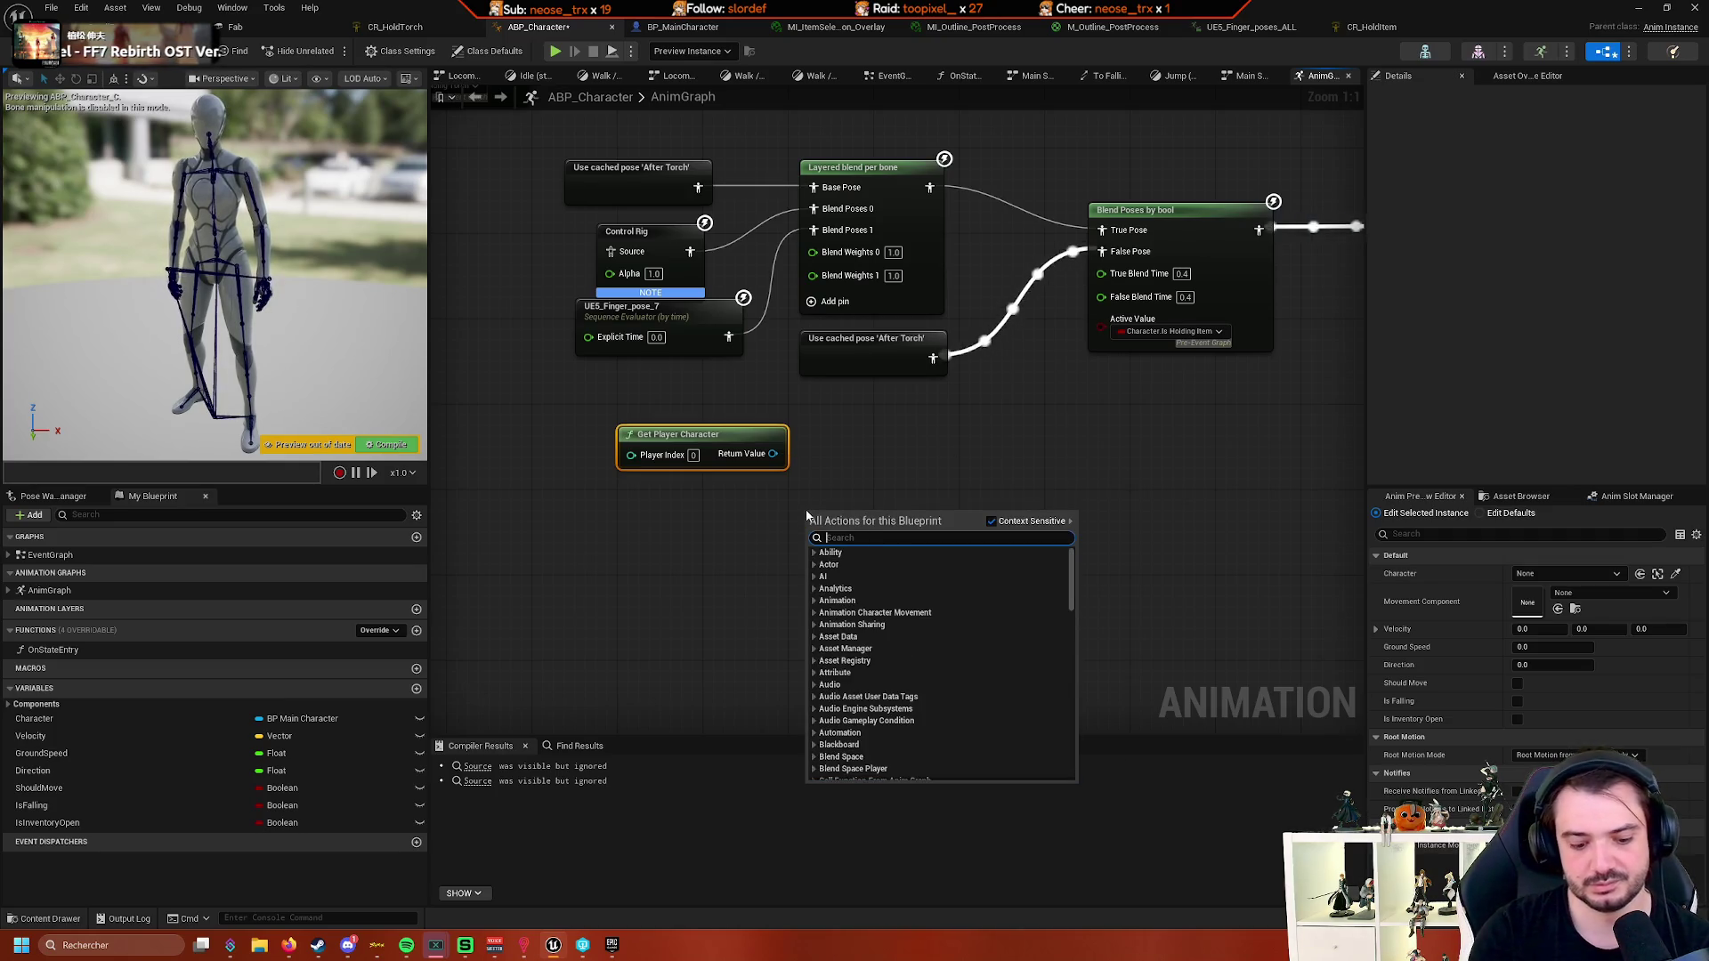
{"action": "type", "text": "bp_chara"}
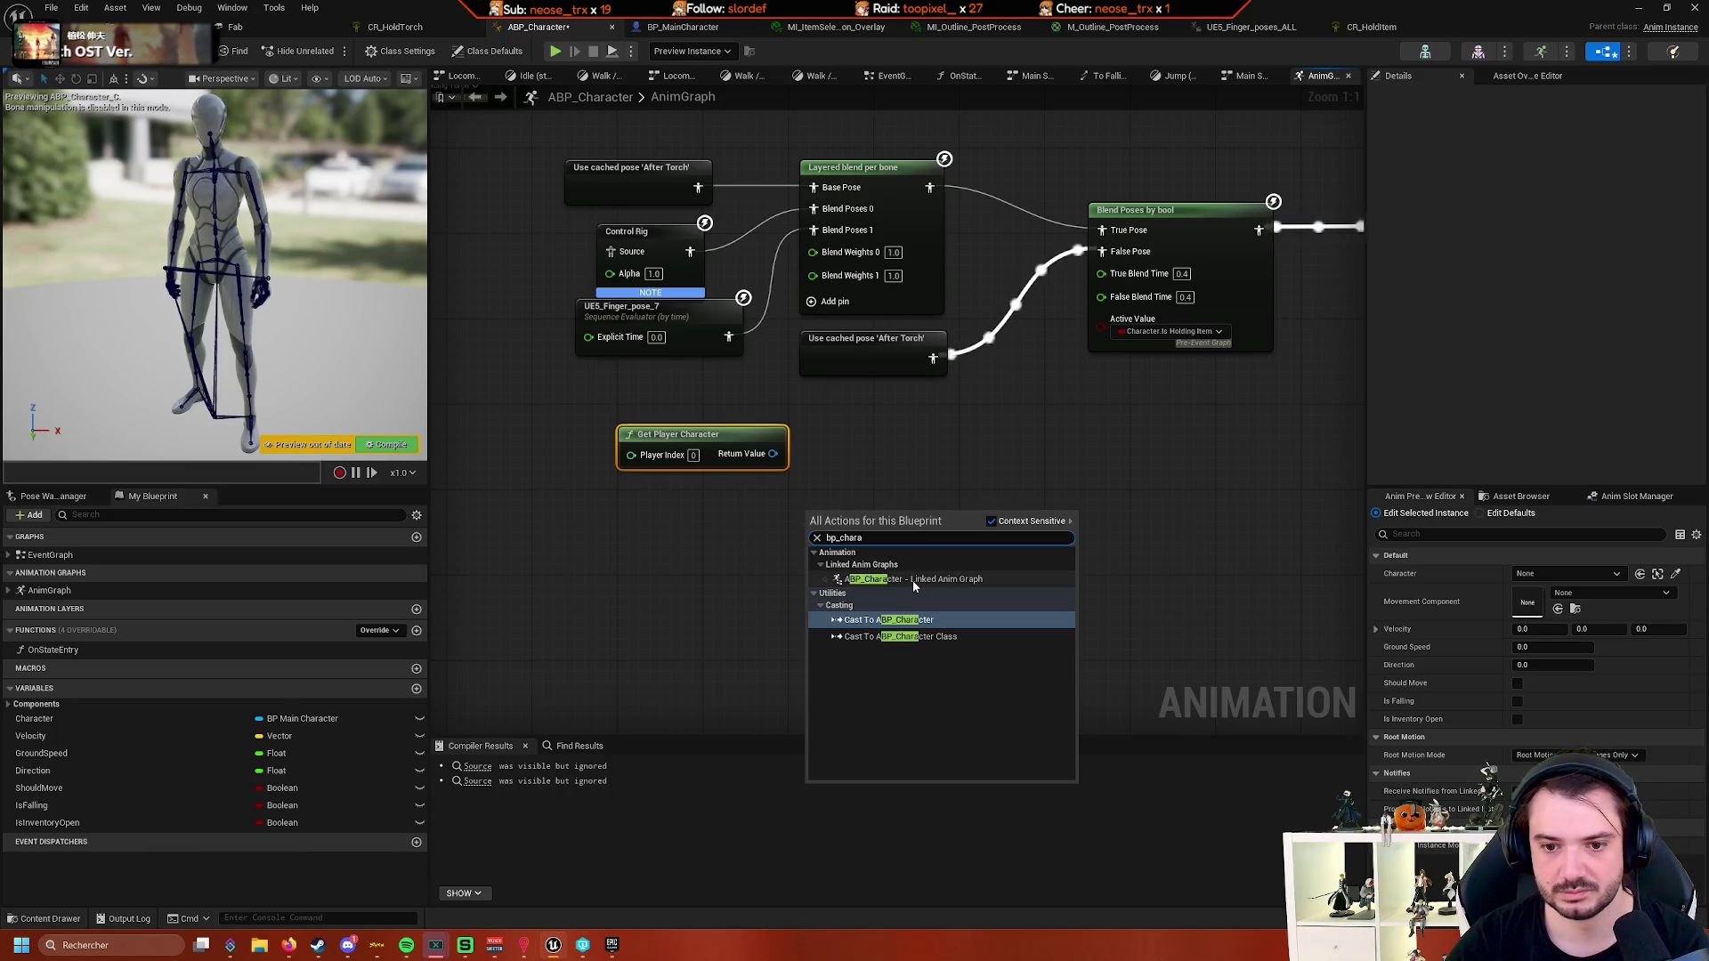
{"action": "left_click", "coordinate": [675, 578]}
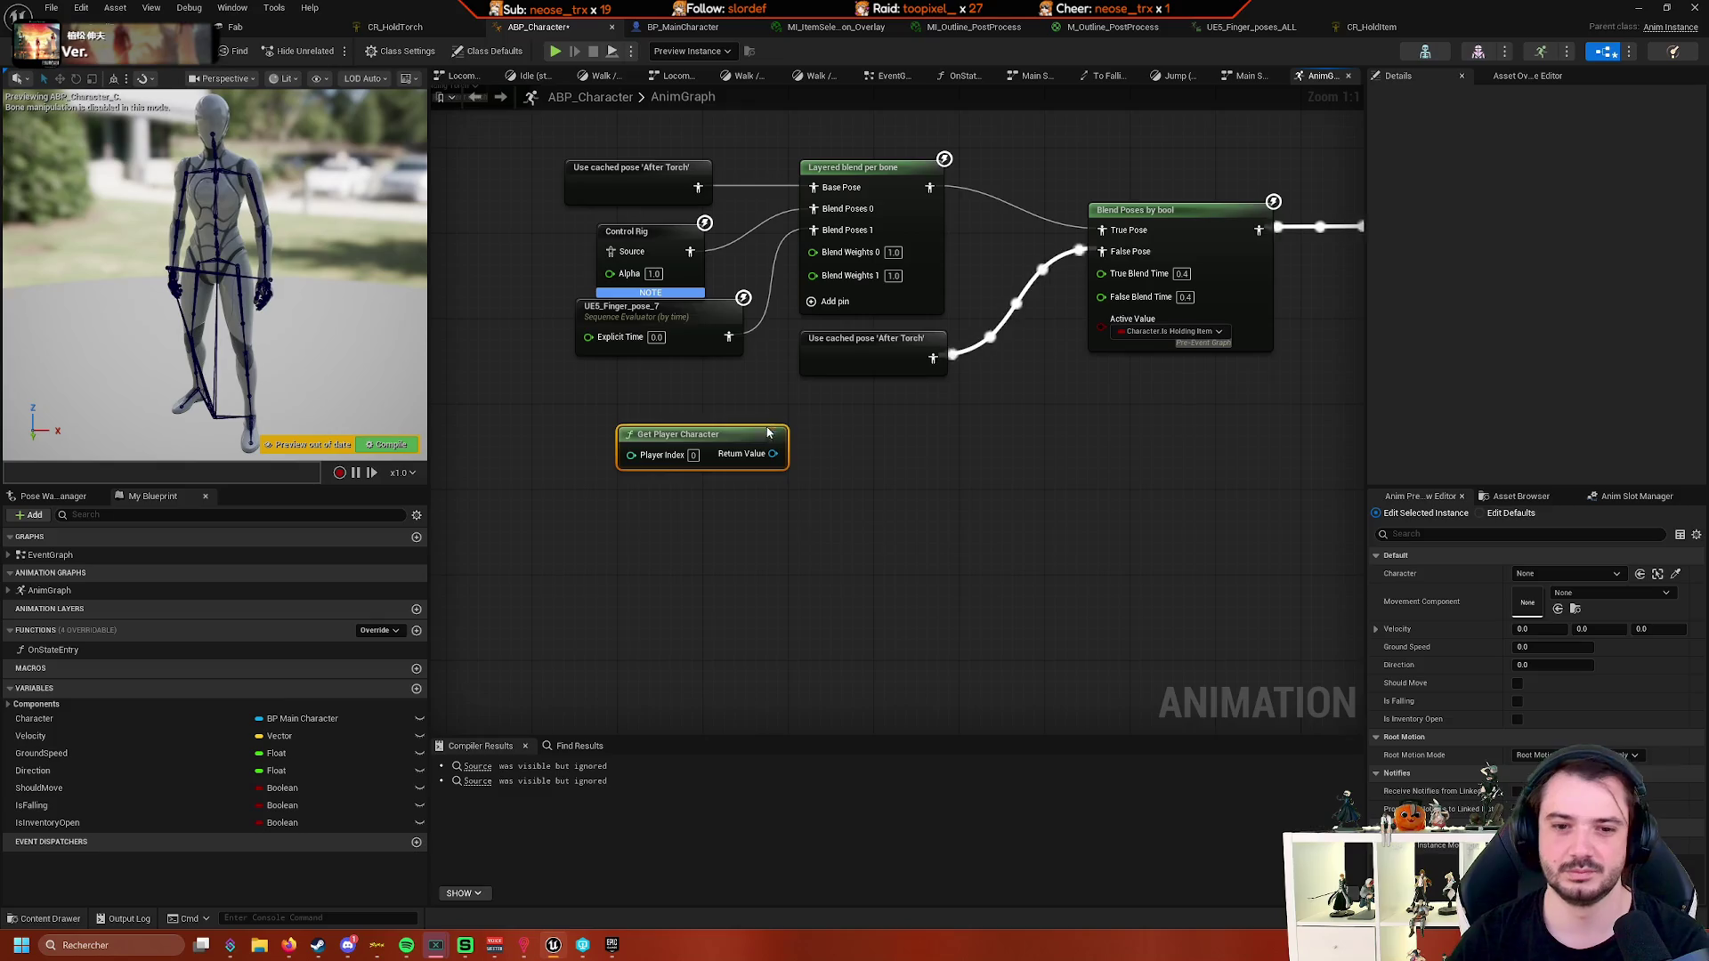
{"action": "left_click_drag", "start_coordinate": [902, 472], "coordinate": [701, 554]}
{"action": "key", "text": "Delete"}
{"action": "left_click_drag", "start_coordinate": [809, 552], "coordinate": [819, 565]}
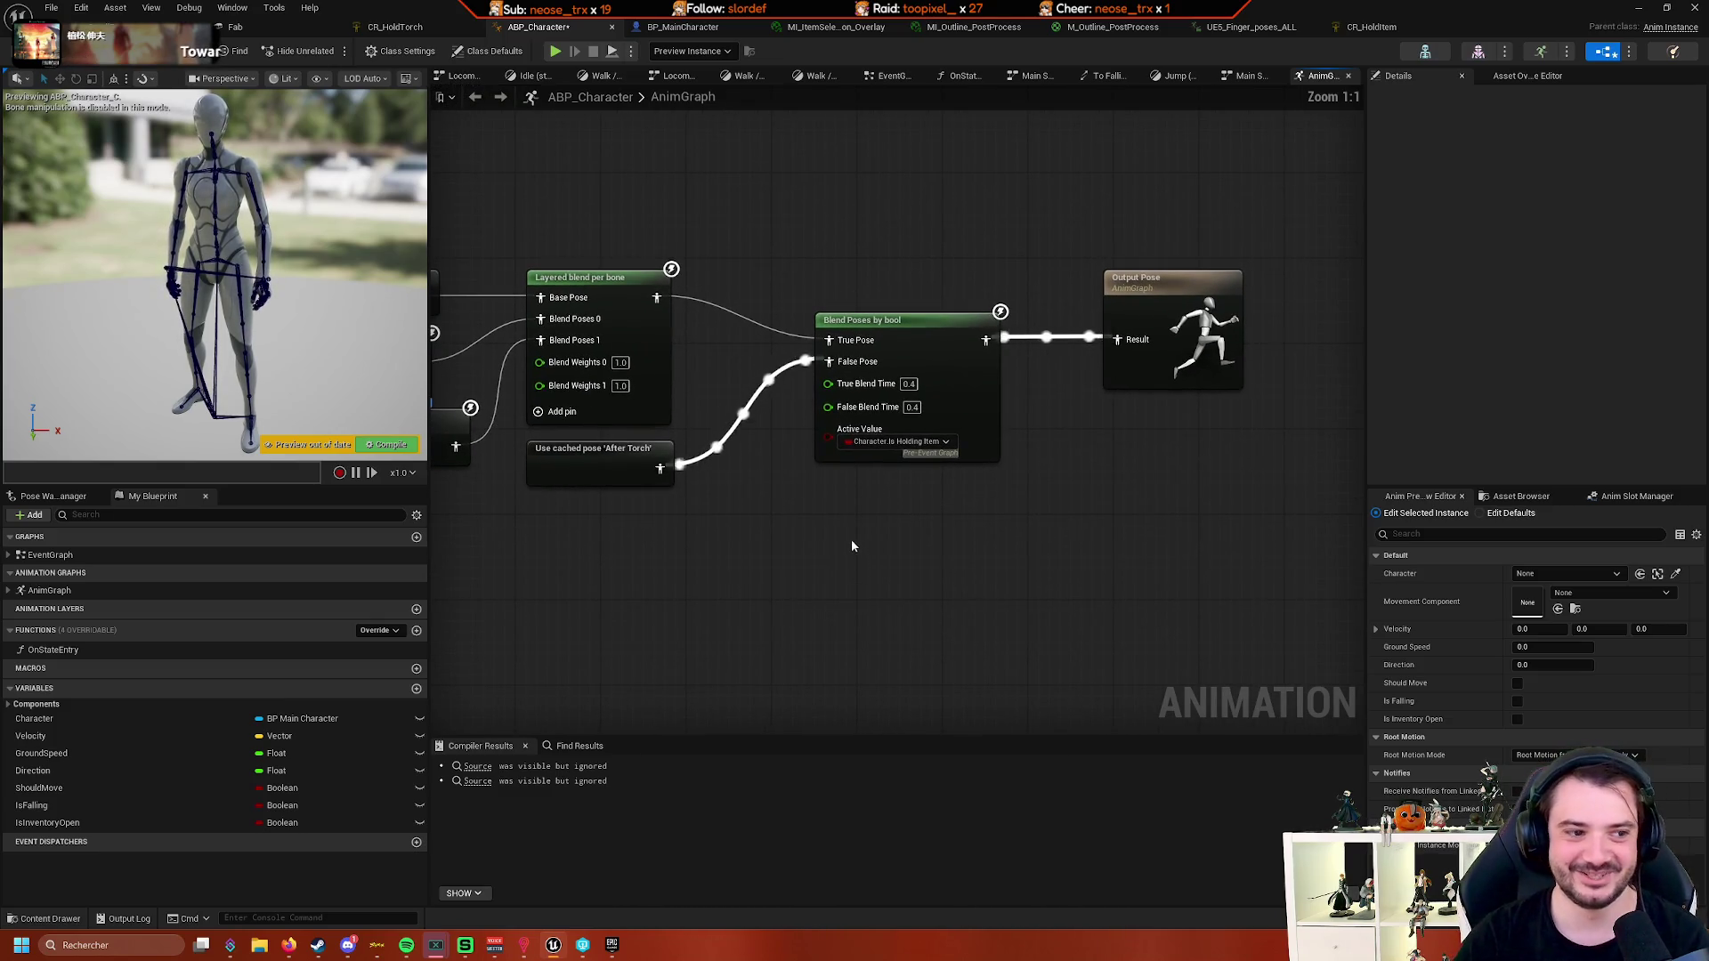
- Mark the Blend Poses by bool Active Value pin as Dynamic Value
{"action": "right_click", "coordinate": [851, 540]}
{"action": "left_click", "coordinate": [913, 445]}
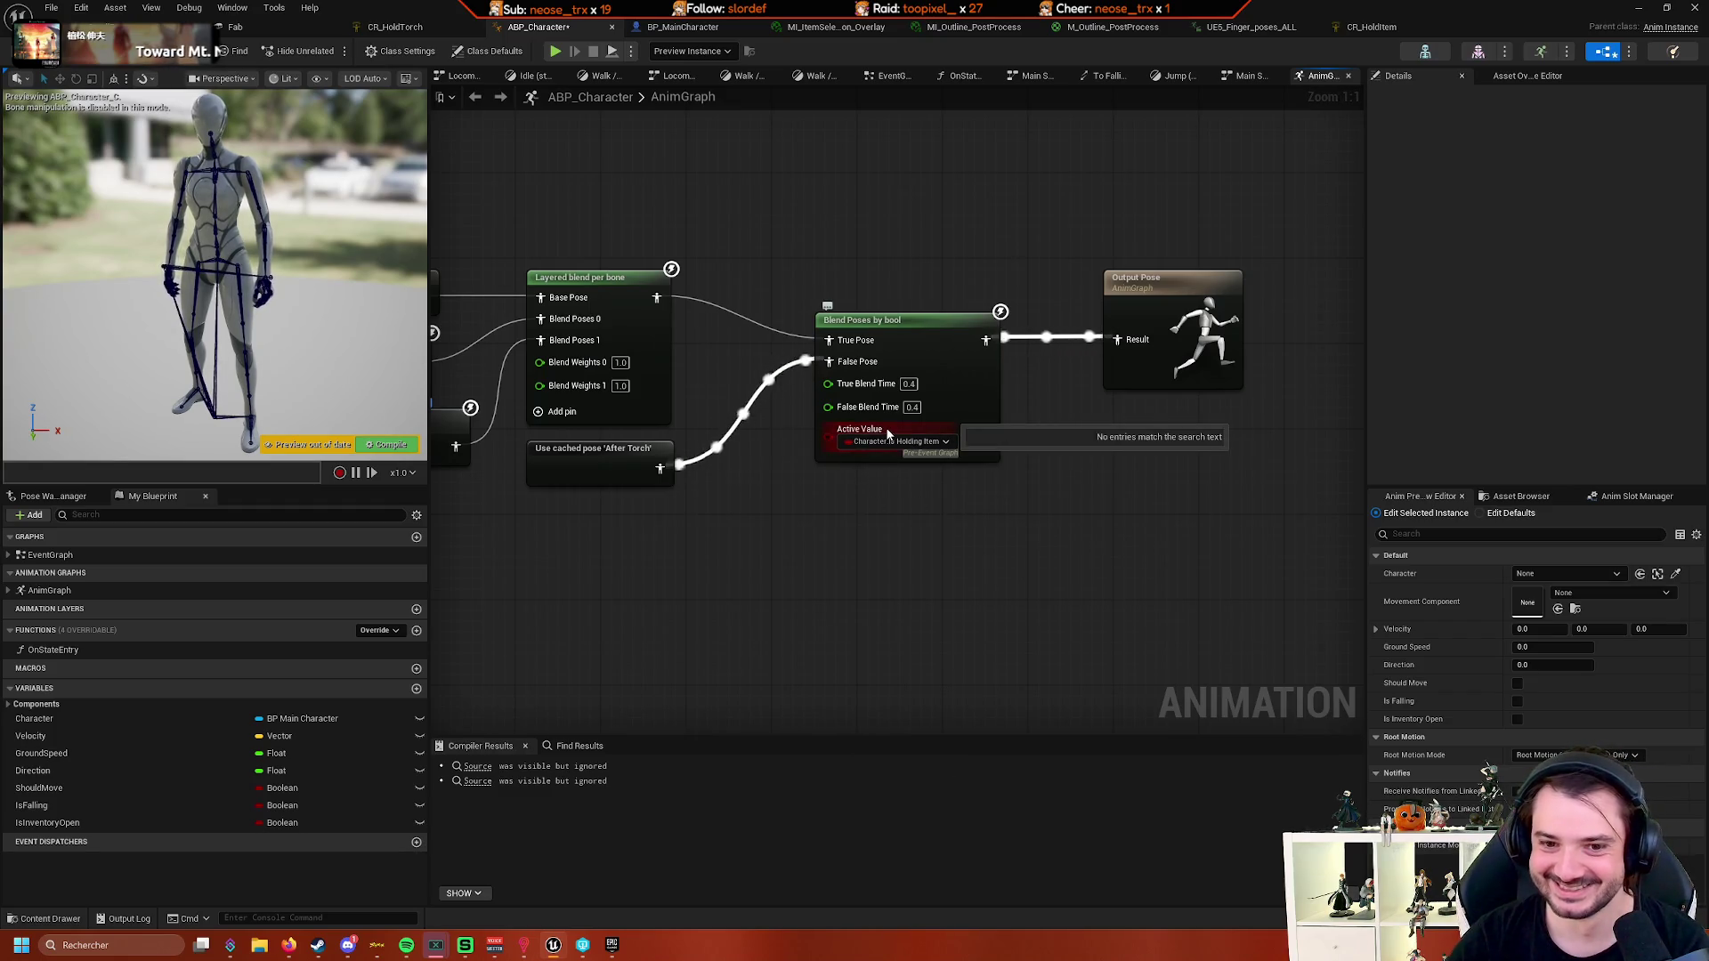
{"action": "left_click", "coordinate": [913, 443]}
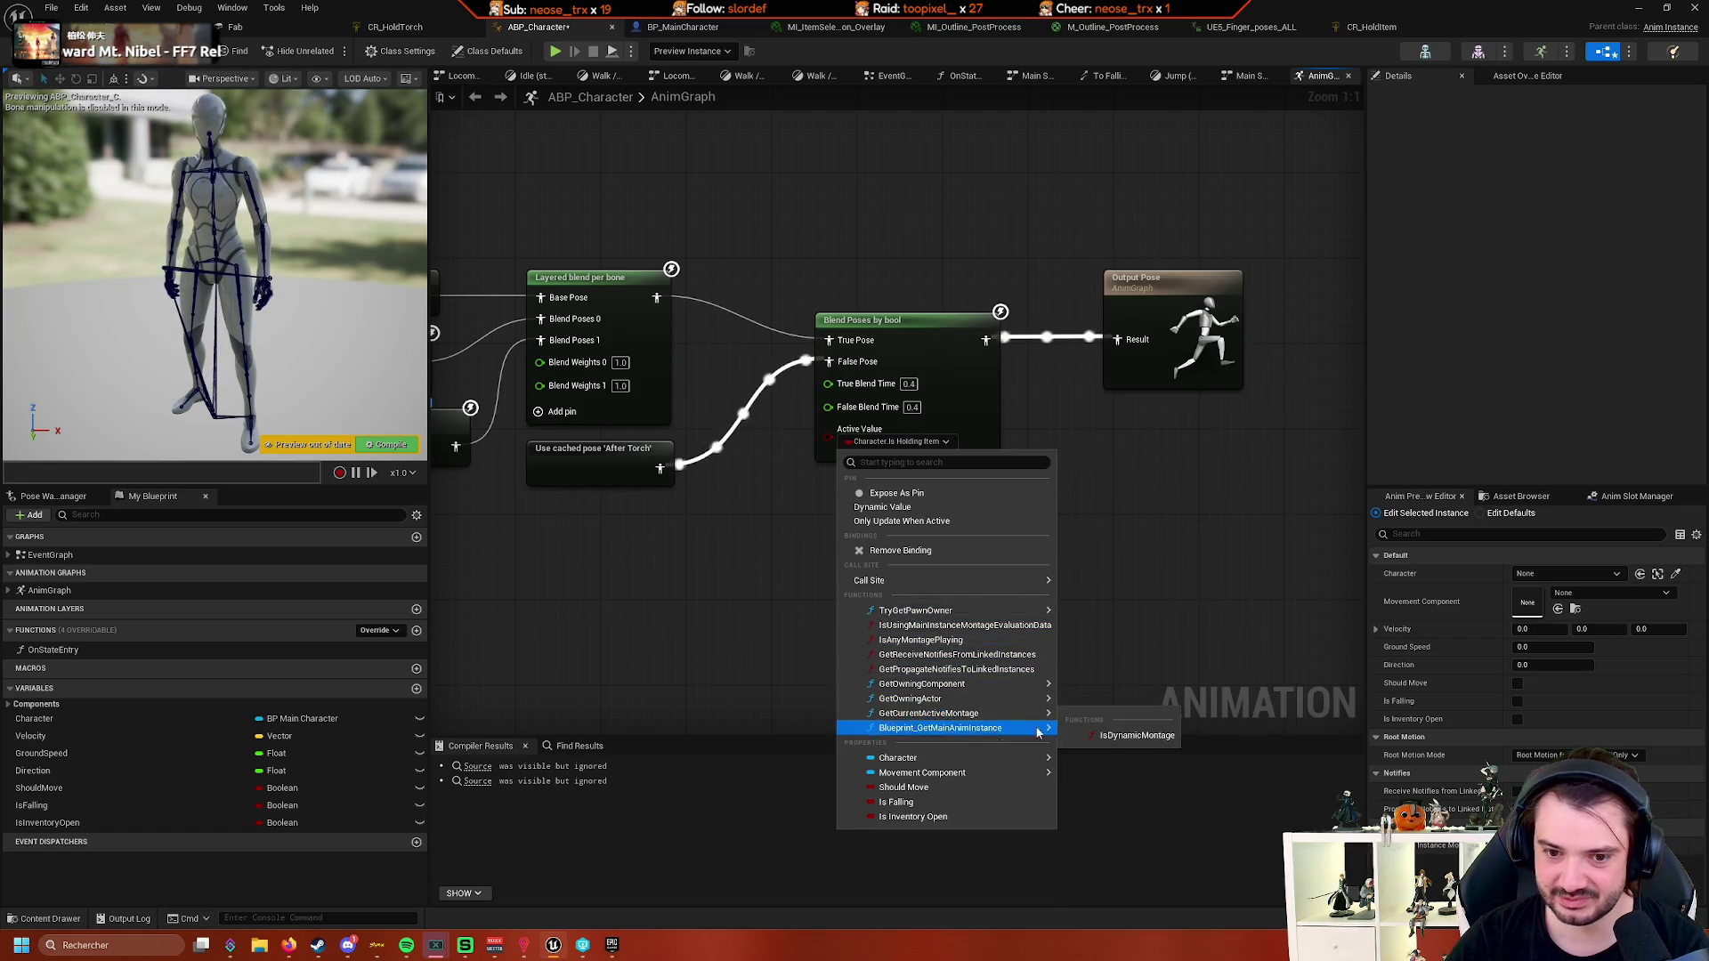
{"action": "mouse_move", "coordinate": [957, 737]}
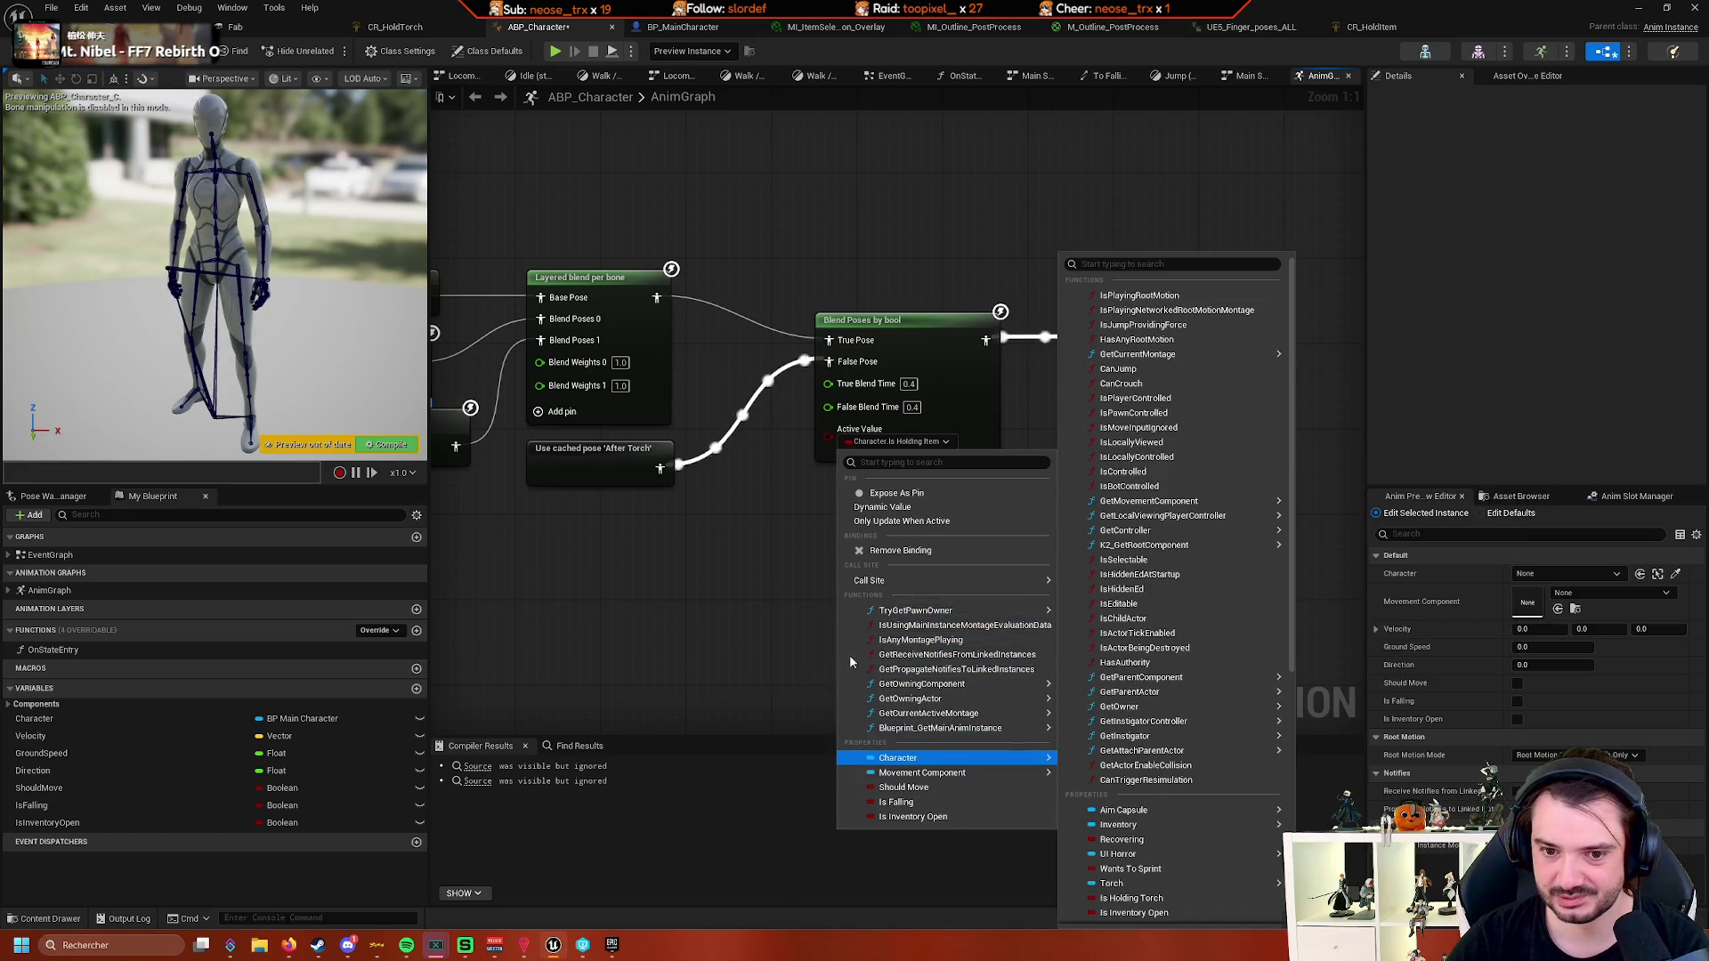
{"action": "mouse_move", "coordinate": [907, 698]}
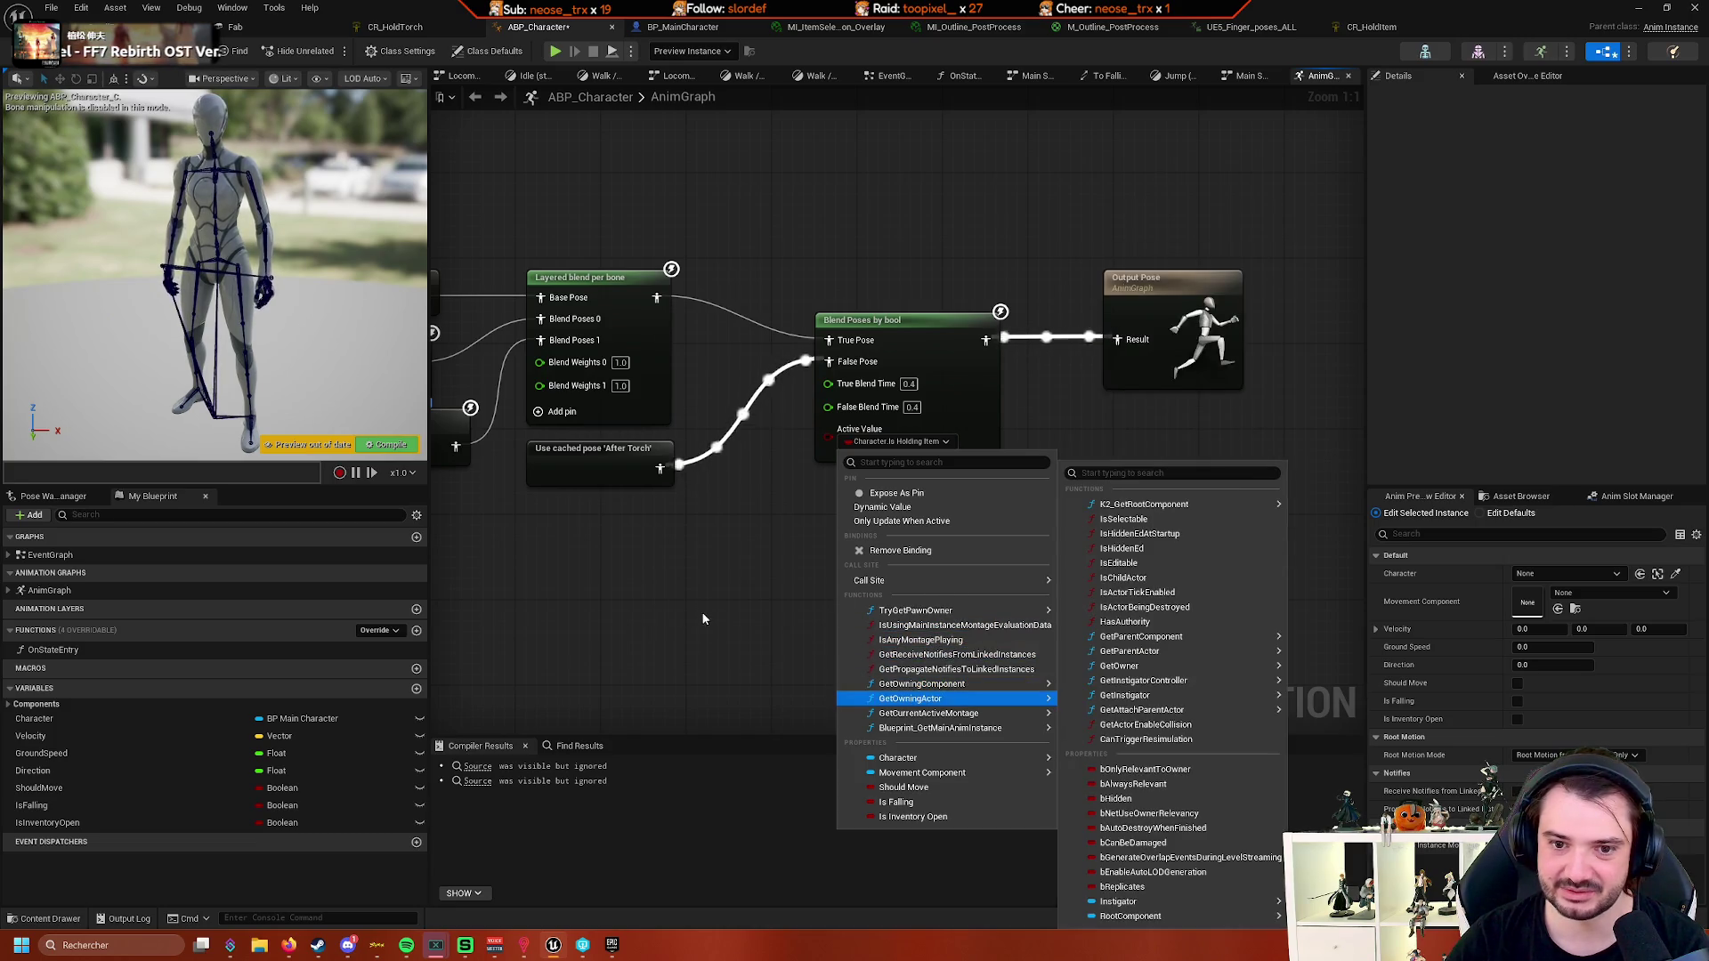
{"action": "left_click", "coordinate": [918, 510]}
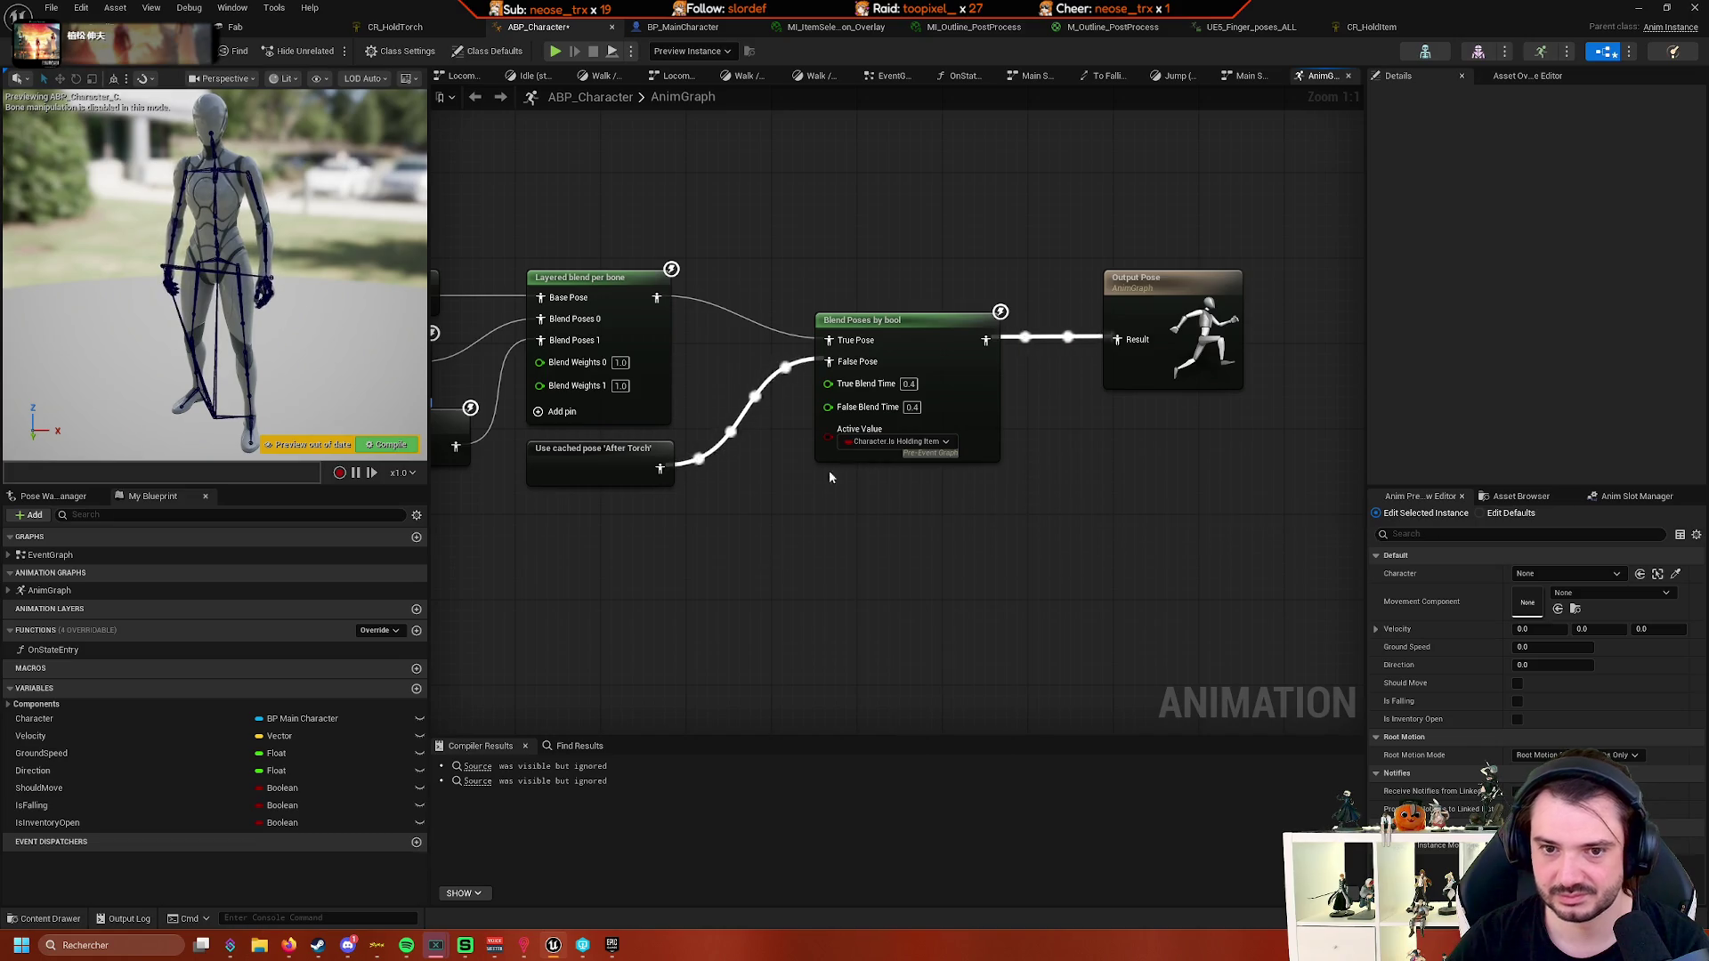
{"action": "left_click", "coordinate": [929, 333]}
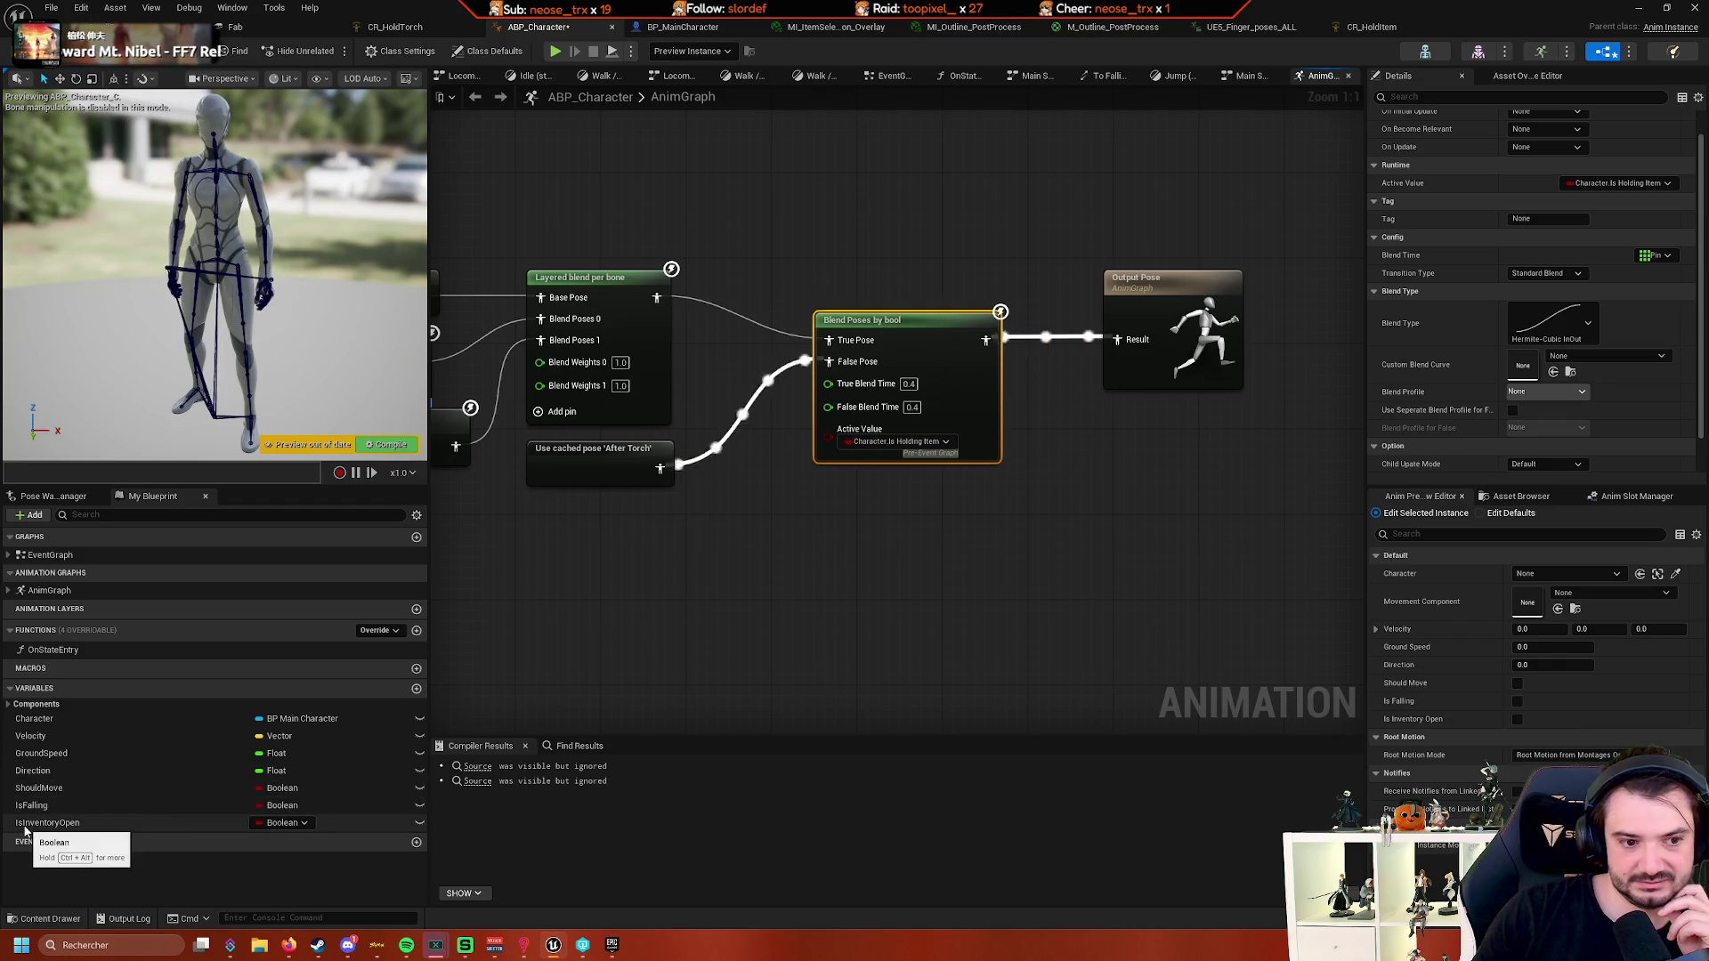
- Add an IsInventoryOpen getter, delete it again, and return to BP_MainCharacter's EventGraph
{"action": "mouse_move", "coordinate": [49, 822]}
{"action": "left_mouse_down"}
{"action": "mouse_move", "coordinate": [125, 821]}
{"action": "mouse_move", "coordinate": [635, 630]}
{"action": "mouse_move", "coordinate": [589, 566]}
{"action": "mouse_move", "coordinate": [548, 677]}
{"action": "left_mouse_up"}
{"action": "left_click", "coordinate": [693, 655]}
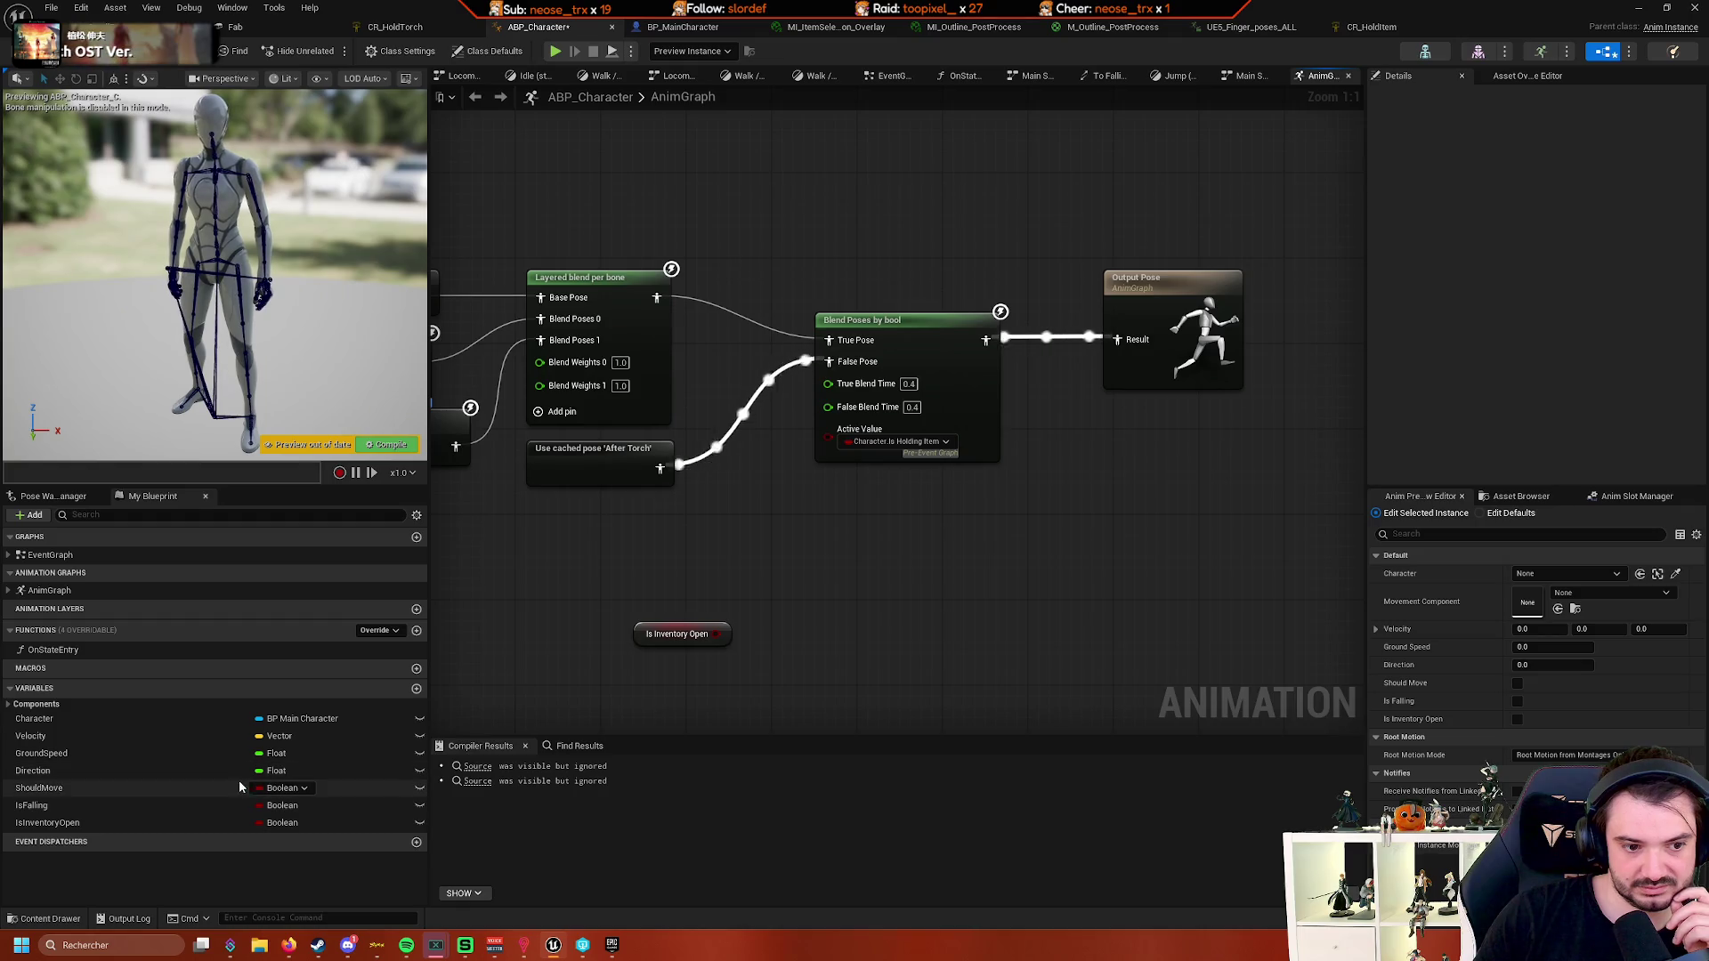
{"action": "left_click", "coordinate": [8, 705]}
{"action": "left_click", "coordinate": [8, 706]}
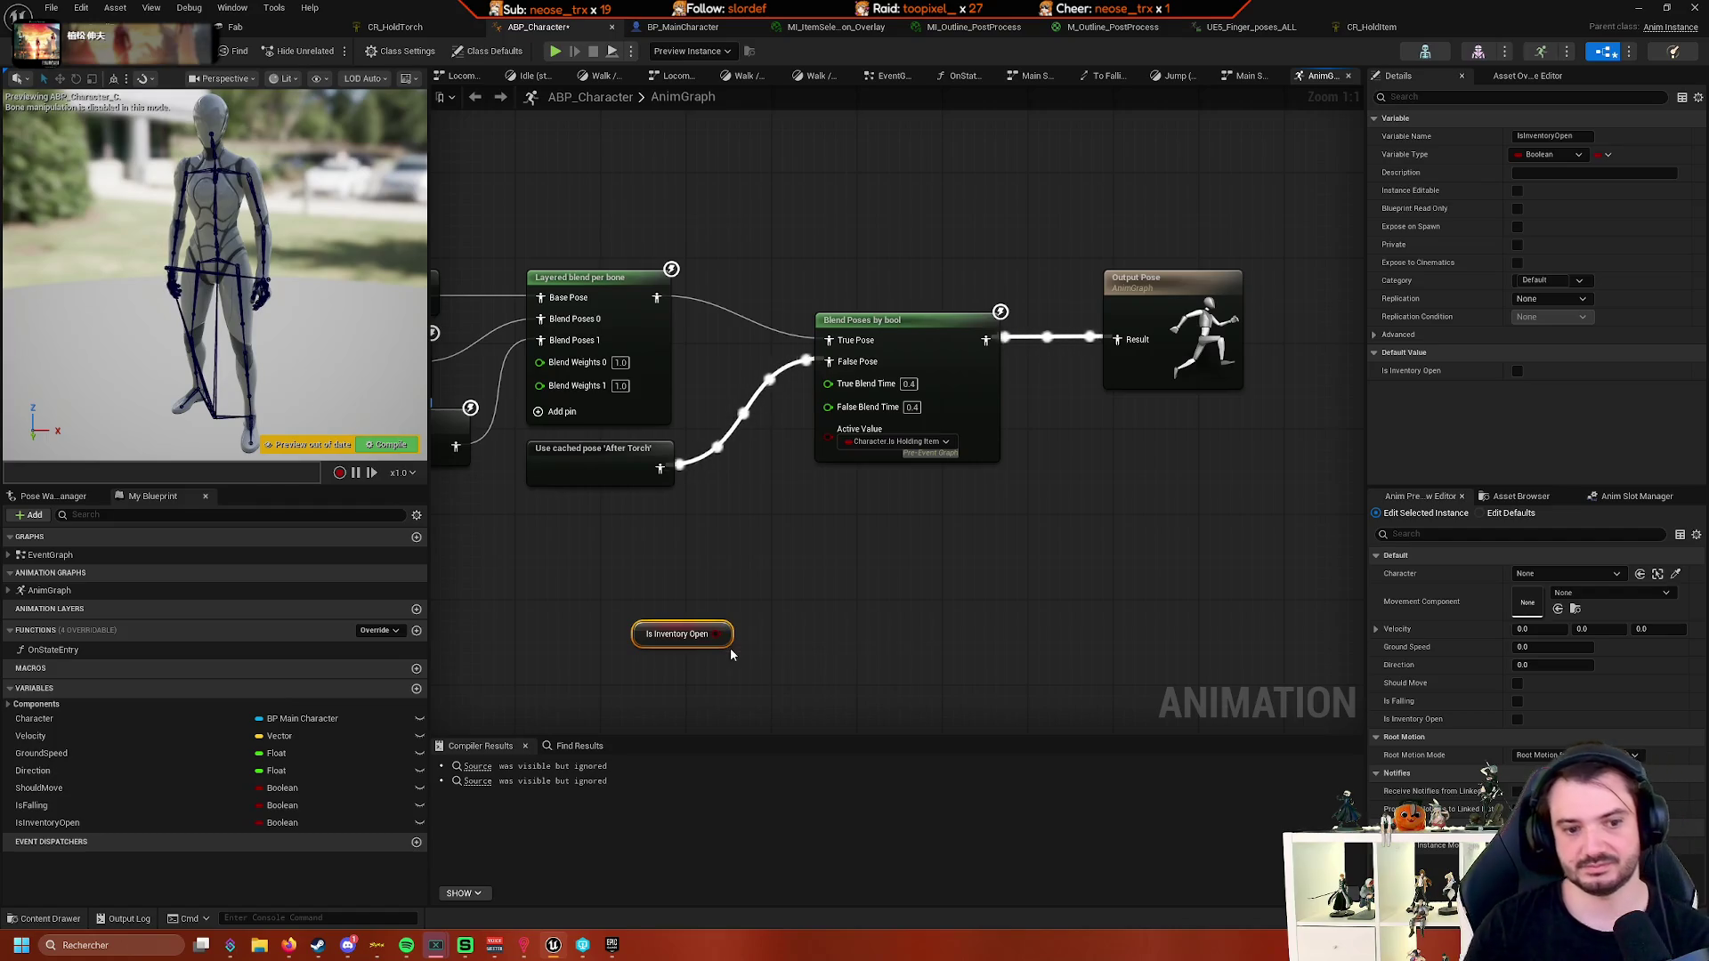
{"action": "left_click_drag", "start_coordinate": [716, 633], "coordinate": [888, 584]}
{"action": "key", "text": "Delete"}
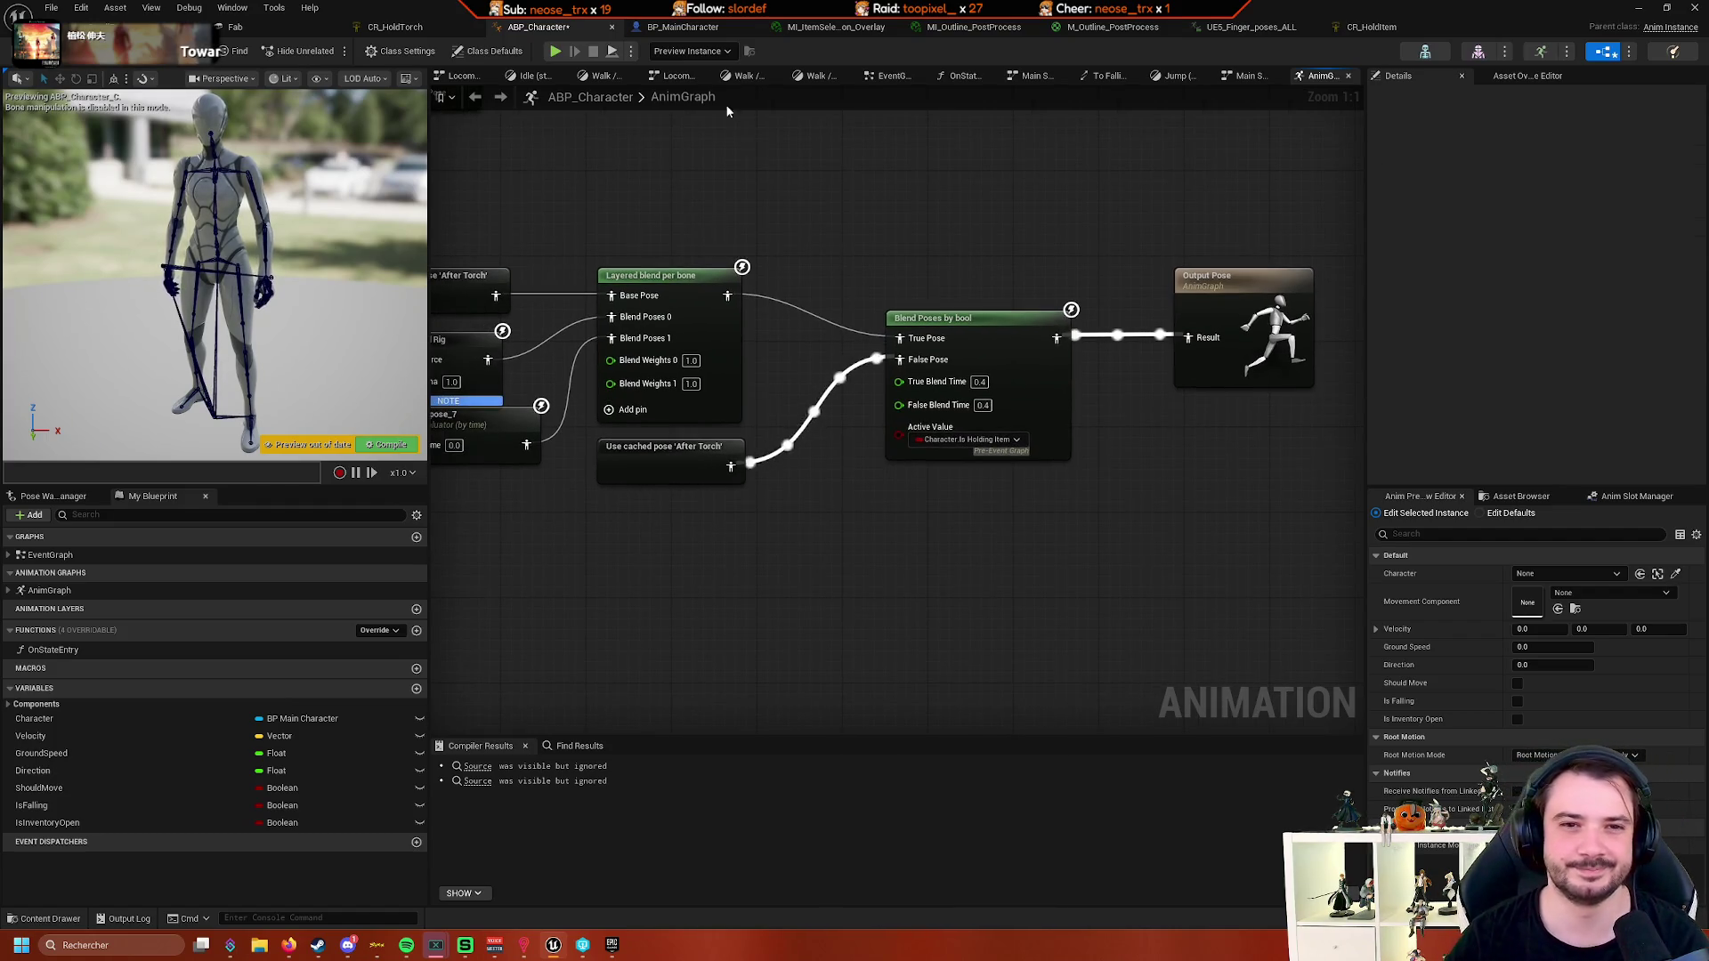
{"action": "left_click", "coordinate": [675, 27]}
{"action": "scroll", "coordinate": [609, 251], "scroll_direction": "down", "scroll_amount": 1}
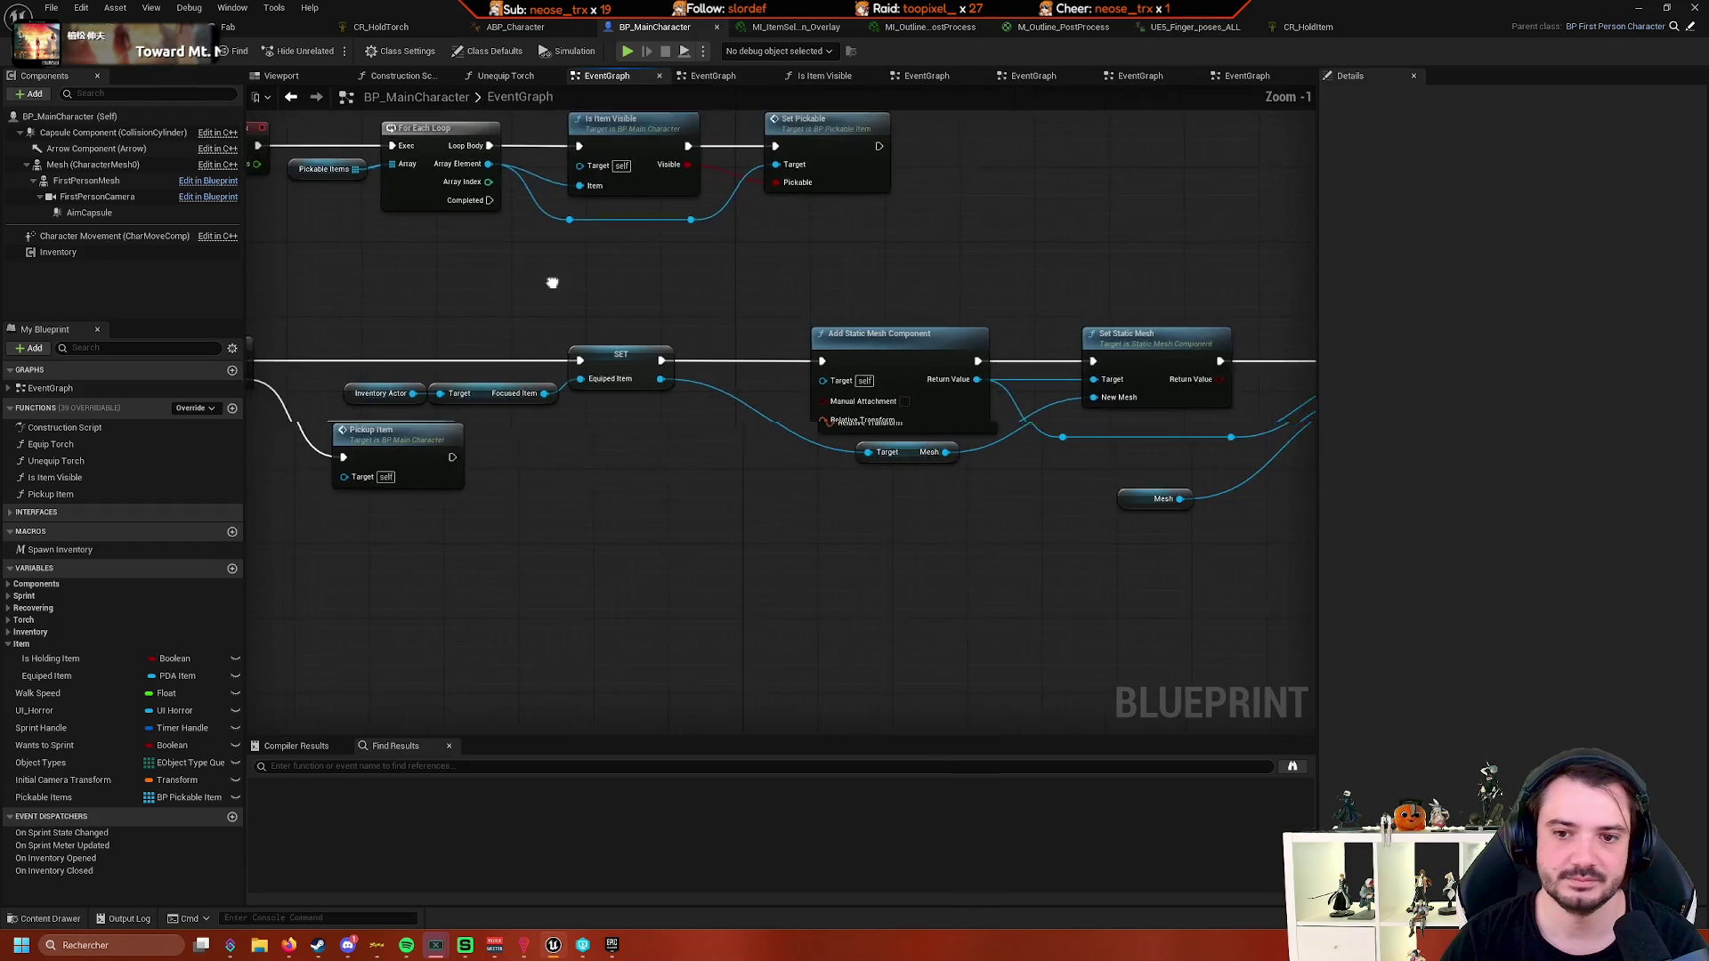
{"action": "scroll", "coordinate": [845, 327], "scroll_direction": "down", "scroll_amount": 2}
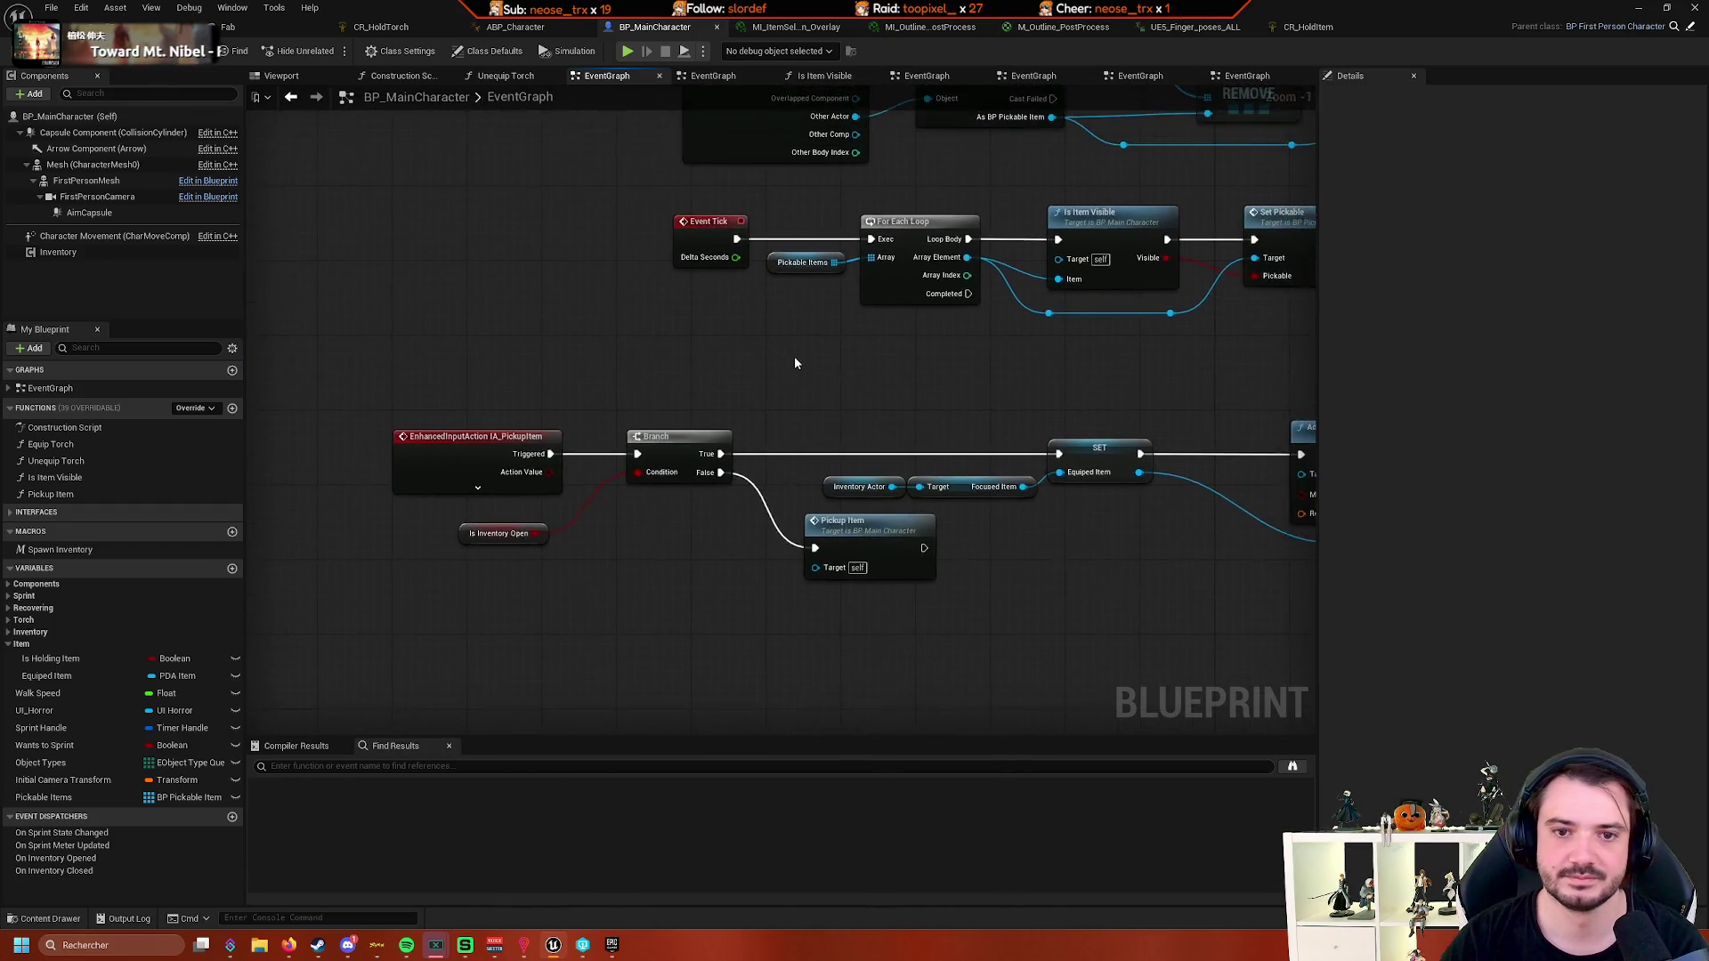
{"action": "scroll", "coordinate": [497, 434], "scroll_direction": "up", "scroll_amount": 1}
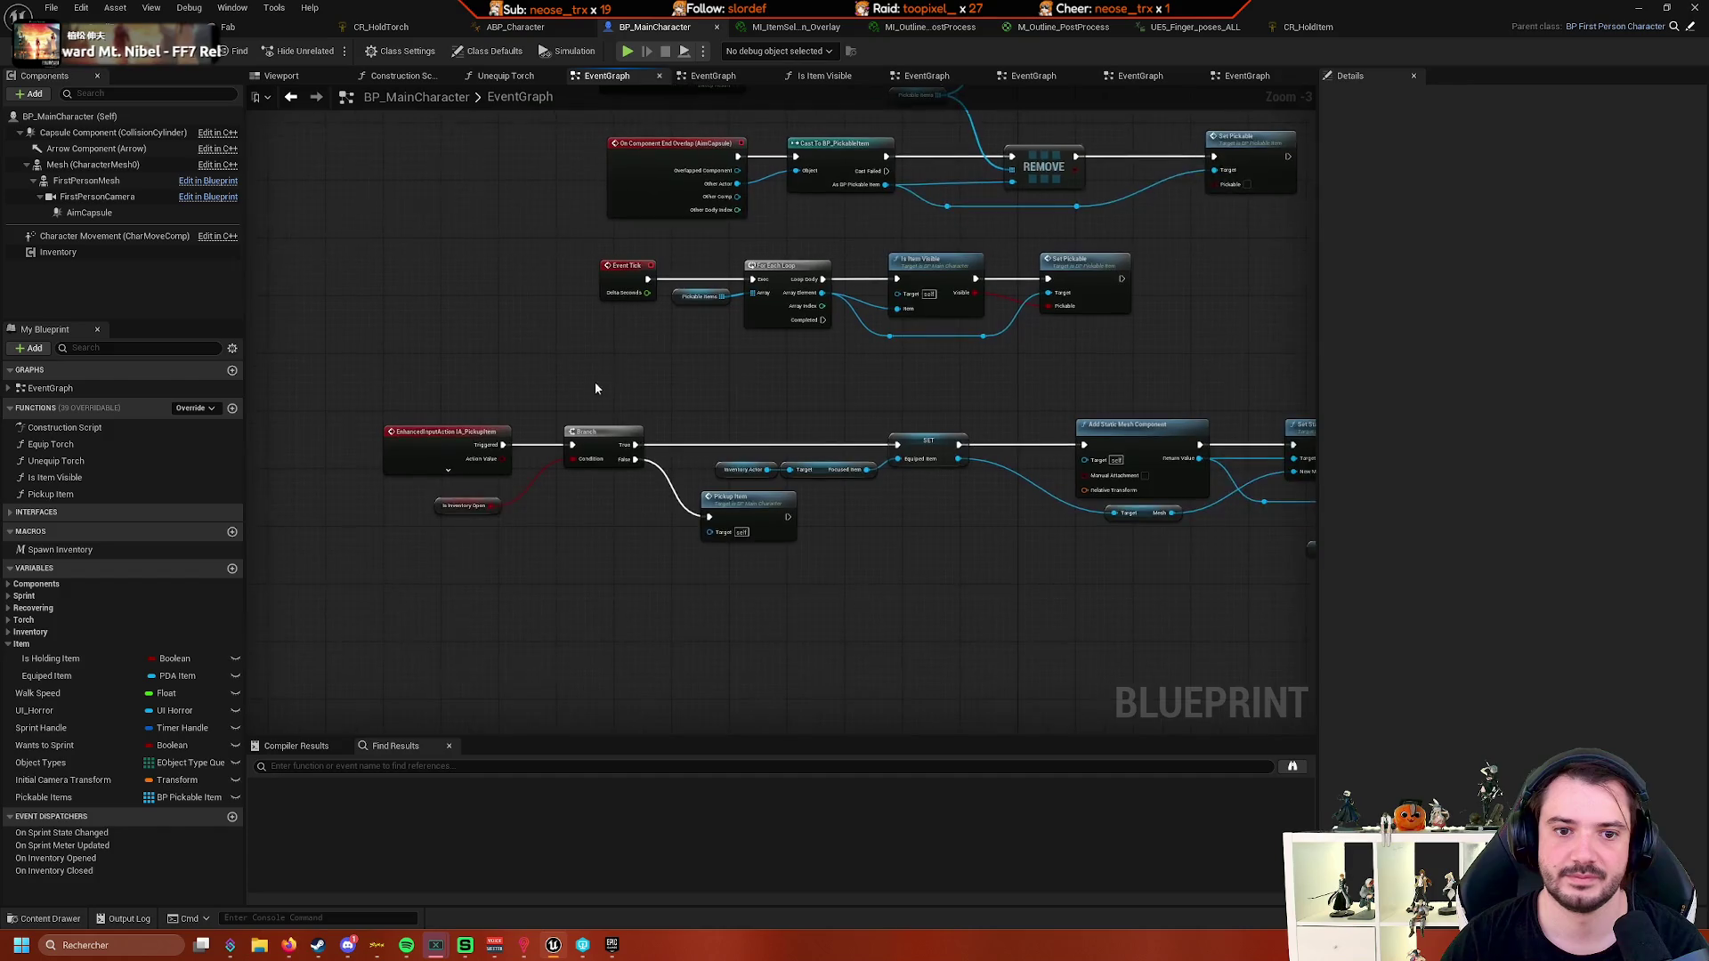
{"action": "left_click", "coordinate": [66, 660]}
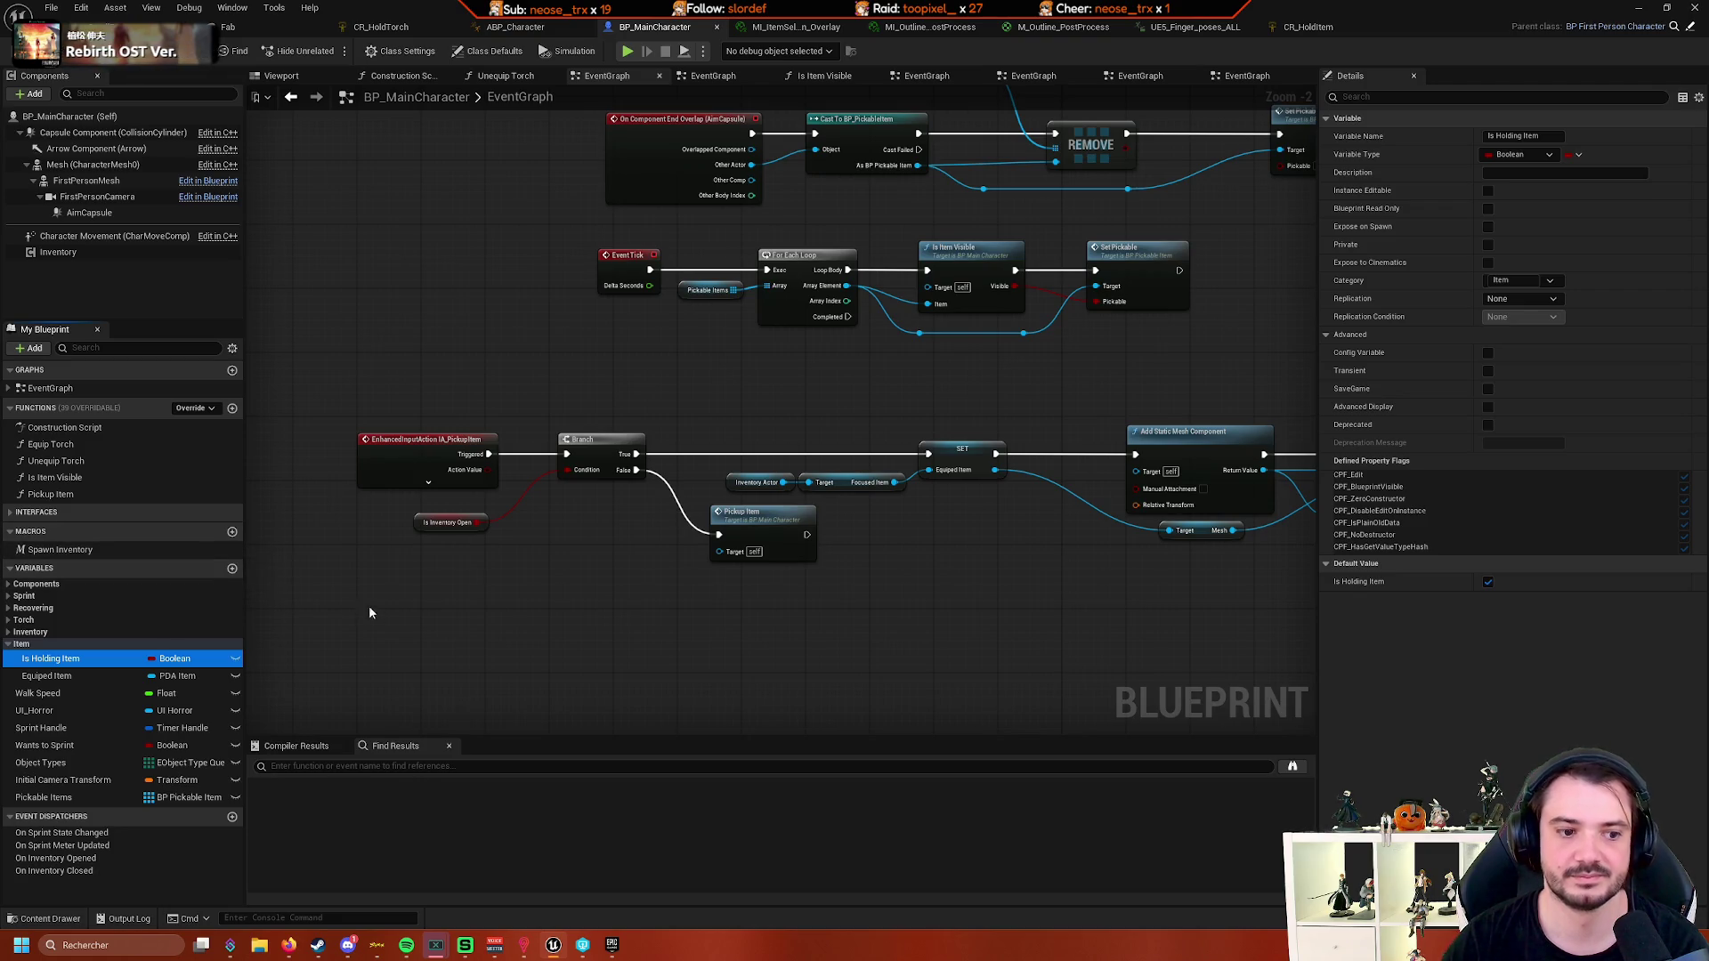
{"action": "left_click_drag", "start_coordinate": [387, 602], "coordinate": [416, 608]}
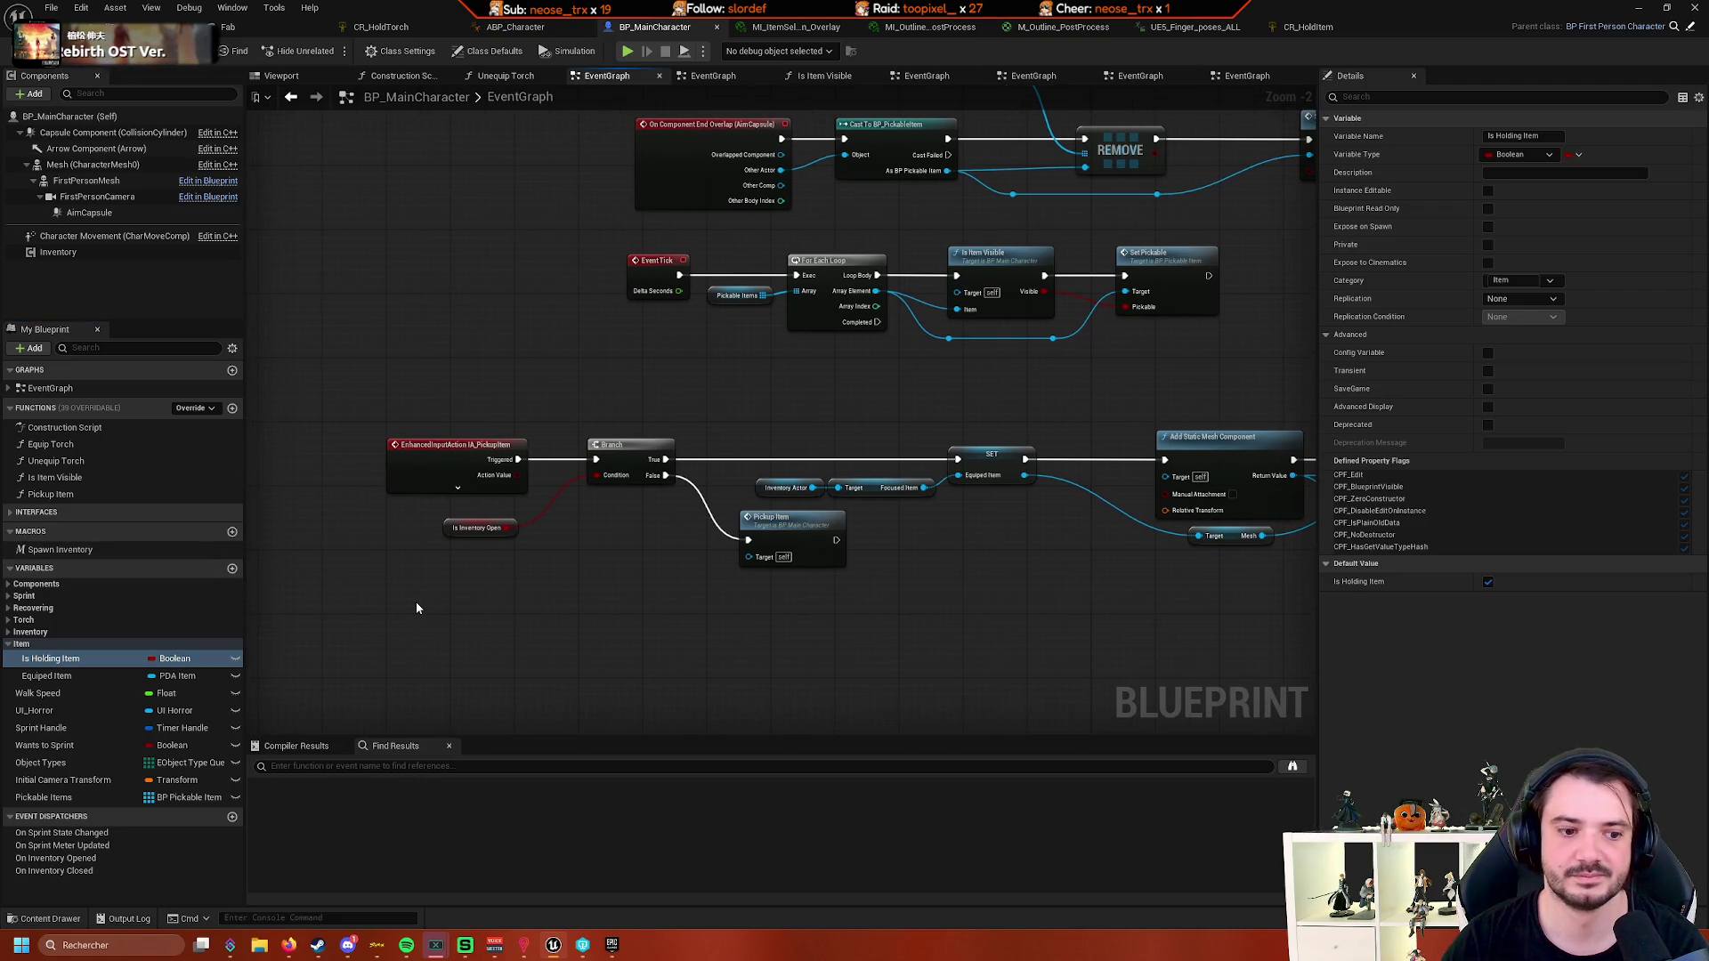
{"action": "left_click", "coordinate": [108, 678]}
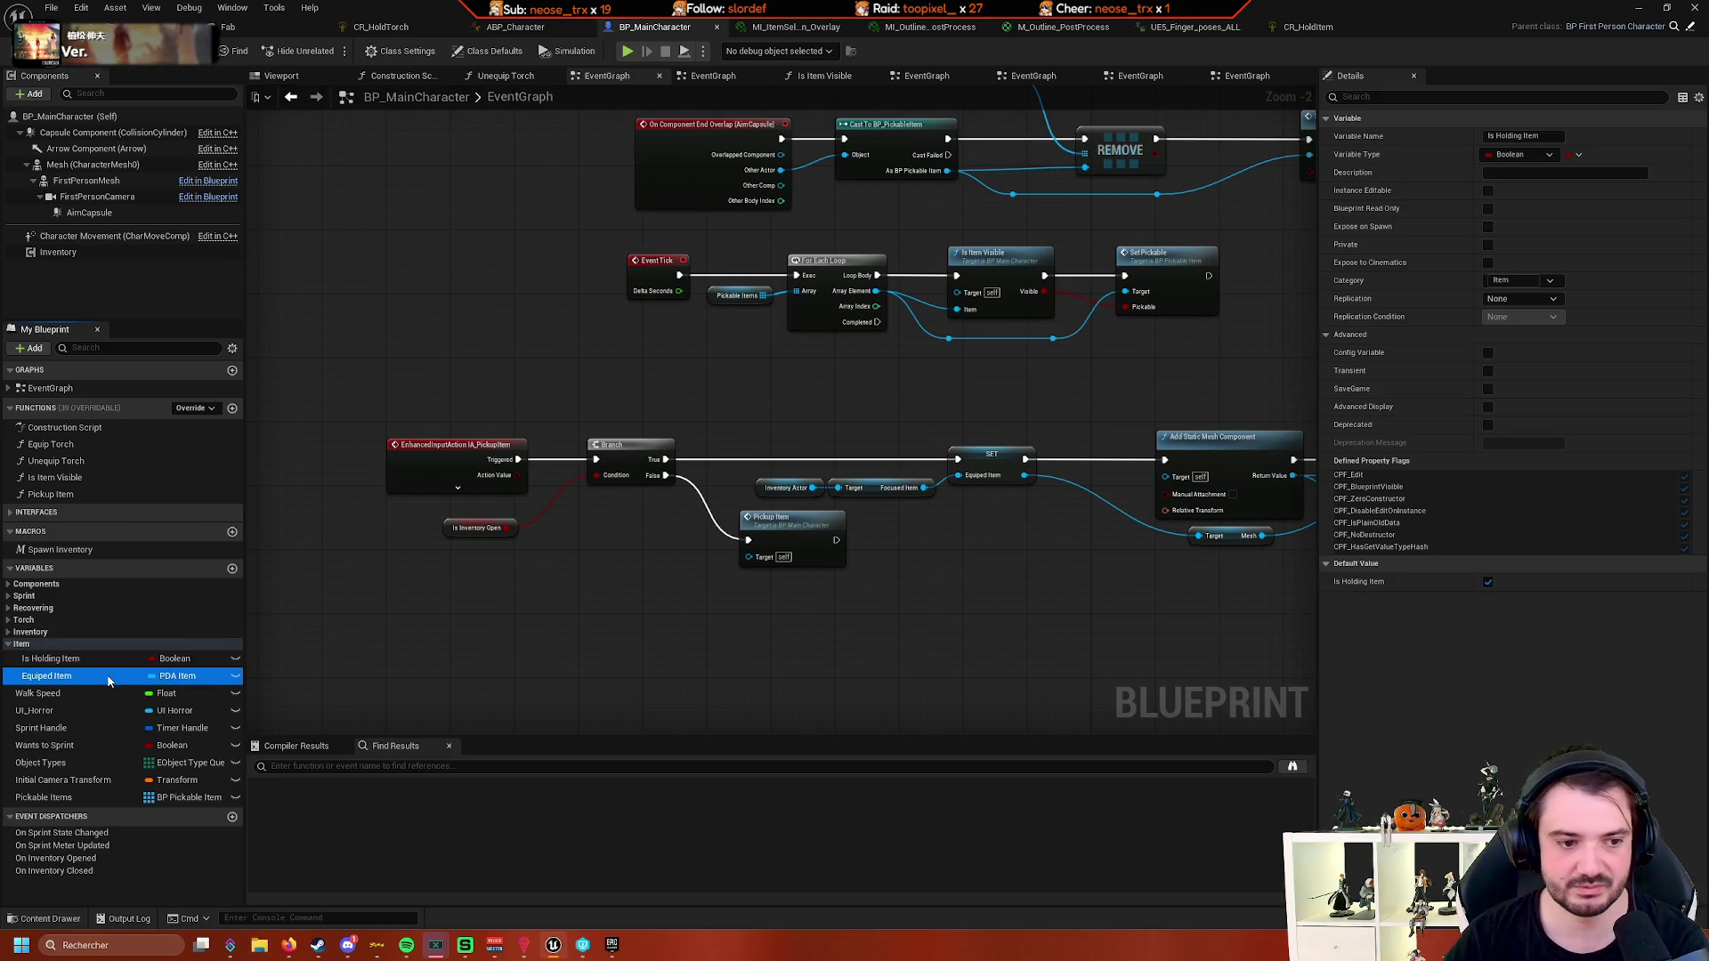
- Delete the in-use Is Holding Item variable and add a new function named Is Holding Item
{"action": "left_click", "coordinate": [89, 660]}
{"action": "key", "text": "Delete"}
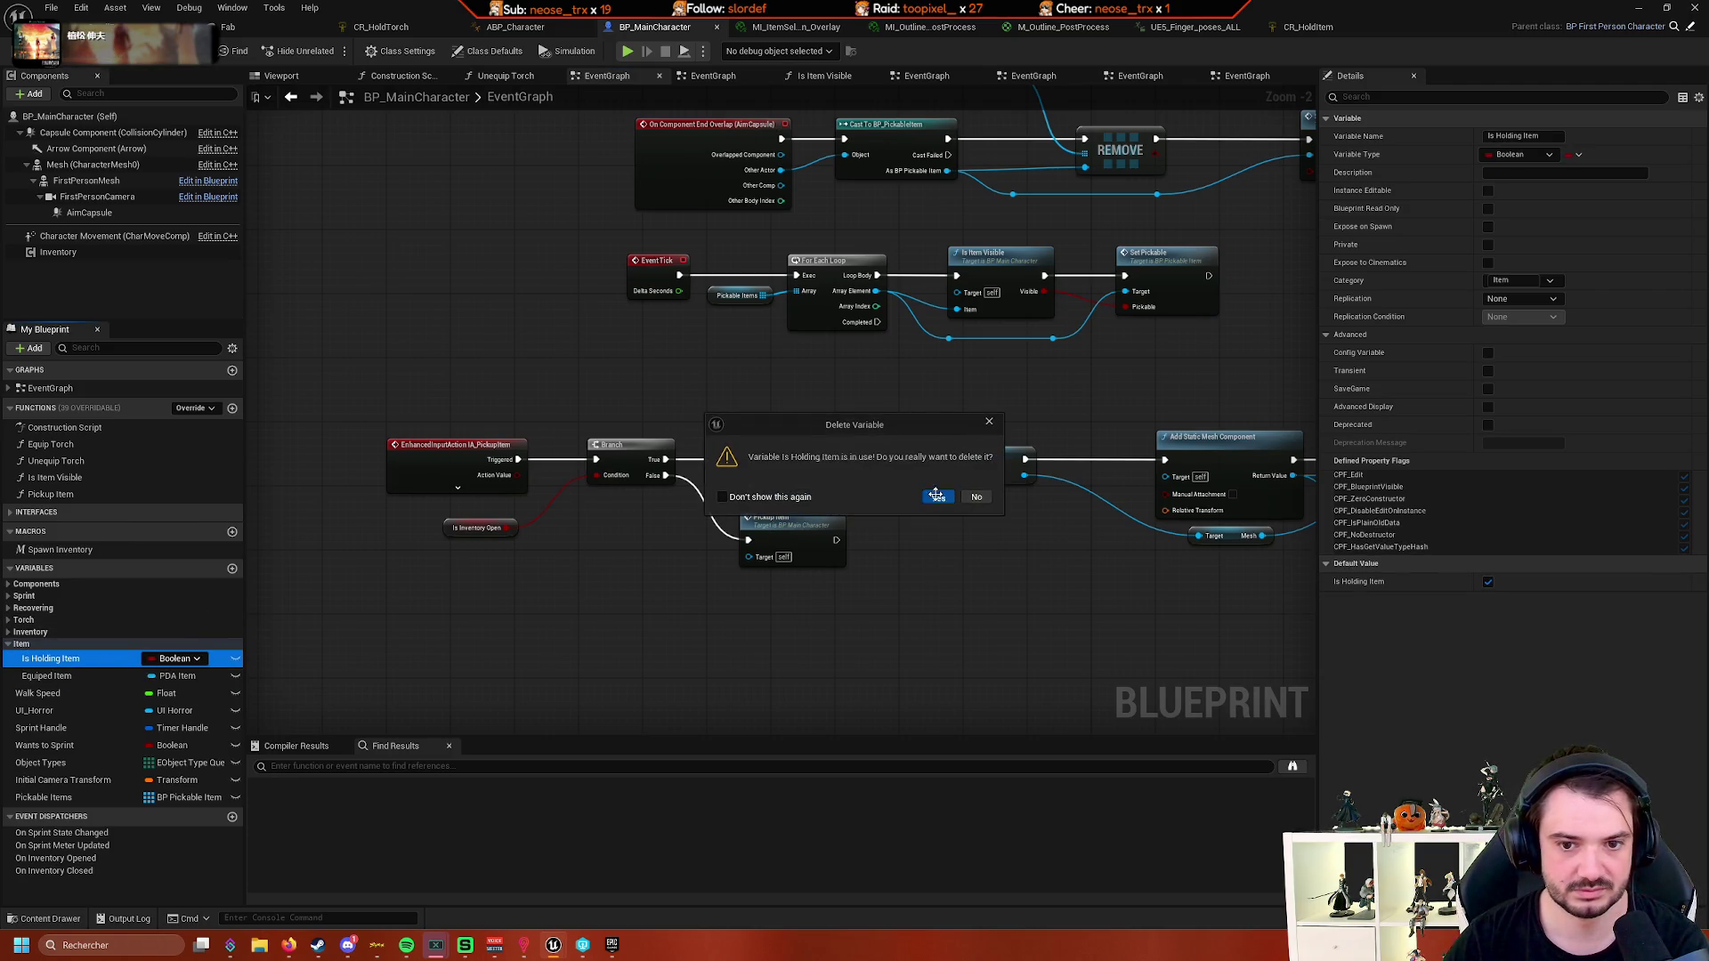
{"action": "left_click", "coordinate": [937, 495]}
{"action": "left_click", "coordinate": [233, 407]}
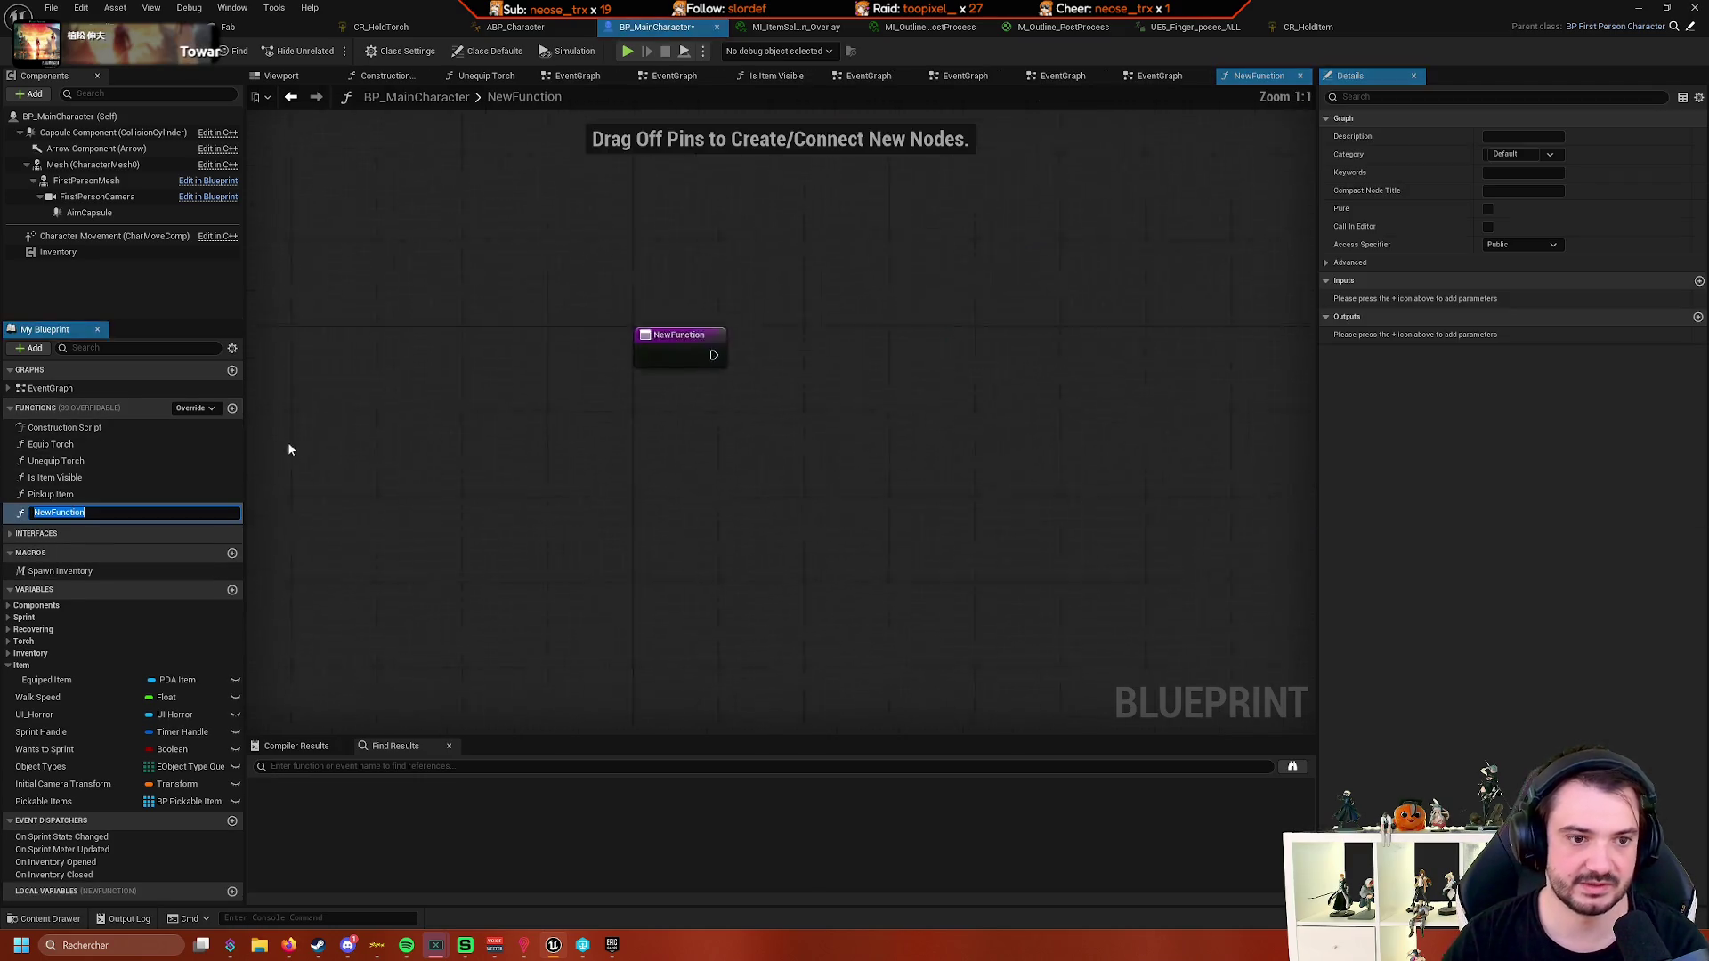
{"action": "type", "text": "Is"}
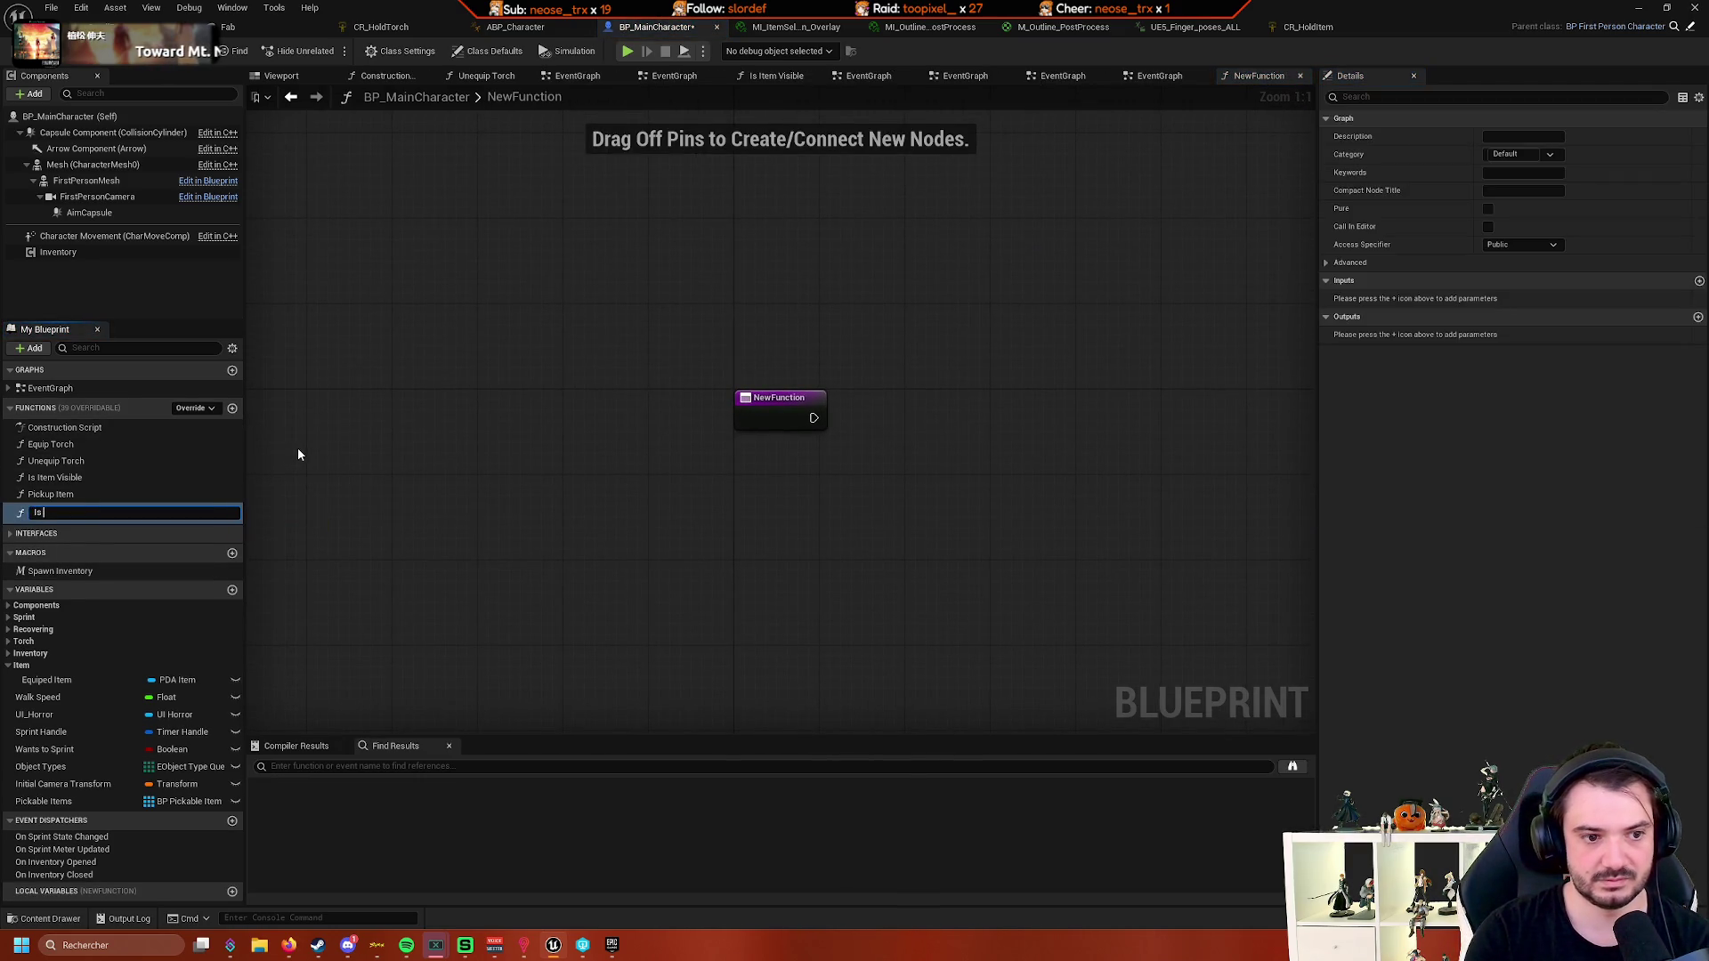
{"action": "type", "text": " Holding "}
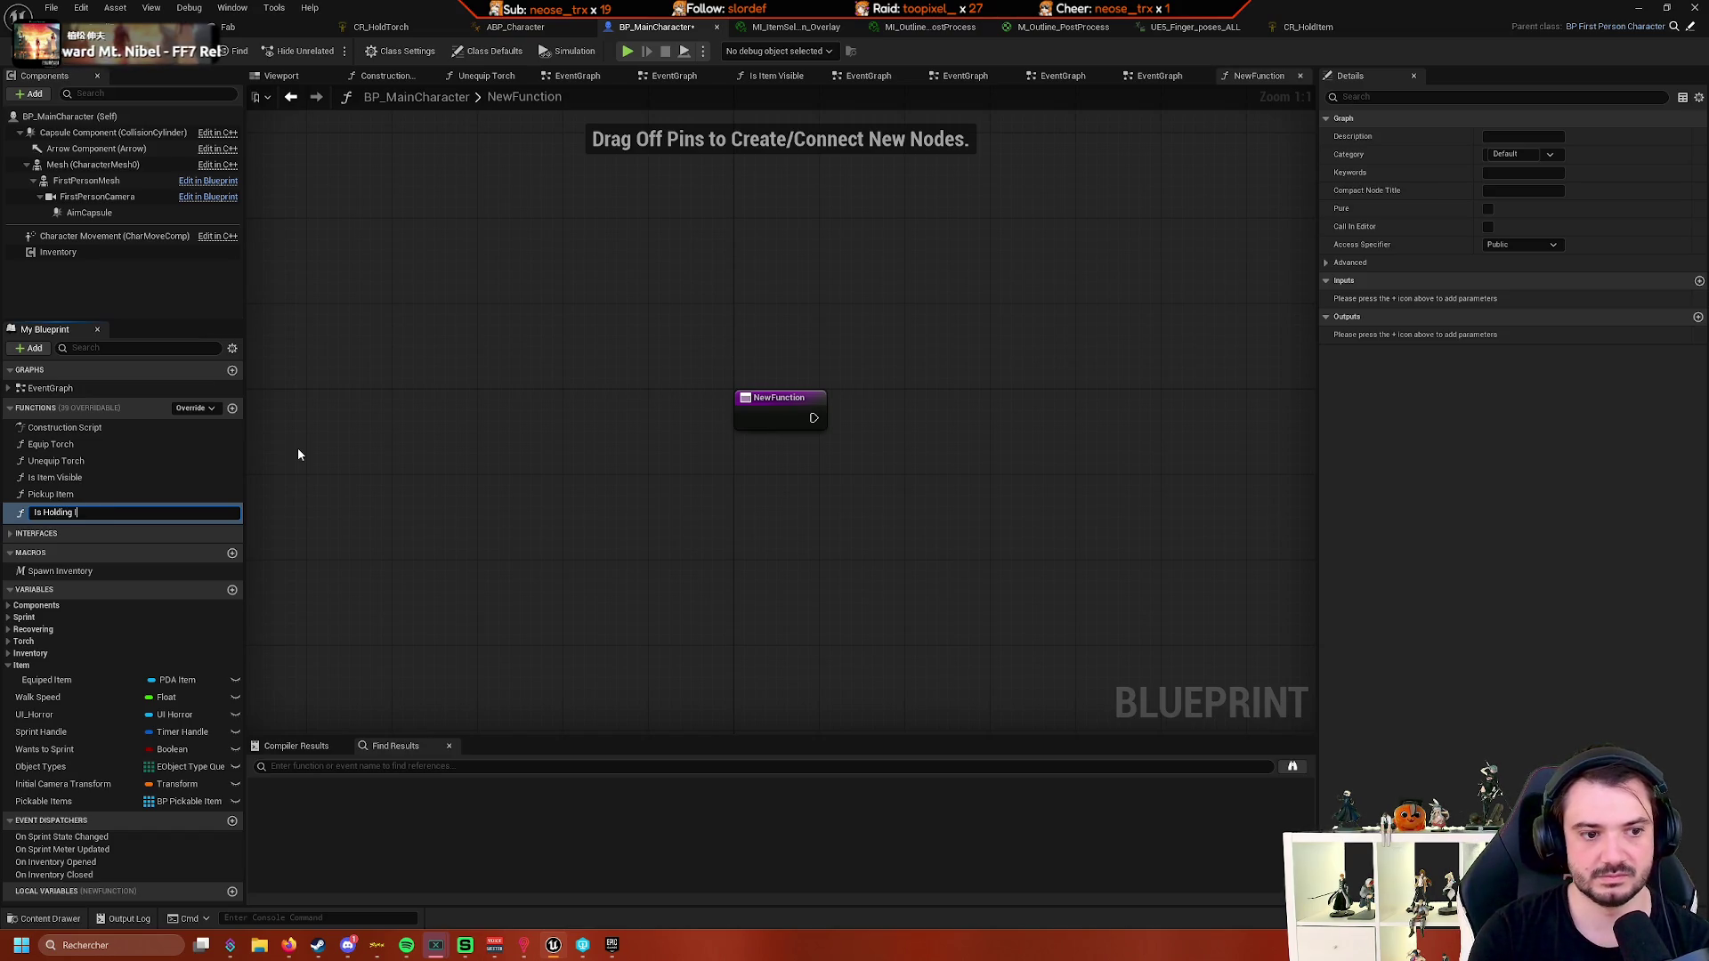
{"action": "type", "text": "itemtem"}
{"action": "key", "text": "Return"}
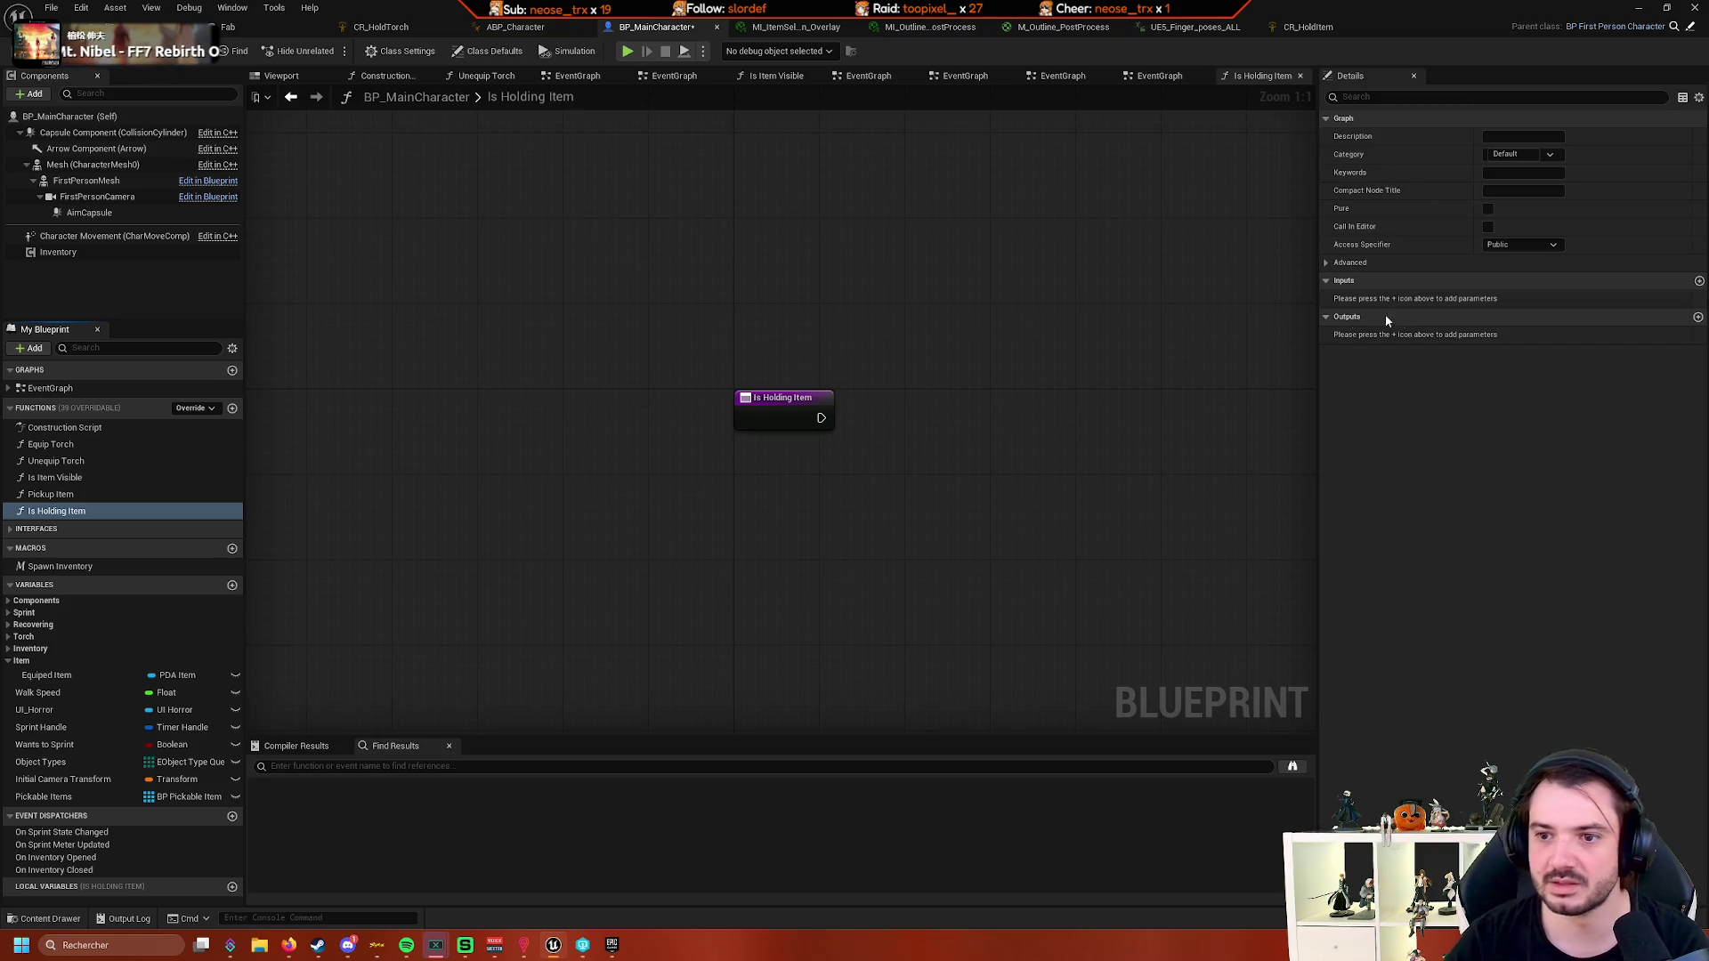
- Give the function a Boolean output named Is Holding Item and move the Return Node right
{"action": "left_click", "coordinate": [1698, 318]}
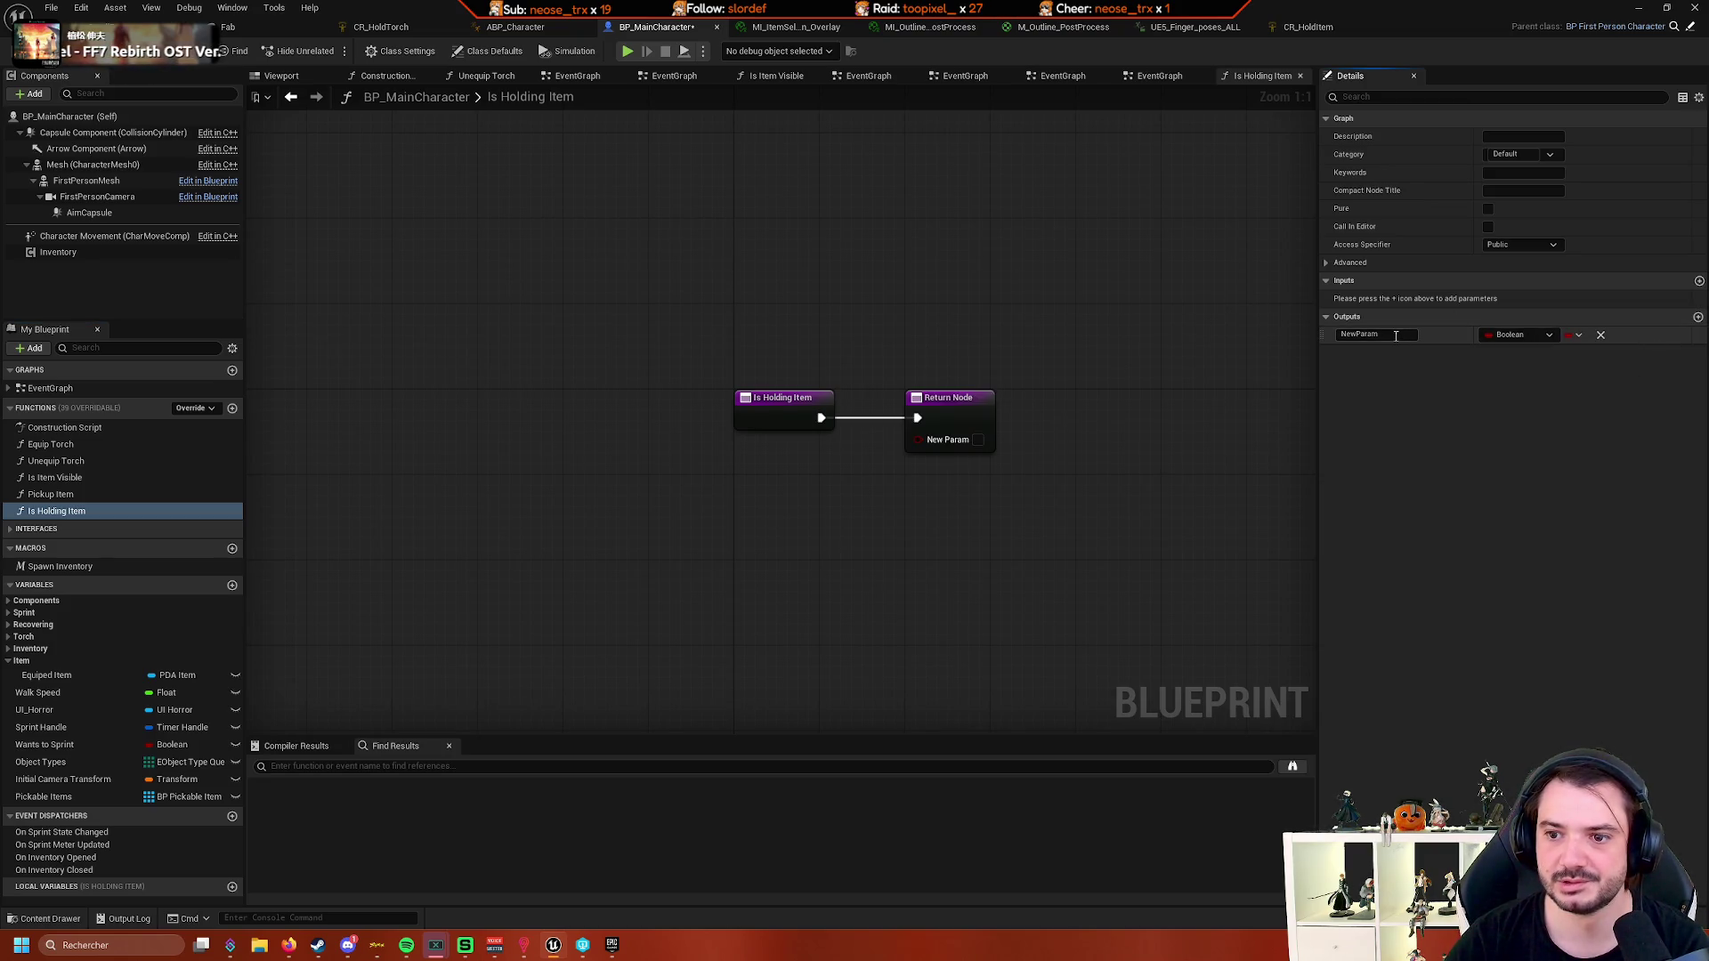
{"action": "key", "text": "BackSpace"}
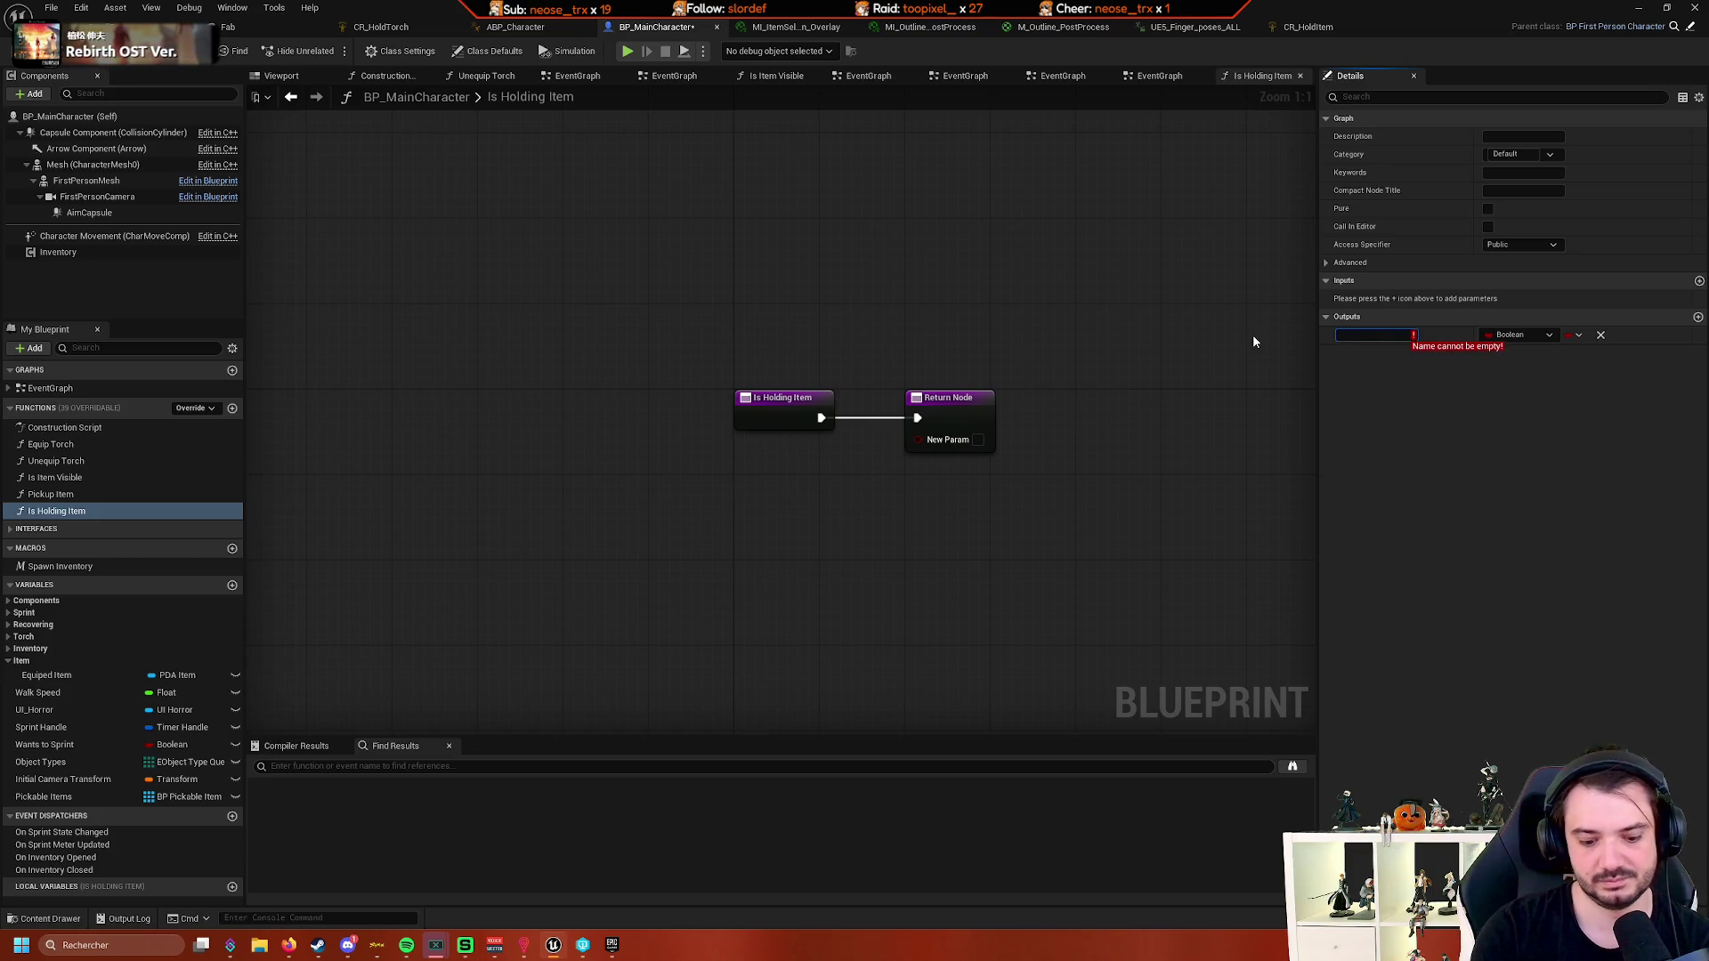
{"action": "type", "text": "Is Hol"}
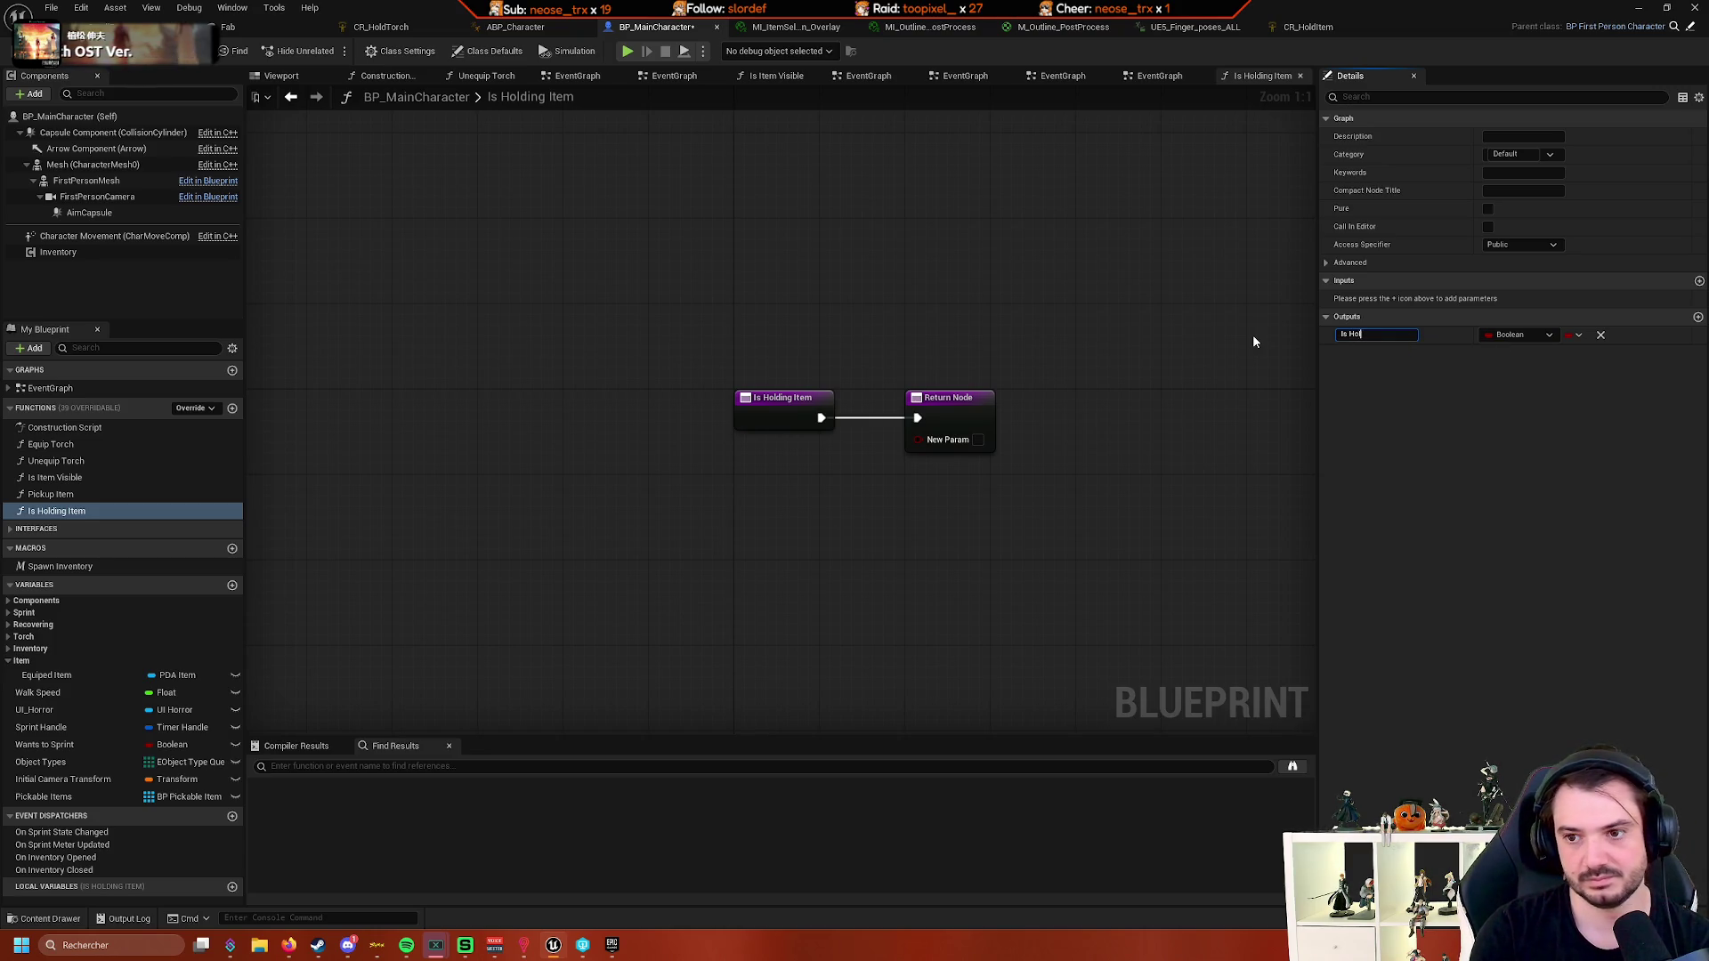
{"action": "type", "text": "ding Item"}
{"action": "key", "text": "Return"}
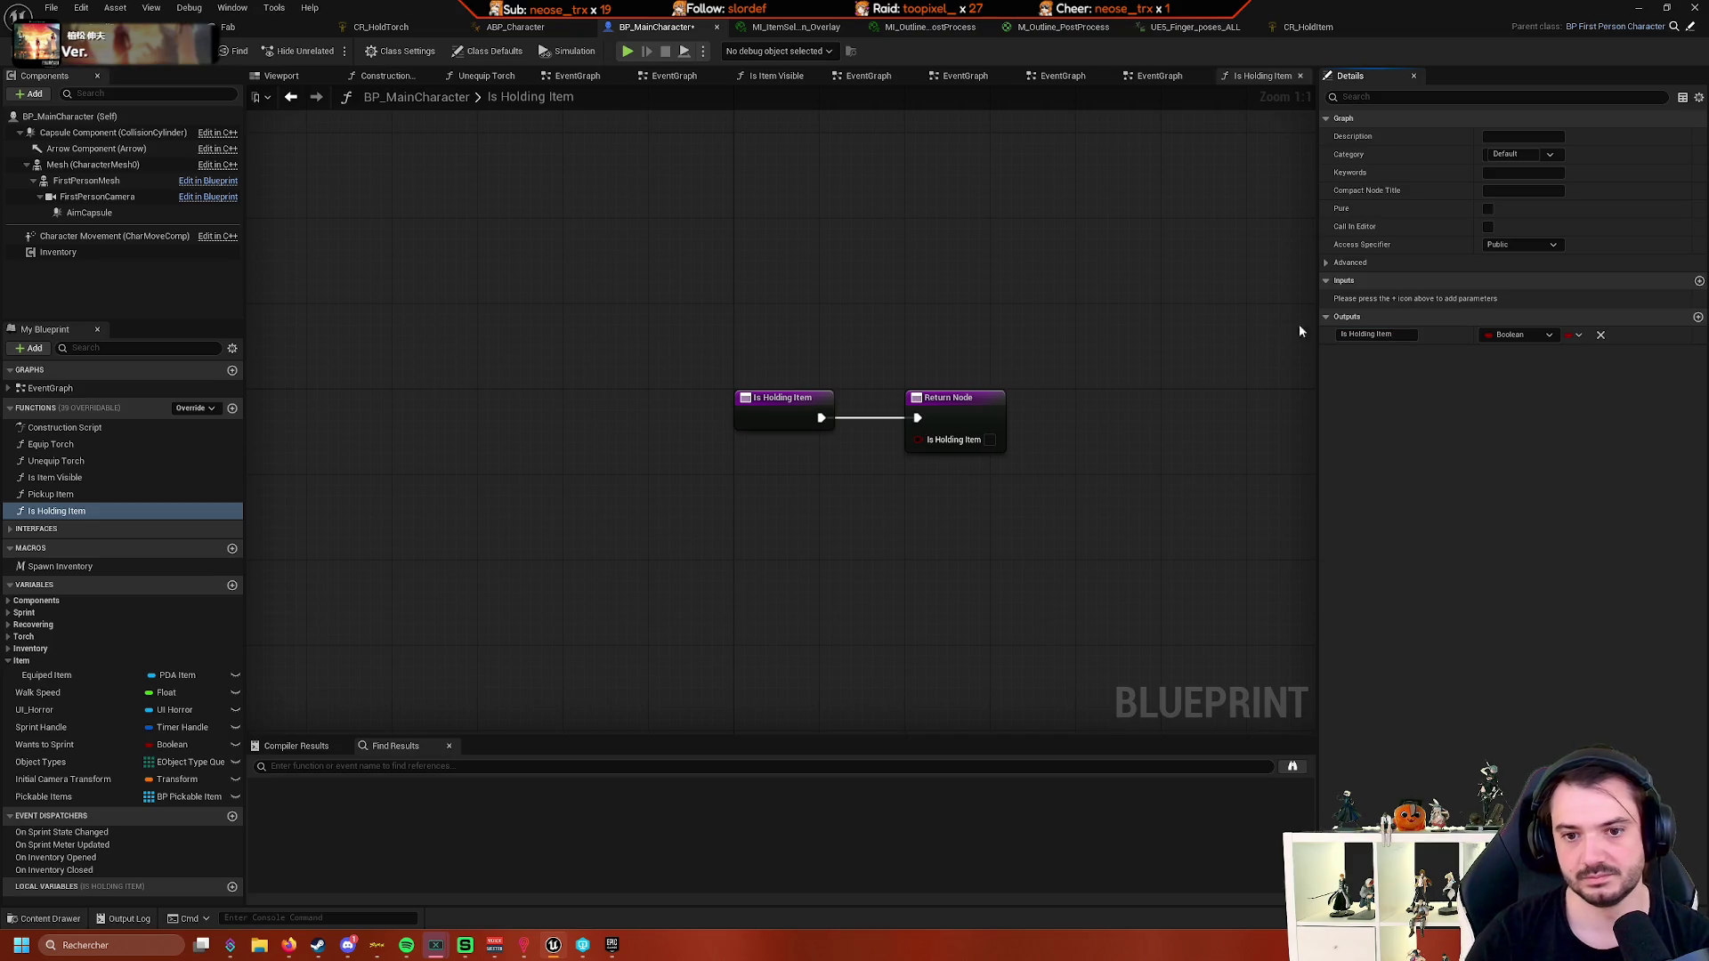
{"action": "left_click_drag", "start_coordinate": [759, 348], "coordinate": [1043, 345]}
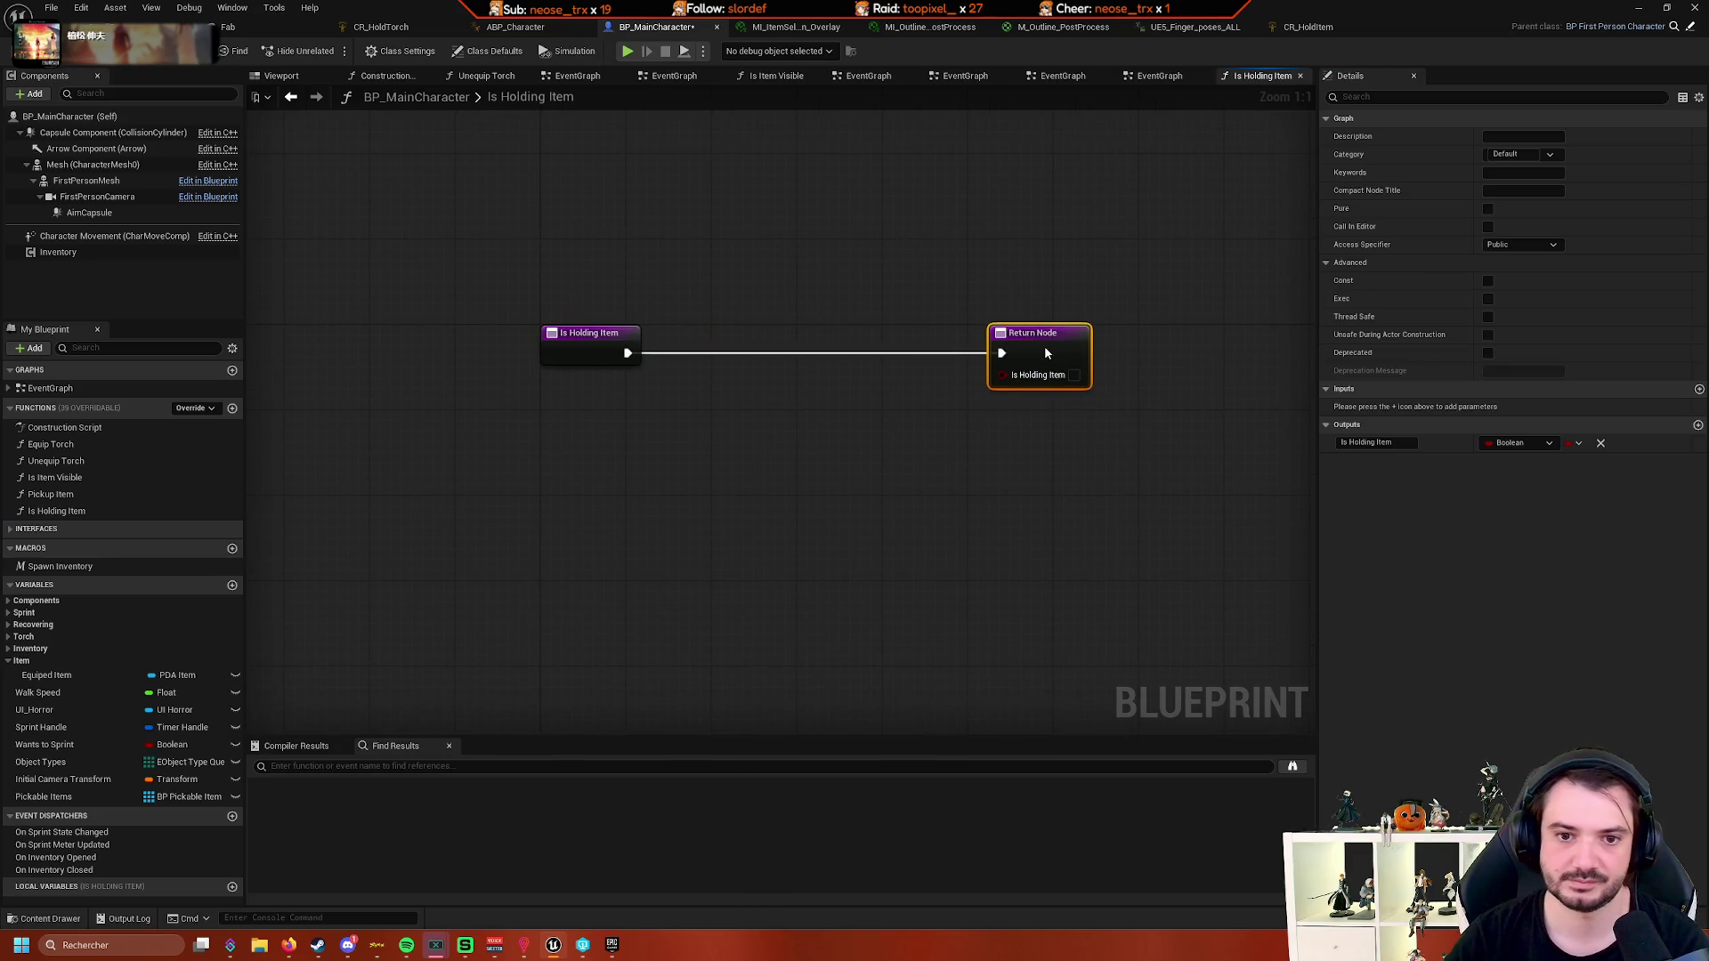
- Add an Equiped Item getter and Is Valid node, routing execution through Is Valid to the Return Node
{"action": "left_click", "coordinate": [747, 469]}
{"action": "left_click_drag", "start_coordinate": [45, 680], "coordinate": [644, 501]}
{"action": "left_click", "coordinate": [541, 573]}
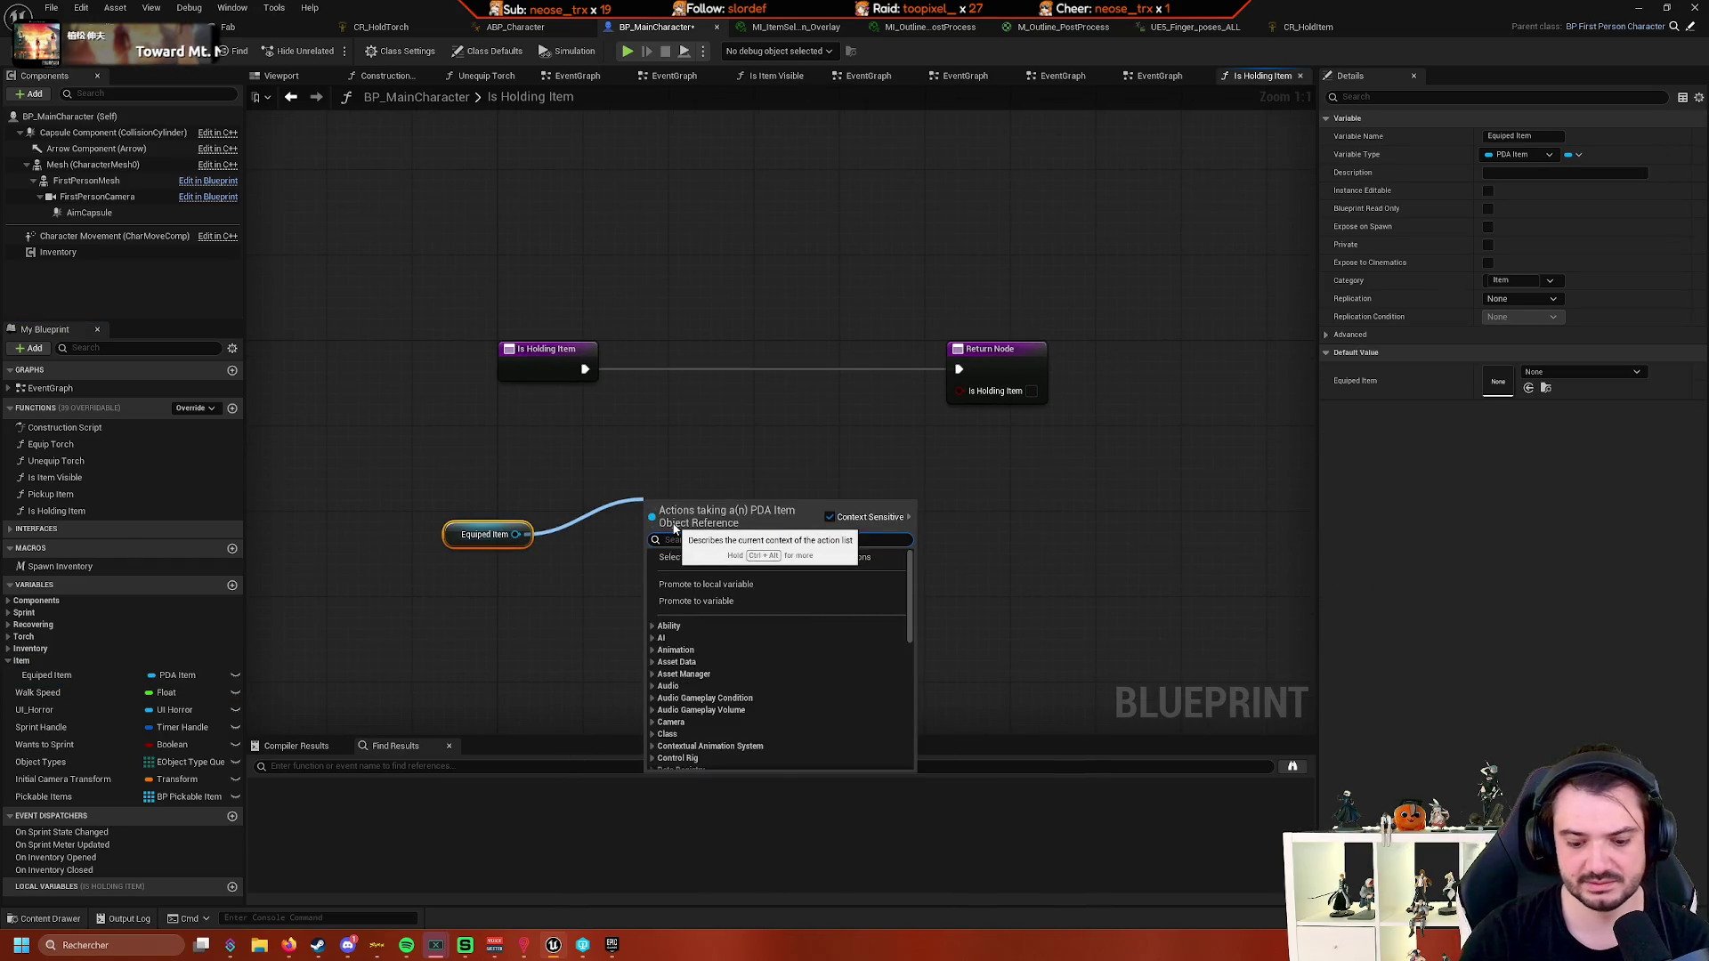
{"action": "type", "text": "is valid"}
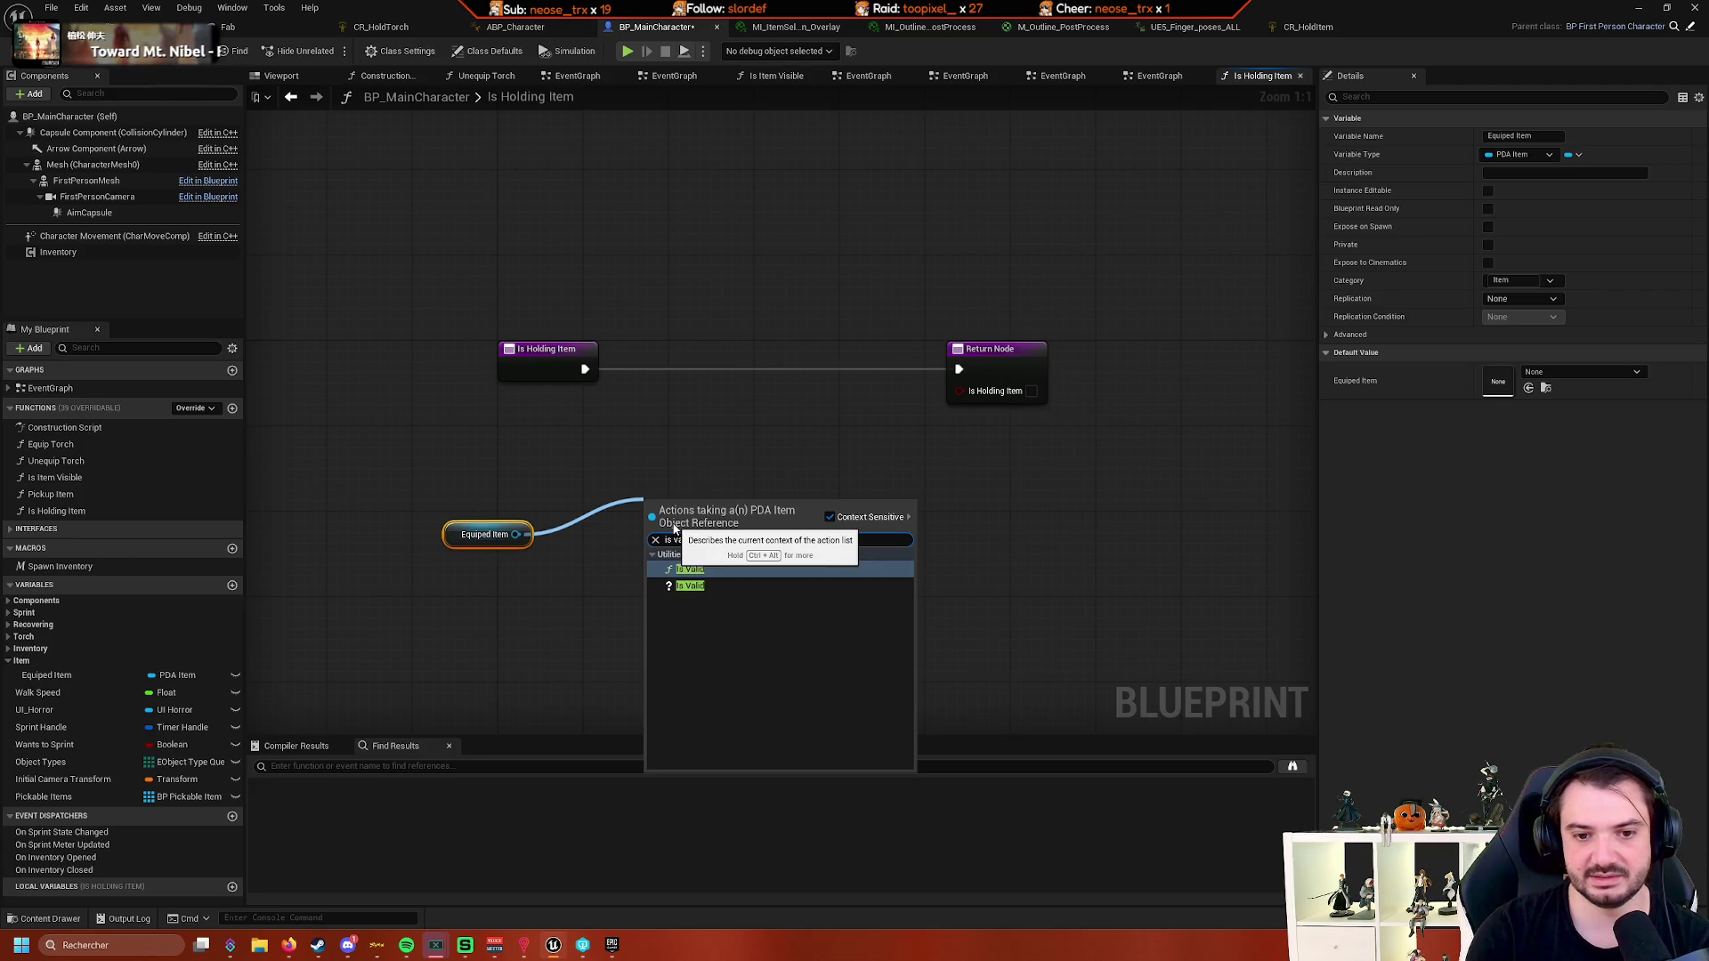
{"action": "key", "text": "Return"}
{"action": "mouse_move", "coordinate": [719, 501]}
{"action": "left_mouse_down"}
{"action": "mouse_move", "coordinate": [760, 356]}
{"action": "mouse_move", "coordinate": [740, 360]}
{"action": "left_mouse_up"}
{"action": "left_click_drag", "start_coordinate": [585, 368], "coordinate": [864, 365]}
{"action": "left_click_drag", "start_coordinate": [683, 361], "coordinate": [851, 359]}
- Tidy the function graph around the Equiped Item getter and Return Node, then expand the Inventory variables
{"action": "mouse_move", "coordinate": [367, 532]}
{"action": "left_mouse_down"}
{"action": "mouse_move", "coordinate": [430, 436]}
{"action": "mouse_move", "coordinate": [510, 561]}
{"action": "mouse_move", "coordinate": [558, 521]}
{"action": "left_mouse_up"}
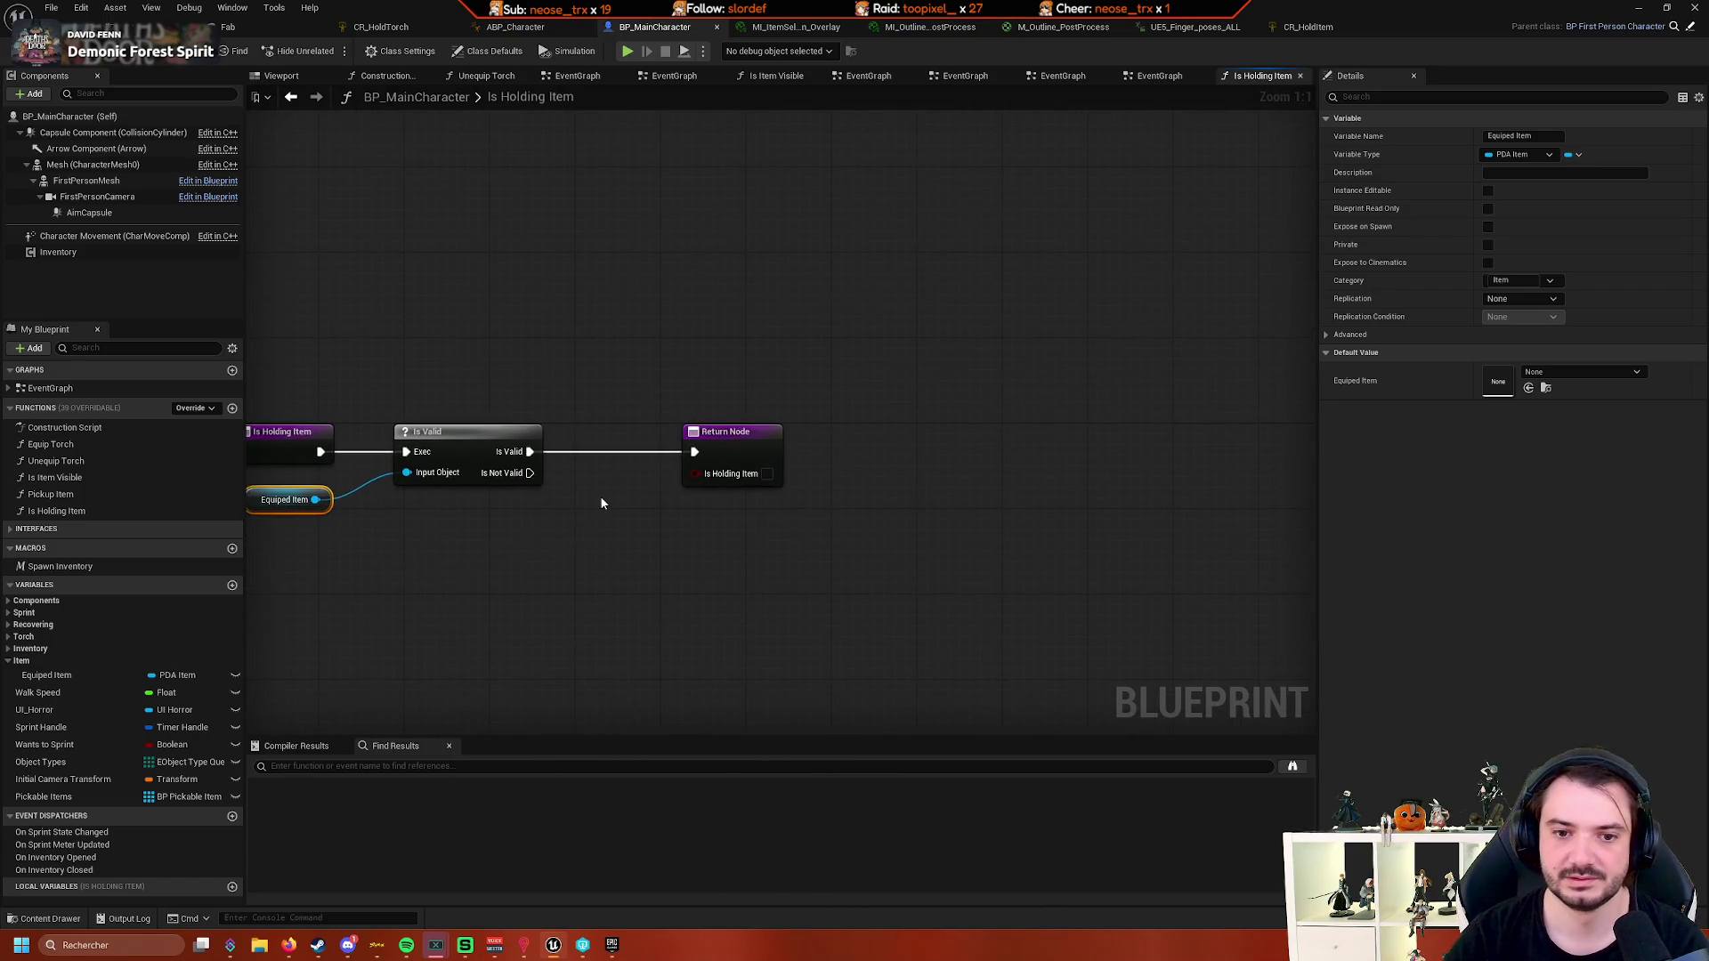
{"action": "left_click_drag", "start_coordinate": [747, 433], "coordinate": [930, 444]}
{"action": "mouse_move", "coordinate": [684, 533]}
{"action": "left_mouse_down"}
{"action": "mouse_move", "coordinate": [820, 522]}
{"action": "mouse_move", "coordinate": [751, 483]}
{"action": "left_mouse_up"}
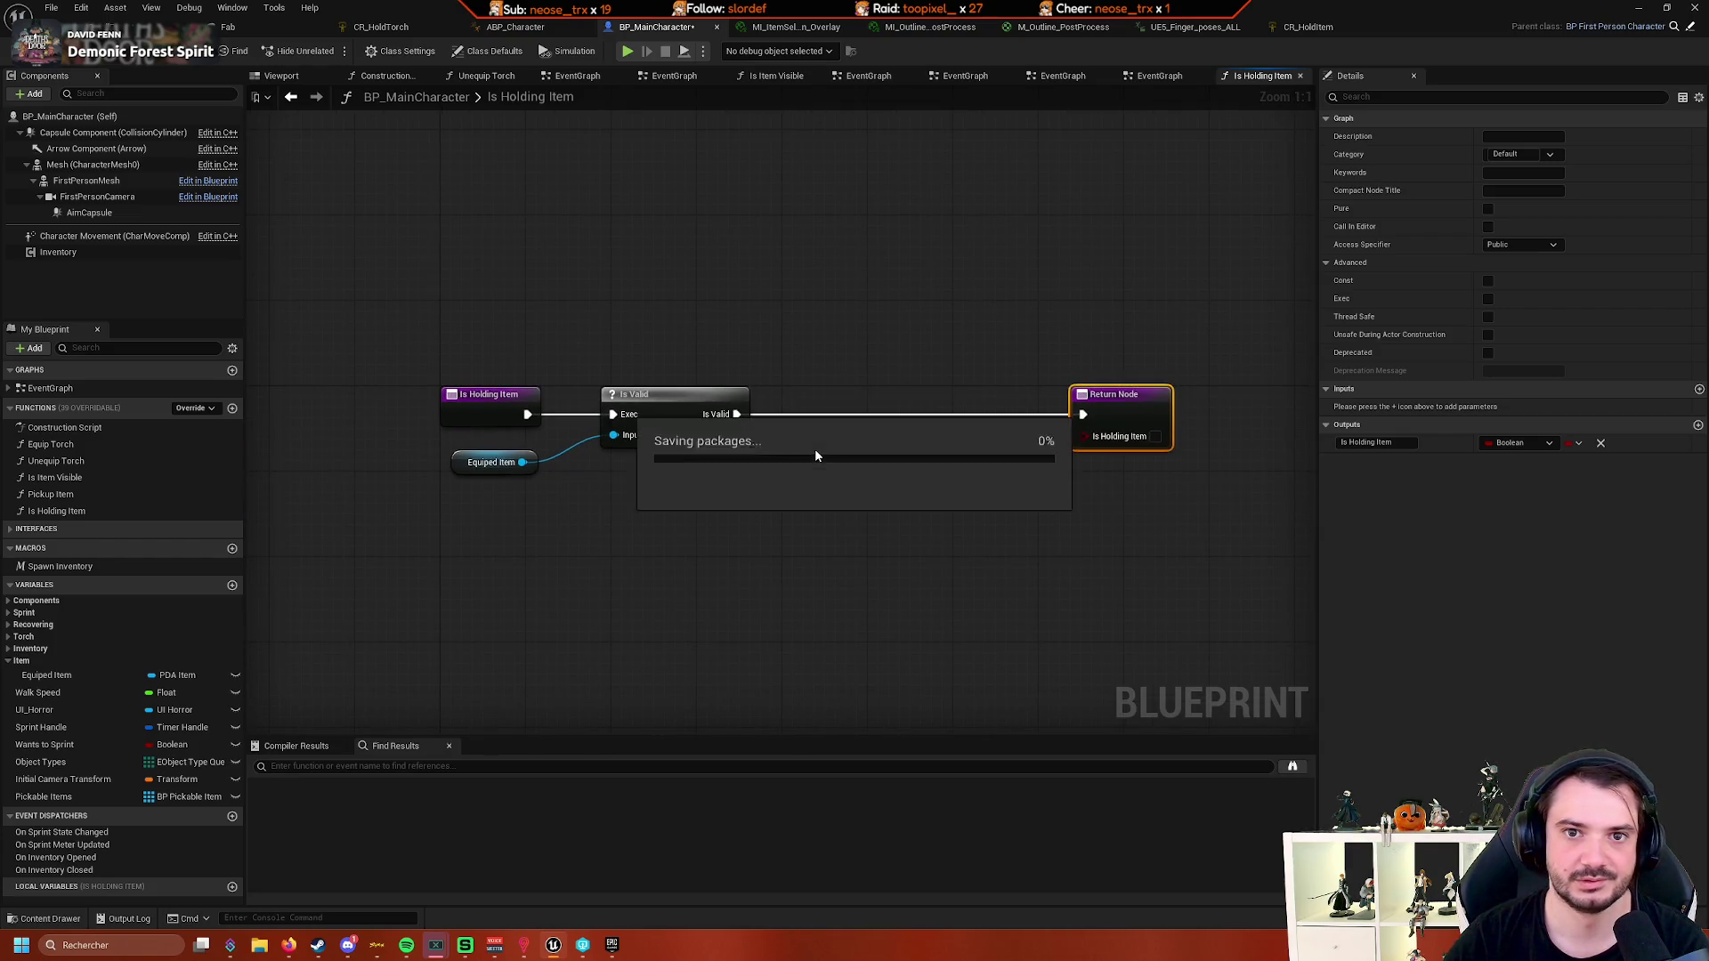
{"action": "left_click_drag", "start_coordinate": [814, 339], "coordinate": [751, 338]}
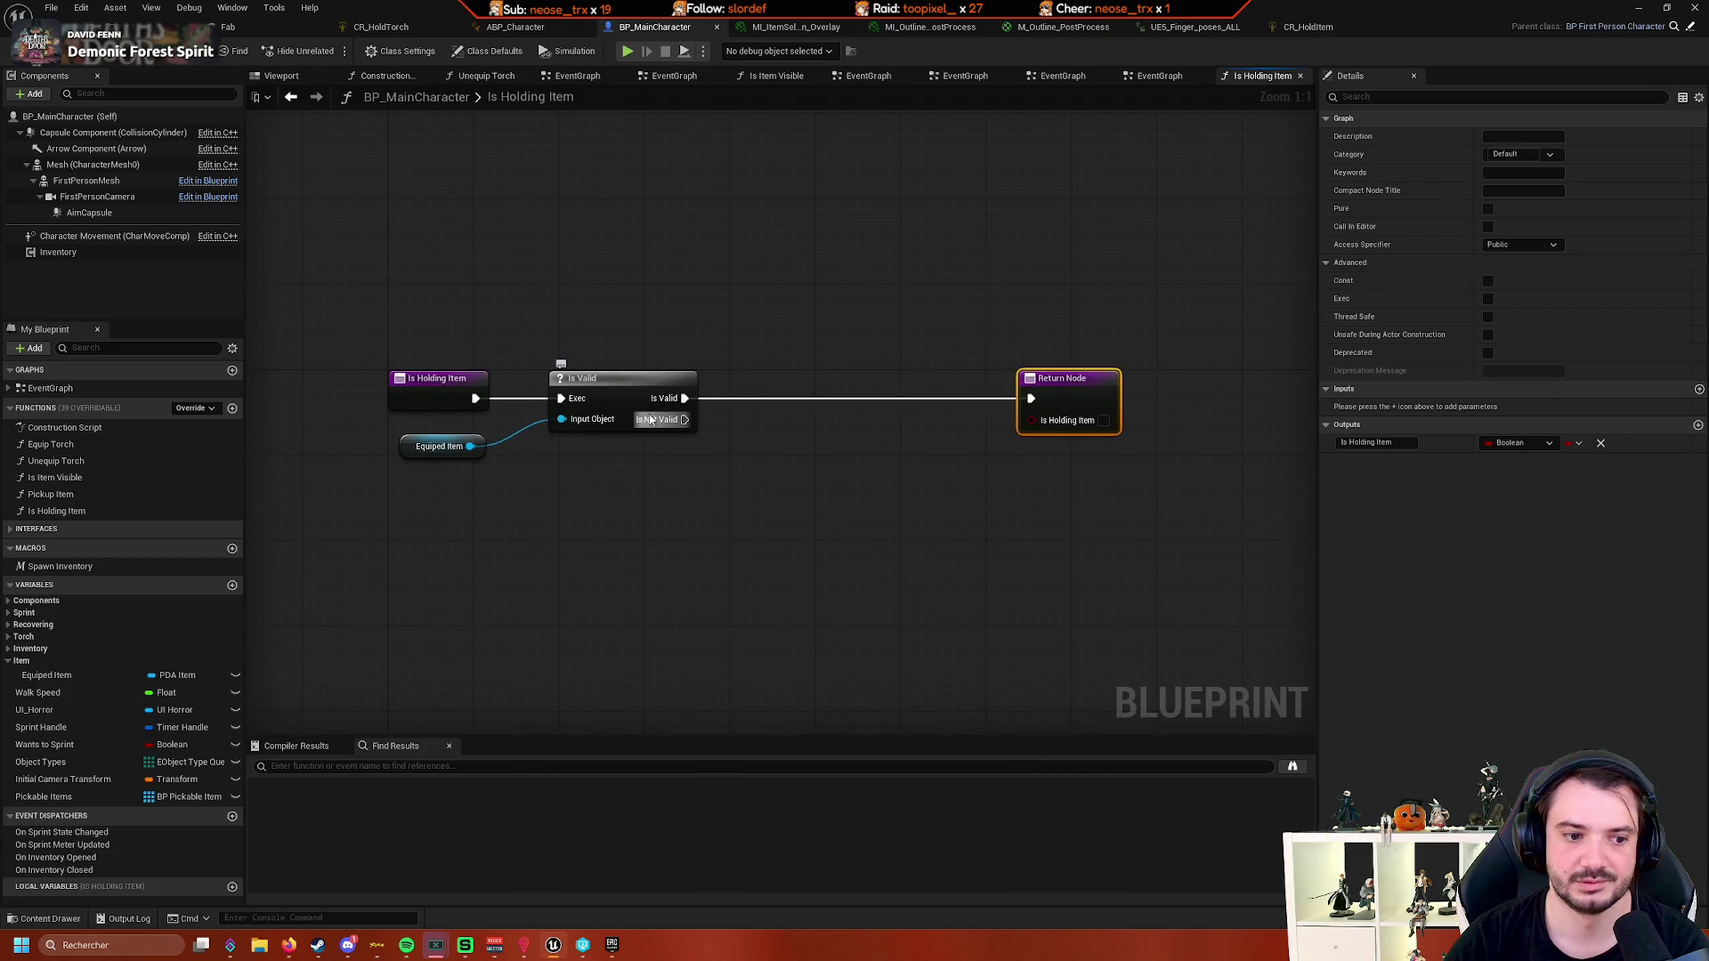
{"action": "mouse_move", "coordinate": [665, 472]}
{"action": "left_mouse_down"}
{"action": "mouse_move", "coordinate": [719, 436]}
{"action": "mouse_move", "coordinate": [654, 451]}
{"action": "left_mouse_up"}
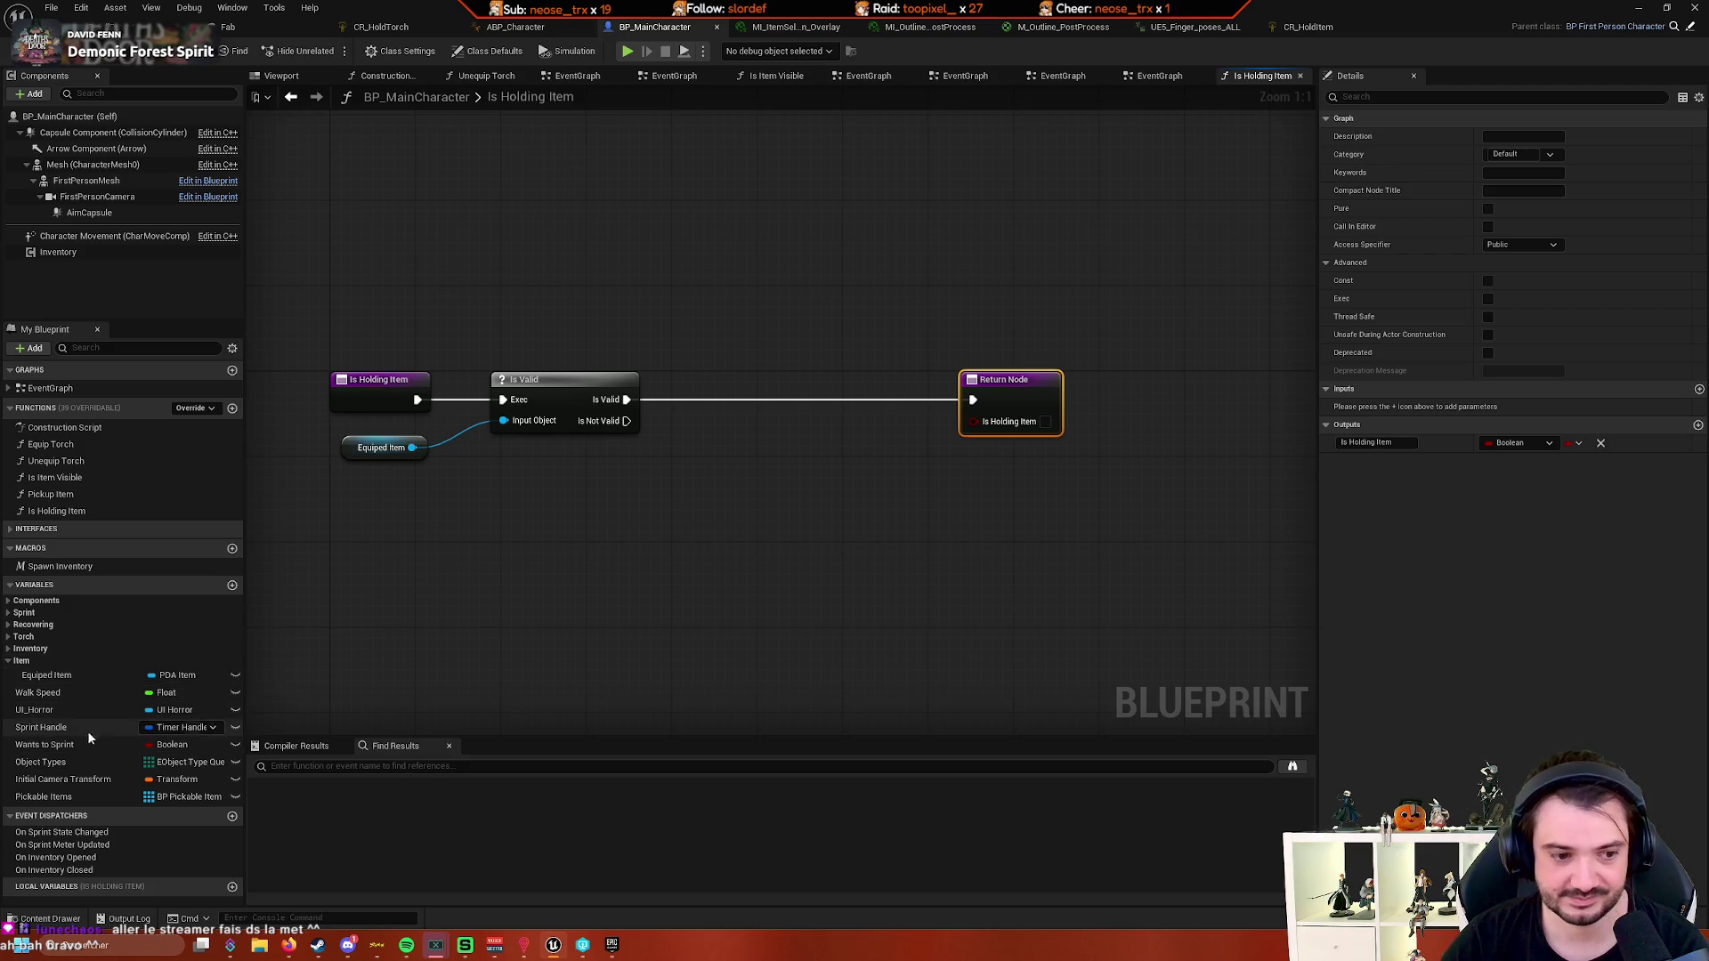
{"action": "left_click", "coordinate": [8, 650]}
- Add an Is Inventory Open getter and a NOT node to the Is Holding Item graph
{"action": "mouse_move", "coordinate": [56, 663]}
{"action": "left_mouse_down"}
{"action": "mouse_move", "coordinate": [160, 658]}
{"action": "mouse_move", "coordinate": [624, 559]}
{"action": "mouse_move", "coordinate": [498, 537]}
{"action": "mouse_move", "coordinate": [622, 591]}
{"action": "mouse_move", "coordinate": [586, 622]}
{"action": "mouse_move", "coordinate": [744, 554]}
{"action": "mouse_move", "coordinate": [722, 542]}
{"action": "left_mouse_up"}
{"action": "left_click", "coordinate": [703, 568]}
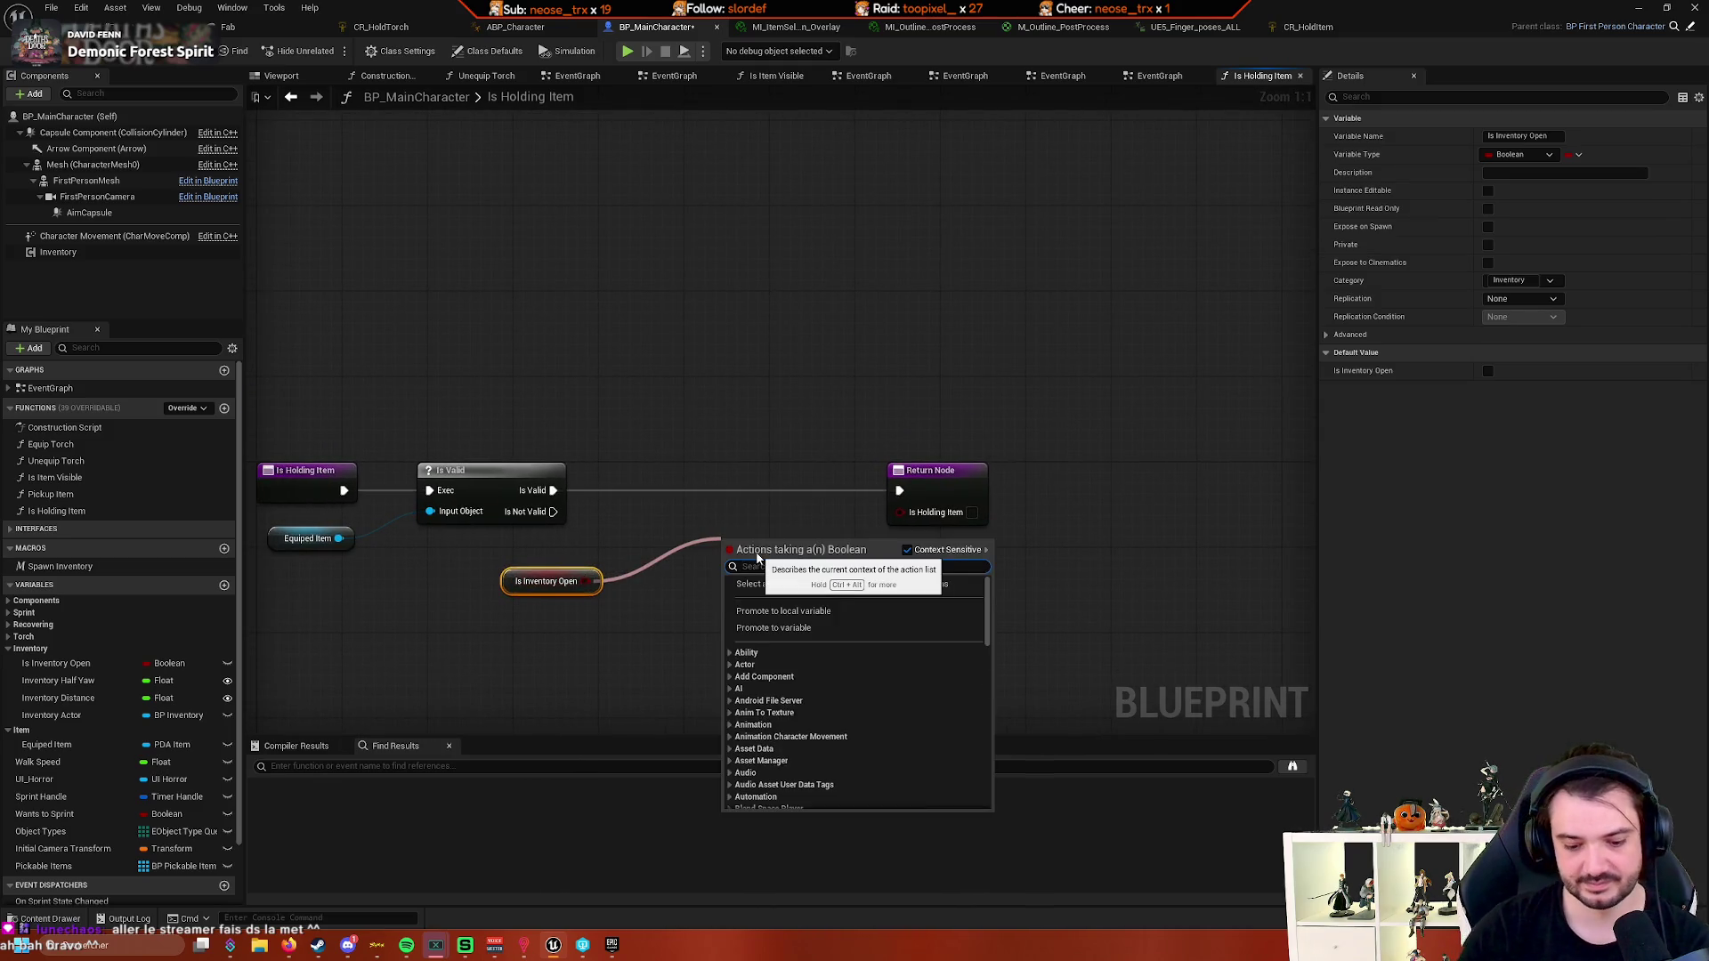
{"action": "type", "text": "not"}
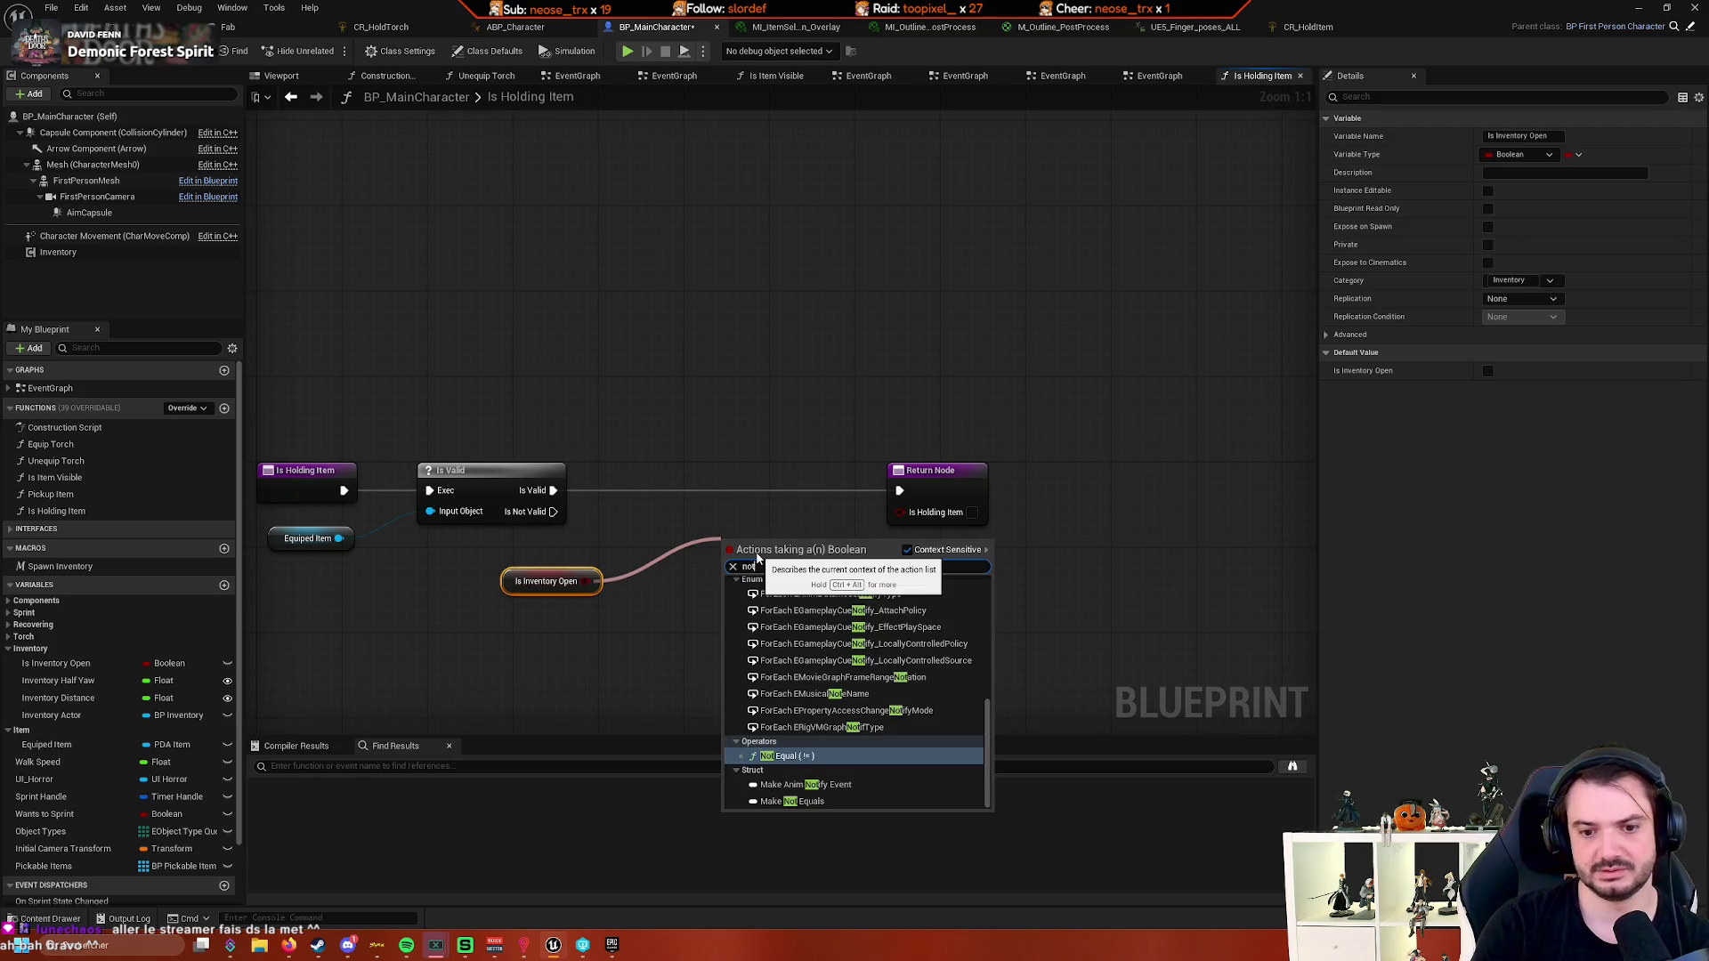
{"action": "scroll", "coordinate": [783, 641], "scroll_direction": "up", "scroll_amount": 10}
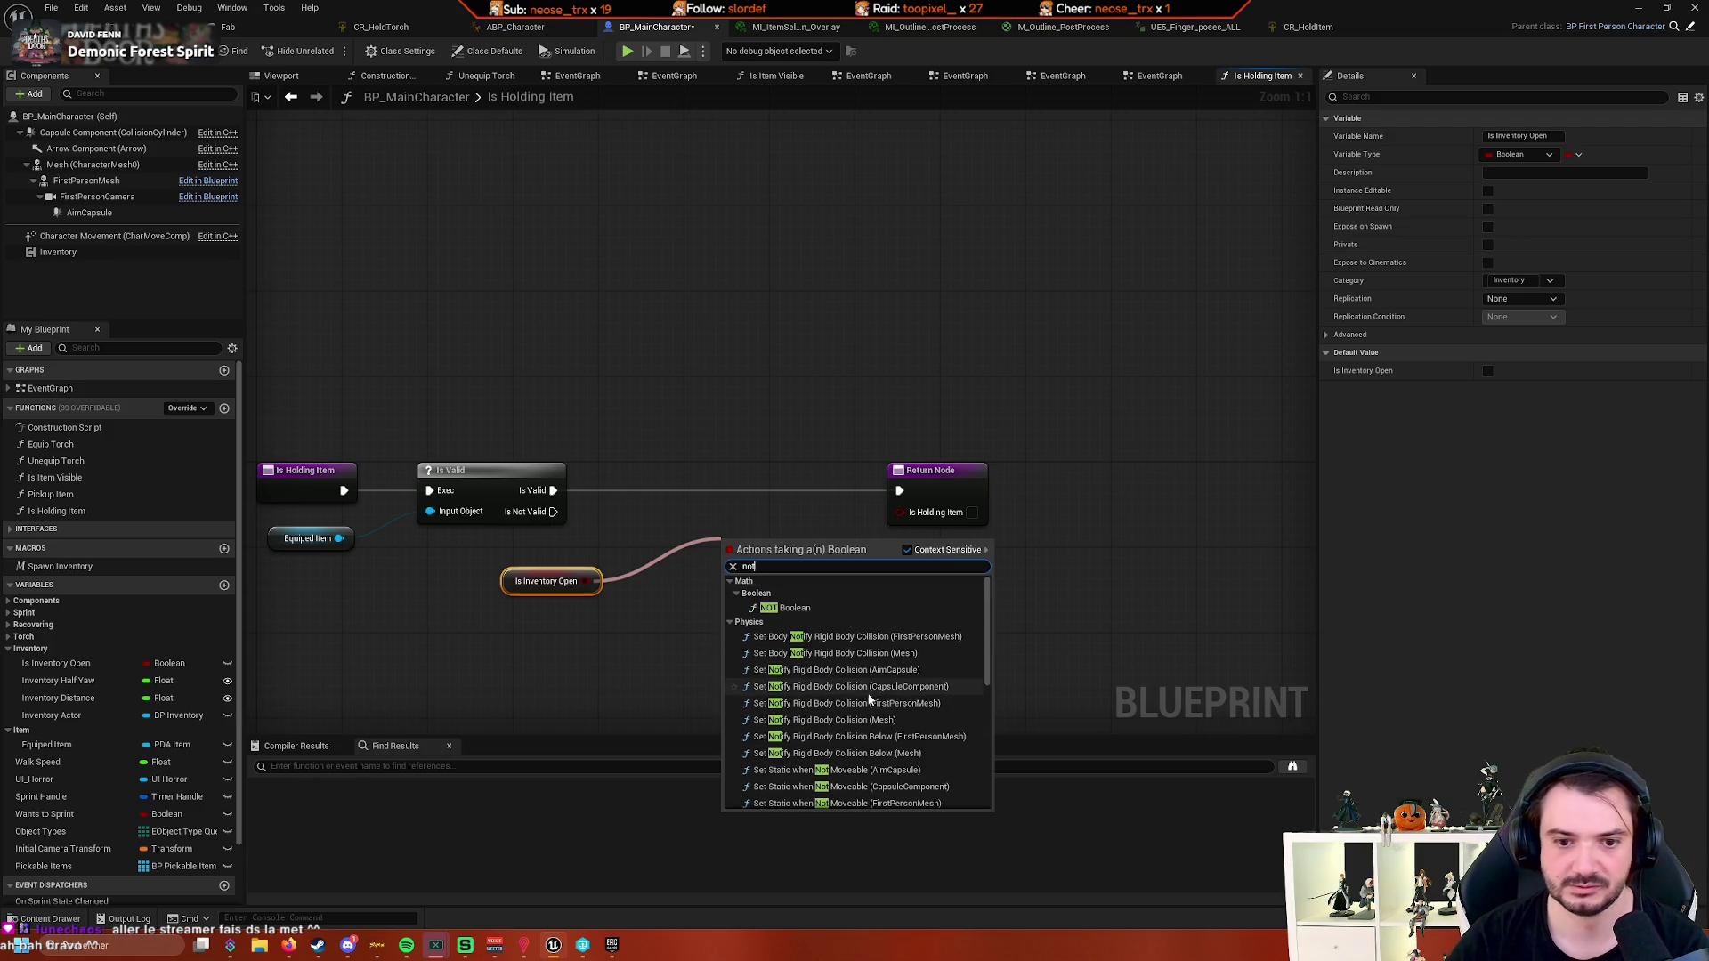
{"action": "left_click", "coordinate": [783, 607]}
{"action": "left_click_drag", "start_coordinate": [789, 591], "coordinate": [736, 591]}
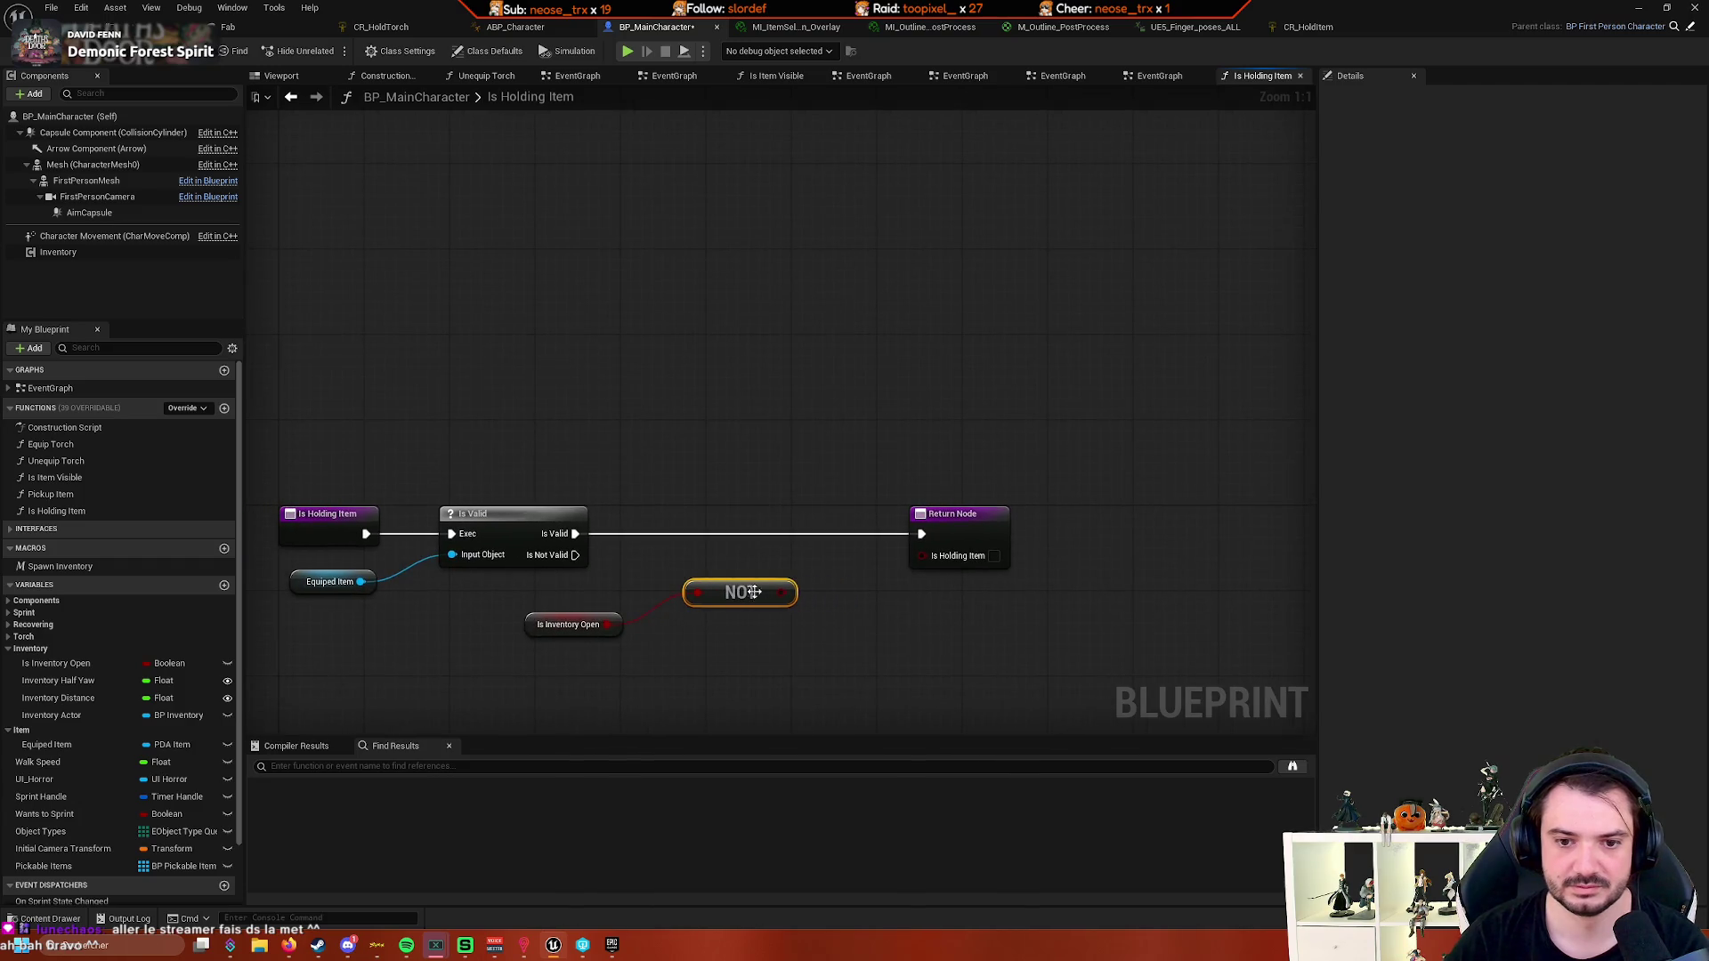
- Position the NOT node and replace the old Is Valid with a pure Is Valid on Equiped Item
{"action": "left_click", "coordinate": [1070, 427]}
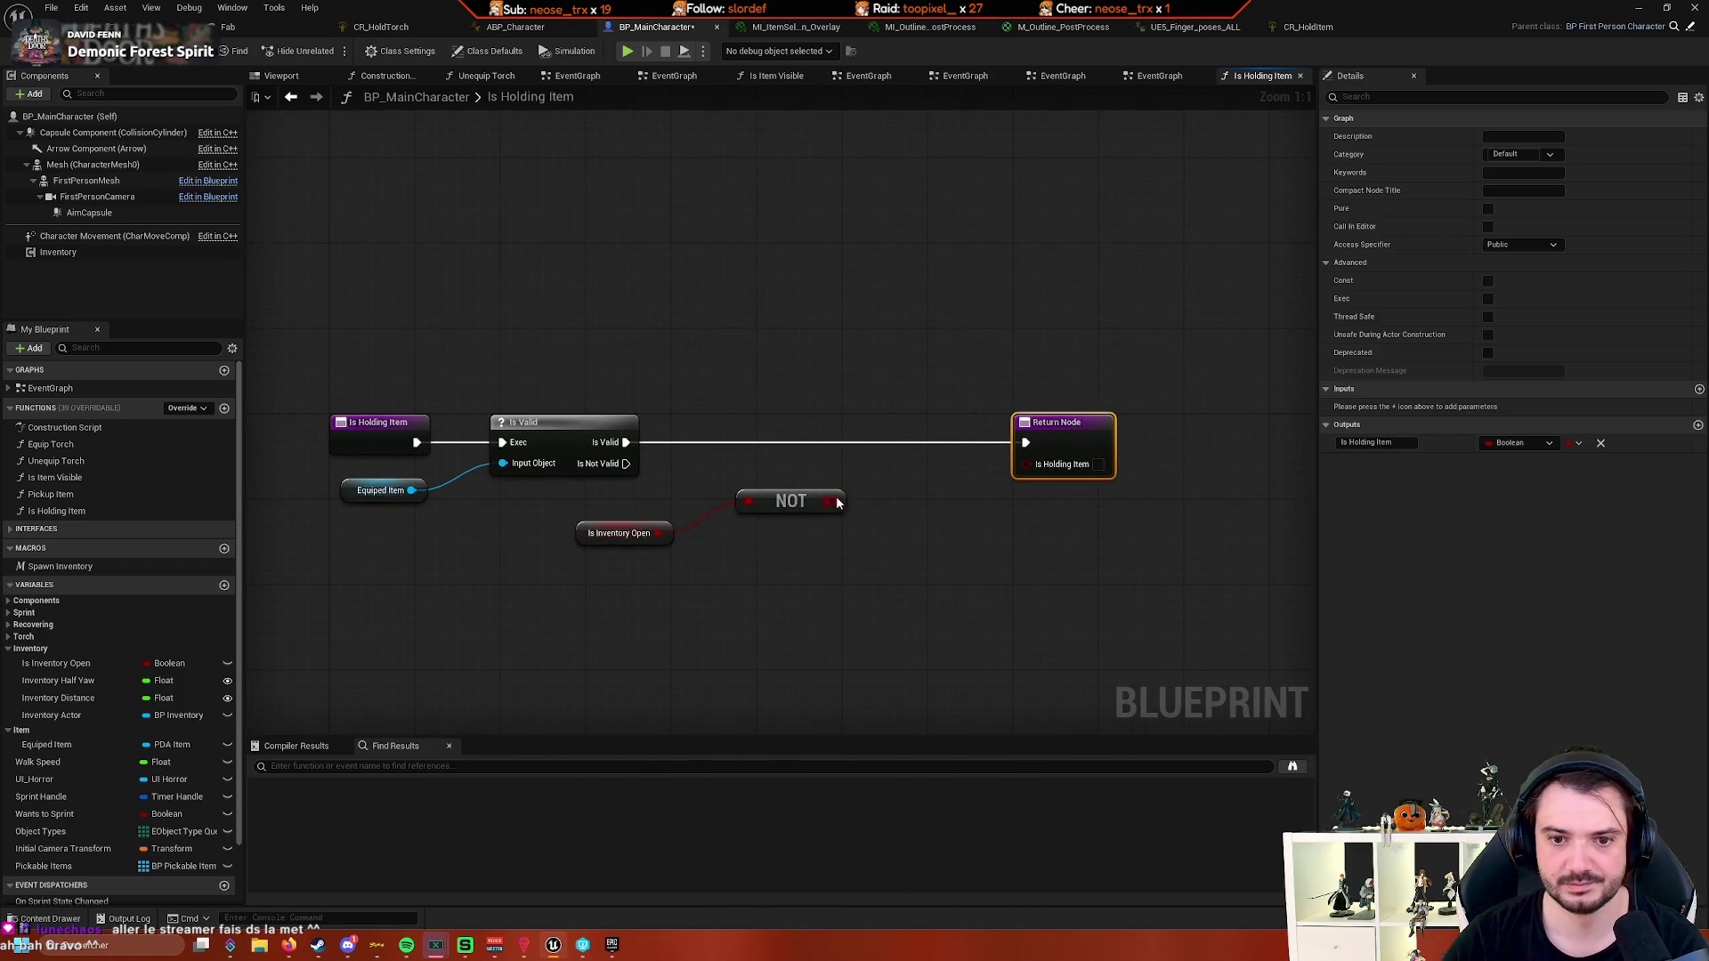
{"action": "mouse_move", "coordinate": [835, 502]}
{"action": "left_mouse_down"}
{"action": "mouse_move", "coordinate": [916, 450]}
{"action": "mouse_move", "coordinate": [809, 565]}
{"action": "left_mouse_up"}
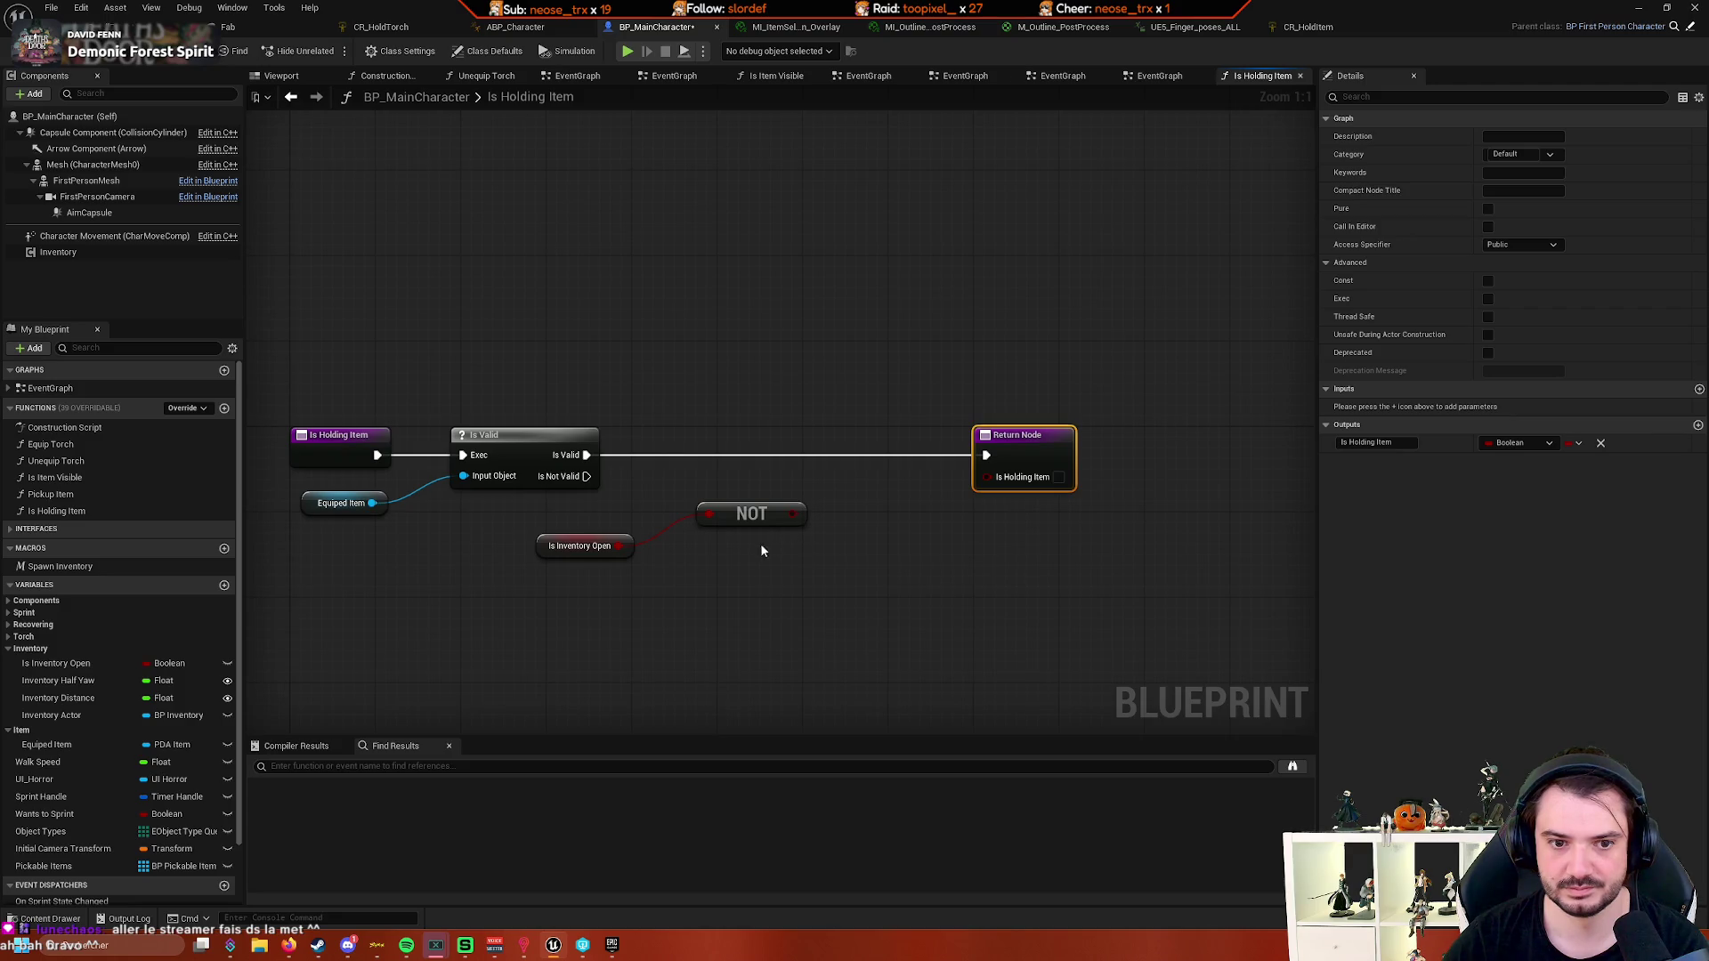
{"action": "left_click_drag", "start_coordinate": [735, 522], "coordinate": [726, 554]}
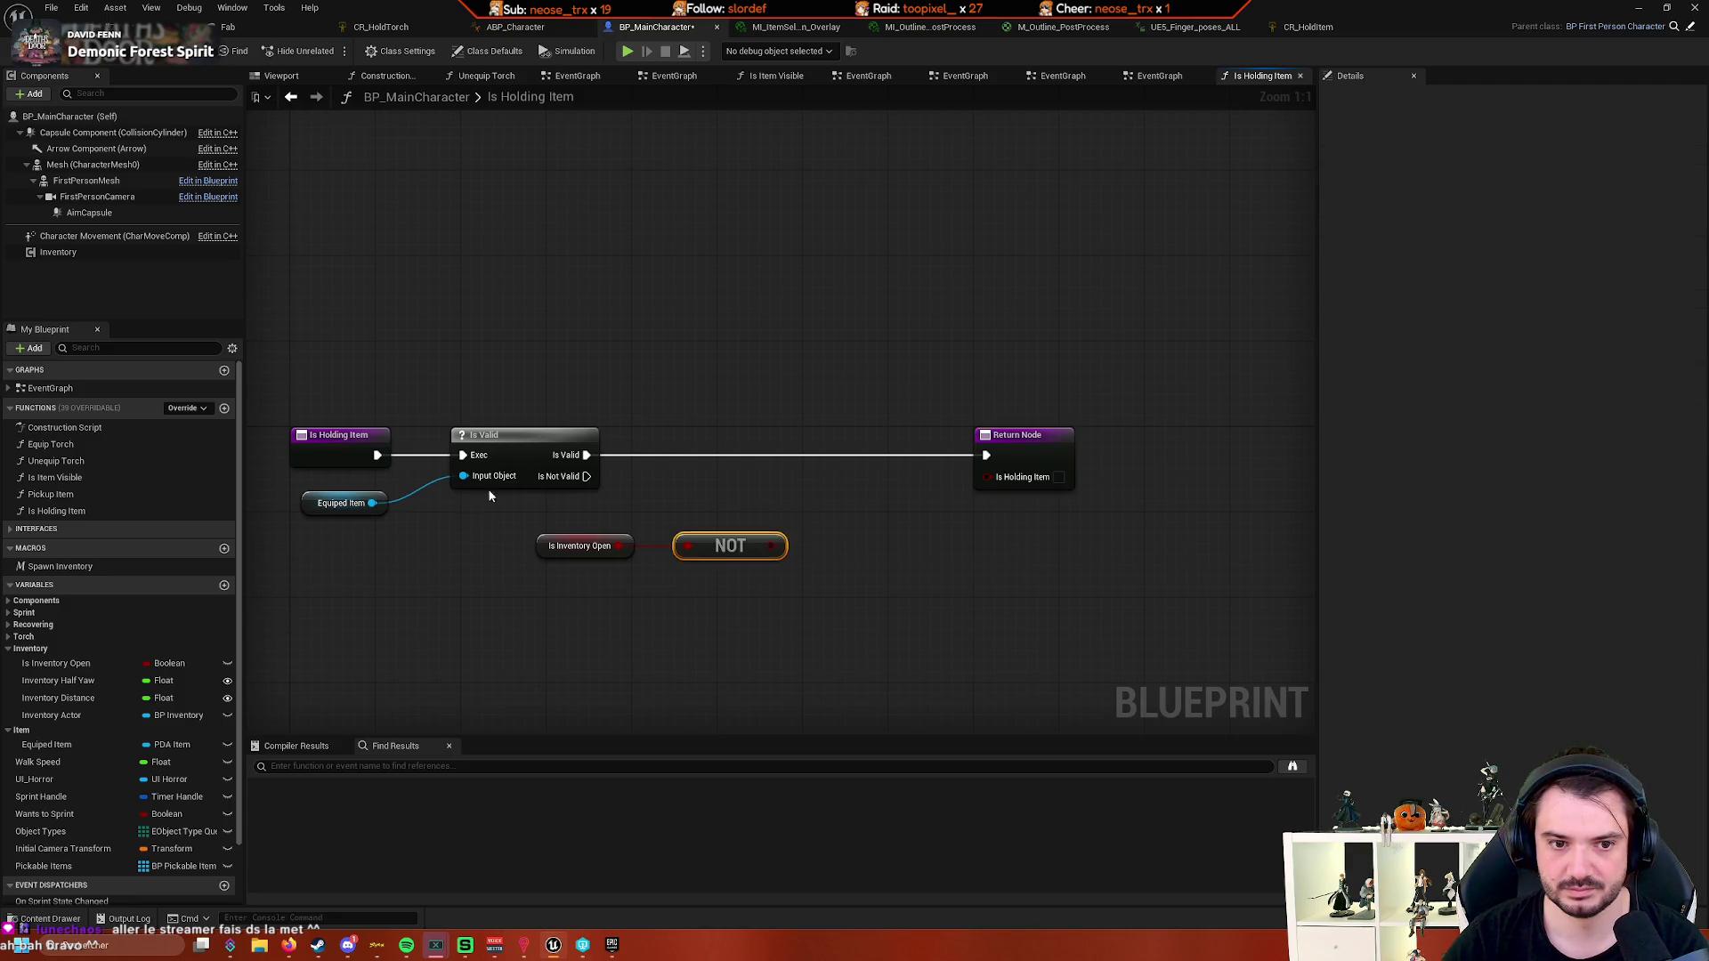
{"action": "left_click", "coordinate": [498, 480]}
{"action": "key", "text": "Delete"}
{"action": "left_click_drag", "start_coordinate": [372, 503], "coordinate": [532, 452]}
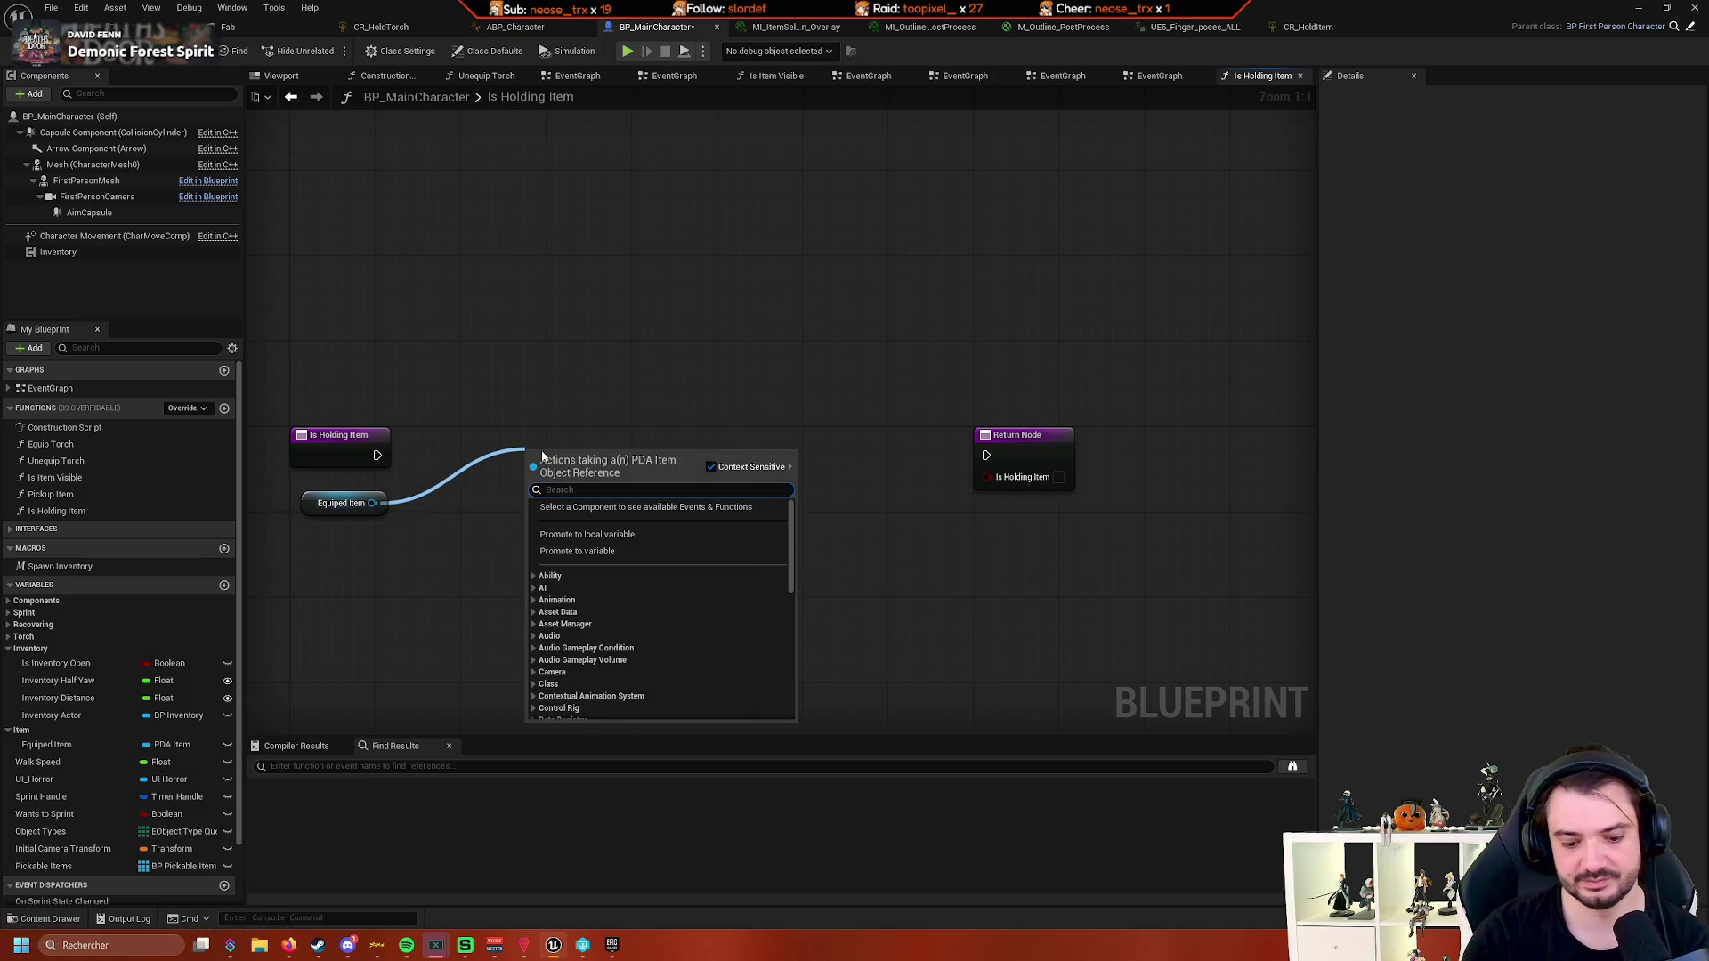
{"action": "type", "text": "is vali"}
{"action": "key", "text": "Return"}
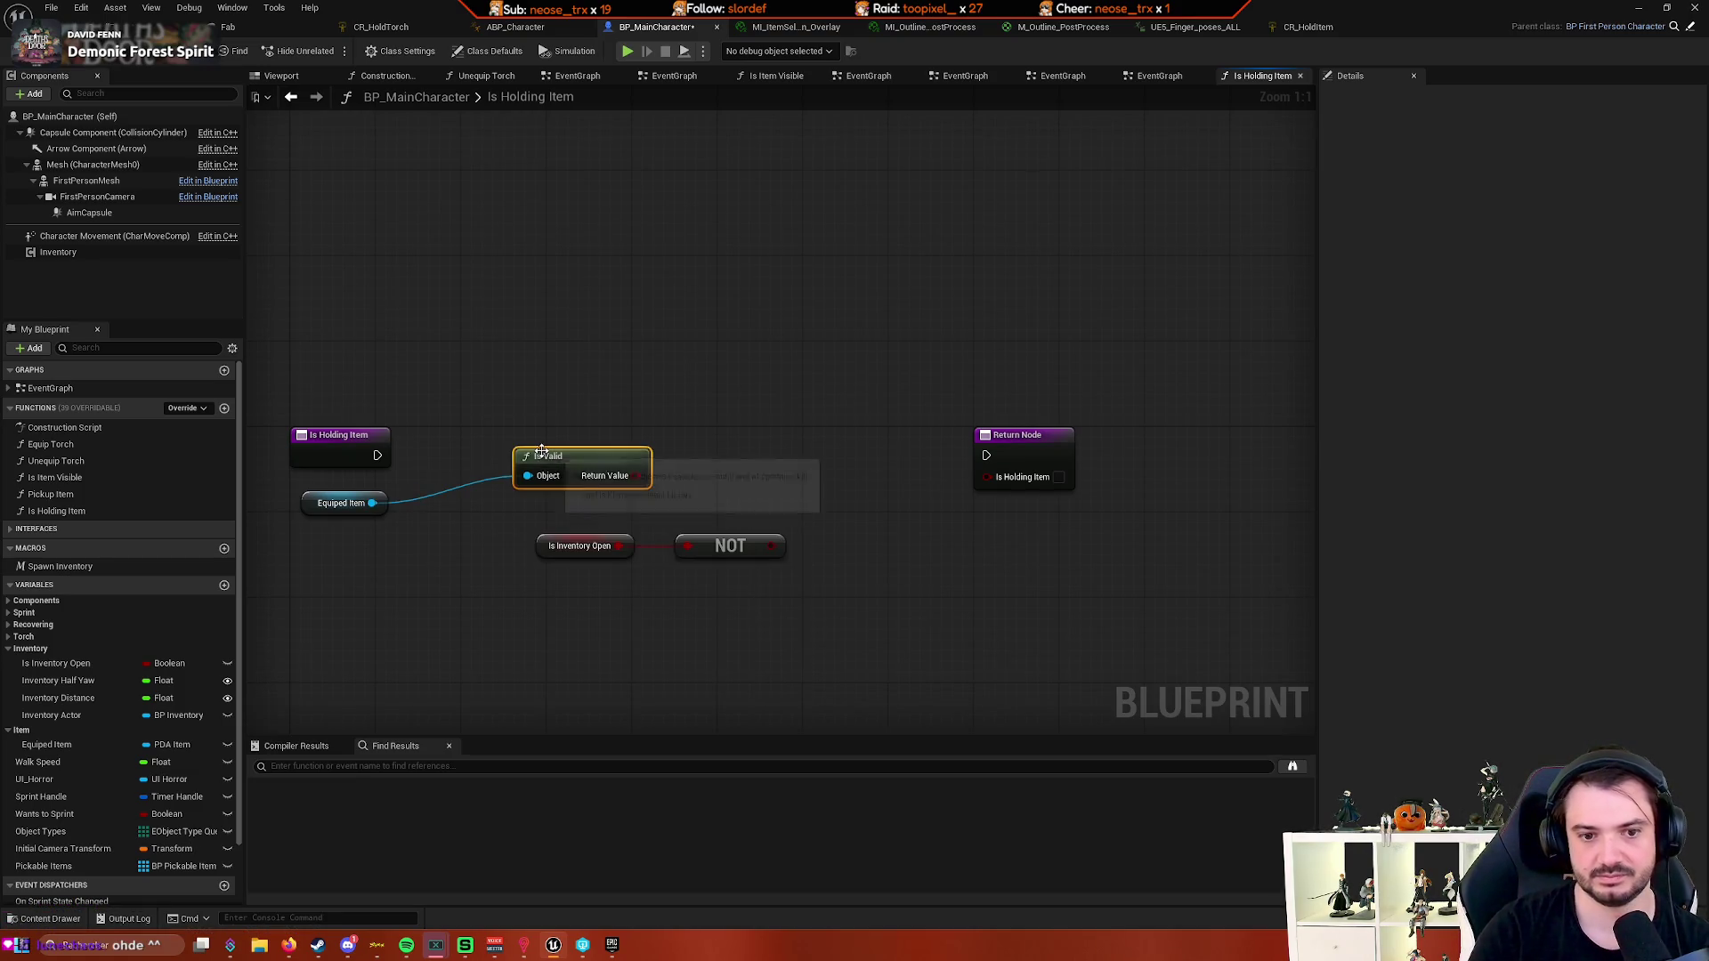
- Combine the Is Valid result and the NOT result in an AND node
{"action": "left_click_drag", "start_coordinate": [639, 475], "coordinate": [771, 484]}
{"action": "type", "text": "and"}
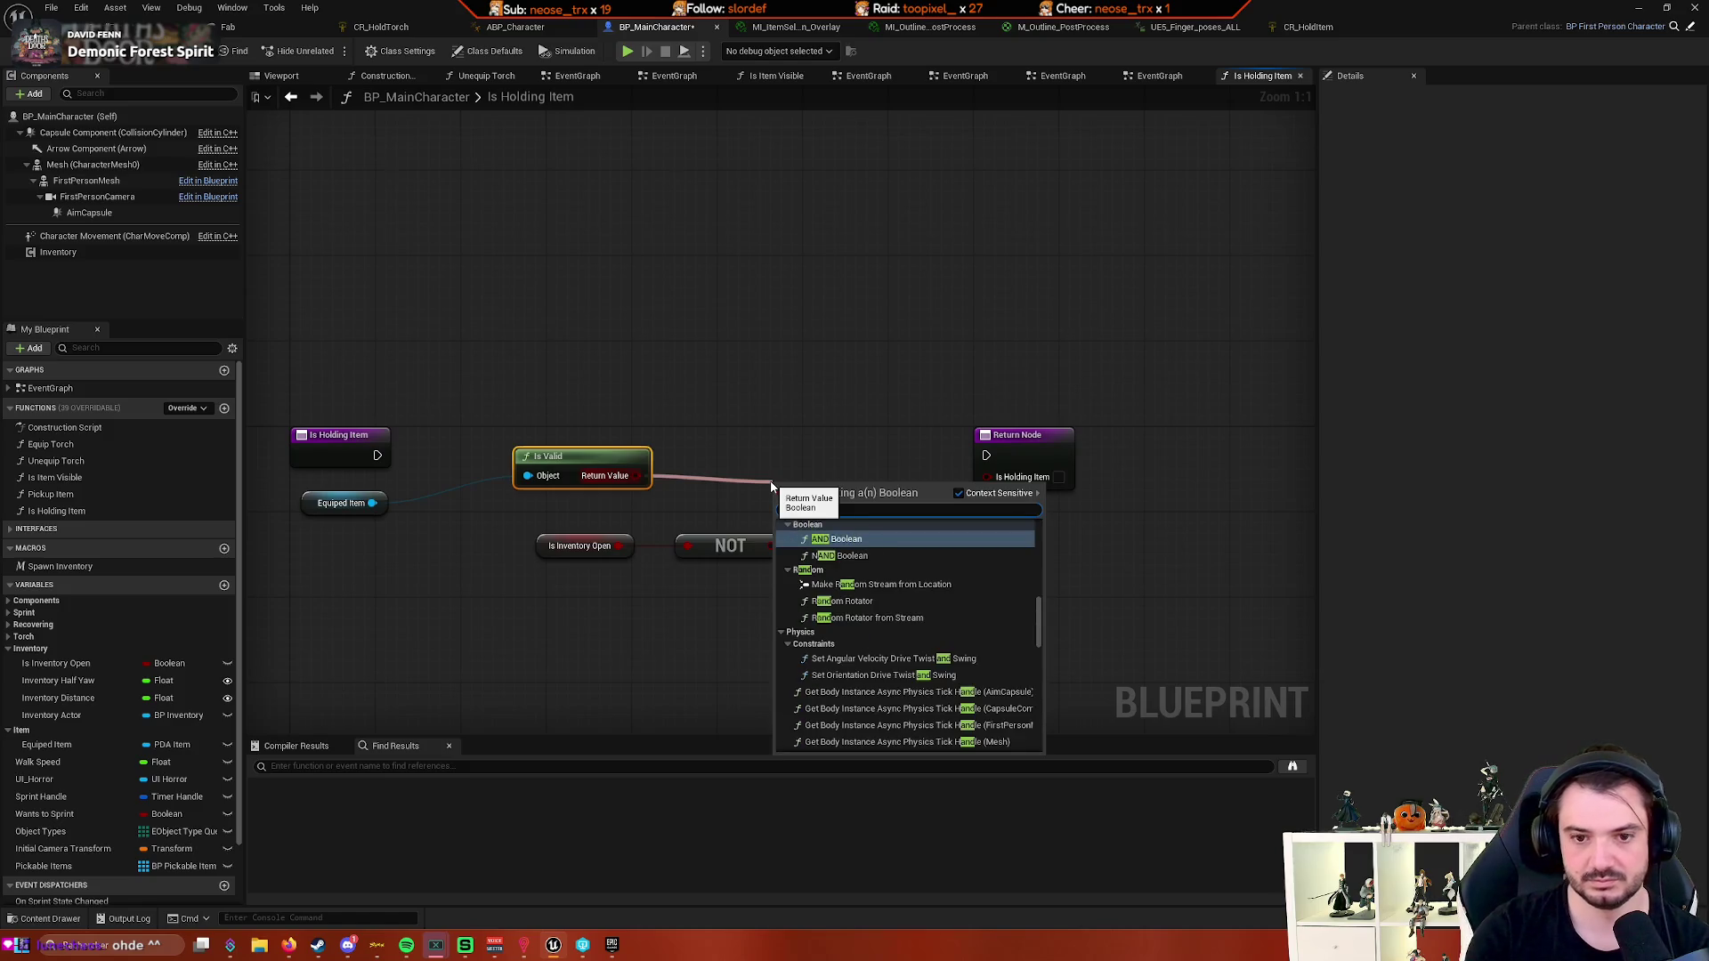
{"action": "key", "text": "Return"}
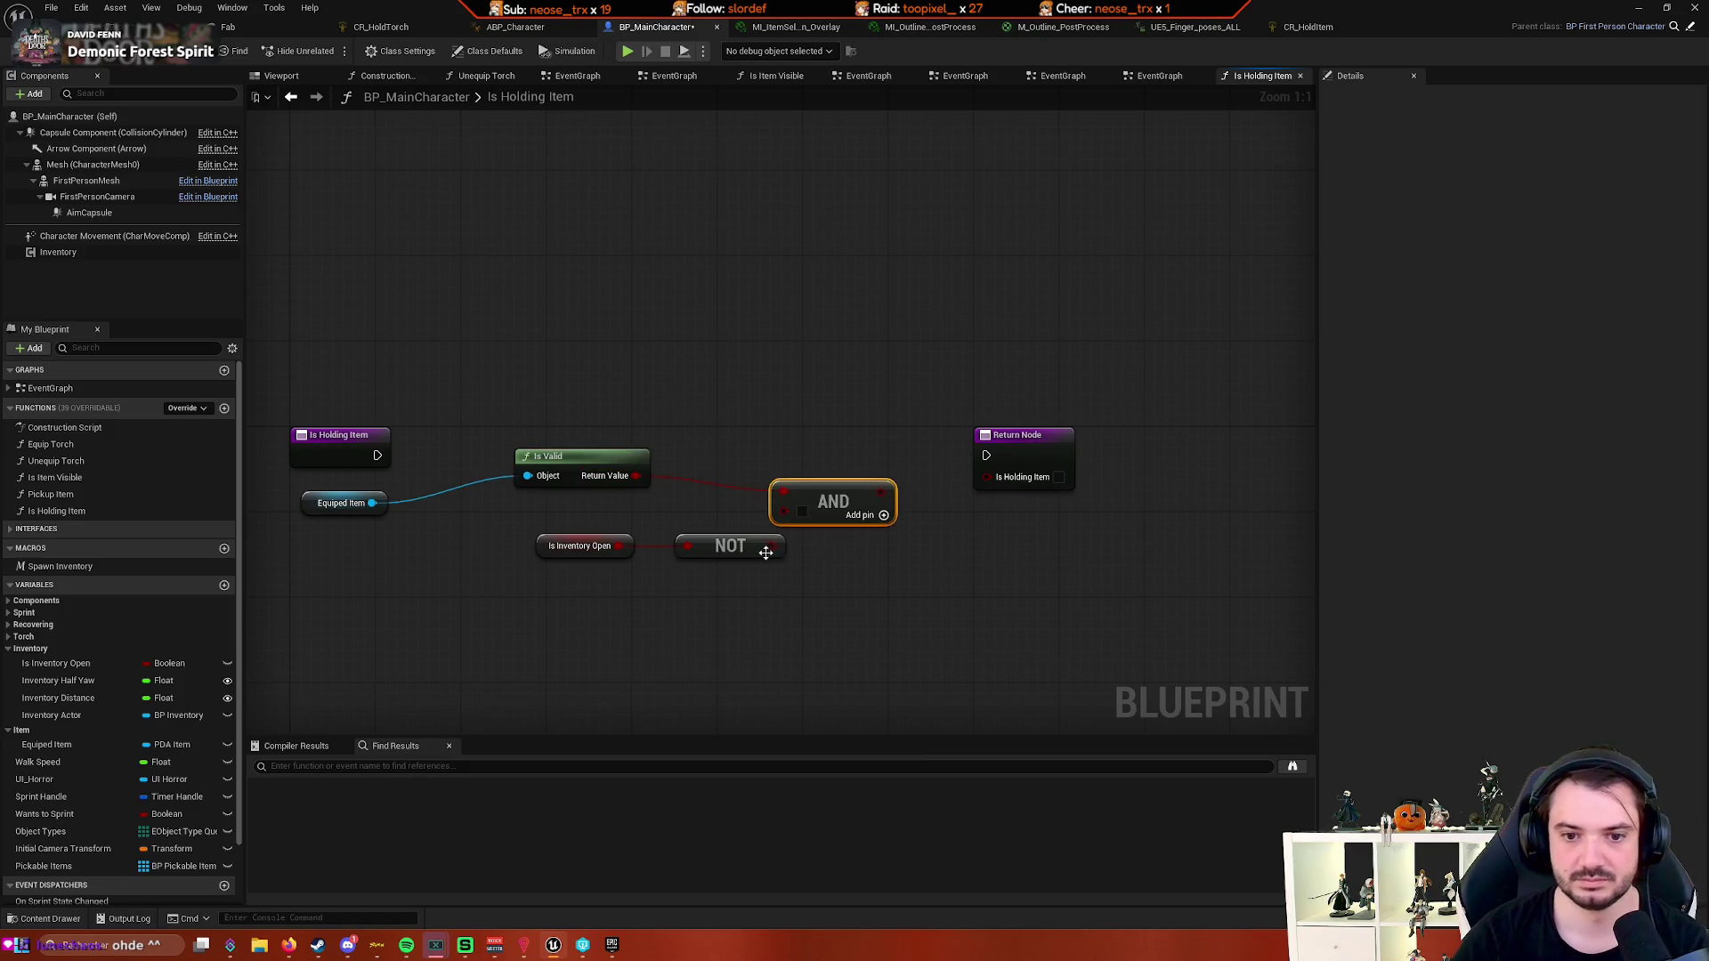
{"action": "left_click_drag", "start_coordinate": [794, 523], "coordinate": [722, 545]}
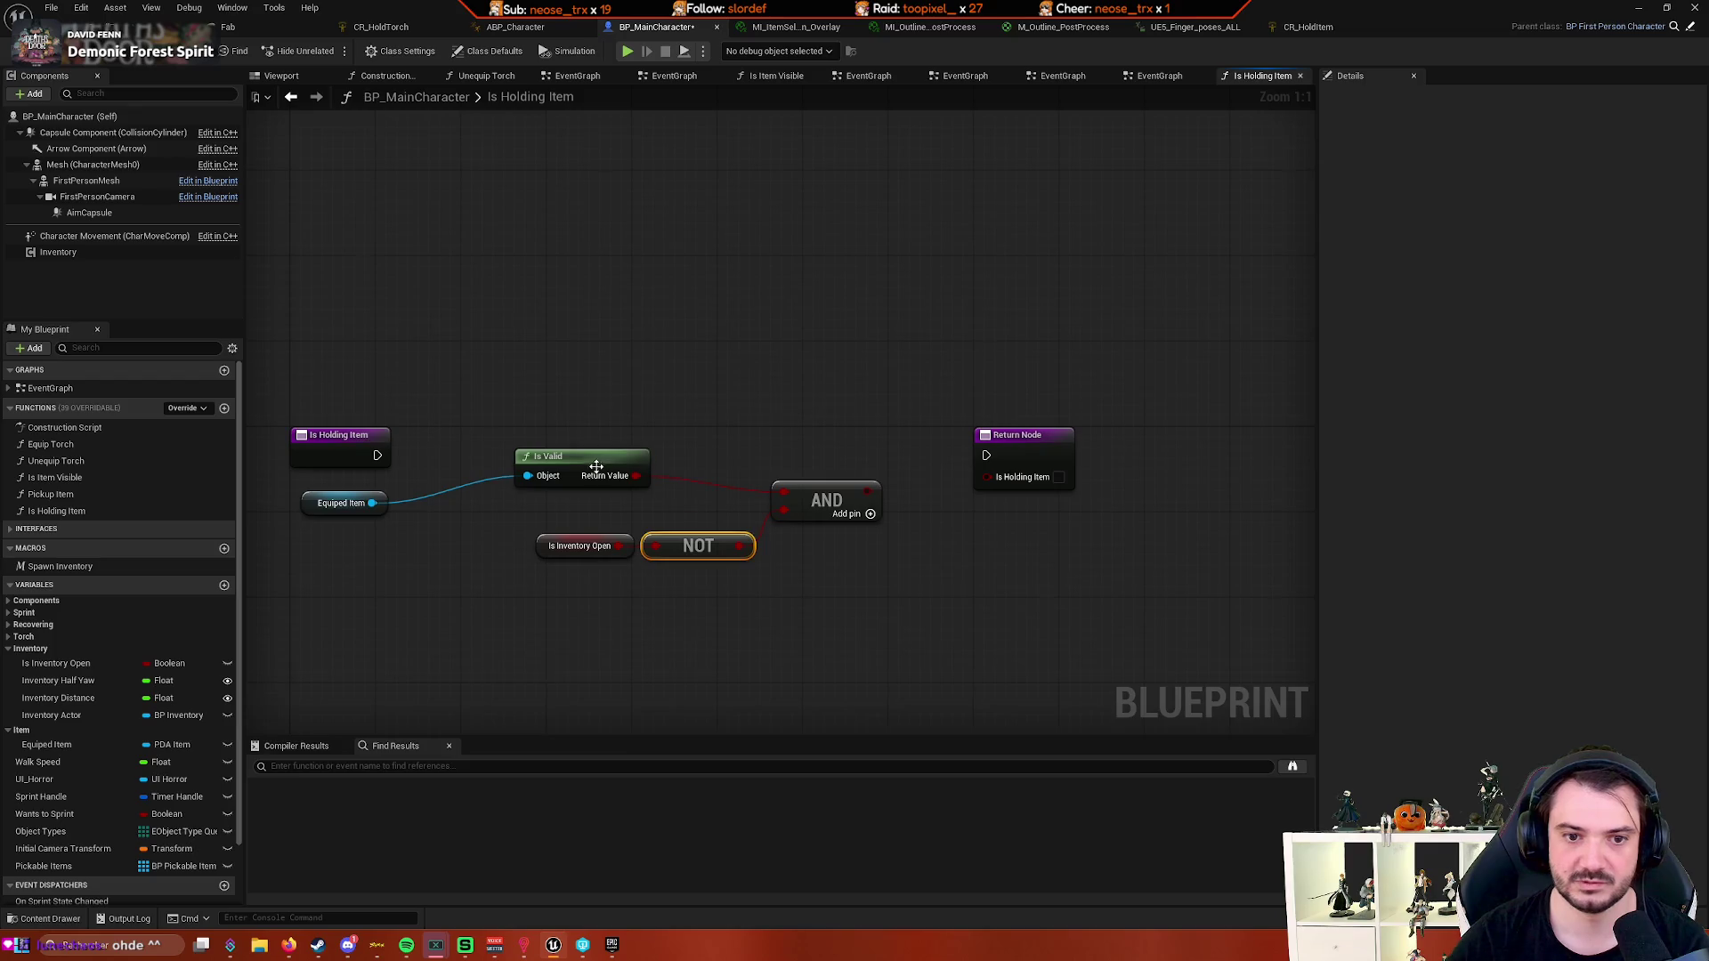
{"action": "left_click_drag", "start_coordinate": [595, 466], "coordinate": [585, 498]}
- Wire the entry execution to the Return Node and the AND result into its output
{"action": "left_click_drag", "start_coordinate": [359, 455], "coordinate": [744, 450]}
{"action": "left_click_drag", "start_coordinate": [484, 455], "coordinate": [983, 457]}
{"action": "left_click_drag", "start_coordinate": [484, 455], "coordinate": [986, 454]}
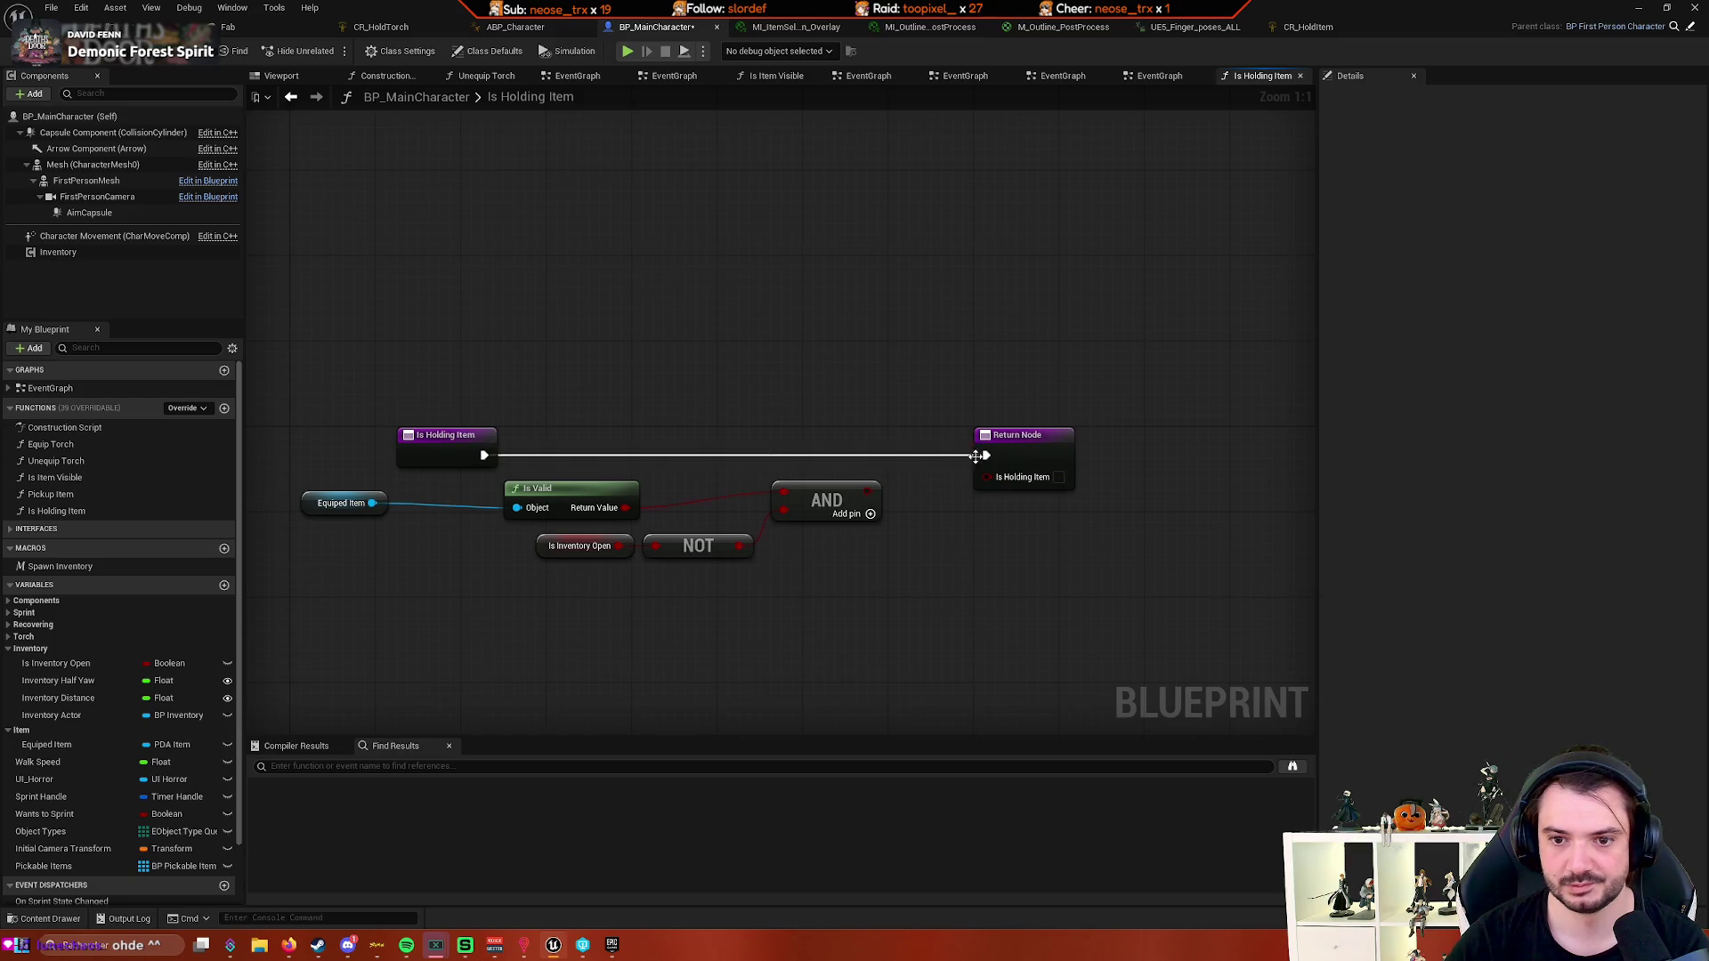
{"action": "left_click_drag", "start_coordinate": [868, 490], "coordinate": [986, 477]}
{"action": "right_click", "coordinate": [909, 474]}
{"action": "key", "text": "Escape"}
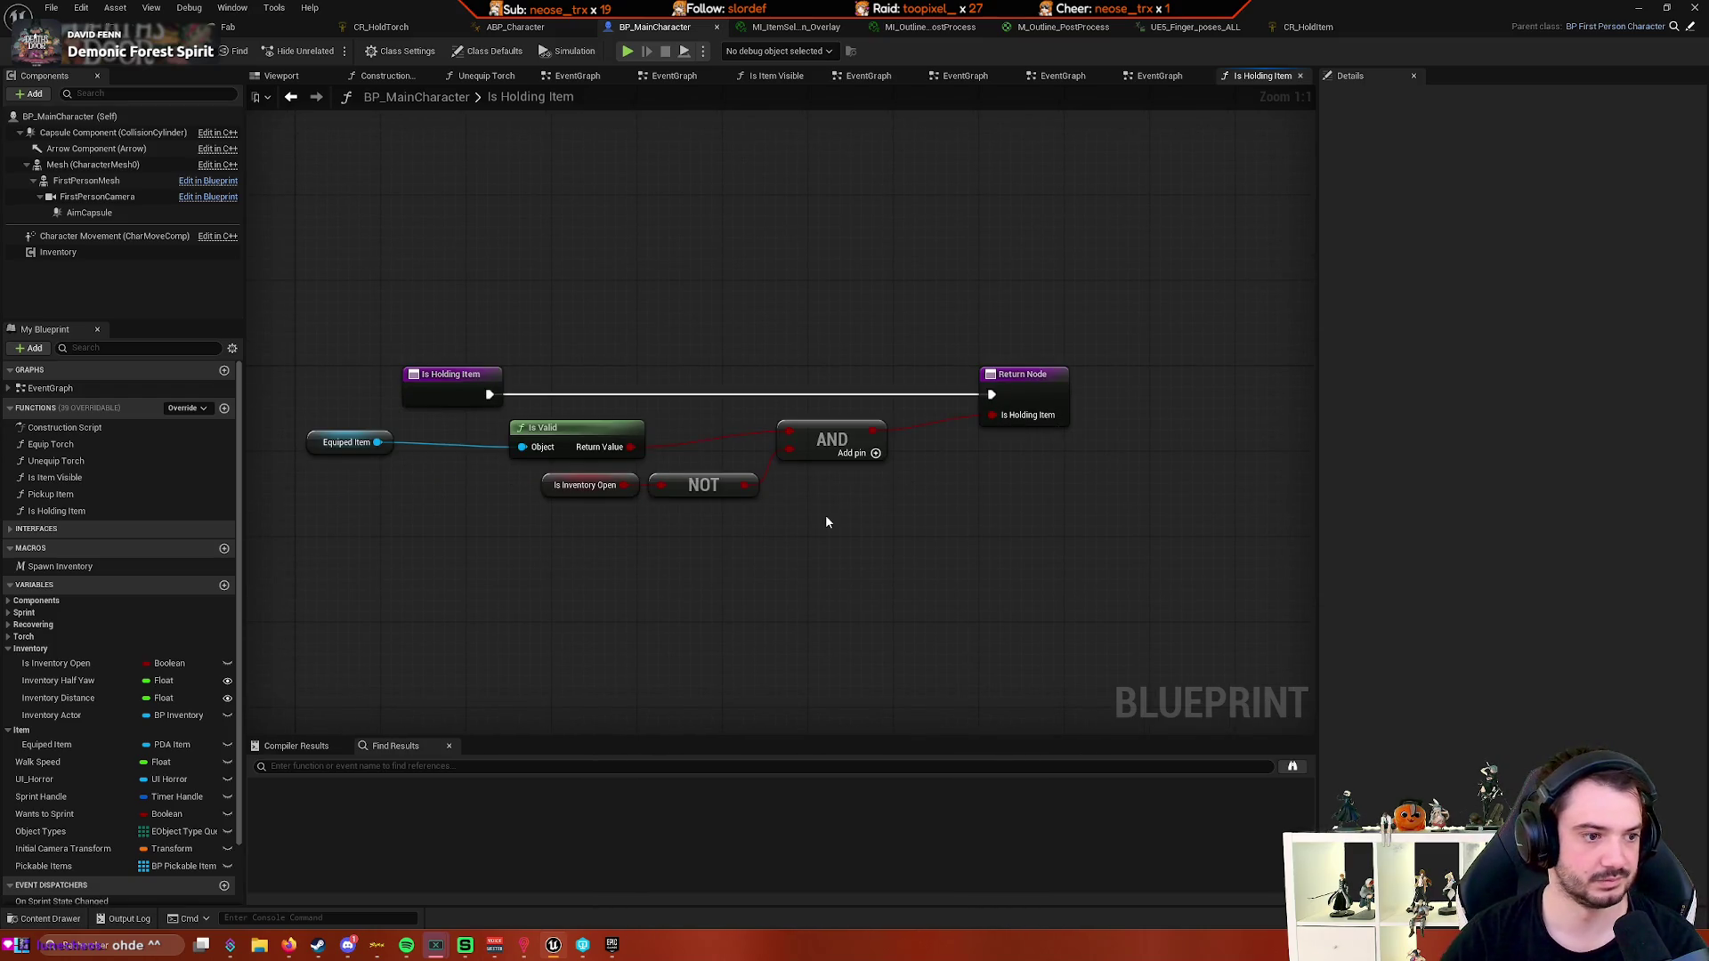
{"action": "left_click_drag", "start_coordinate": [825, 514], "coordinate": [855, 482]}
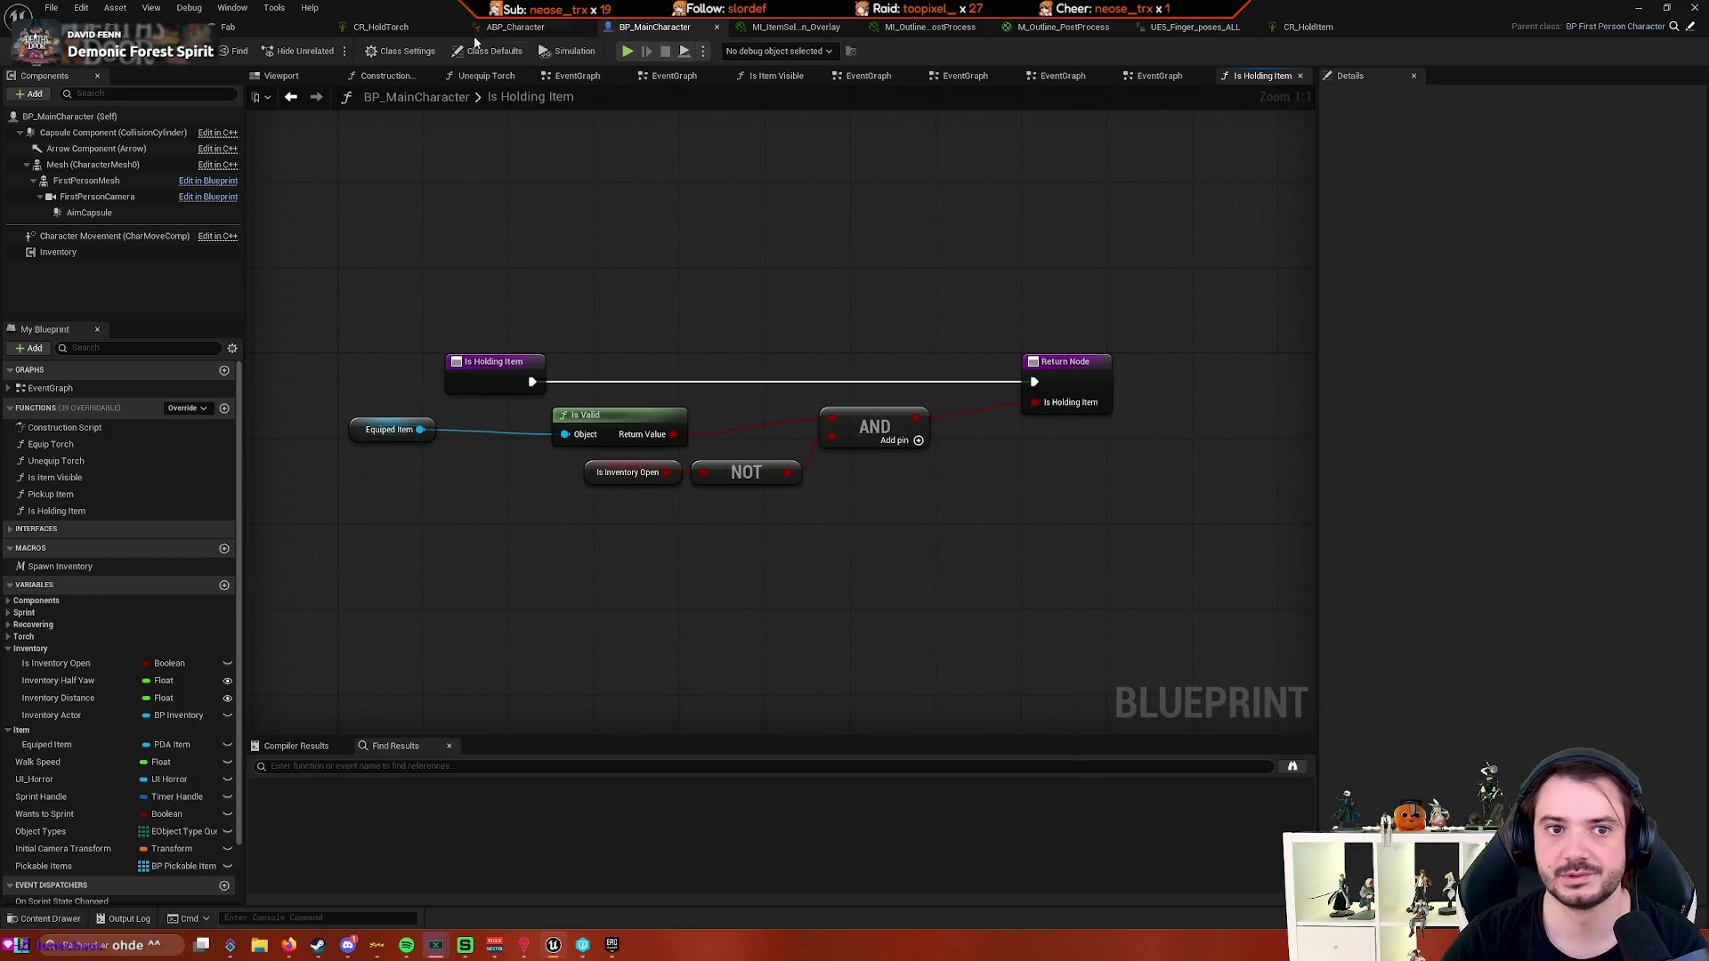
{"action": "left_click", "coordinate": [515, 29]}
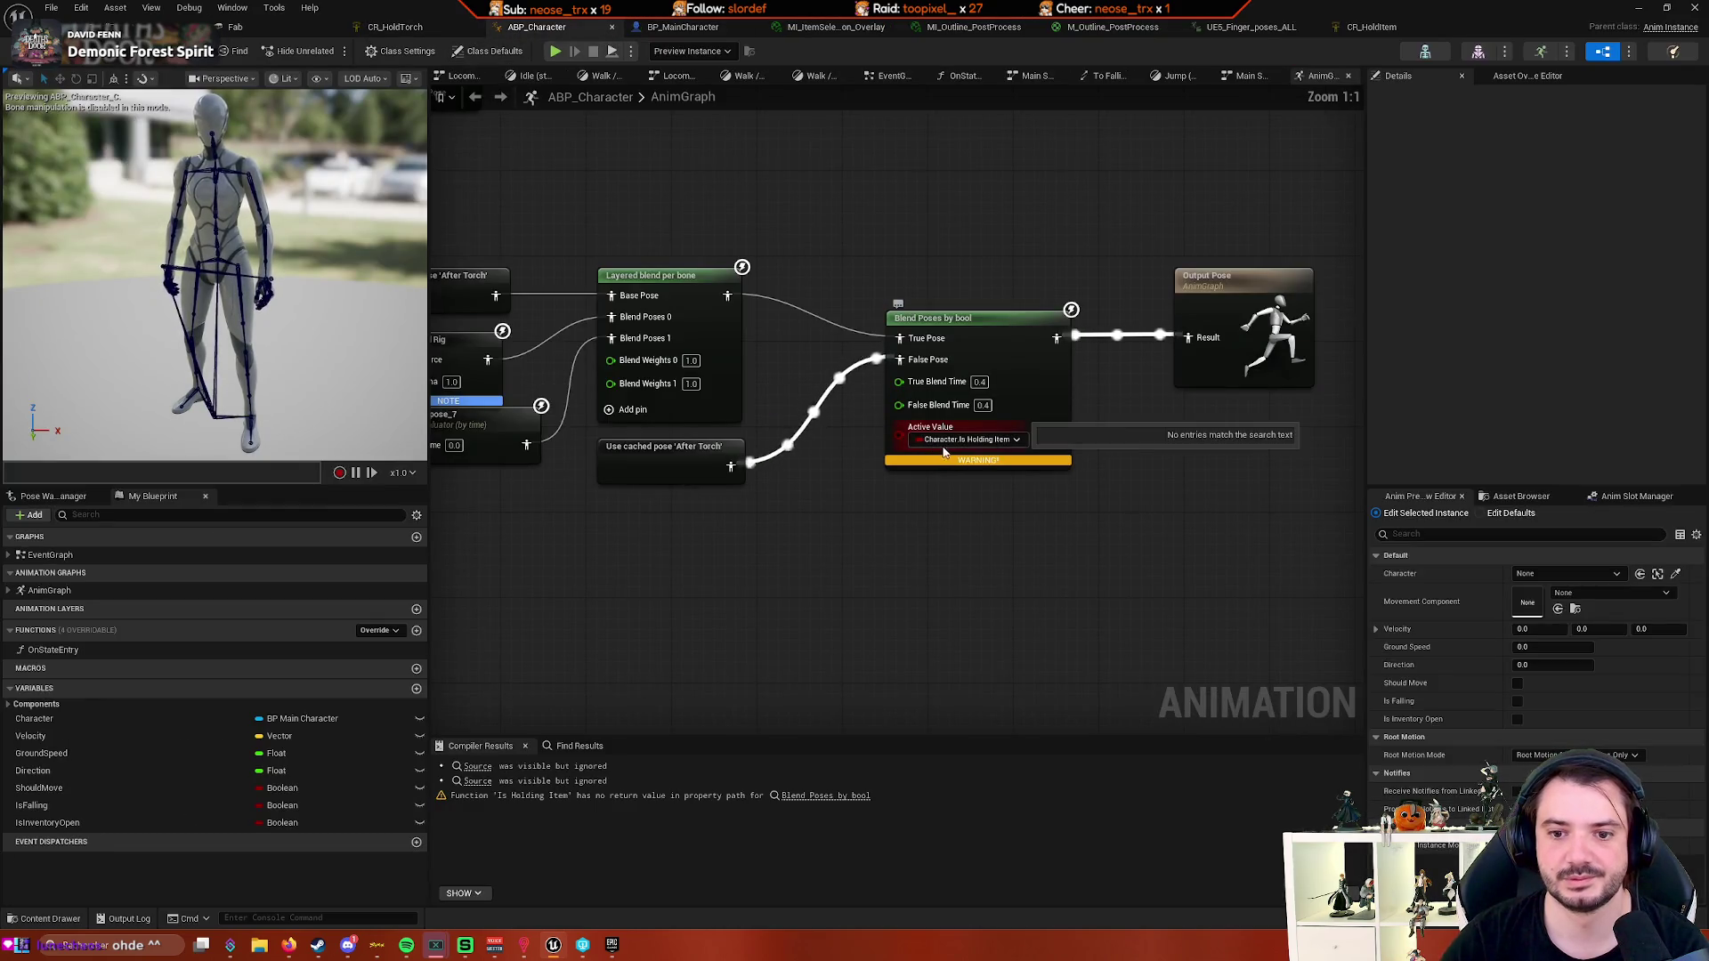
{"action": "left_click", "coordinate": [970, 440]}
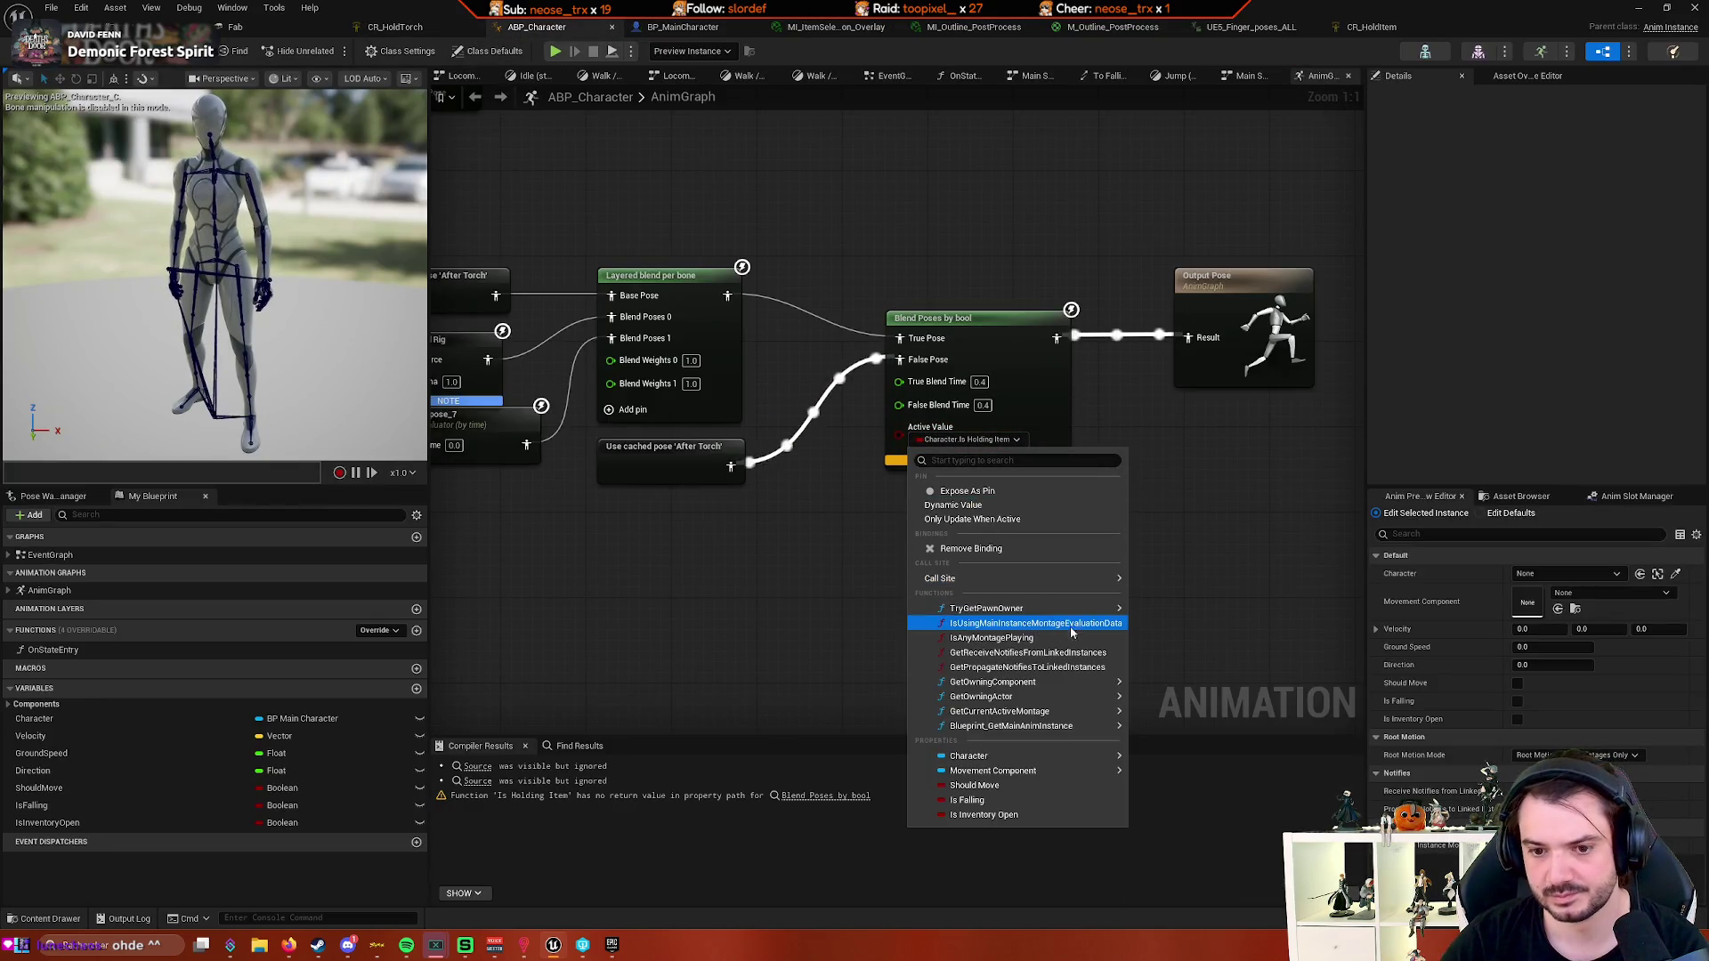
{"action": "mouse_move", "coordinate": [1068, 762]}
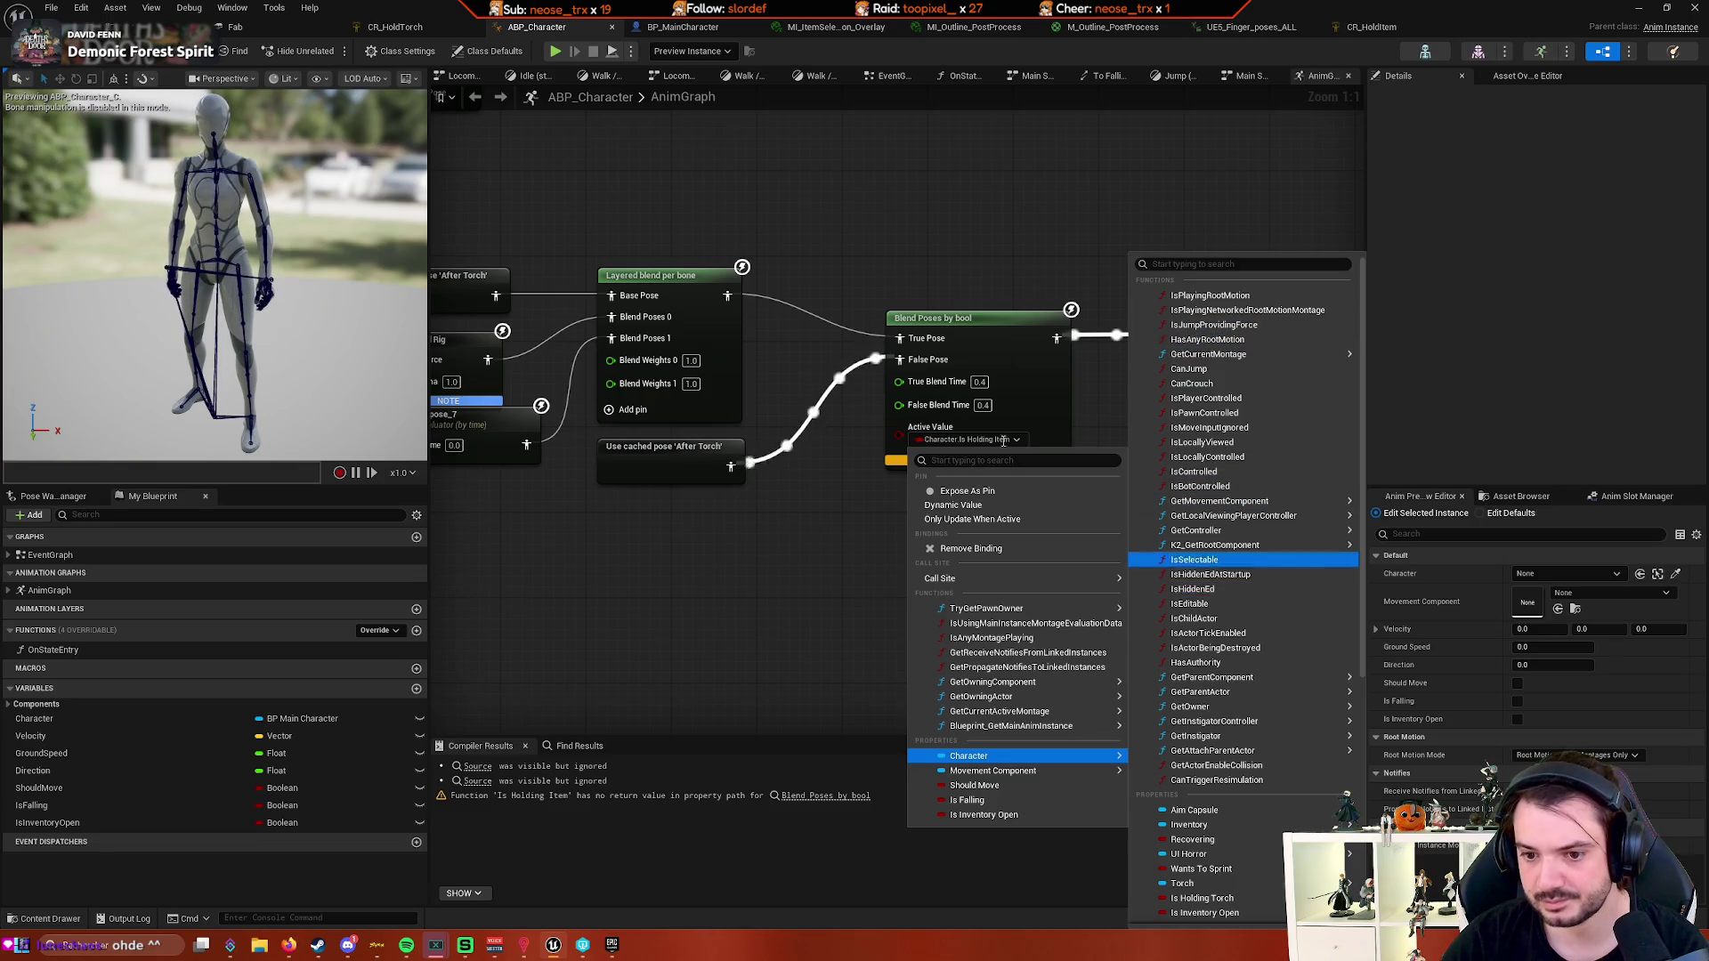
{"action": "left_click", "coordinate": [683, 27]}
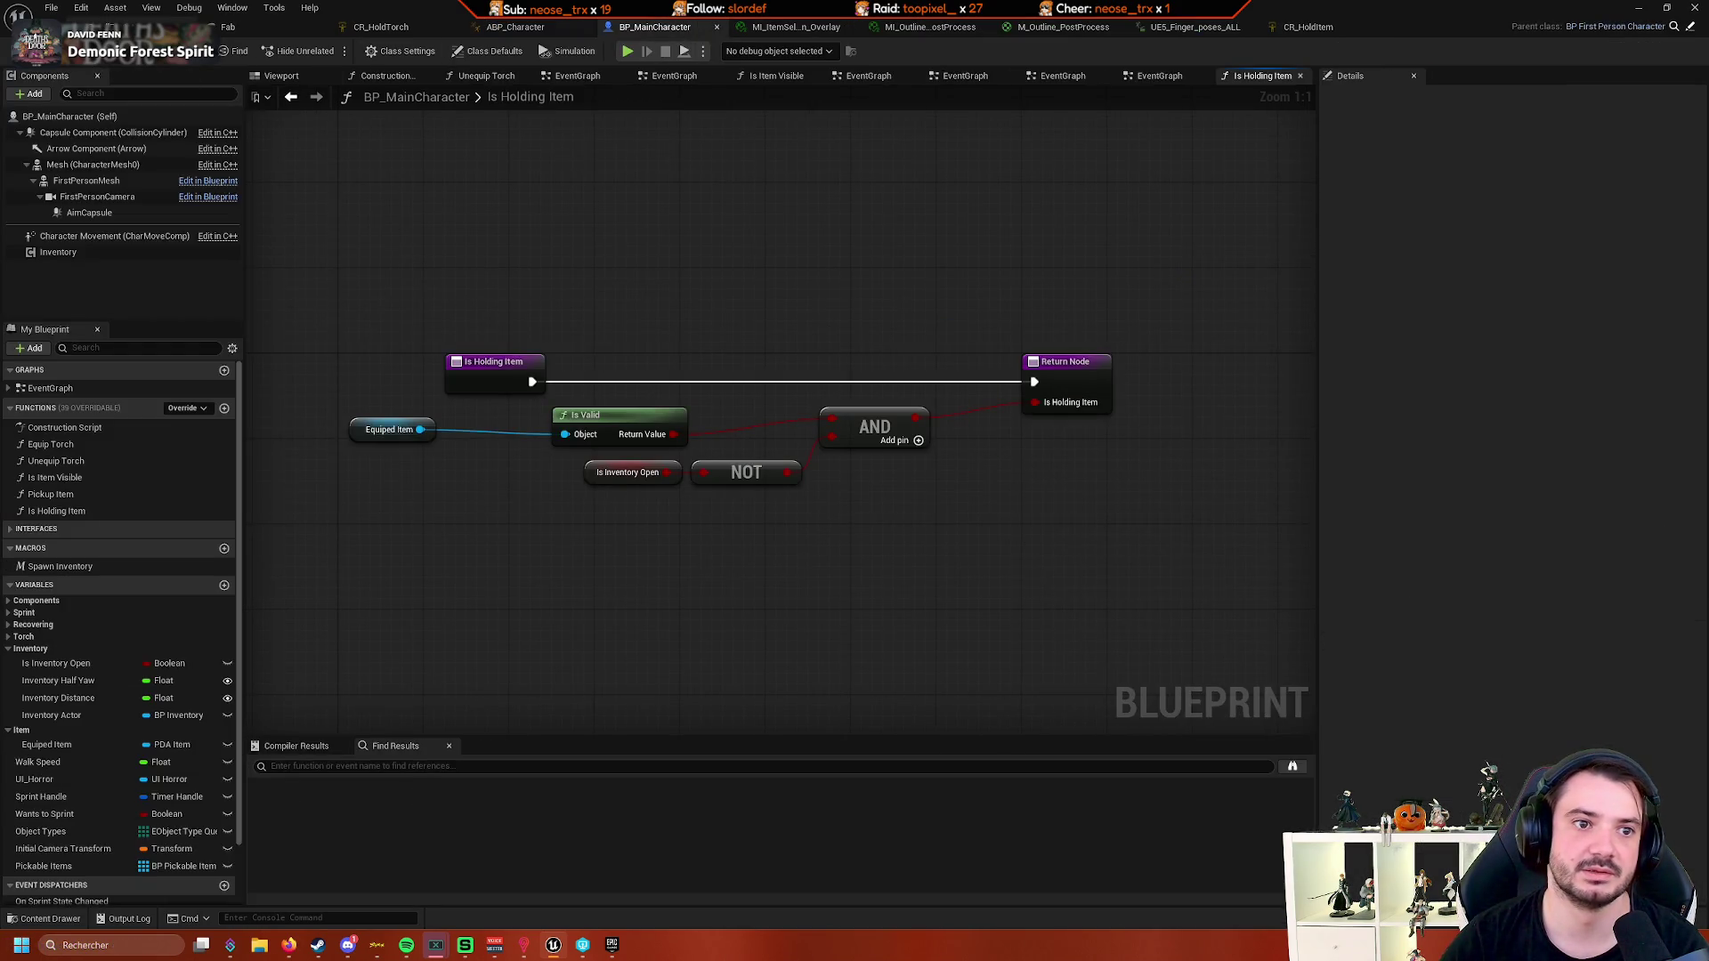
{"action": "left_click", "coordinate": [380, 27]}
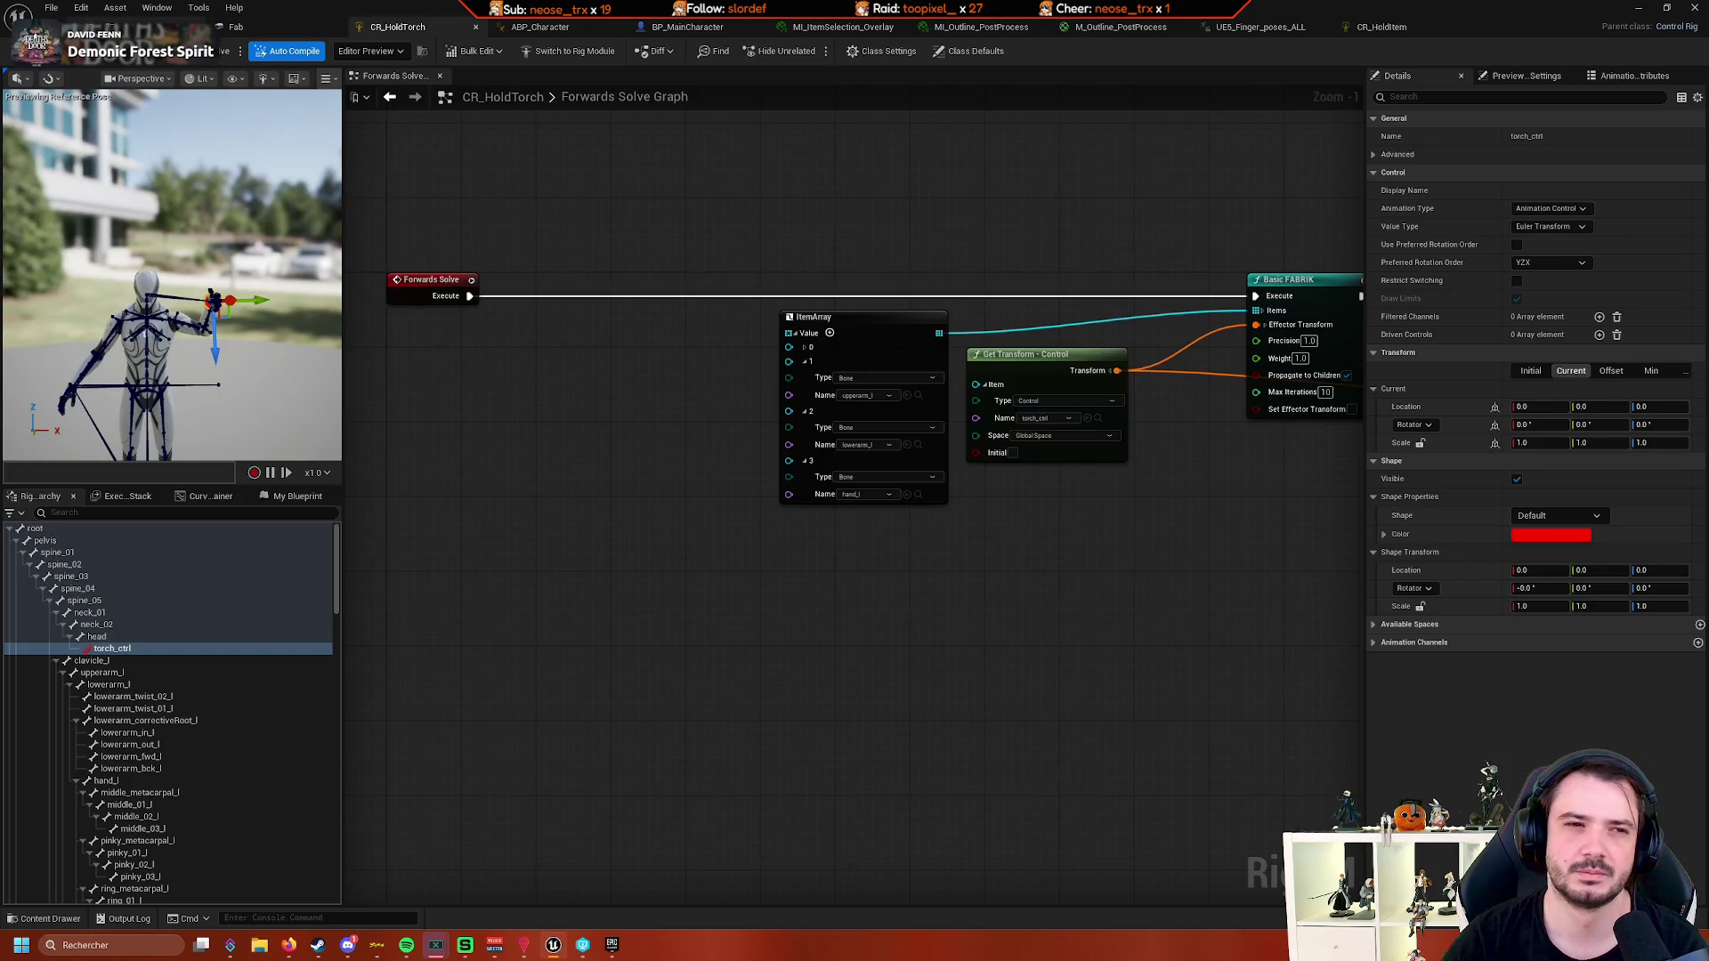
{"action": "left_click", "coordinate": [533, 27]}
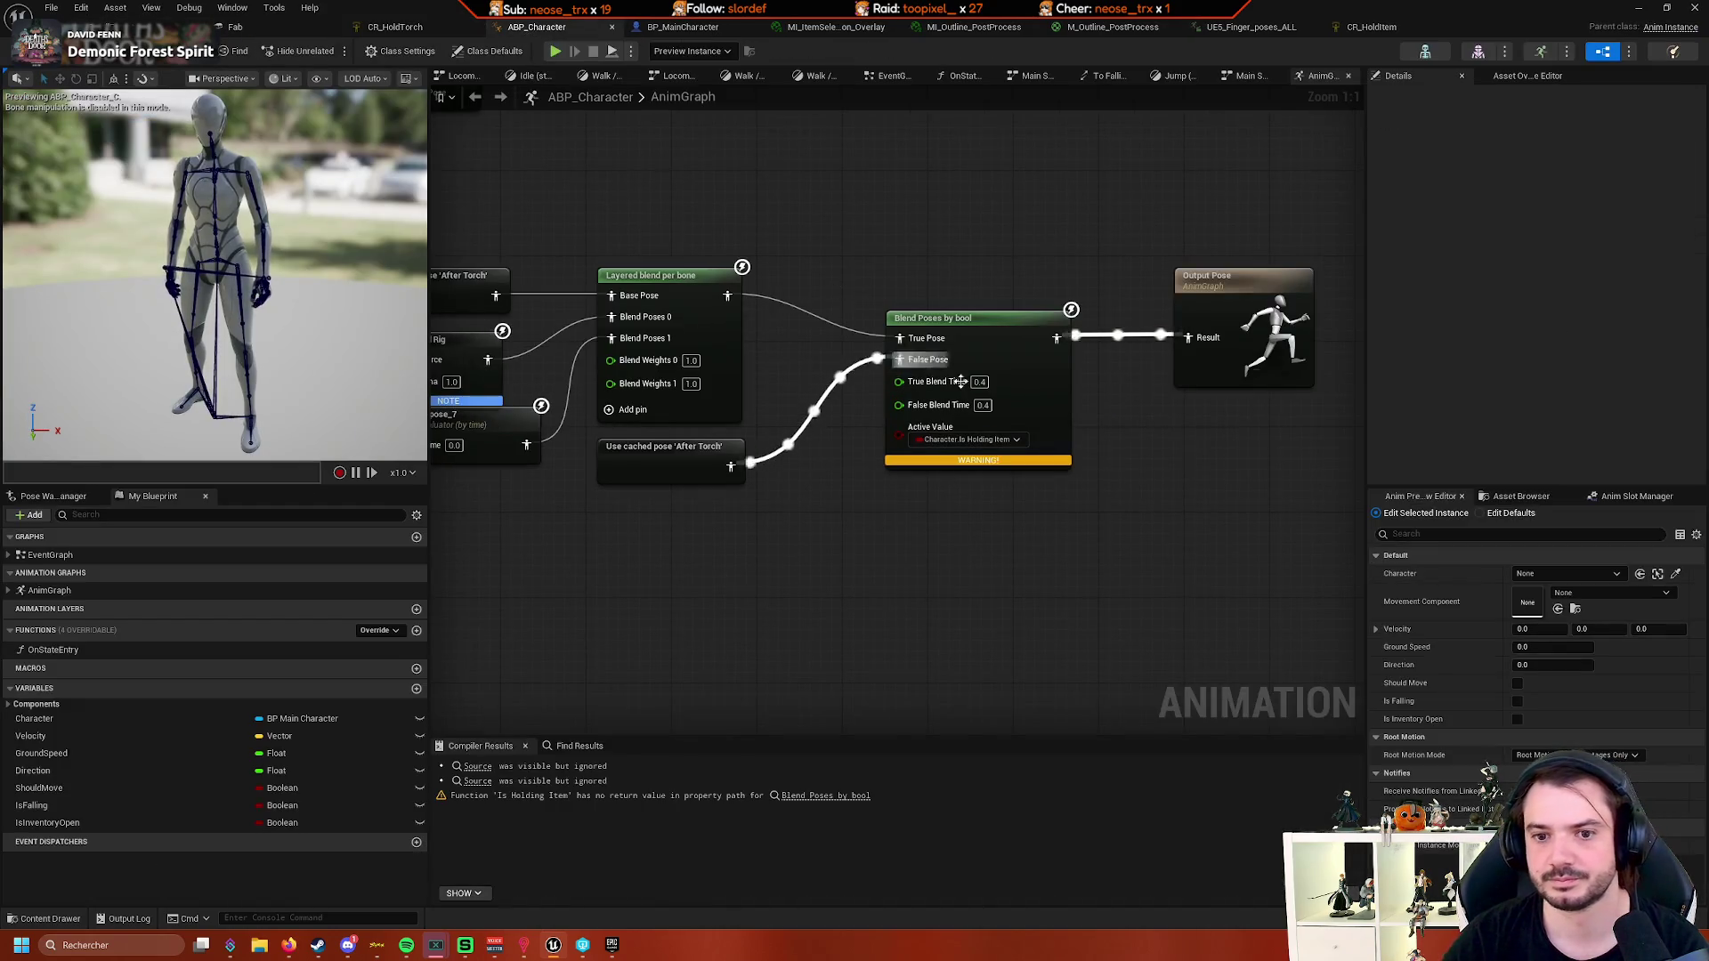
{"action": "left_click", "coordinate": [996, 440]}
{"action": "mouse_move", "coordinate": [1063, 757]}
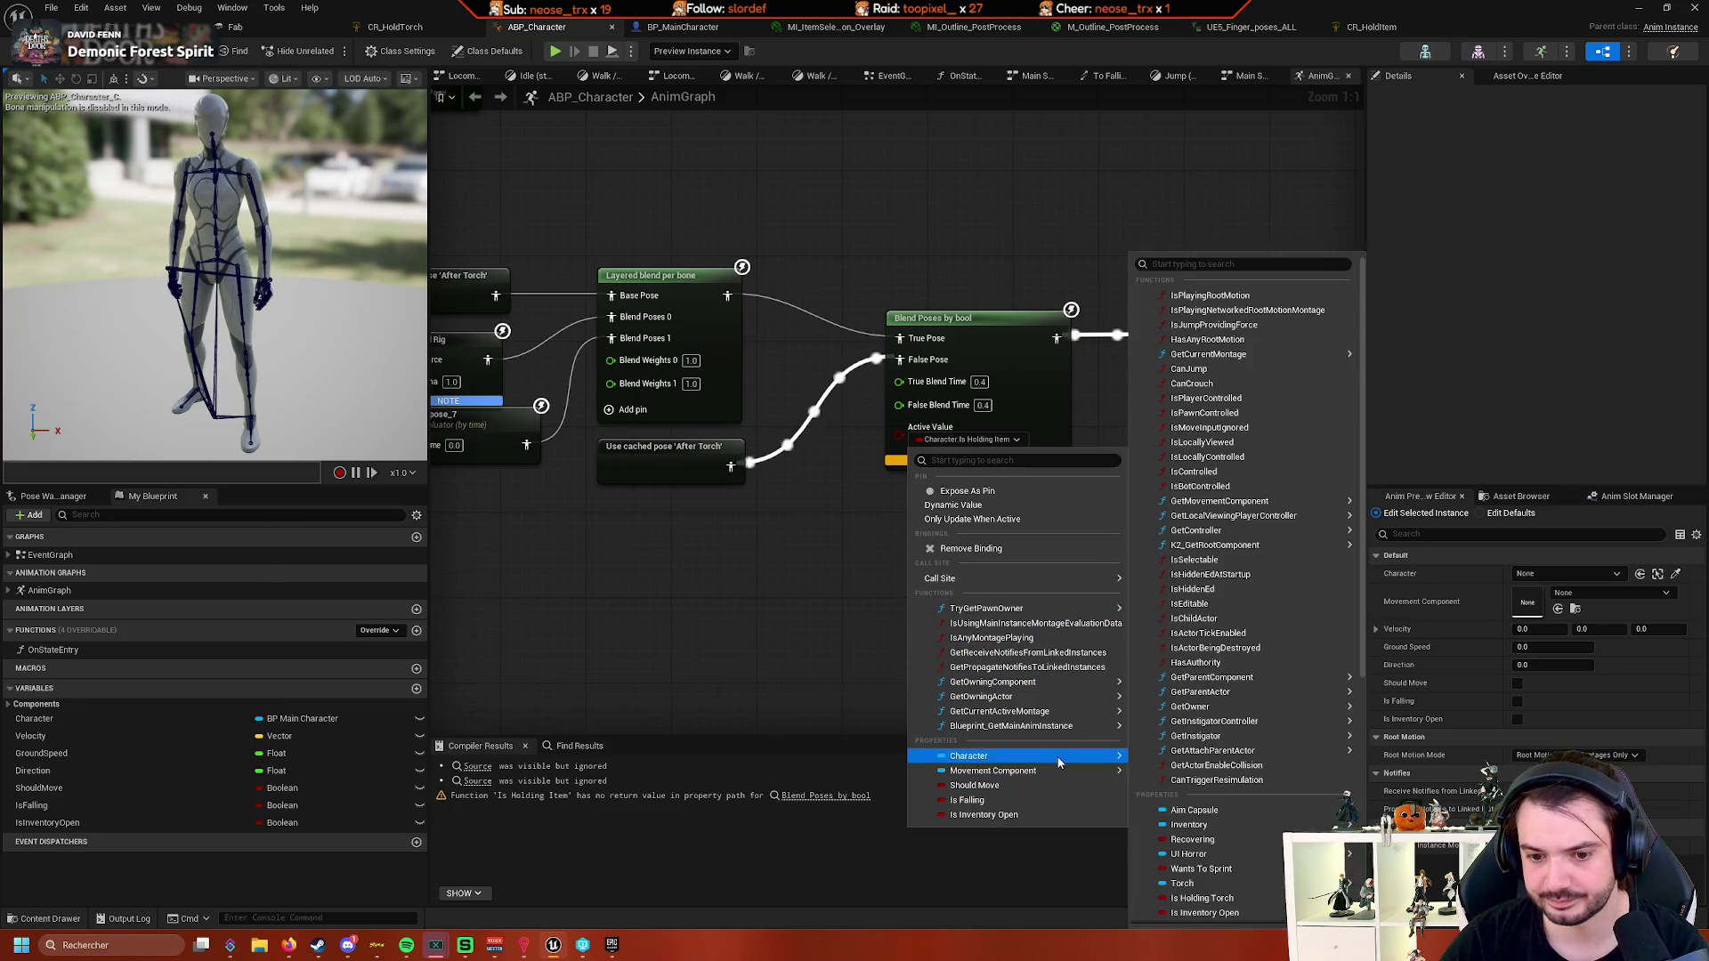
{"action": "mouse_move", "coordinate": [1258, 742]}
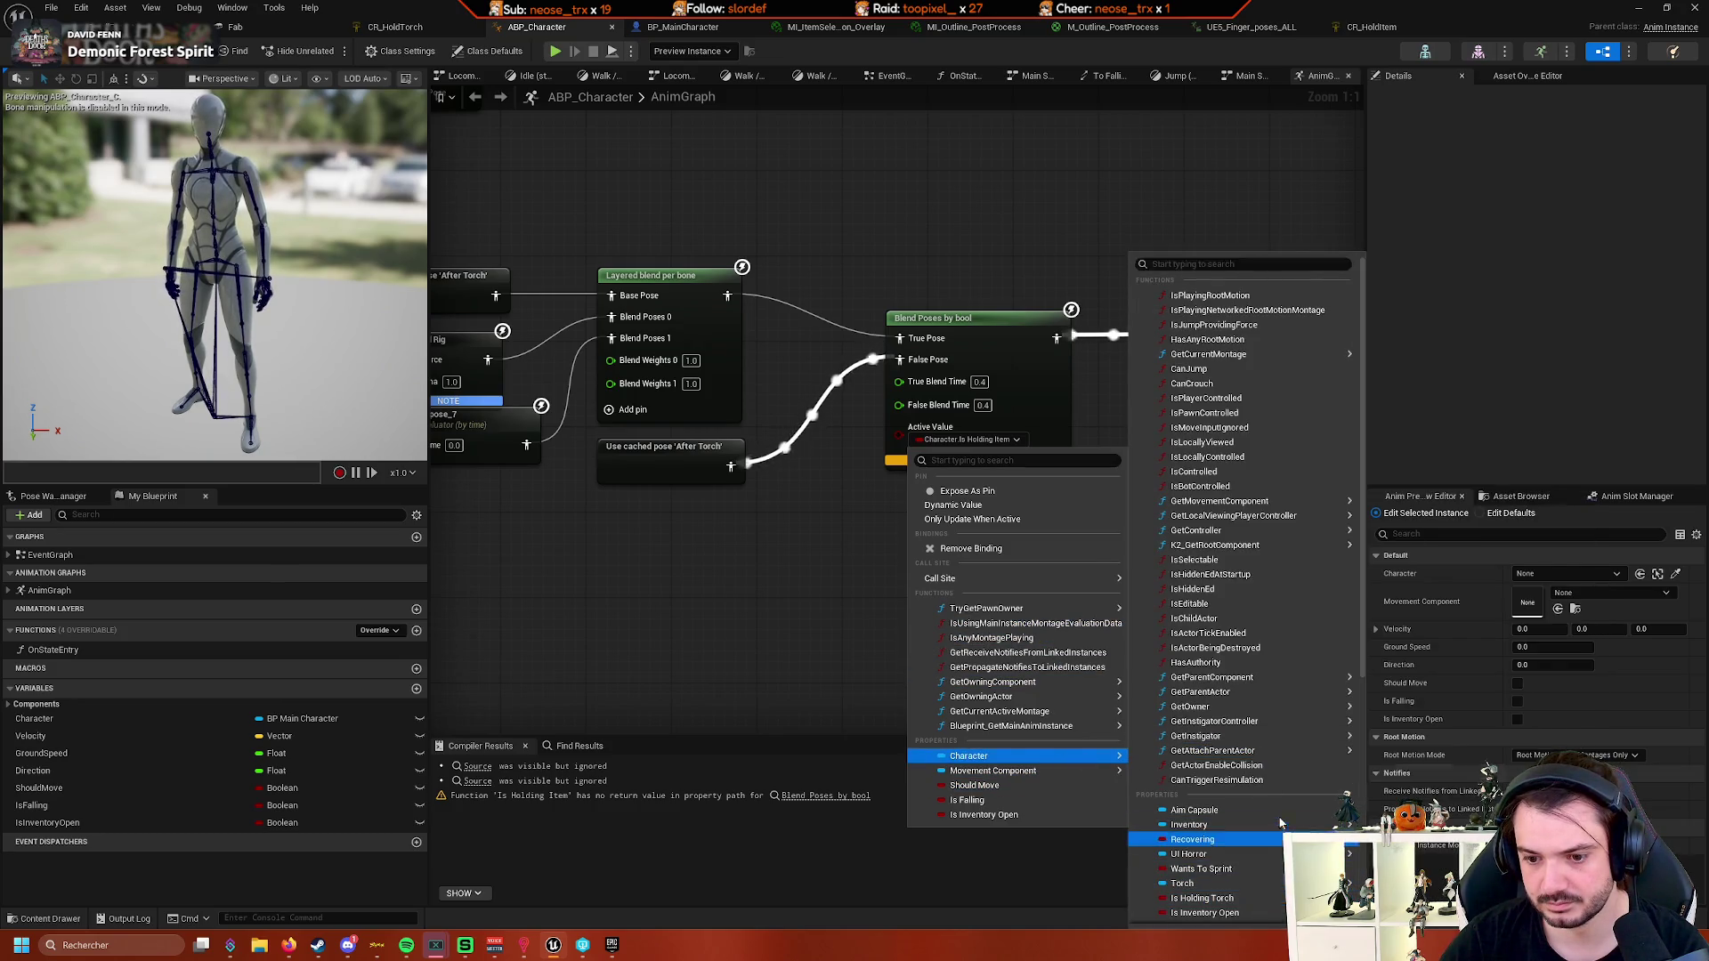
{"action": "mouse_move", "coordinate": [1273, 808]}
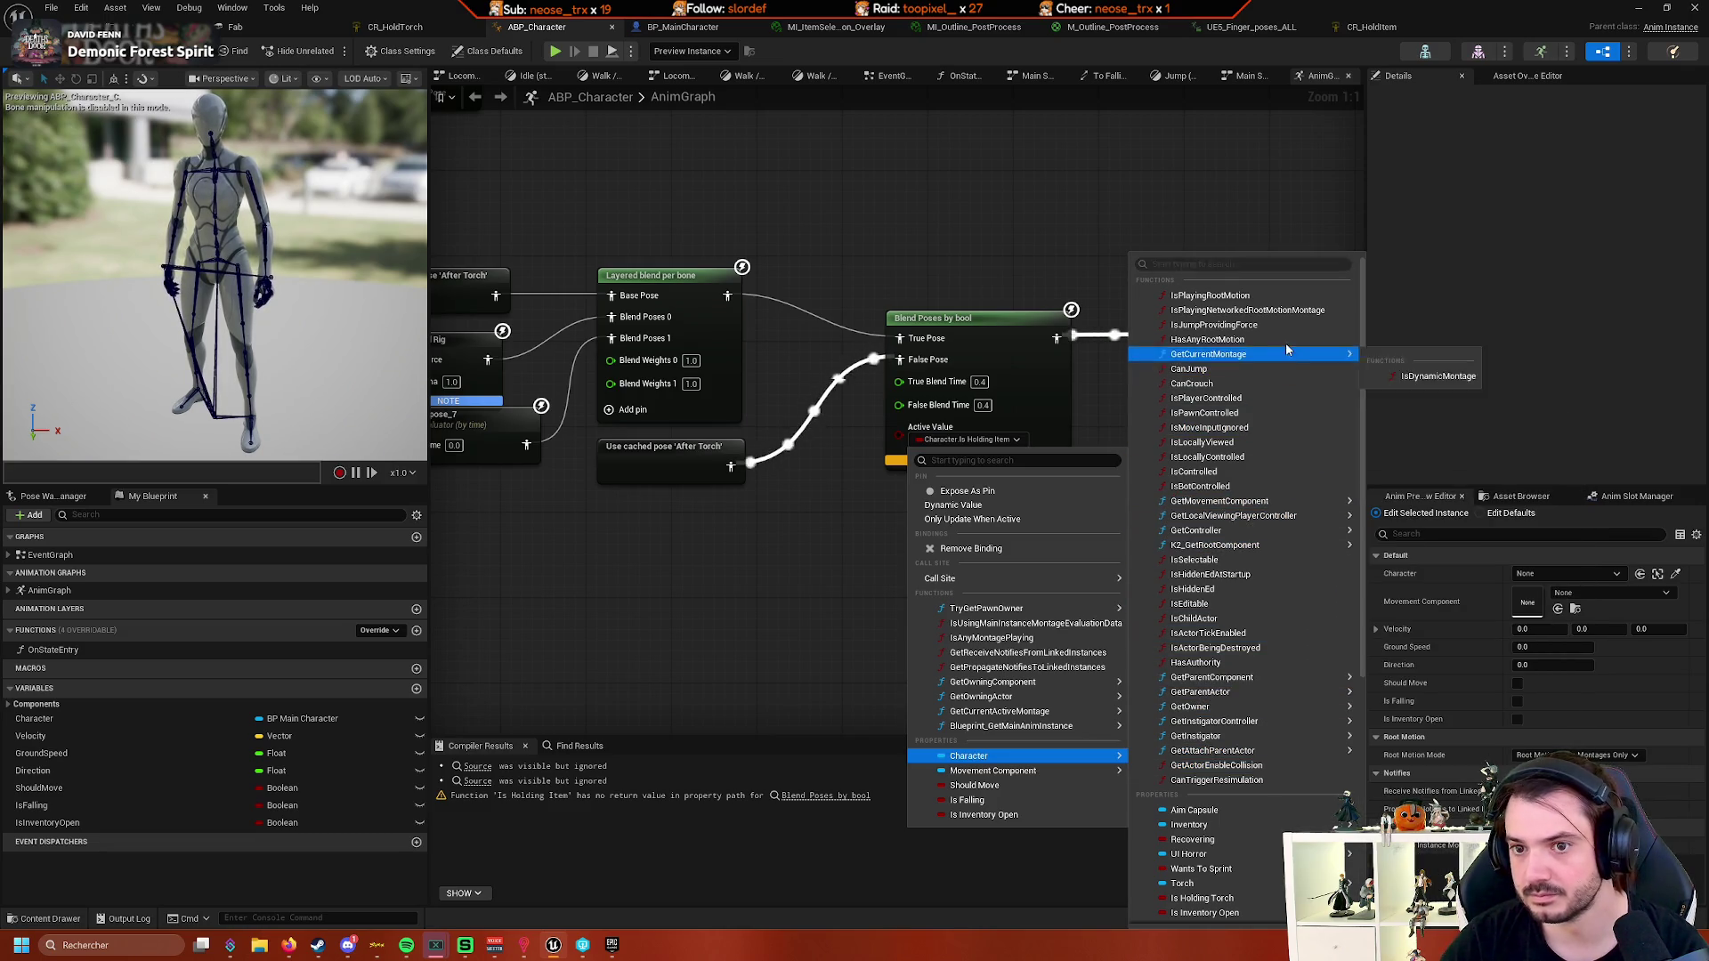
{"action": "mouse_move", "coordinate": [1291, 687]}
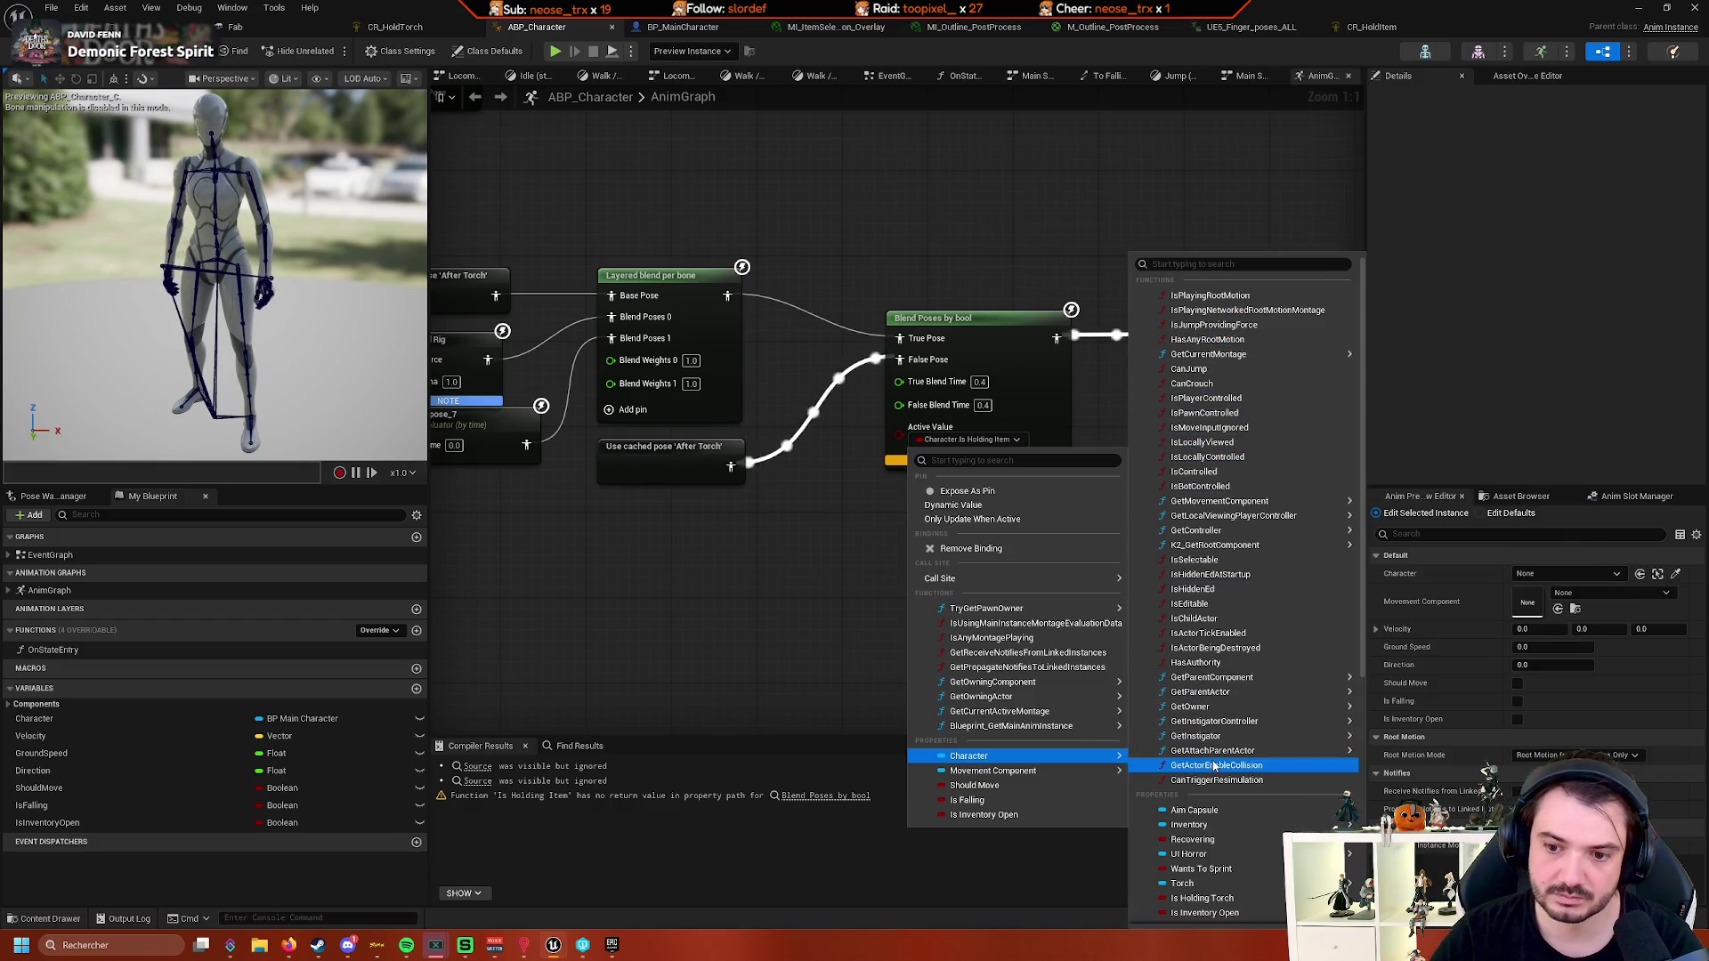
{"action": "left_click_drag", "start_coordinate": [794, 719], "coordinate": [811, 548]}
{"action": "left_click", "coordinate": [681, 26]}
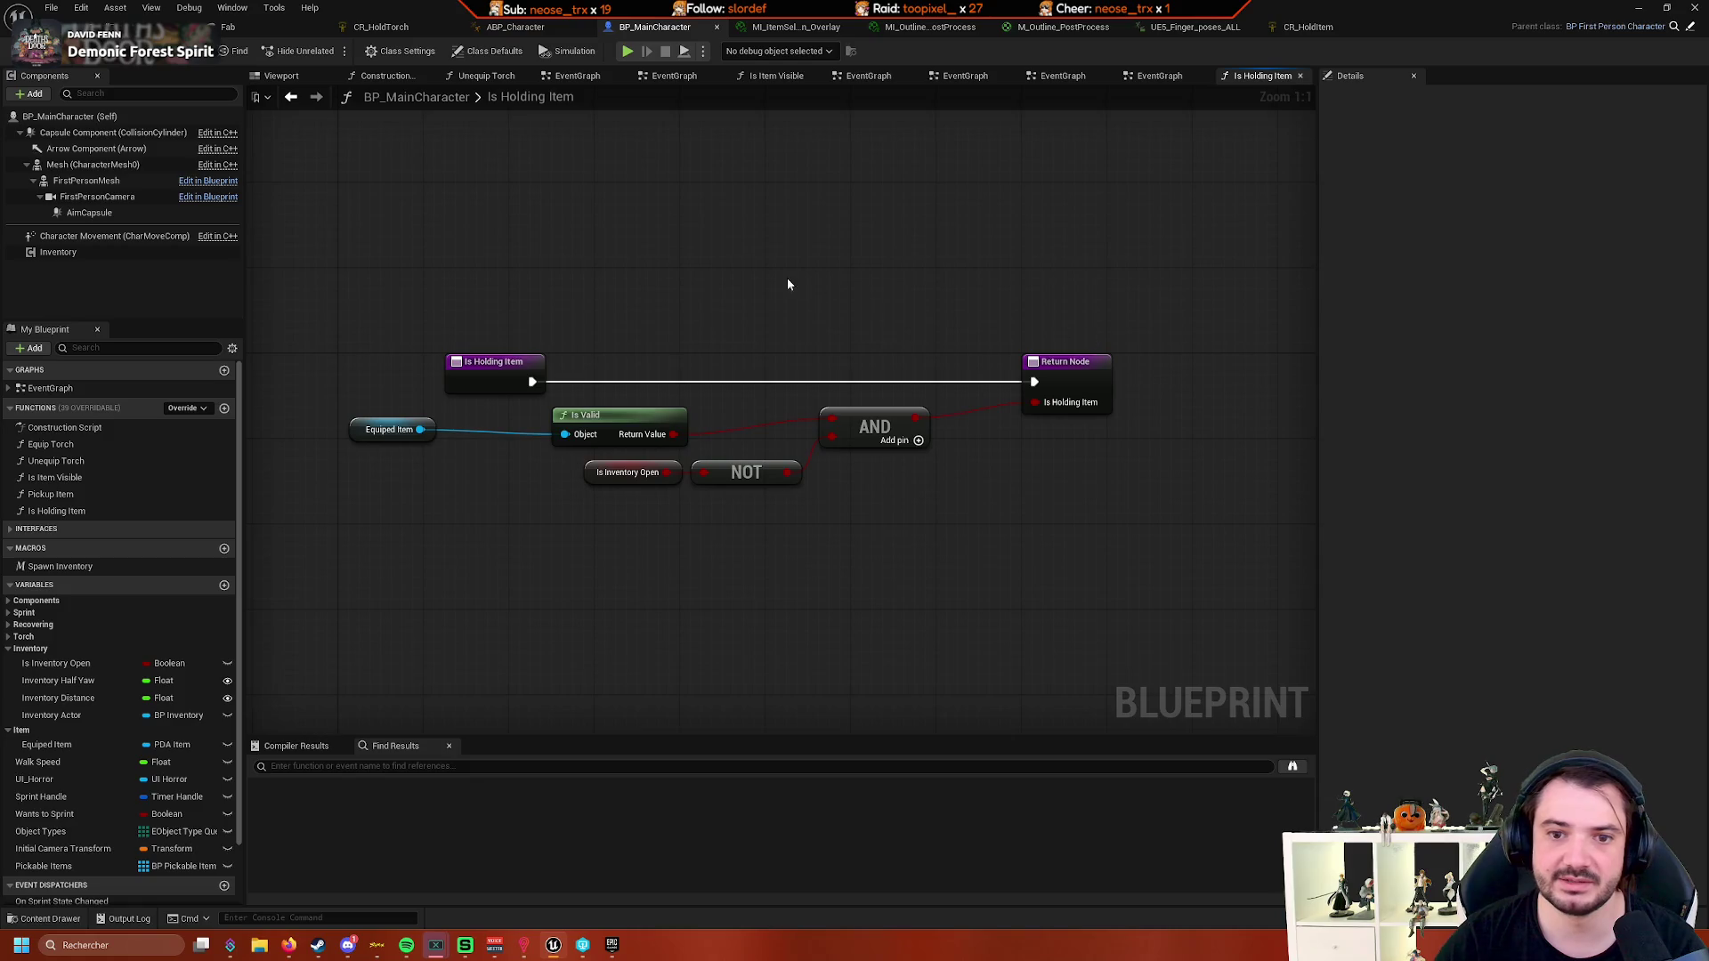
{"action": "right_click", "coordinate": [788, 284]}
{"action": "left_click", "coordinate": [639, 247]}
{"action": "left_click", "coordinate": [496, 370]}
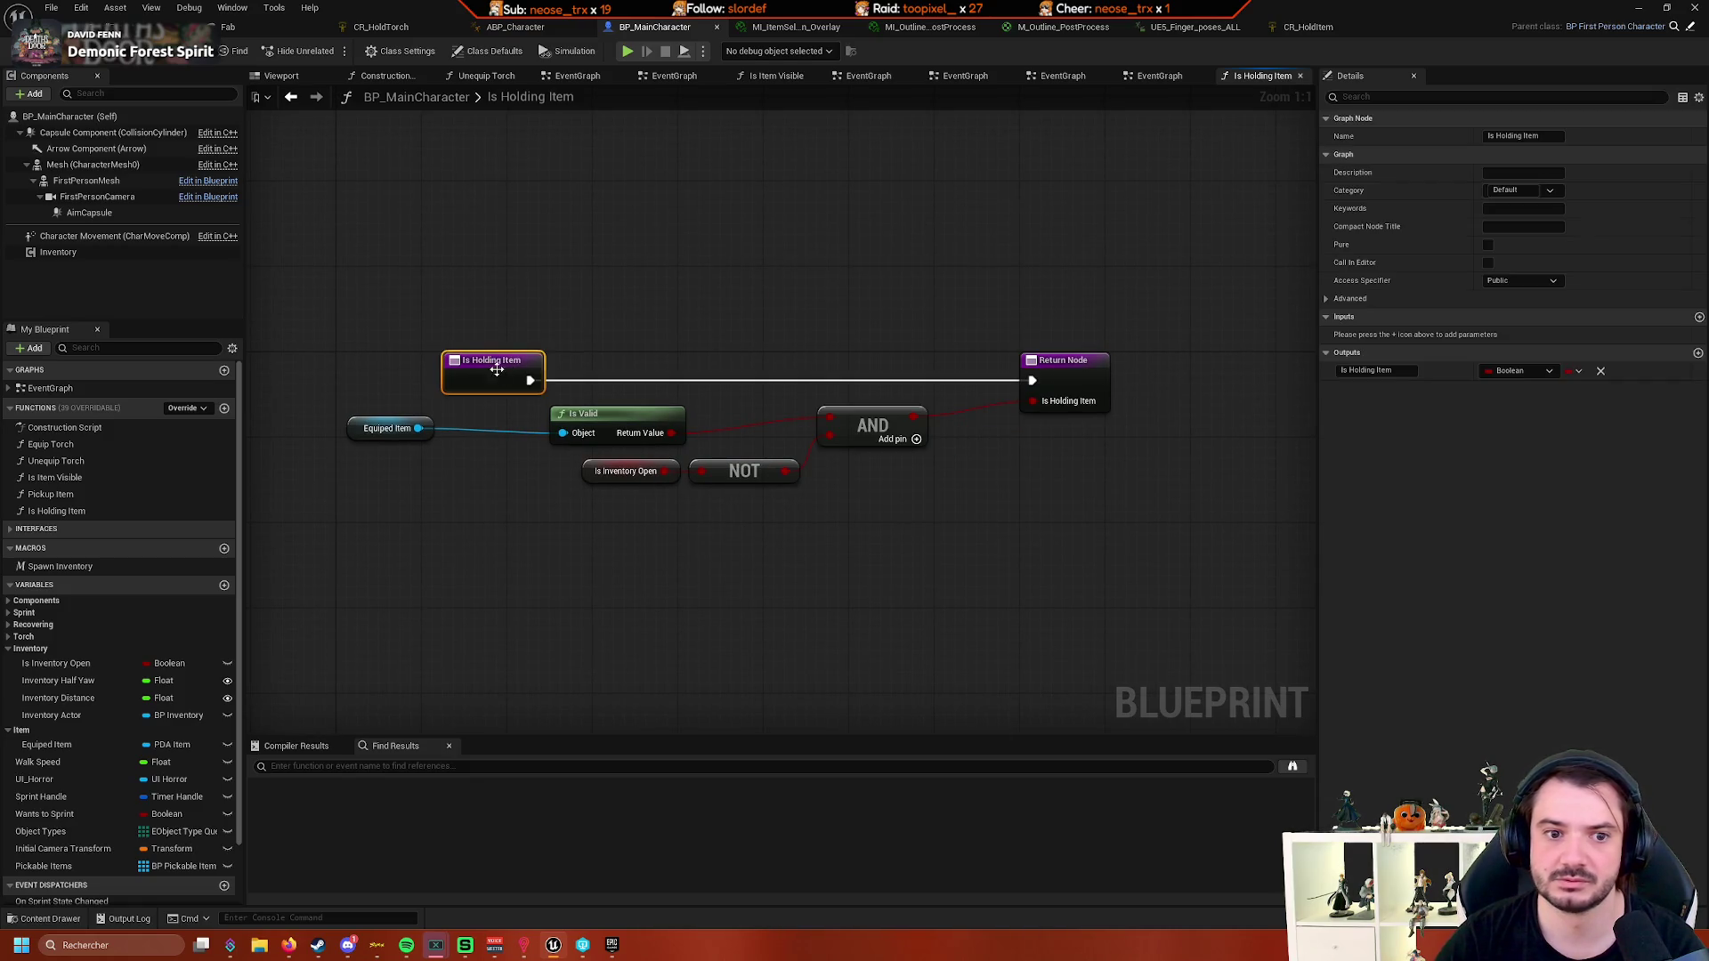
- Mark Is Holding Item as Pure, then open ABP_Character's Active Value binding options
{"action": "left_click", "coordinate": [1487, 245]}
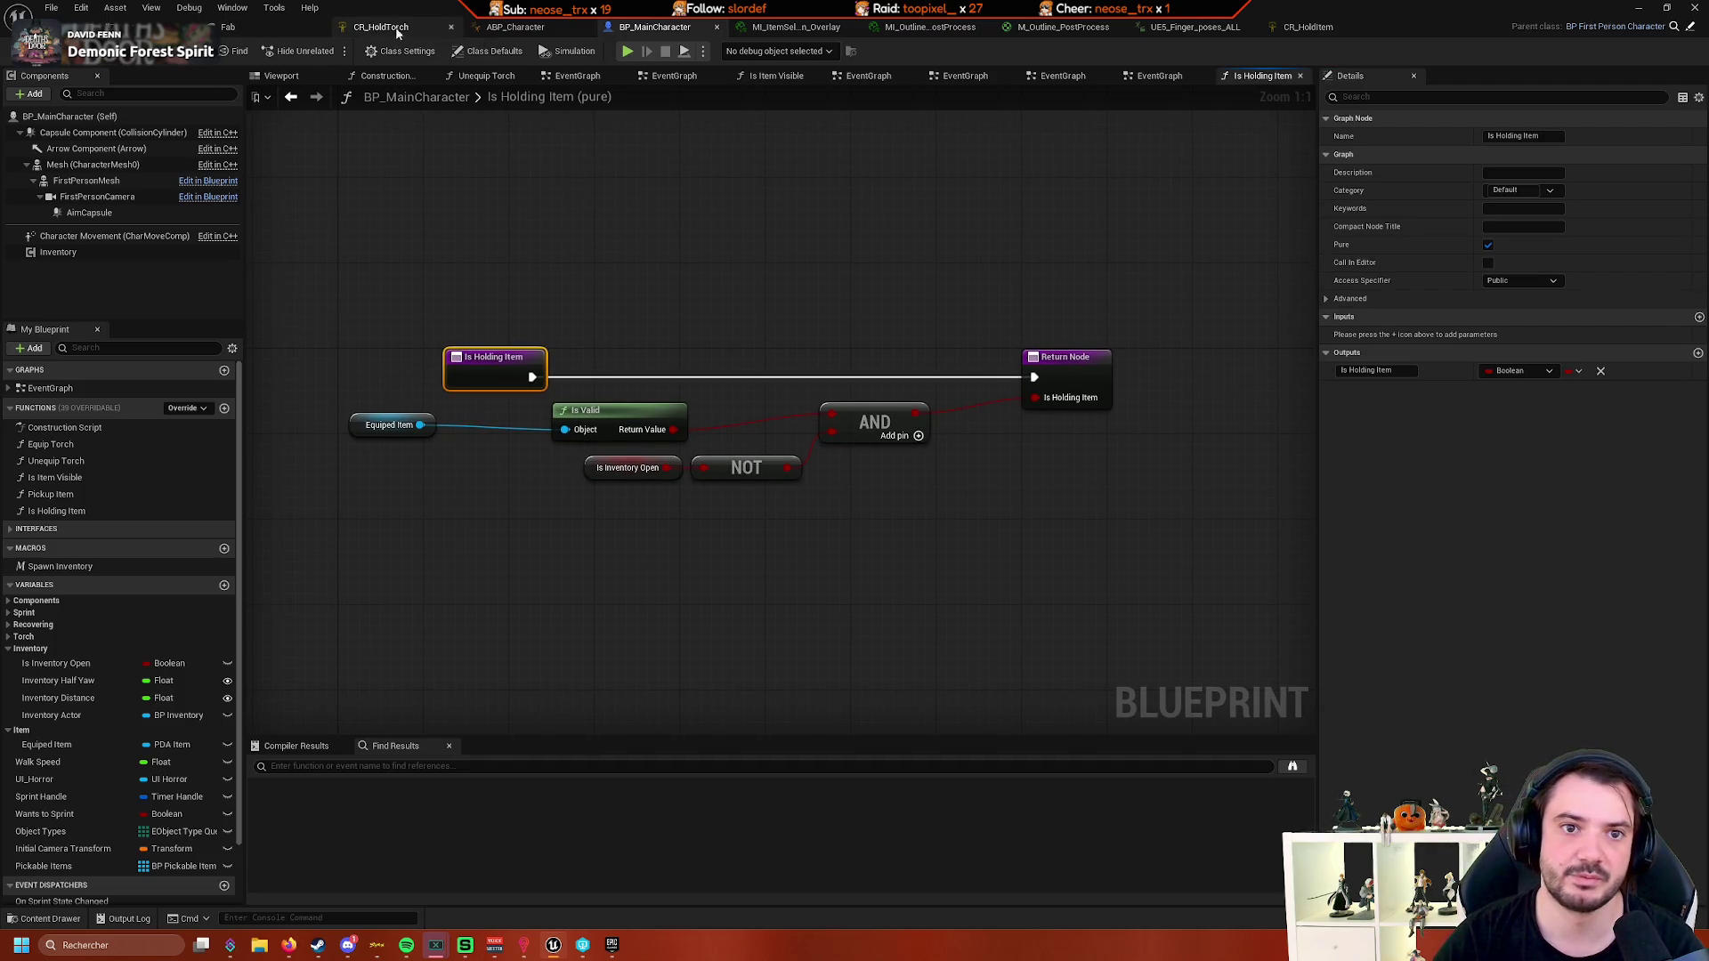
{"action": "left_click", "coordinate": [498, 26]}
{"action": "left_click", "coordinate": [1024, 298]}
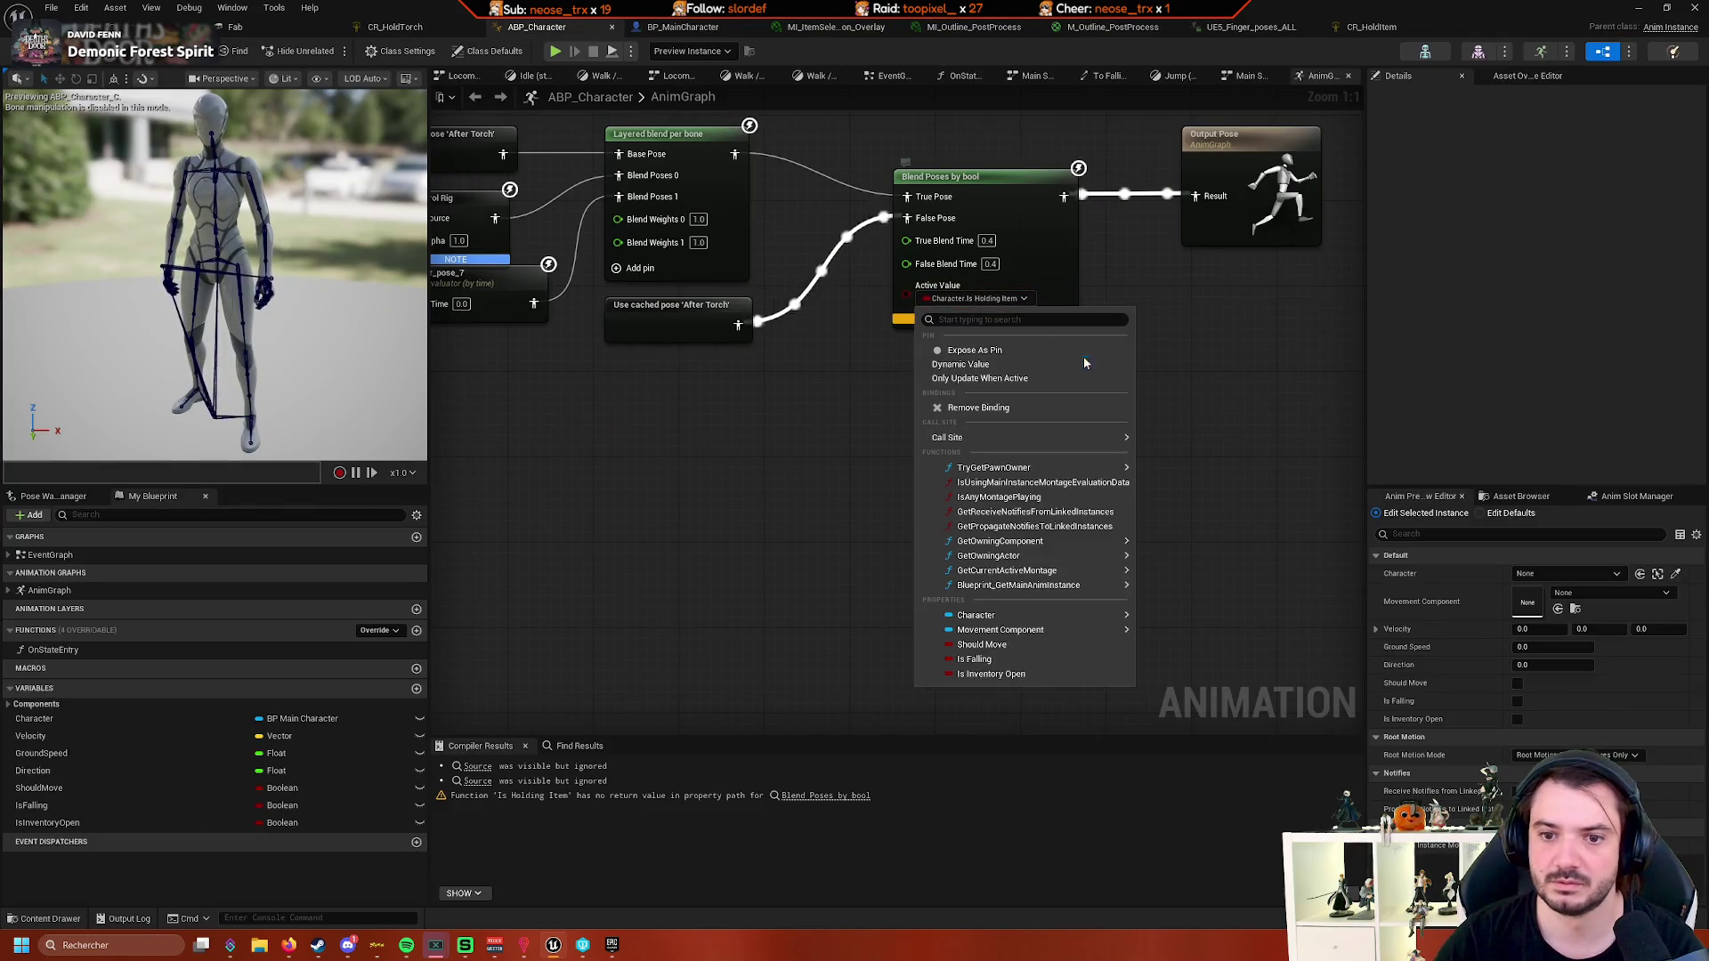
- Browse the Character entries in the Active Value binding list
{"action": "mouse_move", "coordinate": [1059, 617]}
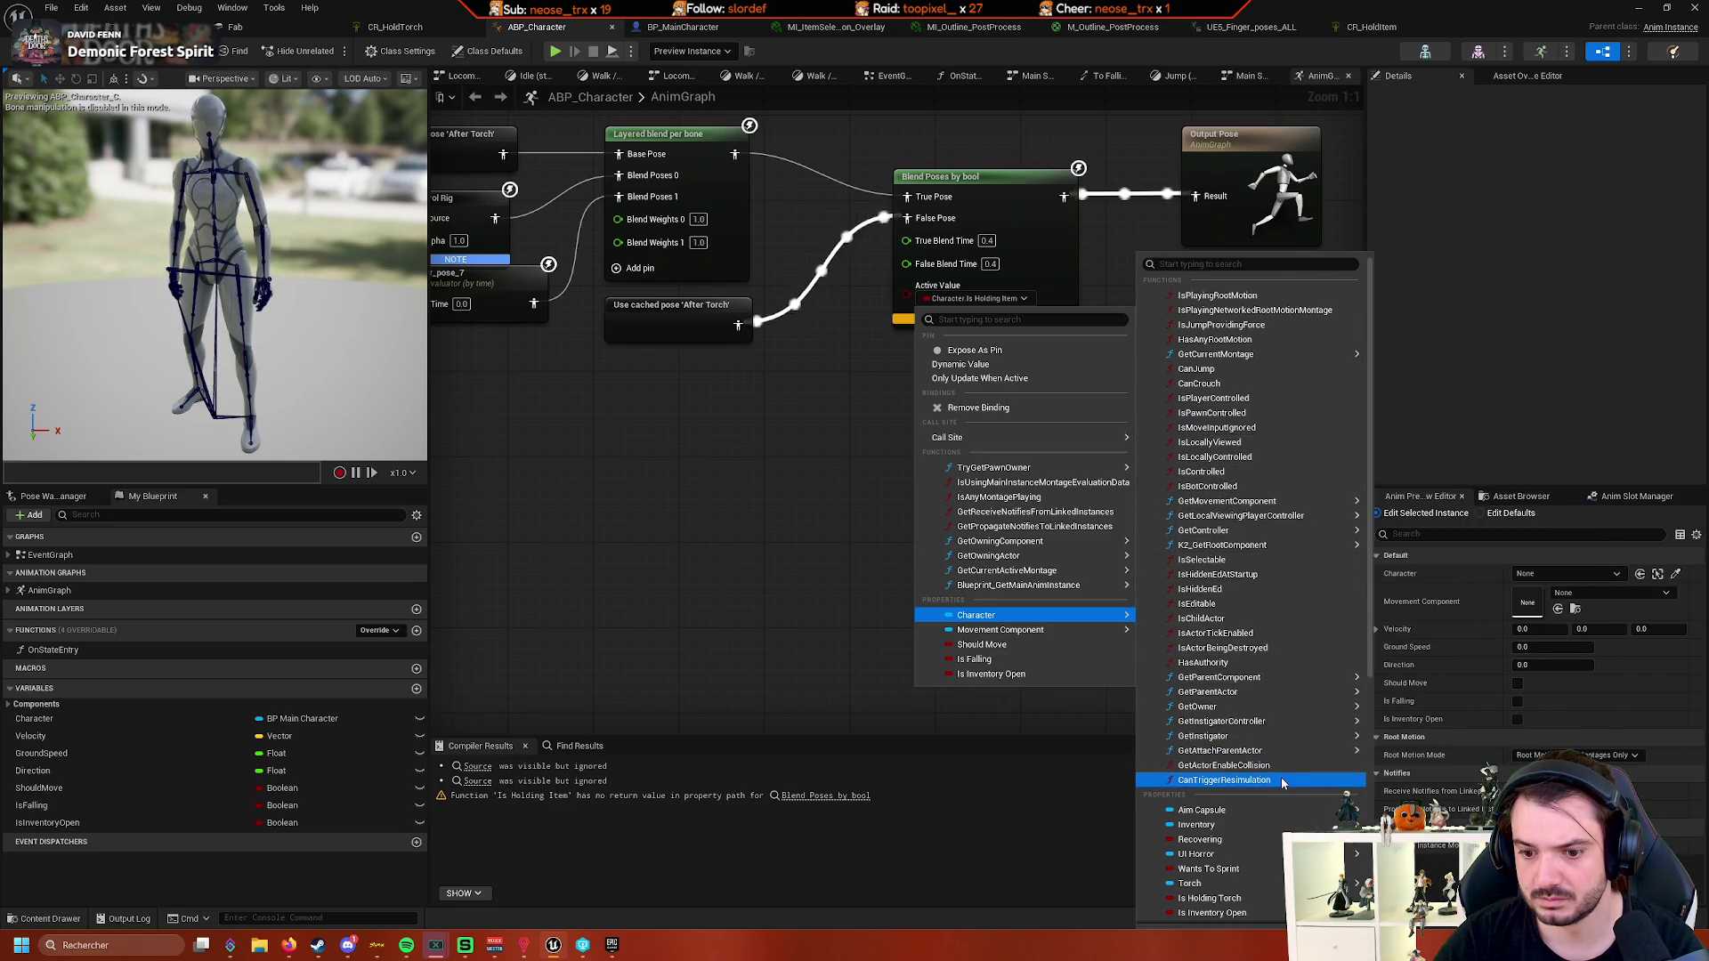
{"action": "scroll", "coordinate": [1290, 772], "scroll_direction": "down", "scroll_amount": 10}
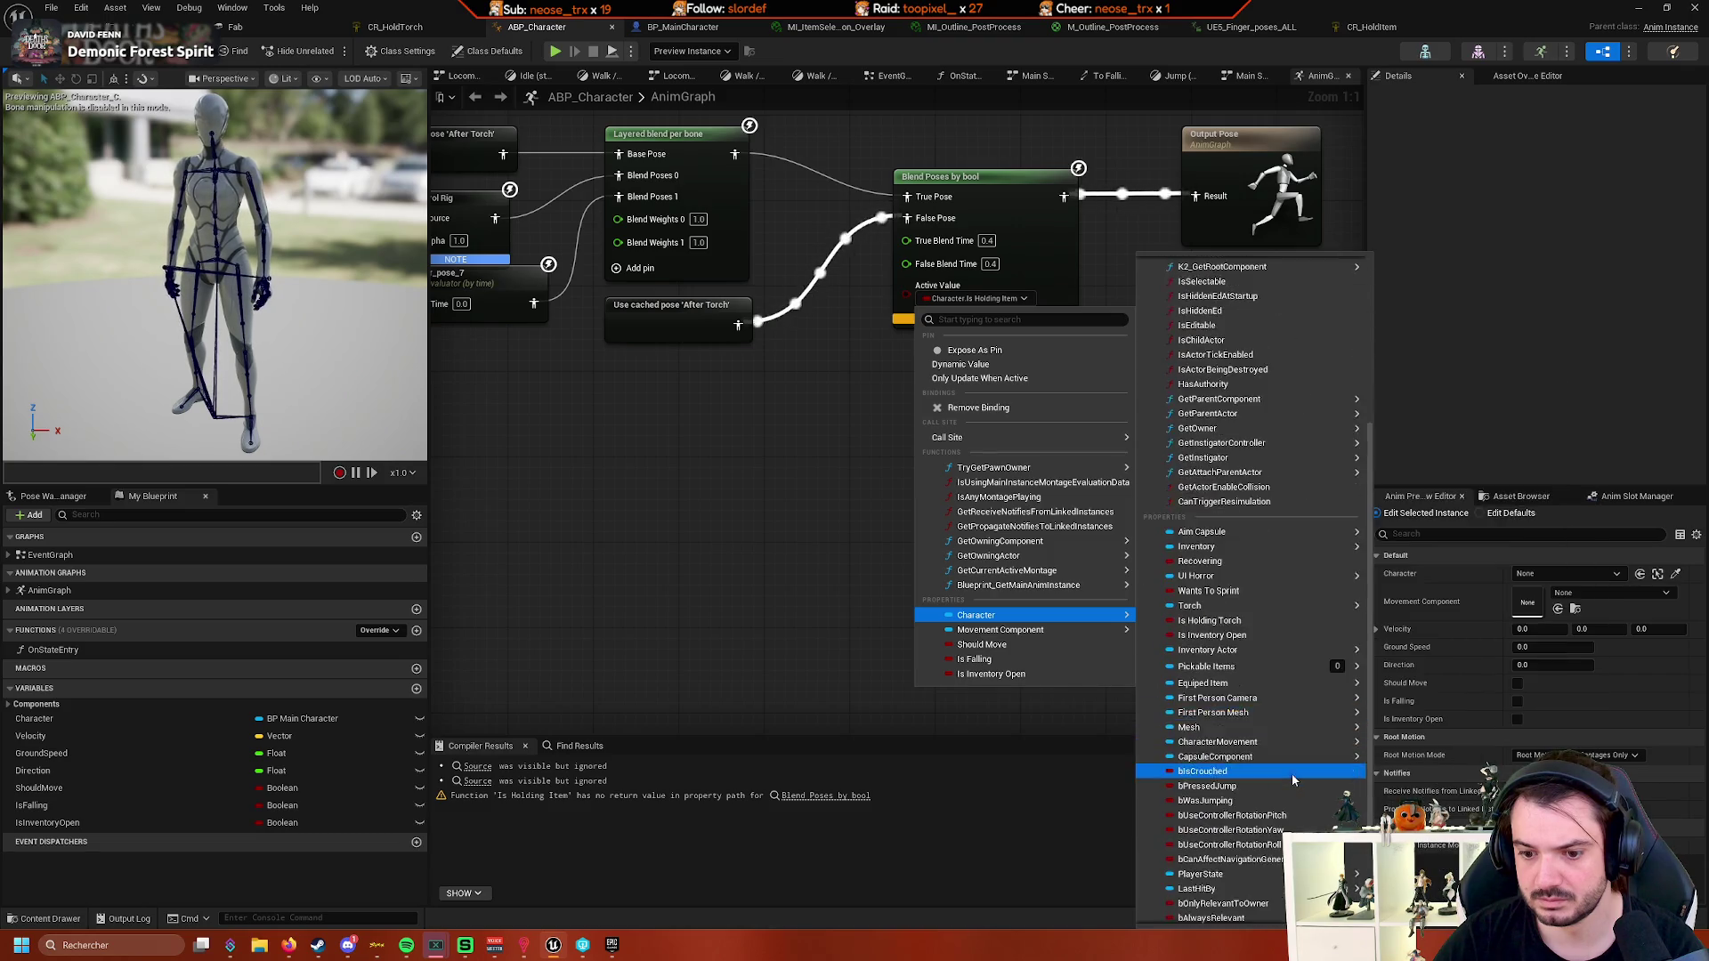
{"action": "scroll", "coordinate": [1277, 663], "scroll_direction": "up", "scroll_amount": 3}
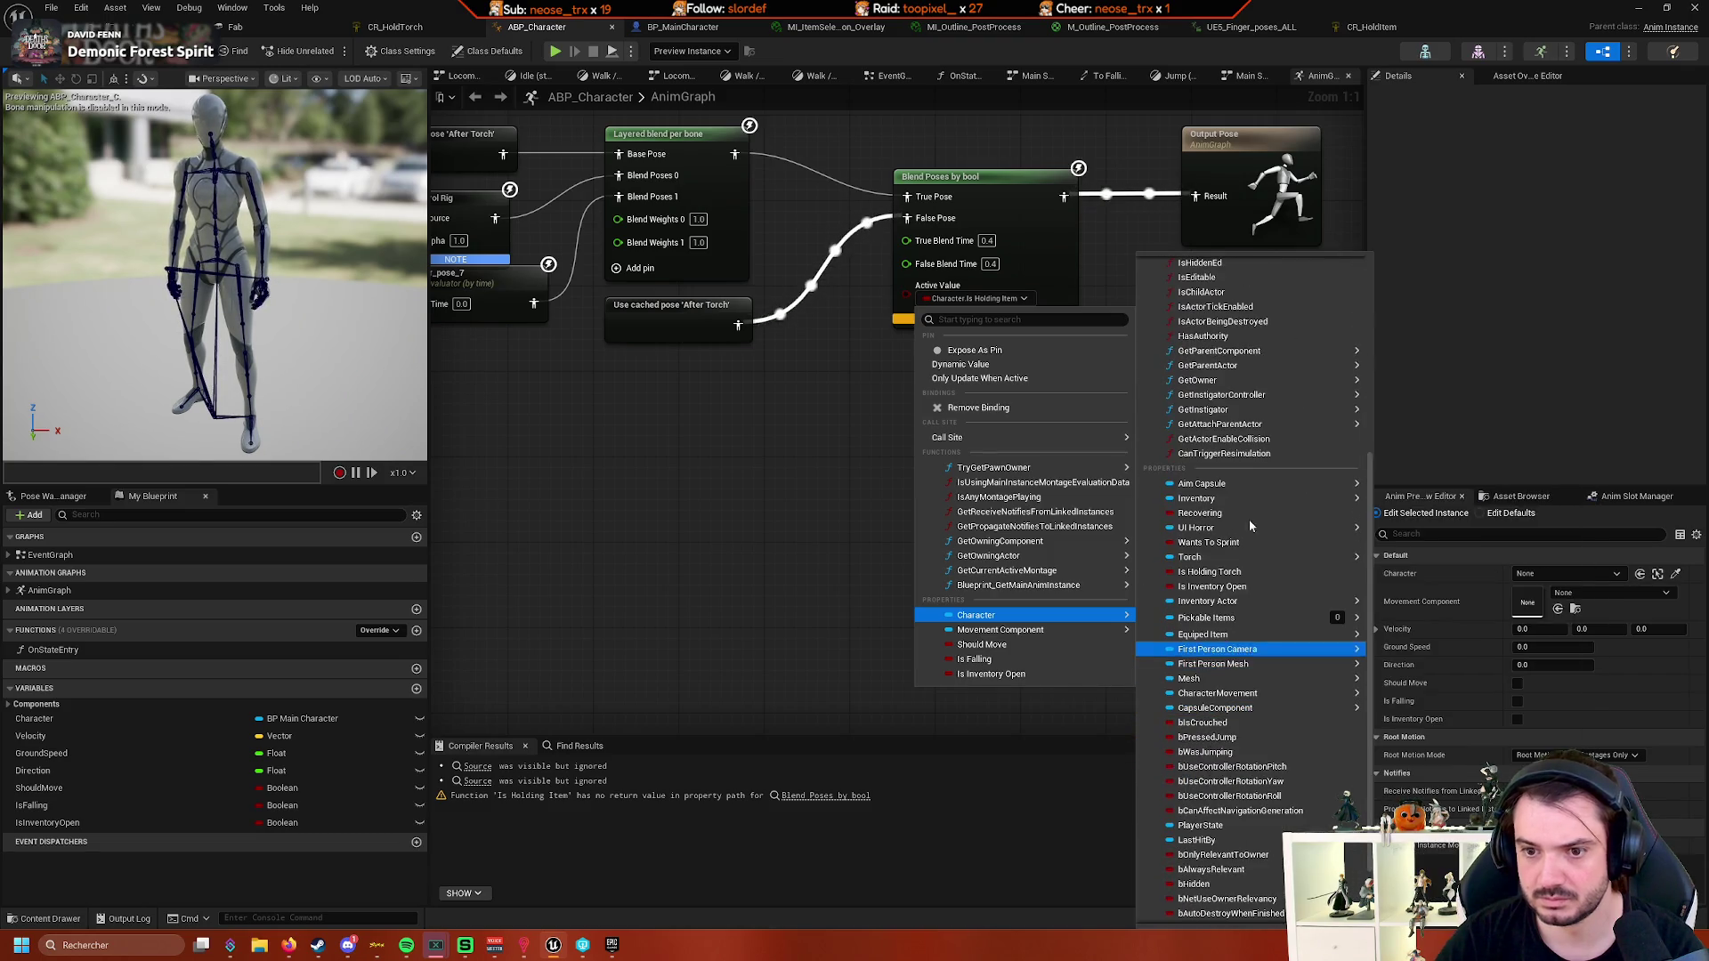
{"action": "scroll", "coordinate": [1246, 495], "scroll_direction": "up", "scroll_amount": 6}
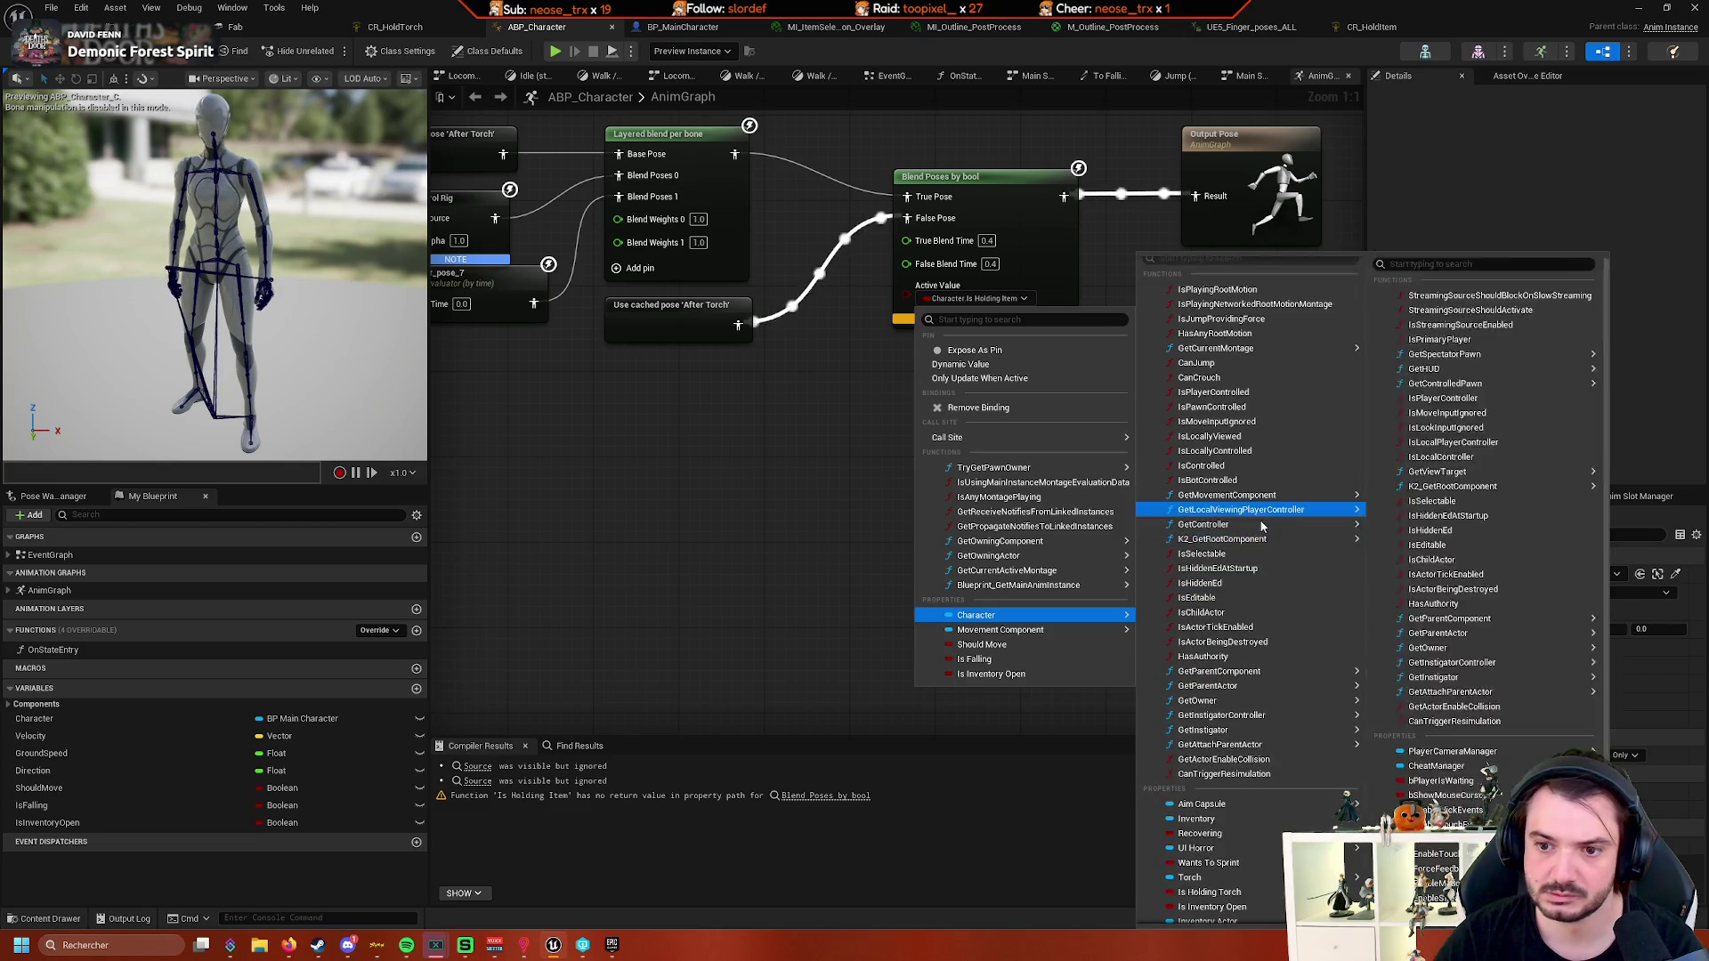
{"action": "mouse_move", "coordinate": [1281, 545]}
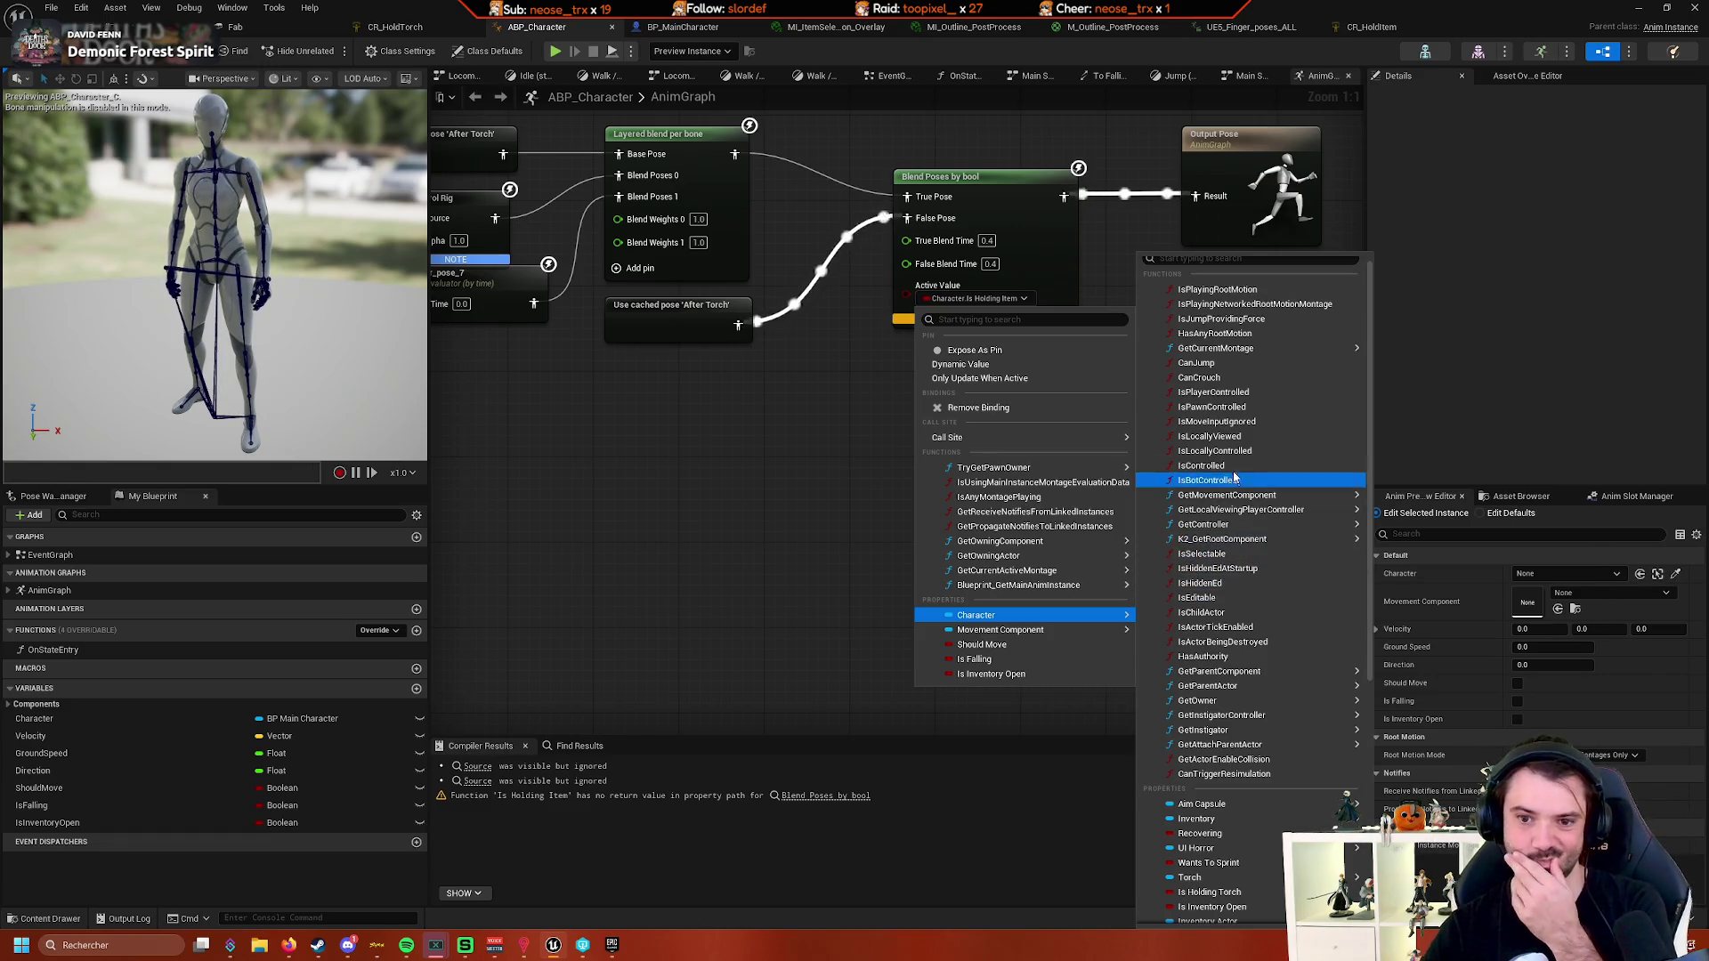
{"action": "scroll", "coordinate": [1231, 418], "scroll_direction": "up", "scroll_amount": 1}
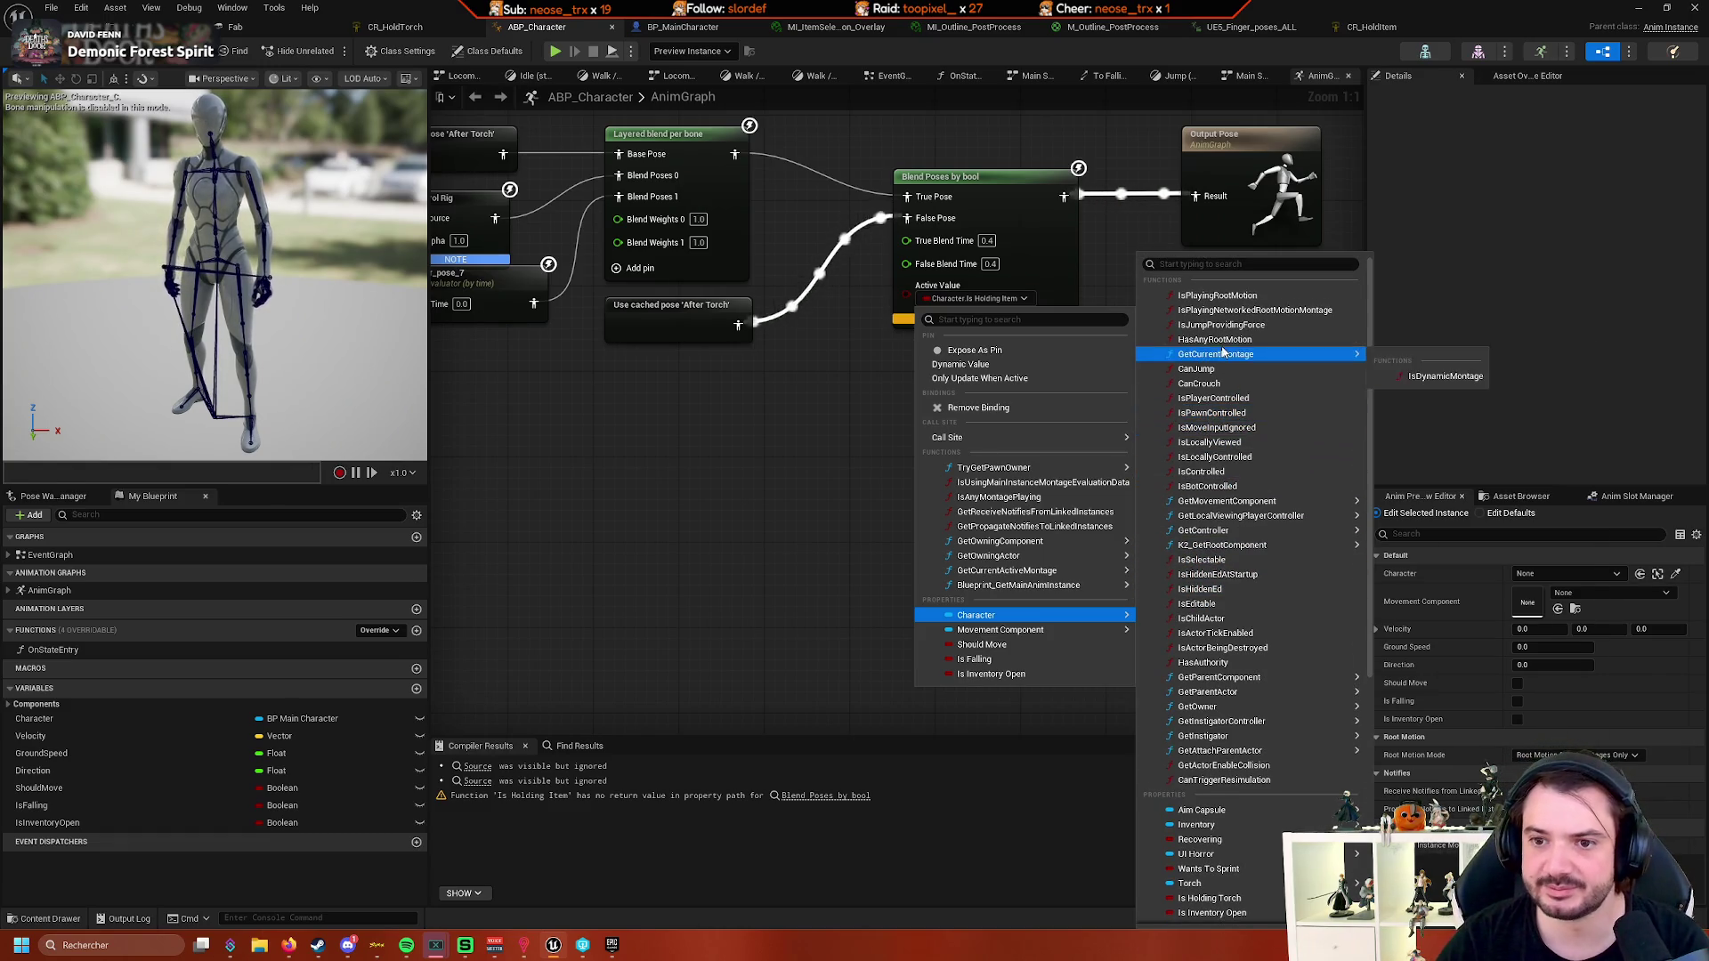
{"action": "left_click", "coordinate": [685, 25]}
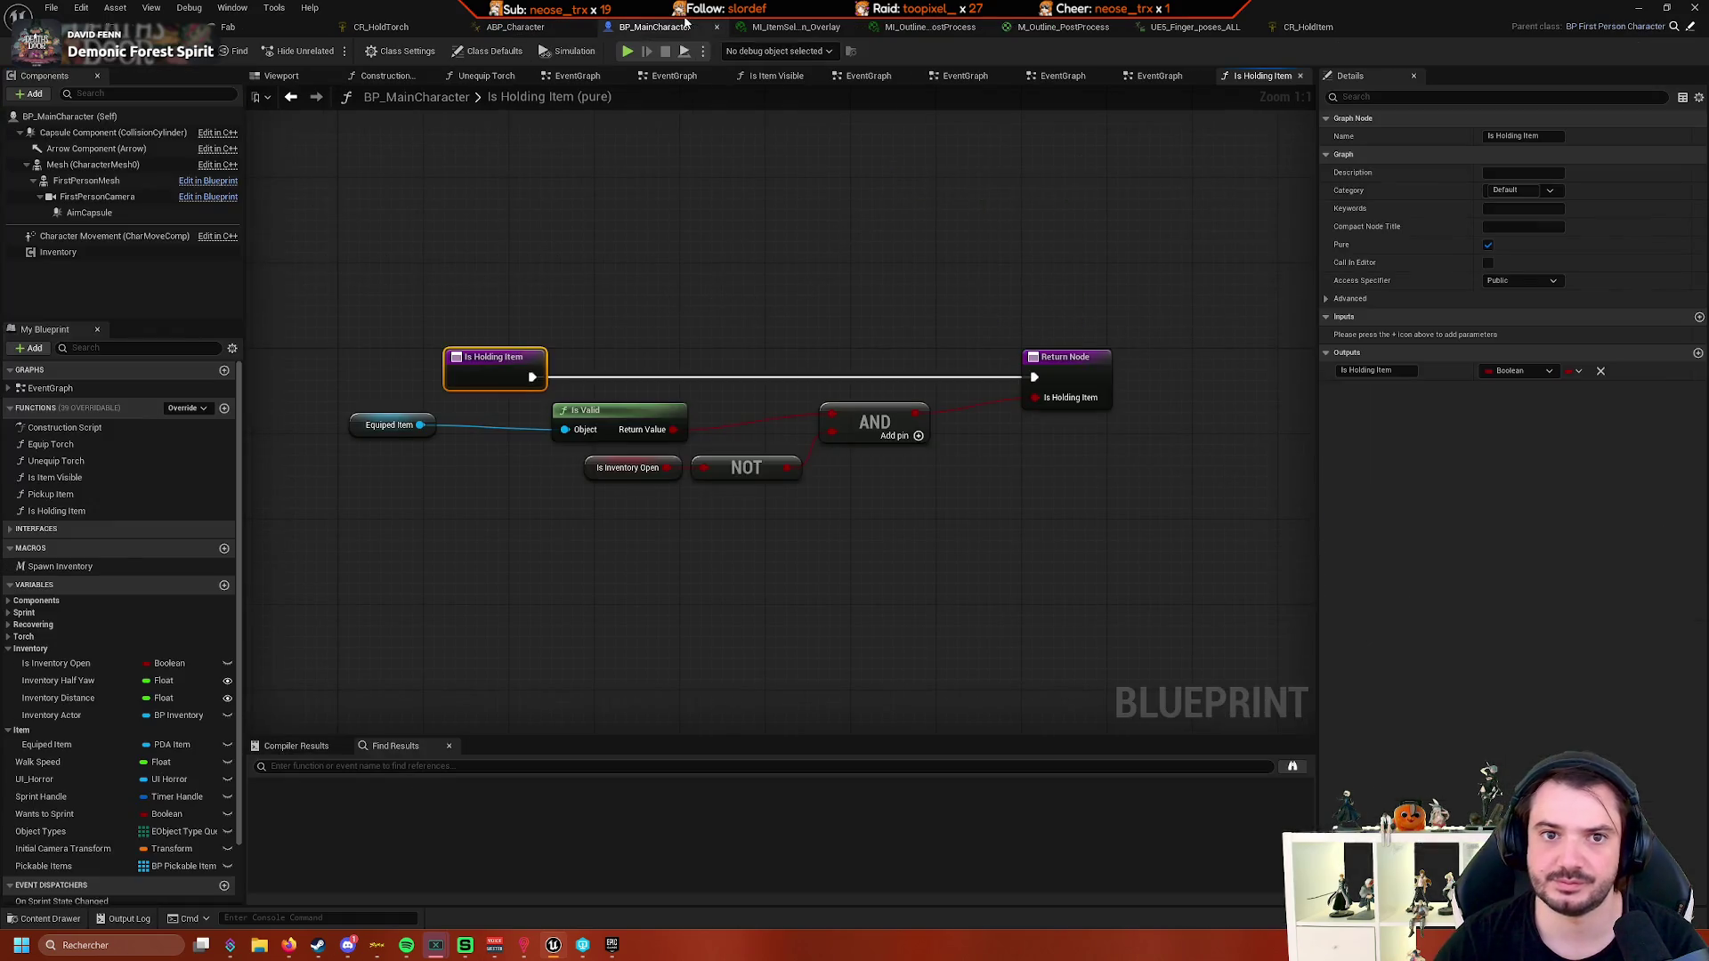
- Enable Call In Editor, Const and Thread Safe on Is Holding Item and compile
{"action": "left_click", "coordinate": [1487, 264]}
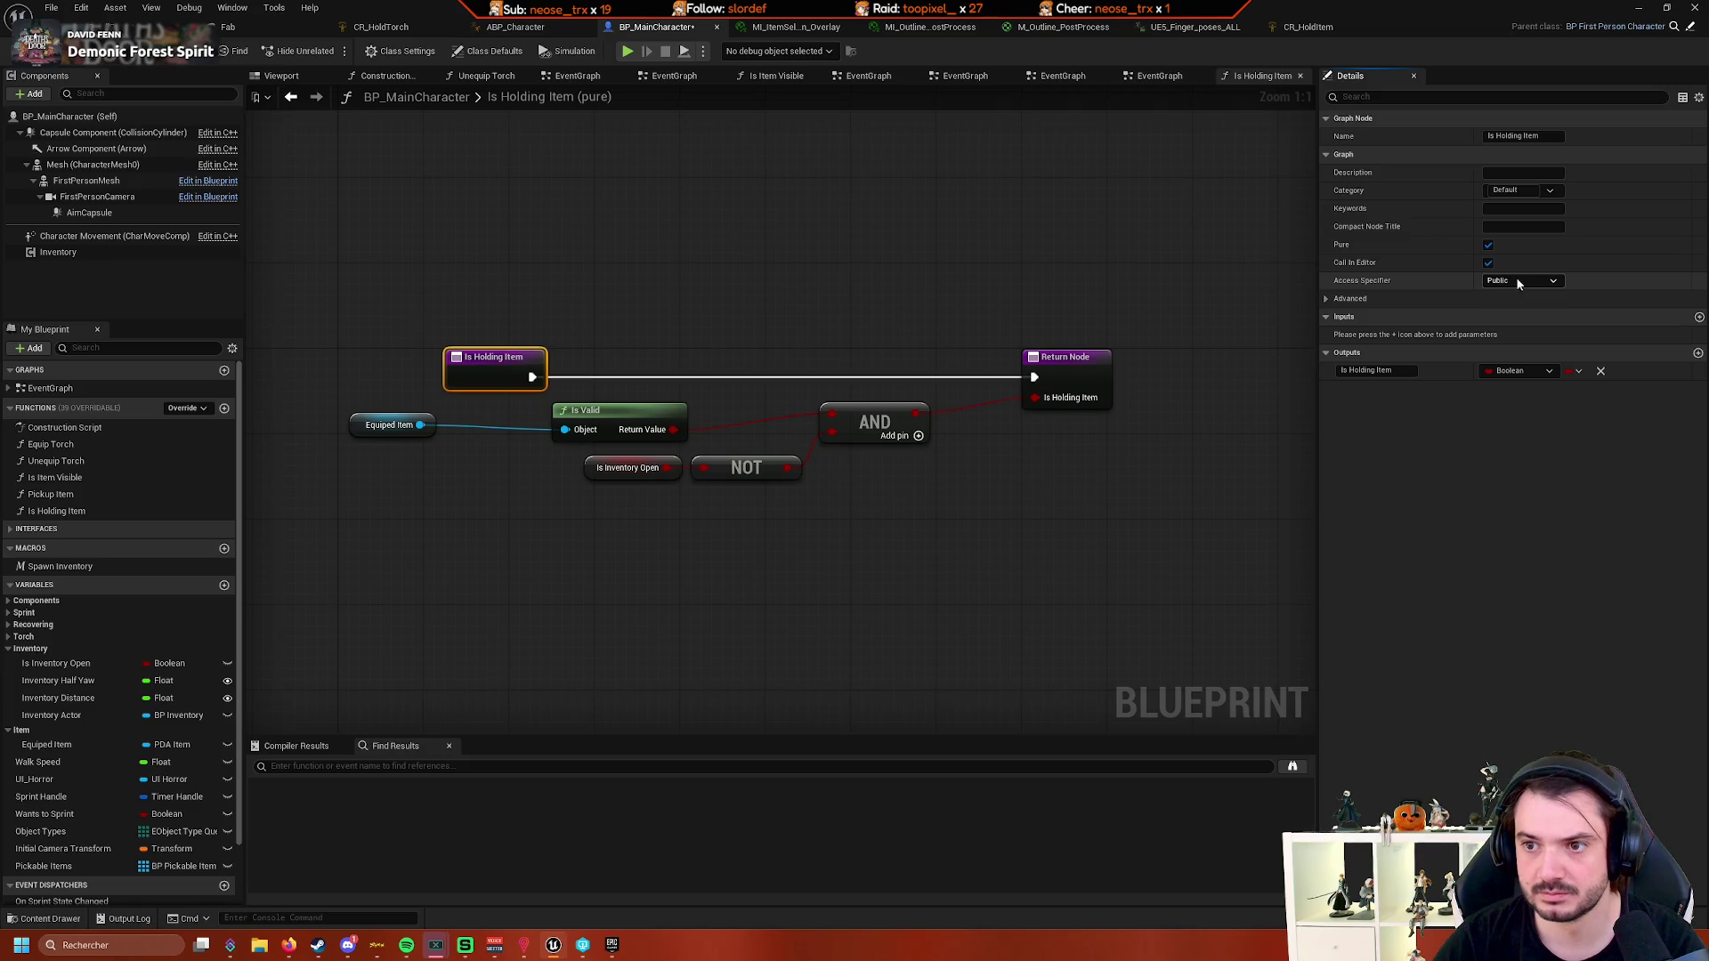
{"action": "left_click", "coordinate": [1326, 298]}
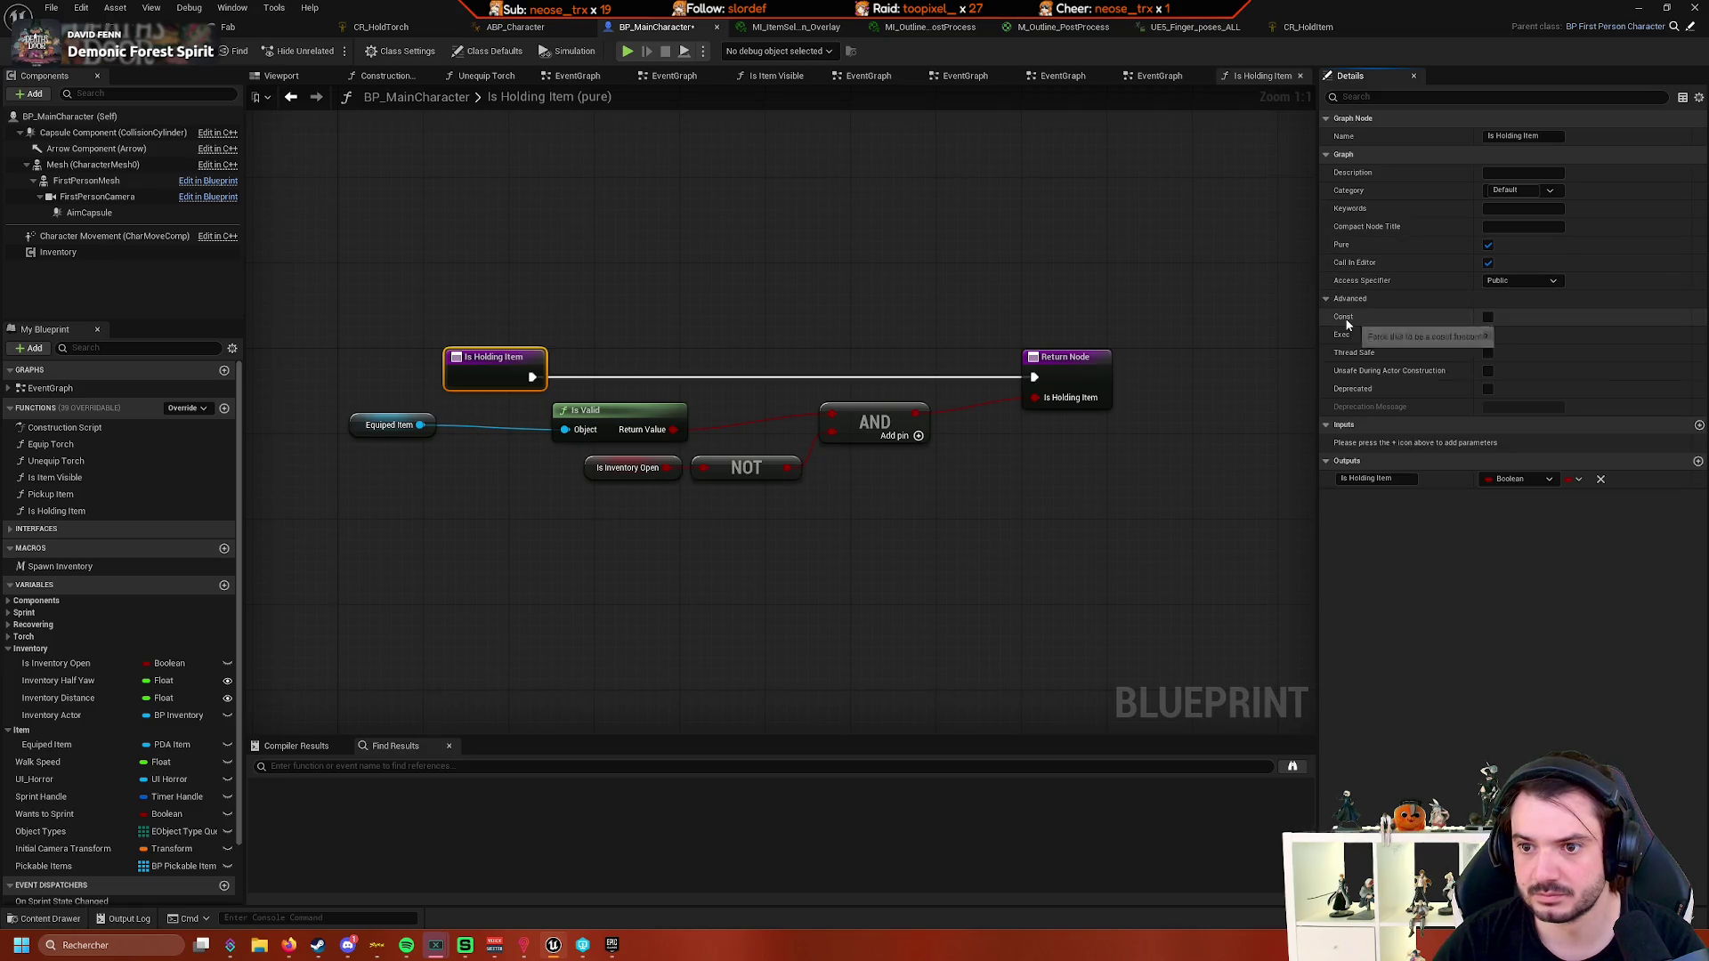
{"action": "left_click", "coordinate": [1487, 317]}
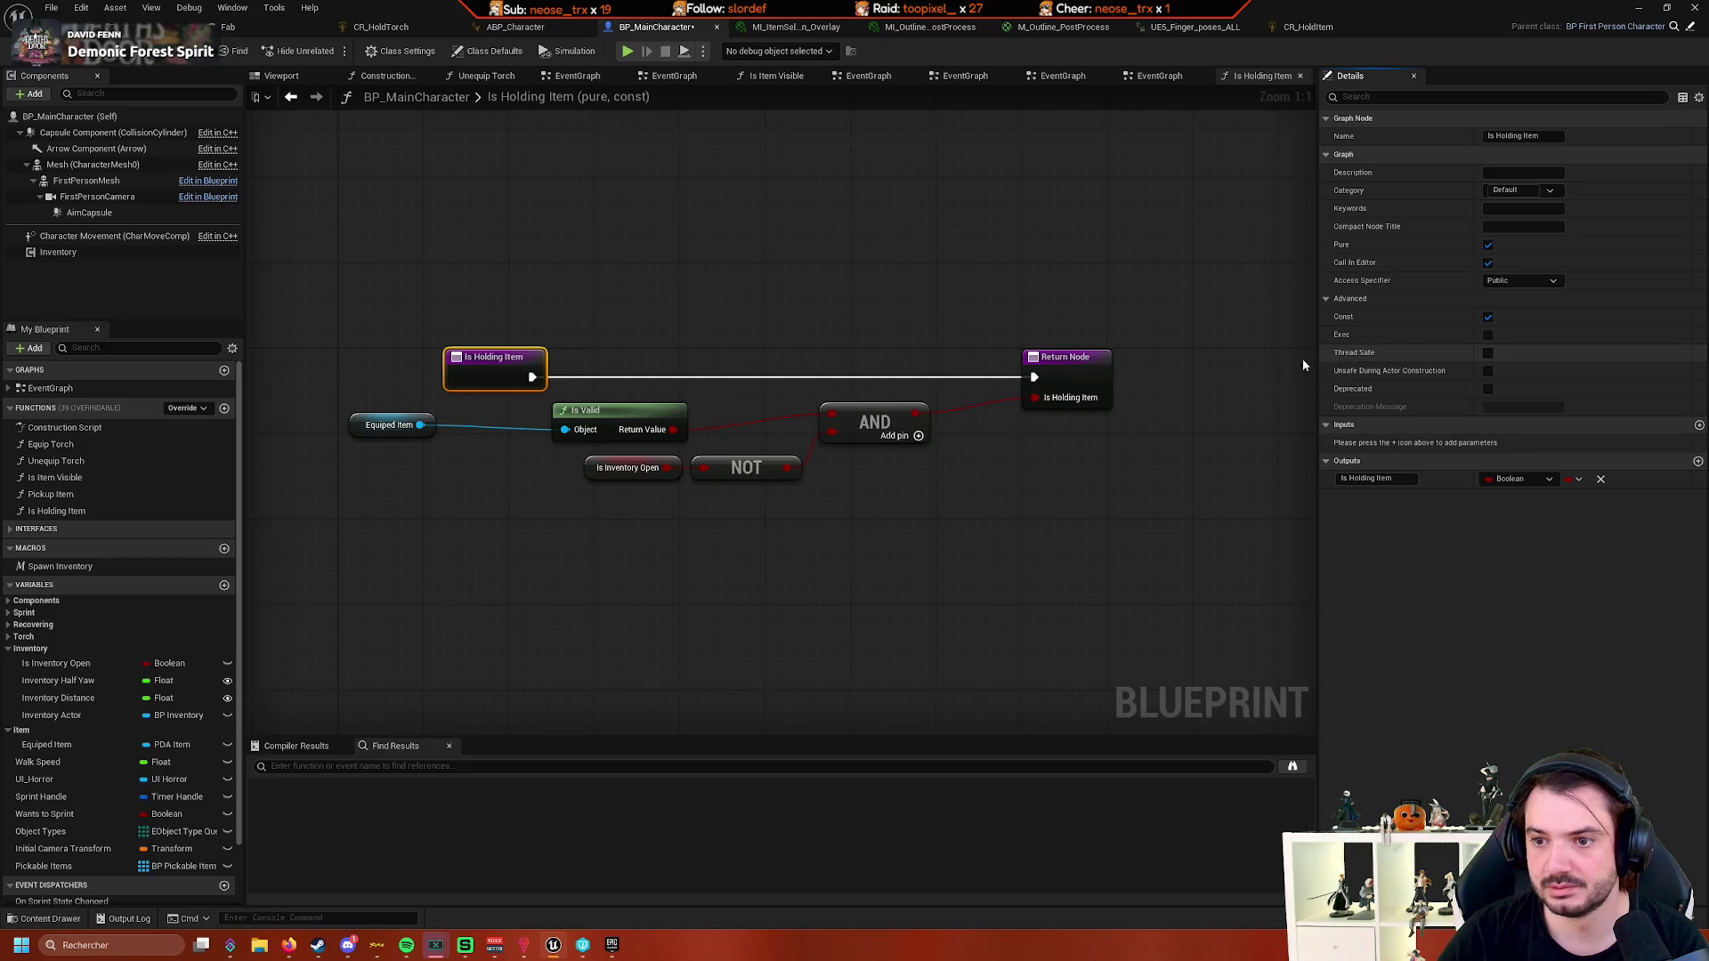
{"action": "left_click", "coordinate": [1487, 354]}
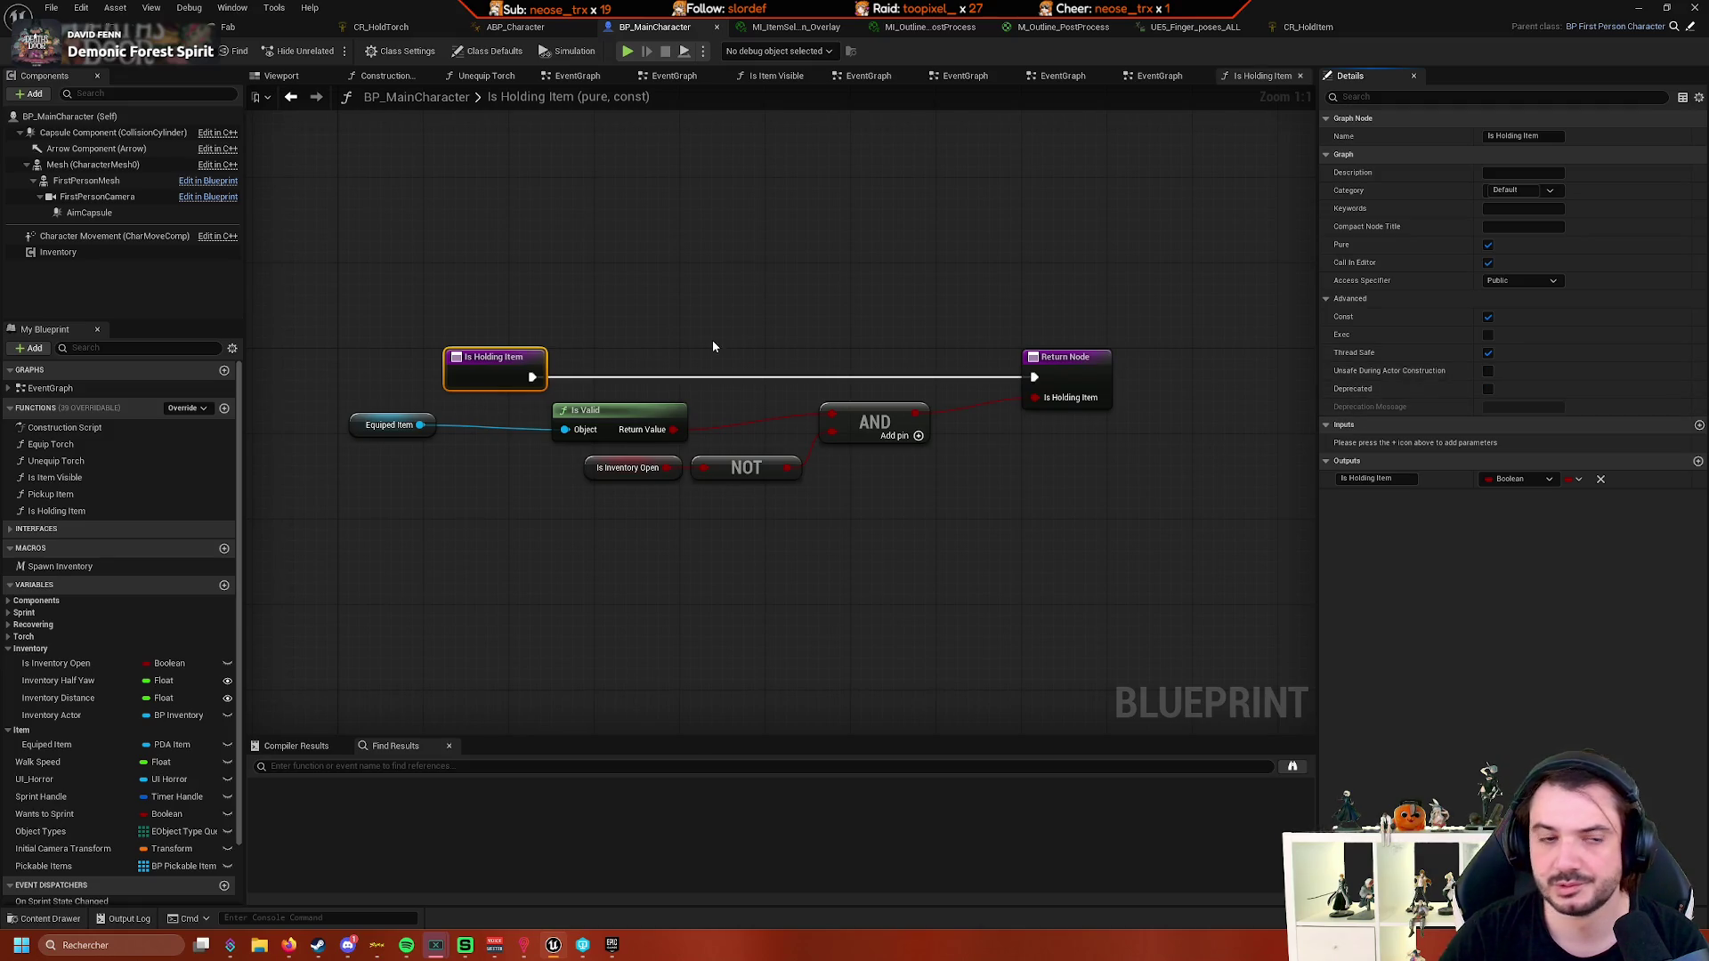
{"action": "left_click", "coordinate": [88, 62]}
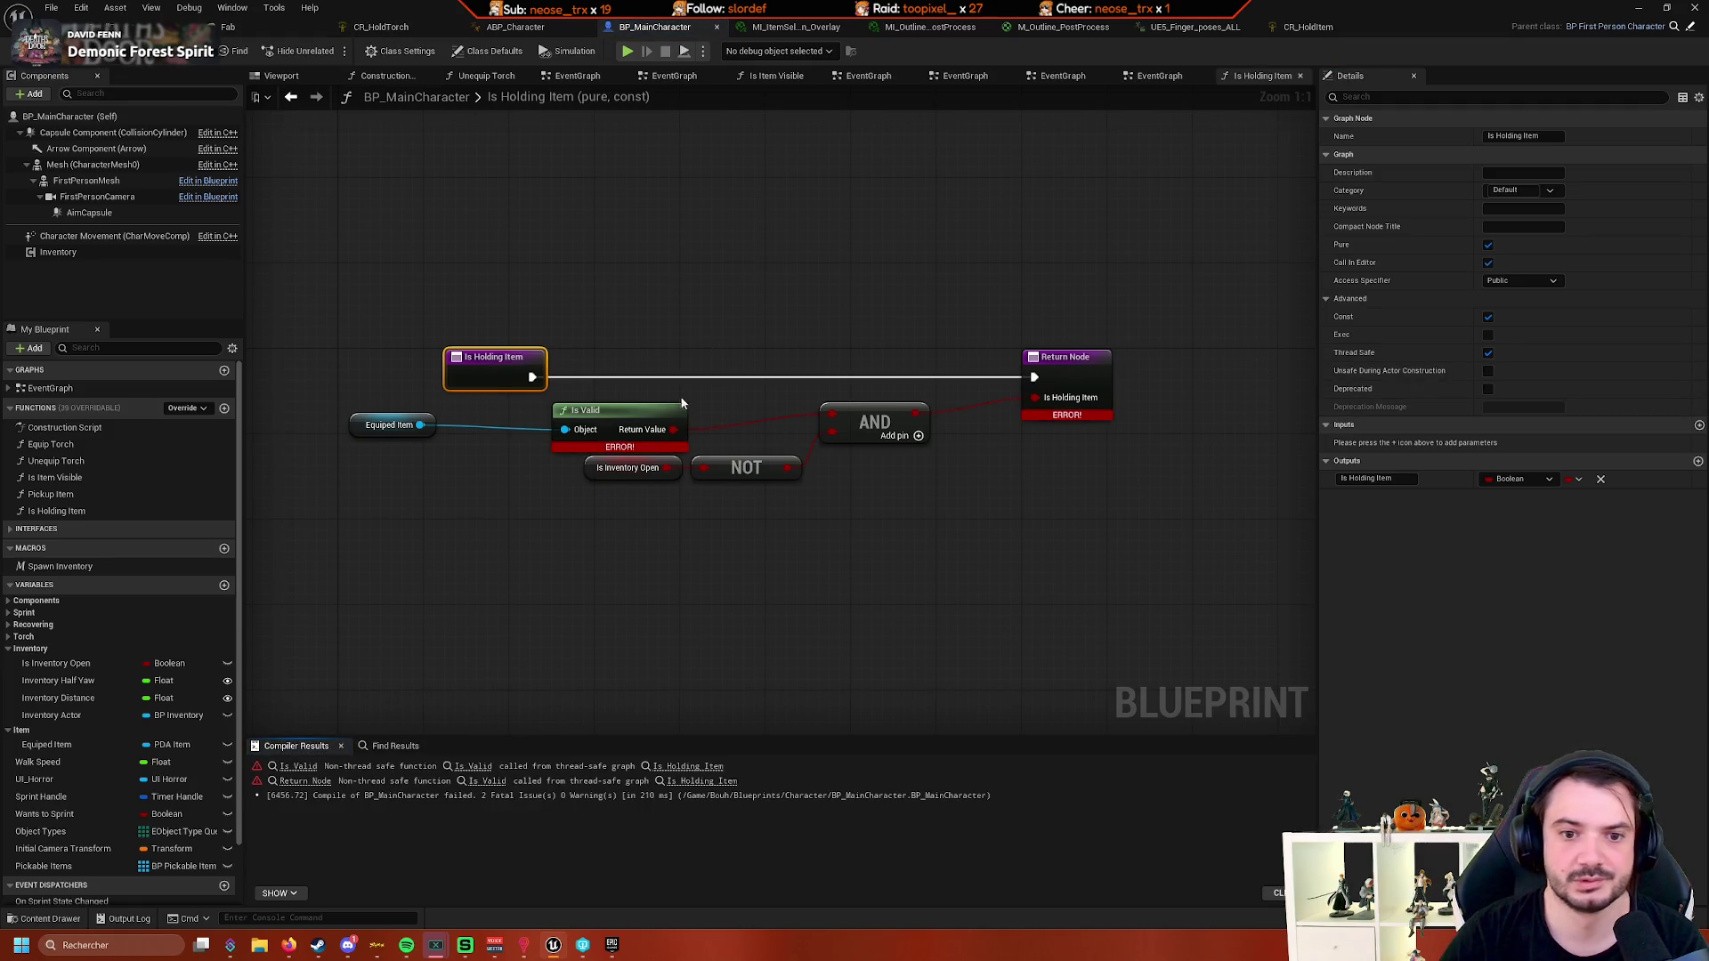
- Turn Thread Safe back off on Is Holding Item and recompile BP_MainCharacter
{"action": "left_click", "coordinate": [1072, 373]}
{"action": "left_click", "coordinate": [472, 349]}
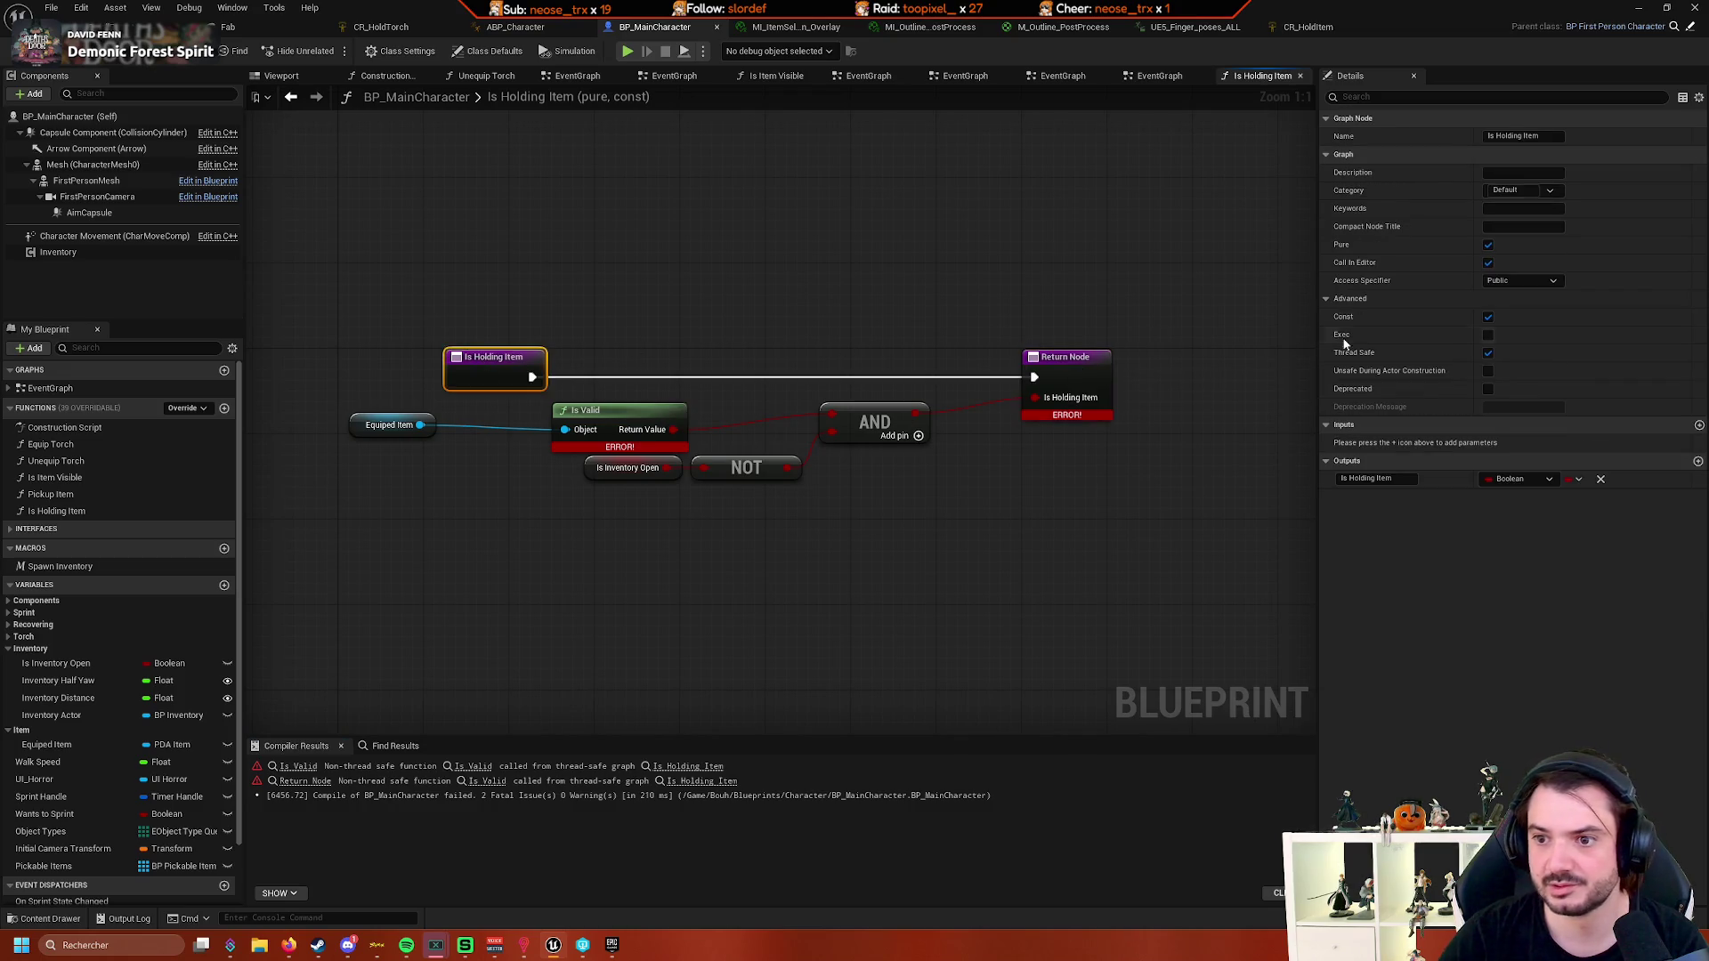
{"action": "left_click", "coordinate": [1488, 356]}
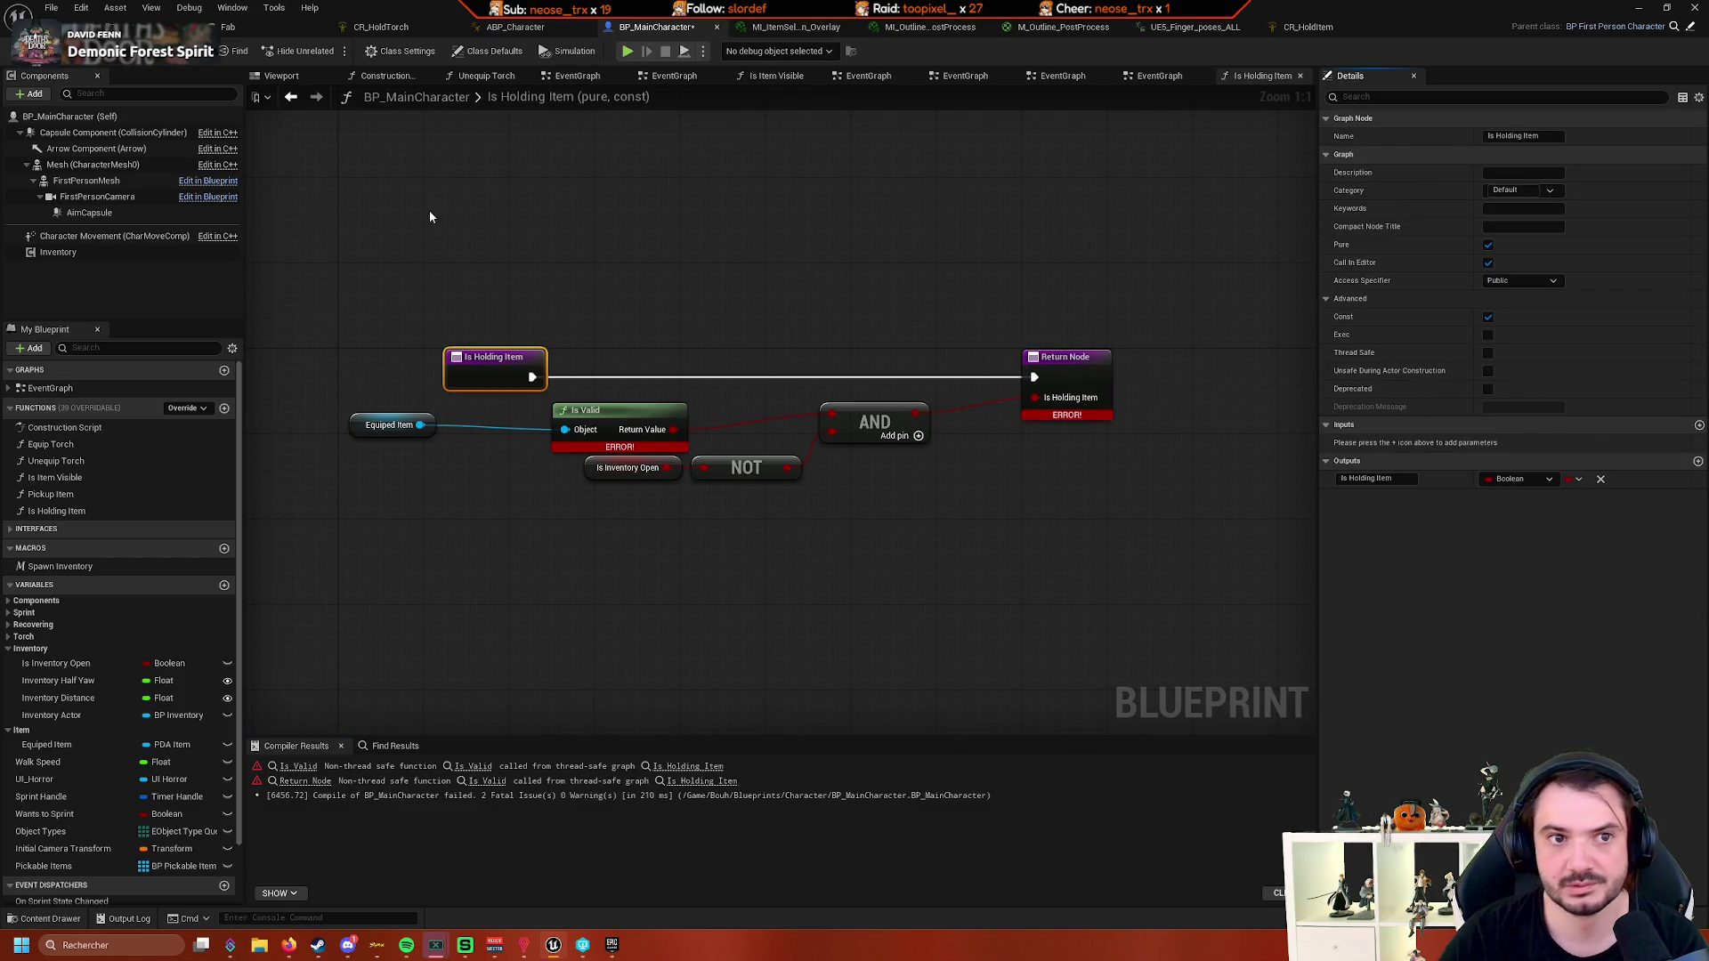
{"action": "left_click", "coordinate": [88, 63]}
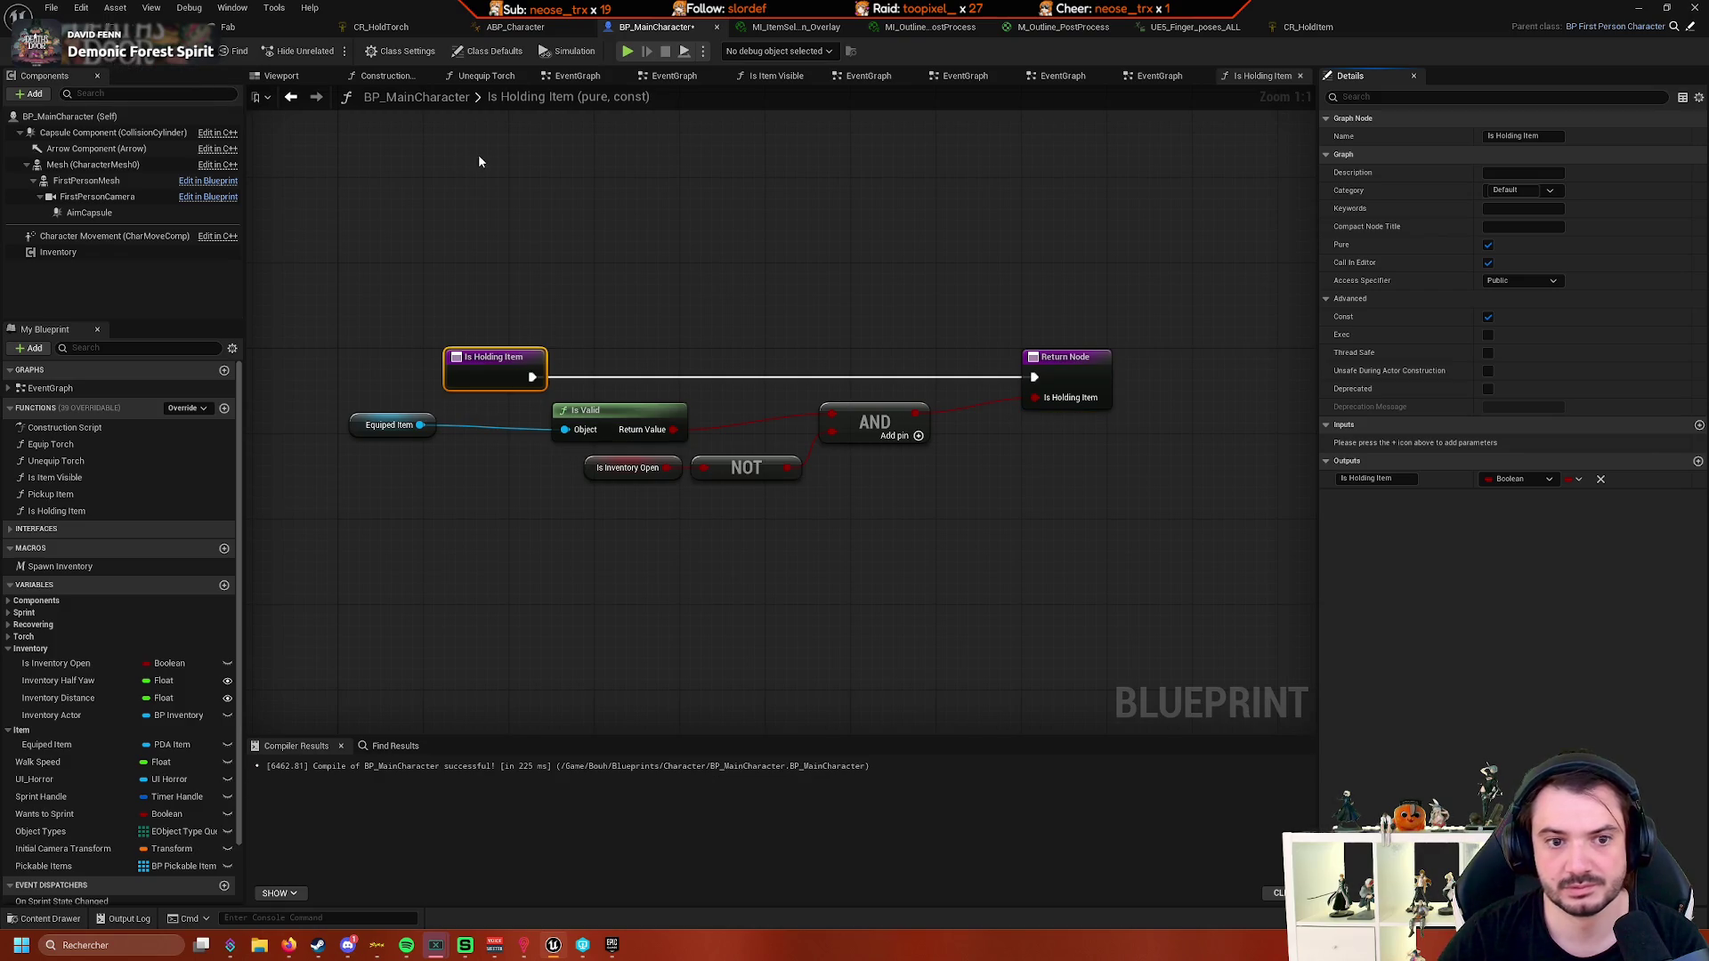
{"action": "left_click", "coordinate": [517, 28]}
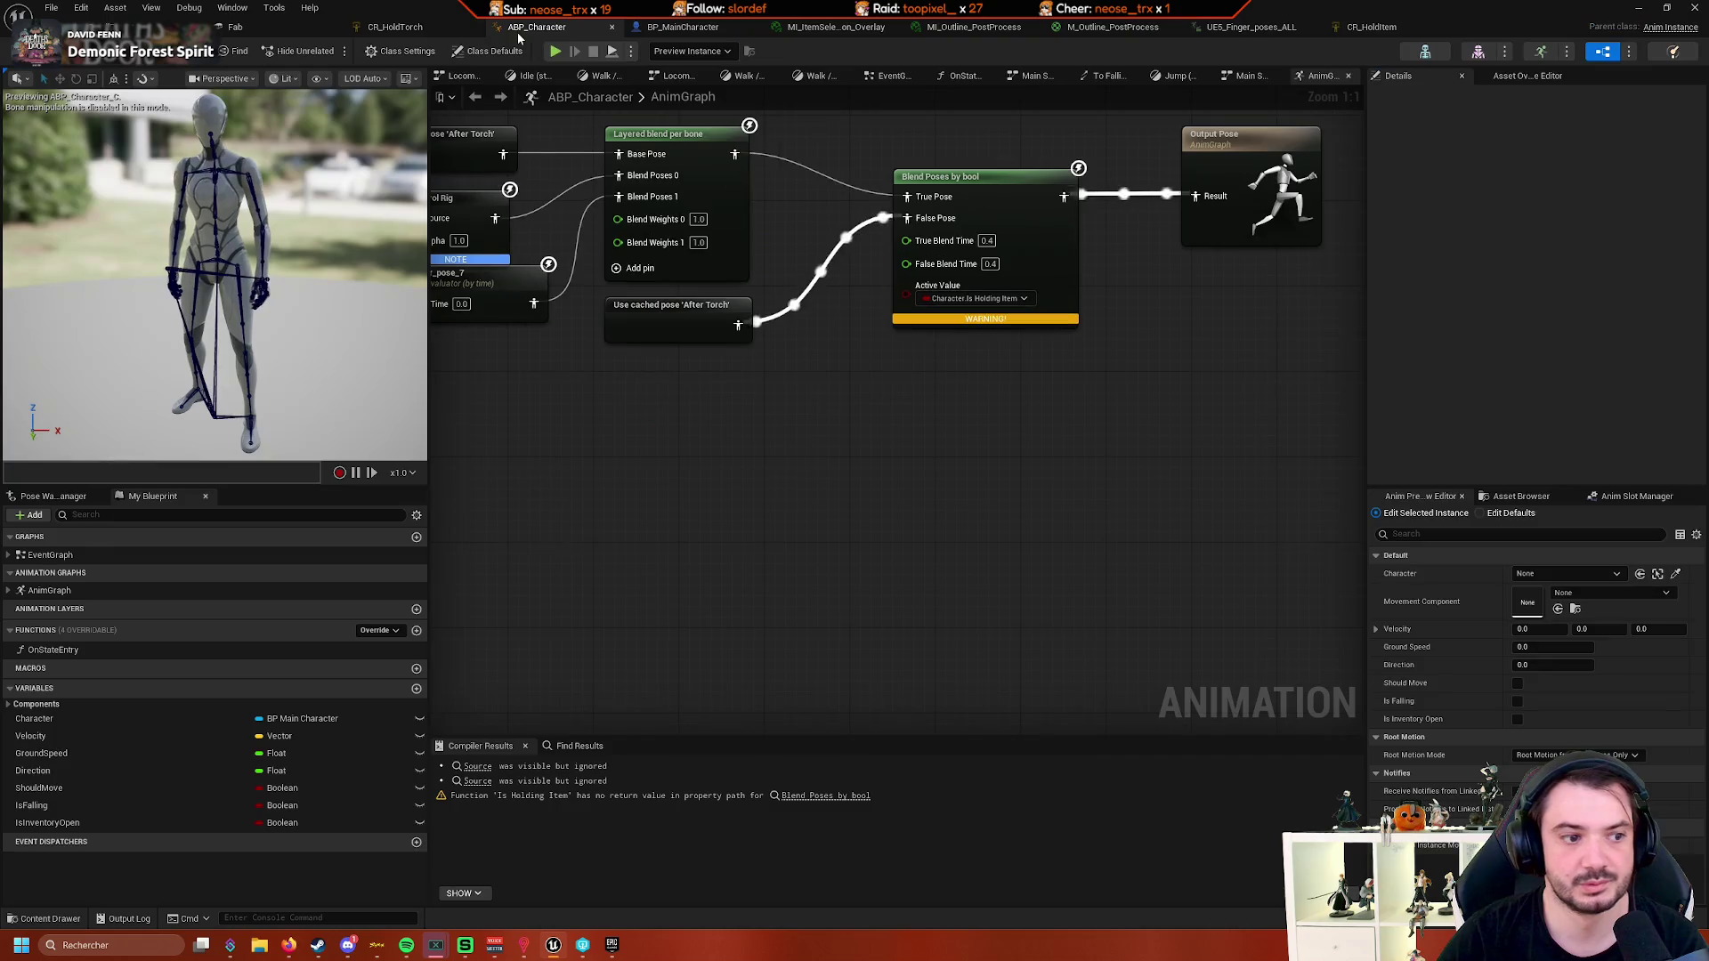
{"action": "left_click", "coordinate": [979, 299]}
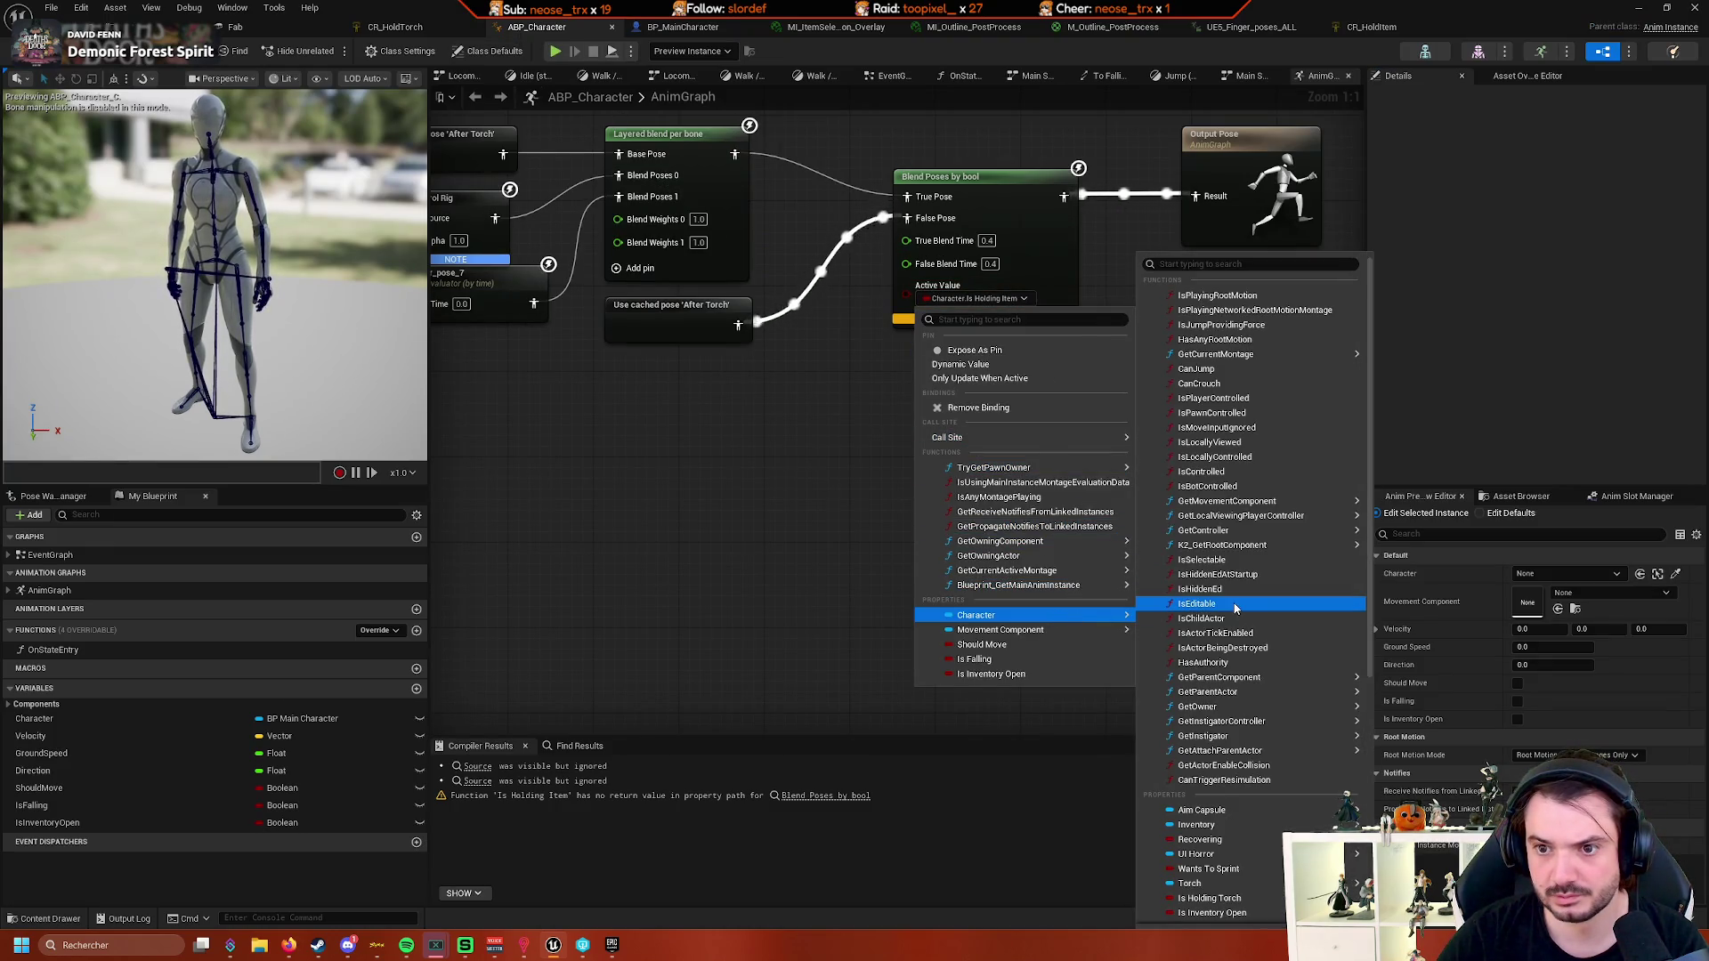
{"action": "scroll", "coordinate": [1255, 570], "scroll_direction": "down", "scroll_amount": 2}
{"action": "scroll", "coordinate": [1256, 574], "scroll_direction": "down", "scroll_amount": 7}
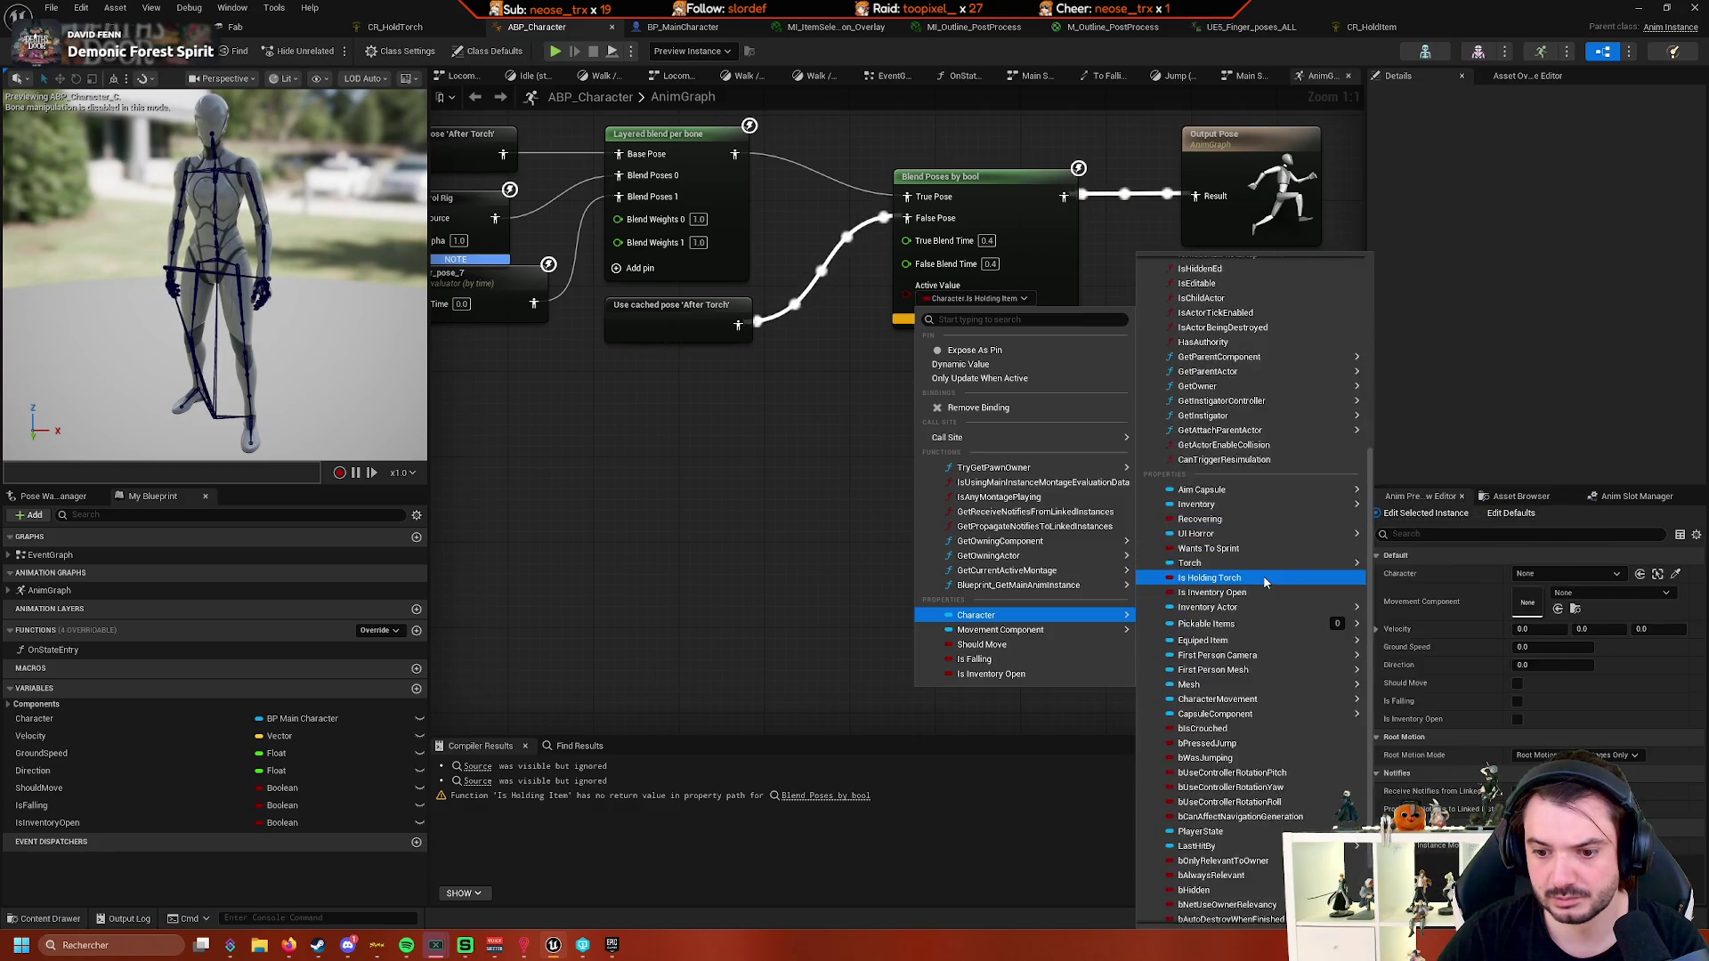
{"action": "scroll", "coordinate": [1257, 574], "scroll_direction": "up", "scroll_amount": 6}
{"action": "mouse_move", "coordinate": [1260, 578]}
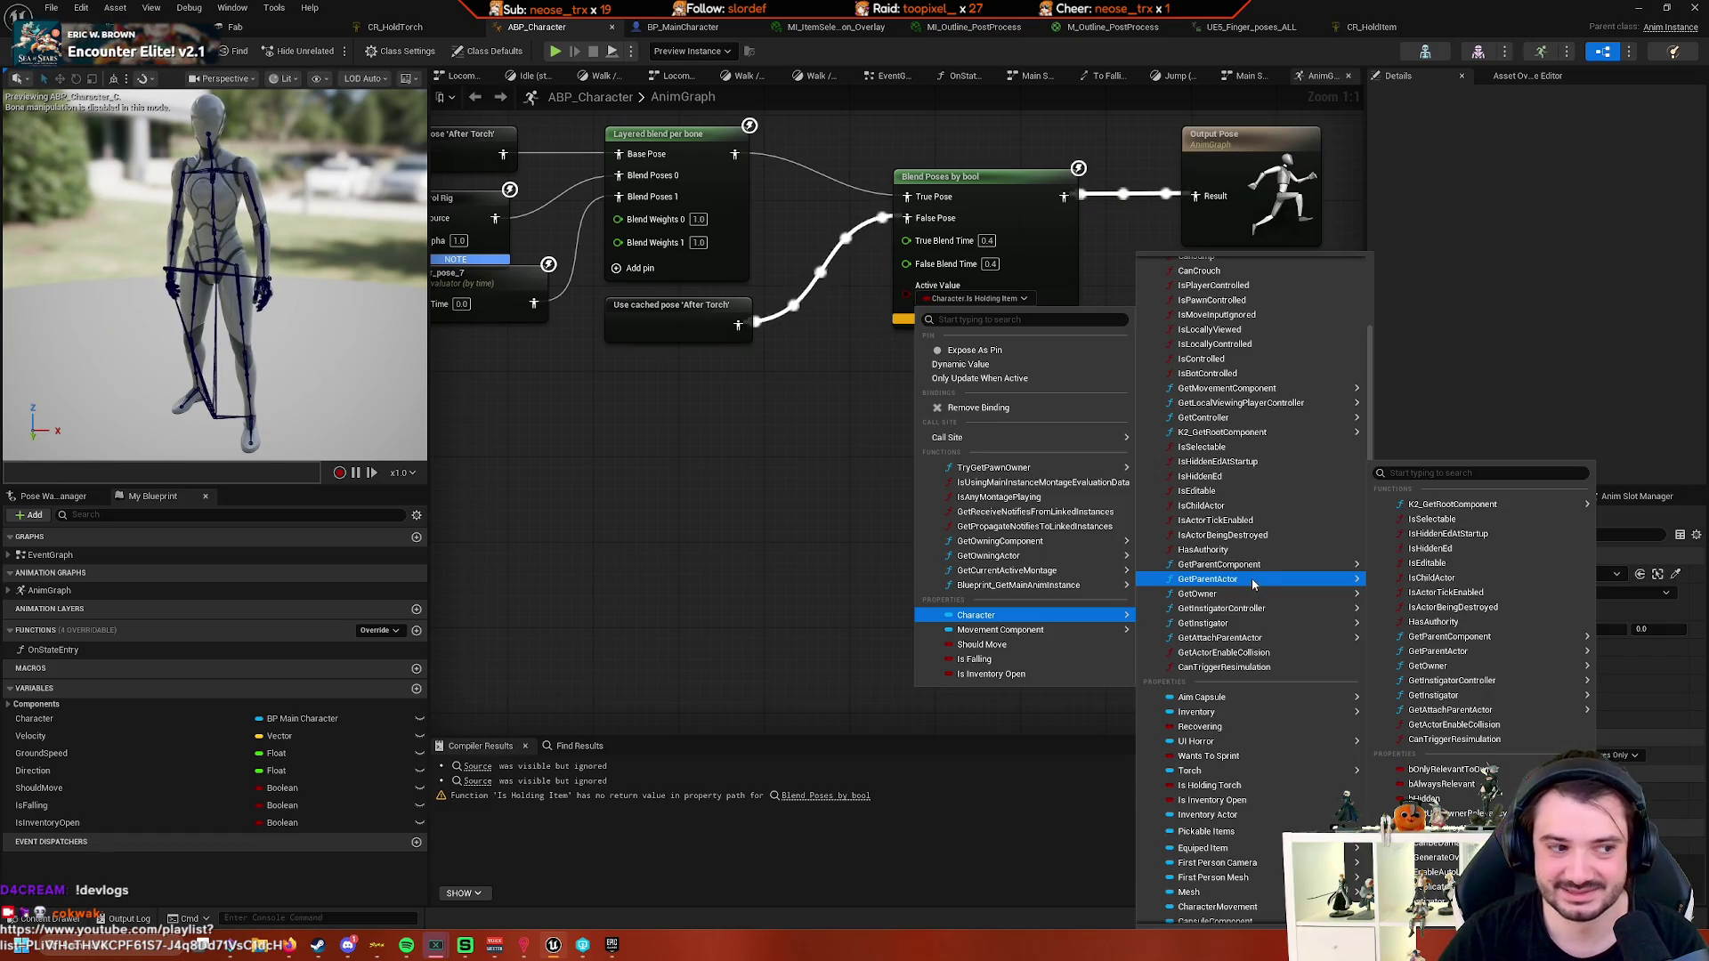
{"action": "mouse_move", "coordinate": [1263, 614]}
{"action": "scroll", "coordinate": [1264, 612], "scroll_direction": "up", "scroll_amount": 4}
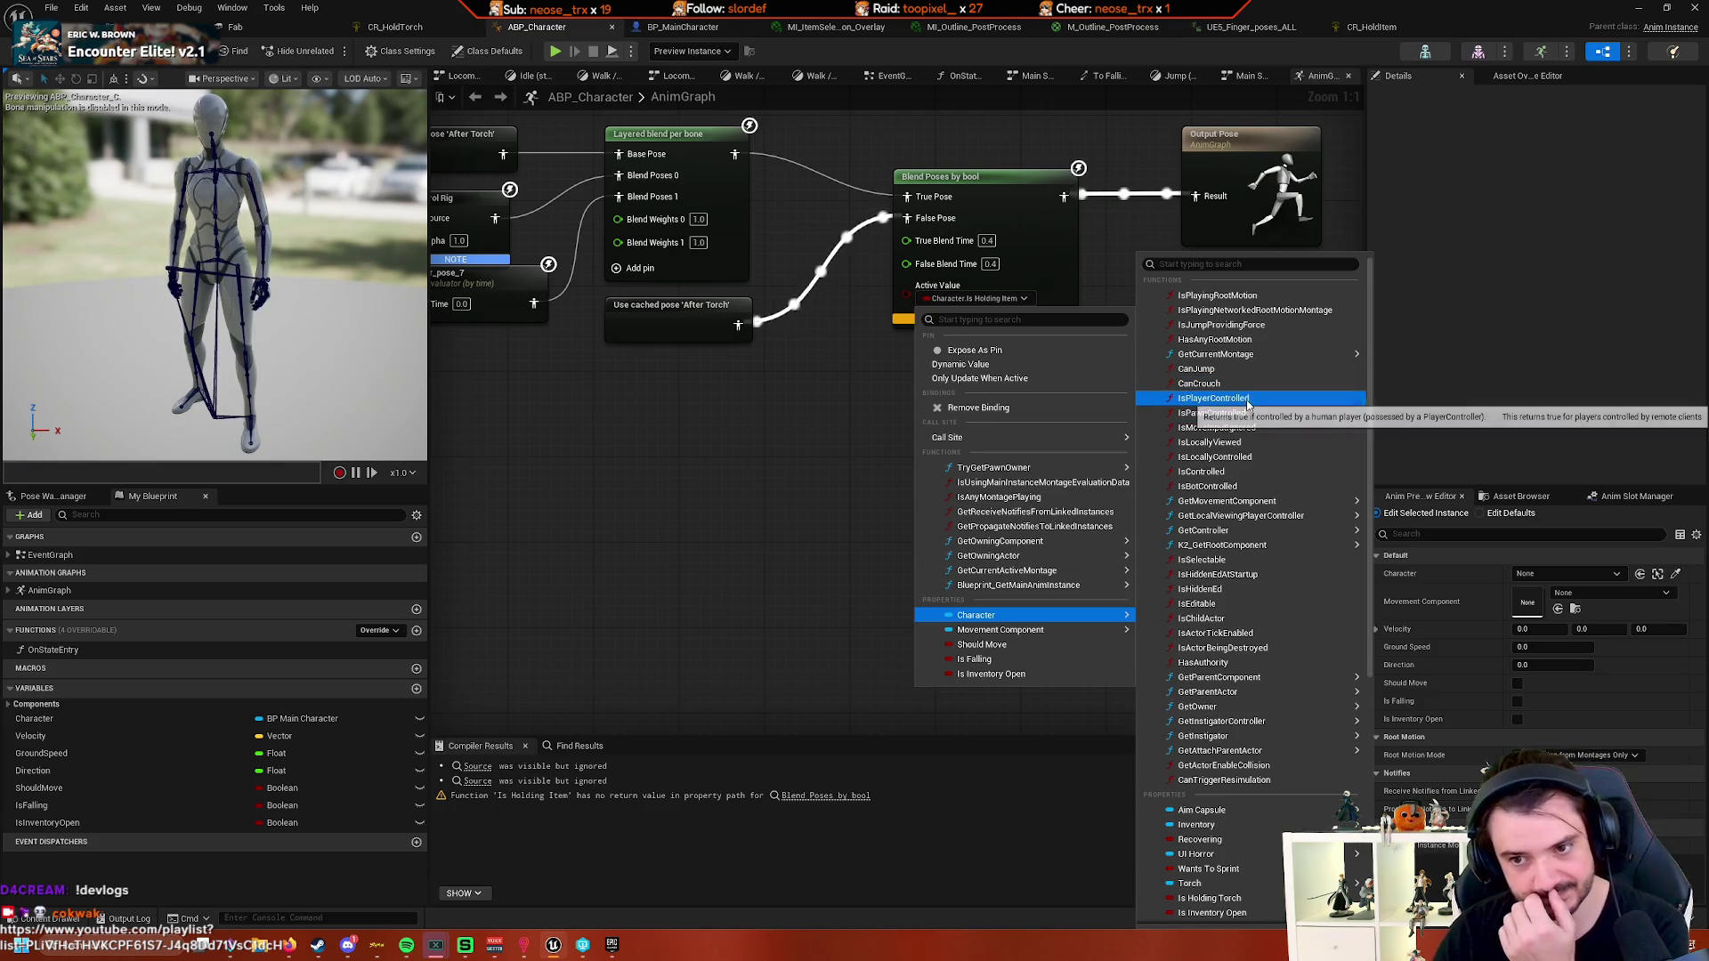
{"action": "mouse_move", "coordinate": [1268, 534]}
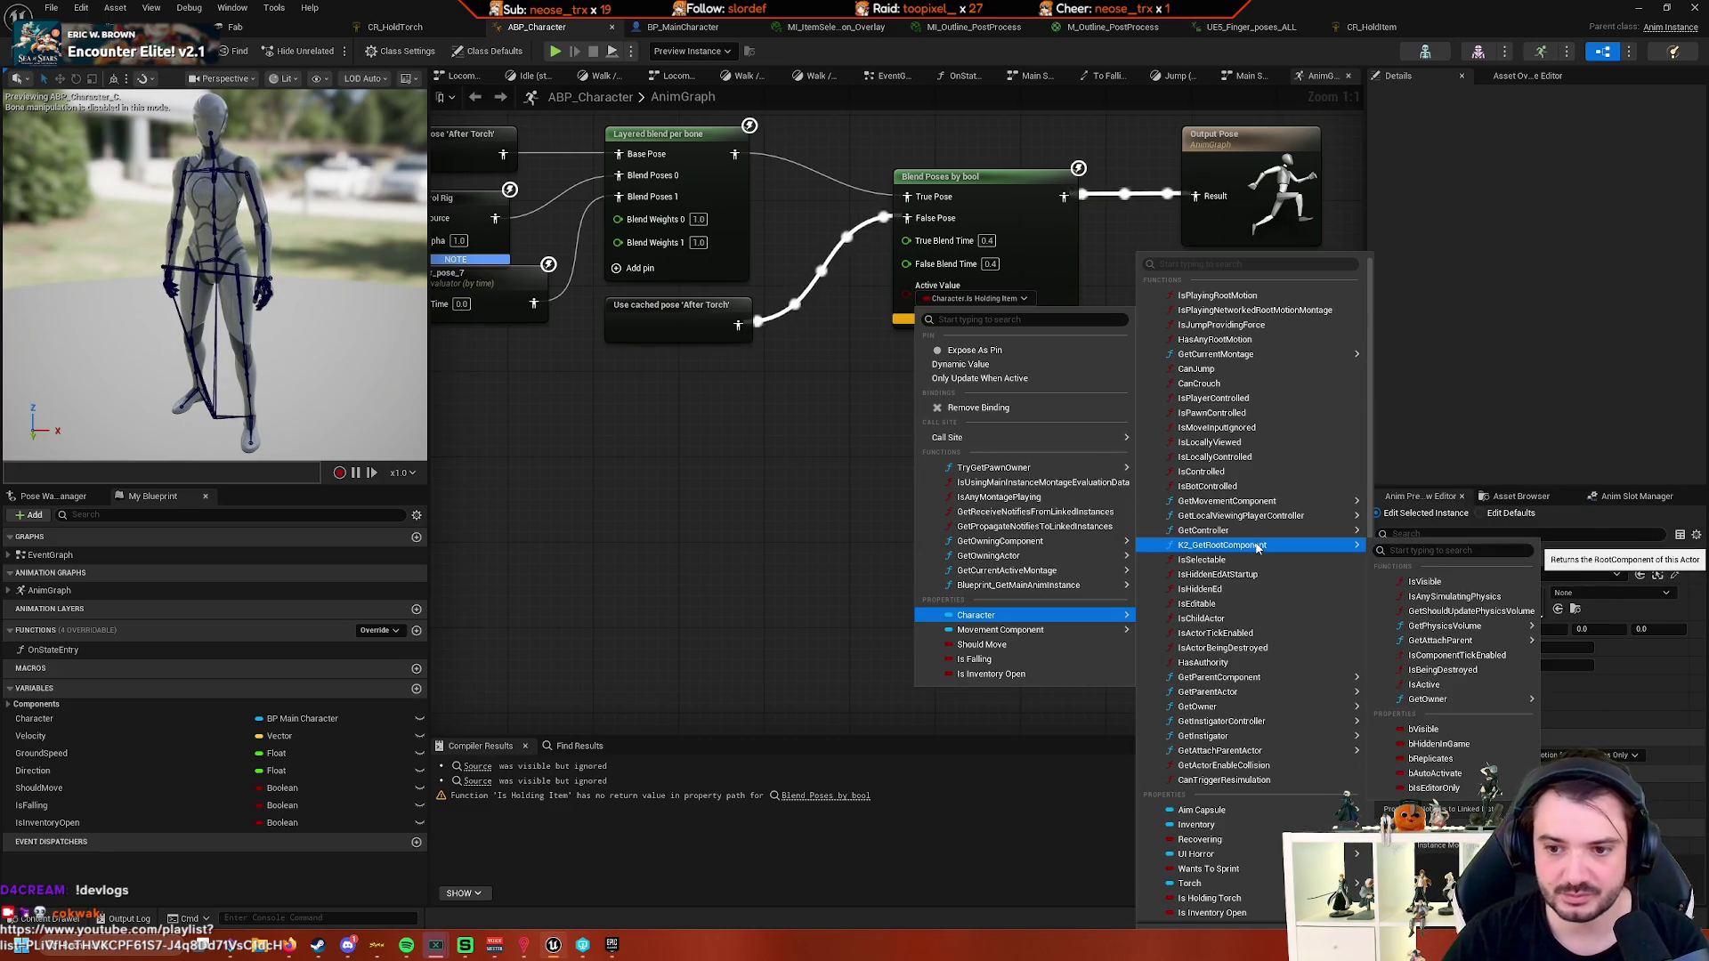
{"action": "mouse_move", "coordinate": [1249, 750]}
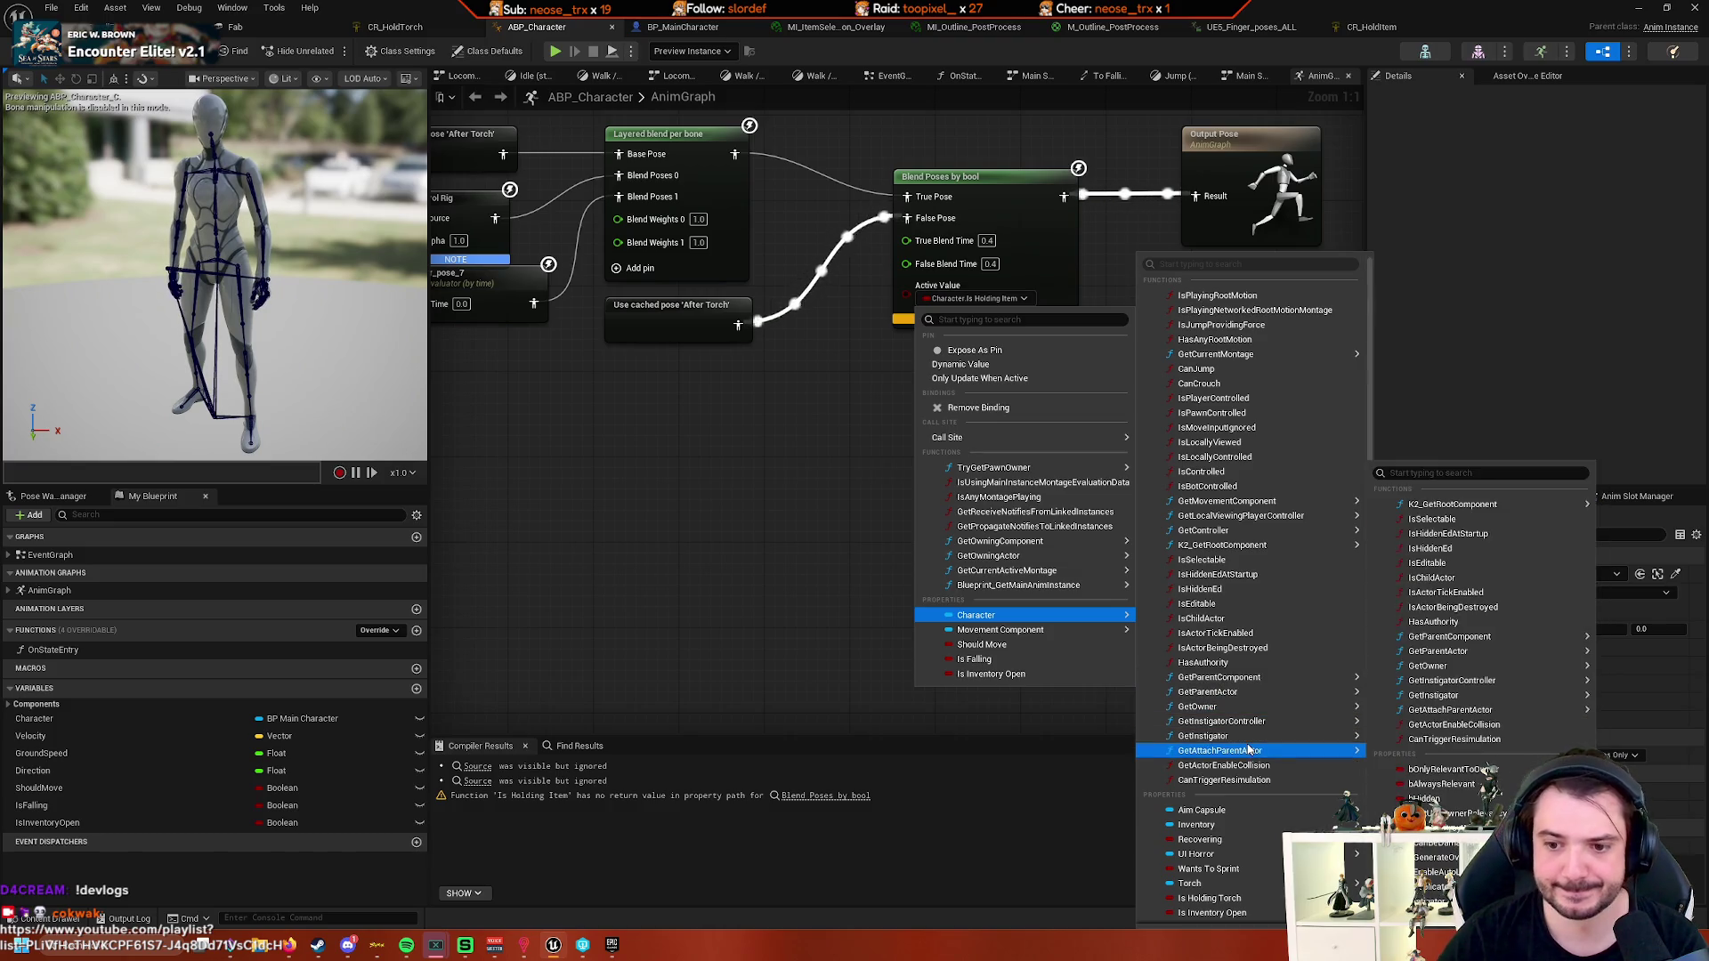
{"action": "scroll", "coordinate": [1250, 747], "scroll_direction": "down", "scroll_amount": 1}
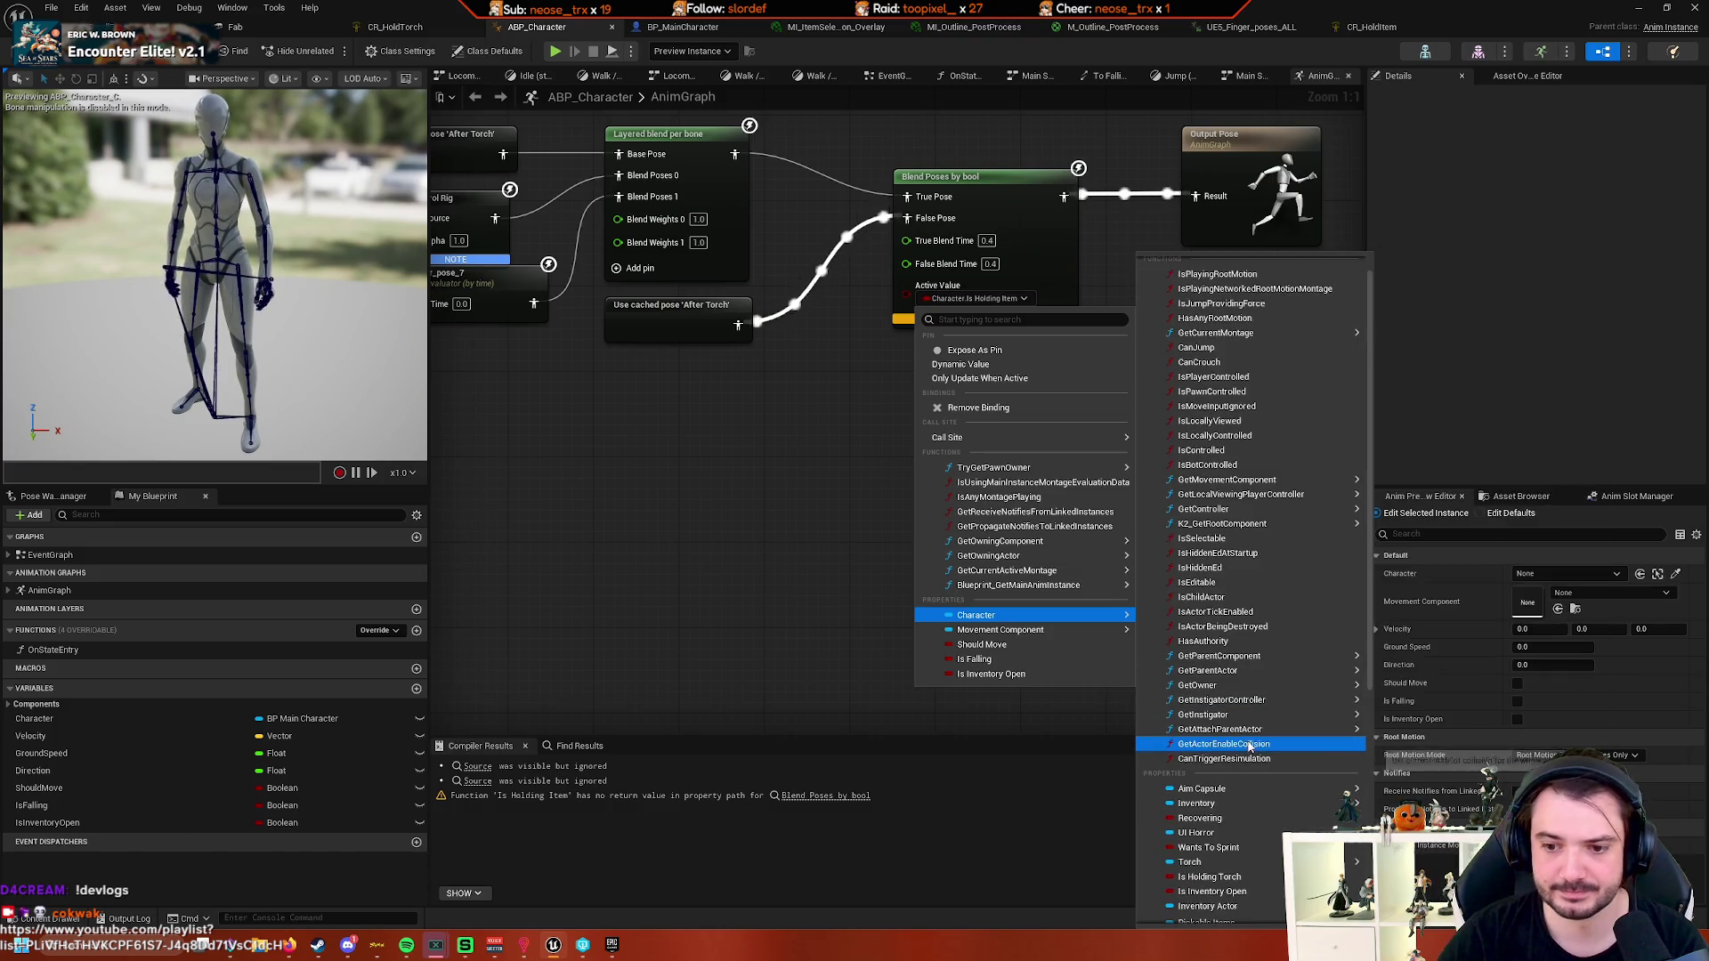
{"action": "scroll", "coordinate": [1297, 756], "scroll_direction": "up", "scroll_amount": 1}
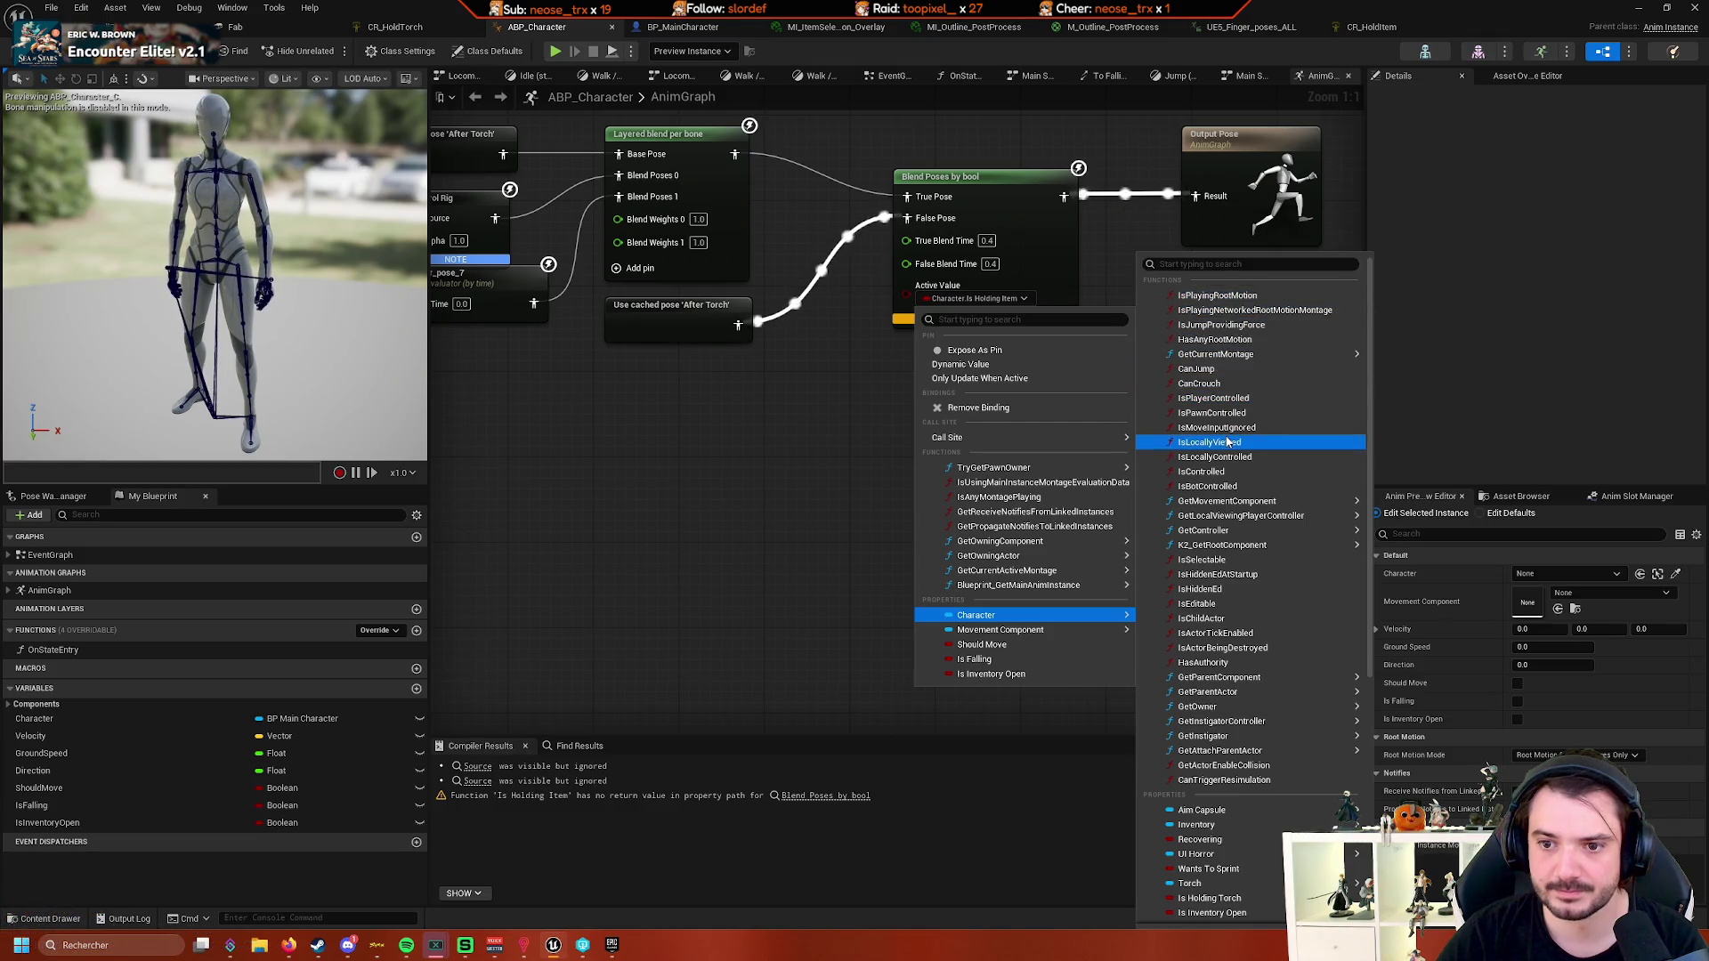
{"action": "scroll", "coordinate": [1242, 534], "scroll_direction": "down", "scroll_amount": 5}
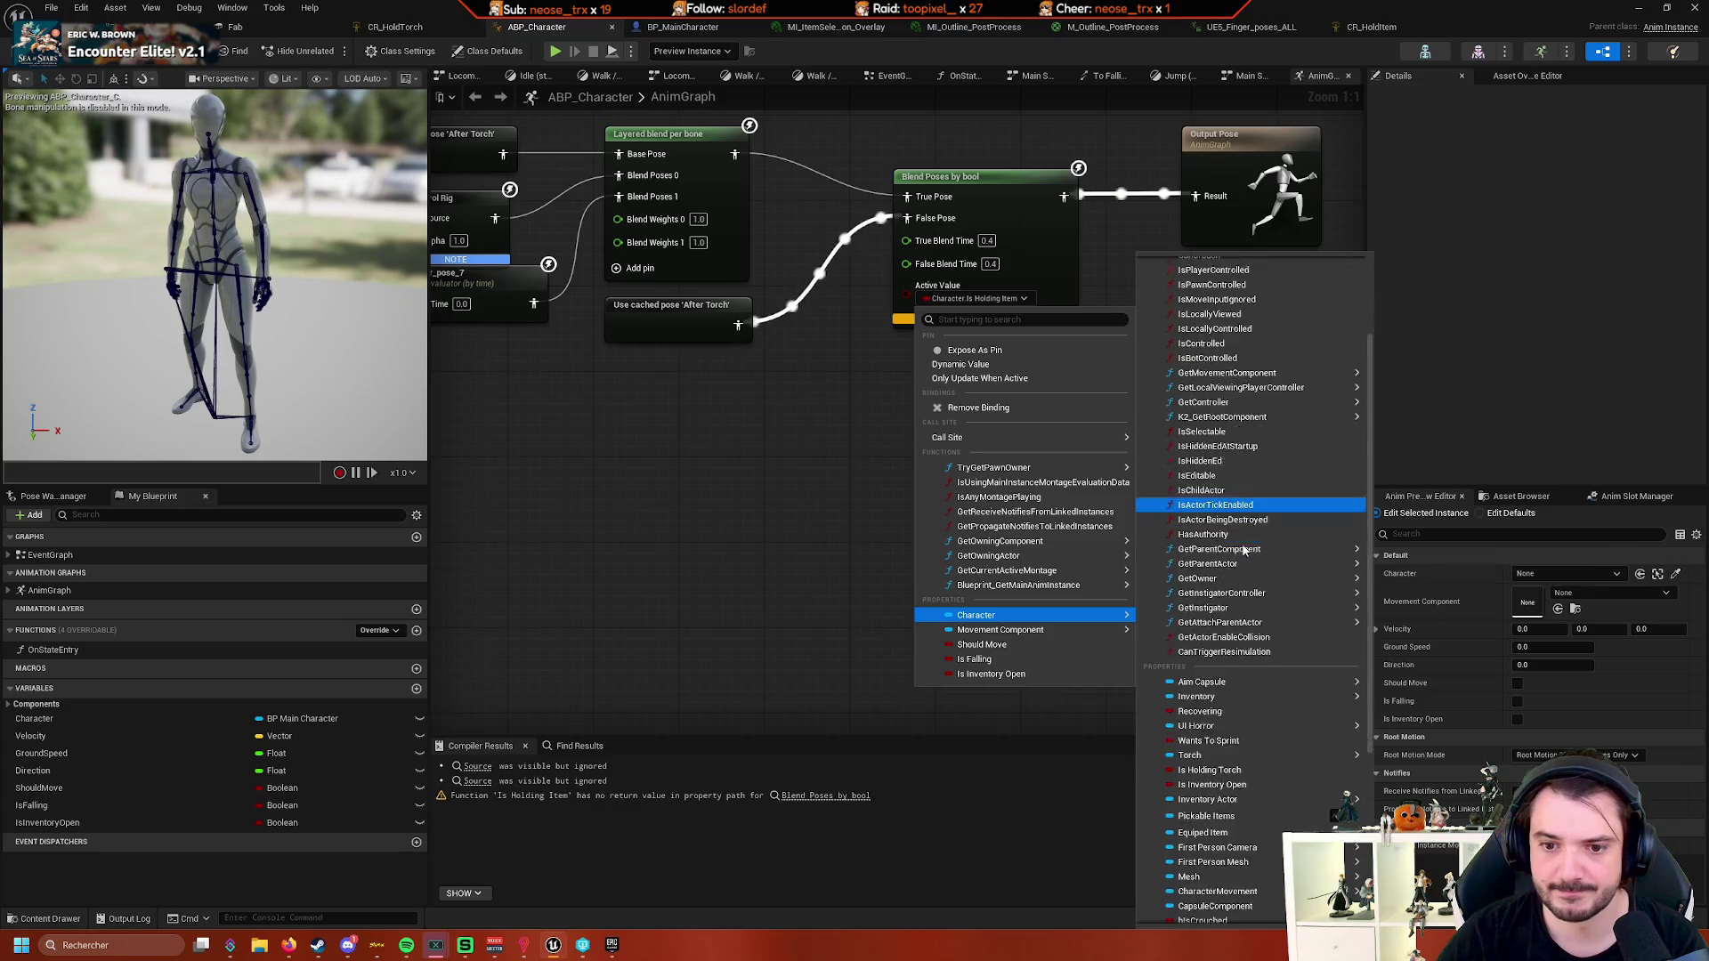
{"action": "left_click", "coordinate": [801, 561]}
{"action": "left_click_drag", "start_coordinate": [801, 561], "coordinate": [752, 662]}
{"action": "left_click", "coordinate": [974, 398]}
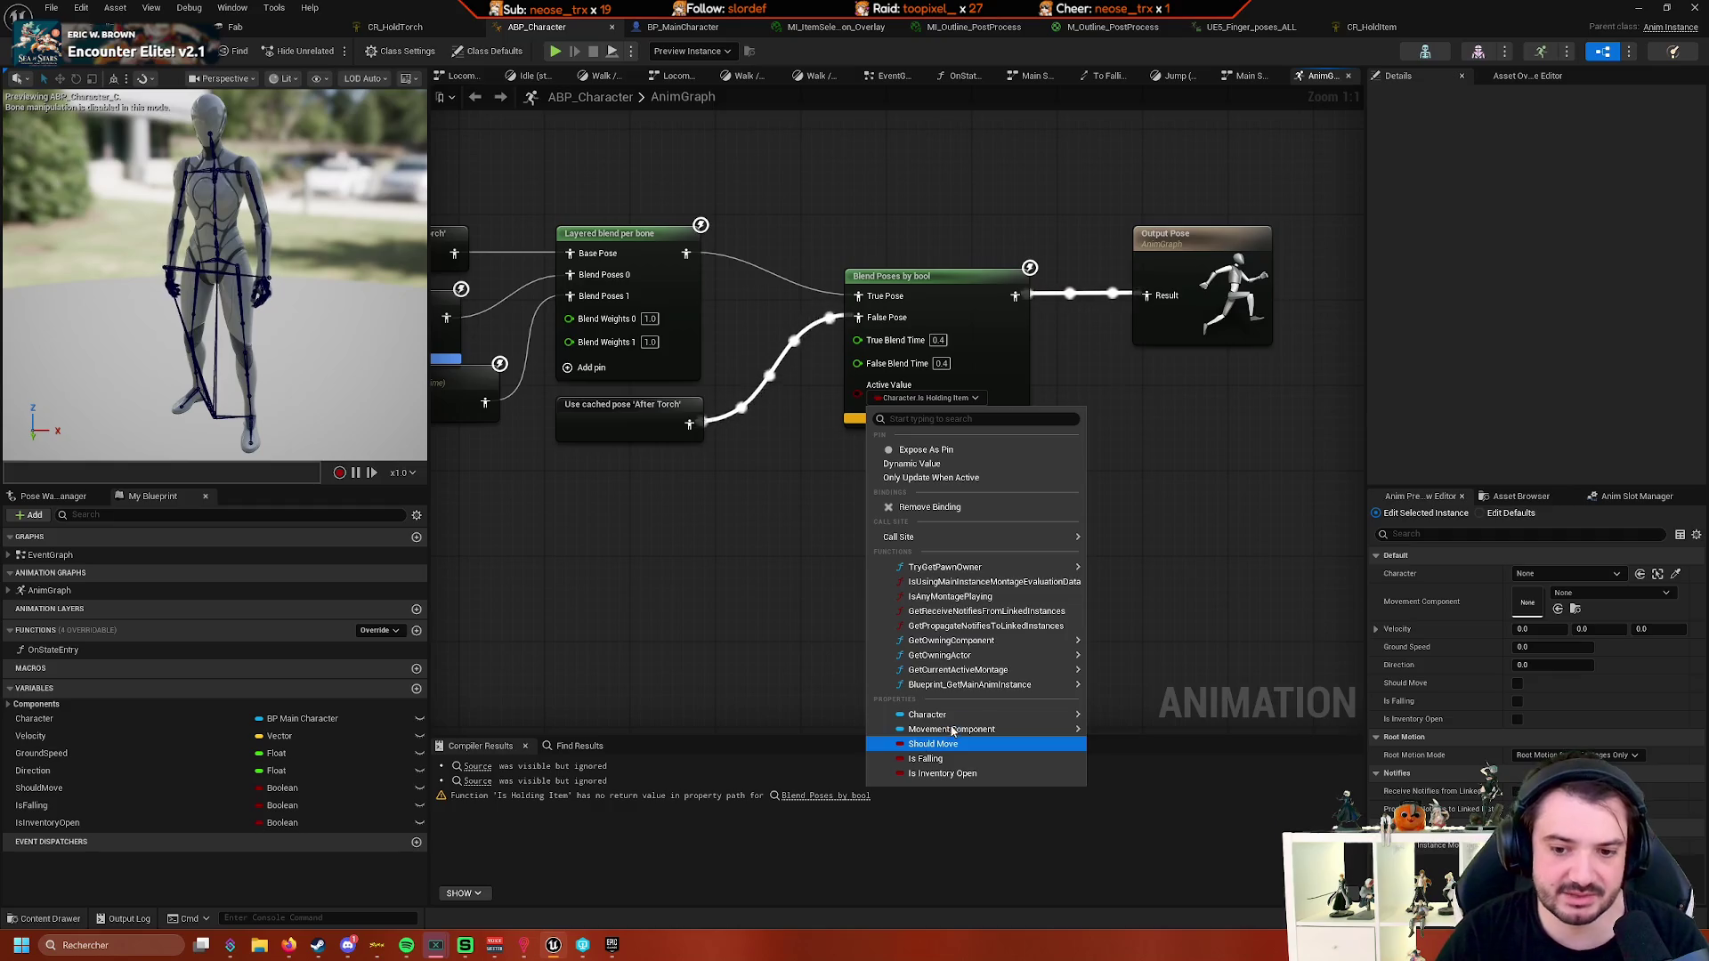
{"action": "mouse_move", "coordinate": [950, 717]}
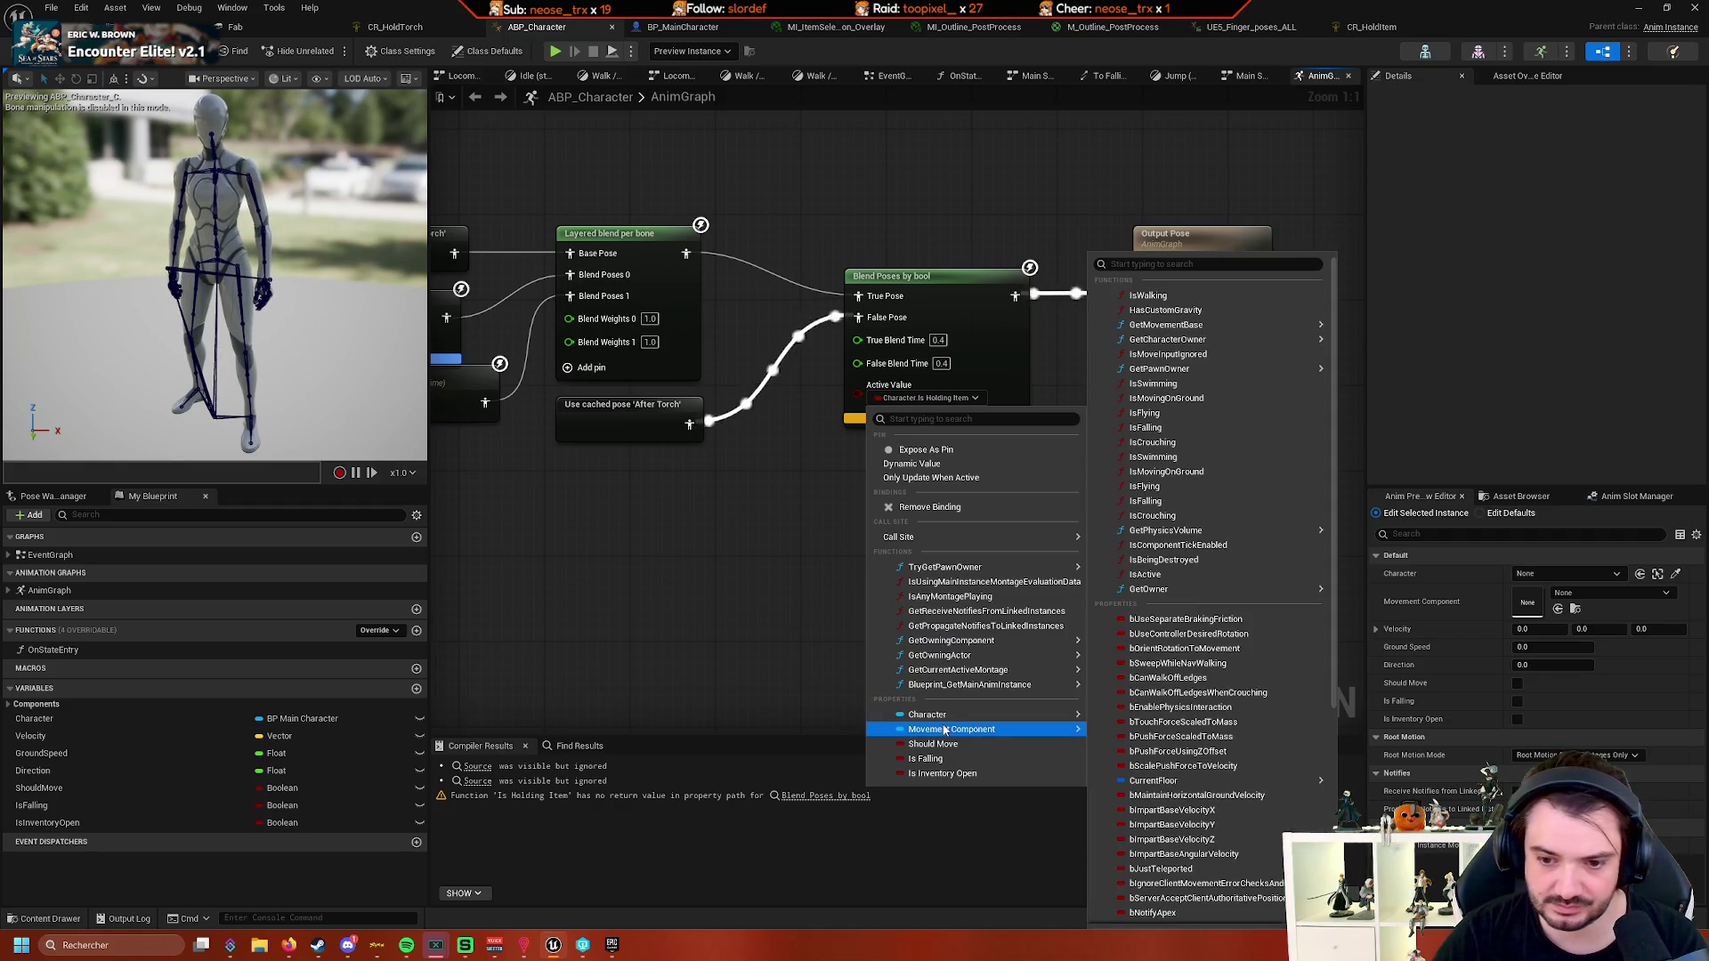
{"action": "mouse_move", "coordinate": [1255, 717]}
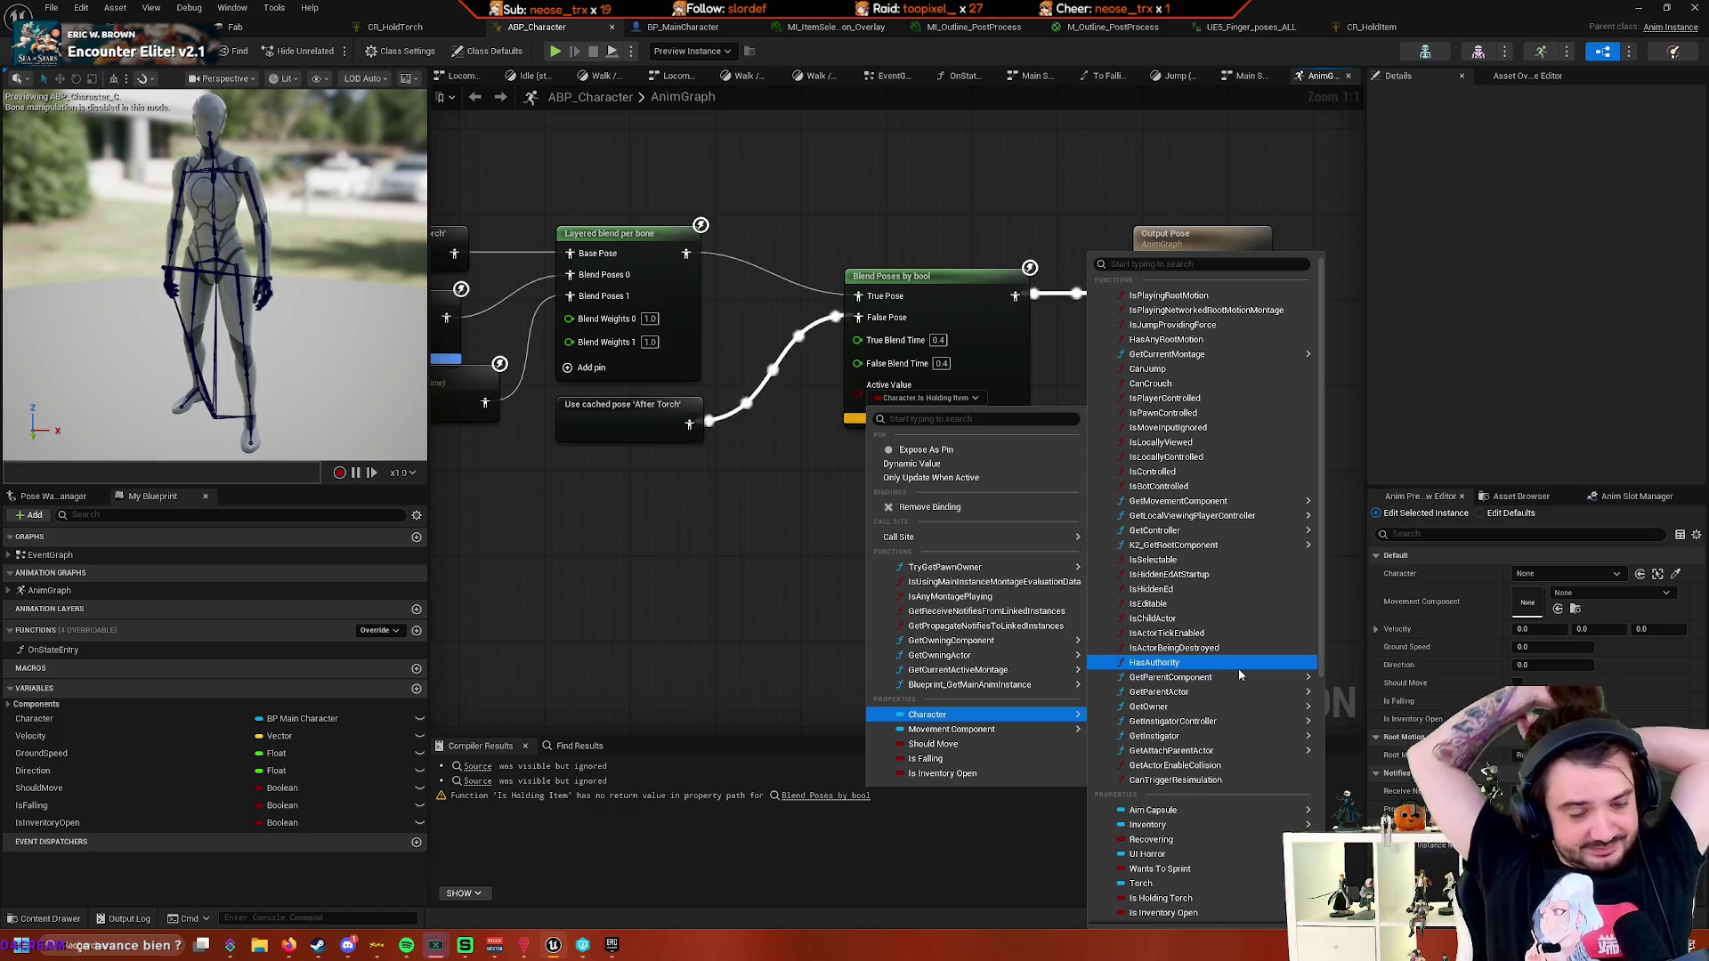
{"action": "left_click", "coordinate": [706, 564]}
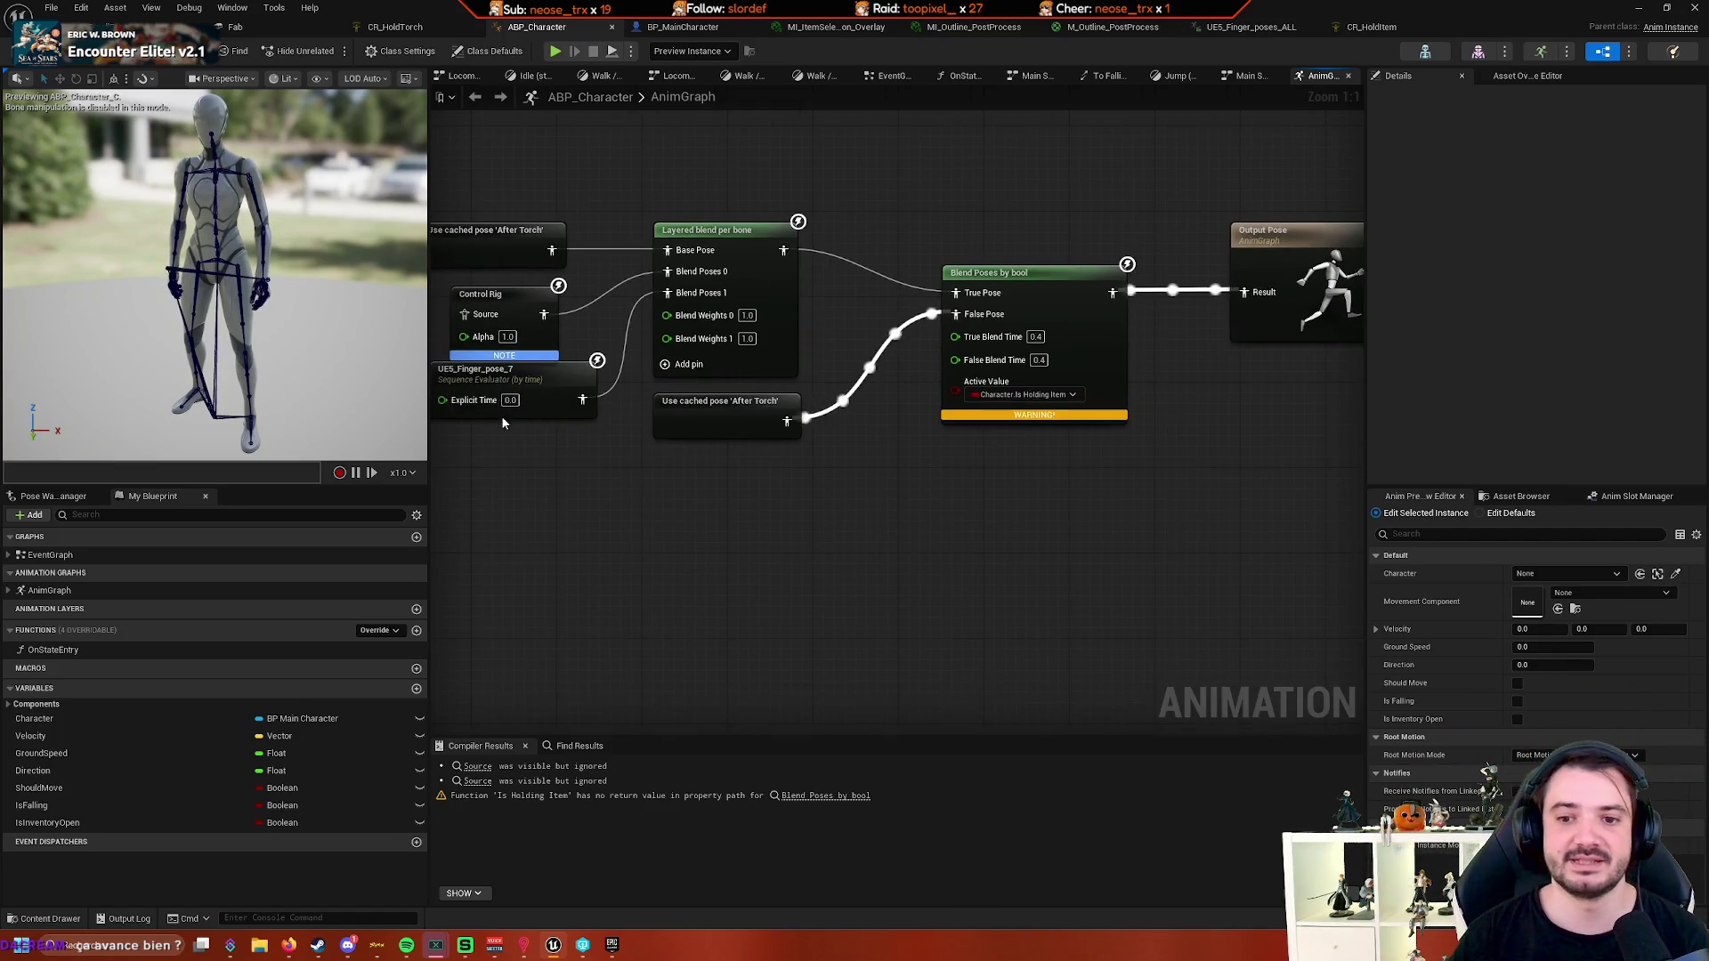
- Check the Active Value binding, compile ABP_Character, and start Play In Editor
{"action": "left_click", "coordinate": [1044, 407]}
{"action": "left_click", "coordinate": [813, 572]}
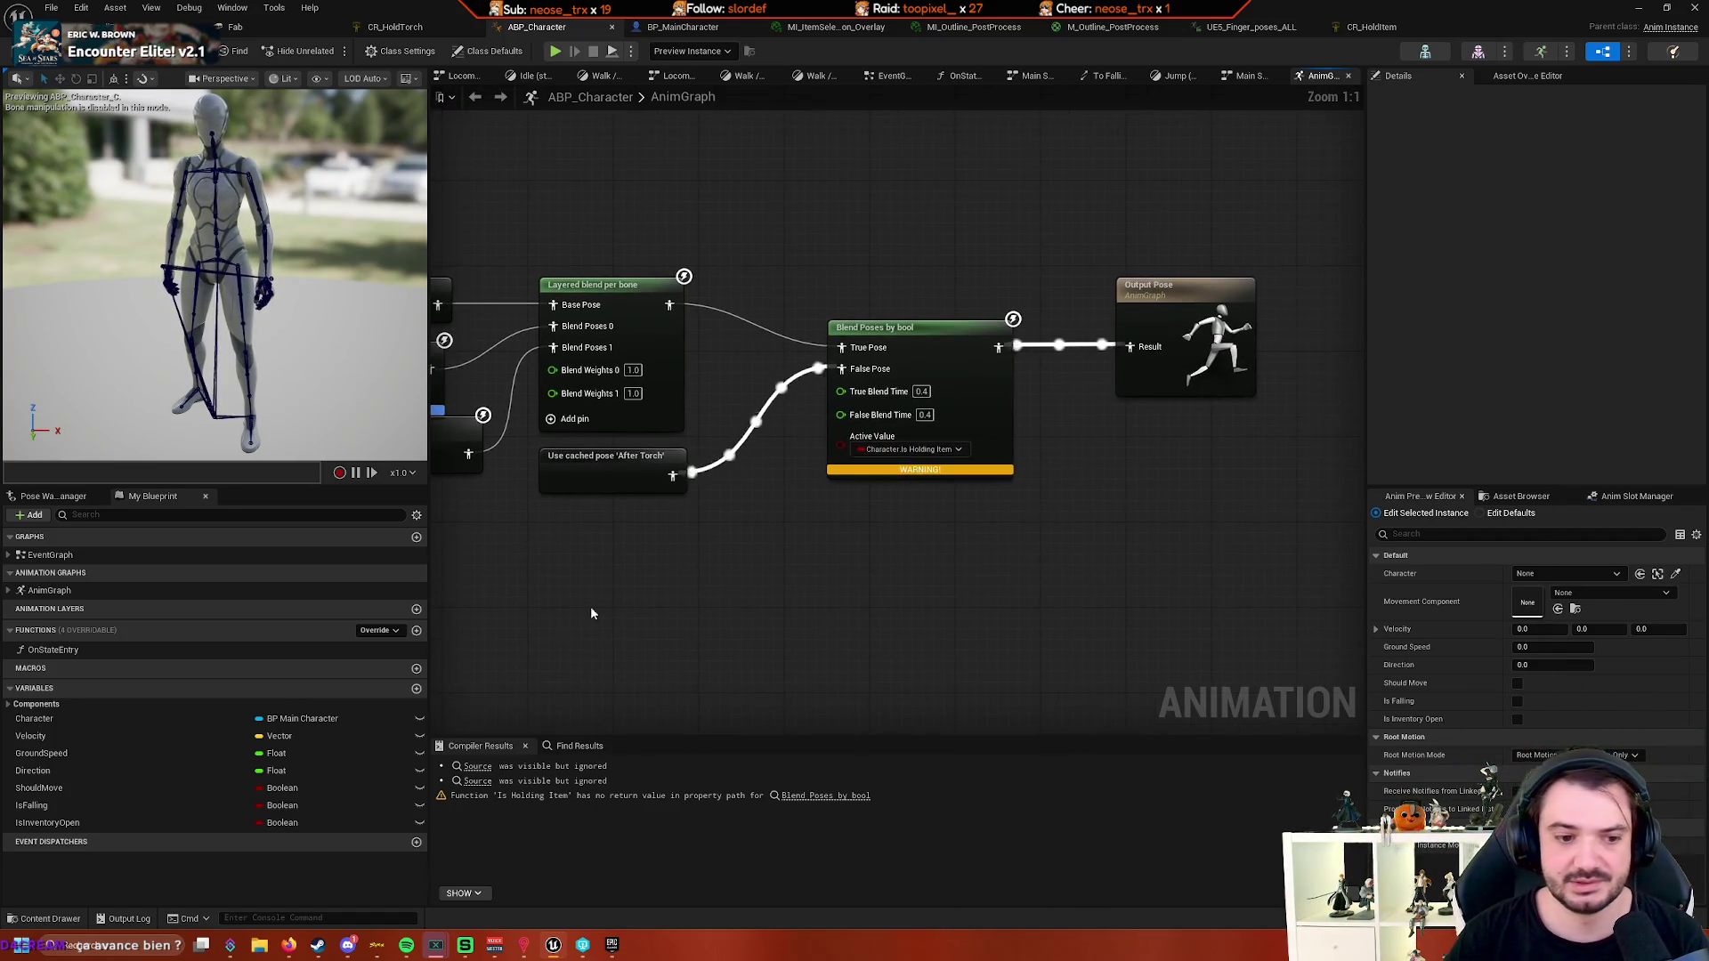
{"action": "left_click", "coordinate": [1036, 428]}
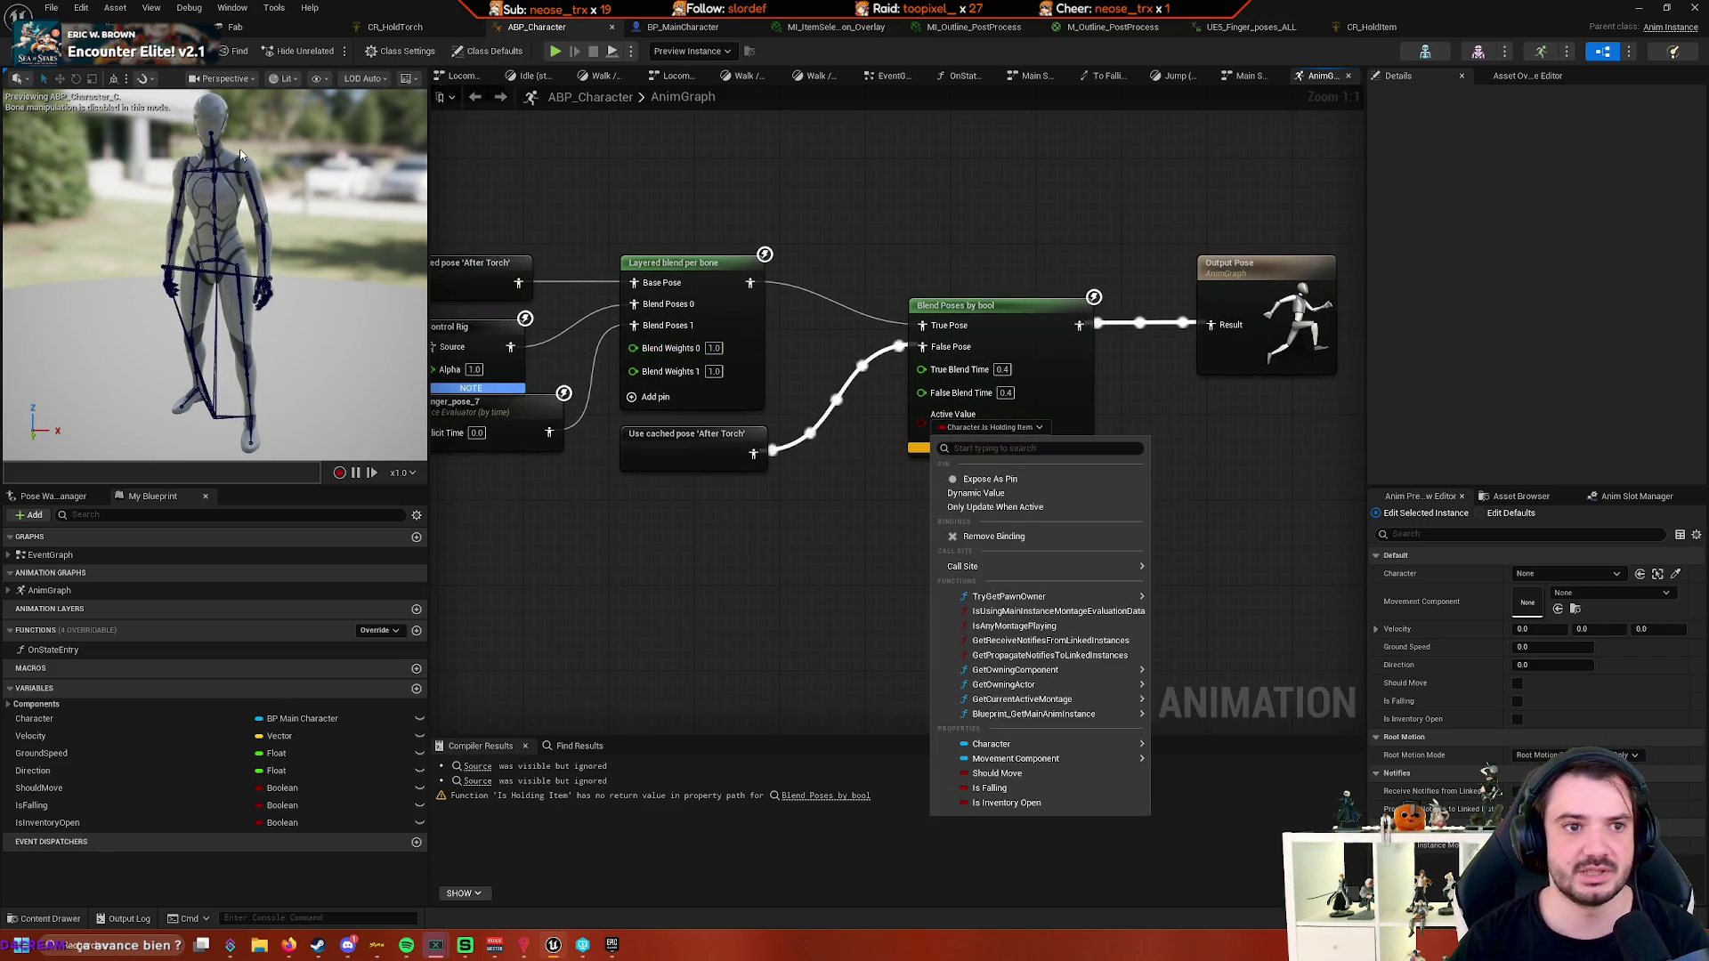
{"action": "left_click", "coordinate": [109, 71]}
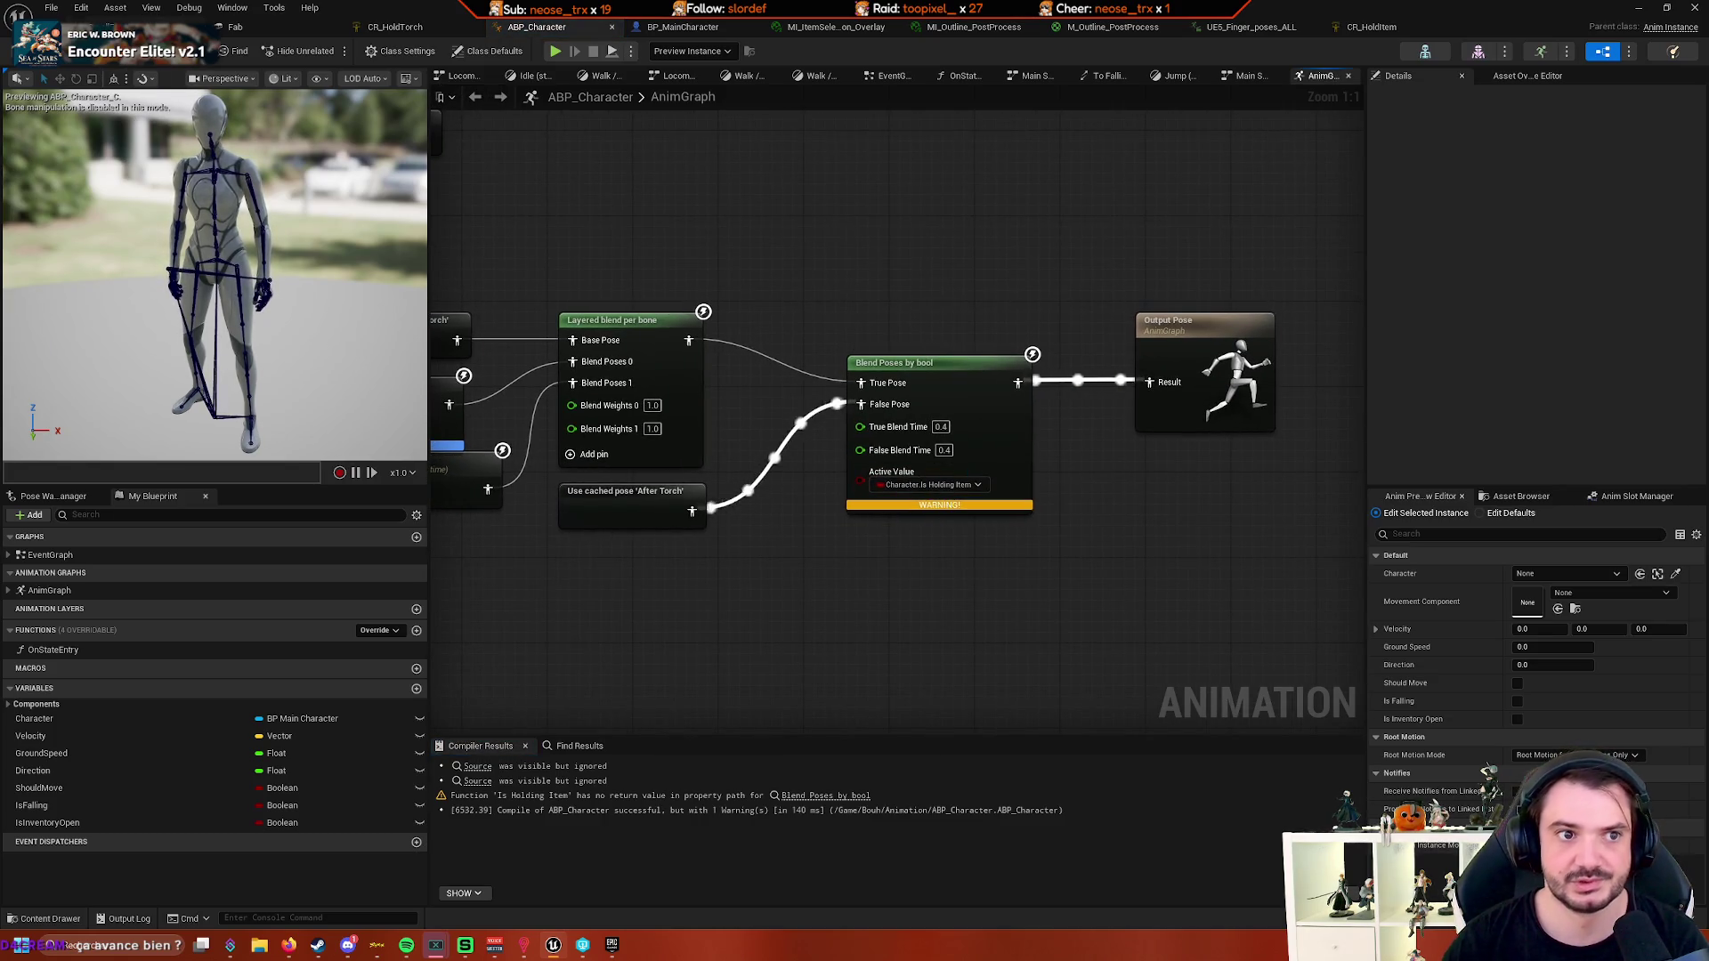
{"action": "key", "text": "ctrl+Tab"}
{"action": "left_click", "coordinate": [364, 50]}
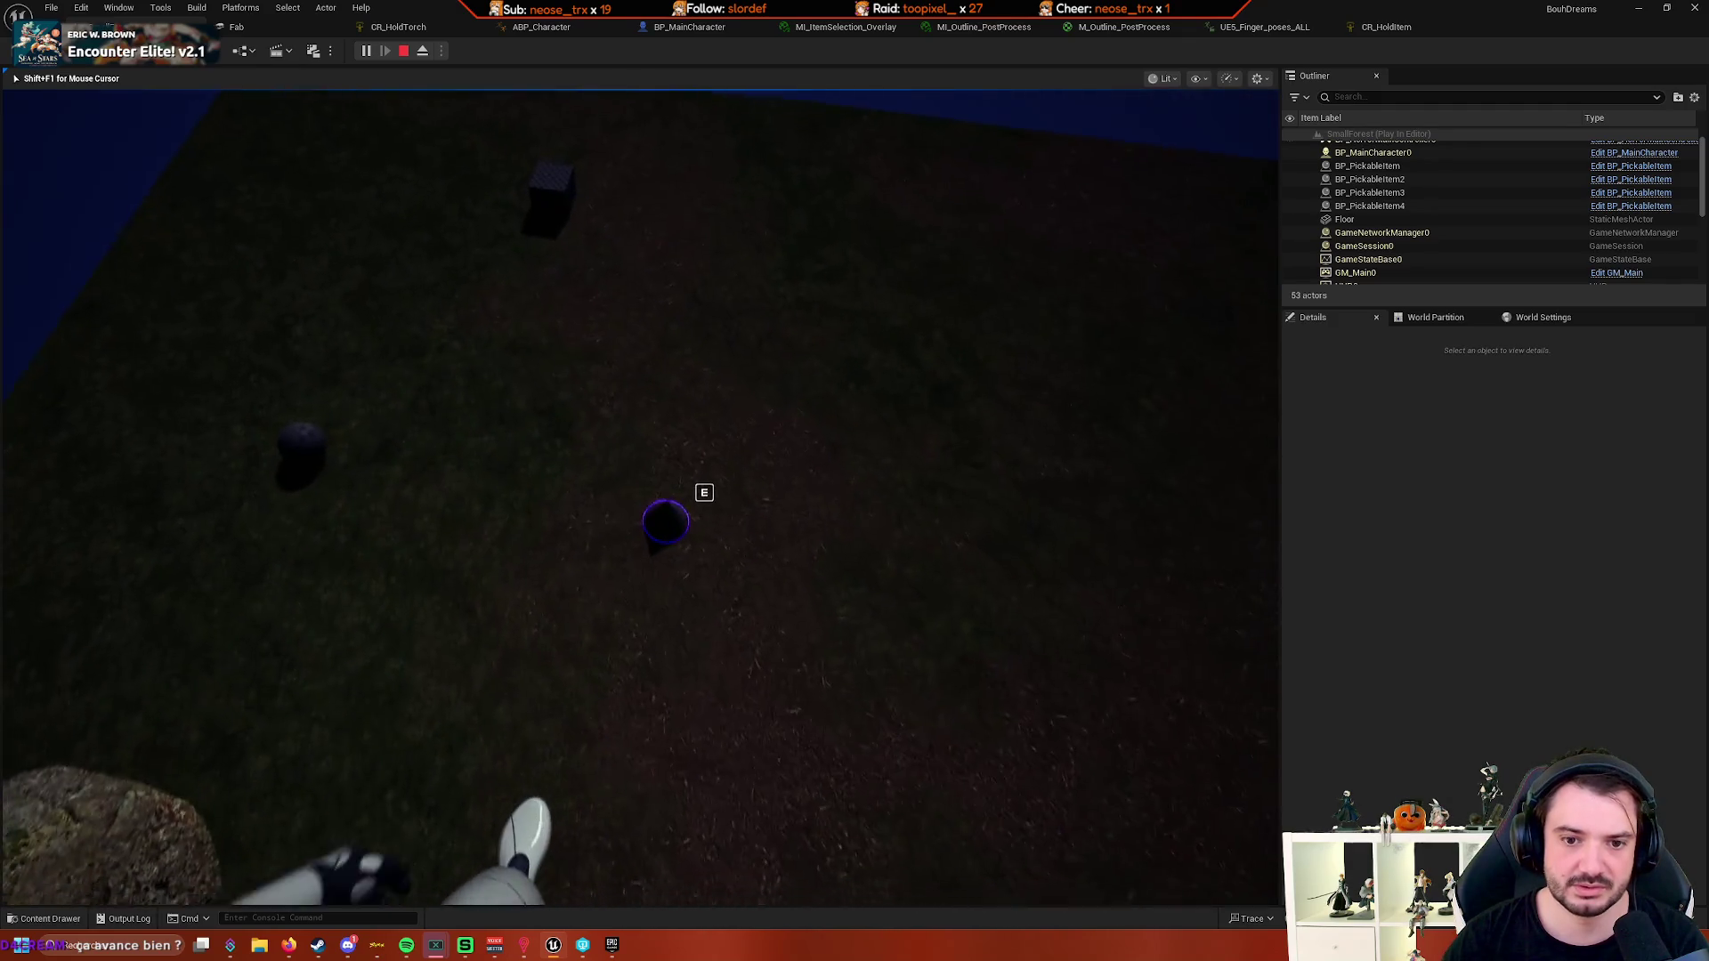
- Pick up the two nearby ground items with E to test the holding pose
{"action": "key", "text": "e"}
{"action": "key", "text": "e"}
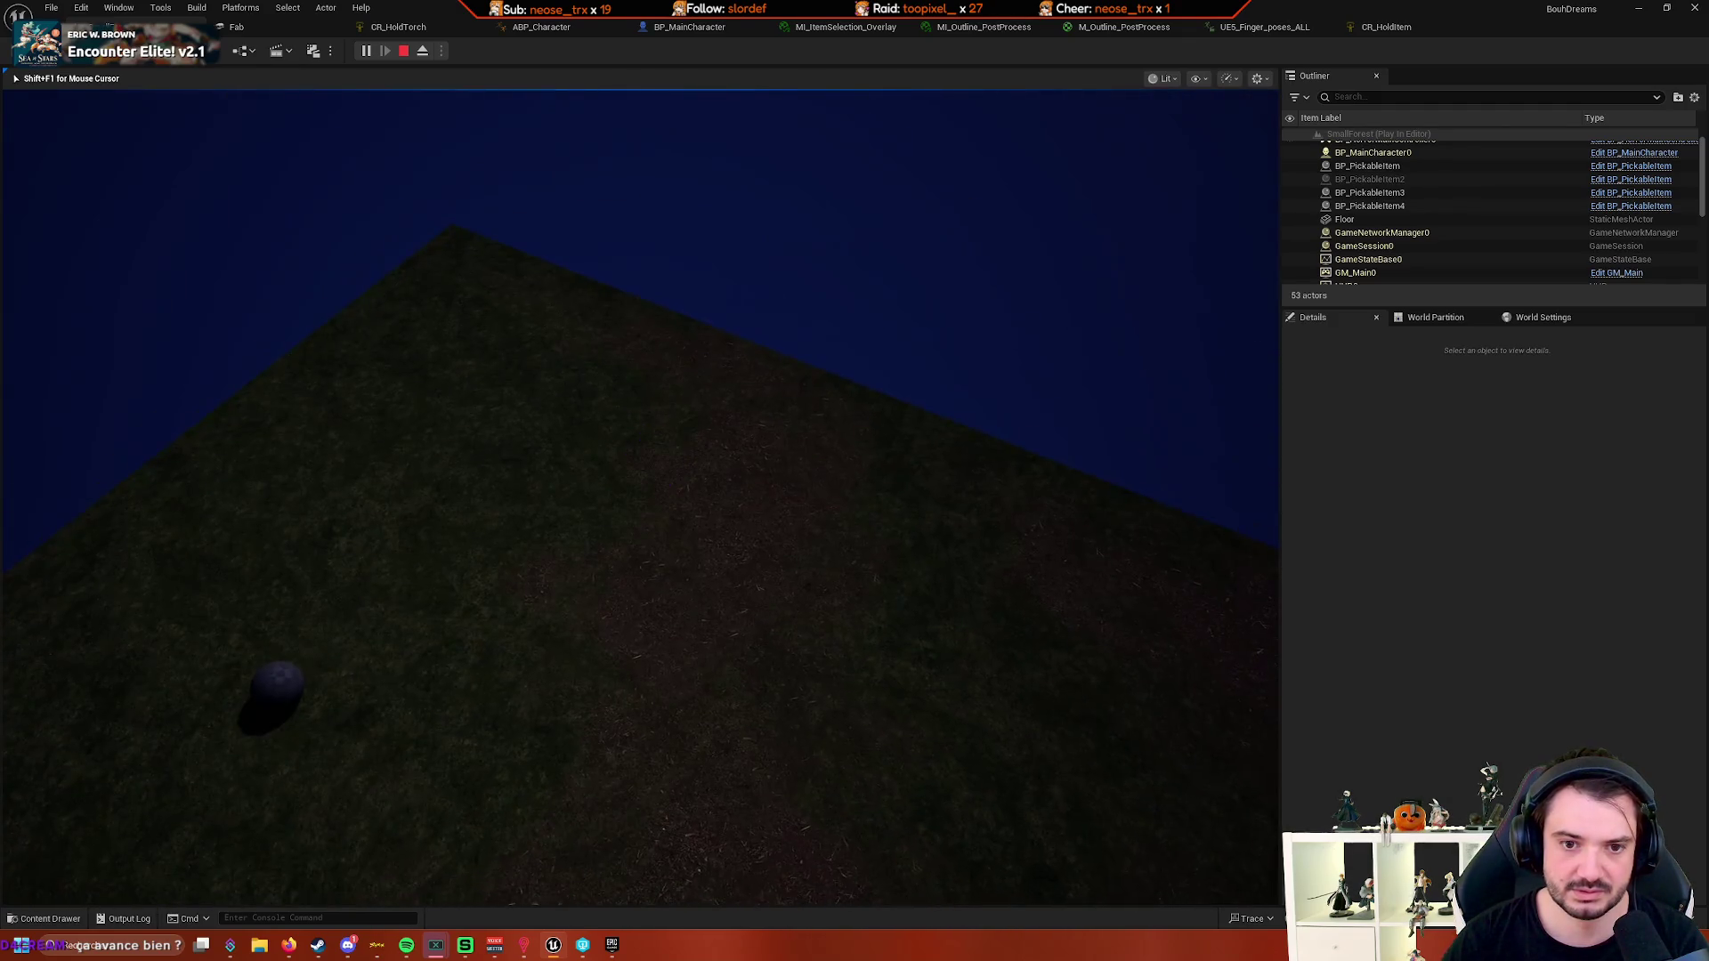
{"action": "key", "text": "e"}
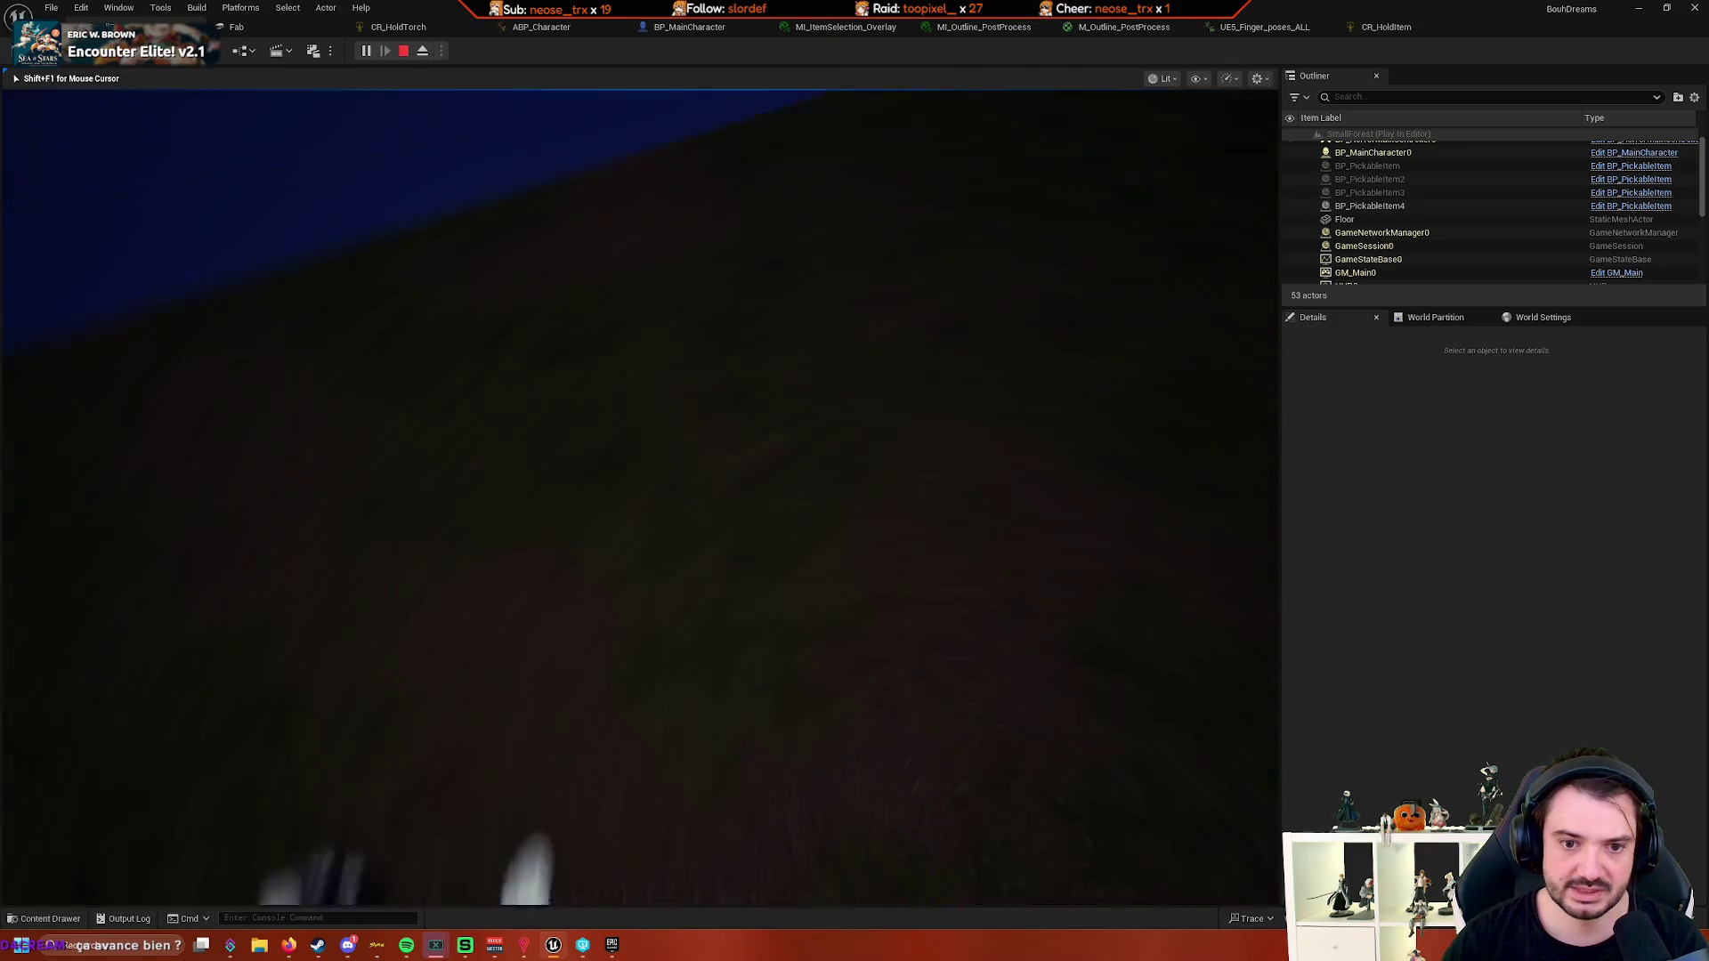
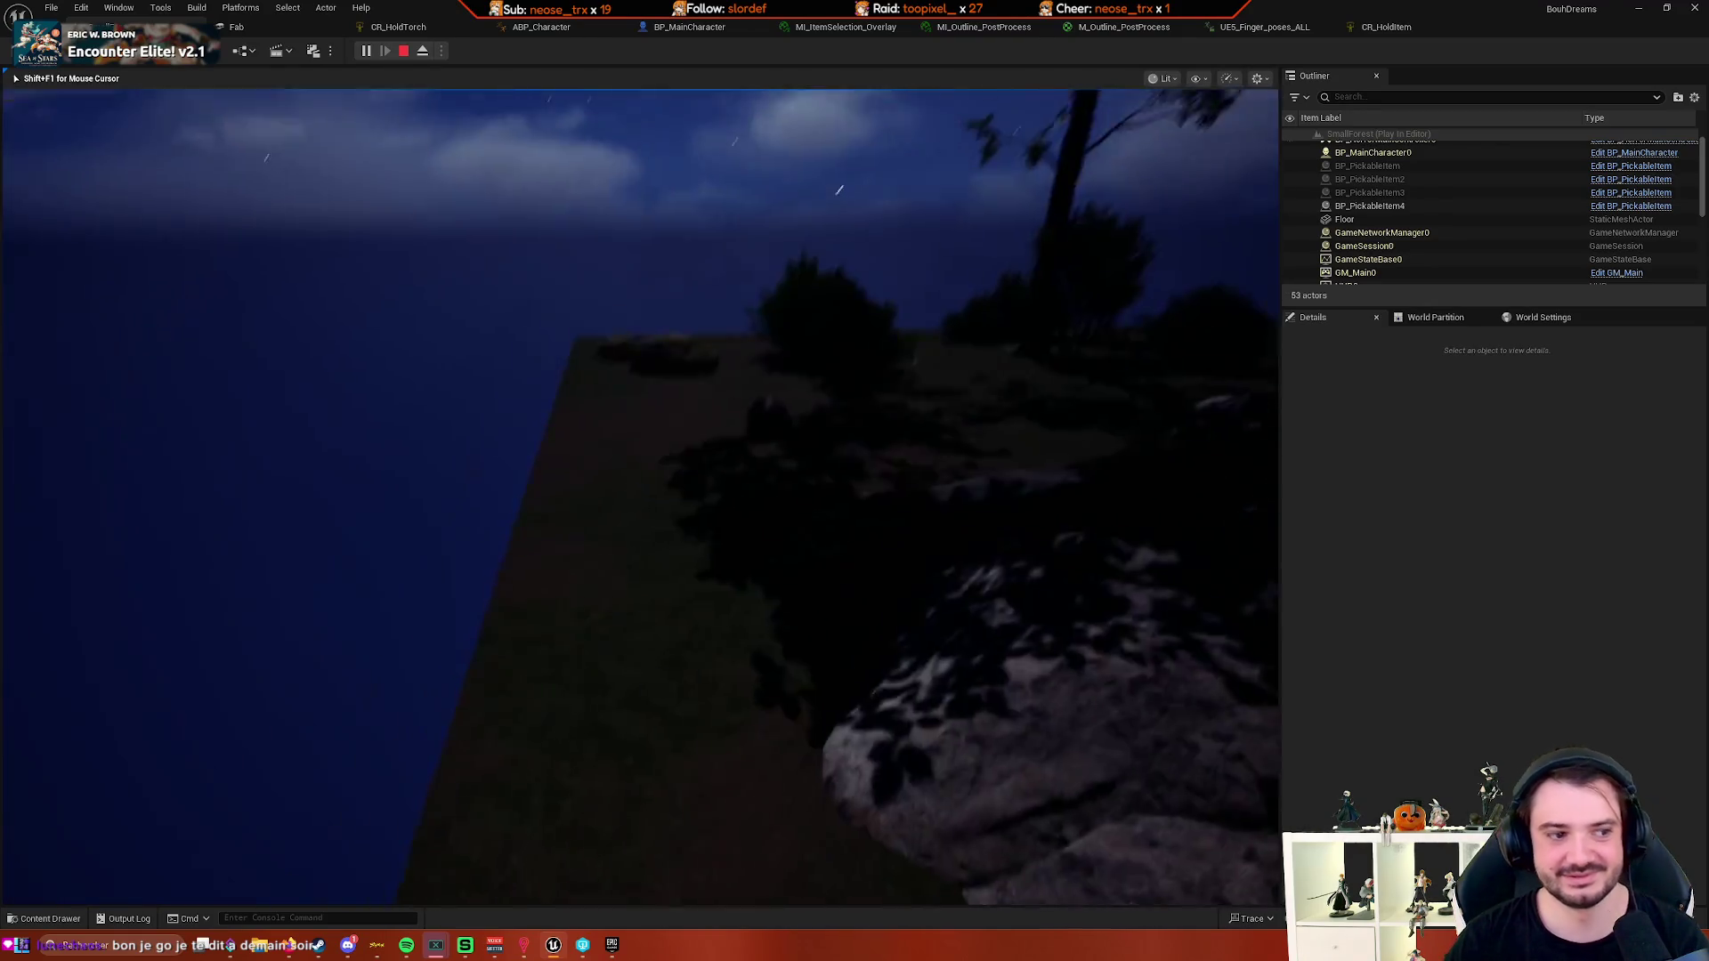
- End Play In Editor, deselect MainLighting, and return to BP_MainCharacter's Is Holding Item function
{"action": "key", "text": "Escape"}
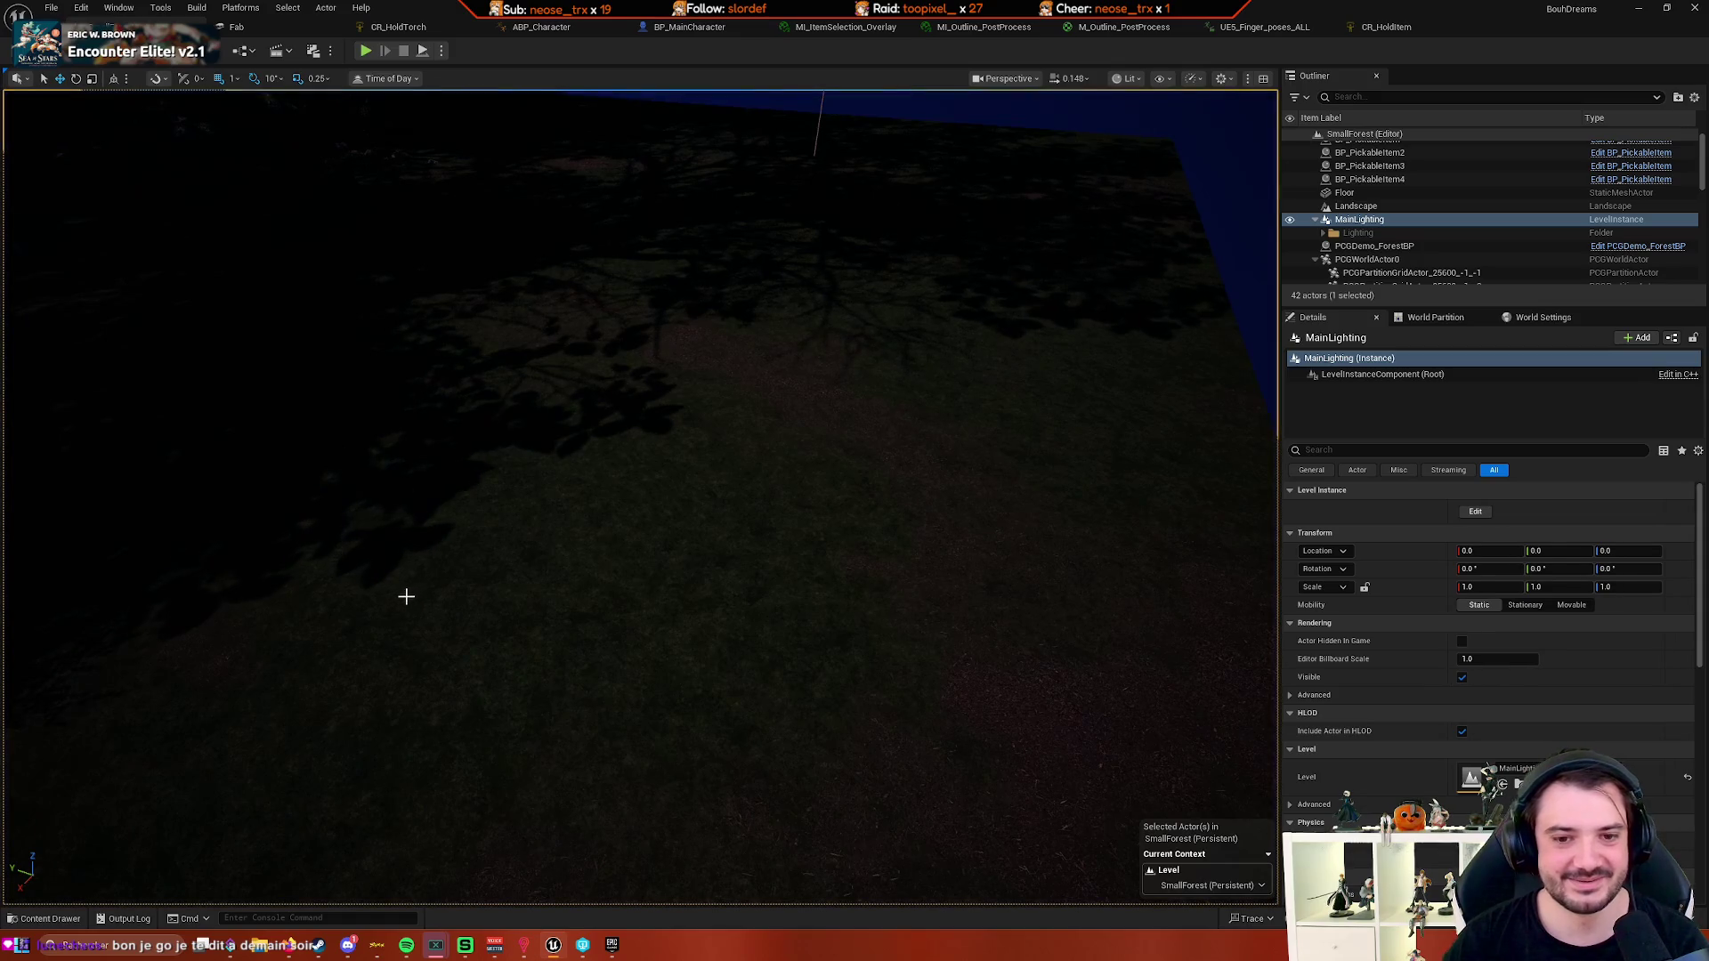
{"action": "key", "text": "Escape"}
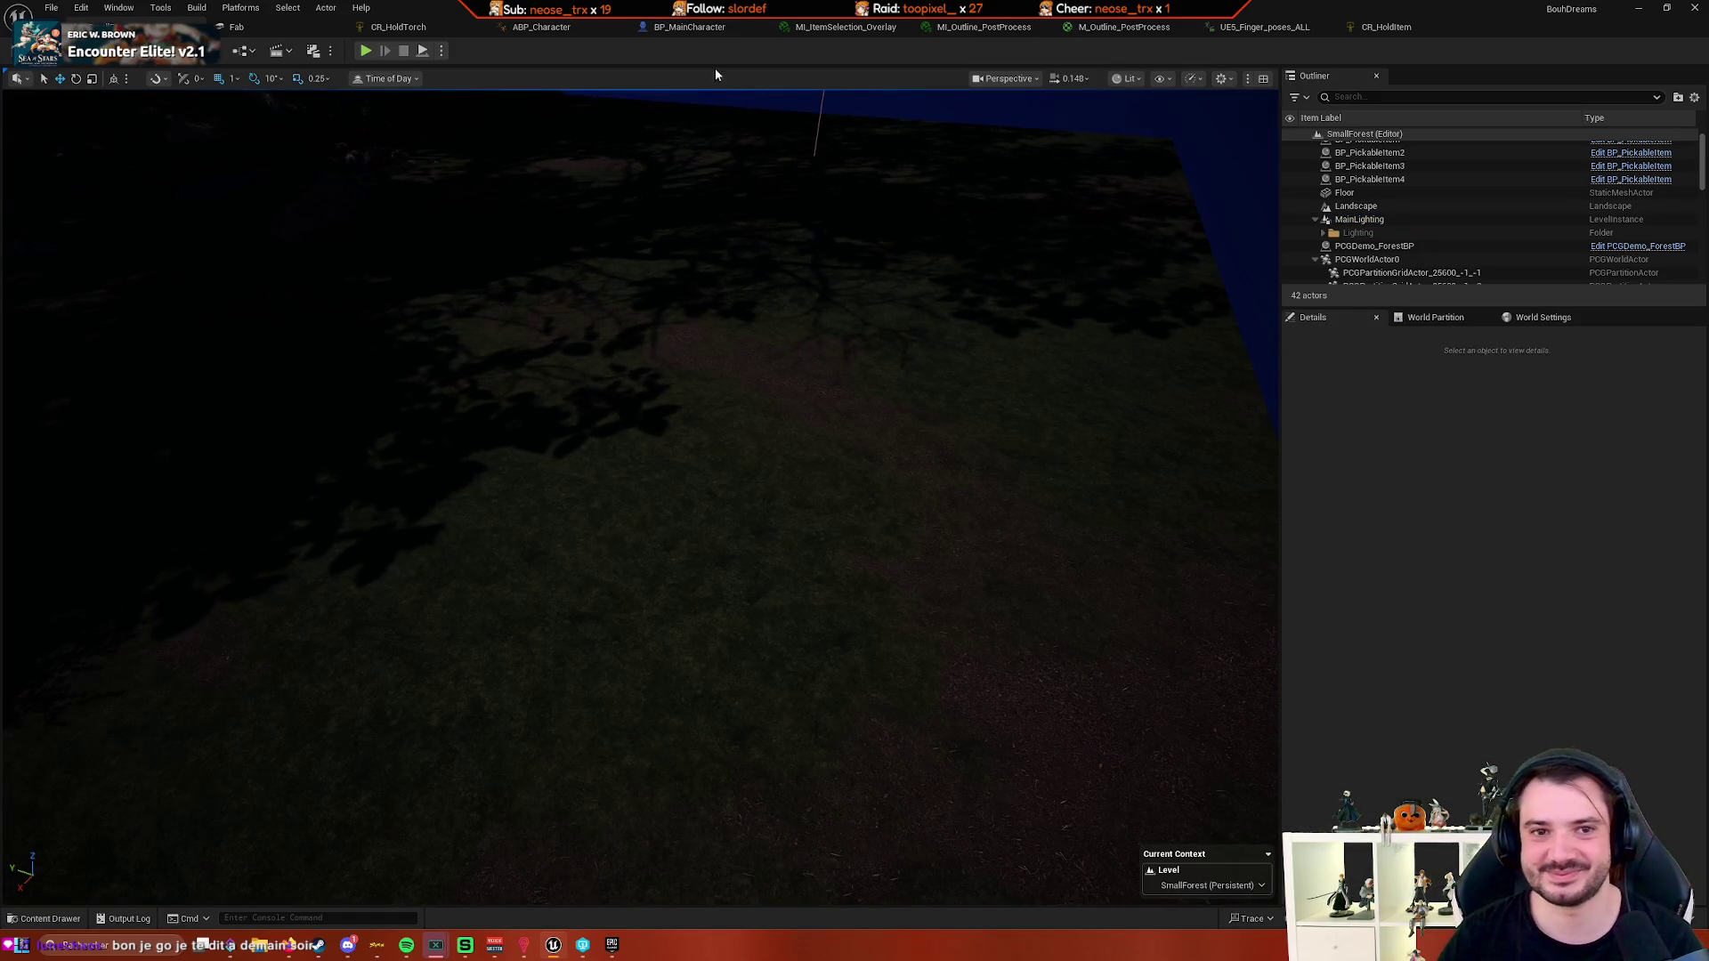
{"action": "left_click", "coordinate": [685, 27]}
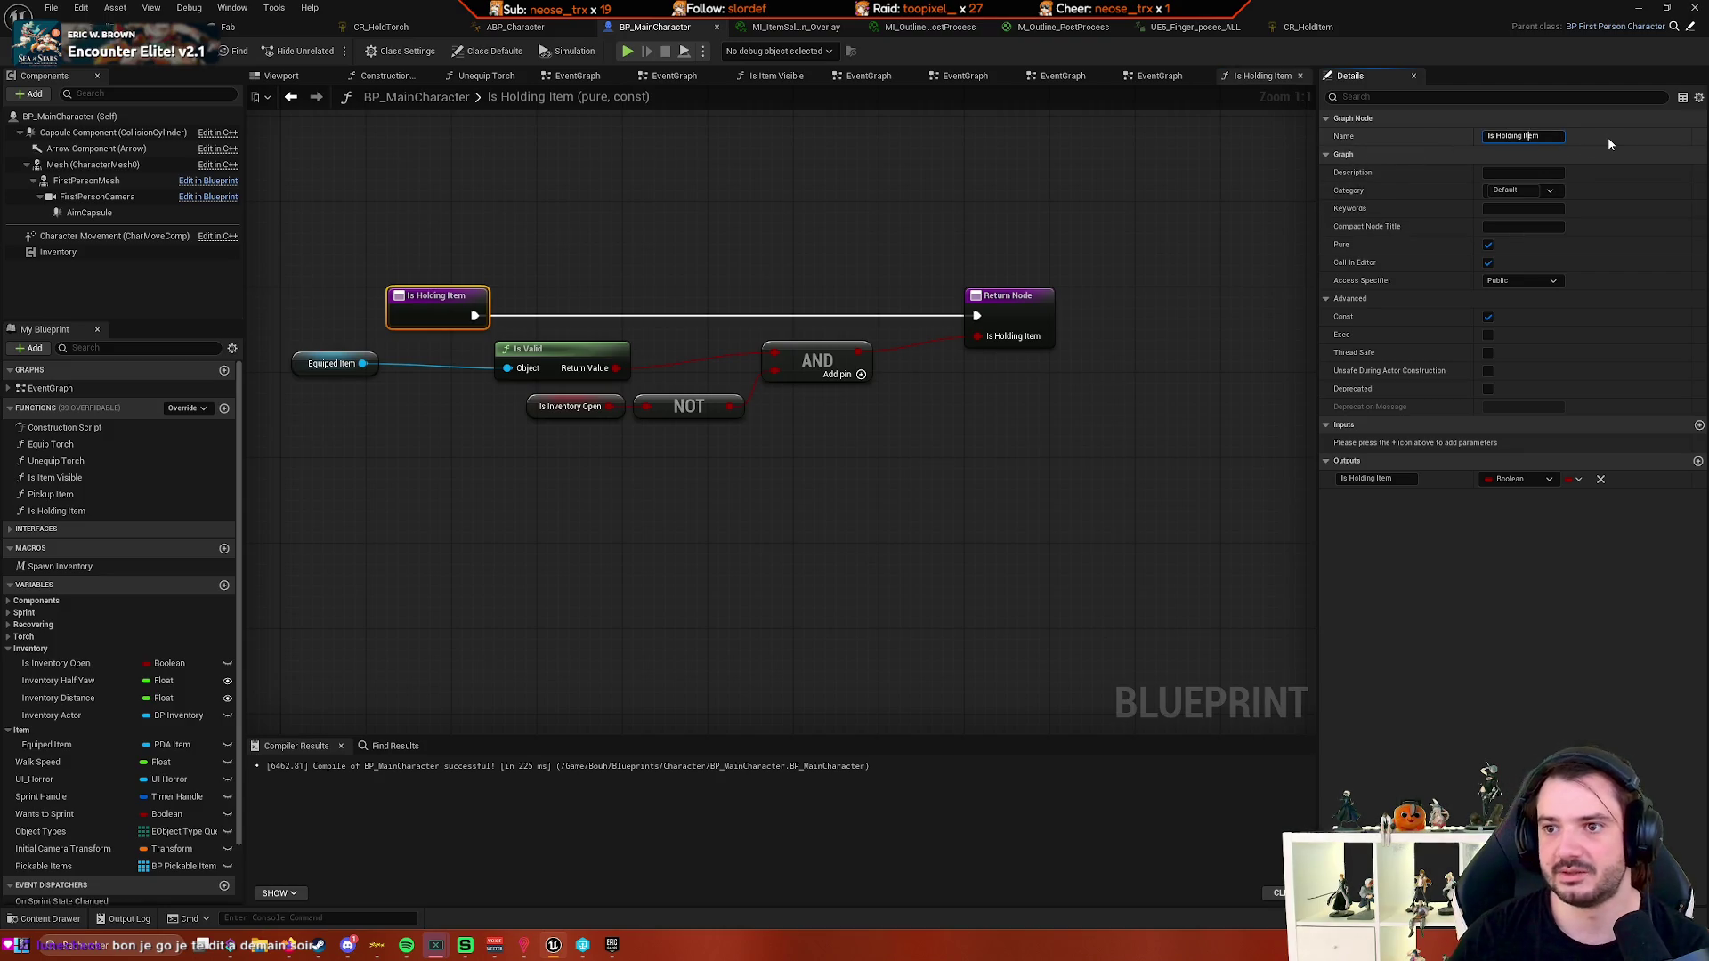
- Rename the function to IsHoldingItem without spaces and launch a Play In Editor test
{"action": "key", "text": "BackSpace"}
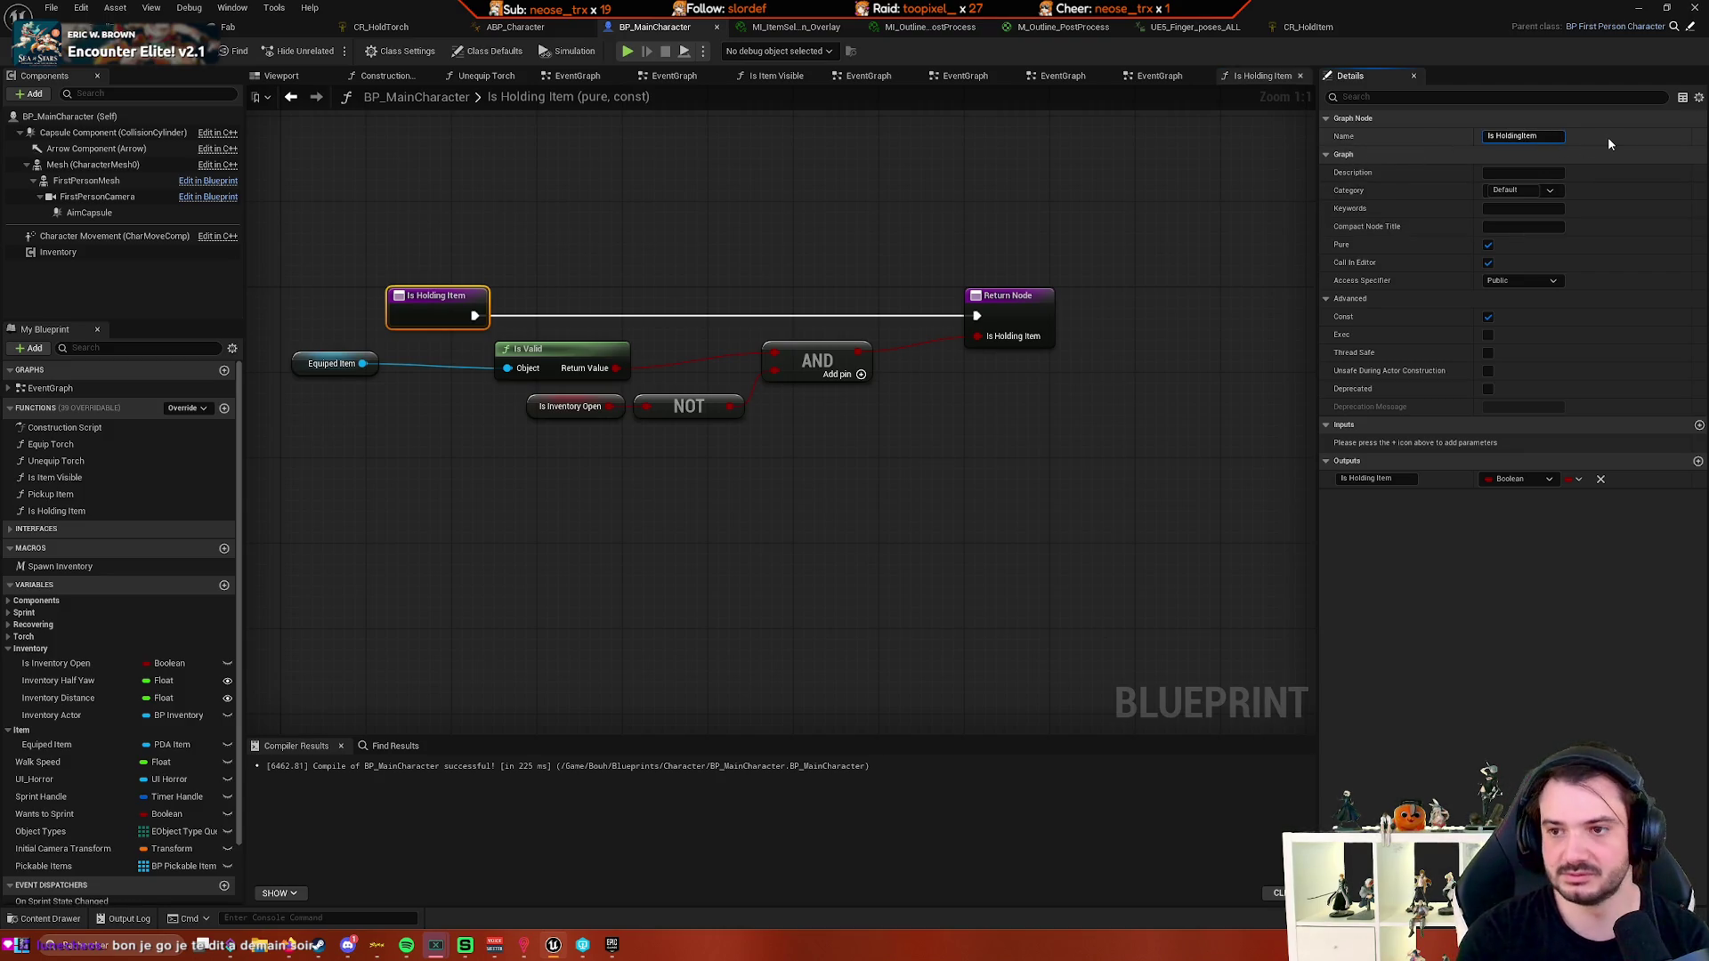
{"action": "key", "text": "BackSpace"}
{"action": "key", "text": "Return"}
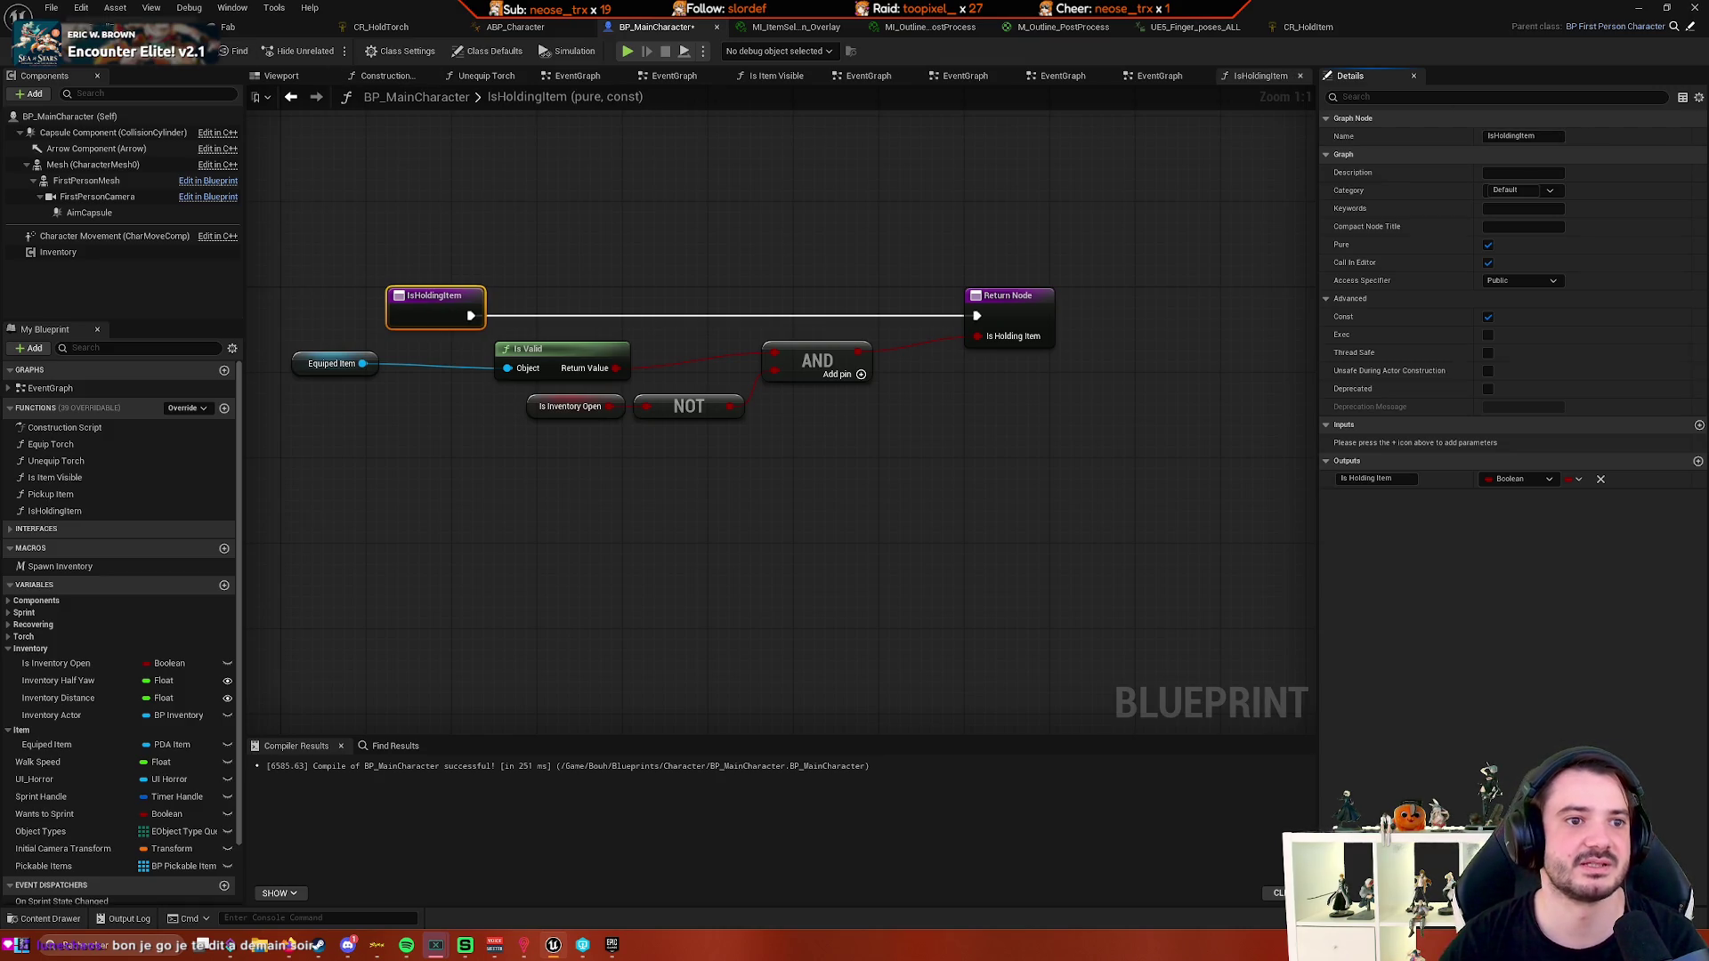
{"action": "key", "text": "alt+p"}
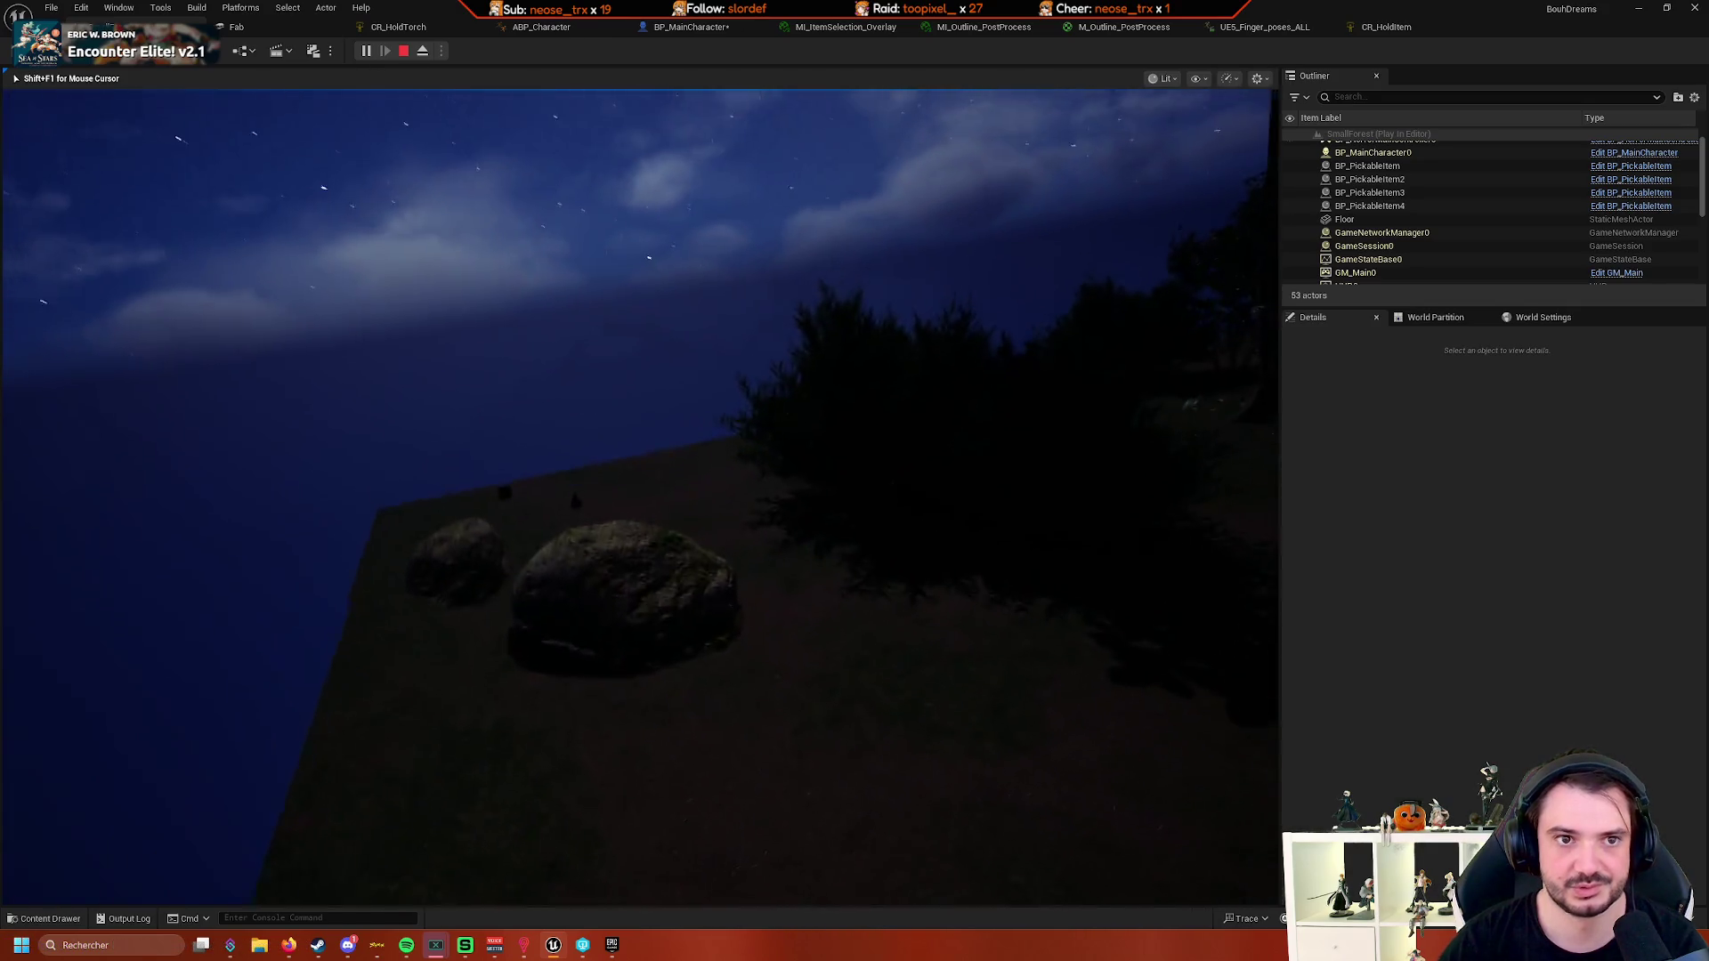
- Stop the play test and browse the Character submenu of ABP_Character's Active Value binding
{"action": "key", "text": "Escape"}
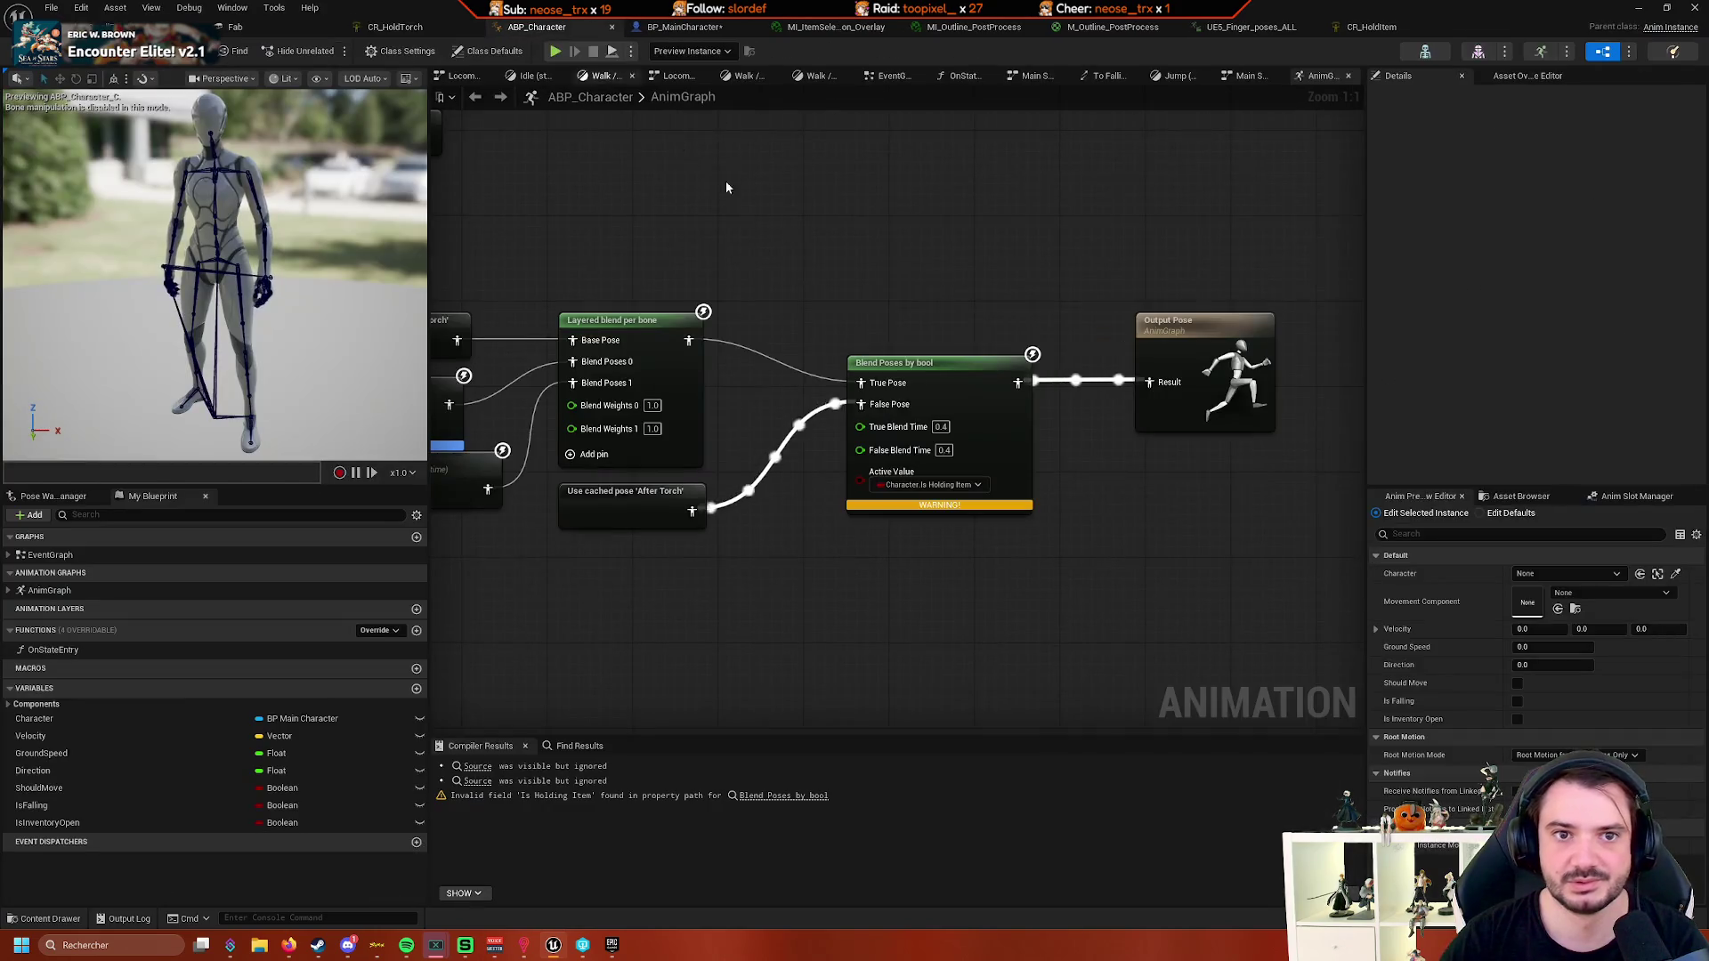
{"action": "left_click", "coordinate": [970, 484]}
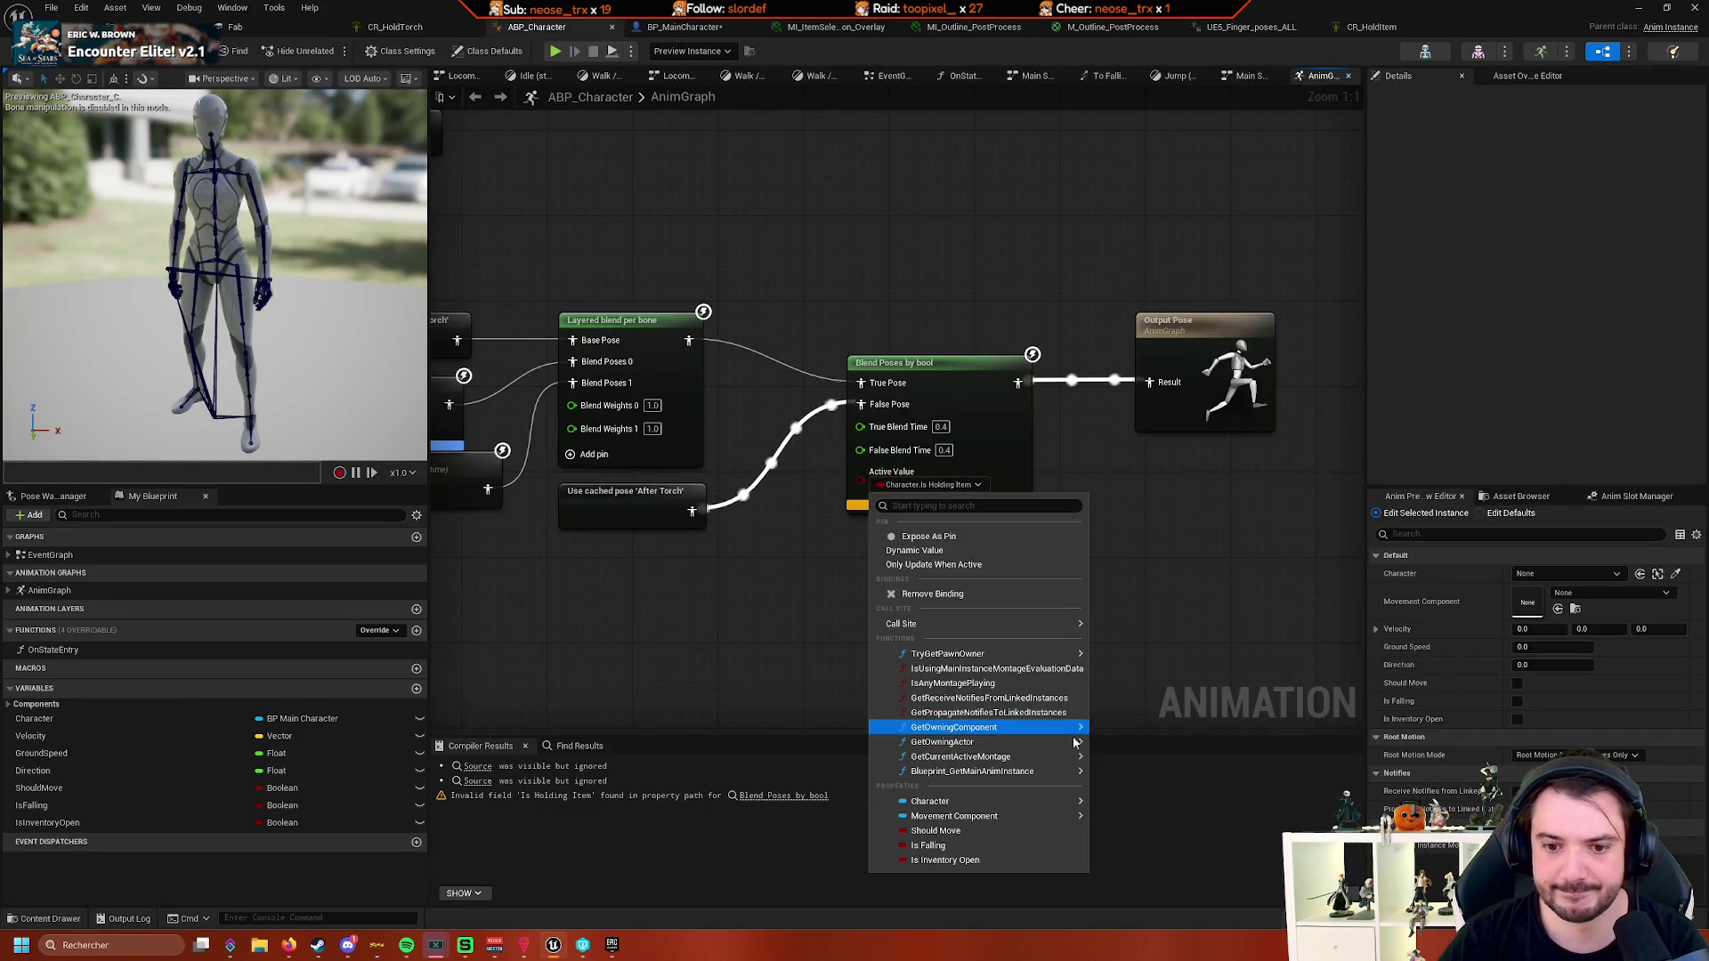
{"action": "mouse_move", "coordinate": [1018, 804]}
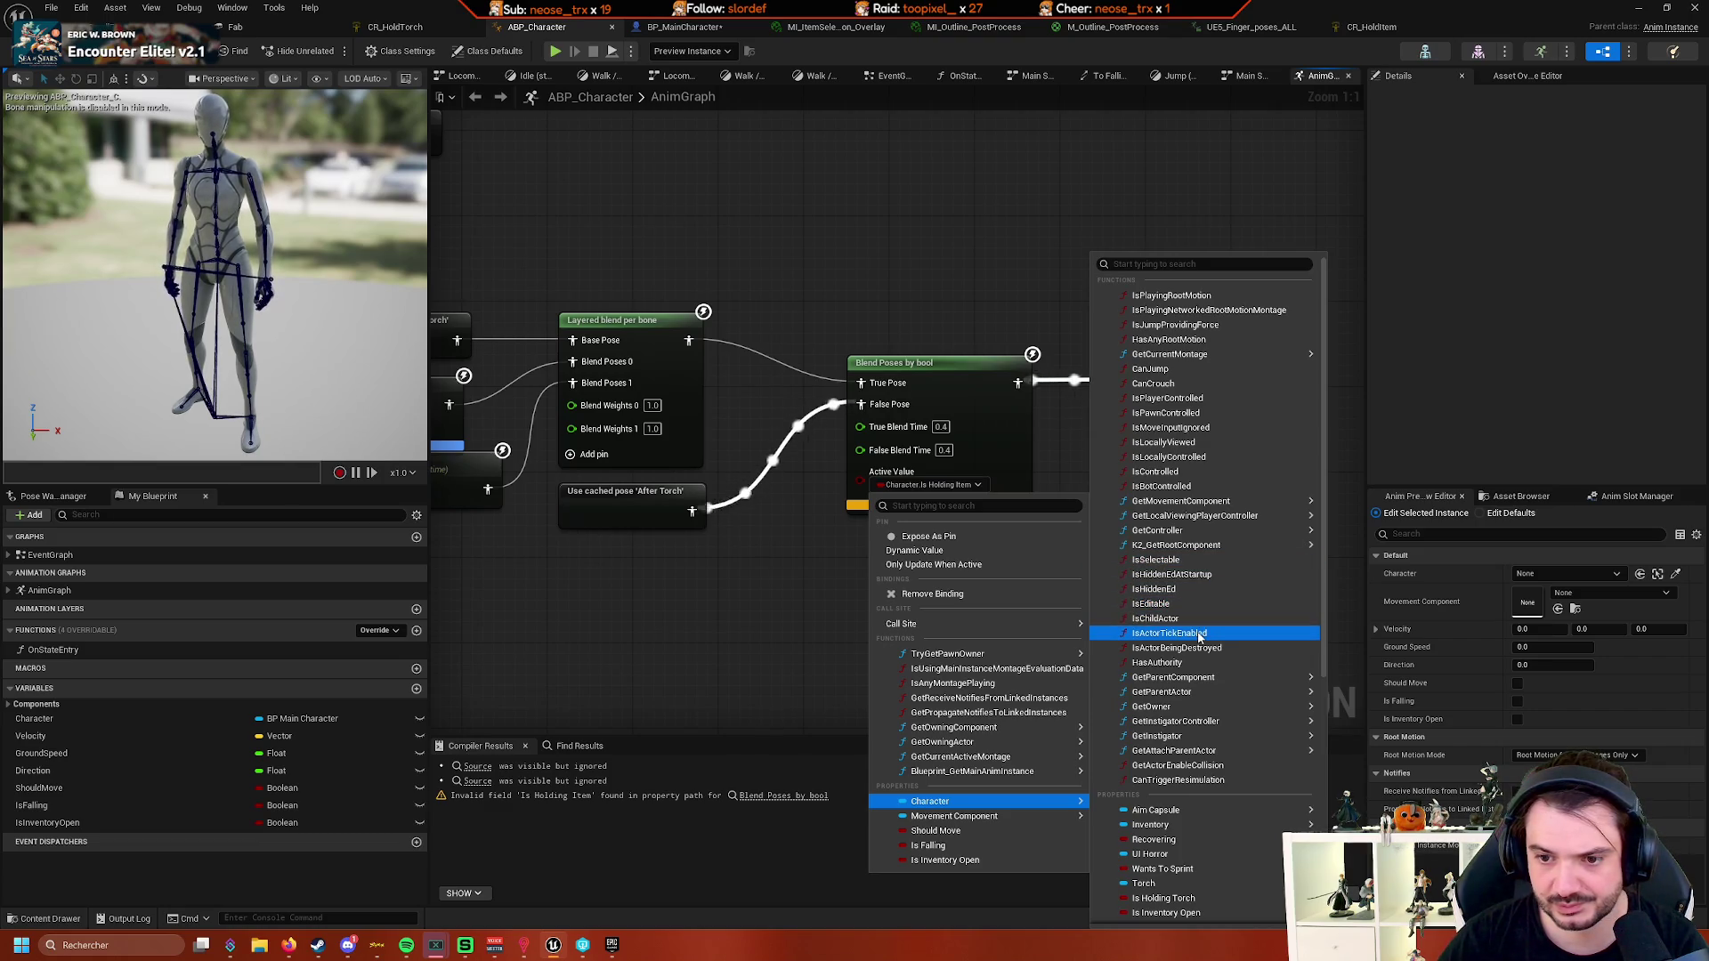
{"action": "mouse_move", "coordinate": [1209, 735]}
{"action": "scroll", "coordinate": [1210, 737], "scroll_direction": "down", "scroll_amount": 10}
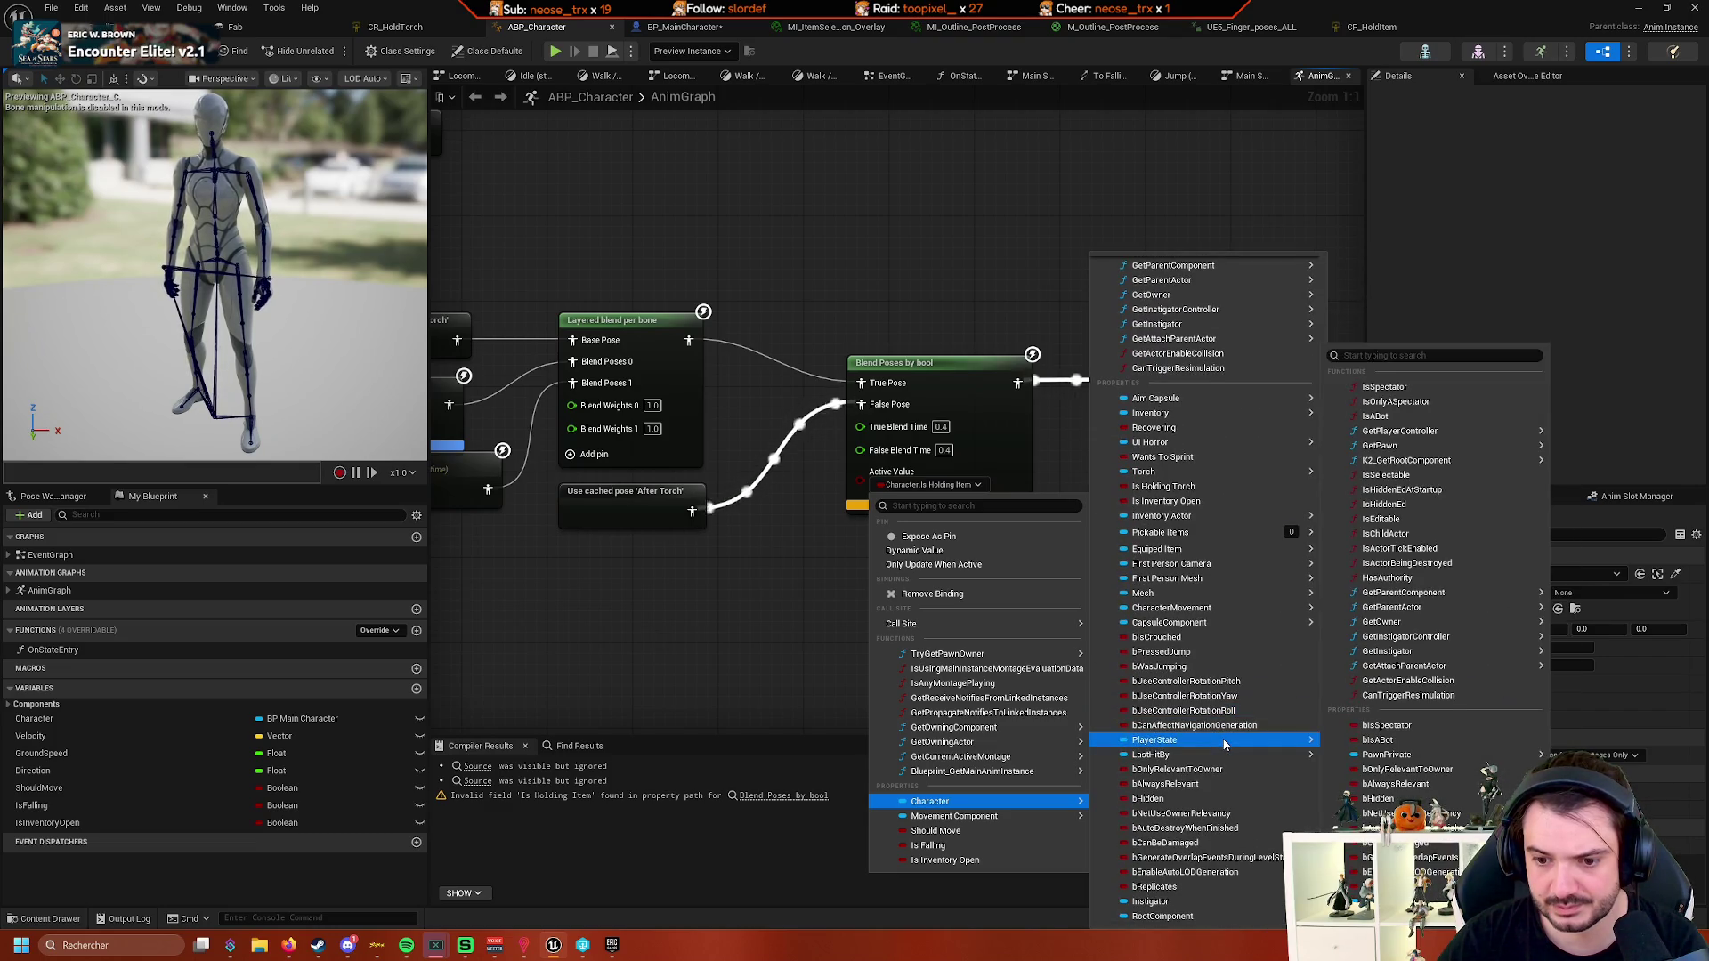
{"action": "scroll", "coordinate": [1206, 676], "scroll_direction": "up", "scroll_amount": 10}
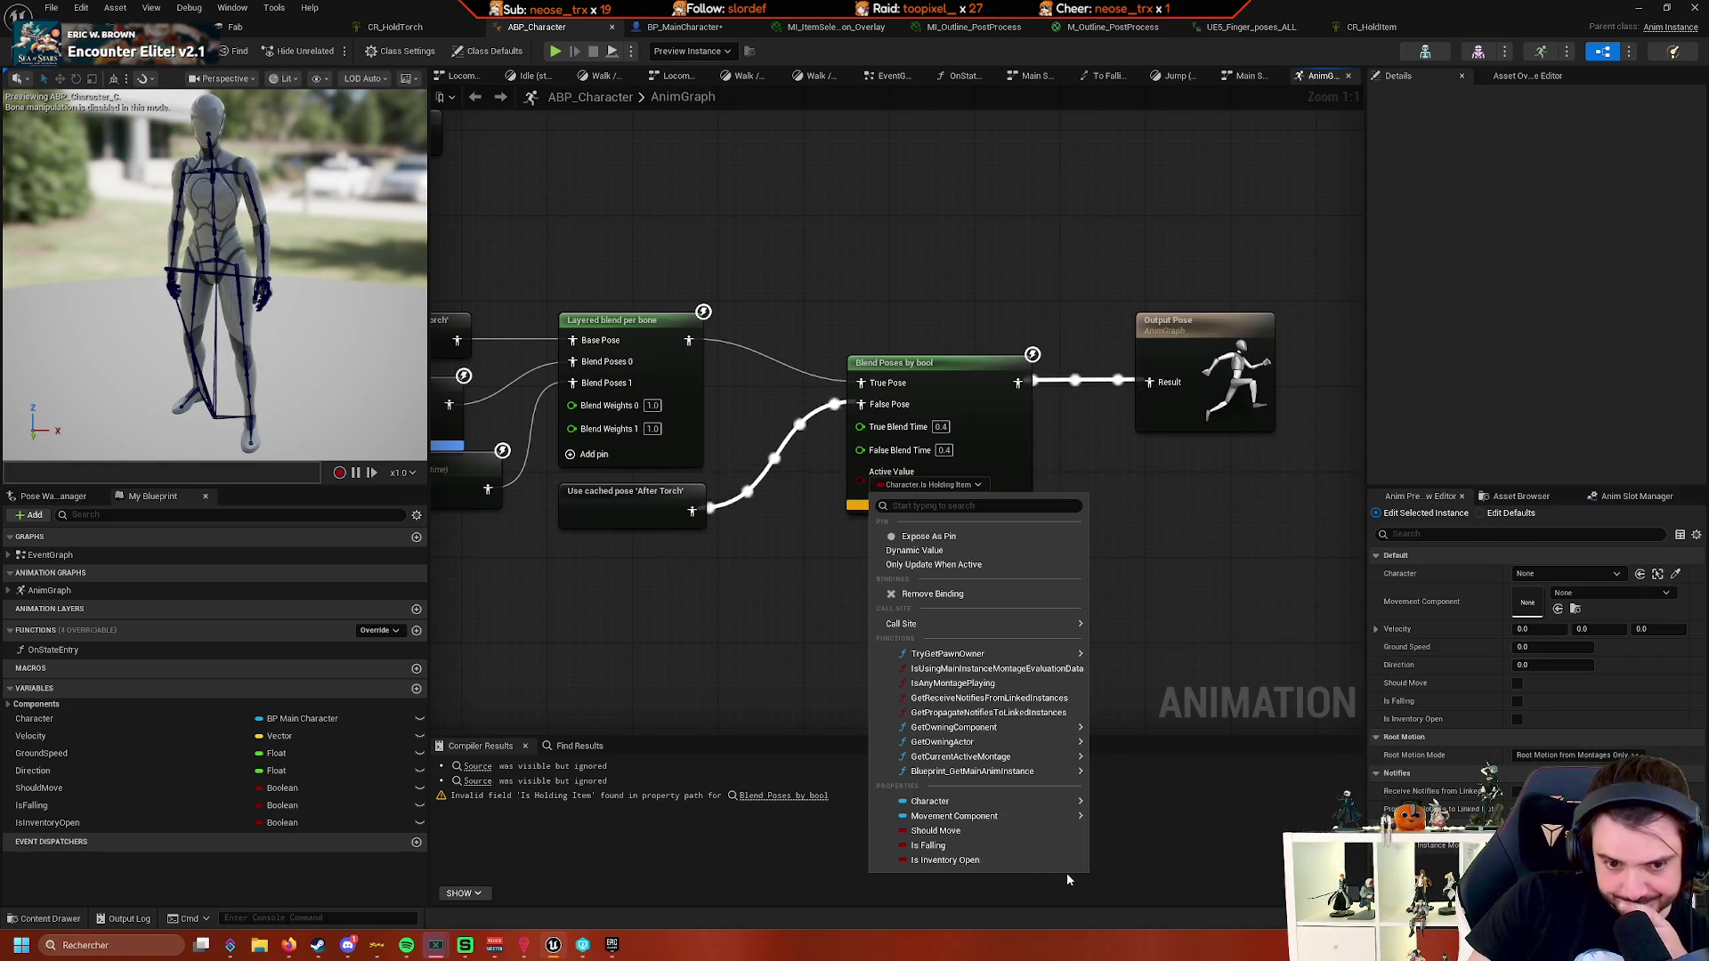
{"action": "mouse_move", "coordinate": [995, 652]}
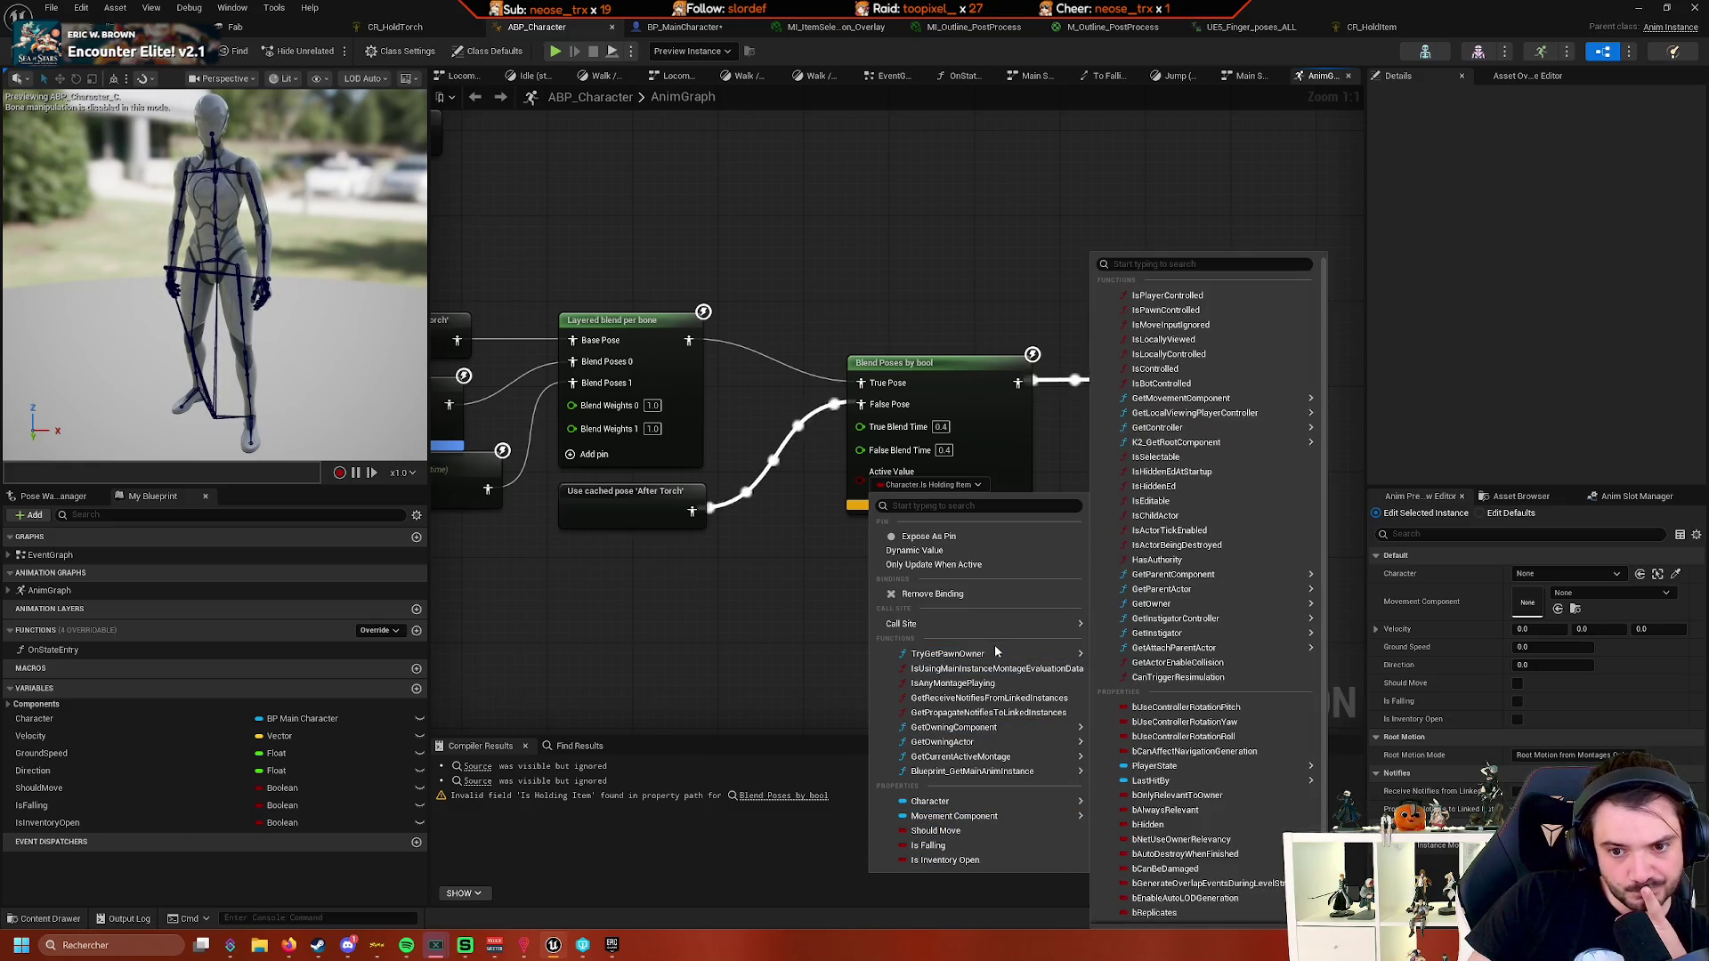
{"action": "mouse_move", "coordinate": [899, 625]}
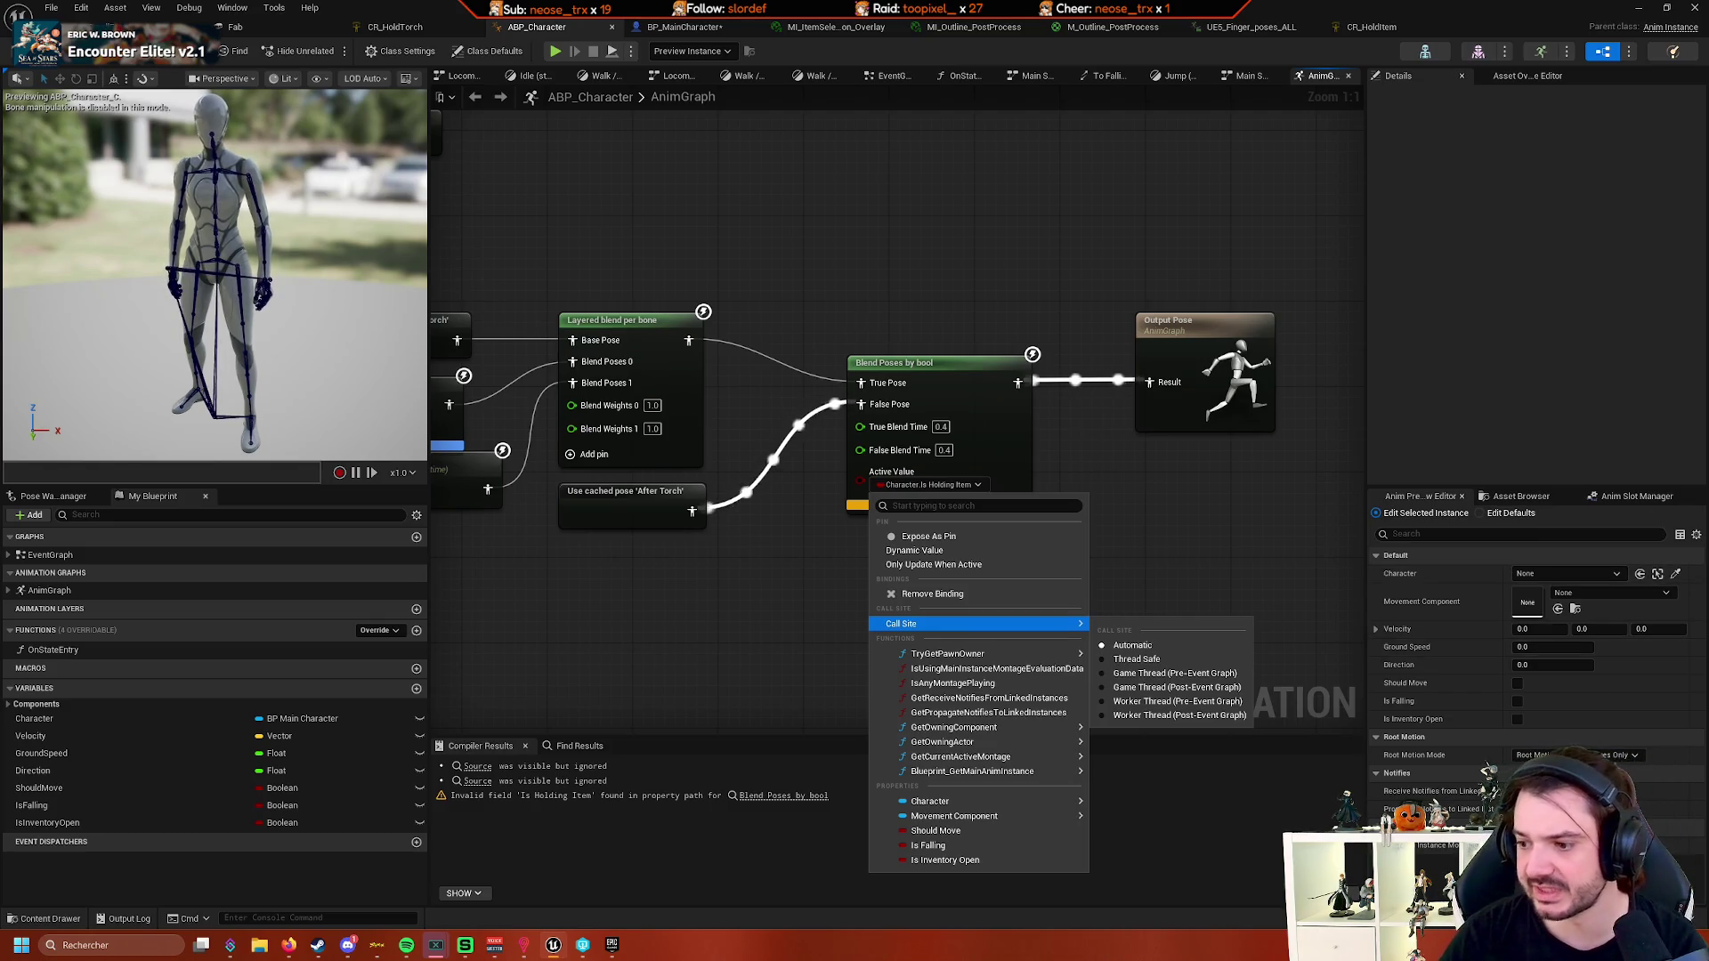
{"action": "key", "text": "Escape"}
{"action": "key", "text": "alt+Tab"}
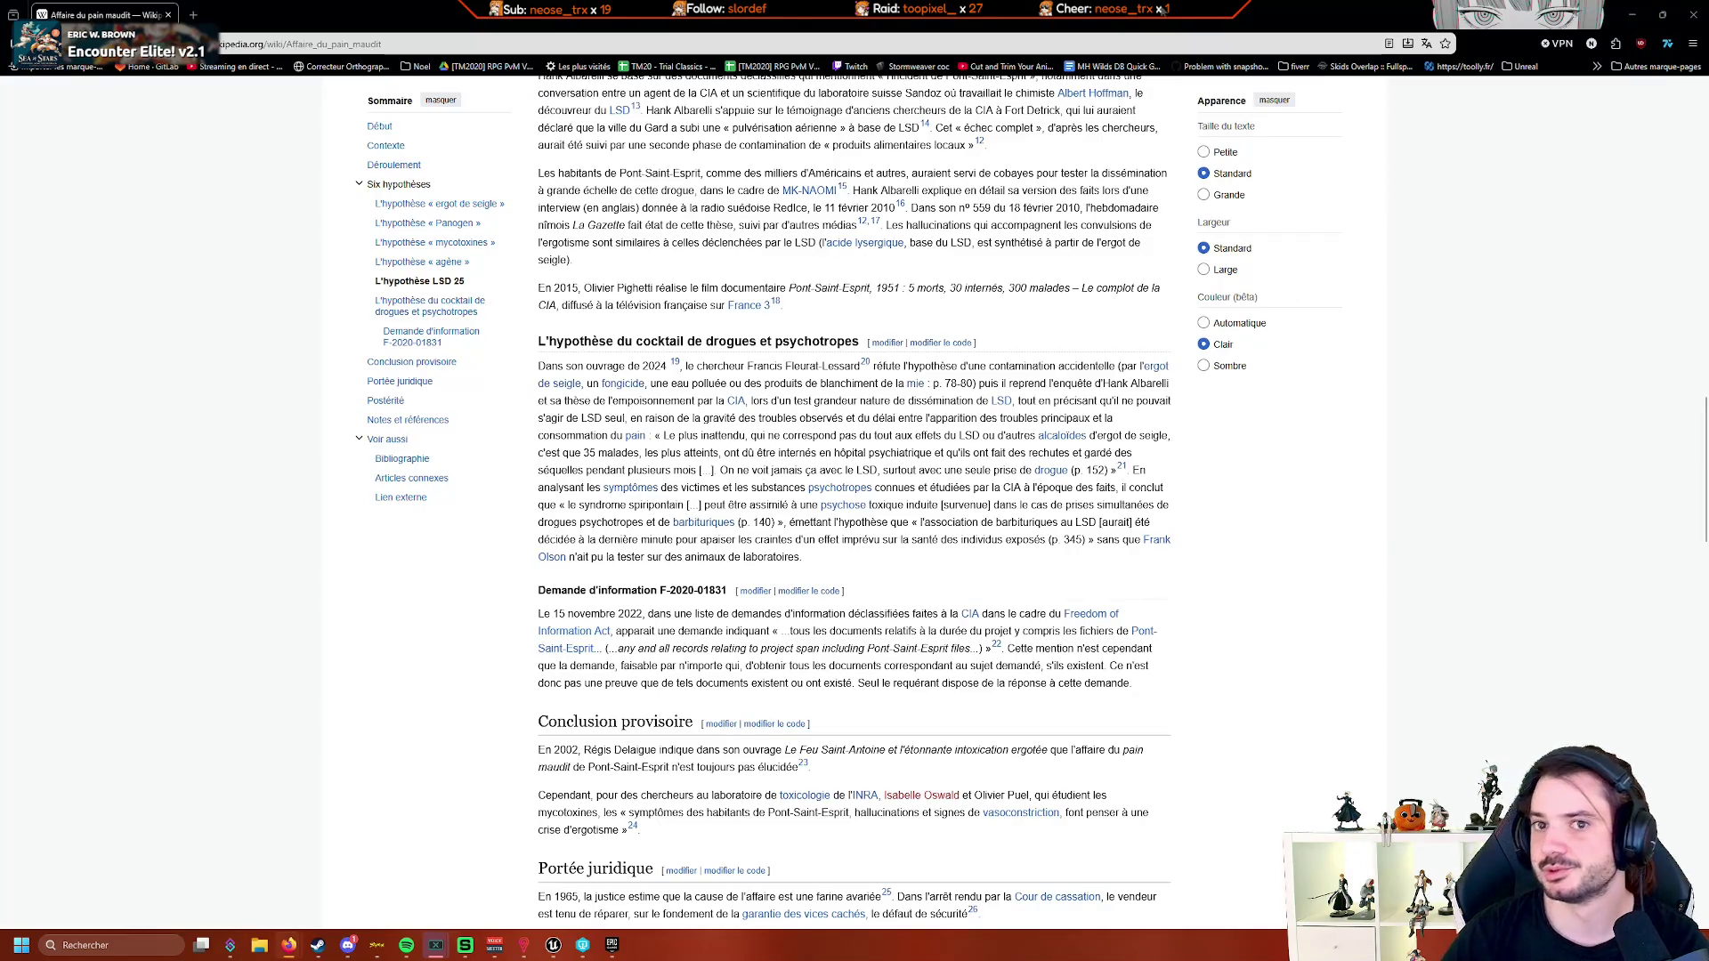
- Bring up the French Wikipedia article on the Affaire du pain maudit
{"action": "key", "text": "alt+Tab"}
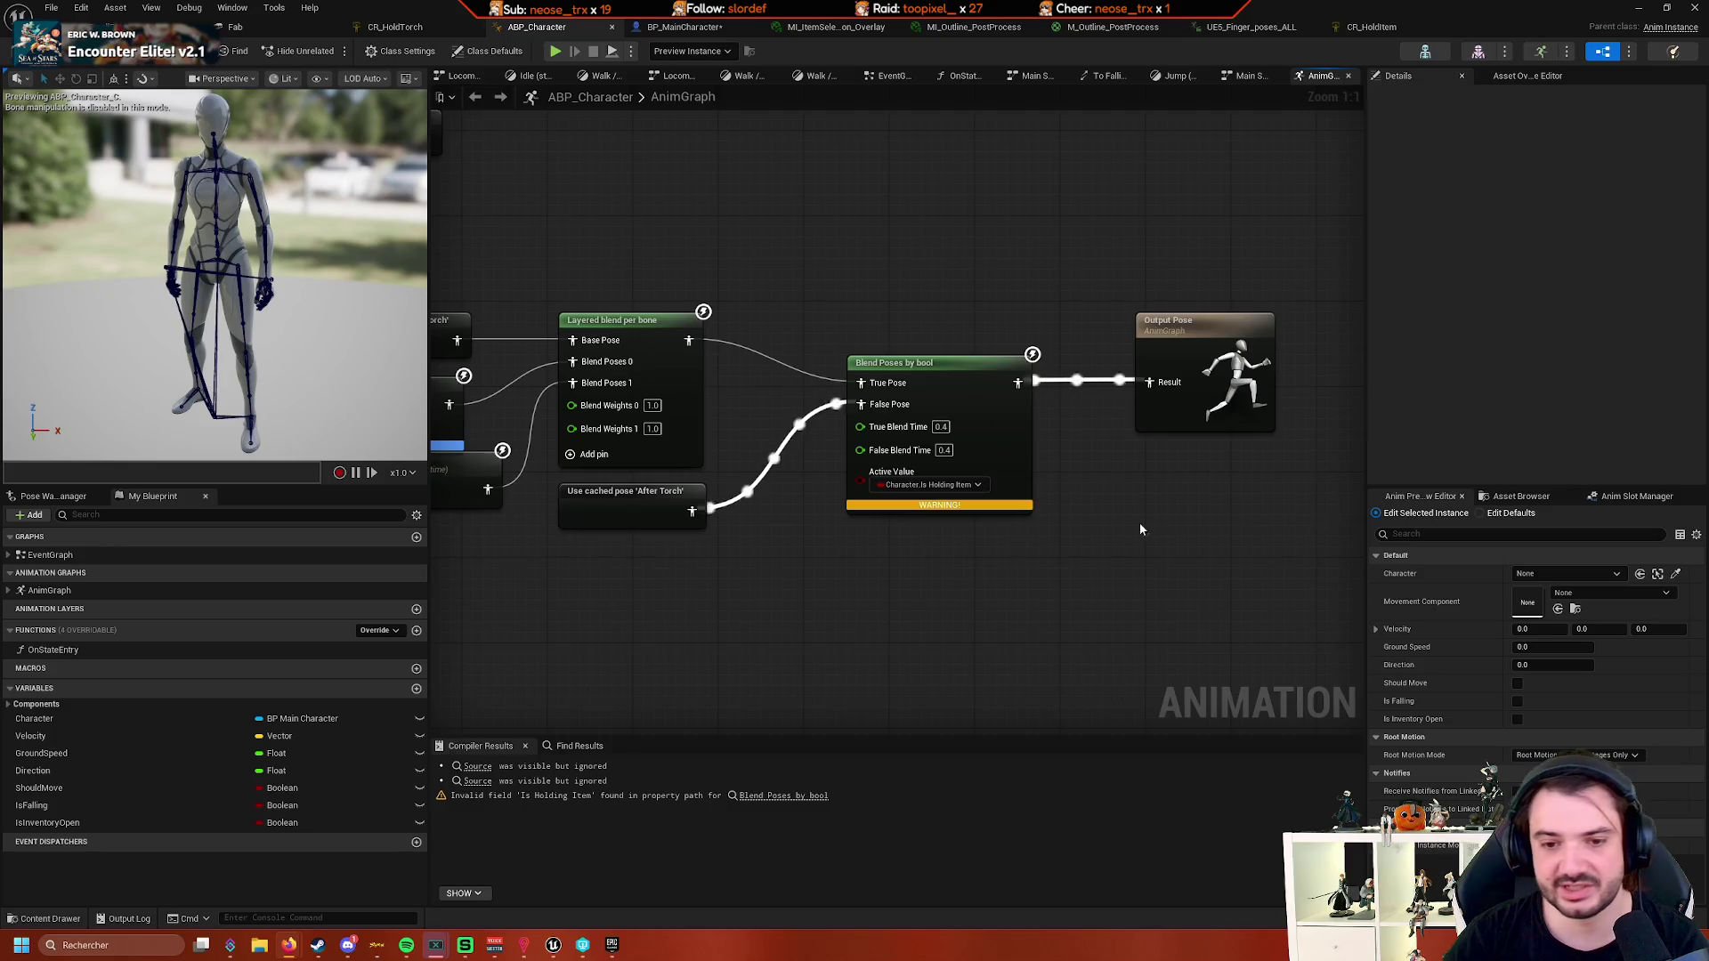
- Save and compile BP_MainCharacter
{"action": "left_click", "coordinate": [656, 27]}
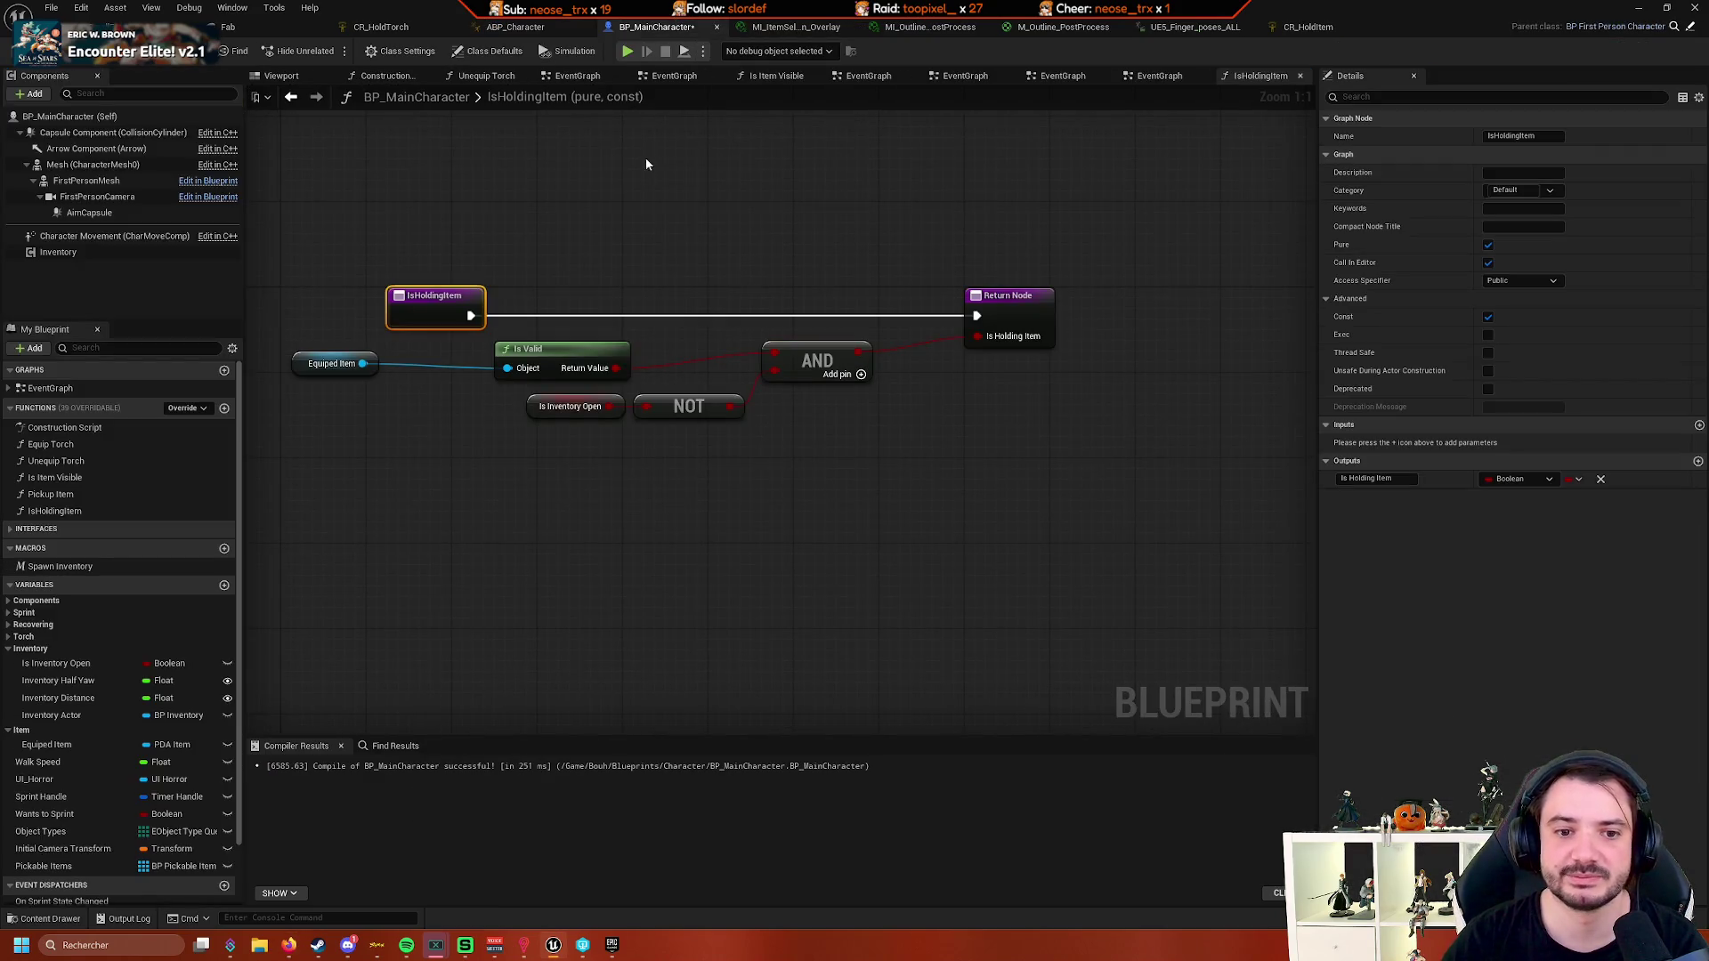
{"action": "left_click_drag", "start_coordinate": [646, 161], "coordinate": [757, 150]}
{"action": "key", "text": "ctrl+s"}
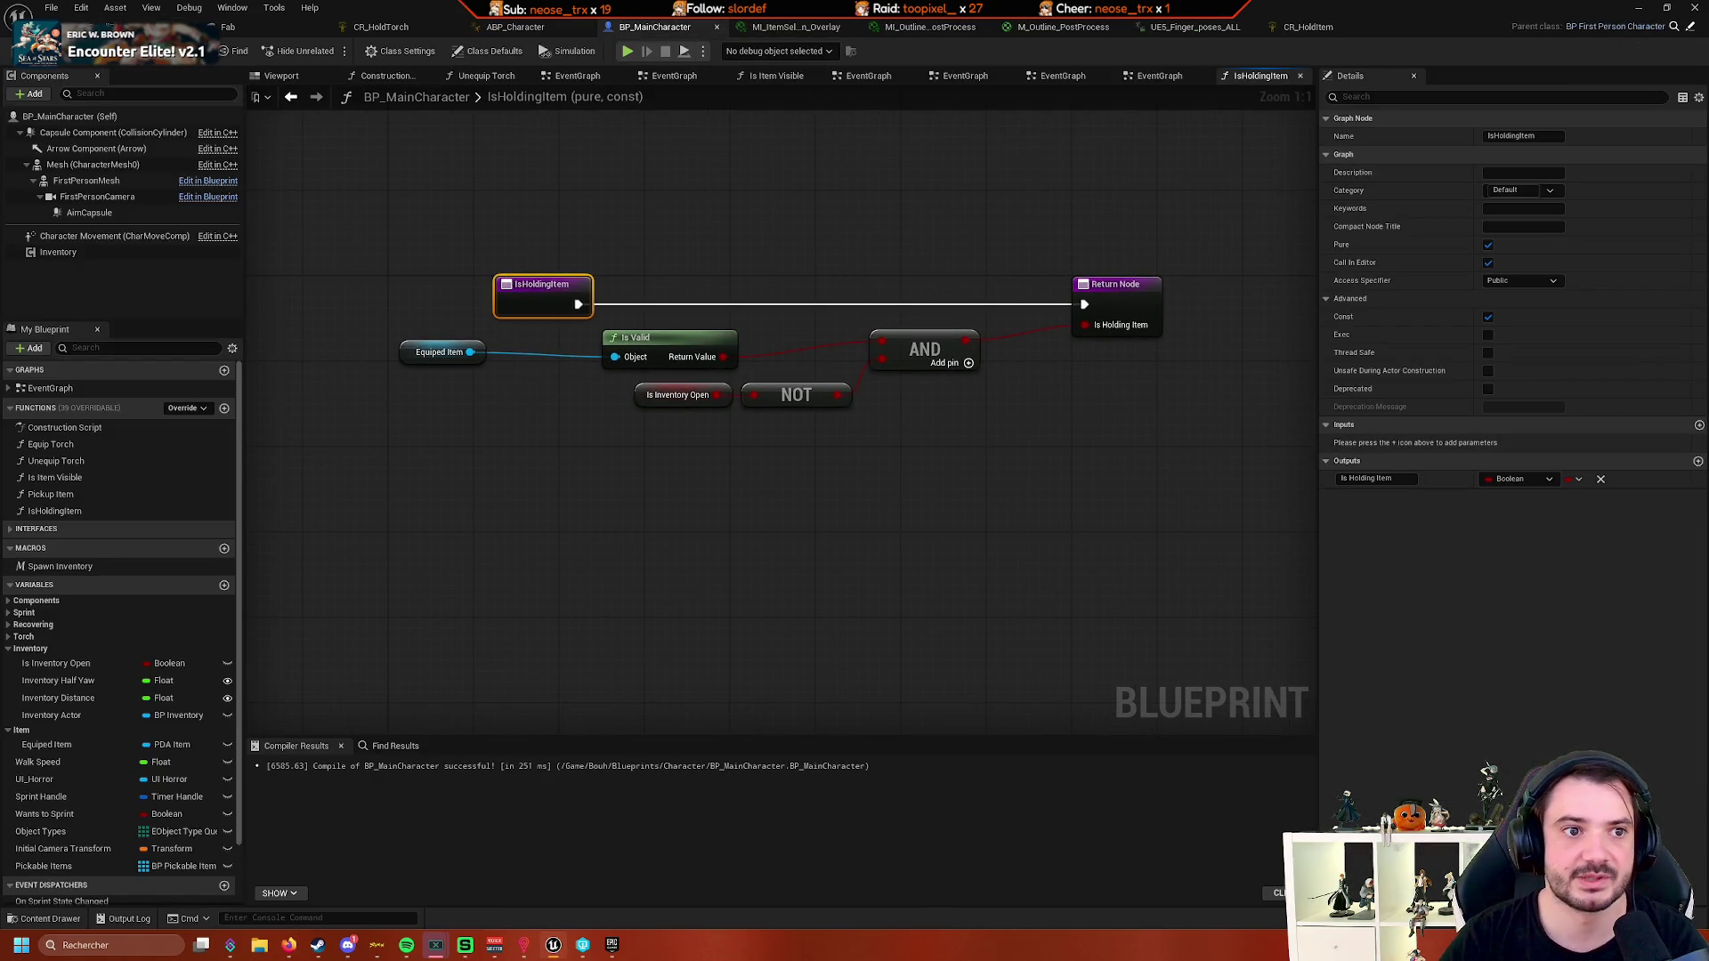
{"action": "key", "text": "F7"}
- Browse the Character.Is Holding Item binding options on ABP_Character's Blend Poses by bool node
{"action": "left_click", "coordinate": [405, 29]}
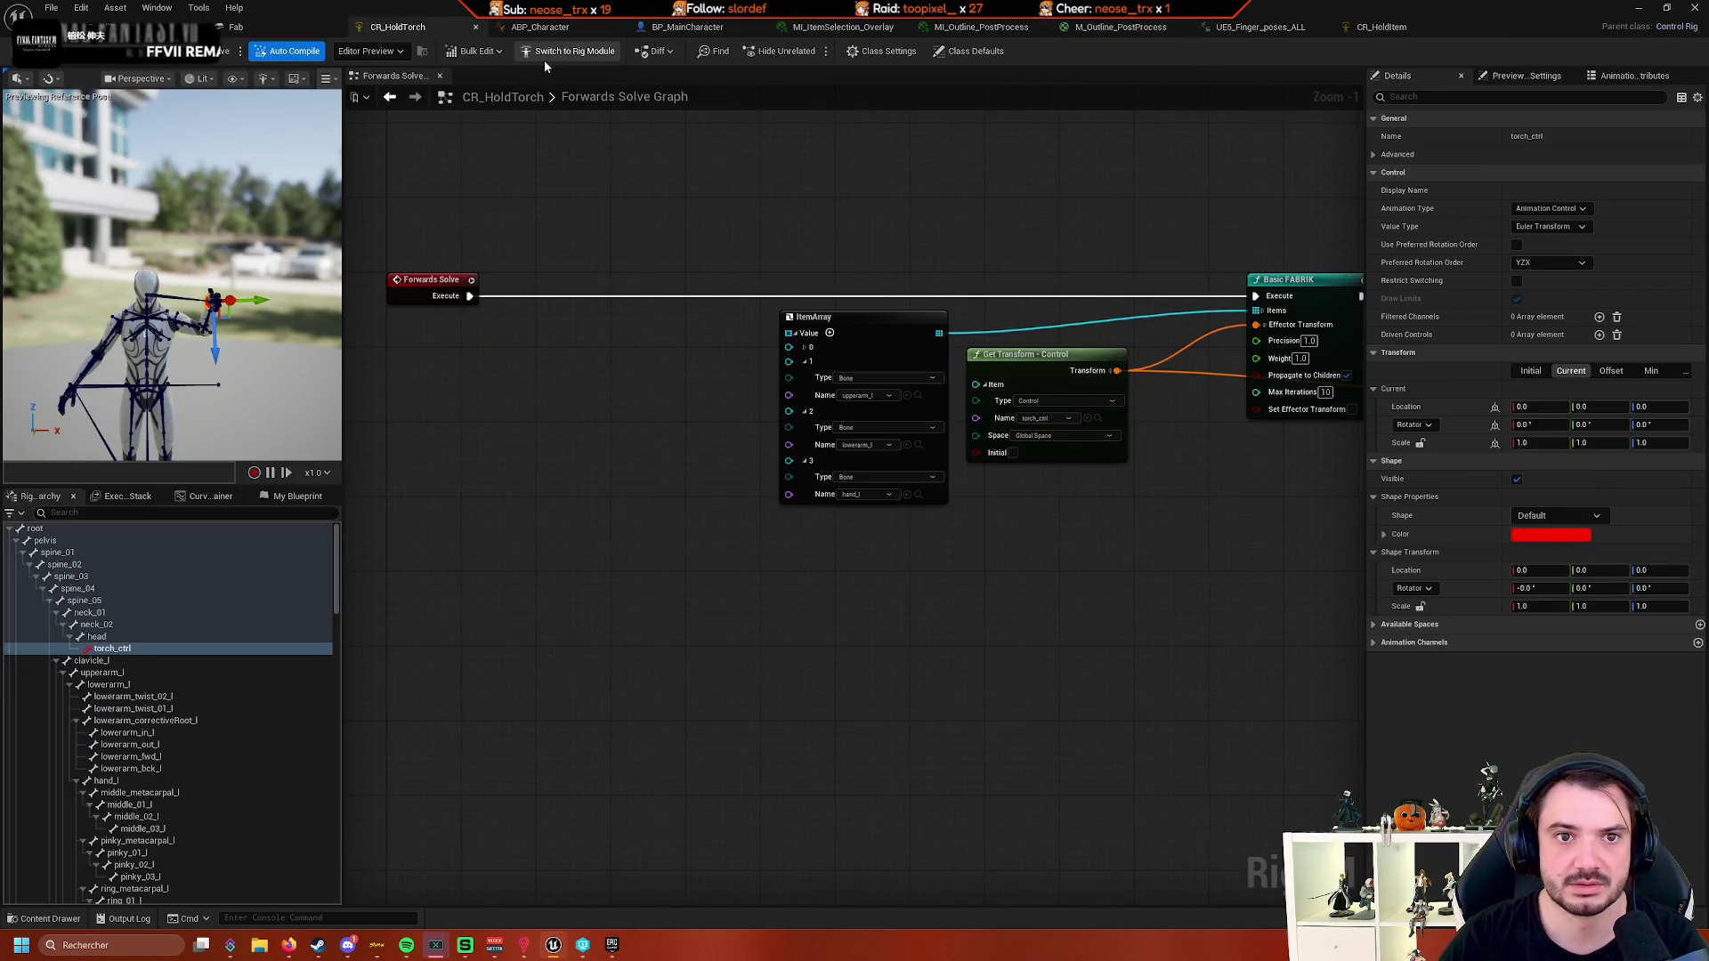
{"action": "left_click", "coordinate": [540, 26]}
{"action": "left_click", "coordinate": [973, 460]}
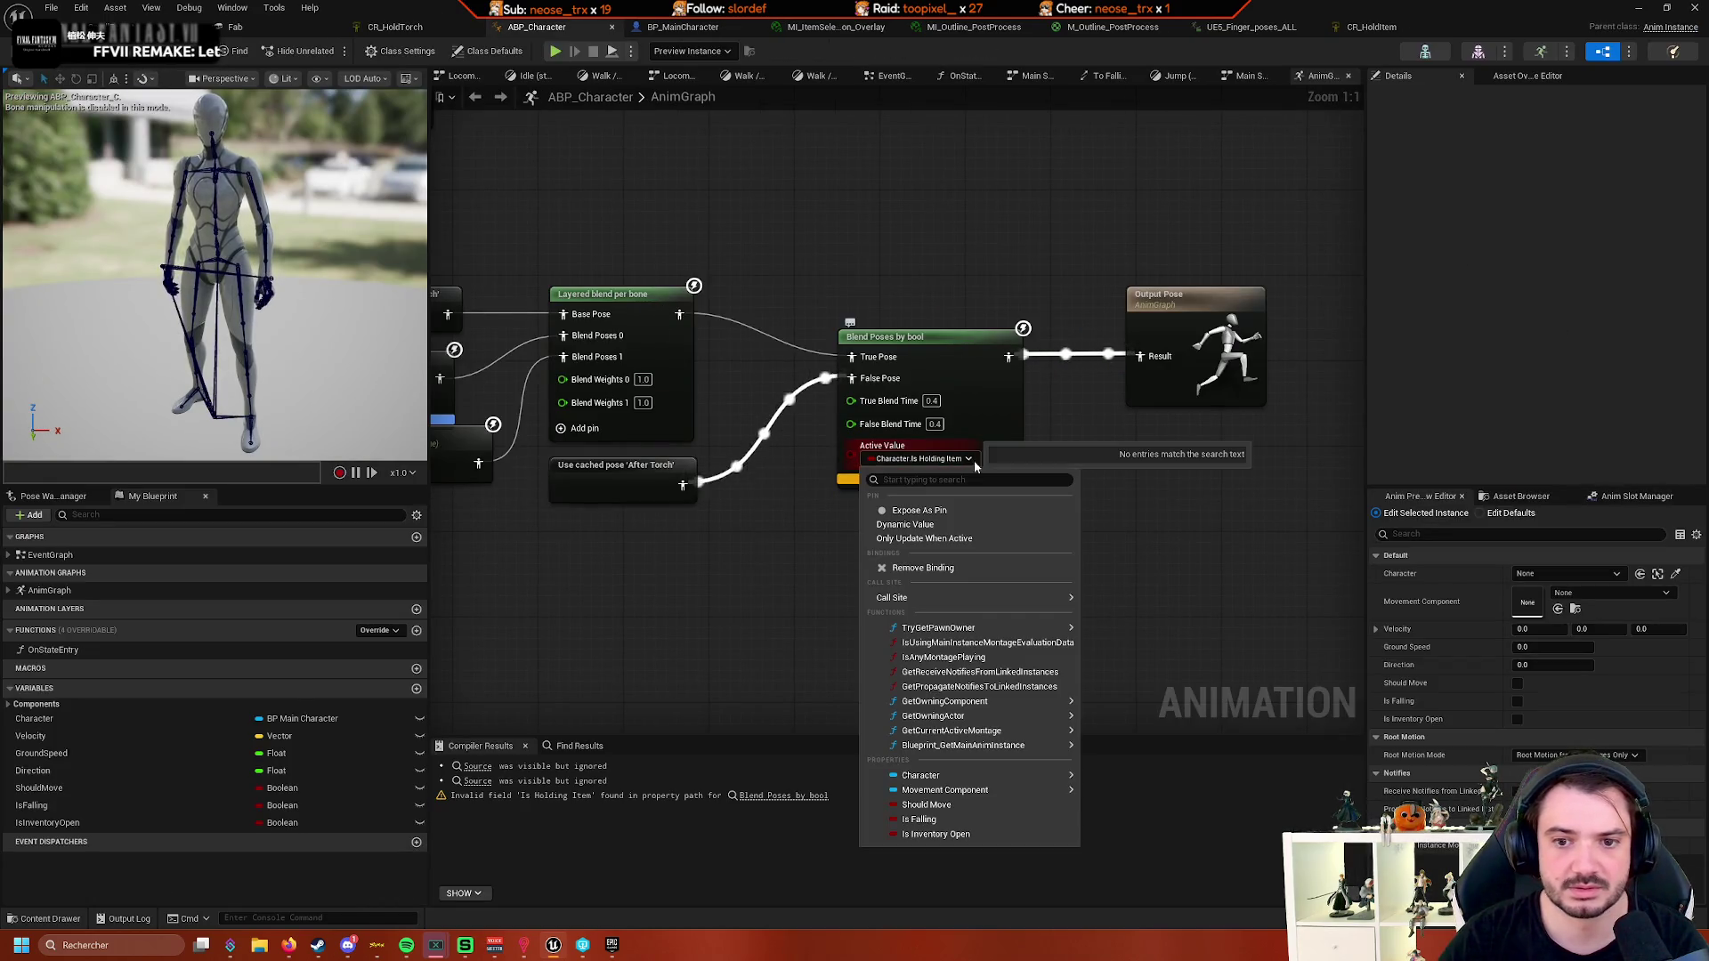
{"action": "mouse_move", "coordinate": [978, 777]}
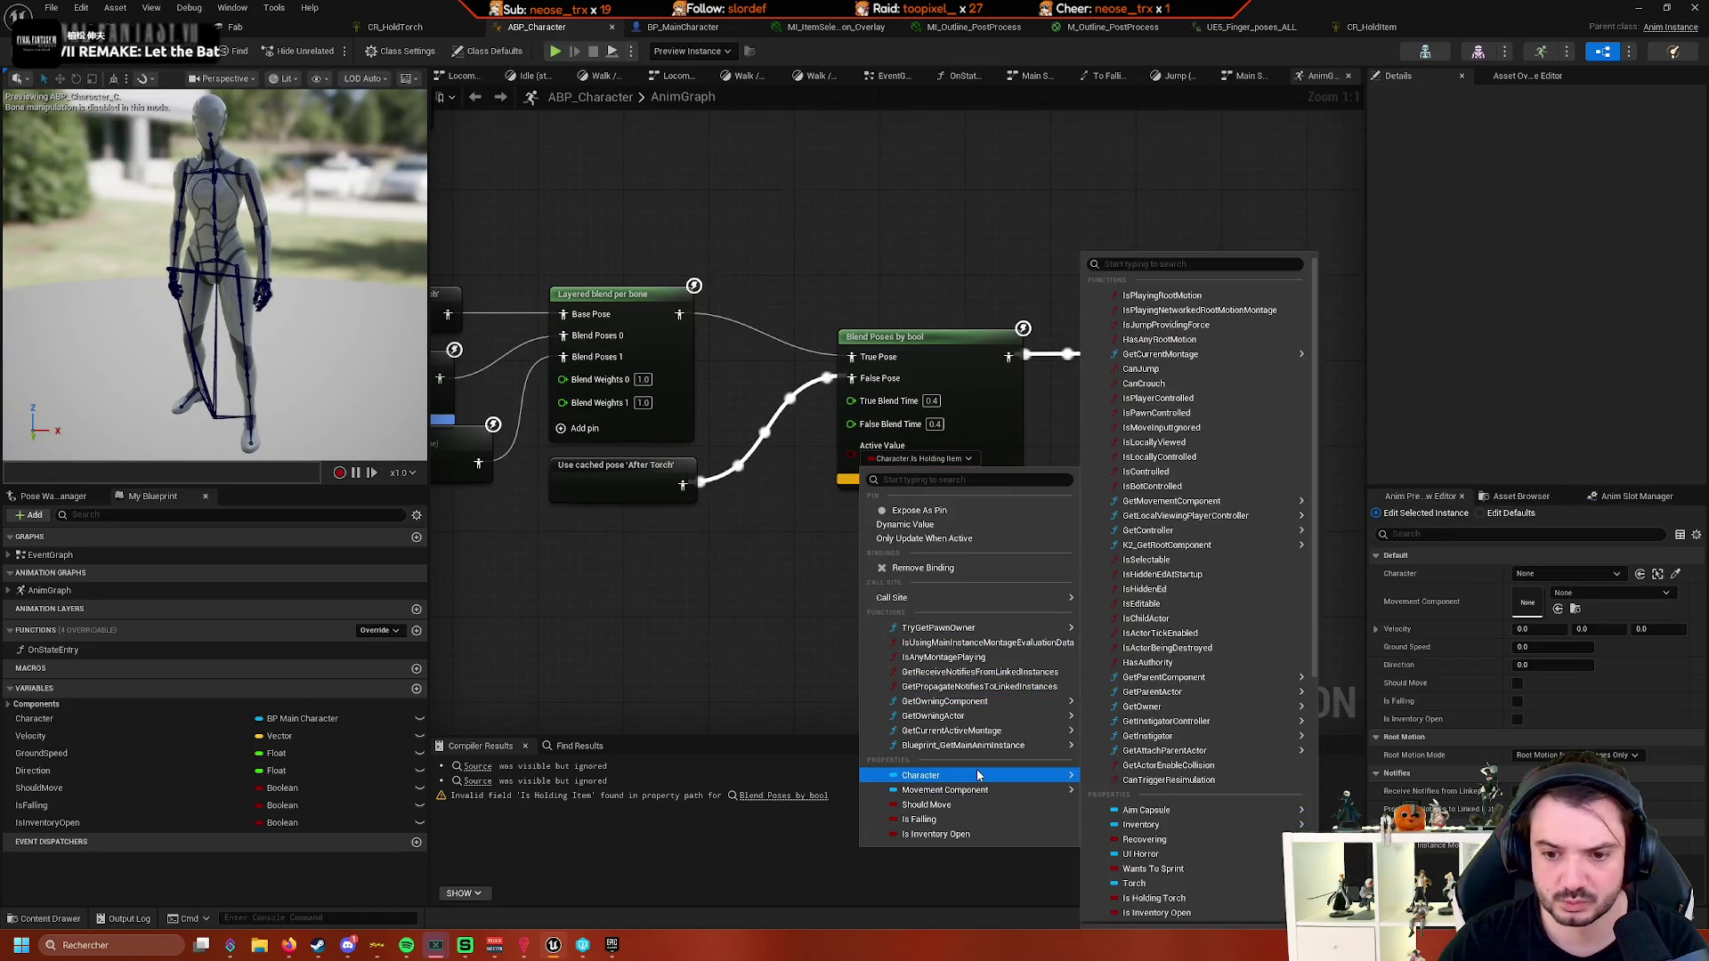
{"action": "mouse_move", "coordinate": [1168, 695]}
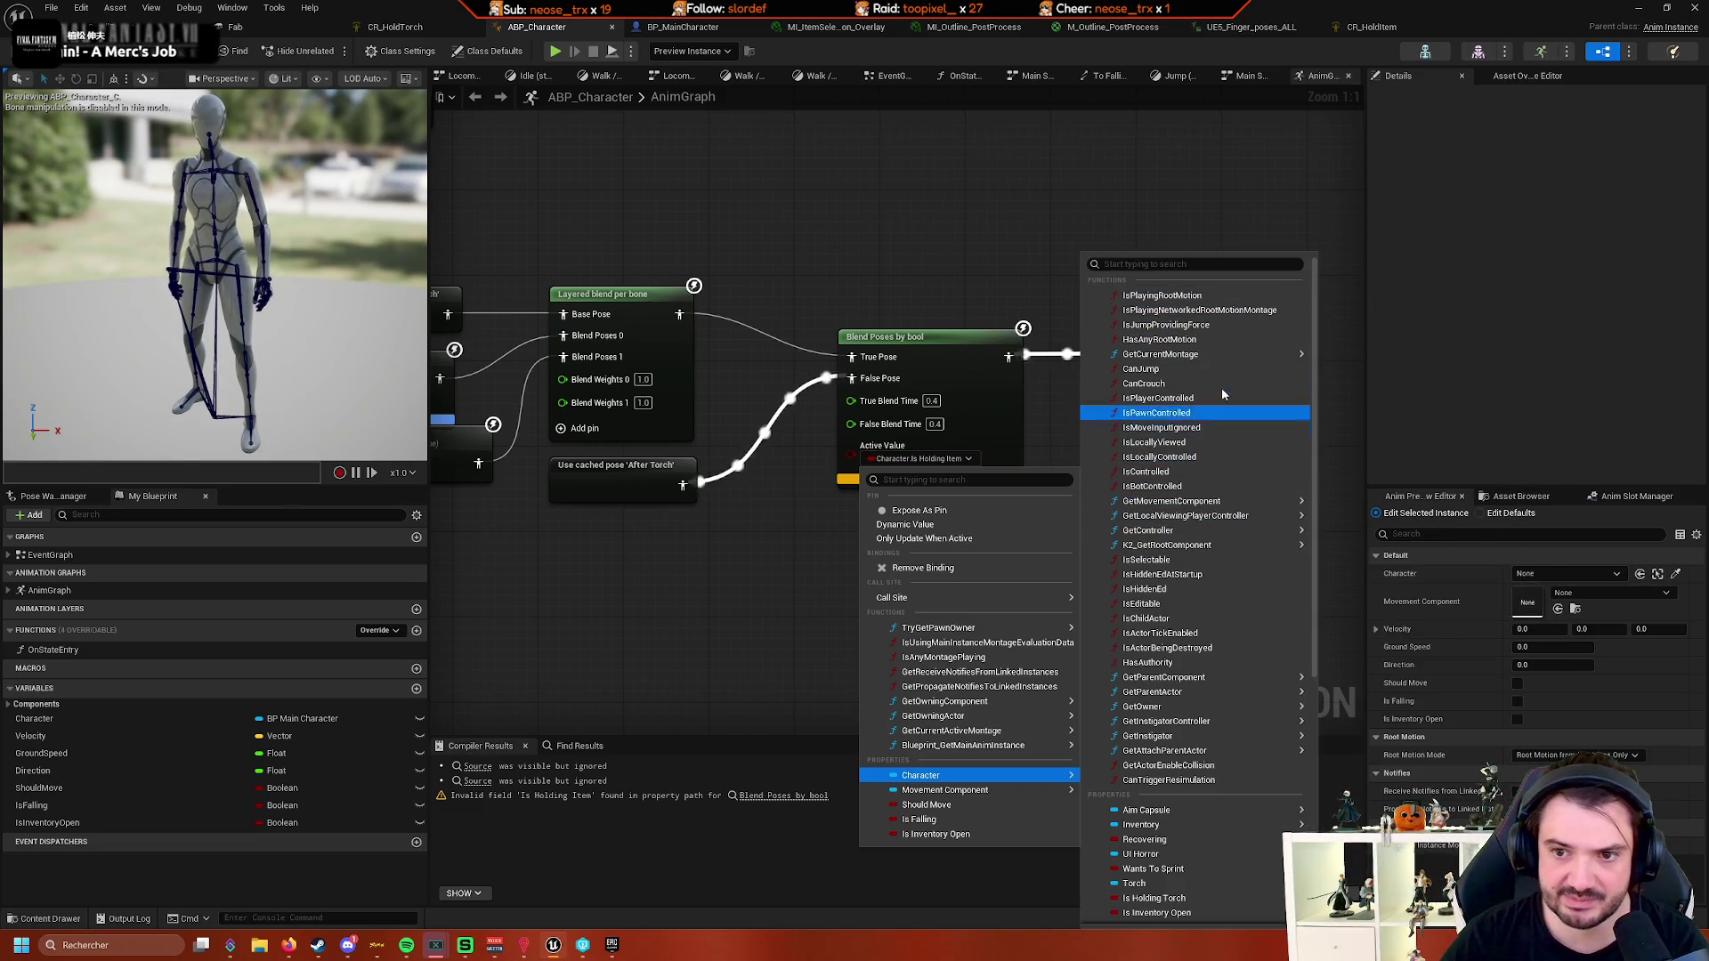
{"action": "scroll", "coordinate": [1248, 588], "scroll_direction": "down", "scroll_amount": 1}
{"action": "scroll", "coordinate": [1247, 589], "scroll_direction": "down", "scroll_amount": 5}
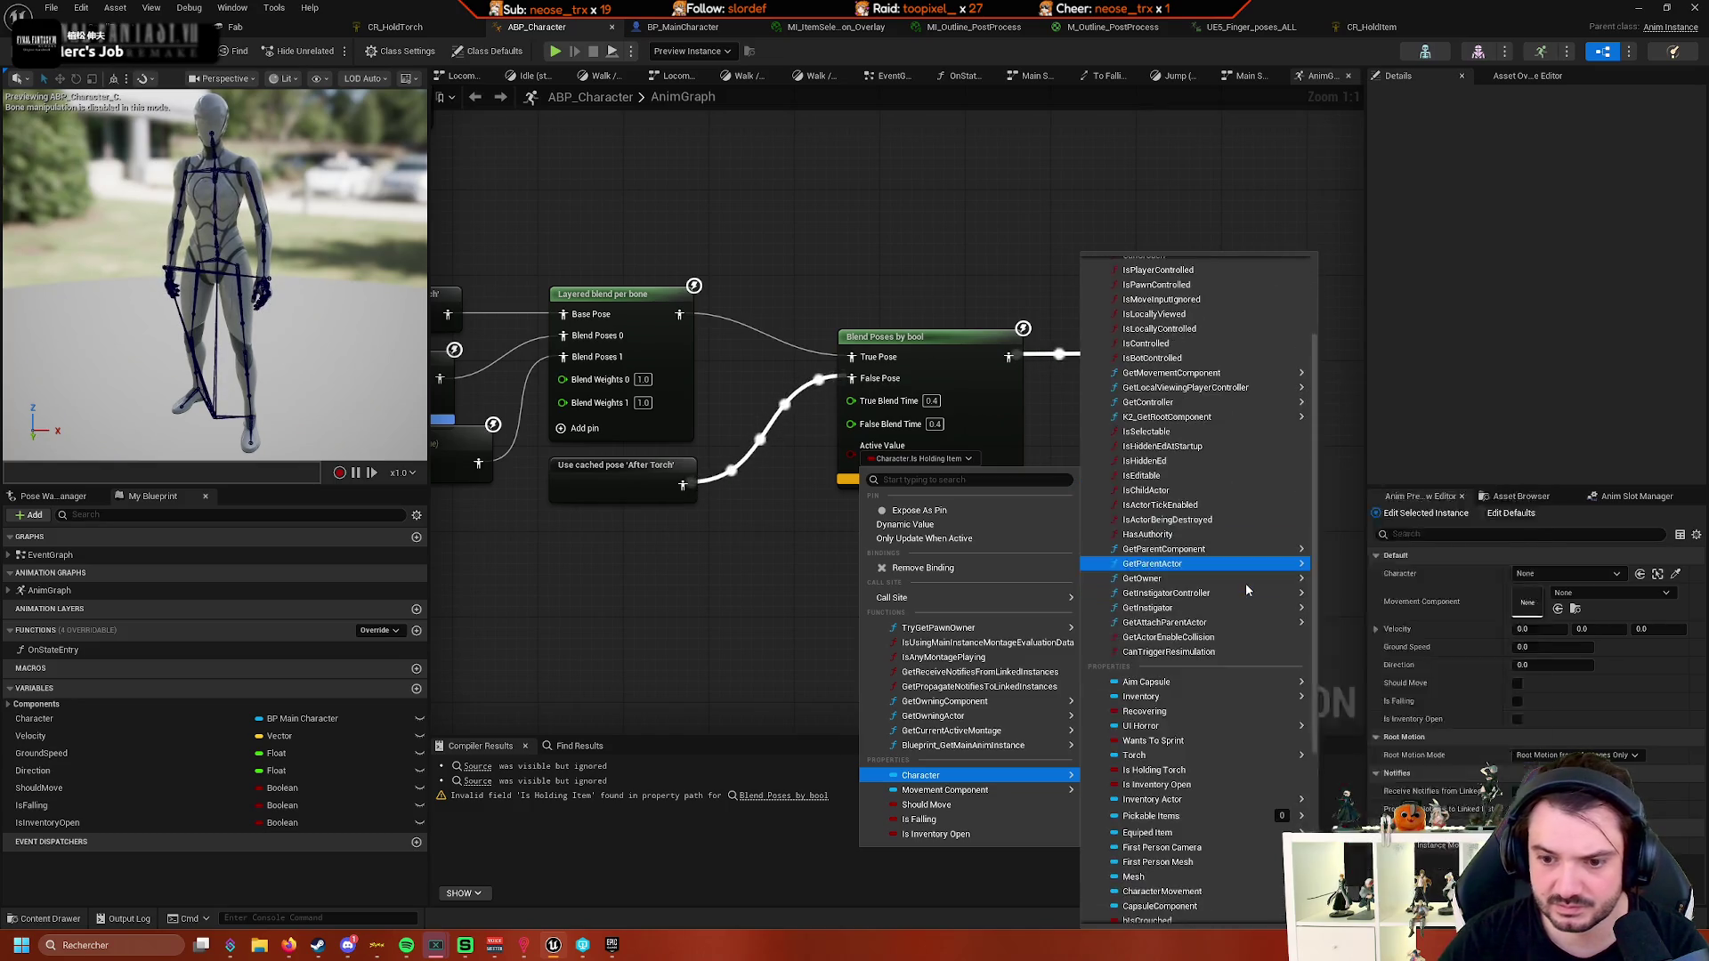
{"action": "mouse_move", "coordinate": [1246, 594]}
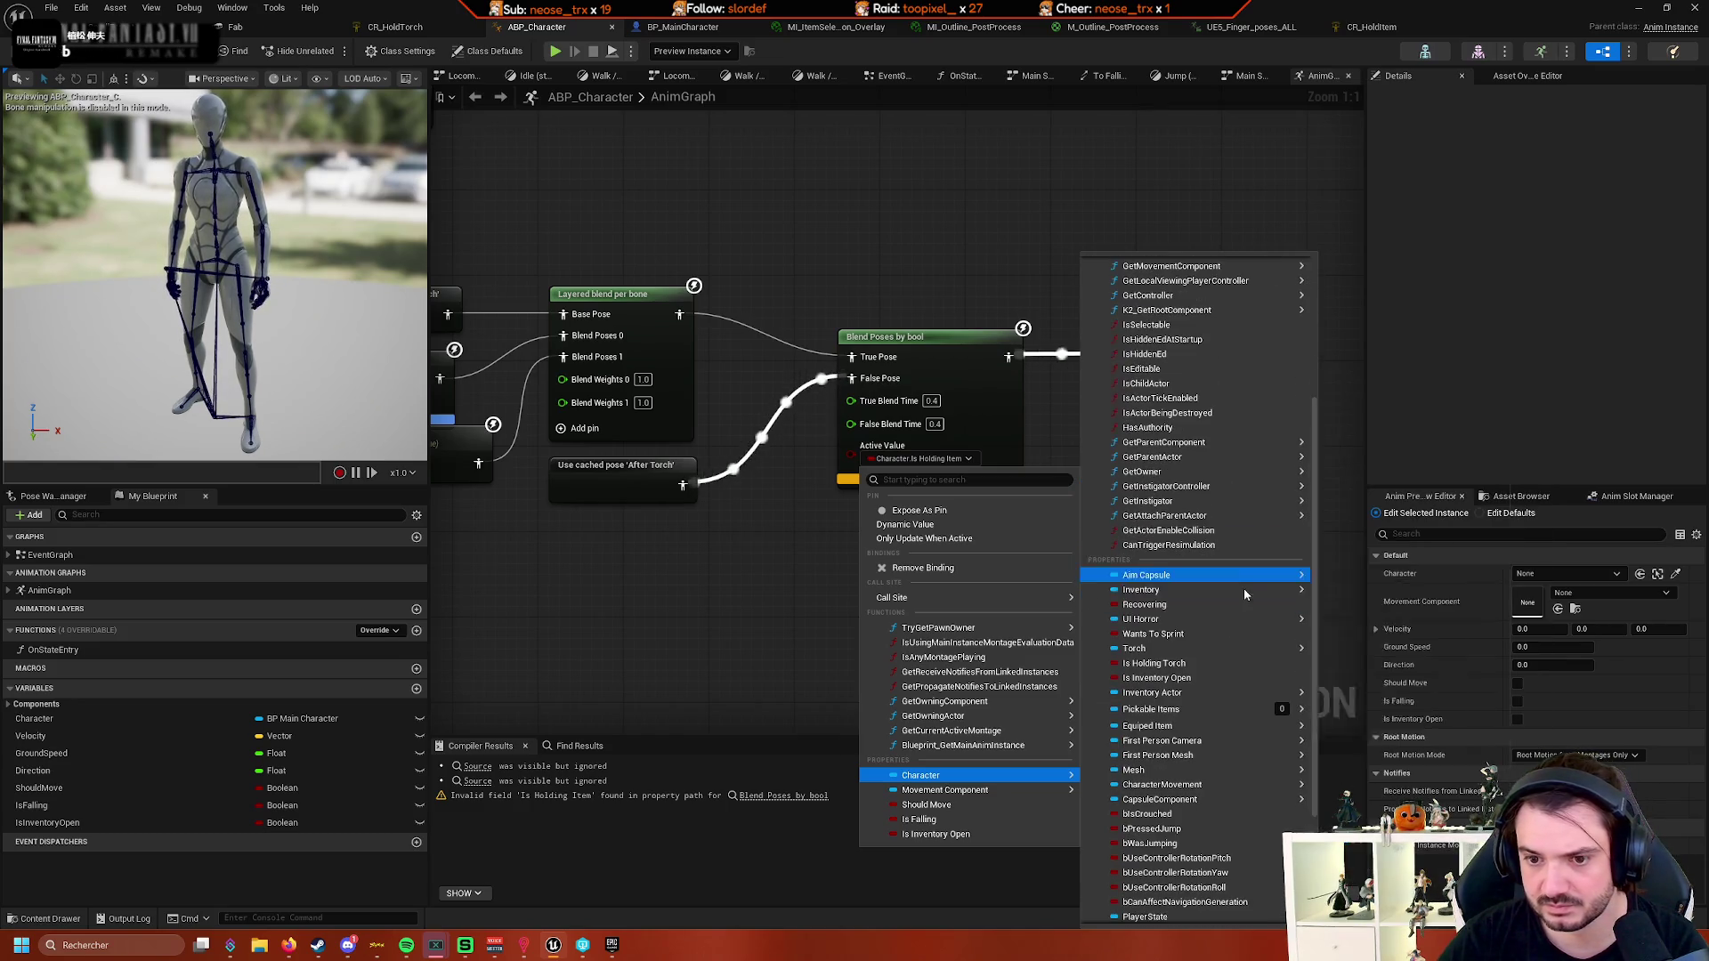
{"action": "scroll", "coordinate": [1242, 589], "scroll_direction": "down", "scroll_amount": 3}
{"action": "mouse_move", "coordinate": [934, 716]}
{"action": "left_click", "coordinate": [736, 611]}
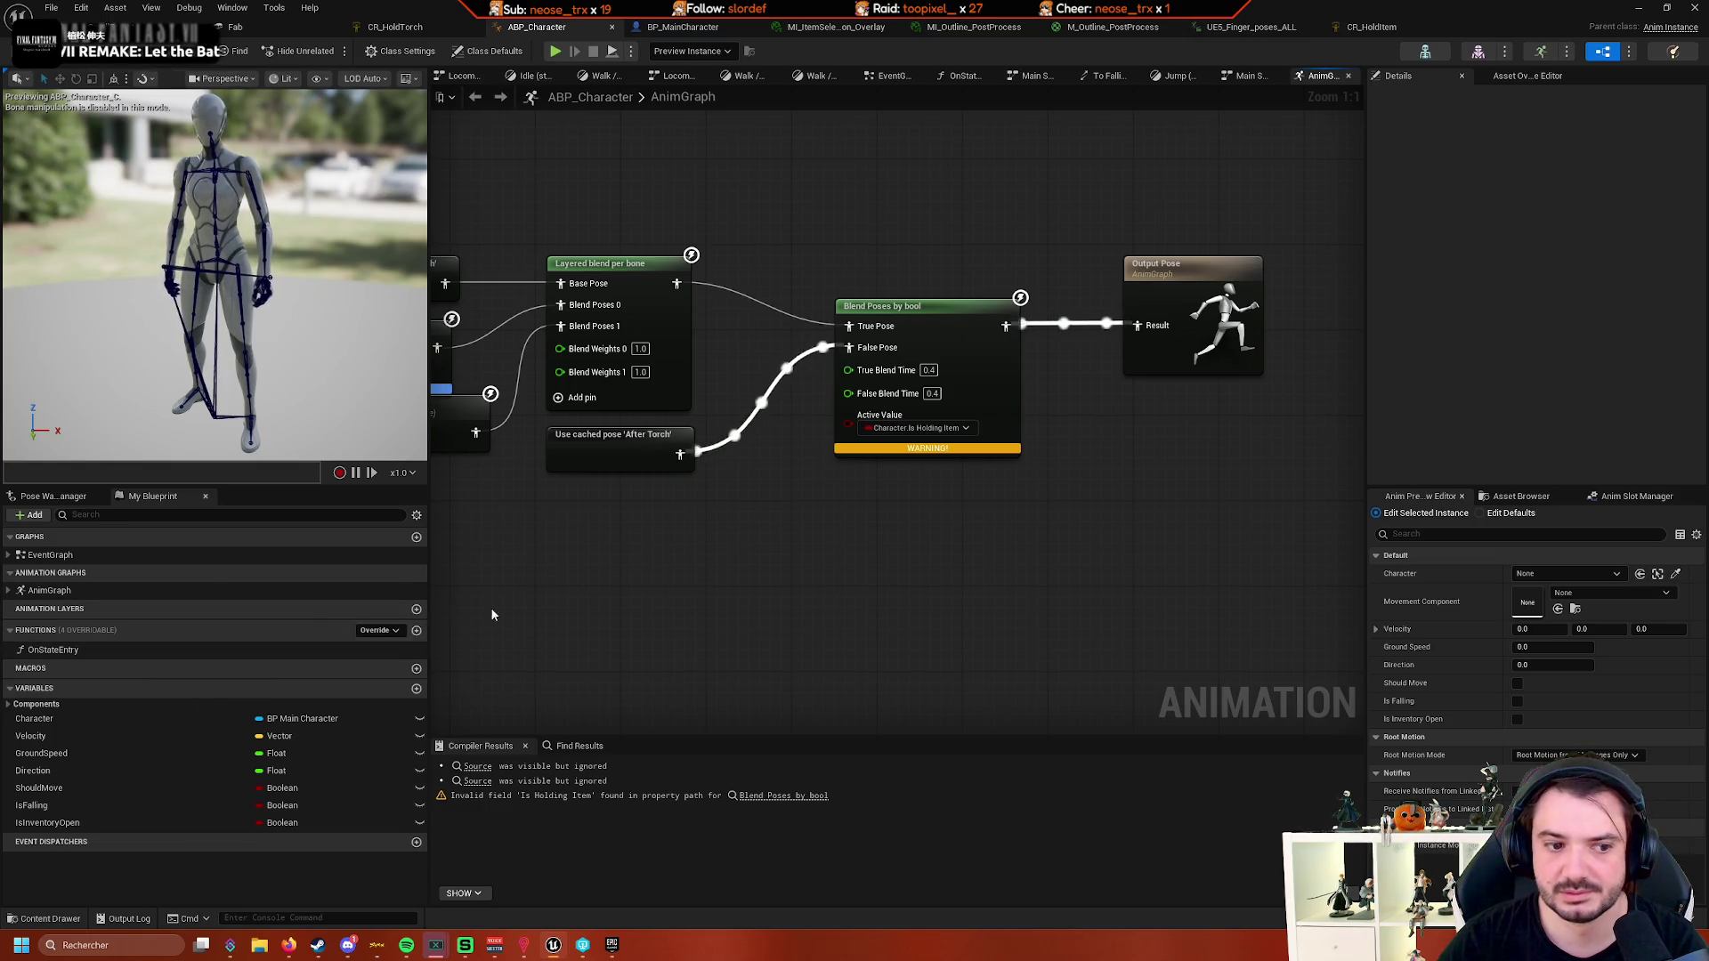
- Recheck the Active Value binding options, then bring up the AnimGraph's action list
{"action": "left_click", "coordinate": [961, 428]}
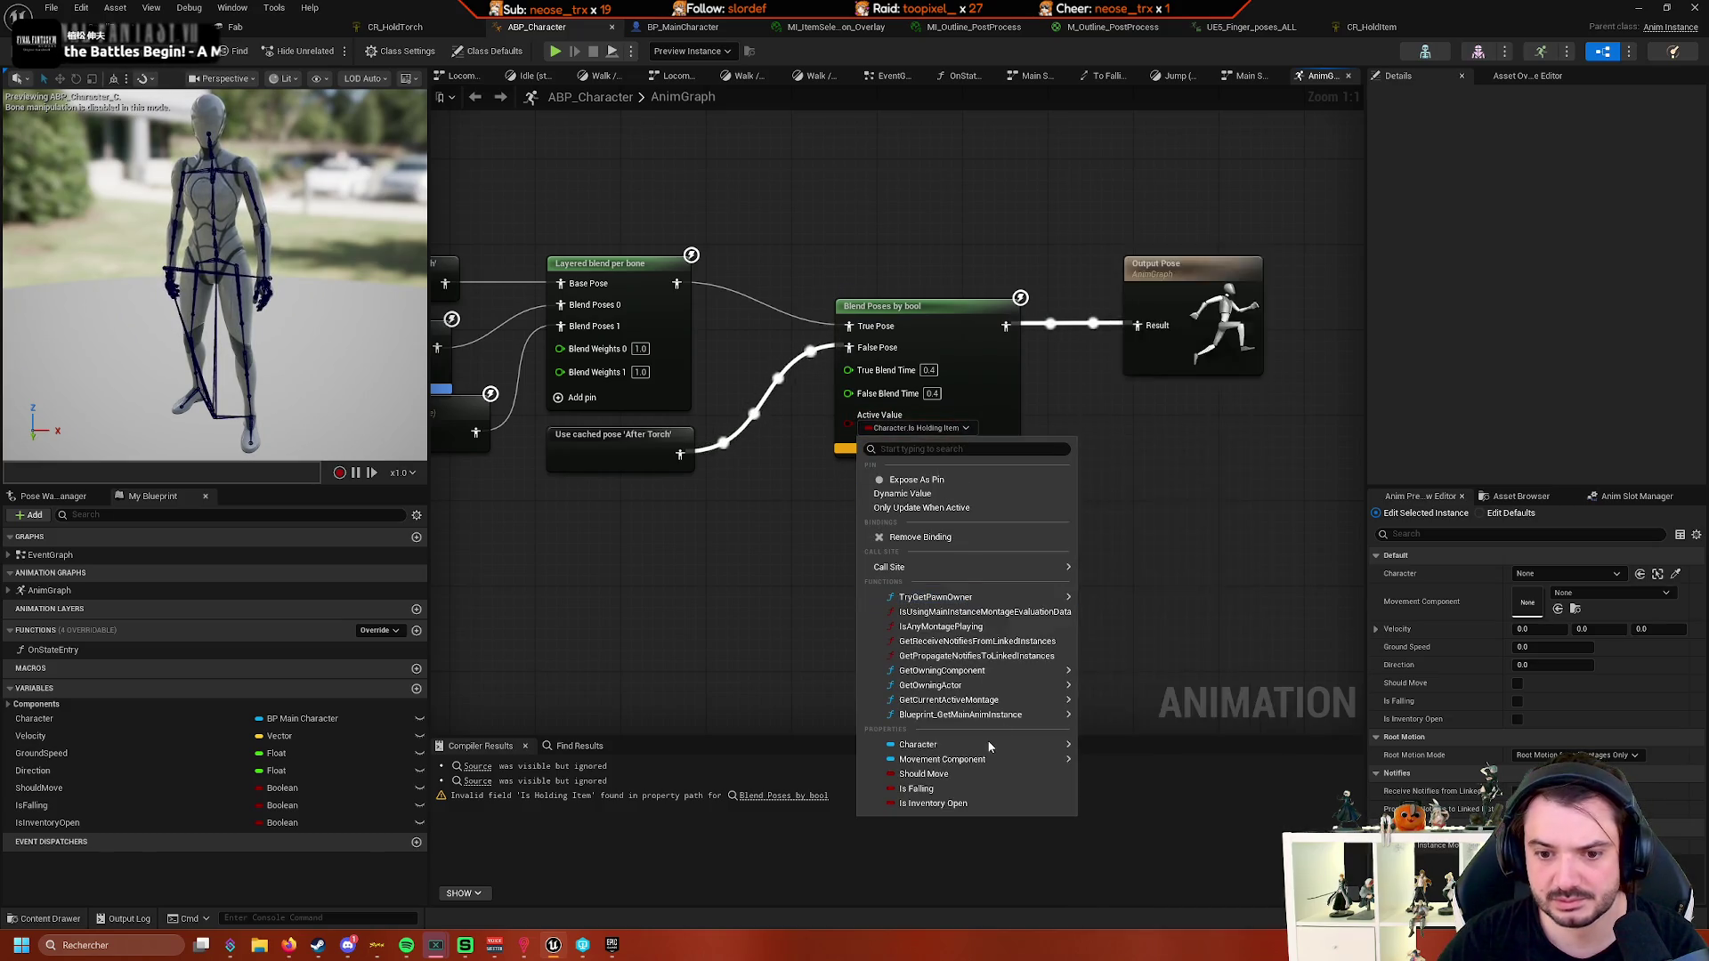
{"action": "mouse_move", "coordinate": [986, 741]}
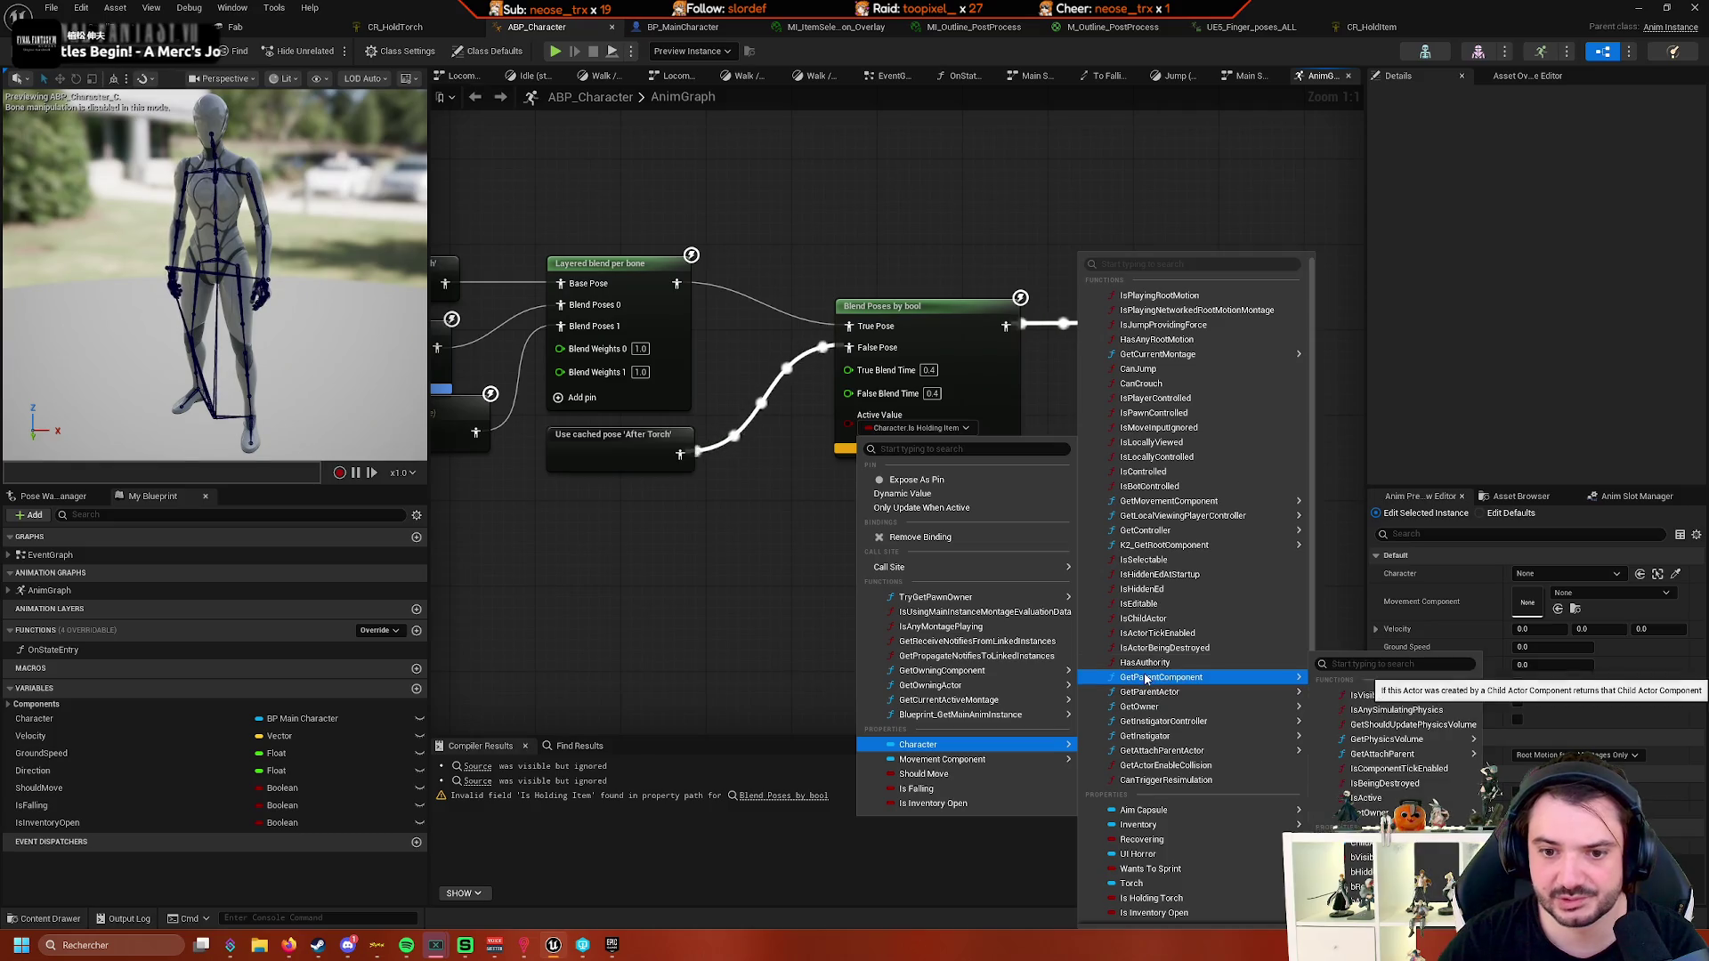
{"action": "mouse_move", "coordinate": [1038, 603]}
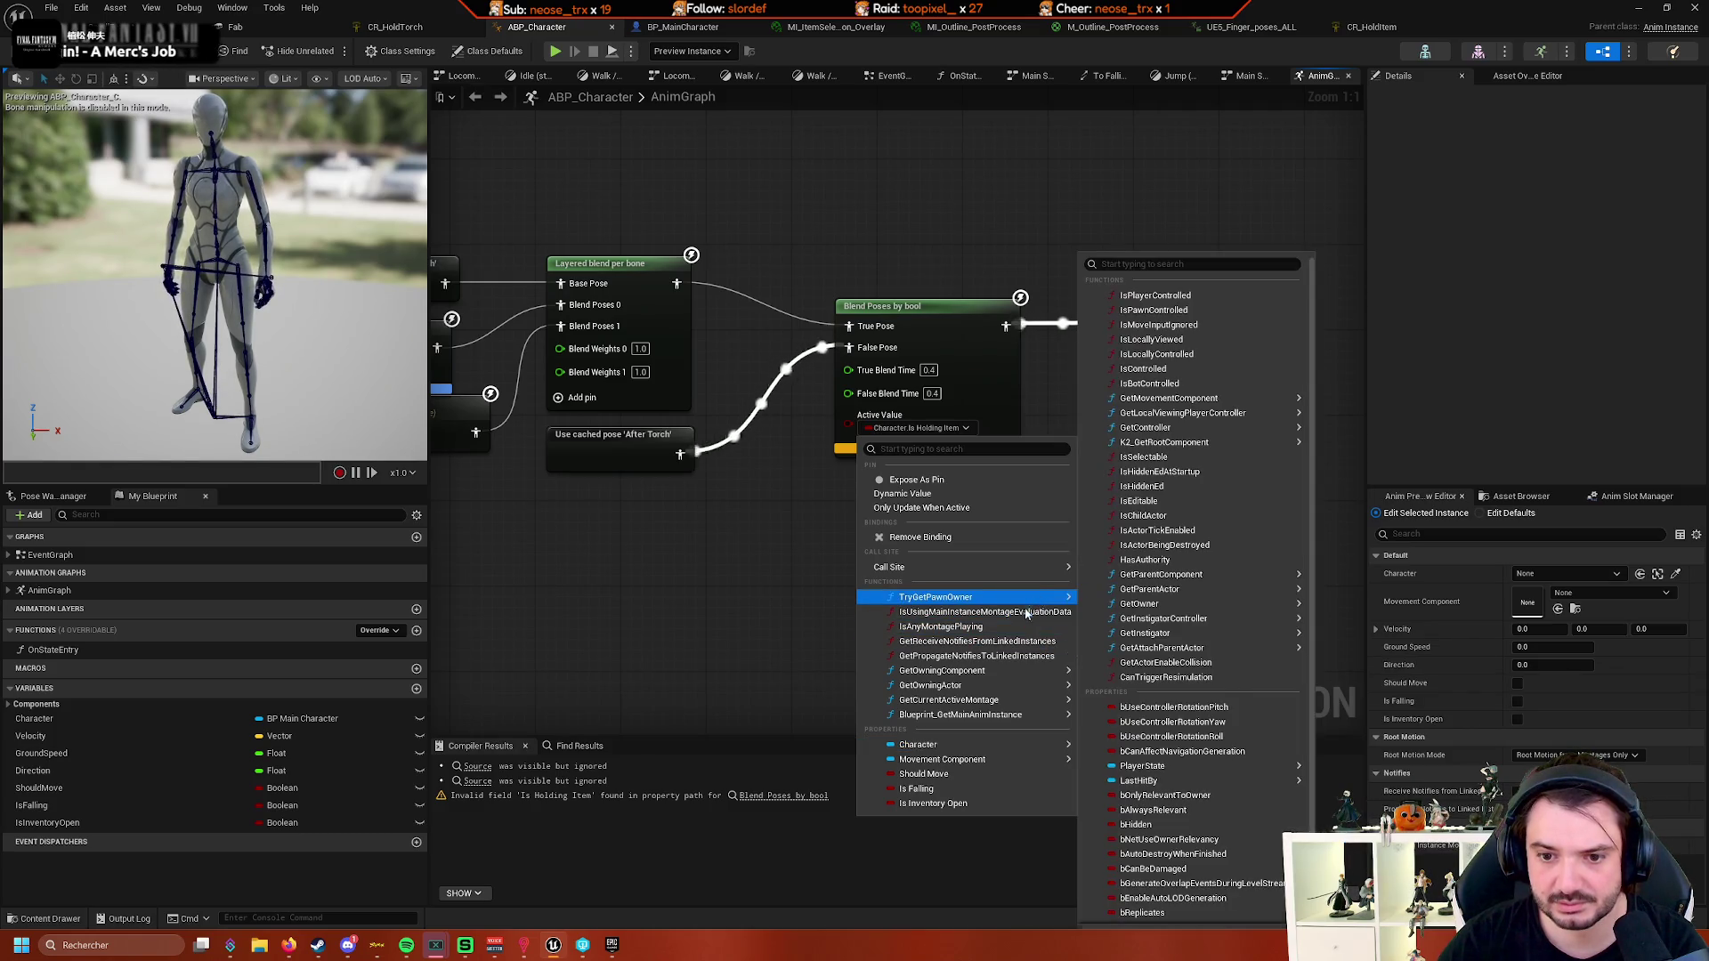
{"action": "mouse_move", "coordinate": [1034, 719]}
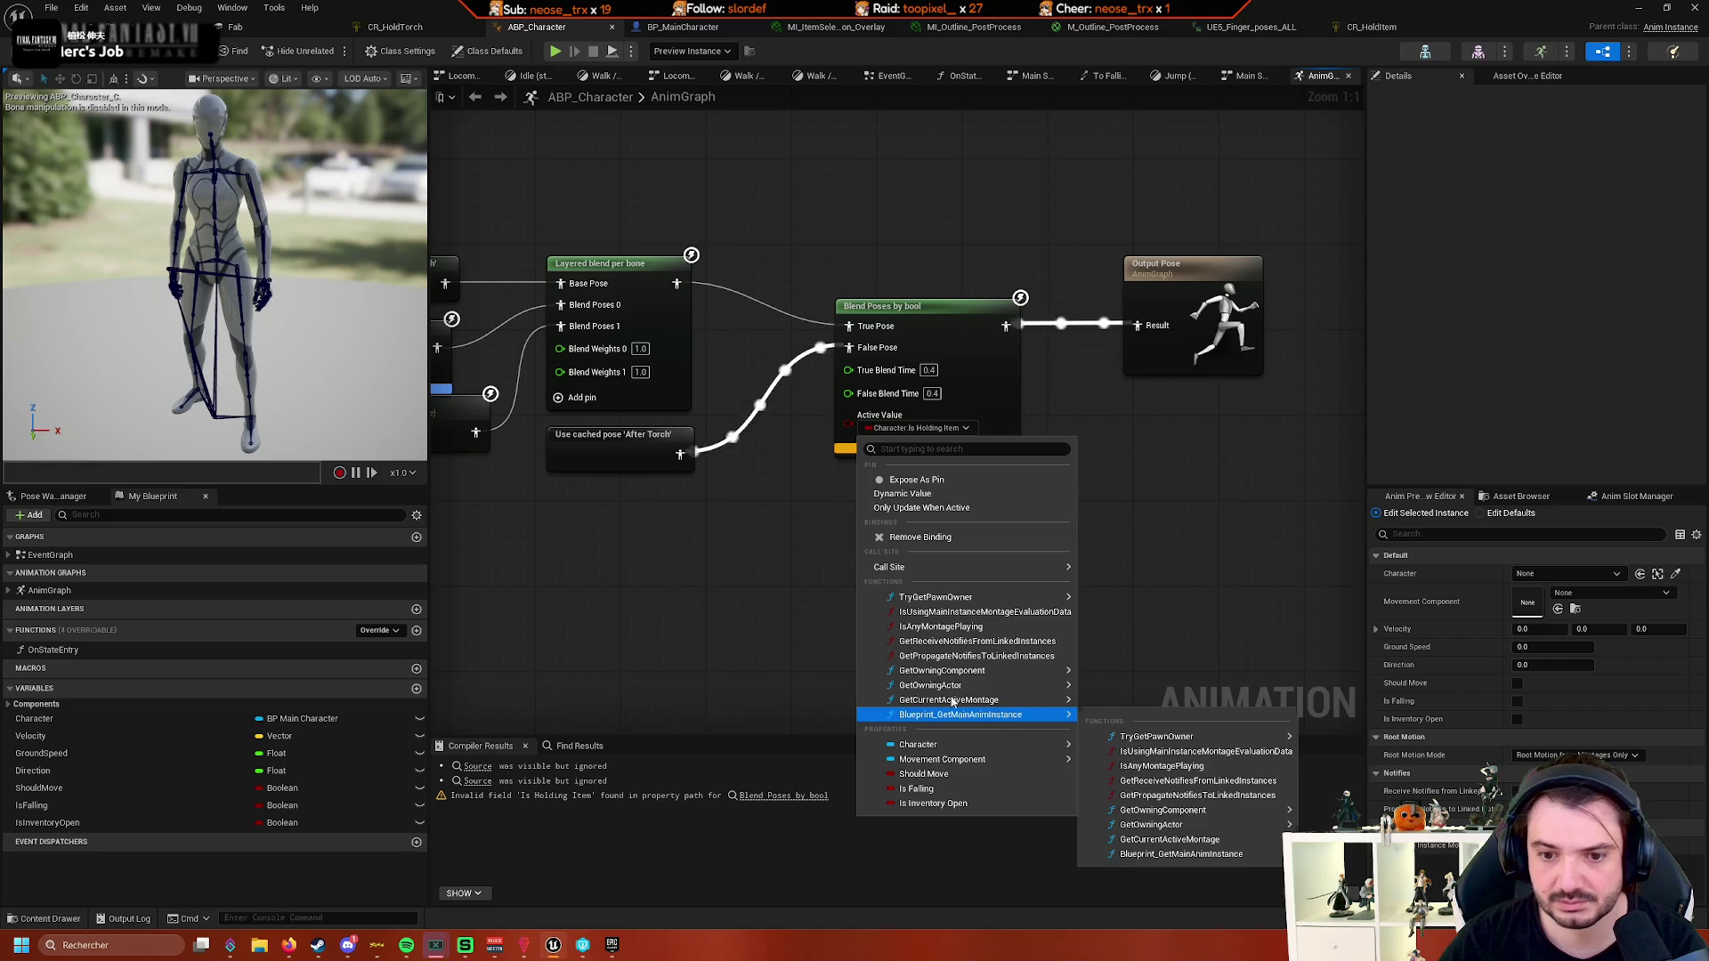
{"action": "left_click", "coordinate": [787, 608]}
{"action": "right_click", "coordinate": [783, 612]}
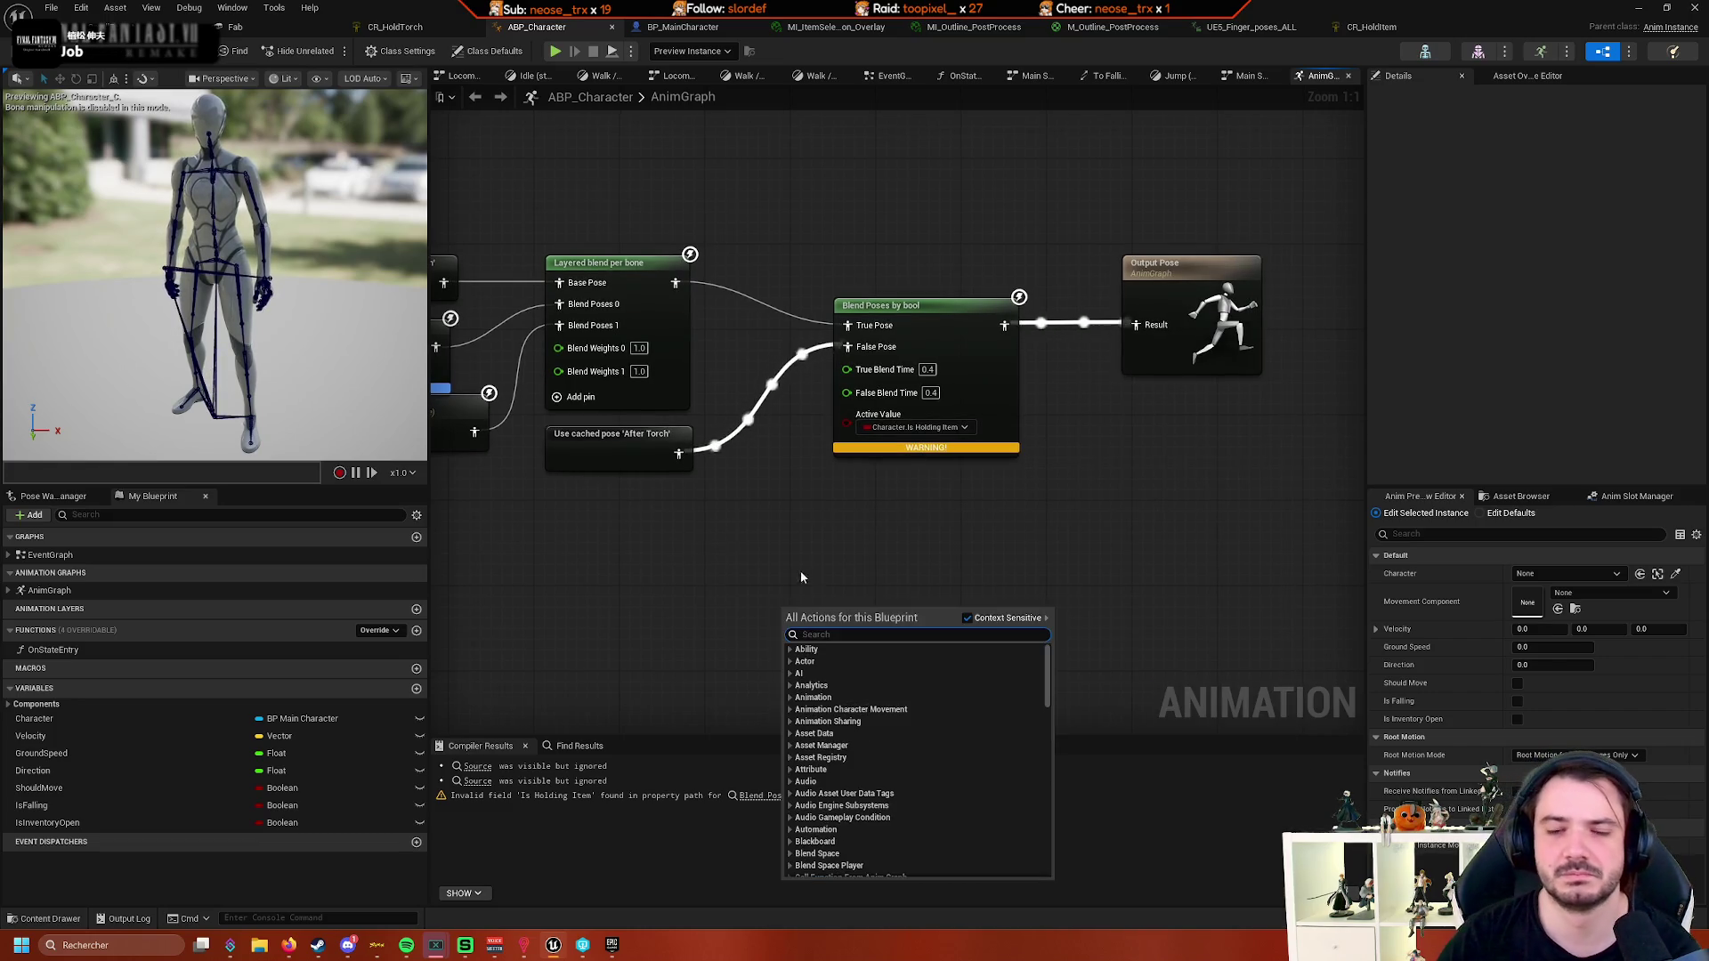
- Flag IsHoldingItem as Thread Safe under Advanced and recompile BP_MainCharacter
{"action": "left_click", "coordinate": [753, 534]}
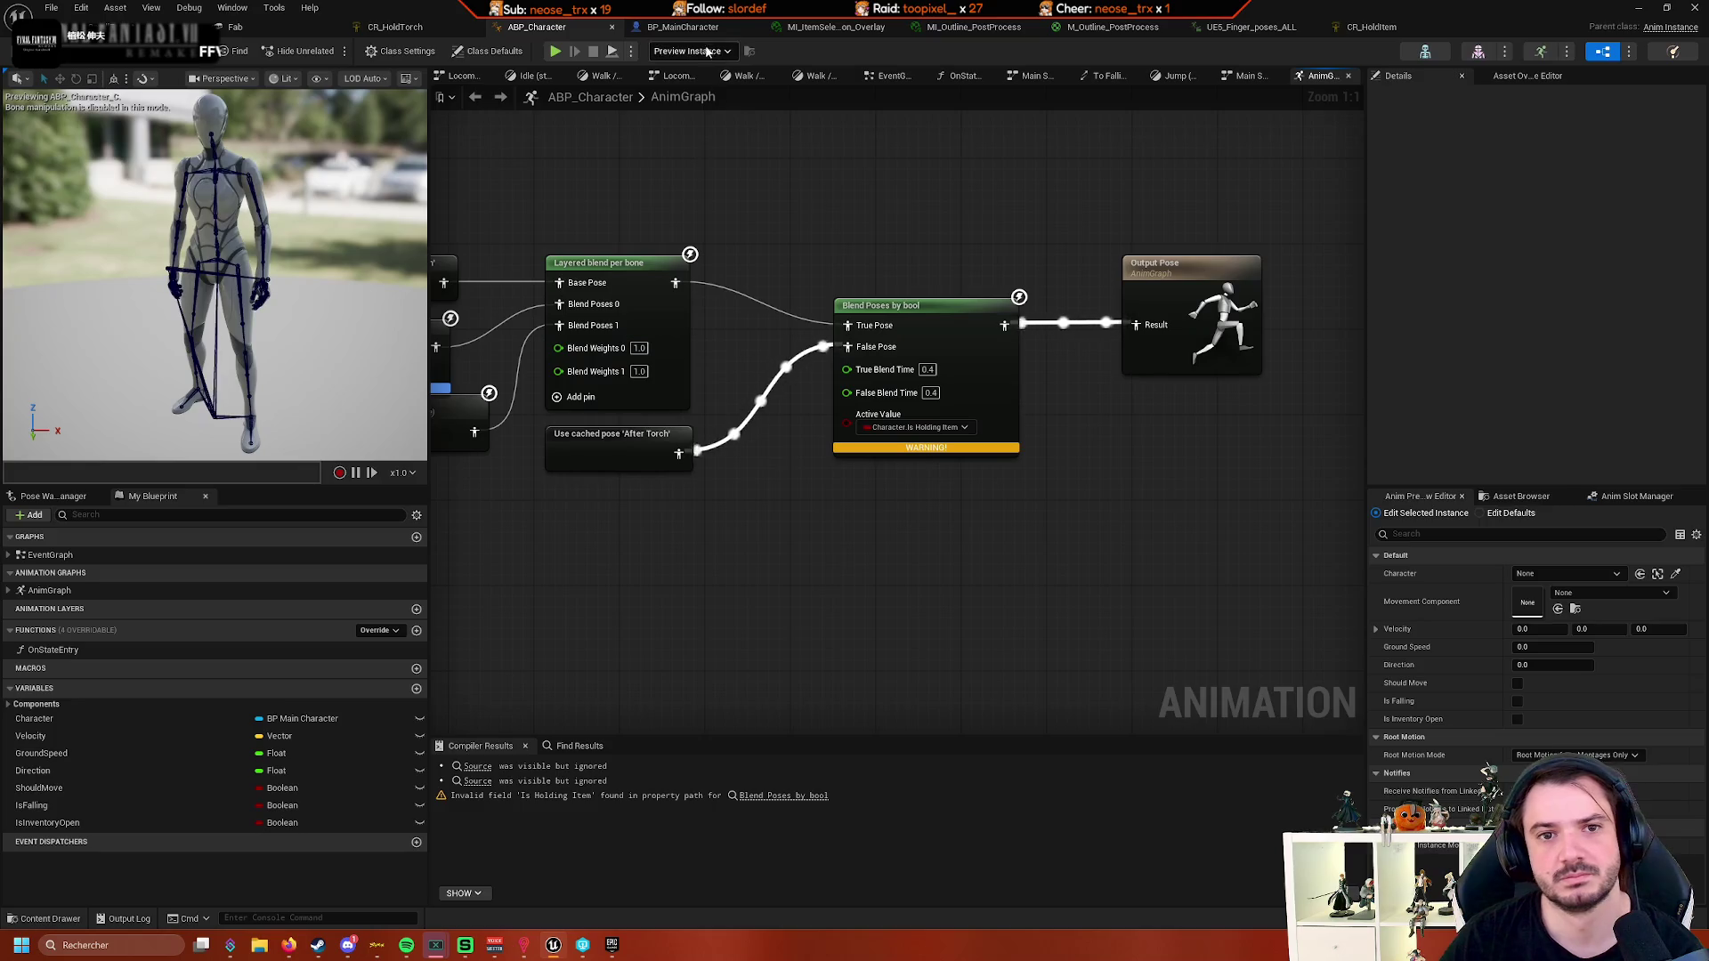
{"action": "left_click", "coordinate": [699, 27]}
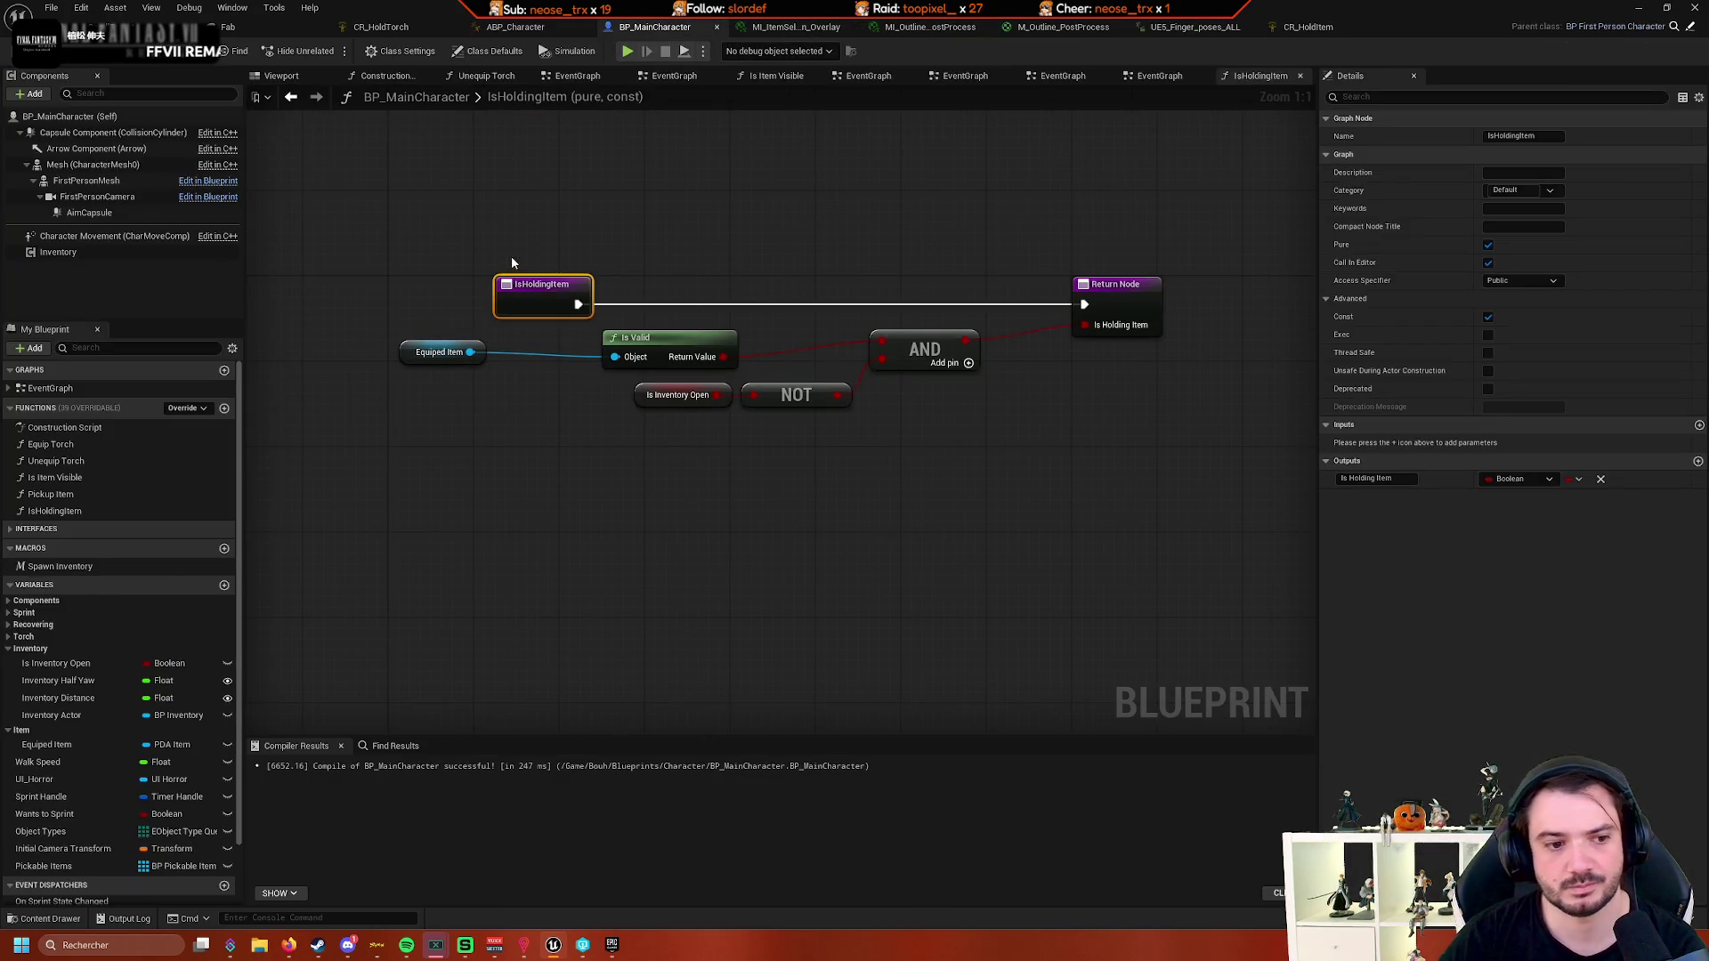
{"action": "left_click", "coordinate": [128, 511]}
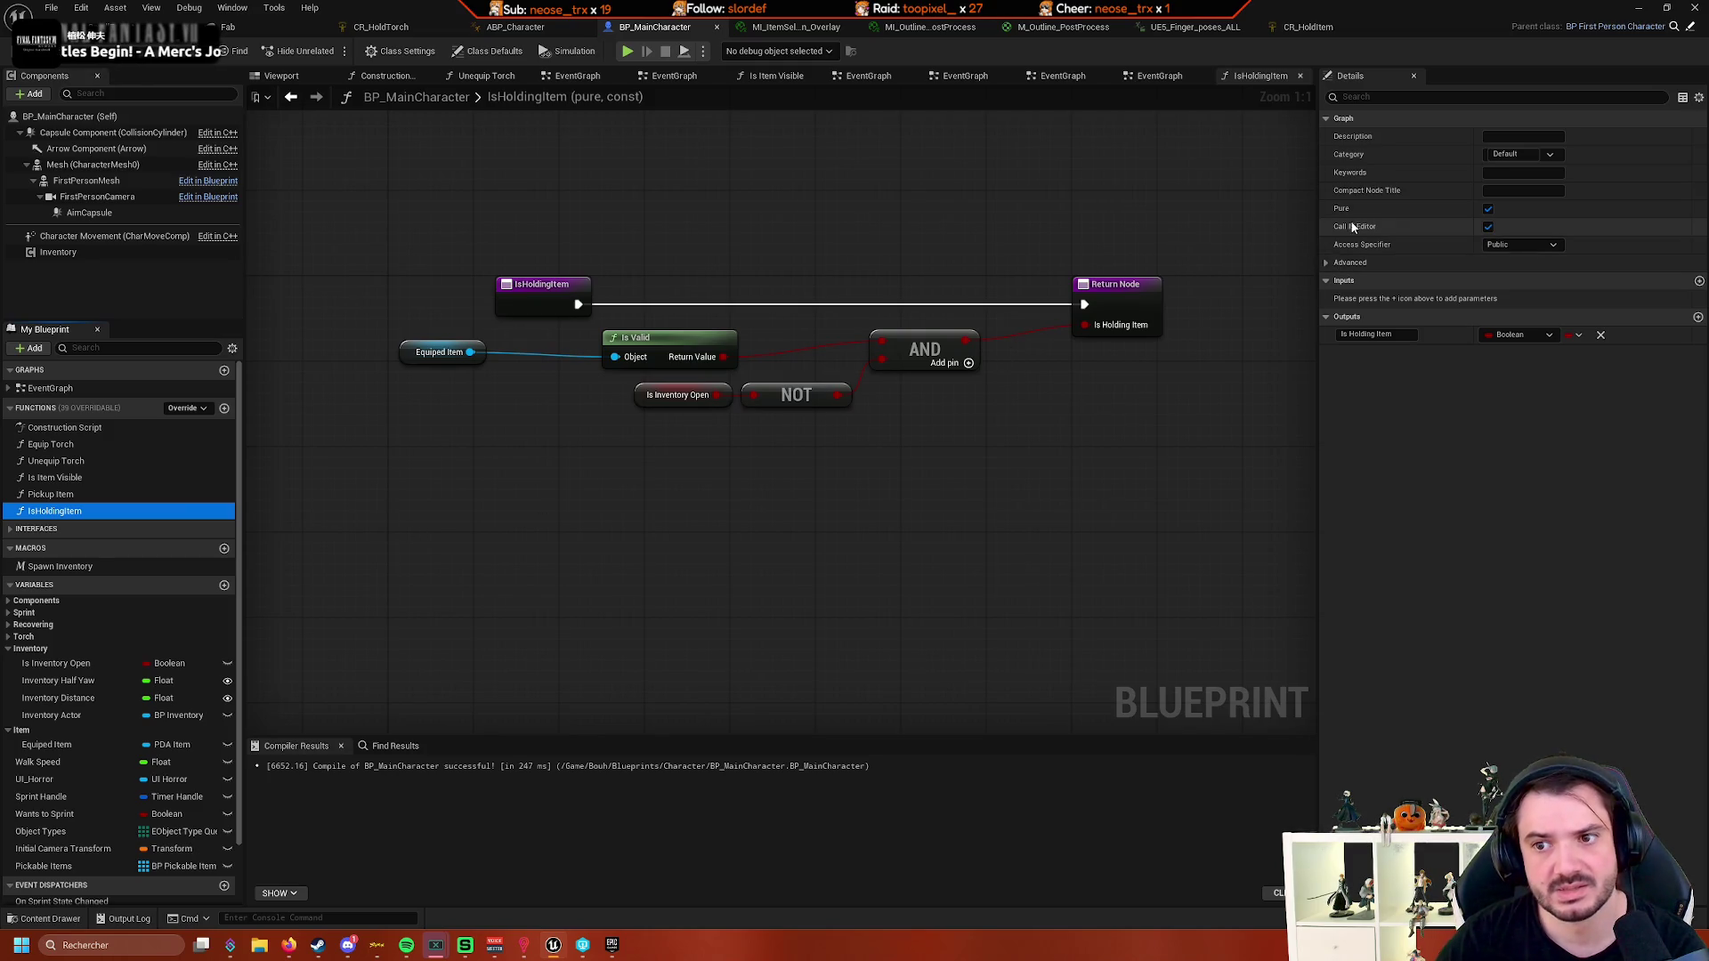
{"action": "left_click", "coordinate": [1488, 228]}
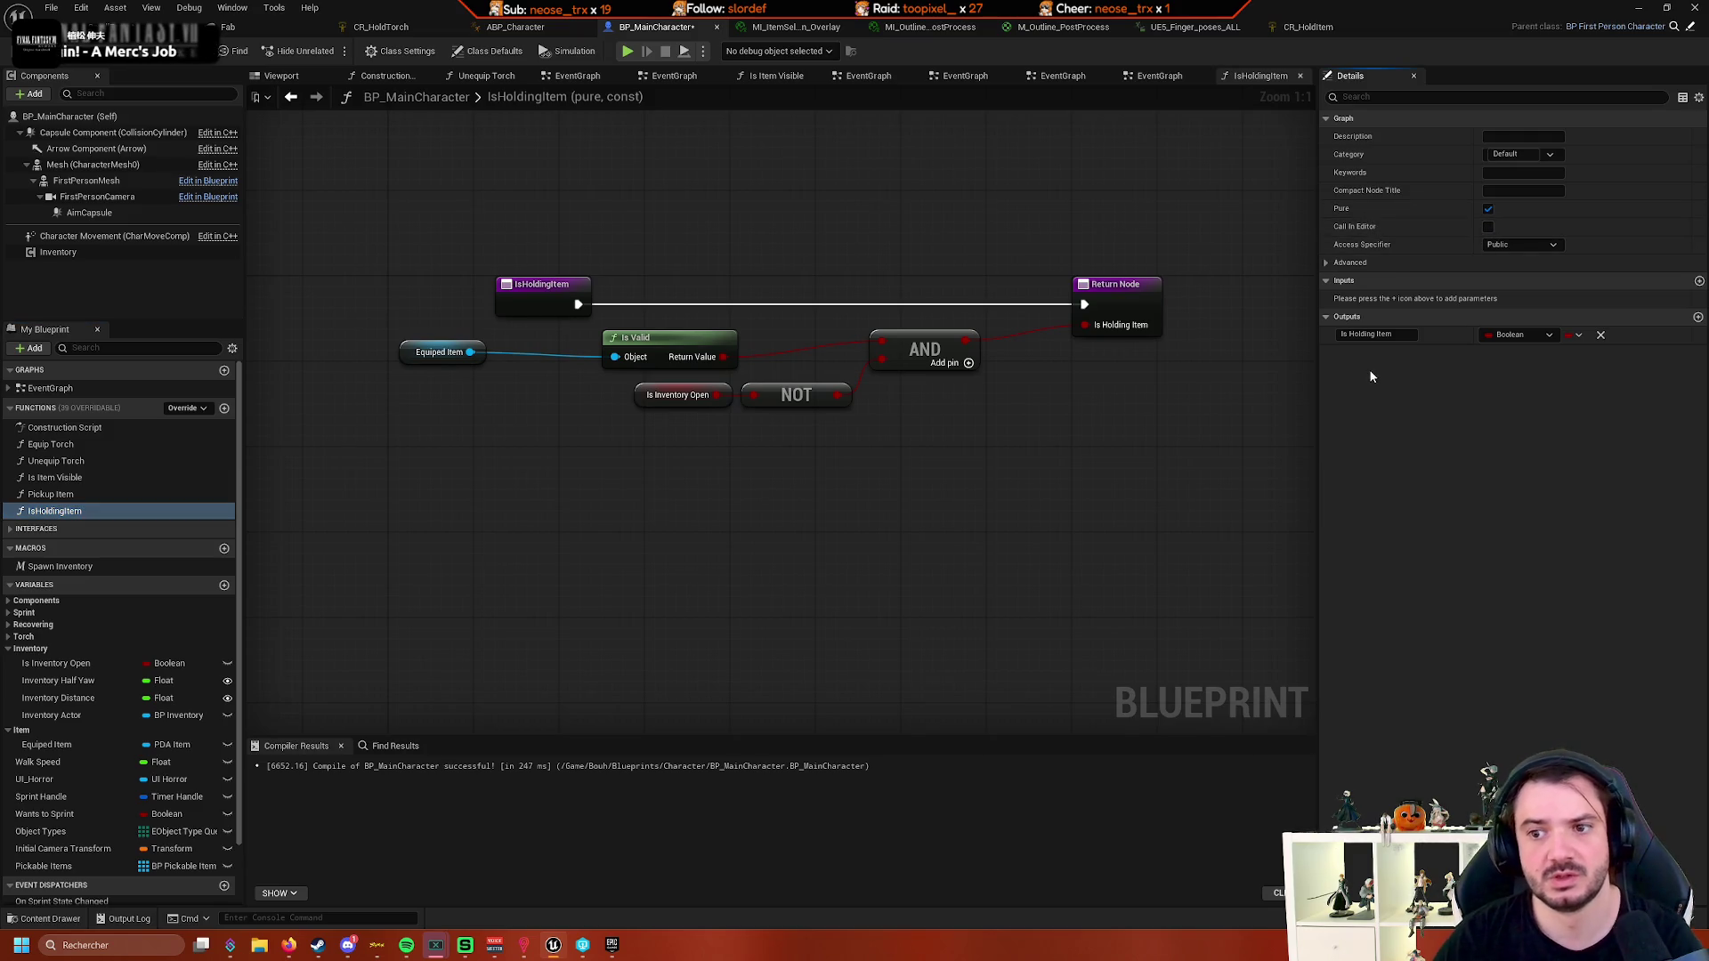
{"action": "left_click", "coordinate": [1486, 230]}
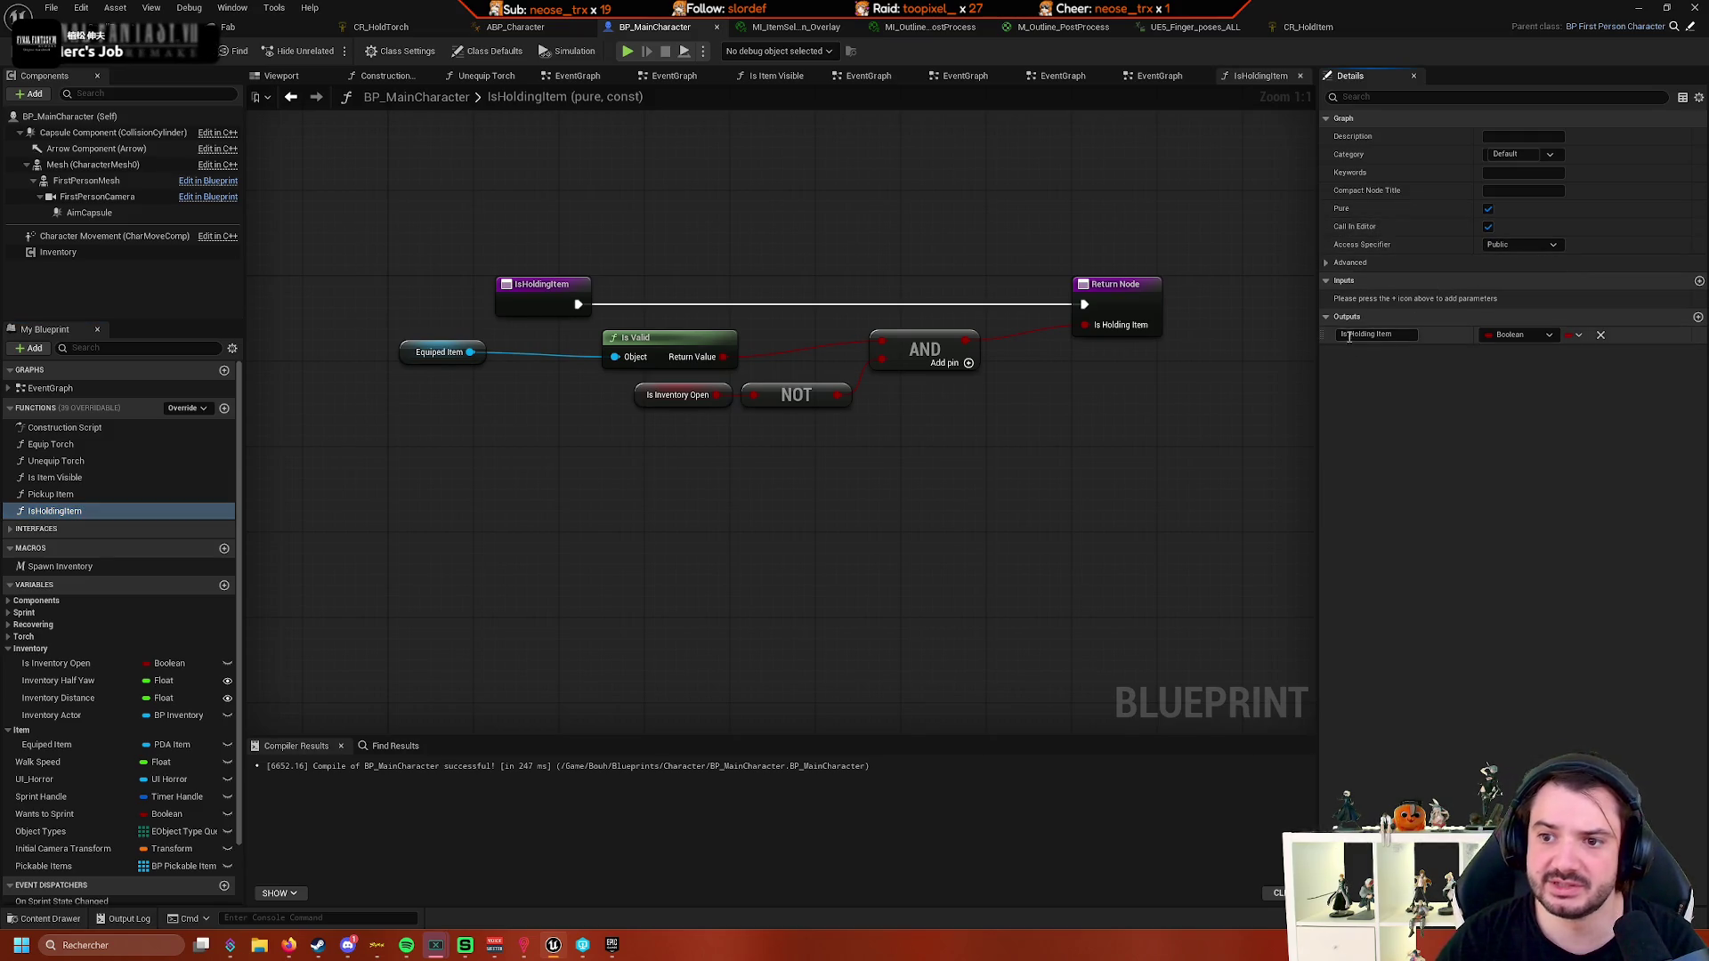
{"action": "left_click", "coordinate": [1326, 263]}
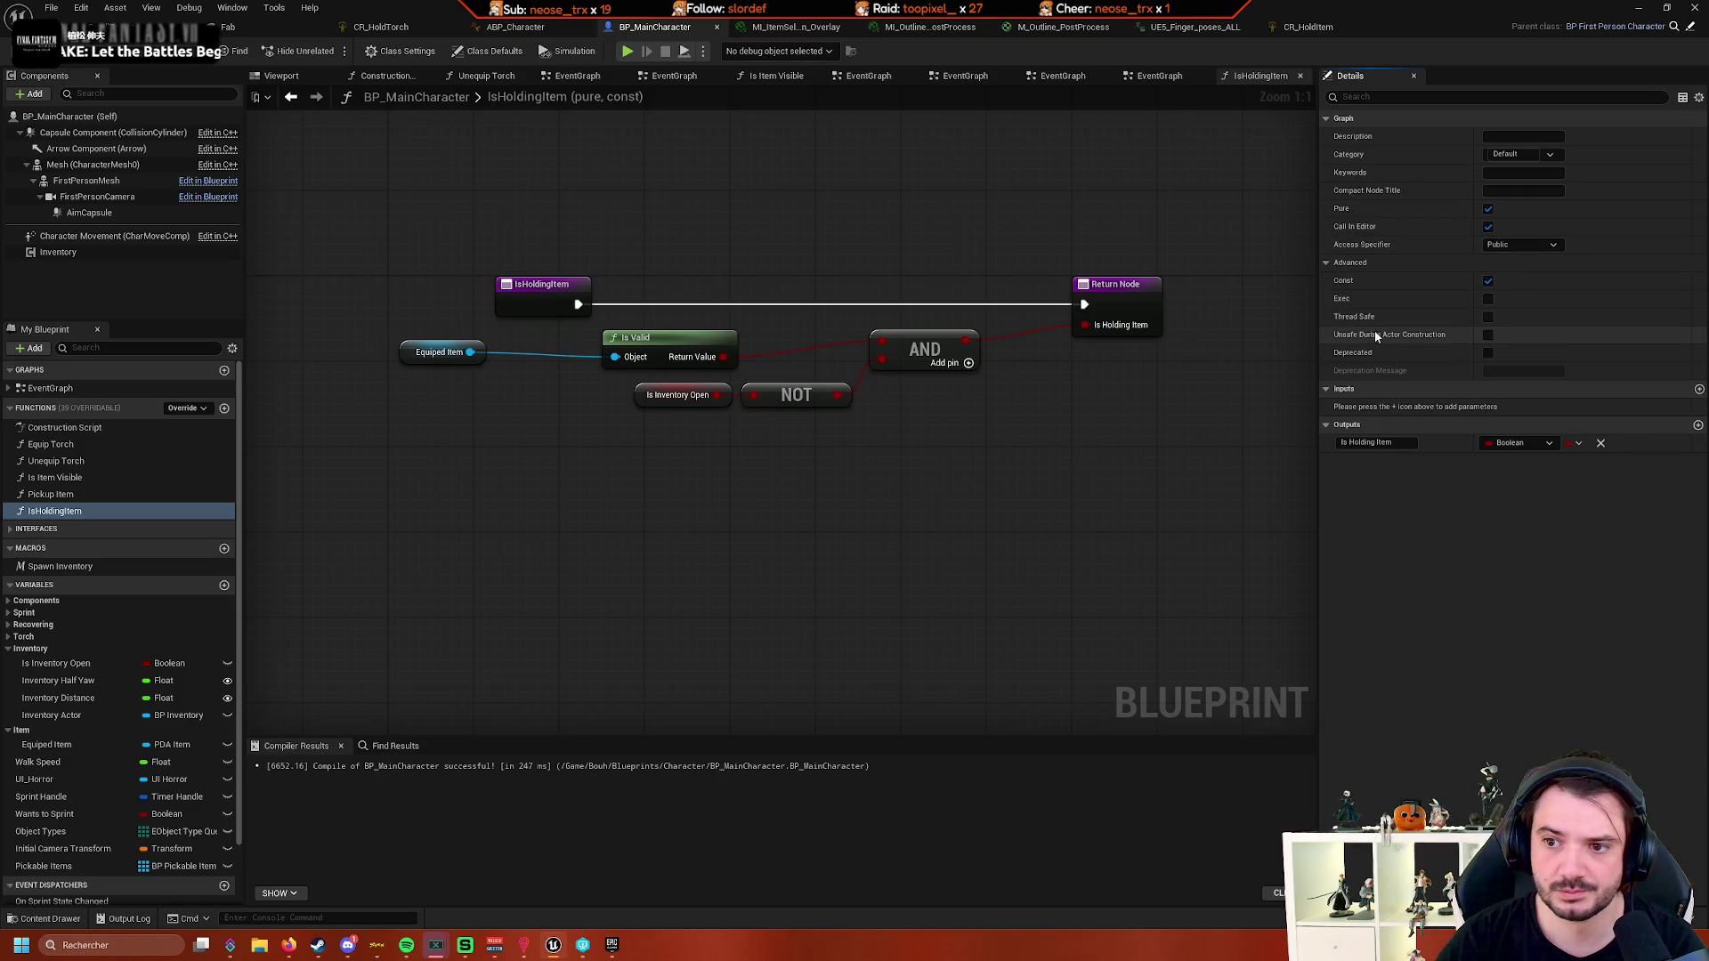
{"action": "left_click", "coordinate": [1487, 317]}
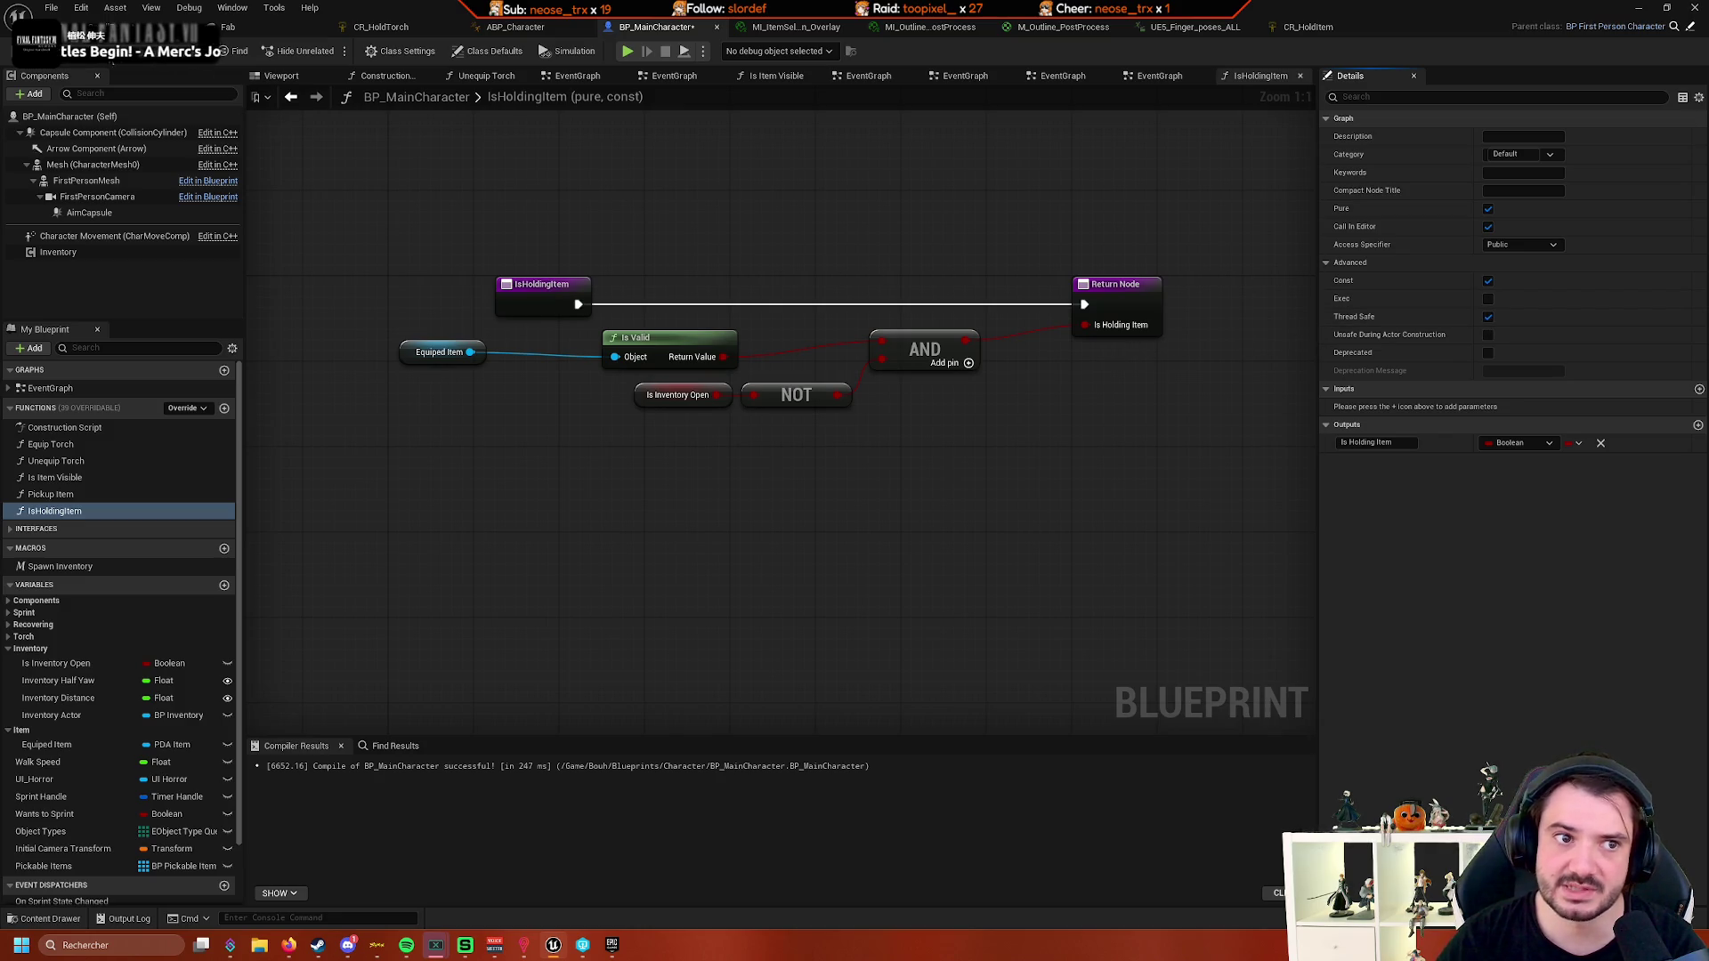
{"action": "left_click", "coordinate": [35, 51]}
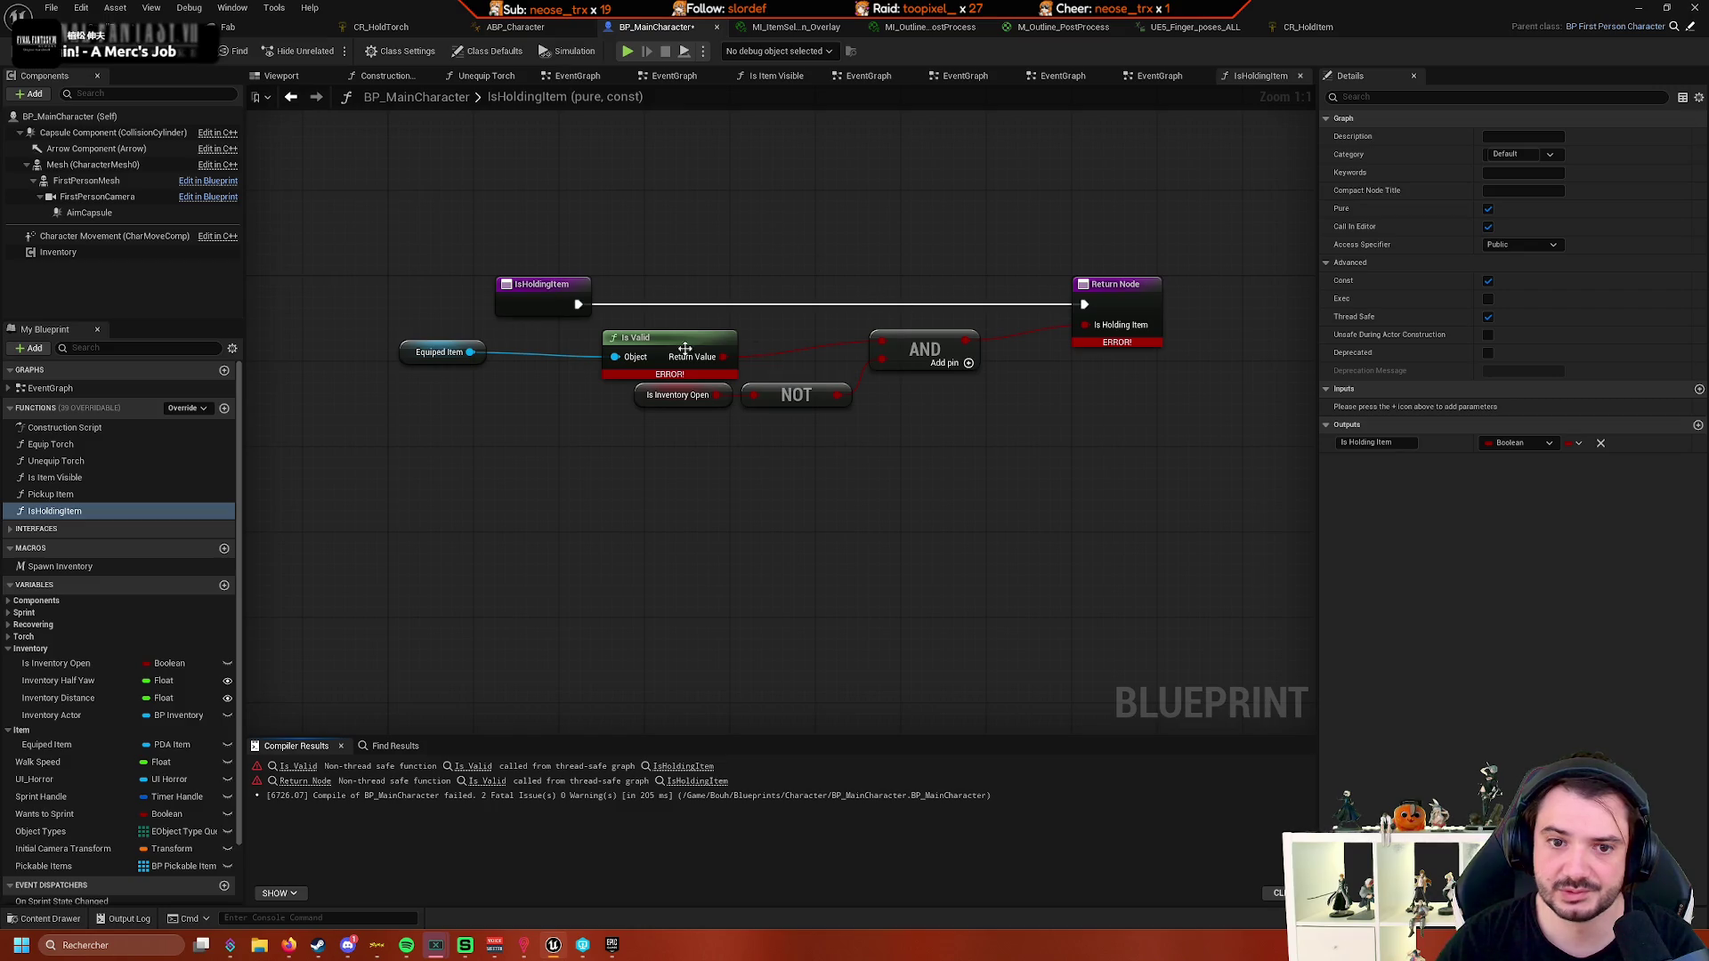
- Delete the Is Valid node and add a Not Equal node from Equiped Item
{"action": "mouse_move", "coordinate": [664, 375]}
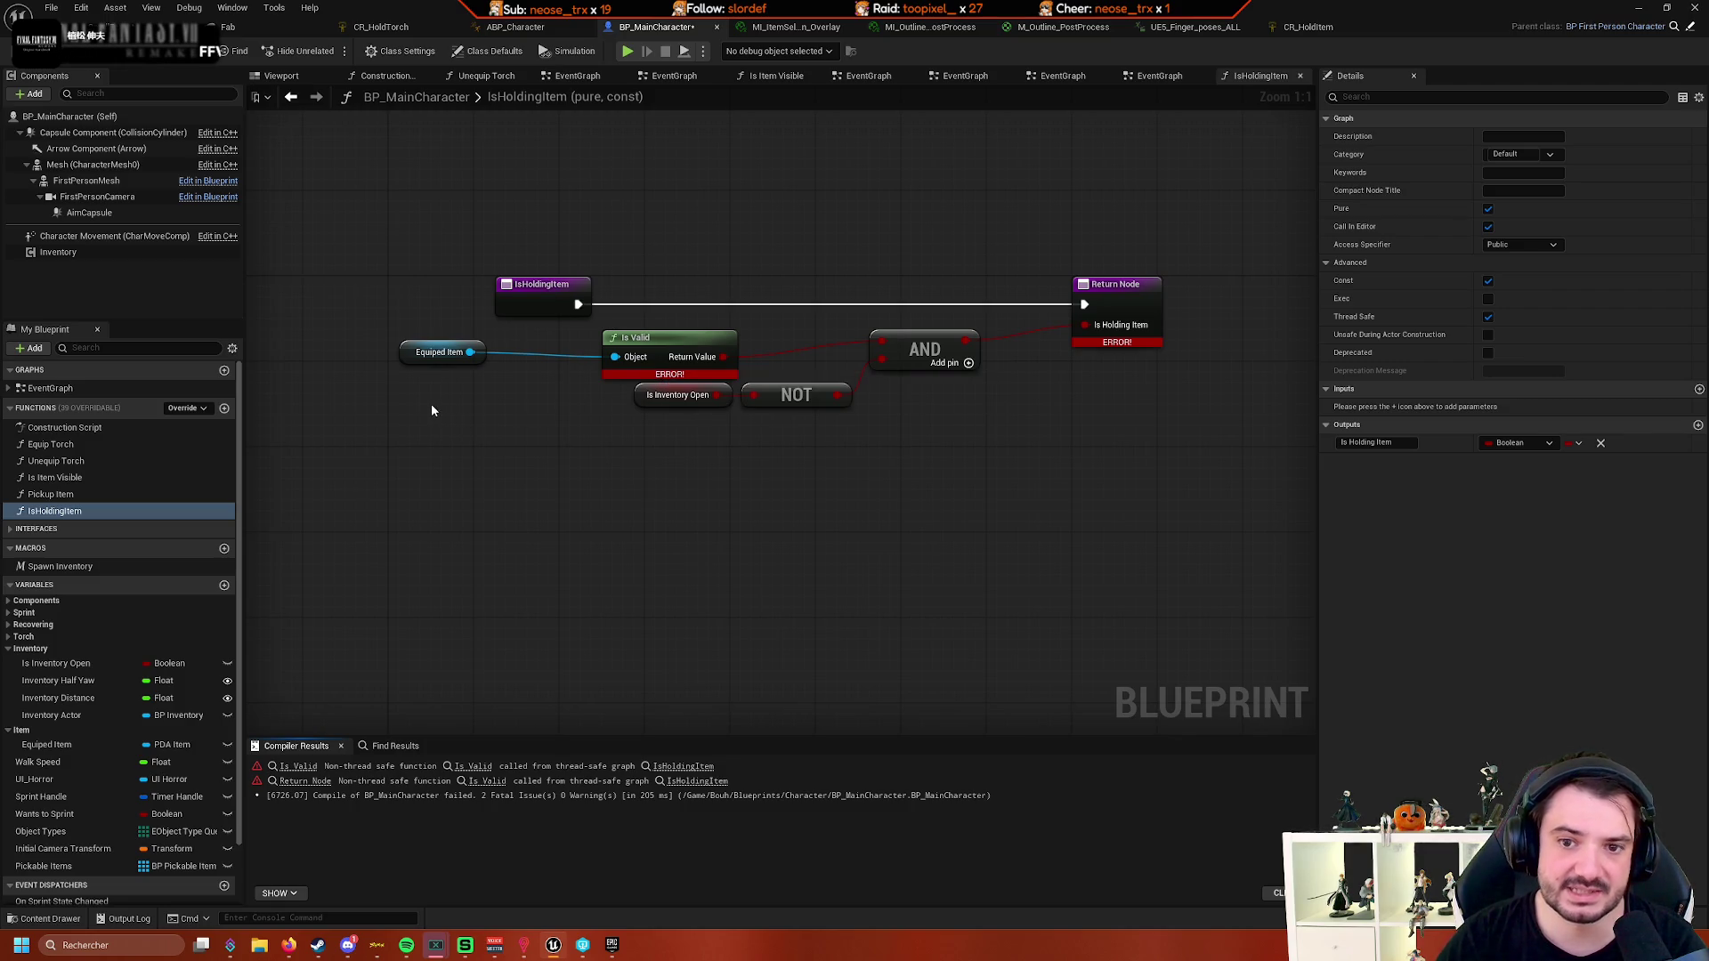
{"action": "left_click", "coordinate": [659, 343]}
{"action": "key", "text": "Delete"}
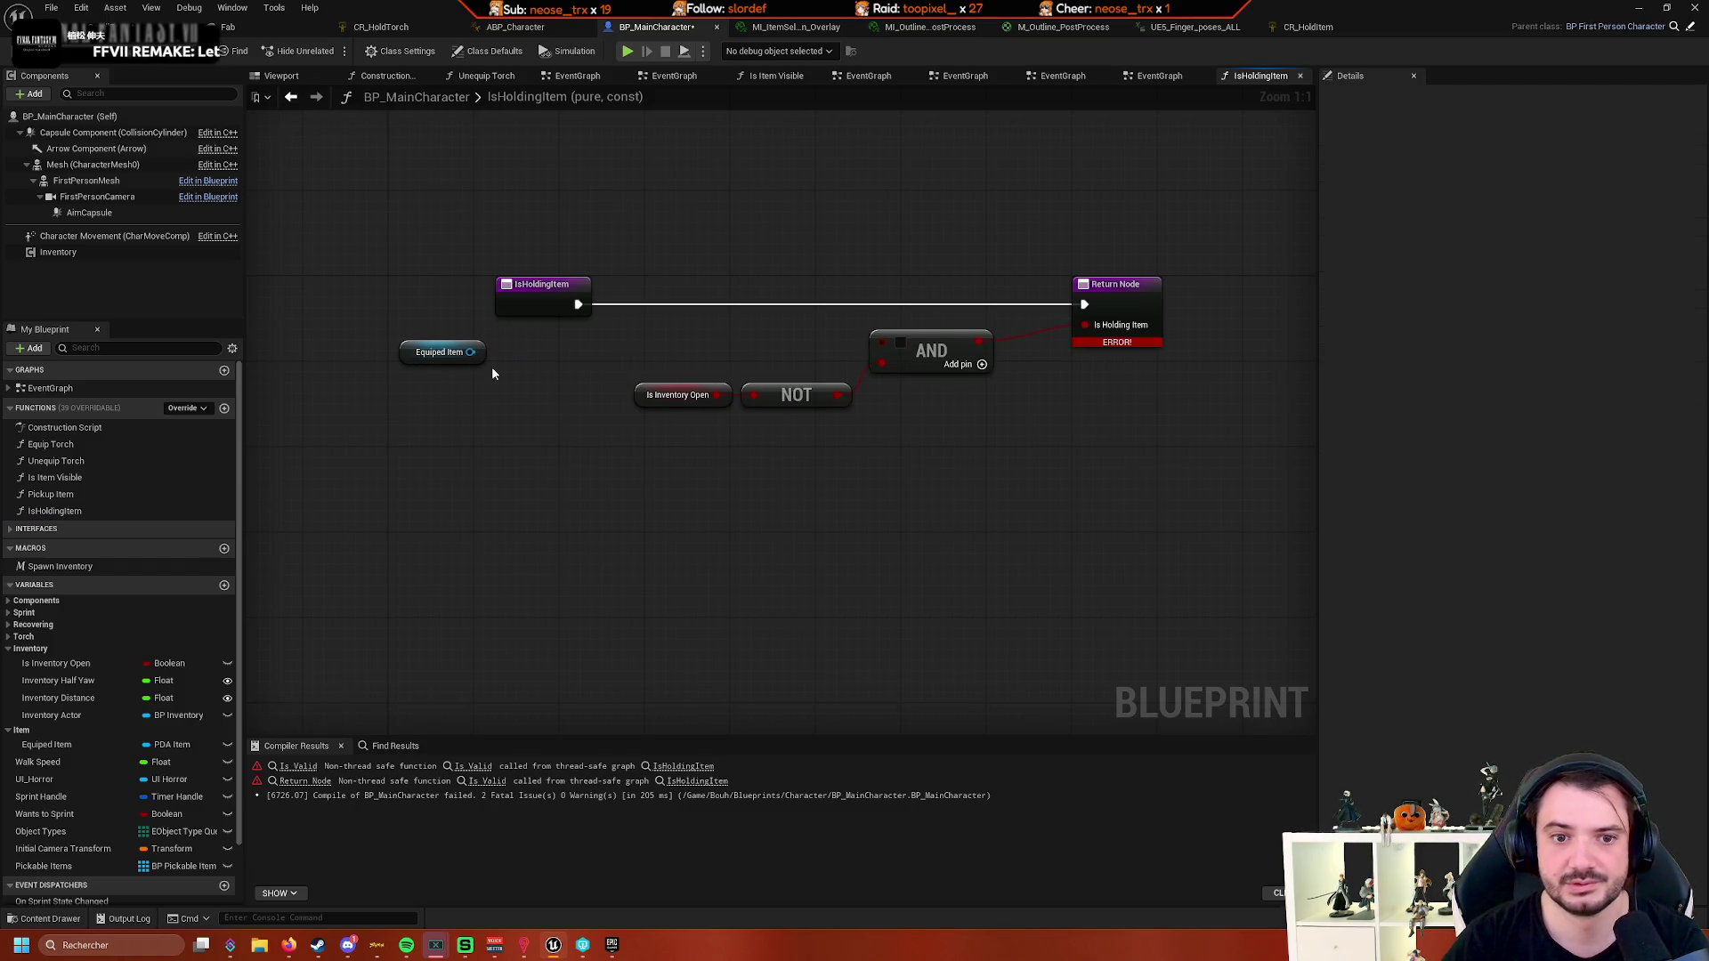
{"action": "left_click_drag", "start_coordinate": [470, 351], "coordinate": [646, 359]}
{"action": "type", "text": "non"}
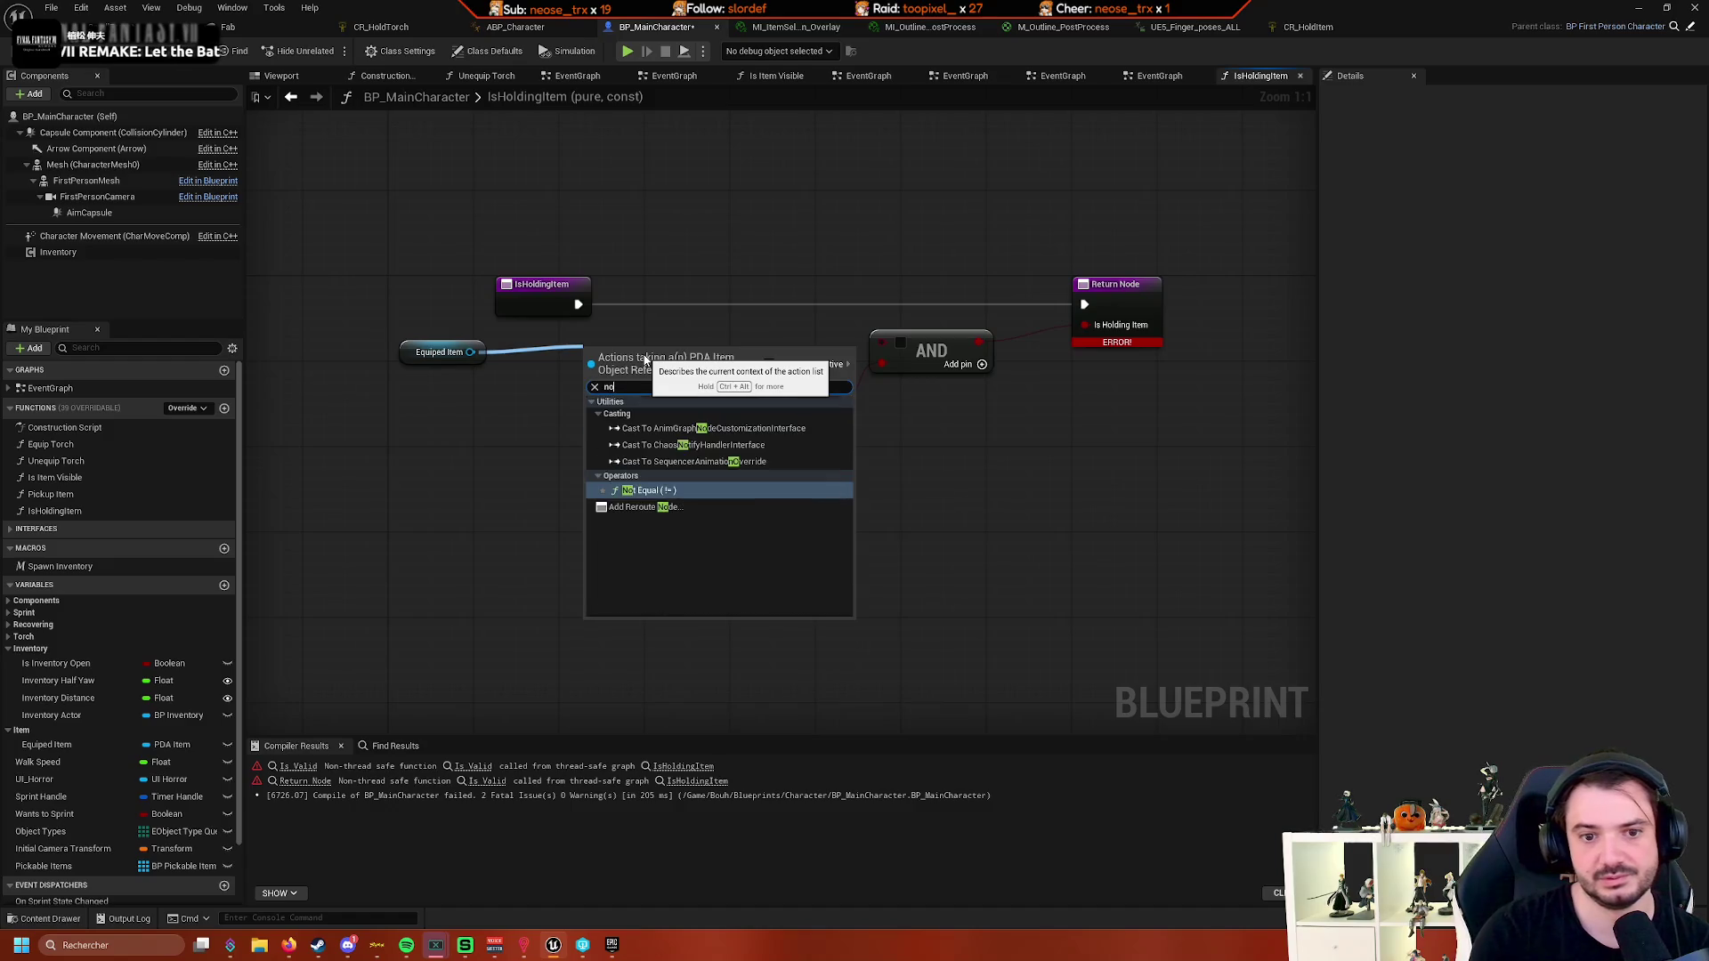
{"action": "key", "text": "BackSpace"}
{"action": "type", "text": "t equal"}
{"action": "key", "text": "Return"}
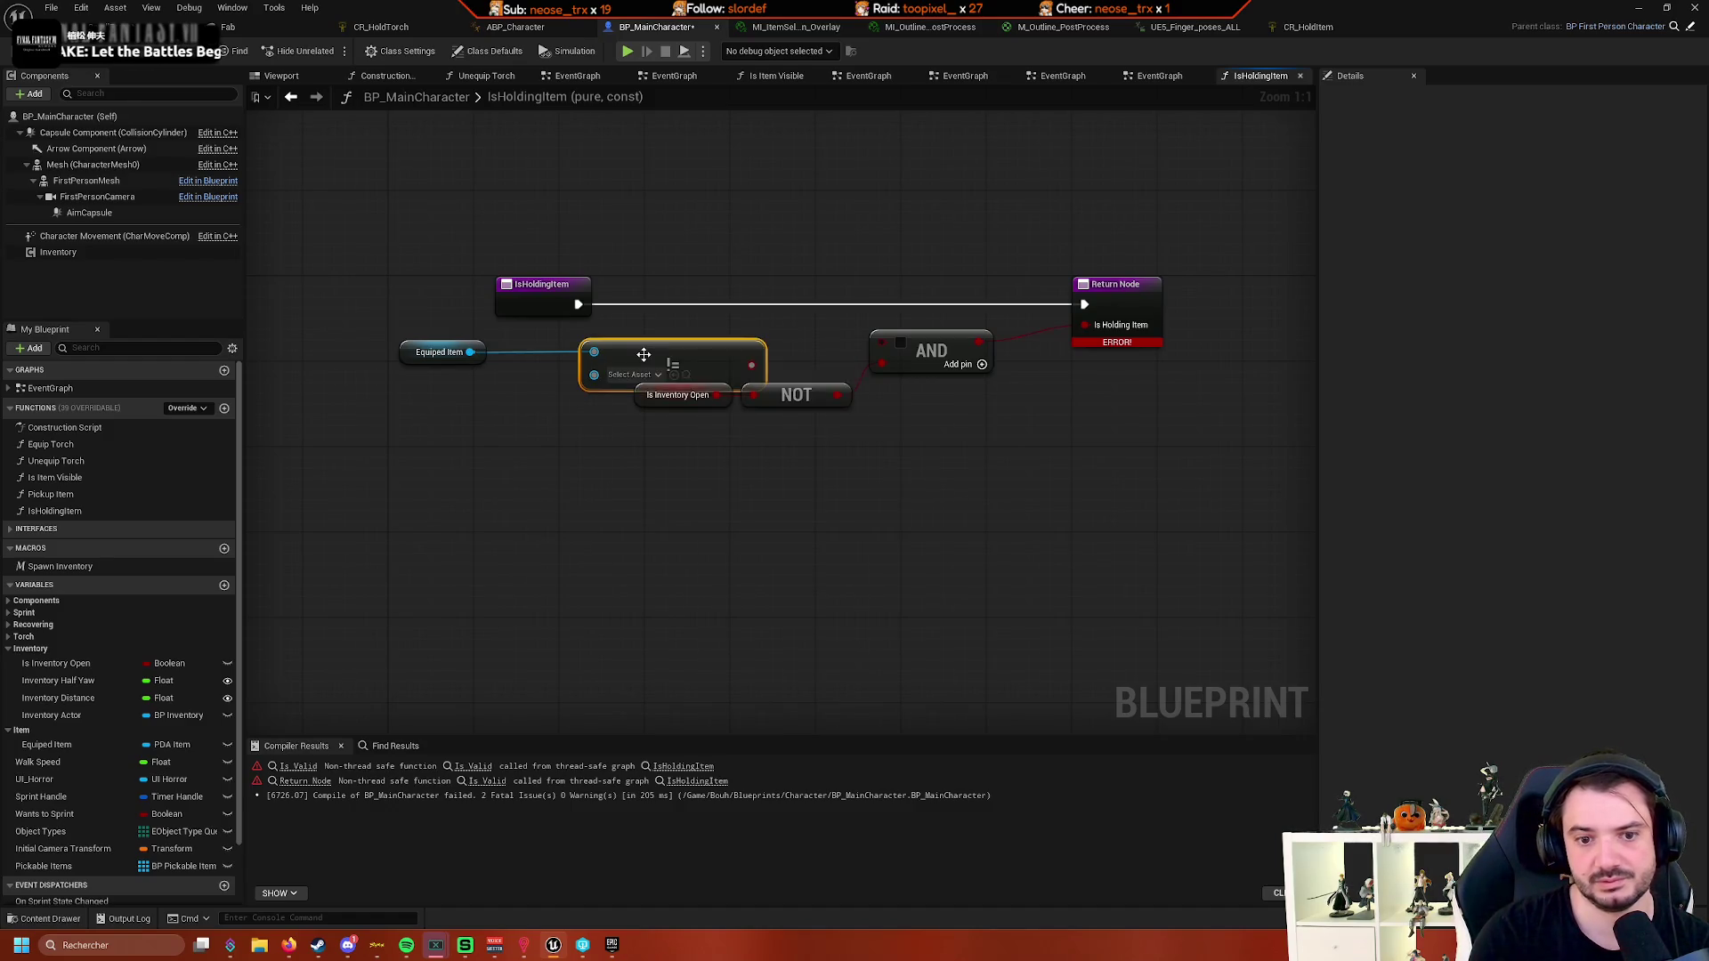
- Arrange the != comparison, compile cleanly, and open ABP_Character's Active Value binding options
{"action": "mouse_move", "coordinate": [611, 385]}
{"action": "left_mouse_down"}
{"action": "mouse_move", "coordinate": [505, 408]}
{"action": "mouse_move", "coordinate": [540, 414]}
{"action": "left_mouse_up"}
{"action": "left_click_drag", "start_coordinate": [427, 351], "coordinate": [394, 352]}
{"action": "left_click", "coordinate": [540, 416]}
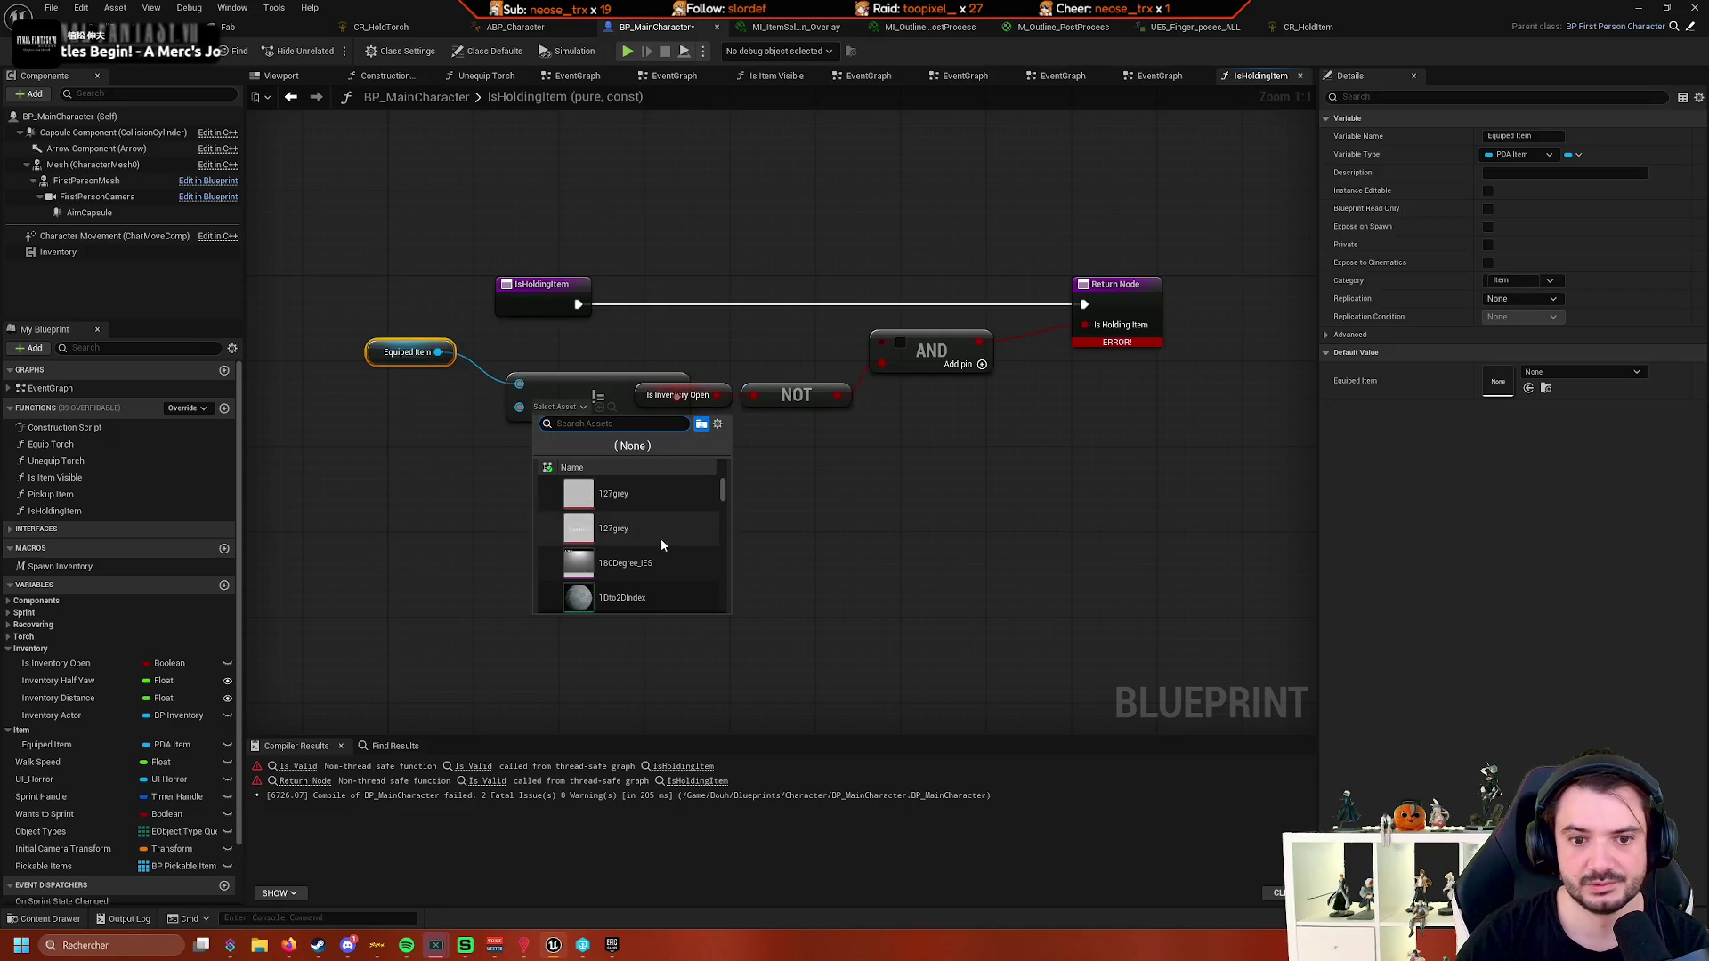
{"action": "left_click", "coordinate": [437, 484]}
{"action": "mouse_move", "coordinate": [583, 391]}
{"action": "left_mouse_down"}
{"action": "mouse_move", "coordinate": [548, 345]}
{"action": "mouse_move", "coordinate": [882, 342]}
{"action": "left_mouse_up"}
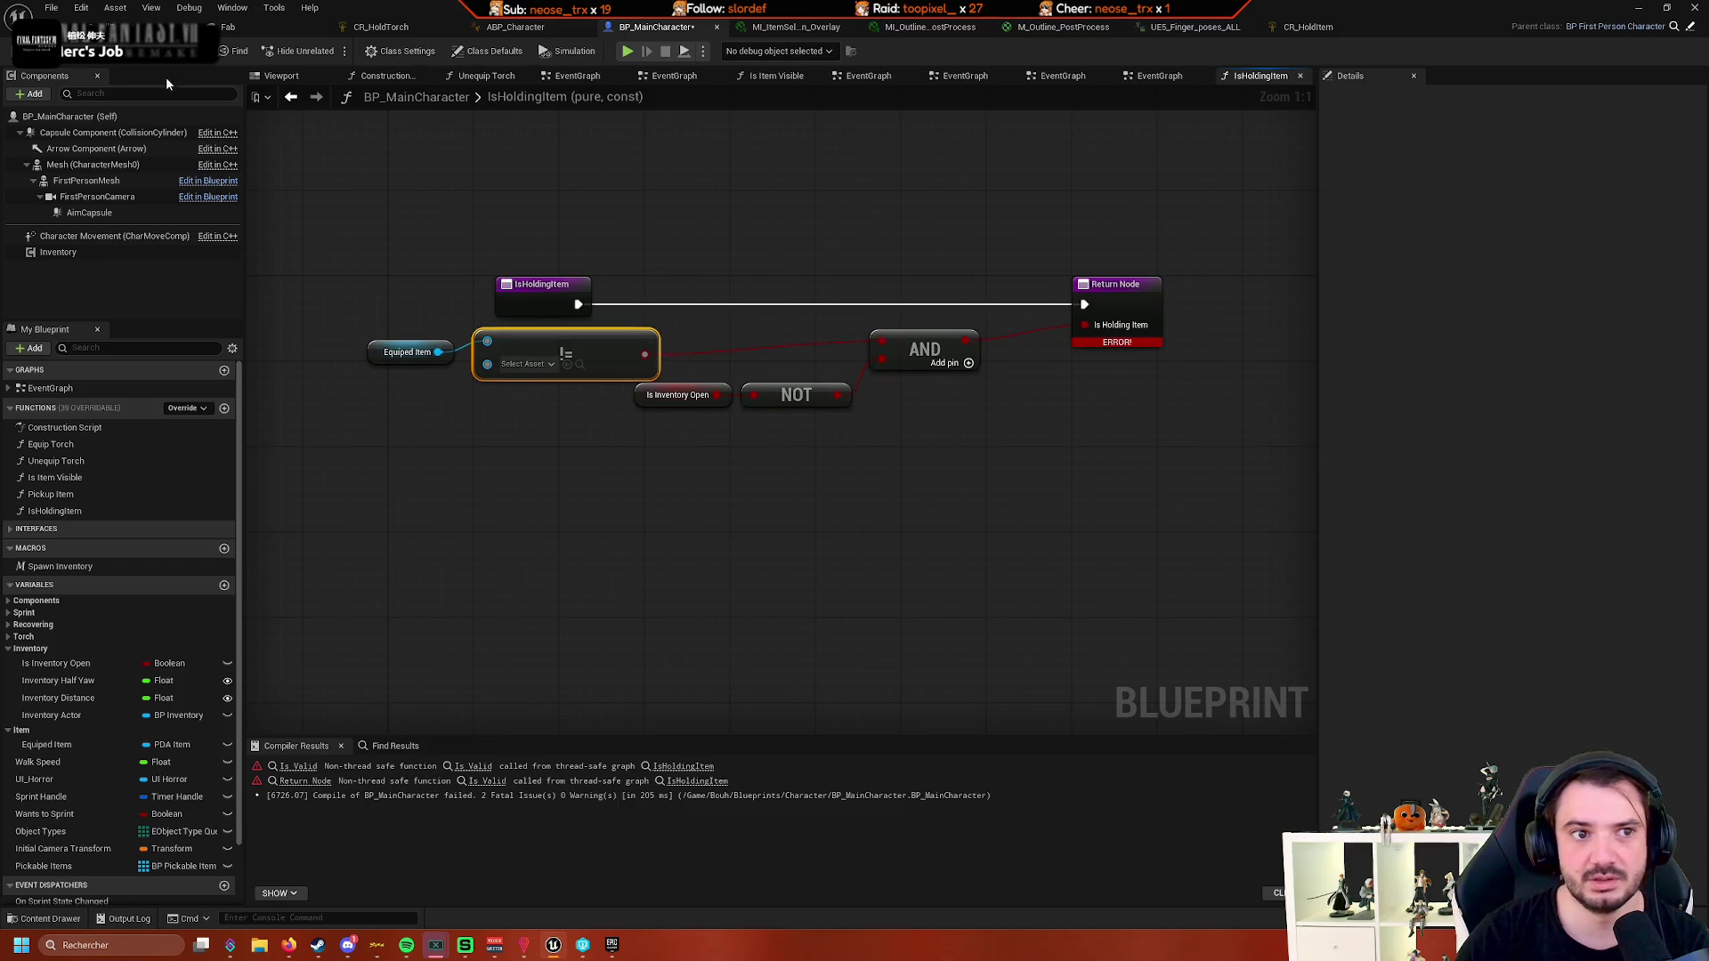
{"action": "left_click", "coordinate": [117, 60]}
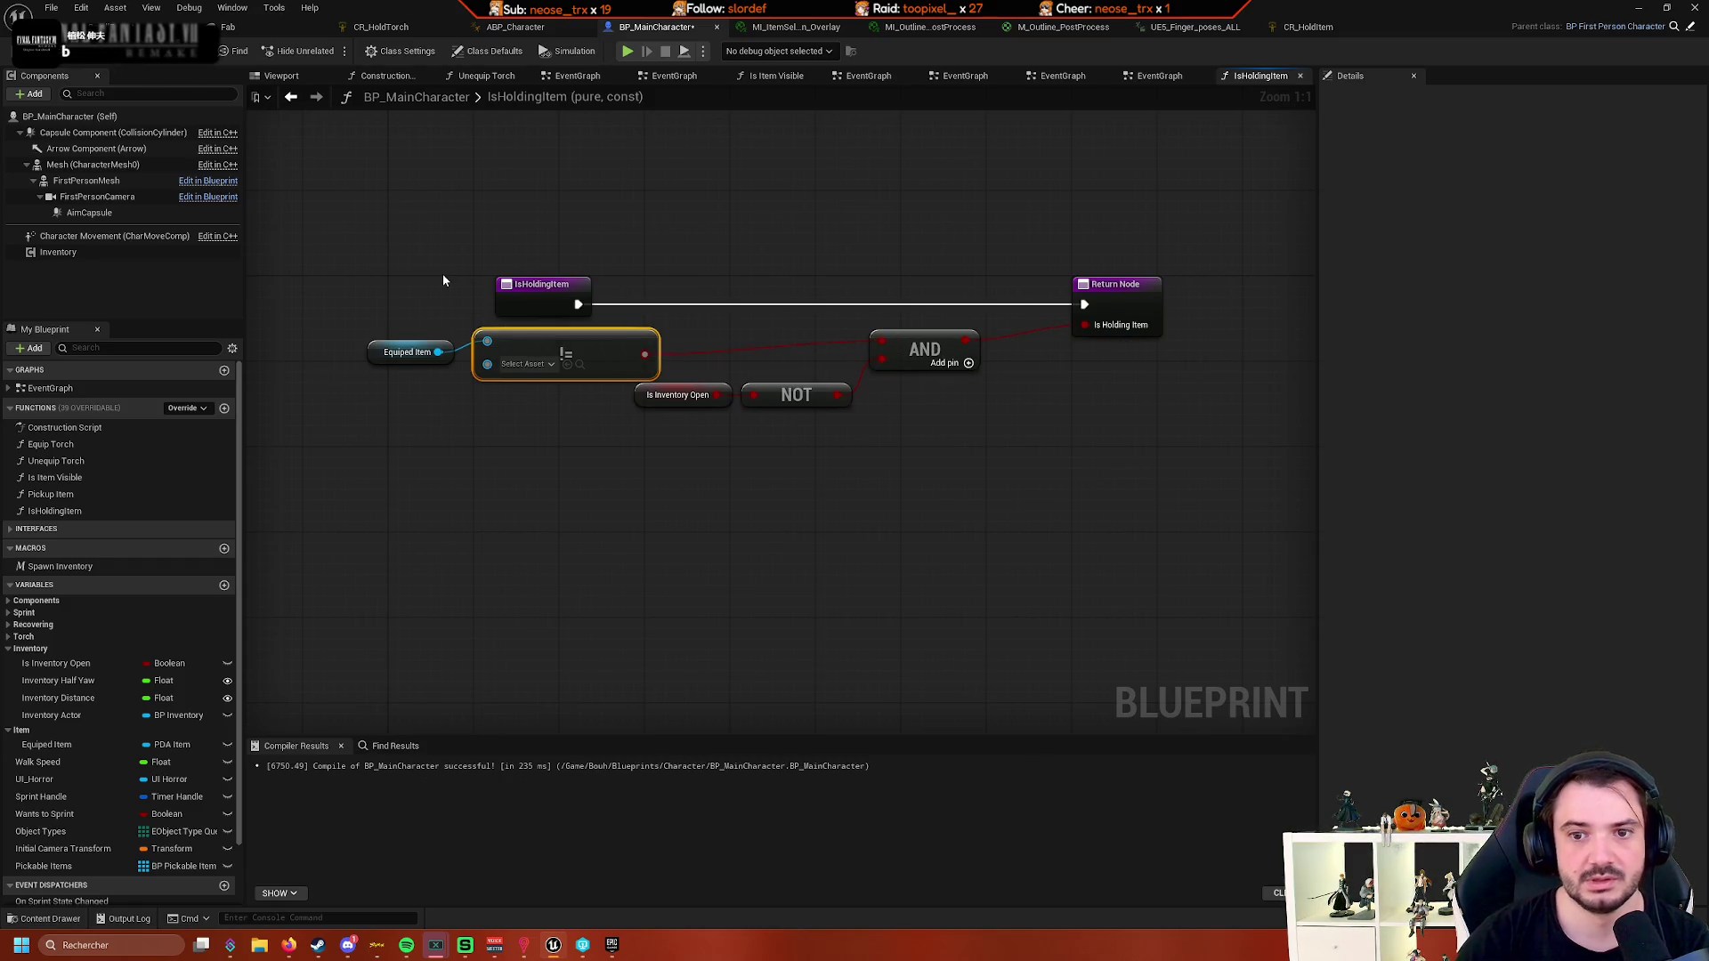
{"action": "left_click", "coordinate": [525, 27]}
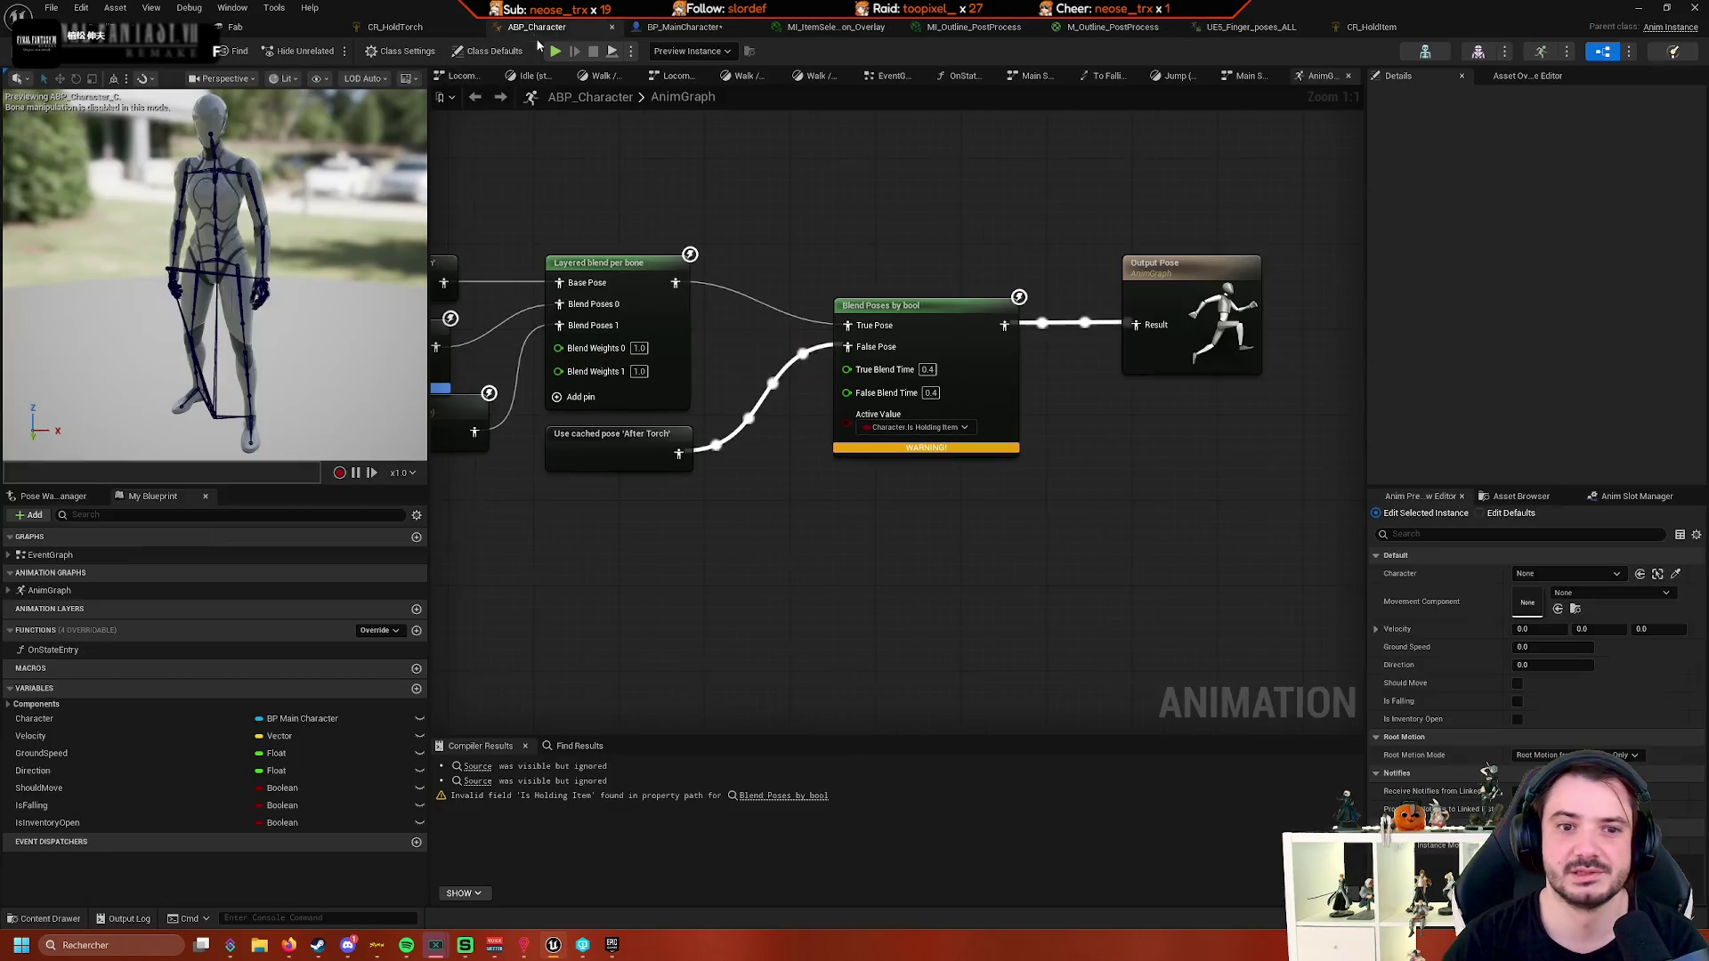
{"action": "left_click", "coordinate": [897, 431]}
- Browse the Active Value binding submenus, then check BP_MainCharacter's IsHoldingItem graph
{"action": "mouse_move", "coordinate": [959, 749]}
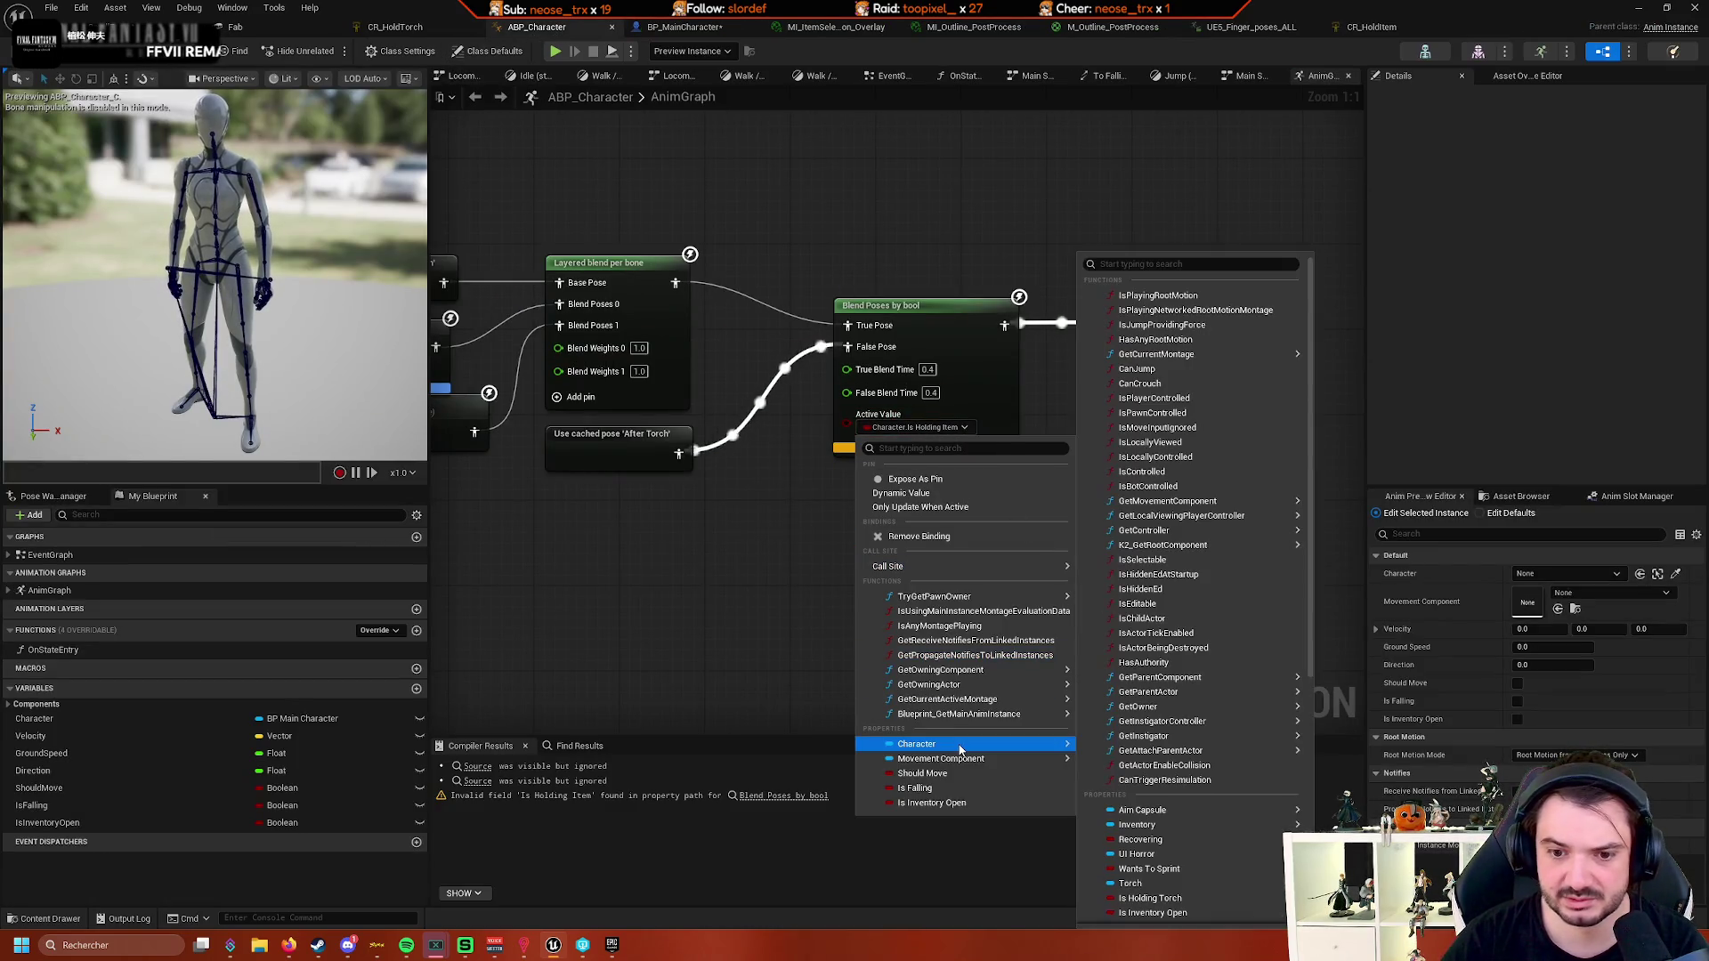
{"action": "mouse_move", "coordinate": [1213, 721]}
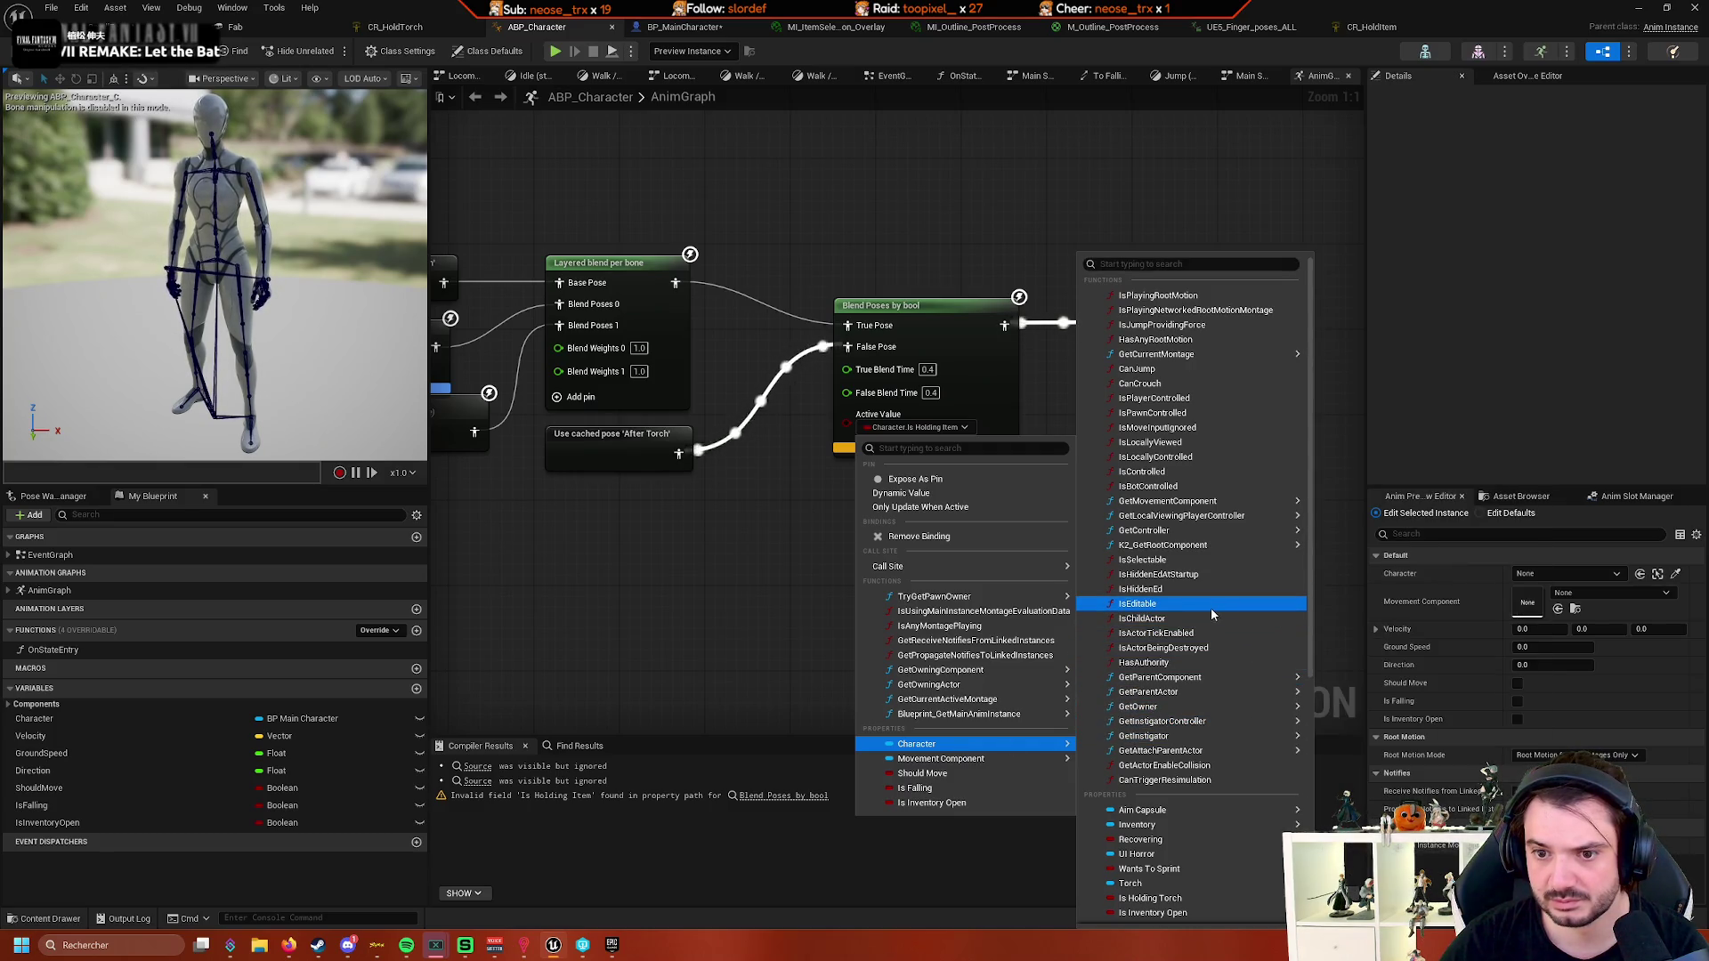
{"action": "scroll", "coordinate": [1212, 608], "scroll_direction": "down", "scroll_amount": 1}
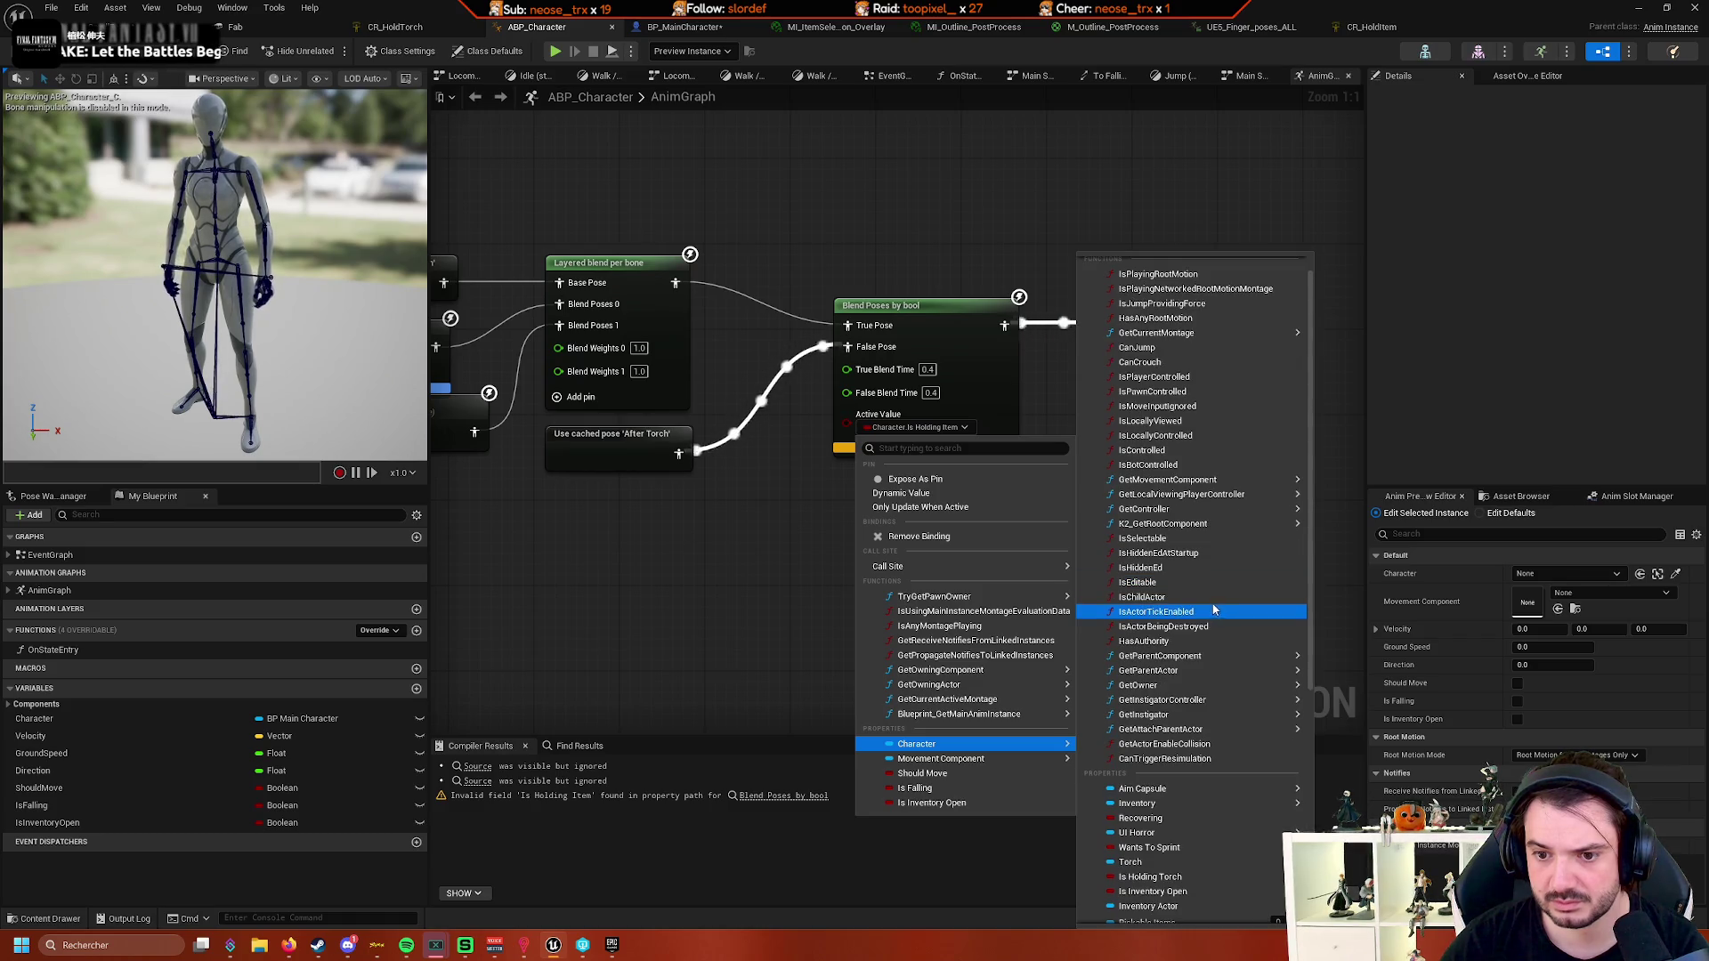
{"action": "scroll", "coordinate": [1221, 645], "scroll_direction": "up", "scroll_amount": 1}
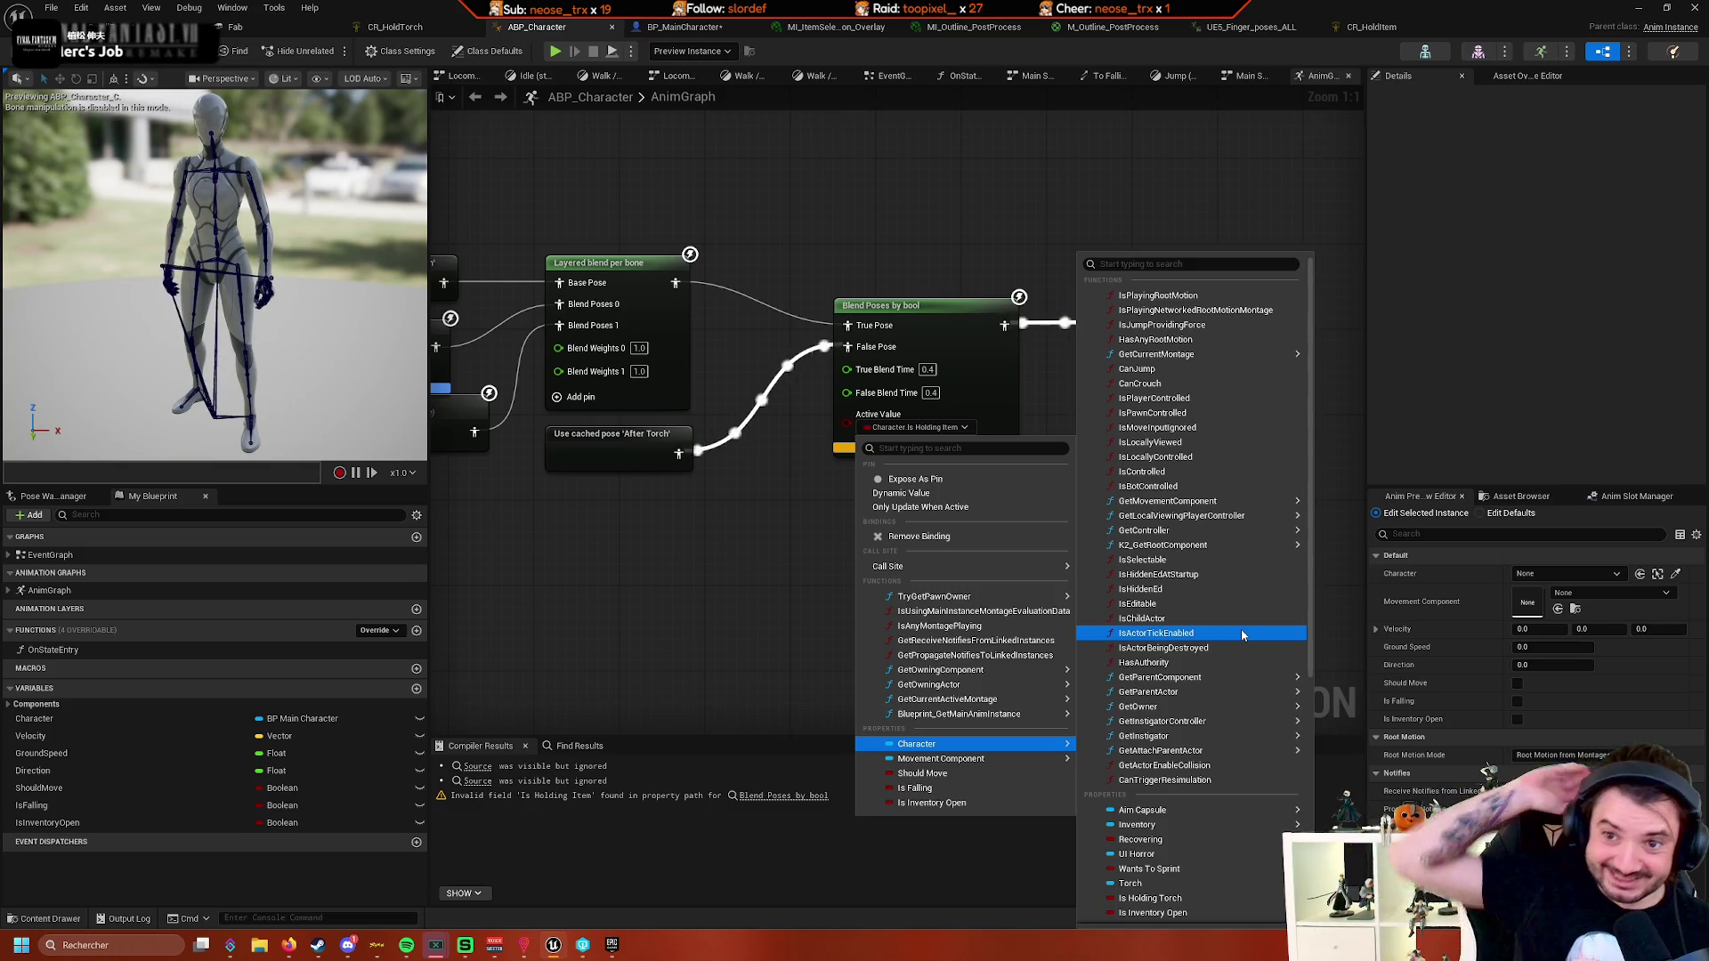
{"action": "scroll", "coordinate": [1210, 672], "scroll_direction": "down", "scroll_amount": 5}
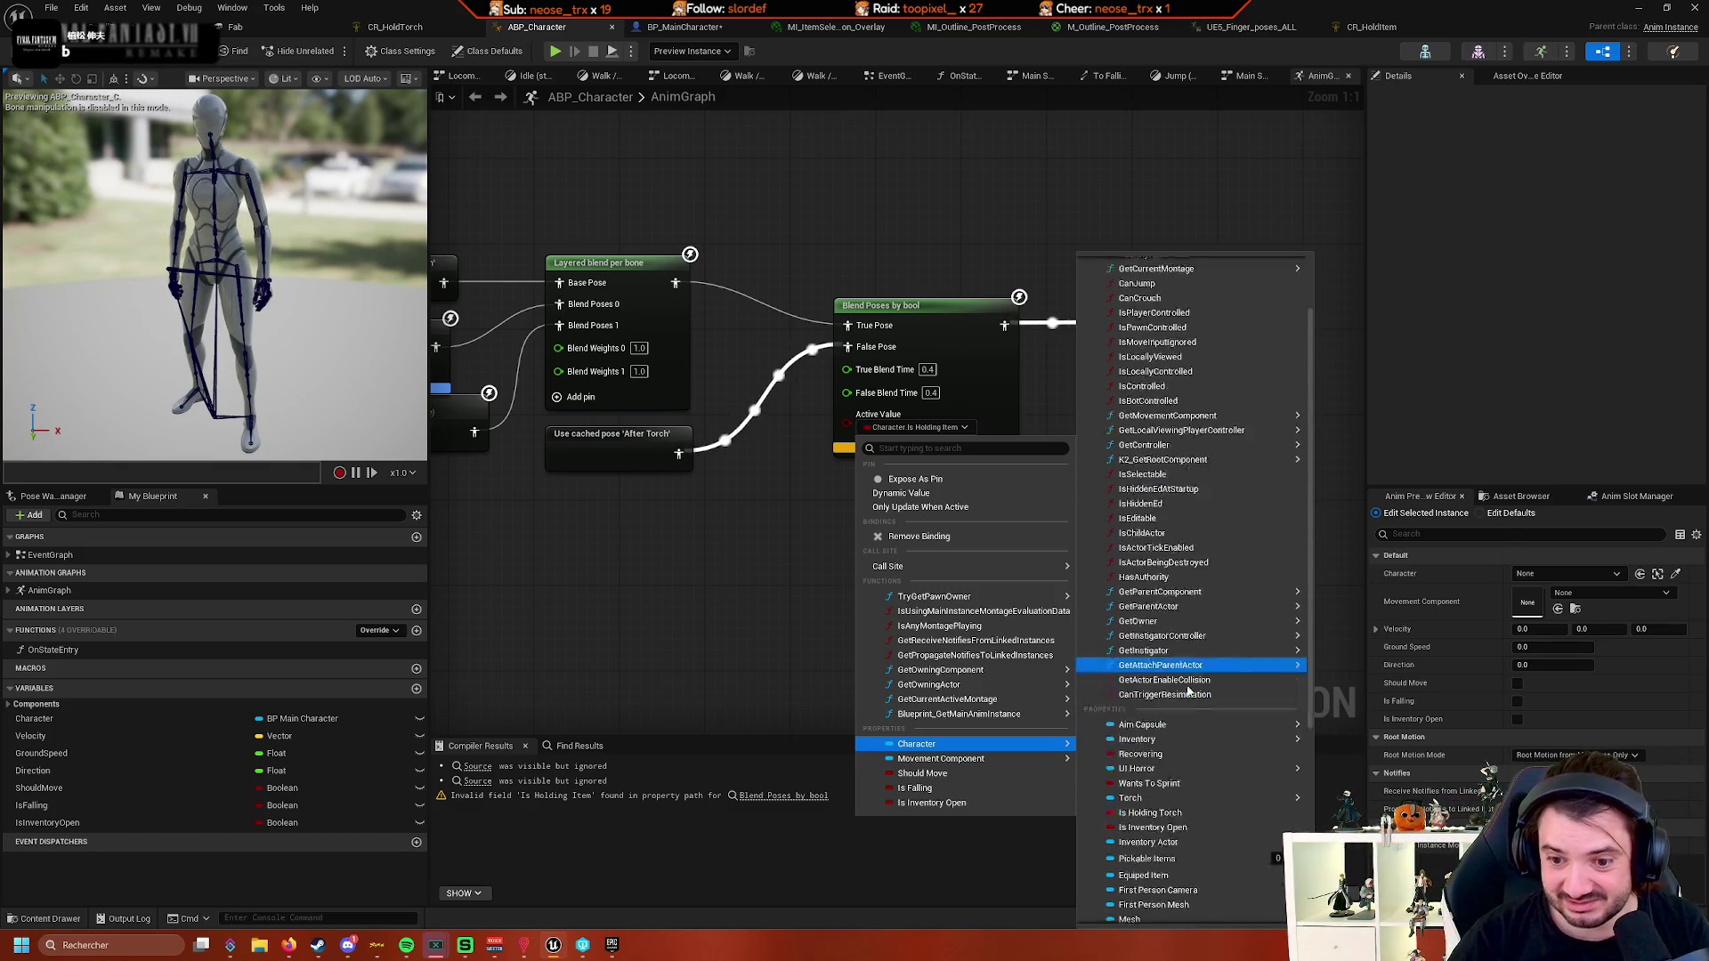
{"action": "mouse_move", "coordinate": [854, 597]}
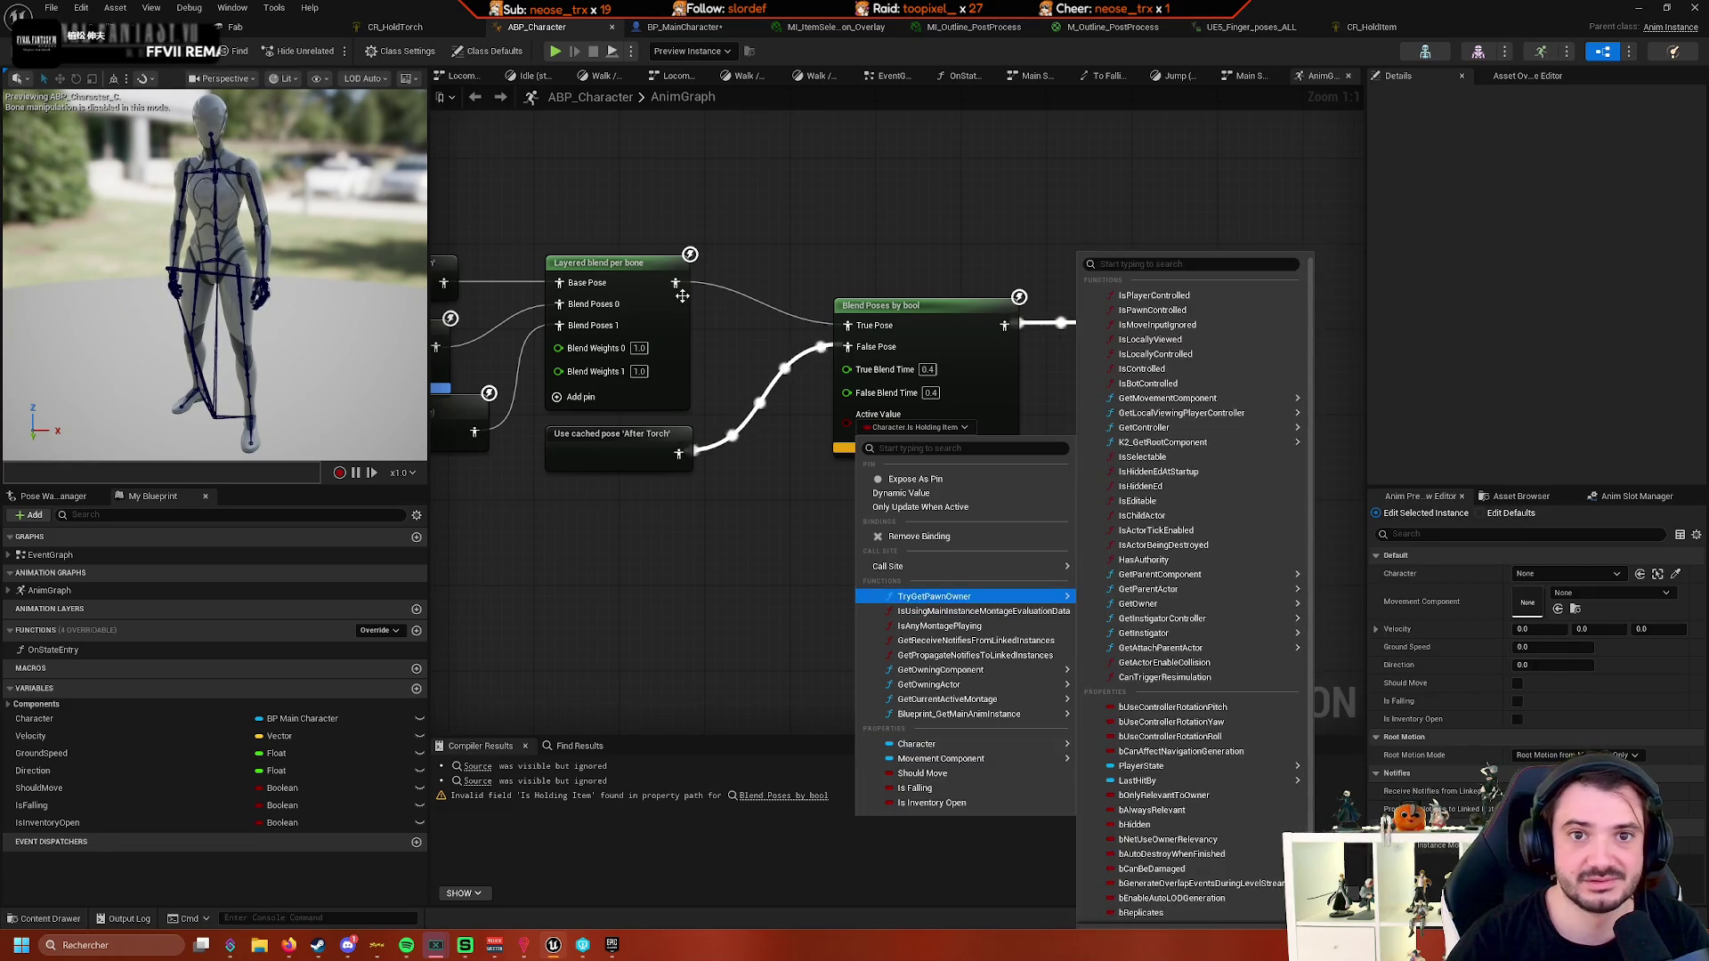
{"action": "left_click", "coordinate": [684, 28]}
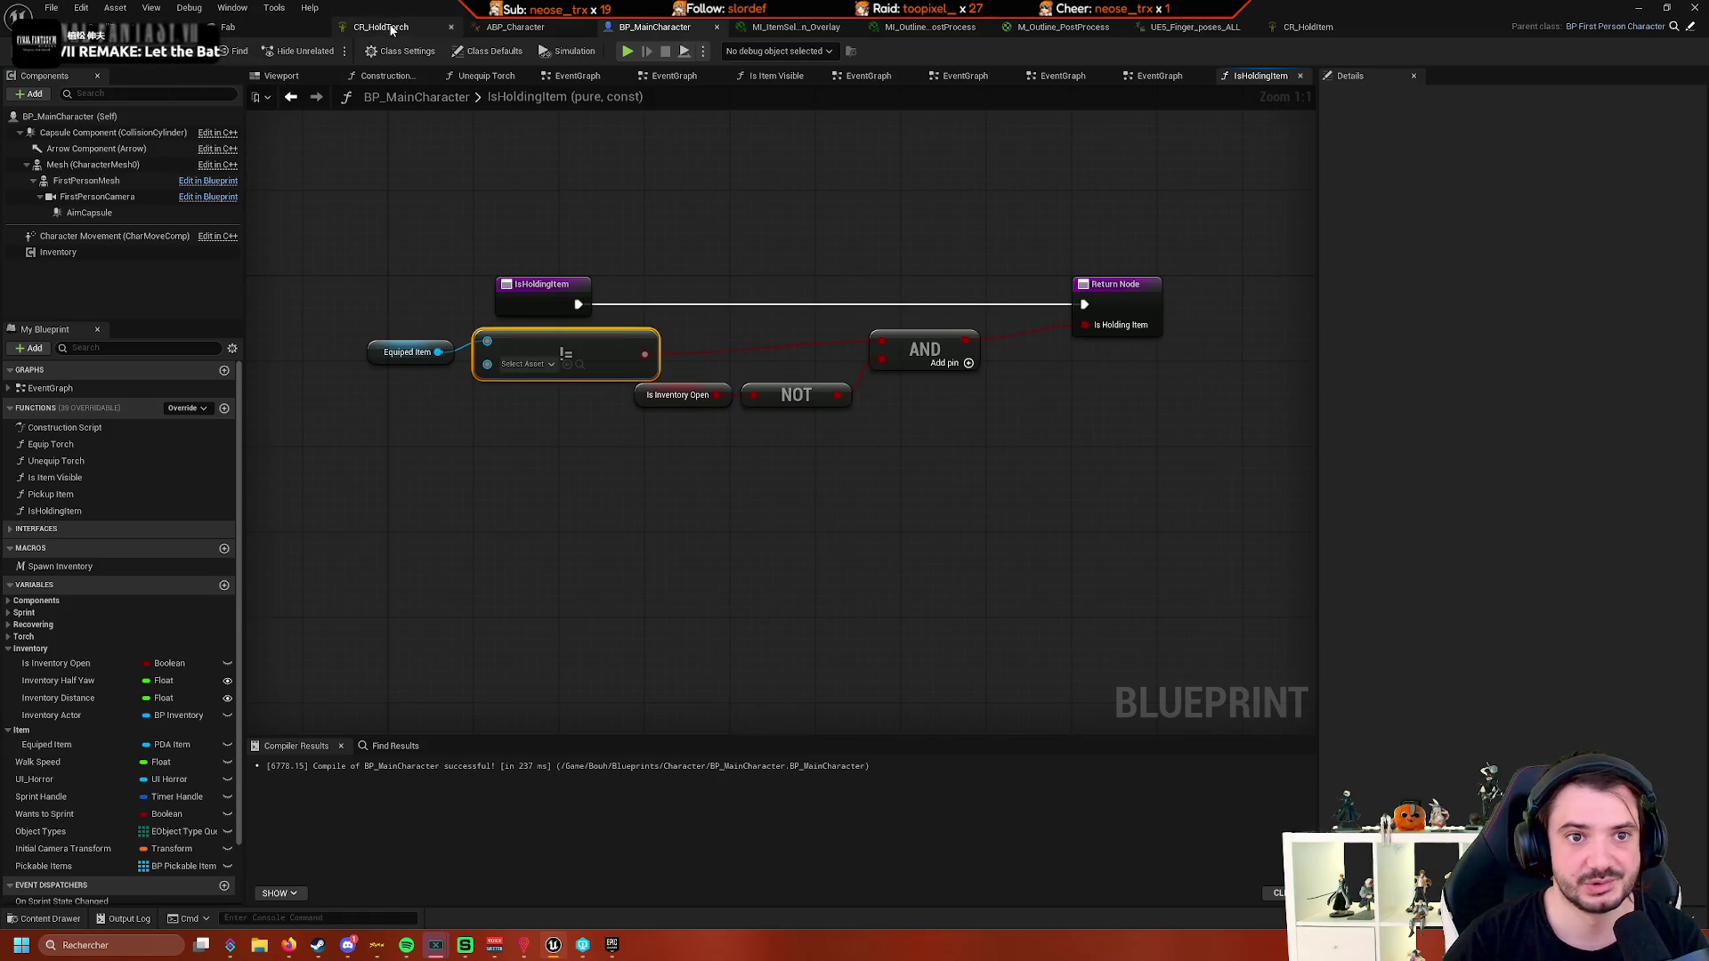
- Reopen ABP_Character's Active Value binding, close it unchanged, and return to BP_MainCharacter
{"action": "left_click", "coordinate": [511, 29]}
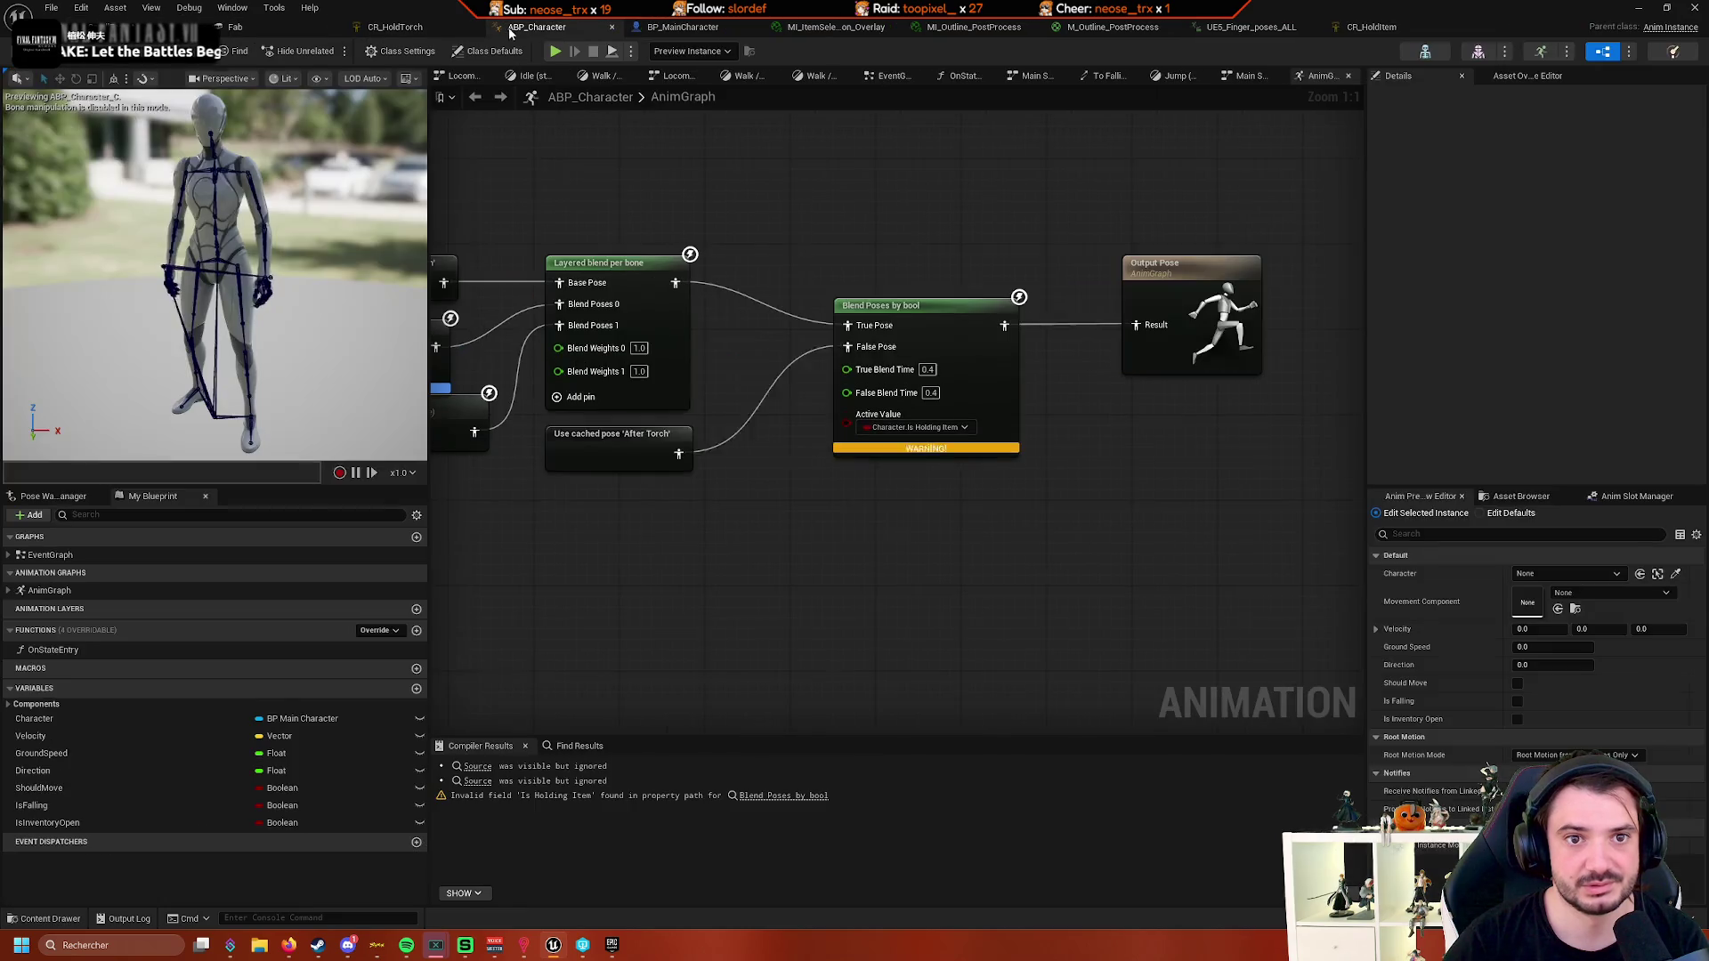
{"action": "left_click", "coordinate": [944, 427]}
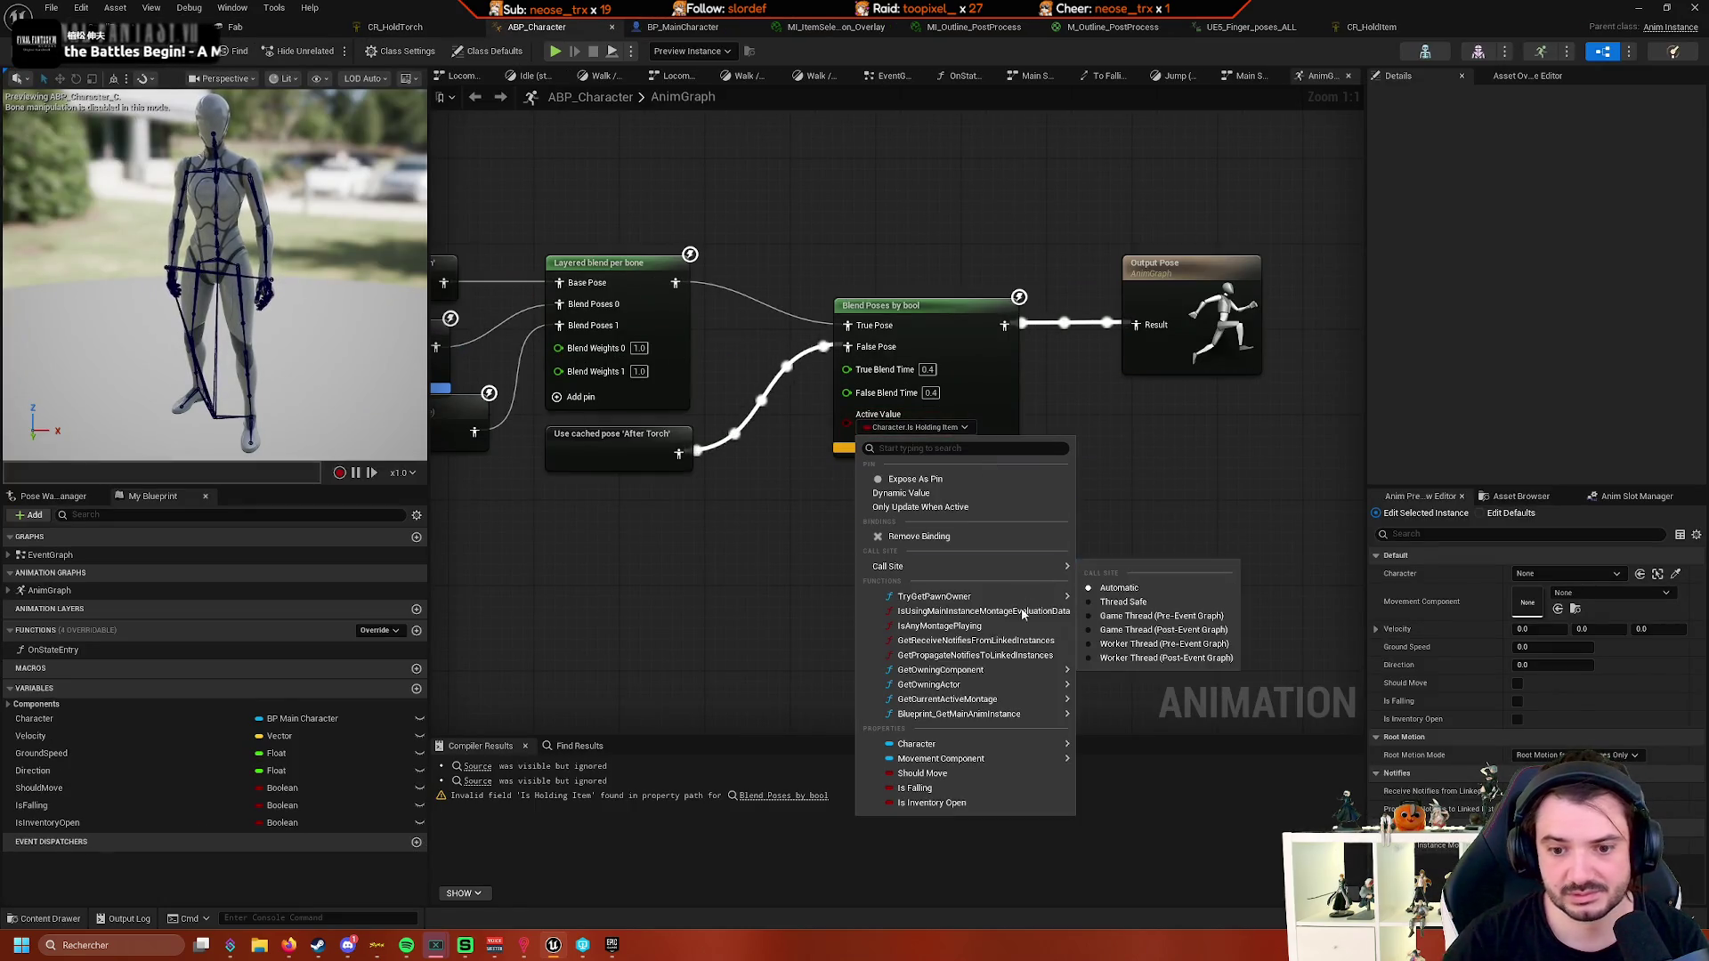
{"action": "mouse_move", "coordinate": [995, 718]}
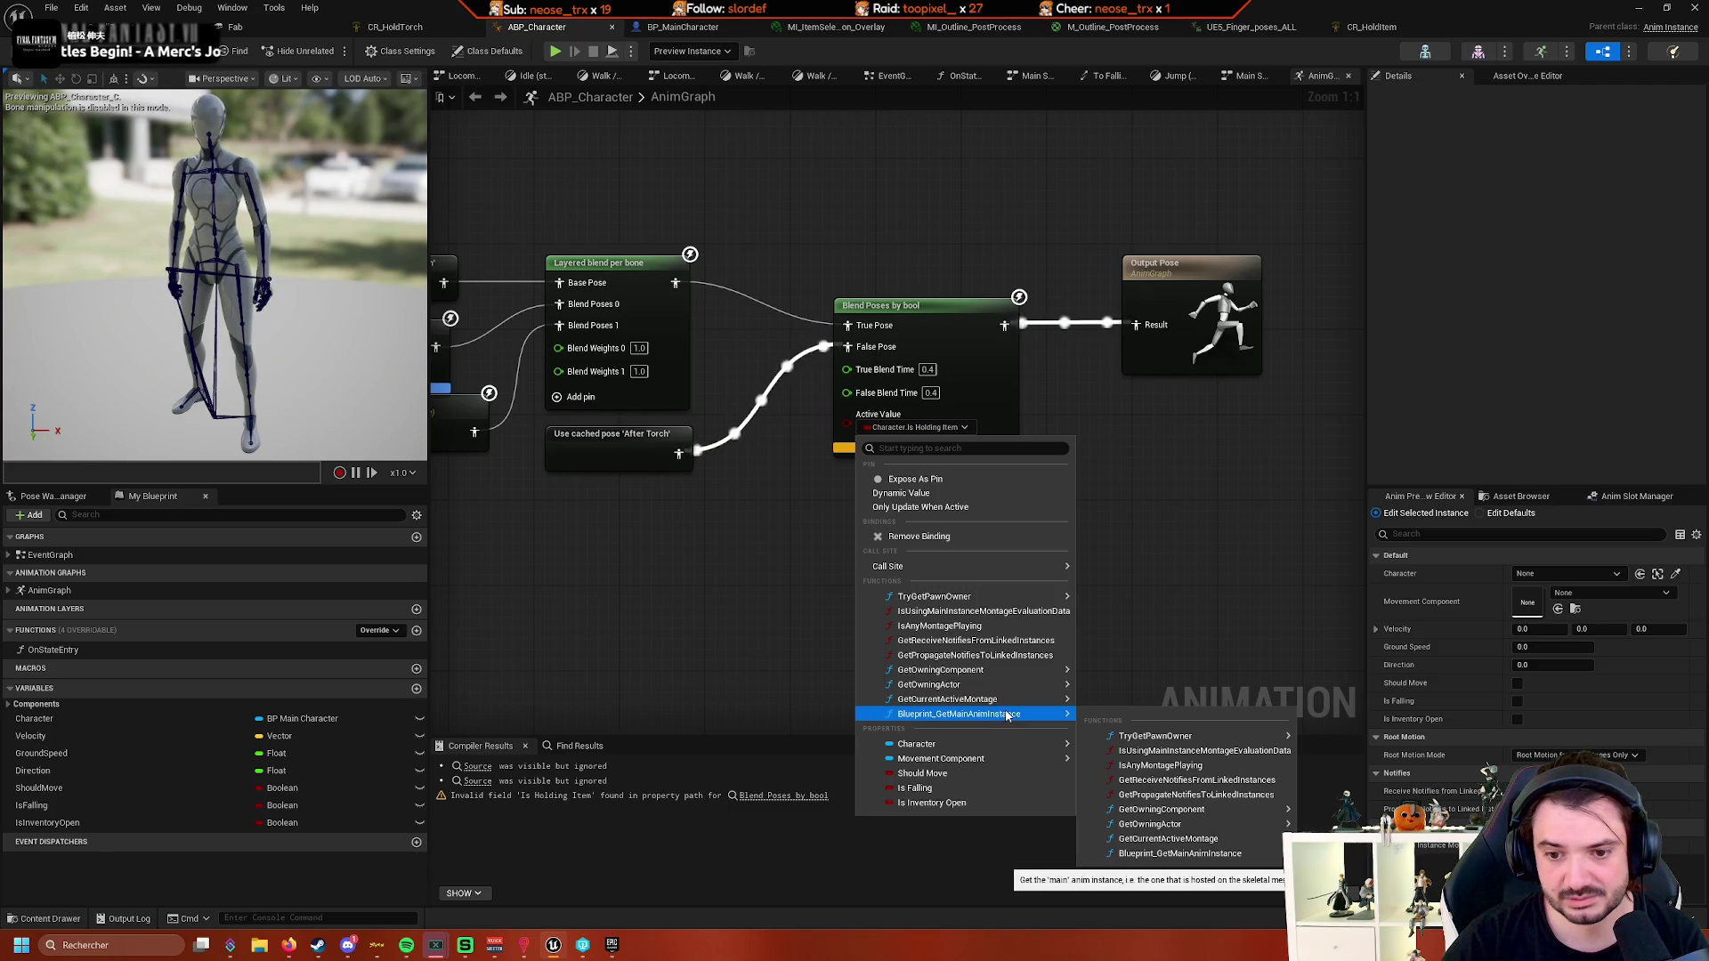
{"action": "mouse_move", "coordinate": [993, 747]}
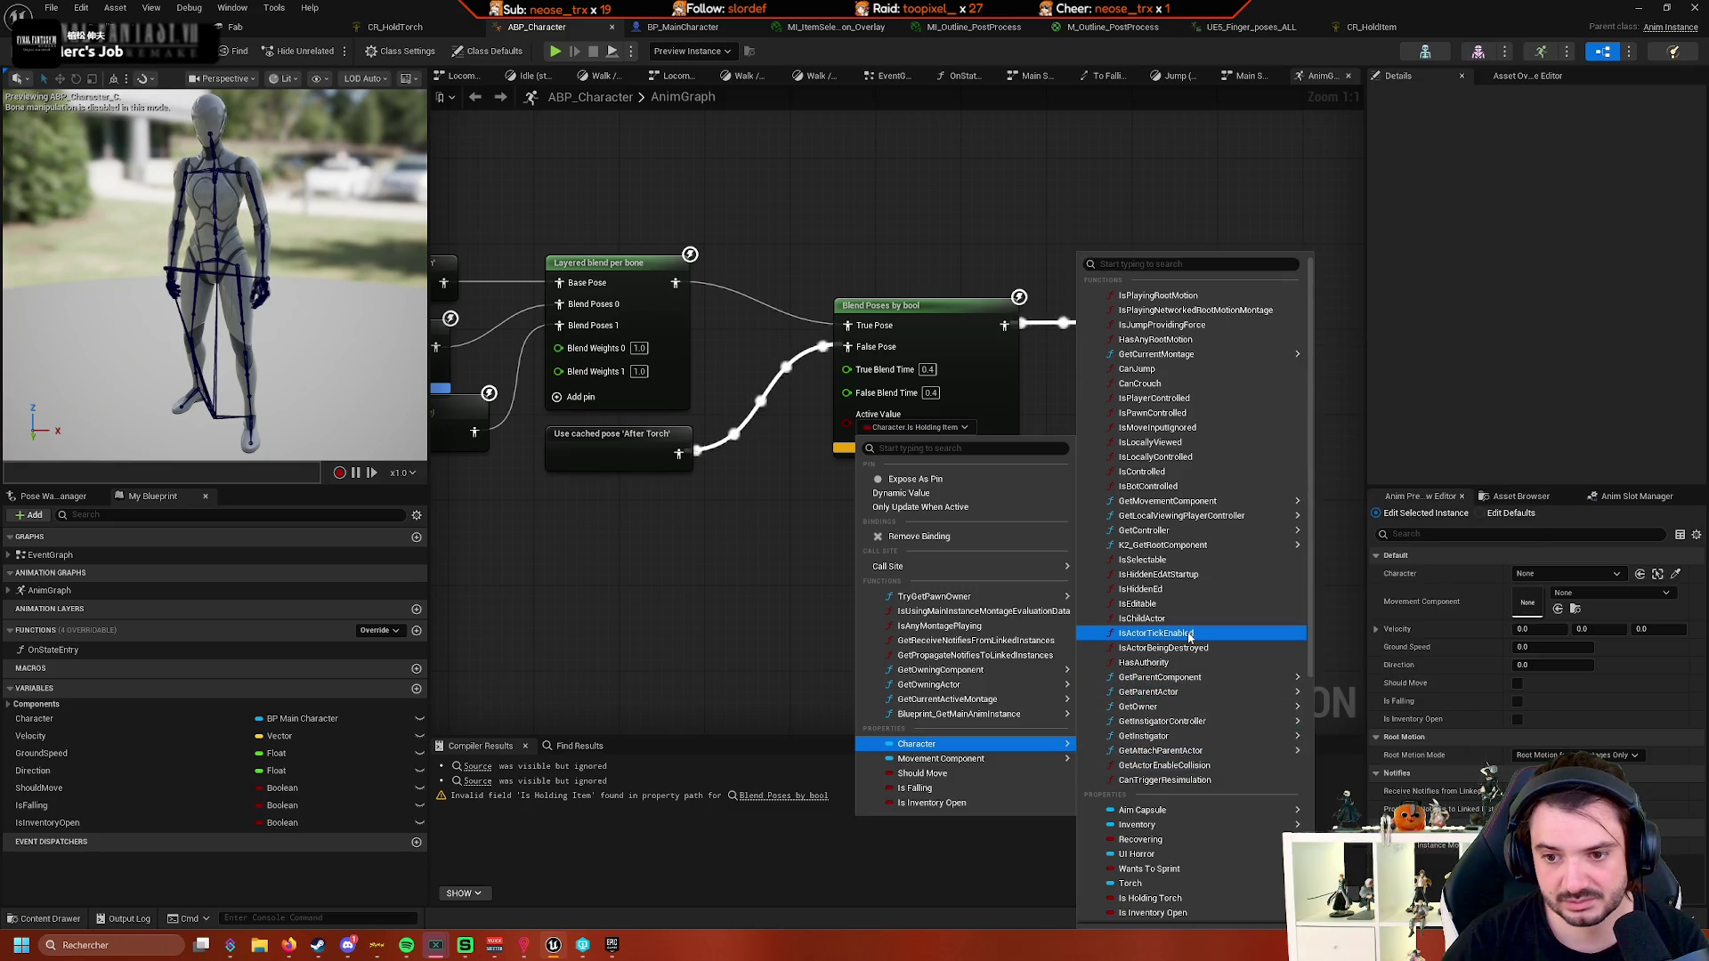
{"action": "mouse_move", "coordinate": [1193, 546]}
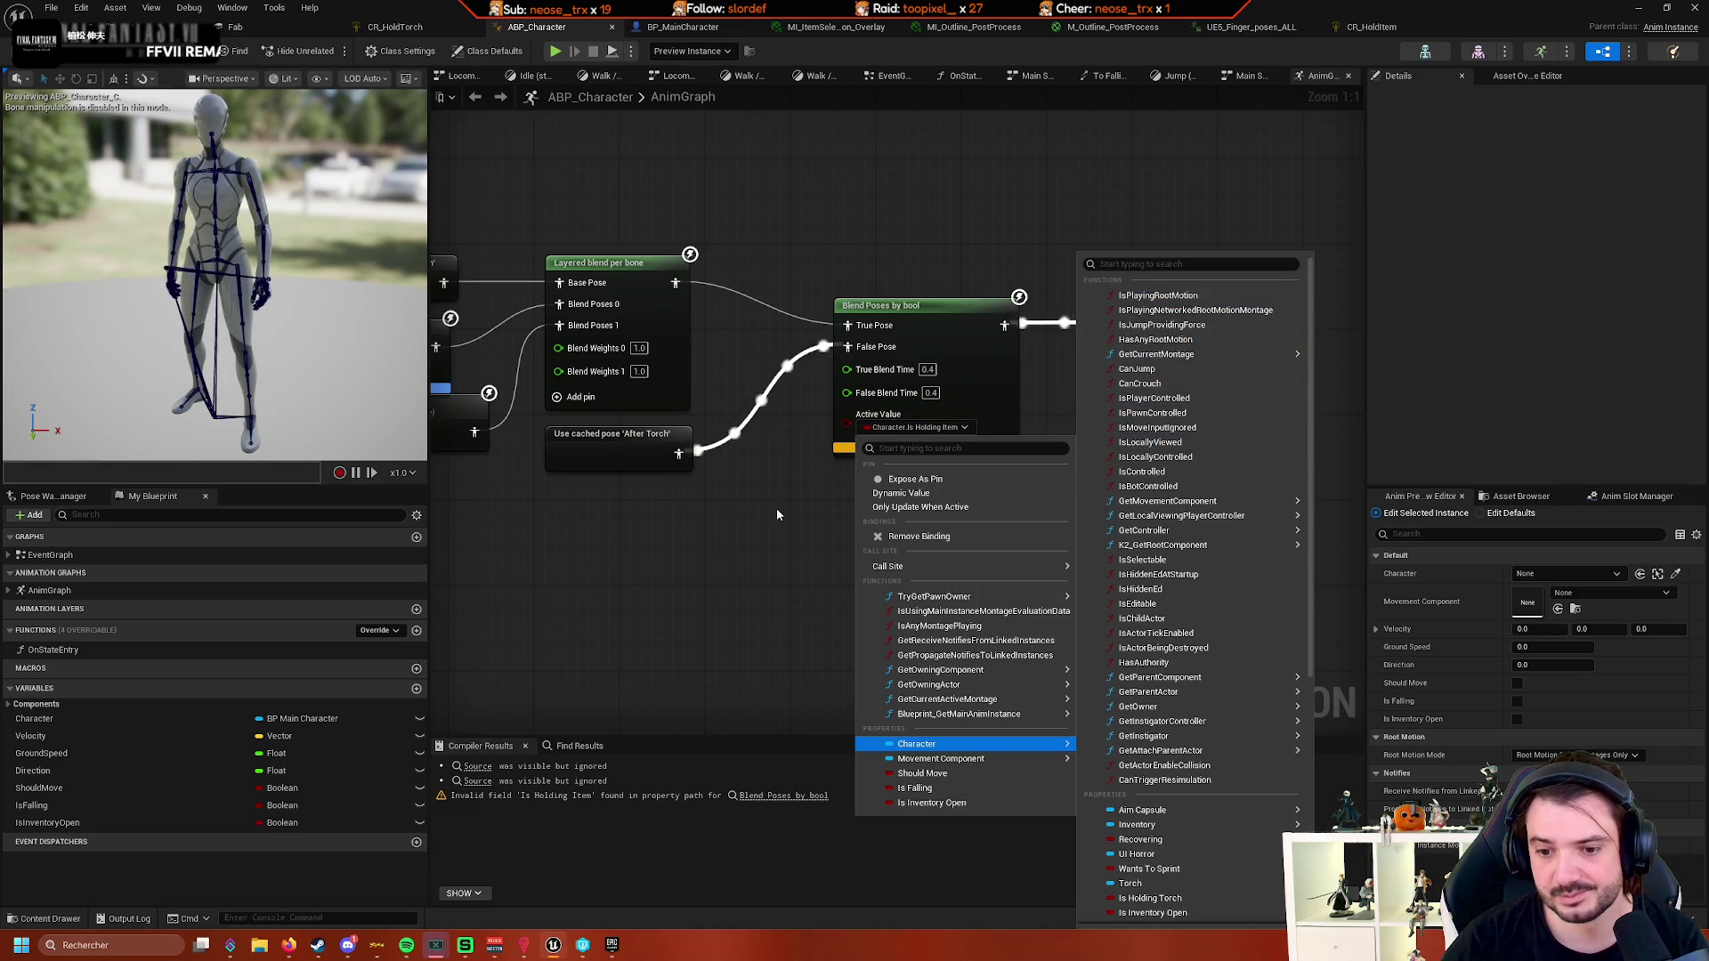
{"action": "left_click", "coordinate": [758, 554]}
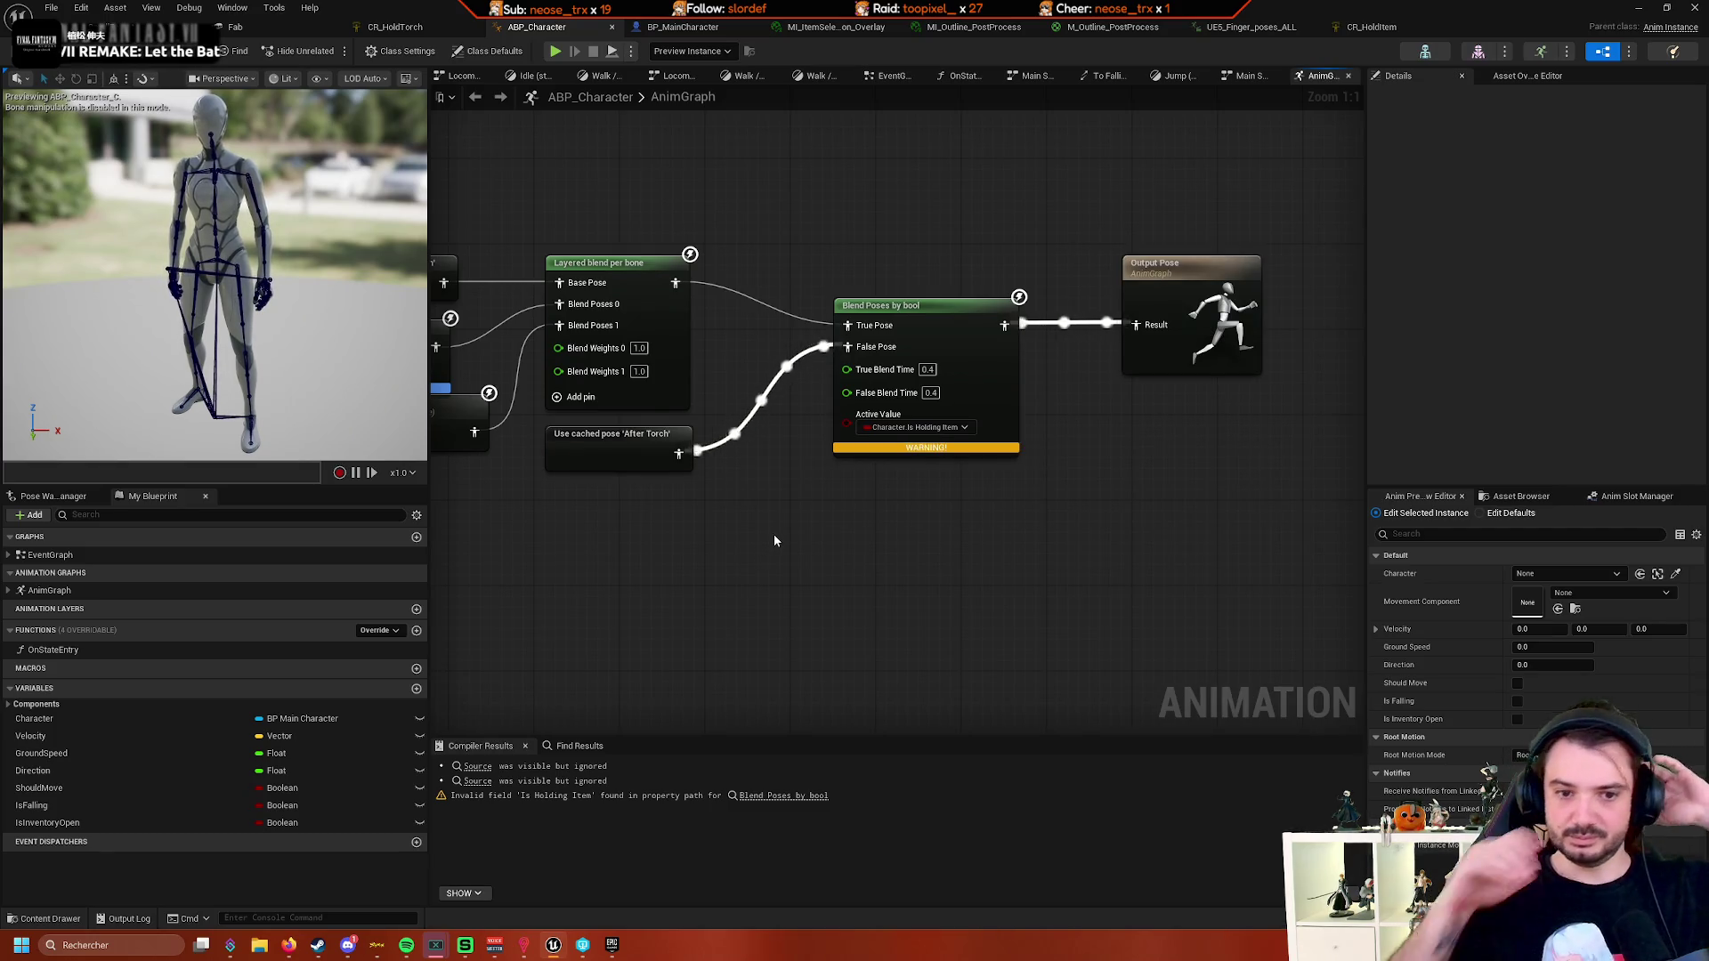
{"action": "left_click", "coordinate": [702, 34]}
- Undo six times, removing the Is Inventory Open and Equiped Item checks and the function
{"action": "key", "text": "ctrl+z"}
{"action": "key", "text": "ctrl+z"}
{"action": "key", "text": "ctrl+z"}
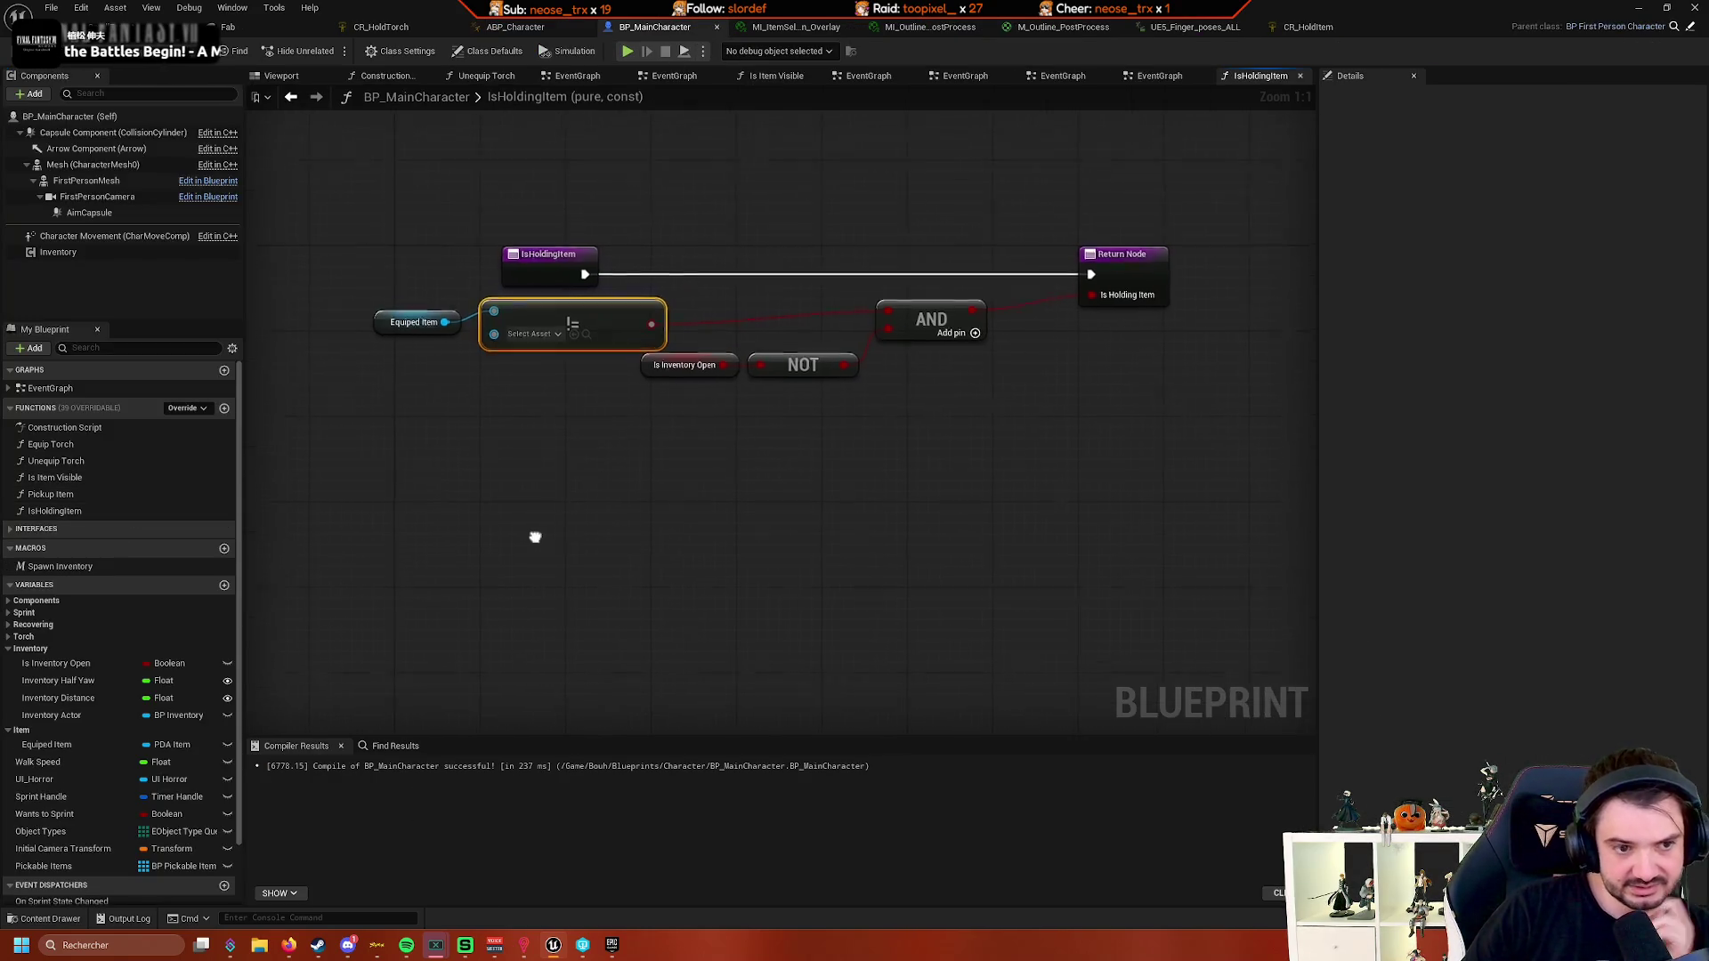
{"action": "key", "text": "ctrl+z"}
{"action": "key", "text": "ctrl+z"}
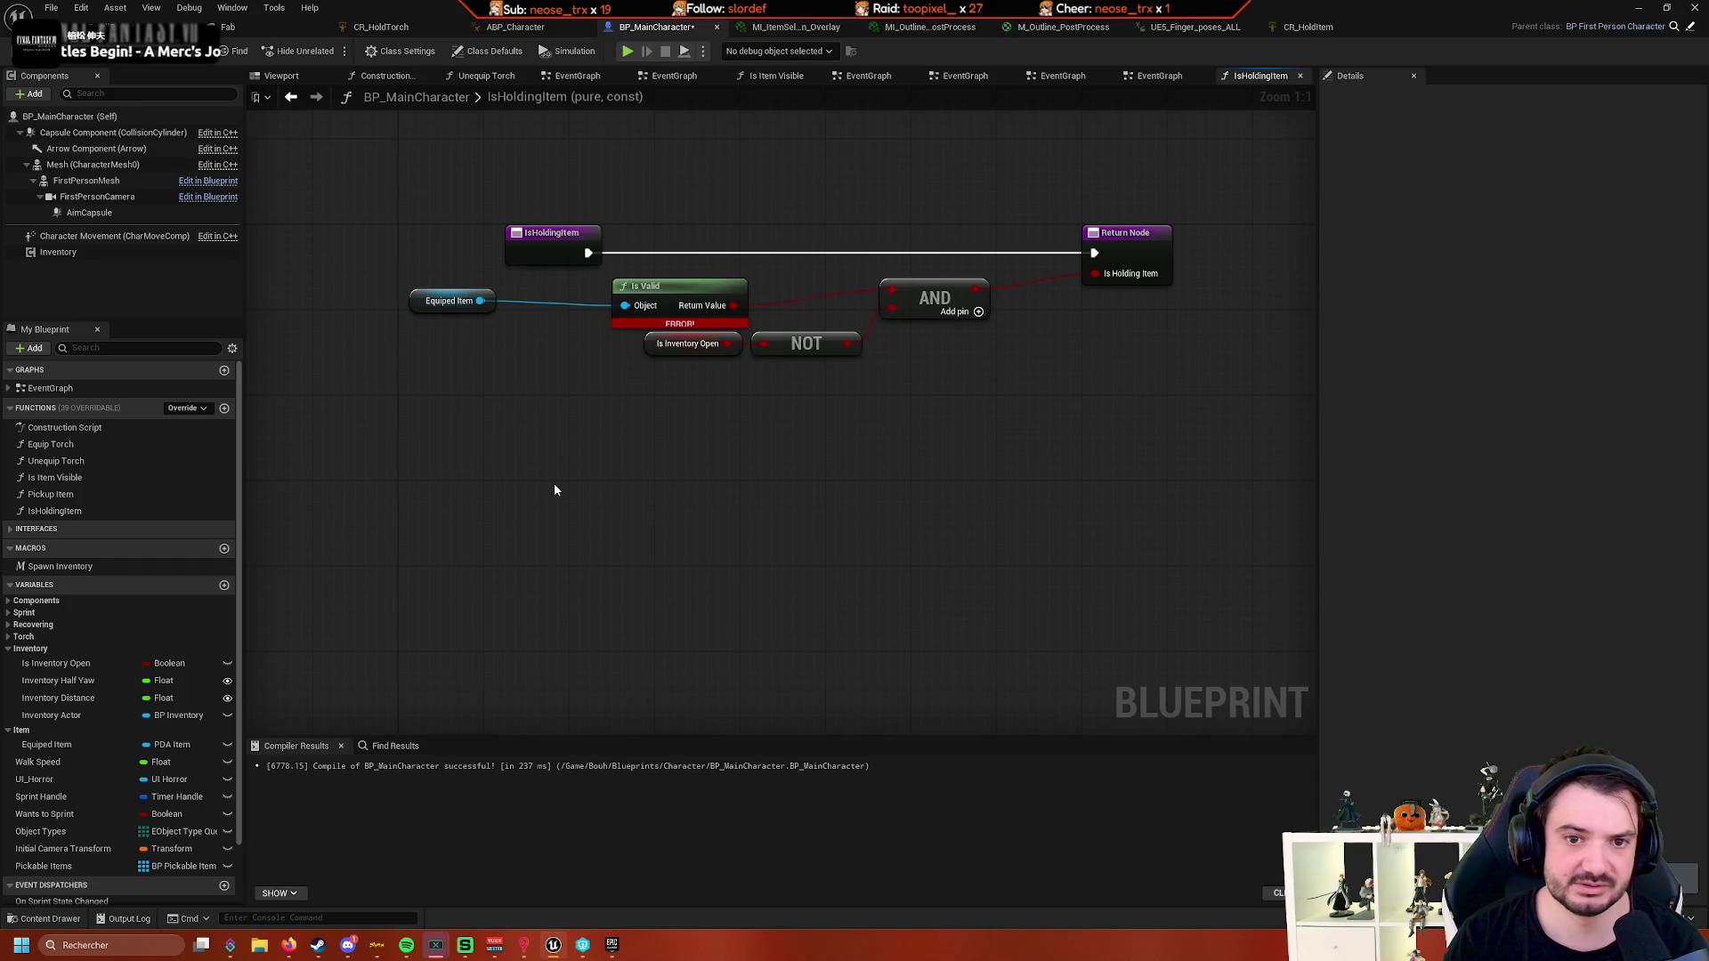
{"action": "key", "text": "ctrl+z"}
{"action": "key", "text": "ctrl+z"}
{"action": "key", "text": "ctrl+z"}
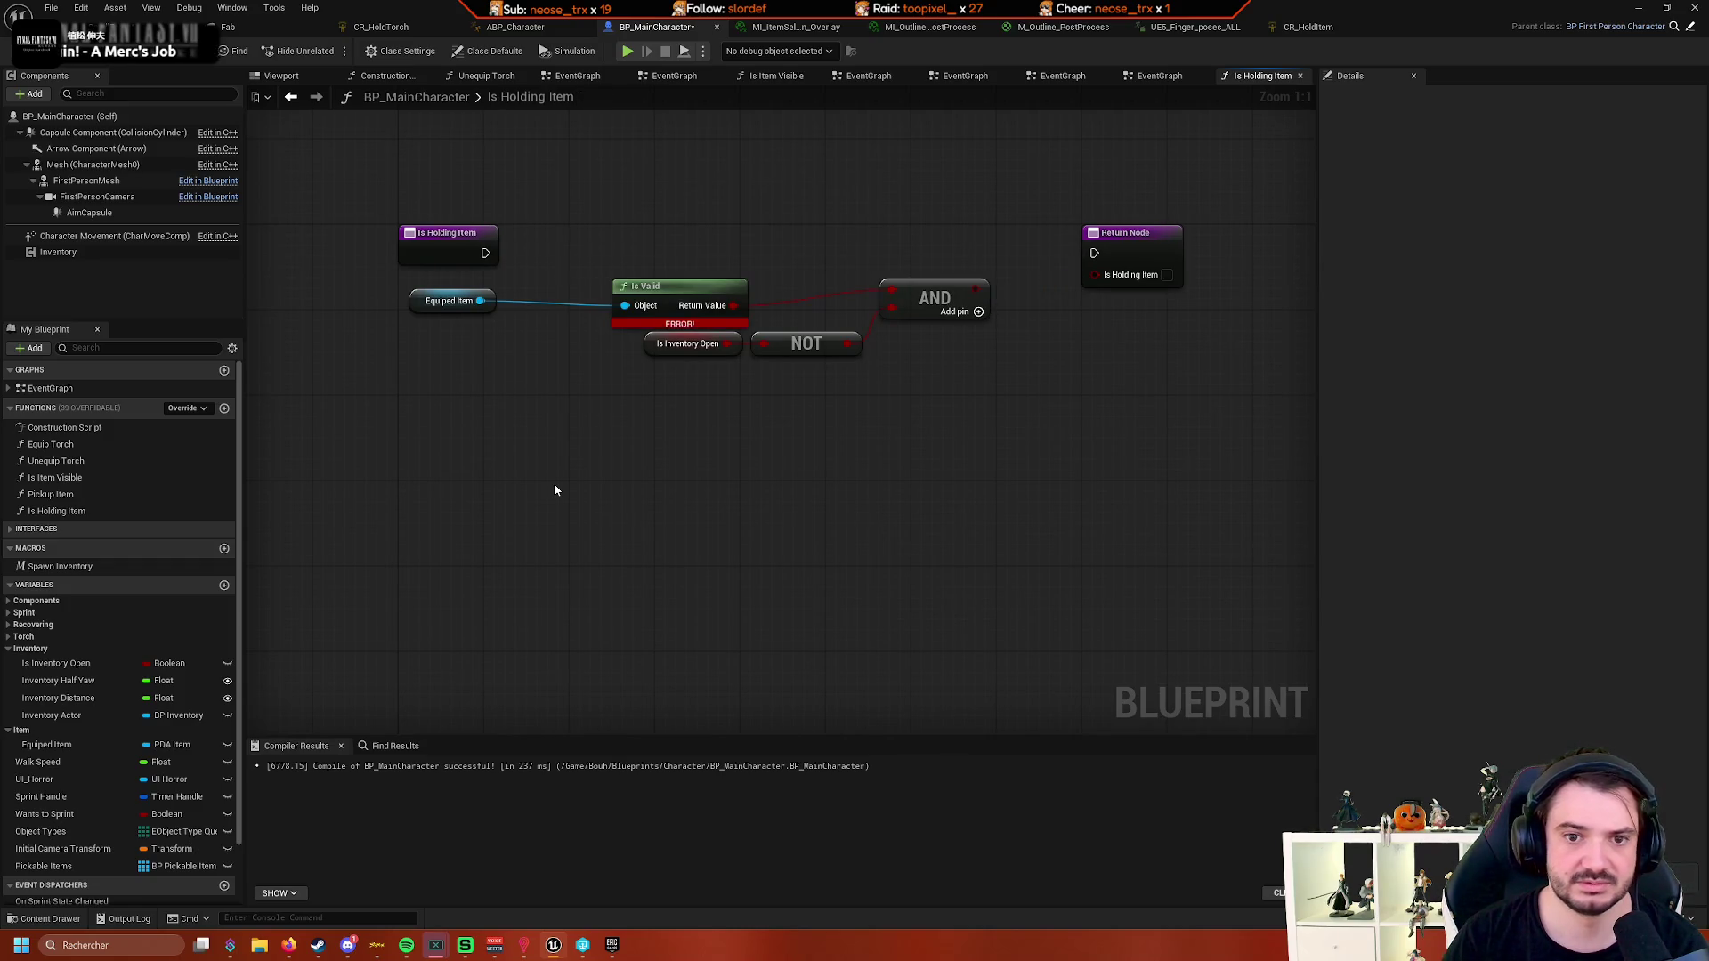
{"action": "key", "text": "ctrl+z"}
{"action": "key", "text": "ctrl+z"}
{"action": "key", "text": "ctrl+z"}
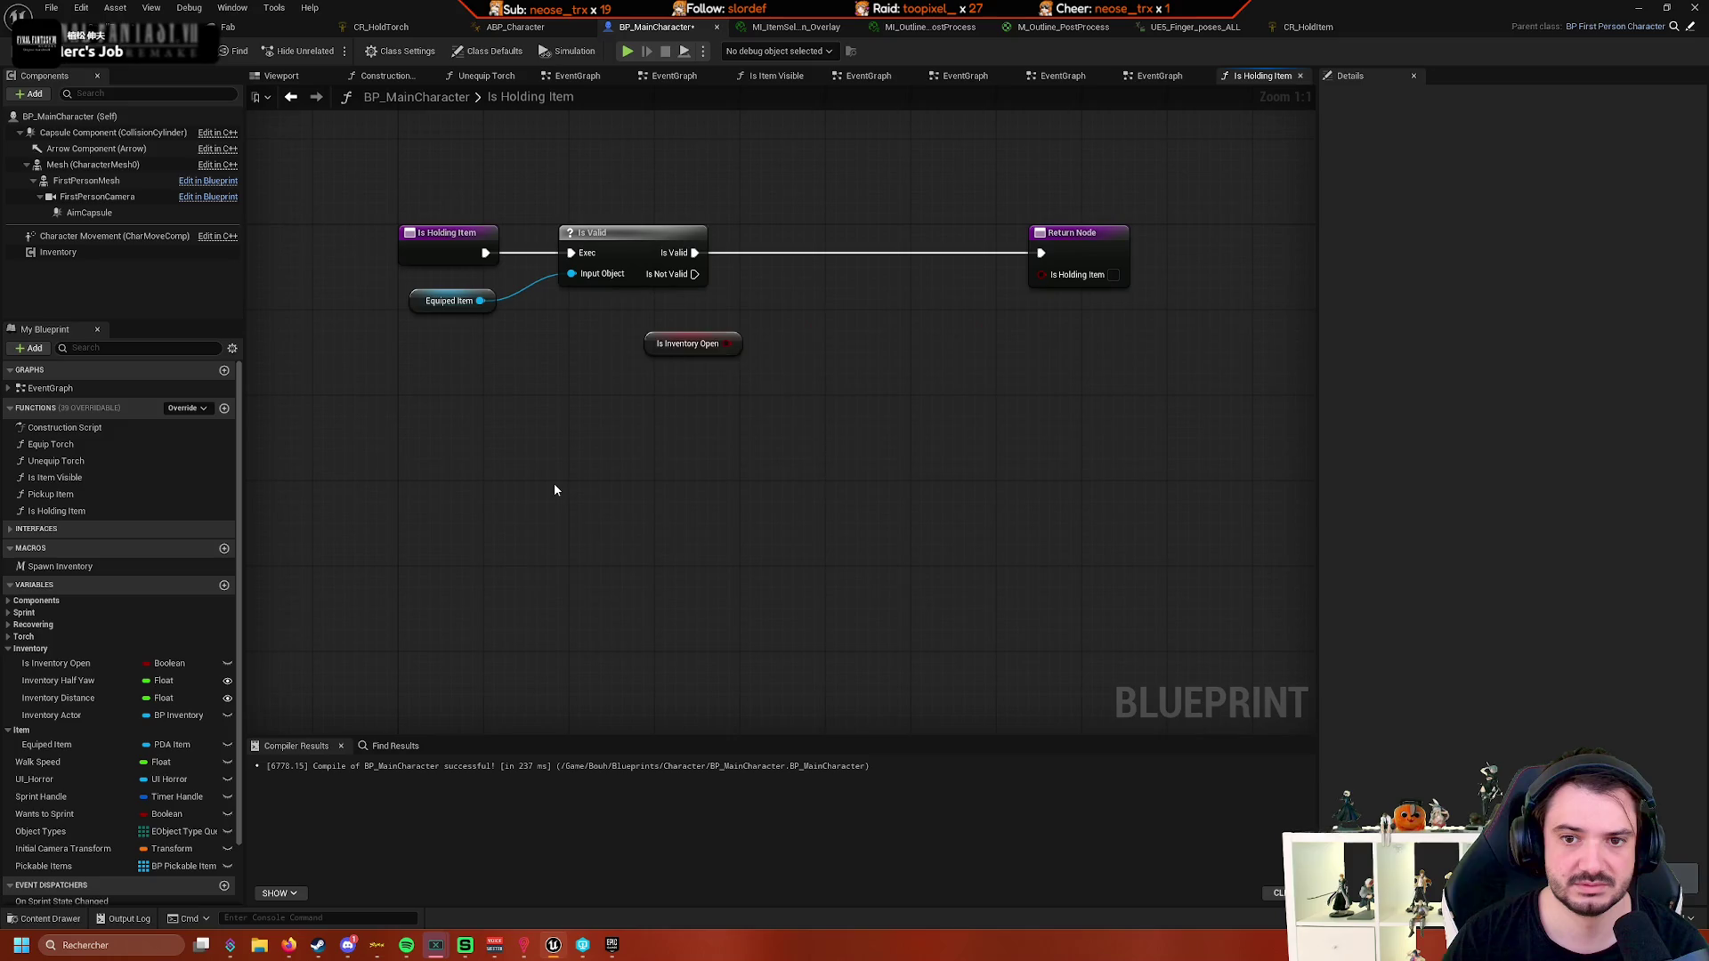
{"action": "key", "text": "ctrl+z"}
{"action": "key", "text": "ctrl+z"}
{"action": "key", "text": "ctrl+z"}
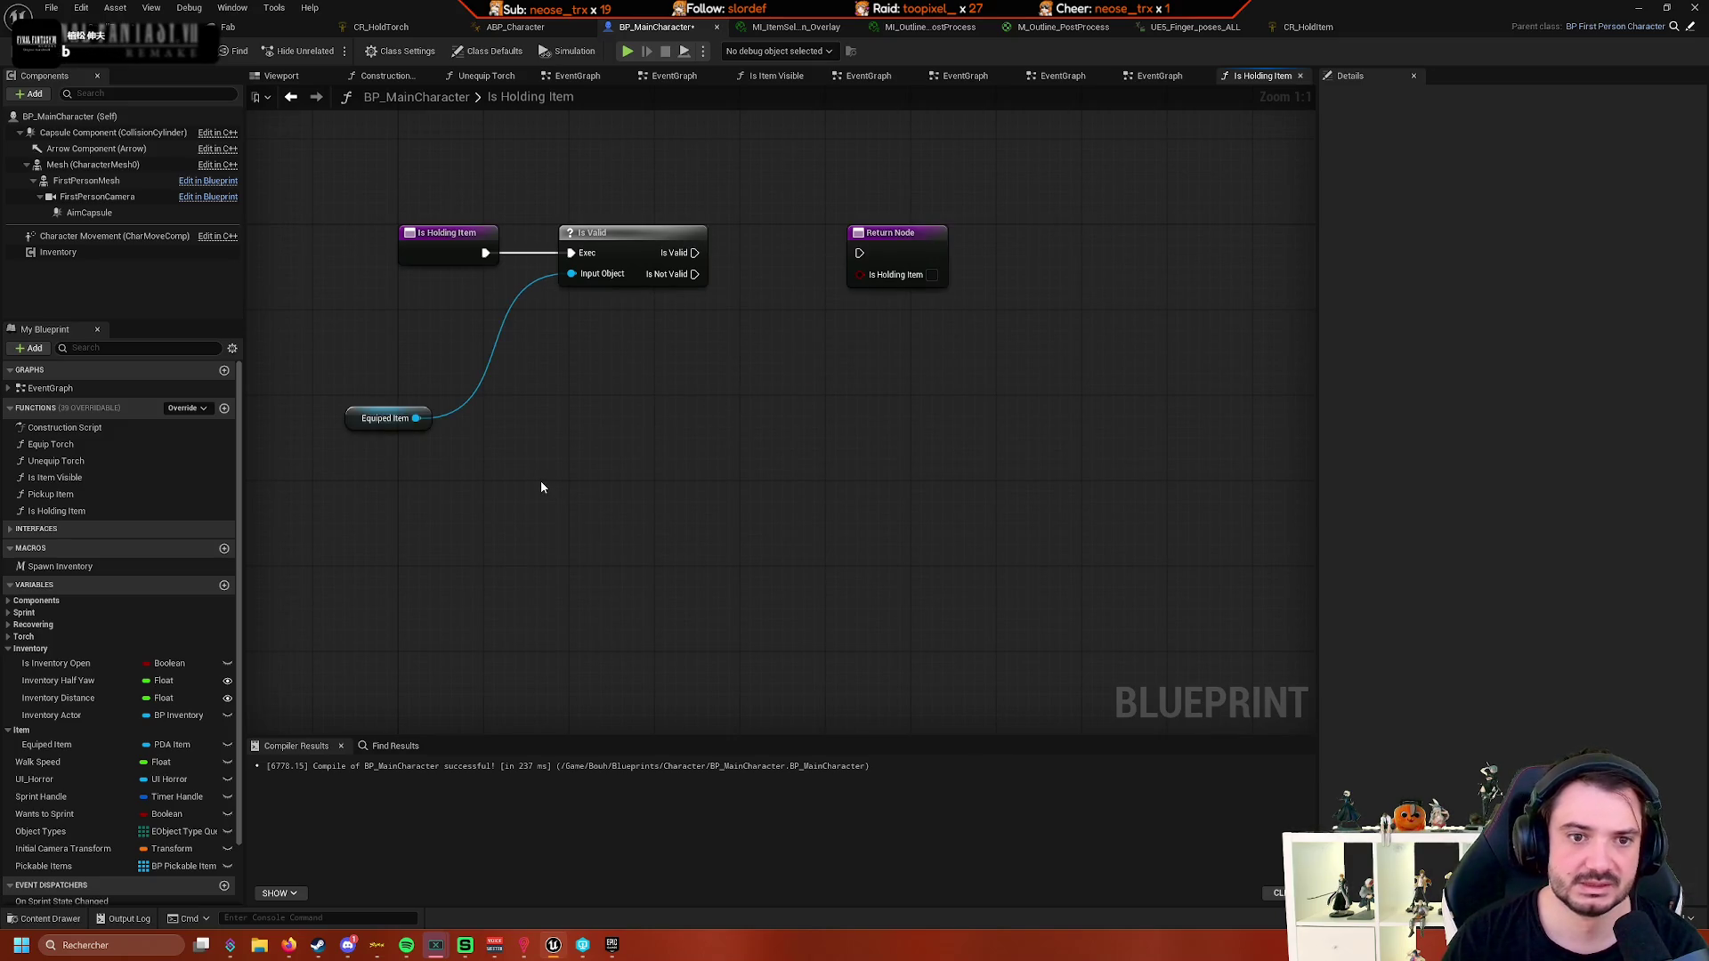
{"action": "key", "text": "ctrl+z"}
{"action": "key", "text": "ctrl+z"}
{"action": "key", "text": "ctrl+z"}
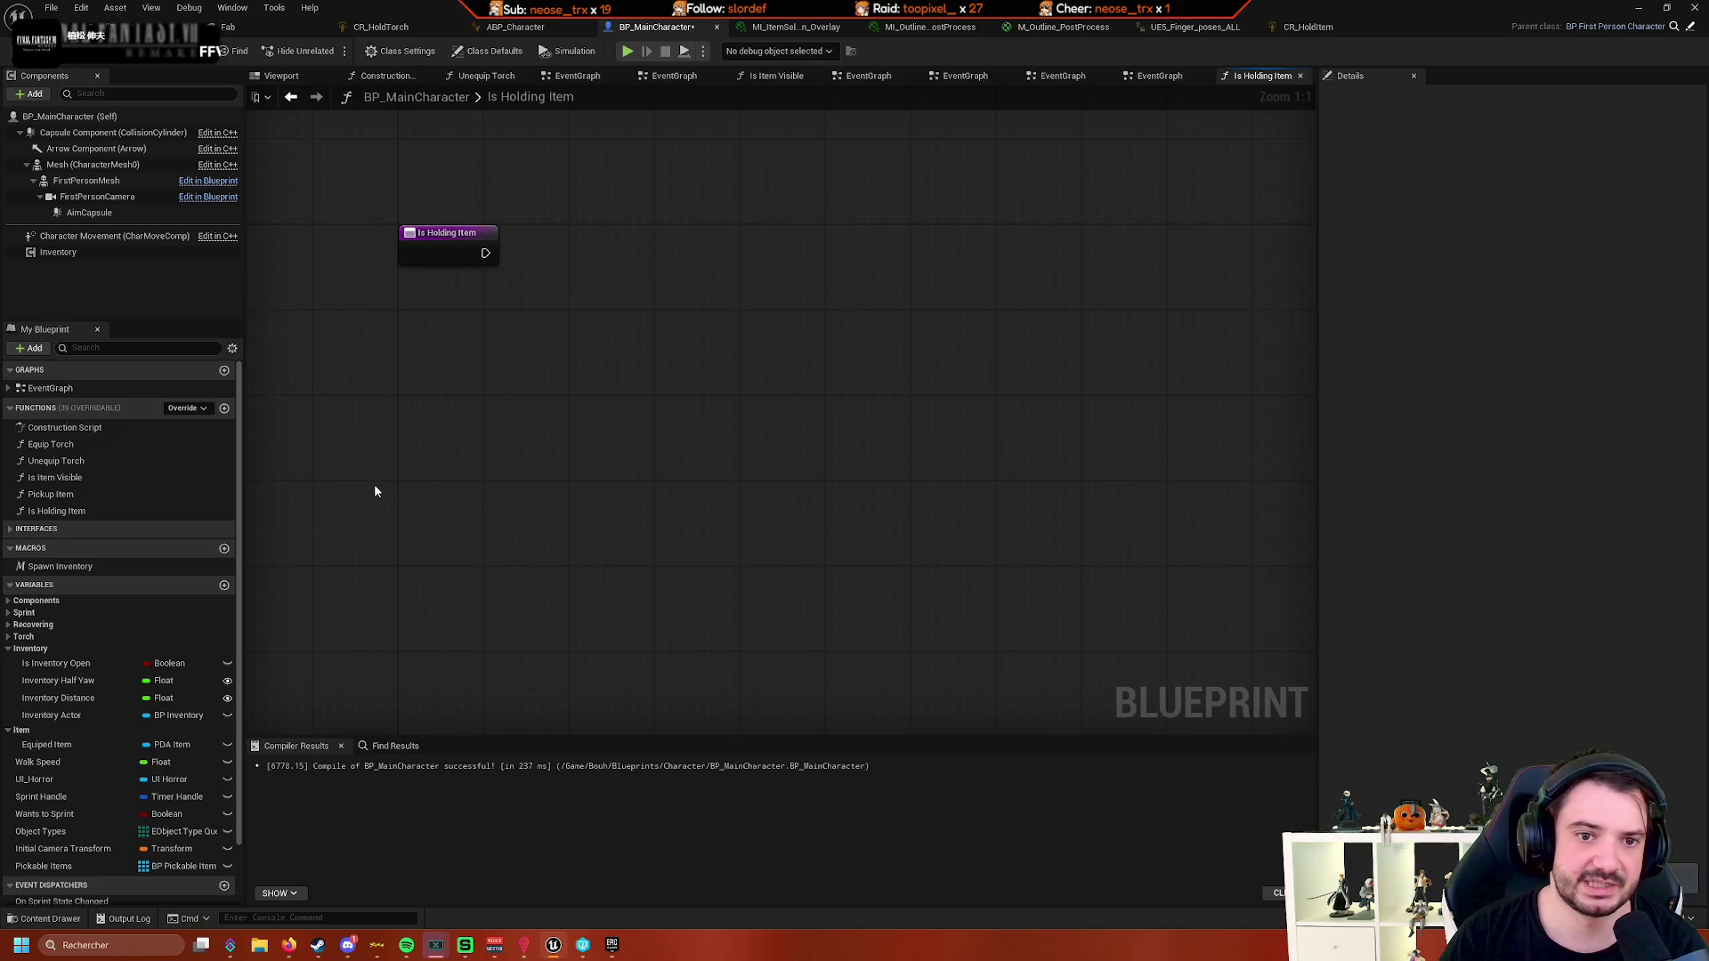
{"action": "scroll", "coordinate": [528, 515], "scroll_direction": "down", "scroll_amount": 3}
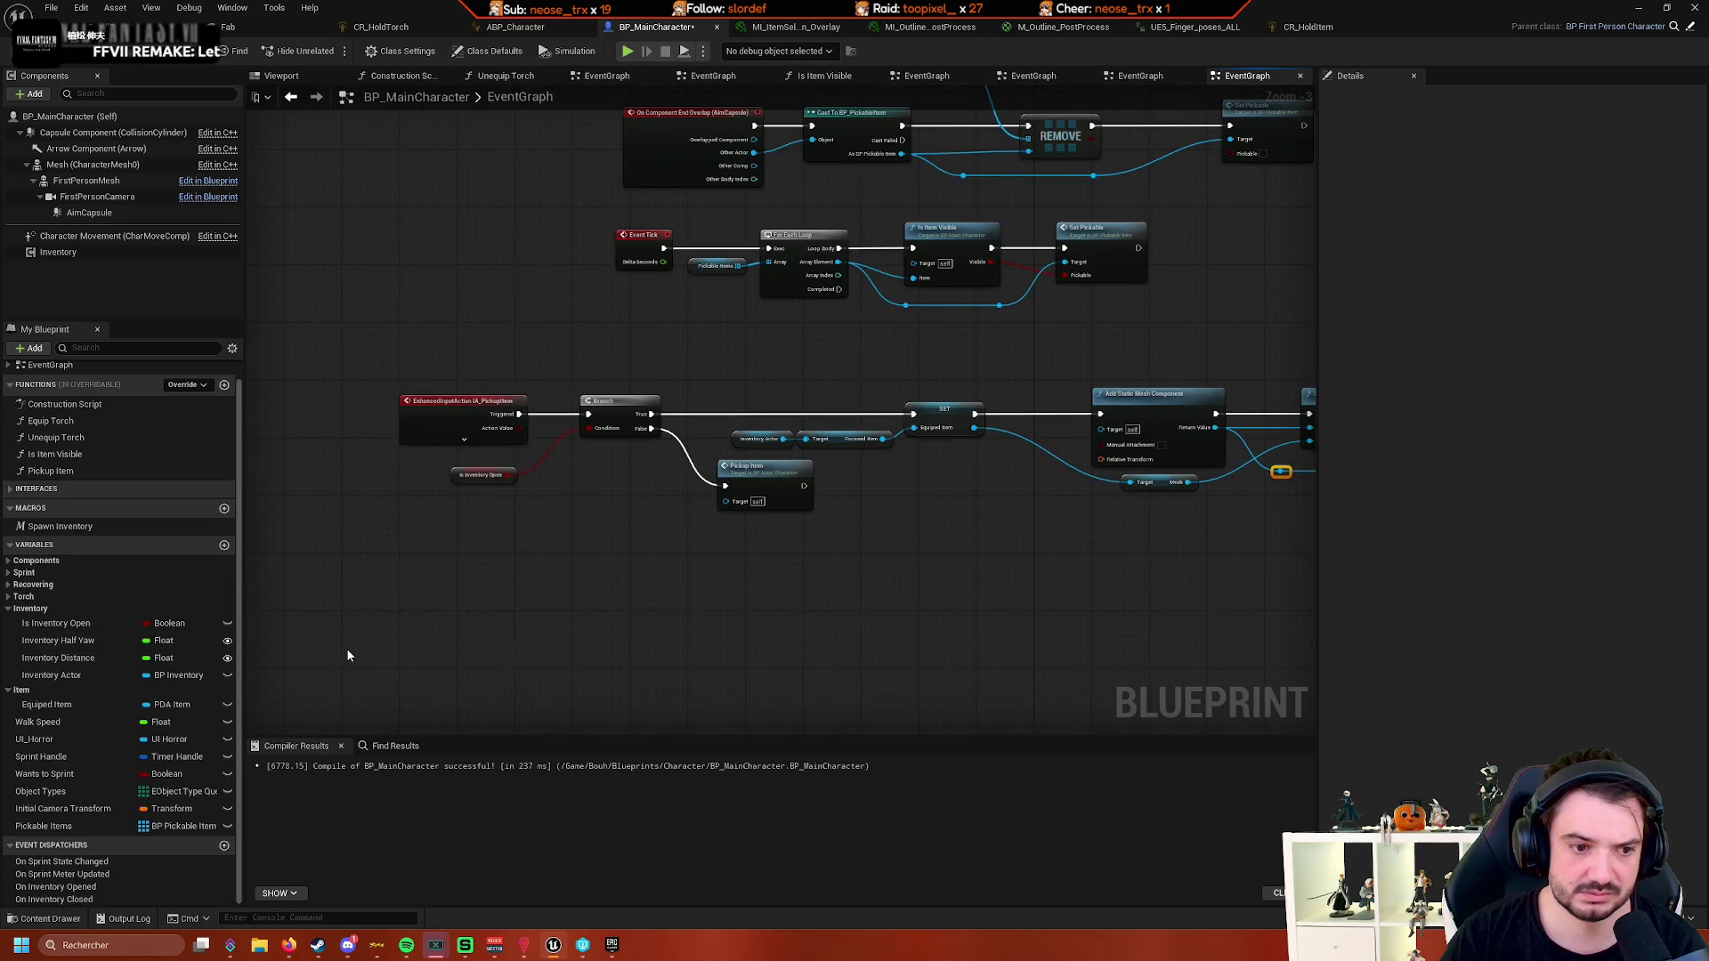
- Restore Is Holding Item and set it true right after Attach Component To Component
{"action": "key", "text": "ctrl+z"}
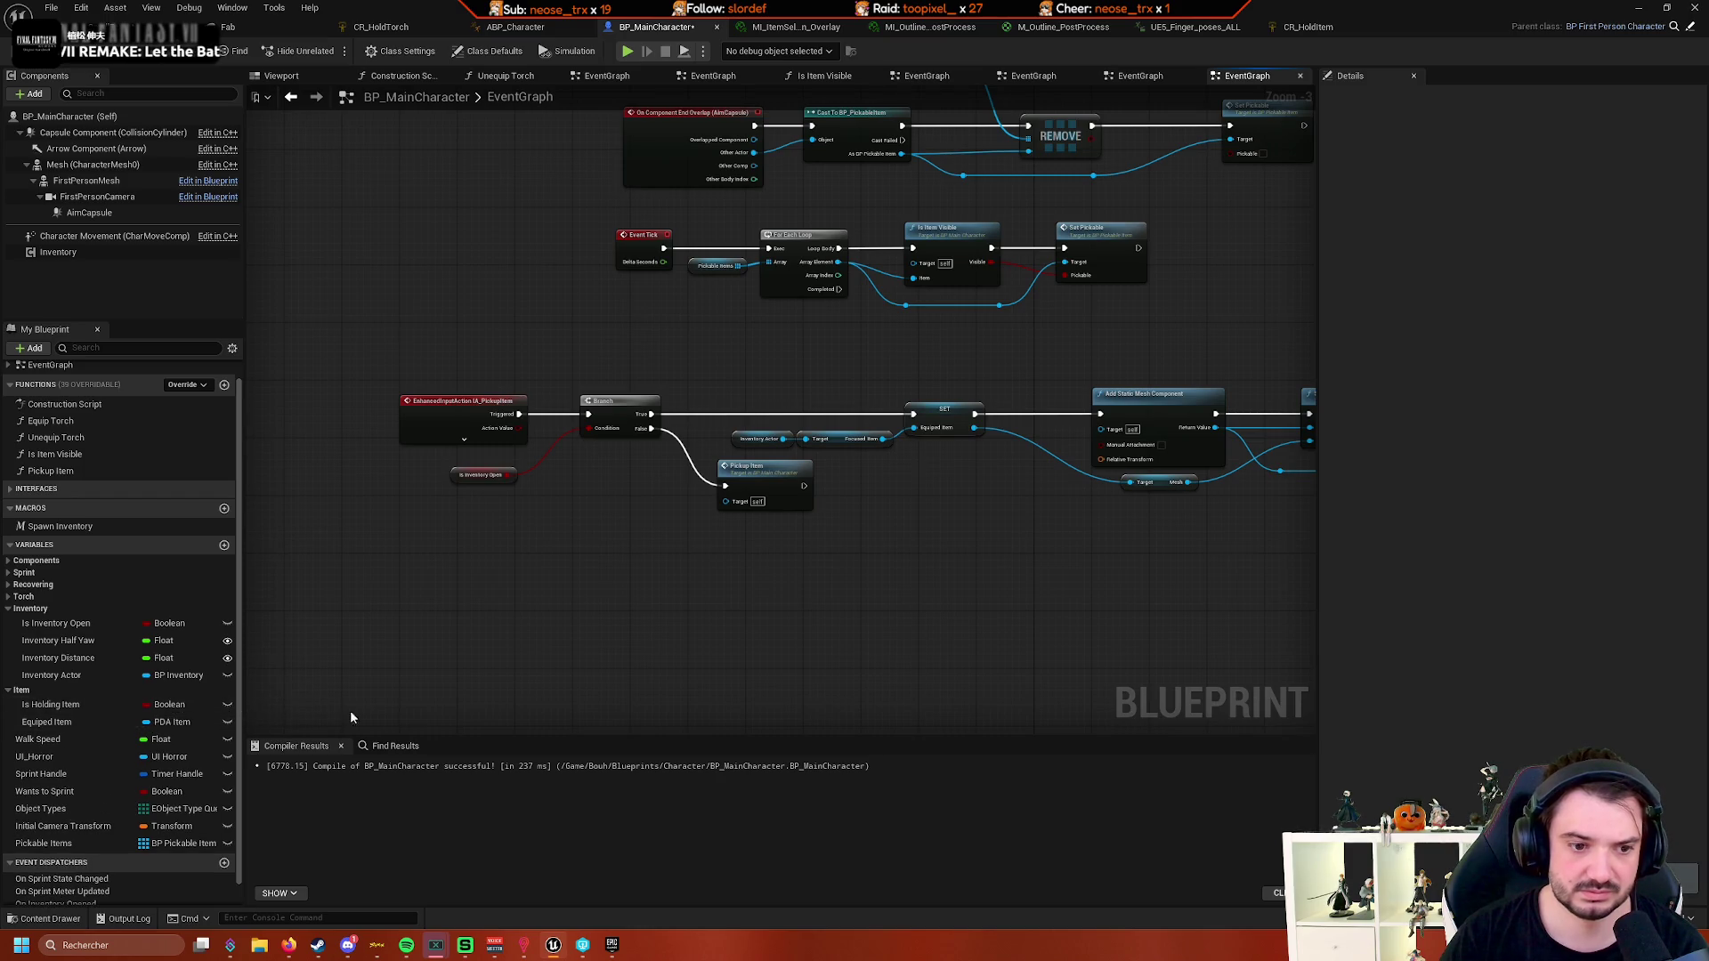
{"action": "scroll", "coordinate": [543, 567], "scroll_direction": "up", "scroll_amount": 3}
{"action": "scroll", "coordinate": [583, 601], "scroll_direction": "down", "scroll_amount": 4}
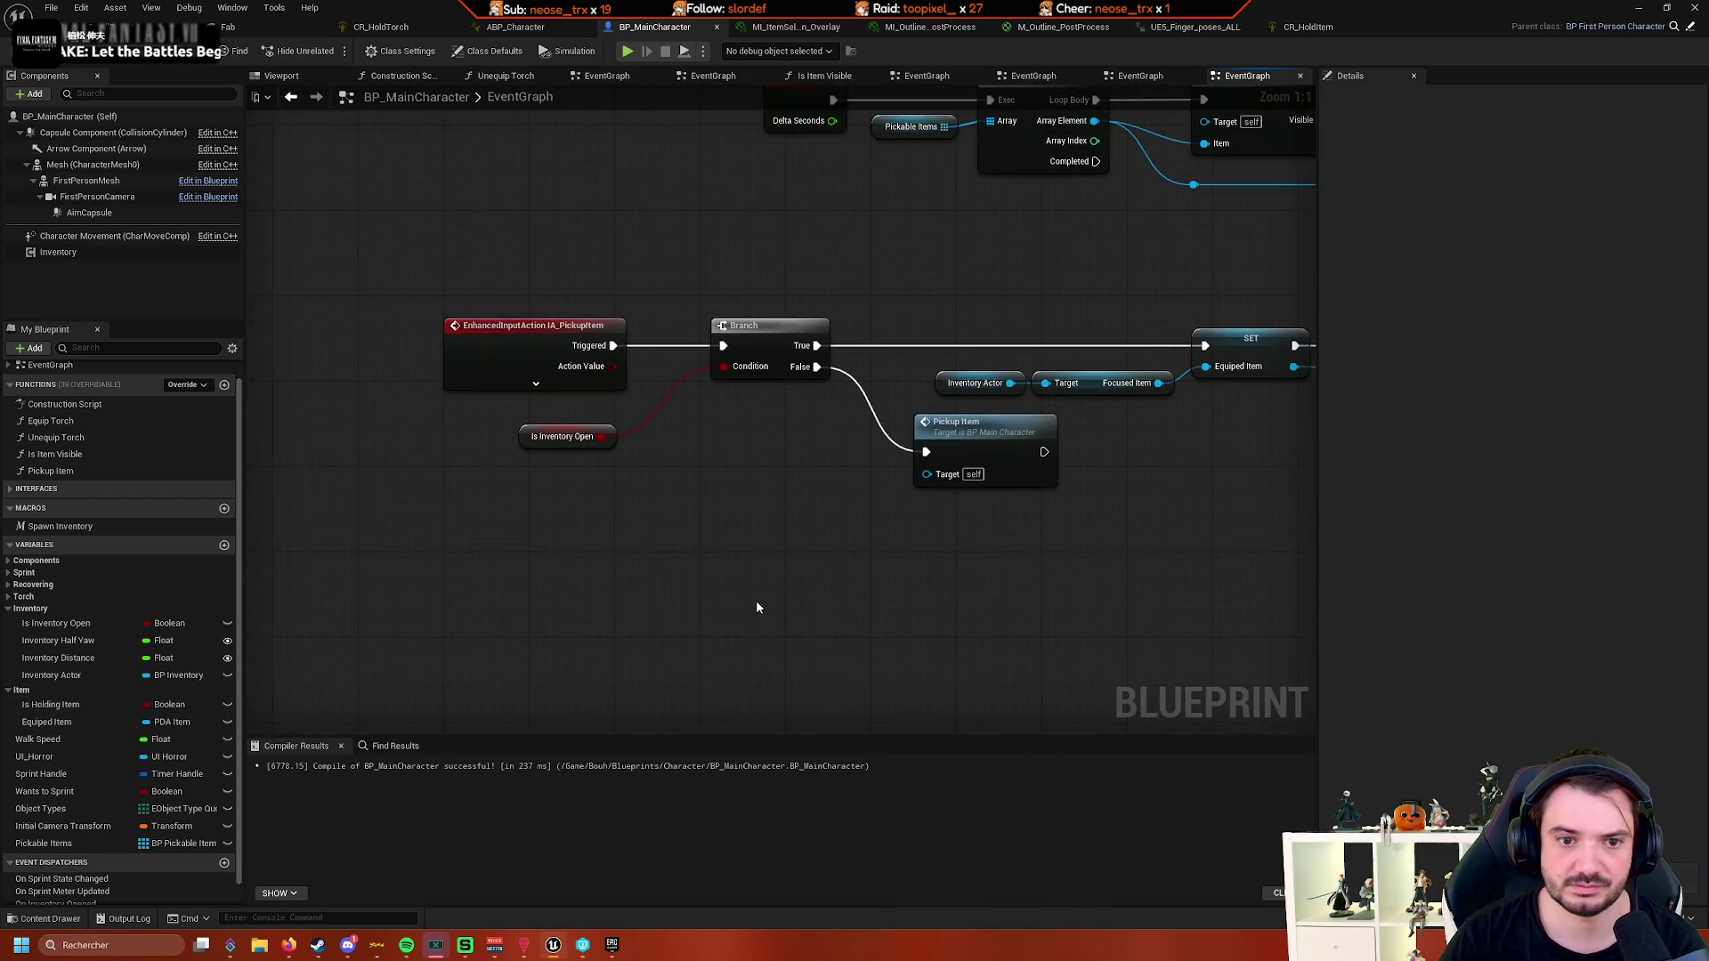
{"action": "scroll", "coordinate": [610, 622], "scroll_direction": "up", "scroll_amount": 4}
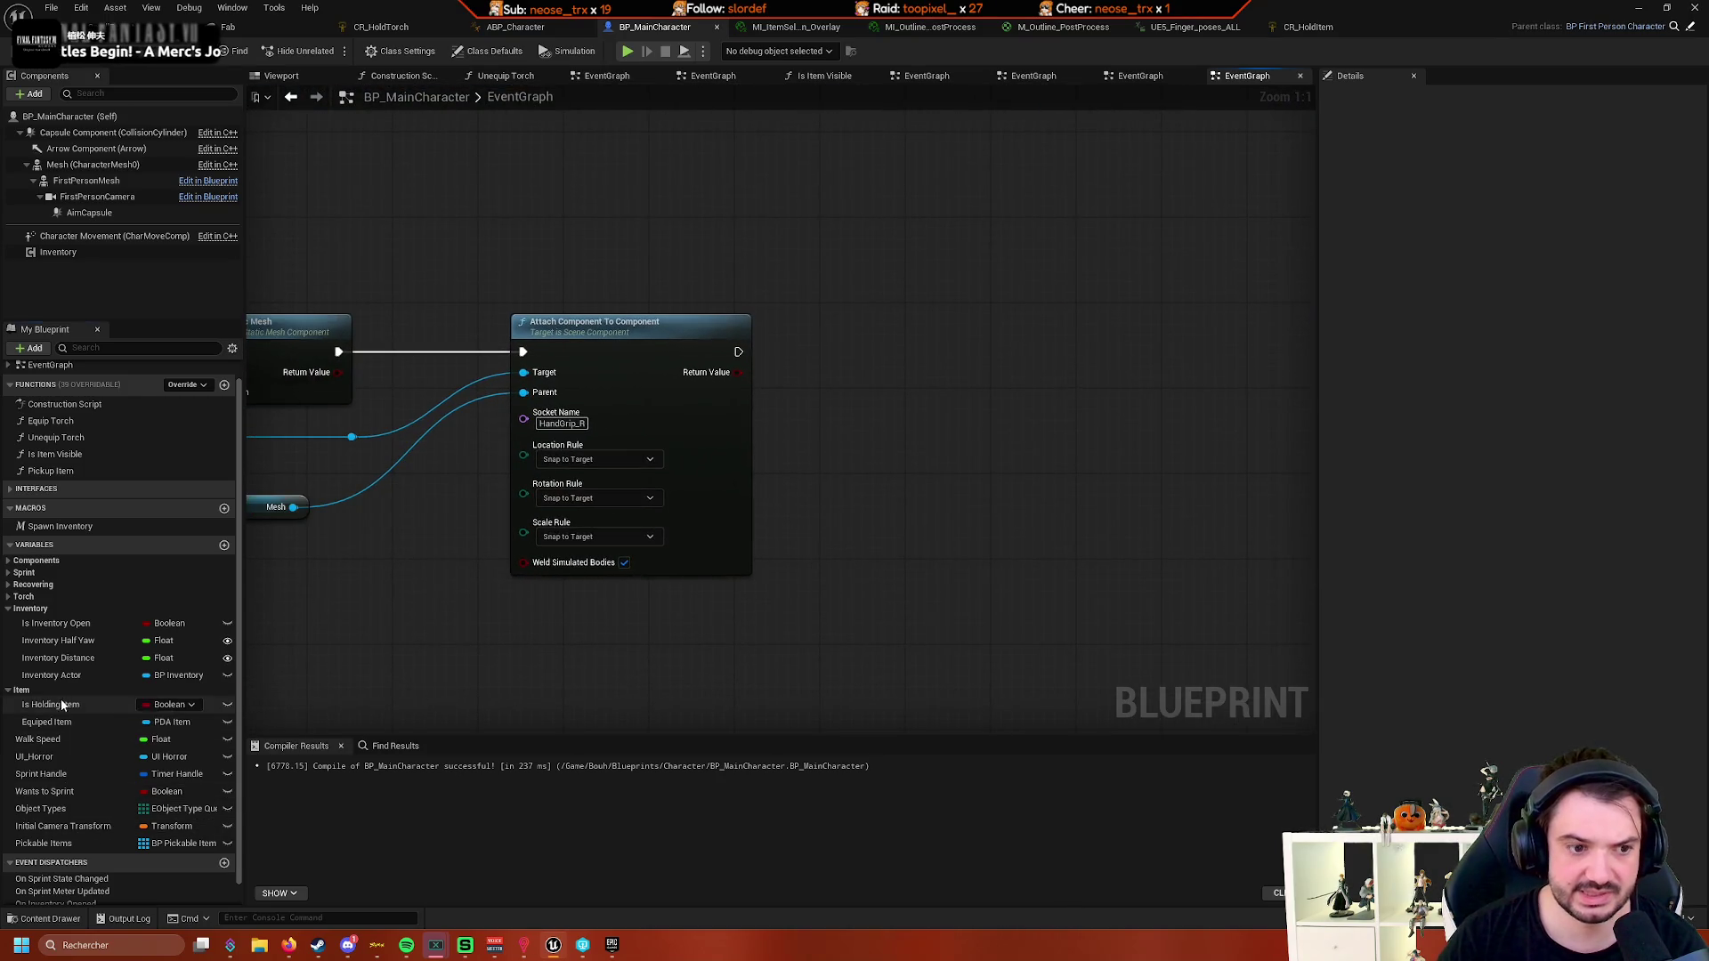
{"action": "left_click_drag", "start_coordinate": [62, 705], "coordinate": [998, 339]}
{"action": "left_click", "coordinate": [877, 458]}
{"action": "left_click_drag", "start_coordinate": [738, 351], "coordinate": [920, 341]}
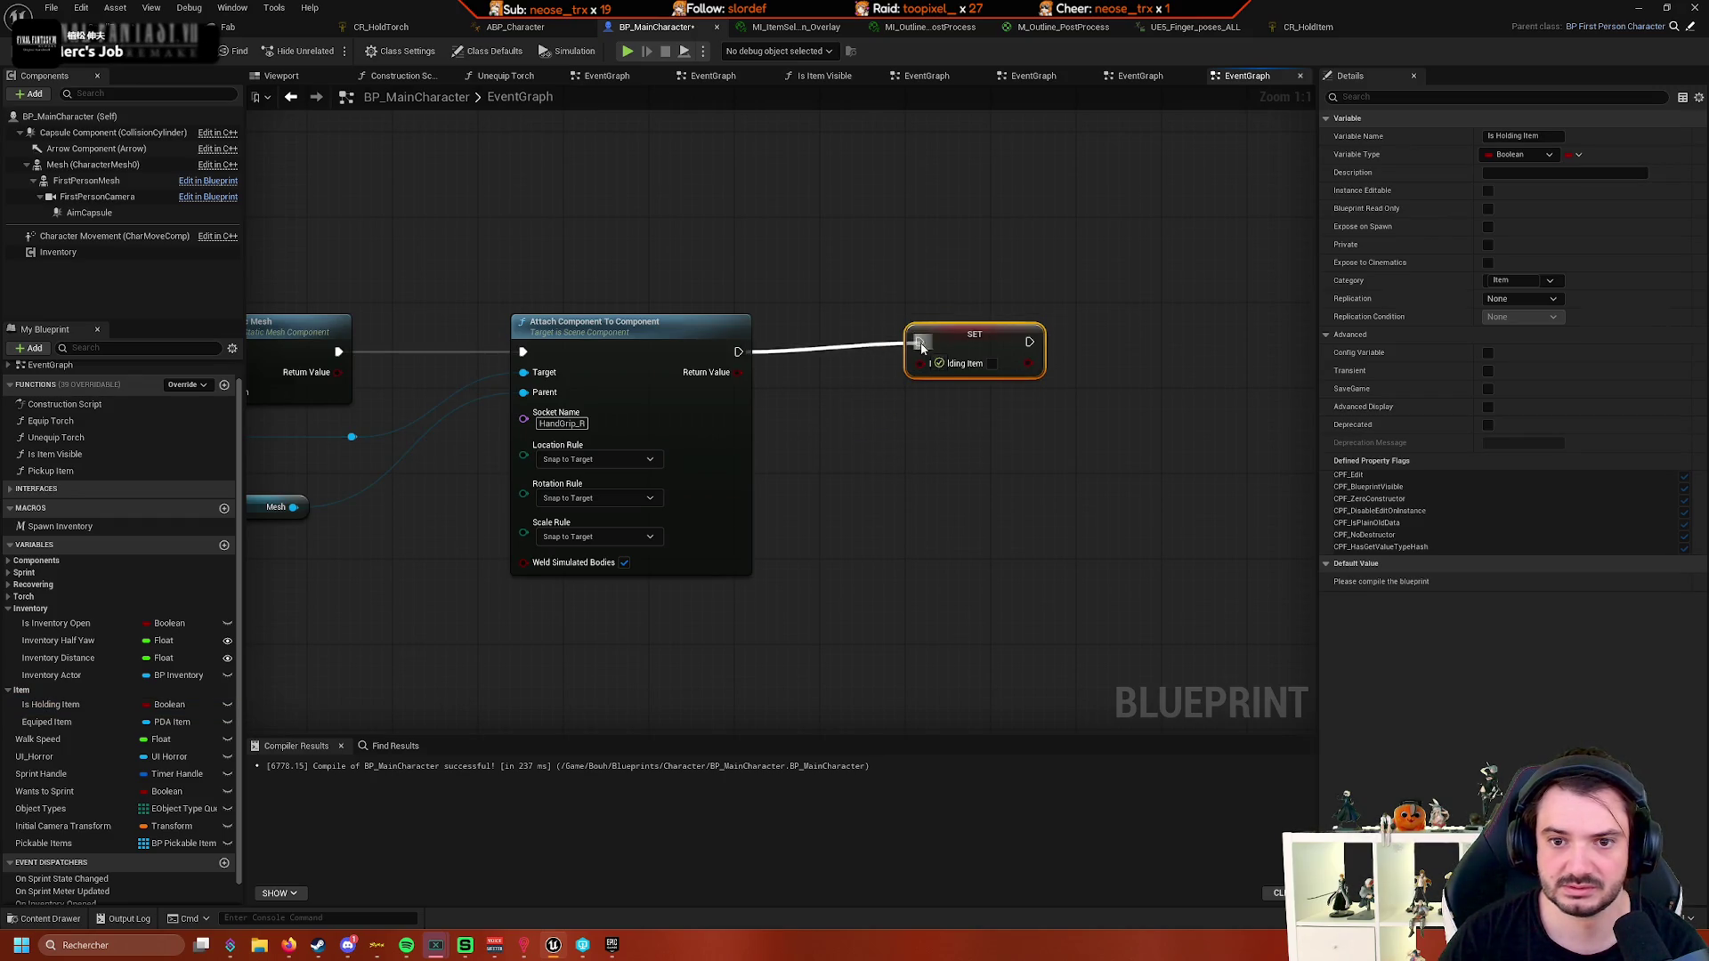
{"action": "key", "text": "q"}
{"action": "left_click", "coordinate": [956, 397]}
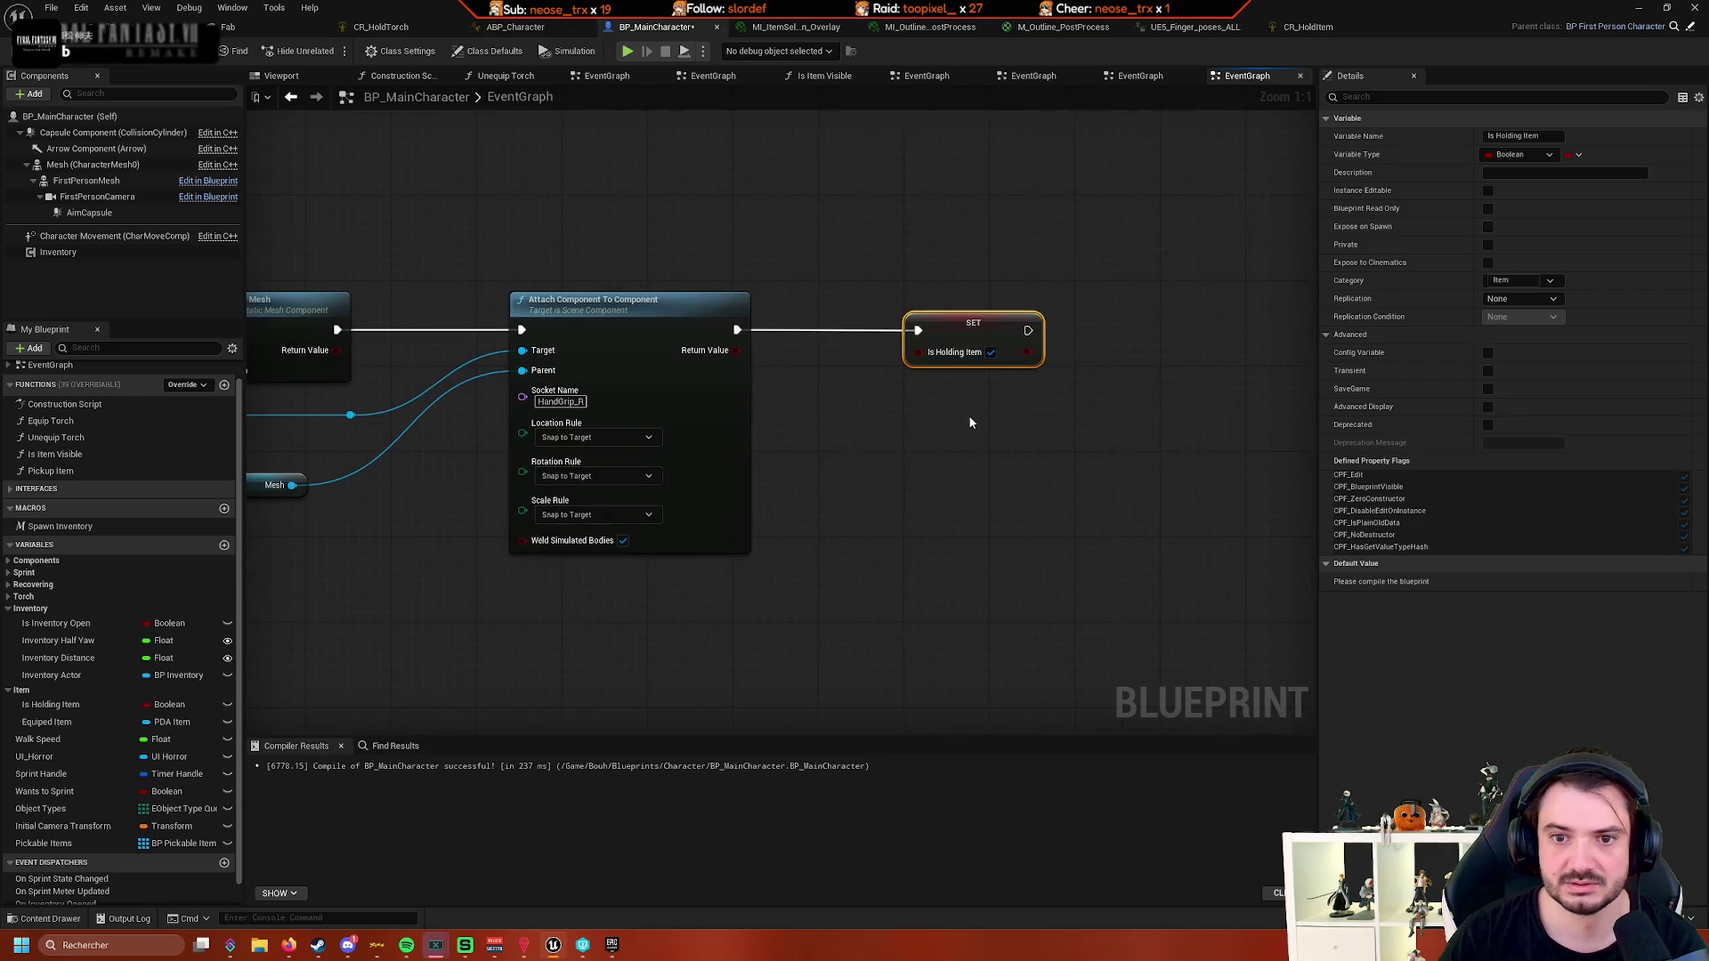
- Pan through the pickup logic, then open ABP_Character's AnimGraph
{"action": "left_click_drag", "start_coordinate": [860, 434], "coordinate": [921, 435]}
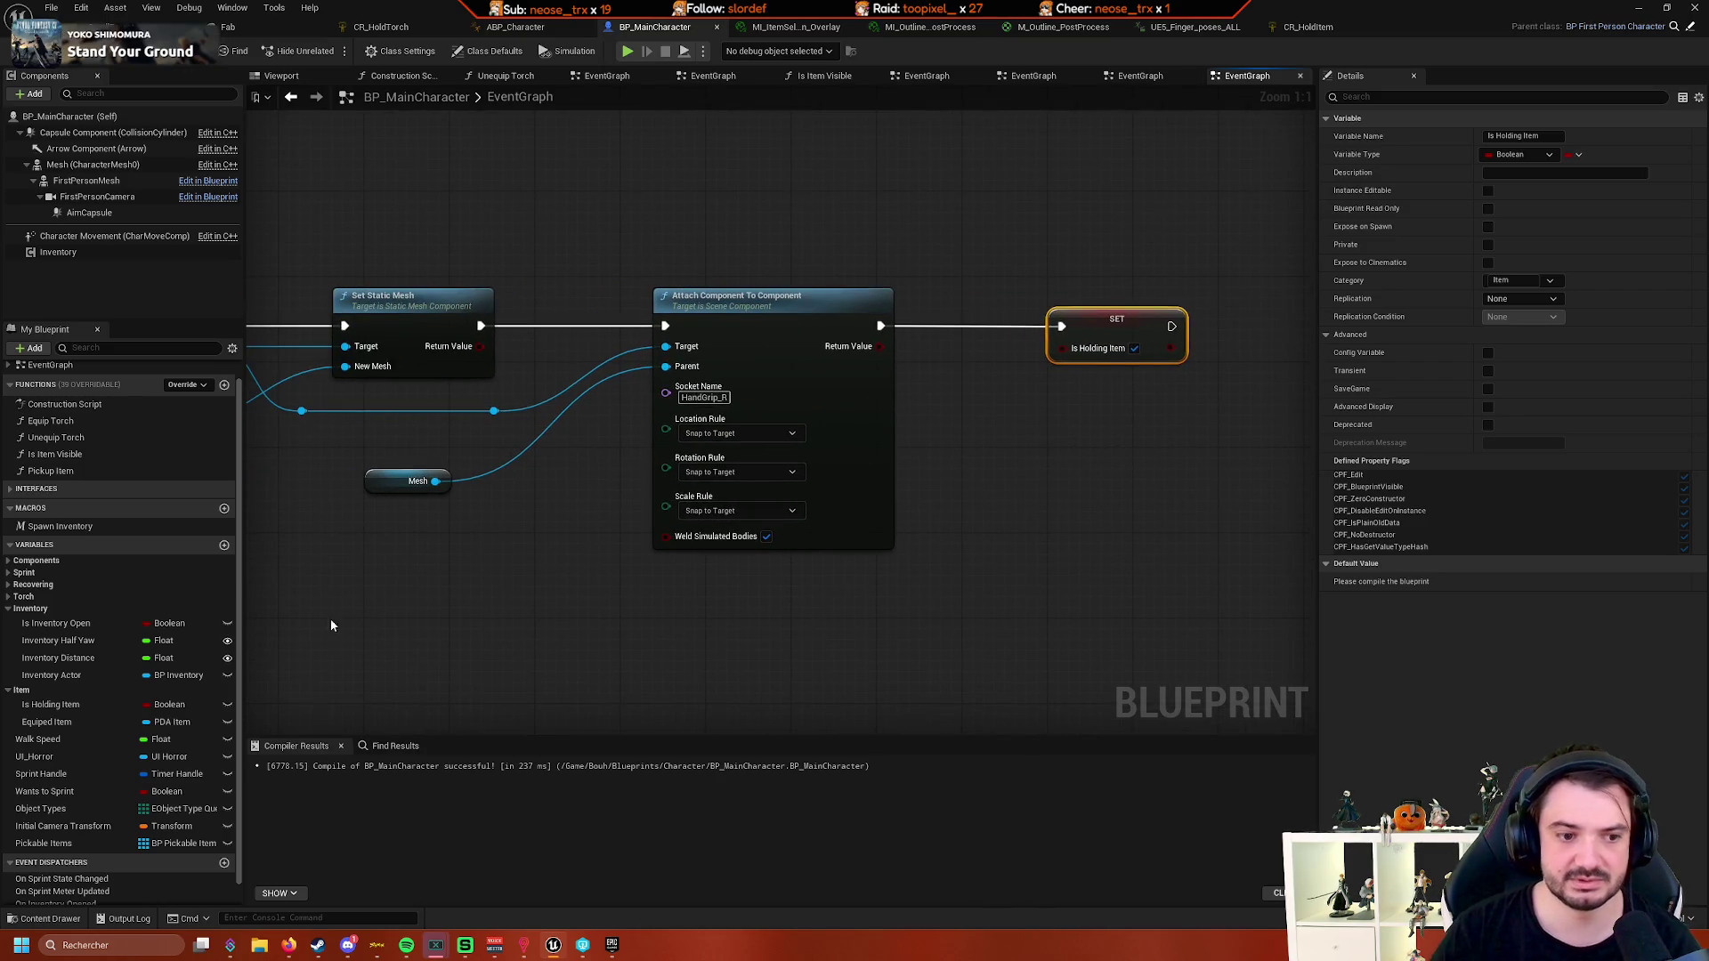
{"action": "scroll", "coordinate": [331, 626], "scroll_direction": "down", "scroll_amount": 3}
{"action": "mouse_move", "coordinate": [694, 542]}
{"action": "left_mouse_down"}
{"action": "mouse_move", "coordinate": [629, 573]}
{"action": "mouse_move", "coordinate": [477, 546]}
{"action": "mouse_move", "coordinate": [1044, 544]}
{"action": "mouse_move", "coordinate": [844, 578]}
{"action": "mouse_move", "coordinate": [984, 558]}
{"action": "left_mouse_up"}
{"action": "scroll", "coordinate": [1044, 545], "scroll_direction": "up", "scroll_amount": 2}
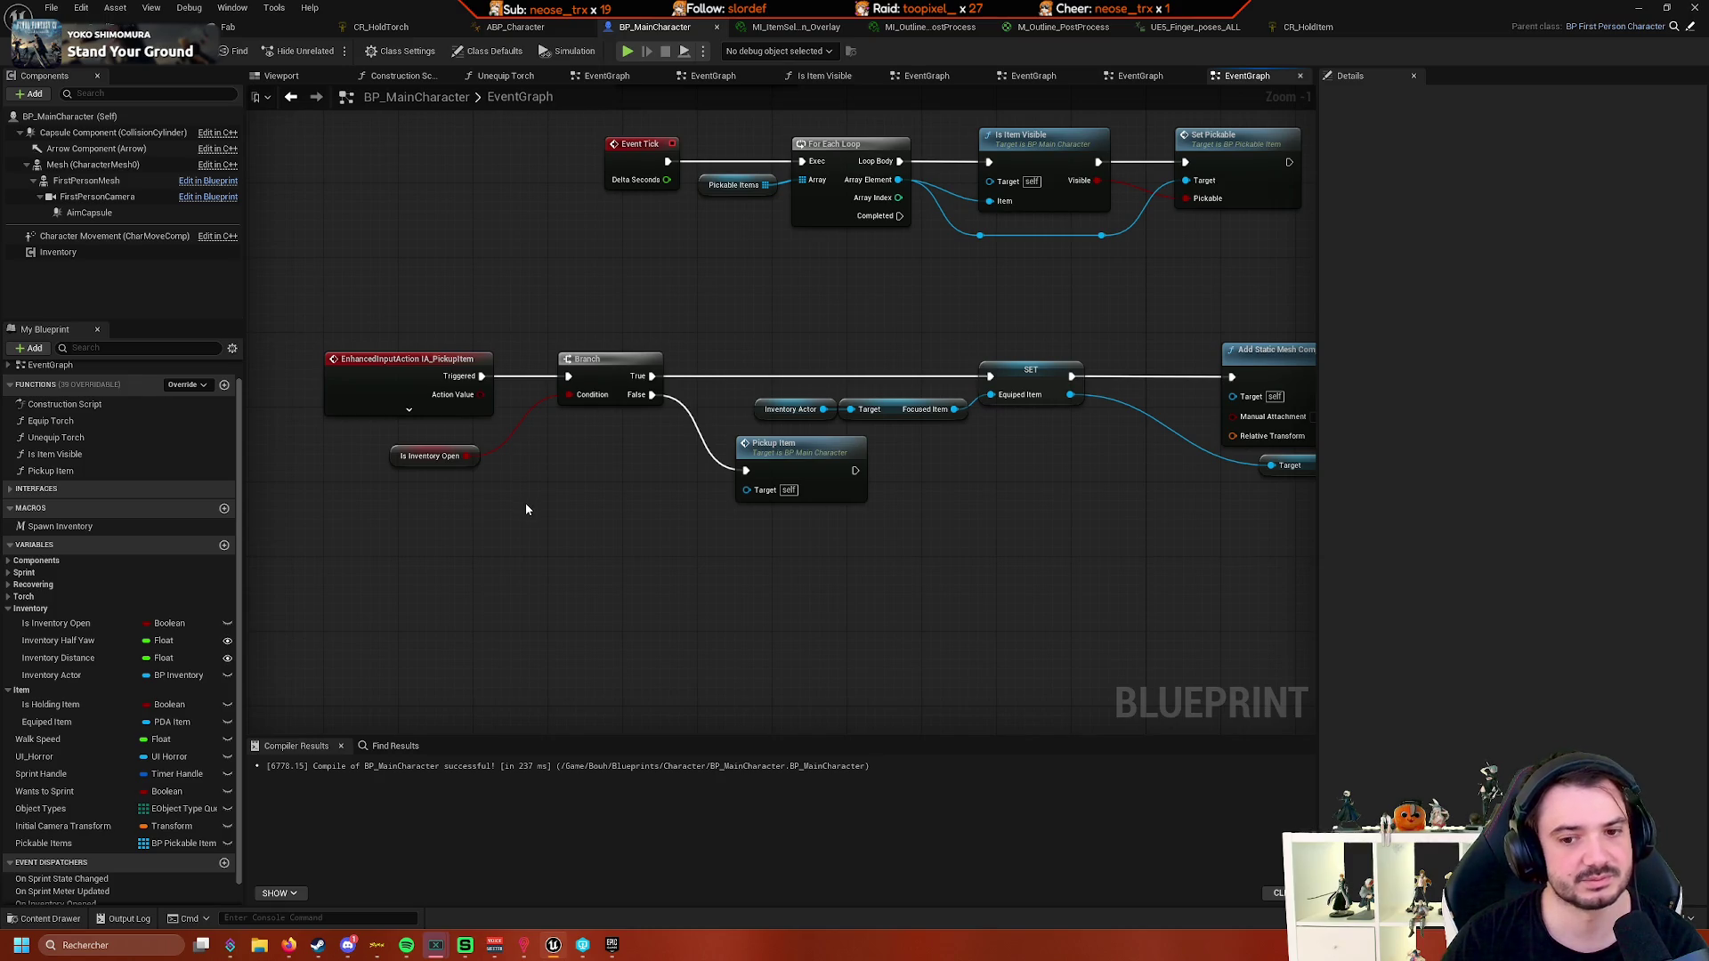
{"action": "left_click_drag", "start_coordinate": [632, 511], "coordinate": [700, 533]}
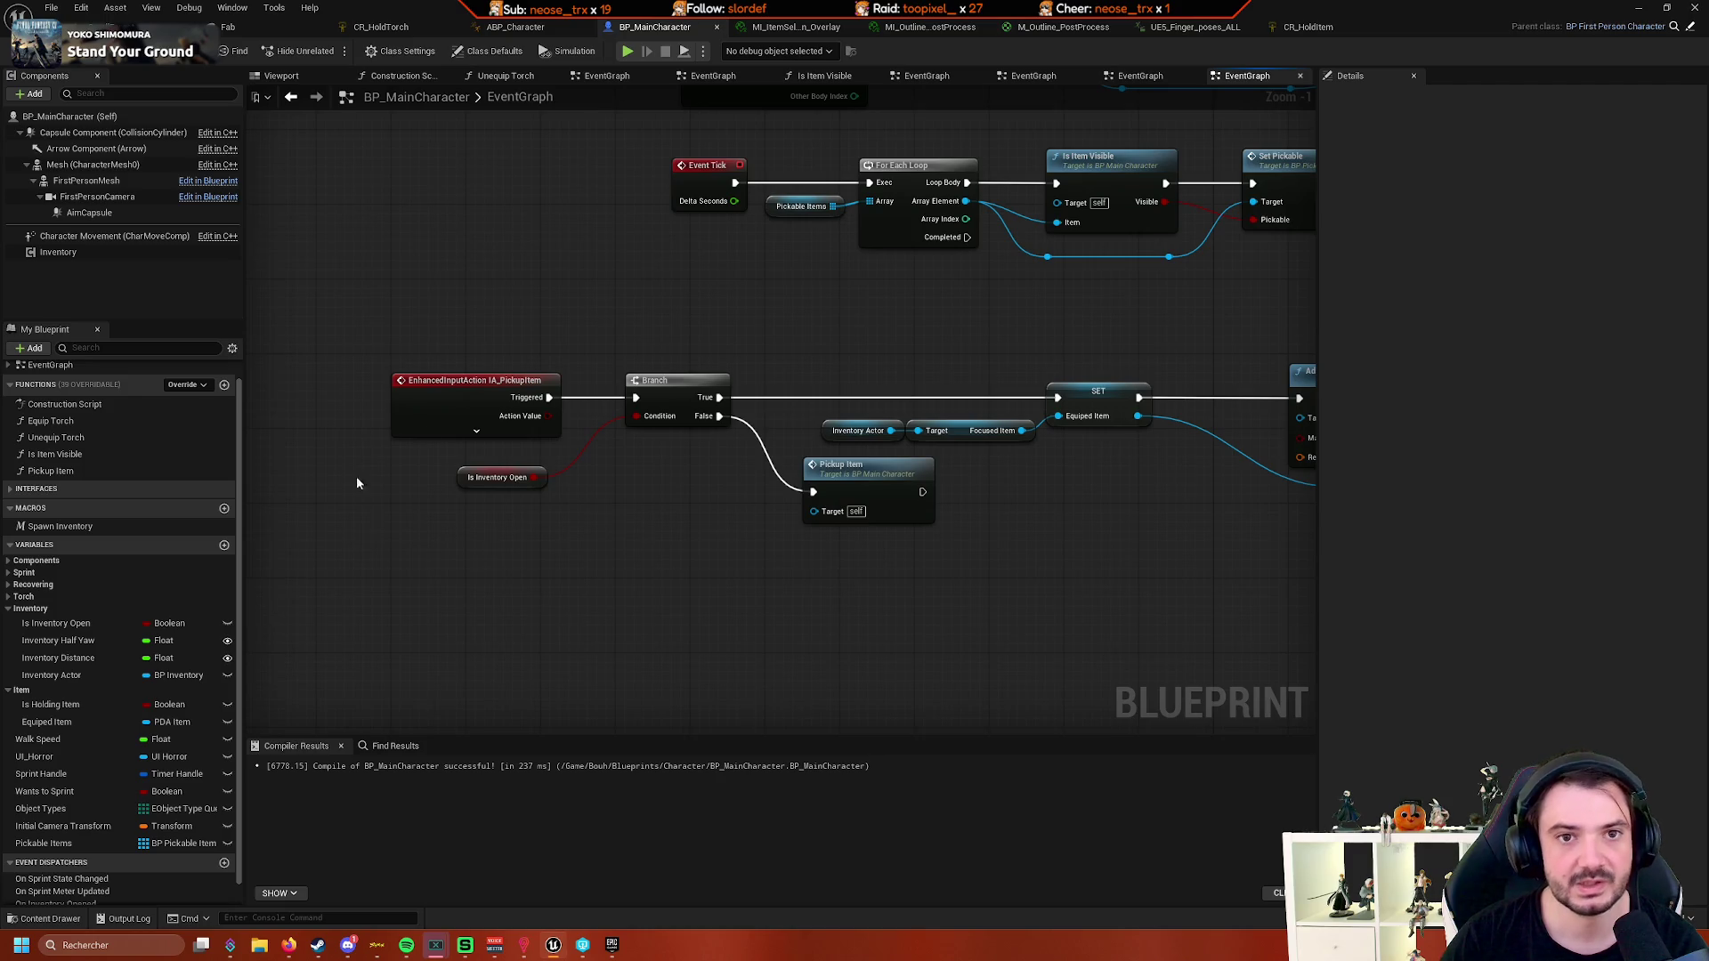
{"action": "left_click", "coordinate": [525, 27]}
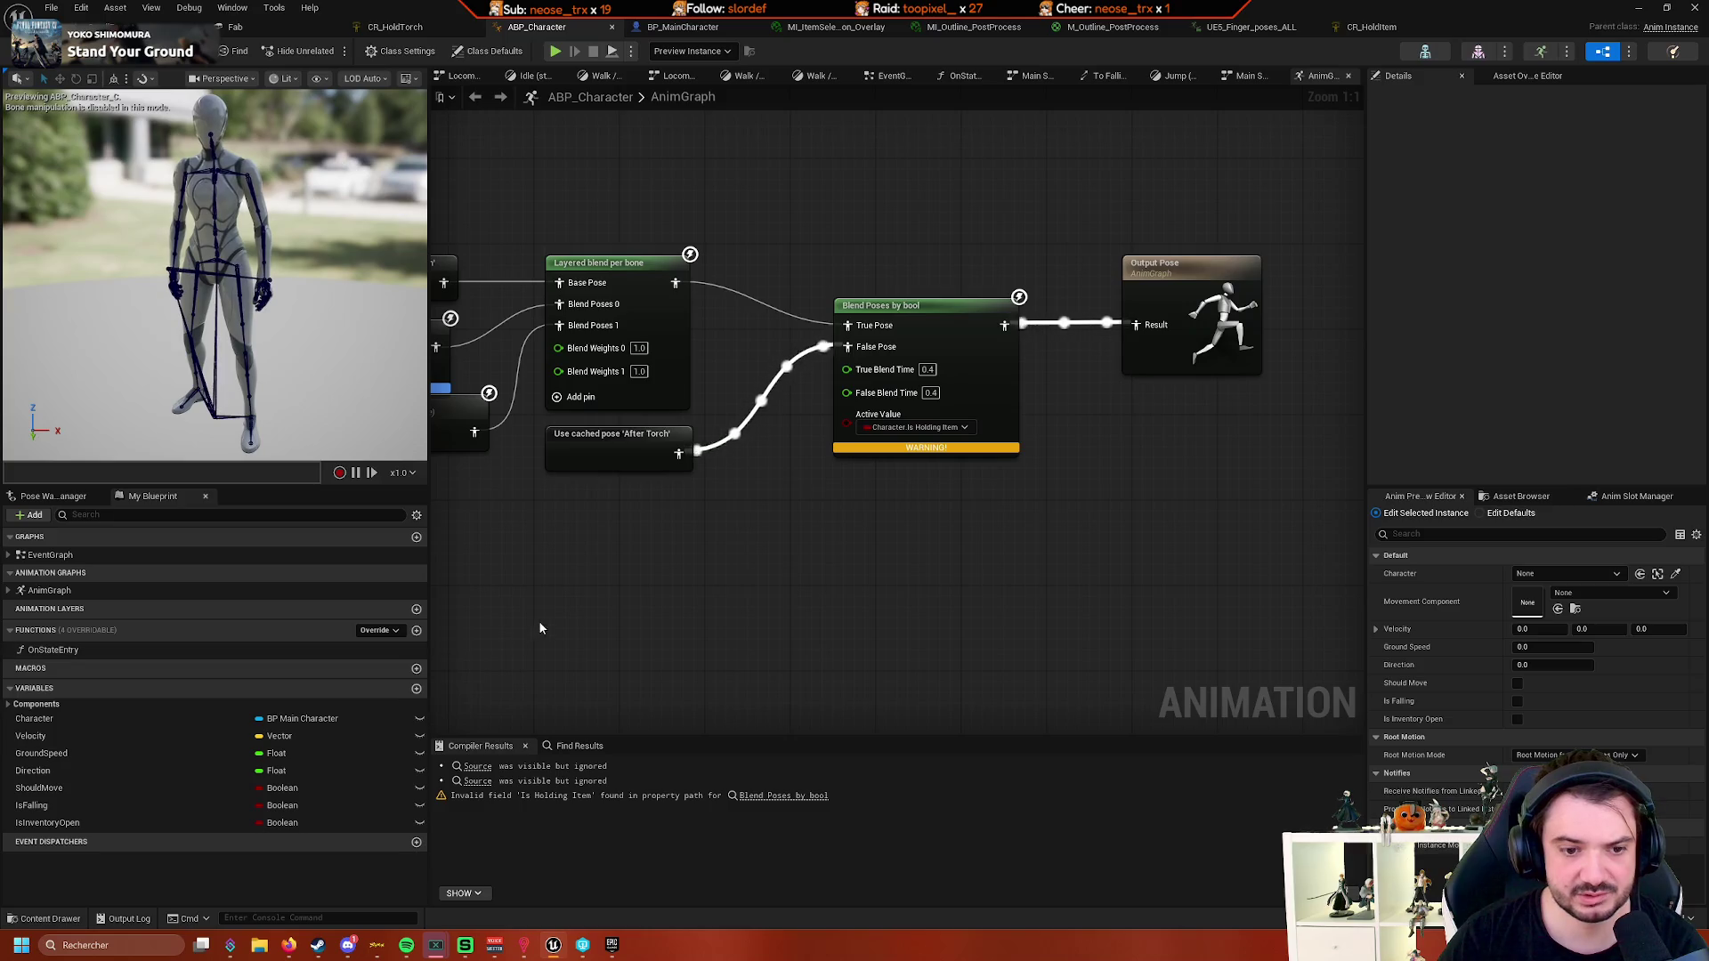
- Open ABP_Character's EventGraph and scroll over to the Direction section
{"action": "left_click_drag", "start_coordinate": [671, 626], "coordinate": [620, 588]}
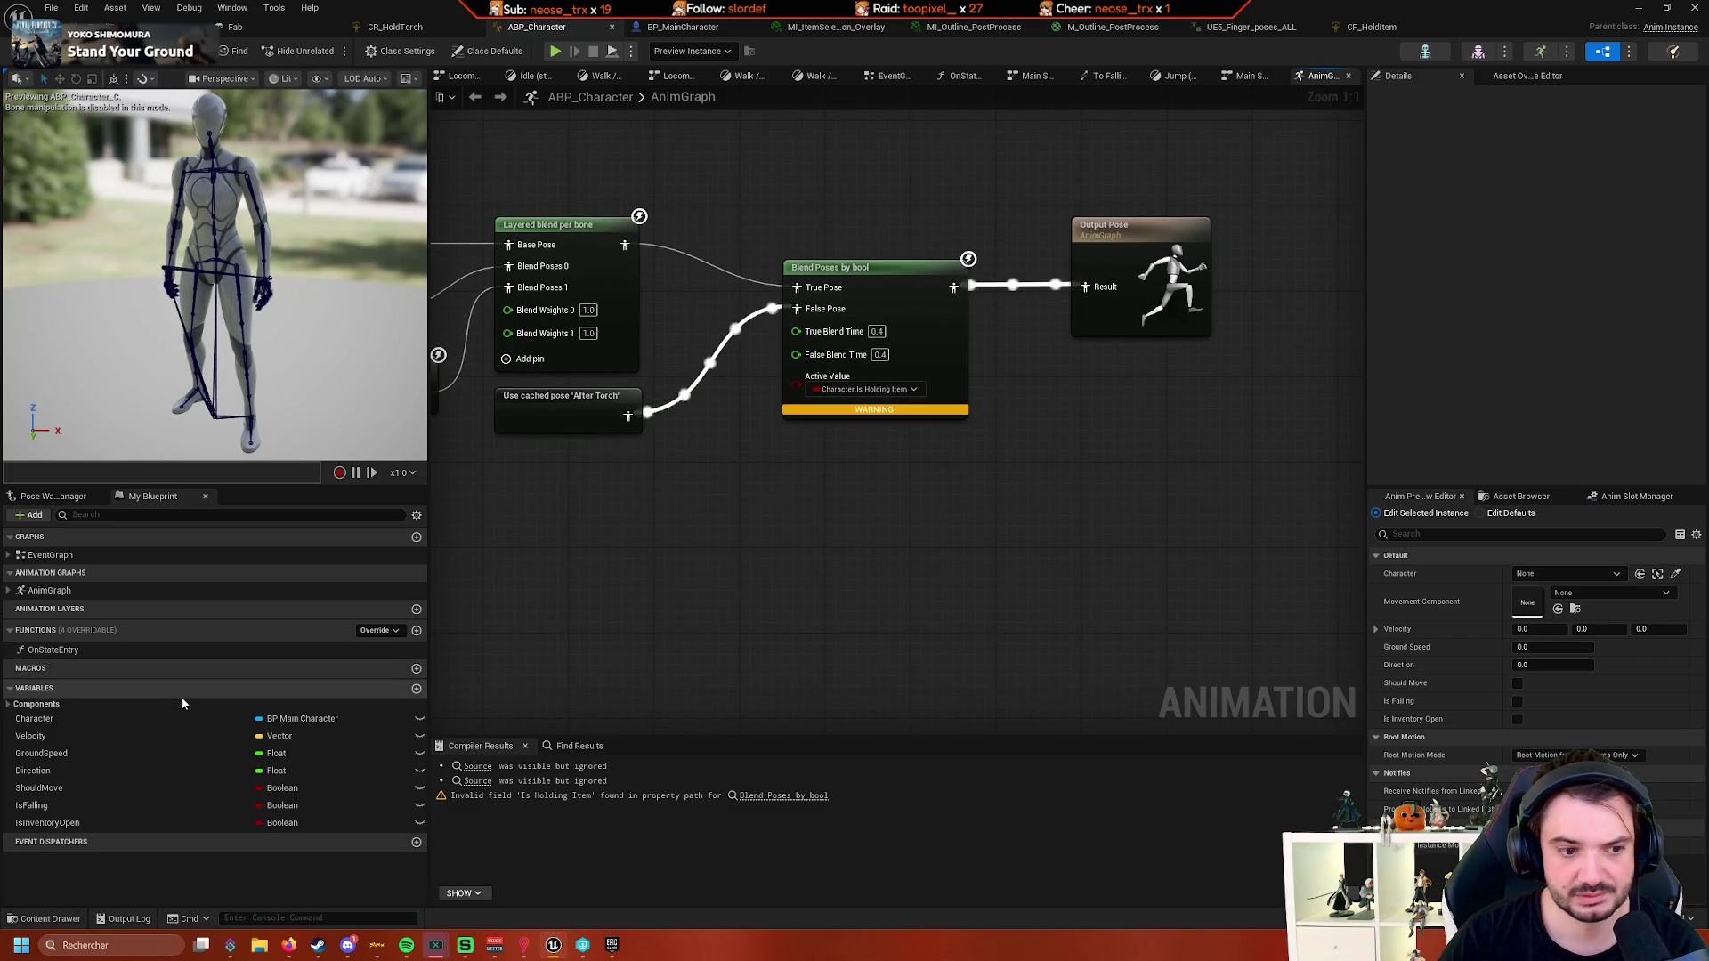
{"action": "left_click", "coordinate": [8, 556]}
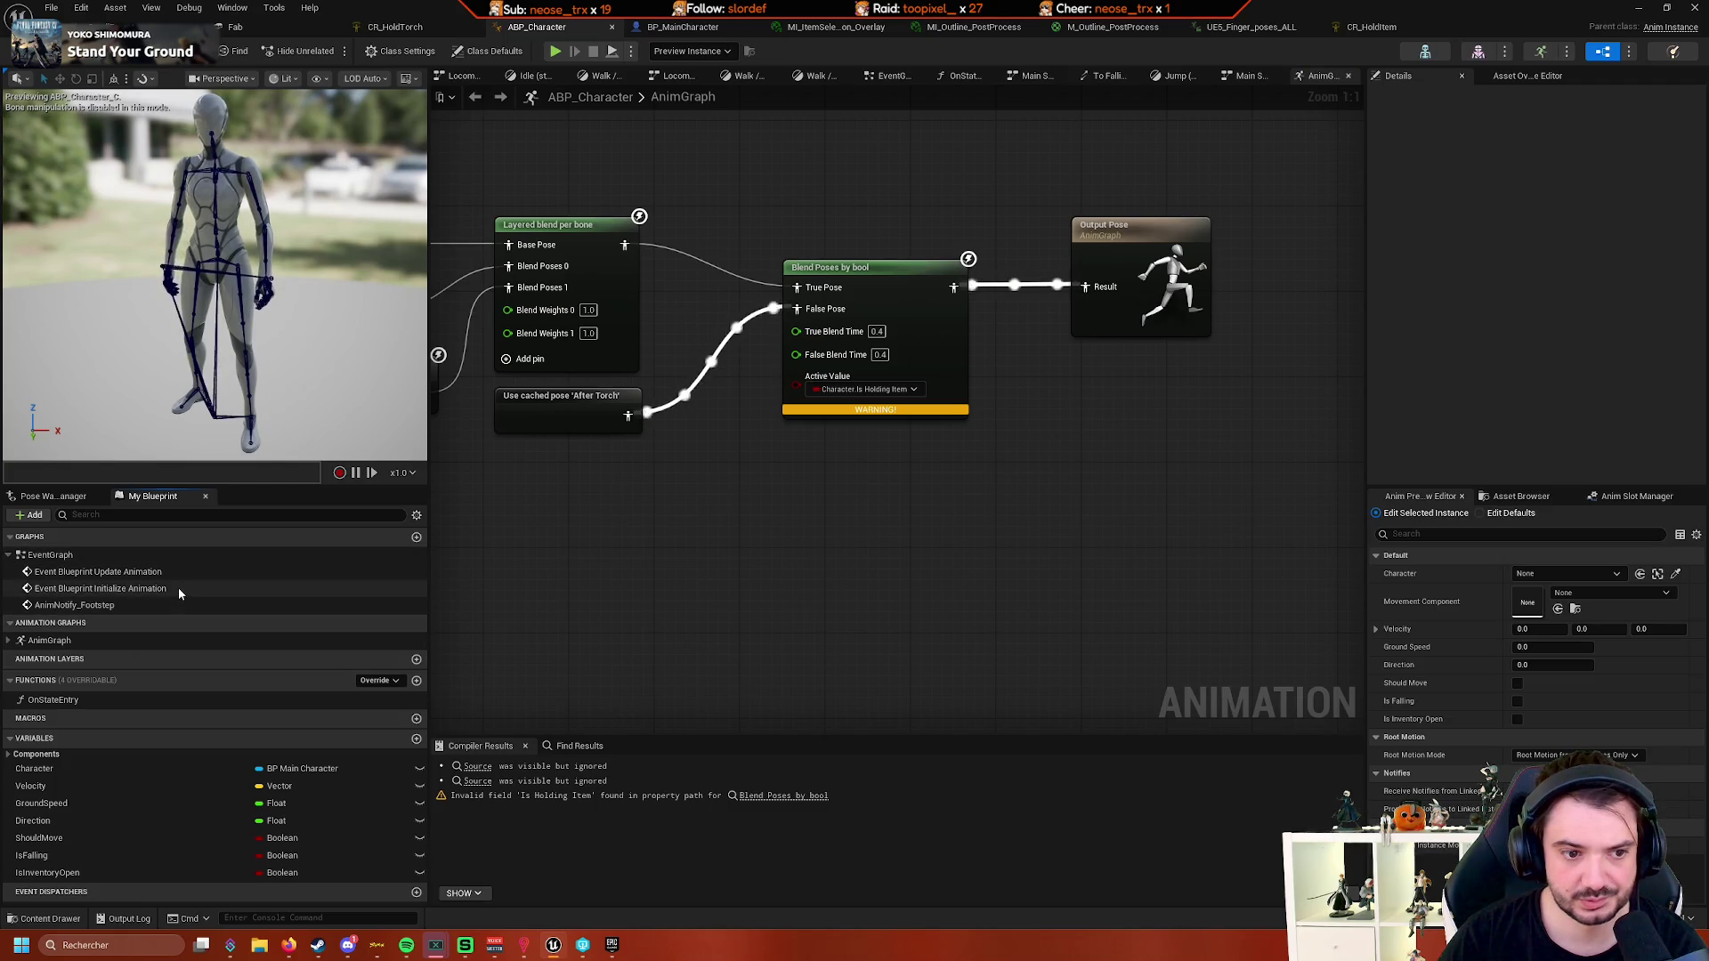
{"action": "double_click", "coordinate": [267, 574]}
{"action": "scroll", "coordinate": [729, 564], "scroll_direction": "down", "scroll_amount": 3}
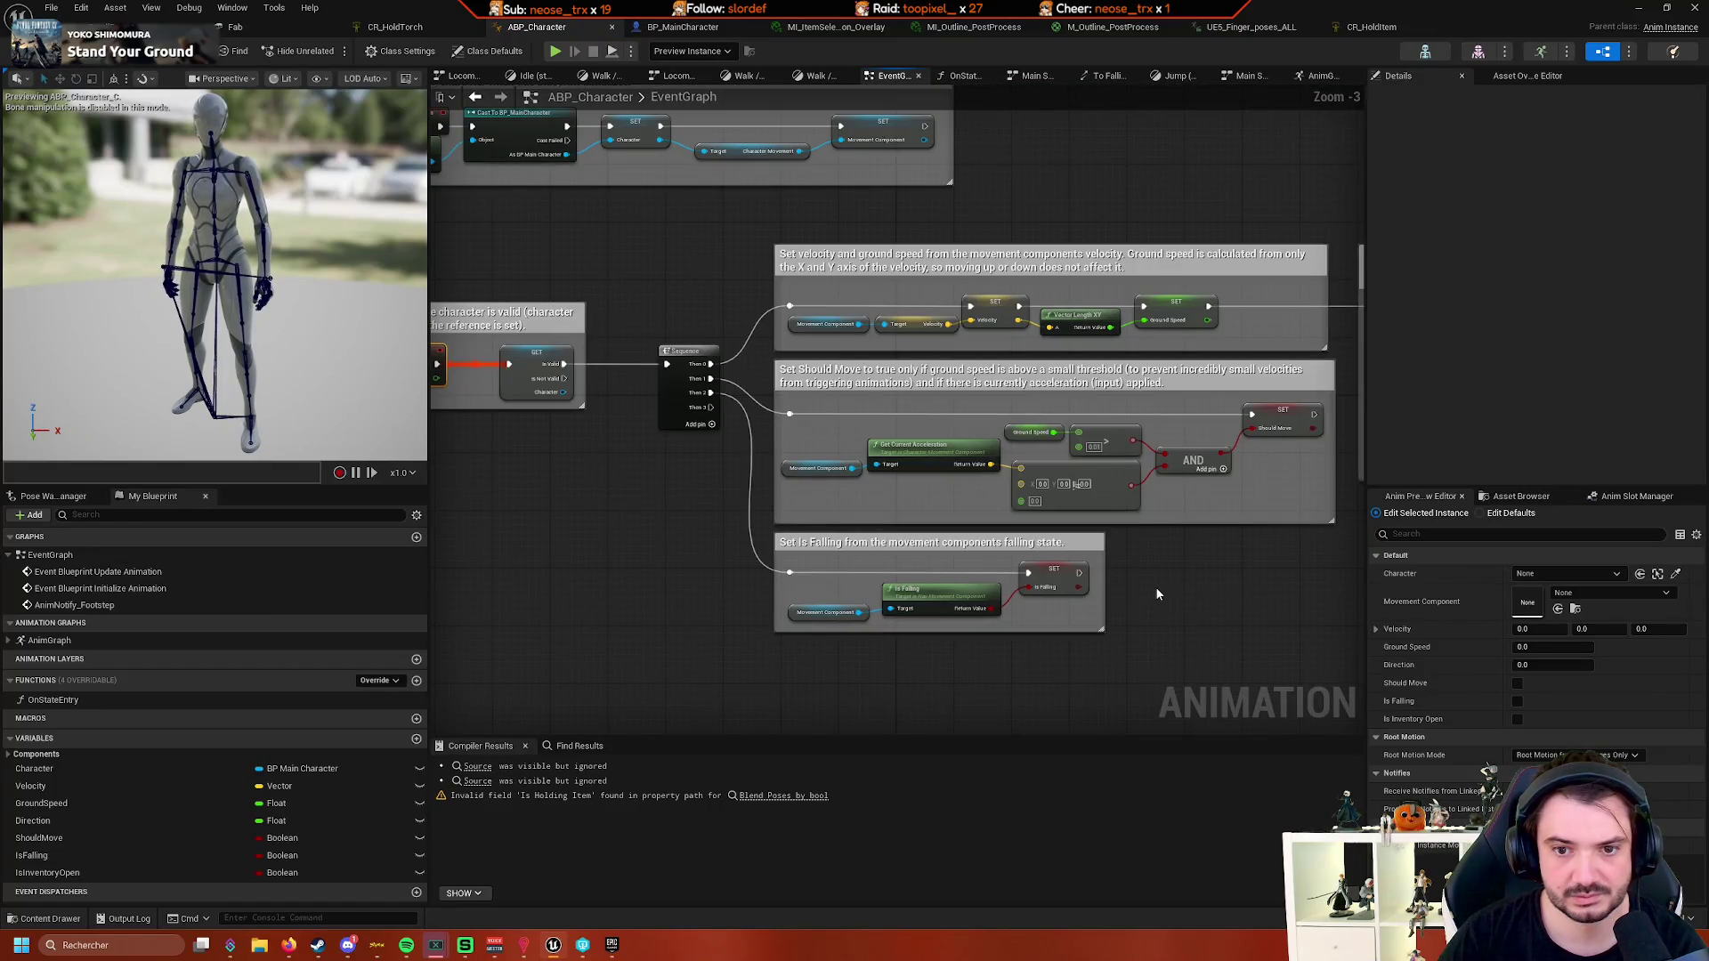
{"action": "mouse_move", "coordinate": [1155, 575]}
{"action": "left_mouse_down"}
{"action": "mouse_move", "coordinate": [856, 587]}
{"action": "mouse_move", "coordinate": [788, 609]}
{"action": "mouse_move", "coordinate": [1110, 488]}
{"action": "mouse_move", "coordinate": [664, 584]}
{"action": "mouse_move", "coordinate": [806, 518]}
{"action": "left_mouse_up"}
{"action": "scroll", "coordinate": [787, 609], "scroll_direction": "down", "scroll_amount": 1}
{"action": "scroll", "coordinate": [788, 609], "scroll_direction": "up", "scroll_amount": 1}
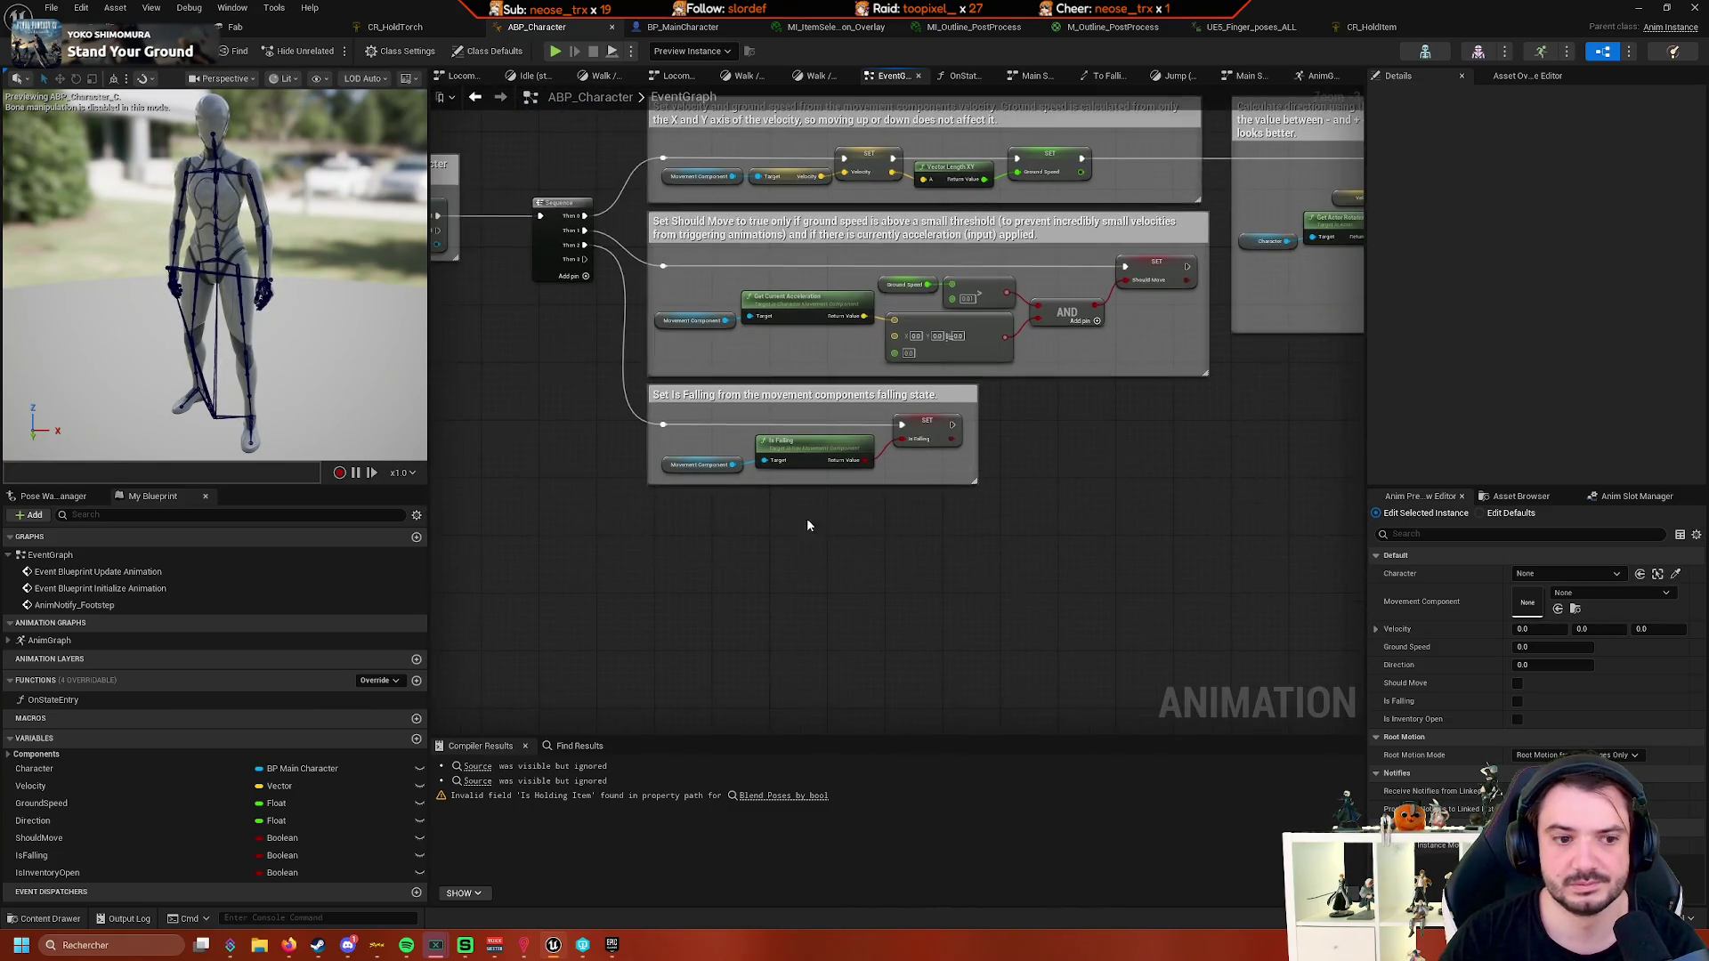
- Check IsInventoryOpen's references, delete the variable, compile, and go back to the AnimGraph
{"action": "right_click", "coordinate": [129, 872]}
{"action": "mouse_move", "coordinate": [227, 788]}
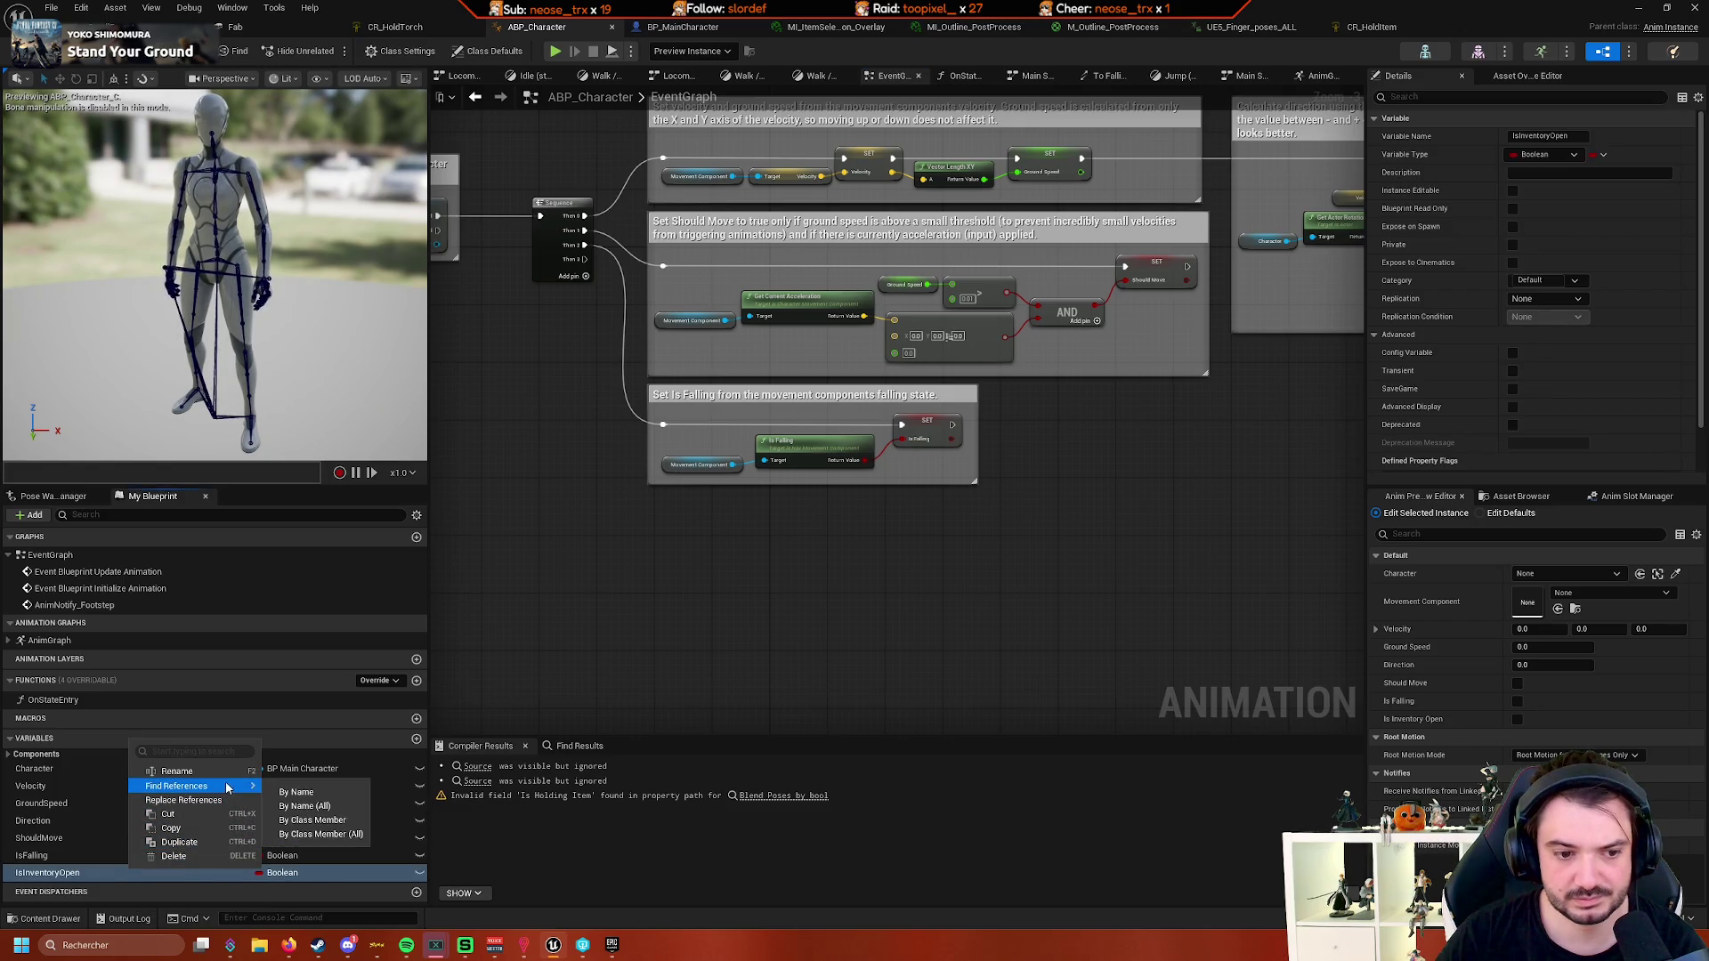
{"action": "left_click", "coordinate": [299, 790]}
{"action": "left_click", "coordinate": [477, 792]}
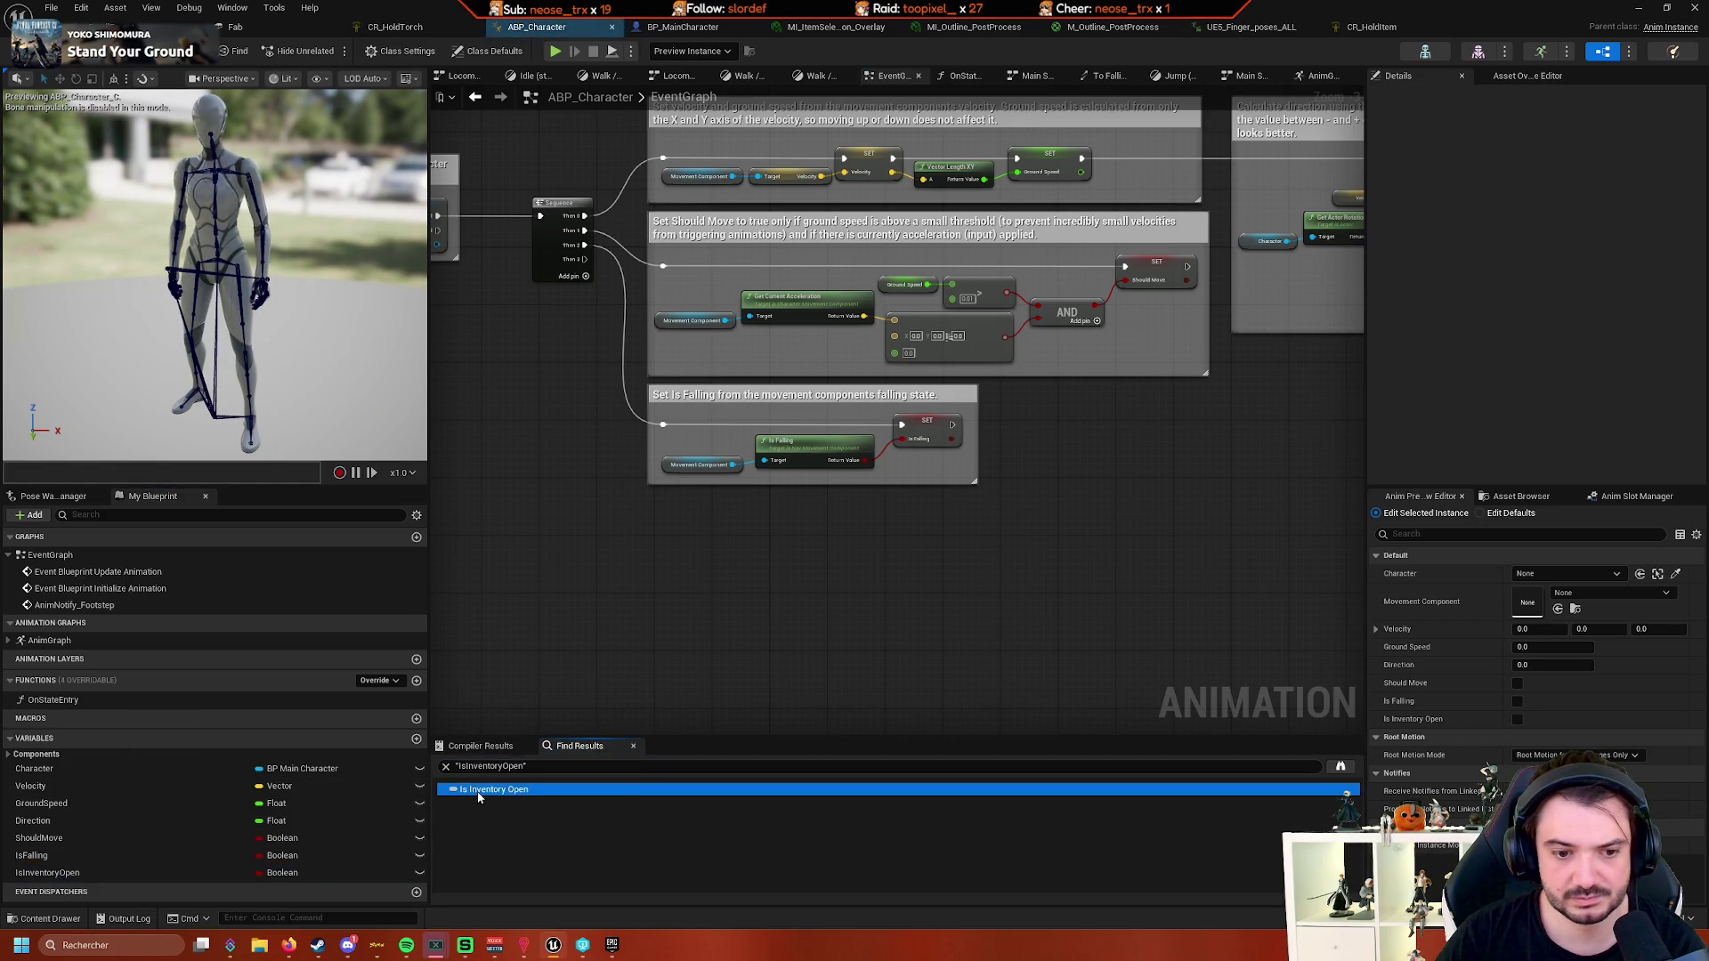
{"action": "left_click", "coordinate": [134, 872]}
{"action": "right_click", "coordinate": [127, 873]}
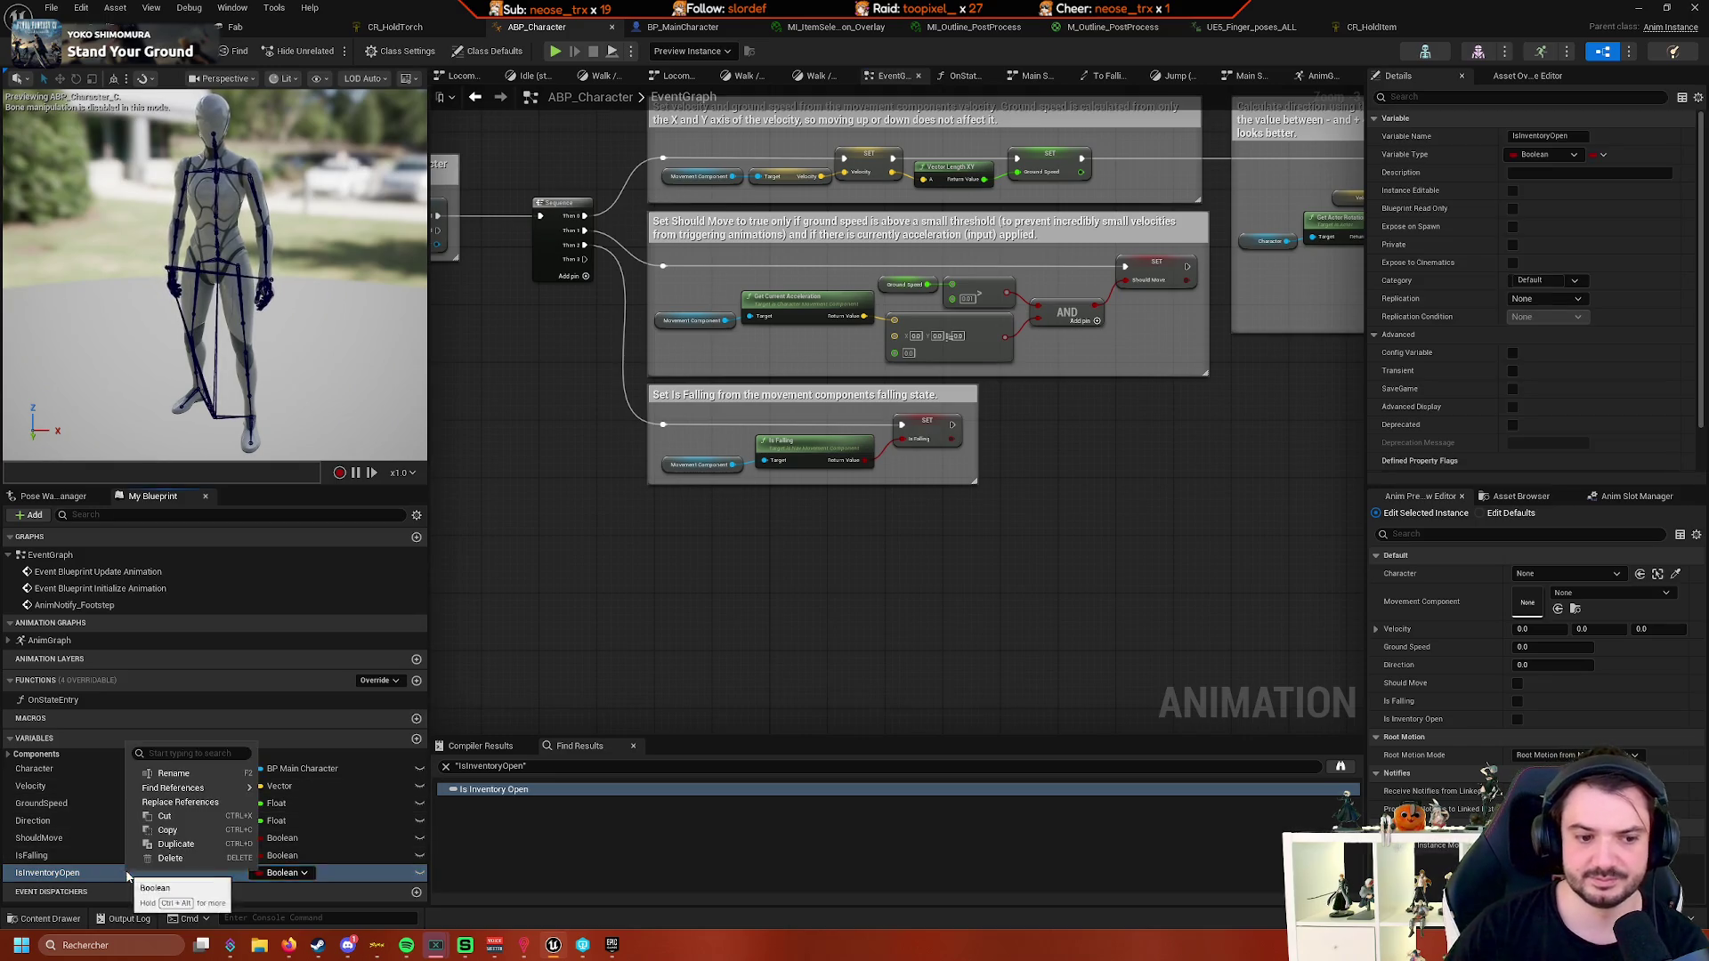
{"action": "left_click", "coordinate": [199, 857]}
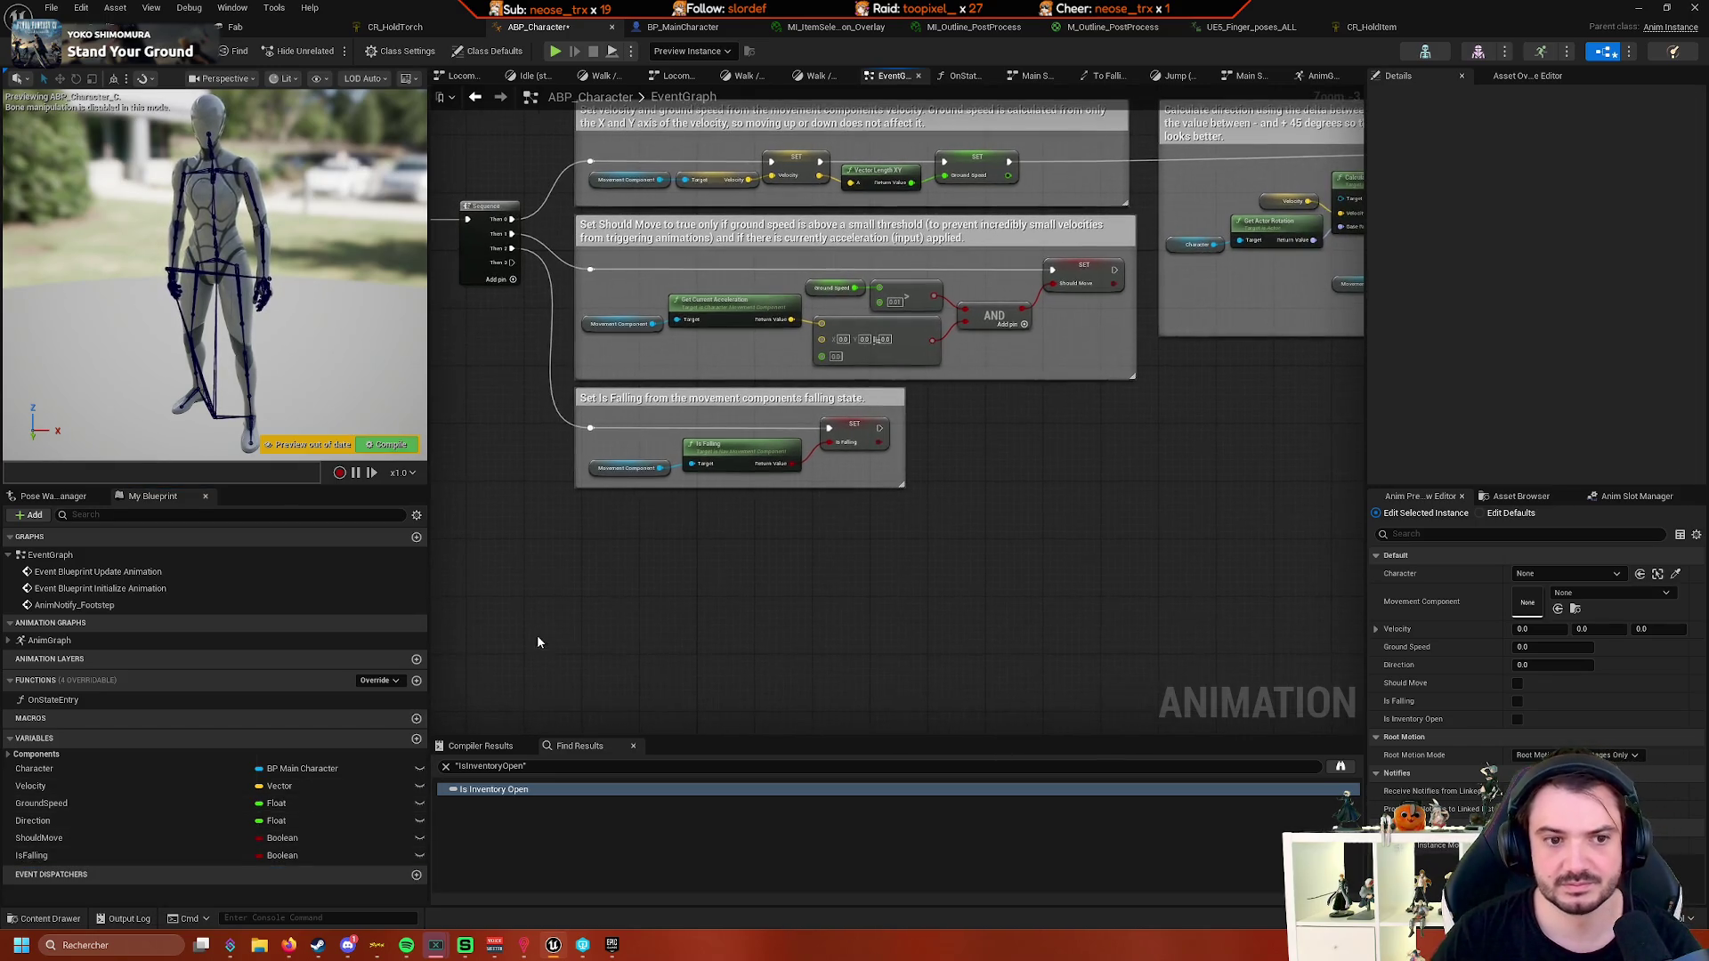
{"action": "left_click", "coordinate": [388, 444]}
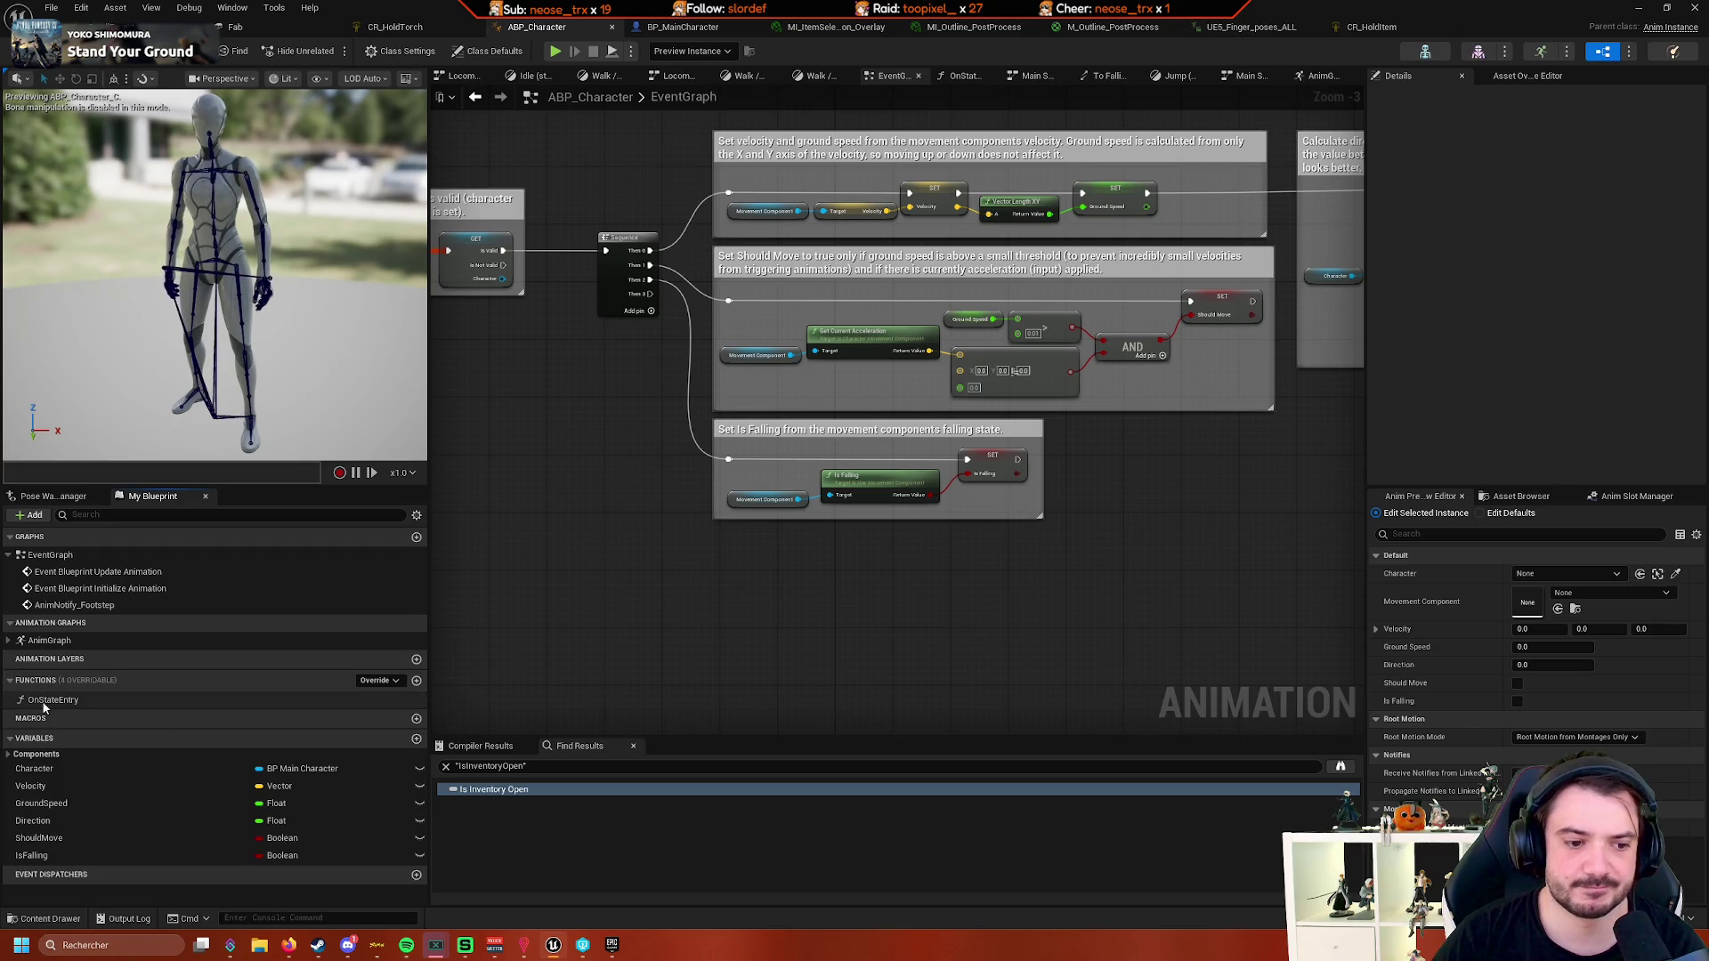
{"action": "double_click", "coordinate": [72, 637]}
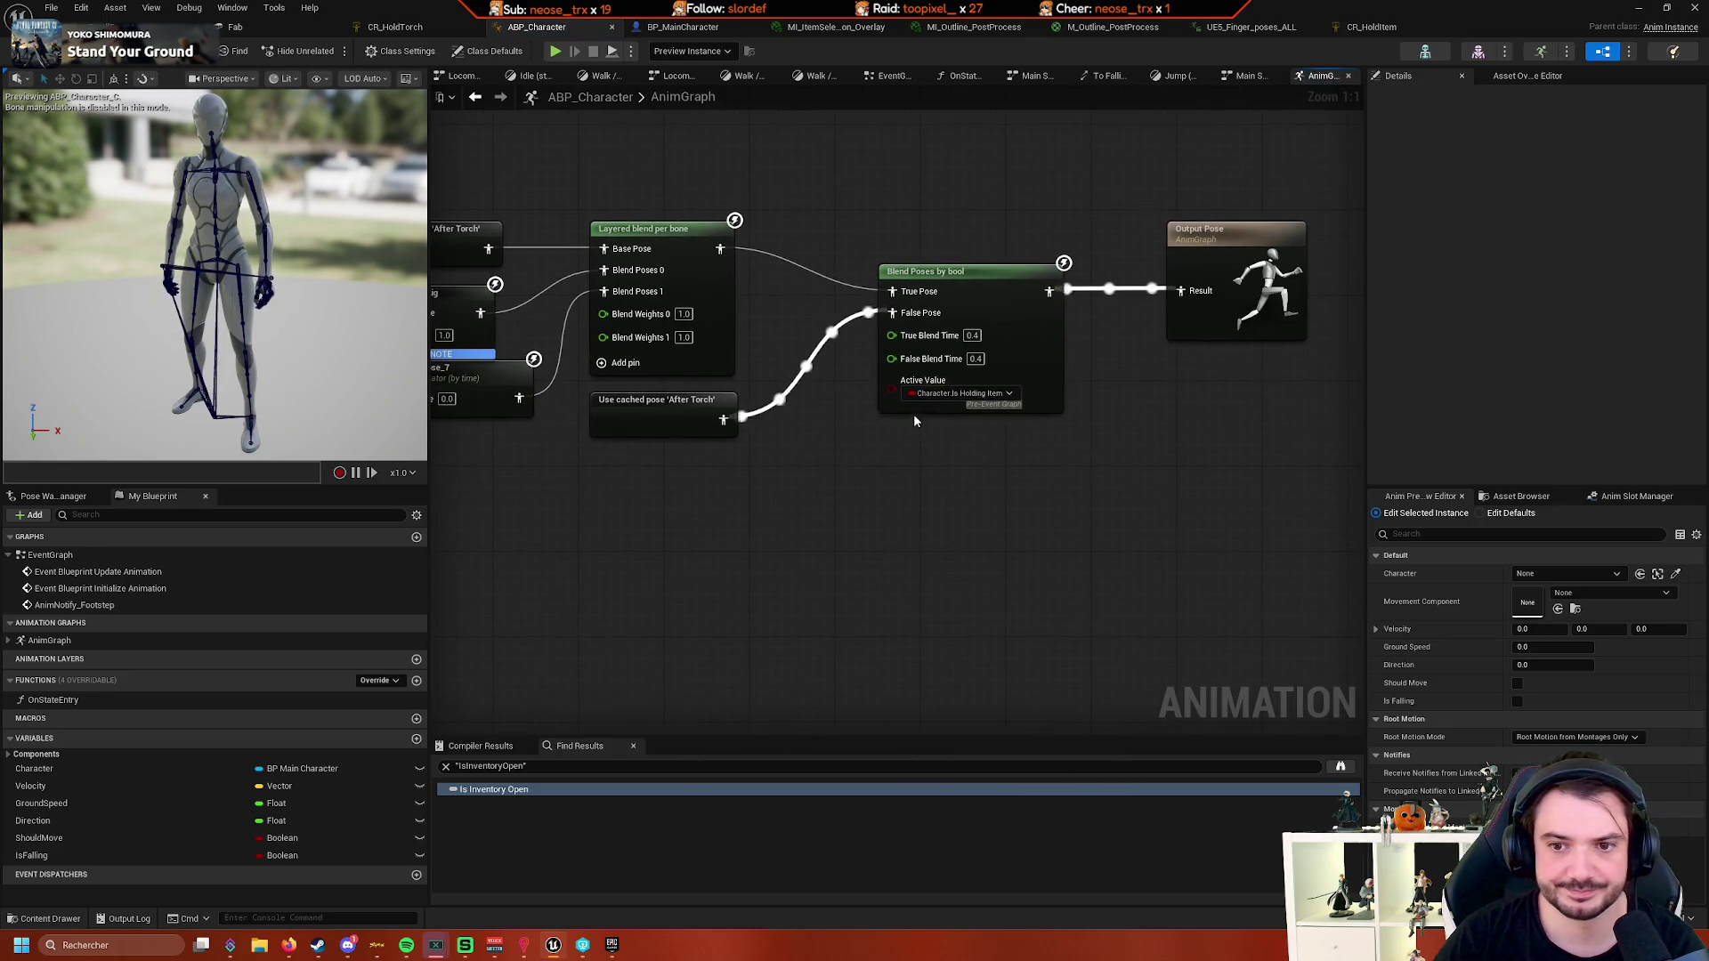
- Add a Character getter and an Is Holding Item getter from it
{"action": "right_click", "coordinate": [812, 466]}
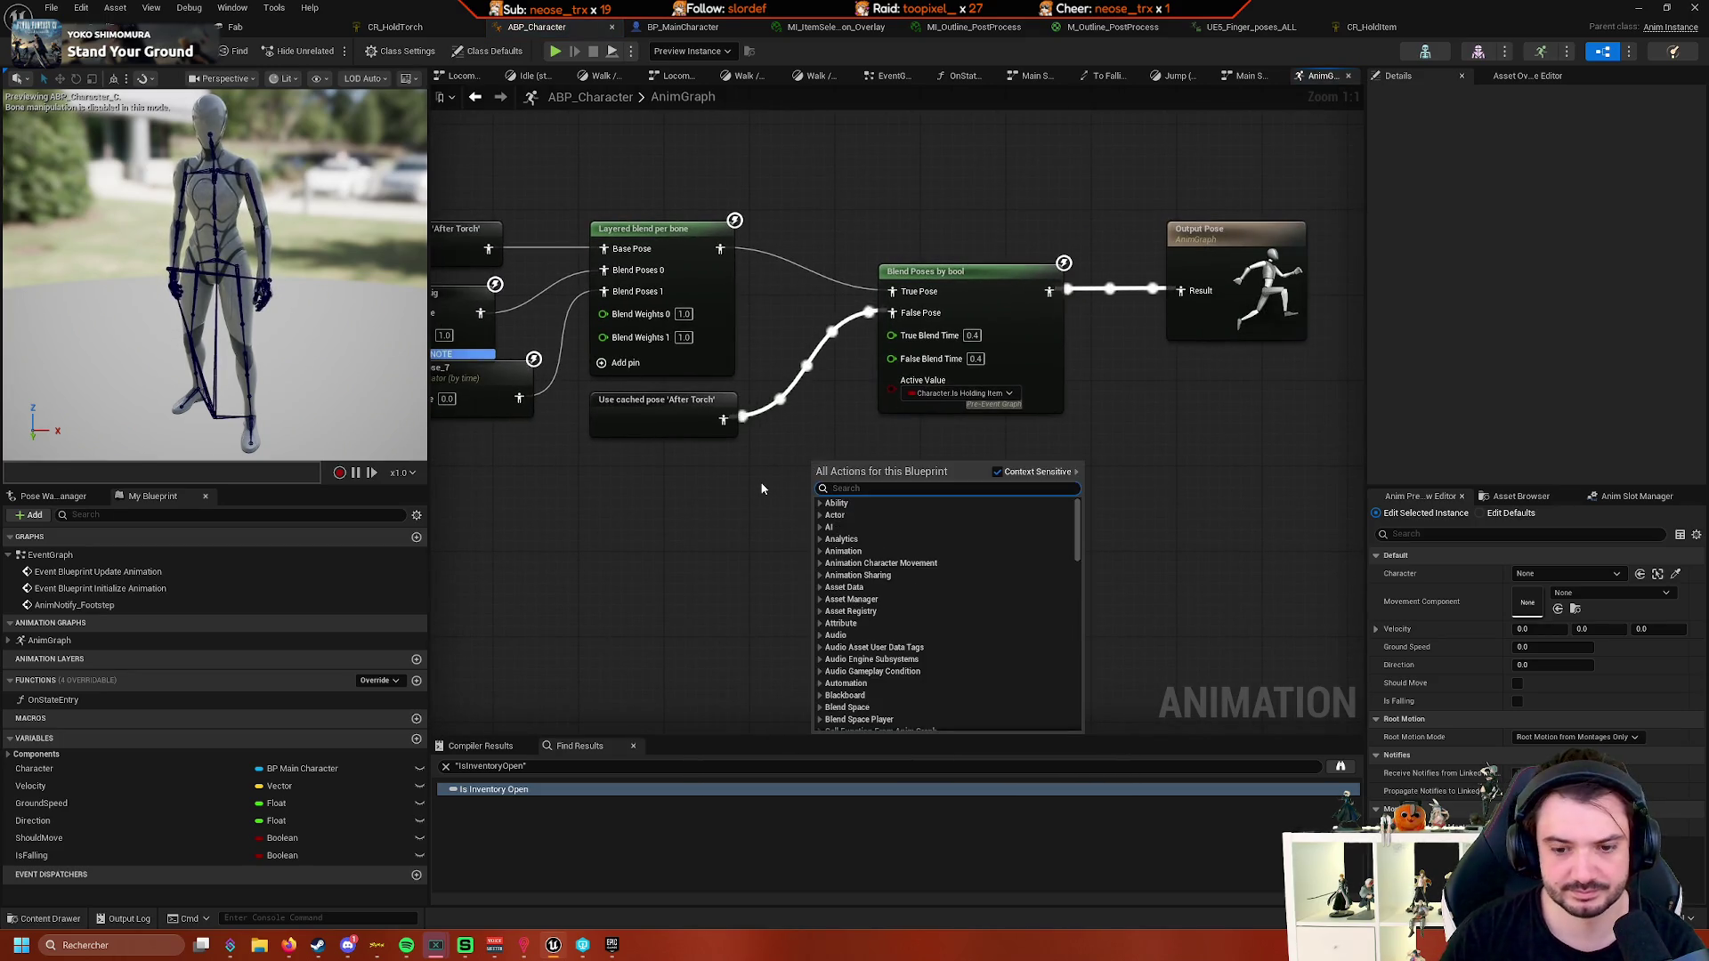
{"action": "type", "text": "character"}
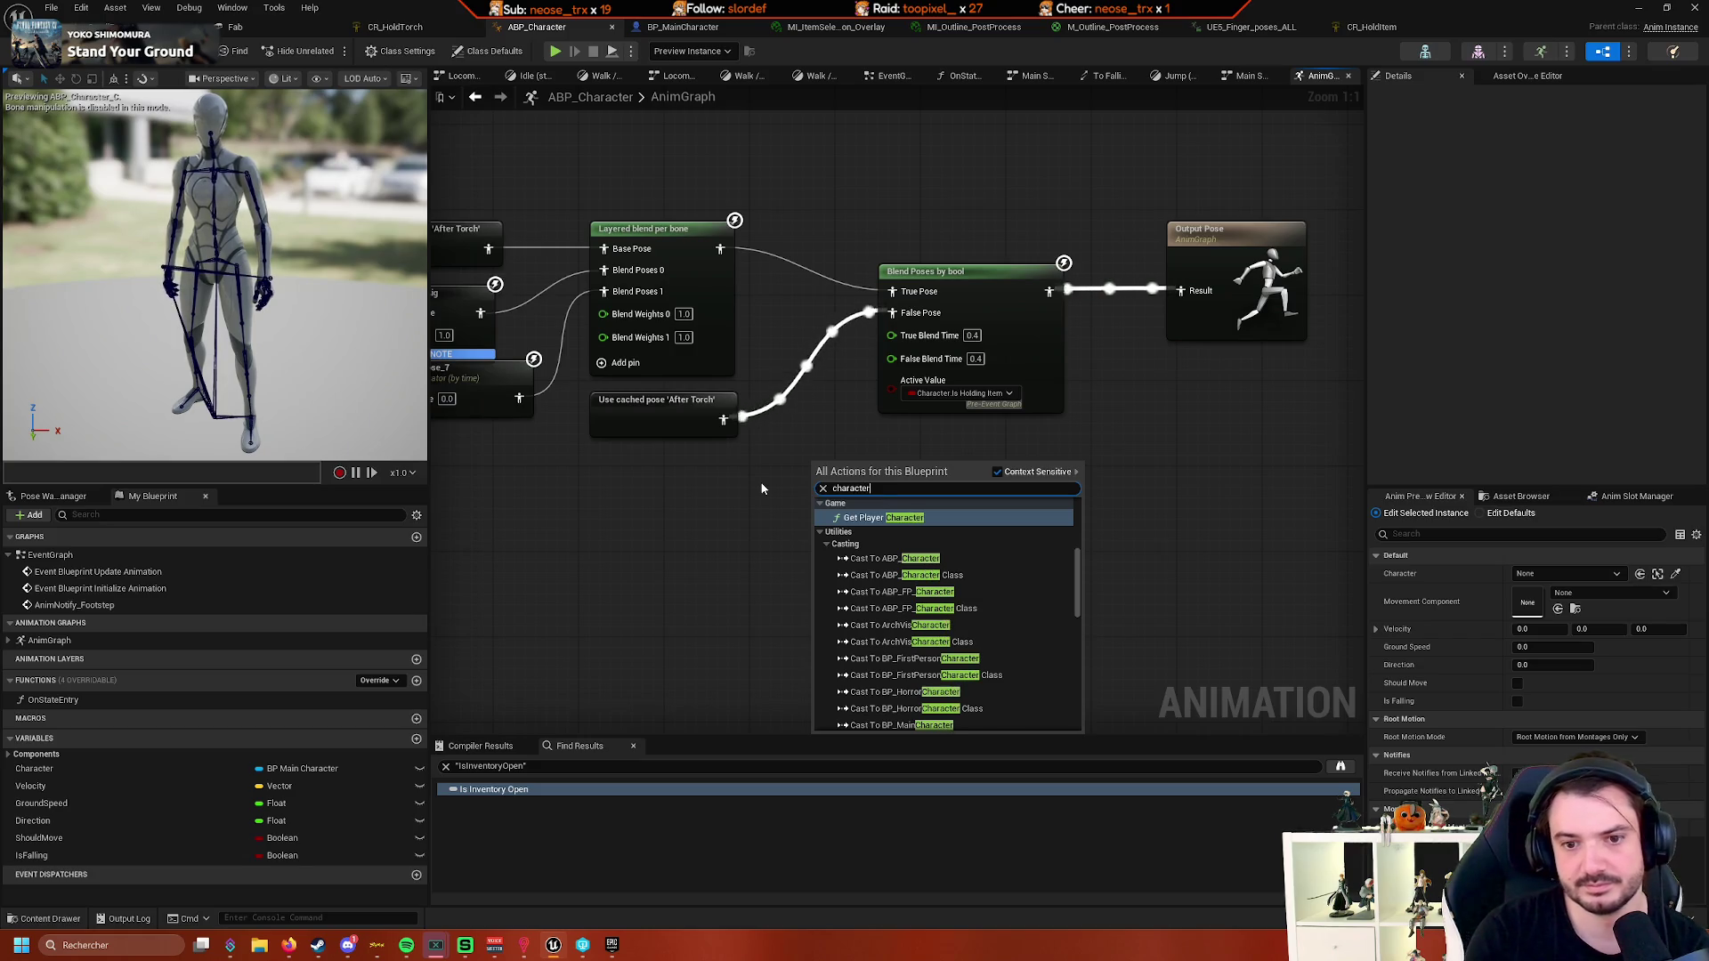
{"action": "scroll", "coordinate": [938, 580], "scroll_direction": "up", "scroll_amount": 5}
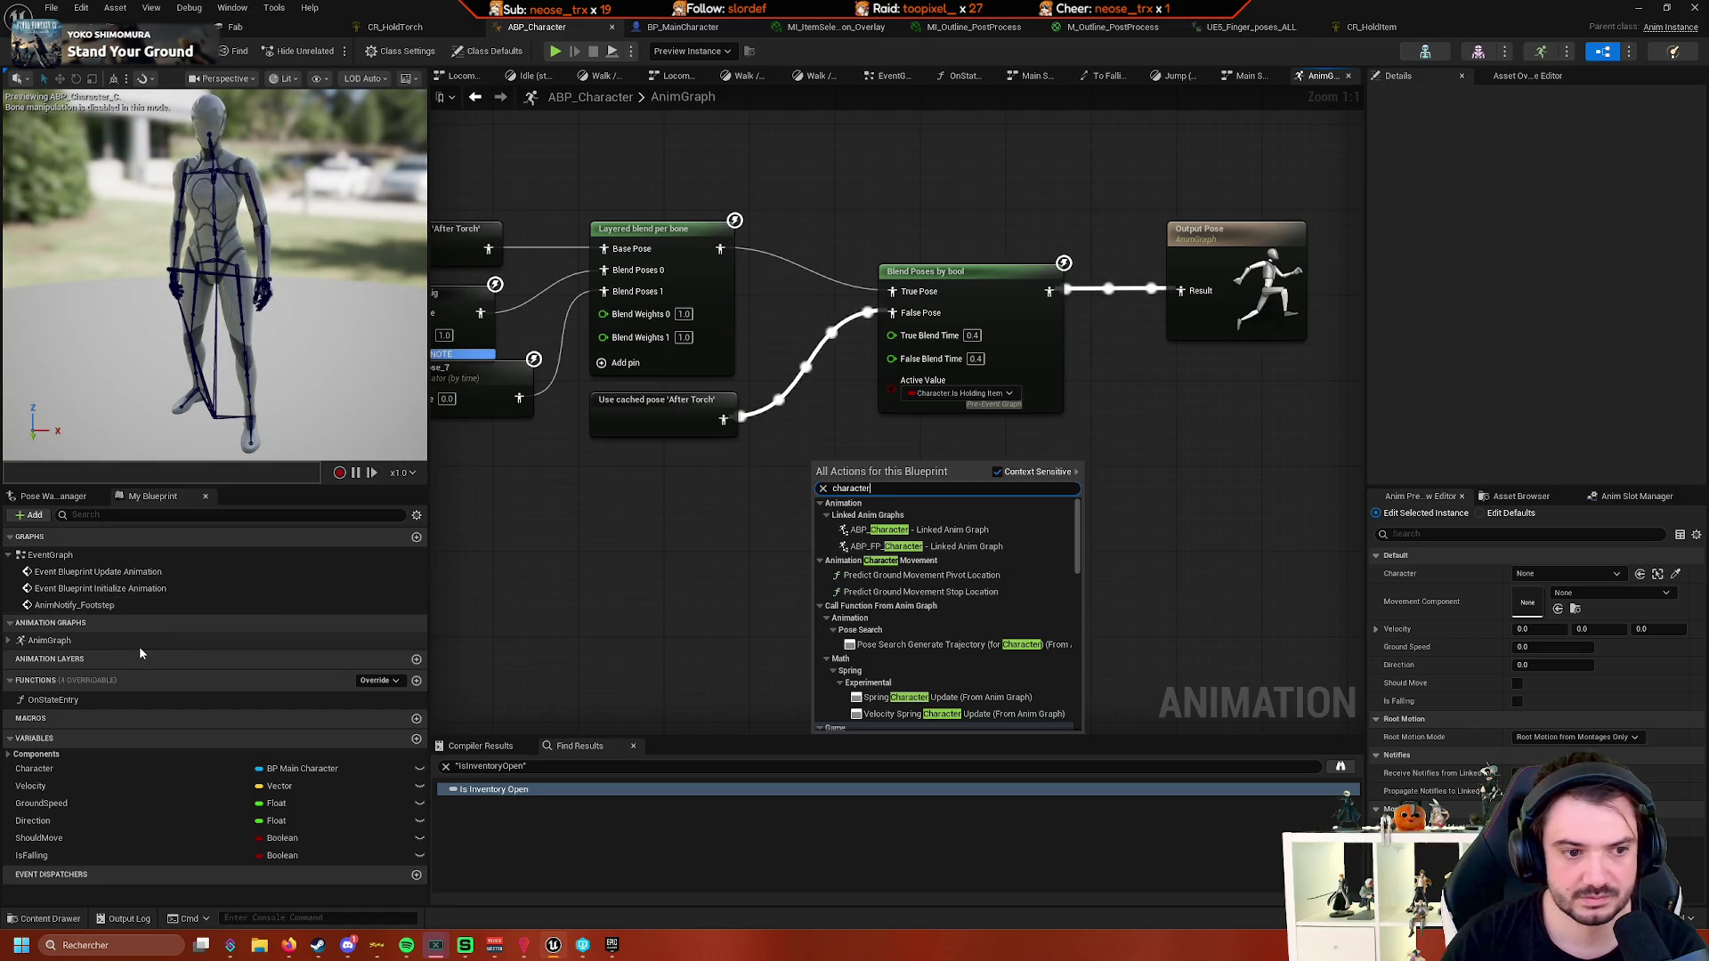
{"action": "left_click", "coordinate": [11, 642]}
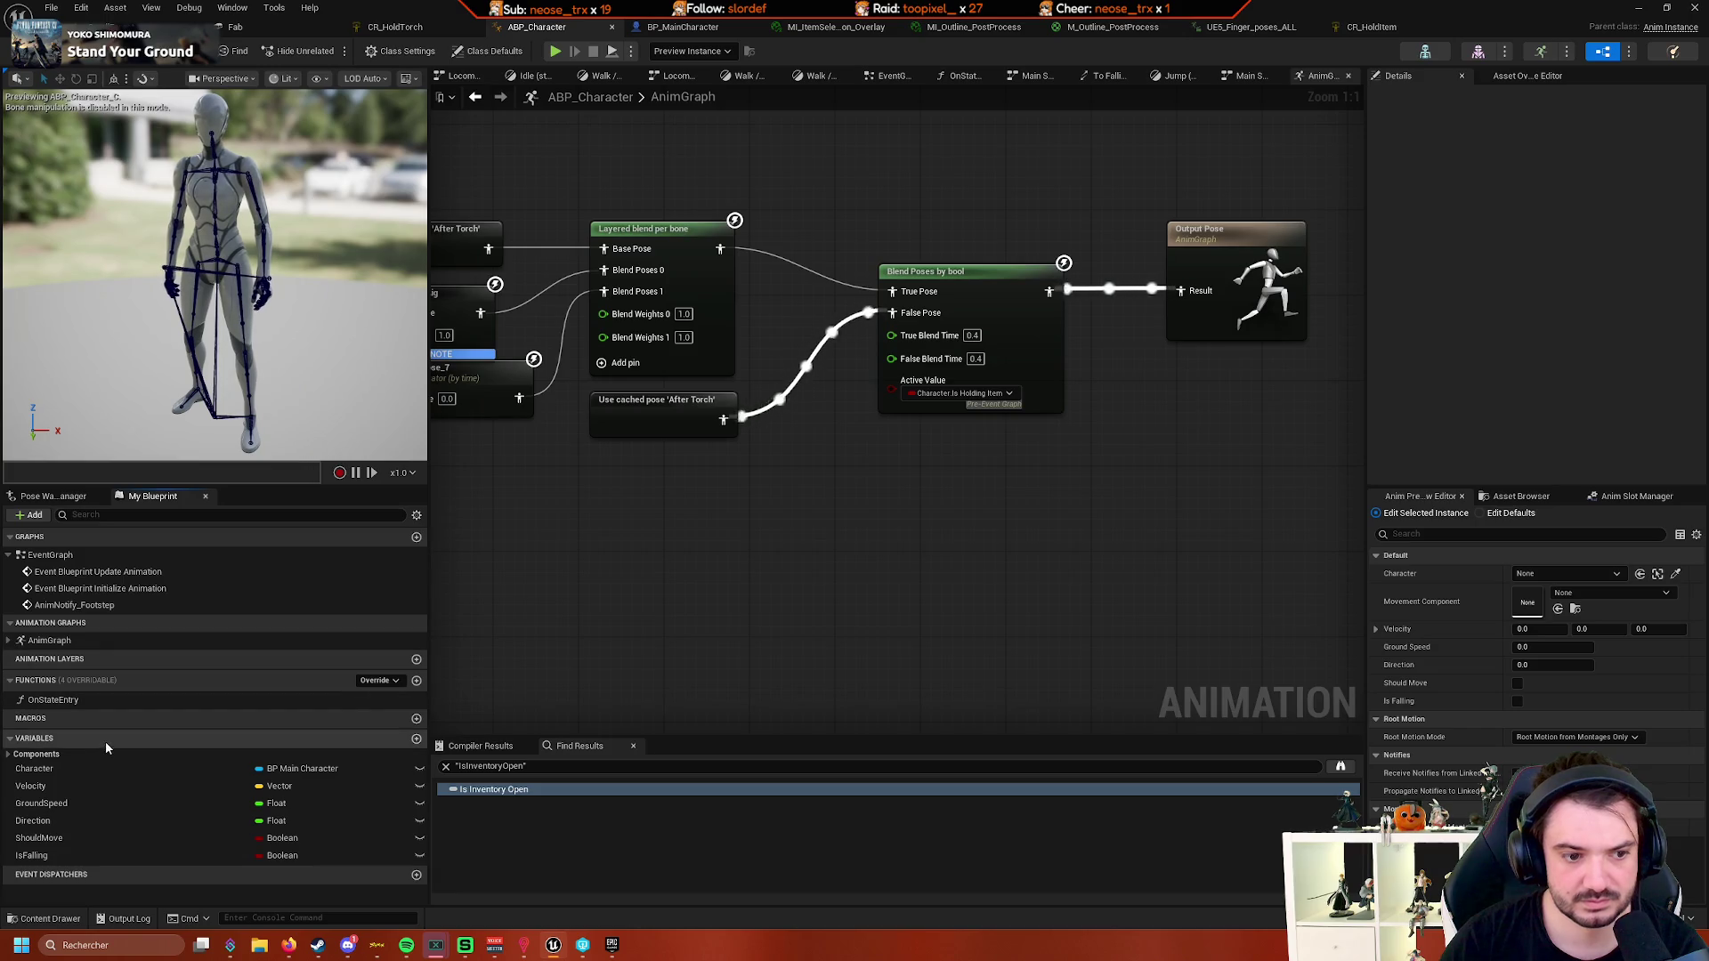
{"action": "mouse_move", "coordinate": [41, 771]}
{"action": "left_mouse_down"}
{"action": "mouse_move", "coordinate": [572, 630]}
{"action": "mouse_move", "coordinate": [569, 614]}
{"action": "mouse_move", "coordinate": [723, 614]}
{"action": "left_mouse_up"}
{"action": "left_click", "coordinate": [598, 616]}
{"action": "type", "text": "is"}
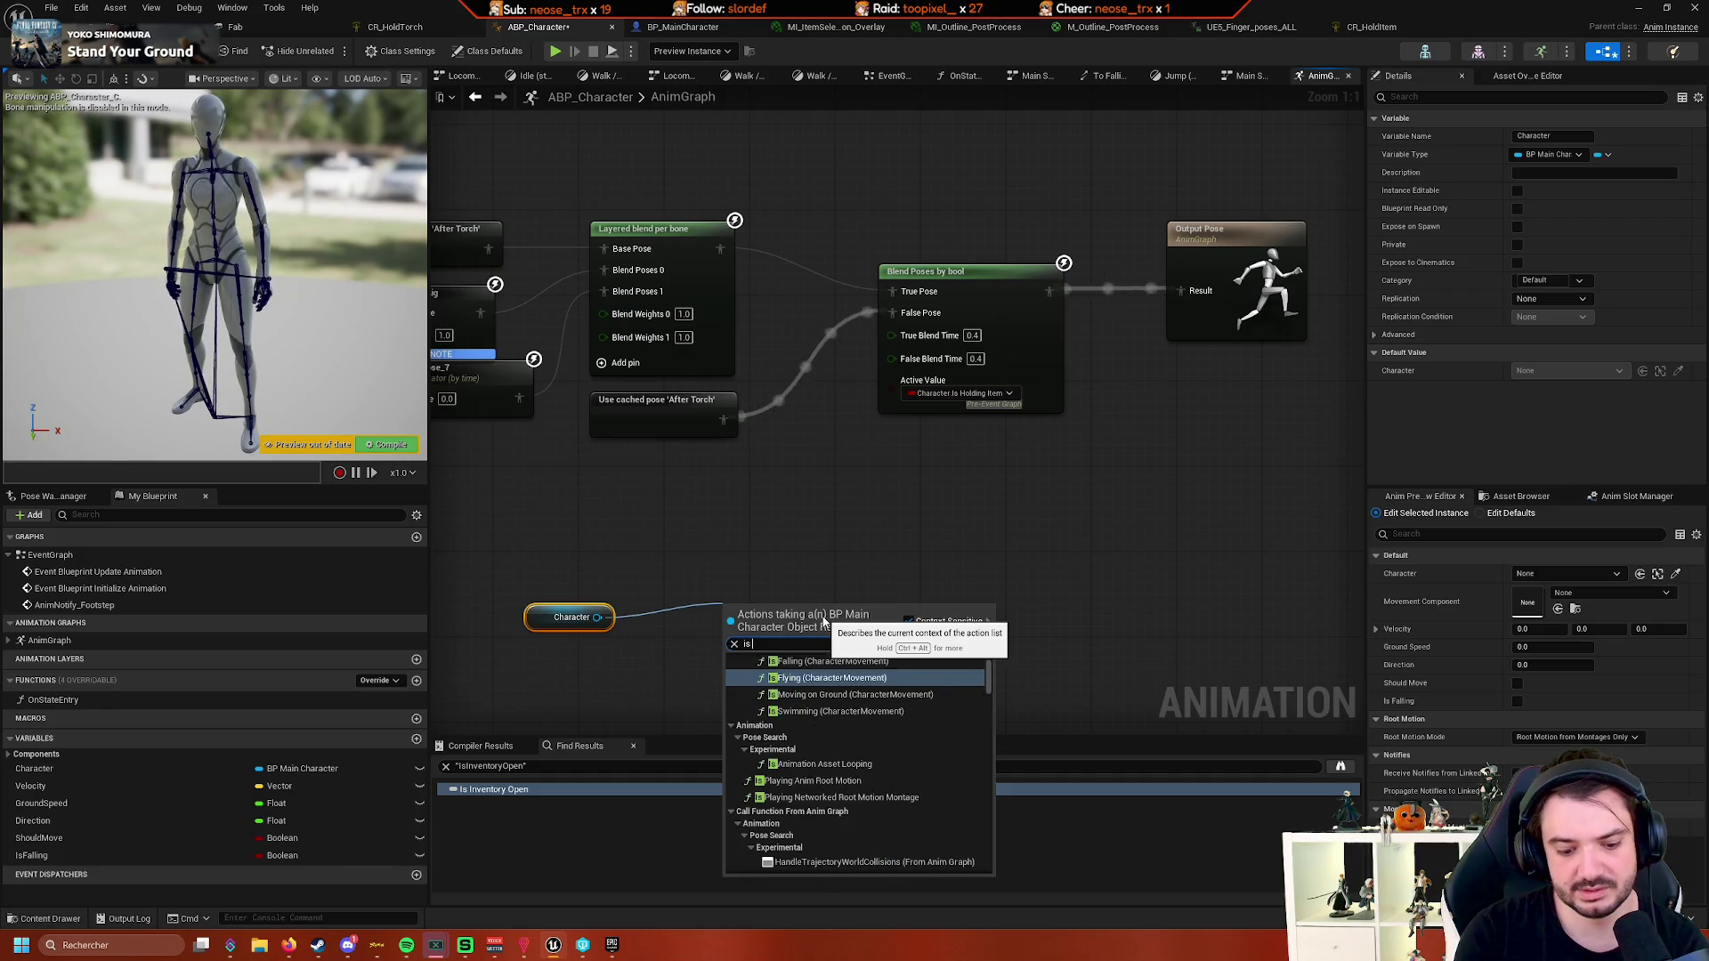
{"action": "type", "text": " holdin"}
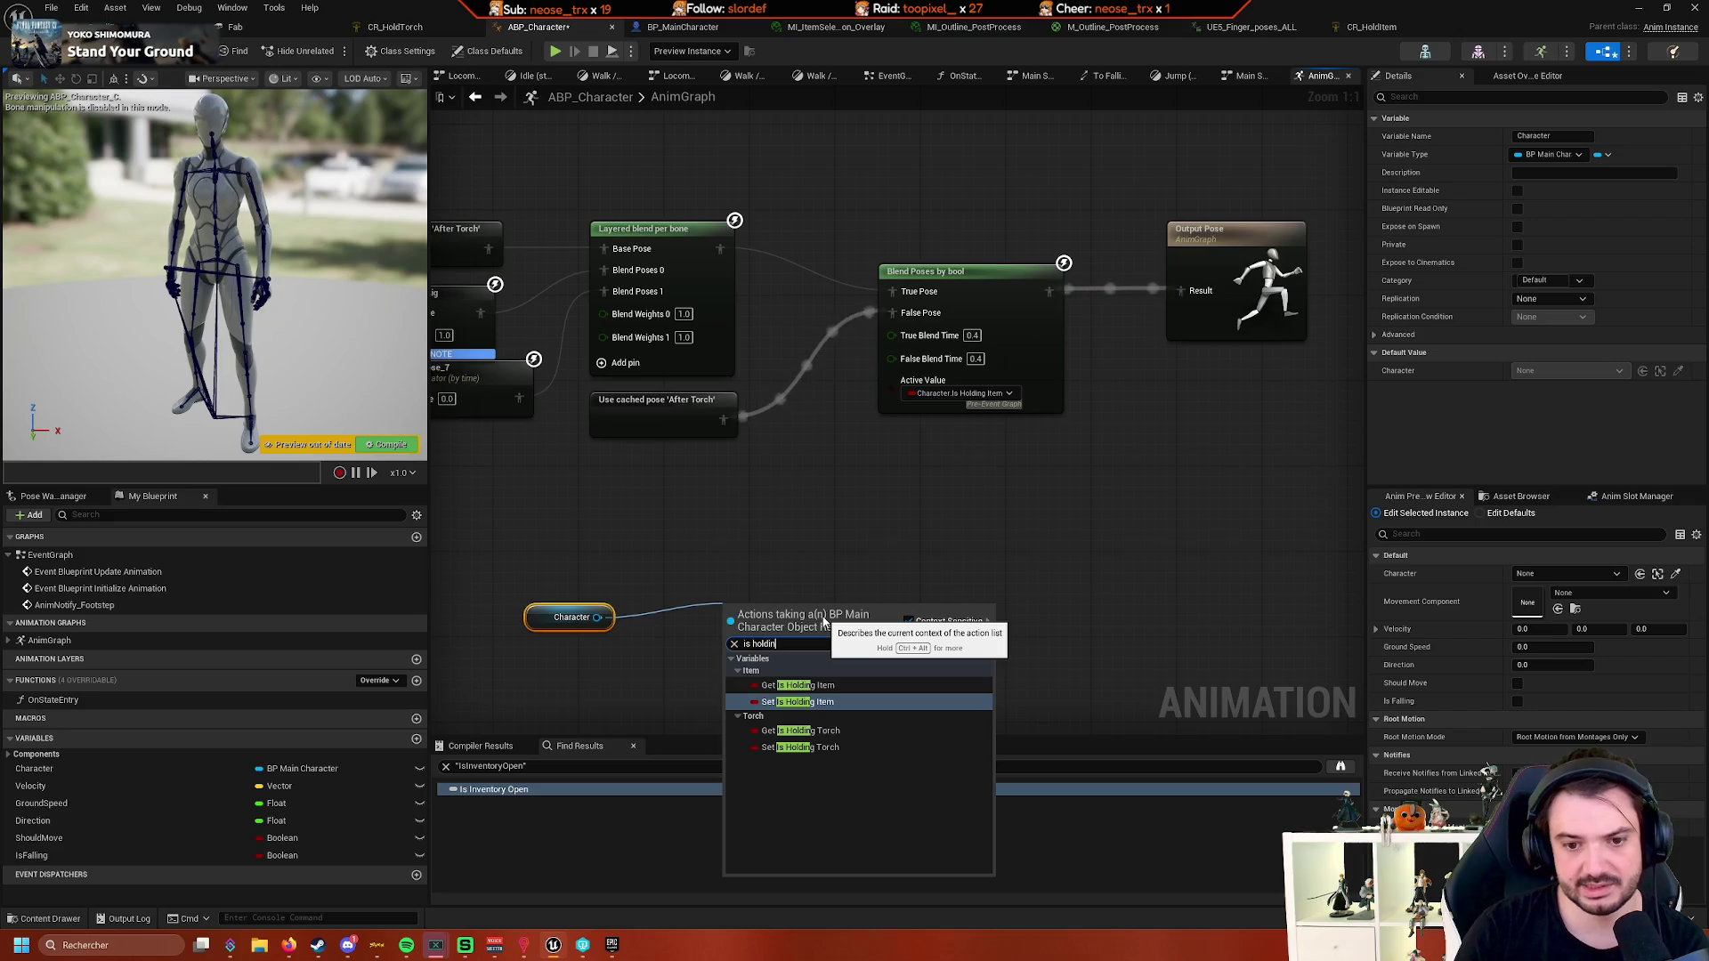
{"action": "left_click", "coordinate": [798, 685]}
- Add an Is Inventory Open getter from Character and line up the getters
{"action": "left_click_drag", "start_coordinate": [720, 663], "coordinate": [661, 418]}
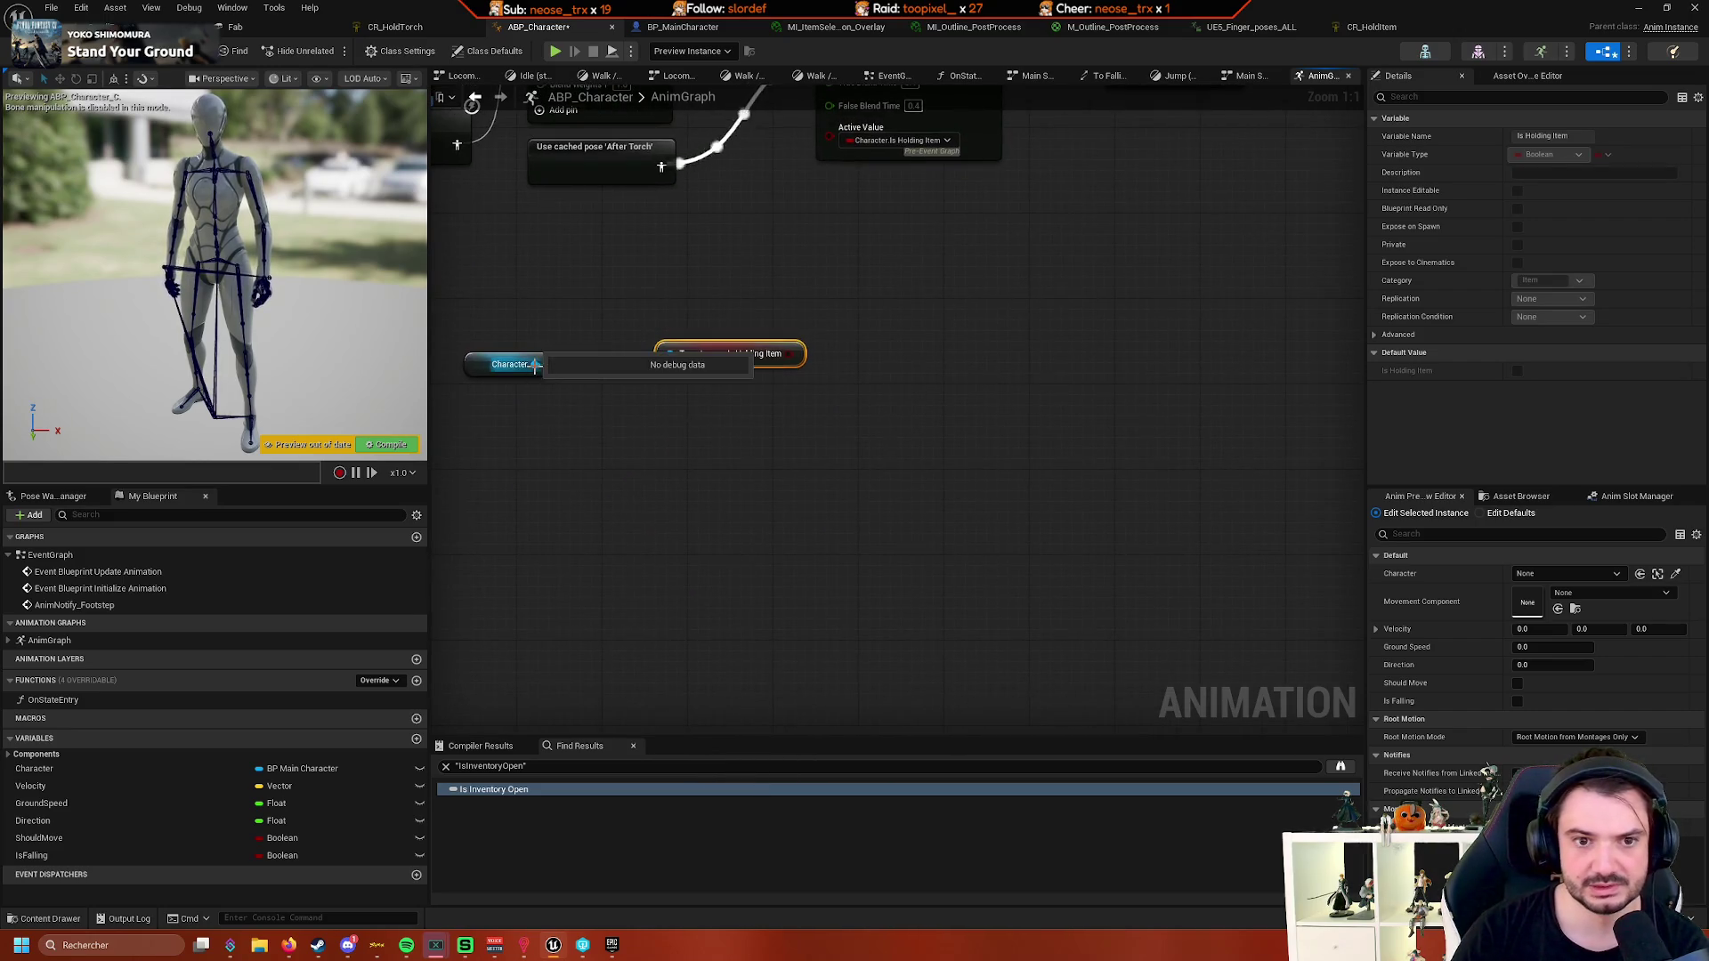
{"action": "left_click_drag", "start_coordinate": [534, 364], "coordinate": [690, 431]}
{"action": "type", "text": "is "}
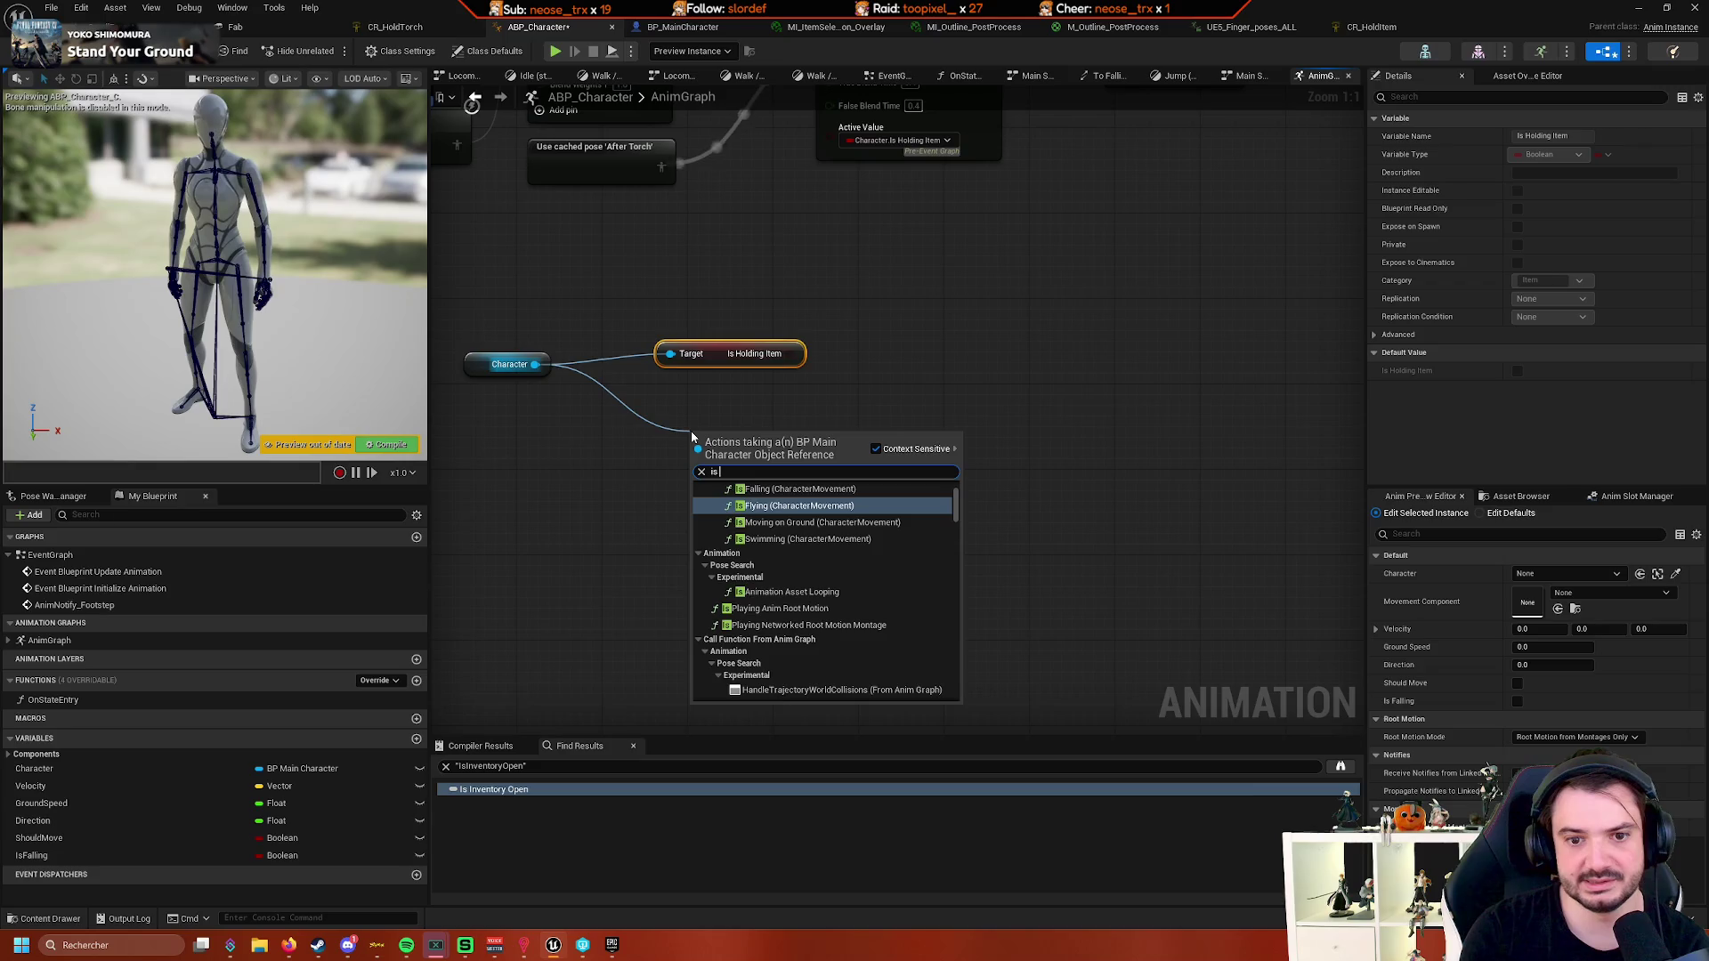
{"action": "type", "text": "invent"}
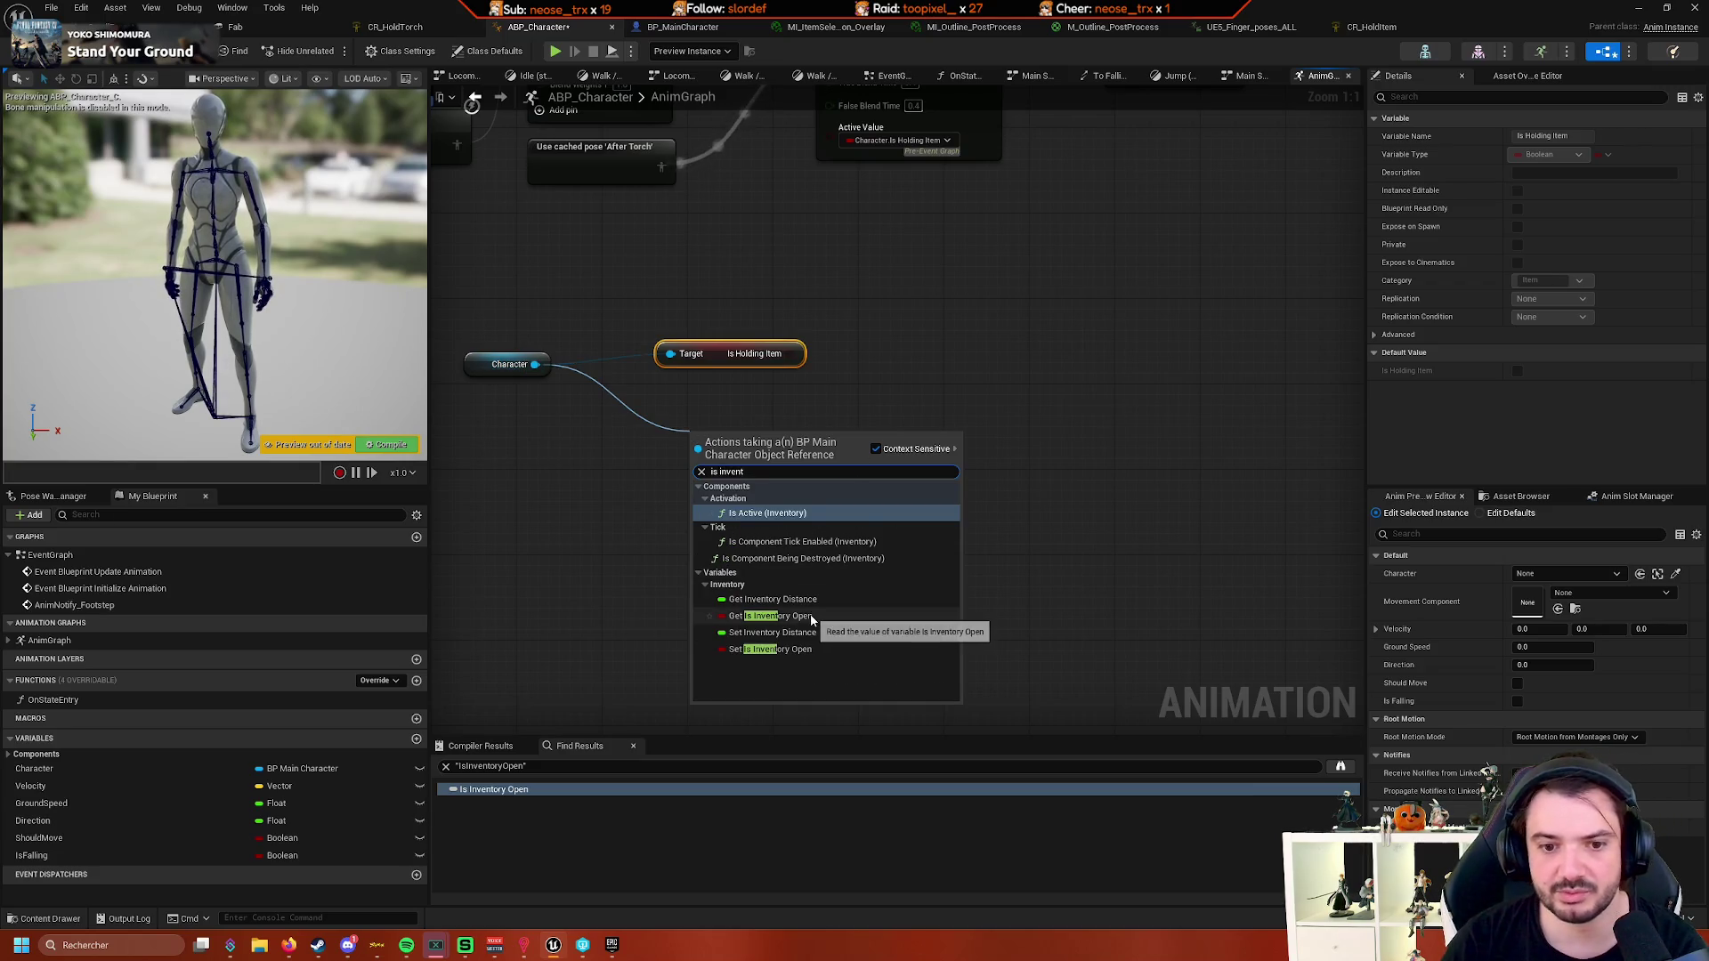
{"action": "left_click", "coordinate": [770, 616]}
{"action": "mouse_move", "coordinate": [756, 431]}
{"action": "left_mouse_down"}
{"action": "mouse_move", "coordinate": [883, 573]}
{"action": "mouse_move", "coordinate": [853, 448]}
{"action": "mouse_move", "coordinate": [843, 460]}
{"action": "mouse_move", "coordinate": [877, 517]}
{"action": "mouse_move", "coordinate": [733, 447]}
{"action": "mouse_move", "coordinate": [582, 445]}
{"action": "left_mouse_up"}
{"action": "left_click", "coordinate": [877, 496], "text": "ctrl"}
{"action": "left_click_drag", "start_coordinate": [850, 471], "coordinate": [670, 461]}
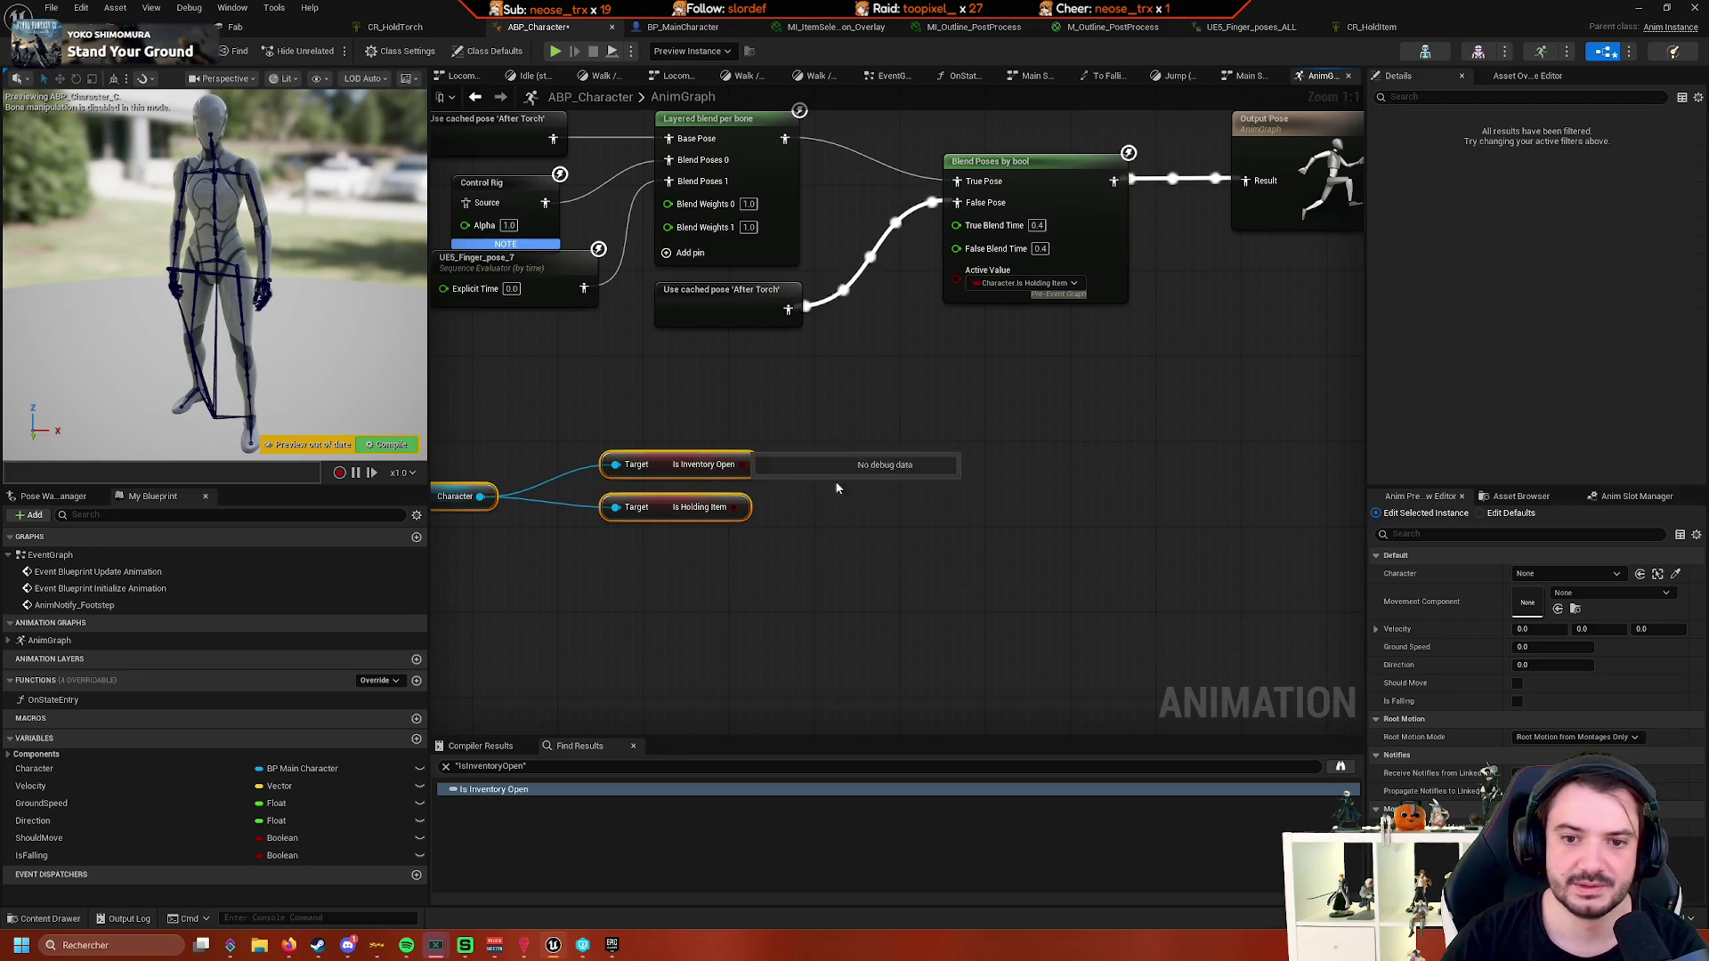
{"action": "left_click", "coordinate": [876, 601]}
- Add an AND node fed by Is Holding Item and a NOT Boolean node
{"action": "left_click_drag", "start_coordinate": [829, 553], "coordinate": [917, 628]}
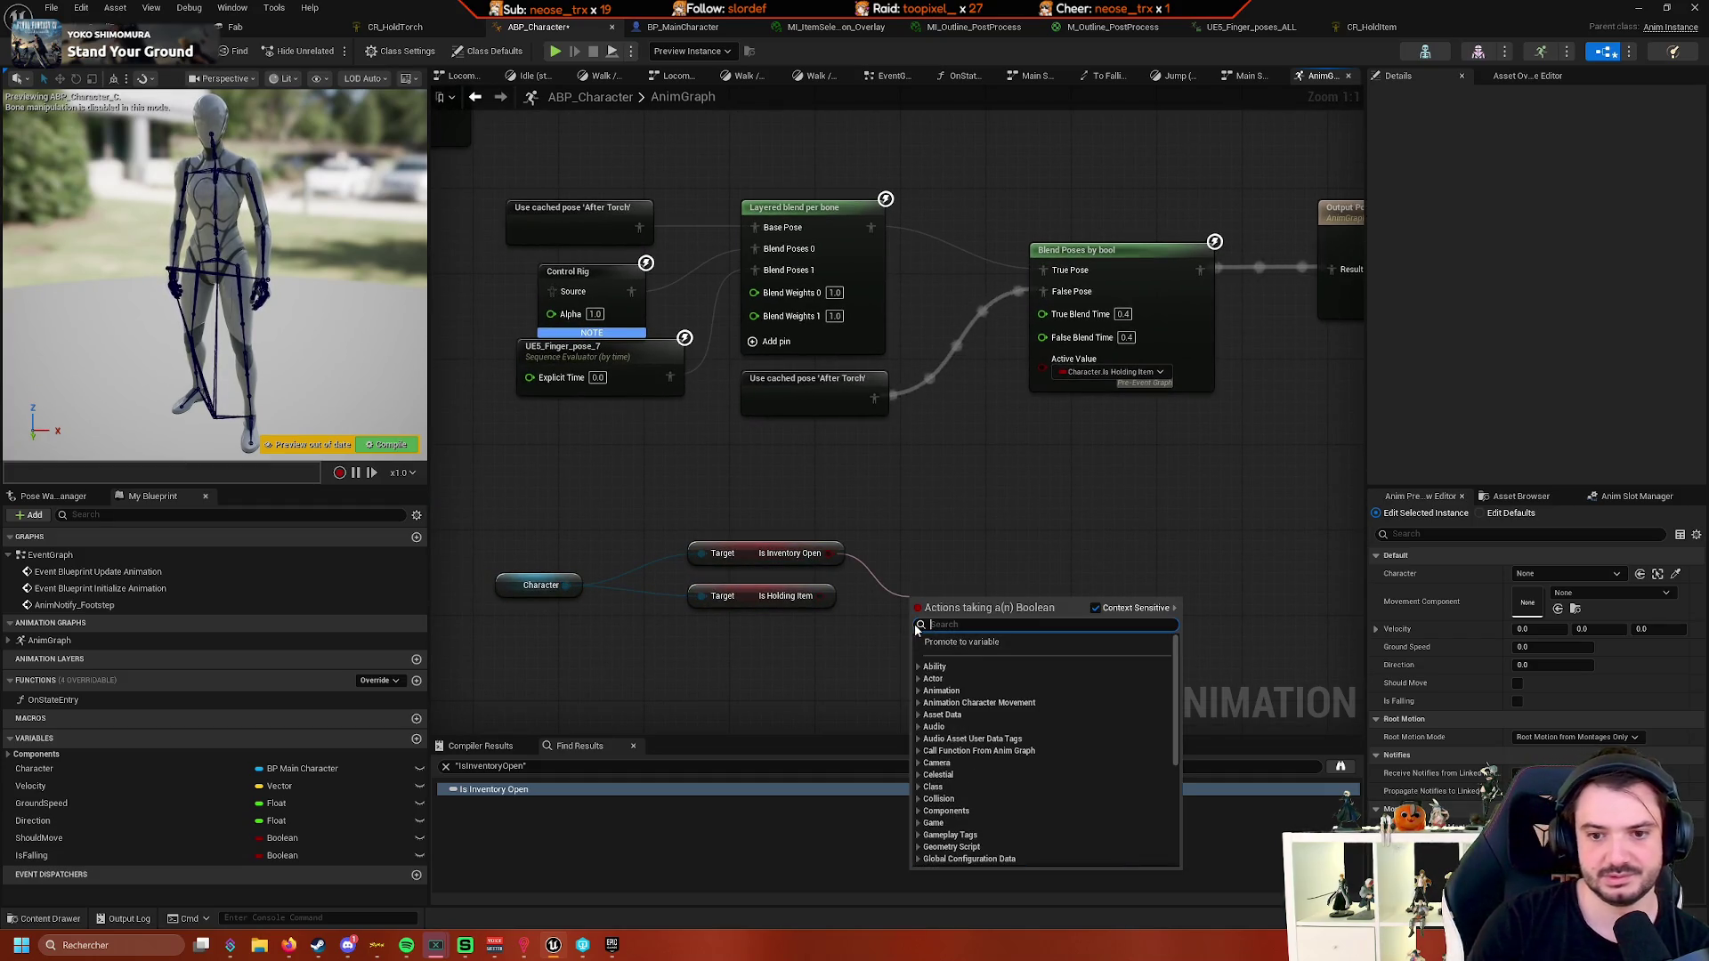
{"action": "left_click", "coordinate": [747, 650]}
{"action": "mouse_move", "coordinate": [746, 603]}
{"action": "left_mouse_down"}
{"action": "mouse_move", "coordinate": [746, 497]}
{"action": "mouse_move", "coordinate": [992, 490]}
{"action": "mouse_move", "coordinate": [893, 540]}
{"action": "mouse_move", "coordinate": [877, 629]}
{"action": "left_mouse_up"}
{"action": "type", "text": "and"}
{"action": "left_click", "coordinate": [926, 591]}
{"action": "type", "text": "not"}
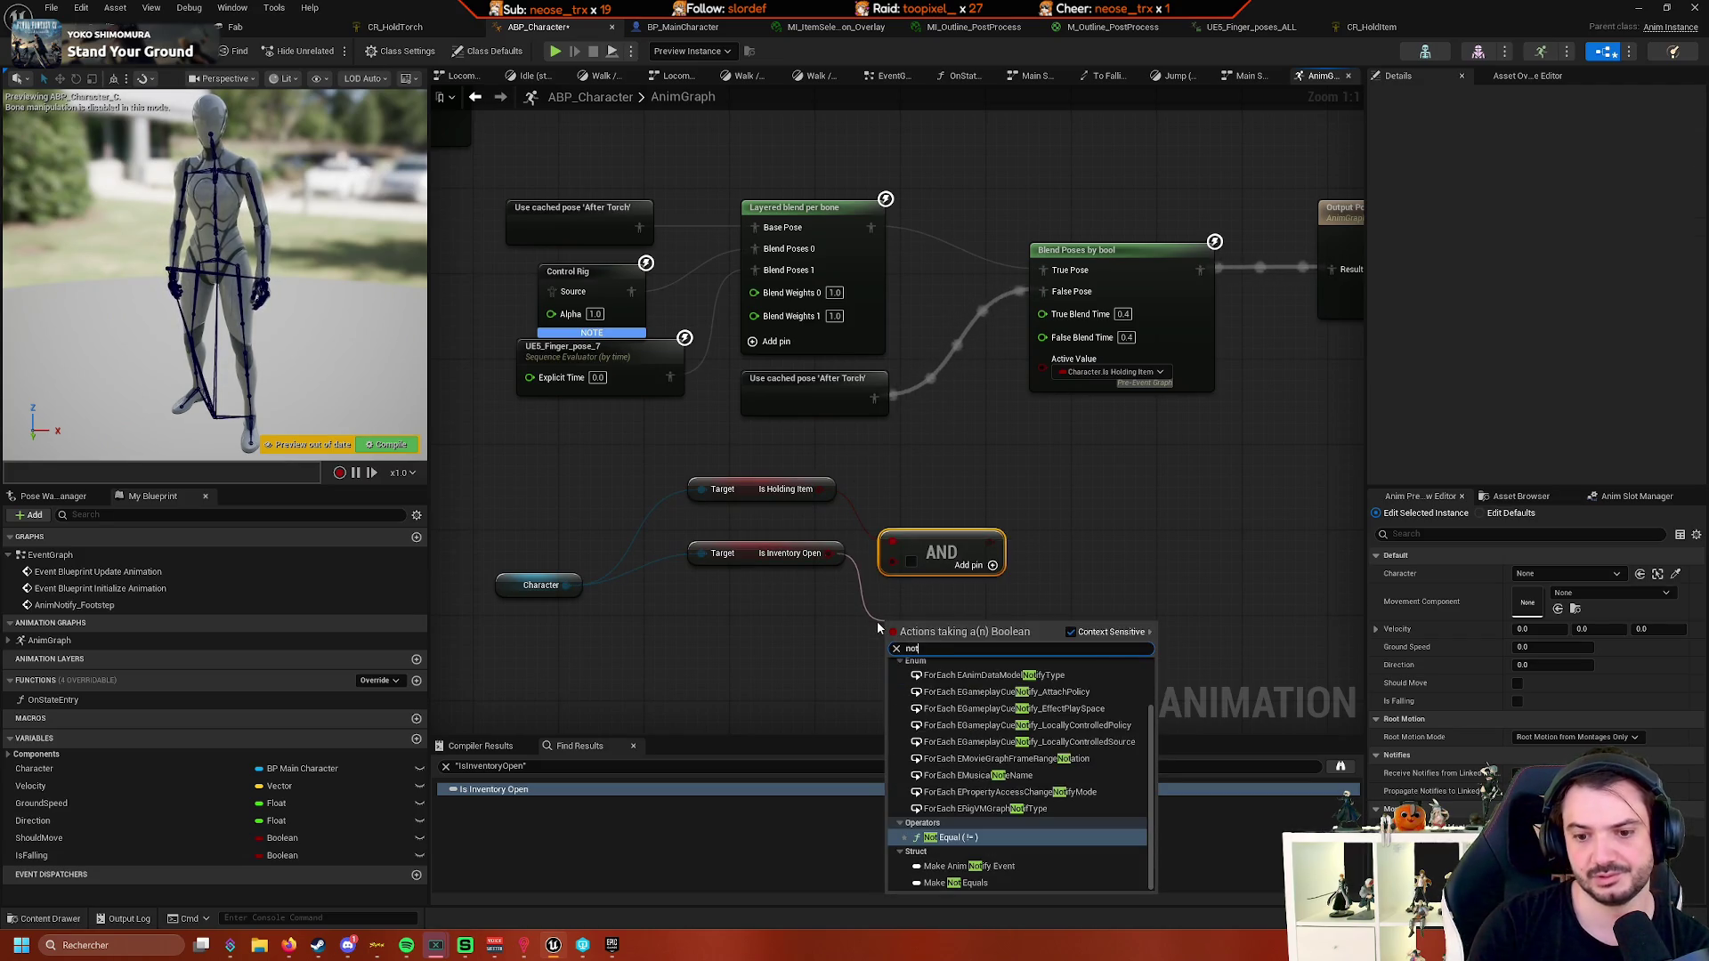
{"action": "type", "text": " bool"}
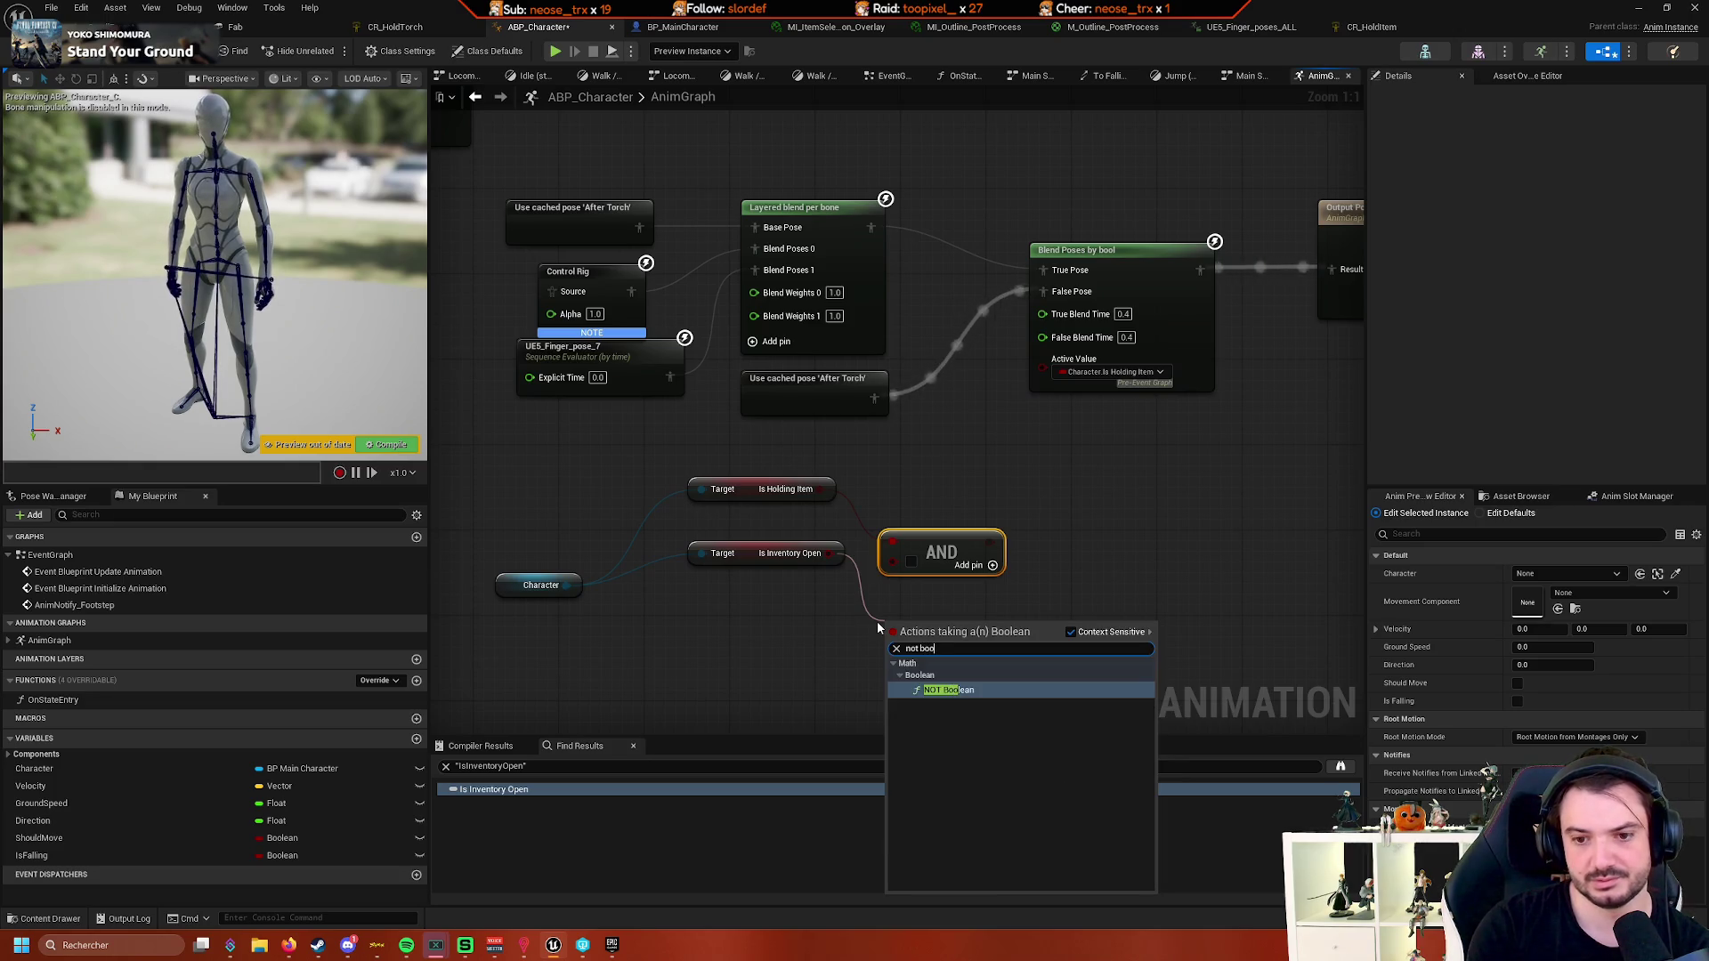
{"action": "key", "text": "Return"}
- Arrange the Character, getters, NOT and AND nodes into a compact group and save
{"action": "left_click_drag", "start_coordinate": [941, 552], "coordinate": [1027, 520]}
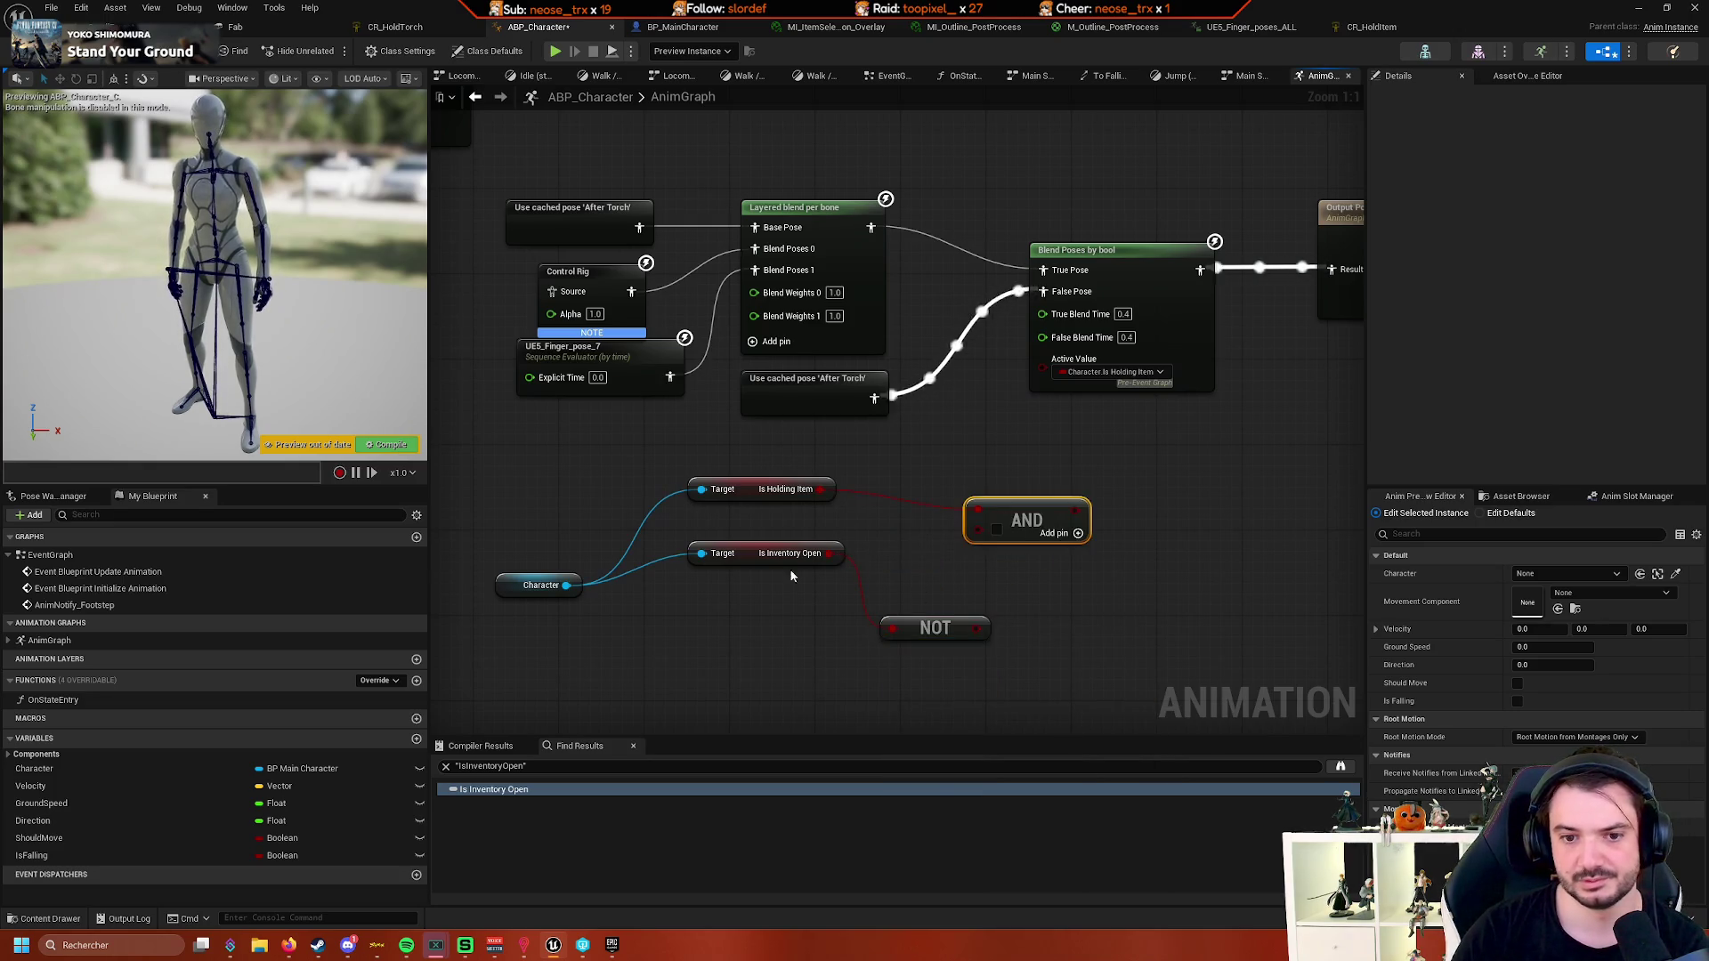
{"action": "left_click_drag", "start_coordinate": [540, 585], "coordinate": [572, 520]}
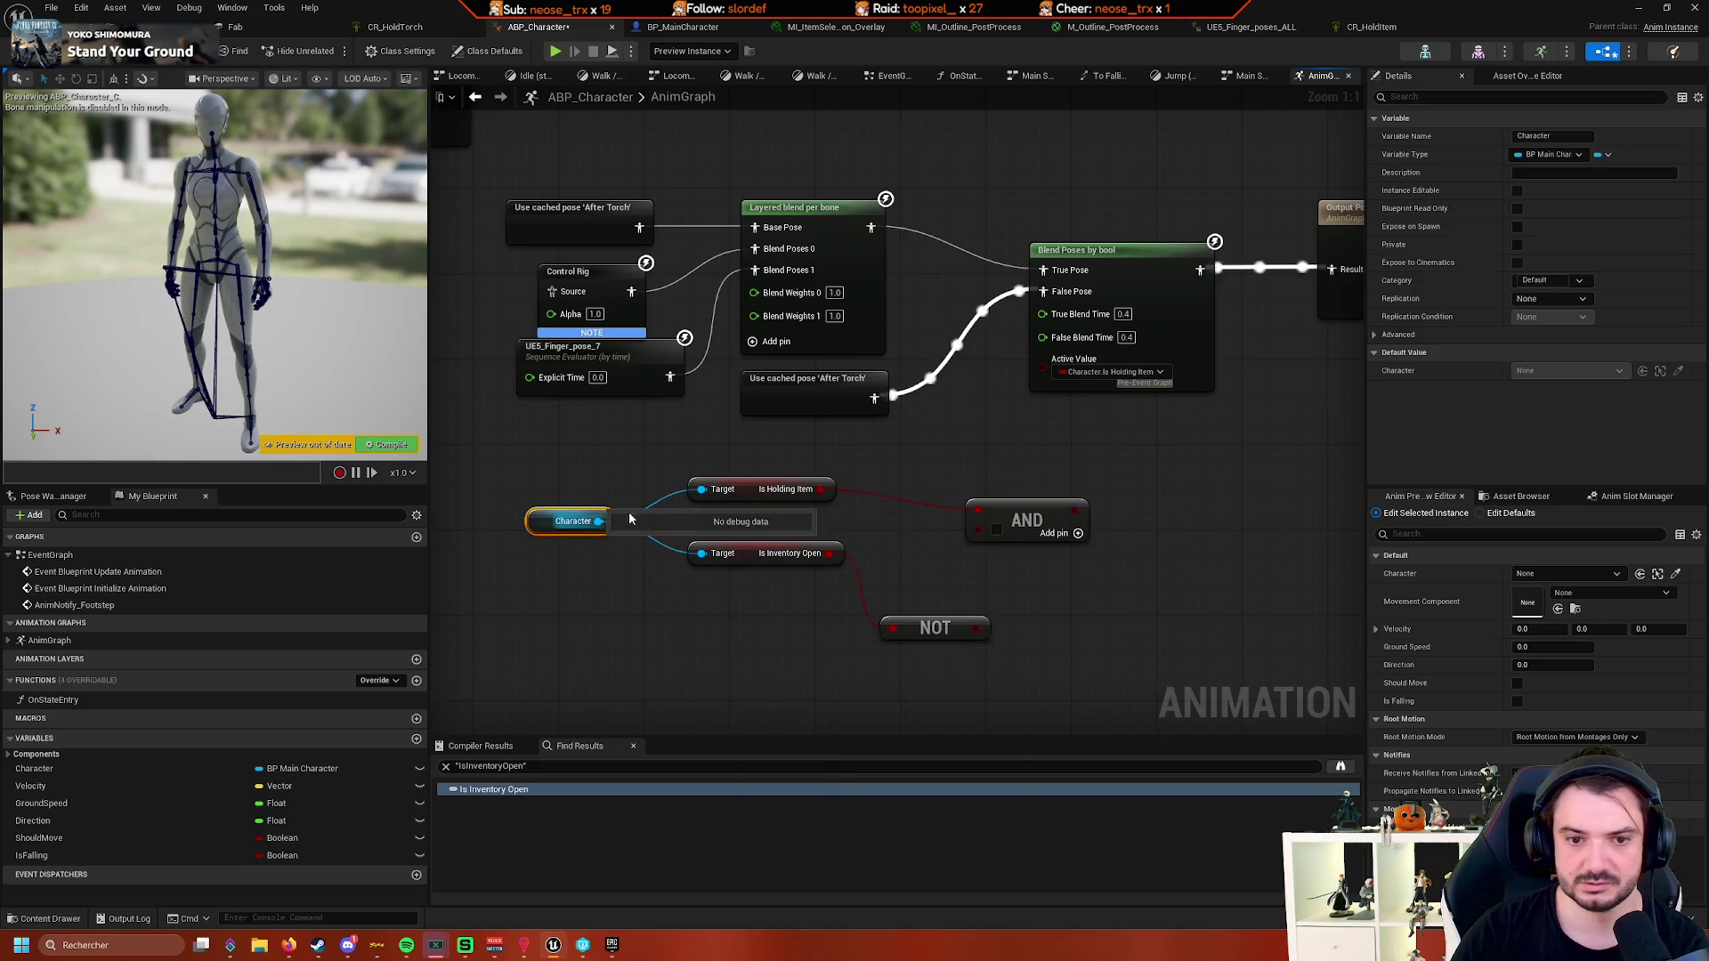
{"action": "left_click_drag", "start_coordinate": [854, 472], "coordinate": [561, 606]}
{"action": "left_click_drag", "start_coordinate": [570, 521], "coordinate": [485, 542]}
{"action": "mouse_move", "coordinate": [978, 634]}
{"action": "left_mouse_down"}
{"action": "mouse_move", "coordinate": [959, 602]}
{"action": "mouse_move", "coordinate": [903, 580]}
{"action": "mouse_move", "coordinate": [978, 530]}
{"action": "mouse_move", "coordinate": [1042, 359]}
{"action": "left_mouse_up"}
{"action": "left_click_drag", "start_coordinate": [1111, 513], "coordinate": [1250, 445]}
{"action": "left_click_drag", "start_coordinate": [648, 401], "coordinate": [1192, 571]}
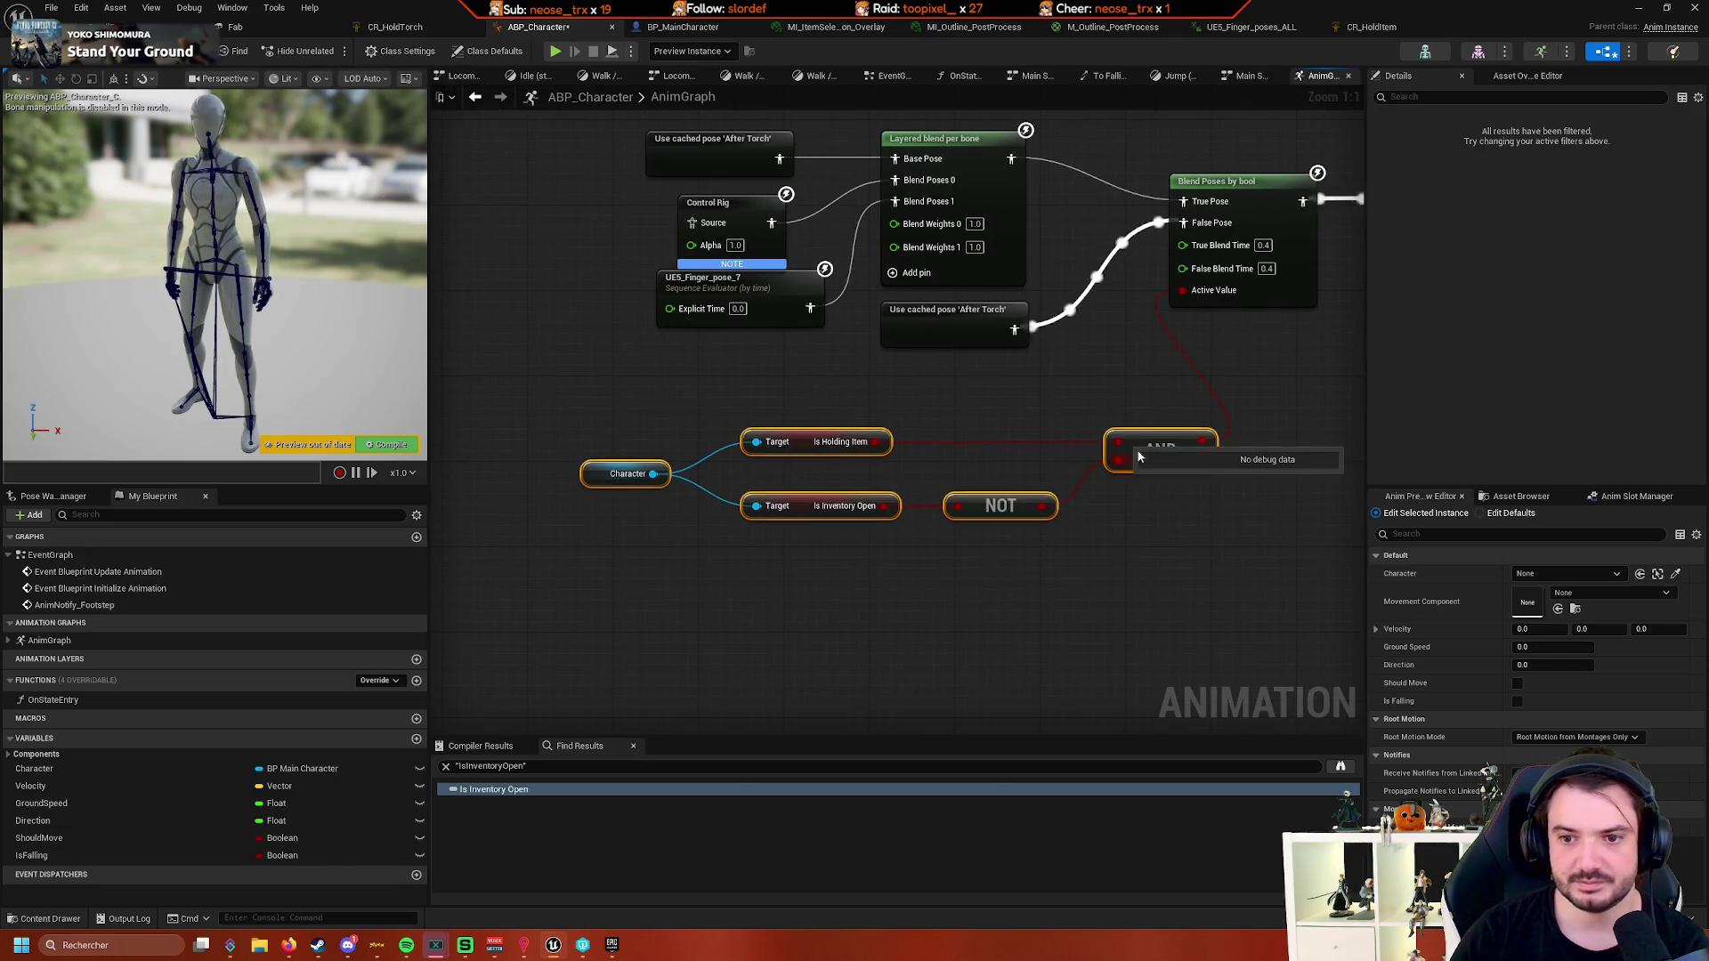
{"action": "left_click_drag", "start_coordinate": [1161, 434], "coordinate": [1067, 402]}
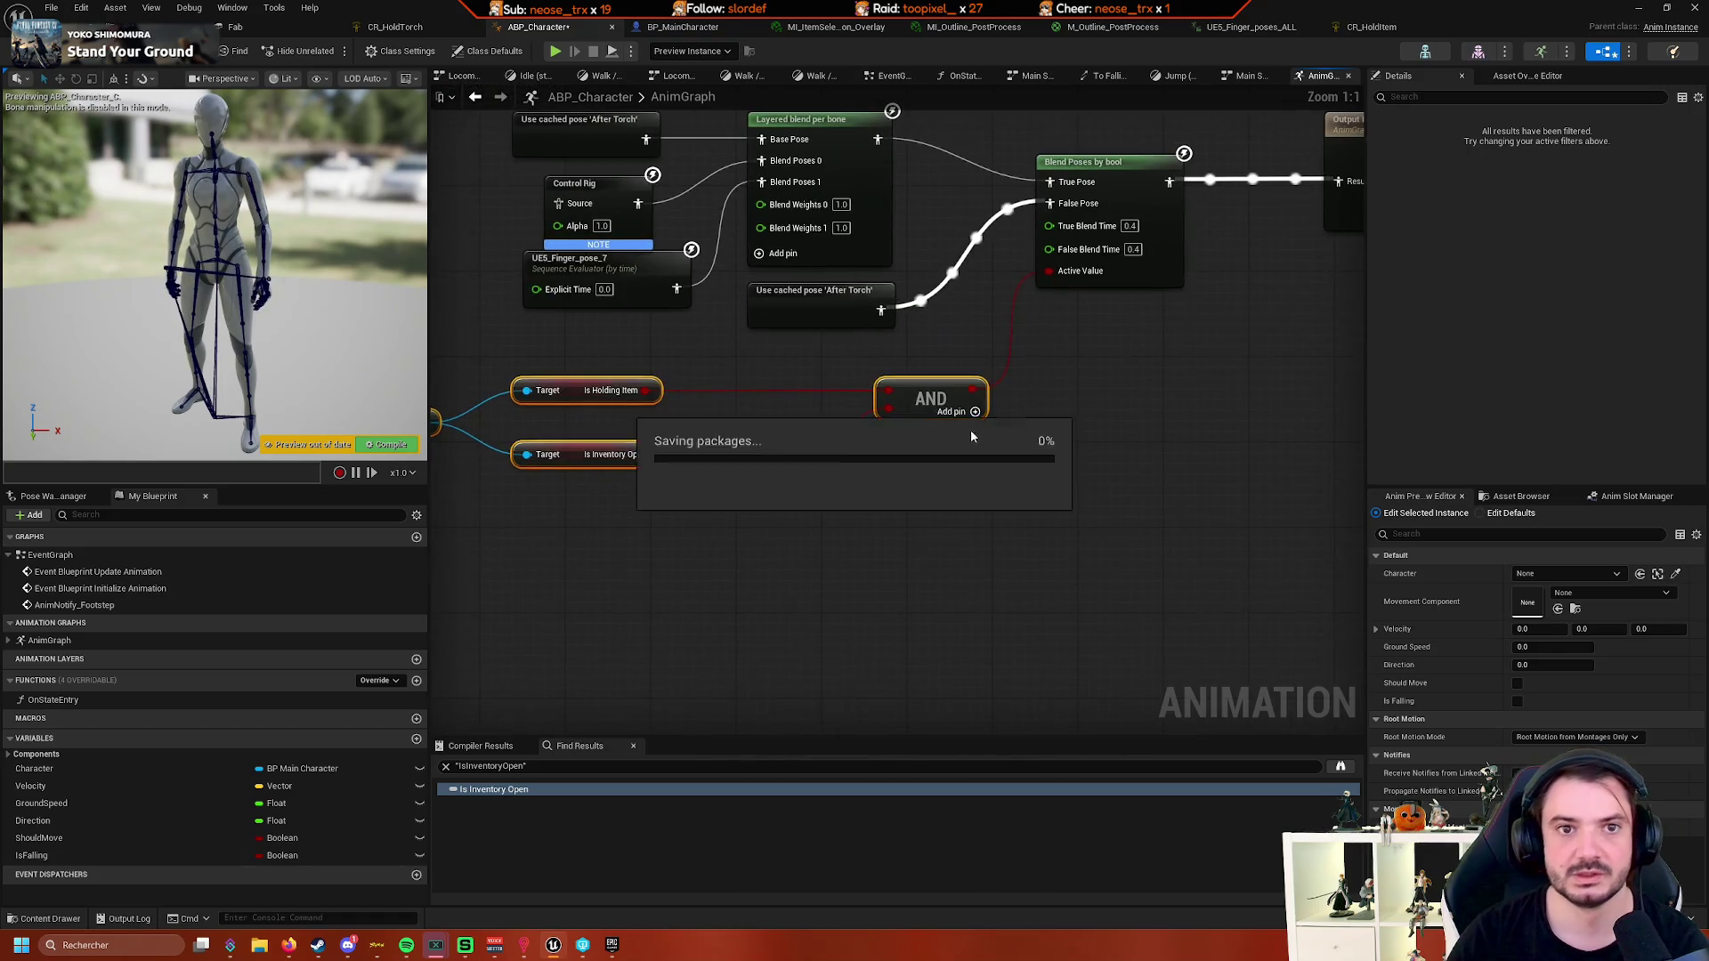
{"action": "left_click", "coordinate": [746, 107]}
{"action": "left_click", "coordinate": [683, 26]}
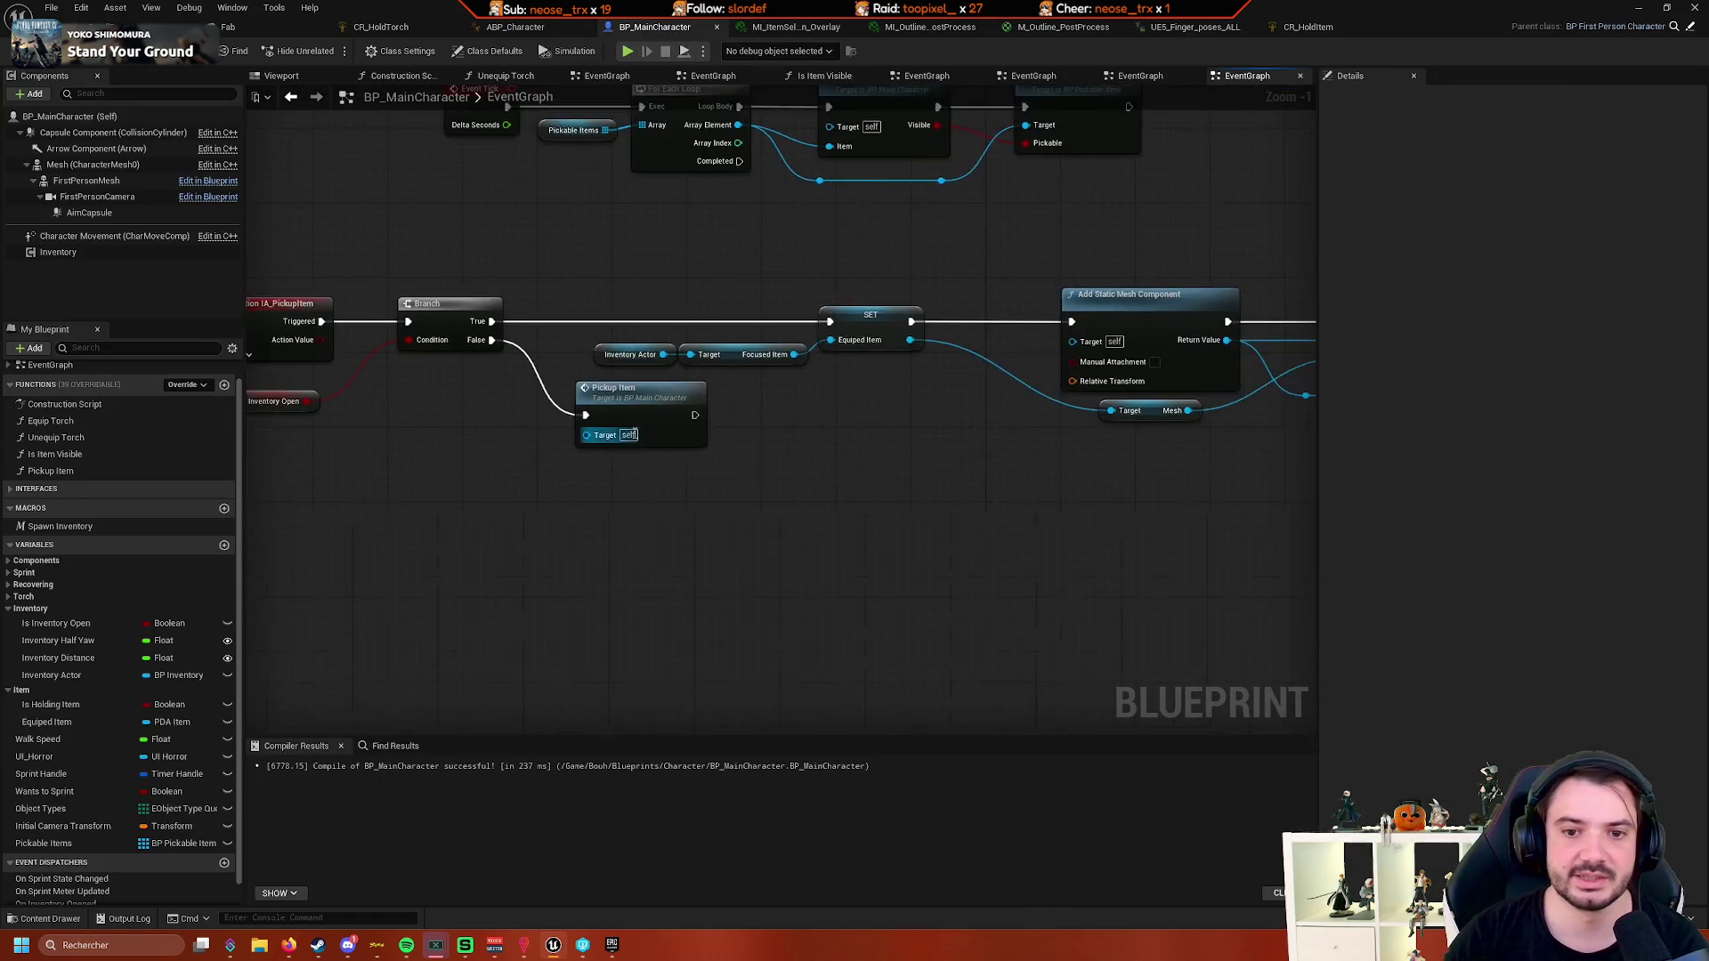
- Set the Attach Component To Component Scale Rule to Keep World
{"action": "mouse_move", "coordinate": [733, 445]}
{"action": "left_mouse_down"}
{"action": "mouse_move", "coordinate": [681, 420]}
{"action": "mouse_move", "coordinate": [845, 467]}
{"action": "mouse_move", "coordinate": [717, 416]}
{"action": "mouse_move", "coordinate": [899, 455]}
{"action": "mouse_move", "coordinate": [519, 494]}
{"action": "left_mouse_up"}
{"action": "mouse_move", "coordinate": [1080, 480]}
{"action": "left_mouse_down"}
{"action": "mouse_move", "coordinate": [591, 484]}
{"action": "mouse_move", "coordinate": [812, 511]}
{"action": "mouse_move", "coordinate": [839, 469]}
{"action": "mouse_move", "coordinate": [777, 276]}
{"action": "mouse_move", "coordinate": [937, 272]}
{"action": "left_mouse_up"}
{"action": "mouse_move", "coordinate": [638, 373]}
{"action": "left_mouse_down"}
{"action": "mouse_move", "coordinate": [682, 398]}
{"action": "mouse_move", "coordinate": [653, 420]}
{"action": "mouse_move", "coordinate": [952, 354]}
{"action": "mouse_move", "coordinate": [685, 381]}
{"action": "left_mouse_up"}
{"action": "left_click_drag", "start_coordinate": [1112, 364], "coordinate": [899, 365]}
{"action": "left_click_drag", "start_coordinate": [445, 492], "coordinate": [750, 493]}
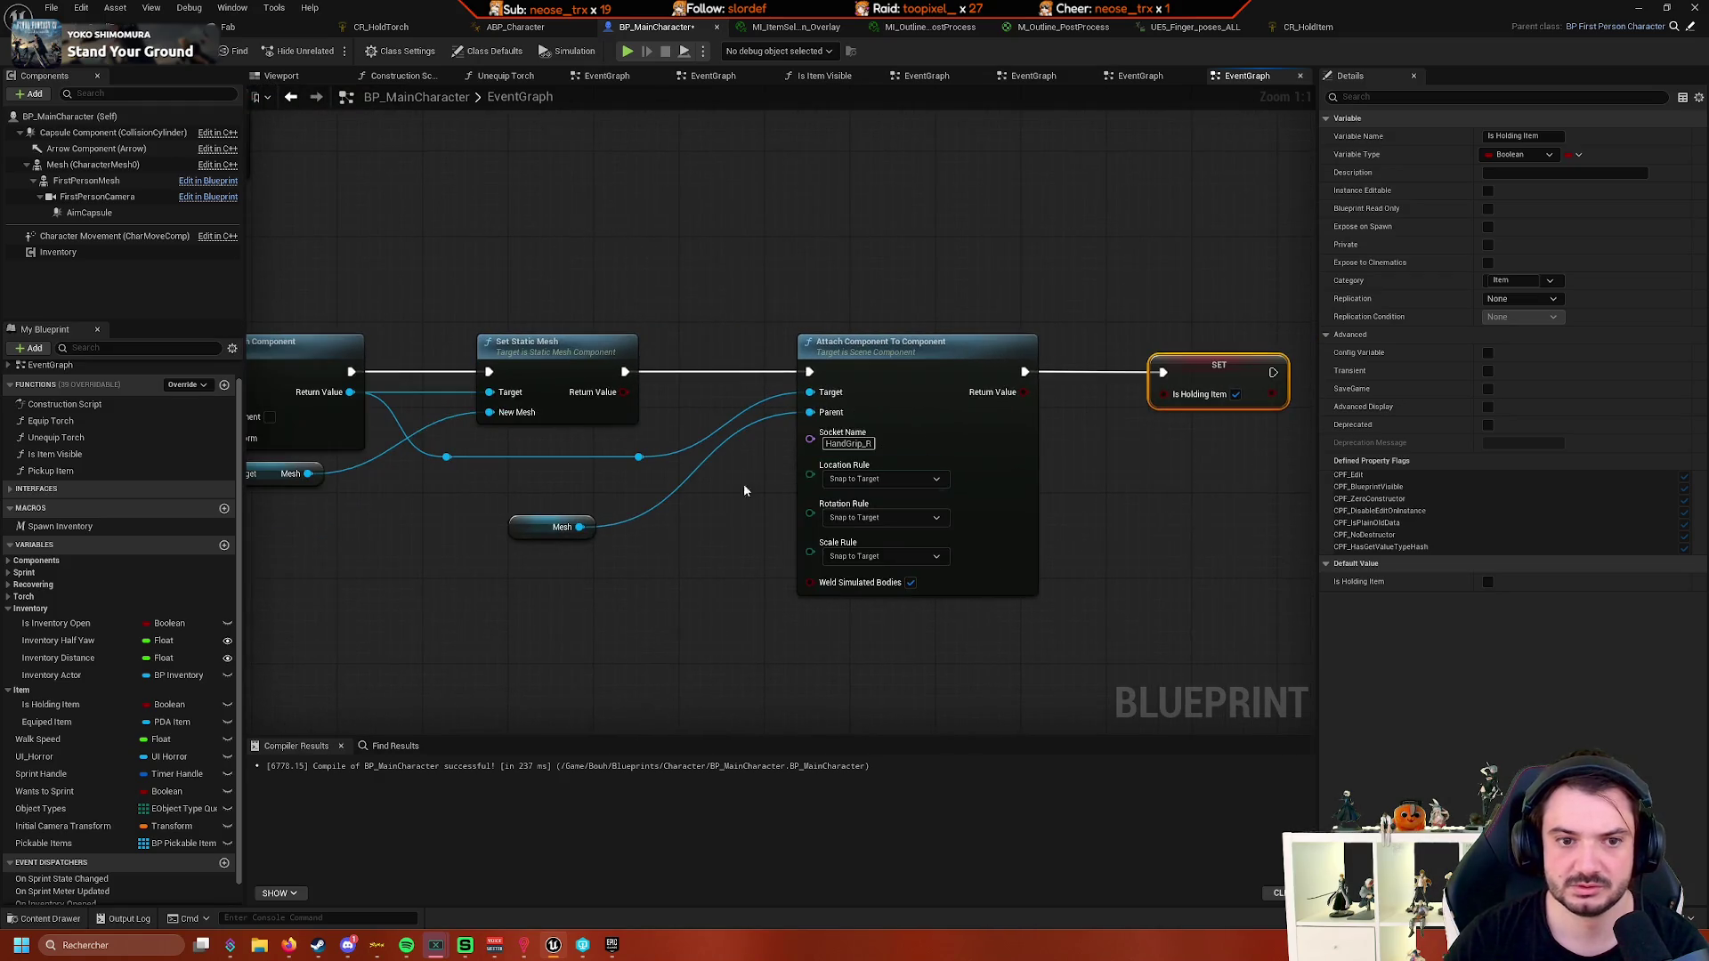
{"action": "left_click_drag", "start_coordinate": [561, 583], "coordinate": [537, 501]}
{"action": "left_click_drag", "start_coordinate": [532, 582], "coordinate": [598, 547]}
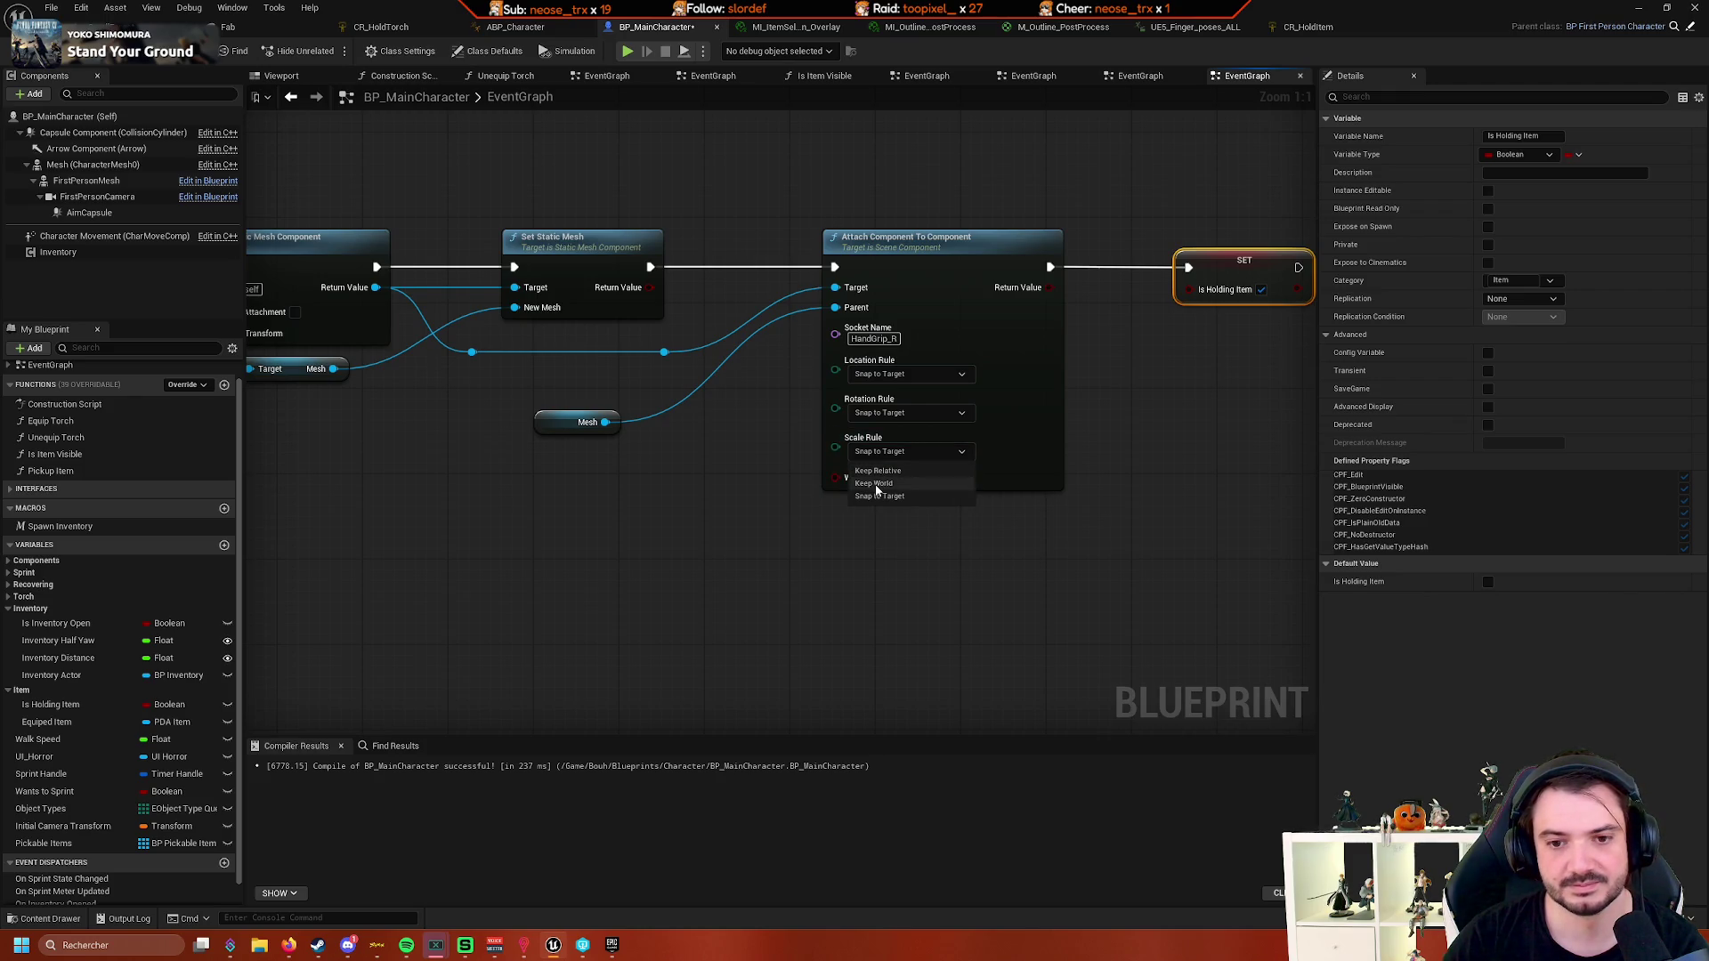
{"action": "left_click", "coordinate": [877, 495]}
- Shift the attach, reroute and Mesh nodes right to make room before them
{"action": "left_click_drag", "start_coordinate": [875, 490], "coordinate": [972, 558]}
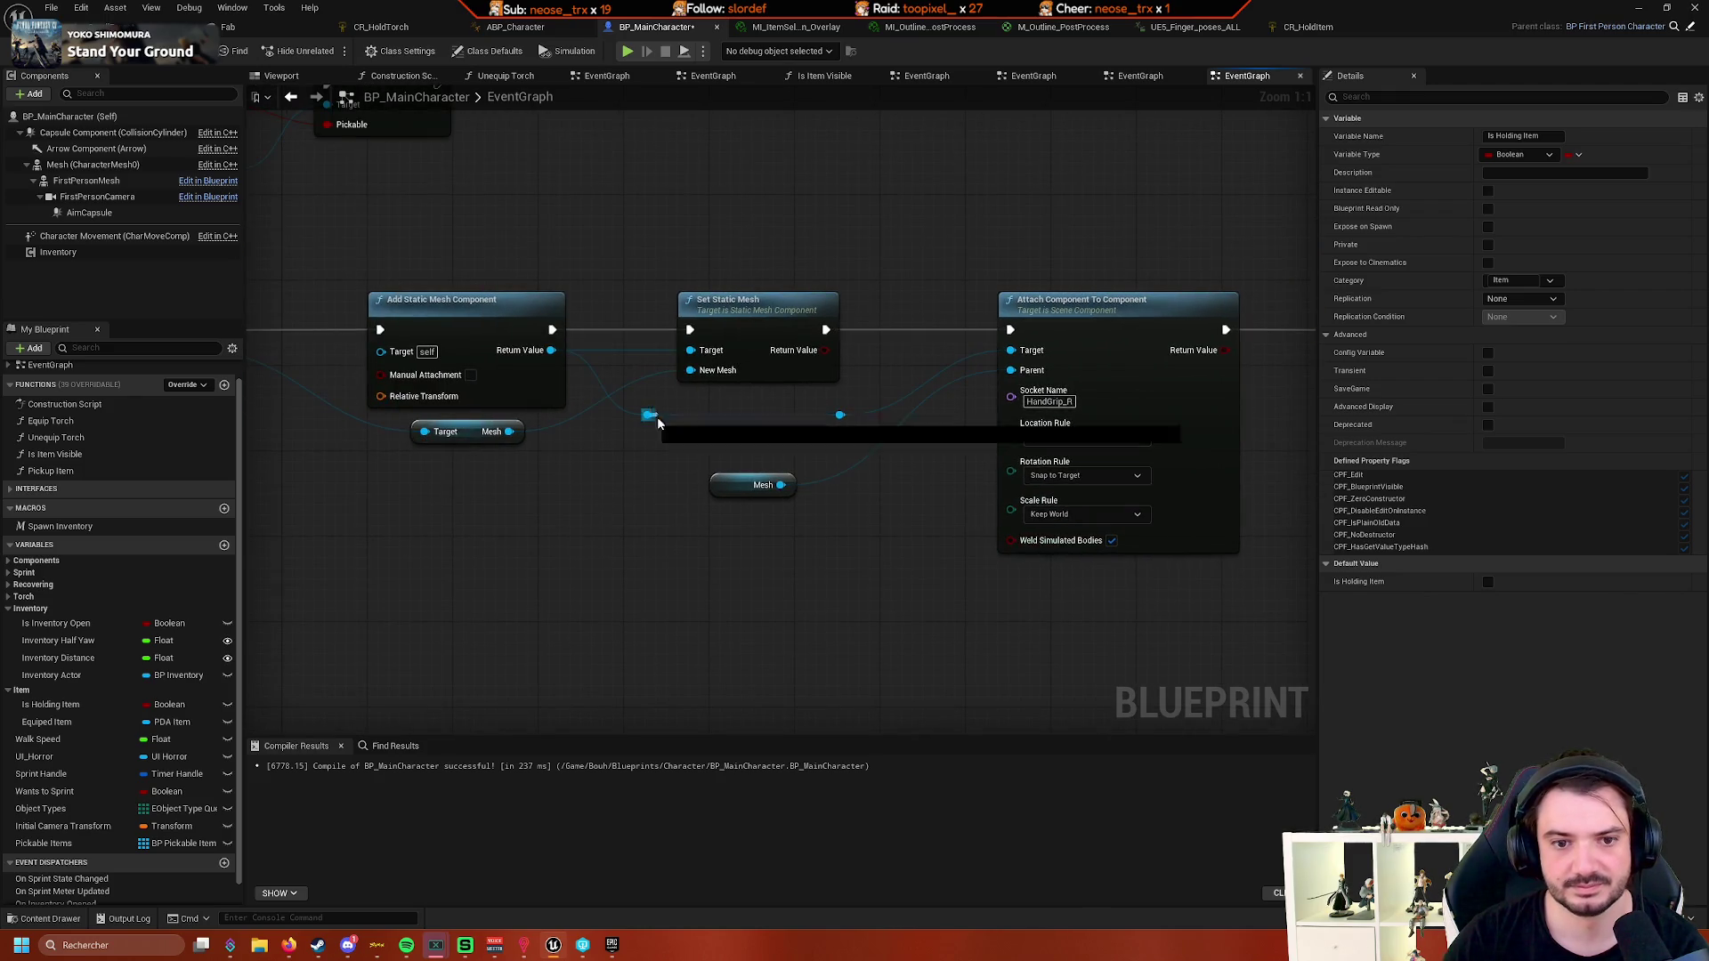
{"action": "left_click_drag", "start_coordinate": [661, 531], "coordinate": [589, 531]}
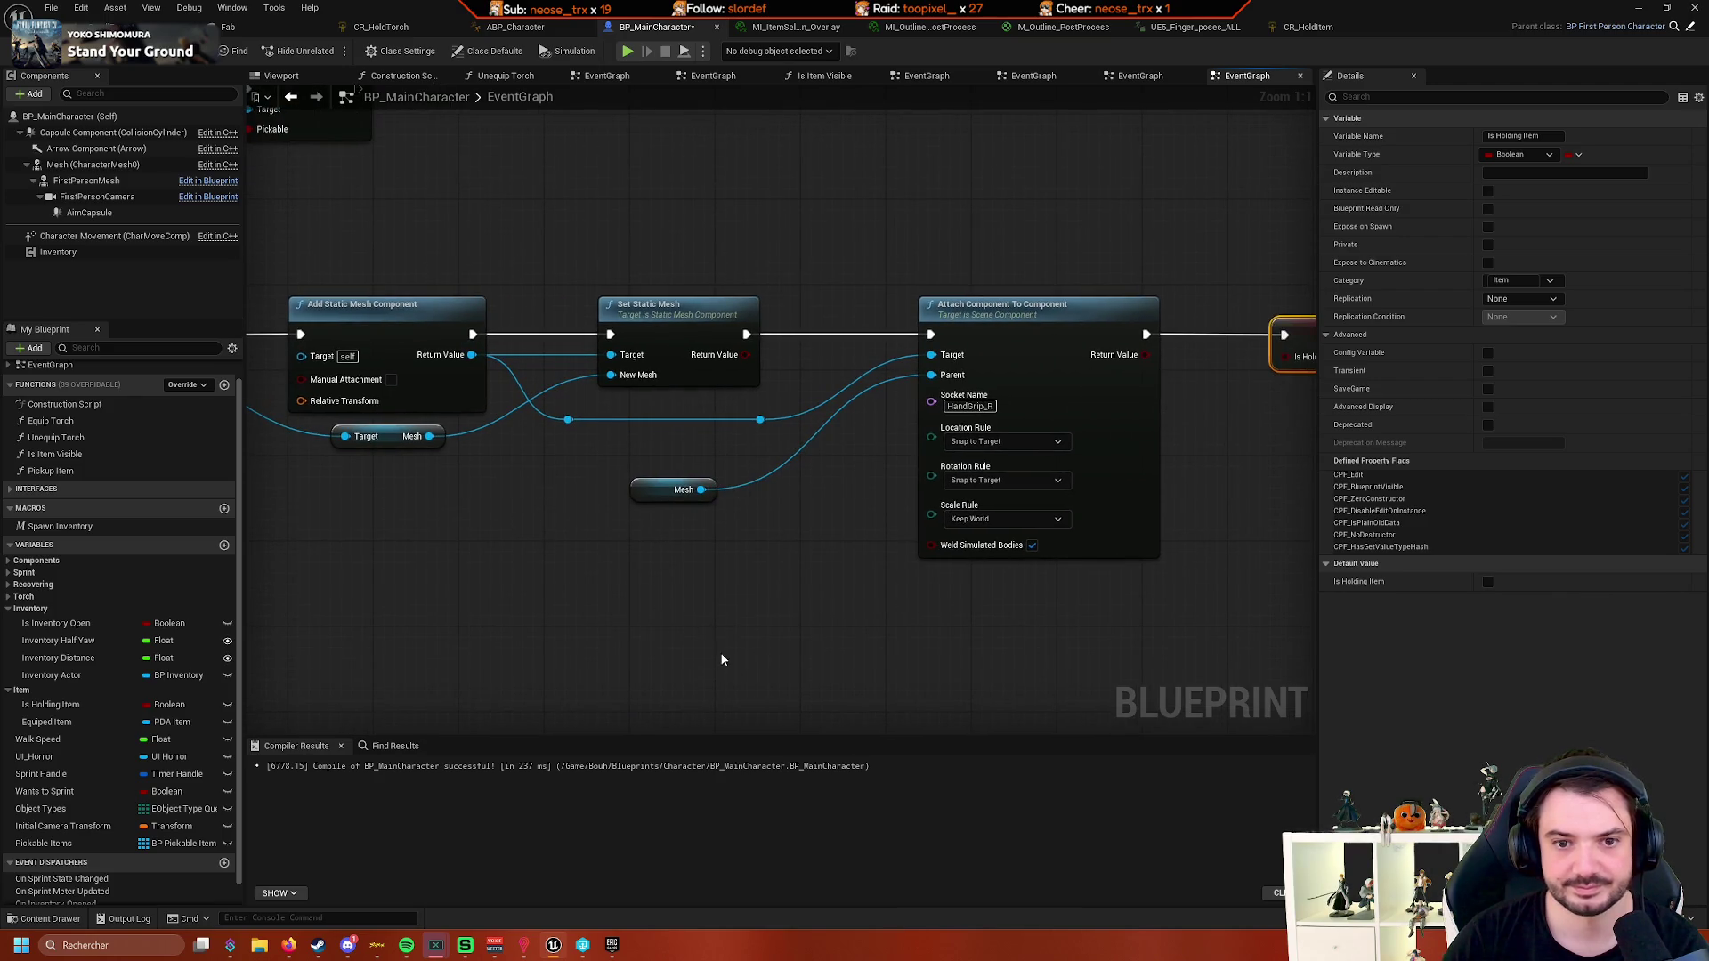
{"action": "mouse_move", "coordinate": [317, 504]}
{"action": "left_mouse_down"}
{"action": "mouse_move", "coordinate": [401, 449]}
{"action": "mouse_move", "coordinate": [807, 325]}
{"action": "left_mouse_up"}
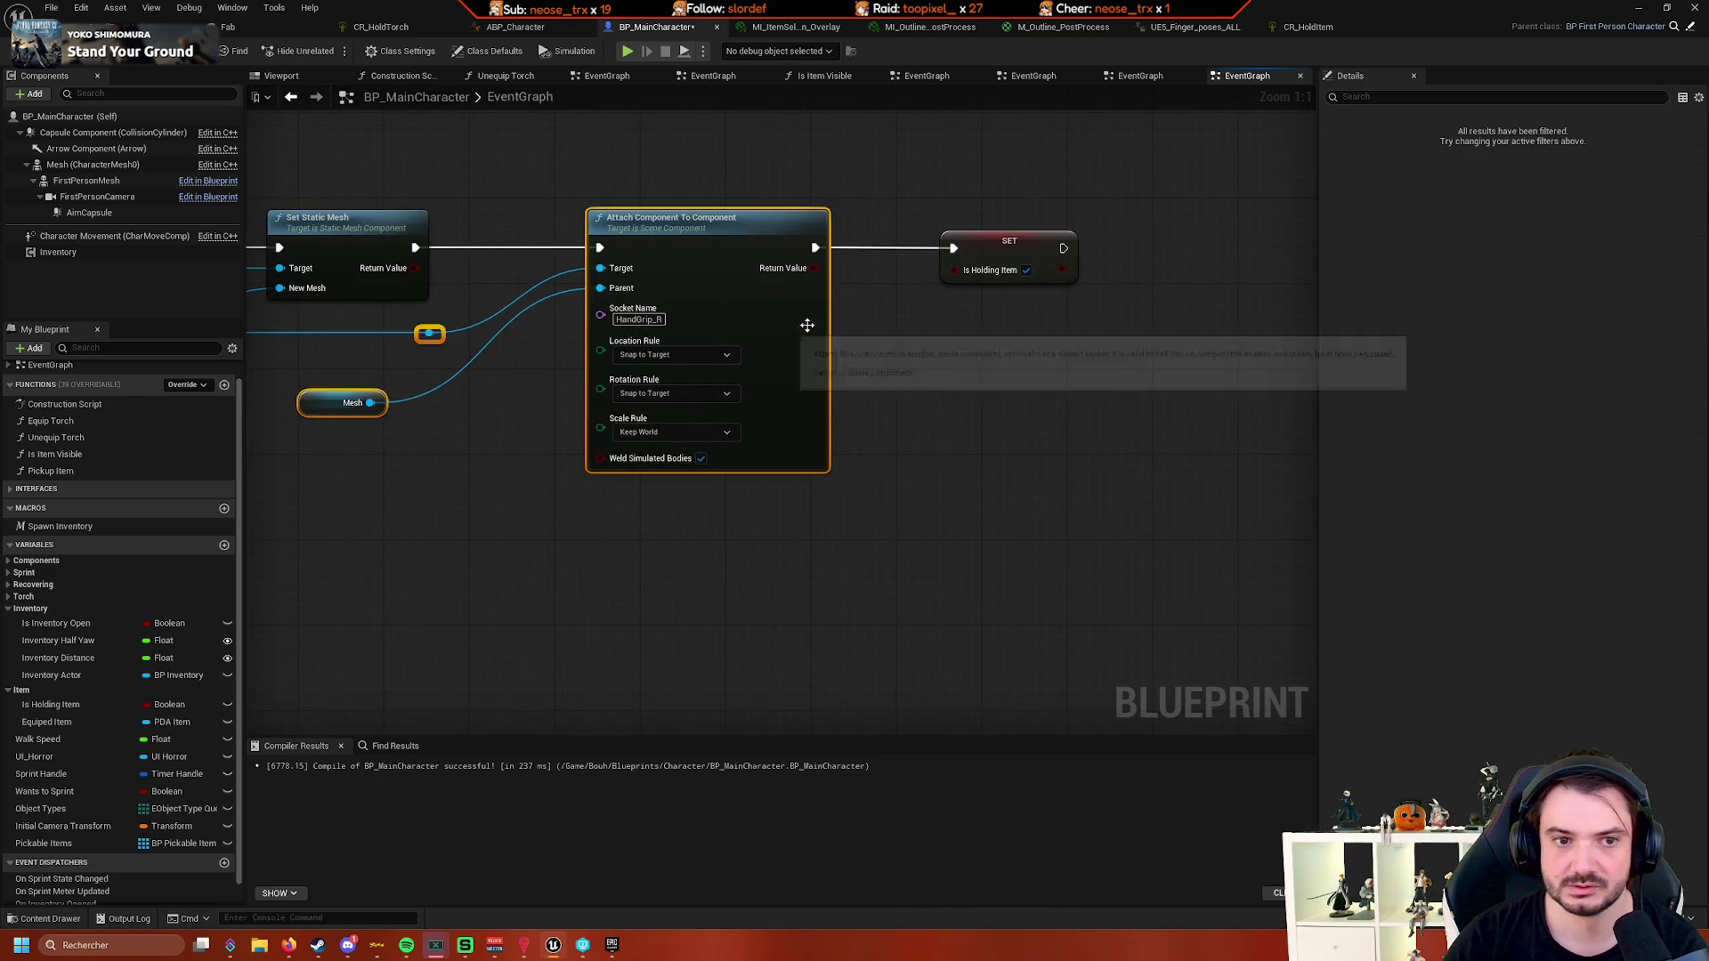
{"action": "mouse_move", "coordinate": [1139, 185]}
{"action": "left_mouse_down"}
{"action": "mouse_move", "coordinate": [682, 349]}
{"action": "mouse_move", "coordinate": [805, 286]}
{"action": "mouse_move", "coordinate": [1067, 296]}
{"action": "left_mouse_up"}
{"action": "left_click", "coordinate": [600, 397]}
{"action": "mouse_move", "coordinate": [261, 367]}
{"action": "left_mouse_down"}
{"action": "mouse_move", "coordinate": [722, 457]}
{"action": "mouse_move", "coordinate": [930, 436]}
{"action": "left_mouse_up"}
- Add a Set Absolute Scale node and wire it after Set Static Mesh
{"action": "type", "text": "scale"}
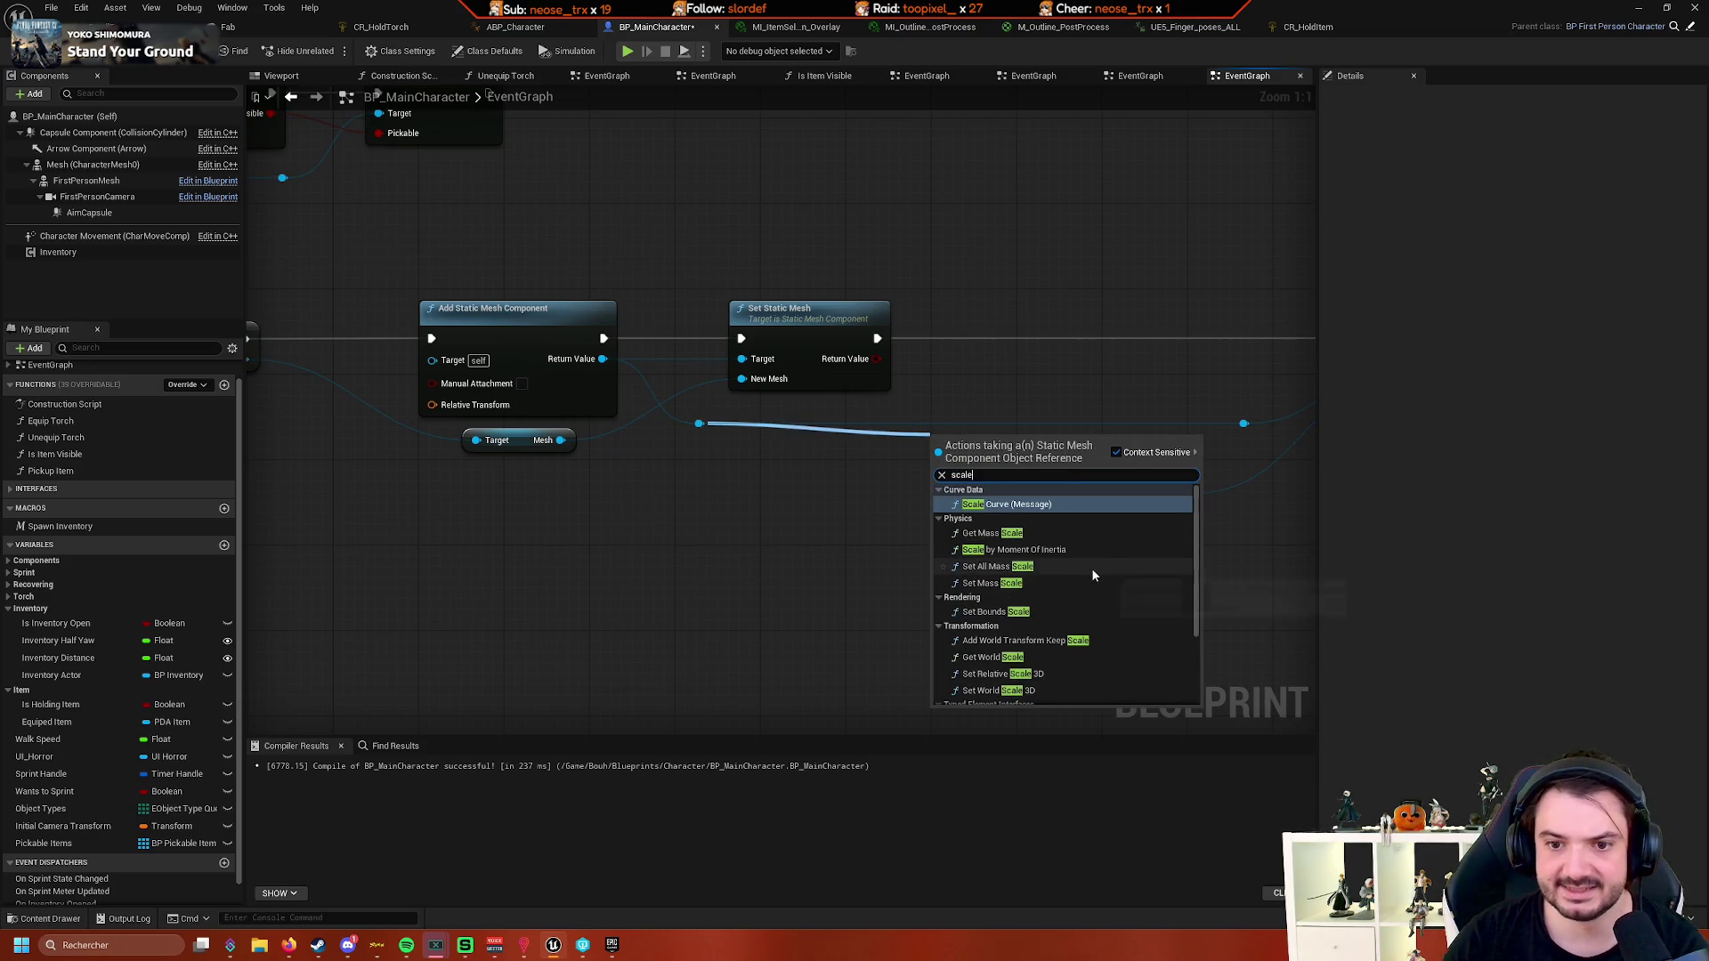
{"action": "scroll", "coordinate": [1090, 552], "scroll_direction": "down", "scroll_amount": 3}
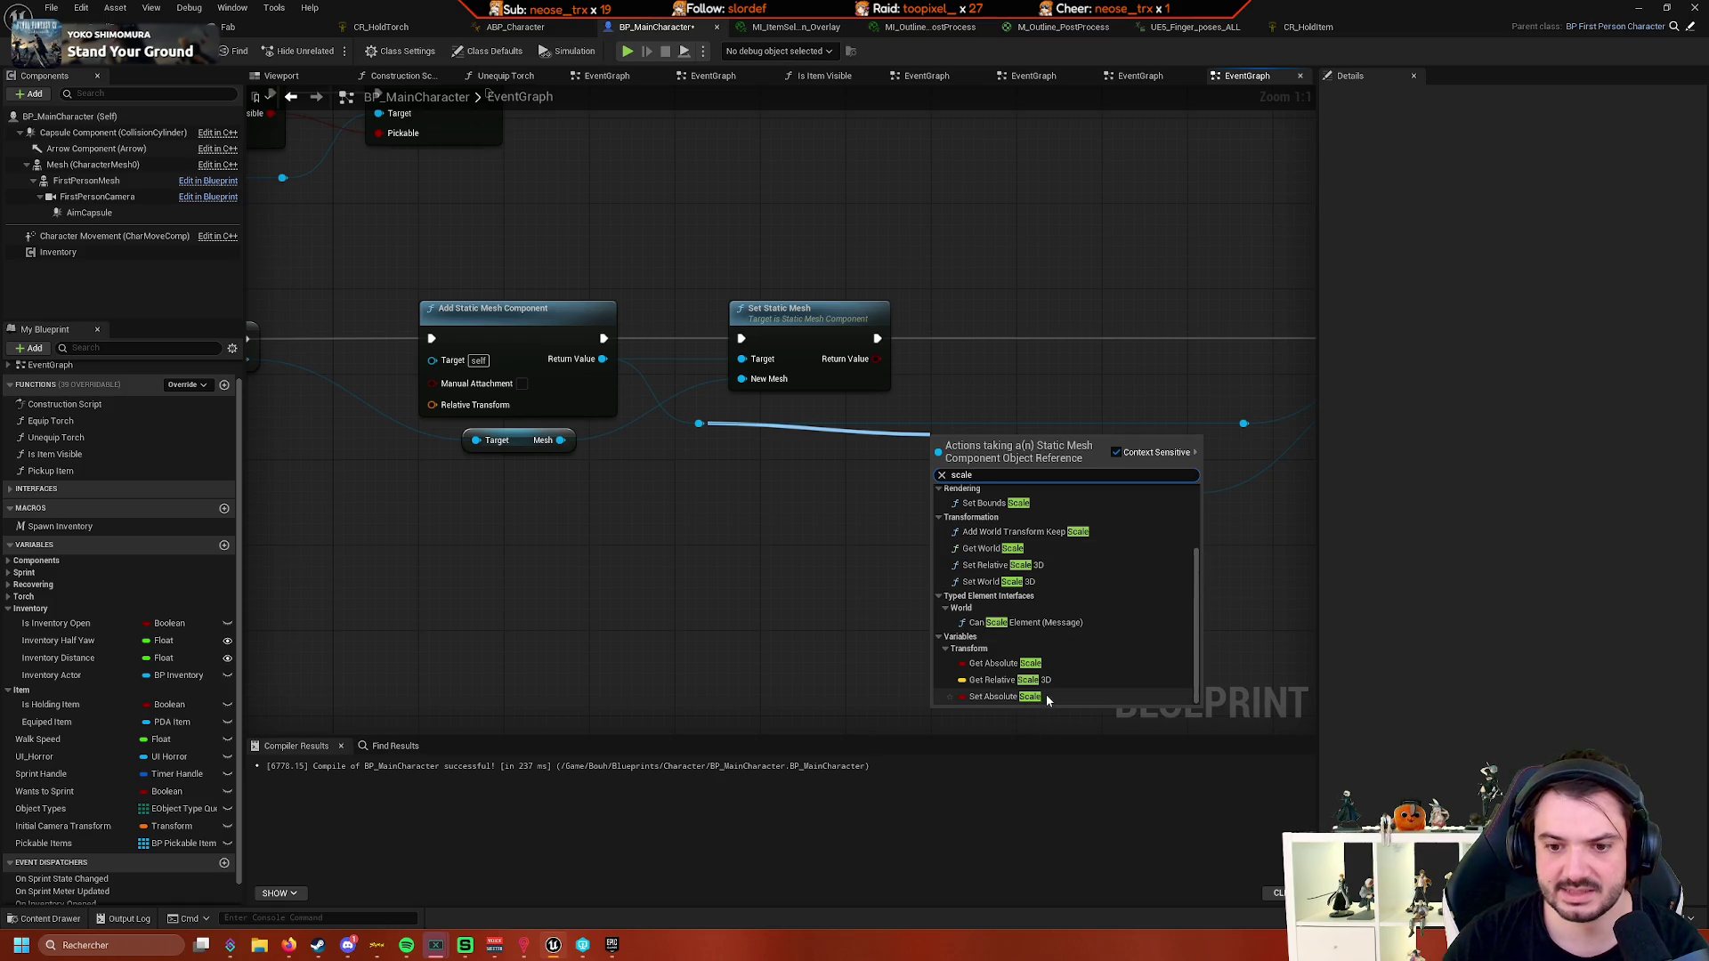
{"action": "left_click", "coordinate": [1004, 696]}
{"action": "mouse_move", "coordinate": [814, 491]}
{"action": "left_mouse_down"}
{"action": "mouse_move", "coordinate": [890, 384]}
{"action": "mouse_move", "coordinate": [916, 398]}
{"action": "mouse_move", "coordinate": [836, 438]}
{"action": "left_mouse_up"}
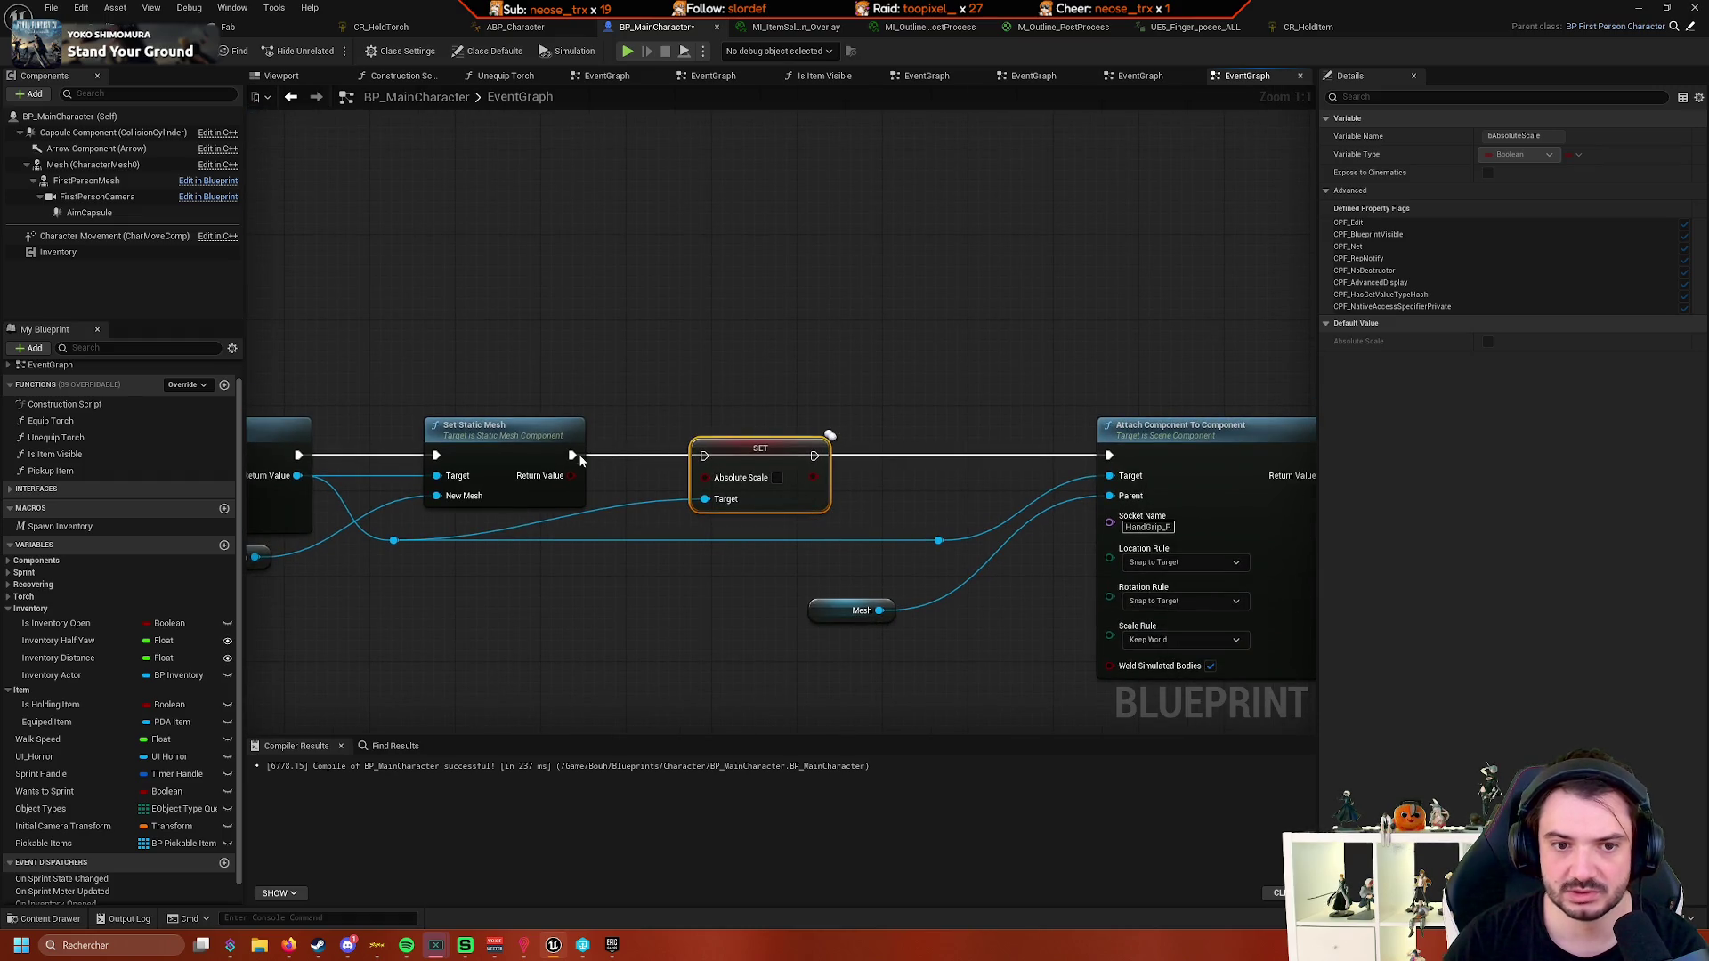
{"action": "left_click_drag", "start_coordinate": [572, 456], "coordinate": [704, 456]}
{"action": "left_click_drag", "start_coordinate": [814, 455], "coordinate": [1108, 457]}
- Search for a set-scale action from the mesh reroute, then delete the Absolute Scale node
{"action": "right_click", "coordinate": [805, 372]}
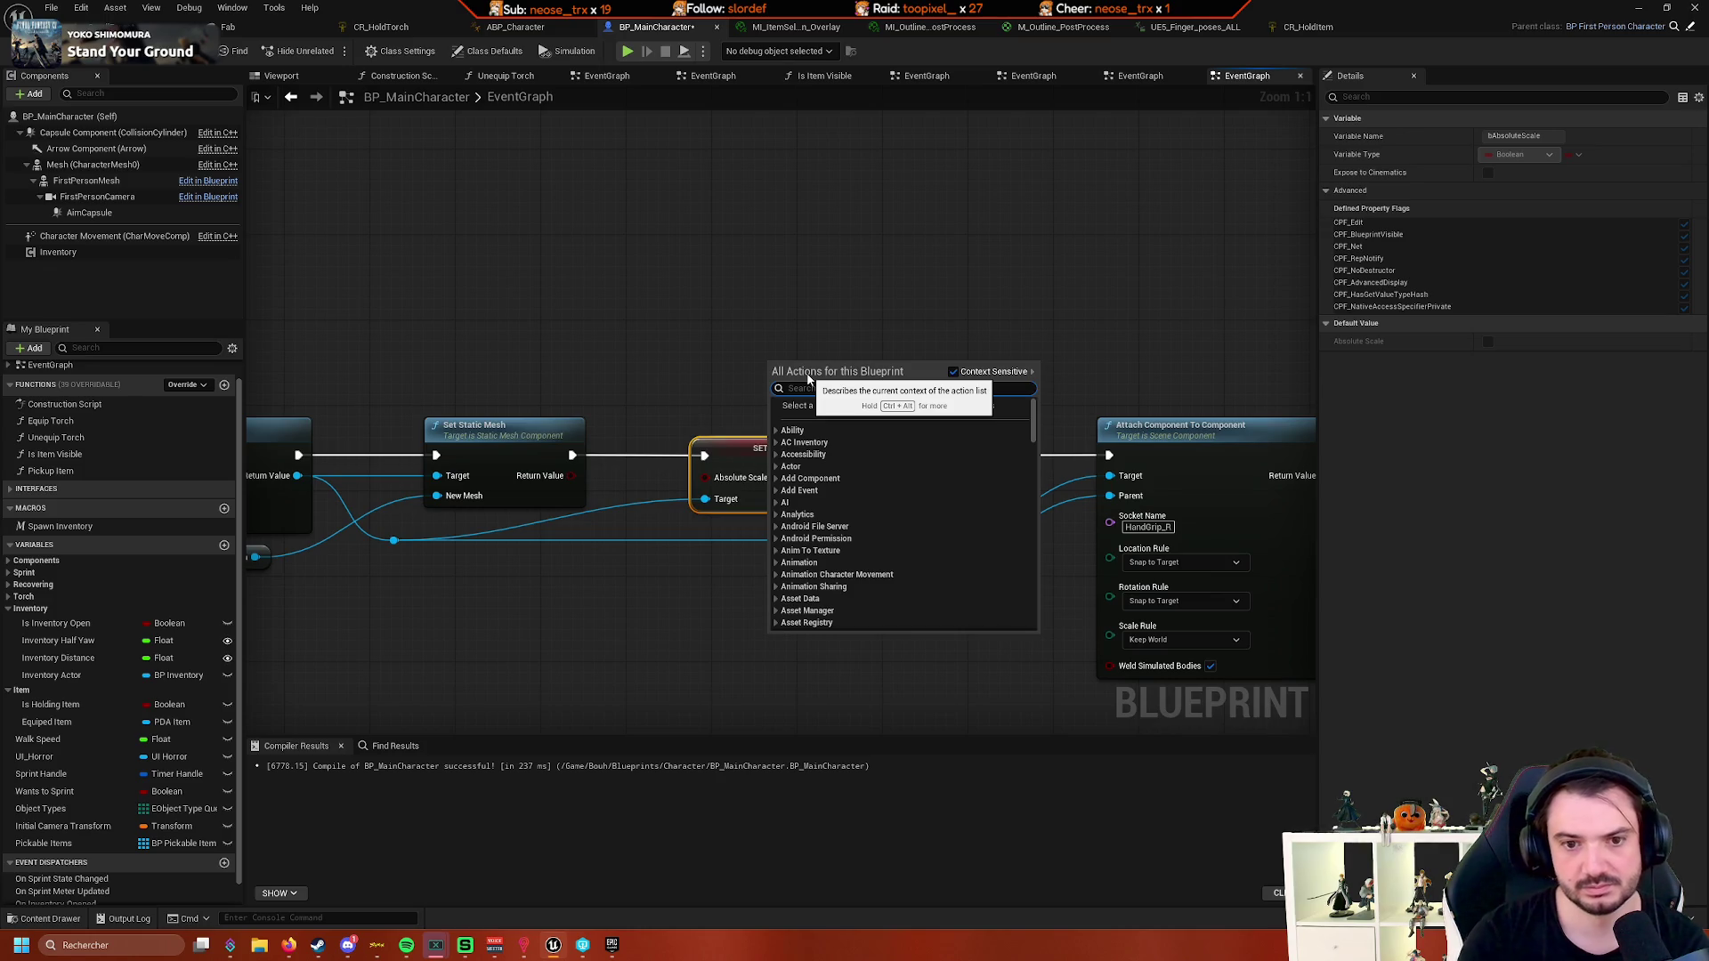
{"action": "left_click", "coordinate": [401, 596]}
{"action": "left_click_drag", "start_coordinate": [393, 540], "coordinate": [562, 594]}
{"action": "type", "text": "ser"}
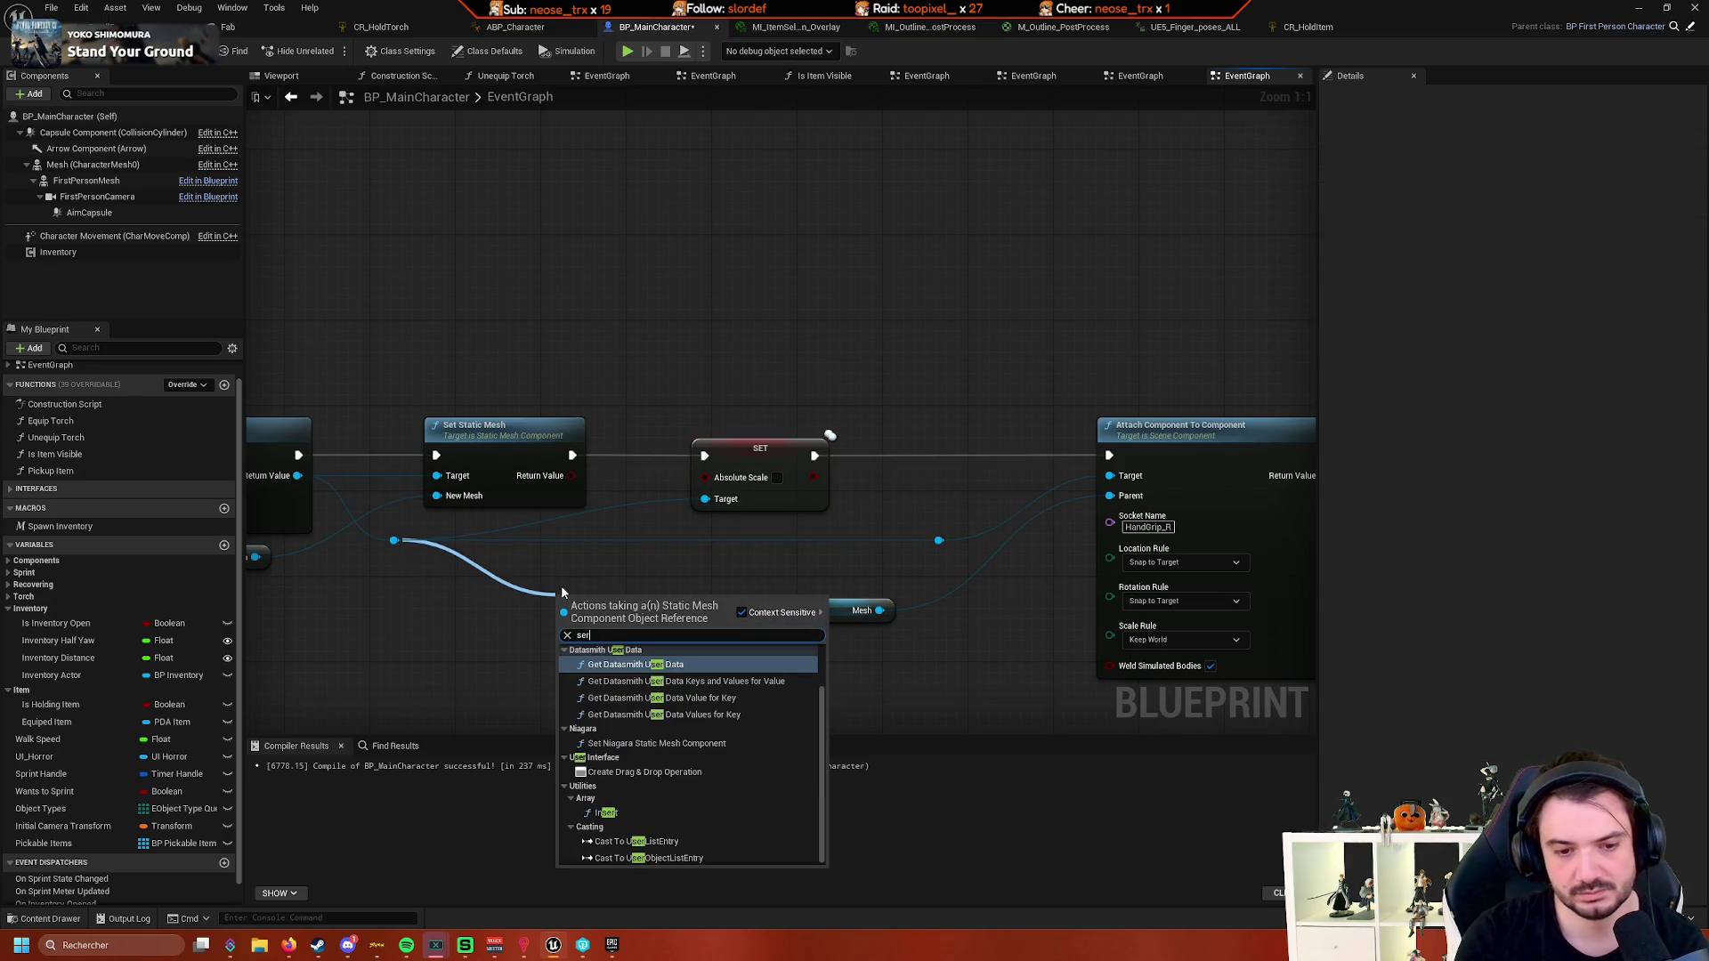
{"action": "key", "text": "BackSpace"}
{"action": "type", "text": "t scale"}
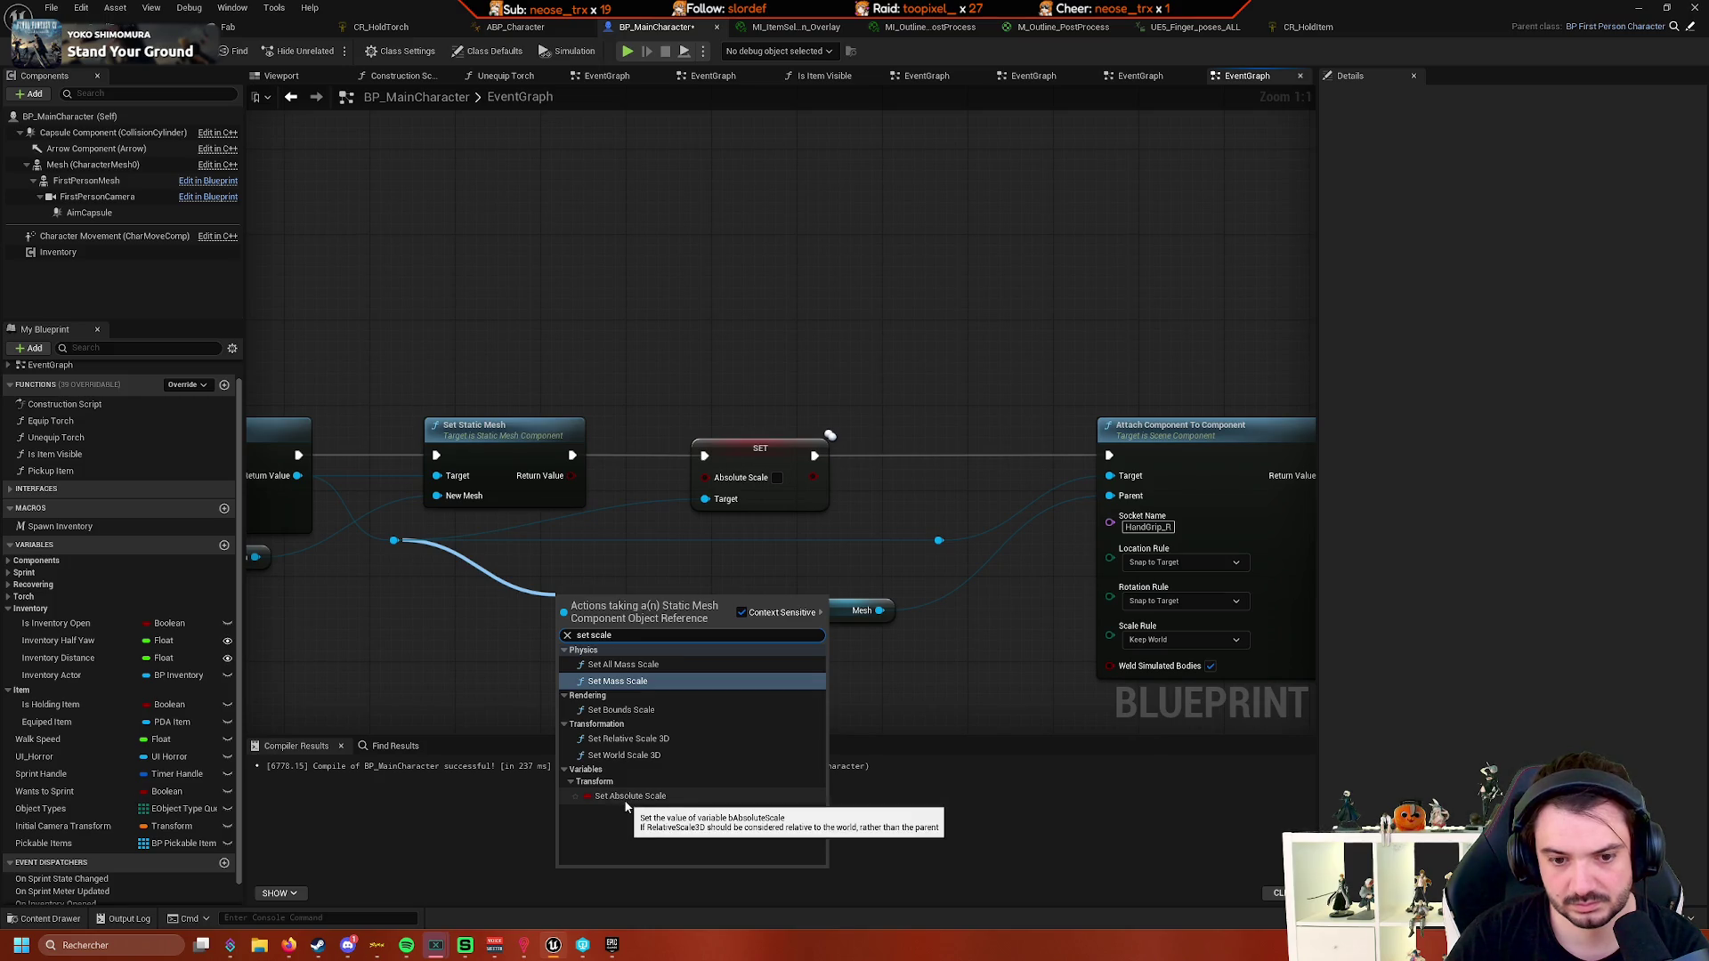
{"action": "mouse_move", "coordinate": [535, 621]}
{"action": "left_mouse_down"}
{"action": "mouse_move", "coordinate": [739, 591]}
{"action": "mouse_move", "coordinate": [680, 482]}
{"action": "mouse_move", "coordinate": [993, 370]}
{"action": "left_mouse_up"}
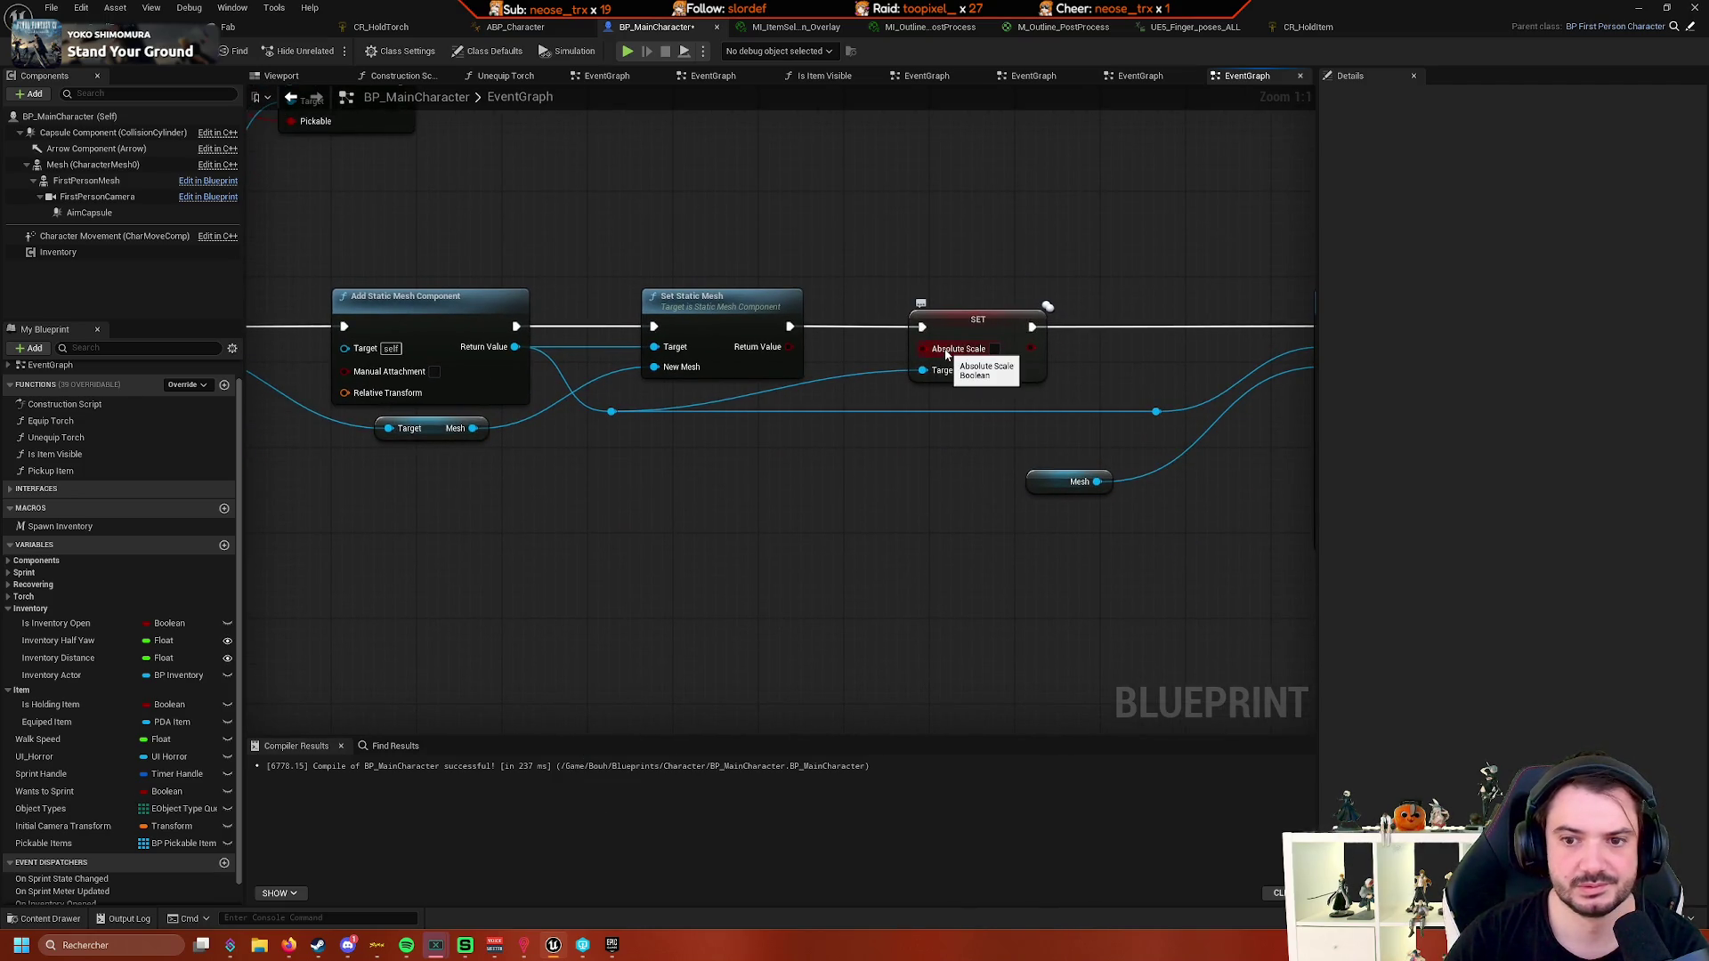
{"action": "left_click", "coordinate": [1022, 356]}
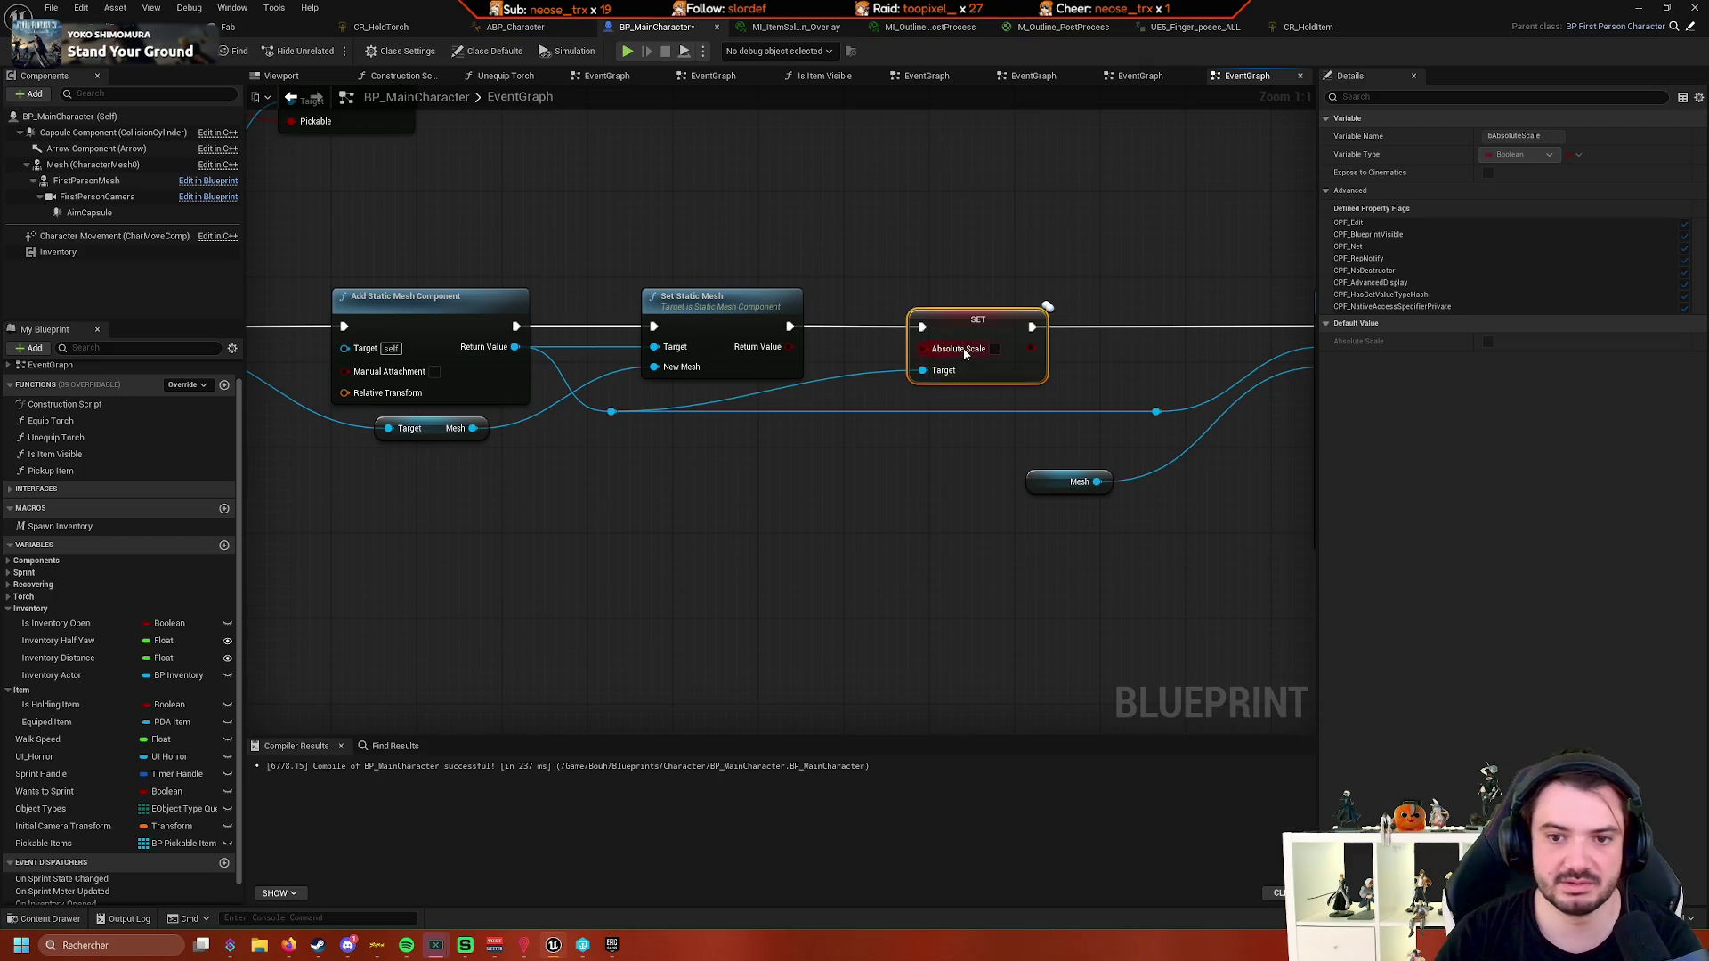
{"action": "key", "text": "Delete"}
- Add Set World Scale 3D between Set Static Mesh and the attach node, Target via a reroute
{"action": "left_click_drag", "start_coordinate": [611, 411], "coordinate": [919, 398]}
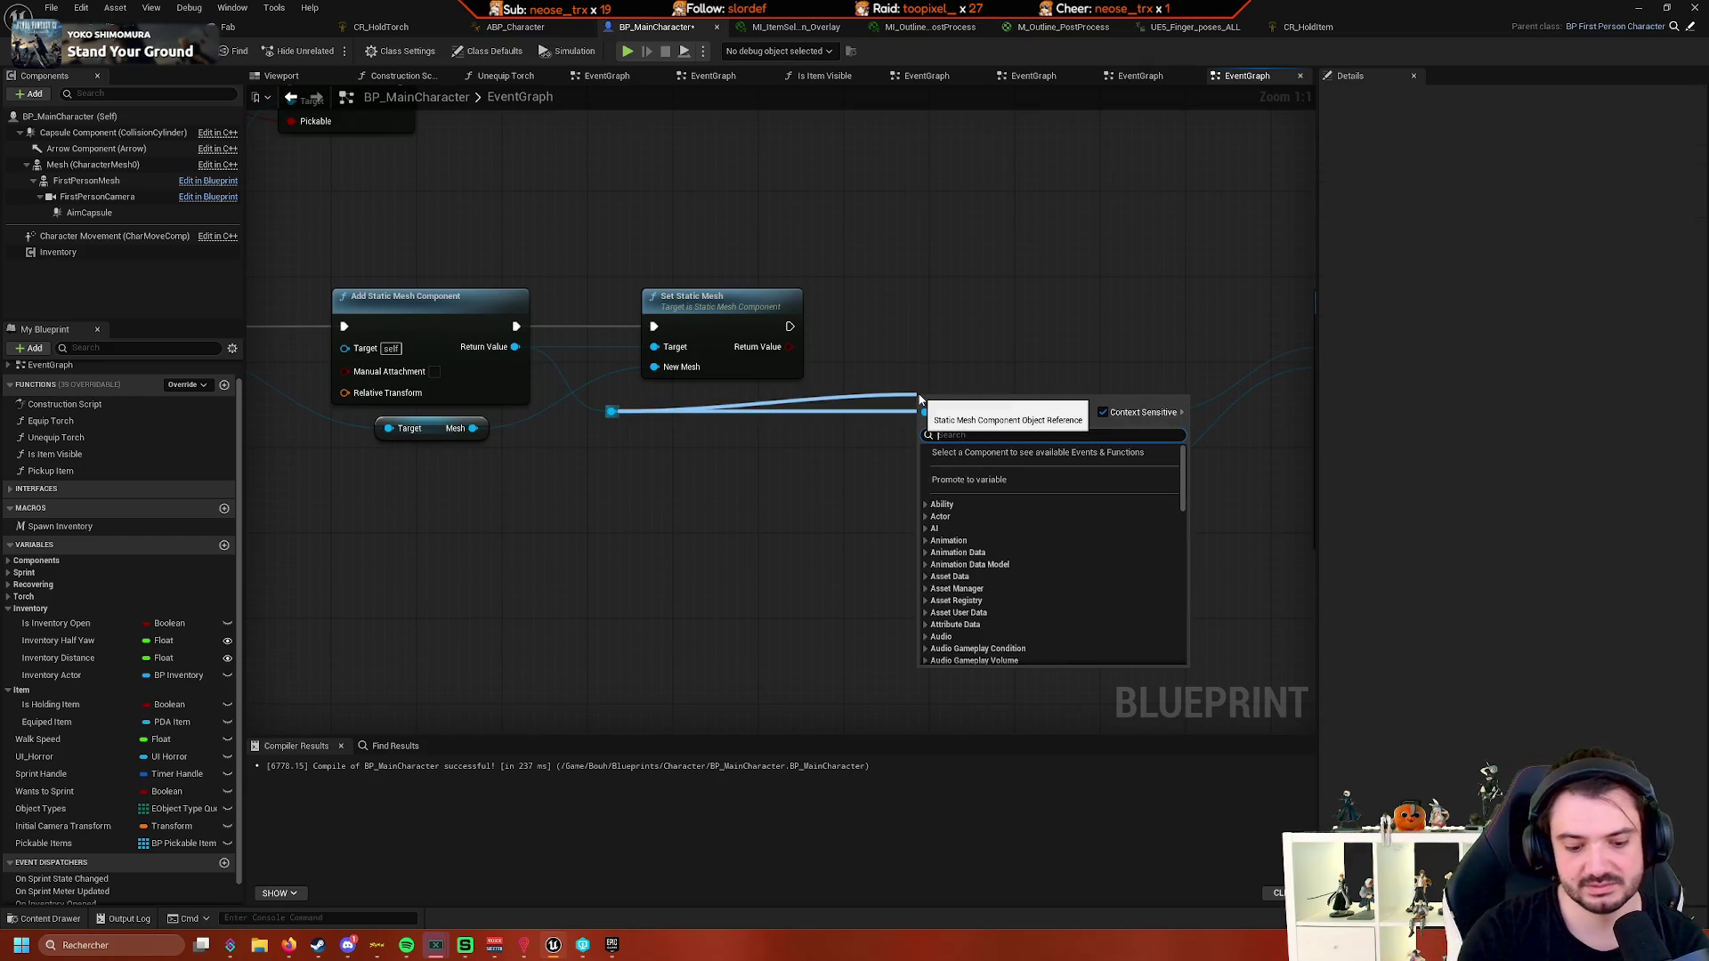
{"action": "type", "text": "worl"}
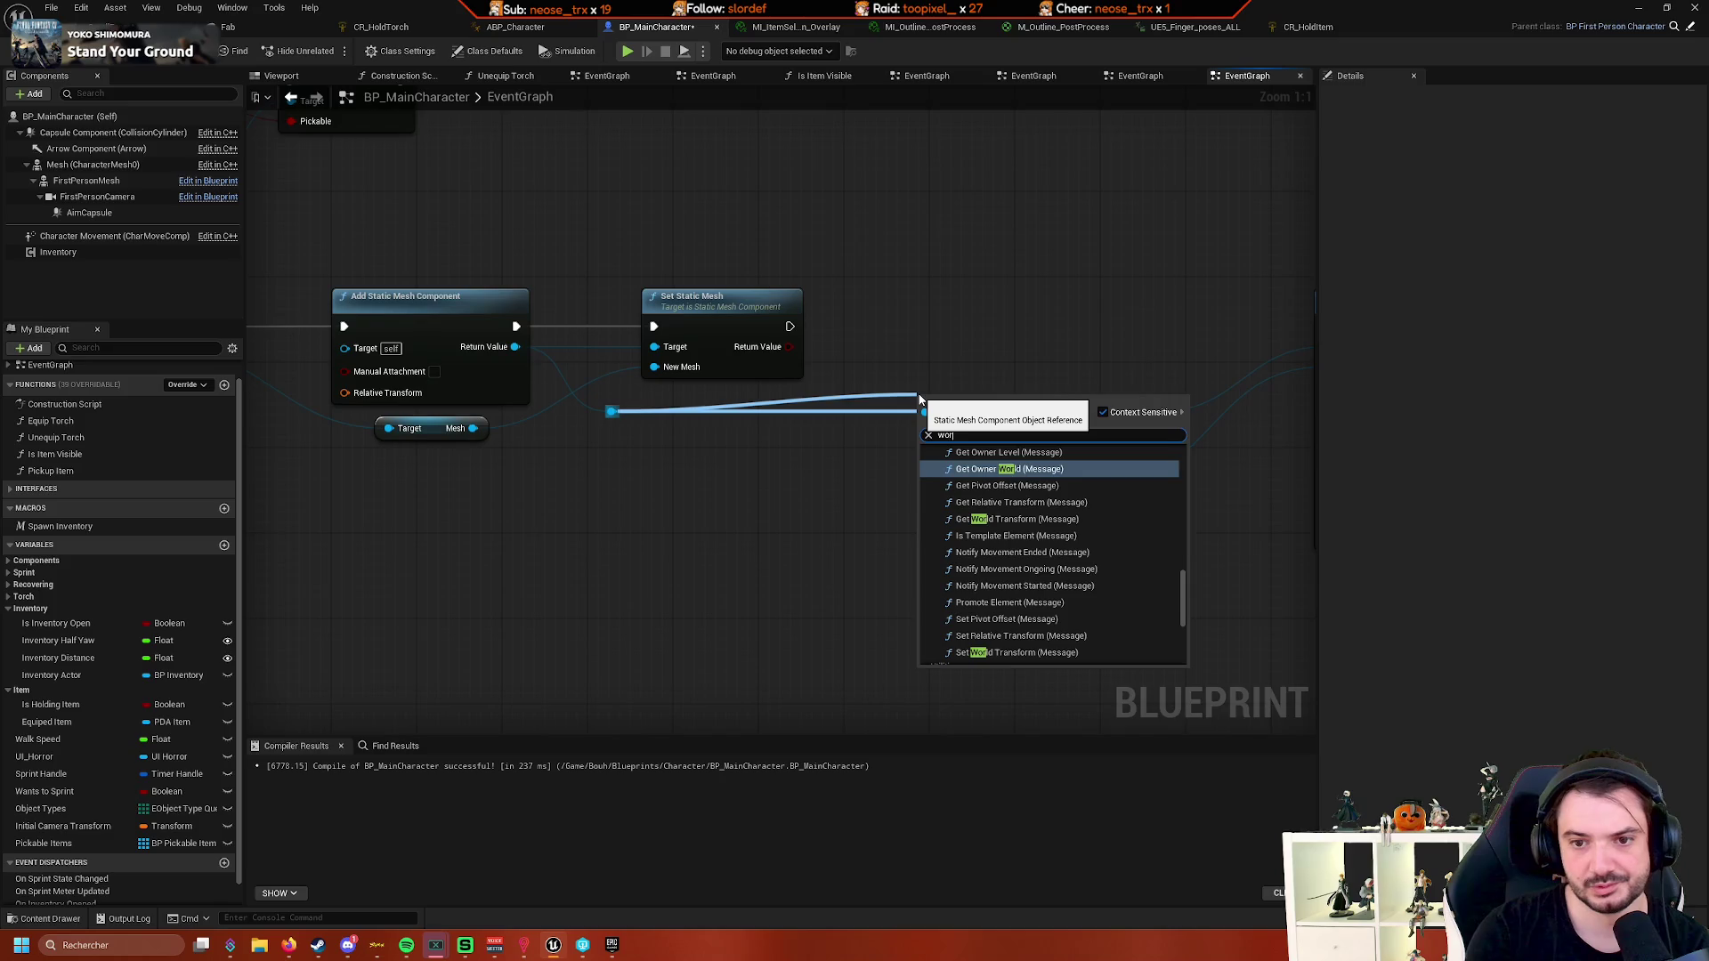
{"action": "type", "text": "d sca"}
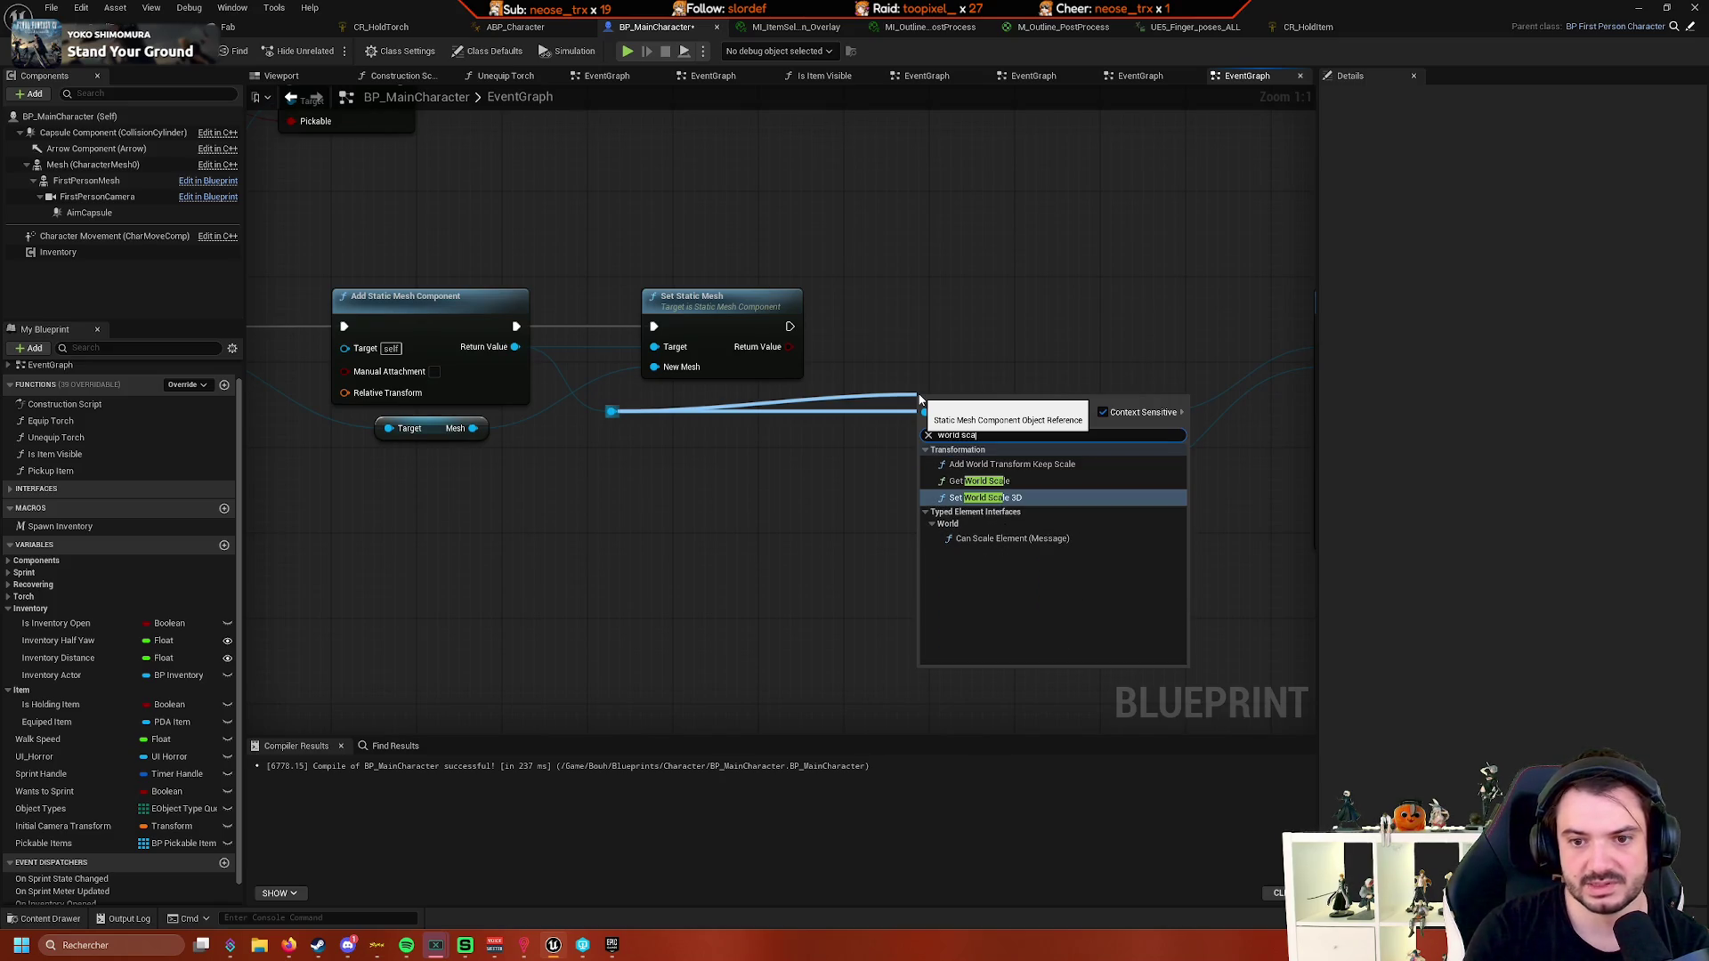
{"action": "left_click", "coordinate": [1028, 500]}
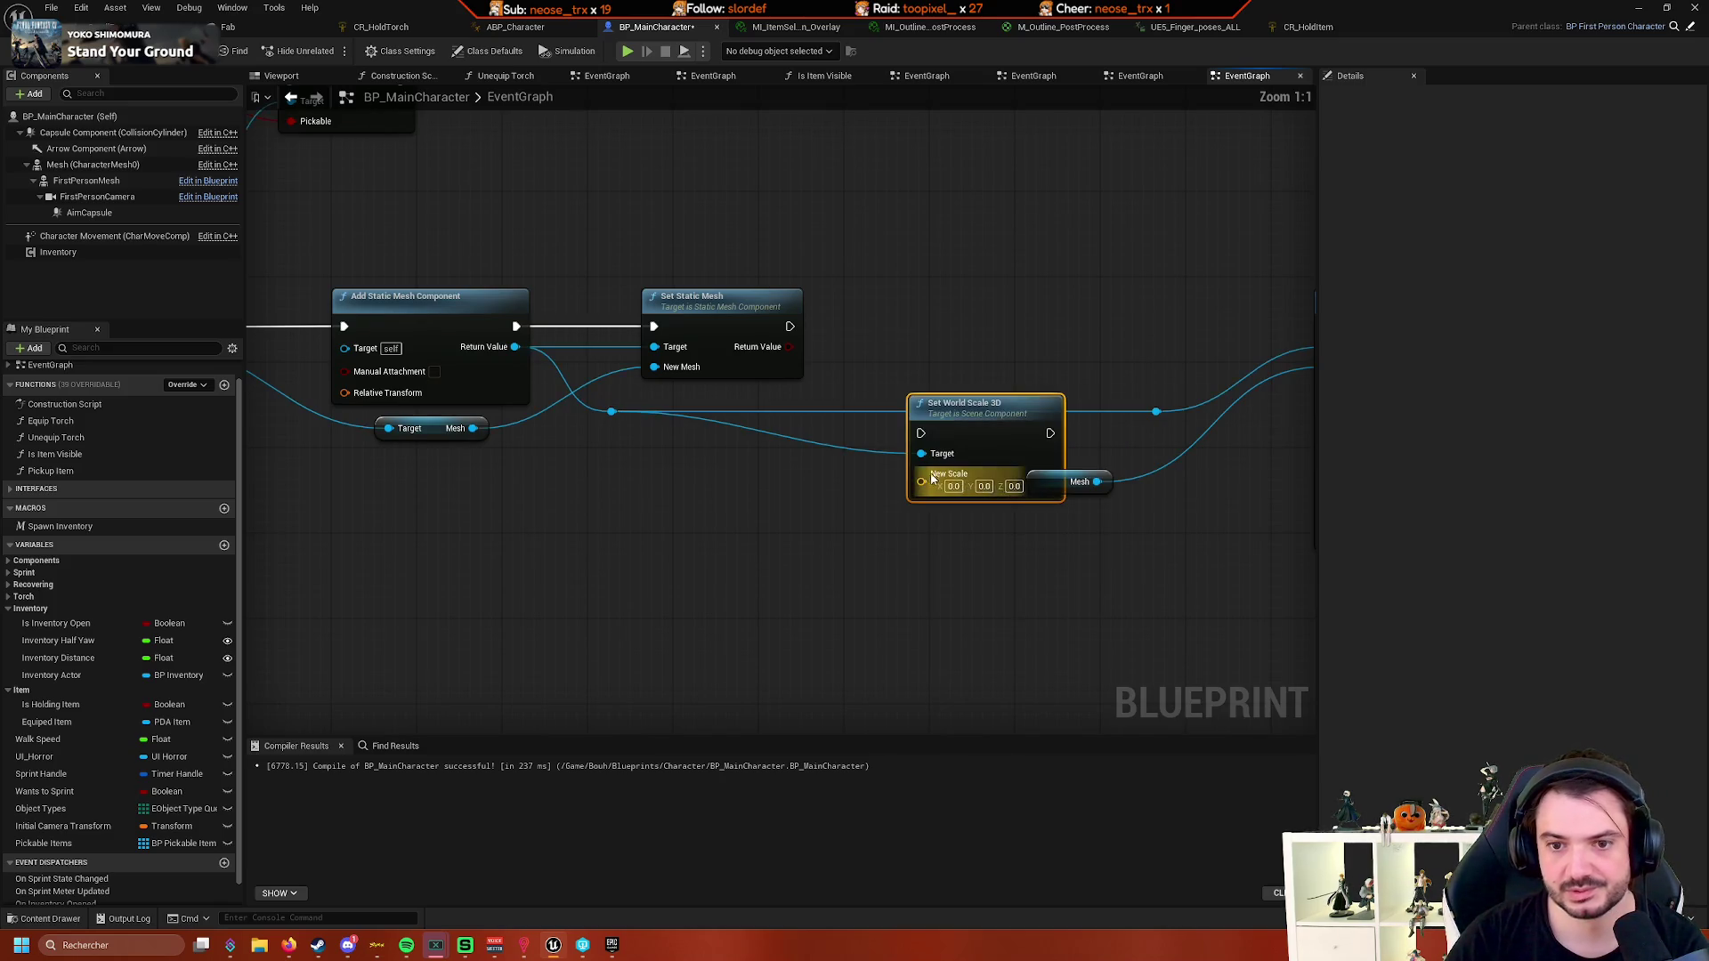
{"action": "left_click_drag", "start_coordinate": [985, 435], "coordinate": [996, 331]}
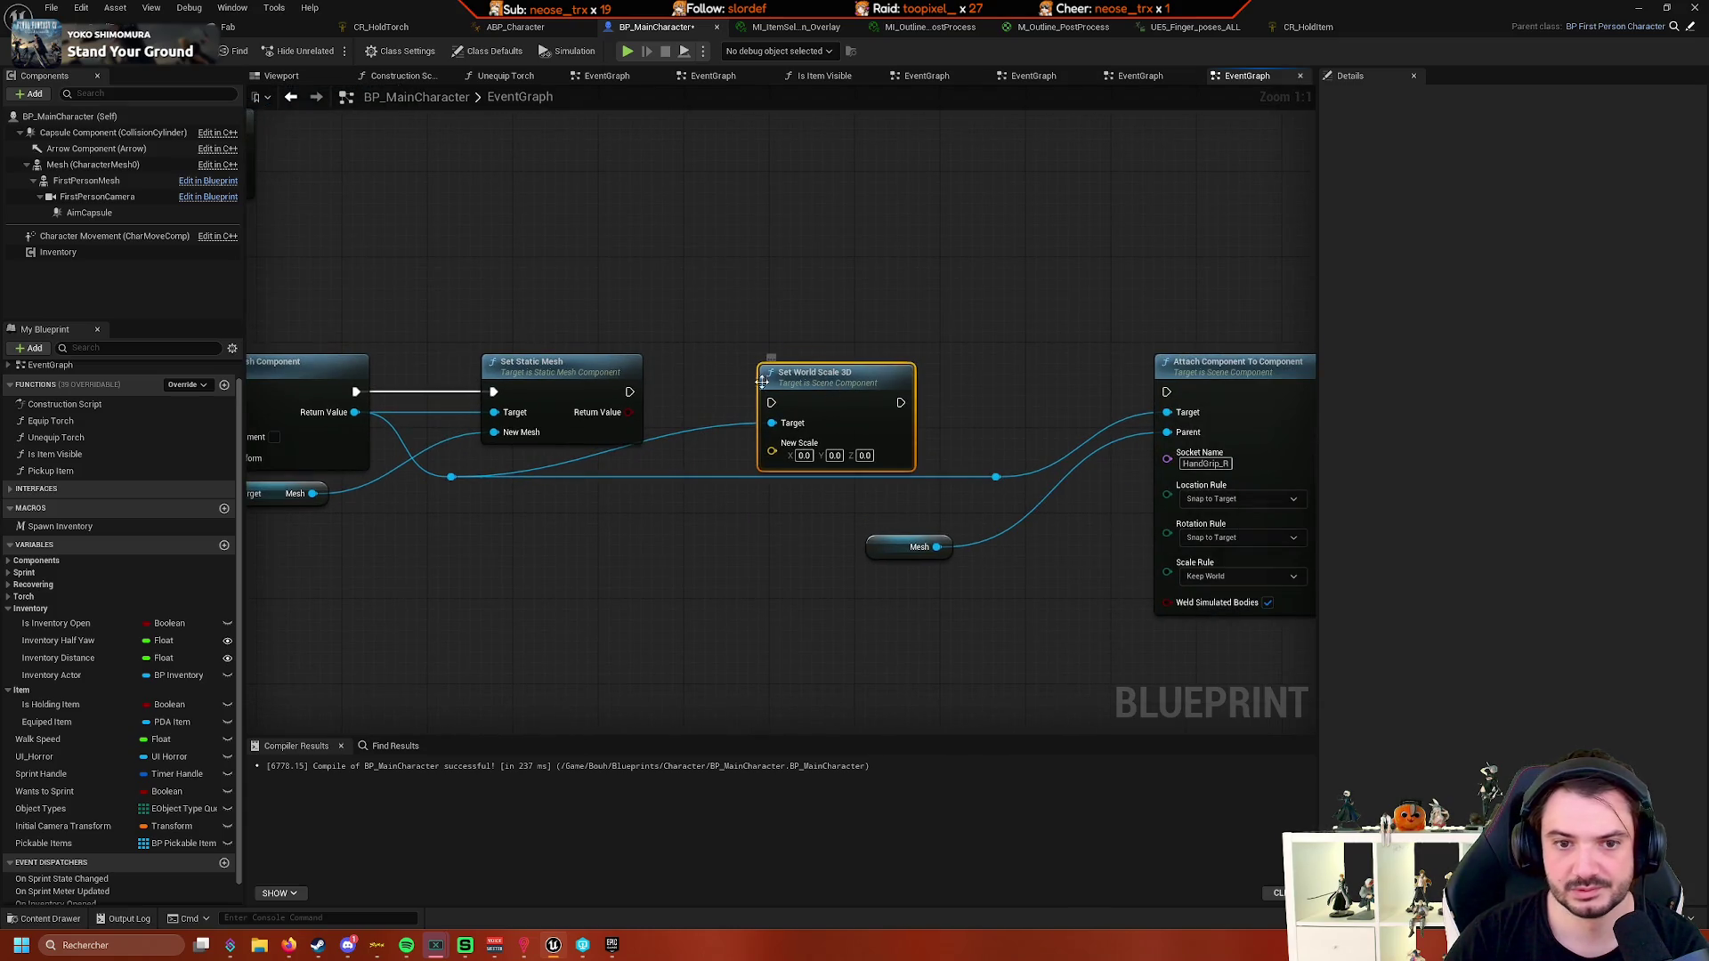
{"action": "left_click_drag", "start_coordinate": [629, 392], "coordinate": [1166, 391]}
{"action": "left_click_drag", "start_coordinate": [827, 385], "coordinate": [827, 374]}
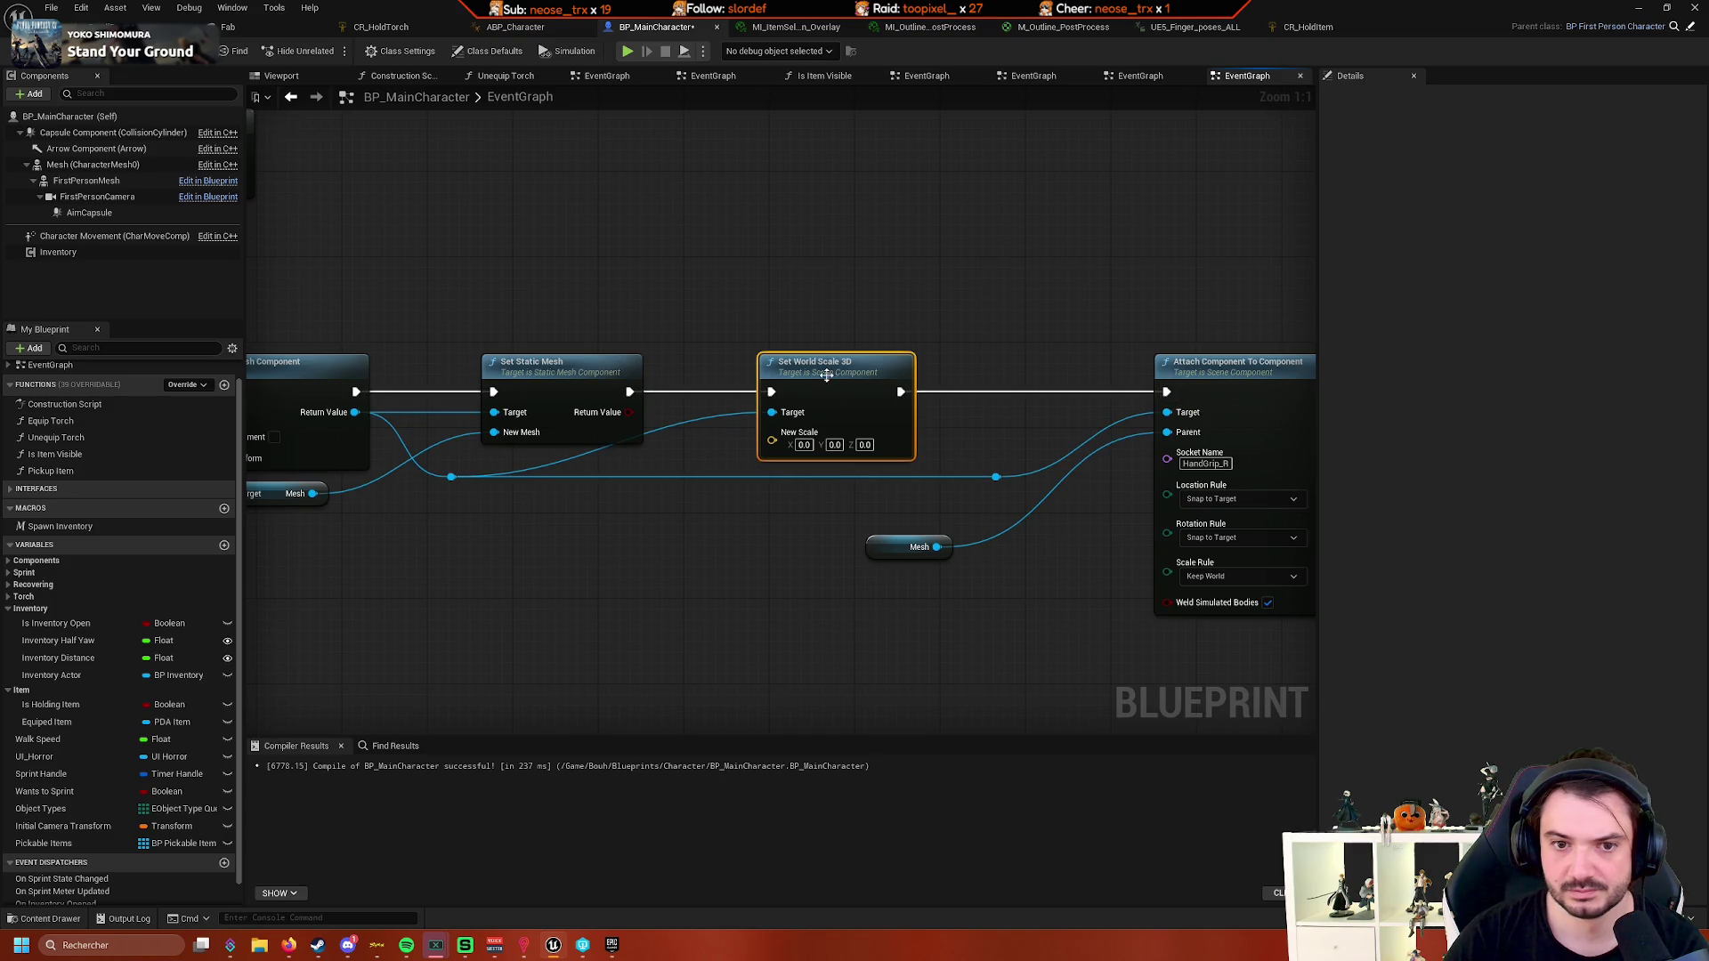
{"action": "double_click", "coordinate": [669, 477]}
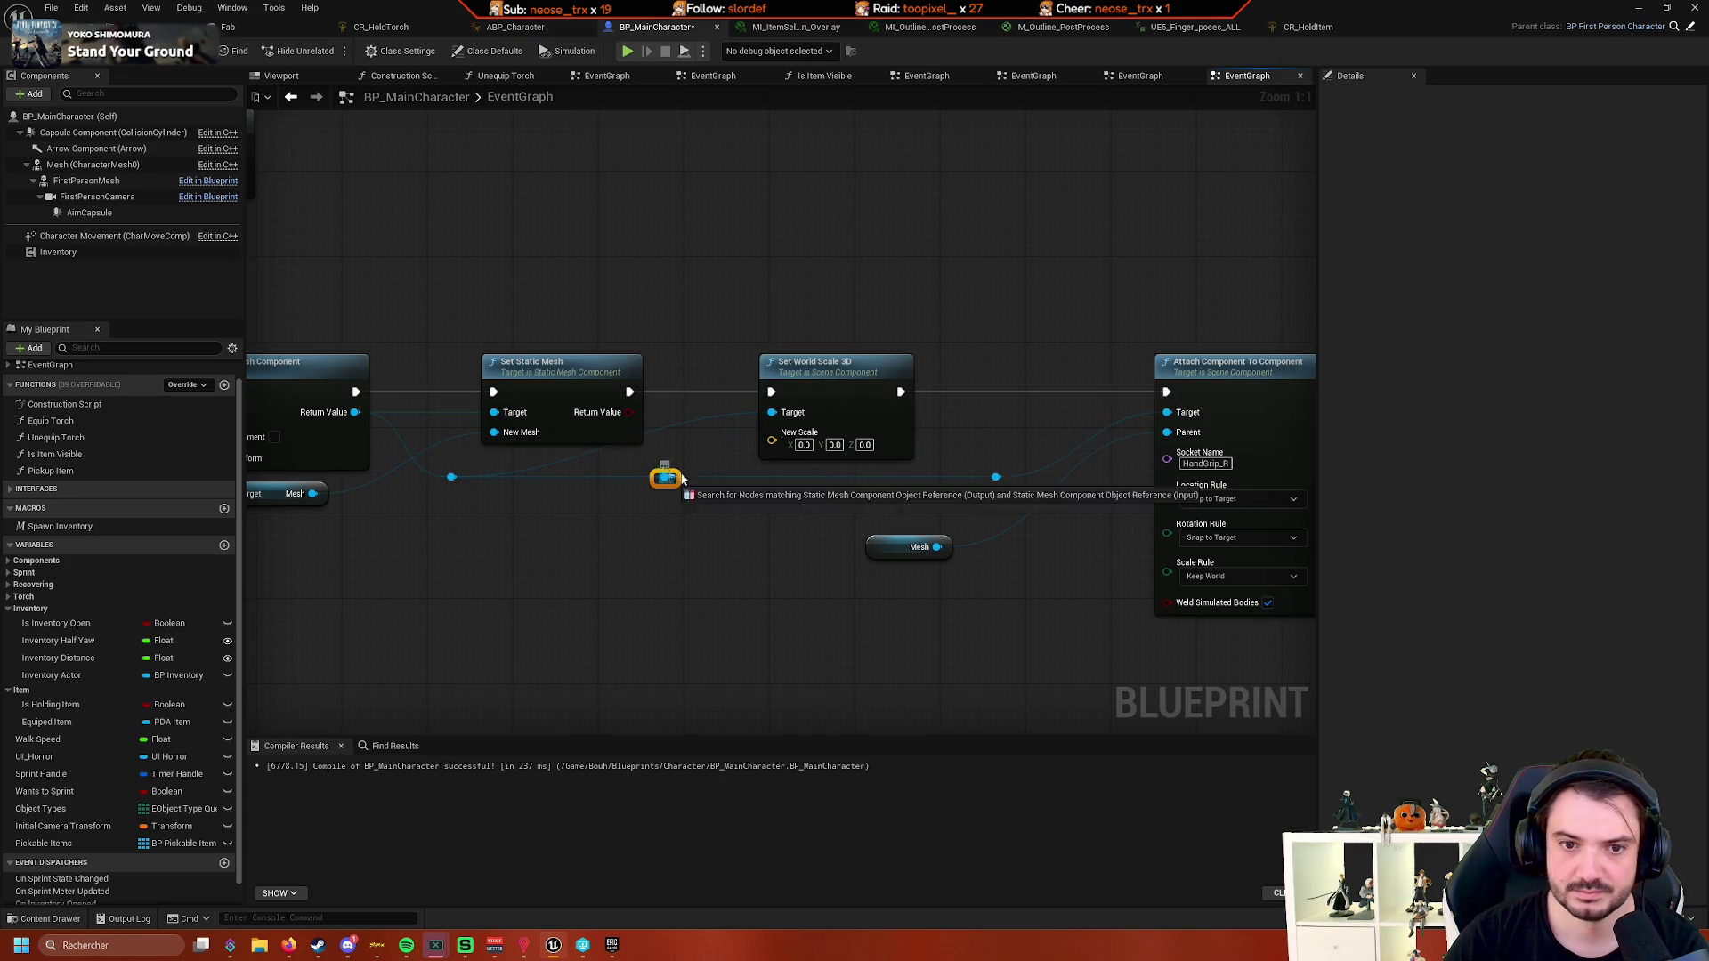
{"action": "left_click_drag", "start_coordinate": [667, 478], "coordinate": [767, 398]}
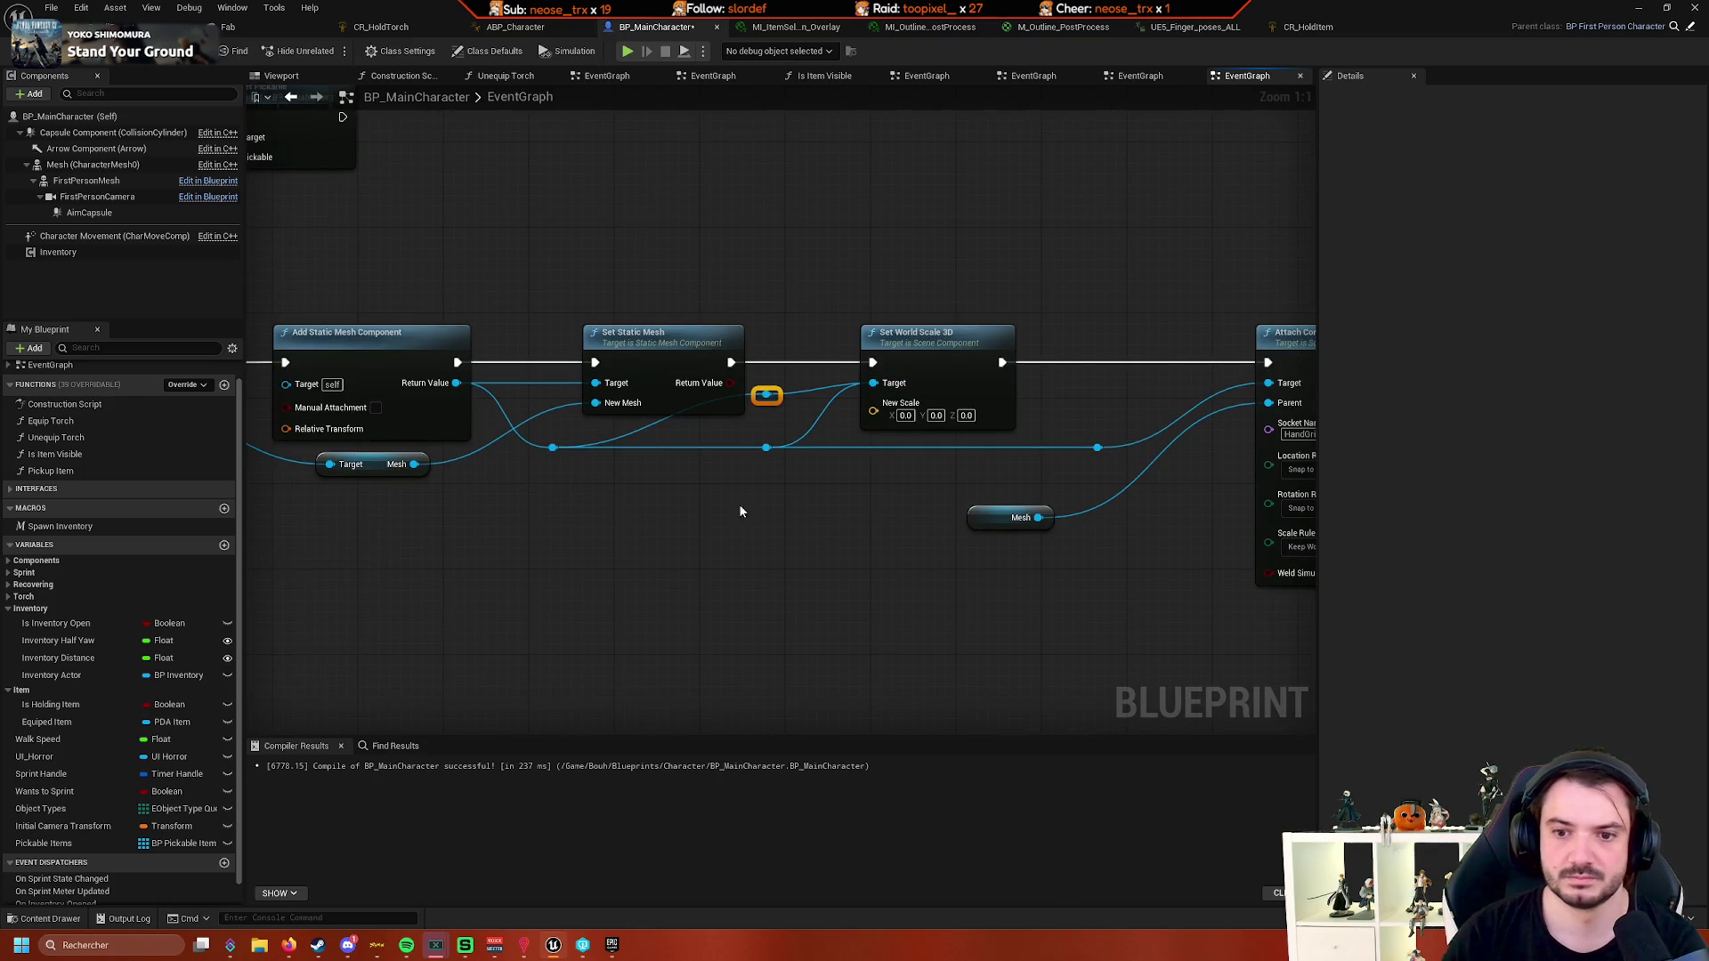
- Add a Get Transform node from the Focused Item
{"action": "scroll", "coordinate": [413, 482], "scroll_direction": "down", "scroll_amount": 2}
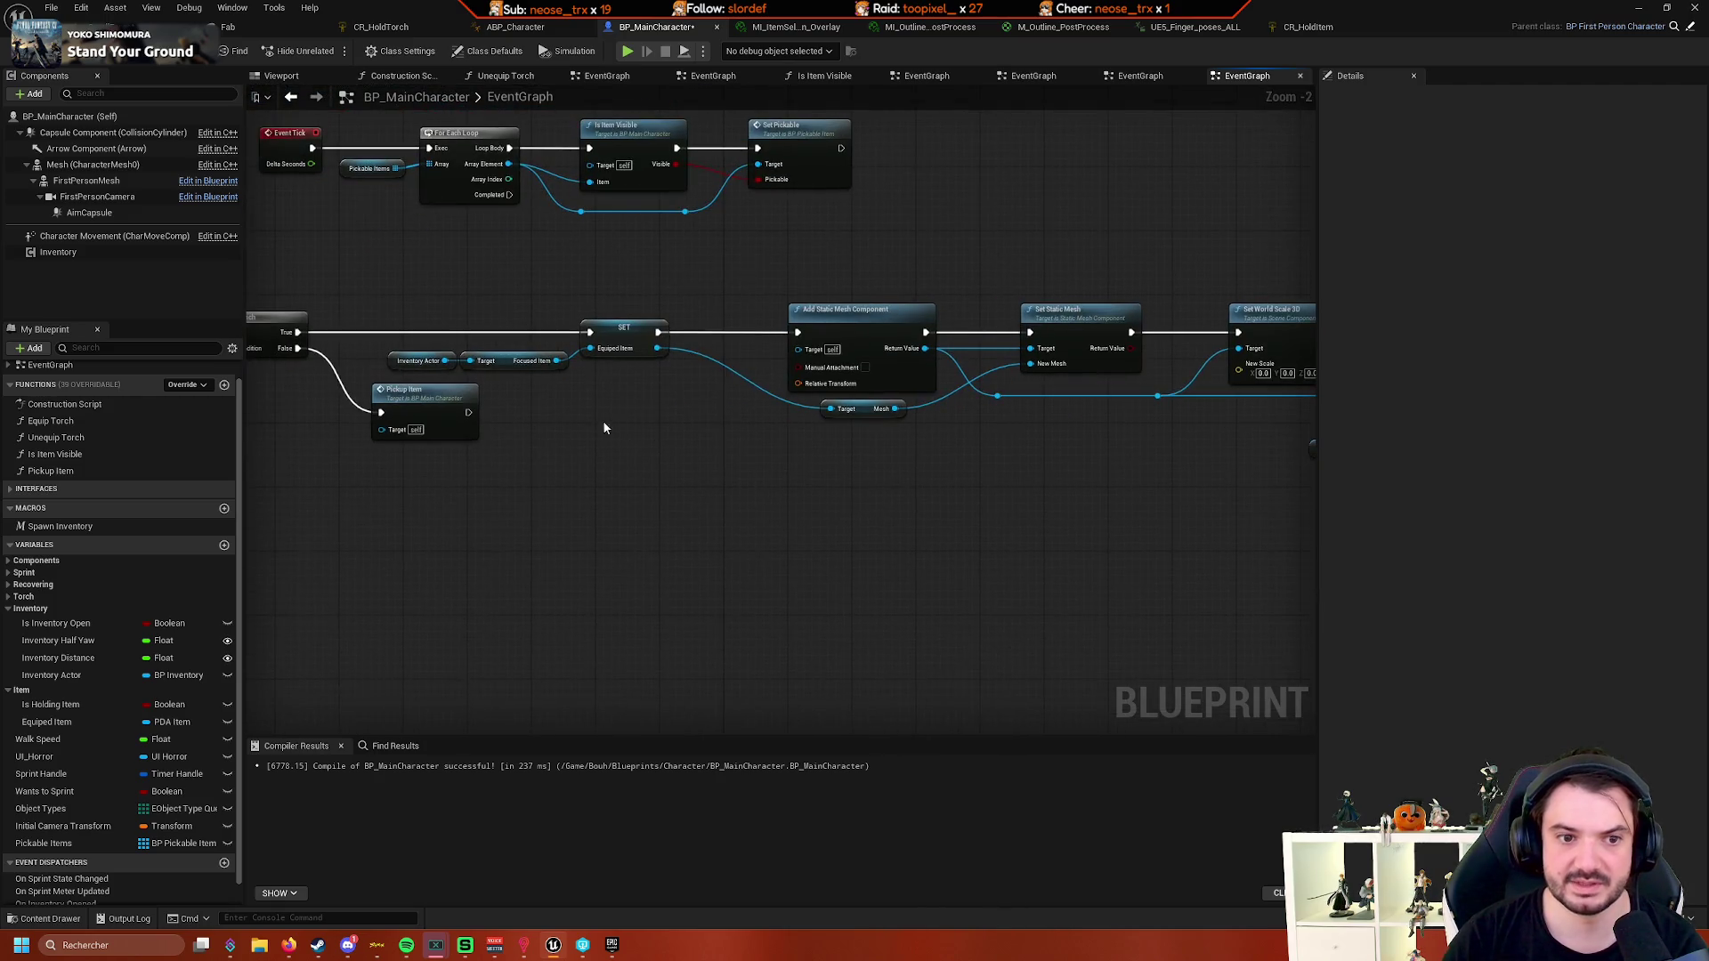
{"action": "left_click_drag", "start_coordinate": [556, 360], "coordinate": [755, 479]}
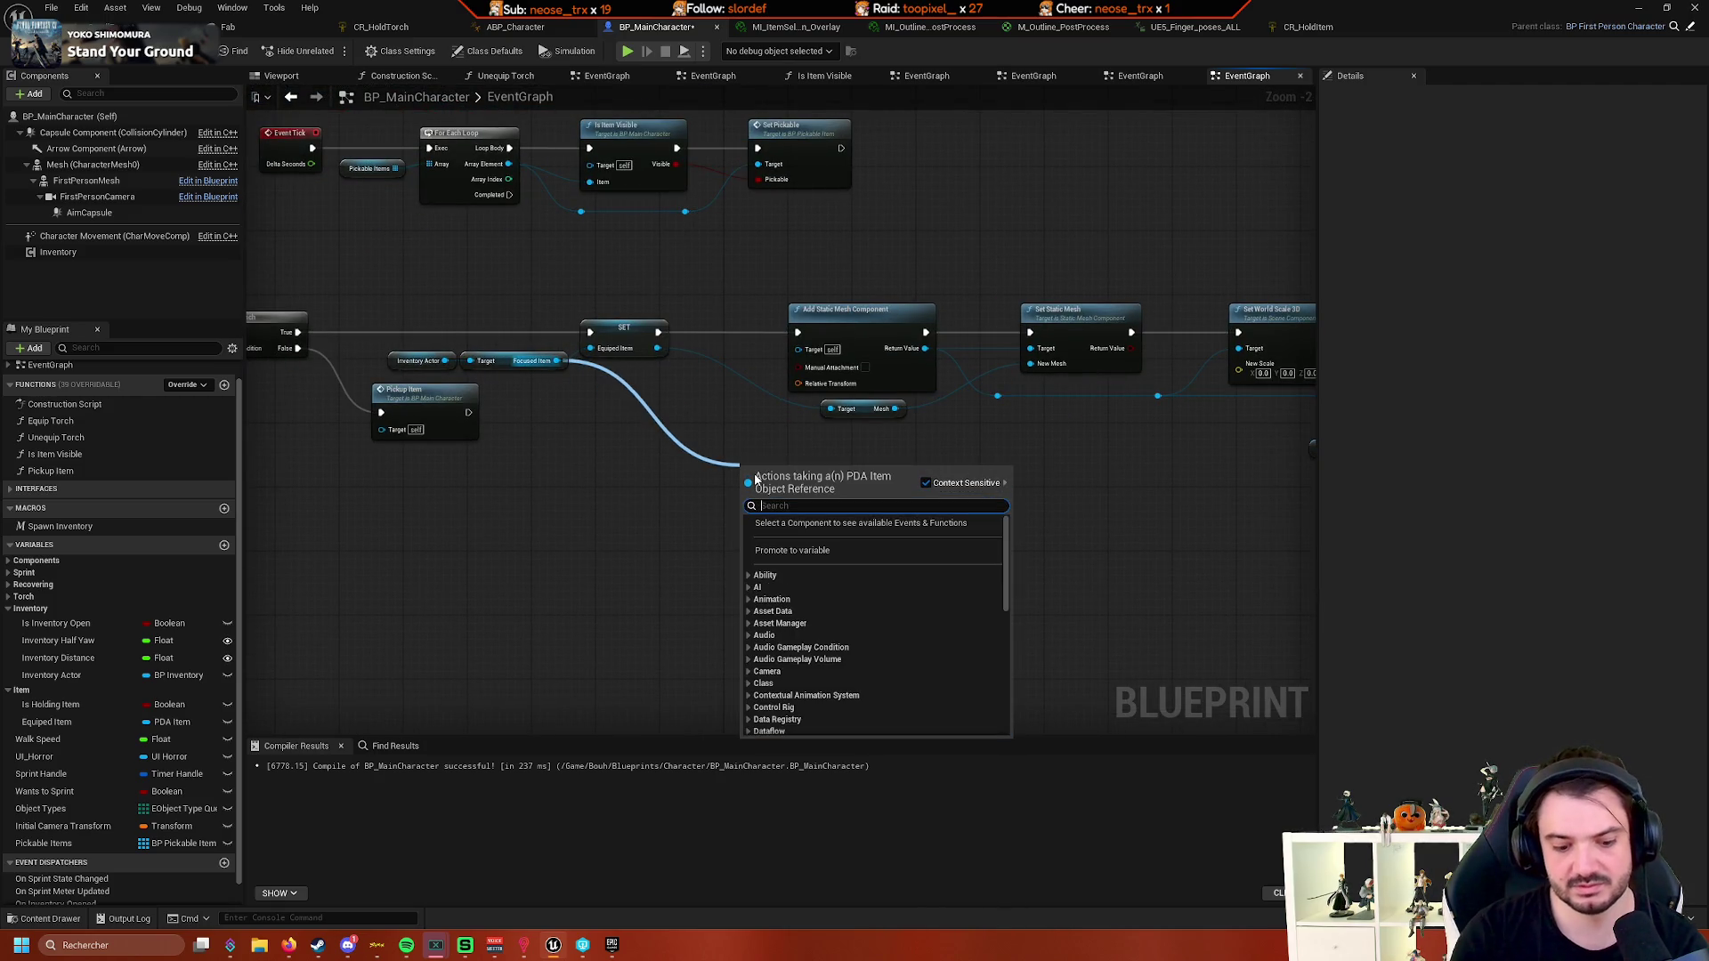
{"action": "type", "text": "tra"}
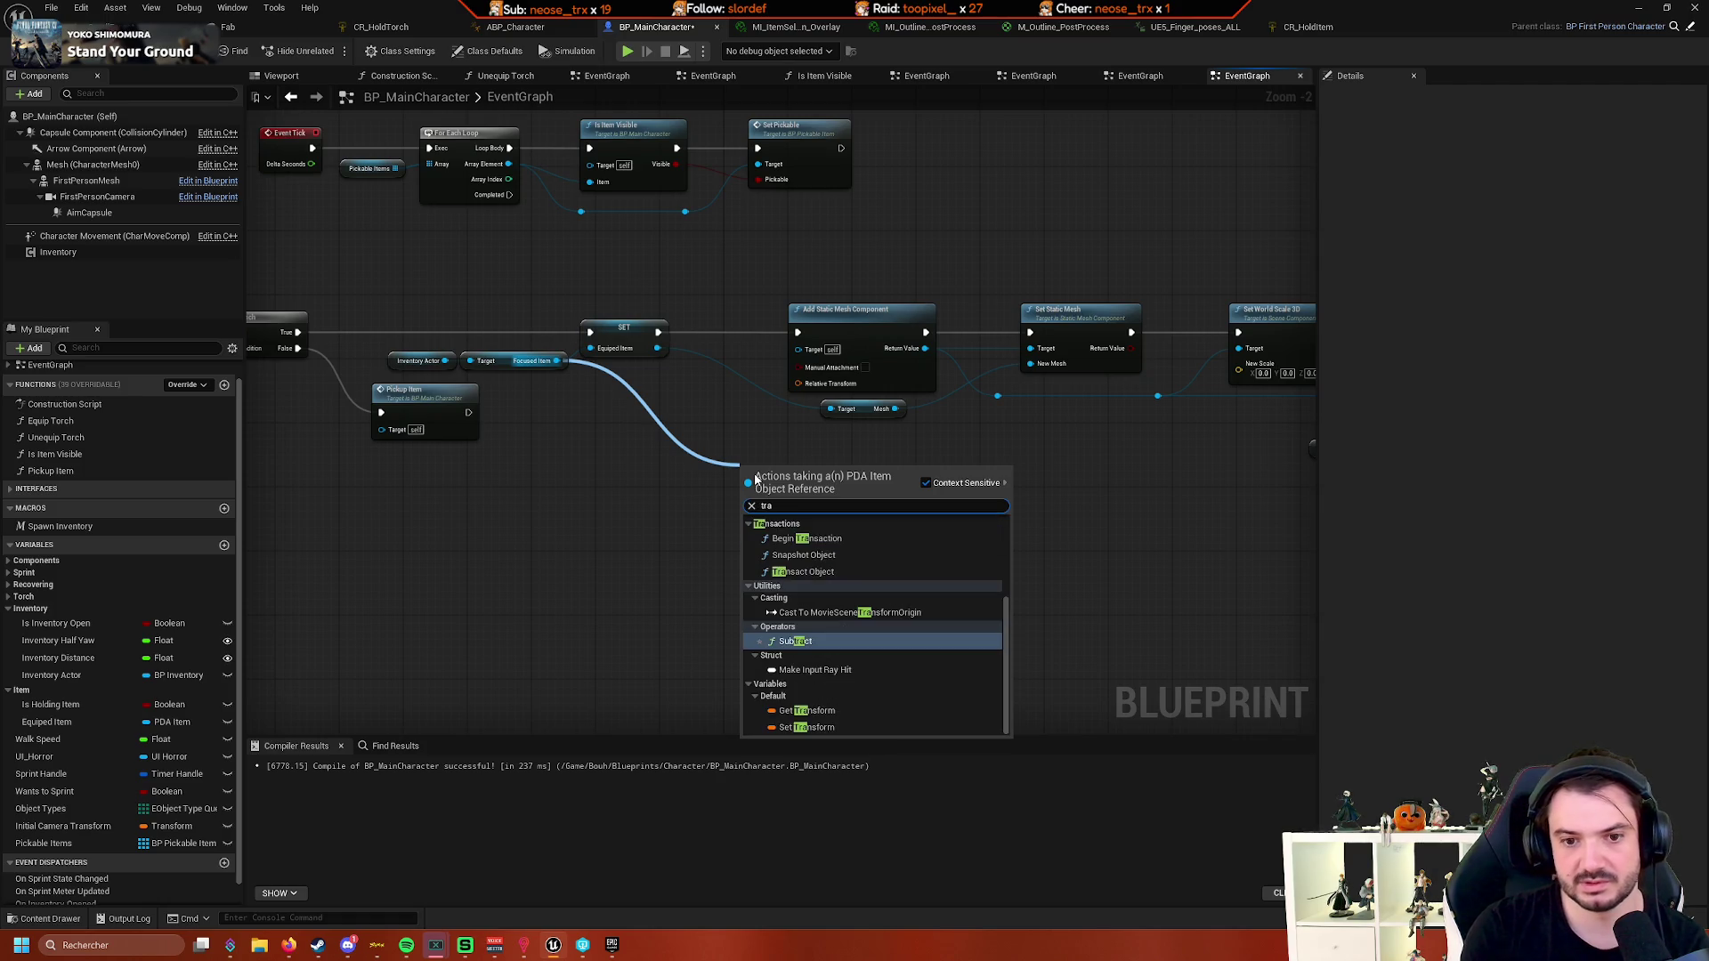
{"action": "type", "text": "nsf"}
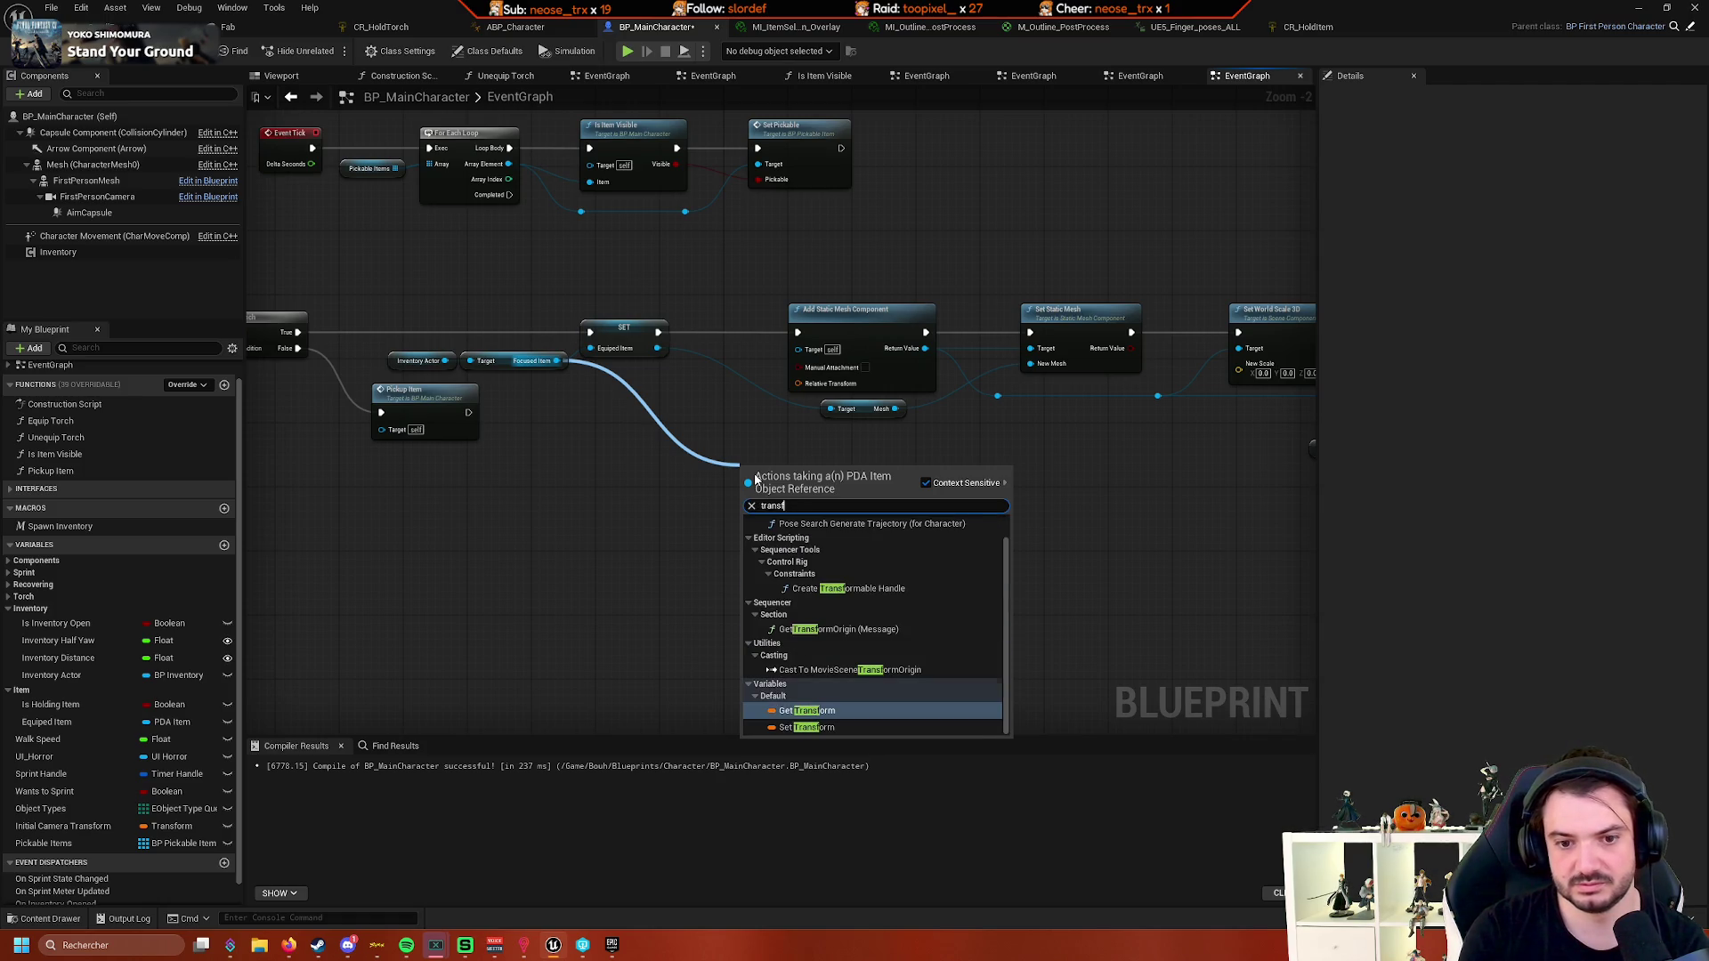
{"action": "key", "text": "Return"}
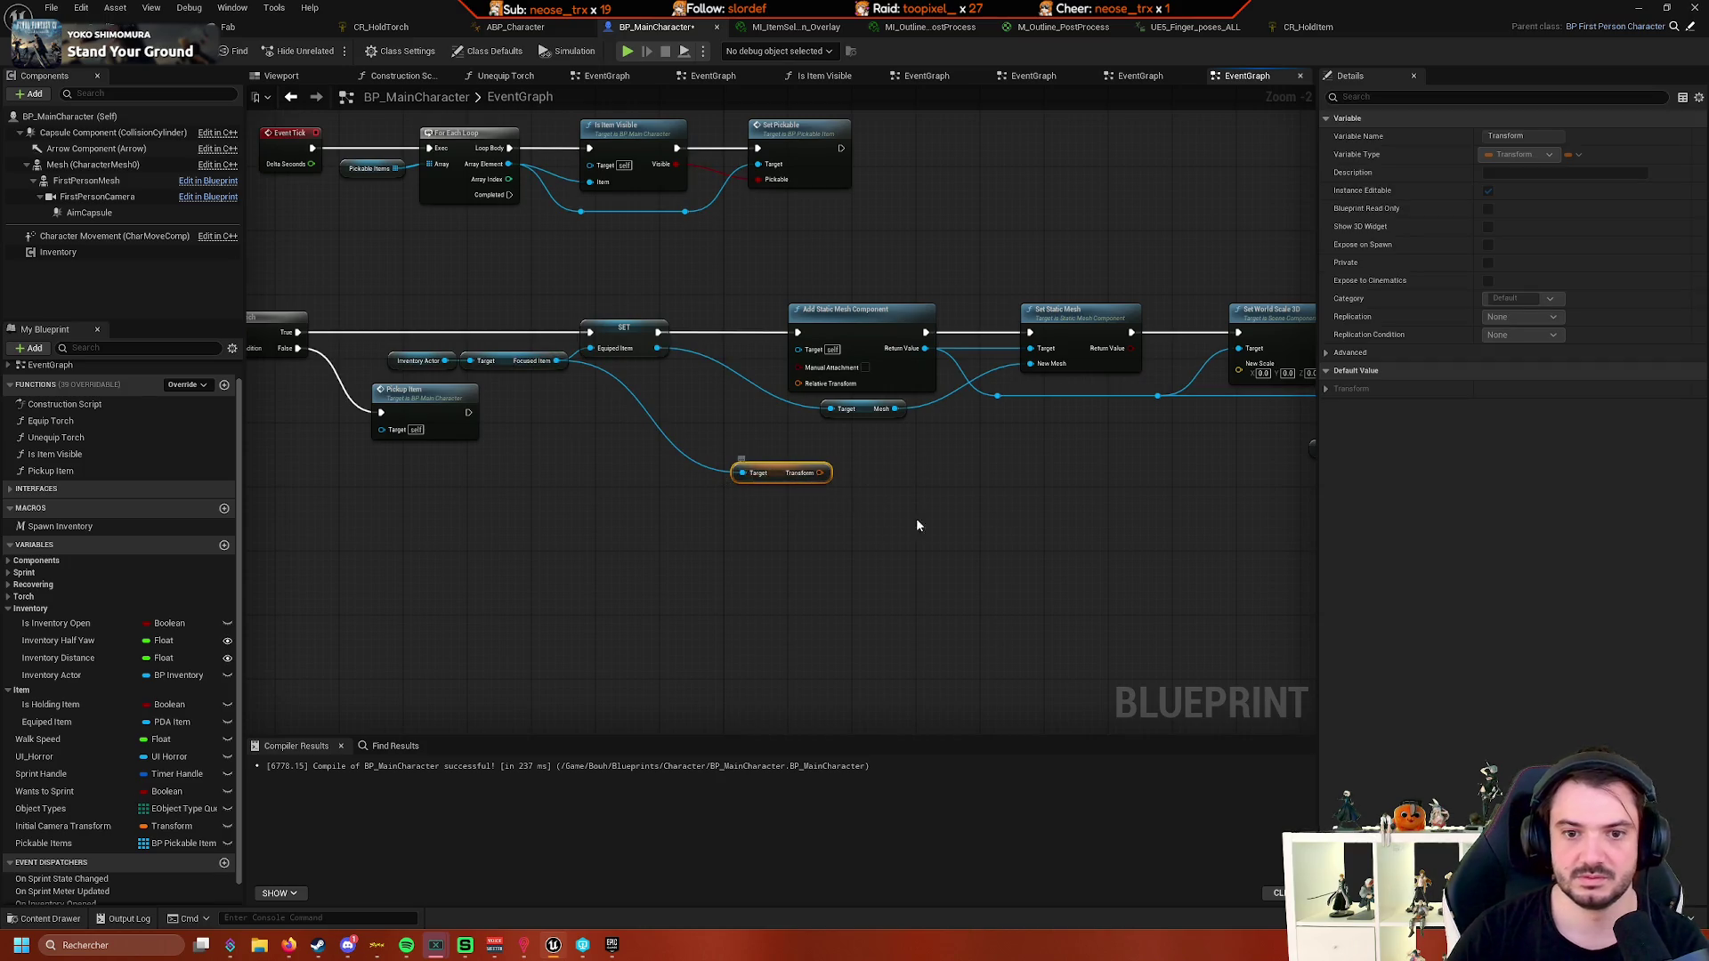
{"action": "scroll", "coordinate": [433, 478], "scroll_direction": "up", "scroll_amount": 2}
{"action": "mouse_move", "coordinate": [467, 412]}
{"action": "left_mouse_down"}
{"action": "mouse_move", "coordinate": [824, 380]}
{"action": "mouse_move", "coordinate": [671, 451]}
{"action": "mouse_move", "coordinate": [1036, 418]}
{"action": "left_mouse_up"}
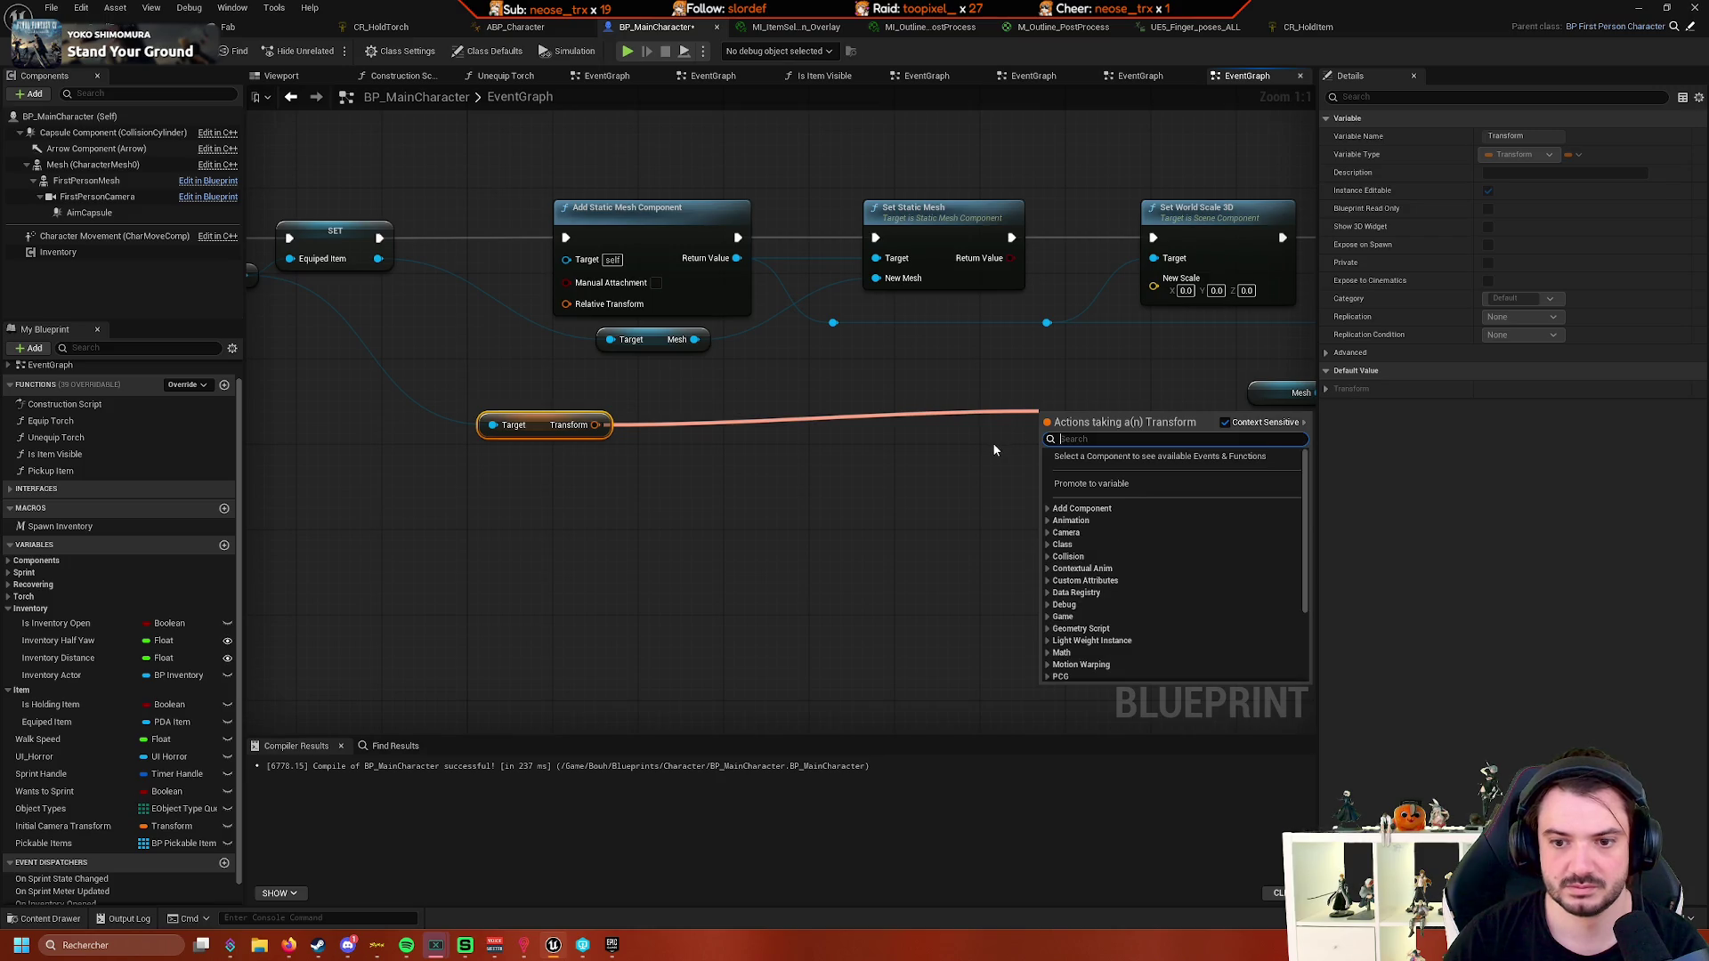
{"action": "mouse_move", "coordinate": [958, 460]}
{"action": "left_mouse_down"}
{"action": "mouse_move", "coordinate": [1091, 454]}
{"action": "mouse_move", "coordinate": [706, 438]}
{"action": "mouse_move", "coordinate": [1157, 437]}
{"action": "left_mouse_up"}
{"action": "type", "text": "scale"}
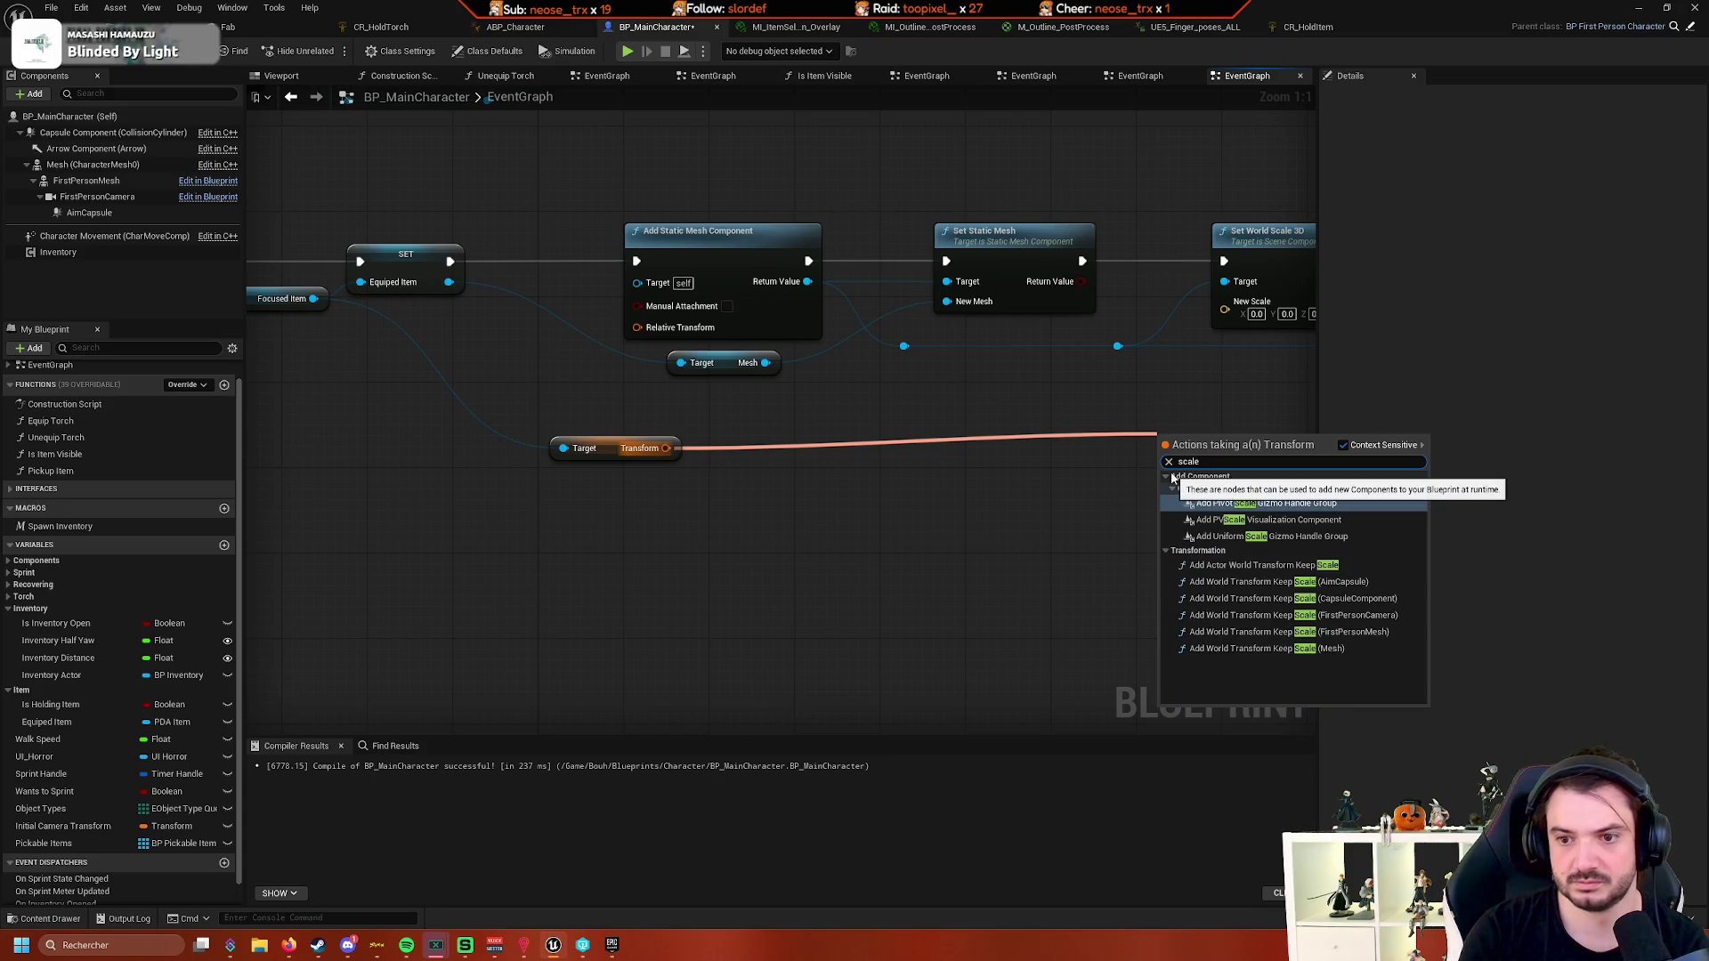
{"action": "key", "text": "Escape"}
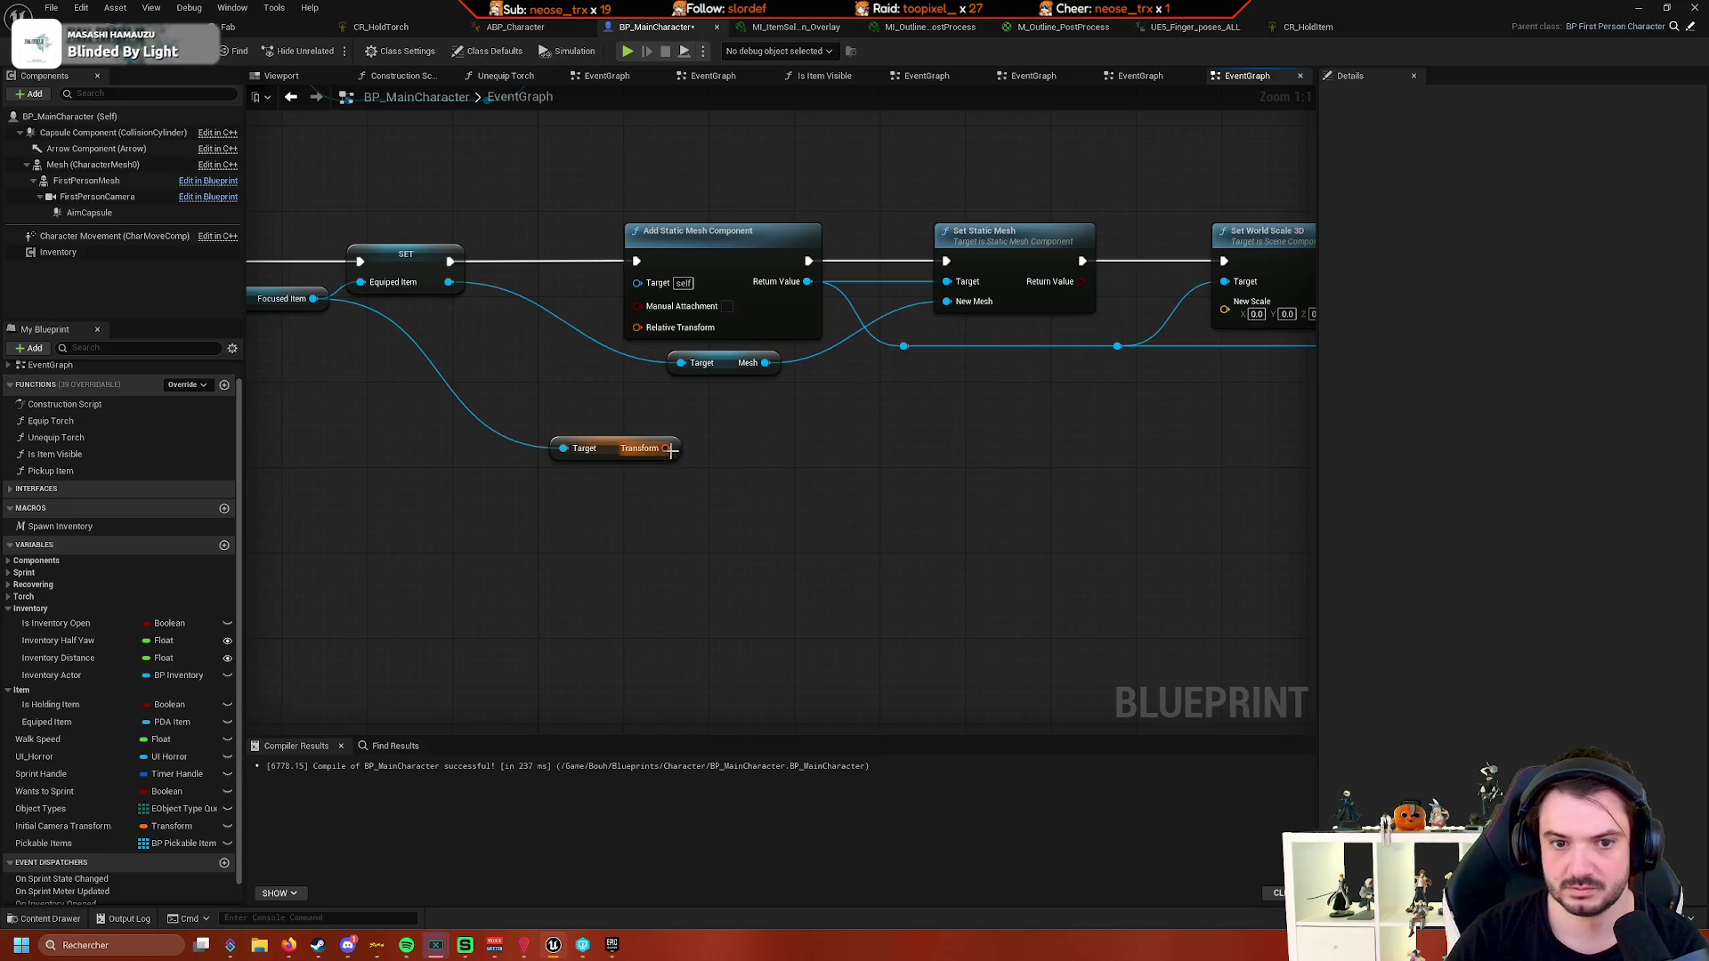
- Add Break Transform, wire its Scale into New Scale, and start playing the level
{"action": "left_click_drag", "start_coordinate": [668, 447], "coordinate": [926, 458]}
{"action": "type", "text": "brea"}
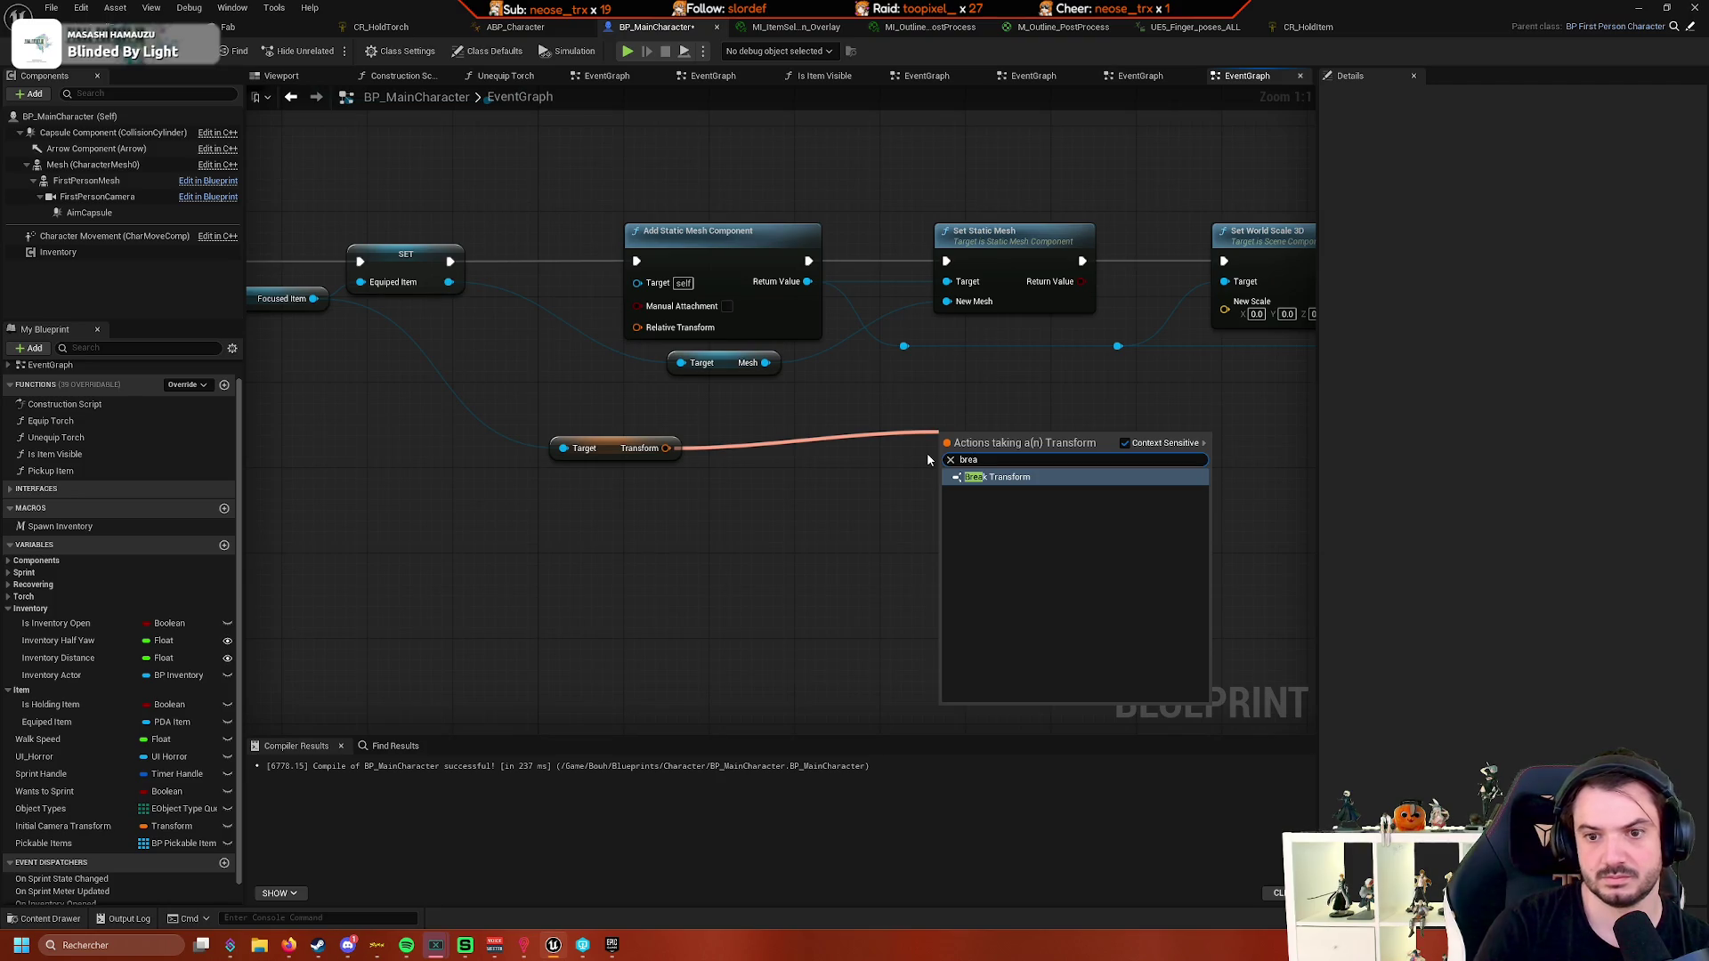
{"action": "key", "text": "Return"}
{"action": "mouse_move", "coordinate": [1061, 493]}
{"action": "left_mouse_down"}
{"action": "mouse_move", "coordinate": [1072, 508]}
{"action": "mouse_move", "coordinate": [1123, 381]}
{"action": "left_mouse_up"}
{"action": "scroll", "coordinate": [1095, 473], "scroll_direction": "down", "scroll_amount": 2}
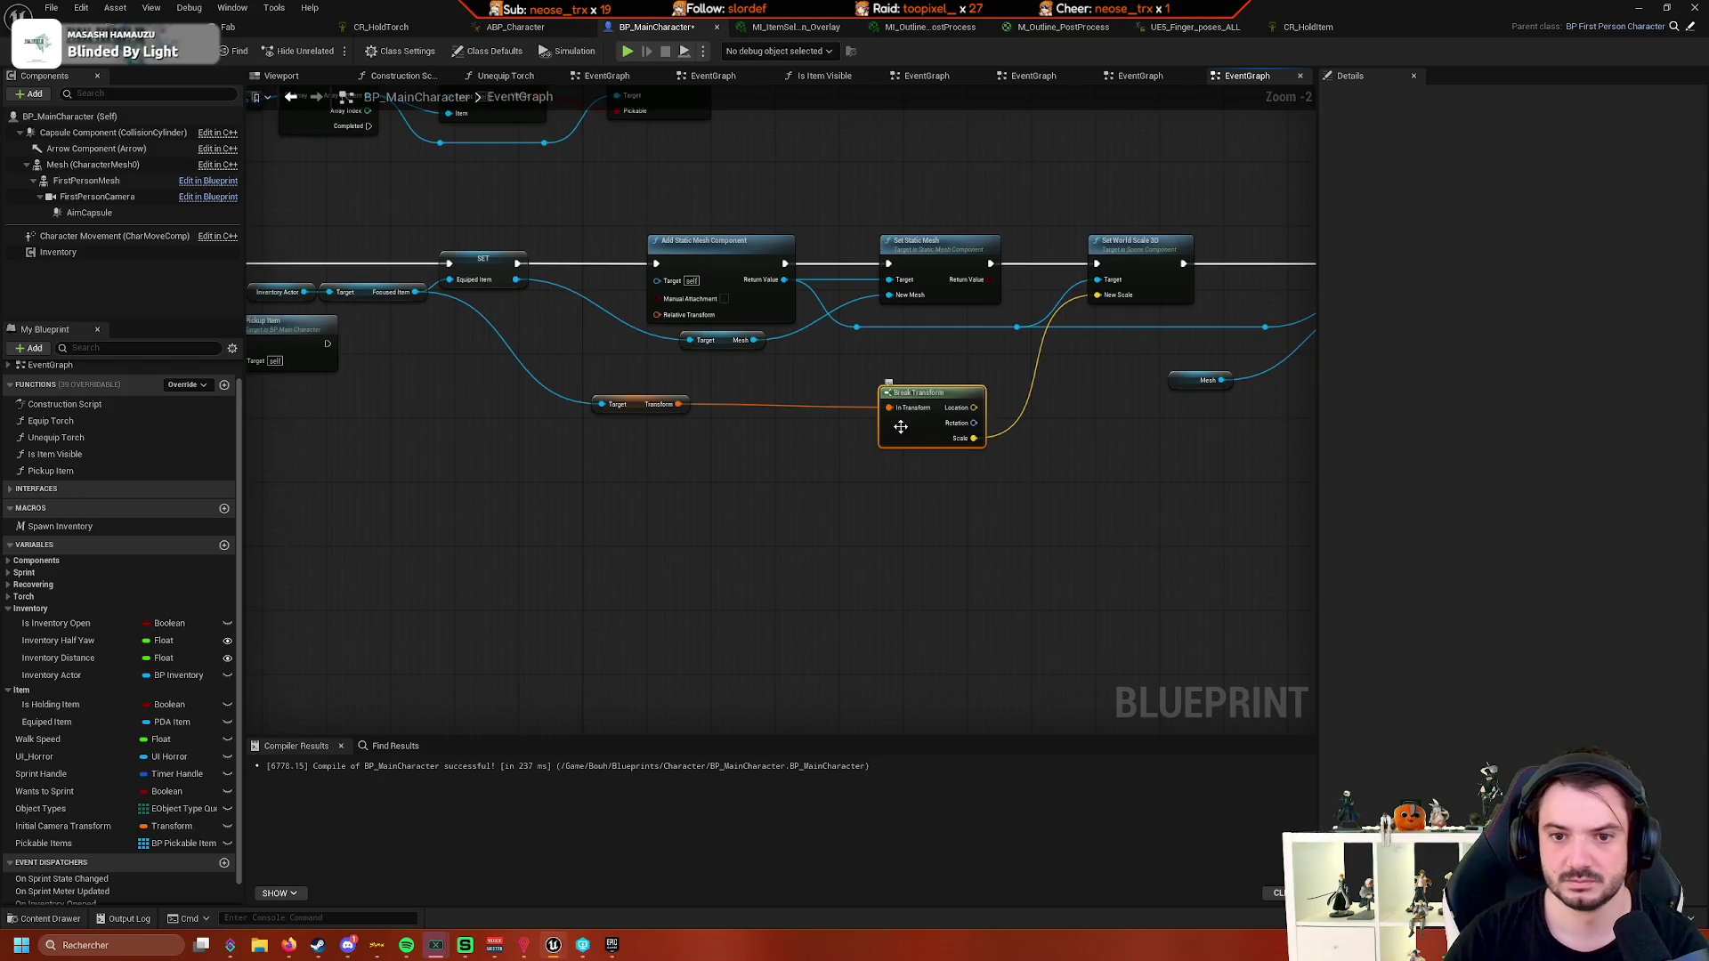
{"action": "left_click_drag", "start_coordinate": [900, 427], "coordinate": [893, 419]}
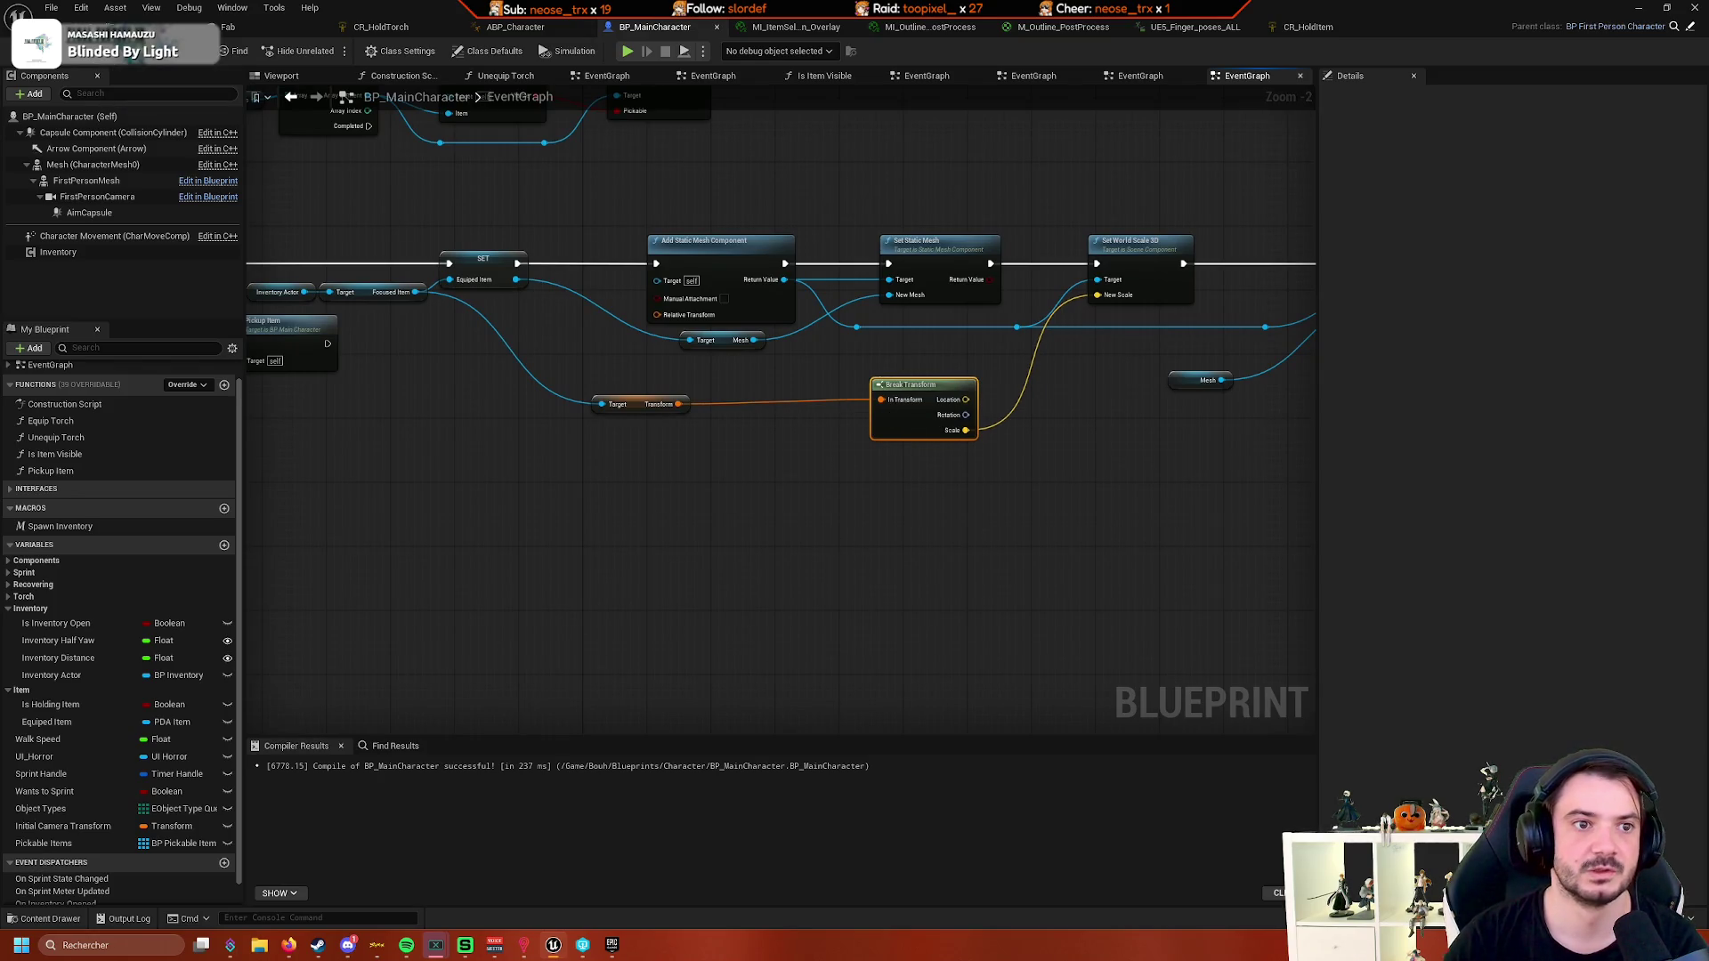
{"action": "left_click", "coordinate": [115, 27]}
{"action": "key", "text": "alt+p"}
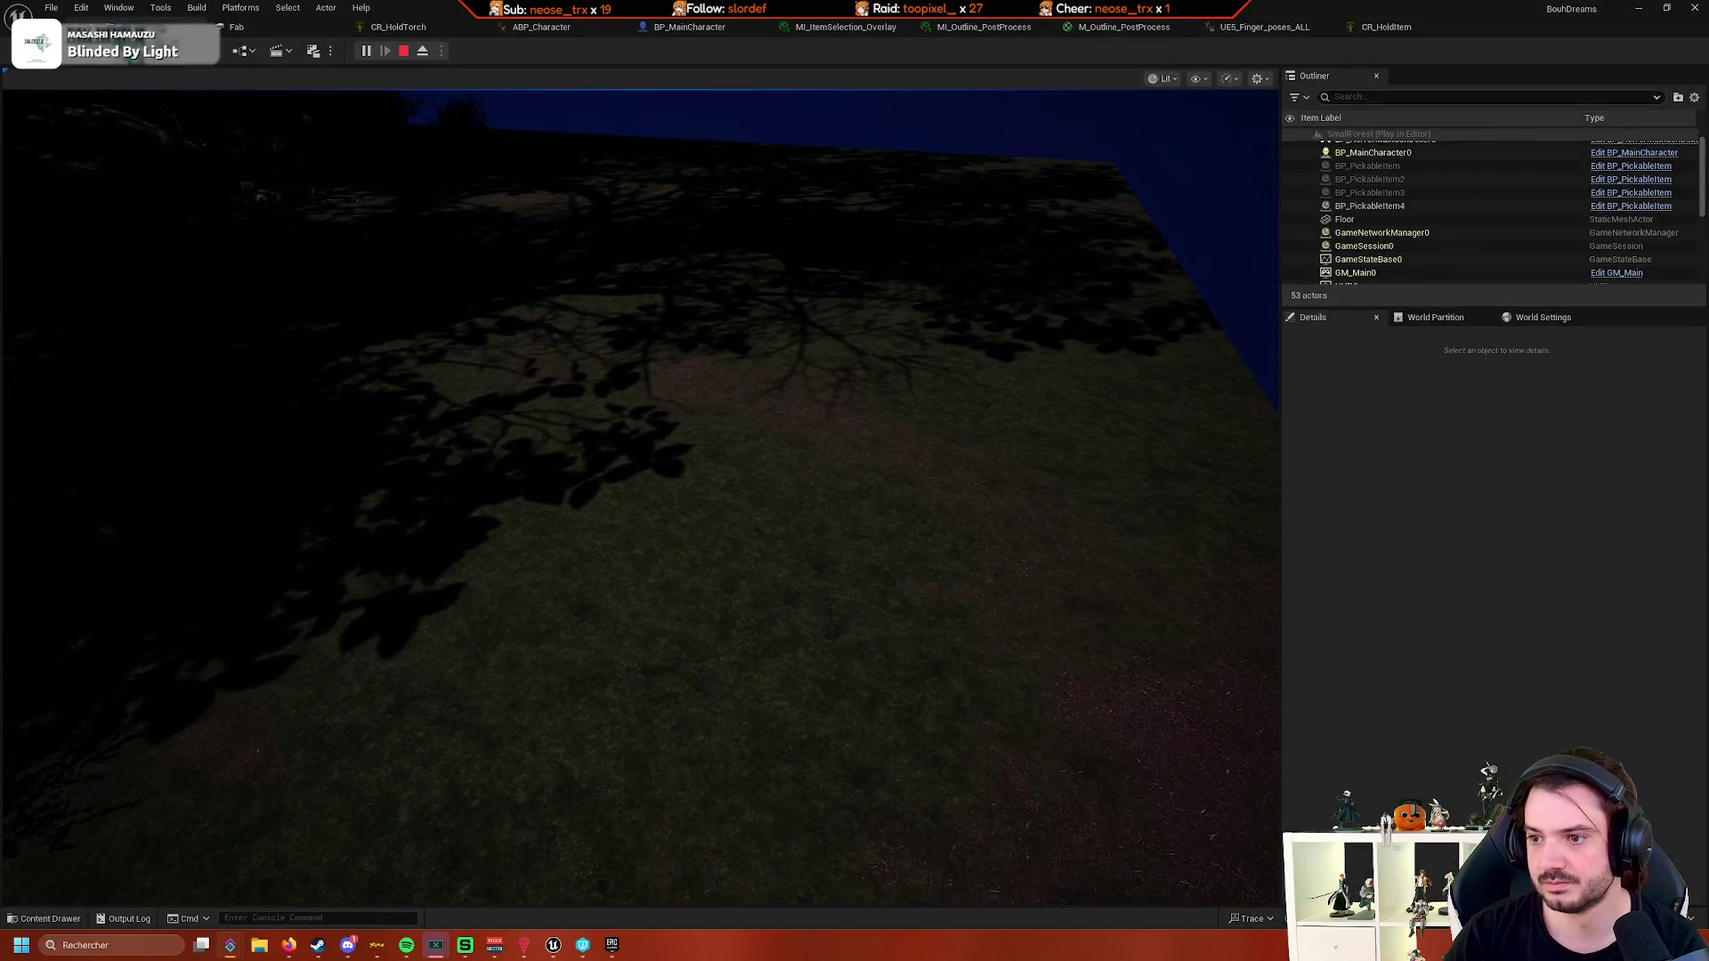
- Test item pickup in the running game, stop it, and return to BP_MainCharacter's event graph
{"action": "left_click", "coordinate": [1228, 730]}
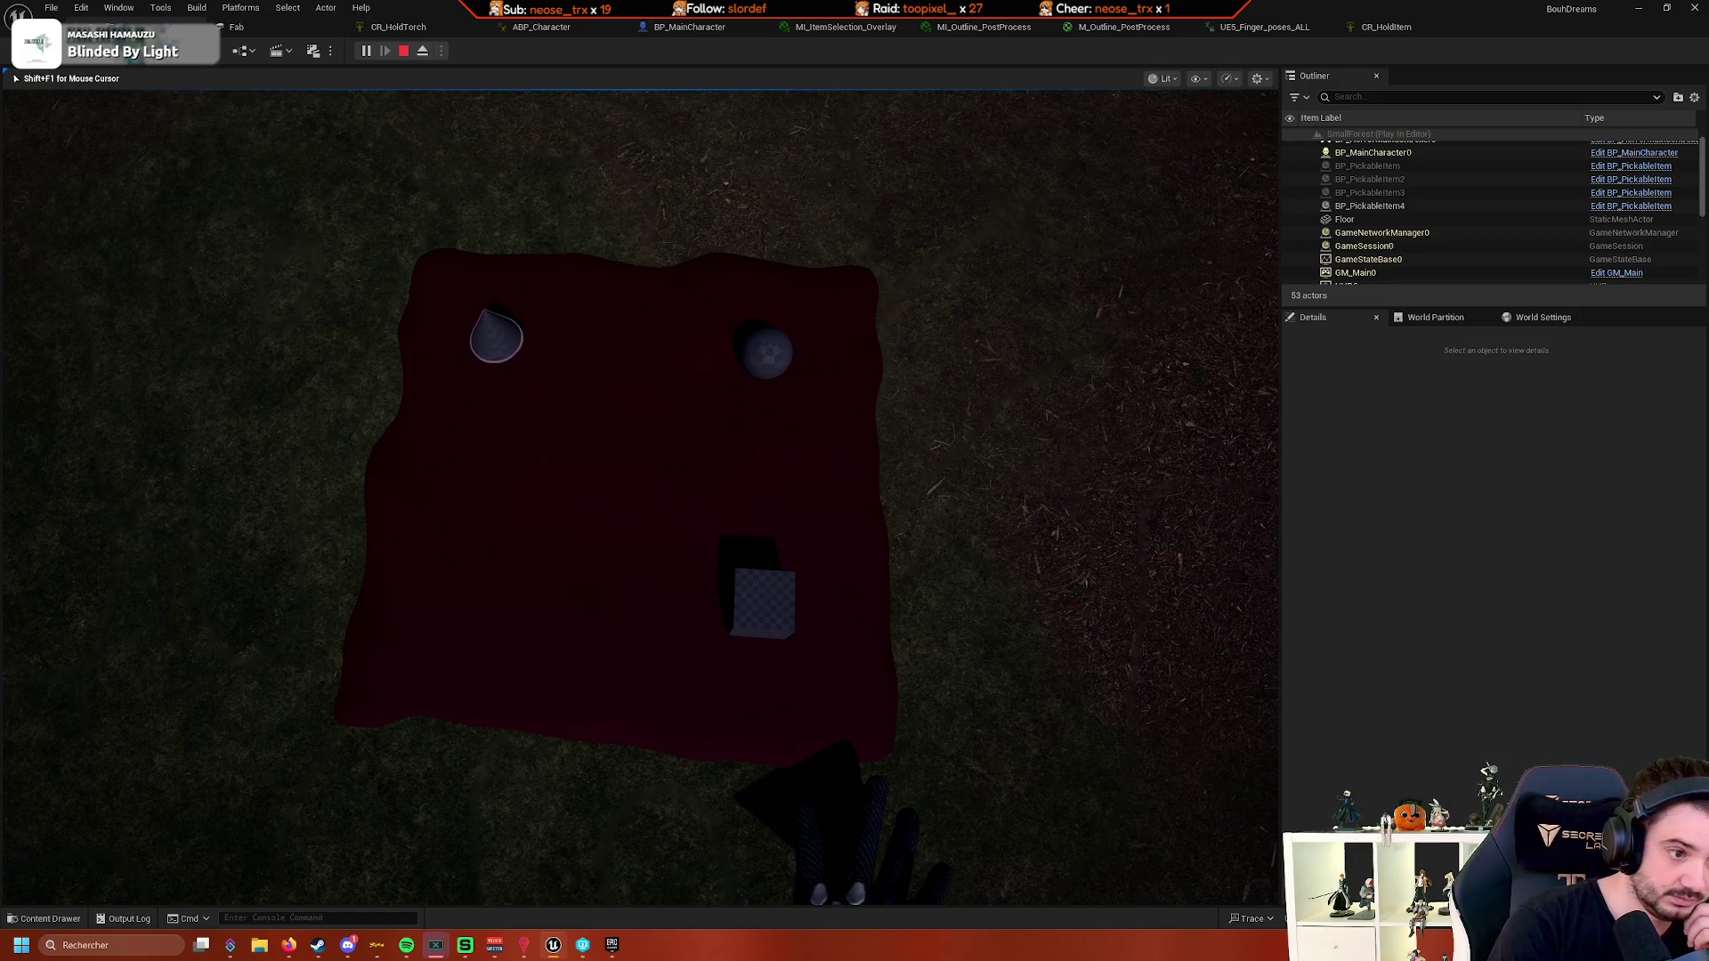
{"action": "key", "text": "Escape"}
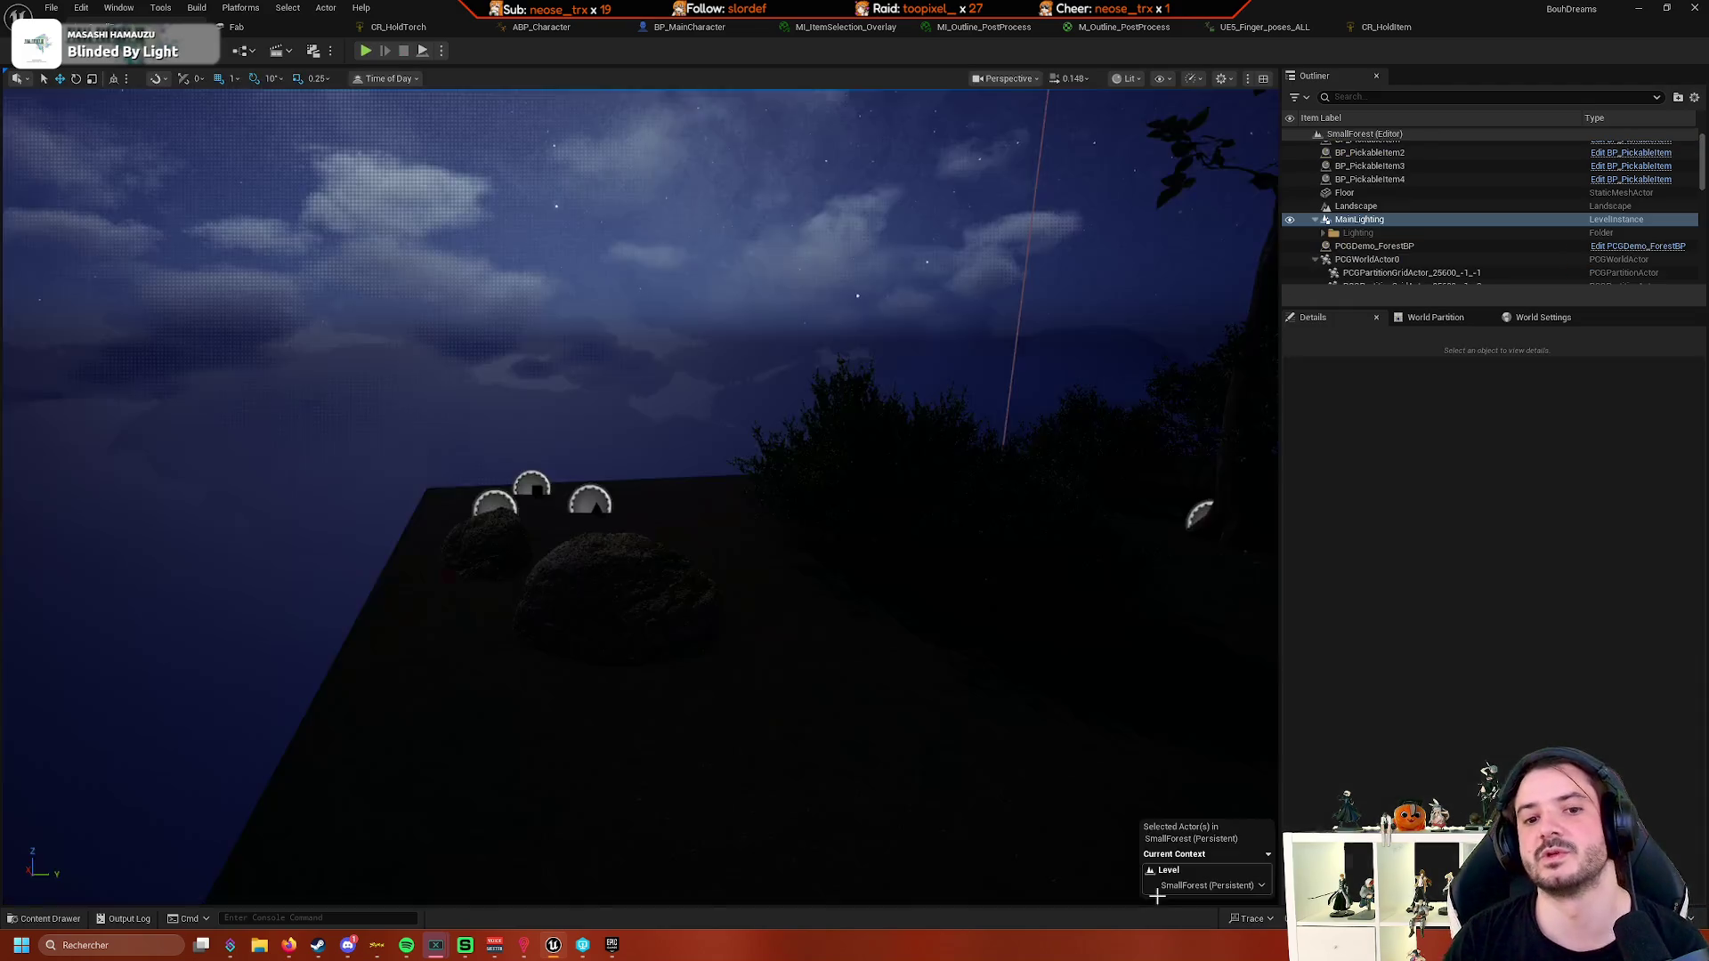
{"action": "left_click", "coordinate": [674, 28]}
{"action": "mouse_move", "coordinate": [622, 146]}
{"action": "left_mouse_down"}
{"action": "mouse_move", "coordinate": [797, 195]}
{"action": "mouse_move", "coordinate": [385, 267]}
{"action": "left_mouse_up"}
- Pan and zoom the event graph around the pickup, overlap and pickable-item nodes
{"action": "scroll", "coordinate": [515, 294], "scroll_direction": "up", "scroll_amount": 2}
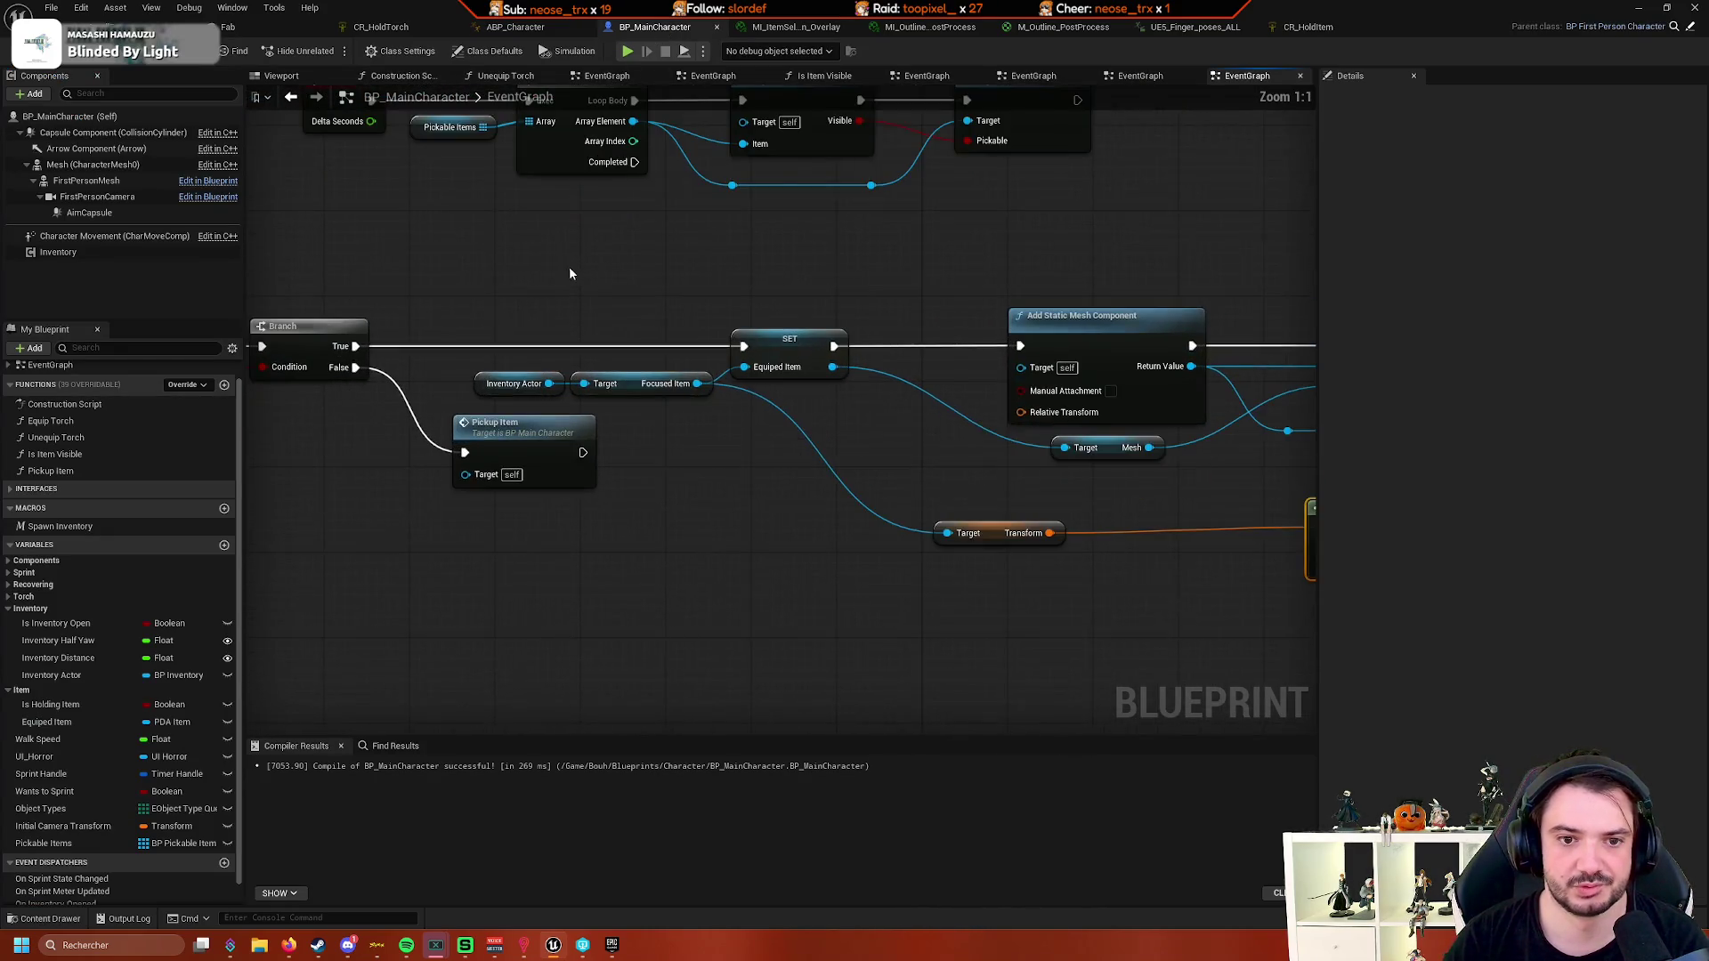
{"action": "scroll", "coordinate": [570, 273], "scroll_direction": "down", "scroll_amount": 1}
{"action": "mouse_move", "coordinate": [661, 263]}
{"action": "left_mouse_down"}
{"action": "mouse_move", "coordinate": [537, 270]}
{"action": "mouse_move", "coordinate": [714, 258]}
{"action": "left_mouse_up"}
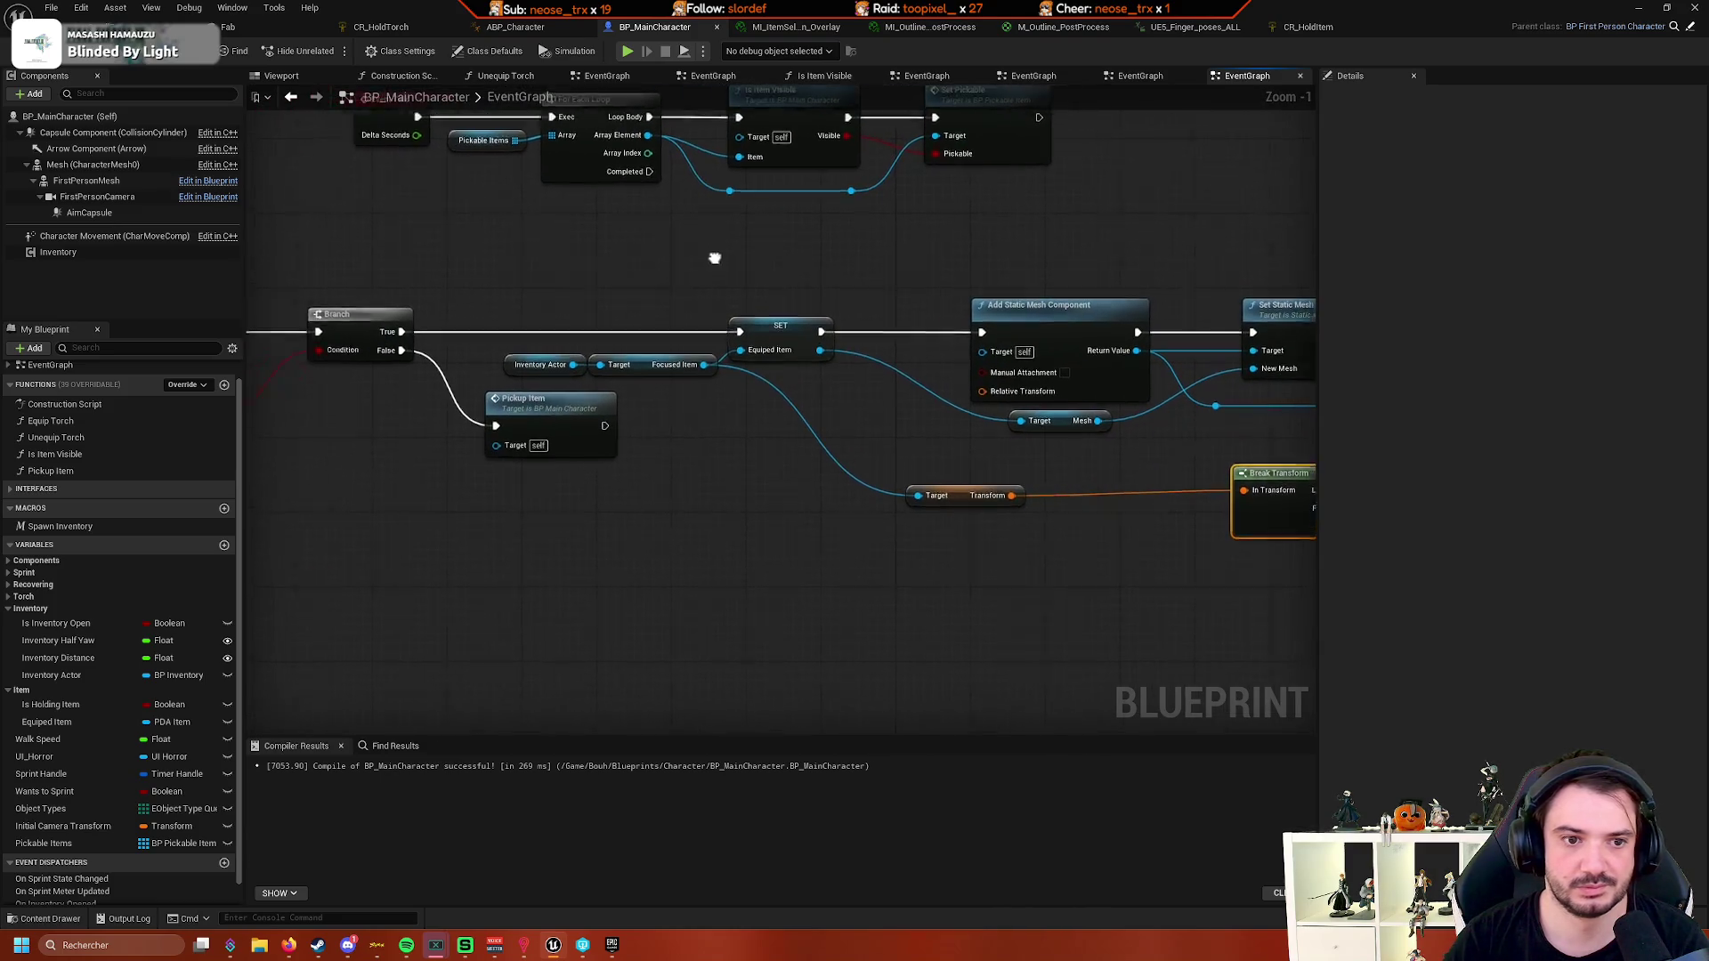
{"action": "scroll", "coordinate": [765, 481], "scroll_direction": "down", "scroll_amount": 3}
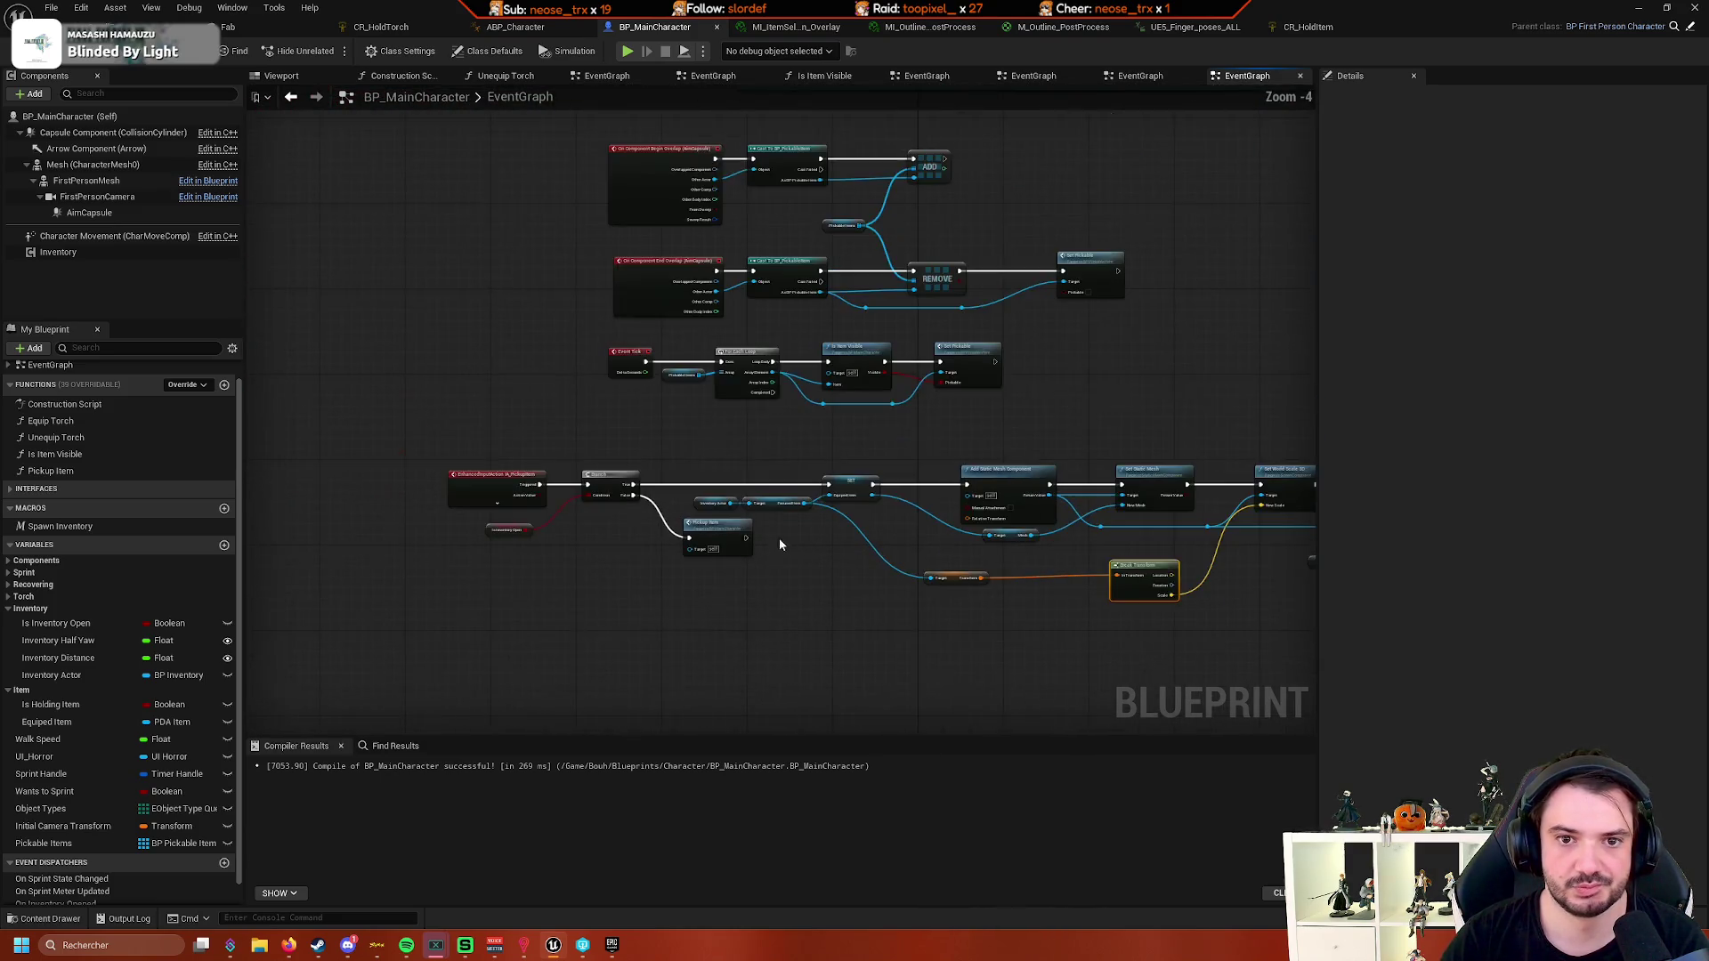
{"action": "scroll", "coordinate": [780, 544], "scroll_direction": "up", "scroll_amount": 3}
{"action": "left_click_drag", "start_coordinate": [703, 536], "coordinate": [612, 549]}
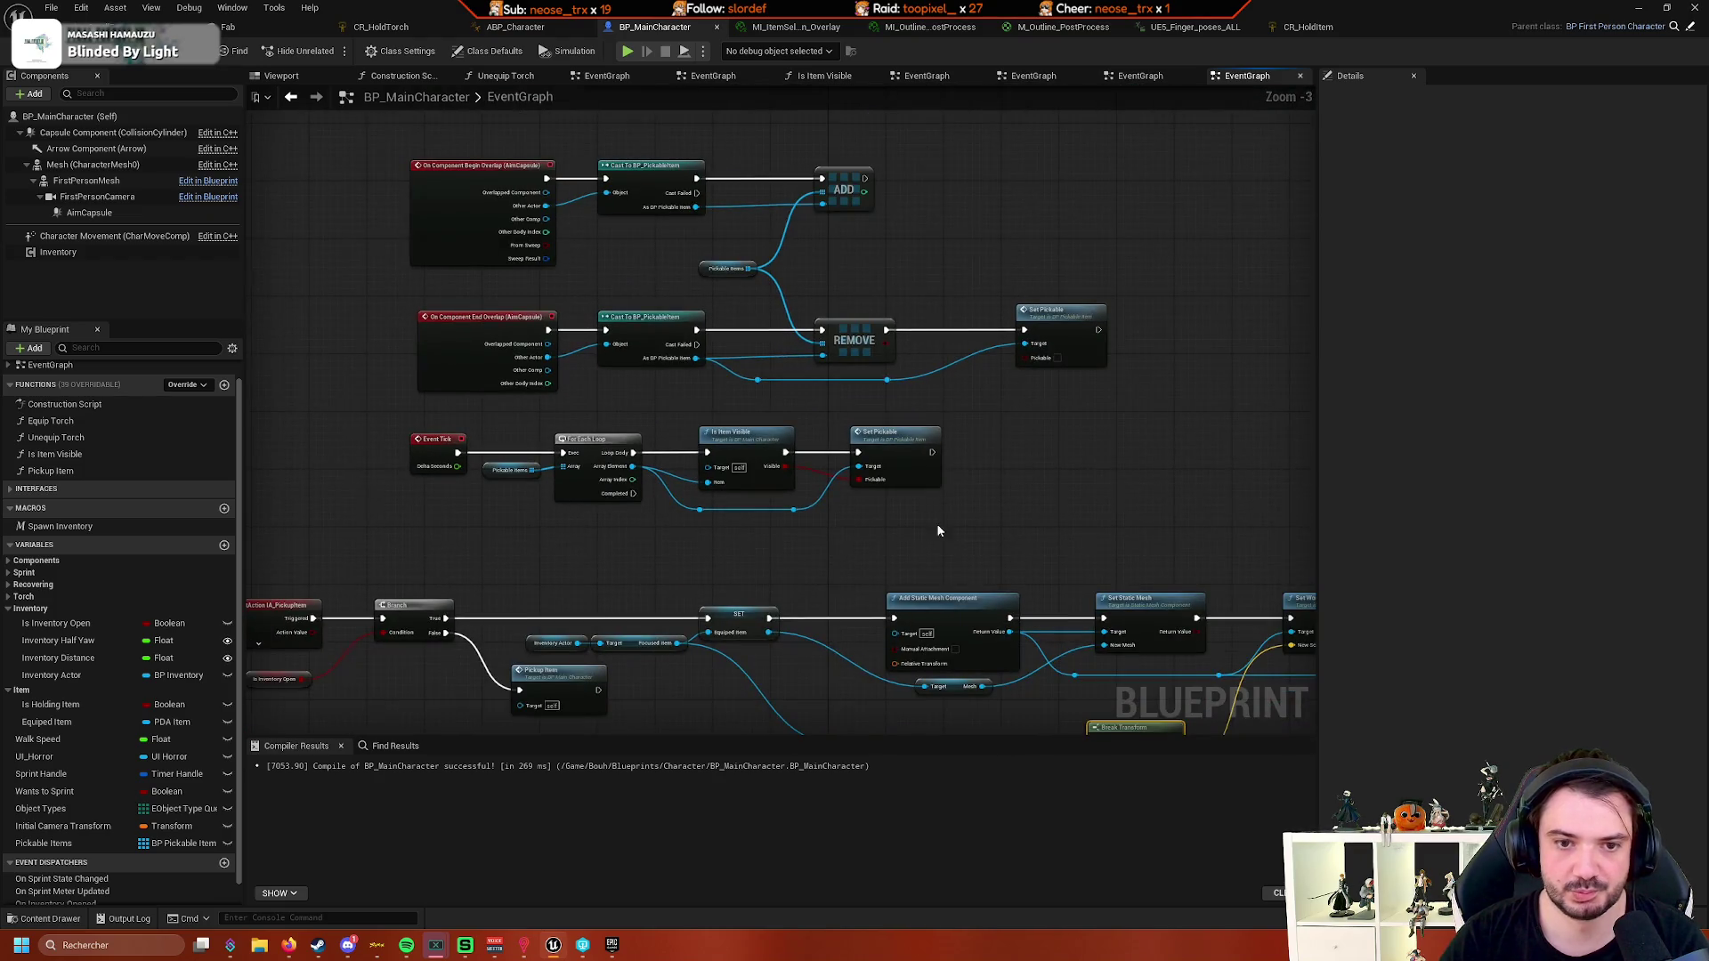
{"action": "mouse_move", "coordinate": [938, 531]}
{"action": "left_mouse_down"}
{"action": "mouse_move", "coordinate": [911, 542]}
{"action": "mouse_move", "coordinate": [883, 274]}
{"action": "mouse_move", "coordinate": [673, 336]}
{"action": "mouse_move", "coordinate": [871, 351]}
{"action": "mouse_move", "coordinate": [733, 355]}
{"action": "mouse_move", "coordinate": [805, 354]}
{"action": "left_mouse_up"}
{"action": "scroll", "coordinate": [804, 354], "scroll_direction": "down", "scroll_amount": 2}
{"action": "scroll", "coordinate": [868, 425], "scroll_direction": "up", "scroll_amount": 2}
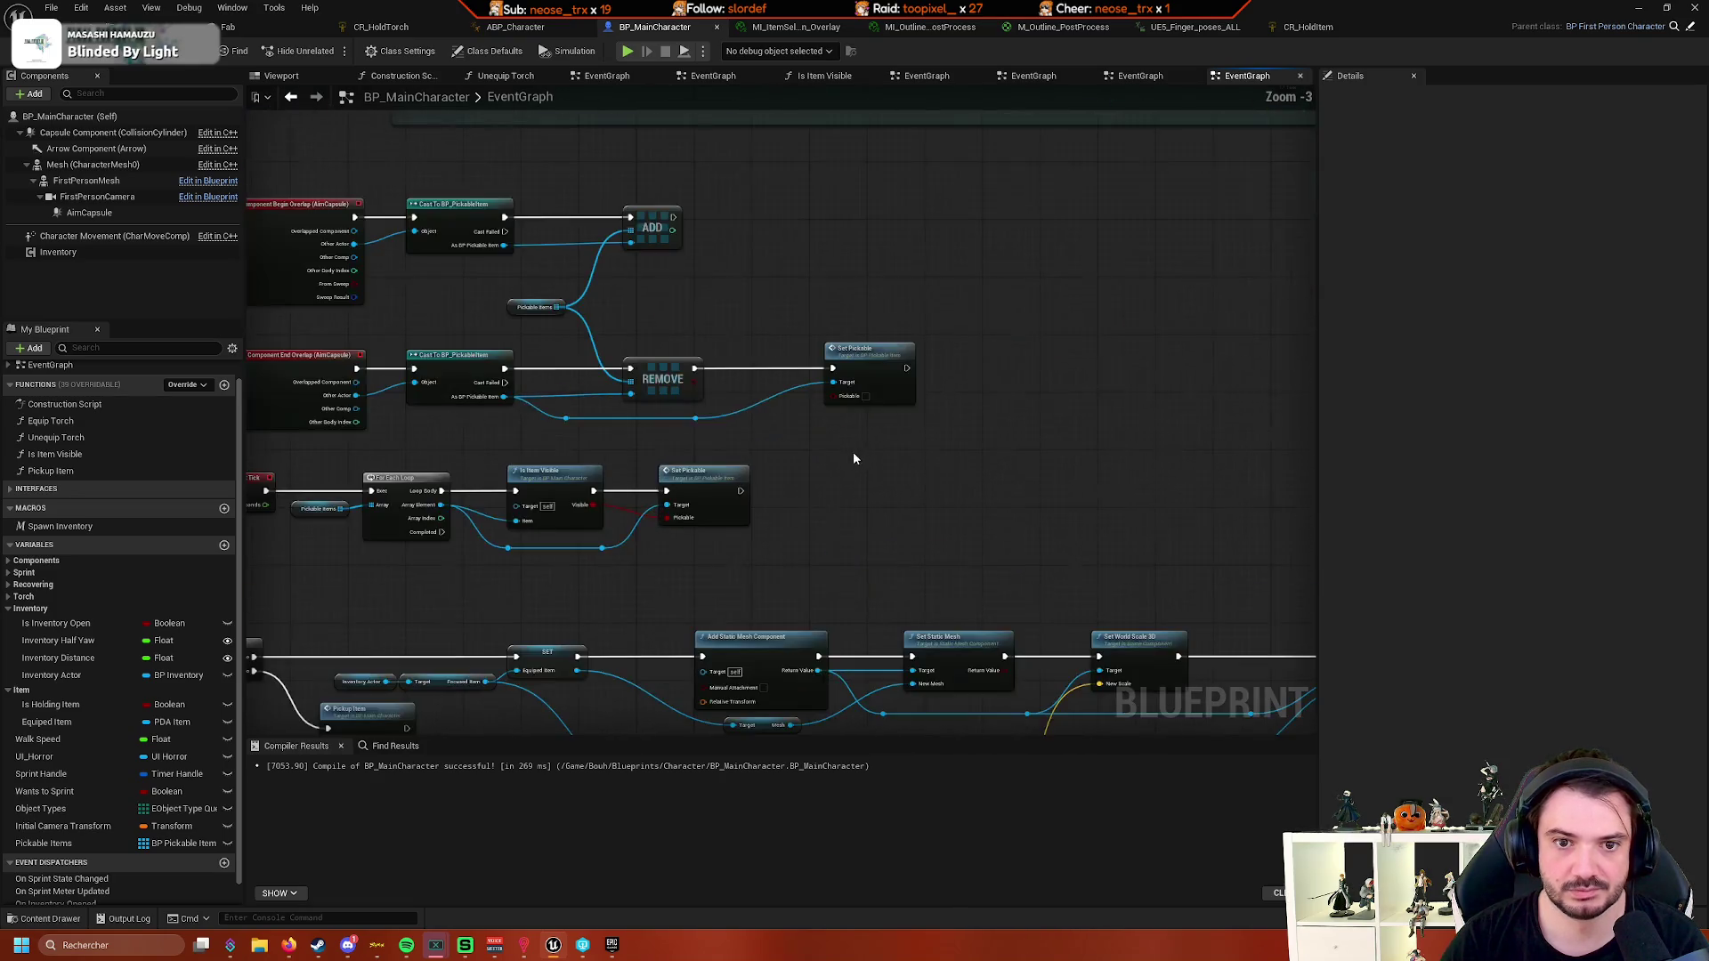
{"action": "mouse_move", "coordinate": [852, 458]}
{"action": "left_mouse_down"}
{"action": "mouse_move", "coordinate": [1056, 572]}
{"action": "mouse_move", "coordinate": [800, 418]}
{"action": "mouse_move", "coordinate": [691, 381]}
{"action": "mouse_move", "coordinate": [615, 548]}
{"action": "left_mouse_up"}
- Move the view to the inventory nodes and center the Call On Inventory Opened section
{"action": "scroll", "coordinate": [899, 603], "scroll_direction": "down", "scroll_amount": 1}
{"action": "scroll", "coordinate": [969, 568], "scroll_direction": "down", "scroll_amount": 1}
{"action": "scroll", "coordinate": [926, 497], "scroll_direction": "up", "scroll_amount": 2}
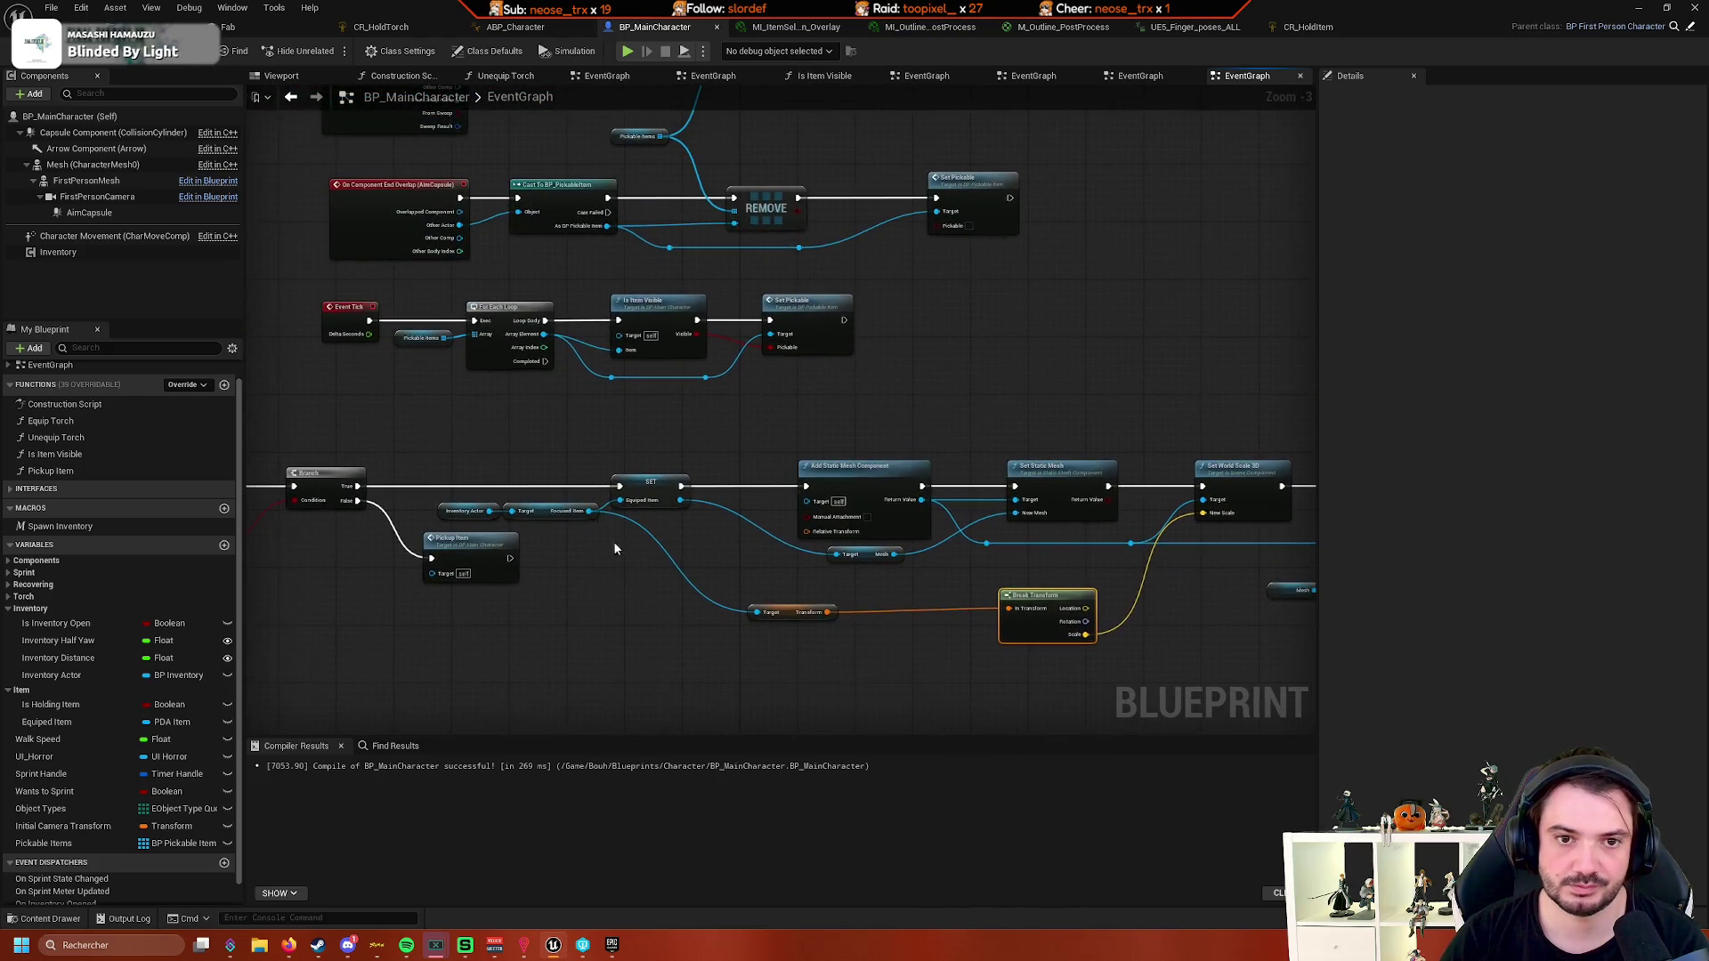
{"action": "scroll", "coordinate": [614, 548], "scroll_direction": "down", "scroll_amount": 1}
{"action": "scroll", "coordinate": [451, 400], "scroll_direction": "down", "scroll_amount": 1}
{"action": "scroll", "coordinate": [414, 459], "scroll_direction": "down", "scroll_amount": 1}
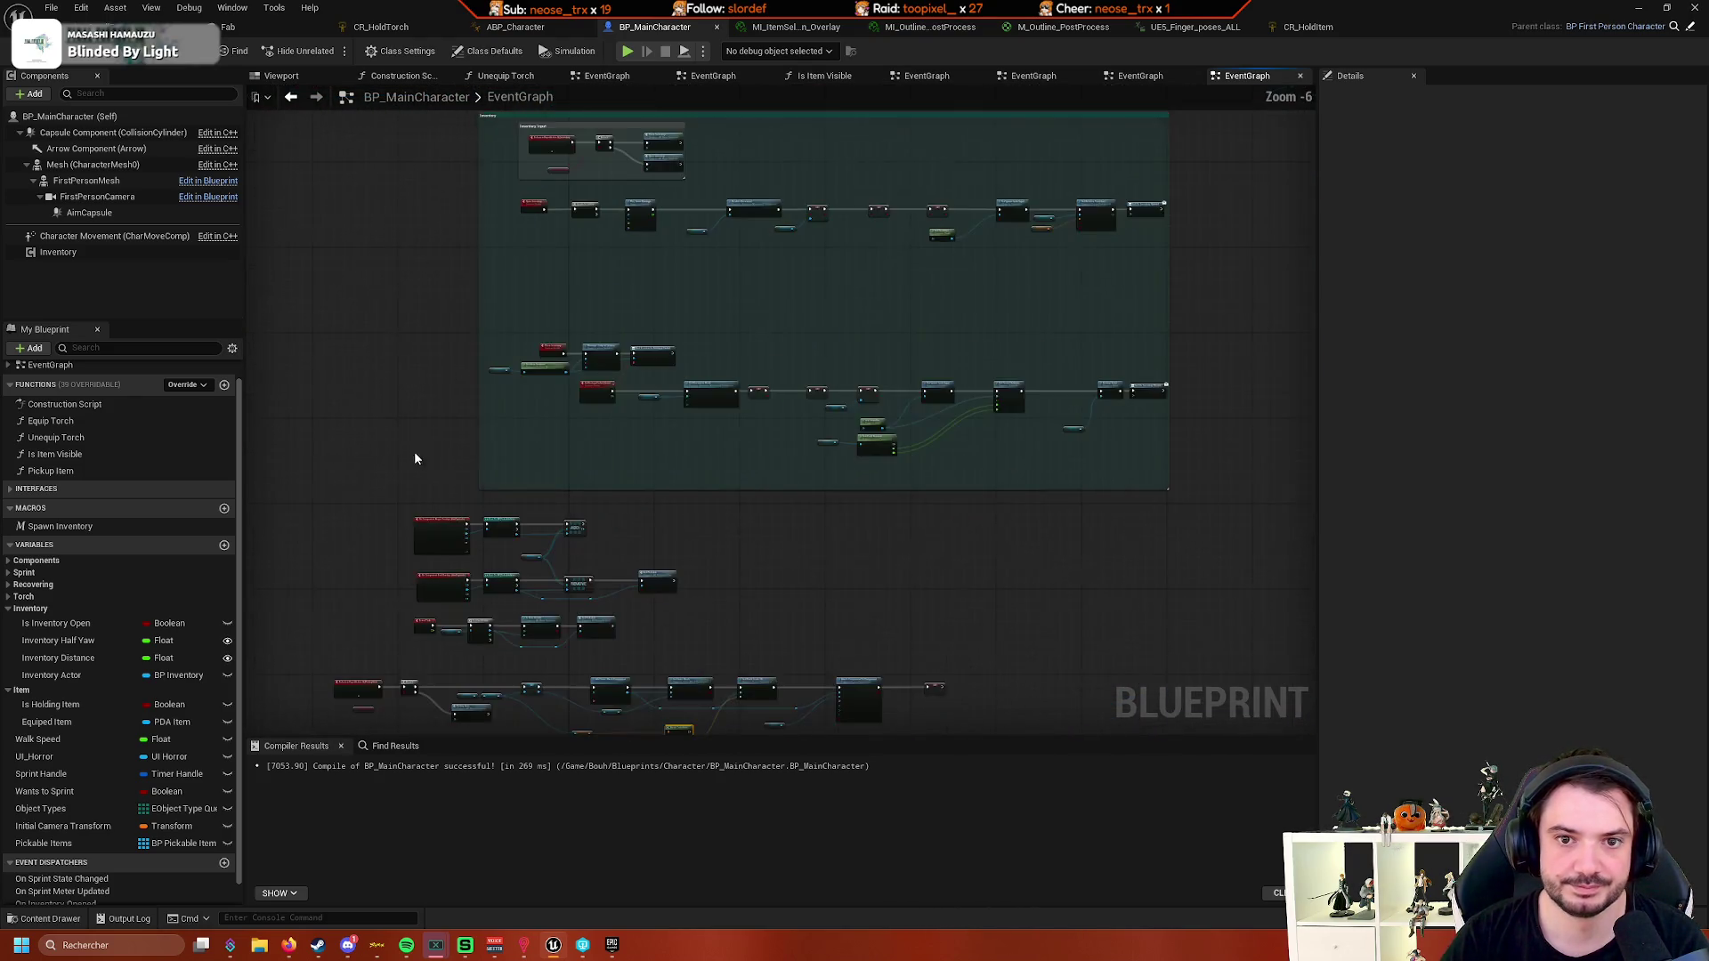
{"action": "left_click_drag", "start_coordinate": [414, 458], "coordinate": [469, 618]}
{"action": "scroll", "coordinate": [446, 531], "scroll_direction": "up", "scroll_amount": 3}
{"action": "mouse_move", "coordinate": [687, 385]}
{"action": "left_mouse_down"}
{"action": "mouse_move", "coordinate": [954, 632]}
{"action": "mouse_move", "coordinate": [870, 588]}
{"action": "mouse_move", "coordinate": [896, 599]}
{"action": "mouse_move", "coordinate": [1002, 509]}
{"action": "mouse_move", "coordinate": [802, 492]}
{"action": "mouse_move", "coordinate": [828, 465]}
{"action": "left_mouse_up"}
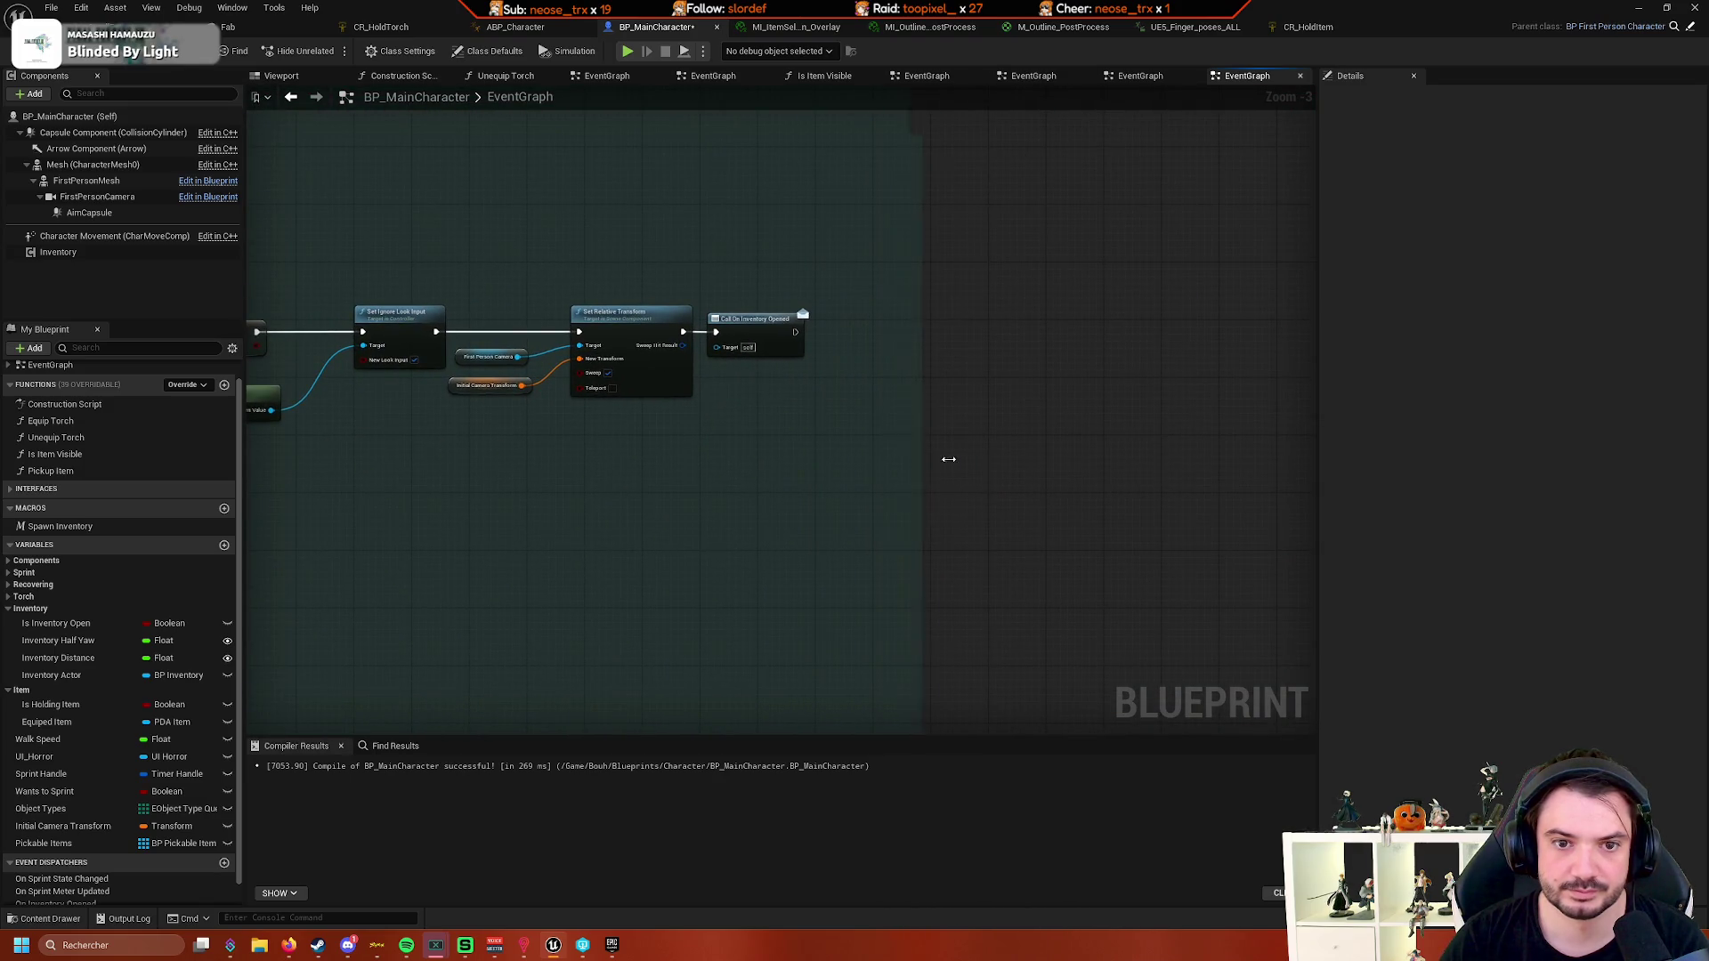
{"action": "mouse_move", "coordinate": [1070, 456]}
{"action": "left_mouse_down"}
{"action": "mouse_move", "coordinate": [854, 508]}
{"action": "mouse_move", "coordinate": [1060, 508]}
{"action": "left_mouse_up"}
{"action": "left_click_drag", "start_coordinate": [766, 389], "coordinate": [1032, 397]}
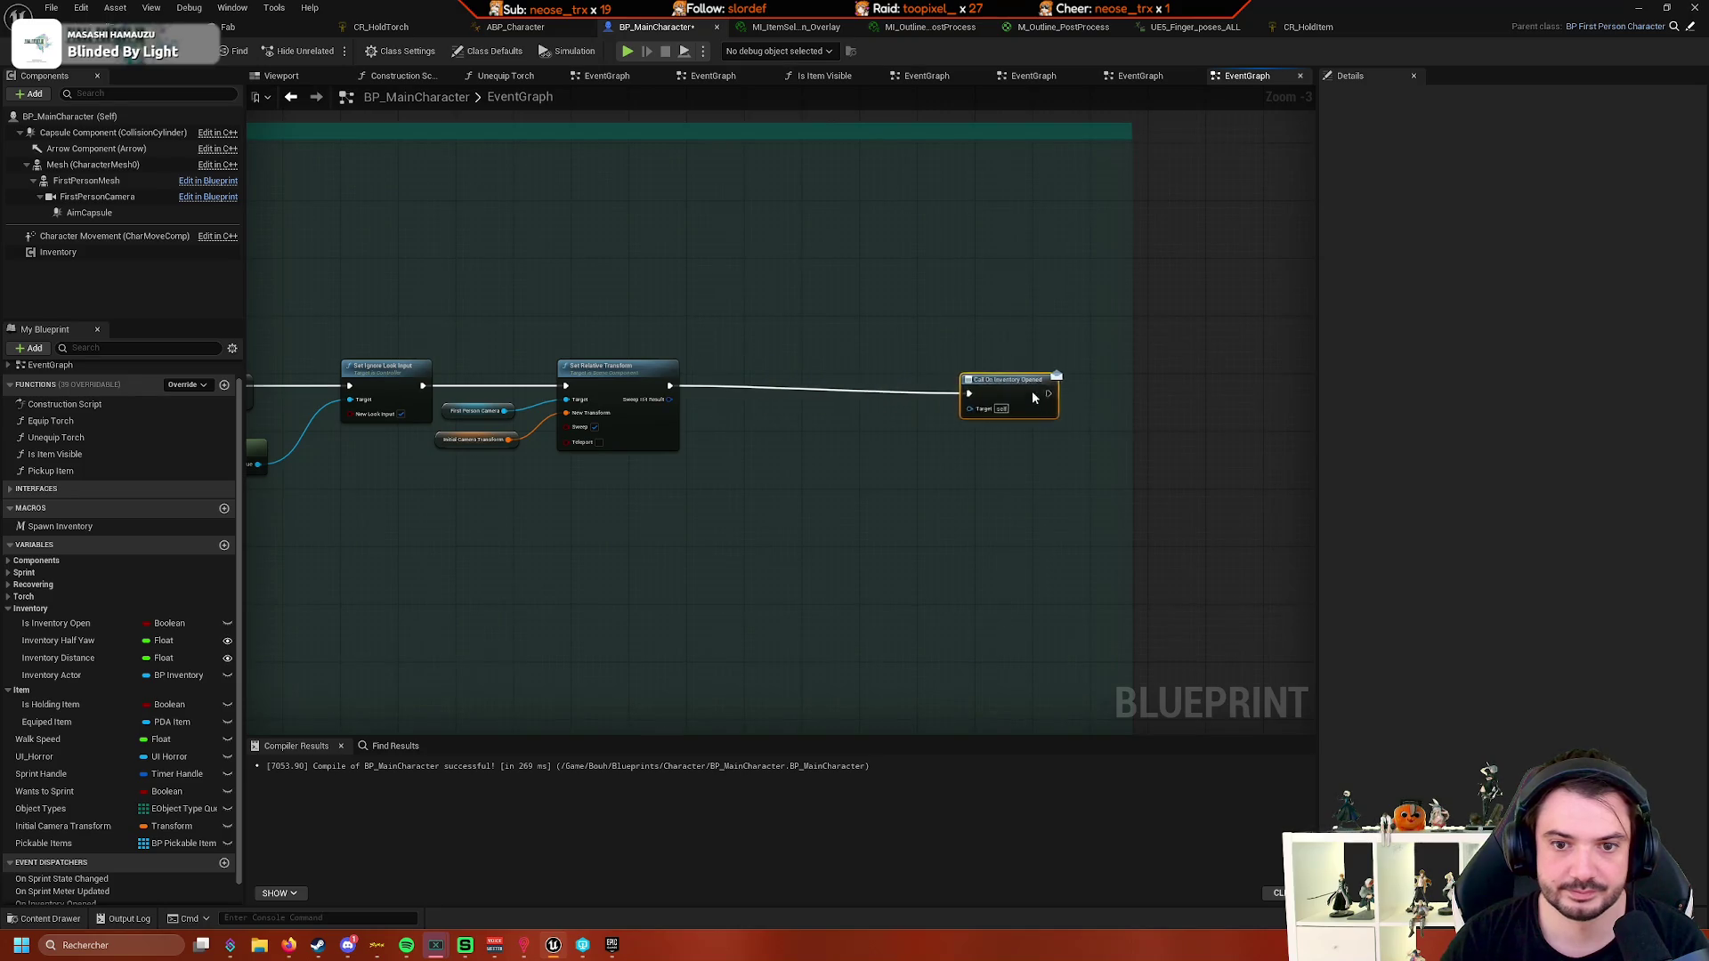
- Insert a SET Equiped Item node, left at None, after Set Relative Transform
{"action": "scroll", "coordinate": [871, 449], "scroll_direction": "up", "scroll_amount": 3}
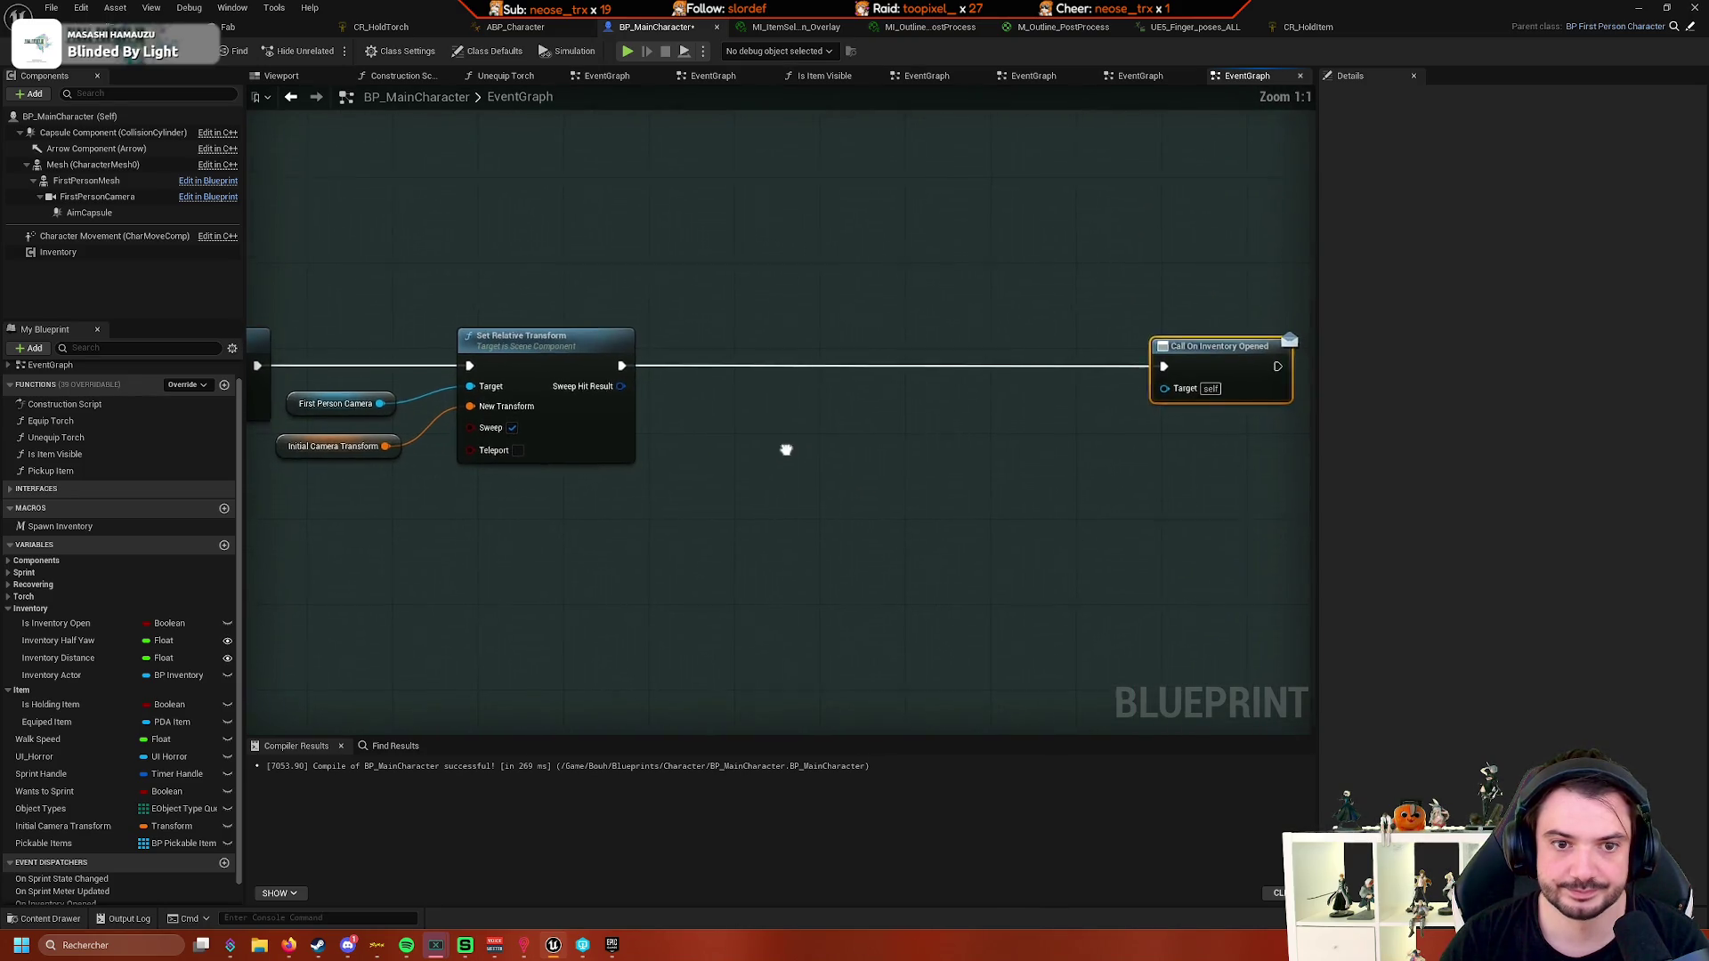
{"action": "left_click_drag", "start_coordinate": [731, 393], "coordinate": [857, 415]}
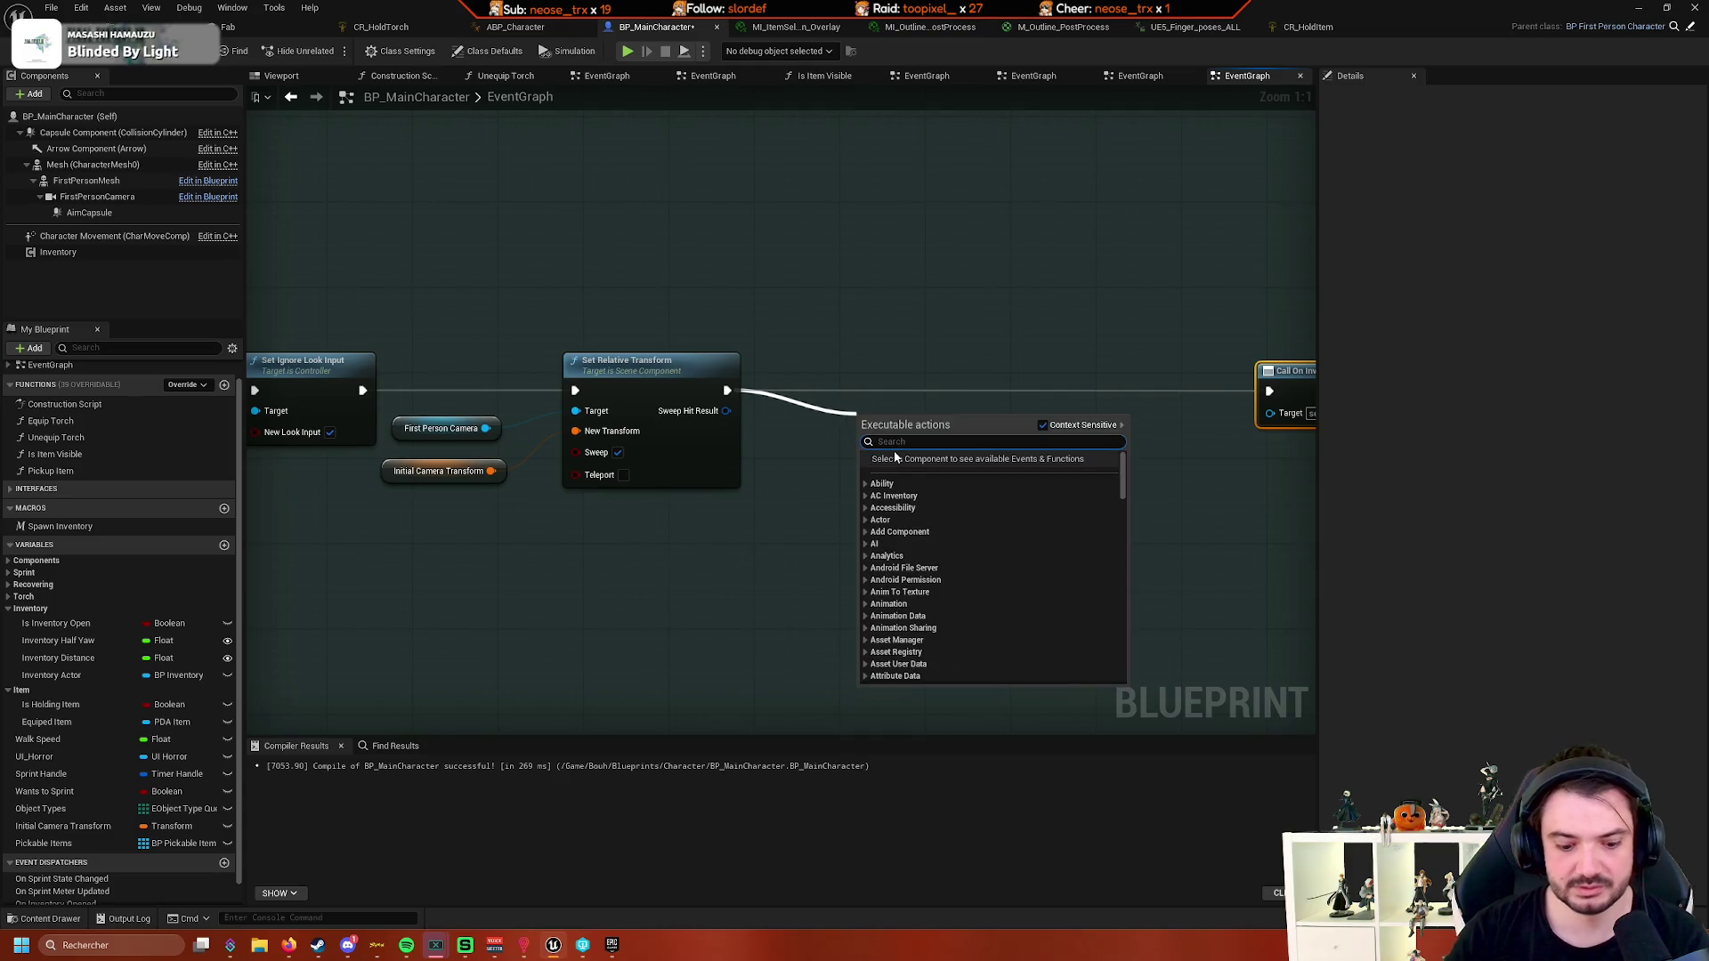
{"action": "type", "text": "equip"}
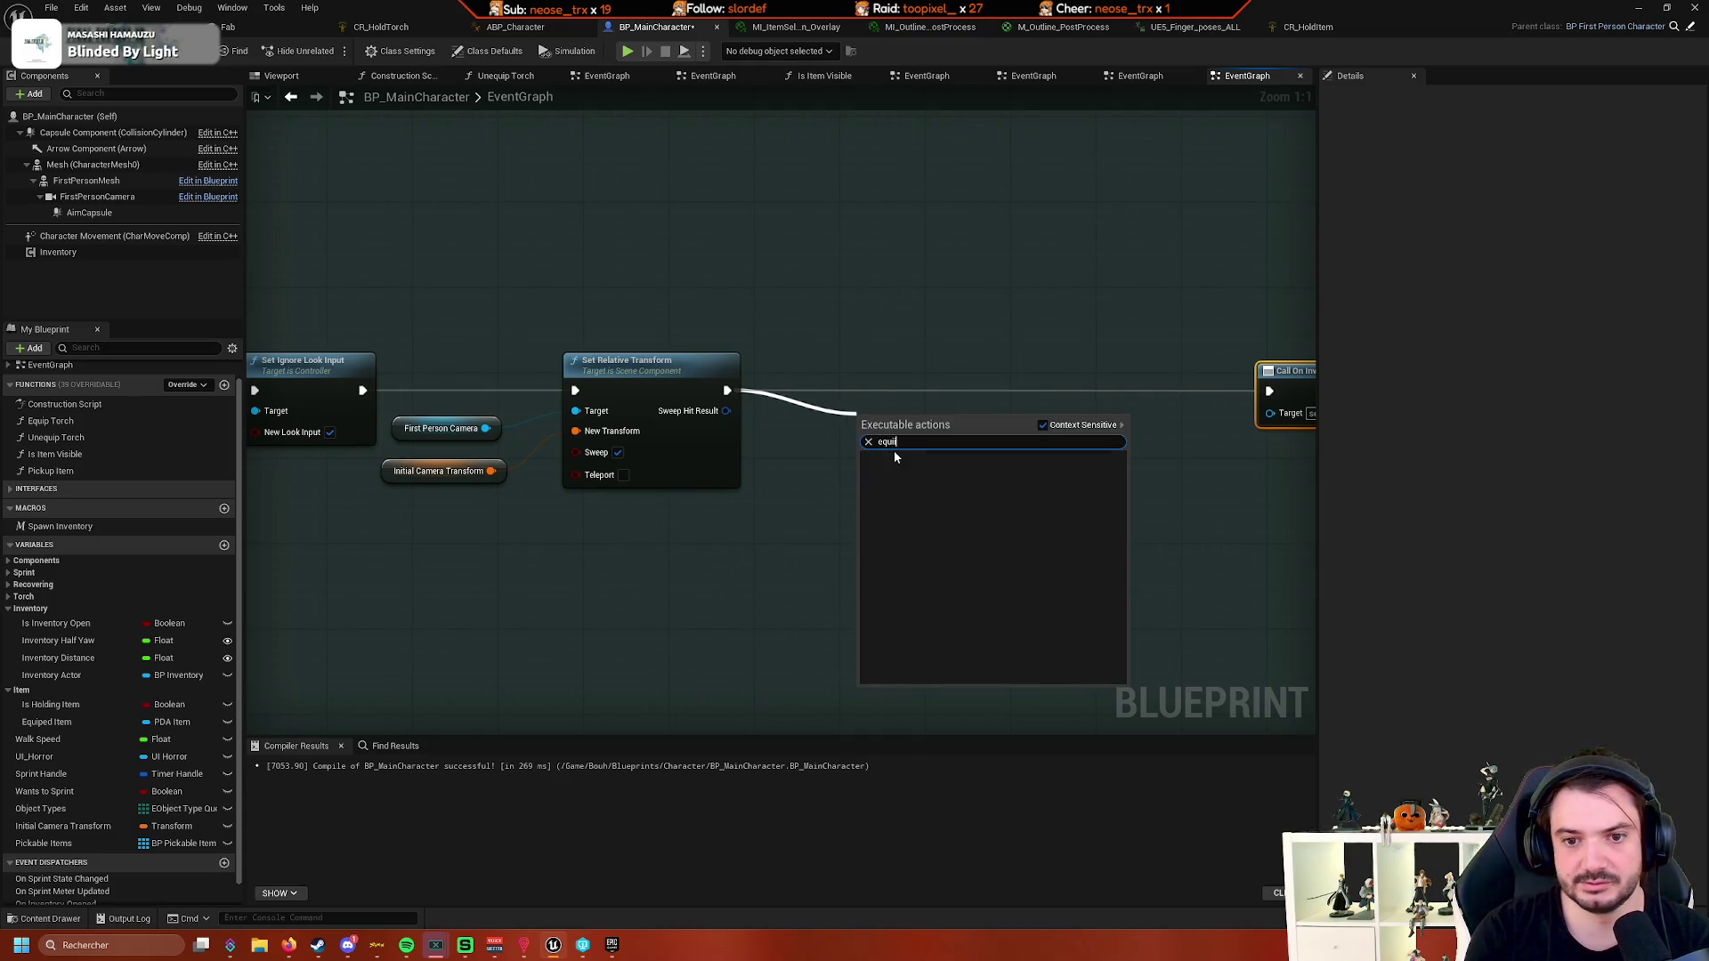
{"action": "type", "text": "ped"}
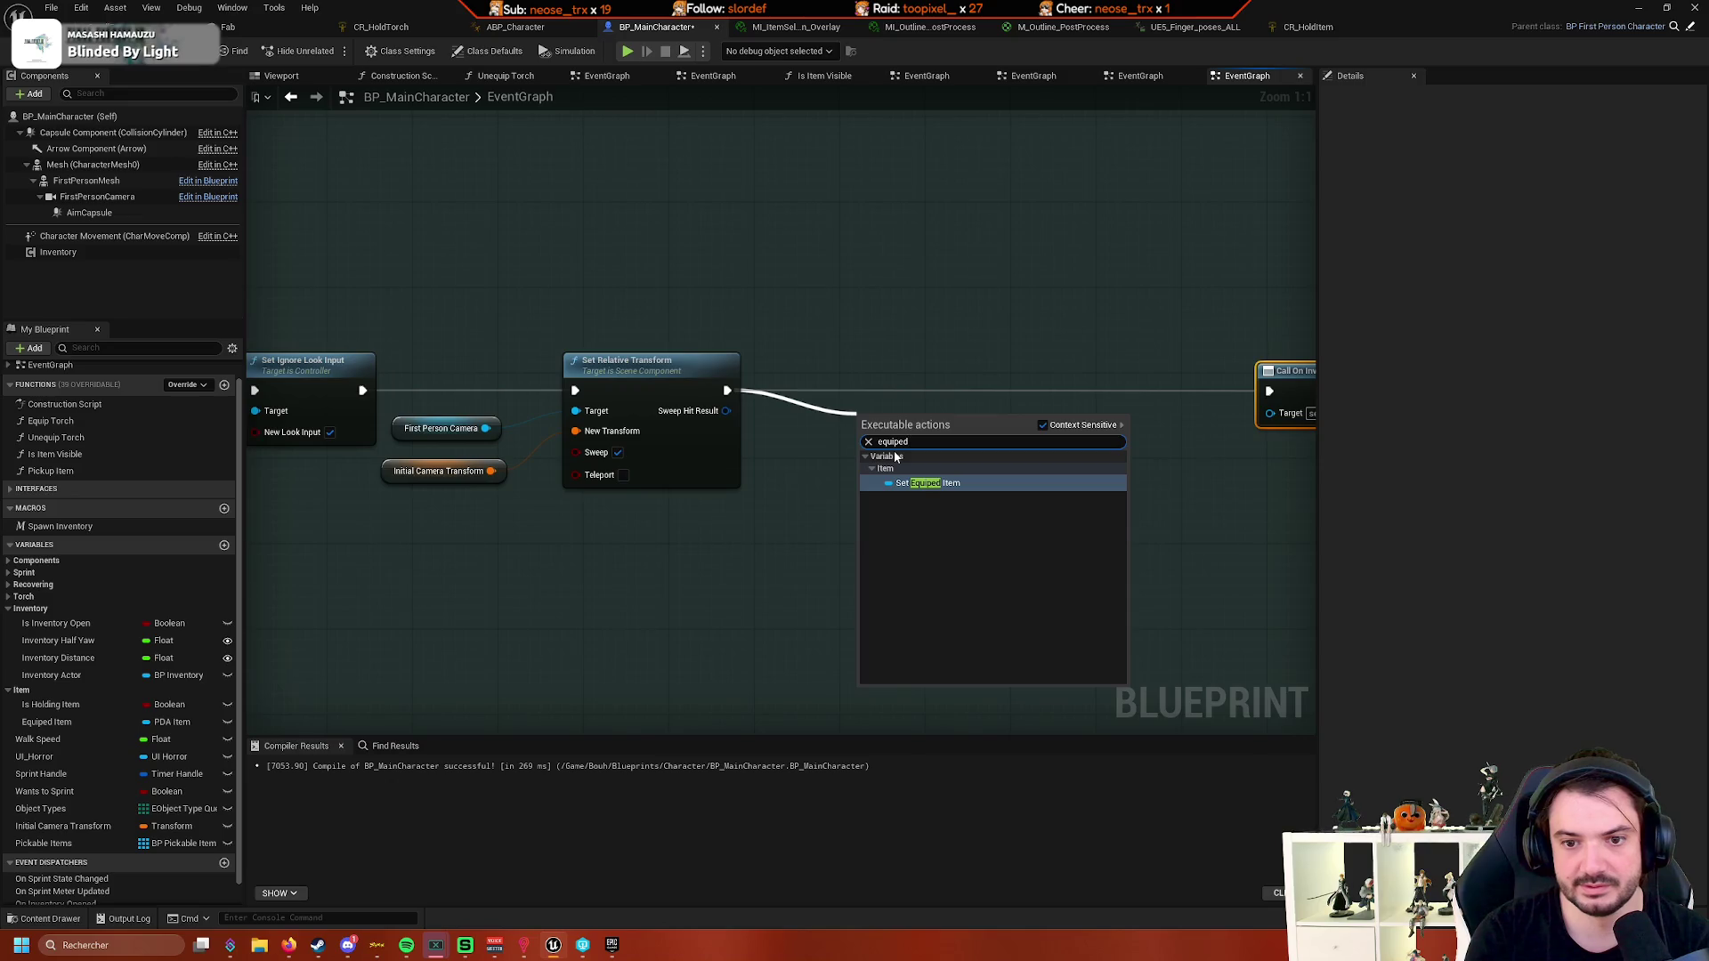
{"action": "key", "text": "Return"}
{"action": "mouse_move", "coordinate": [924, 424]}
{"action": "left_mouse_down"}
{"action": "mouse_move", "coordinate": [921, 395]}
{"action": "mouse_move", "coordinate": [647, 428]}
{"action": "left_mouse_up"}
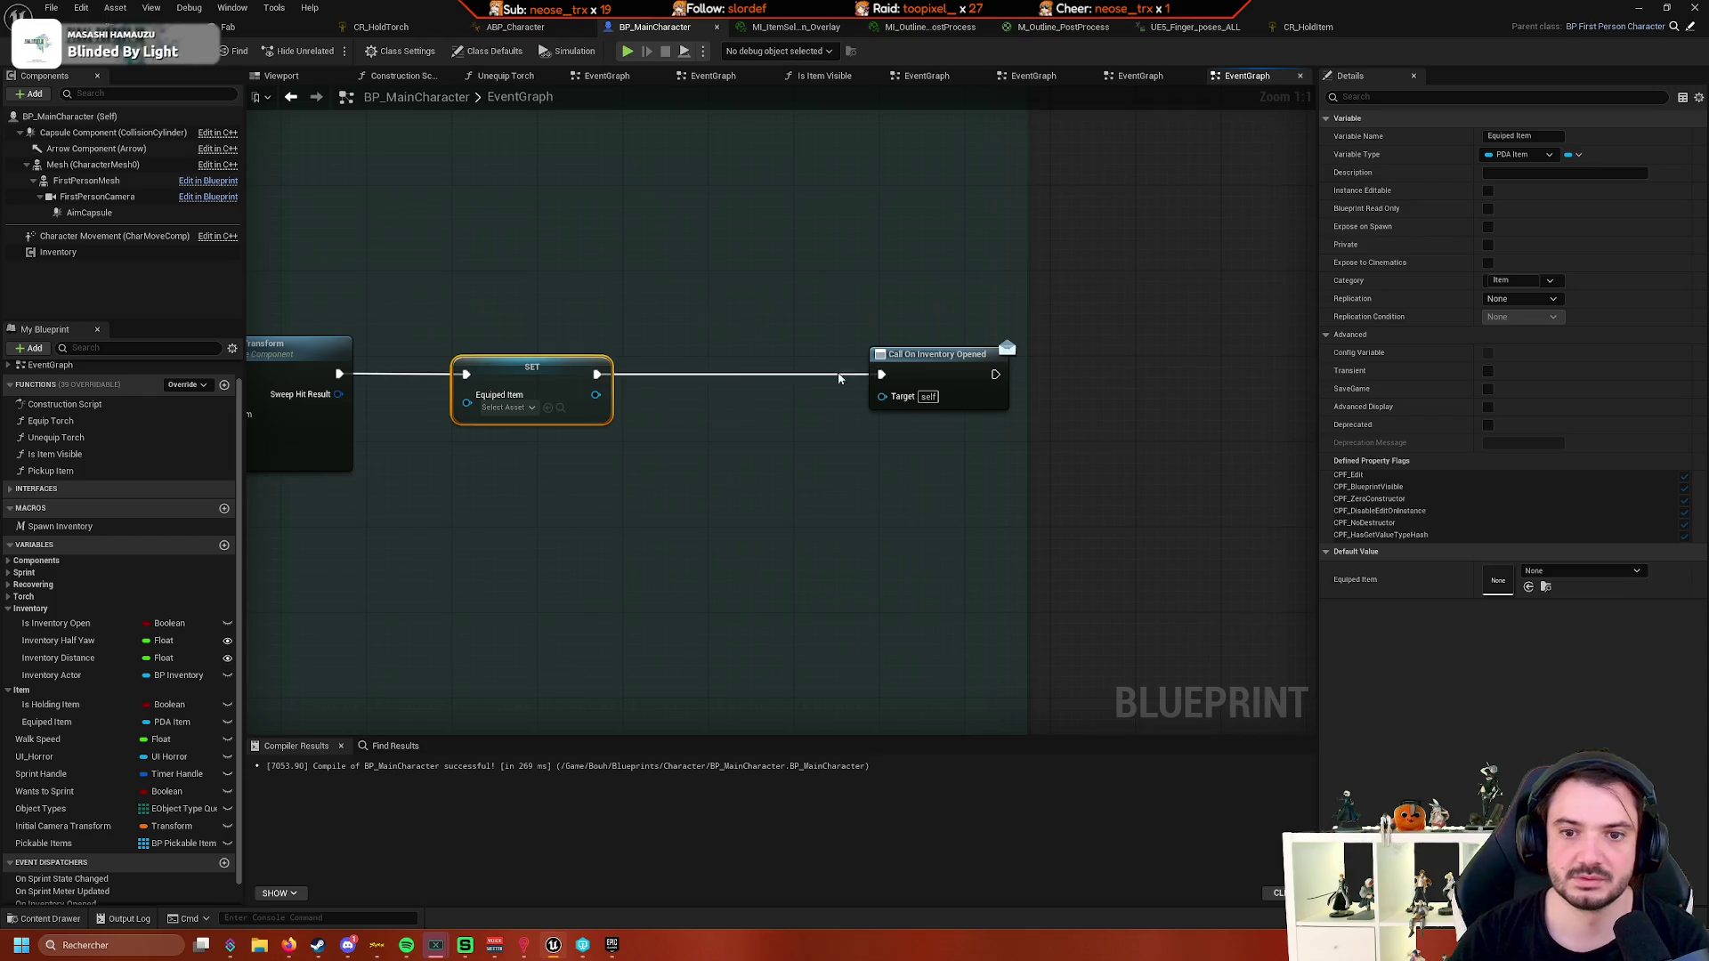
{"action": "left_click_drag", "start_coordinate": [596, 373], "coordinate": [655, 378]}
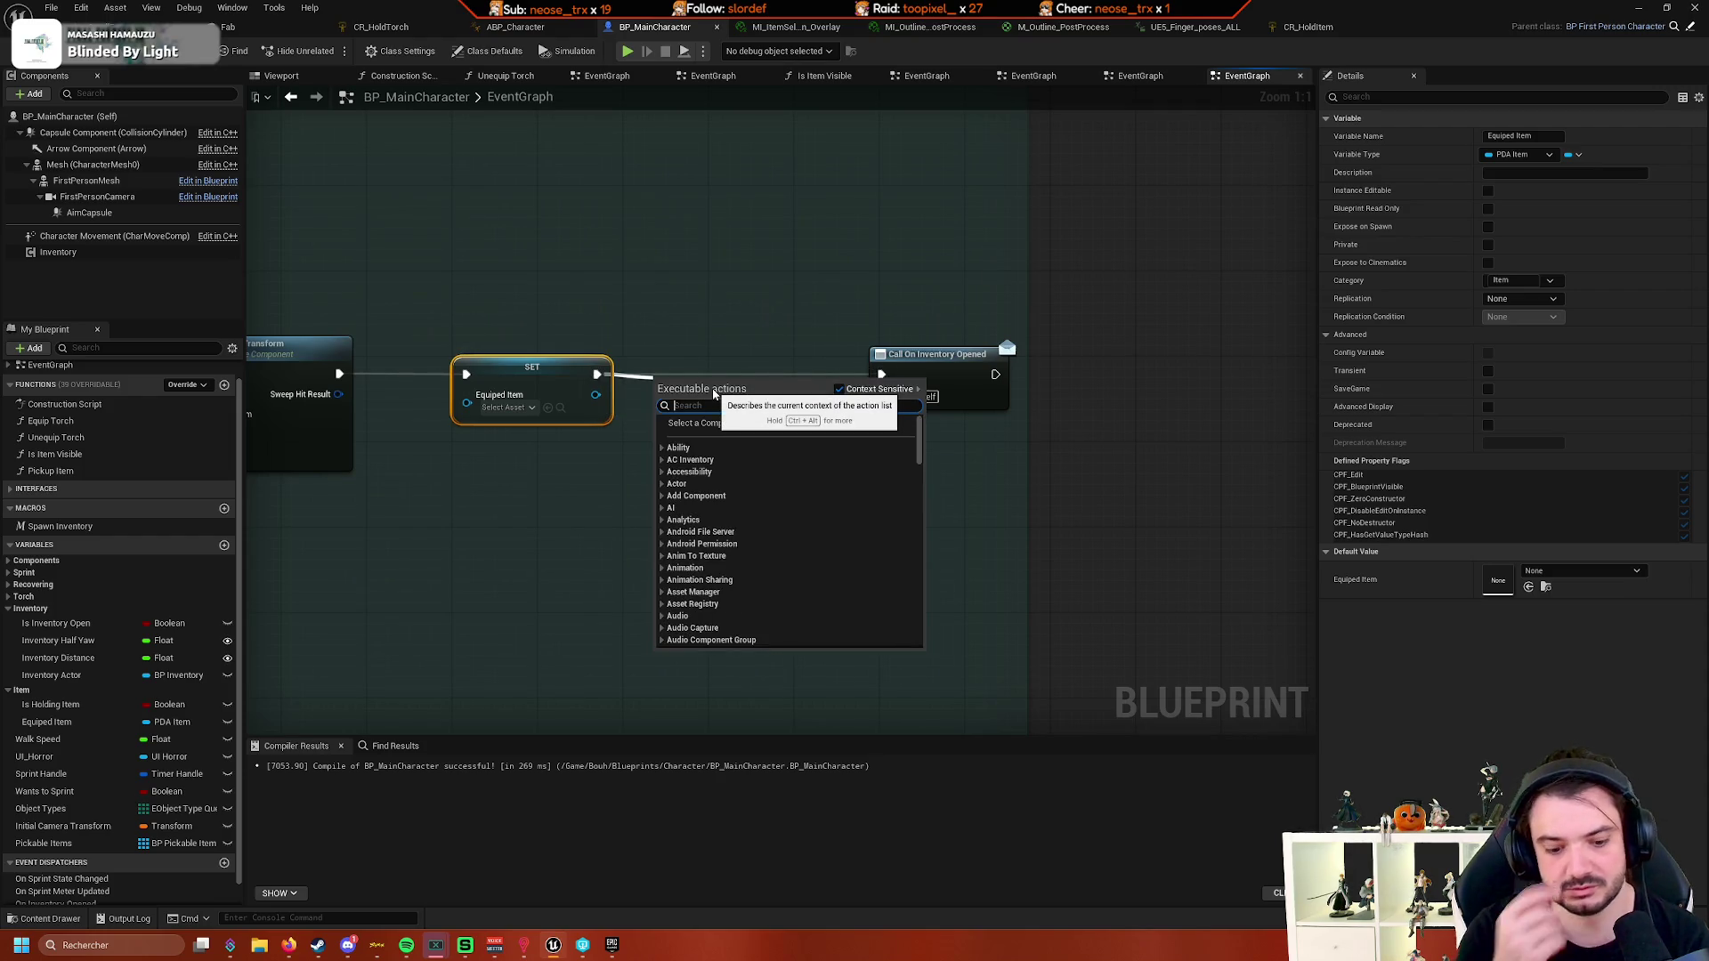
{"action": "key", "text": "Escape"}
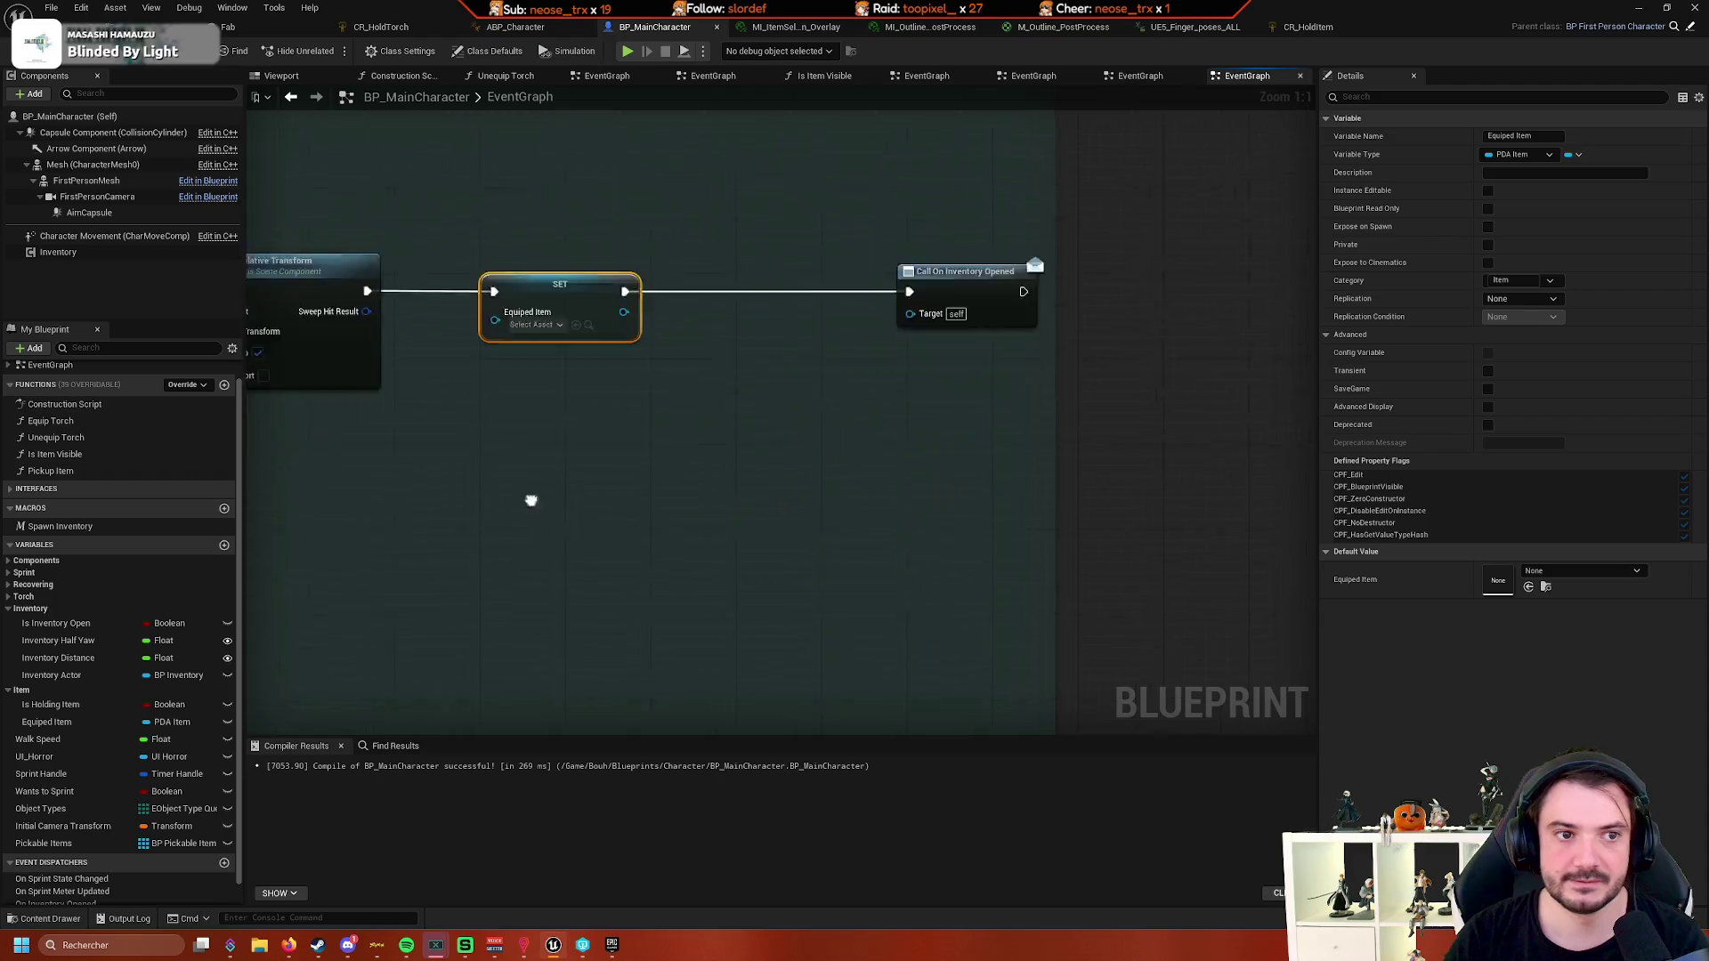
- Shift the downstream Set Static Mesh, scale and attachment nodes right to make room
{"action": "scroll", "coordinate": [606, 423], "scroll_direction": "down", "scroll_amount": 6}
{"action": "scroll", "coordinate": [828, 325], "scroll_direction": "up", "scroll_amount": 4}
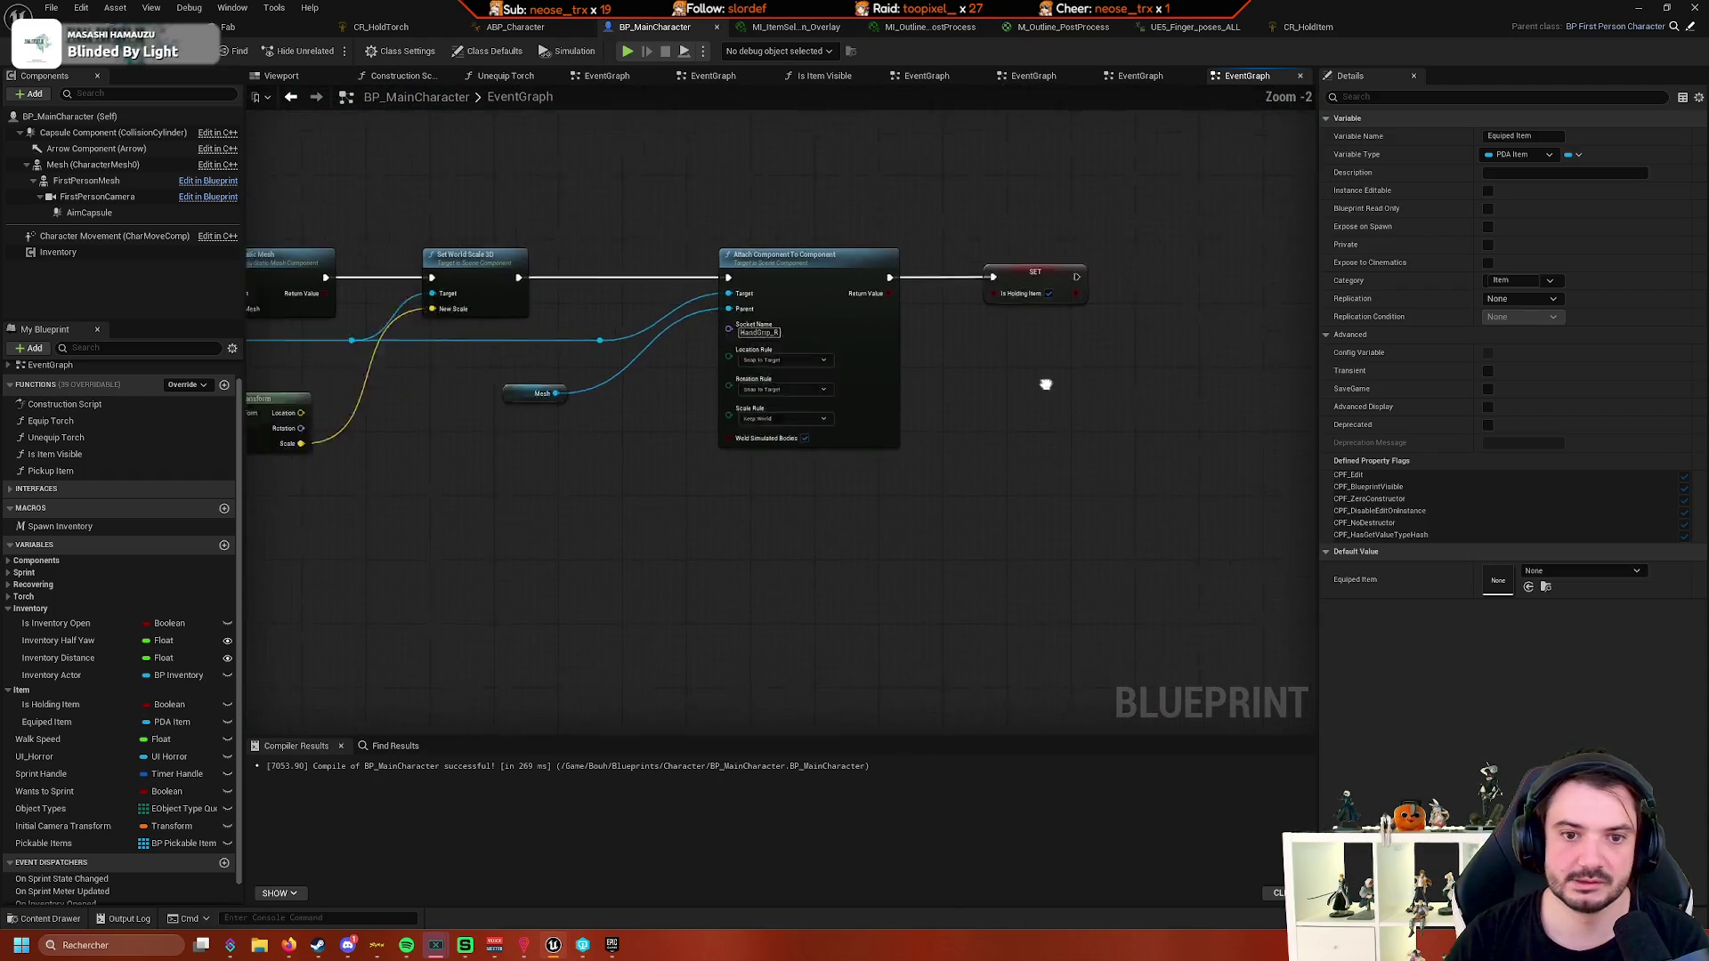
{"action": "mouse_move", "coordinate": [704, 459]}
{"action": "left_mouse_down"}
{"action": "mouse_move", "coordinate": [710, 486]}
{"action": "mouse_move", "coordinate": [559, 482]}
{"action": "mouse_move", "coordinate": [982, 491]}
{"action": "mouse_move", "coordinate": [958, 506]}
{"action": "mouse_move", "coordinate": [941, 450]}
{"action": "left_mouse_up"}
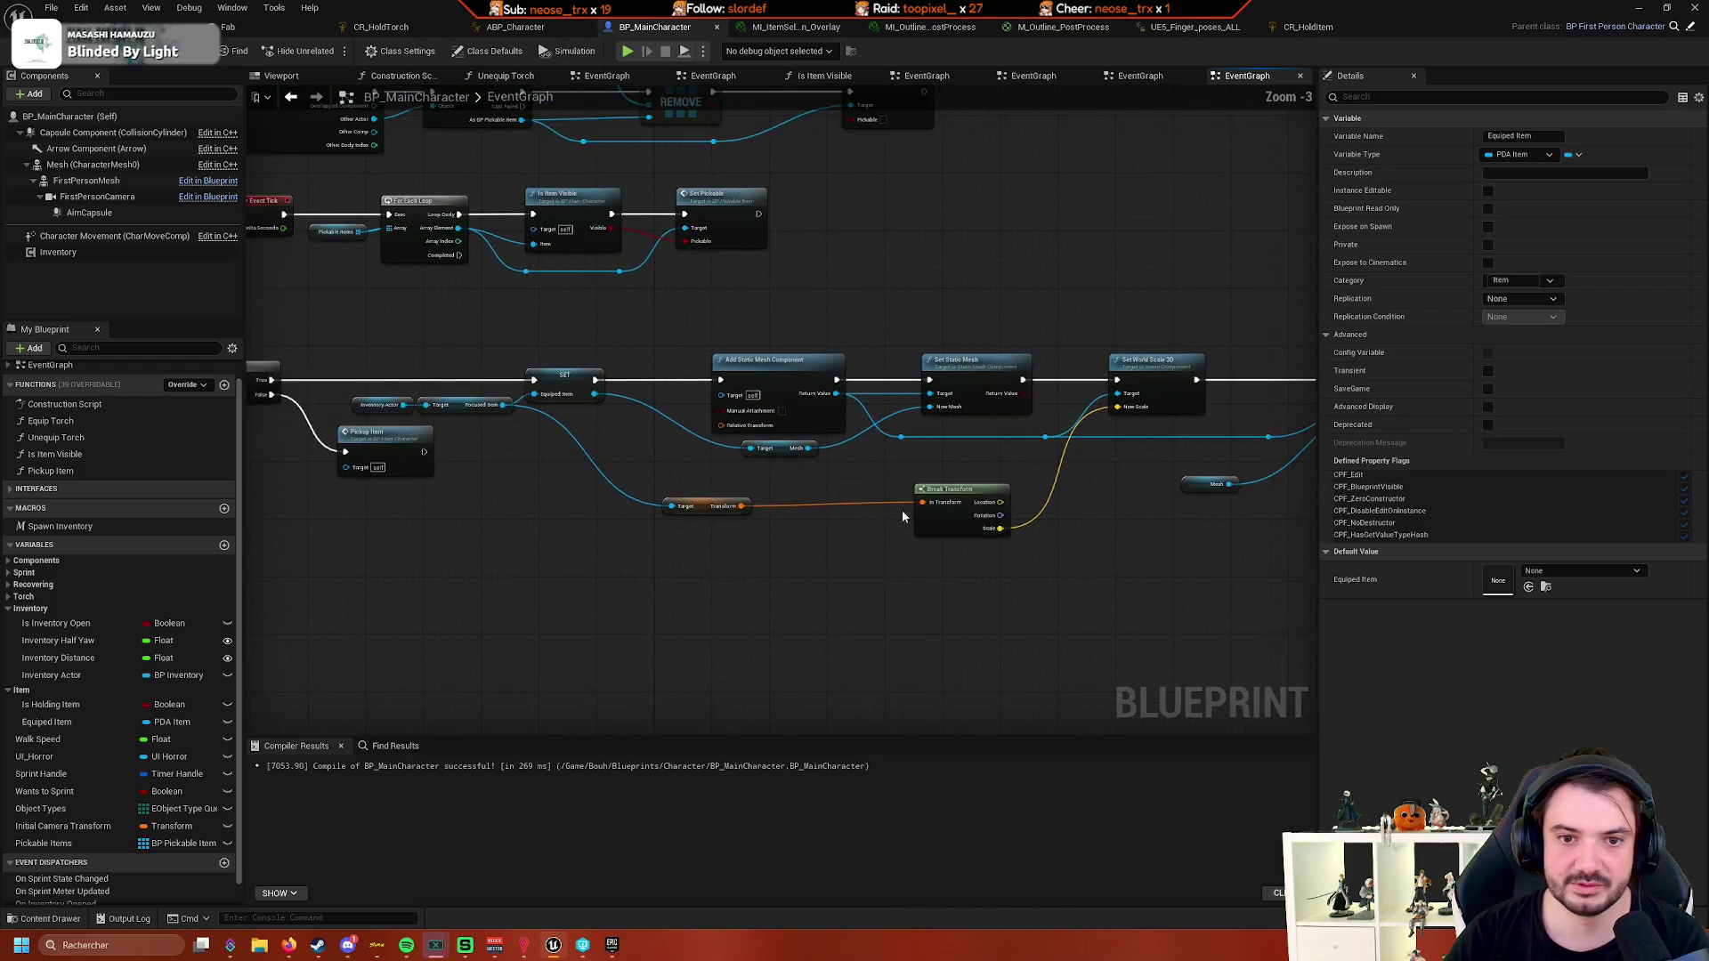
{"action": "scroll", "coordinate": [900, 510], "scroll_direction": "down", "scroll_amount": 2}
{"action": "mouse_move", "coordinate": [900, 510]}
{"action": "left_mouse_down"}
{"action": "mouse_move", "coordinate": [719, 406]}
{"action": "mouse_move", "coordinate": [644, 390]}
{"action": "mouse_move", "coordinate": [1151, 295]}
{"action": "mouse_move", "coordinate": [1246, 313]}
{"action": "left_mouse_up"}
{"action": "left_click_drag", "start_coordinate": [1054, 360], "coordinate": [1183, 352]}
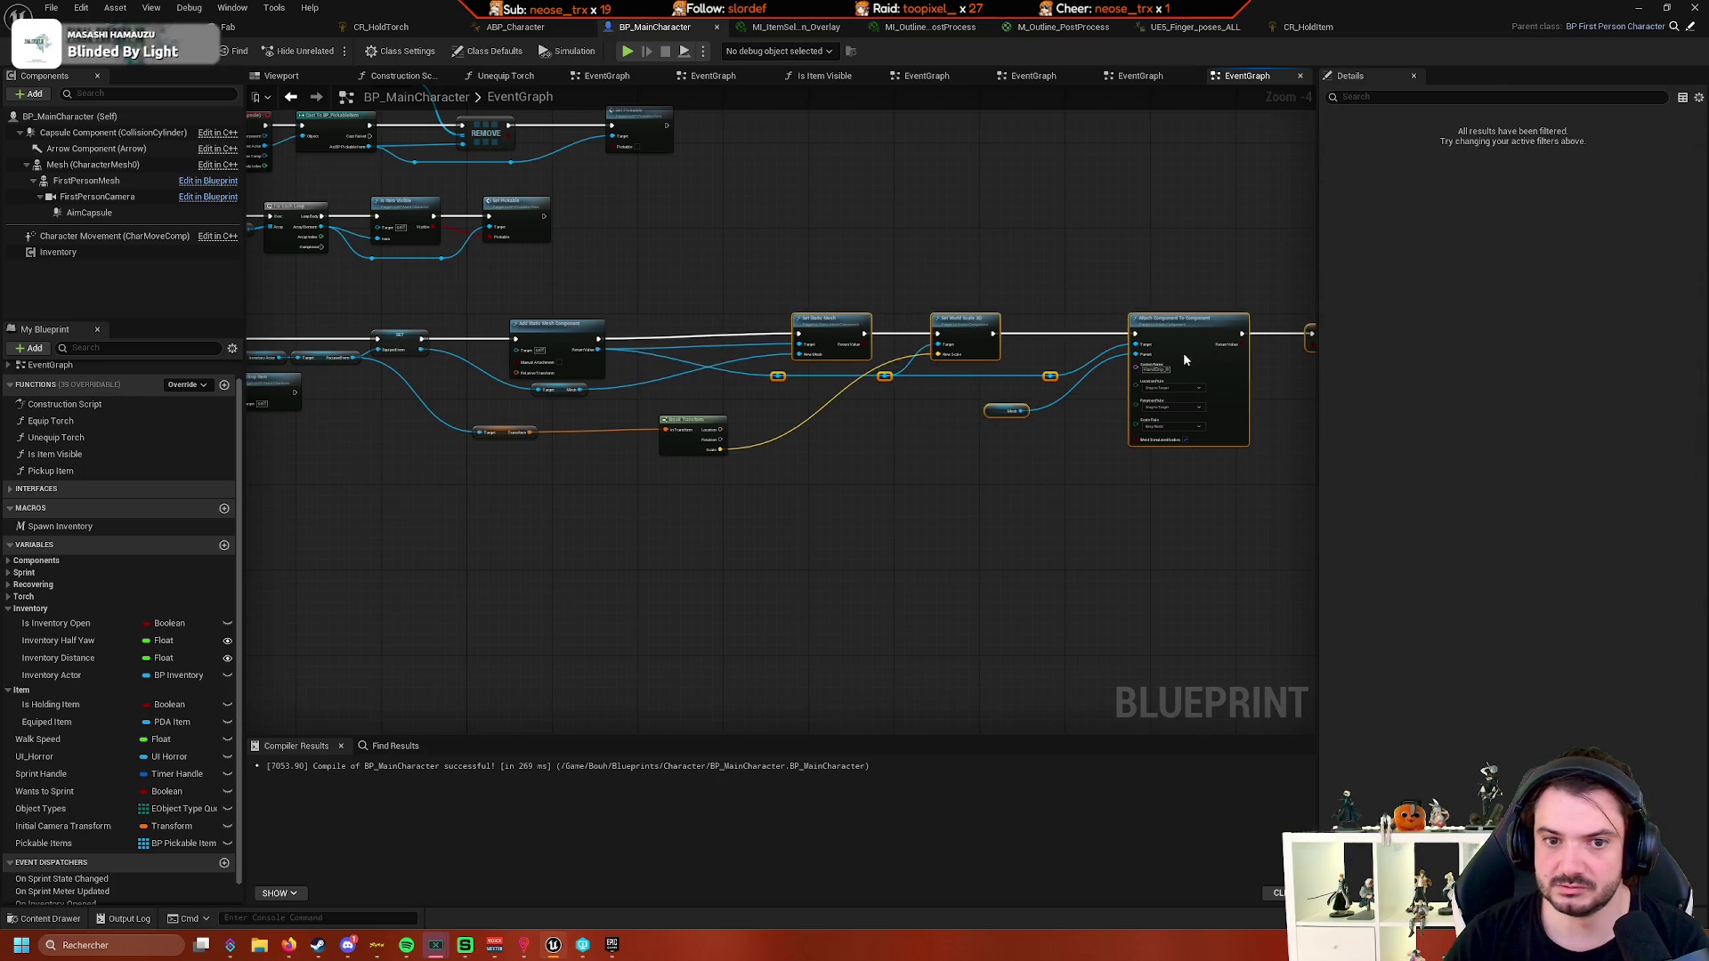
{"action": "scroll", "coordinate": [888, 456], "scroll_direction": "up", "scroll_amount": 5}
{"action": "left_click", "coordinate": [897, 553]}
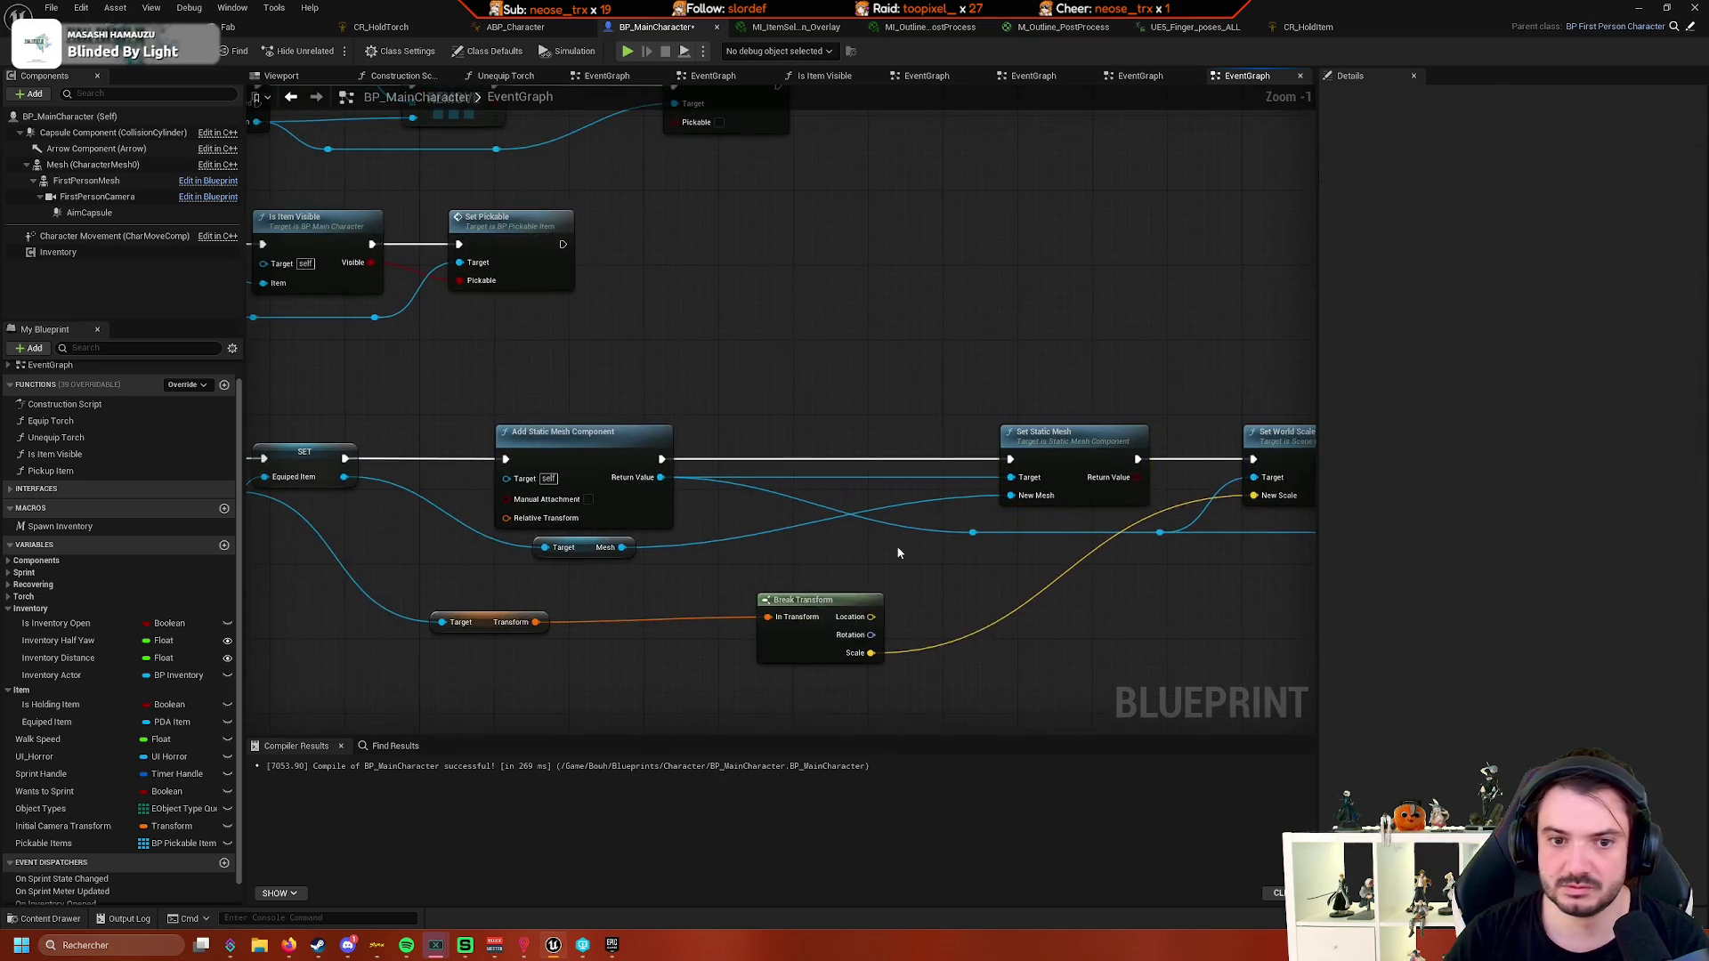
- Promote Add Static Mesh Component's Return Value to a variable feeding Set Static Mesh's Target
{"action": "left_click_drag", "start_coordinate": [650, 447], "coordinate": [783, 429]}
{"action": "key", "text": "Escape"}
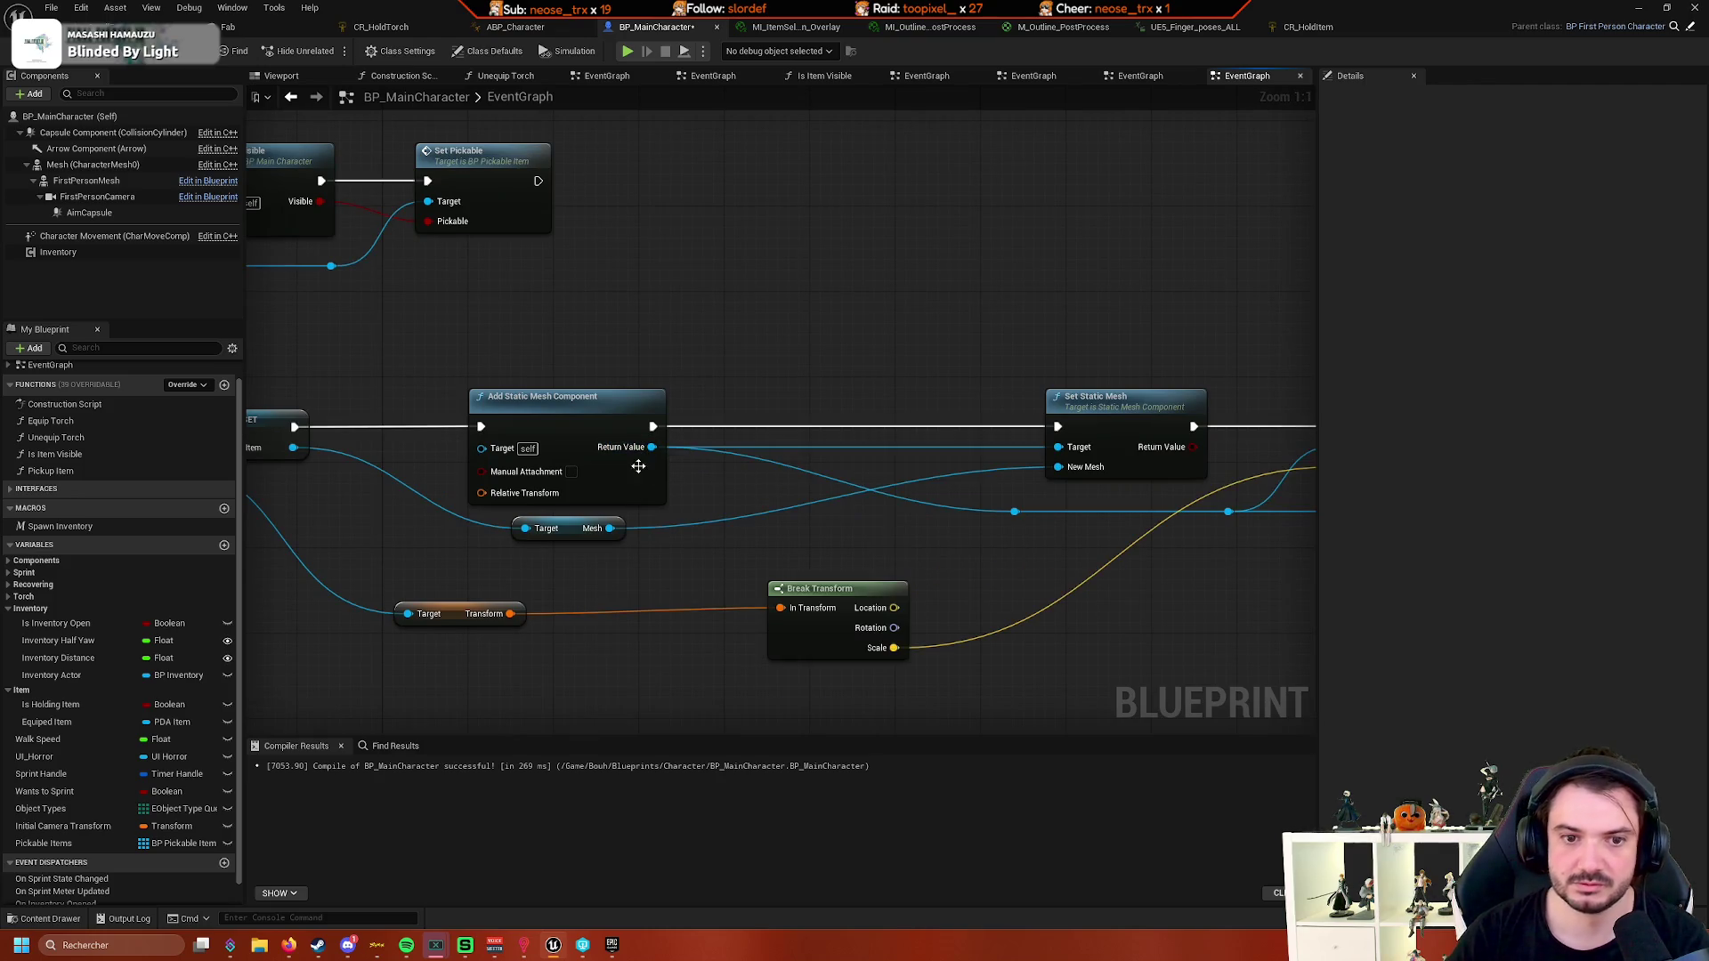
{"action": "right_click", "coordinate": [655, 453]}
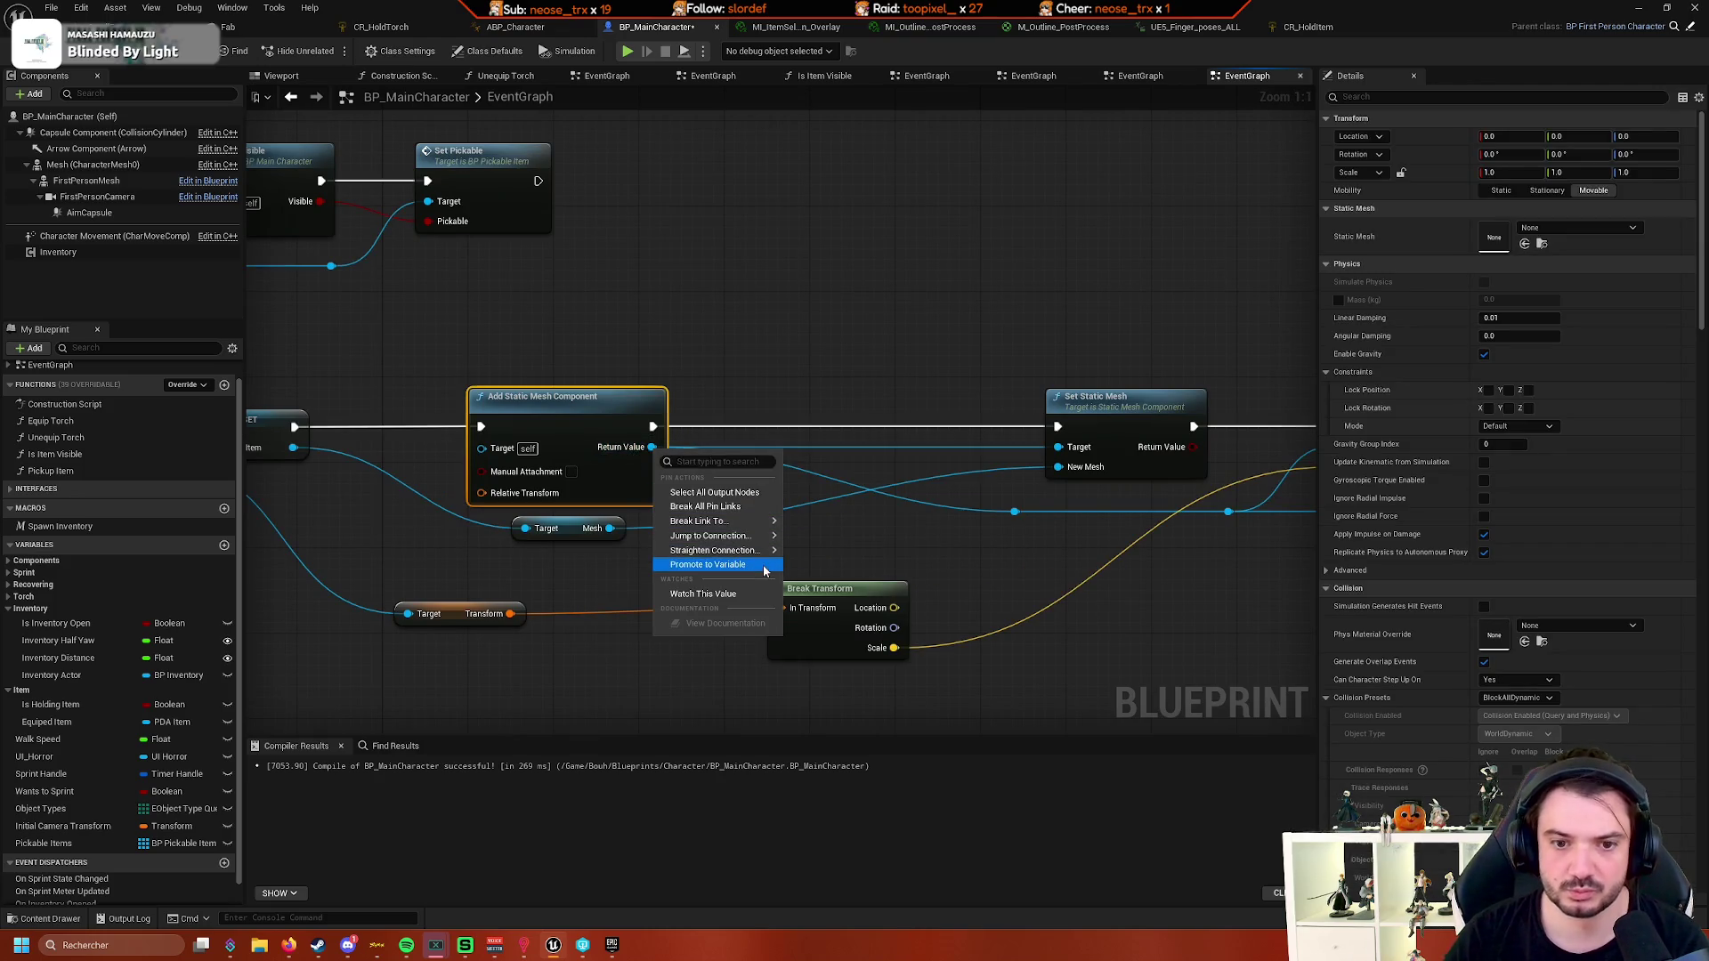
{"action": "left_click", "coordinate": [712, 560]}
{"action": "left_click_drag", "start_coordinate": [783, 398], "coordinate": [815, 420]}
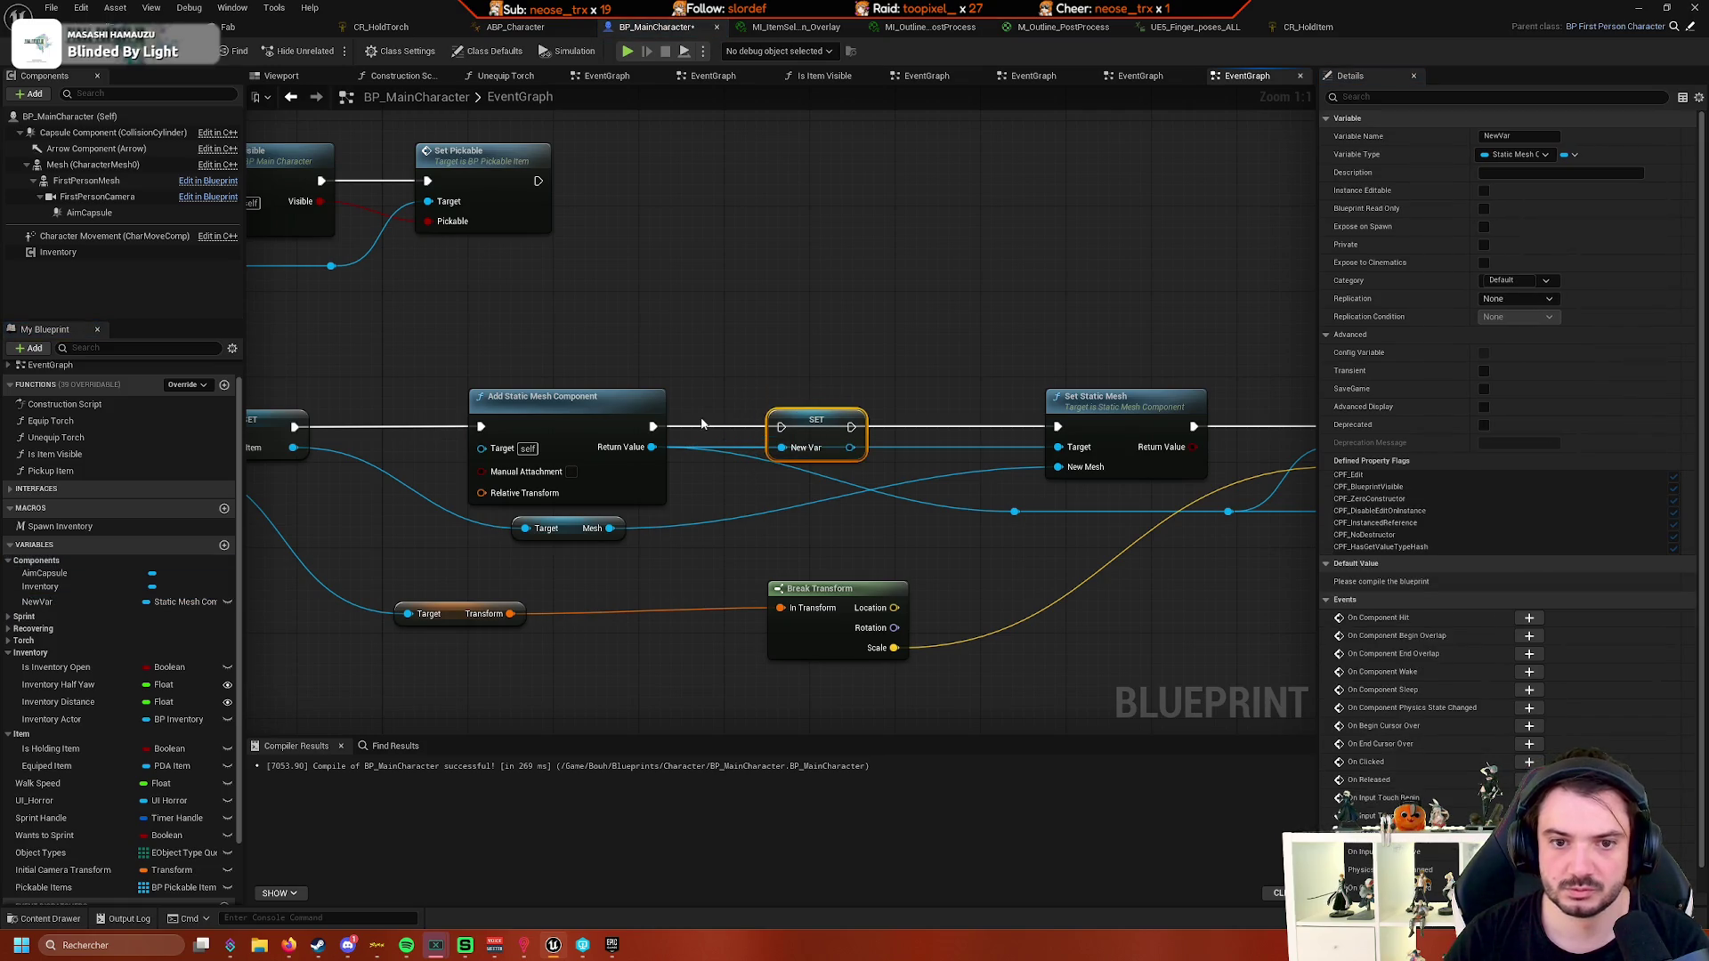
{"action": "left_click_drag", "start_coordinate": [651, 426], "coordinate": [668, 430]}
{"action": "left_click_drag", "start_coordinate": [777, 429], "coordinate": [783, 429]}
{"action": "key", "text": "Escape"}
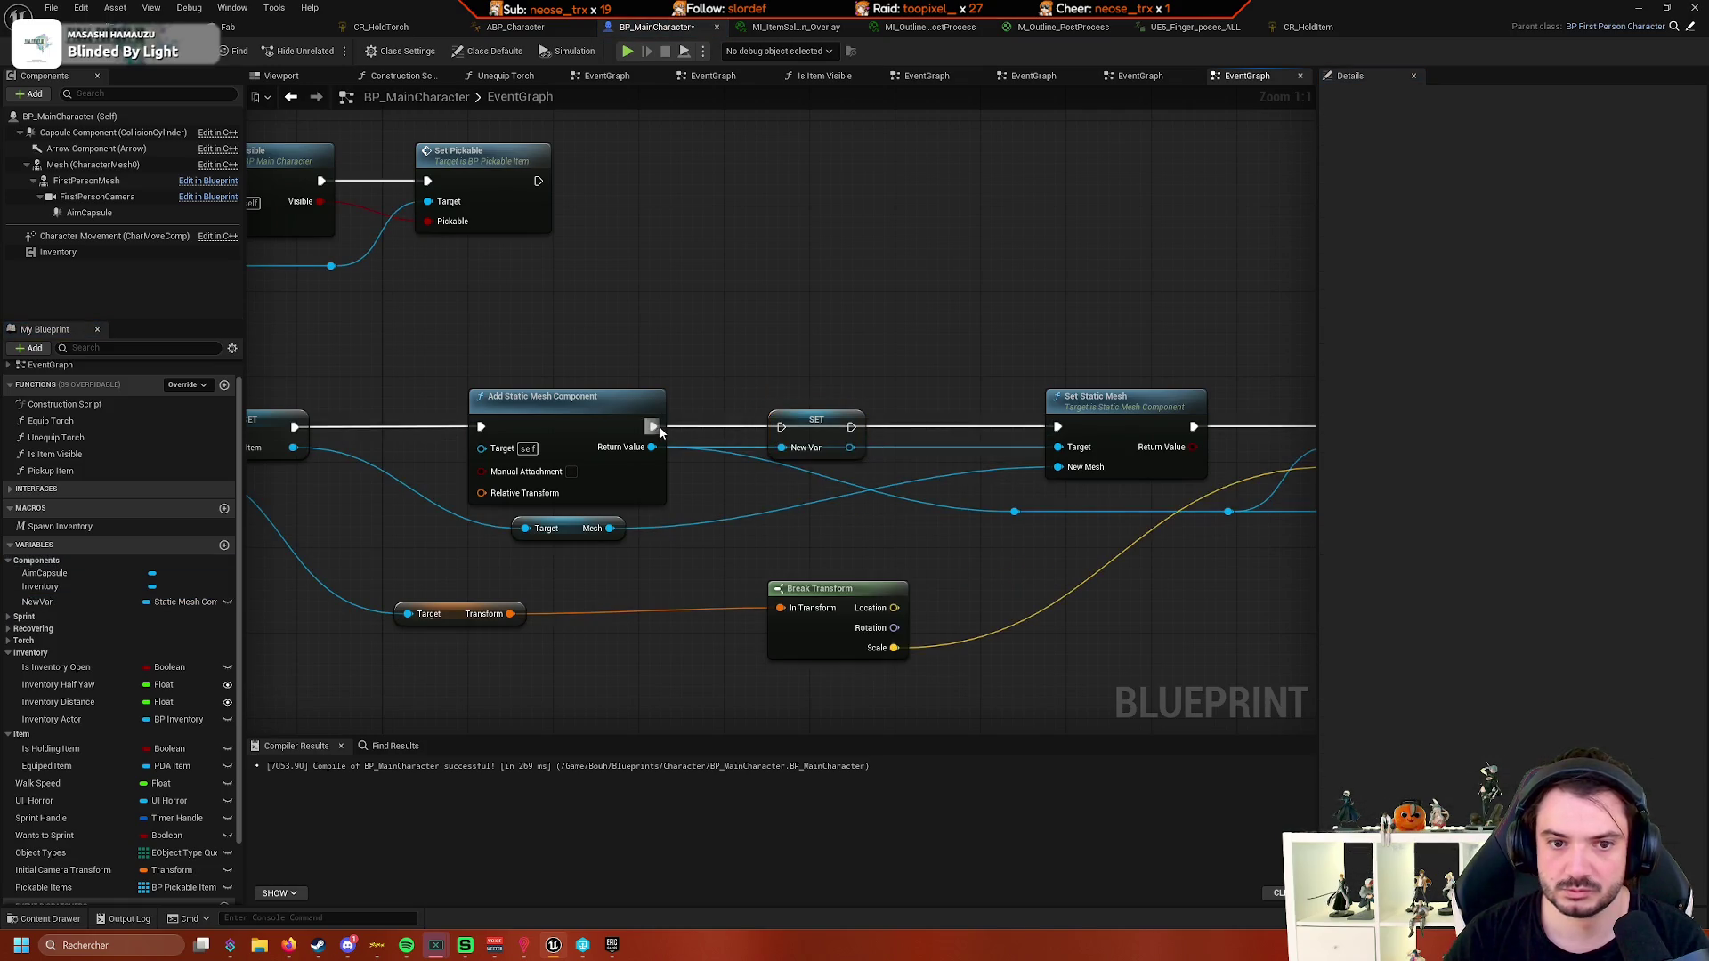
{"action": "left_click_drag", "start_coordinate": [653, 426], "coordinate": [1057, 427]}
{"action": "left_click_drag", "start_coordinate": [850, 447], "coordinate": [1059, 448]}
{"action": "left_click_drag", "start_coordinate": [936, 454], "coordinate": [979, 443]}
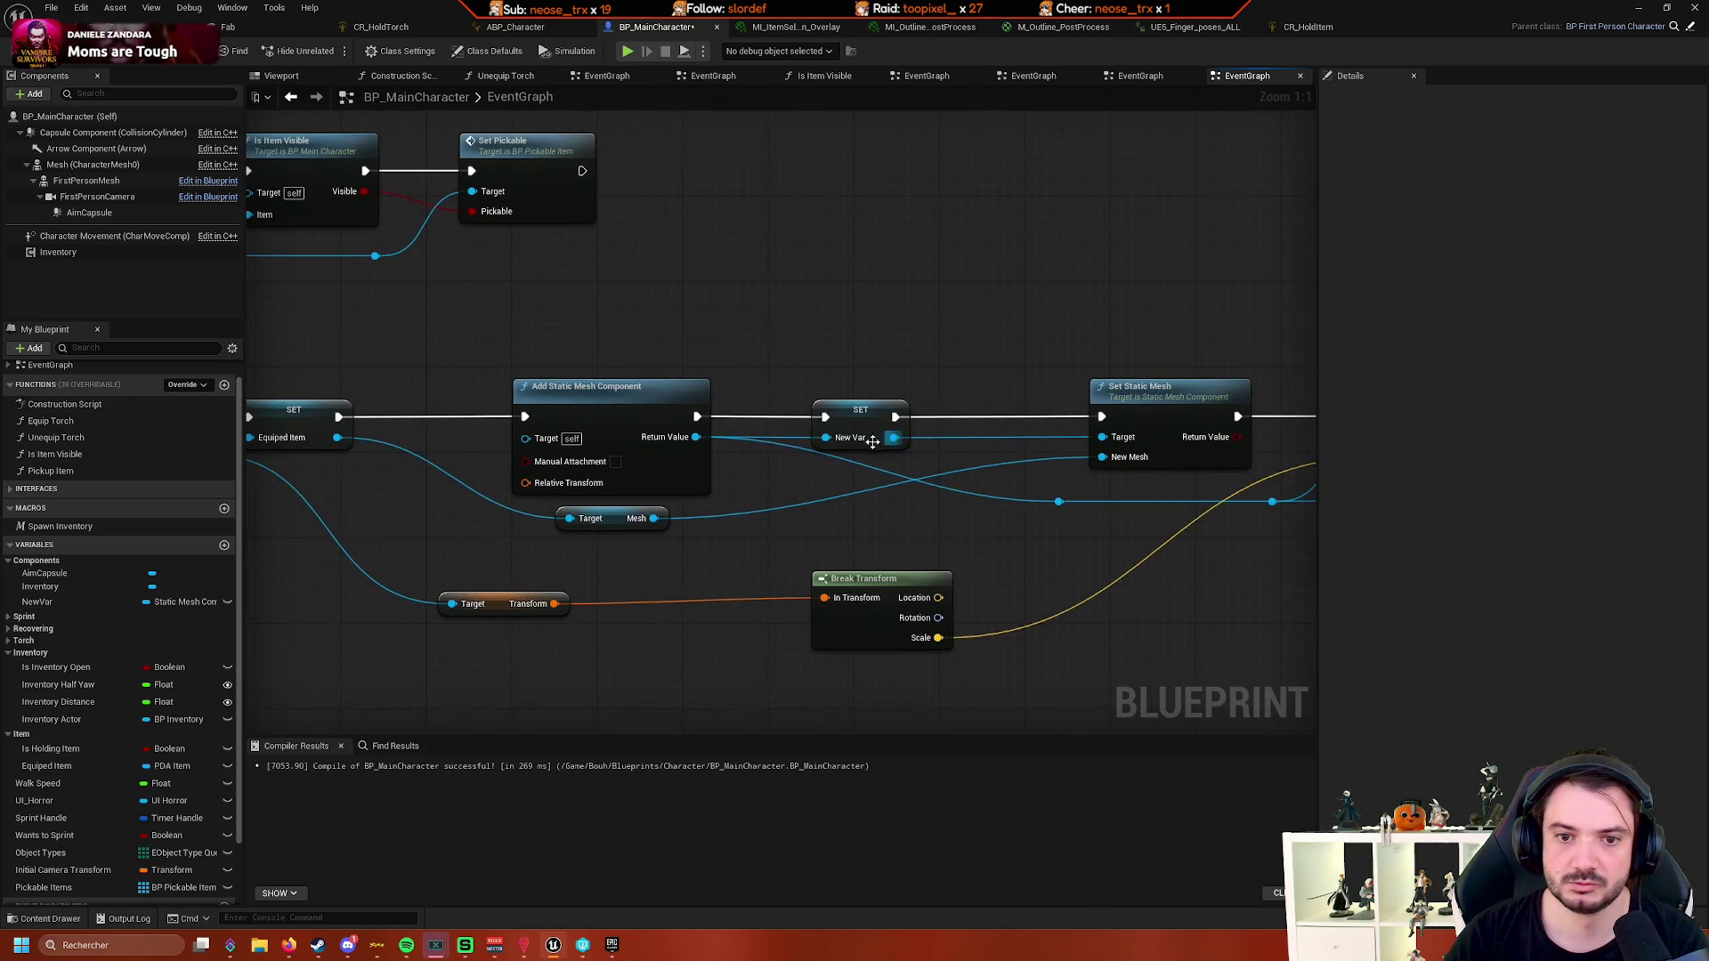
- Rename the new variable to Equiped Item Mesh and move it into the Item category
{"action": "left_click", "coordinate": [854, 412]}
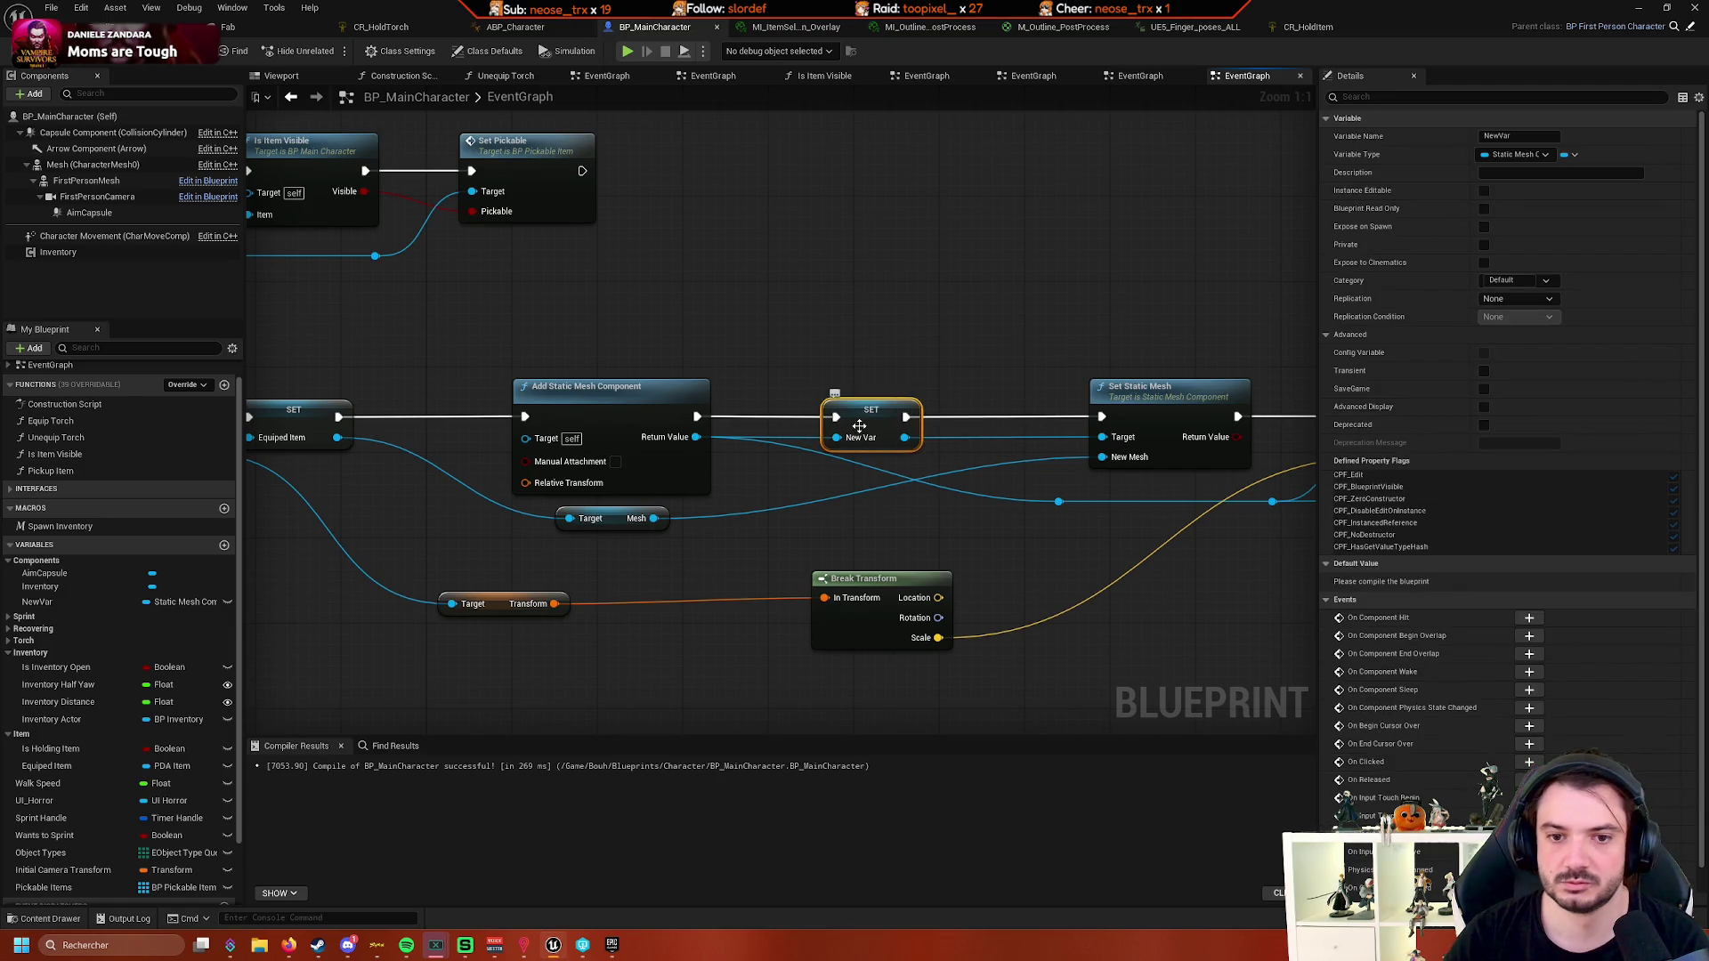
{"action": "left_click", "coordinate": [147, 602]}
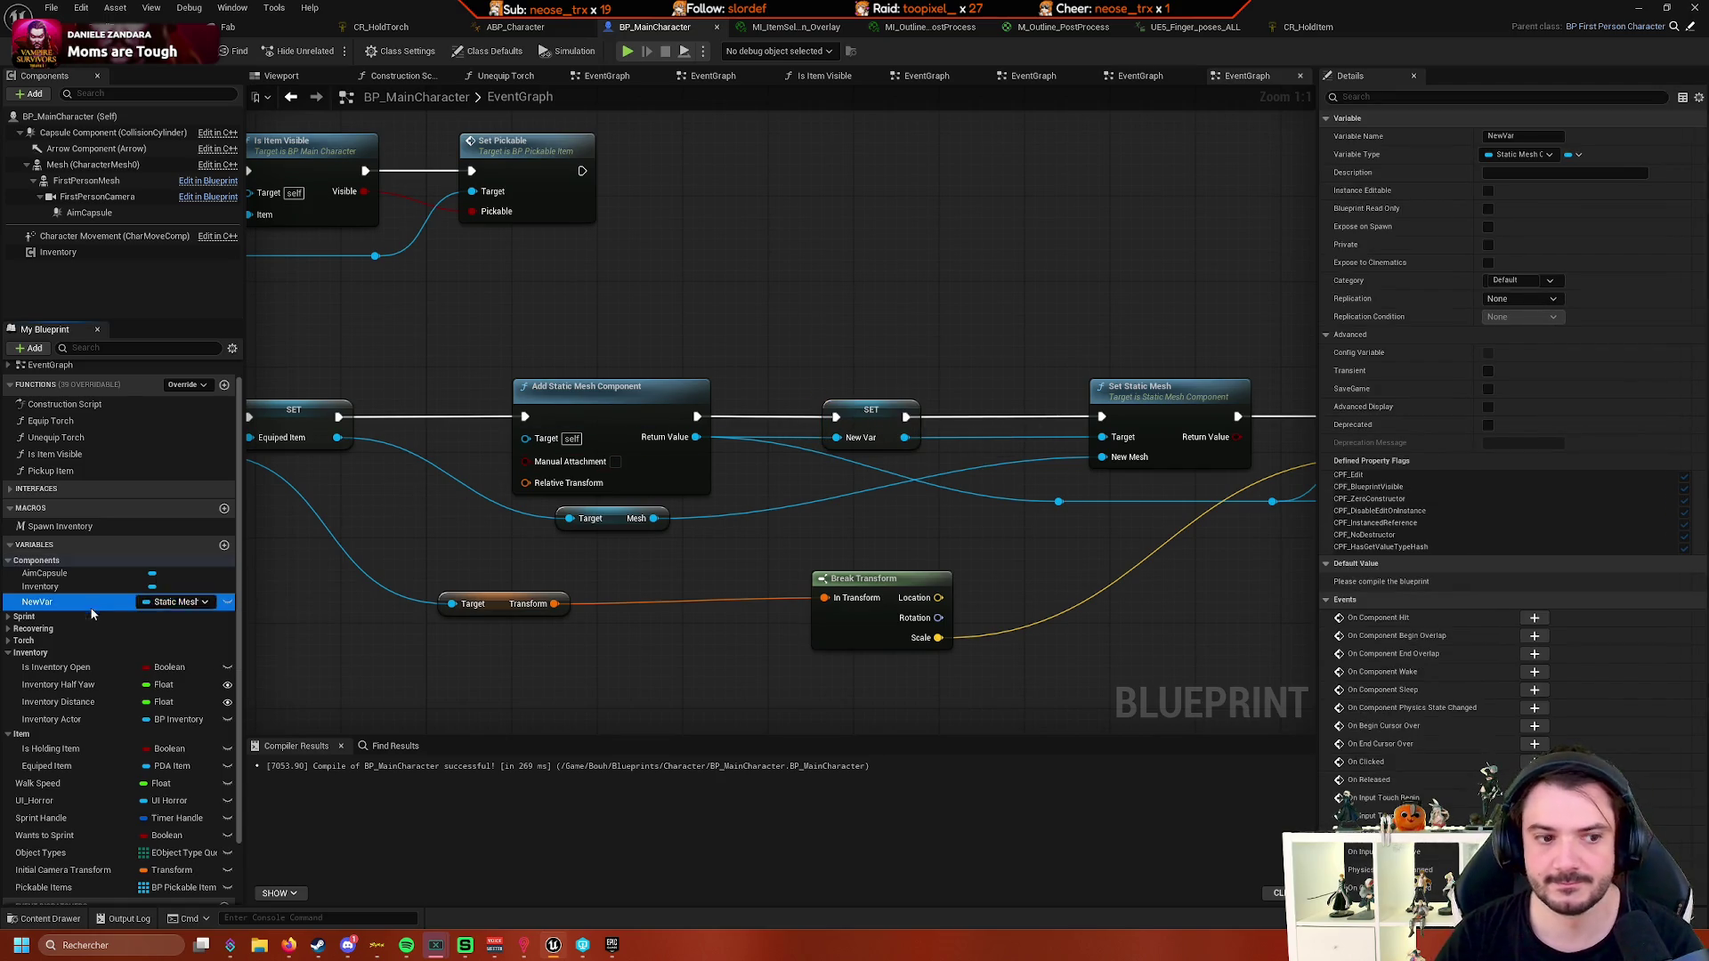
{"action": "left_click", "coordinate": [163, 605]}
{"action": "type", "text": "Equi"}
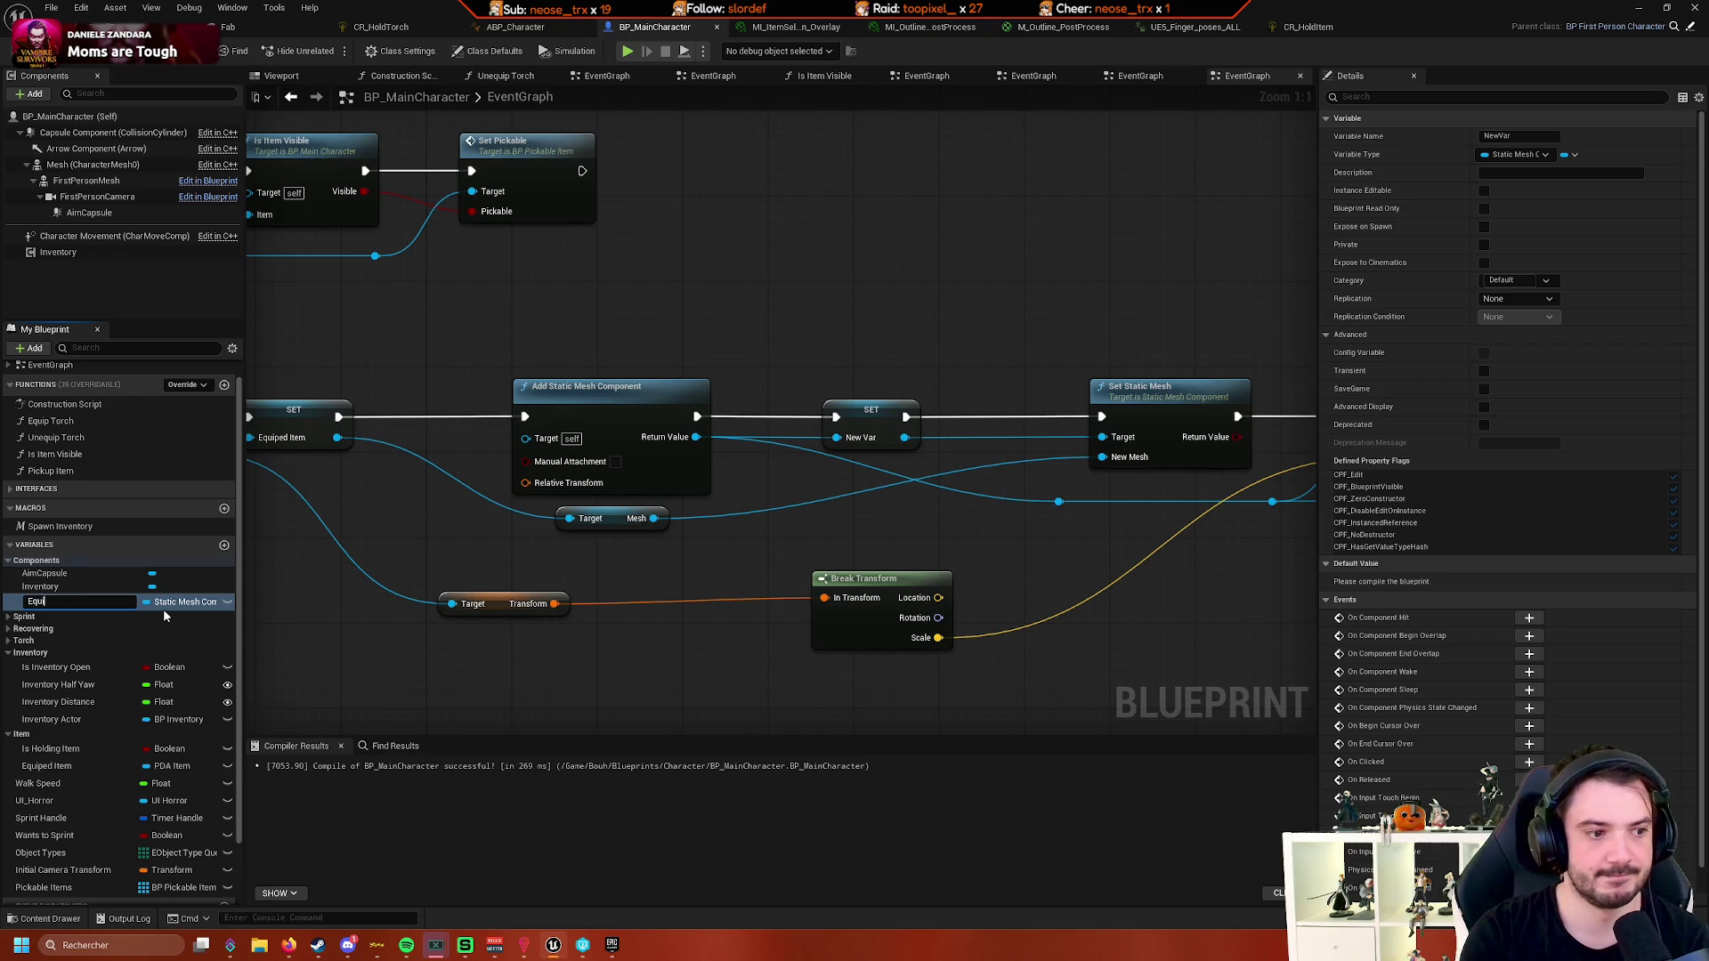
{"action": "type", "text": "ped Item Mesh"}
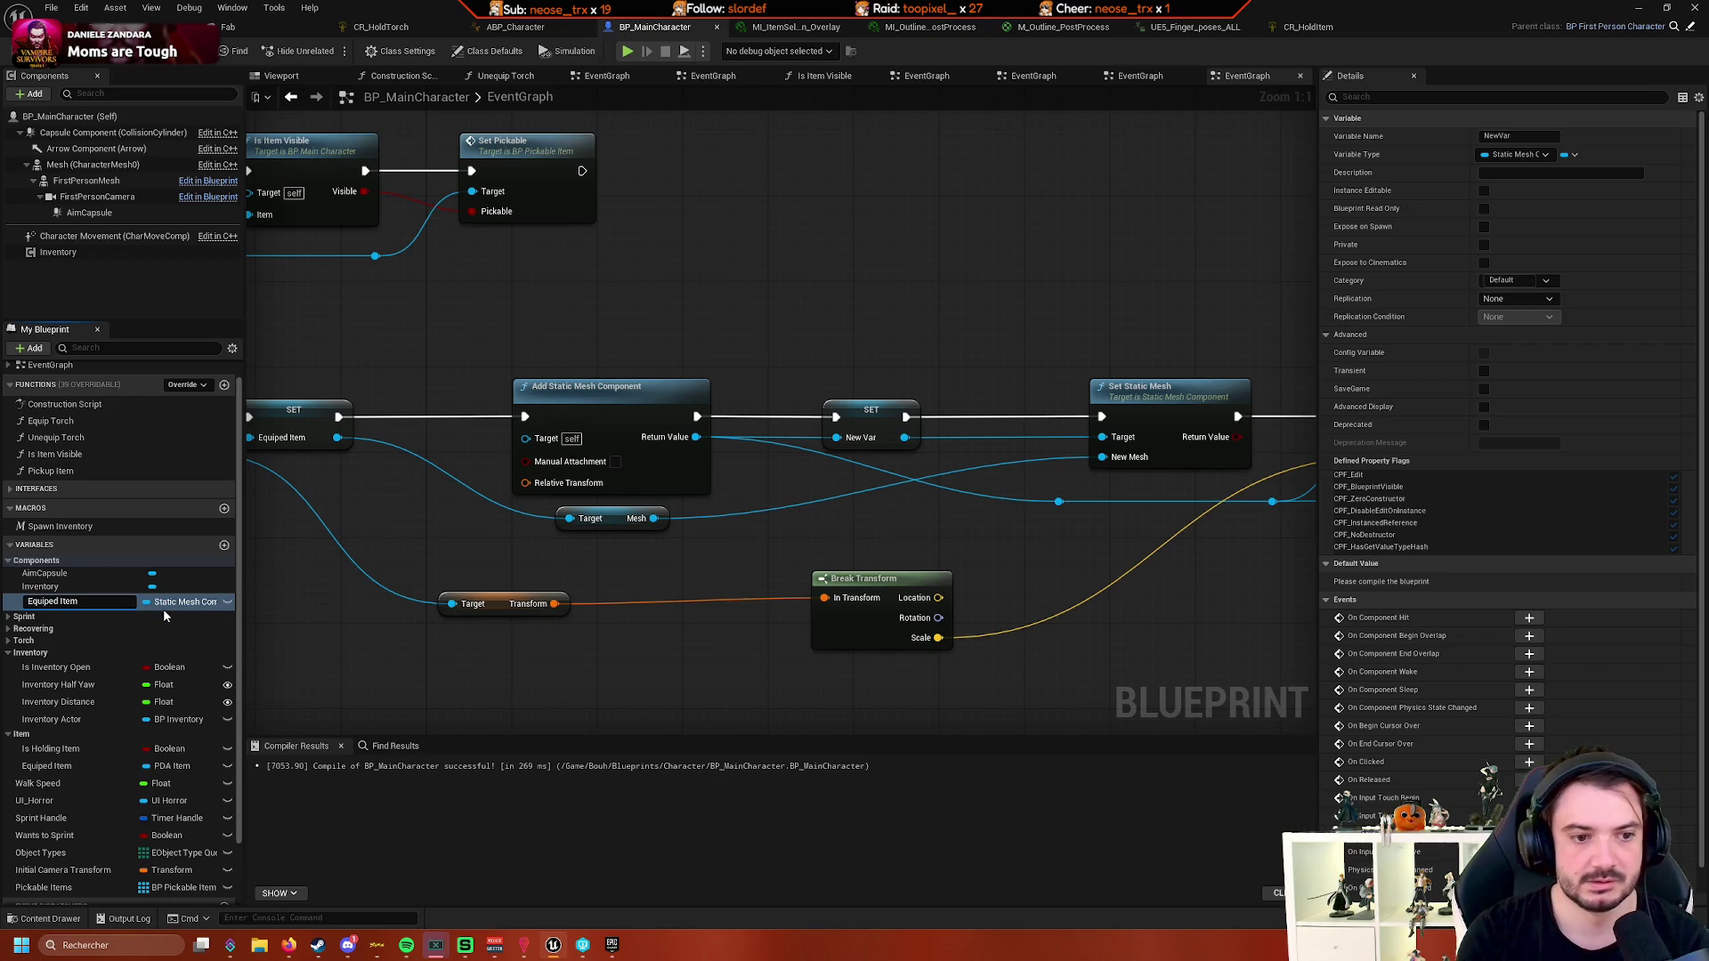
{"action": "key", "text": "Return"}
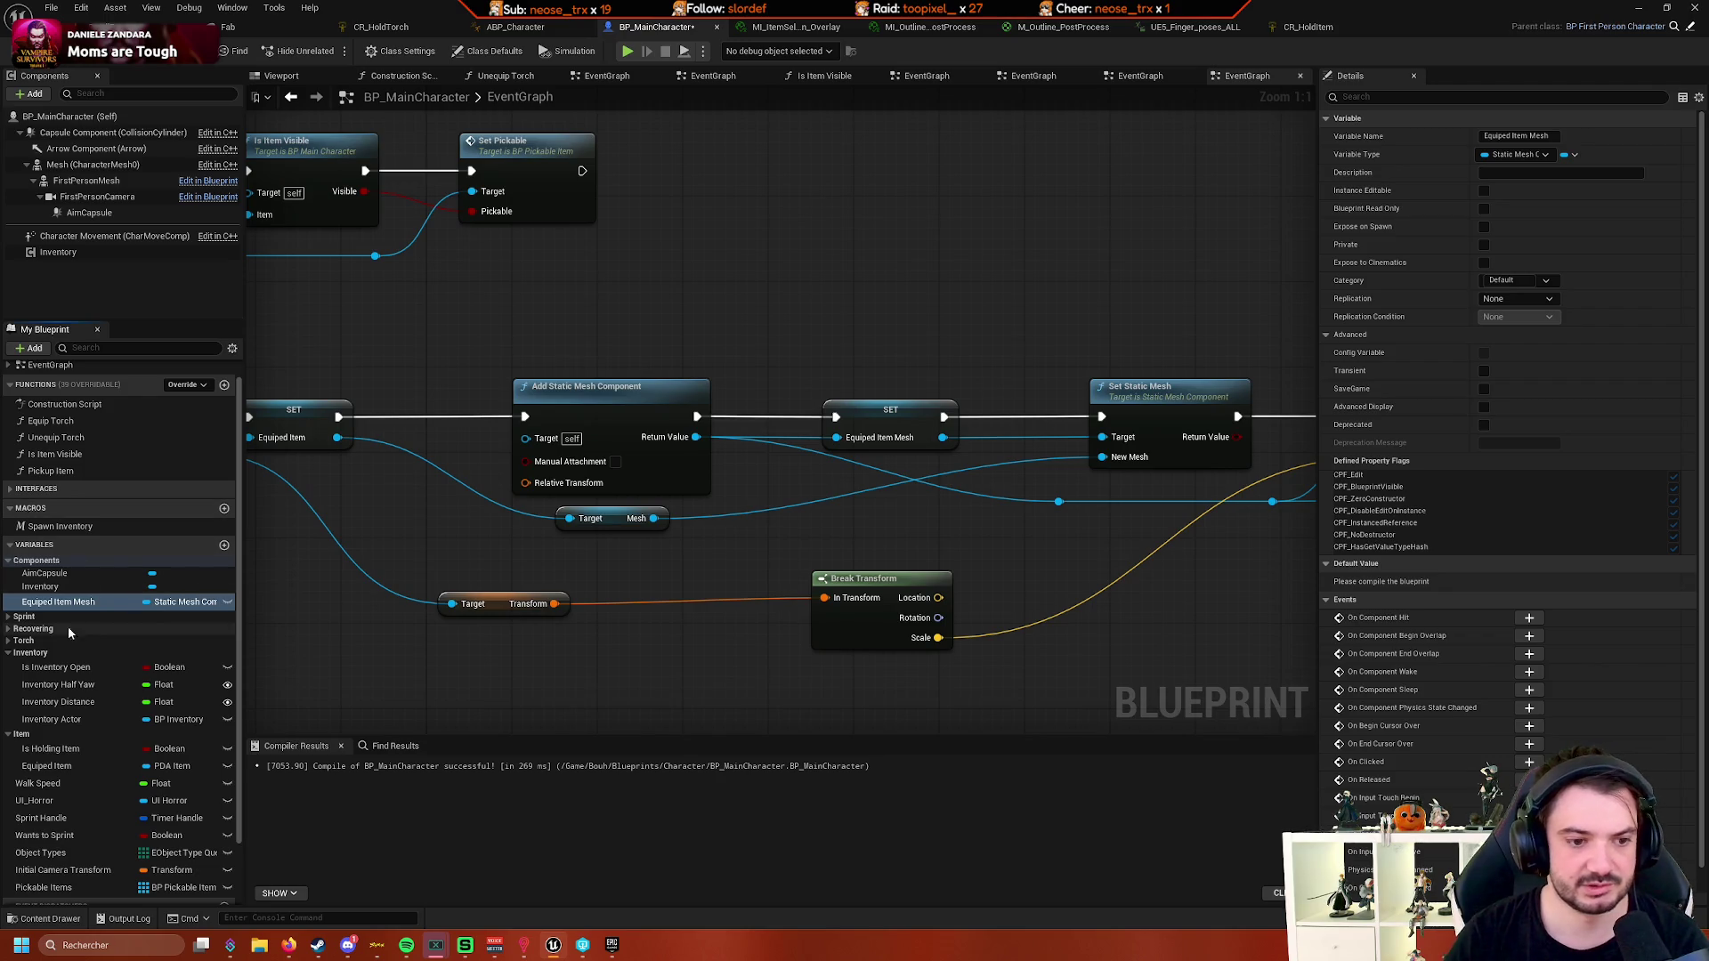
{"action": "left_click_drag", "start_coordinate": [64, 603], "coordinate": [51, 763]}
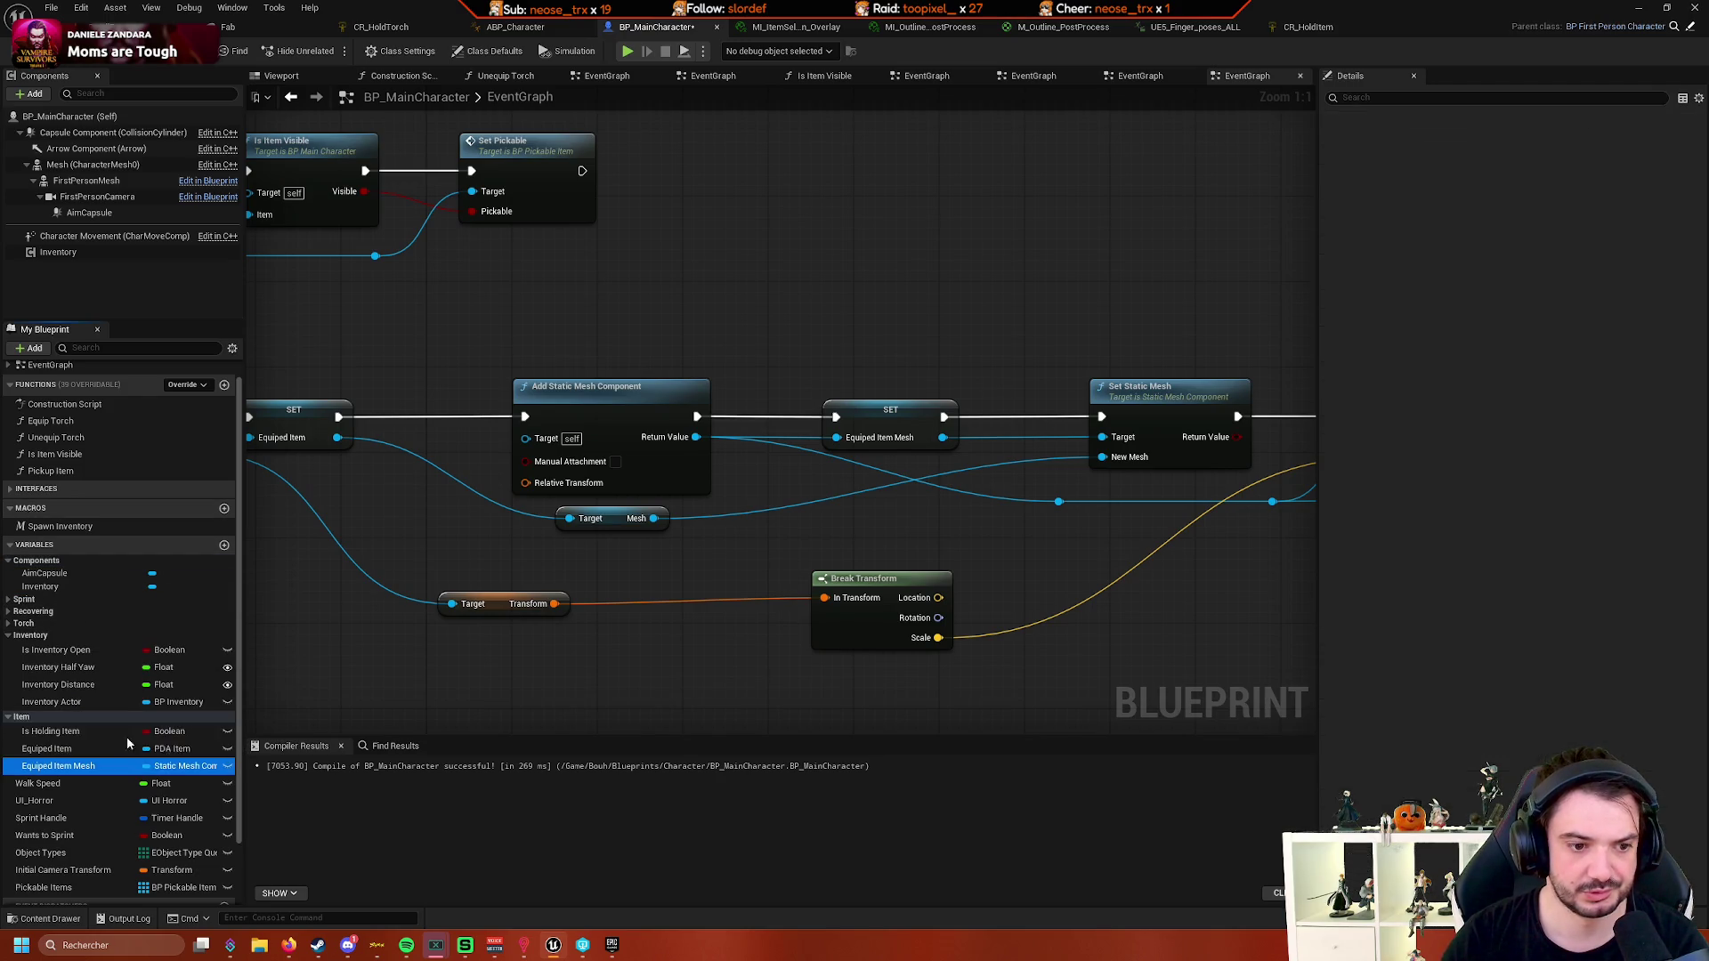
{"action": "scroll", "coordinate": [532, 584], "scroll_direction": "down", "scroll_amount": 6}
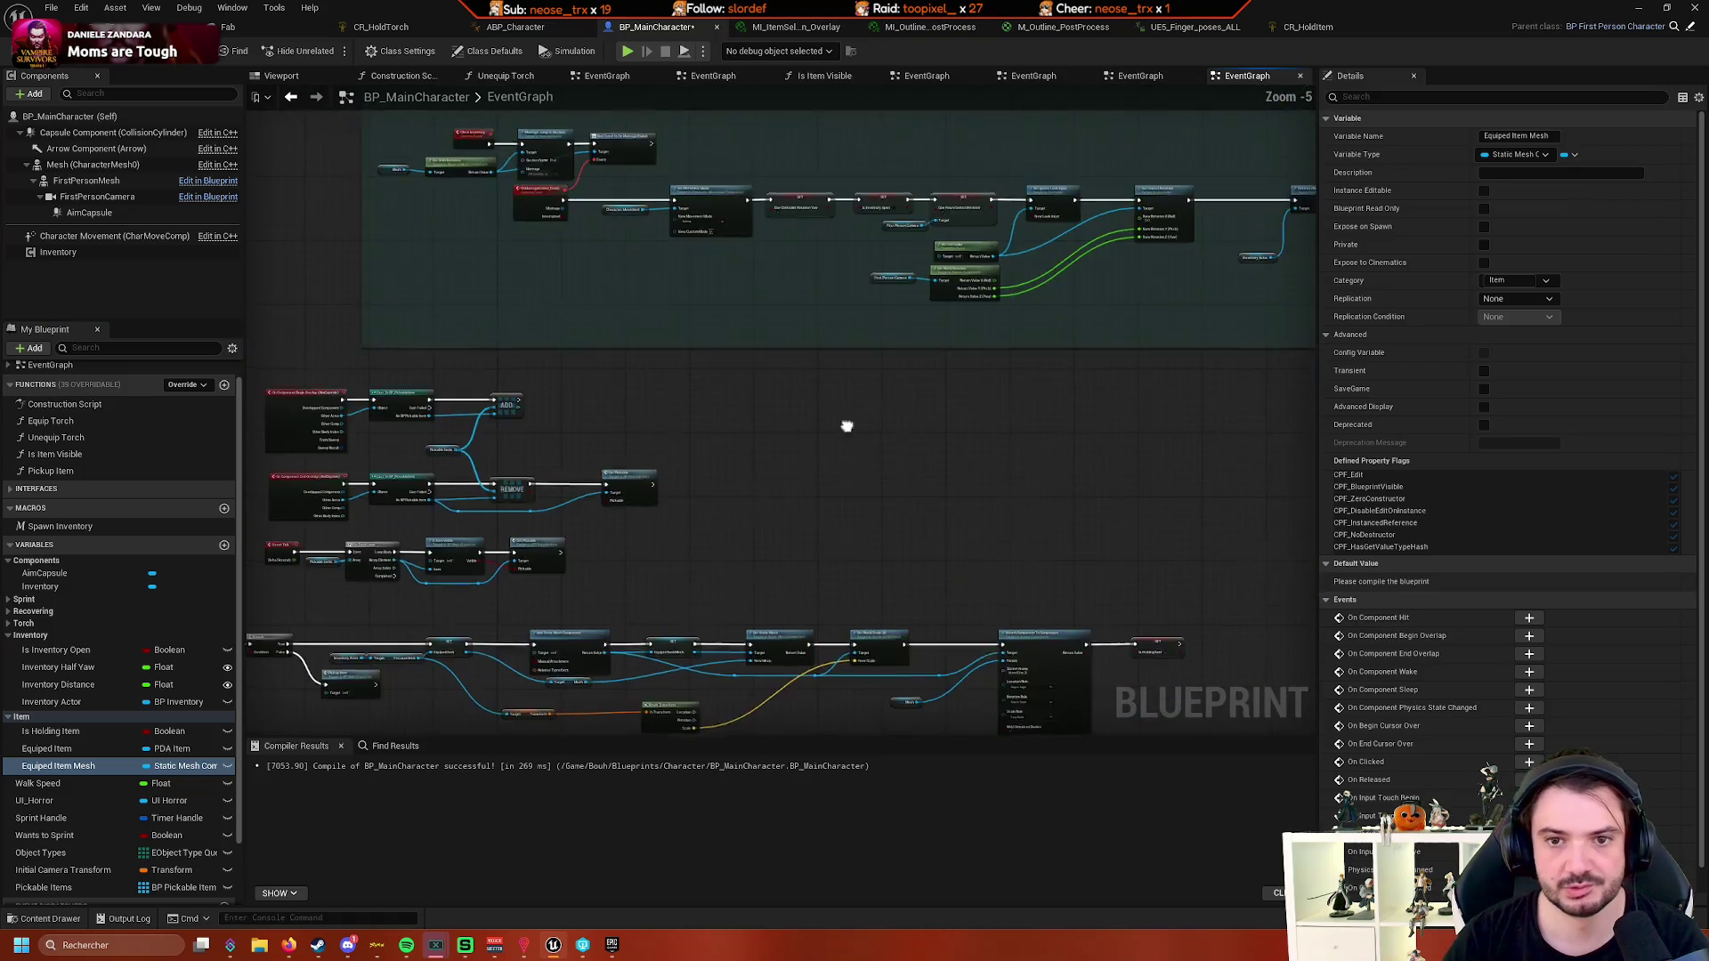
- Add a Destroy Component node on an Equiped Item Mesh getter after SET Equiped Item
{"action": "scroll", "coordinate": [905, 371], "scroll_direction": "up", "scroll_amount": 4}
{"action": "left_click_drag", "start_coordinate": [905, 378], "coordinate": [911, 506]}
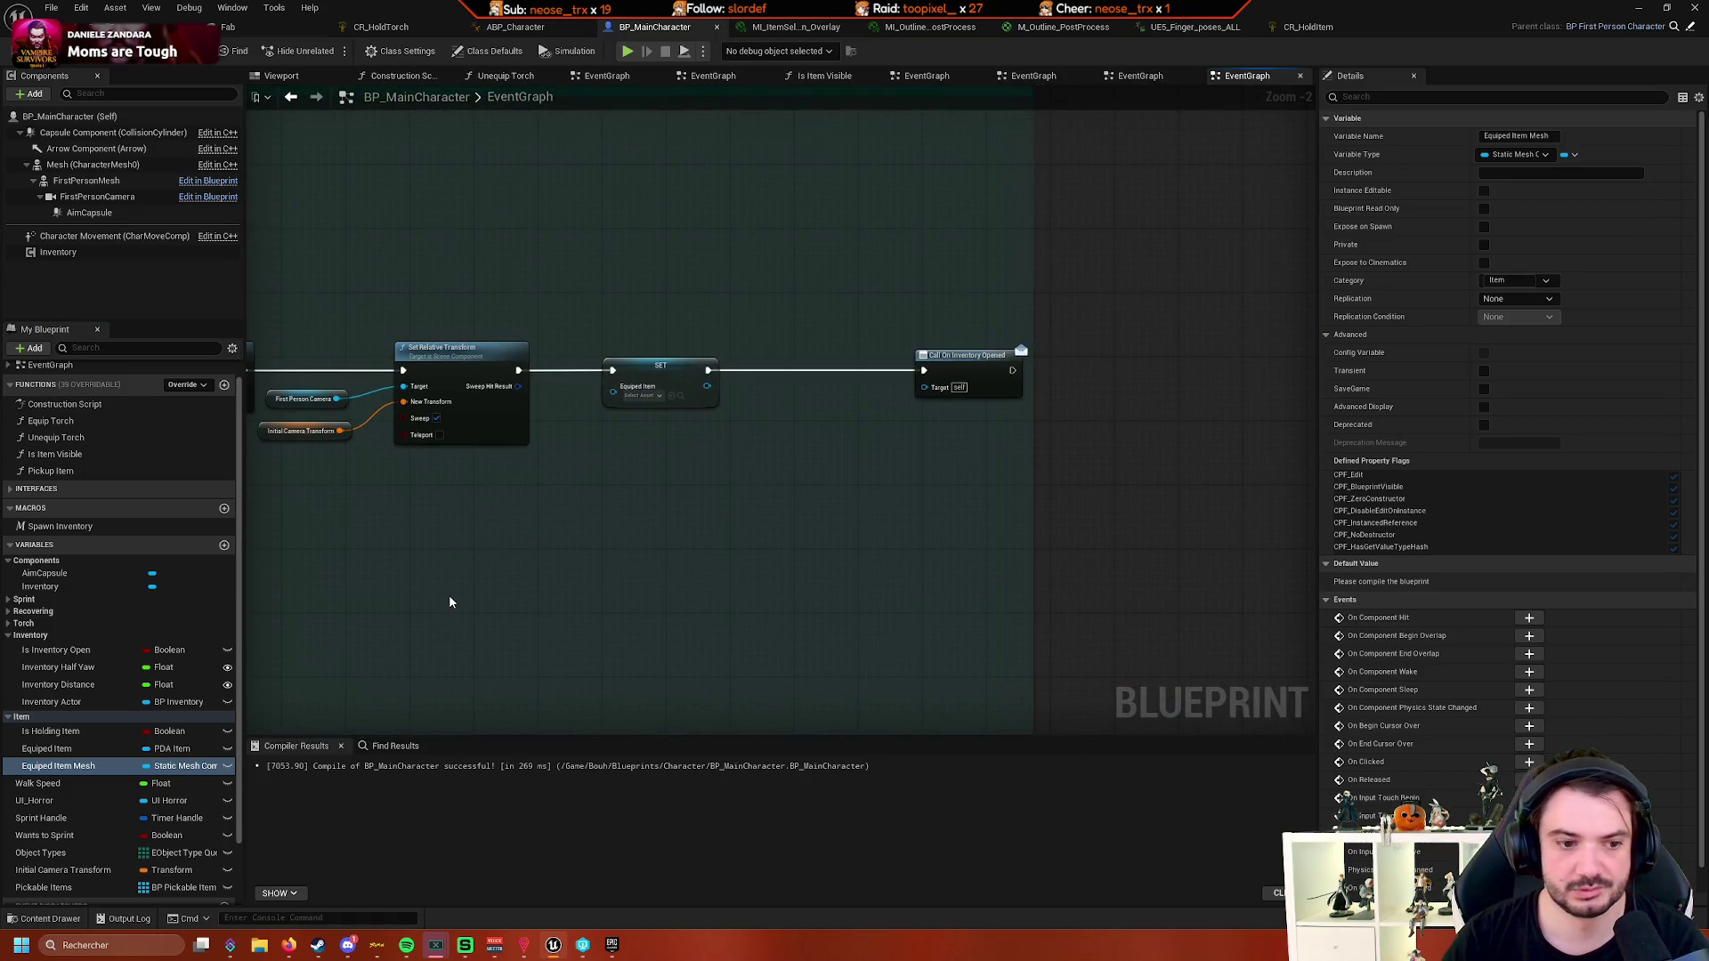
{"action": "left_click_drag", "start_coordinate": [78, 767], "coordinate": [739, 464]}
{"action": "left_click", "coordinate": [784, 481]}
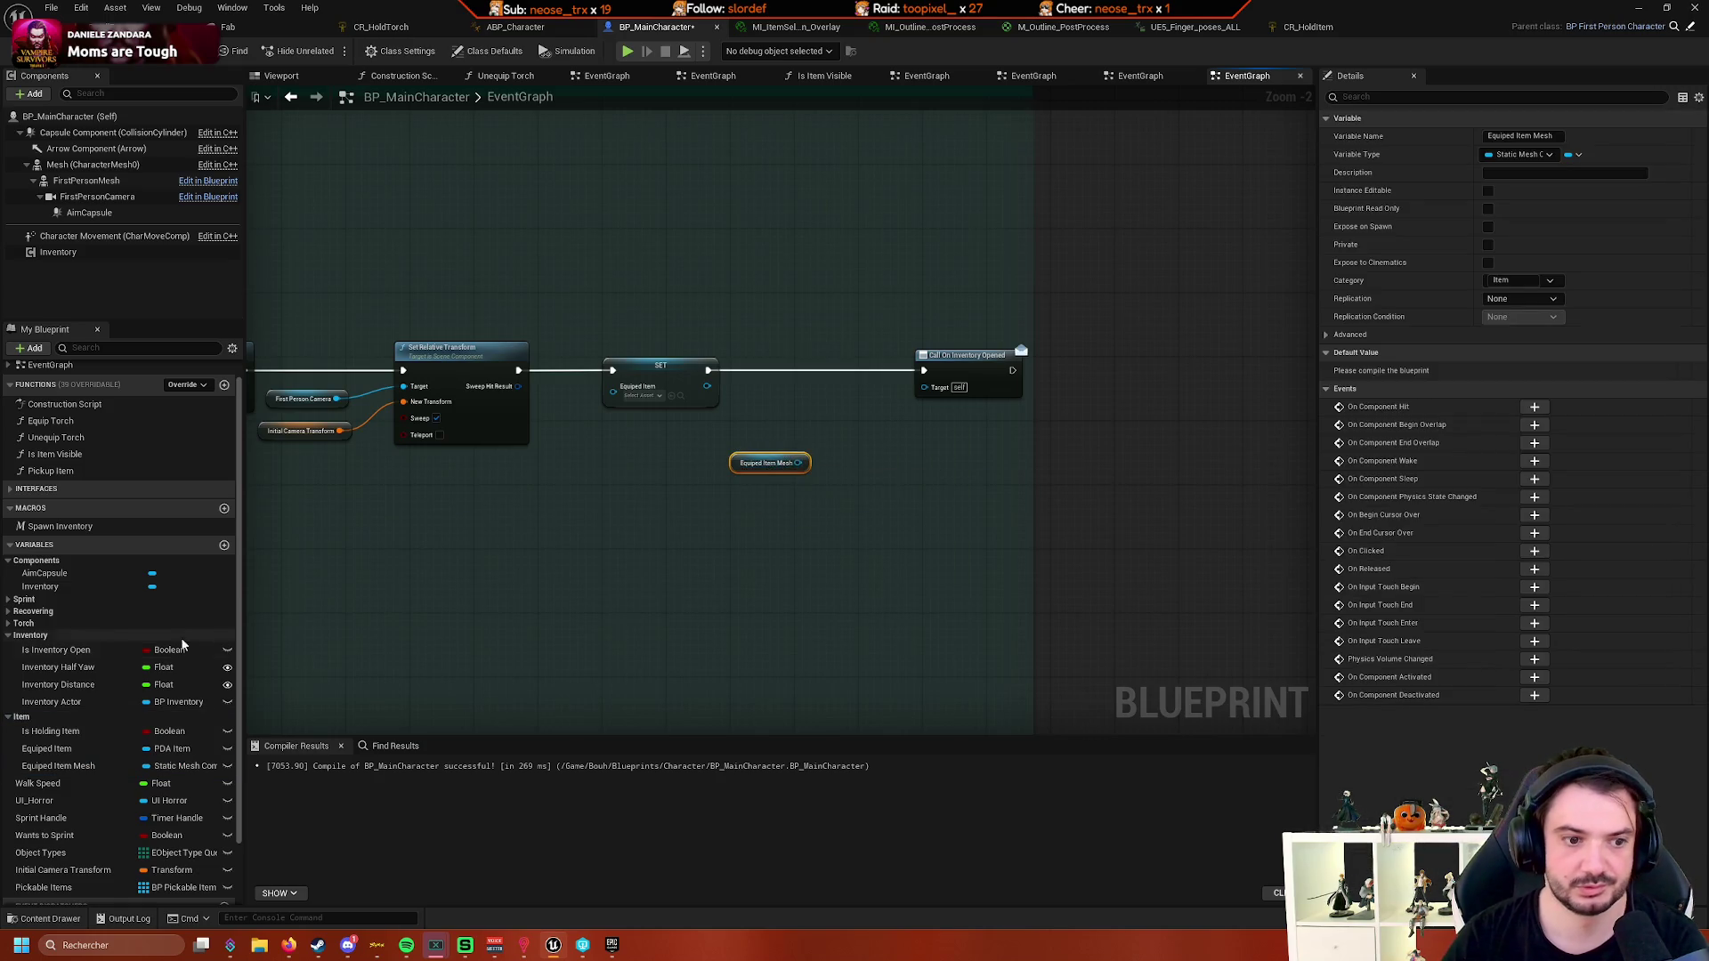
{"action": "key", "text": "Delete"}
{"action": "mouse_move", "coordinate": [76, 766]}
{"action": "left_mouse_down"}
{"action": "mouse_move", "coordinate": [489, 559]}
{"action": "mouse_move", "coordinate": [801, 464]}
{"action": "left_mouse_up"}
{"action": "left_click", "coordinate": [594, 568]}
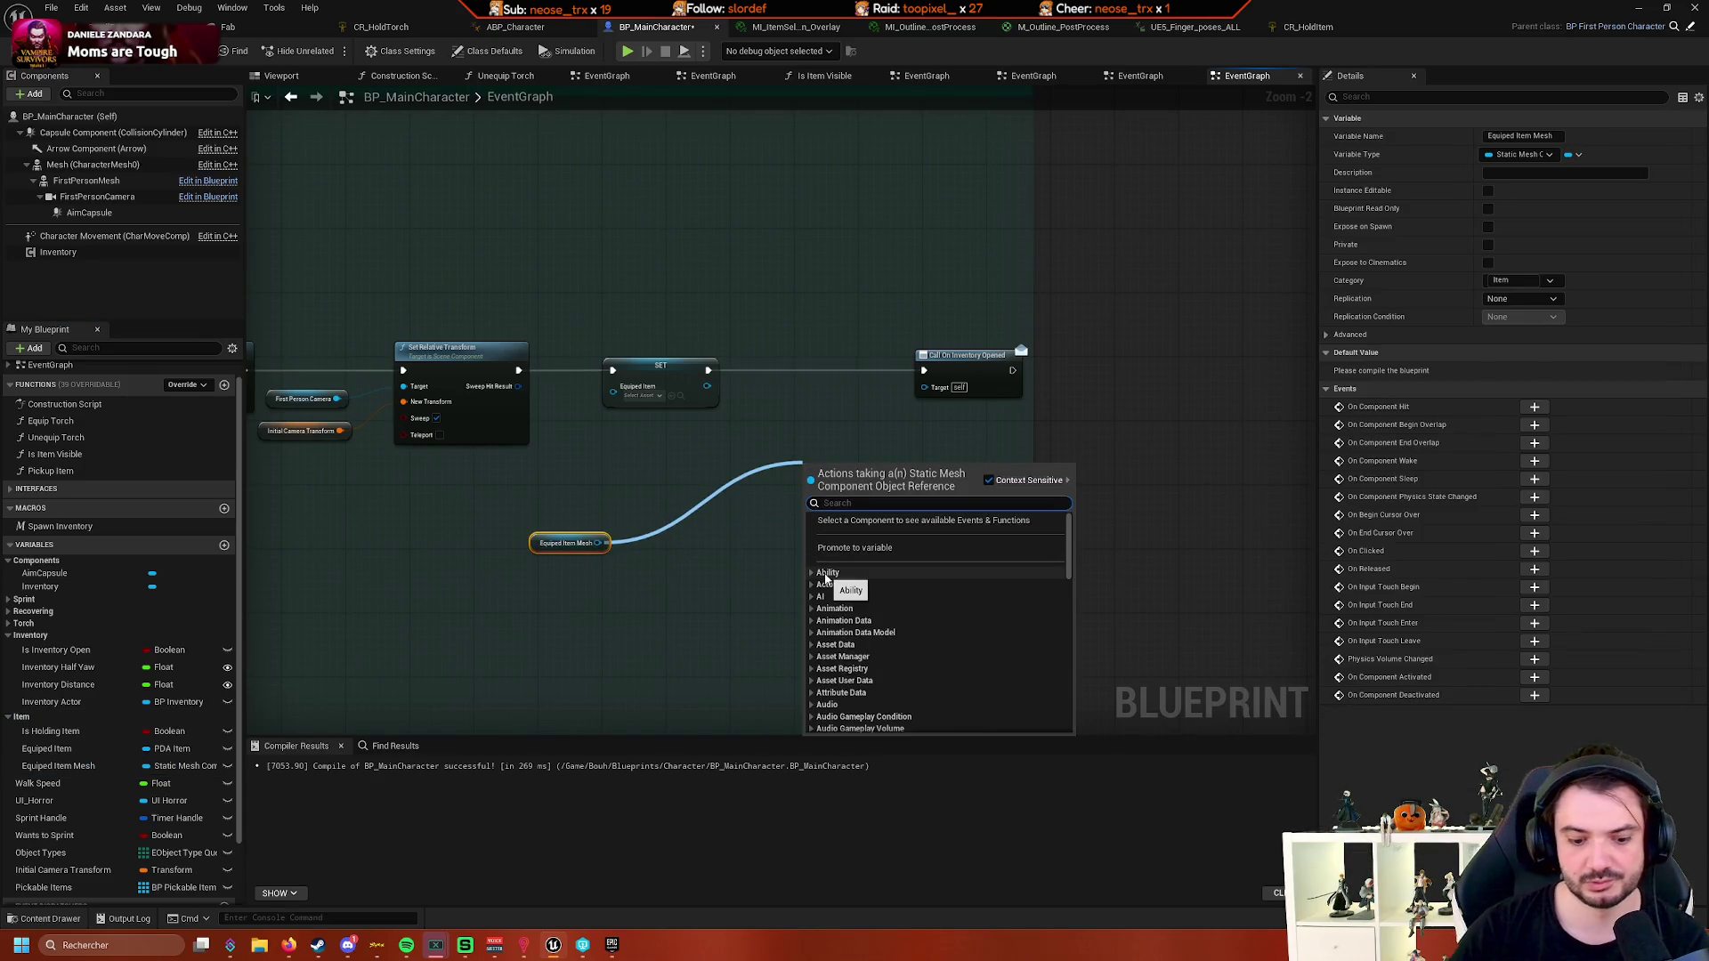
{"action": "type", "text": "destr"}
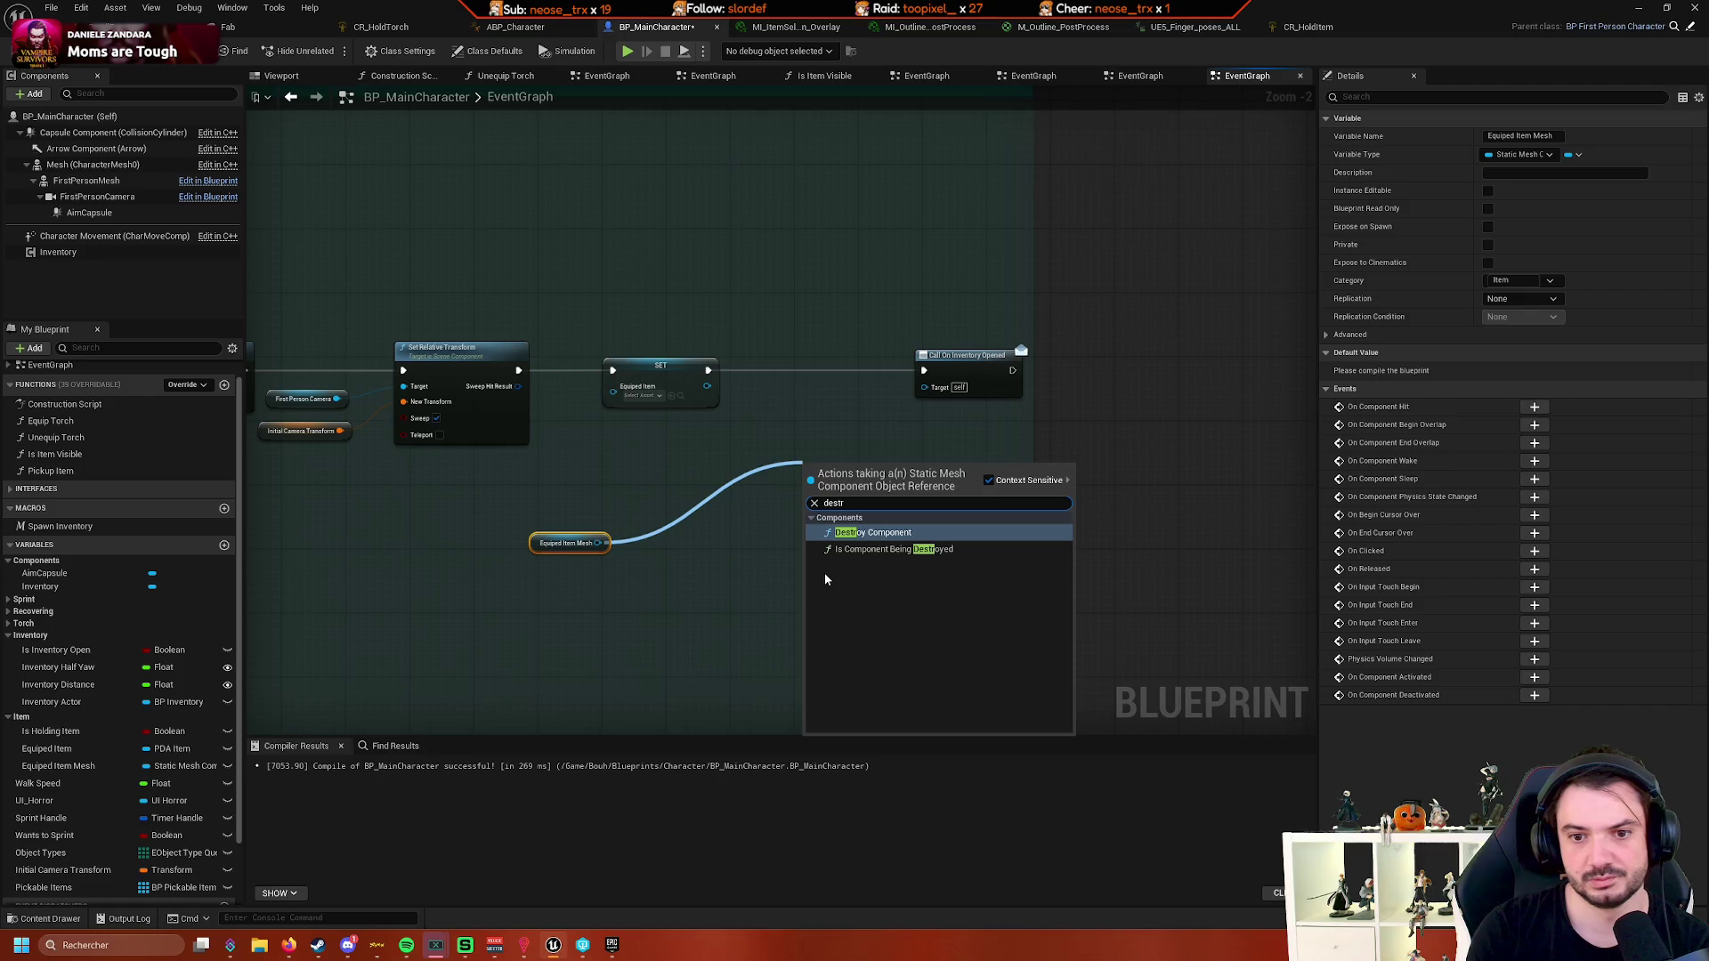
{"action": "key", "text": "Return"}
{"action": "left_click_drag", "start_coordinate": [844, 477], "coordinate": [787, 354]}
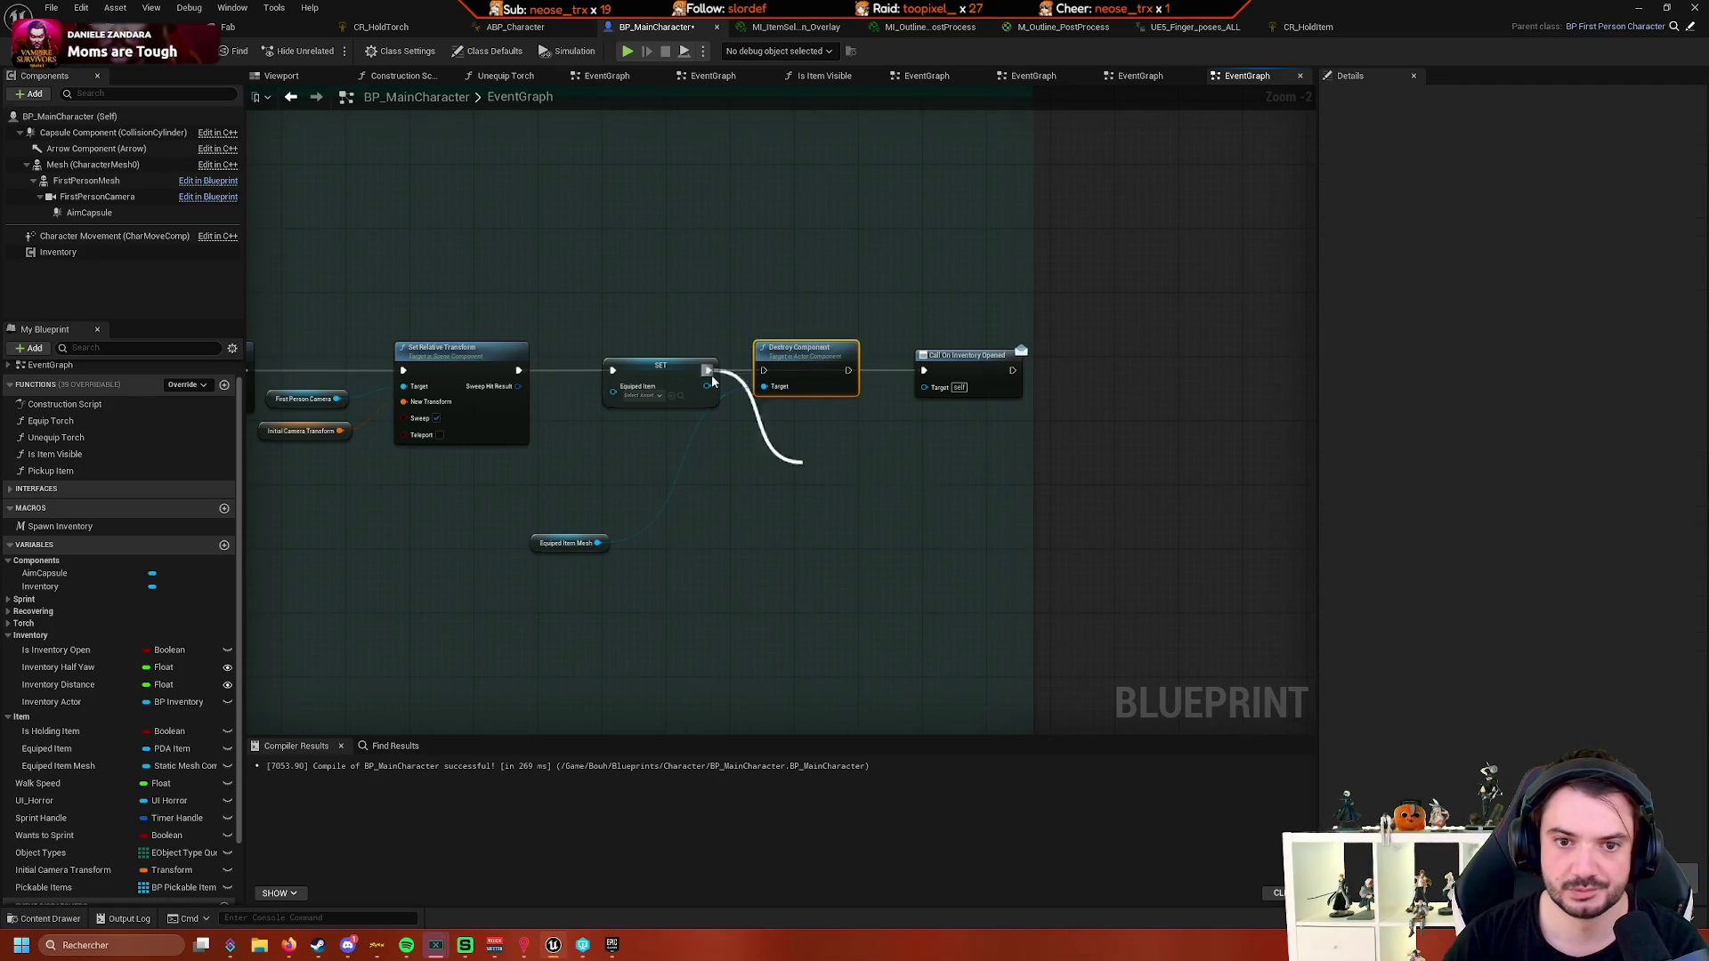
{"action": "left_click_drag", "start_coordinate": [573, 546], "coordinate": [694, 442]}
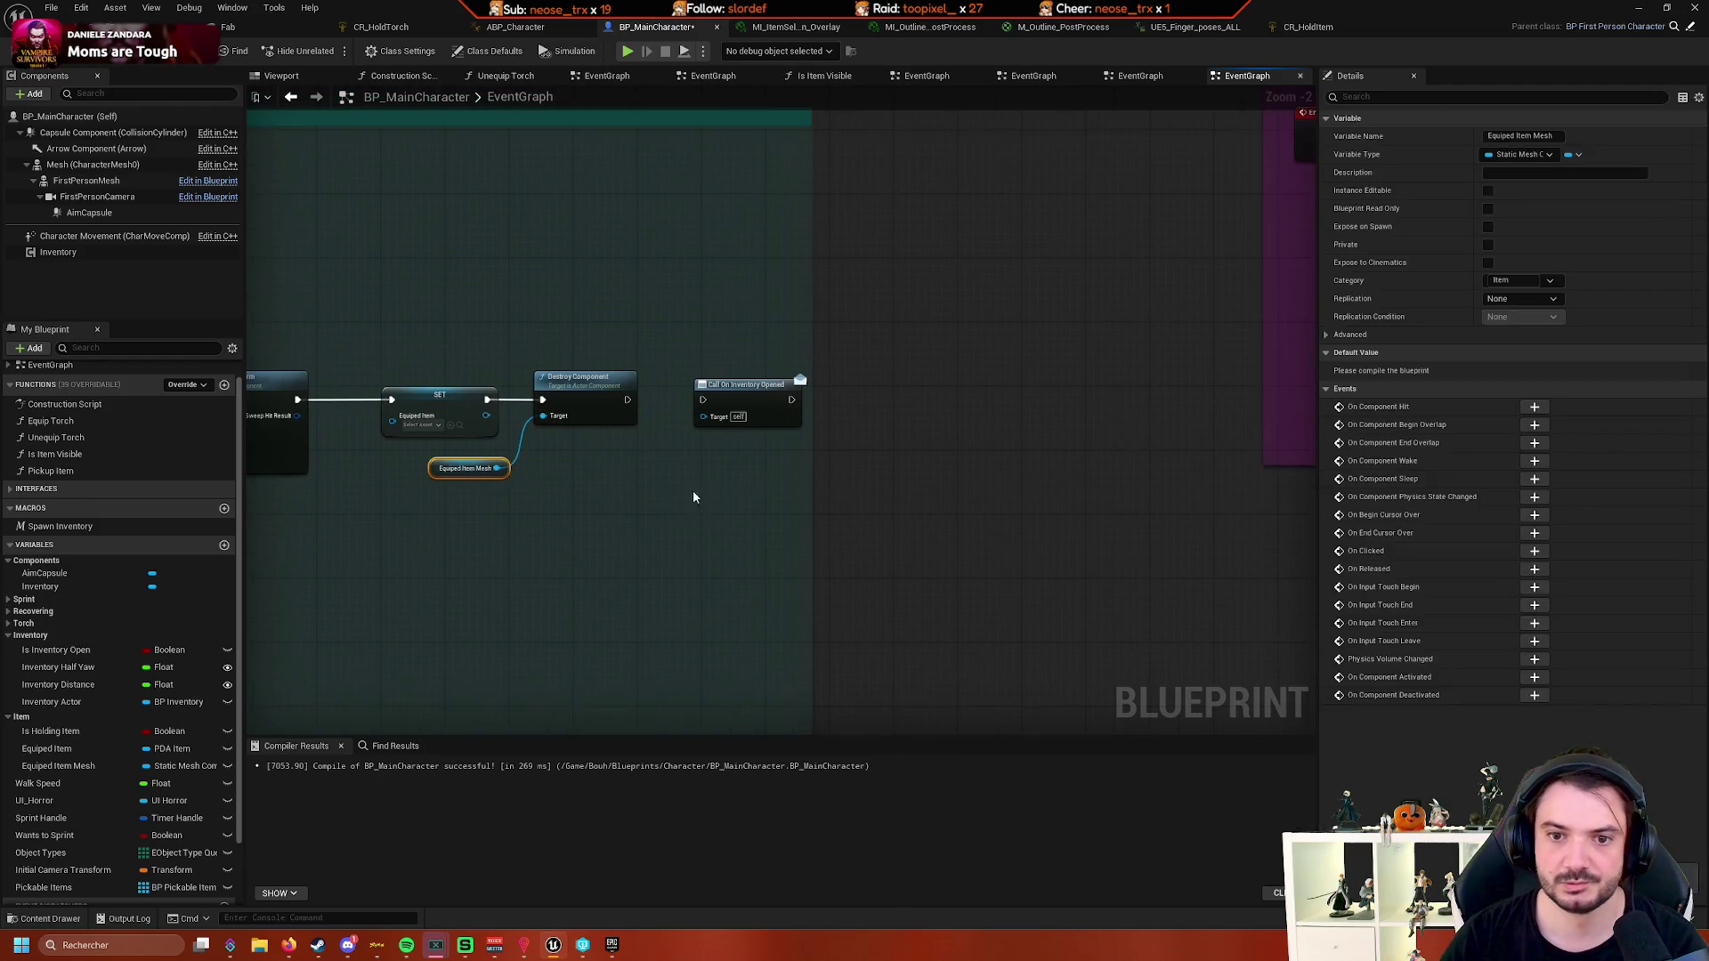
{"action": "left_click_drag", "start_coordinate": [779, 396], "coordinate": [808, 396]}
- Add Set Is Holding Item before Call On Inventory Opened and select the four item-clearing nodes
{"action": "left_click_drag", "start_coordinate": [627, 400], "coordinate": [686, 403]}
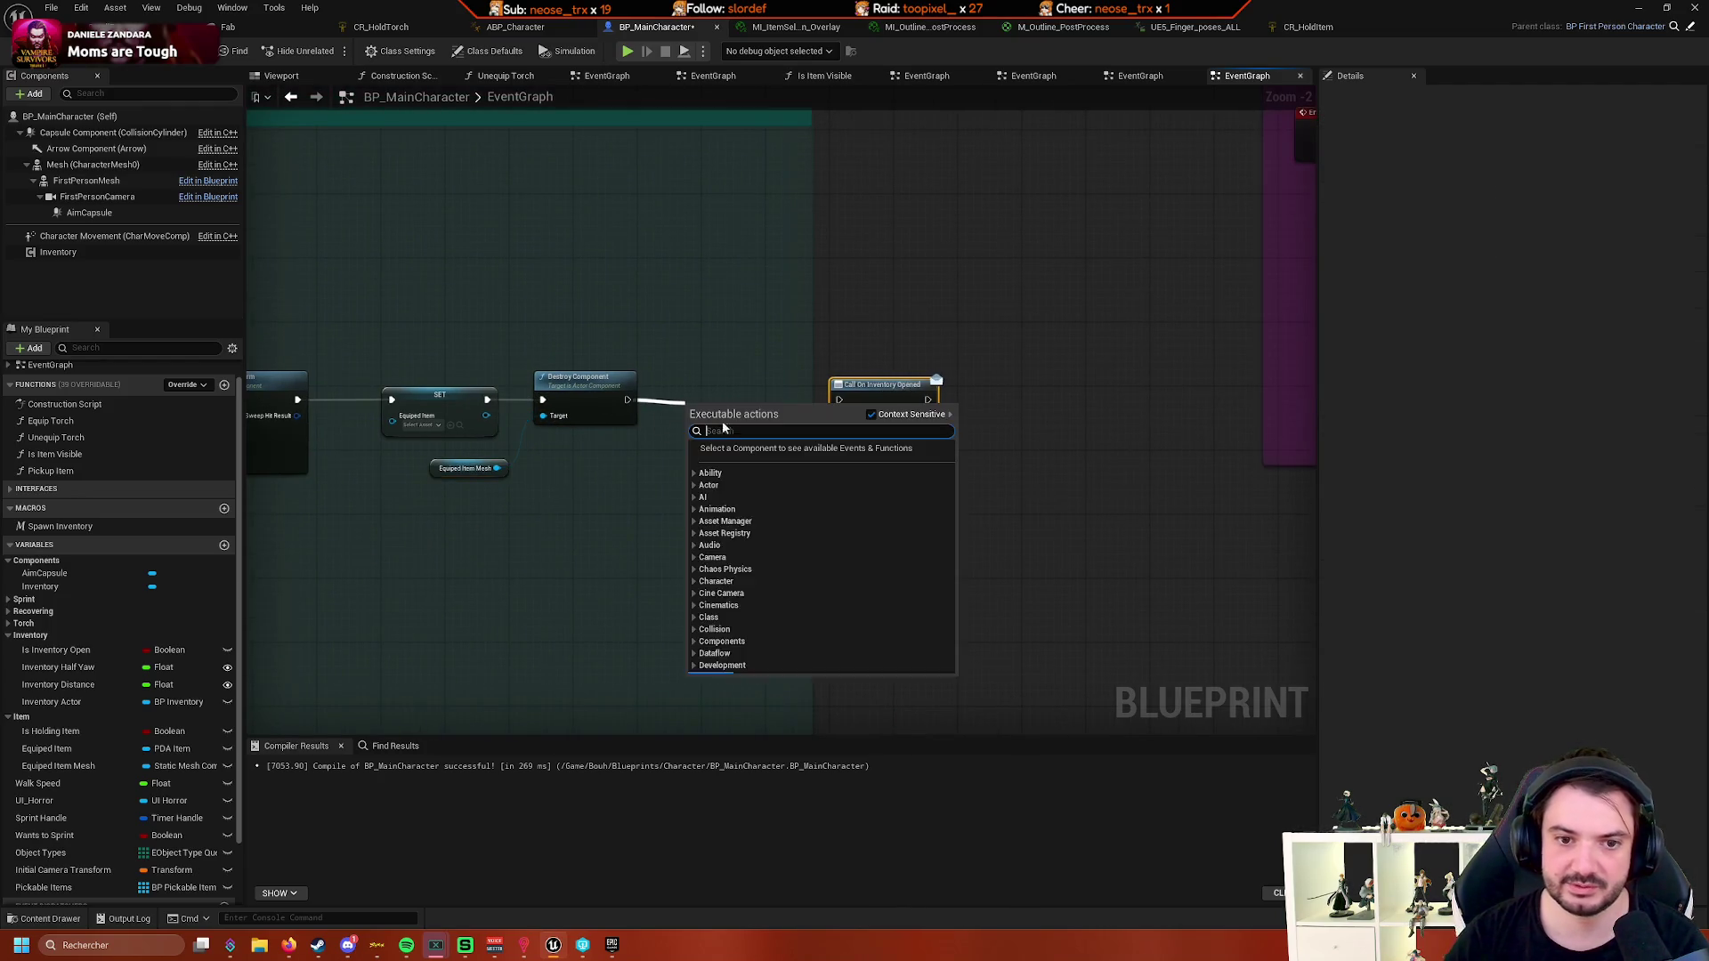
{"action": "type", "text": "is h"}
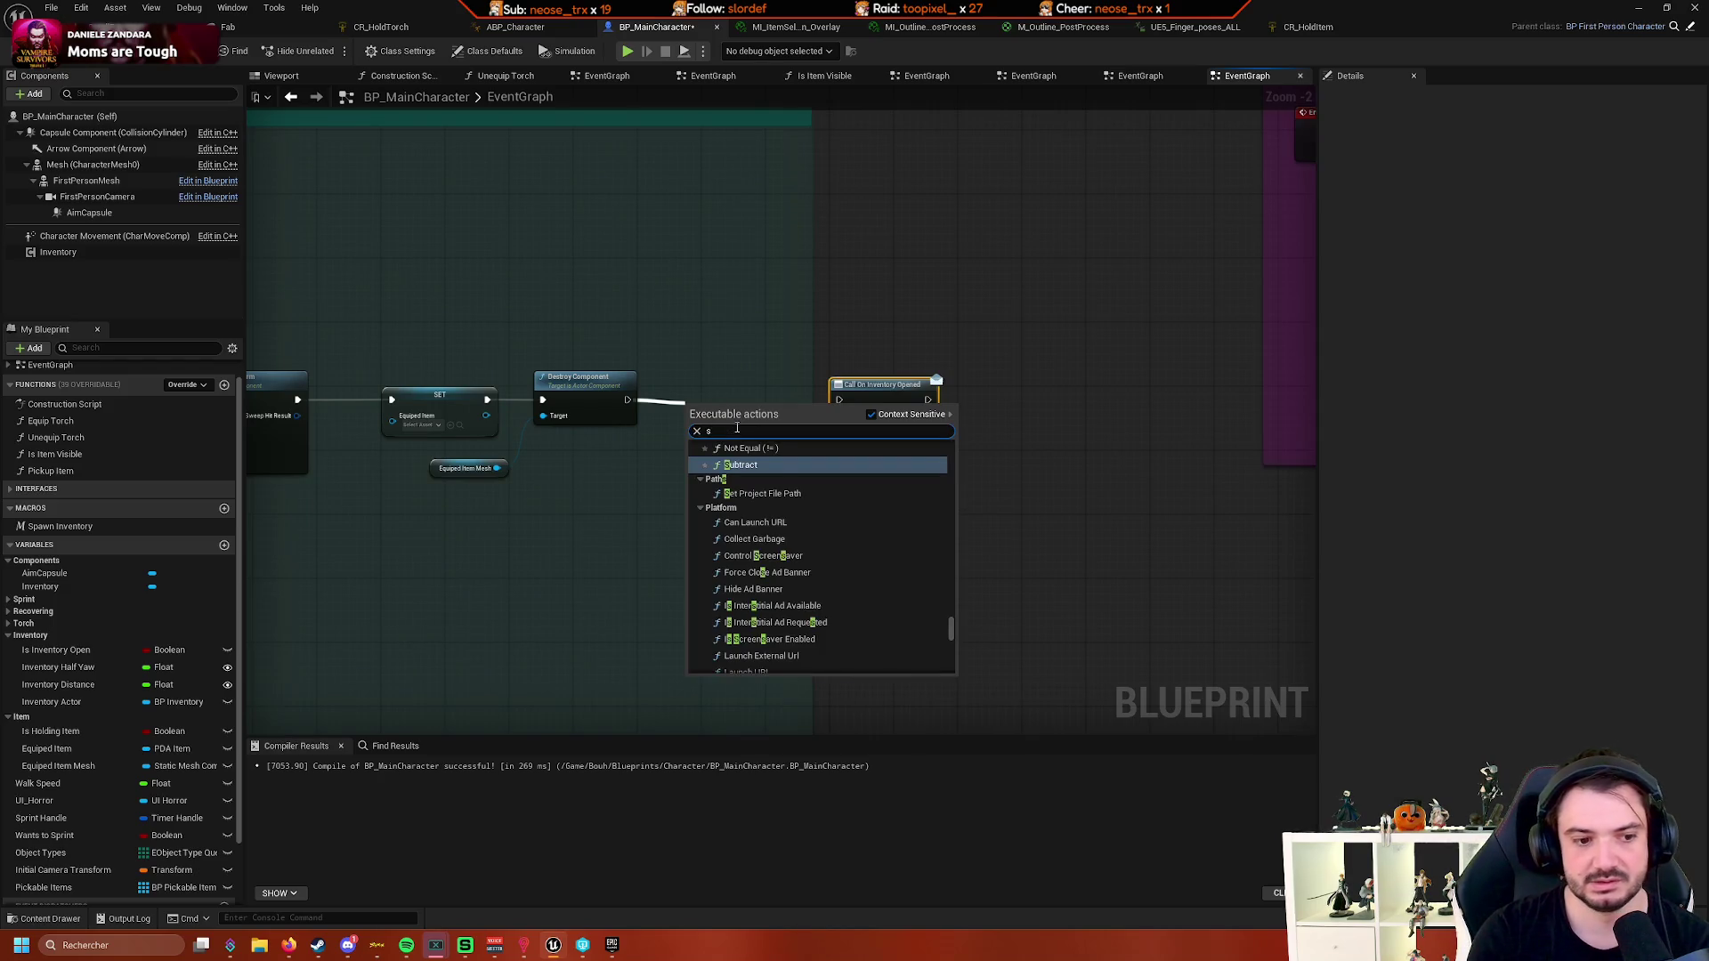
{"action": "type", "text": "old"}
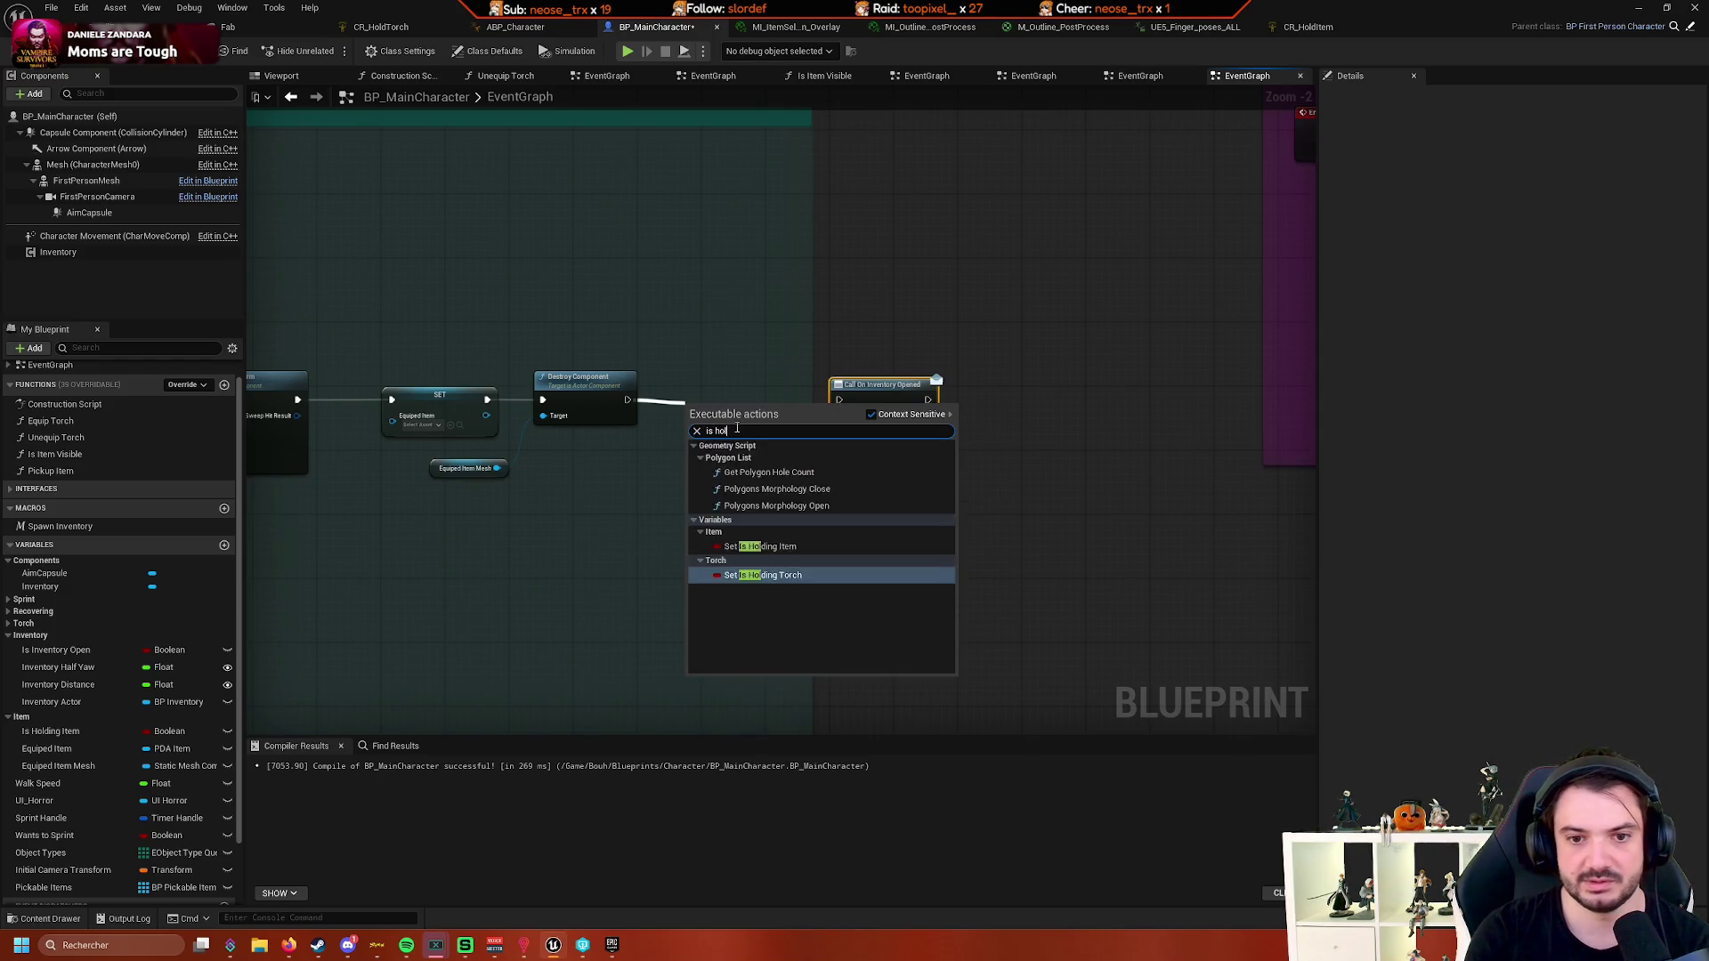
{"action": "key", "text": "Up"}
{"action": "key", "text": "Return"}
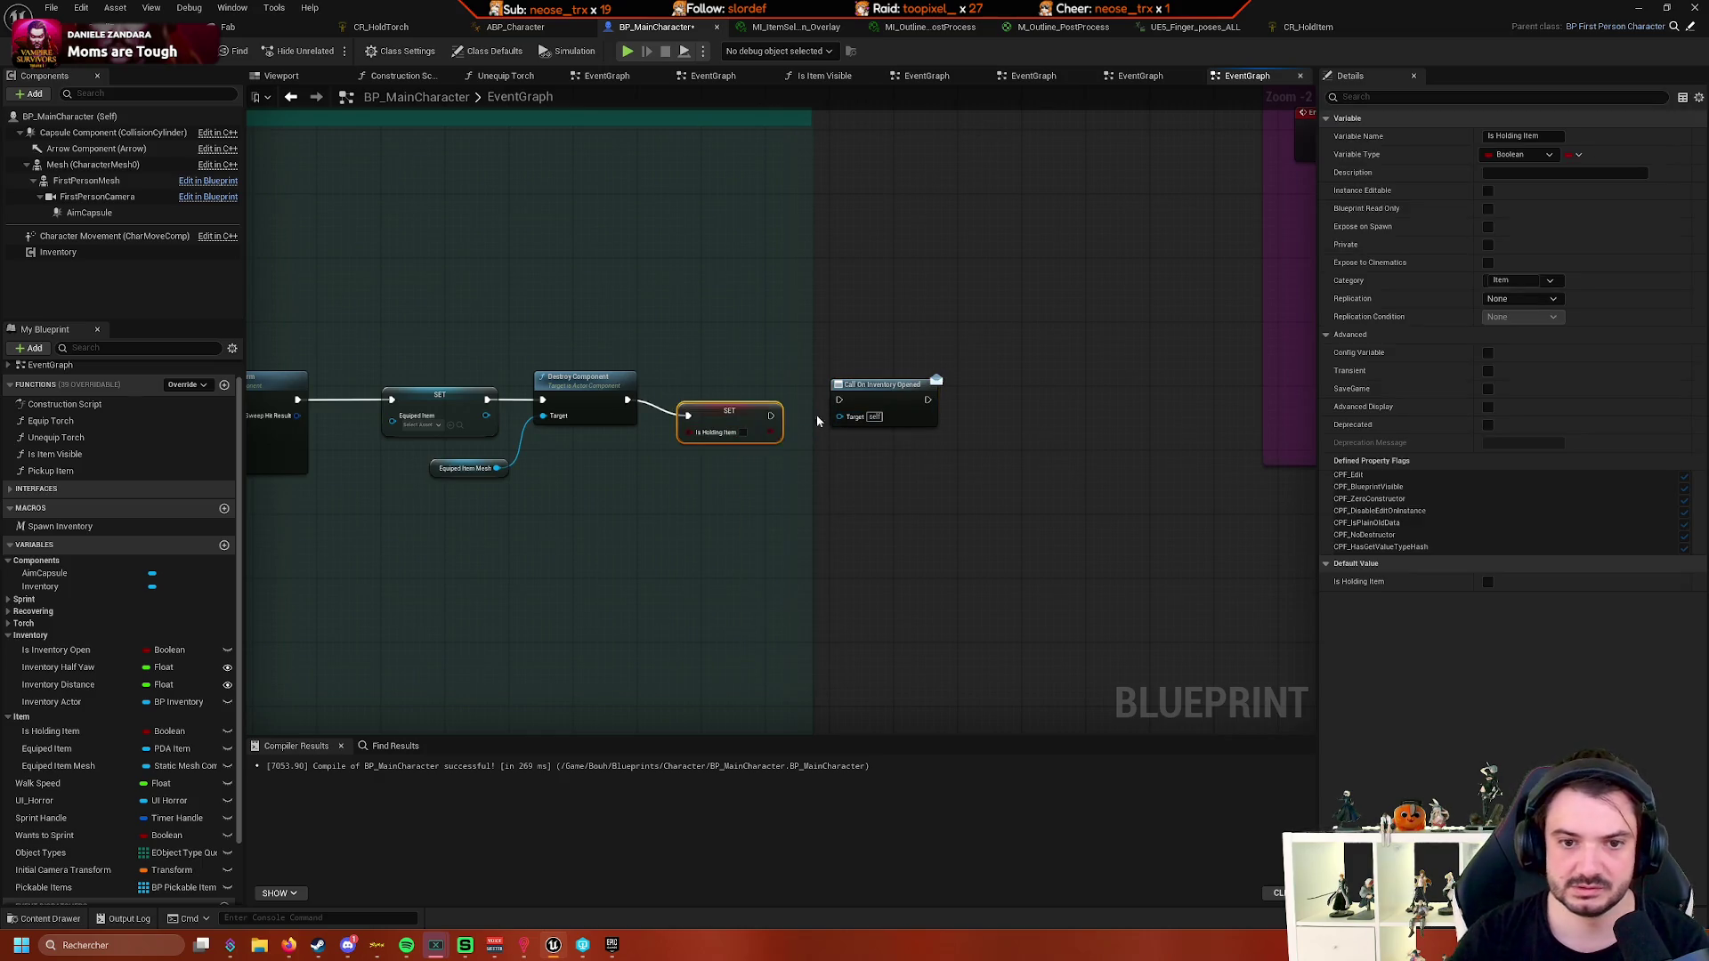
{"action": "left_click_drag", "start_coordinate": [838, 405], "coordinate": [840, 402]}
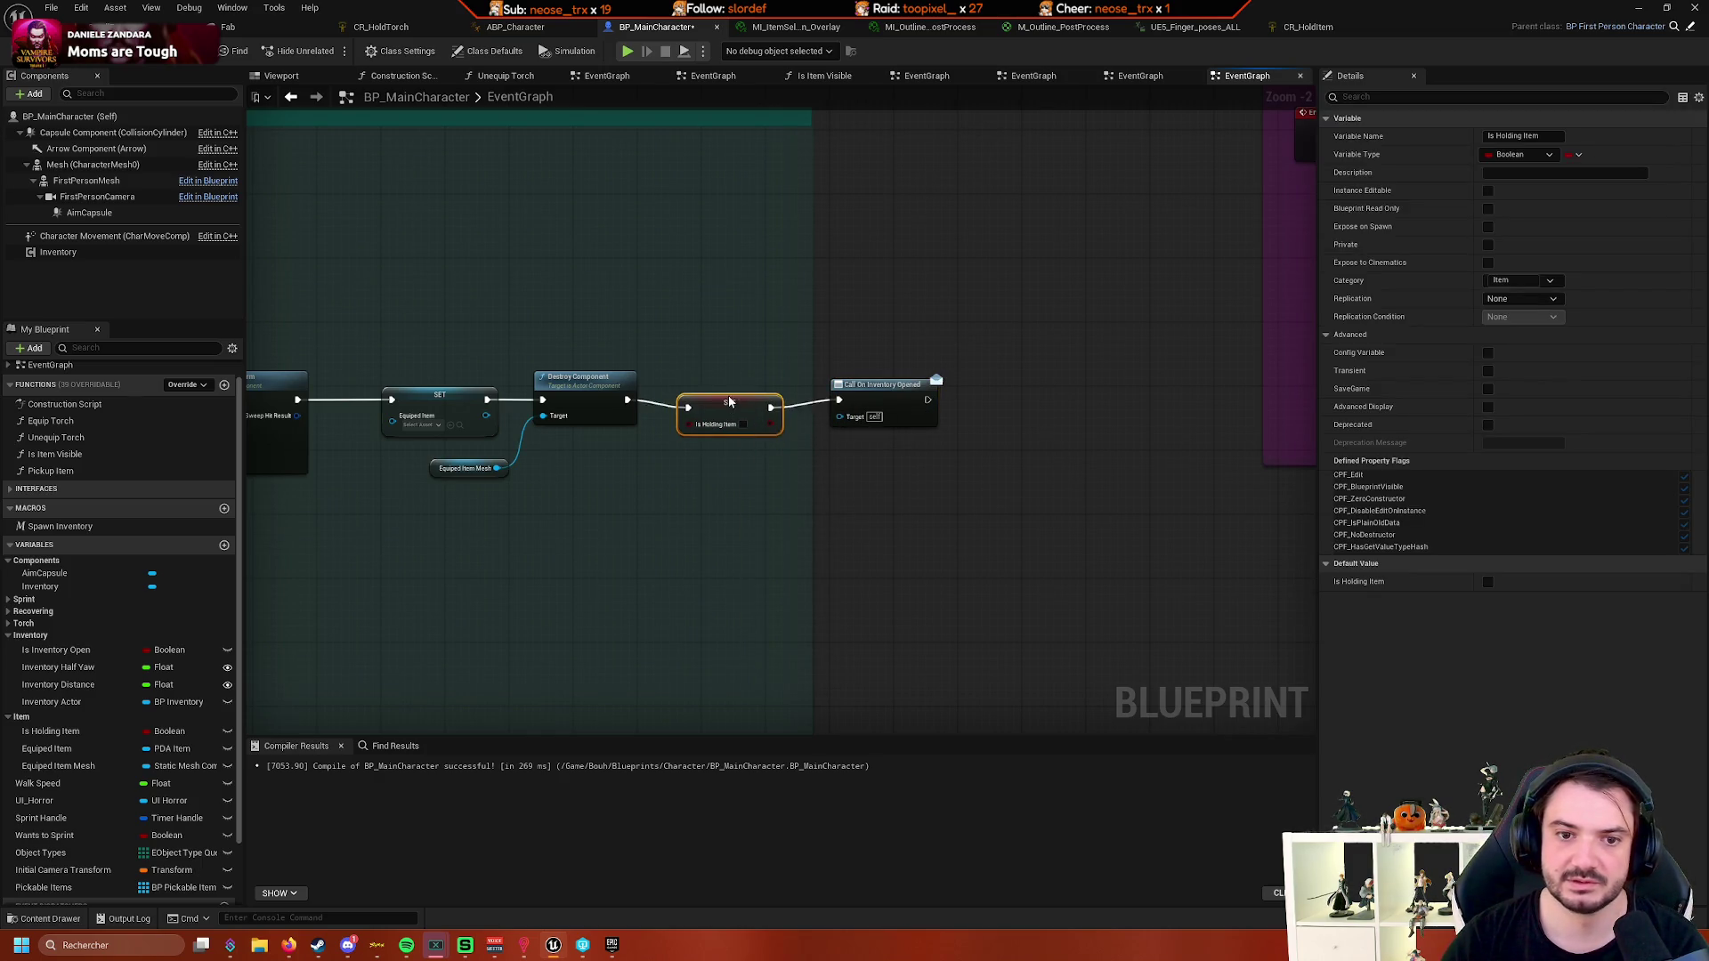
{"action": "mouse_move", "coordinate": [1031, 342]}
{"action": "left_mouse_down"}
{"action": "mouse_move", "coordinate": [896, 383]}
{"action": "mouse_move", "coordinate": [658, 503]}
{"action": "left_mouse_up"}
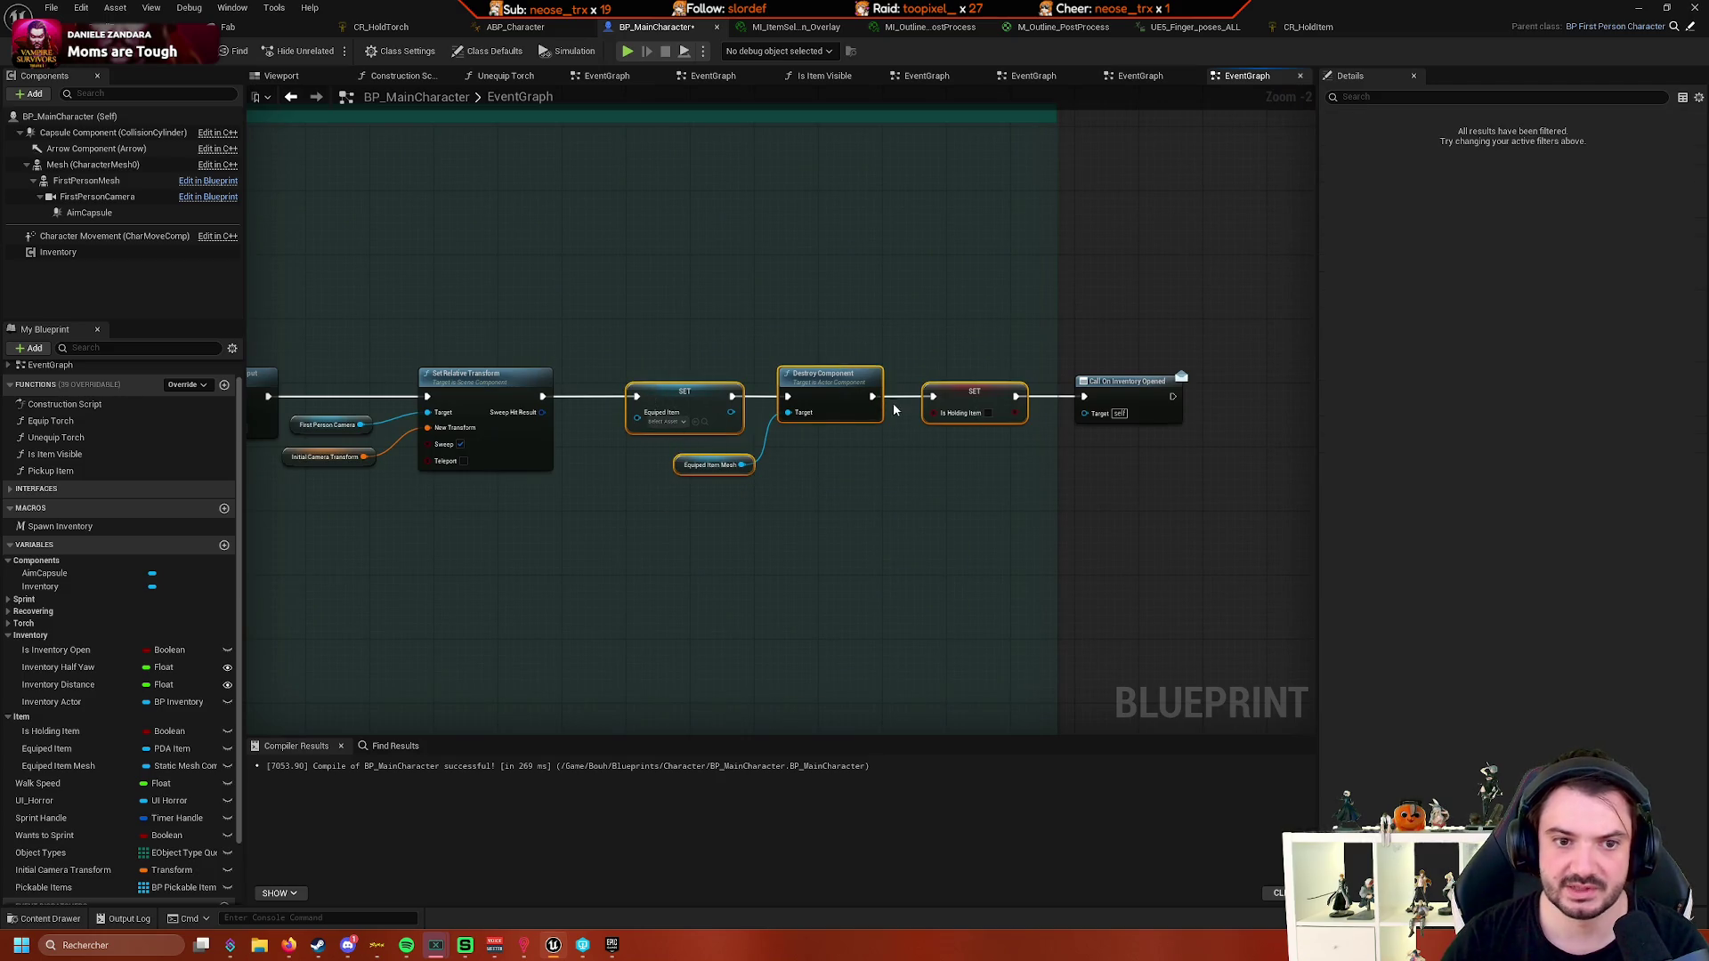
{"action": "right_click", "coordinate": [678, 402]}
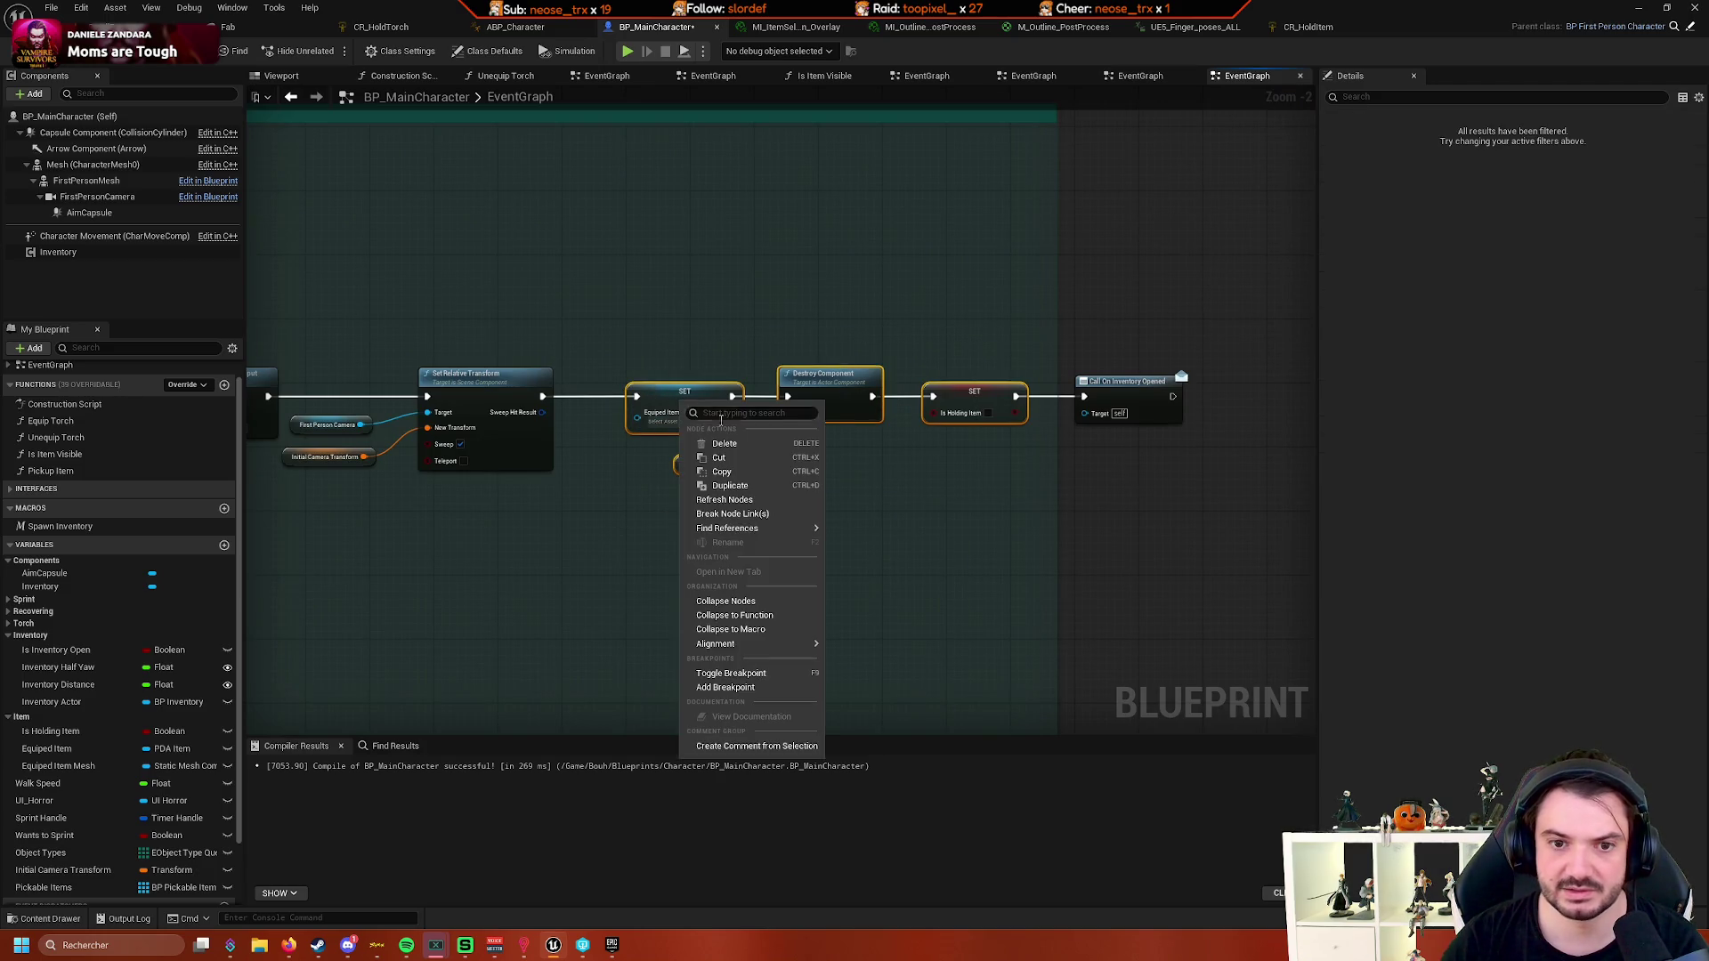
- Collapse the selected nodes into a macro named Clear Equiped Item and move it left
{"action": "left_click", "coordinate": [774, 630]}
{"action": "type", "text": "Clear Equiped Item"}
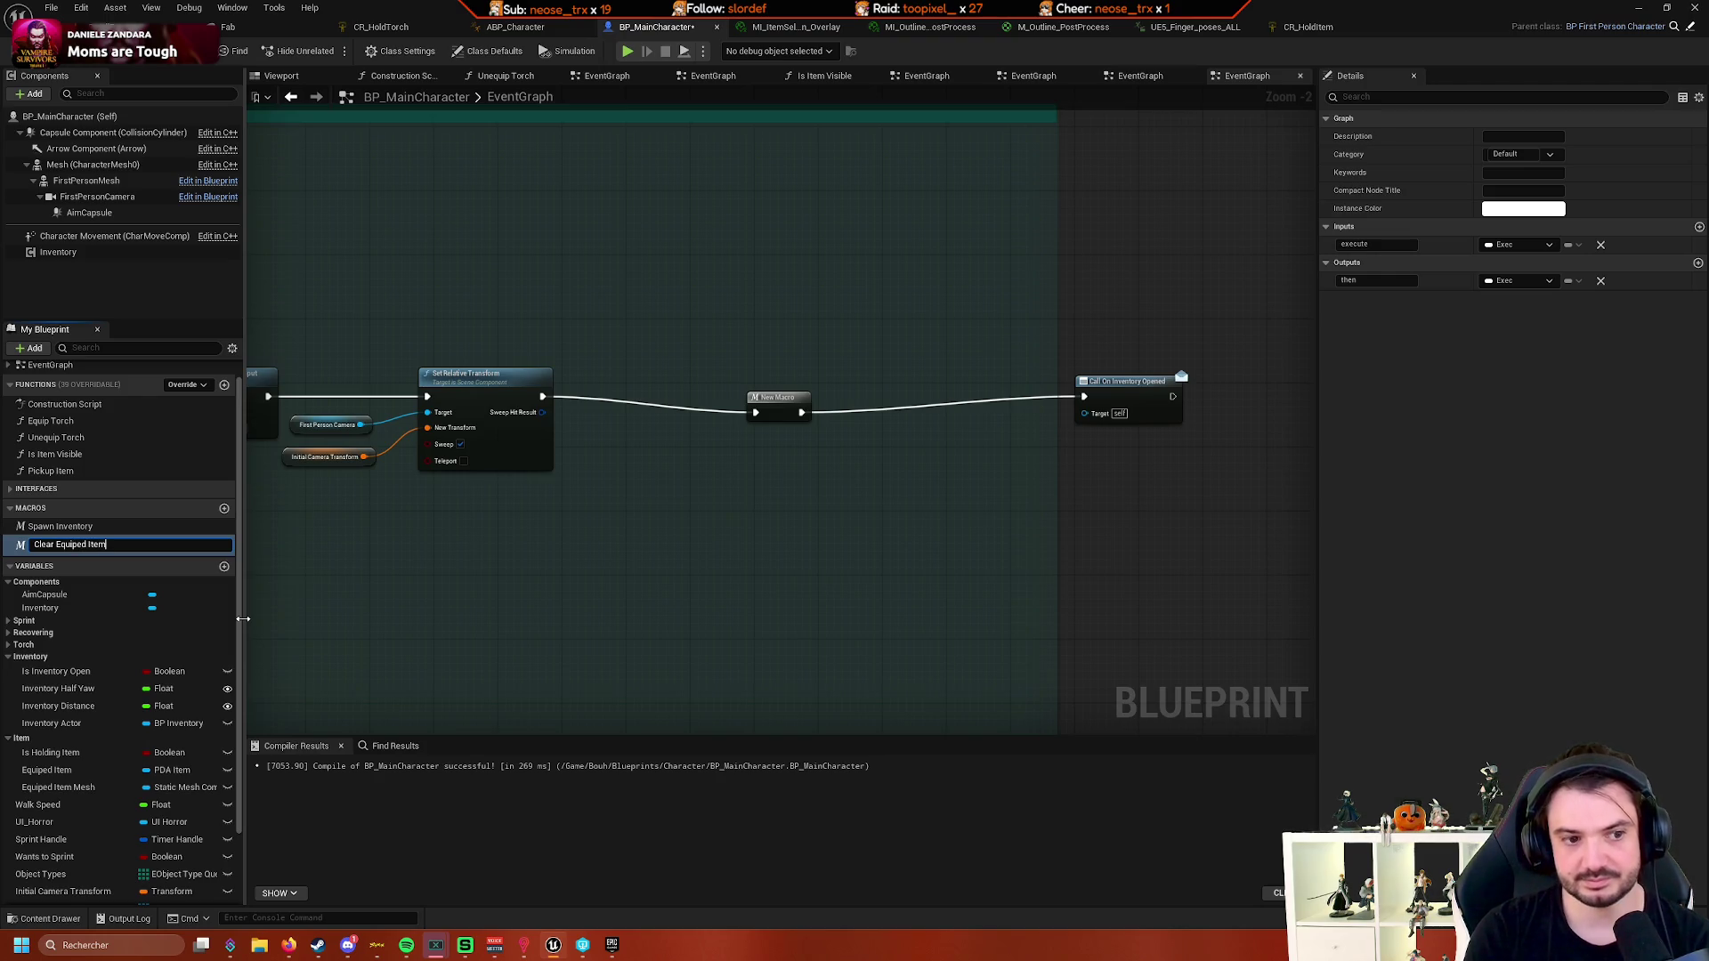
{"action": "key", "text": "Return"}
{"action": "left_click_drag", "start_coordinate": [767, 400], "coordinate": [601, 384]}
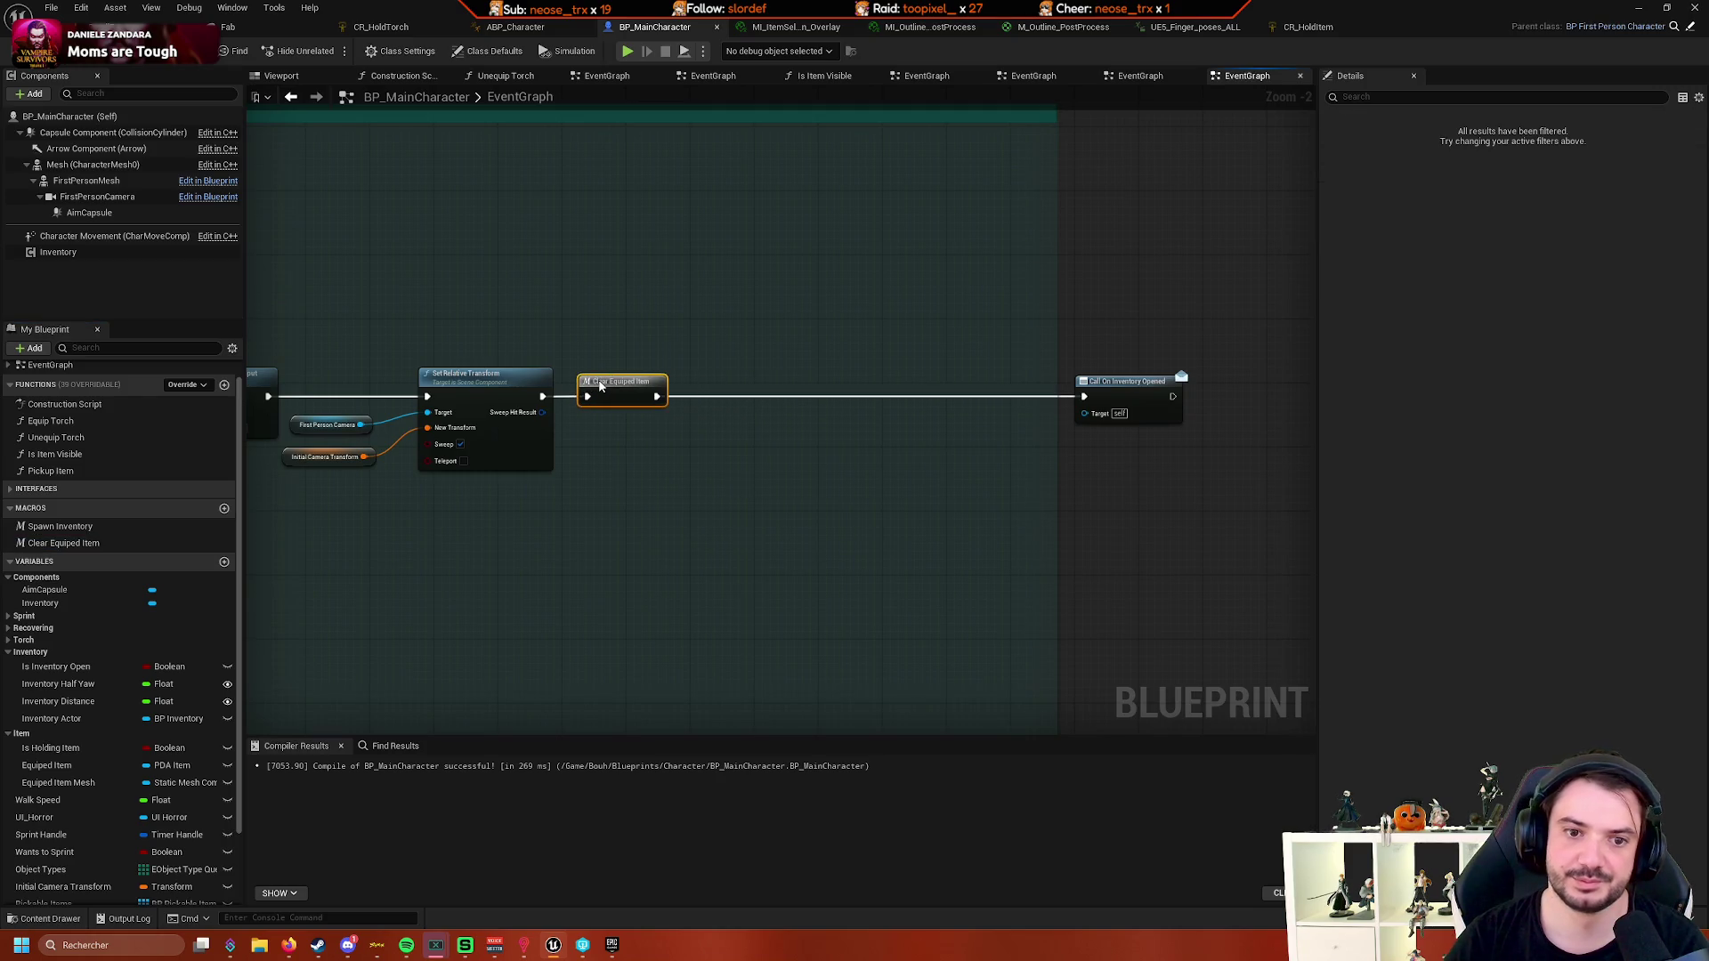
- Move the On Inventory Opened call beside the Clear Equiped Item macro
{"action": "left_click_drag", "start_coordinate": [1129, 395], "coordinate": [870, 379]}
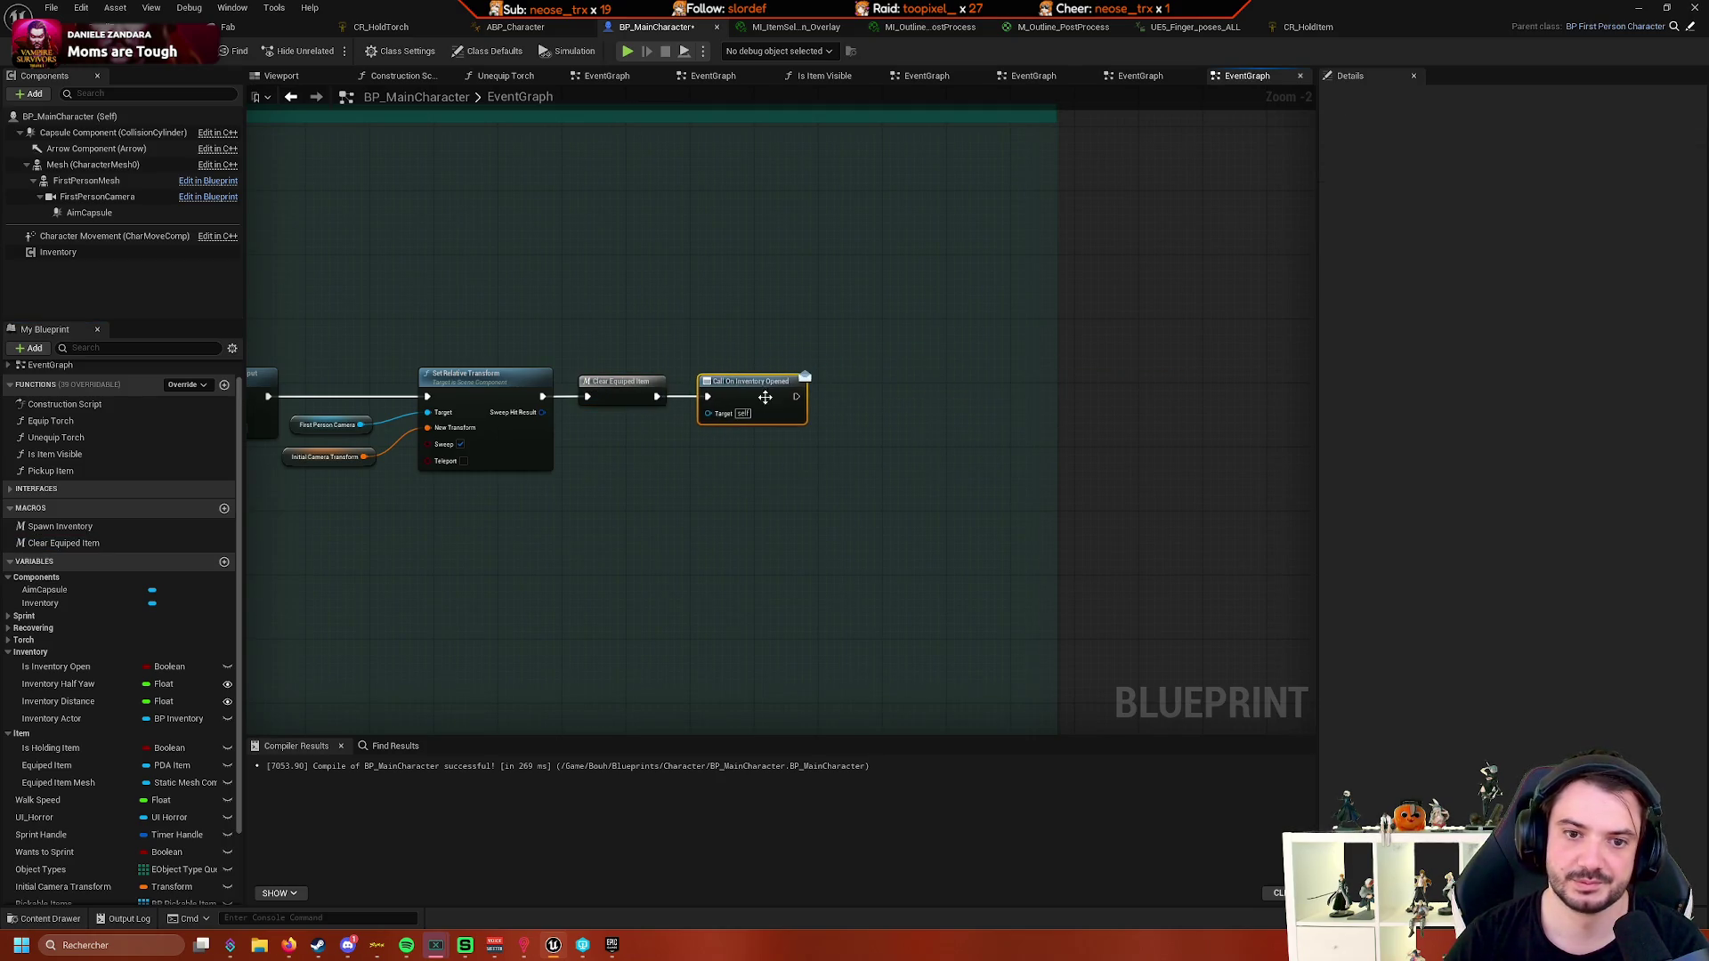
{"action": "scroll", "coordinate": [861, 382], "scroll_direction": "down", "scroll_amount": 5}
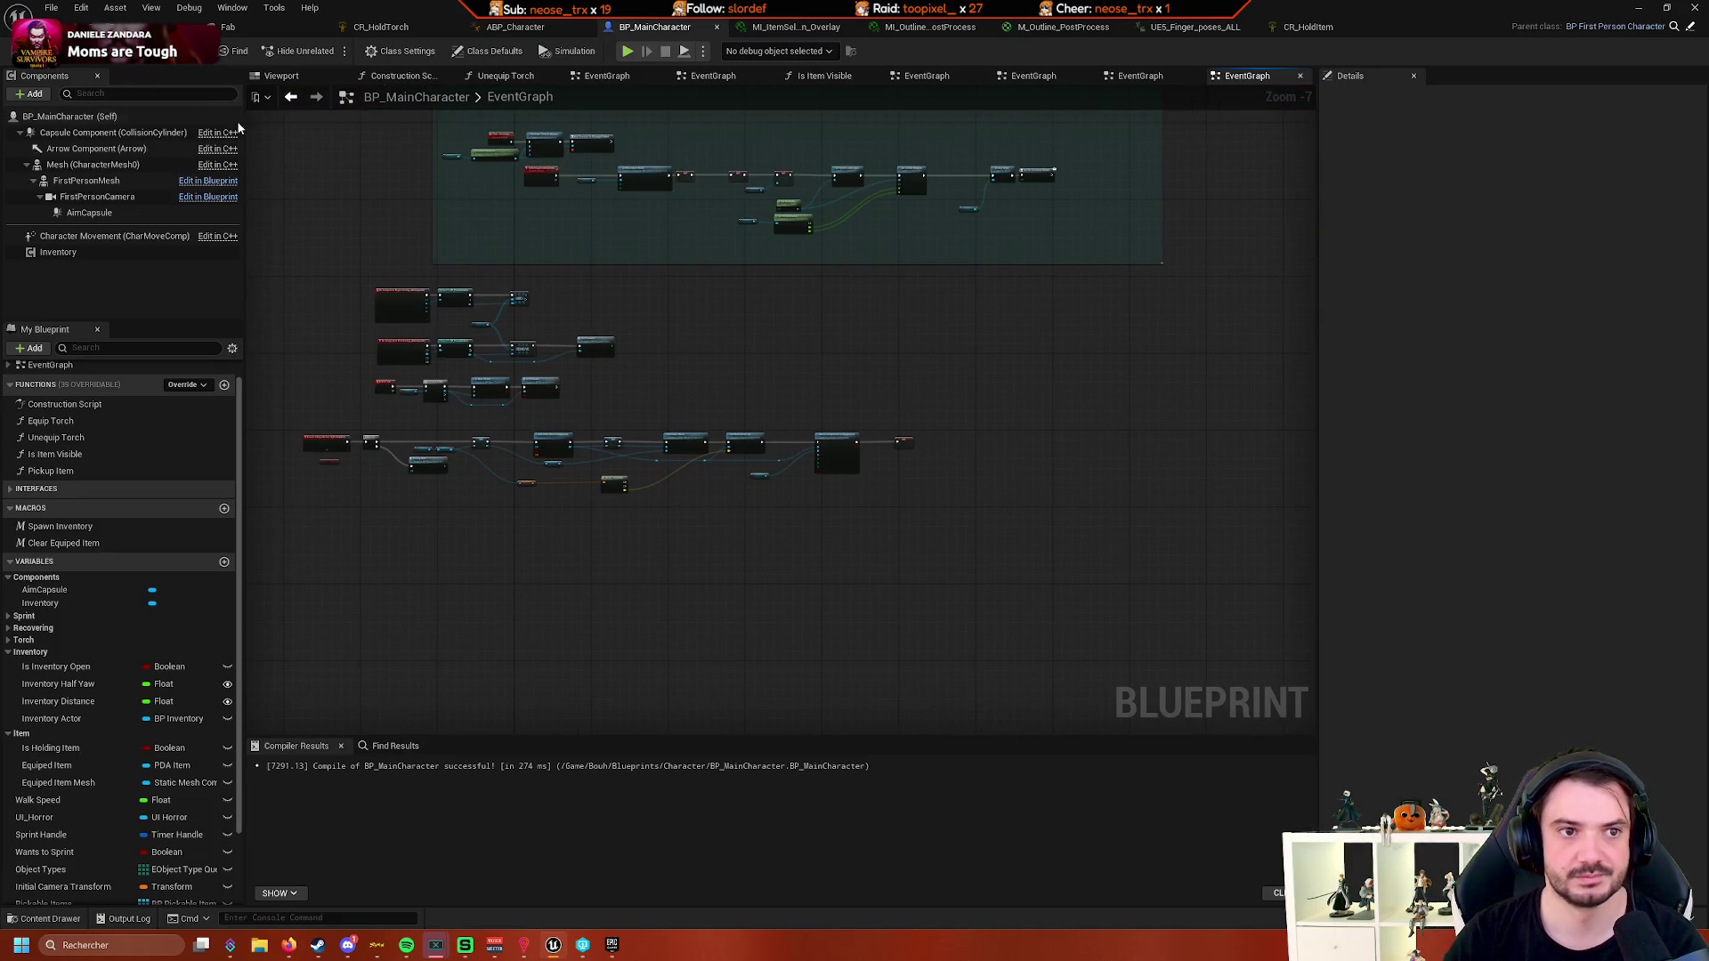
{"action": "left_click", "coordinate": [133, 22]}
{"action": "left_click", "coordinate": [737, 40]}
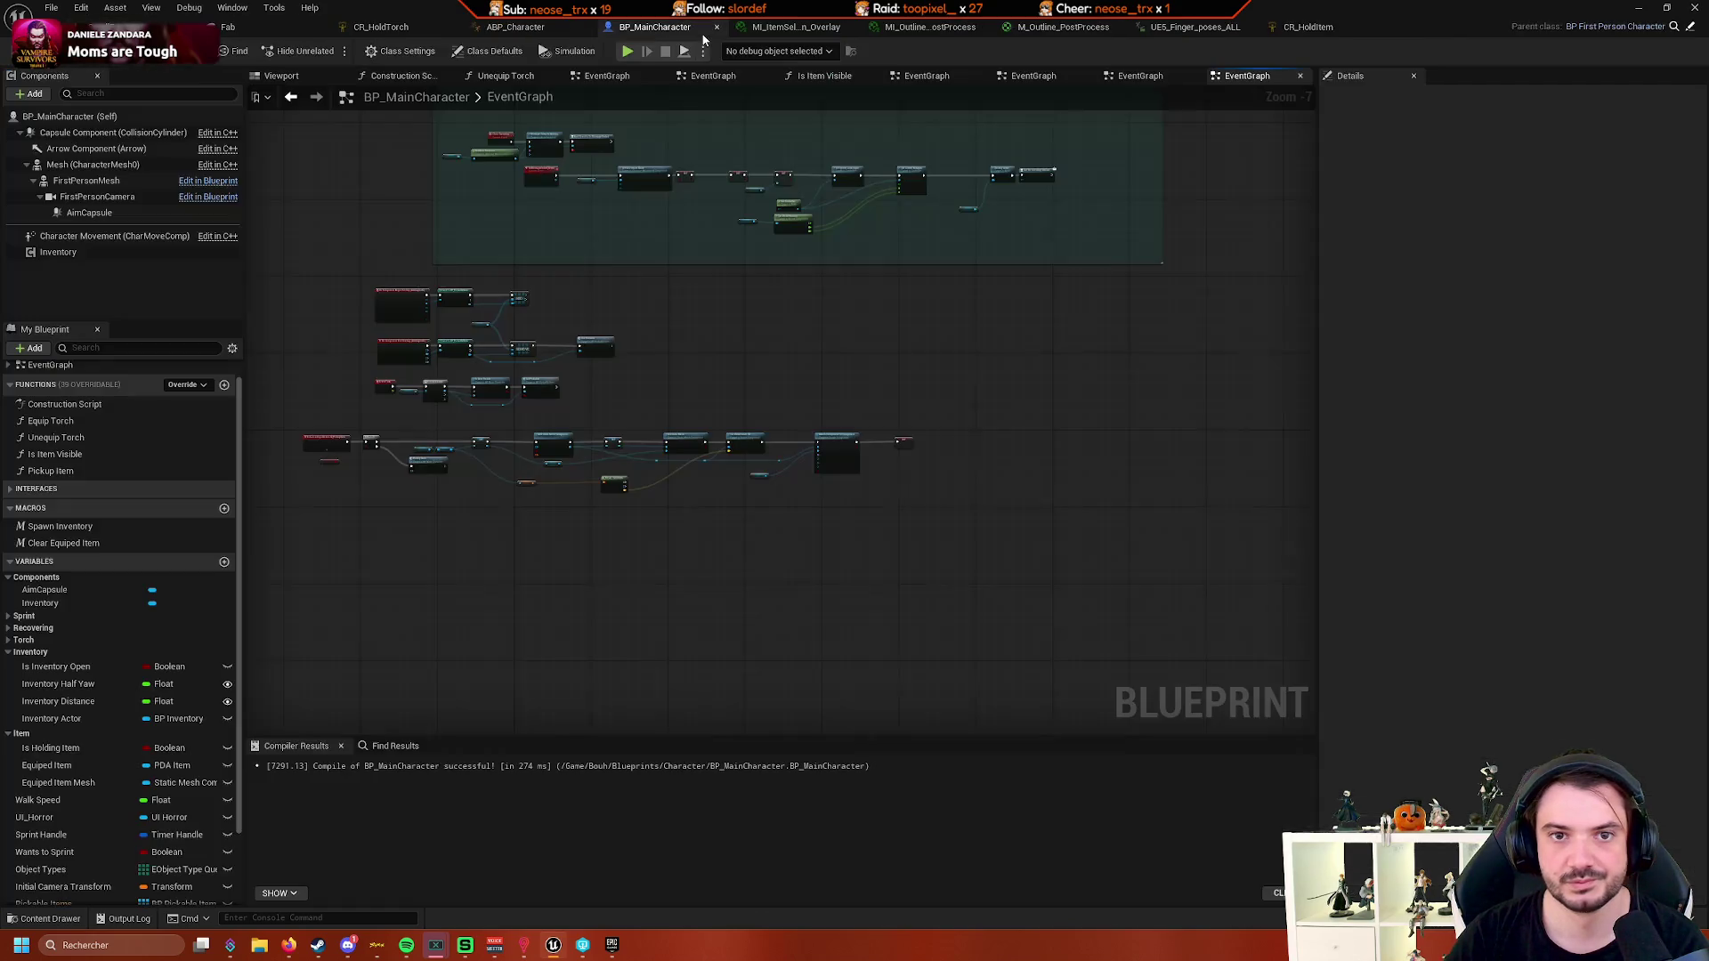
{"action": "scroll", "coordinate": [594, 363], "scroll_direction": "up", "scroll_amount": 5}
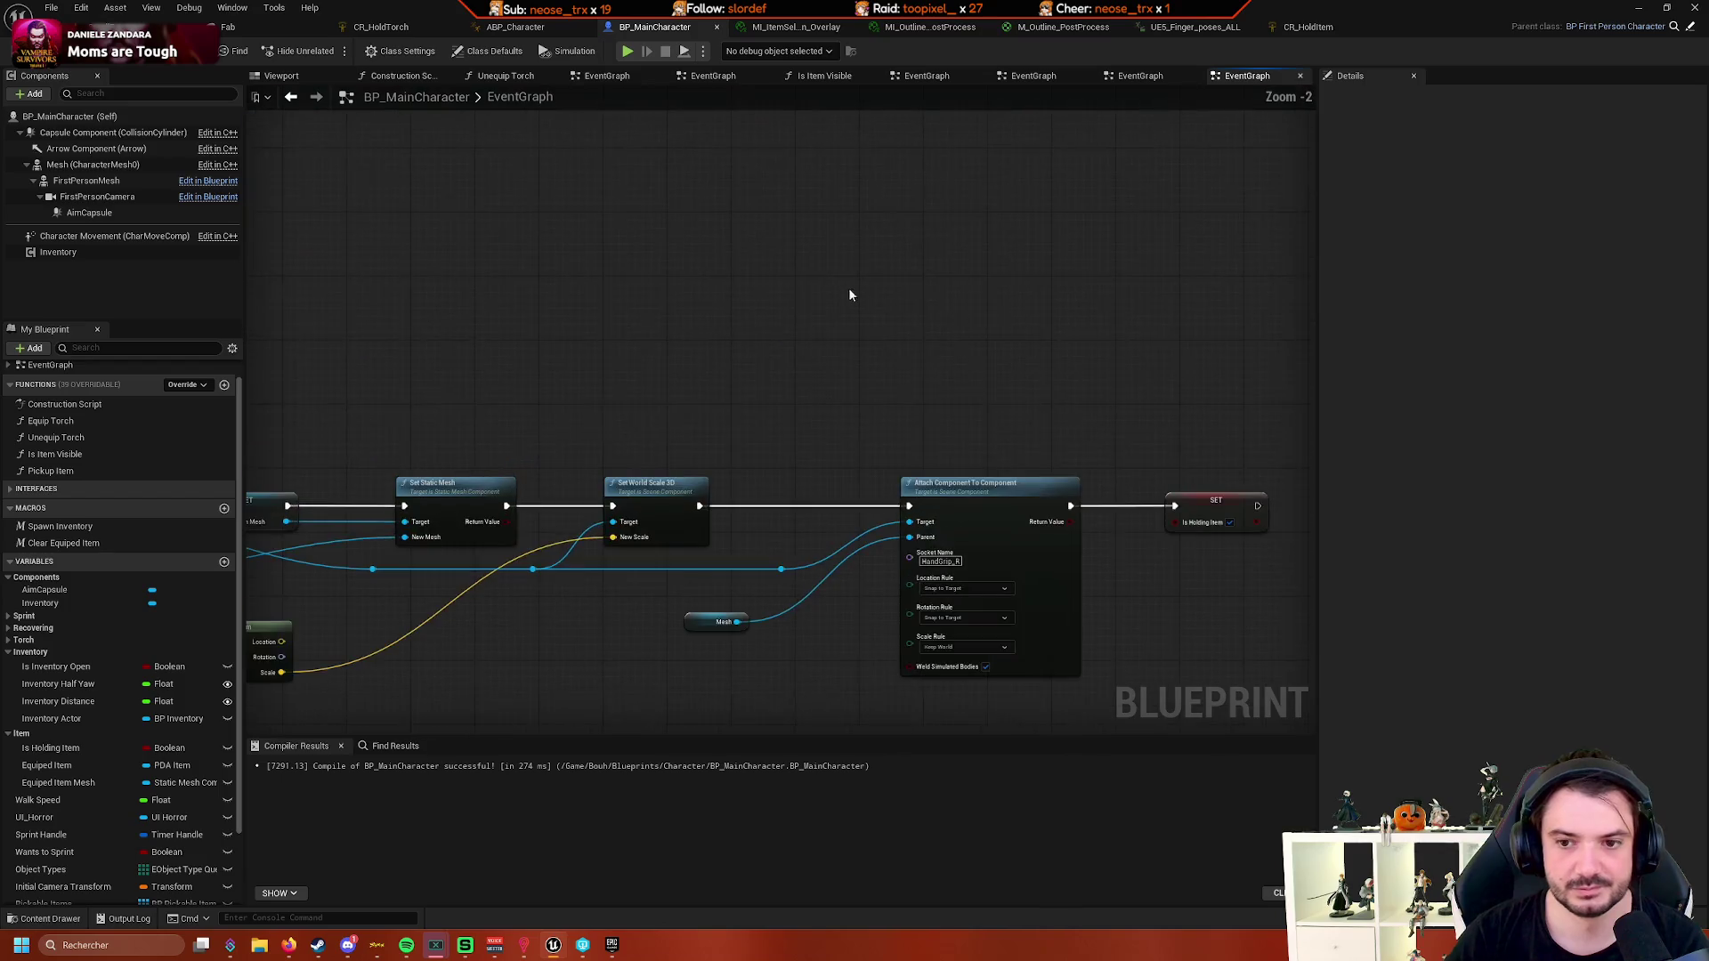
{"action": "scroll", "coordinate": [898, 312], "scroll_direction": "down", "scroll_amount": 5}
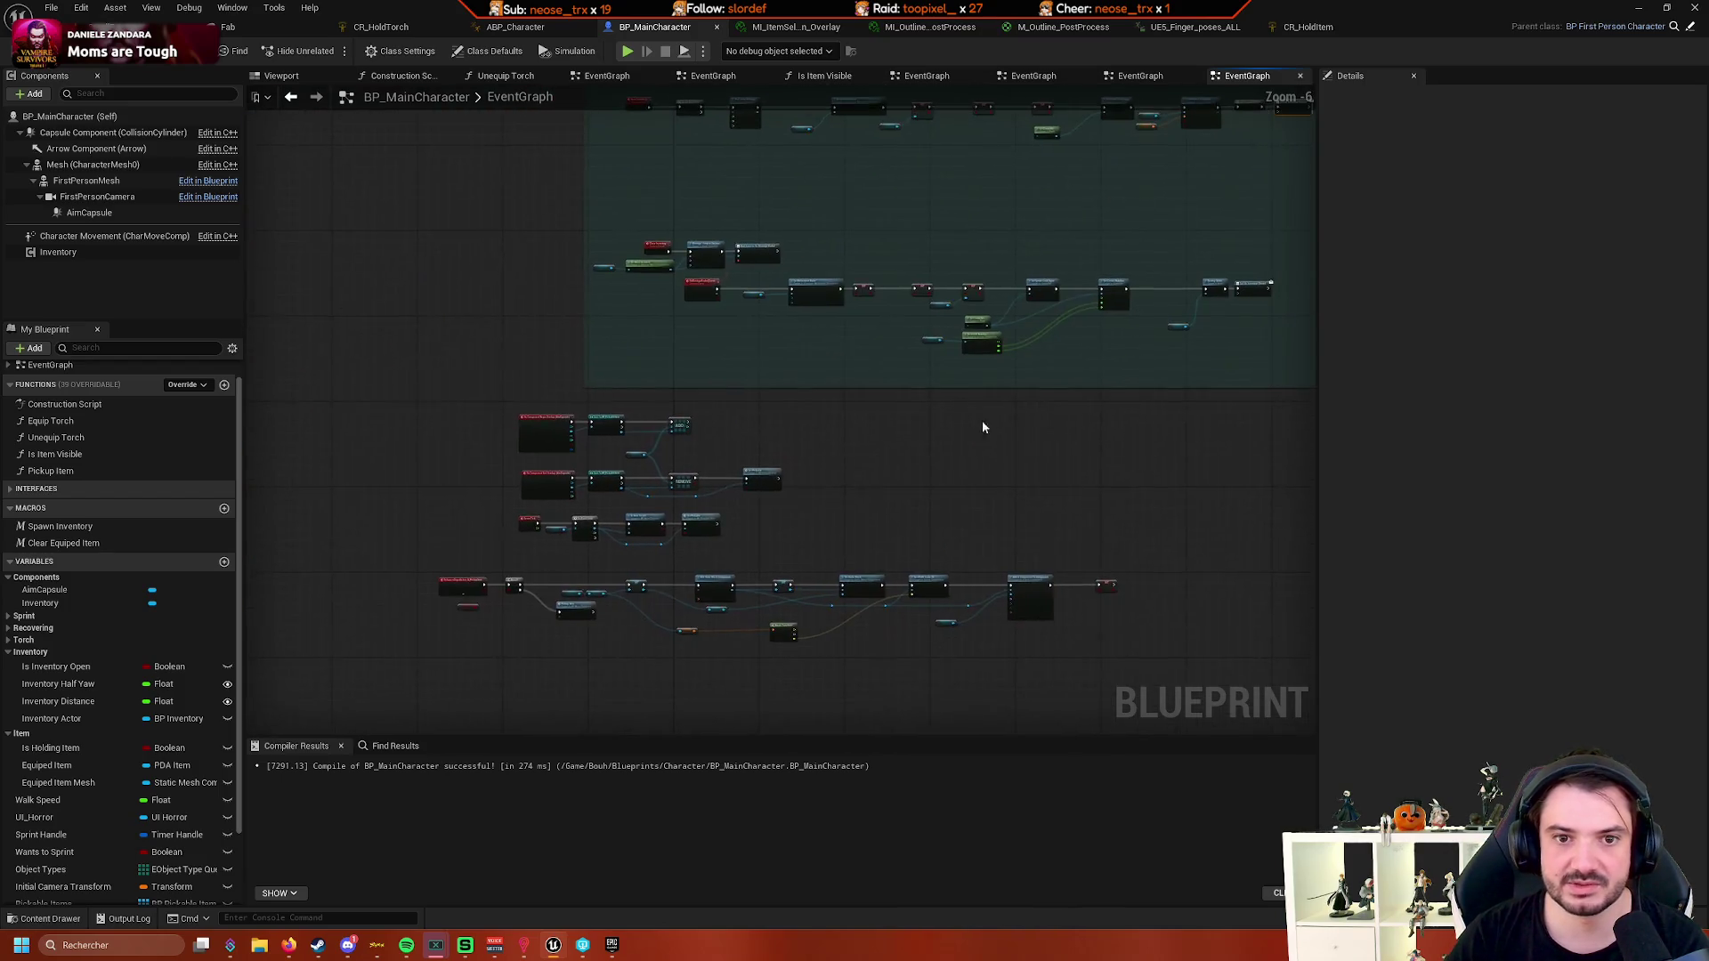
{"action": "scroll", "coordinate": [834, 403], "scroll_direction": "up", "scroll_amount": 6}
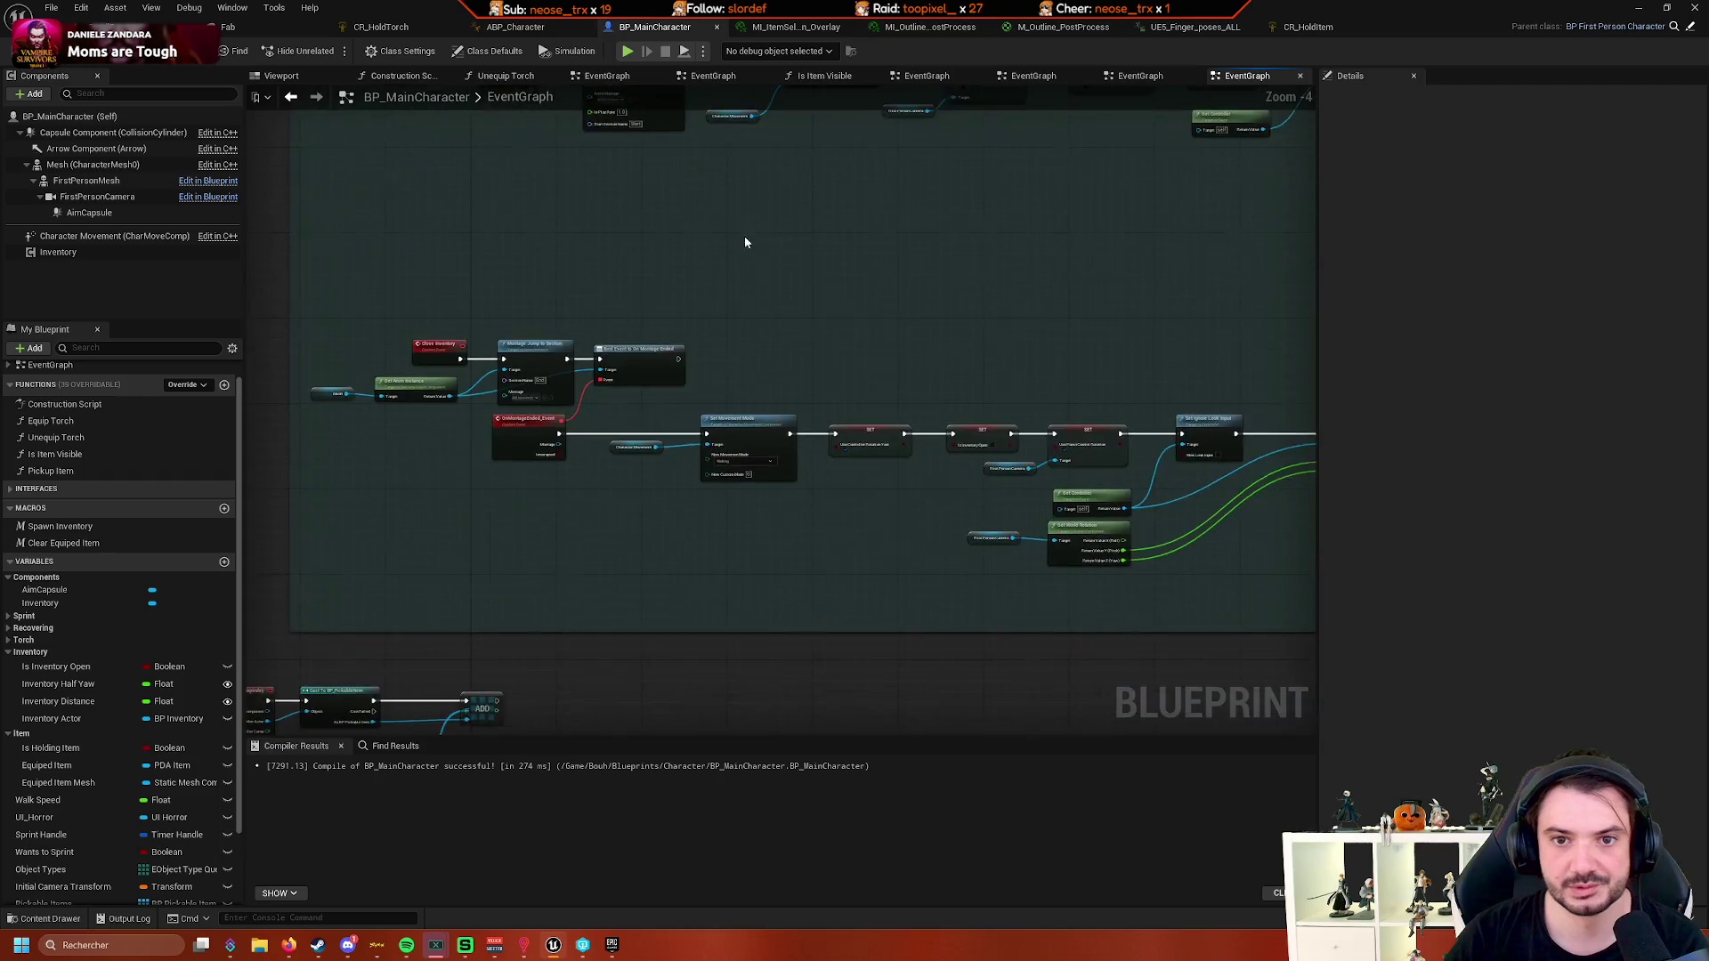
{"action": "scroll", "coordinate": [970, 459], "scroll_direction": "down", "scroll_amount": 5}
{"action": "scroll", "coordinate": [927, 515], "scroll_direction": "up", "scroll_amount": 3}
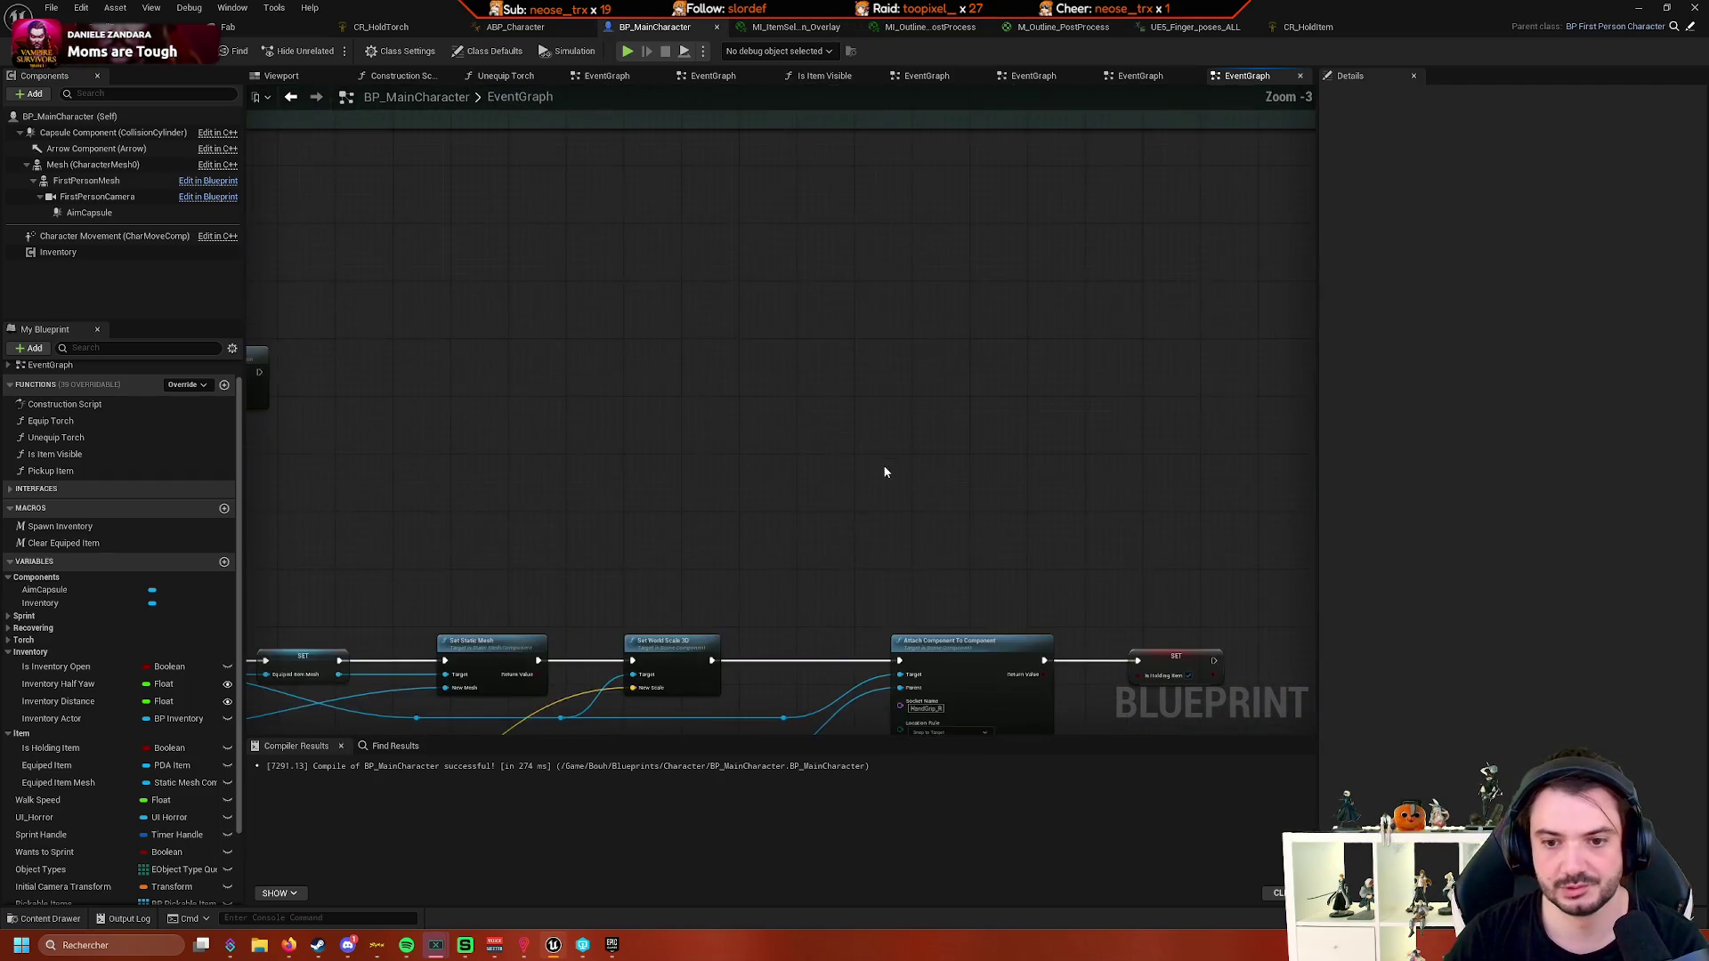
{"action": "left_click_drag", "start_coordinate": [884, 472], "coordinate": [778, 271]}
{"action": "scroll", "coordinate": [1063, 445], "scroll_direction": "up", "scroll_amount": 4}
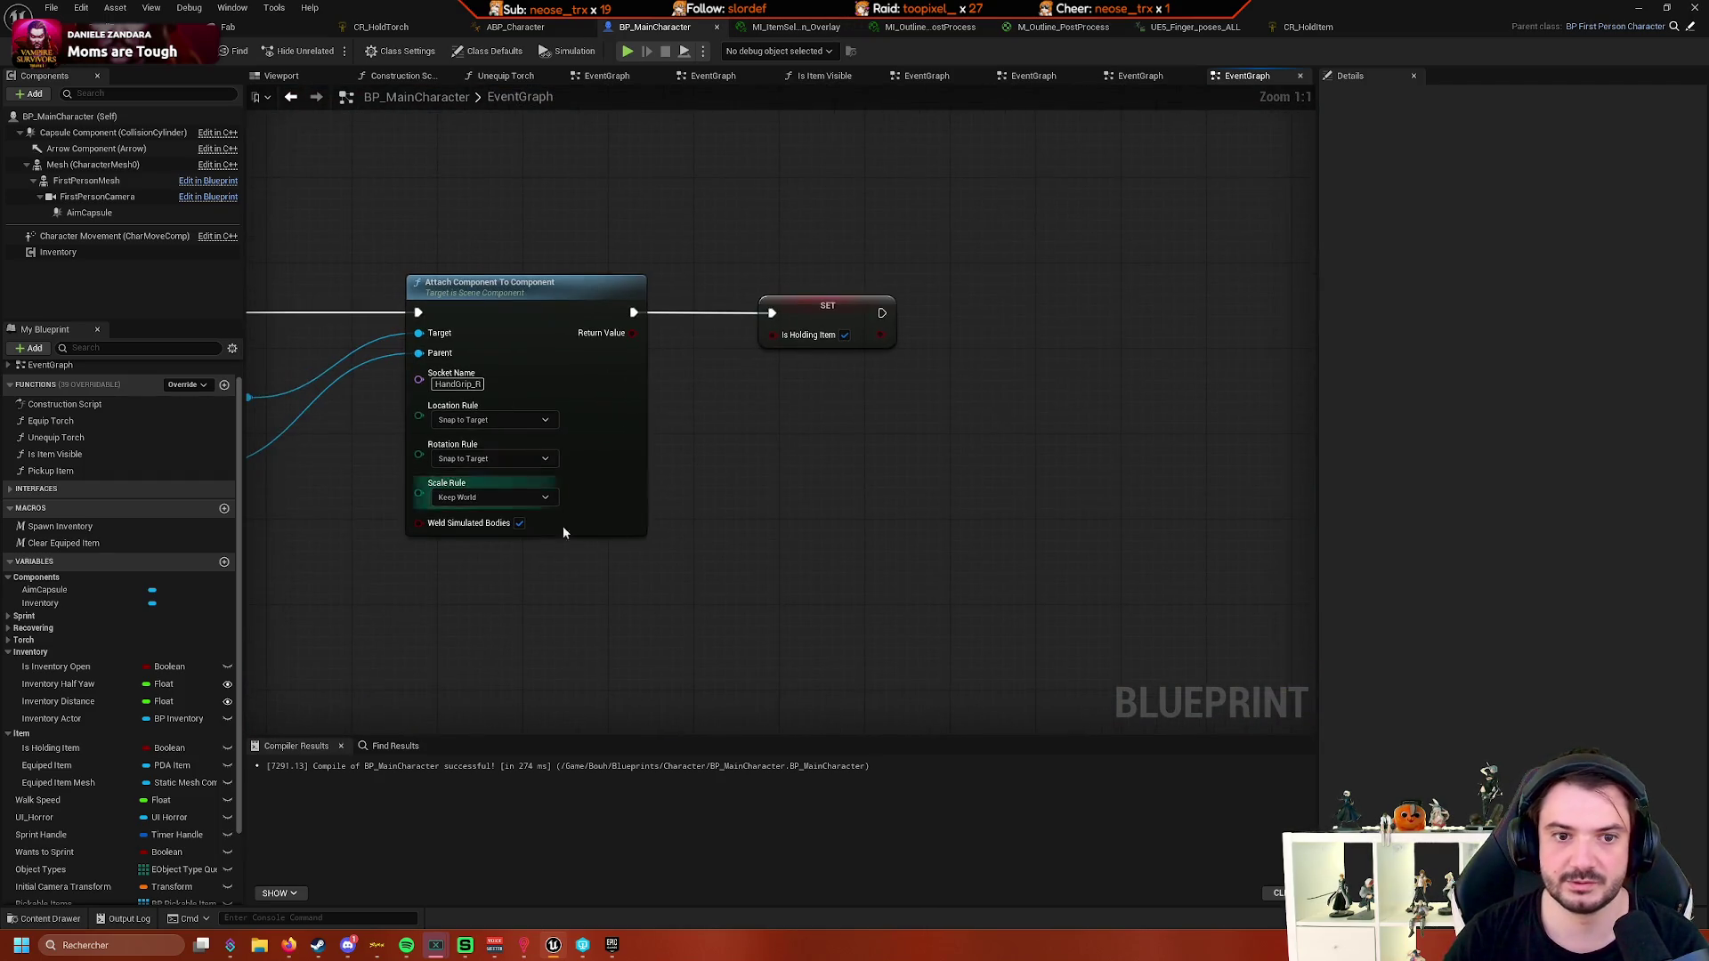
- Add a Close Inventory call after SET Is Holding Item in the pickup chain, then start Play
{"action": "left_click_drag", "start_coordinate": [770, 349], "coordinate": [877, 356]}
{"action": "type", "text": "close"}
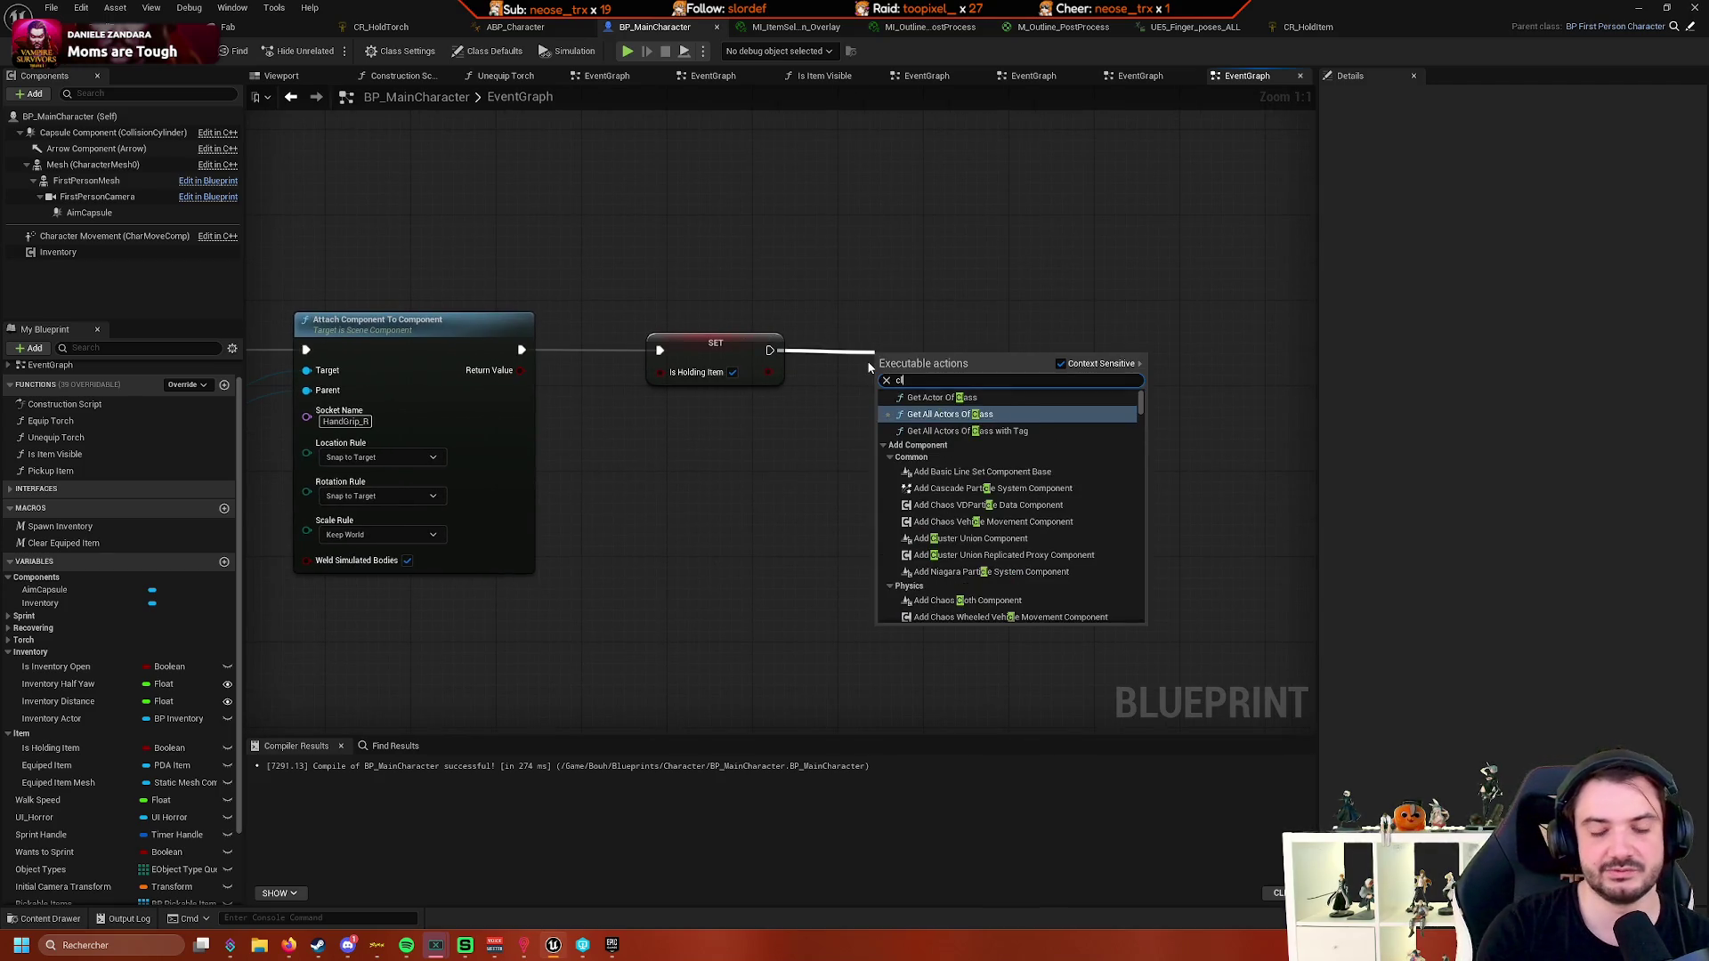
{"action": "key", "text": "Return"}
{"action": "key", "text": "ctrl+z"}
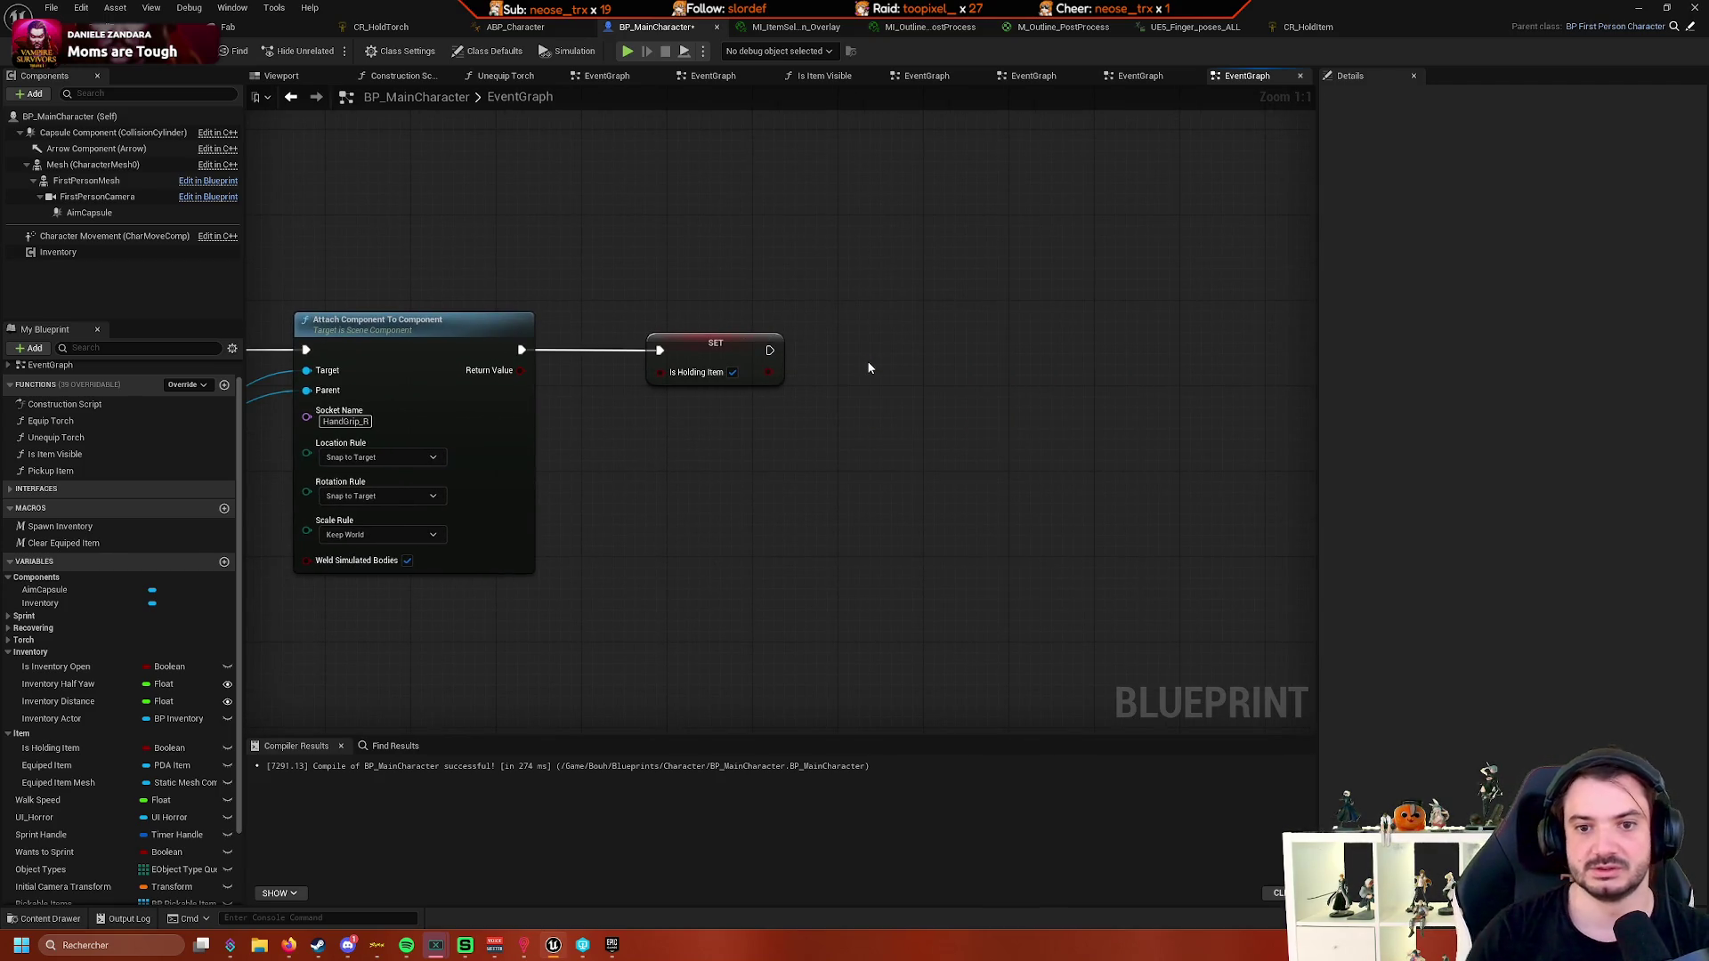
{"action": "mouse_move", "coordinate": [771, 350]}
{"action": "left_mouse_down"}
{"action": "mouse_move", "coordinate": [883, 360]}
{"action": "mouse_move", "coordinate": [932, 332]}
{"action": "left_mouse_up"}
{"action": "key", "text": "Escape"}
{"action": "key", "text": "ctrl+y"}
{"action": "left_click", "coordinate": [943, 349]}
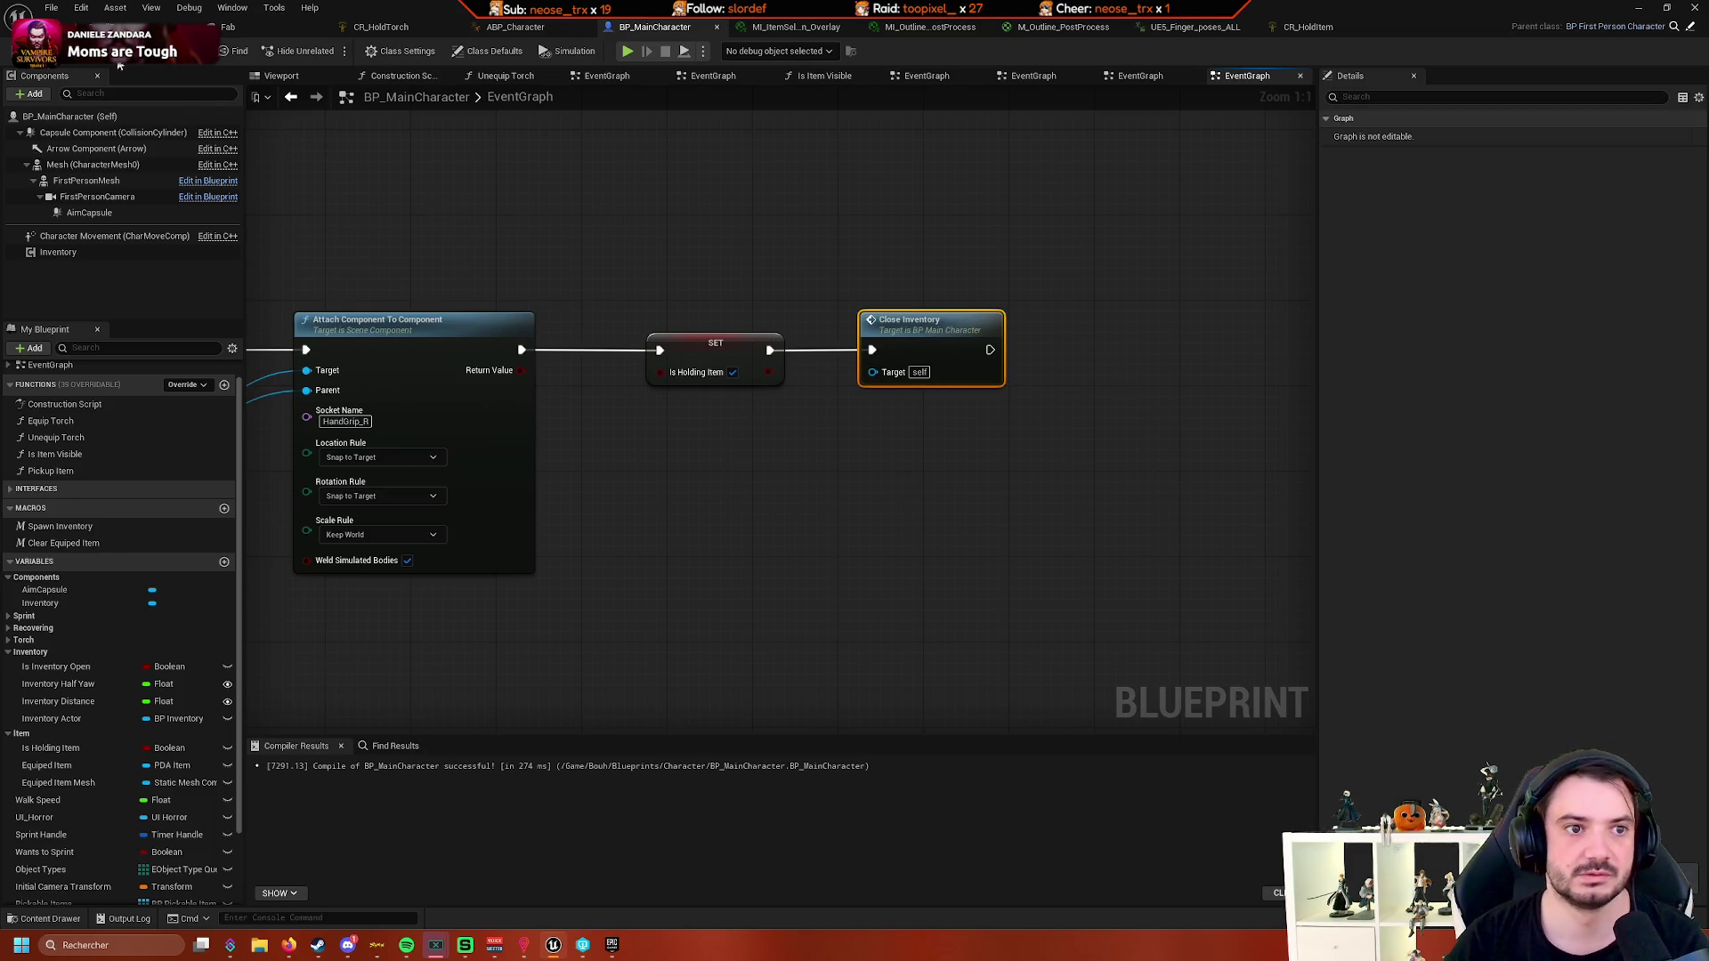
{"action": "left_click", "coordinate": [160, 27]}
{"action": "left_click", "coordinate": [375, 51]}
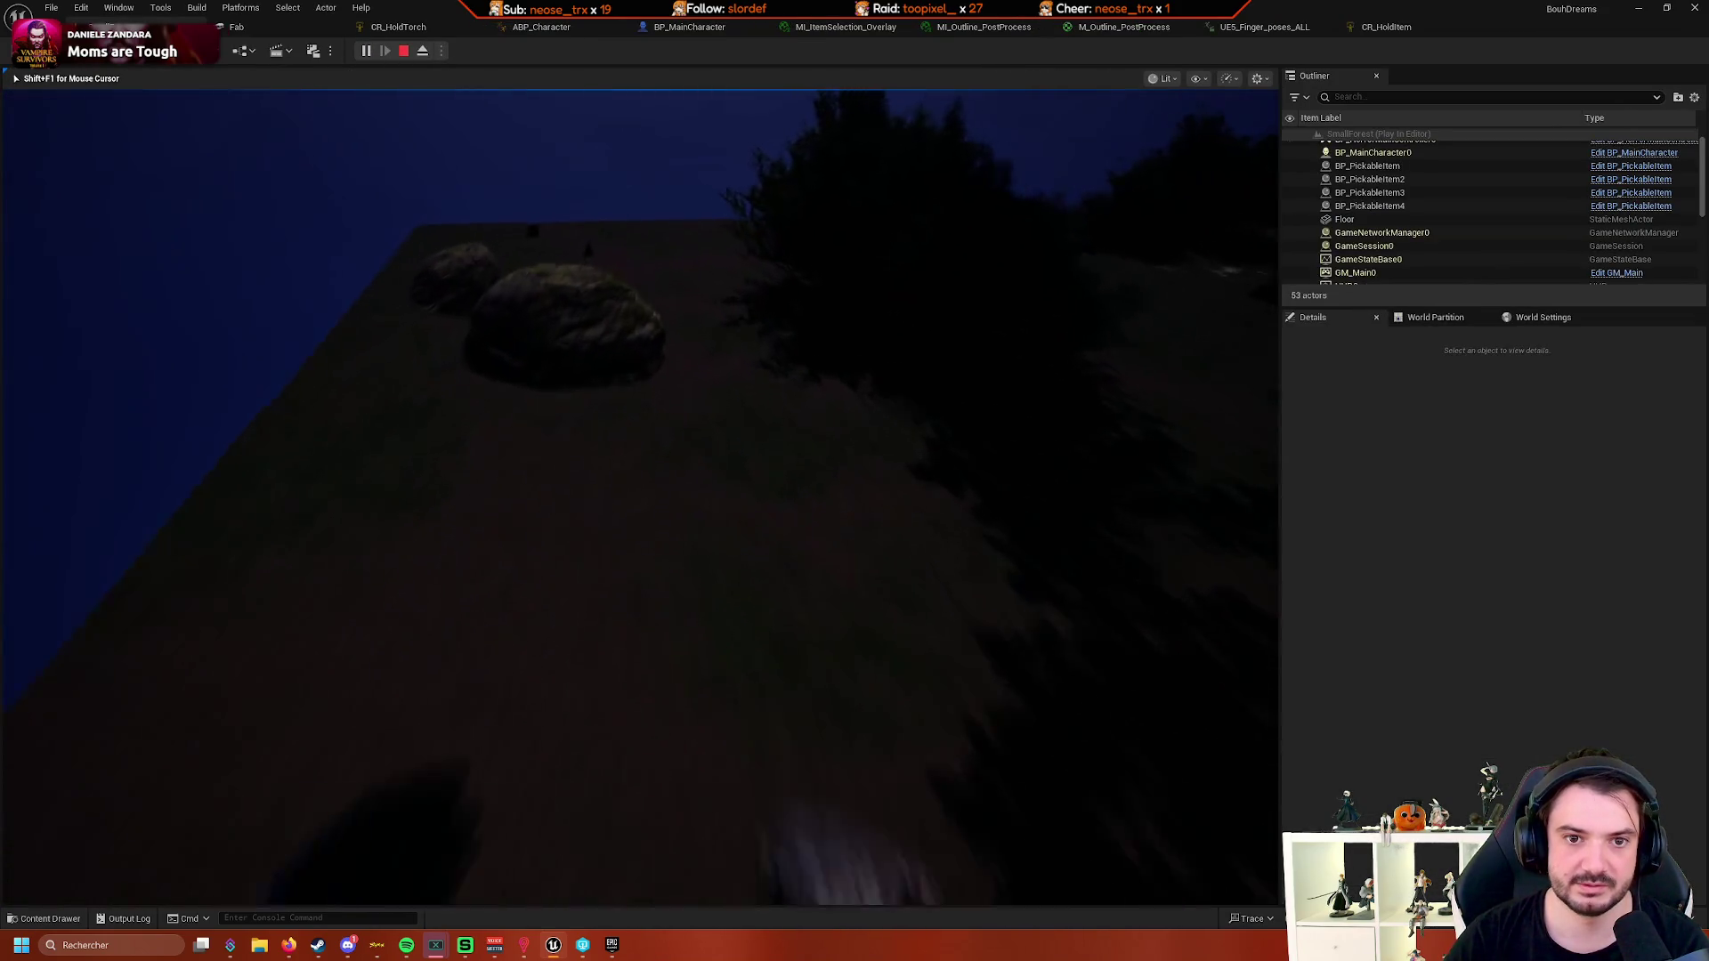
- Pick up the item lying on the grass with E, then stop the play session
{"action": "key", "text": "e"}
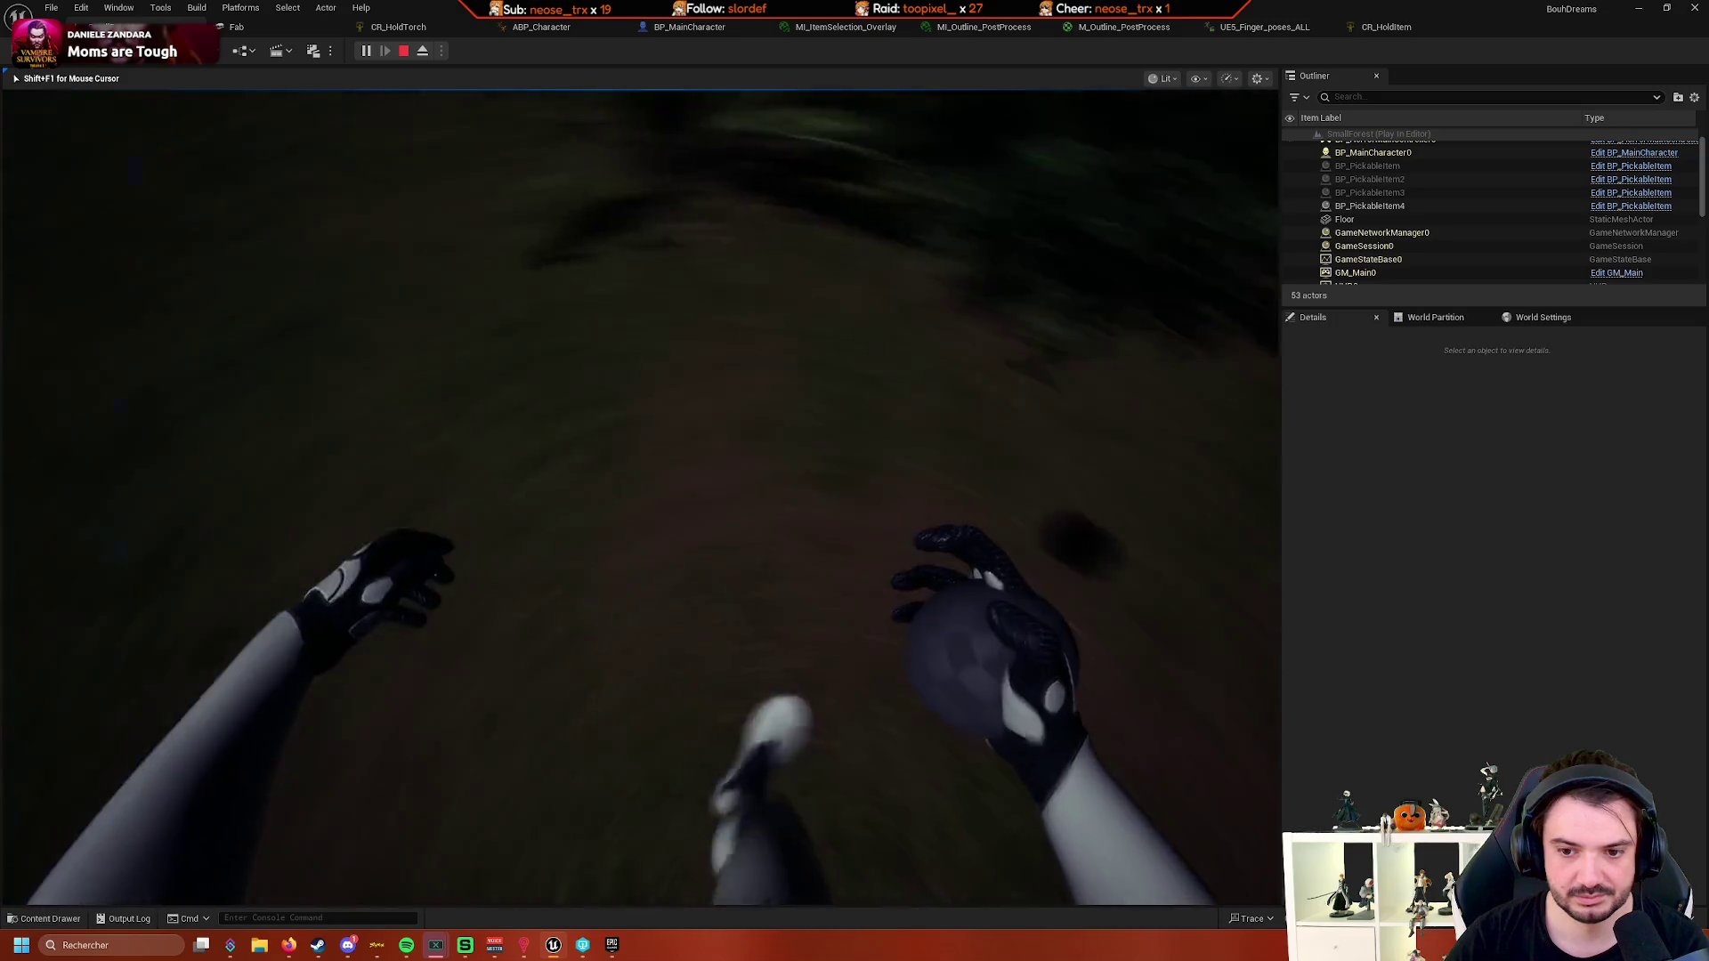
{"action": "key", "text": "Escape"}
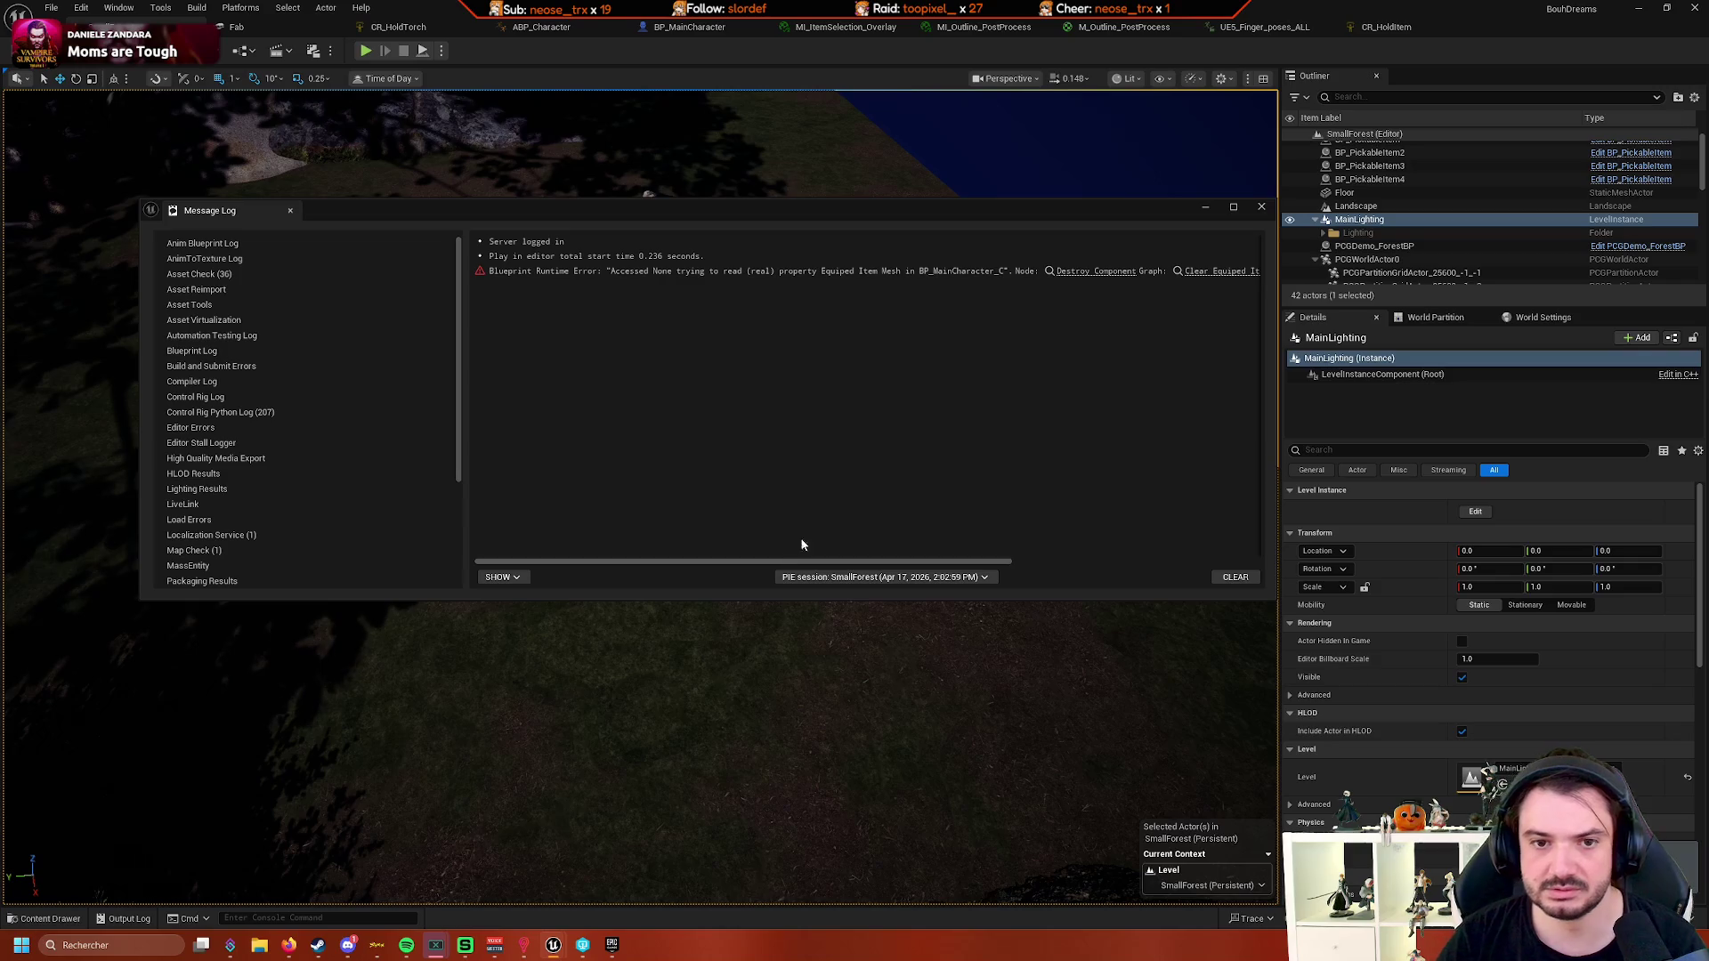
- Follow the Accessed None error's 'Clear Equiped Item' link to open that macro graph
{"action": "left_click_drag", "start_coordinate": [887, 566], "coordinate": [1122, 564]}
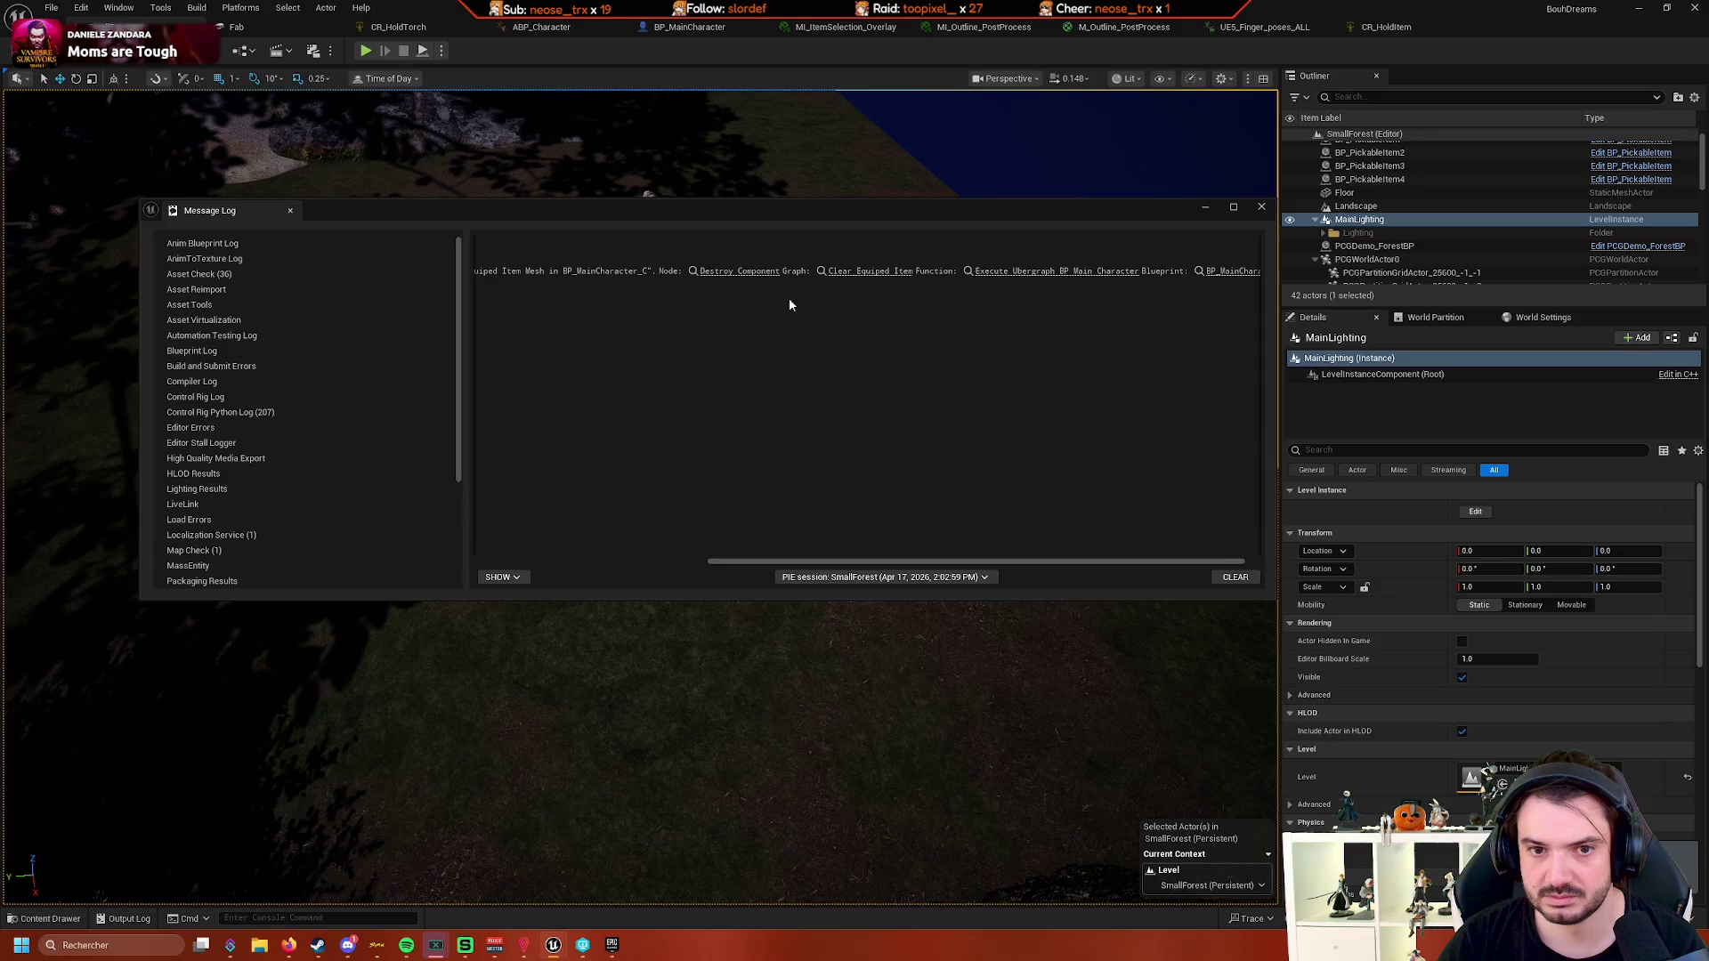
{"action": "left_click_drag", "start_coordinate": [783, 563], "coordinate": [535, 539]}
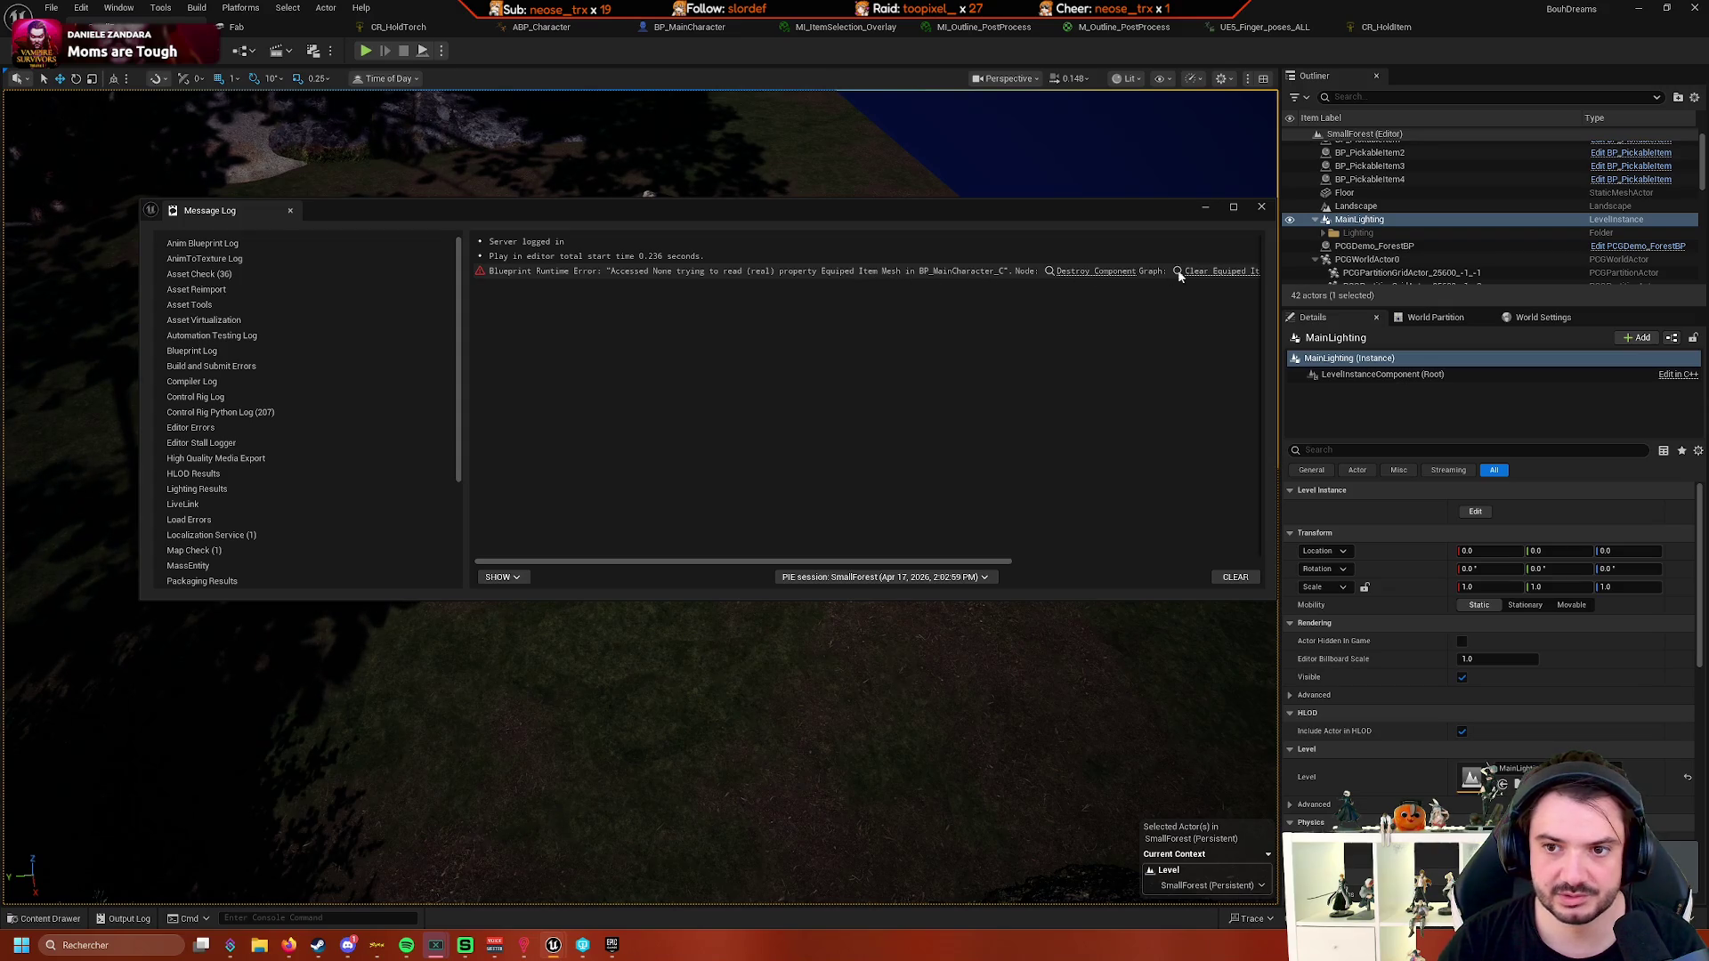
{"action": "left_click_drag", "start_coordinate": [1005, 561], "coordinate": [1163, 562]}
{"action": "left_click", "coordinate": [1011, 272]}
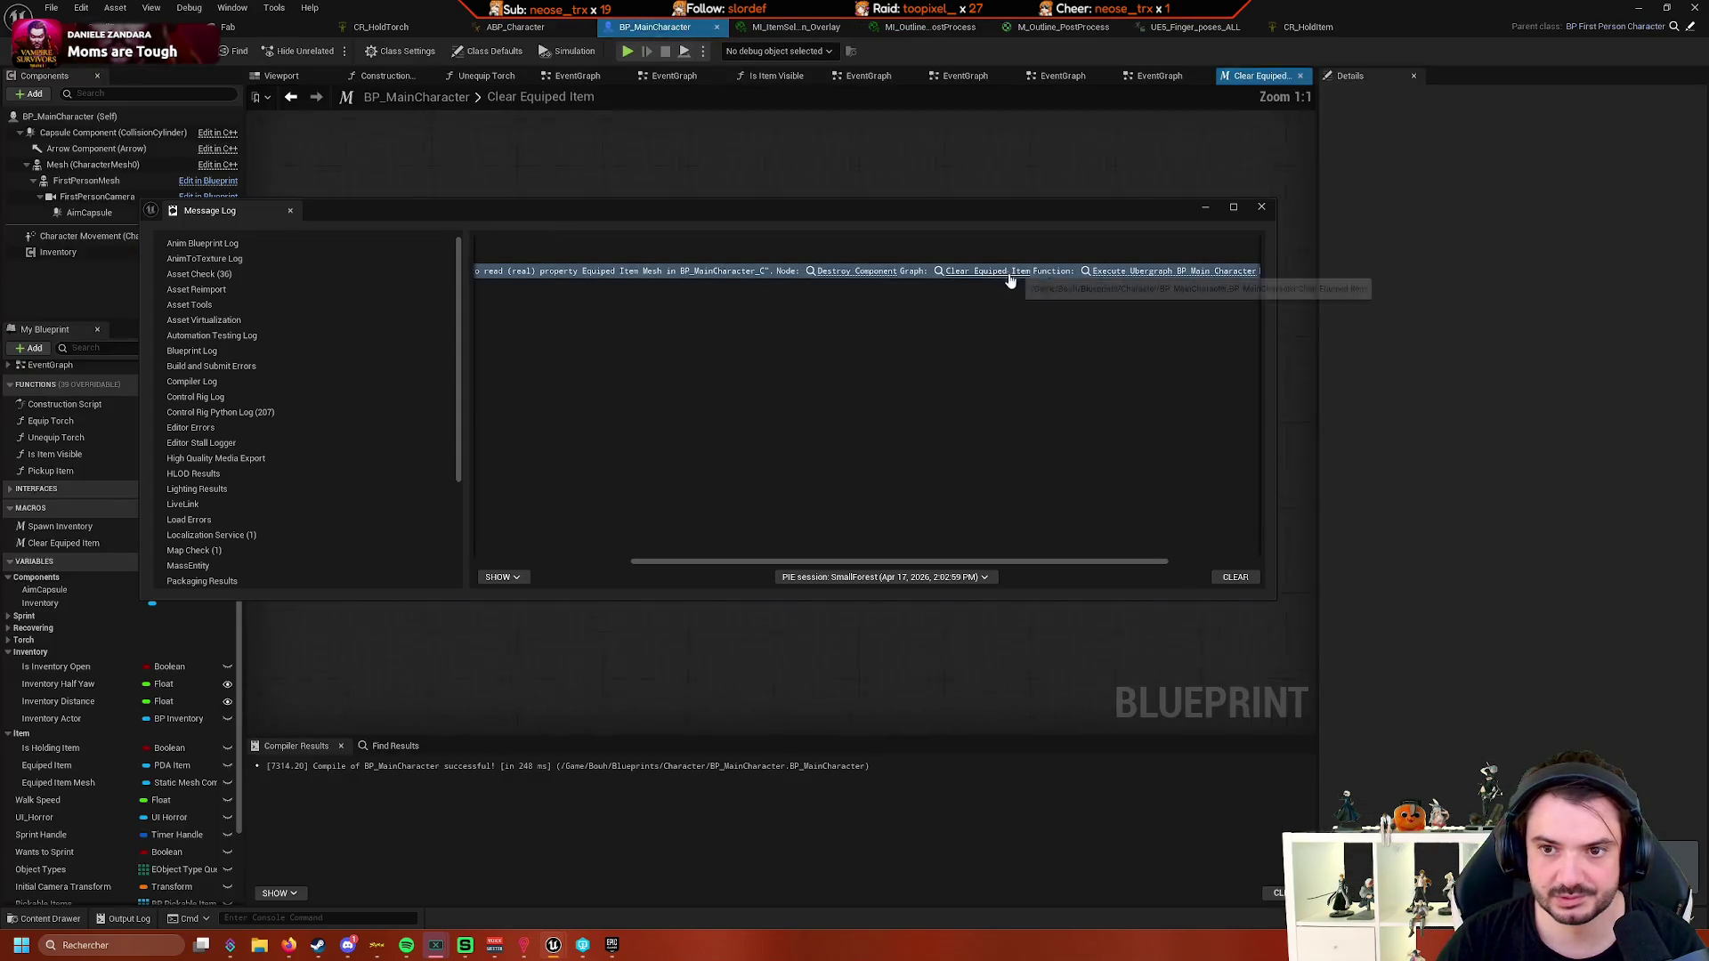
- Close the Message Log and tidy the macro layout, moving the Inputs node and Equiped Item setter left
{"action": "left_click", "coordinate": [1260, 208]}
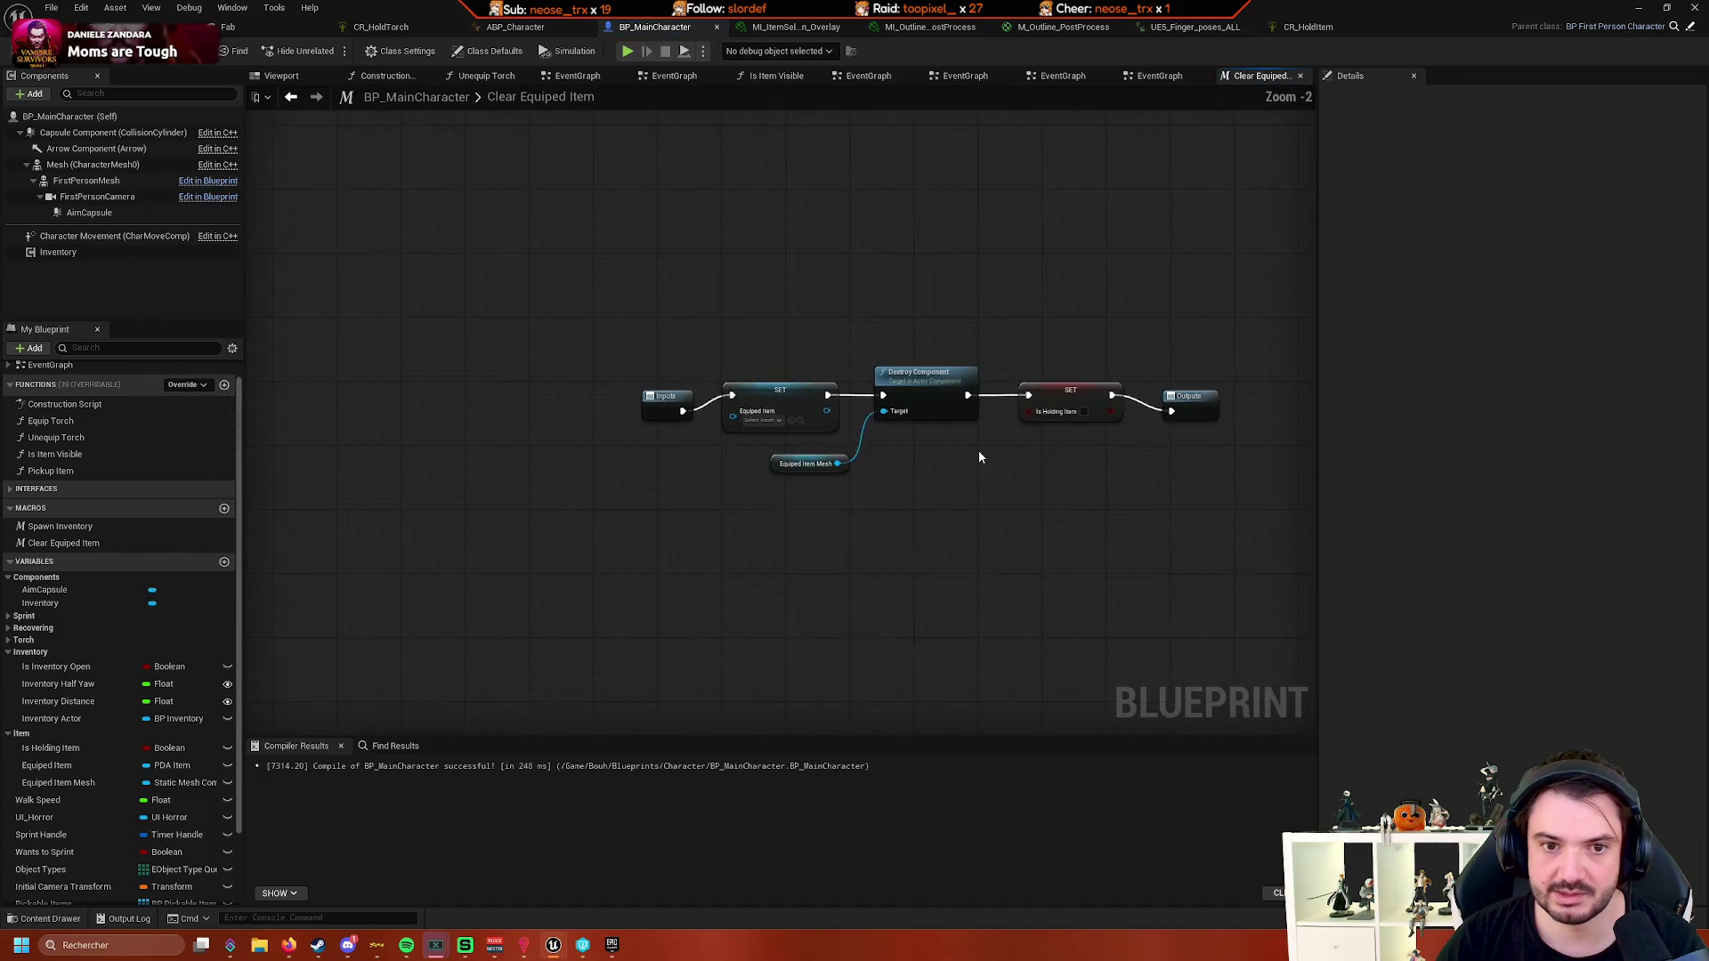
{"action": "scroll", "coordinate": [869, 450], "scroll_direction": "up", "scroll_amount": 2}
{"action": "left_click_drag", "start_coordinate": [699, 417], "coordinate": [666, 394]}
{"action": "left_click_drag", "start_coordinate": [877, 503], "coordinate": [681, 471]}
{"action": "left_click_drag", "start_coordinate": [637, 367], "coordinate": [637, 368]}
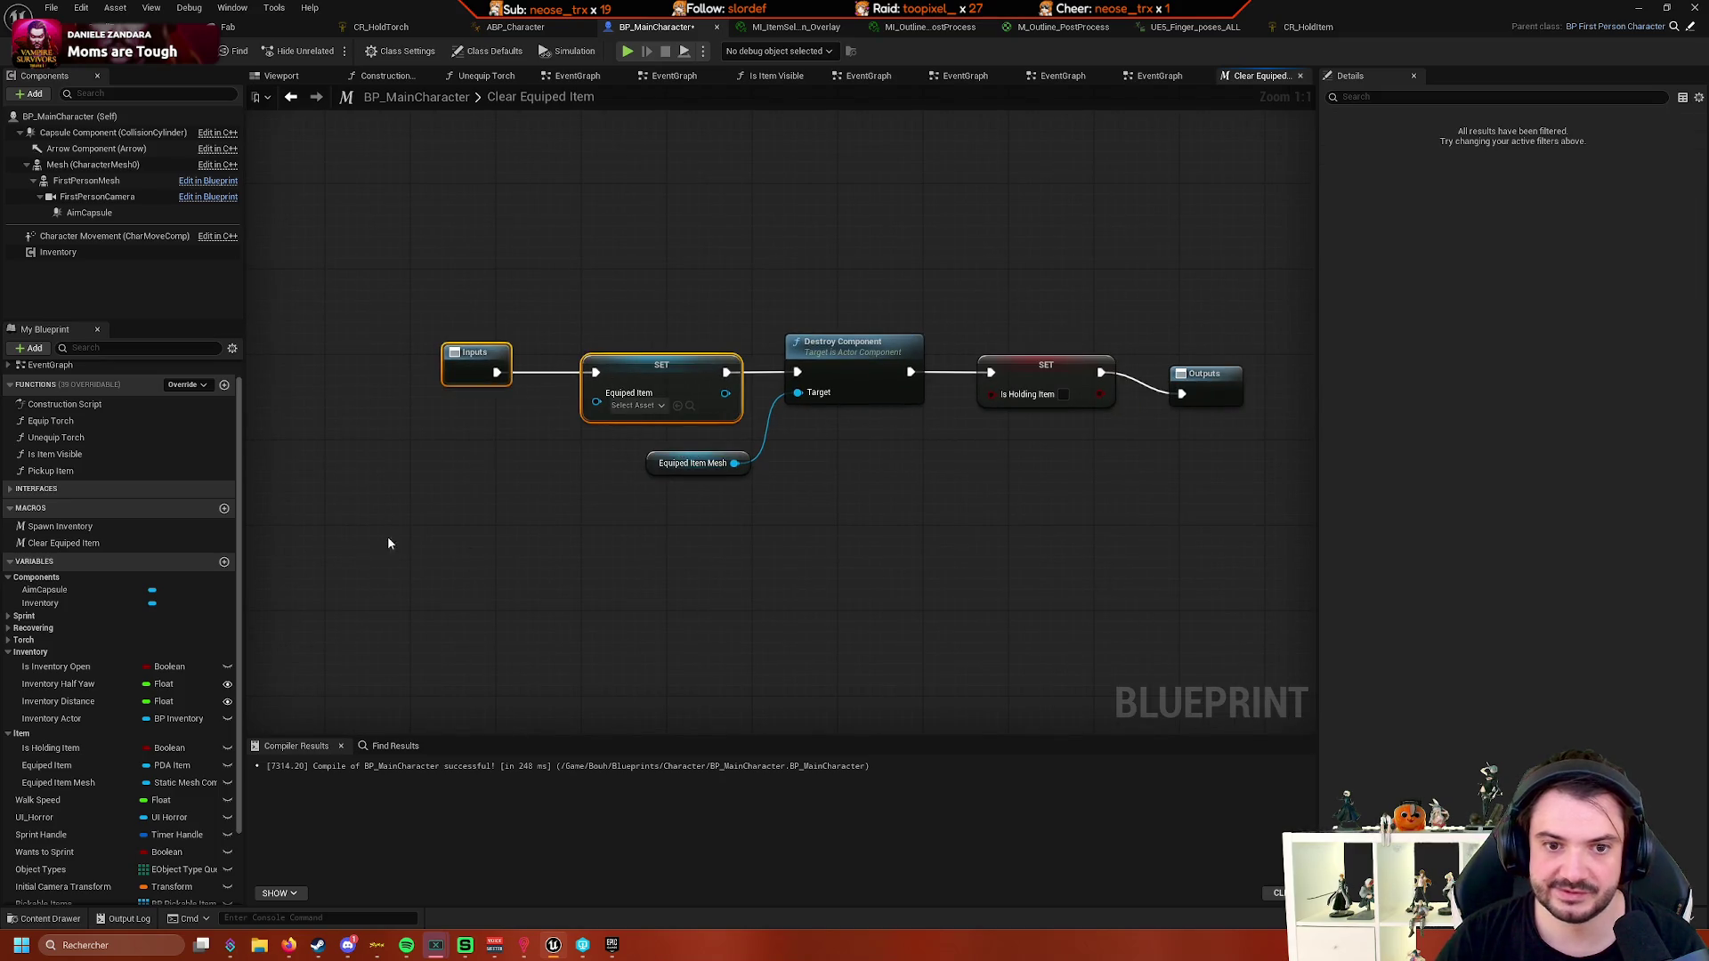
{"action": "mouse_move", "coordinate": [388, 536]}
{"action": "left_mouse_down"}
{"action": "mouse_move", "coordinate": [365, 493]}
{"action": "mouse_move", "coordinate": [733, 318]}
{"action": "left_mouse_up"}
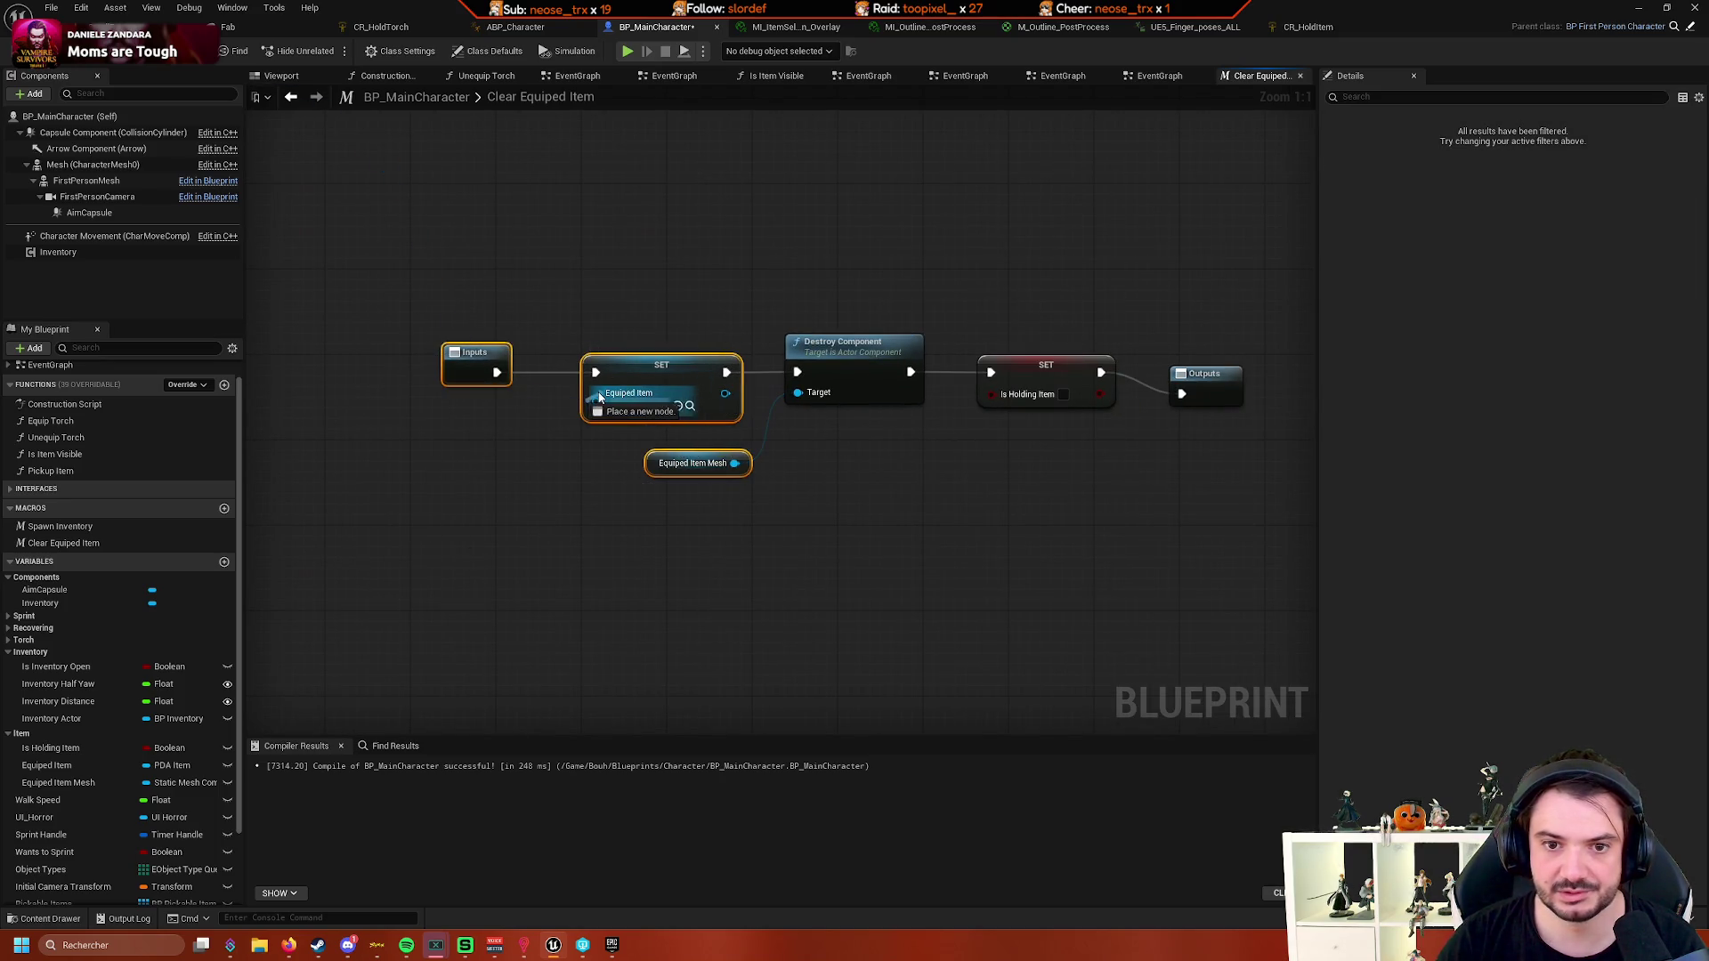
{"action": "left_click", "coordinate": [454, 485]}
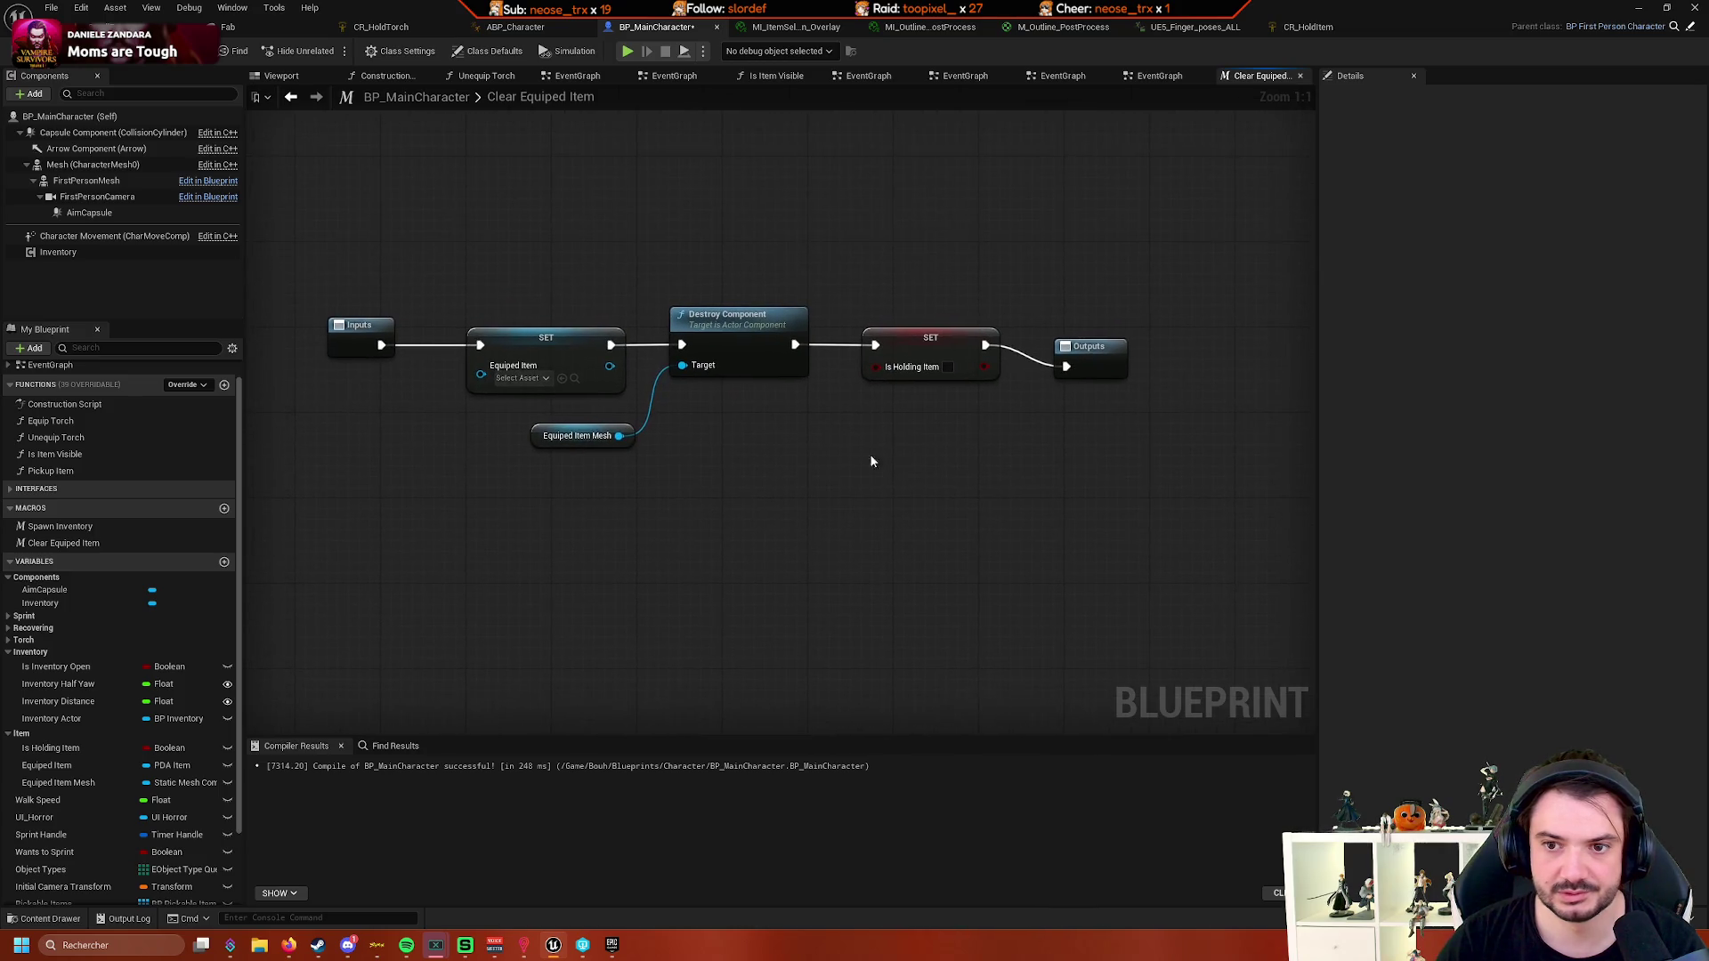
{"action": "left_click", "coordinate": [1109, 333]}
{"action": "left_click_drag", "start_coordinate": [1026, 445], "coordinate": [1098, 448]}
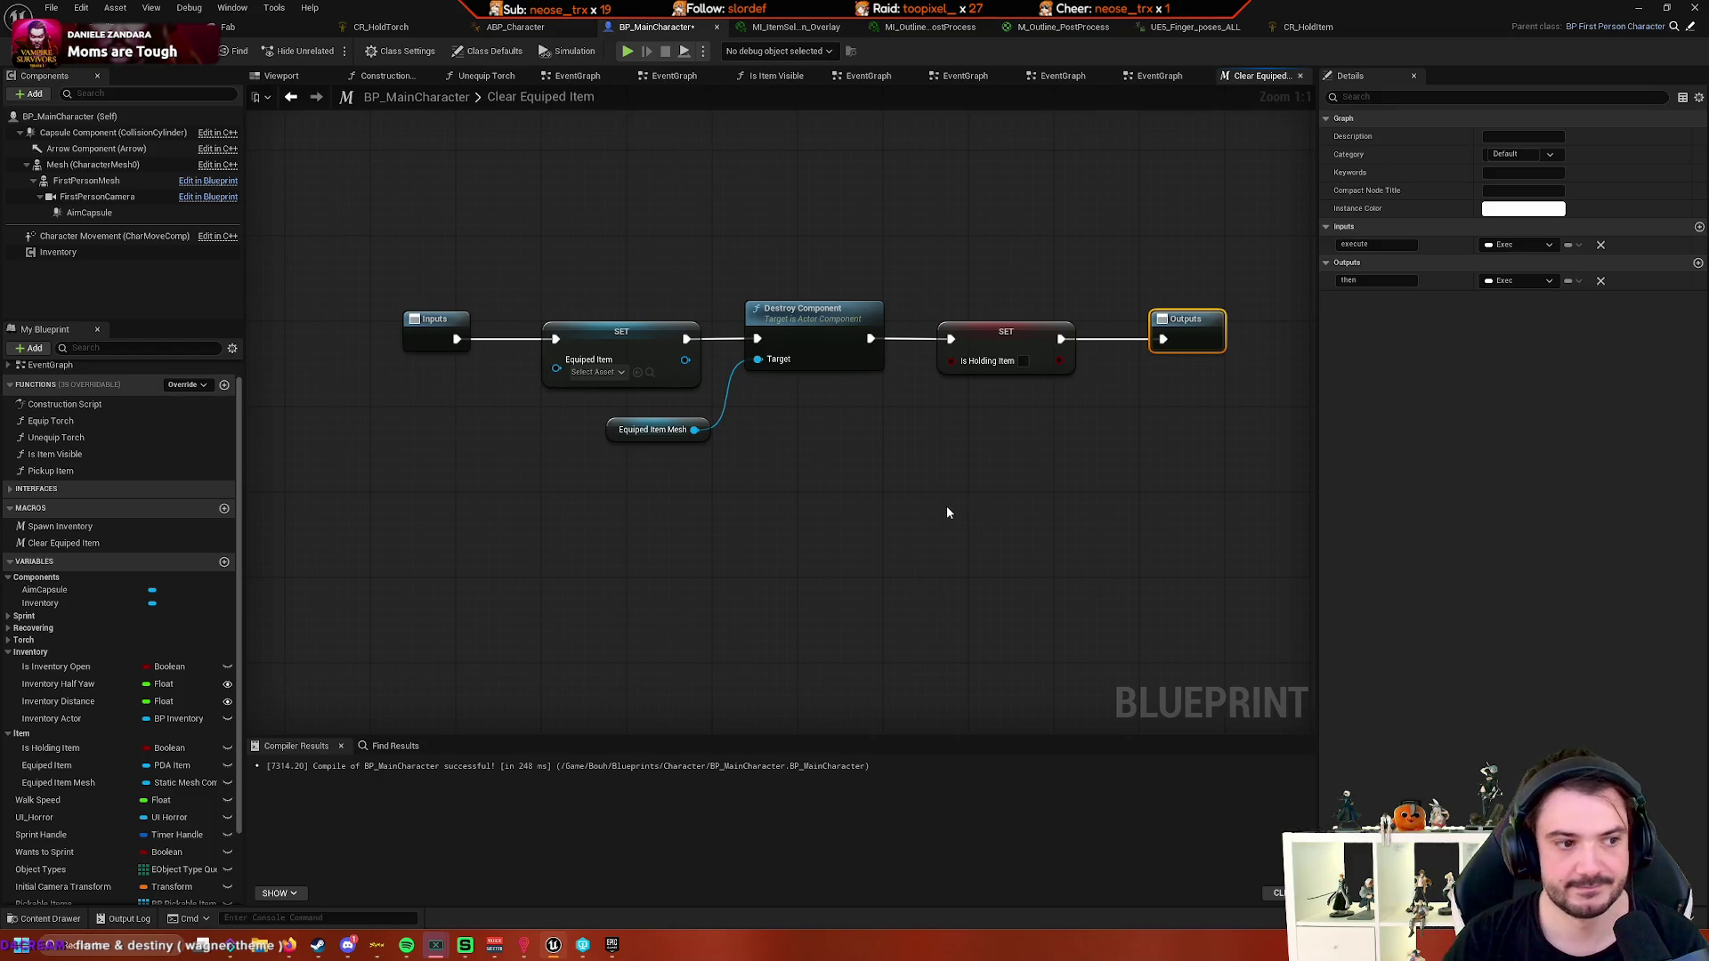
{"action": "left_click_drag", "start_coordinate": [947, 506], "coordinate": [915, 517]}
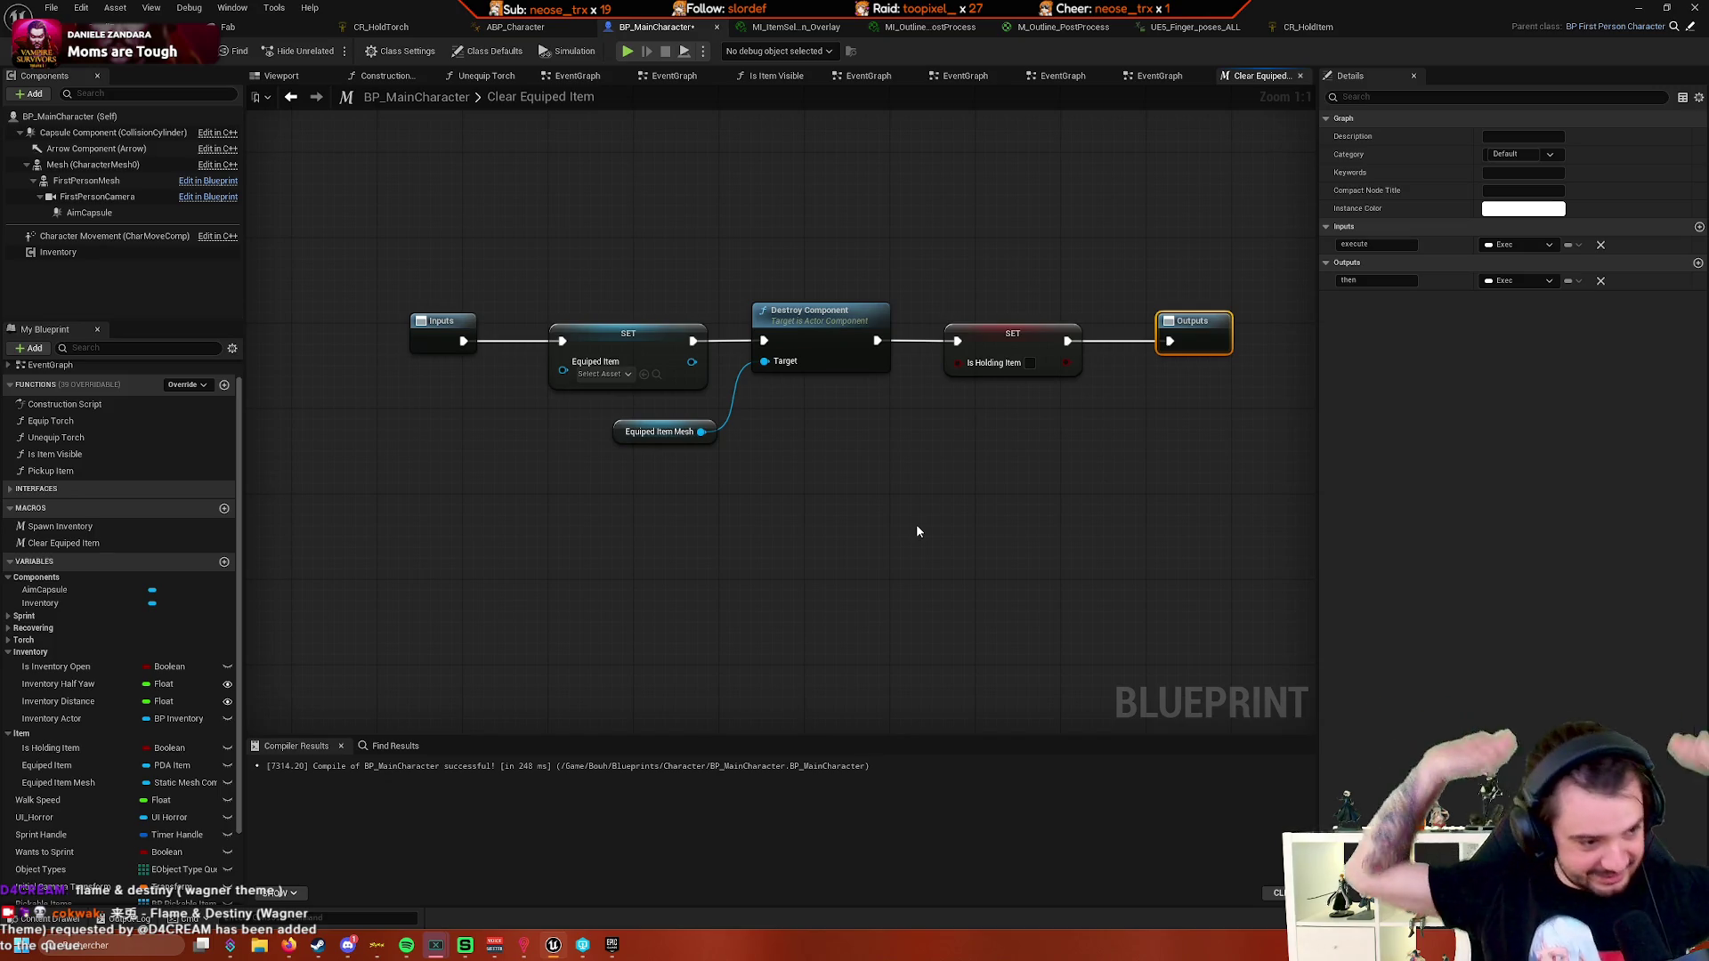
{"action": "mouse_move", "coordinate": [920, 518]}
{"action": "left_mouse_down"}
{"action": "mouse_move", "coordinate": [991, 538]}
{"action": "mouse_move", "coordinate": [1051, 504]}
{"action": "left_mouse_up"}
{"action": "left_click_drag", "start_coordinate": [807, 317], "coordinate": [763, 315]}
{"action": "left_click_drag", "start_coordinate": [977, 315], "coordinate": [867, 369]}
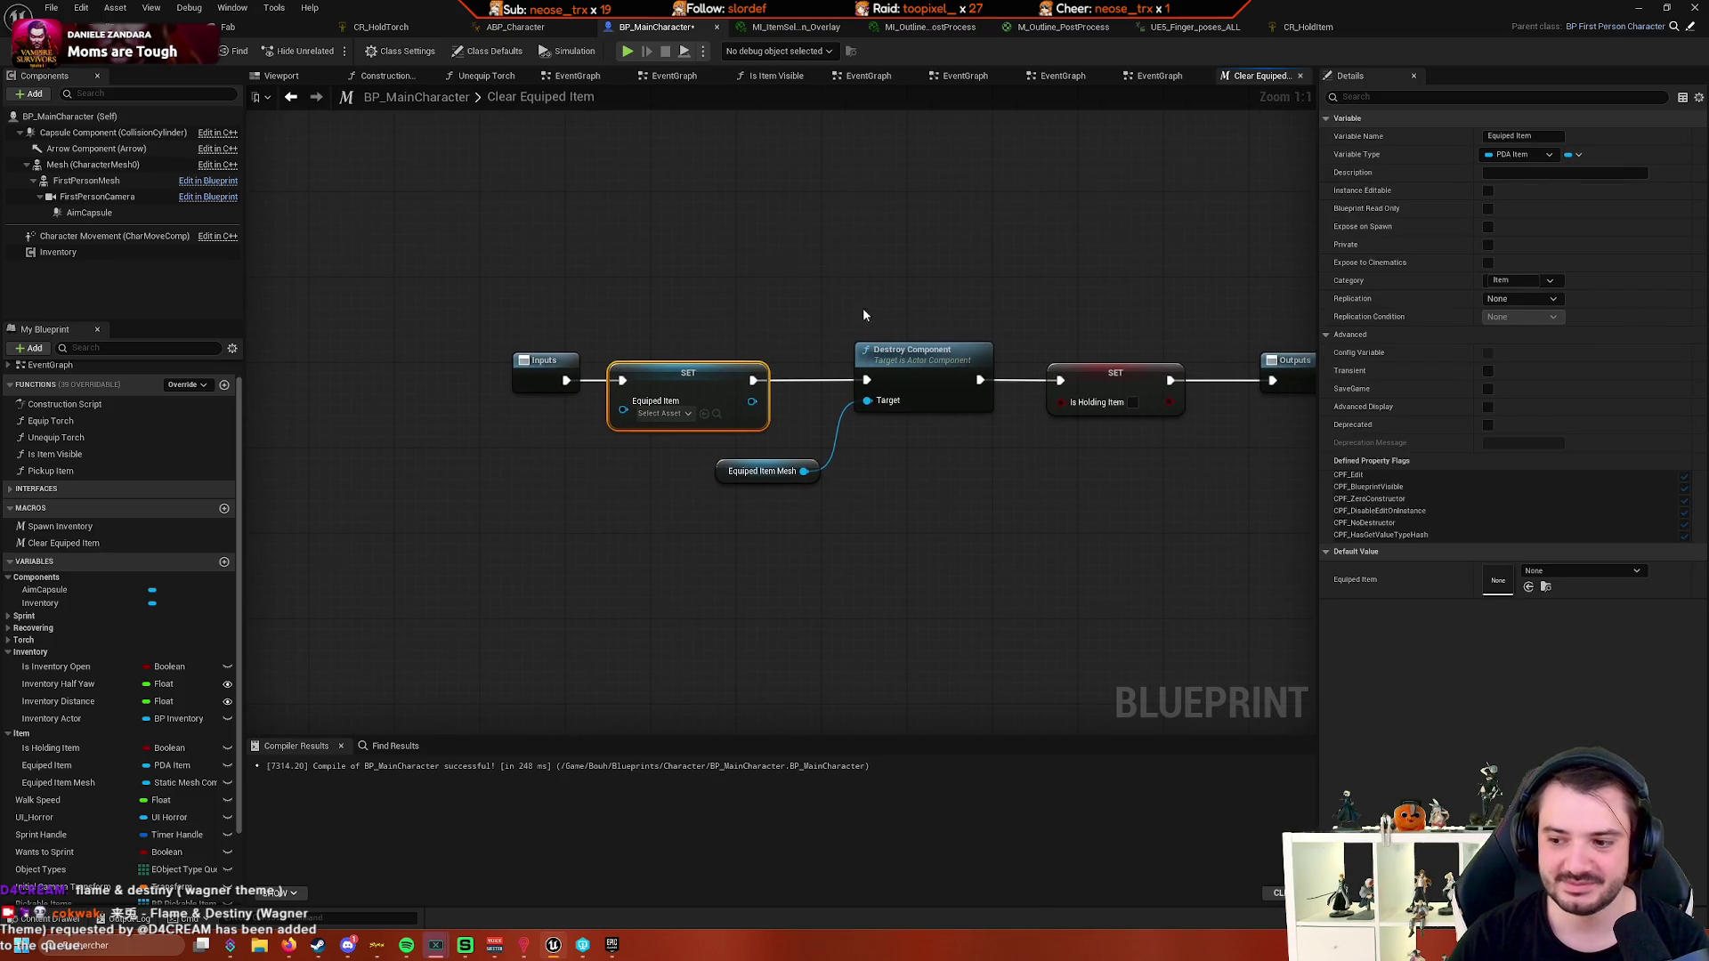
{"action": "left_click_drag", "start_coordinate": [863, 310], "coordinate": [906, 310]}
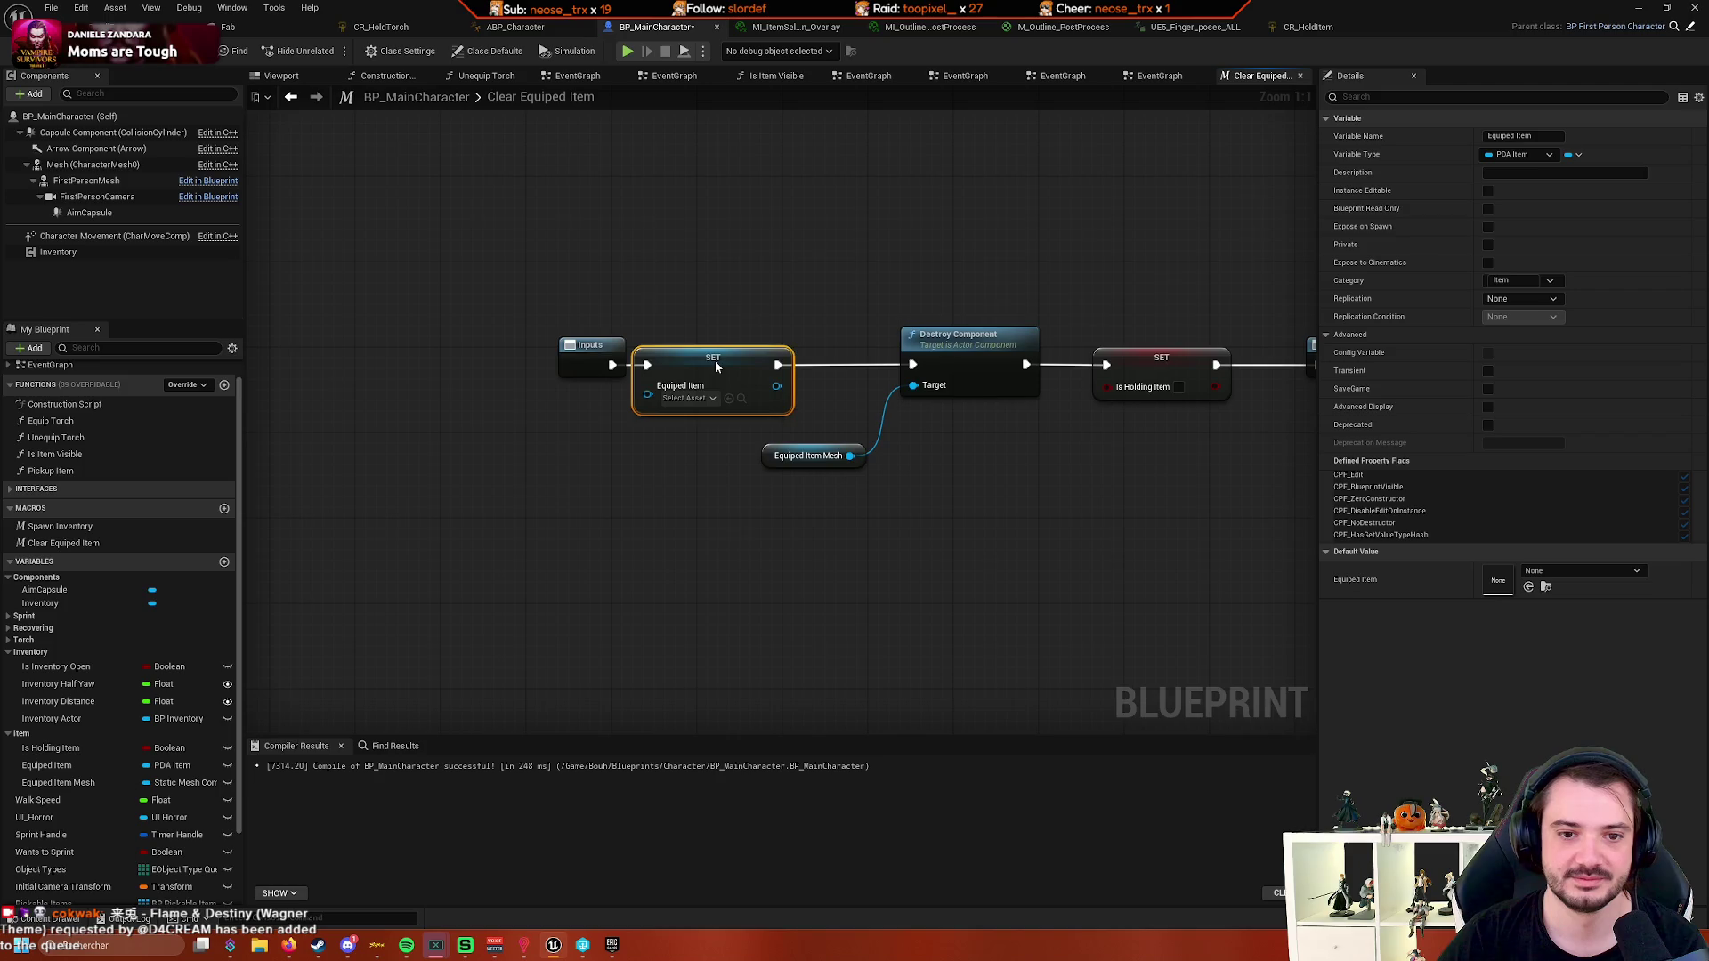
{"action": "left_click_drag", "start_coordinate": [529, 447], "coordinate": [752, 371]}
{"action": "key", "text": "Home"}
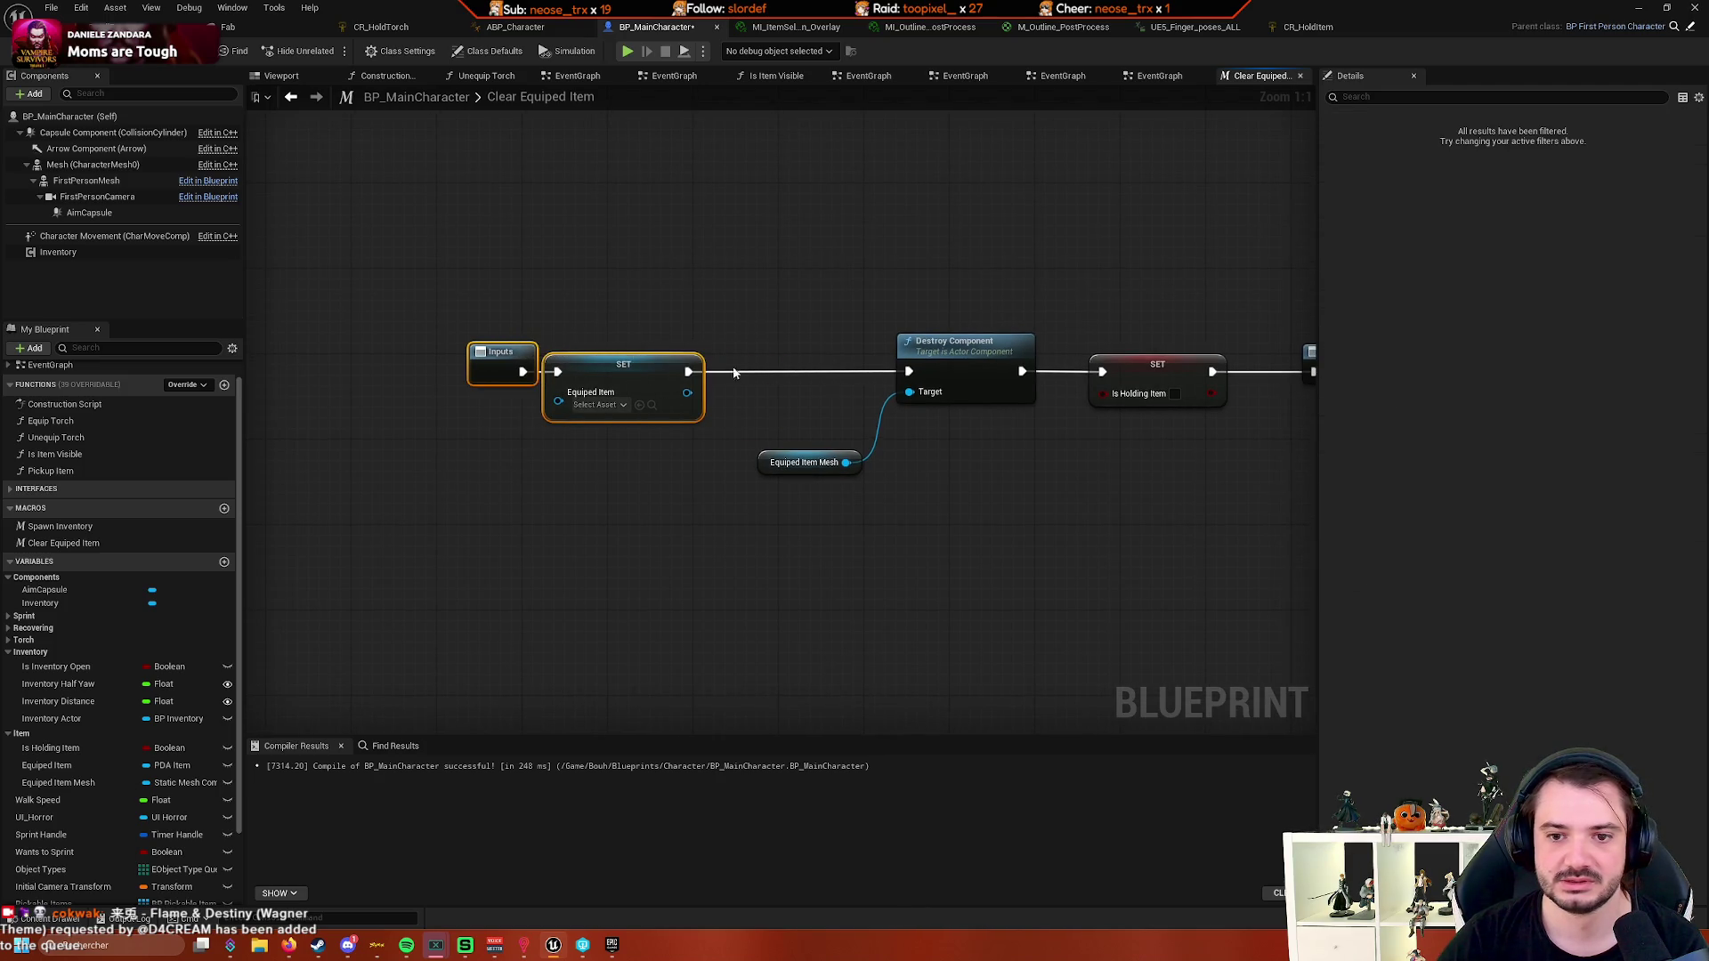
- Move SET Is Holding Item between SET Equiped Item and Destroy Component and rewire its execution
{"action": "left_click_drag", "start_coordinate": [1000, 345], "coordinate": [615, 347]}
{"action": "mouse_move", "coordinate": [510, 344]}
{"action": "left_mouse_down"}
{"action": "mouse_move", "coordinate": [676, 314]}
{"action": "mouse_move", "coordinate": [638, 339]}
{"action": "mouse_move", "coordinate": [649, 220]}
{"action": "left_mouse_up"}
{"action": "left_click_drag", "start_coordinate": [842, 331], "coordinate": [738, 281]}
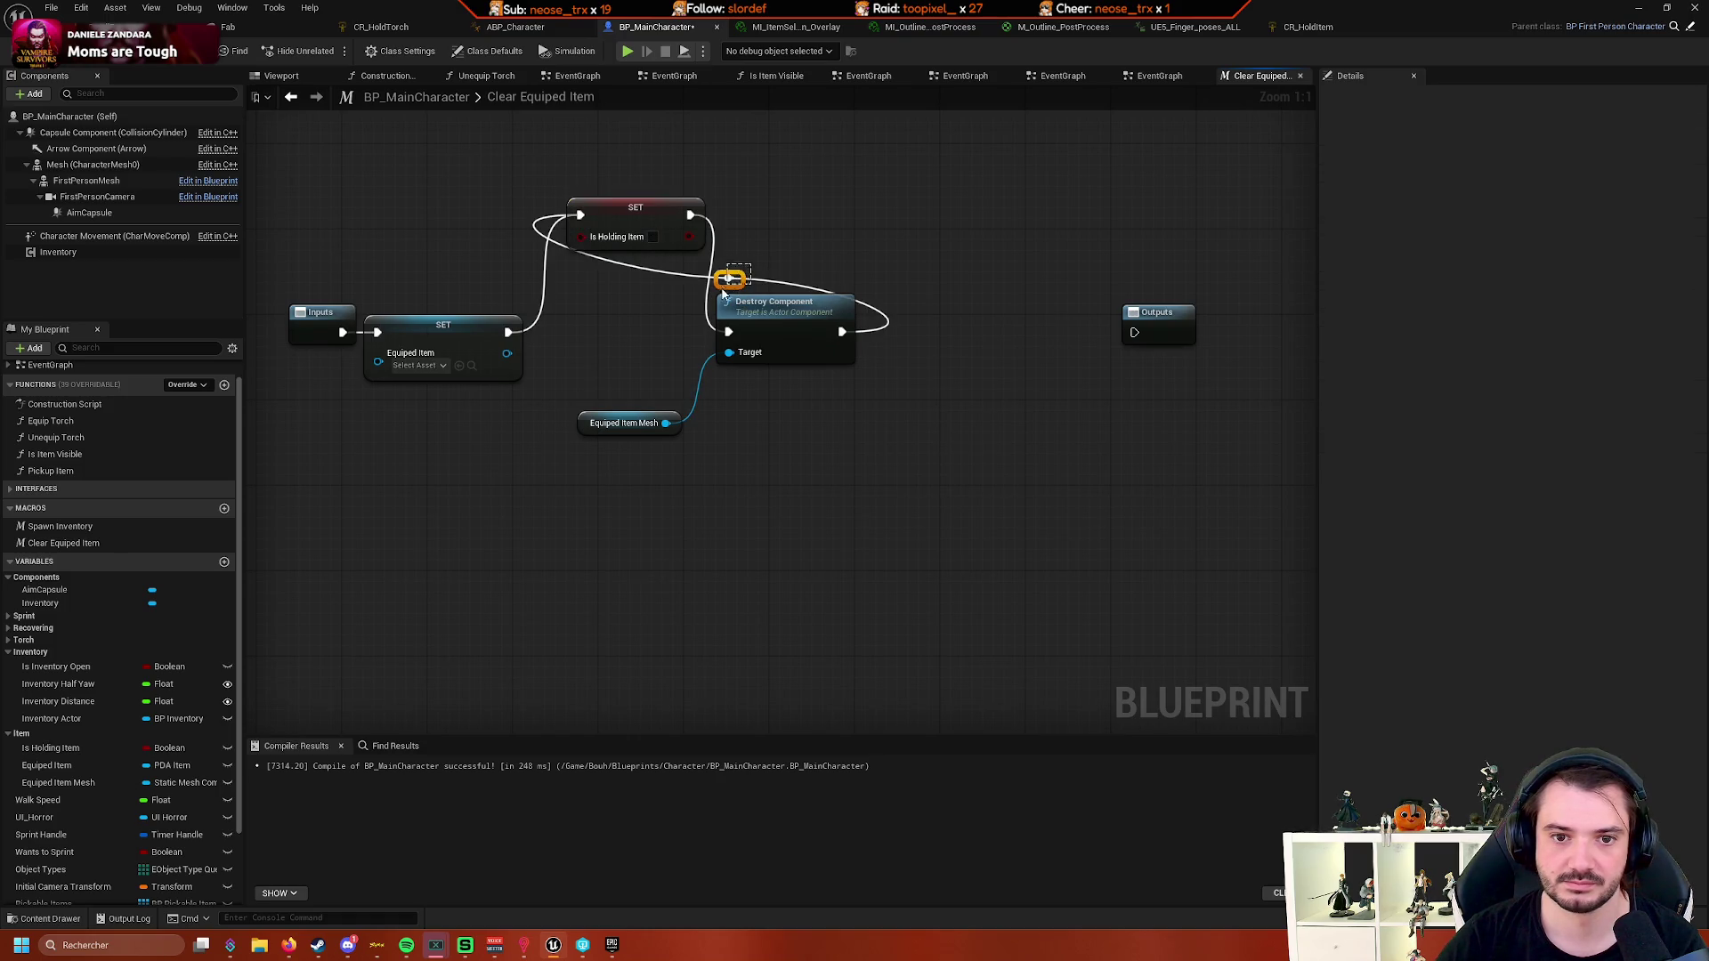
{"action": "left_click_drag", "start_coordinate": [639, 217], "coordinate": [617, 329]}
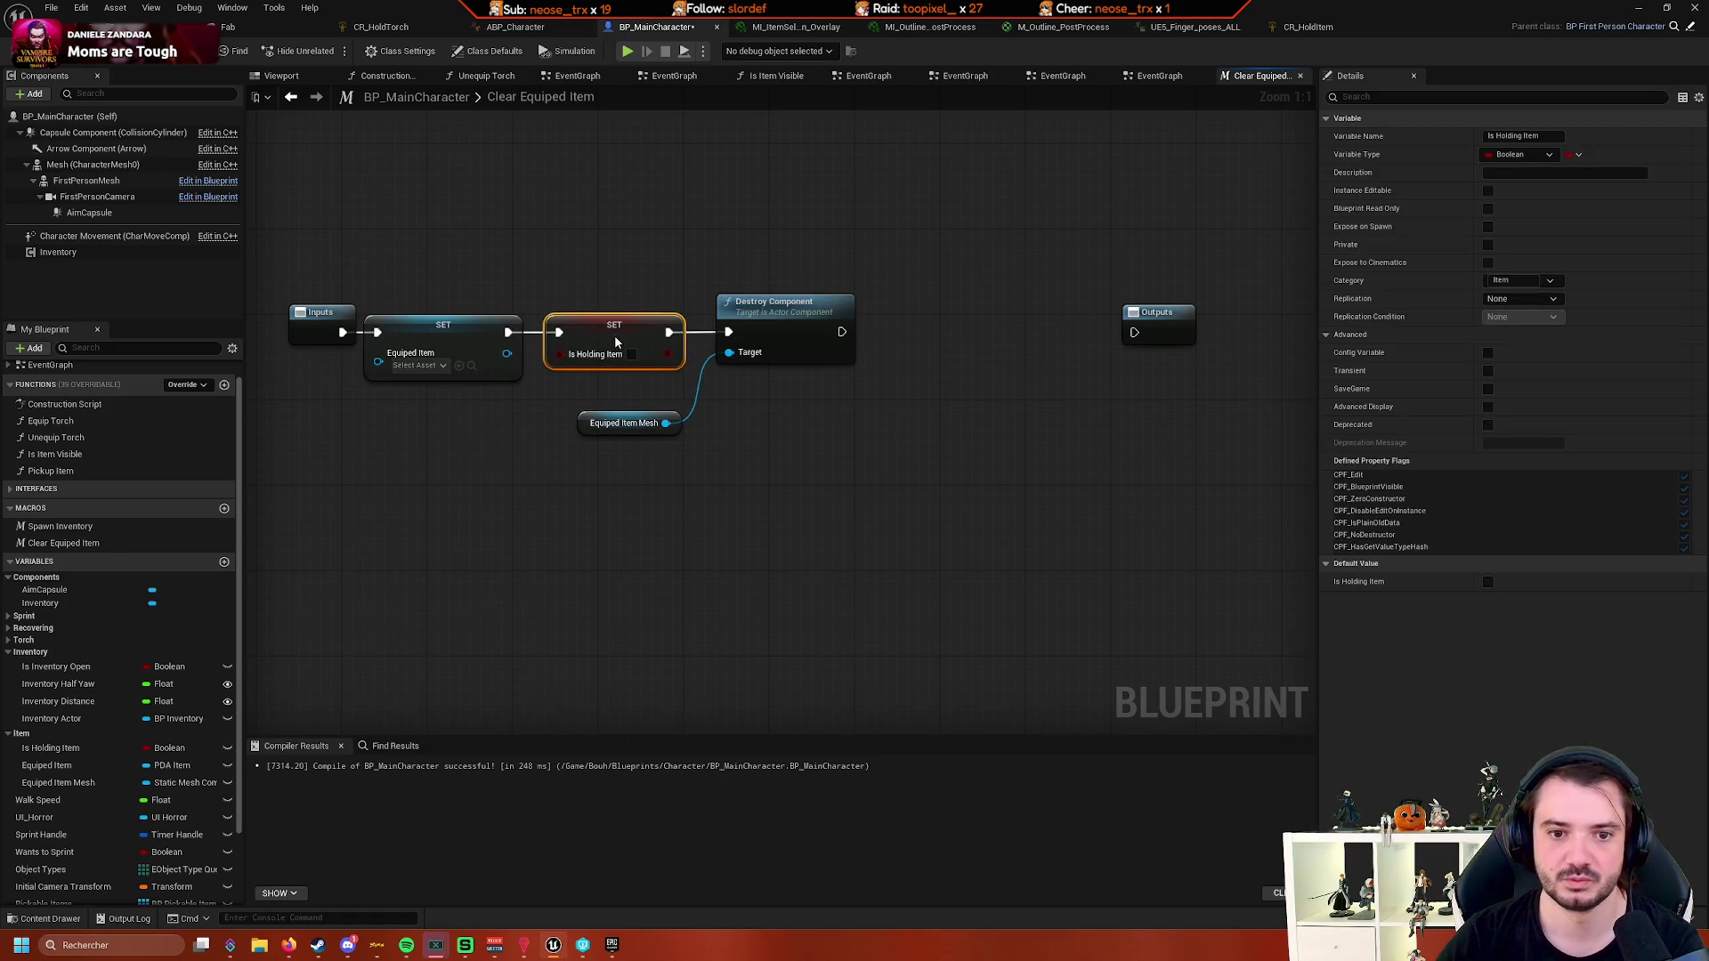
{"action": "mouse_move", "coordinate": [813, 397]}
{"action": "left_mouse_down"}
{"action": "mouse_move", "coordinate": [729, 393]}
{"action": "mouse_move", "coordinate": [878, 507]}
{"action": "mouse_move", "coordinate": [834, 516]}
{"action": "left_mouse_up"}
- Guard Destroy Component with an Is Valid check on Equiped Item Mesh, wiring Is Not Valid to Outputs
{"action": "left_click", "coordinate": [874, 468]}
{"action": "left_click_drag", "start_coordinate": [747, 417], "coordinate": [862, 417]}
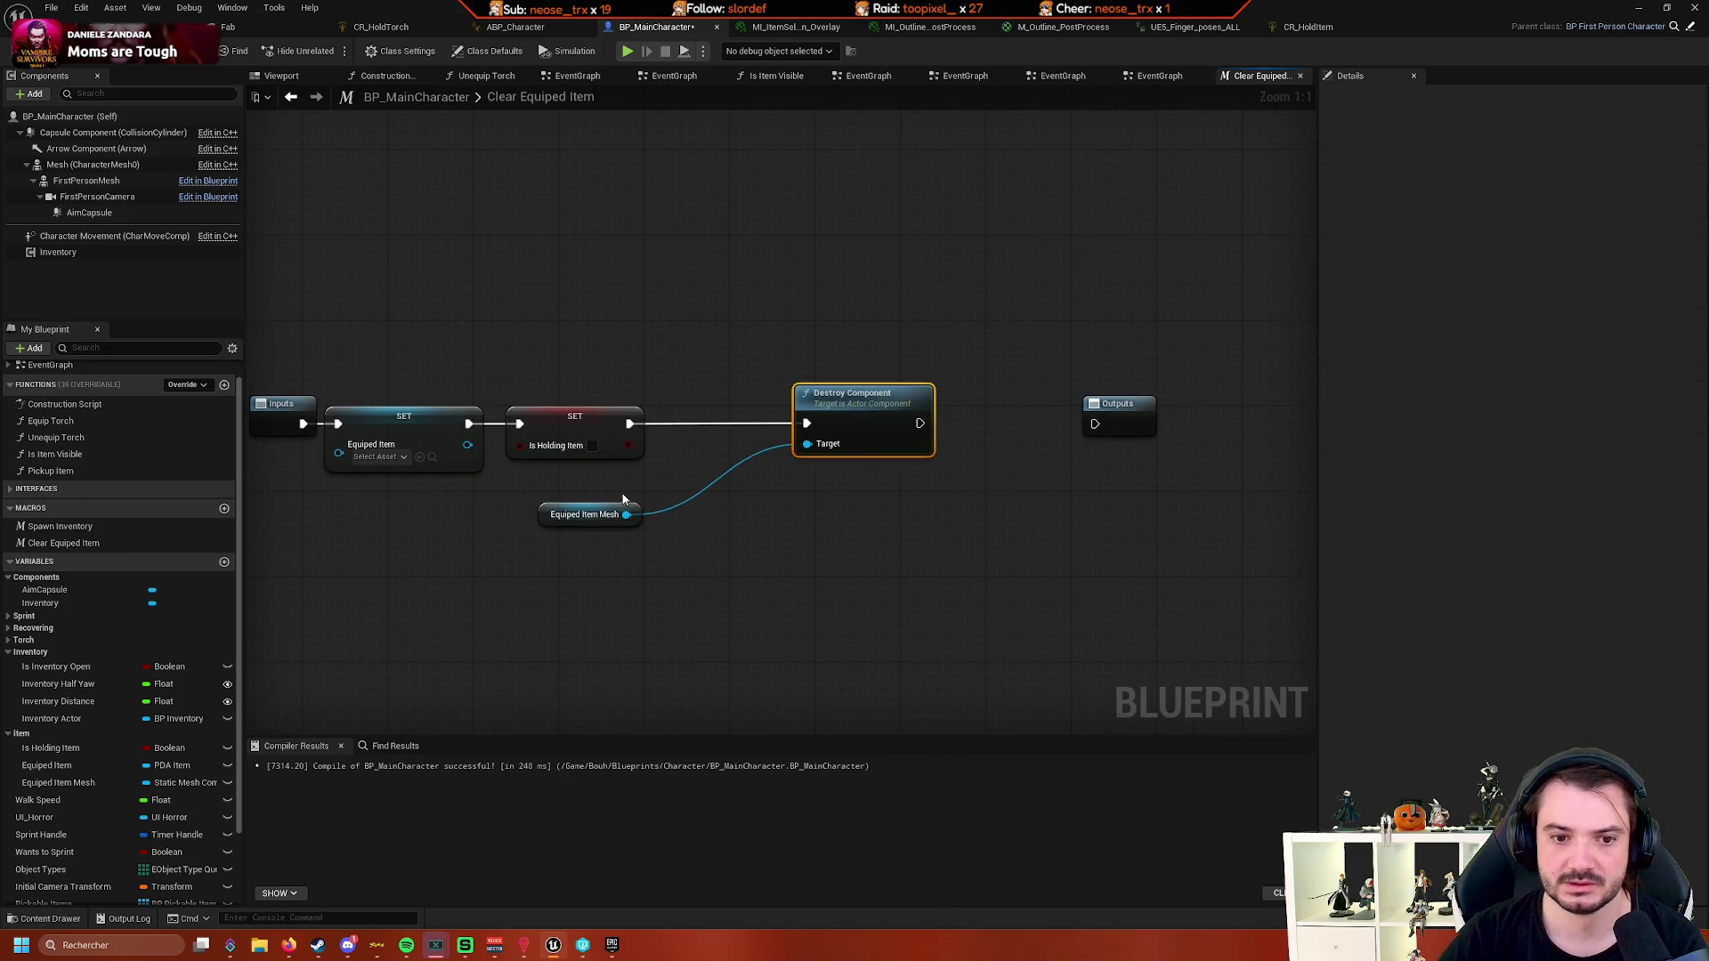
{"action": "left_click_drag", "start_coordinate": [680, 463], "coordinate": [685, 472]}
{"action": "type", "text": "is val"}
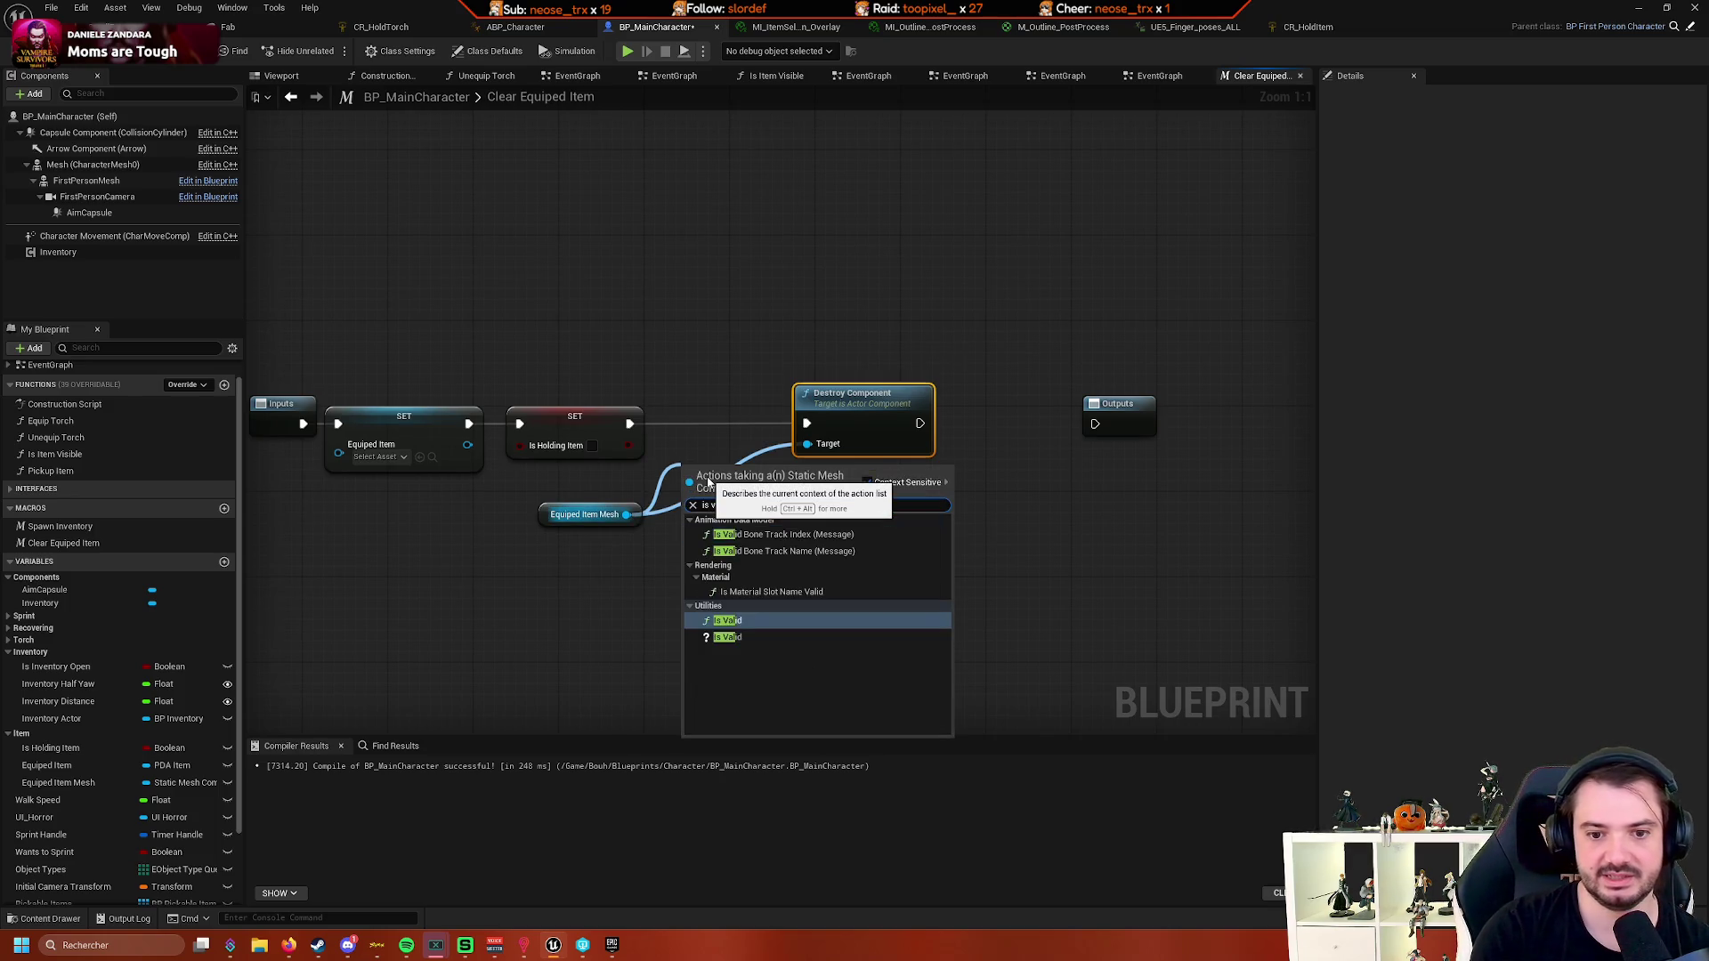
{"action": "key", "text": "Down"}
{"action": "key", "text": "Return"}
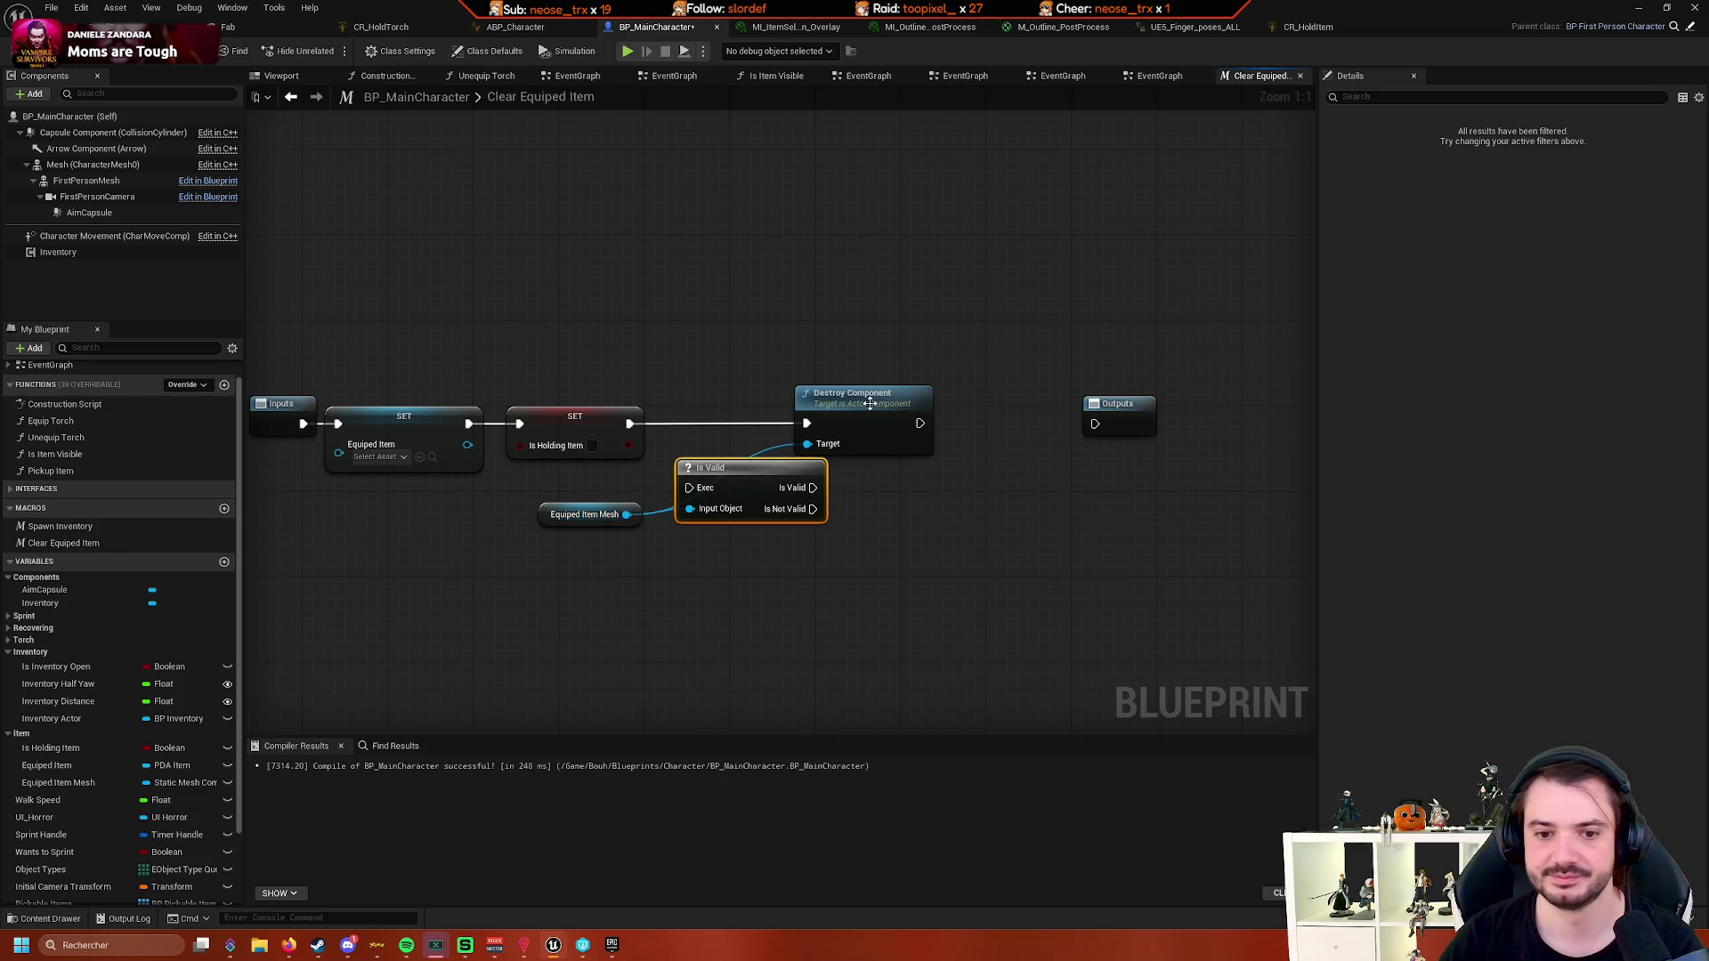
{"action": "left_click_drag", "start_coordinate": [831, 424], "coordinate": [884, 424]}
{"action": "left_click_drag", "start_coordinate": [745, 469], "coordinate": [733, 410]}
{"action": "left_click_drag", "start_coordinate": [630, 424], "coordinate": [685, 423]}
{"action": "left_click_drag", "start_coordinate": [802, 424], "coordinate": [961, 434]}
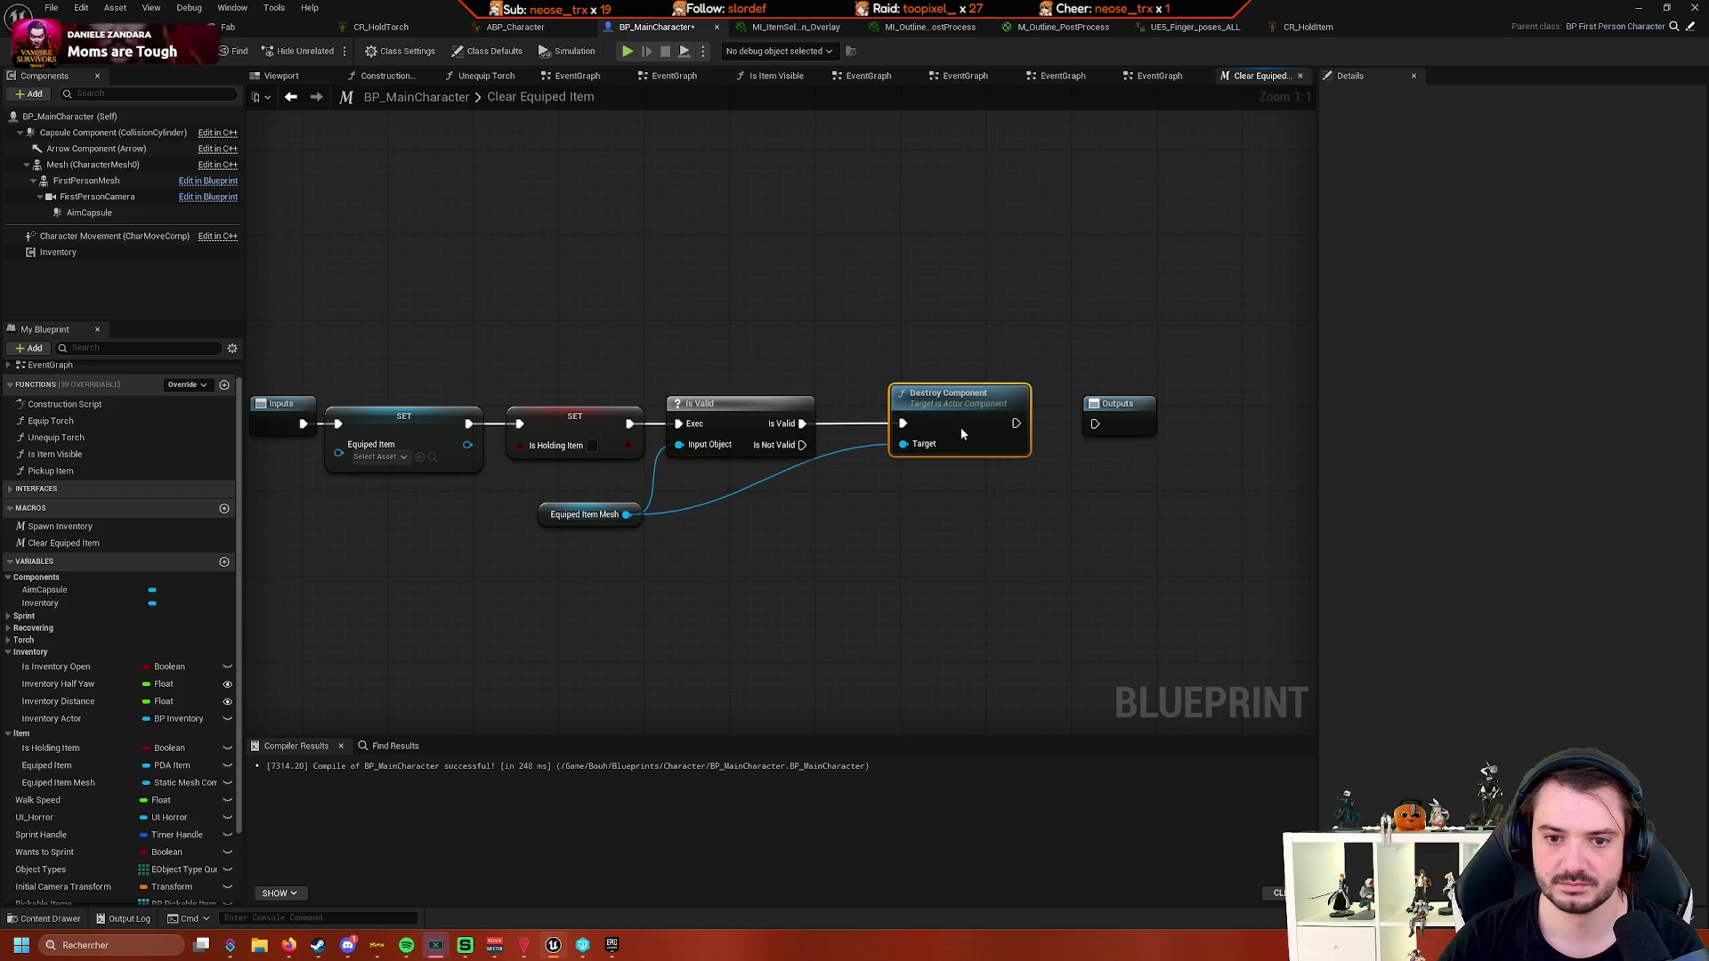
{"action": "mouse_move", "coordinate": [802, 445]}
{"action": "left_mouse_down"}
{"action": "mouse_move", "coordinate": [934, 458]}
{"action": "mouse_move", "coordinate": [1097, 423]}
{"action": "left_mouse_up"}
{"action": "key", "text": "Home"}
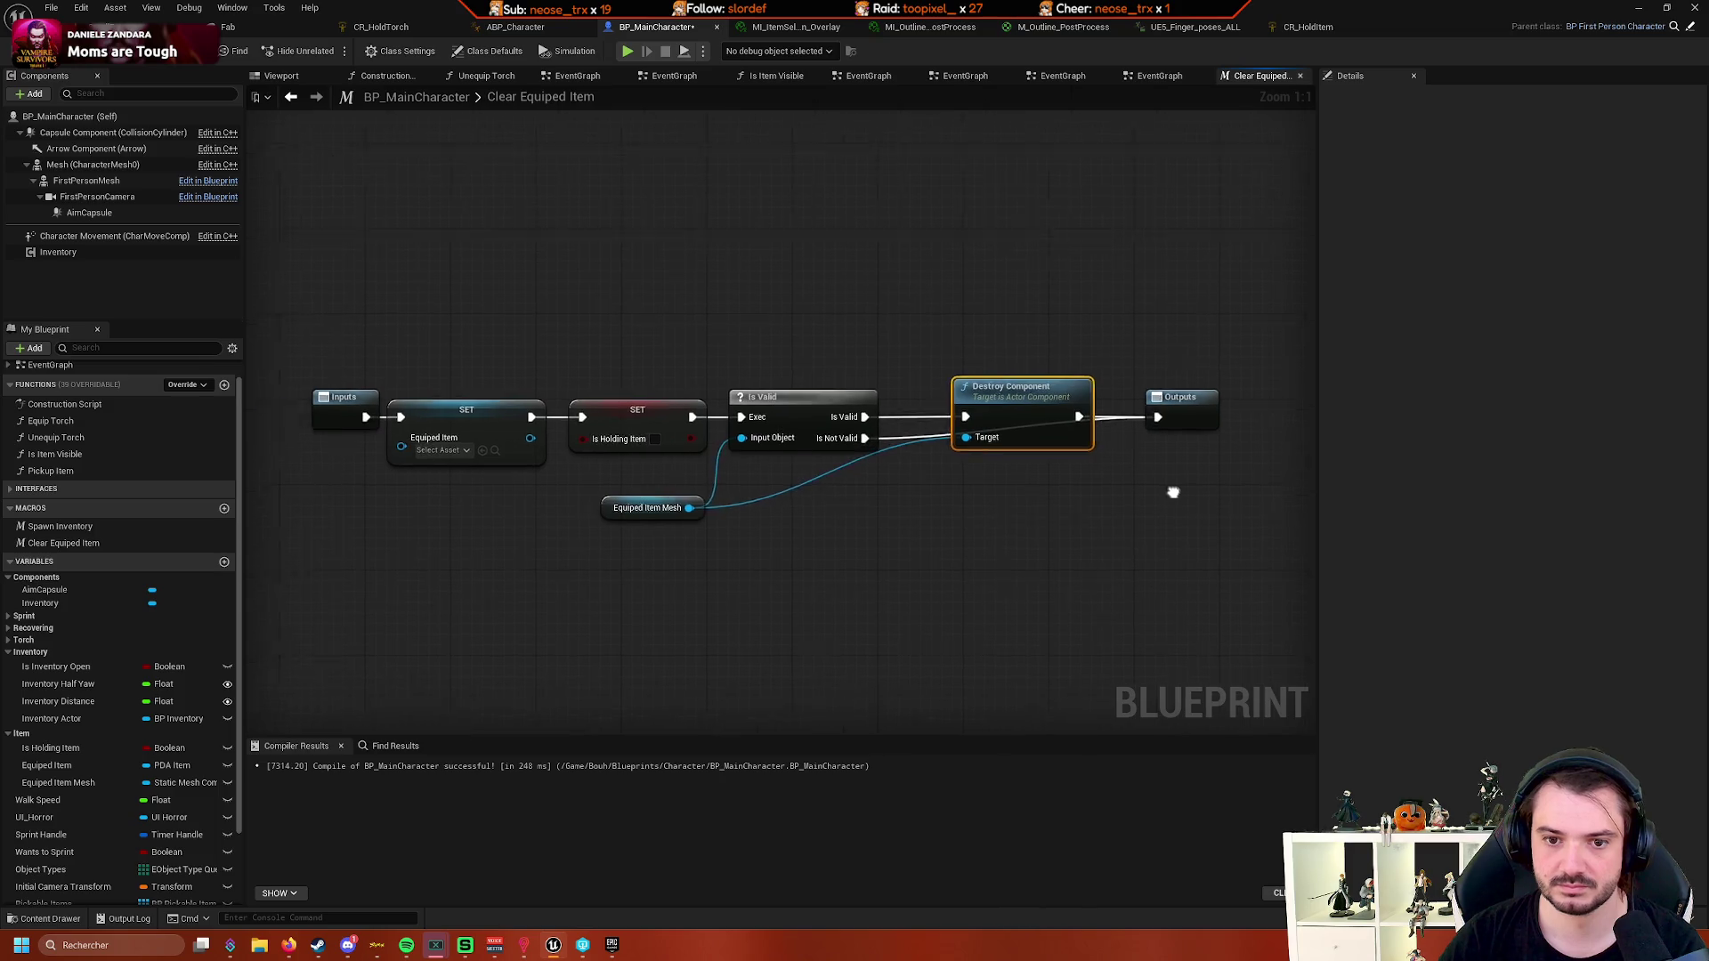
- Add two reroute points routing the Is Not Valid wire below Destroy Component, then return to the level
{"action": "double_click", "coordinate": [934, 422]}
{"action": "mouse_move", "coordinate": [1142, 452]}
{"action": "left_mouse_down"}
{"action": "mouse_move", "coordinate": [1143, 469]}
{"action": "mouse_move", "coordinate": [1127, 461]}
{"action": "left_mouse_up"}
{"action": "double_click", "coordinate": [1014, 448]}
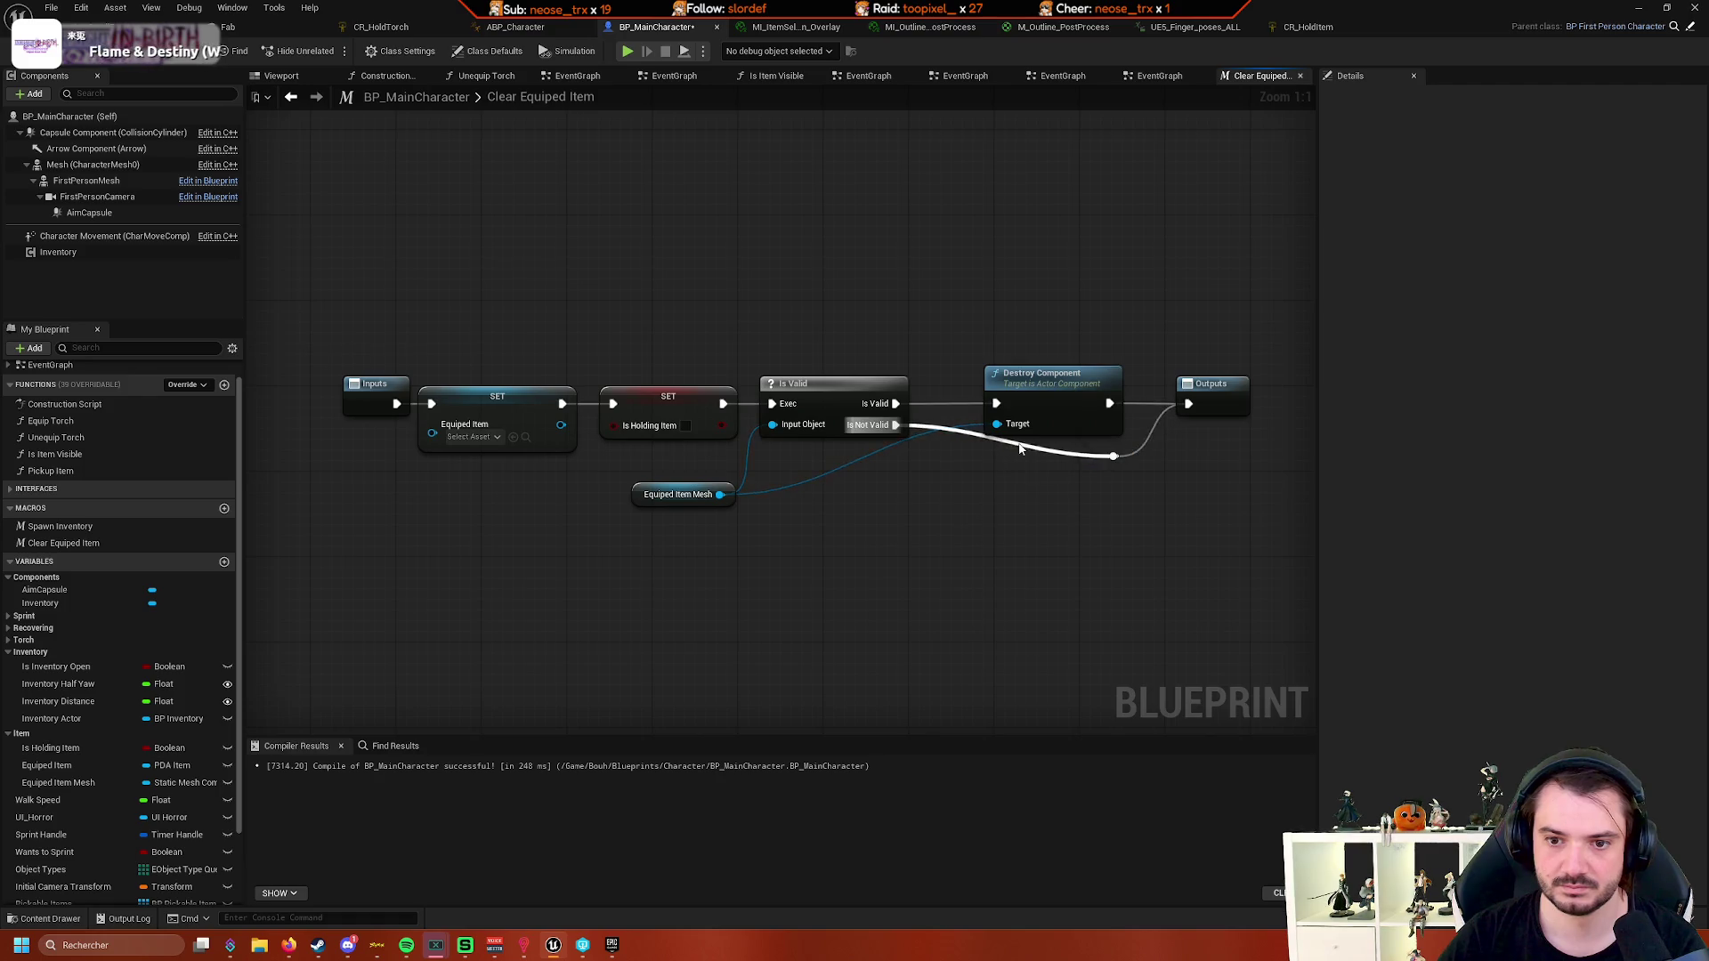
{"action": "mouse_move", "coordinate": [1014, 447]}
{"action": "left_mouse_down"}
{"action": "mouse_move", "coordinate": [998, 469]}
{"action": "mouse_move", "coordinate": [936, 457]}
{"action": "left_mouse_up"}
{"action": "left_click", "coordinate": [999, 469]}
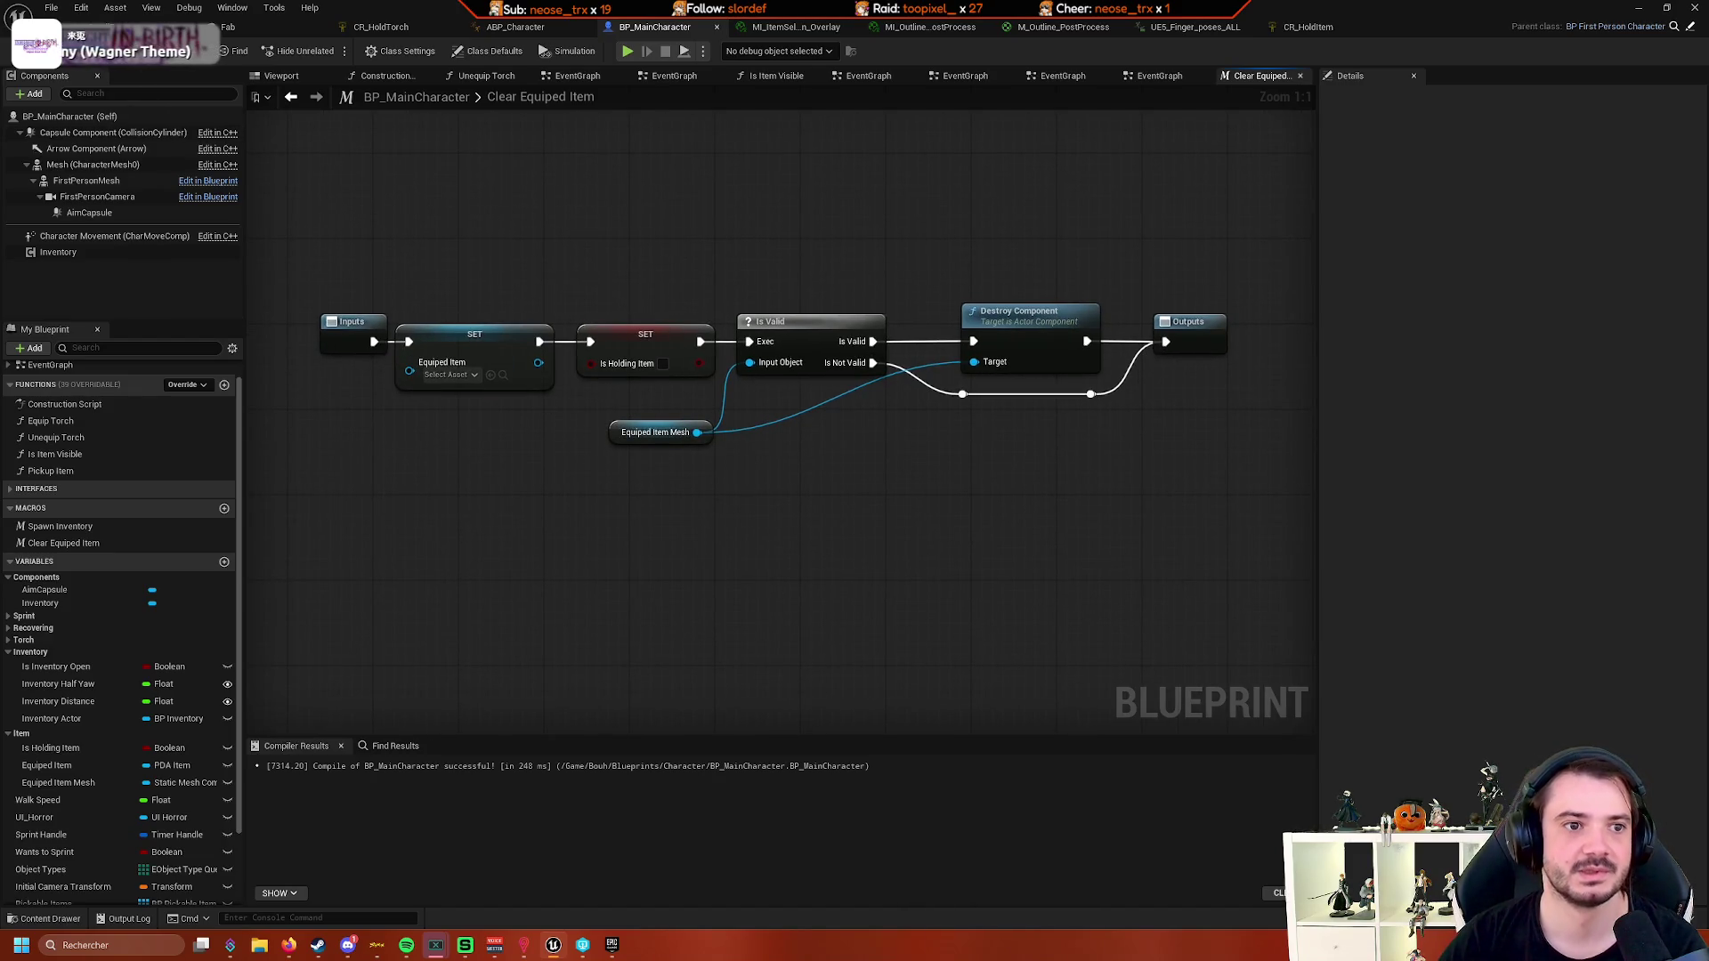
{"action": "left_click", "coordinate": [133, 27]}
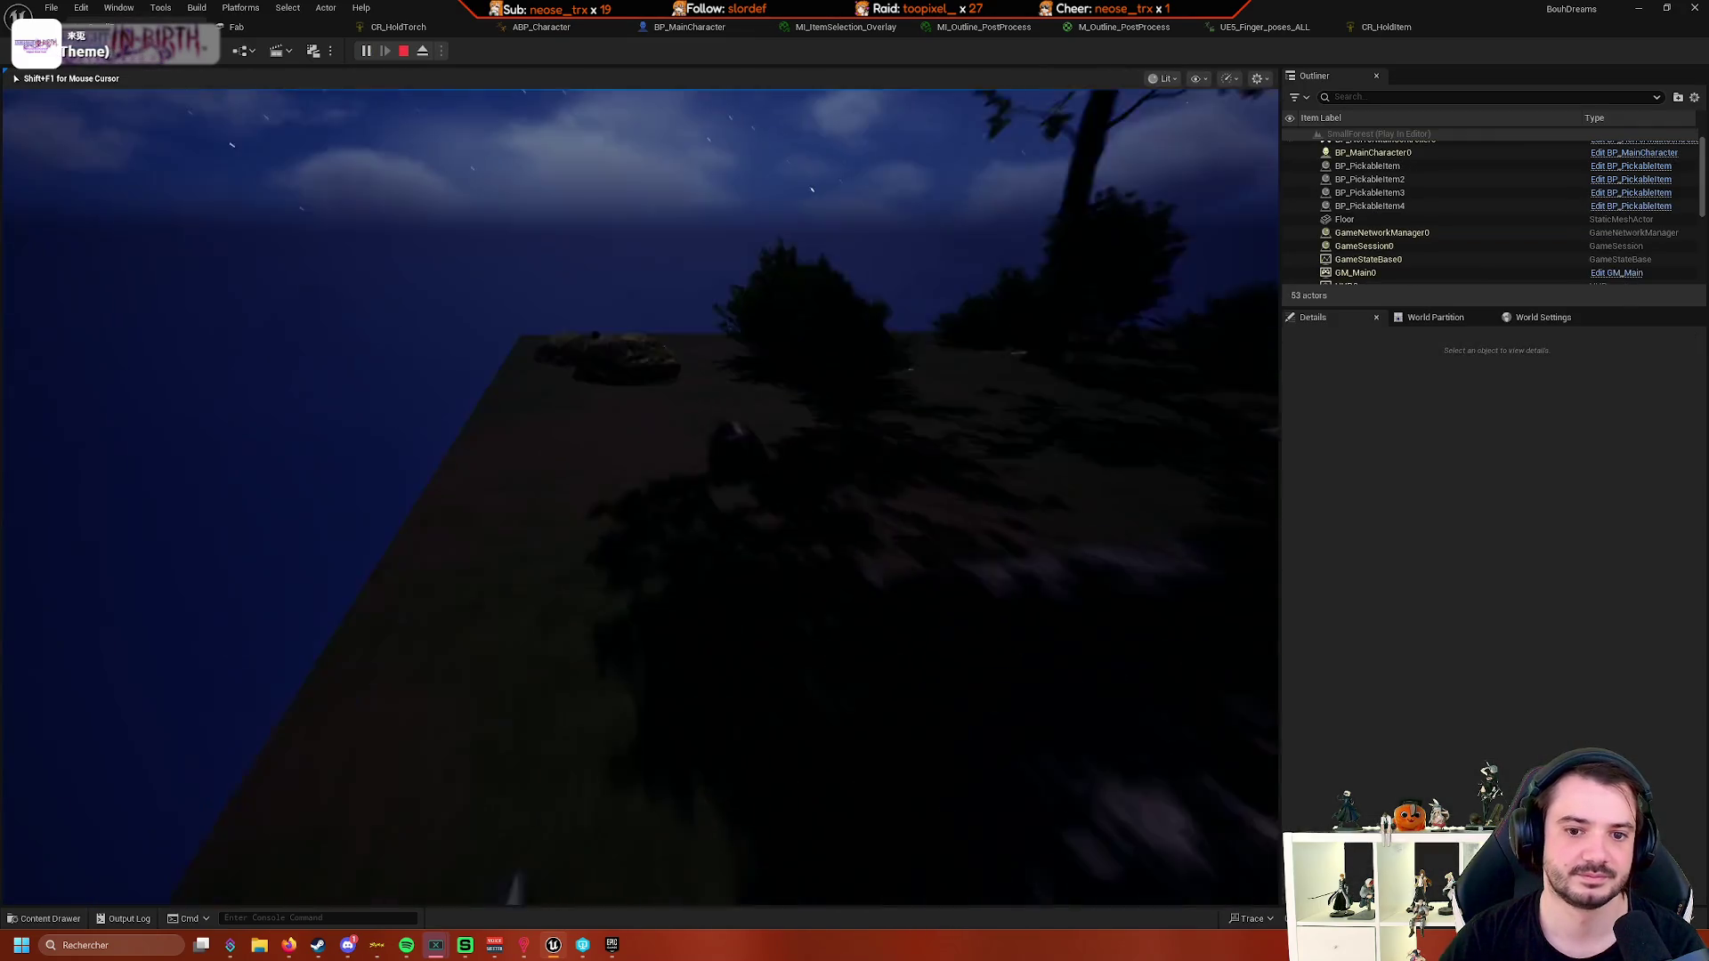
- Pick up two items, stop, replay and pick up the highlighted cube, then free the mouse with Shift+F1
{"action": "key", "text": "e"}
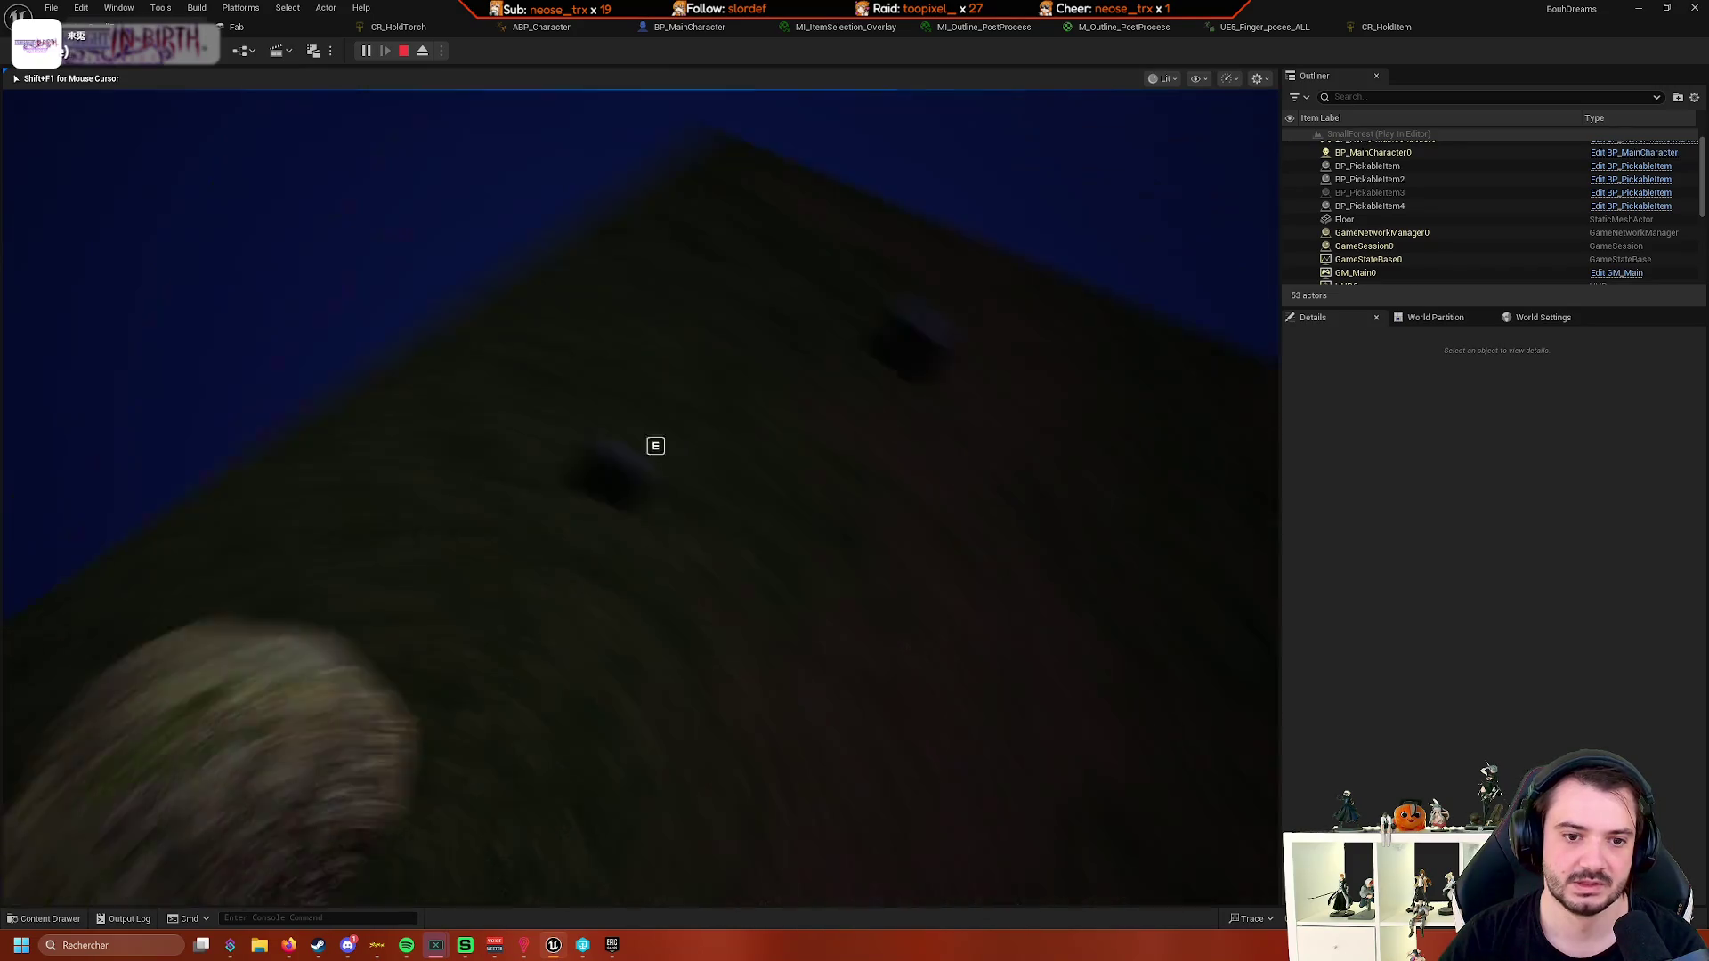
{"action": "key", "text": "e"}
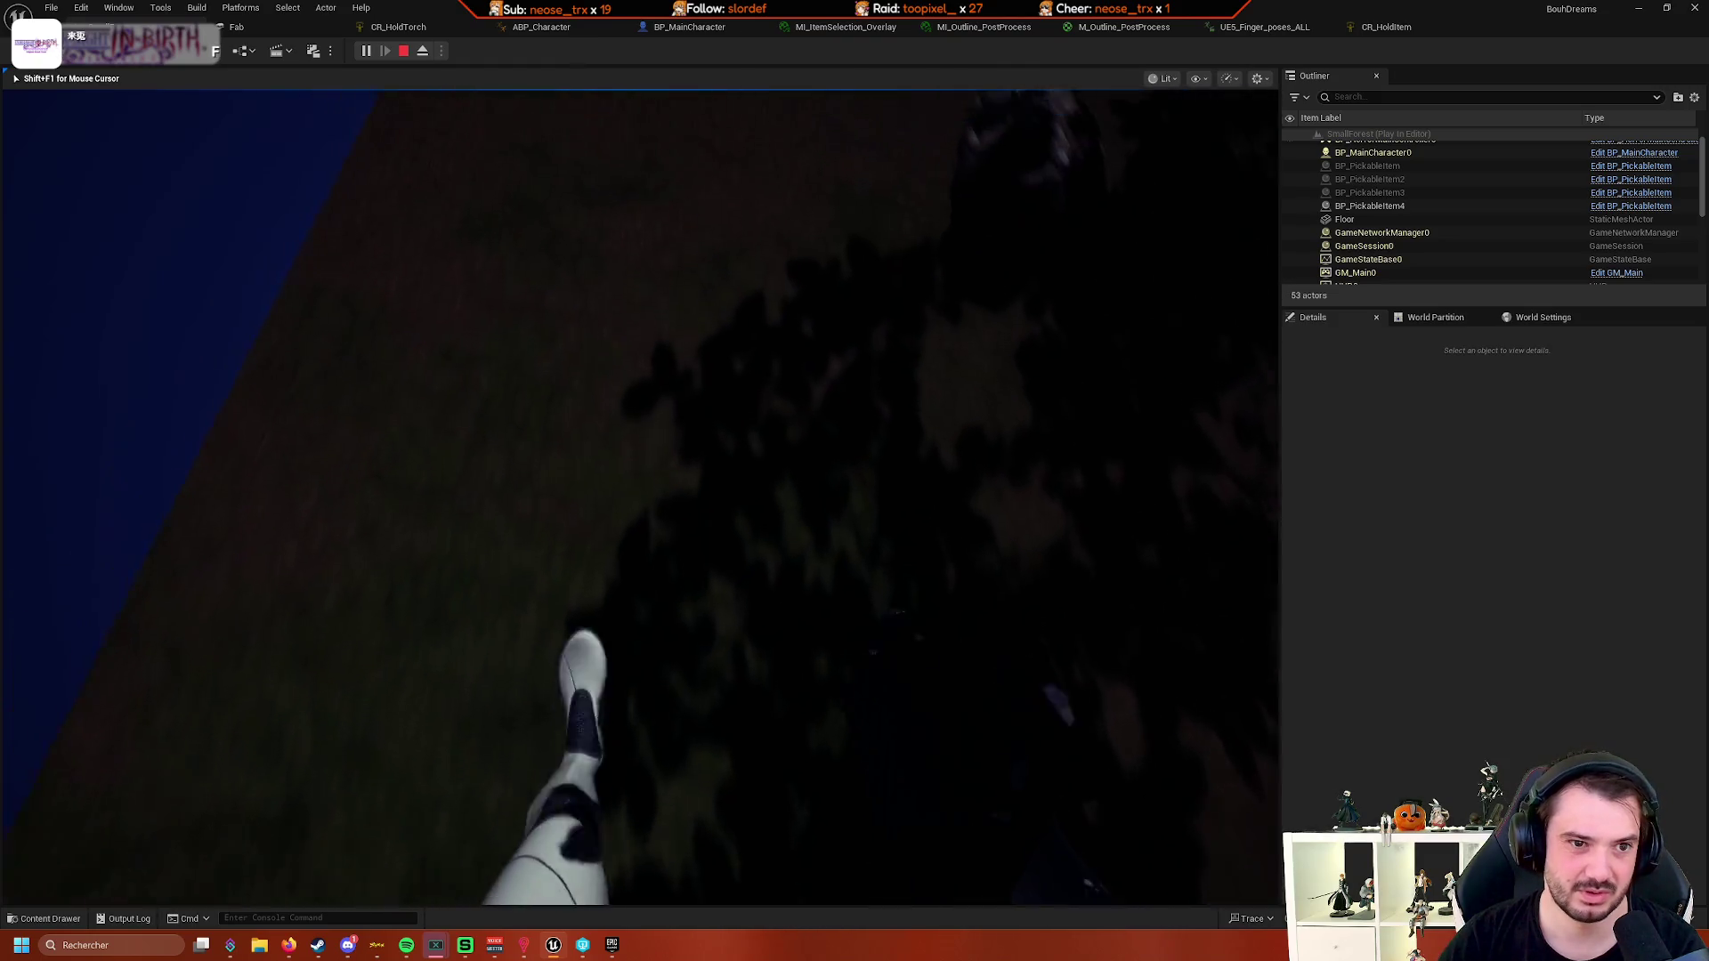
{"action": "key", "text": "Escape"}
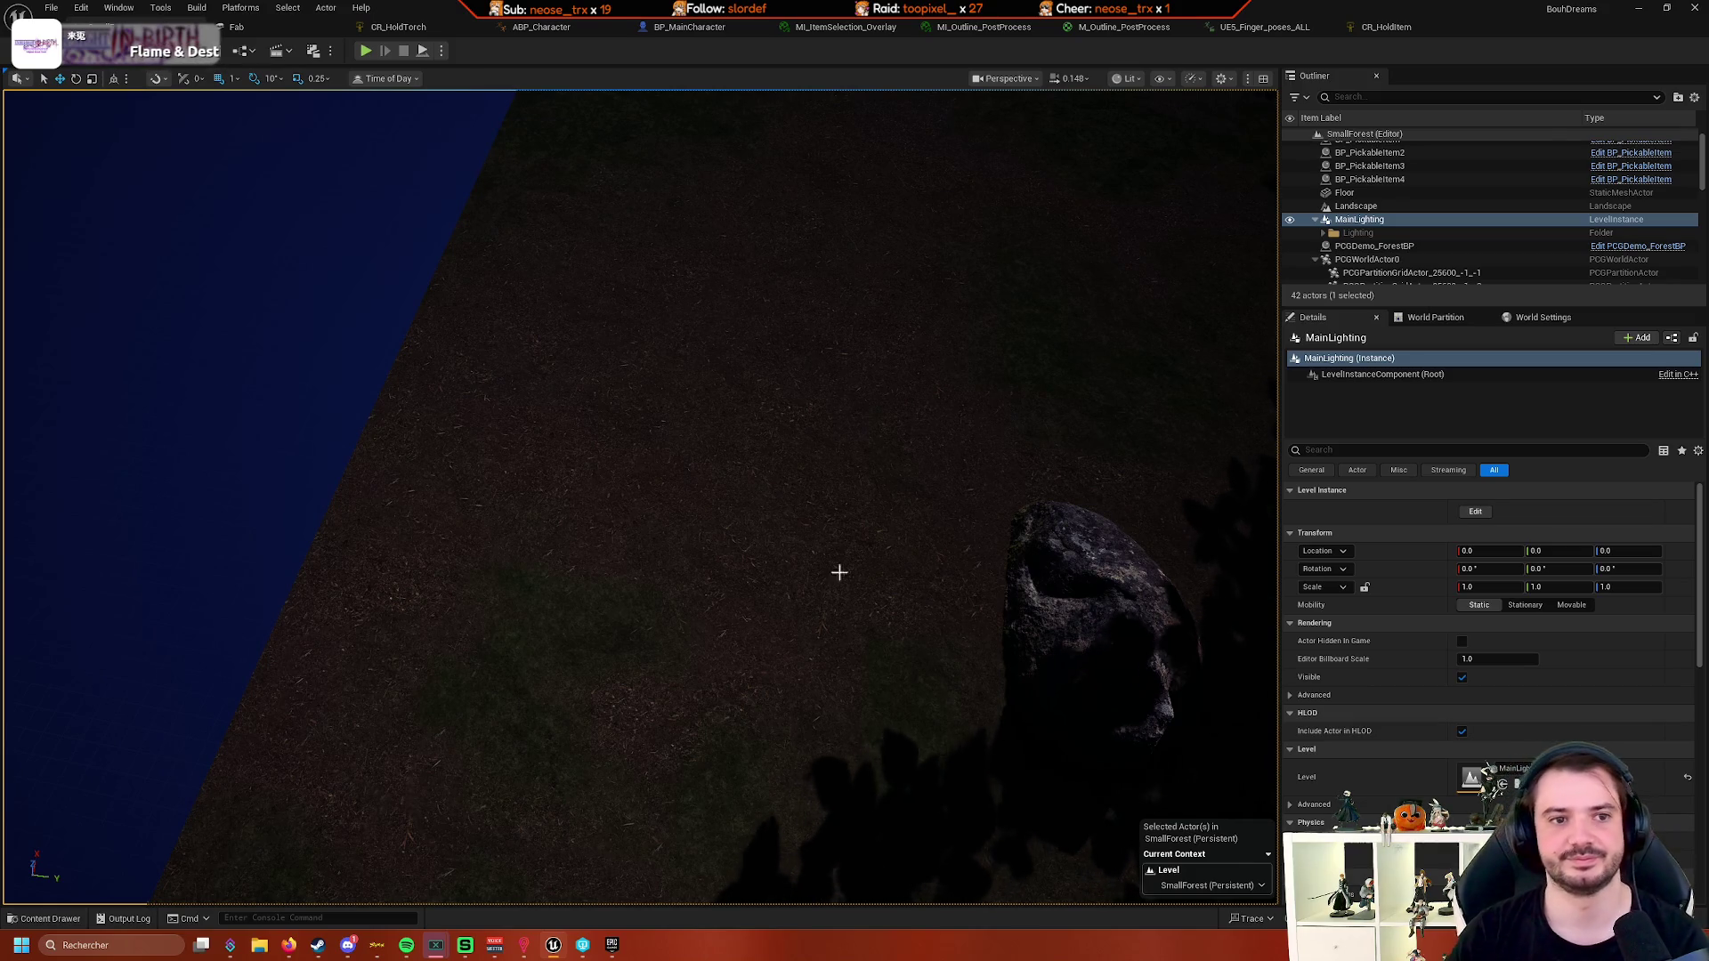
{"action": "left_click", "coordinate": [365, 50]}
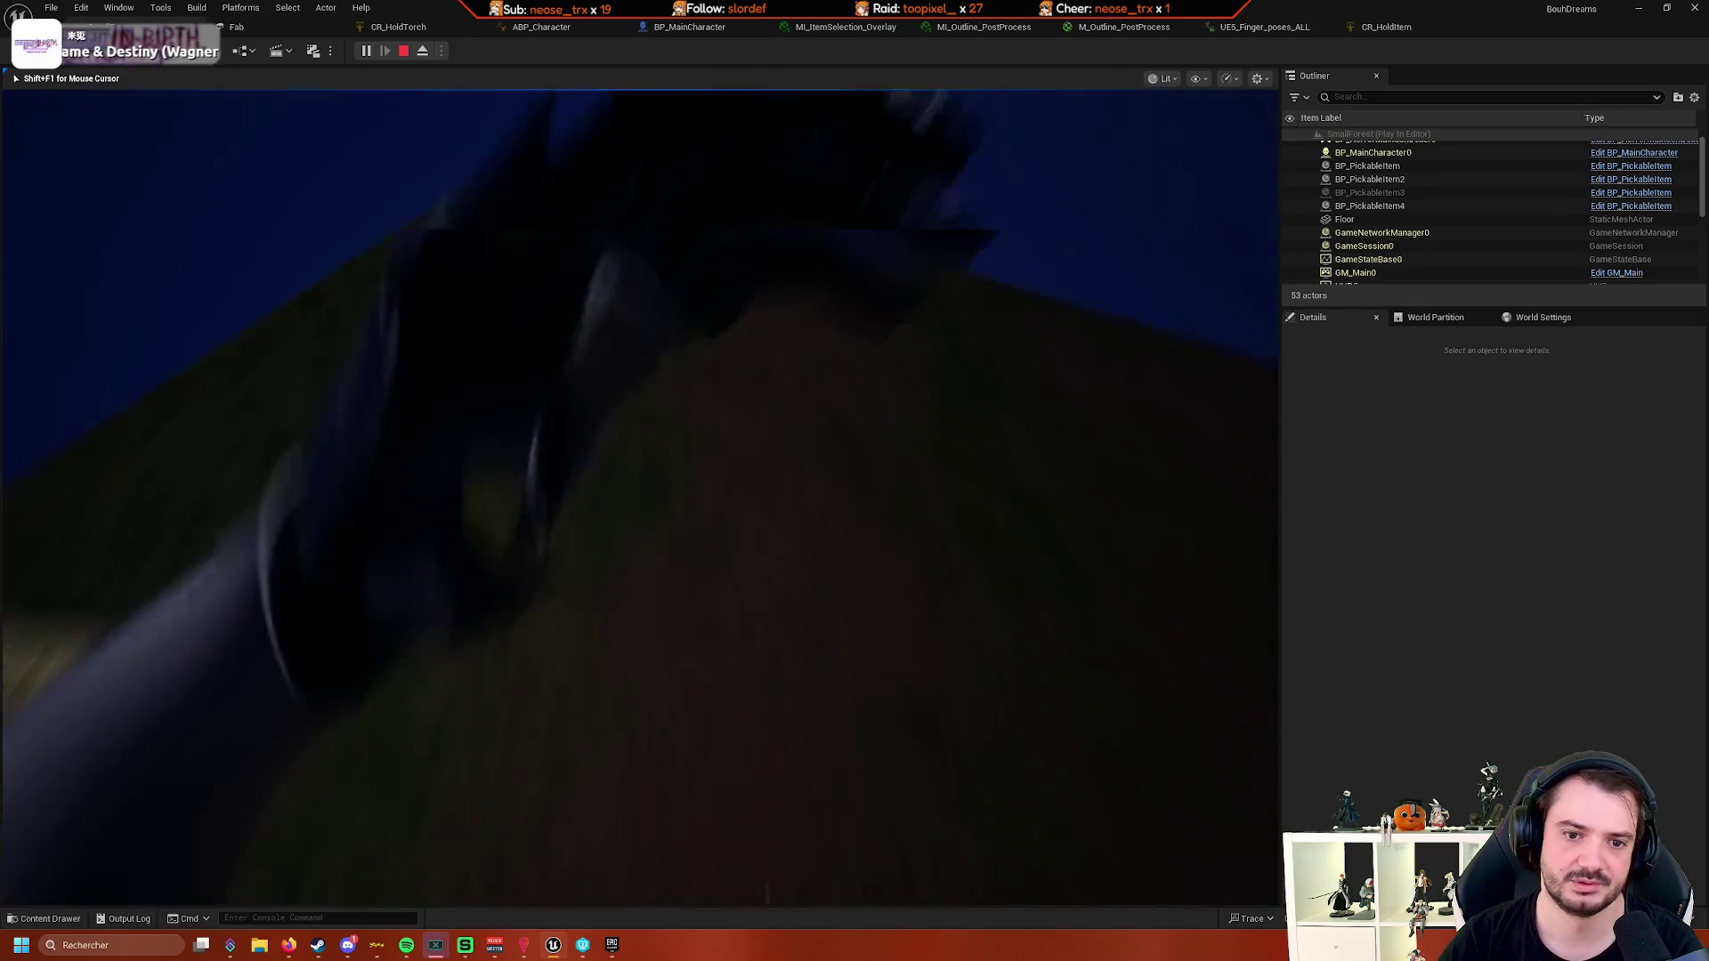
{"action": "key", "text": "e"}
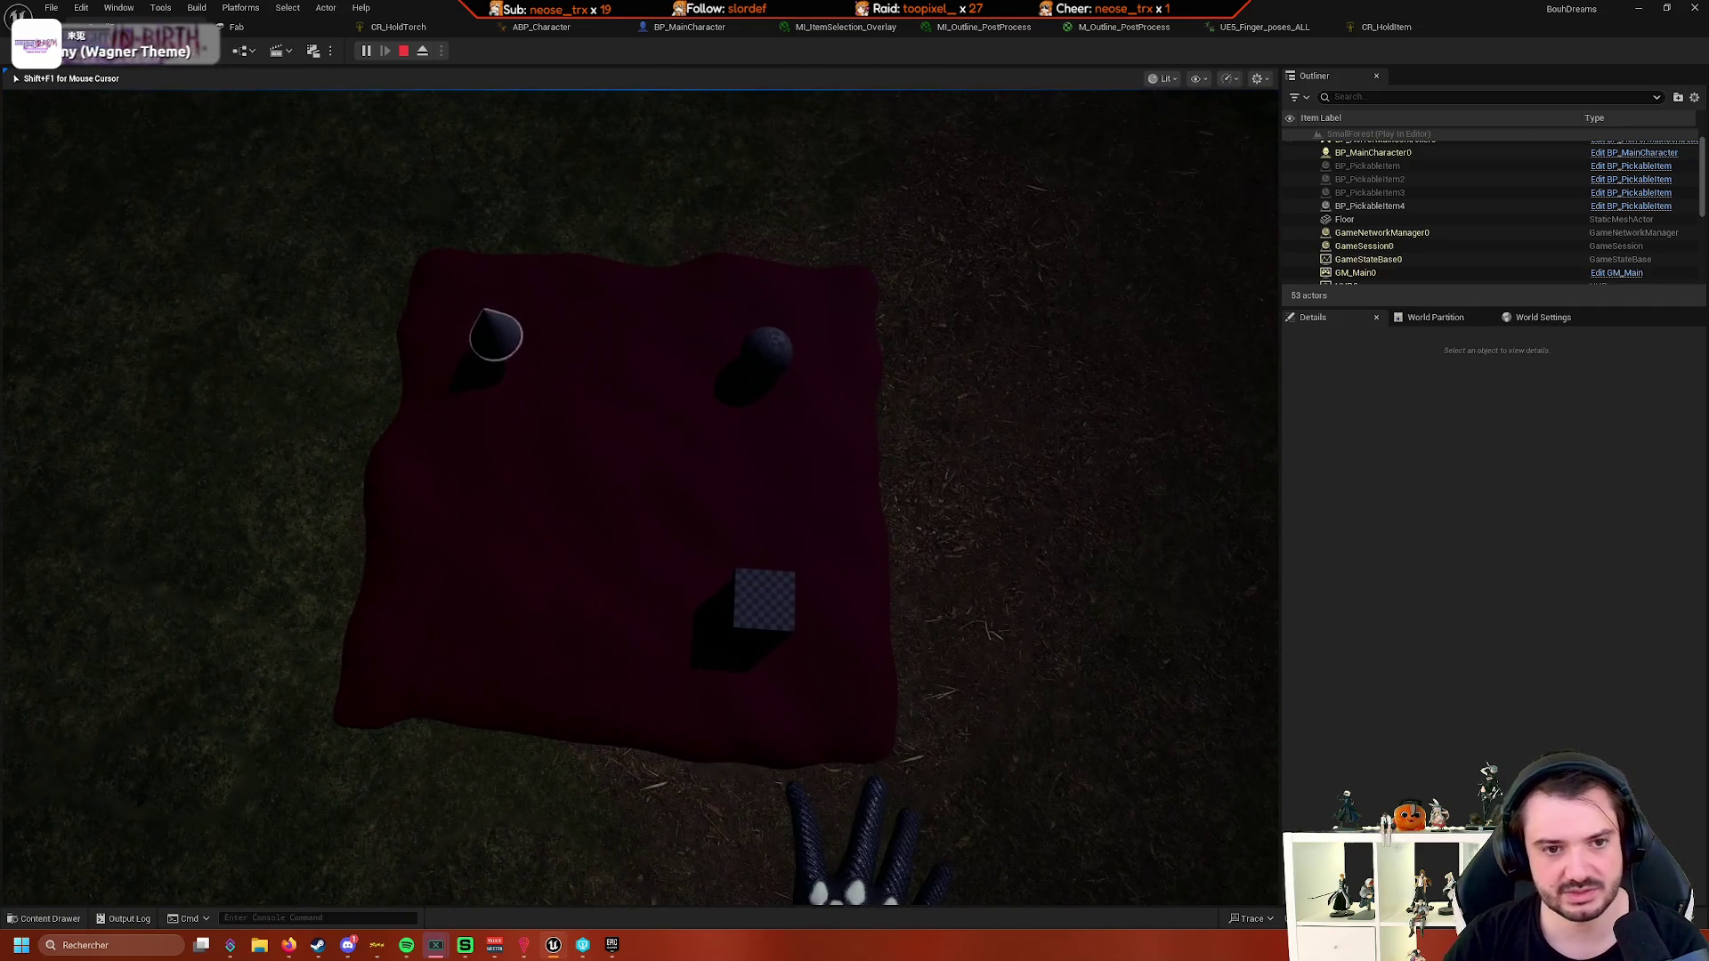
{"action": "key", "text": "shift+F1"}
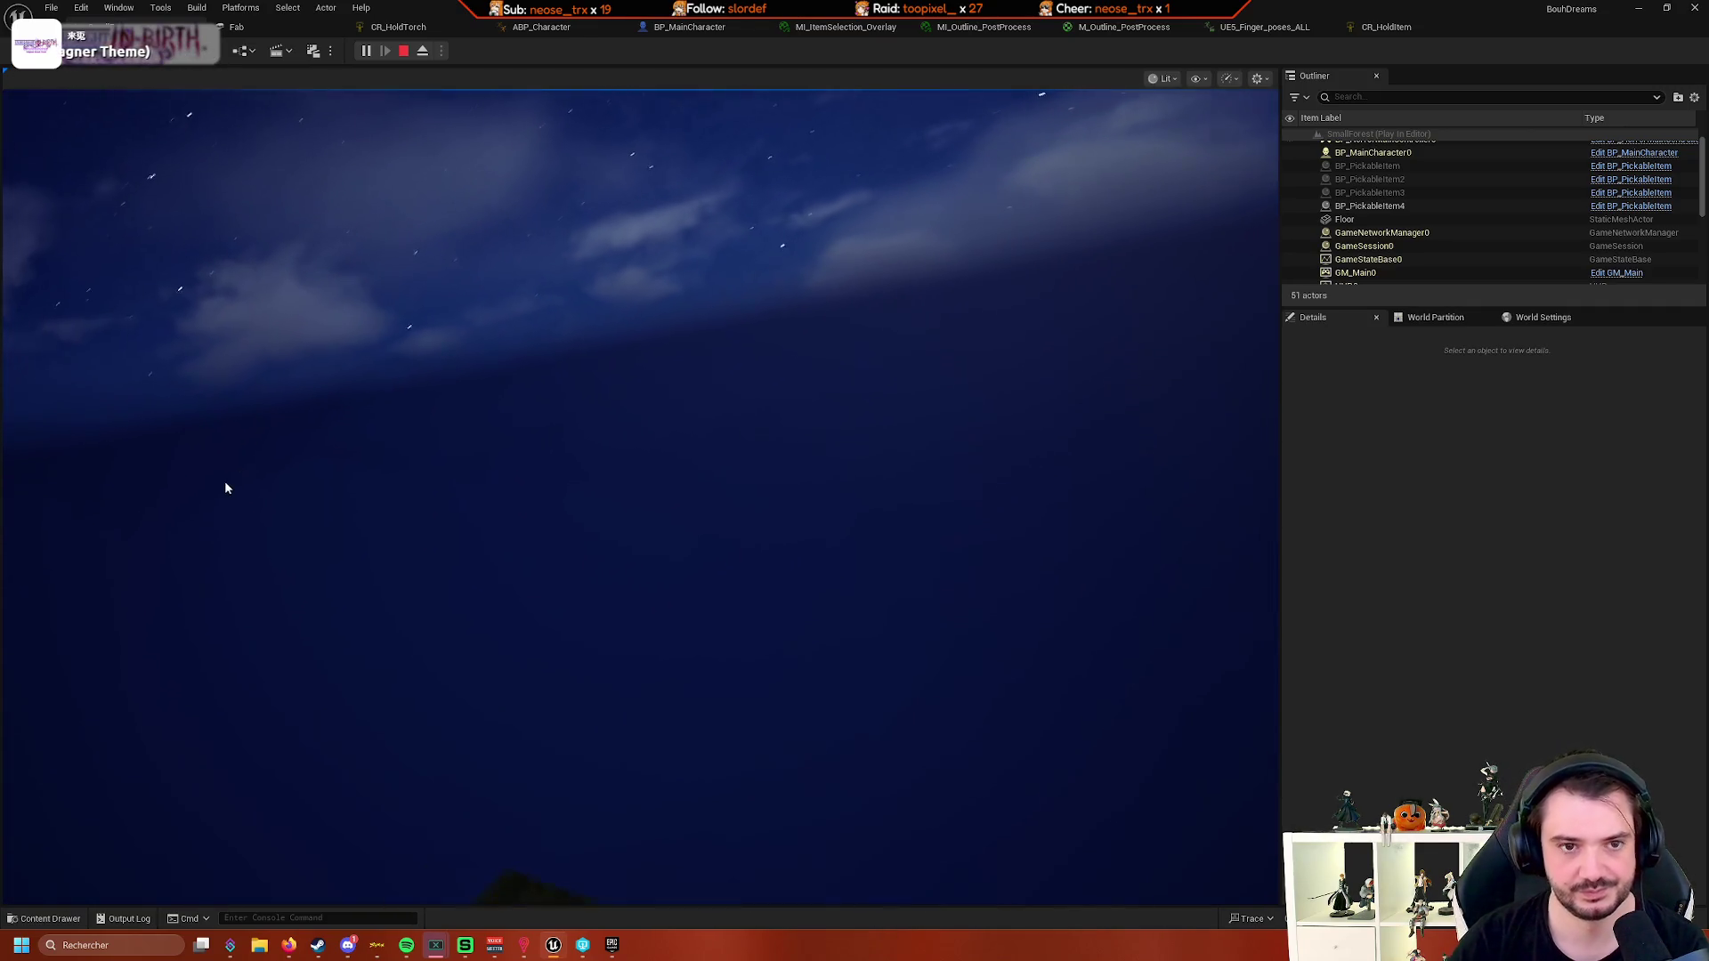
- Eject from the running game and frame the main character in the viewport
{"action": "left_click", "coordinate": [423, 50]}
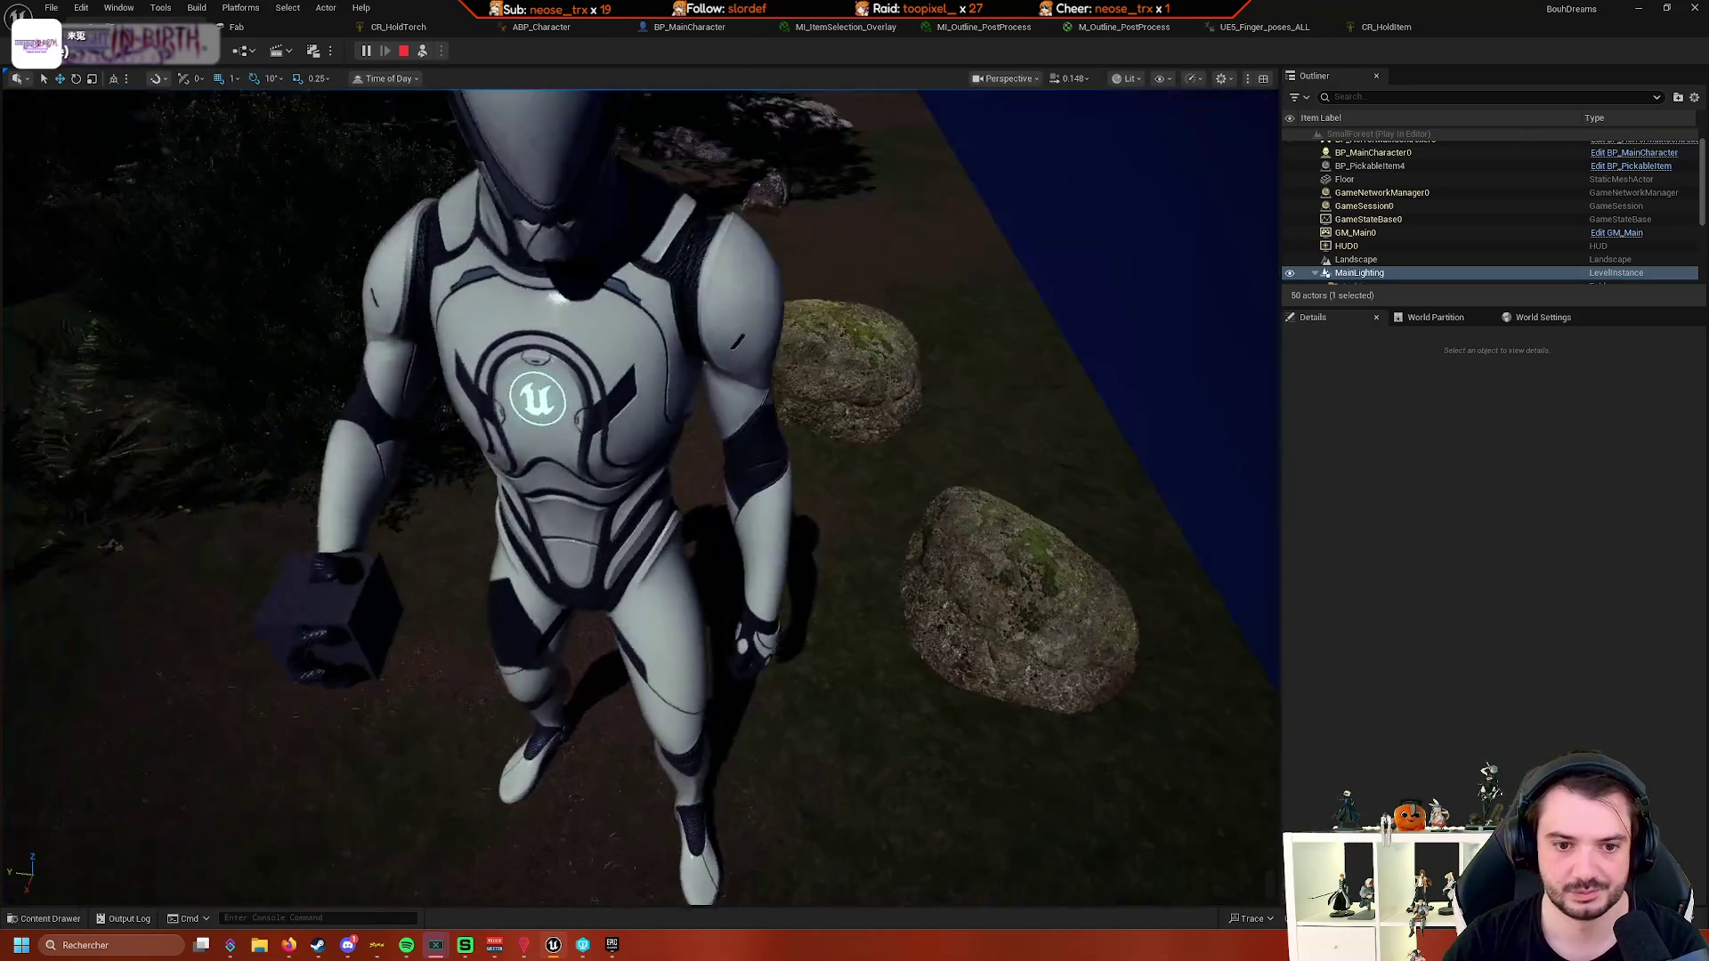
{"action": "left_click", "coordinate": [570, 663]}
{"action": "key", "text": "f"}
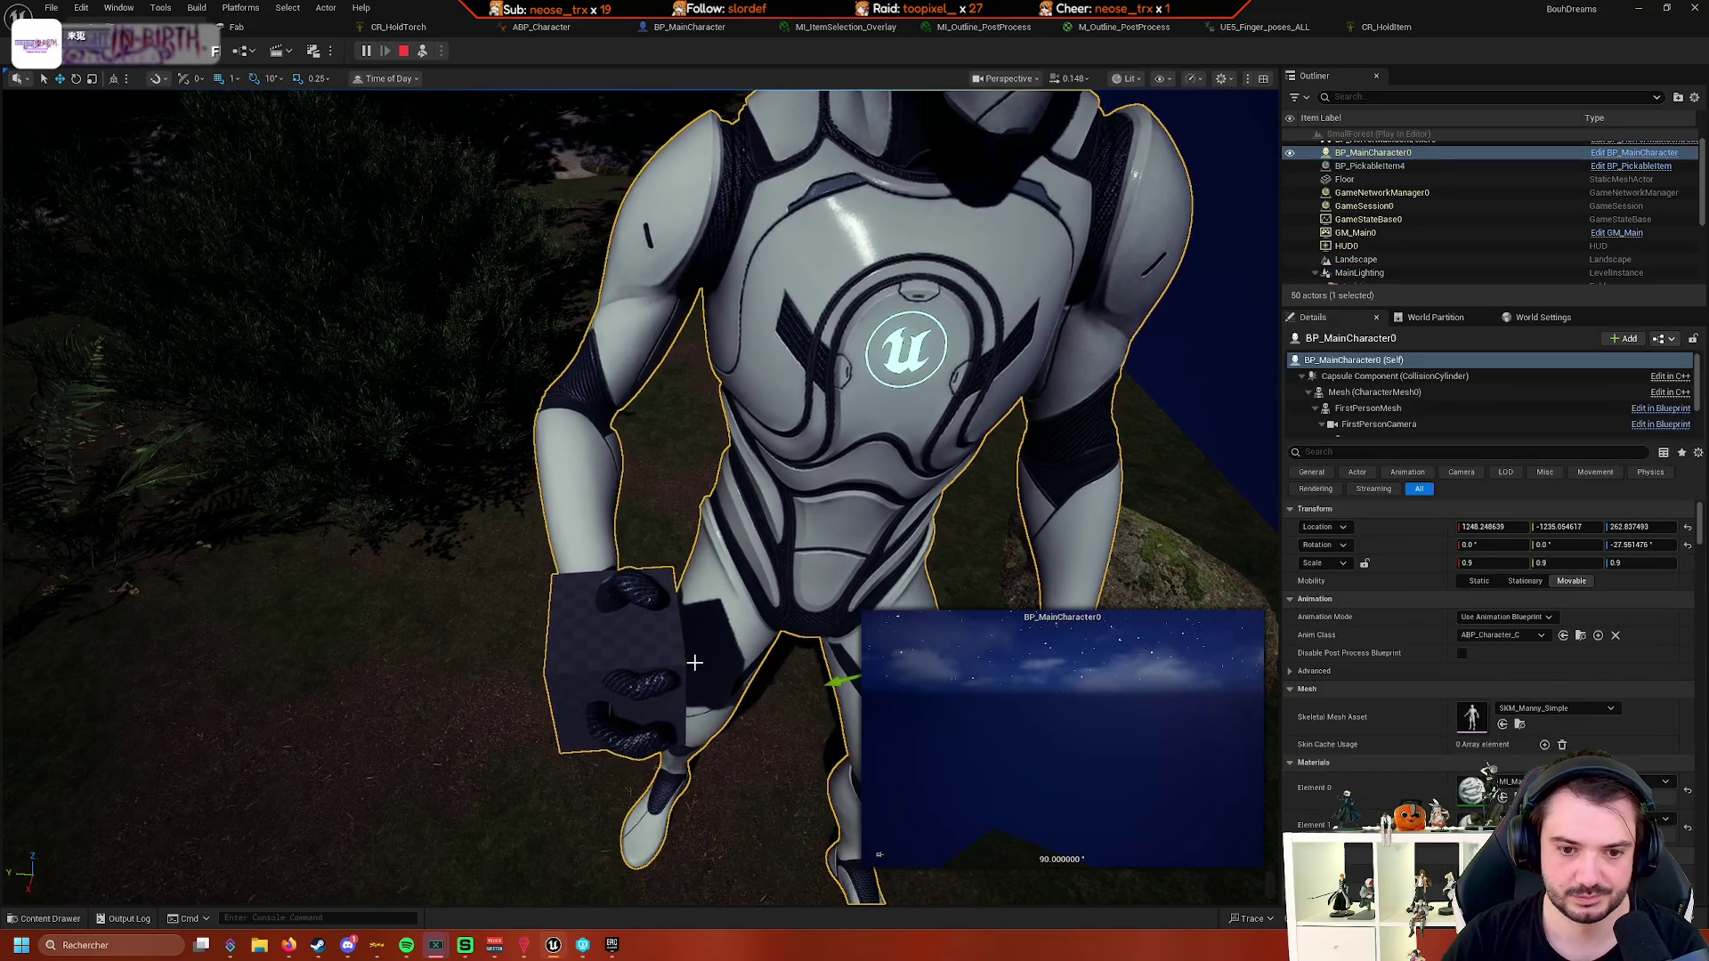
- Inspect the character's AimCapsule and held hands-and-cube mesh, then return to BP_MainCharacter
{"action": "scroll", "coordinate": [1424, 400], "scroll_direction": "down", "scroll_amount": 2}
{"action": "left_click", "coordinate": [1422, 390]}
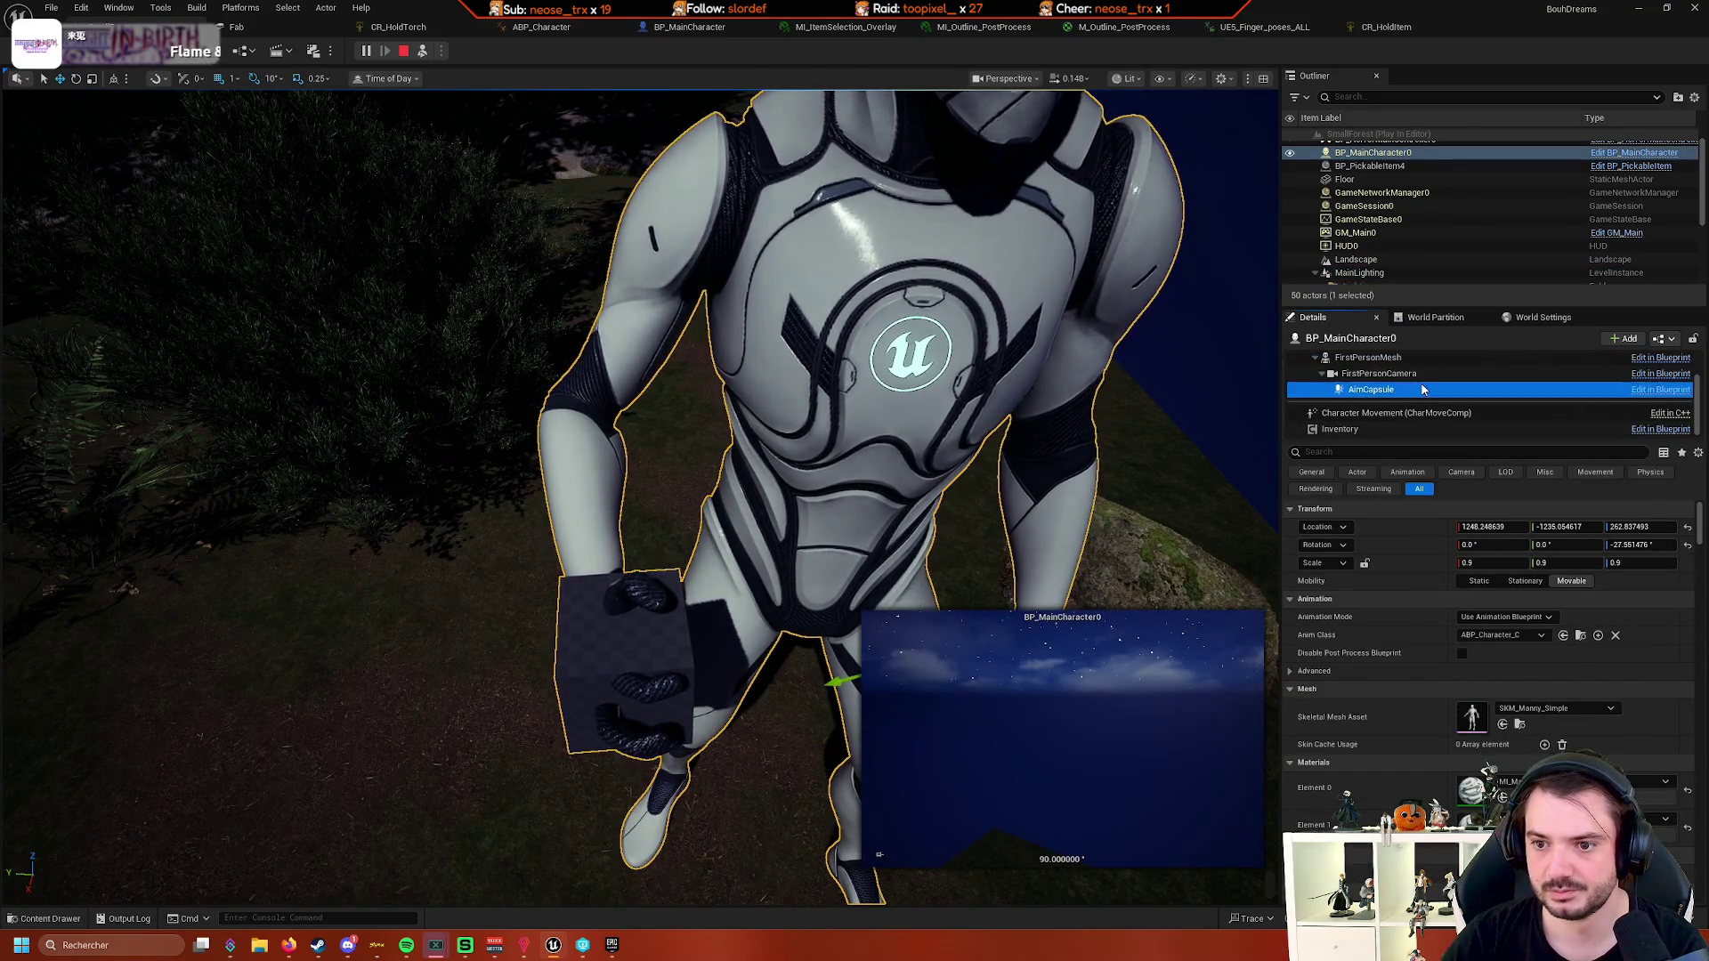
{"action": "scroll", "coordinate": [1424, 392], "scroll_direction": "up", "scroll_amount": 1}
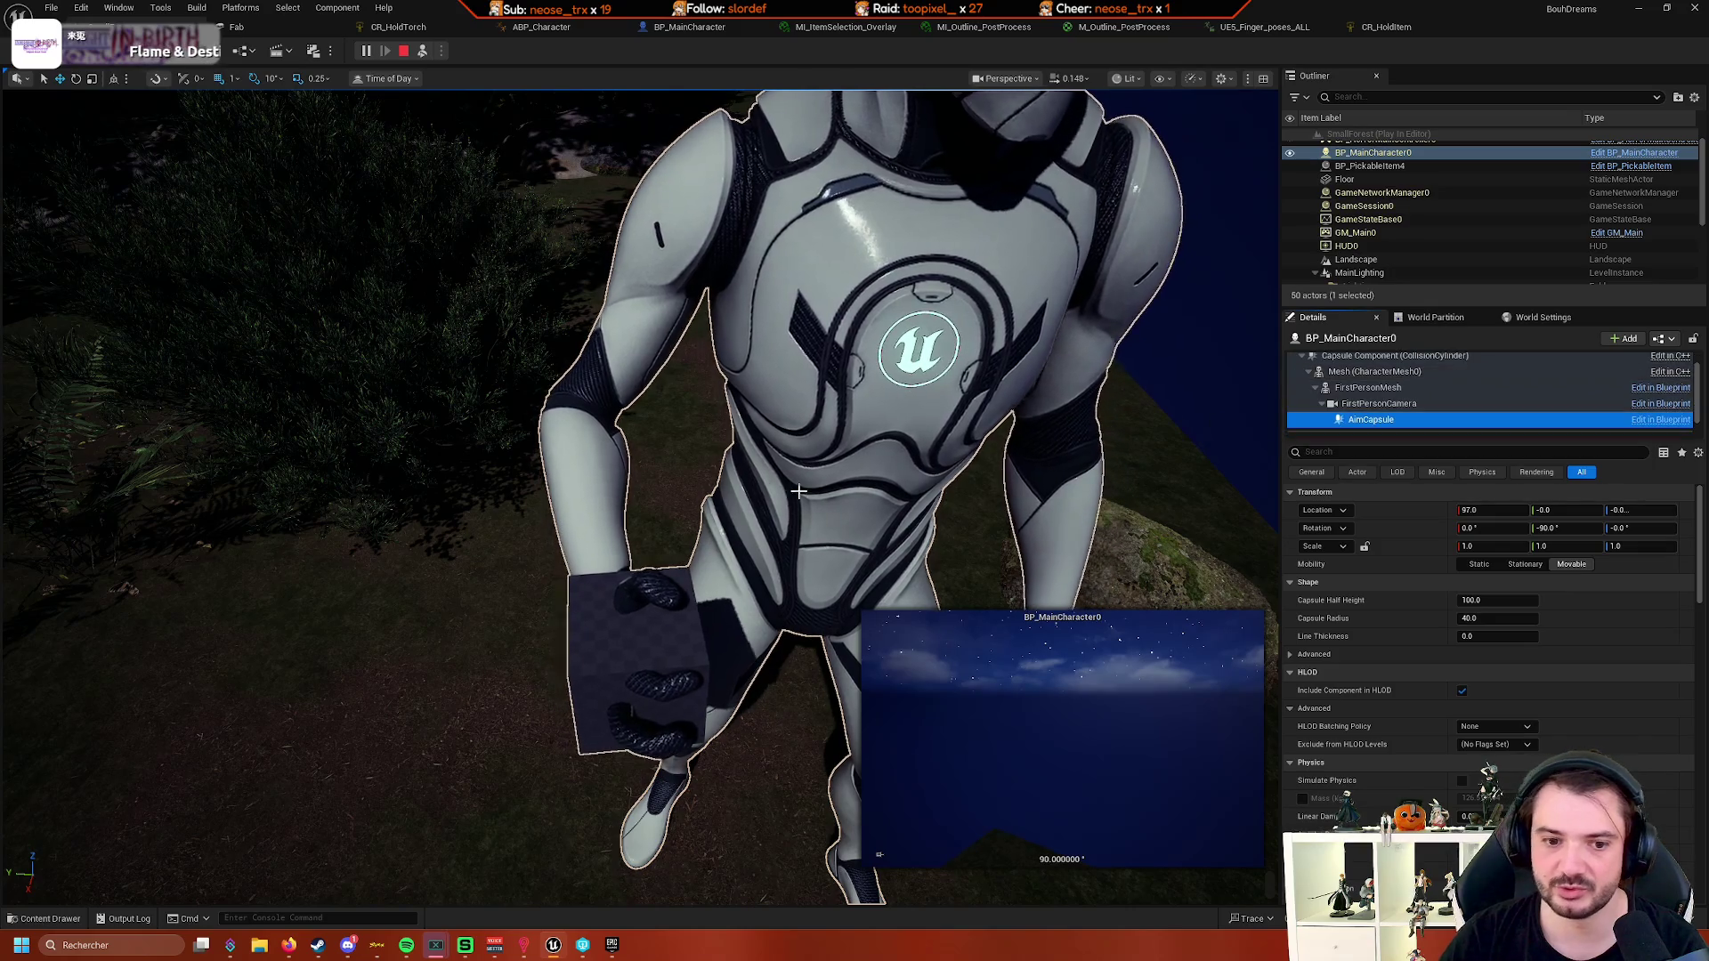
{"action": "left_click", "coordinate": [627, 672]}
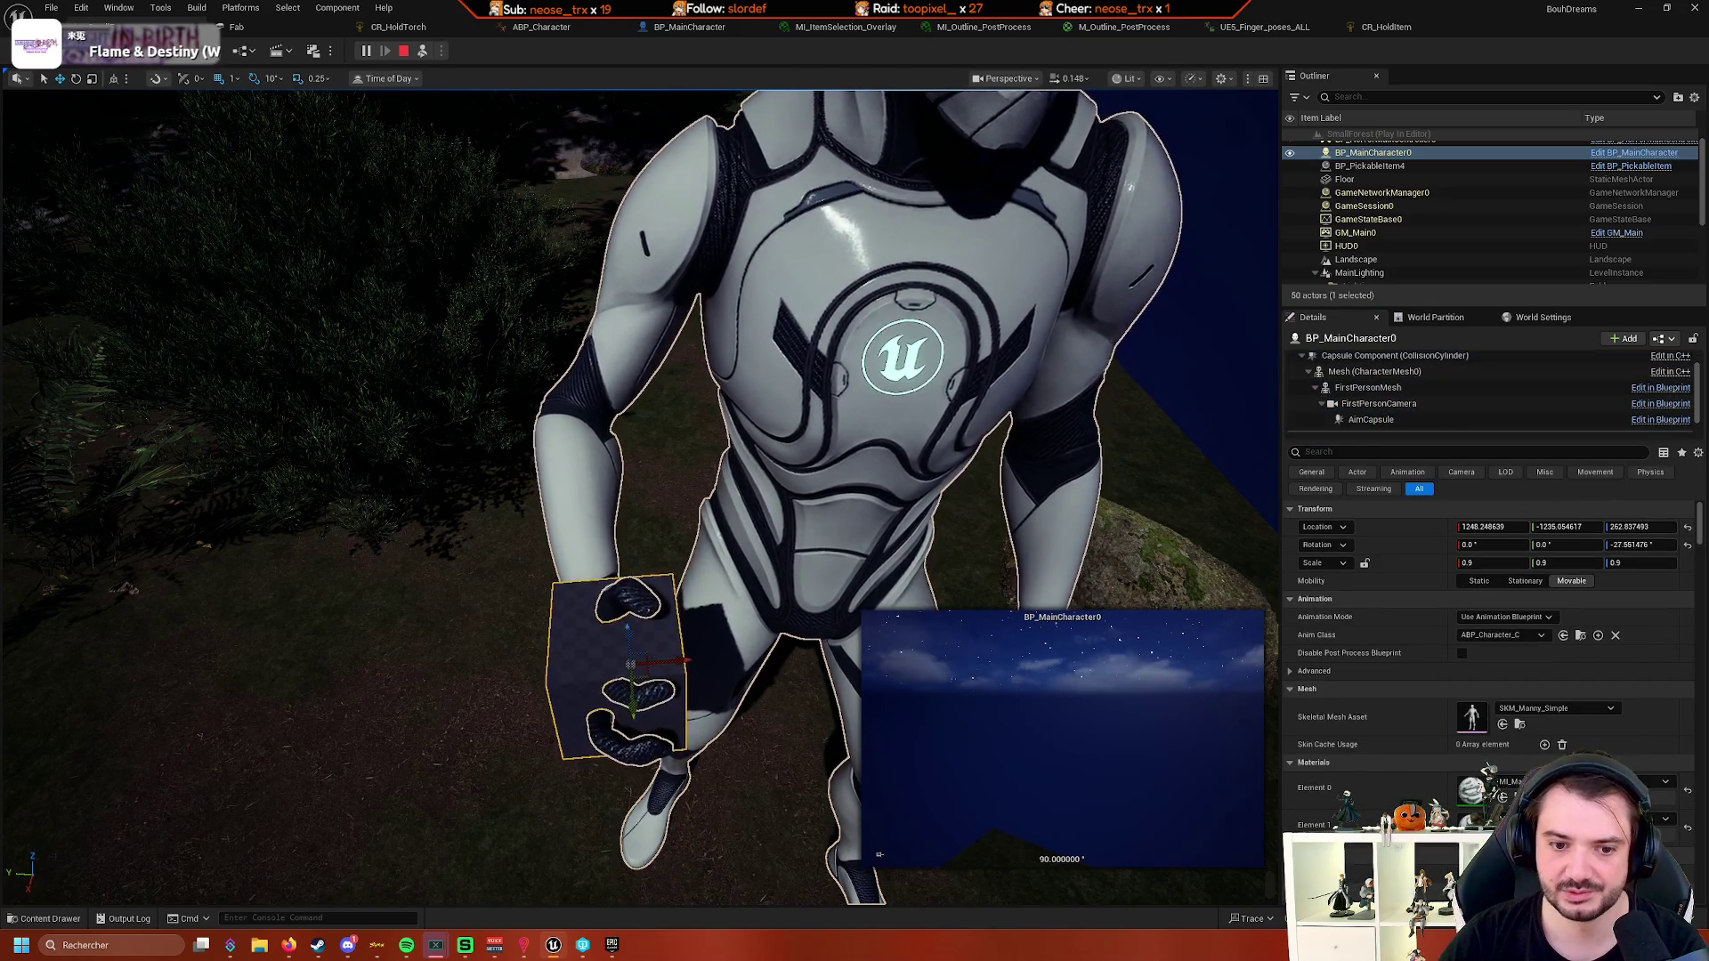
{"action": "left_click", "coordinate": [878, 854]}
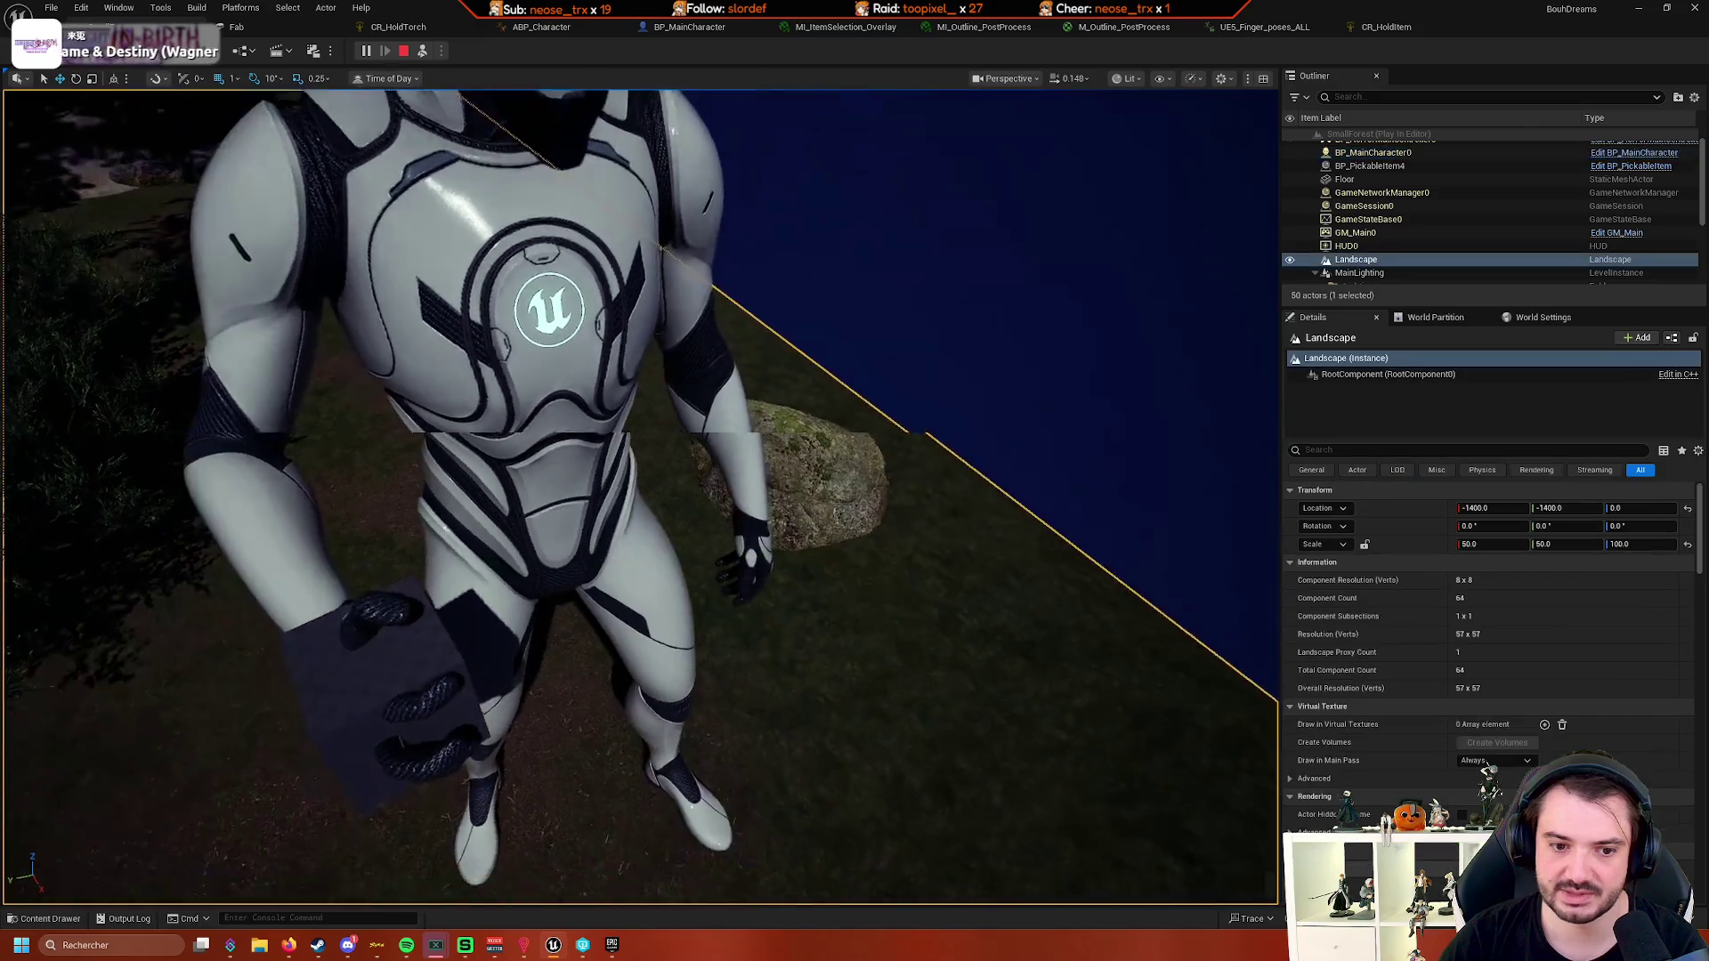
{"action": "left_click", "coordinate": [412, 648]}
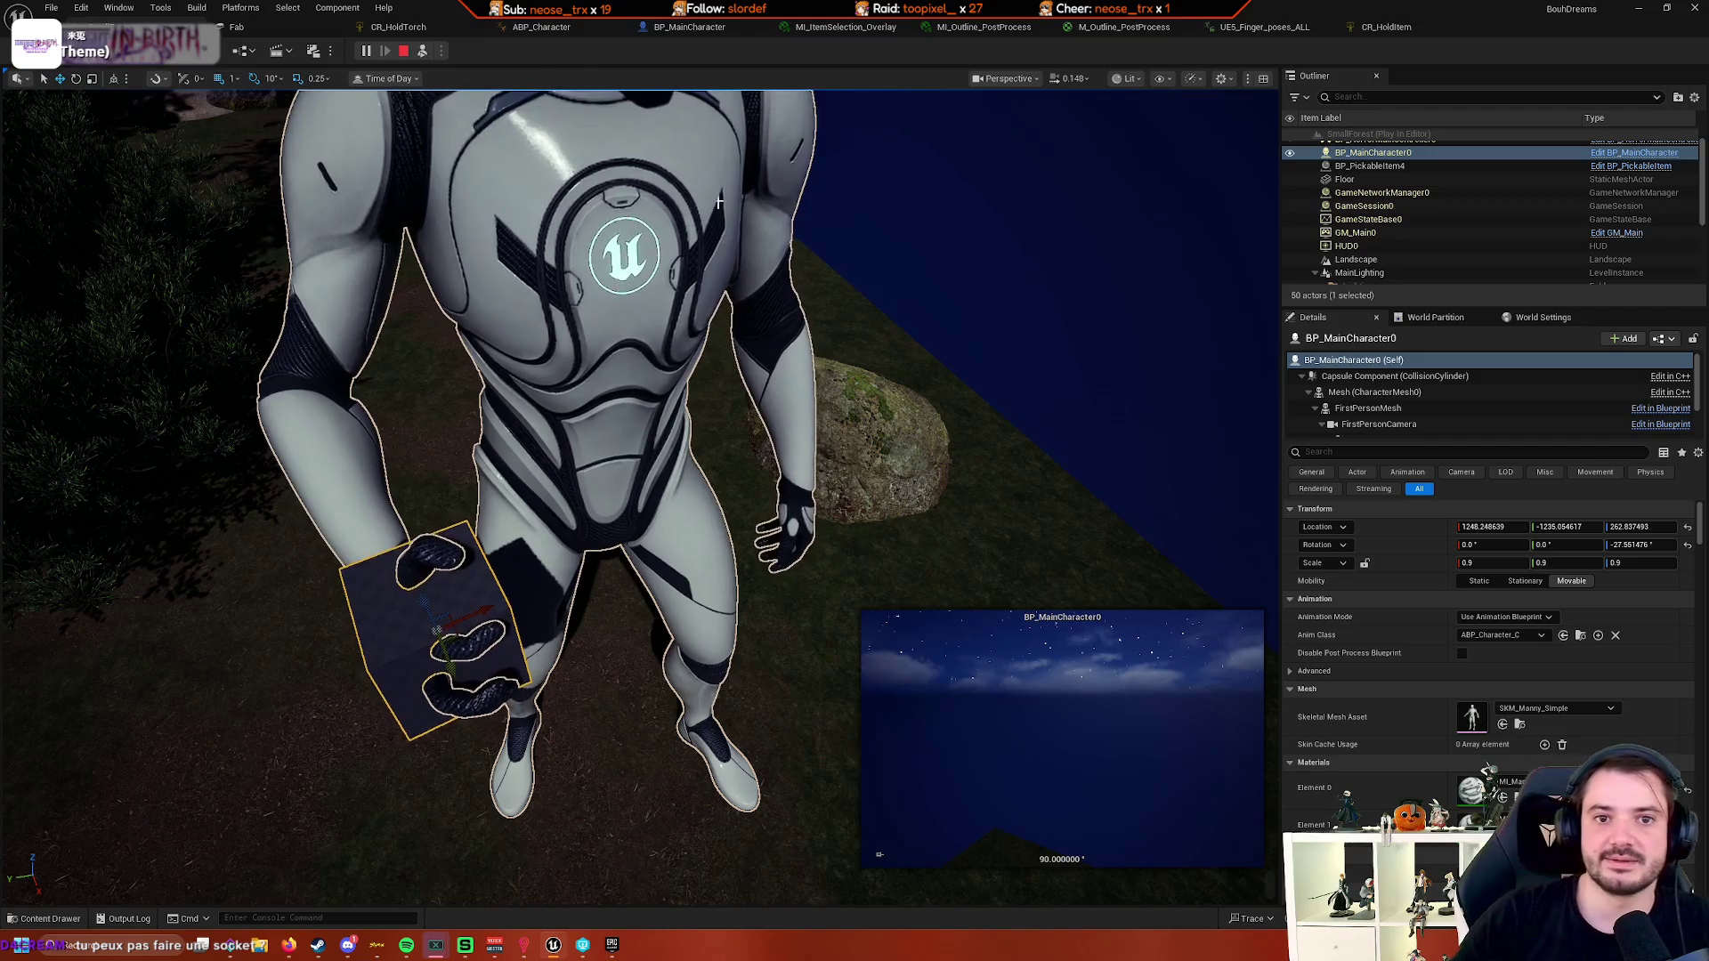
{"action": "left_click", "coordinate": [694, 26]}
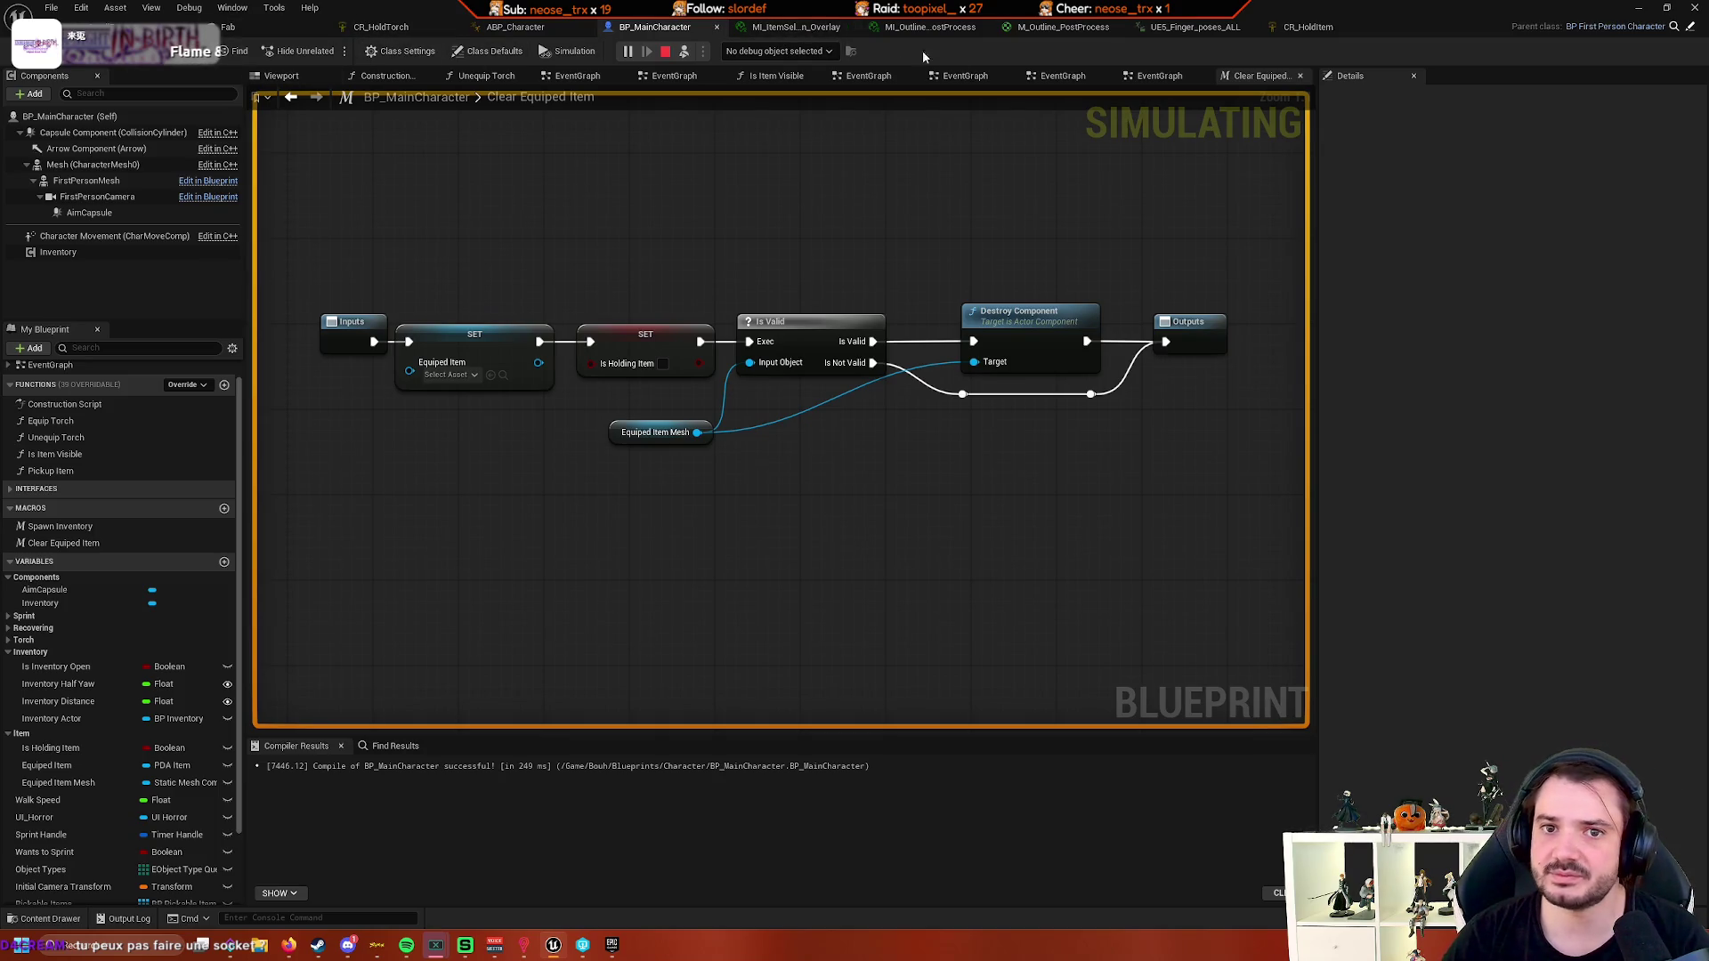
- In CR_HoldItem, search the Rig Hierarchy for 'grip' and select HandGrip_L under clavicle_l
{"action": "left_click", "coordinate": [1307, 26]}
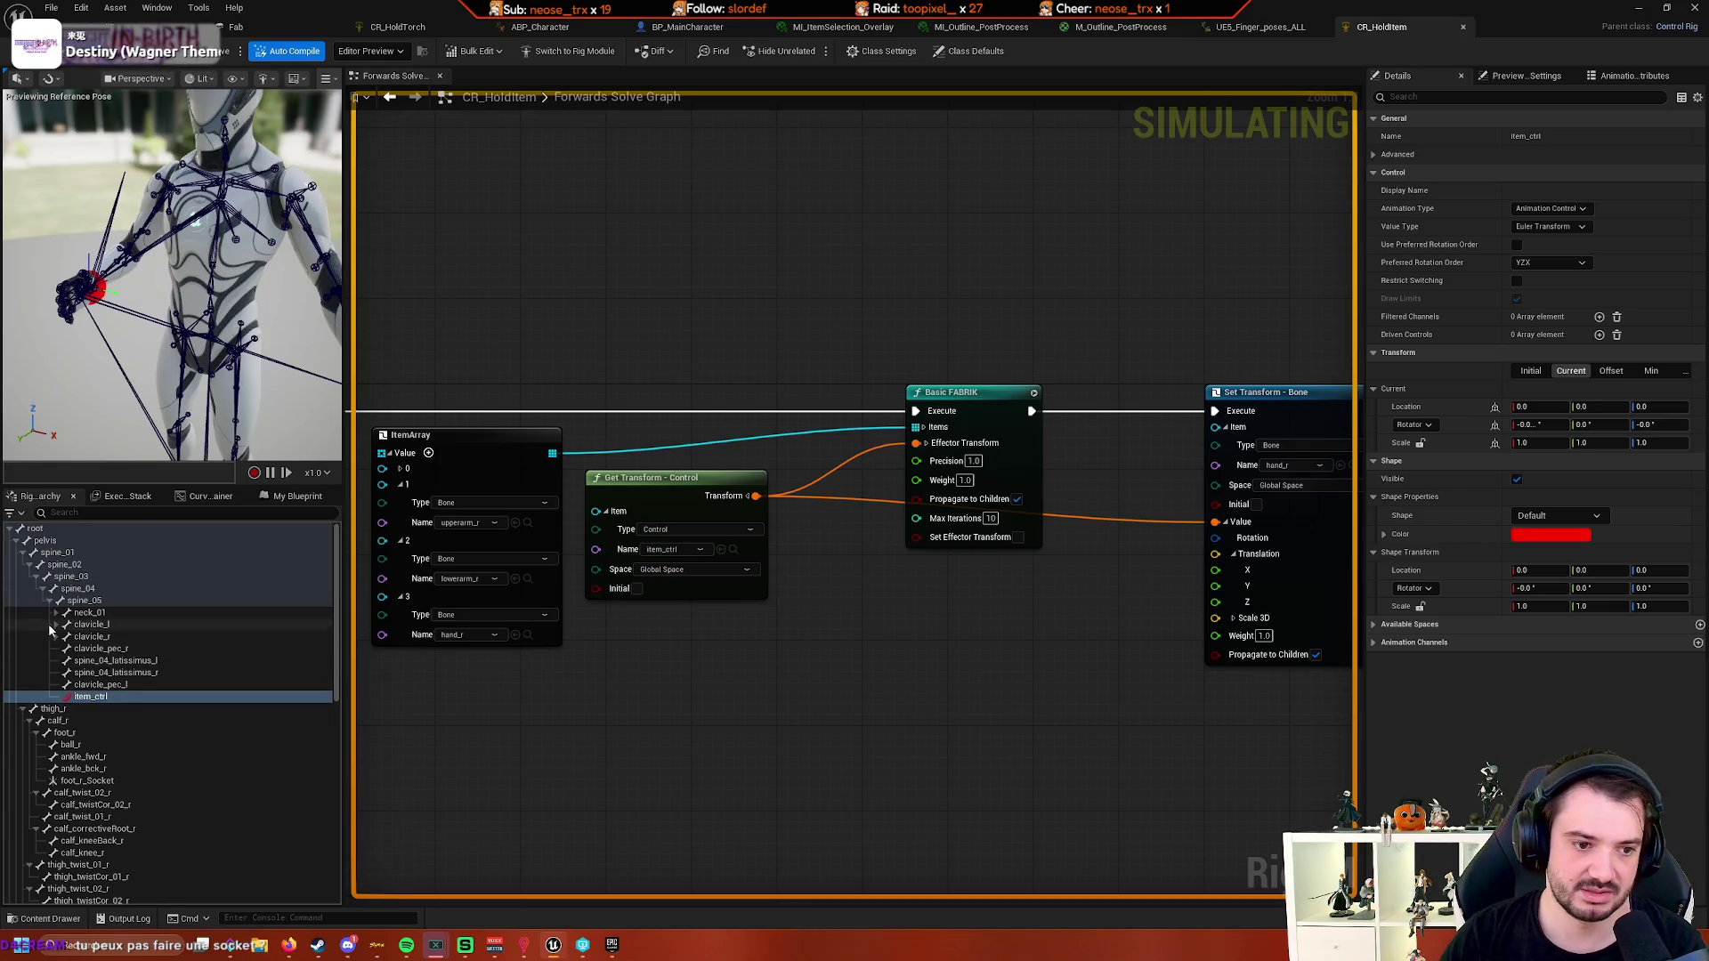
{"action": "scroll", "coordinate": [267, 650], "scroll_direction": "down", "scroll_amount": 5}
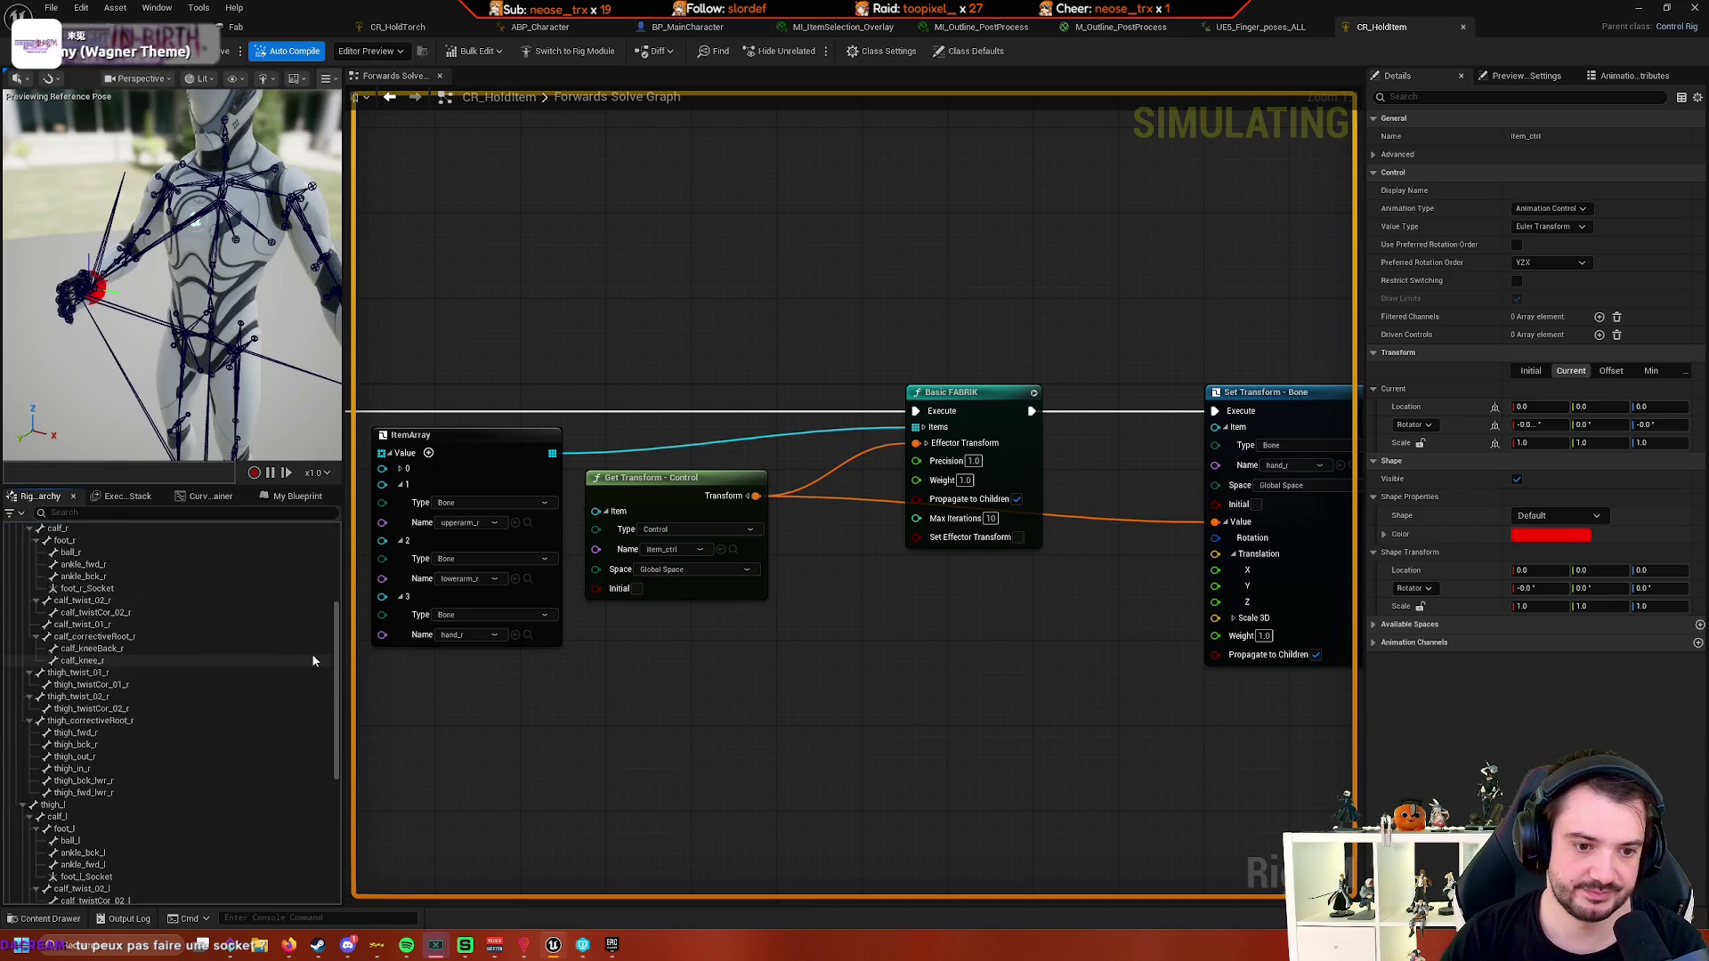
{"action": "scroll", "coordinate": [260, 709], "scroll_direction": "down", "scroll_amount": 2}
{"action": "left_click", "coordinate": [136, 514]}
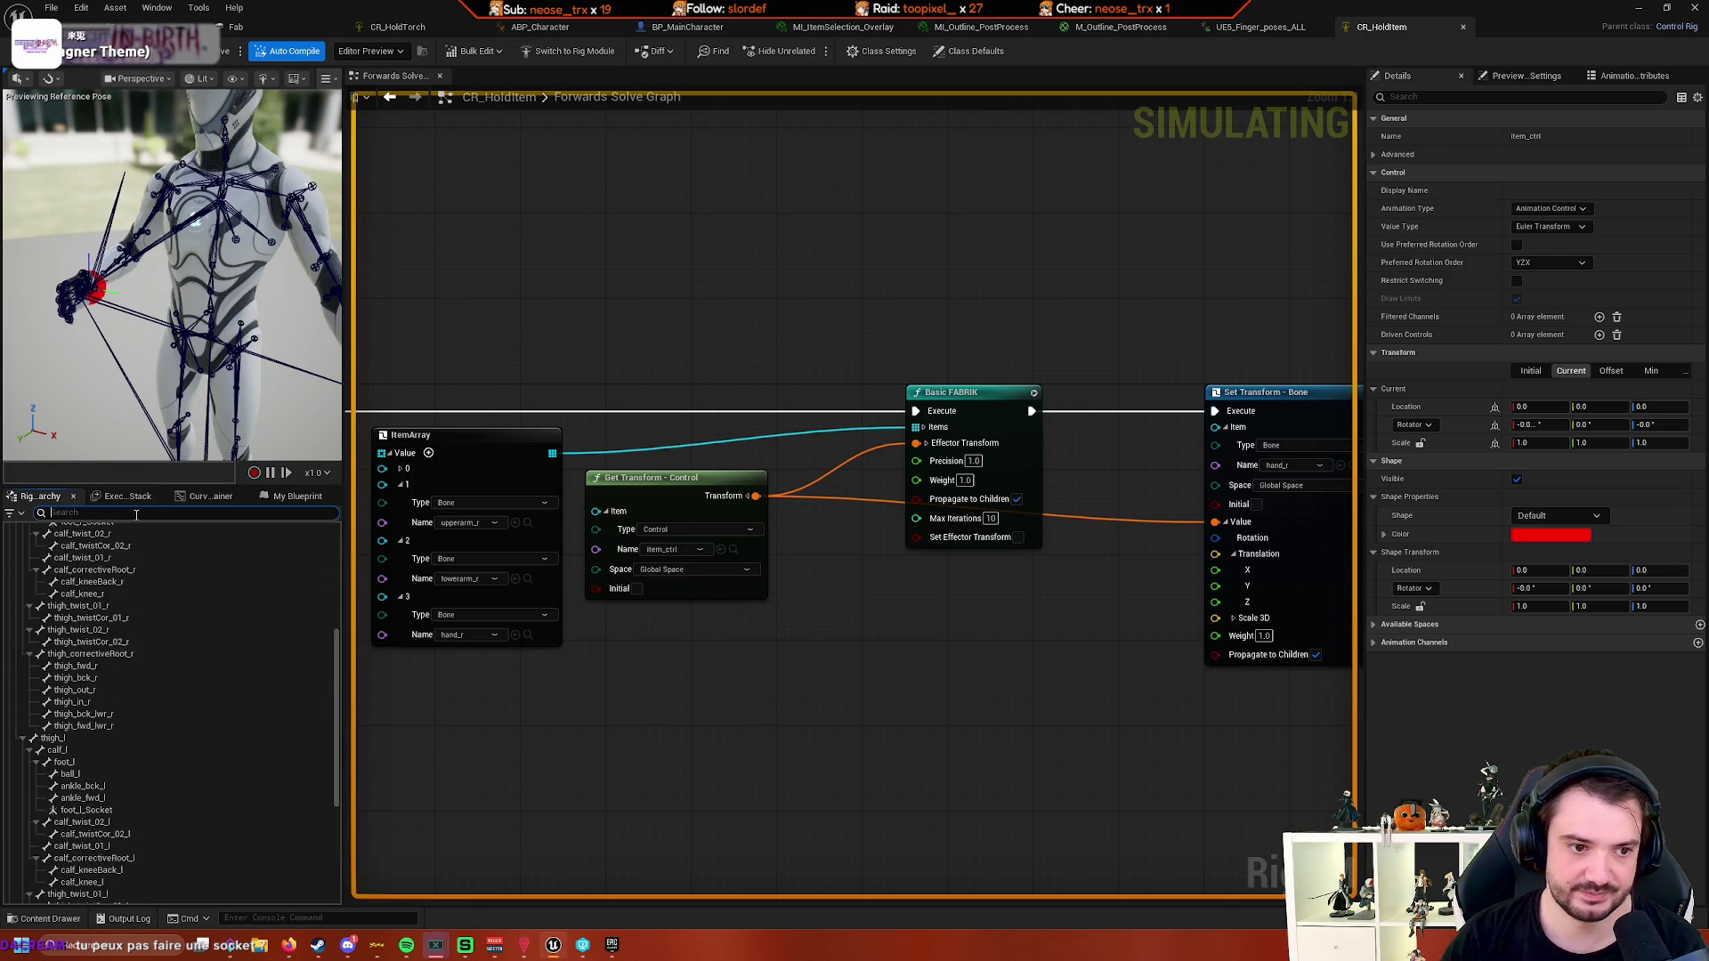
{"action": "type", "text": "grip"}
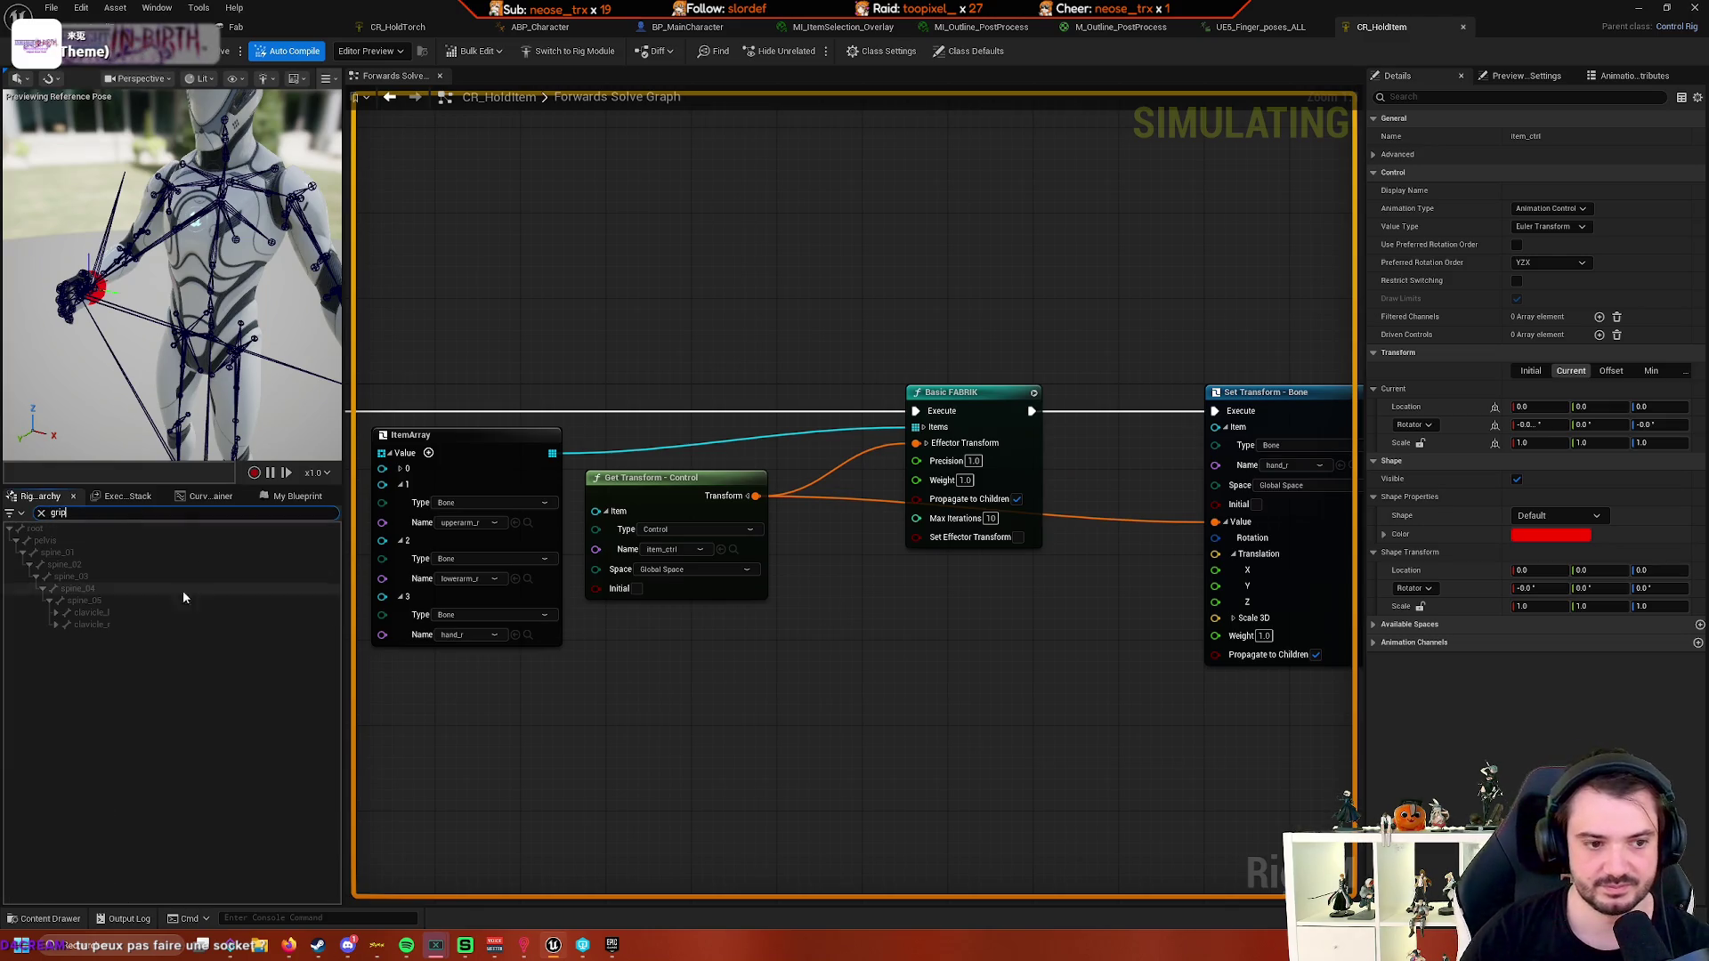
{"action": "left_click", "coordinate": [55, 612]}
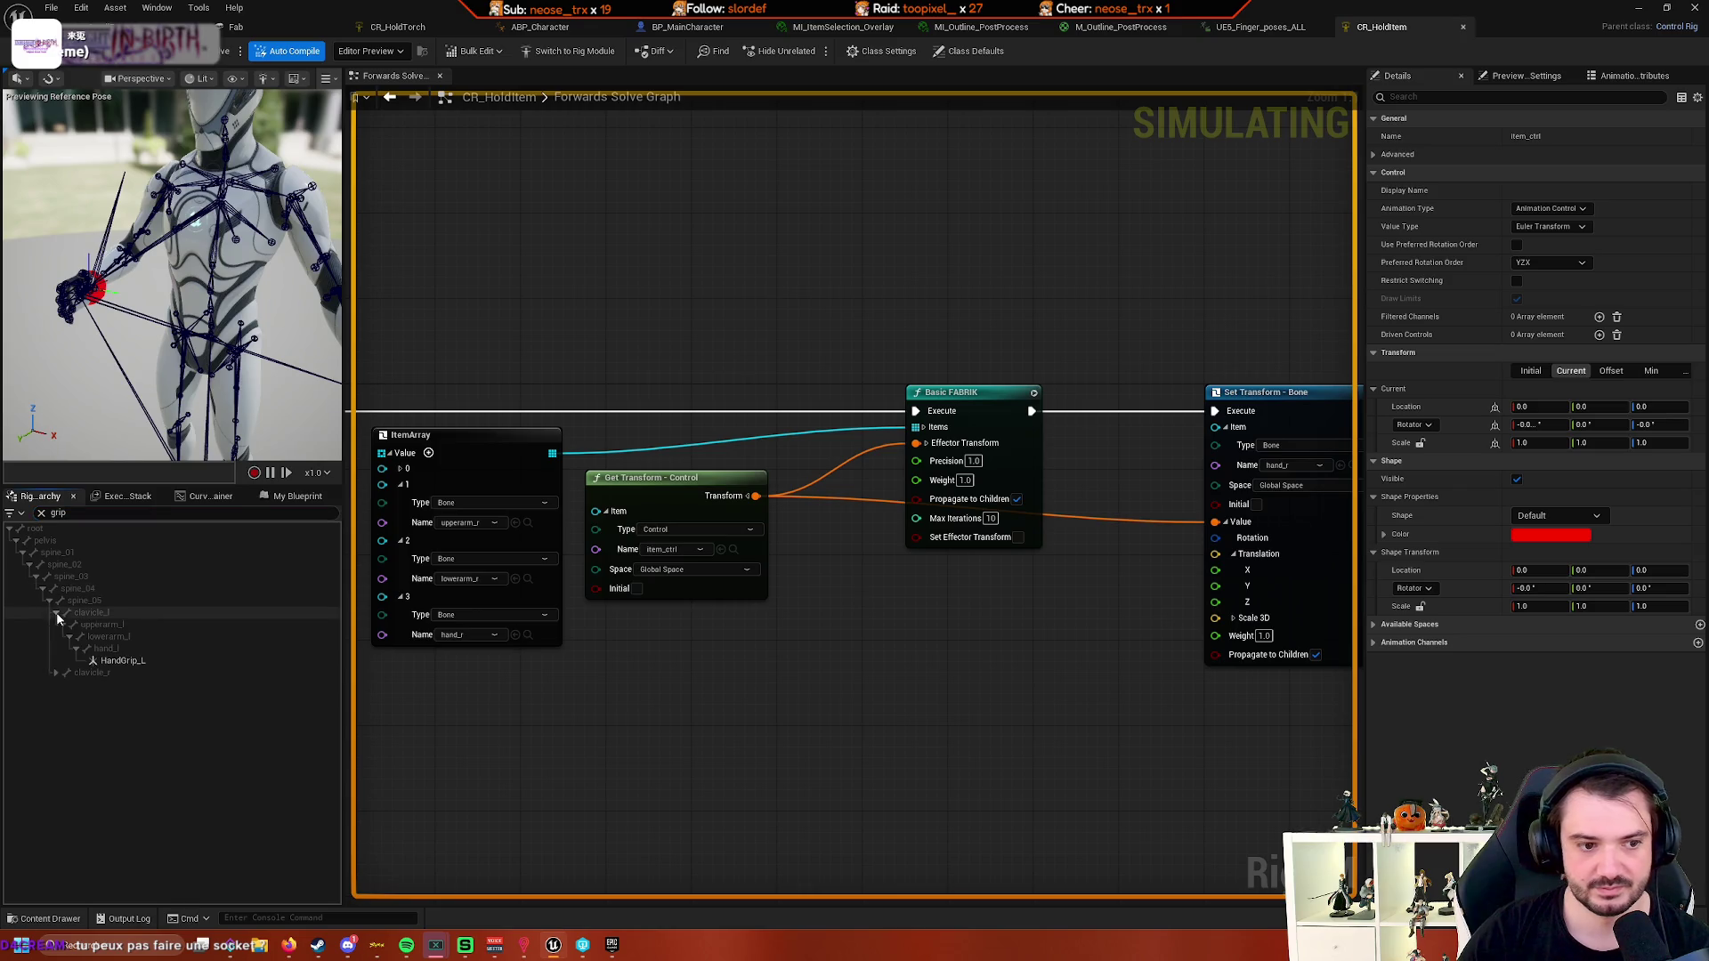
{"action": "left_click", "coordinate": [120, 662]}
- Select HandGrip_R under clavicle_r, inspect it up close, then end the play session
{"action": "left_click", "coordinate": [52, 675]}
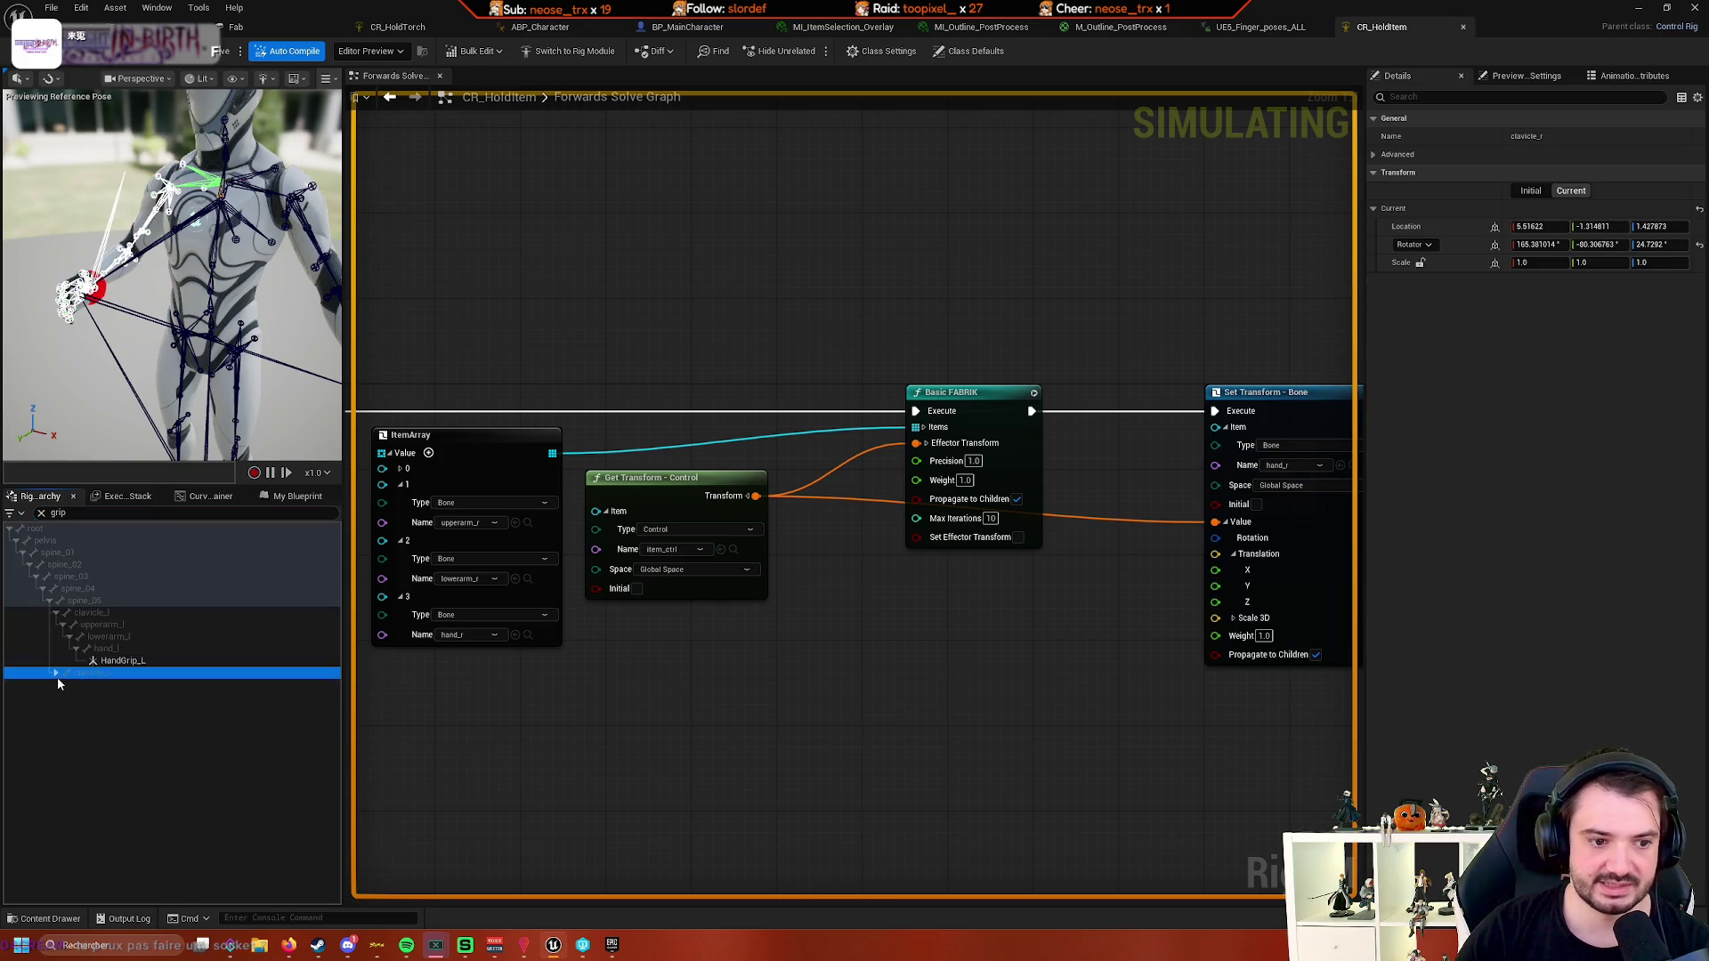
{"action": "left_click", "coordinate": [55, 673]}
{"action": "left_click", "coordinate": [123, 720]}
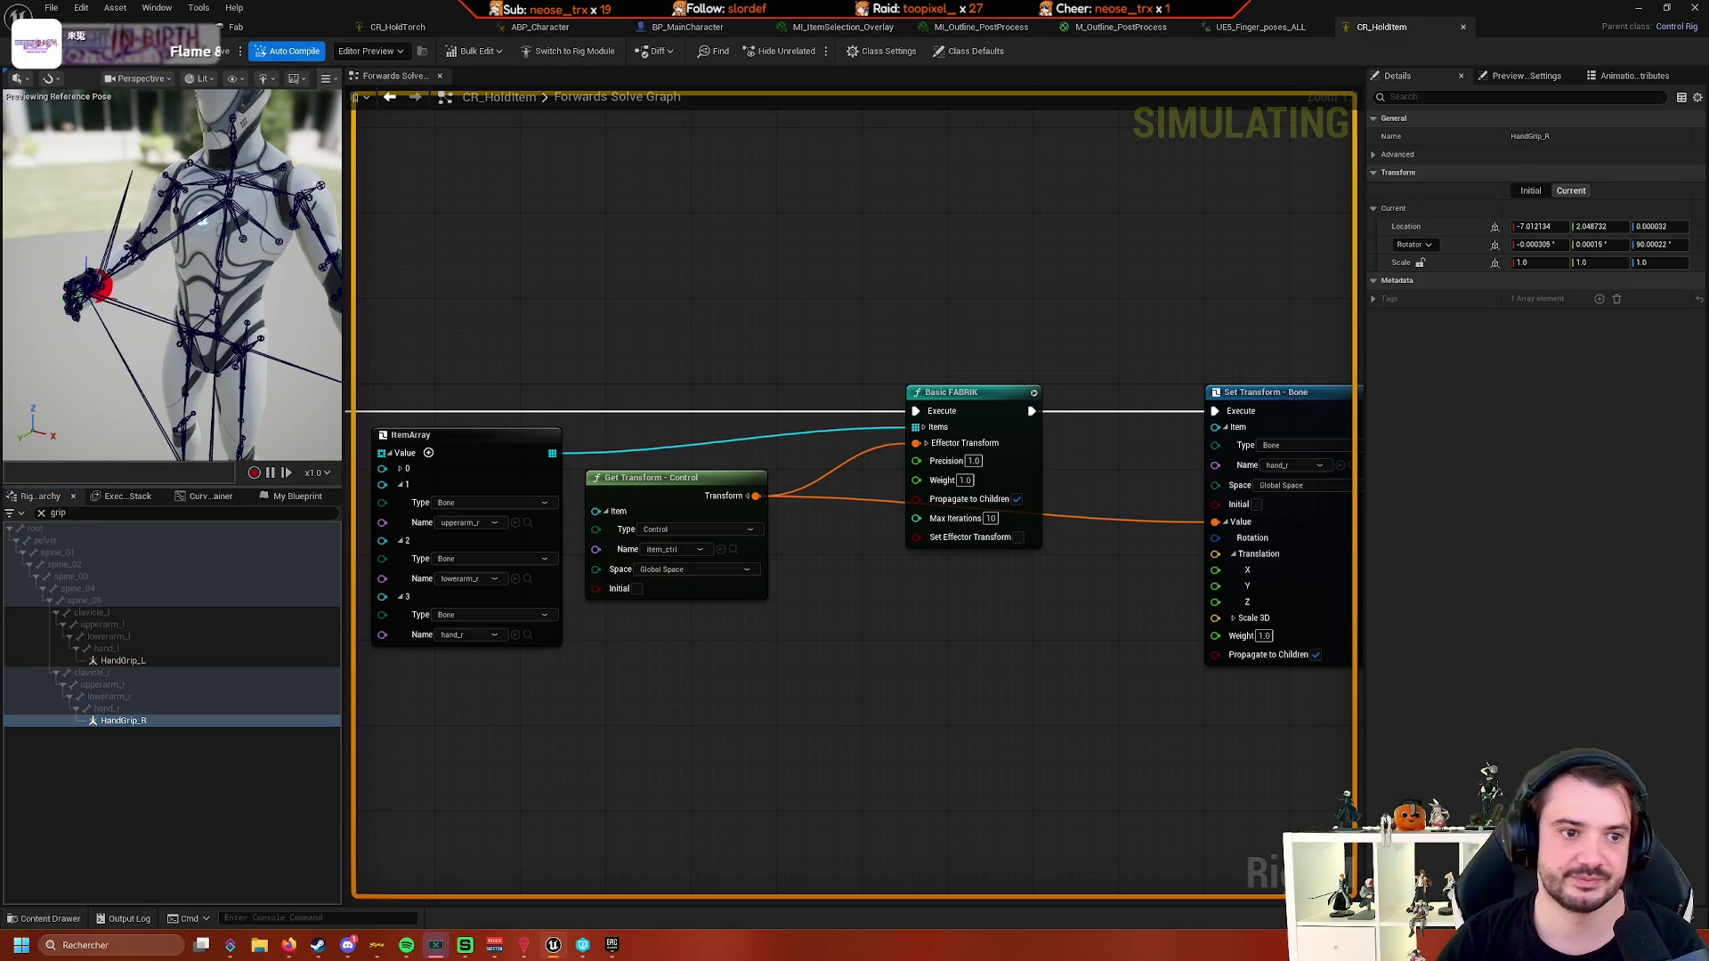
{"action": "key", "text": "f"}
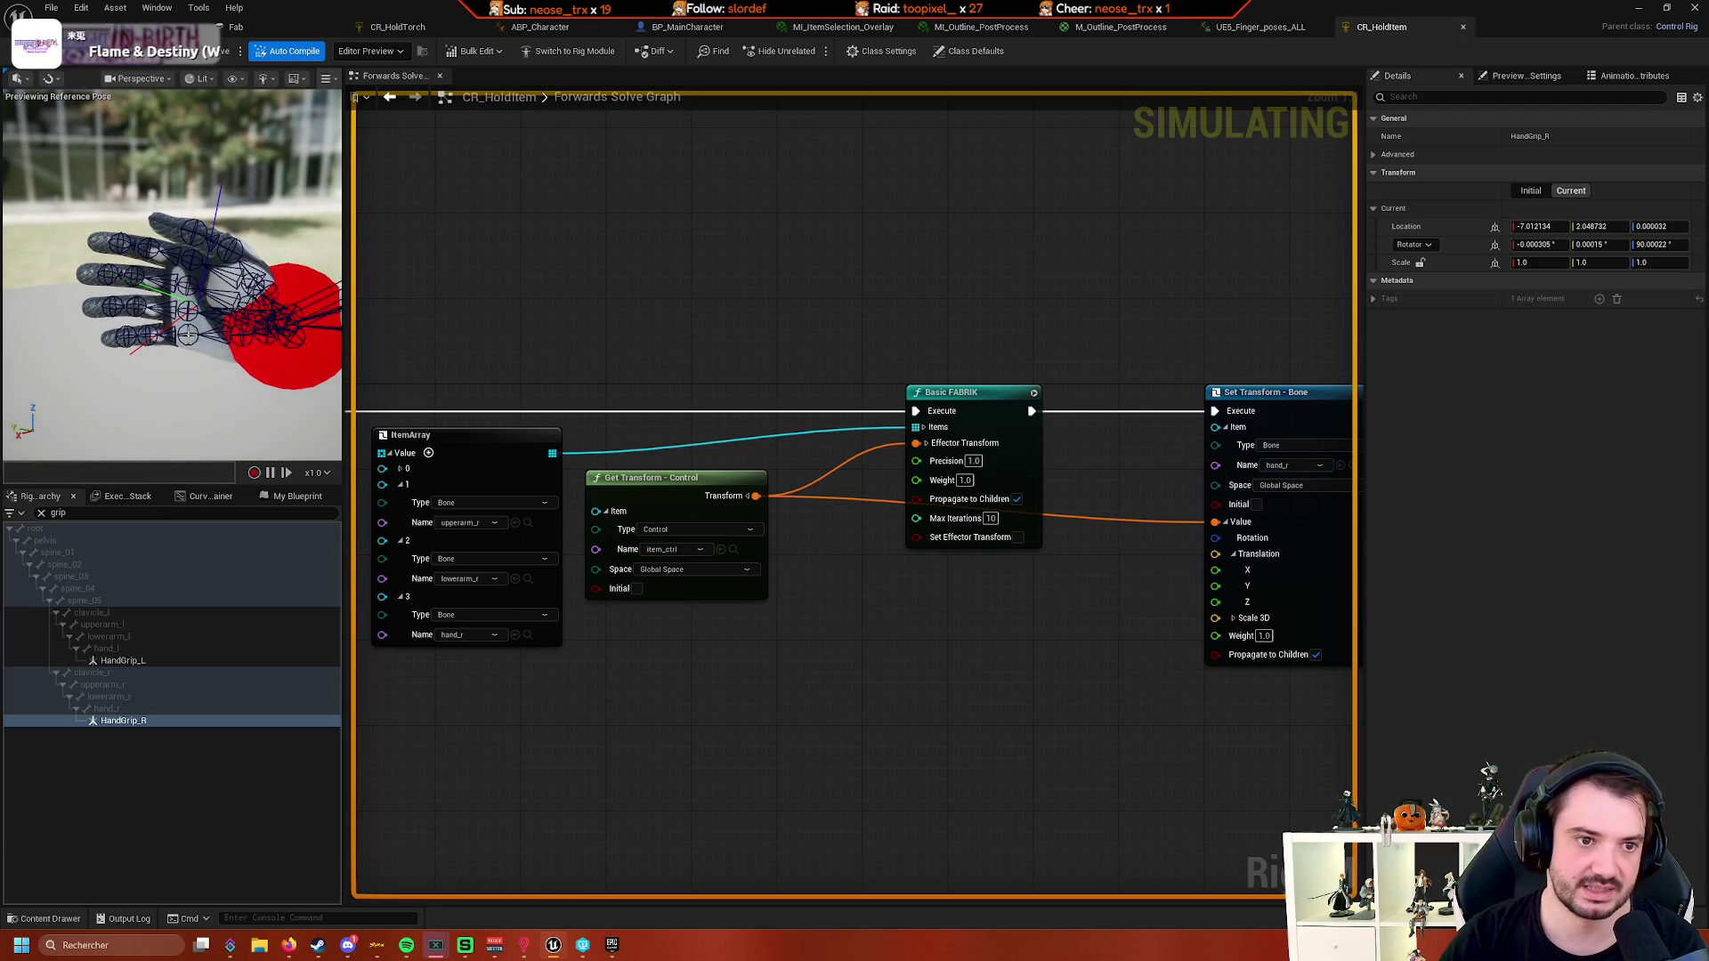
{"action": "left_click_drag", "start_coordinate": [149, 352], "coordinate": [191, 258]}
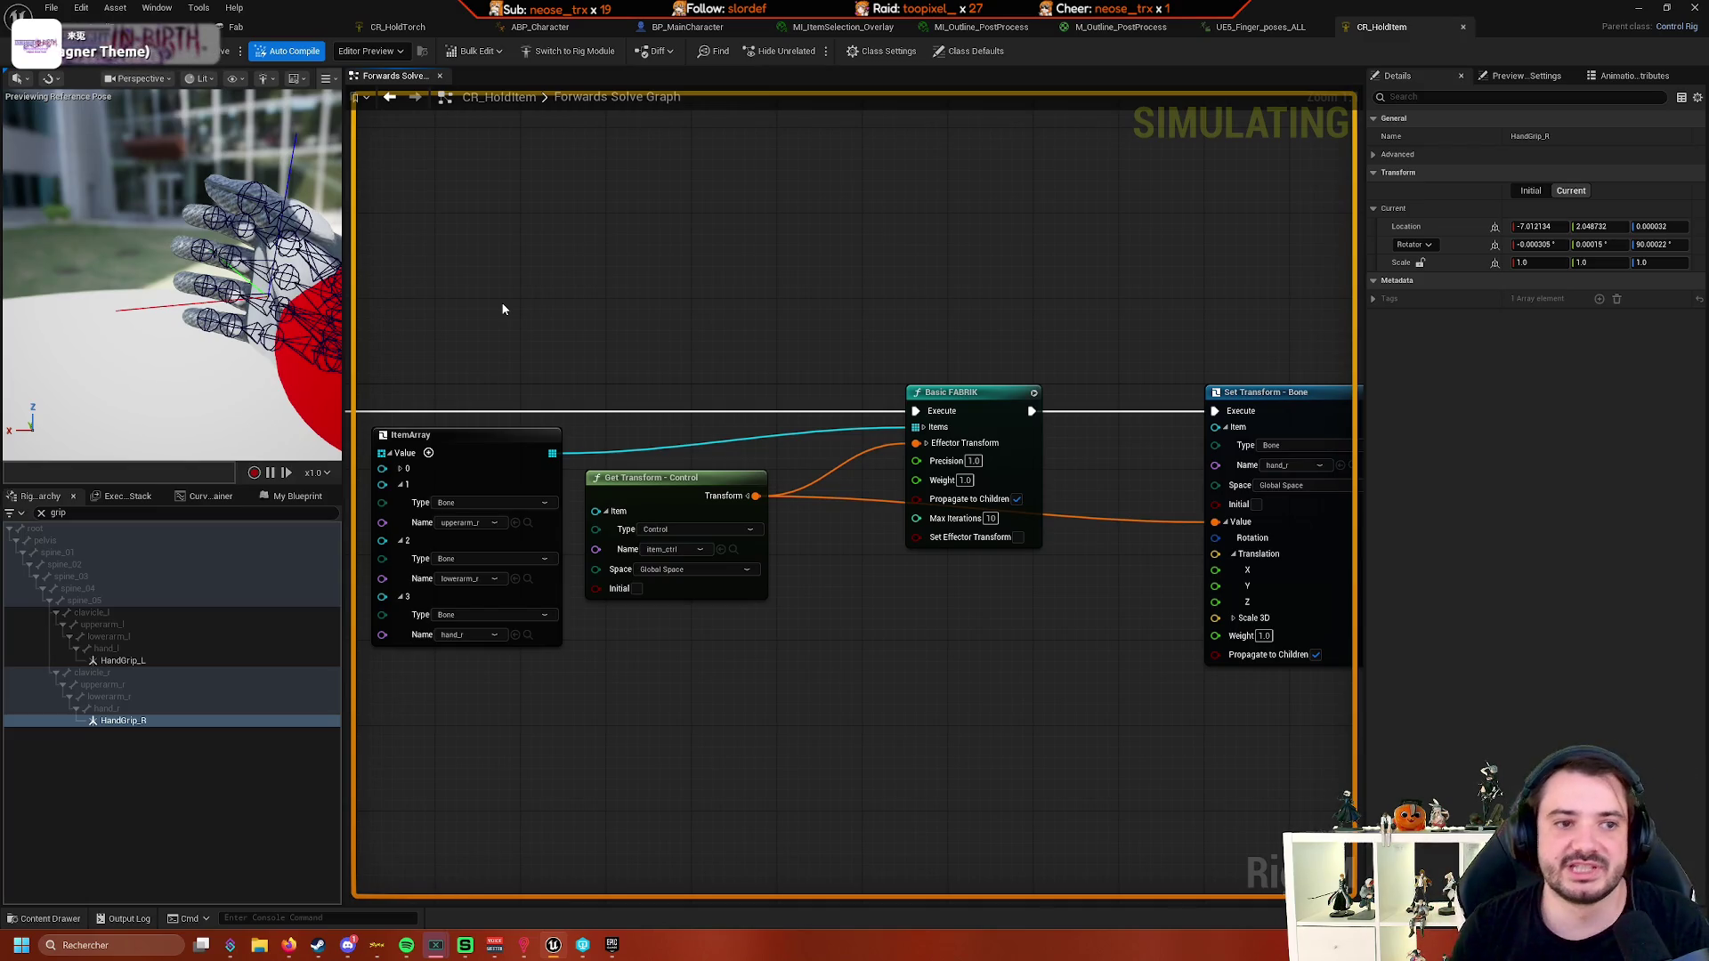
{"action": "key", "text": "ctrl+Tab"}
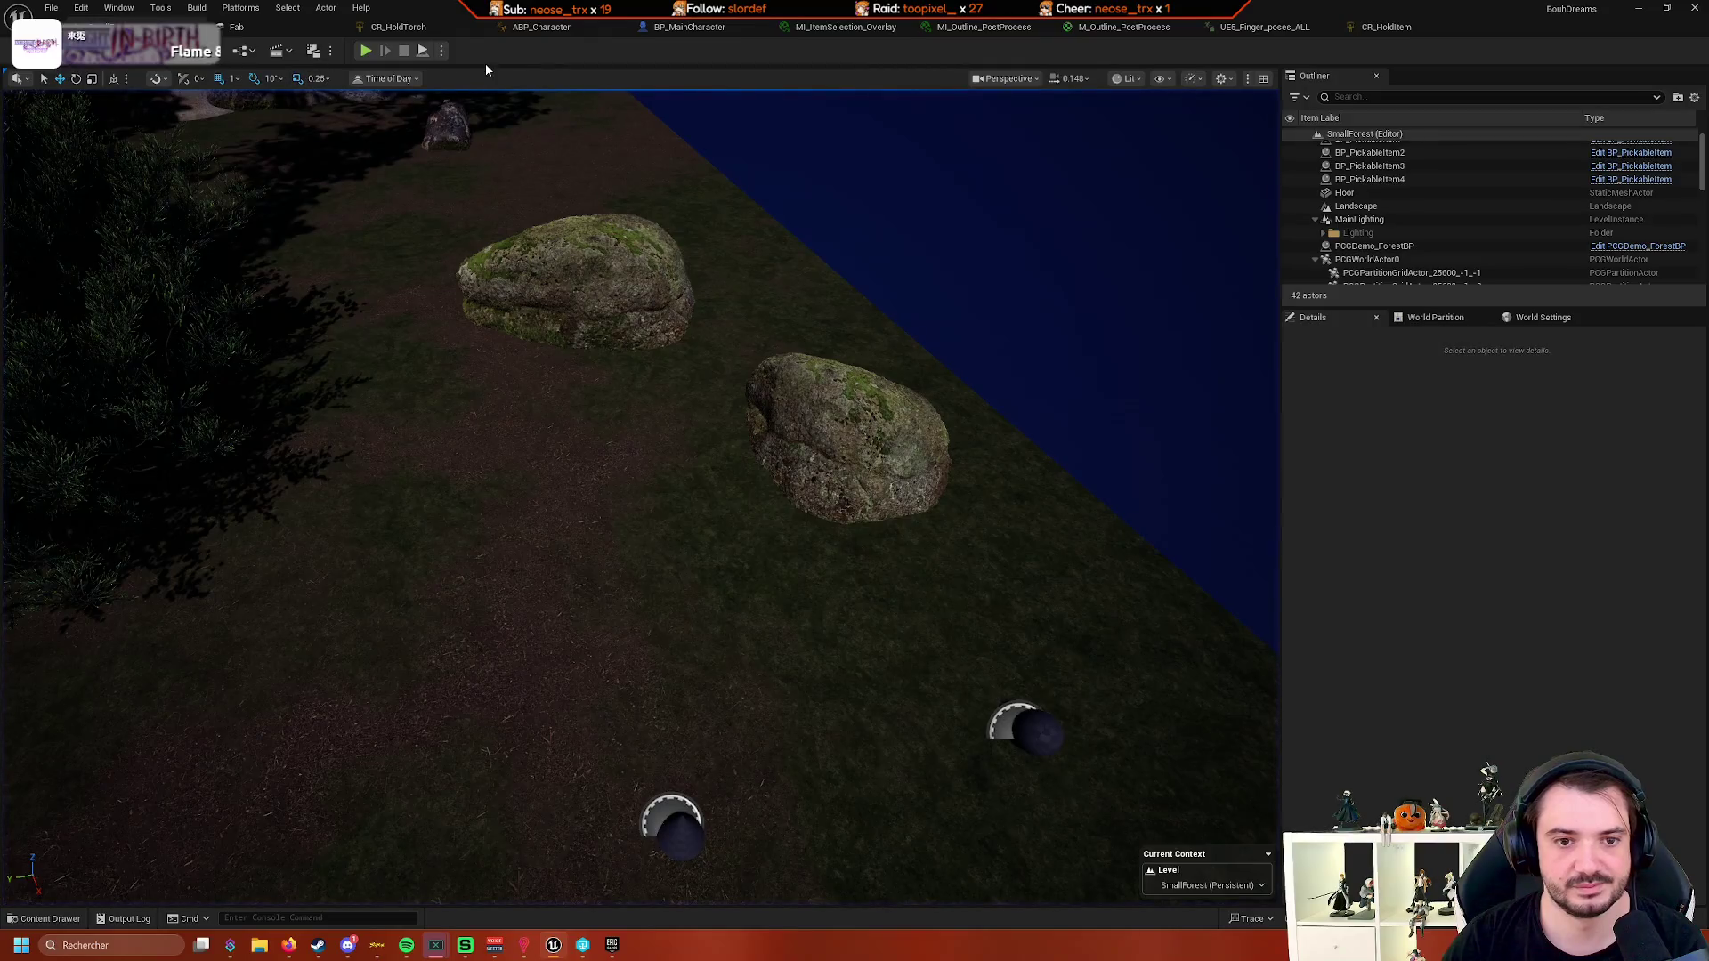
- Glance at CR_HoldTorch and the centred Clear Equiped Item graph, then return to the forest level
{"action": "left_click", "coordinate": [419, 32]}
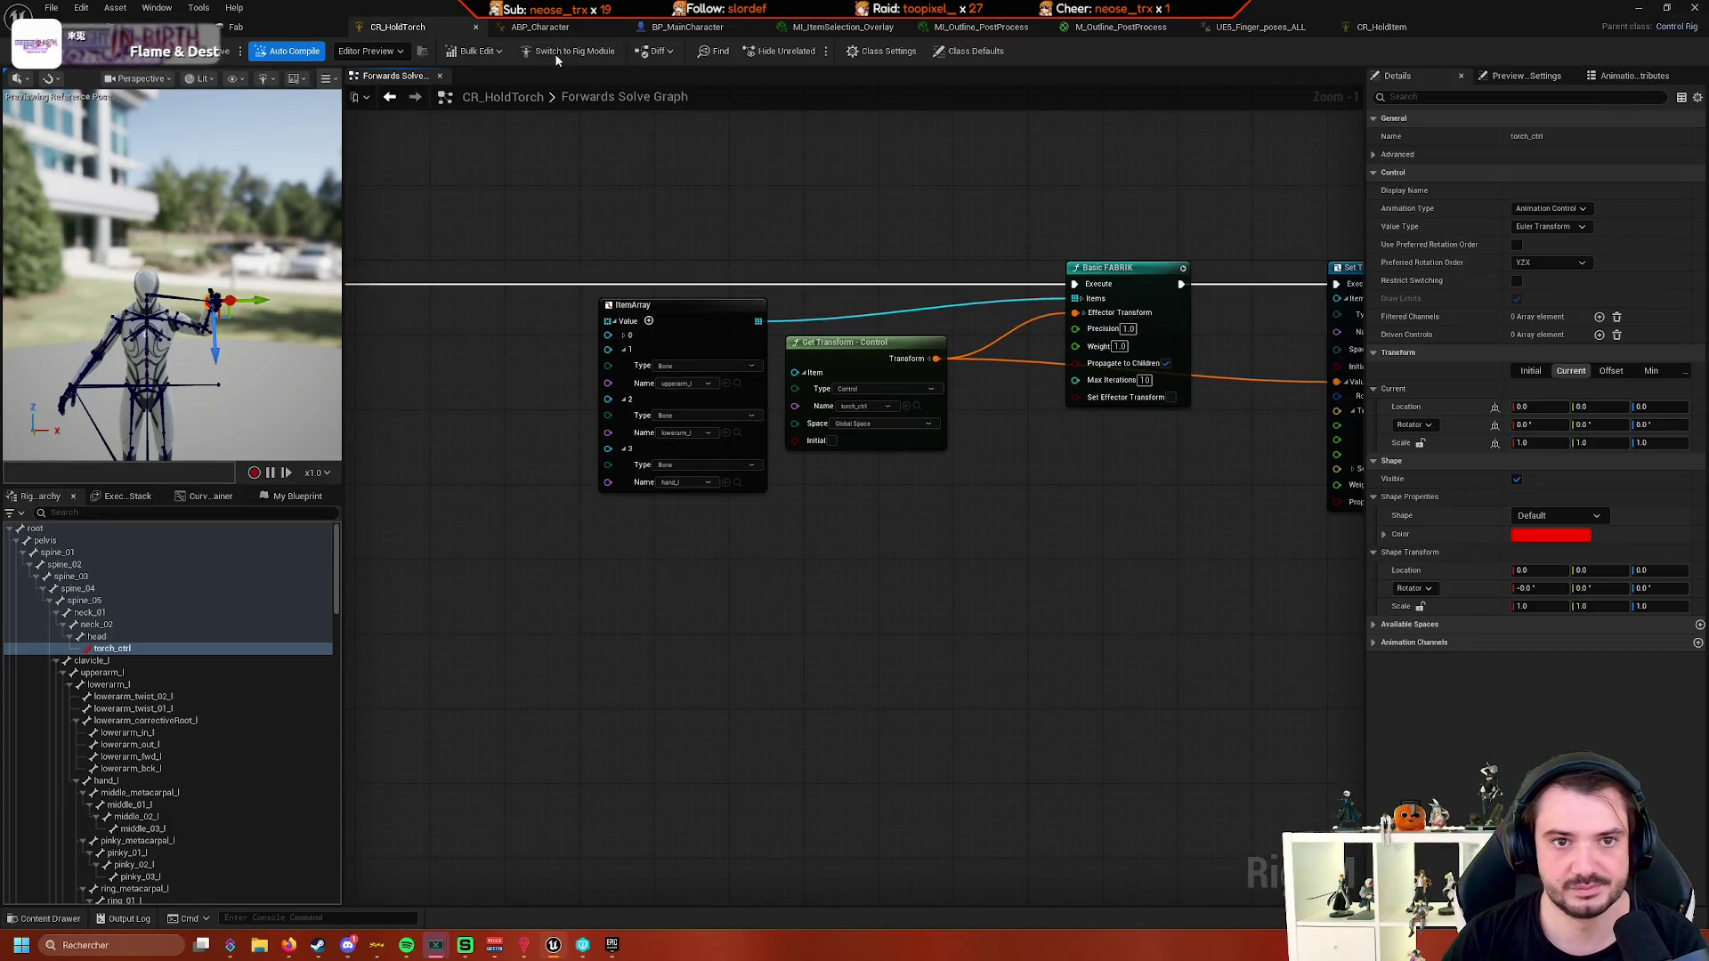
{"action": "left_click", "coordinate": [730, 29]}
{"action": "scroll", "coordinate": [744, 216], "scroll_direction": "down", "scroll_amount": 3}
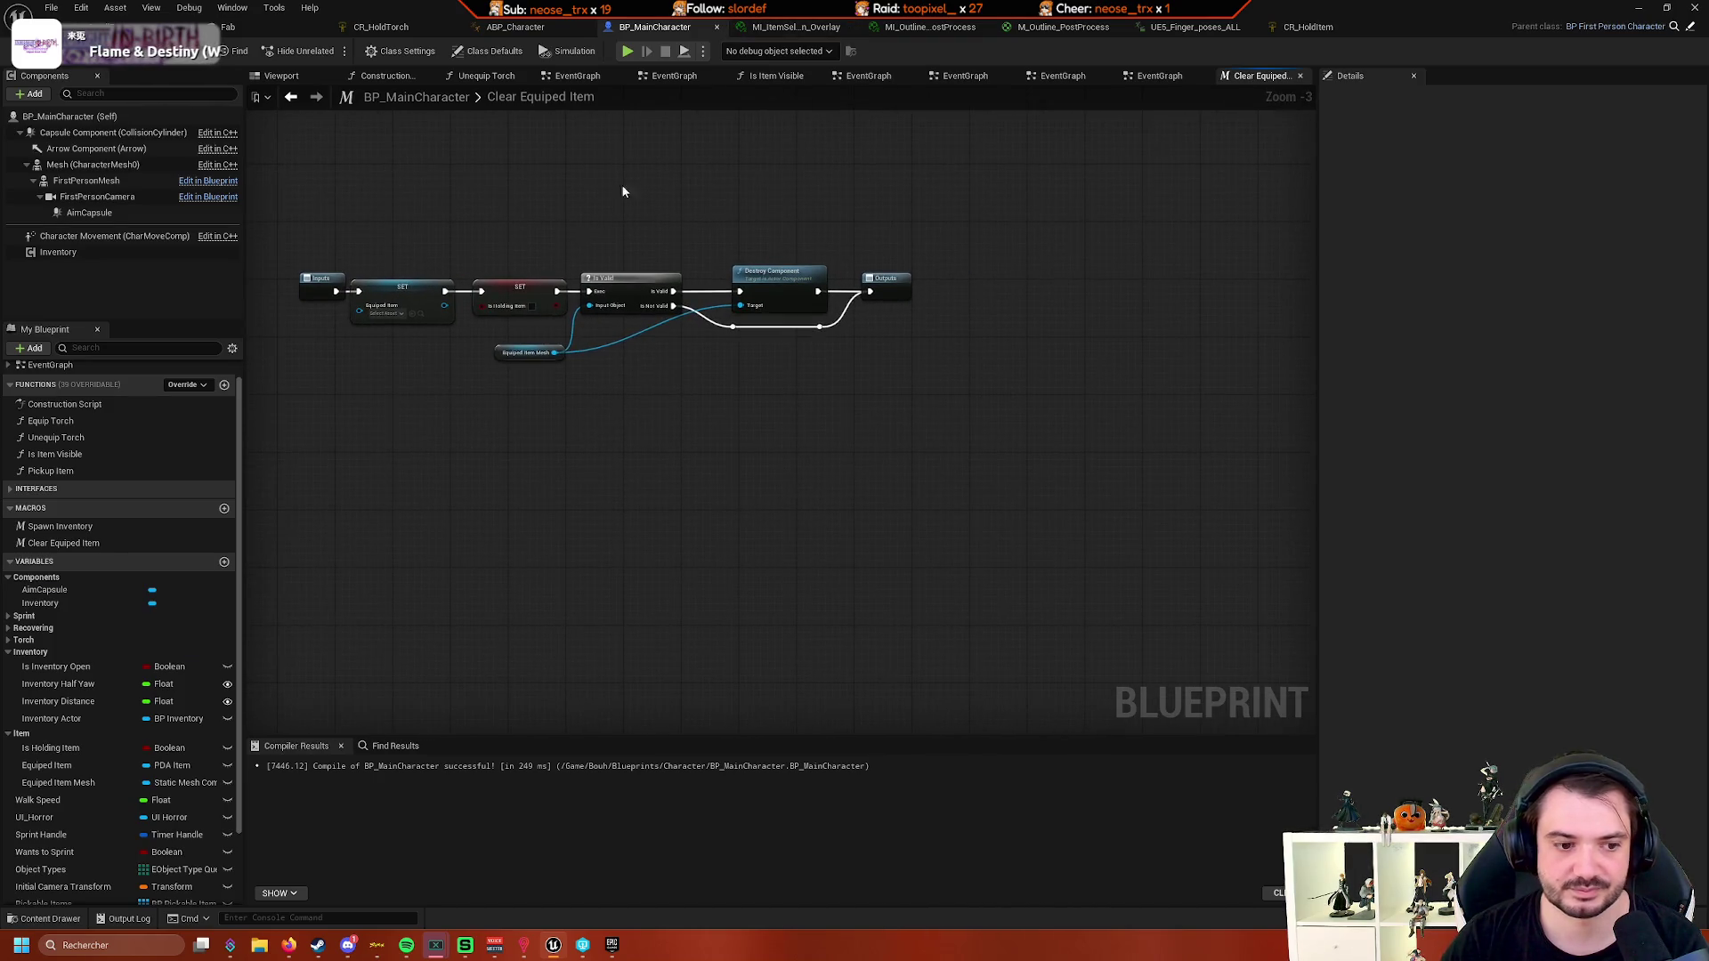
{"action": "scroll", "coordinate": [93, 596], "scroll_direction": "down", "scroll_amount": 2}
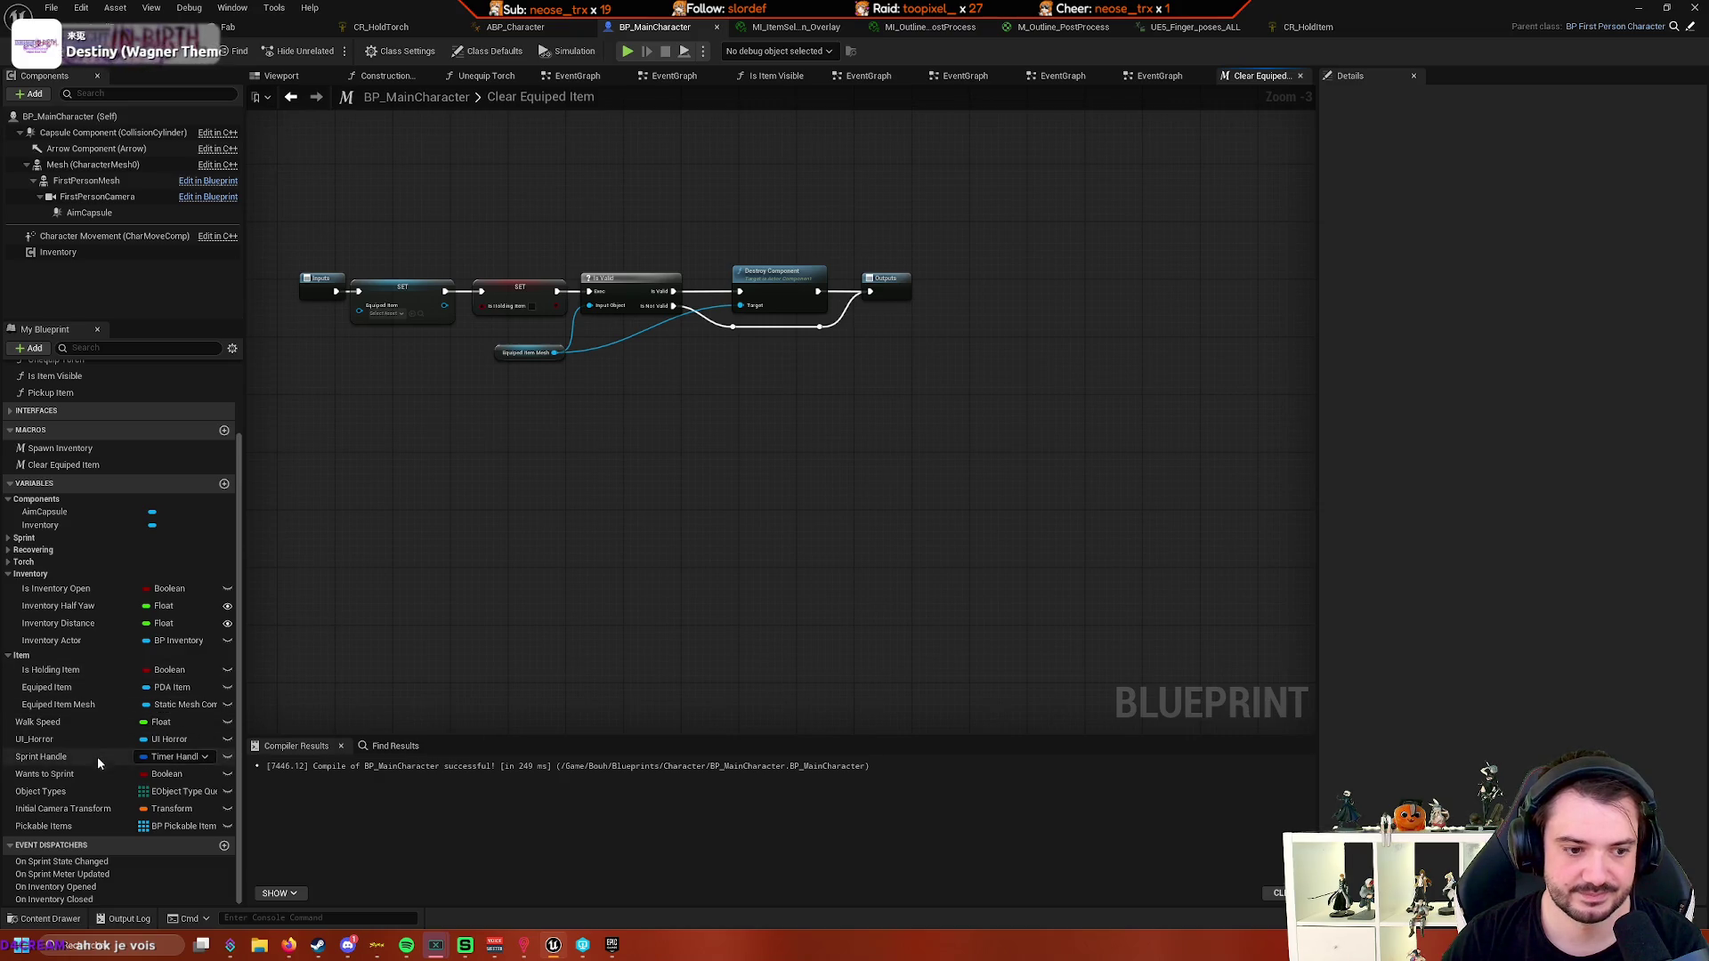
{"action": "key", "text": "Home"}
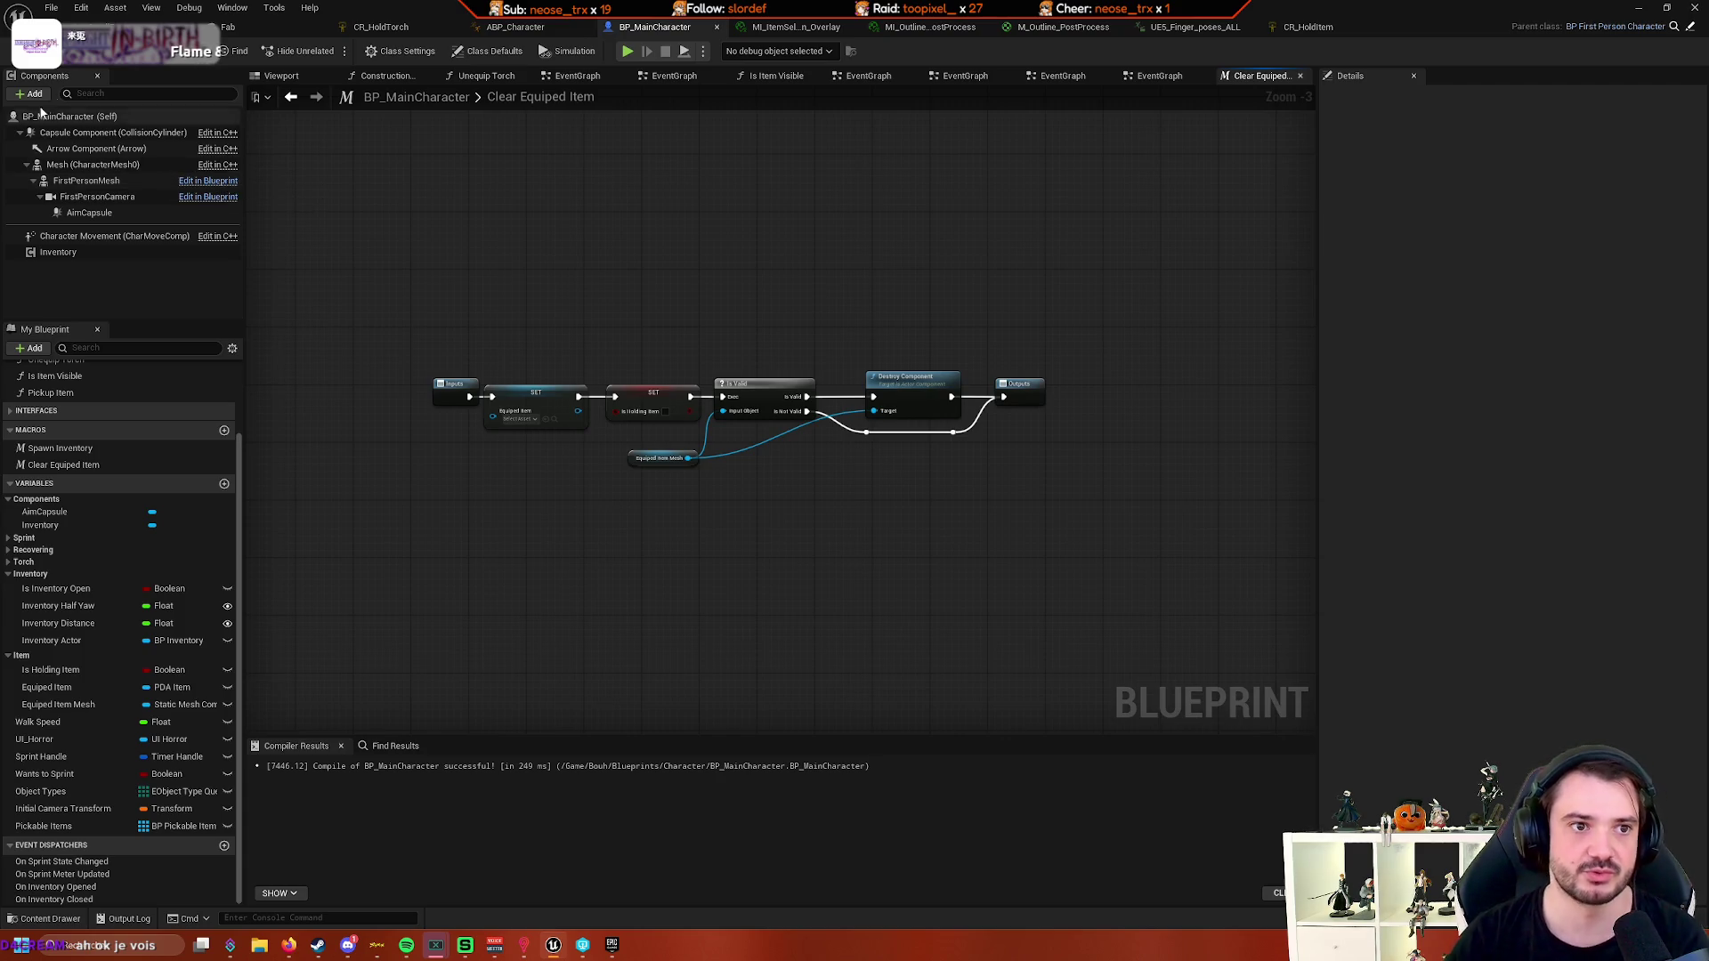
{"action": "left_click", "coordinate": [160, 27]}
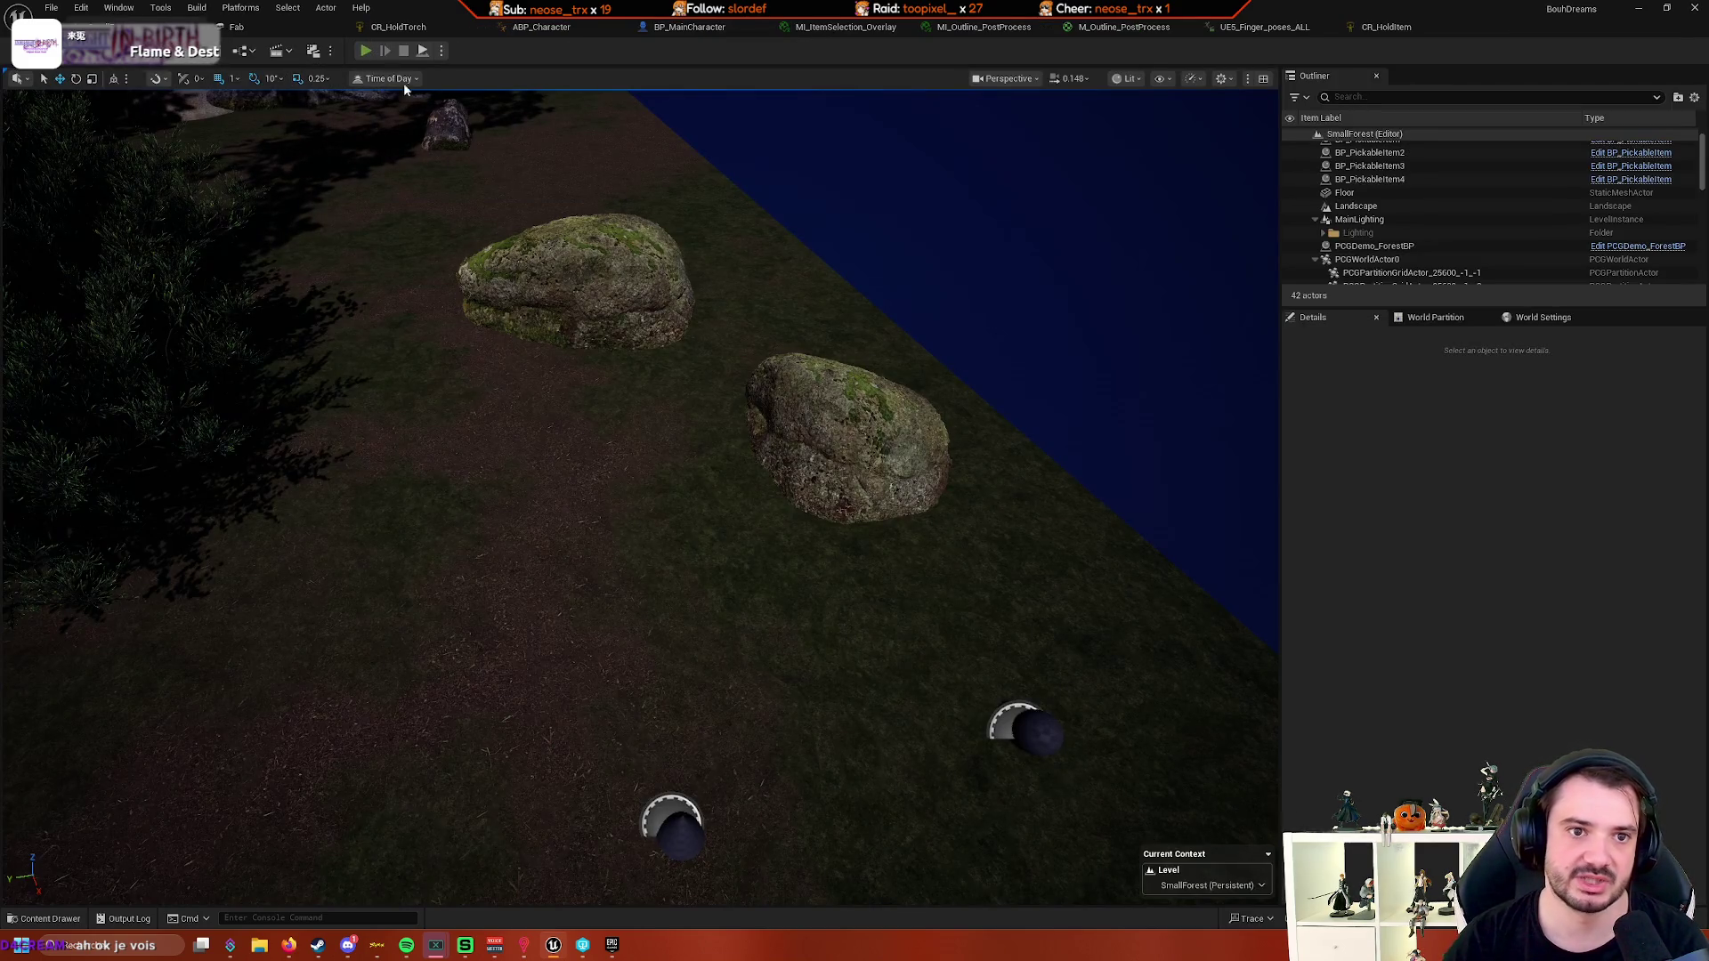
{"action": "left_click", "coordinate": [364, 50]}
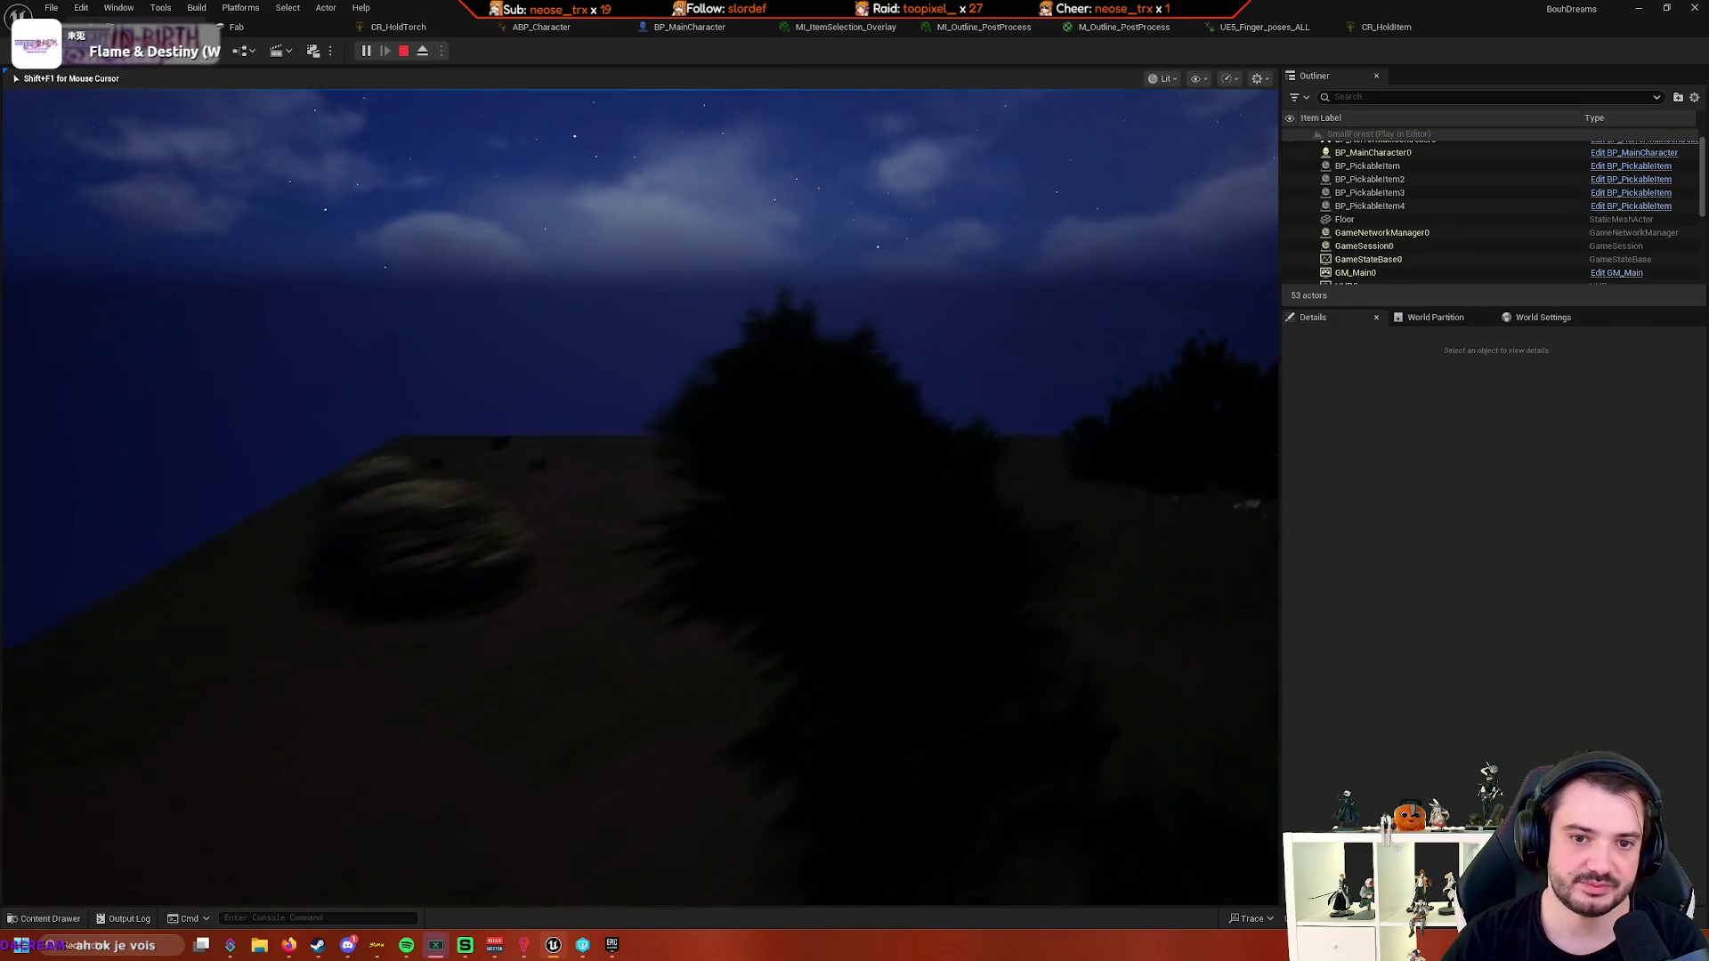
{"action": "mouse_move", "coordinate": [639, 497]}
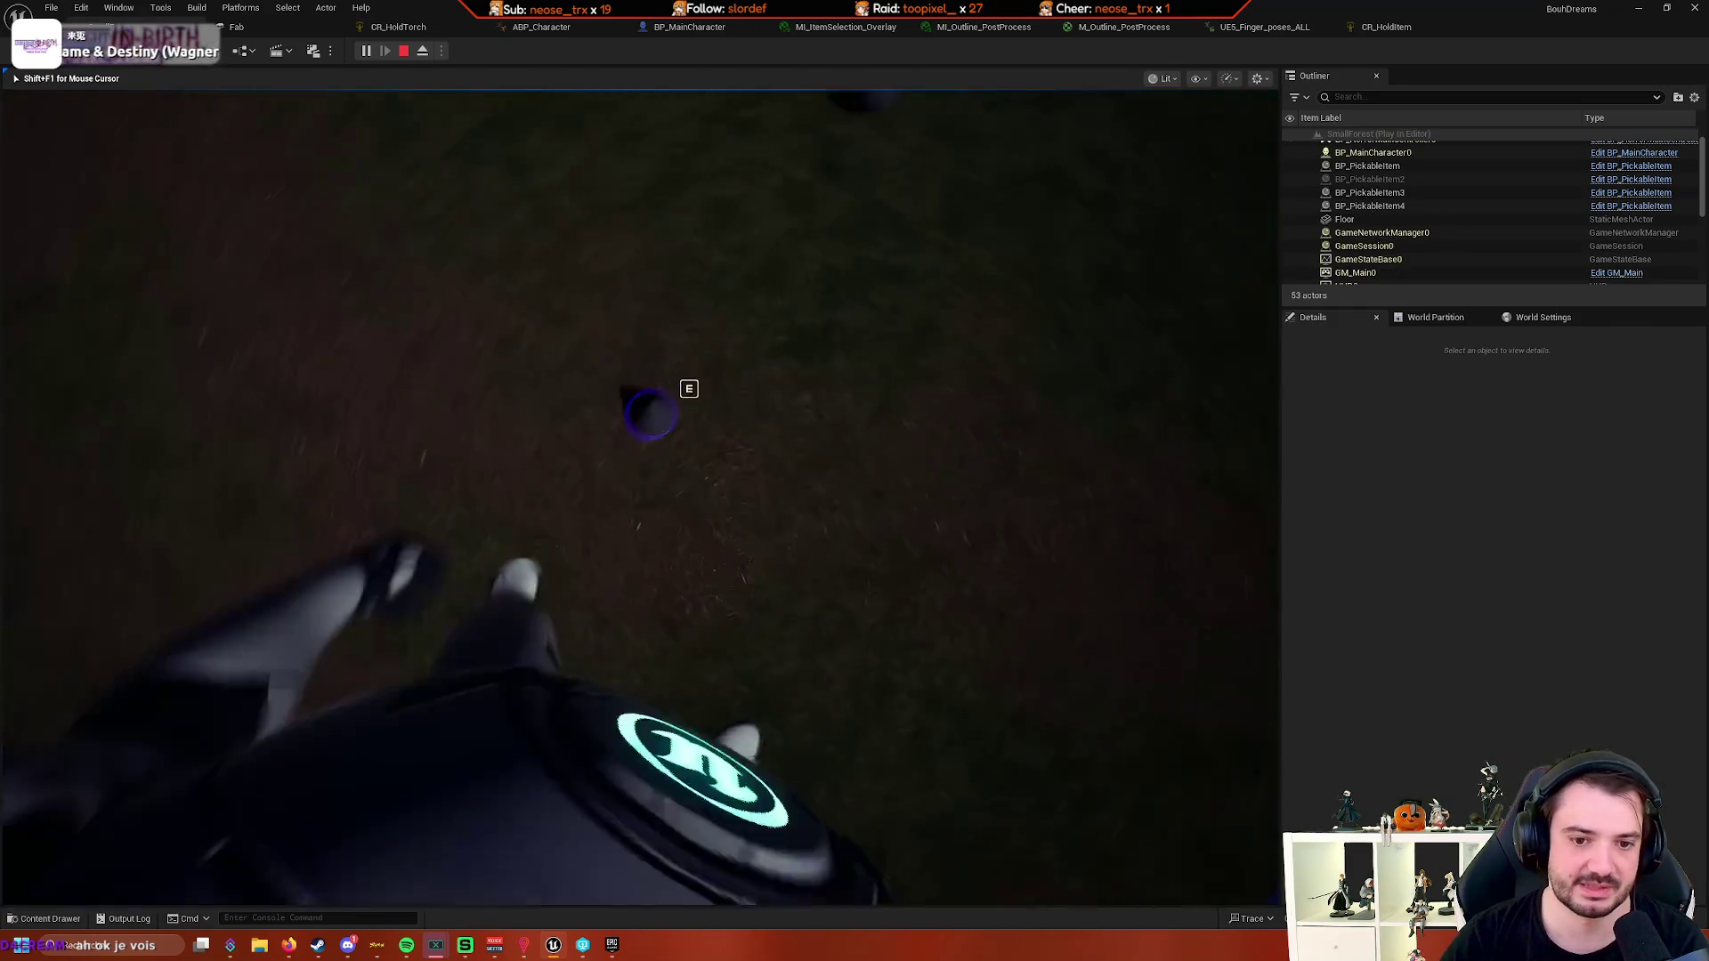
{"action": "key", "text": "e"}
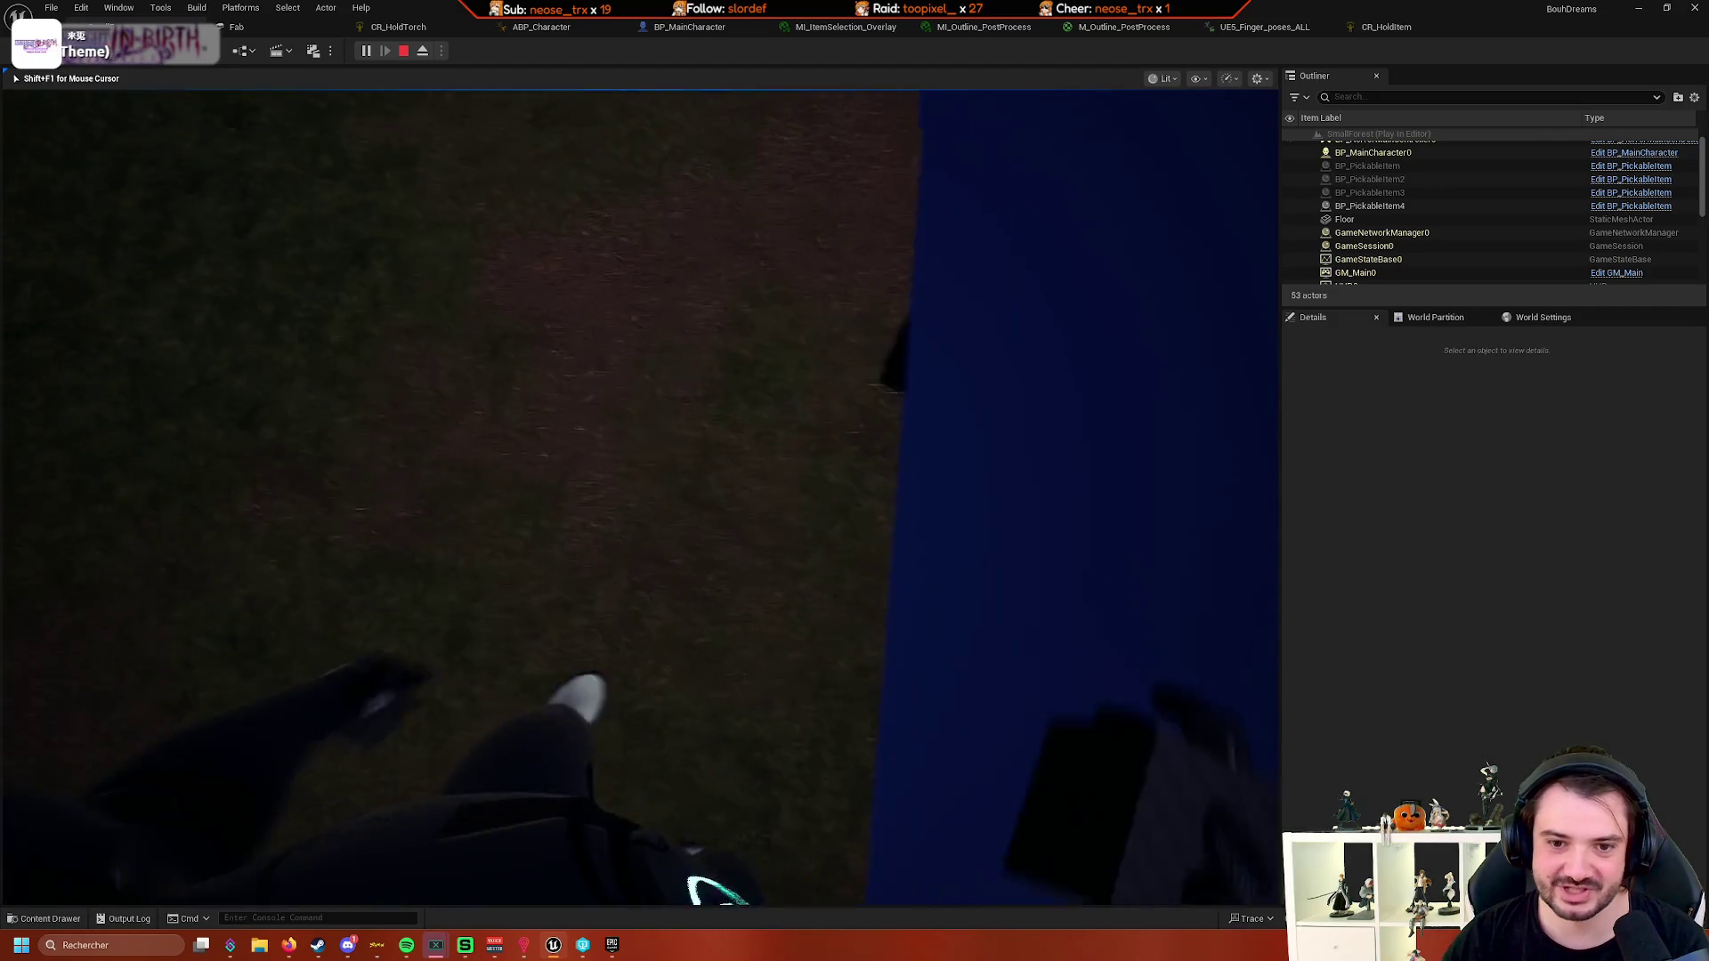
{"action": "key", "text": "Escape"}
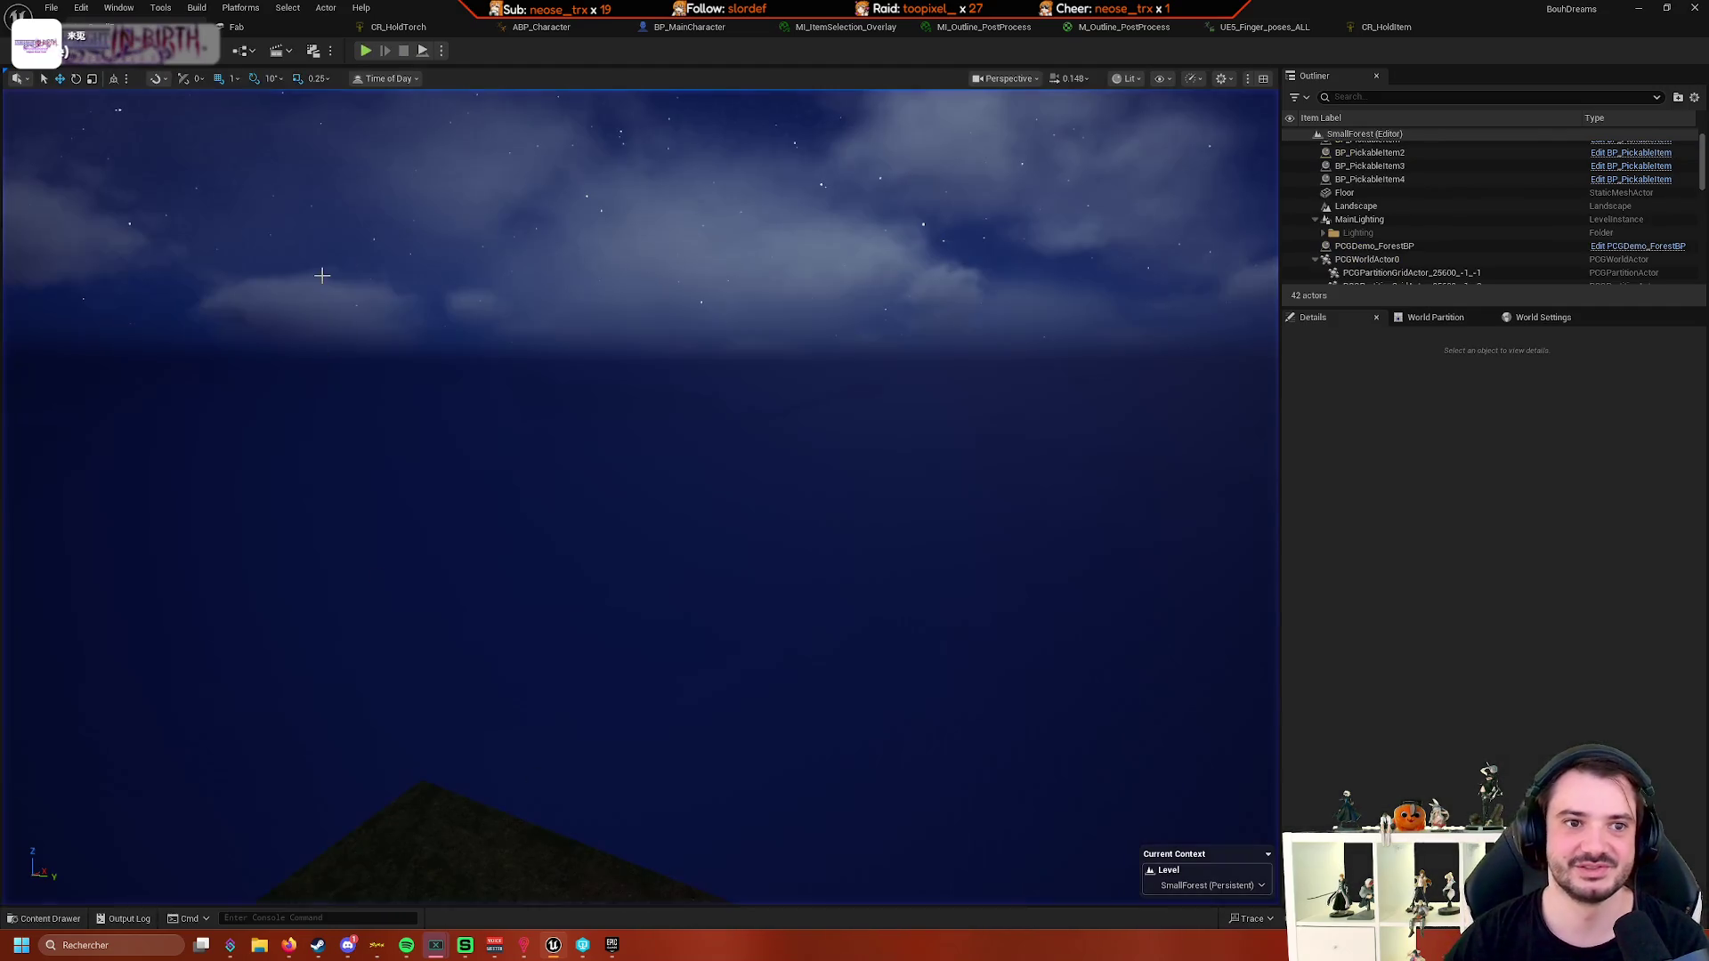
{"action": "left_click", "coordinate": [676, 27]}
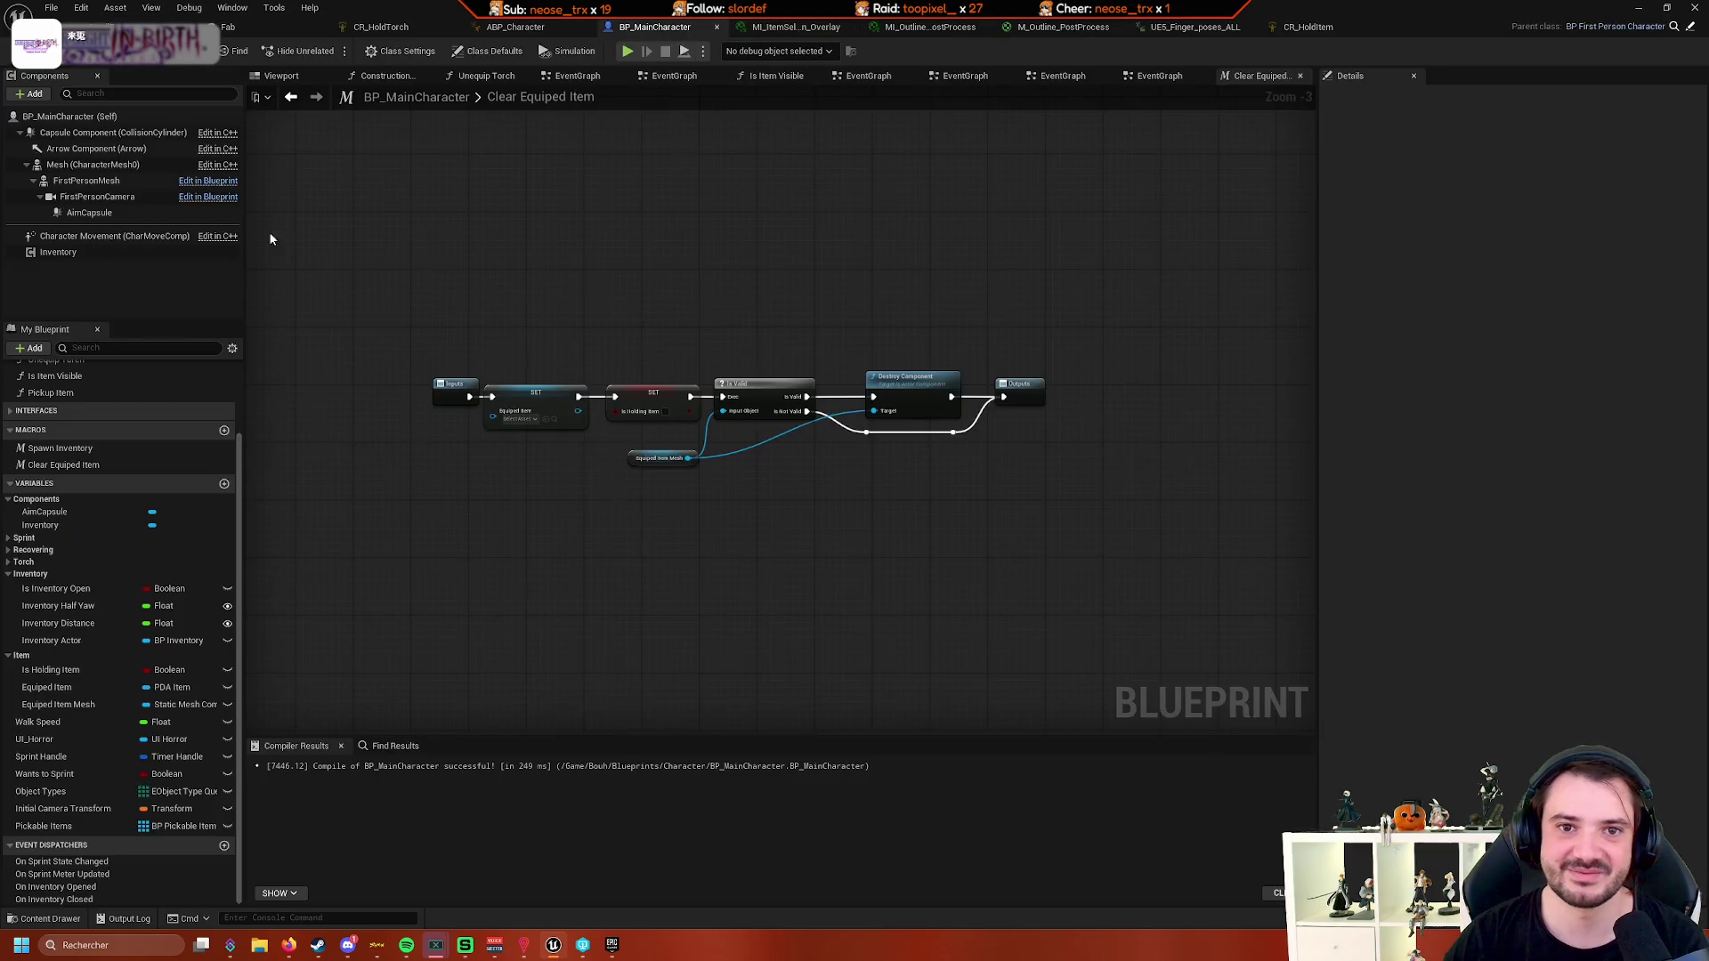
- Filter the body Mesh's Details for 'shad' to review its shadow settings, then start a test play
{"action": "left_click", "coordinate": [120, 167]}
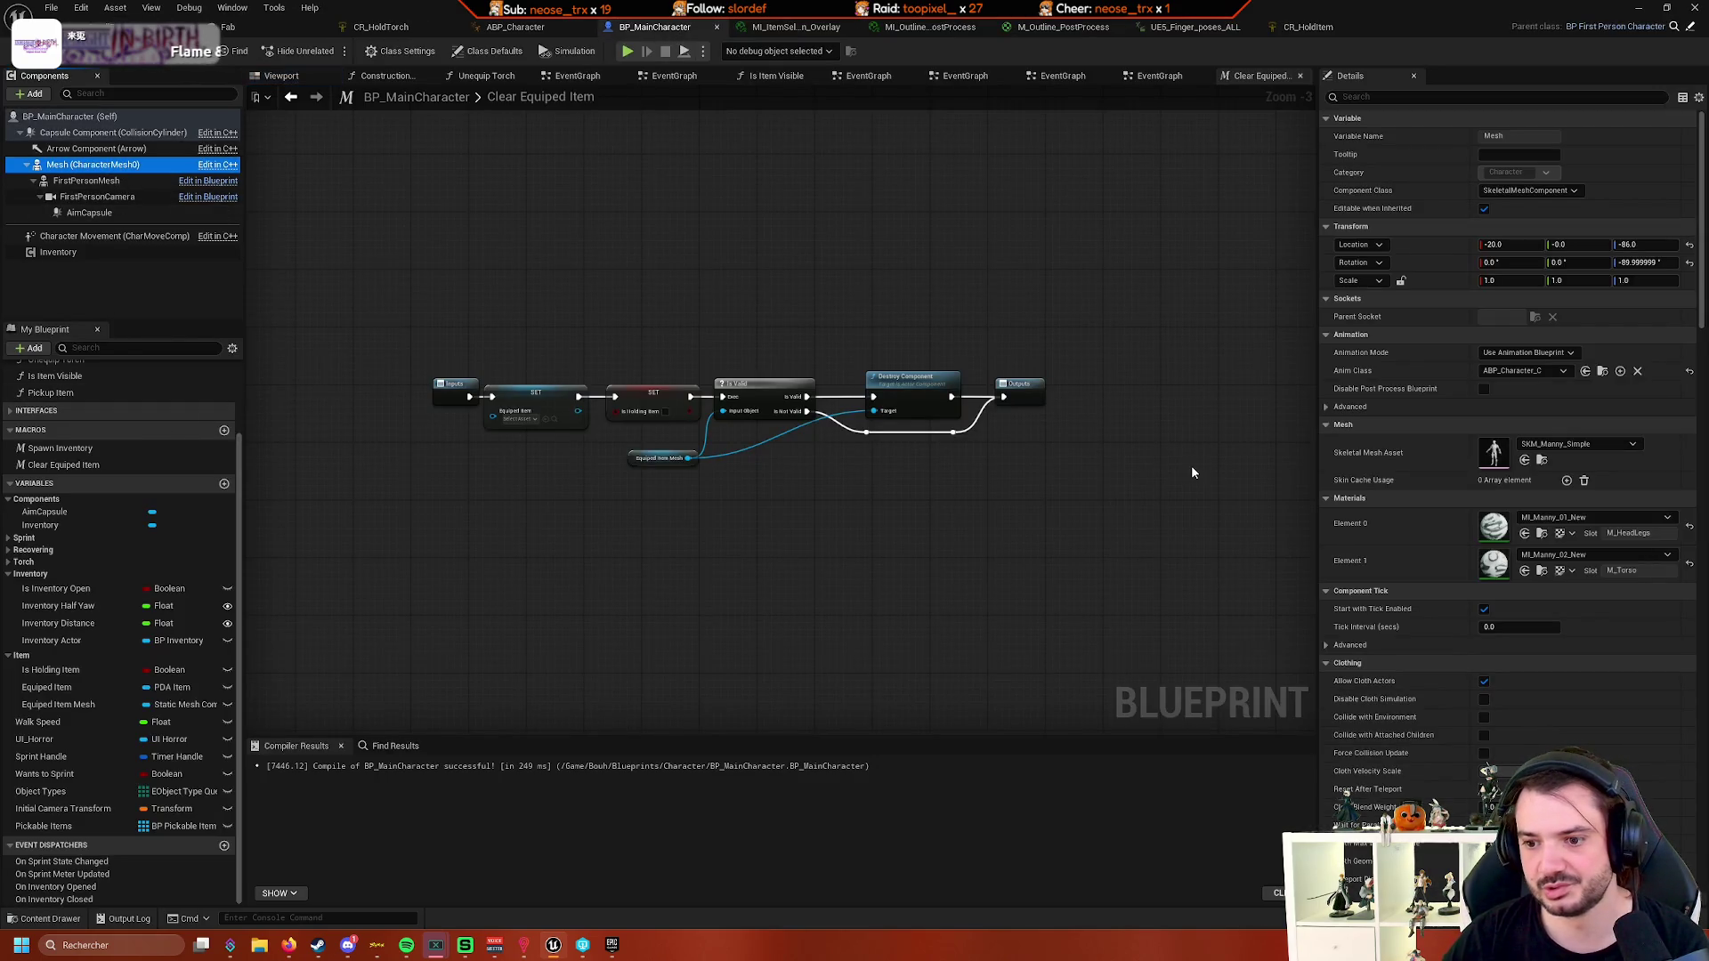
{"action": "type", "text": "shad"}
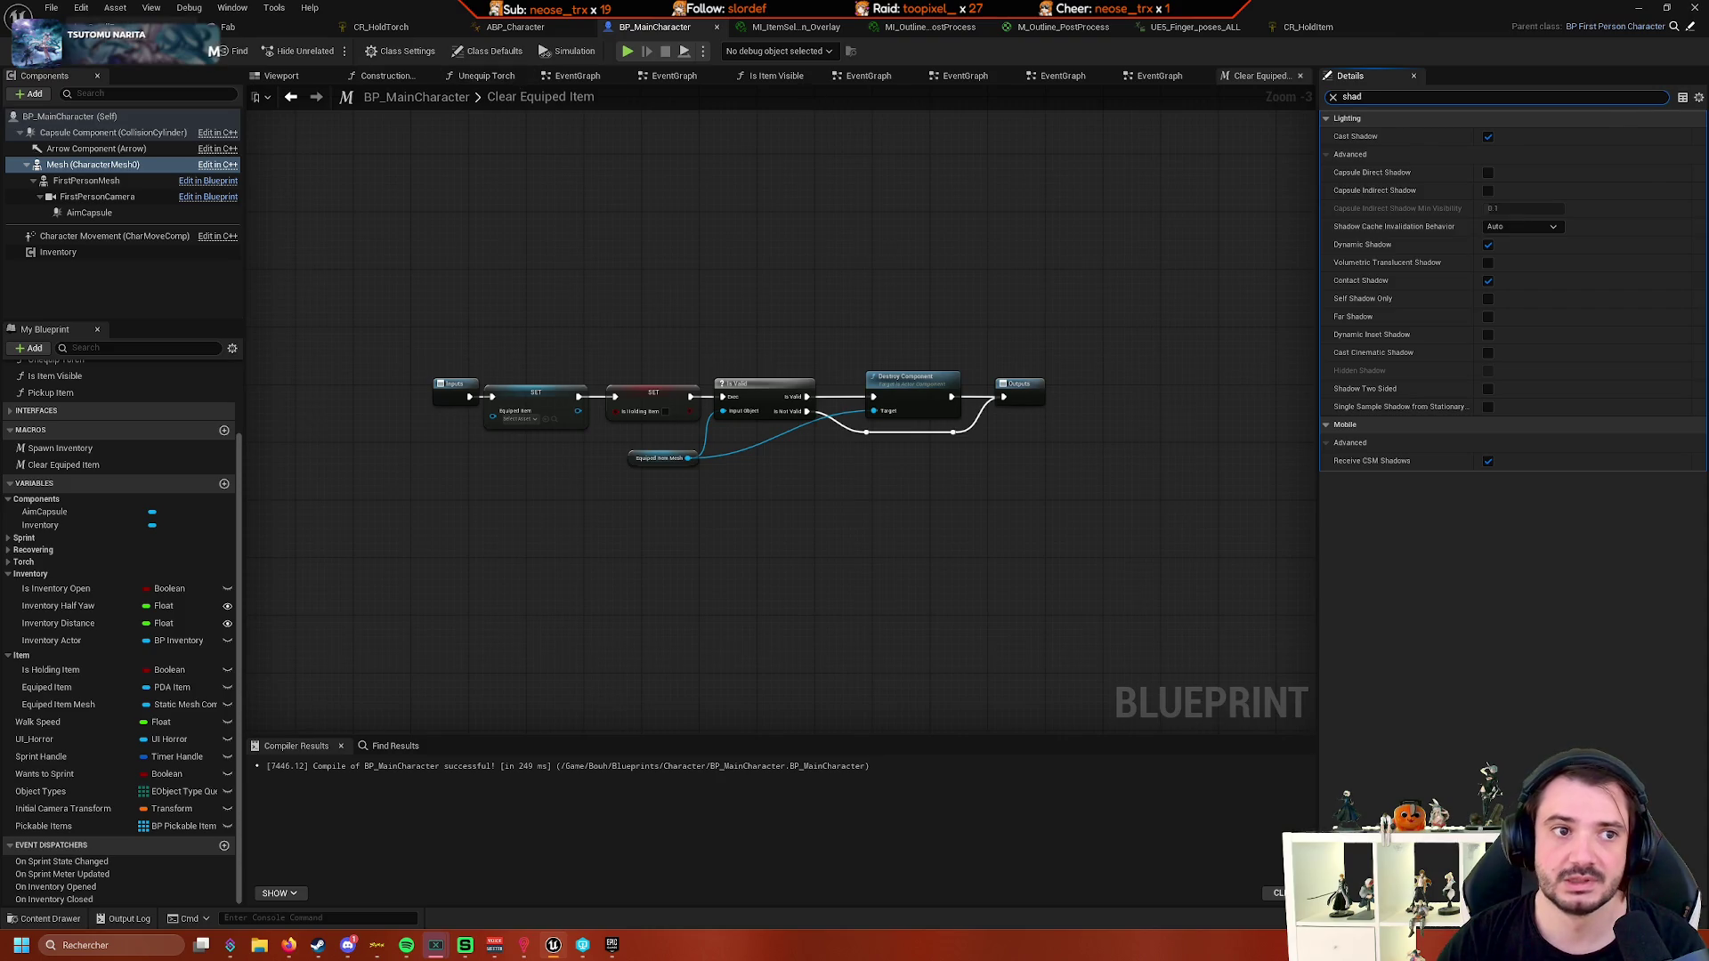
{"action": "left_click", "coordinate": [133, 26]}
{"action": "left_click", "coordinate": [370, 50]}
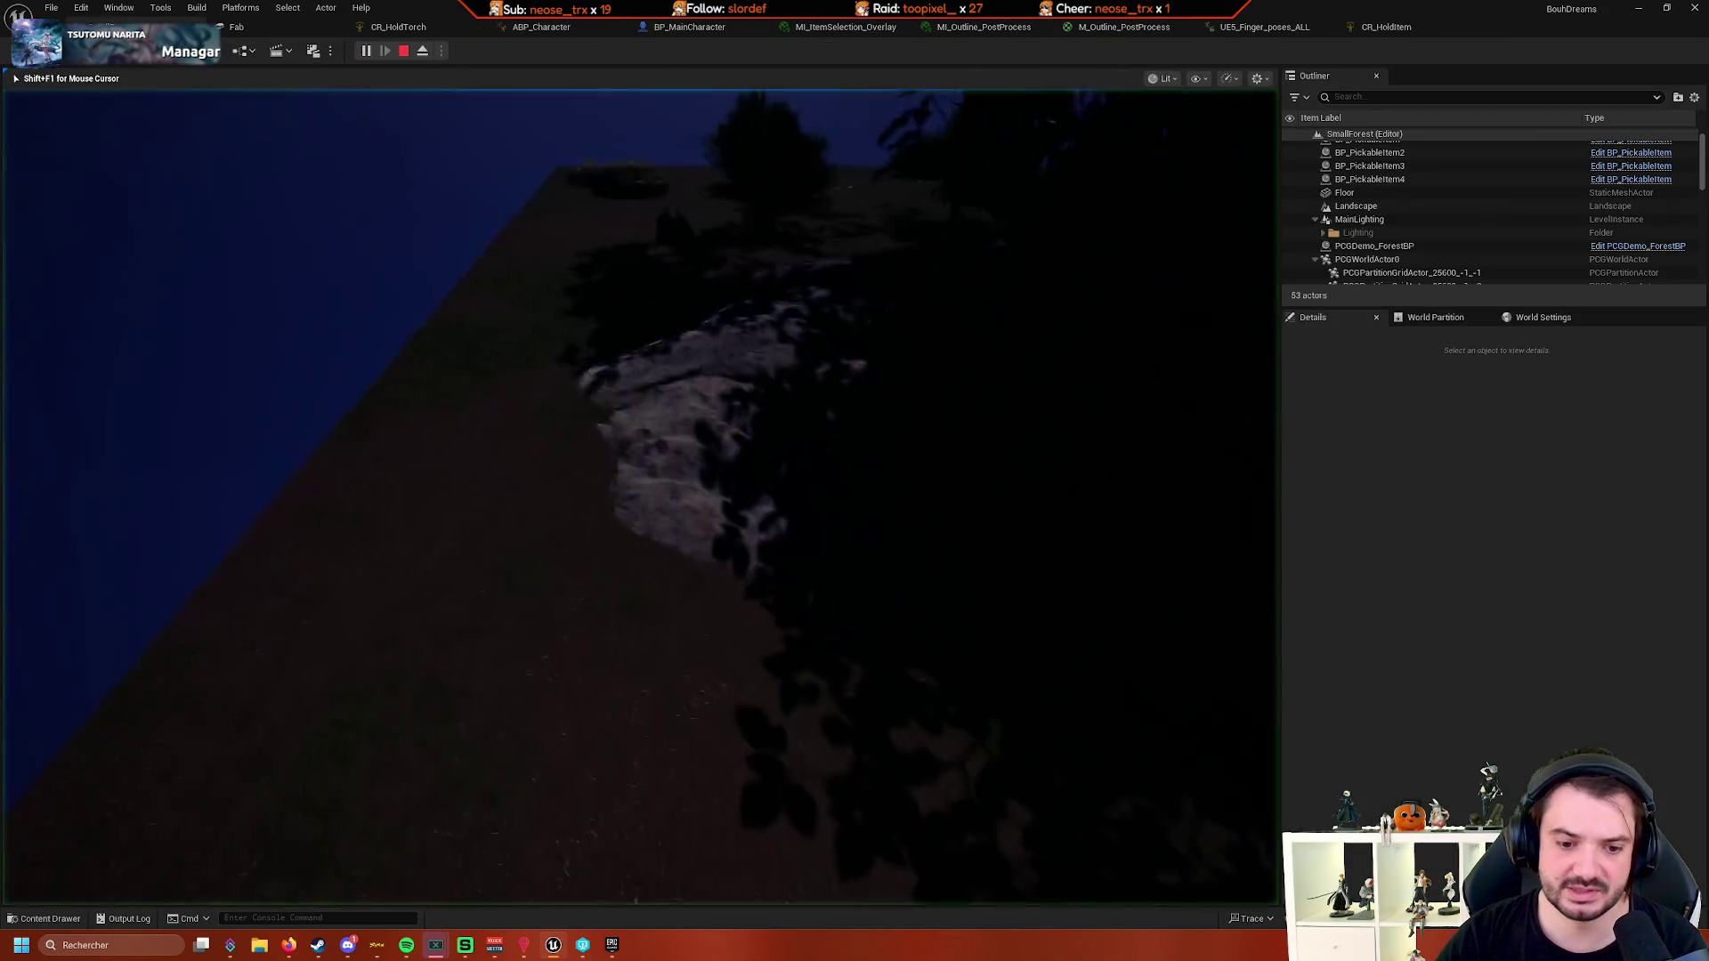
- Eject with F8 and view the character's legs and shadow from the side and above
{"action": "key", "text": "shift+F1"}
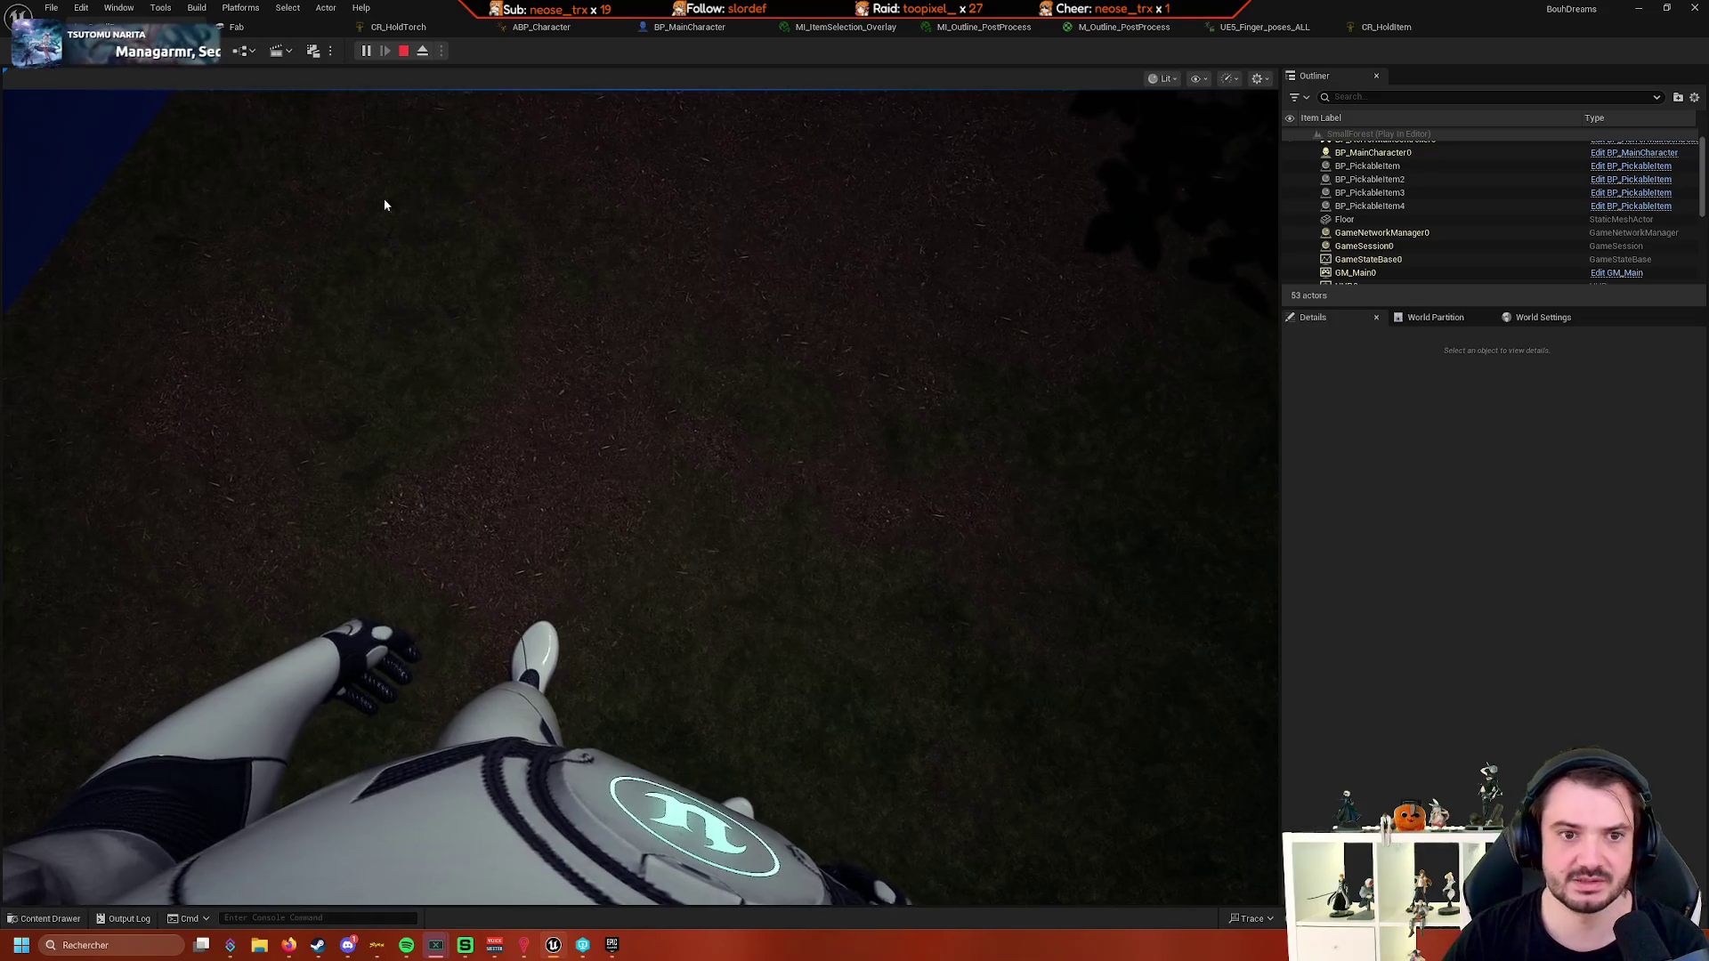
{"action": "key", "text": "F8"}
{"action": "left_click_drag", "start_coordinate": [462, 171], "coordinate": [422, 211]}
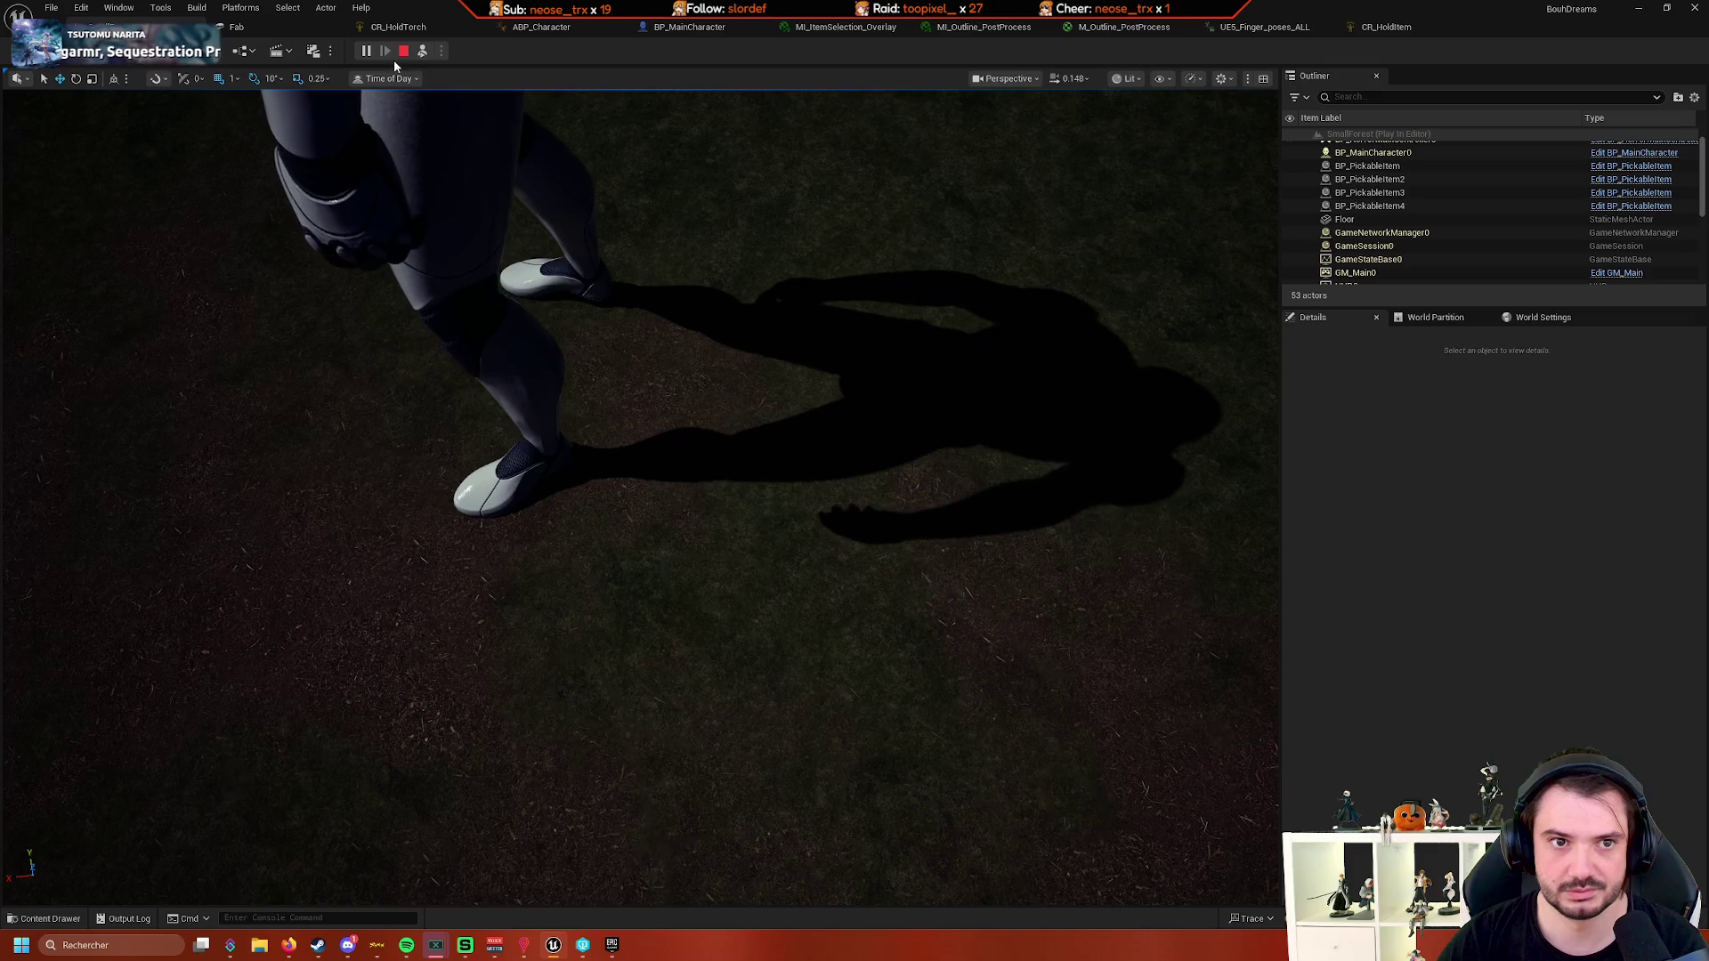
{"action": "left_click", "coordinate": [424, 52]}
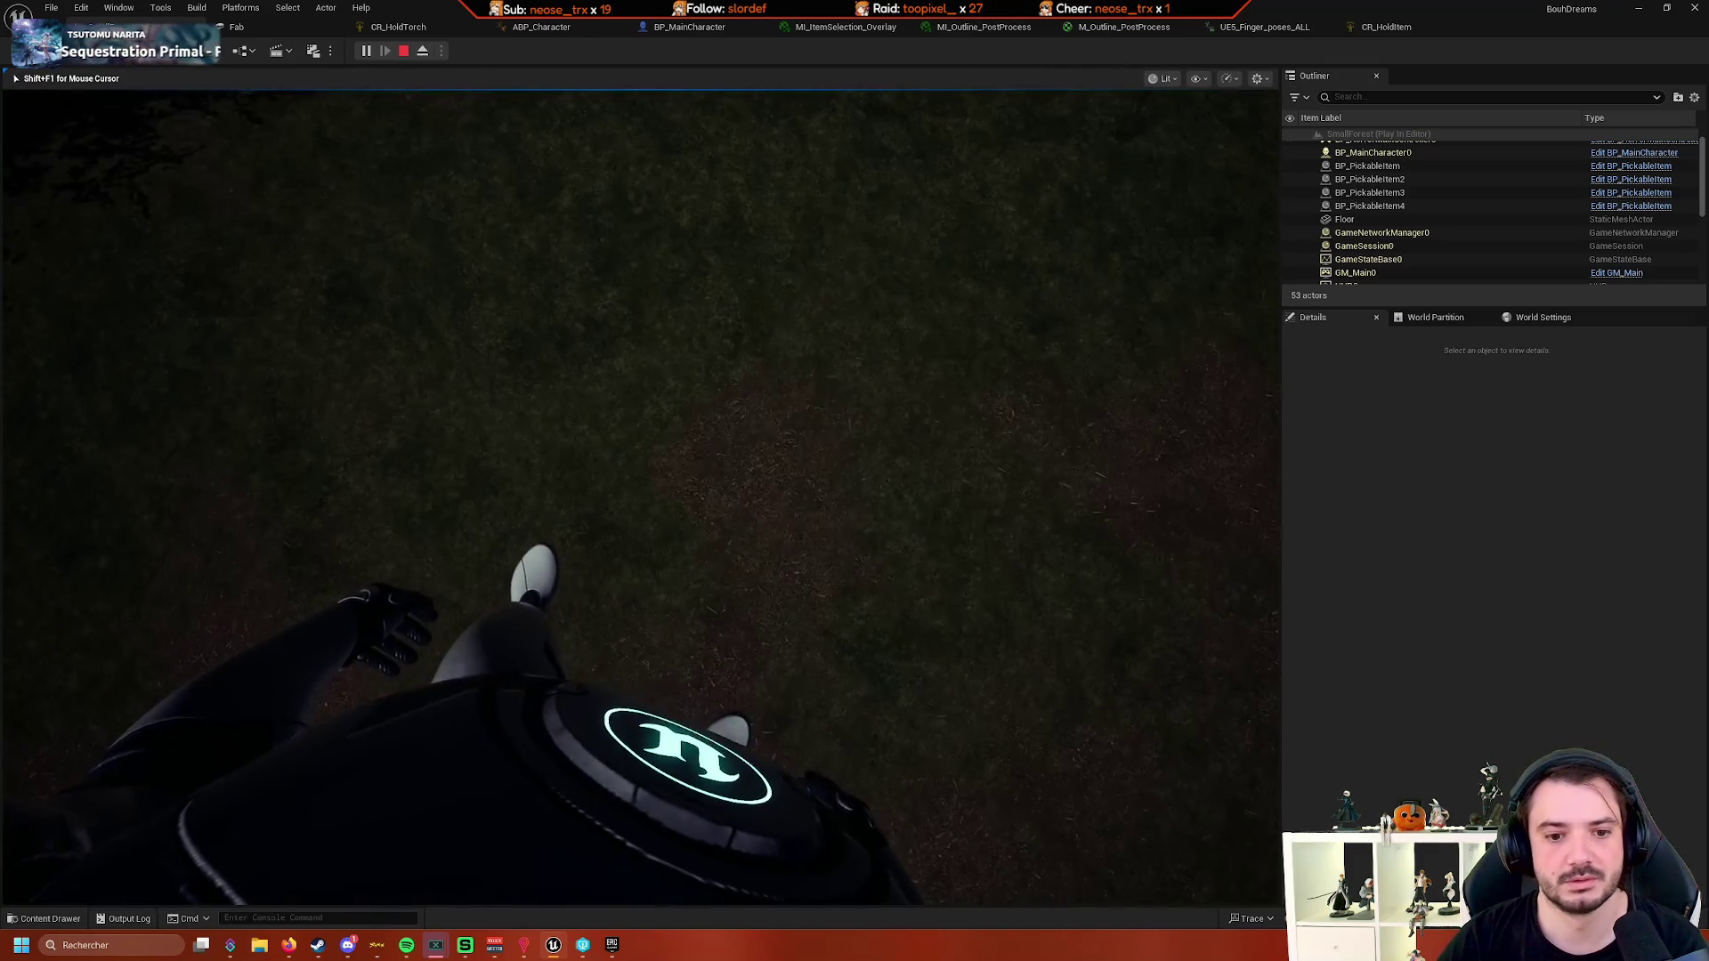
{"action": "left_click", "coordinate": [424, 52]}
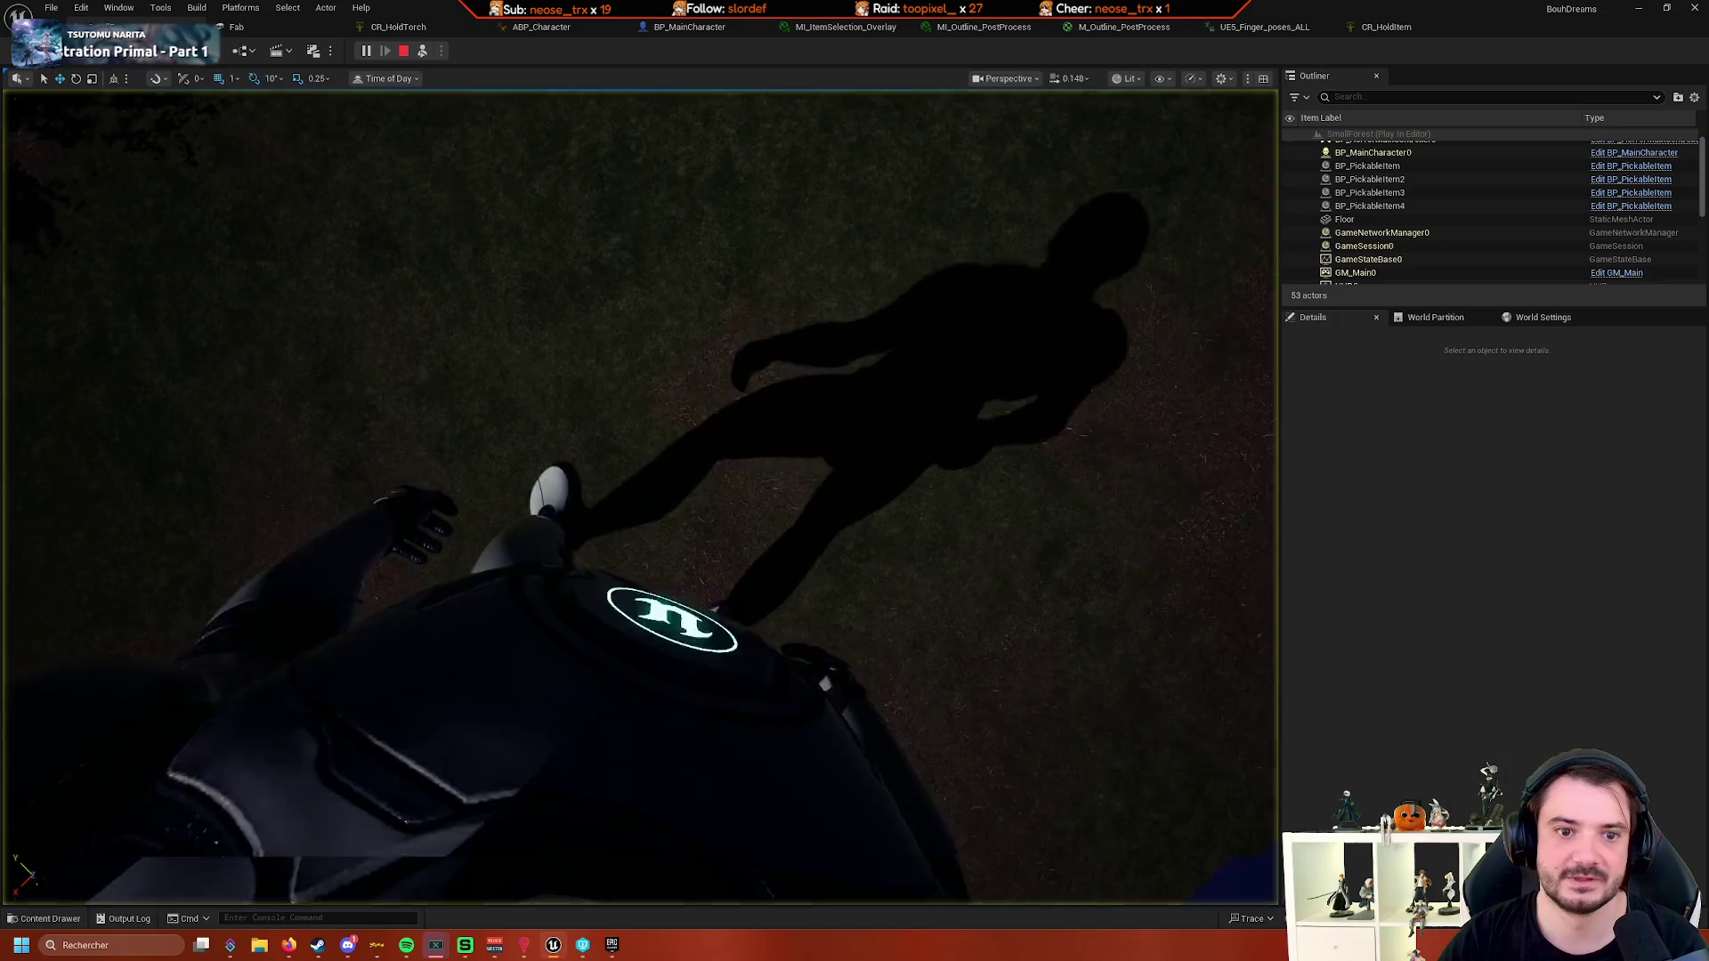
{"action": "left_click_drag", "start_coordinate": [422, 212], "coordinate": [443, 190]}
{"action": "left_click_drag", "start_coordinate": [443, 383], "coordinate": [530, 262]}
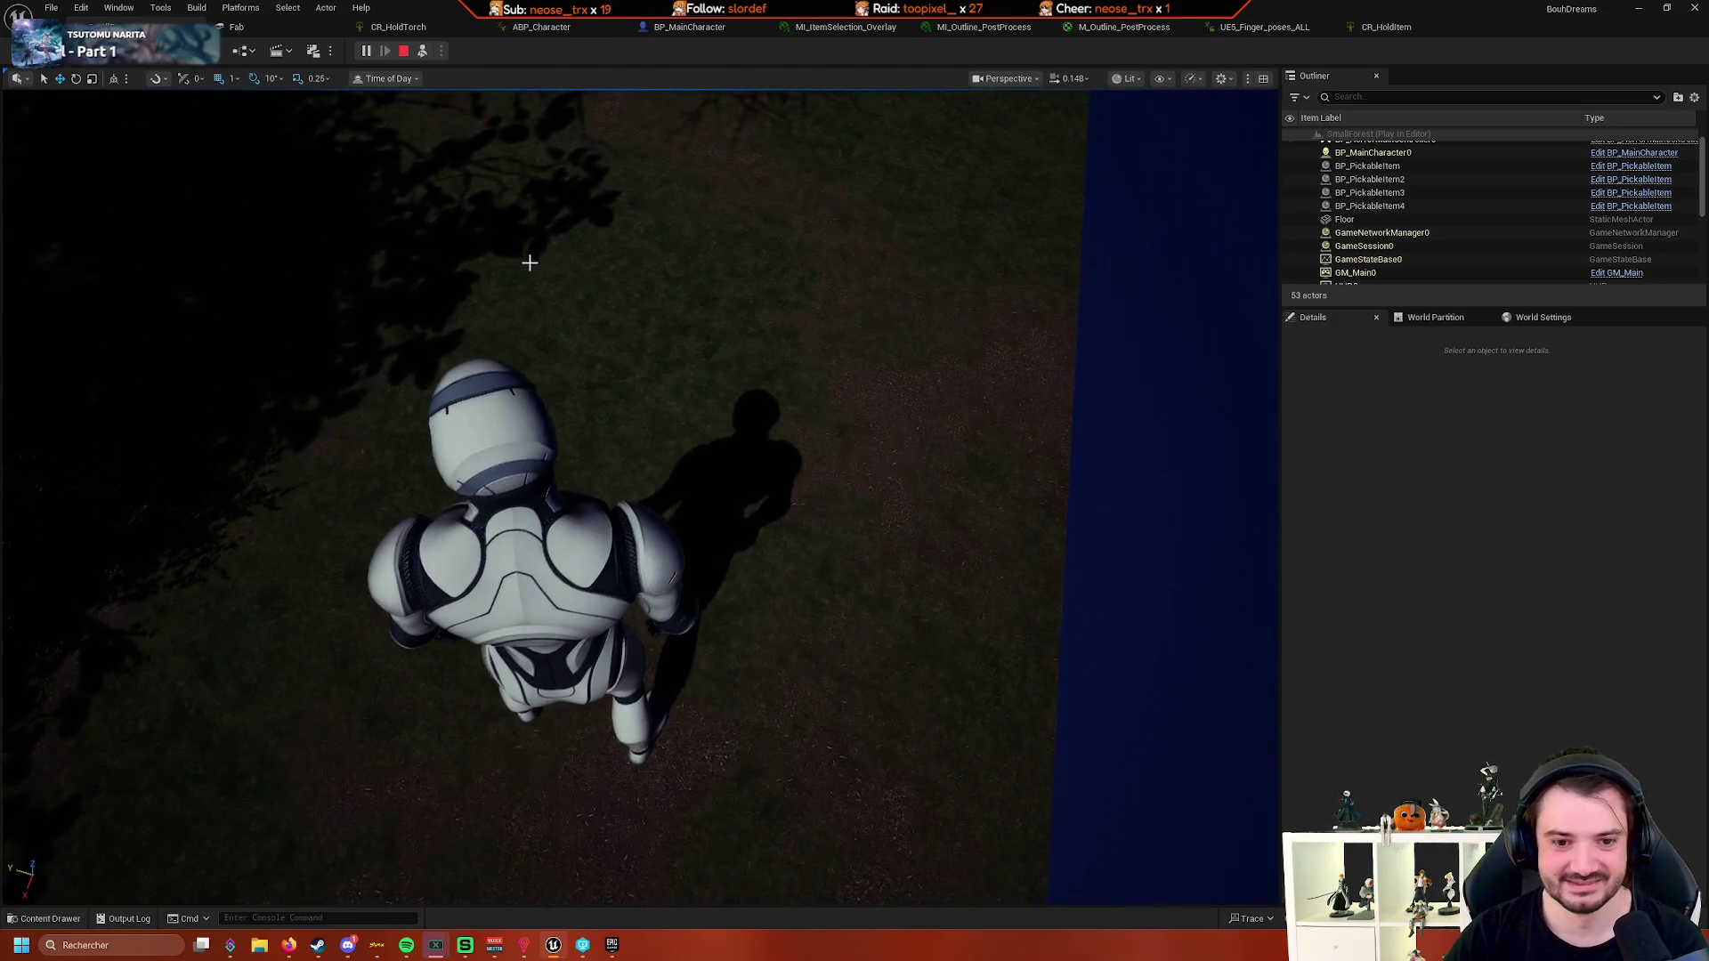
- Repossess the character, stop the test play and return to BP_MainCharacter
{"action": "left_click", "coordinate": [423, 52]}
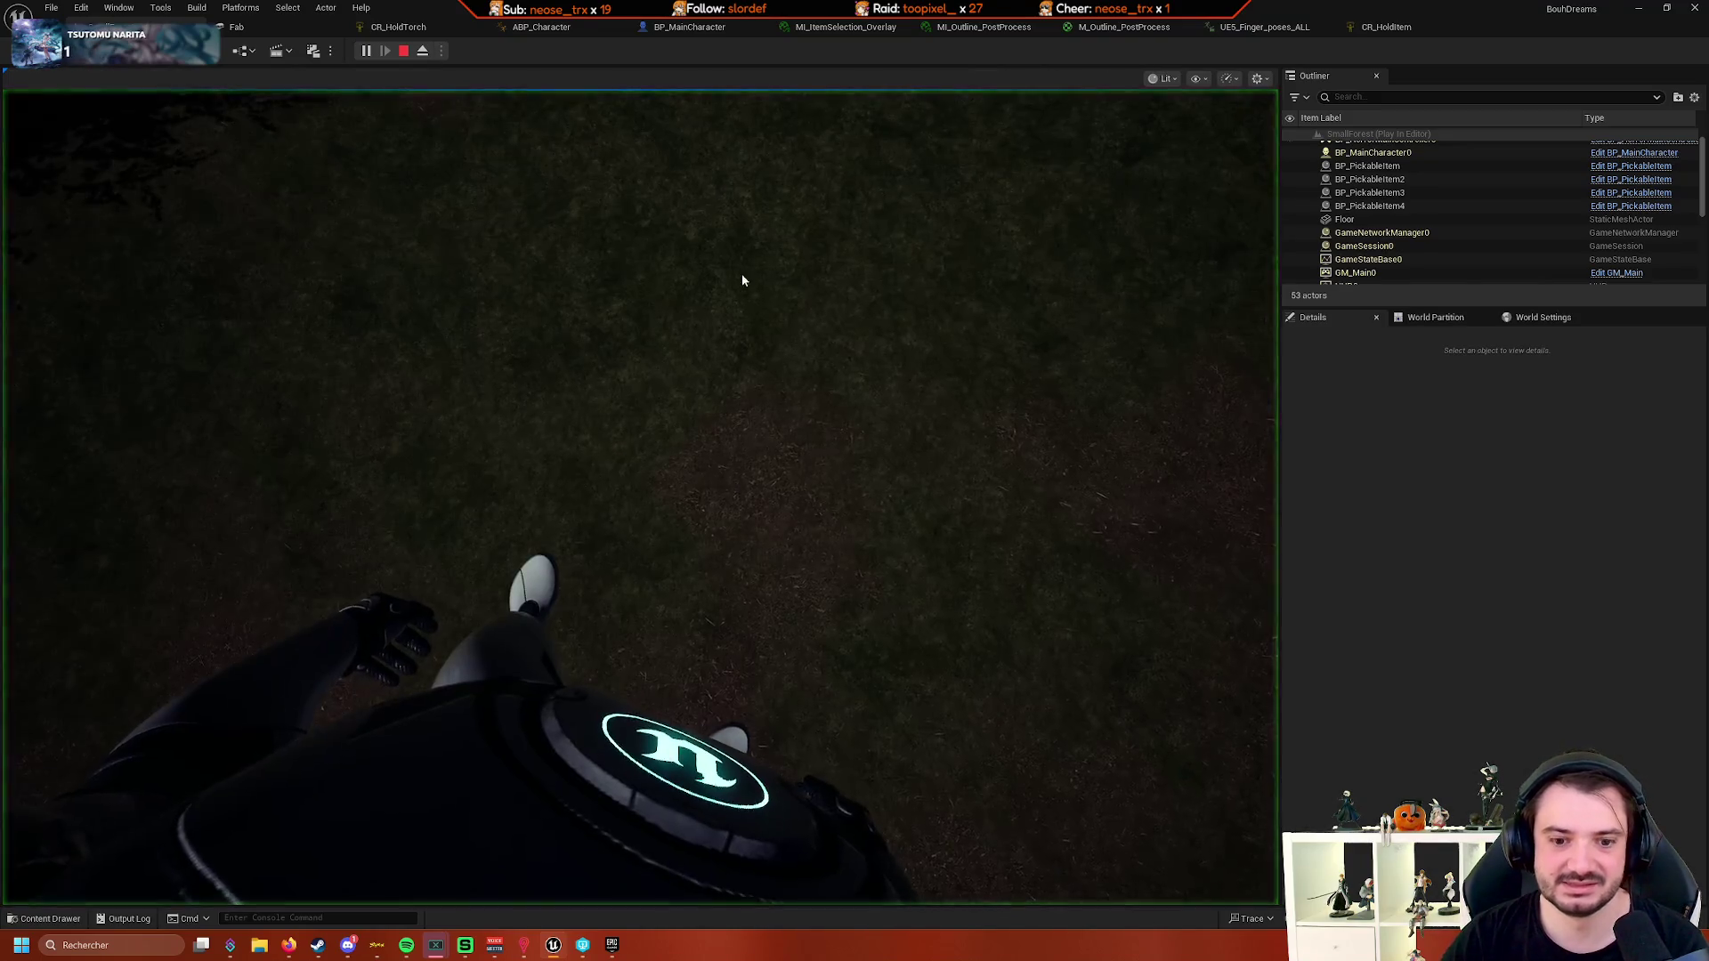
{"action": "key", "text": "Escape"}
{"action": "left_click", "coordinate": [690, 27]}
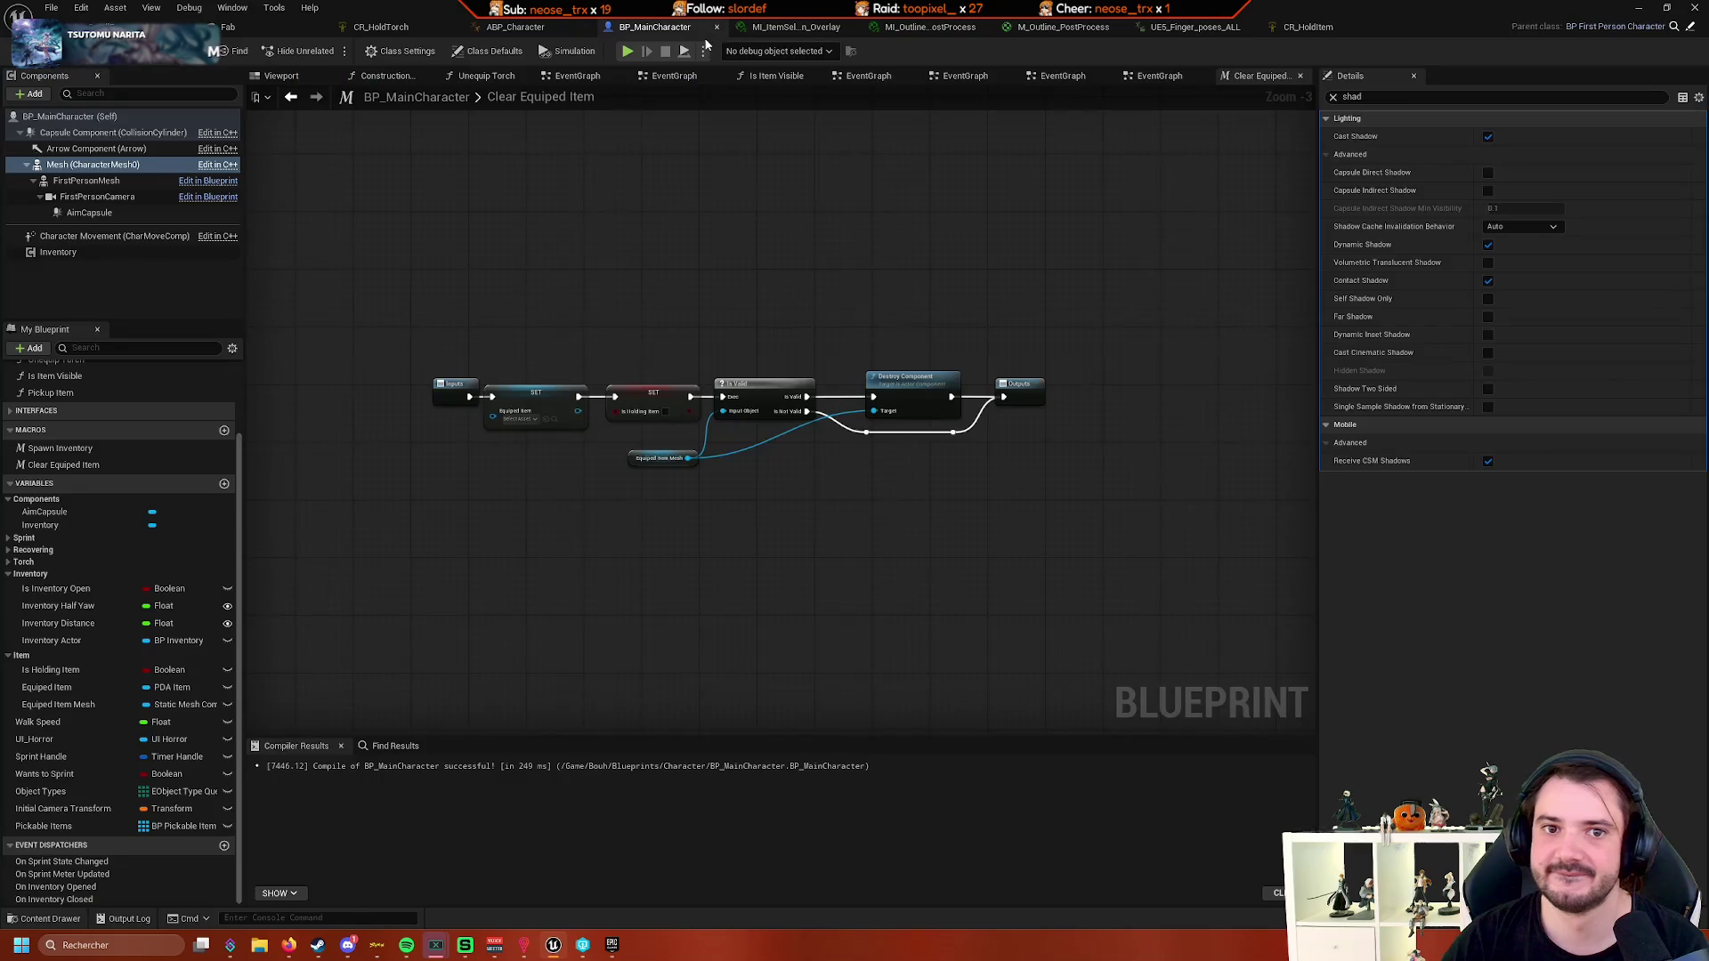
- Enable Cast Shadow on FirstPersonMesh and check the body's shadow in an Alt+P test play
{"action": "left_click", "coordinate": [89, 164]}
{"action": "left_click", "coordinate": [86, 181]}
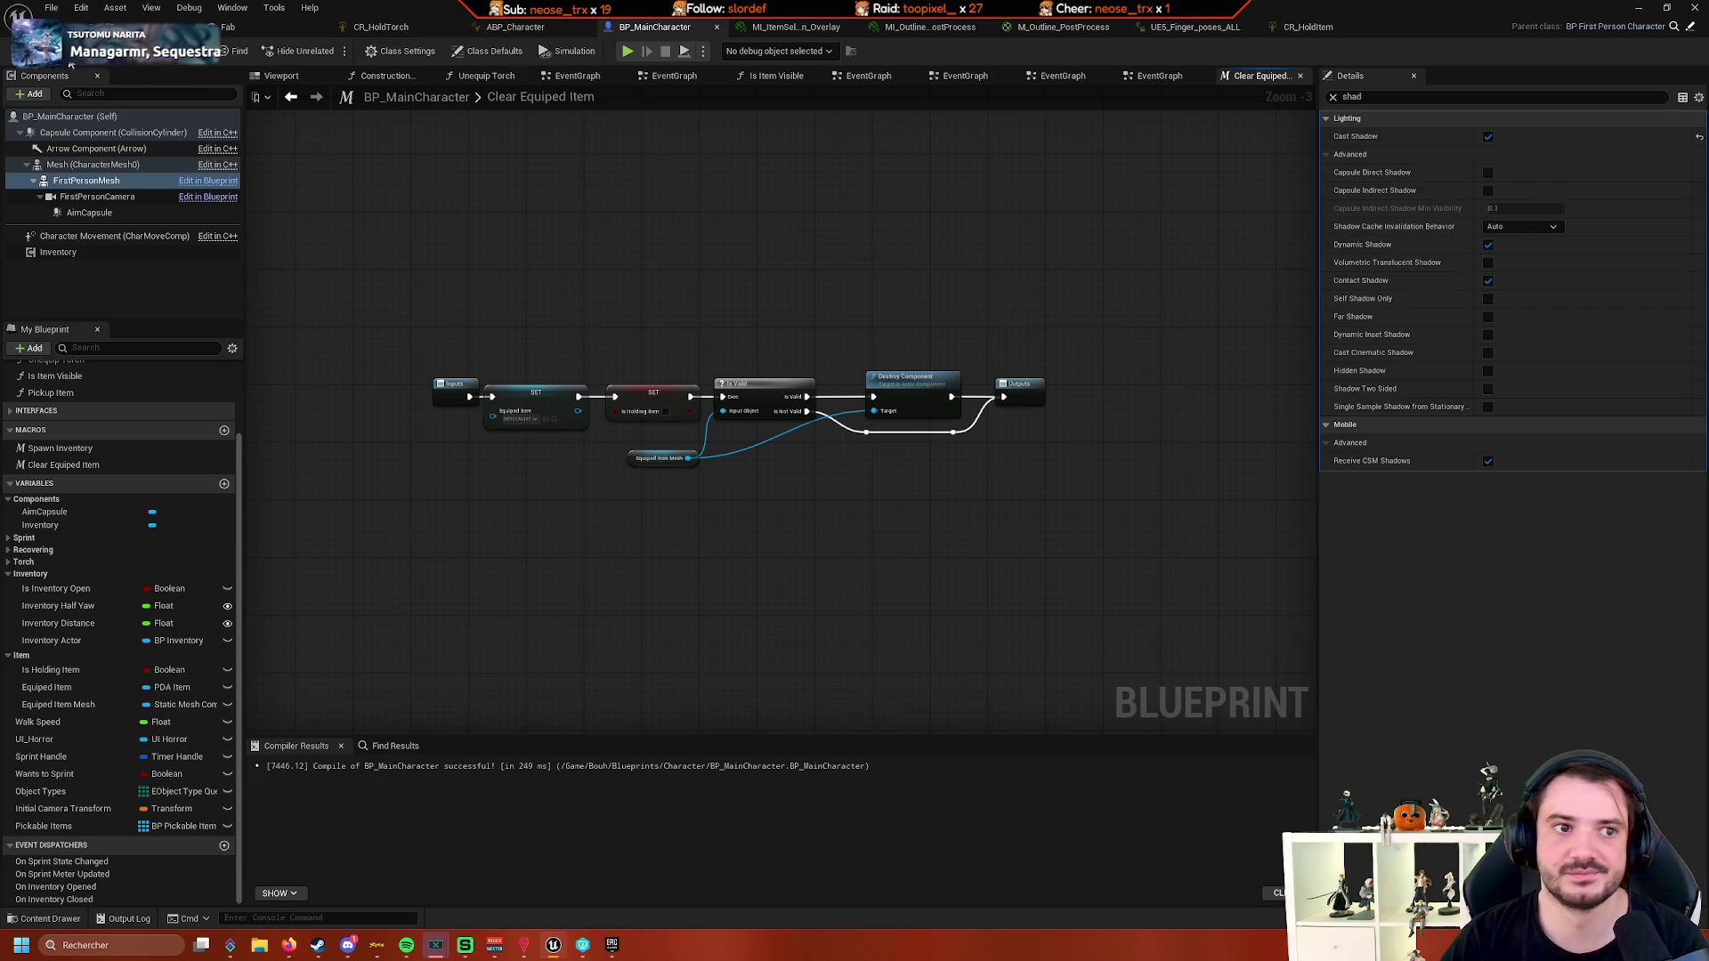
{"action": "key", "text": "alt+p"}
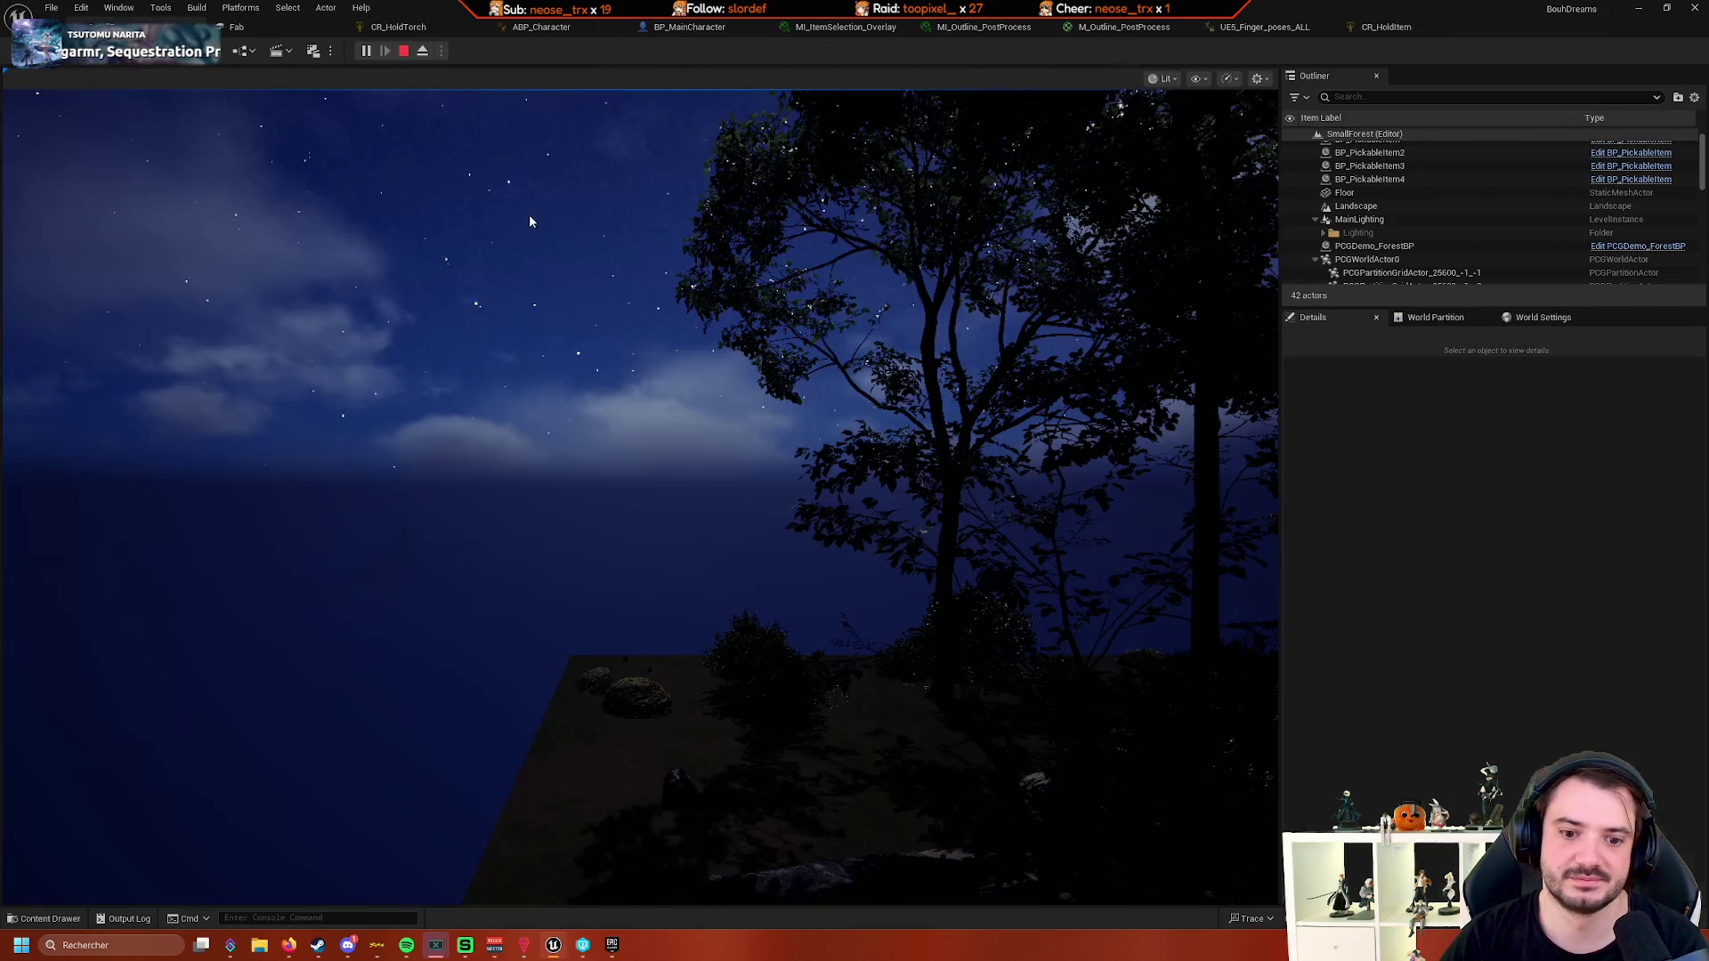
{"action": "left_click", "coordinate": [528, 214]}
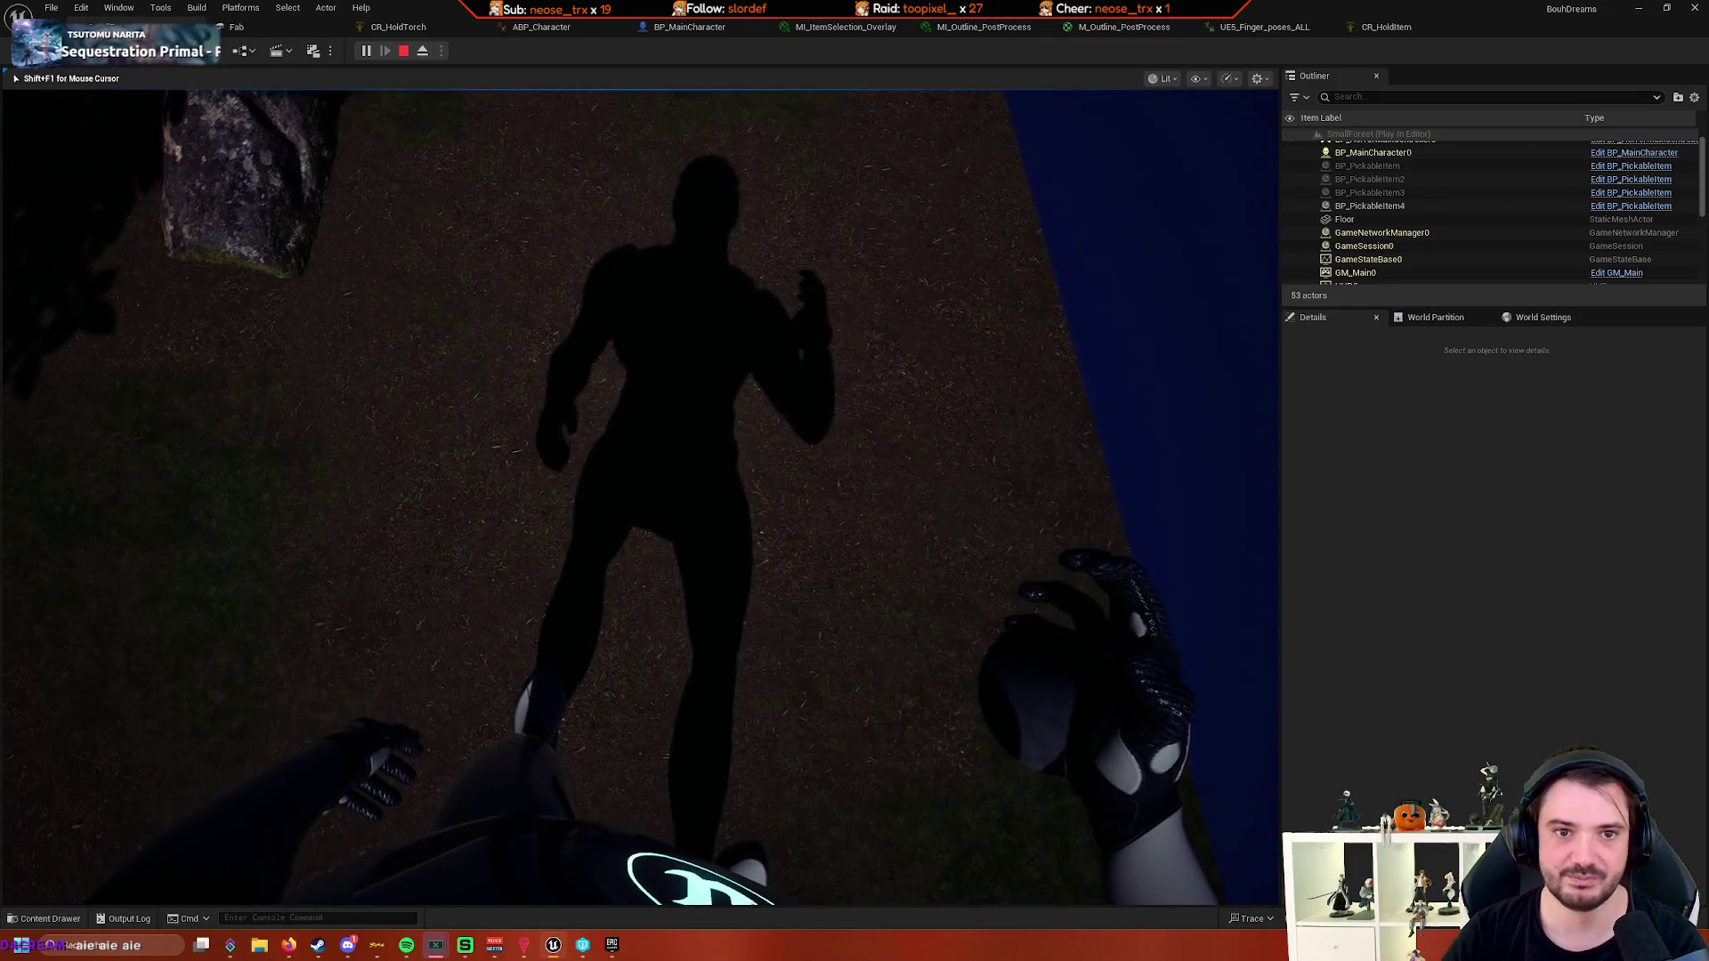
{"action": "key", "text": "Escape"}
{"action": "left_click", "coordinate": [712, 29]}
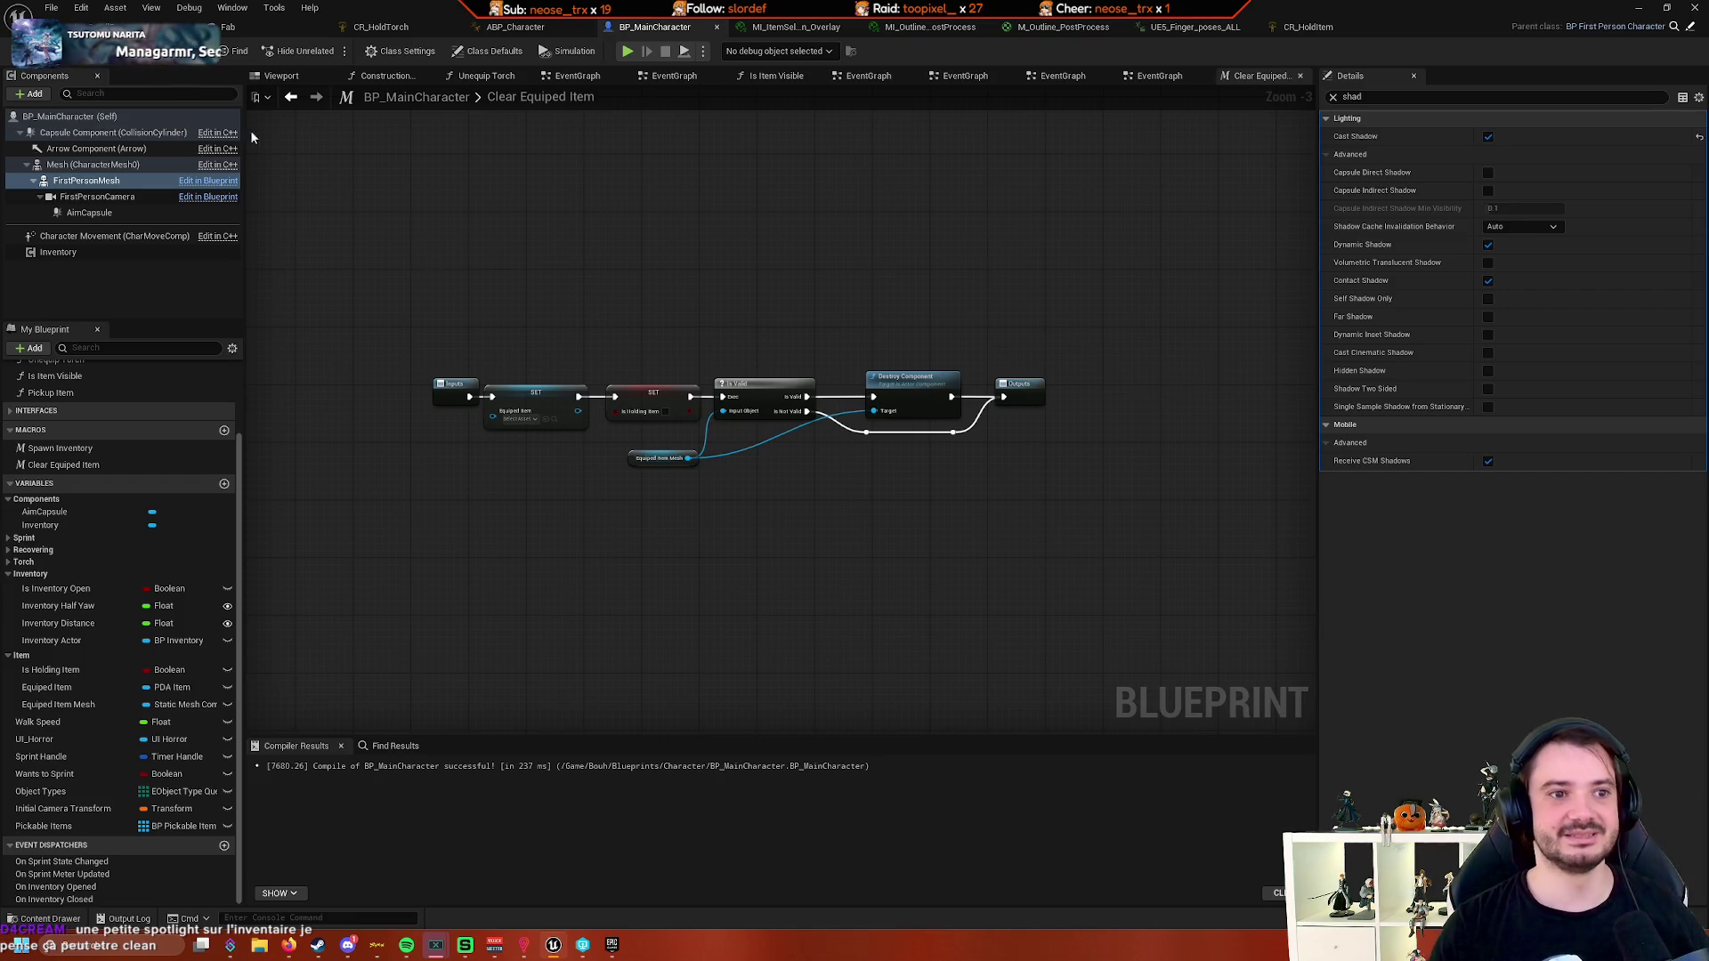
- Play the level, switch the held torch on with E, then toggle it with F
{"action": "left_click", "coordinate": [133, 27]}
{"action": "left_click", "coordinate": [367, 51]}
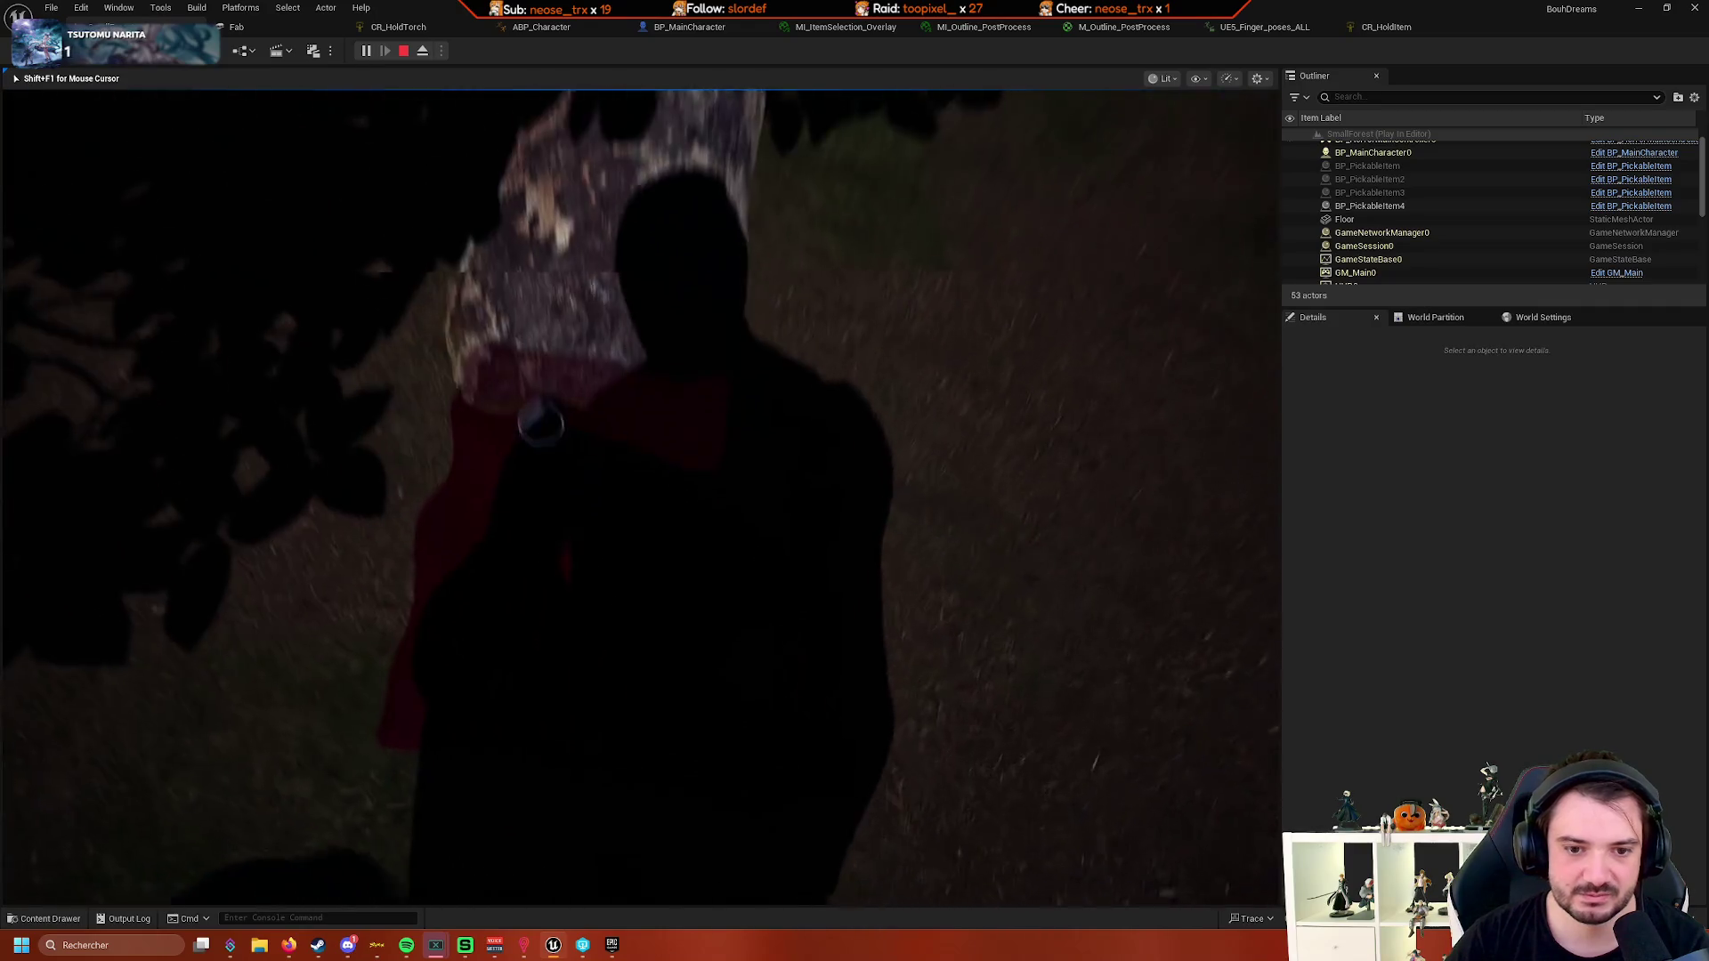
{"action": "key", "text": "e"}
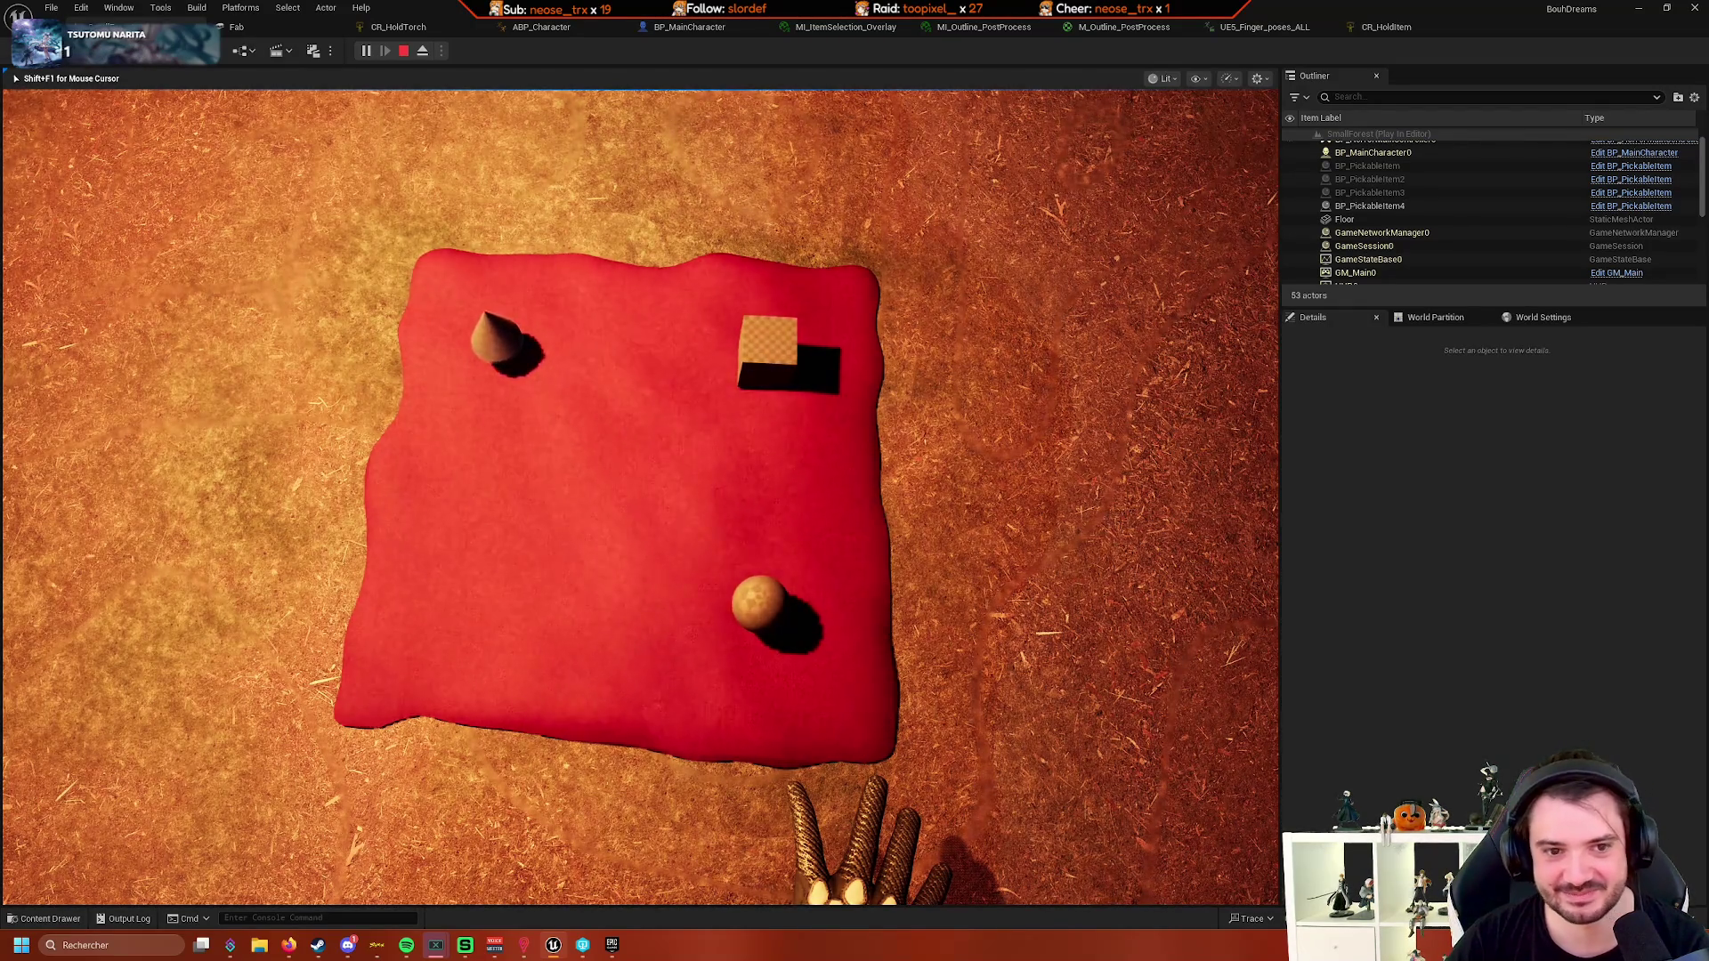
{"action": "key", "text": "f"}
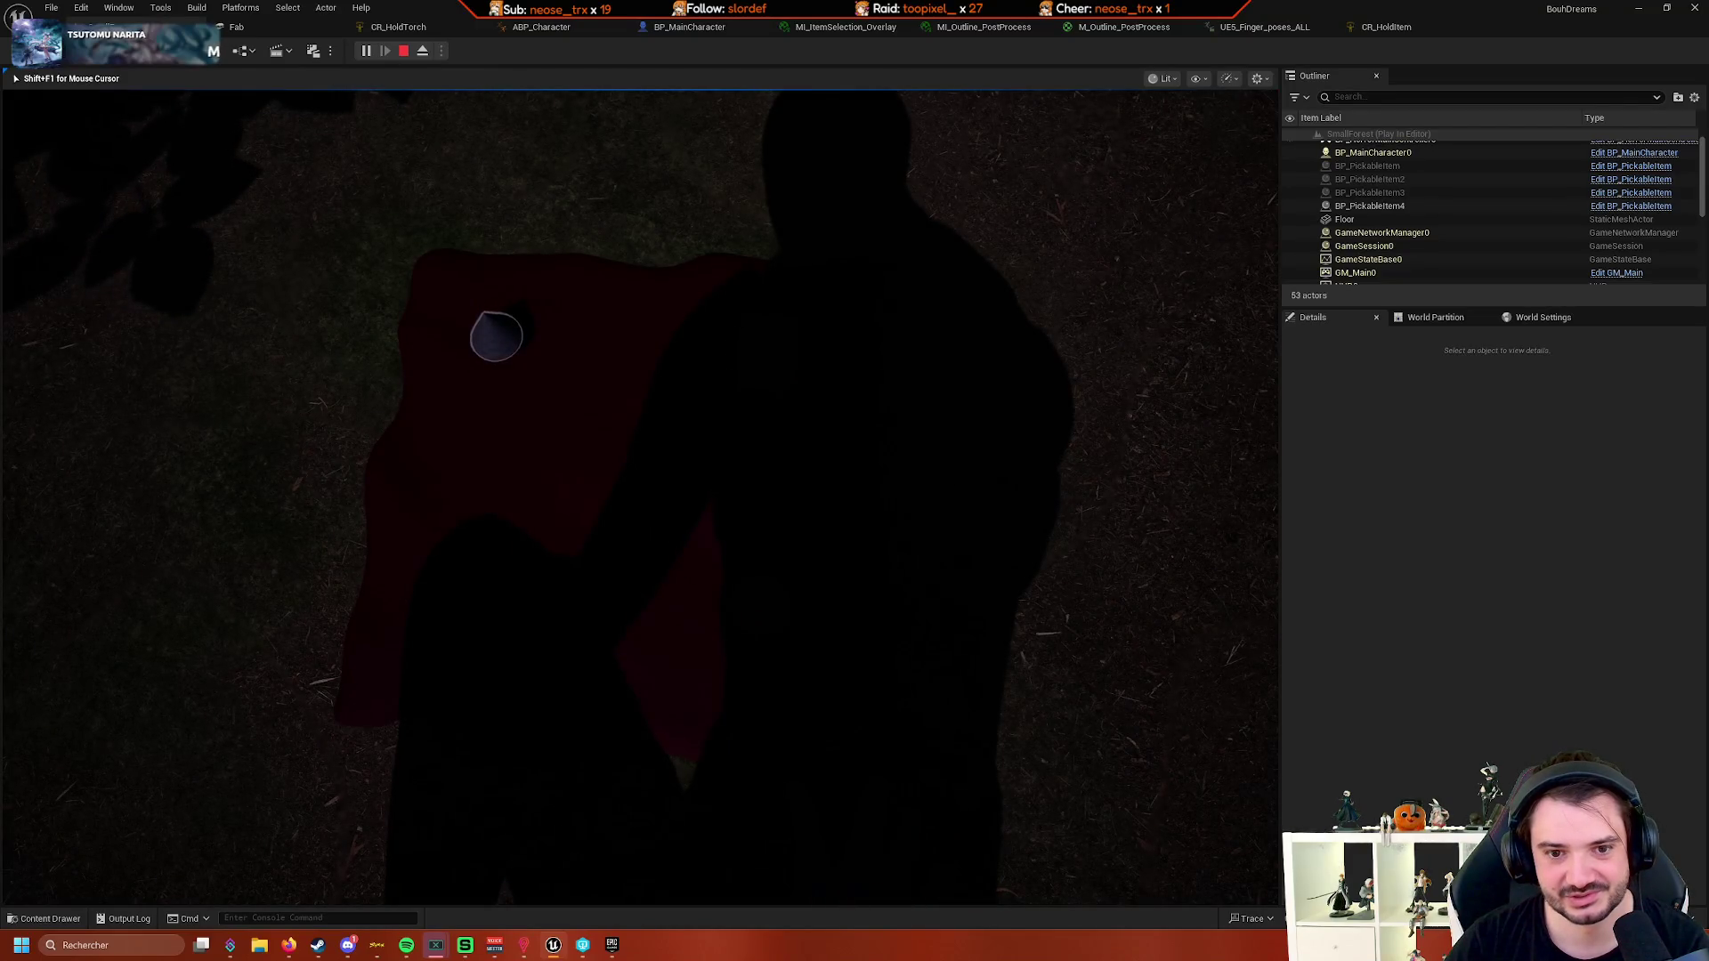
{"action": "key", "text": "f"}
{"action": "key", "text": "f"}
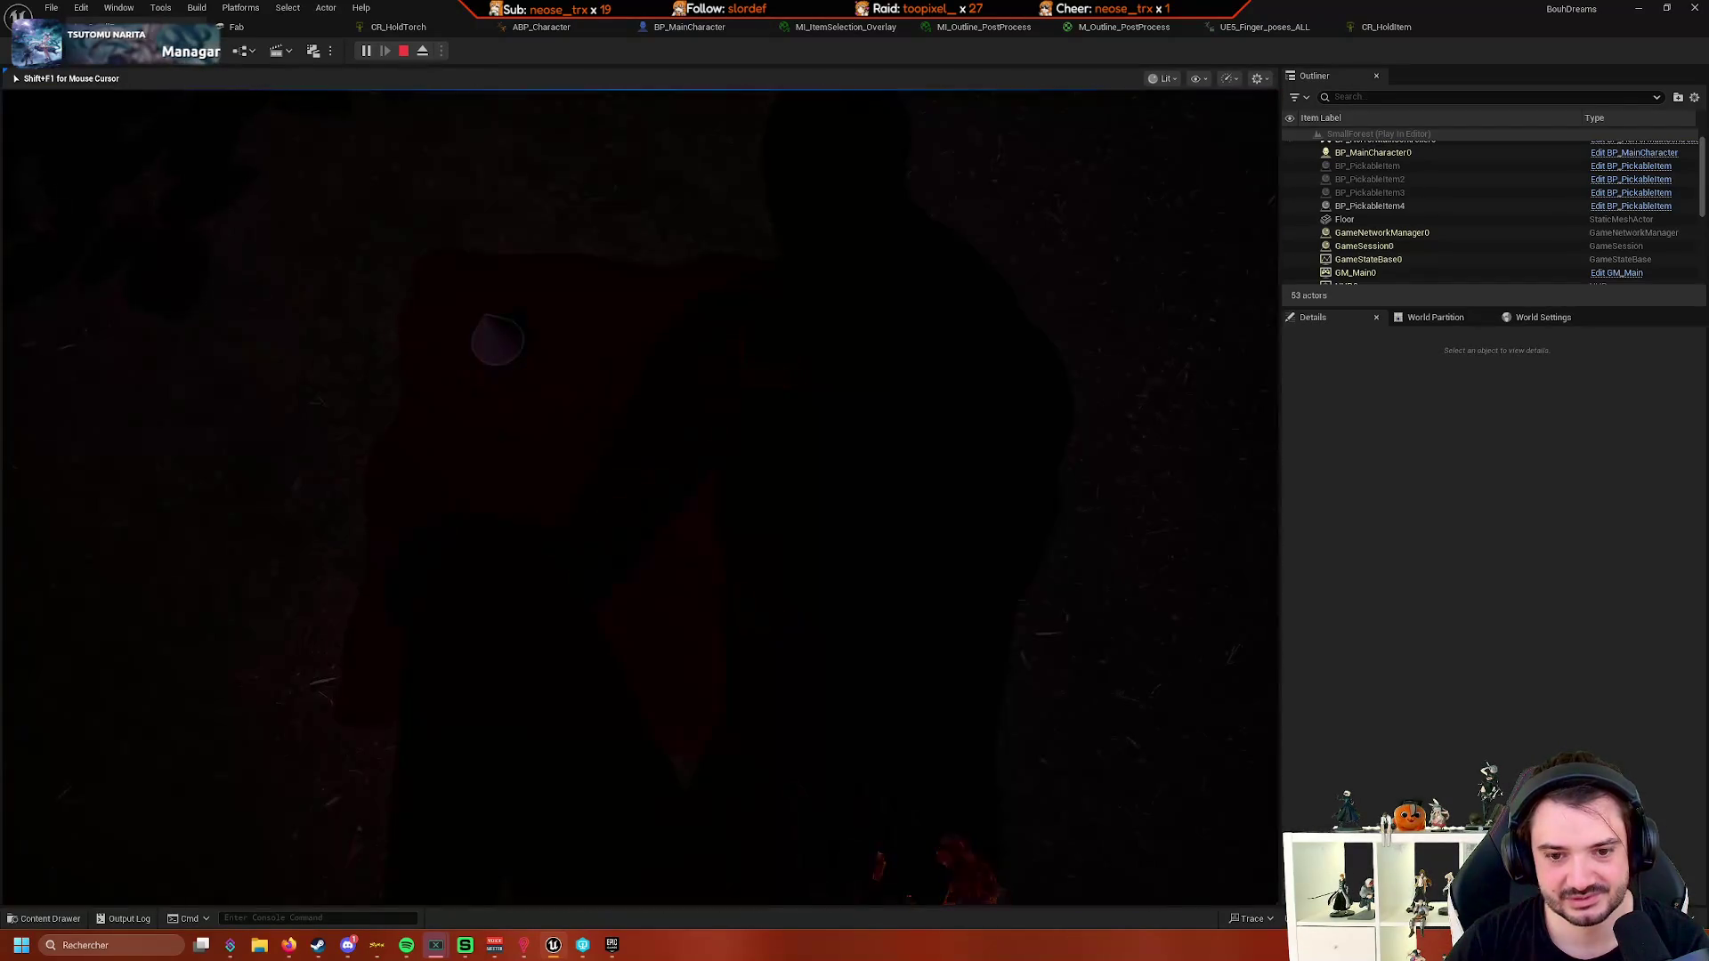
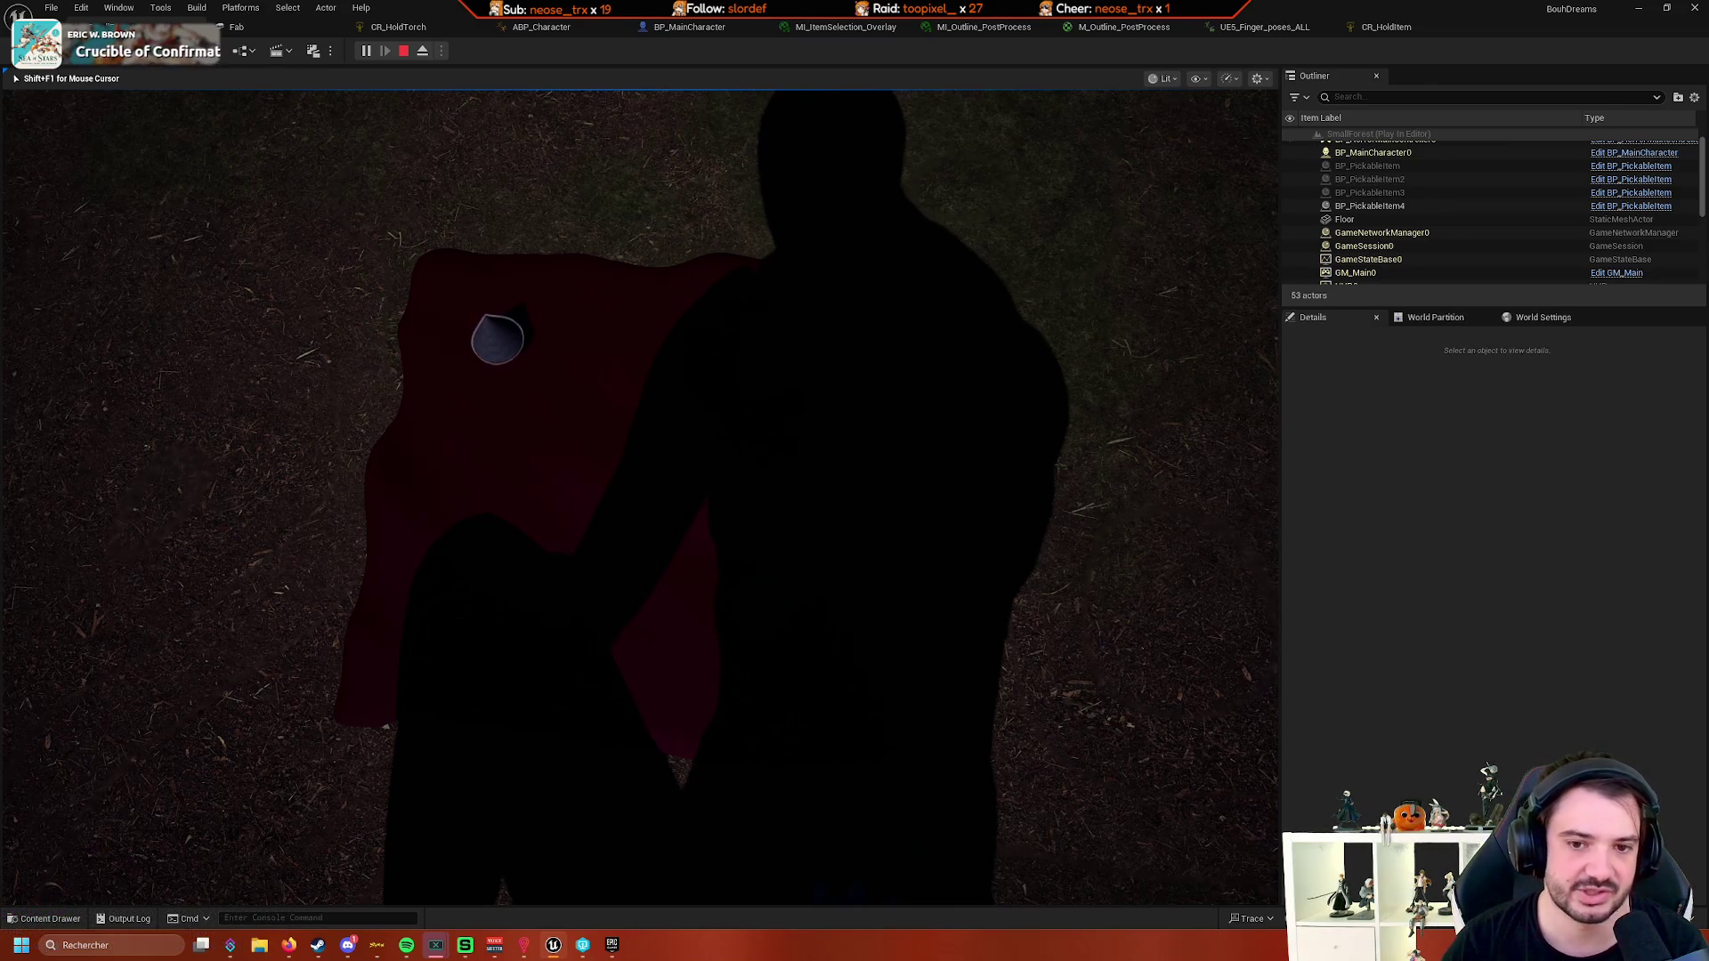
- Stop play, turn off Cast Shadow on BP_MainCharacter's FirstPersonMesh, and restart the level playtest
{"action": "key", "text": "Escape"}
{"action": "left_click", "coordinate": [721, 29]}
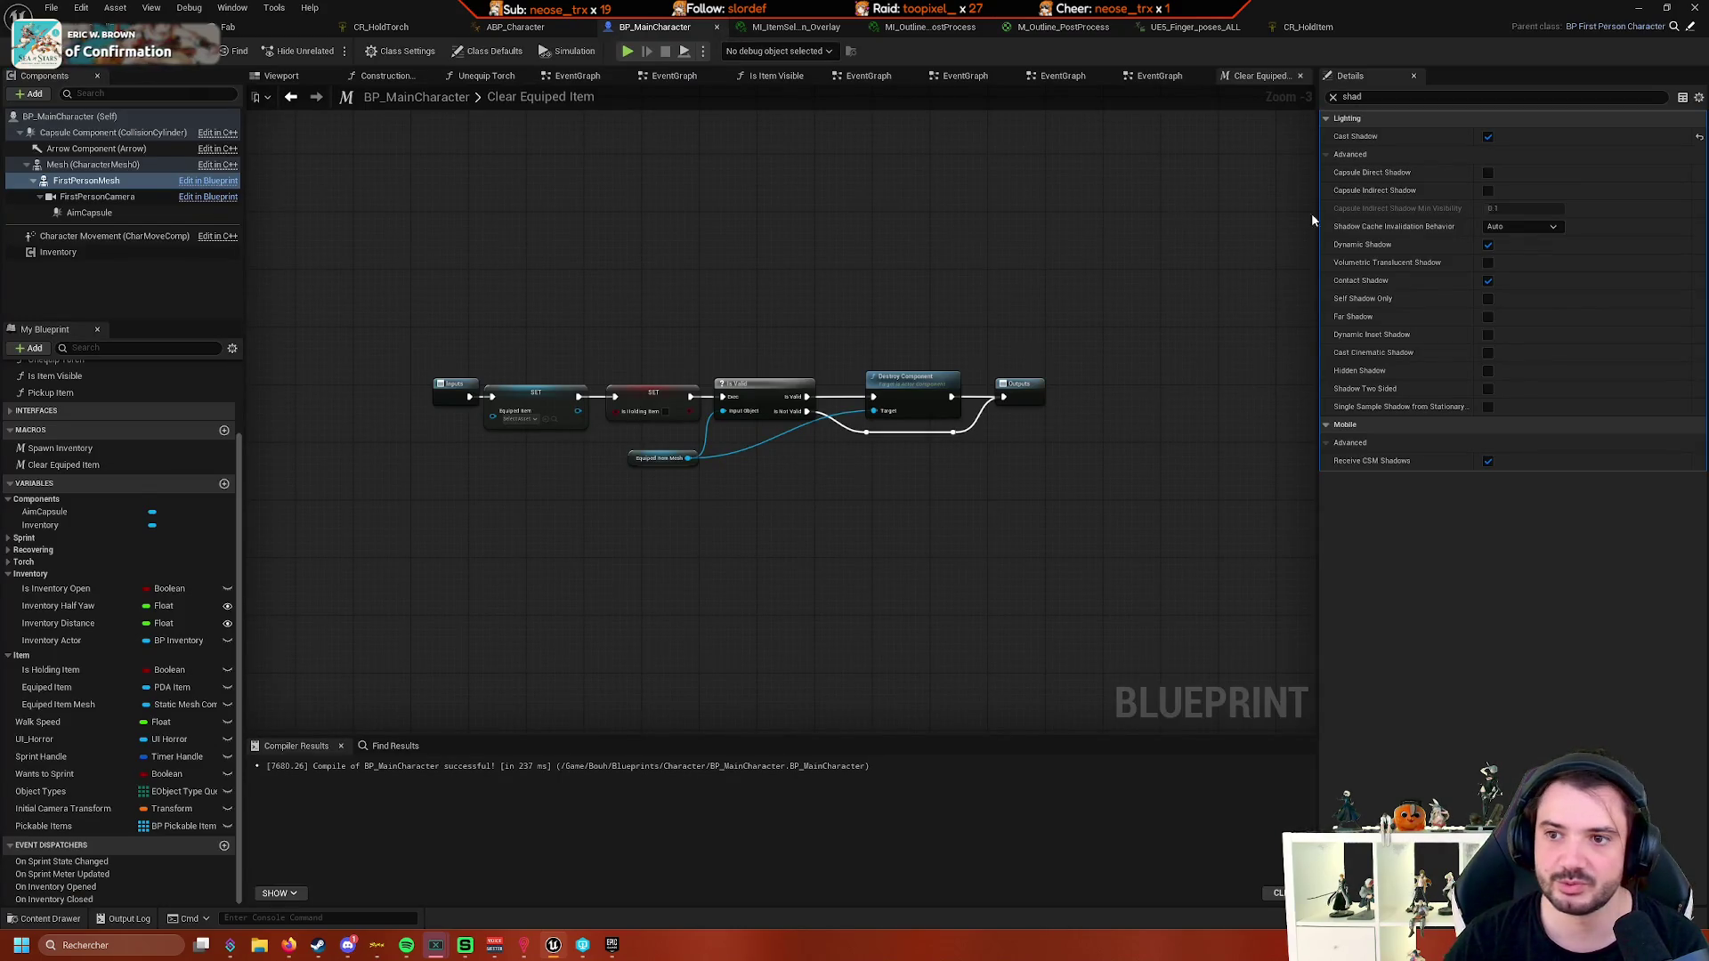
{"action": "left_click", "coordinate": [1488, 137]}
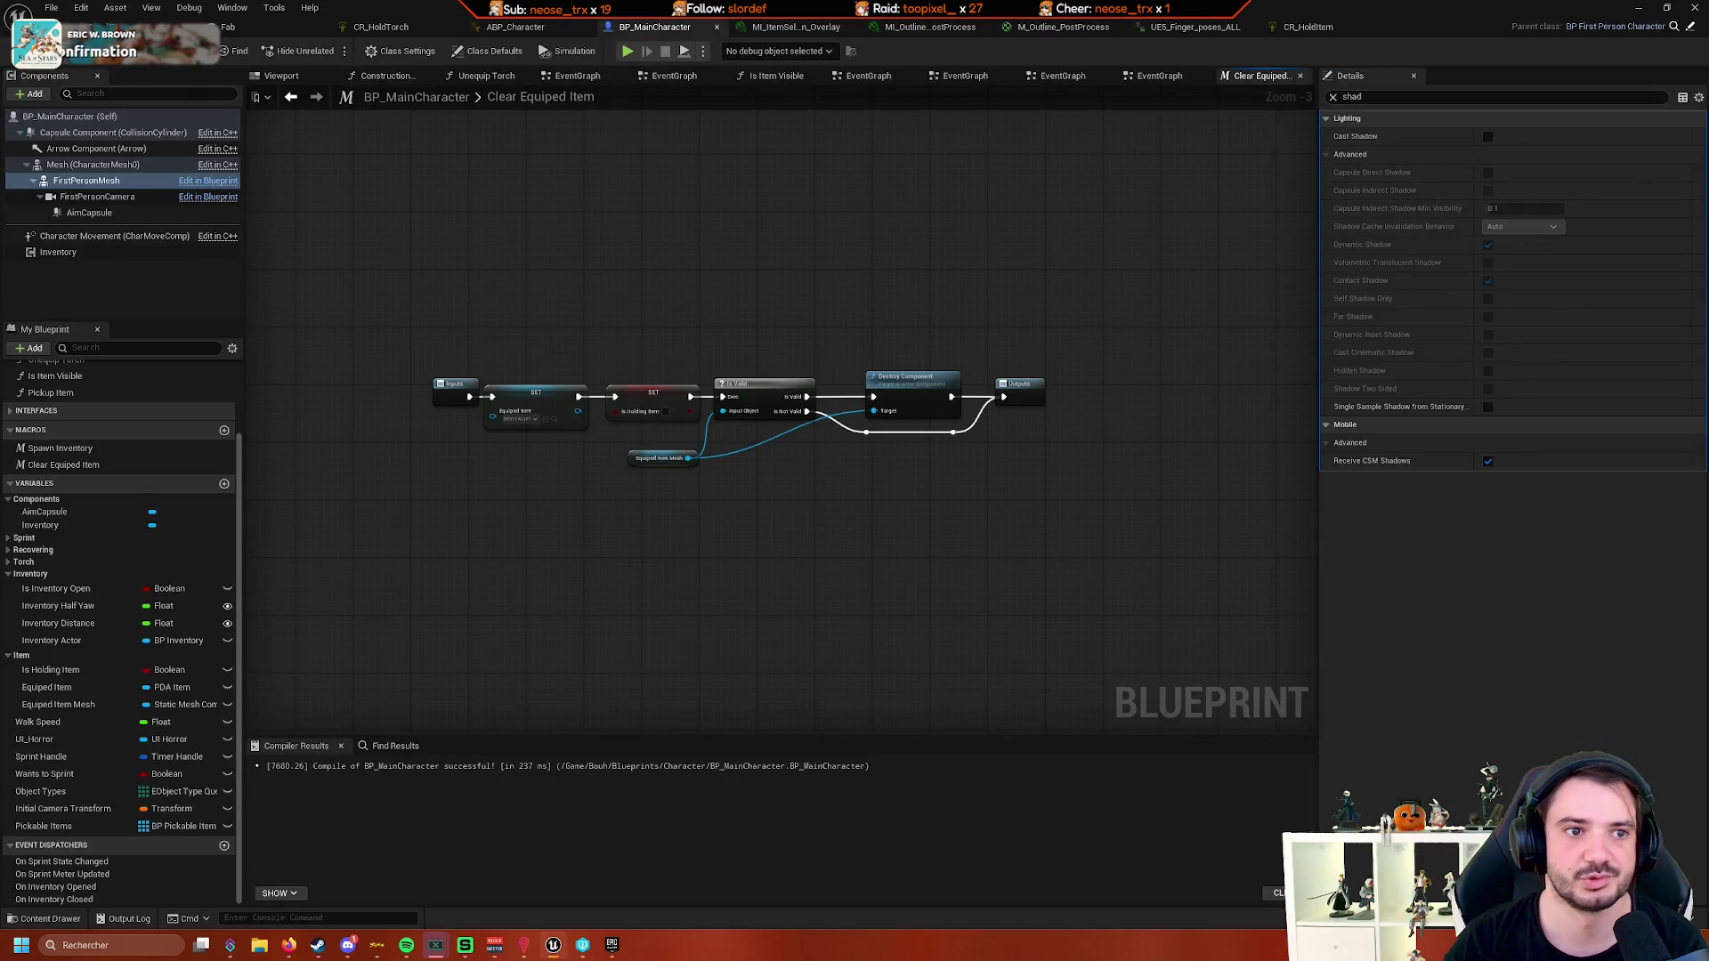
{"action": "left_click", "coordinate": [133, 27]}
{"action": "left_click", "coordinate": [366, 51]}
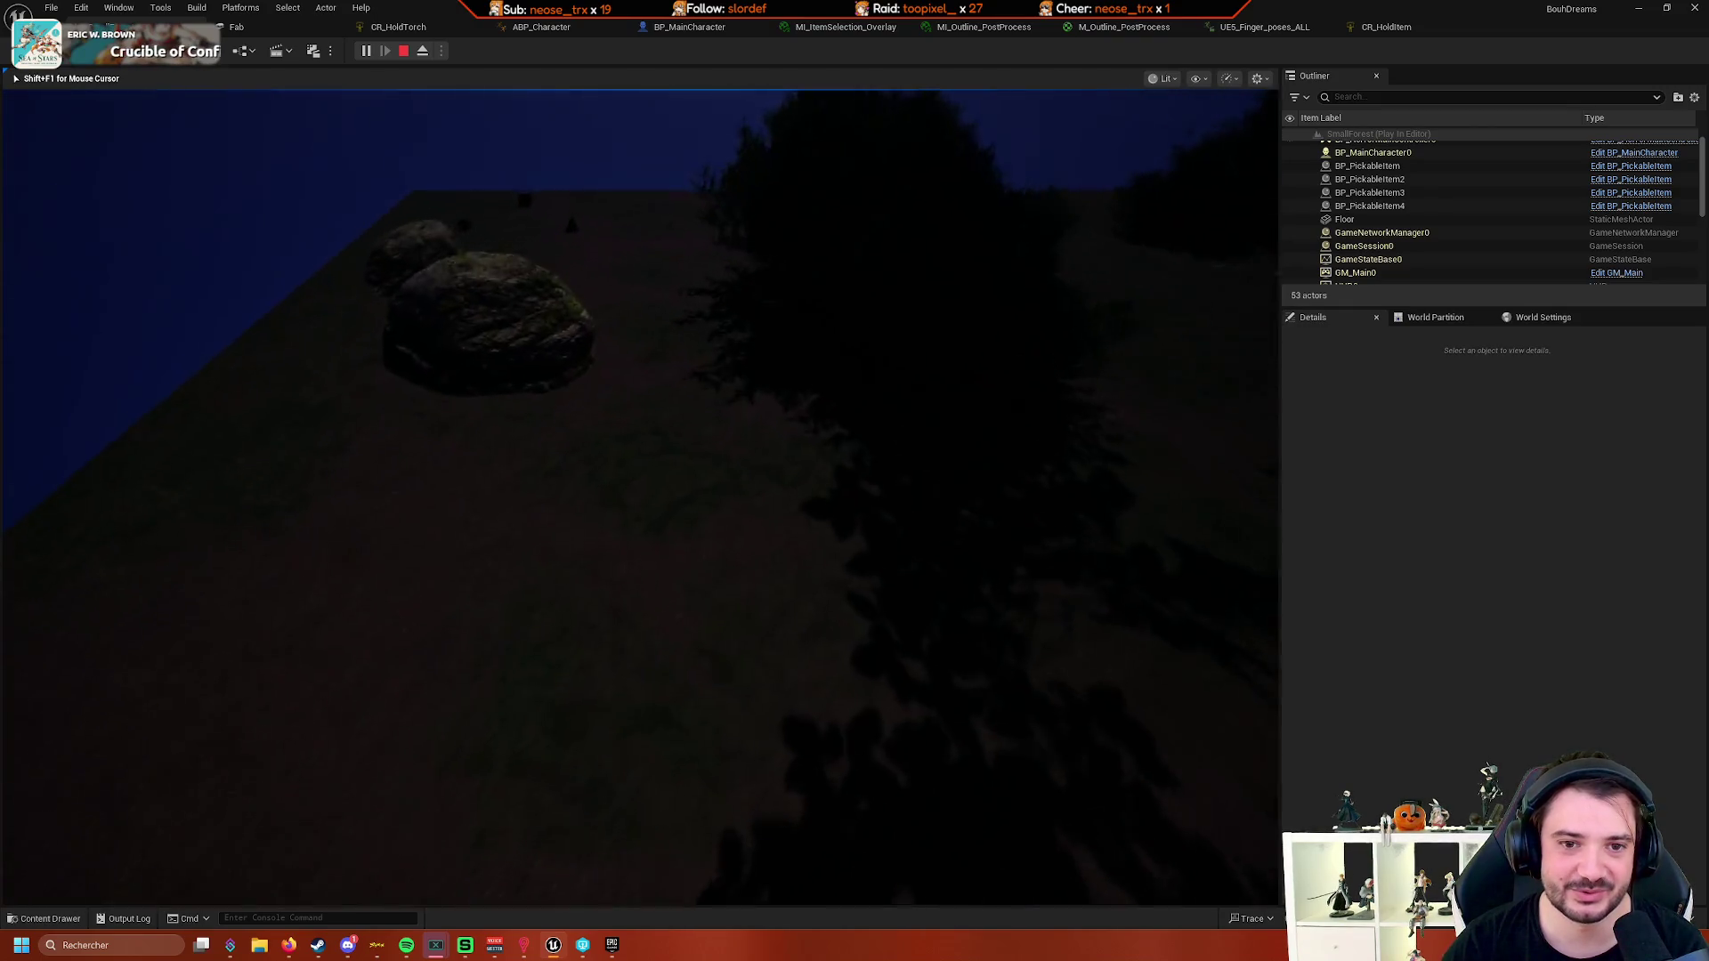
- Walk the forest terrain picking up pickable items with E, then end the play session
{"action": "key", "text": "e"}
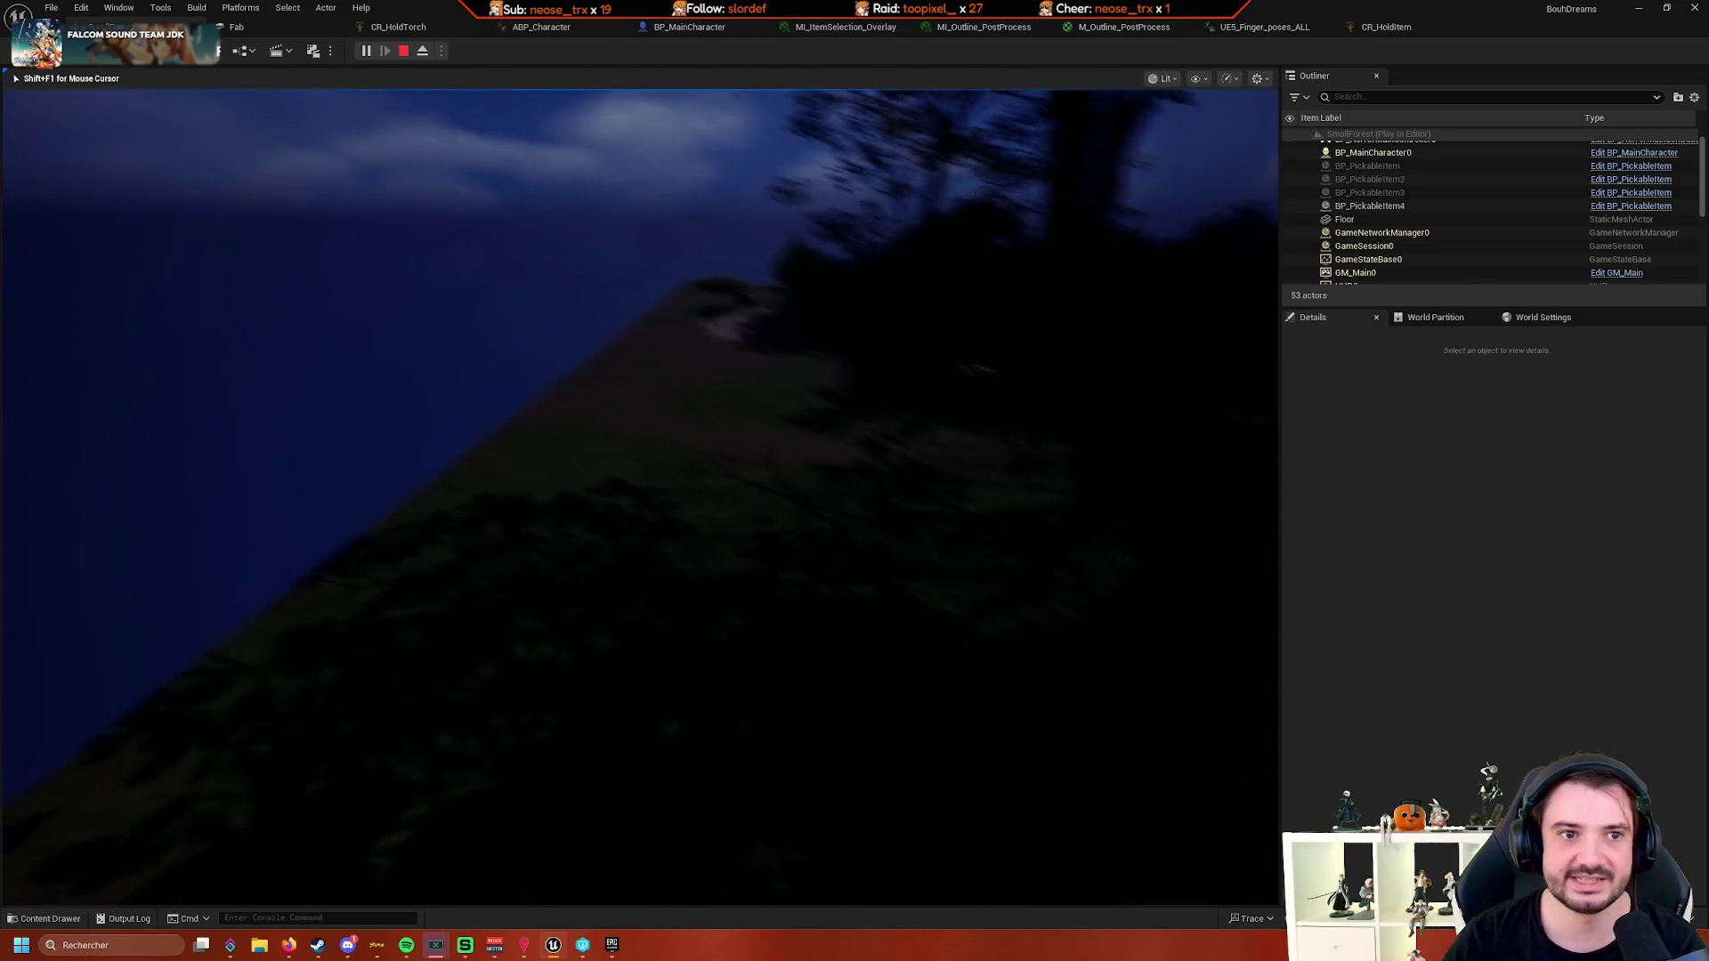
{"action": "key", "text": "Escape"}
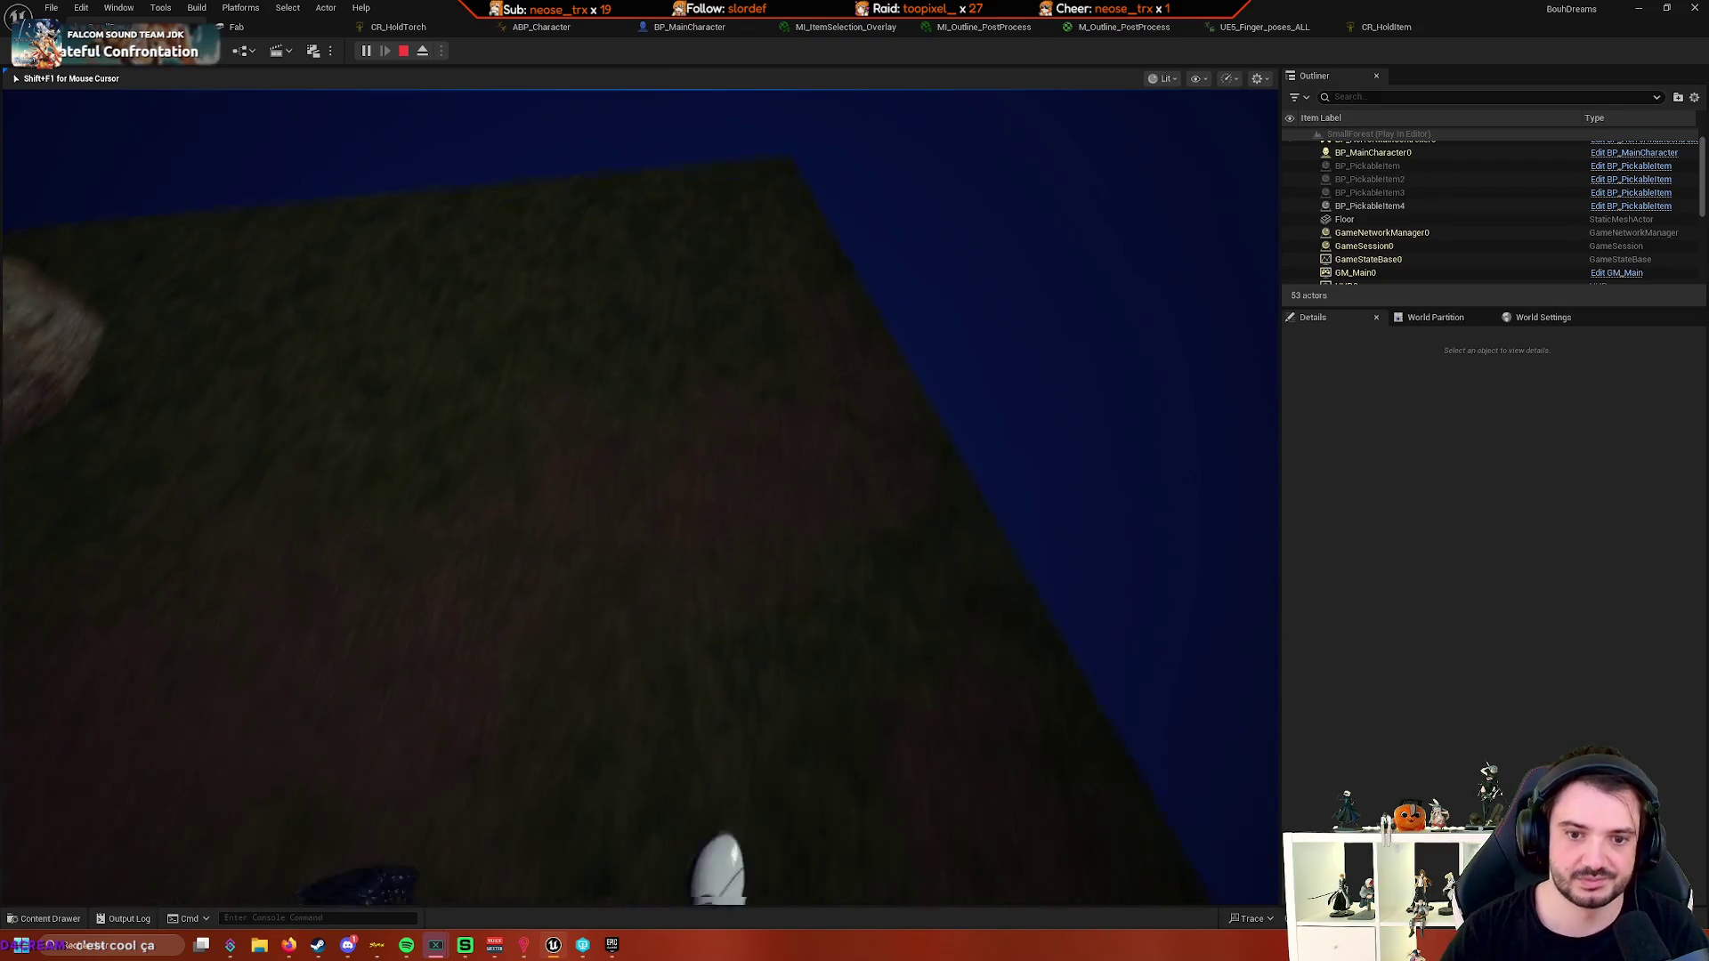
- Stop the play session and fly the editor camera into the forest
{"action": "key", "text": "Escape"}
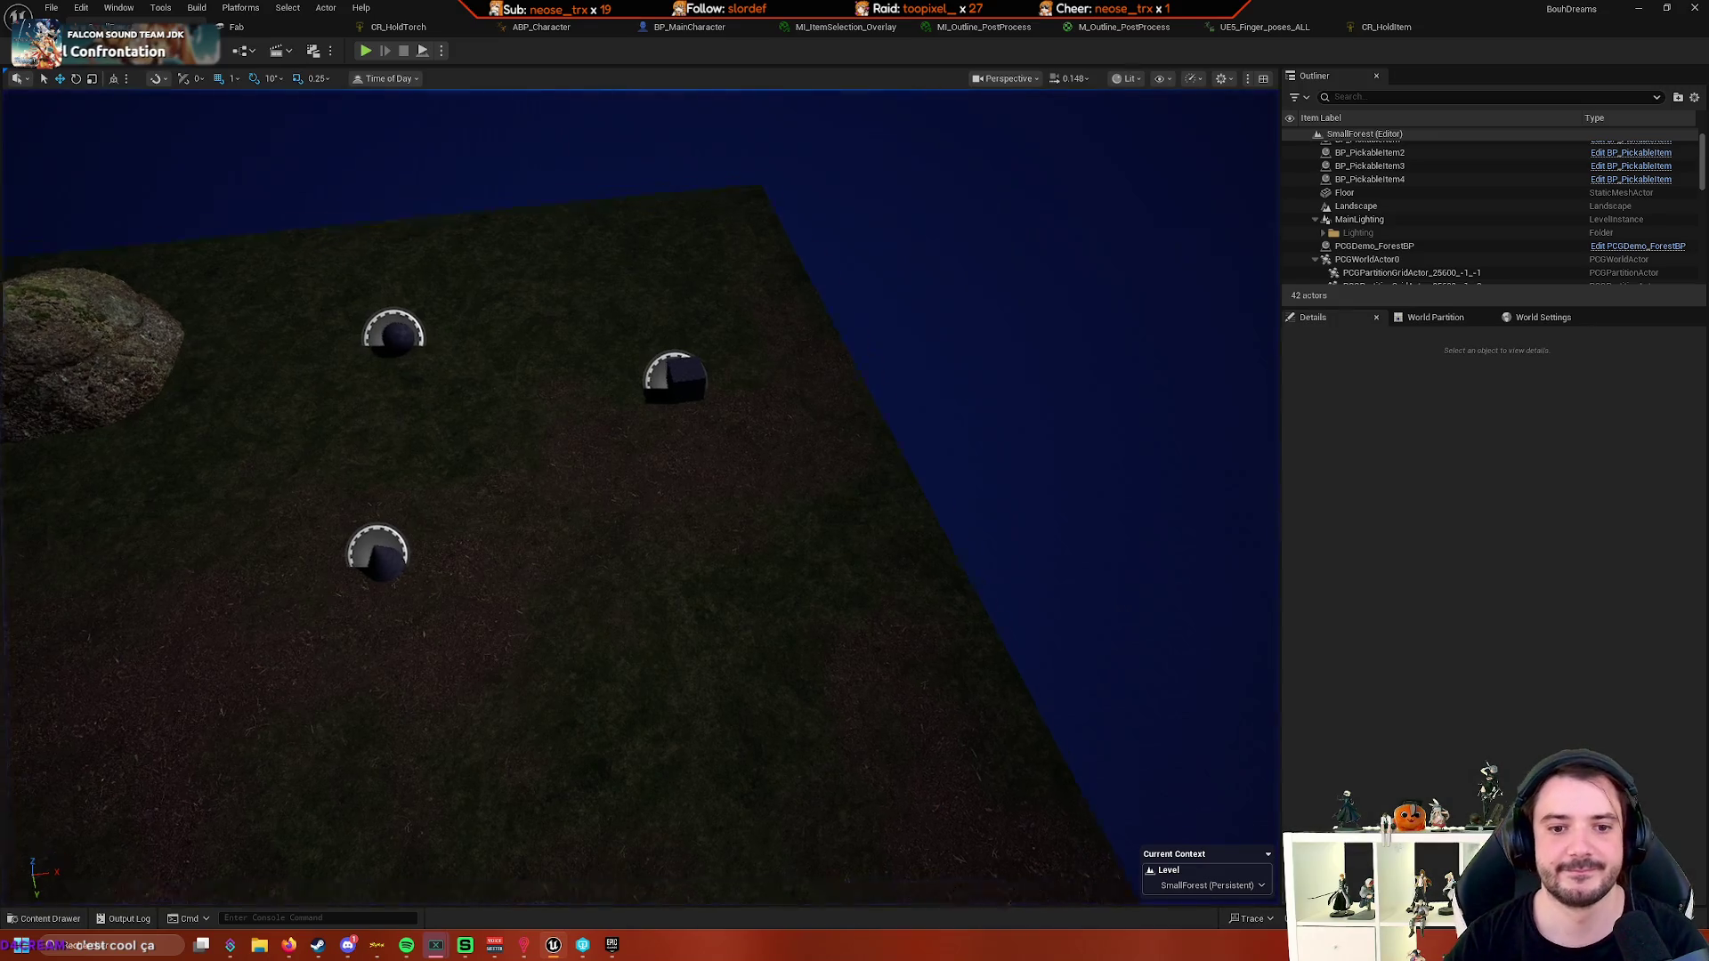
{"action": "key", "text": "w"}
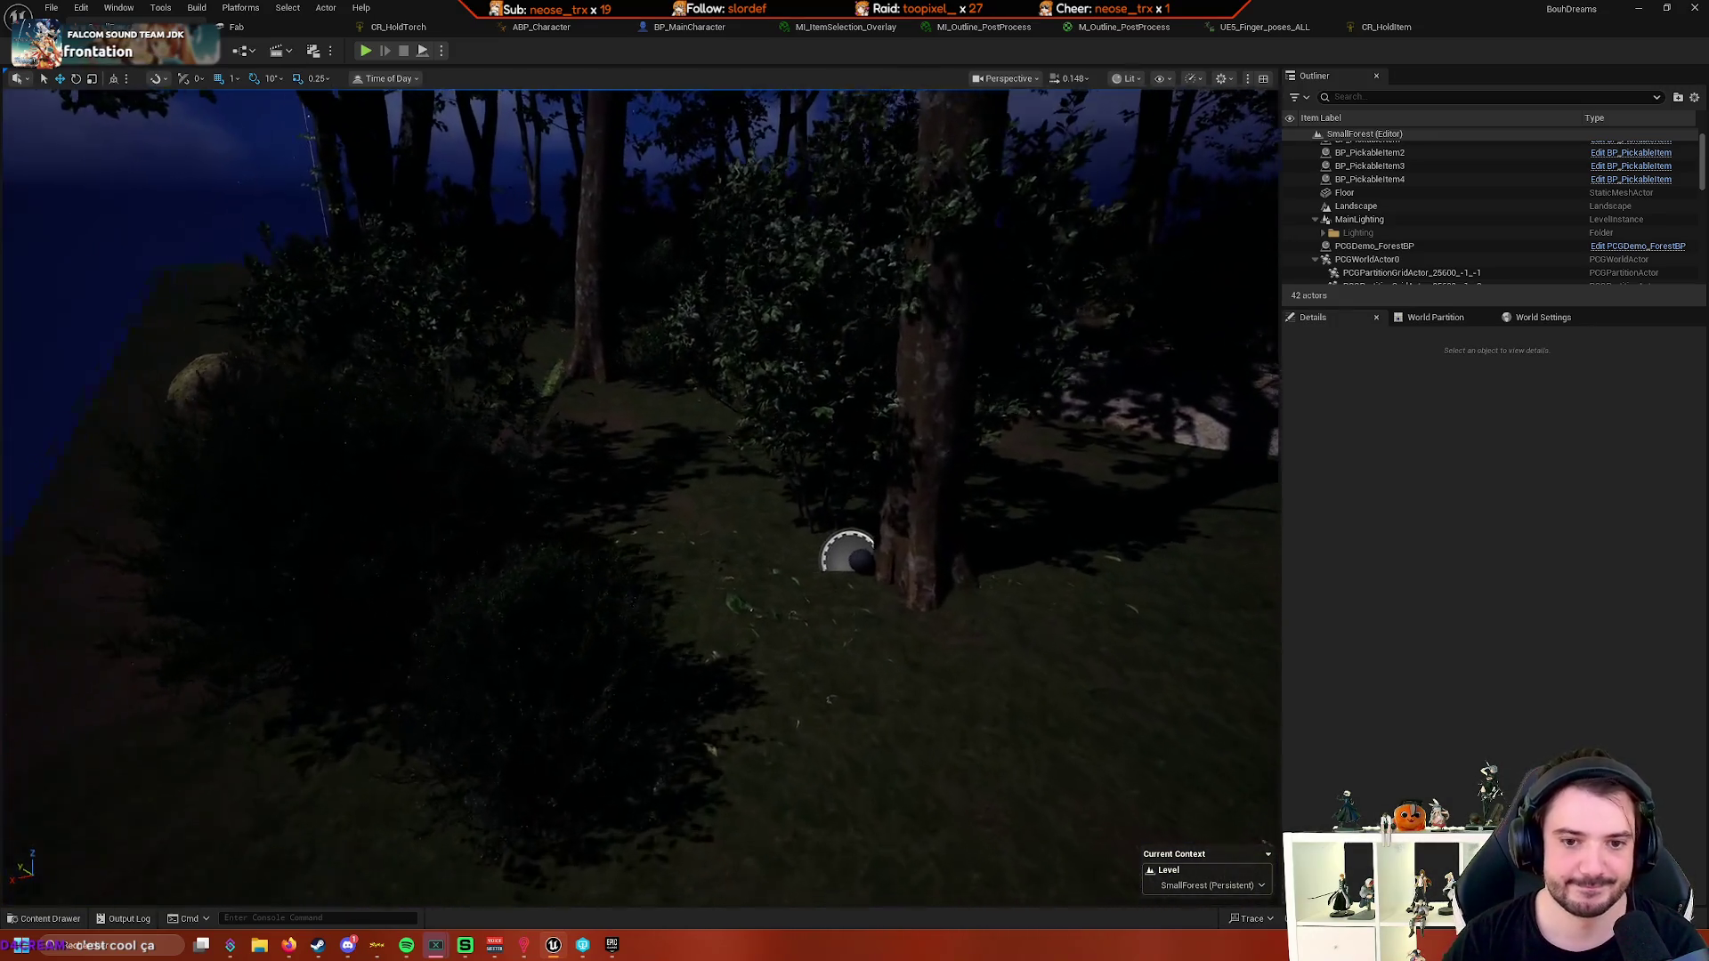
{"action": "key", "text": "w"}
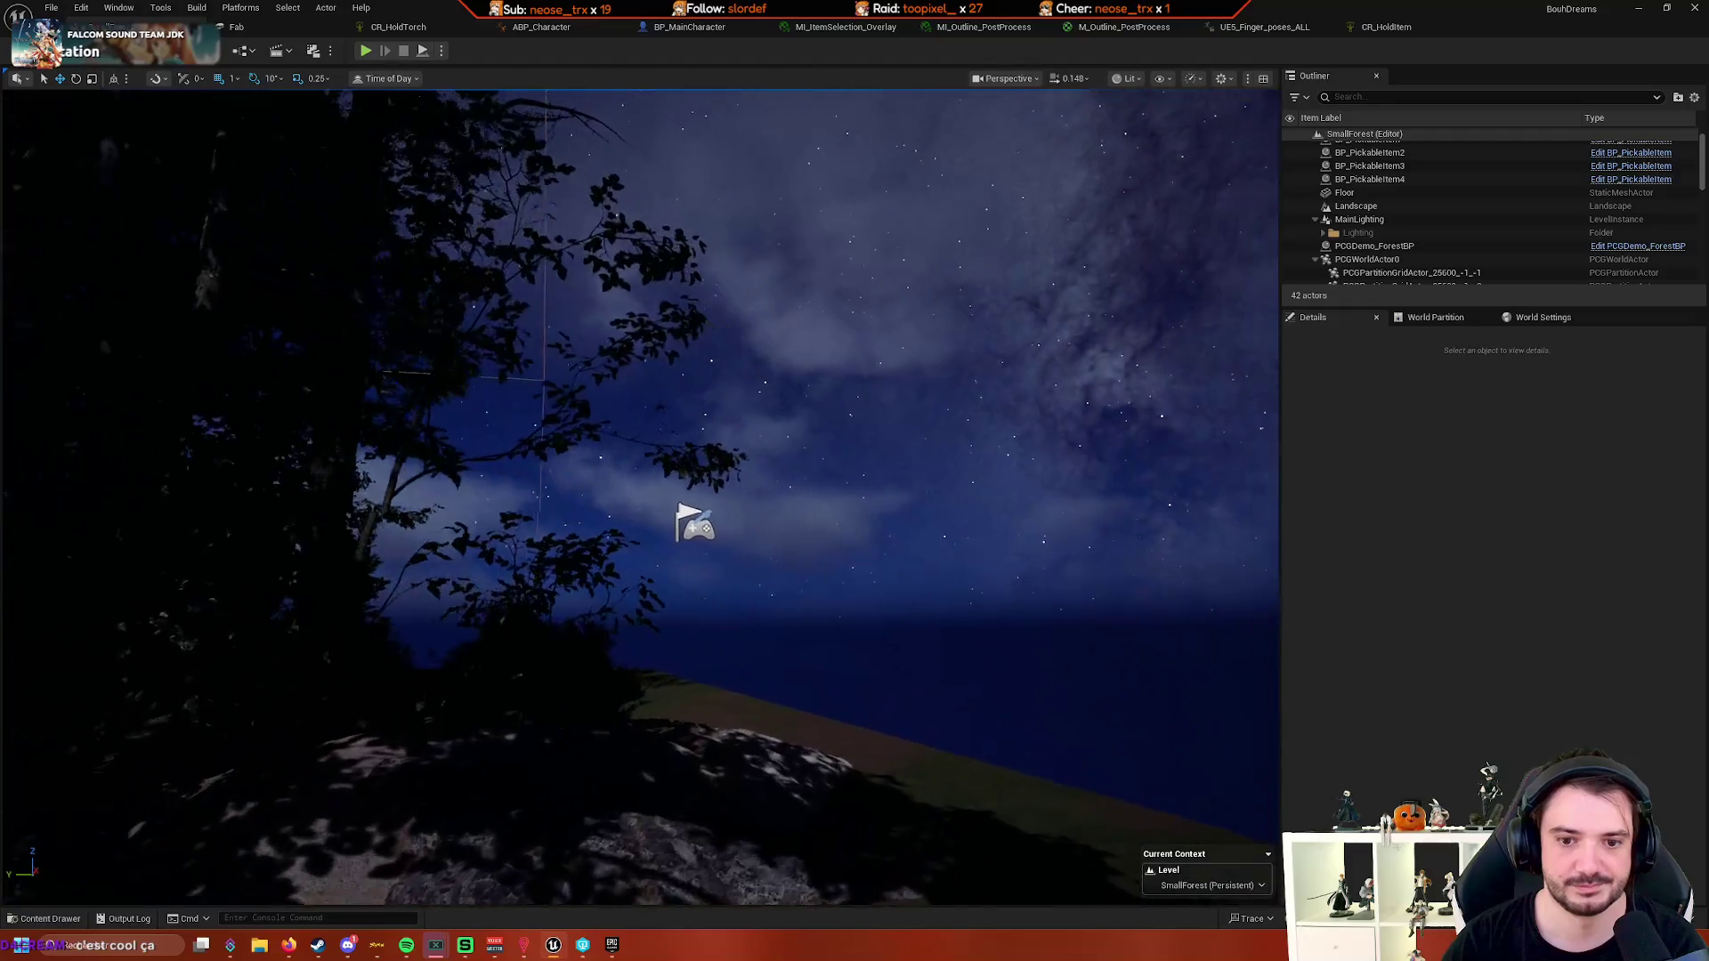
{"action": "key", "text": "w"}
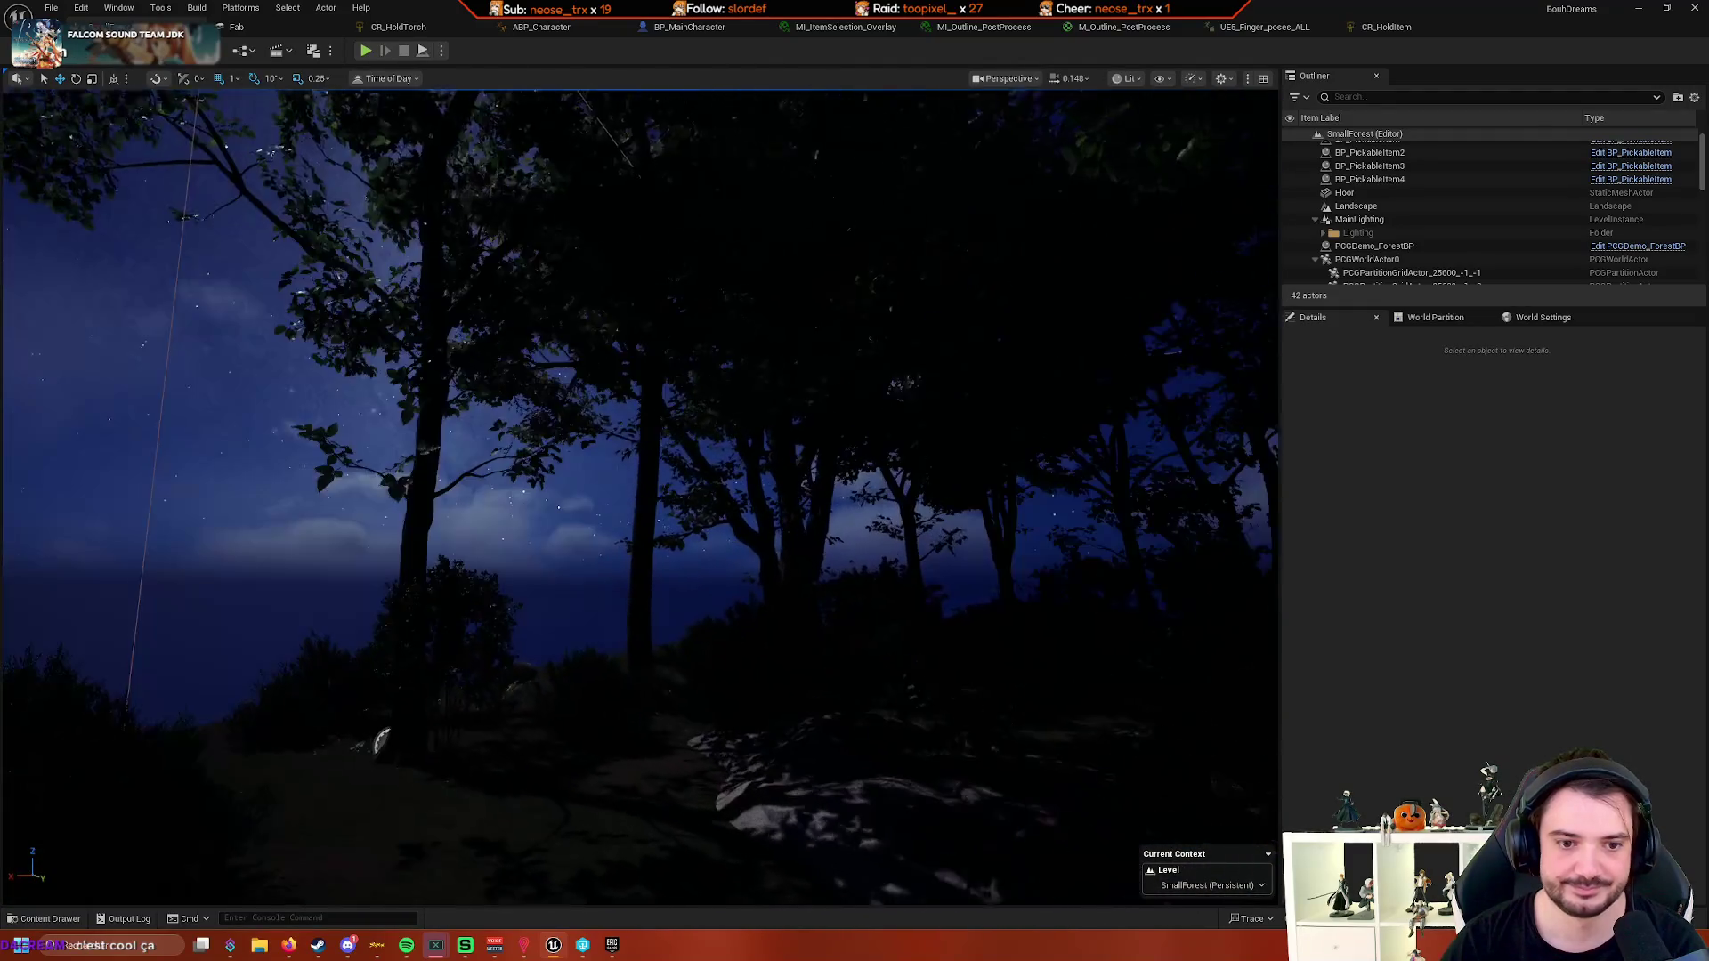
- Start a new play session with Alt+P, walk the character through the forest, then stop it
{"action": "key", "text": "alt+p"}
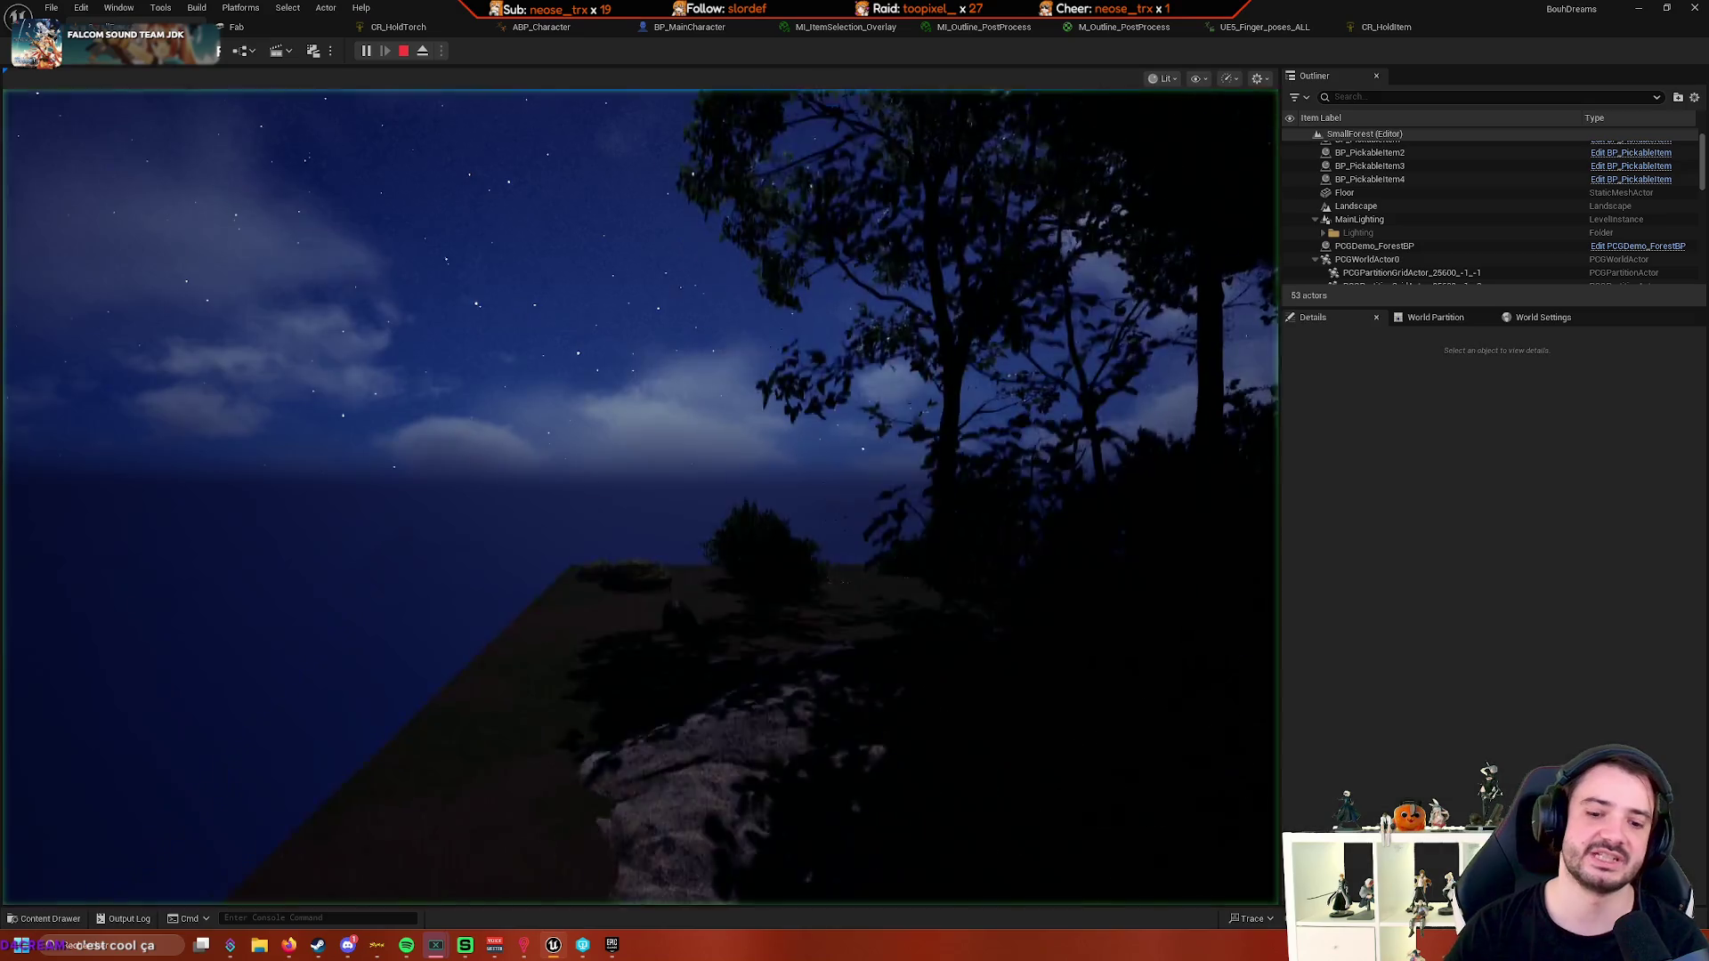
{"action": "key", "text": "w"}
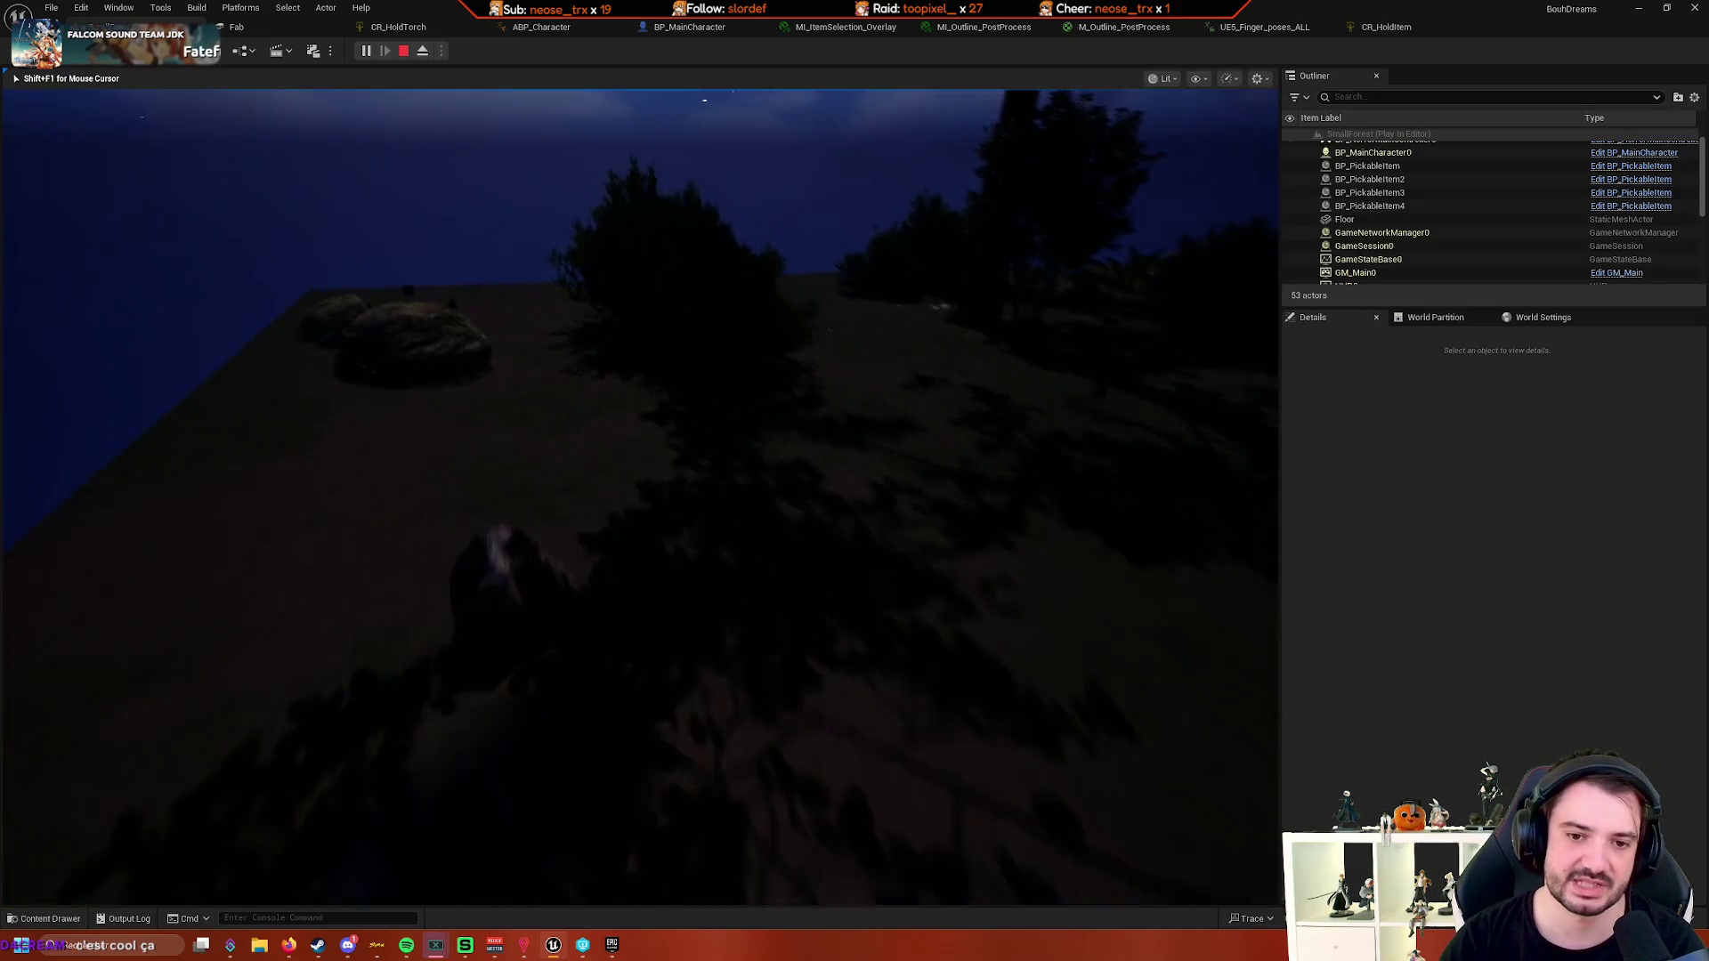
{"action": "key", "text": "w"}
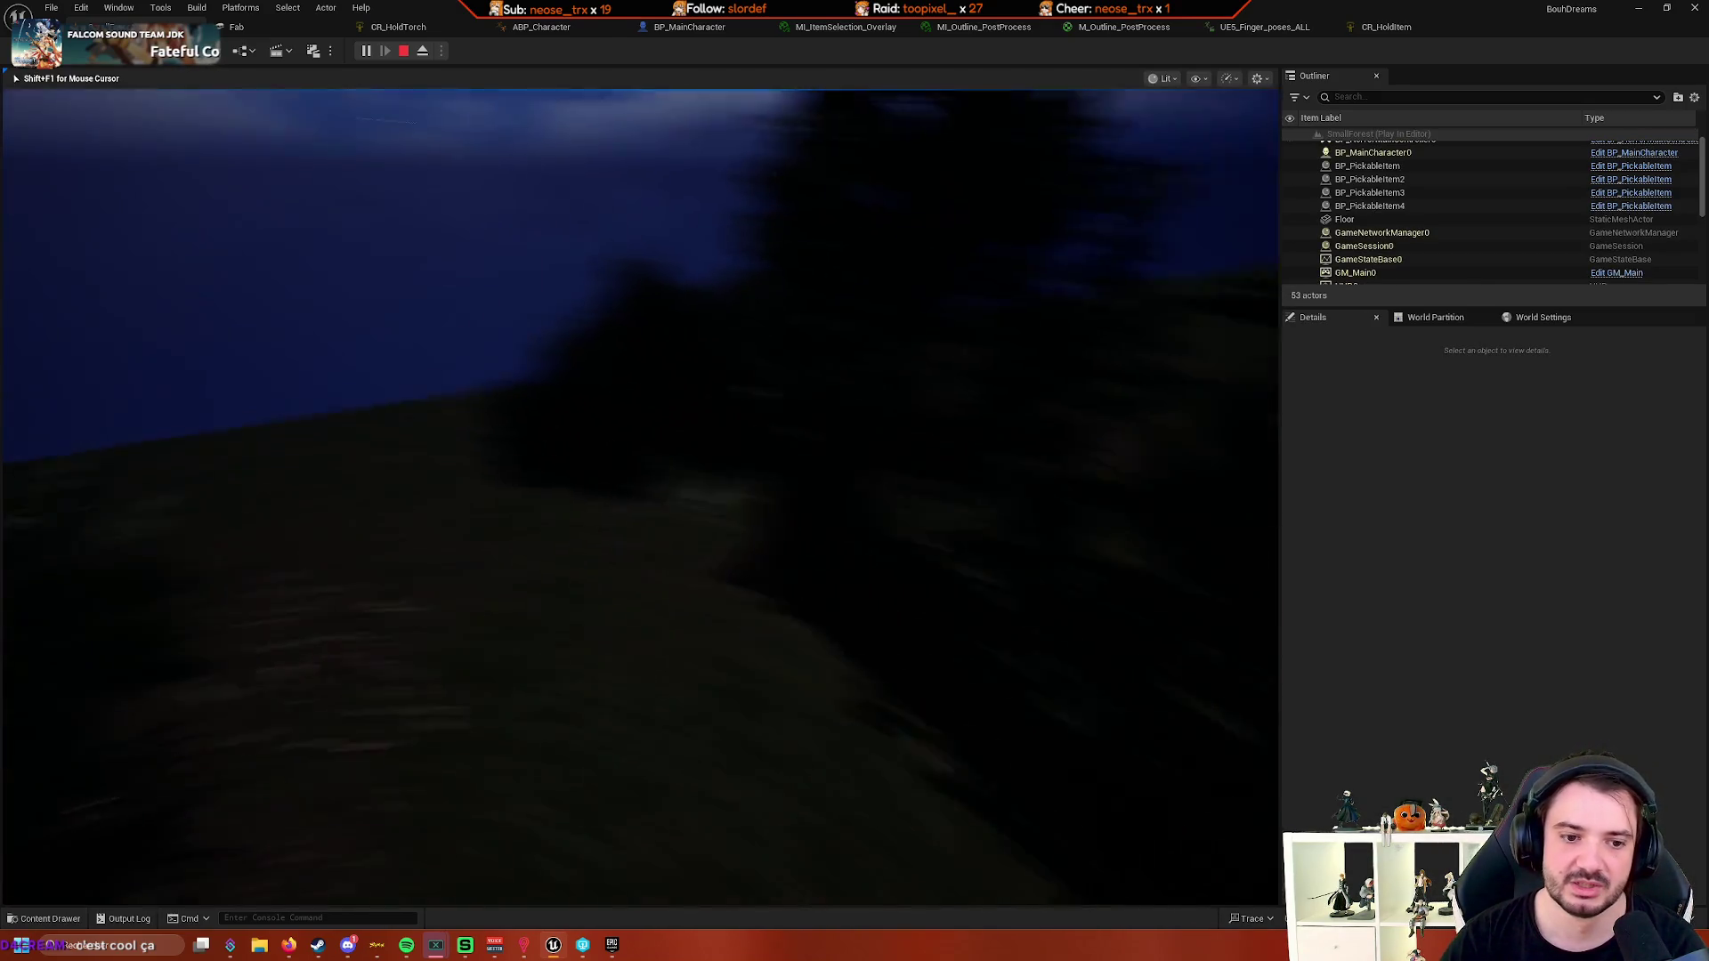
{"action": "key", "text": "w"}
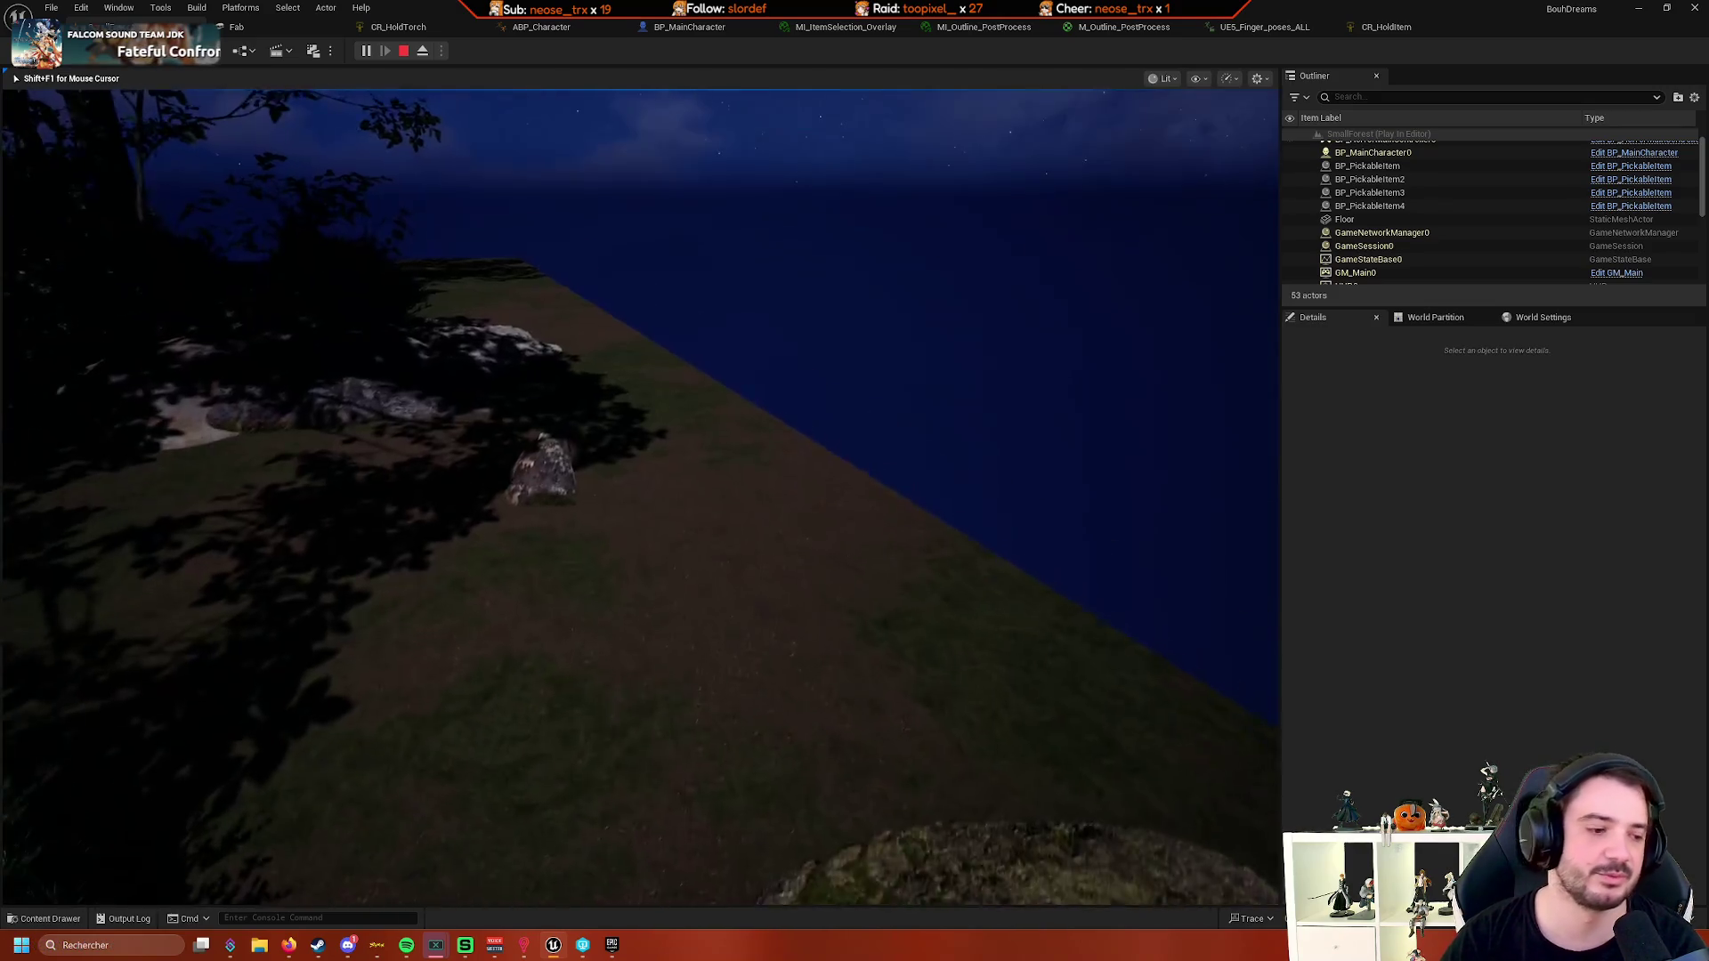
{"action": "key", "text": "w"}
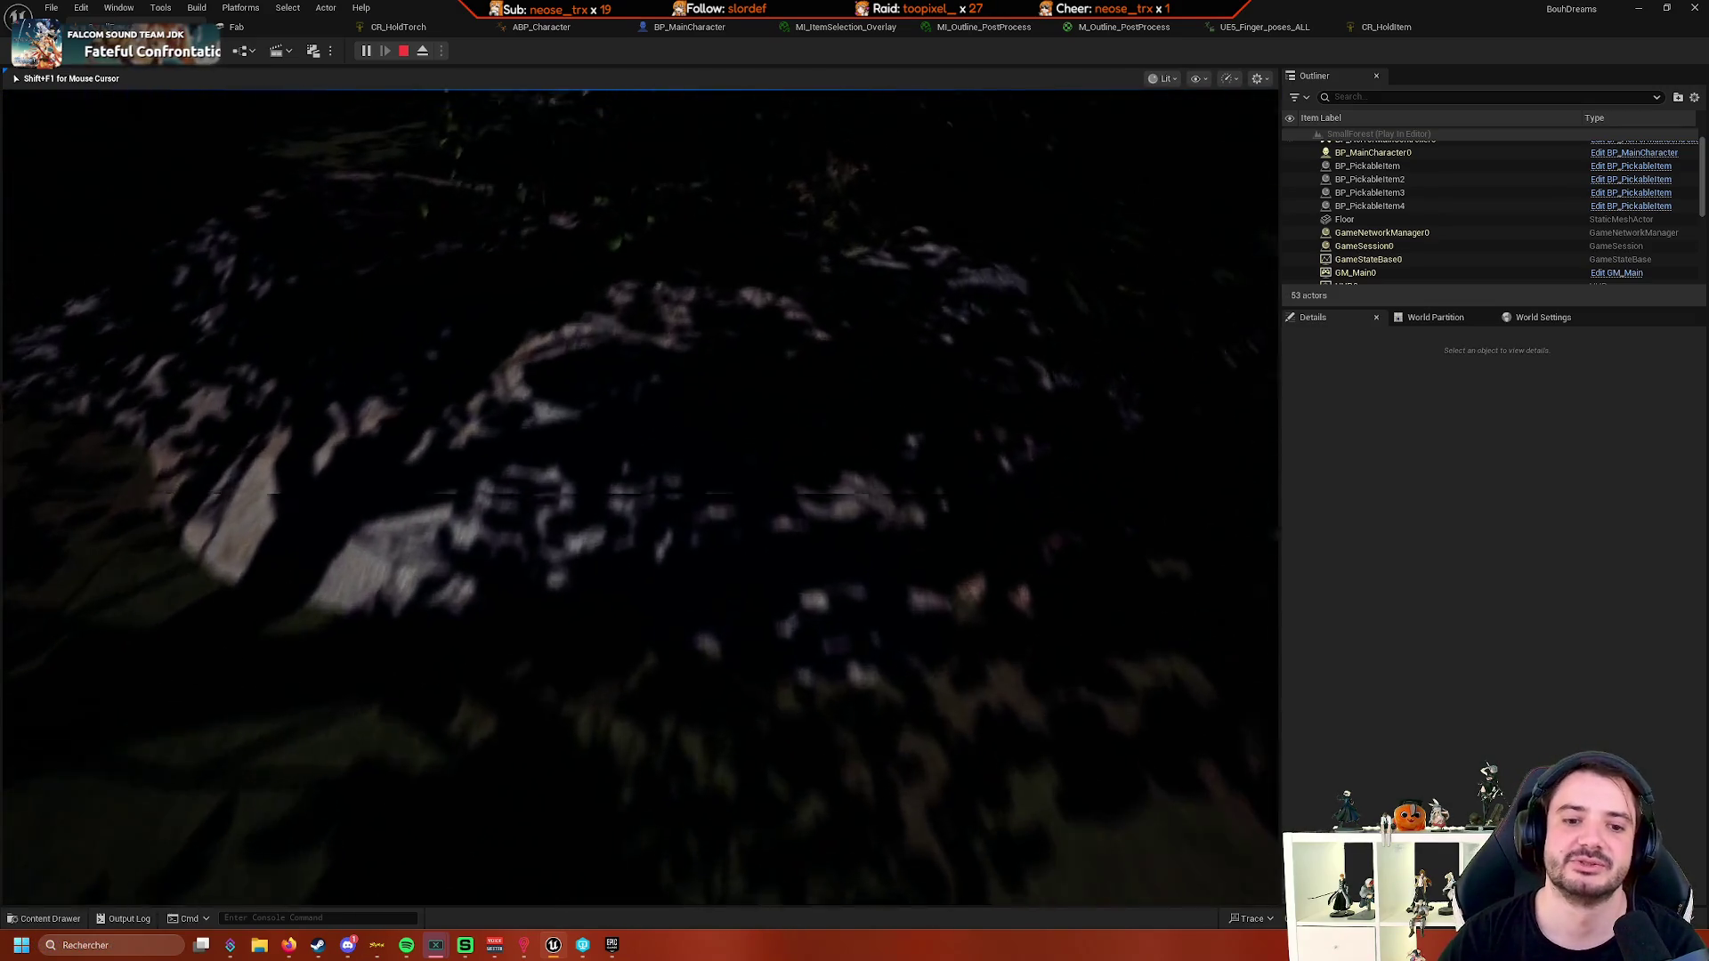
{"action": "key", "text": "w"}
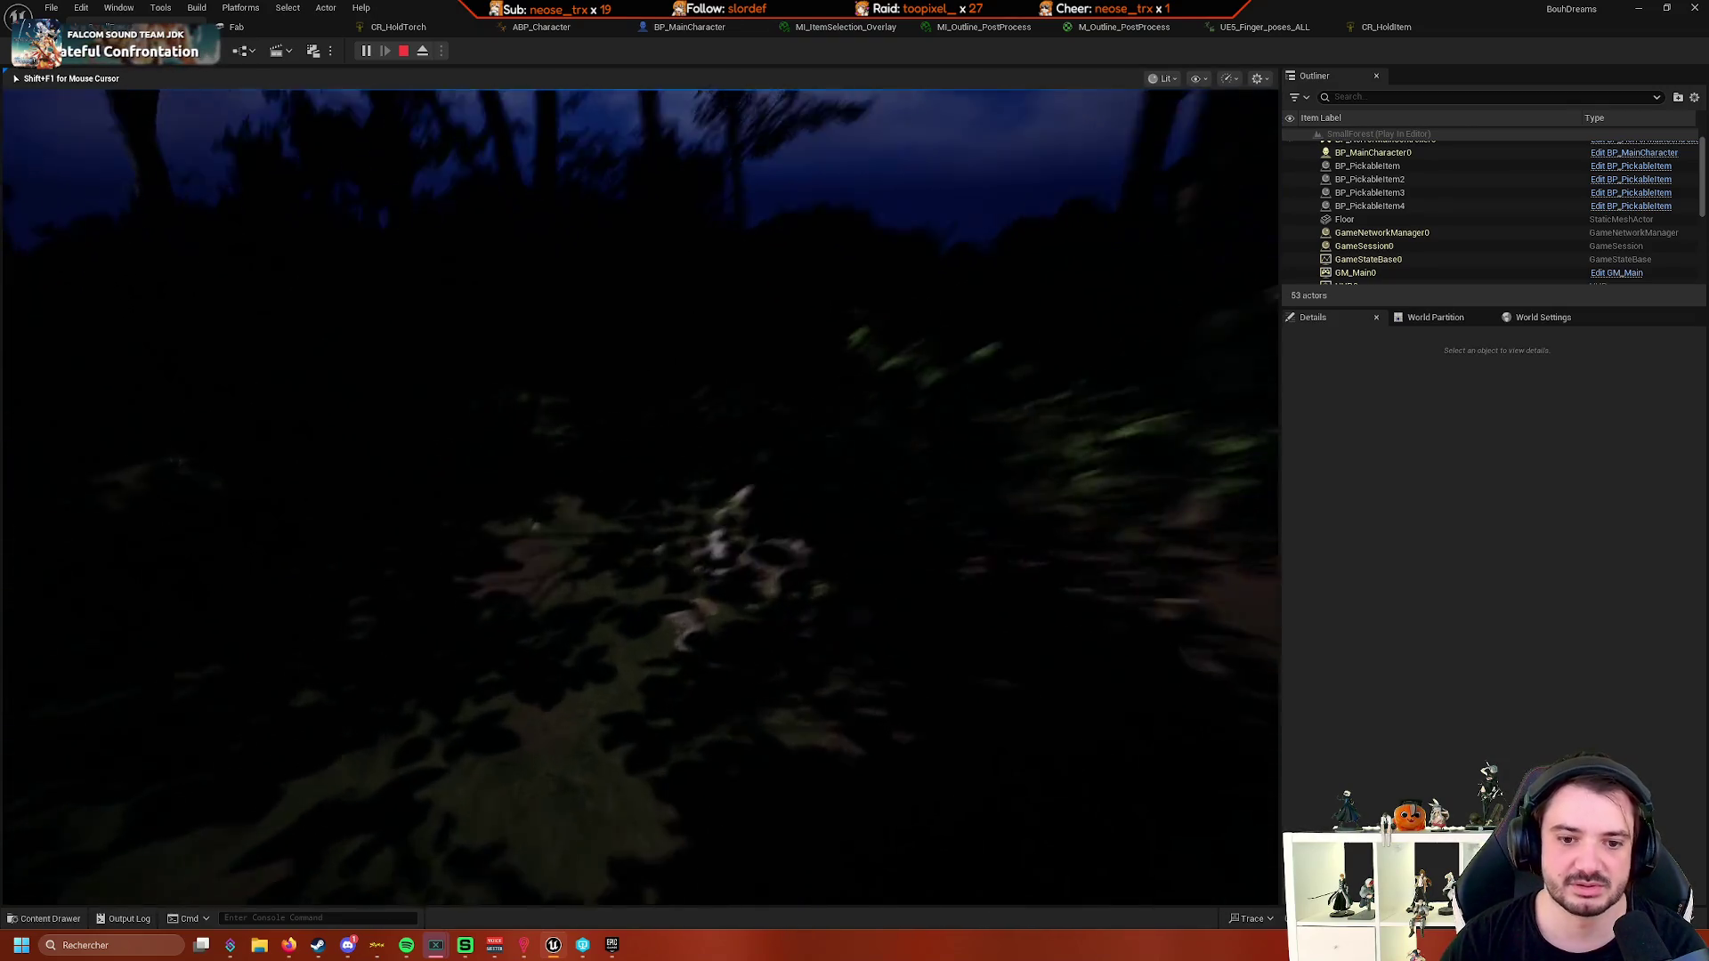
{"action": "key", "text": "w"}
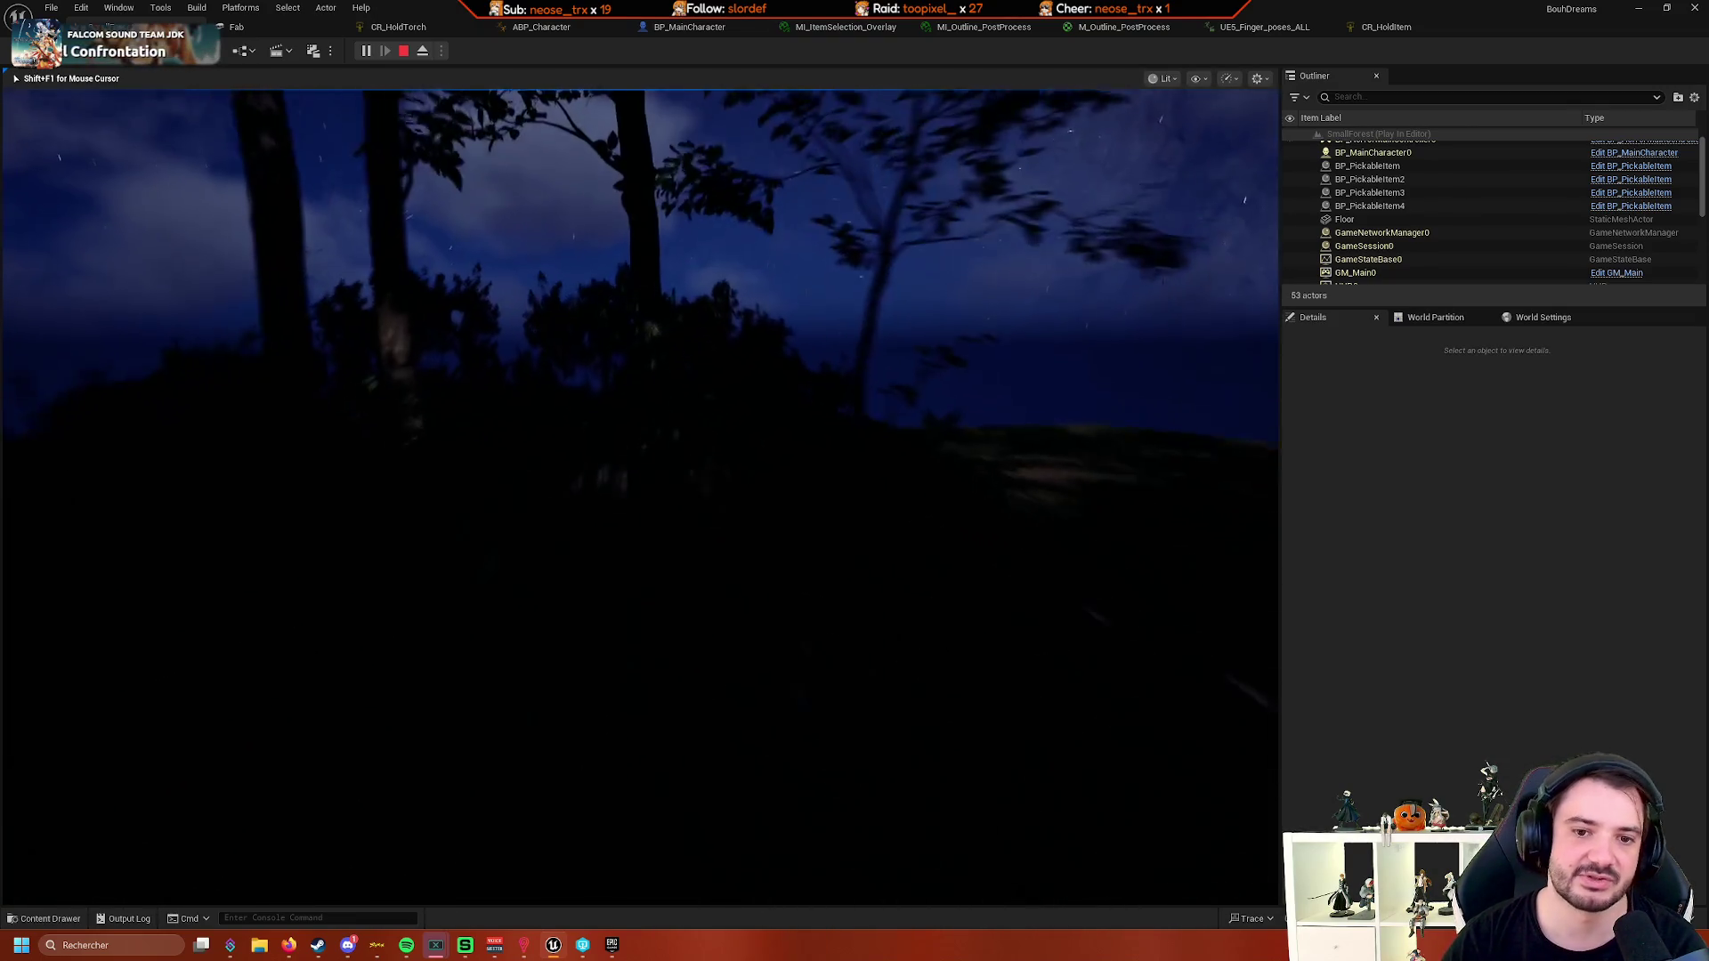
{"action": "key", "text": "w"}
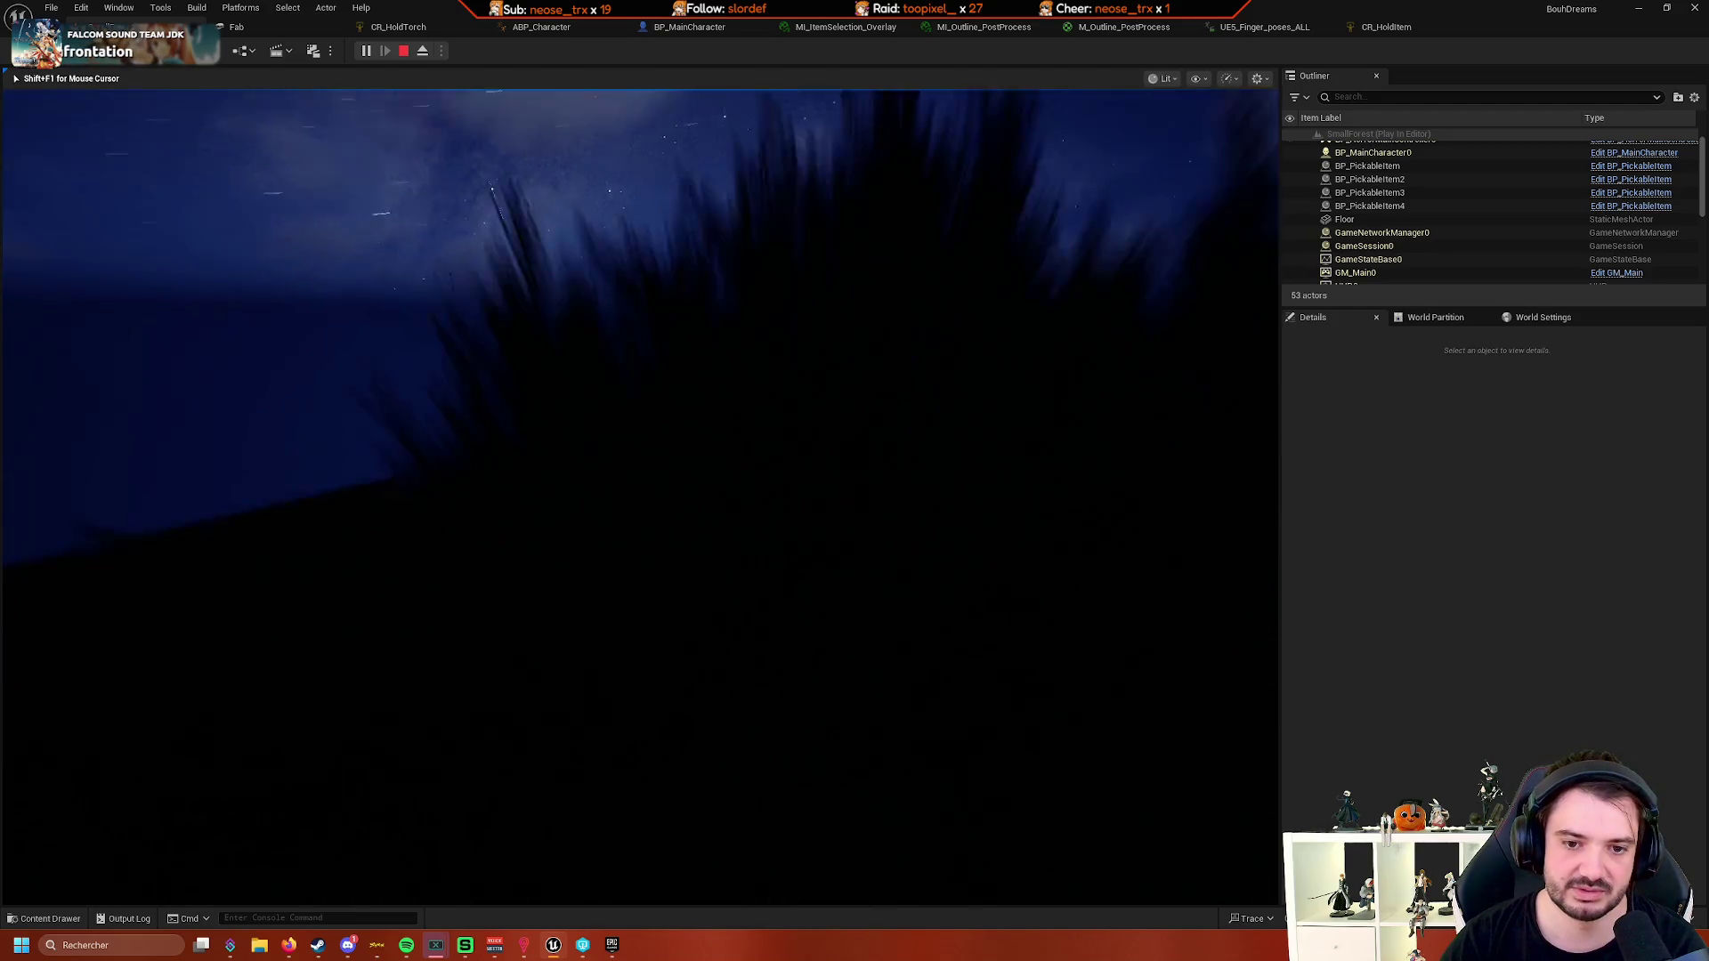
{"action": "key", "text": "w"}
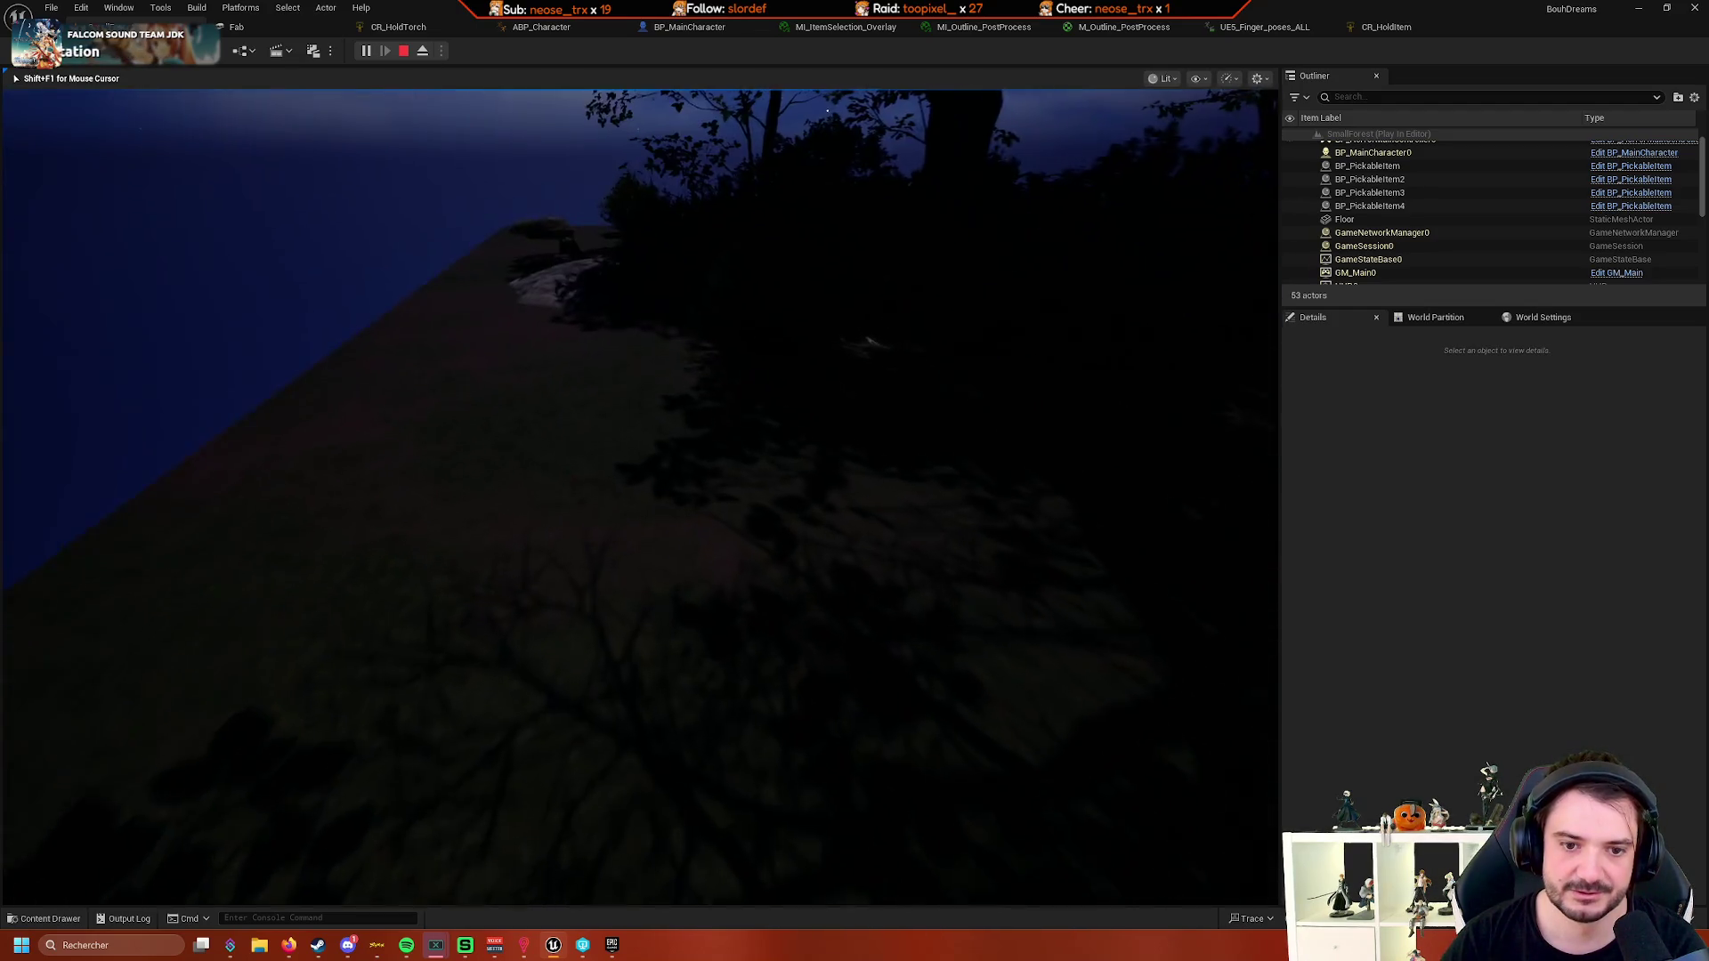
{"action": "key", "text": "w"}
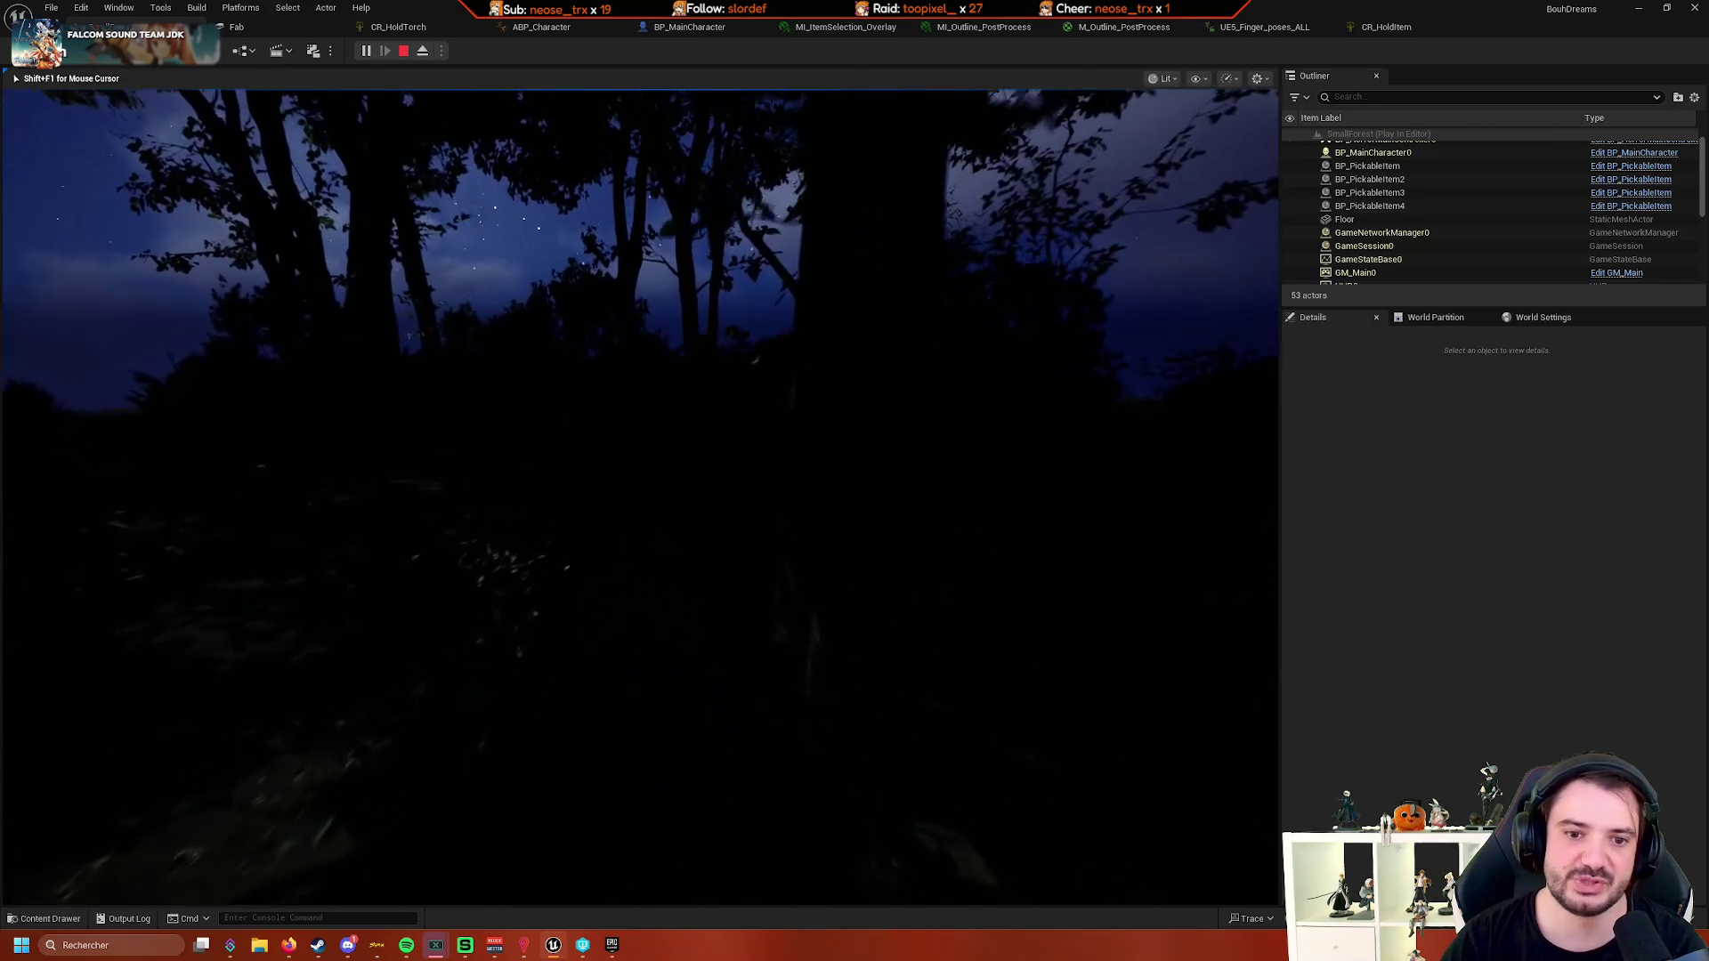
{"action": "key", "text": "w"}
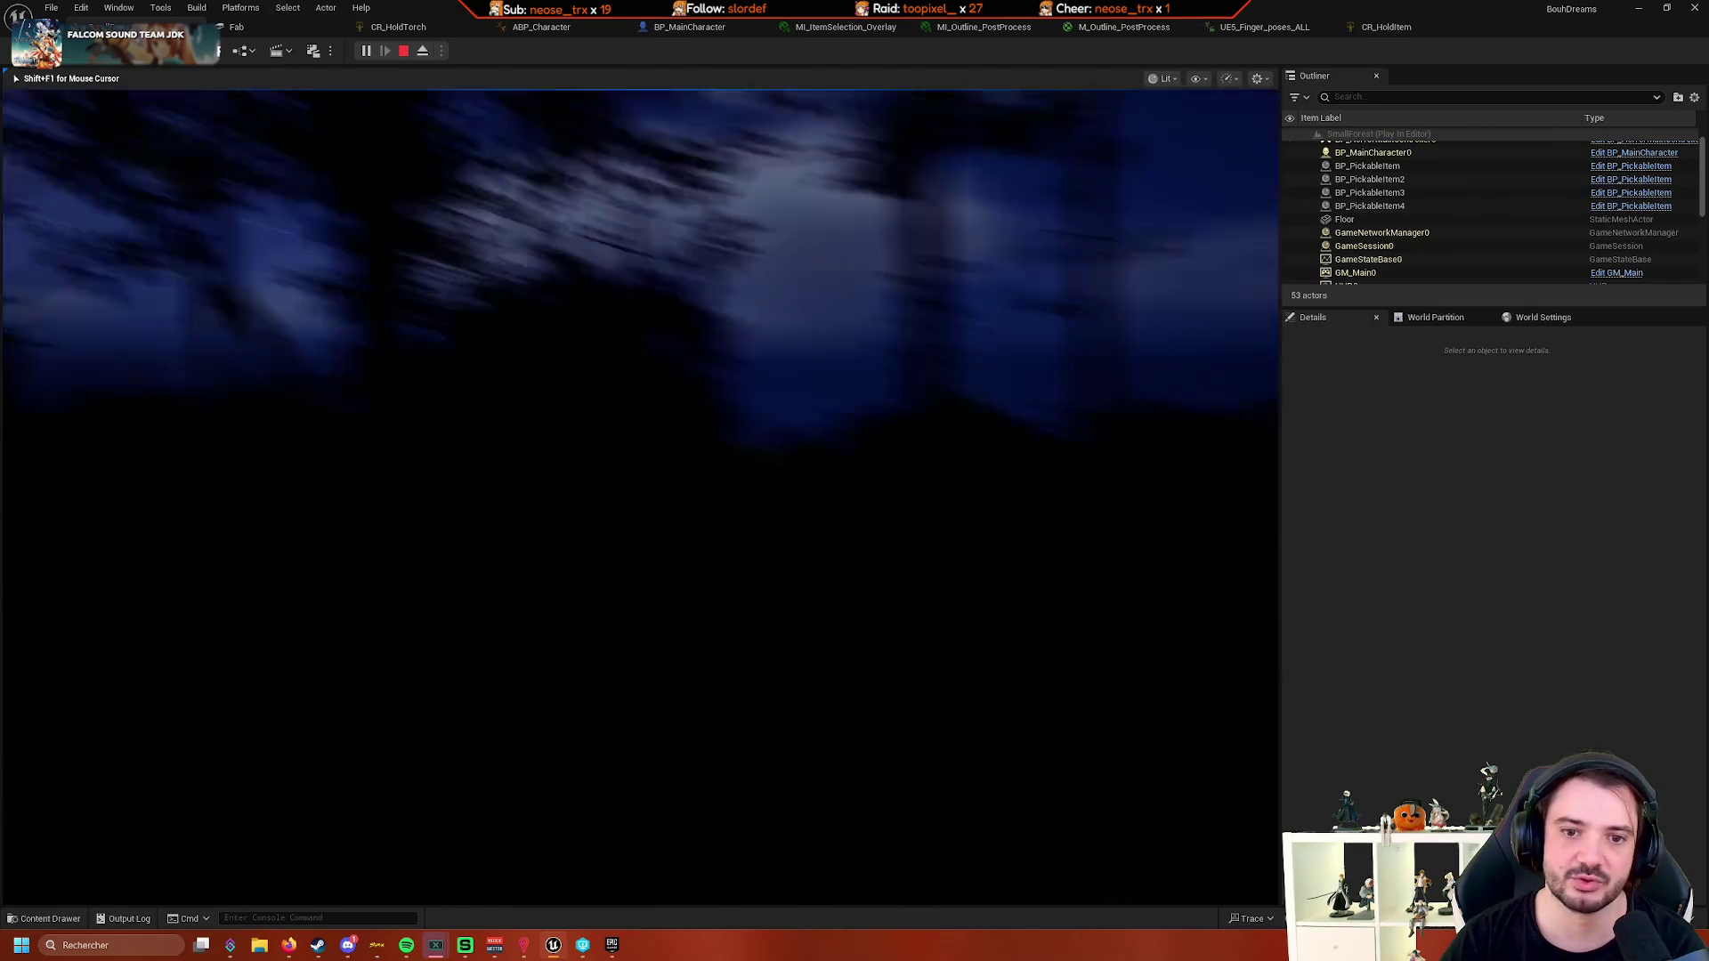
{"action": "key", "text": "w"}
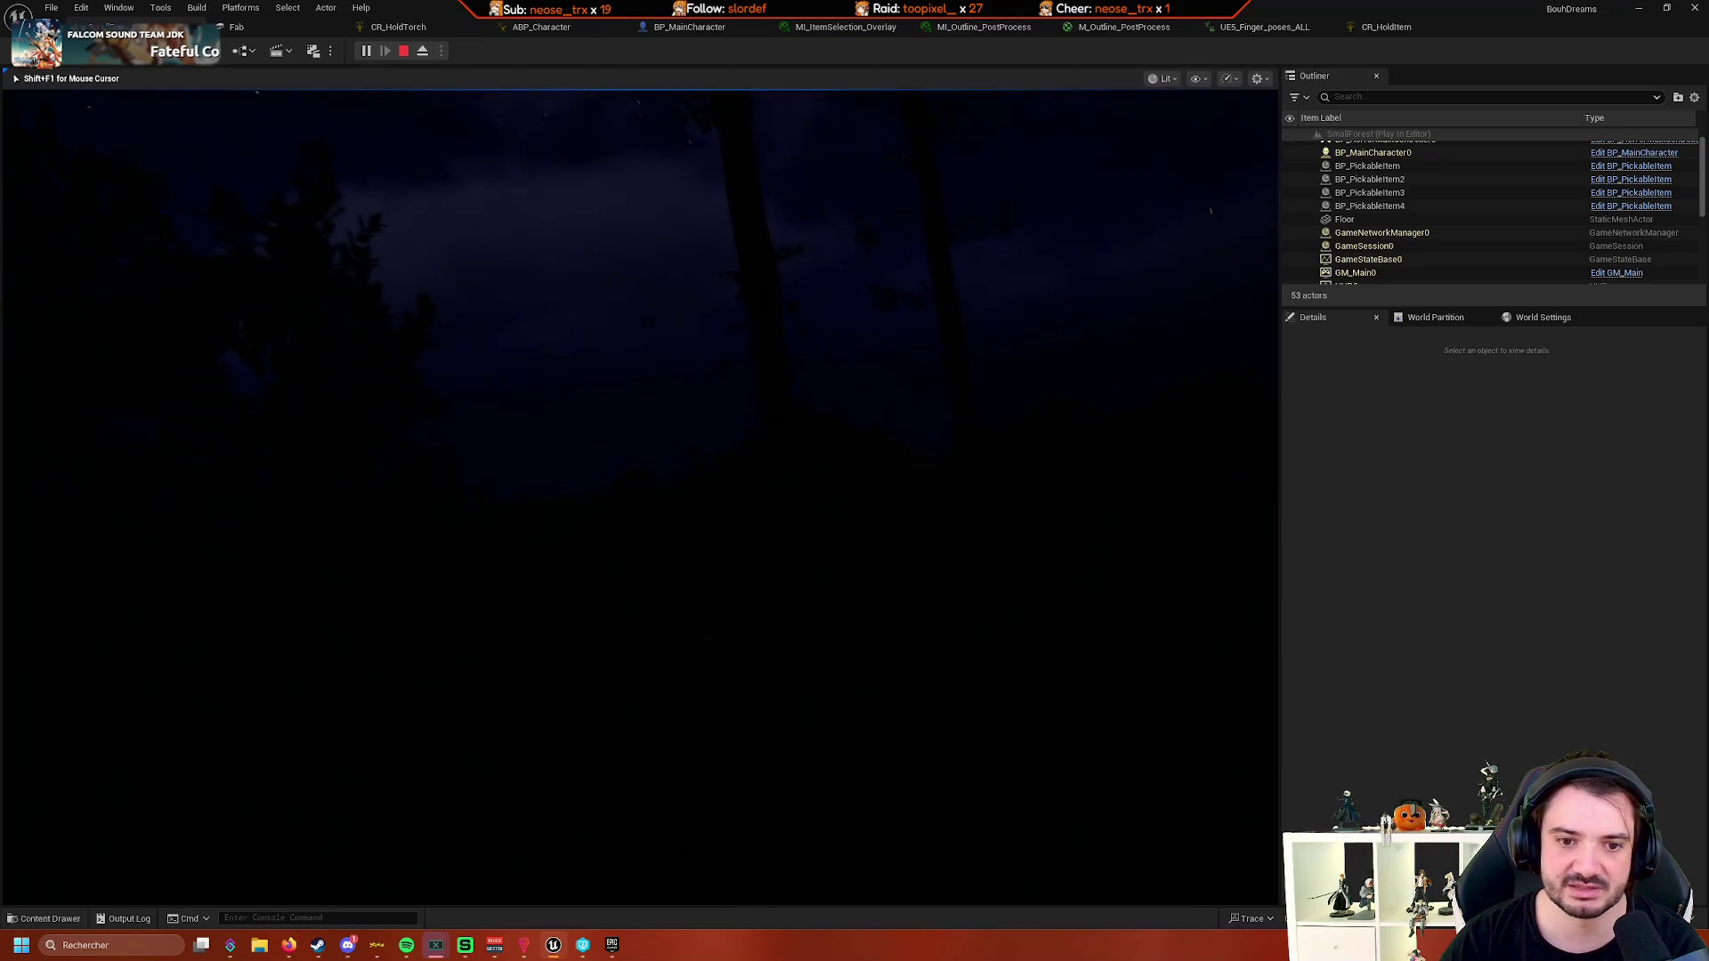
{"action": "key", "text": "w"}
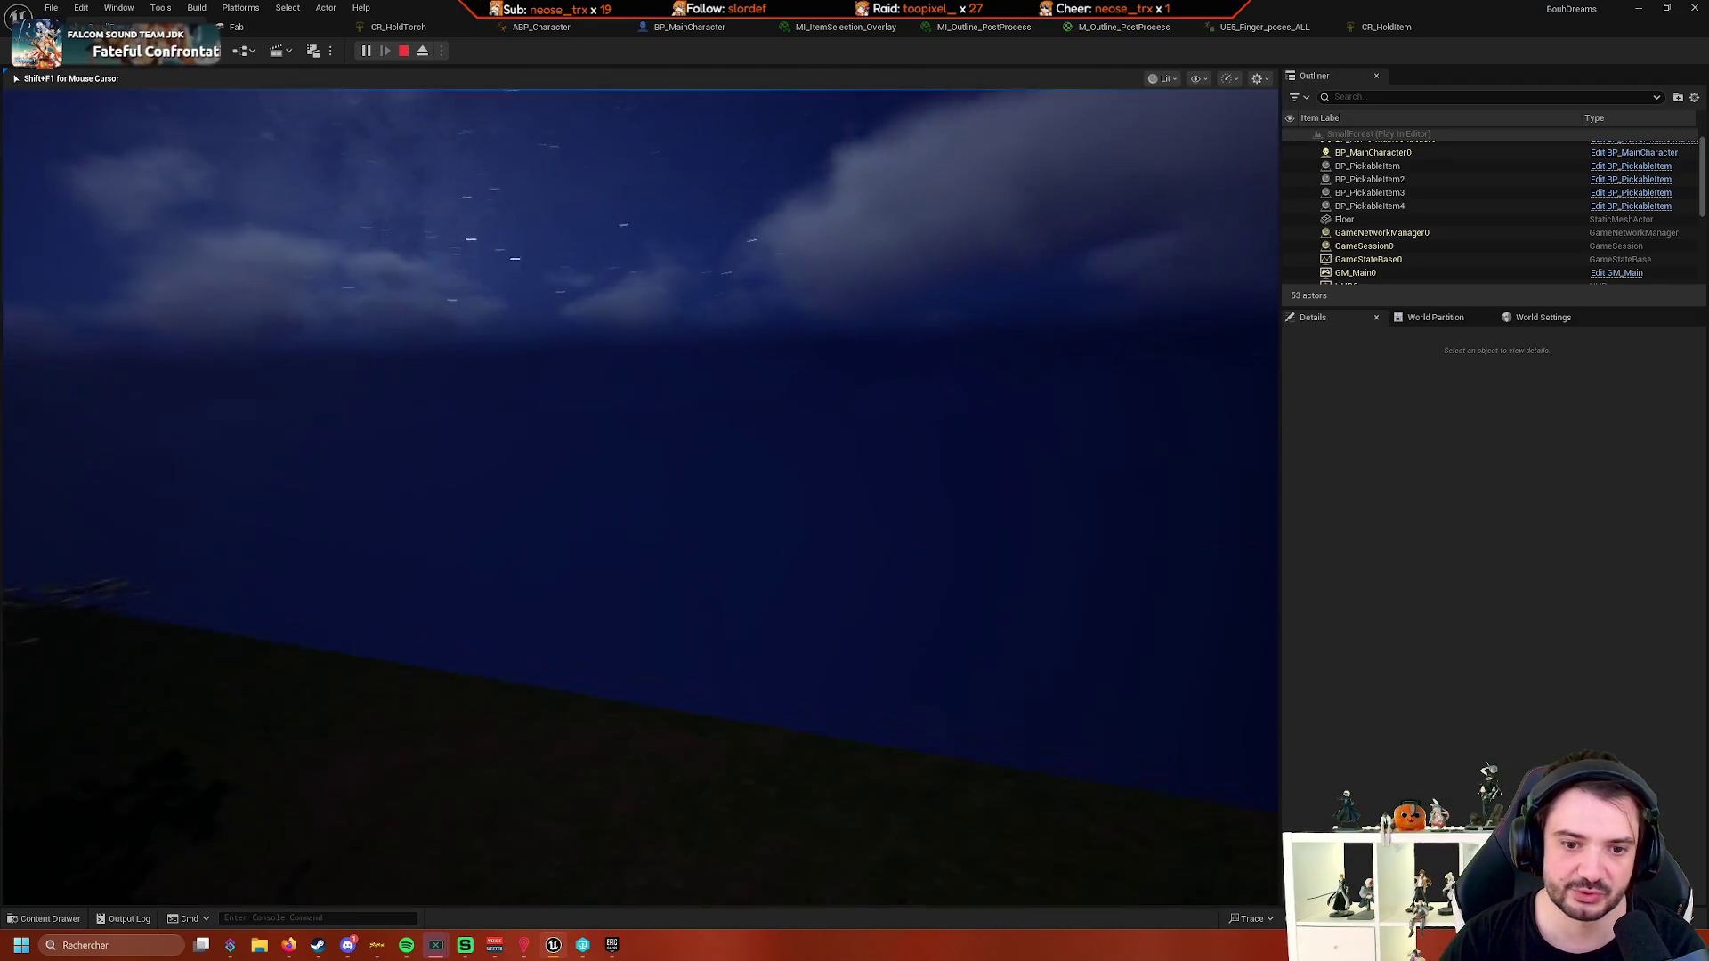
{"action": "mouse_move", "coordinate": [640, 497]}
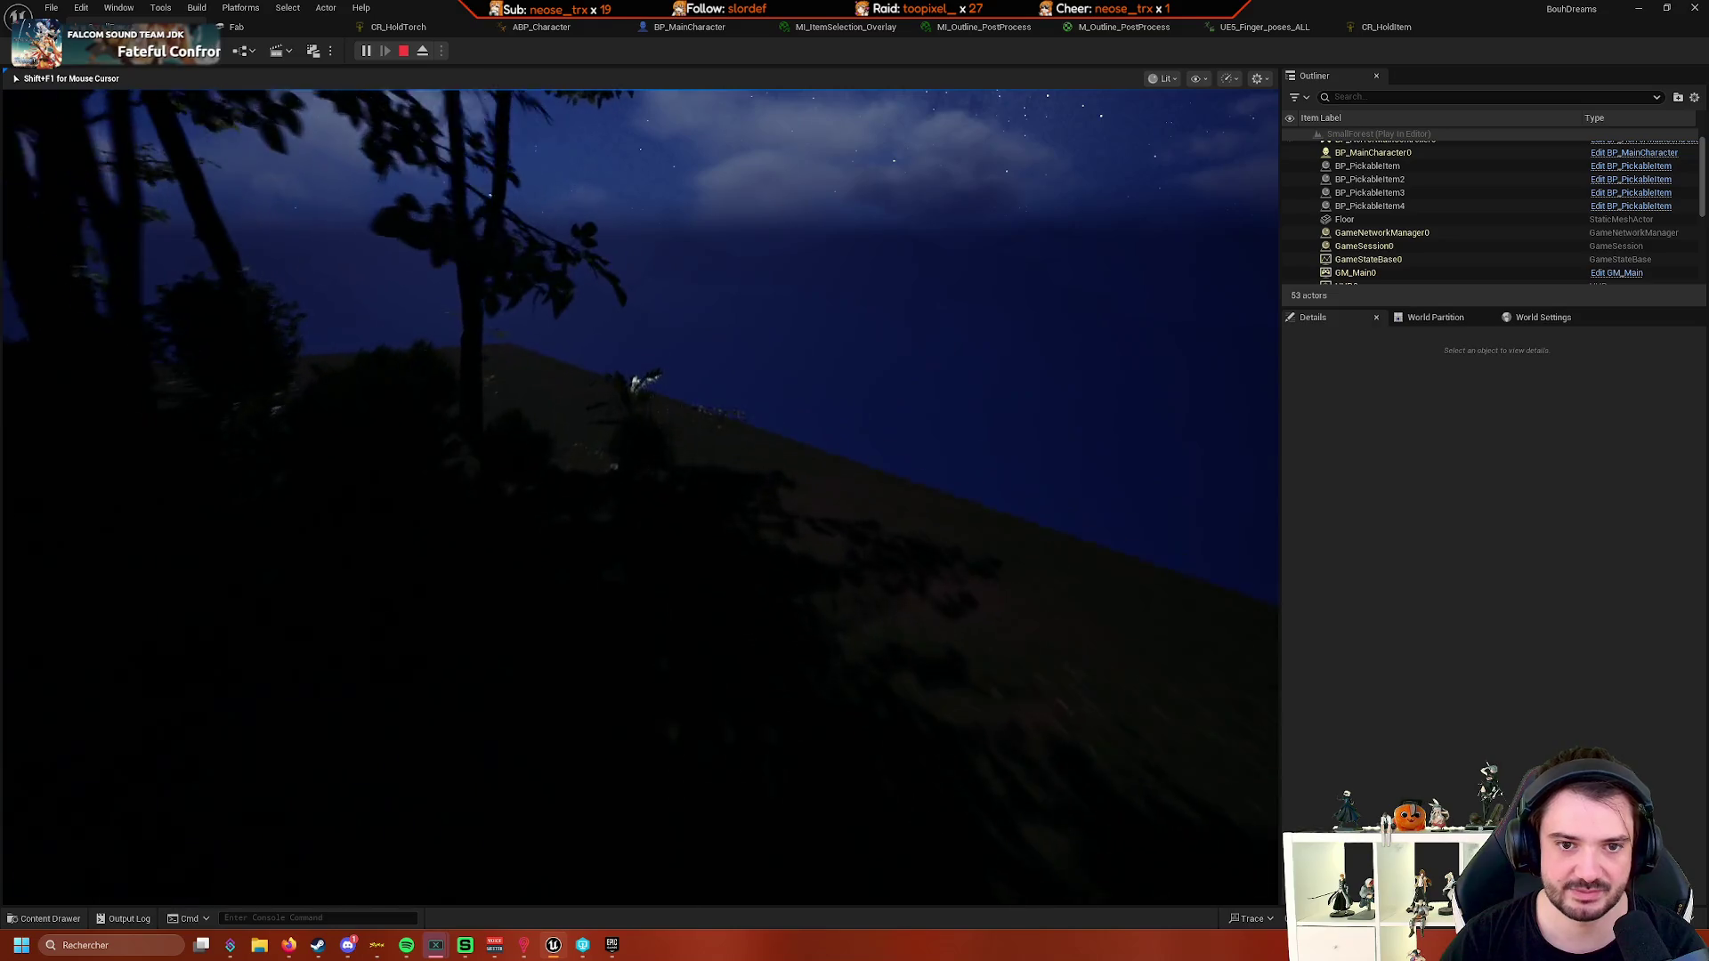
{"action": "key", "text": "shift+F1"}
{"action": "key", "text": "Escape"}
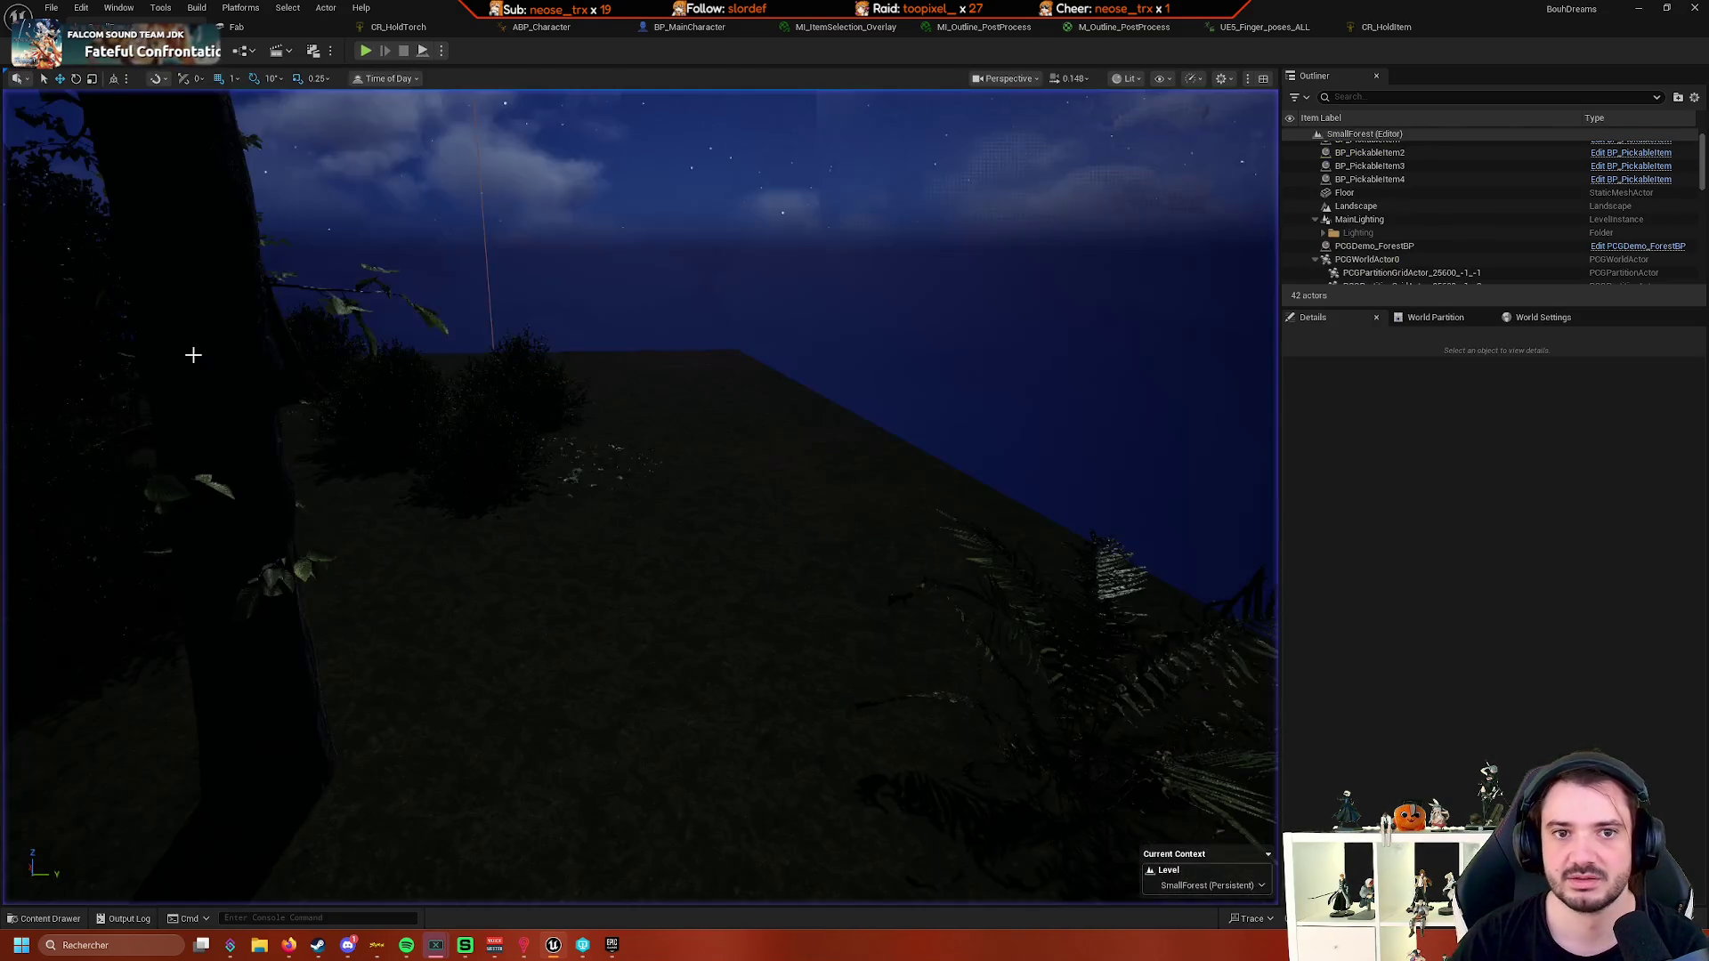
{"action": "left_click", "coordinate": [699, 32]}
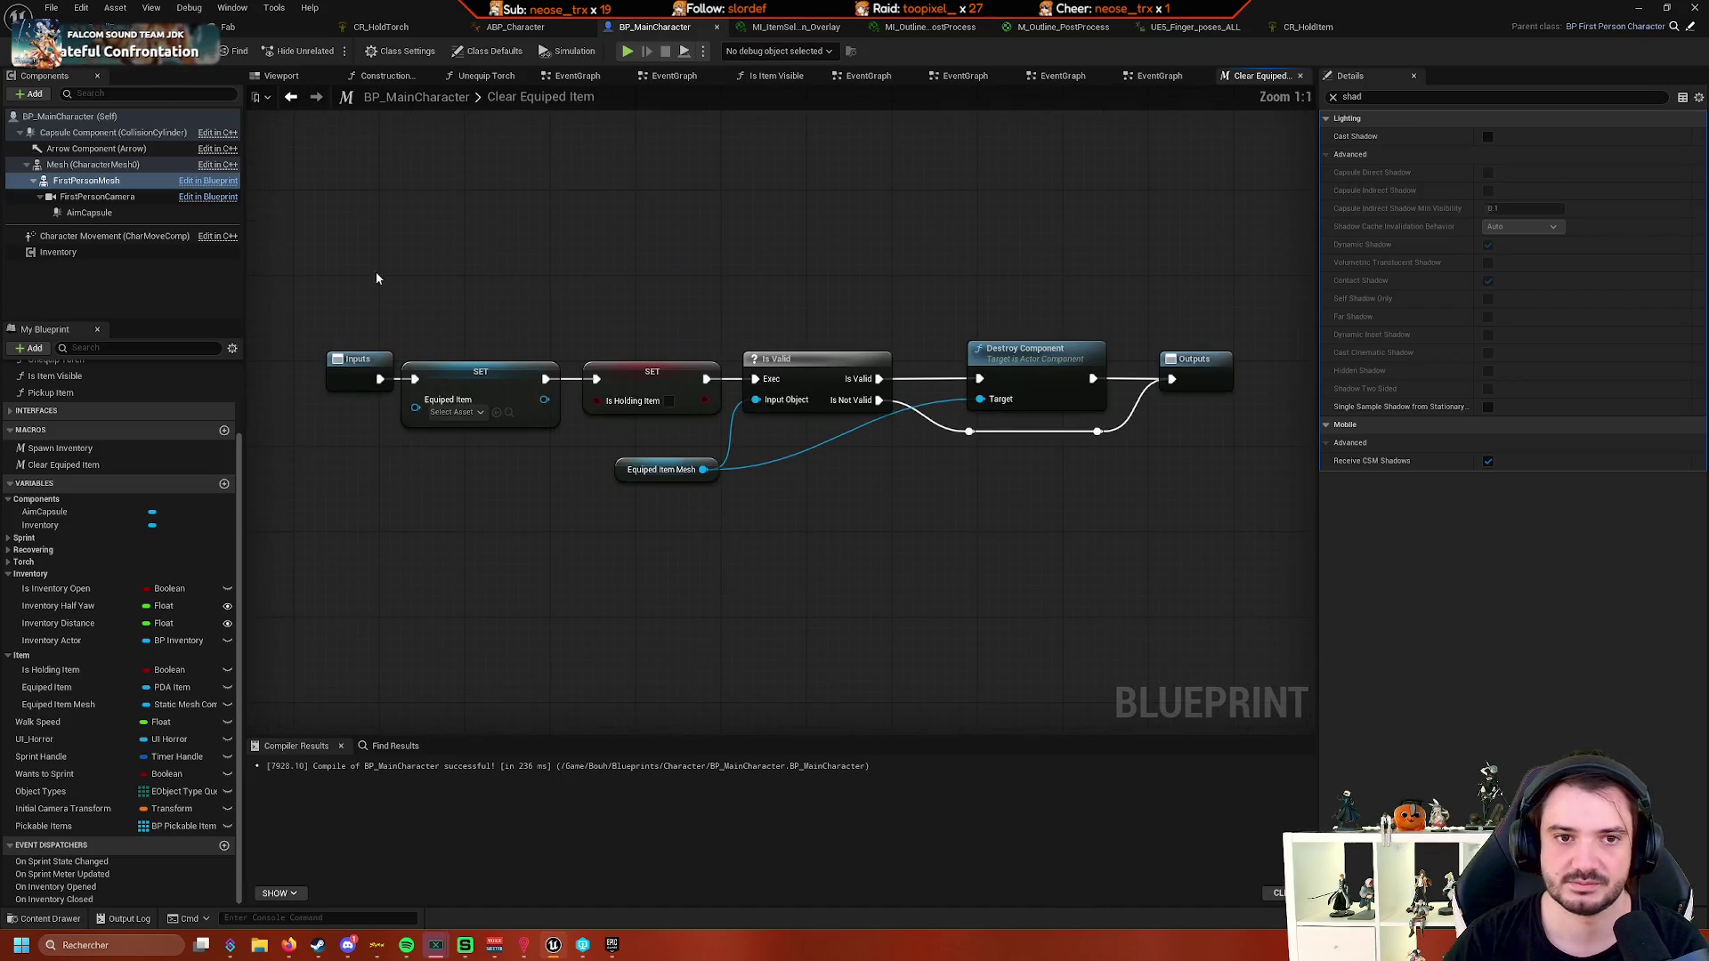
{"action": "scroll", "coordinate": [135, 527], "scroll_direction": "up", "scroll_amount": 3}
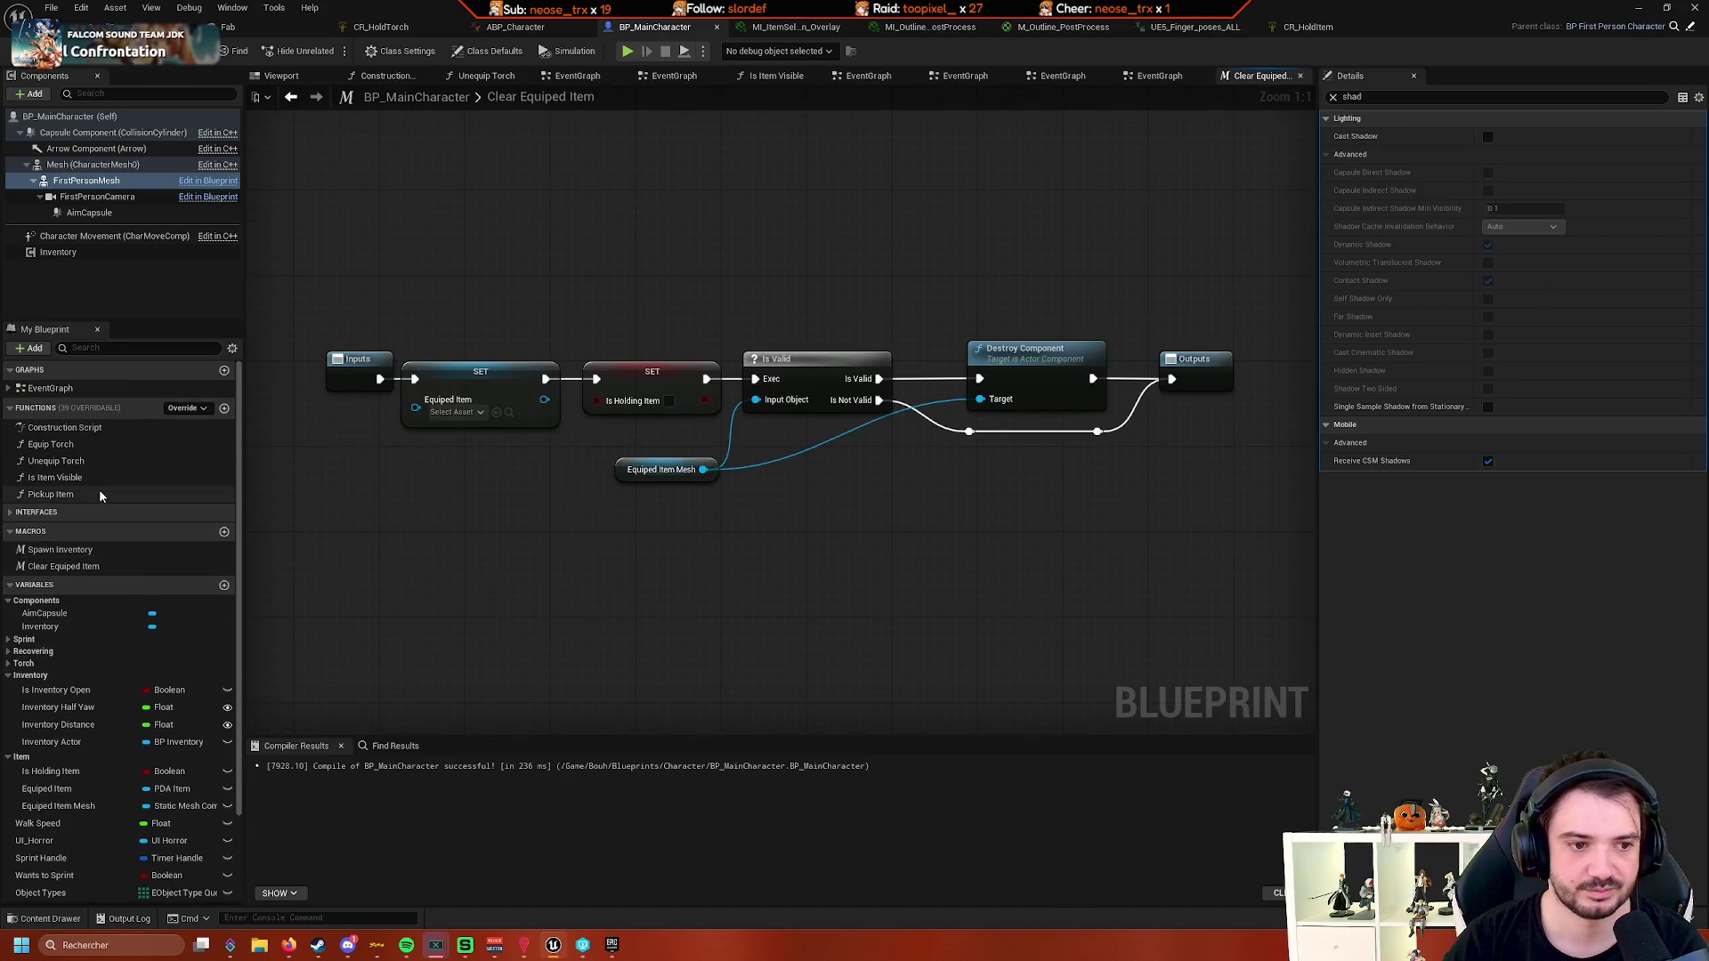
{"action": "double_click", "coordinate": [100, 494]}
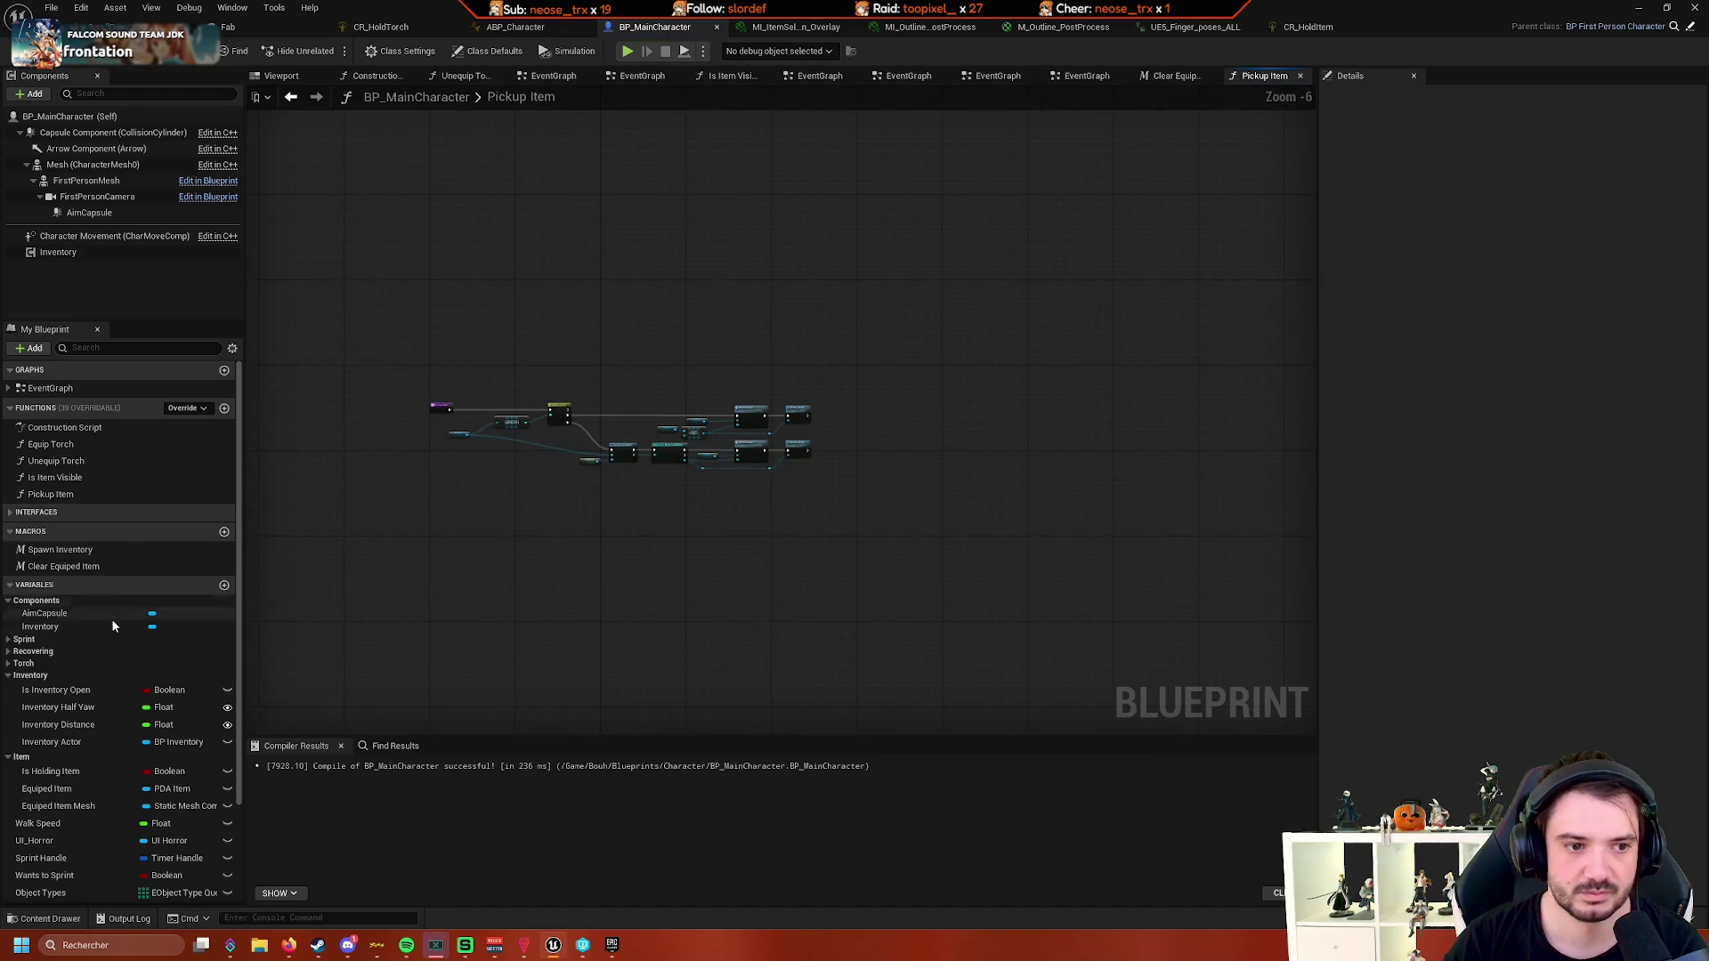
{"action": "scroll", "coordinate": [112, 626], "scroll_direction": "down", "scroll_amount": 3}
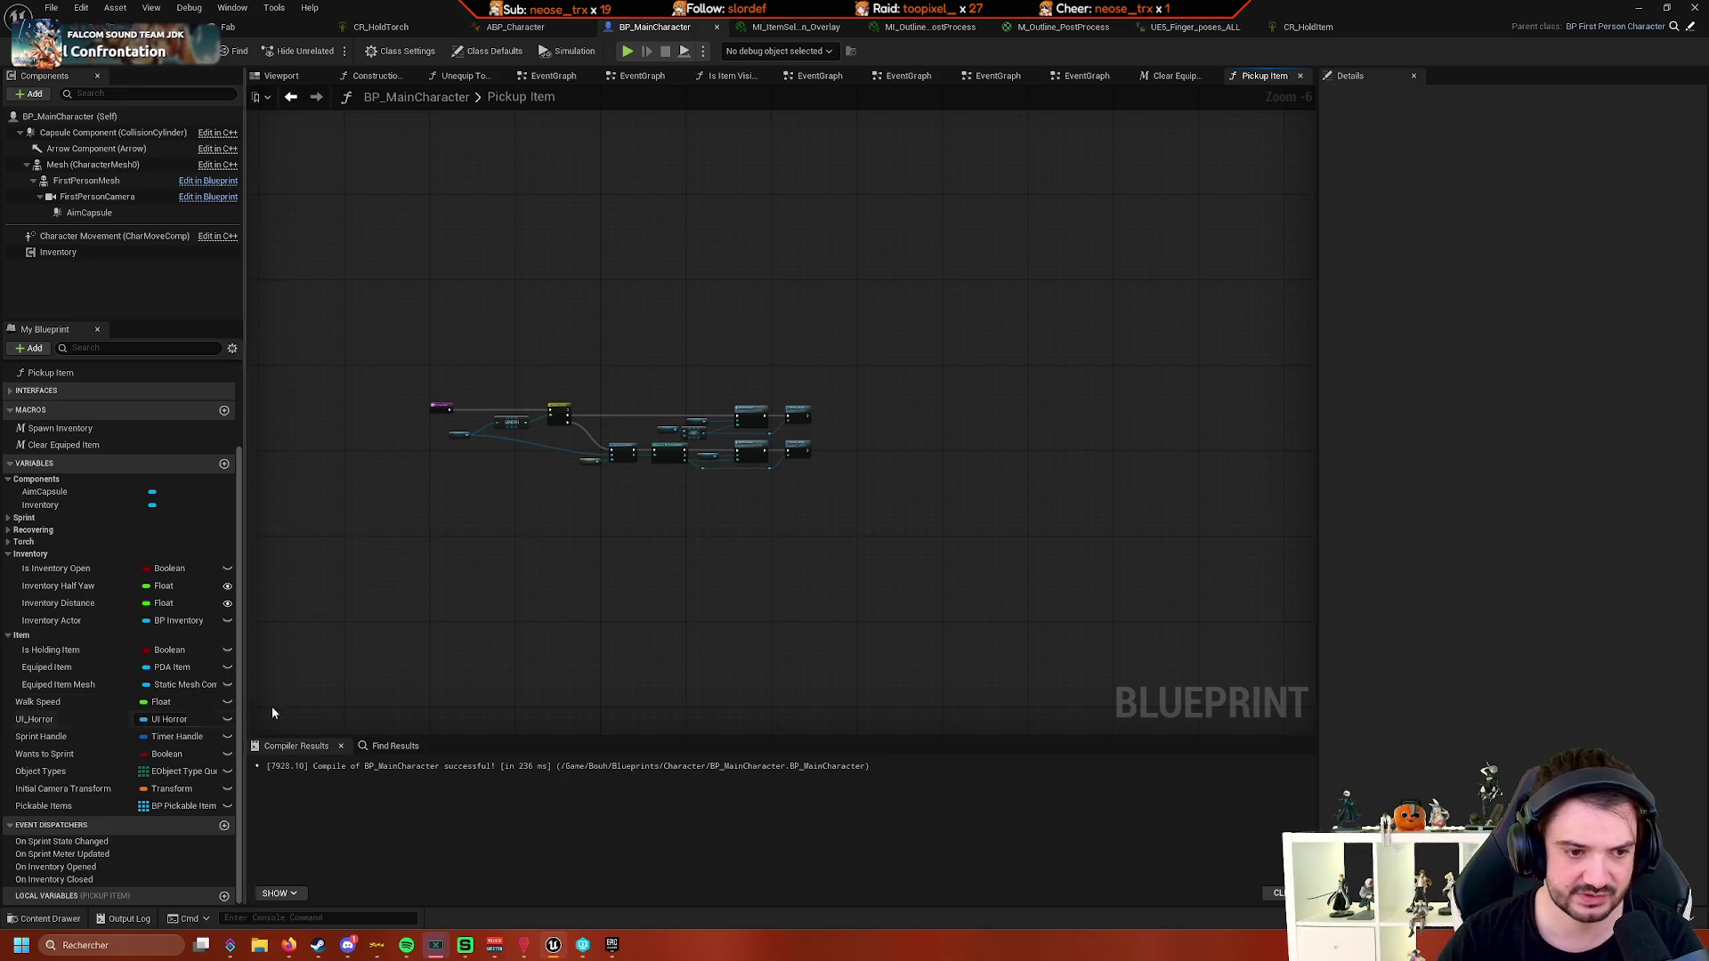
{"action": "scroll", "coordinate": [76, 713], "scroll_direction": "up", "scroll_amount": 2}
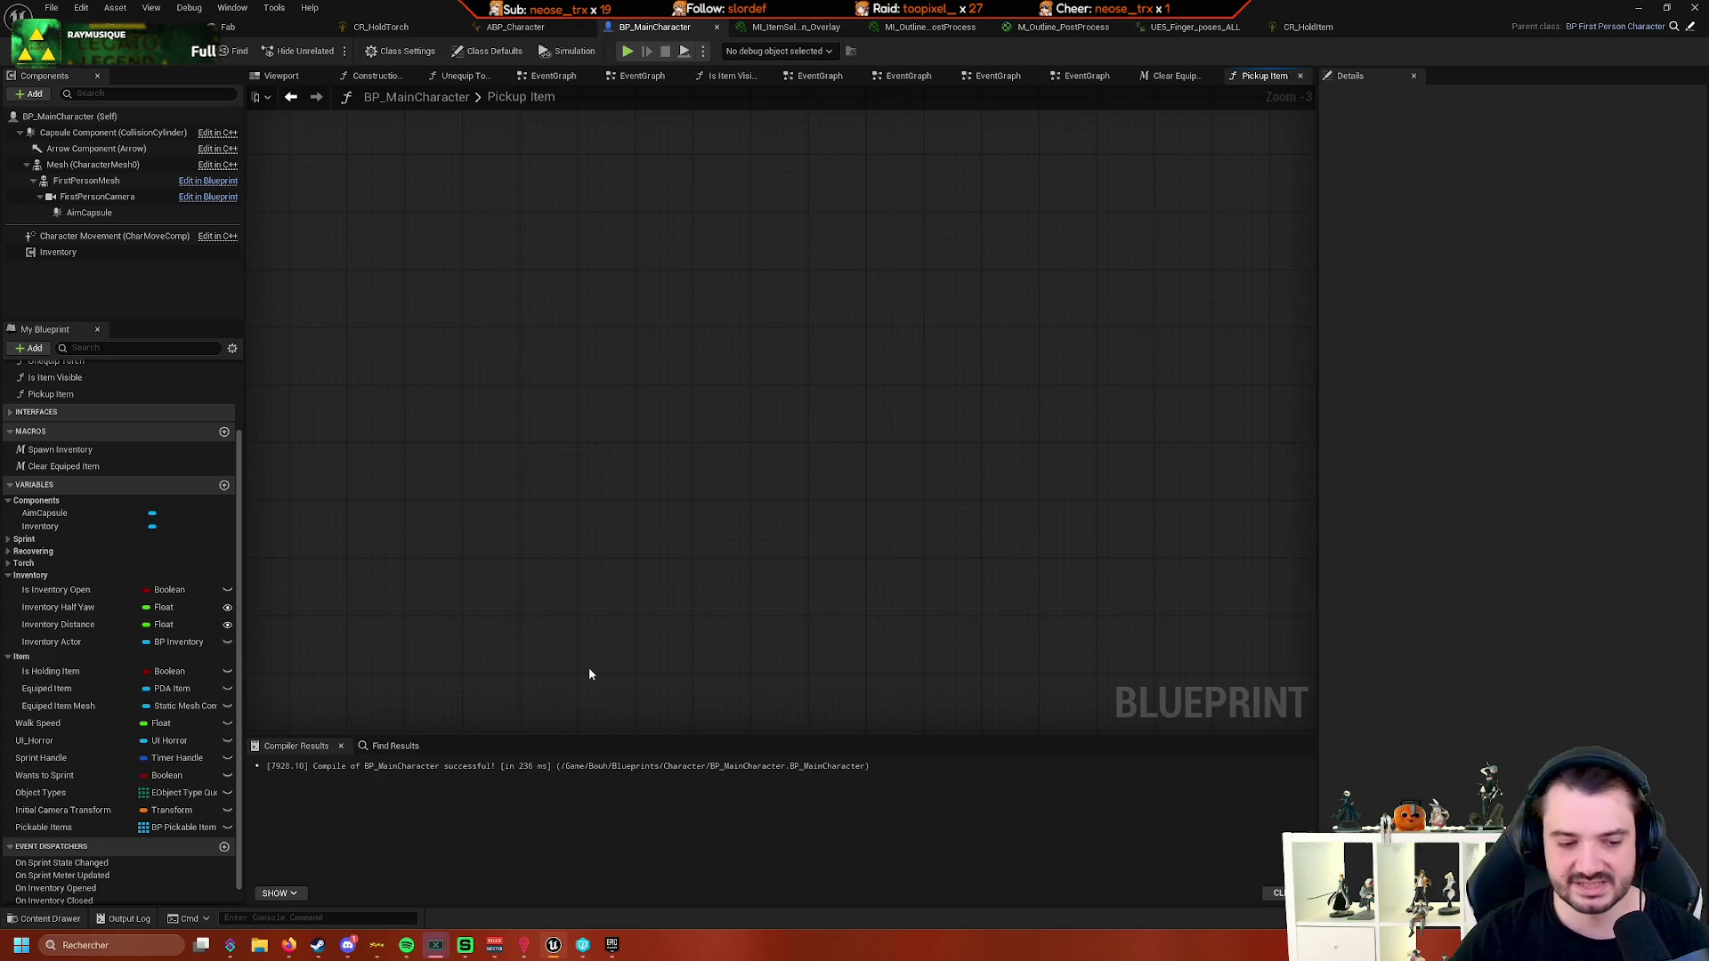
{"action": "scroll", "coordinate": [596, 561], "scroll_direction": "down", "scroll_amount": 3}
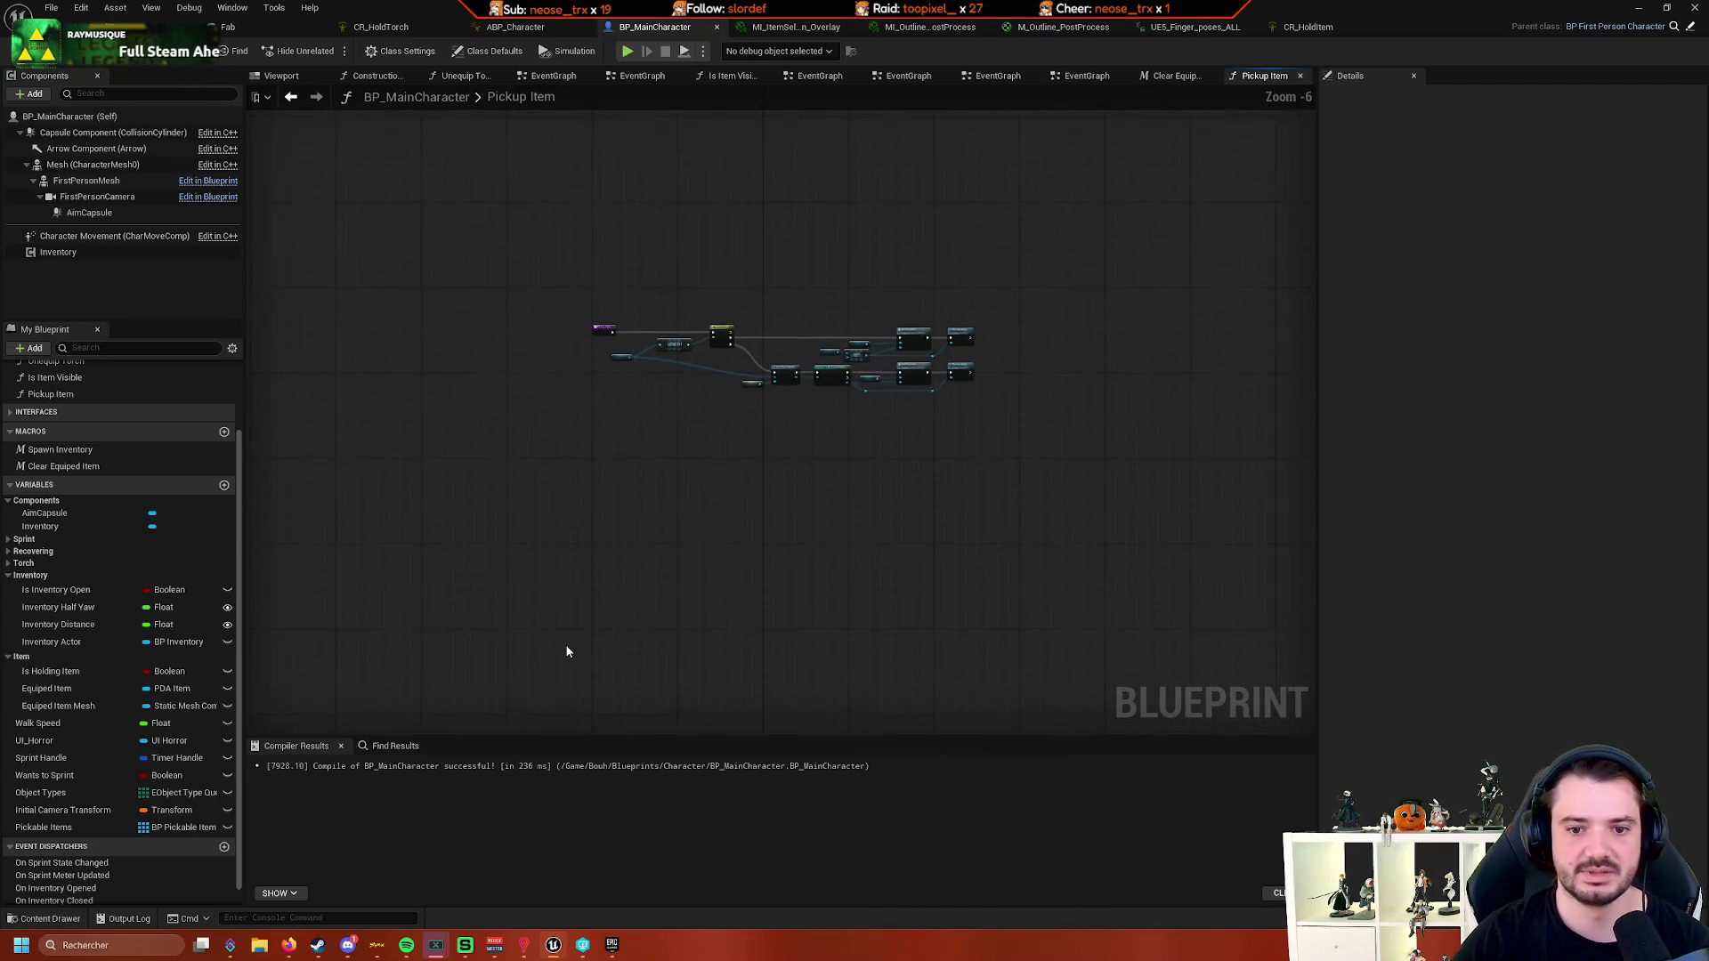
- Browse the Construction Script, Unequip Torch and EventGraph tabs, then close all tabs right of Is Item Visible
{"action": "left_click", "coordinate": [380, 78]}
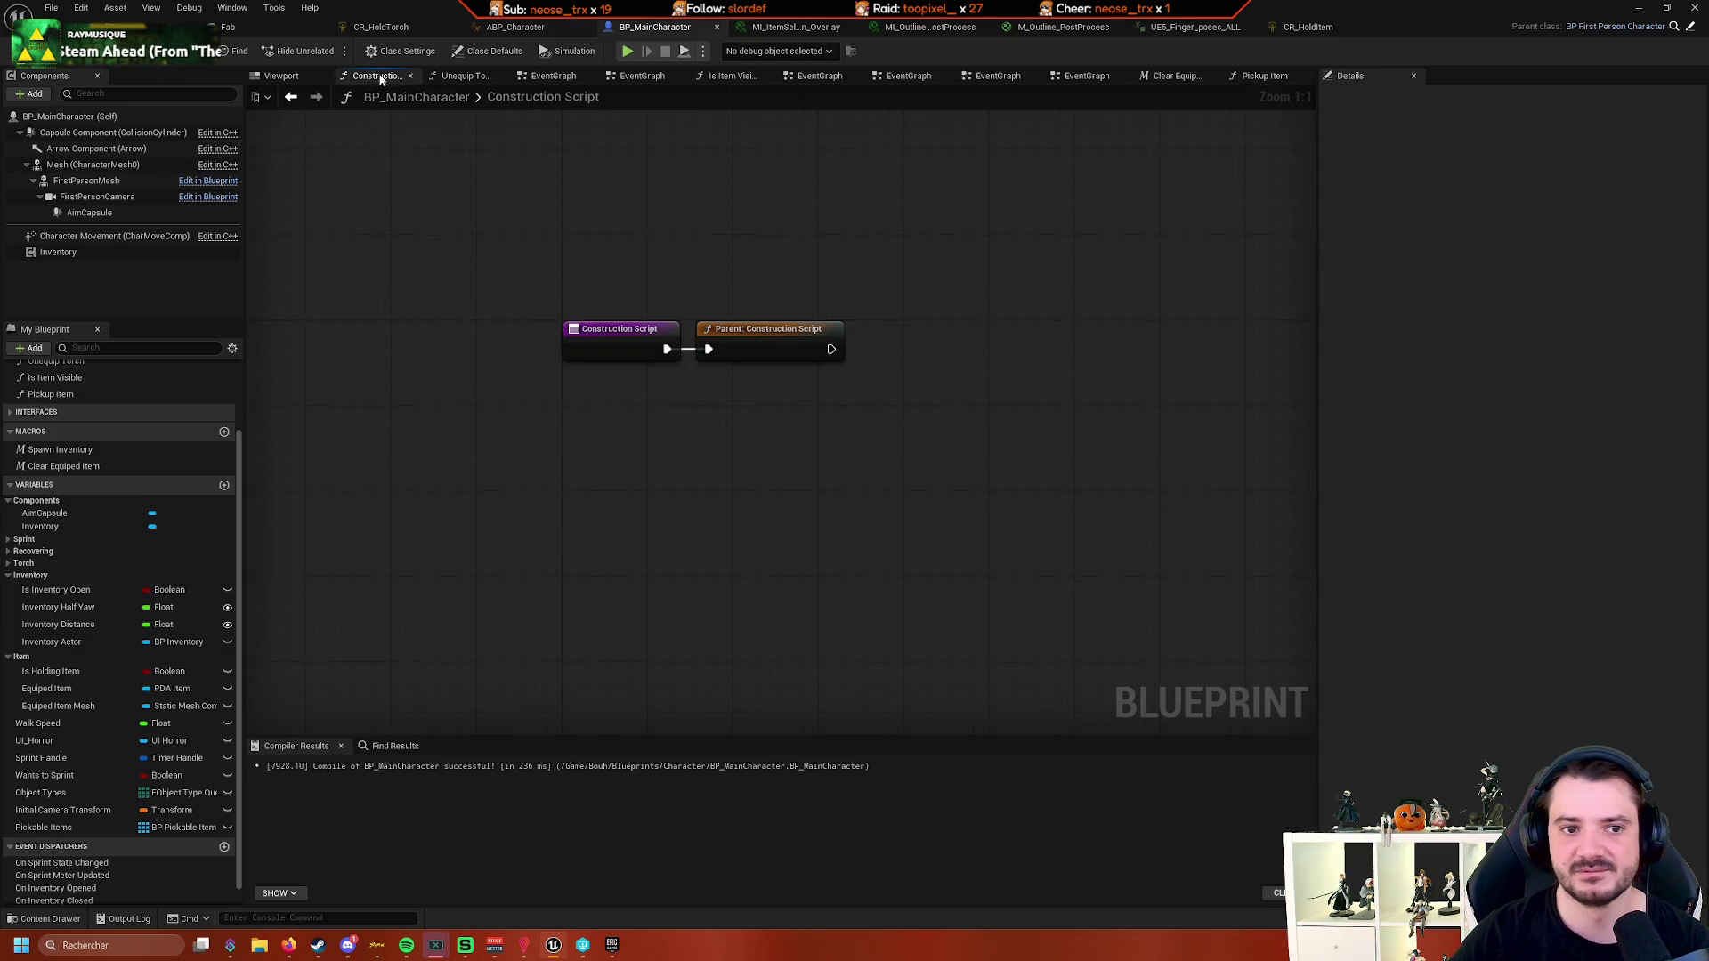
{"action": "left_click", "coordinate": [465, 78]}
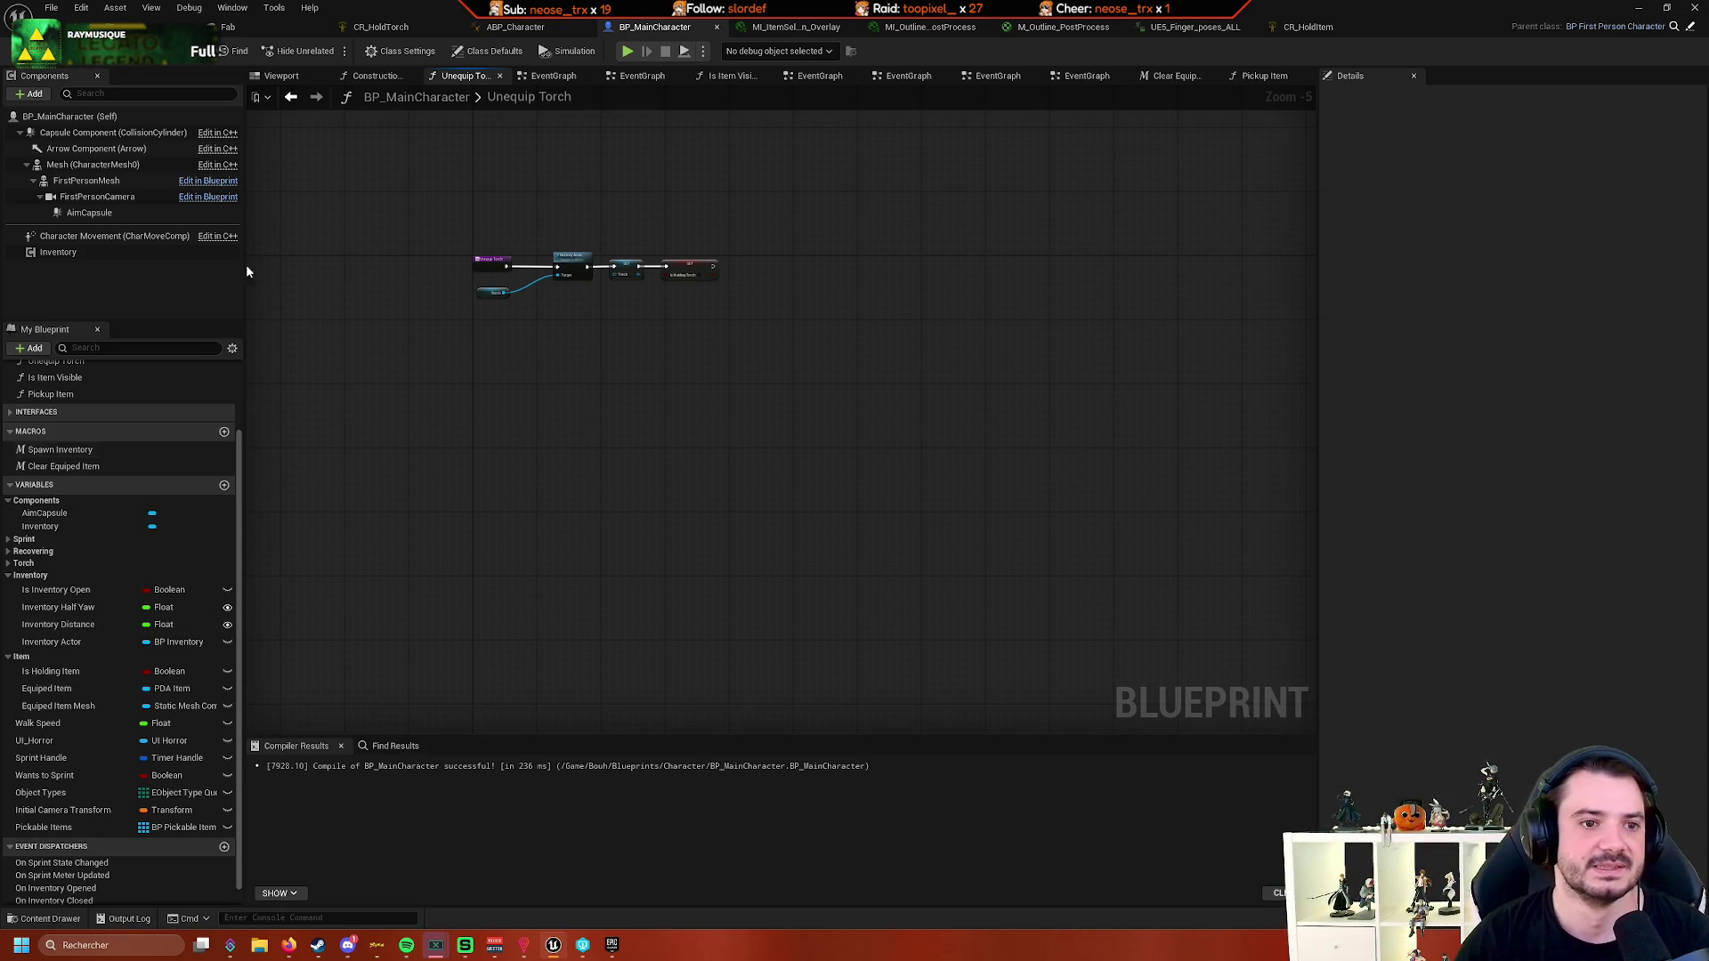
{"action": "left_click", "coordinate": [571, 80]}
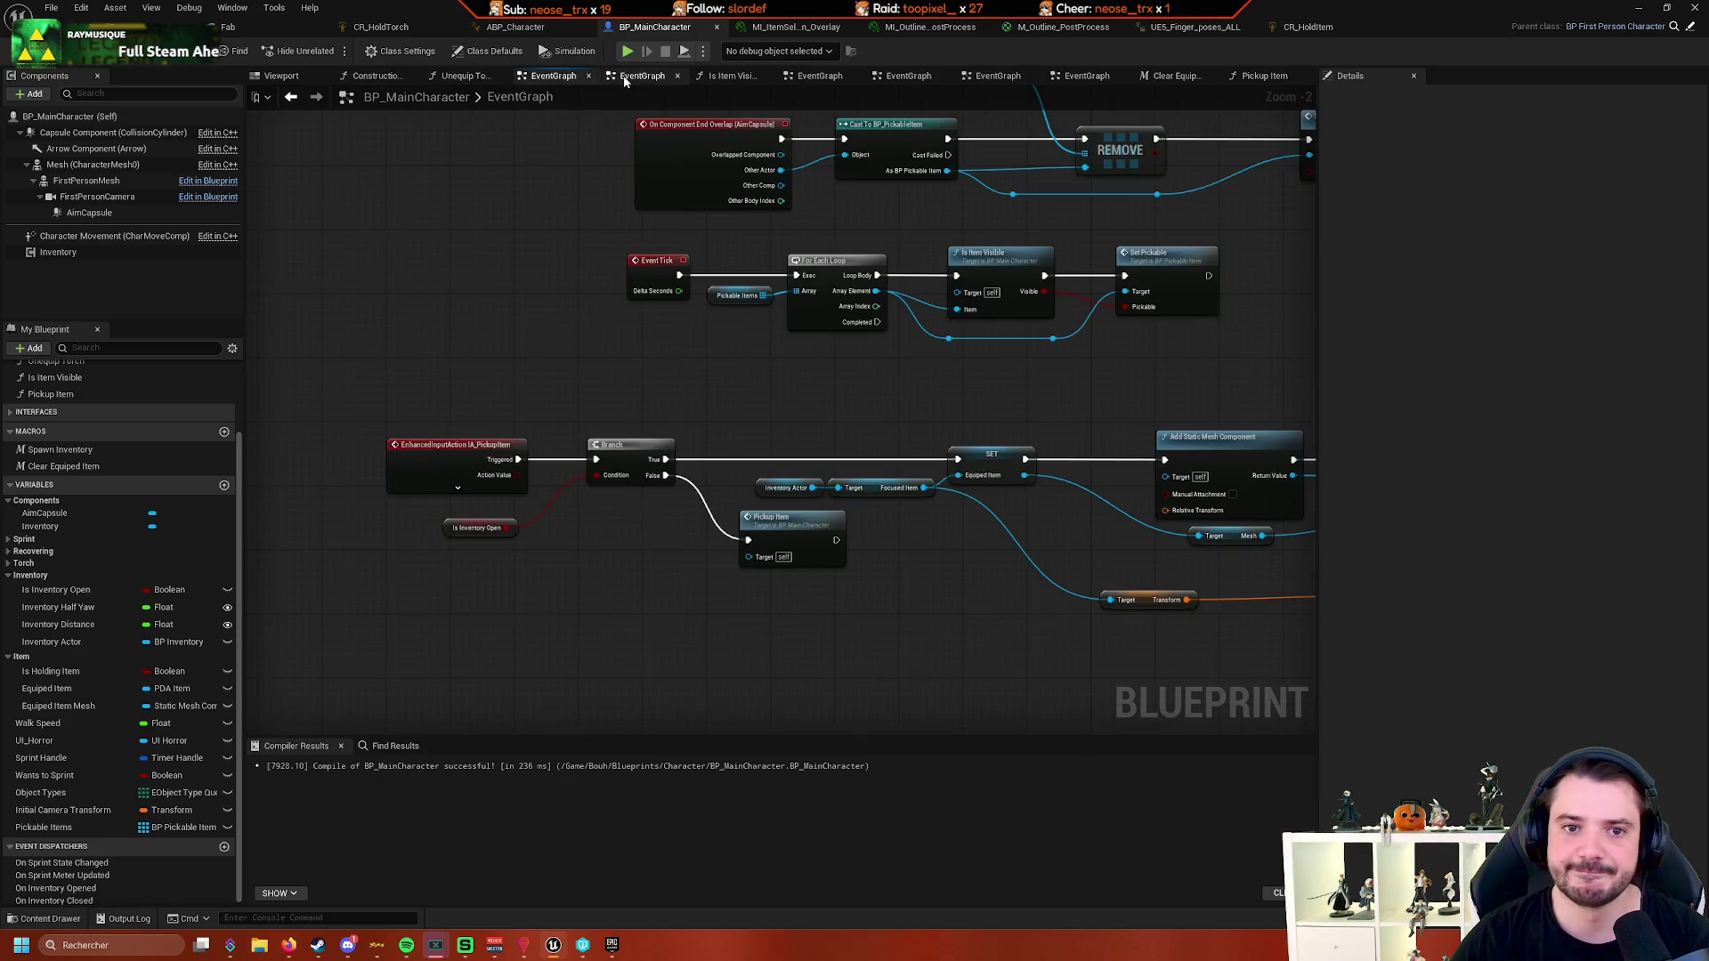
{"action": "left_click", "coordinate": [639, 77]}
{"action": "left_click", "coordinate": [730, 76]}
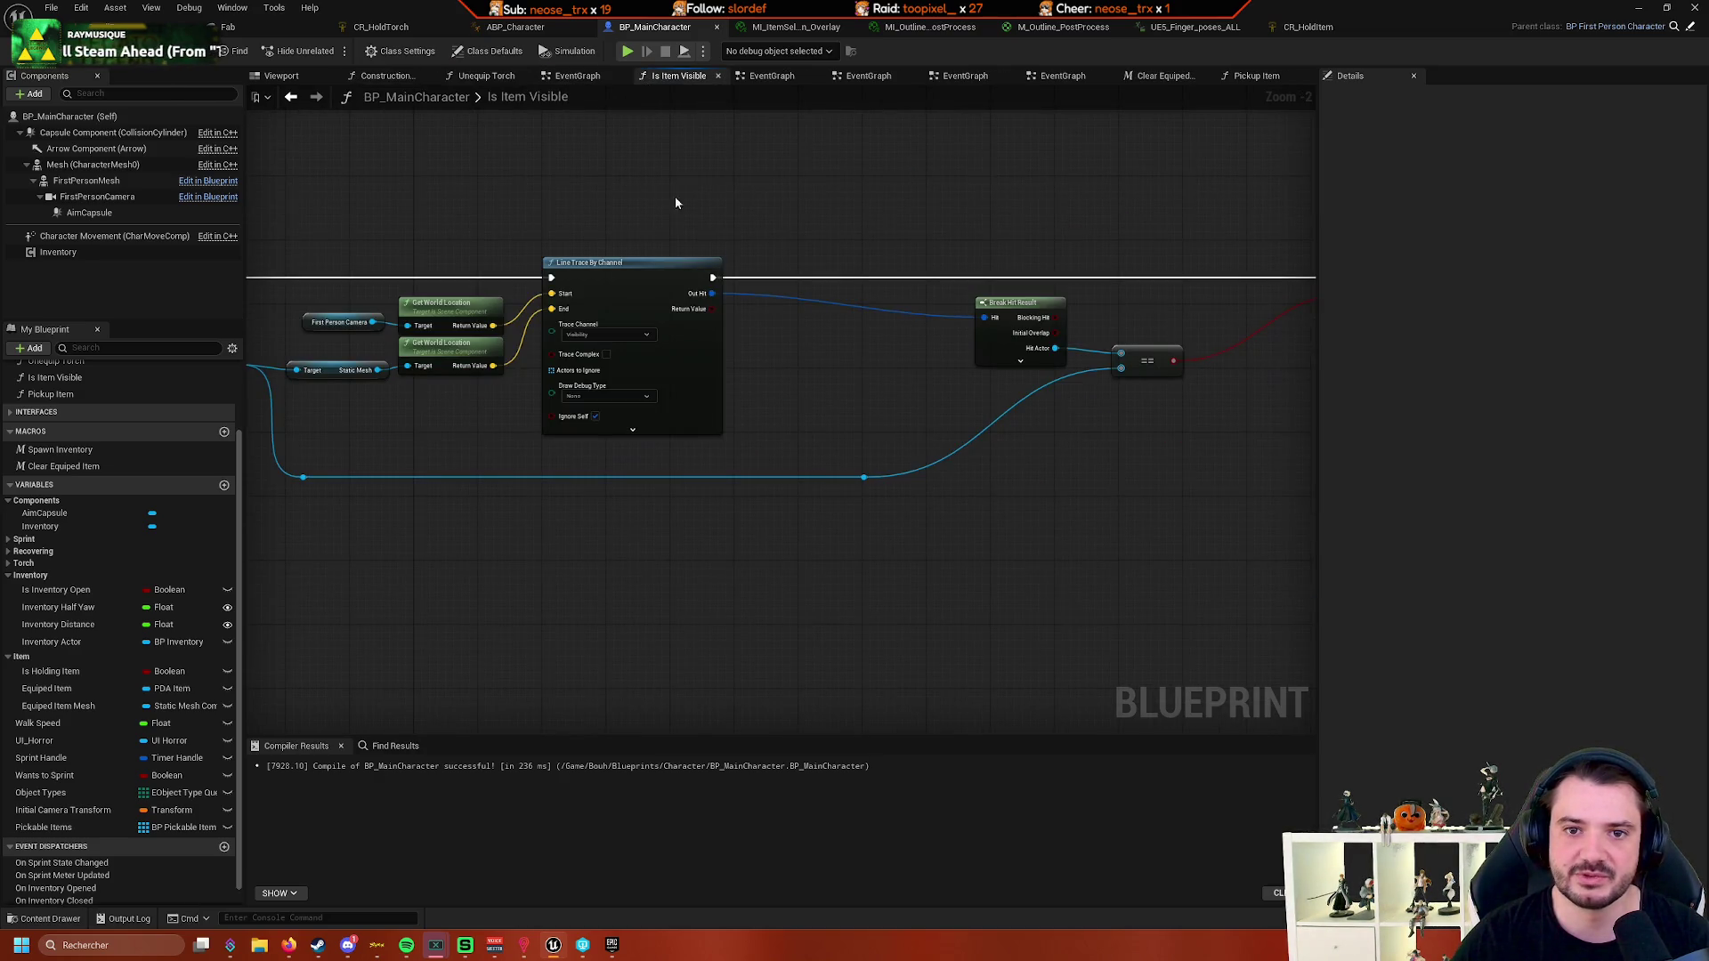
{"action": "right_click", "coordinate": [681, 77]}
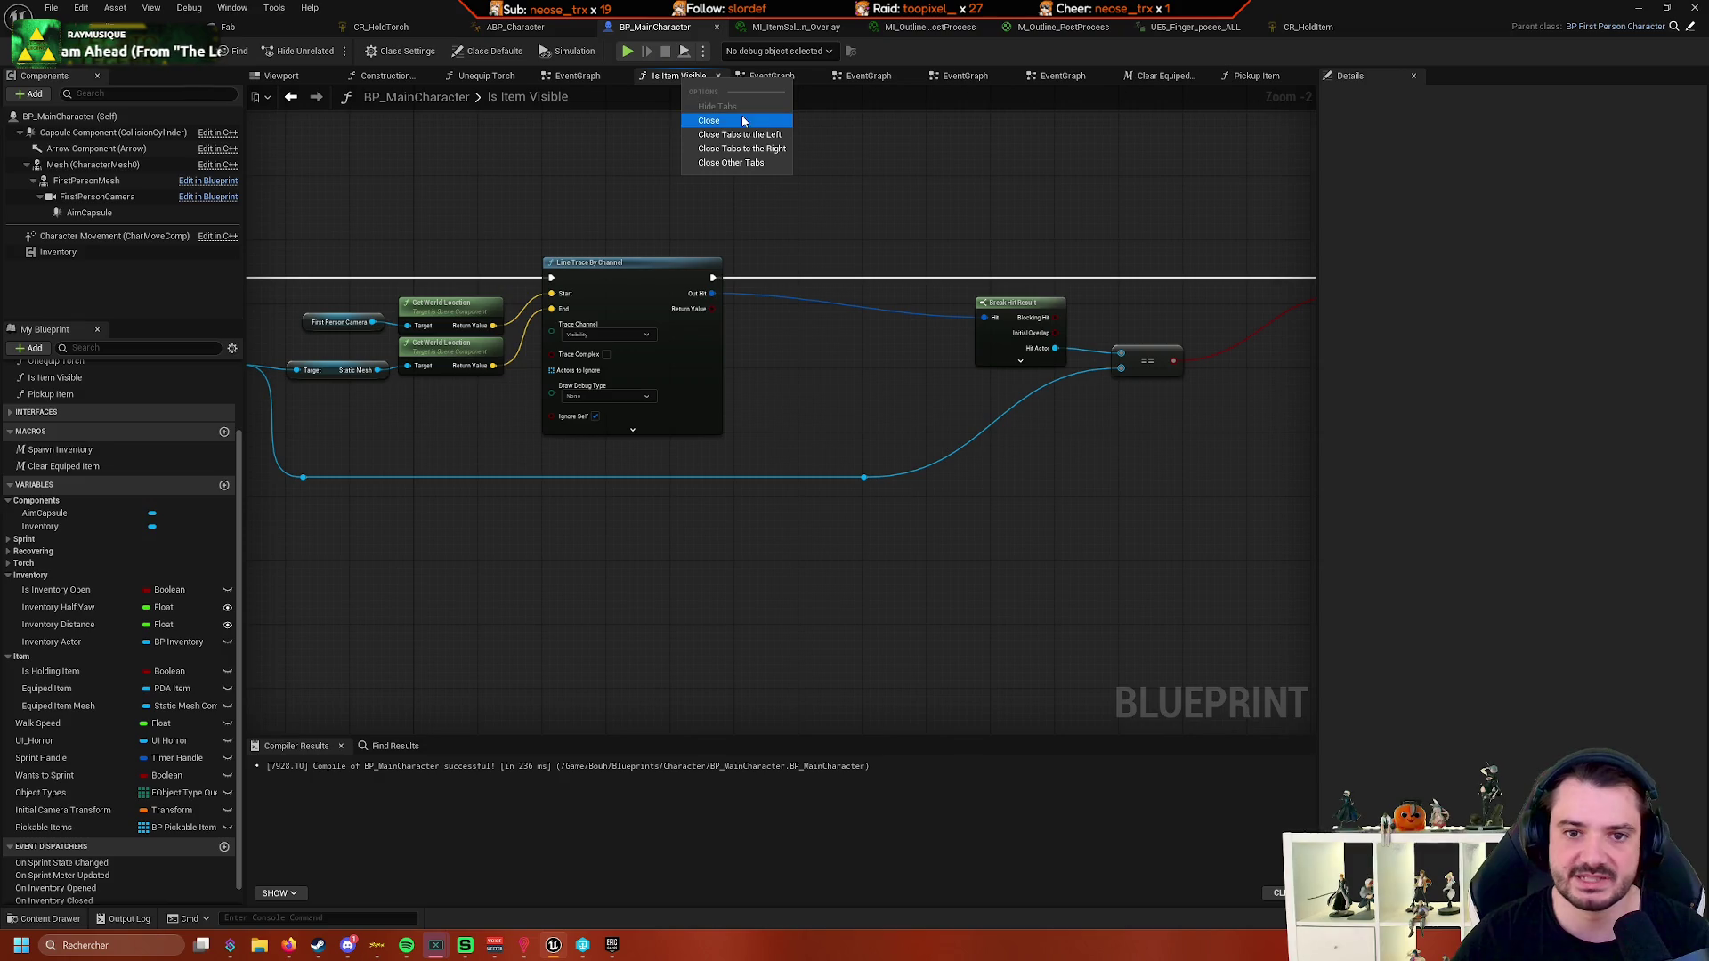
{"action": "left_click", "coordinate": [777, 149]}
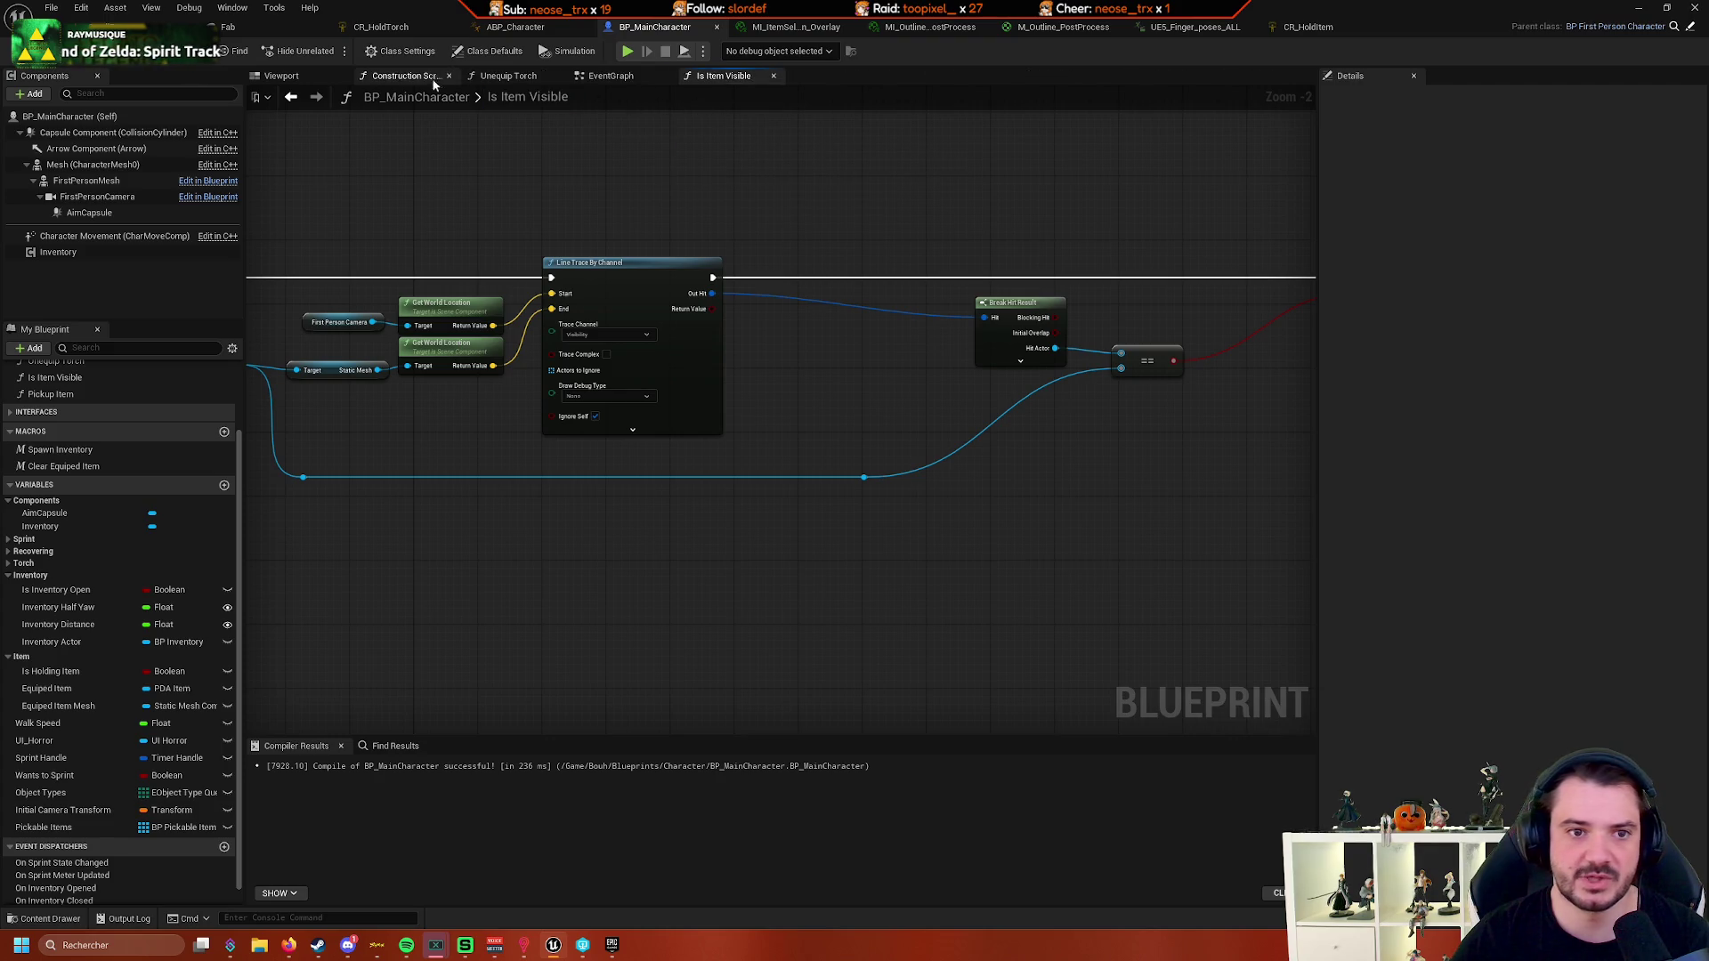
- Close the Is Item Visible, Unequip Torch and Construction Script tabs, leaving only EventGraph
{"action": "left_click", "coordinate": [610, 76]}
{"action": "left_click", "coordinate": [773, 77]}
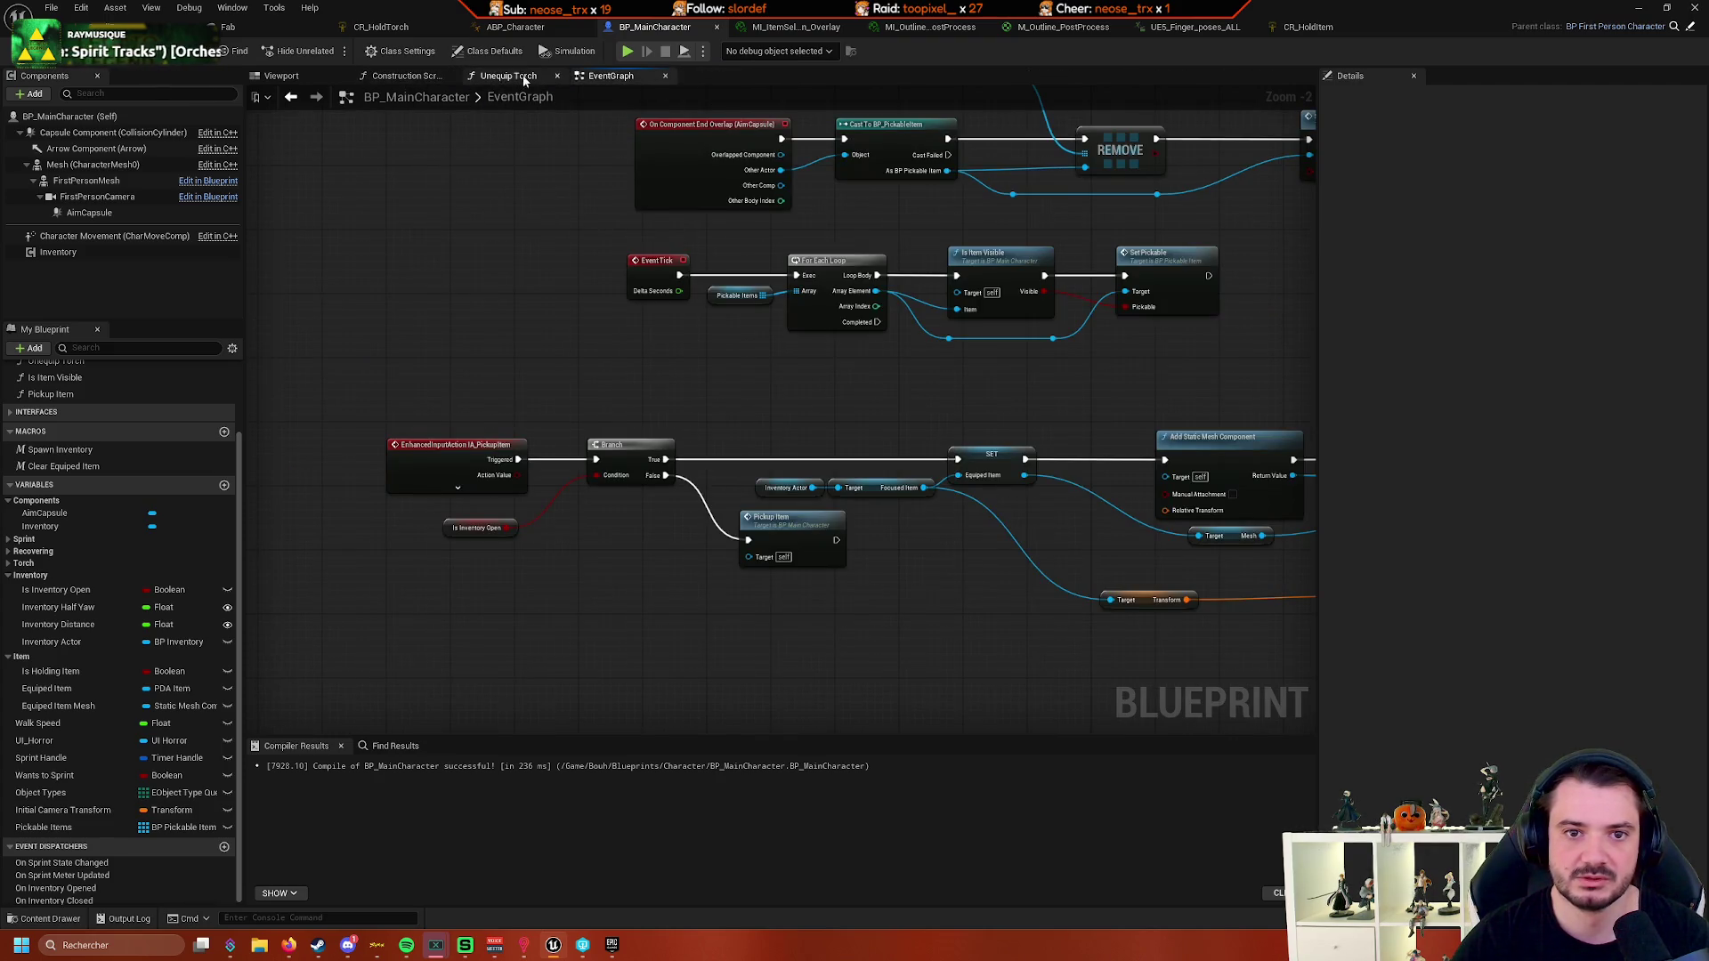
{"action": "middle_click", "coordinate": [489, 77]}
- Pan to Attach Component To Component and search 'bound box' from the Mesh reference's pin
{"action": "scroll", "coordinate": [461, 227], "scroll_direction": "down", "scroll_amount": 3}
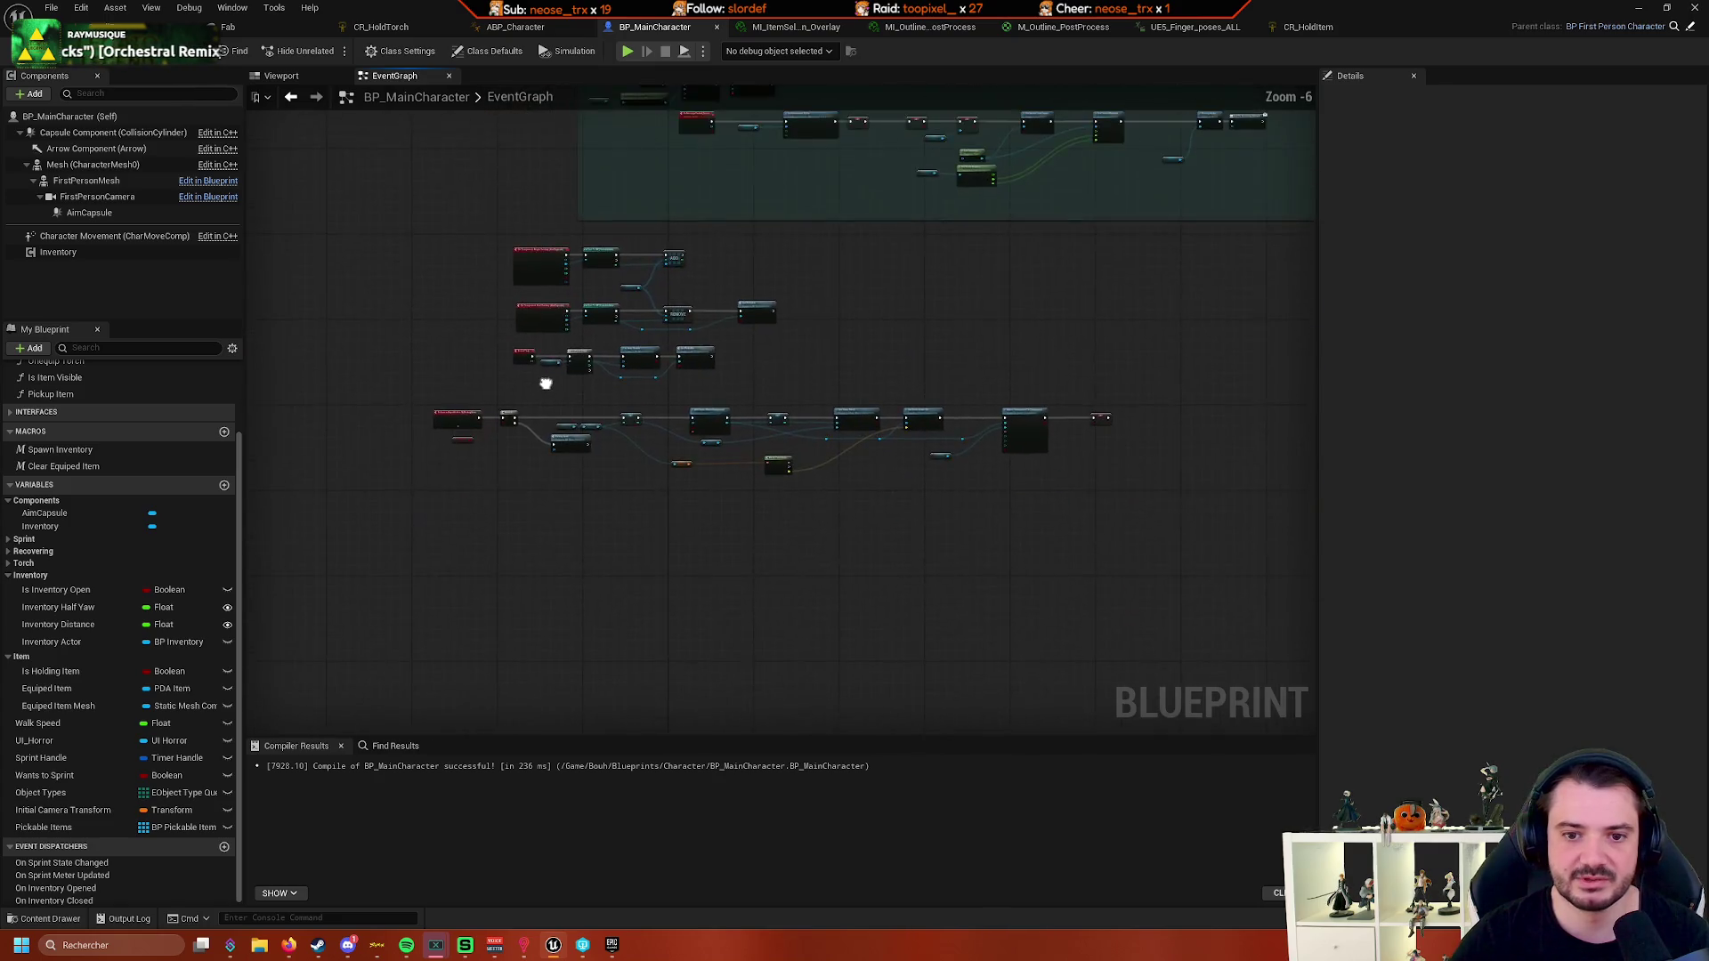
{"action": "scroll", "coordinate": [668, 643], "scroll_direction": "up", "scroll_amount": 2}
{"action": "scroll", "coordinate": [668, 642], "scroll_direction": "up", "scroll_amount": 3}
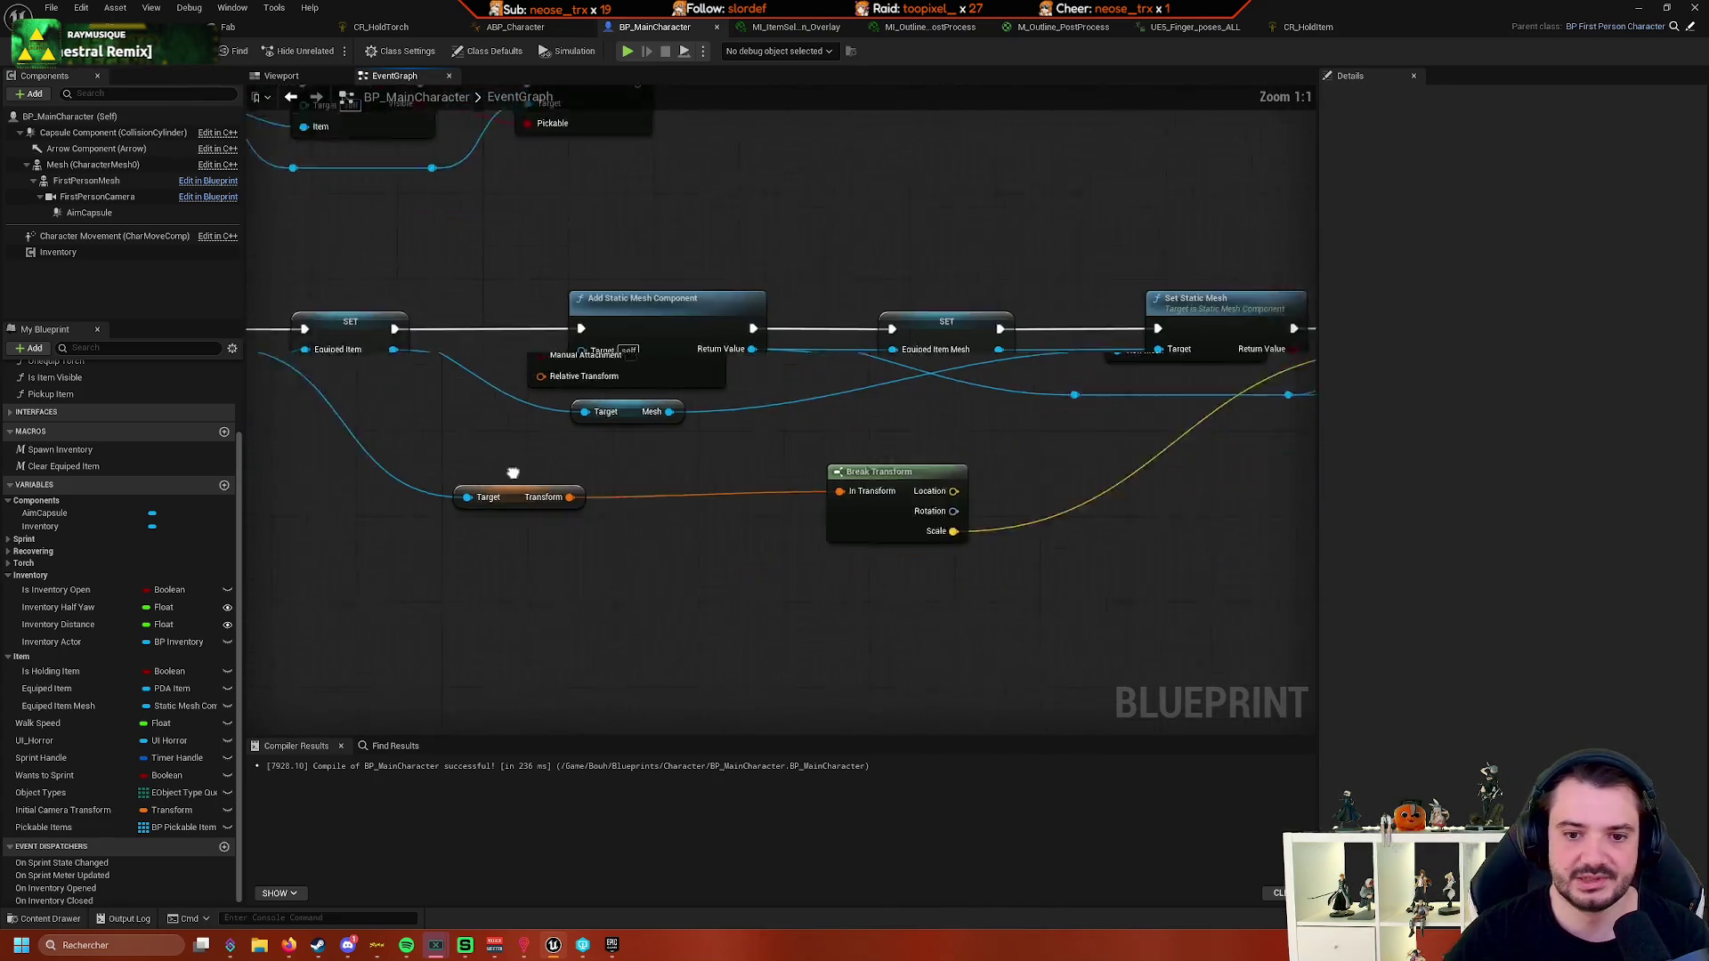
{"action": "mouse_move", "coordinate": [987, 448]}
{"action": "left_mouse_down"}
{"action": "mouse_move", "coordinate": [839, 489]}
{"action": "mouse_move", "coordinate": [923, 538]}
{"action": "mouse_move", "coordinate": [687, 545]}
{"action": "mouse_move", "coordinate": [829, 516]}
{"action": "left_mouse_up"}
{"action": "scroll", "coordinate": [712, 504], "scroll_direction": "down", "scroll_amount": 1}
{"action": "mouse_move", "coordinate": [713, 504]}
{"action": "left_mouse_down"}
{"action": "mouse_move", "coordinate": [717, 525]}
{"action": "mouse_move", "coordinate": [825, 466]}
{"action": "mouse_move", "coordinate": [625, 429]}
{"action": "mouse_move", "coordinate": [690, 468]}
{"action": "mouse_move", "coordinate": [637, 500]}
{"action": "mouse_move", "coordinate": [661, 473]}
{"action": "mouse_move", "coordinate": [852, 441]}
{"action": "mouse_move", "coordinate": [841, 427]}
{"action": "mouse_move", "coordinate": [844, 507]}
{"action": "mouse_move", "coordinate": [890, 561]}
{"action": "mouse_move", "coordinate": [649, 491]}
{"action": "mouse_move", "coordinate": [503, 505]}
{"action": "mouse_move", "coordinate": [427, 439]}
{"action": "mouse_move", "coordinate": [622, 454]}
{"action": "mouse_move", "coordinate": [725, 412]}
{"action": "mouse_move", "coordinate": [653, 453]}
{"action": "mouse_move", "coordinate": [685, 415]}
{"action": "left_mouse_up"}
{"action": "scroll", "coordinate": [685, 414], "scroll_direction": "up", "scroll_amount": 1}
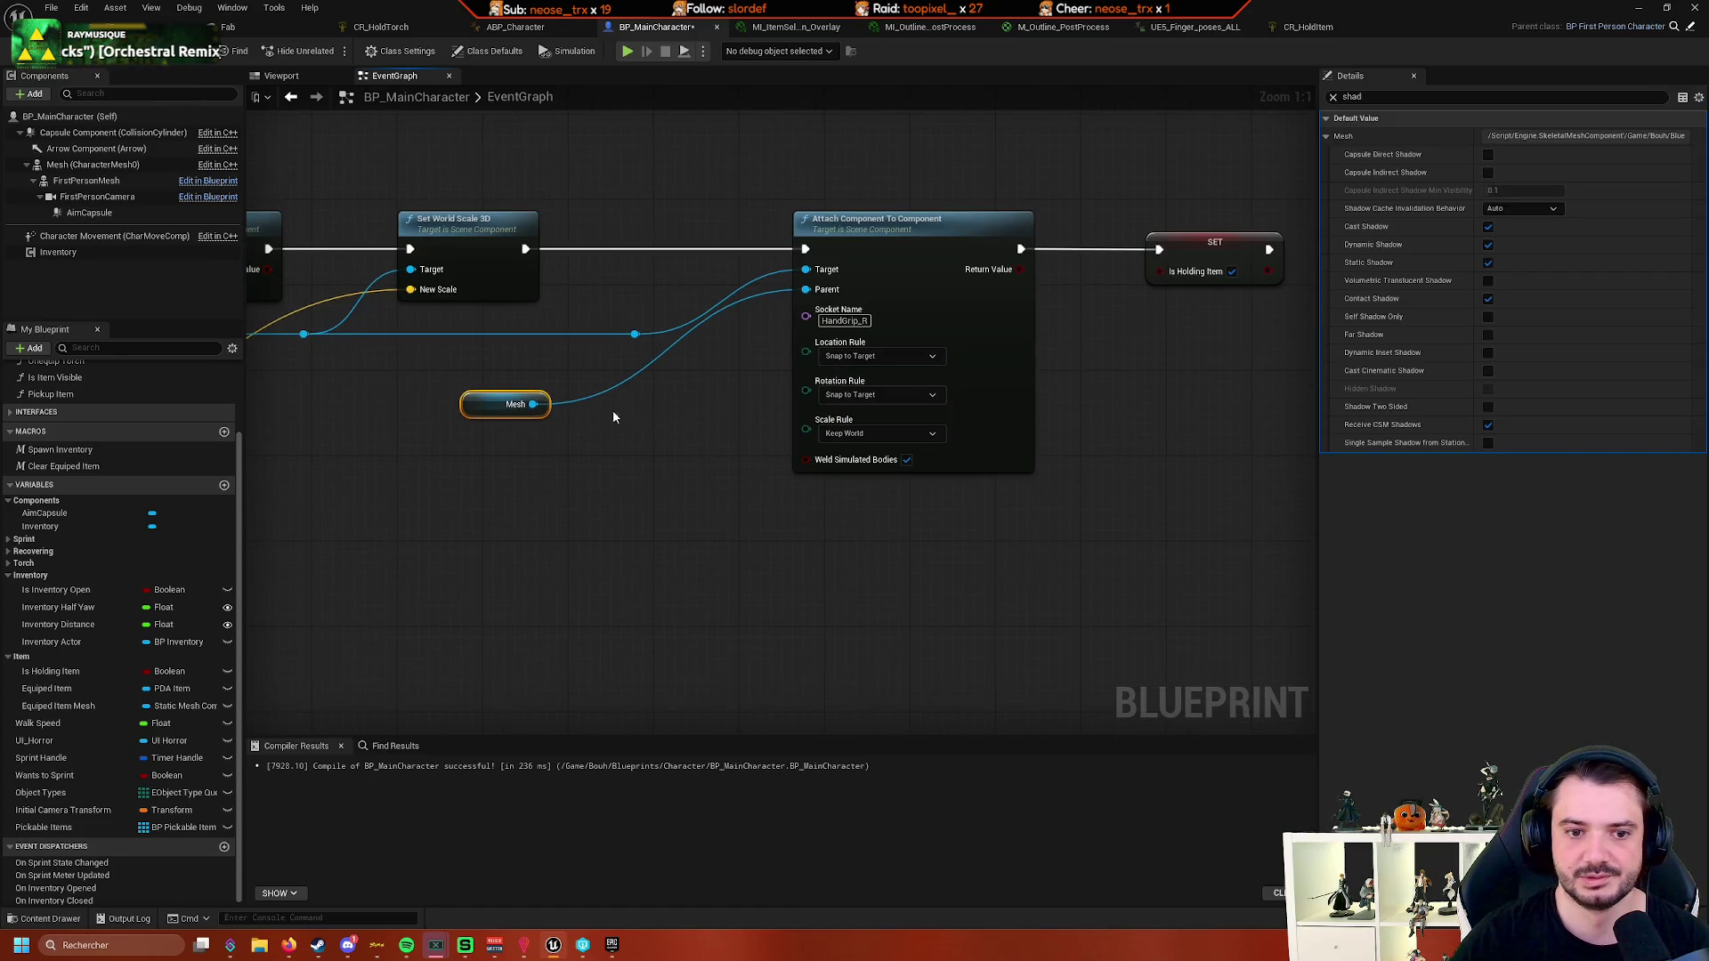
{"action": "left_click_drag", "start_coordinate": [543, 396], "coordinate": [653, 482]}
{"action": "type", "text": "boun"}
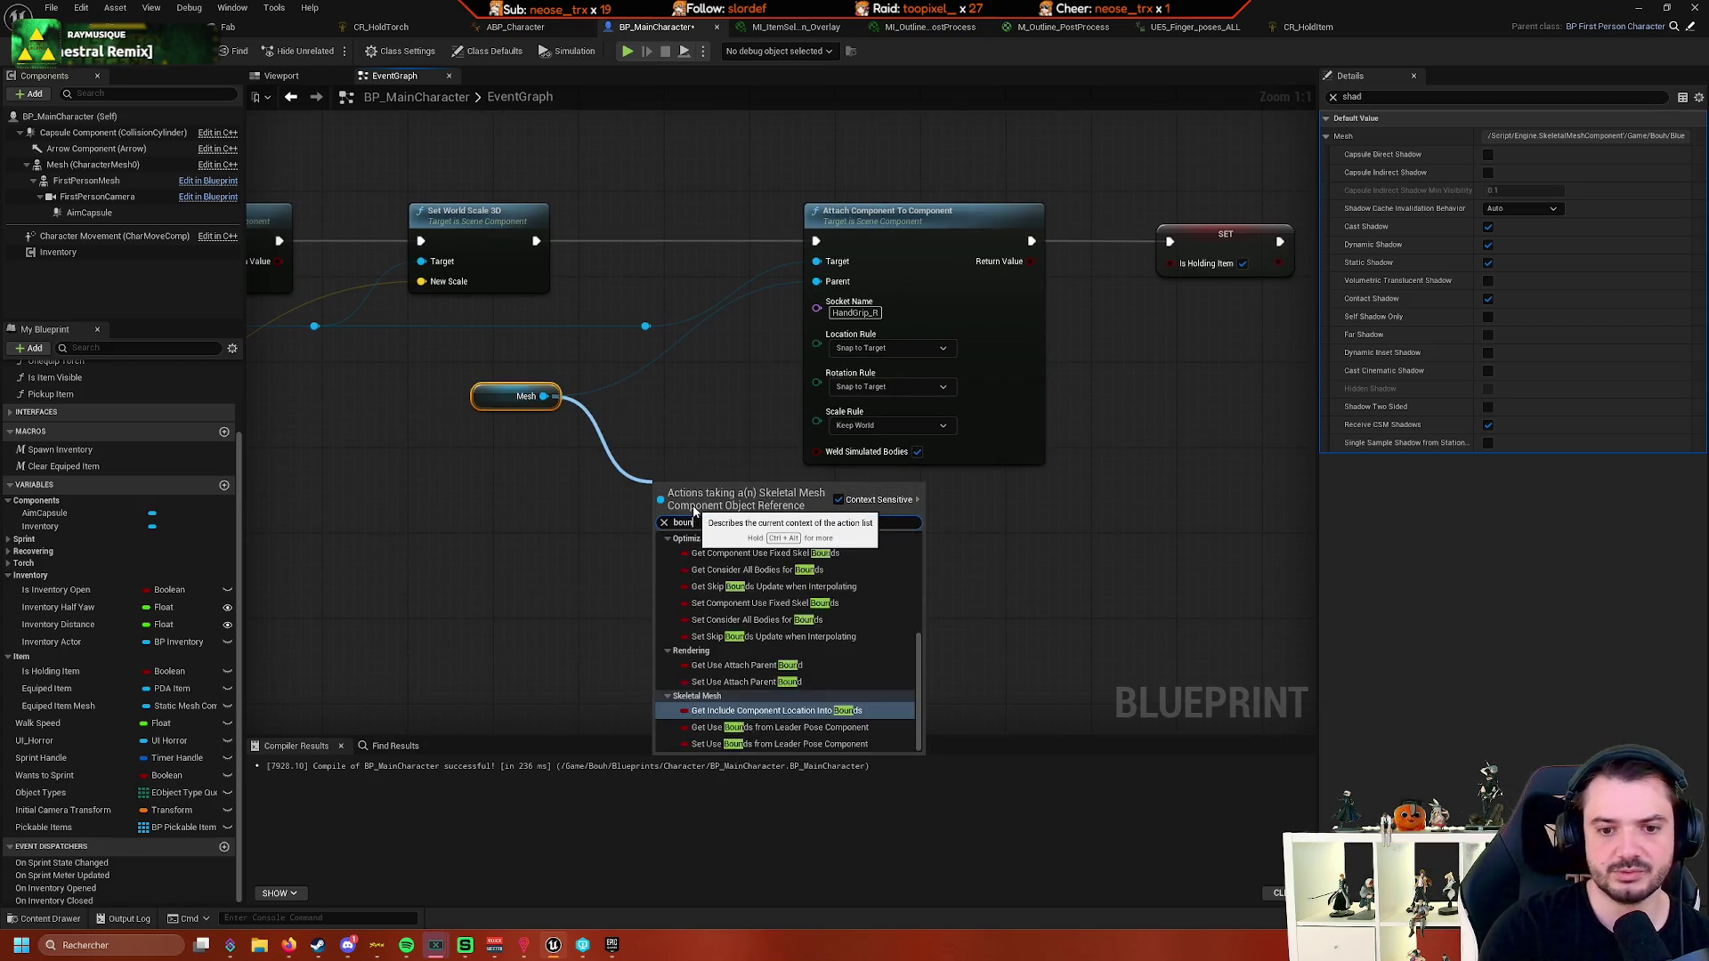
{"action": "type", "text": "d bi"}
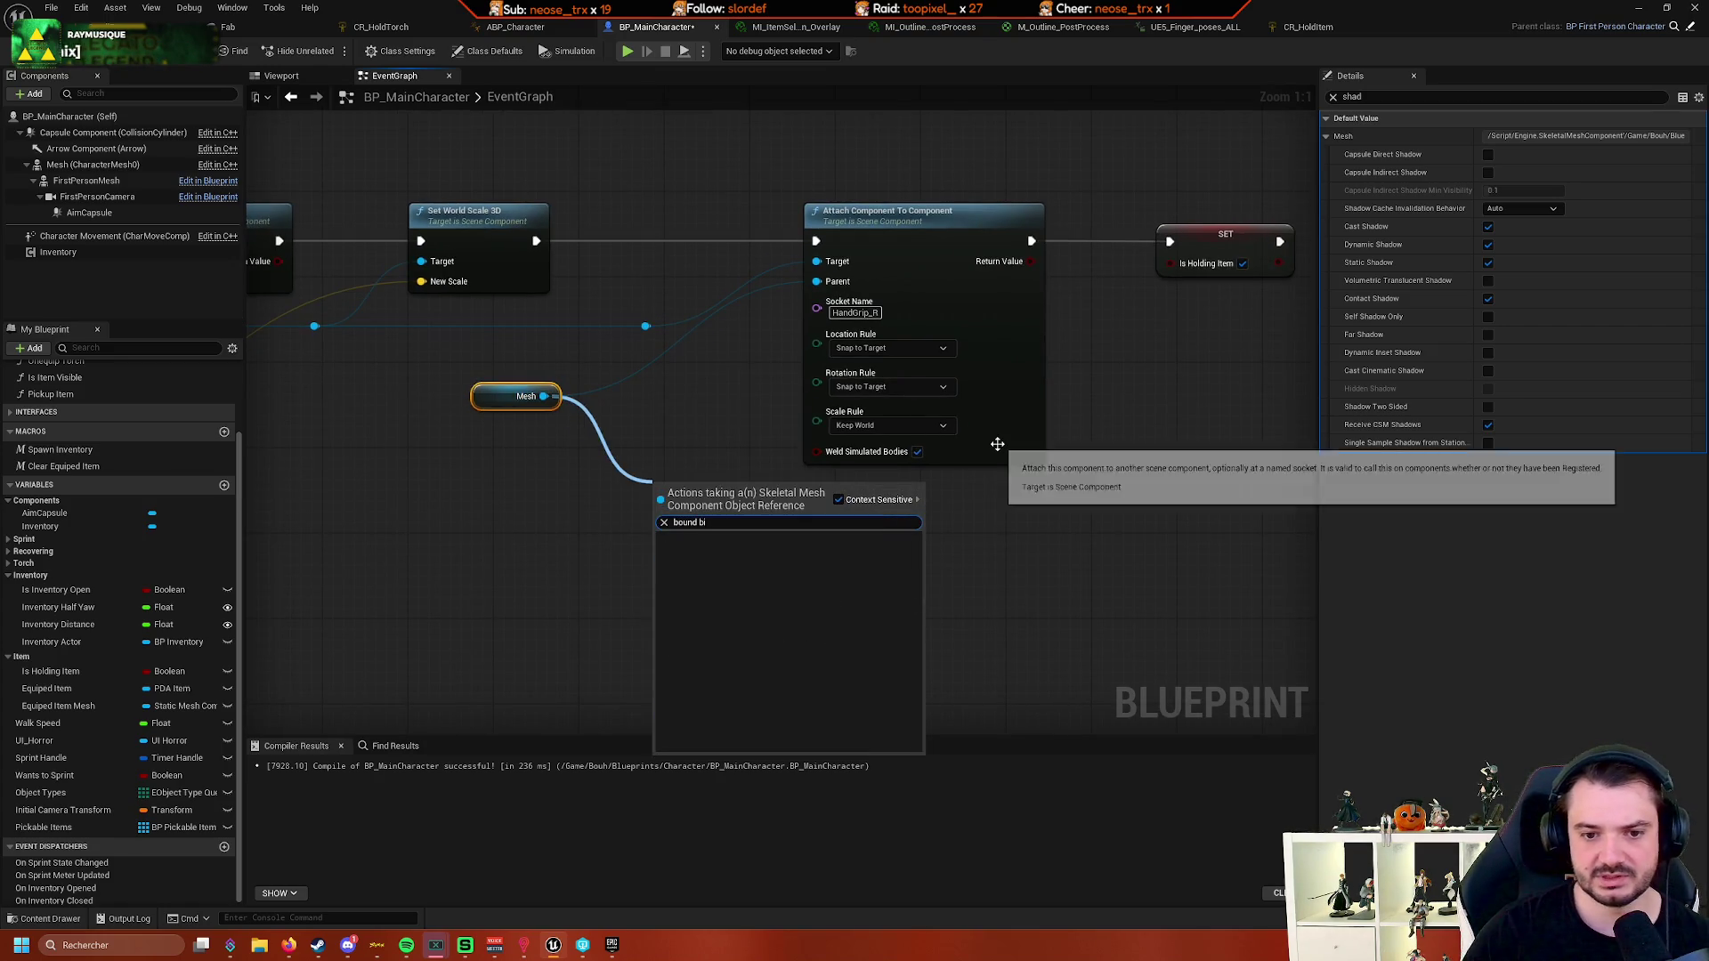
{"action": "key", "text": "BackSpace"}
{"action": "type", "text": "ox"}
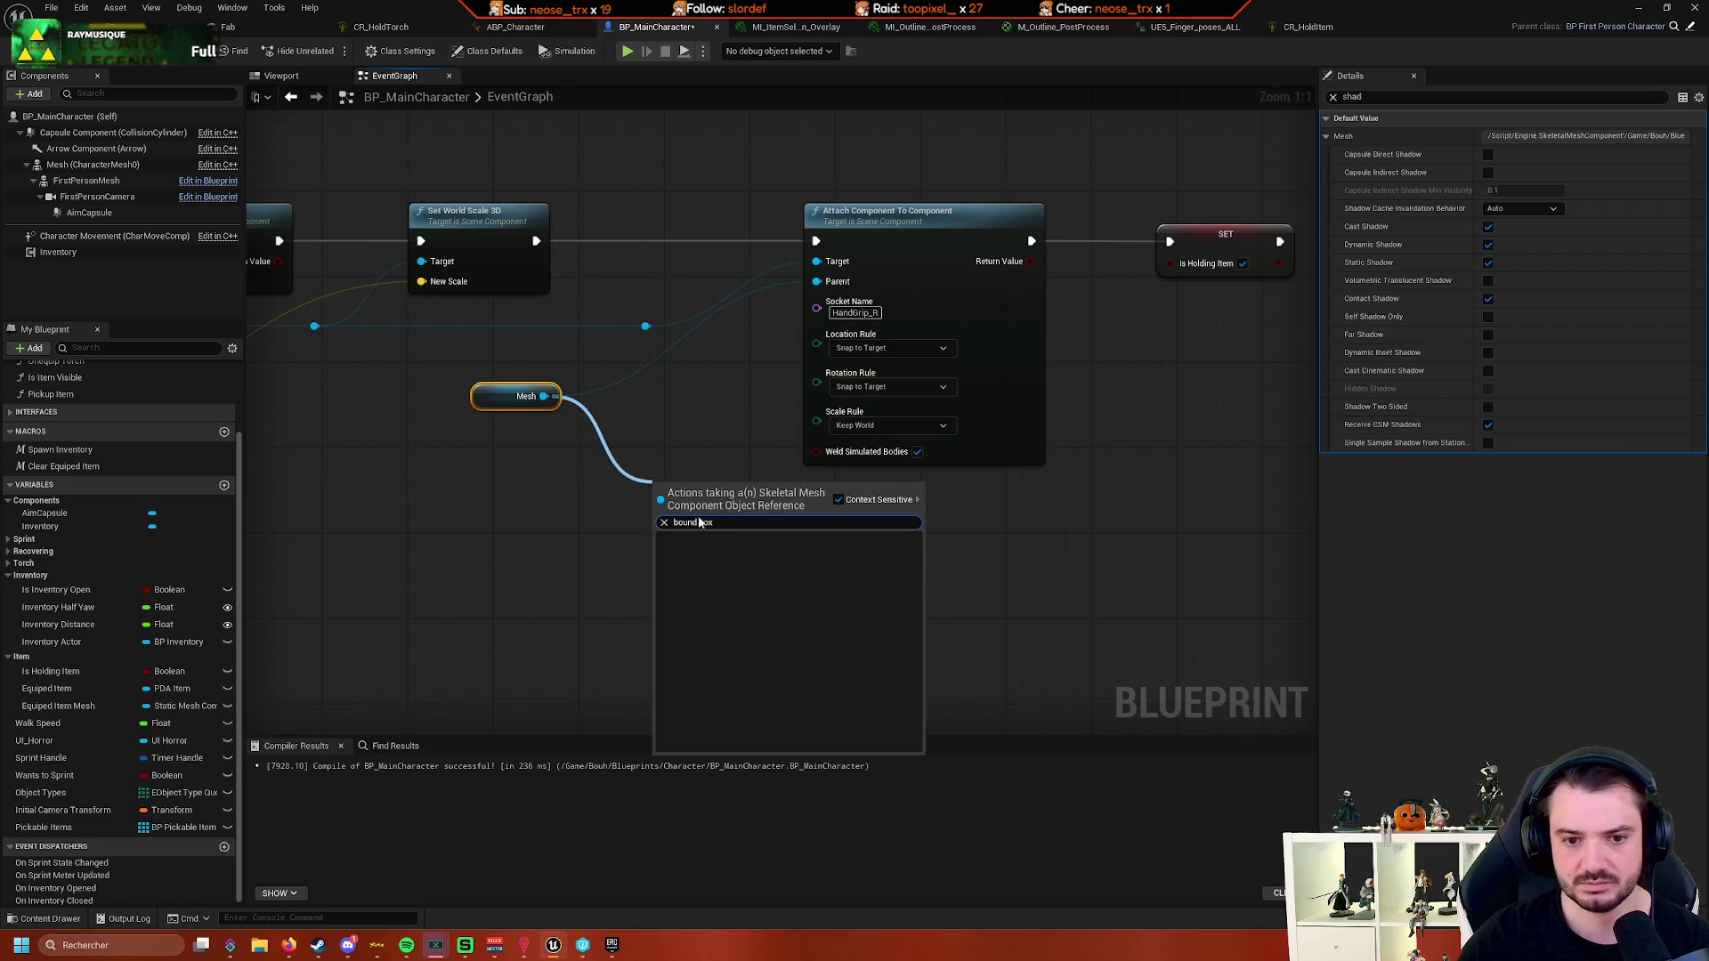
- Add a Get Component Bounds node via a 'bounds' search and place it below the attach node
{"action": "key", "text": "BackSpace"}
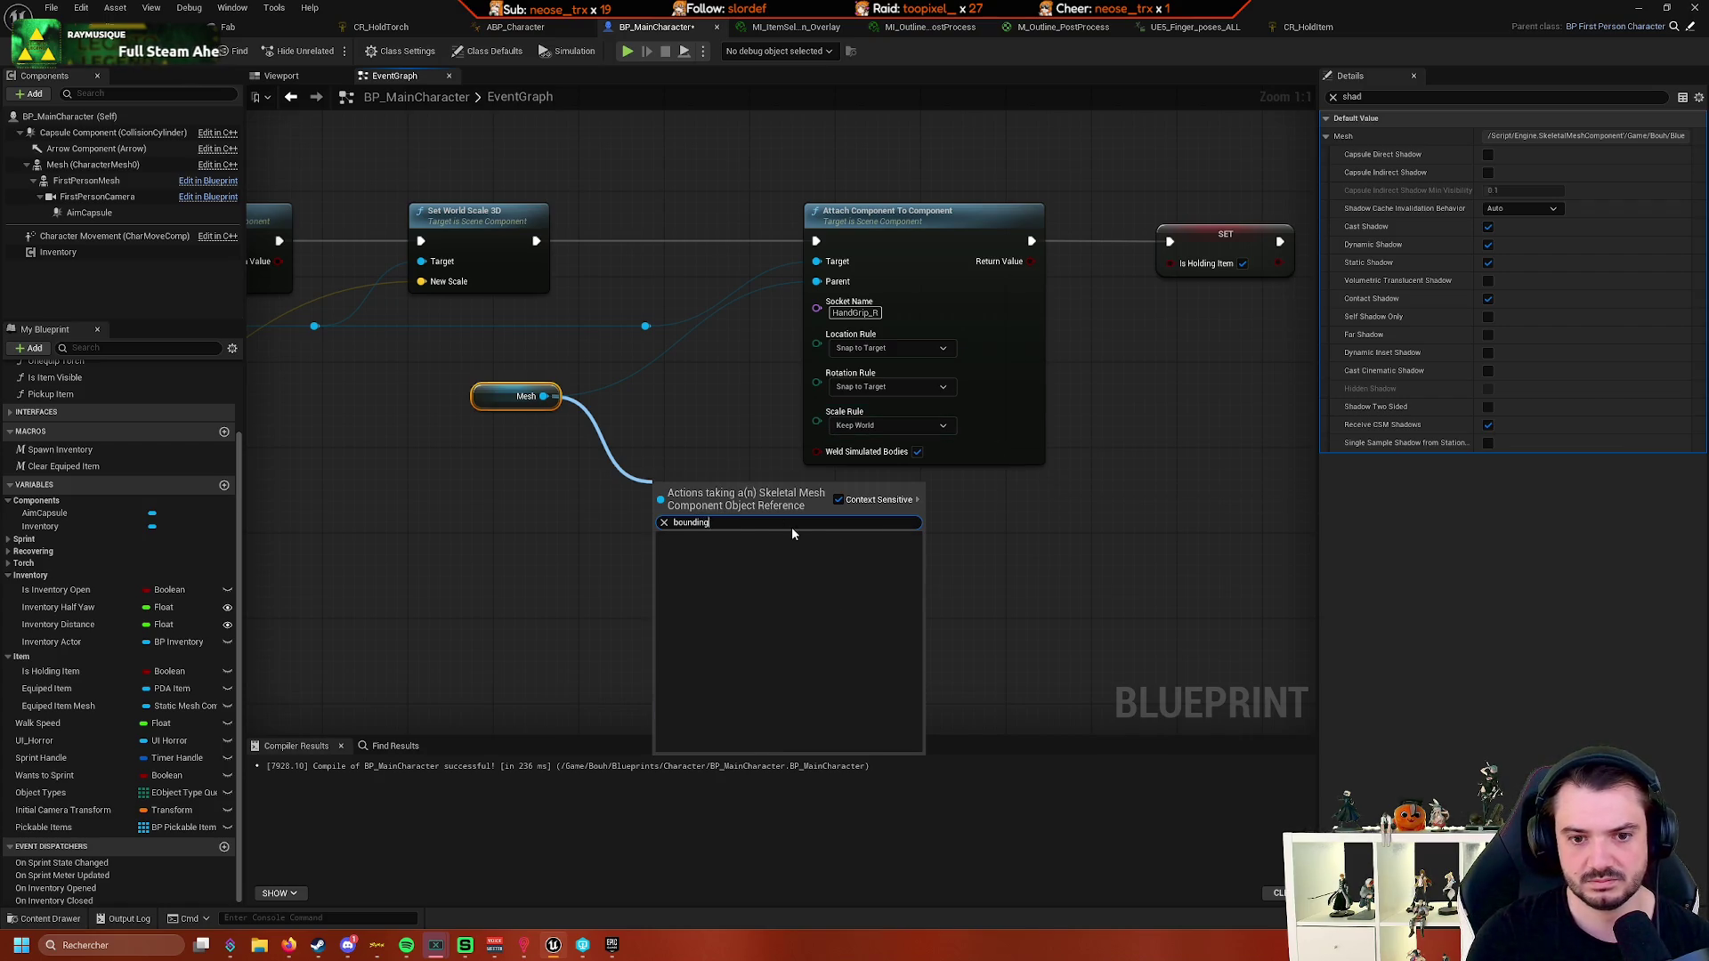
{"action": "key", "text": "ctrl+BackSpace"}
{"action": "type", "text": "bounds"}
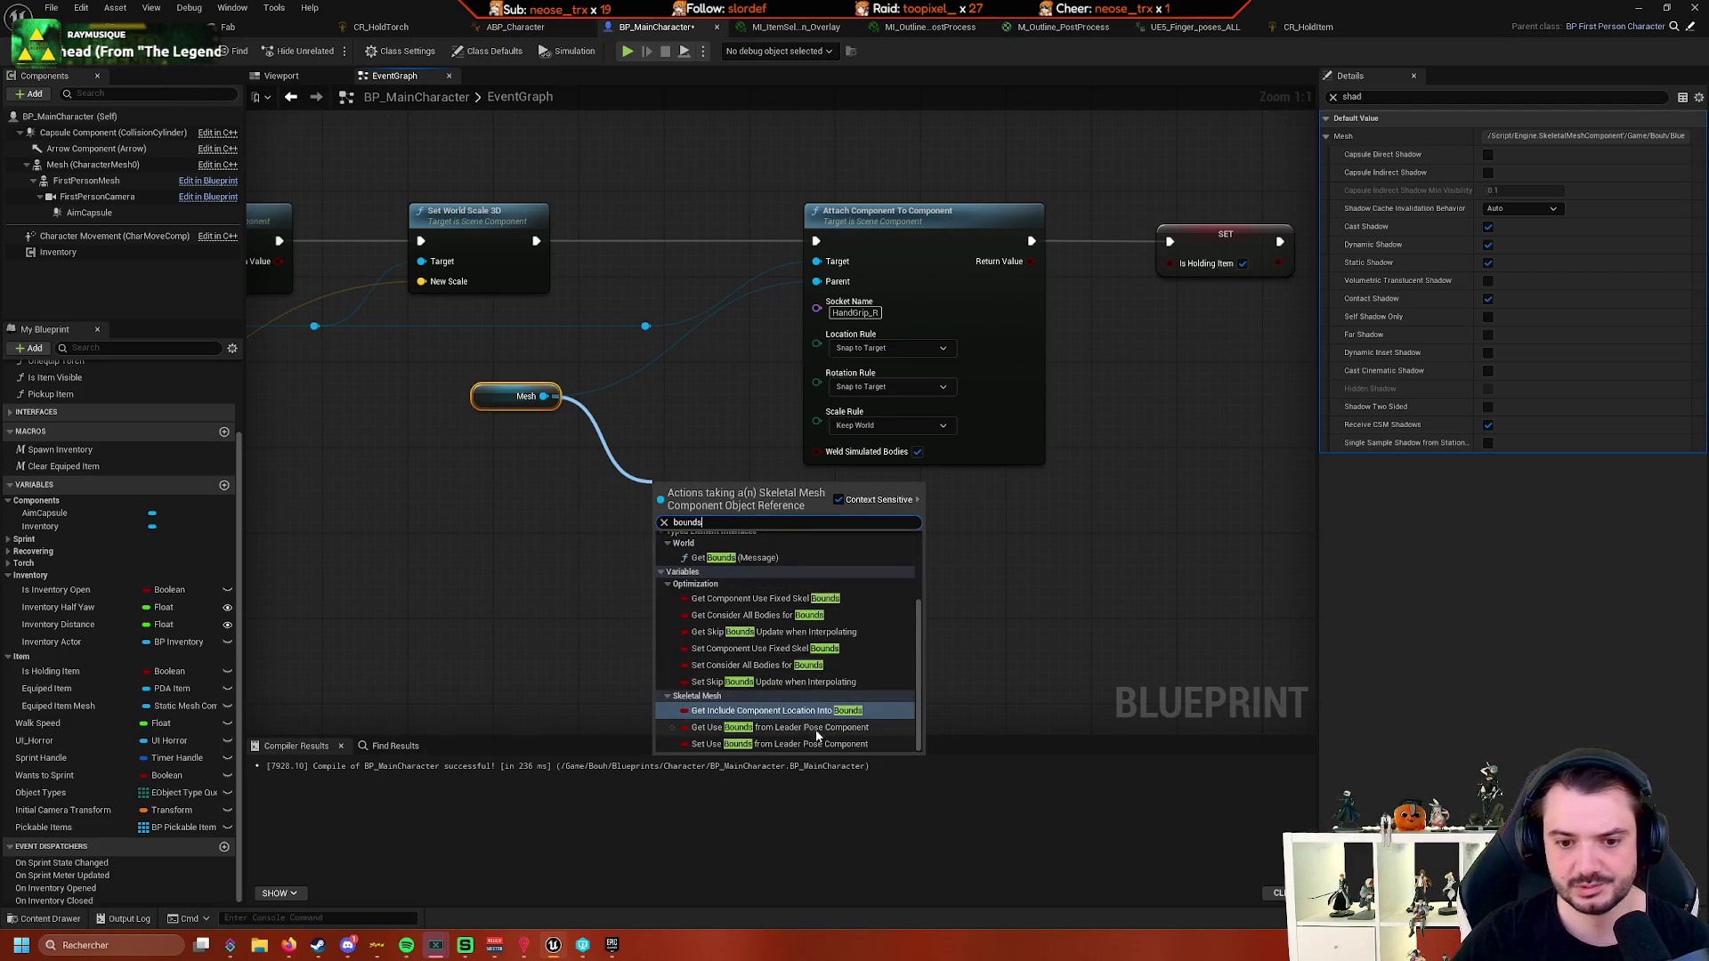
{"action": "scroll", "coordinate": [835, 727], "scroll_direction": "up", "scroll_amount": 2}
{"action": "scroll", "coordinate": [835, 727], "scroll_direction": "up", "scroll_amount": 1}
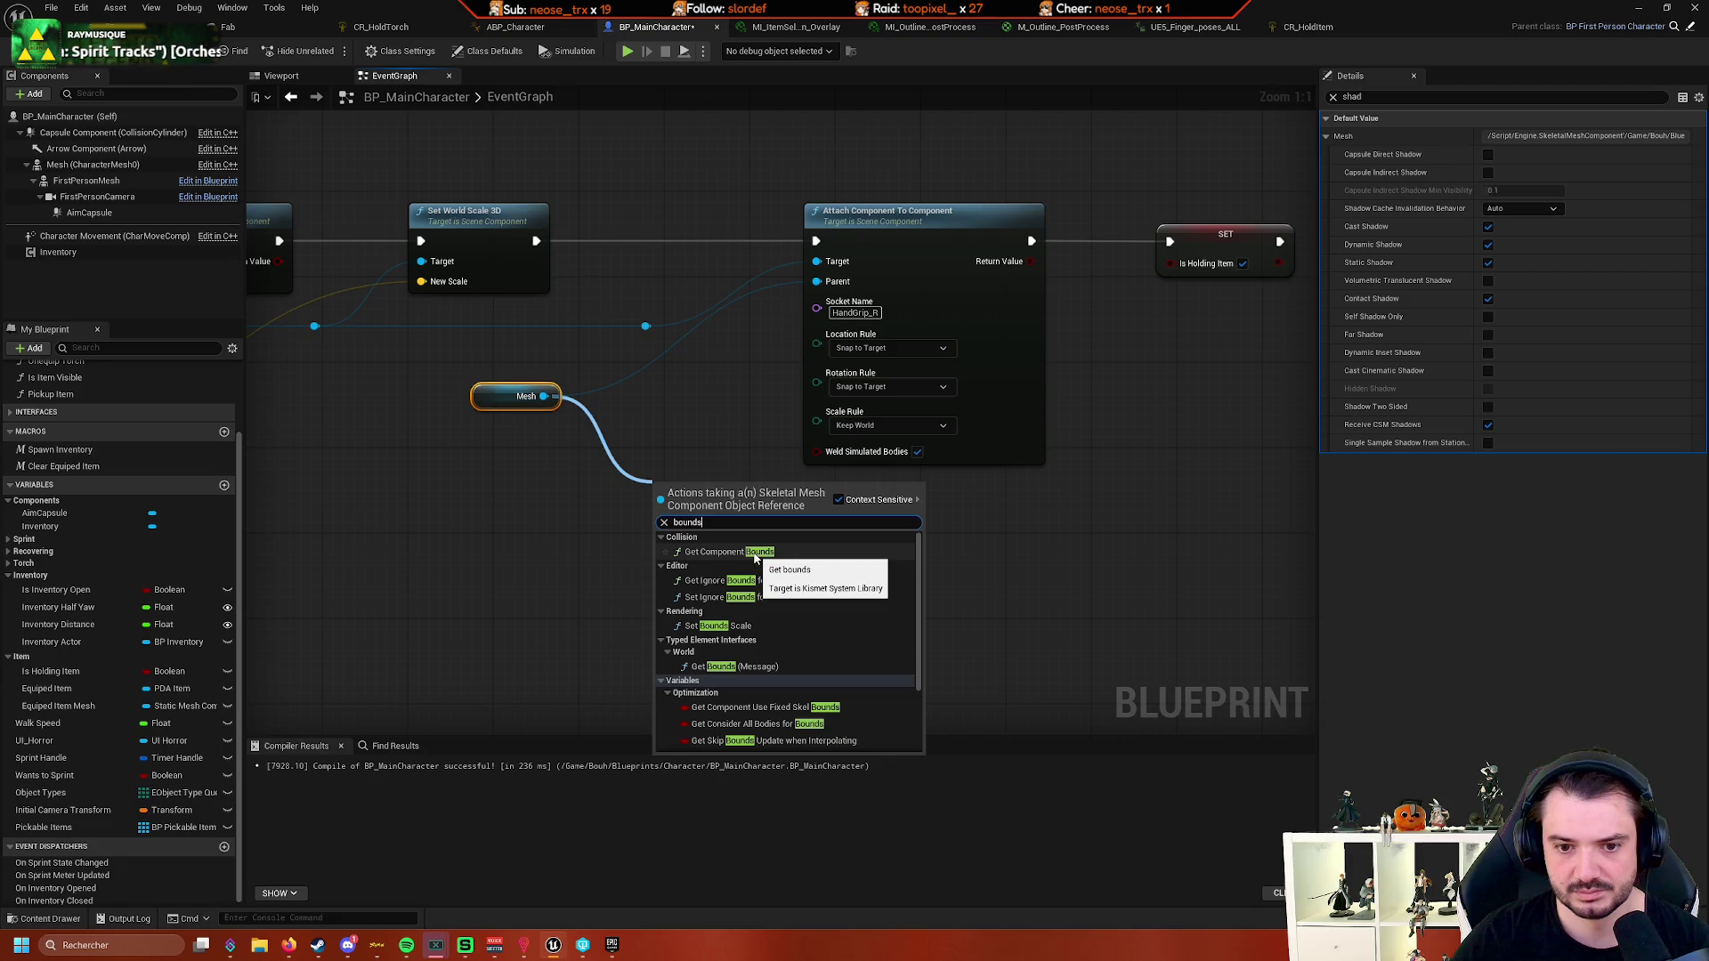
{"action": "left_click", "coordinate": [755, 551]}
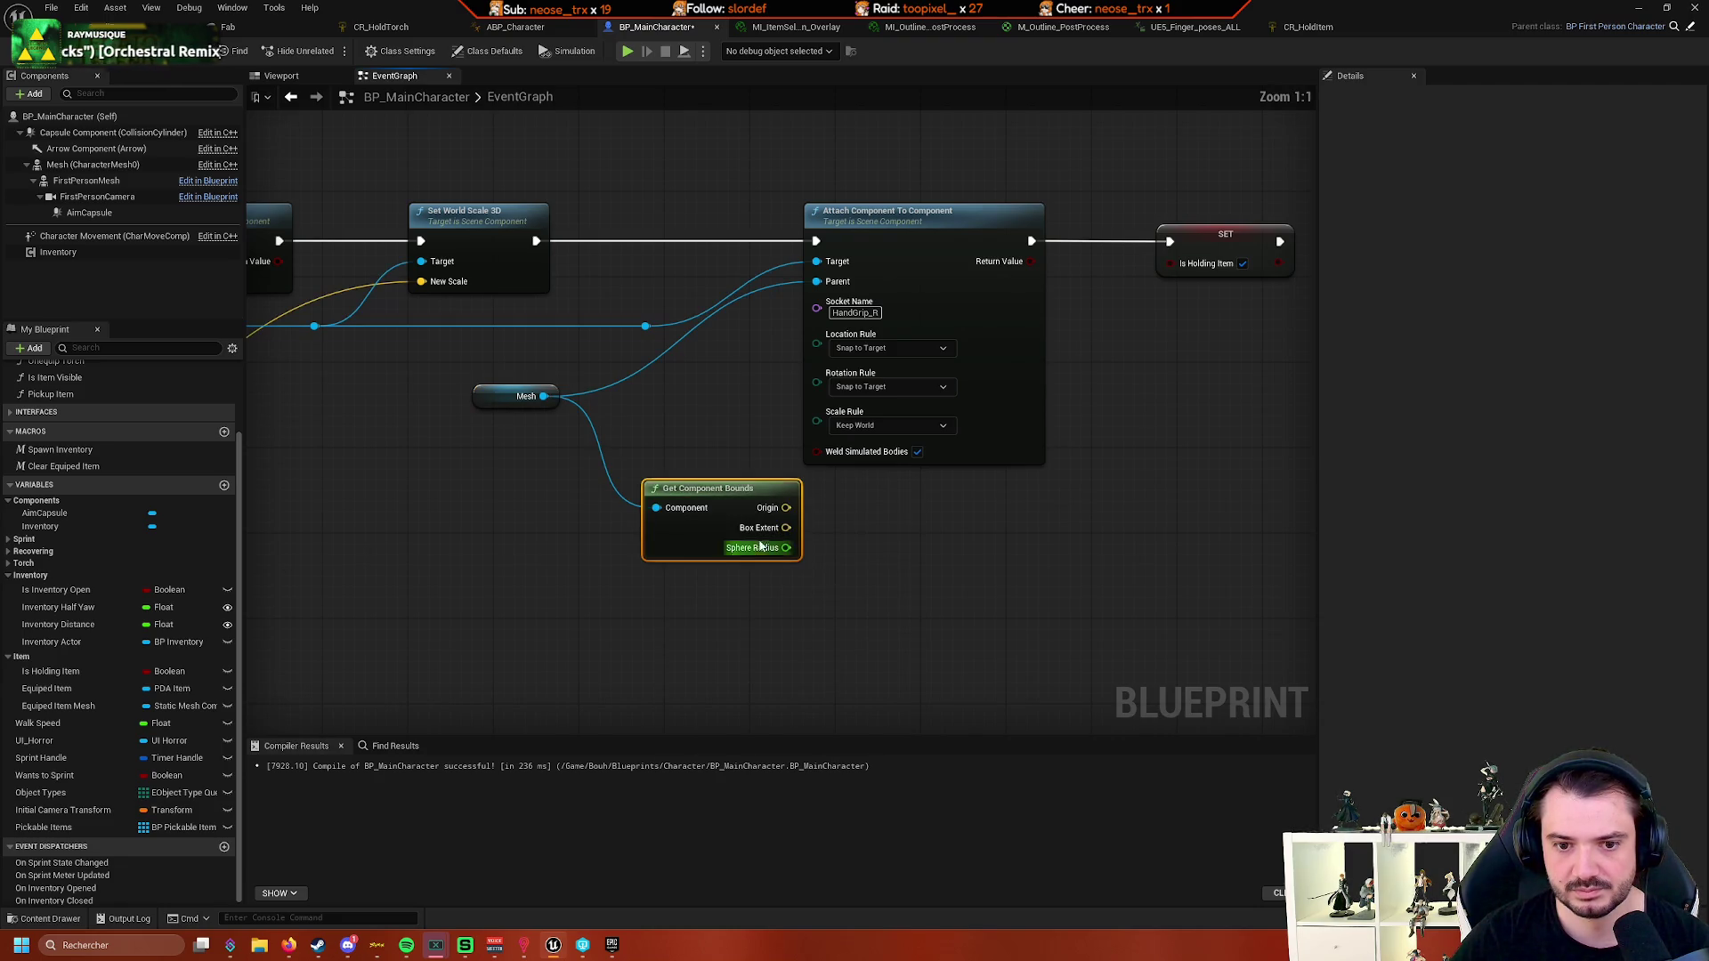
{"action": "mouse_move", "coordinate": [961, 534]}
{"action": "left_mouse_down"}
{"action": "mouse_move", "coordinate": [746, 459]}
{"action": "mouse_move", "coordinate": [610, 478]}
{"action": "left_mouse_up"}
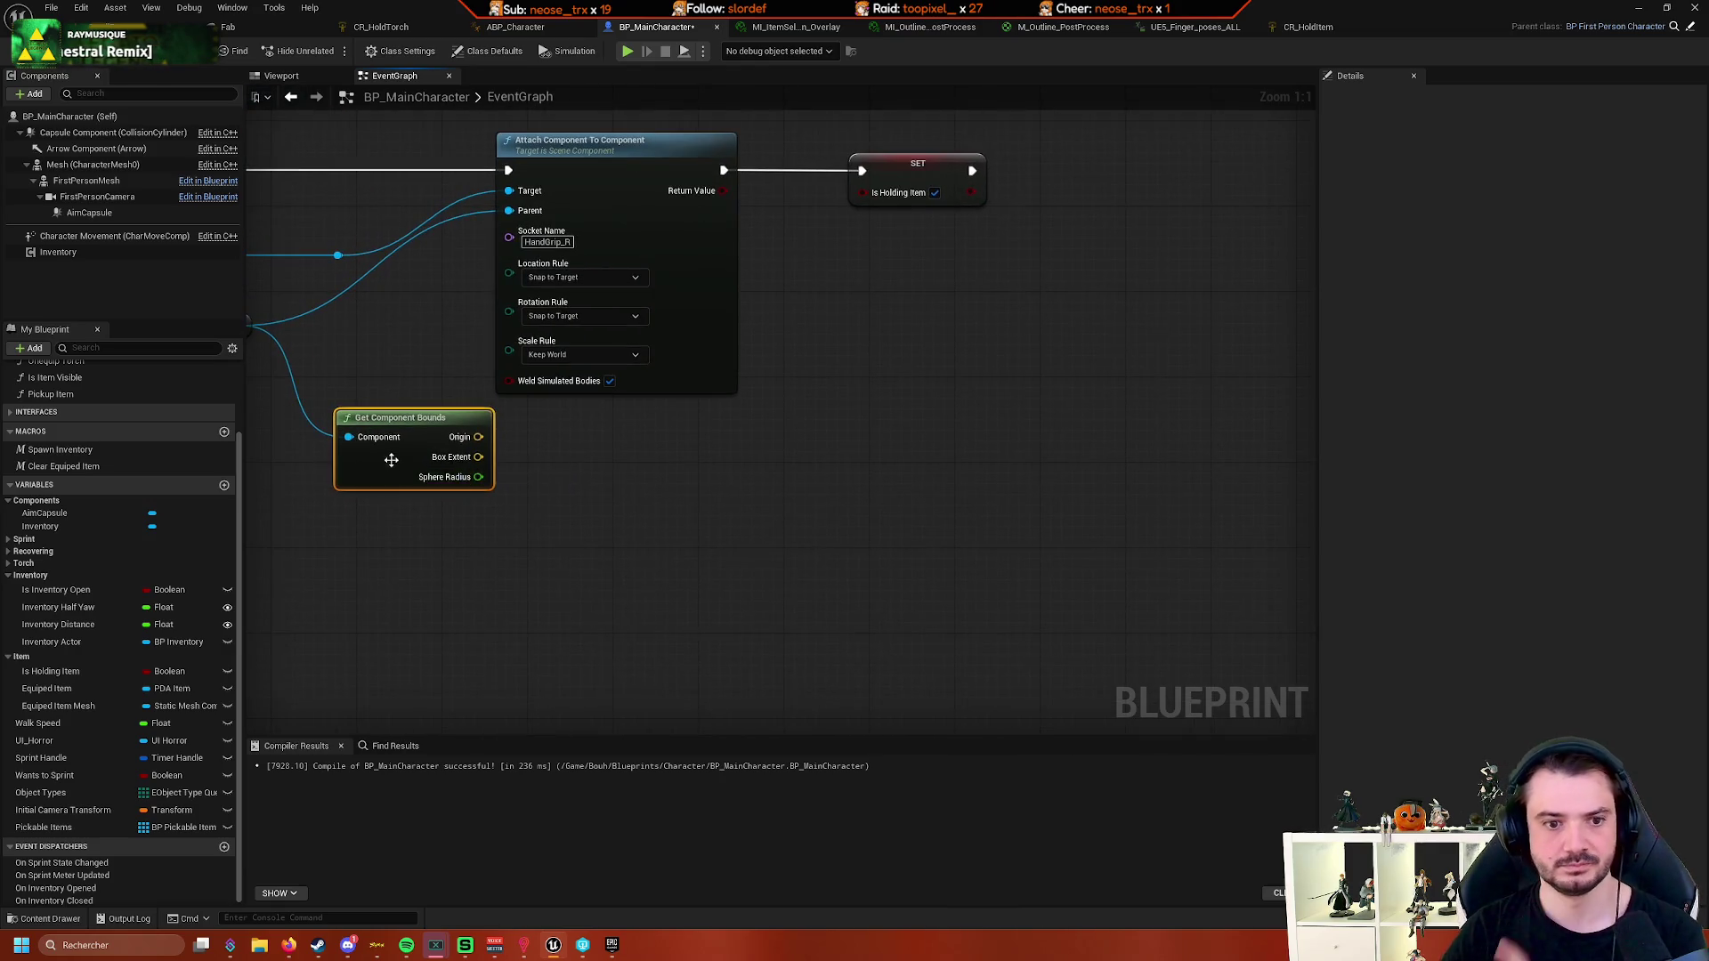
{"action": "left_click_drag", "start_coordinate": [393, 463], "coordinate": [650, 488]}
- Move the Is Holding Item SET node right and pull a new wire from the Mesh reroute
{"action": "left_click_drag", "start_coordinate": [930, 369], "coordinate": [654, 437]}
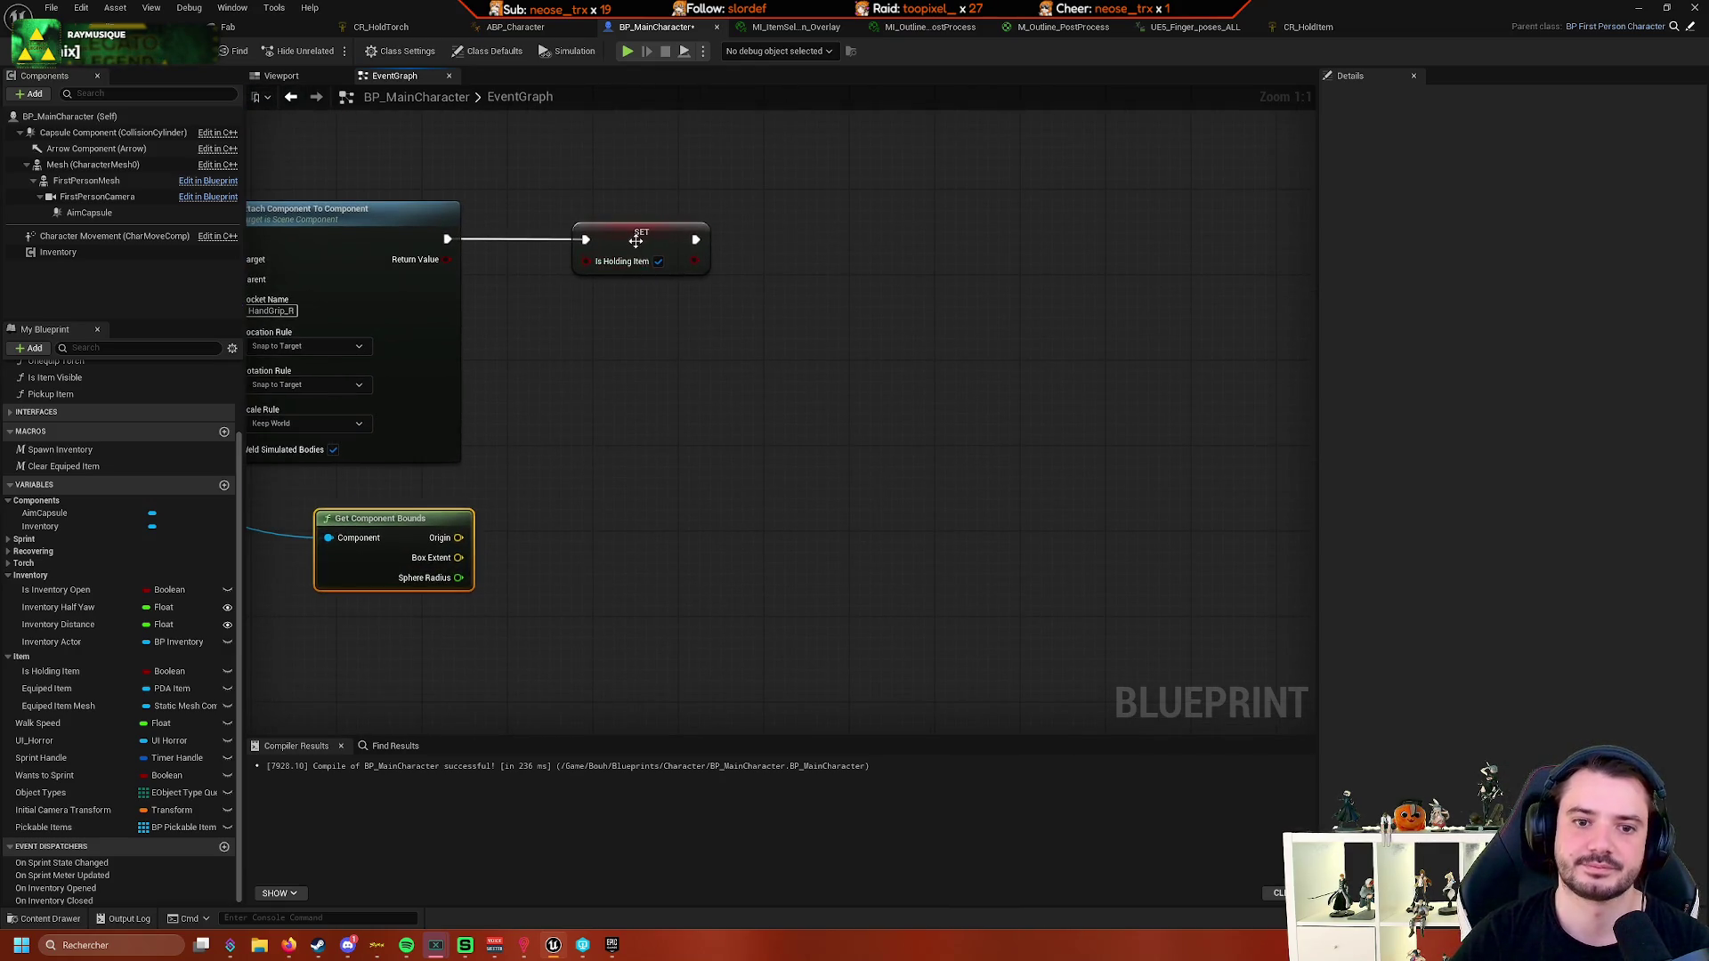
{"action": "left_click_drag", "start_coordinate": [635, 241], "coordinate": [854, 239]}
{"action": "left_click_drag", "start_coordinate": [596, 360], "coordinate": [863, 375]}
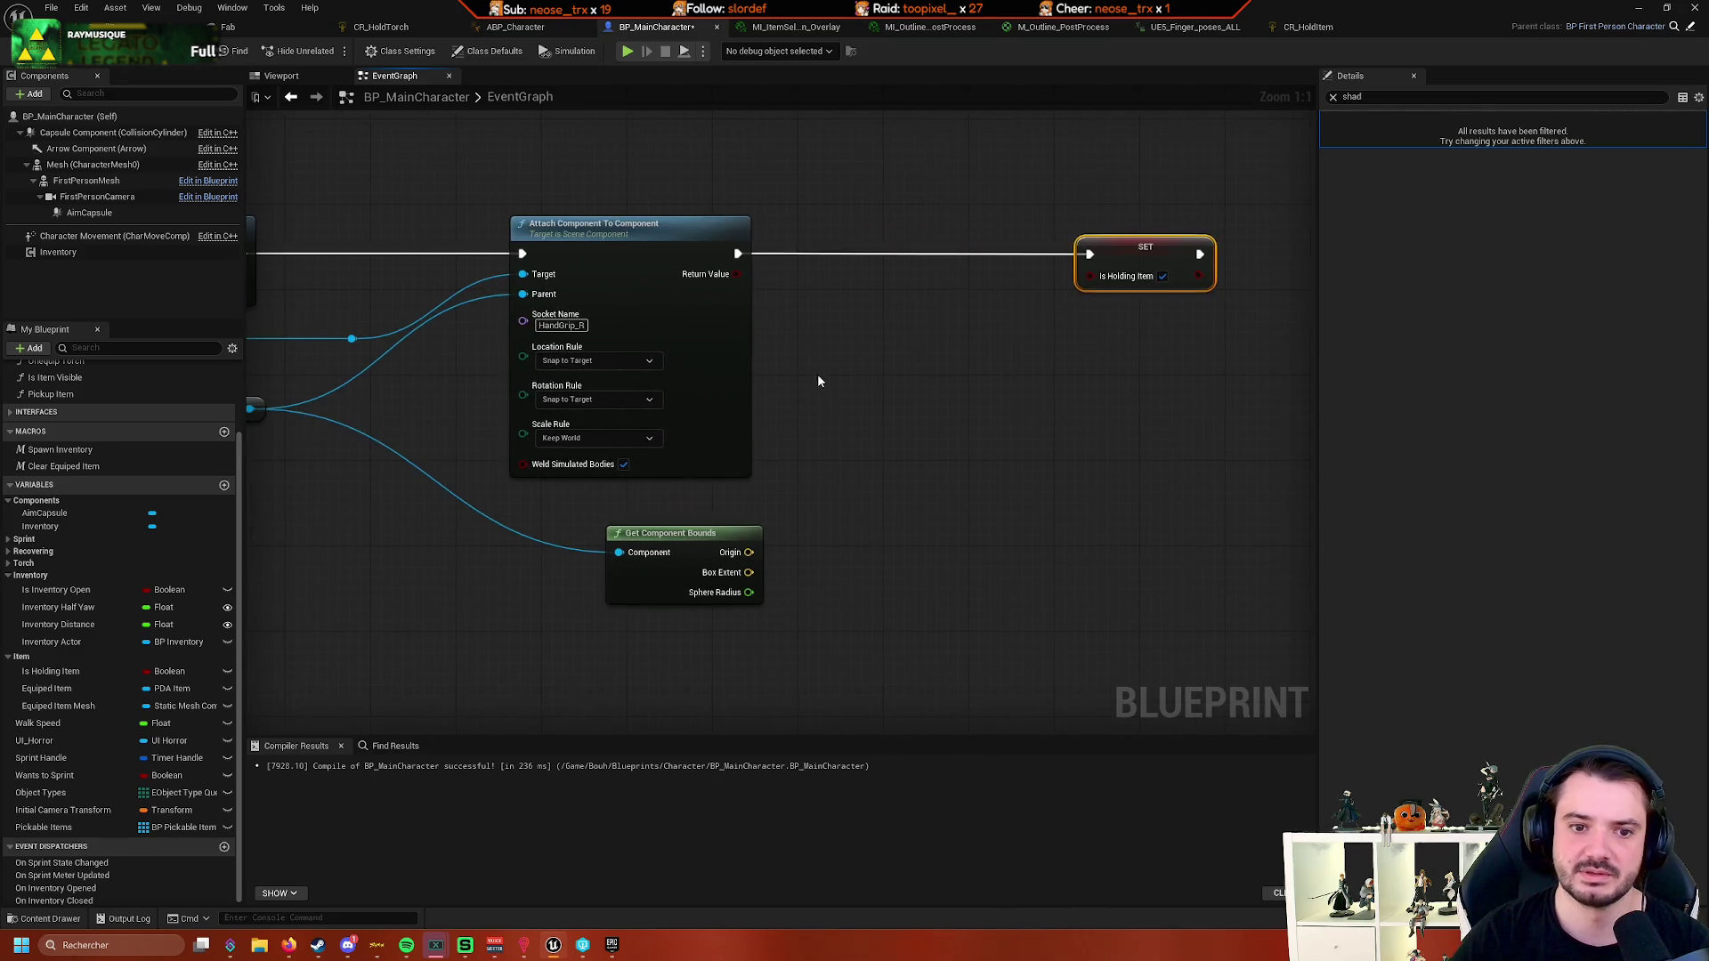
{"action": "left_click_drag", "start_coordinate": [625, 438], "coordinate": [801, 405]}
{"action": "left_click_drag", "start_coordinate": [544, 382], "coordinate": [694, 332]}
{"action": "left_click", "coordinate": [543, 336]}
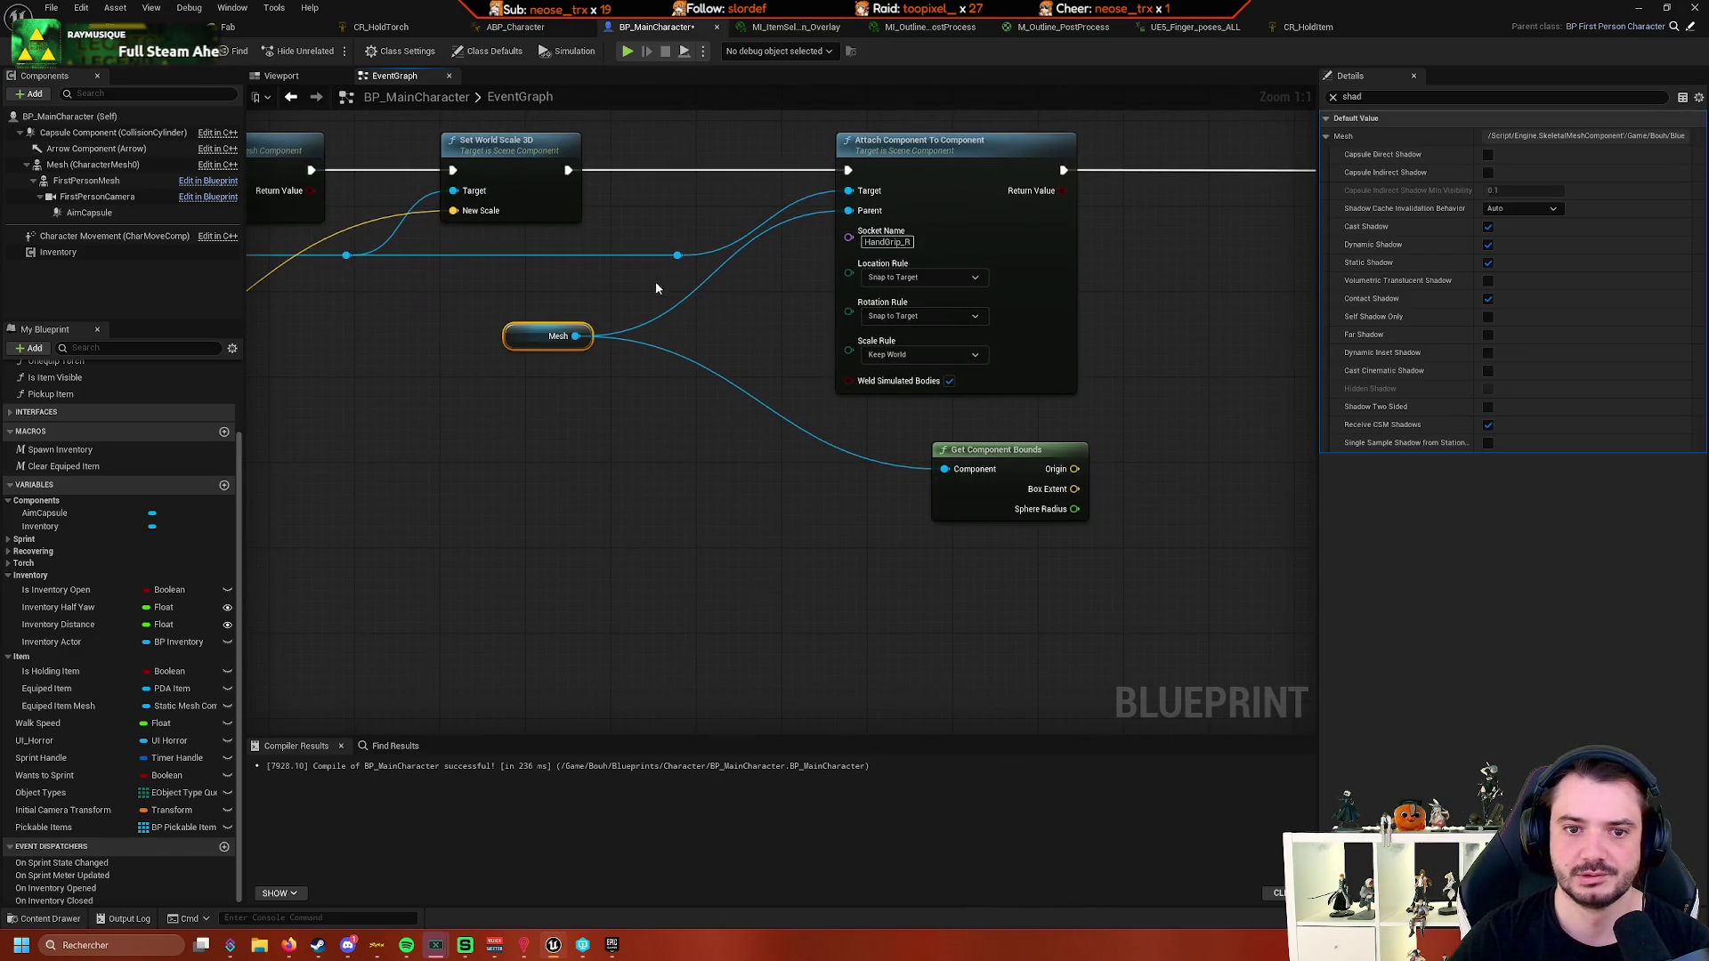
{"action": "left_click_drag", "start_coordinate": [679, 254], "coordinate": [819, 413]}
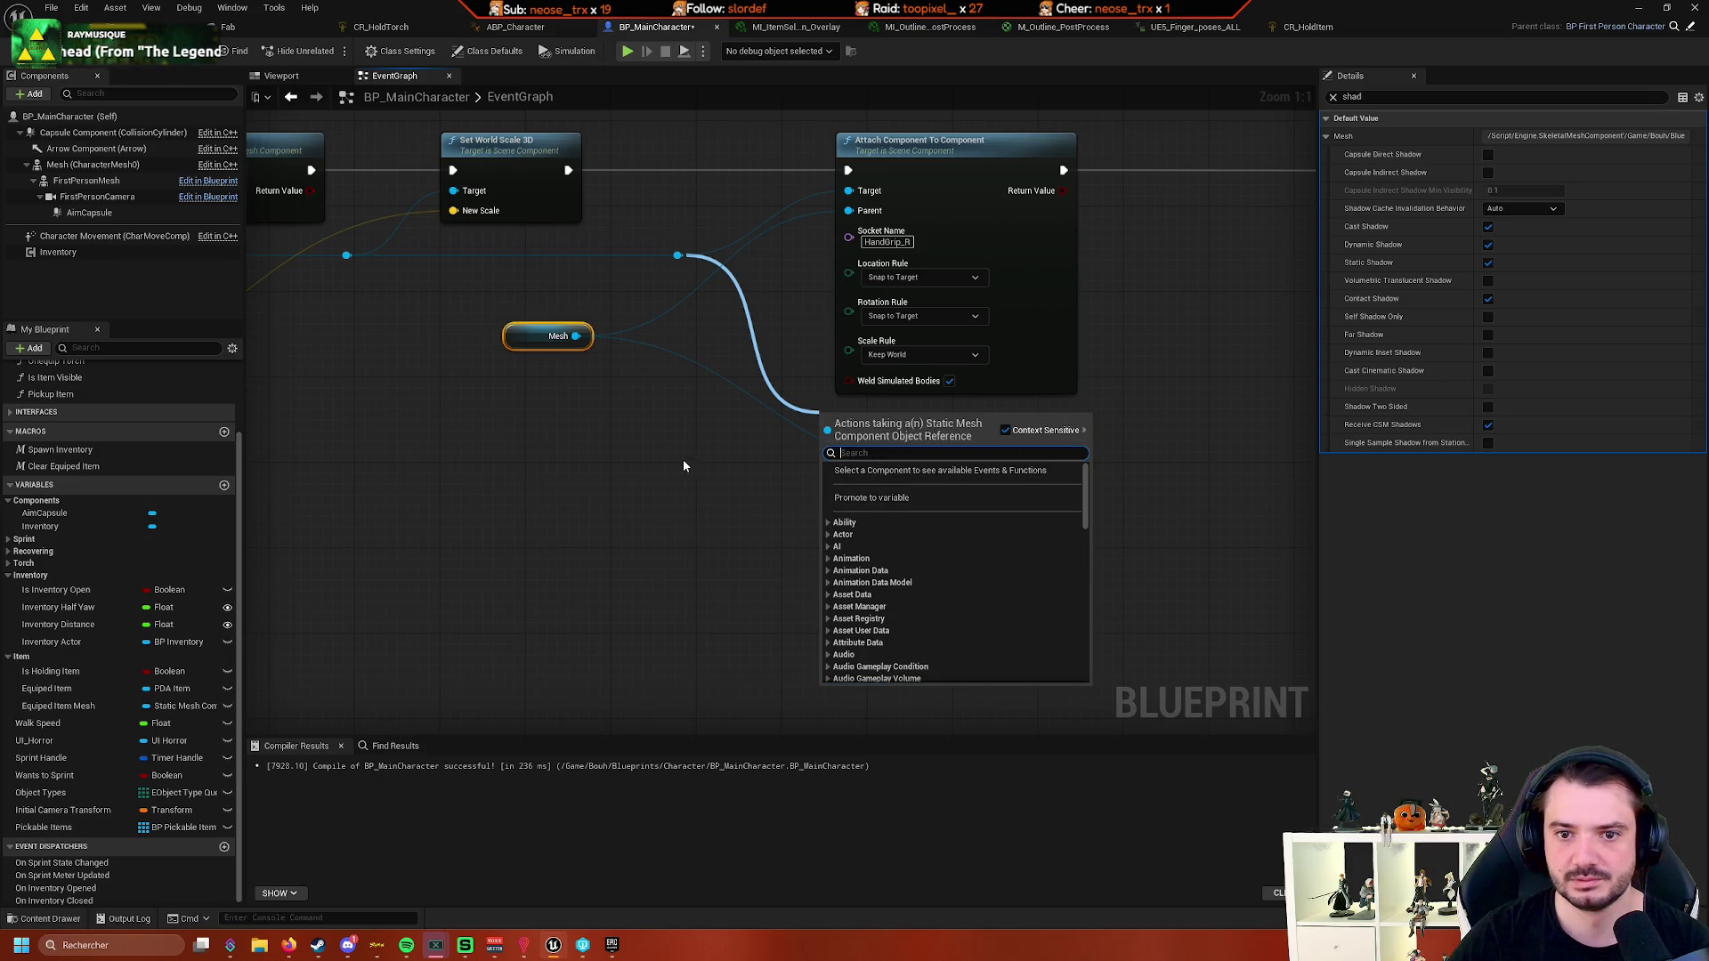
- Try the searches 'set local t', 'local posi' and 'transform' from the Mesh reroute without adding a node
{"action": "type", "text": "set"}
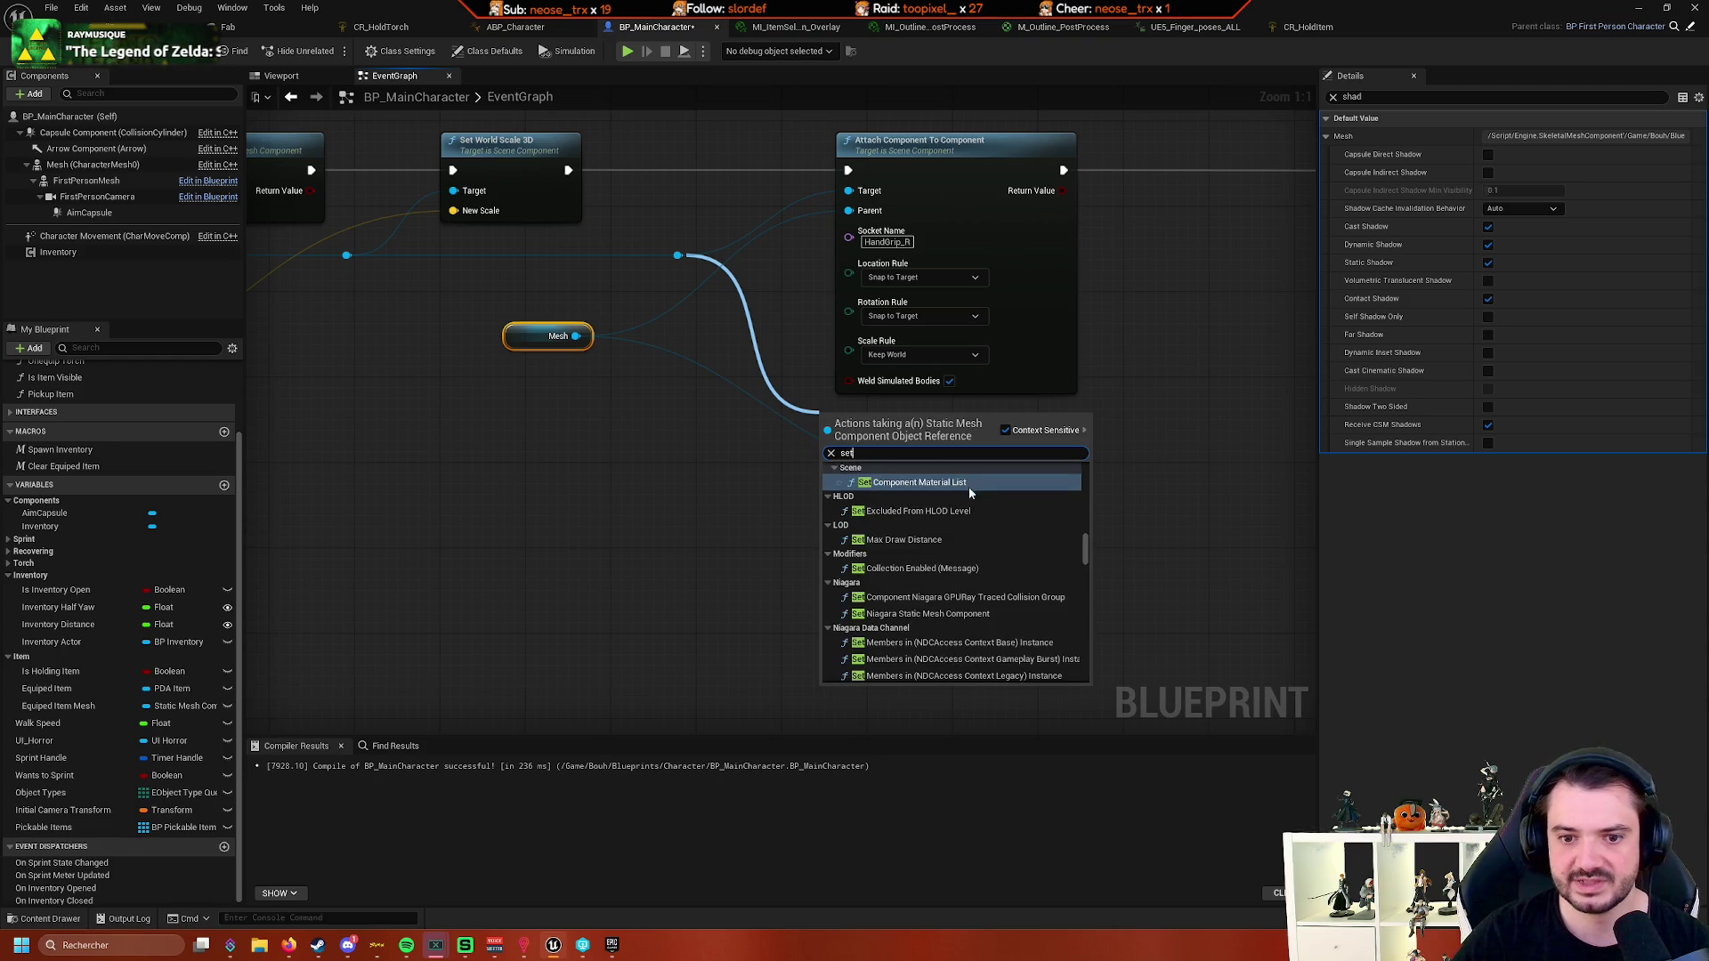
{"action": "type", "text": " local t"}
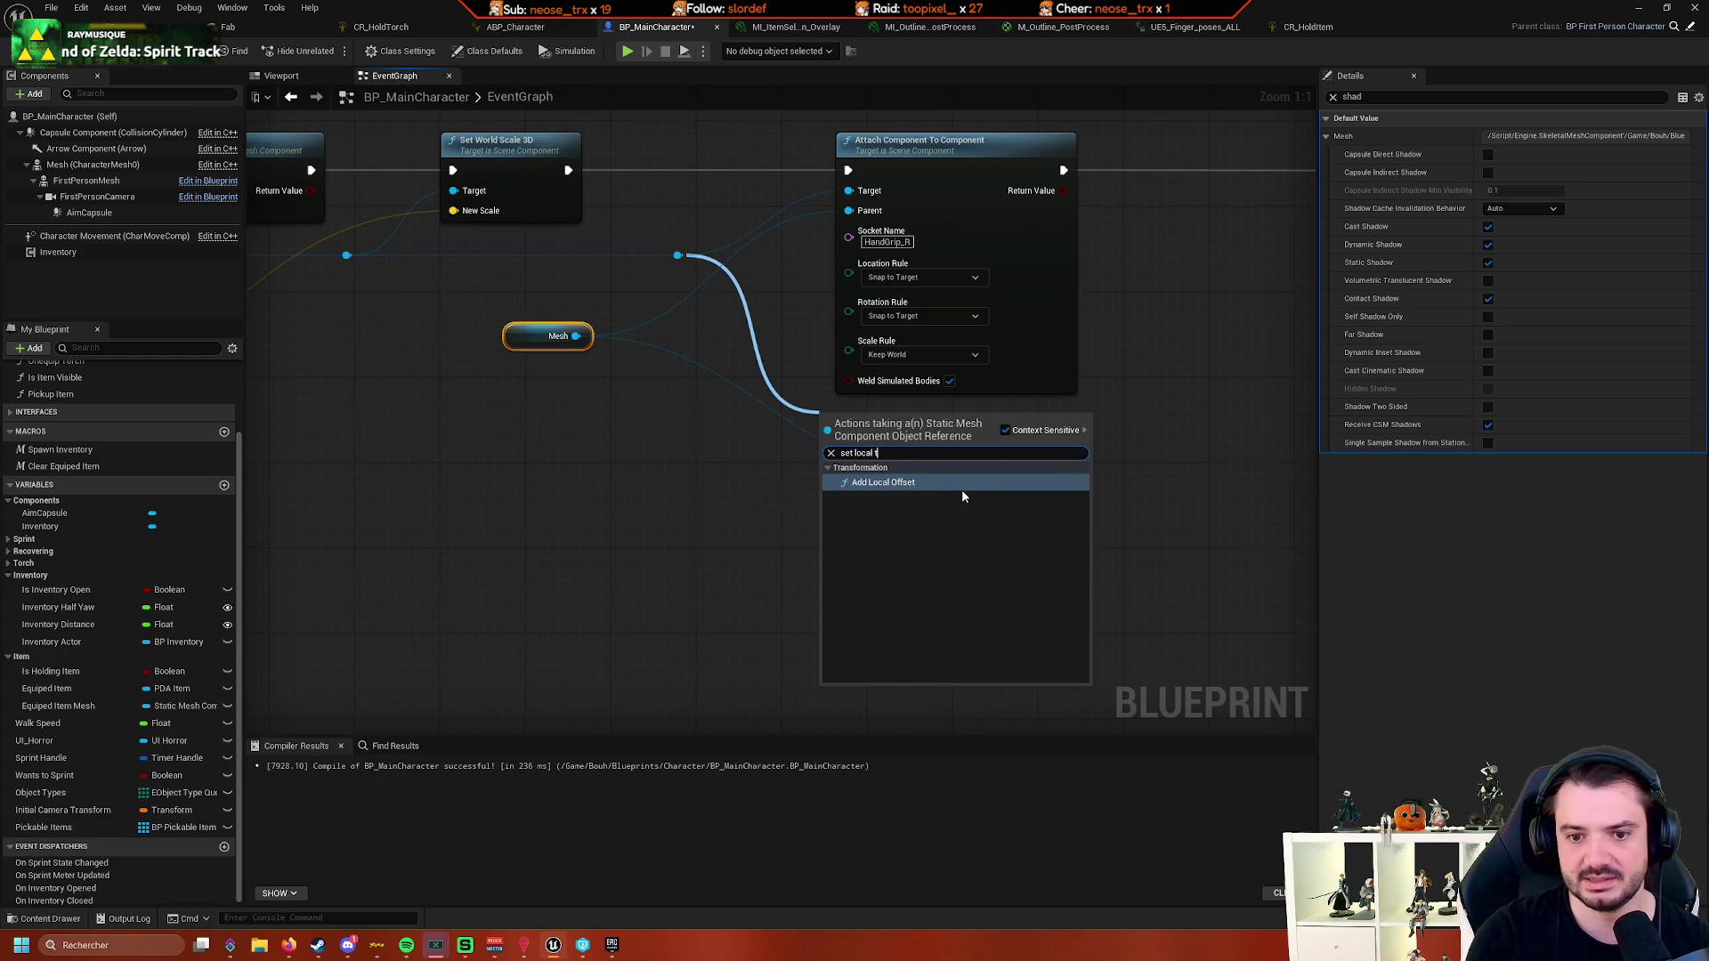
{"action": "key", "text": "BackSpace"}
{"action": "key", "text": "BackSpace"}
{"action": "key", "text": "BackSpace"}
{"action": "type", "text": "l"}
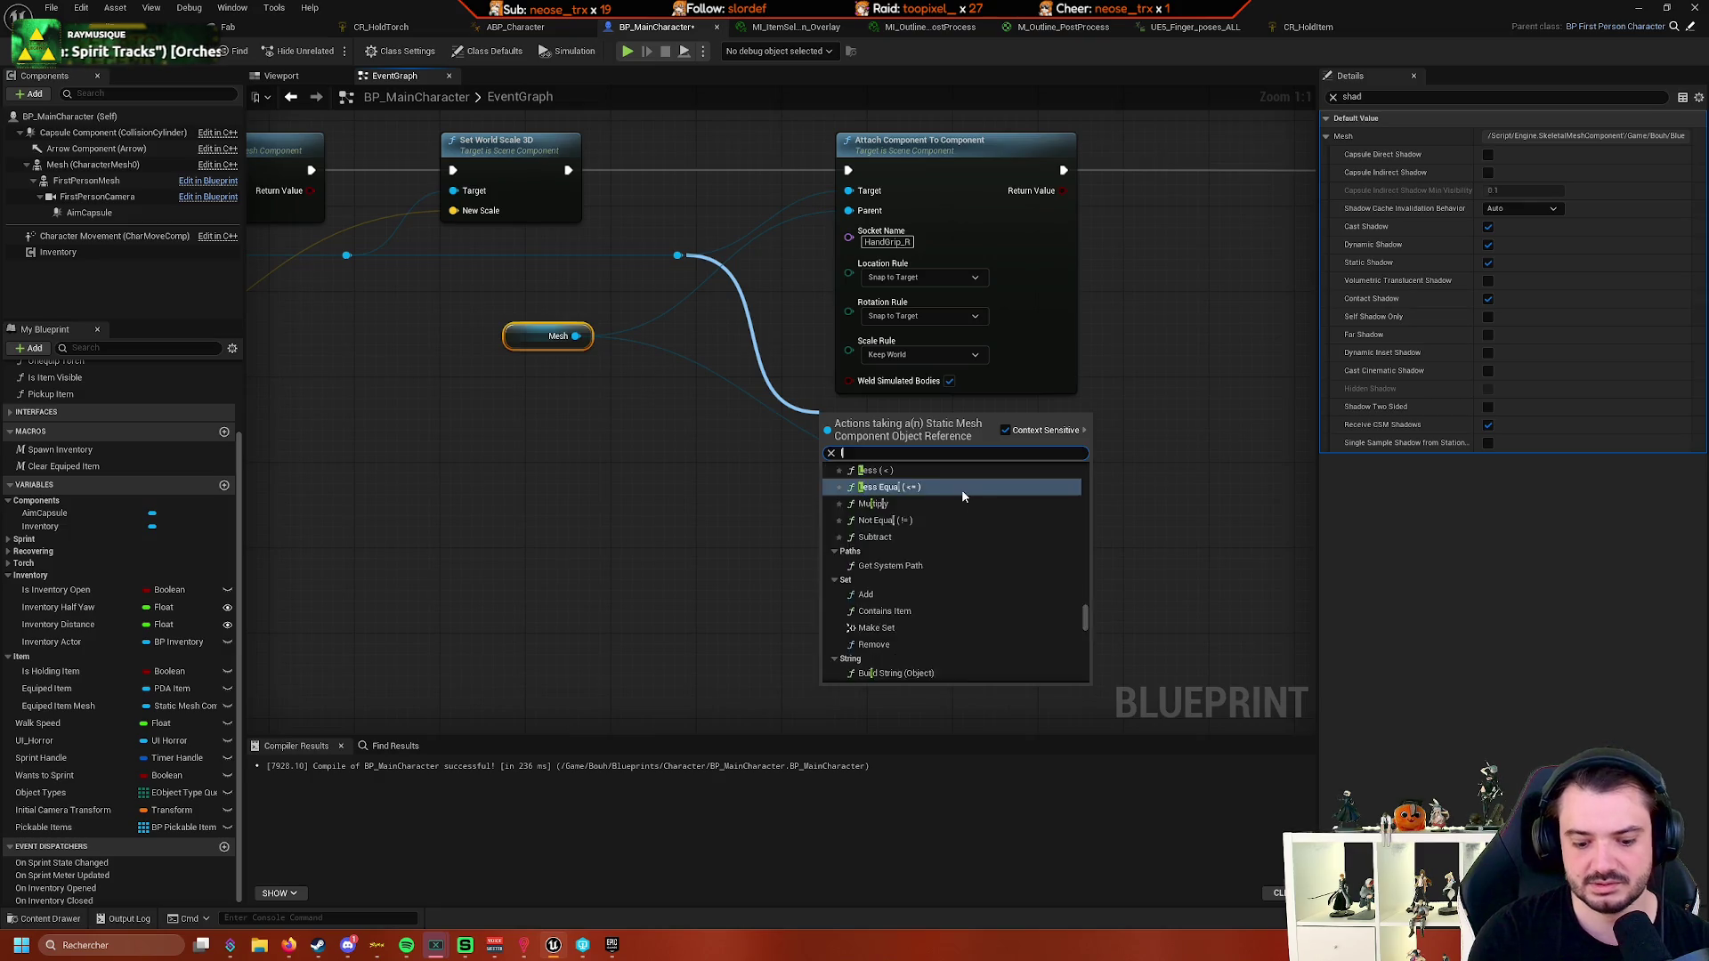
{"action": "type", "text": "ocal posi"}
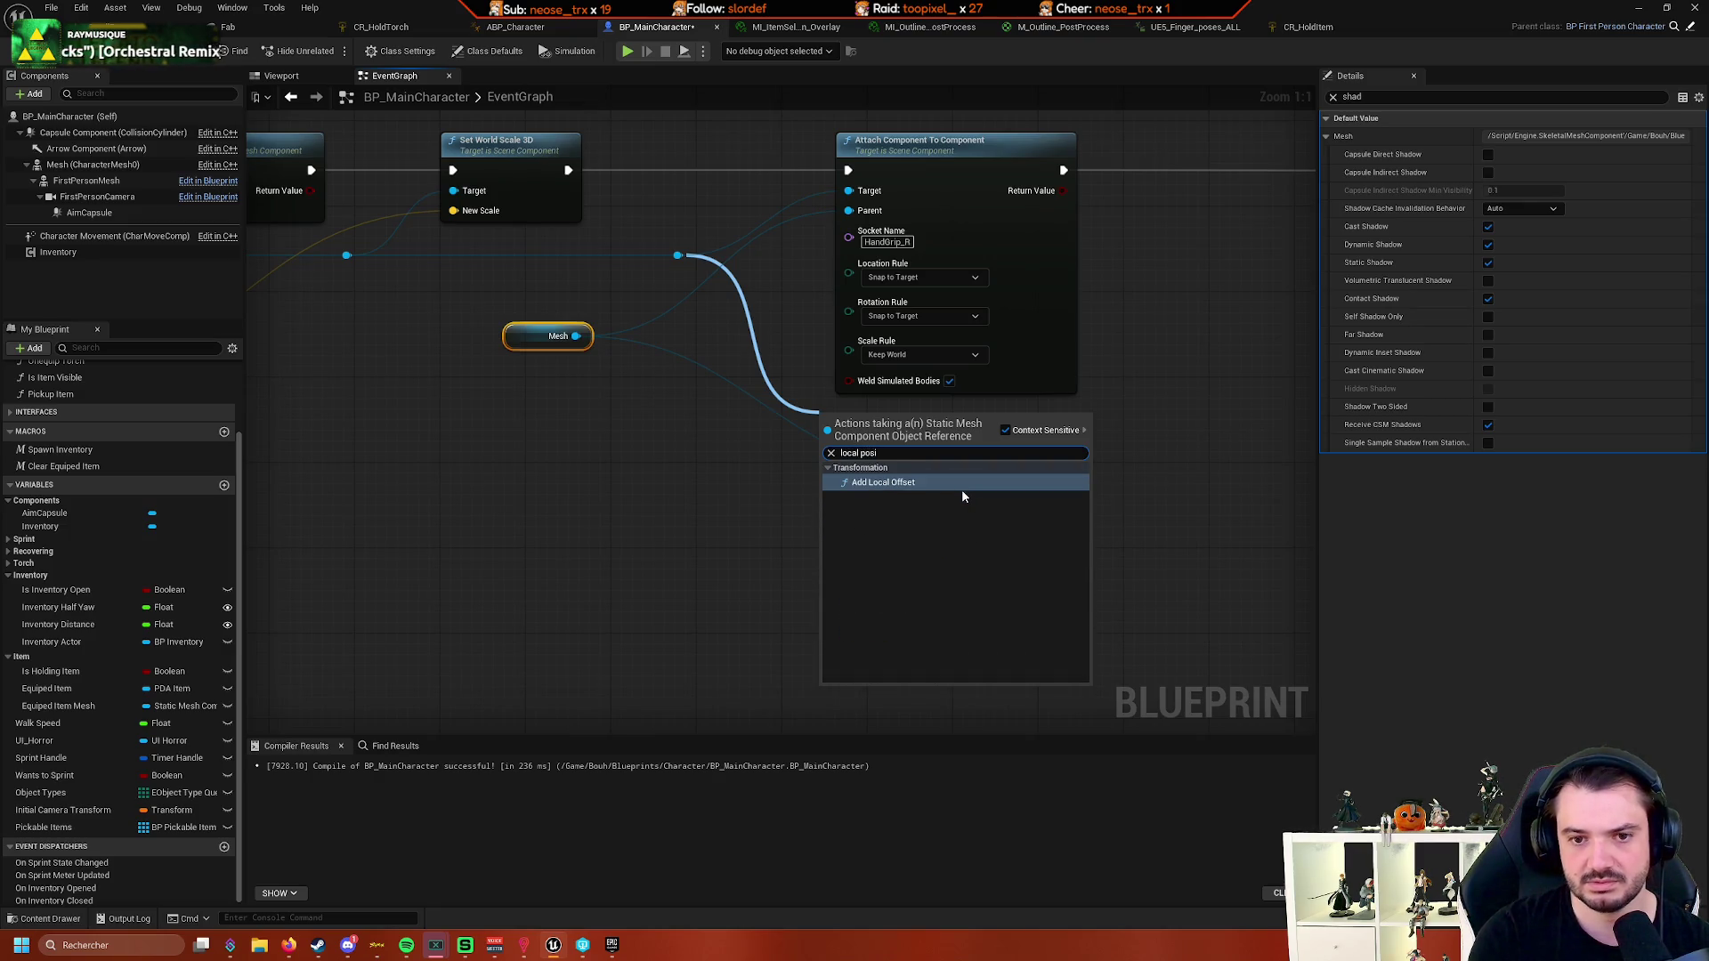
{"action": "key", "text": "Escape"}
{"action": "scroll", "coordinate": [1068, 489], "scroll_direction": "down", "scroll_amount": 2}
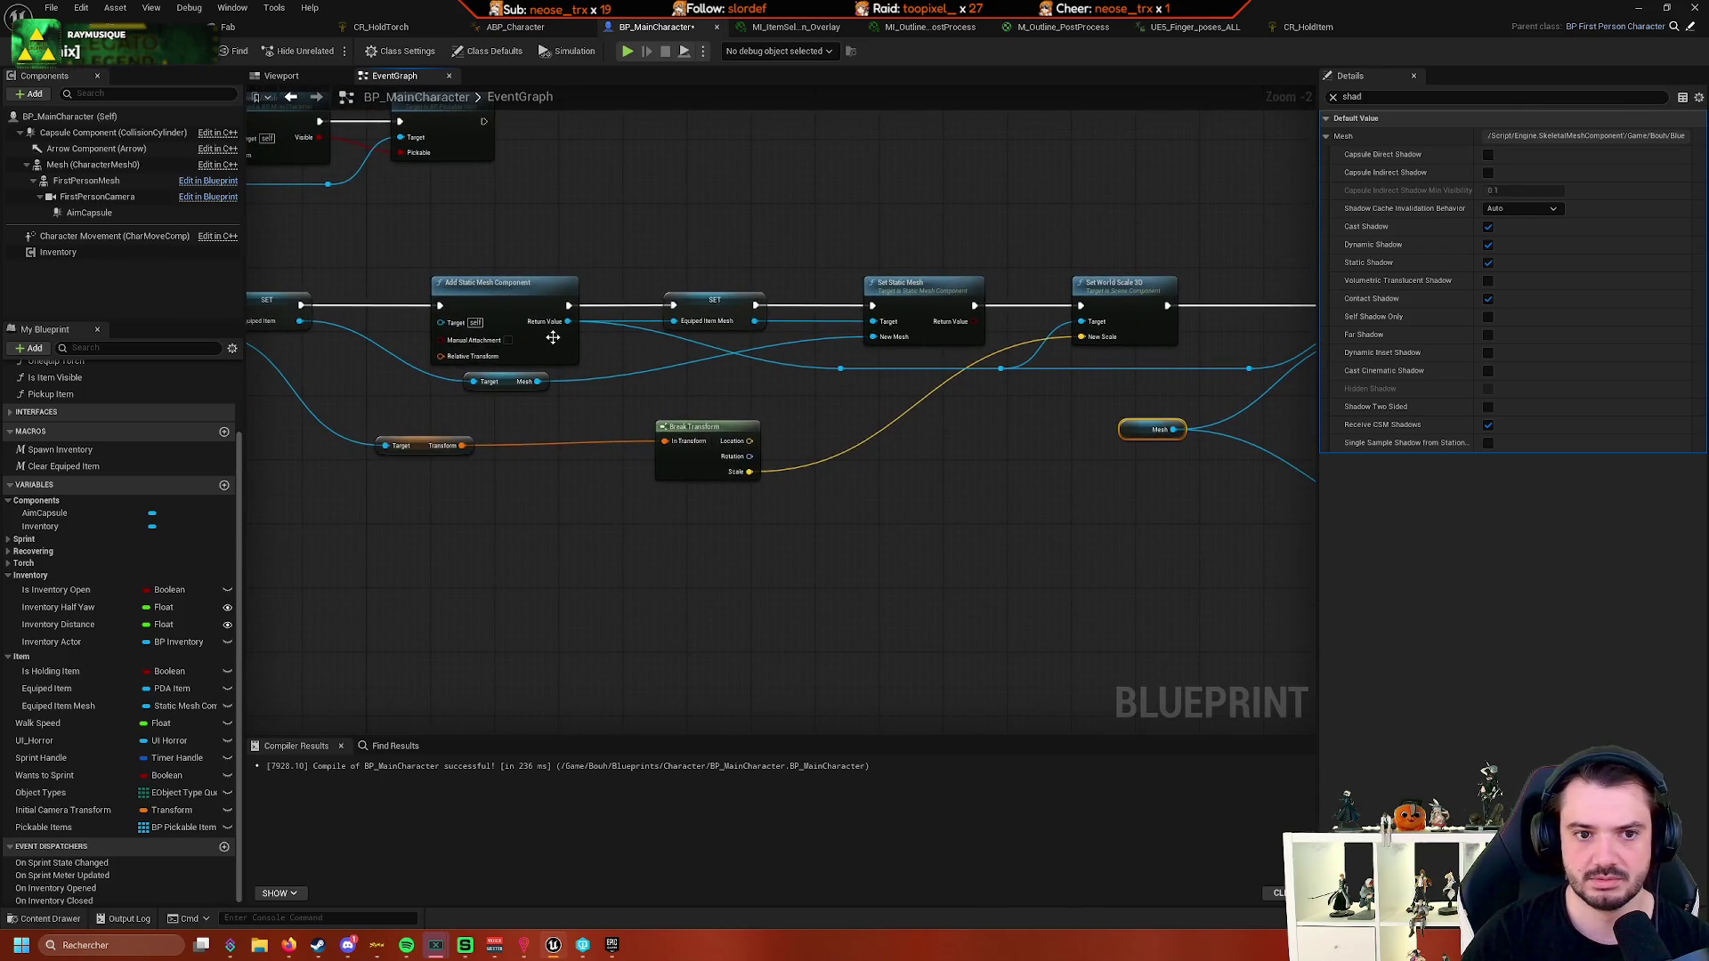
{"action": "left_click_drag", "start_coordinate": [641, 382], "coordinate": [707, 492]}
{"action": "type", "text": "transform"}
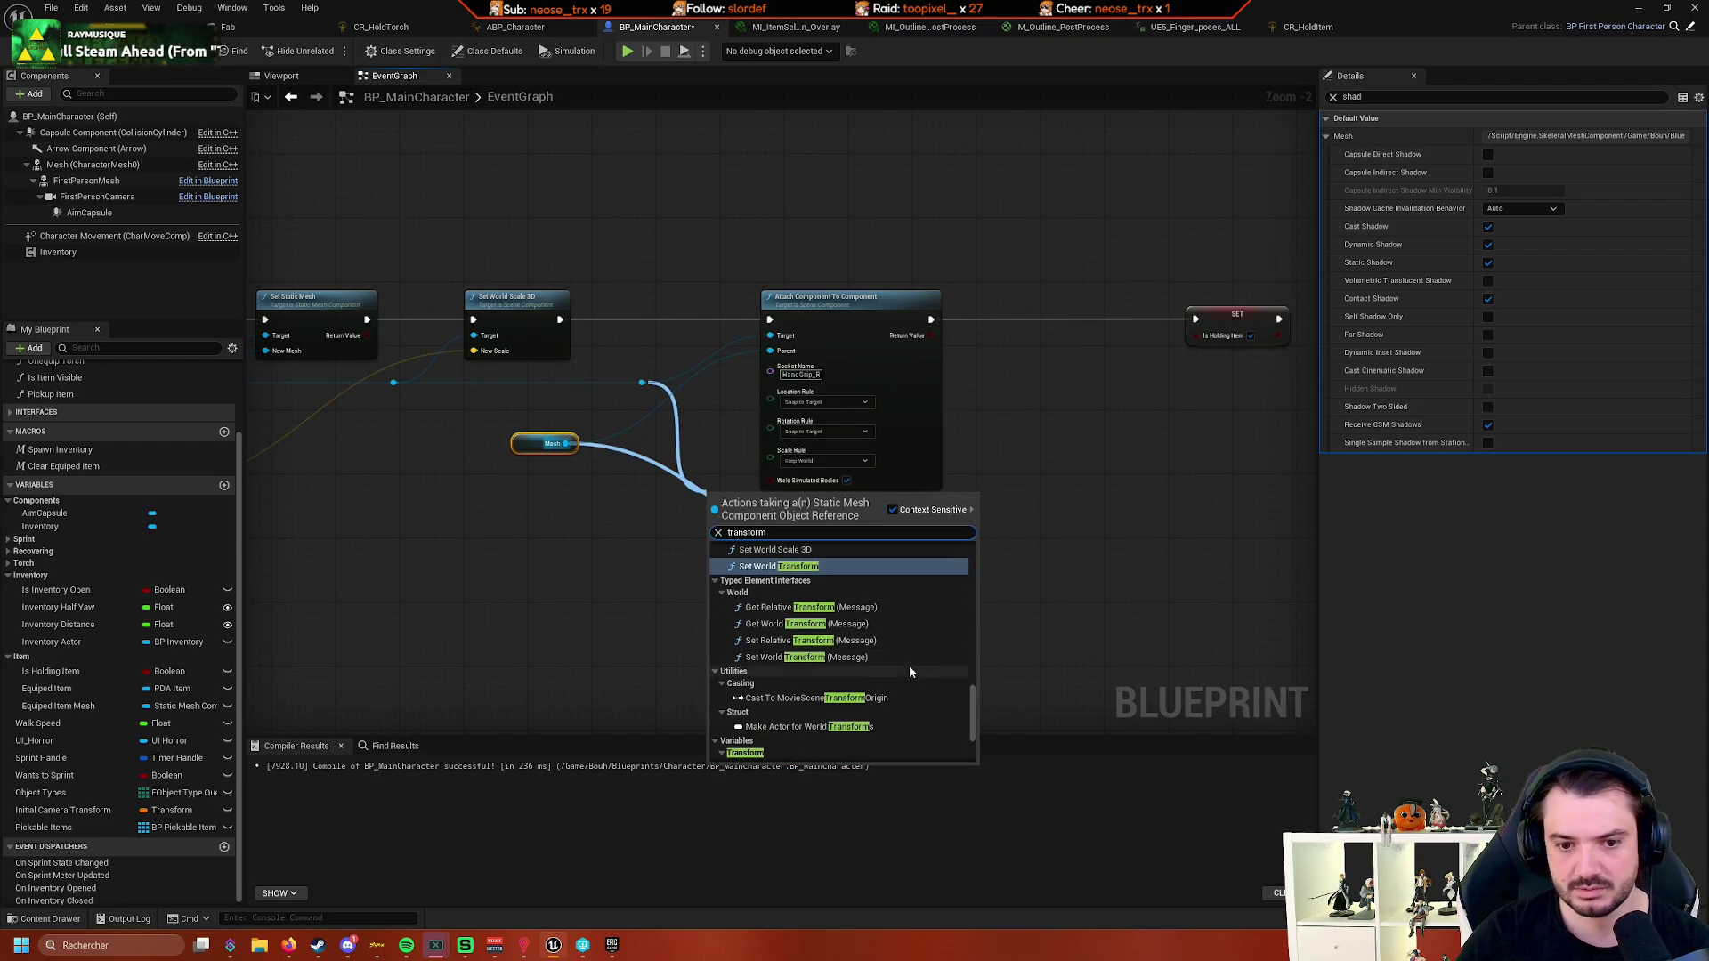
{"action": "scroll", "coordinate": [846, 641], "scroll_direction": "up", "scroll_amount": 3}
{"action": "left_click", "coordinate": [637, 616]}
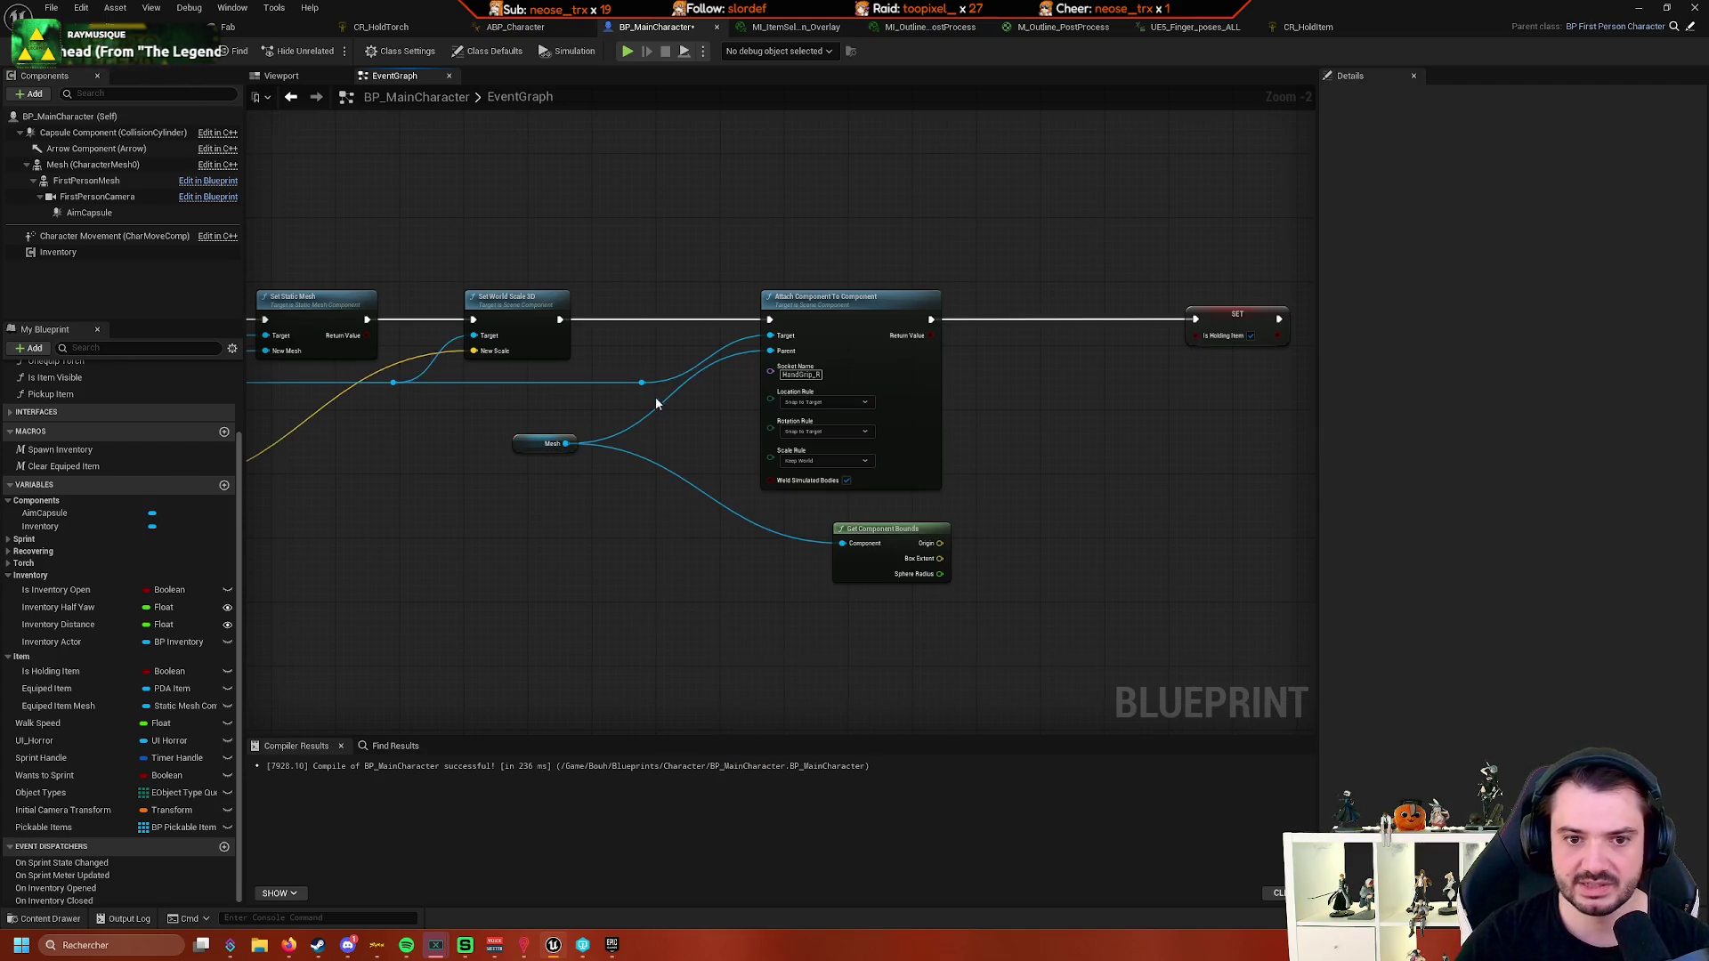
- Add a Set Relative Location node targeting the mesh via a 'relative' search
{"action": "left_click_drag", "start_coordinate": [641, 383], "coordinate": [730, 557]}
{"action": "type", "text": "relative pos"}
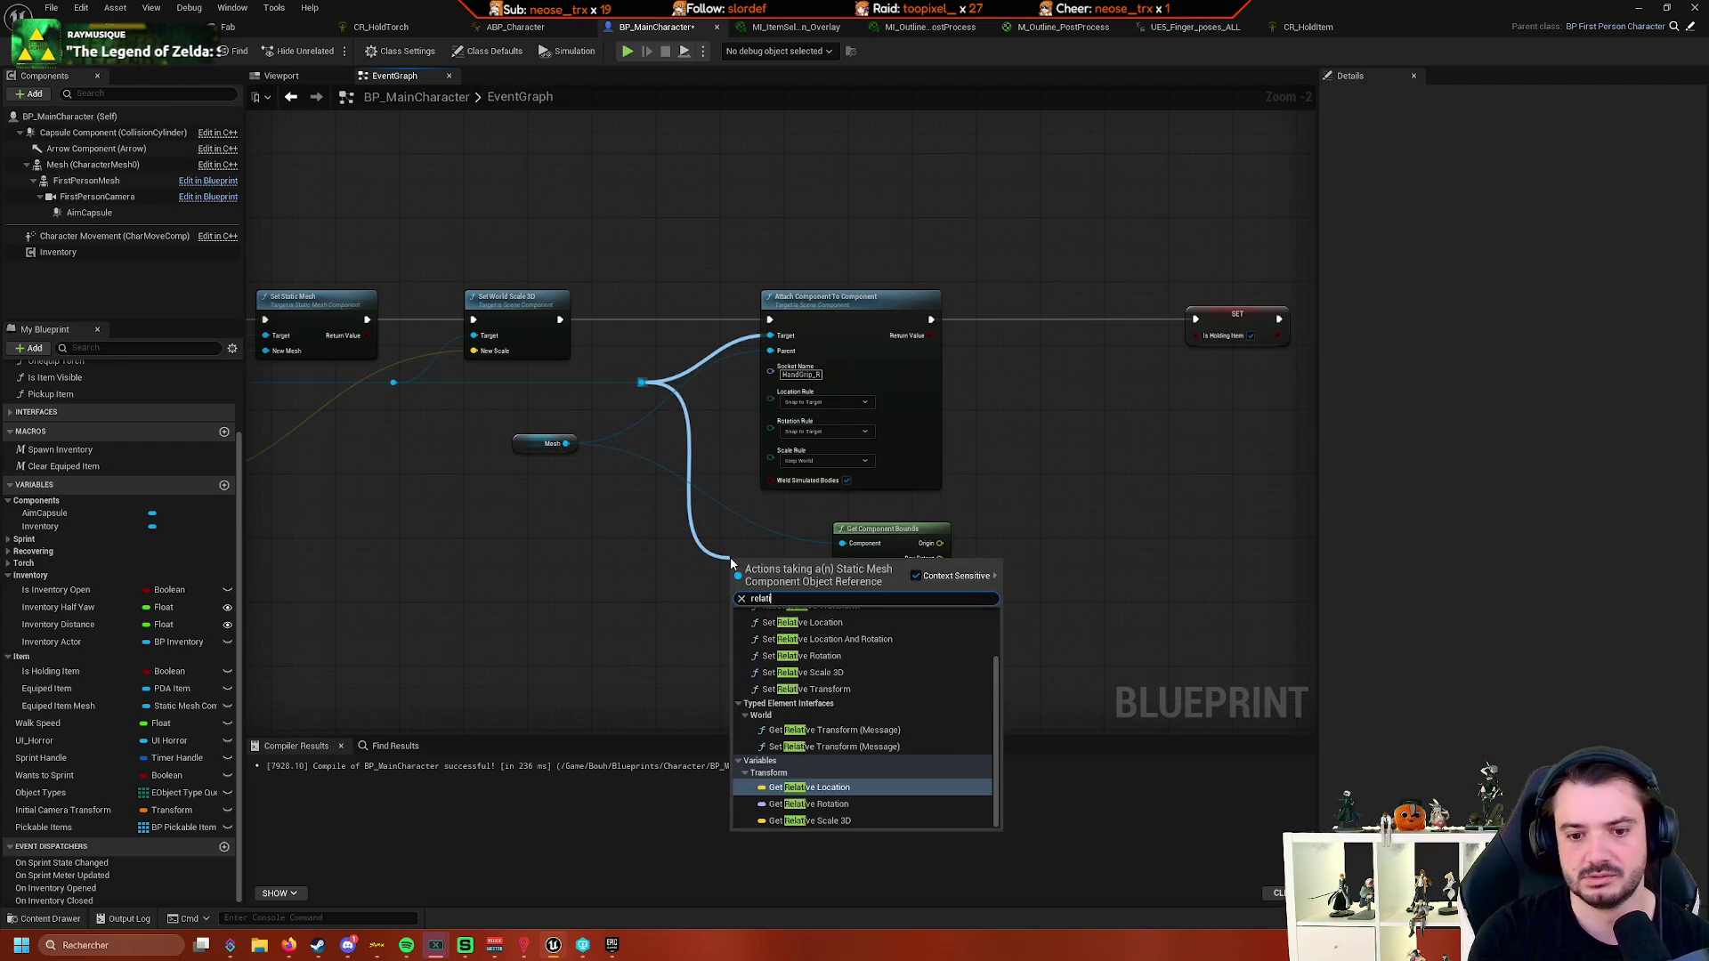
{"action": "key", "text": "BackSpace"}
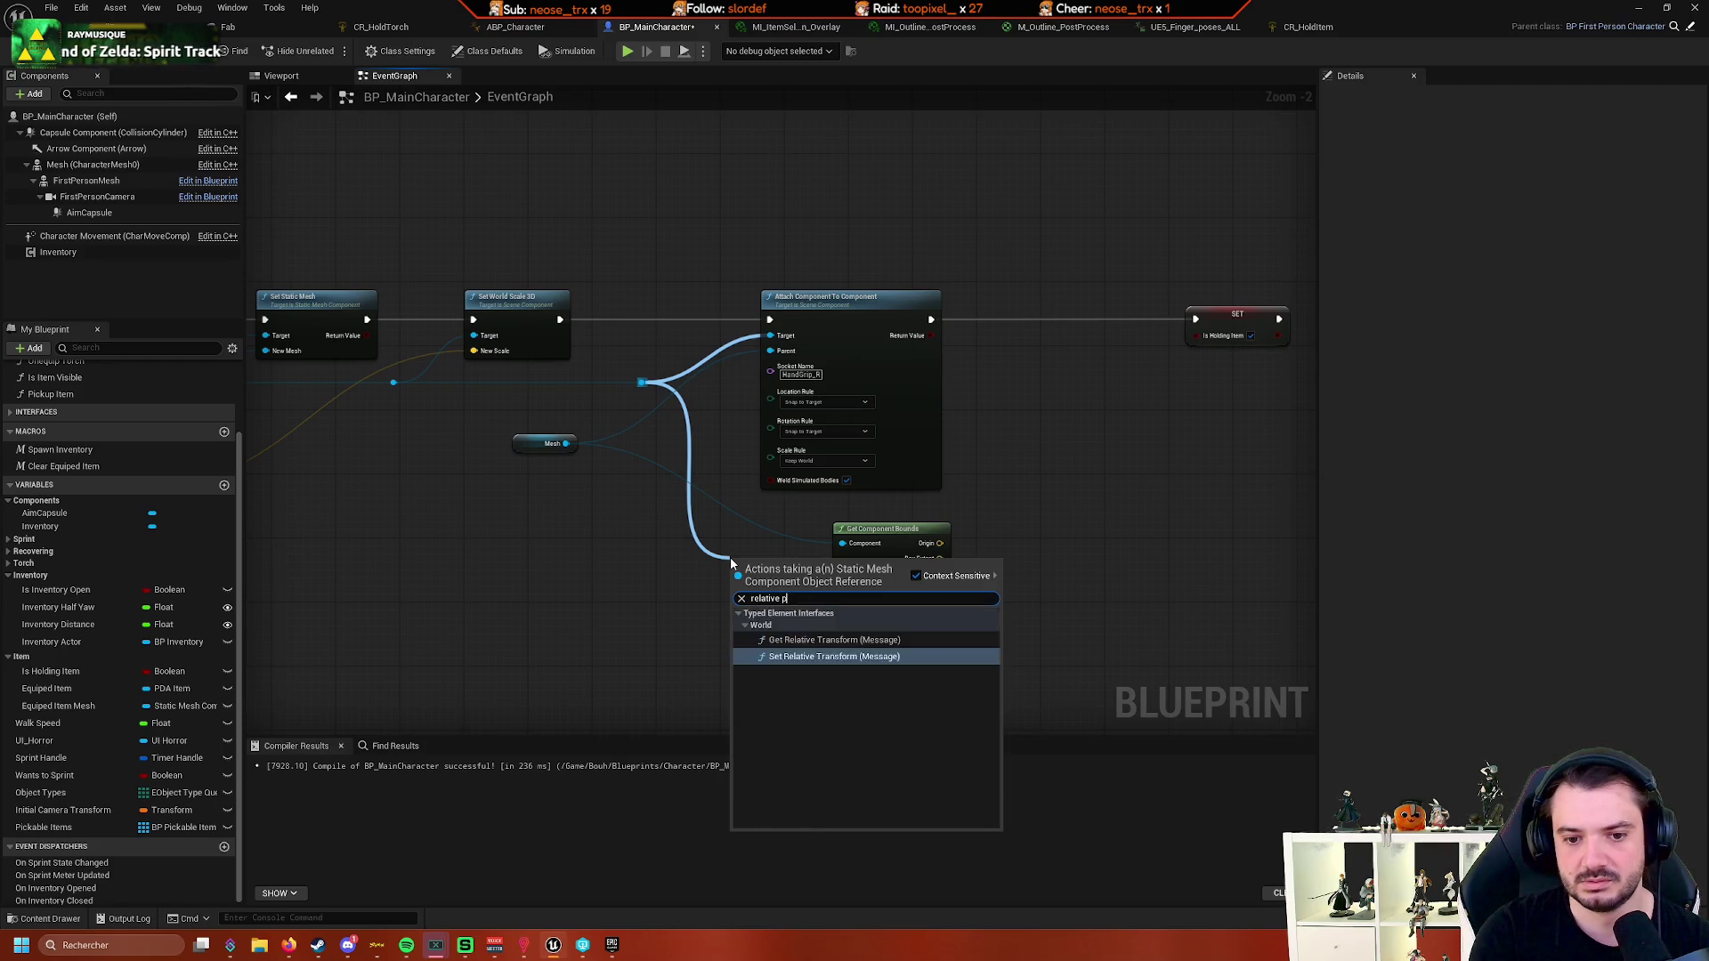
{"action": "key", "text": "BackSpace"}
{"action": "key", "text": "BackSpace"}
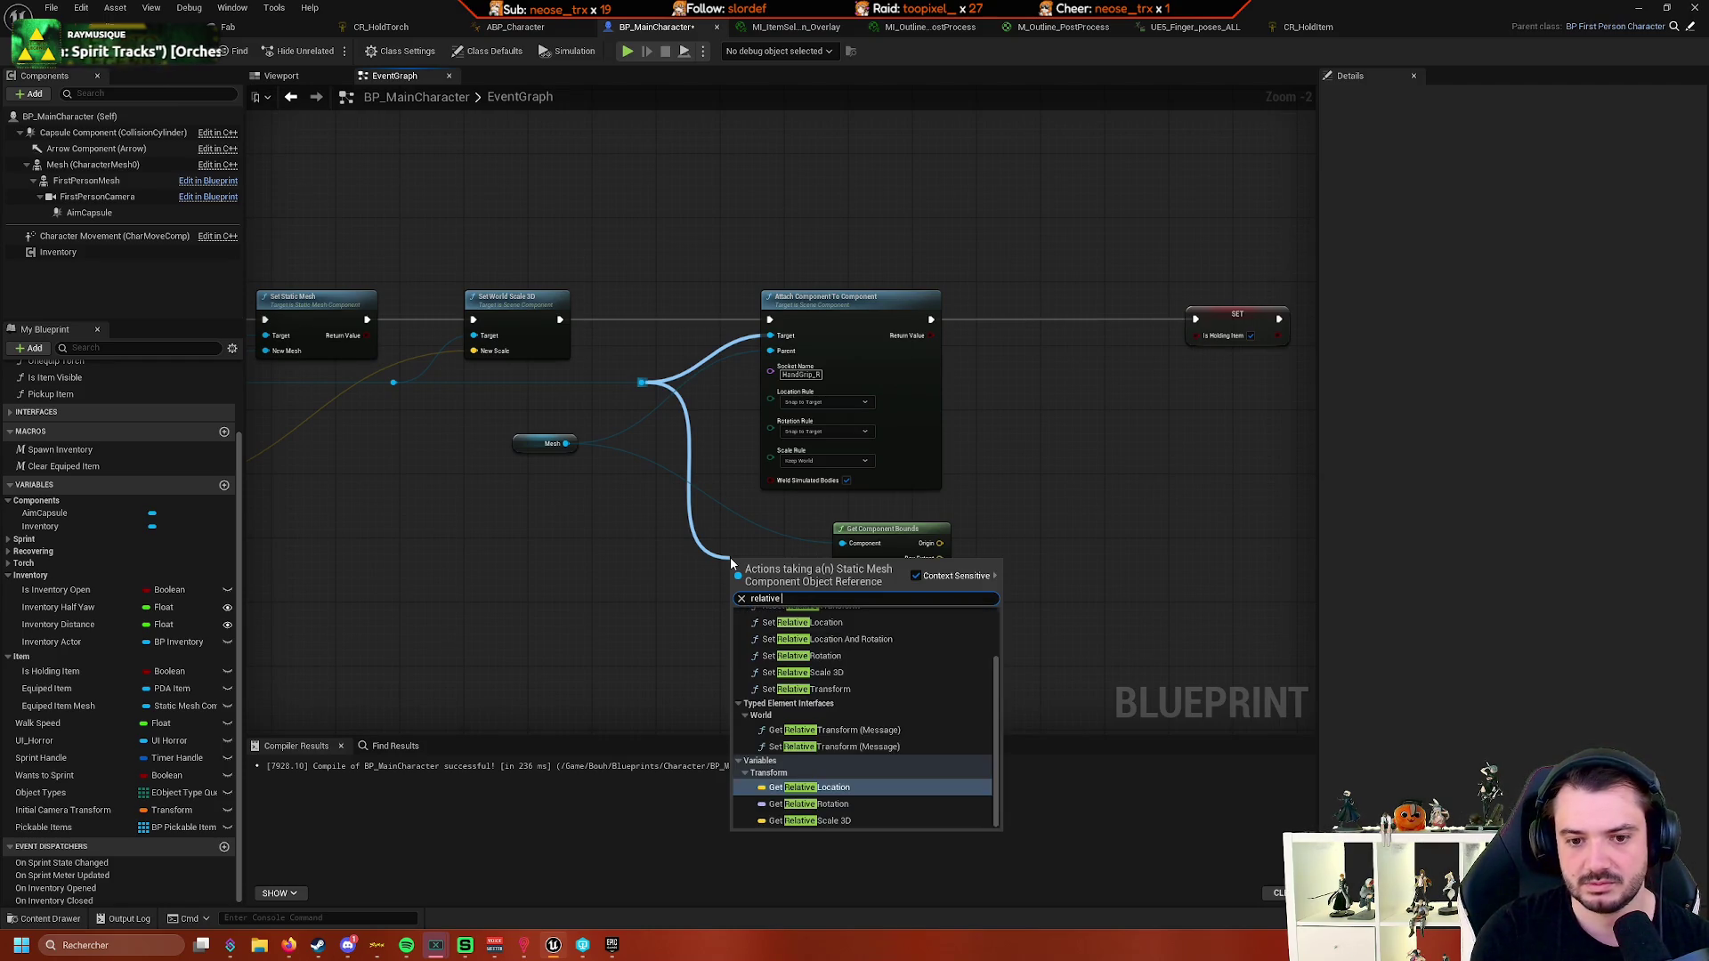
{"action": "scroll", "coordinate": [909, 660], "scroll_direction": "up", "scroll_amount": 1}
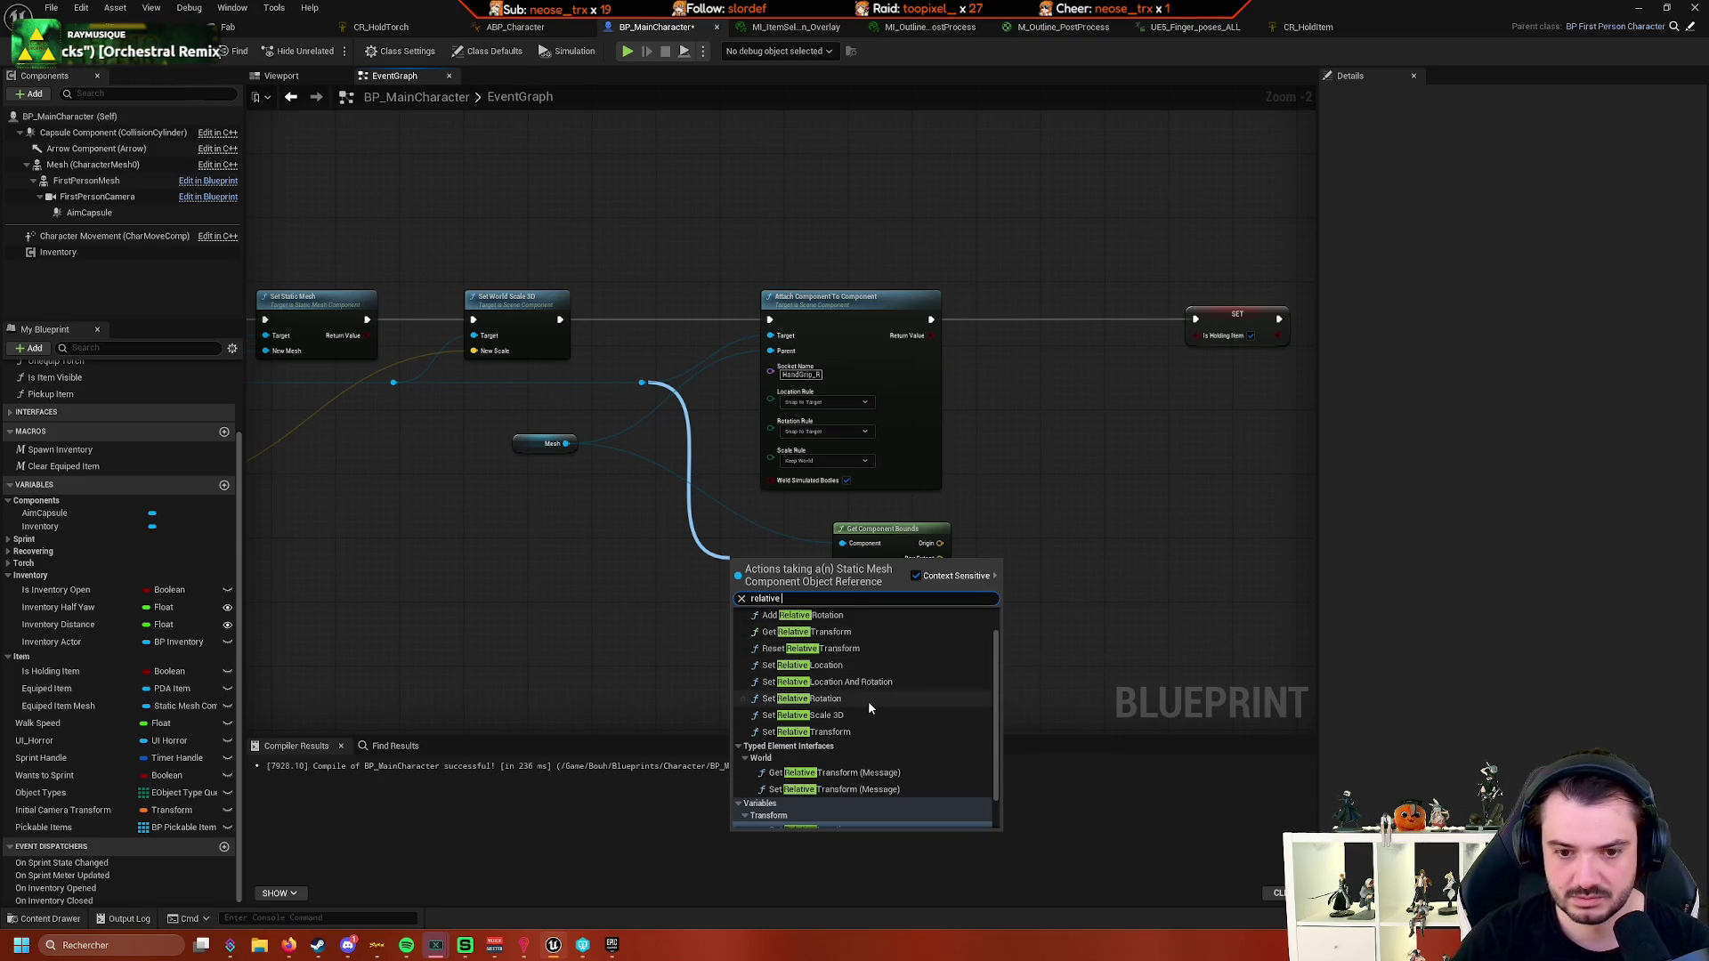
{"action": "left_click", "coordinate": [872, 664]}
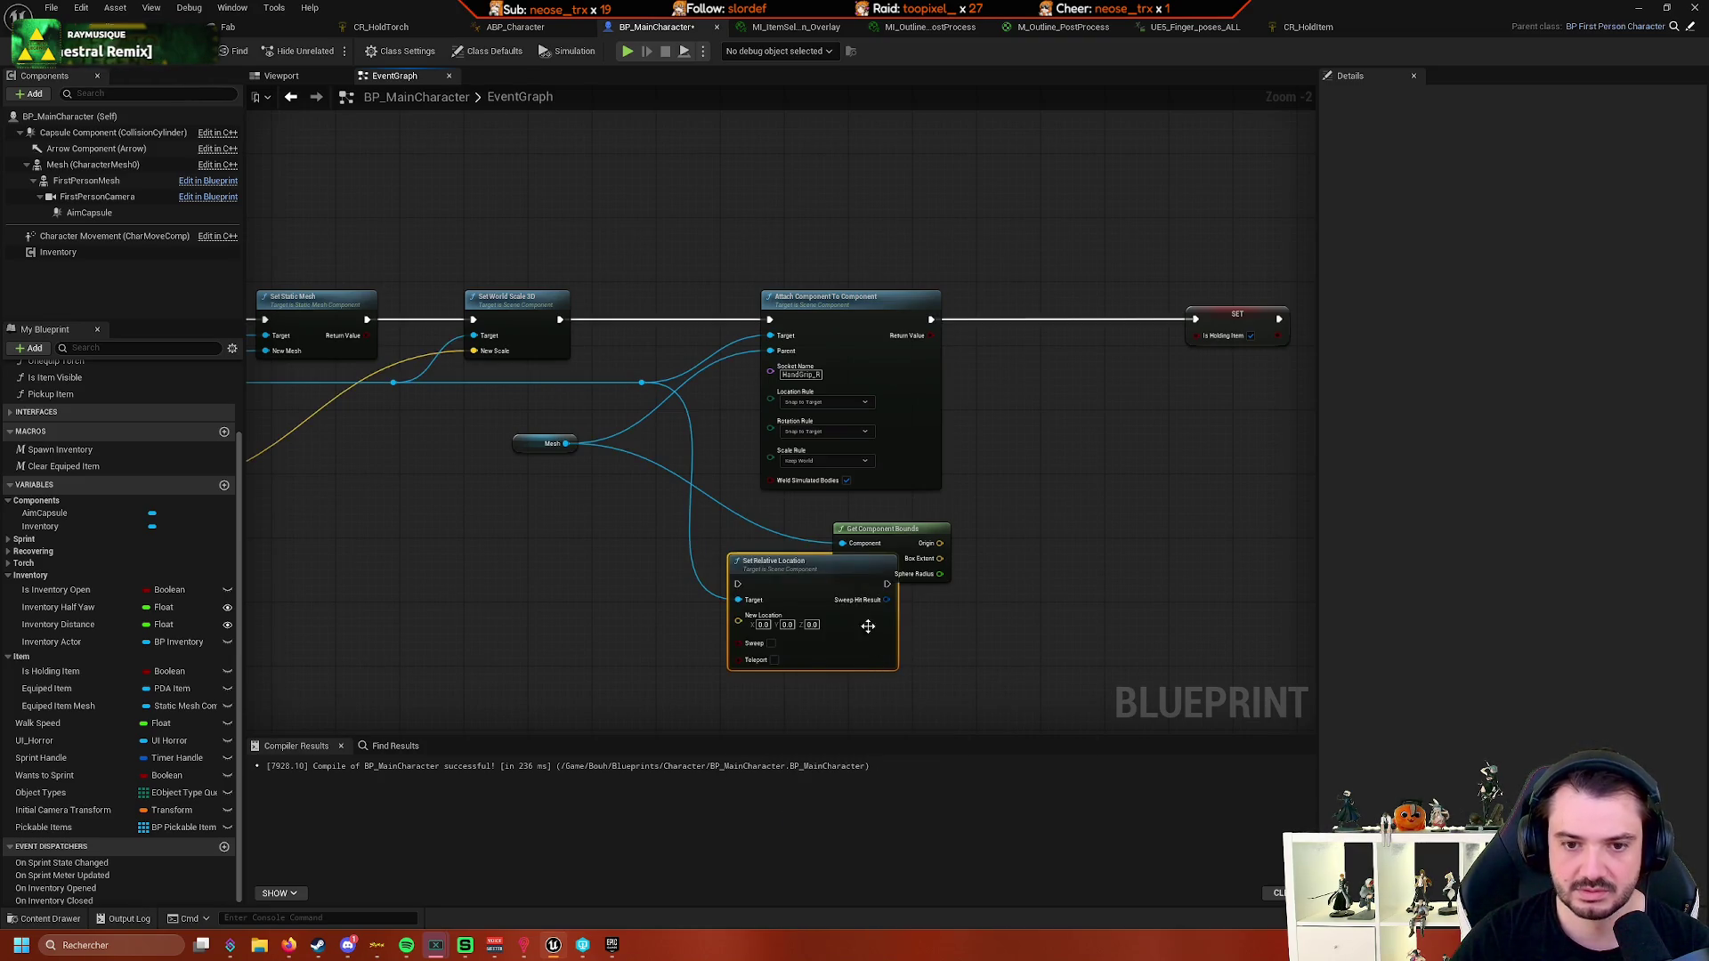
- Wire Set Relative Location between Attach Component To Component and SET, tidying the target wire with two reroutes
{"action": "mouse_move", "coordinate": [878, 600]}
{"action": "left_mouse_down"}
{"action": "mouse_move", "coordinate": [1117, 365]}
{"action": "mouse_move", "coordinate": [1055, 327]}
{"action": "left_mouse_up"}
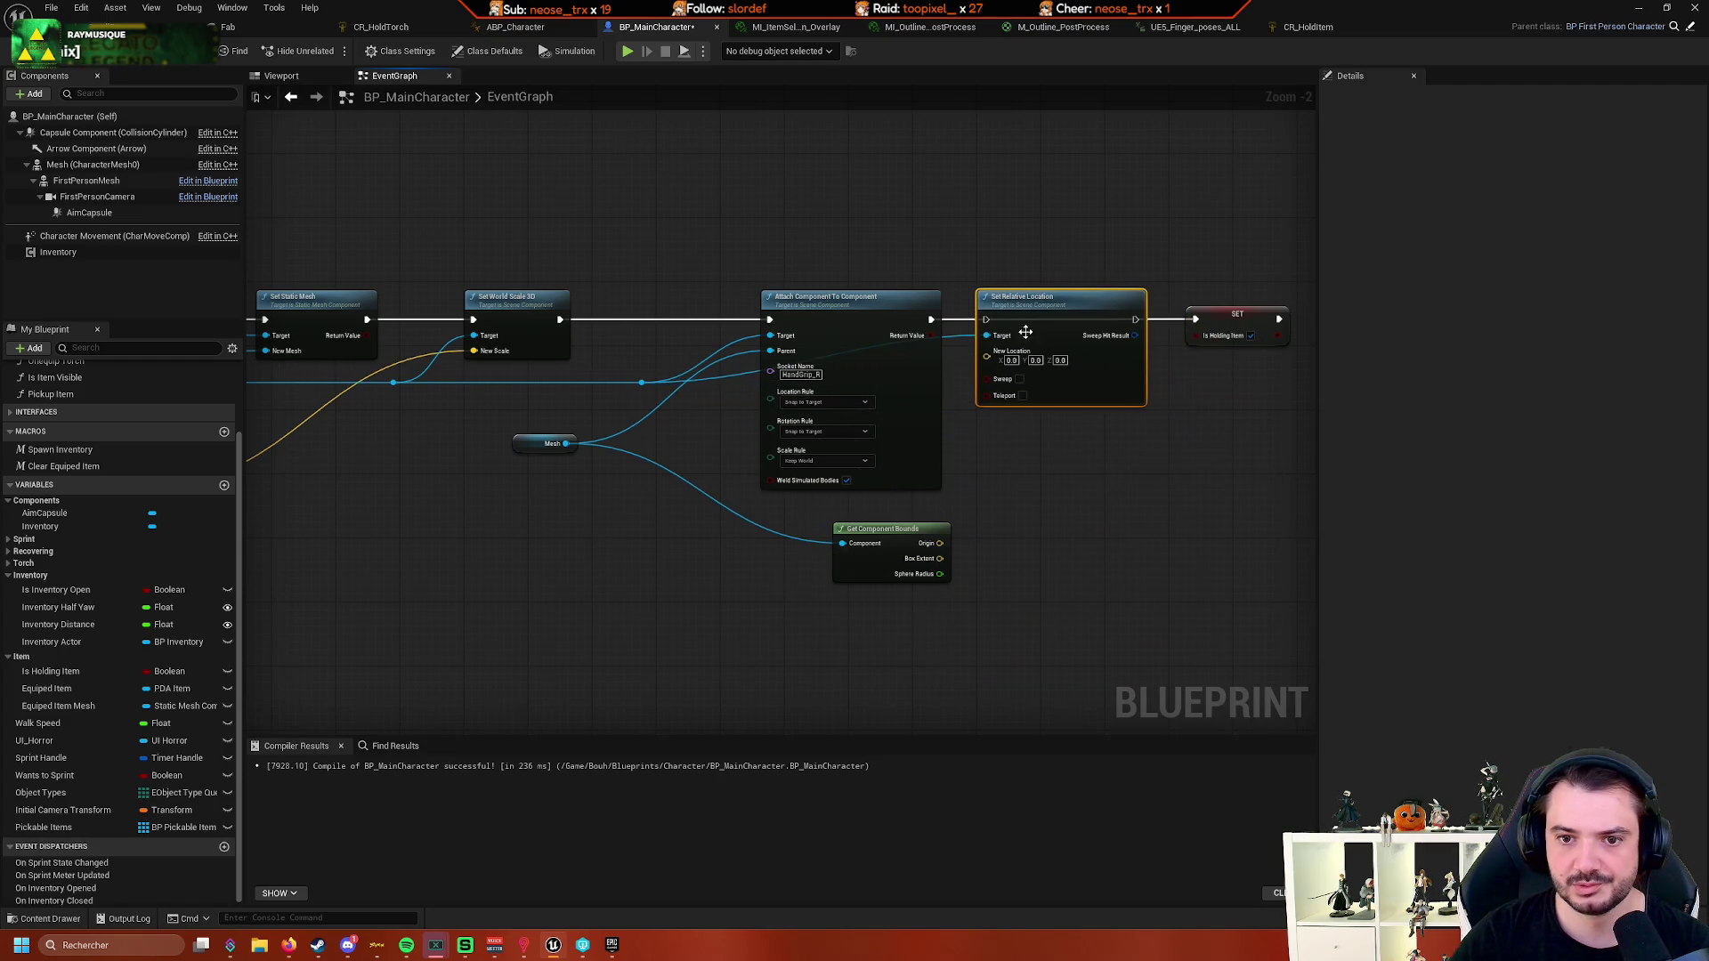
{"action": "left_click_drag", "start_coordinate": [940, 328], "coordinate": [985, 319]}
{"action": "left_click_drag", "start_coordinate": [1135, 319], "coordinate": [1196, 318]}
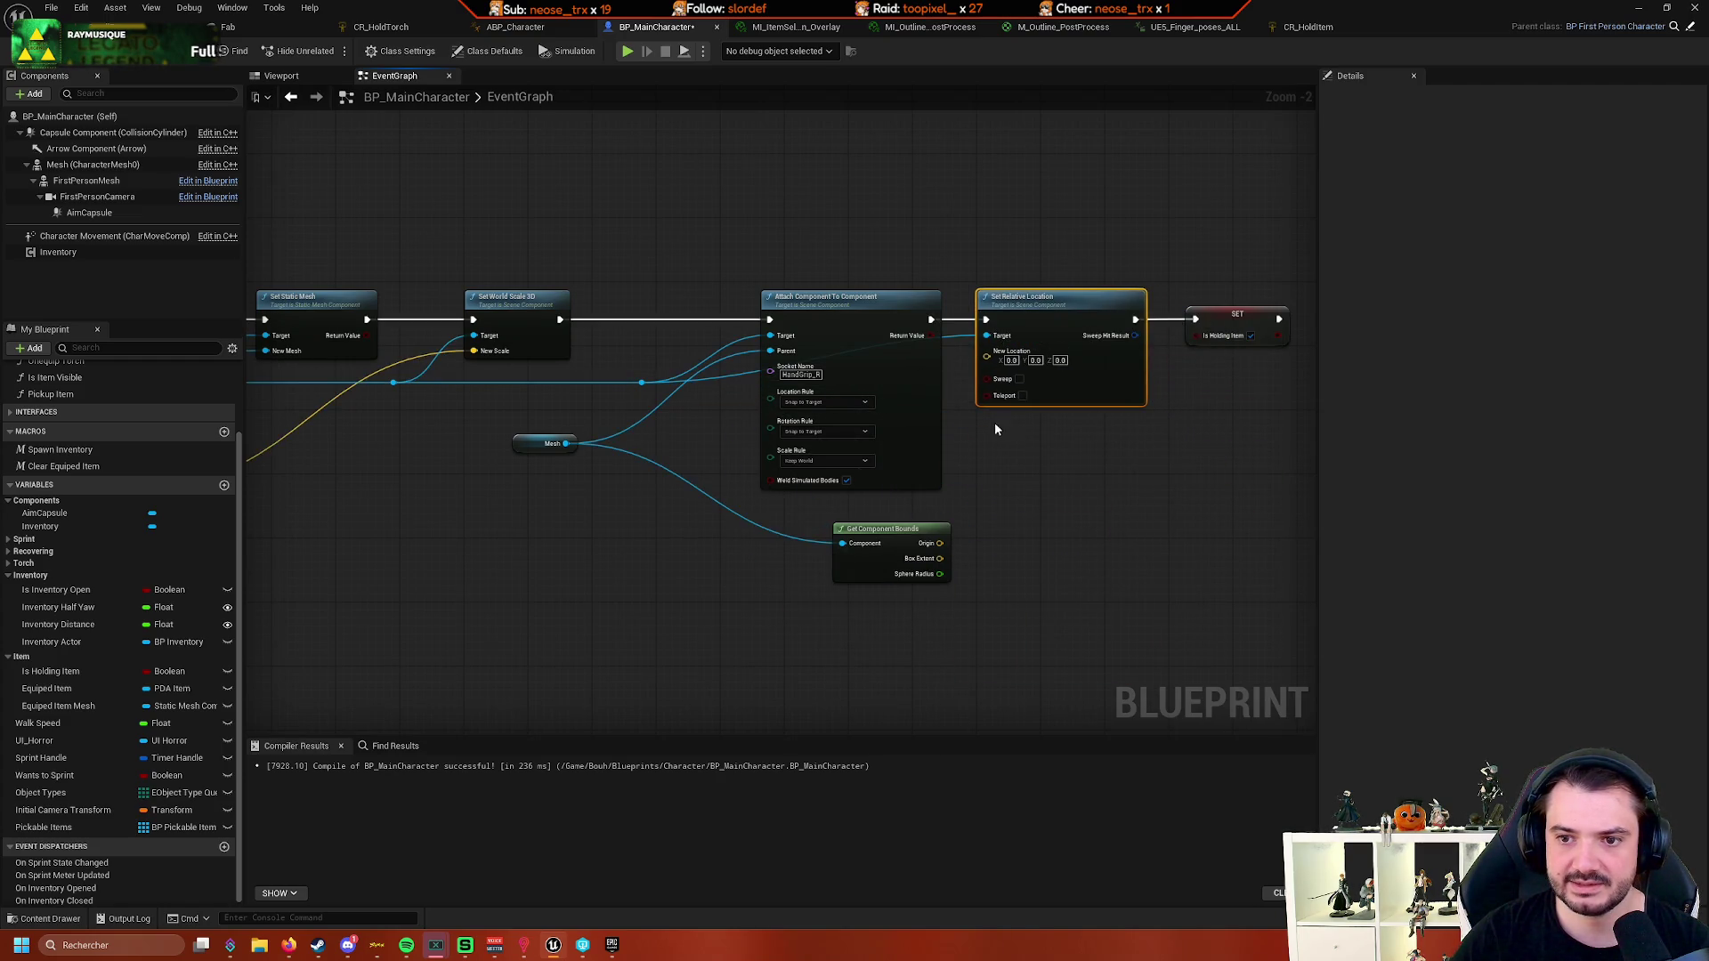
{"action": "double_click", "coordinate": [956, 331]}
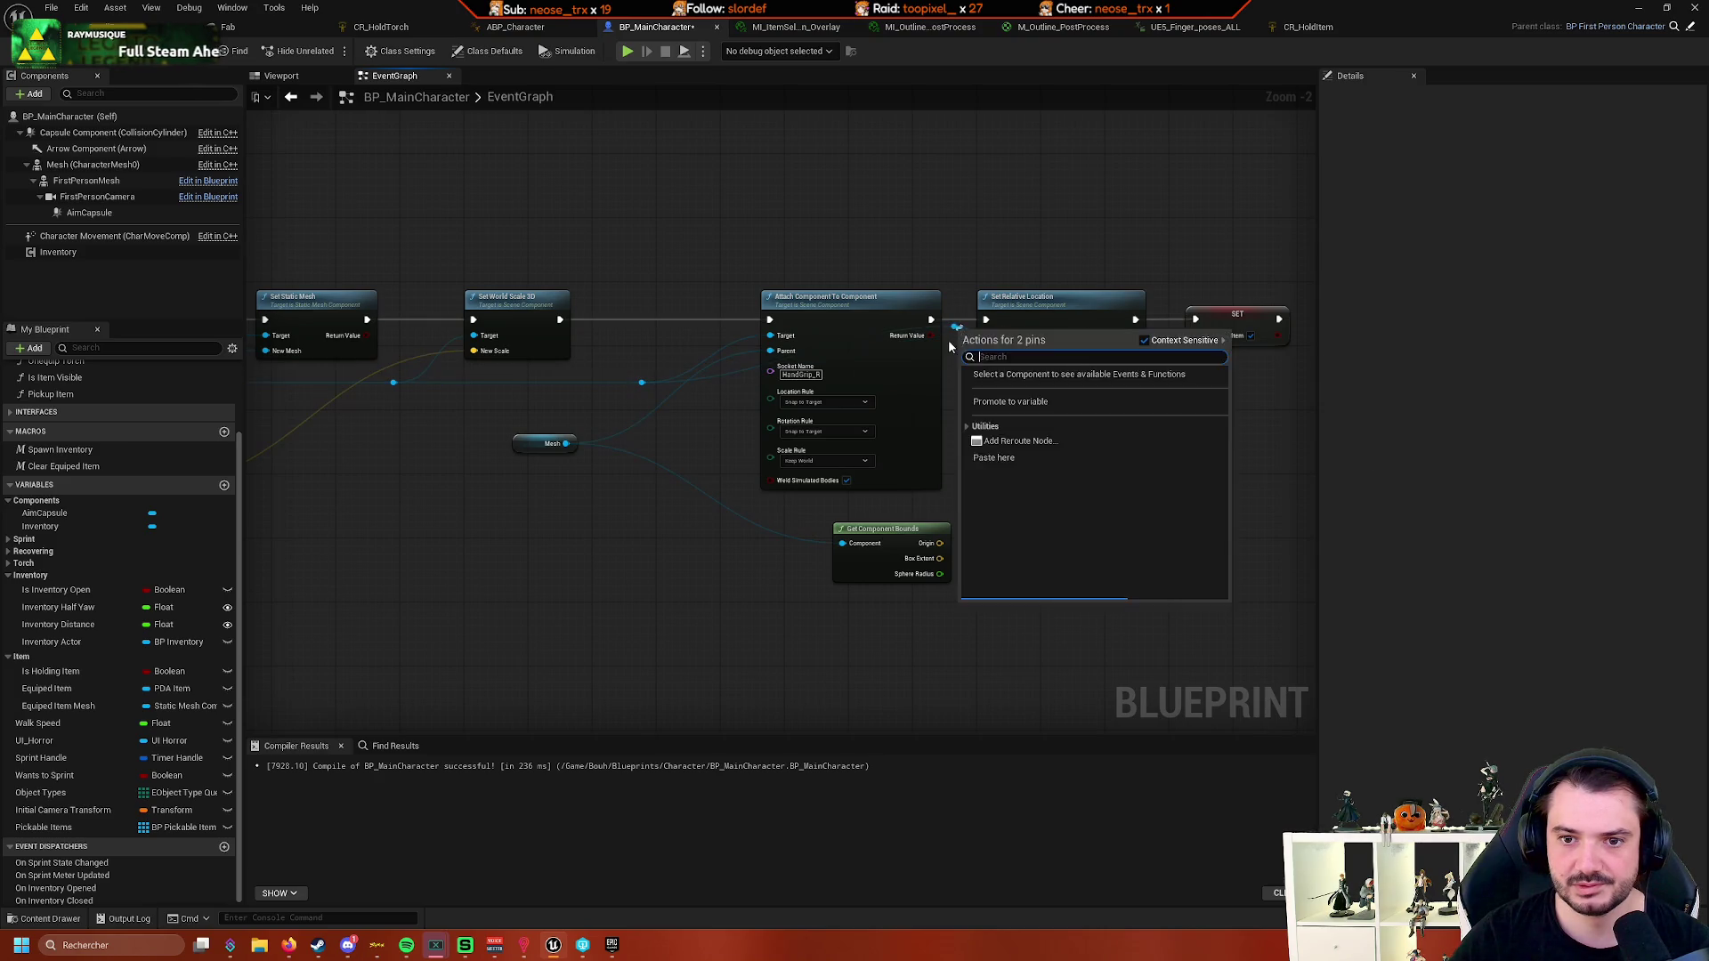
{"action": "left_click_drag", "start_coordinate": [959, 333], "coordinate": [950, 509]}
{"action": "double_click", "coordinate": [740, 407]}
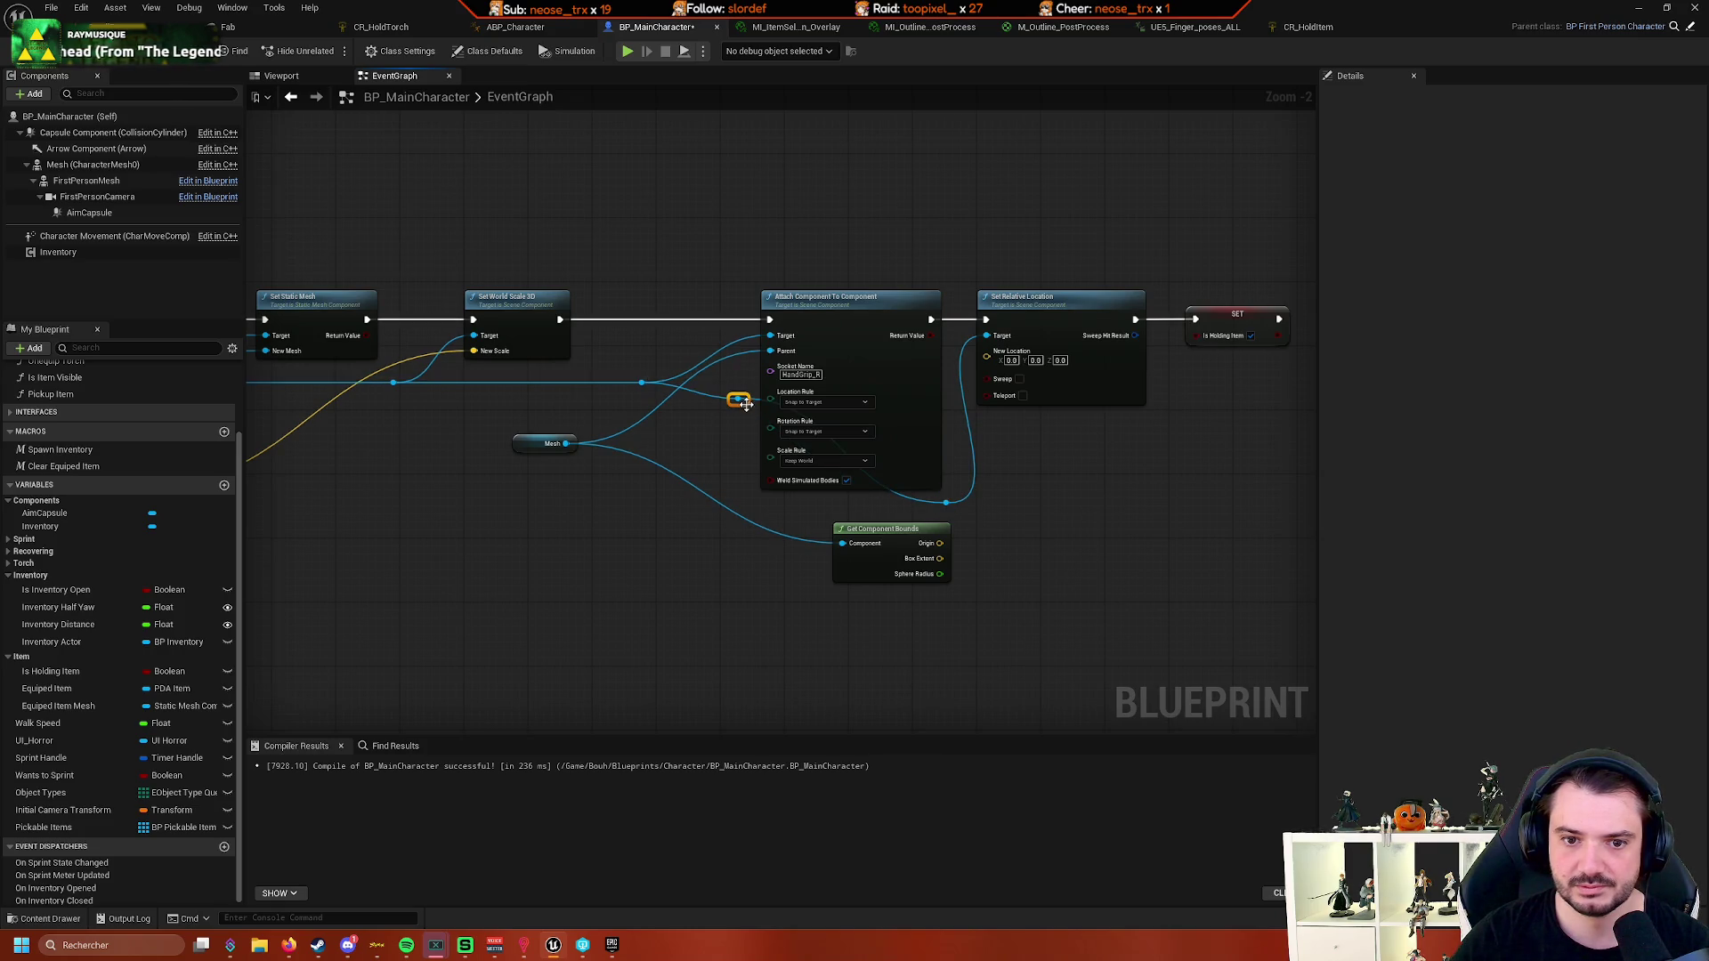
{"action": "left_click_drag", "start_coordinate": [745, 403], "coordinate": [746, 507]}
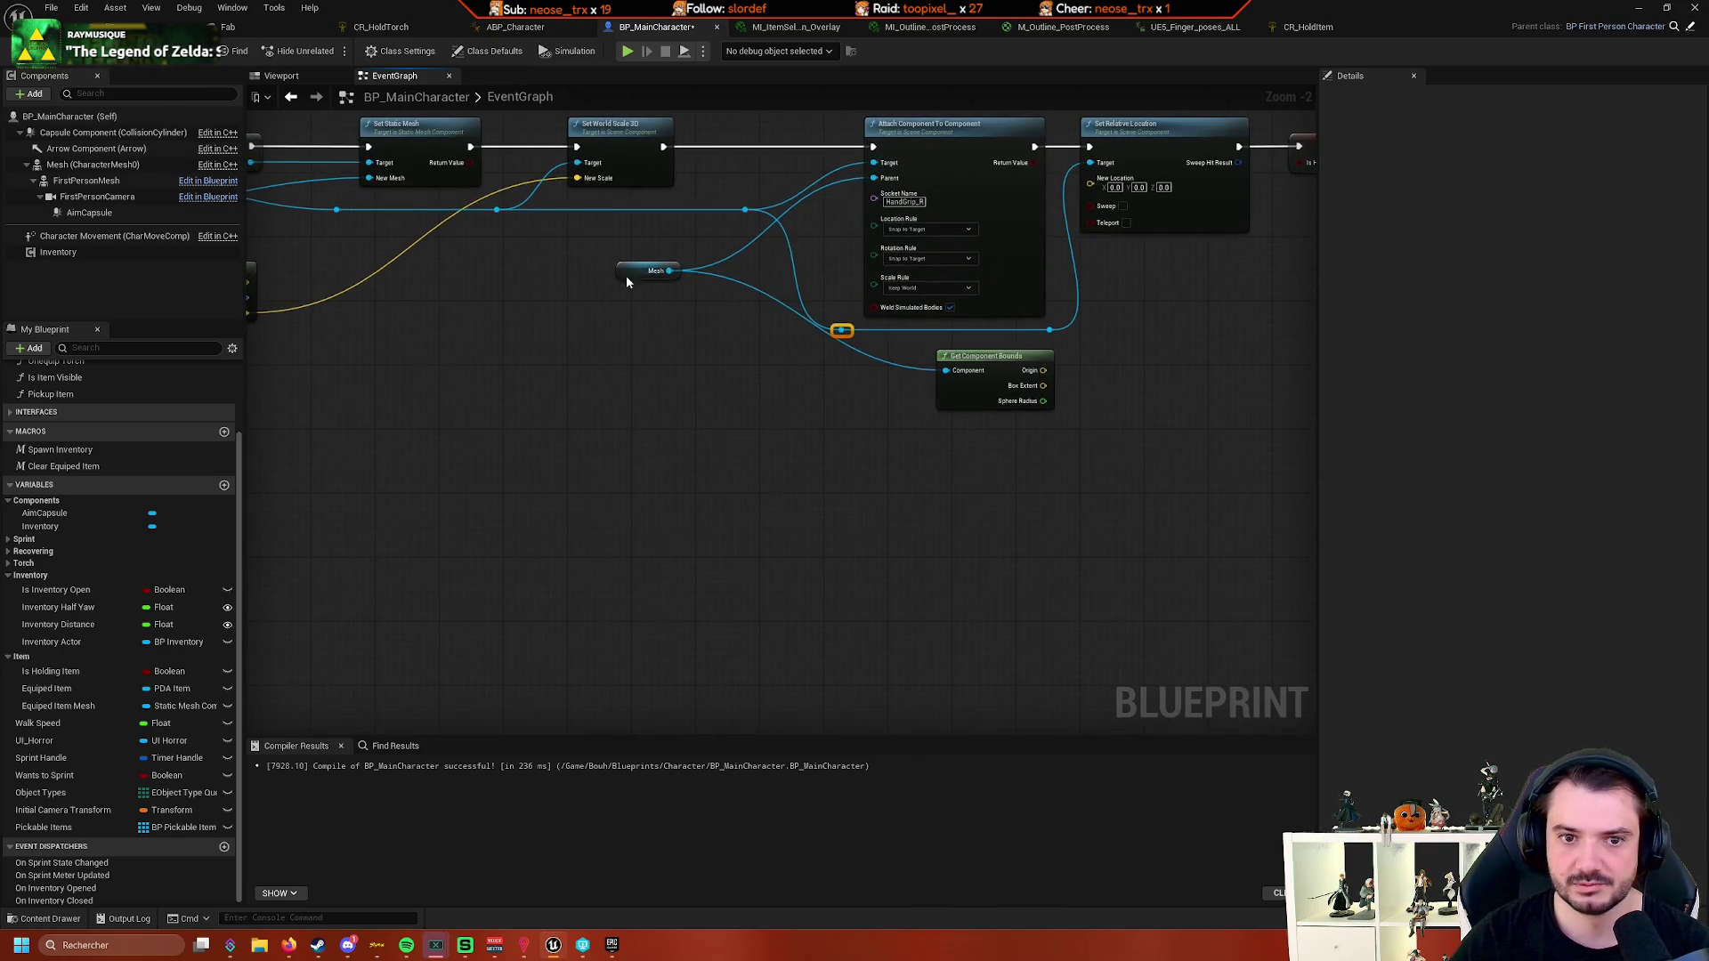
- Move the Mesh getter down-left and shift Set Relative Location and SET to the right
{"action": "mouse_move", "coordinate": [627, 279]}
{"action": "left_mouse_down"}
{"action": "mouse_move", "coordinate": [605, 400]}
{"action": "mouse_move", "coordinate": [608, 379]}
{"action": "mouse_move", "coordinate": [1098, 330]}
{"action": "mouse_move", "coordinate": [756, 377]}
{"action": "mouse_move", "coordinate": [806, 317]}
{"action": "mouse_move", "coordinate": [819, 377]}
{"action": "mouse_move", "coordinate": [944, 413]}
{"action": "mouse_move", "coordinate": [829, 457]}
{"action": "left_mouse_up"}
{"action": "scroll", "coordinate": [1113, 253], "scroll_direction": "up", "scroll_amount": 1}
{"action": "scroll", "coordinate": [980, 216], "scroll_direction": "up", "scroll_amount": 1}
{"action": "mouse_move", "coordinate": [980, 217]}
{"action": "left_mouse_down"}
{"action": "mouse_move", "coordinate": [930, 238]}
{"action": "mouse_move", "coordinate": [819, 357]}
{"action": "mouse_move", "coordinate": [877, 404]}
{"action": "left_mouse_up"}
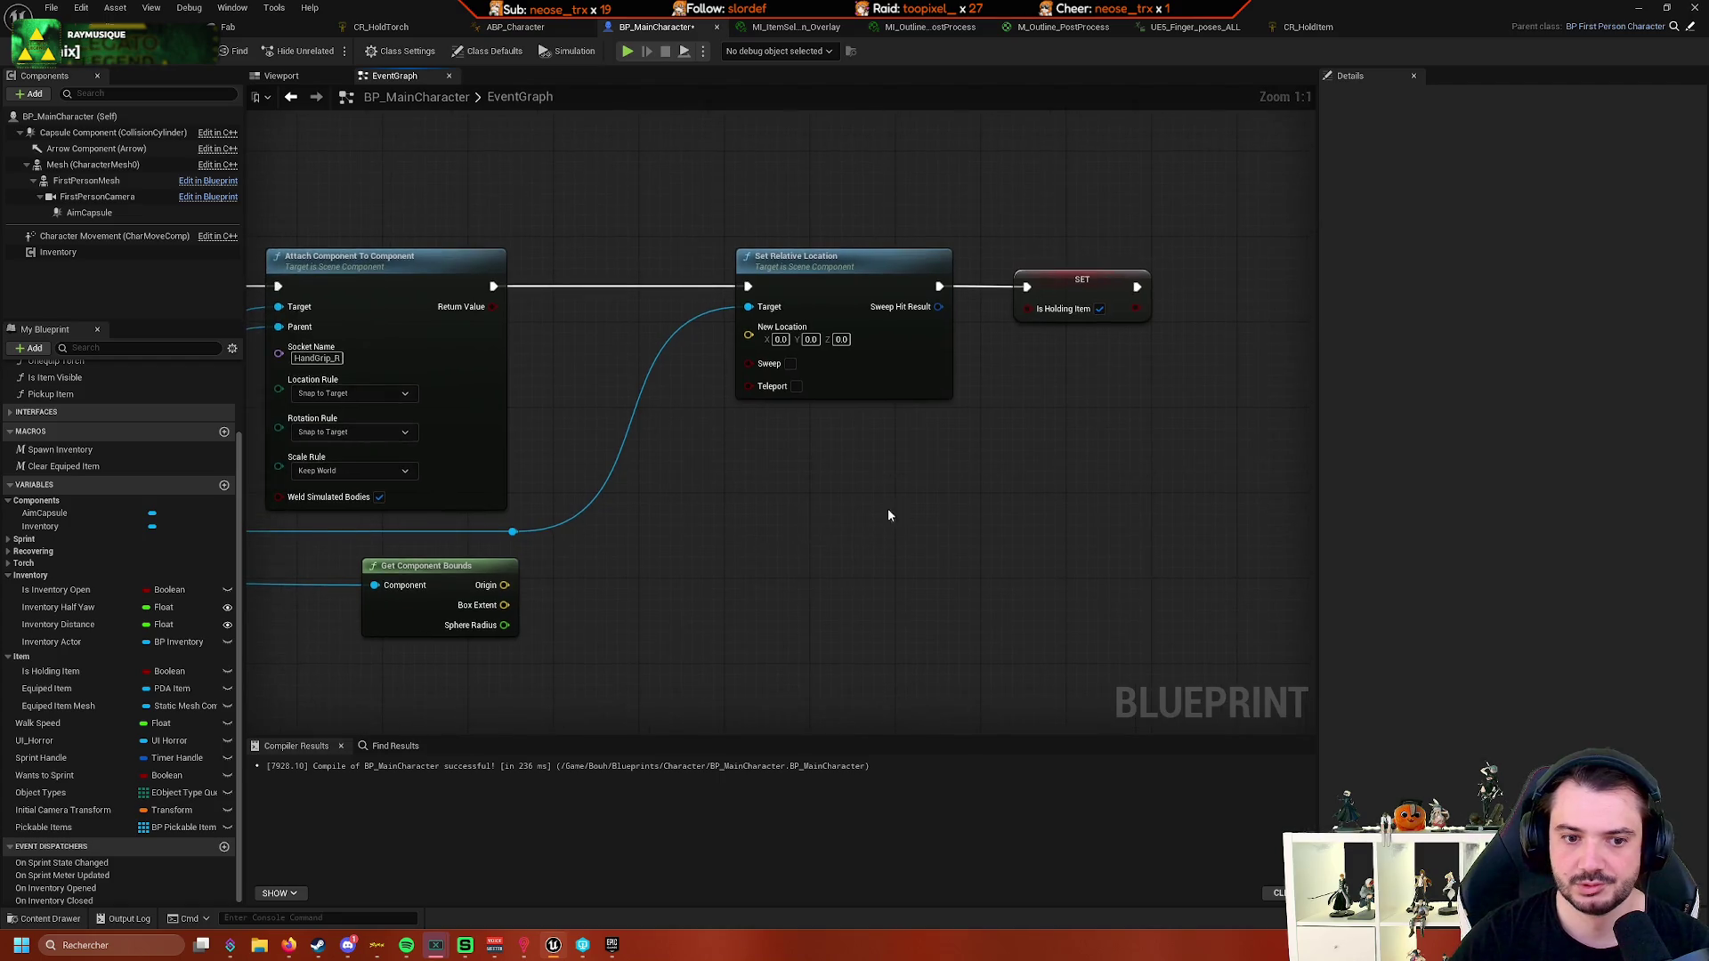
{"action": "left_click_drag", "start_coordinate": [667, 527], "coordinate": [883, 533]}
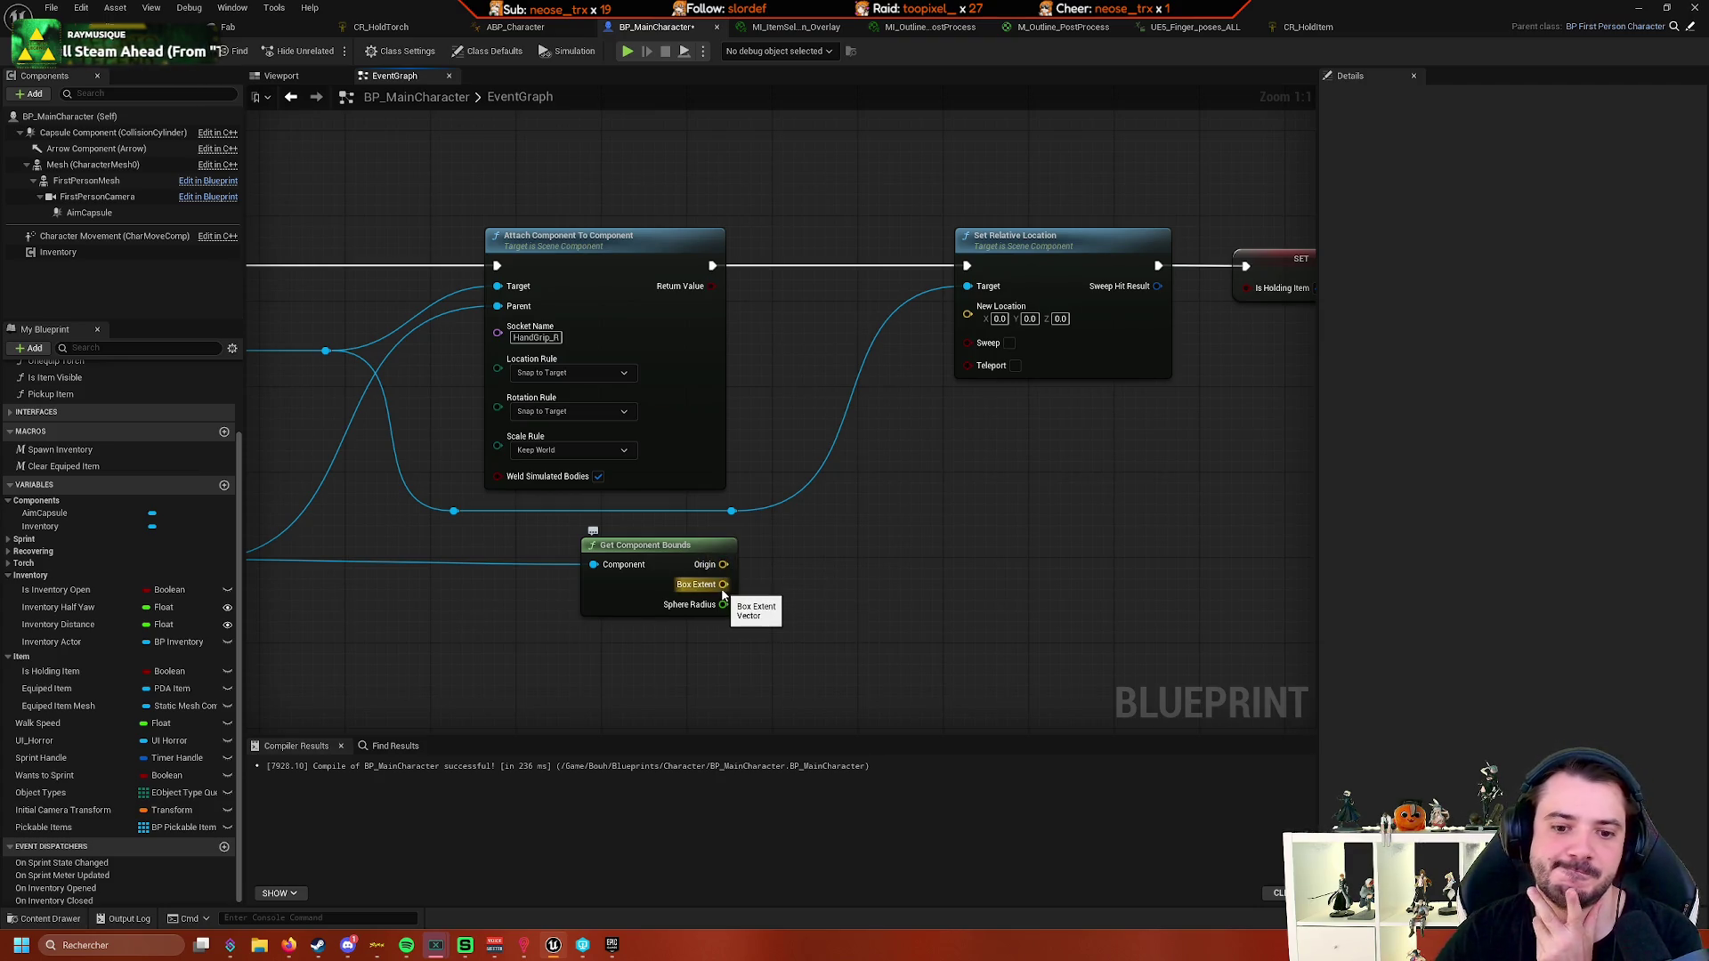
- Pull a wire from Get Component Bounds' Box Extent to bring up the vector action menu
{"action": "left_click_drag", "start_coordinate": [722, 584], "coordinate": [783, 574]}
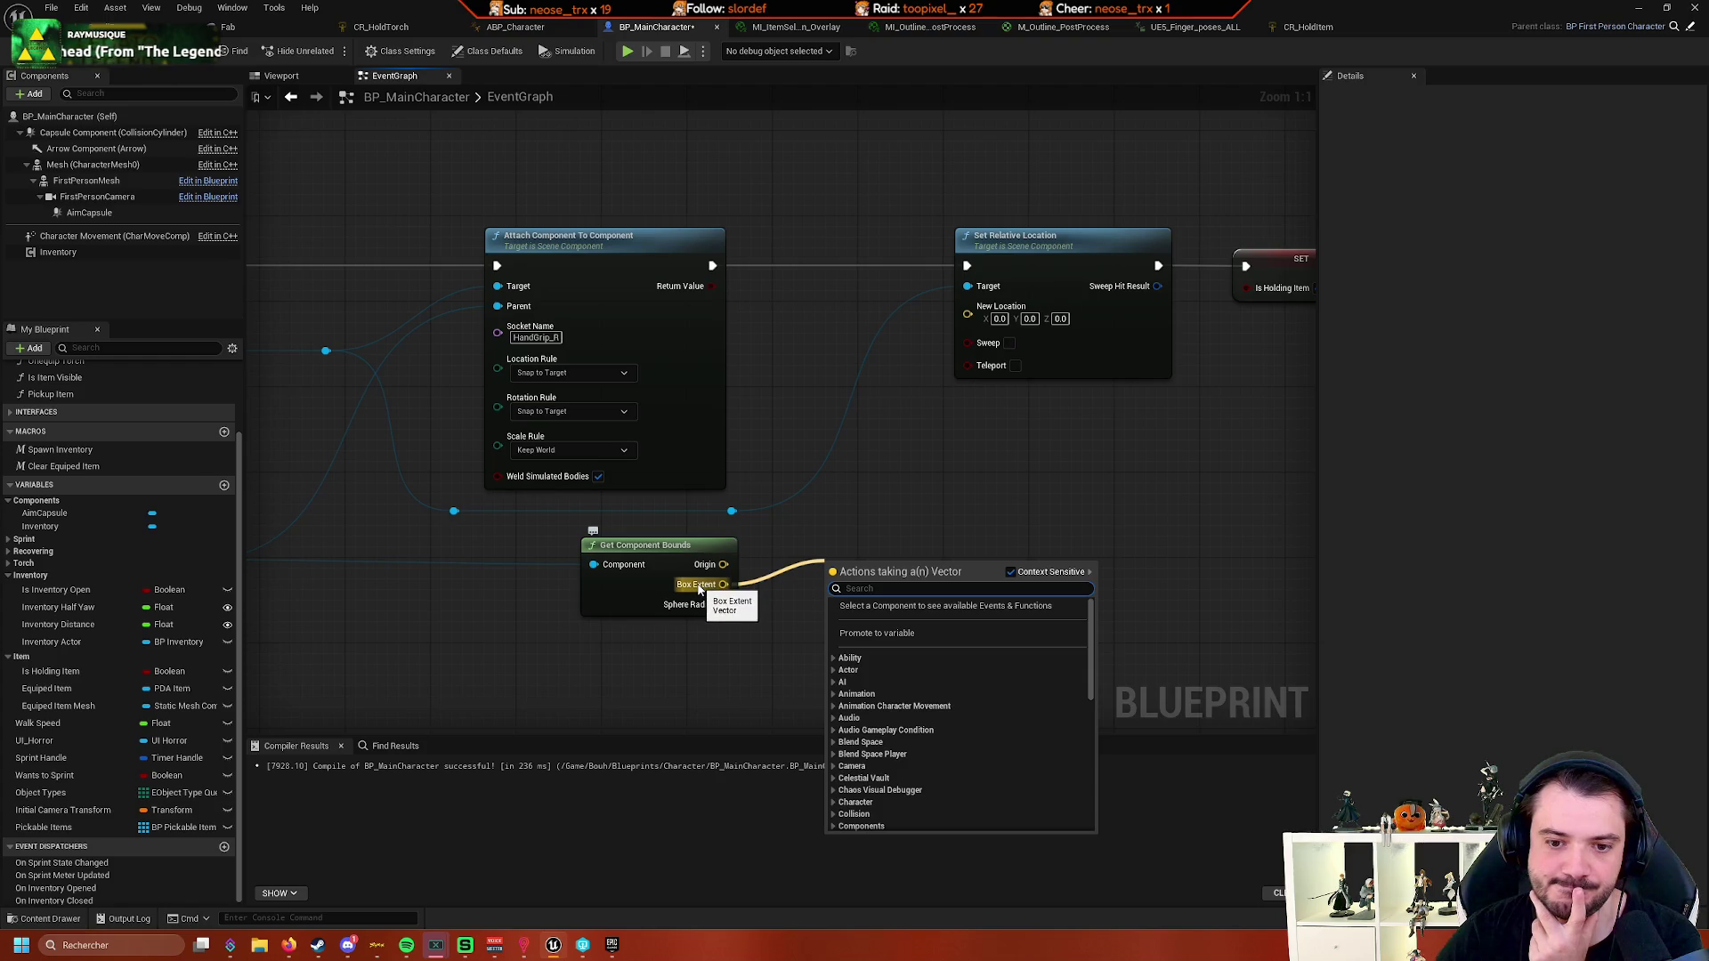
{"action": "key", "text": "Escape"}
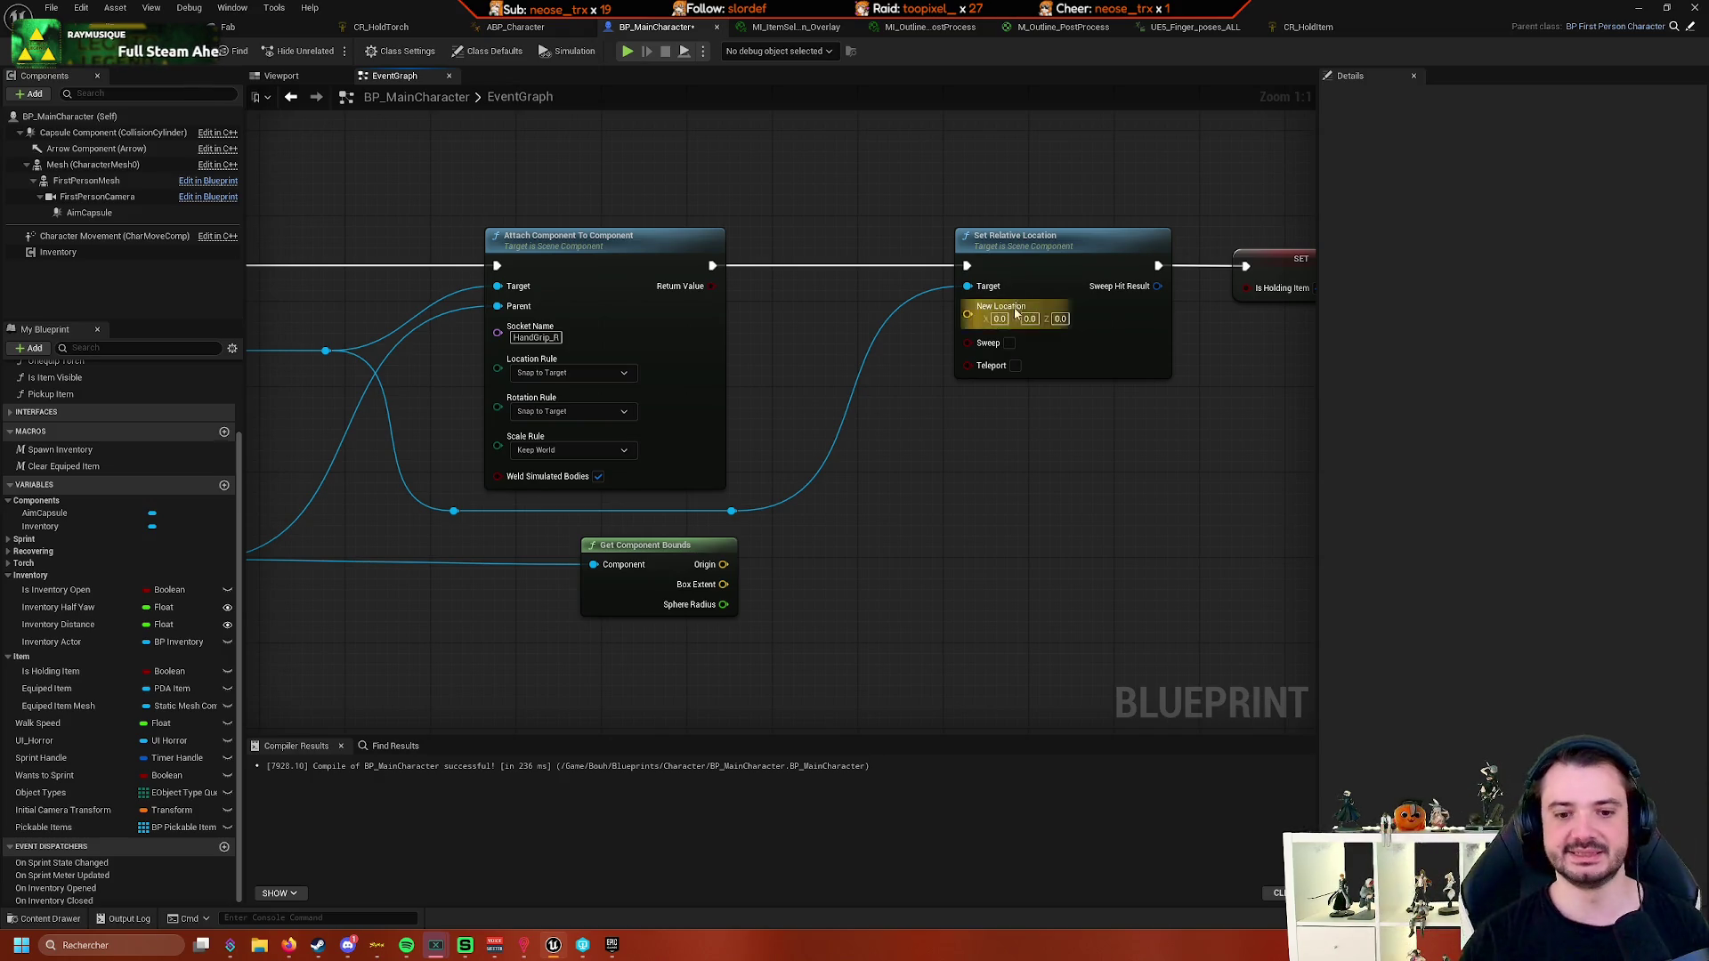
{"action": "left_click_drag", "start_coordinate": [724, 584], "coordinate": [838, 562]}
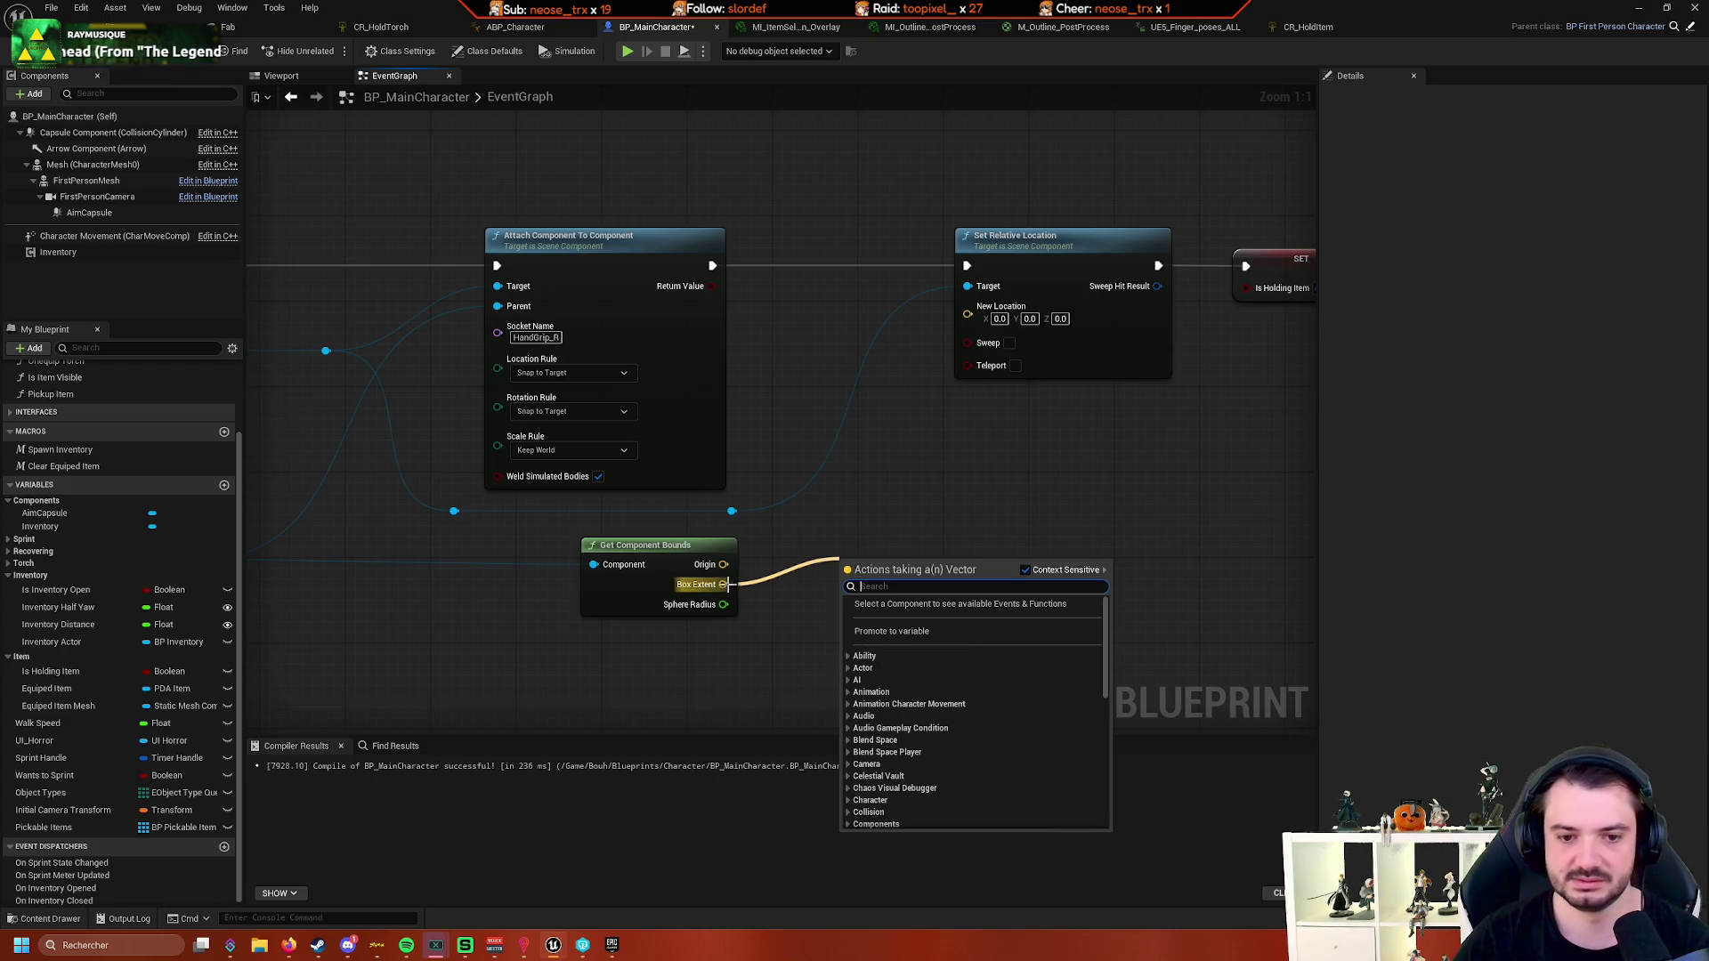
- Add a Break Vector node on Box Extent and place it beside Get Component Bounds
{"action": "type", "text": "break"}
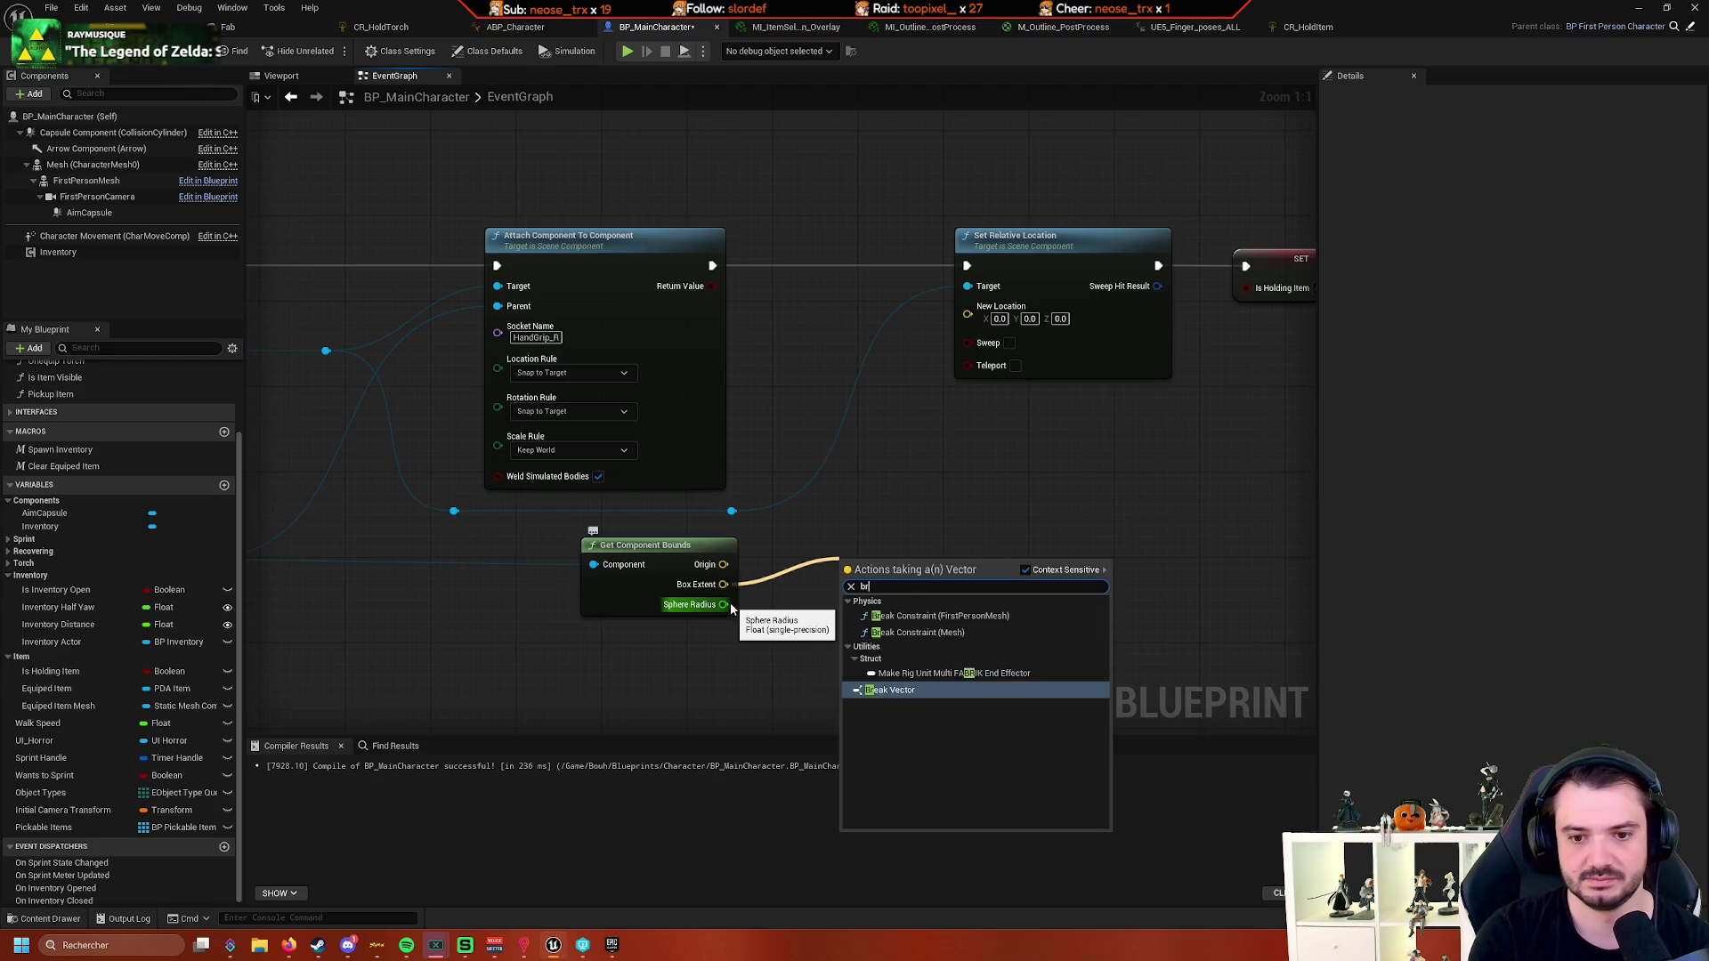
{"action": "key", "text": "Return"}
{"action": "left_click_drag", "start_coordinate": [731, 608], "coordinate": [682, 643]}
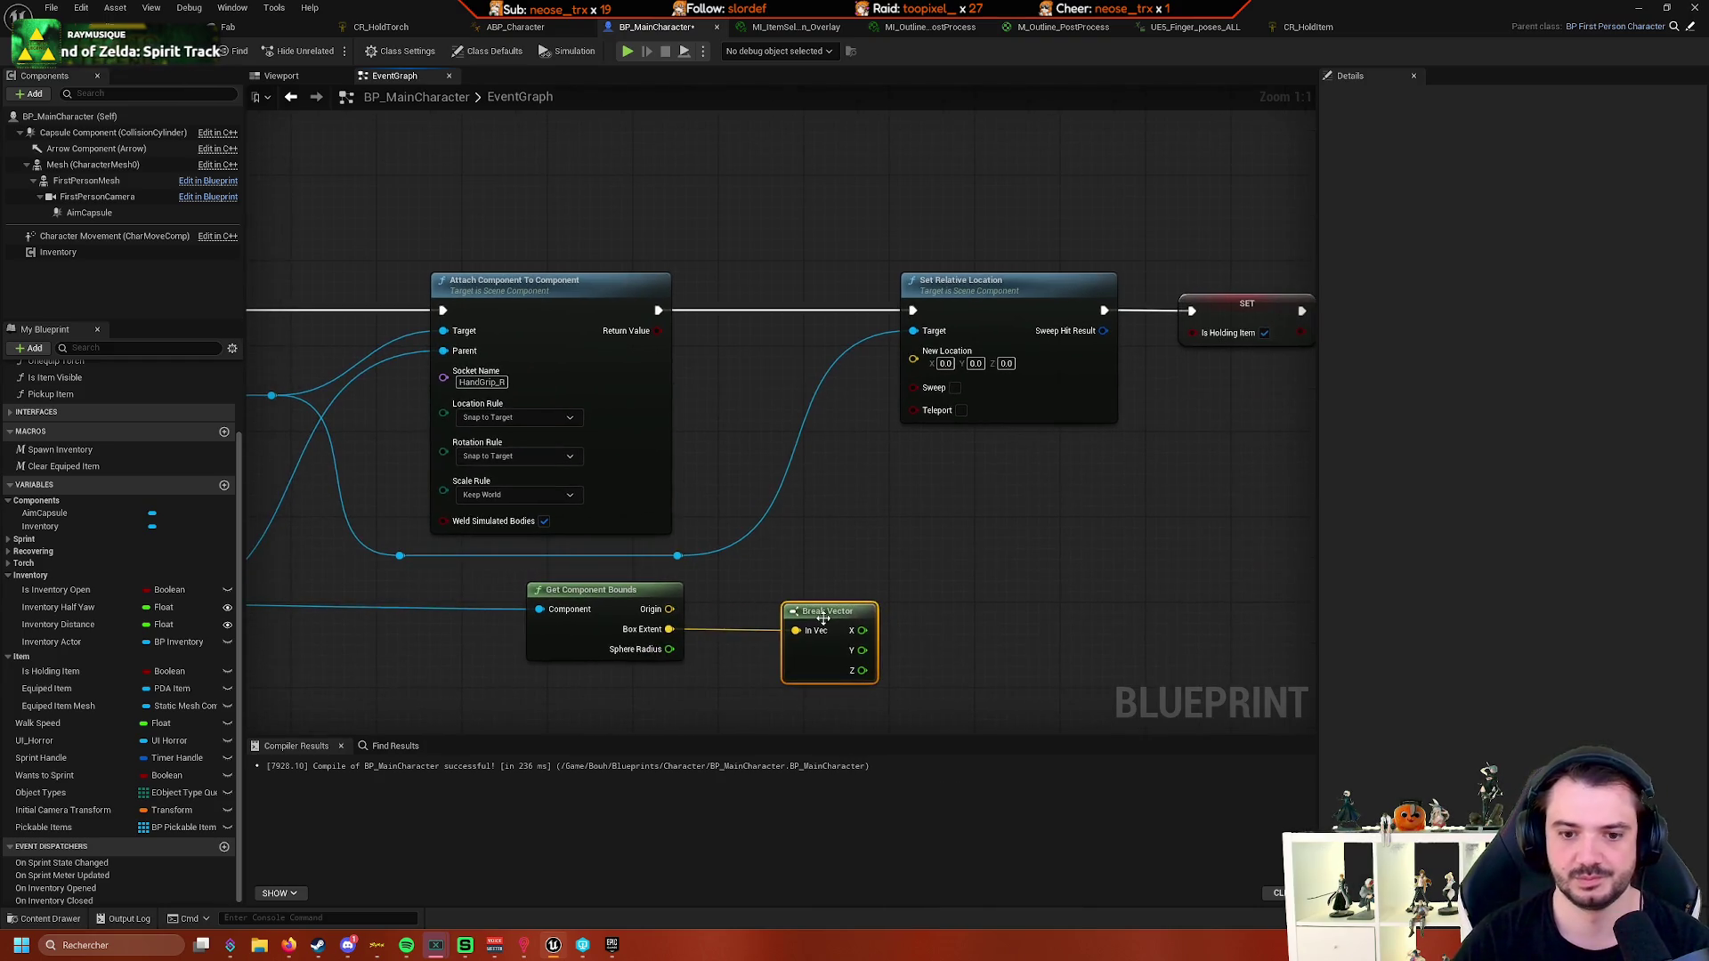
{"action": "left_click_drag", "start_coordinate": [832, 602], "coordinate": [789, 602]}
{"action": "left_click_drag", "start_coordinate": [920, 600], "coordinate": [750, 582]}
- Shift Set Relative Location and SET right, split New Location into X, Y, Z, and move Close Inventory after SET
{"action": "mouse_move", "coordinate": [884, 415]}
{"action": "left_mouse_down"}
{"action": "mouse_move", "coordinate": [986, 329]}
{"action": "mouse_move", "coordinate": [983, 358]}
{"action": "mouse_move", "coordinate": [1075, 360]}
{"action": "left_mouse_up"}
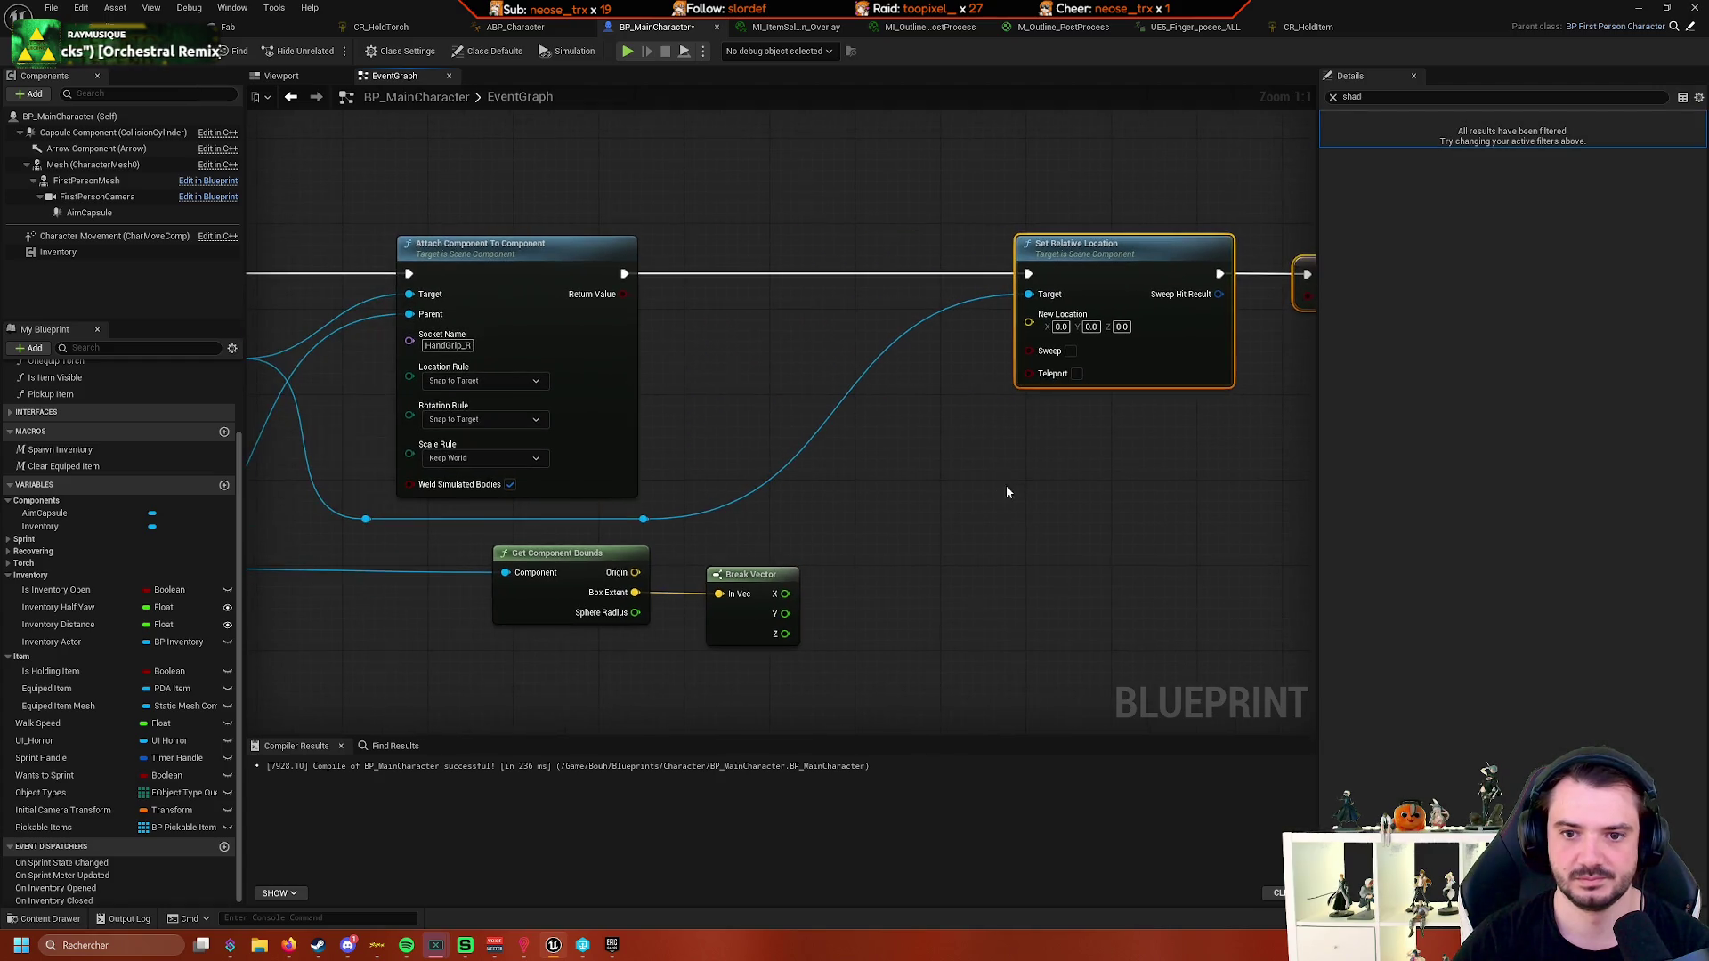
{"action": "left_click_drag", "start_coordinate": [827, 585], "coordinate": [750, 596]}
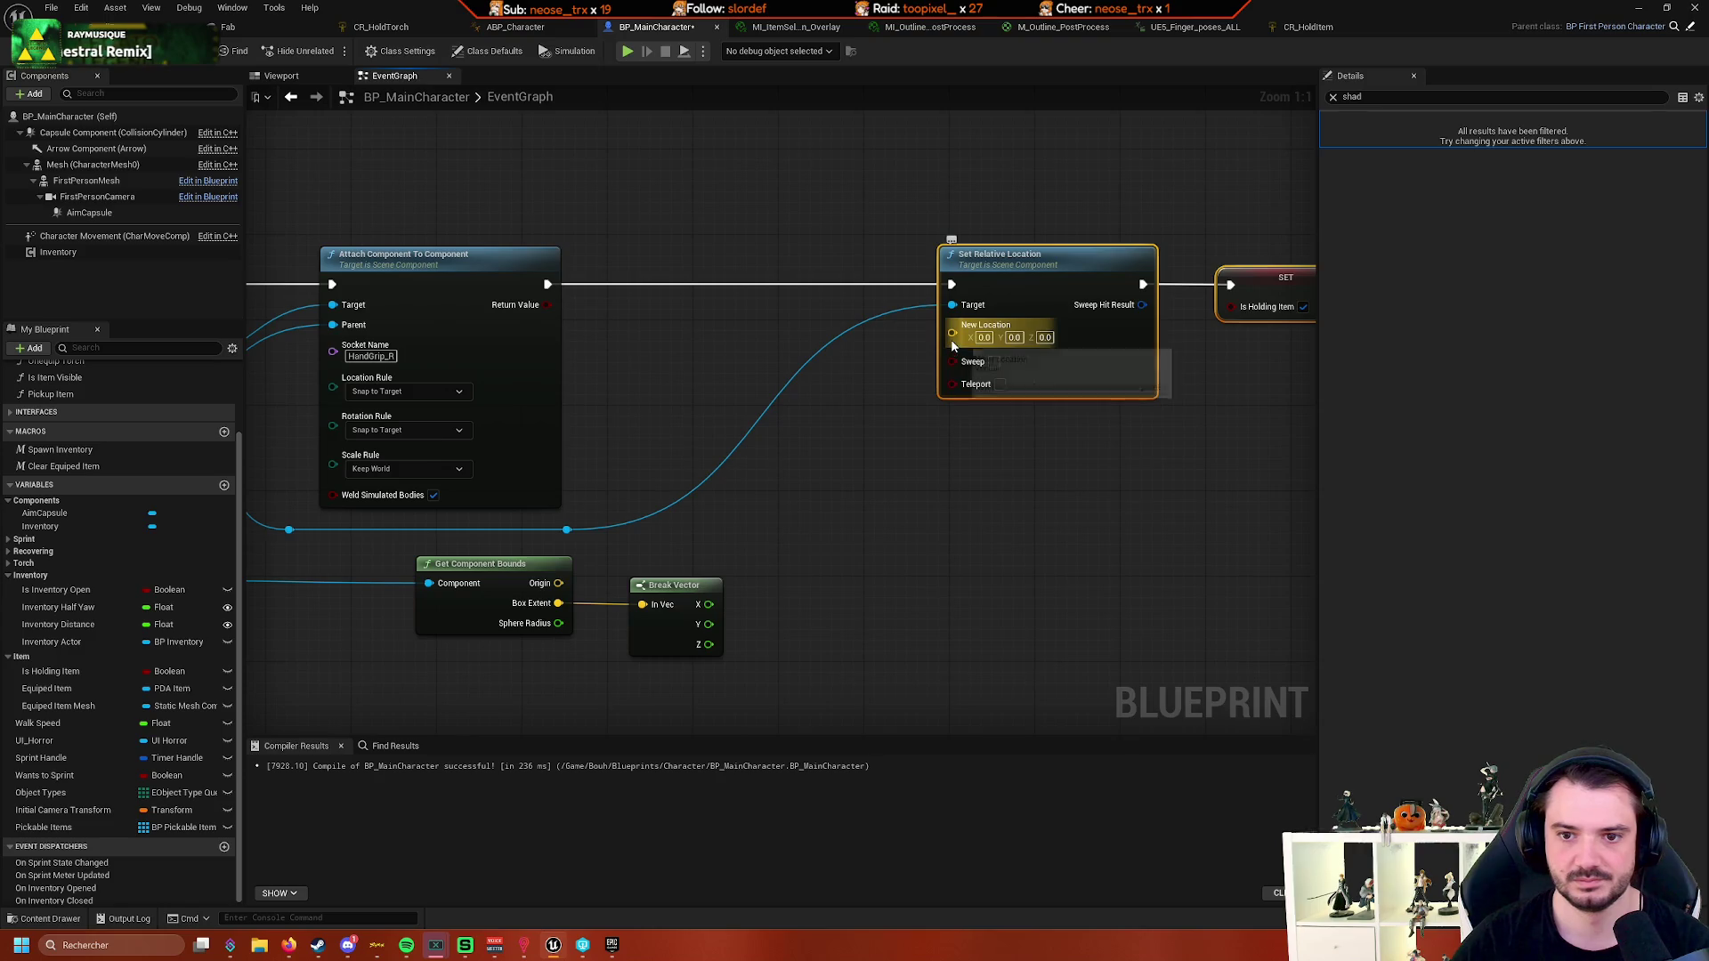
{"action": "right_click", "coordinate": [951, 337]}
{"action": "left_click", "coordinate": [997, 398]}
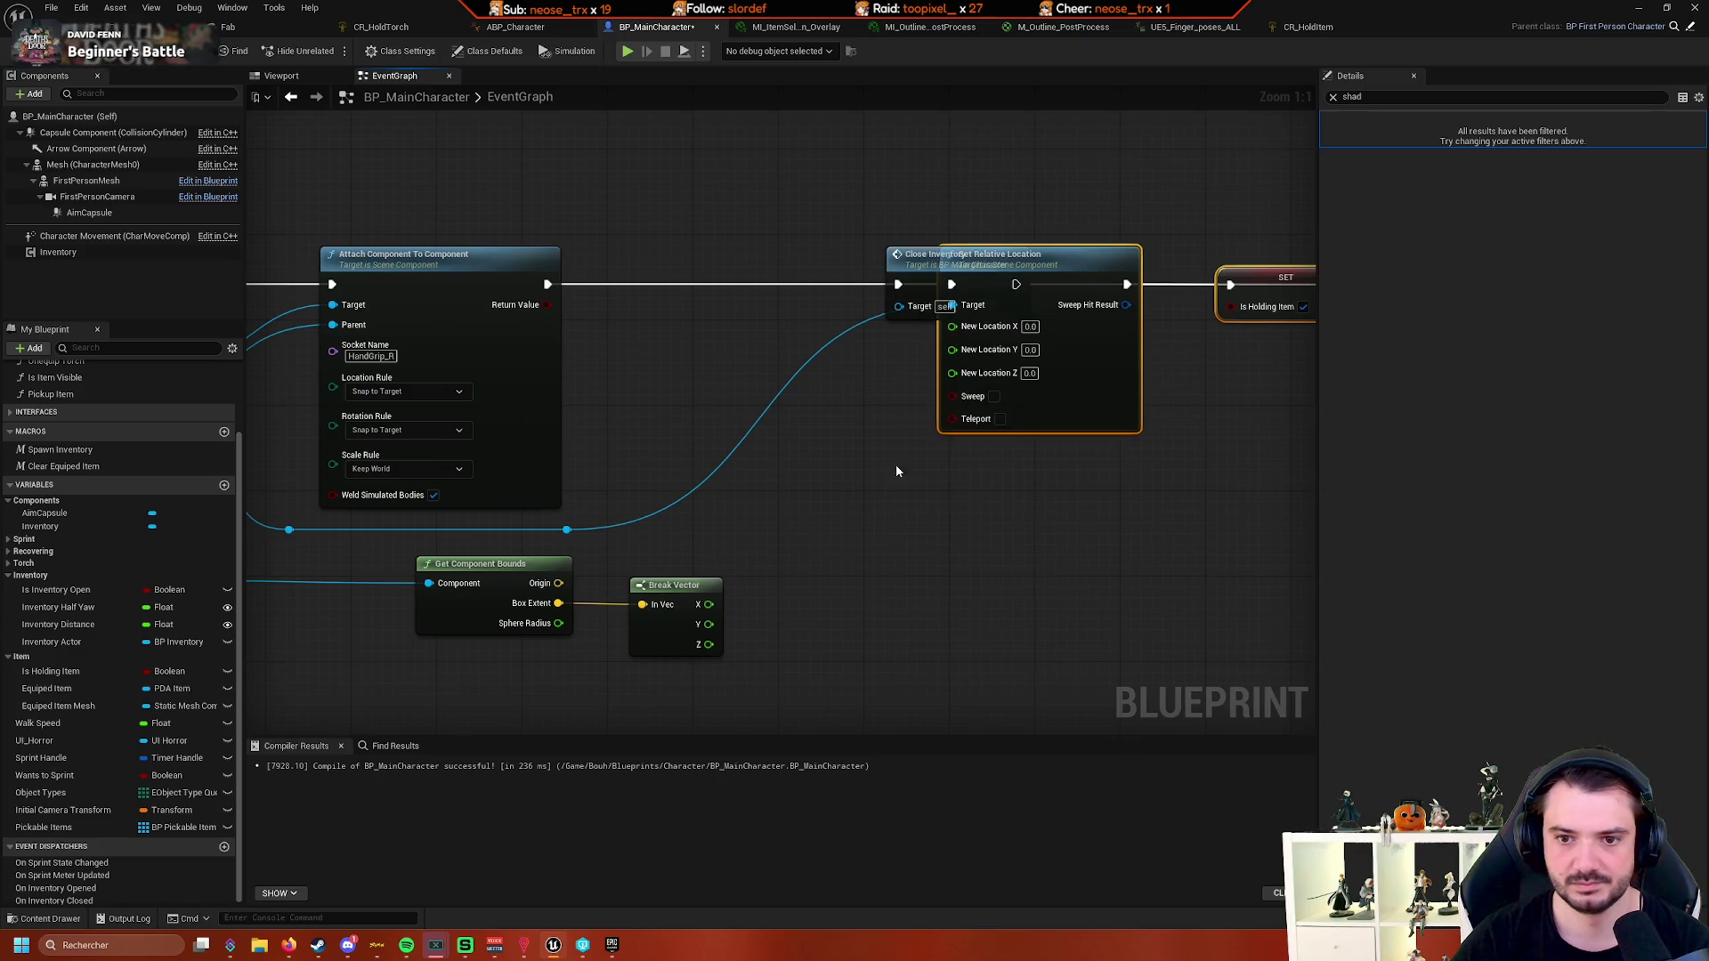
{"action": "left_click", "coordinate": [866, 522]}
{"action": "mouse_move", "coordinate": [911, 275]}
{"action": "left_mouse_down"}
{"action": "mouse_move", "coordinate": [803, 304]}
{"action": "mouse_move", "coordinate": [1316, 370]}
{"action": "mouse_move", "coordinate": [986, 299]}
{"action": "mouse_move", "coordinate": [860, 299]}
{"action": "left_mouse_up"}
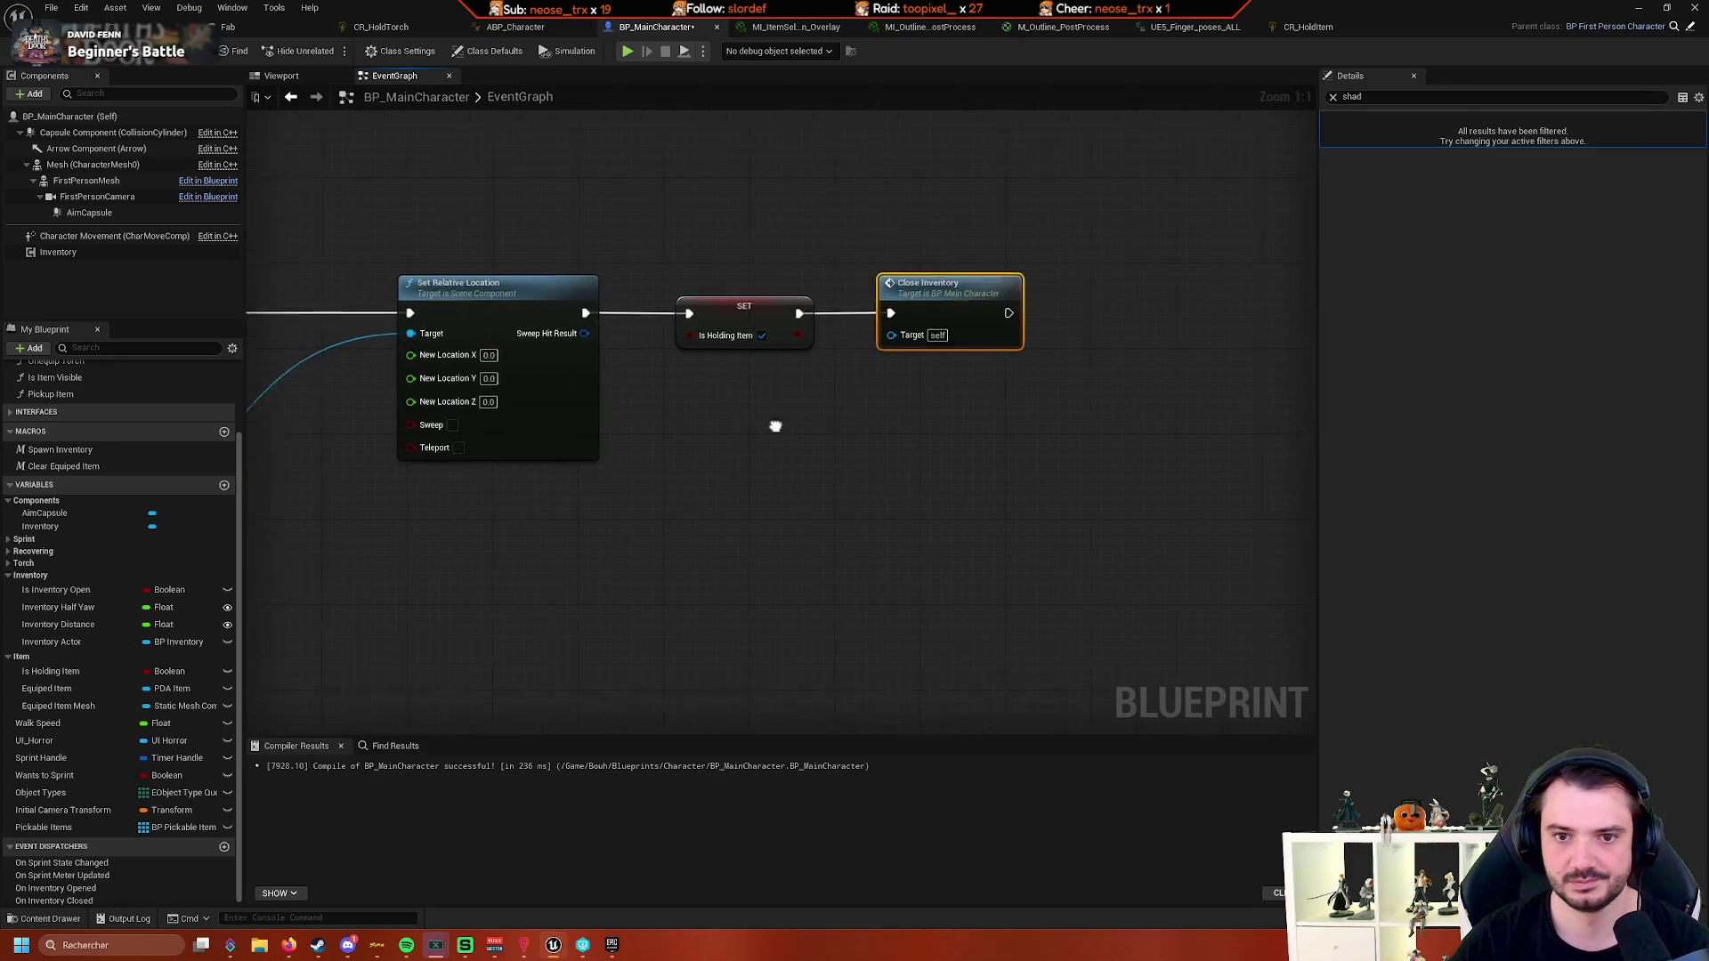
- Connect Break Vector's X output to Set Relative Location's New Location X
{"action": "left_click_drag", "start_coordinate": [775, 424], "coordinate": [1019, 477]}
{"action": "left_click_drag", "start_coordinate": [629, 585], "coordinate": [771, 431]}
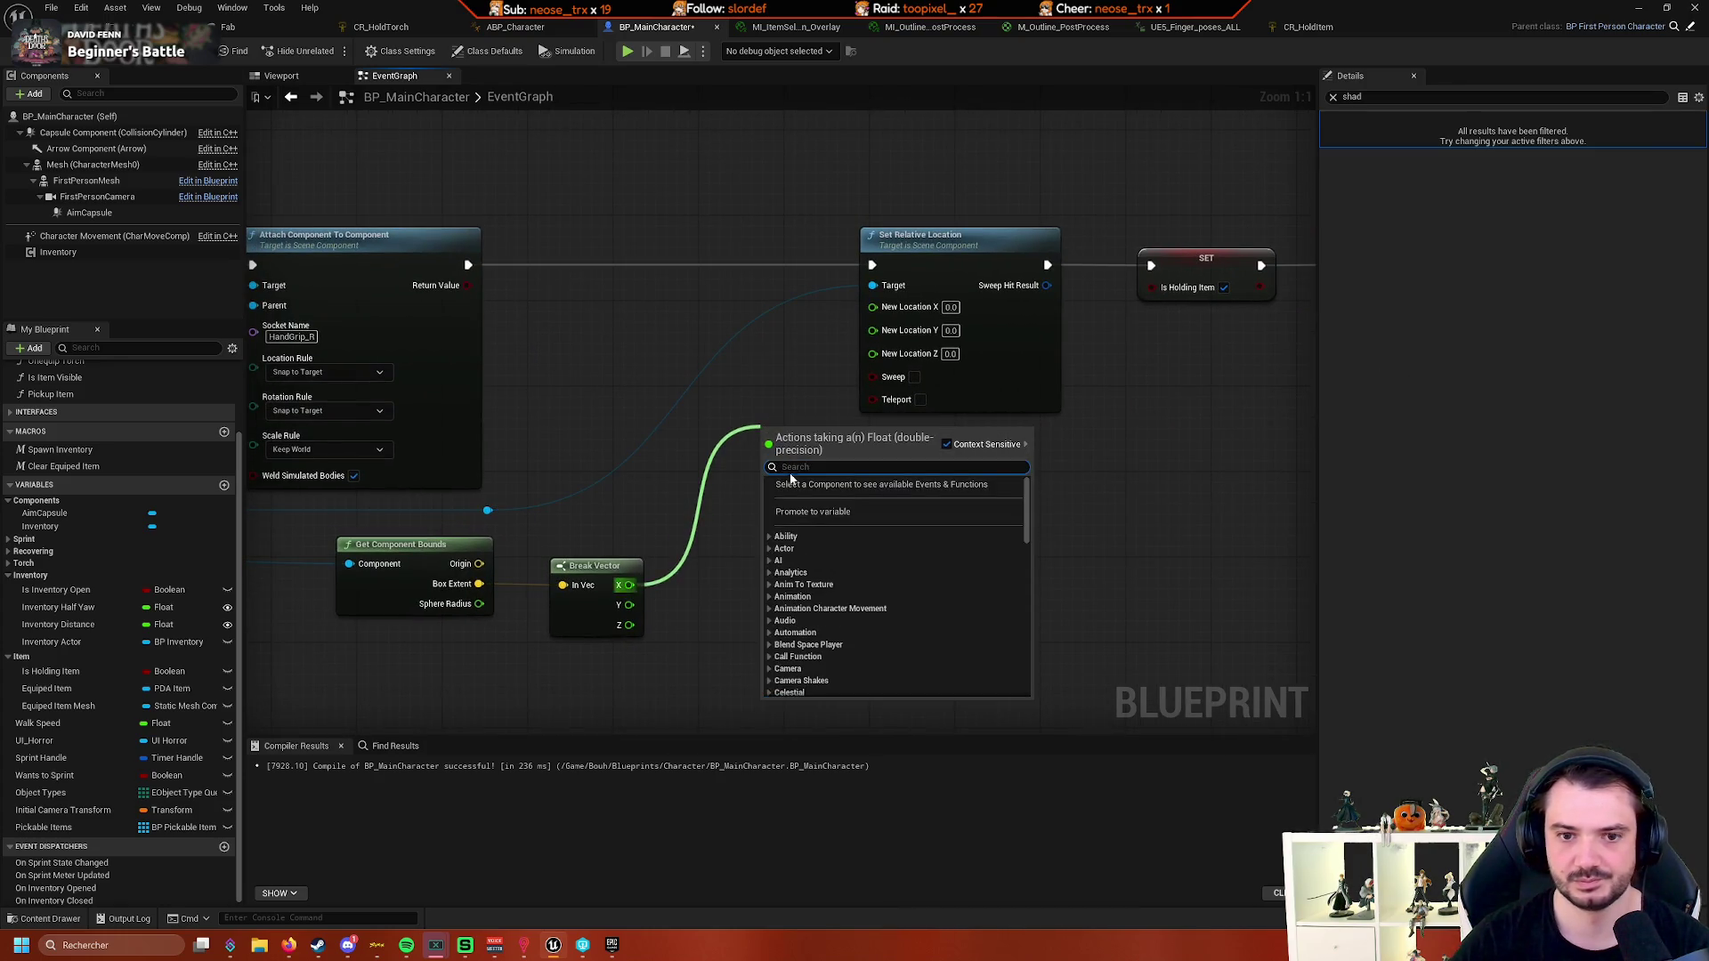
{"action": "left_click", "coordinate": [707, 521]}
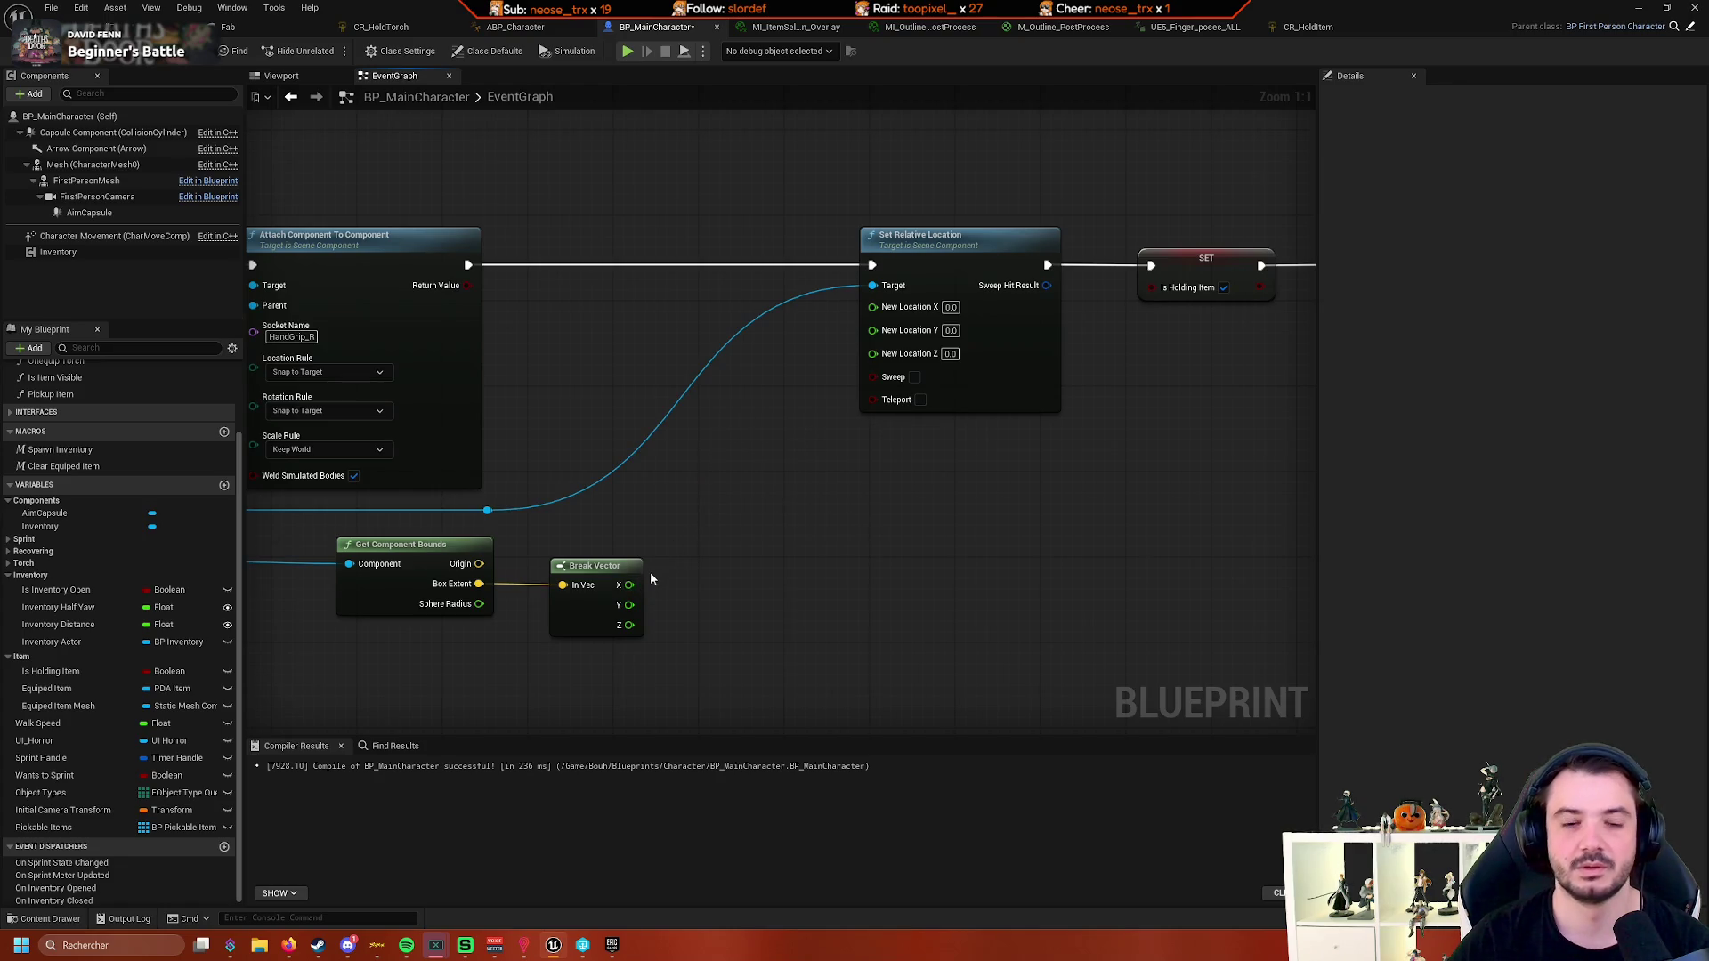
{"action": "mouse_move", "coordinate": [629, 585]}
{"action": "left_mouse_down"}
{"action": "mouse_move", "coordinate": [868, 298]}
{"action": "mouse_move", "coordinate": [896, 308]}
{"action": "left_mouse_up"}
{"action": "left_click_drag", "start_coordinate": [768, 468], "coordinate": [933, 429]}
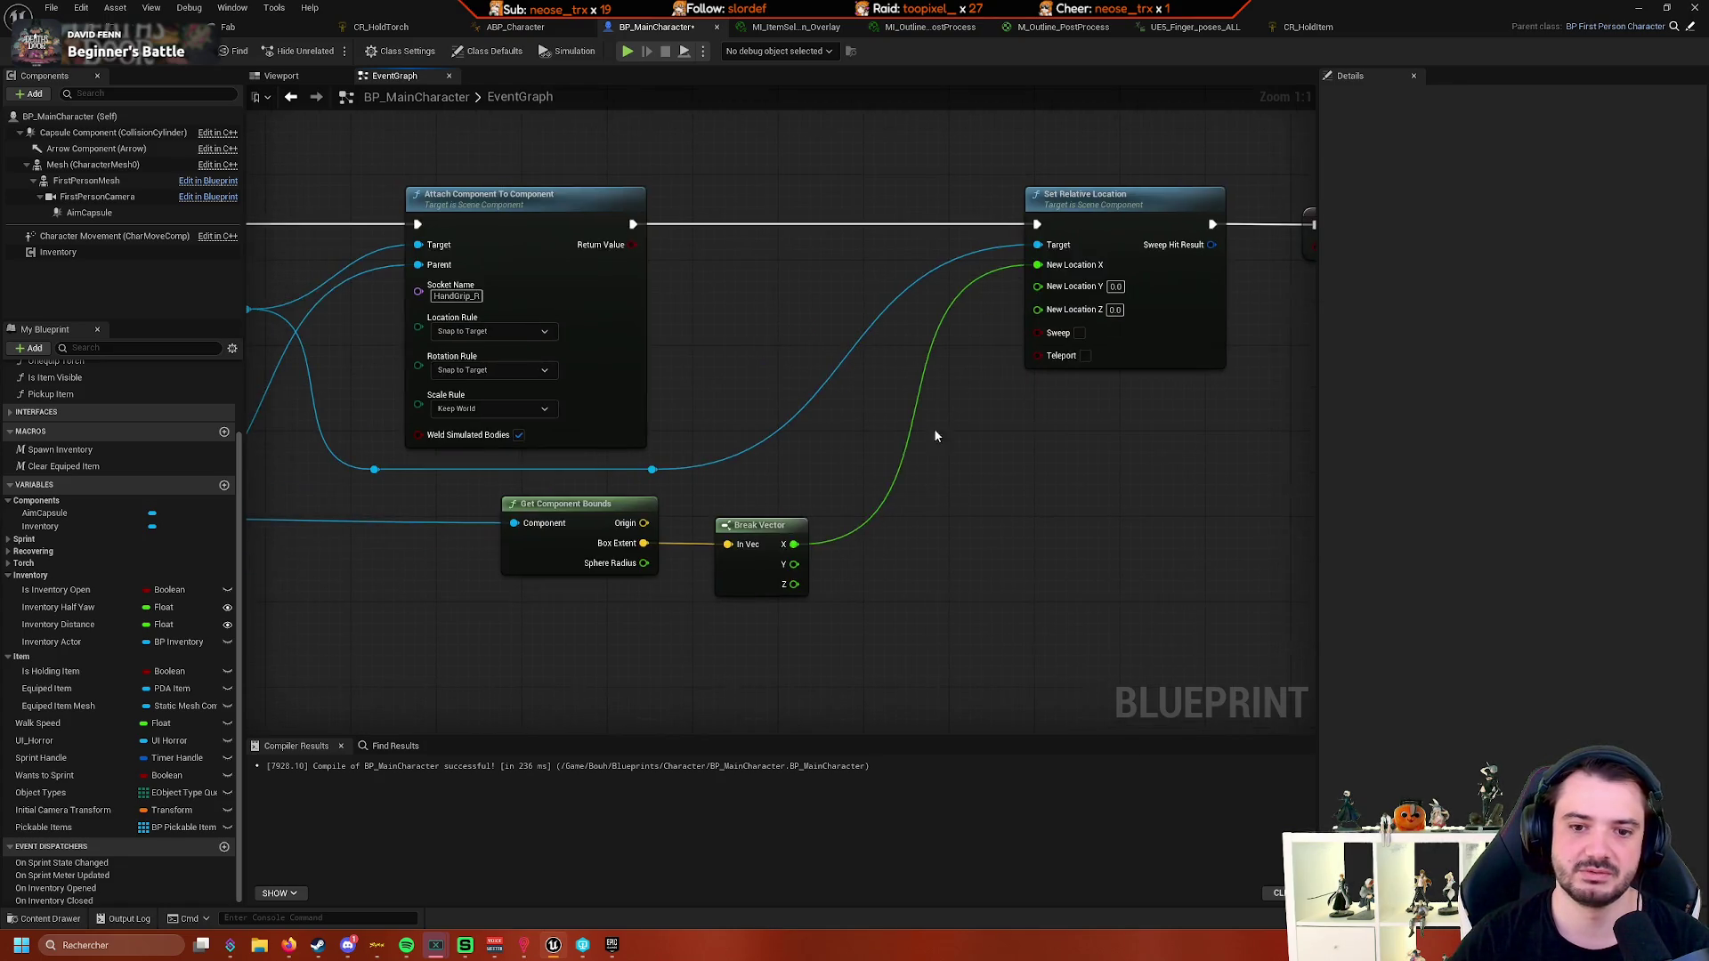
{"action": "key", "text": "alt+p"}
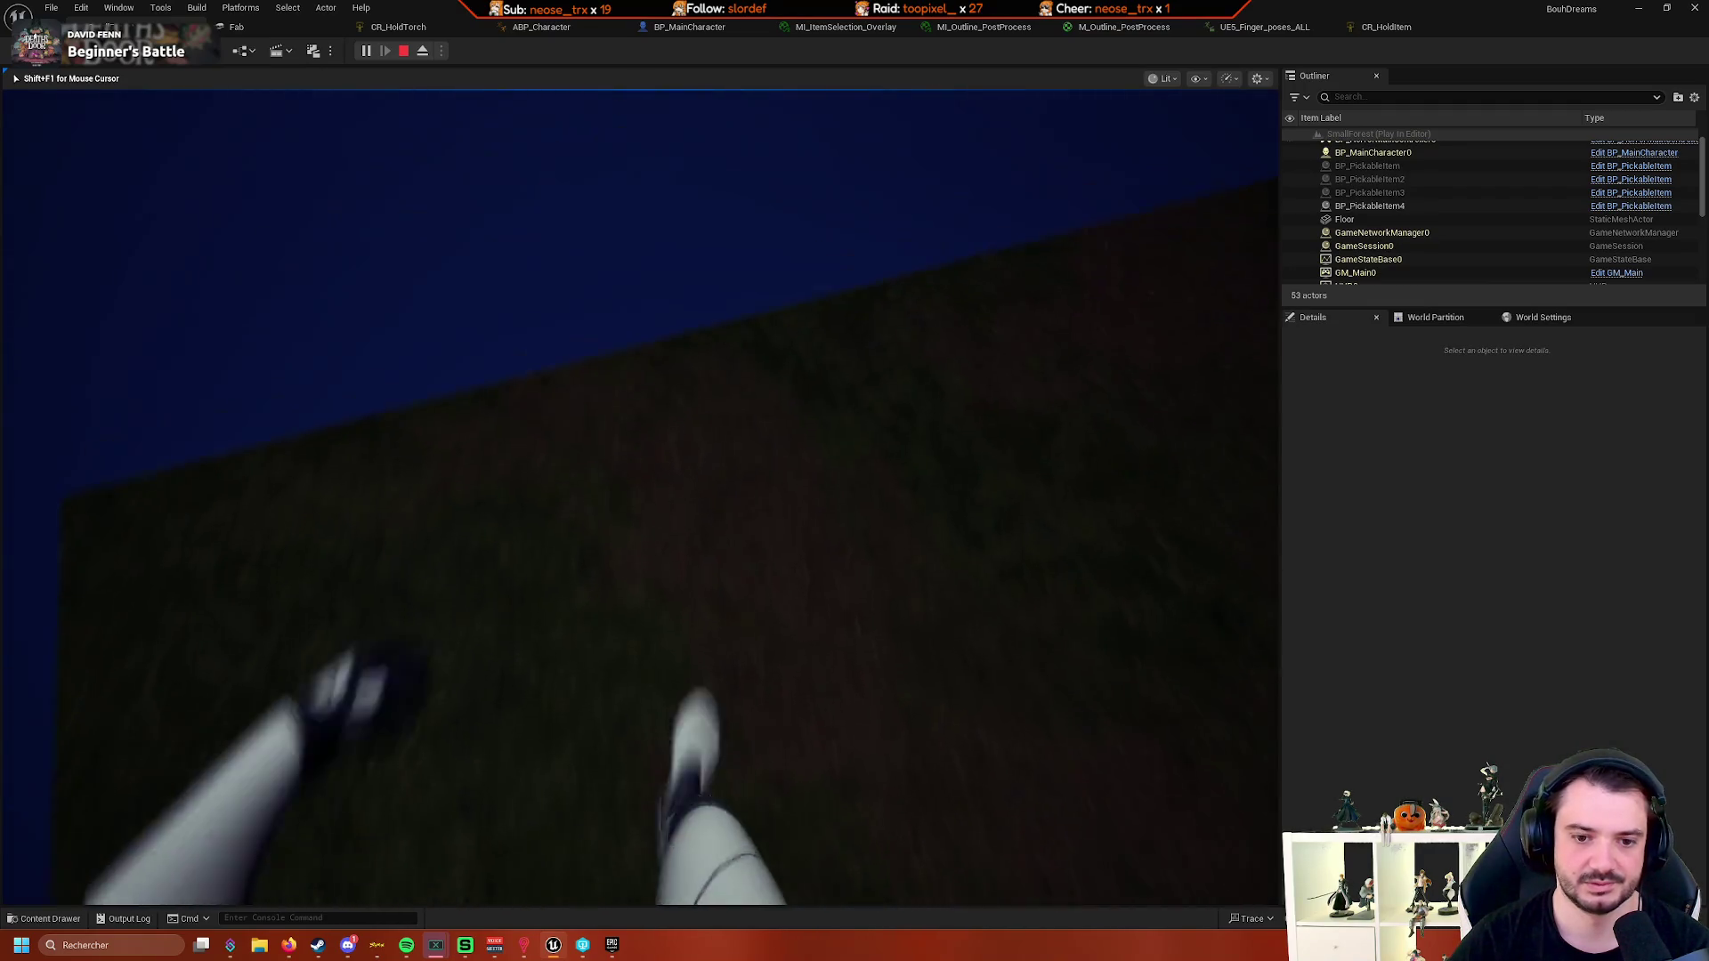
- Pick up an item with E in the playtest, stop it, and open ABP_Character's AnimGraph
{"action": "key", "text": "e"}
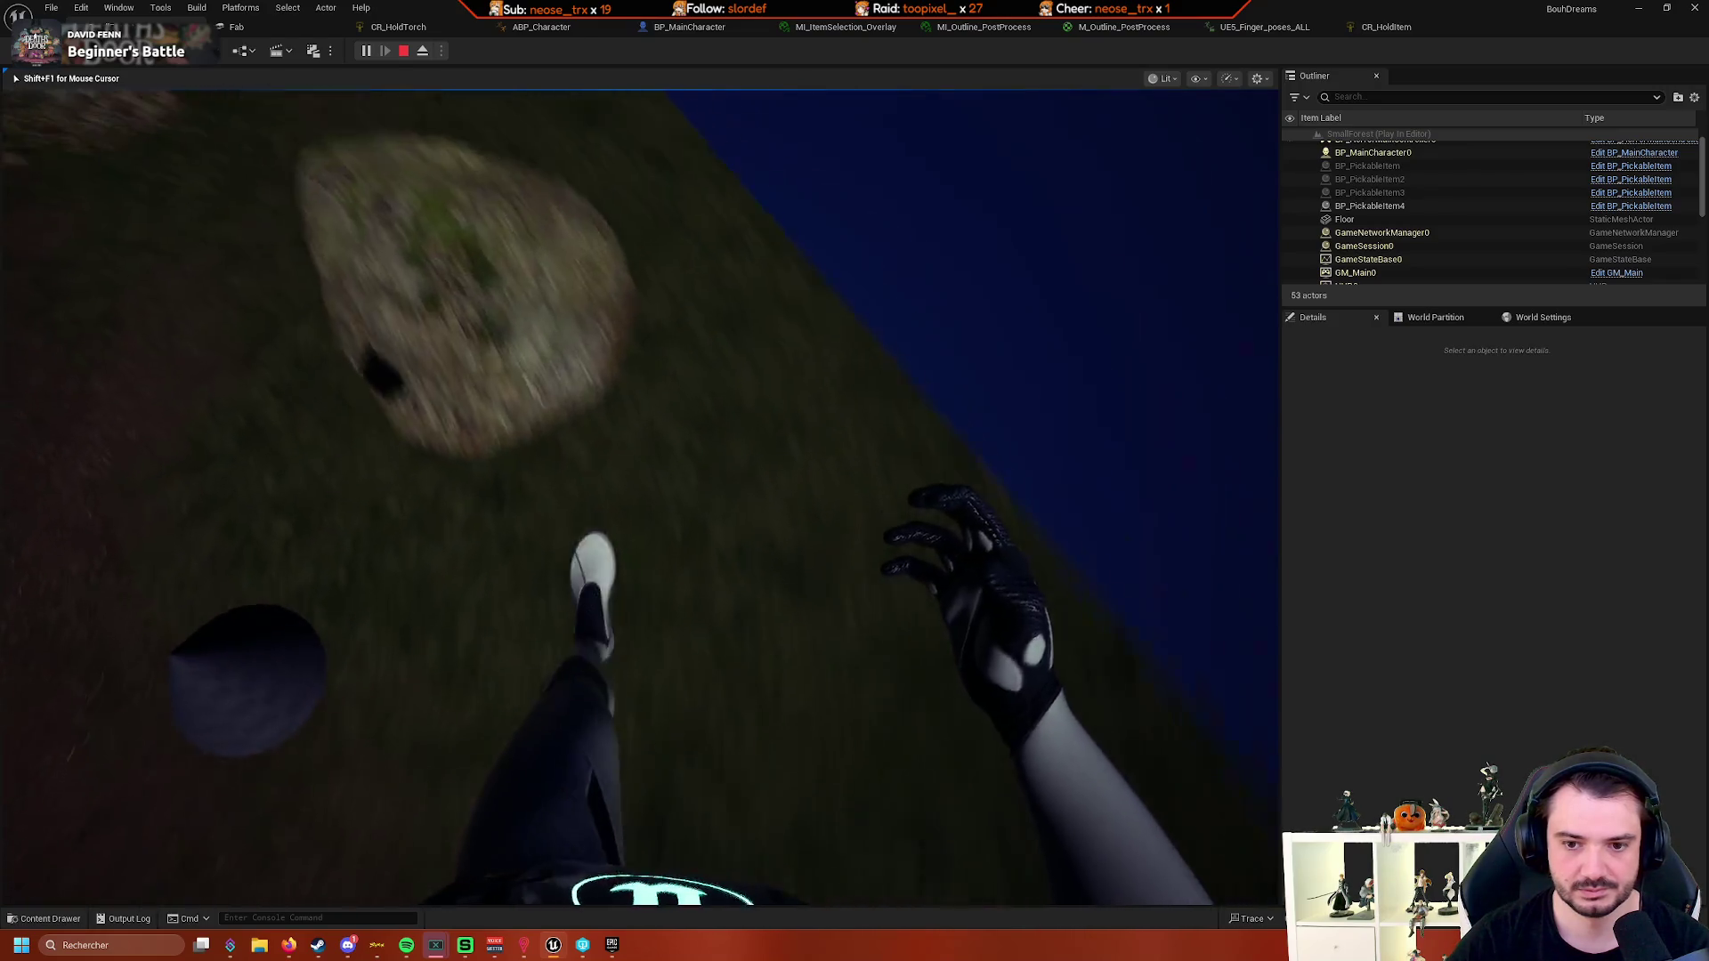
{"action": "key", "text": "Escape"}
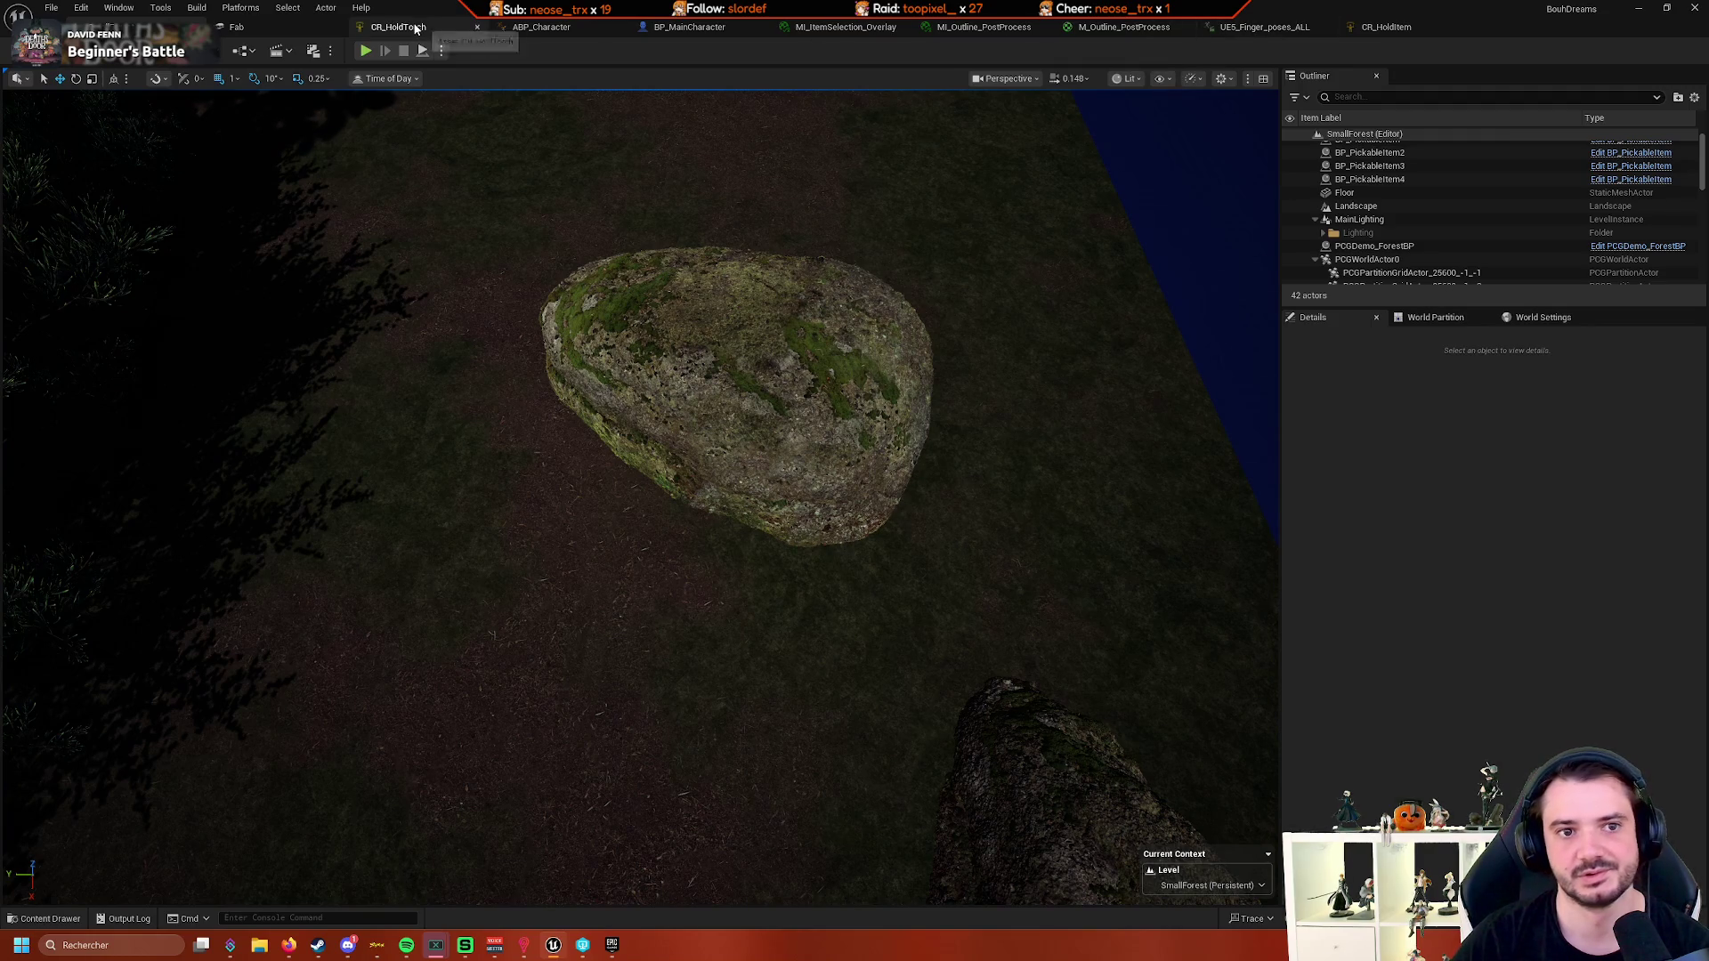
{"action": "left_click", "coordinate": [545, 27]}
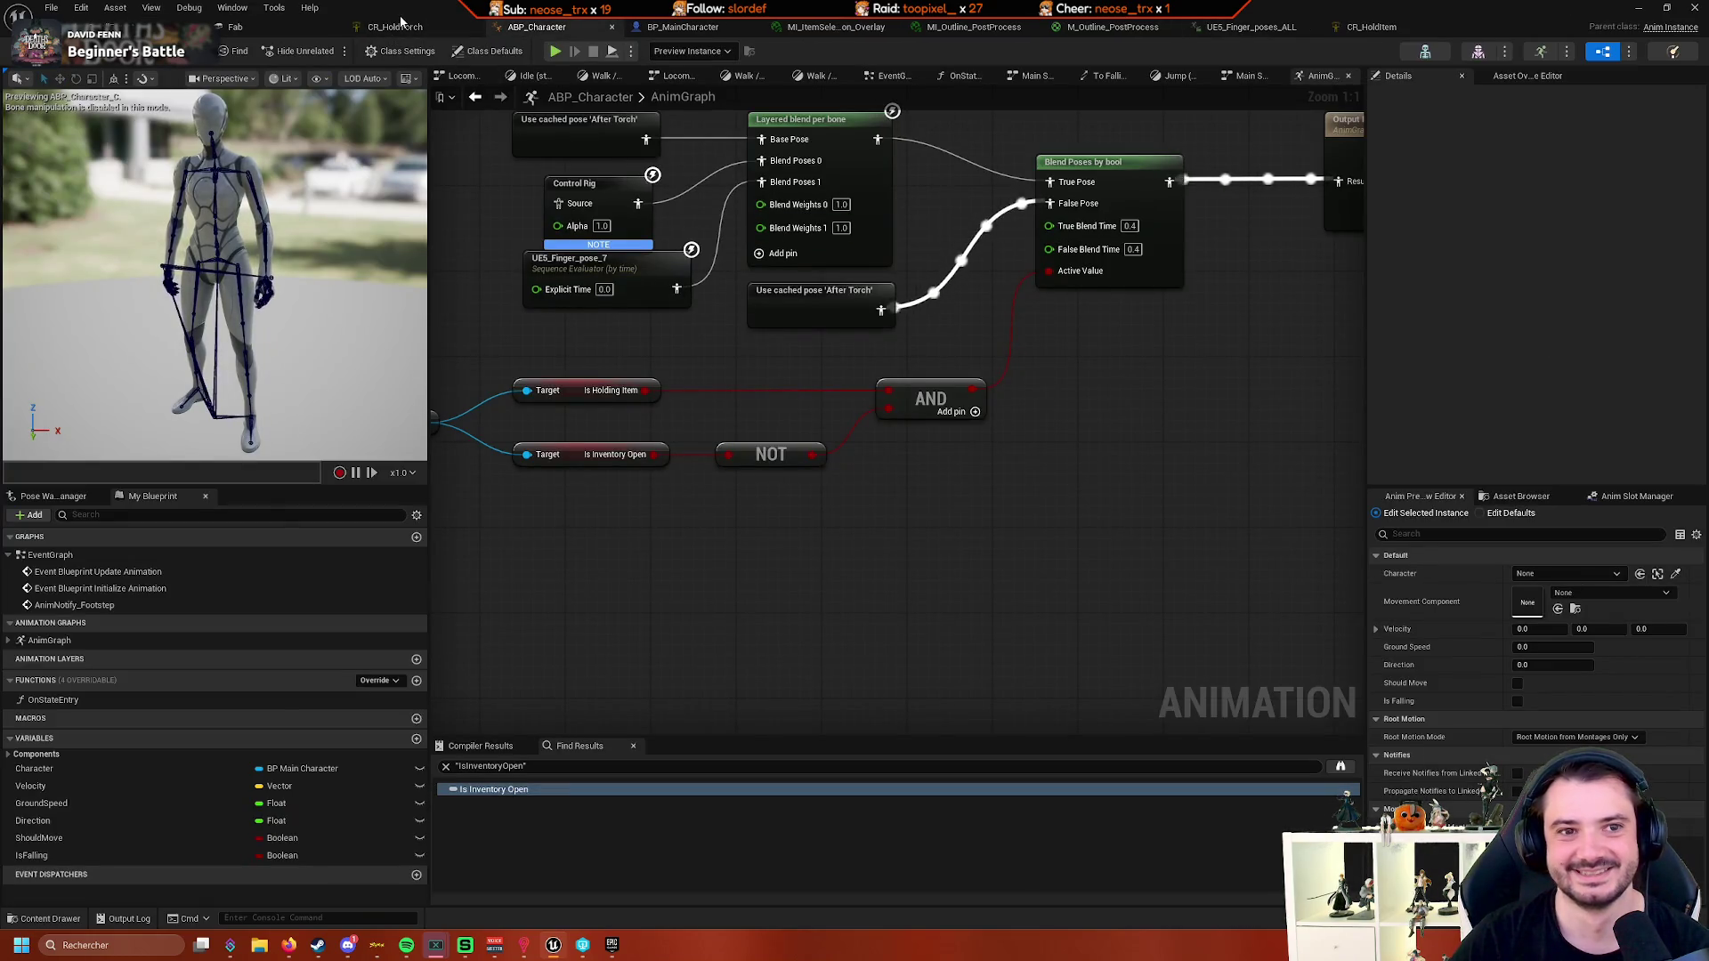
- Add a reroute point on the Break Transform Scale wire and shift Mesh and Get Component Bounds down-left
{"action": "left_click", "coordinate": [721, 28]}
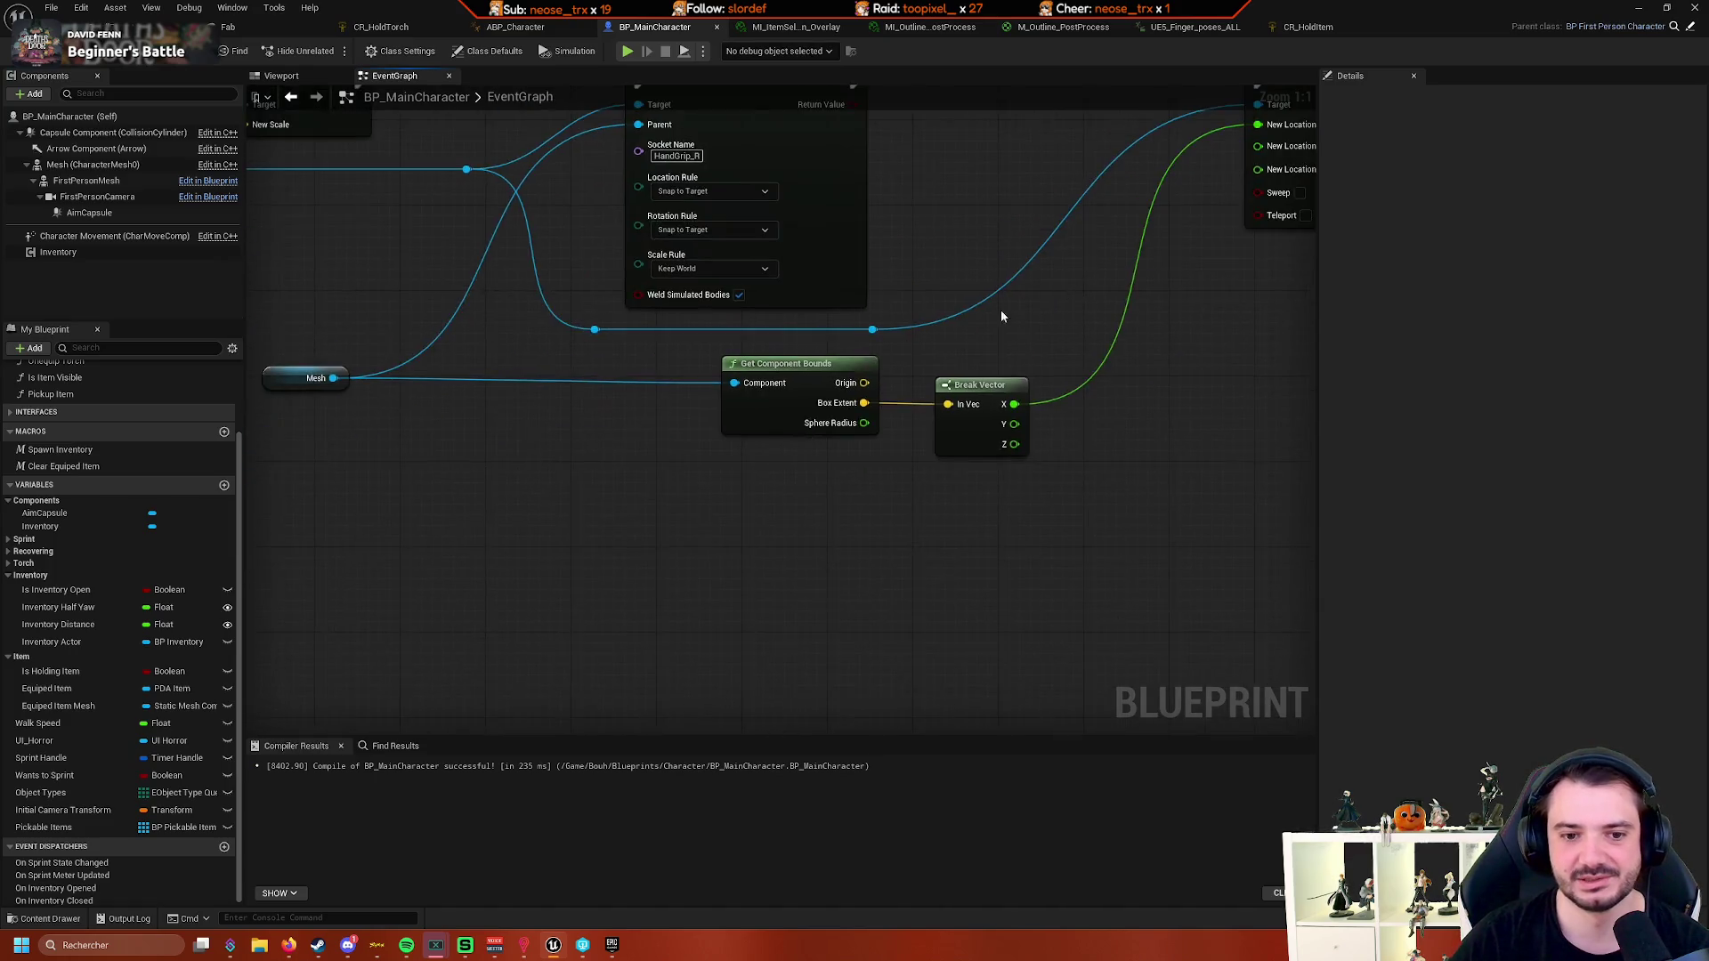
{"action": "mouse_move", "coordinate": [779, 427]}
{"action": "left_mouse_down"}
{"action": "mouse_move", "coordinate": [803, 527]}
{"action": "mouse_move", "coordinate": [1098, 466]}
{"action": "mouse_move", "coordinate": [845, 366]}
{"action": "left_mouse_up"}
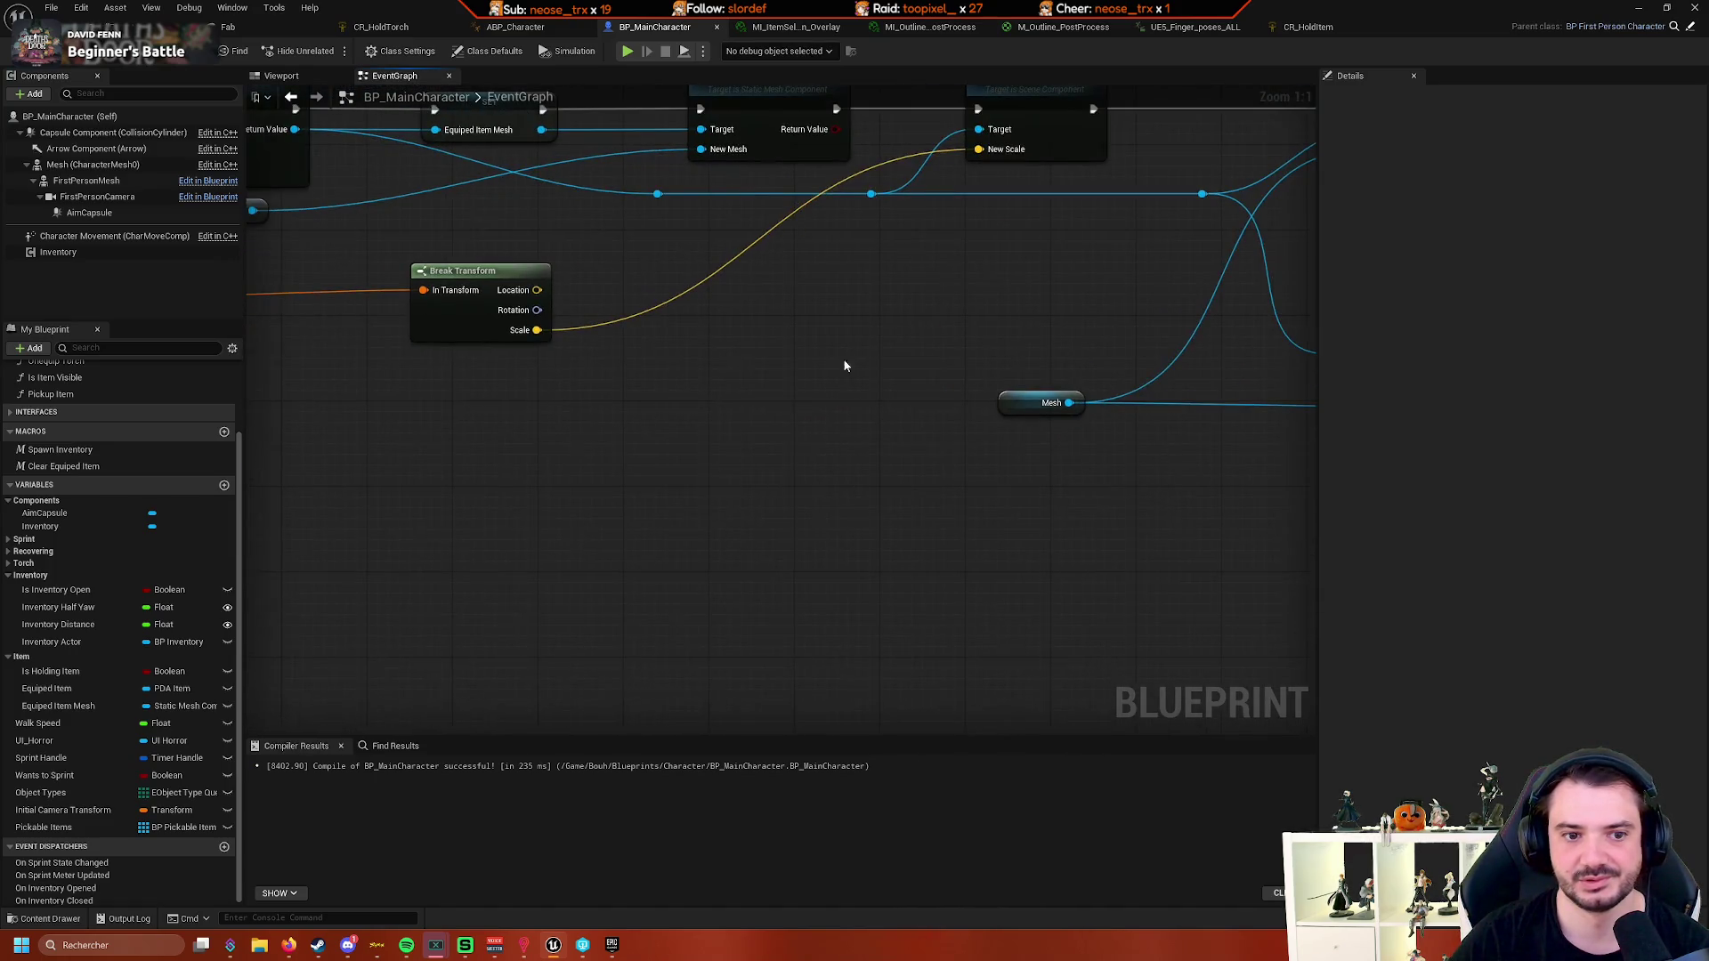
{"action": "double_click", "coordinate": [677, 294]}
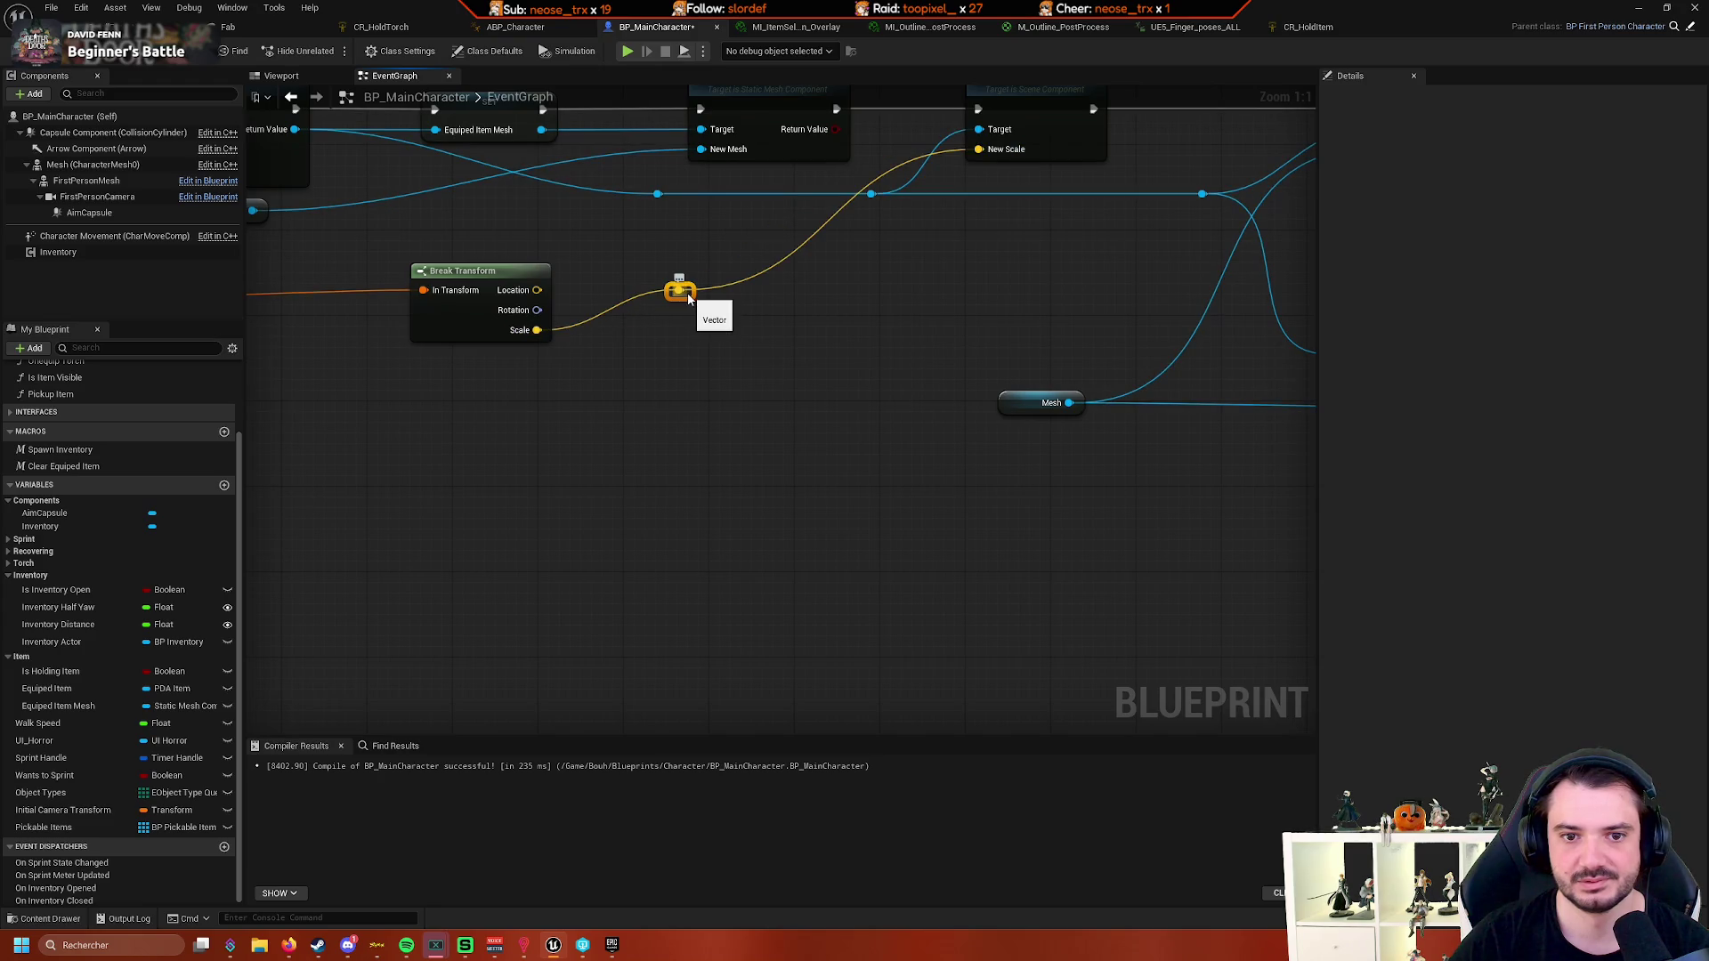
{"action": "left_click_drag", "start_coordinate": [688, 299], "coordinate": [909, 338]}
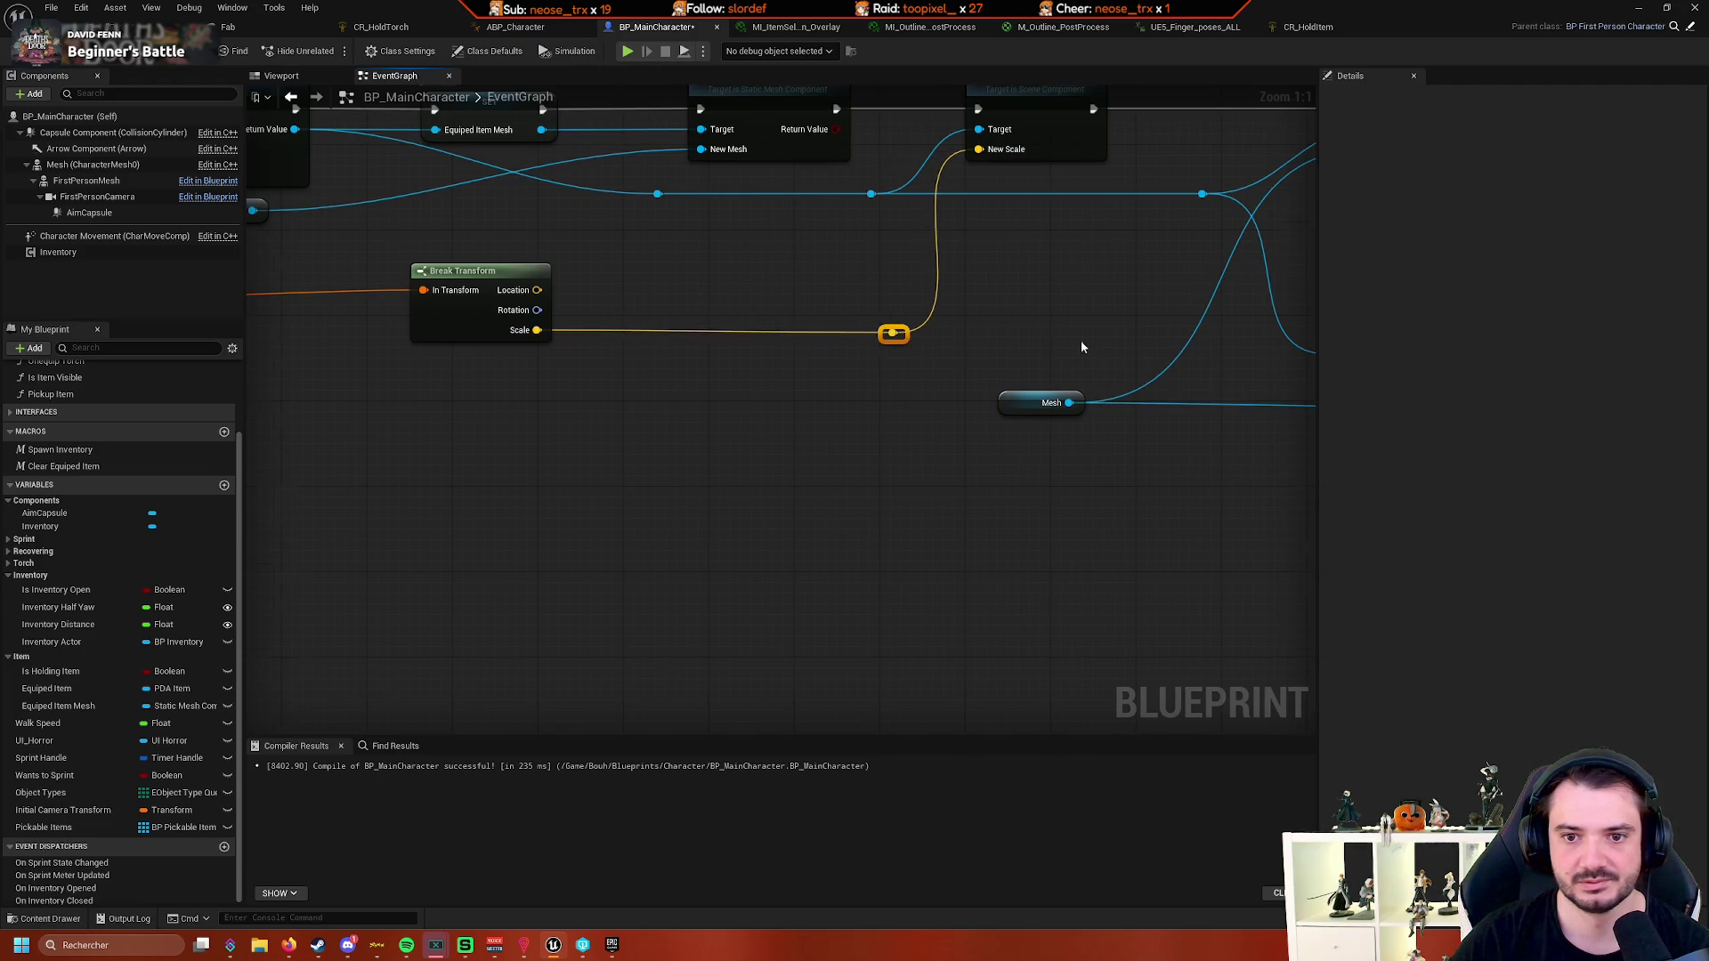
{"action": "scroll", "coordinate": [1082, 347], "scroll_direction": "down", "scroll_amount": 3}
{"action": "left_click_drag", "start_coordinate": [1083, 347], "coordinate": [748, 324]}
{"action": "mouse_move", "coordinate": [1107, 329]}
{"action": "left_mouse_down"}
{"action": "mouse_move", "coordinate": [849, 329]}
{"action": "mouse_move", "coordinate": [739, 353]}
{"action": "left_mouse_up"}
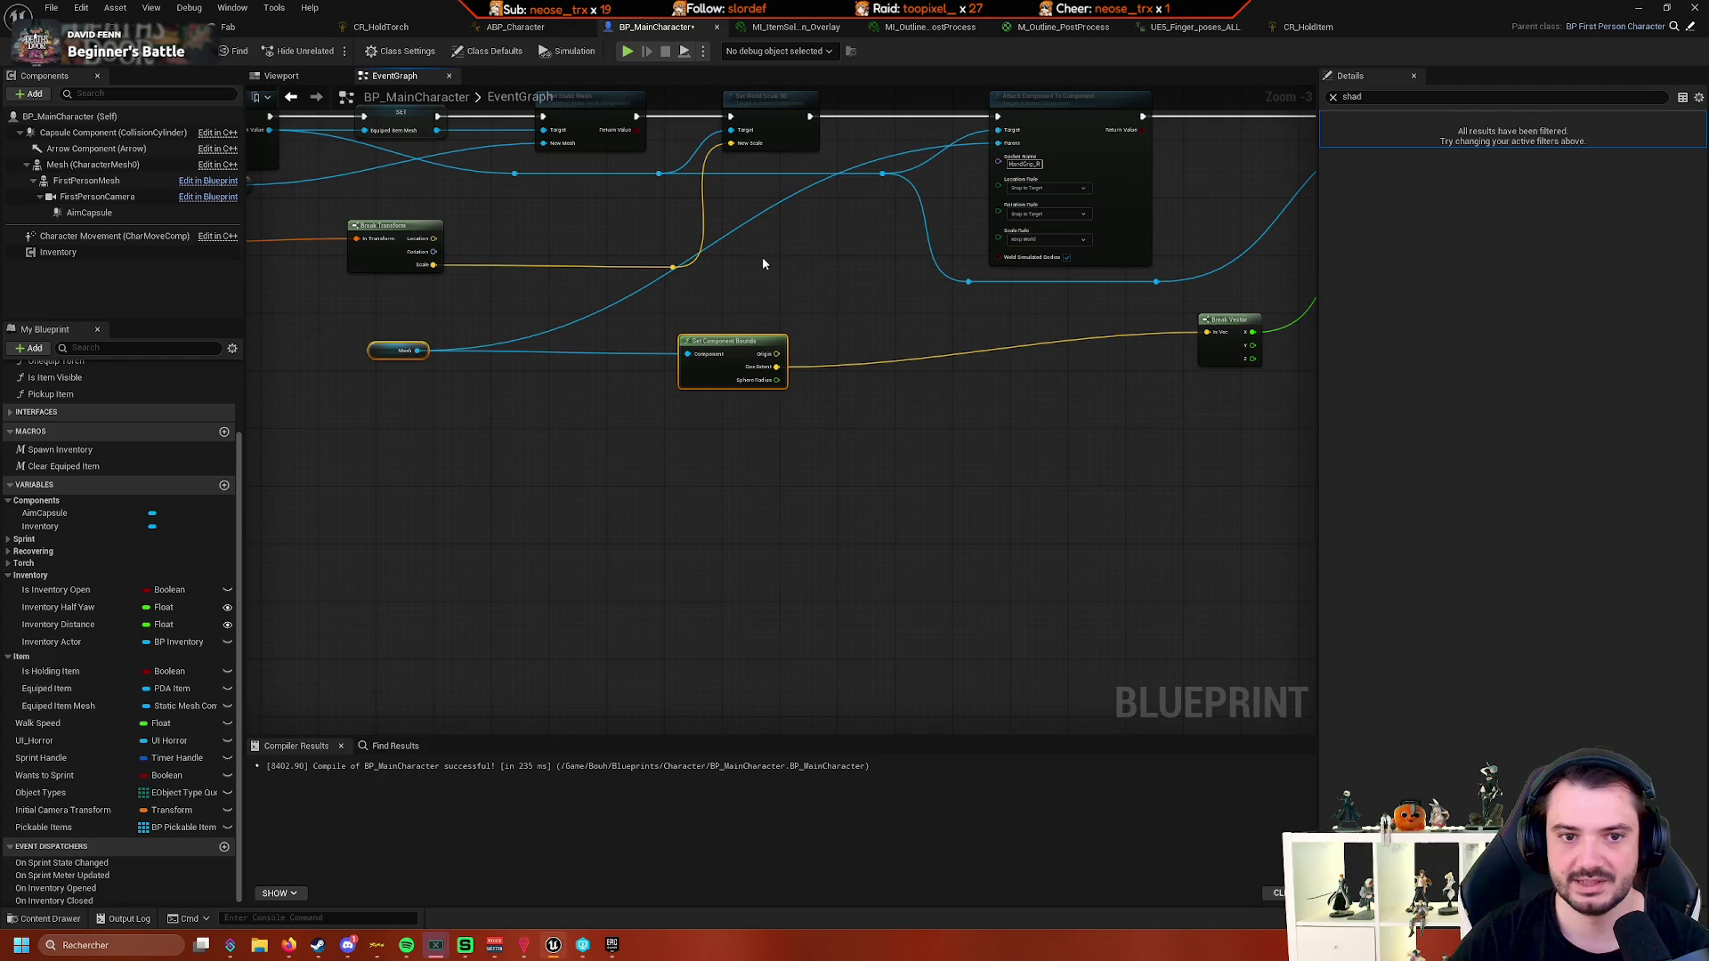
- Try a reroute point on the Mesh wire, remove it, and straighten the nodes with Break Vector
{"action": "double_click", "coordinate": [776, 192]}
{"action": "mouse_move", "coordinate": [776, 192]}
{"action": "left_mouse_down"}
{"action": "mouse_move", "coordinate": [785, 223]}
{"action": "mouse_move", "coordinate": [814, 175]}
{"action": "left_mouse_up"}
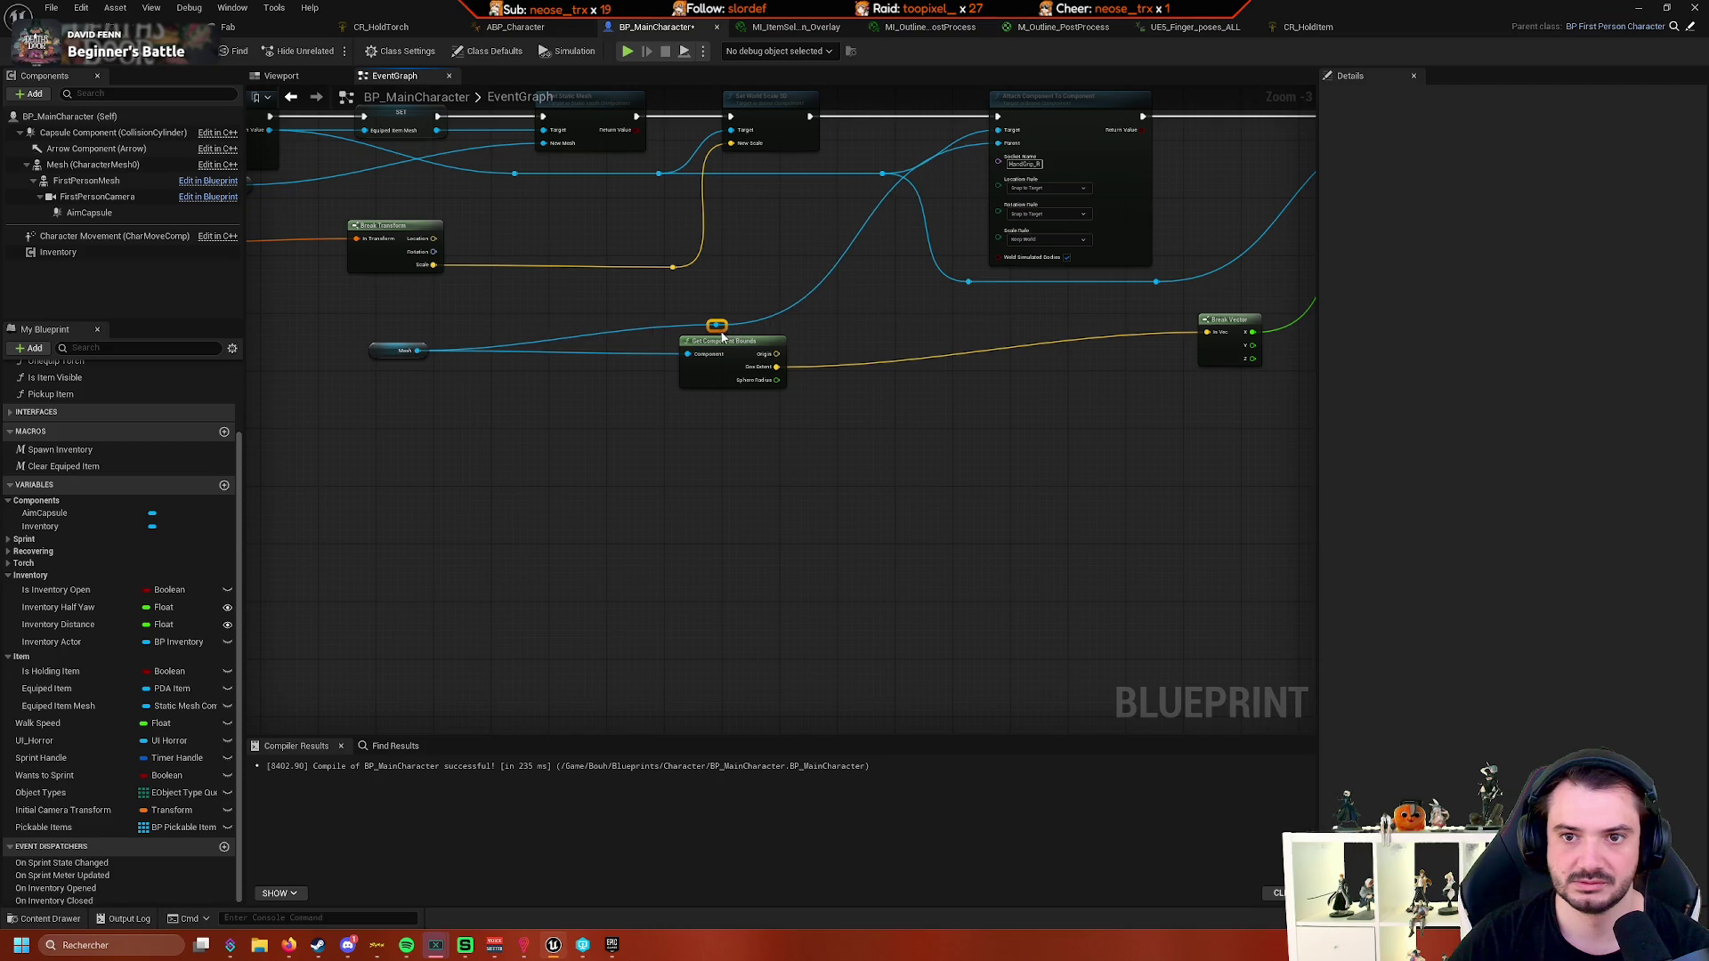
{"action": "left_click_drag", "start_coordinate": [723, 337], "coordinate": [811, 238]}
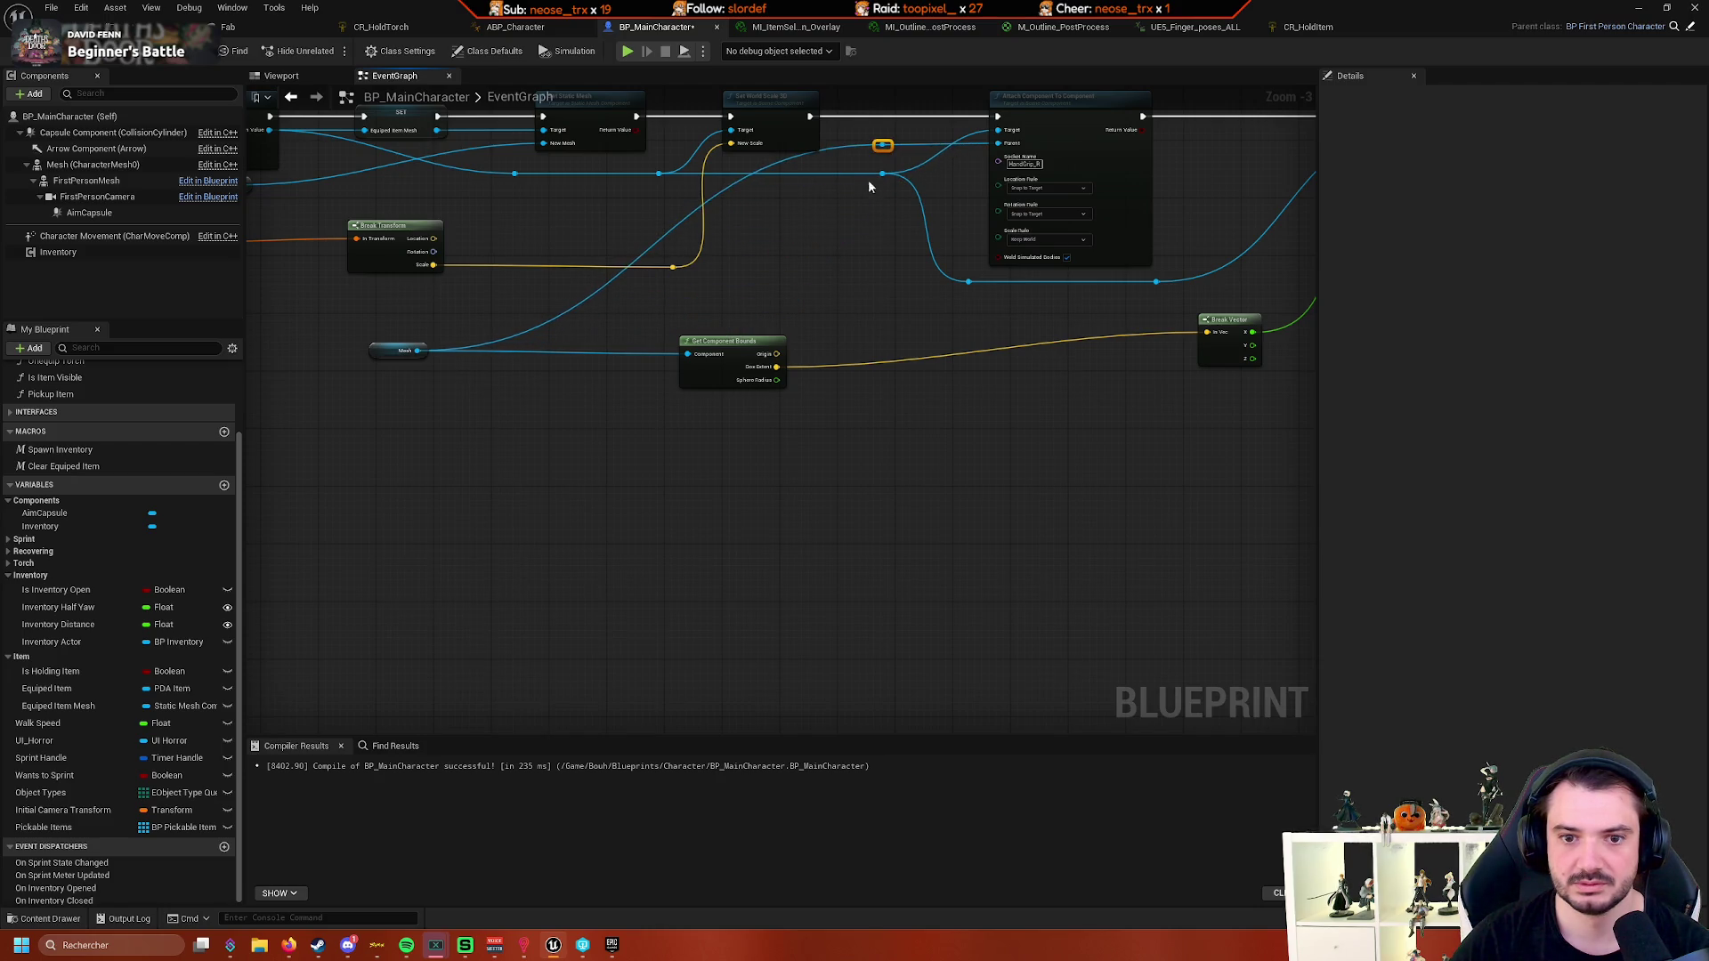
{"action": "left_click_drag", "start_coordinate": [662, 239], "coordinate": [847, 397]}
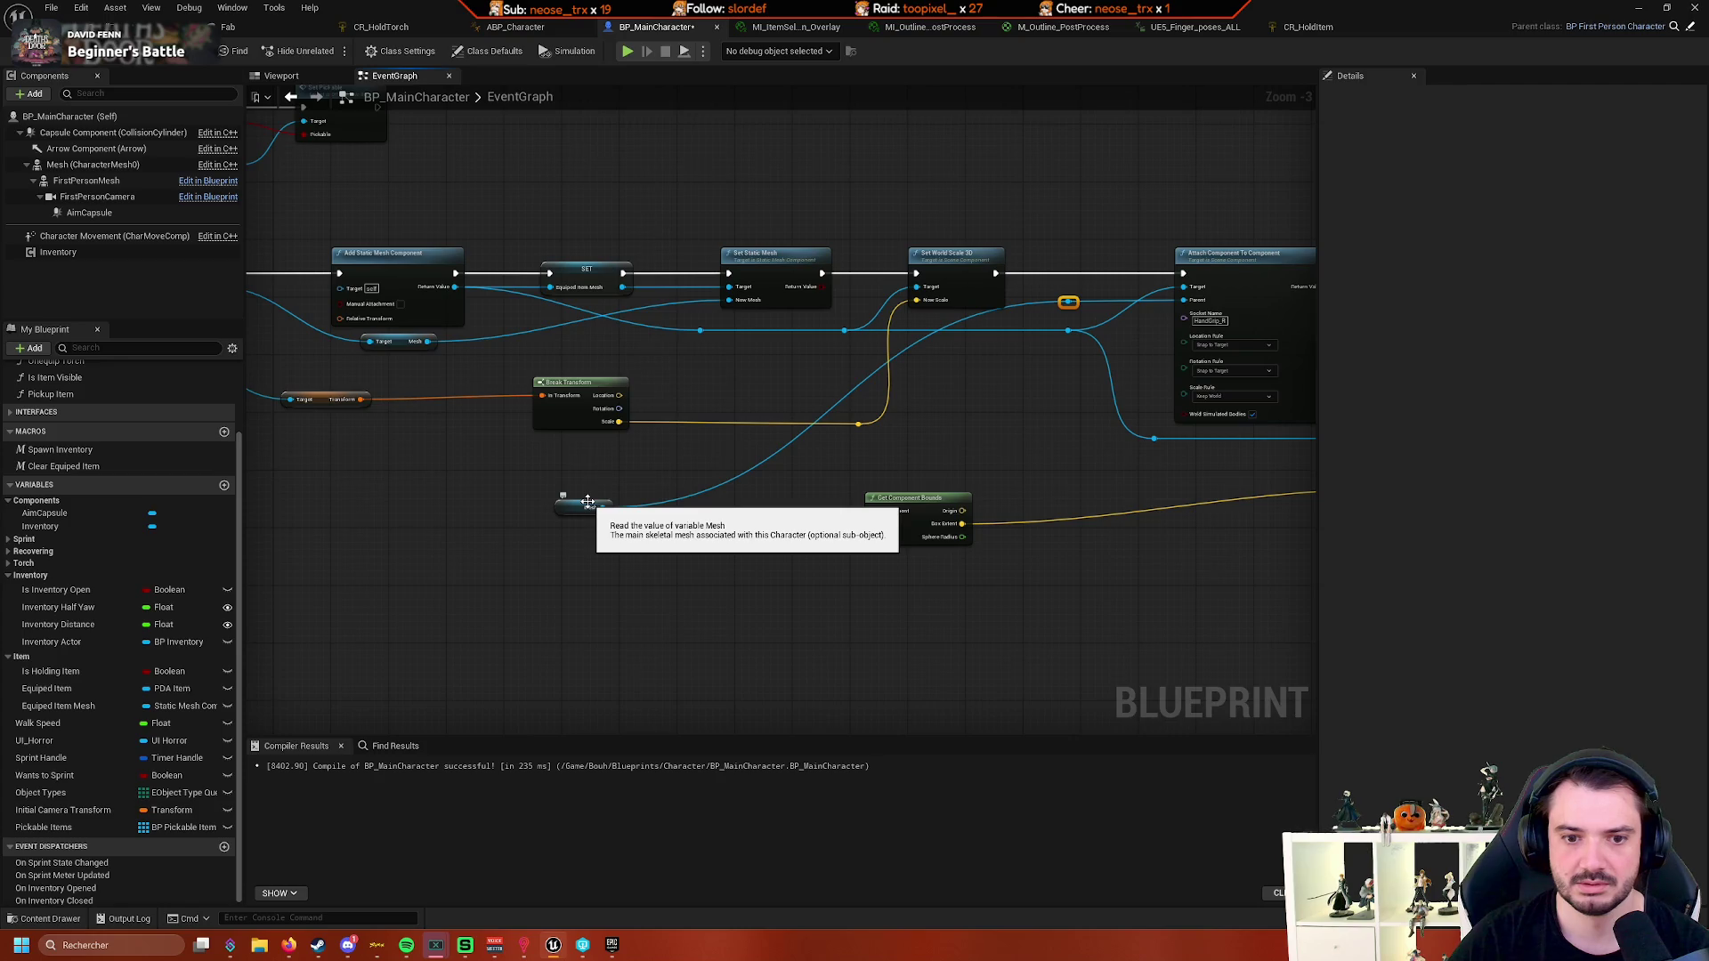
{"action": "right_click", "coordinate": [780, 460]}
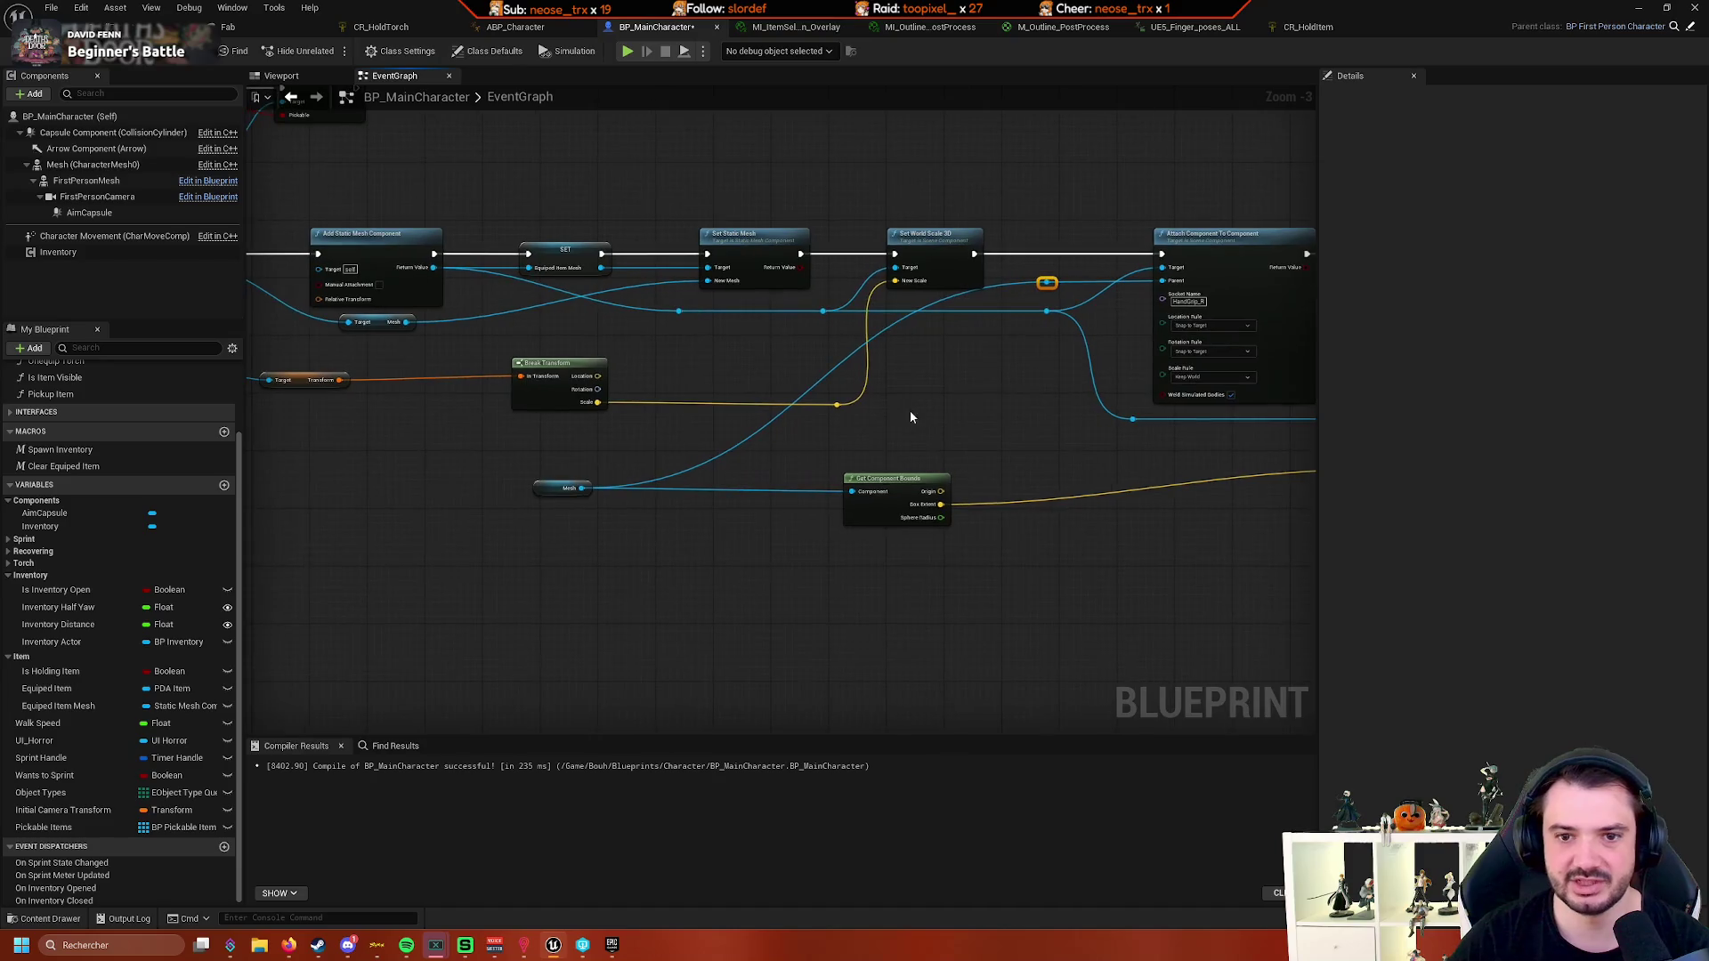
{"action": "left_click_drag", "start_coordinate": [938, 423], "coordinate": [711, 443]}
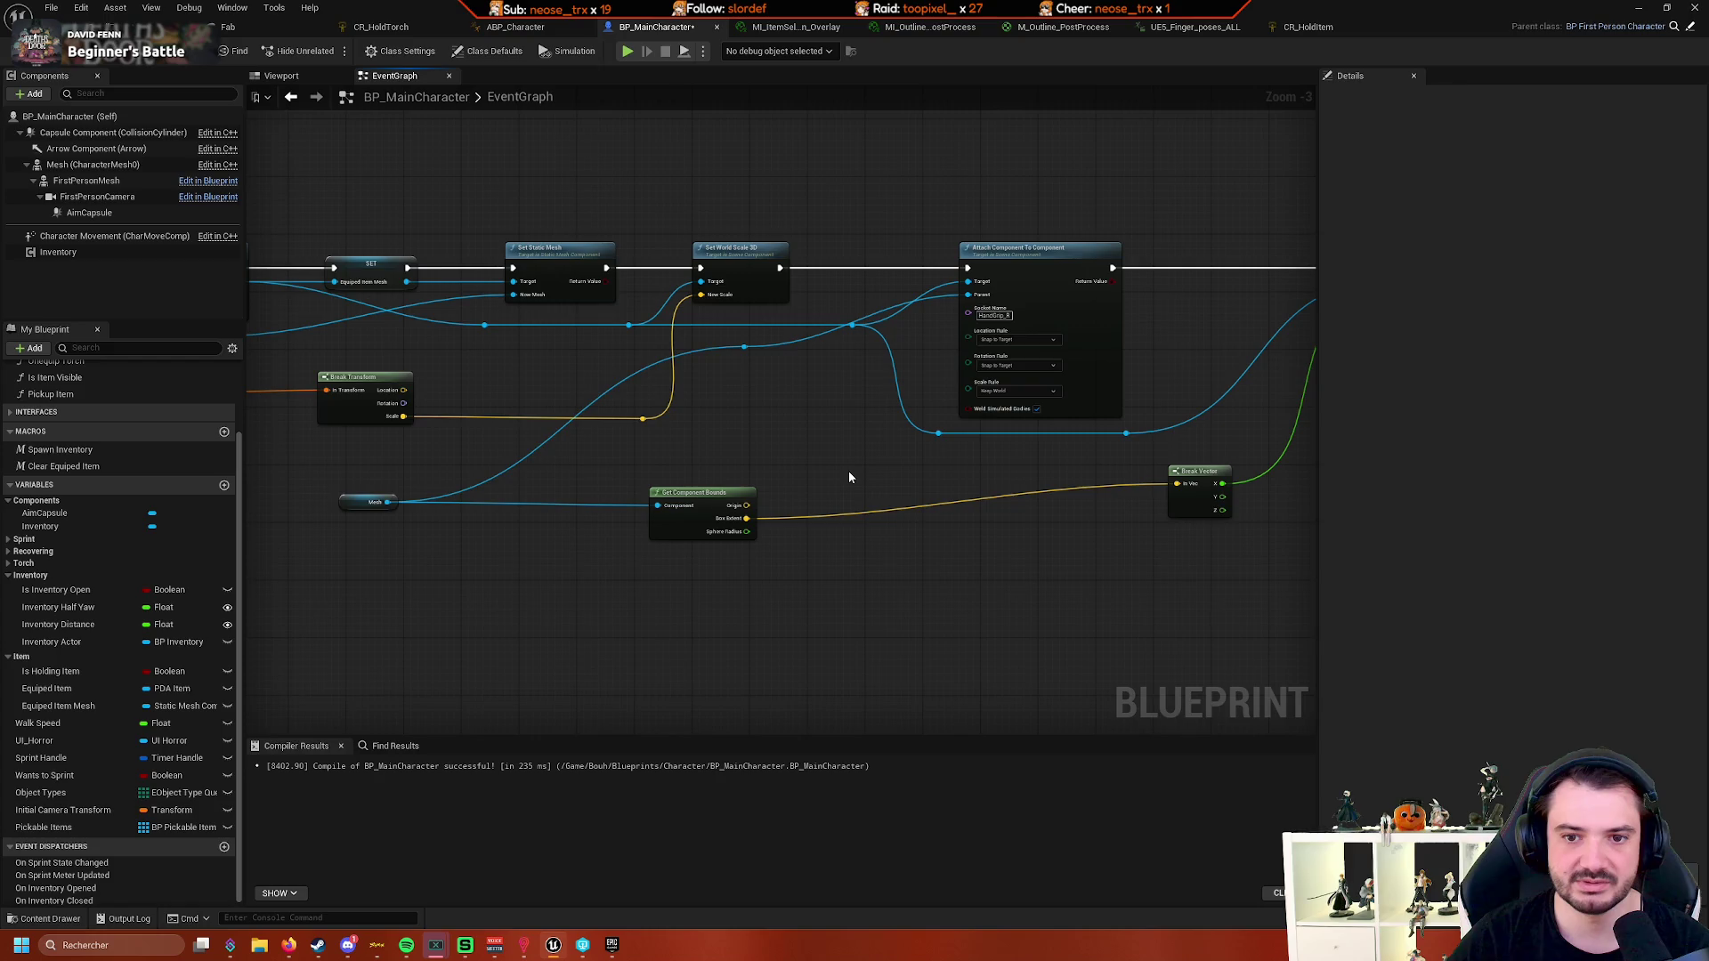
{"action": "key", "text": "Delete"}
{"action": "key", "text": "f"}
- Move the Mesh getter beside Attach Component To Component, wire it into Get Component Bounds' Component, and replay
{"action": "left_click_drag", "start_coordinate": [894, 504], "coordinate": [735, 499]}
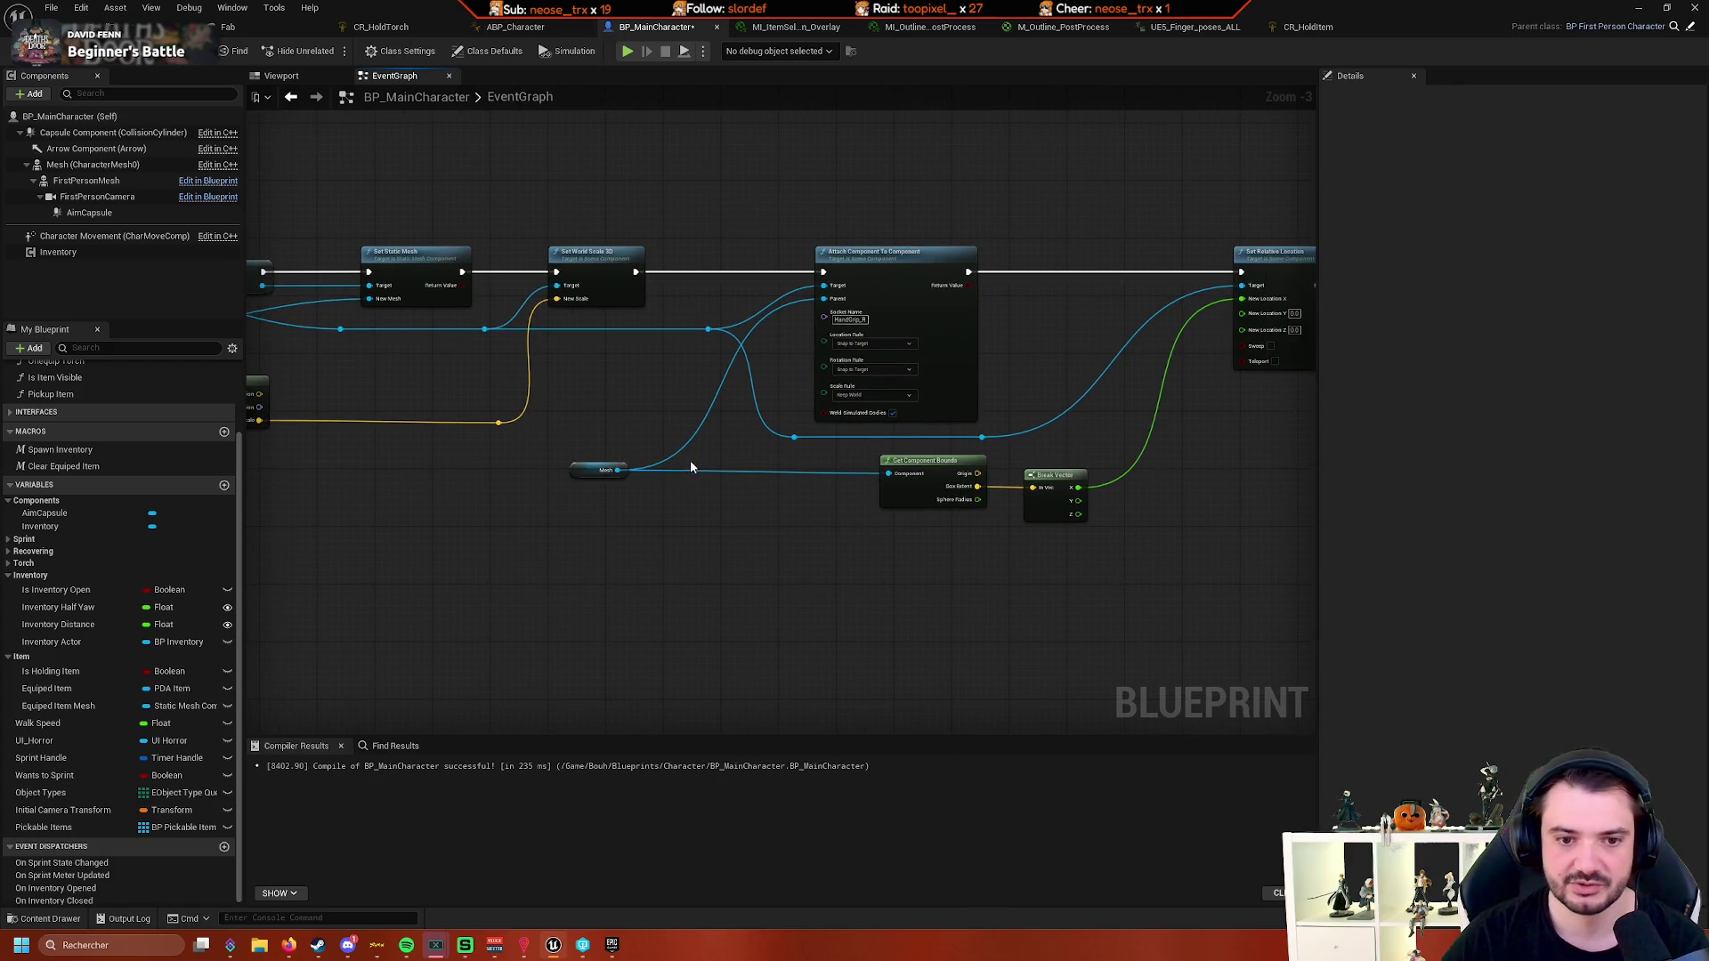
{"action": "left_click", "coordinate": [697, 469], "text": "alt"}
{"action": "left_click_drag", "start_coordinate": [585, 473], "coordinate": [690, 292]}
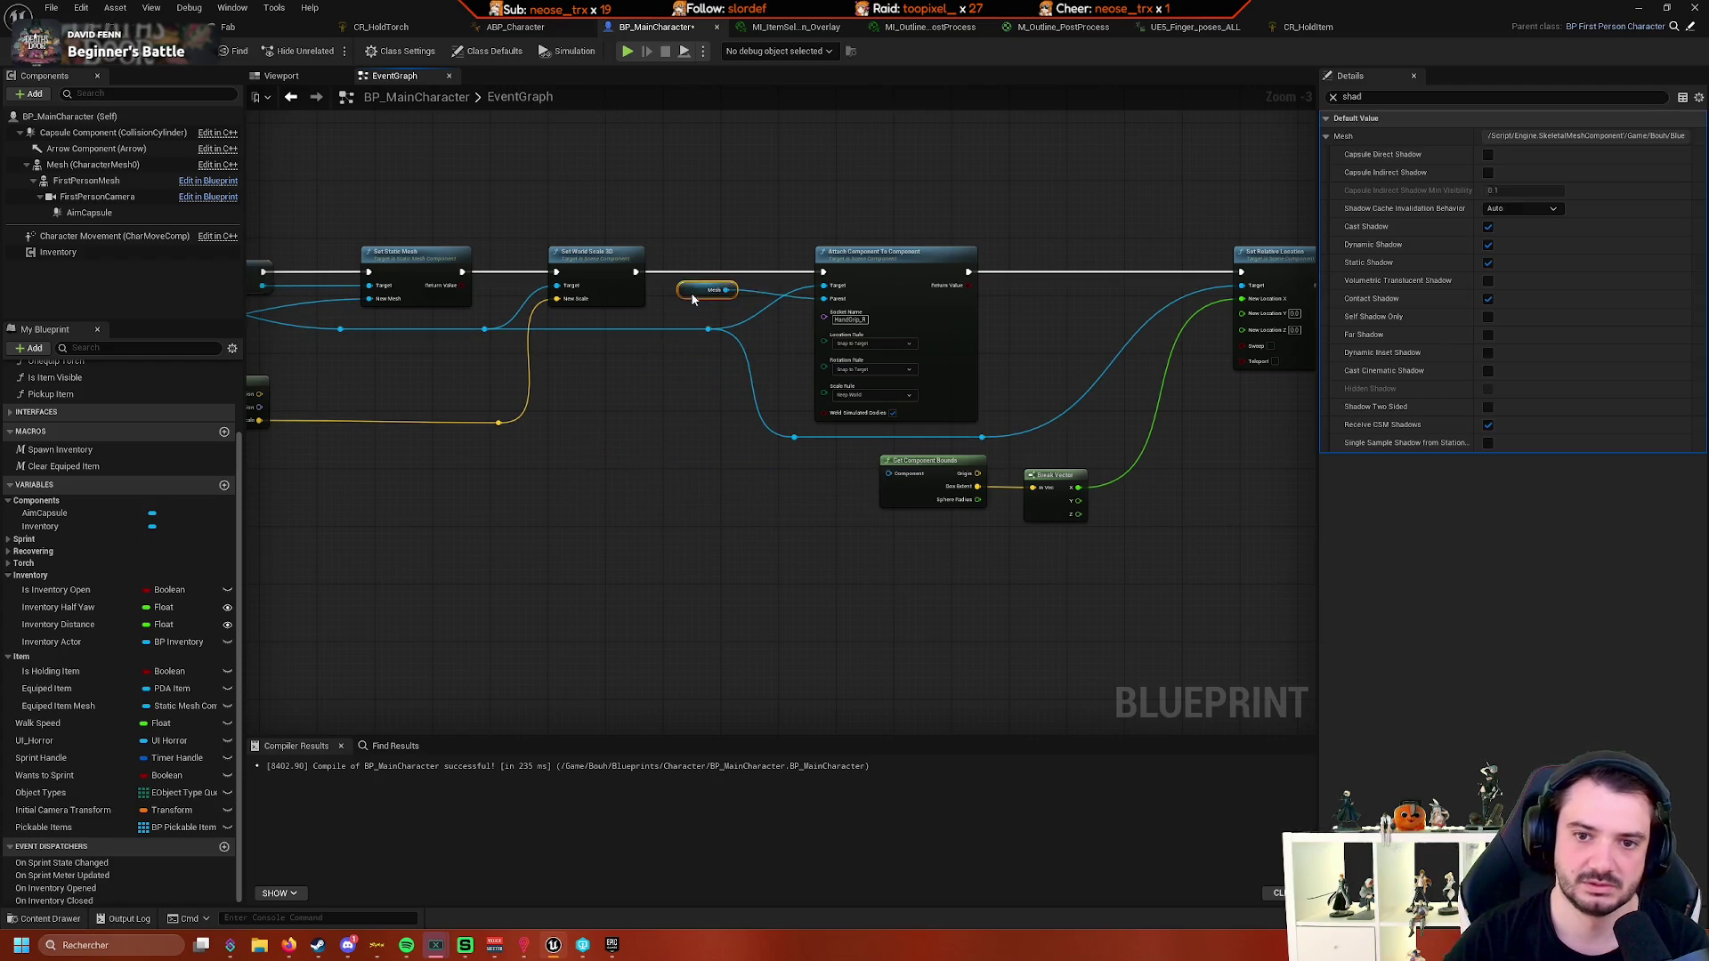
{"action": "left_click_drag", "start_coordinate": [600, 407], "coordinate": [894, 396]}
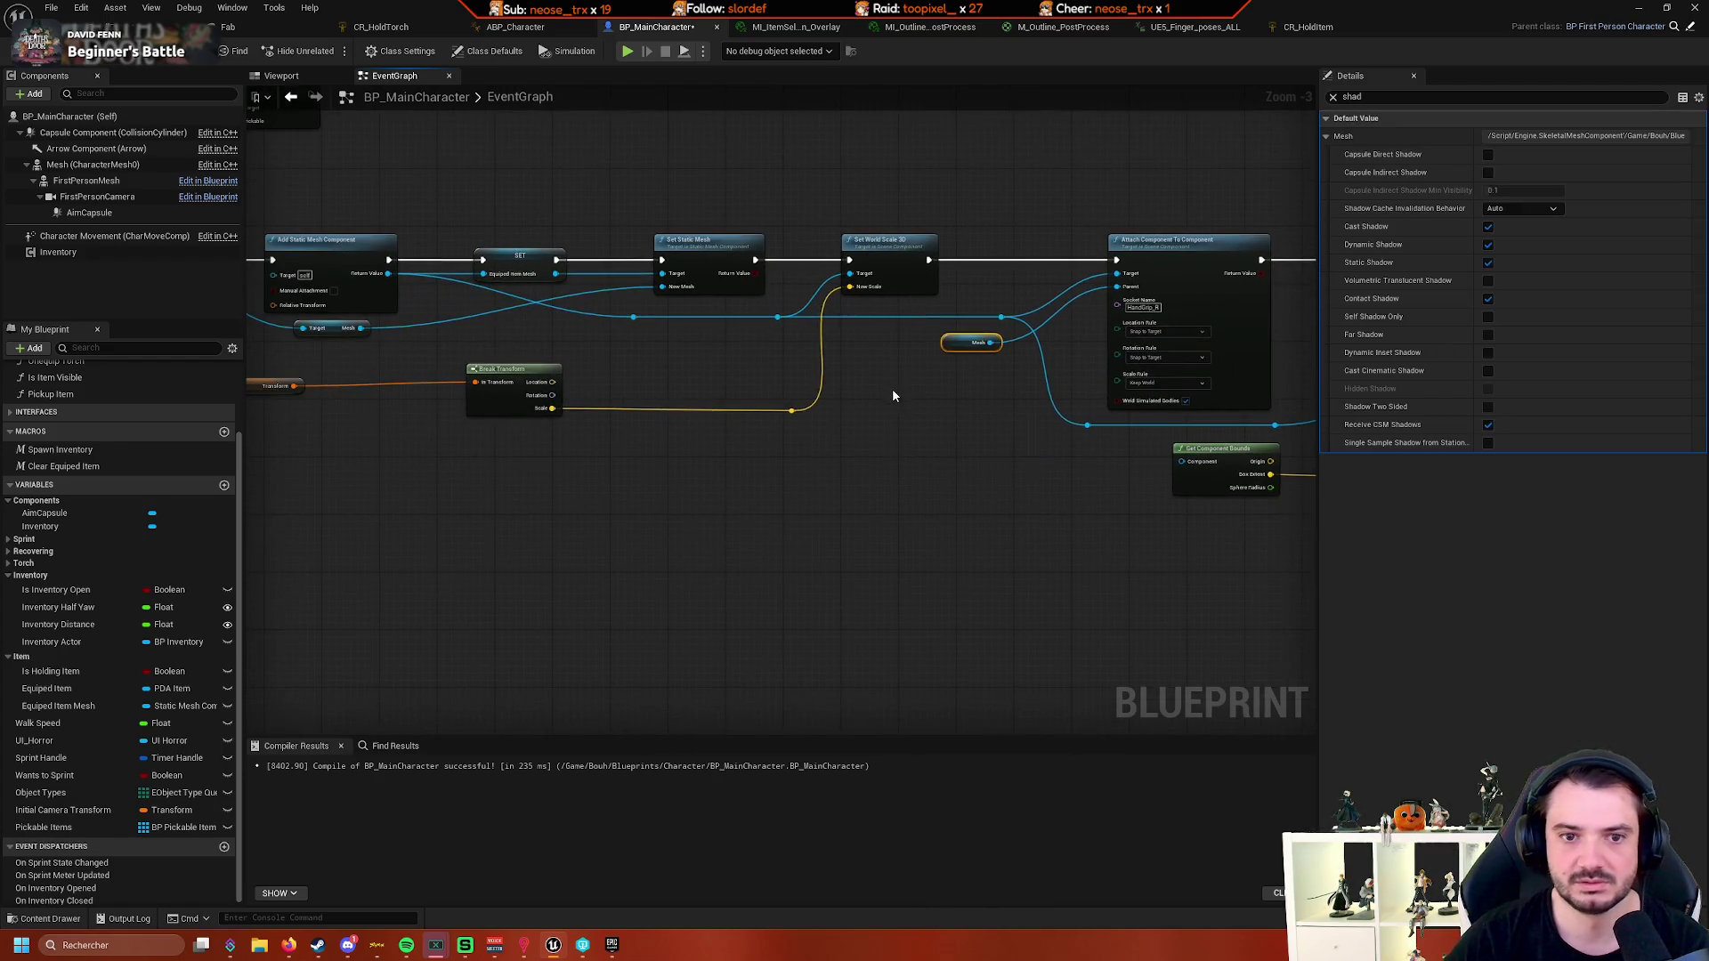
{"action": "scroll", "coordinate": [683, 408], "scroll_direction": "up", "scroll_amount": 2}
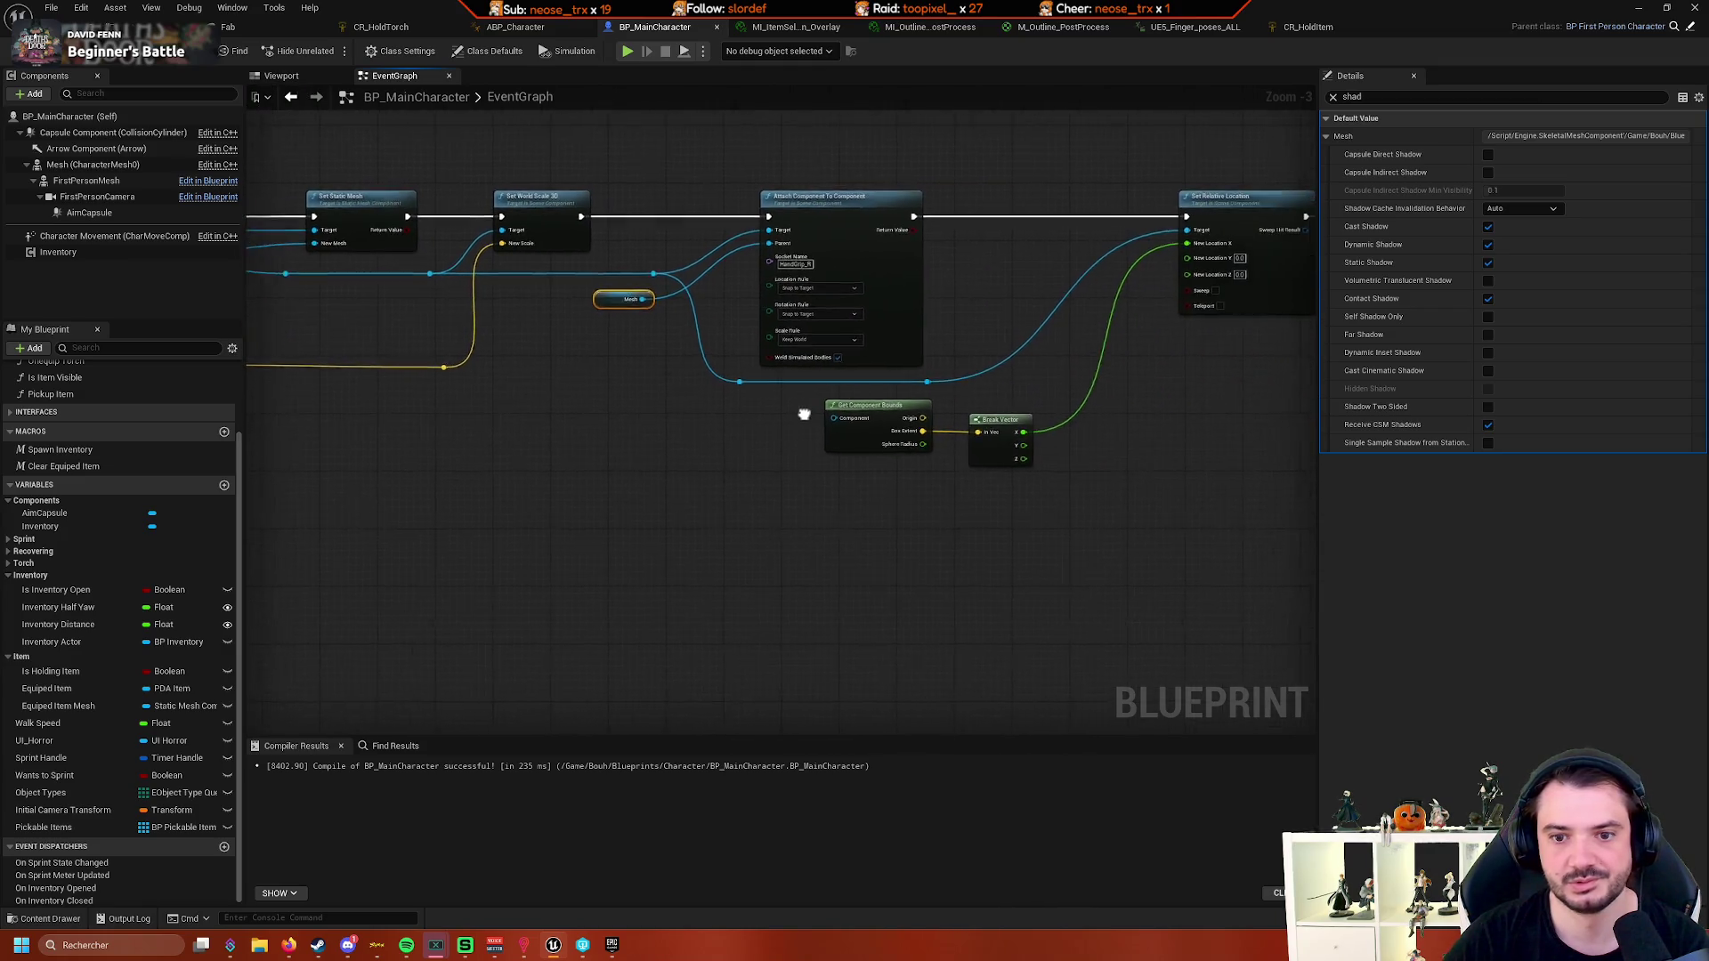
{"action": "left_click_drag", "start_coordinate": [719, 372], "coordinate": [840, 418]}
{"action": "scroll", "coordinate": [601, 451], "scroll_direction": "down", "scroll_amount": 2}
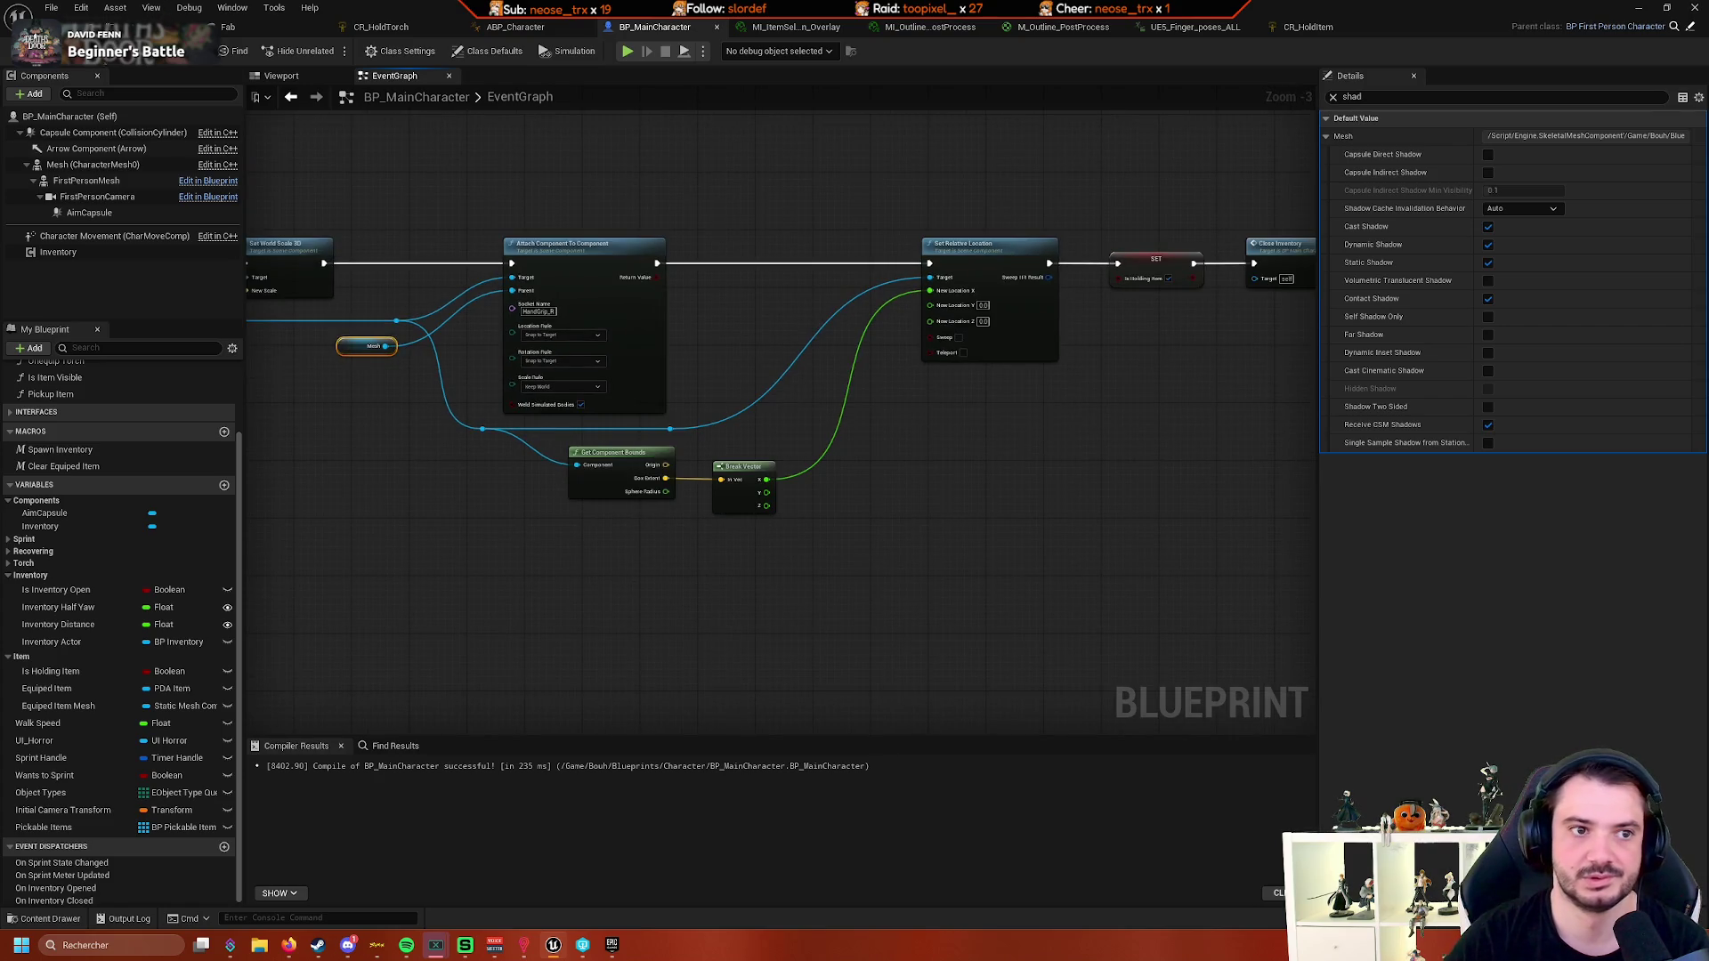
{"action": "left_click", "coordinate": [160, 27]}
{"action": "left_click", "coordinate": [365, 50]}
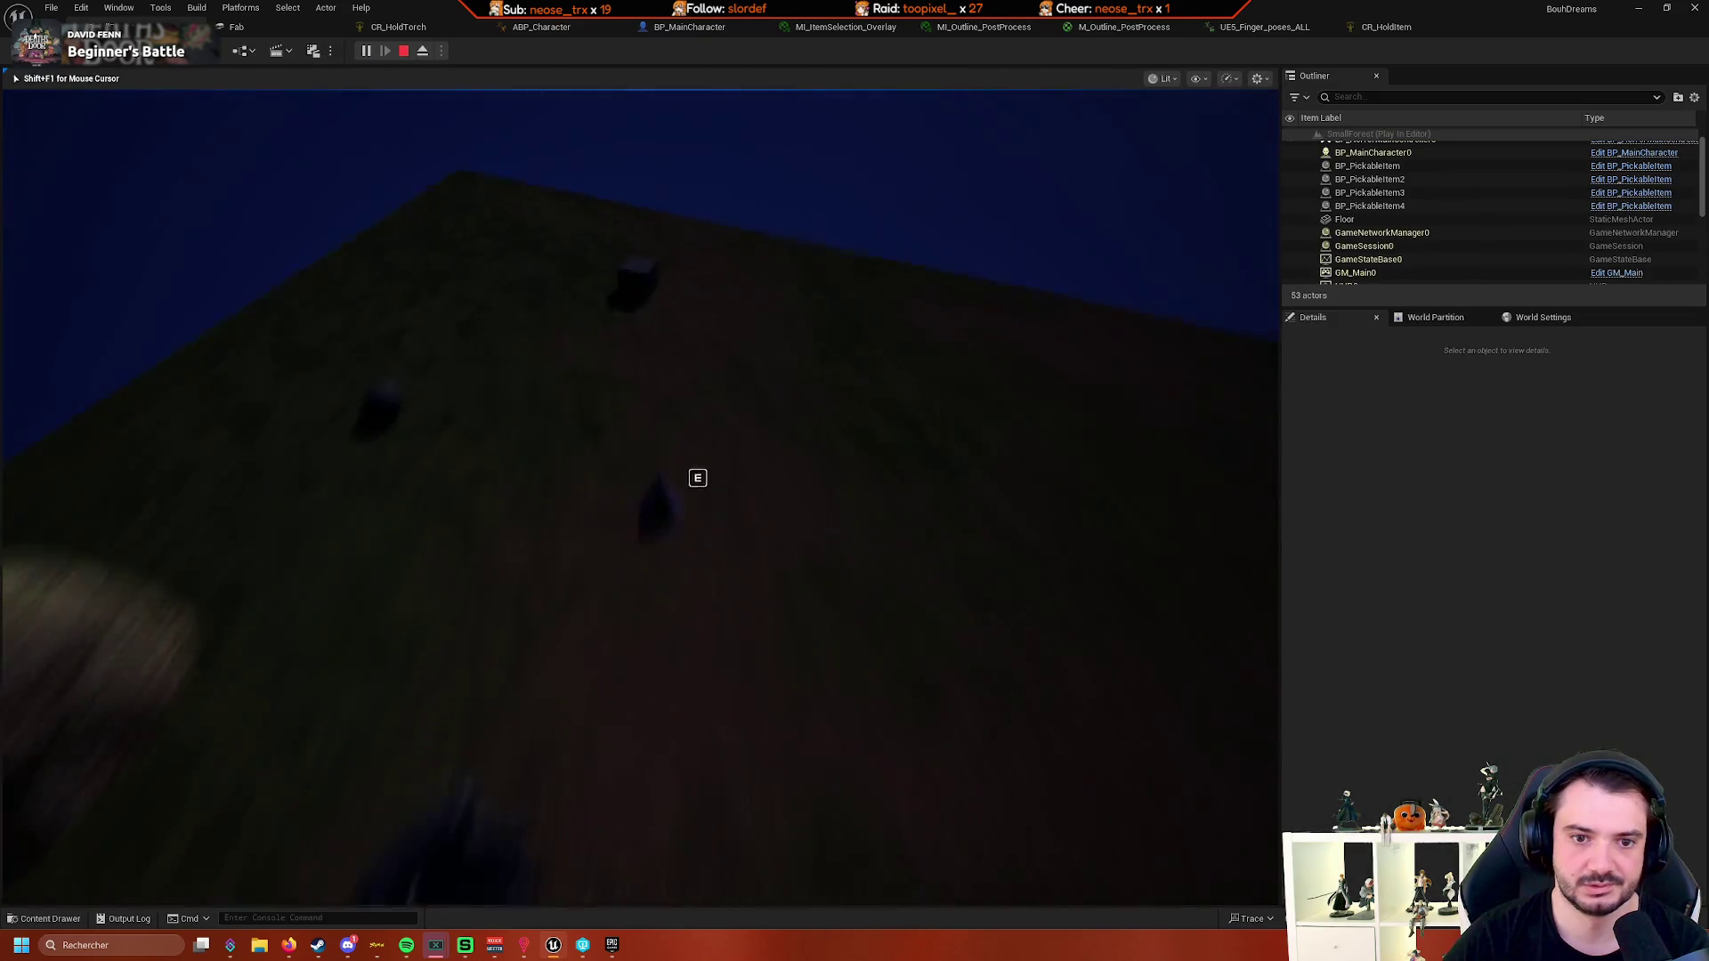
{"action": "key", "text": "e"}
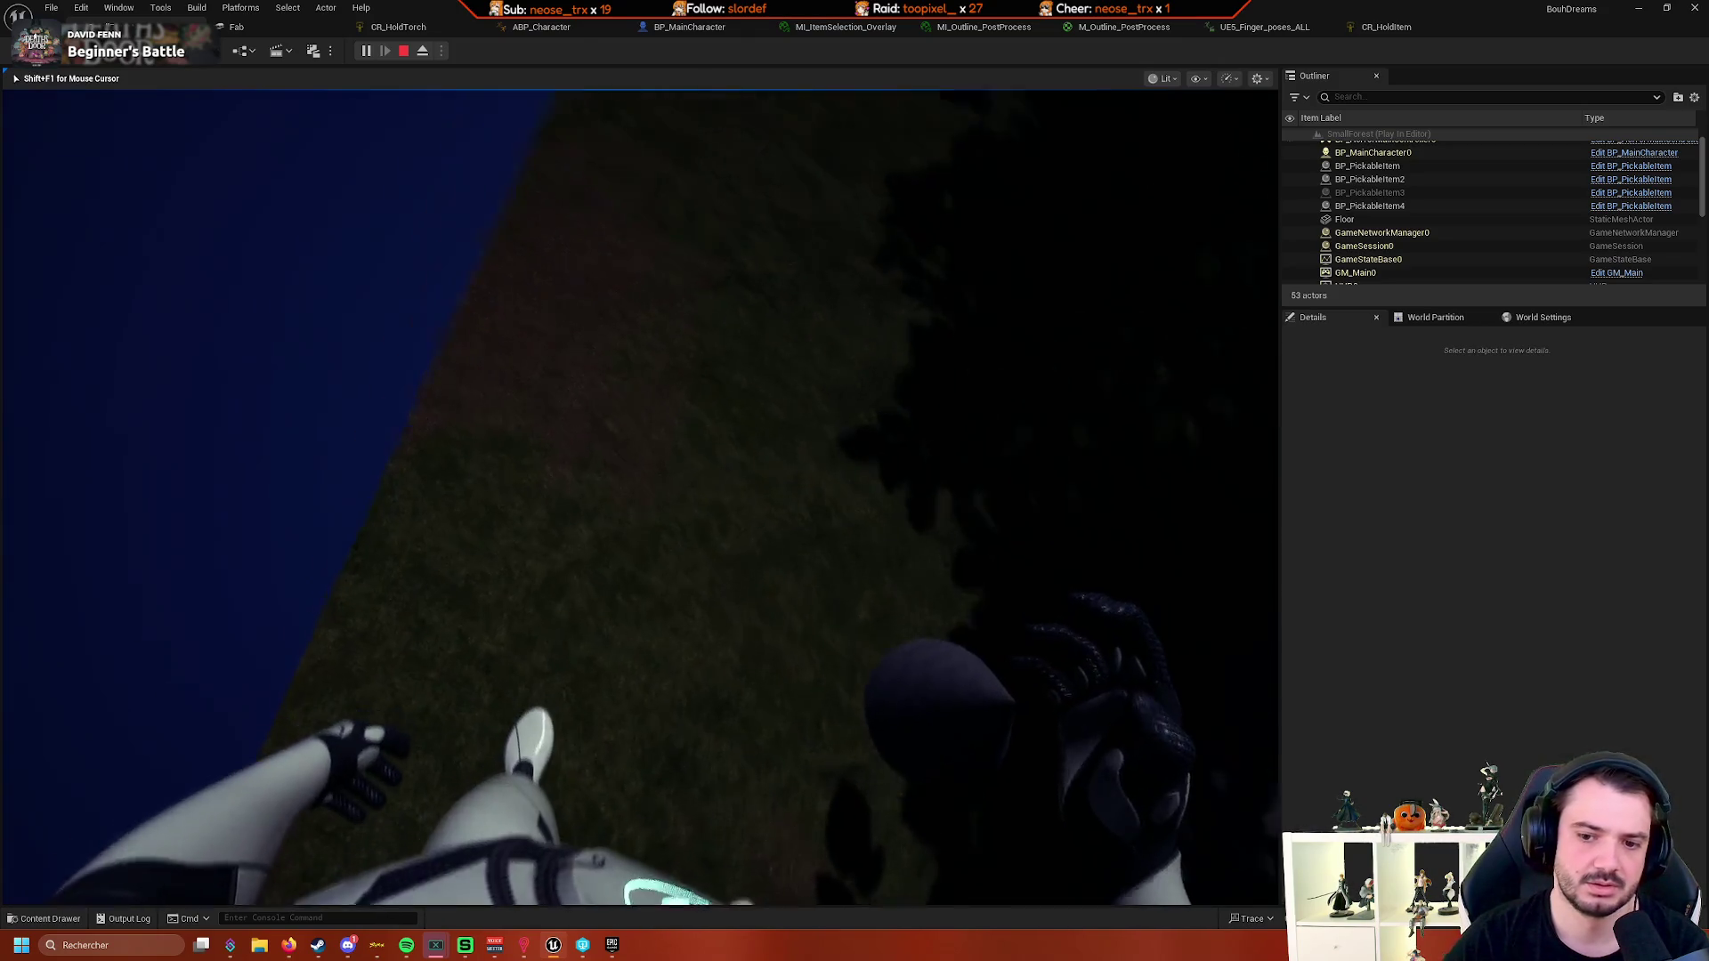
{"action": "key", "text": "Escape"}
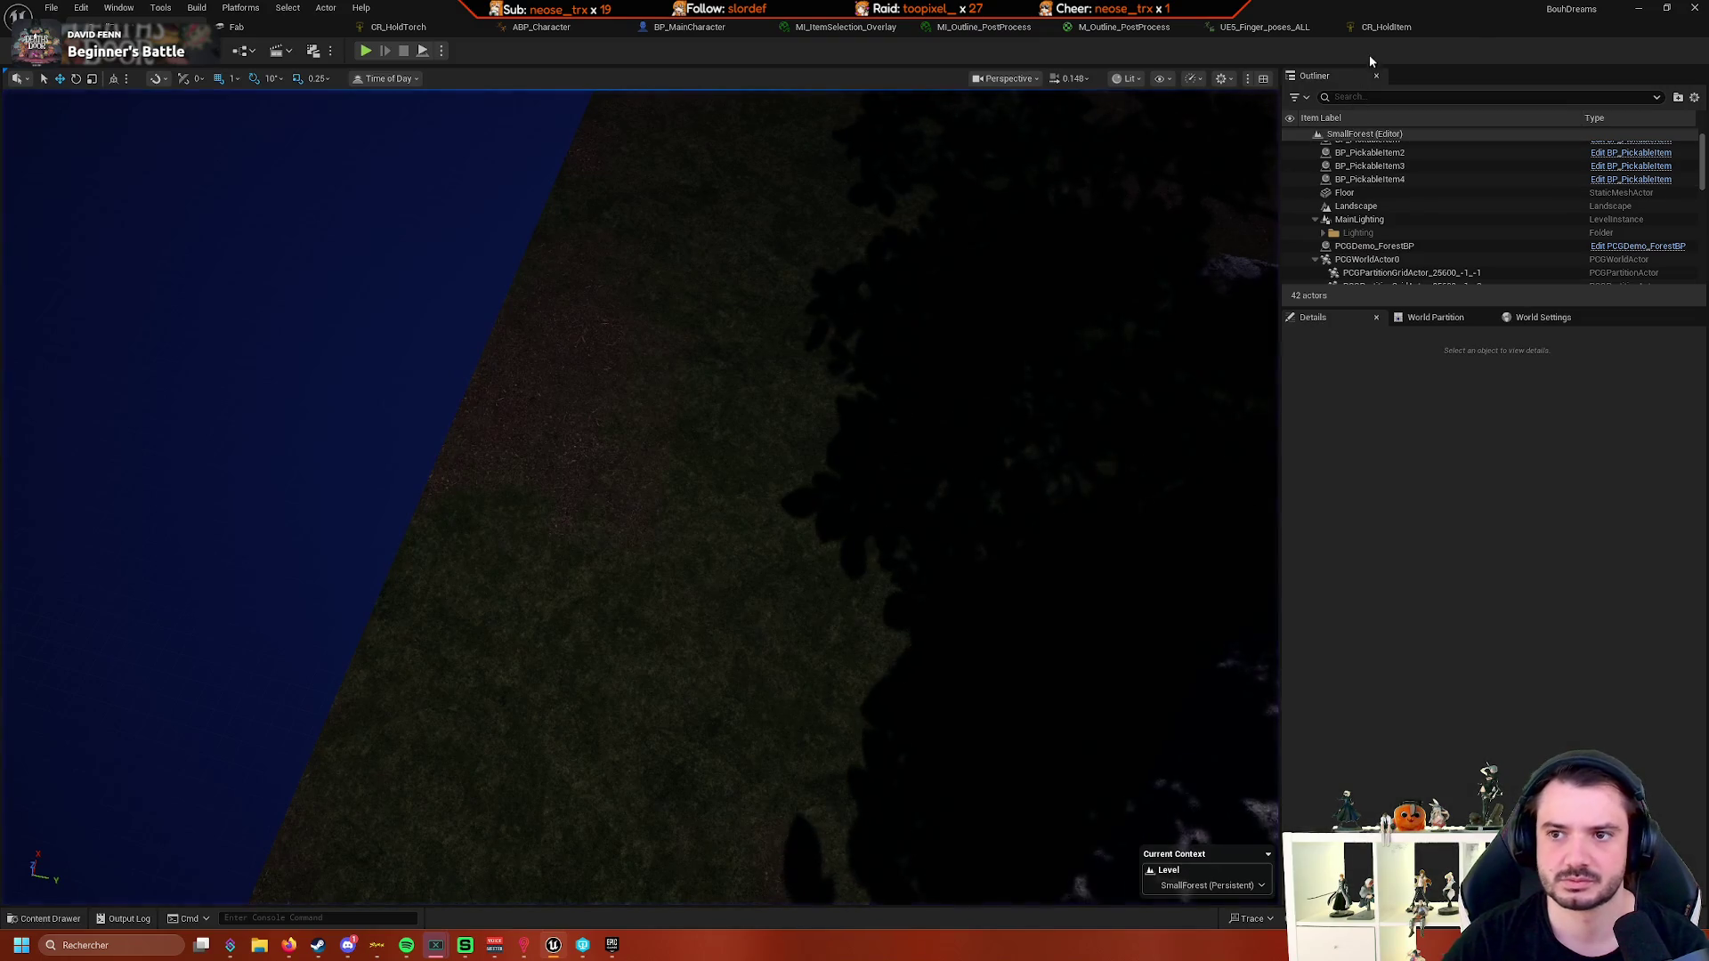
- Glance at the rig and BP_MainCharacter, CR_HoldTorch tabs before settling on ABP_Character's AnimGraph
{"action": "left_click", "coordinate": [1385, 34]}
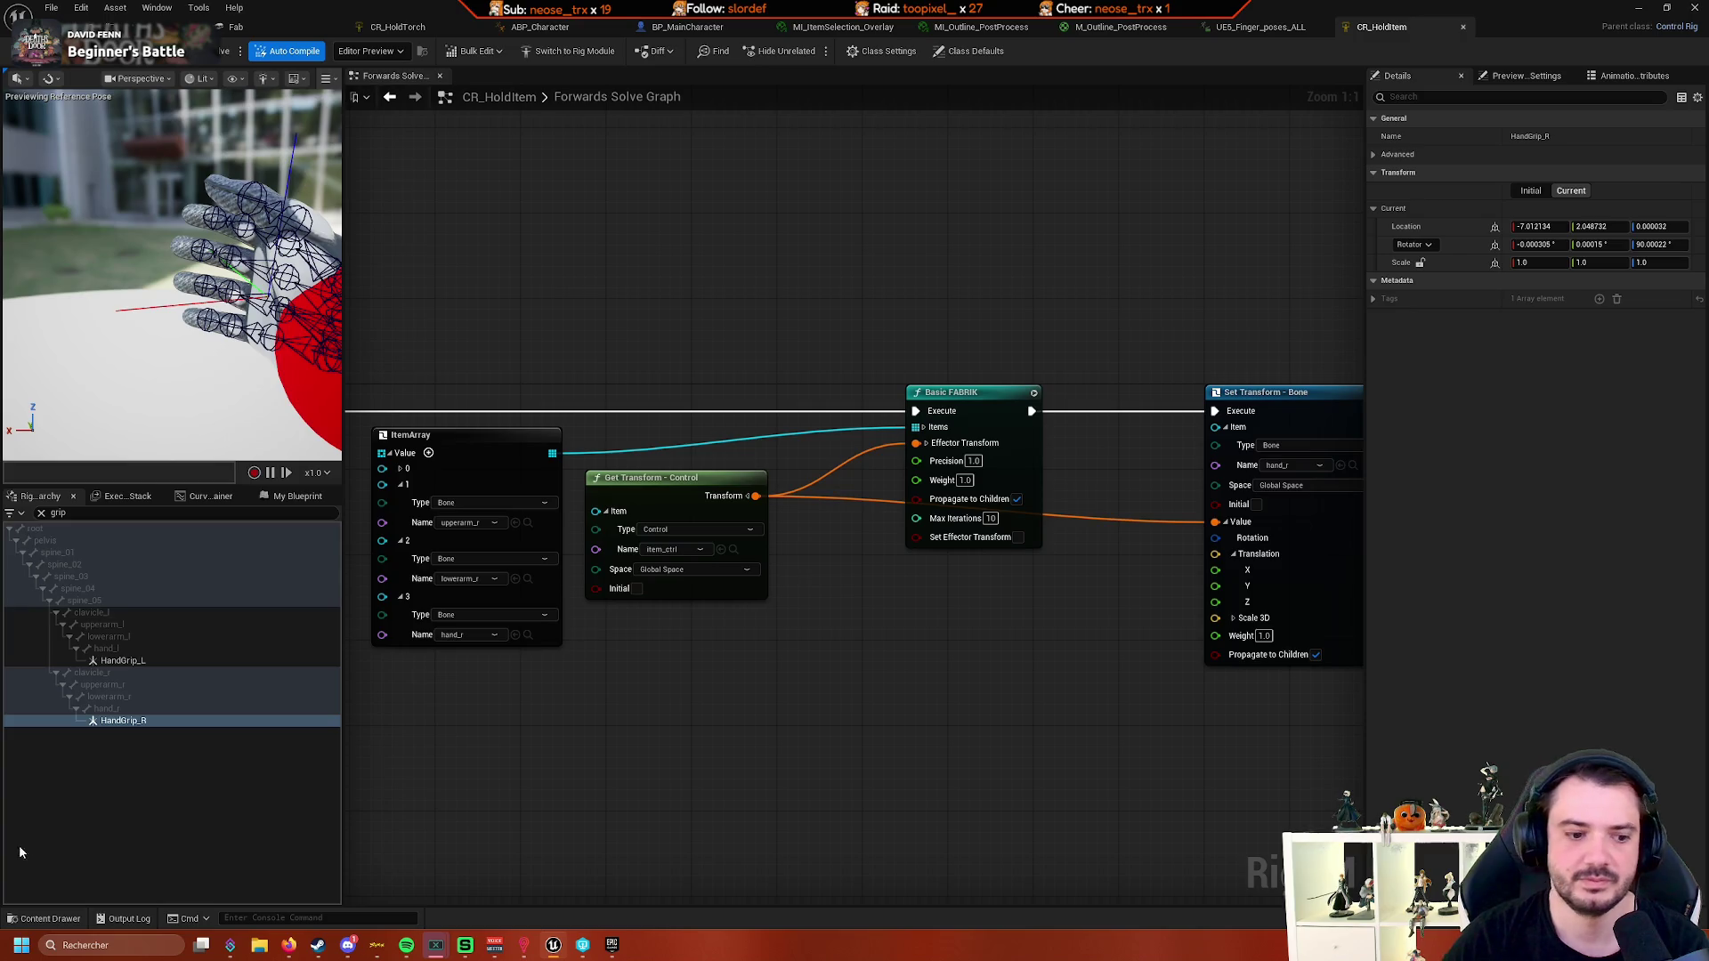
{"action": "left_click", "coordinate": [36, 918]}
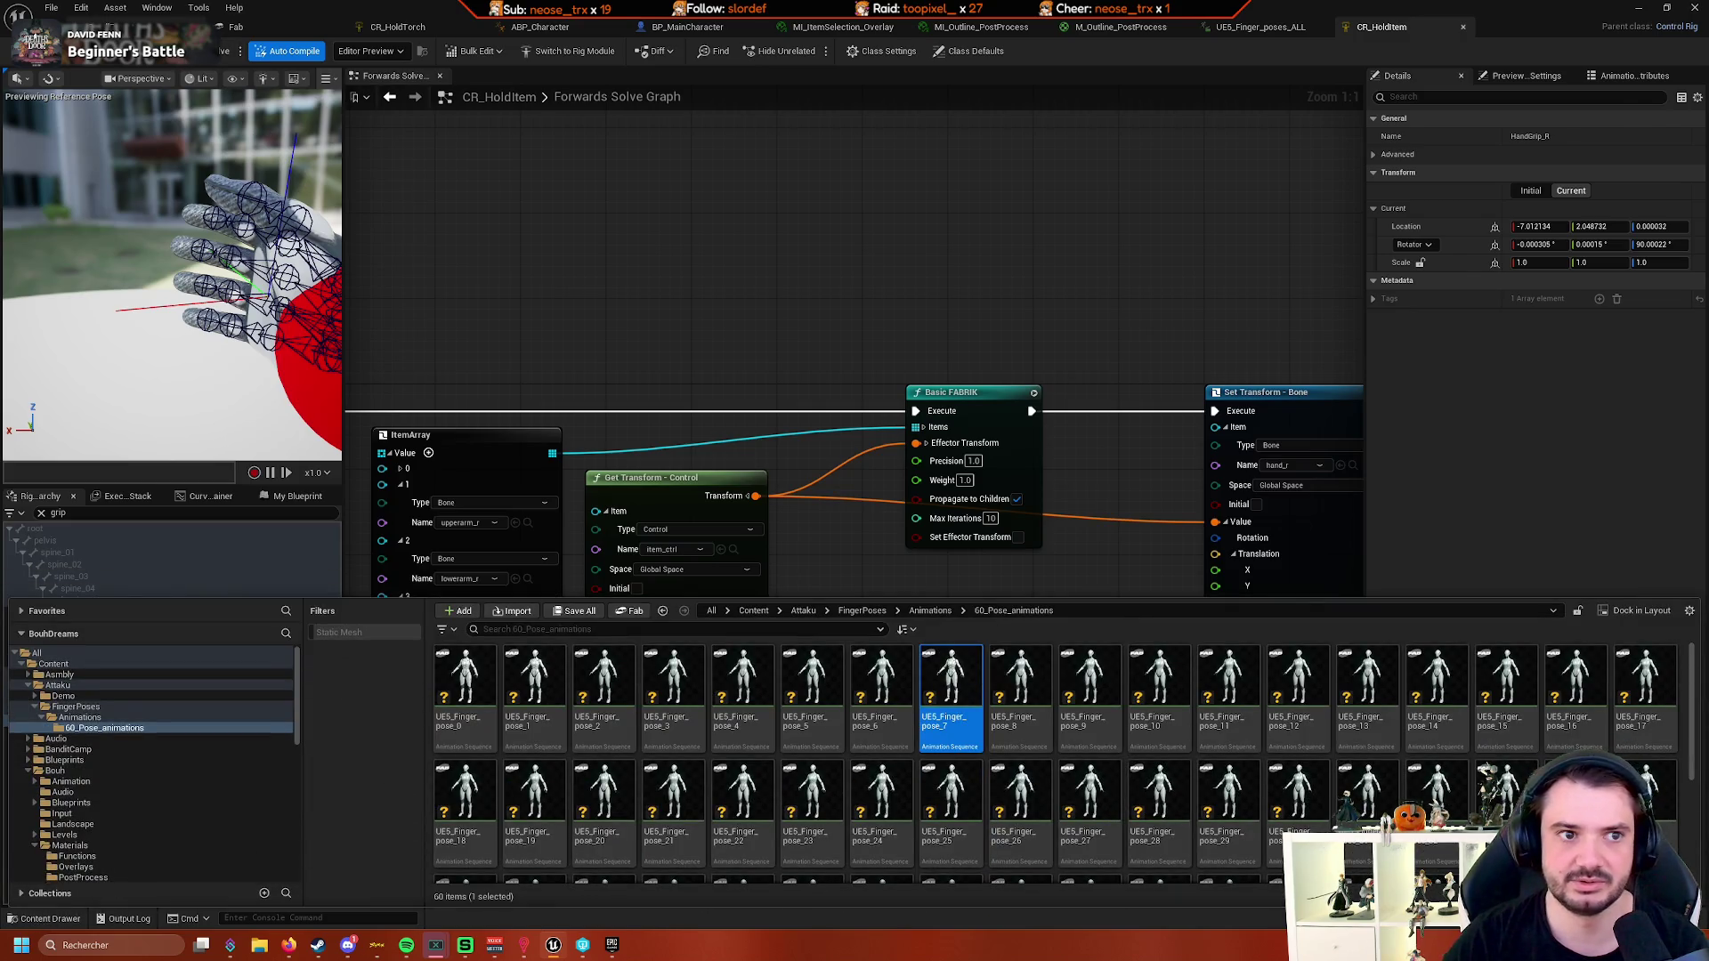
{"action": "left_click", "coordinate": [347, 26]}
{"action": "left_click", "coordinate": [685, 26]}
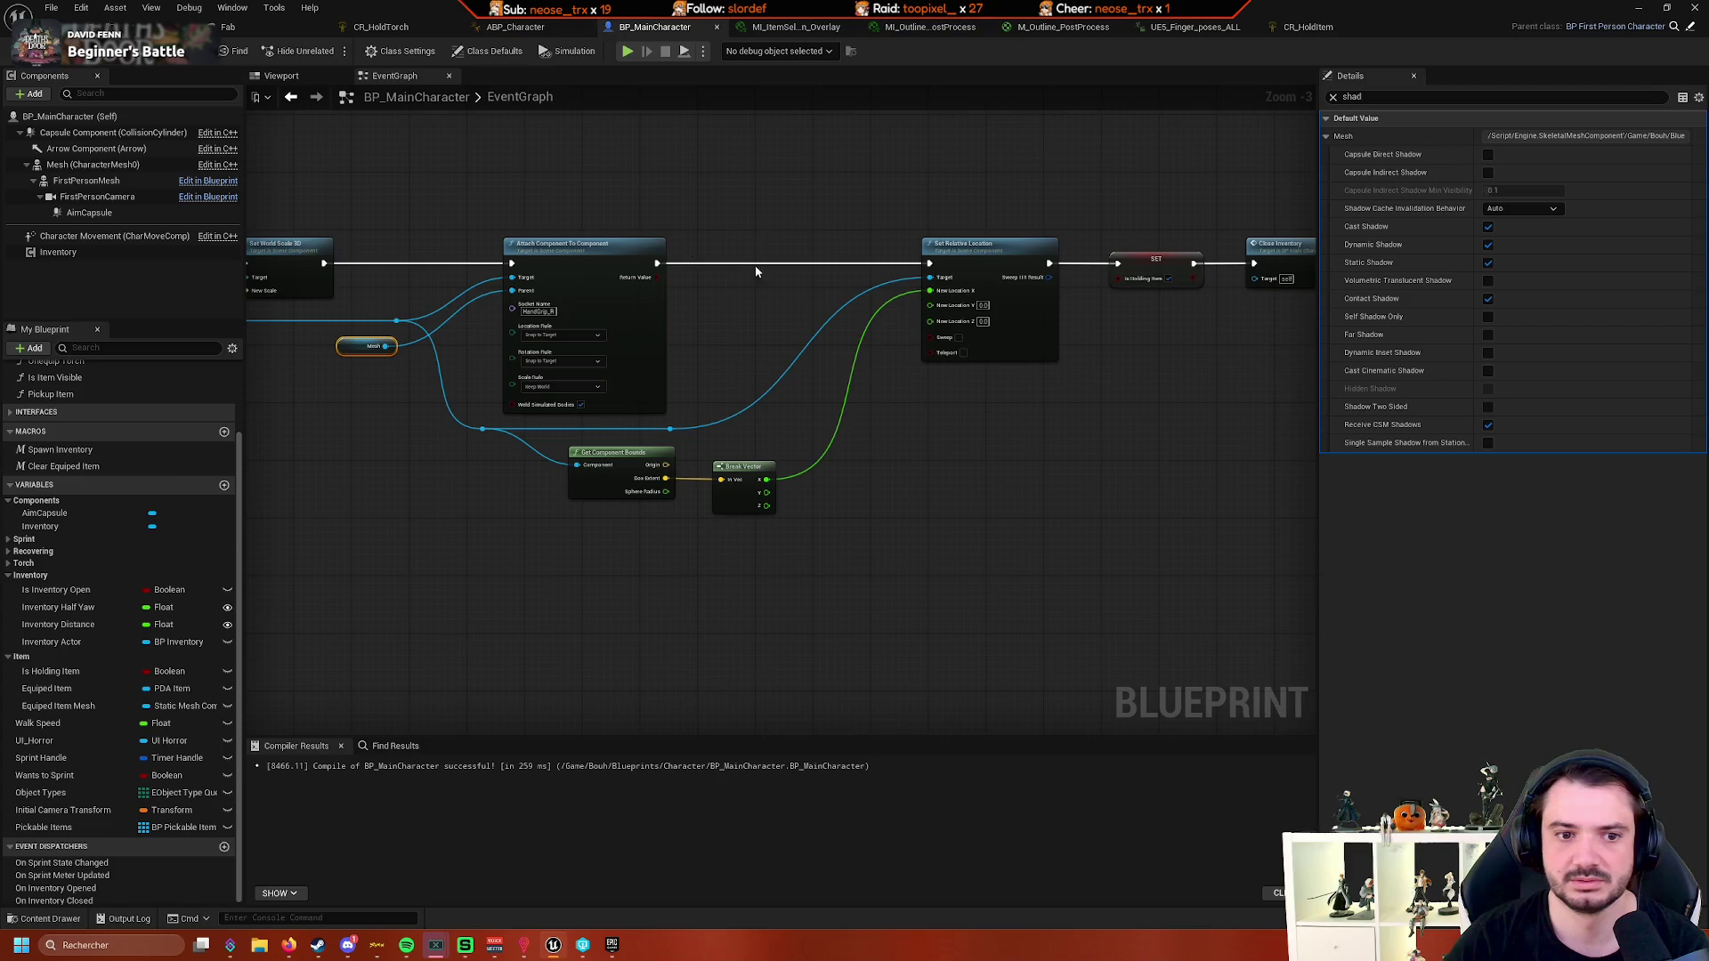
{"action": "left_click", "coordinate": [400, 26]}
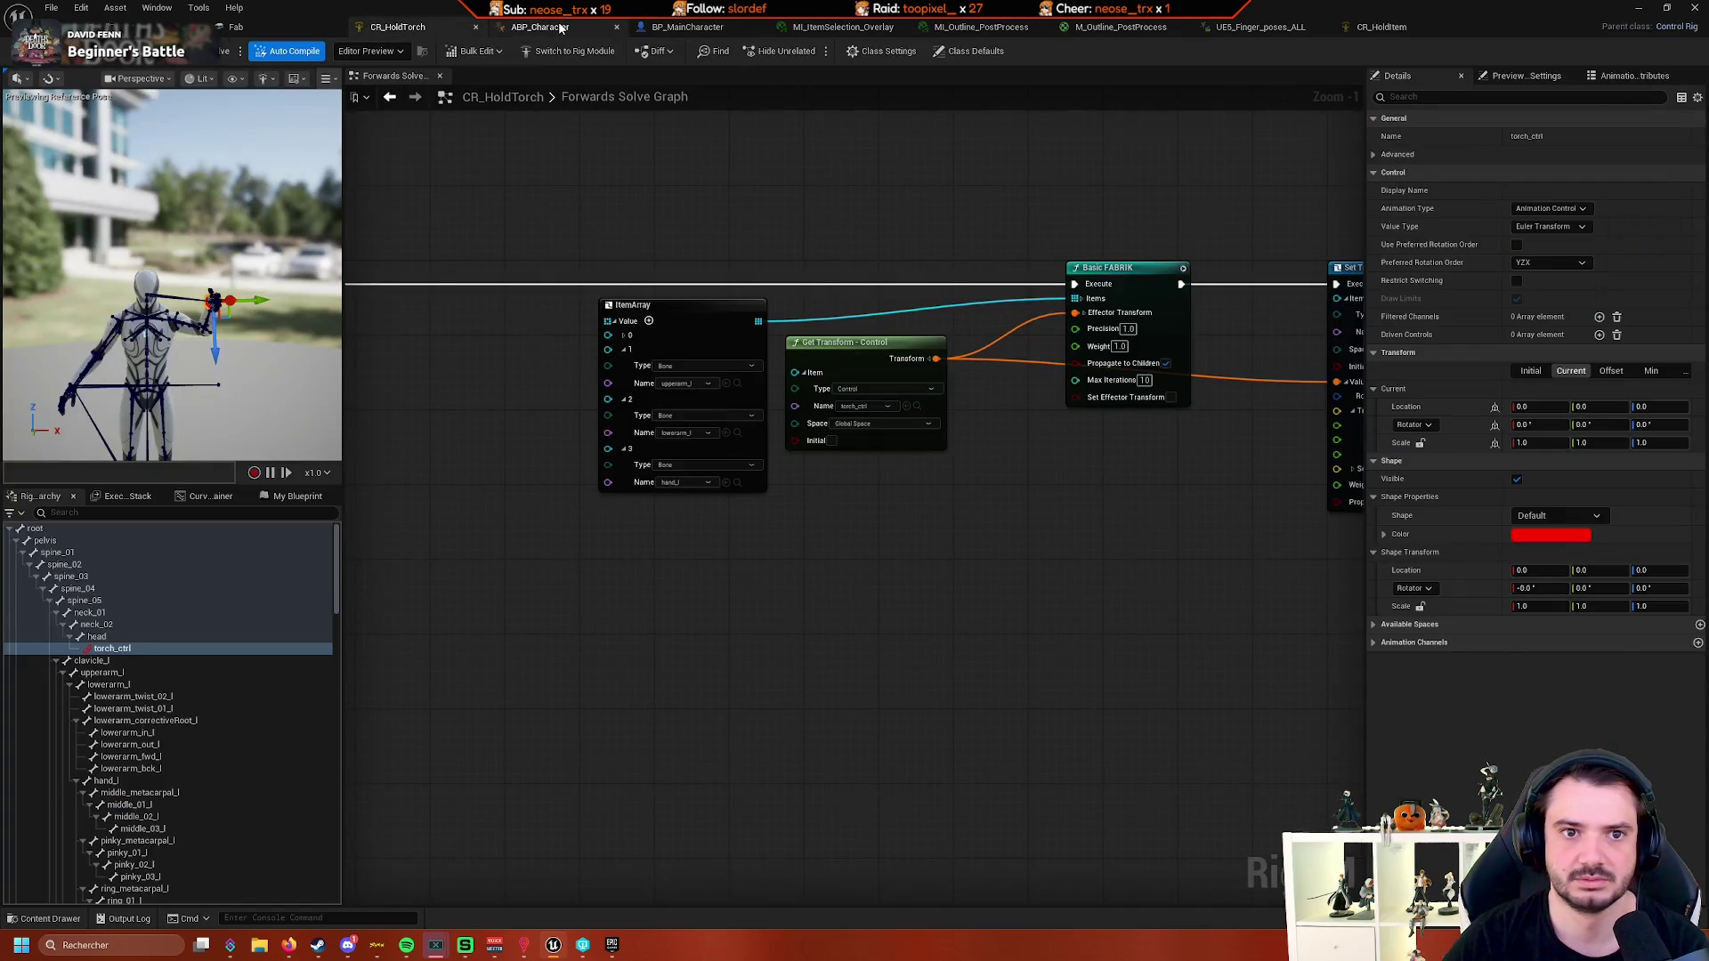
{"action": "left_click", "coordinate": [521, 27]}
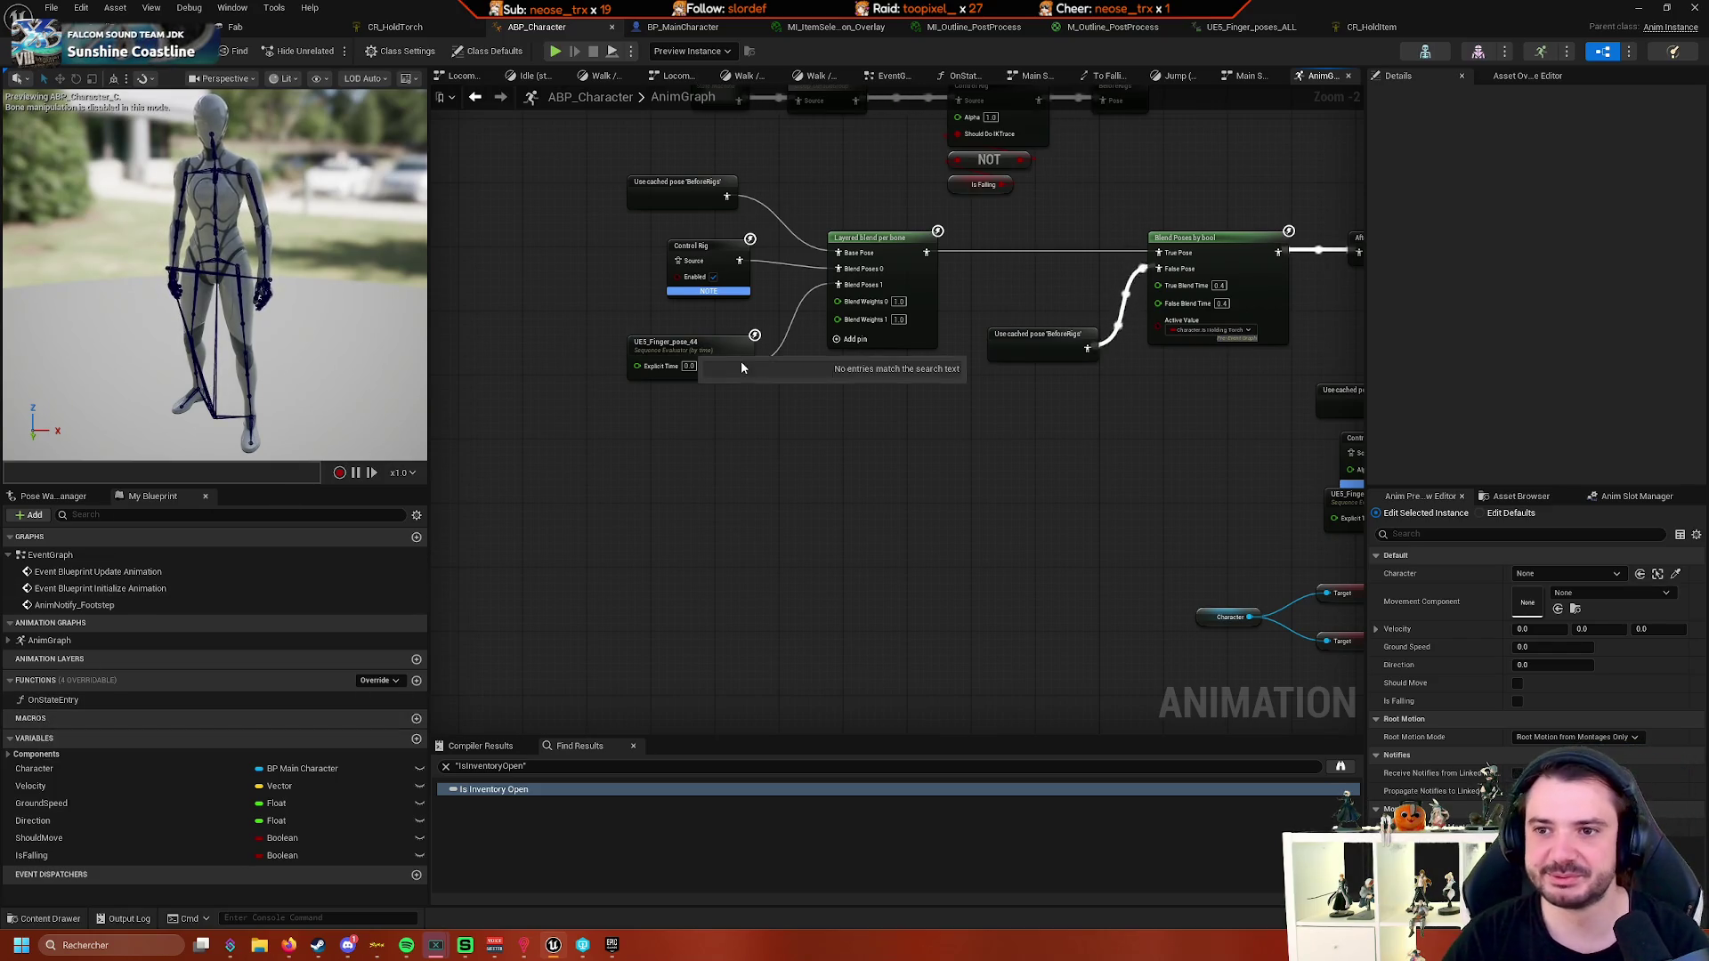
- Browse the Content Drawer to the FingerPoses Animations folder, collapsing Bouh, then close it
{"action": "left_click", "coordinate": [47, 918]}
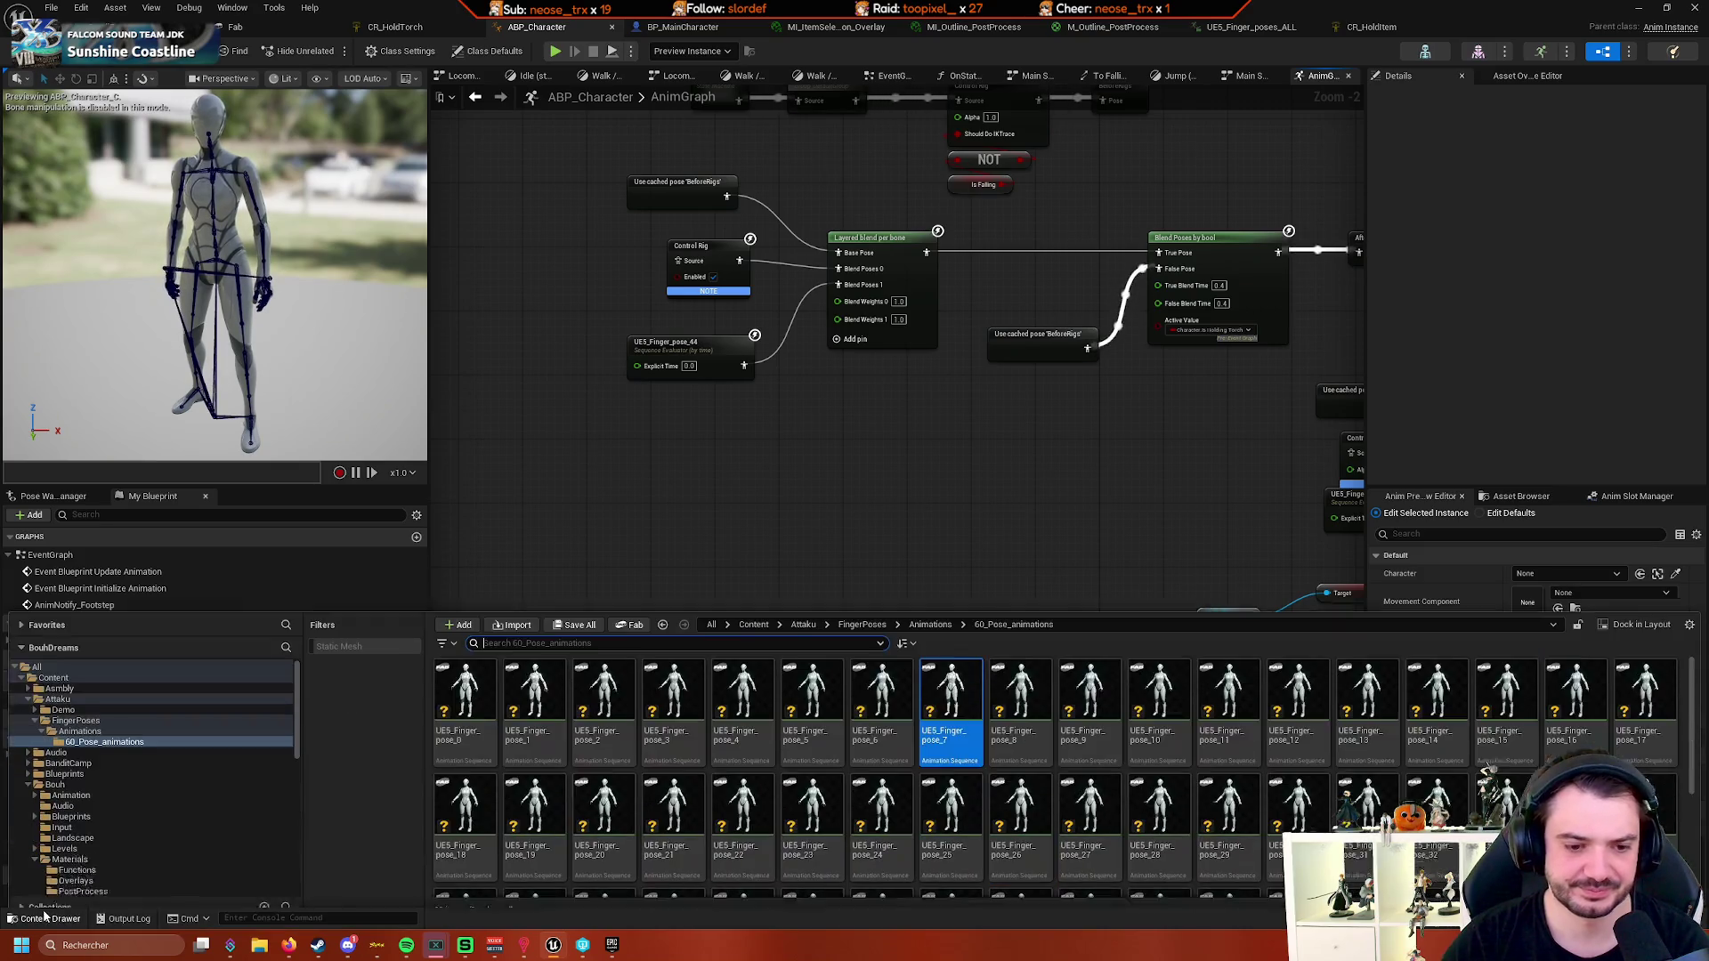
{"action": "scroll", "coordinate": [120, 797], "scroll_direction": "down", "scroll_amount": 3}
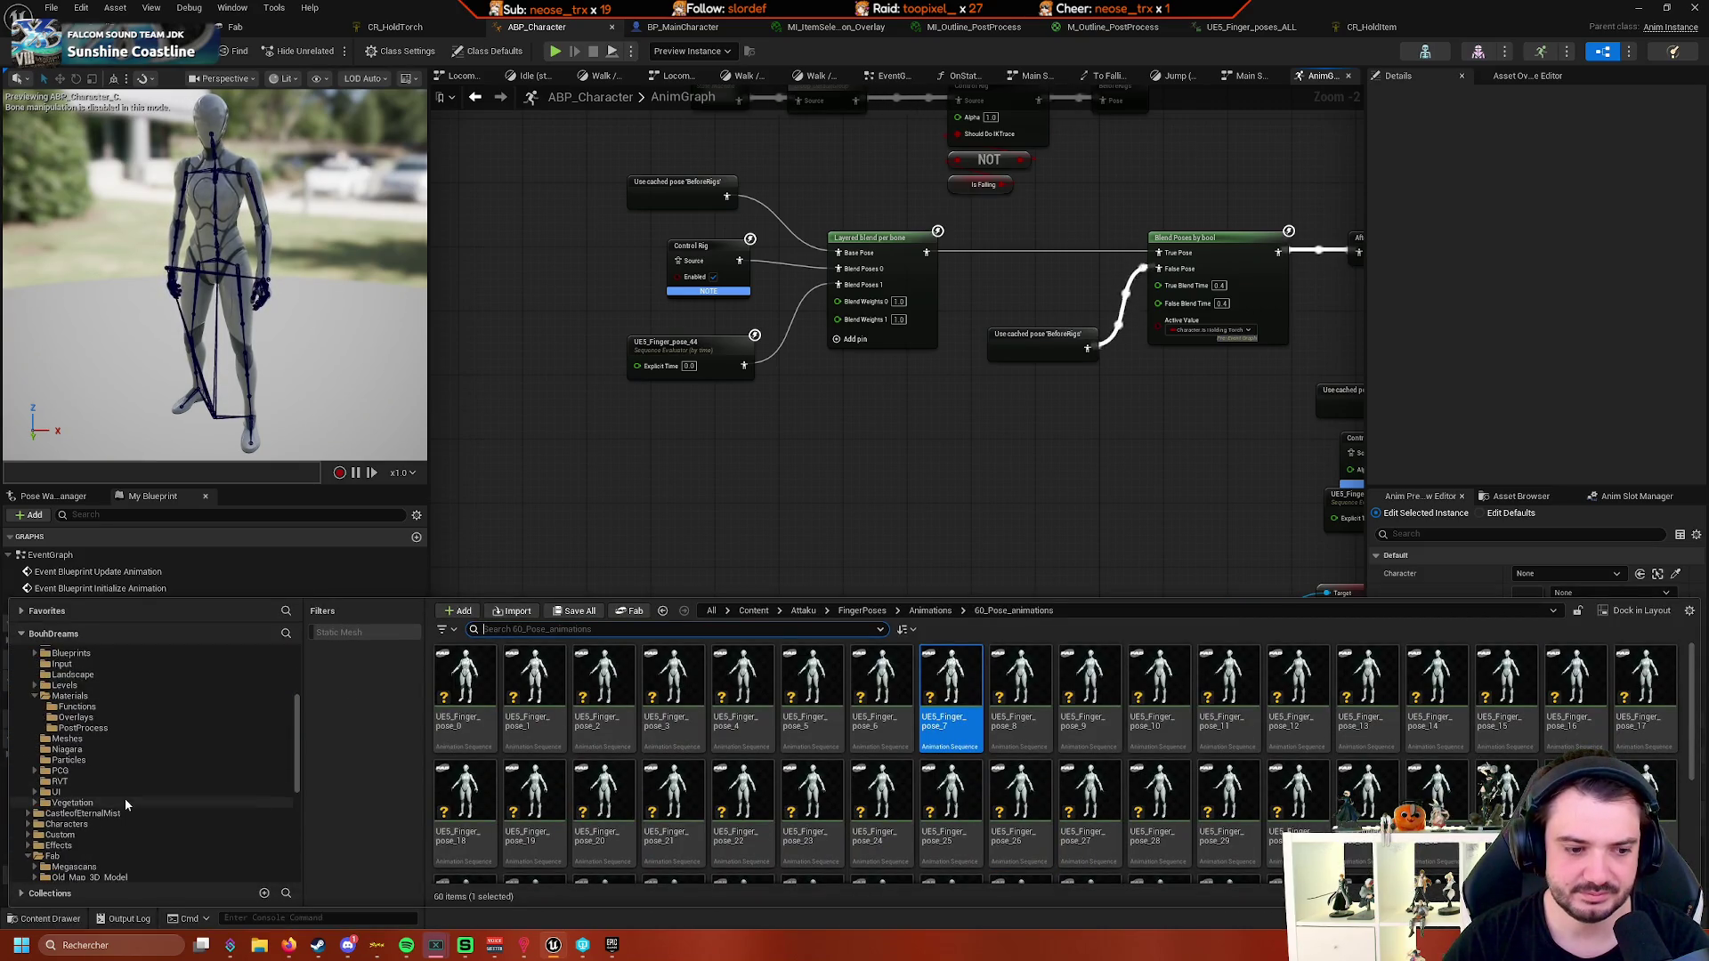
{"action": "scroll", "coordinate": [125, 794], "scroll_direction": "up", "scroll_amount": 3}
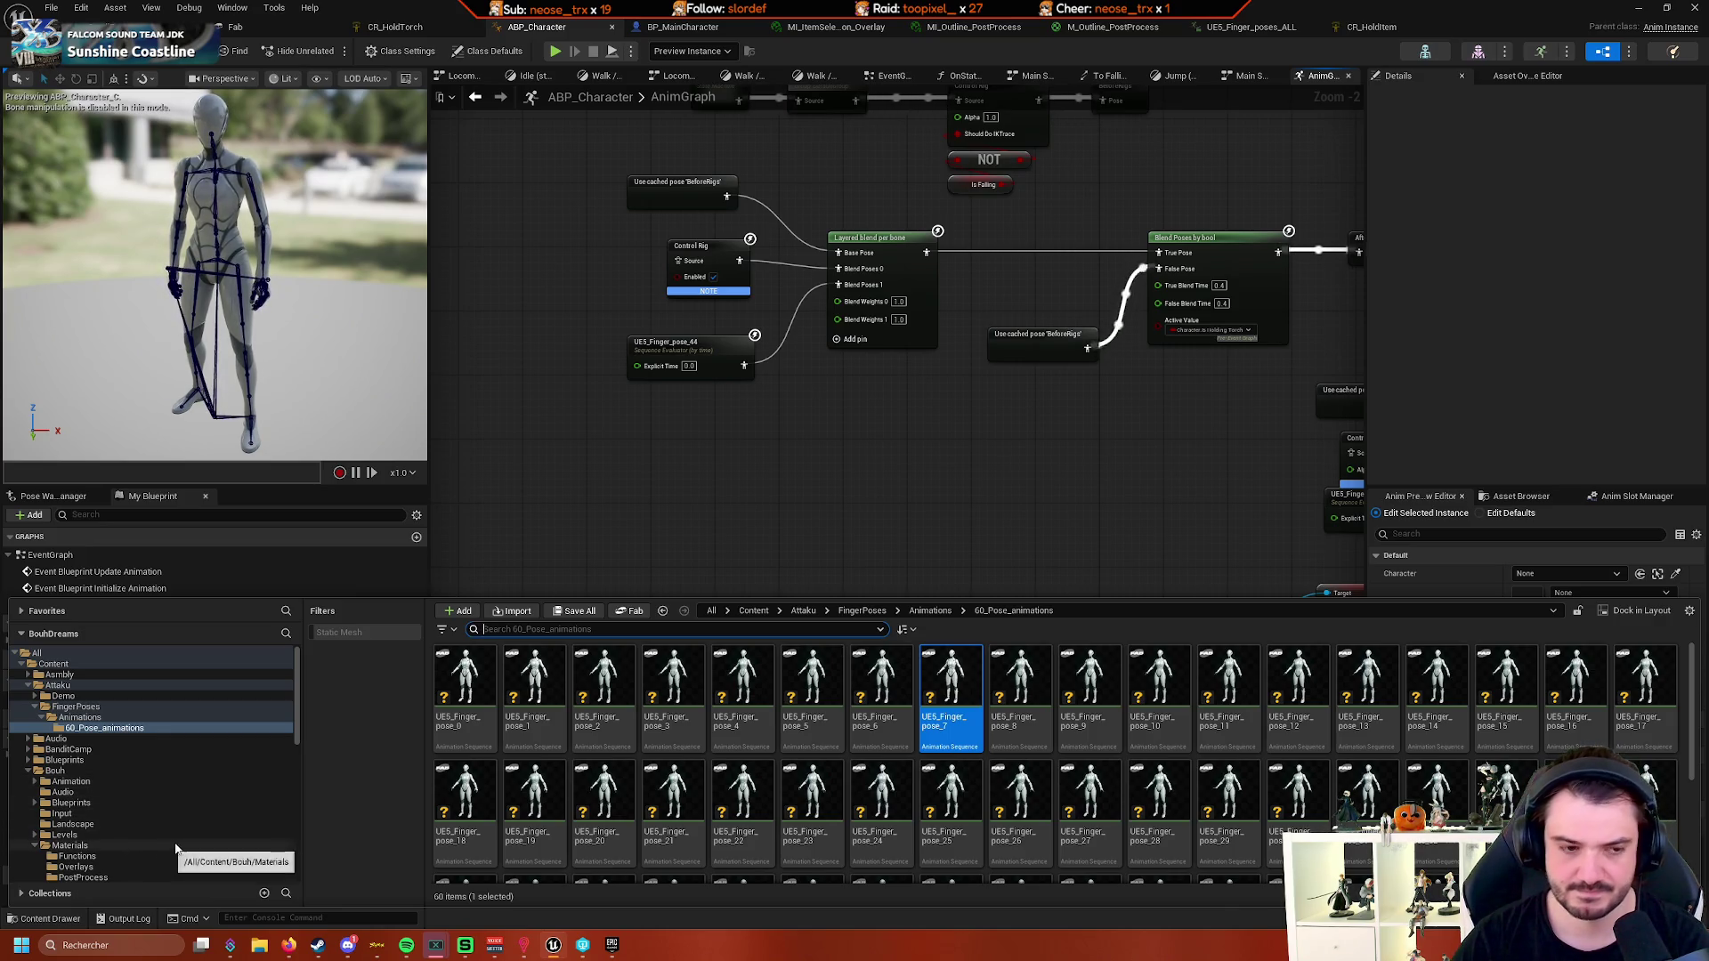
{"action": "scroll", "coordinate": [138, 756], "scroll_direction": "down", "scroll_amount": 10}
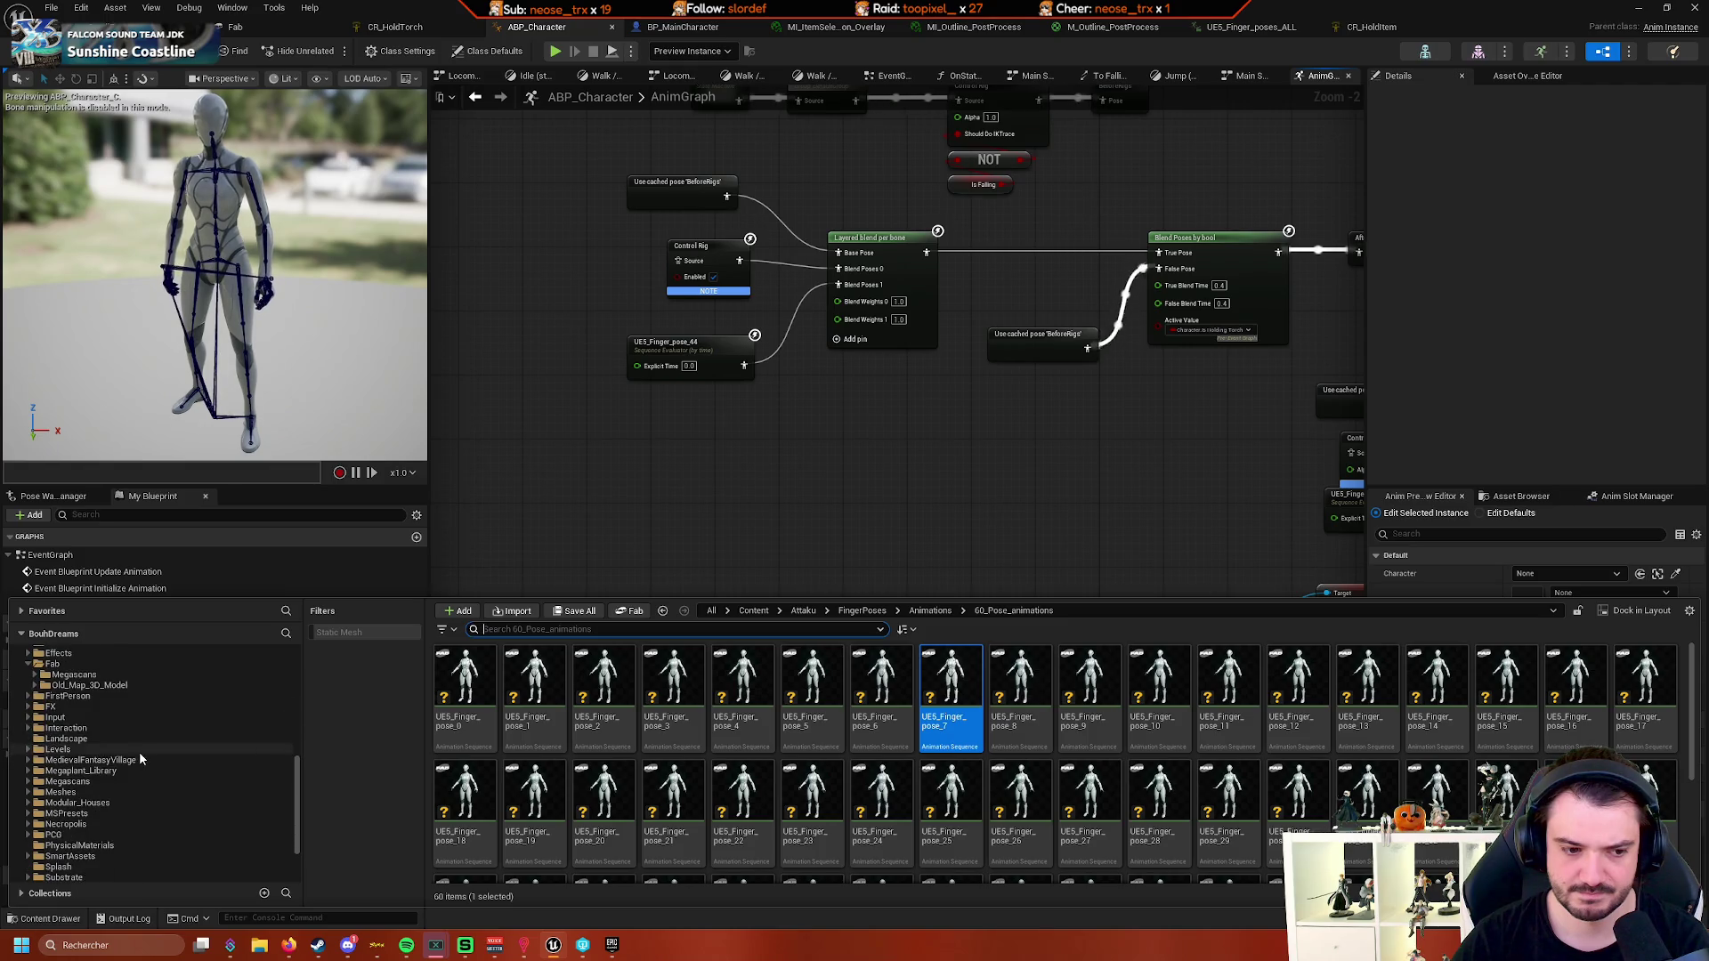
{"action": "scroll", "coordinate": [139, 754], "scroll_direction": "down", "scroll_amount": 3}
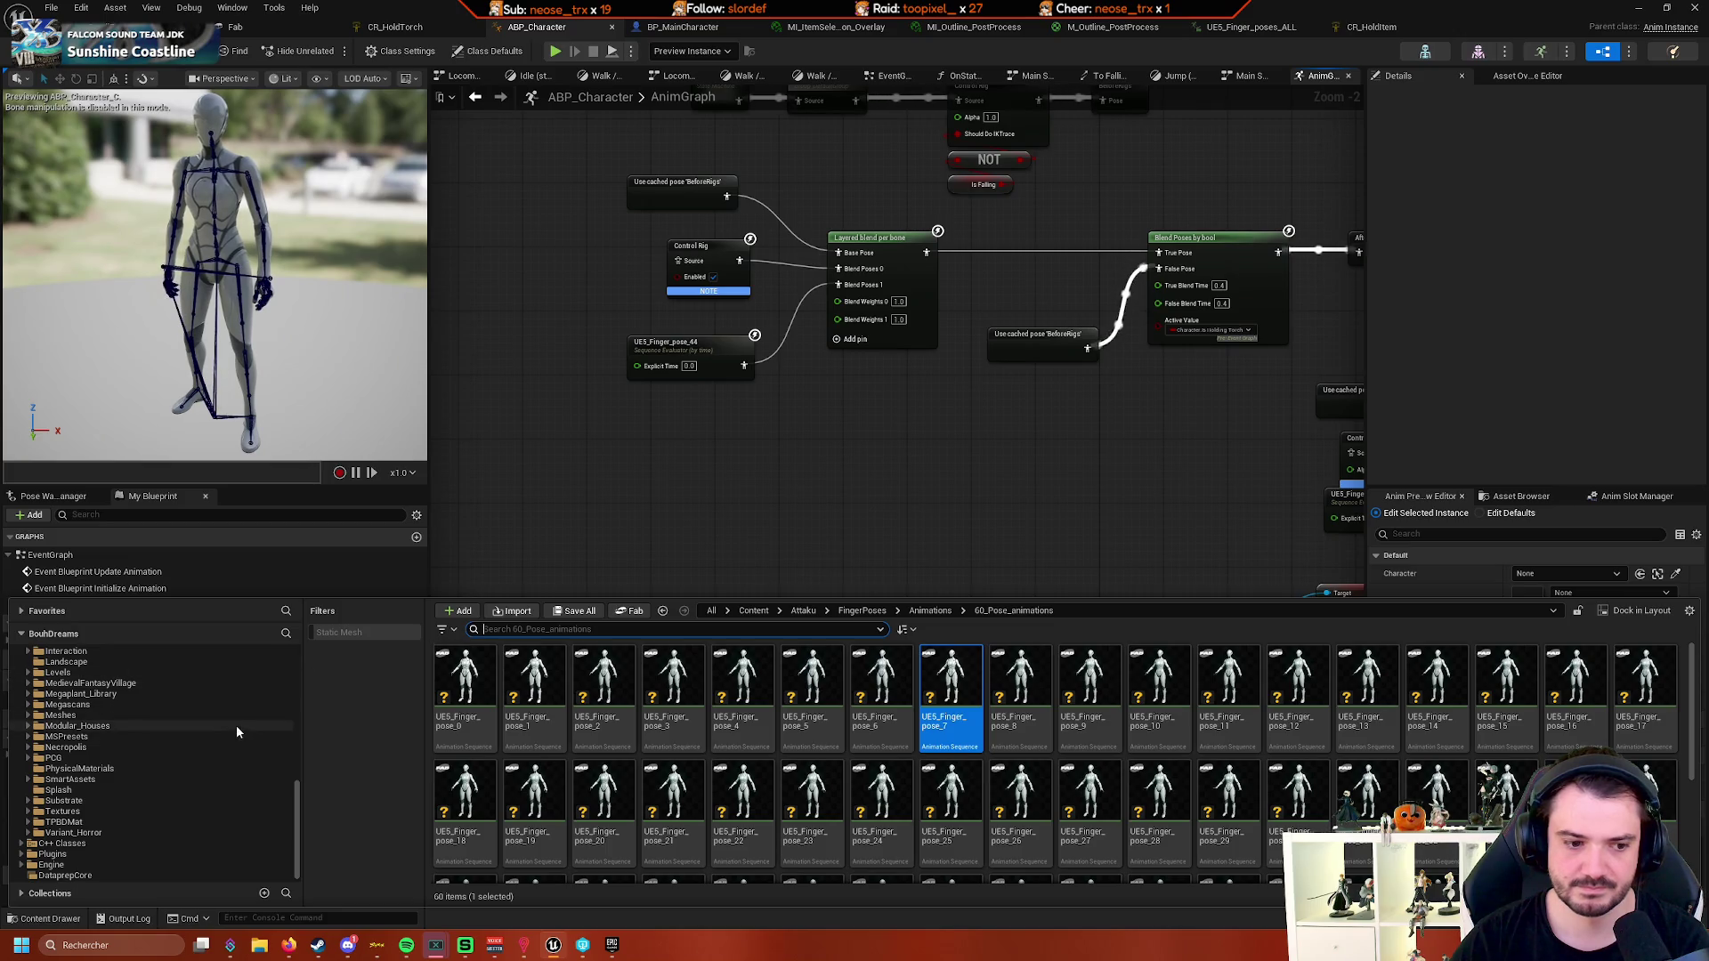
{"action": "scroll", "coordinate": [235, 721], "scroll_direction": "up", "scroll_amount": 15}
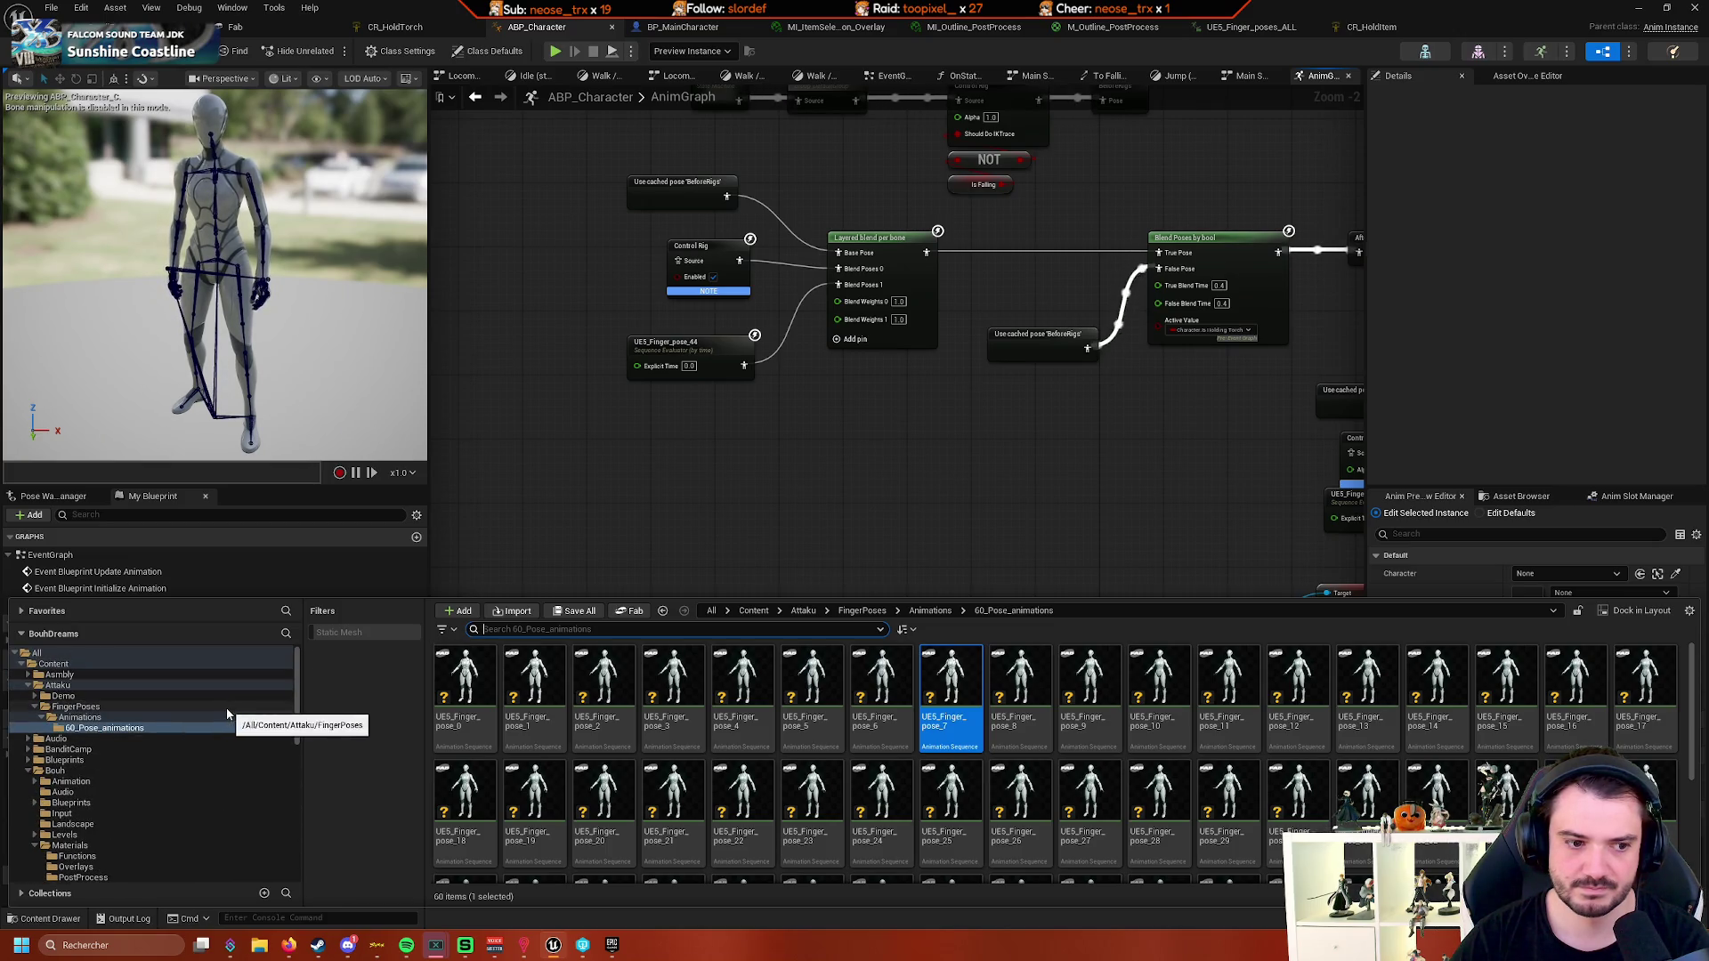
{"action": "left_click", "coordinate": [28, 770]}
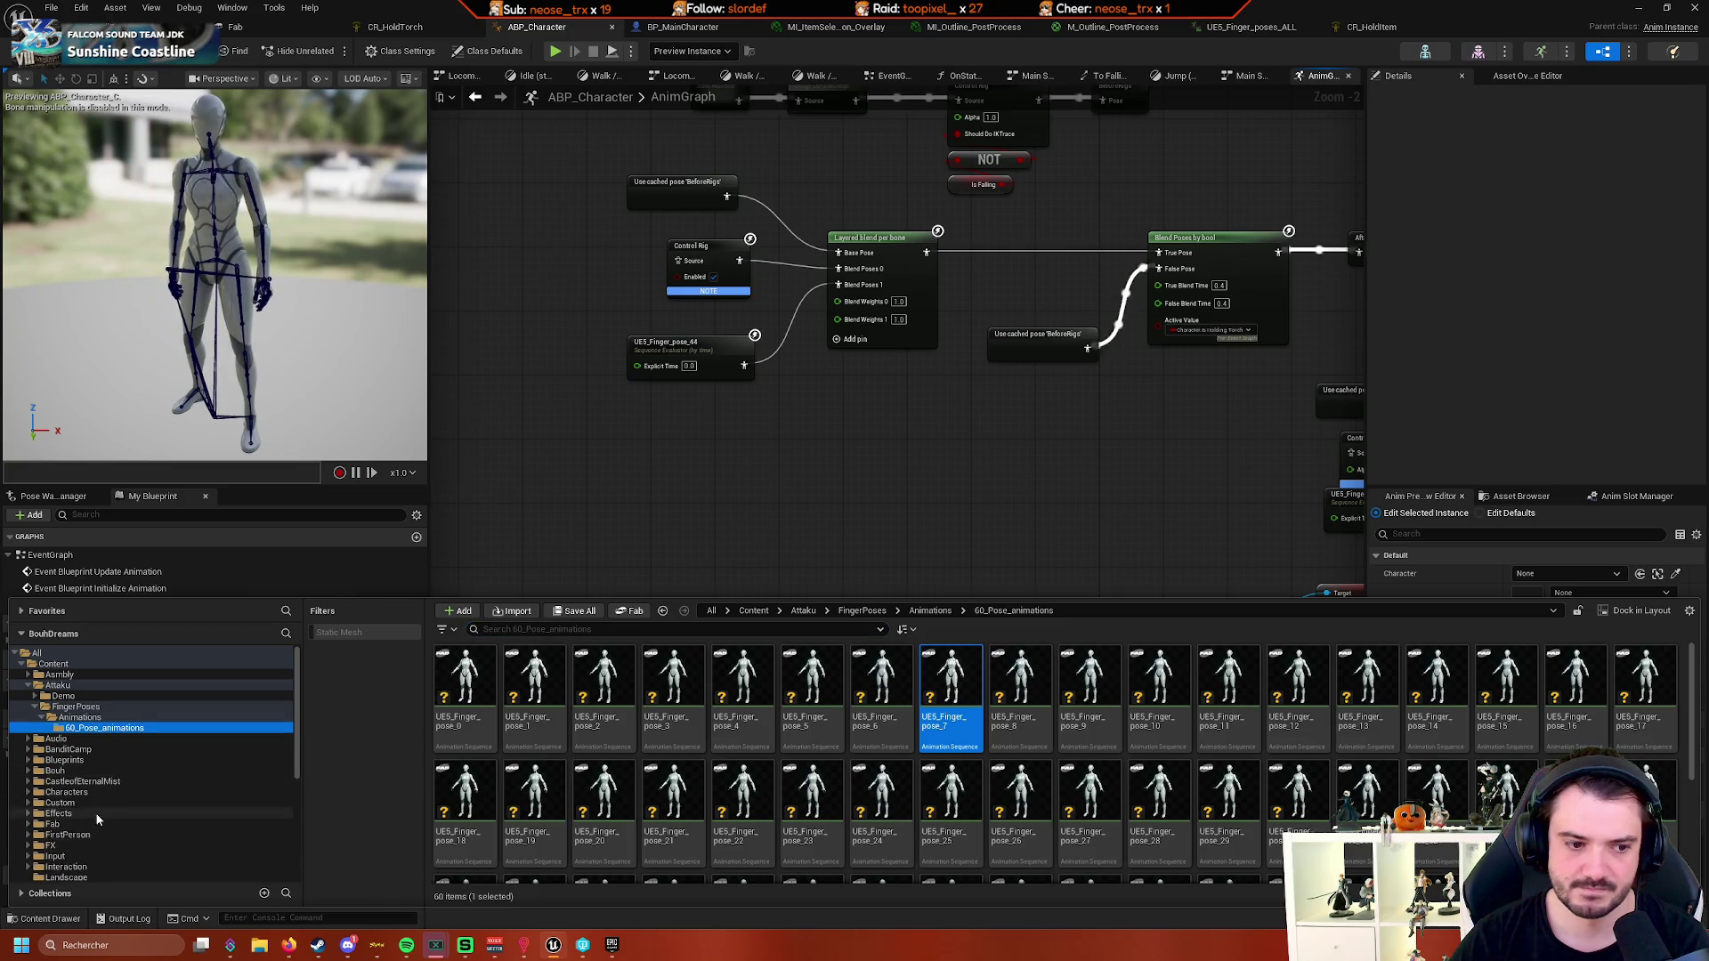
{"action": "left_click", "coordinate": [79, 717]}
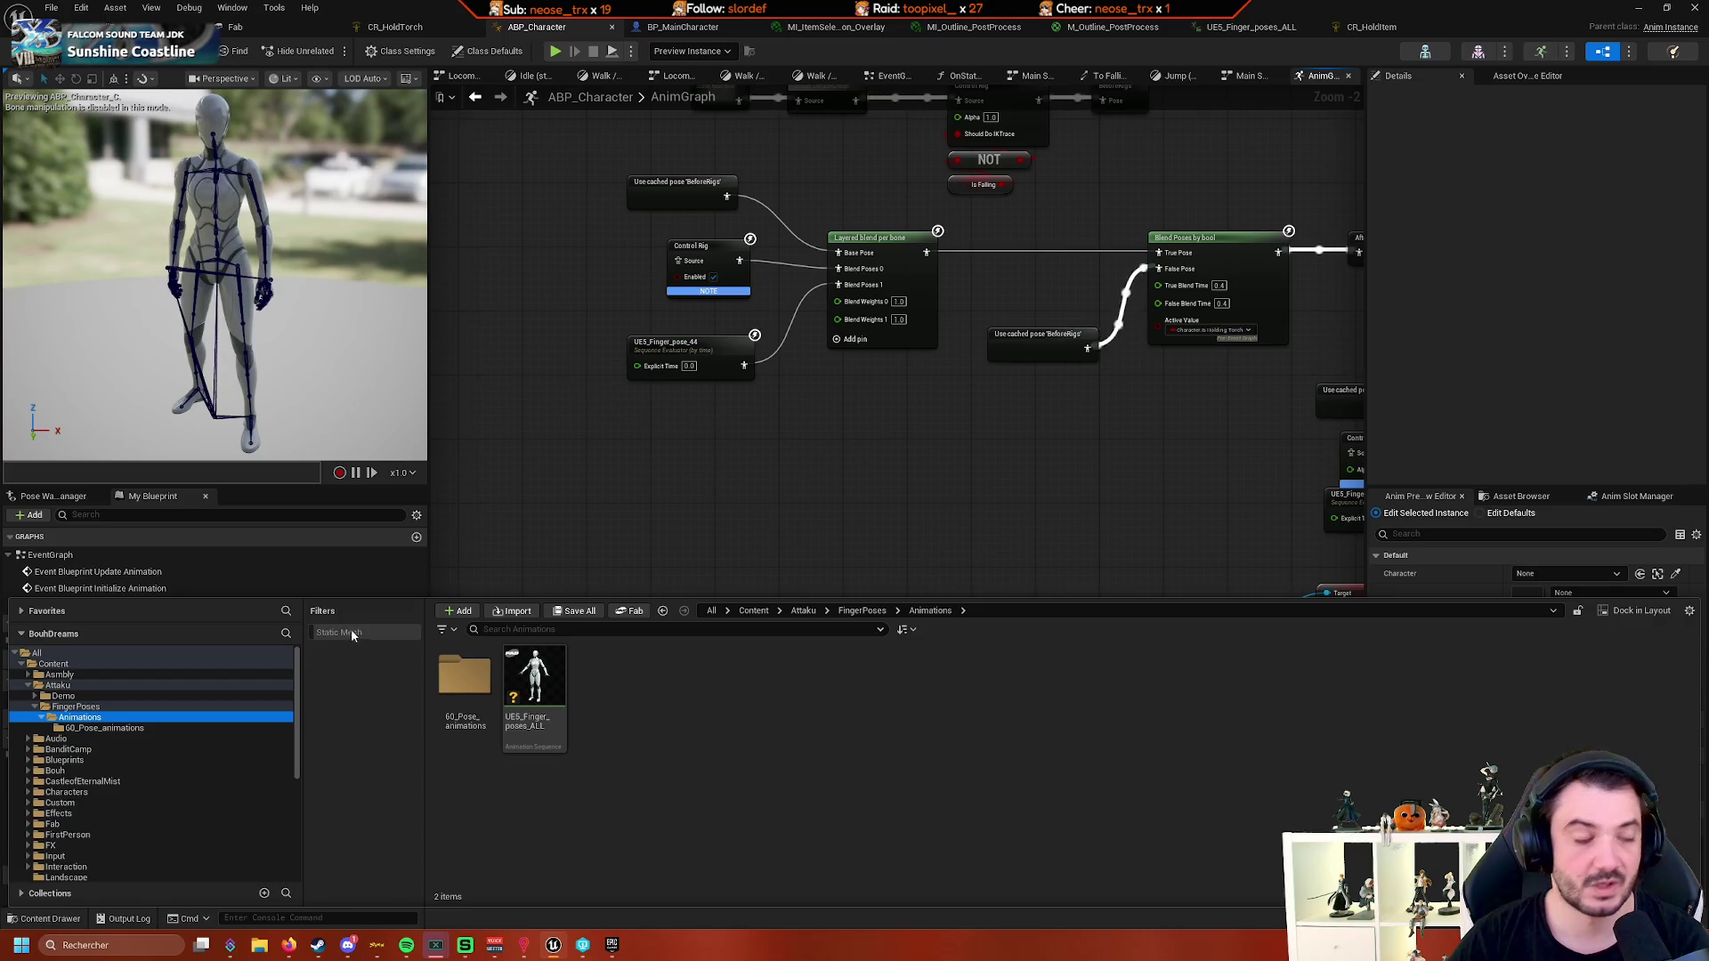
{"action": "left_click", "coordinate": [344, 589]}
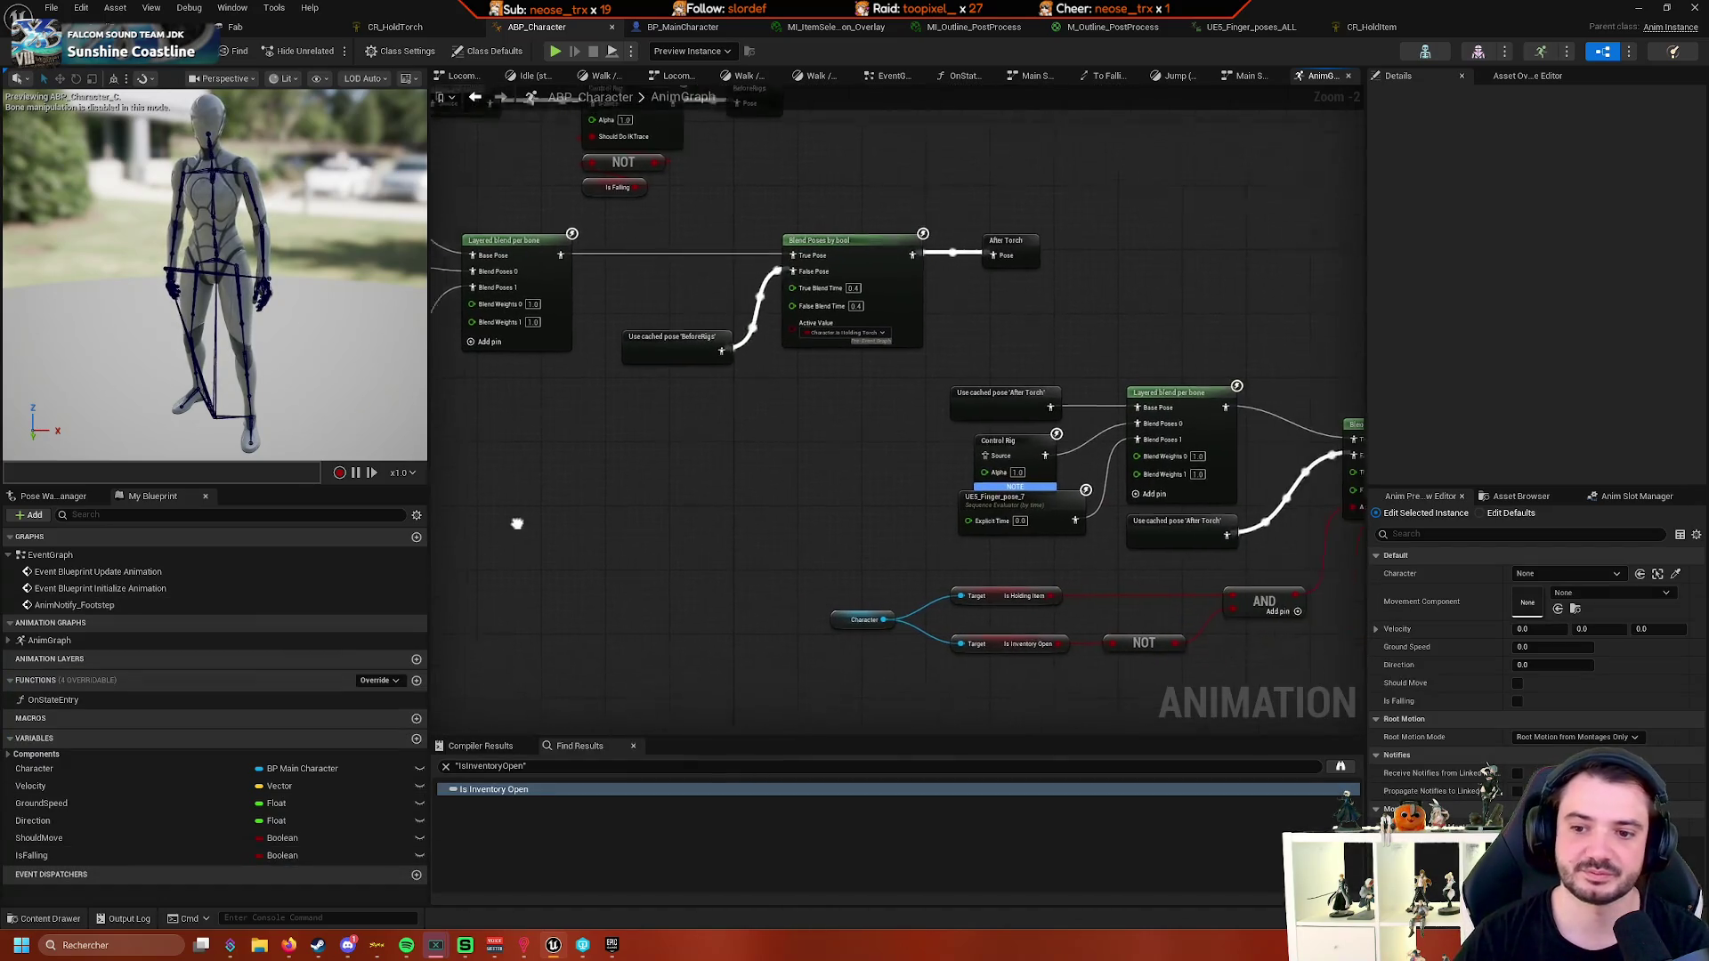
- Inspect the Control Rig node's properties in ABP_Character, then return via BP_MainCharacter to the level editor
{"action": "mouse_move", "coordinate": [826, 423]}
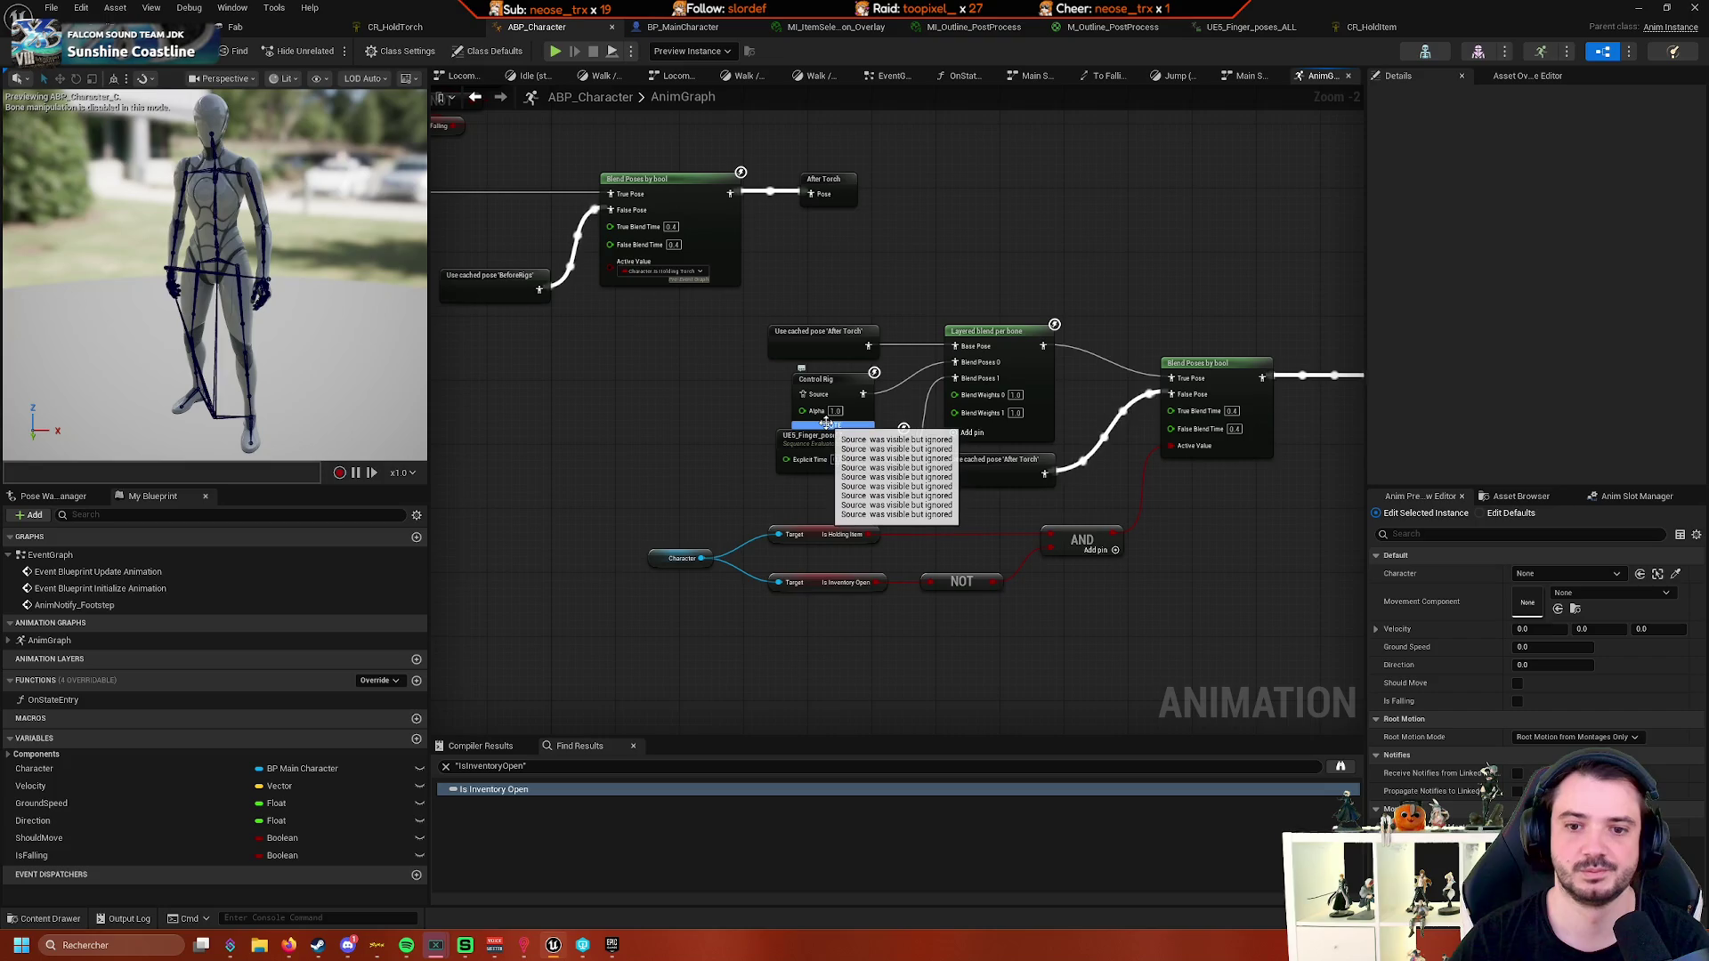
{"action": "left_click_drag", "start_coordinate": [721, 443], "coordinate": [780, 503]}
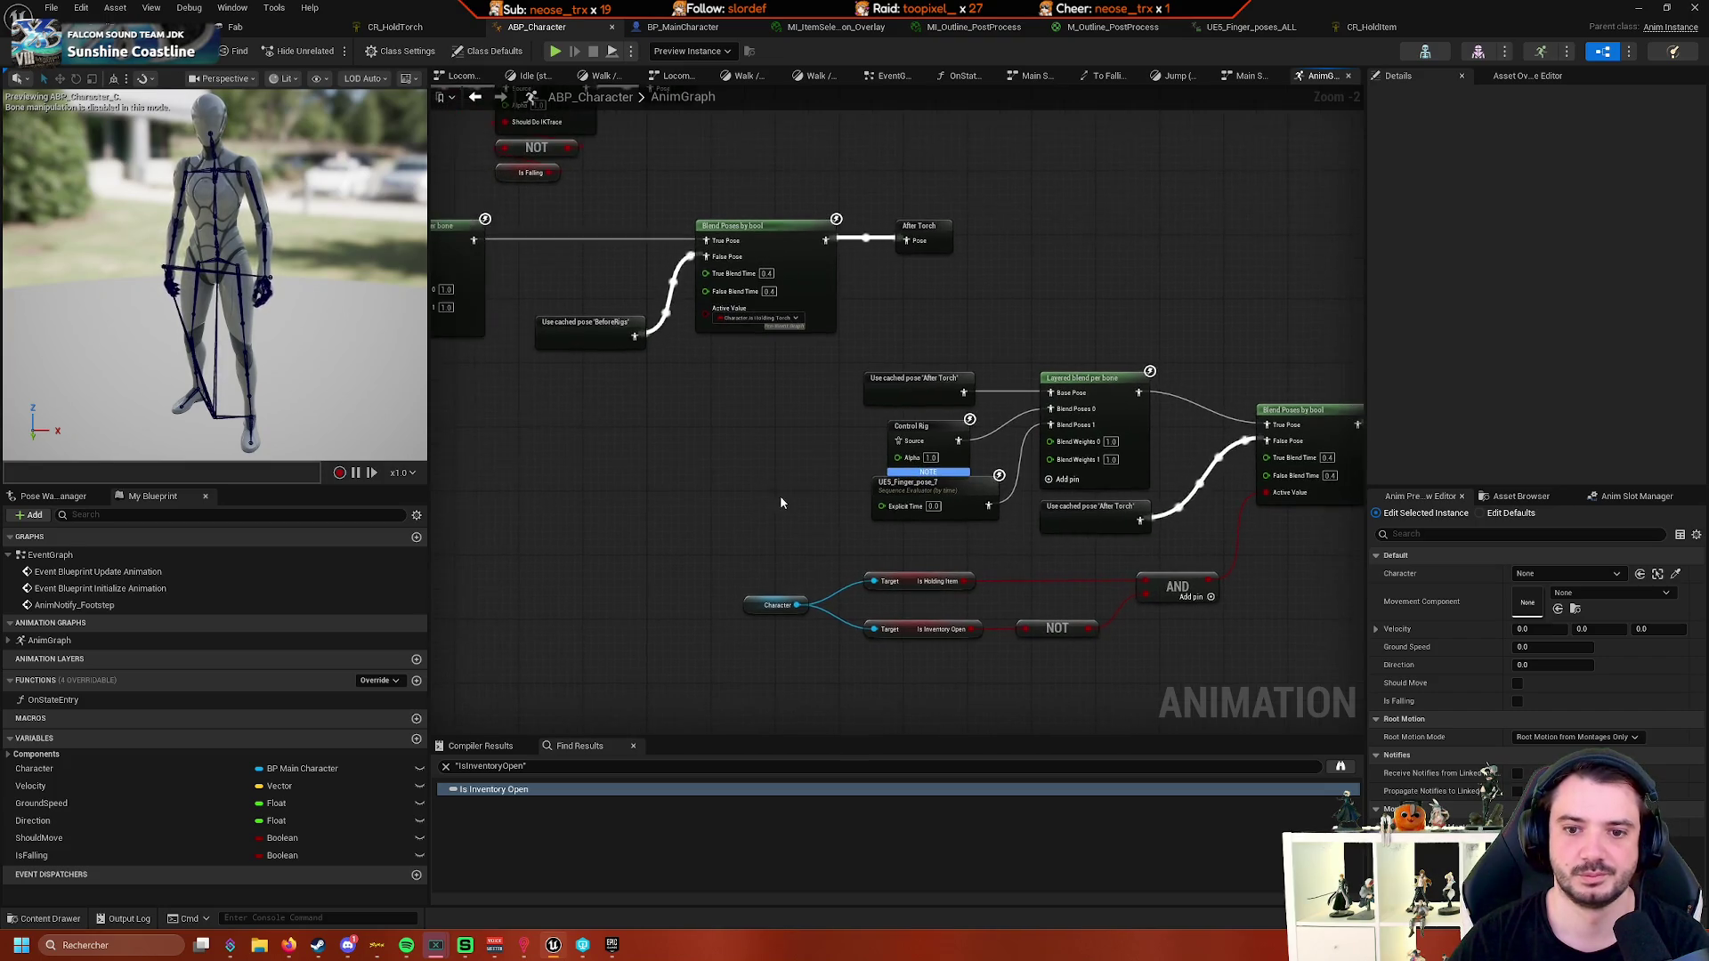
{"action": "left_click_drag", "start_coordinate": [941, 433], "coordinate": [709, 449]}
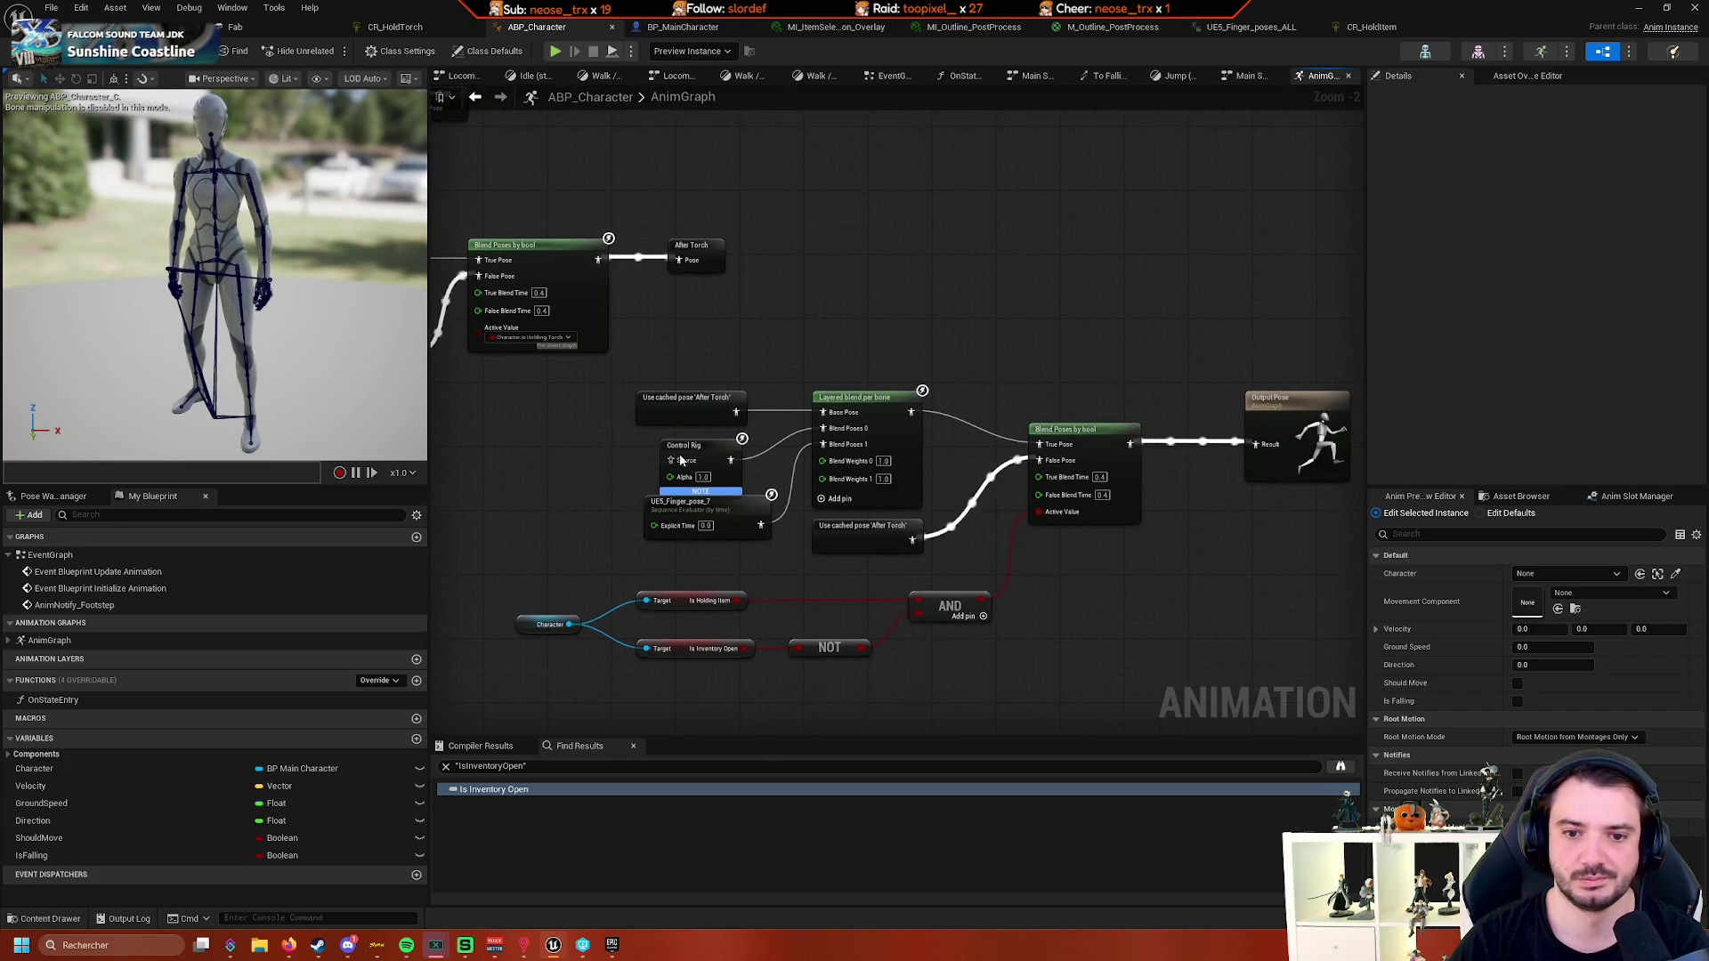
{"action": "left_click", "coordinate": [712, 442]}
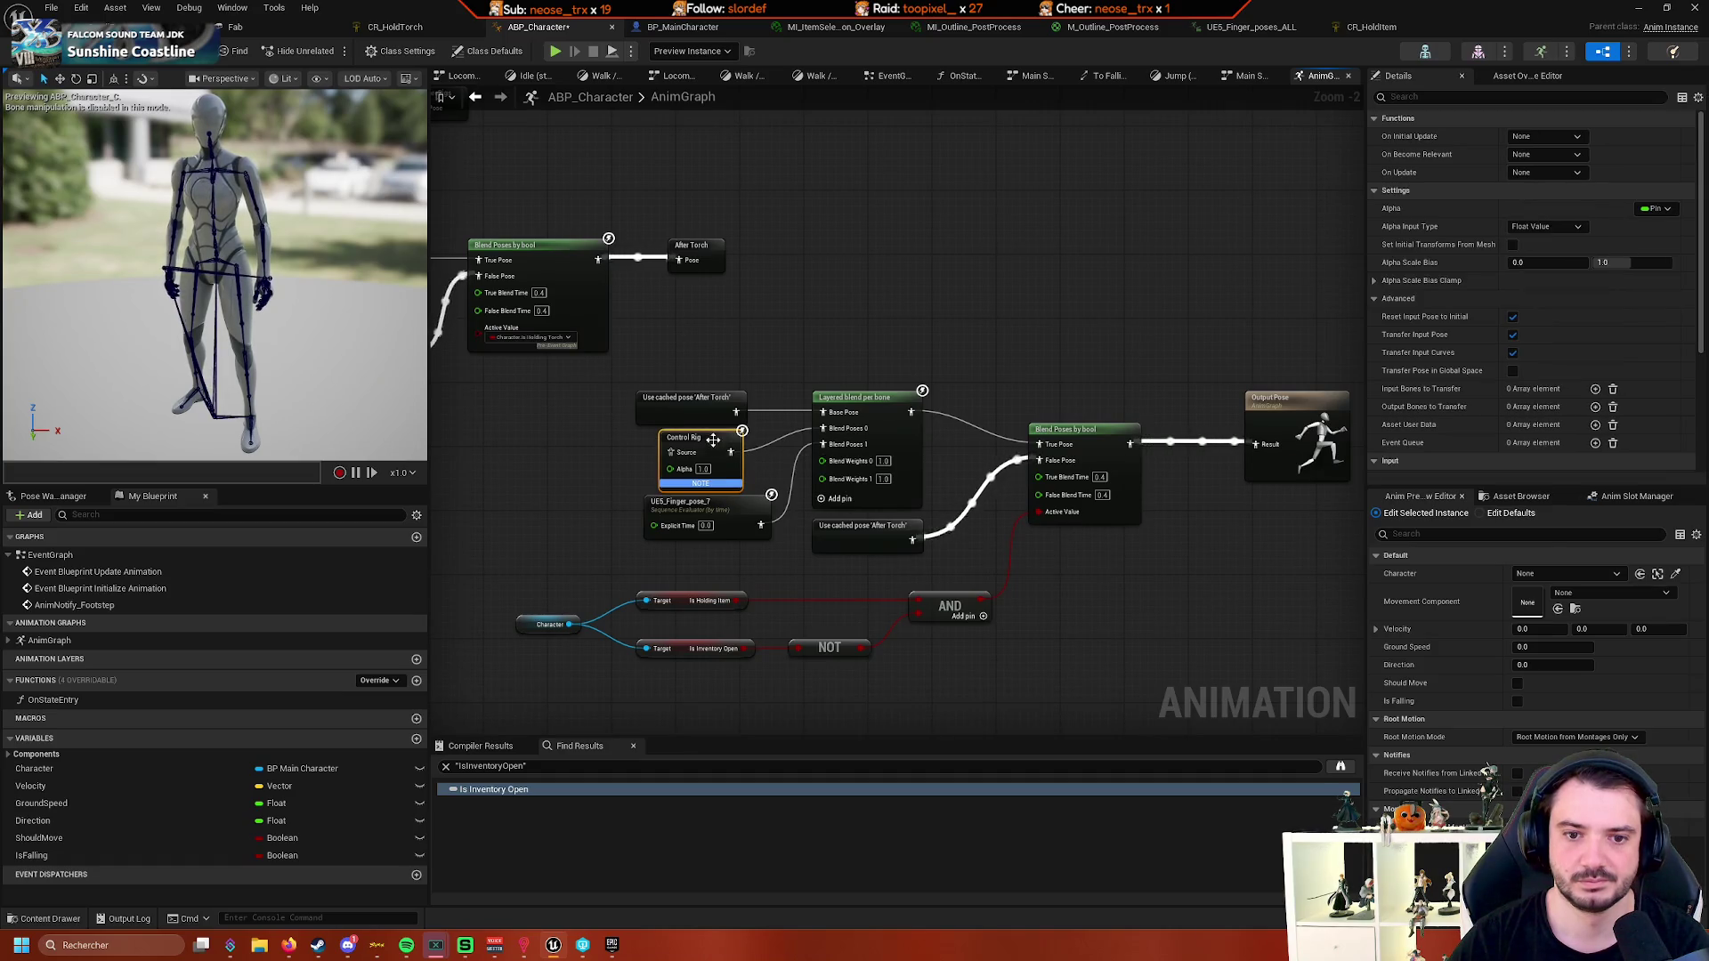
{"action": "left_click_drag", "start_coordinate": [576, 470], "coordinate": [557, 480]}
{"action": "scroll", "coordinate": [556, 480], "scroll_direction": "down", "scroll_amount": 4}
{"action": "left_click", "coordinate": [570, 382]}
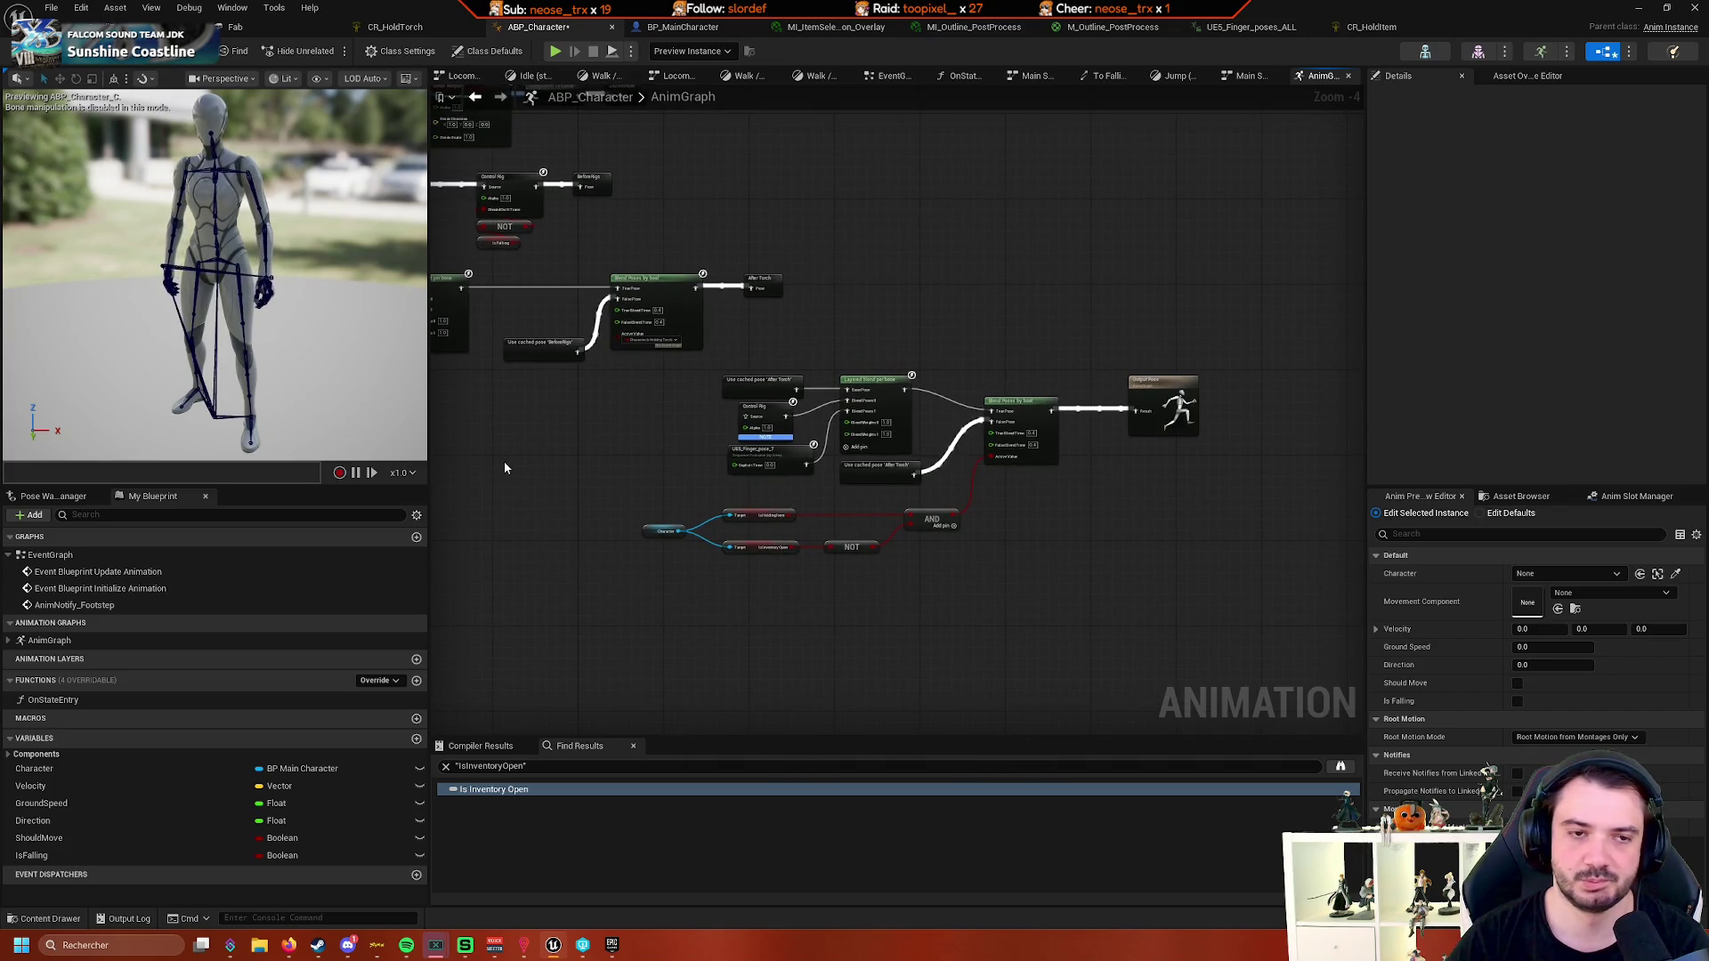
{"action": "left_click", "coordinate": [672, 26]}
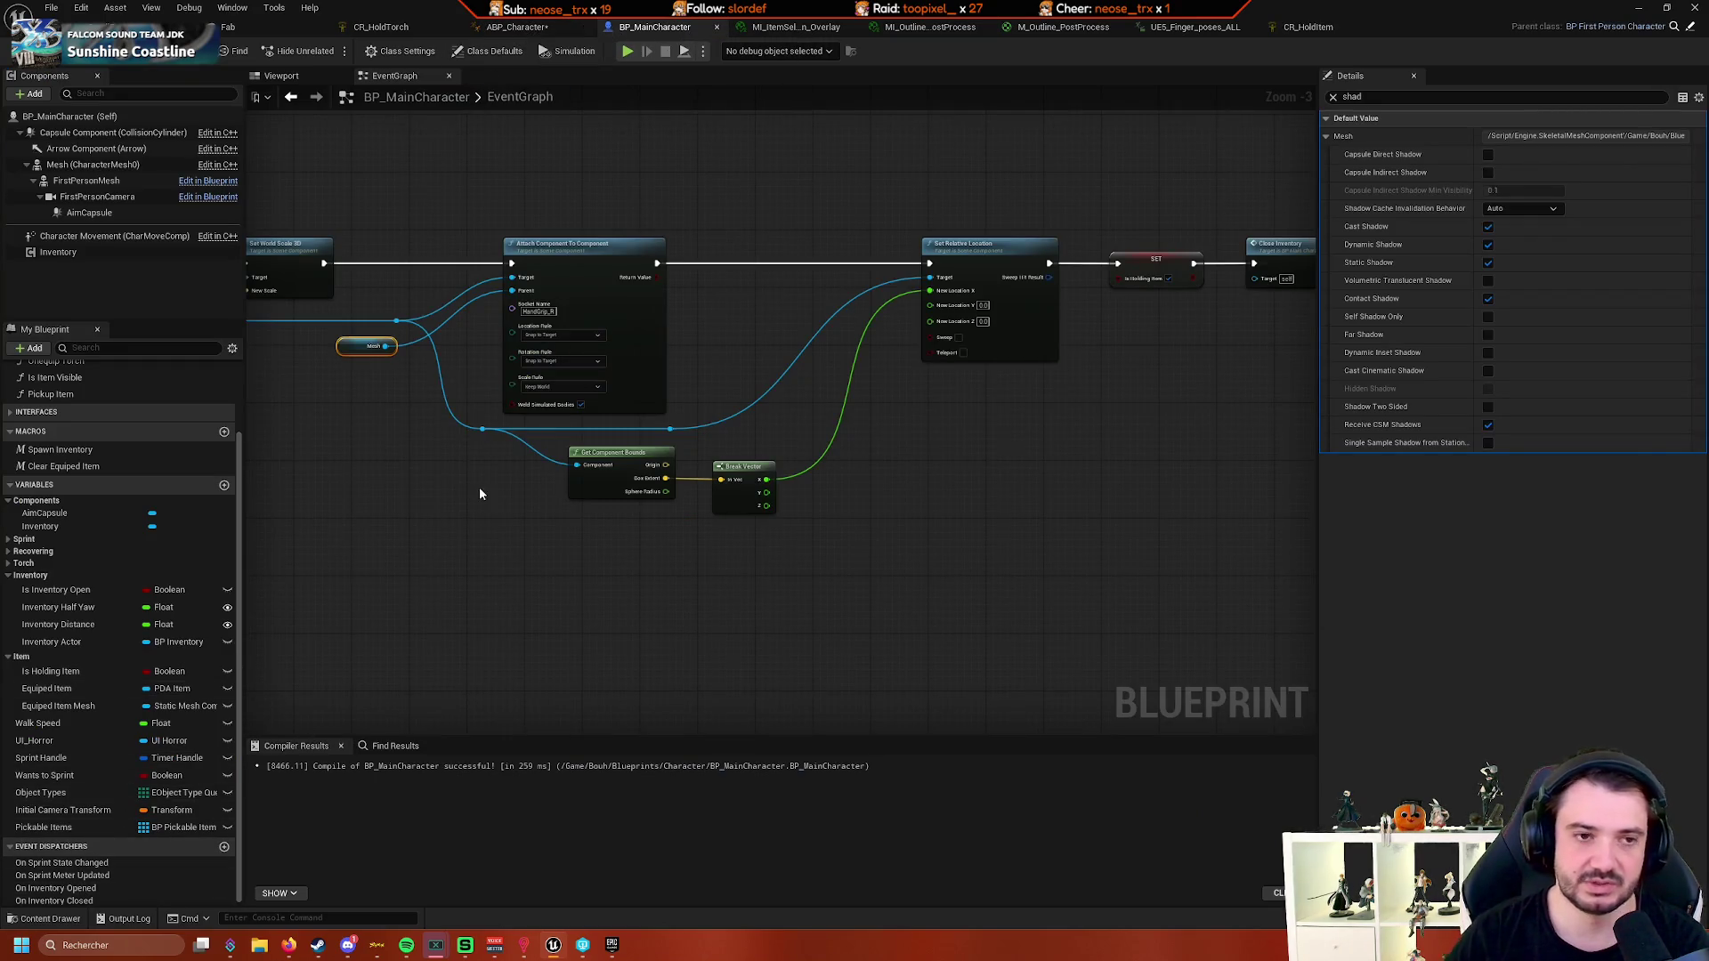
{"action": "left_click", "coordinate": [261, 32]}
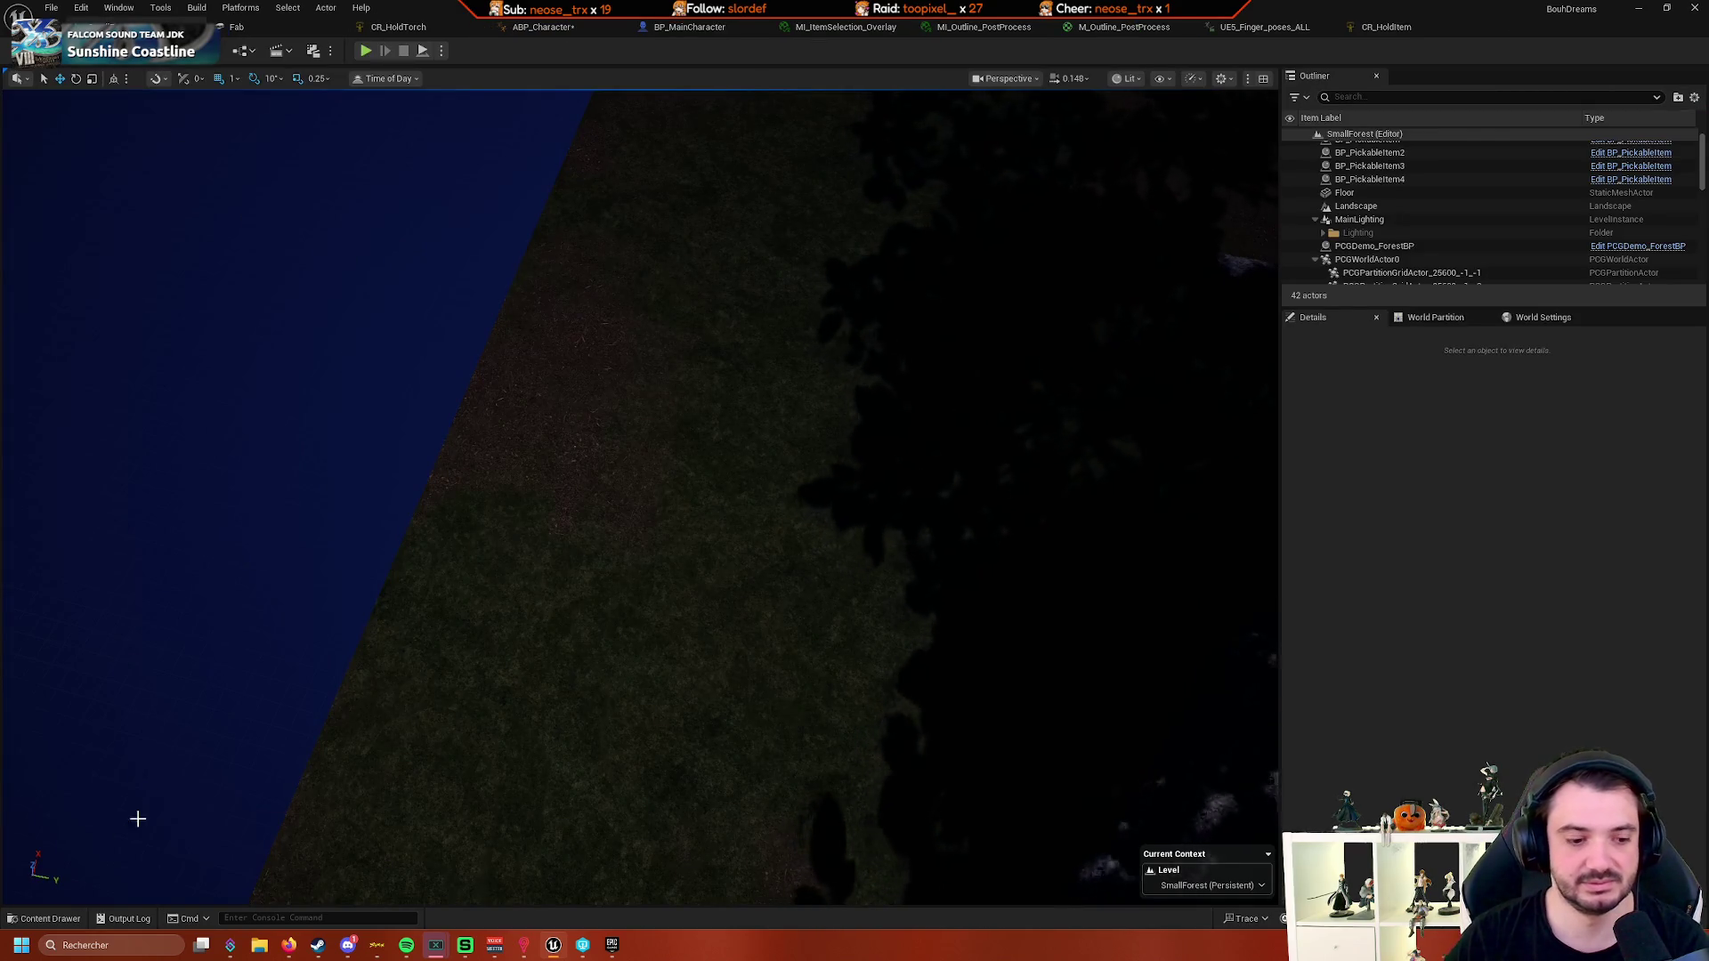
- Navigate Bouh > Blueprints > Inventory > Items in the Content Drawer and open Item_Cone
{"action": "left_click", "coordinate": [49, 921]}
{"action": "scroll", "coordinate": [99, 837], "scroll_direction": "down", "scroll_amount": 5}
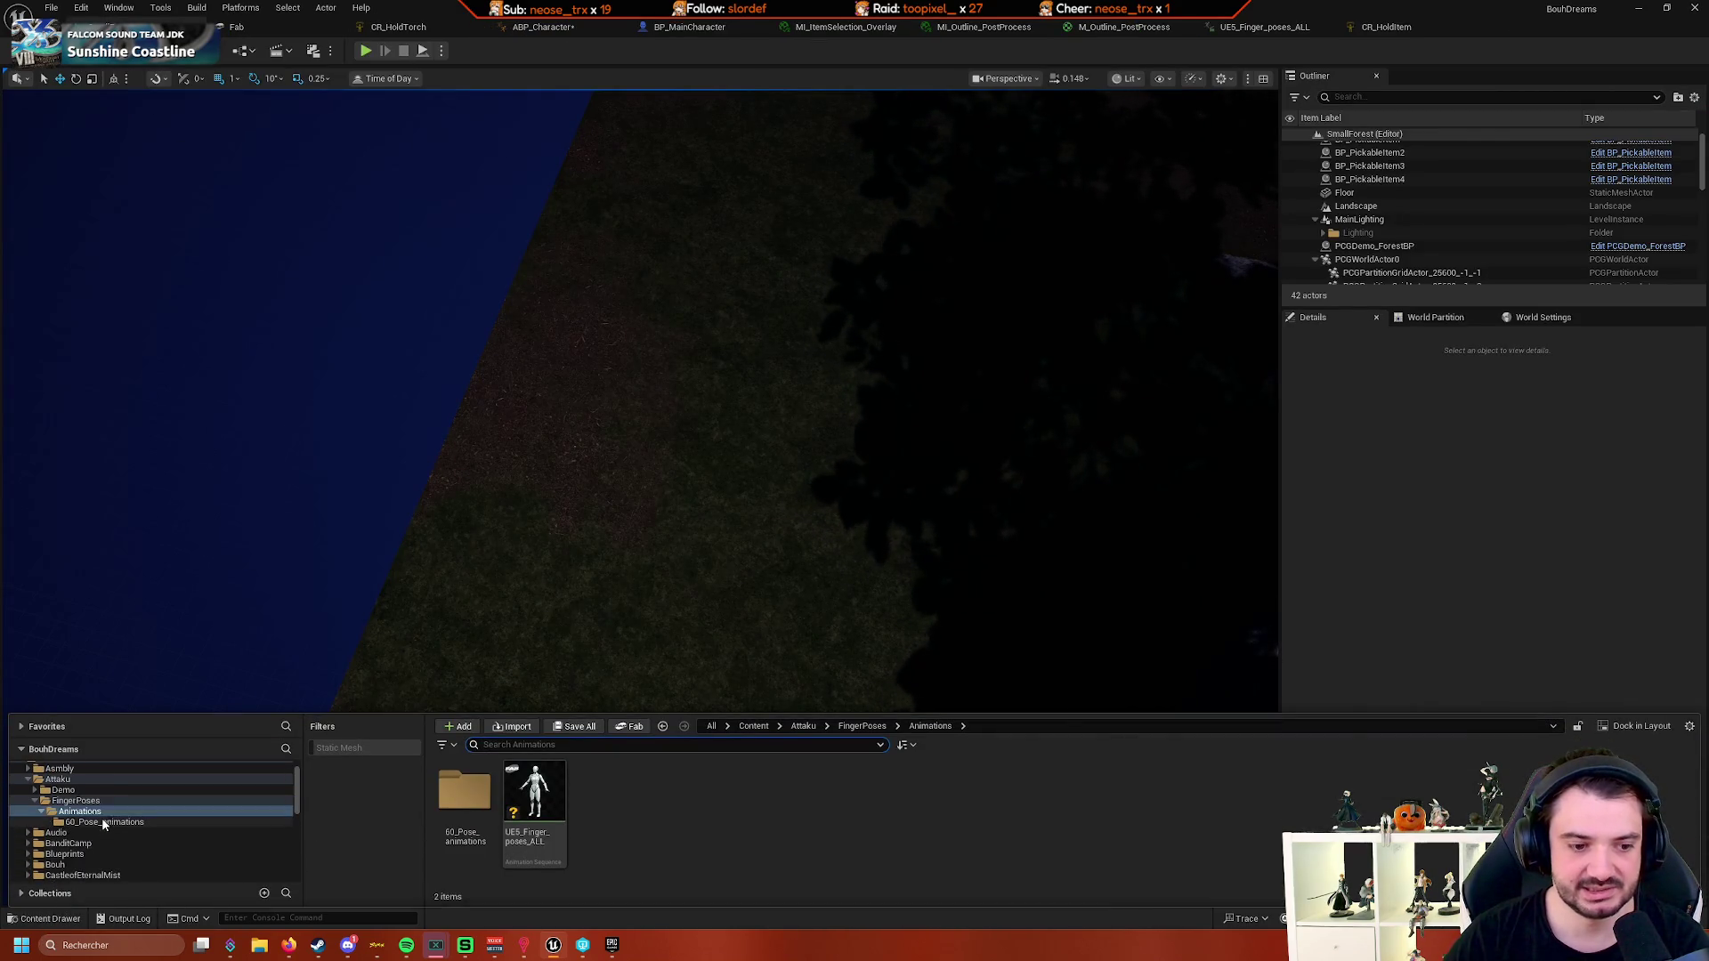
{"action": "scroll", "coordinate": [76, 839], "scroll_direction": "up", "scroll_amount": 5}
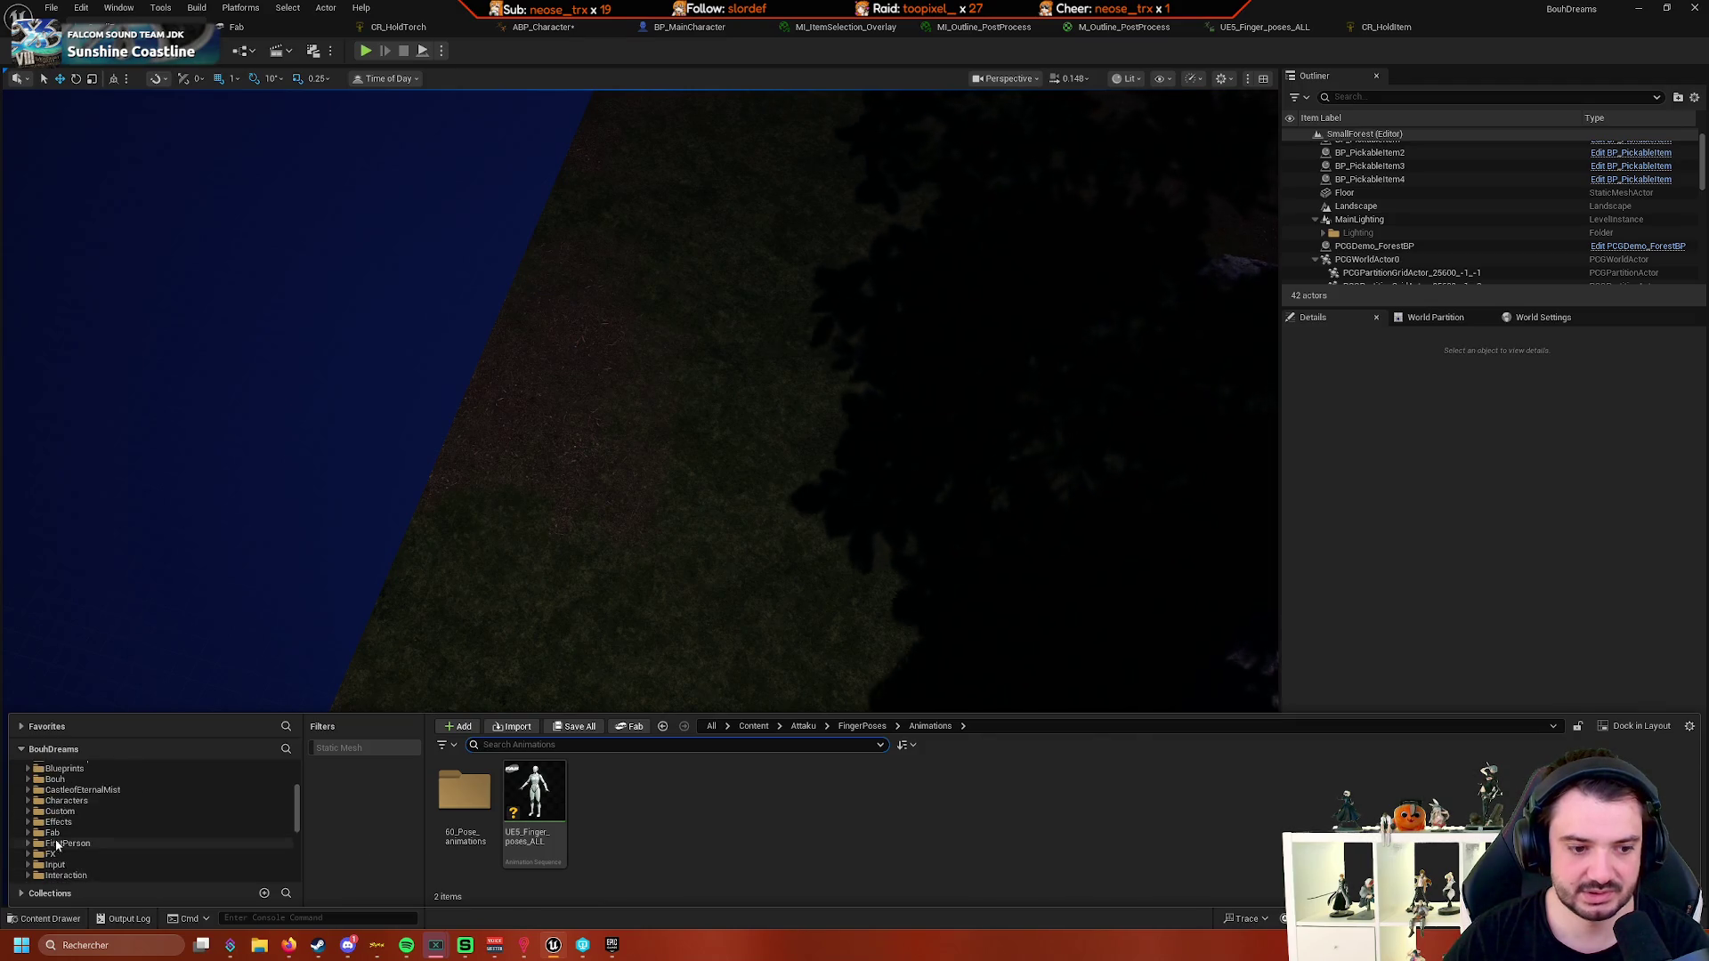
{"action": "left_click", "coordinate": [99, 824]}
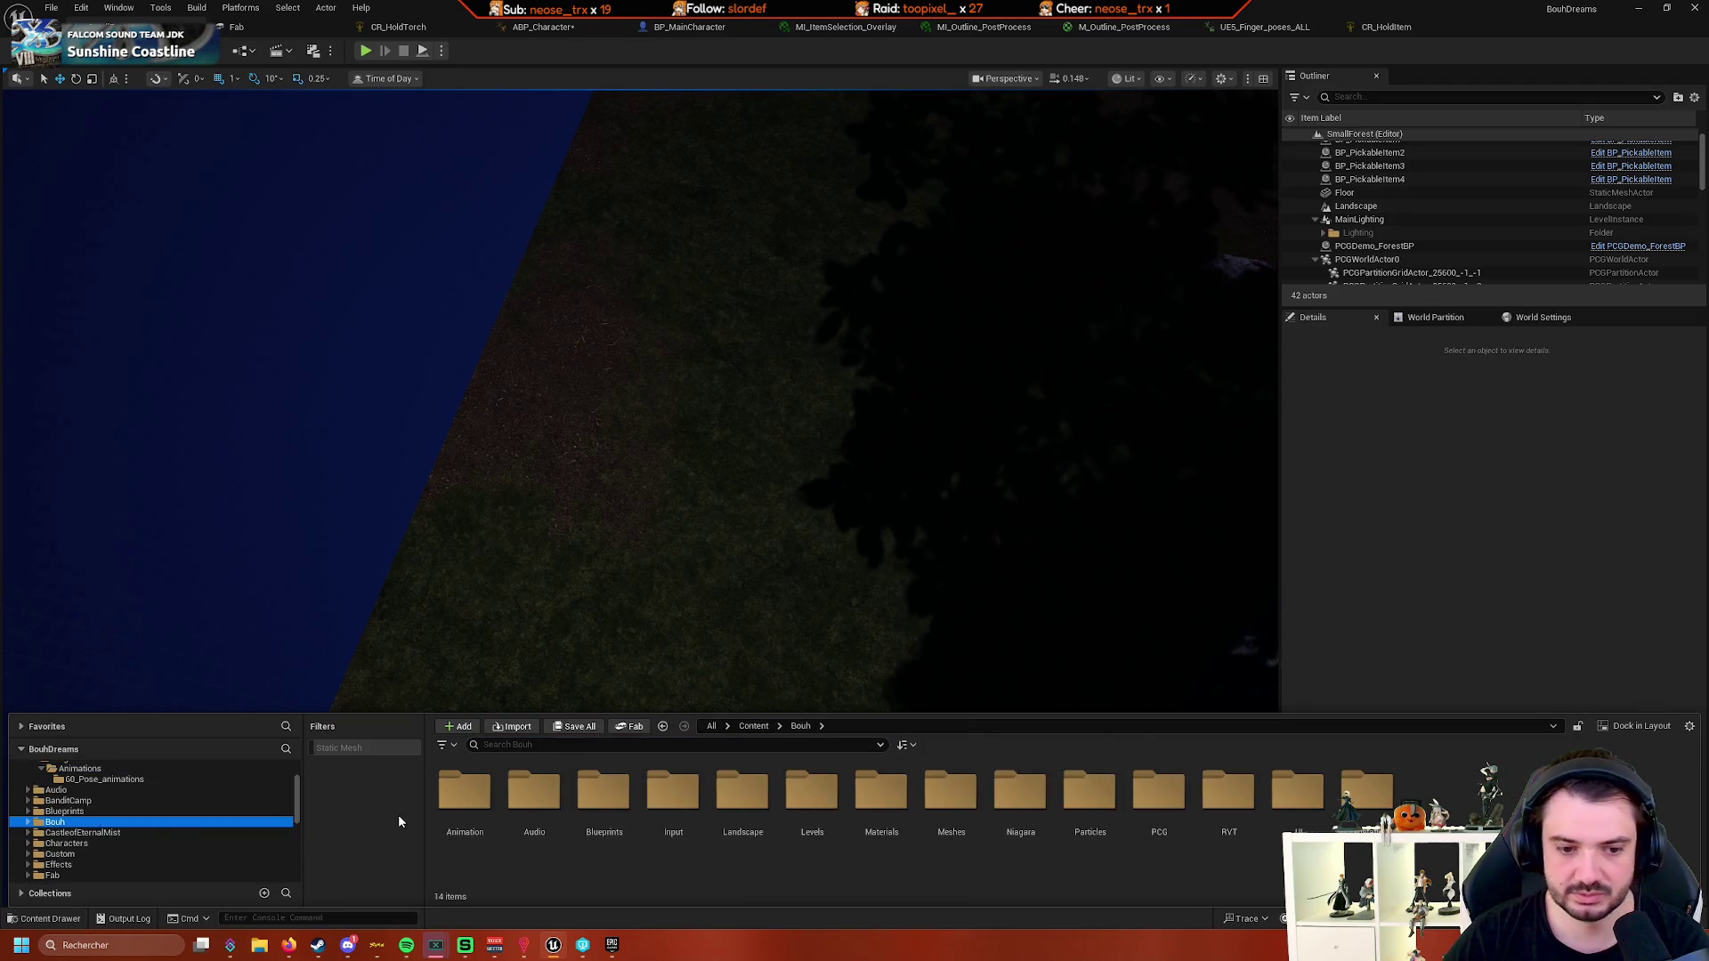
{"action": "double_click", "coordinate": [574, 828]}
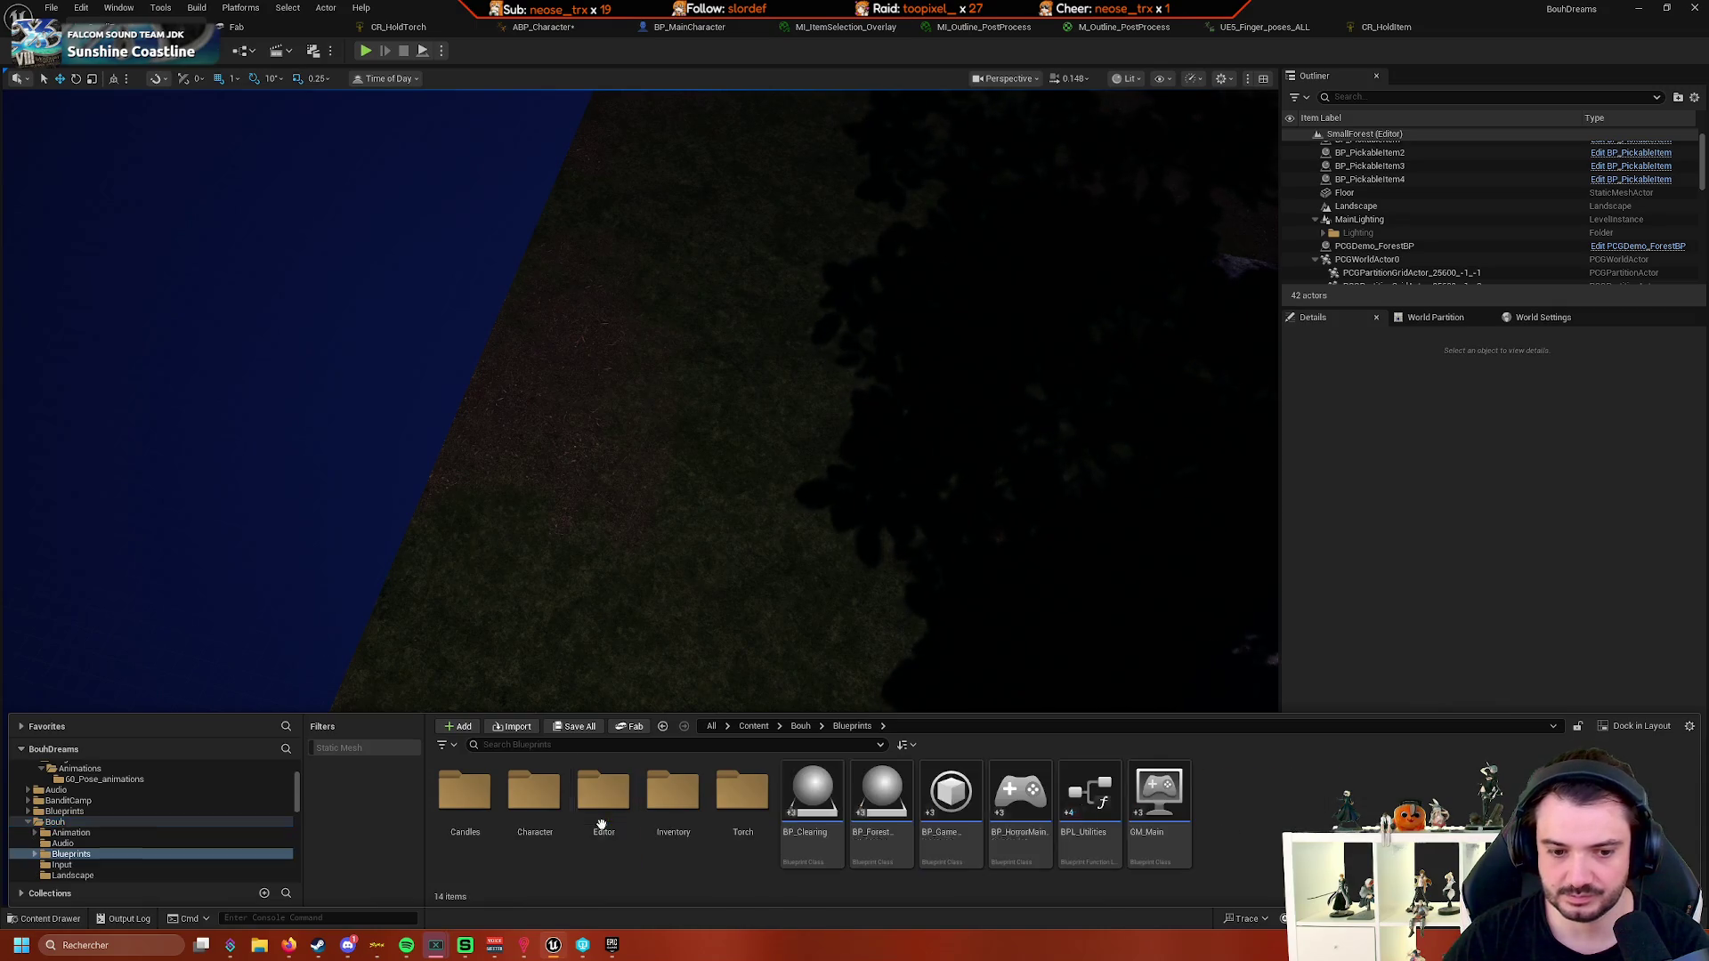
{"action": "left_click", "coordinate": [677, 818]}
{"action": "double_click", "coordinate": [676, 819]}
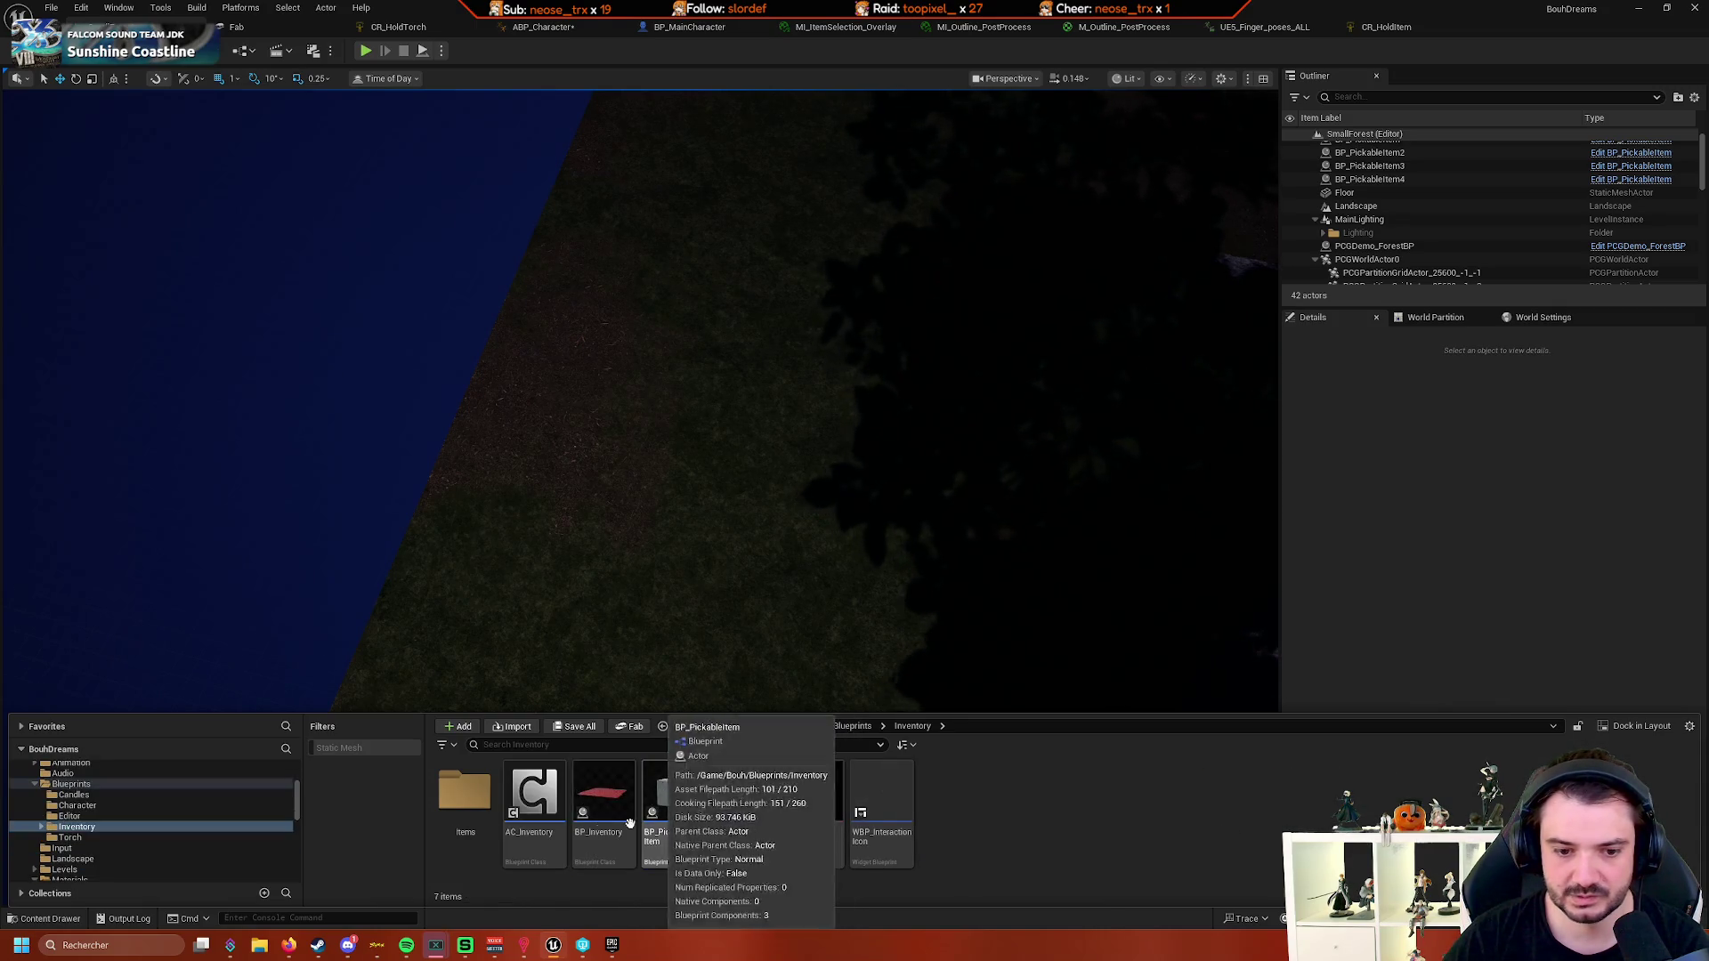
{"action": "double_click", "coordinate": [467, 792]}
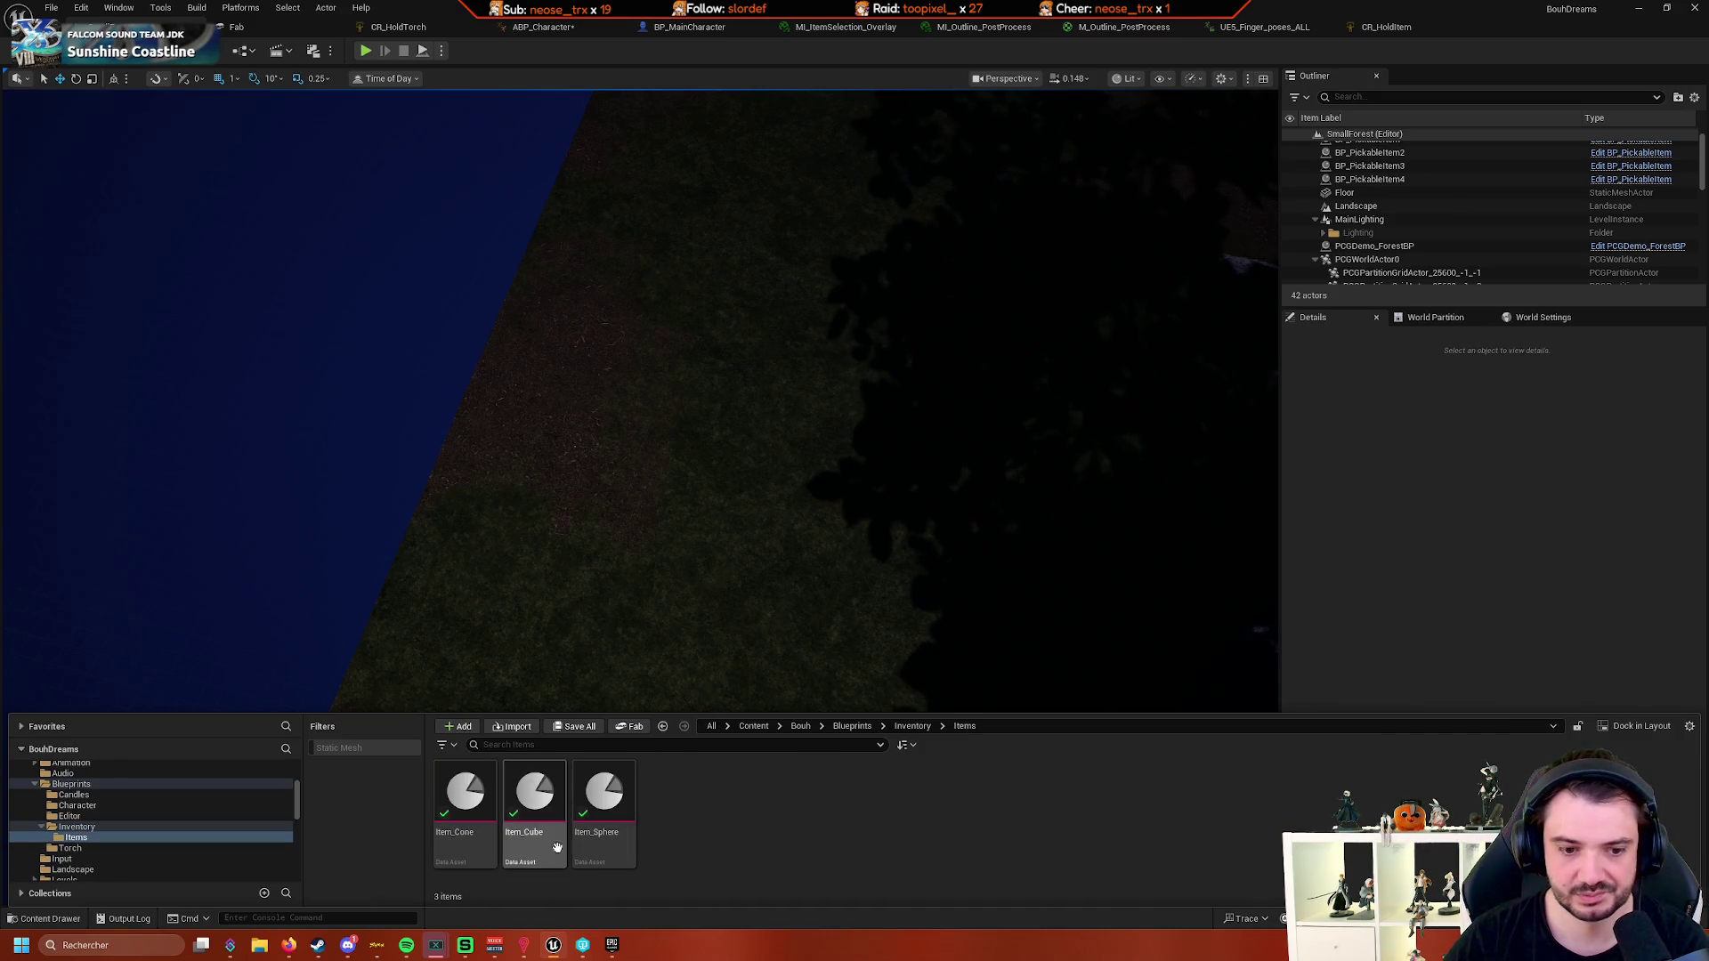
{"action": "double_click", "coordinate": [477, 827]}
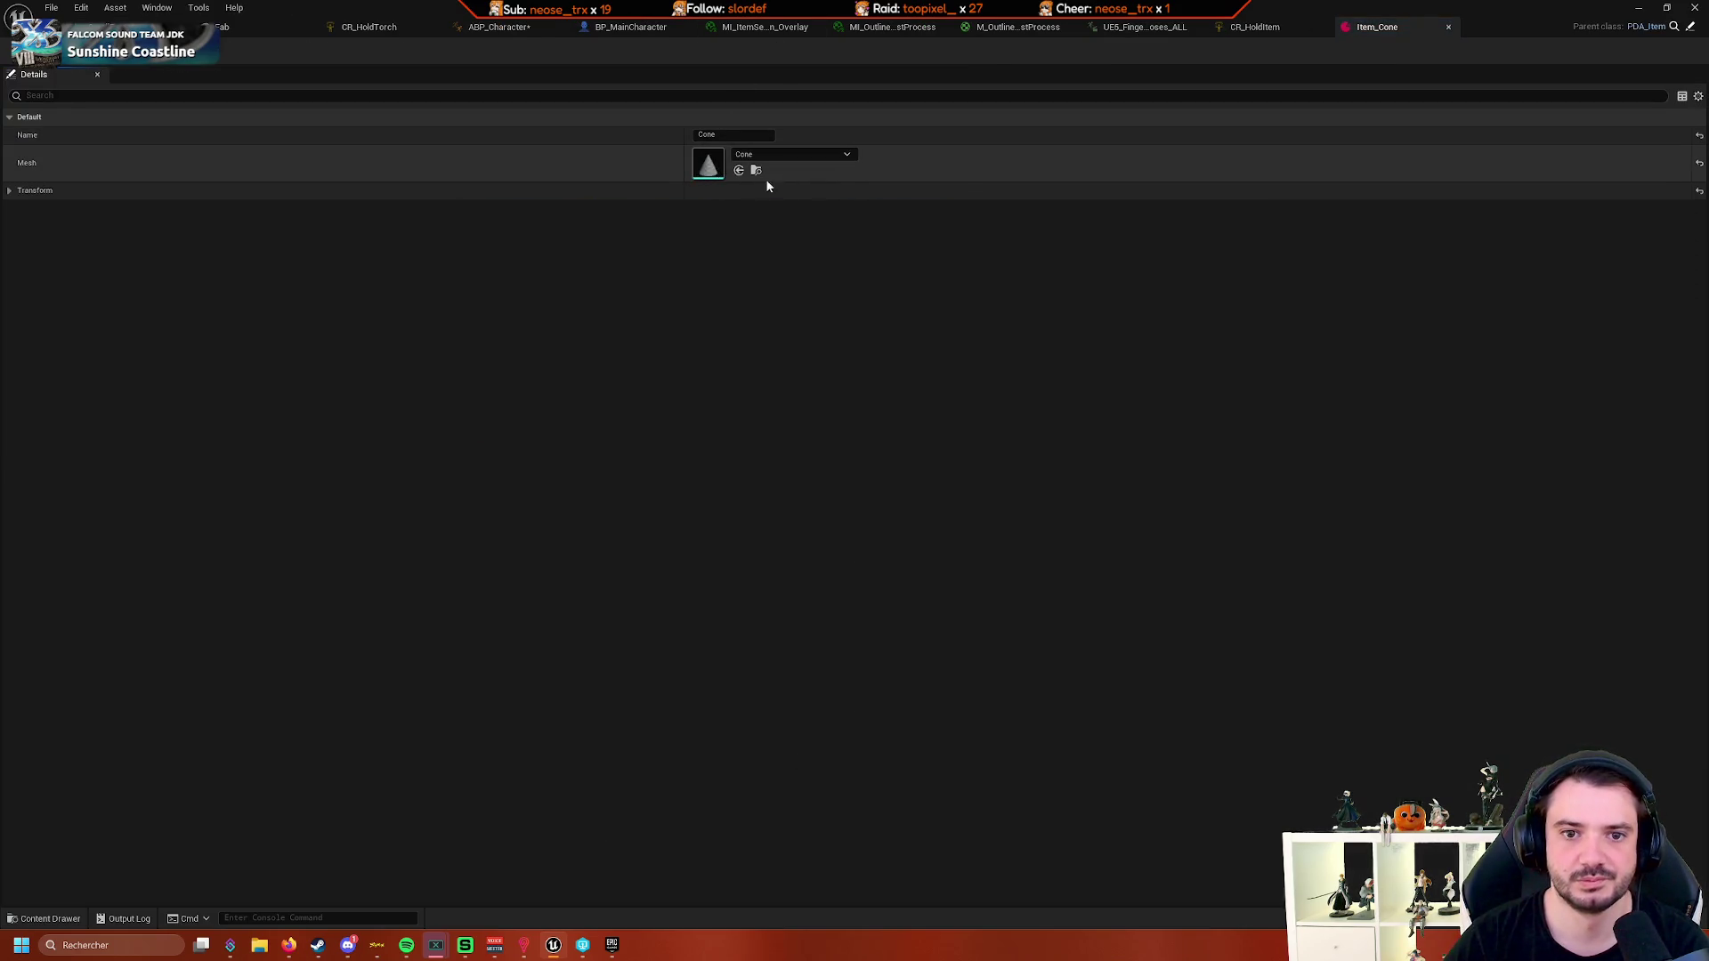
- Open the Cone static mesh and check its Collision menu without changes
{"action": "double_click", "coordinate": [703, 171]}
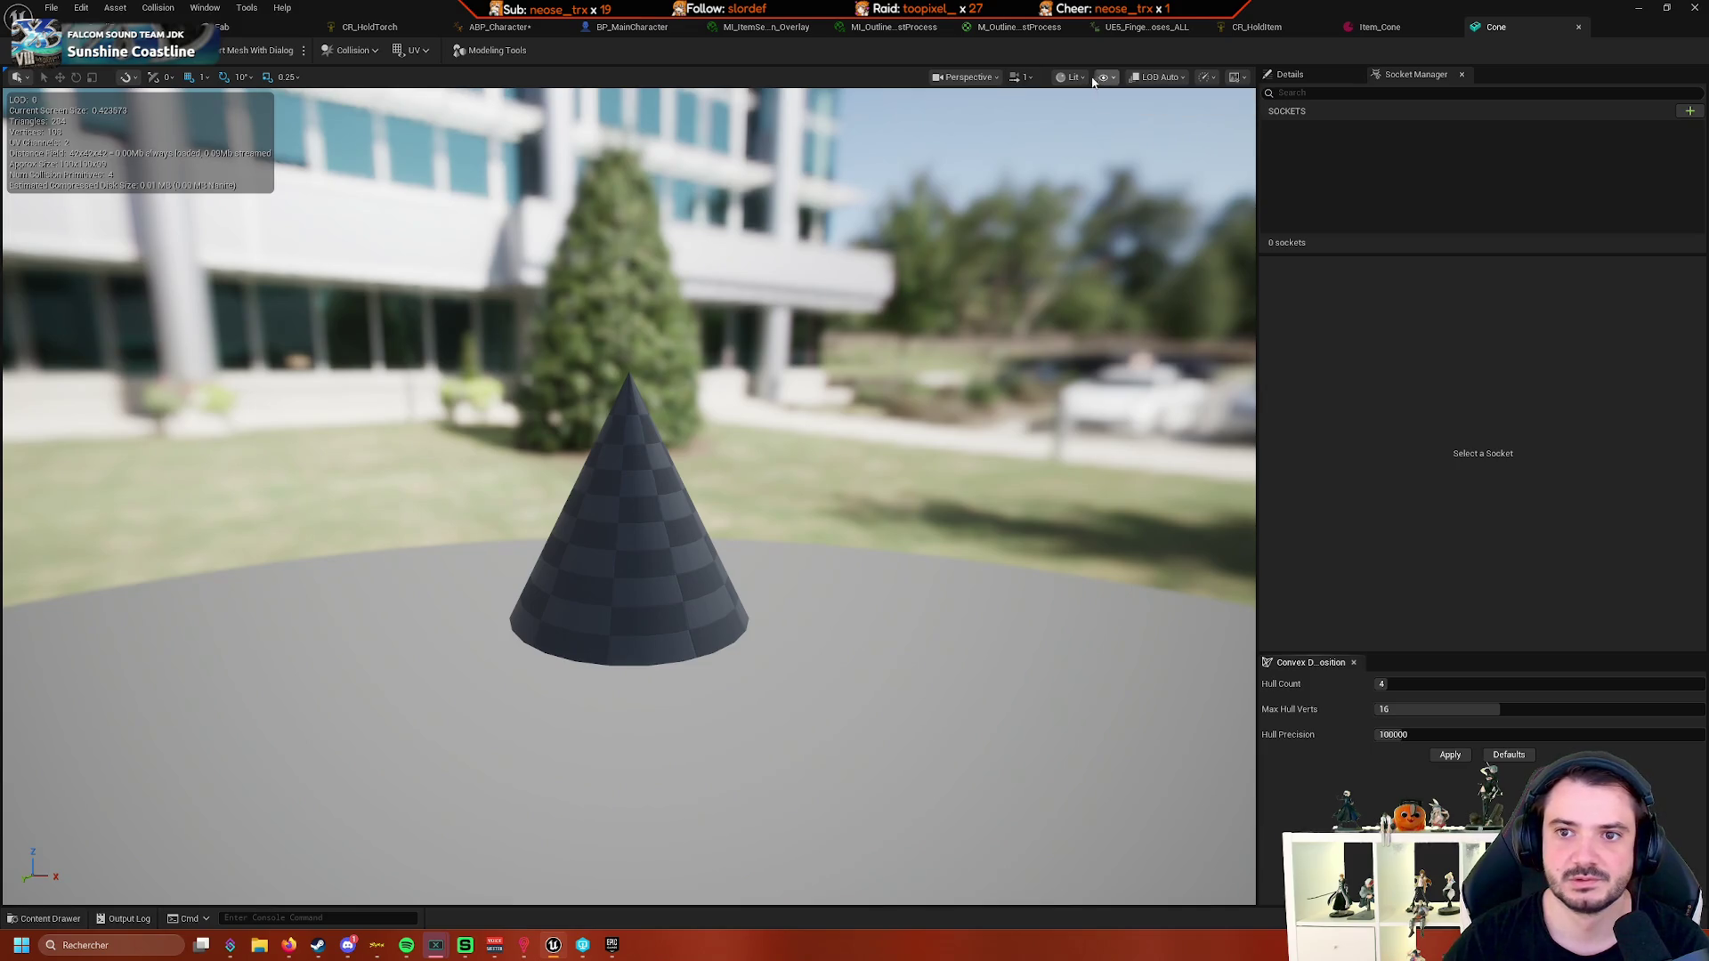
{"action": "left_click", "coordinate": [378, 49]}
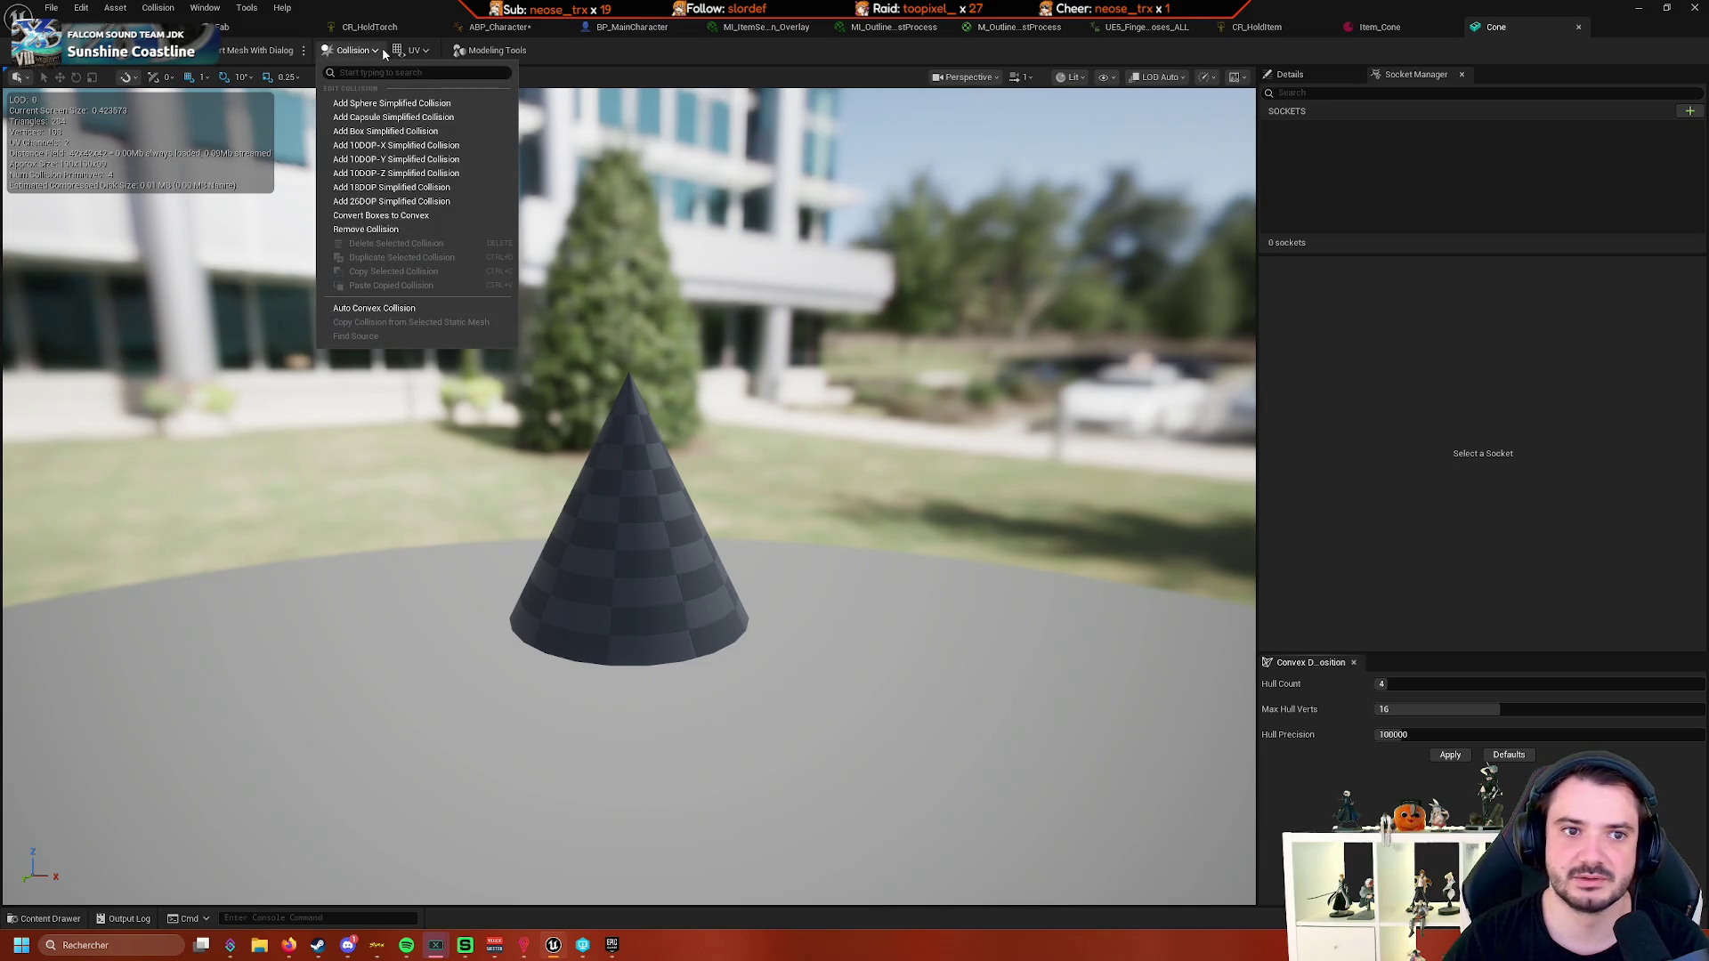
{"action": "left_click", "coordinate": [647, 435]}
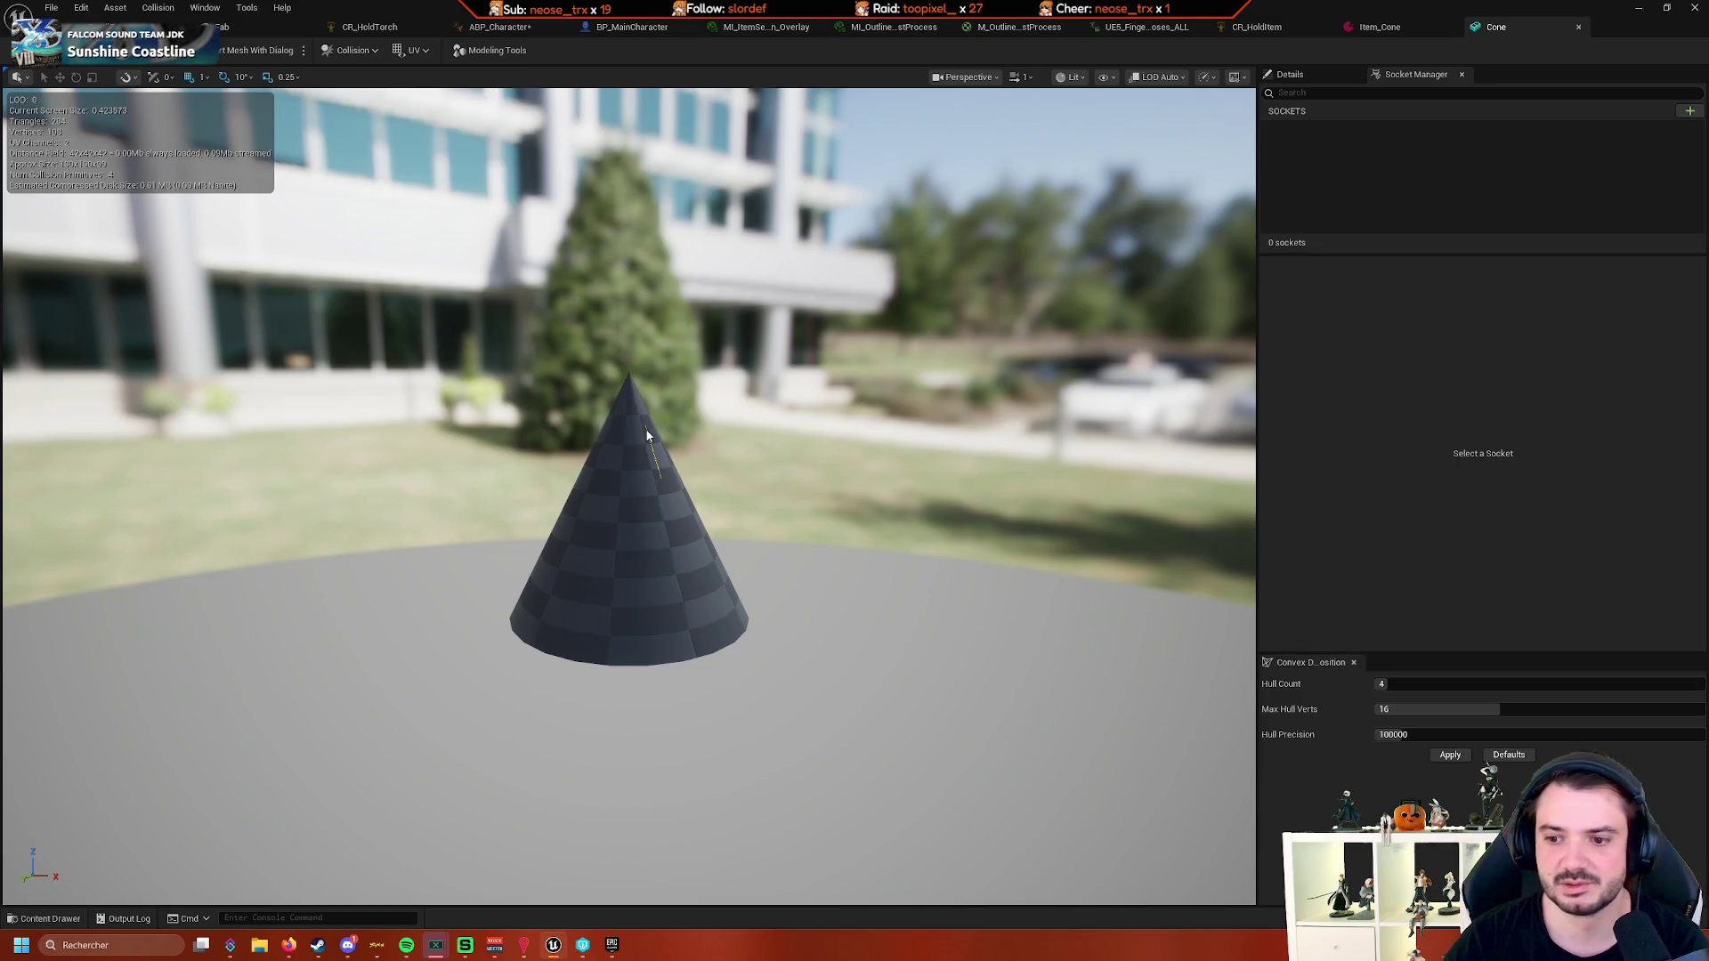
- Cycle the viewport through Visibility Collision and Player Collision, then back to Lit
{"action": "left_click", "coordinate": [1072, 77]}
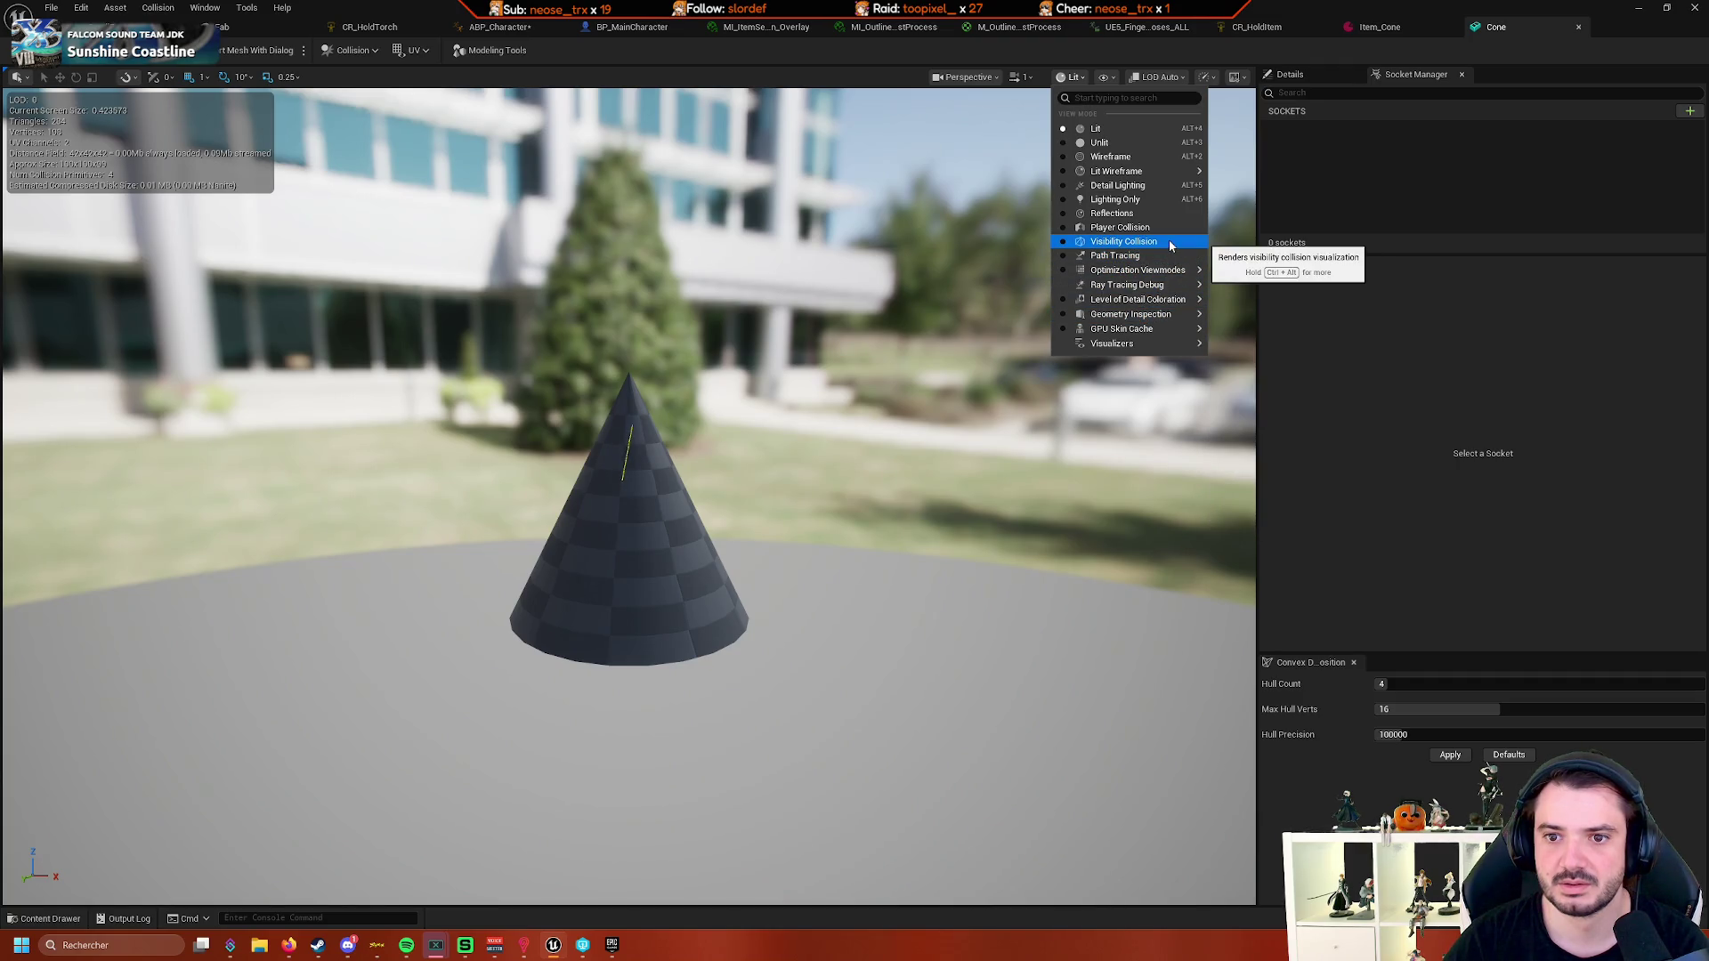
{"action": "left_click", "coordinate": [1167, 242]}
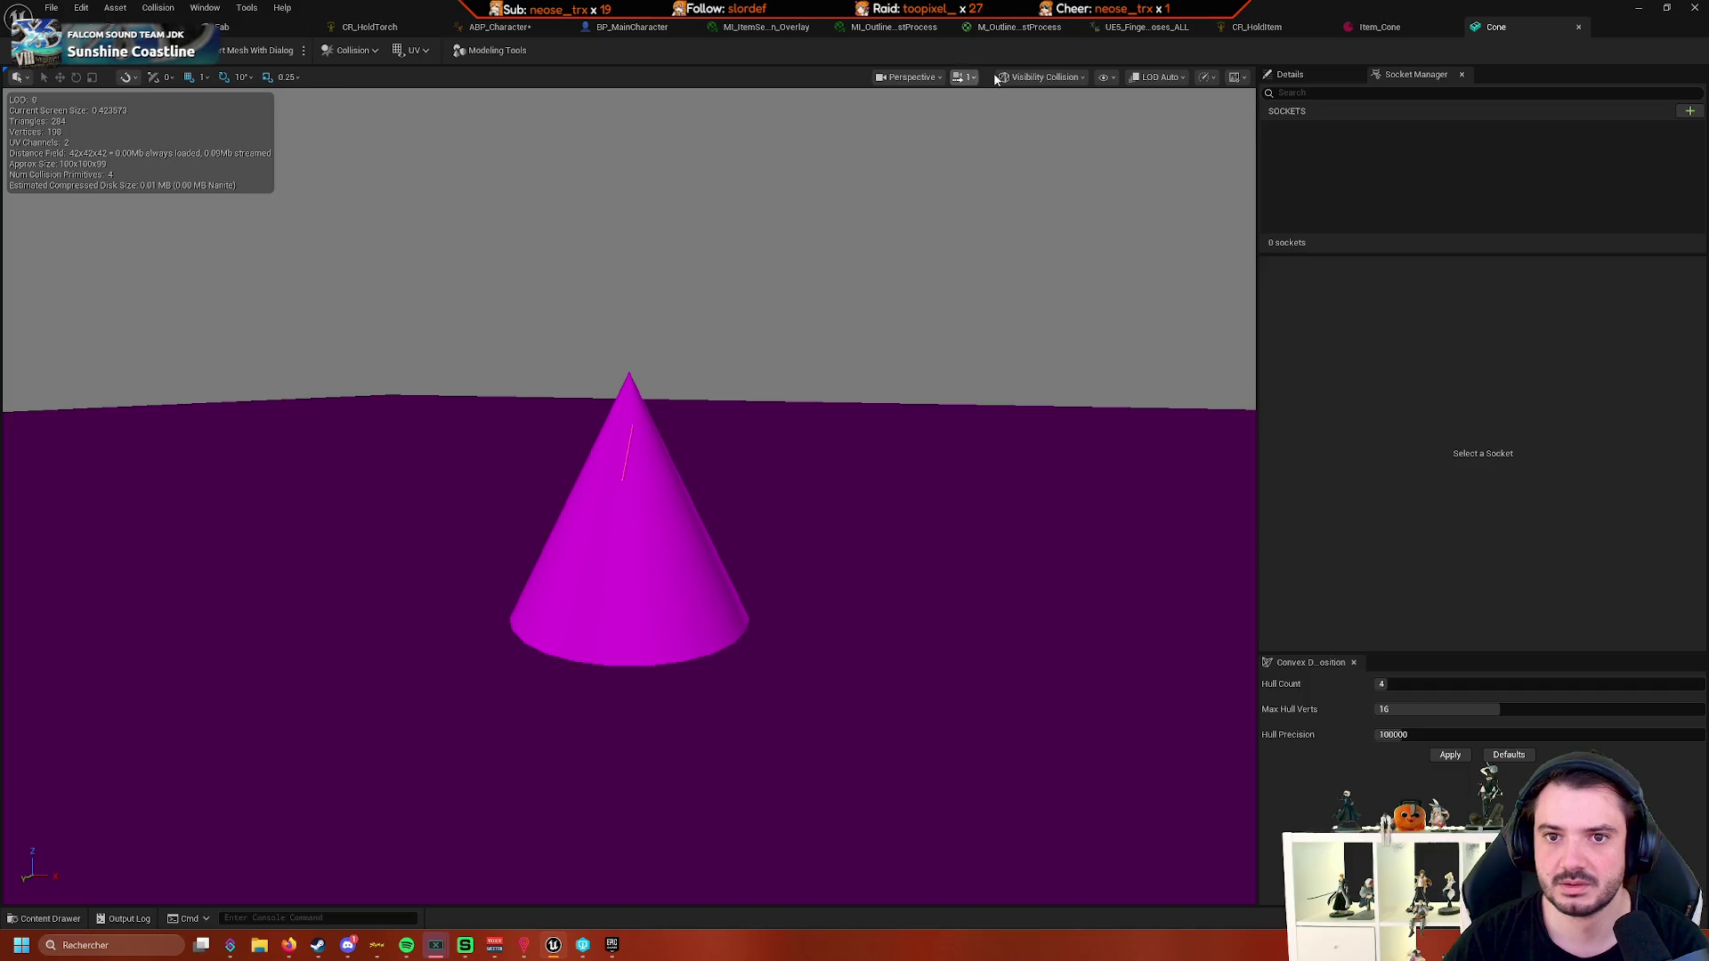
{"action": "left_click", "coordinate": [995, 79]}
{"action": "left_click", "coordinate": [1068, 228]}
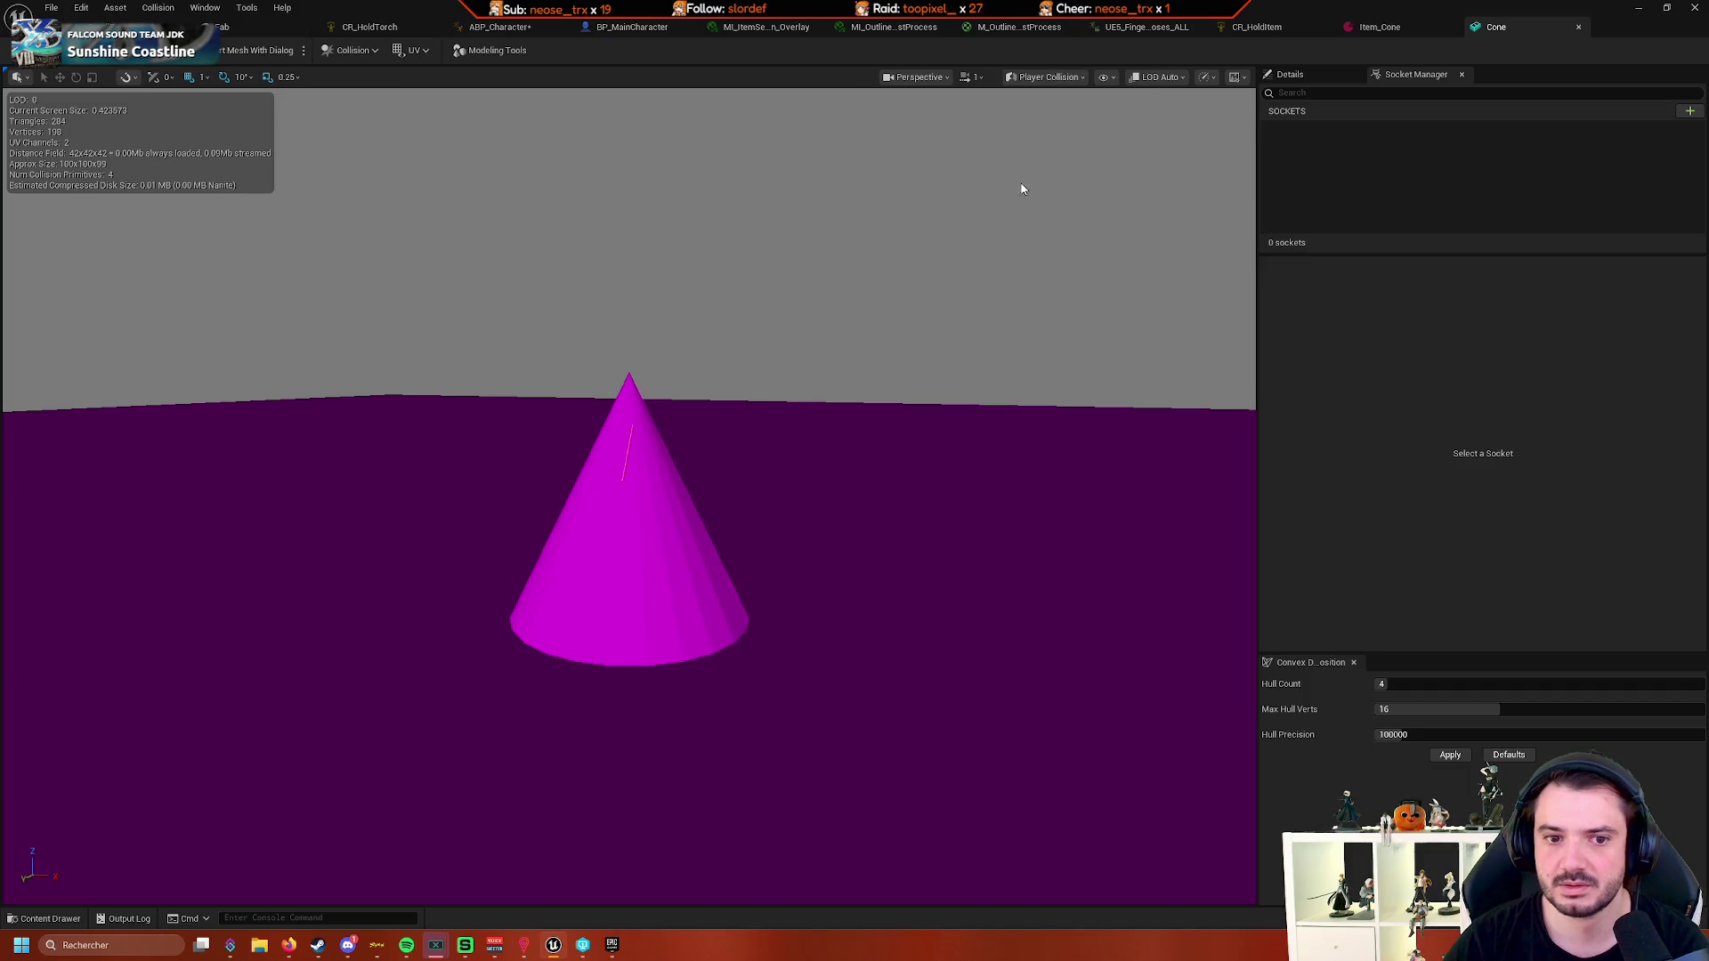
{"action": "left_click", "coordinate": [1040, 77]}
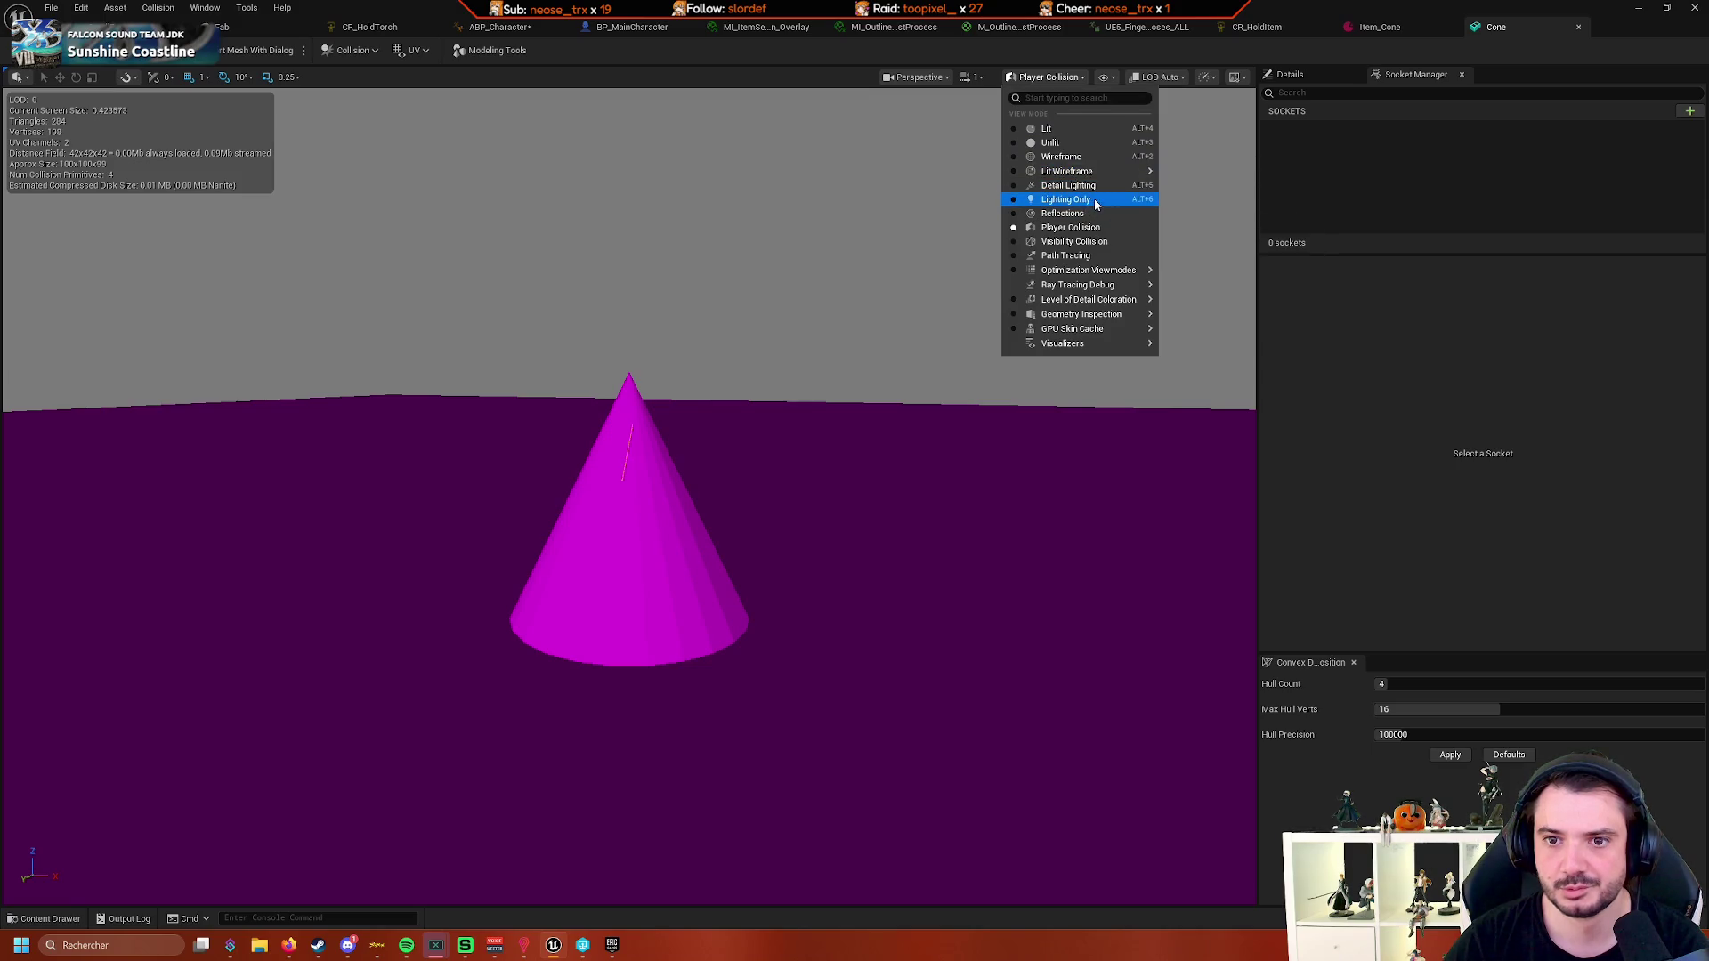
{"action": "left_click", "coordinate": [1096, 129]}
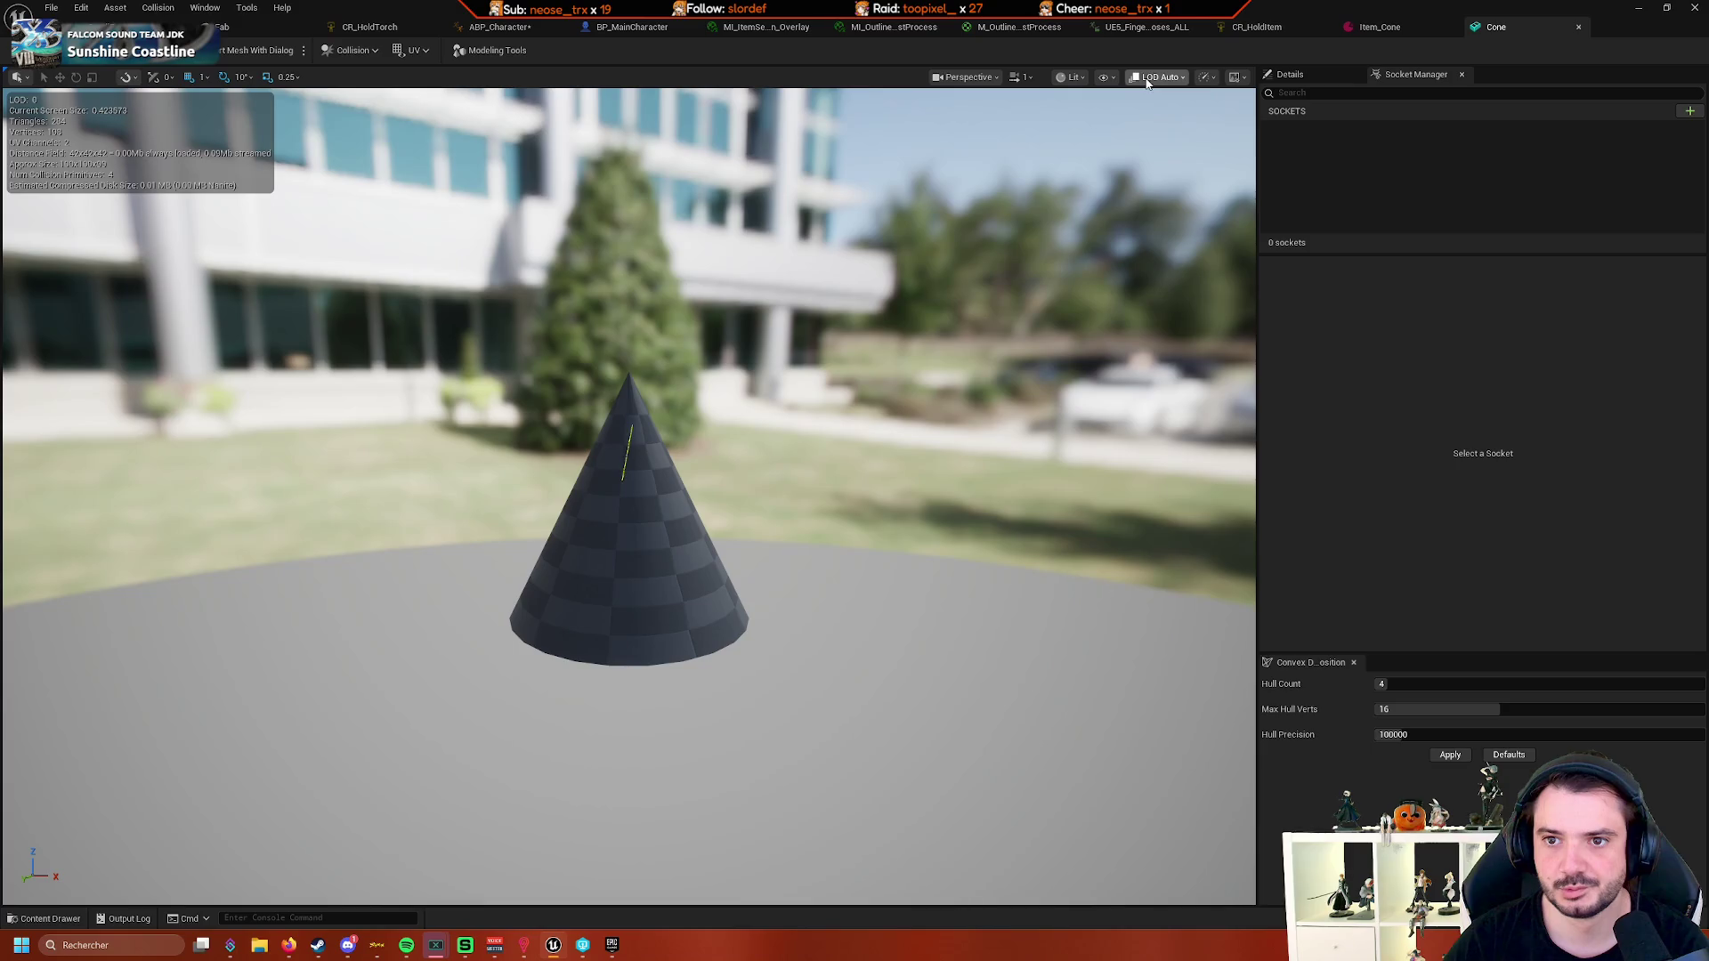
{"action": "left_click", "coordinate": [1104, 78]}
{"action": "left_click", "coordinate": [1022, 155]}
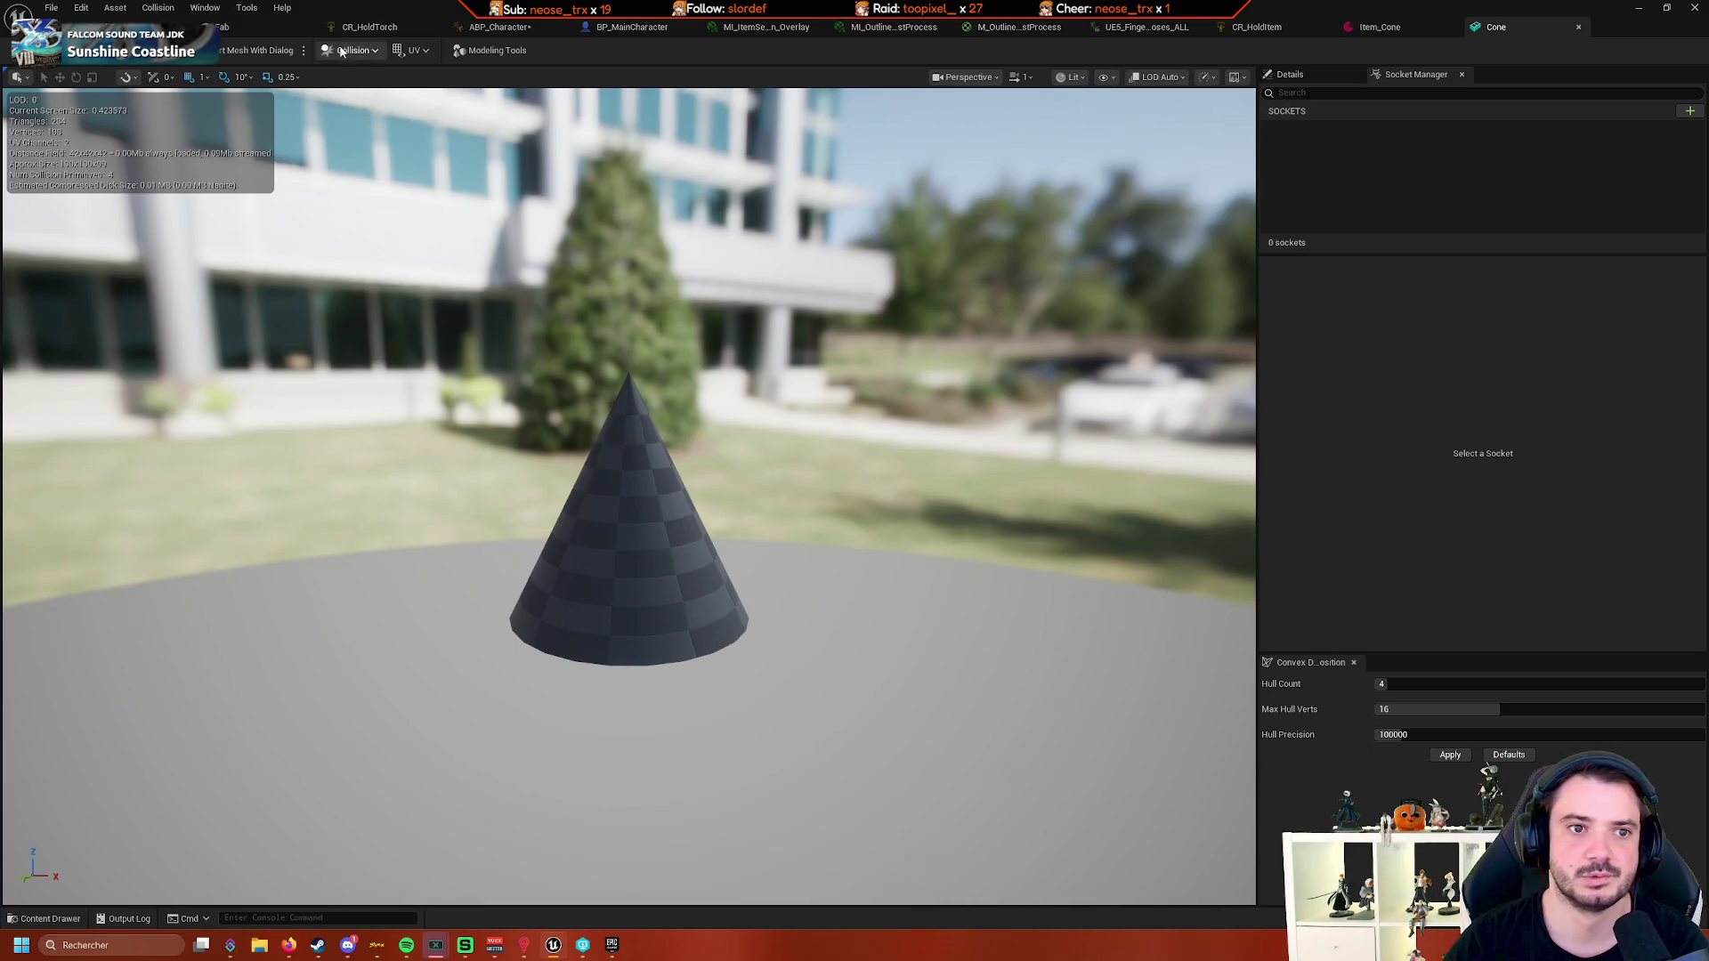
- Recheck the Collision menu, orbit to centre the cone, then go to ABP_Character's AnimGraph
{"action": "left_click", "coordinate": [380, 50]}
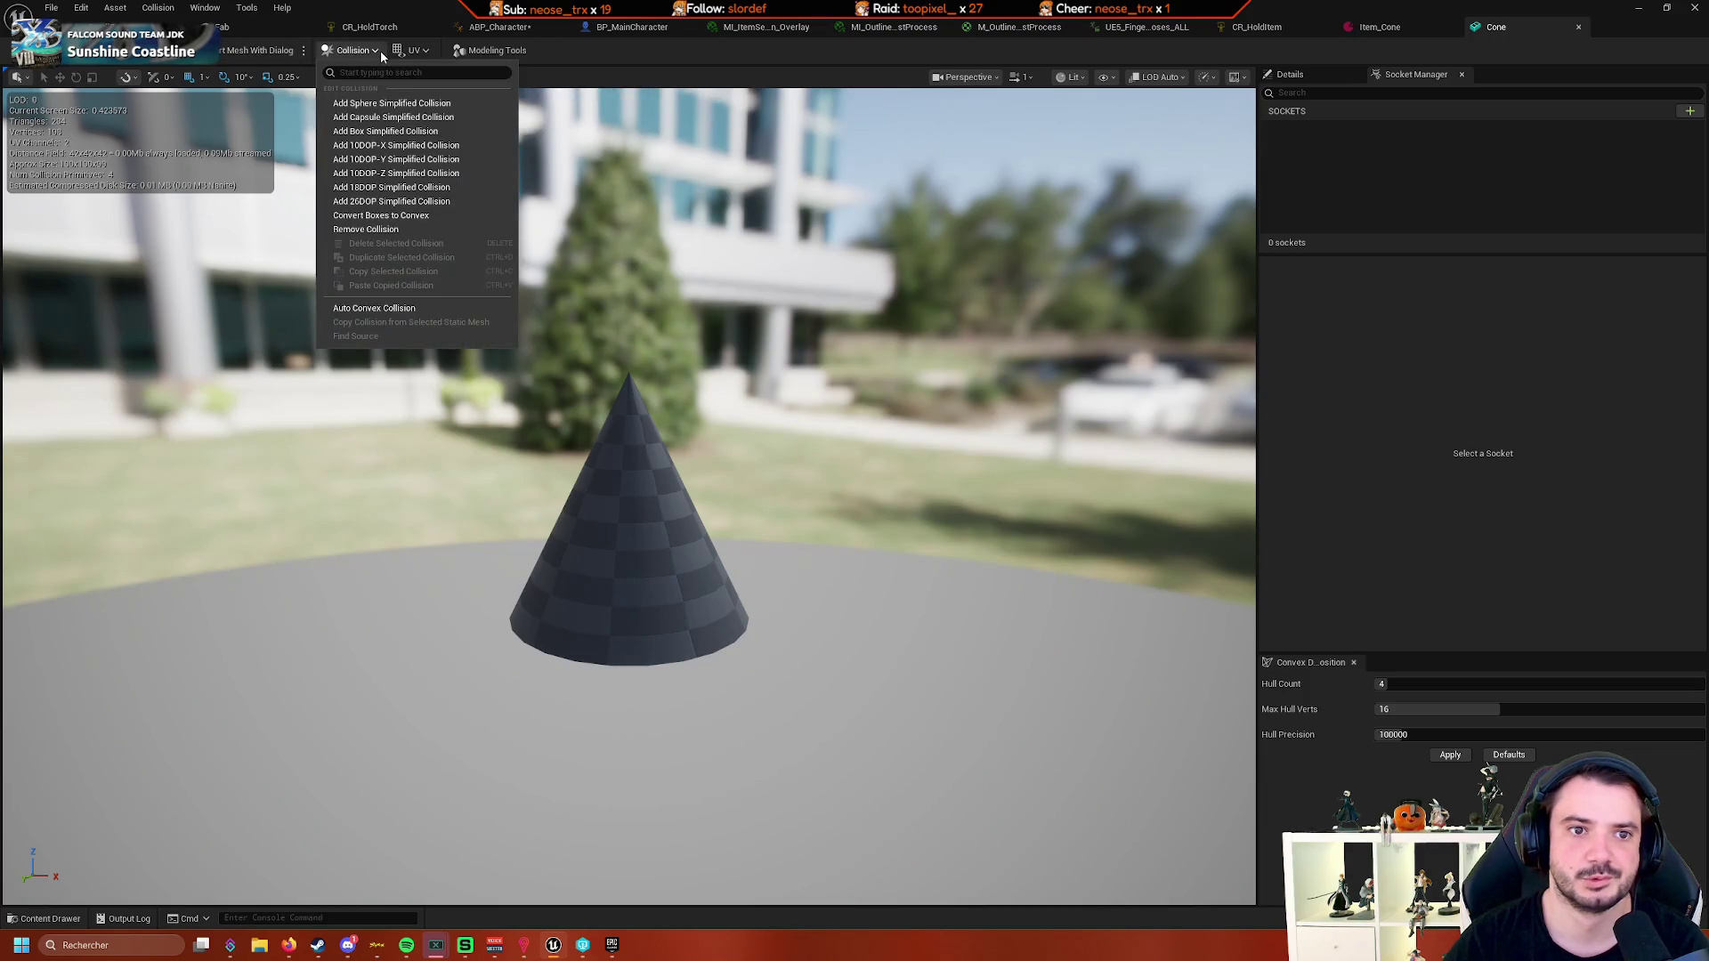
{"action": "left_click", "coordinate": [382, 50]}
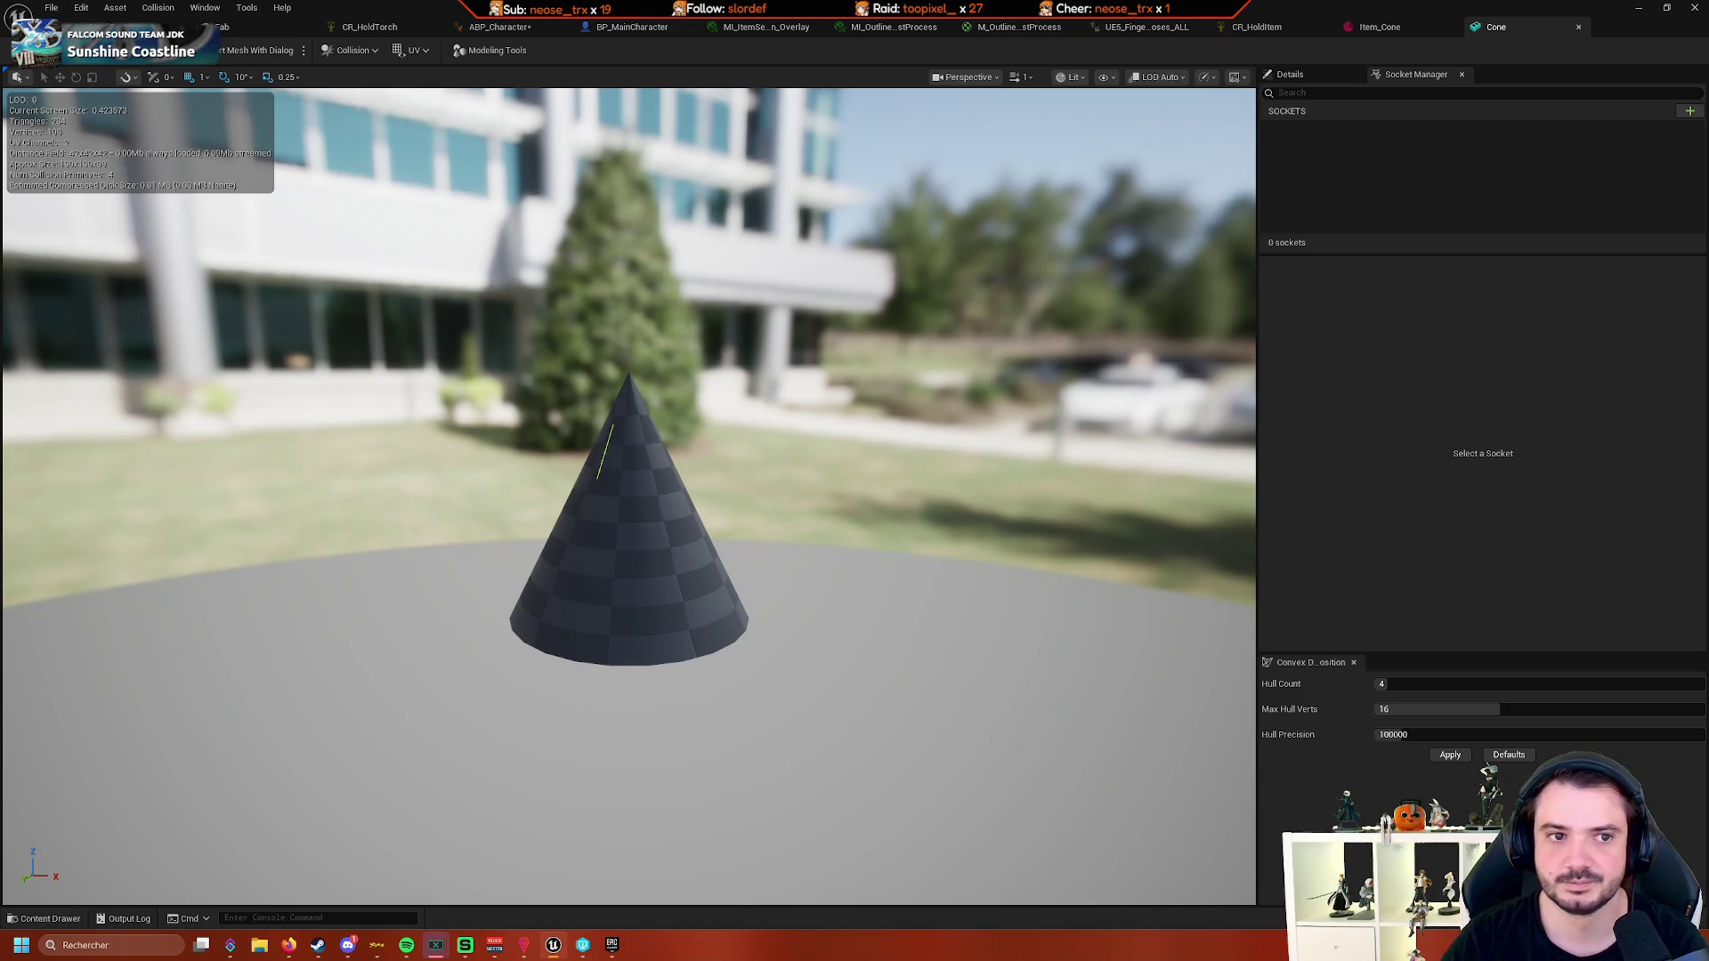
{"action": "mouse_move", "coordinate": [1119, 296]}
{"action": "left_mouse_down"}
{"action": "mouse_move", "coordinate": [979, 302]}
{"action": "mouse_move", "coordinate": [1118, 295]}
{"action": "left_mouse_up"}
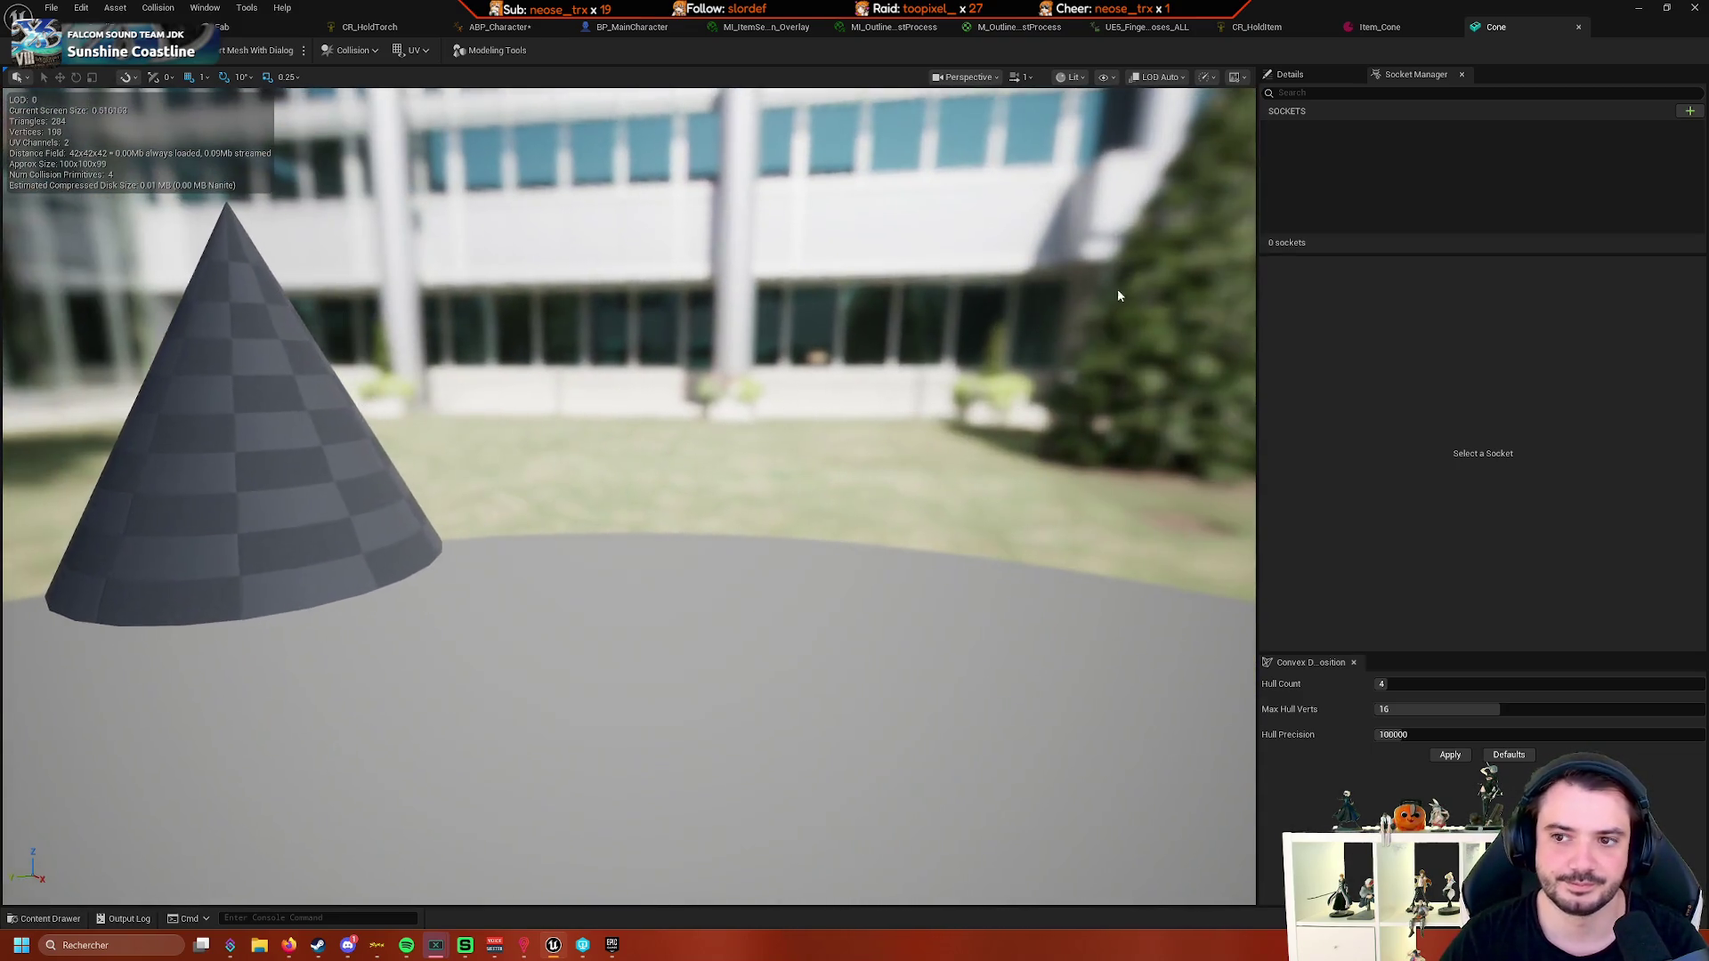
{"action": "scroll", "coordinate": [1119, 295], "scroll_direction": "up", "scroll_amount": 1}
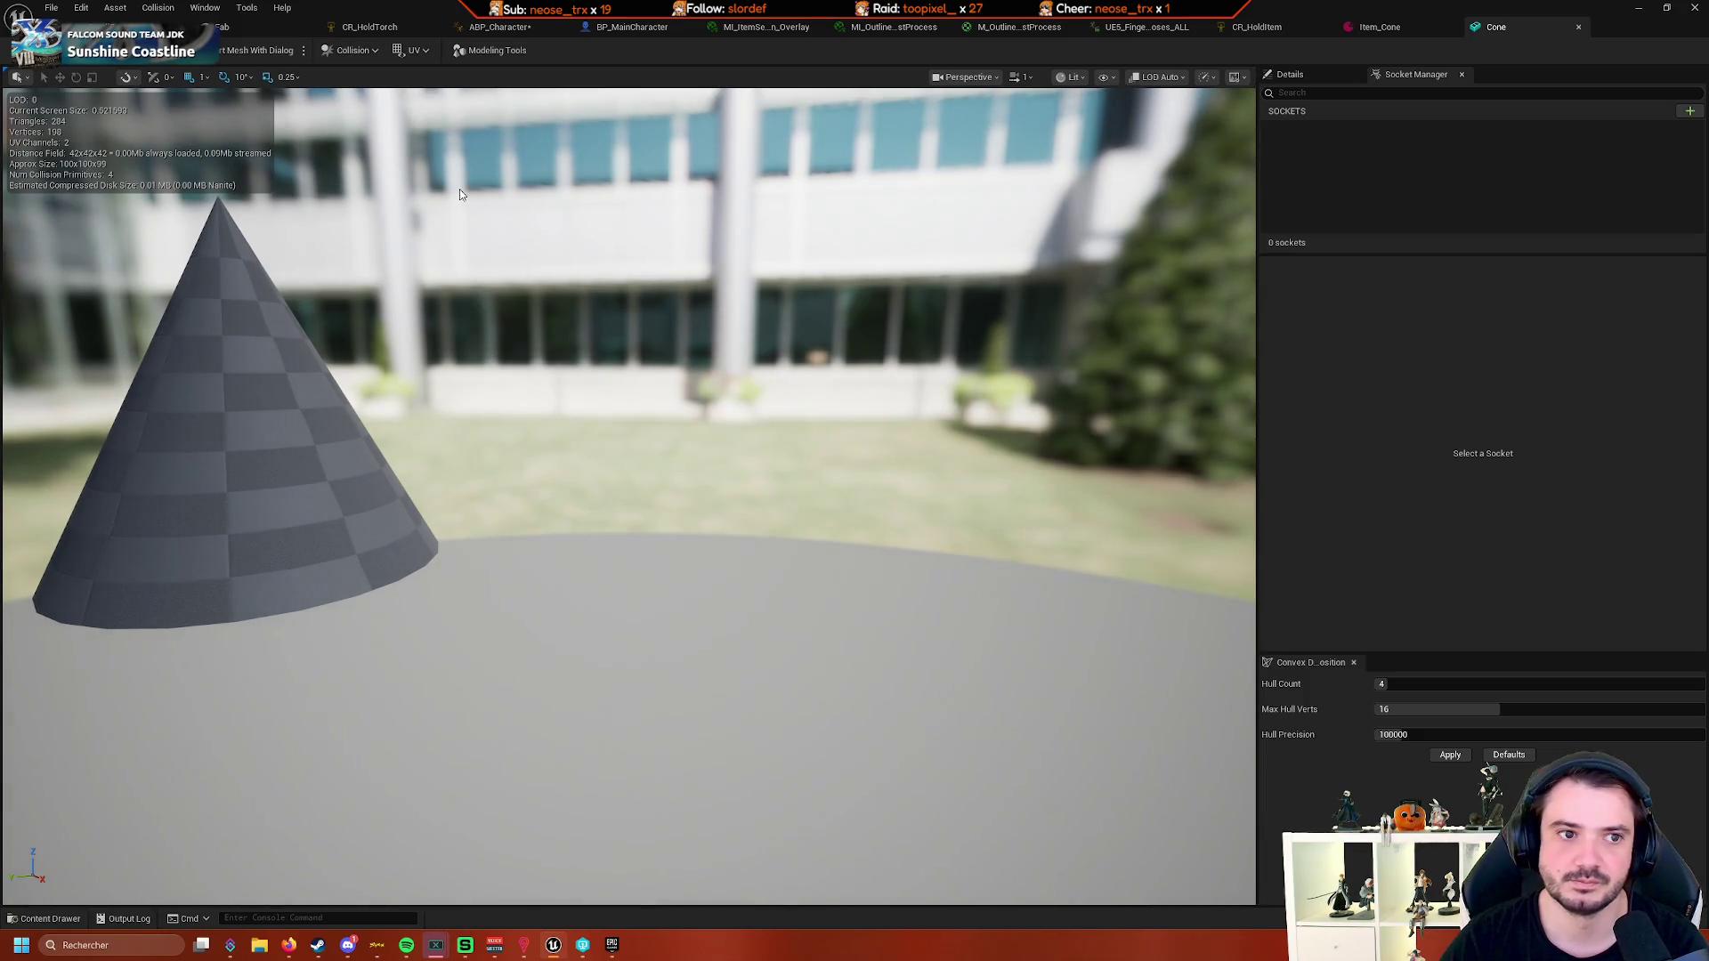
{"action": "left_click_drag", "start_coordinate": [459, 194], "coordinate": [100, 167]}
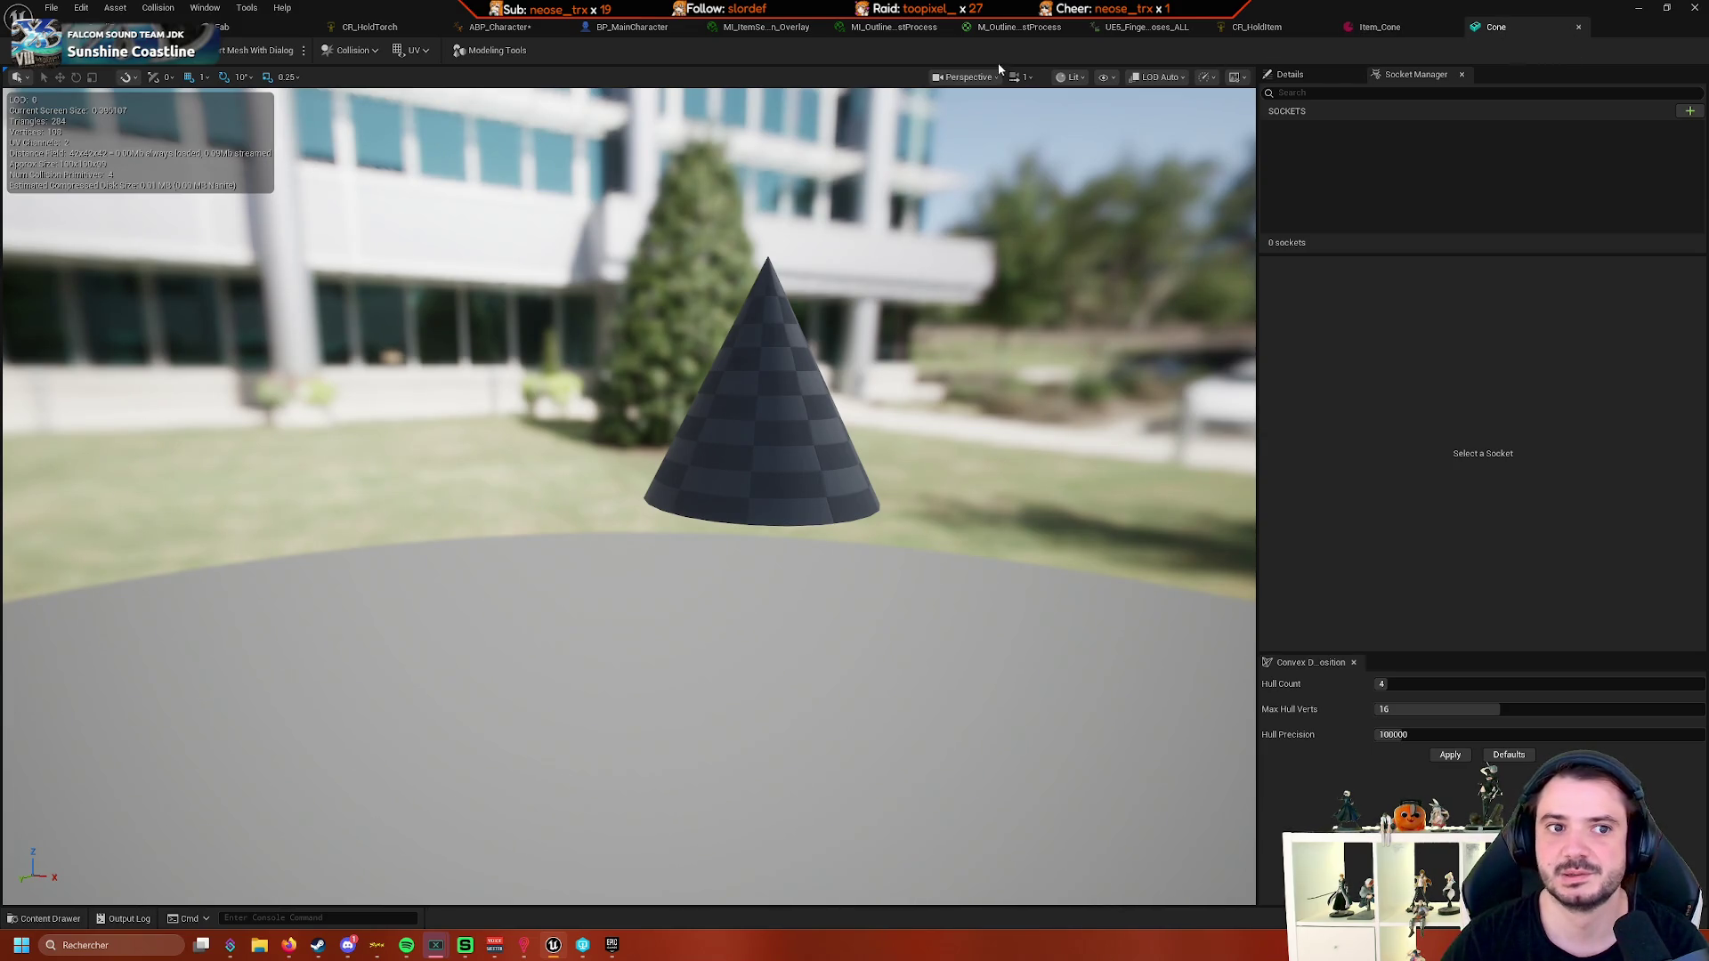
{"action": "left_click", "coordinate": [530, 35]}
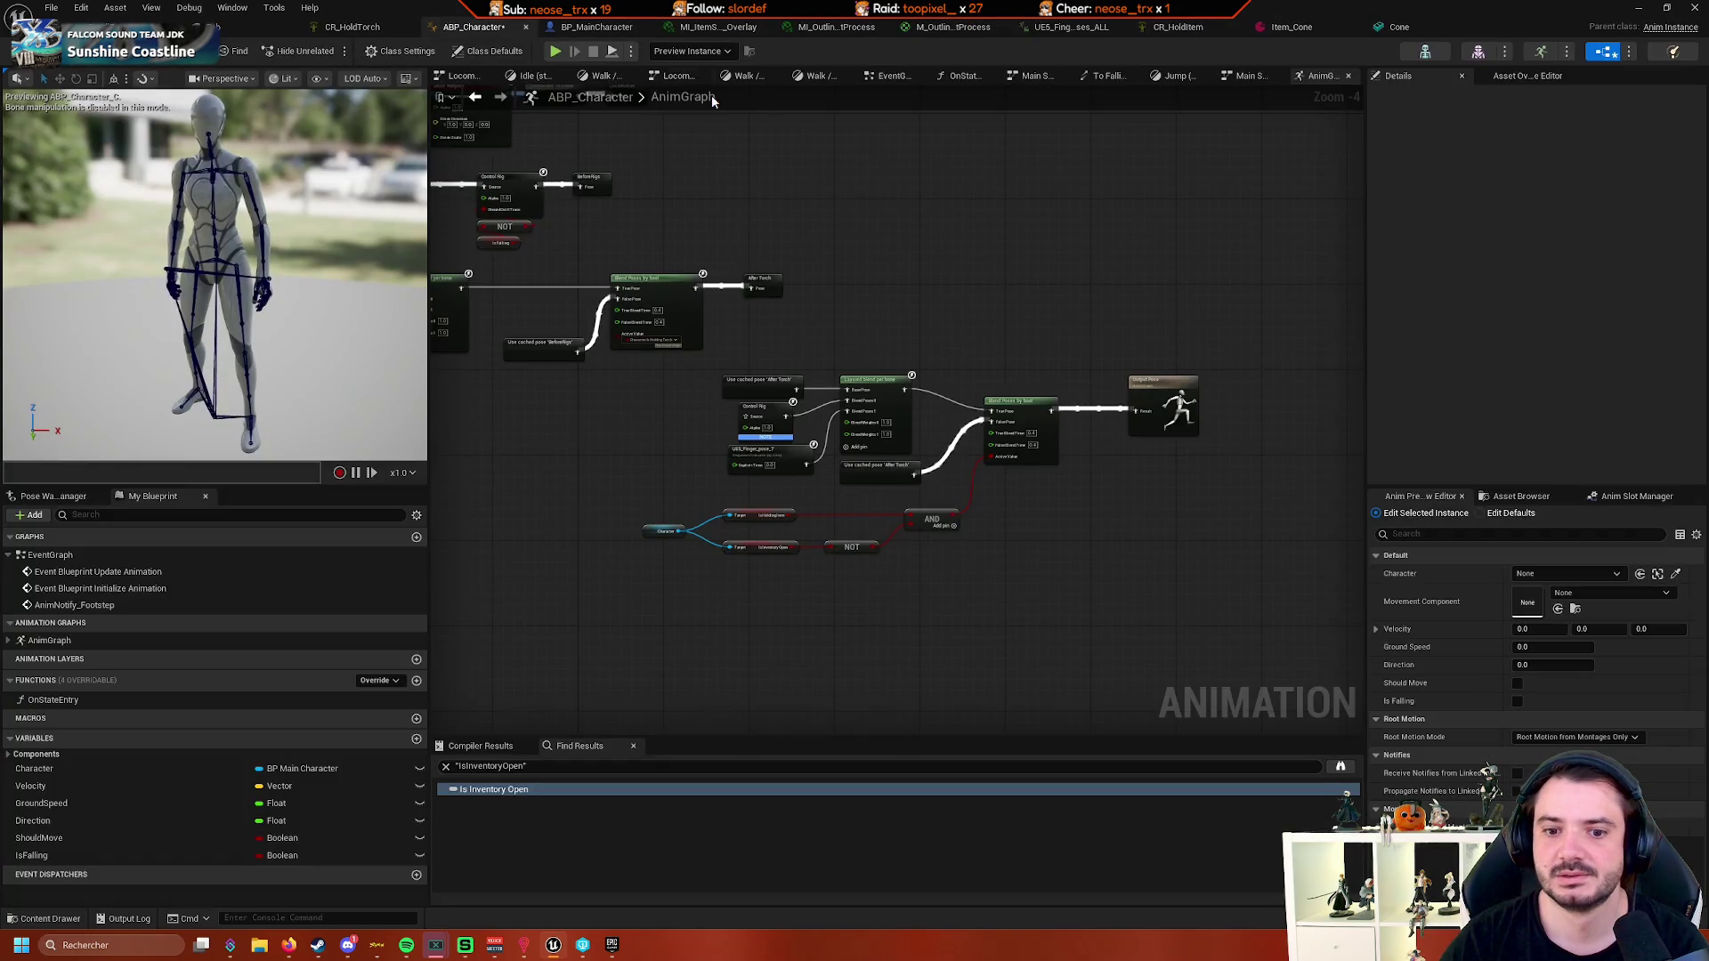
- Set an F9 breakpoint on Set Relative Location in BP_MainCharacter's EventGraph, then return to the level
{"action": "left_click", "coordinate": [356, 28]}
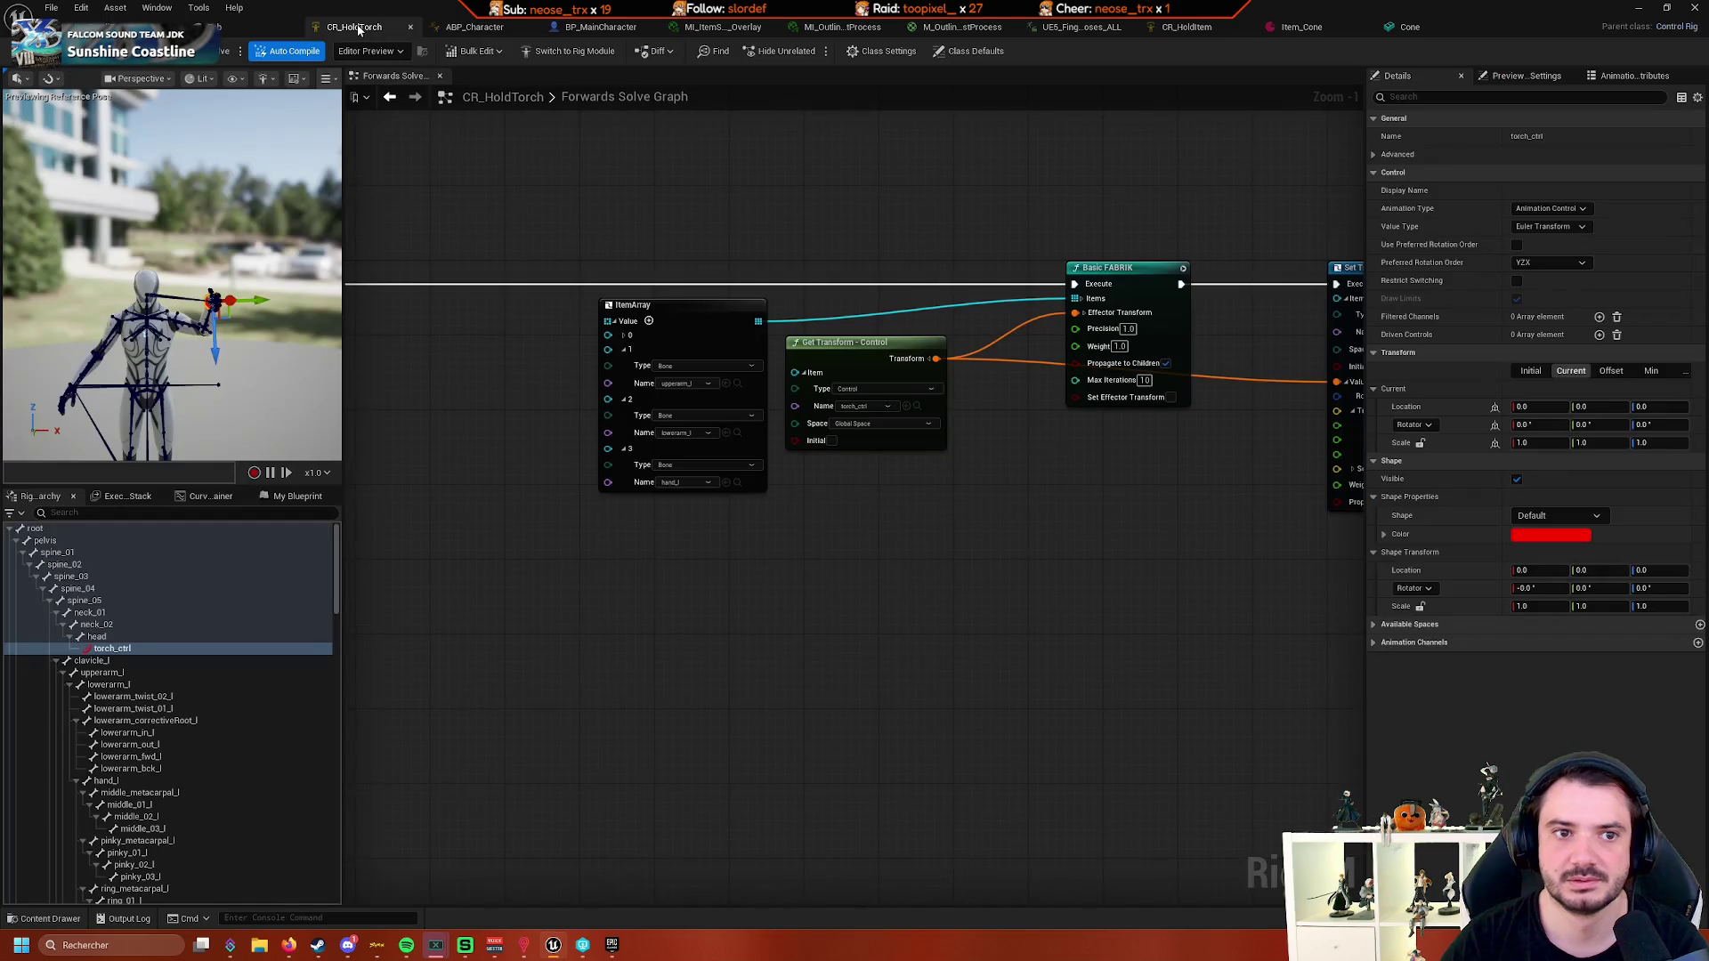
{"action": "left_click_drag", "start_coordinate": [887, 169], "coordinate": [547, 163]}
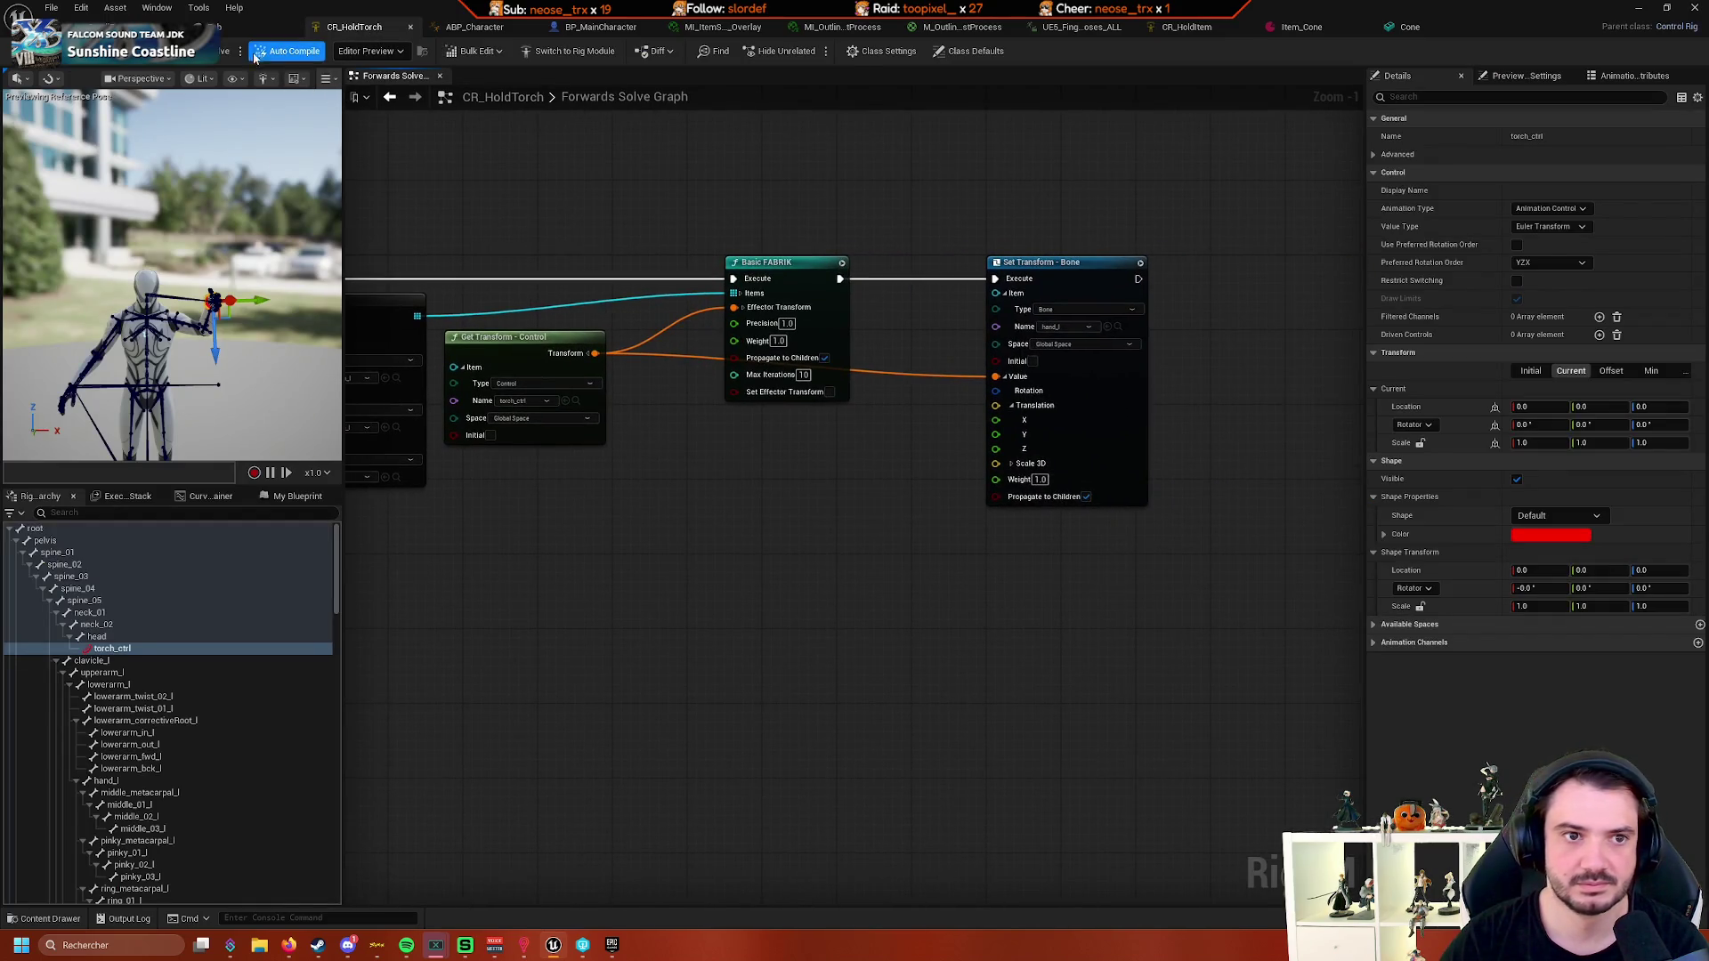
{"action": "left_click", "coordinate": [596, 27]}
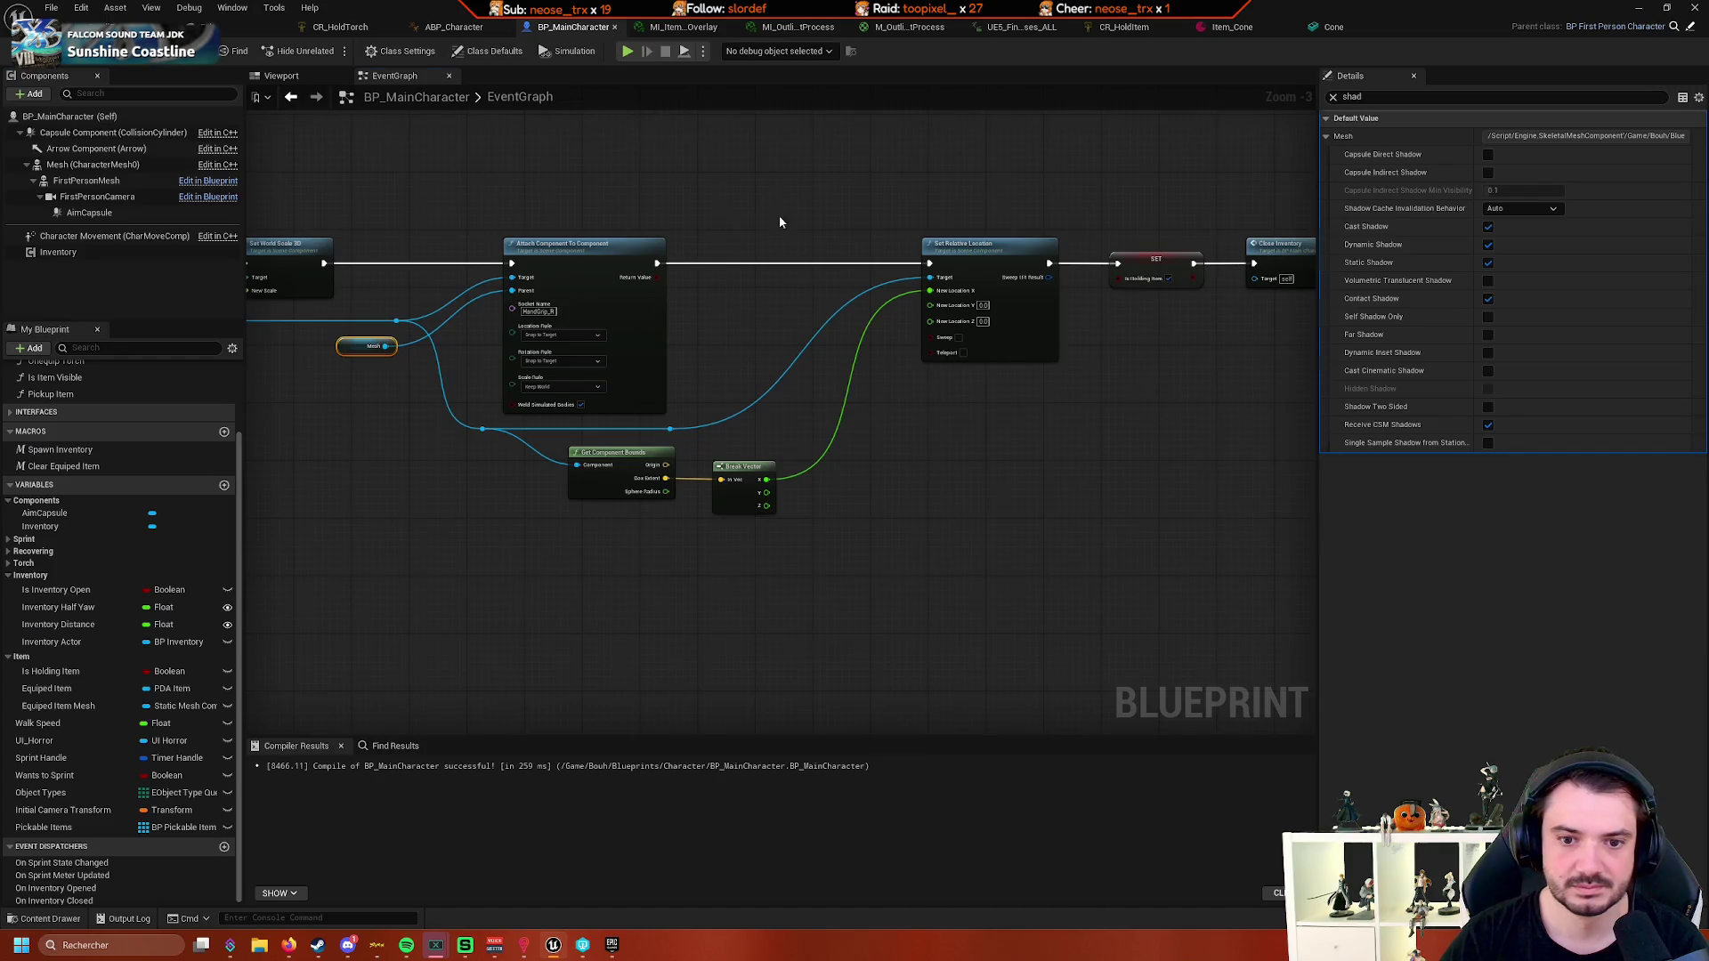
{"action": "scroll", "coordinate": [728, 241], "scroll_direction": "up", "scroll_amount": 2}
{"action": "left_click", "coordinate": [926, 323]}
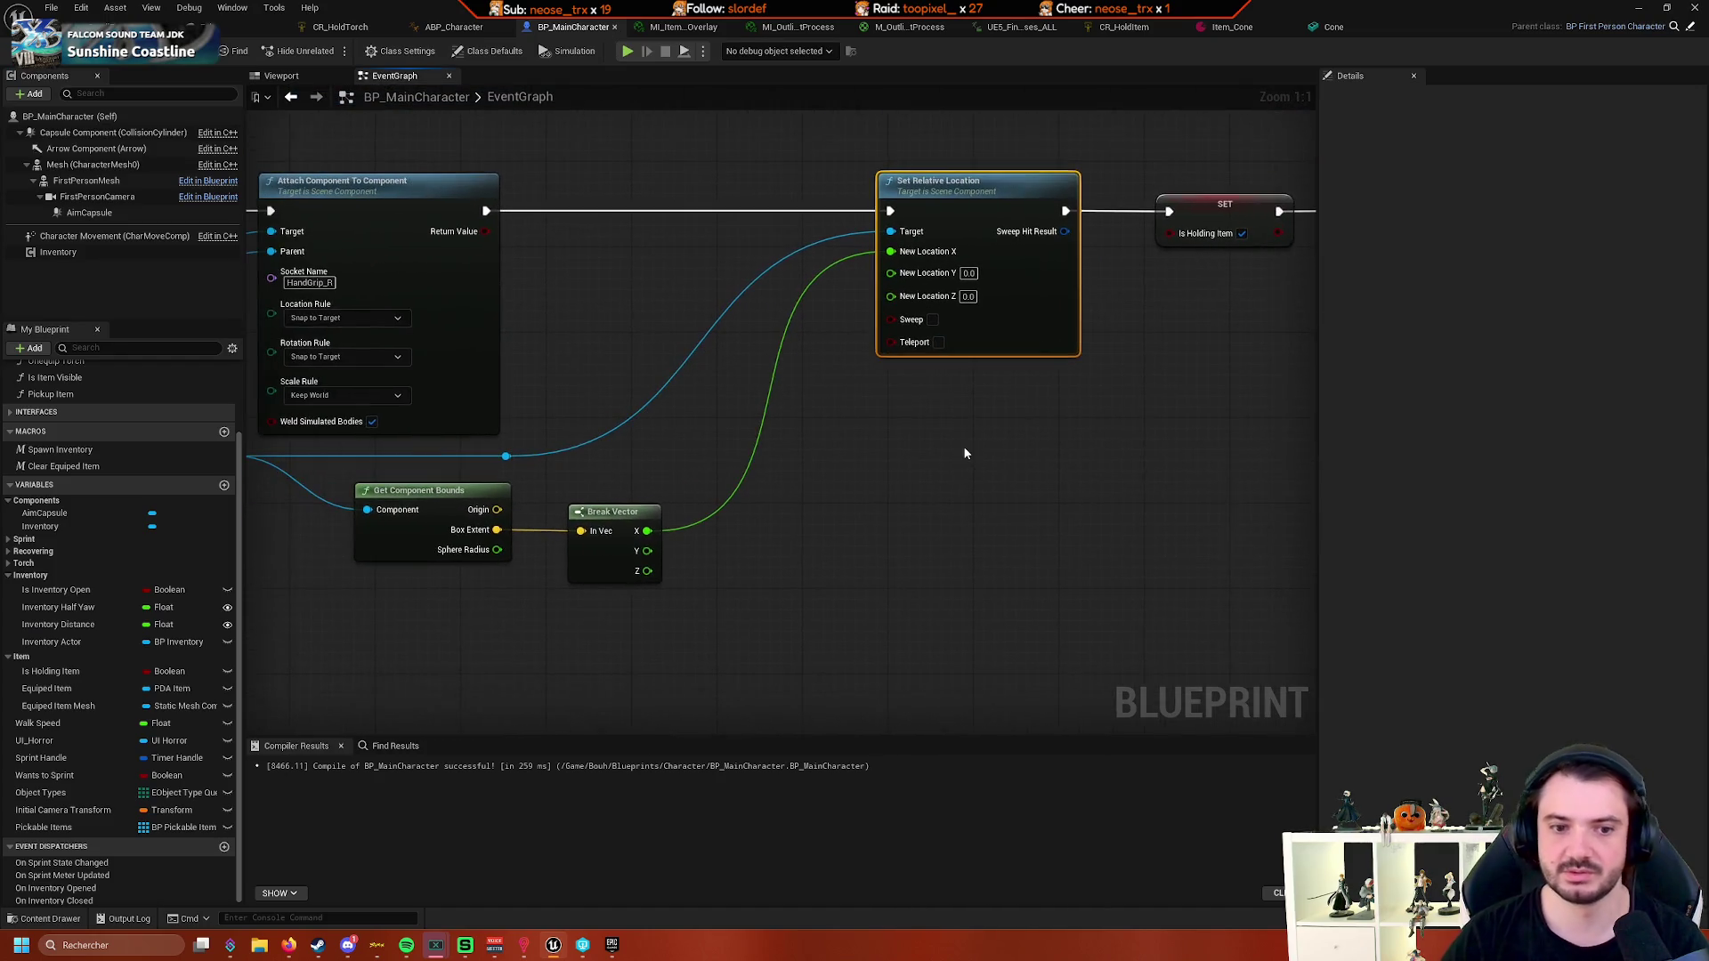
{"action": "key", "text": "F9"}
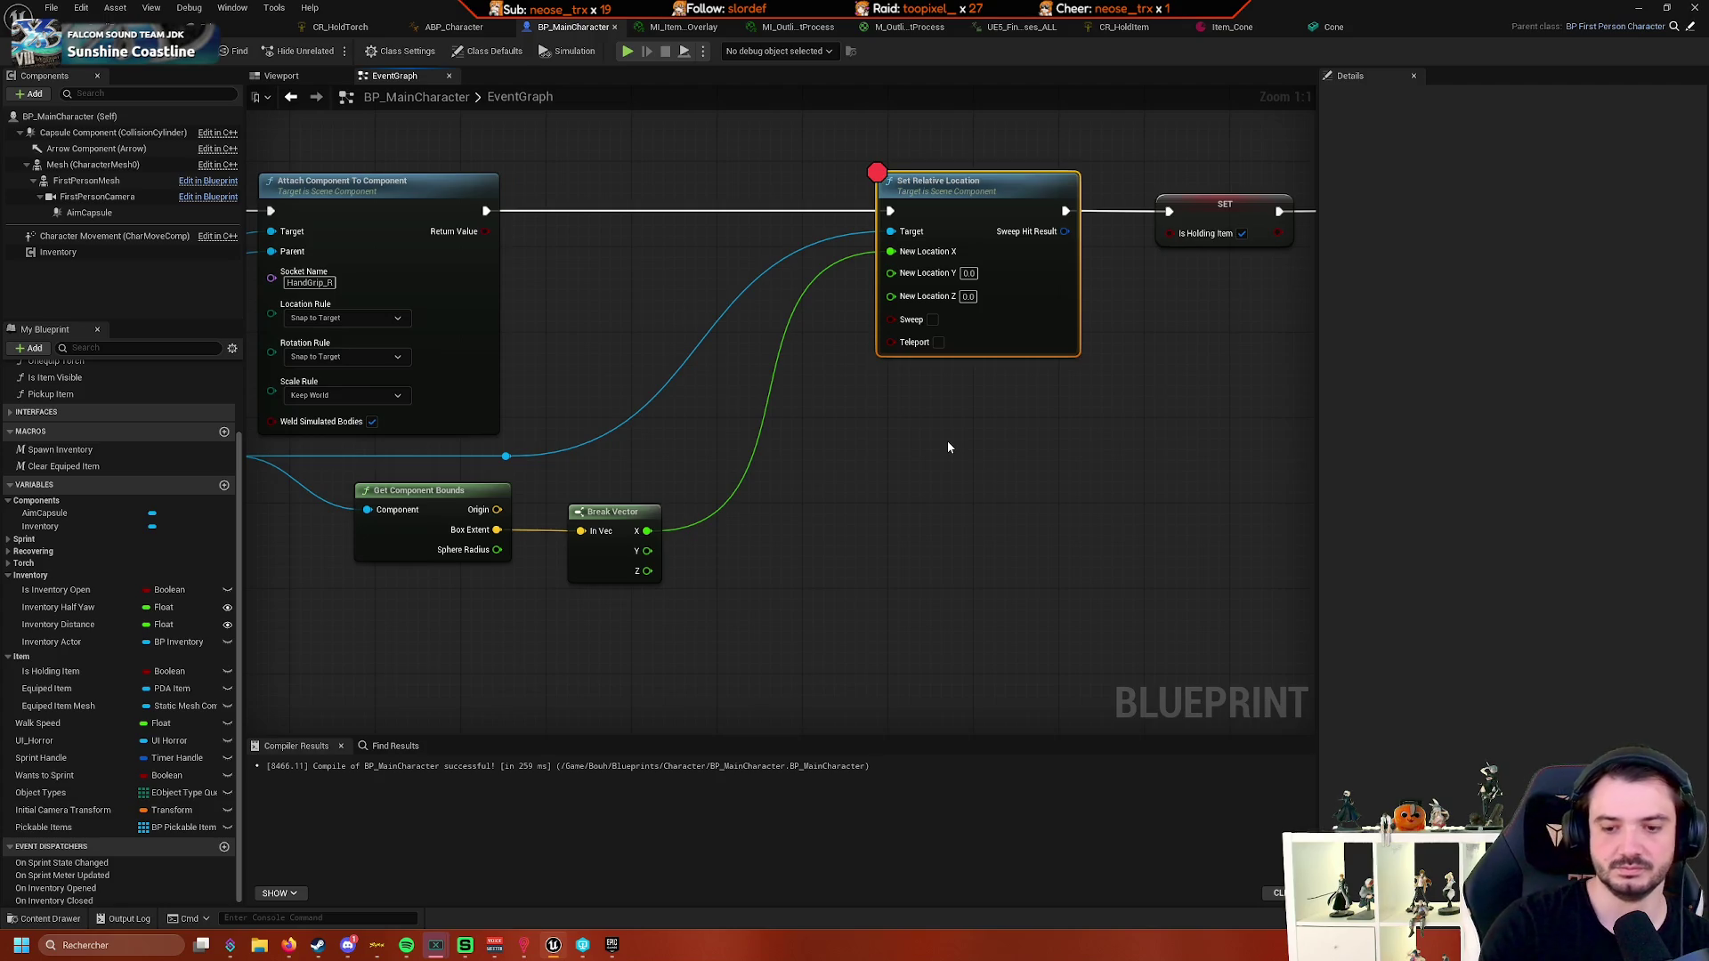
{"action": "left_click", "coordinate": [218, 27]}
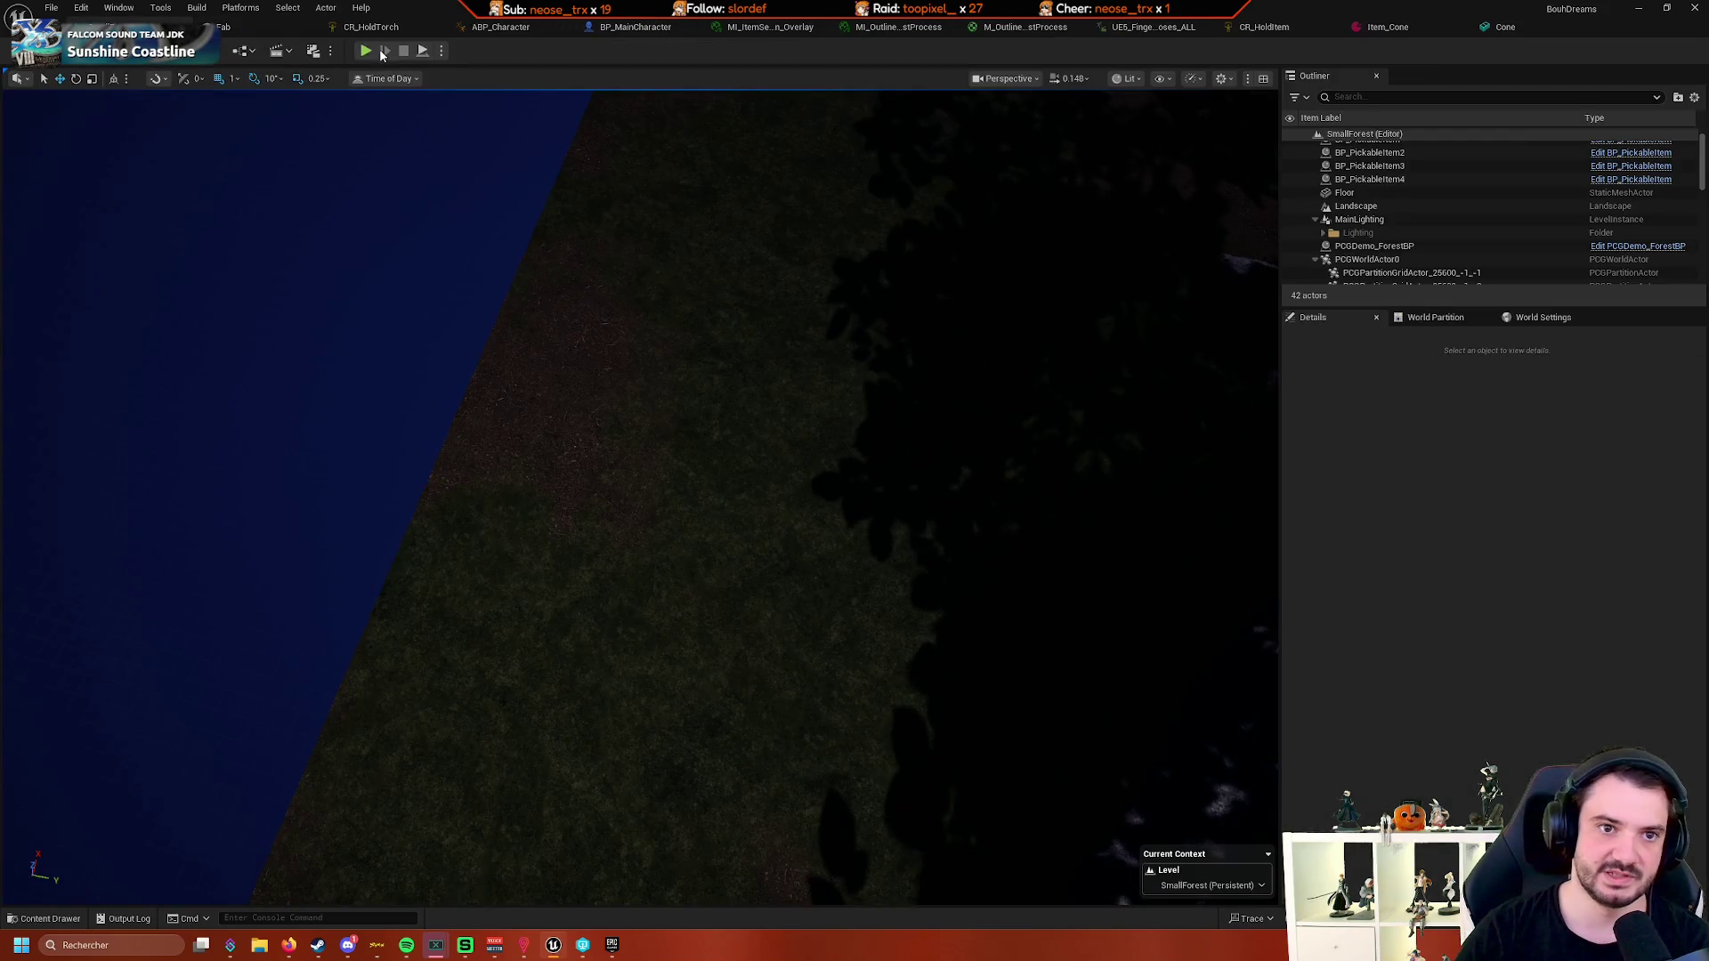
- Play until the breakpoint pauses, read Break Vector X as 6.069333, then expand Item_Cone's Transform
{"action": "left_click", "coordinate": [366, 51]}
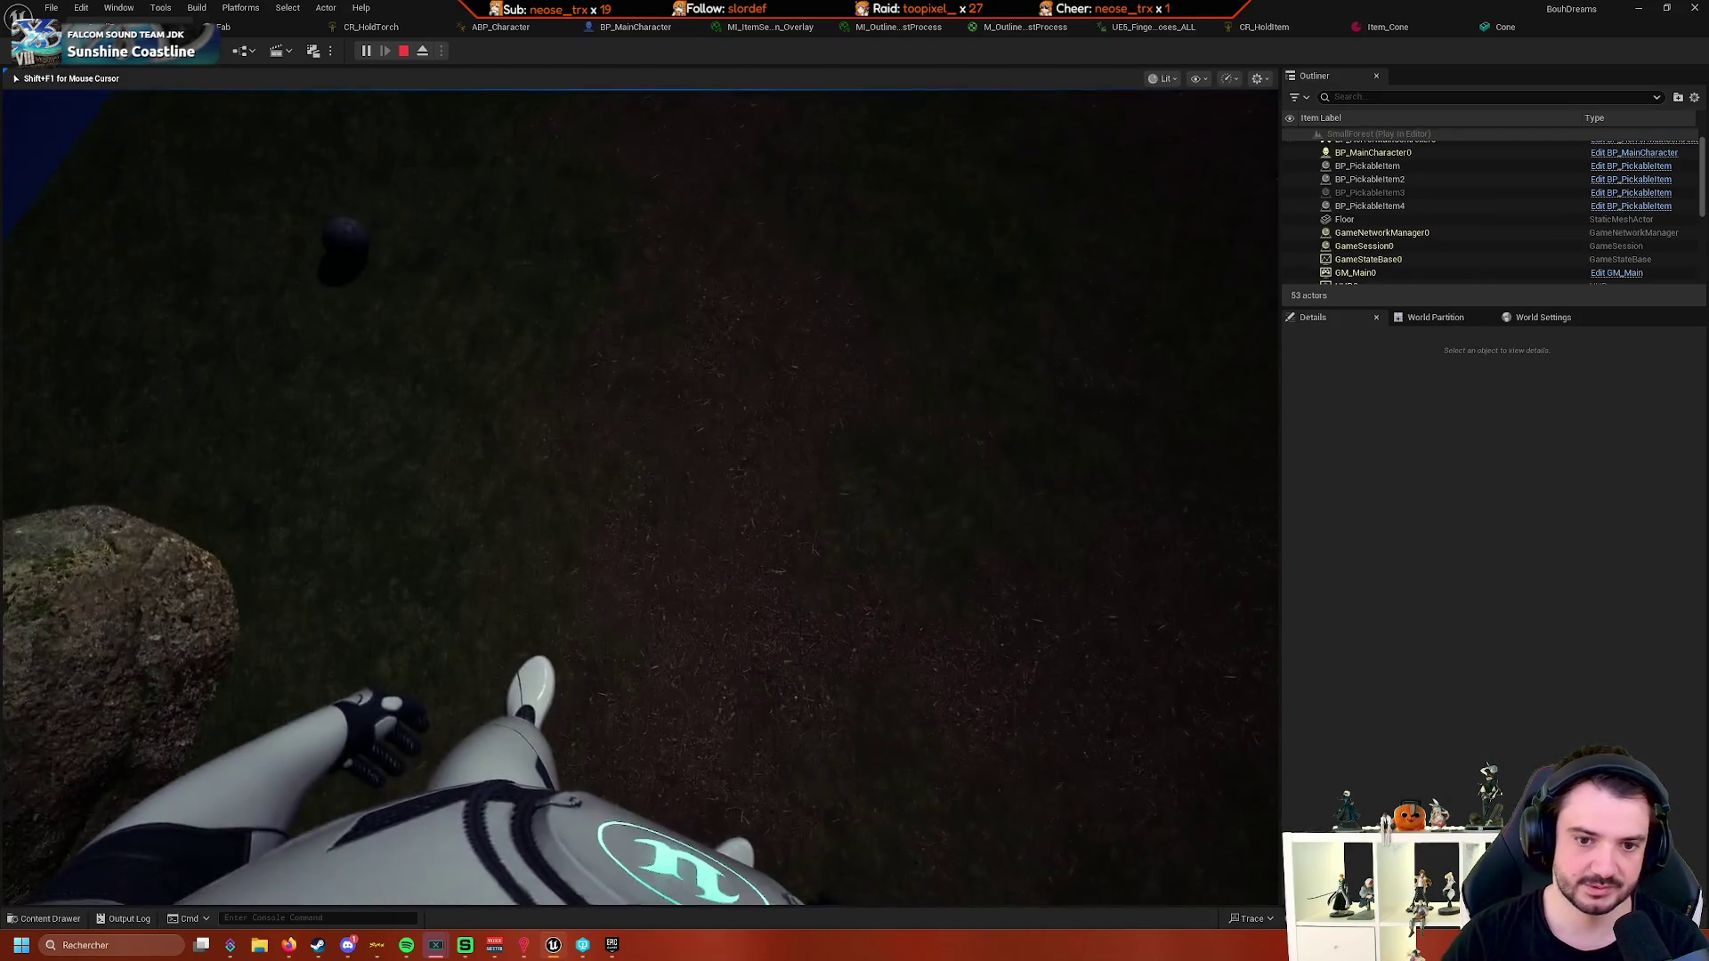
{"action": "scroll", "coordinate": [978, 352], "scroll_direction": "up", "scroll_amount": 3}
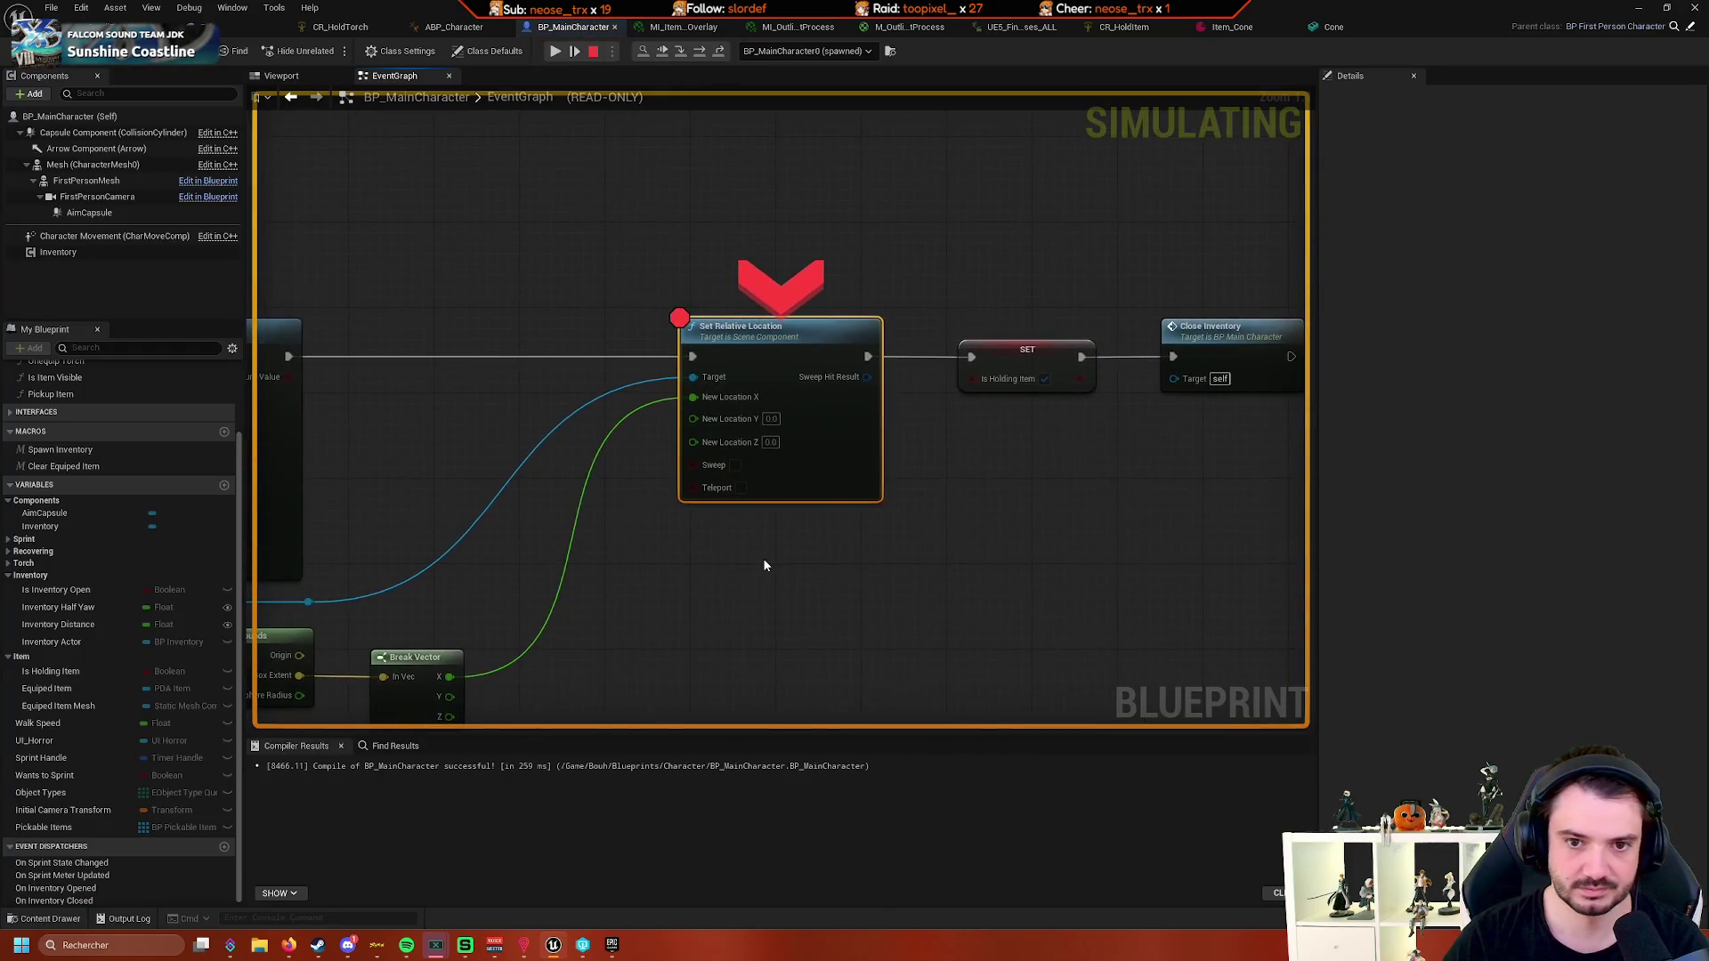
{"action": "mouse_move", "coordinate": [806, 426]}
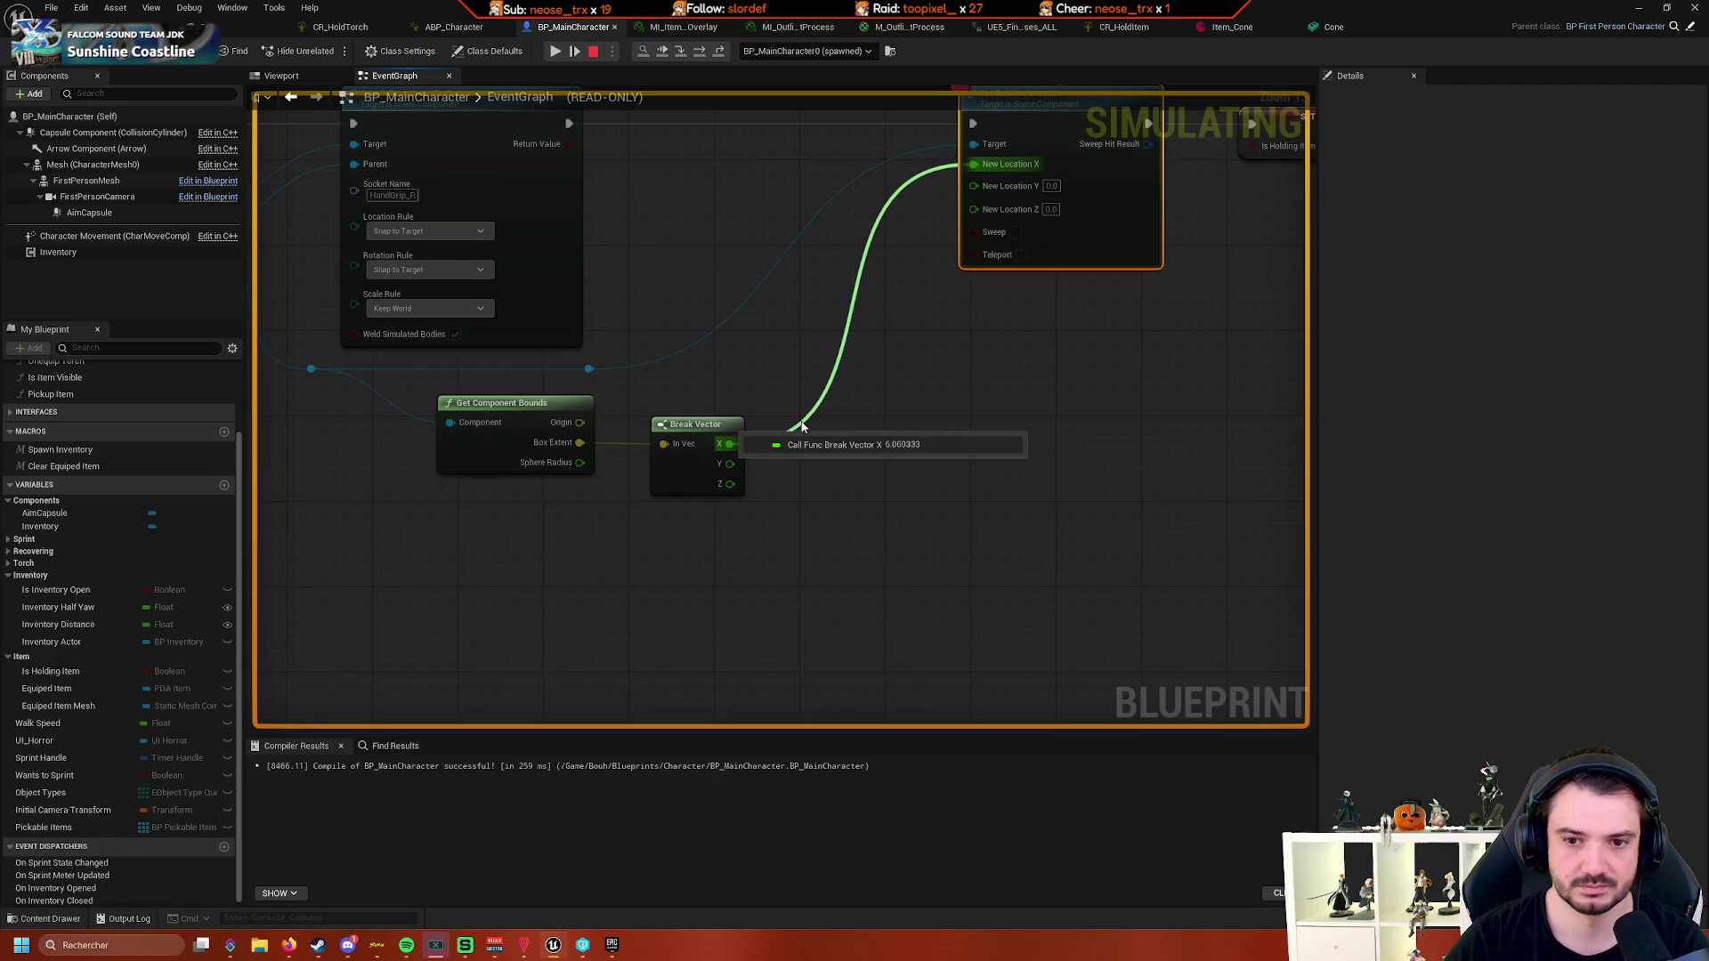
{"action": "left_click_drag", "start_coordinate": [777, 385], "coordinate": [758, 501]}
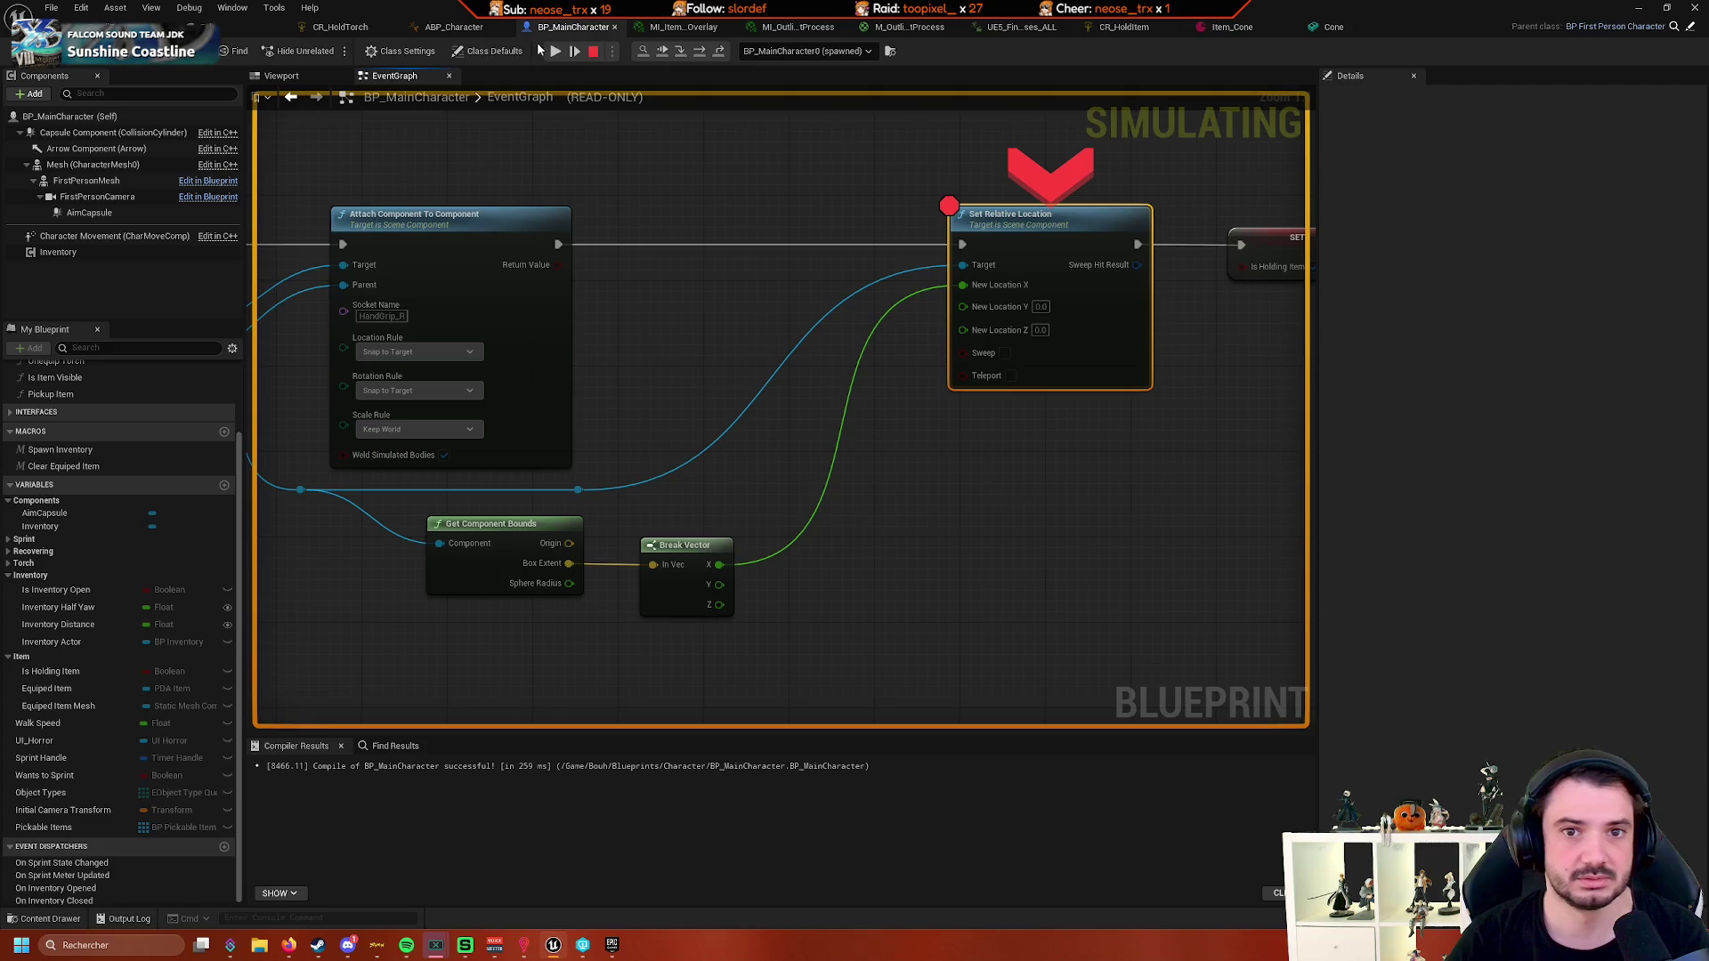
{"action": "left_click", "coordinate": [1232, 26]}
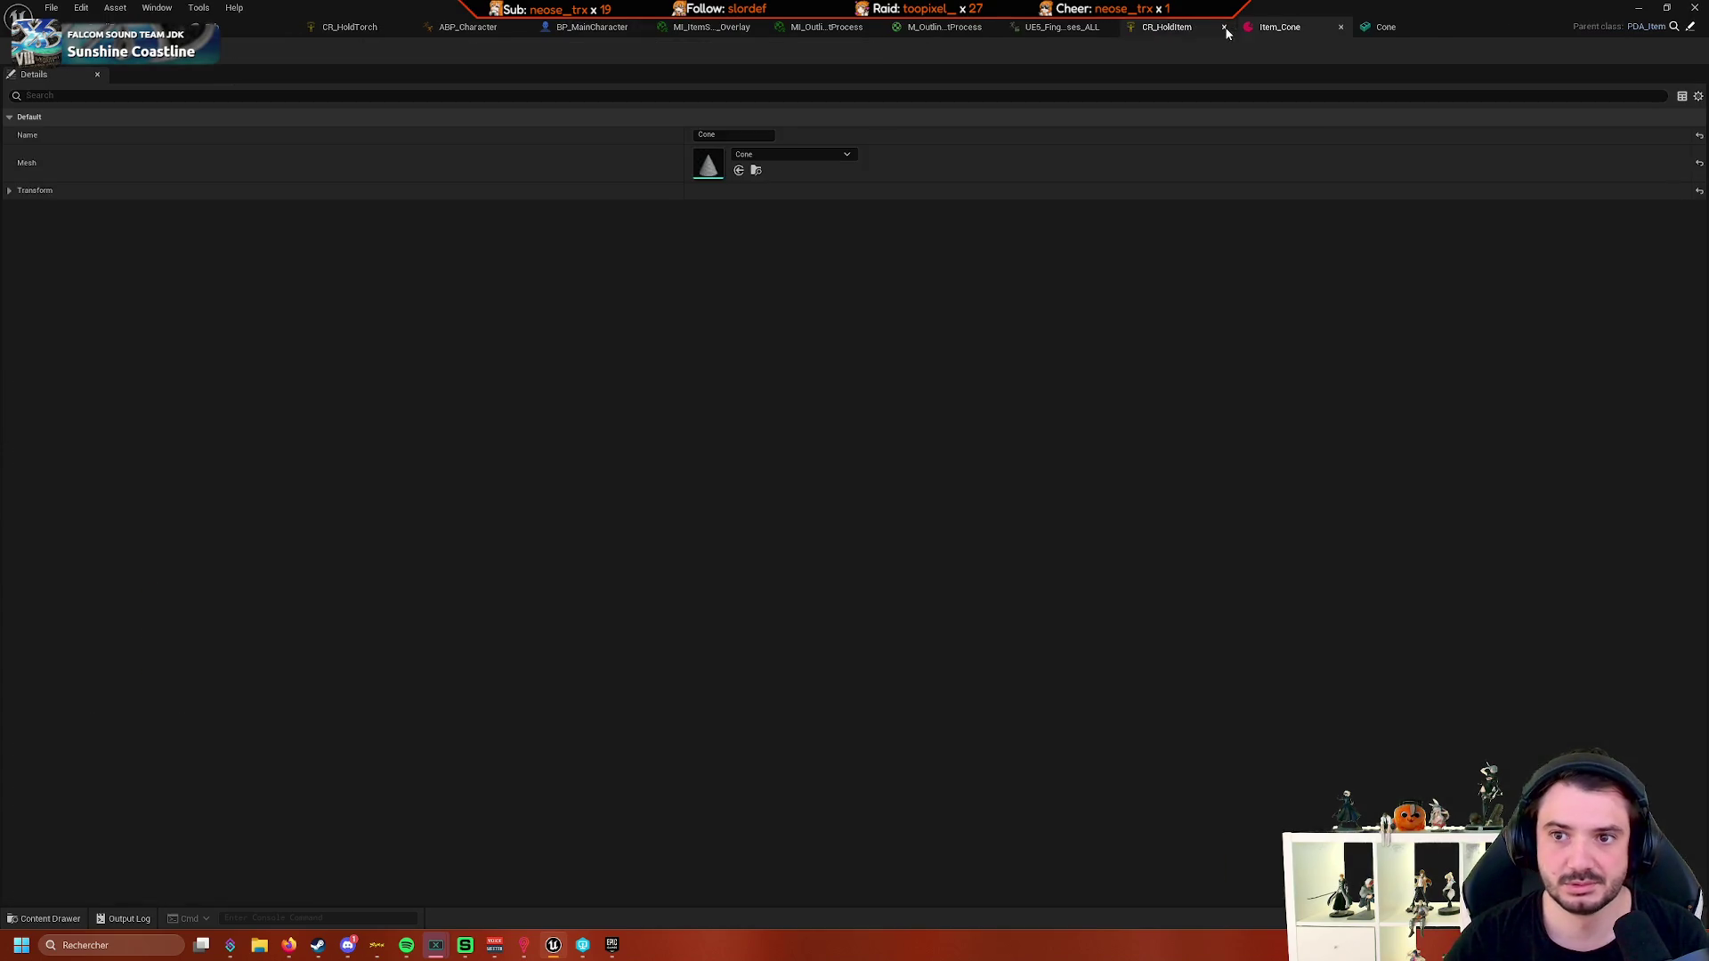
{"action": "left_click", "coordinate": [9, 191]}
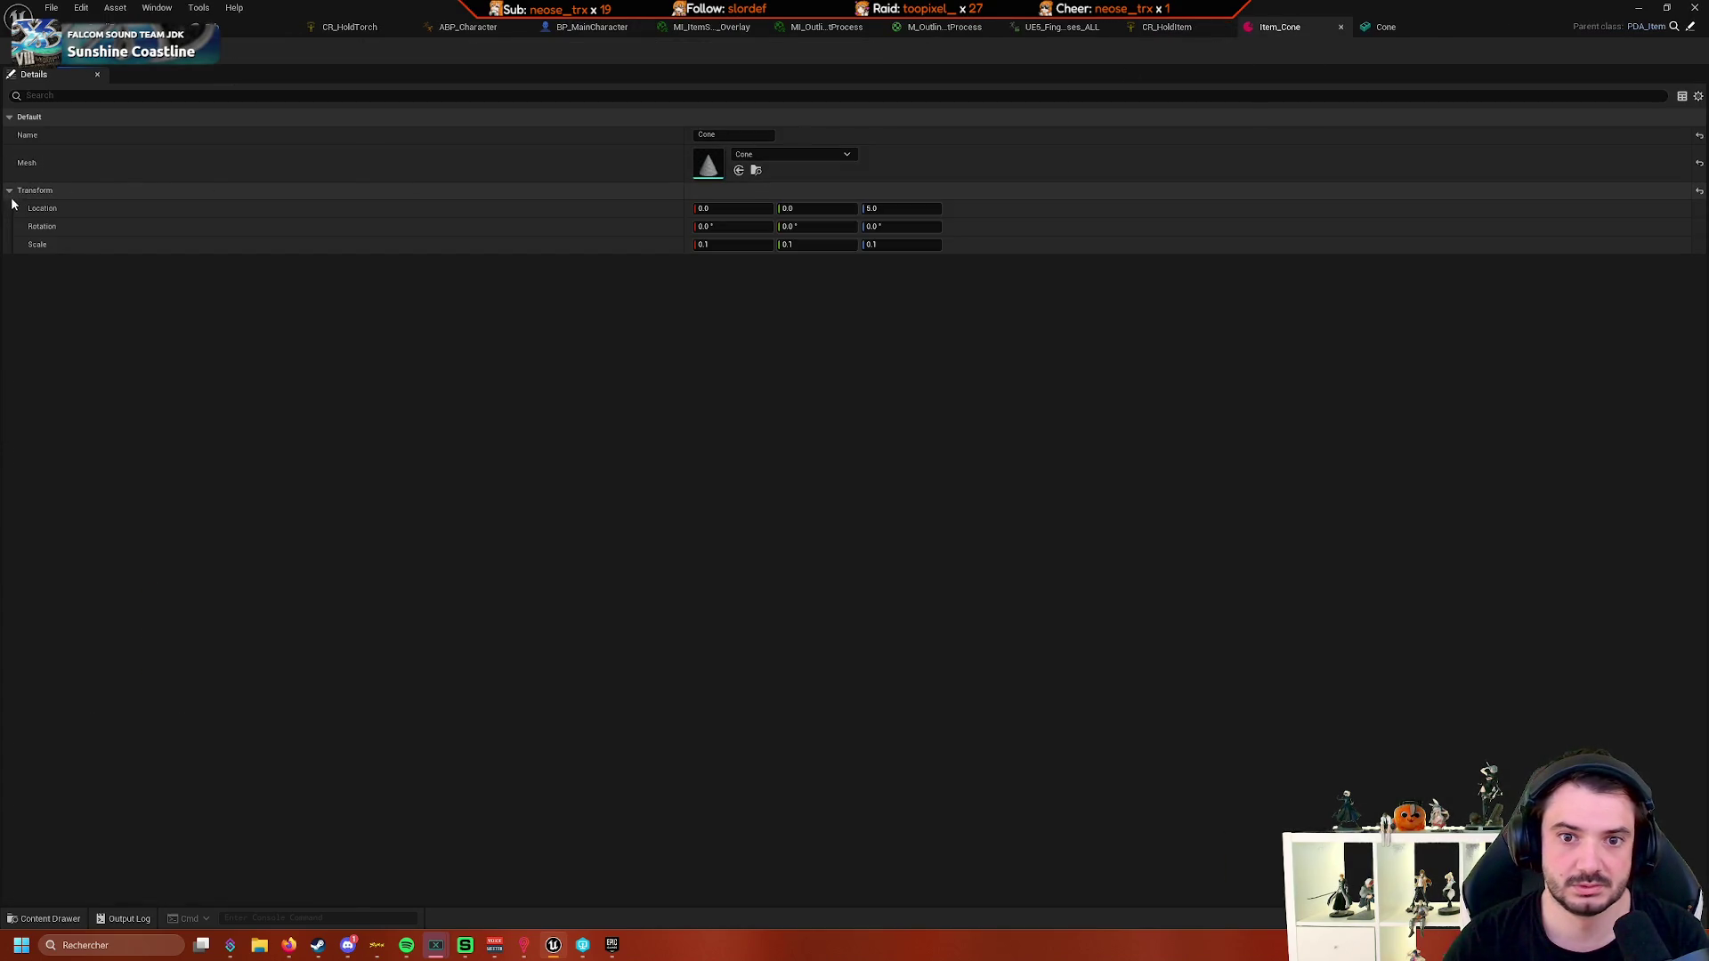